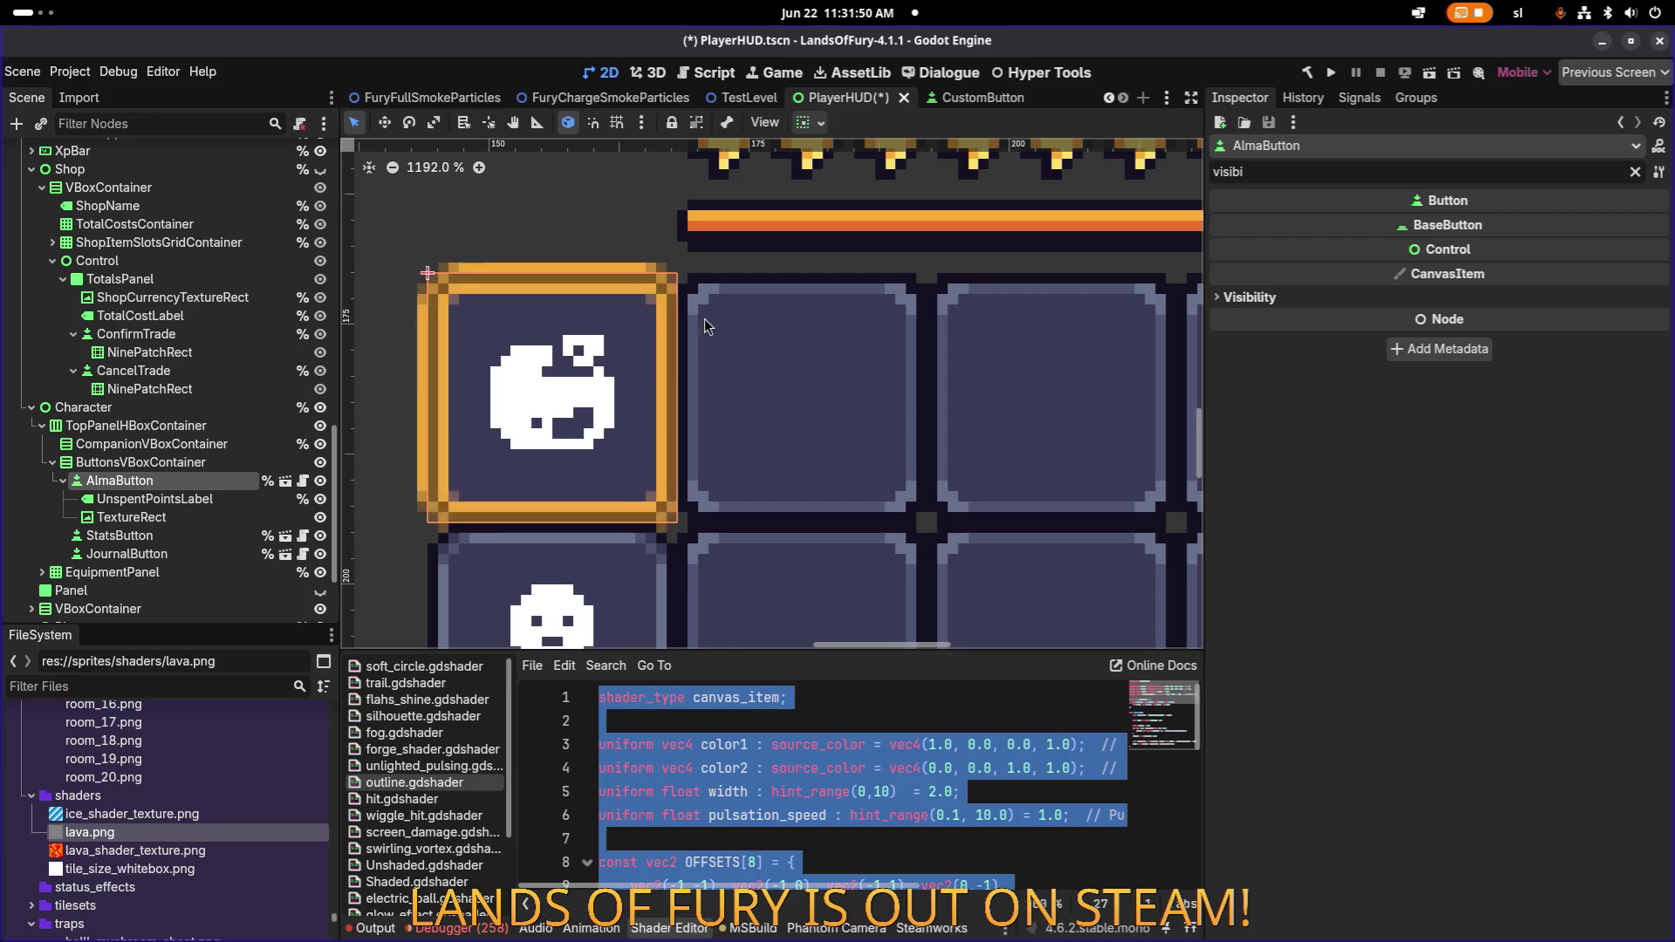
Select the TextureRect under AlmaButton in the Scene tree.
key("alt+Tab")
left_click(139, 517)
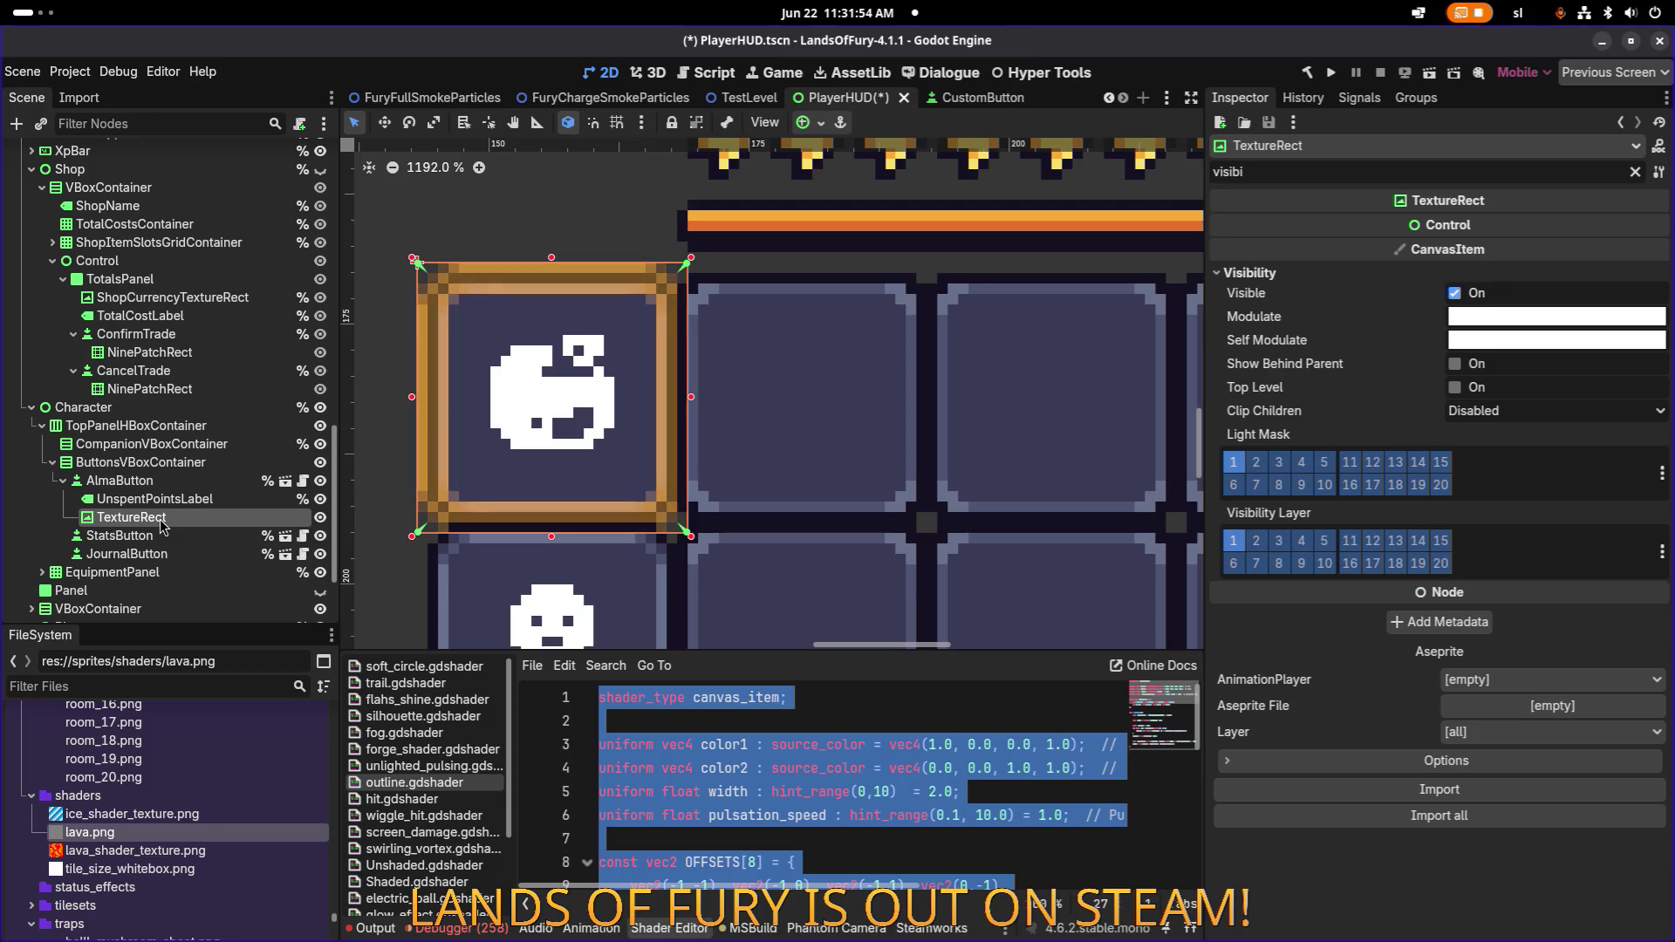
left_click(705, 397)
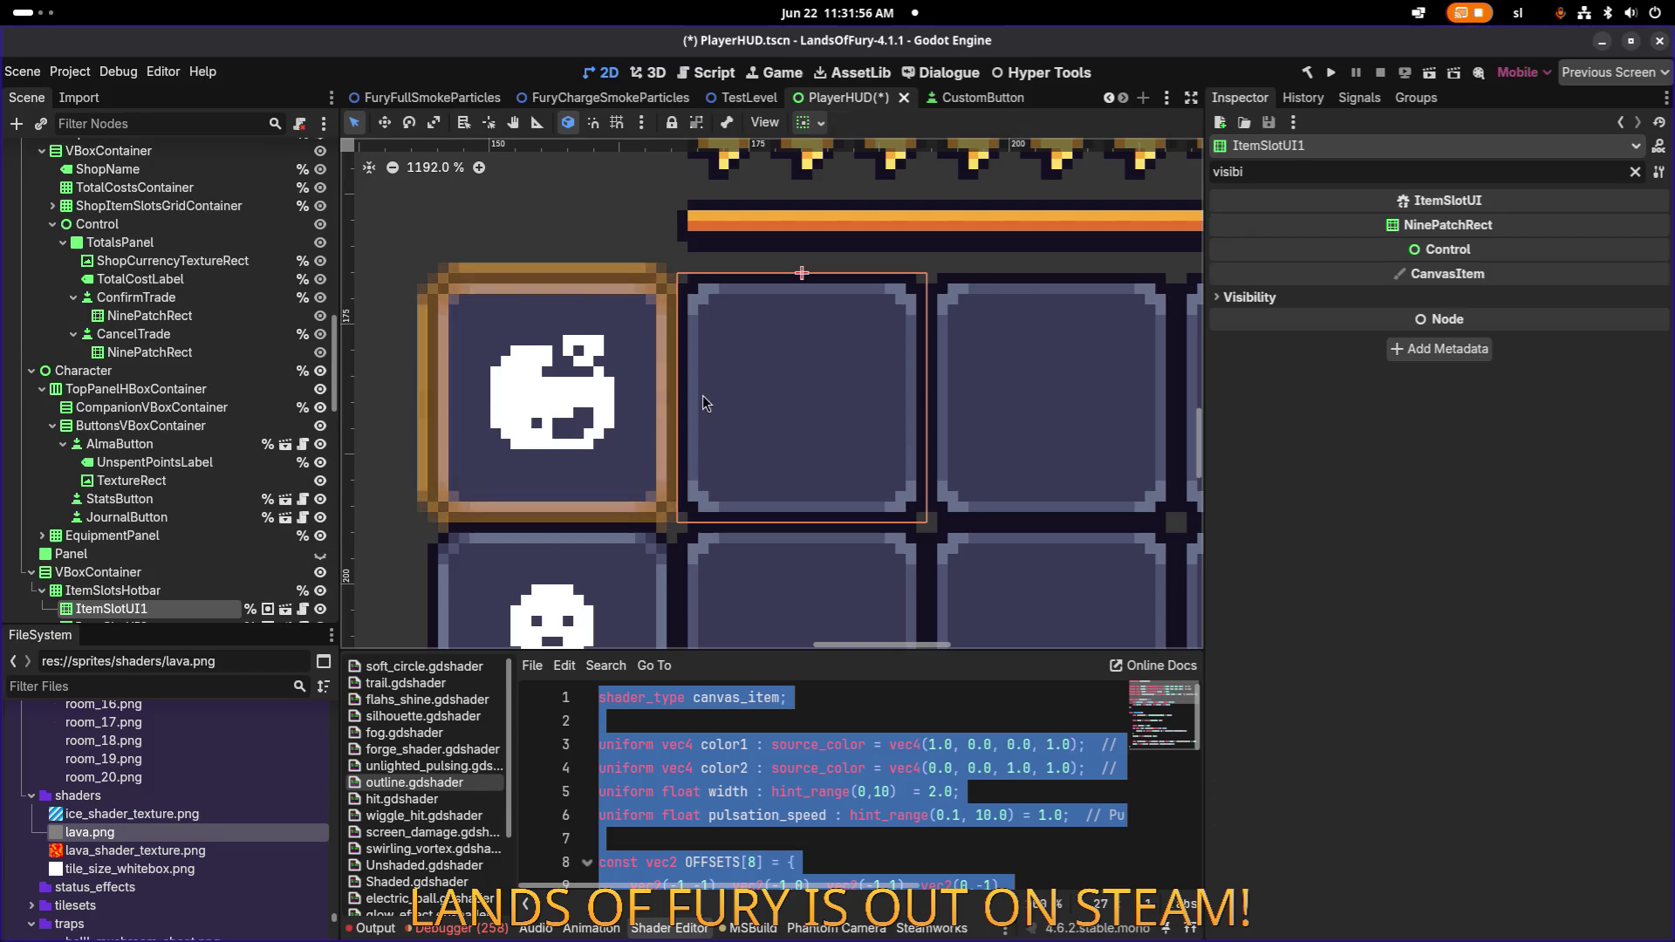
left_click(197, 480)
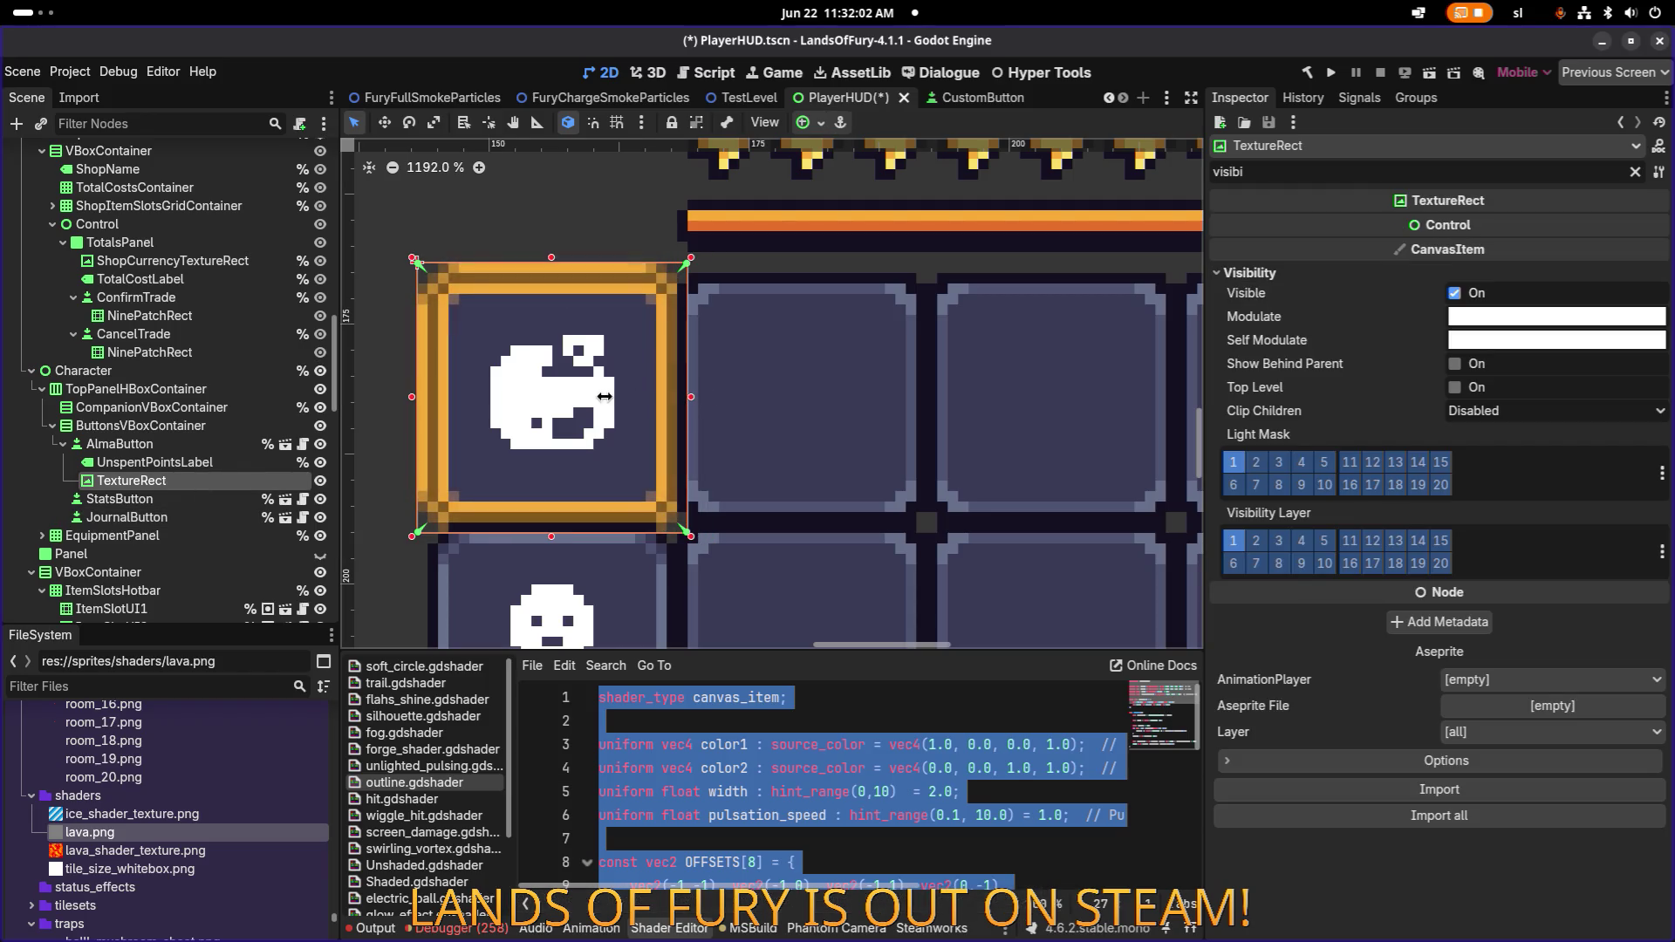
Drag the frame's right edge outward to widen it slightly, then clear the Inspector filter.
mouse_move(514, 389)
left_mouse_down()
mouse_move(863, 397)
mouse_move(691, 398)
left_mouse_up()
scroll(732, 421, "down", 1)
scroll(731, 420, "down", 10)
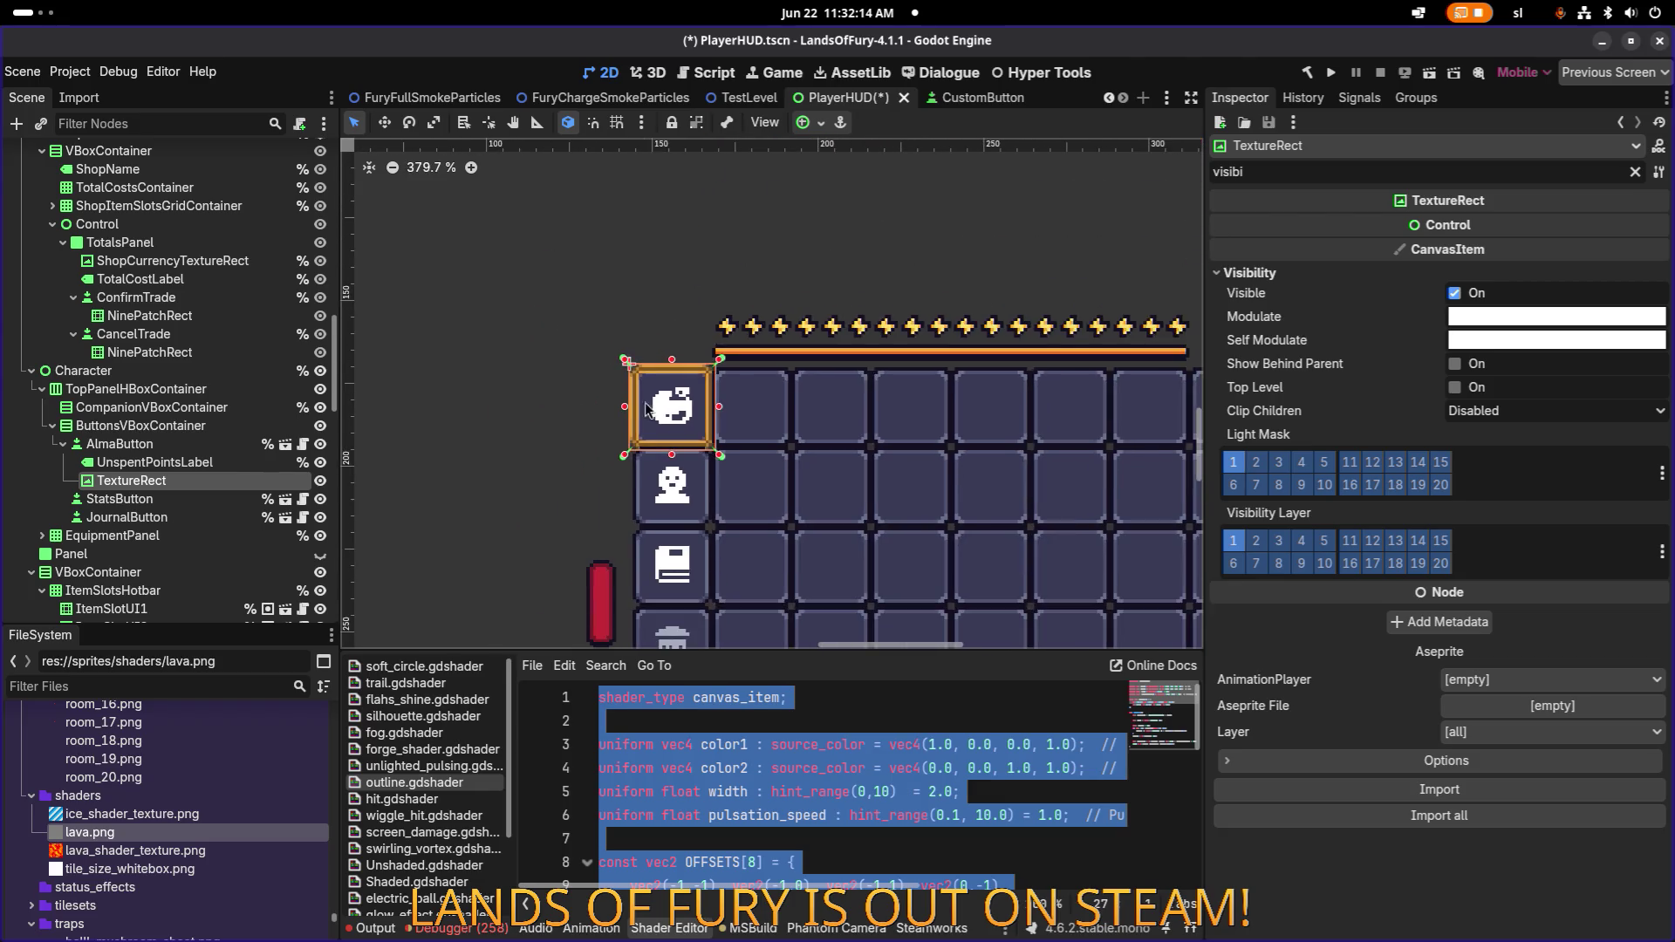
scroll(733, 404, "up", 20)
scroll(731, 396, "down", 12)
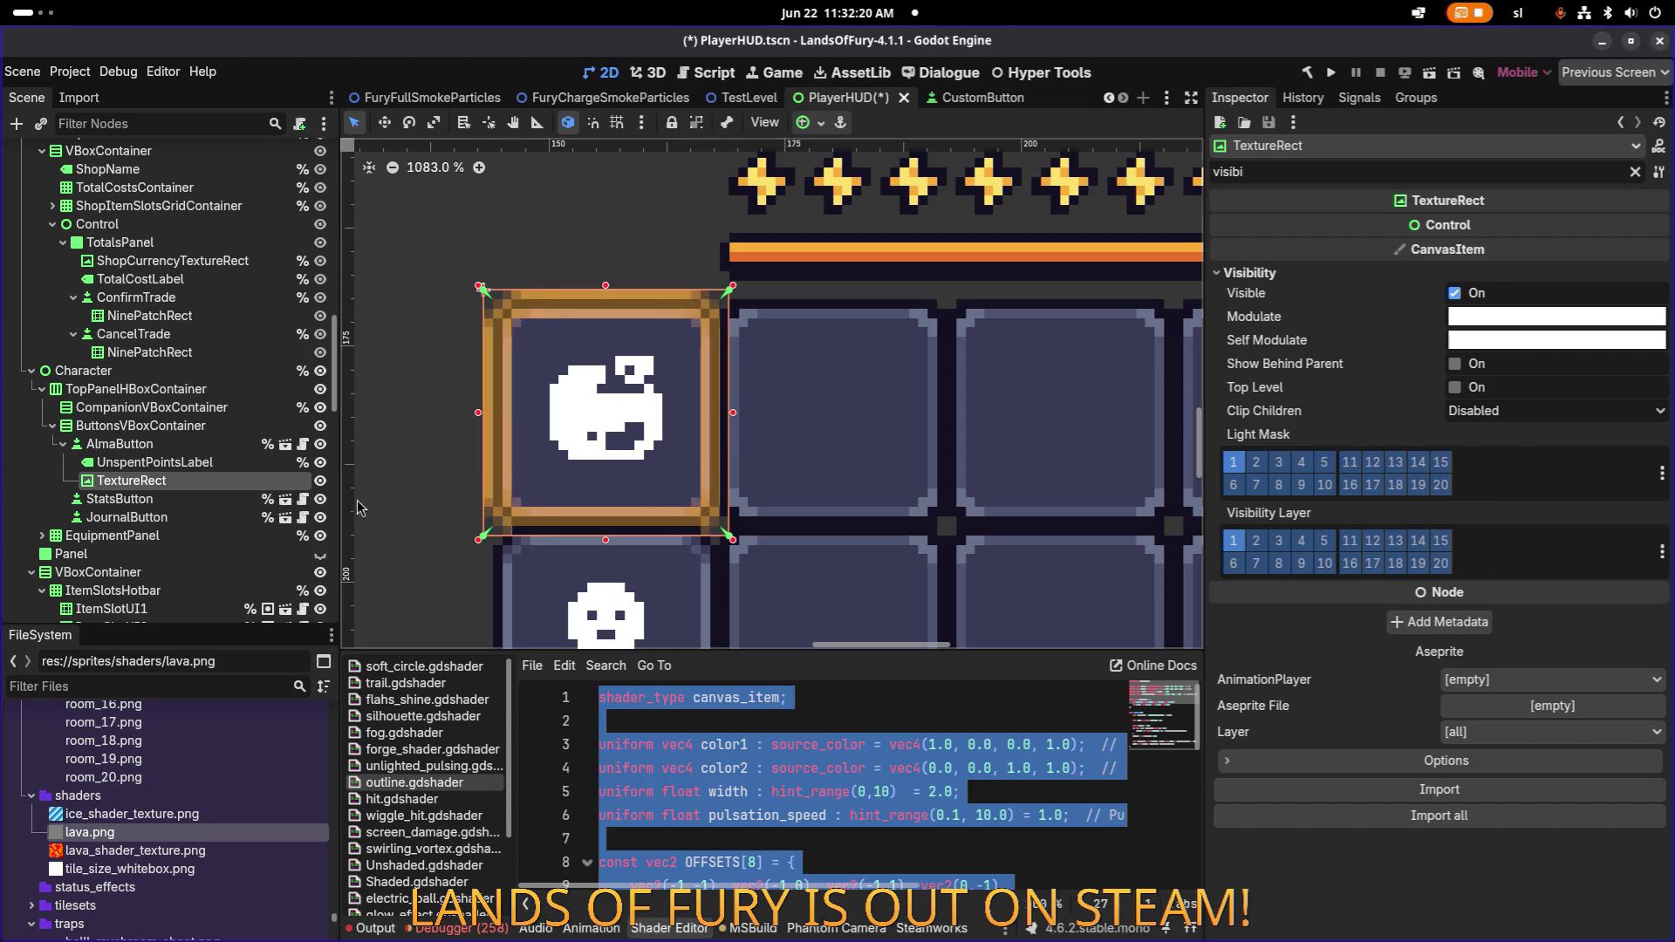
left_click(1635, 172)
Make the frame's outline material unique (Recursive) and confirm.
scroll(1516, 548, "down", 15)
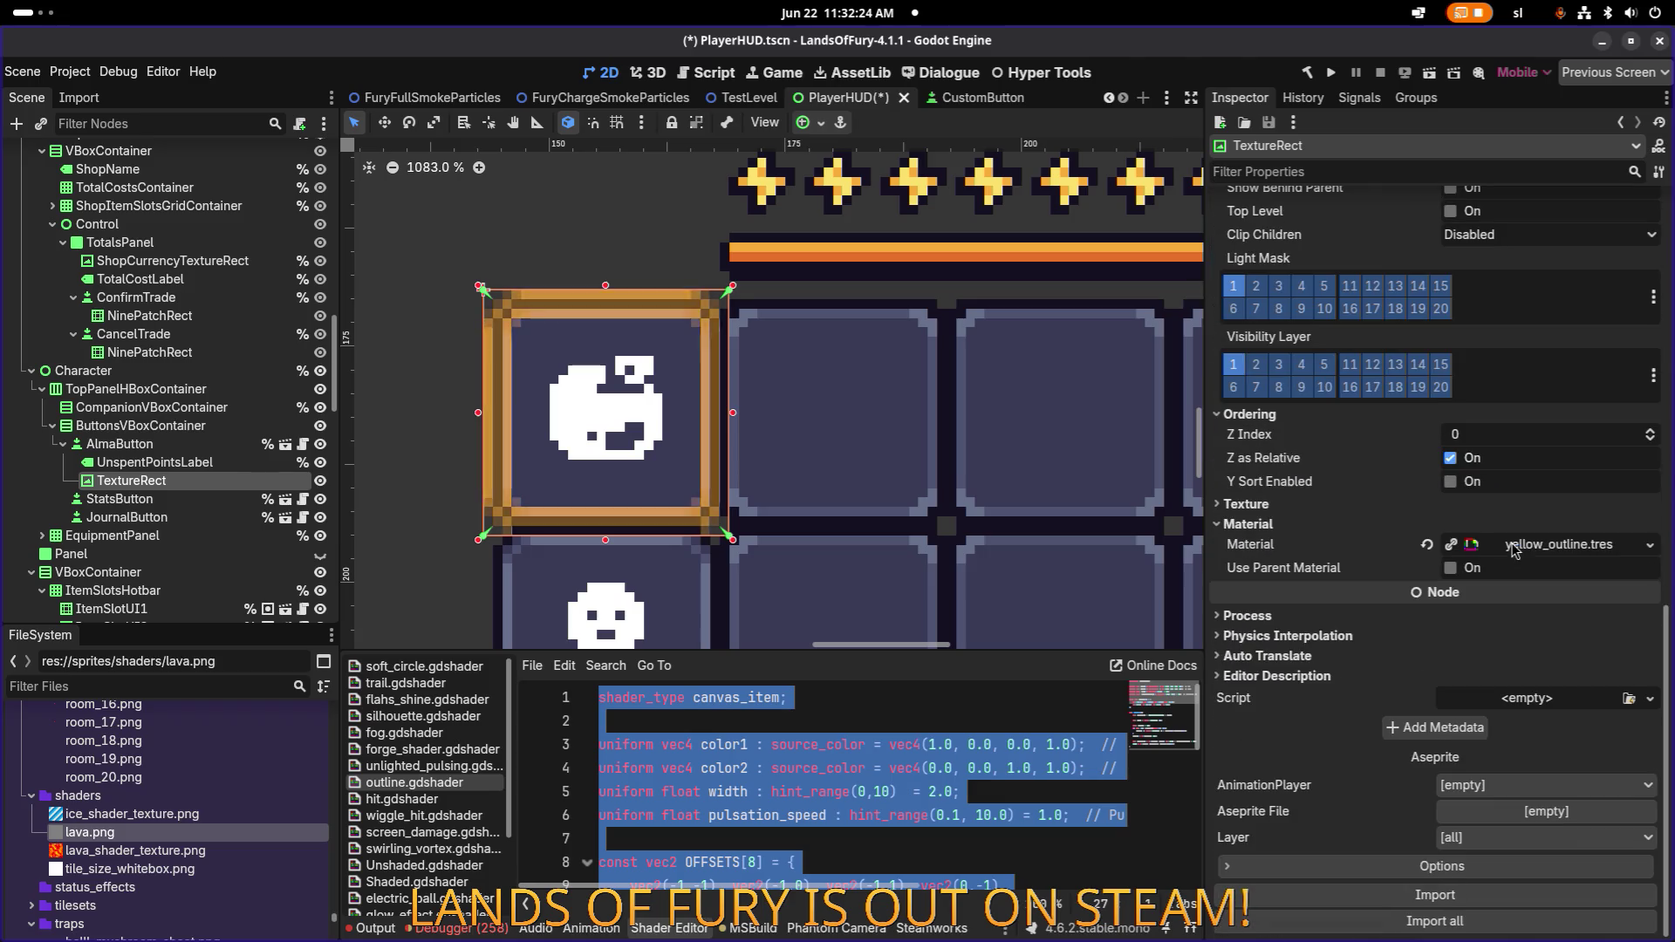
right_click(1558, 545)
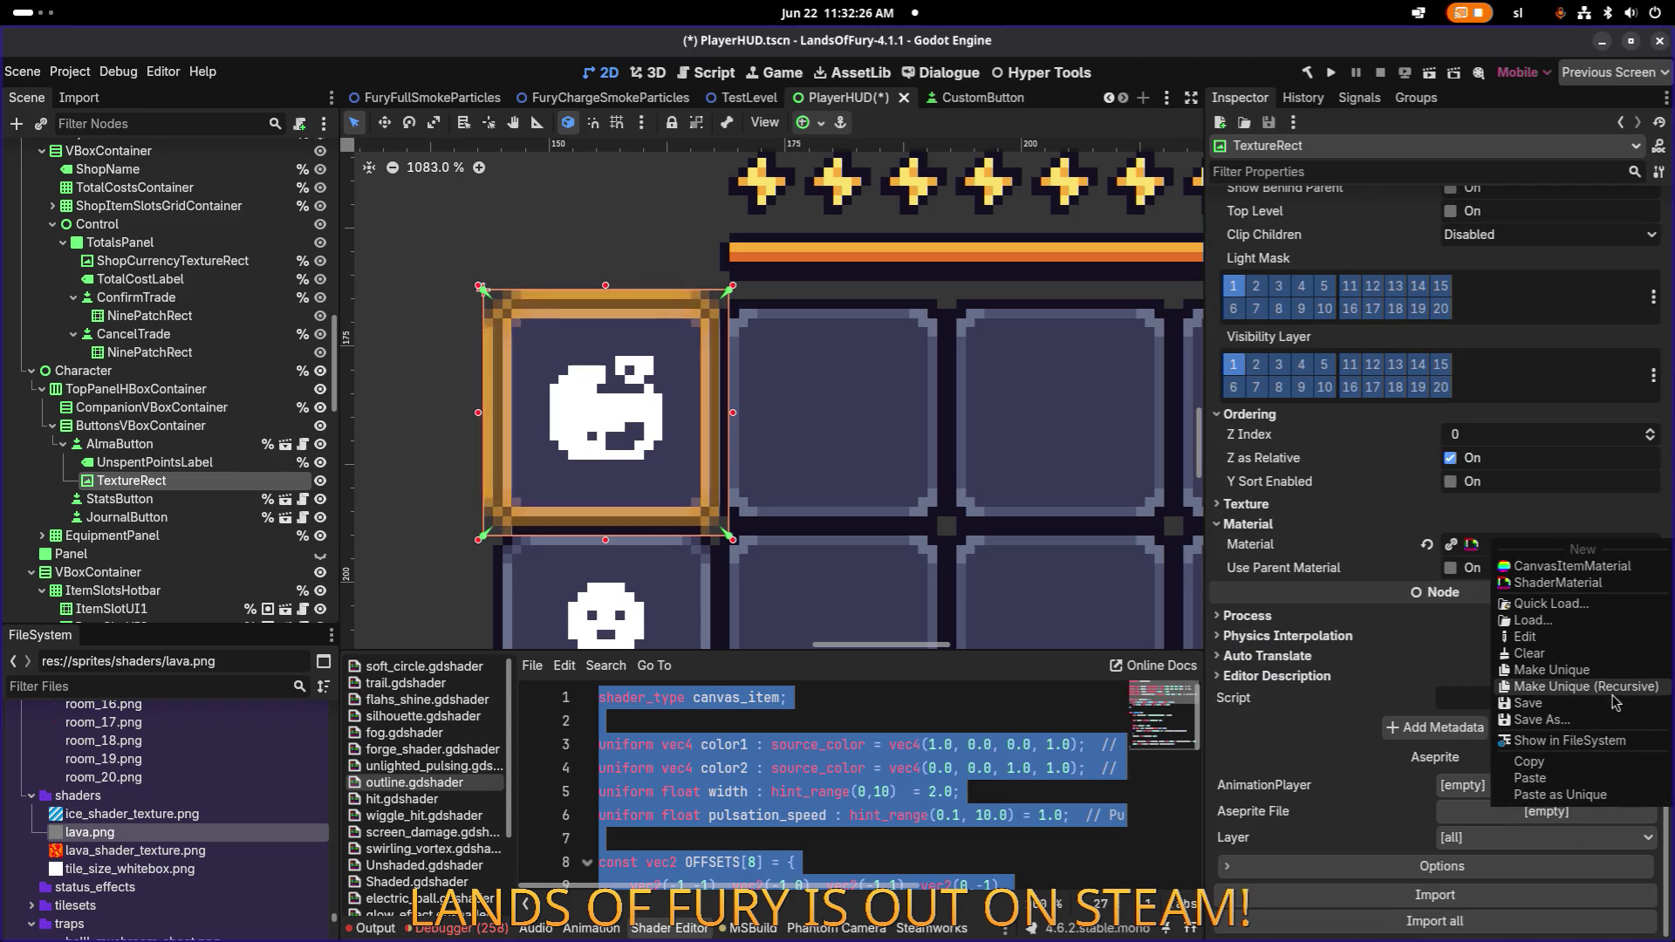
left_click(1570, 686)
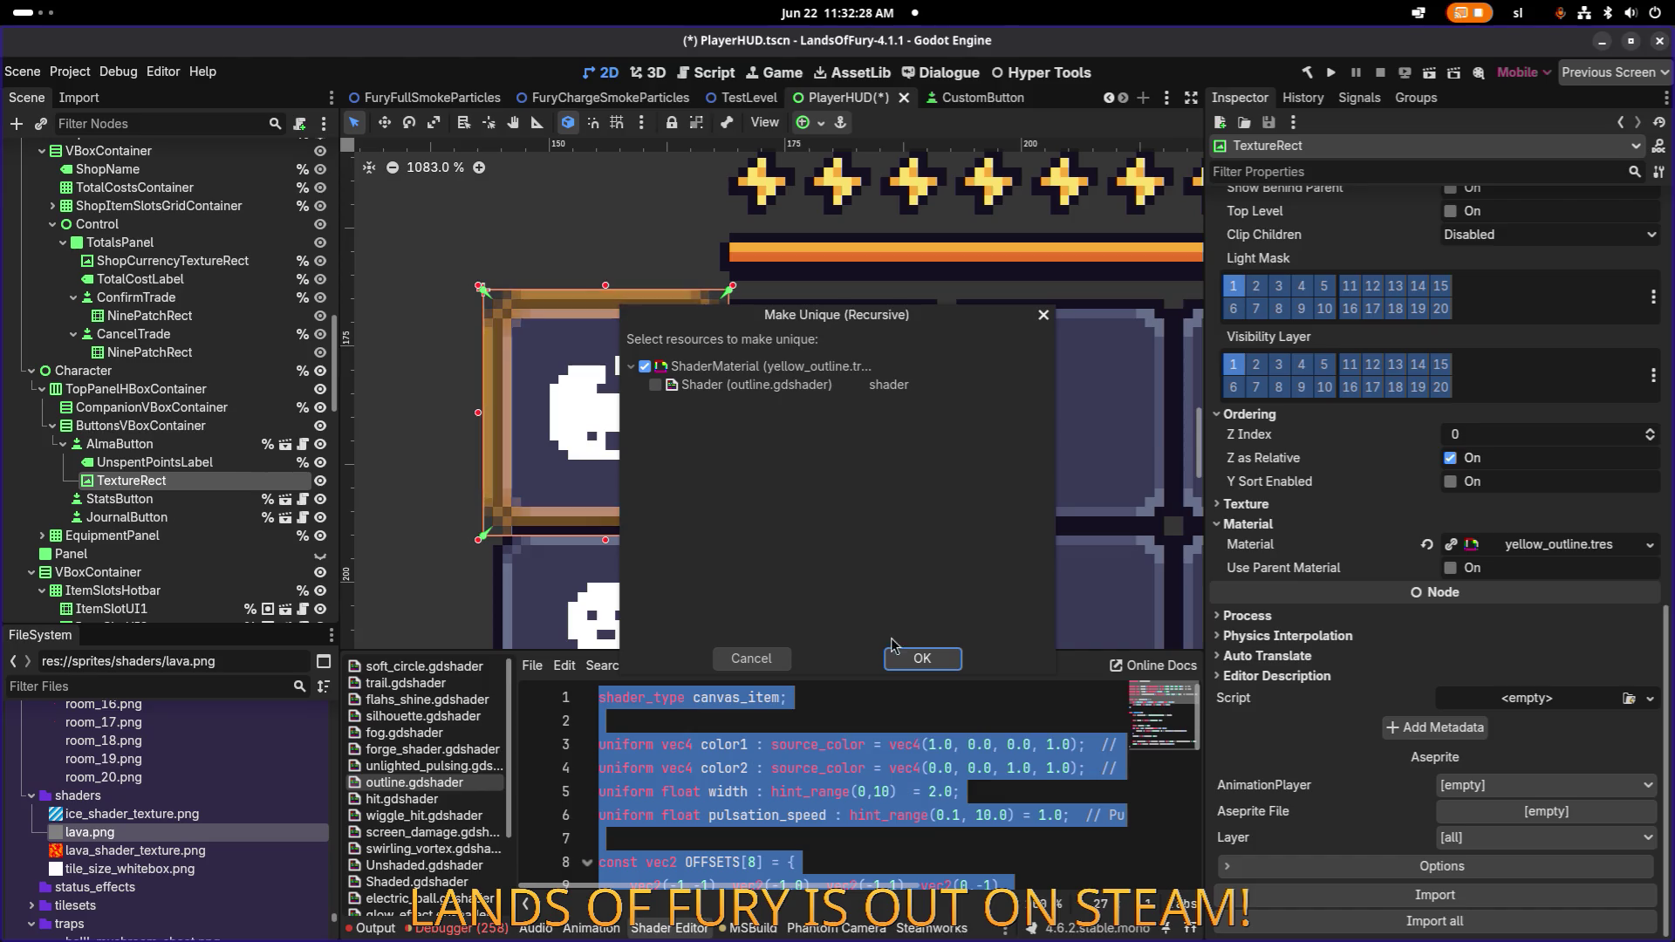
left_click(922, 658)
Set the shader's Color 2 parameter to translucent white ffffff64.
left_click(1359, 547)
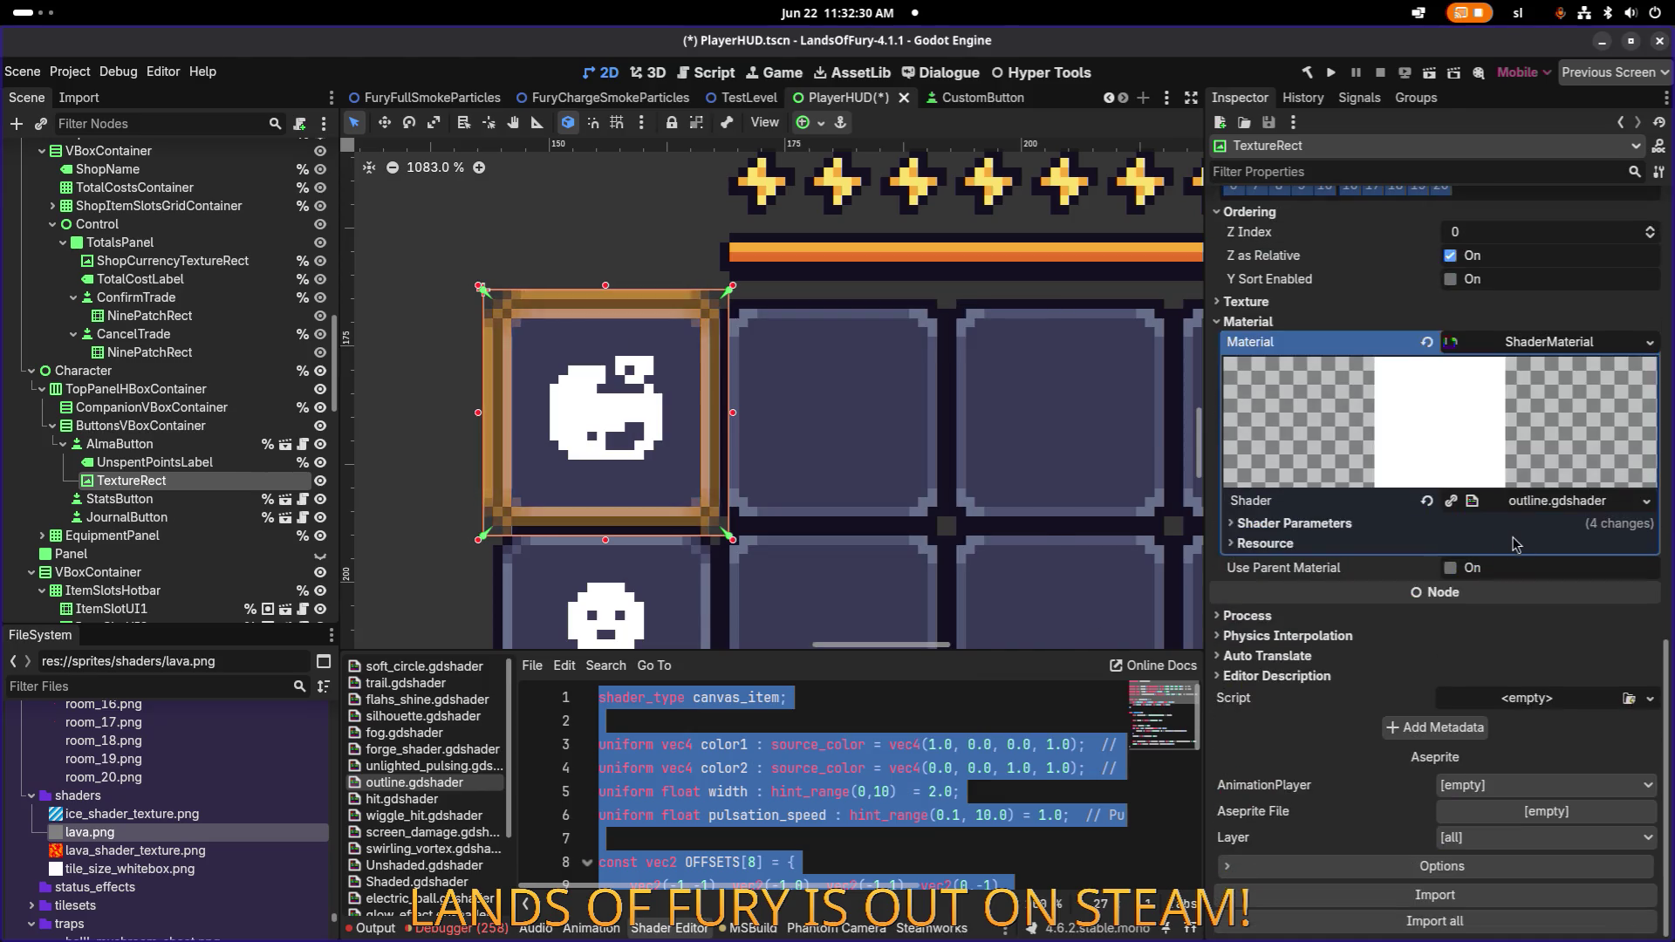
left_click(1317, 522)
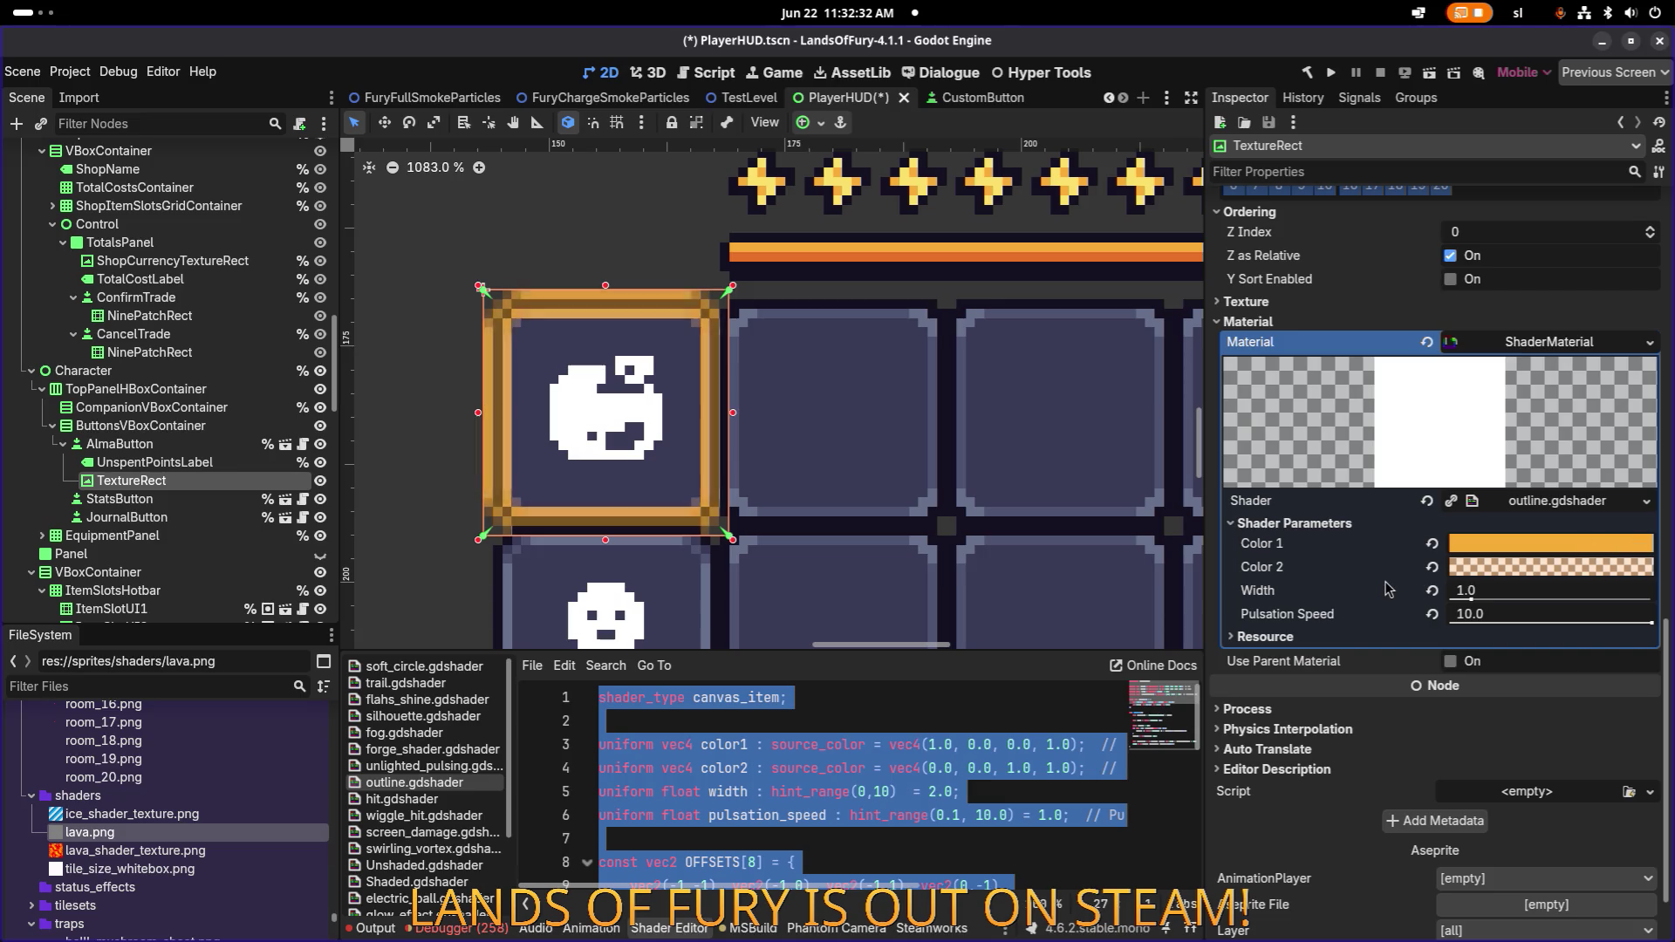
left_click(1495, 569)
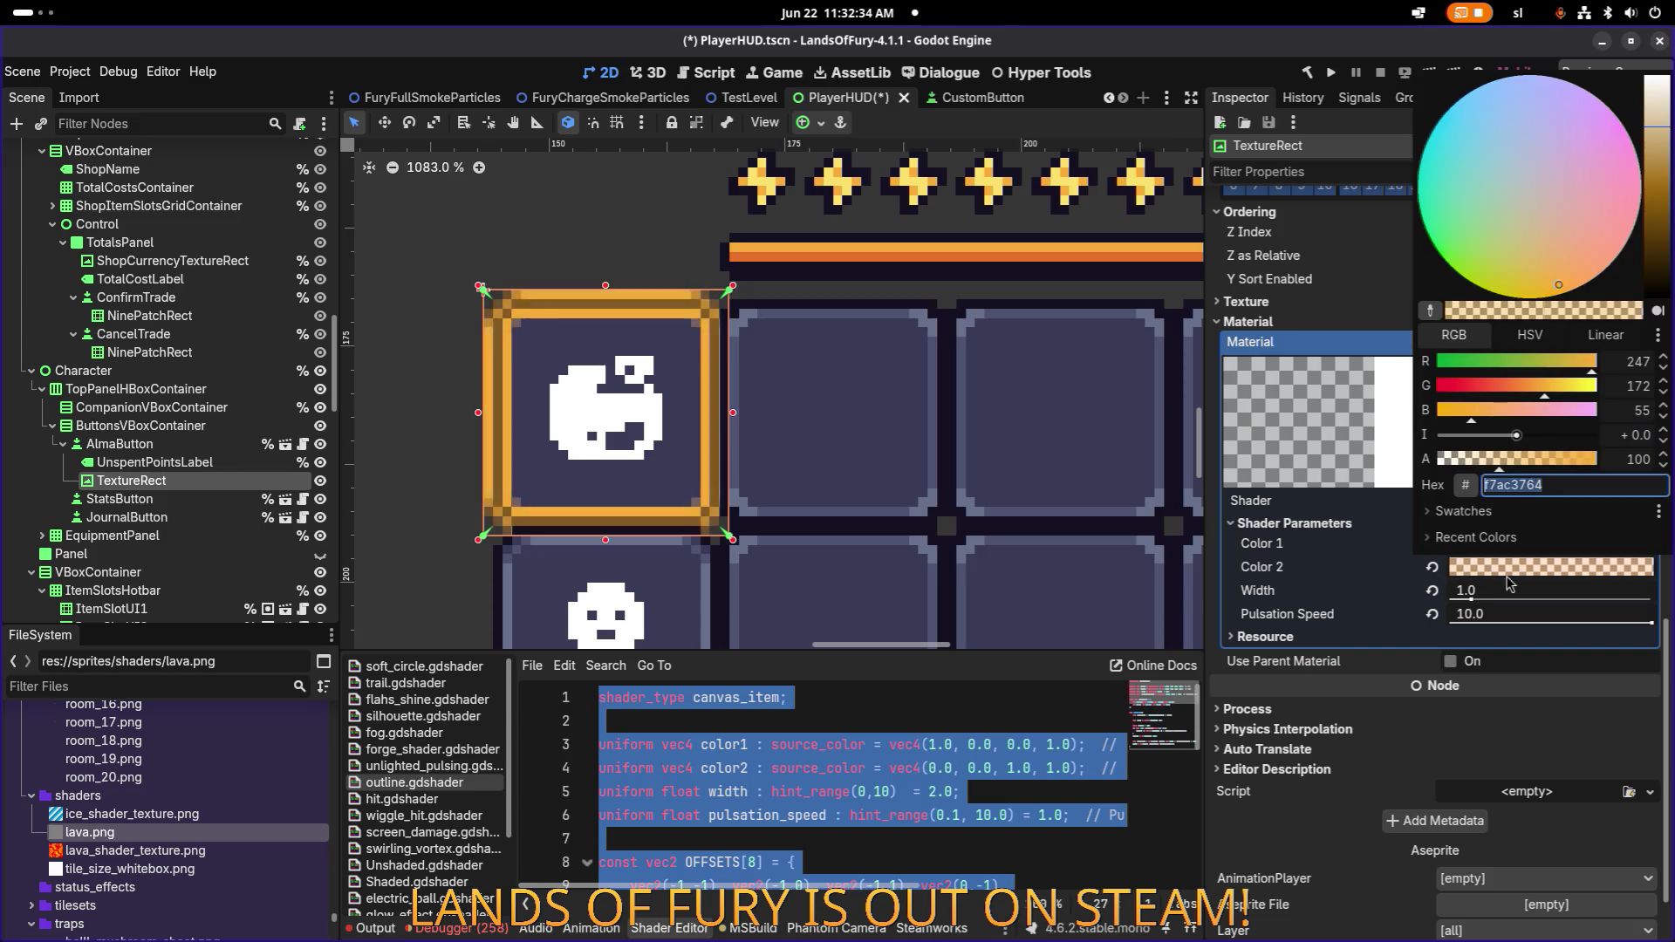
left_click_drag(1639, 288, 1640, 24)
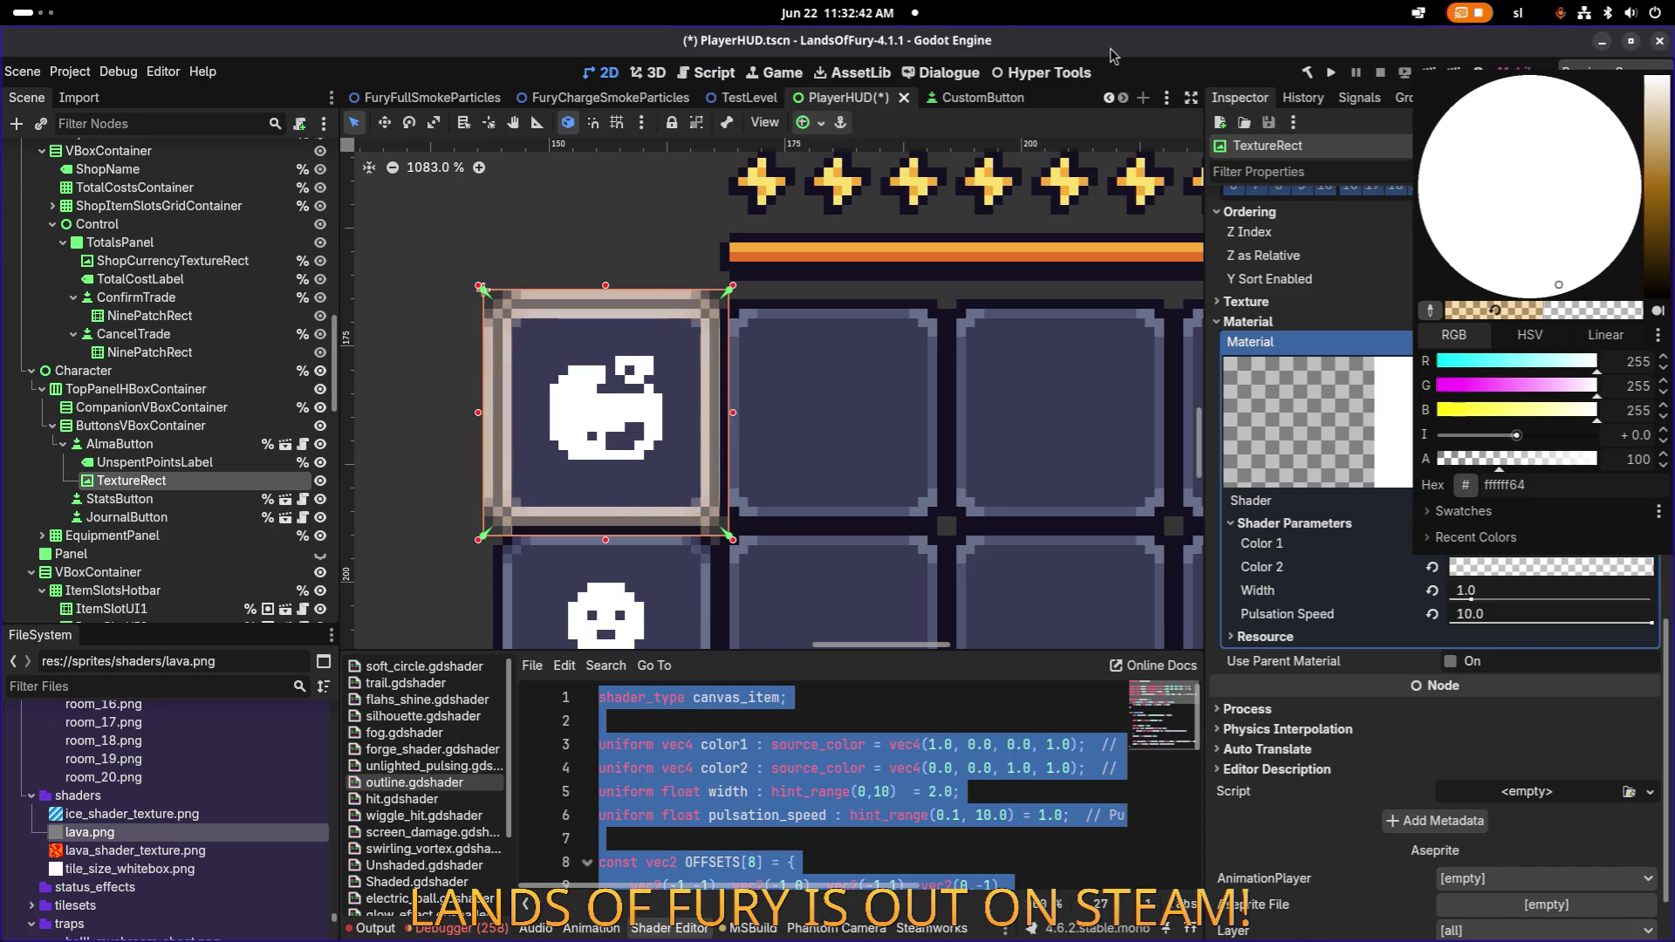
key("alt+Tab")
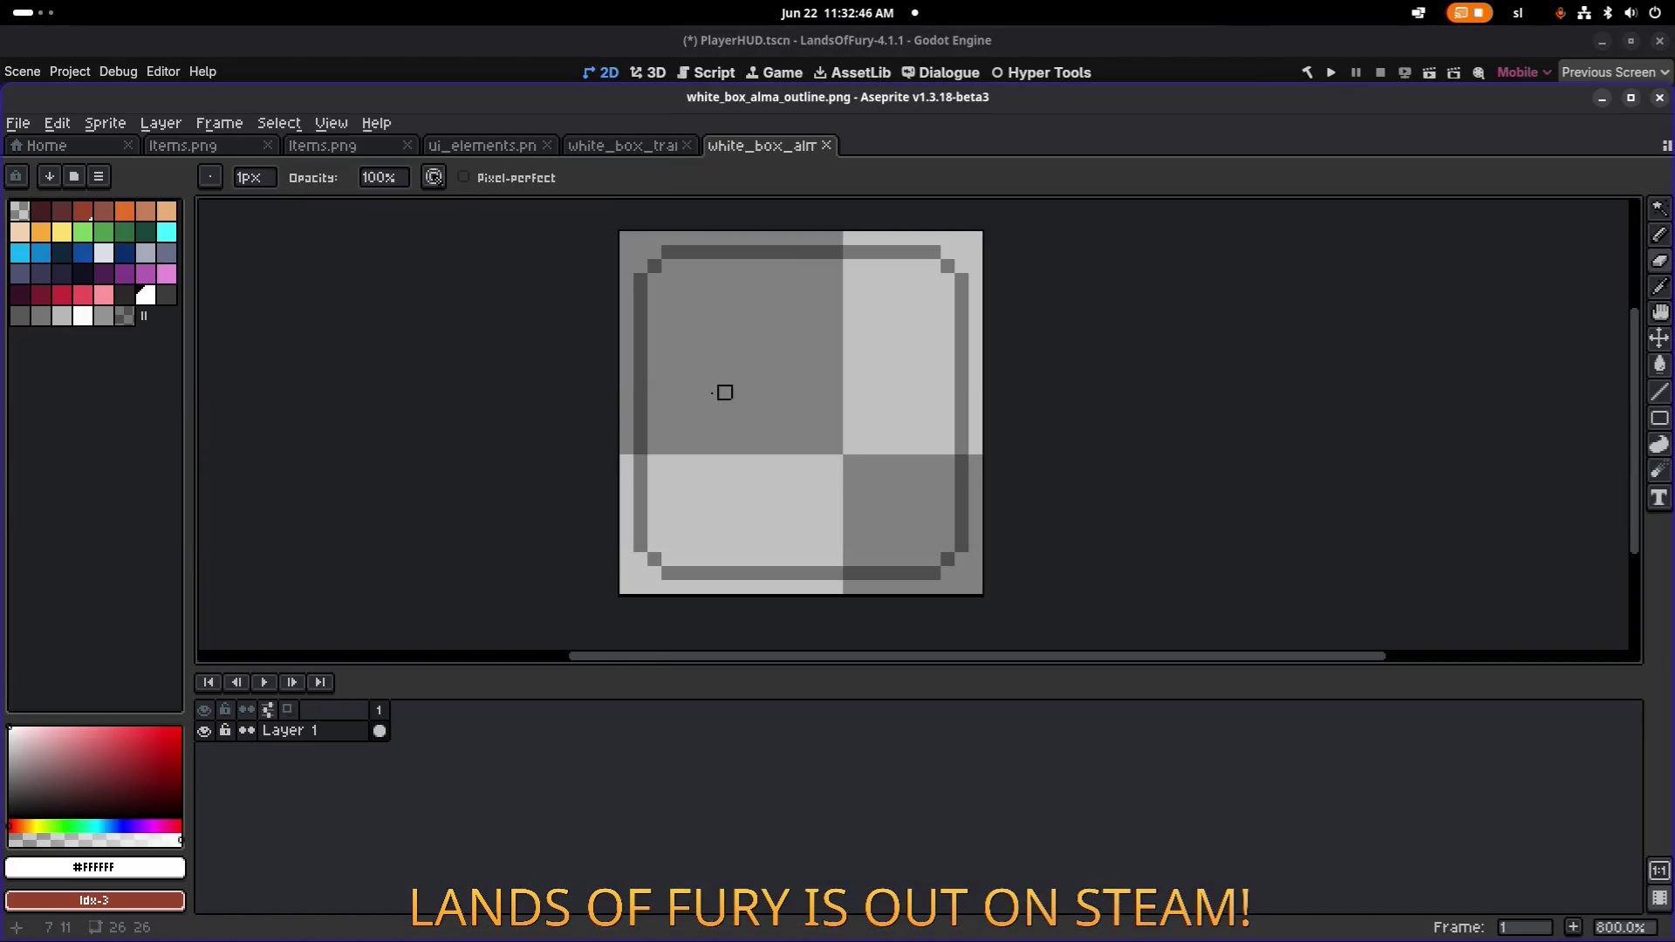
Replace the black outline with white in white_box_alma_outline.png and save it.
left_click(643, 358, "alt")
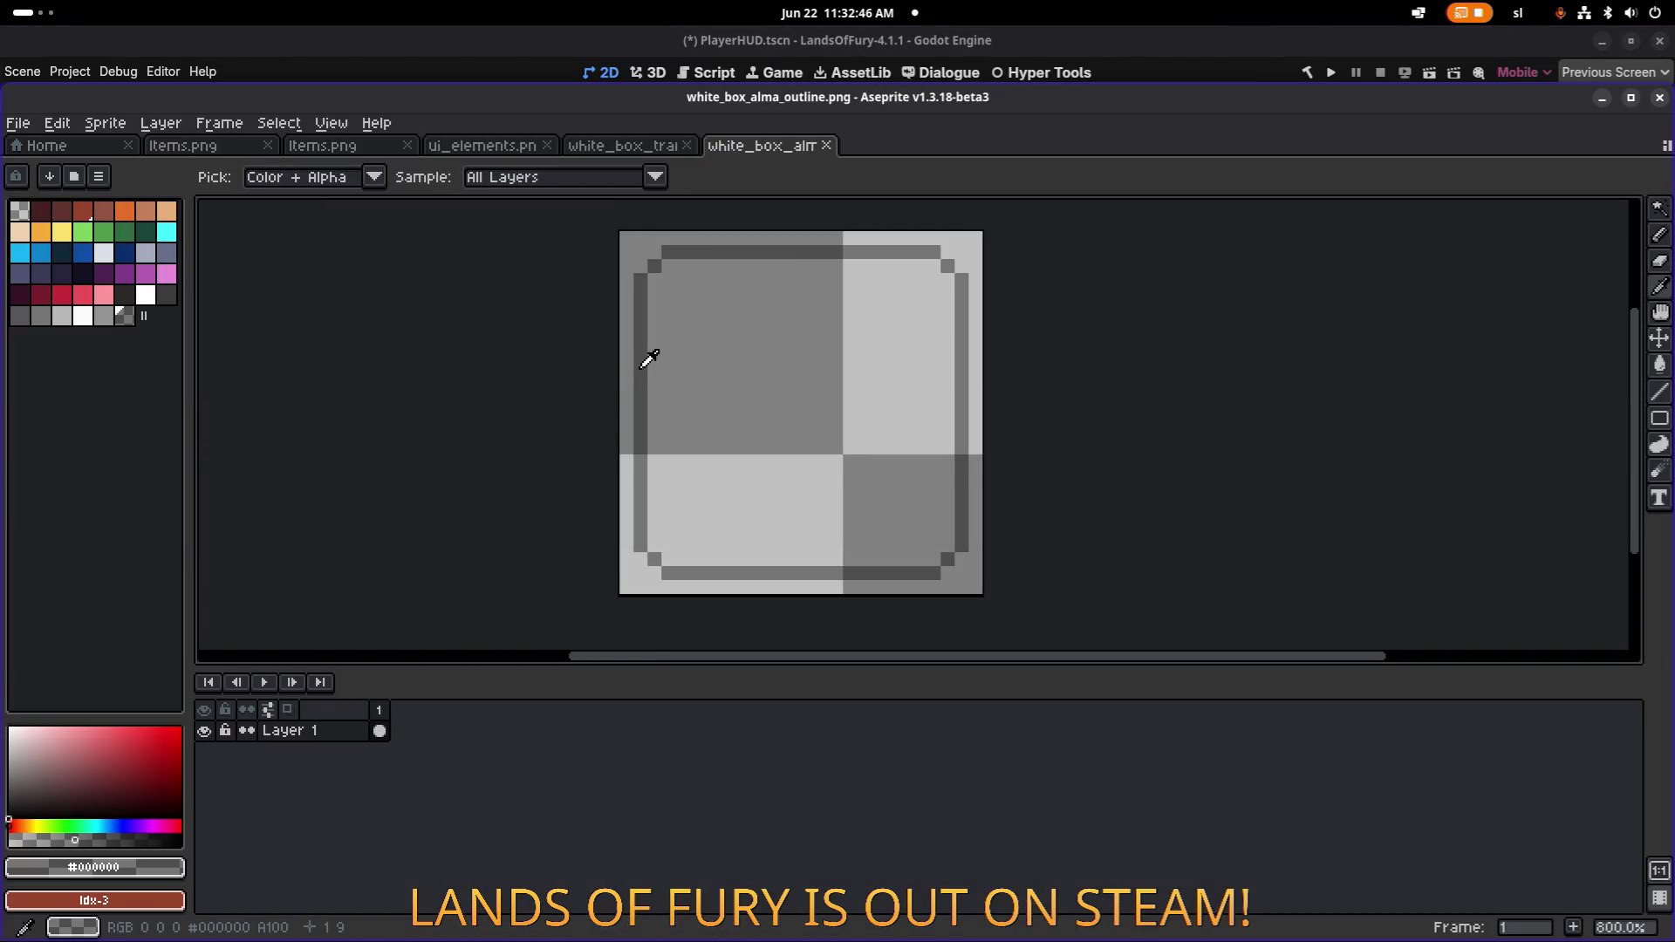
key("shift+r")
left_click(1315, 680)
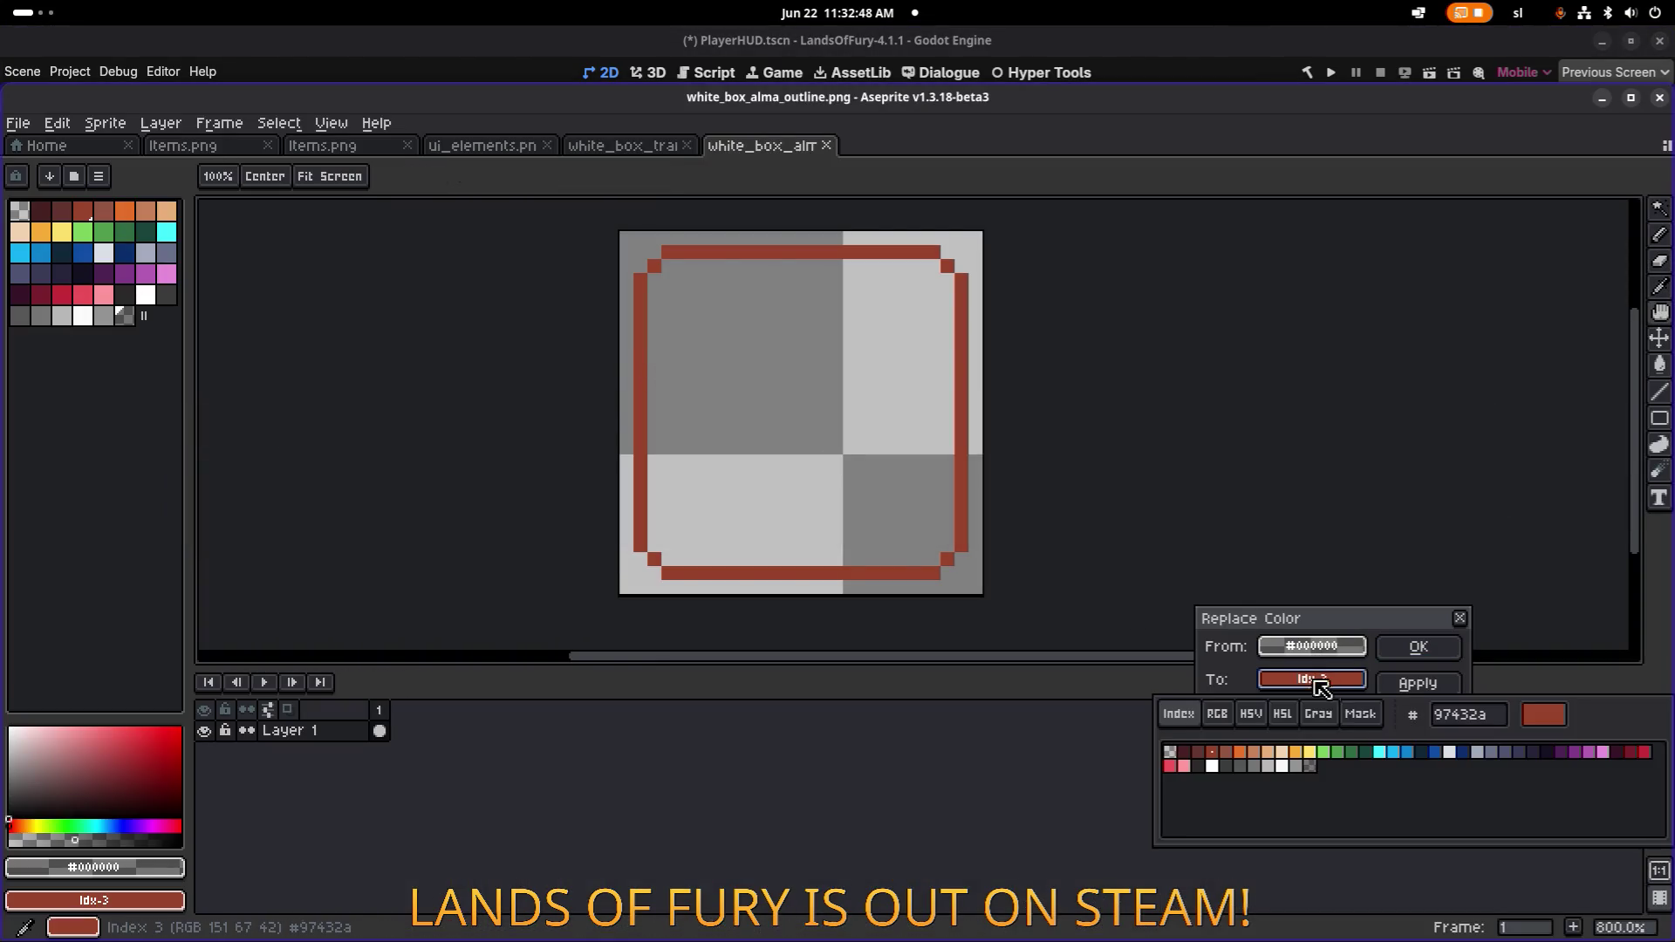
left_click(1290, 769)
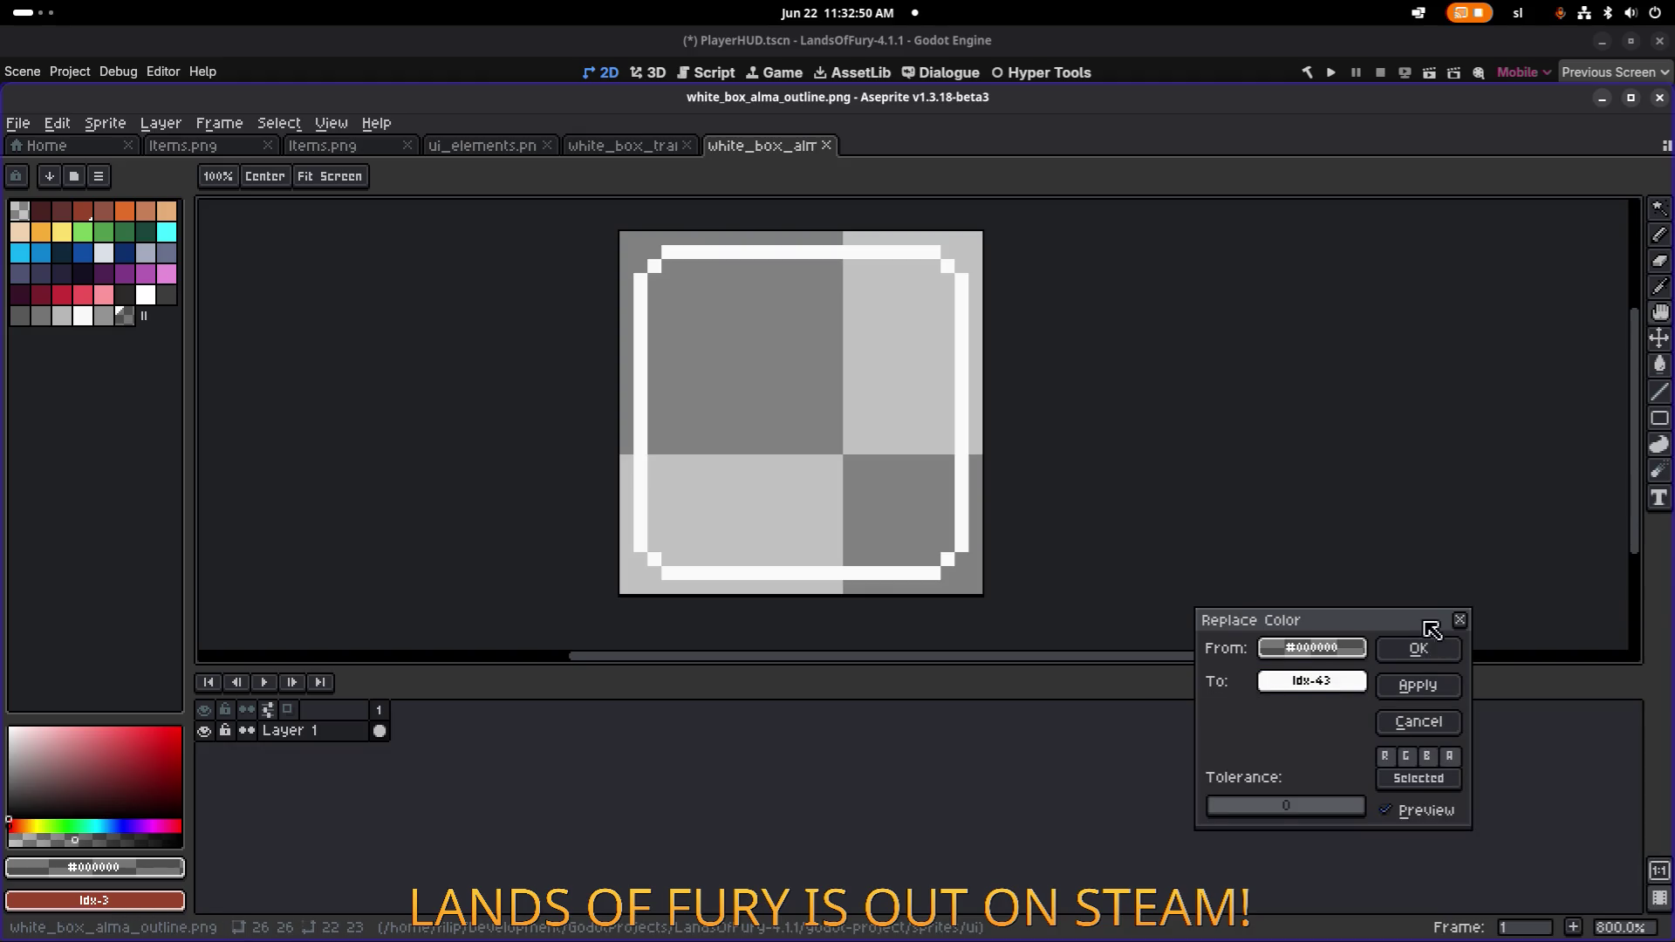
left_click(1431, 644)
key("ctrl+s")
key("alt+Tab")
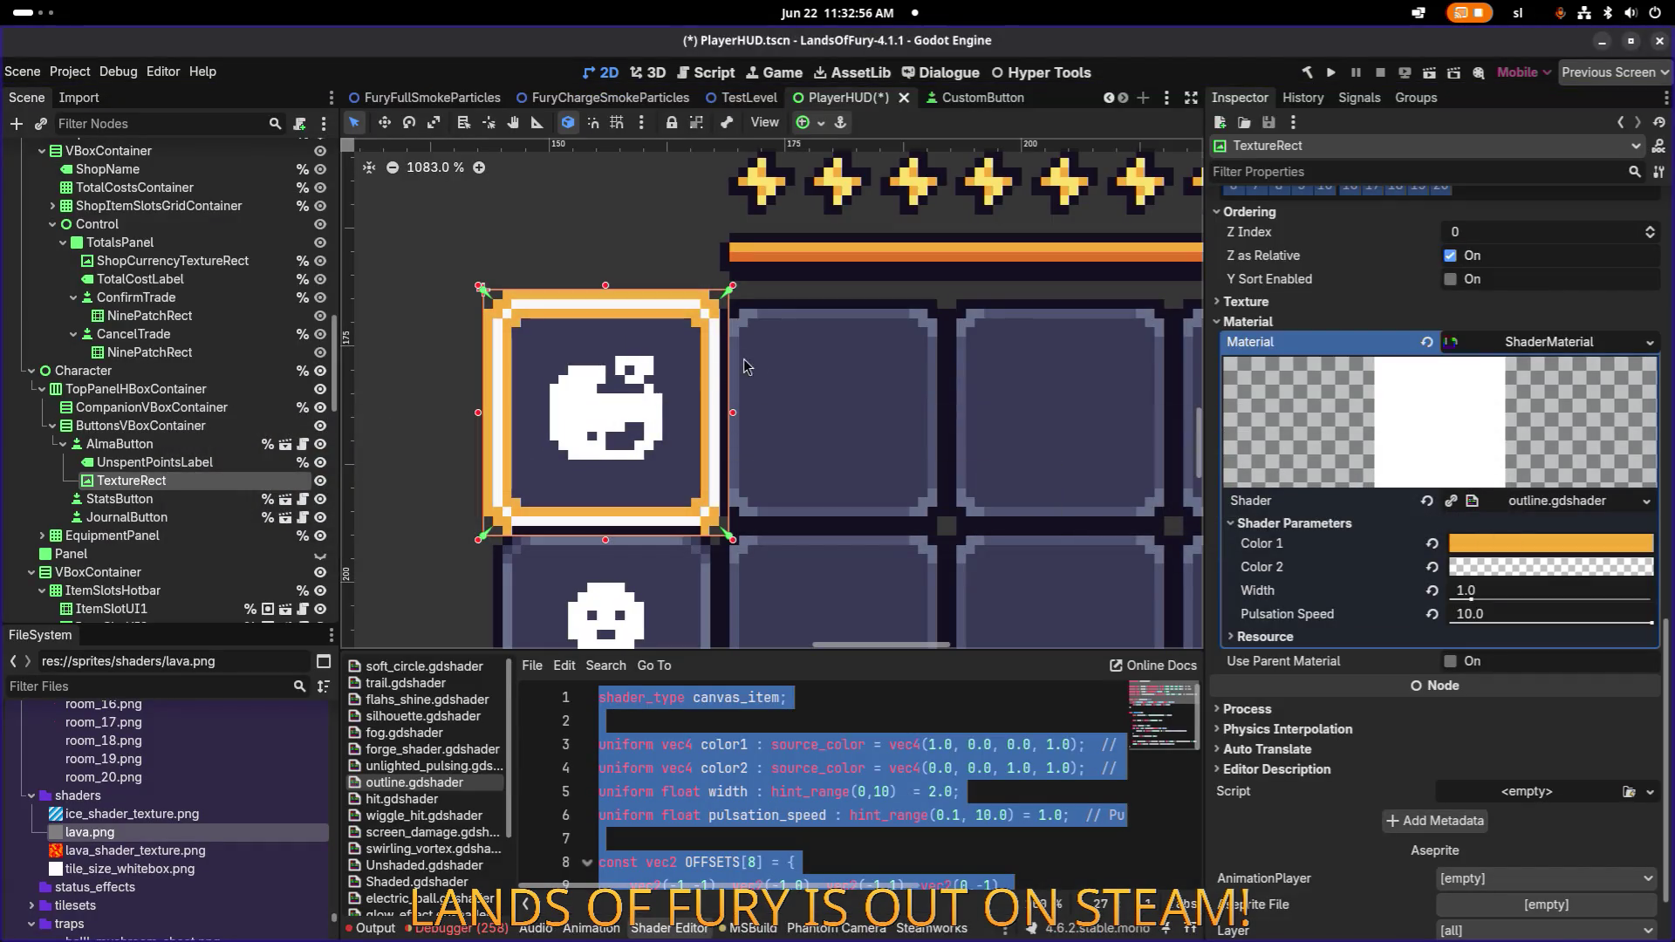
Quick-load the flahs_shine material into the TextureRect's Material slot.
scroll(783, 349, "down", 5)
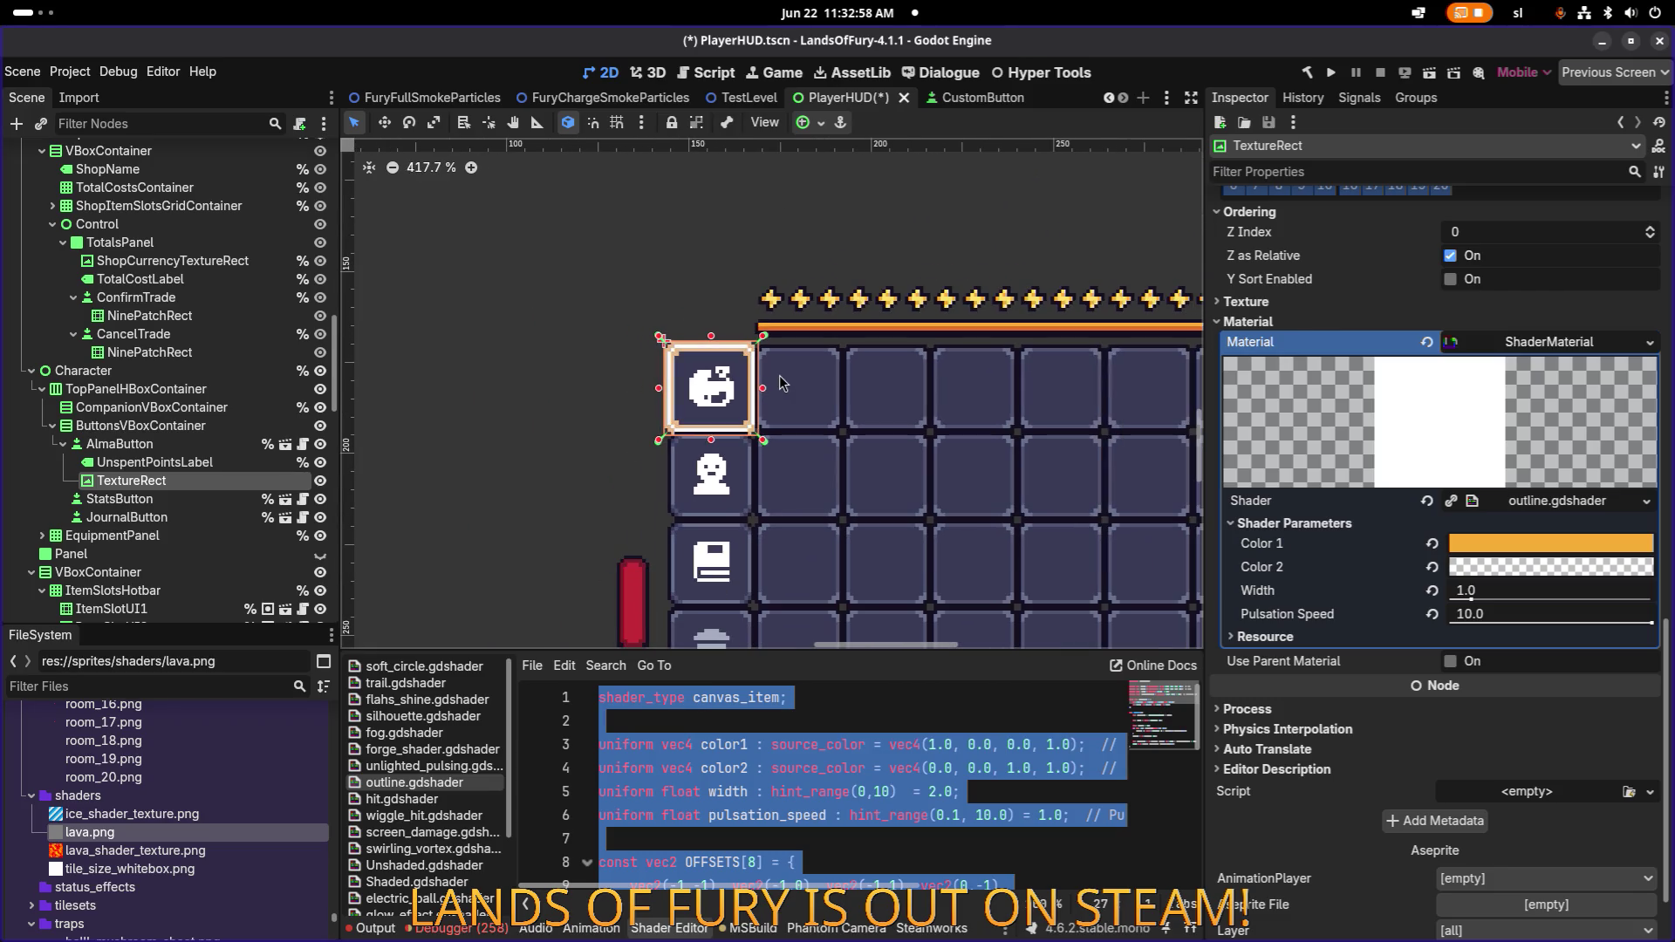
scroll(939, 433, "up", 1)
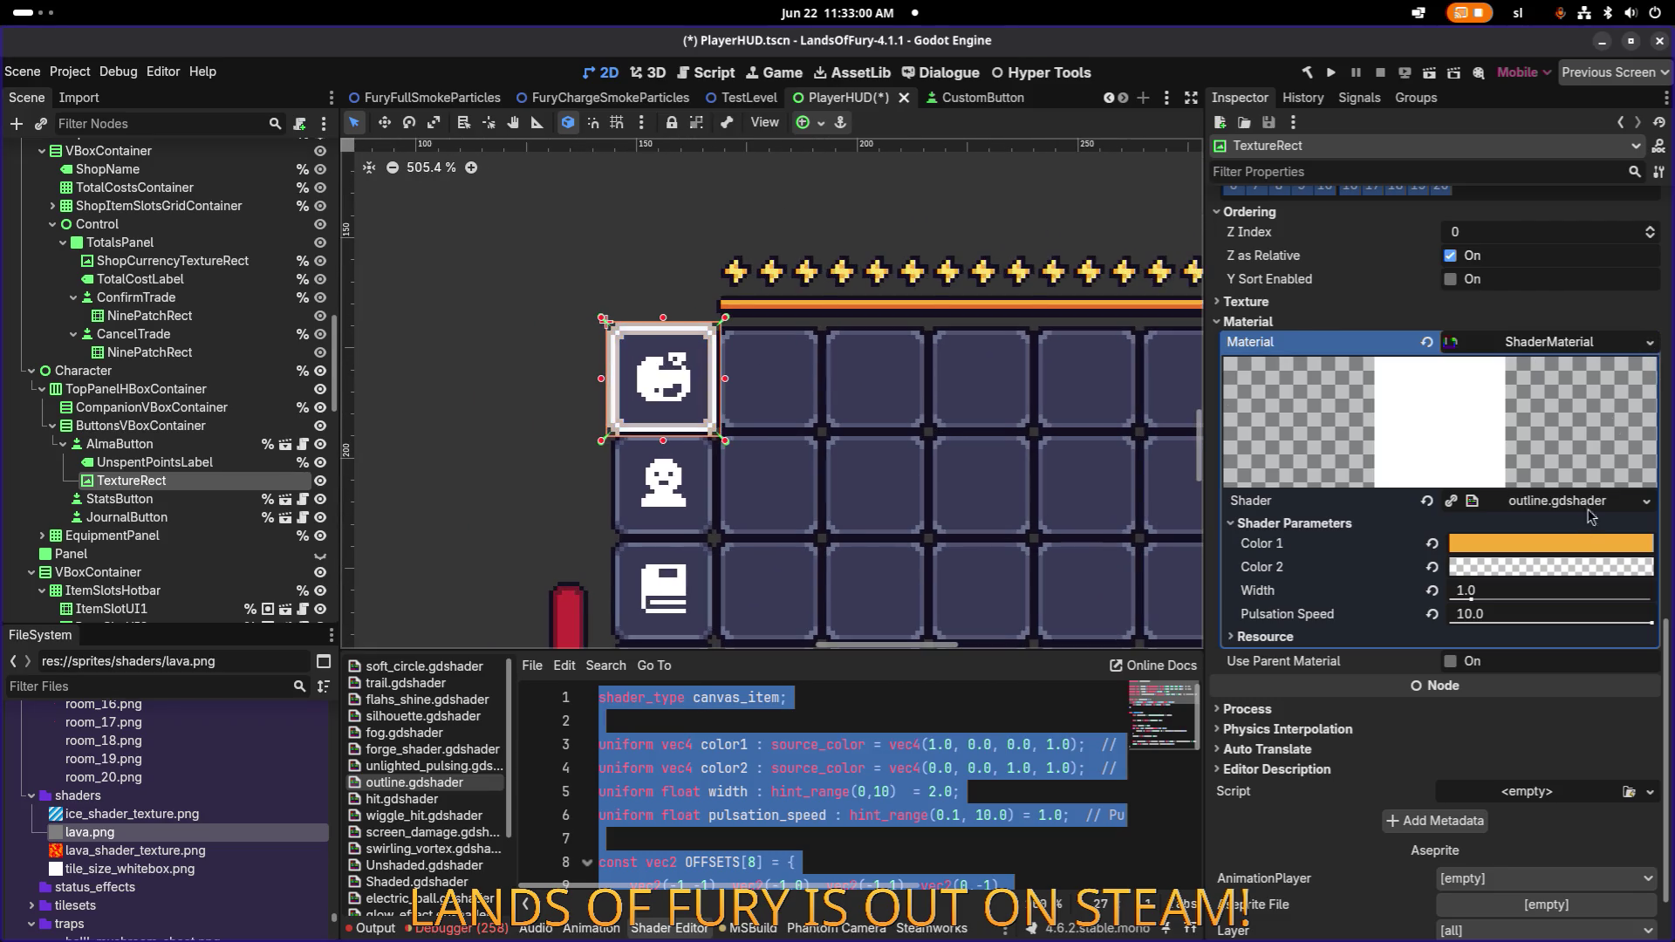
scroll(1436, 434, "up", 6)
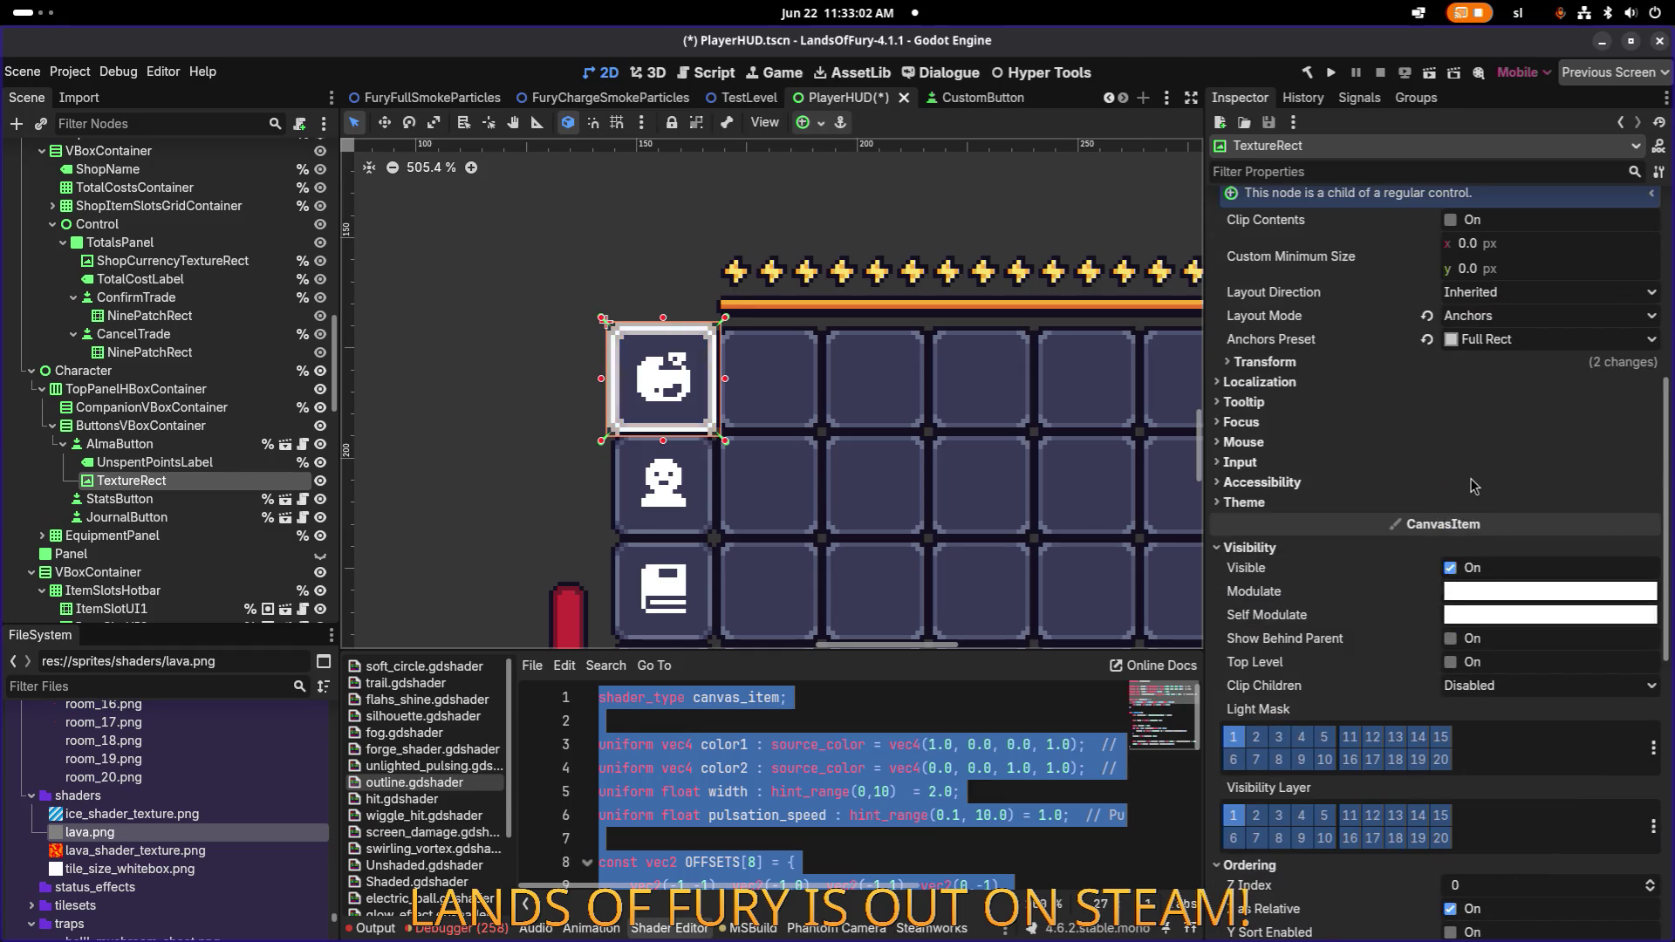
scroll(1471, 486, "down", 6)
left_click(1650, 342)
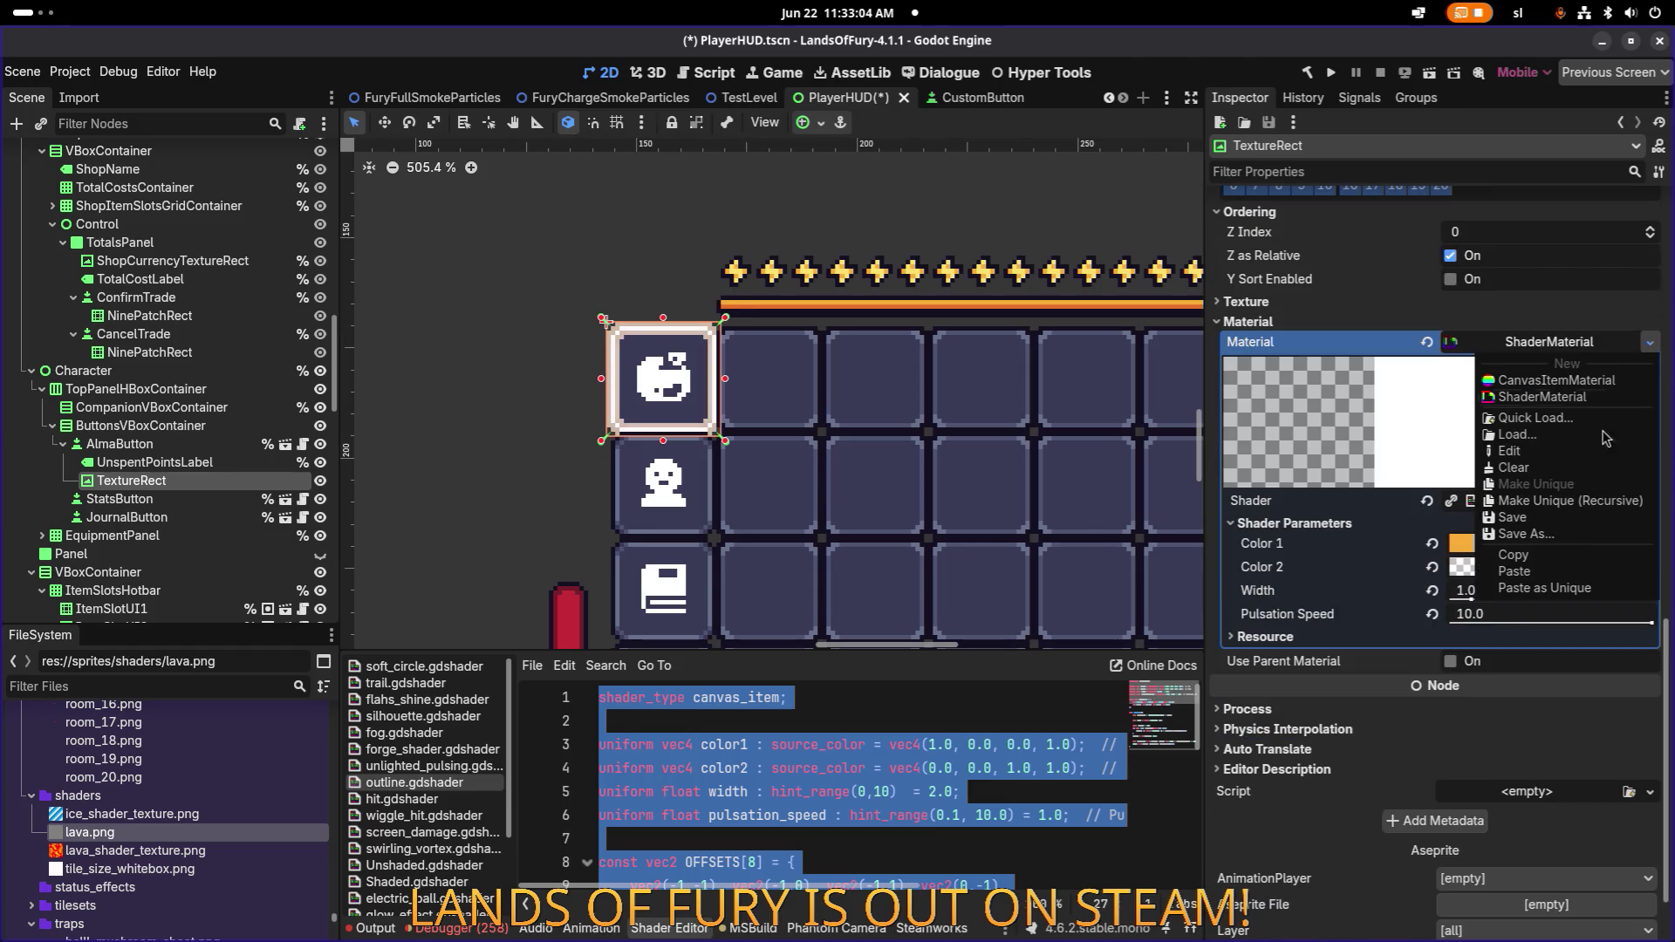
left_click(1585, 419)
type("flash")
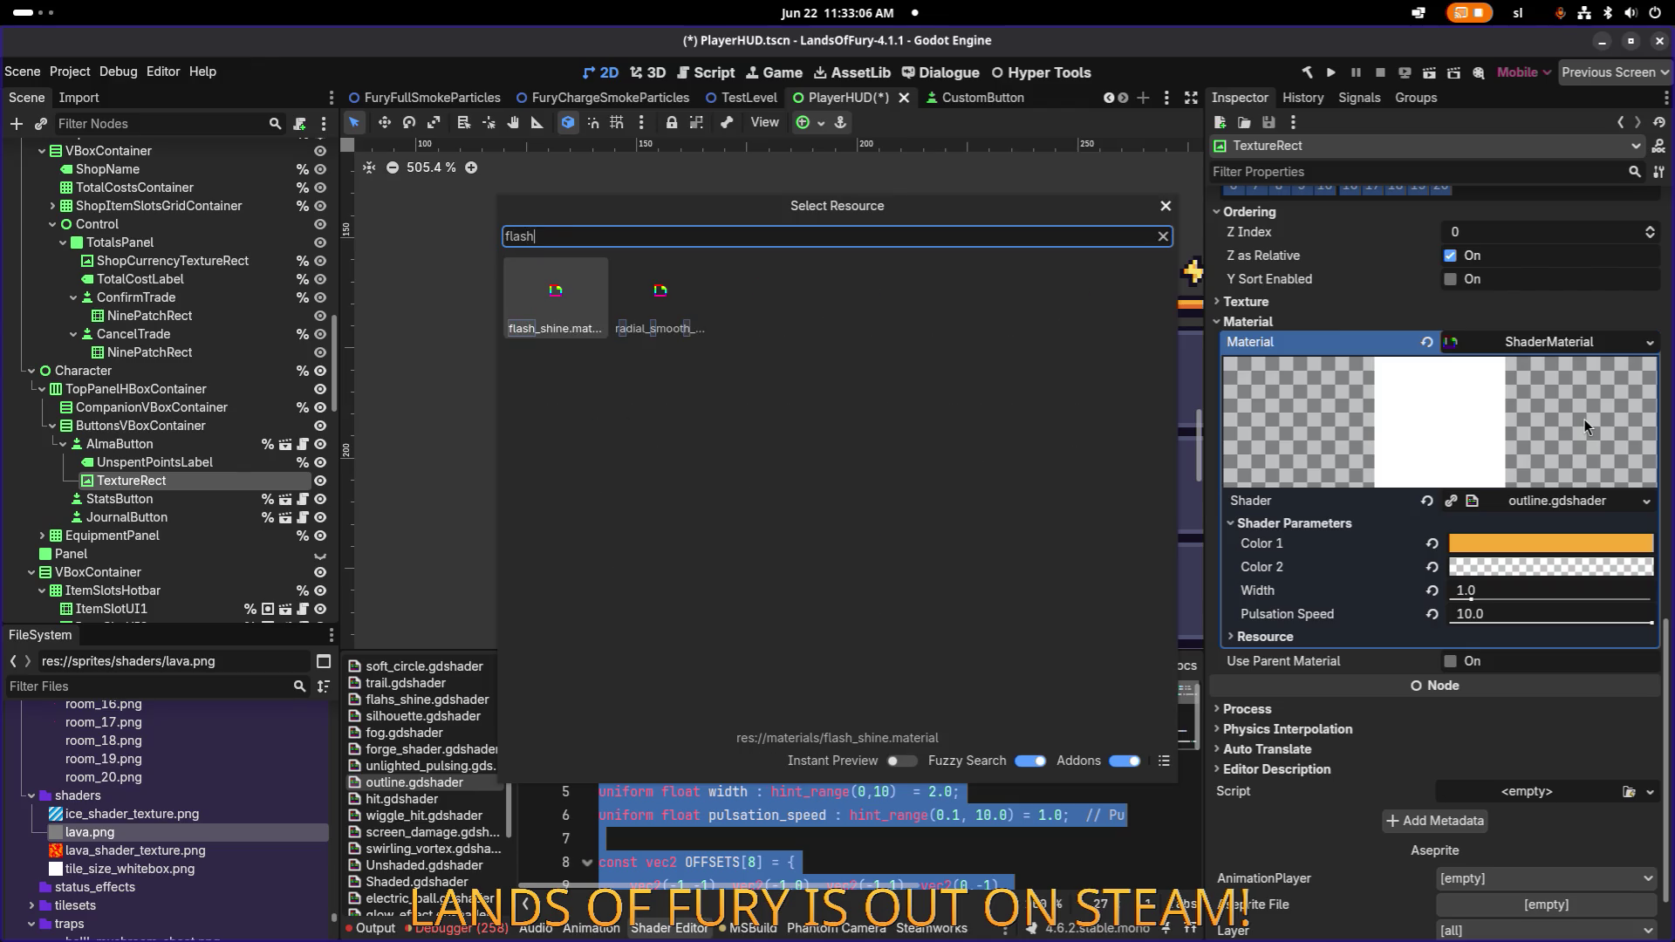
key("Return")
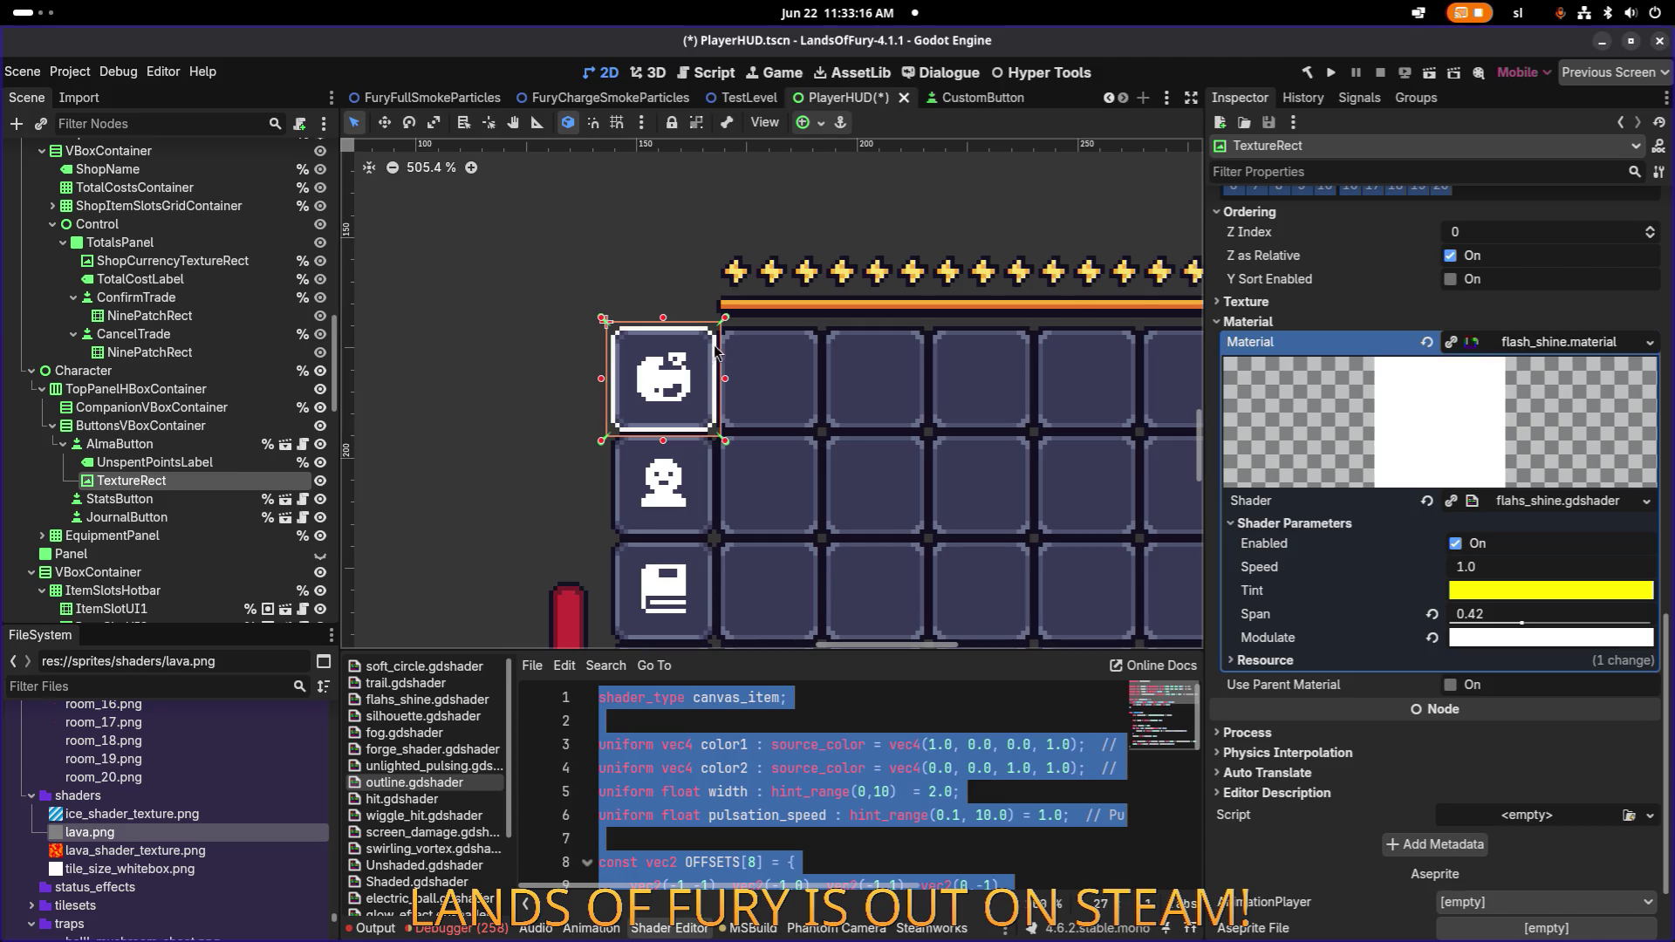
Inspect the material's yellow Tint colour in its picker.
scroll(716, 349, "up", 8)
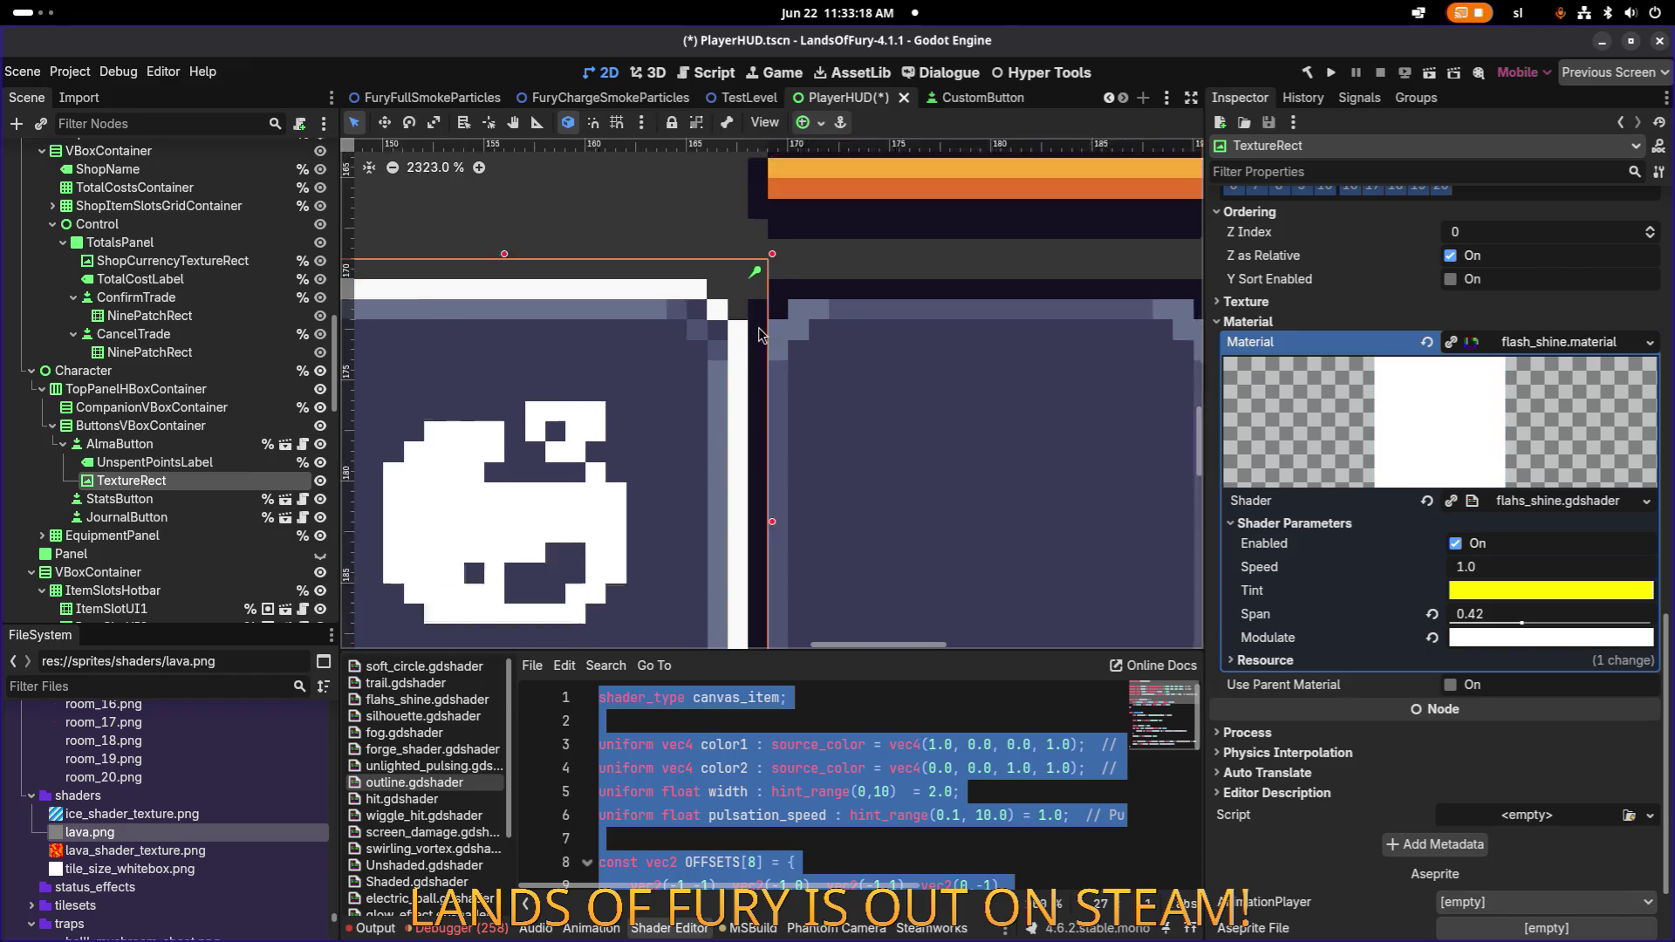
scroll(758, 344, "down", 15)
scroll(752, 356, "up", 18)
scroll(752, 356, "down", 4)
scroll(754, 364, "up", 1)
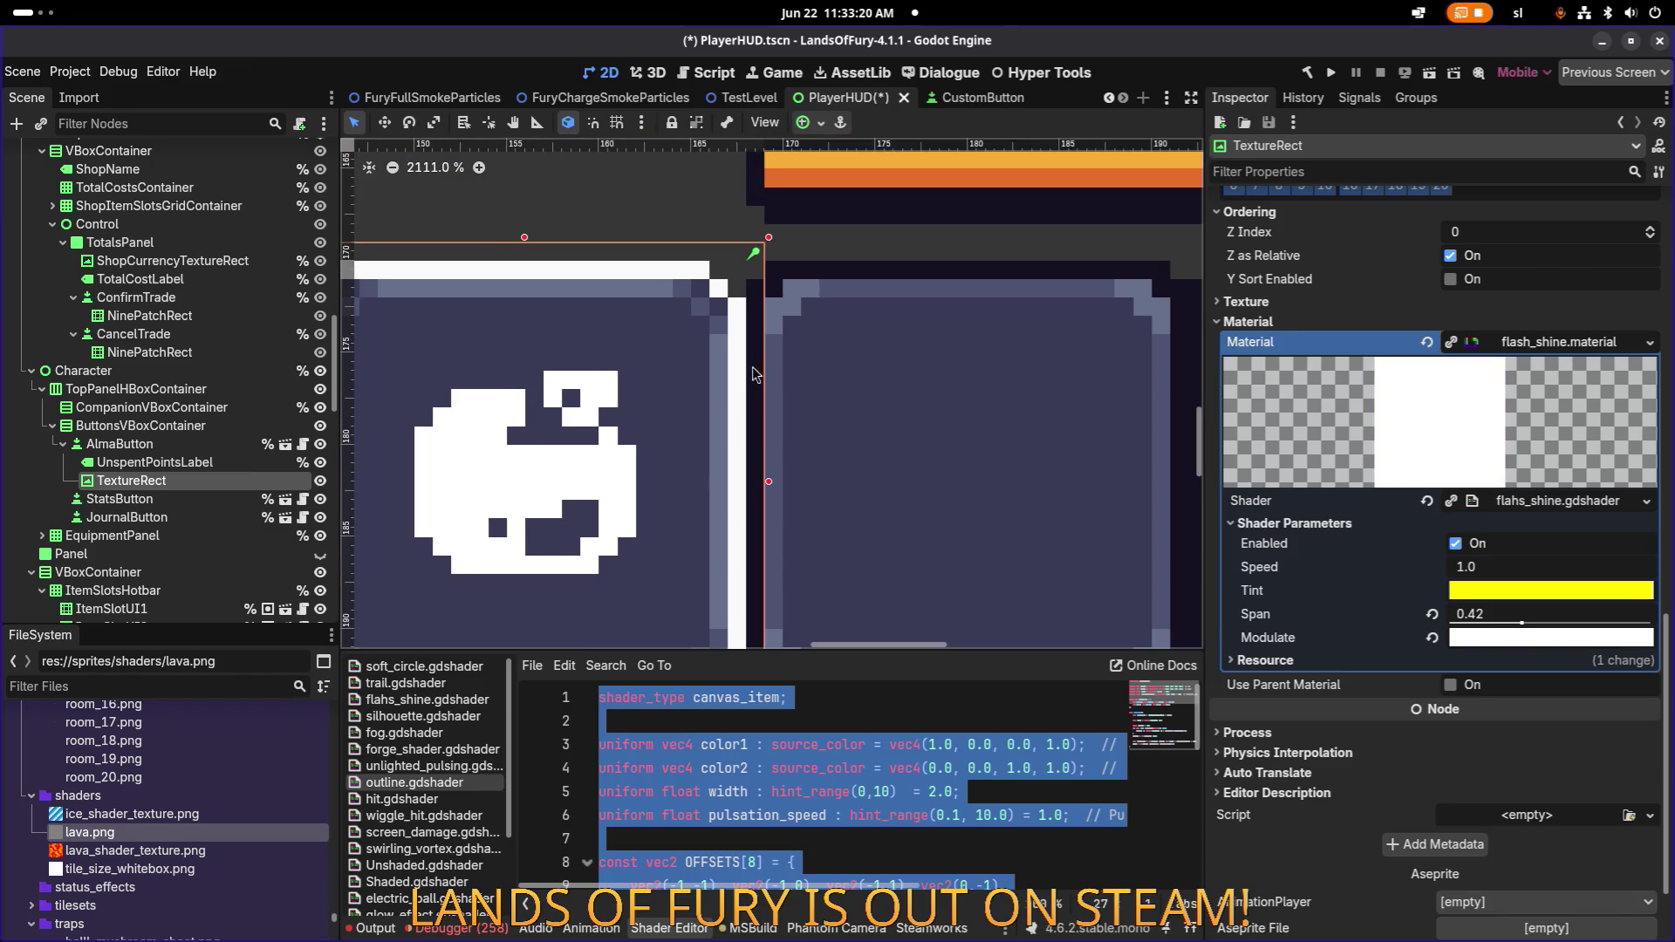
scroll(756, 374, "down", 4)
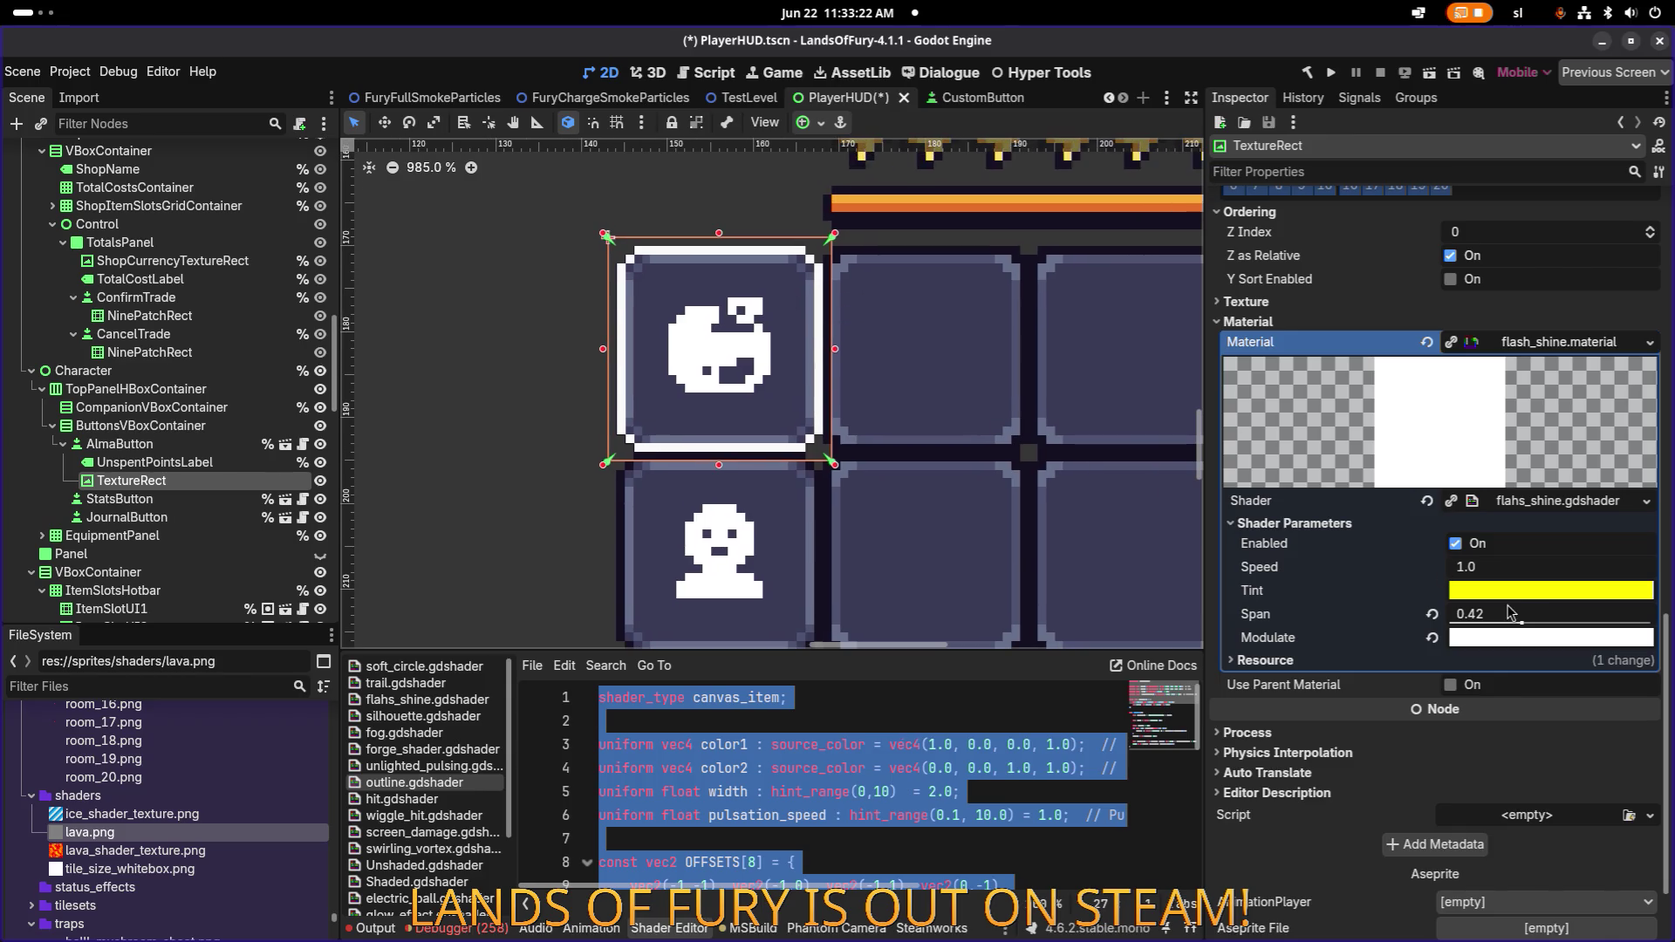
left_click(1522, 592)
left_click(1519, 593)
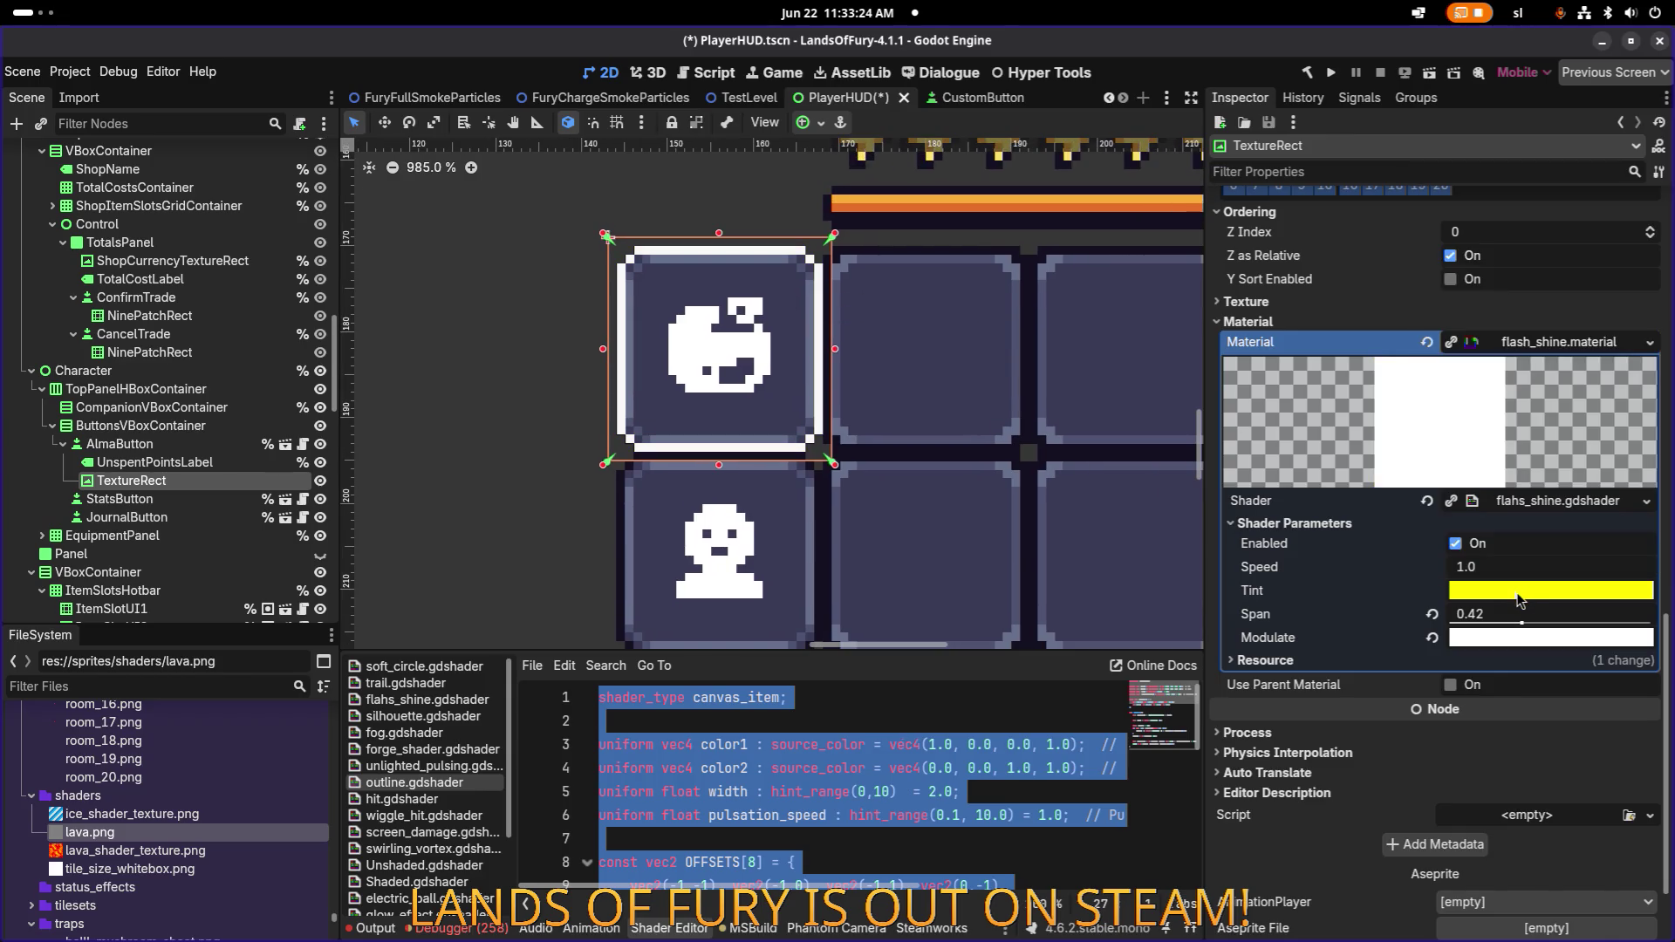
key("alt+Tab")
Make the flahs_shine material unique and expand its Shader Parameters.
left_click(1608, 346)
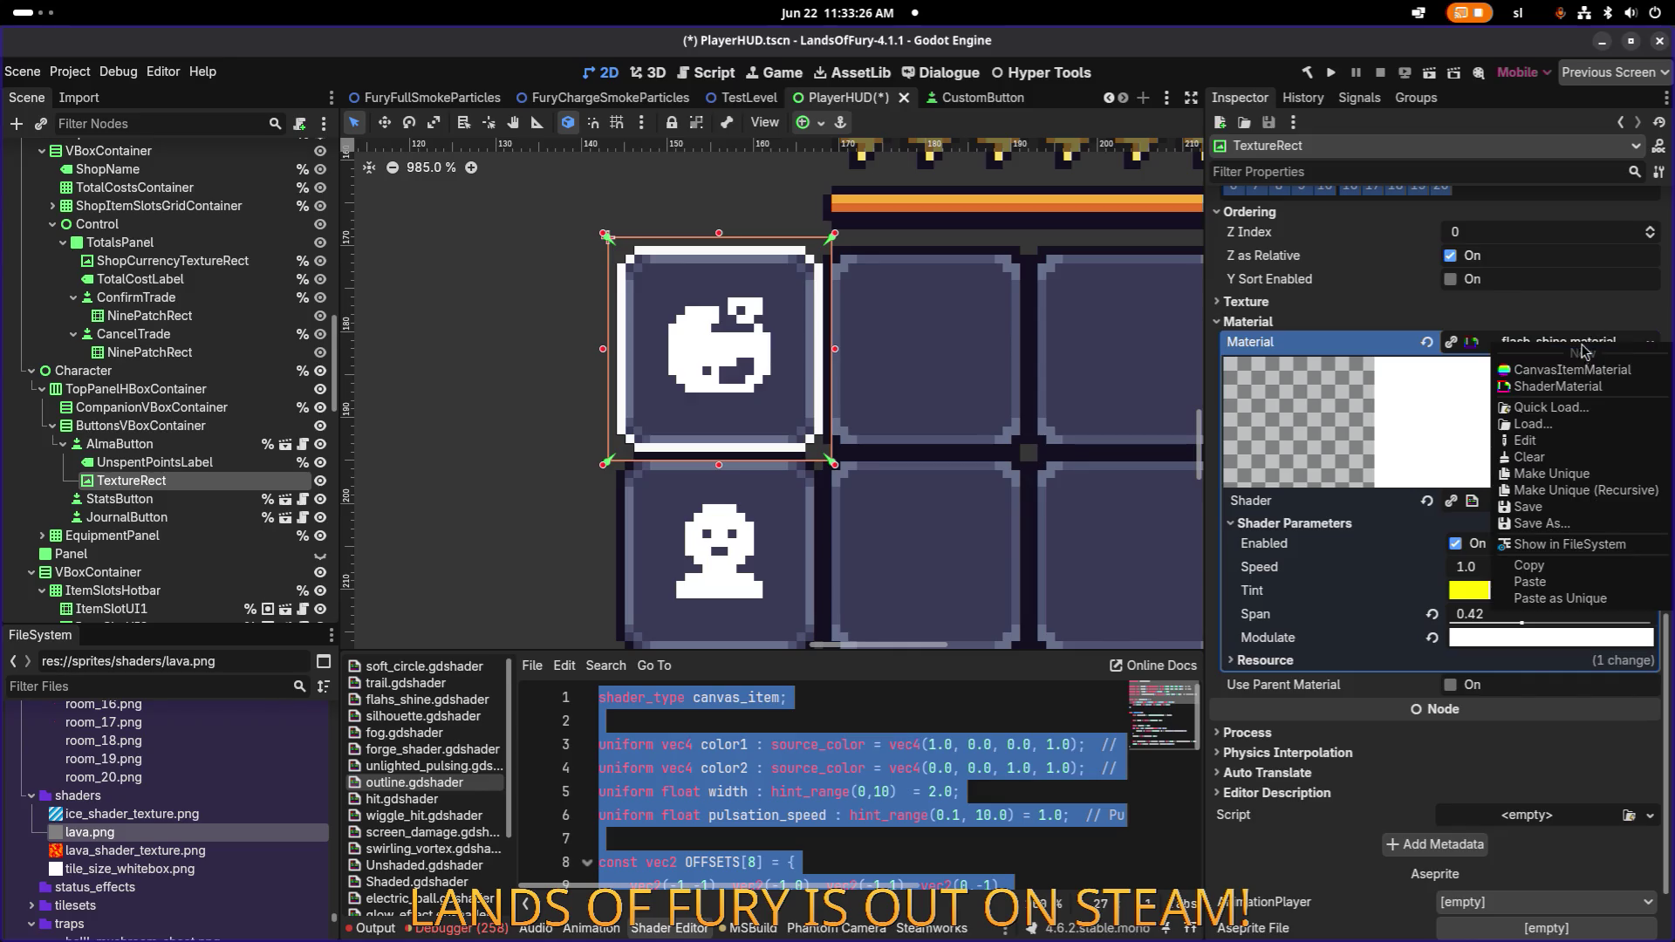
left_click(1597, 491)
left_click(923, 659)
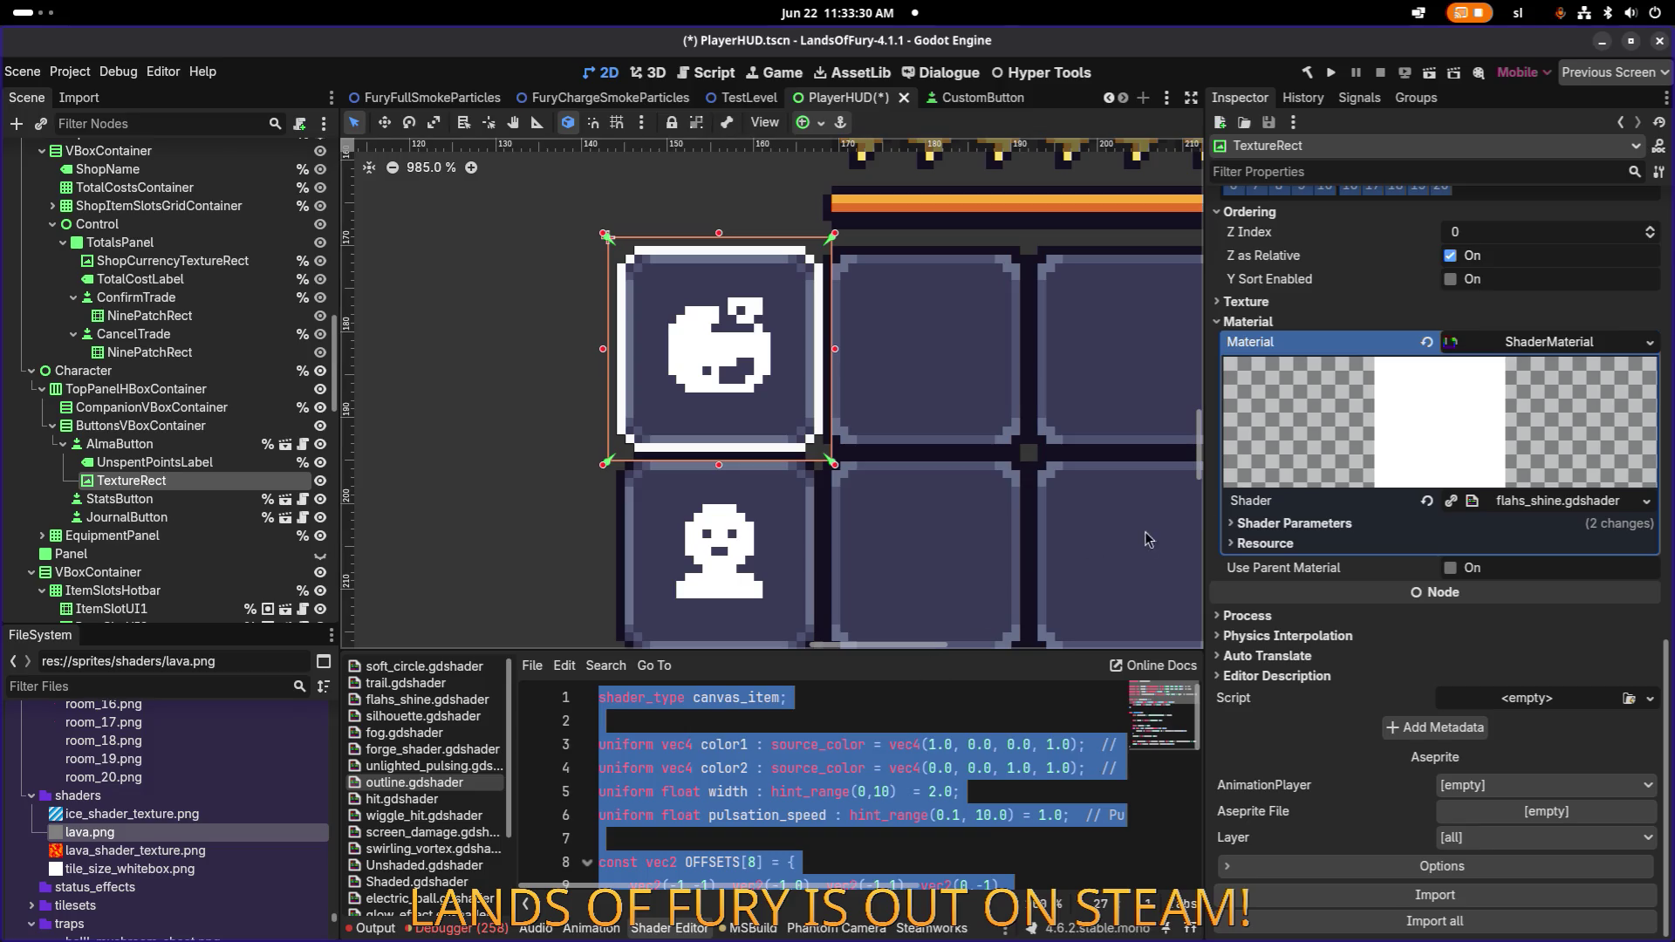
left_click(1549, 522)
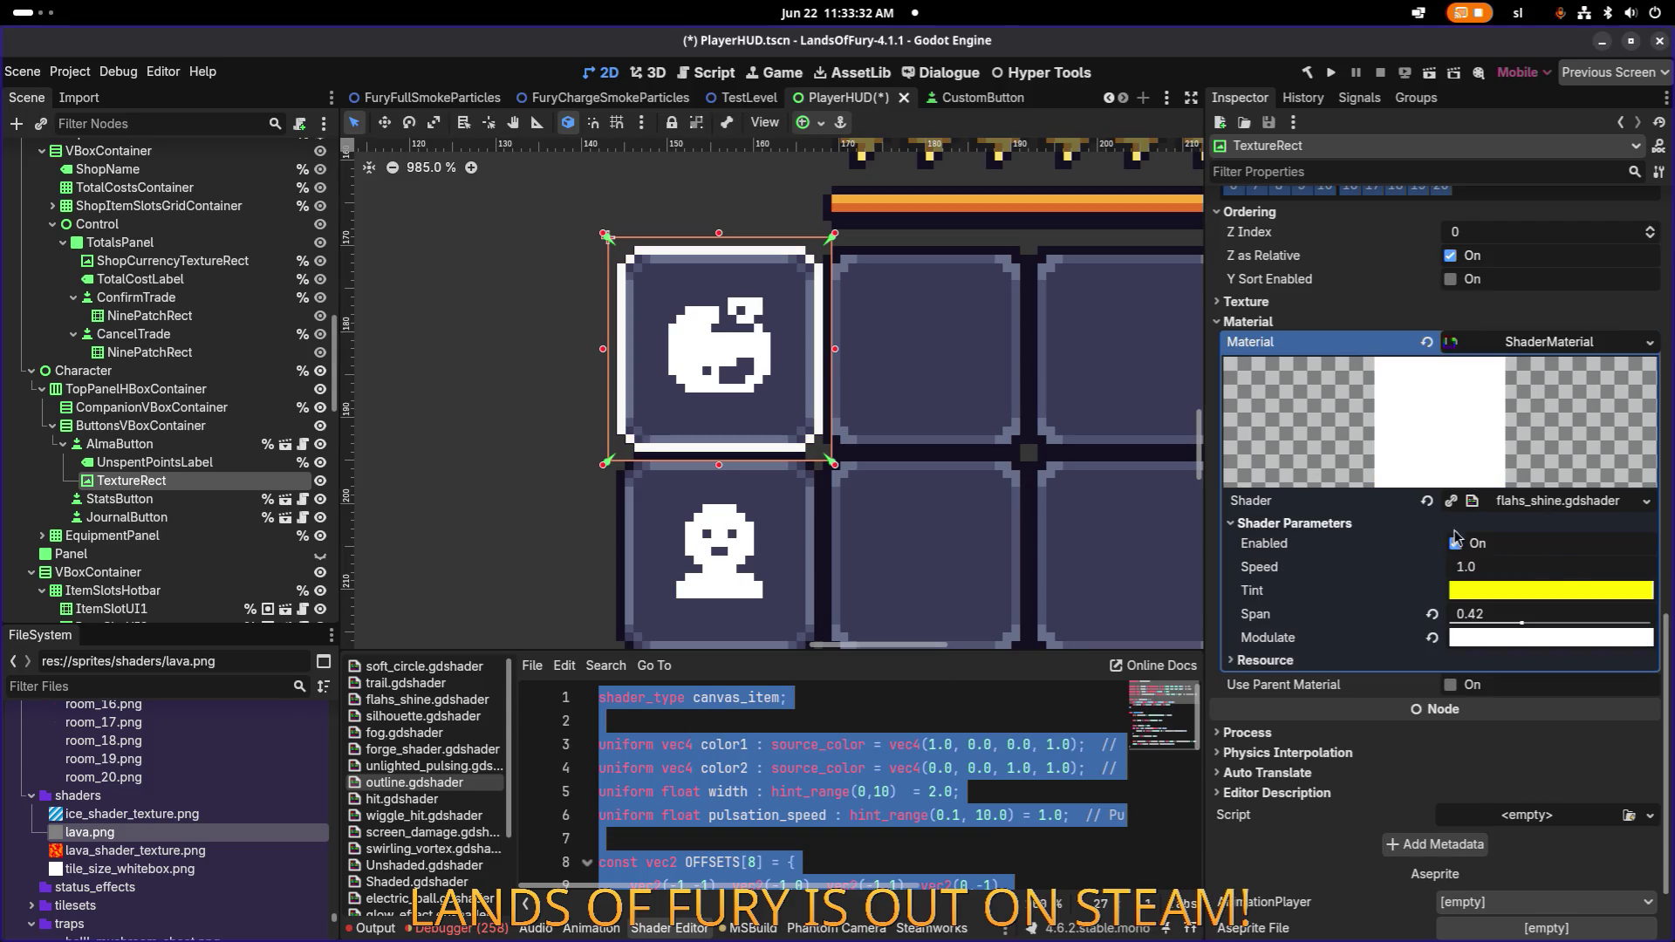
key("alt+Tab")
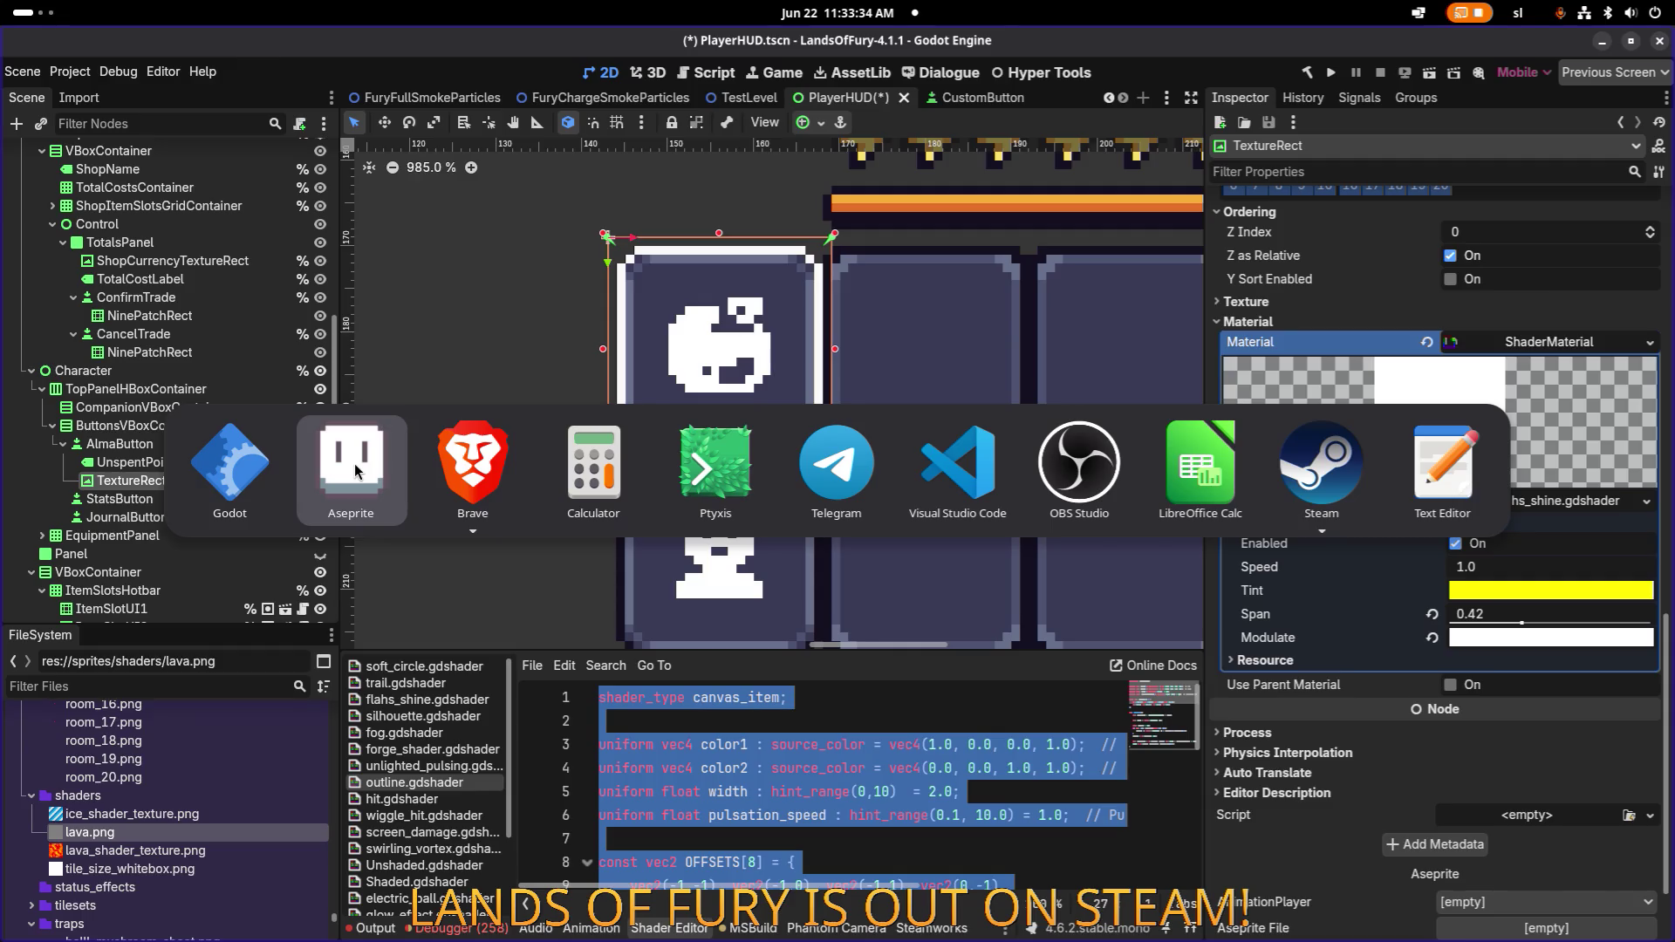
Copy the hex code of Aseprite's light orange palette colour f7ac37.
left_click(362, 471)
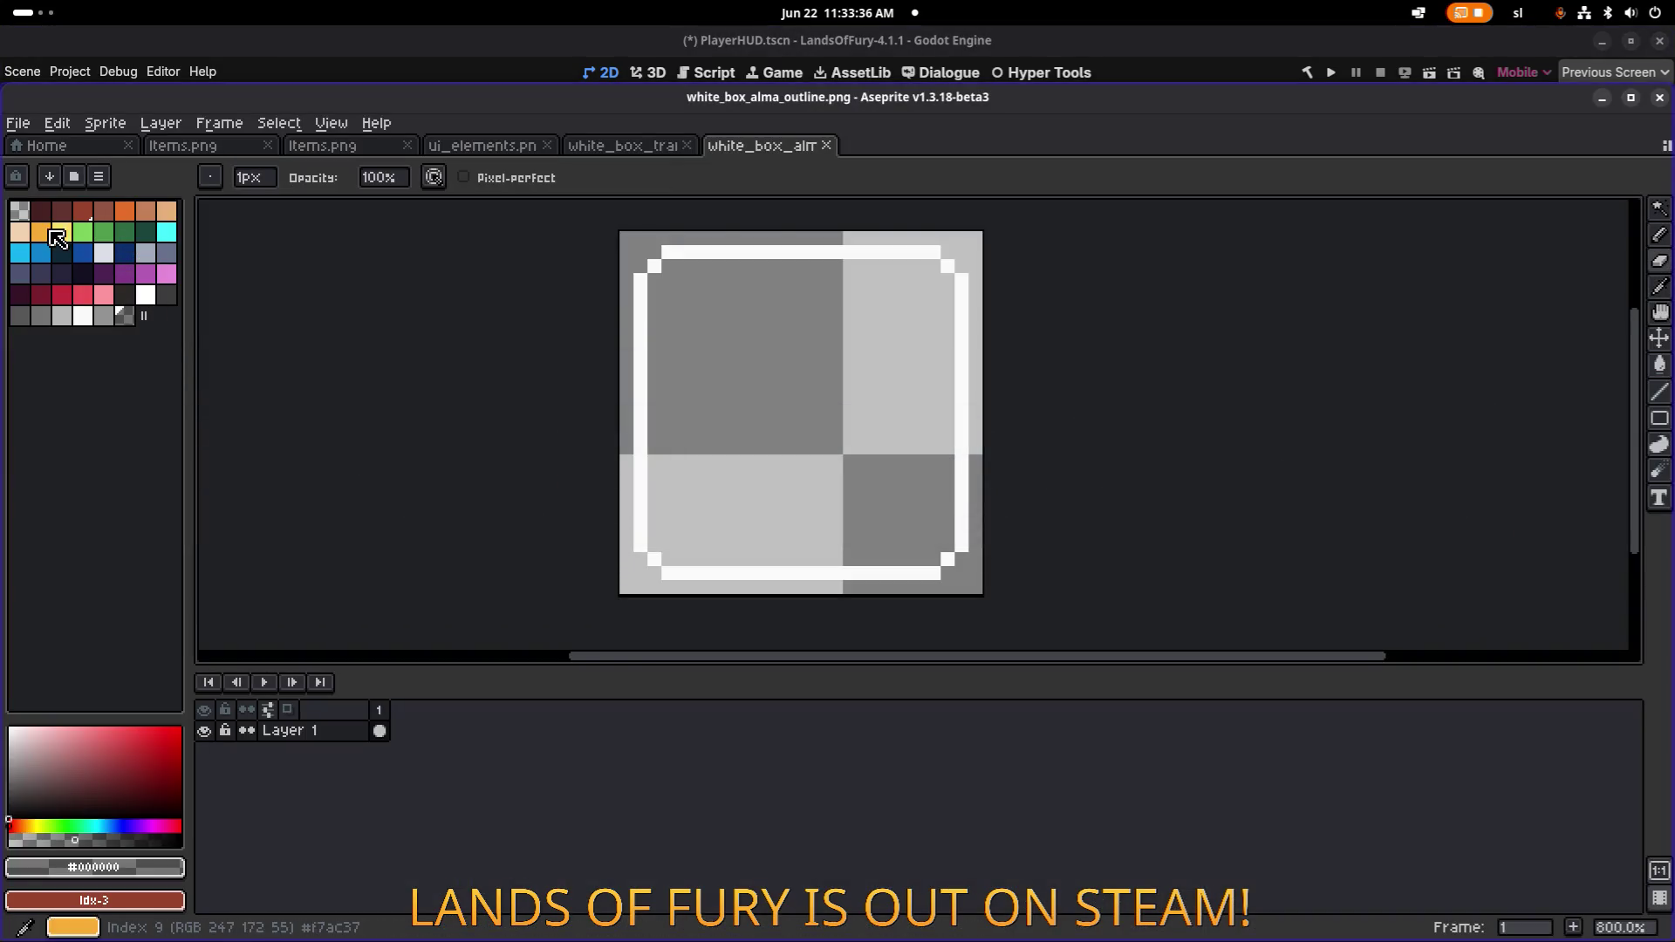
left_click(50, 232)
left_click(138, 869)
left_click(265, 805)
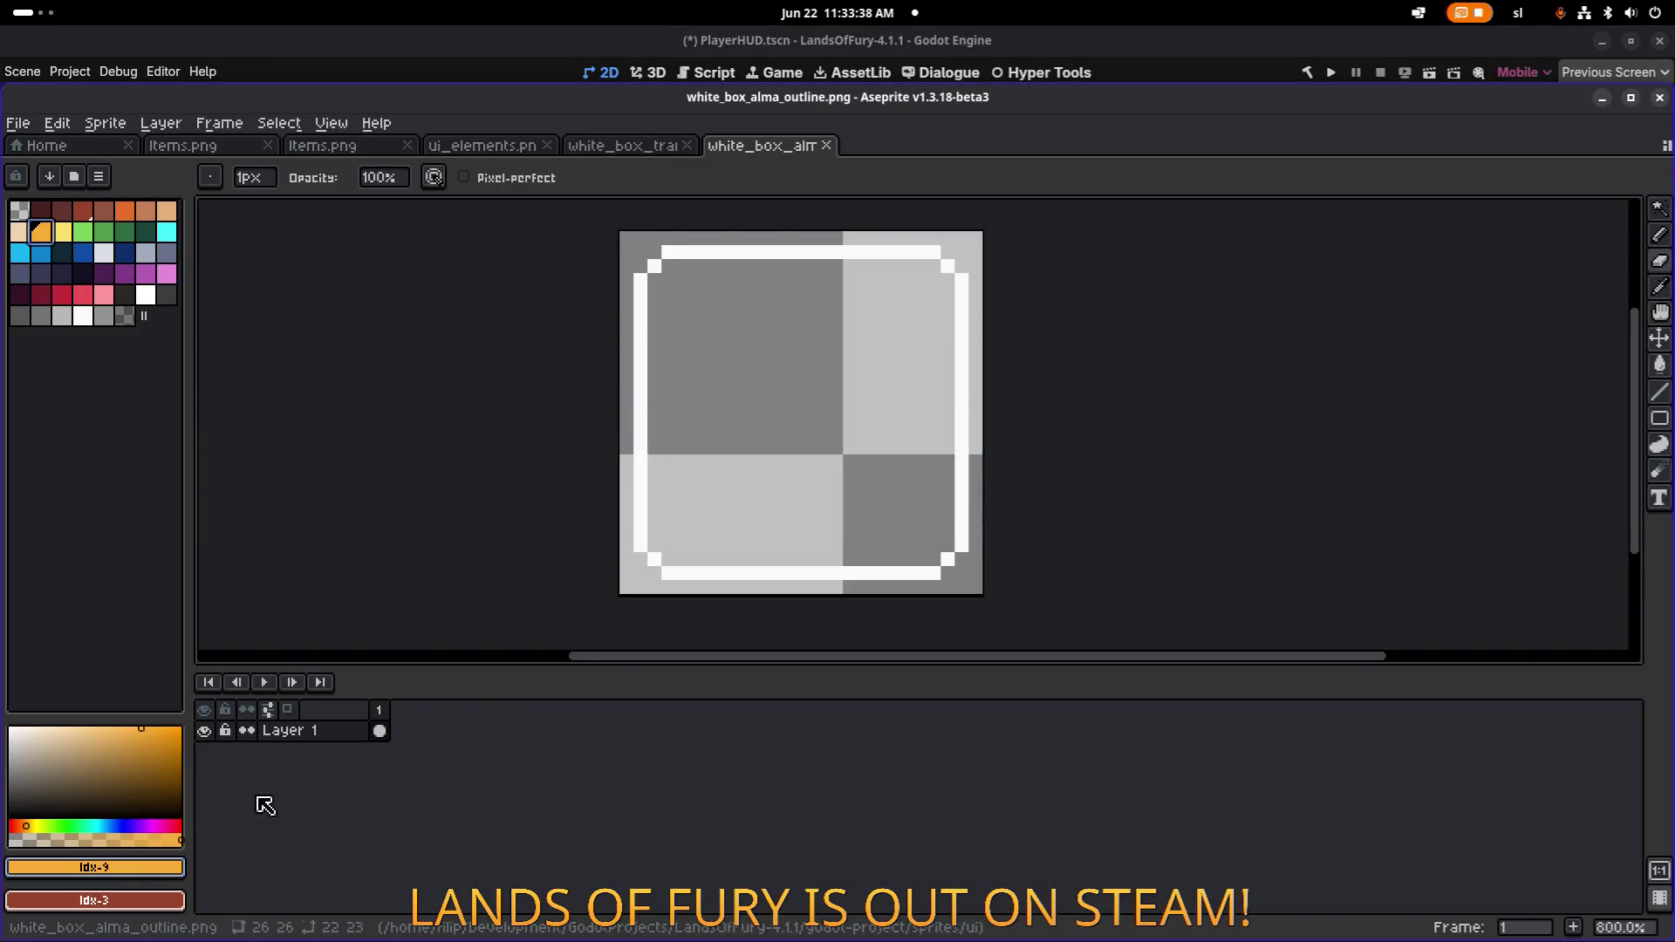
left_click(131, 869)
right_click(294, 725)
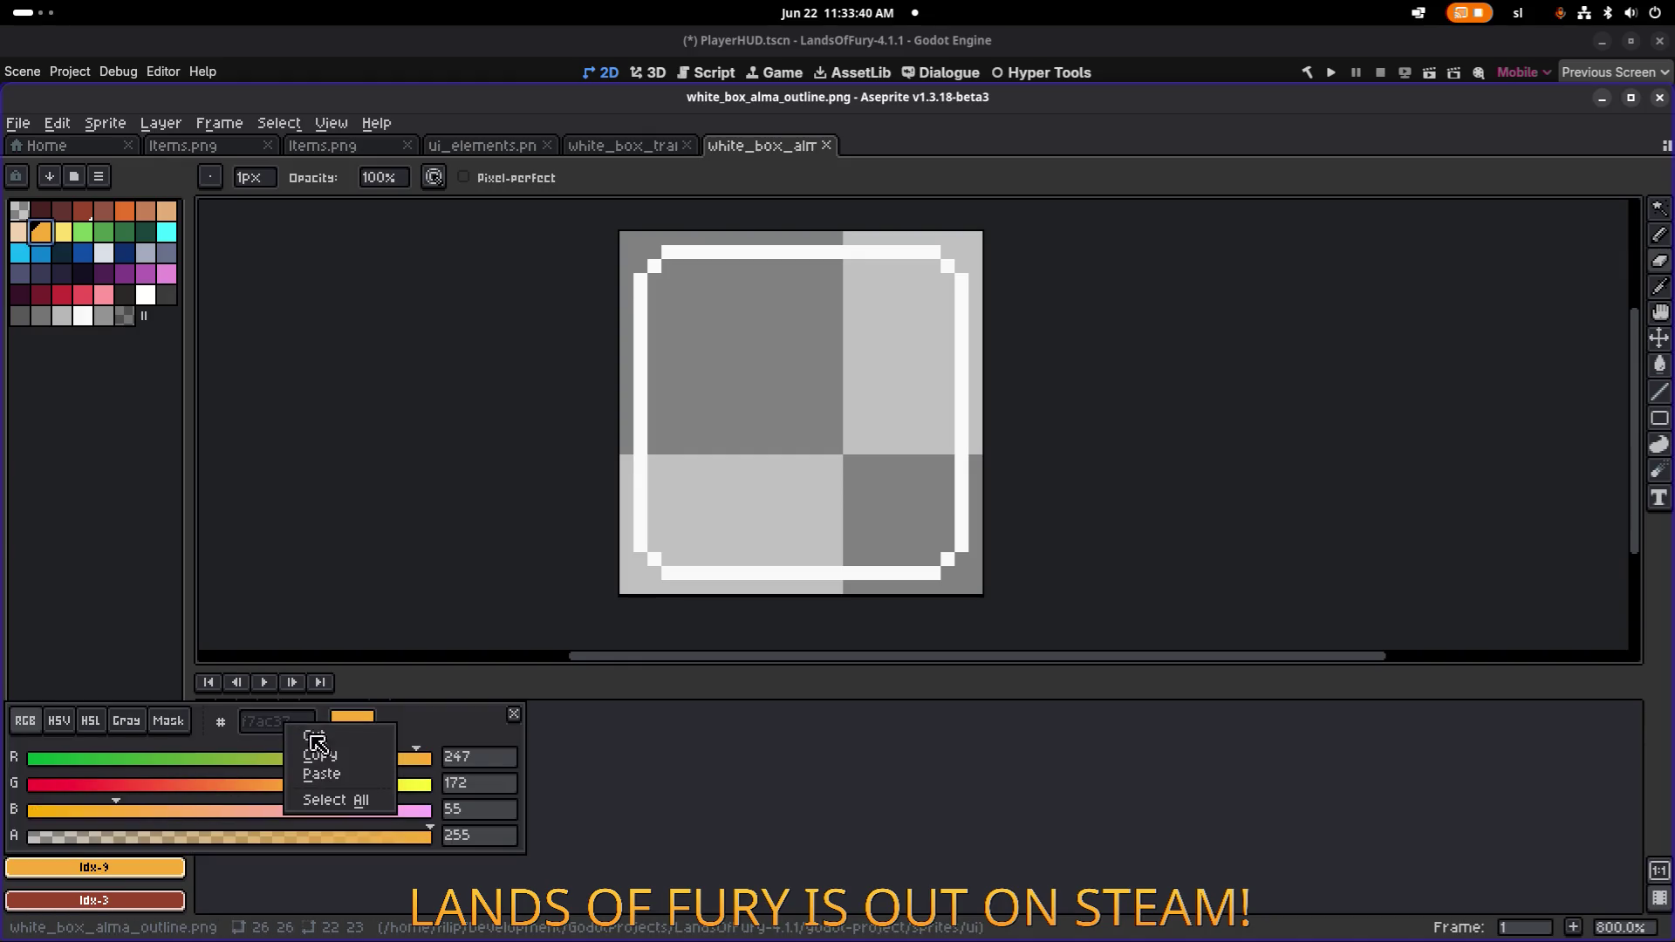
left_click(332, 757)
key("alt+Tab")
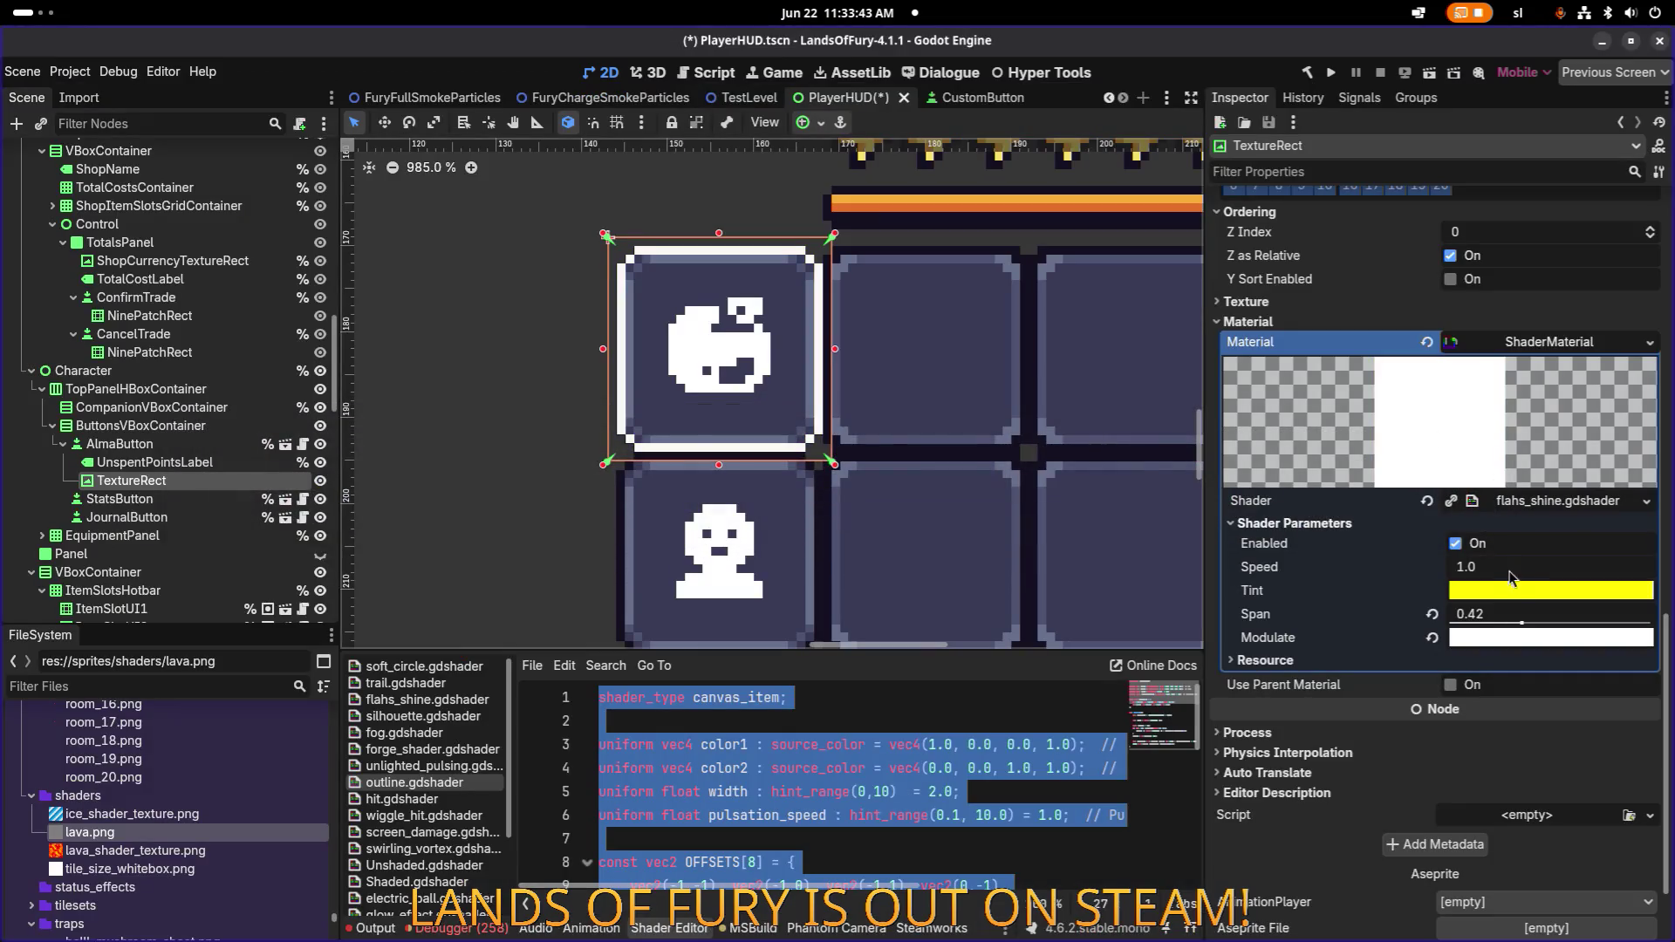
left_click(1515, 593)
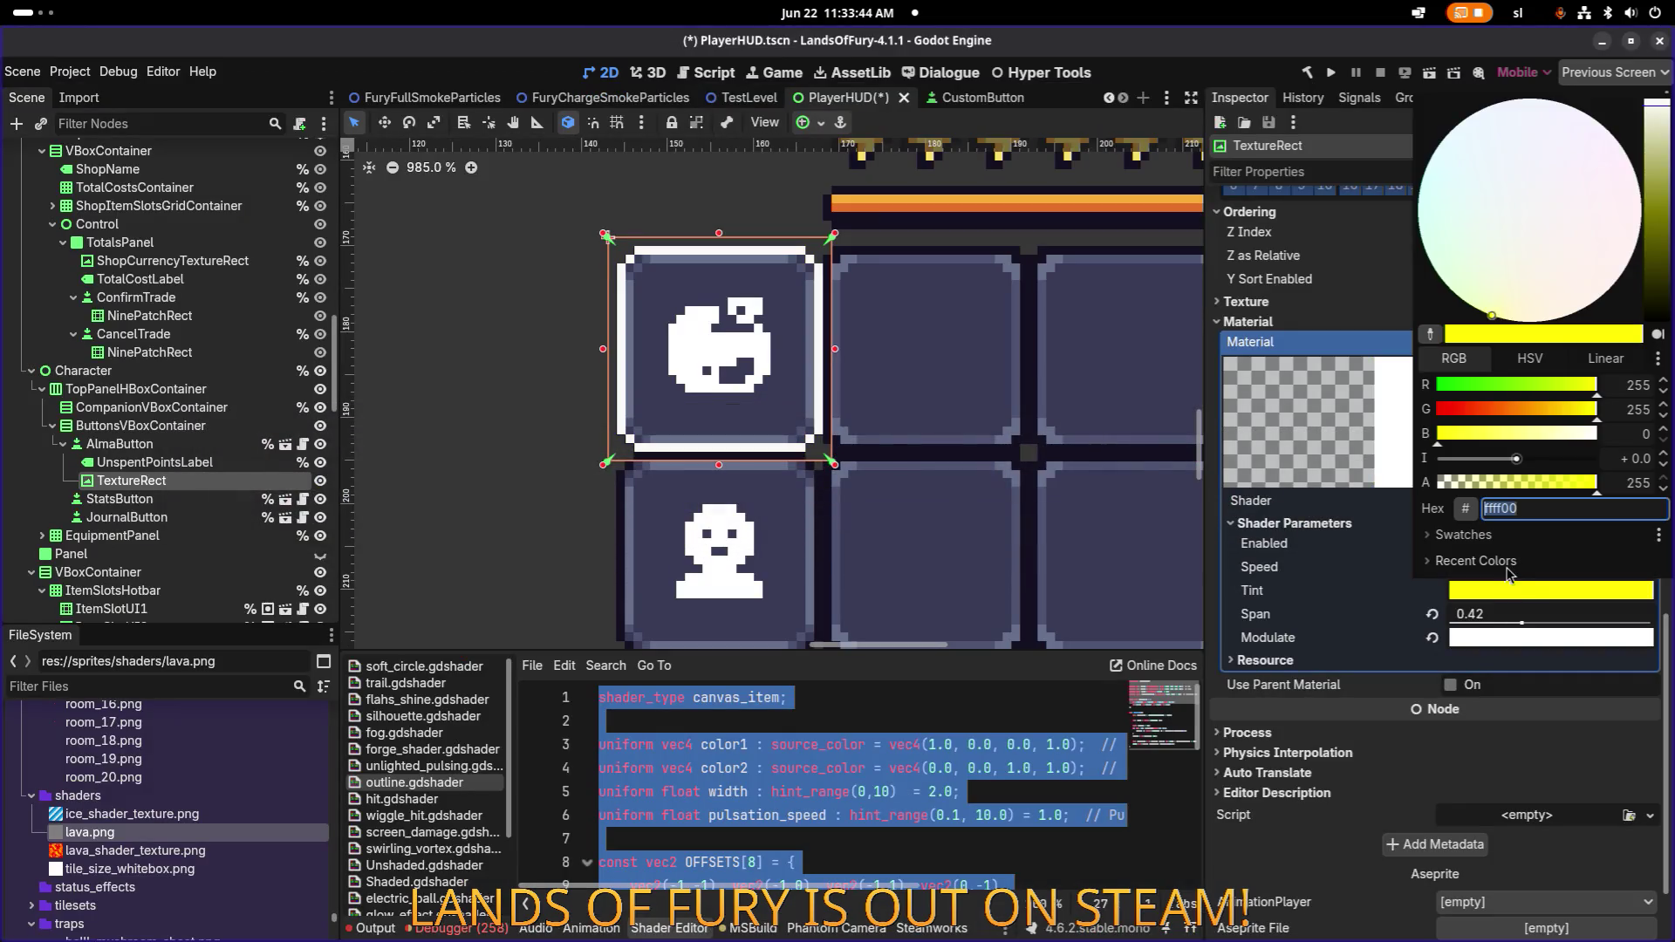
Set the Tint to orange f7ac37 and drag the Span slider up slightly.
key("Return")
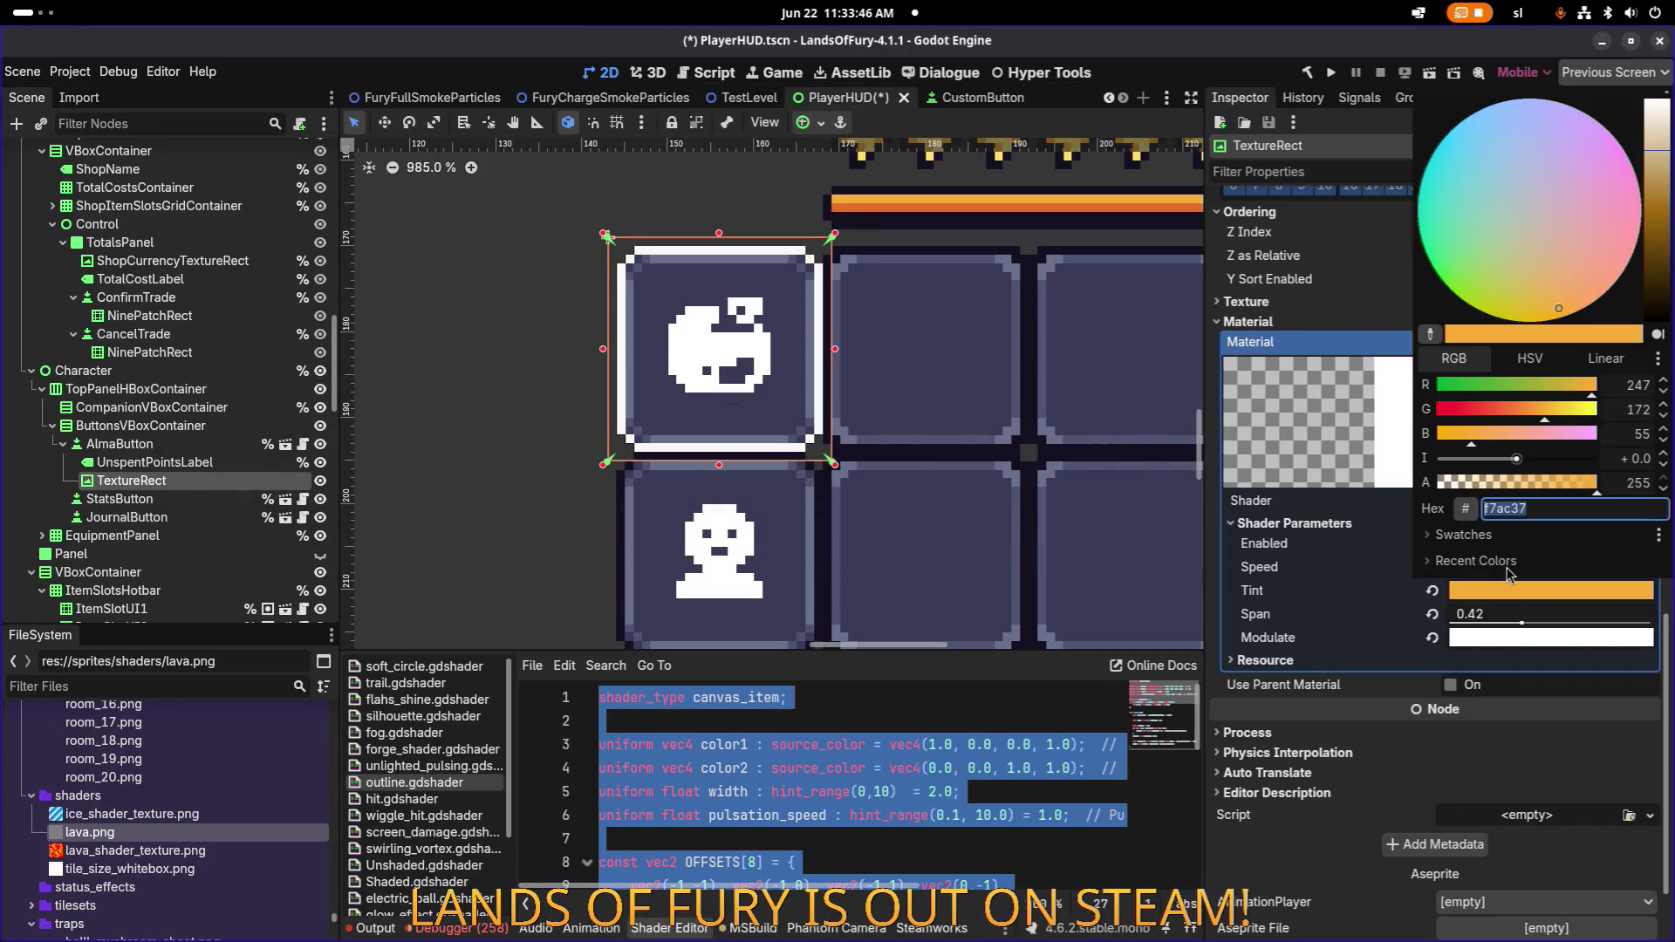
key("Escape")
scroll(1503, 563, "down", 2)
mouse_move(1519, 534)
left_mouse_down()
mouse_move(1495, 536)
mouse_move(1618, 536)
left_mouse_up()
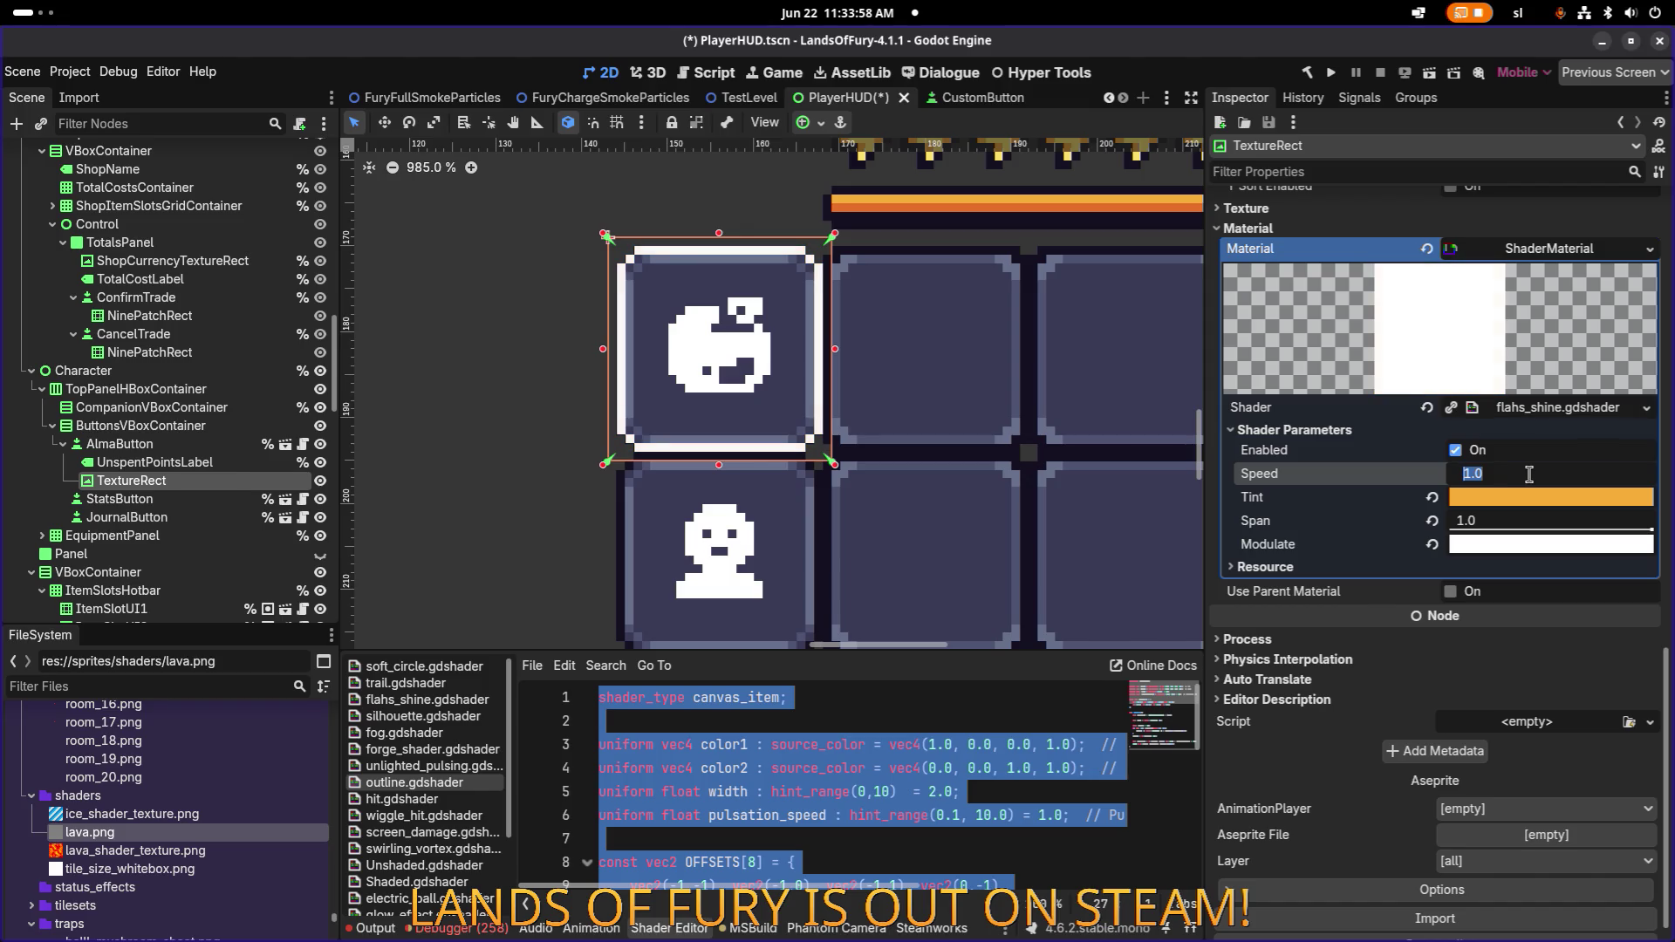
Change the shine shader's Speed to 0.2.
type("2")
key("Return")
key("alt+Tab")
left_click(375, 464)
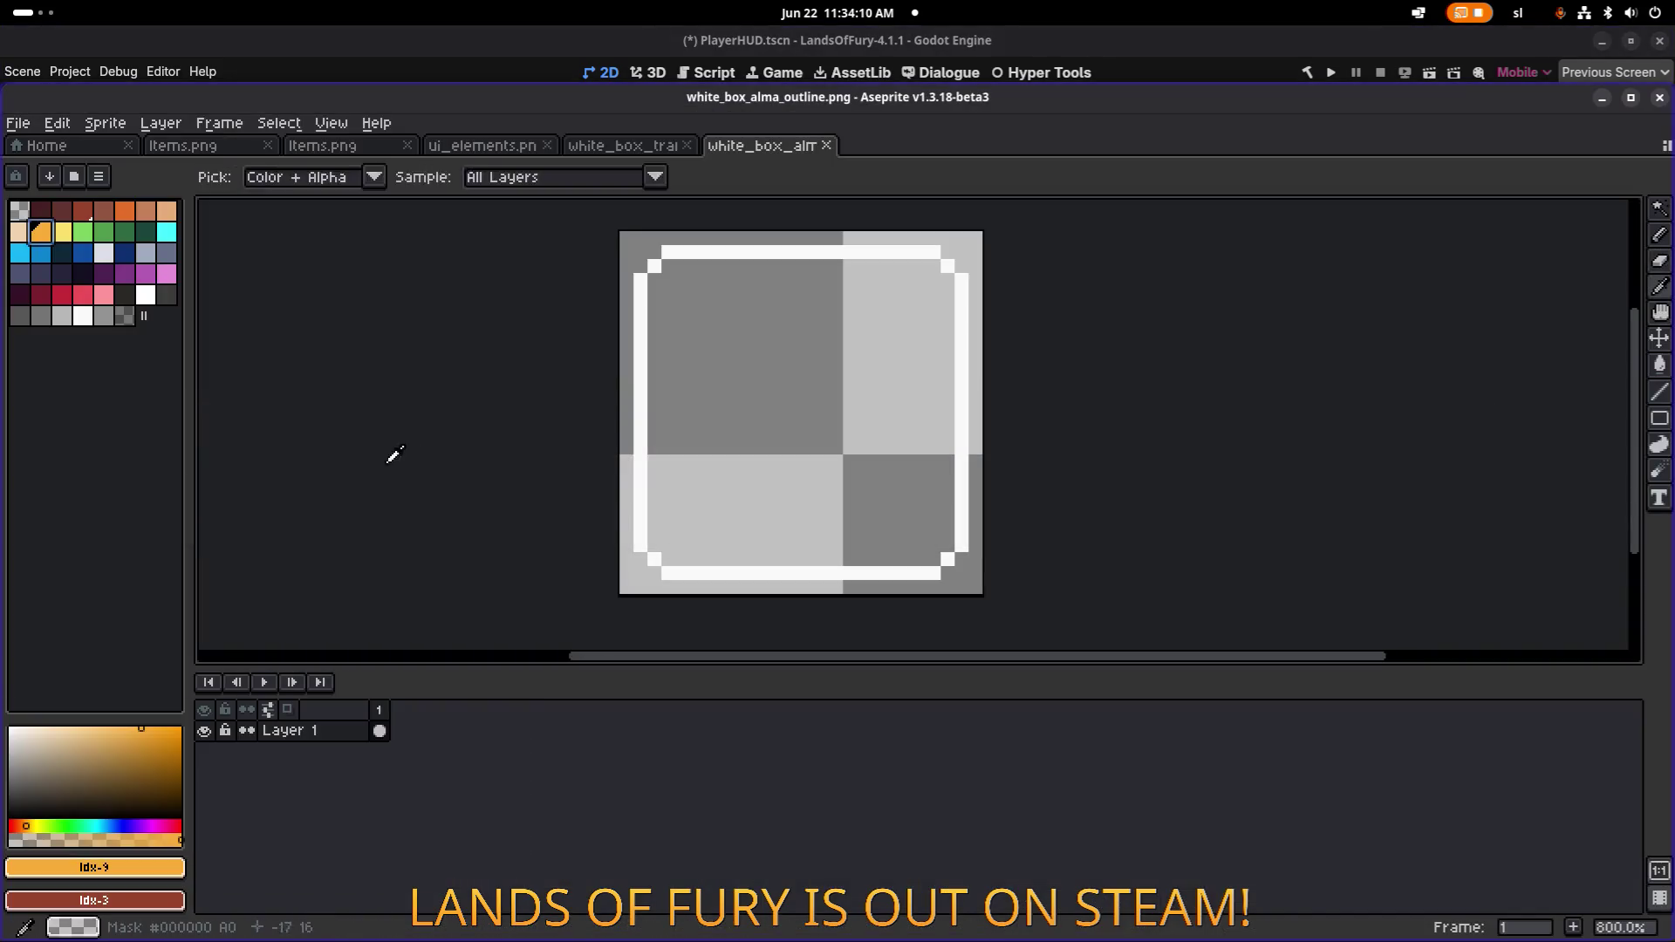
Copy the darker orange e57028 hex code from Aseprite's colour editor.
left_click(125, 210)
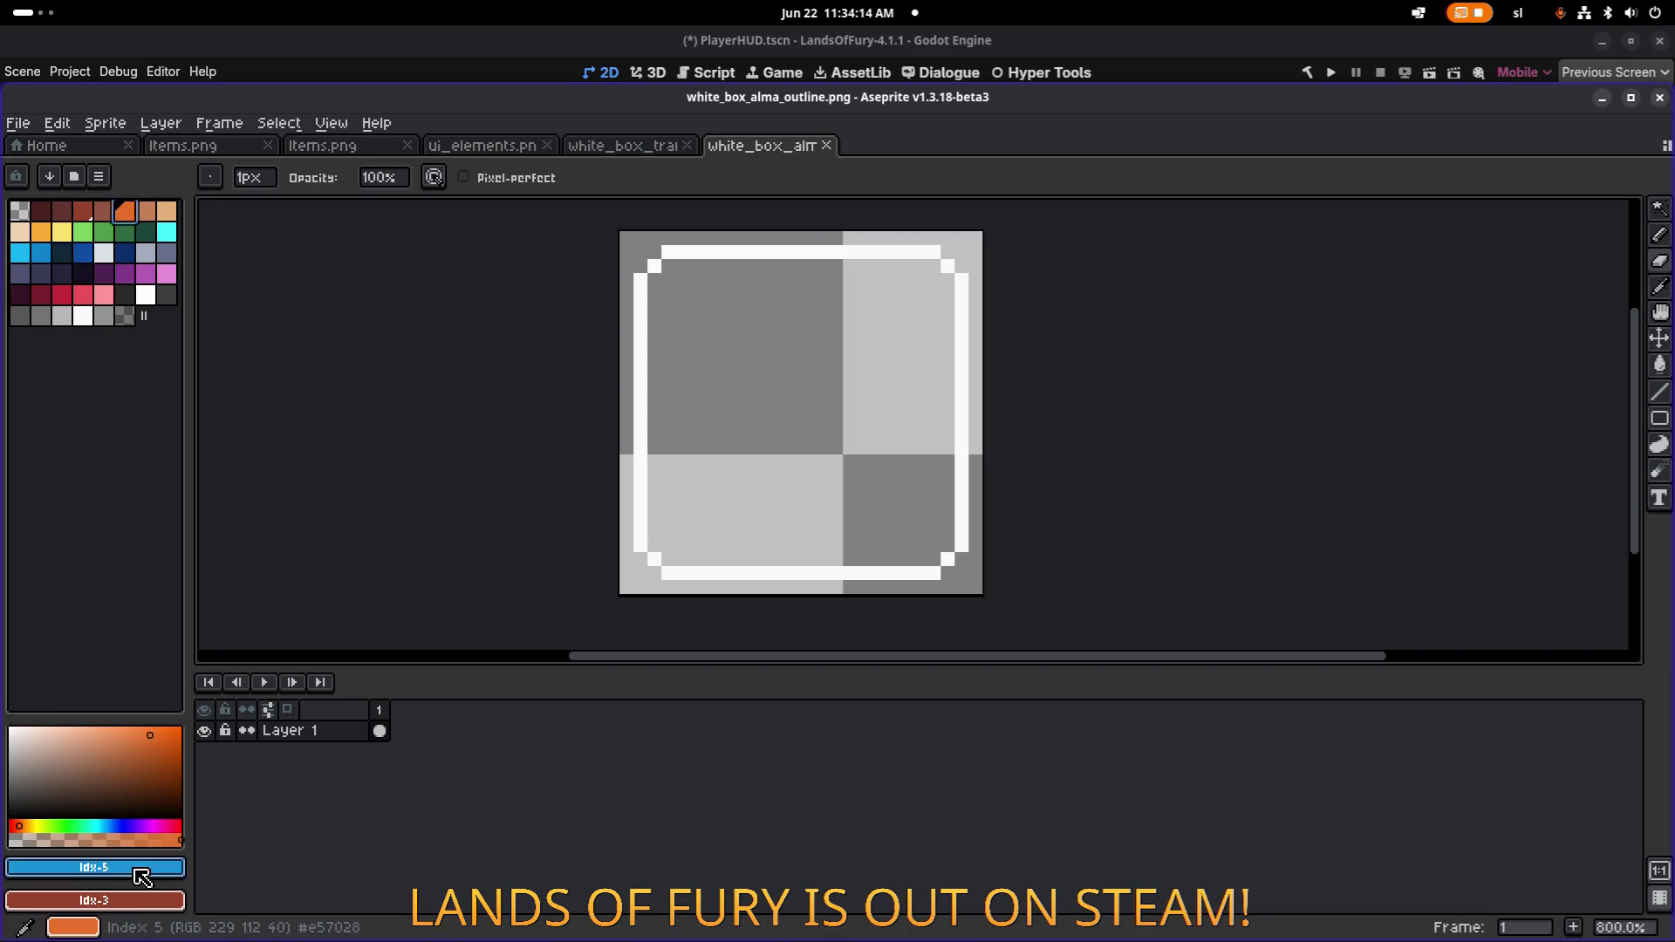
left_click(94, 866)
right_click(296, 731)
left_click(349, 756)
key("alt+Tab")
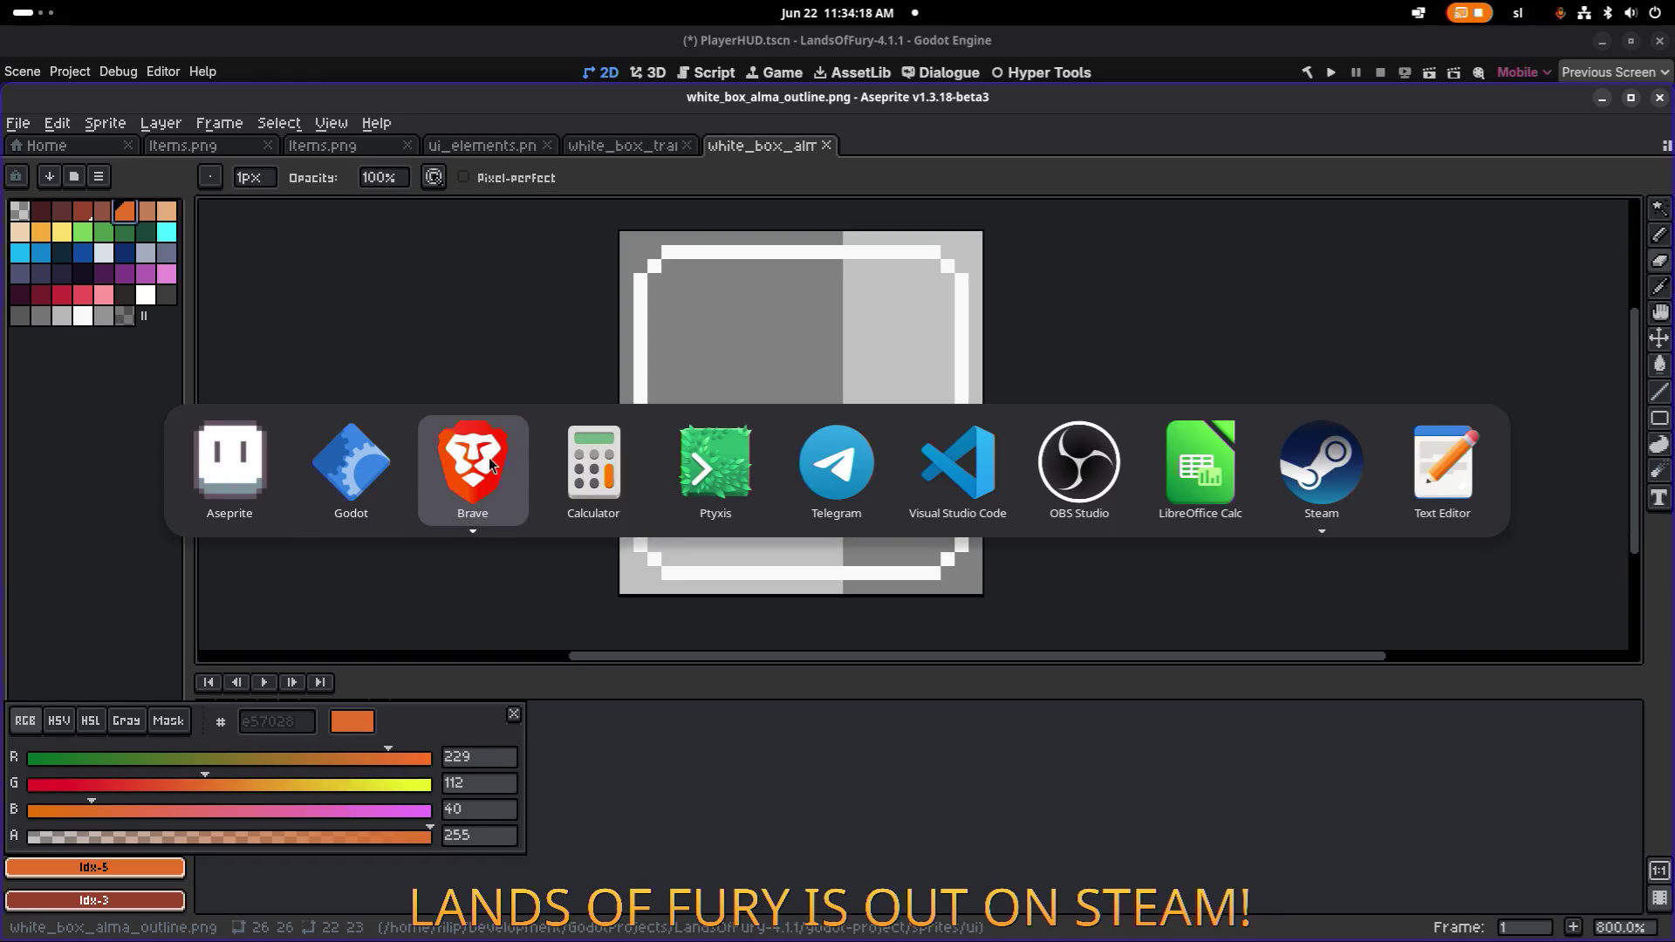
left_click(351, 462)
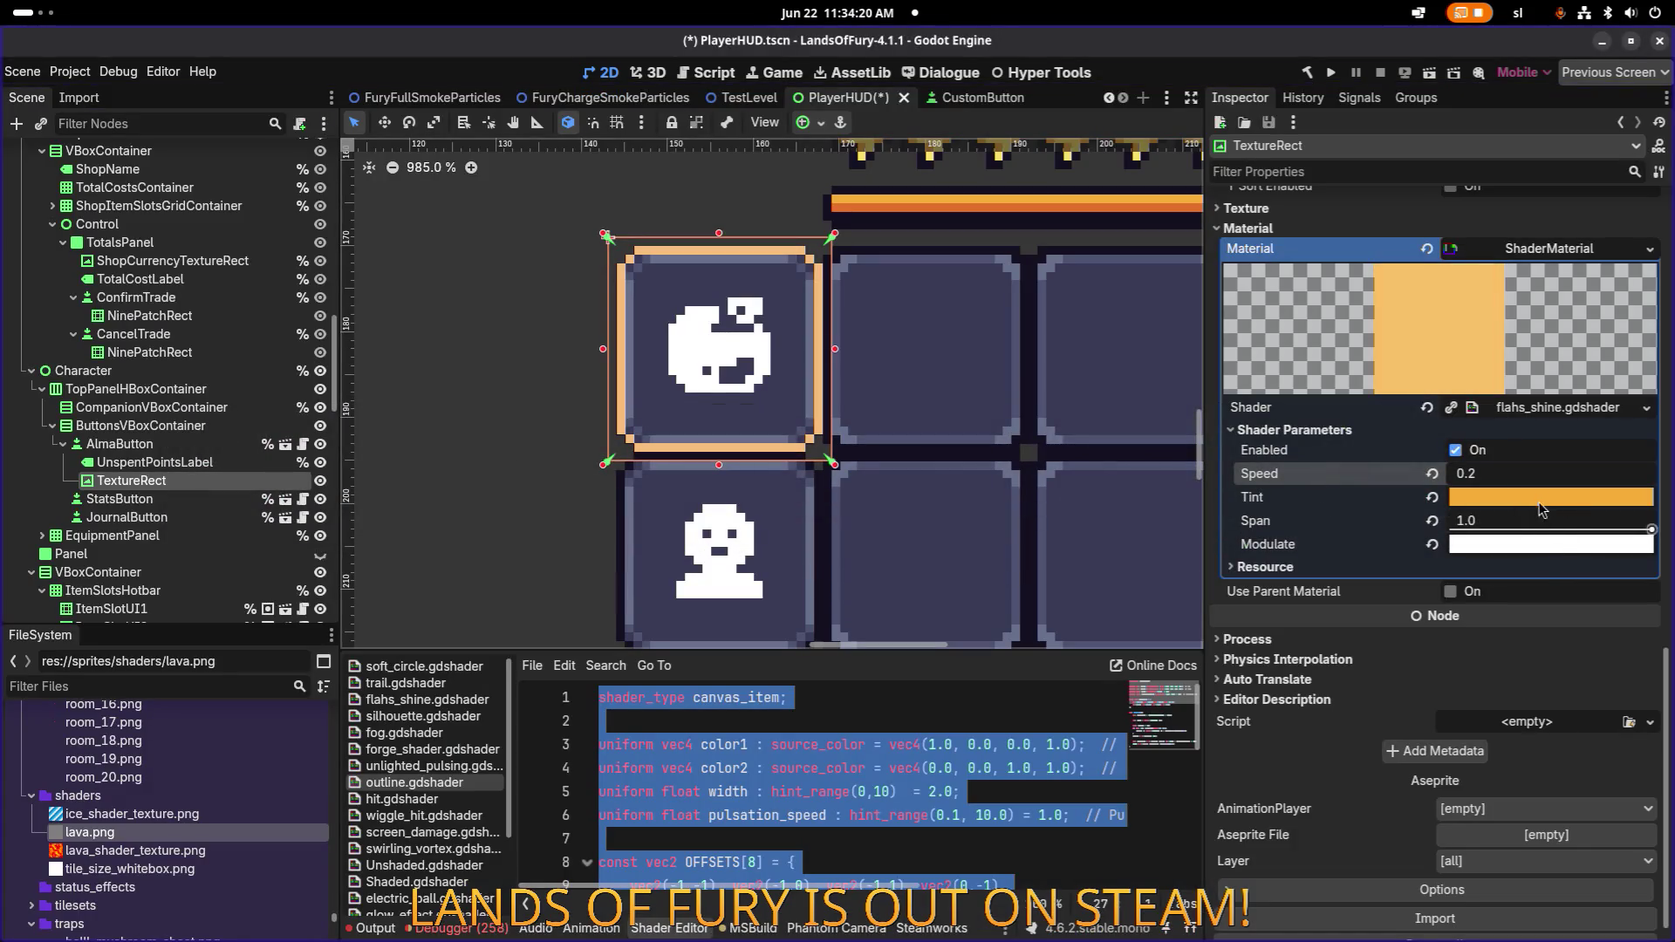
Paste e57028 as the shine shader's Modulate colour and check the orange border.
left_click(1543, 552)
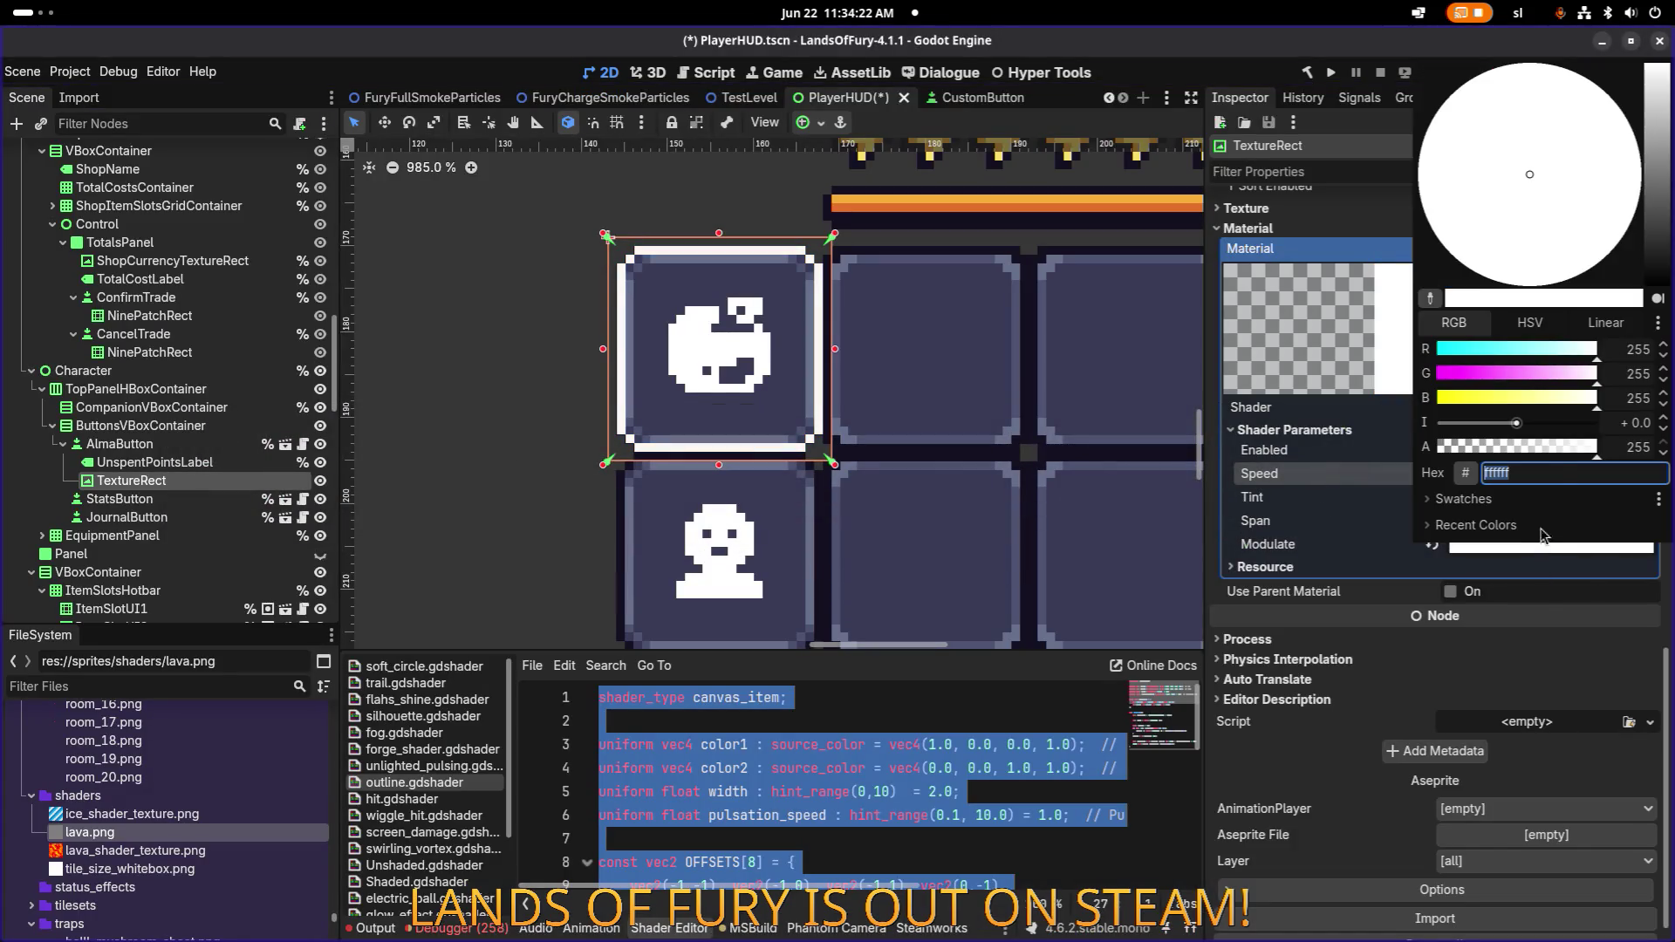
key("Return")
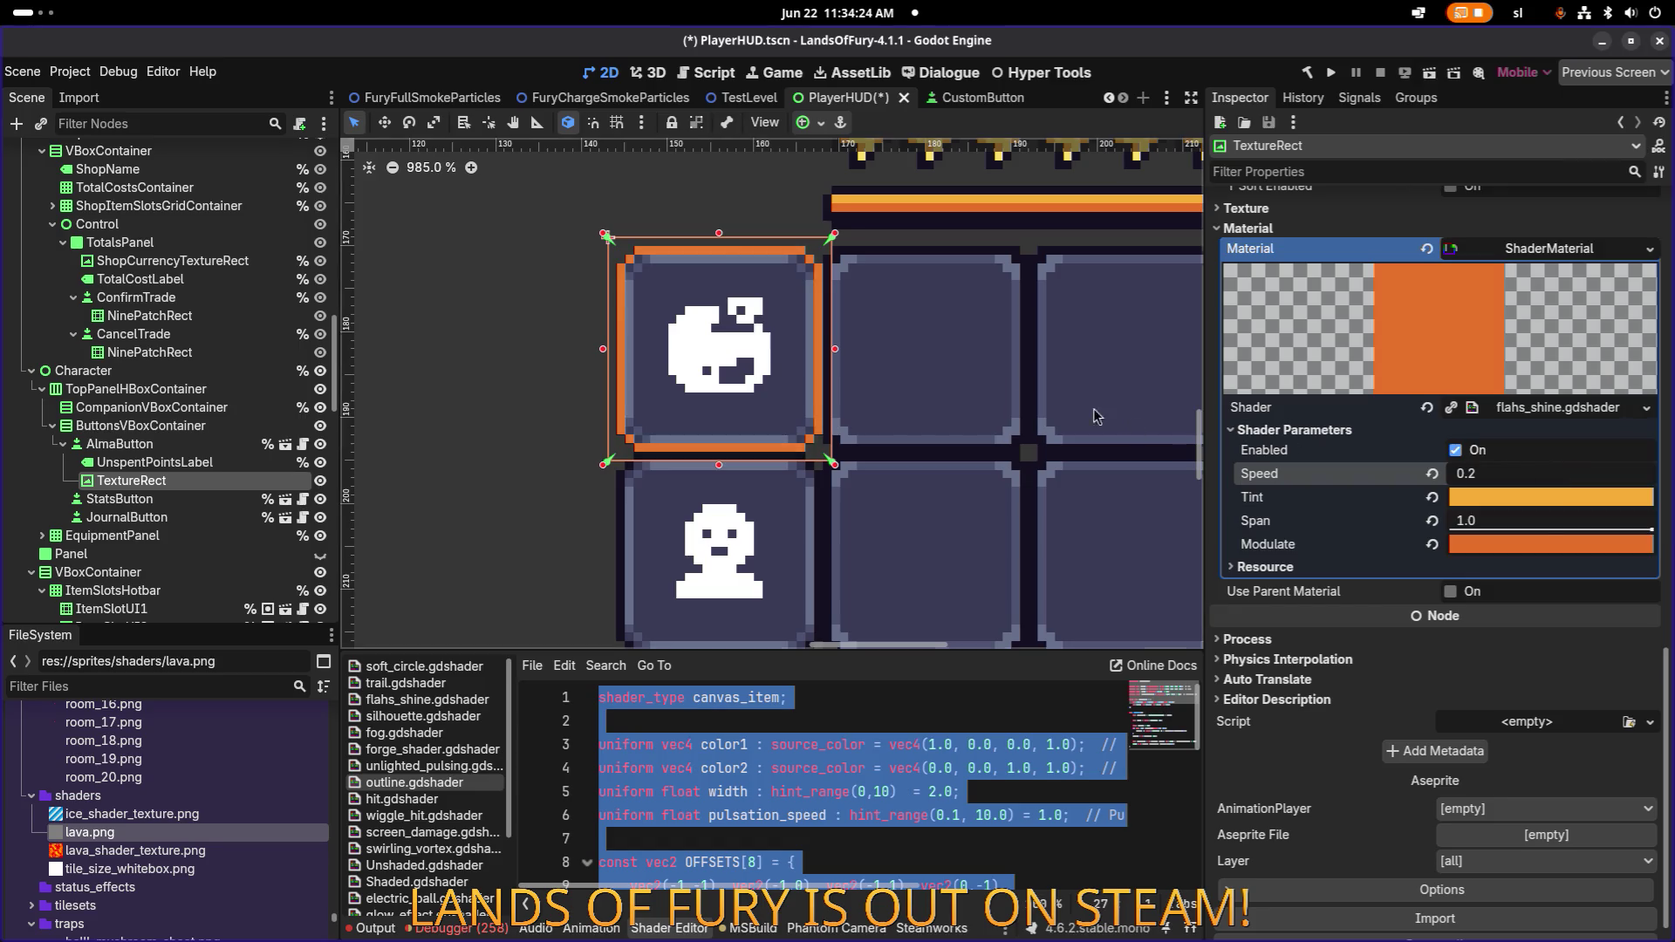
scroll(783, 391, "down", 8)
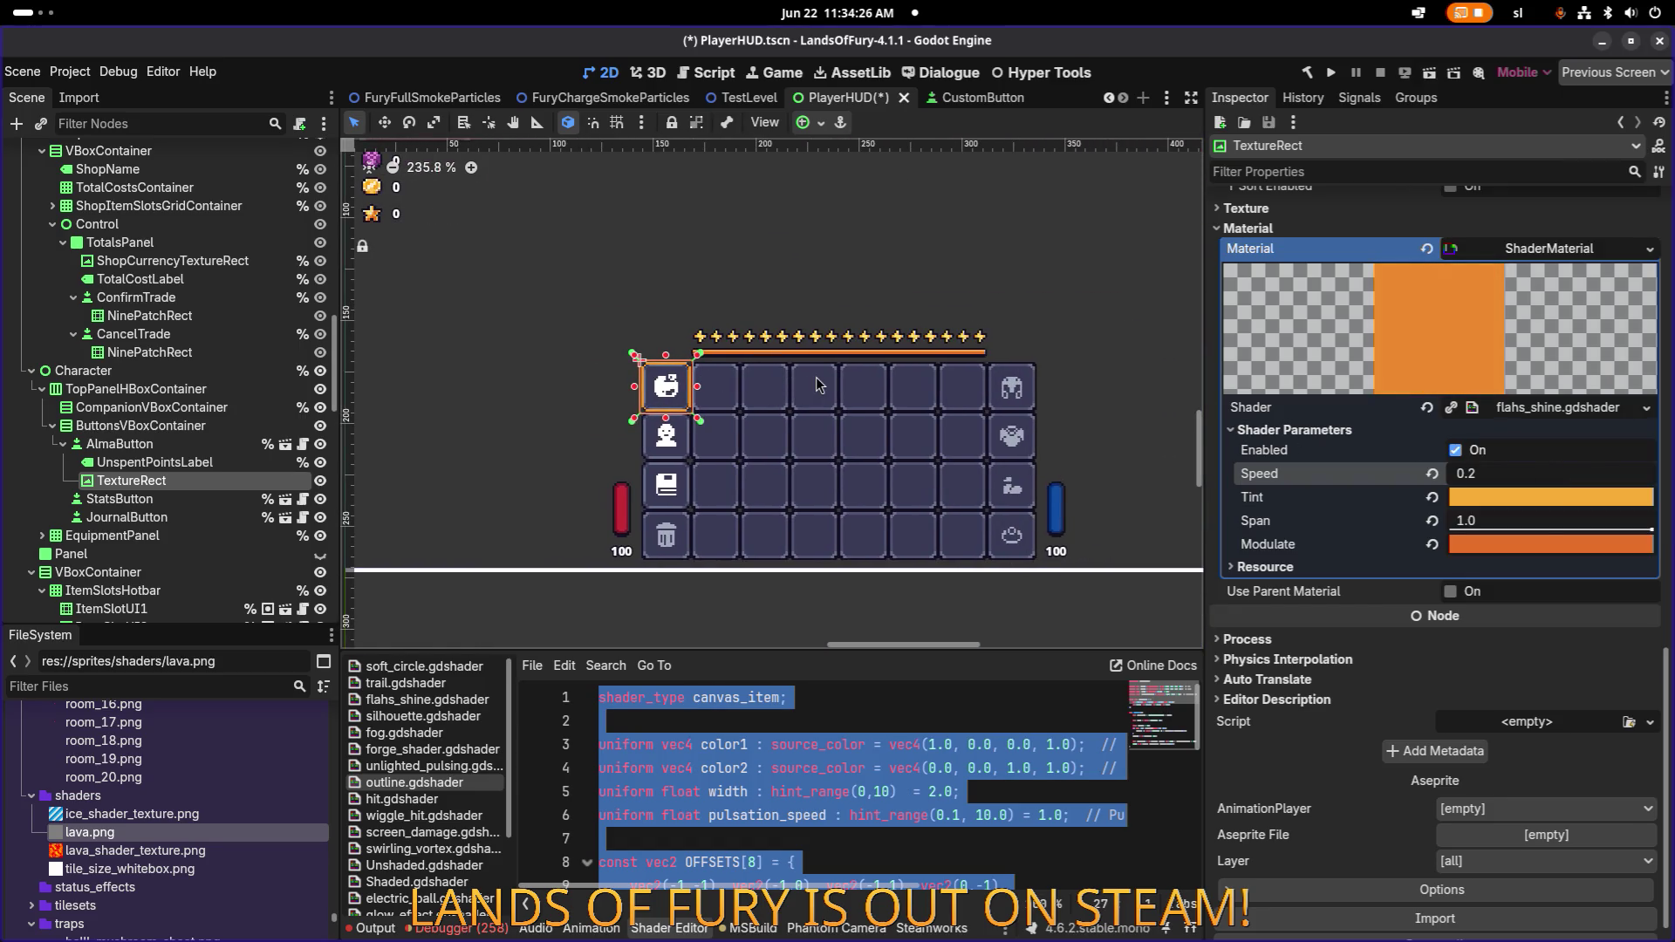
scroll(755, 387, "up", 2)
key("alt+Tab")
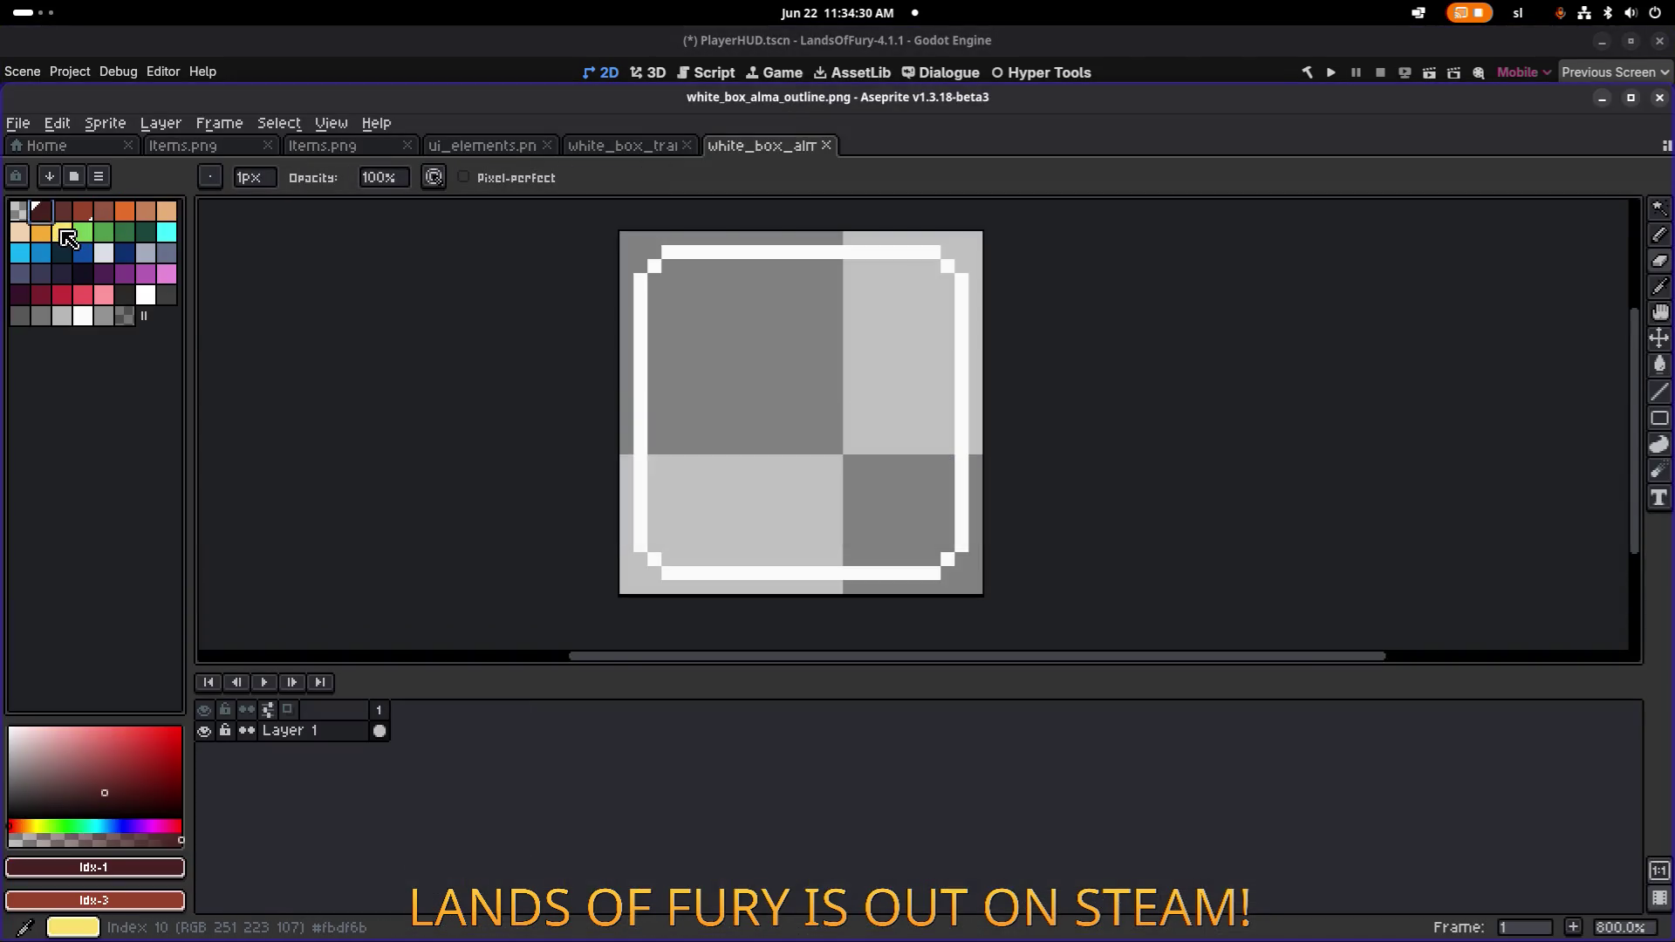
Copy the pale yellow fbdf6b hex code from Aseprite's colour editor.
double_click(61, 231)
right_click(295, 727)
left_click(303, 733)
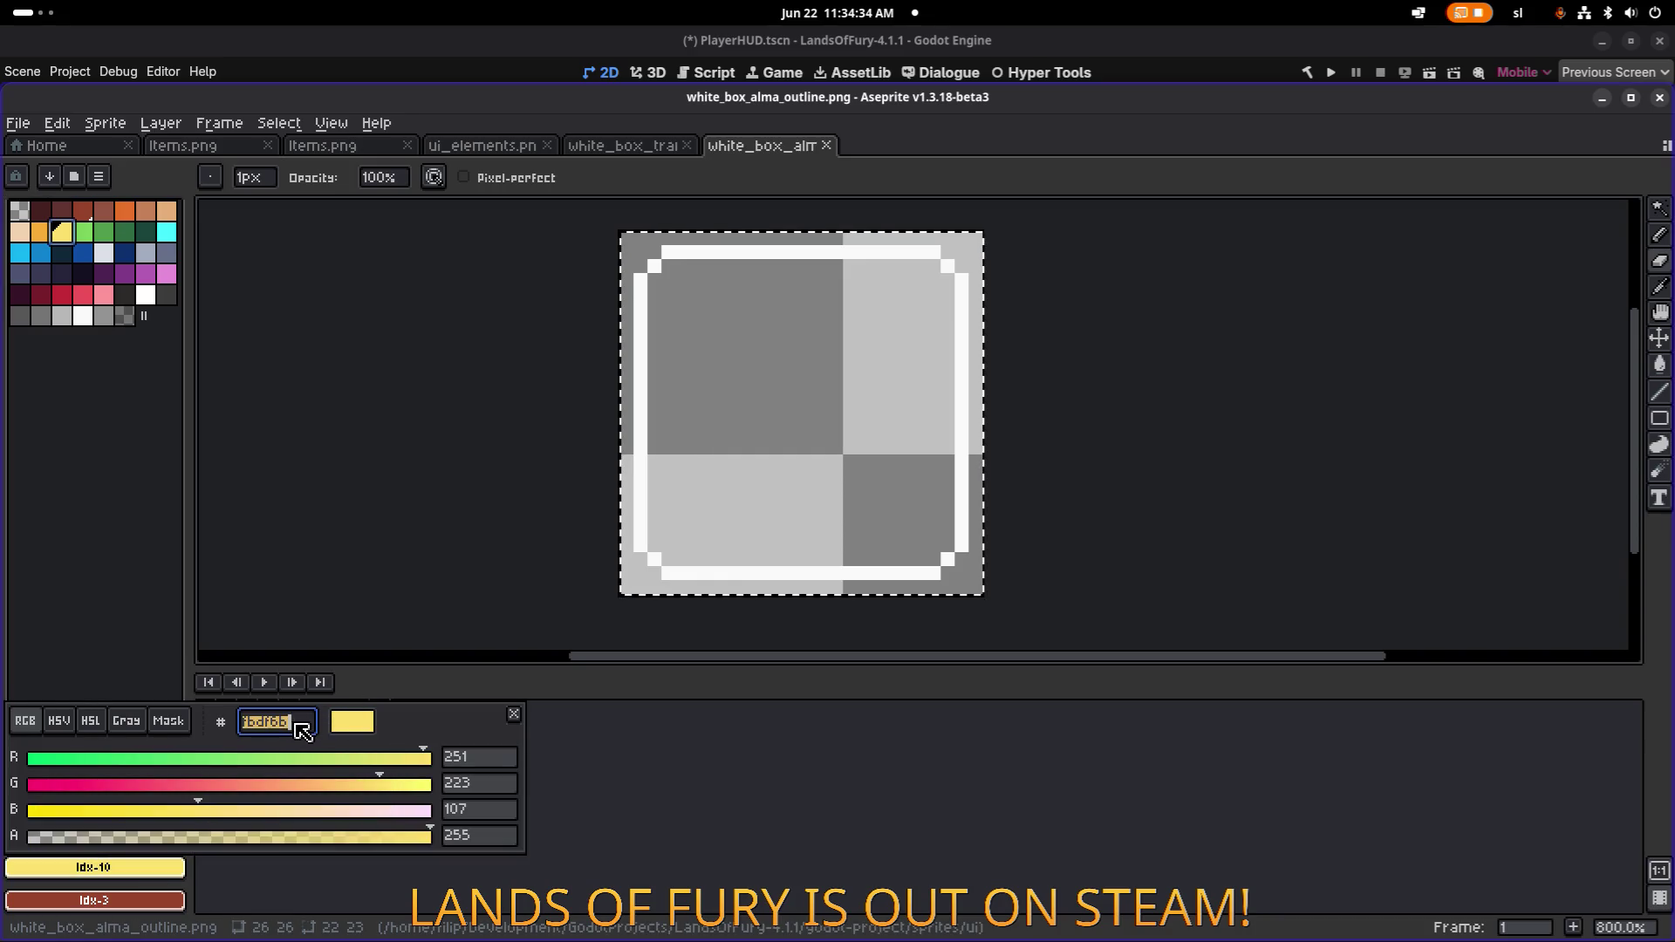
right_click(278, 728)
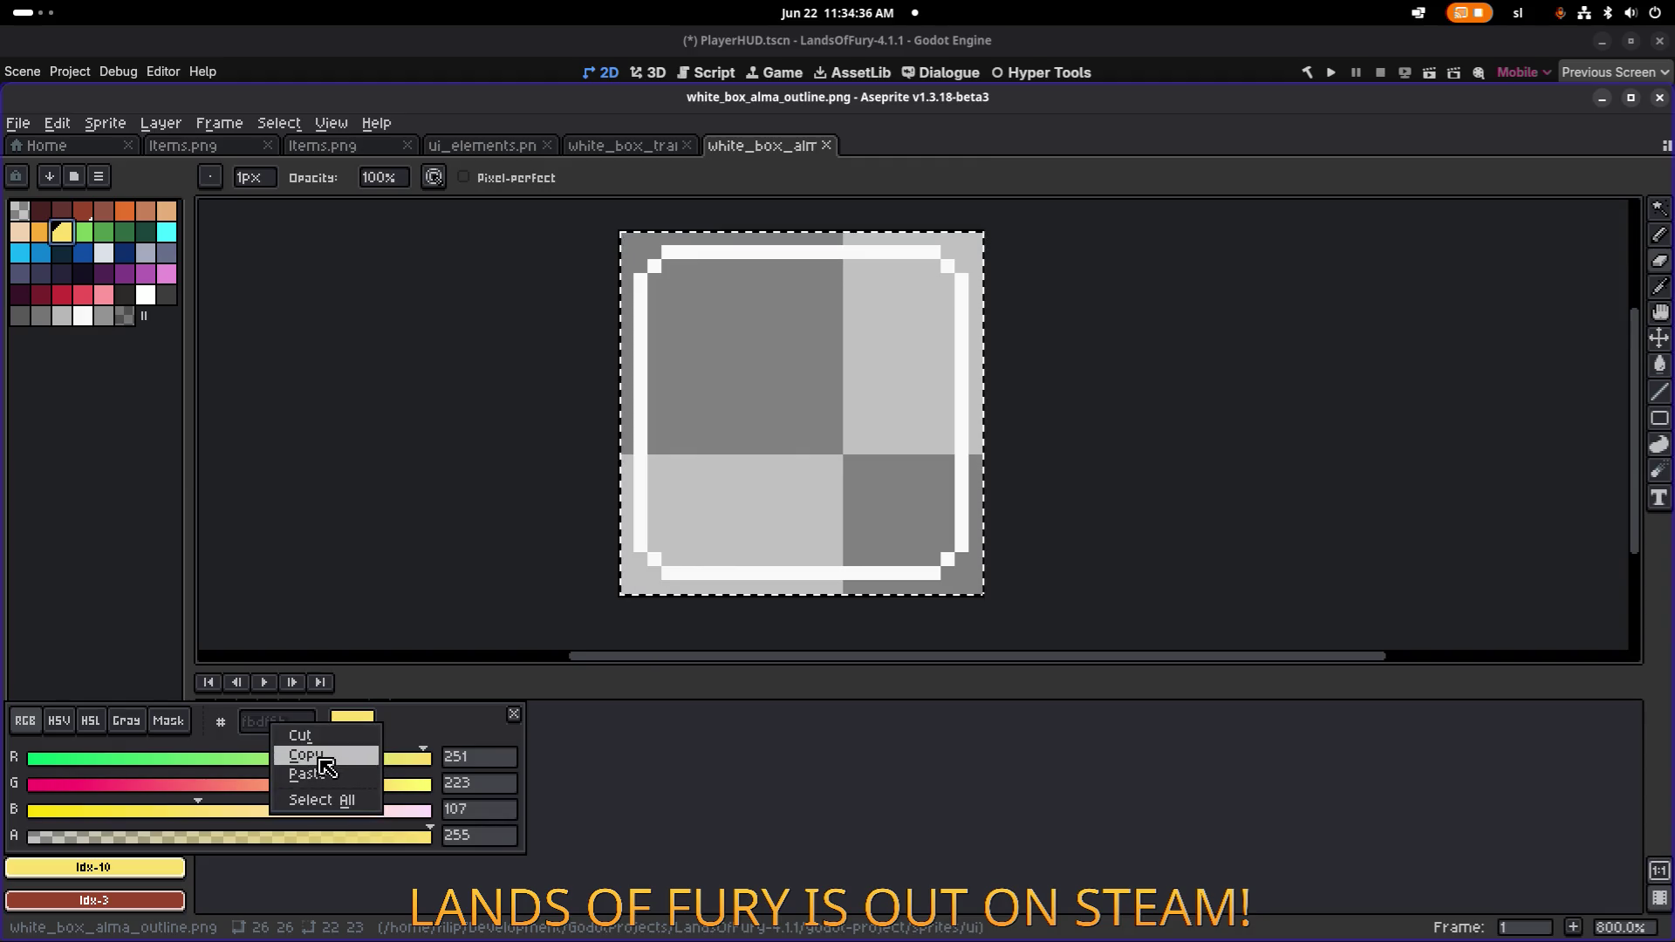
left_click(321, 757)
key("alt+Tab")
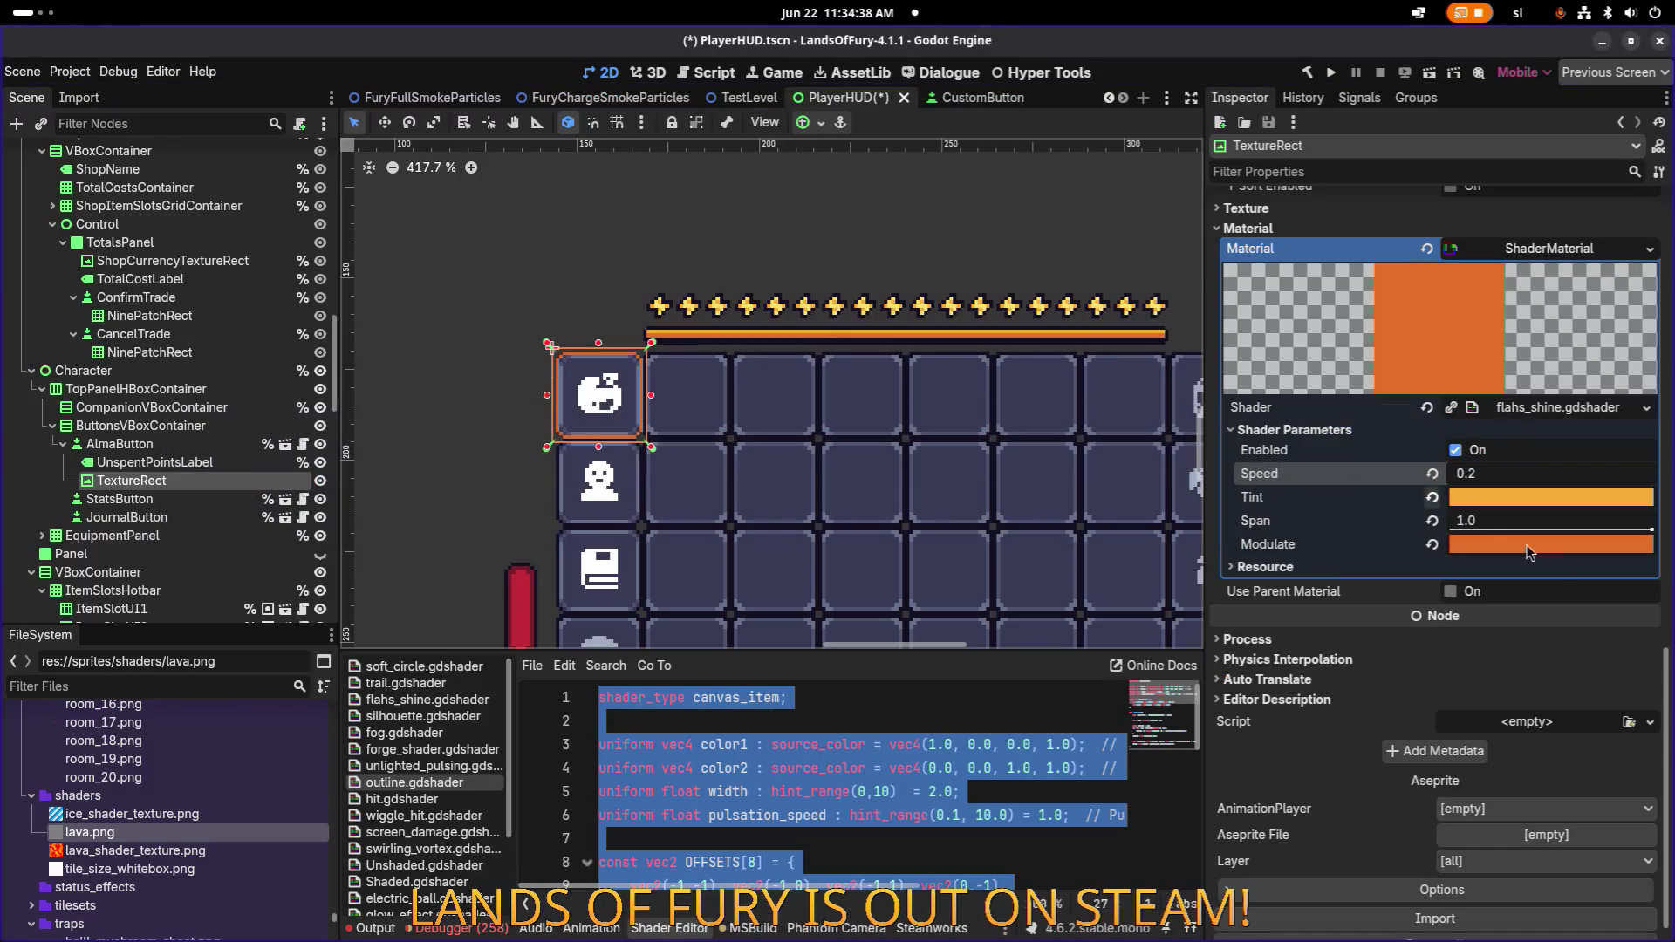
Set the shine Modulate to yellow fbdf6b and Speed to 0.7, then zoom to inspect.
left_click(1557, 548)
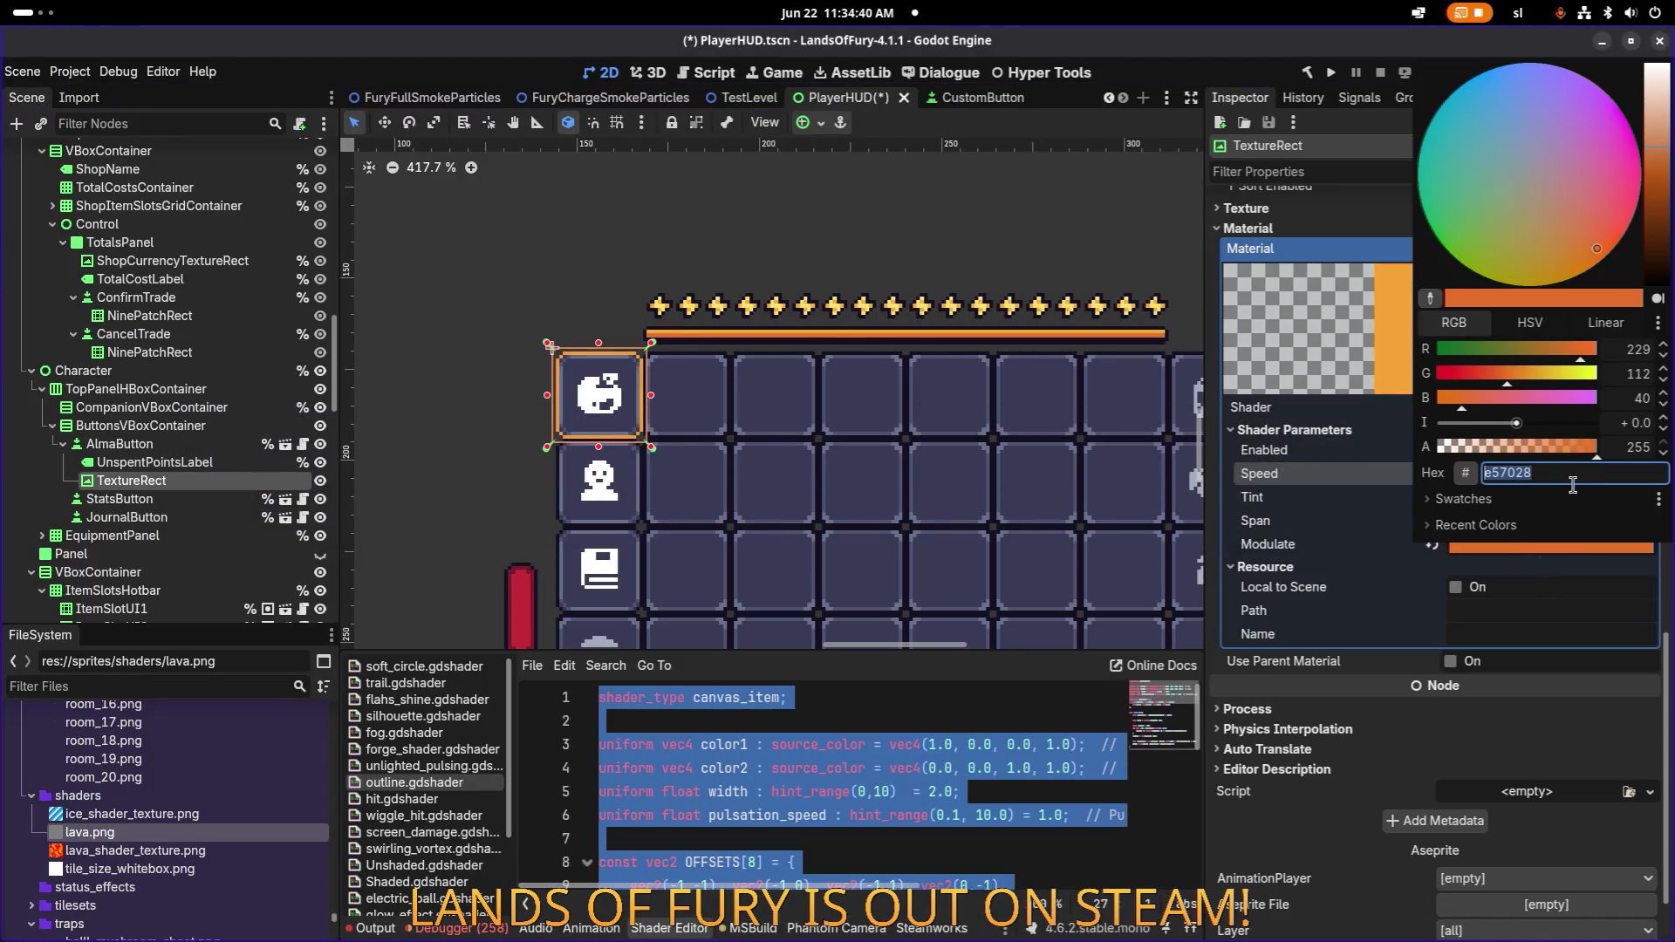
key("Return")
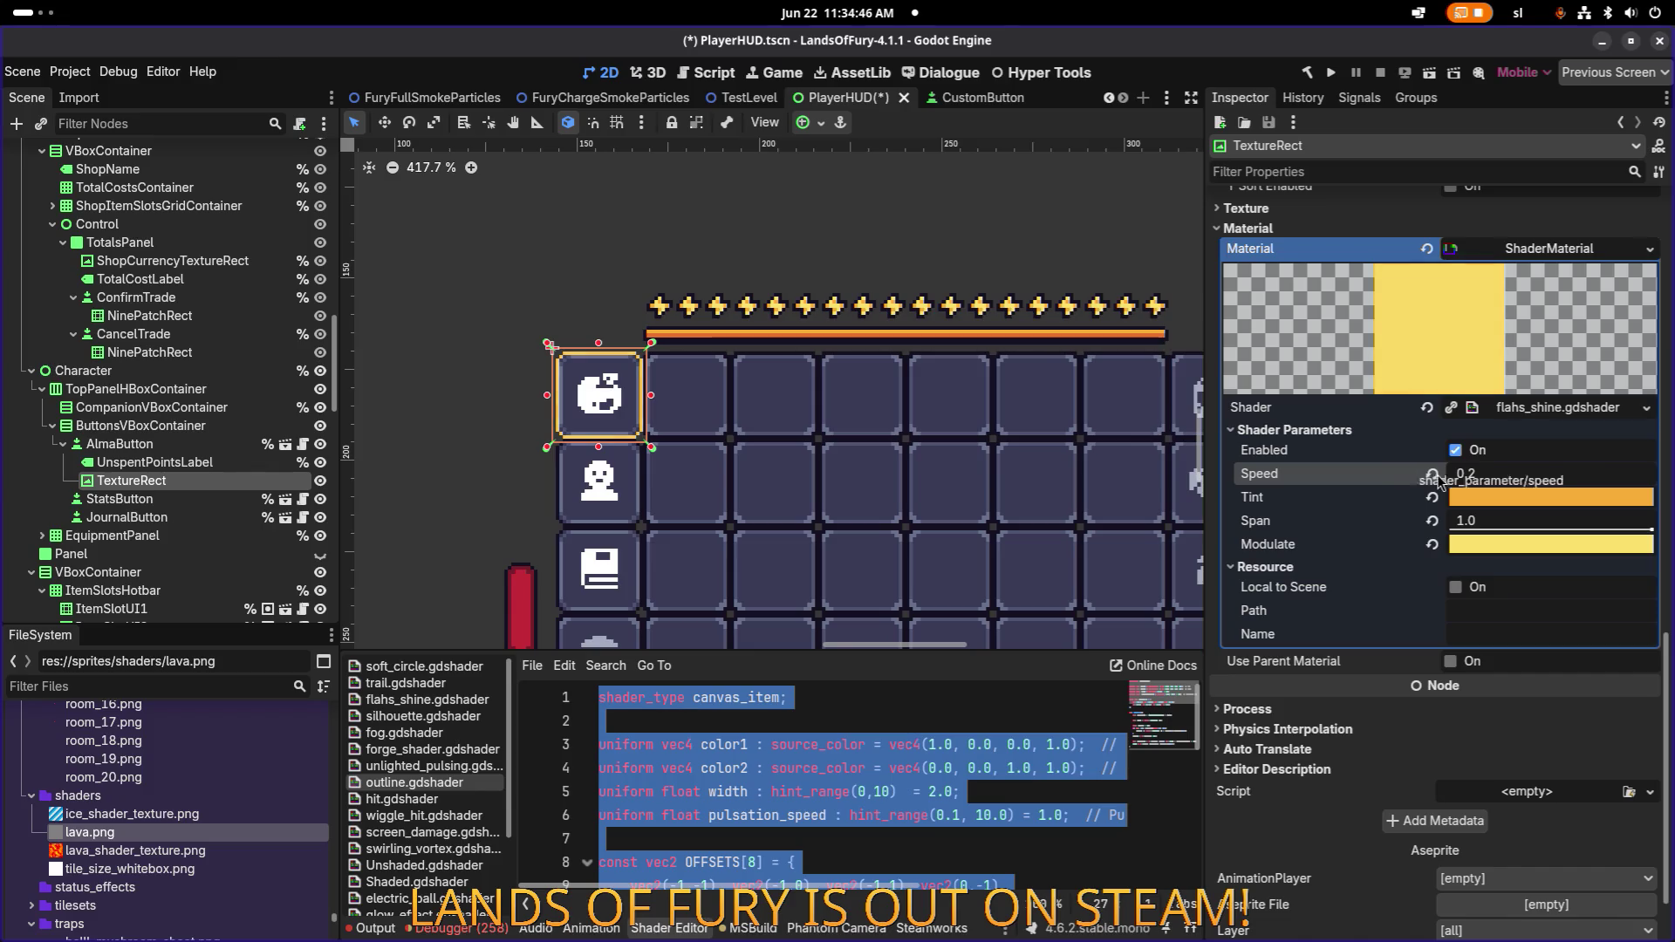
left_click_drag(1472, 480, 1497, 480)
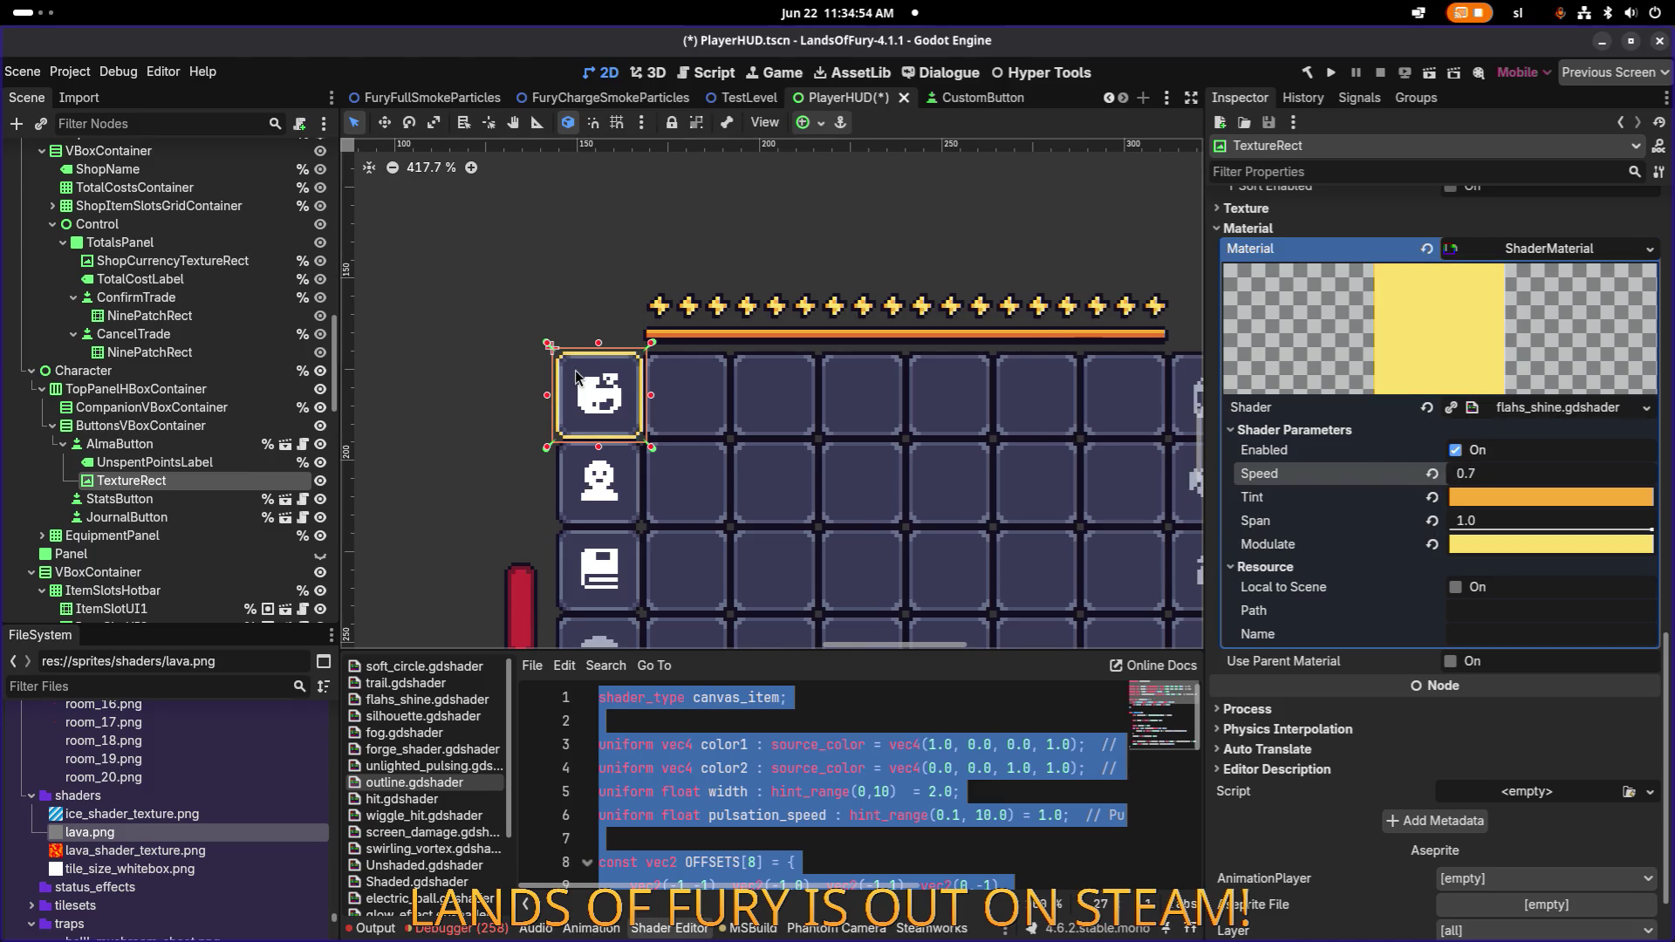
scroll(576, 375, "up", 7)
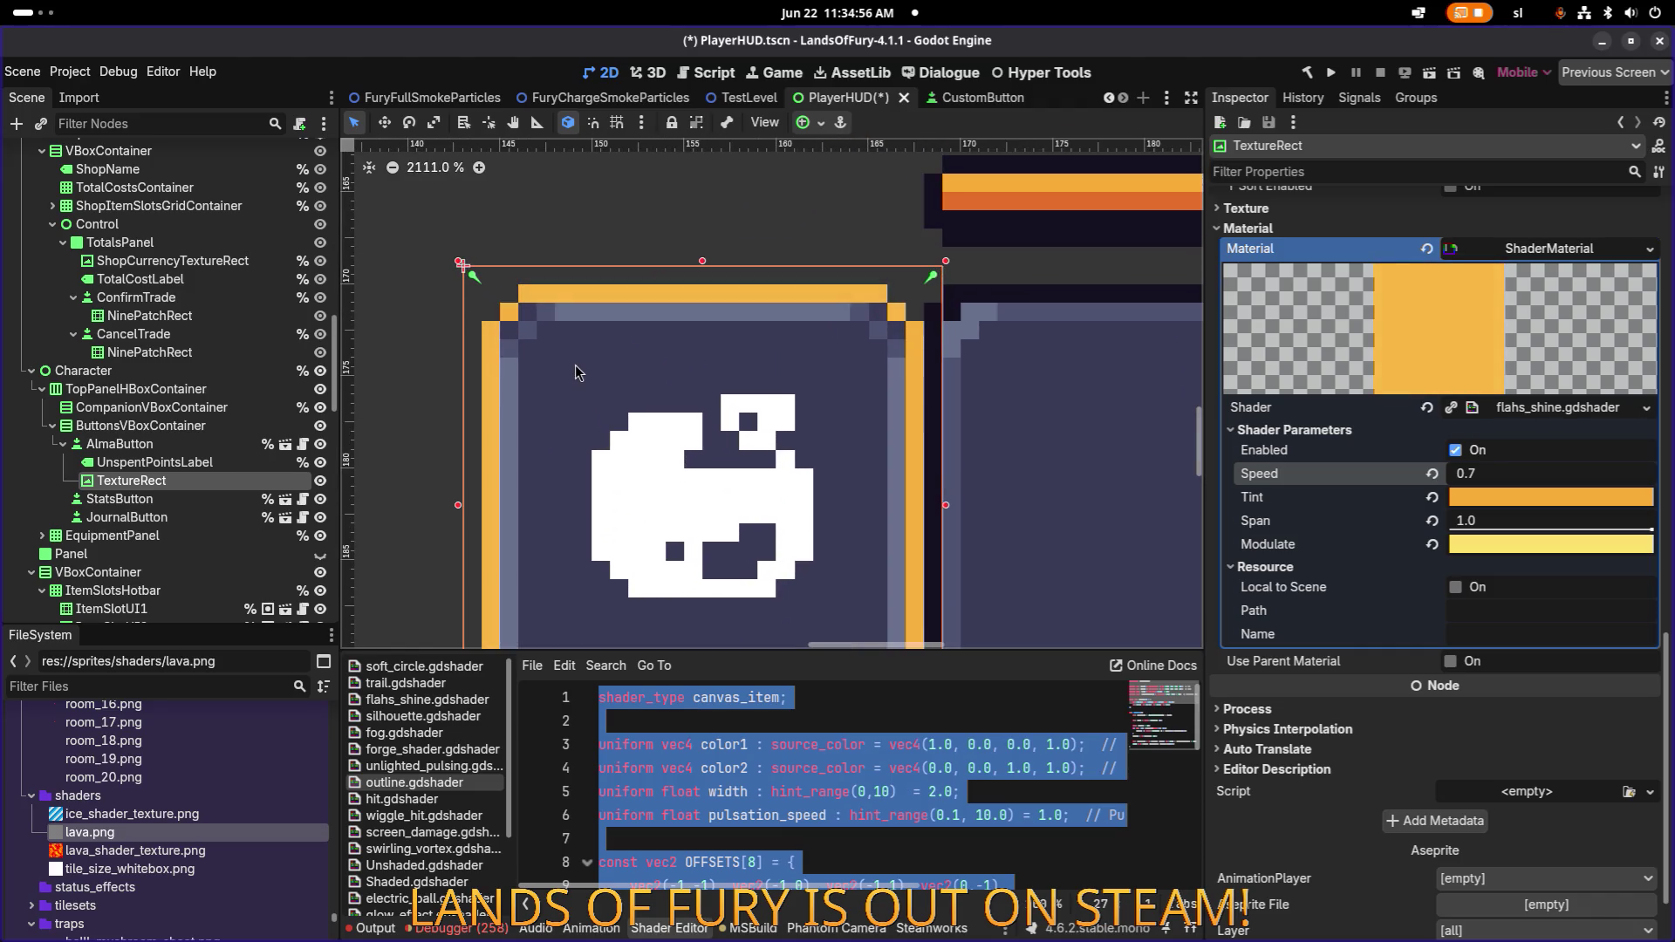
scroll(574, 365, "down", 8)
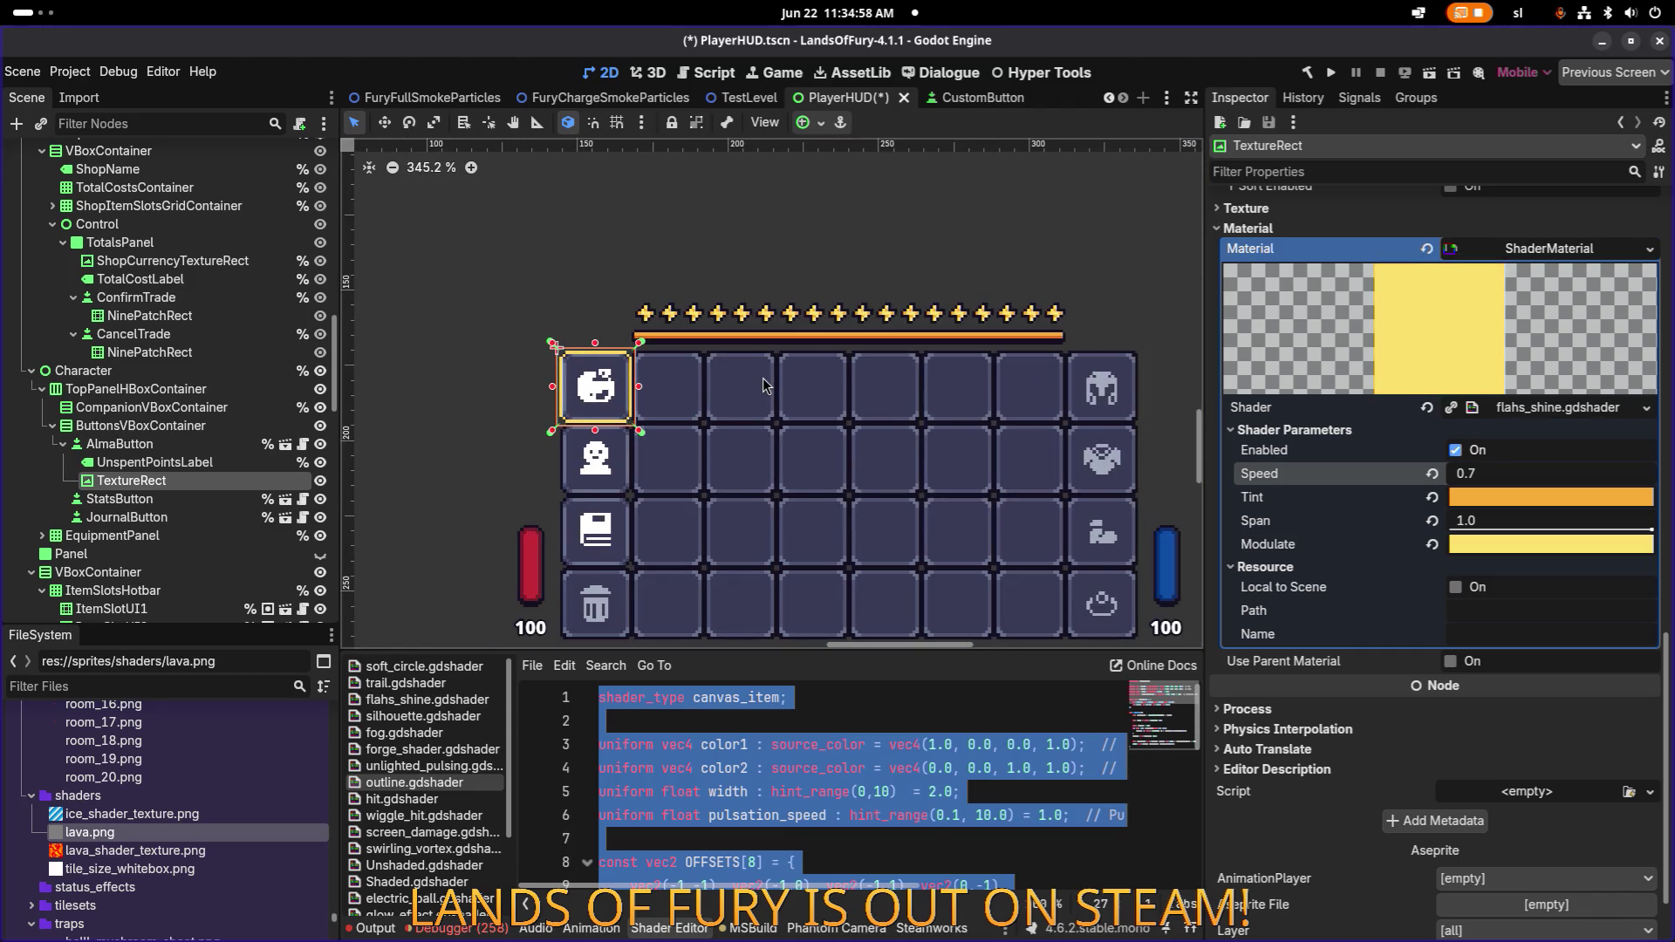
key("alt+Tab")
left_click(387, 478)
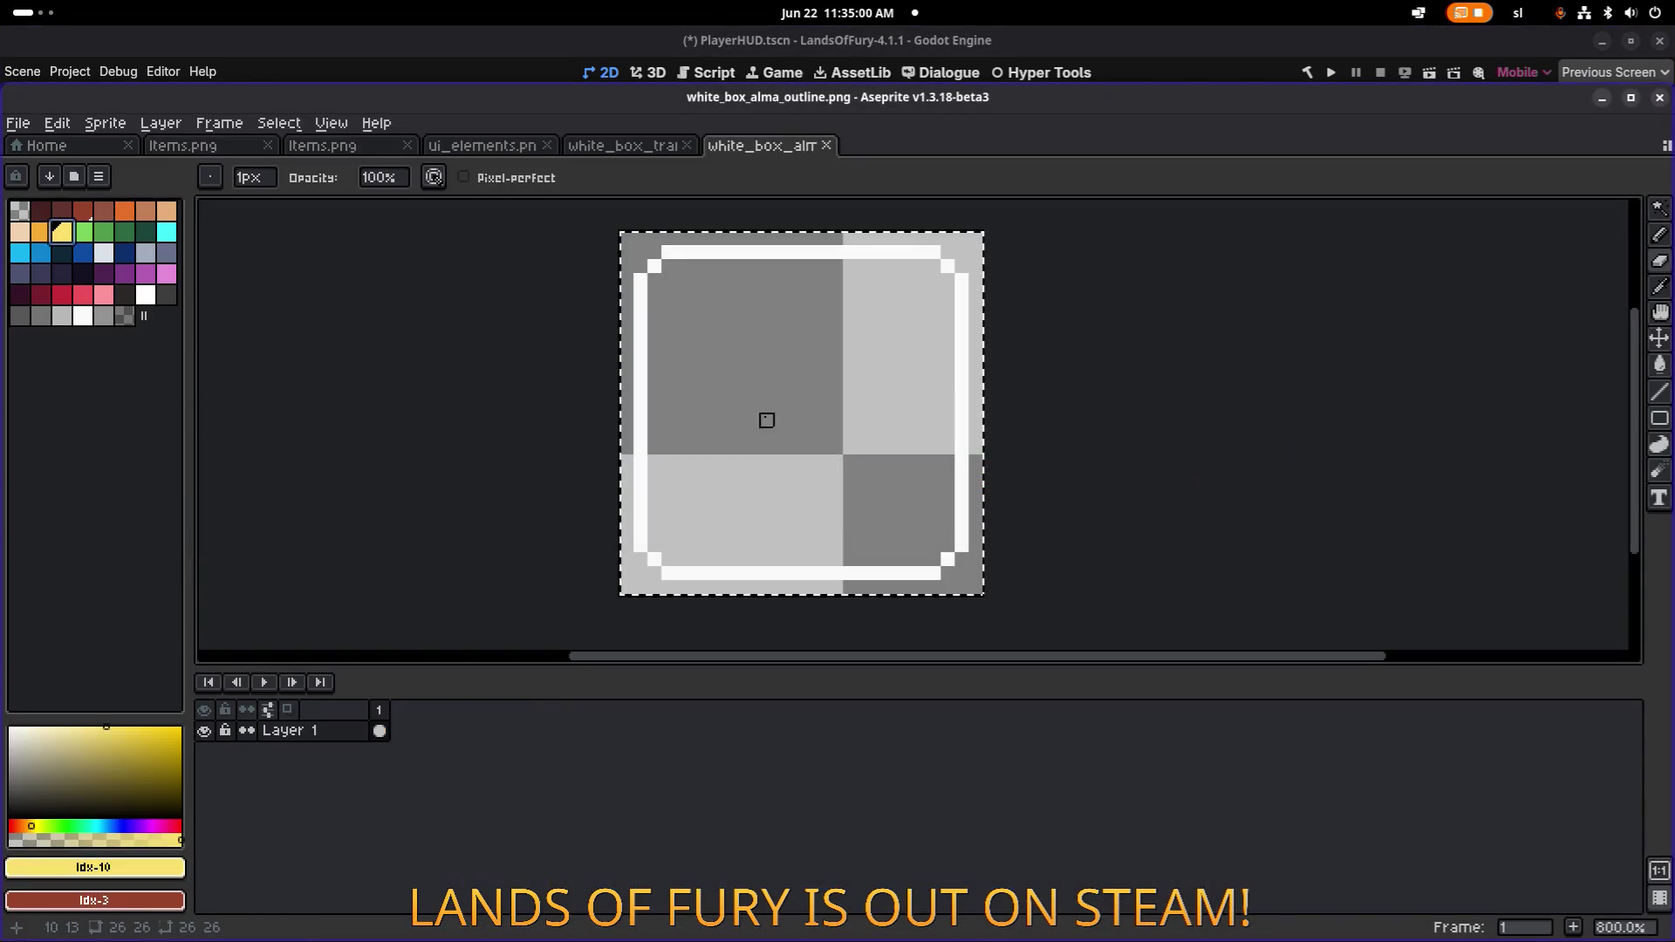
Paint the outline's inner bottom row to the right wall, adding a corner step pixel.
scroll(698, 567, "up", 3)
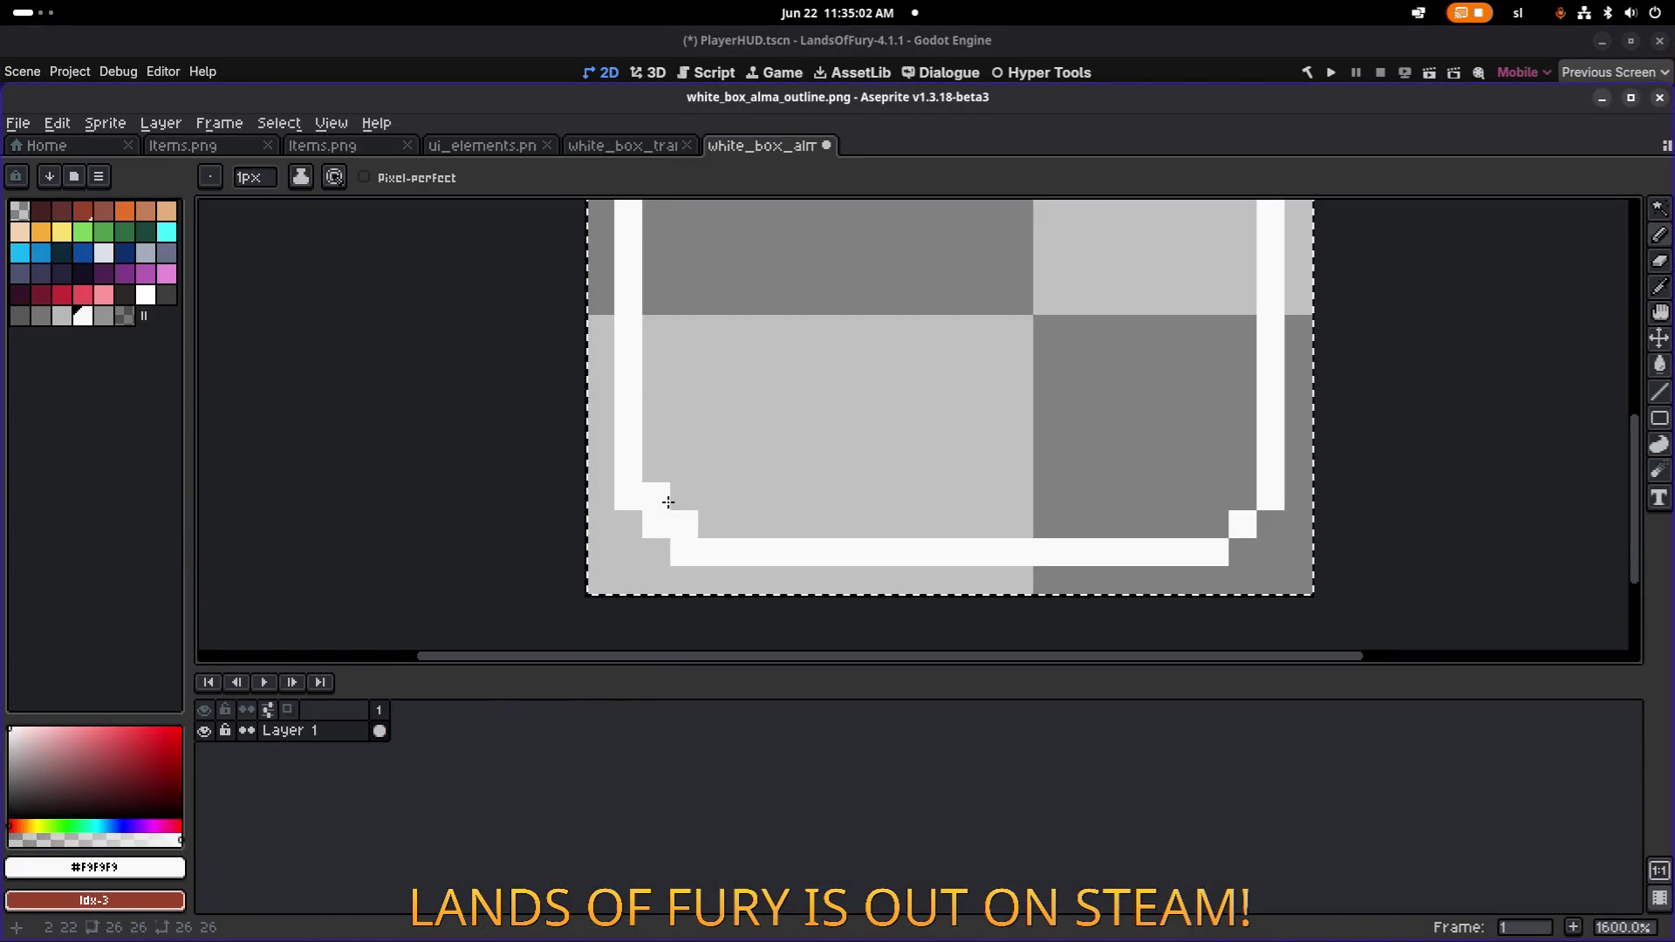
mouse_move(721, 523)
left_mouse_down()
mouse_move(1168, 508)
mouse_move(1209, 528)
left_mouse_up()
left_click(1239, 495)
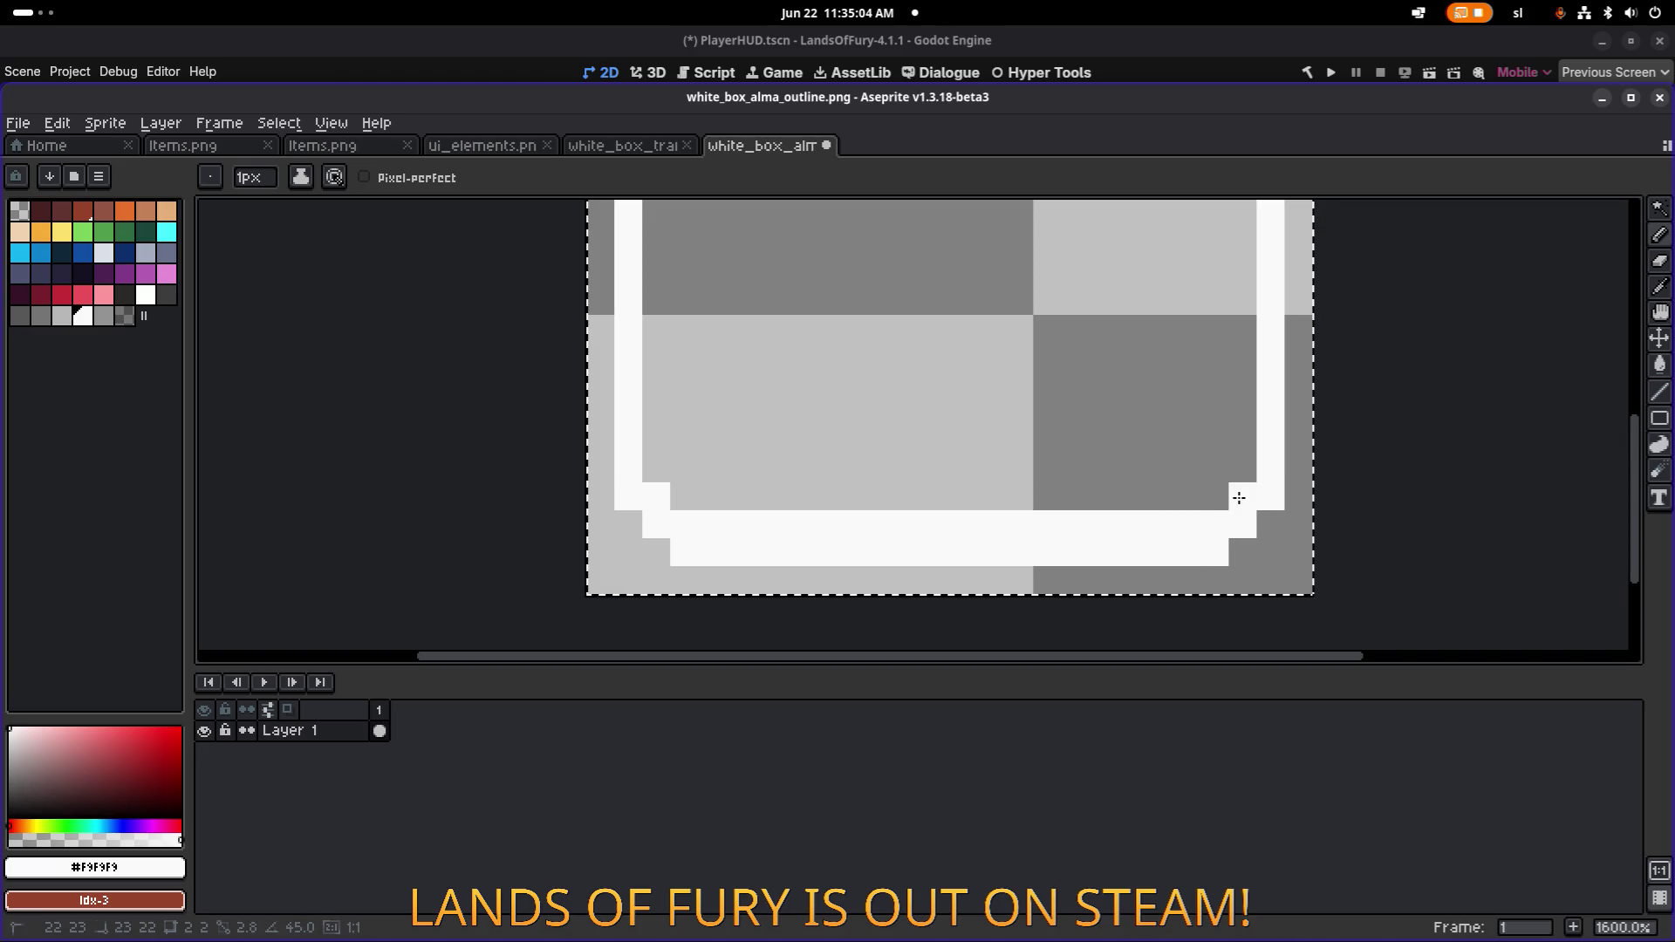
Draw a white vertical line up the outline's side to round off the border.
scroll(1215, 467, "down", 1)
scroll(837, 532, "right", 2)
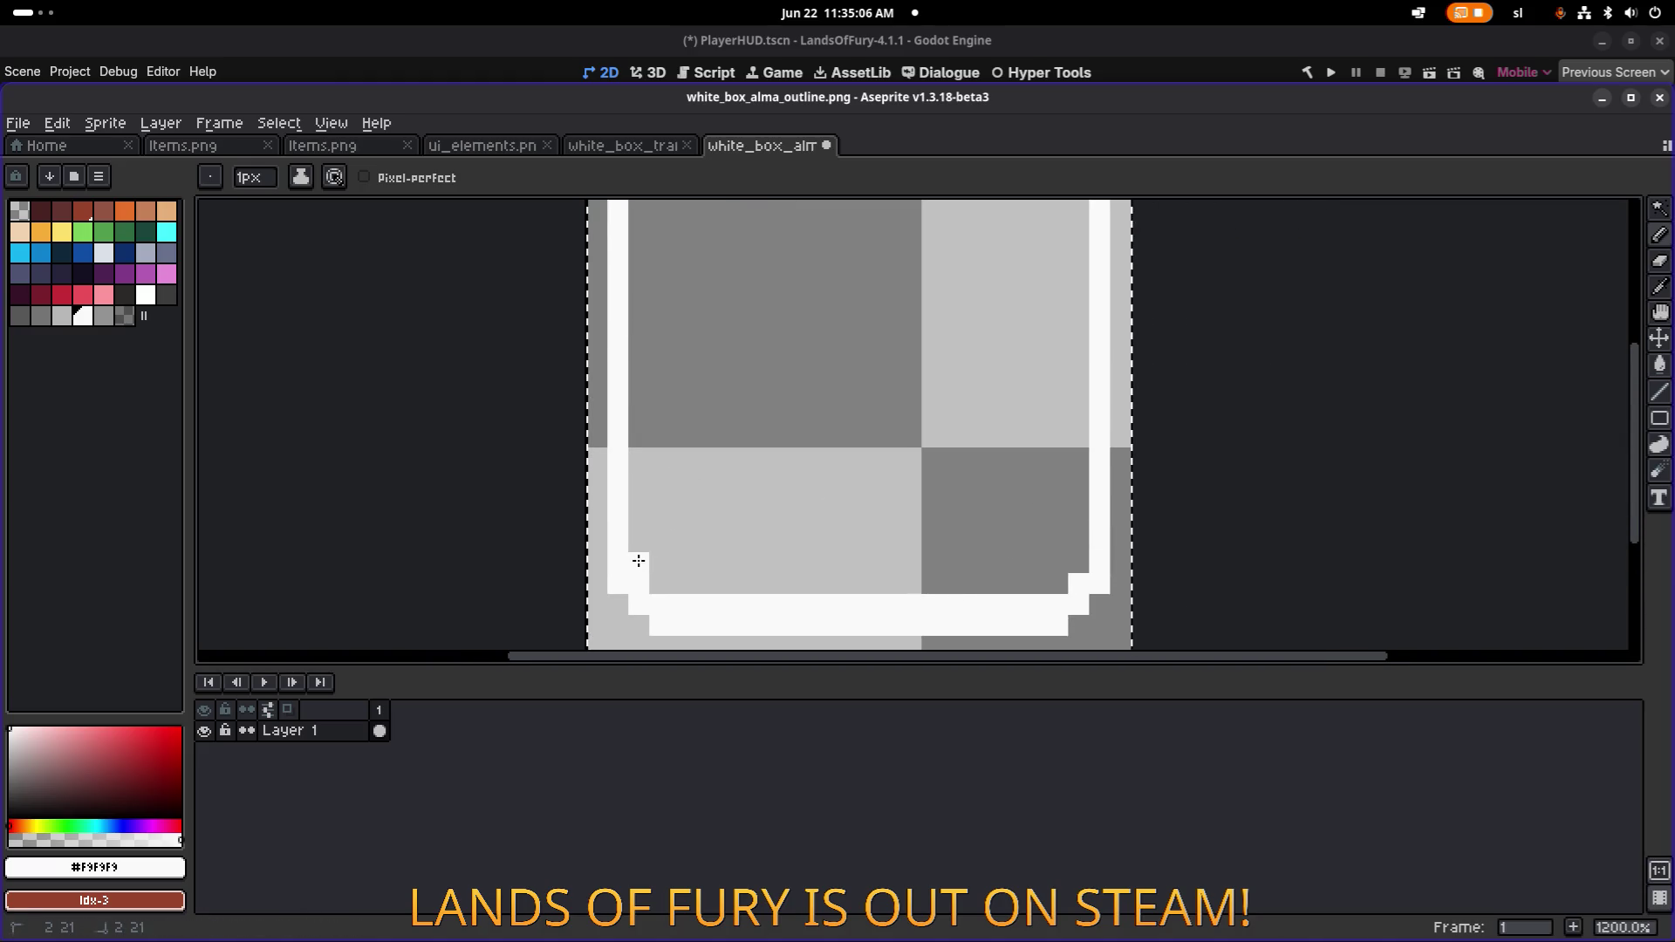
scroll(639, 560, "down", 2)
left_click(679, 427, "shift")
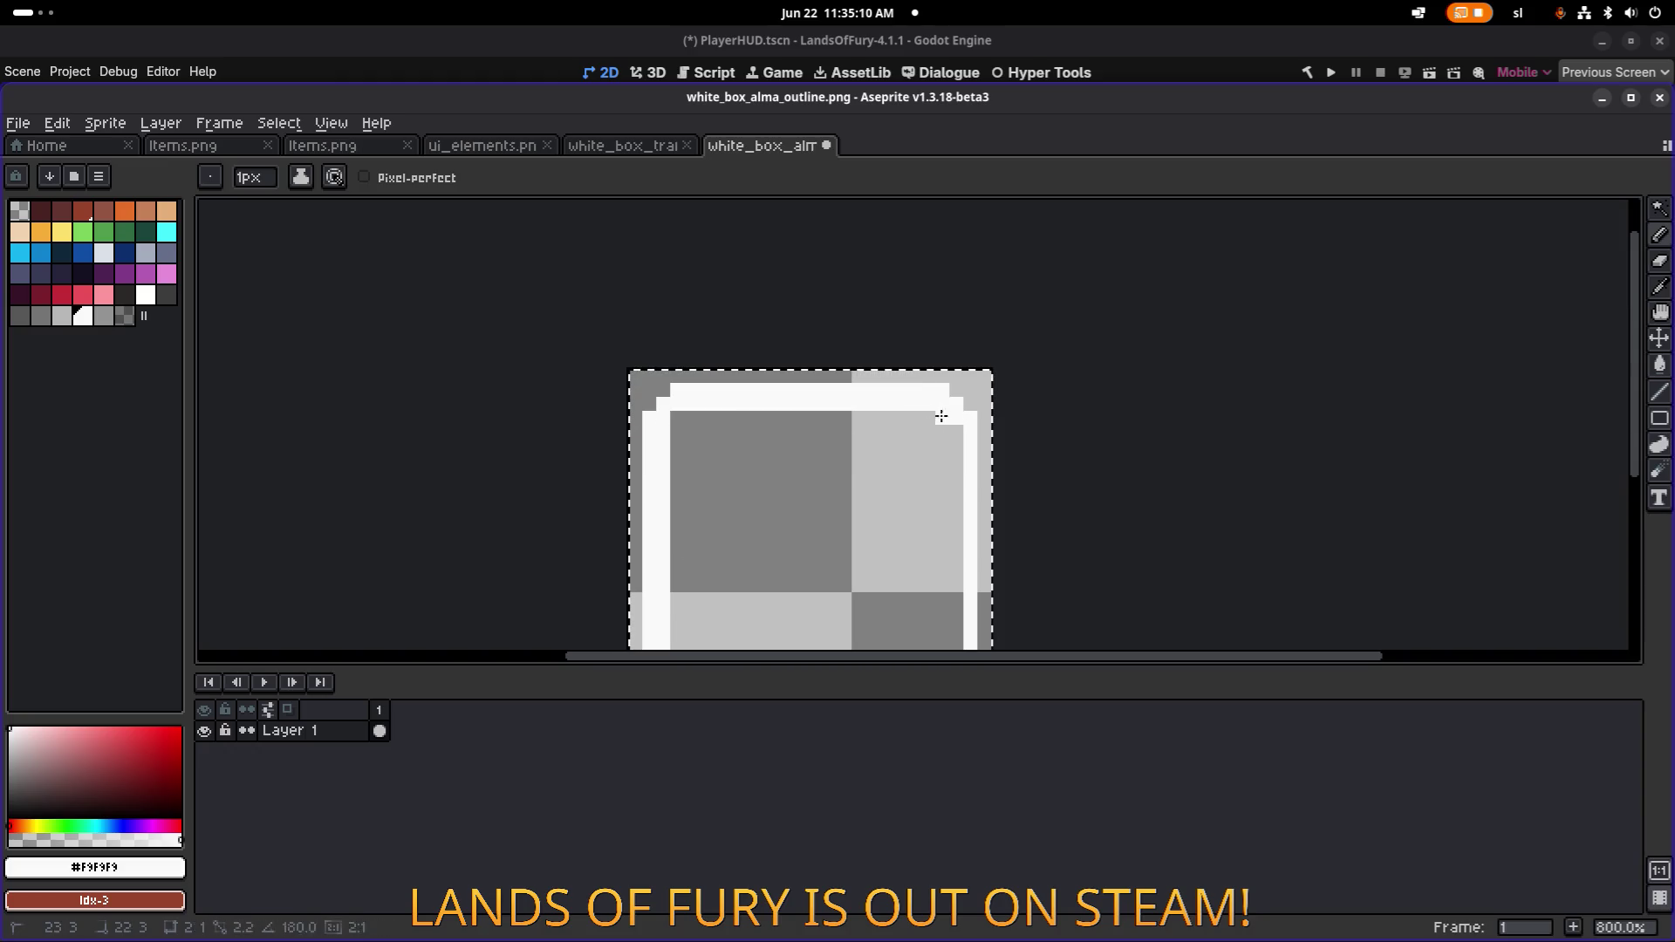
left_click_drag(969, 518, 949, 351)
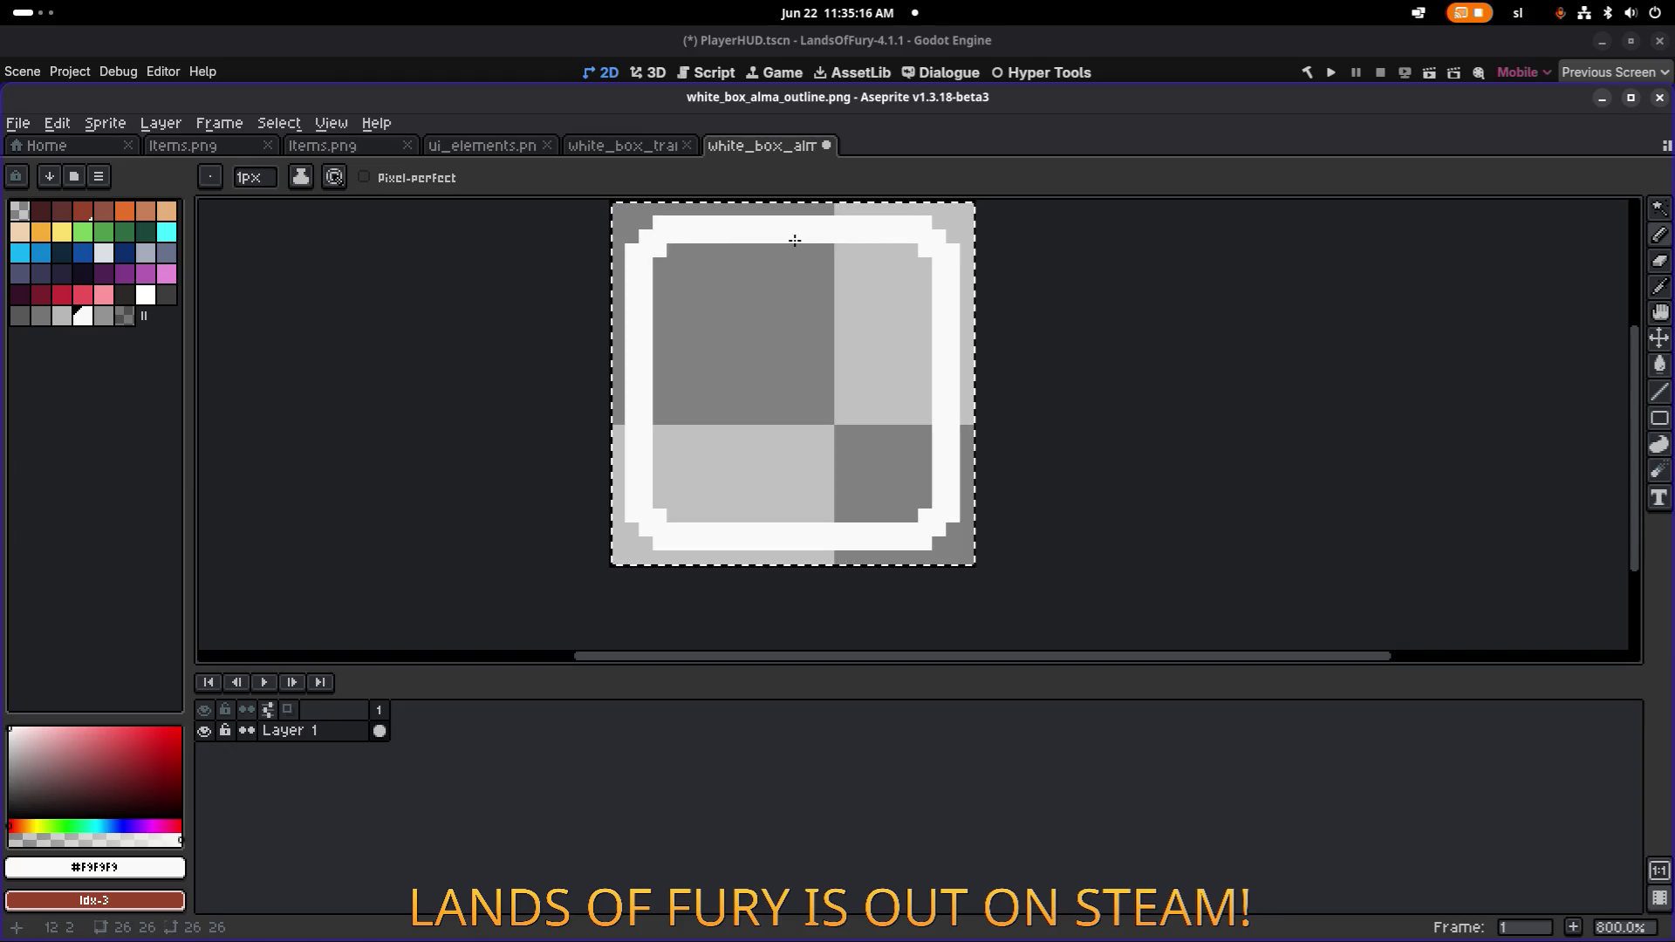
key("alt+Tab")
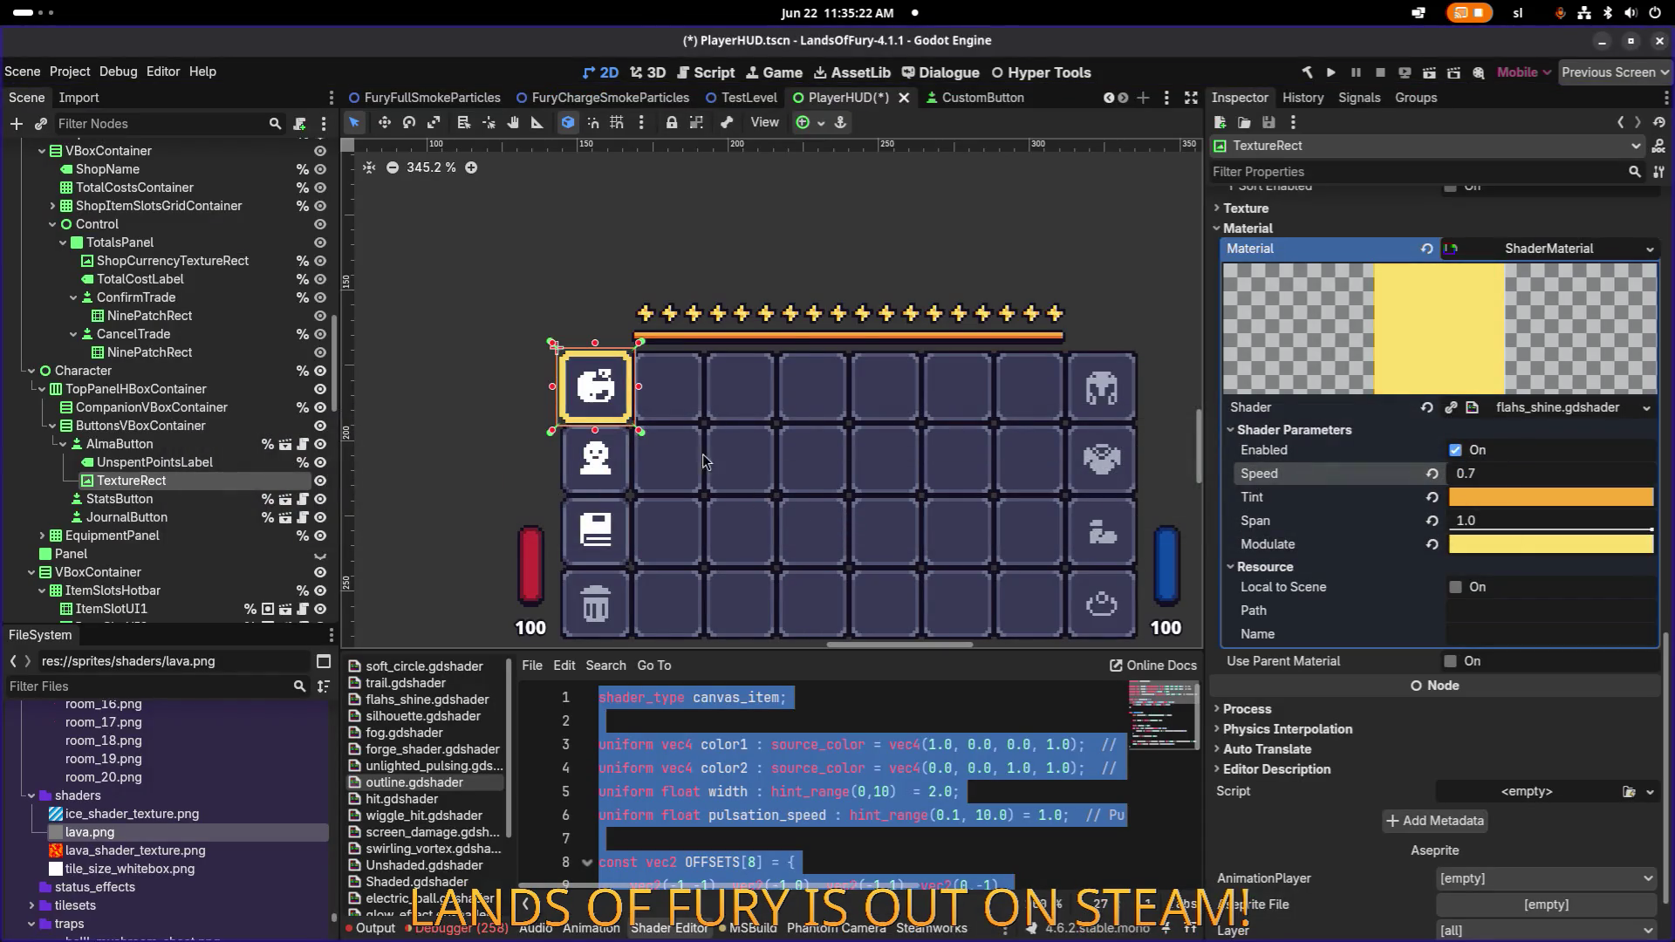
Zoom in and out around the AlmaButton TextureRect to inspect the pulsing rounded border.
scroll(611, 340, "down", 2)
scroll(585, 354, "up", 6)
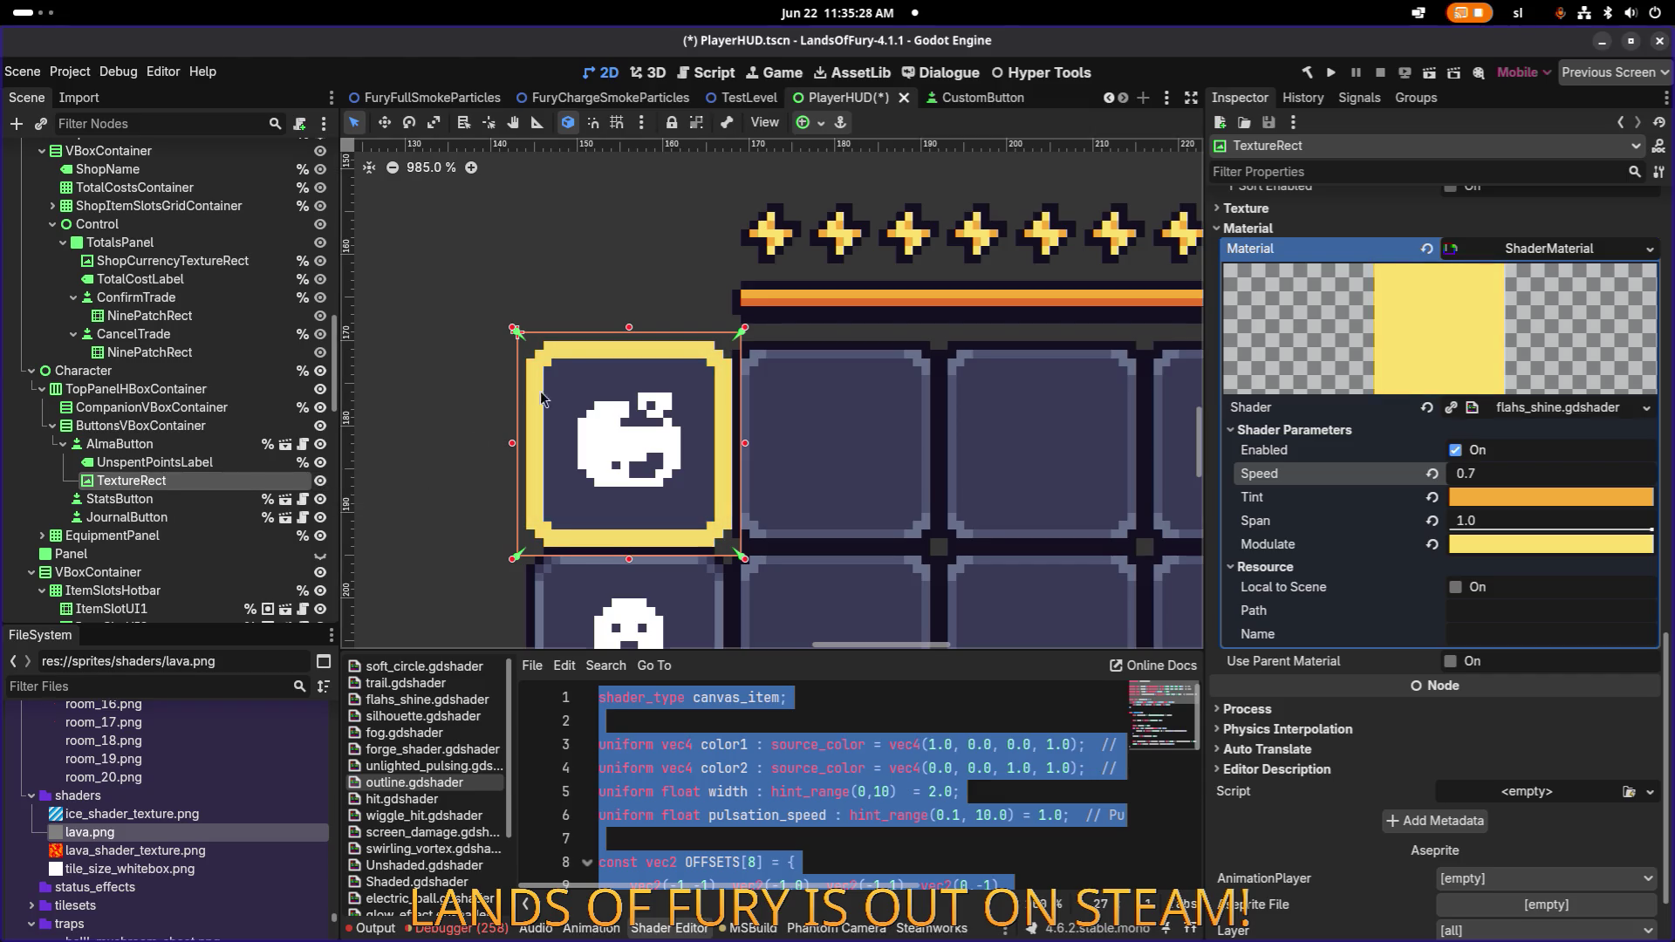
scroll(591, 379, "down", 3)
scroll(591, 379, "down", 1)
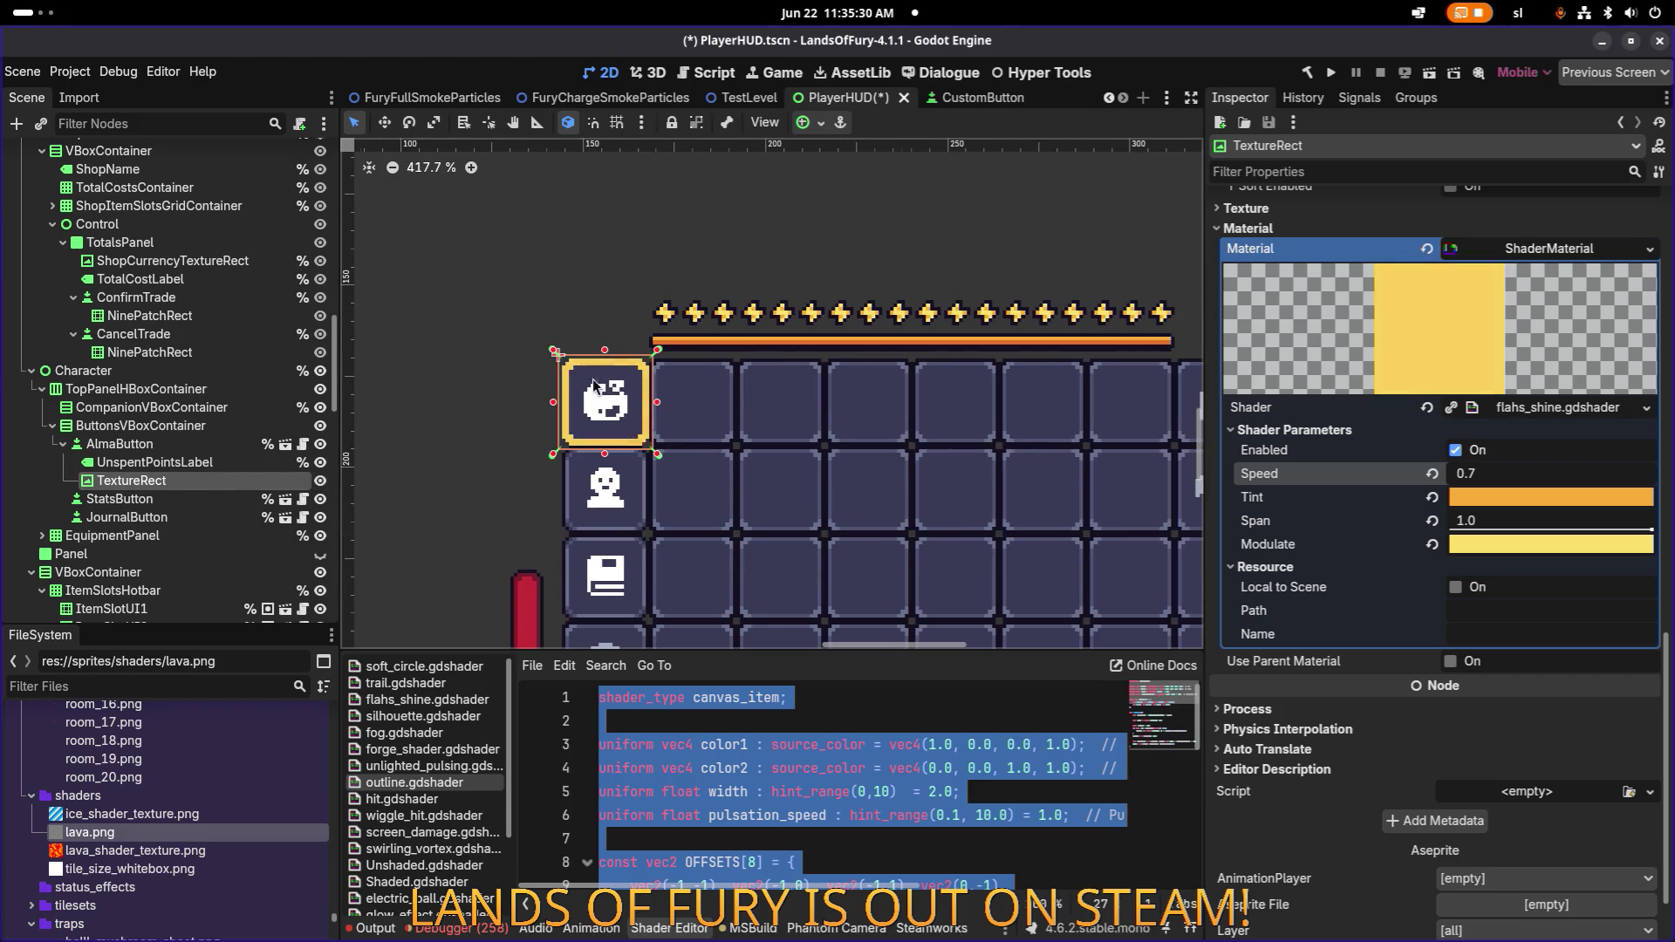
scroll(589, 376, "up", 3)
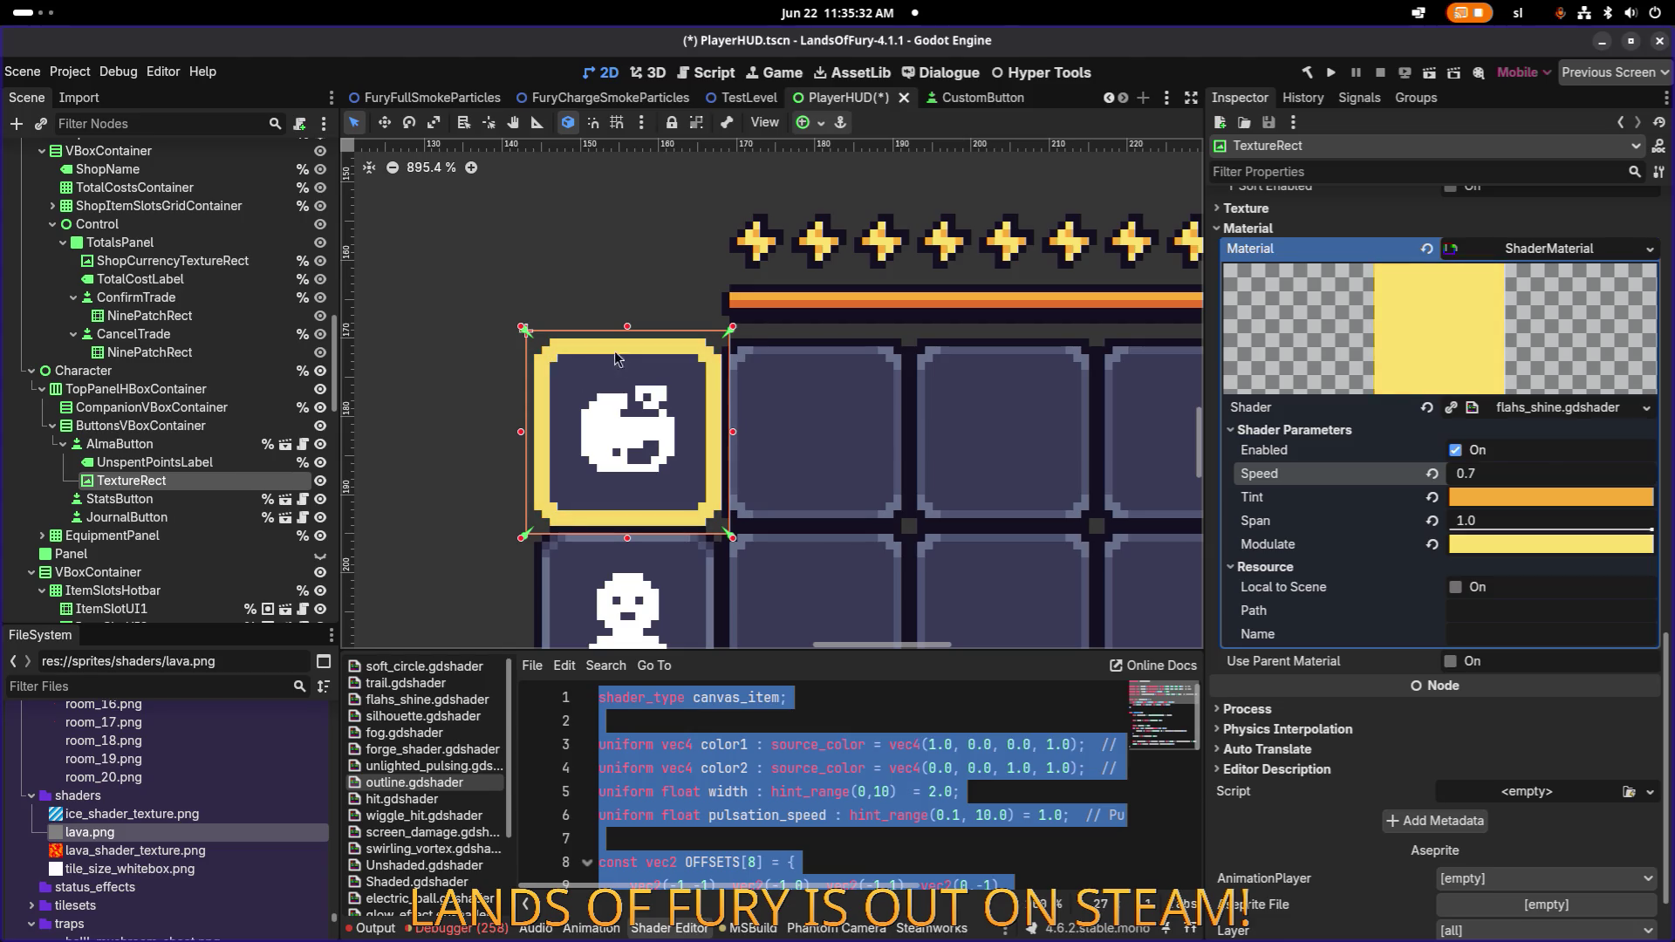
scroll(720, 380, "down", 1)
scroll(681, 384, "down", 5)
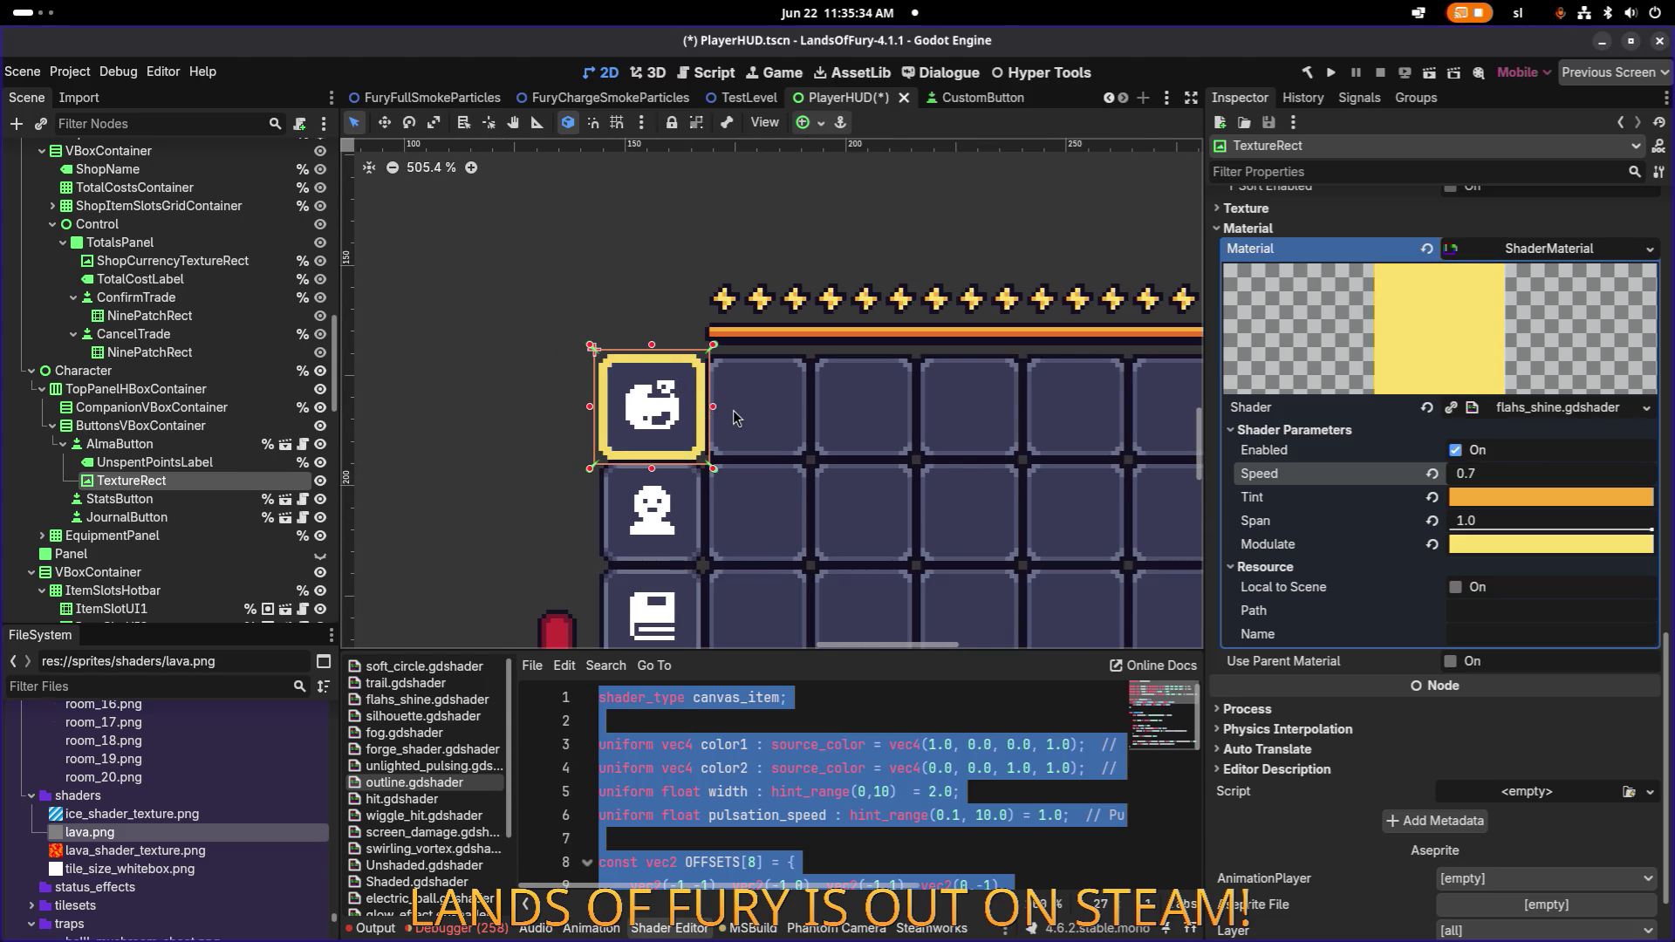
scroll(733, 418, "down", 8)
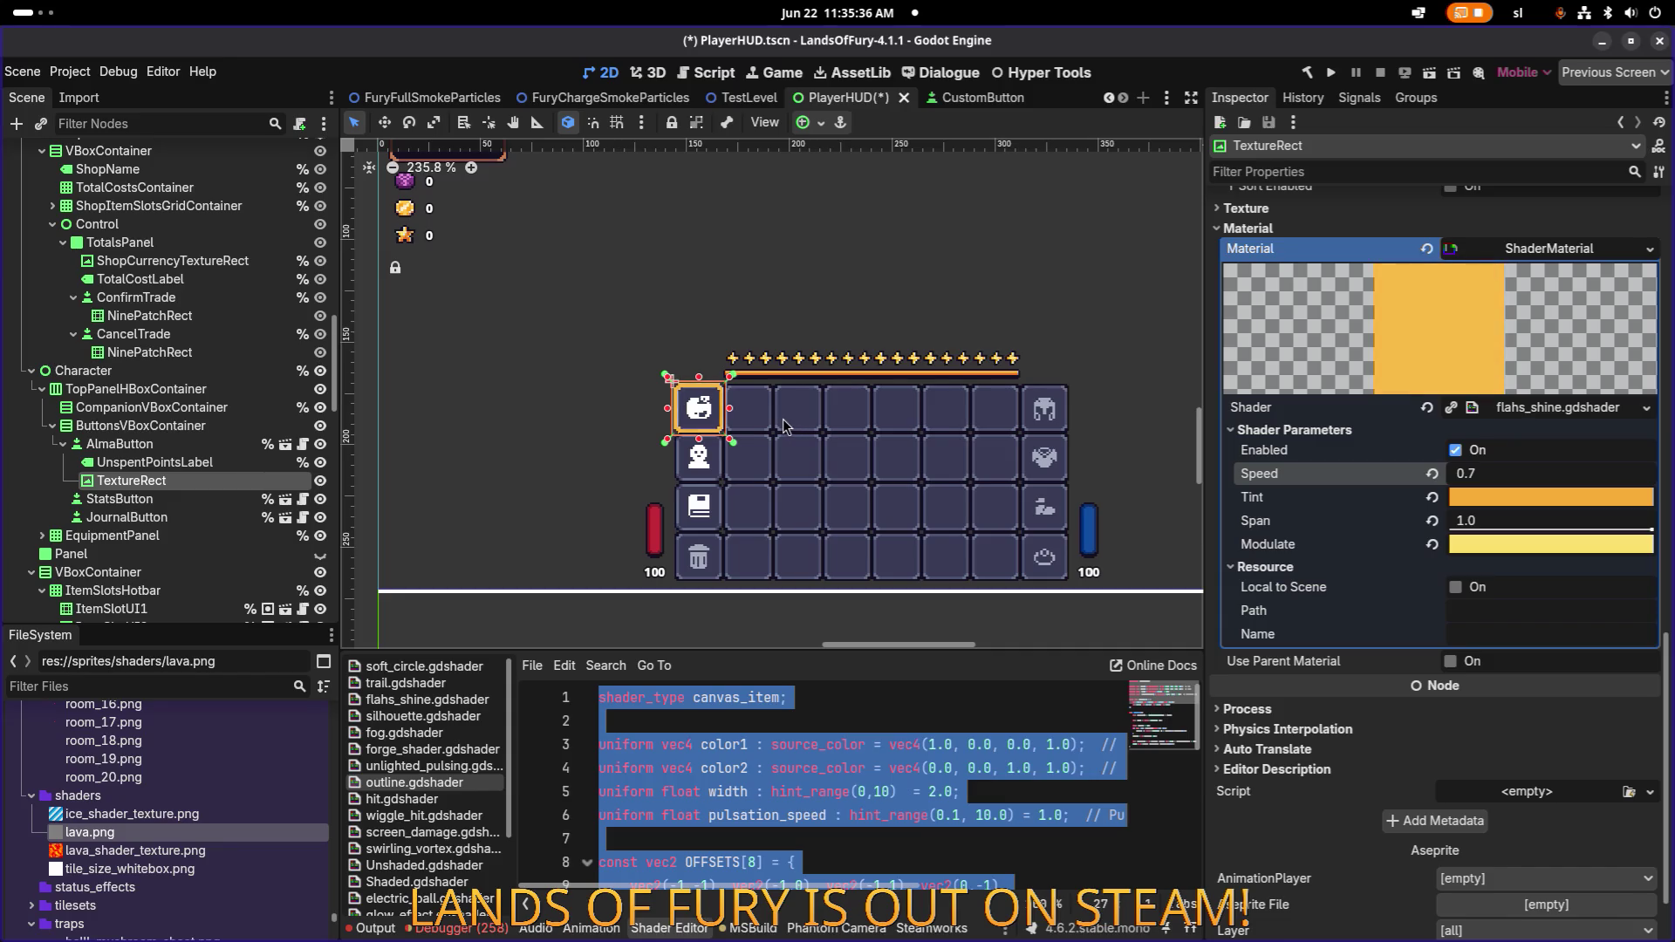
scroll(698, 411, "up", 15)
key("alt+Tab")
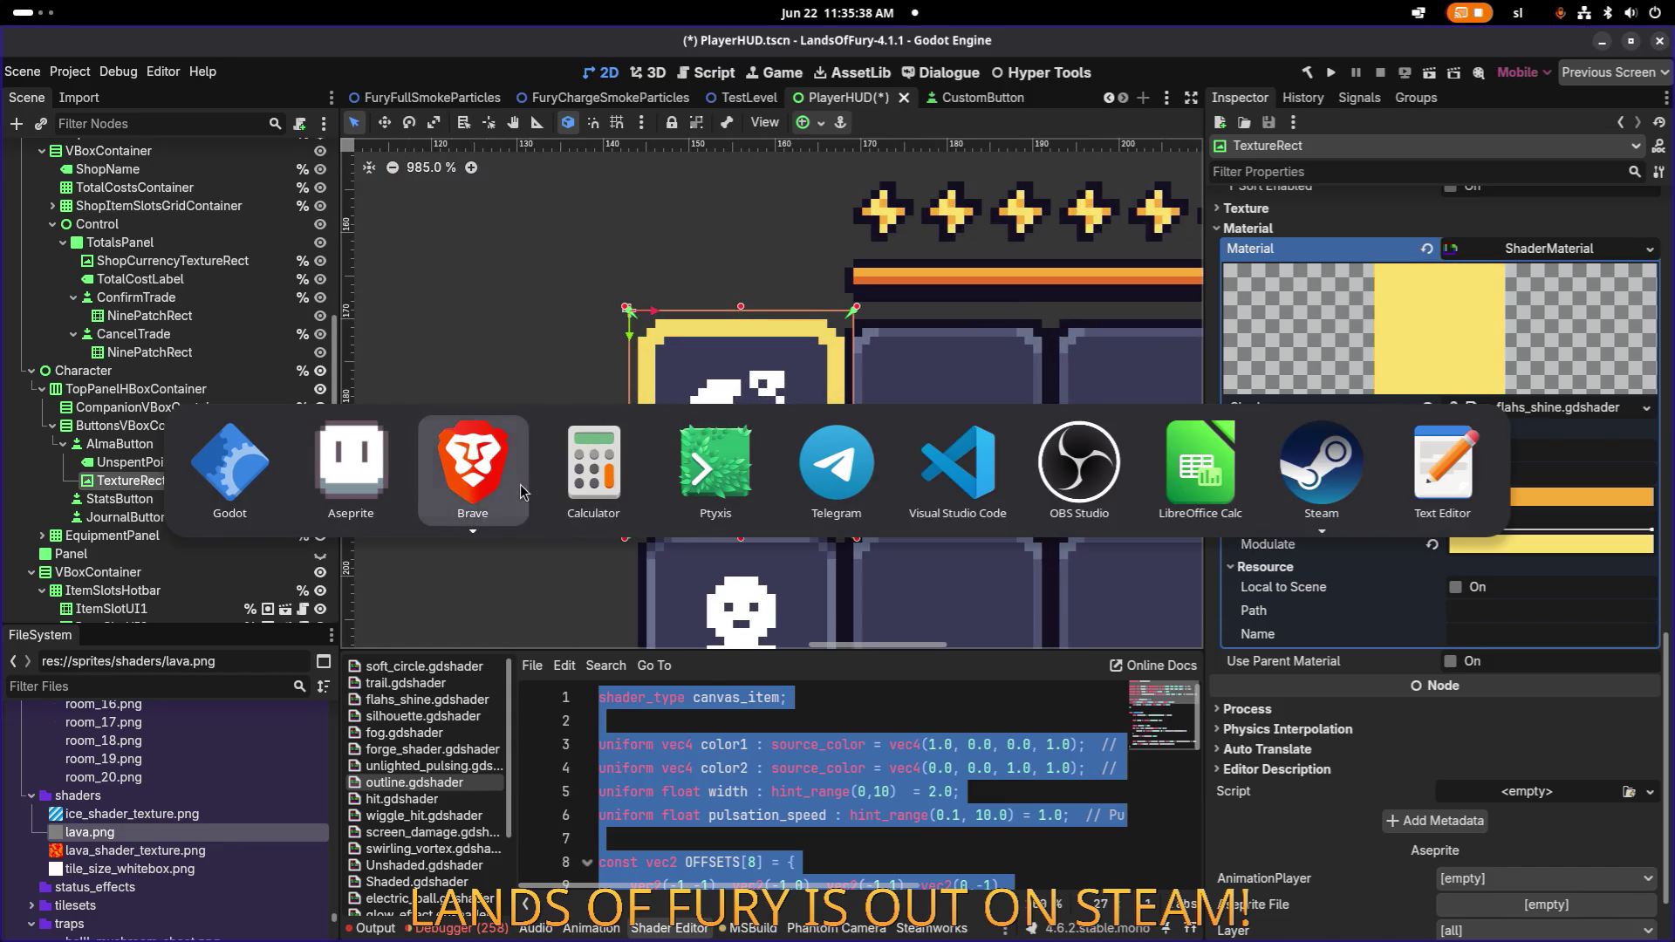
Choose dark navy palette swatch idx-27 for the outer border and check it in Godot.
scroll(896, 445, "right", 1)
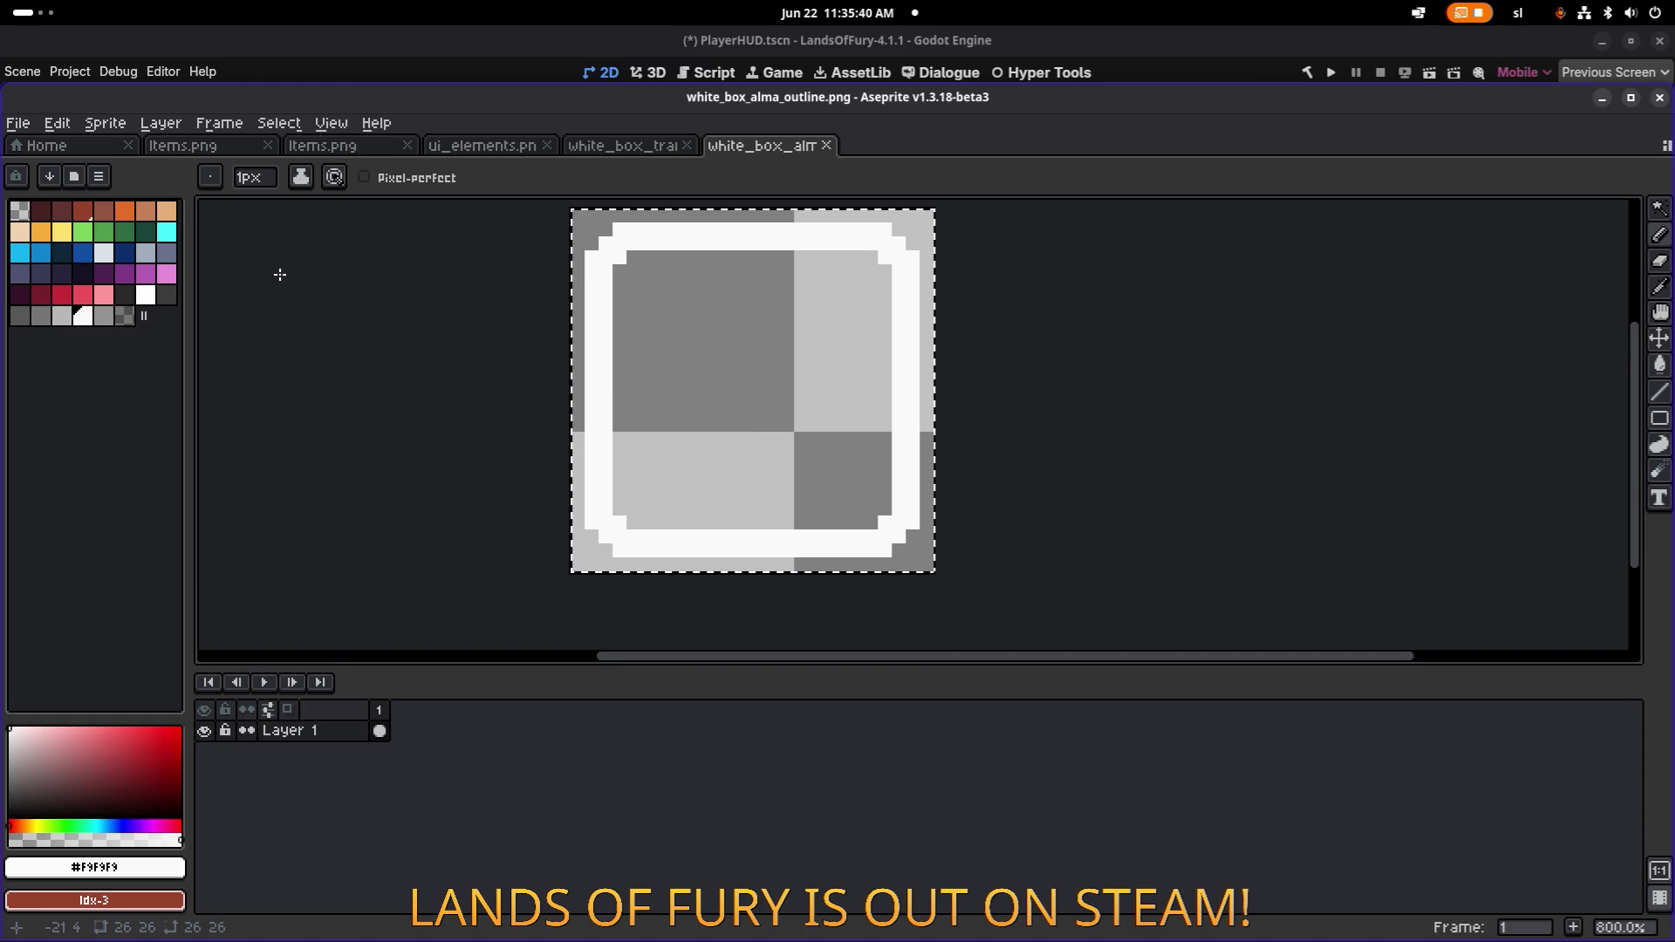
left_click(82, 274)
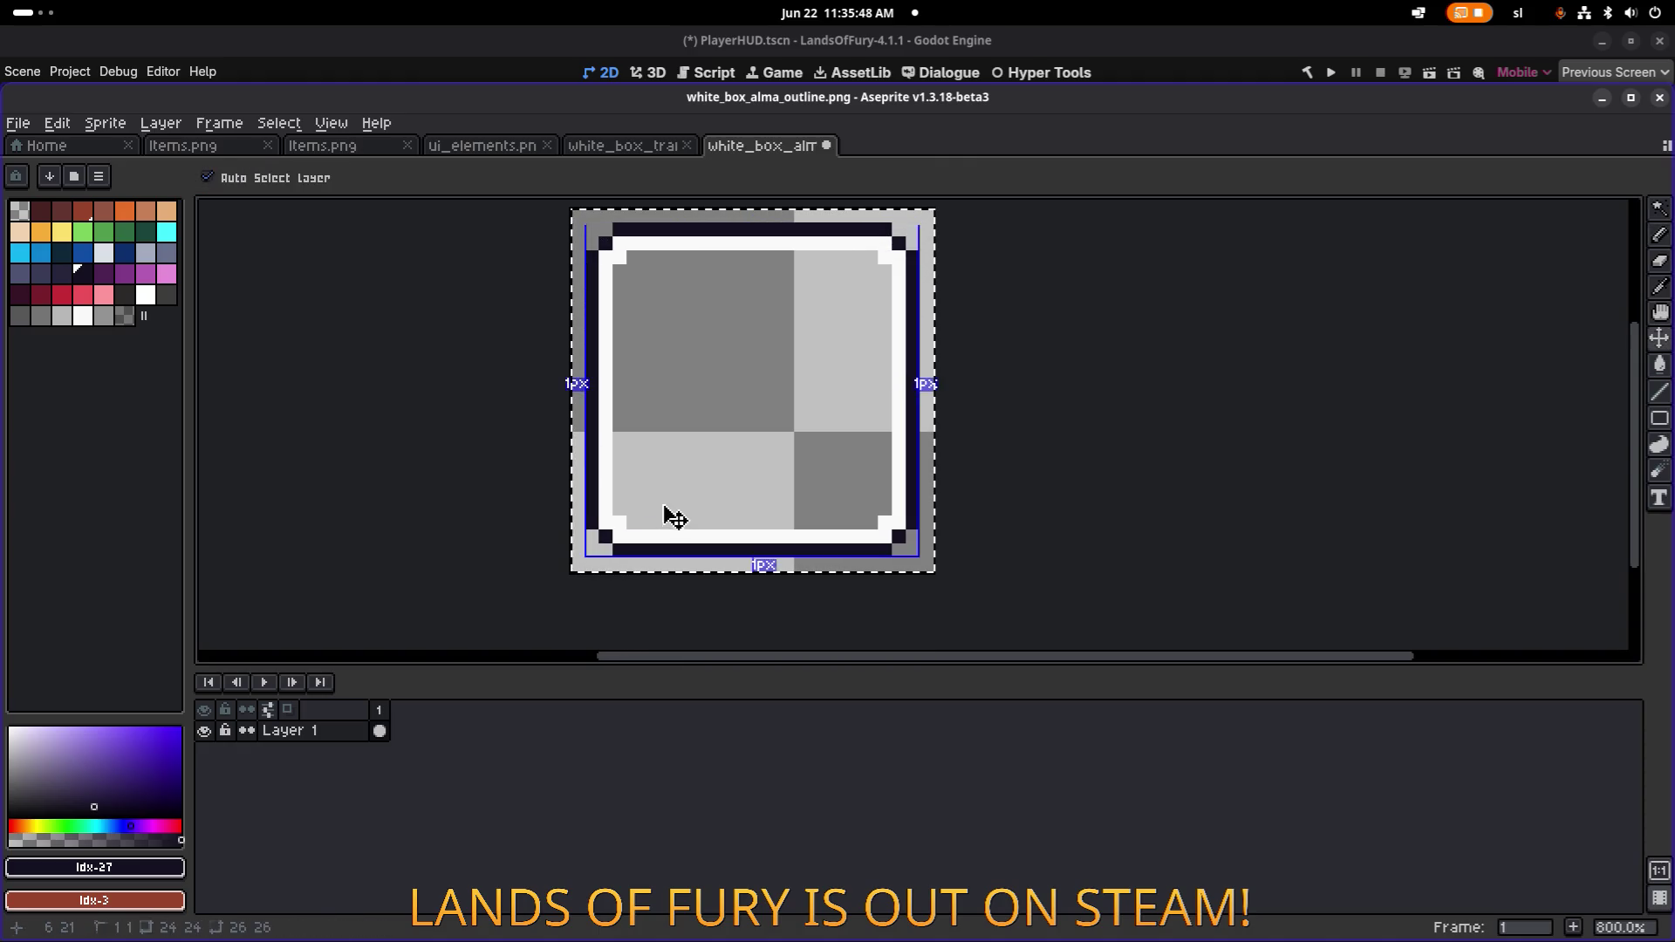
key("alt+Tab")
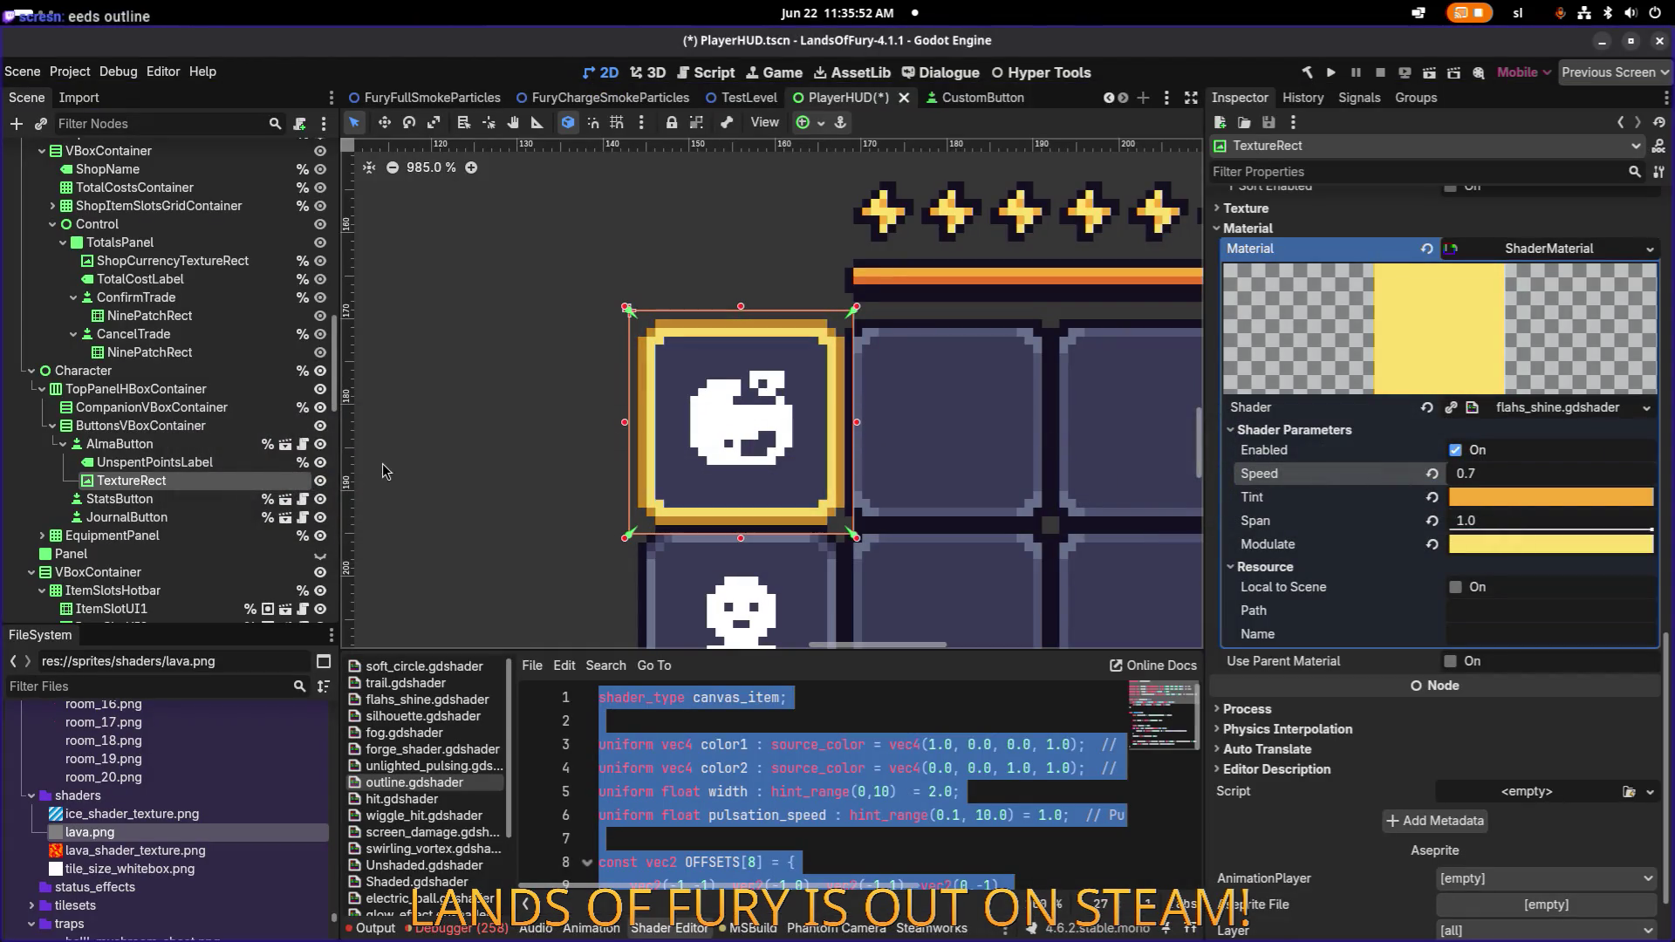
Zoom onto the Alma button's top-right outline corner, then return to Aseprite.
scroll(382, 464, "down", 5)
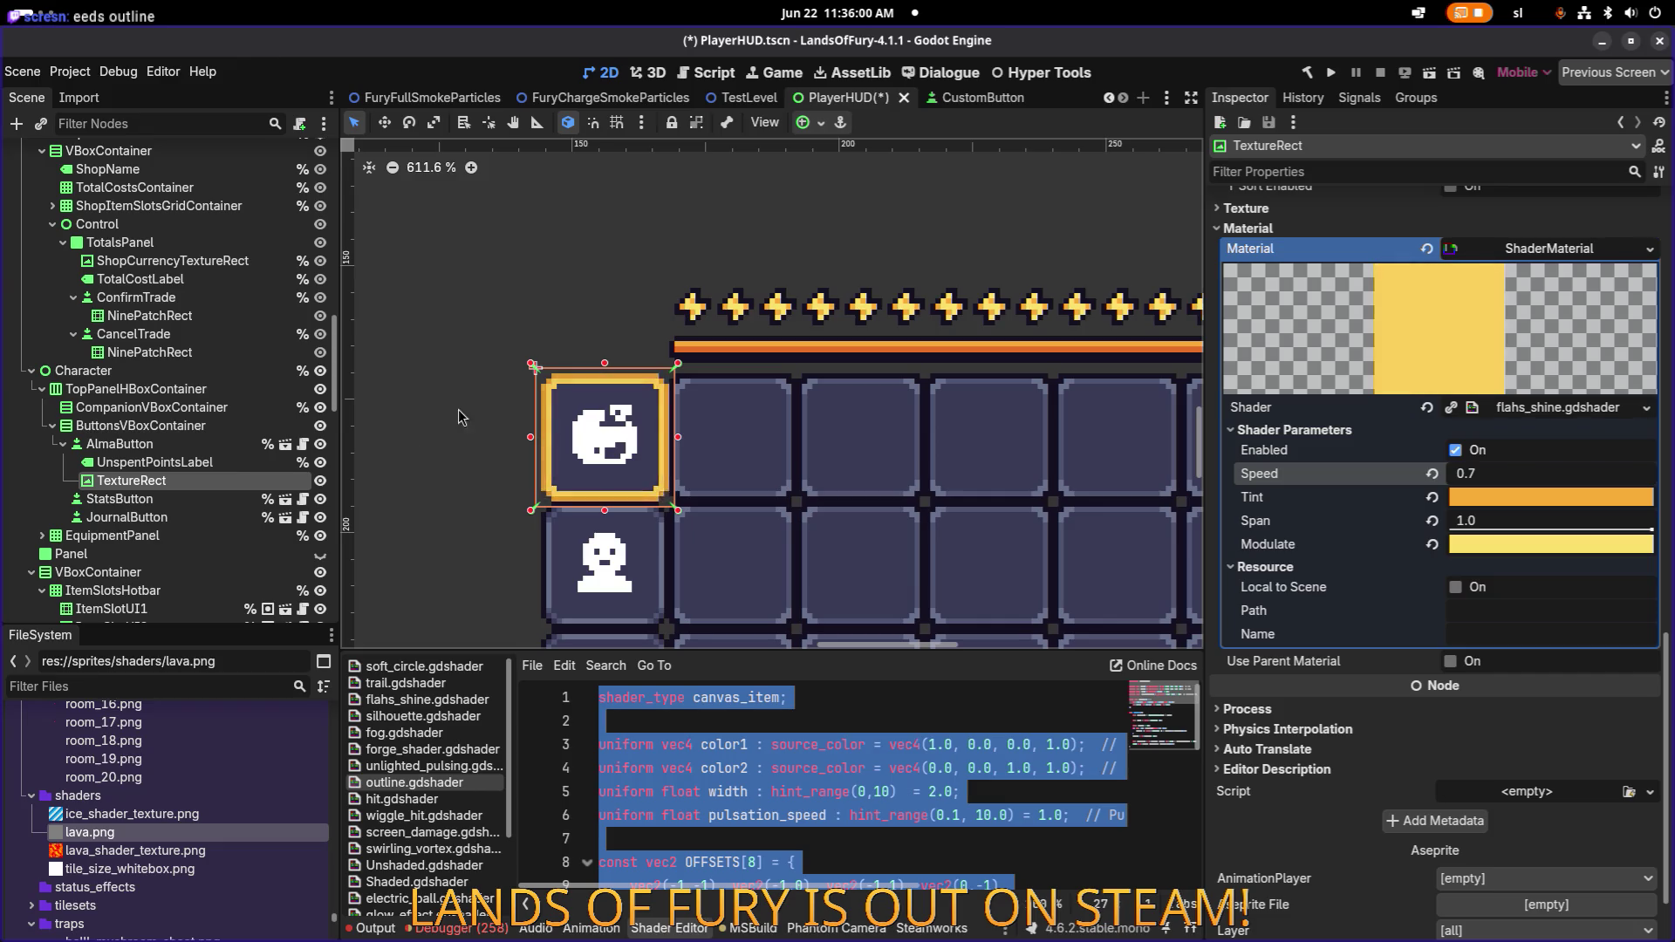
scroll(687, 382, "up", 4)
scroll(687, 382, "up", 14)
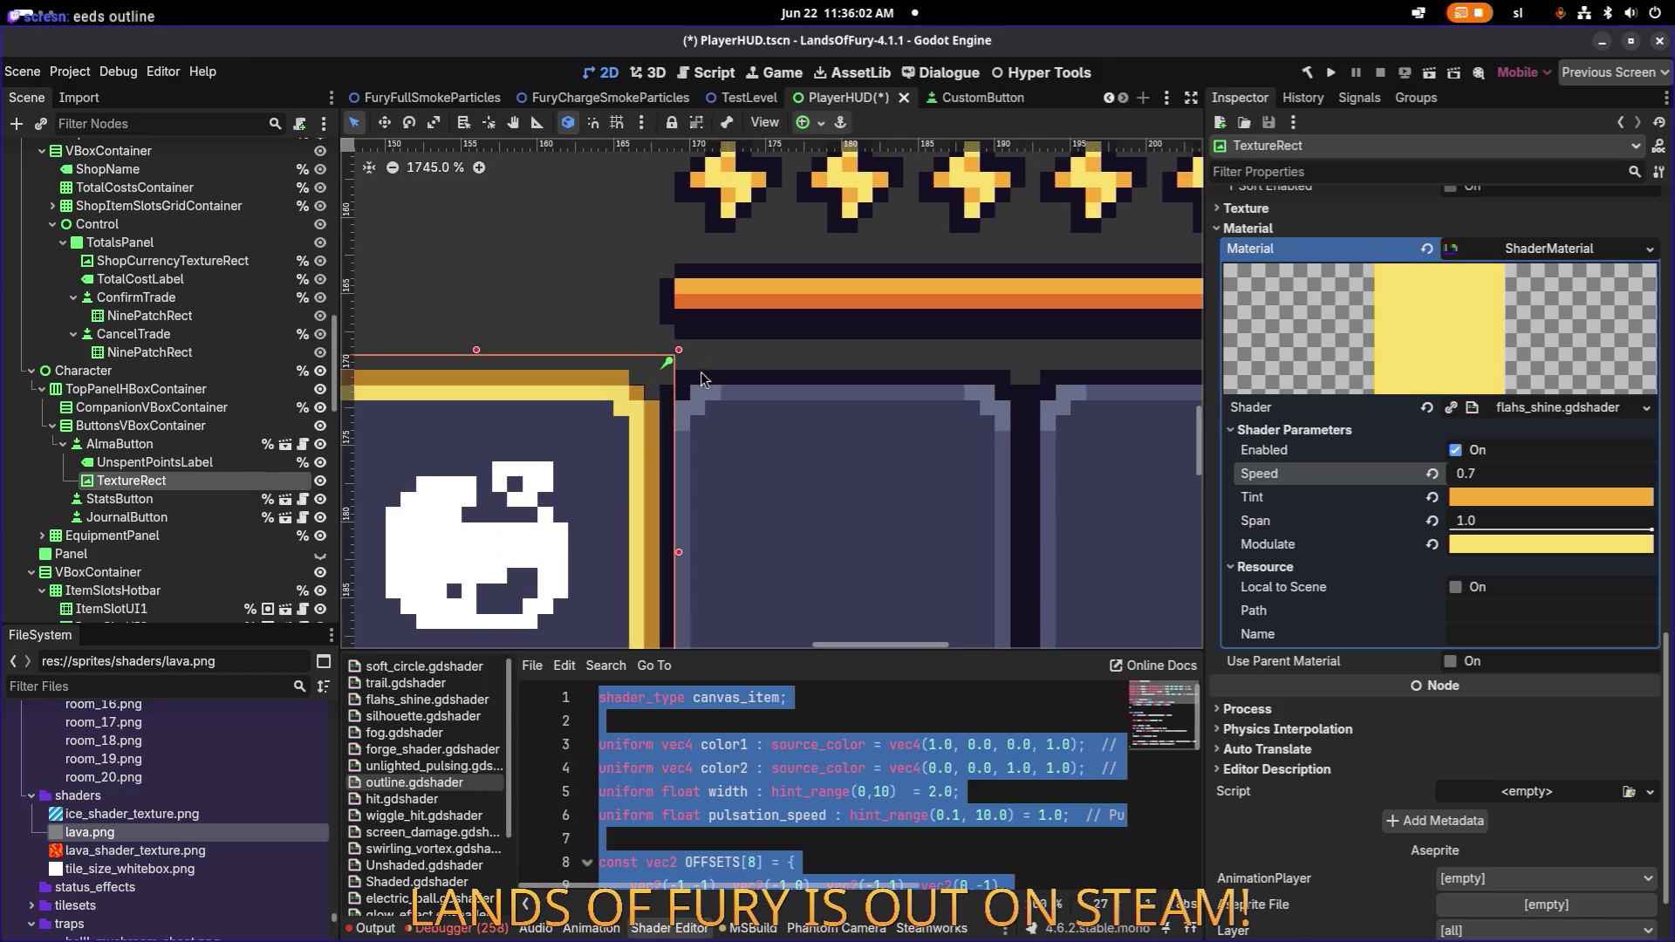
scroll(669, 386, "up", 5)
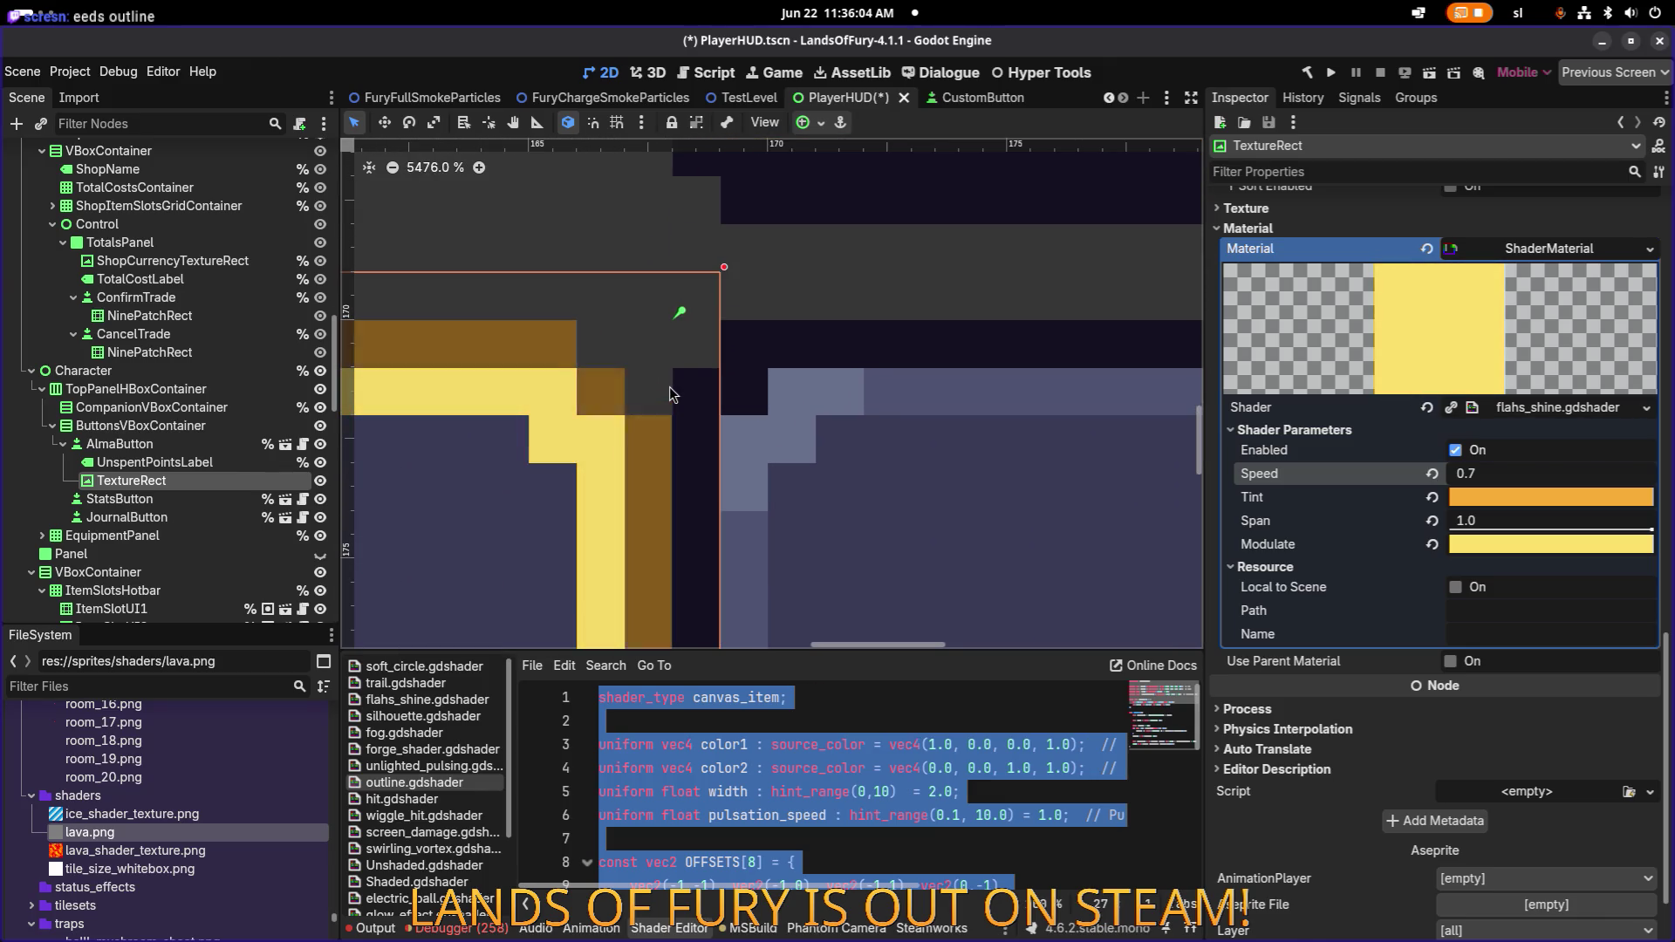
key("super")
left_click(350, 462)
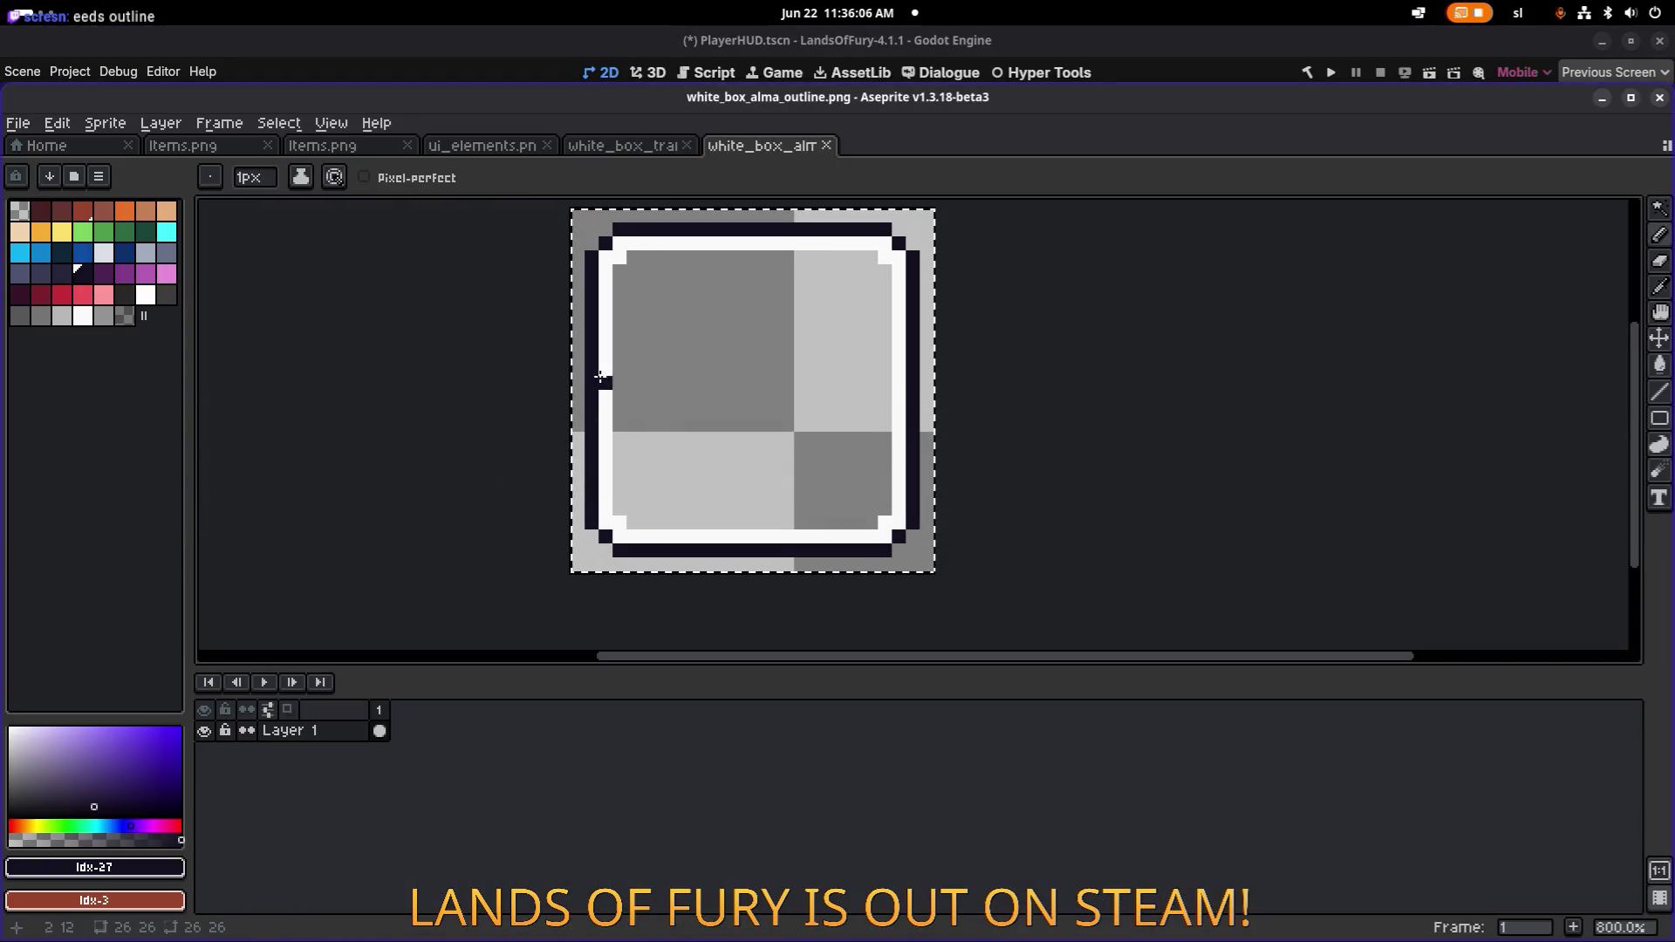
Bucket-fill the sprite's right border column and top border row with palette idx-26 navy.
left_click(64, 277)
key("g")
scroll(598, 355, "up", 2)
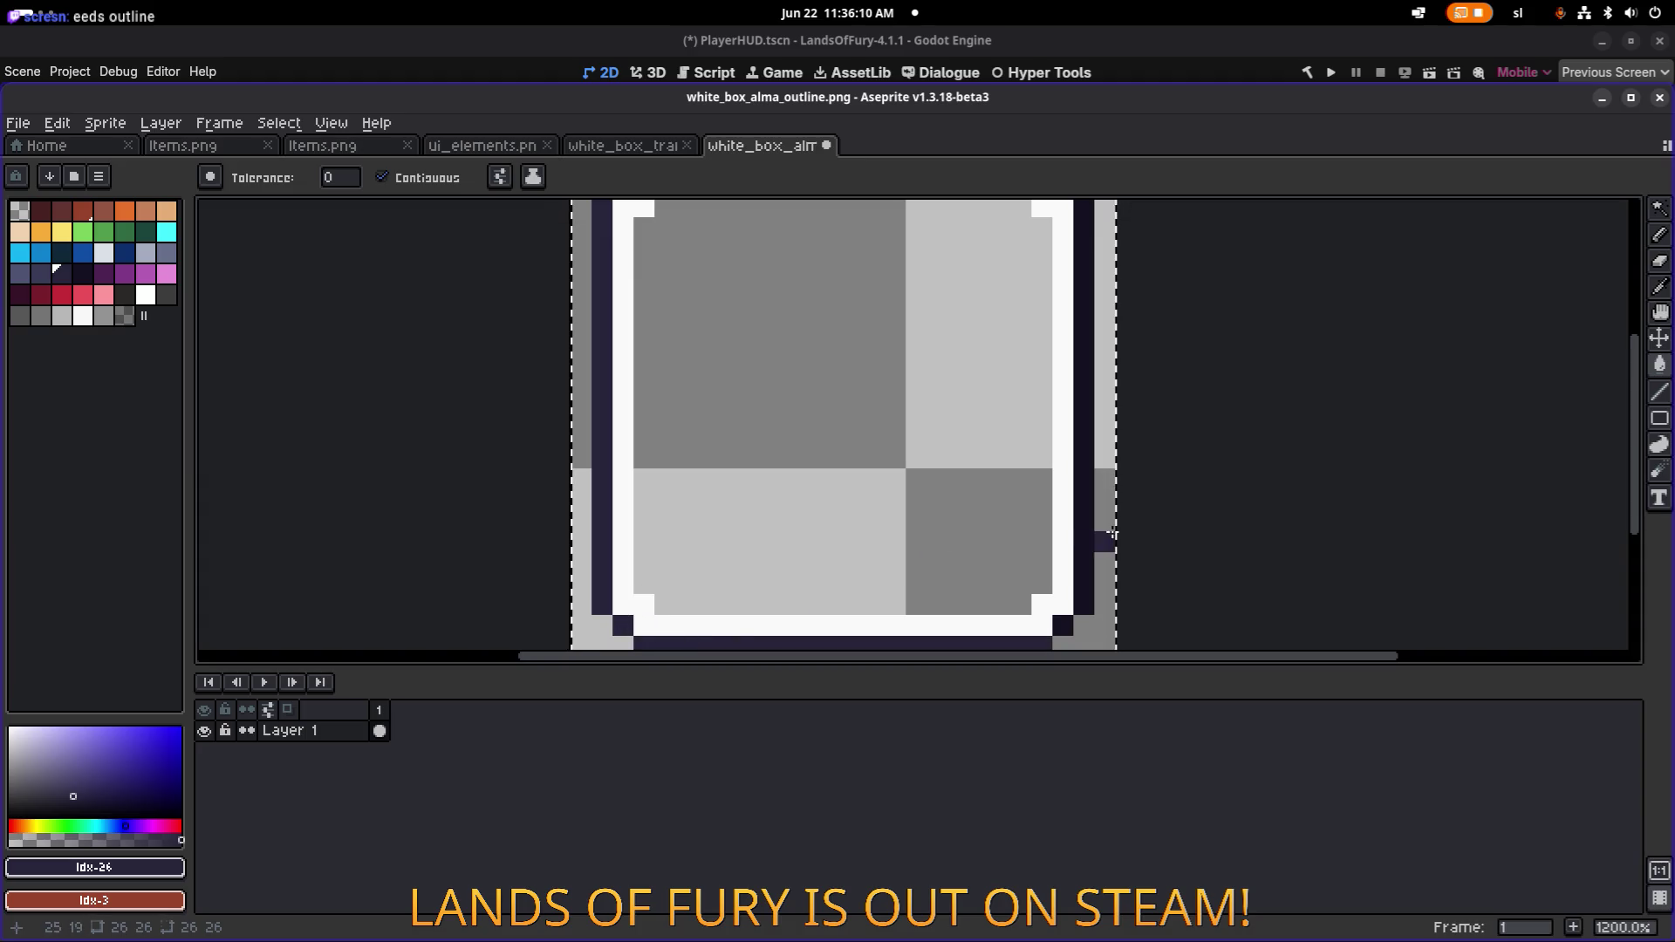
left_click(1085, 562)
scroll(965, 381, "down", 2)
scroll(983, 422, "up", 4)
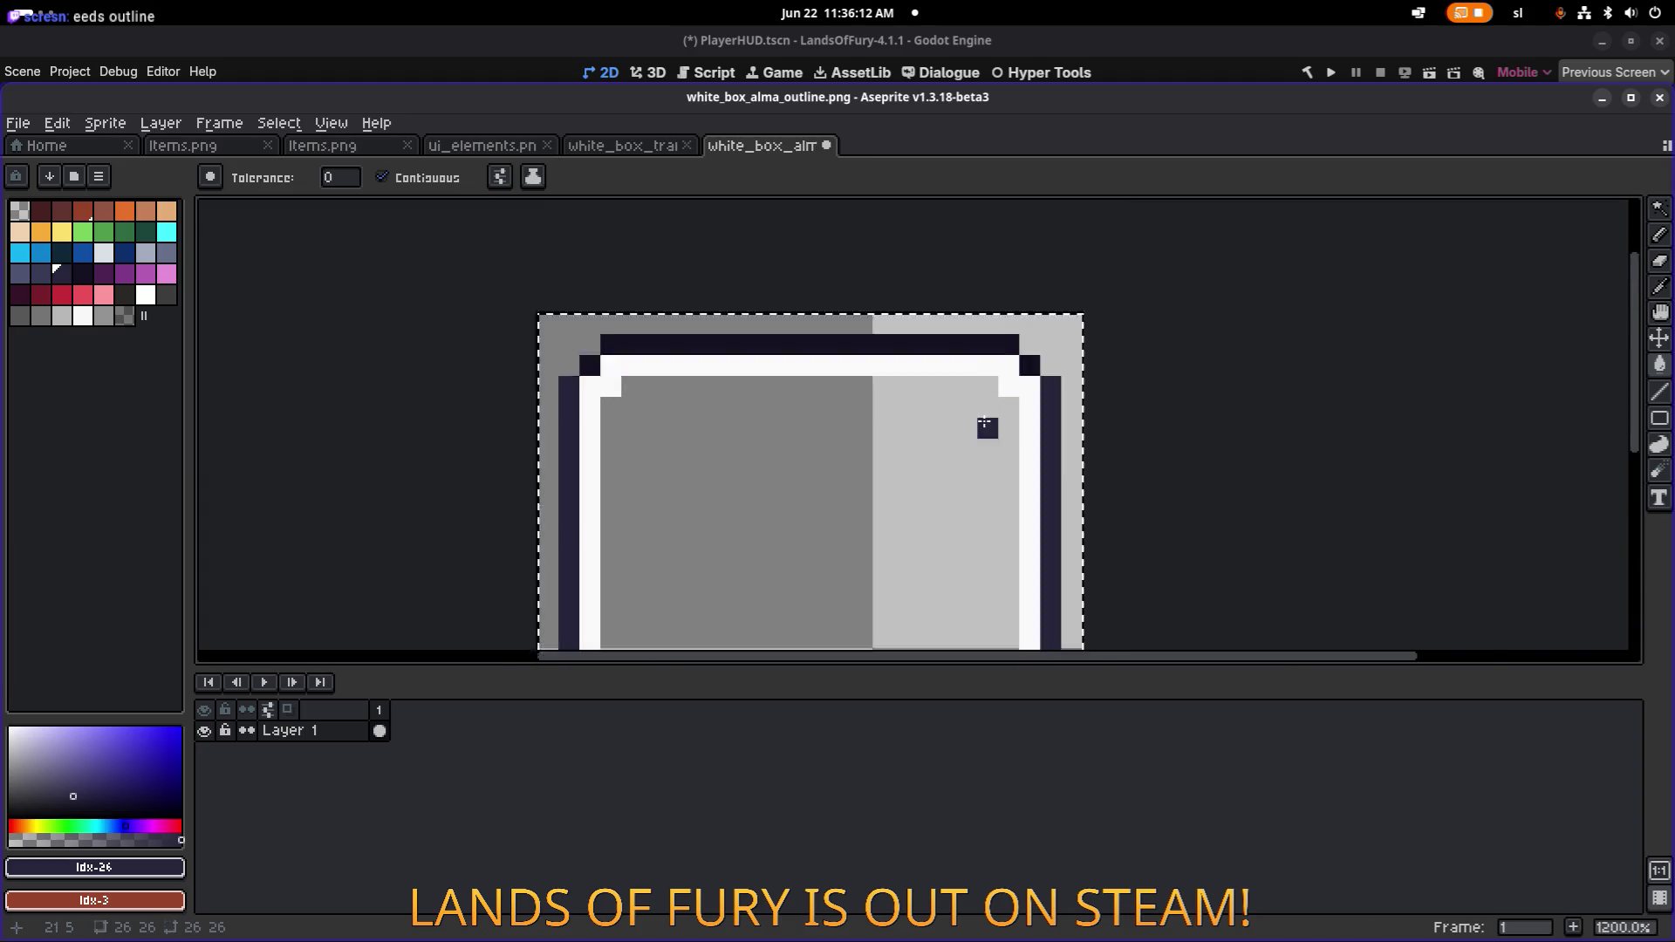
left_click(954, 272)
left_click_drag(599, 318, 982, 343)
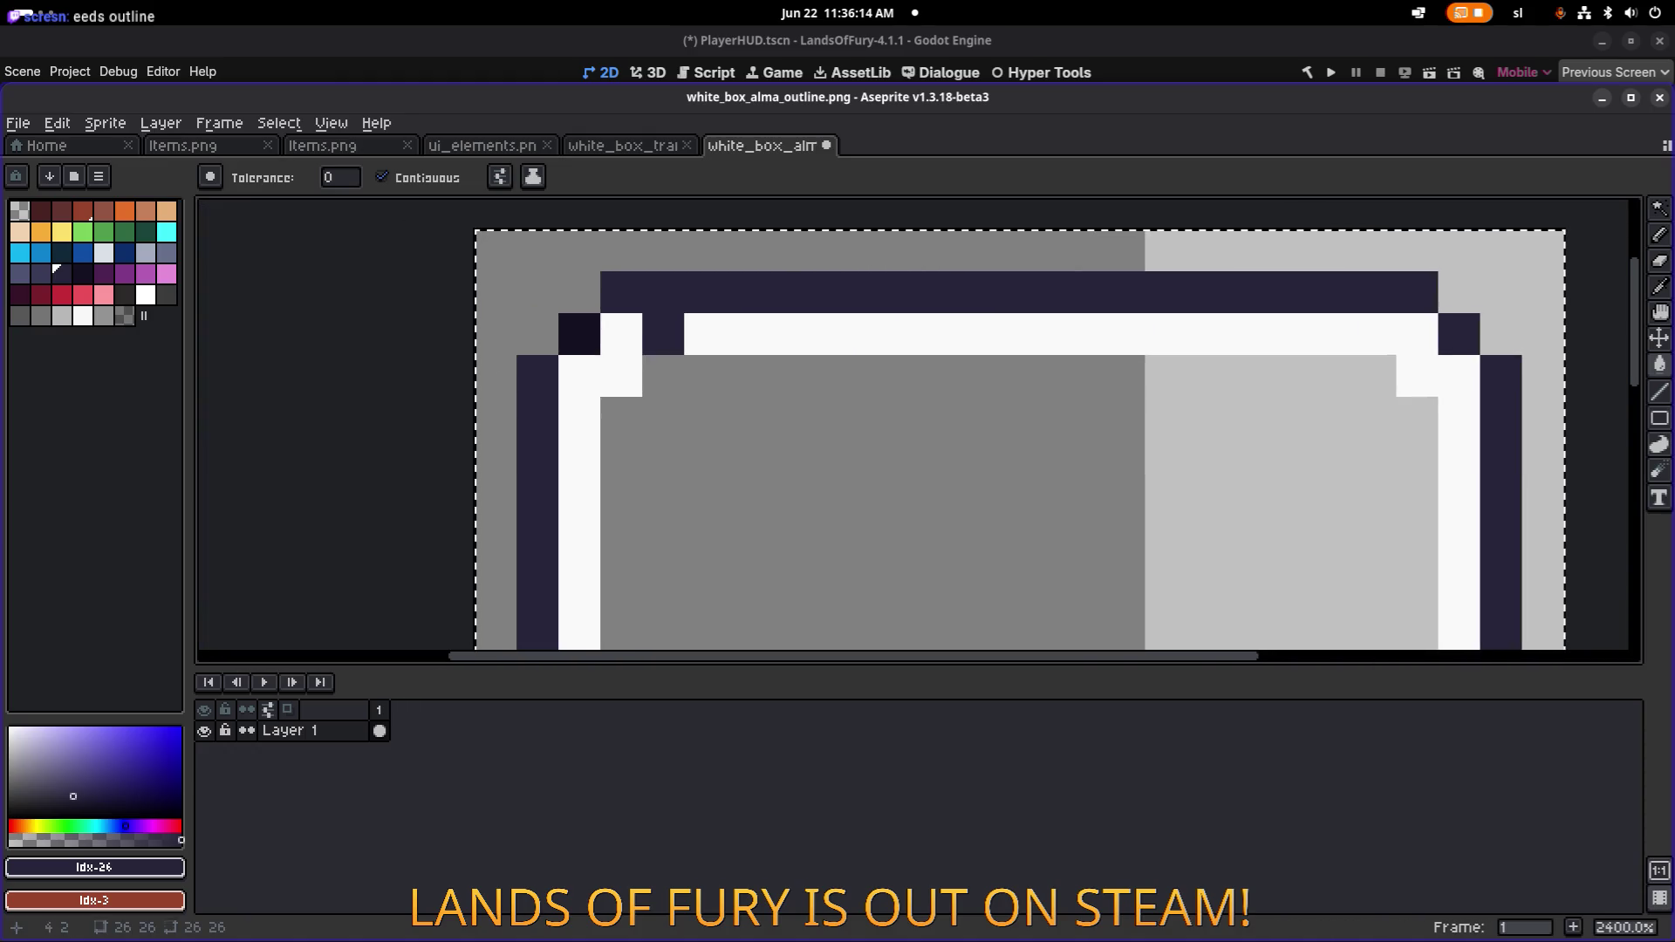
key("alt+Tab")
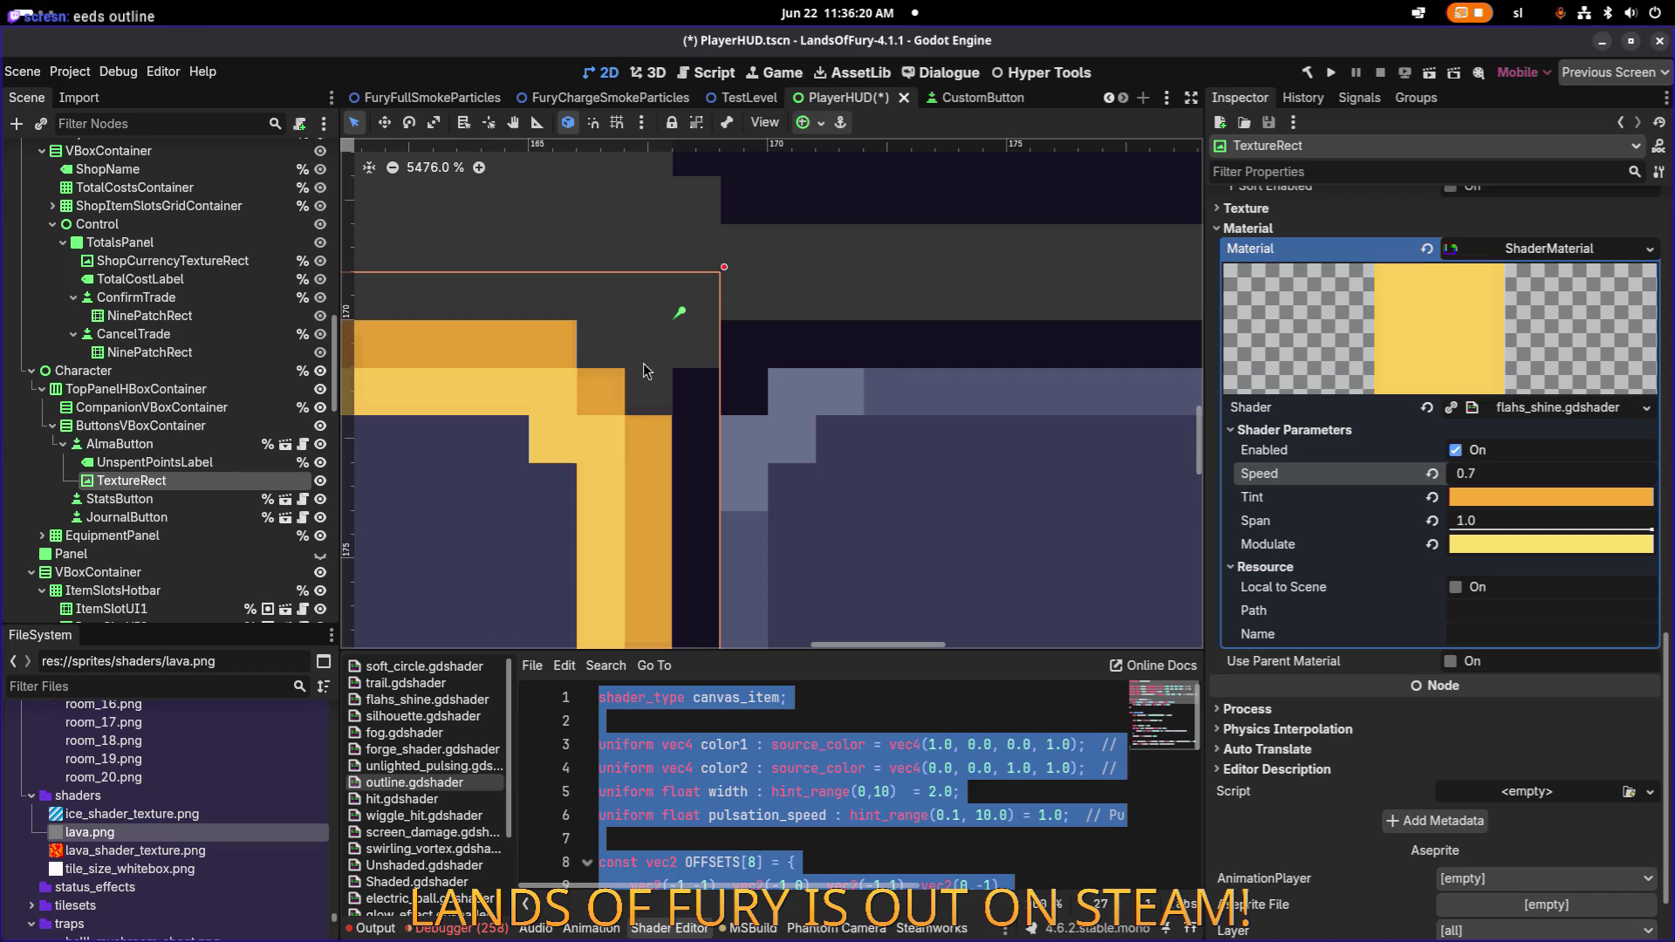
Zoom to 12800% on the button corner, then open the ui_elements.png sheet in Aseprite.
scroll(656, 431, "up", 4)
scroll(664, 435, "up", 3)
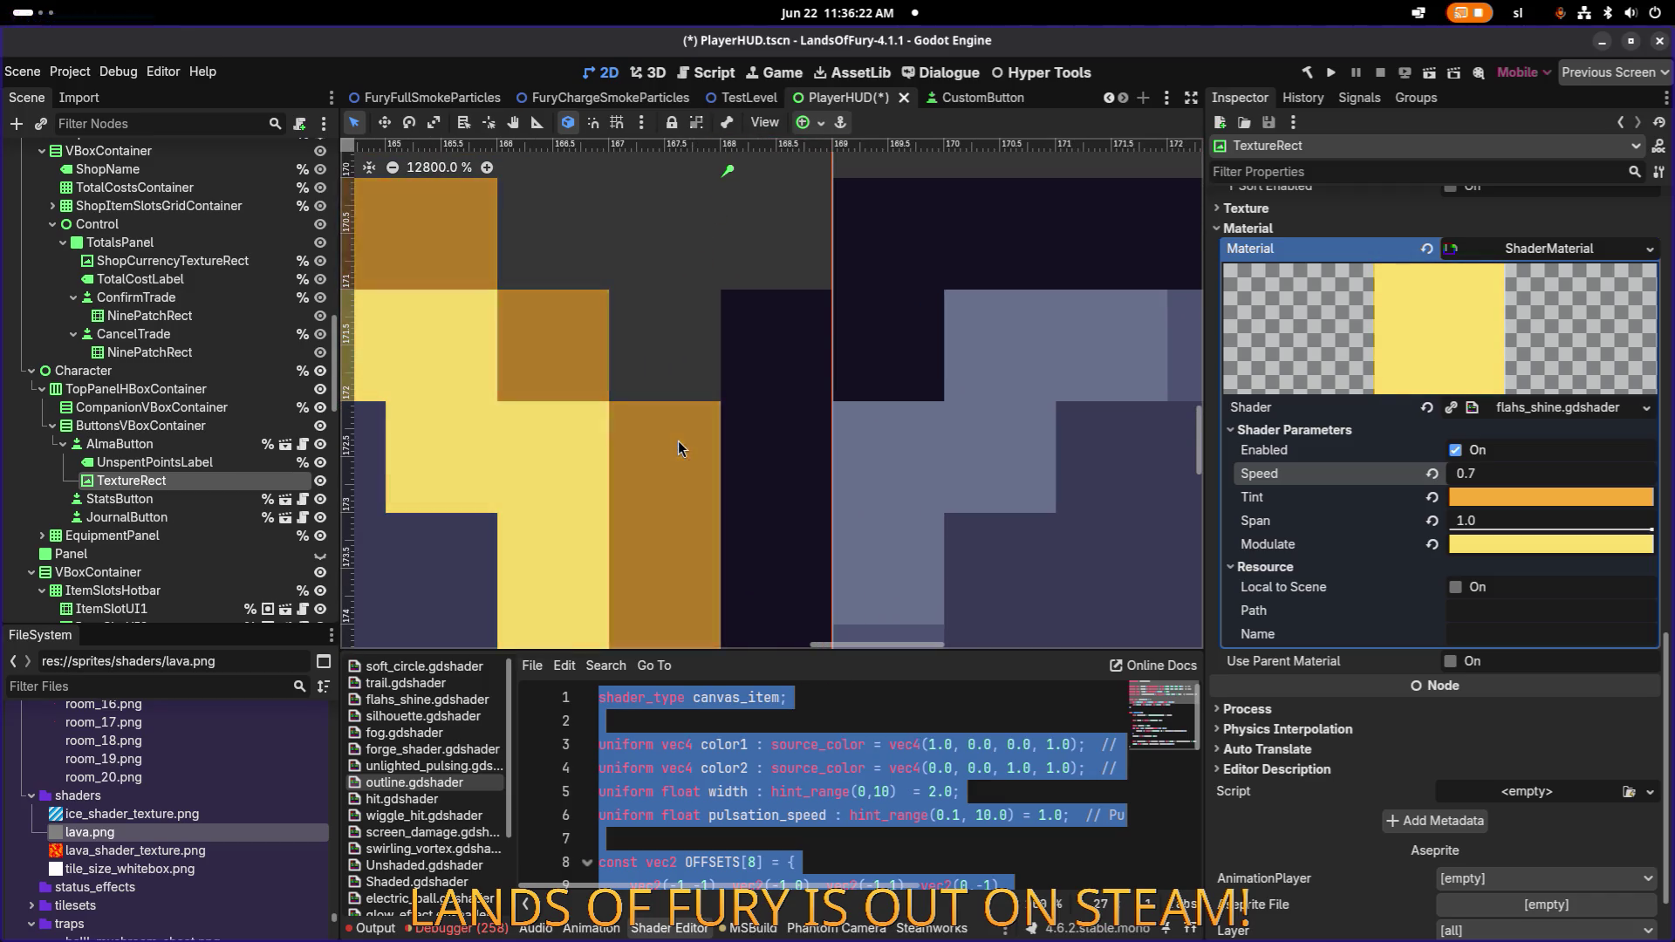
key("alt+Tab")
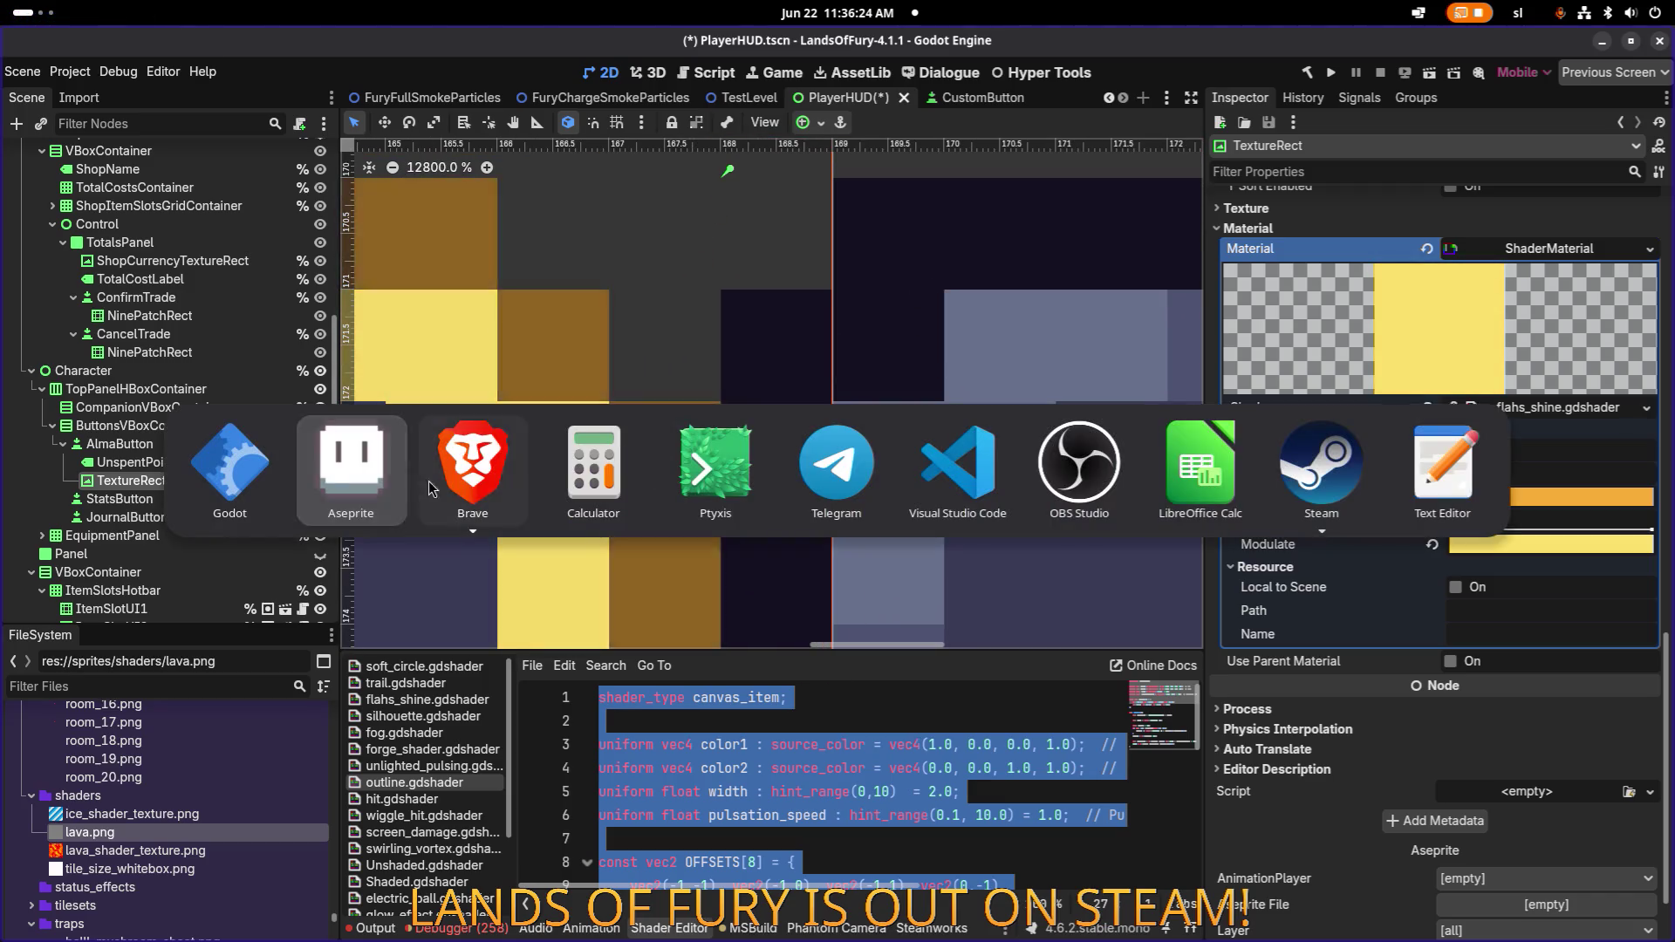
left_click(481, 145)
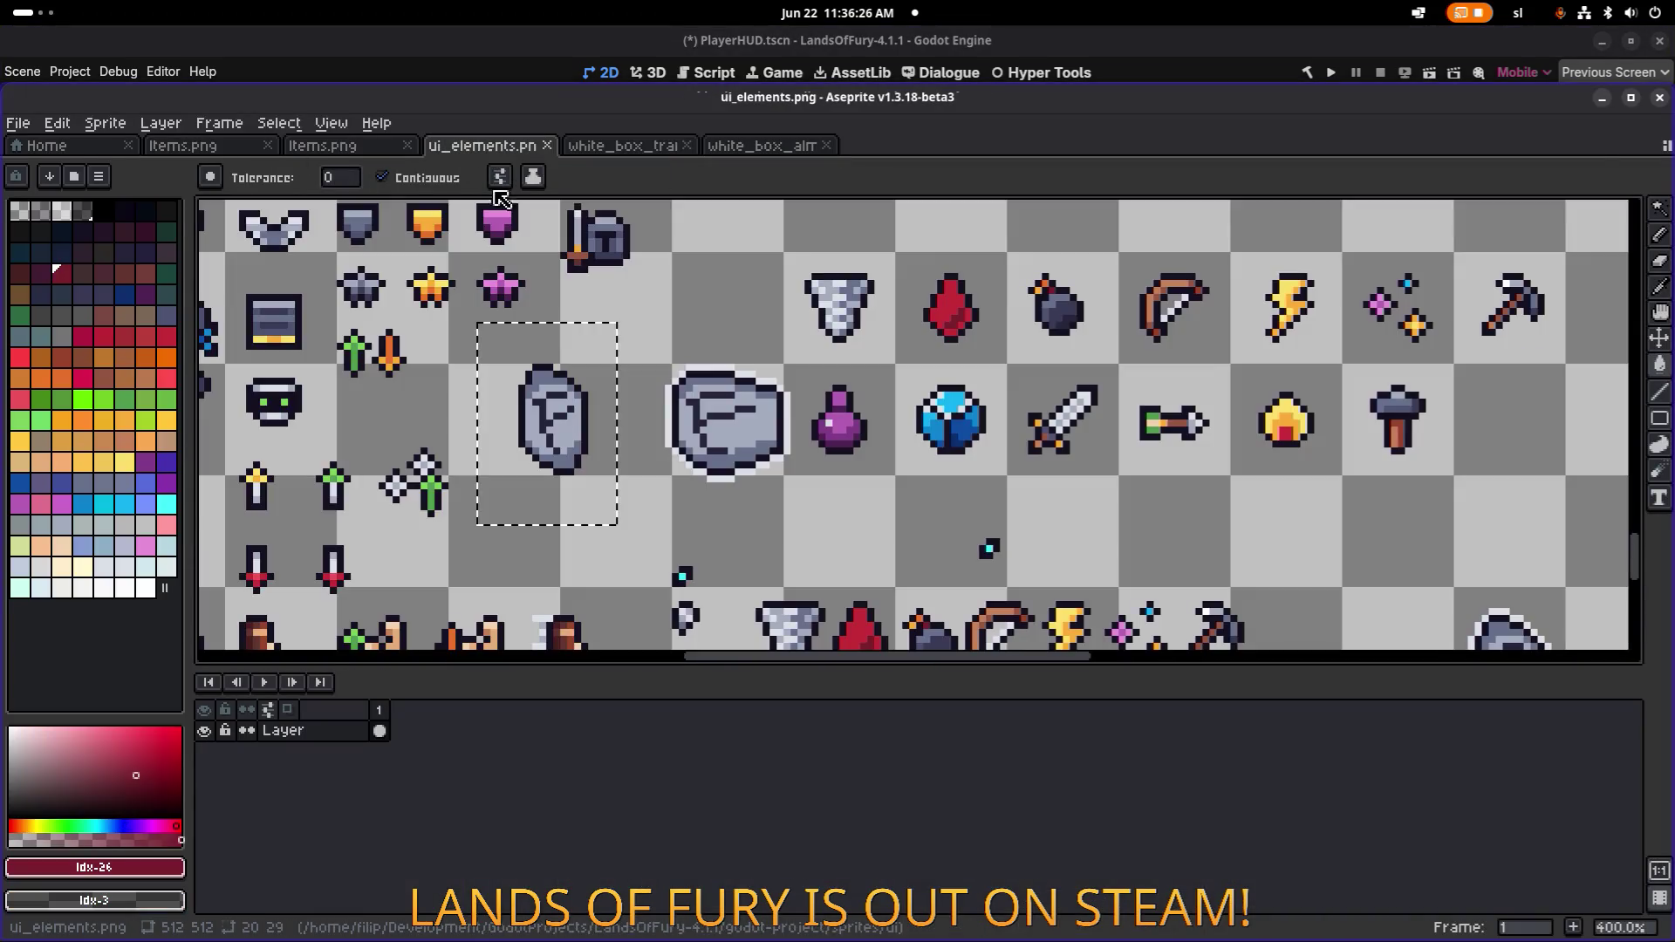
Sample the dark outline colour #141020 from a button tile in ui_elements.png.
scroll(640, 486, "down", 3)
scroll(639, 486, "up", 4)
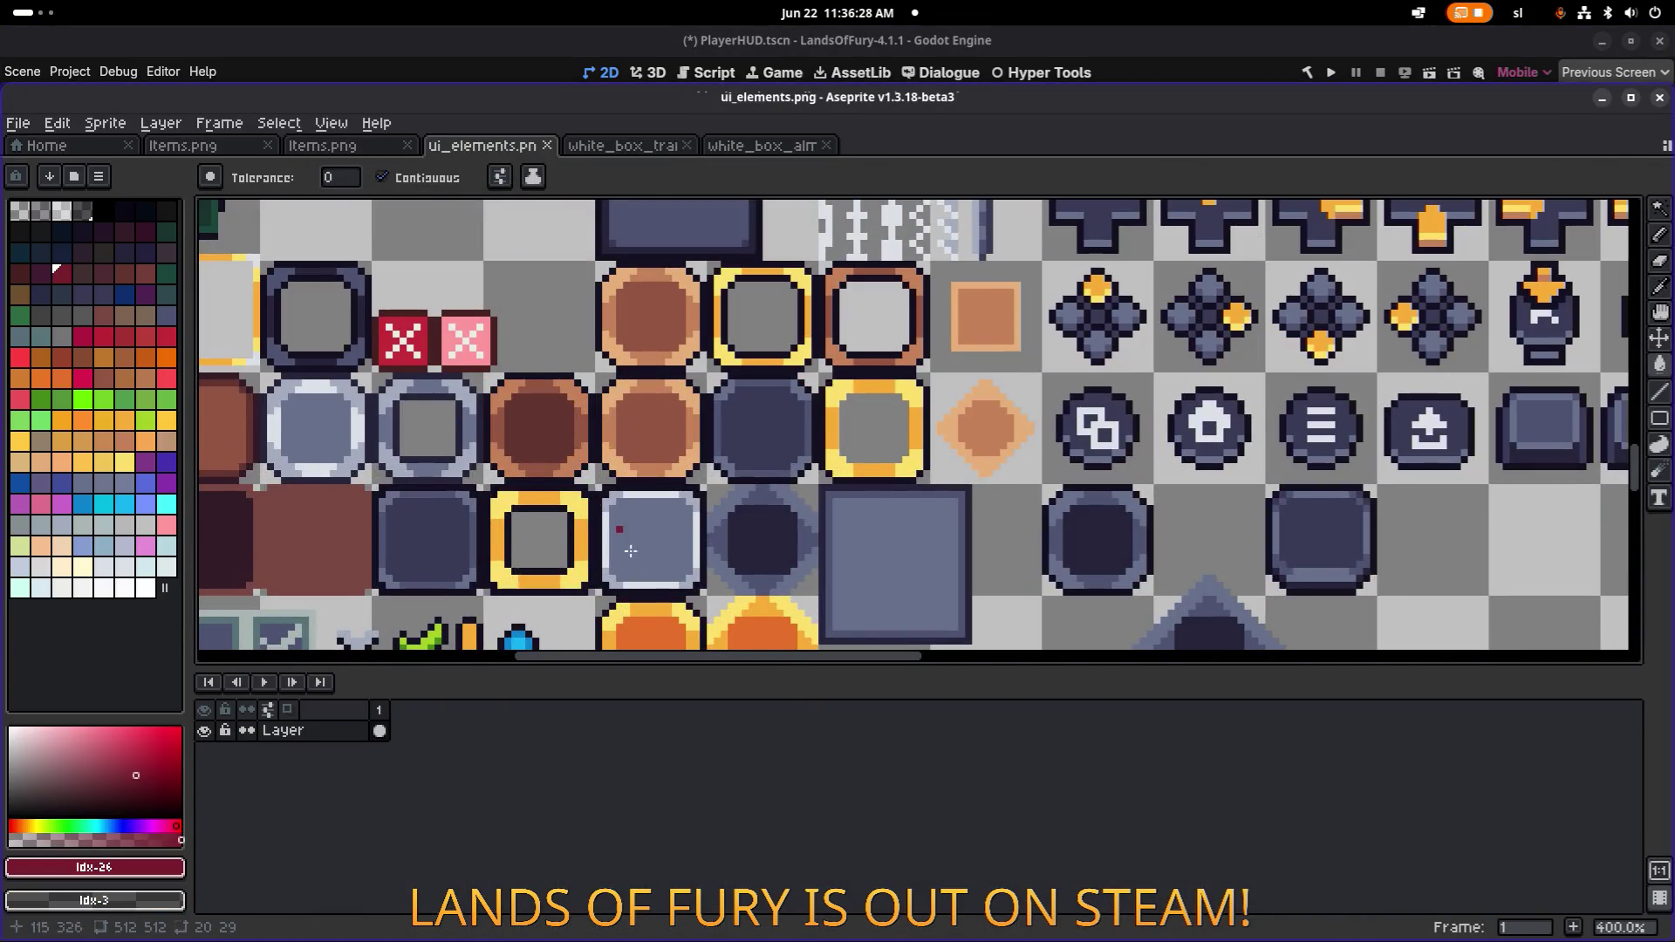
scroll(631, 551, "up", 5)
left_click(511, 297, "alt")
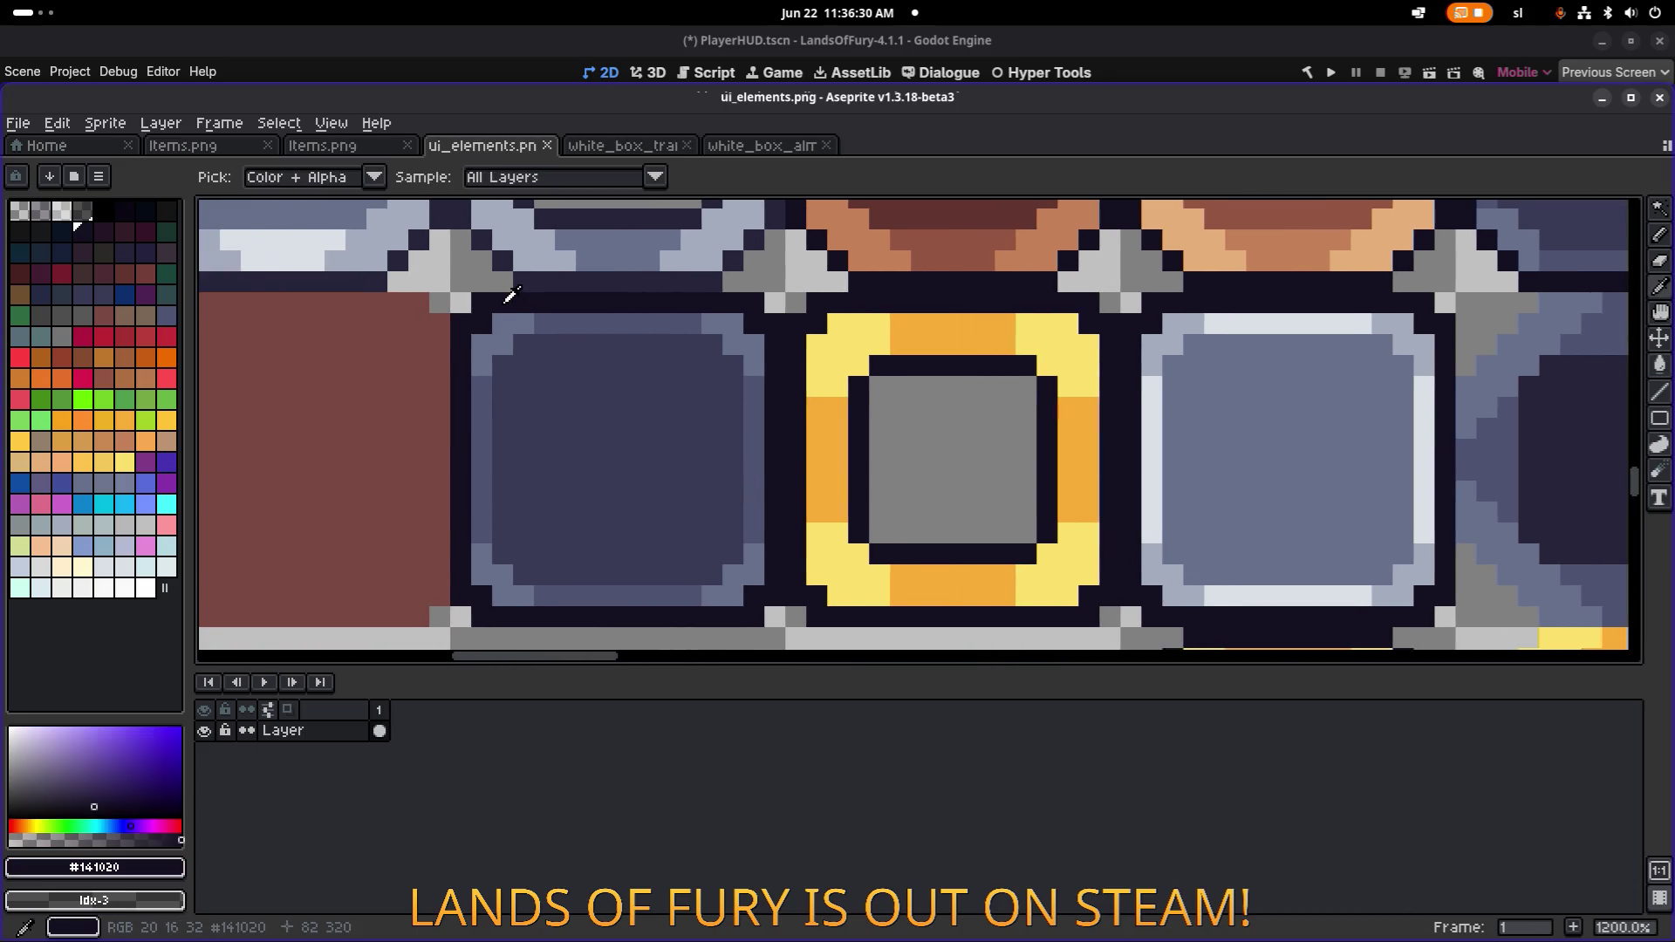
scroll(607, 312, "down", 8)
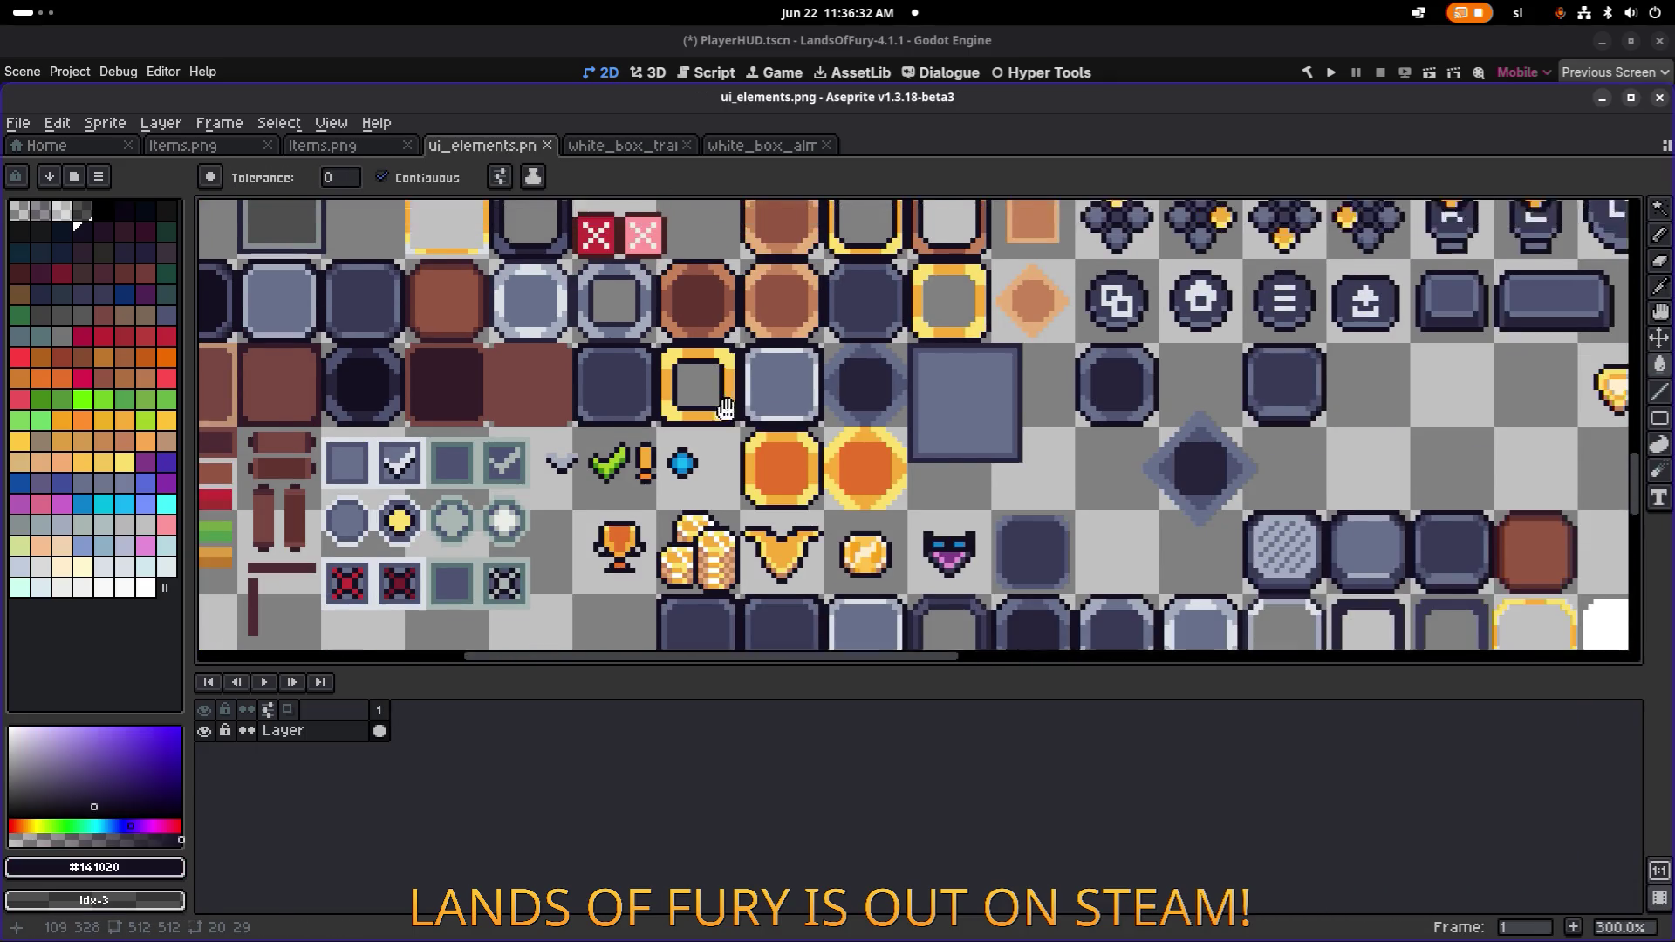
scroll(469, 464, "up", 5)
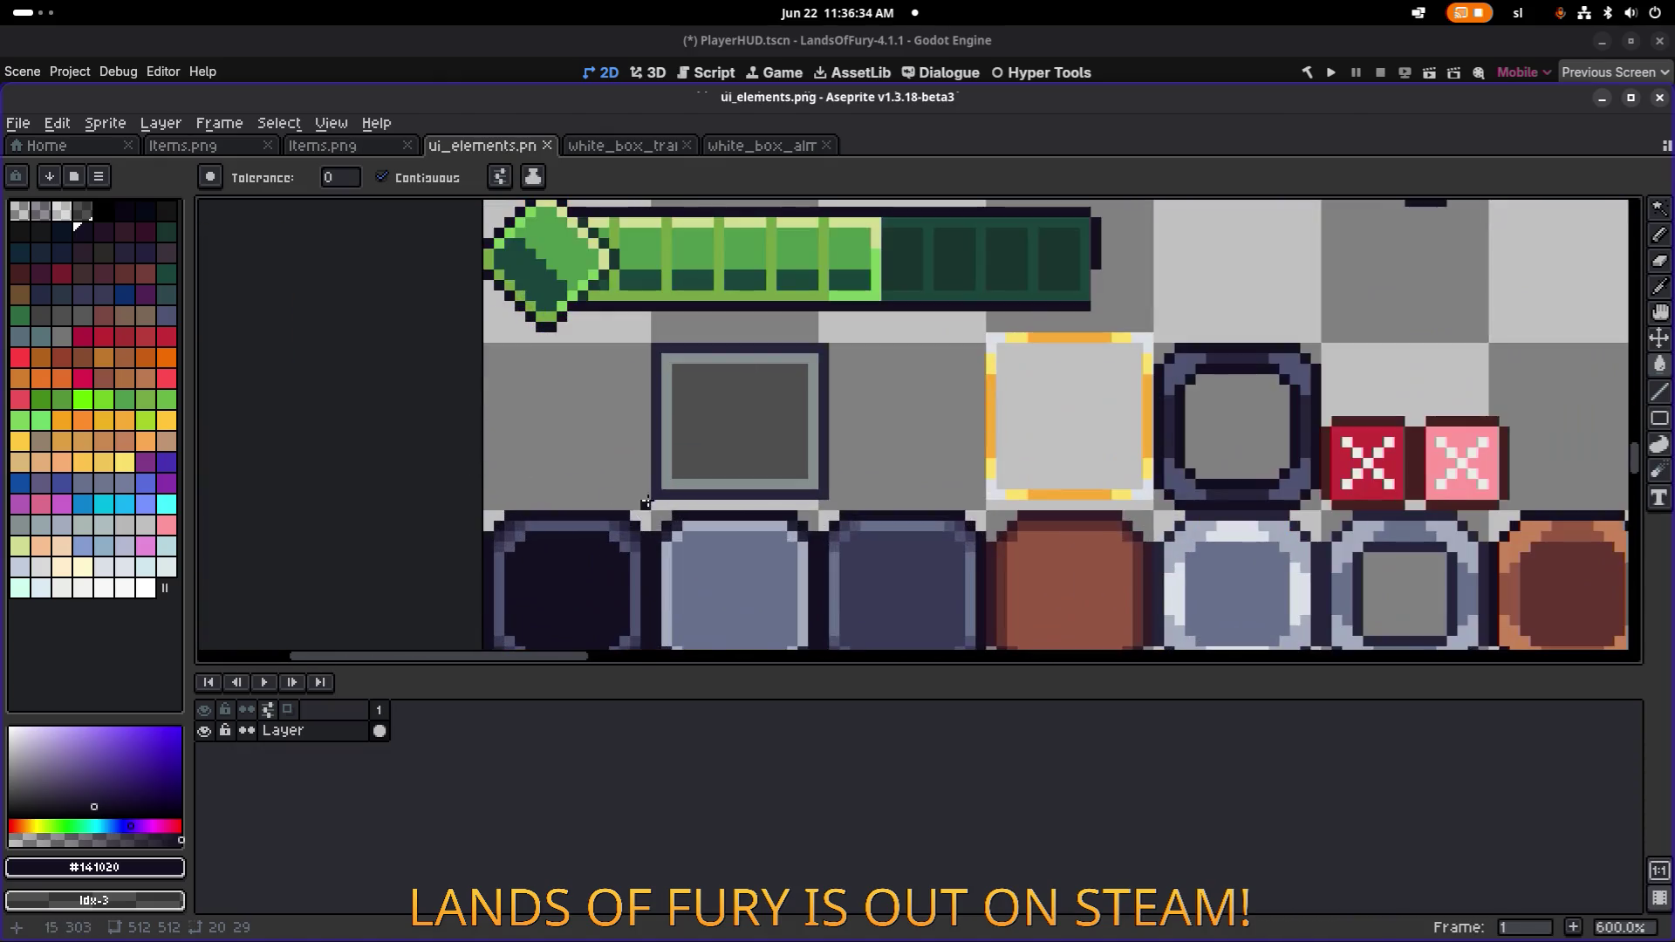
scroll(469, 464, "down", 5)
scroll(489, 401, "down", 2)
scroll(488, 402, "right", 2)
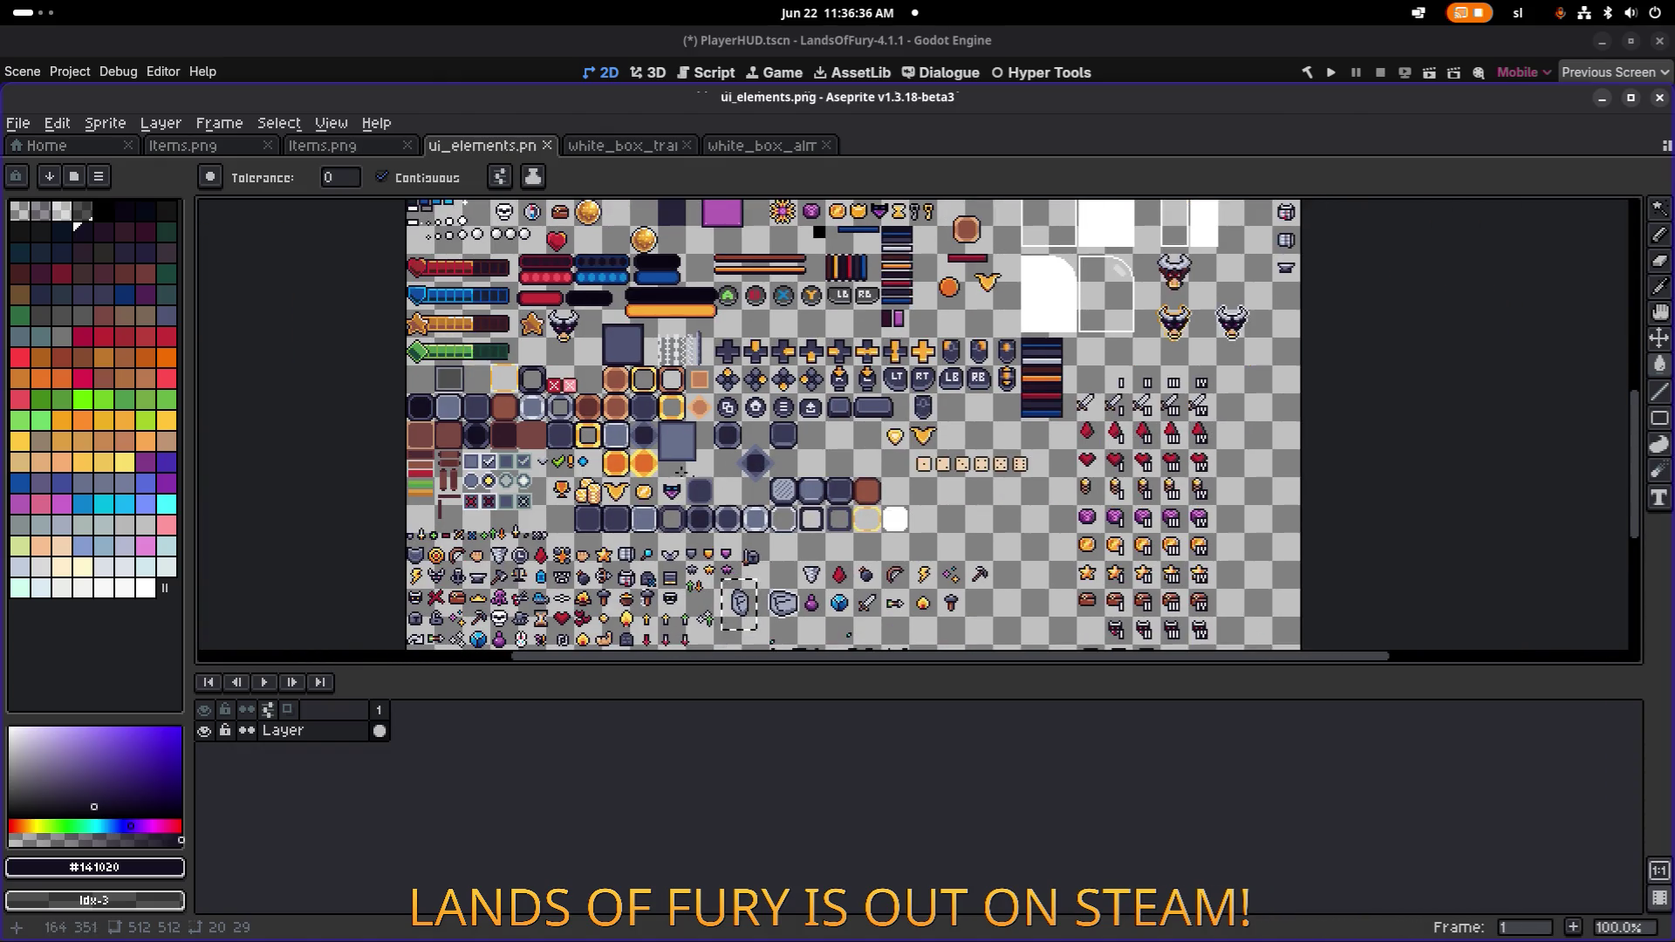
scroll(614, 566, "up", 10)
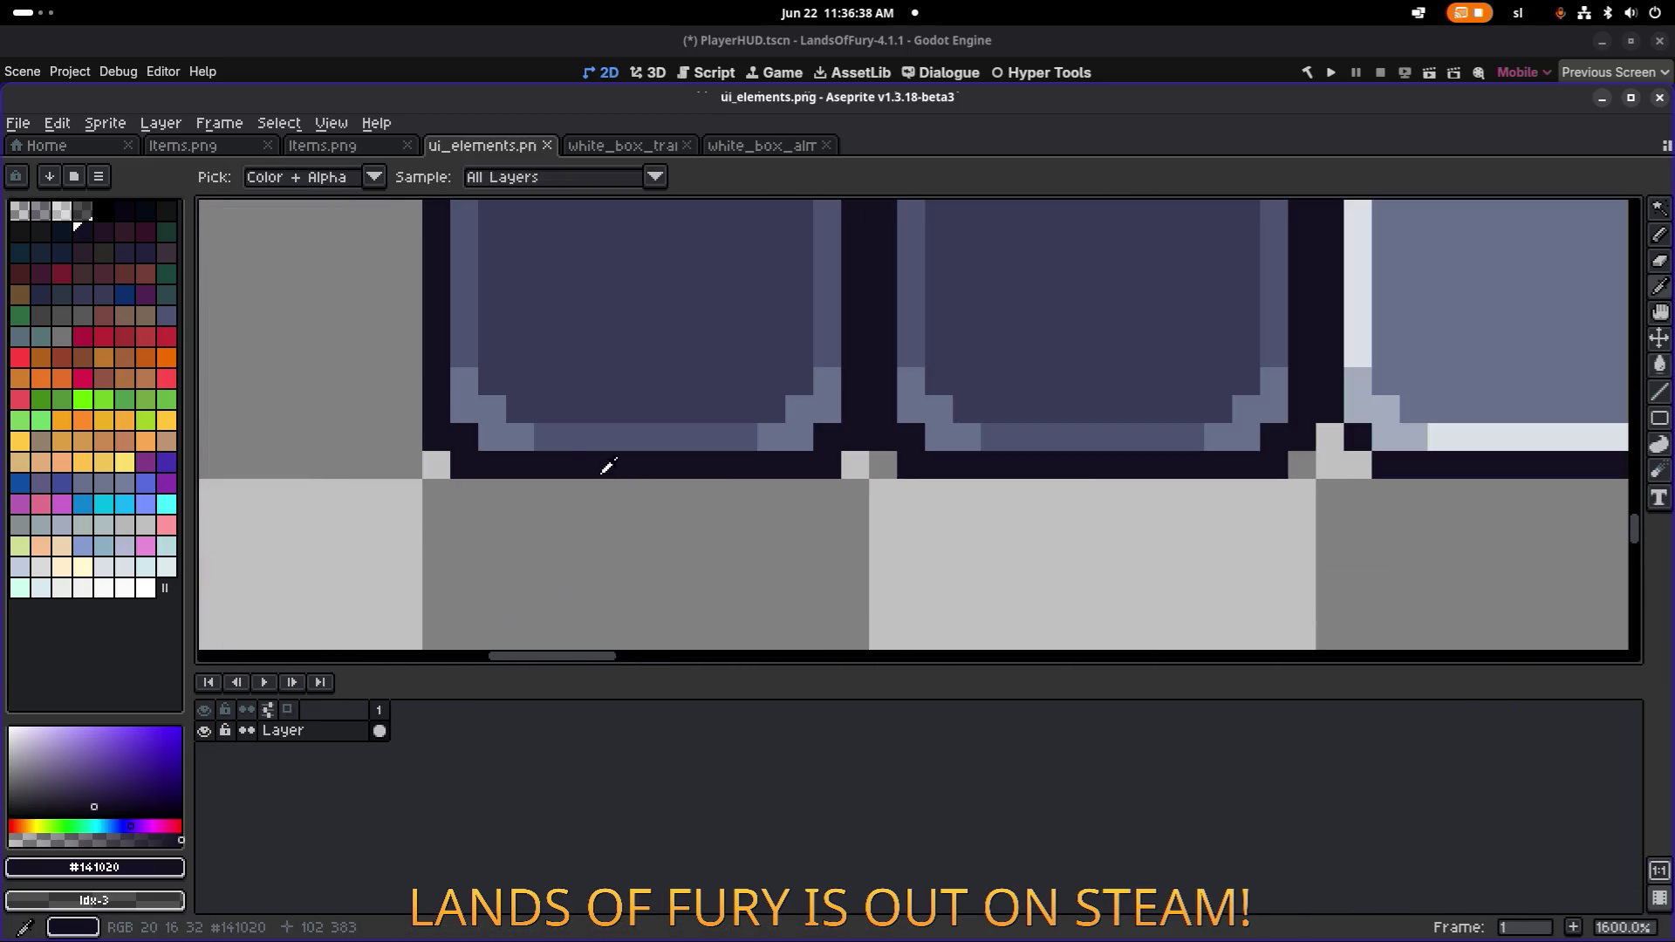
left_click(131, 867)
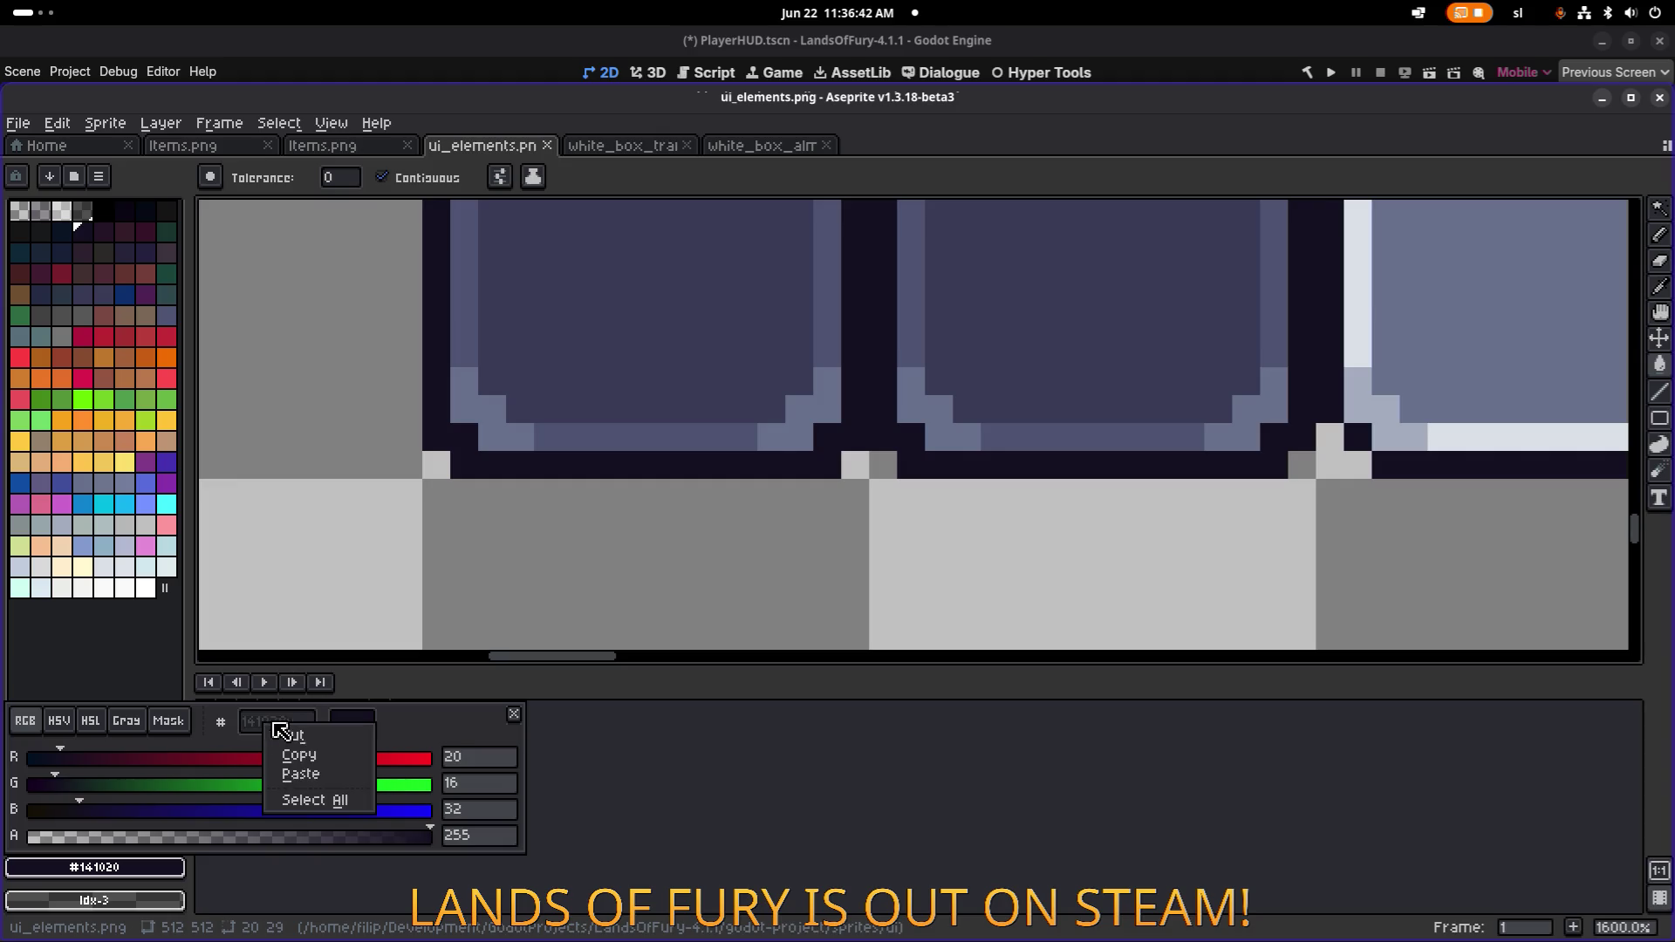
left_click(300, 761)
On the Alma outline sprite, bucket-fill the left and bottom outer edges with #141020.
left_click(742, 146)
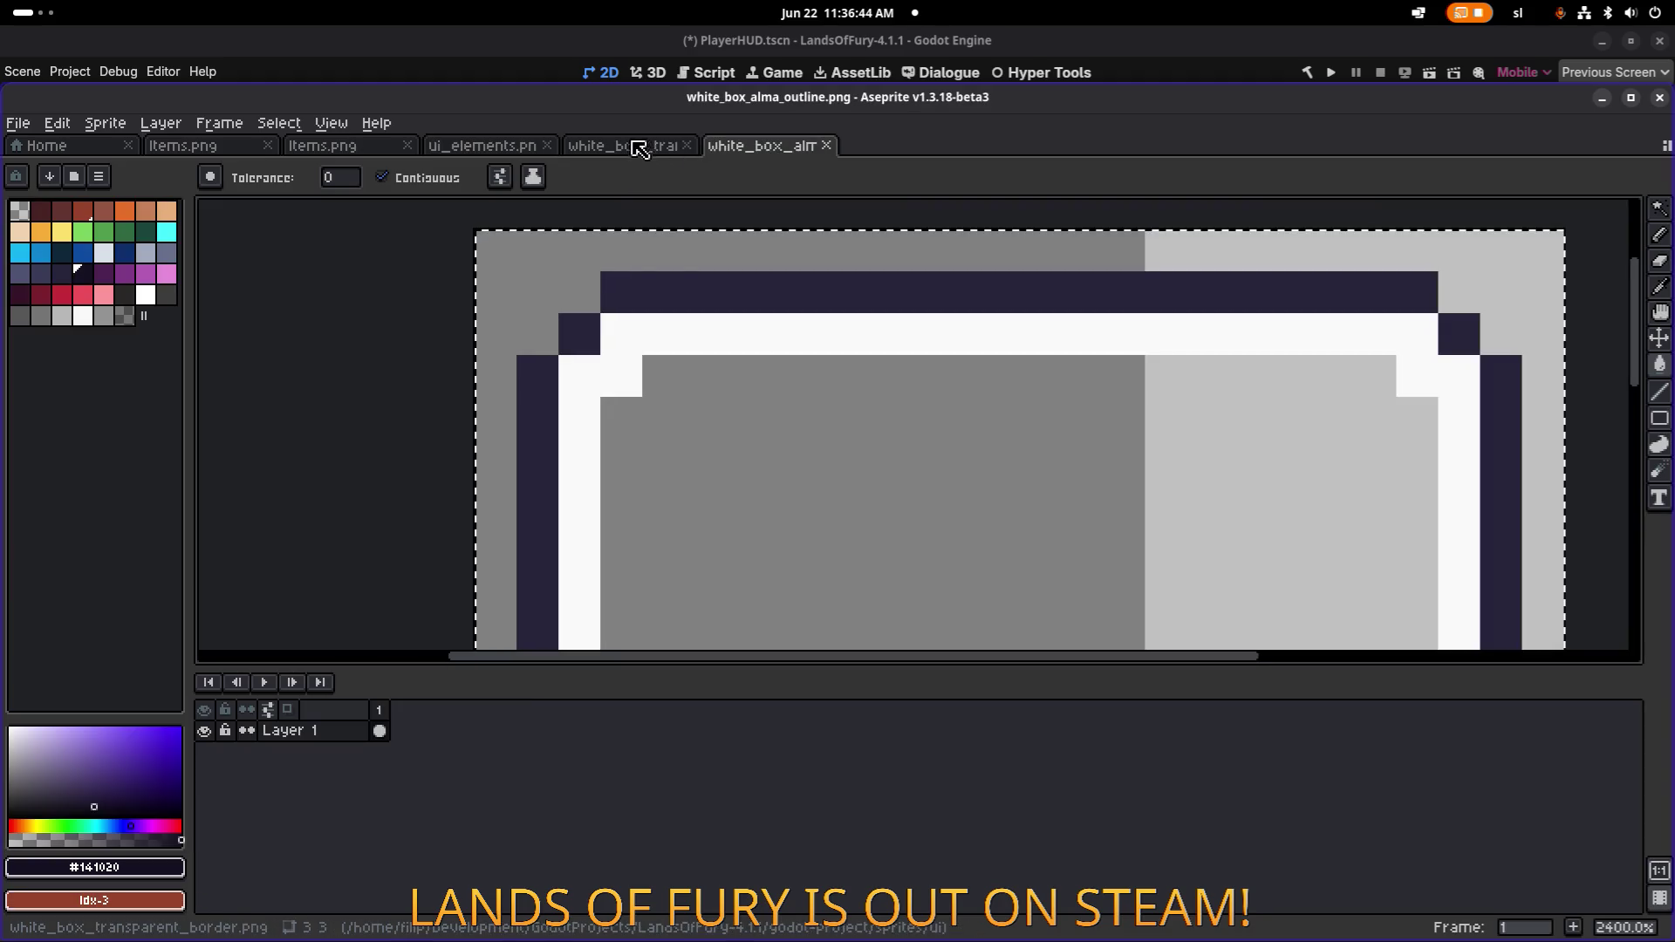
scroll(669, 286, "down", 3)
scroll(636, 366, "up", 8)
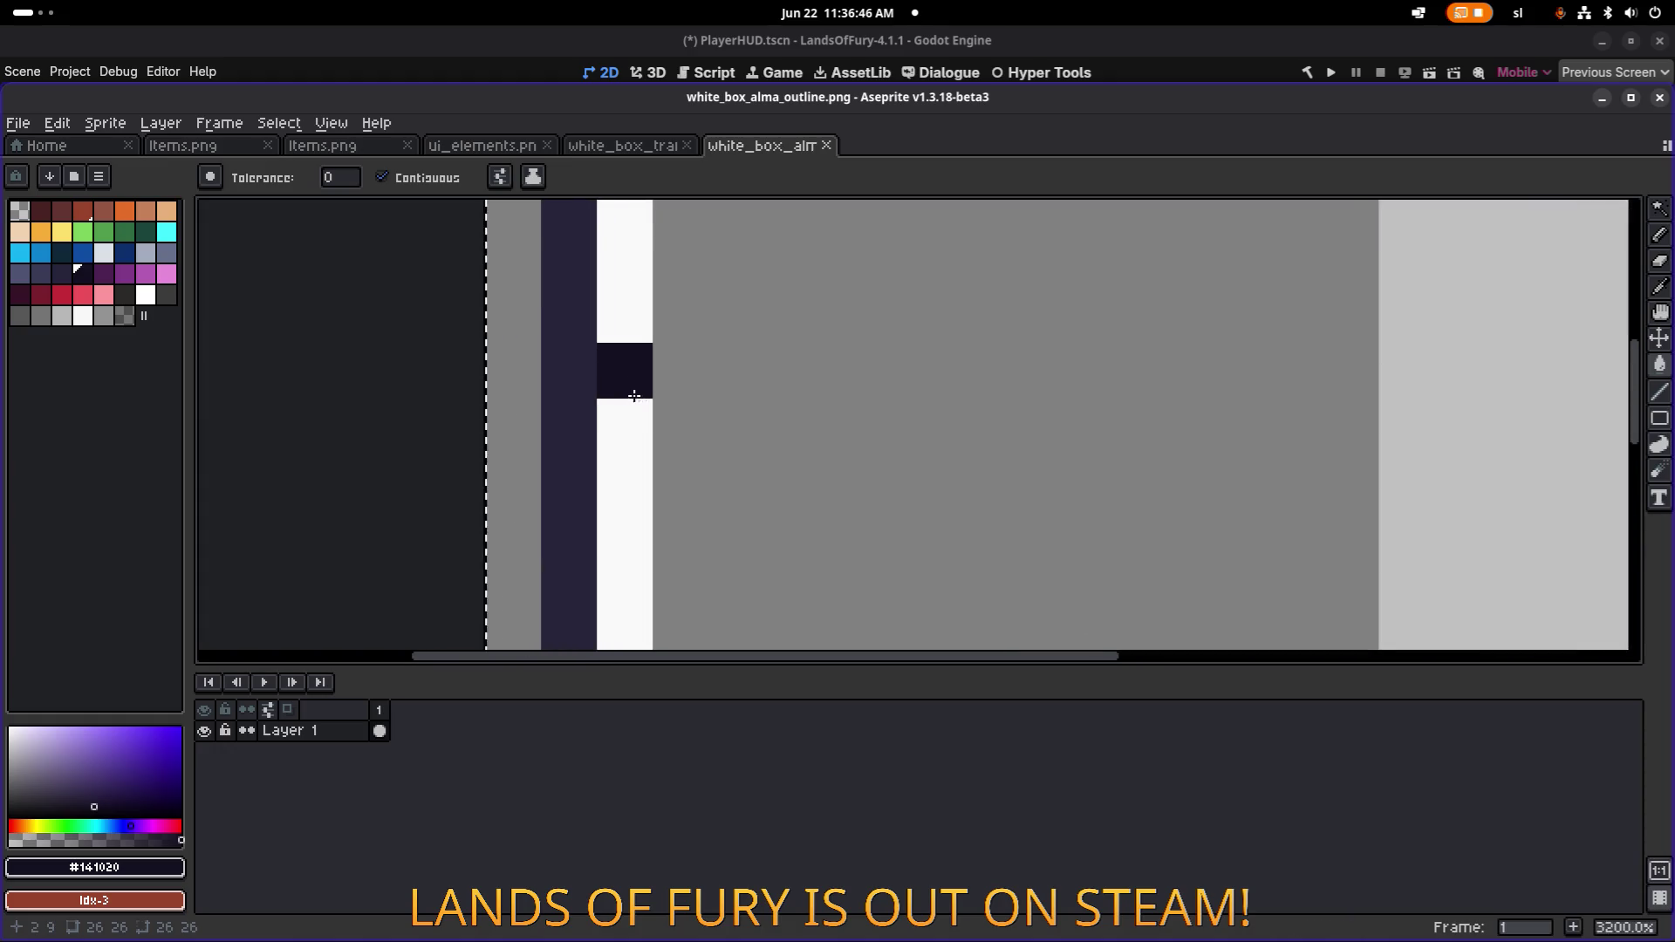
scroll(638, 336, "down", 10)
scroll(610, 390, "up", 3)
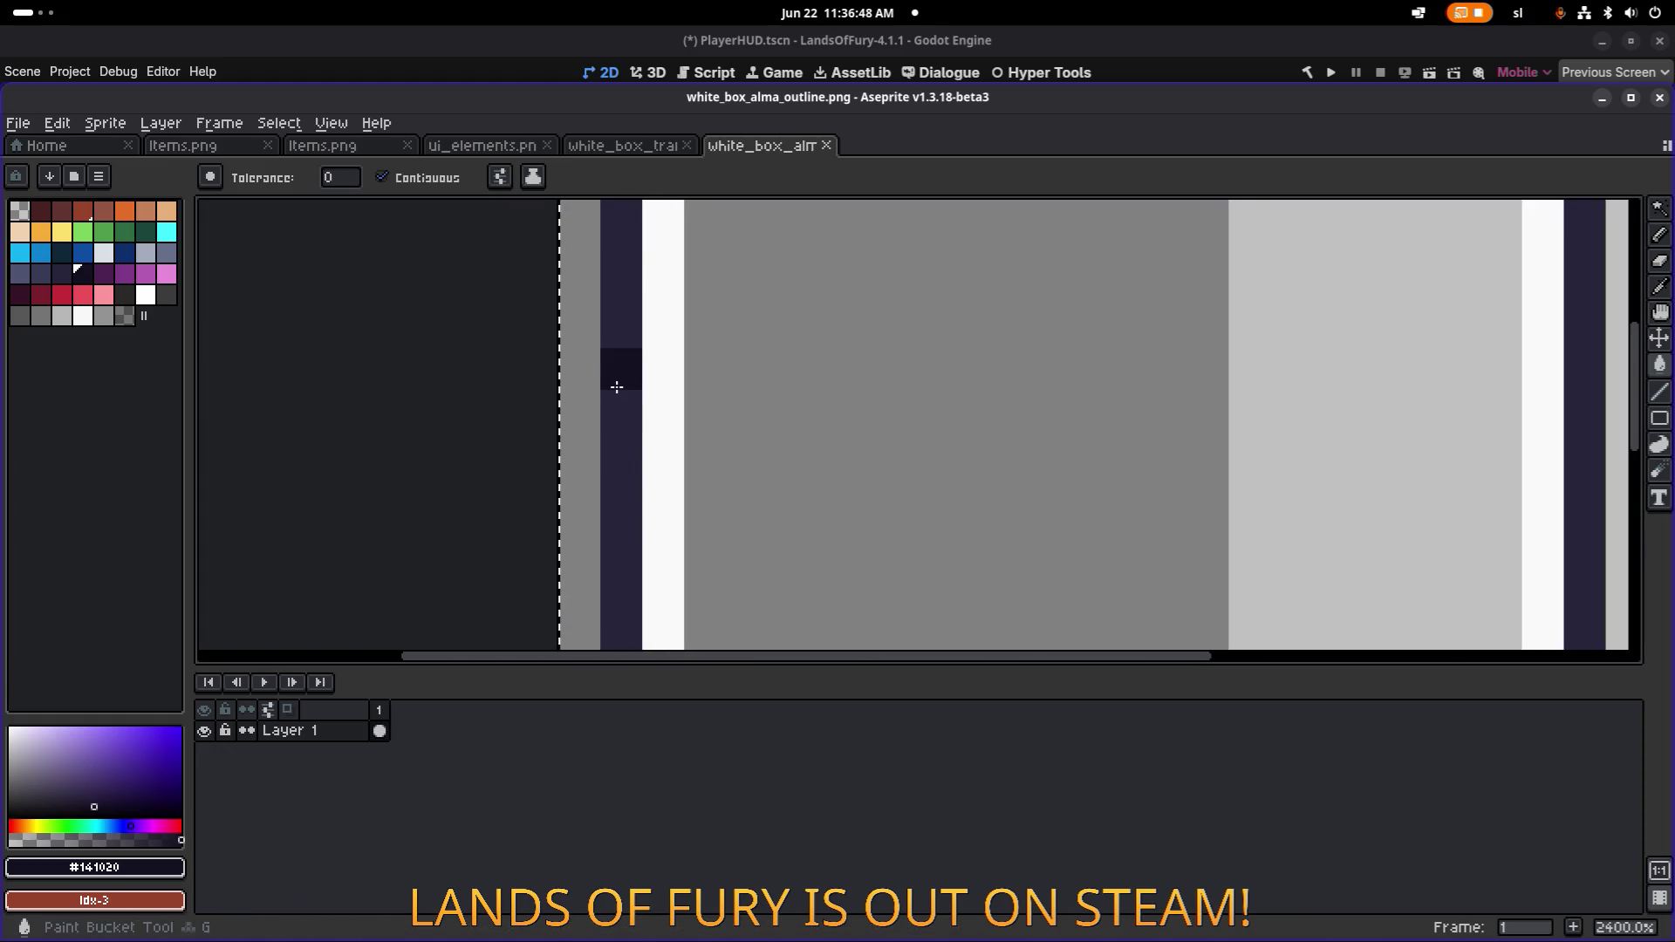
left_click(616, 387)
scroll(617, 386, "down", 5)
scroll(802, 617, "up", 3)
left_click(802, 617)
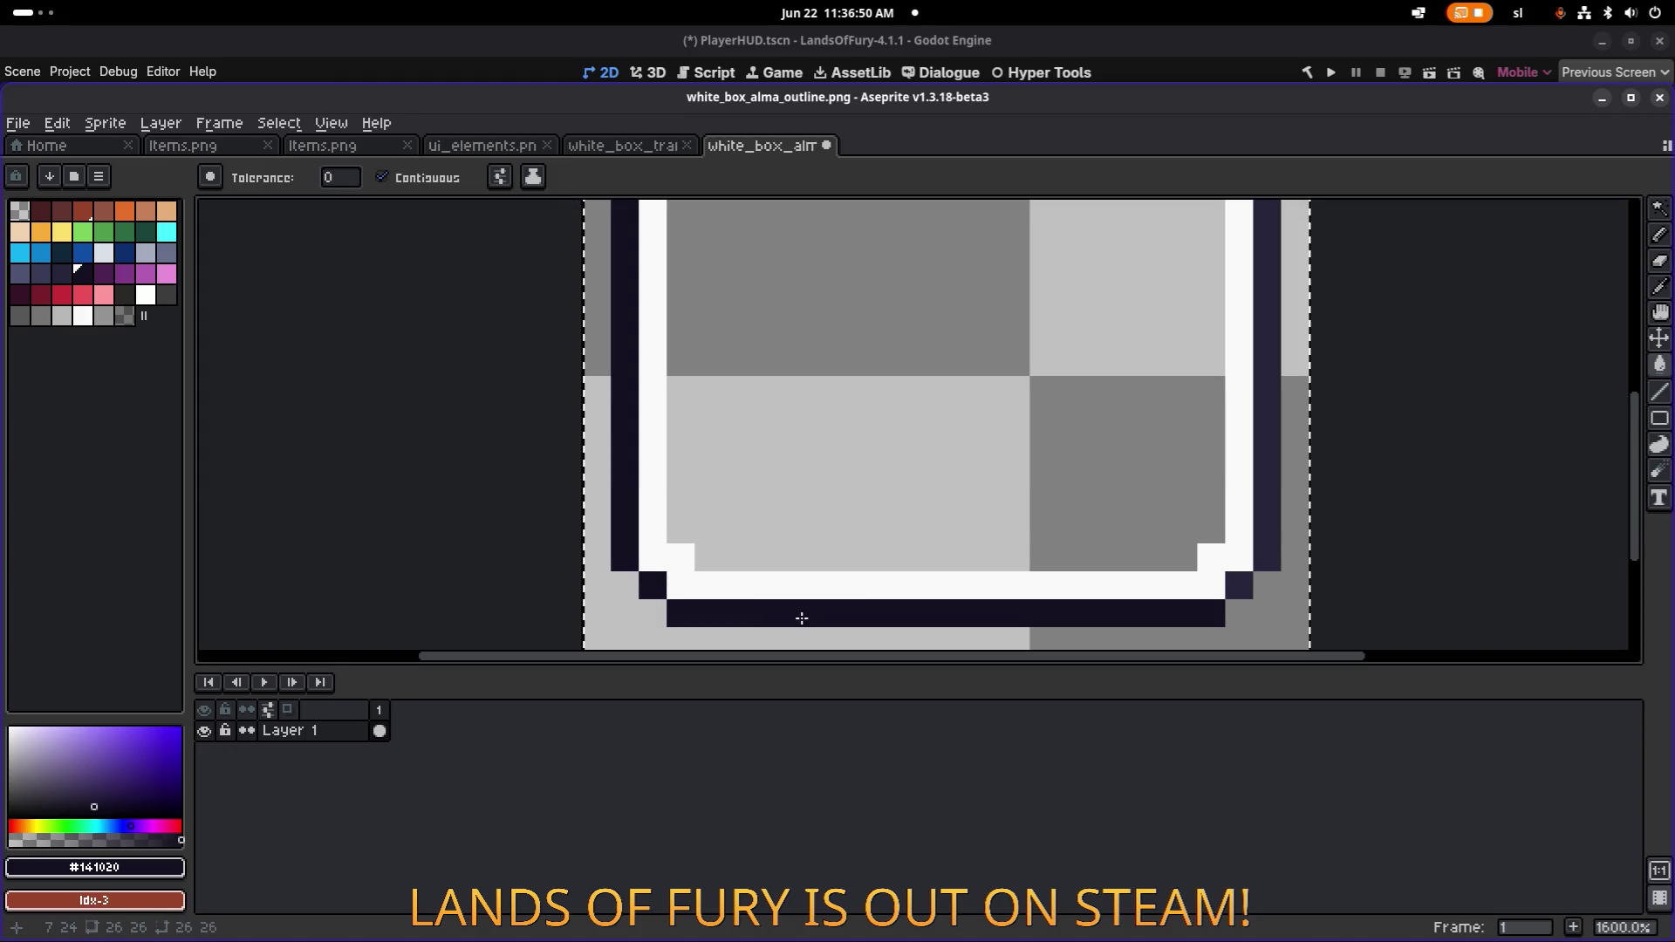
Fill the top outer edge with #141020, undoing the stray fill of the white band.
scroll(882, 224, "up", 5)
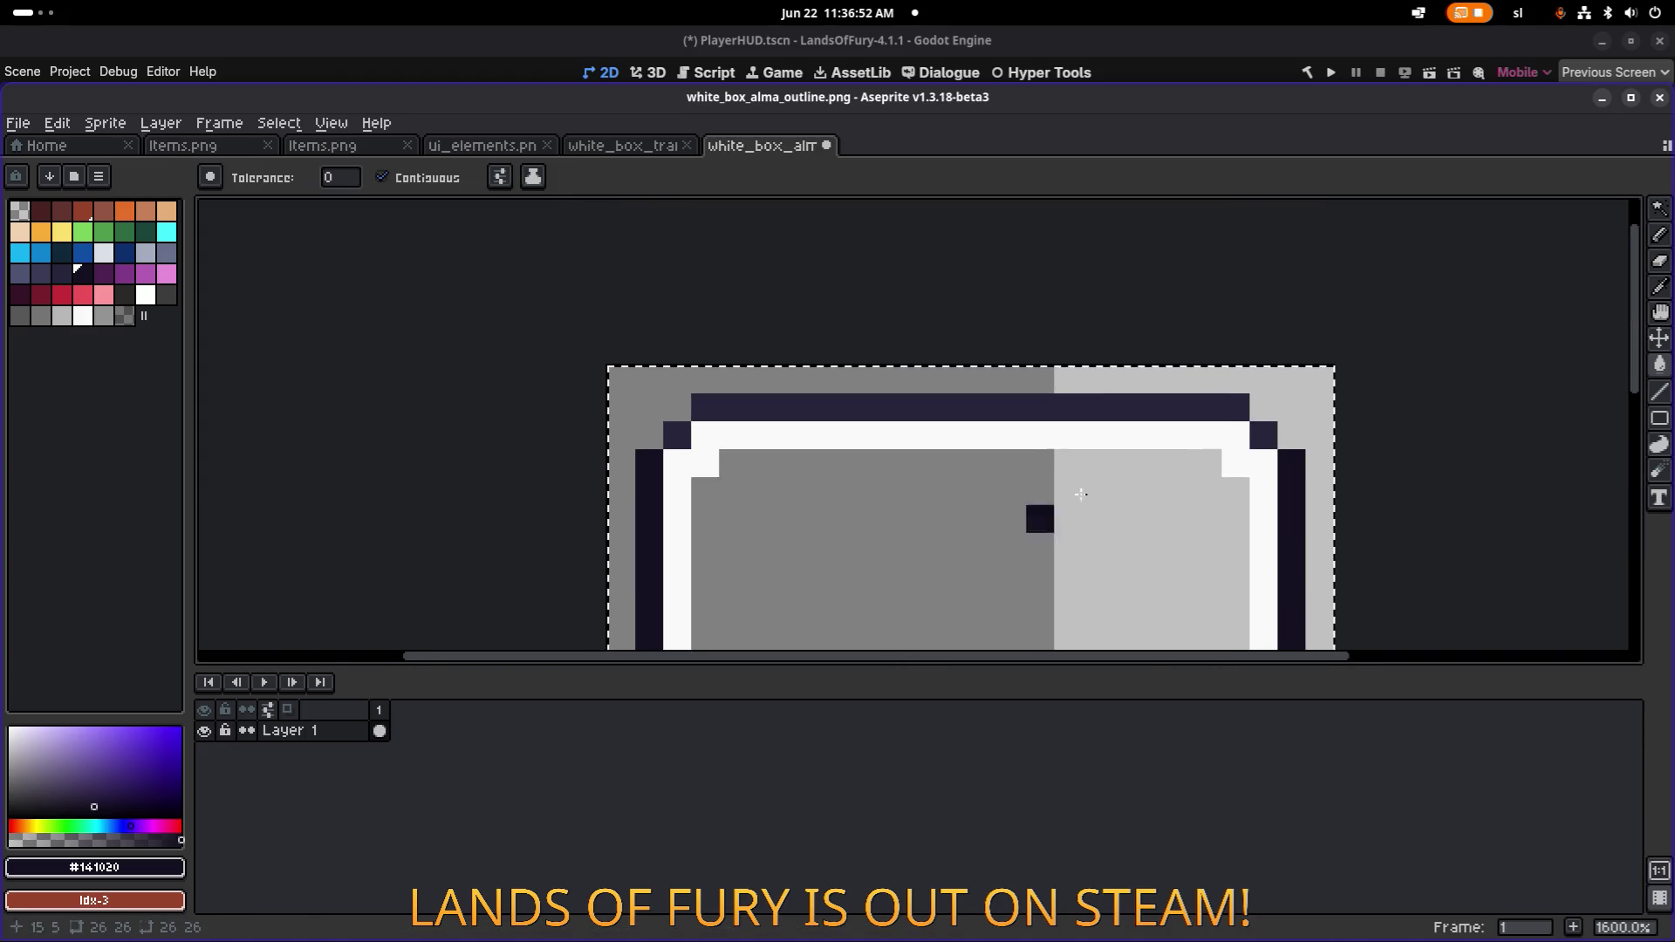
scroll(1077, 486, "up", 5)
left_click(1104, 348)
scroll(1078, 356, "down", 3)
left_click_drag(1077, 356, 1123, 356)
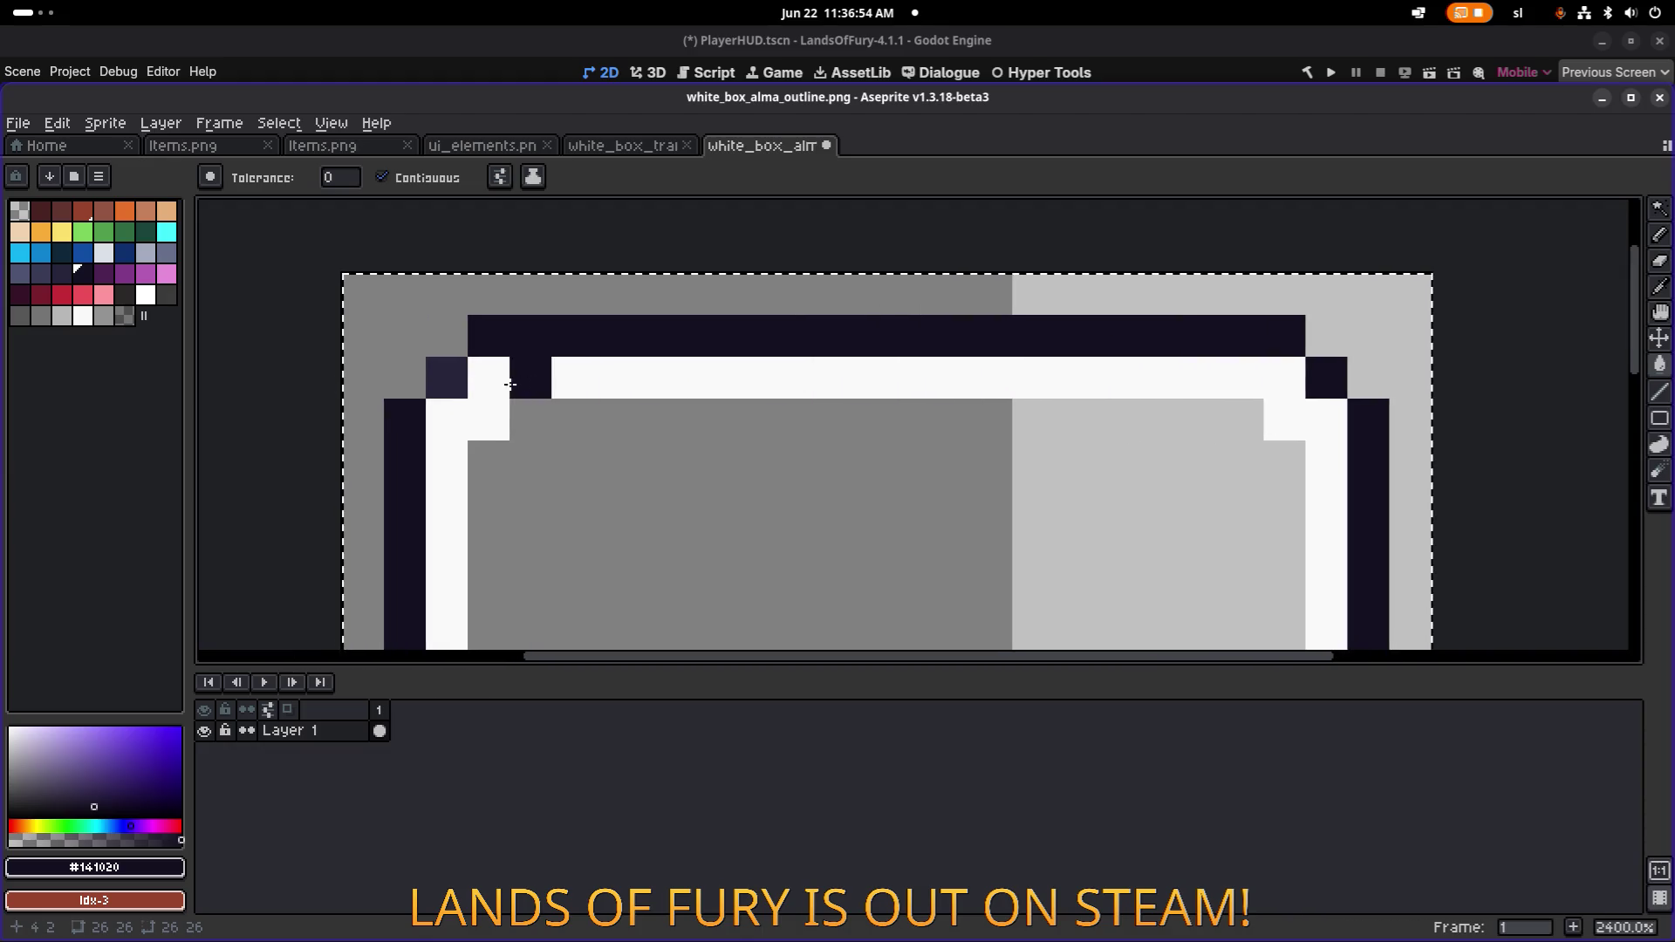
left_click(467, 382)
key("ctrl+z")
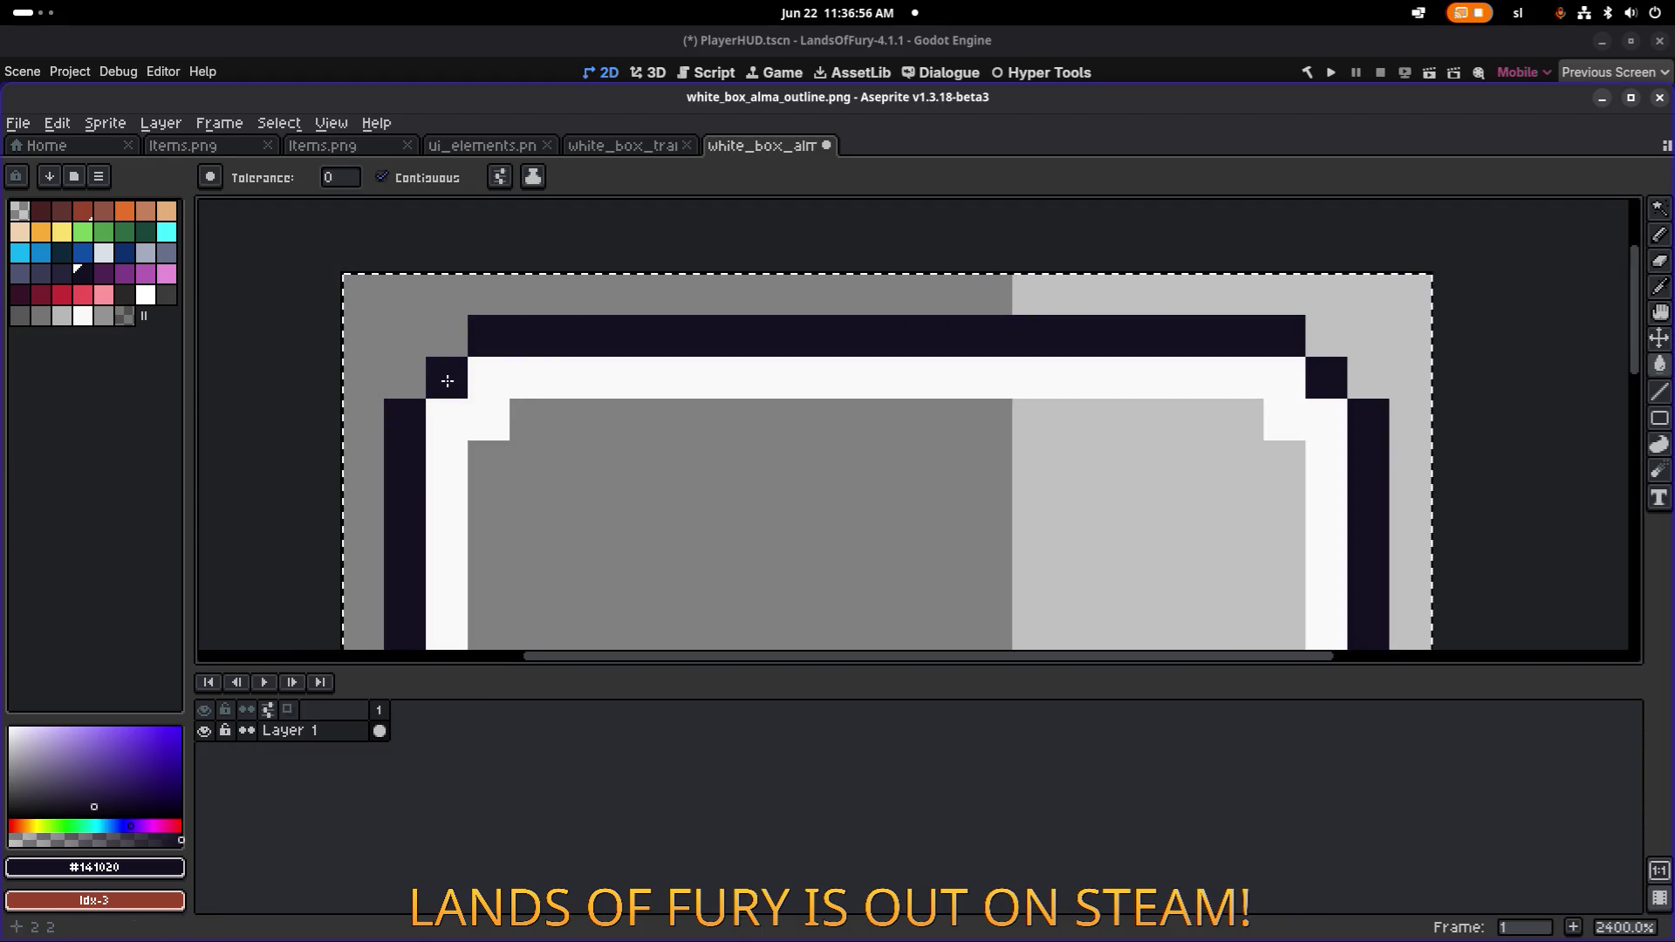
key("alt+Tab")
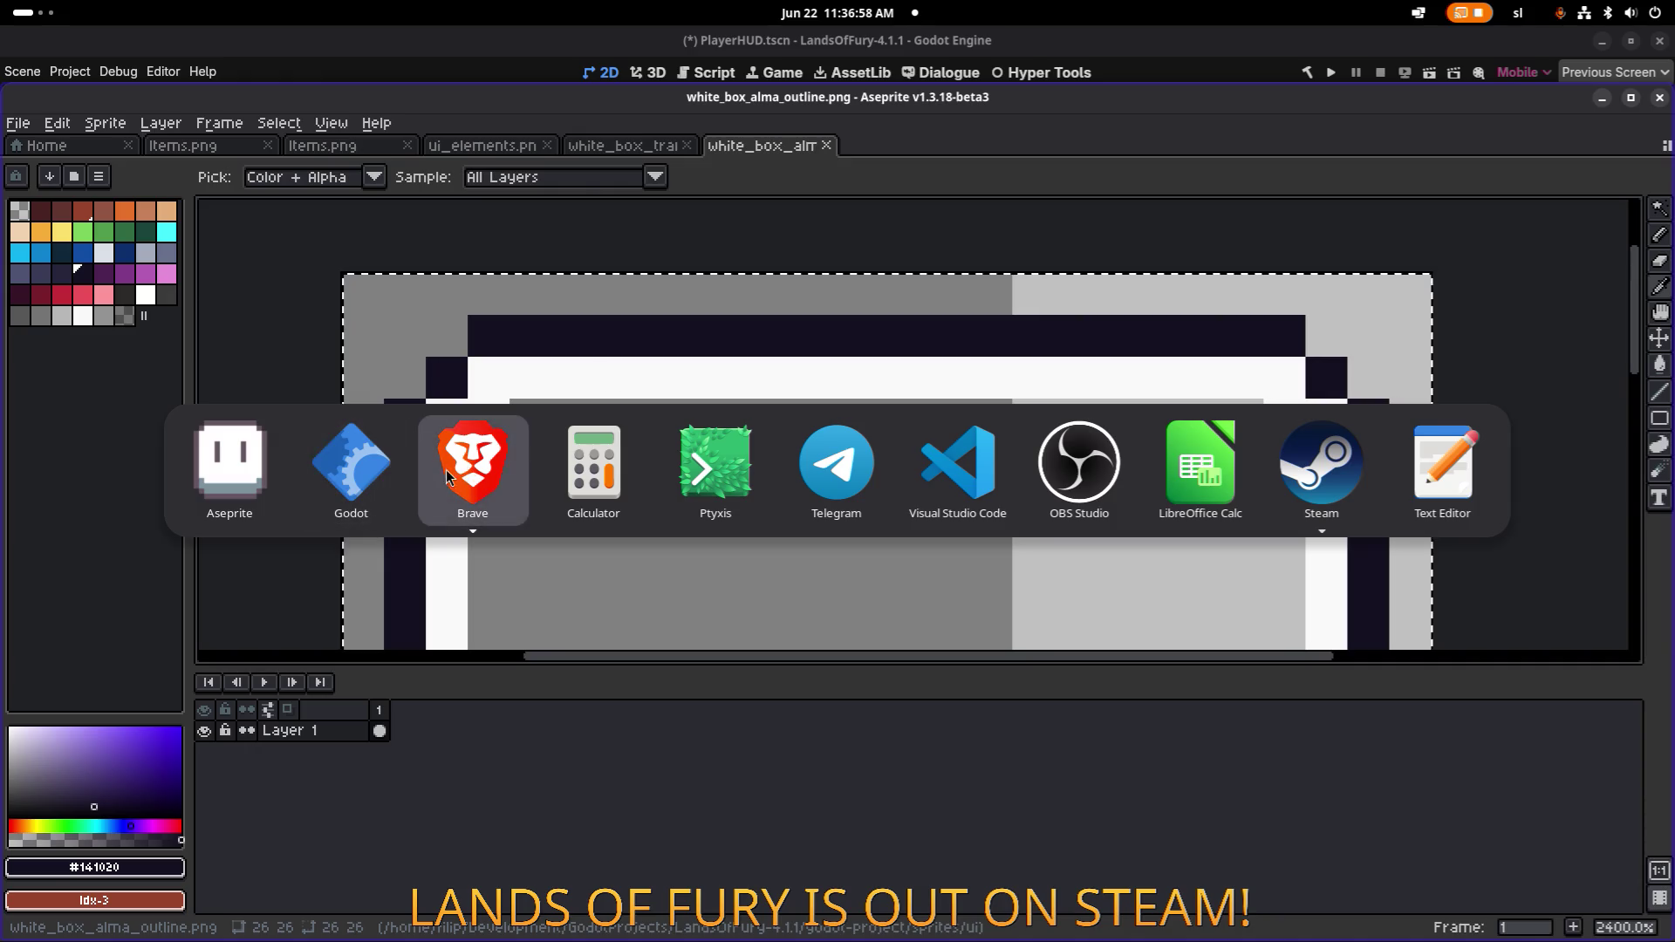
key("alt+Tab")
key("alt+Tab")
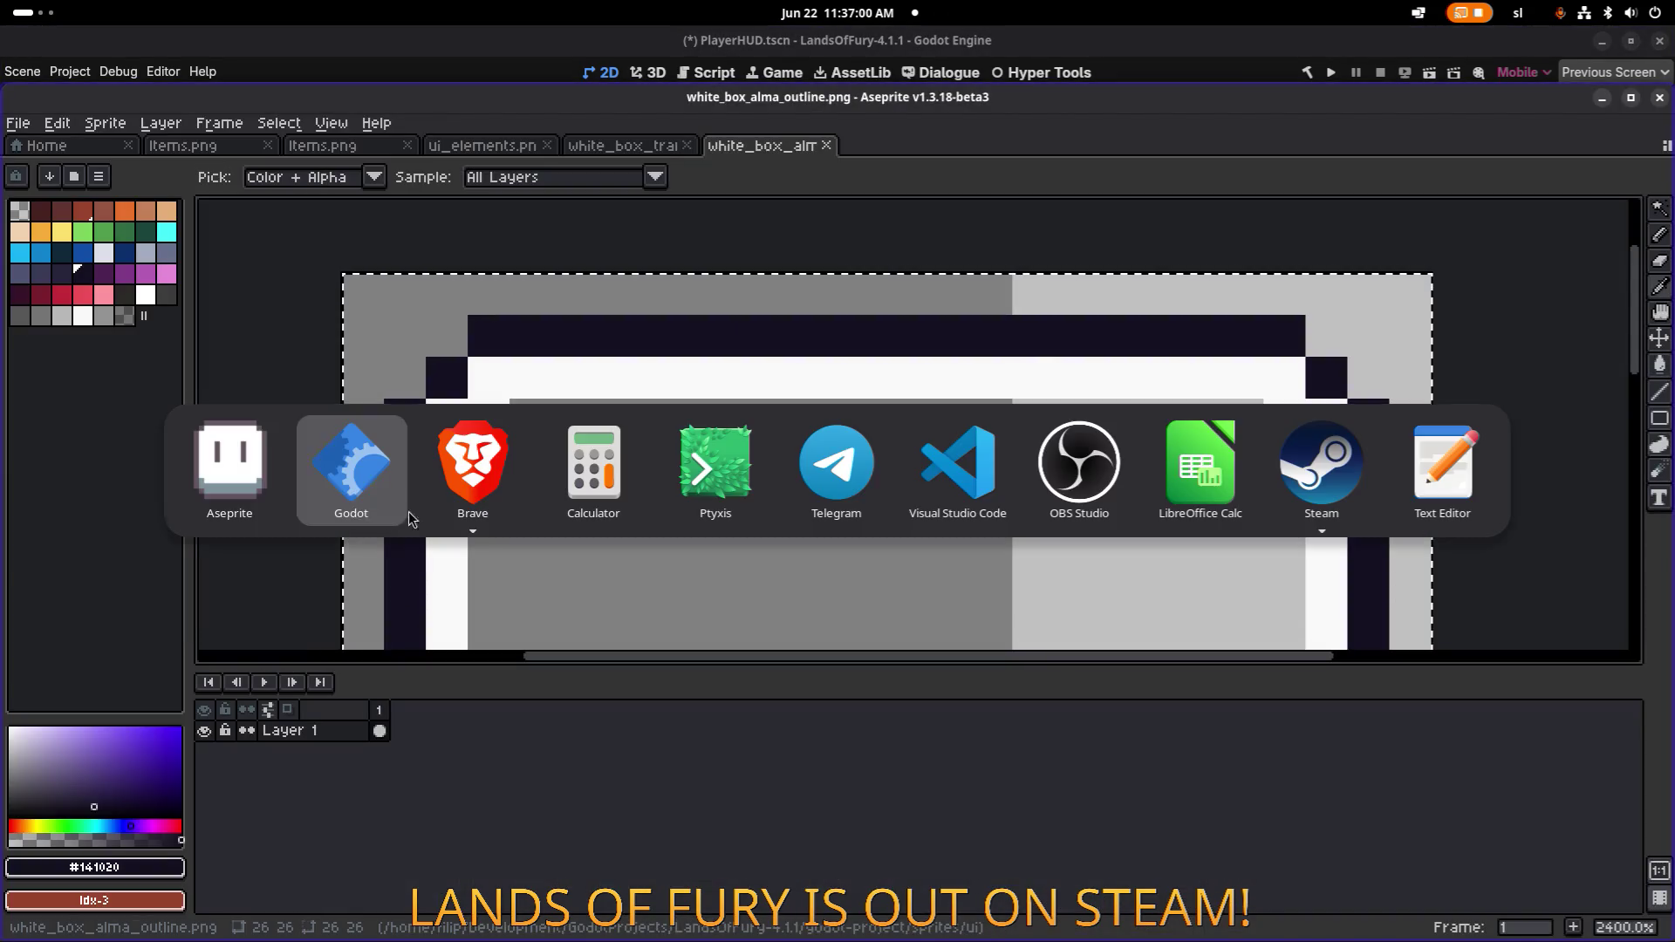
Reselect the Alma button's TextureRect and zoom in on its darker navy outer edge.
scroll(768, 445, "down", 5)
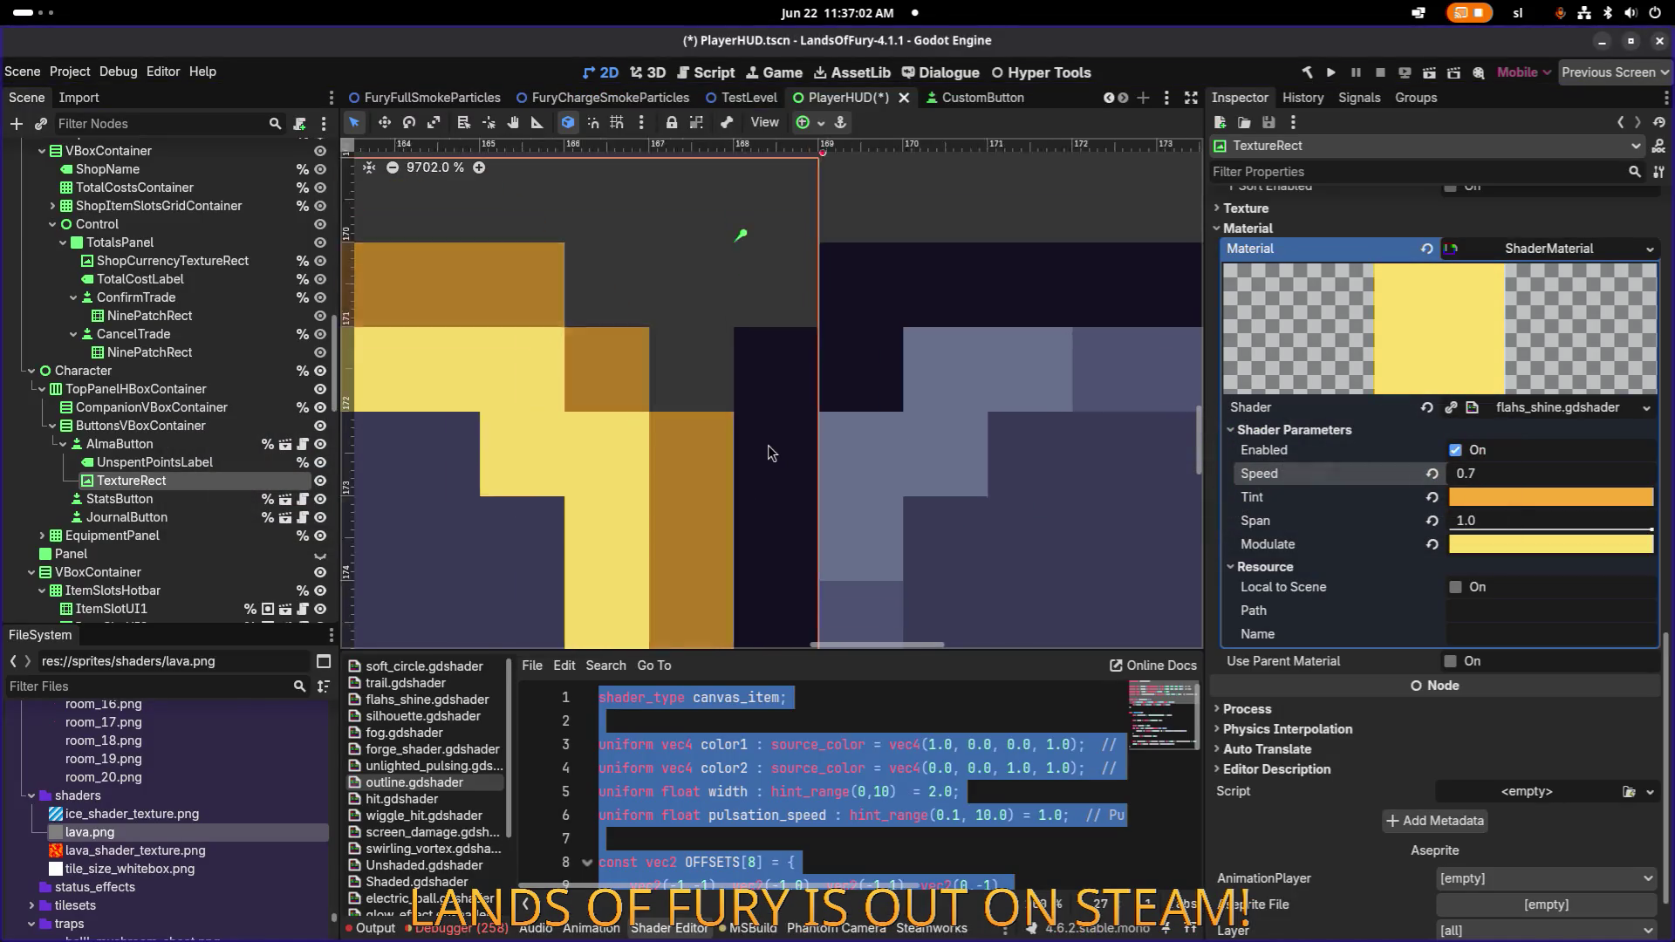
scroll(967, 387, "down", 3)
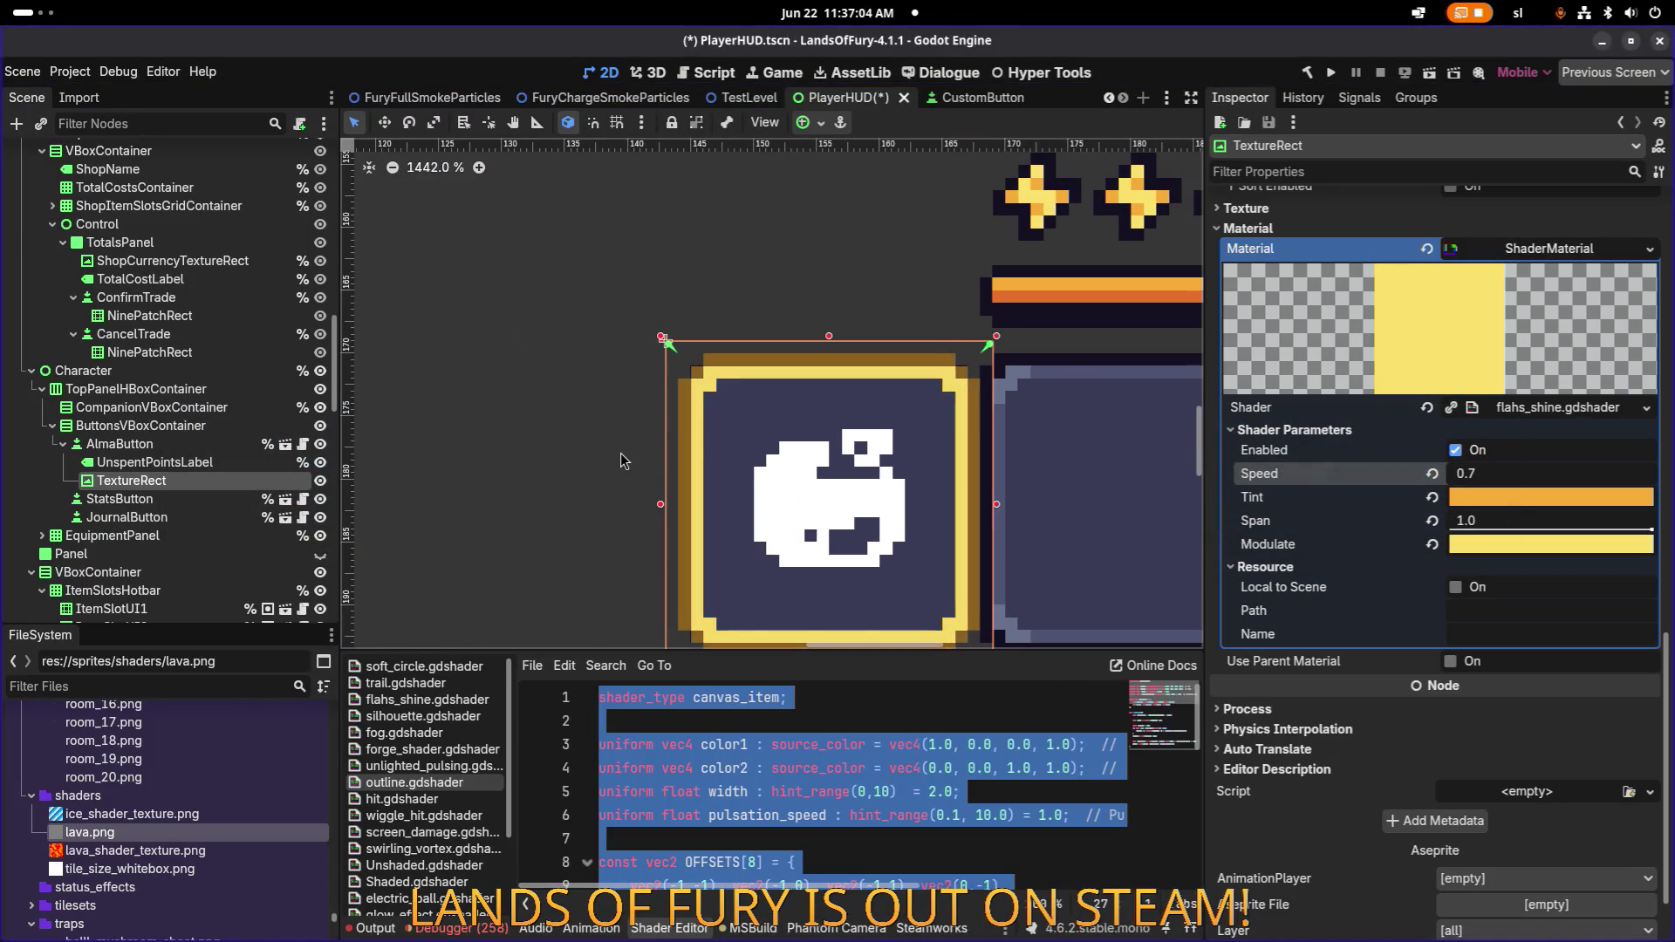
left_click(229, 485)
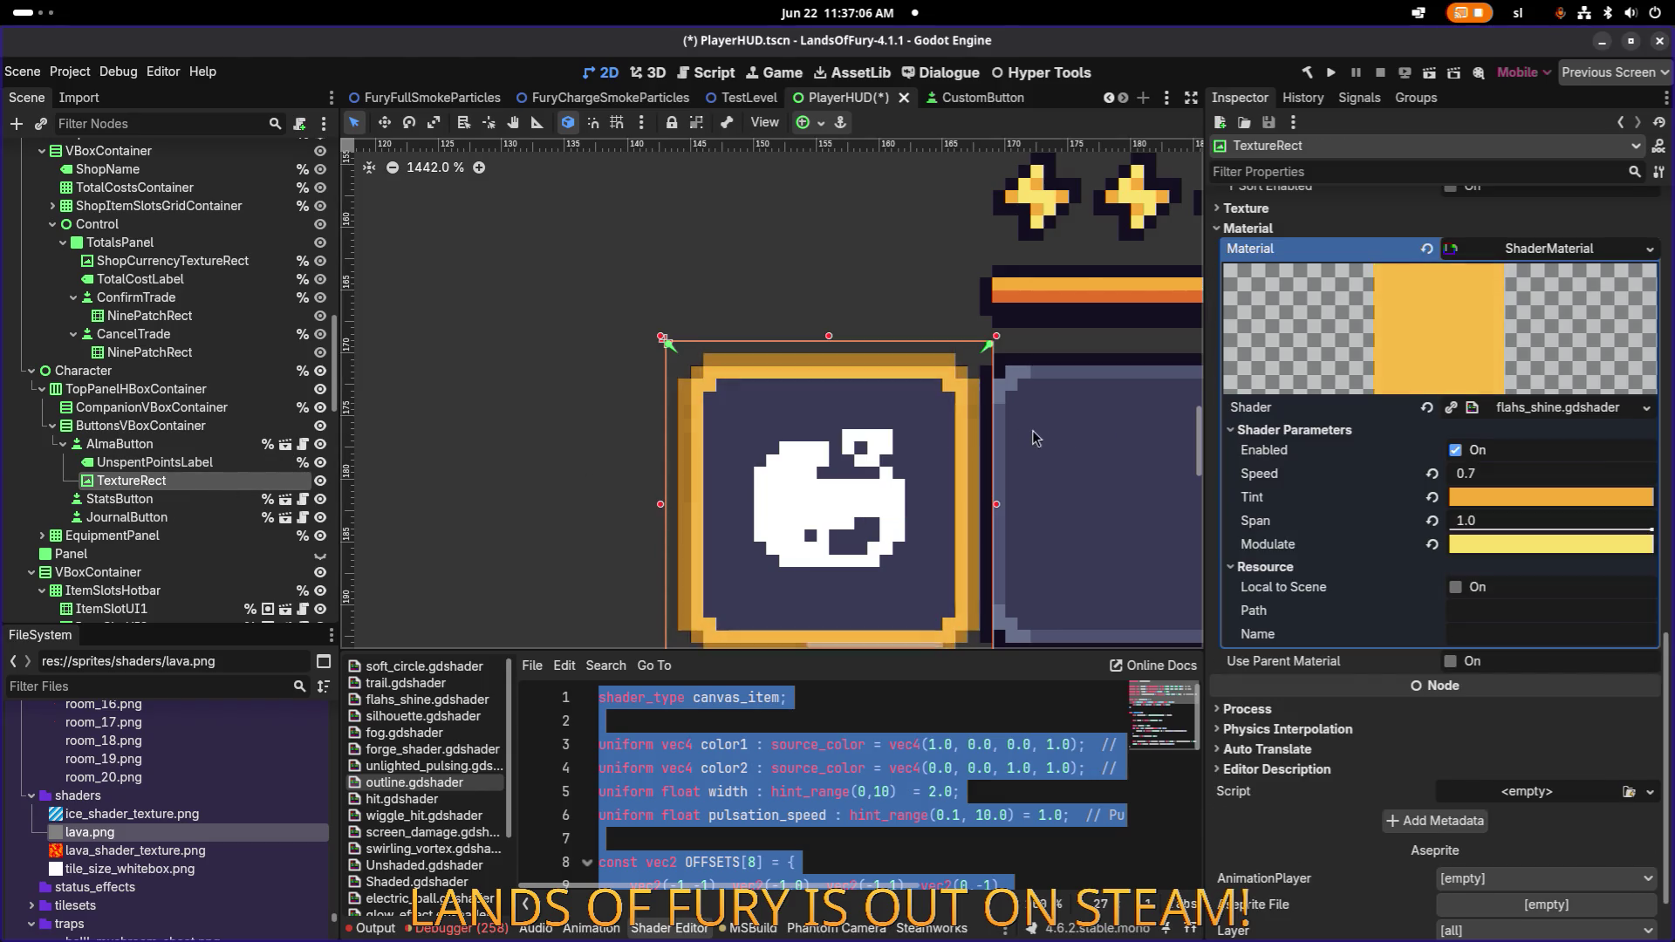
scroll(739, 356, "up", 4)
scroll(750, 336, "up", 2)
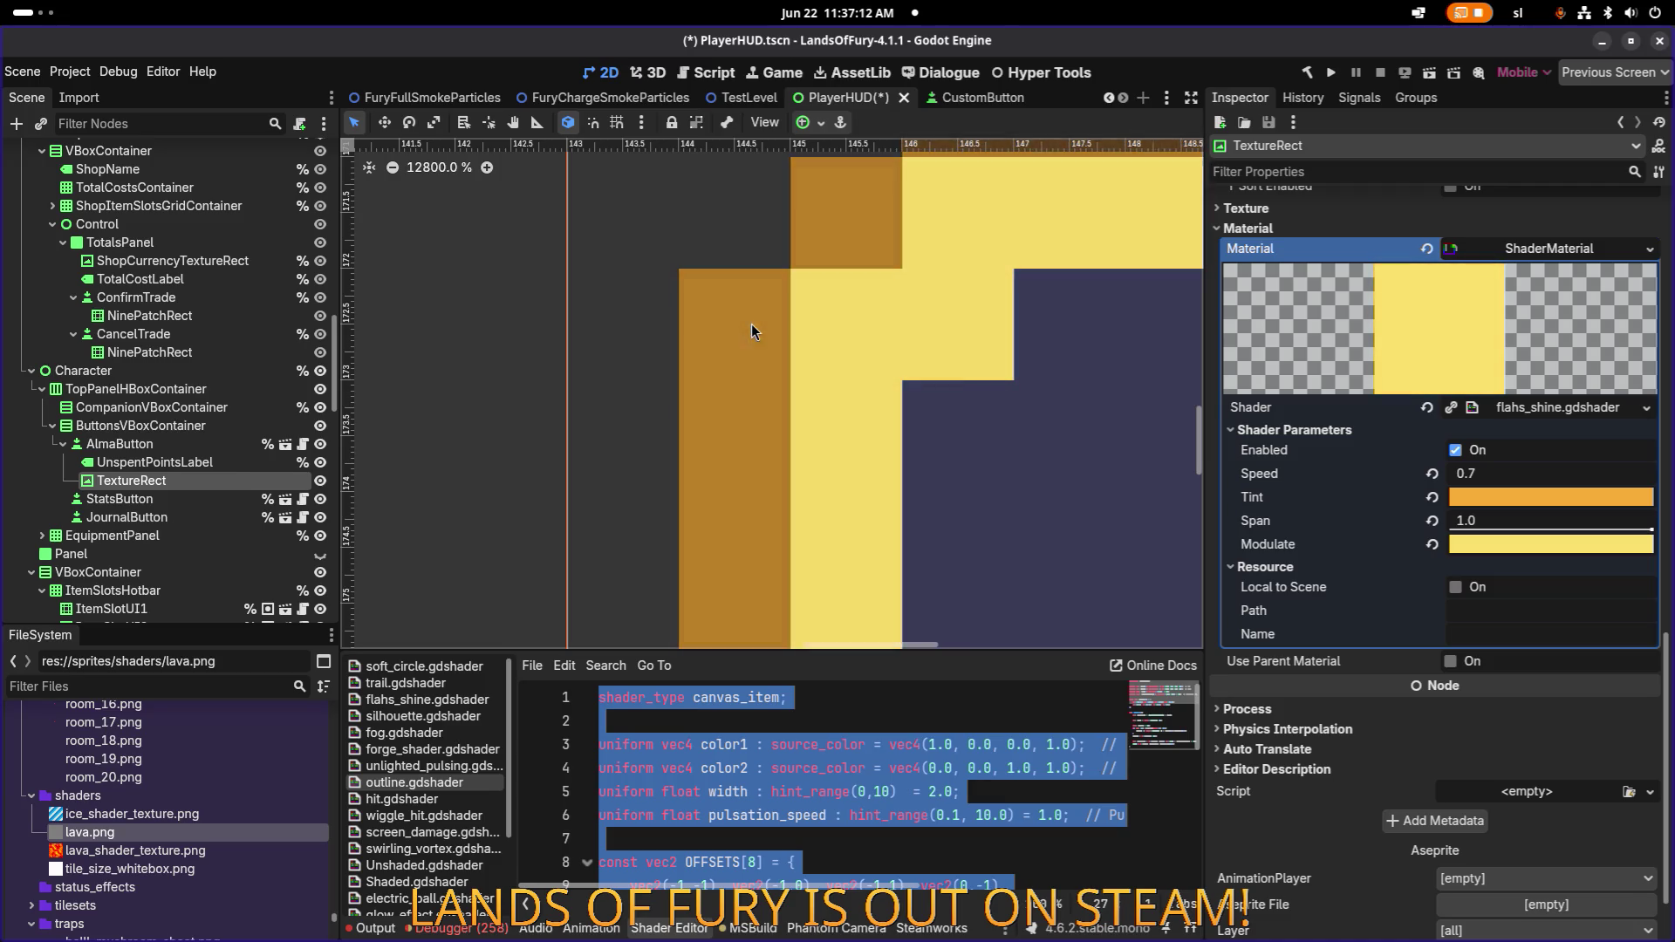
scroll(751, 323, "down", 4)
scroll(824, 316, "up", 4)
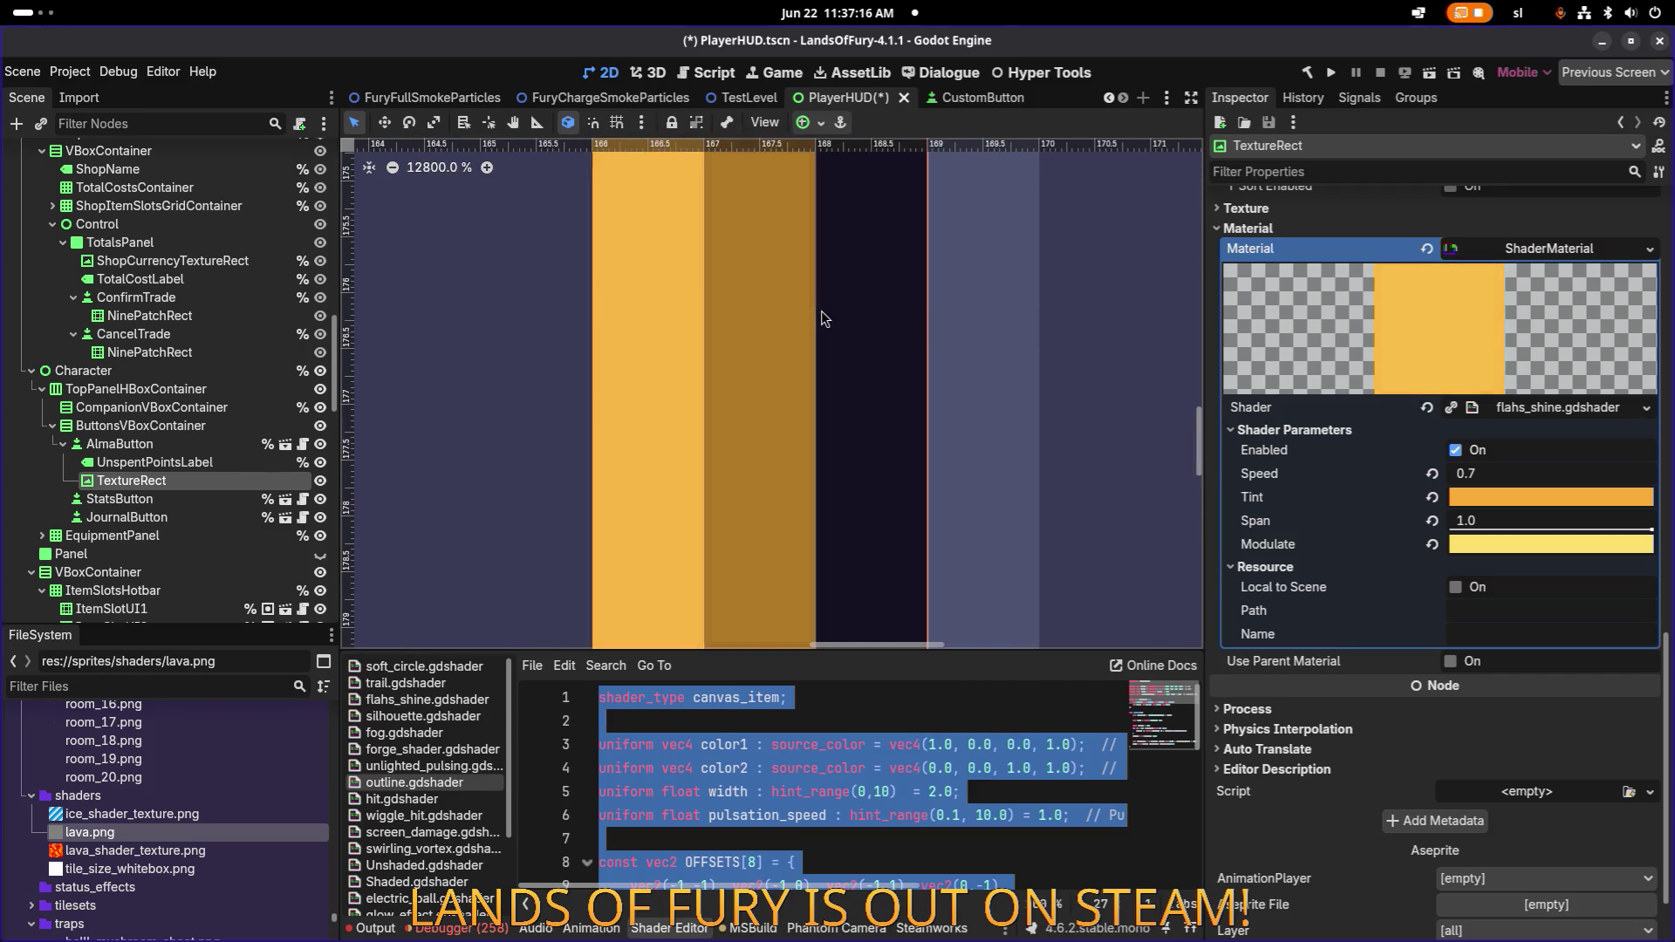
scroll(822, 310, "down", 6)
scroll(821, 311, "up", 1)
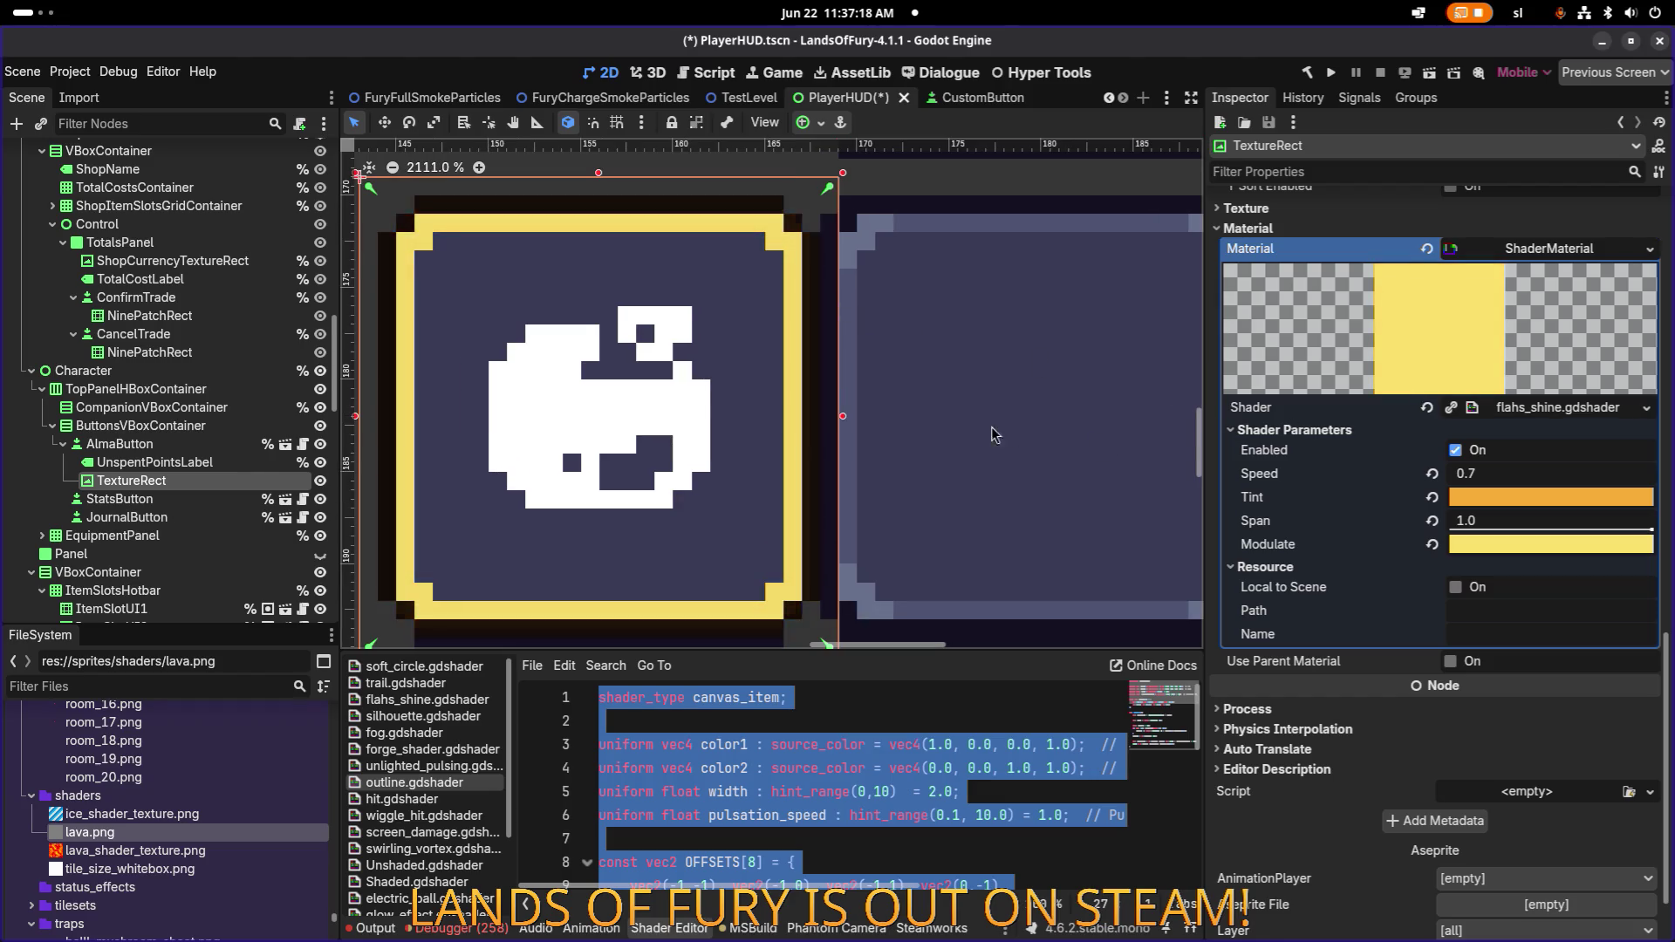
left_click(1557, 497)
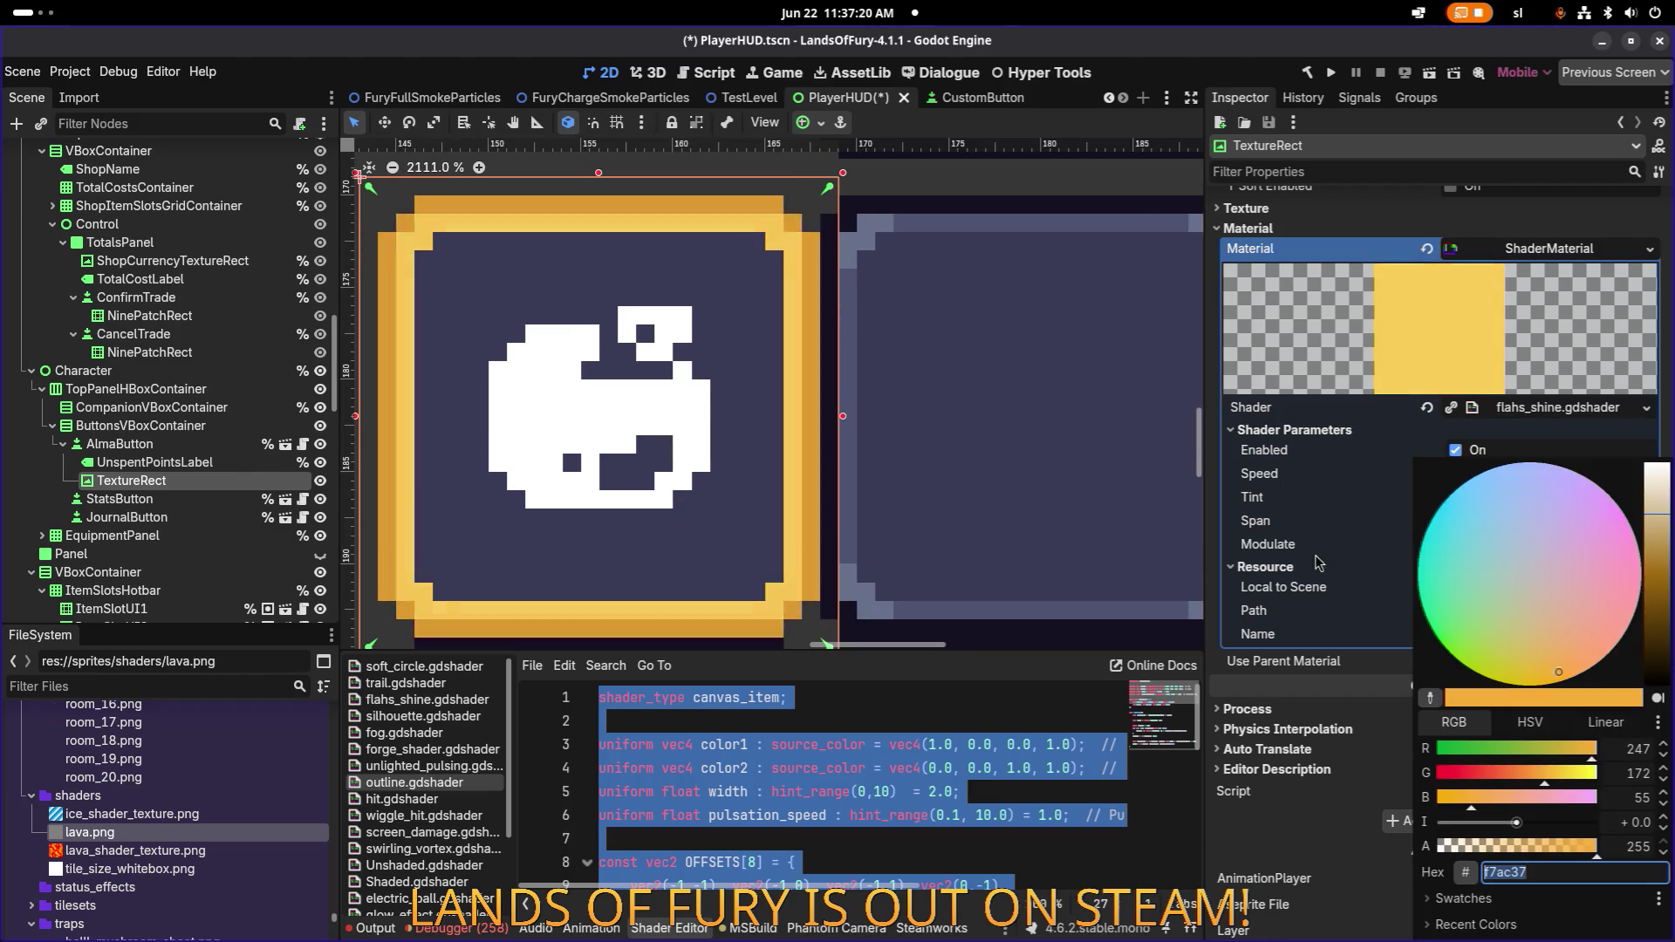
Eyedrop the sprite's dark outline in the Tint picker and copy hex 141020.
left_click(1431, 698)
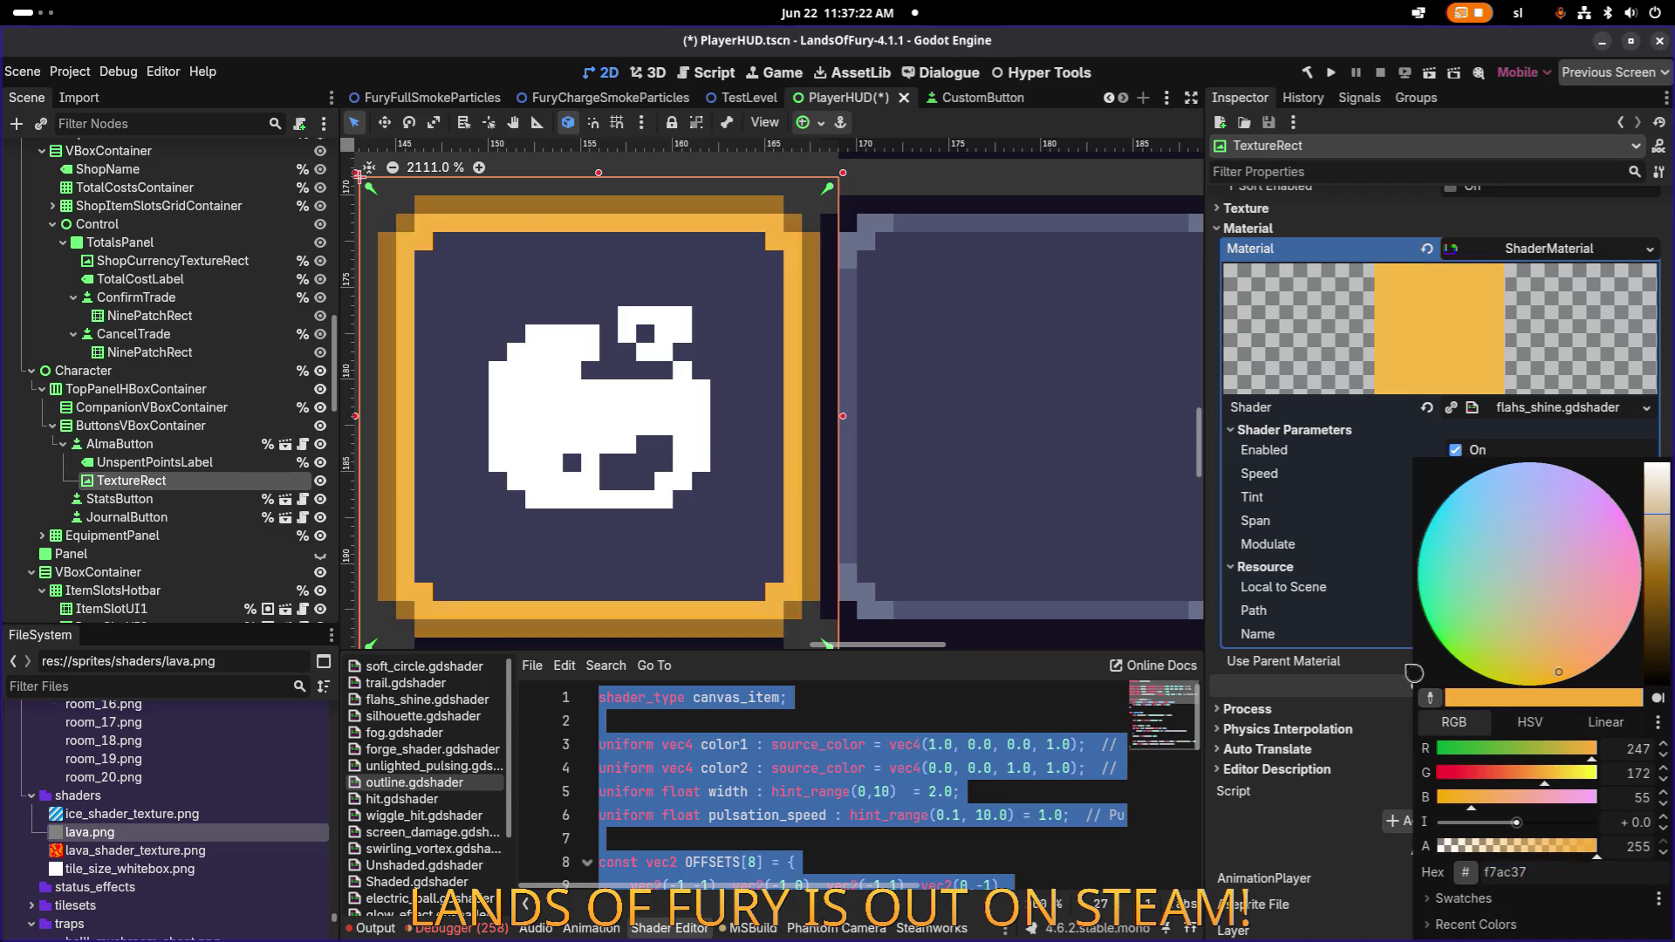
left_click(961, 212)
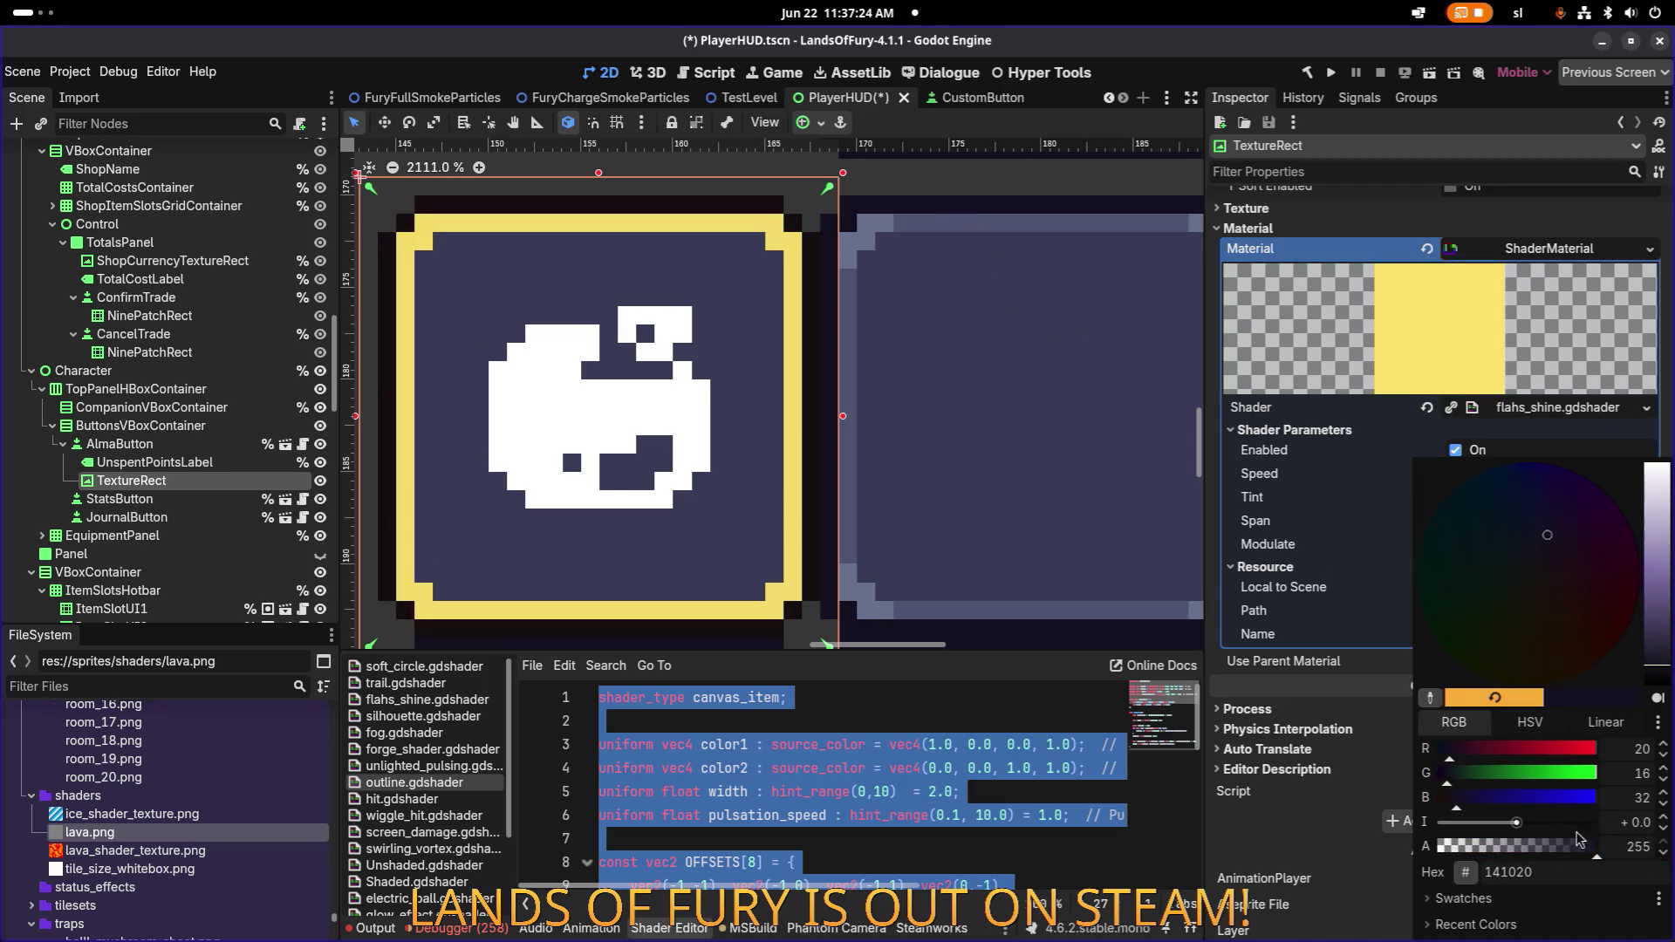
left_click(1554, 874)
right_click(1533, 873)
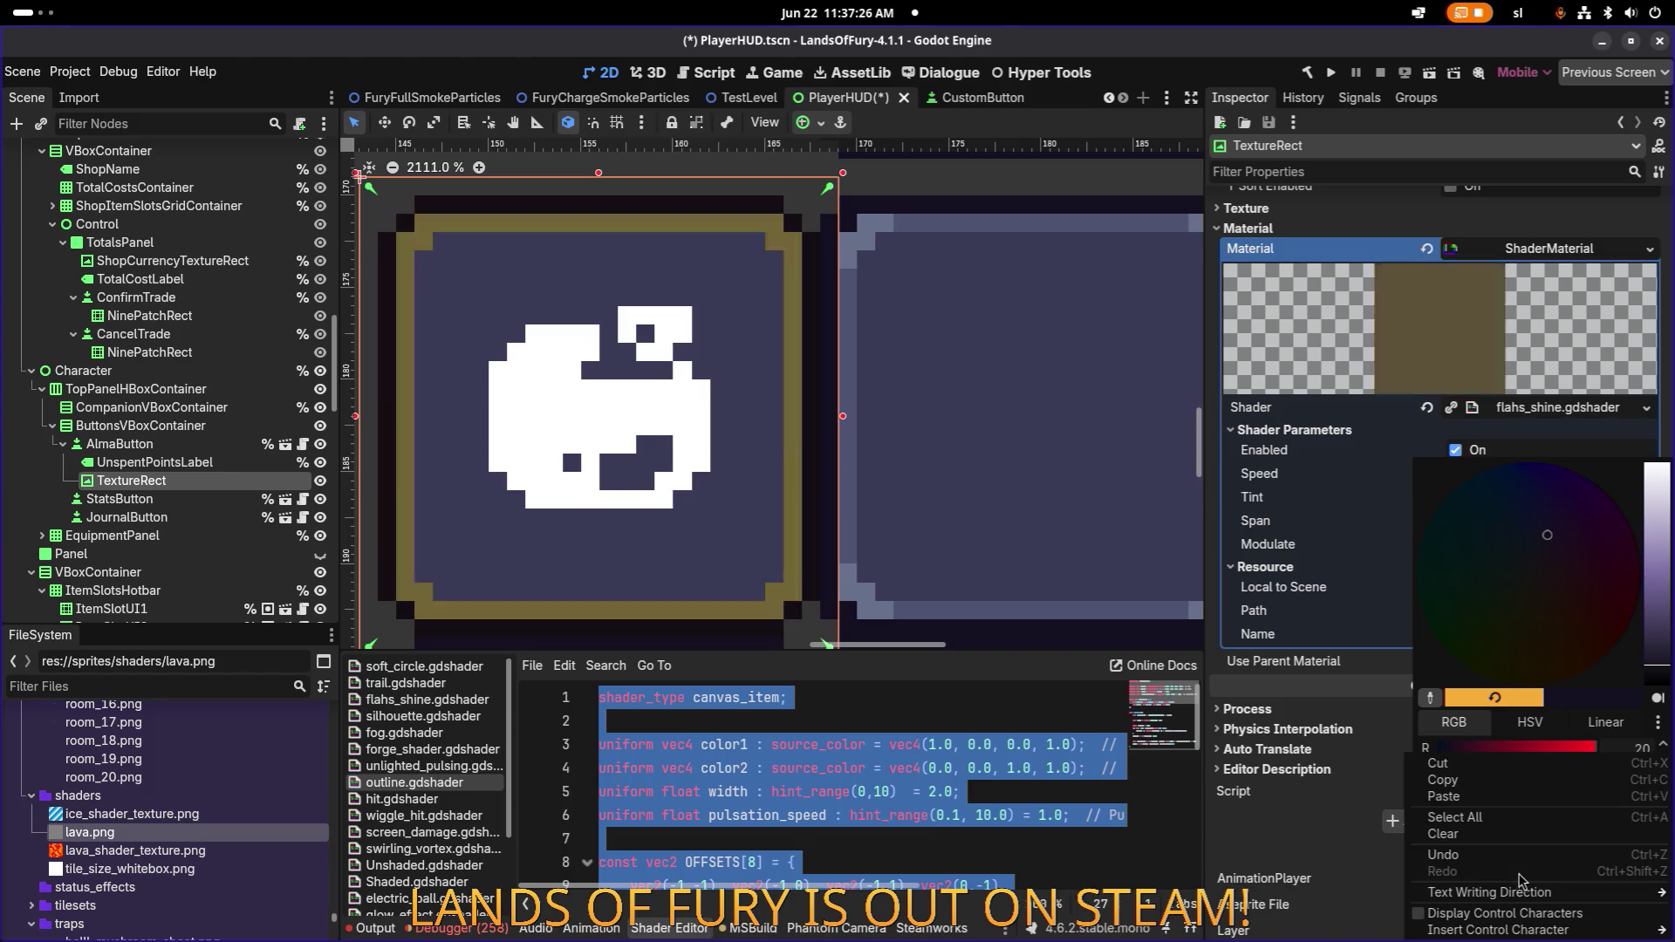
left_click(1477, 786)
left_click(1058, 453)
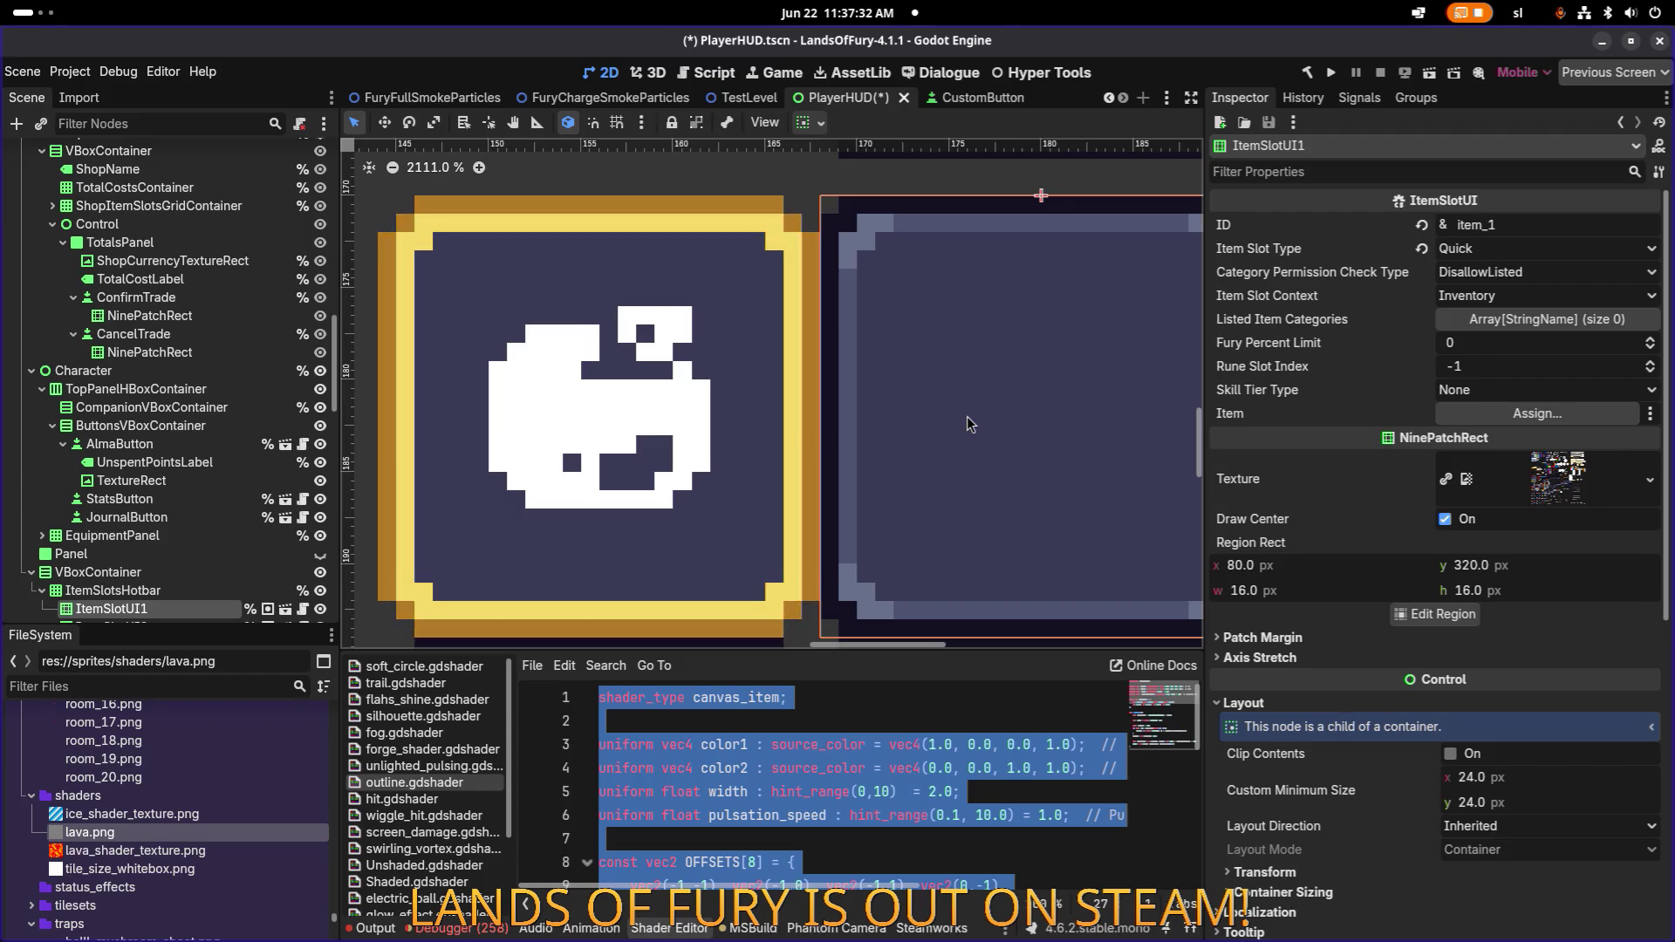
Compare Aseprite's current drawing colour values, then return to the Godot editor.
key("alt+Tab")
left_click(341, 509)
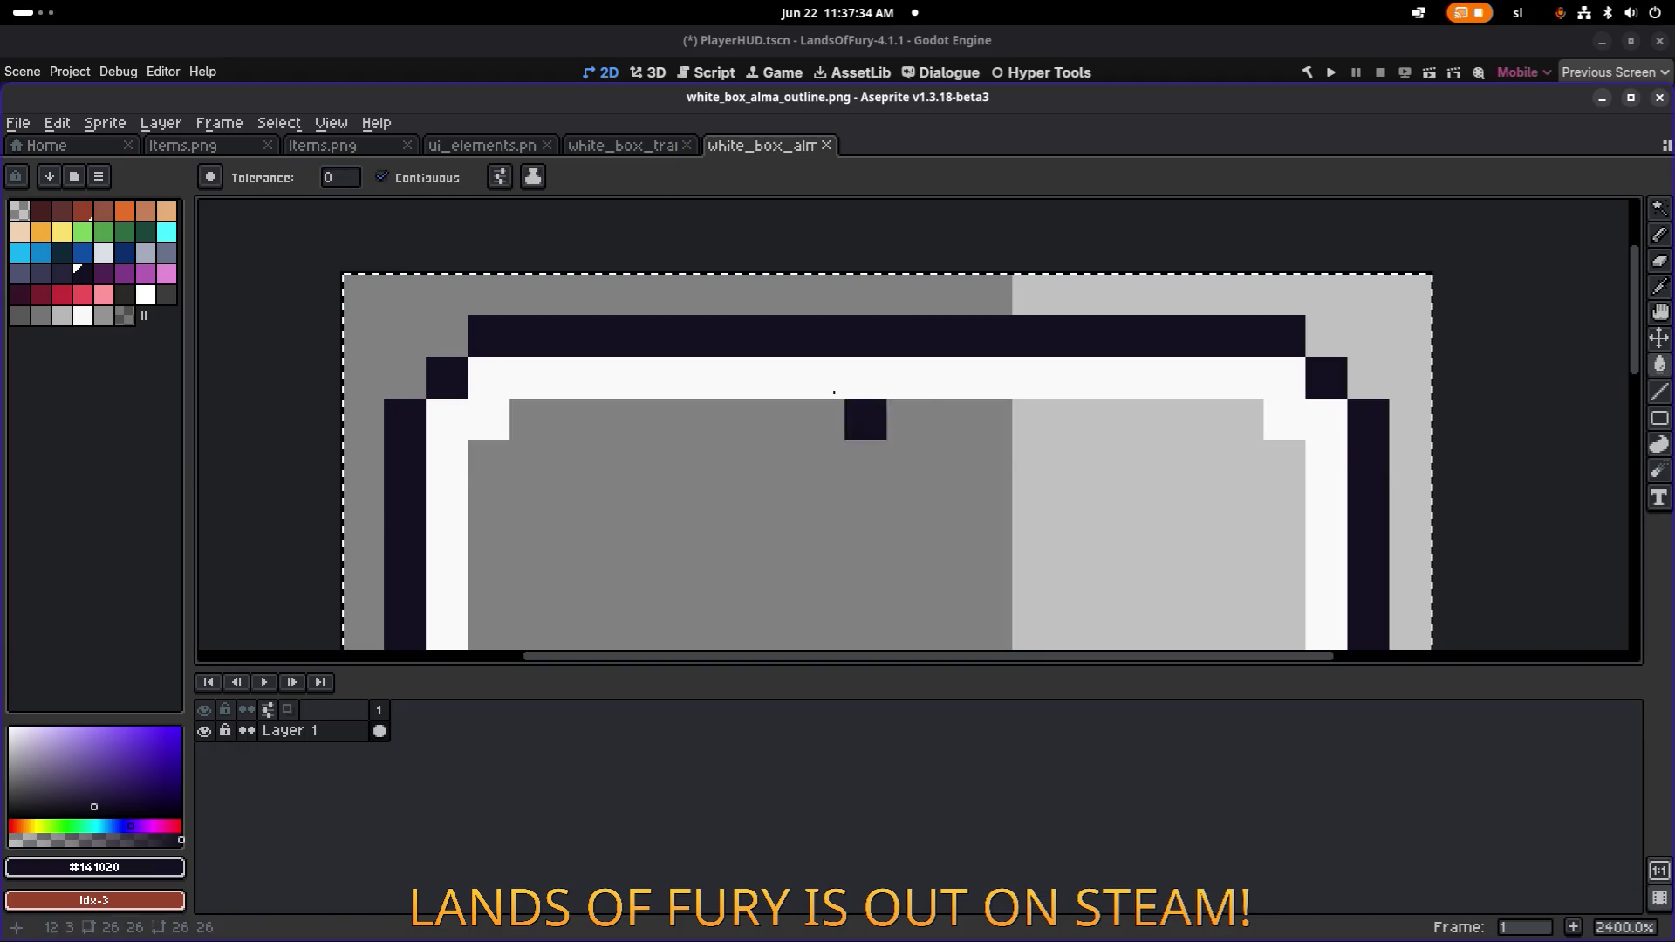
left_click(144, 868)
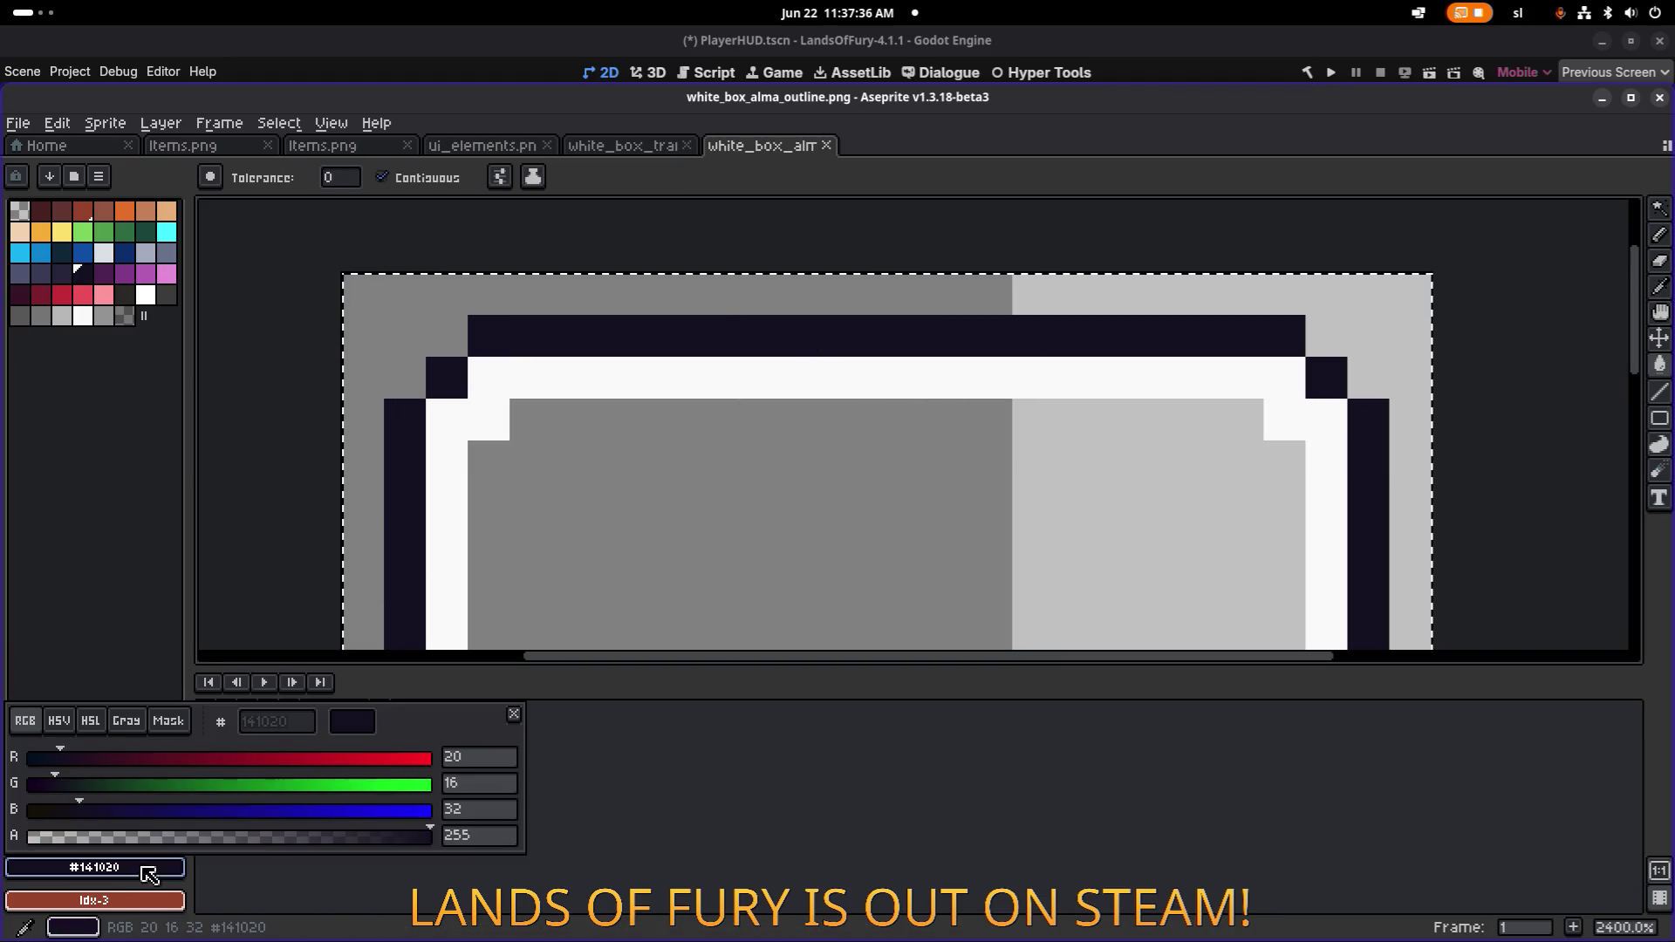
key("Escape")
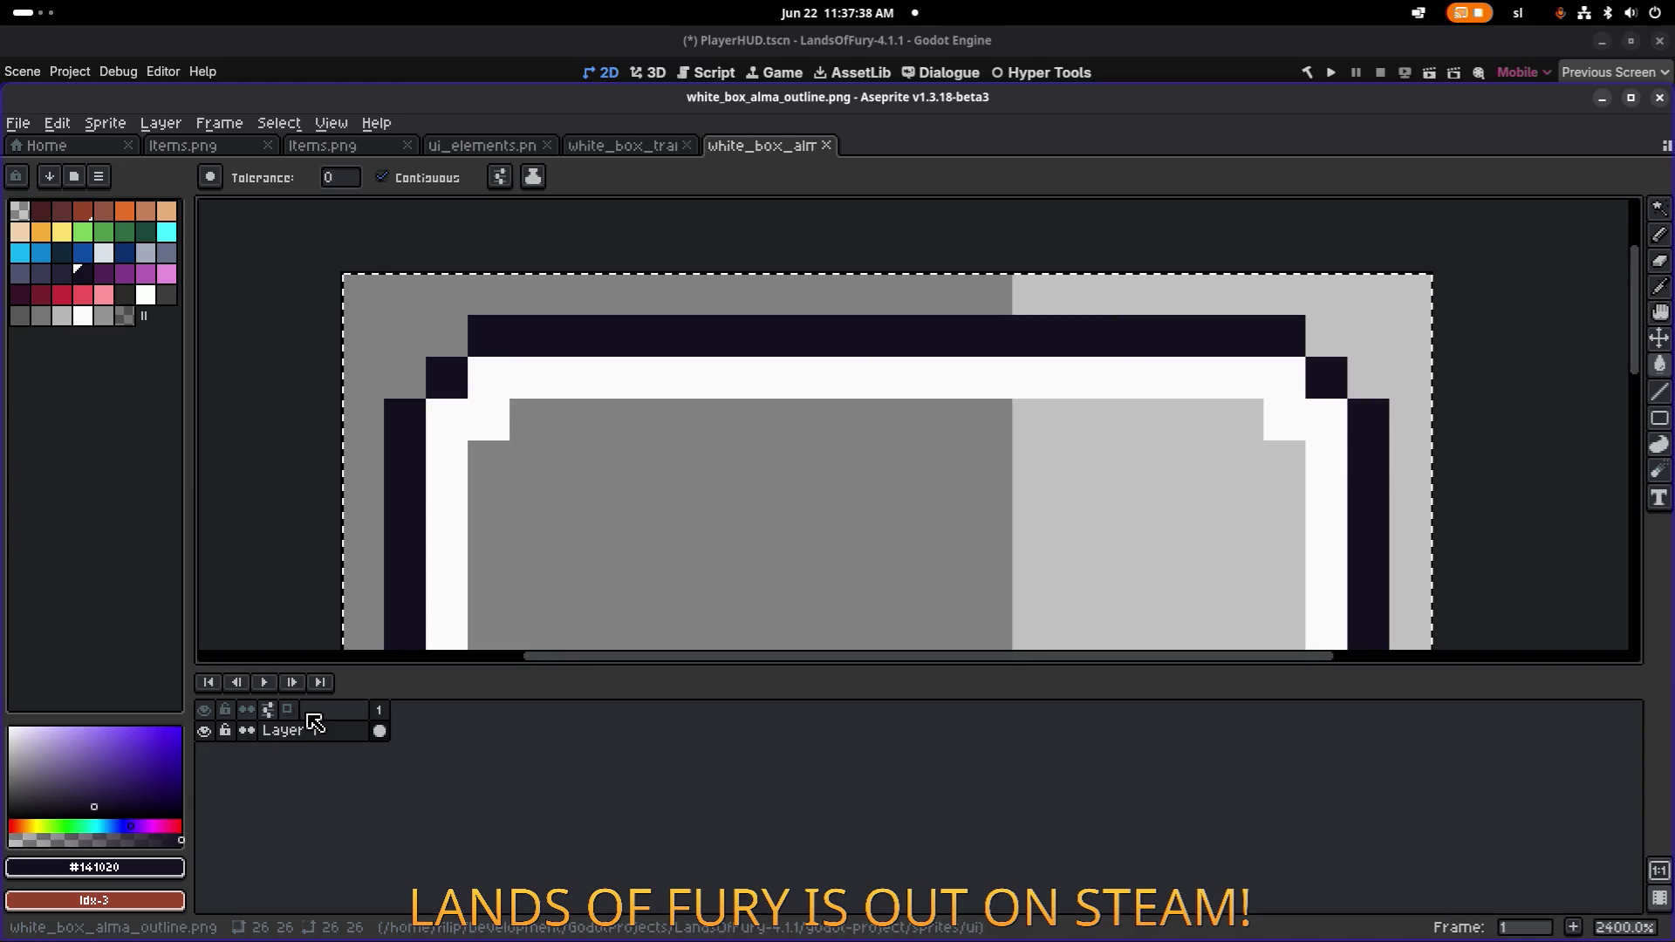
key("alt+Tab")
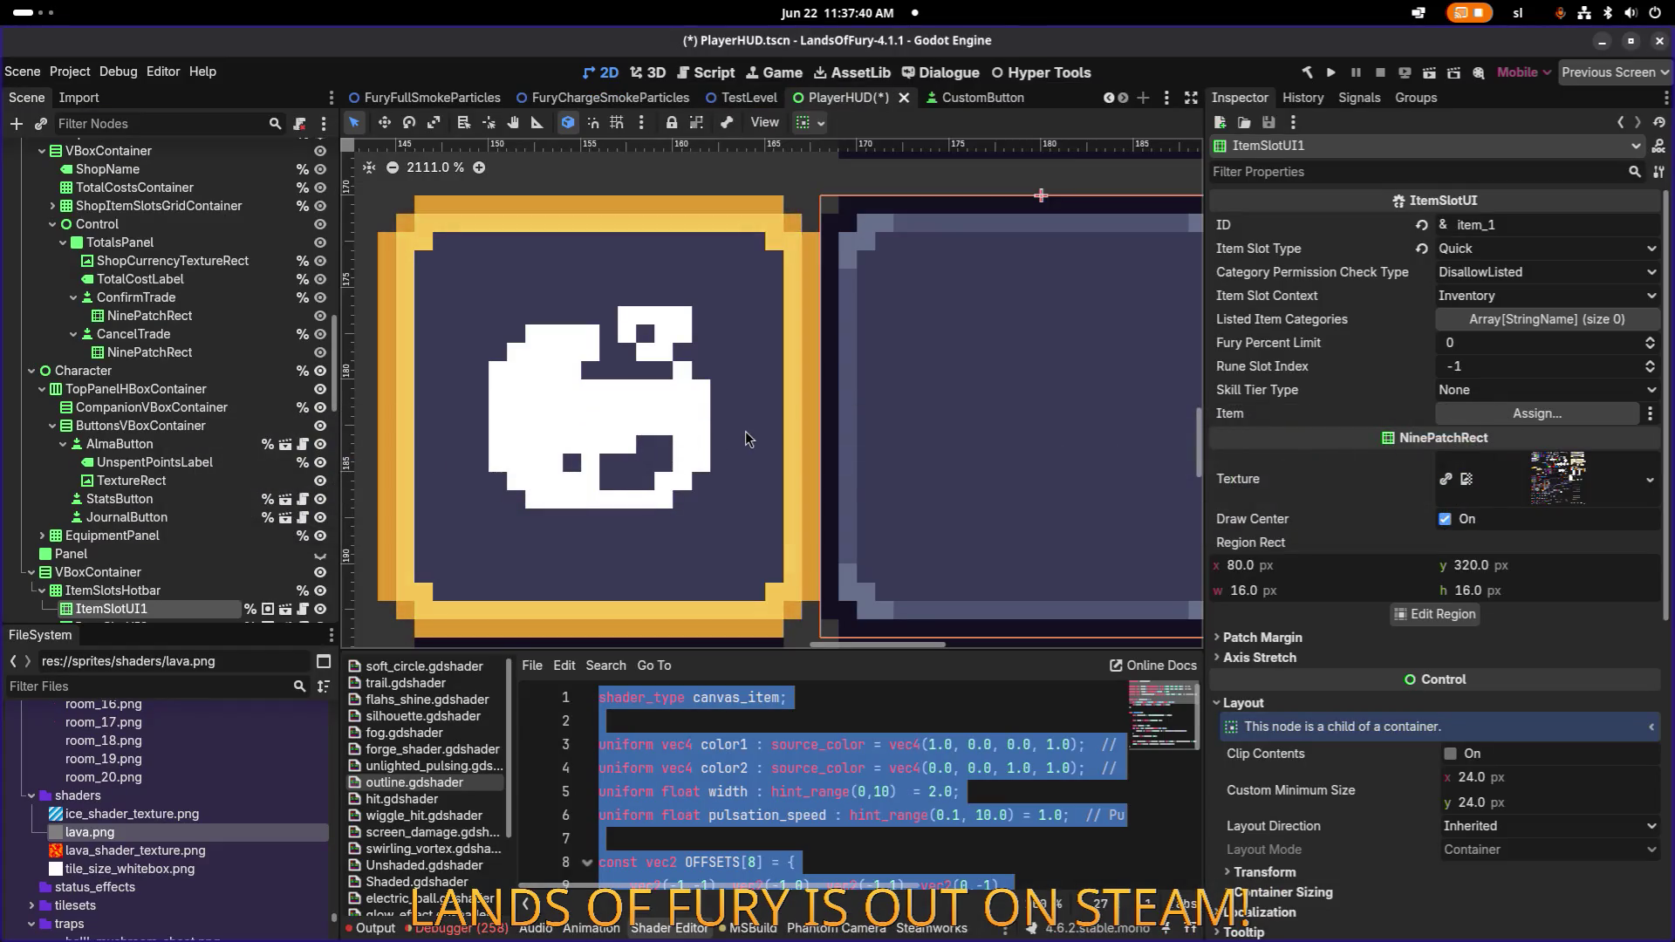
Select the Alma button's TextureRect and lower its shine Span to 0.1.
scroll(698, 410, "down", 1)
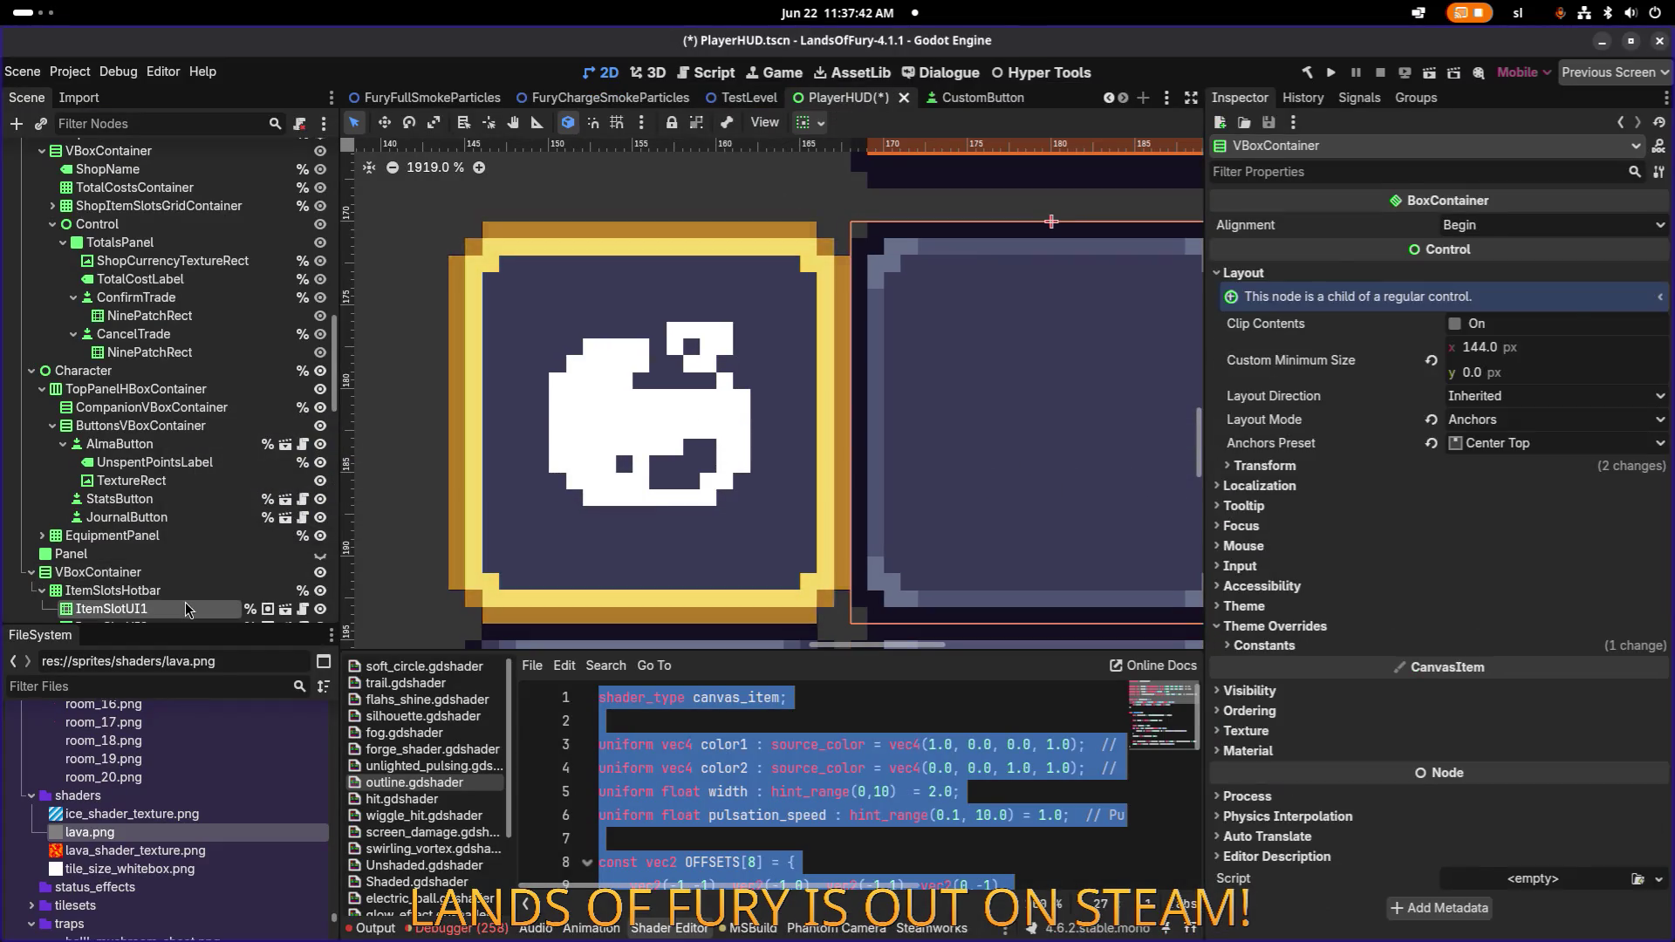
left_click(186, 609)
left_click(431, 452)
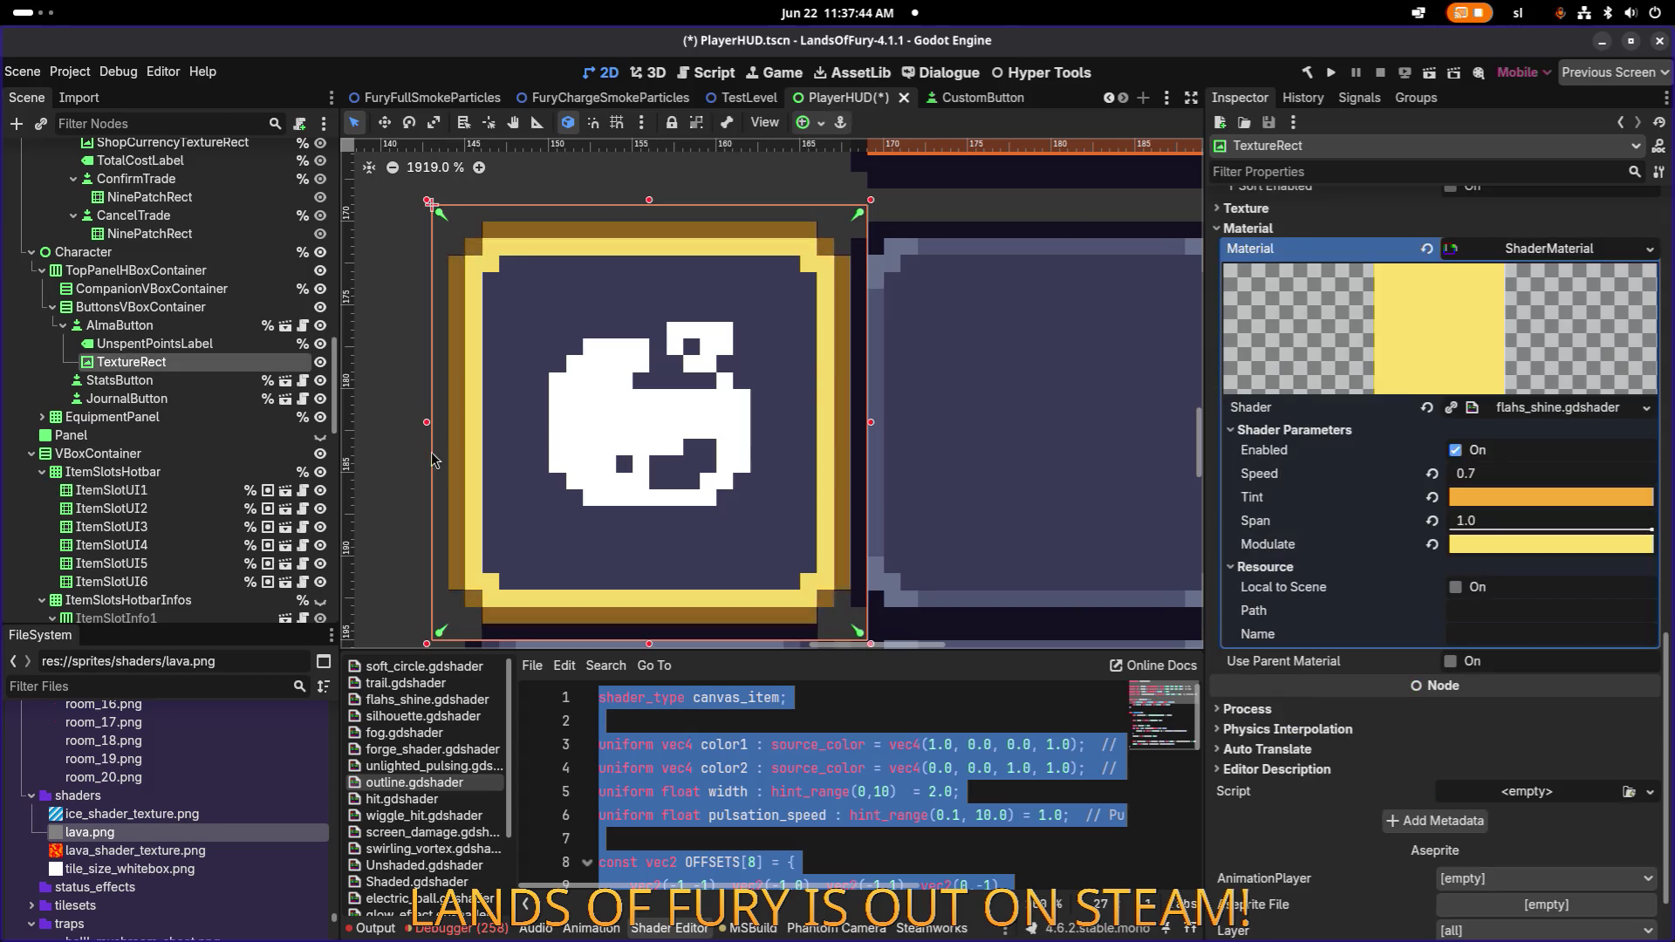
scroll(1564, 598, "down", 2)
scroll(1563, 598, "up", 2)
scroll(1501, 547, "up", 2)
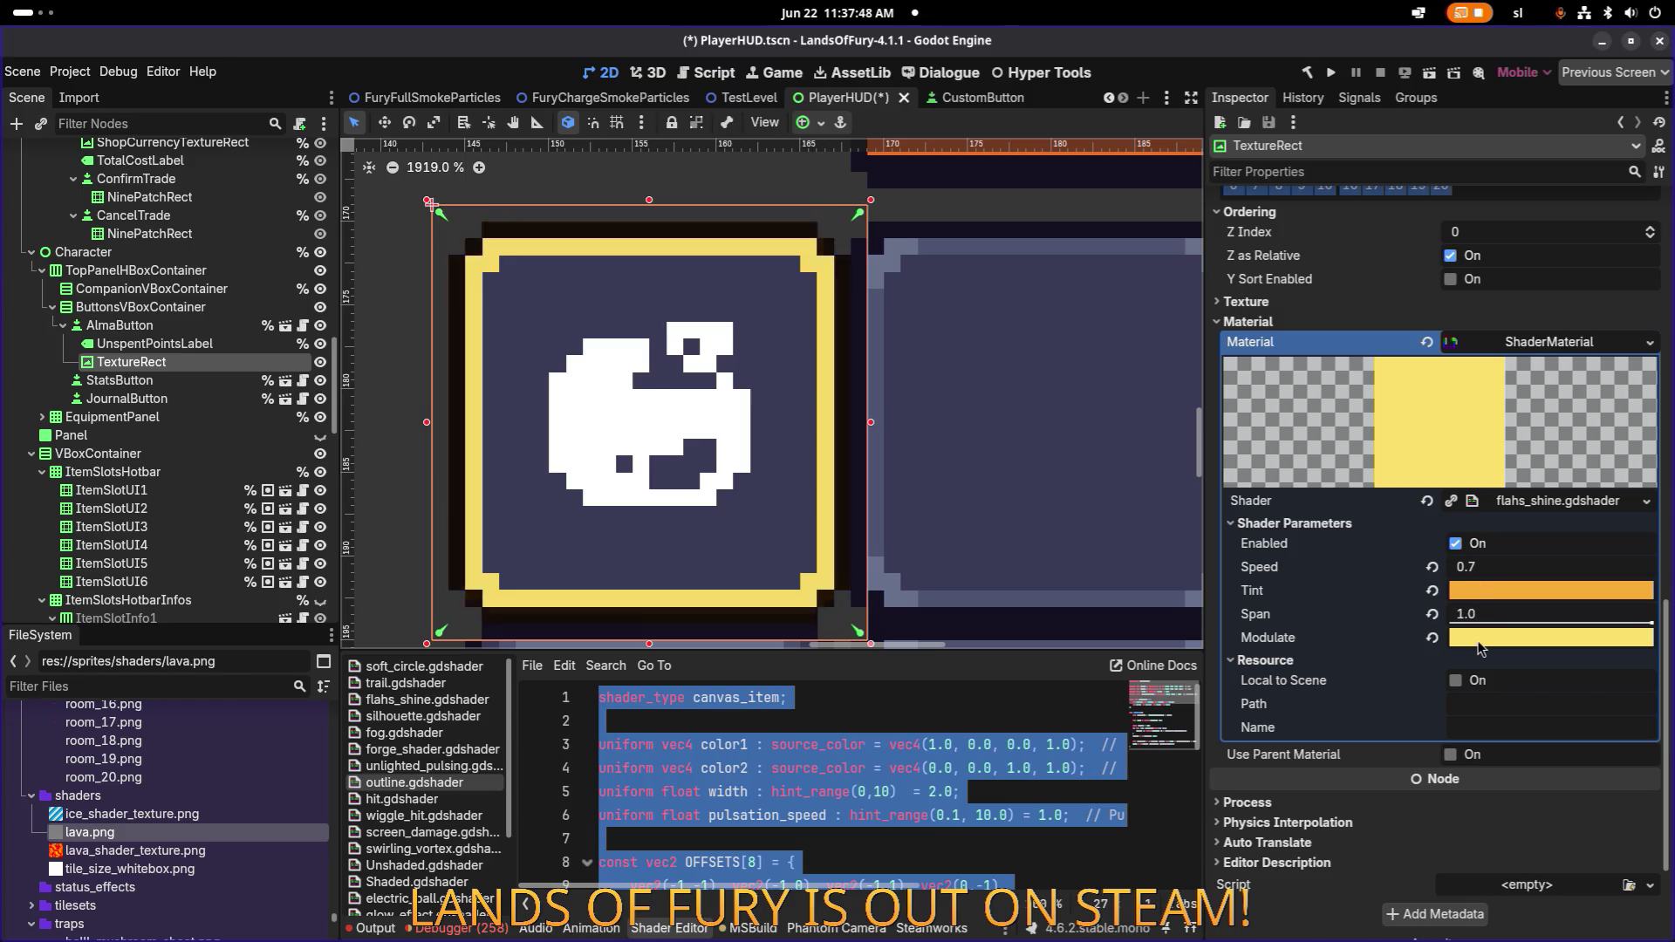
left_click_drag(1649, 622, 1401, 621)
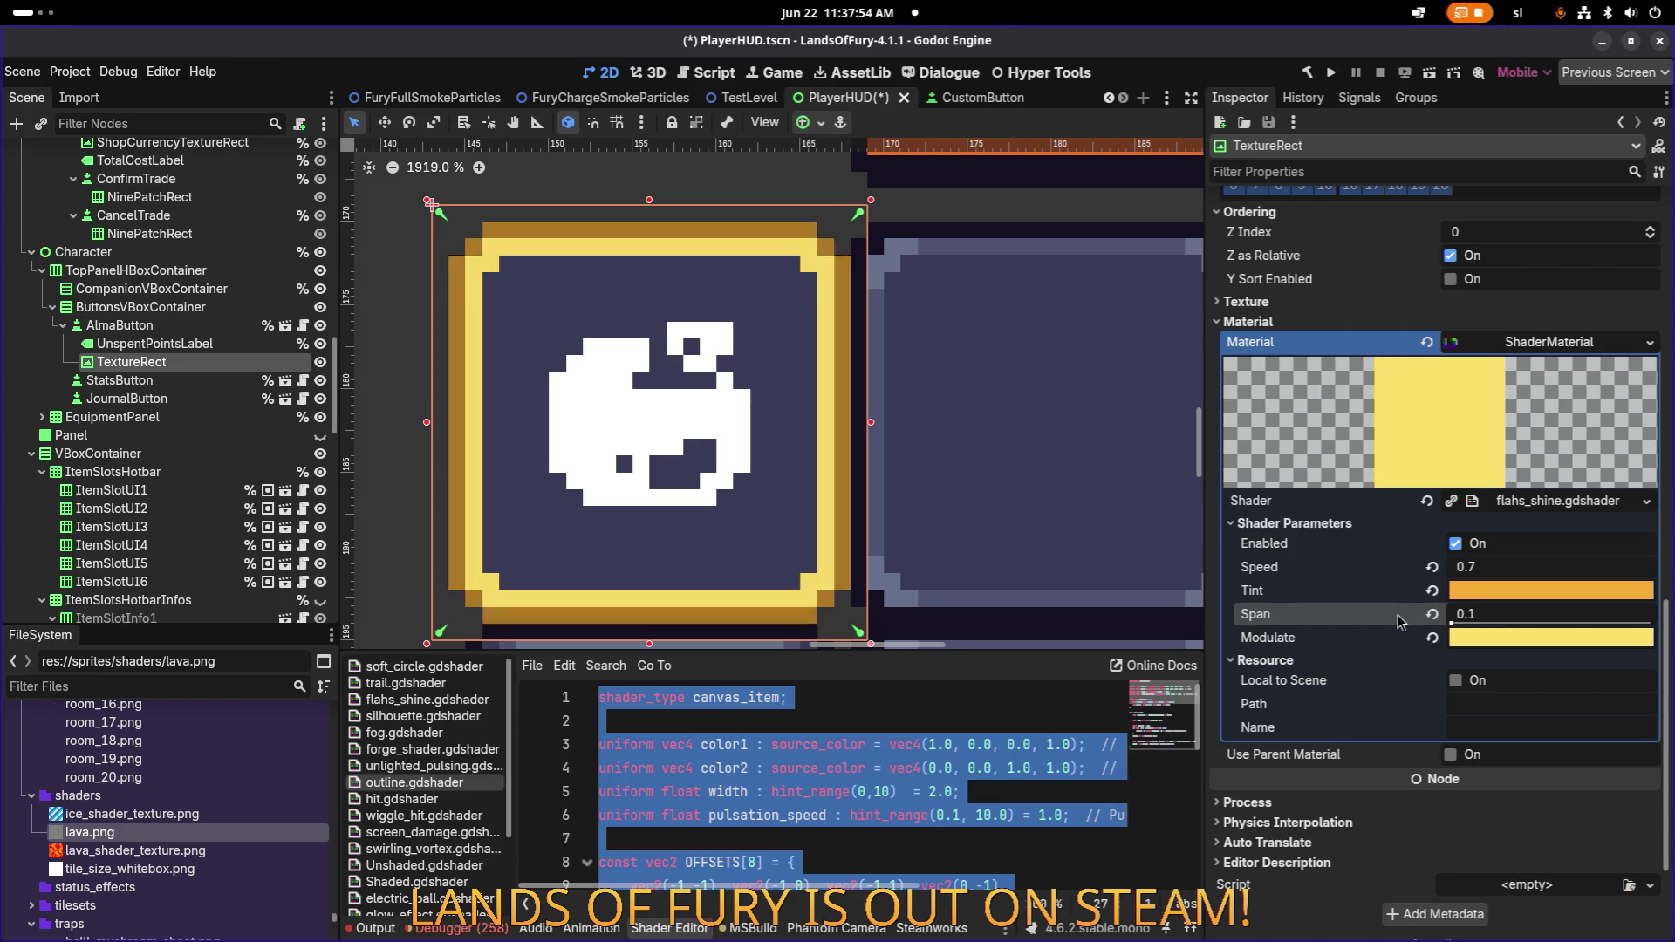
Zoom out to show the whole hotbar and raise the shine Speed to 1.0.
scroll(1008, 438, "down", 8)
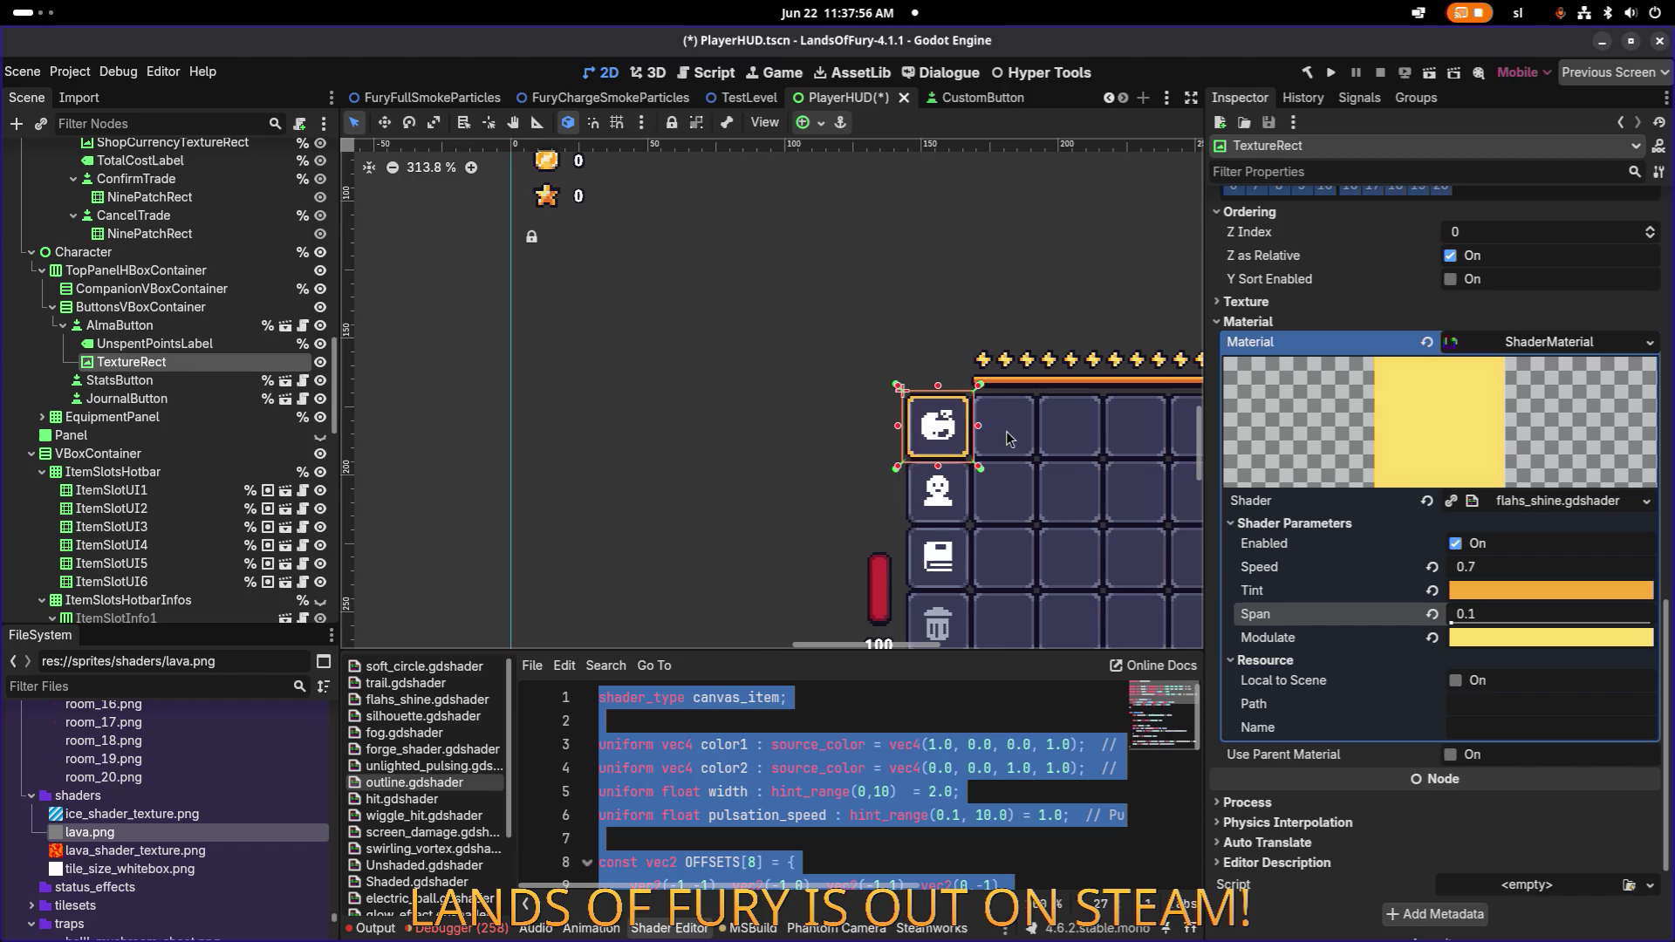
left_click_drag(1012, 431, 717, 431)
scroll(717, 432, "up", 1)
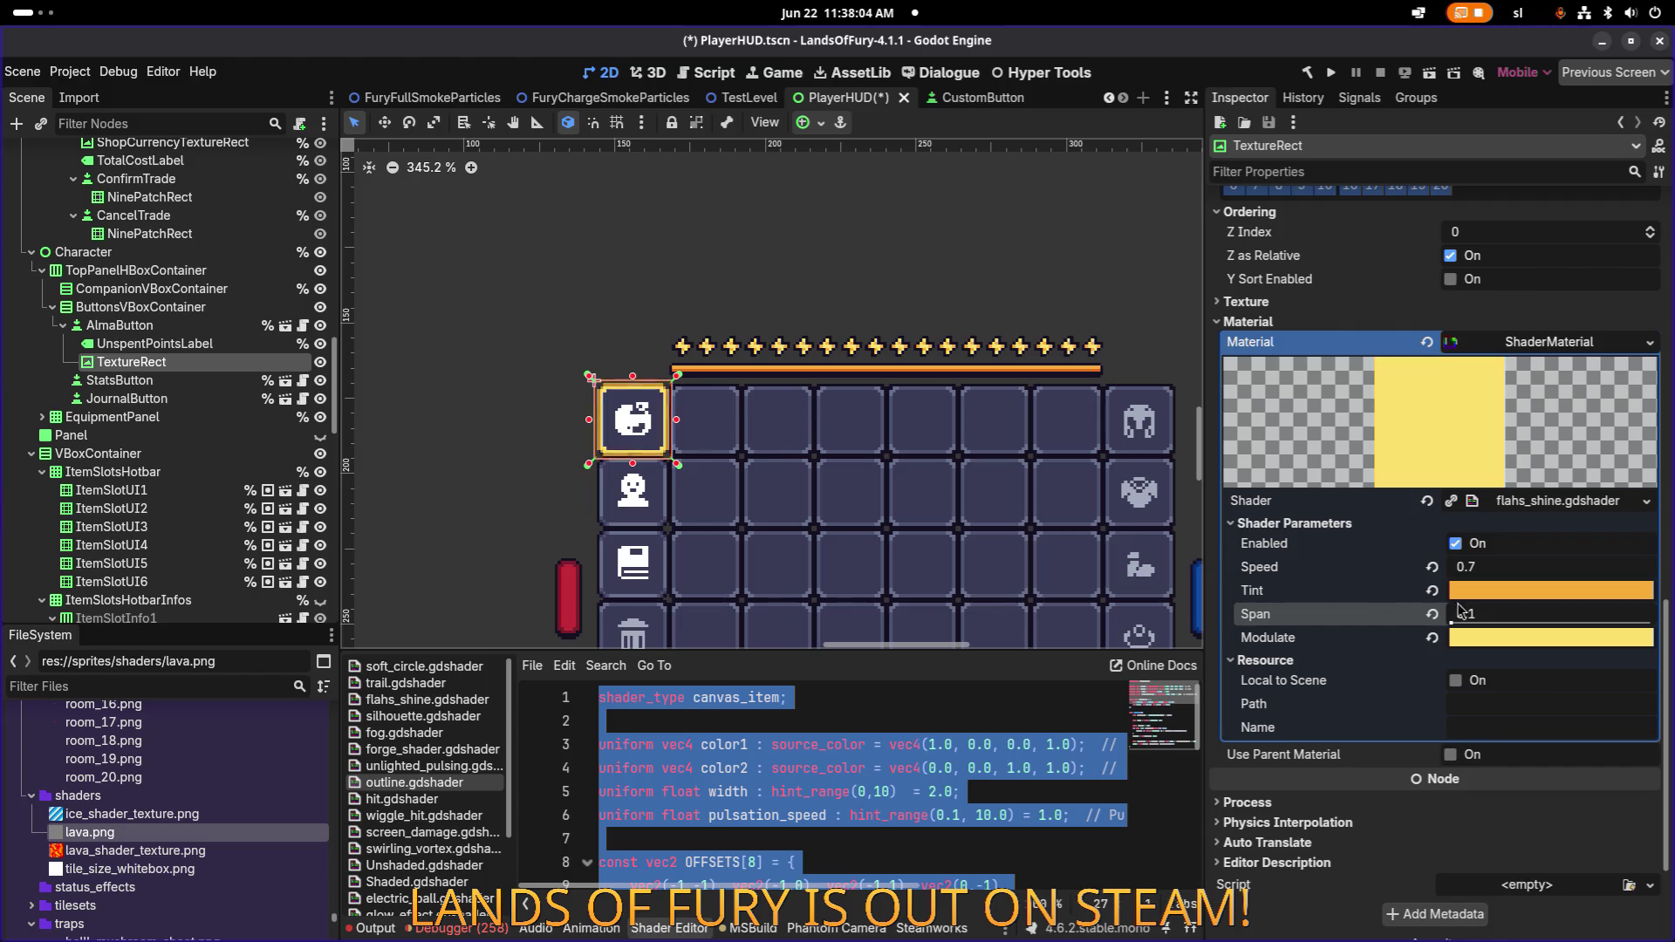
left_click(1492, 569)
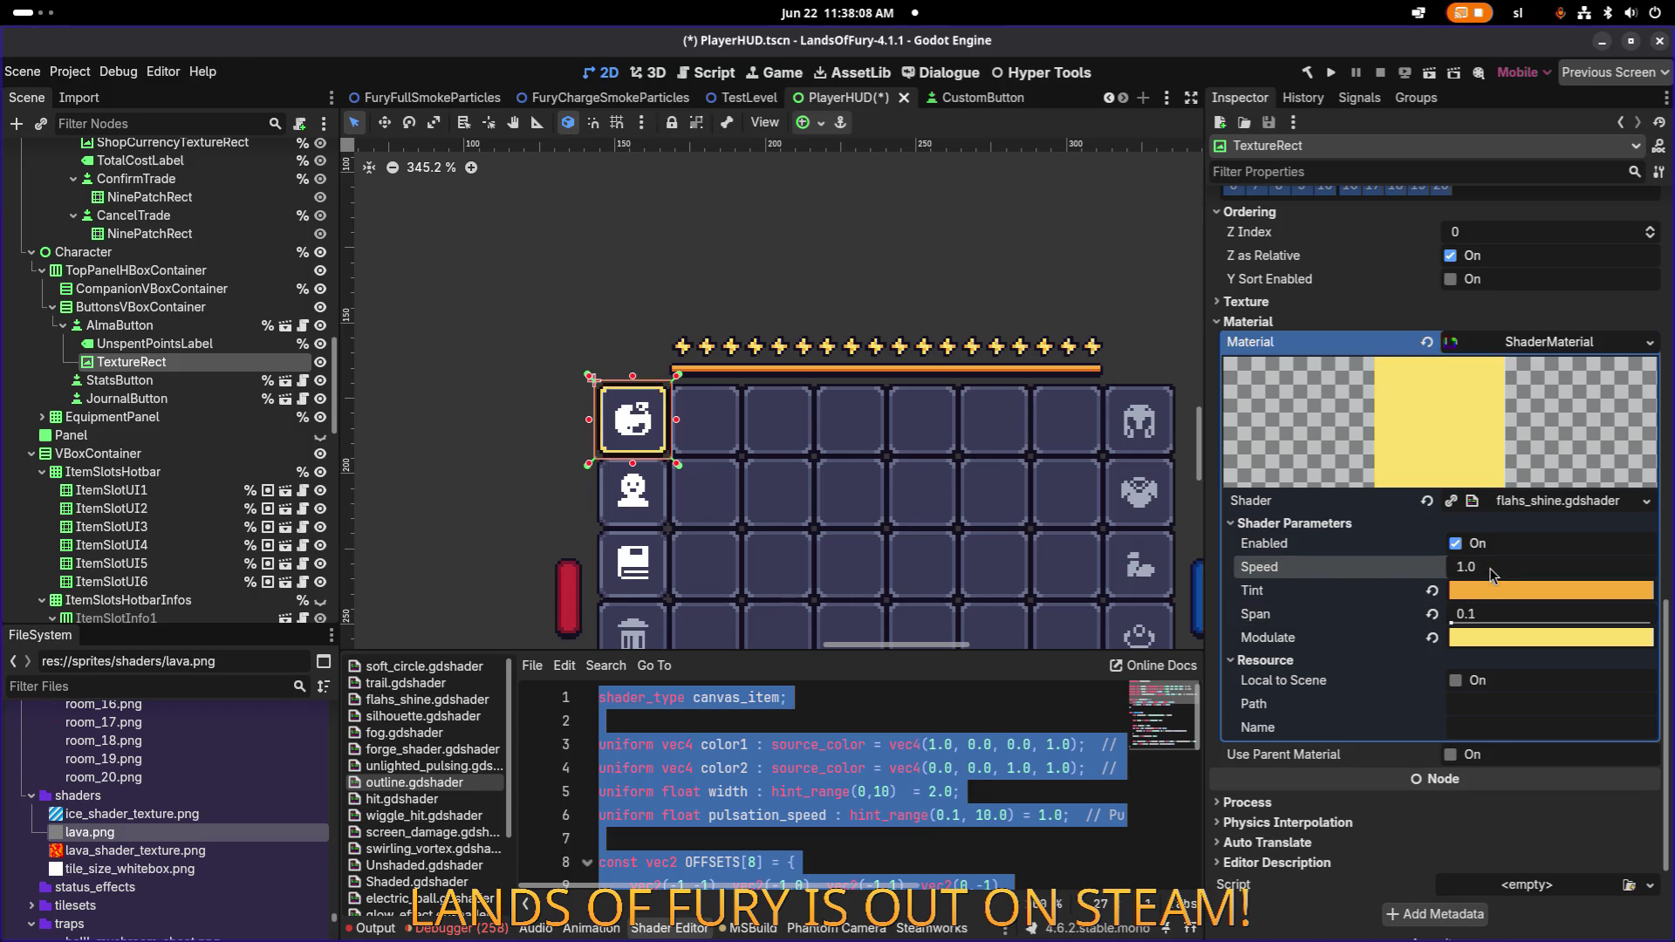
Set the shine Speed to 0.75 and zoom the canvas in on the Alma slot.
left_click(1492, 568)
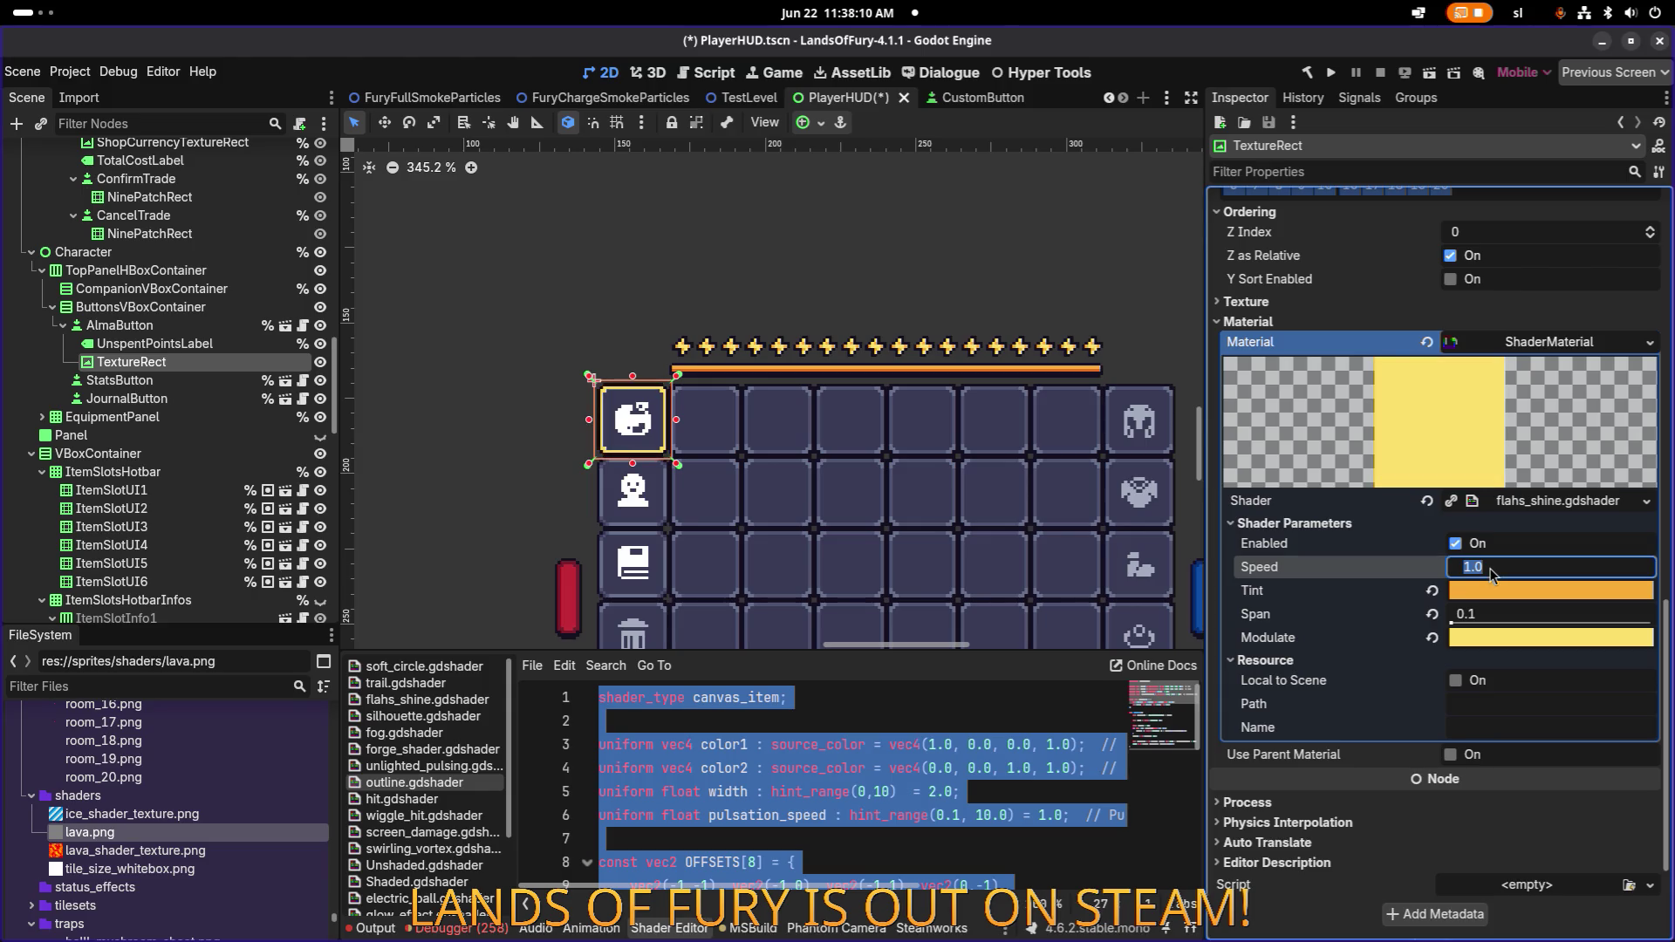
type("0.75")
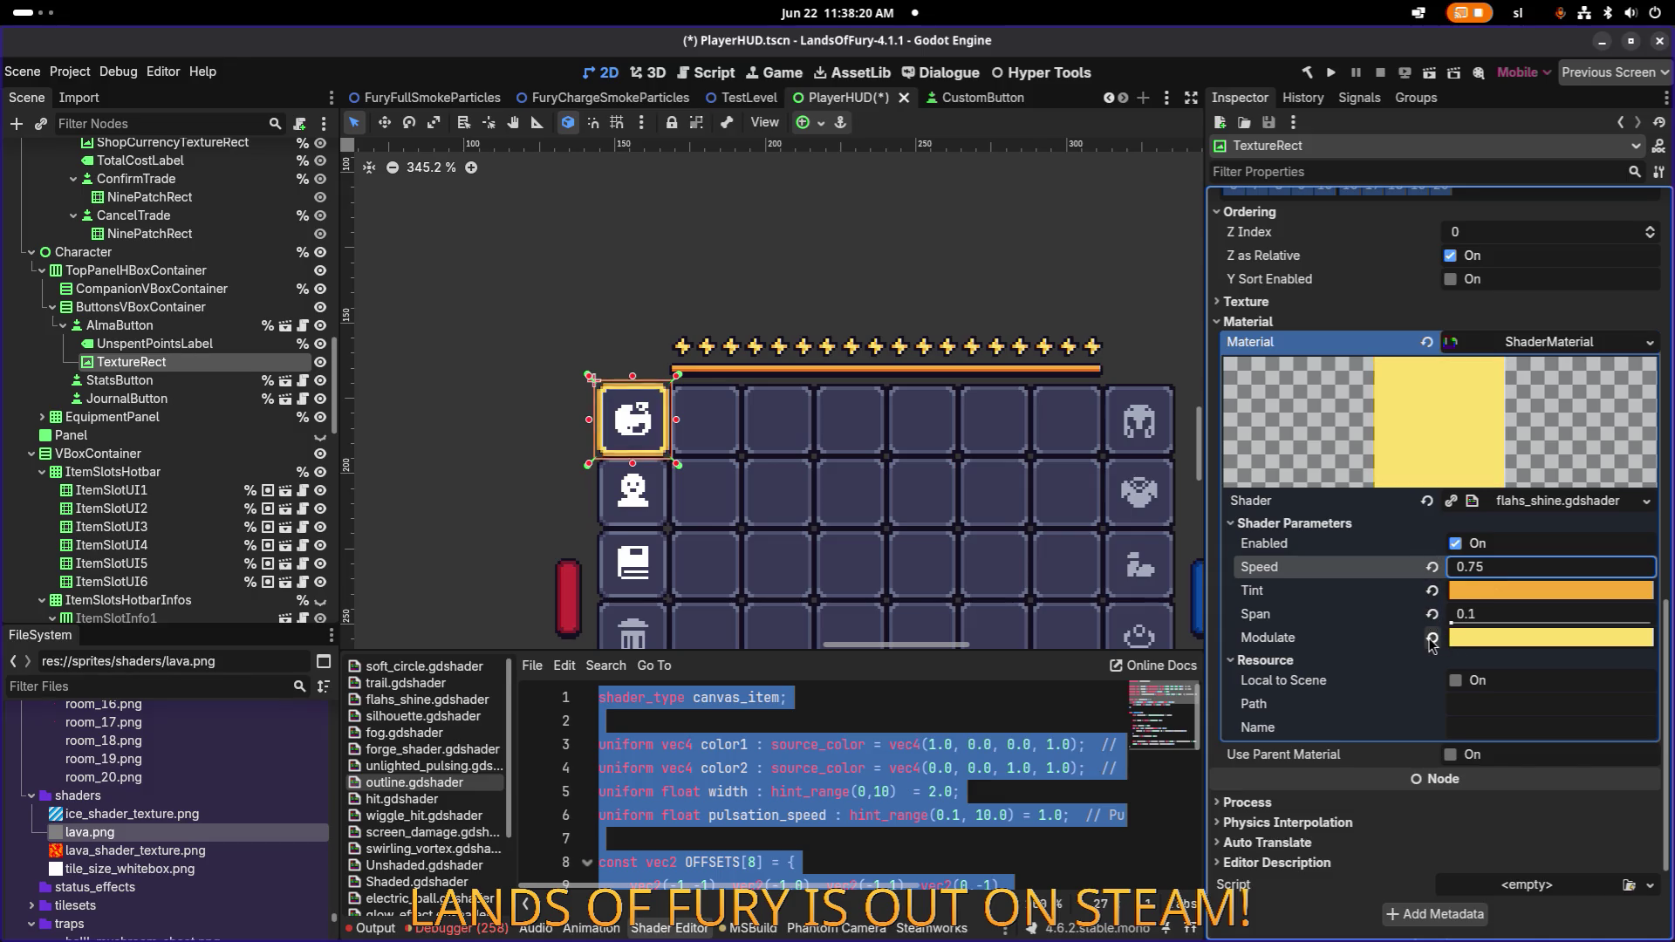
scroll(640, 440, "up", 1)
scroll(637, 435, "up", 15)
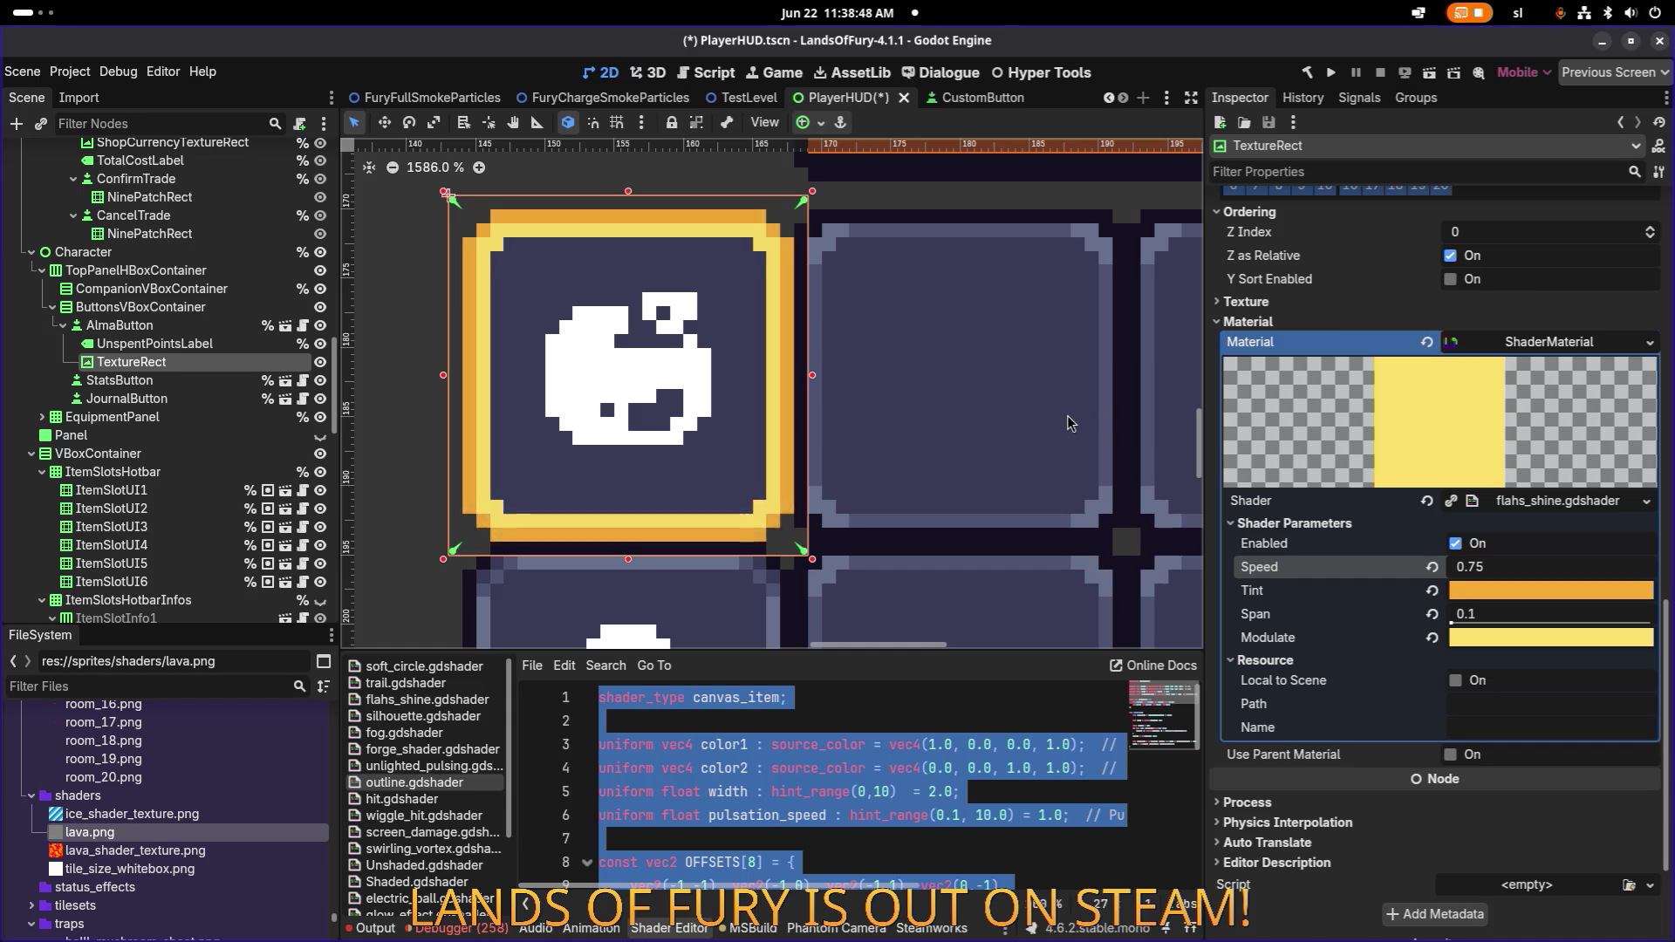
key("alt+Tab")
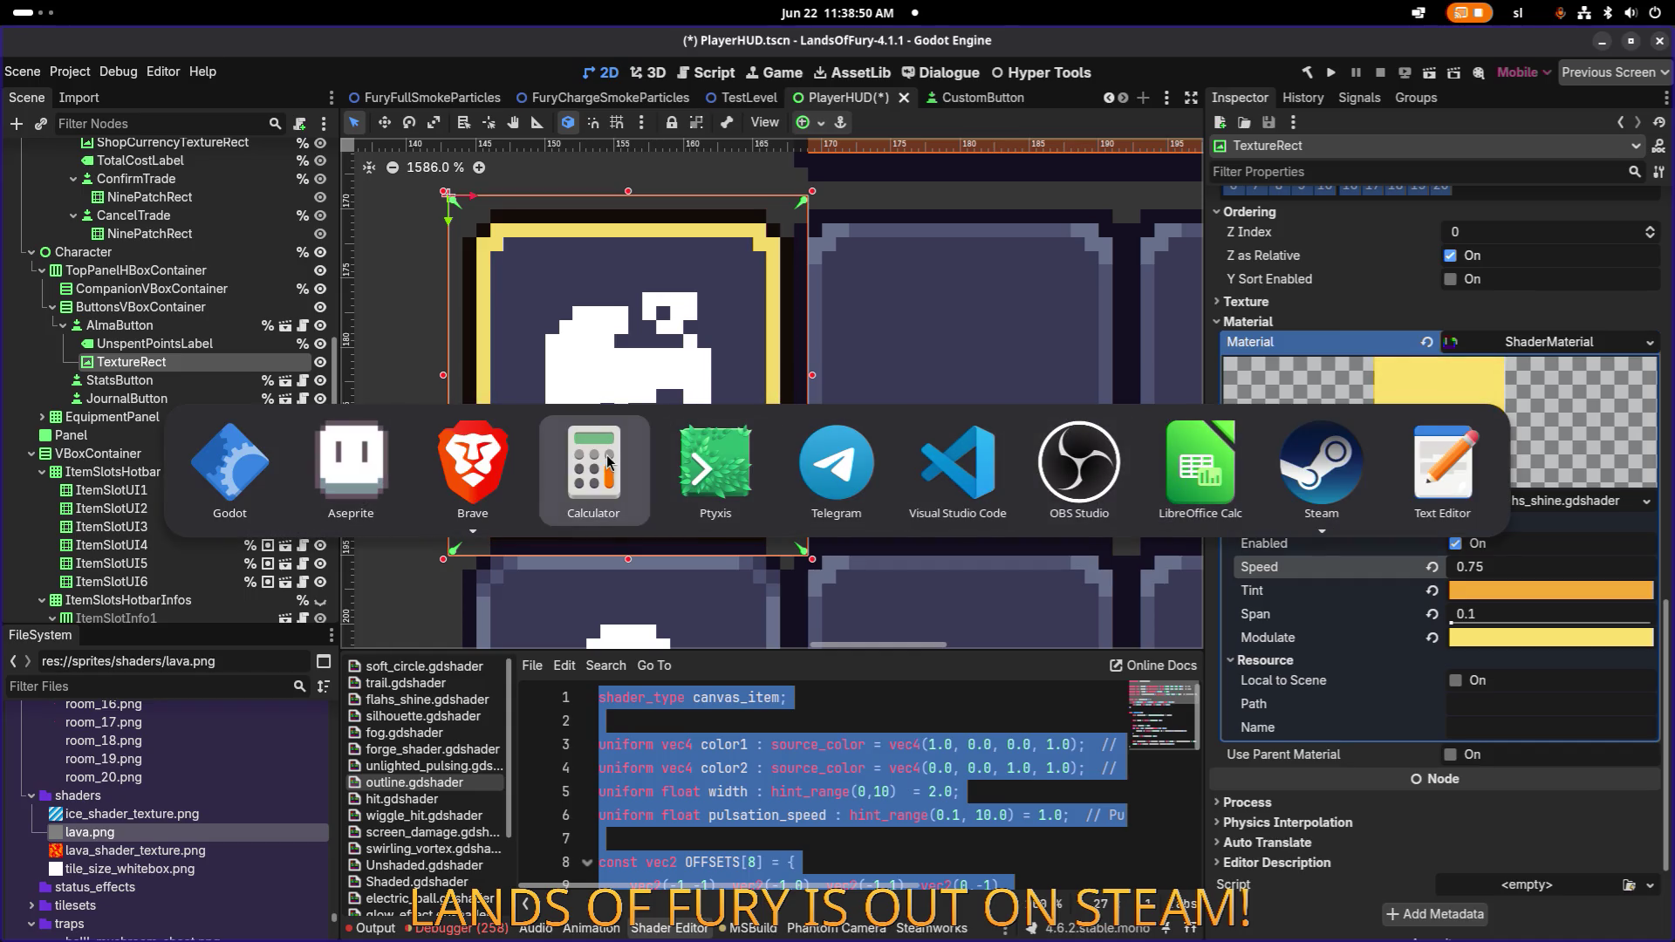
In Aseprite, delete the white inner ring of white_box_alma_outline.png and save the sprite.
left_click(340, 462)
scroll(767, 399, "down", 3)
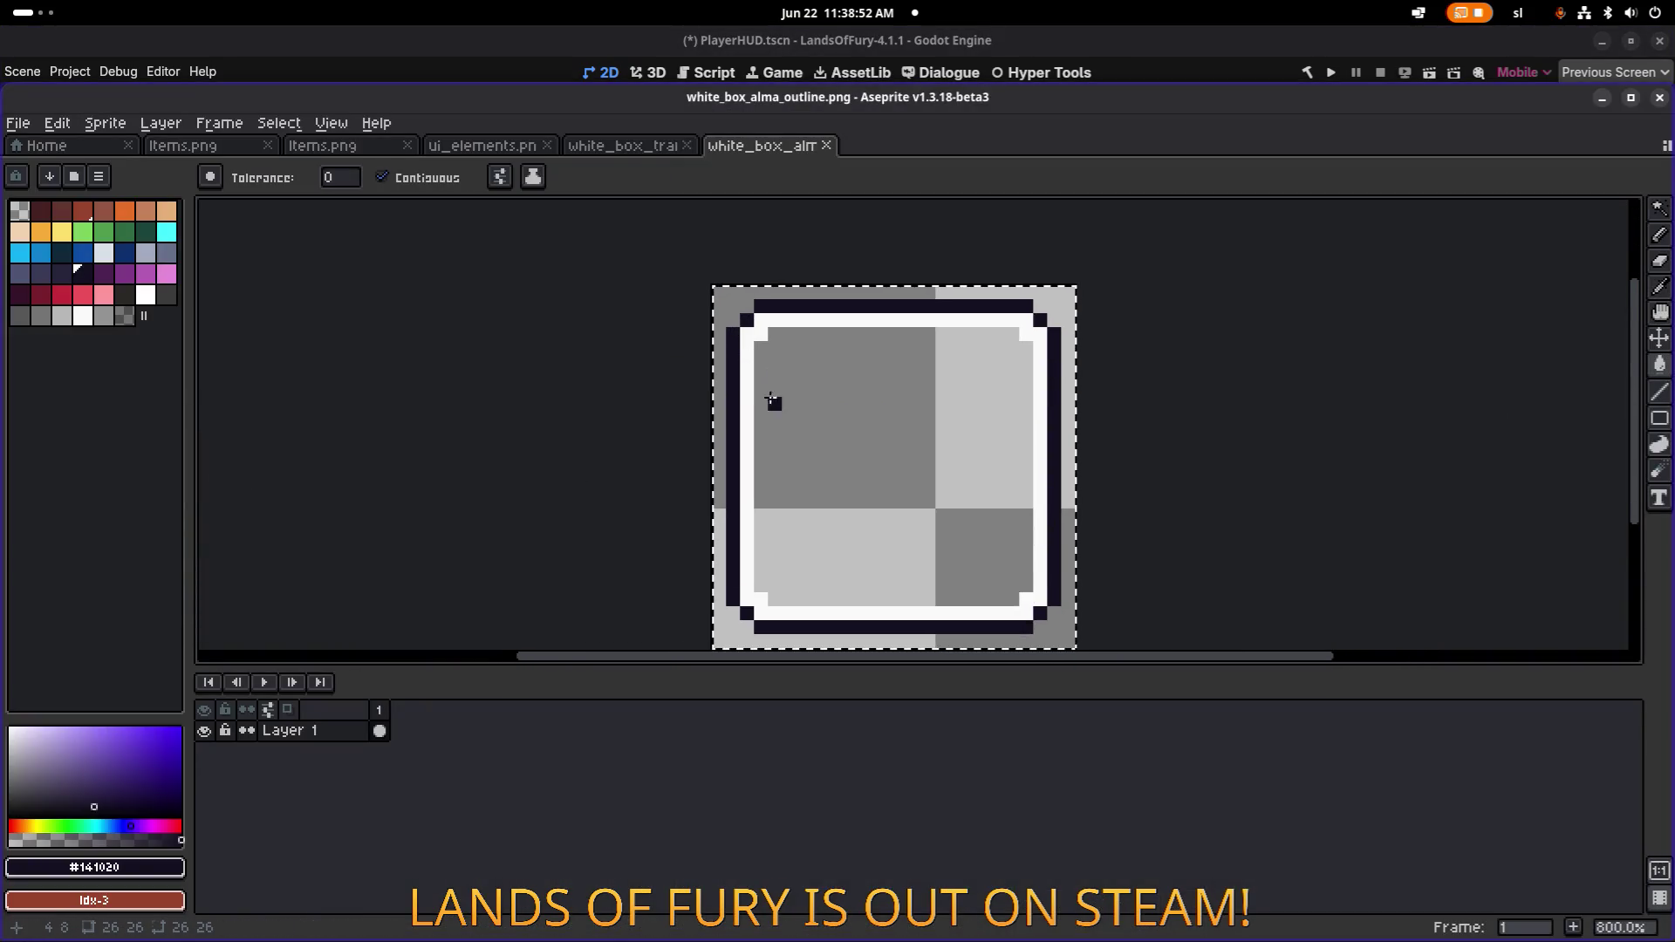
scroll(767, 400, "up", 2)
key("w")
key("ctrl+d")
left_click(744, 349)
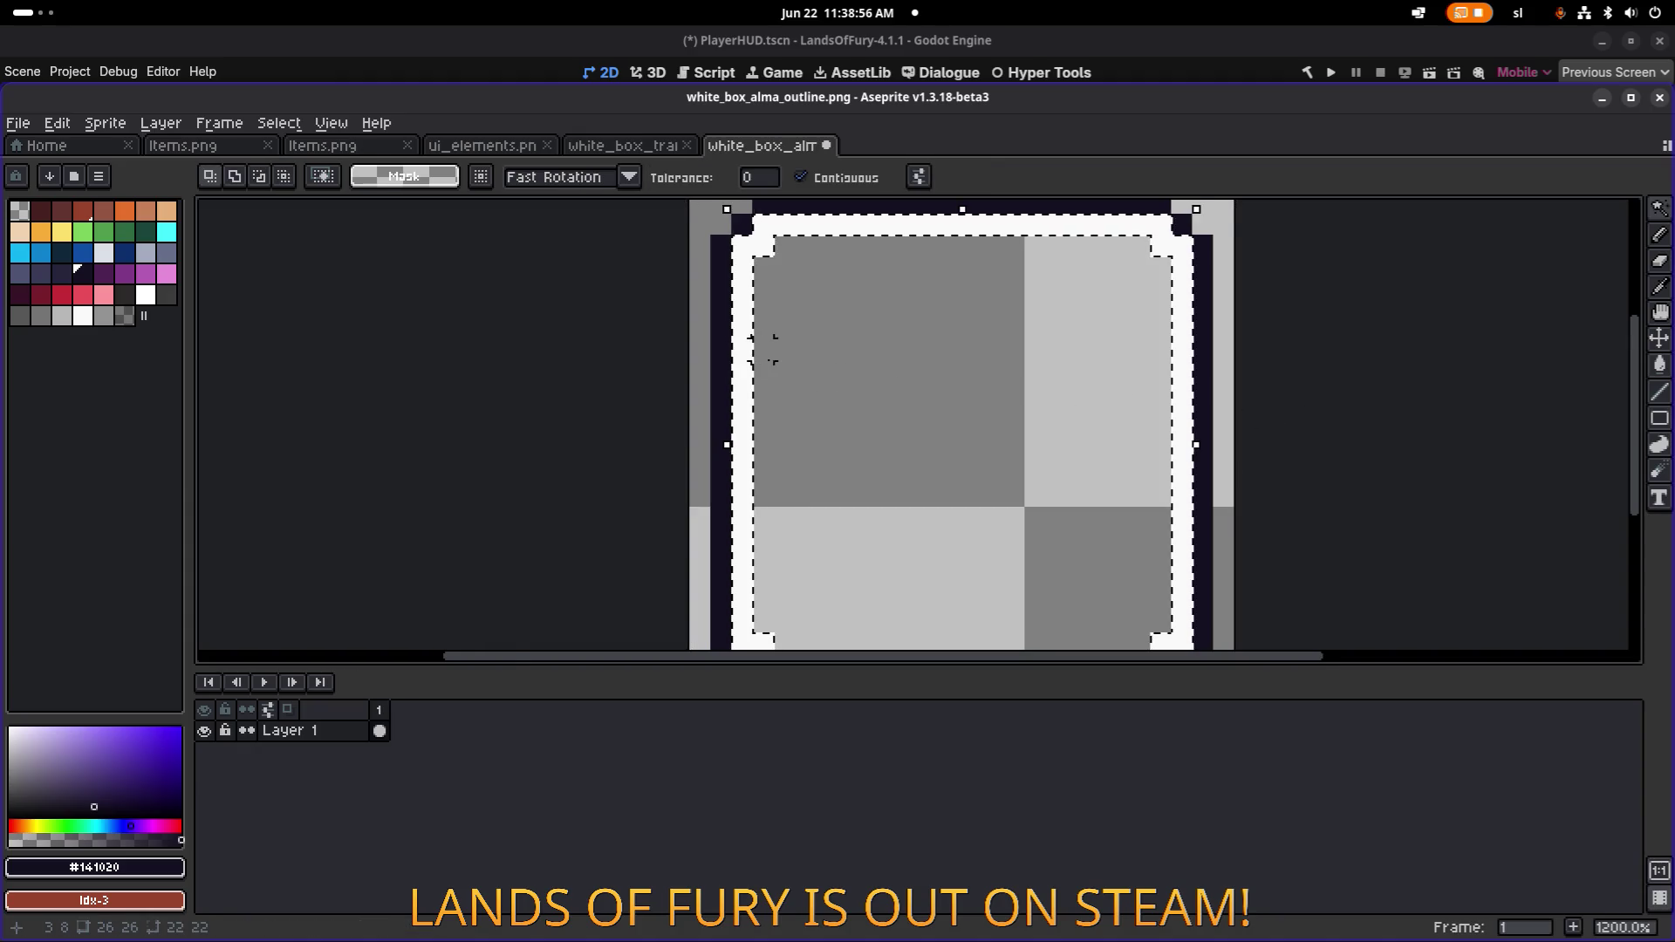
scroll(764, 351, "down", 2)
key("Delete")
key("ctrl+s")
key("alt+Tab")
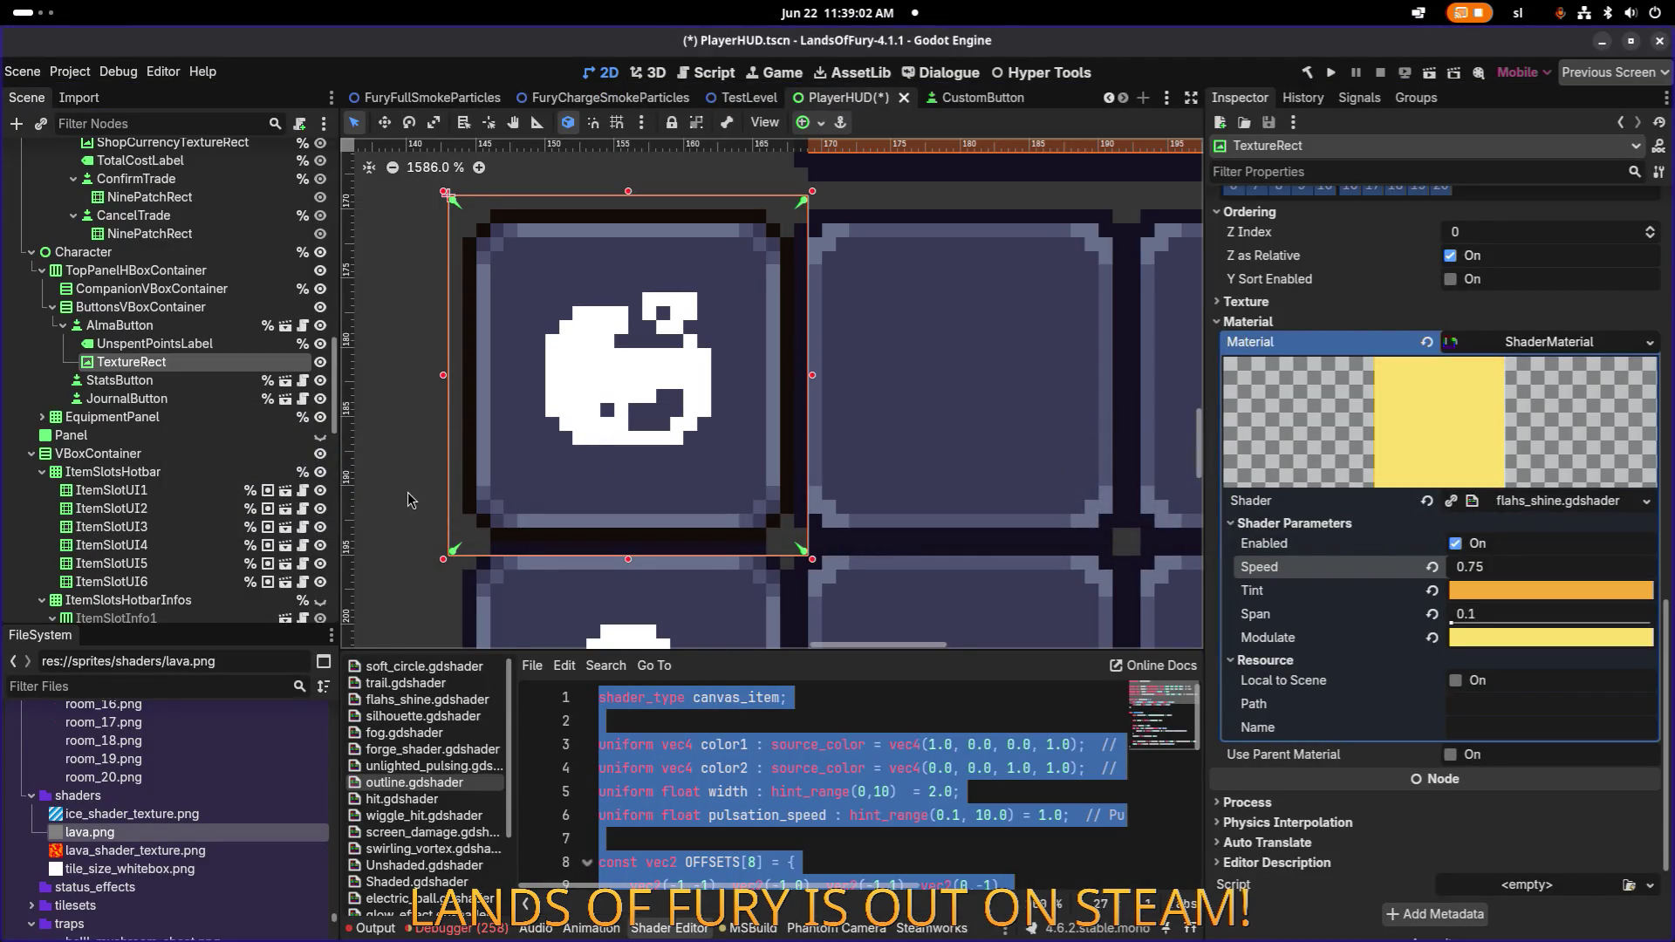
Re-centre the canvas on the hotbar and set the shine Speed to 0.5.
scroll(407, 492, "down", 5)
scroll(408, 499, "down", 1)
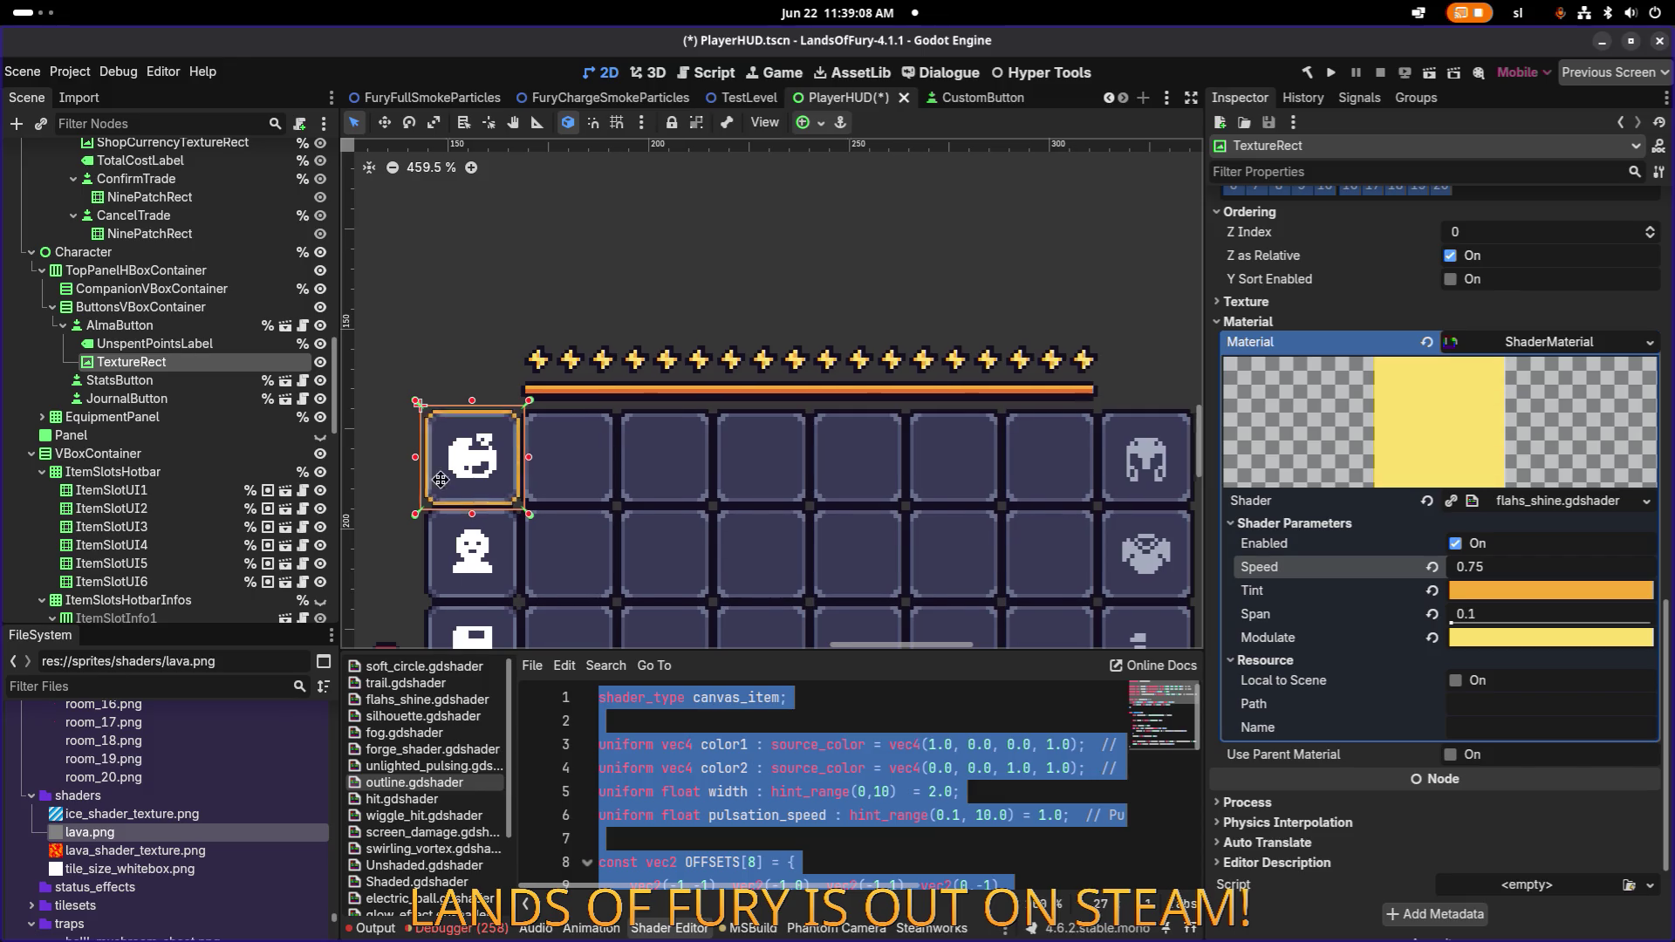
left_click_drag(412, 498, 470, 477)
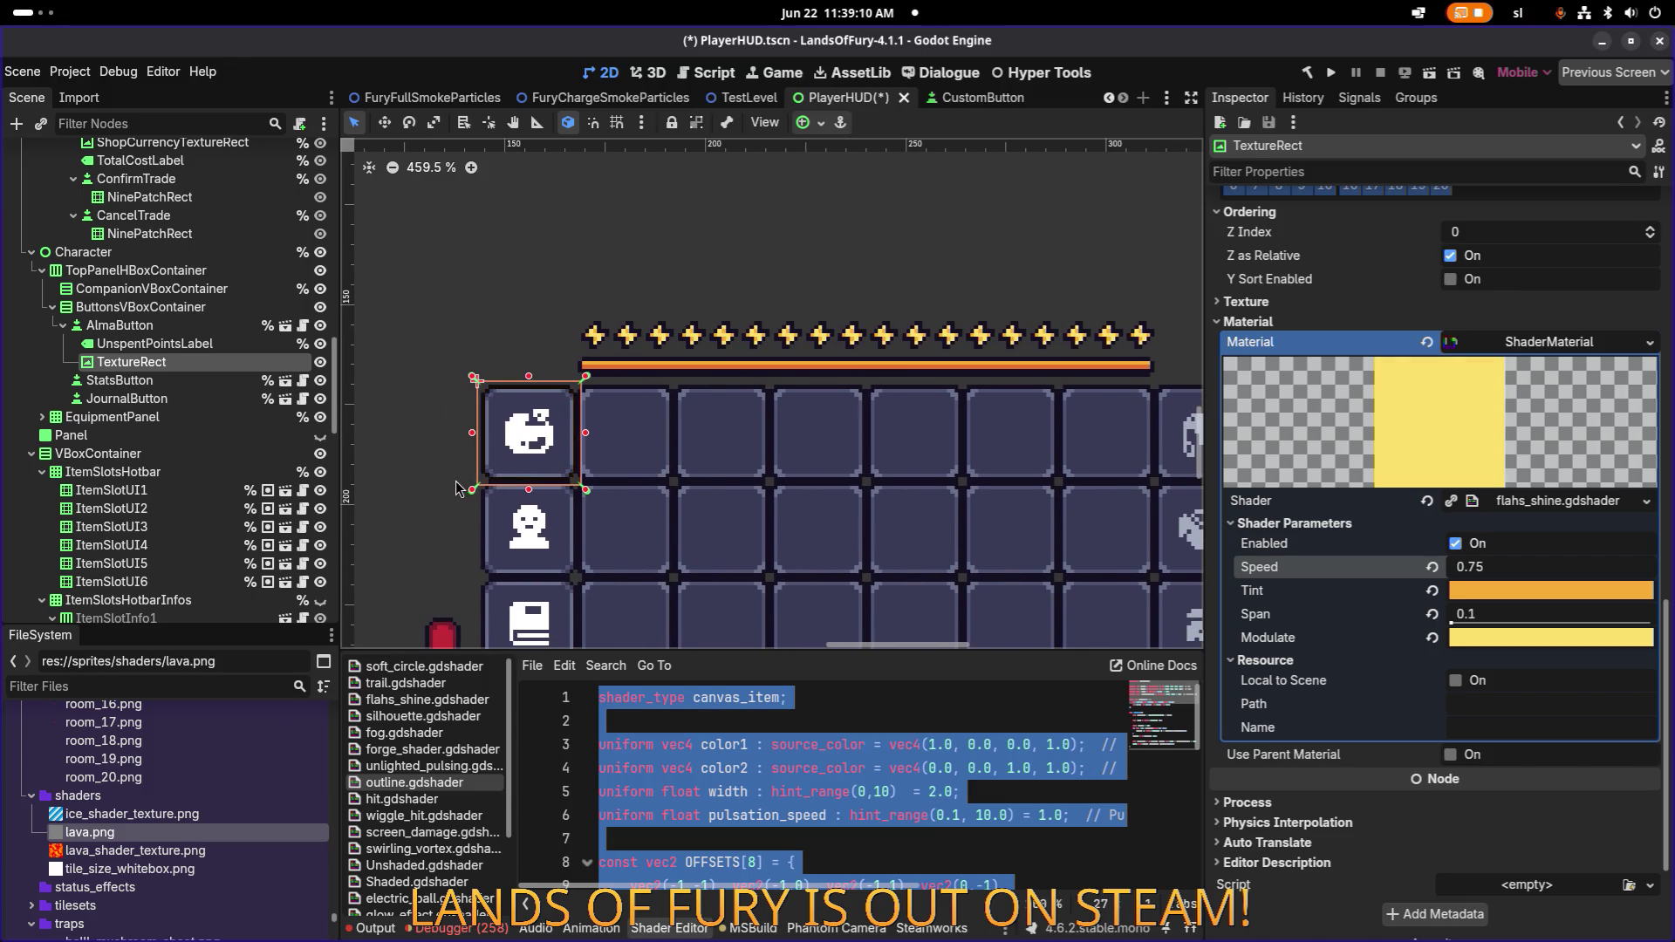
left_click_drag(456, 487, 381, 429)
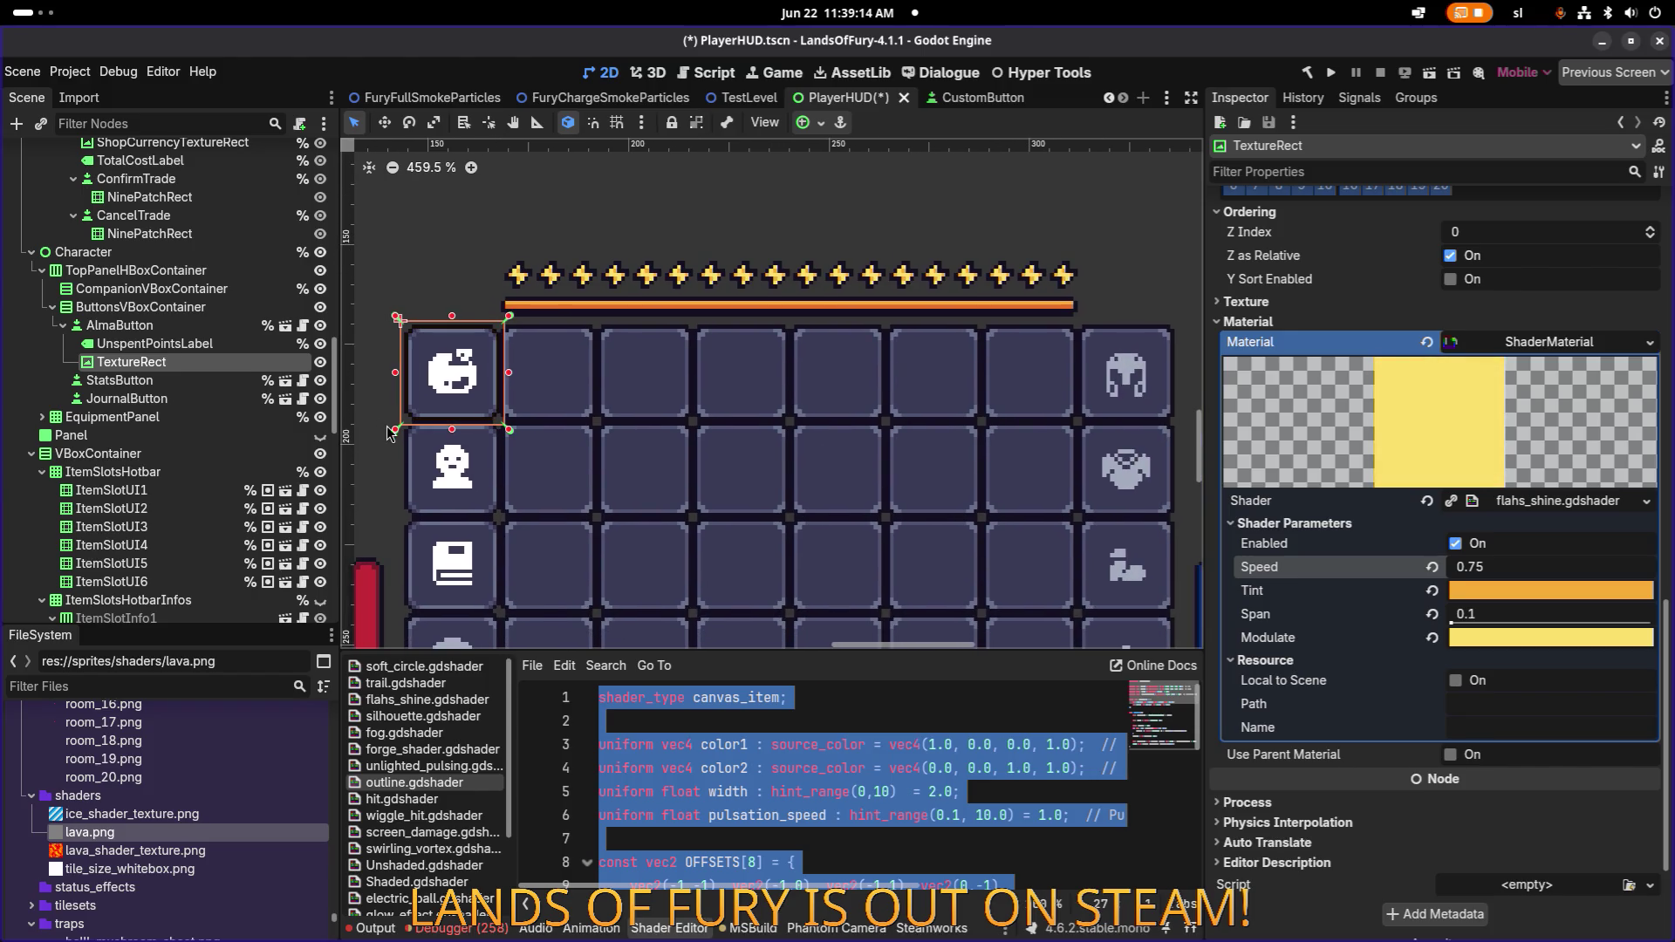
left_click(1510, 566)
type("0.5")
key("Return")
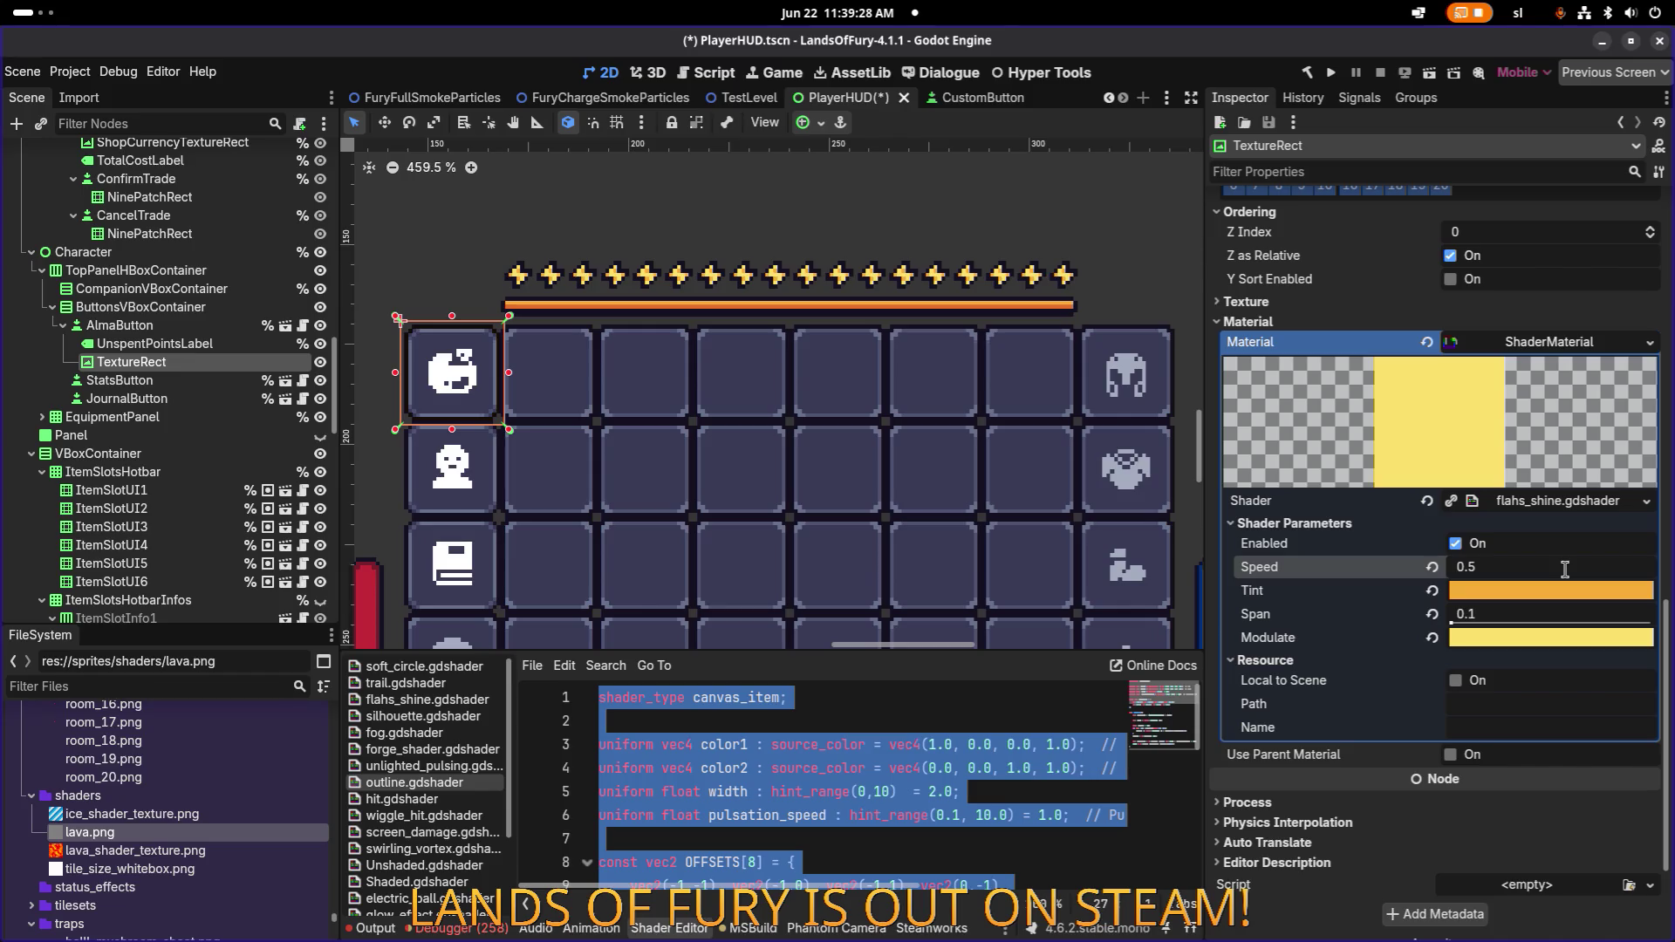
scroll(929, 420, "down", 3)
scroll(930, 420, "down", 1)
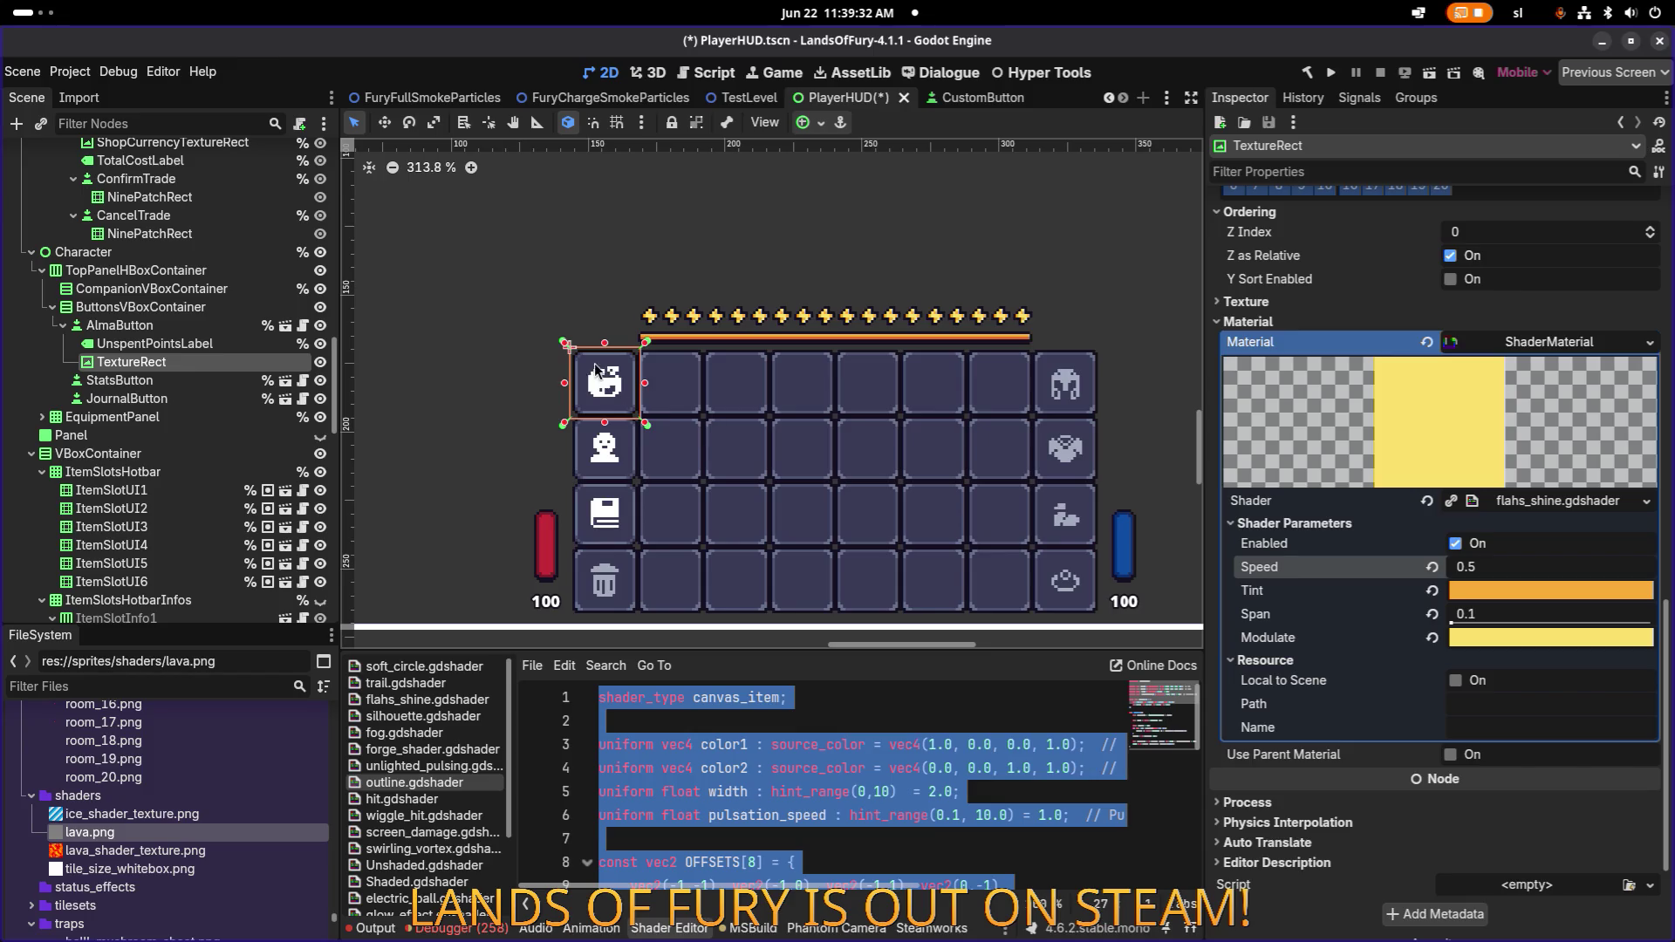
Set the shine Speed to 0.25 and zoom in to inspect the slot border.
left_click(1489, 567)
type("2")
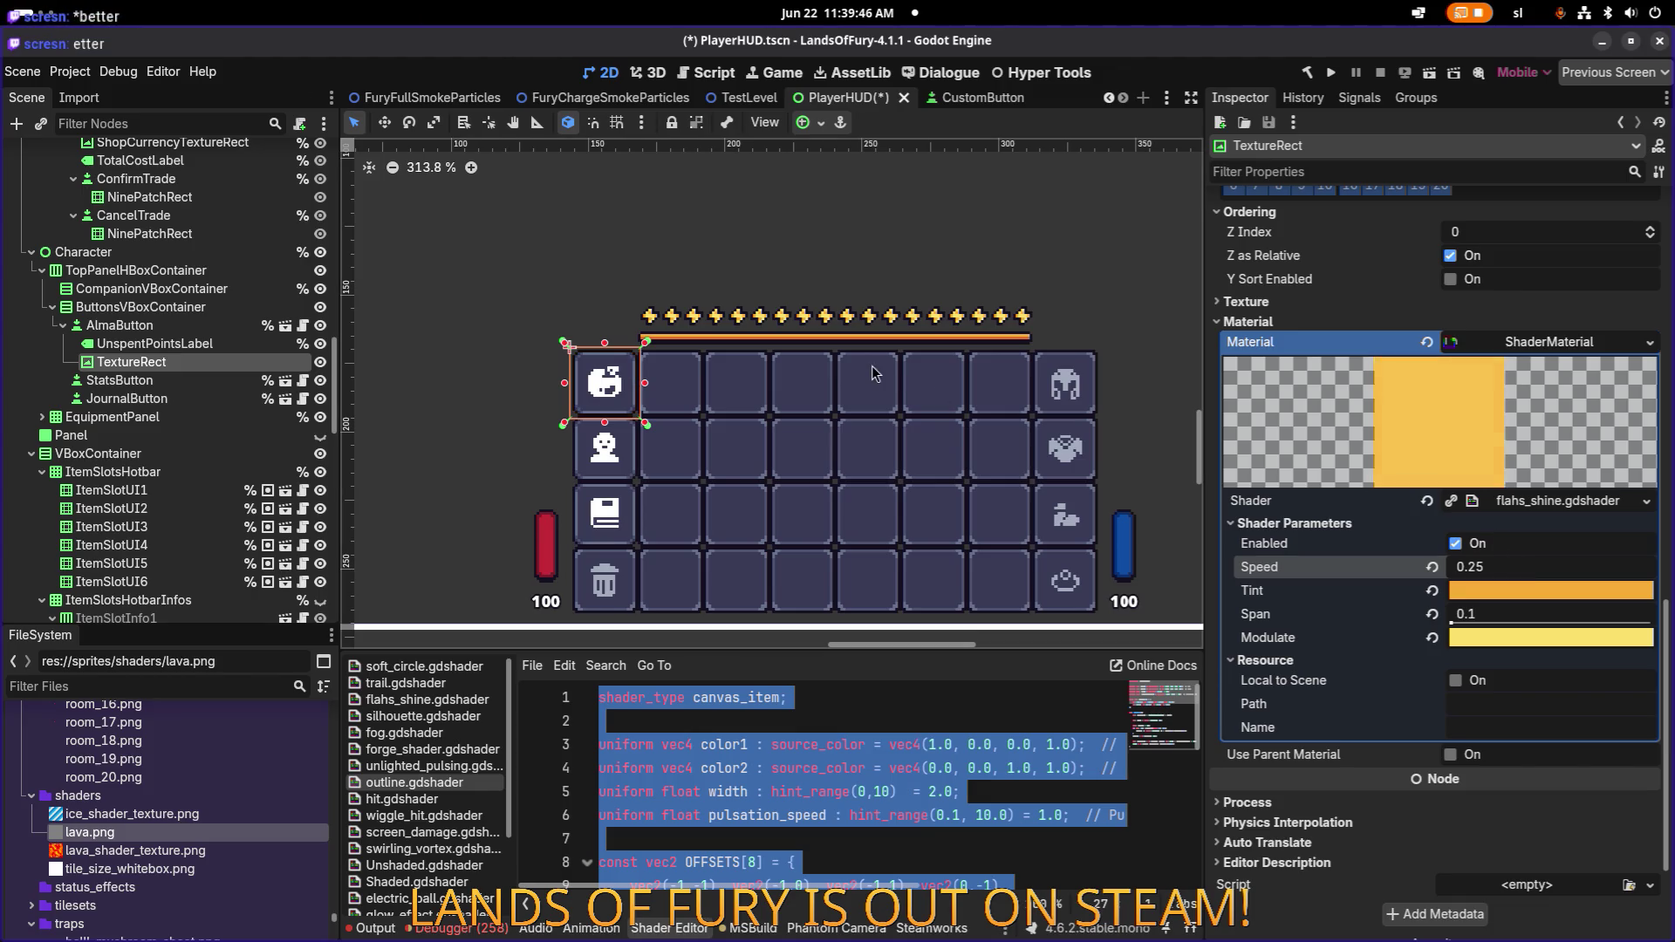
scroll(605, 360, "up", 5)
scroll(675, 363, "up", 6)
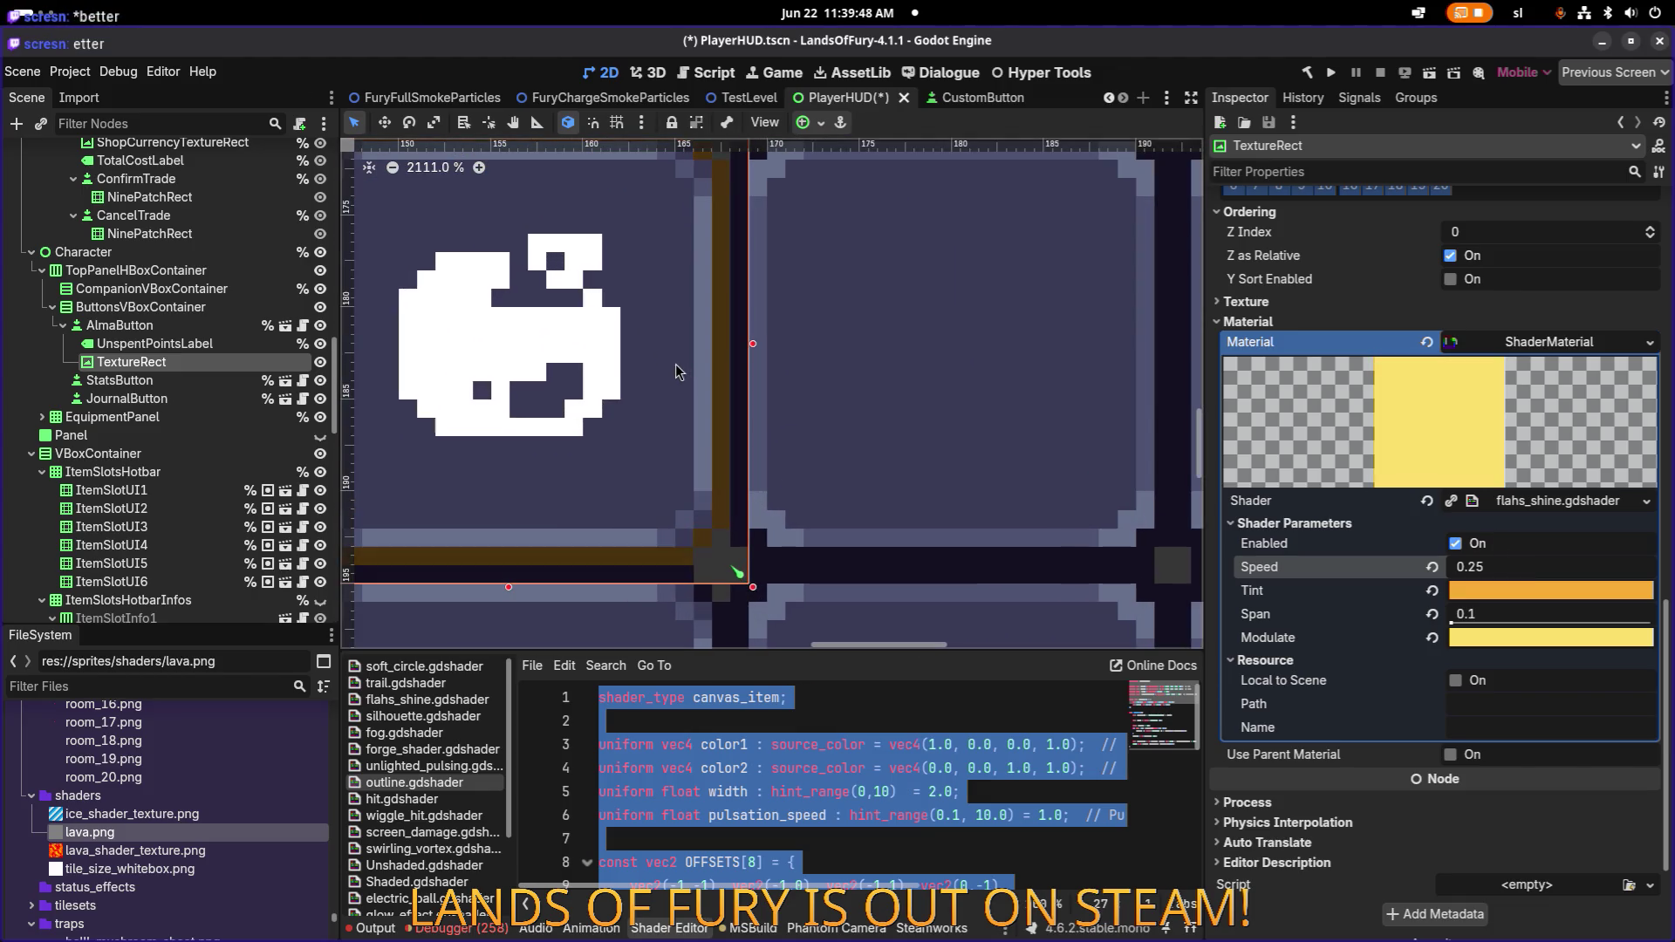
scroll(746, 284, "up", 1)
scroll(729, 293, "down", 10)
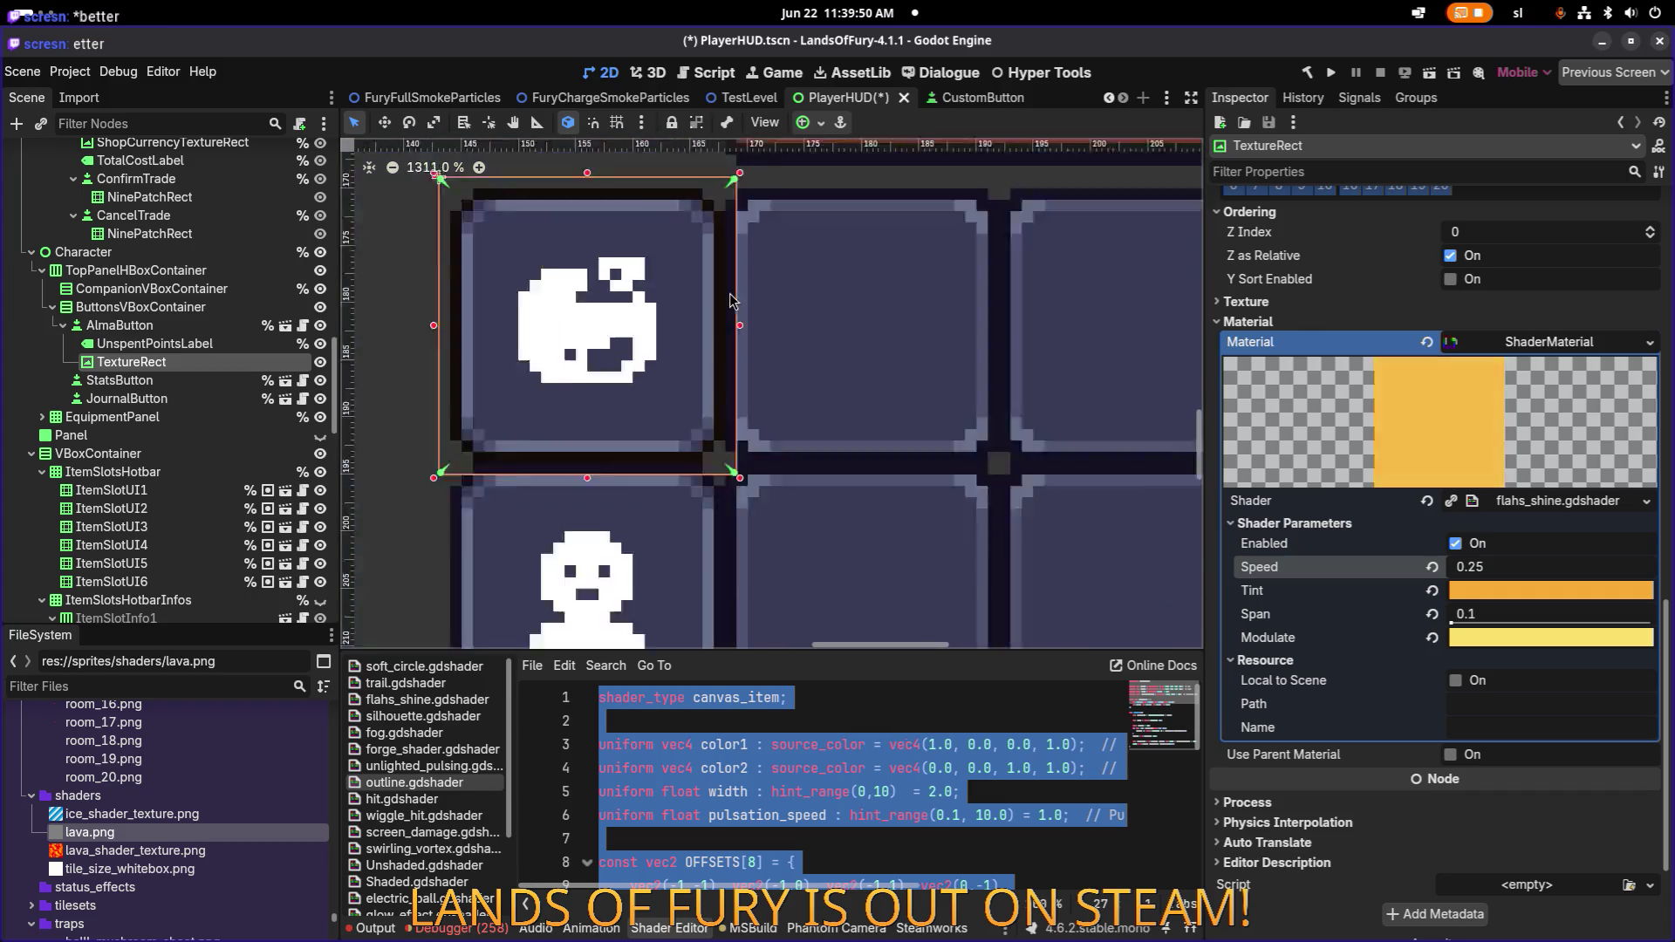
scroll(741, 340, "up", 8)
scroll(768, 323, "up", 4)
scroll(799, 319, "down", 10)
scroll(762, 401, "up", 7)
scroll(740, 349, "up", 5)
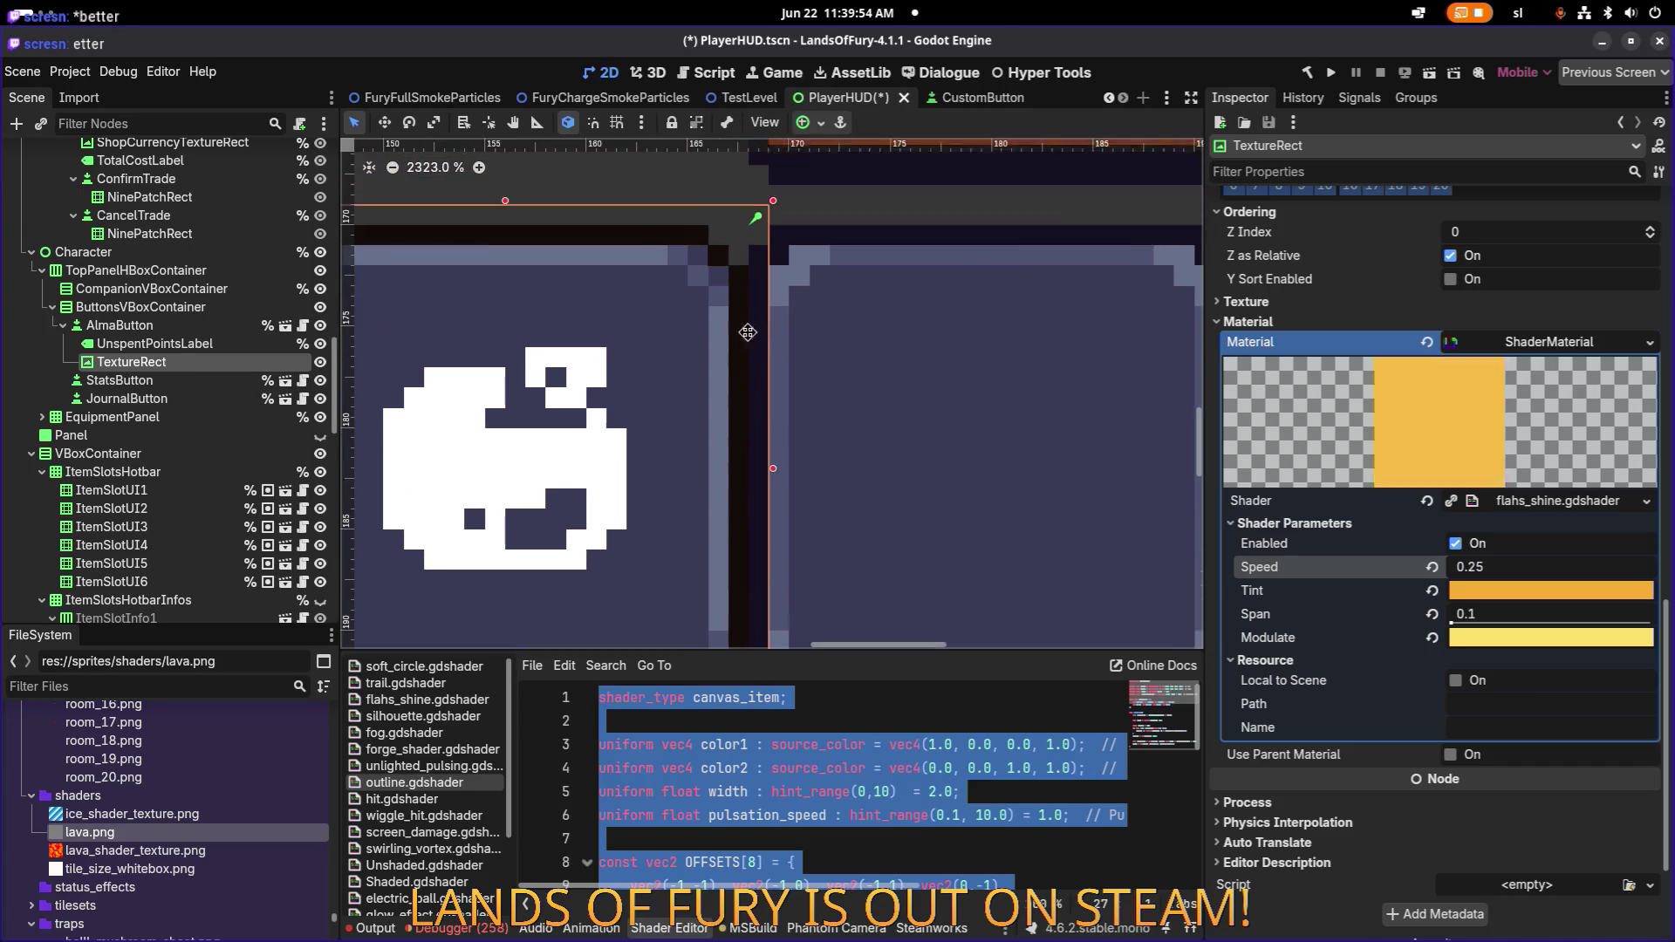
scroll(732, 302, "up", 2)
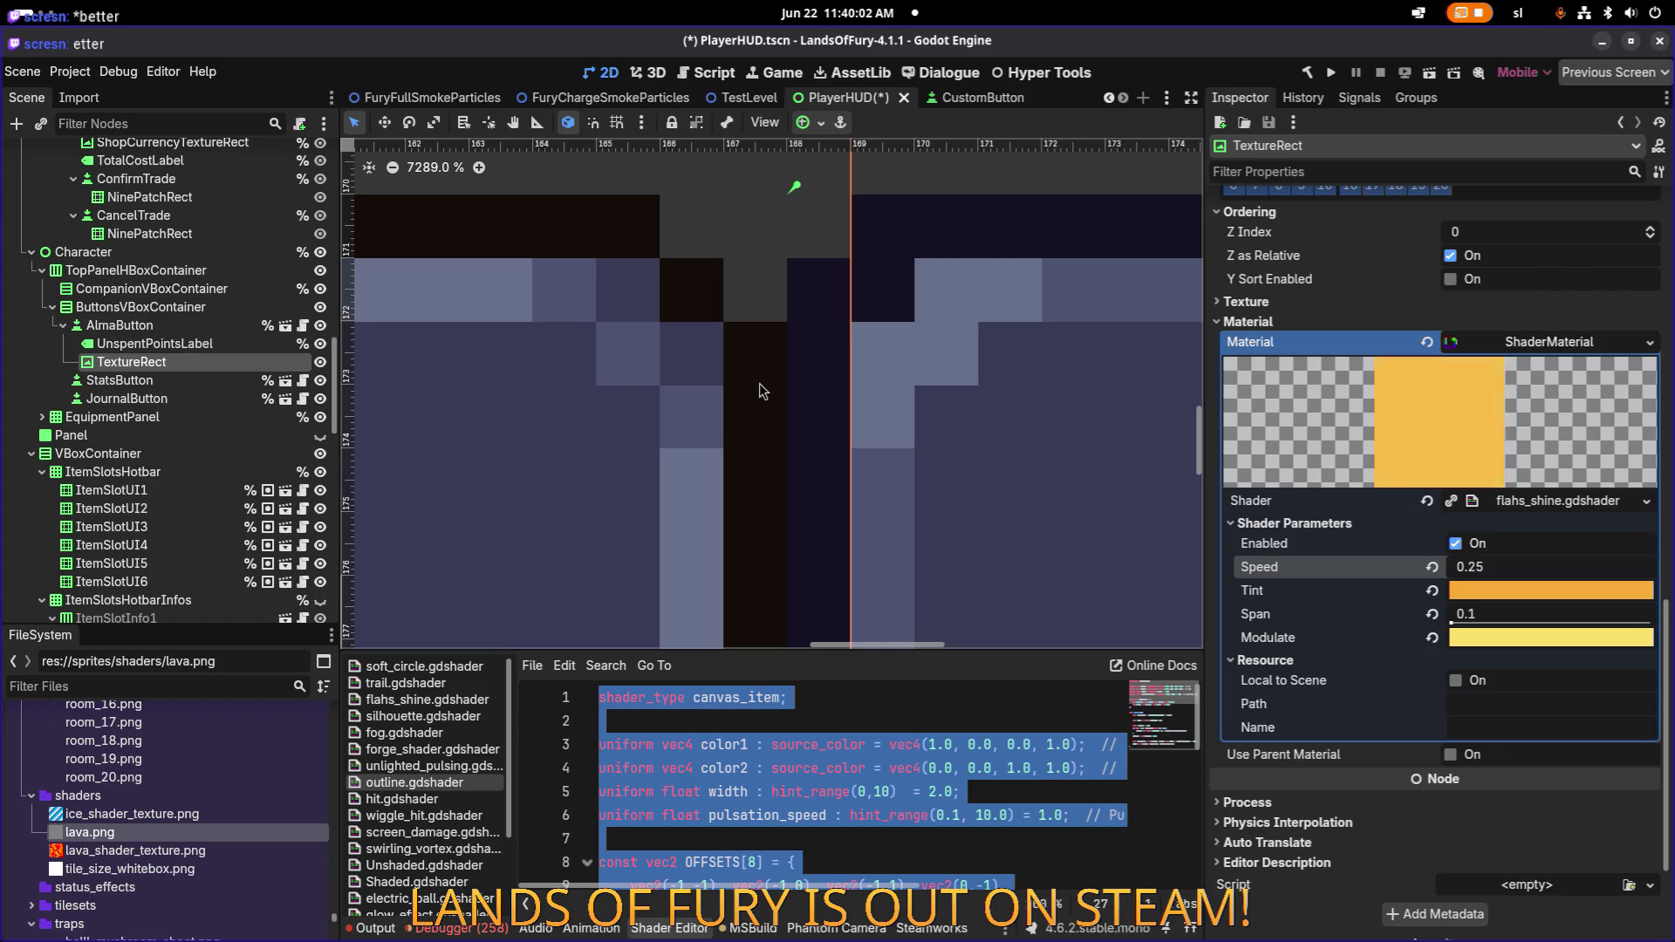
Bring the slot below the Alma button into view and hide the TextureRect to compare.
scroll(759, 383, "down", 6)
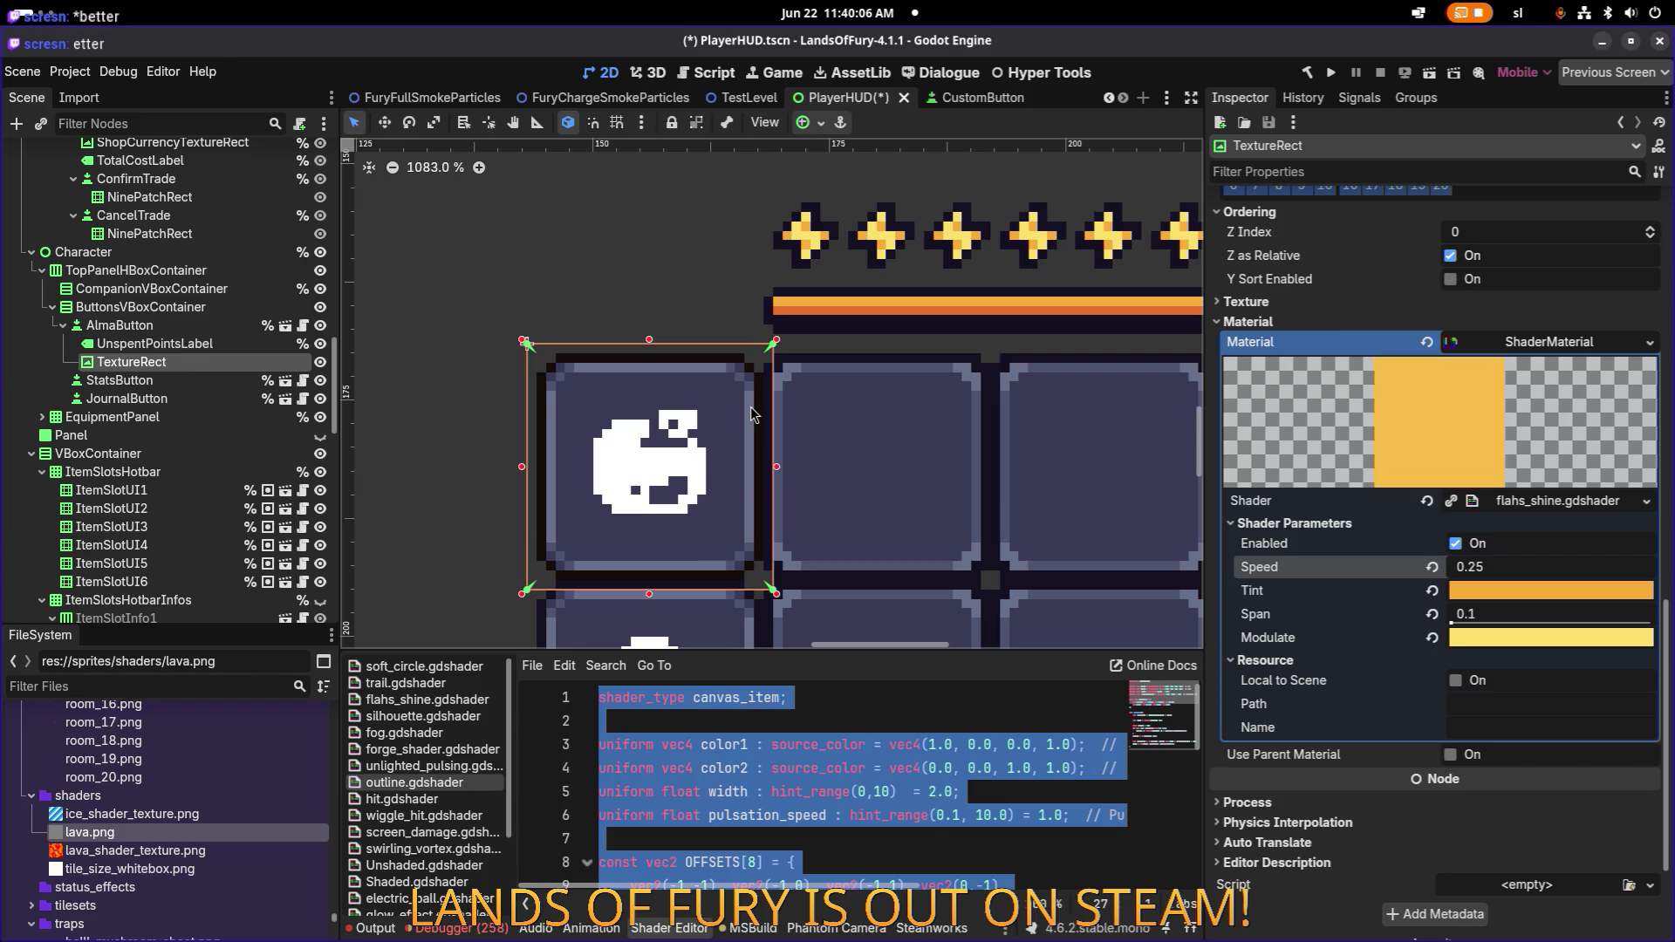
left_click_drag(754, 415, 793, 225)
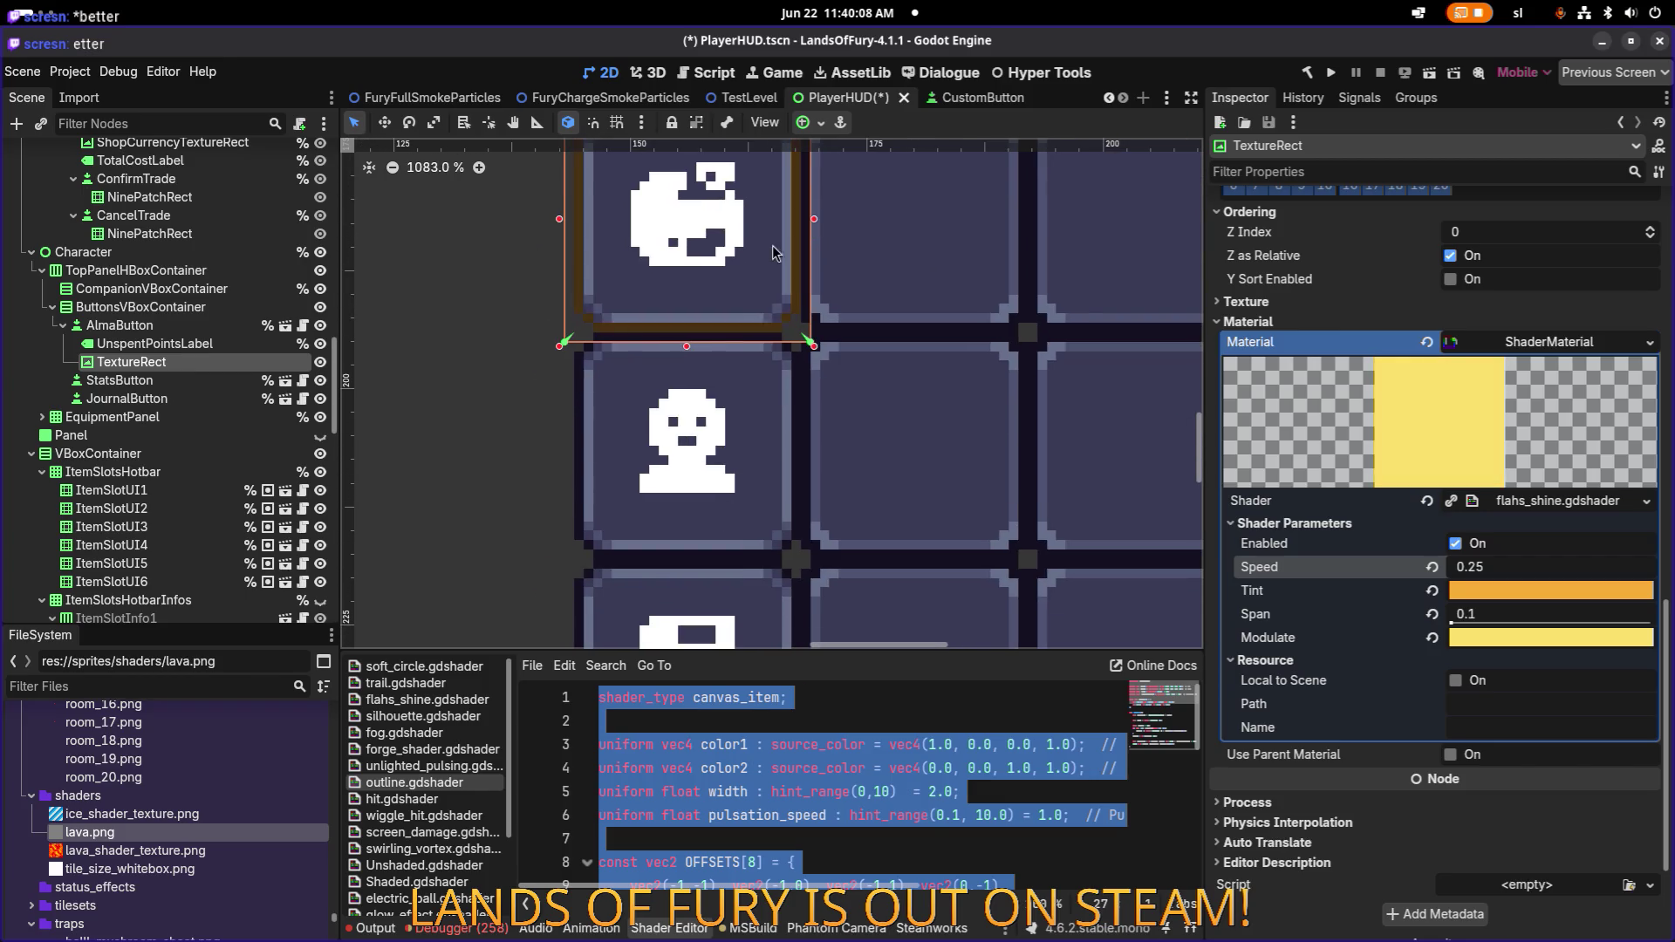
scroll(491, 303, "down", 5)
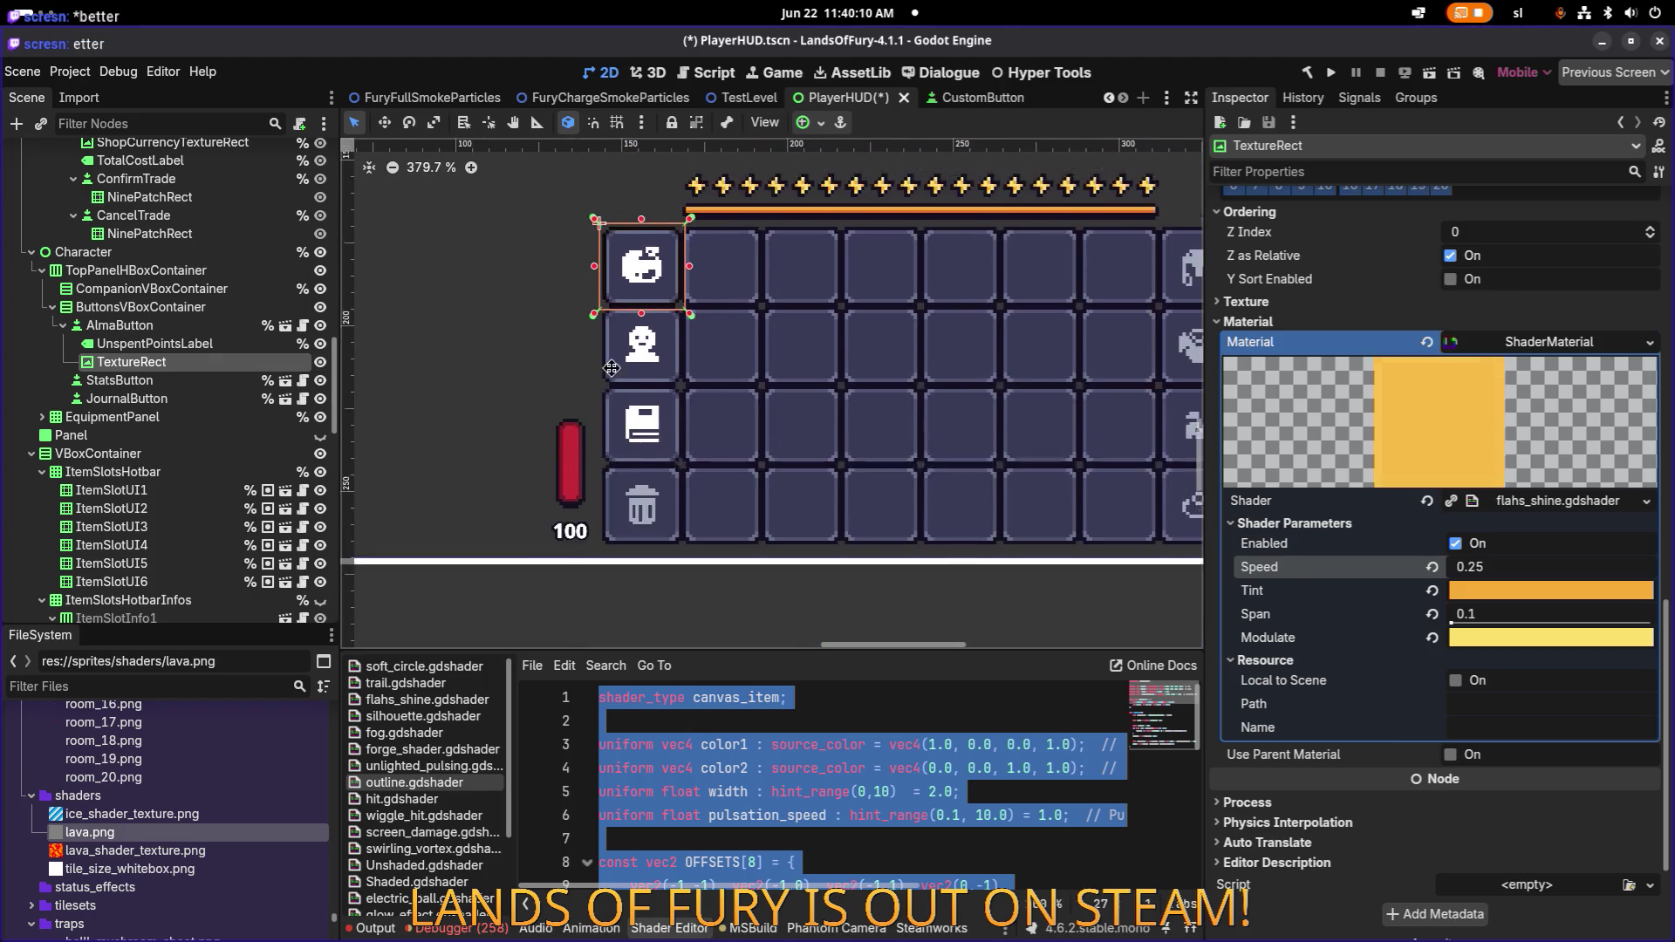
left_click(321, 362)
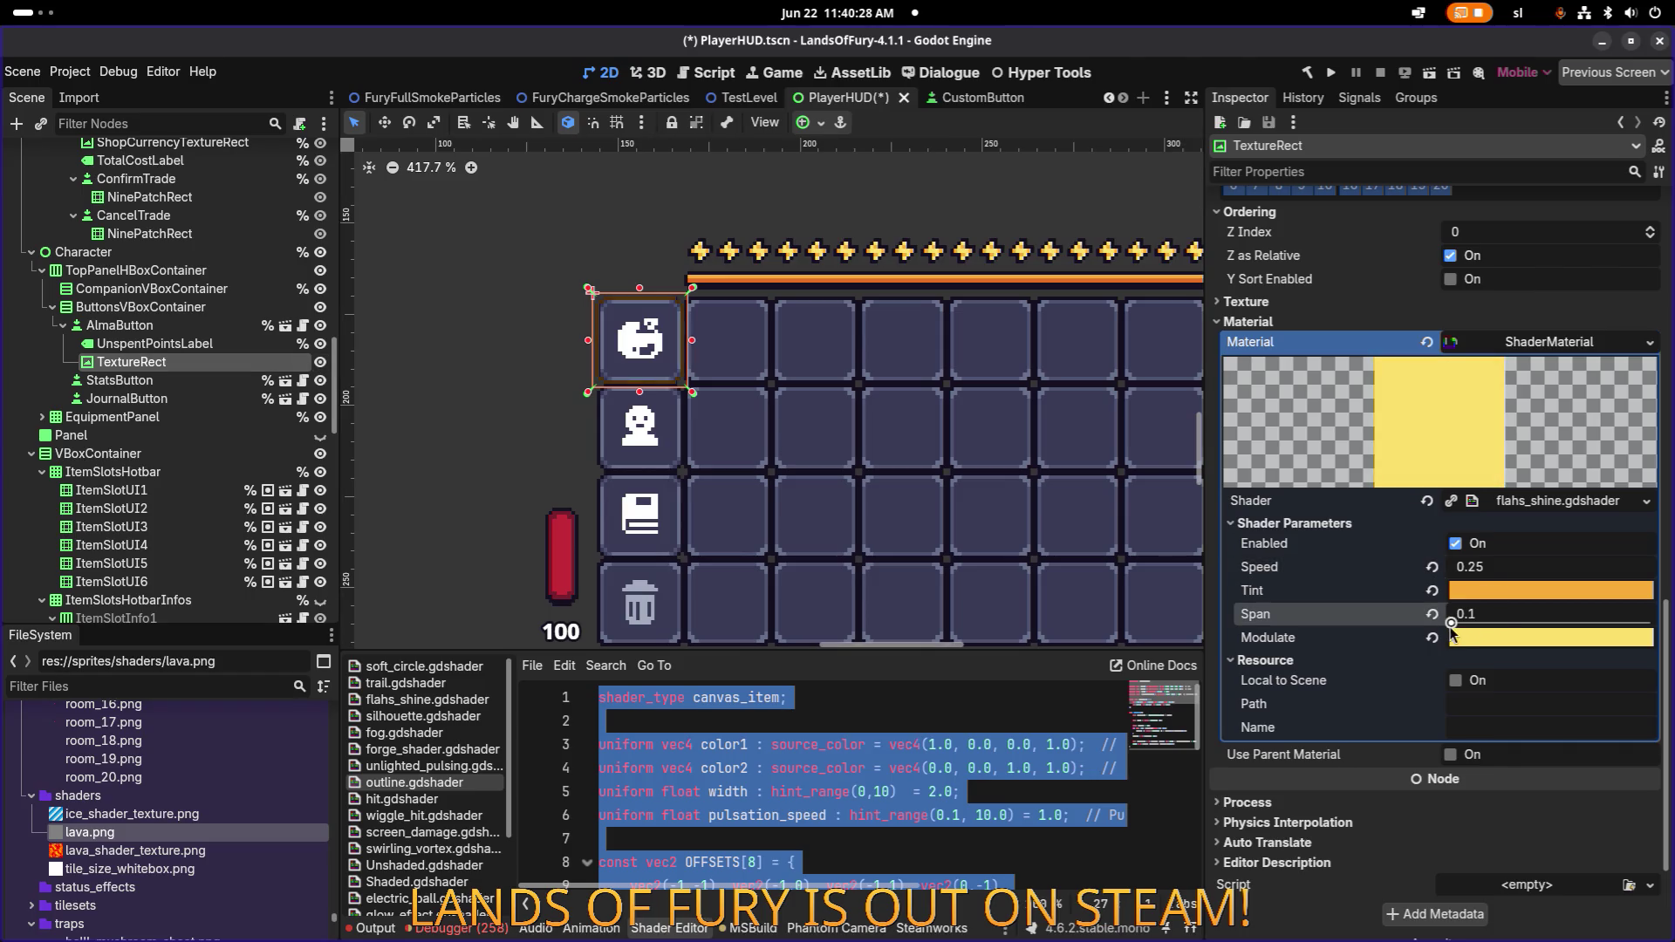
Try shine Span values from about 0.9 down to 0.1, settling on 0.2.
left_click_drag(1452, 623, 1662, 627)
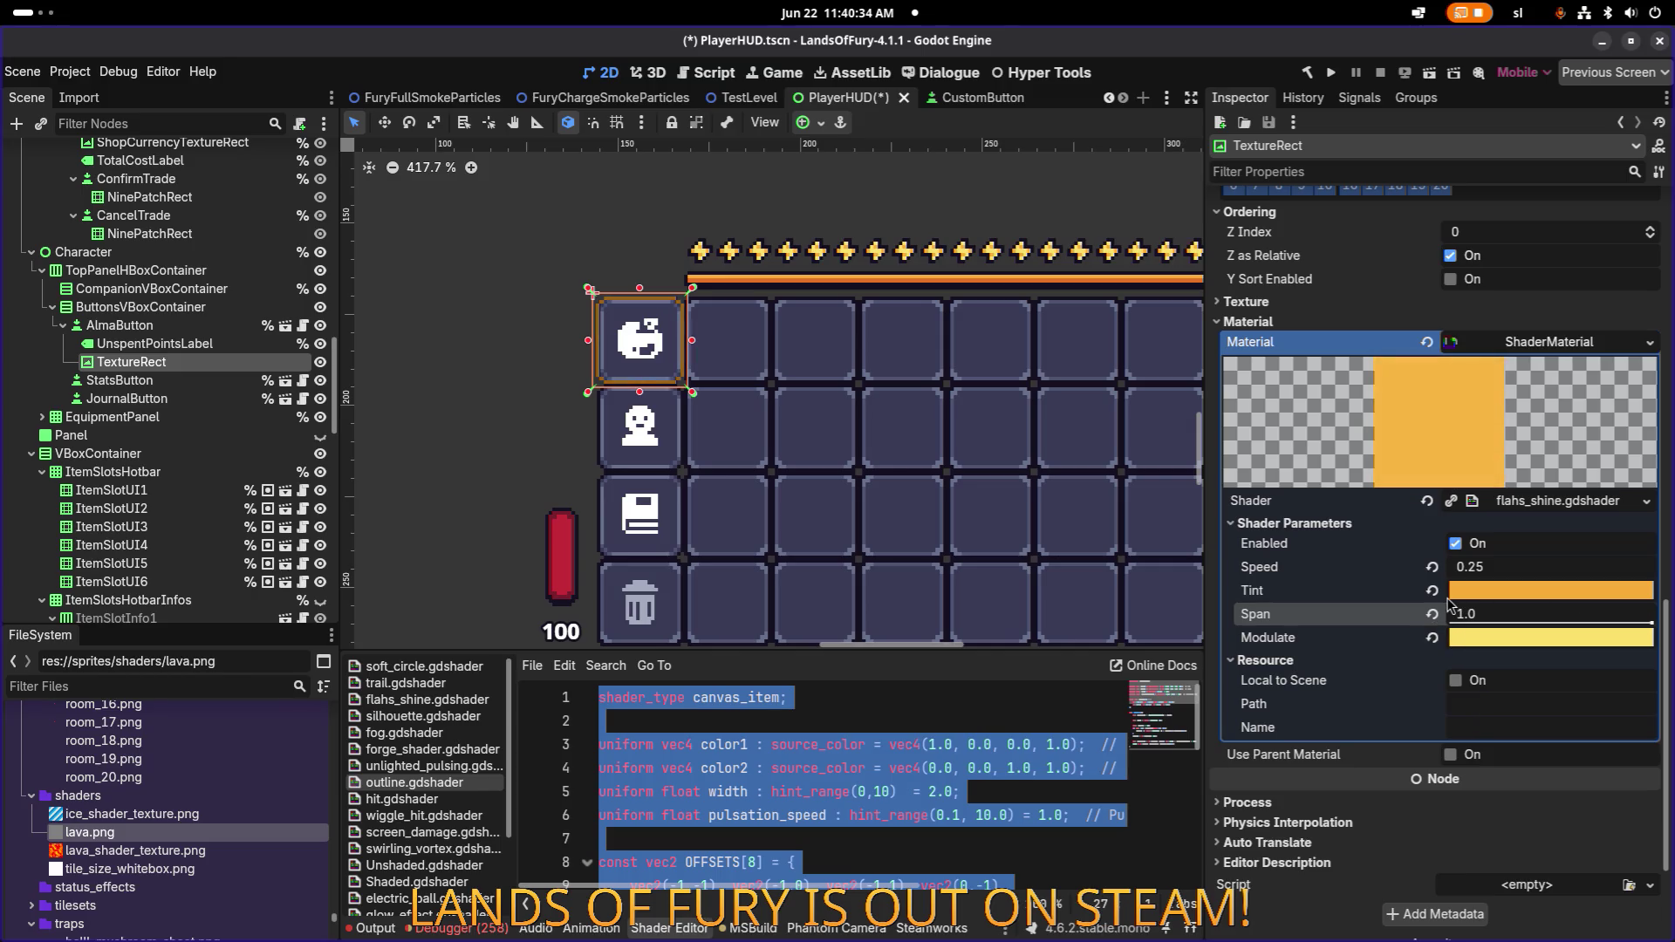
scroll(697, 334, "up", 9)
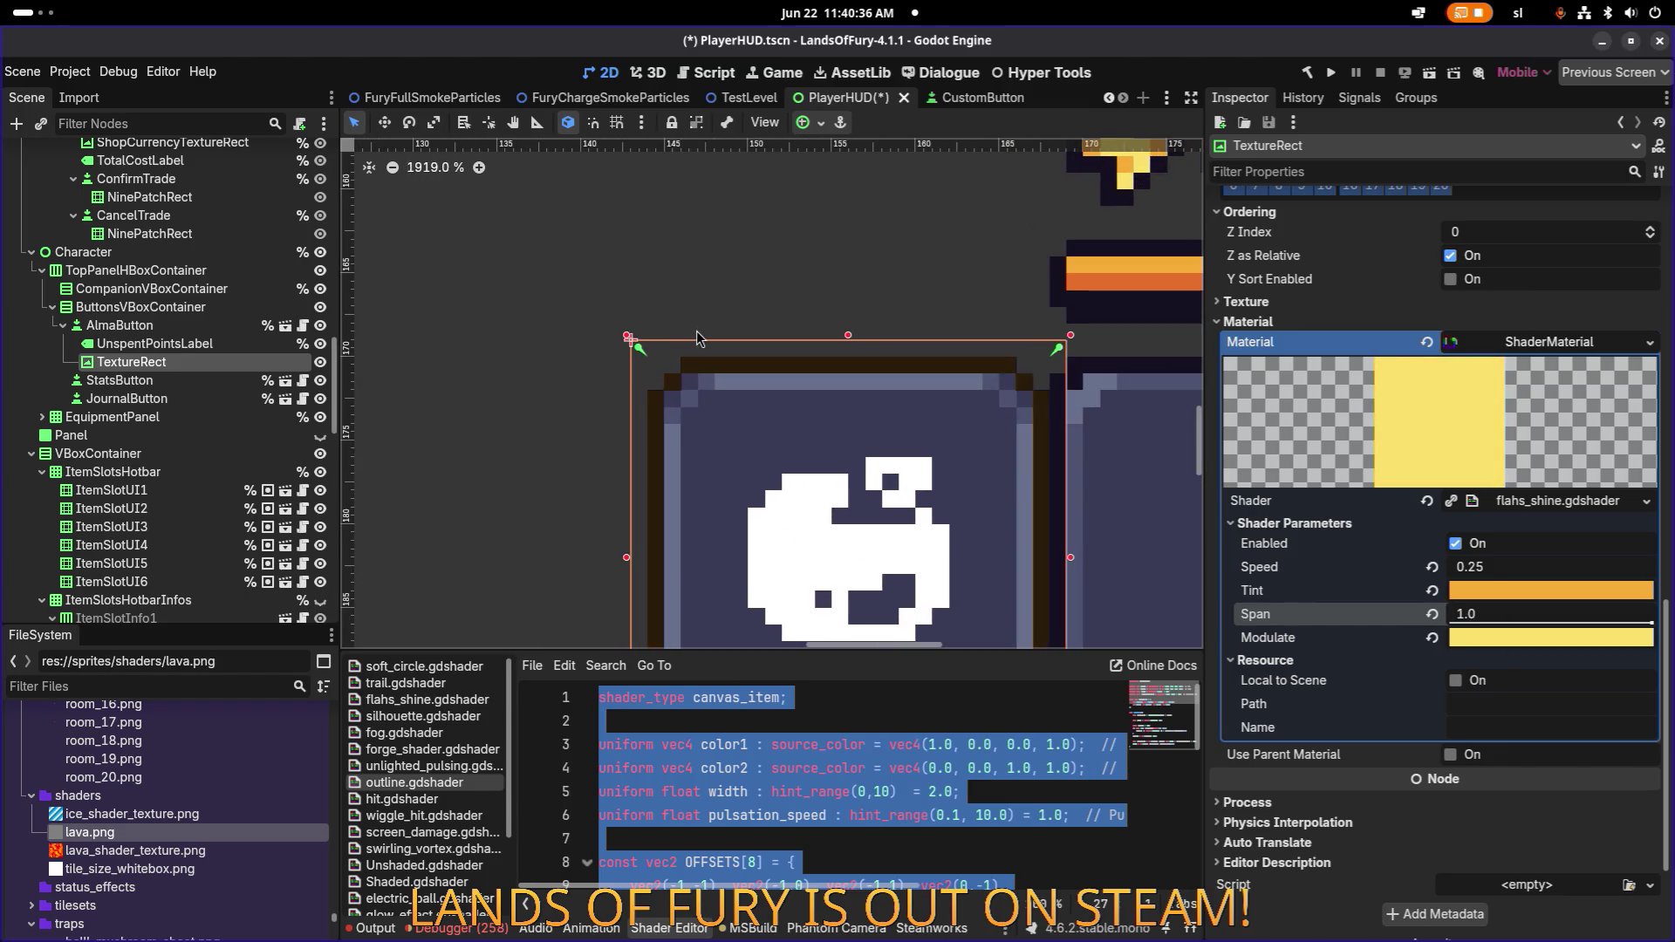
left_click_drag(1649, 622, 1210, 615)
left_click_drag(1451, 621, 1474, 623)
scroll(855, 382, "down", 10)
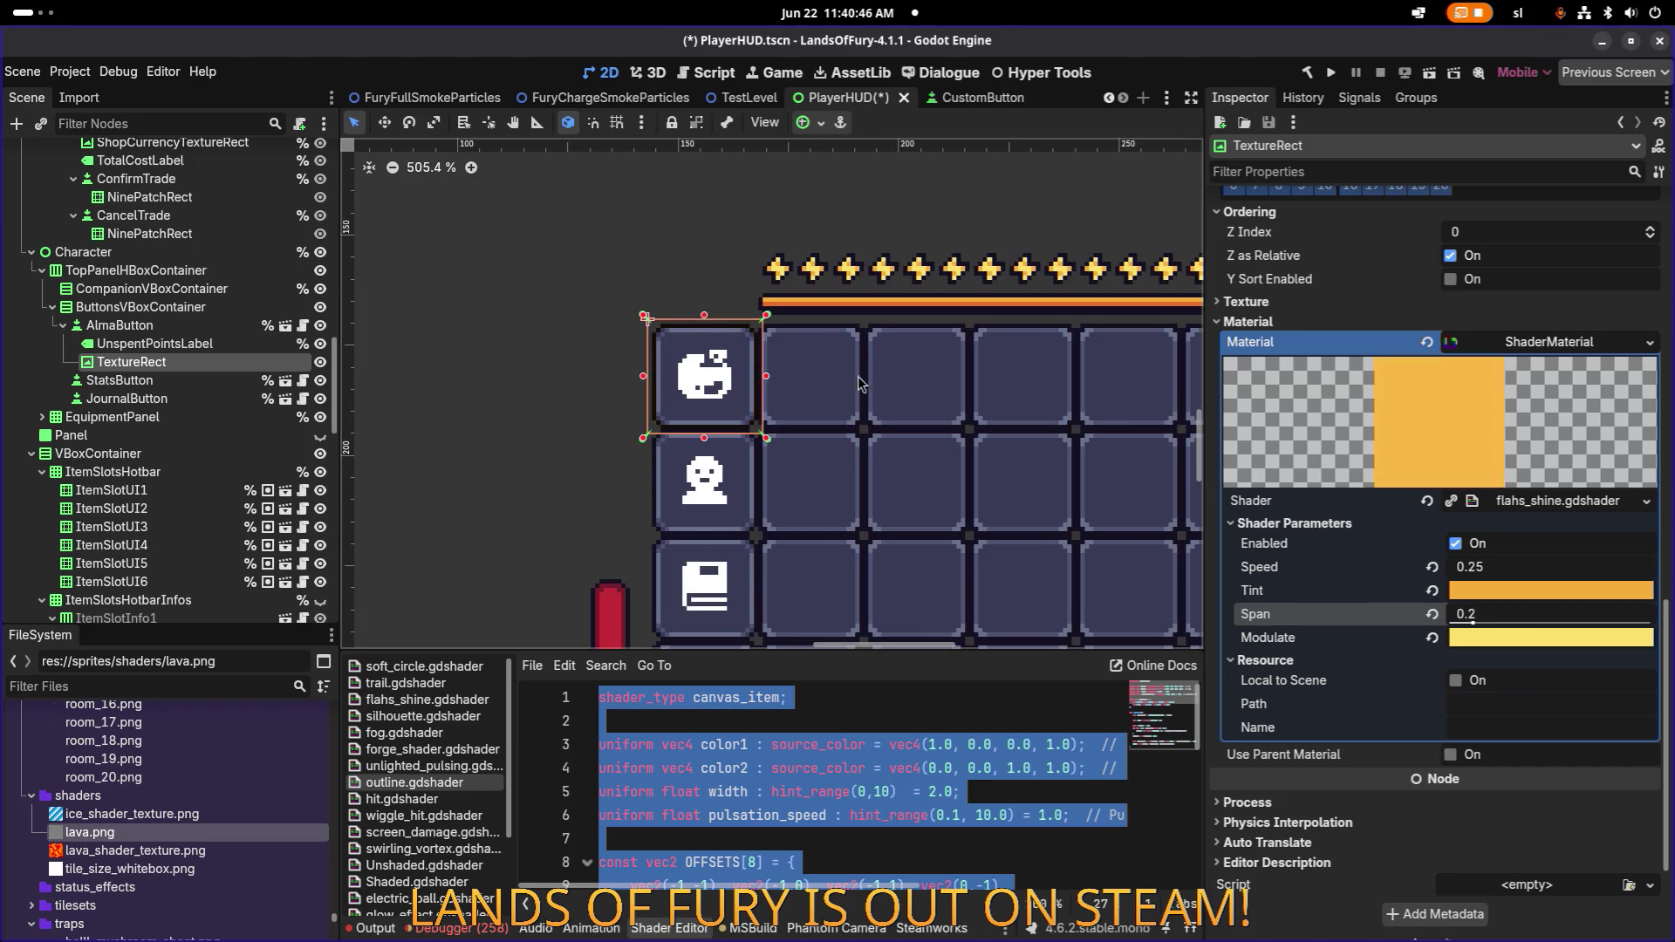
scroll(875, 385, "down", 2)
scroll(876, 386, "down", 1)
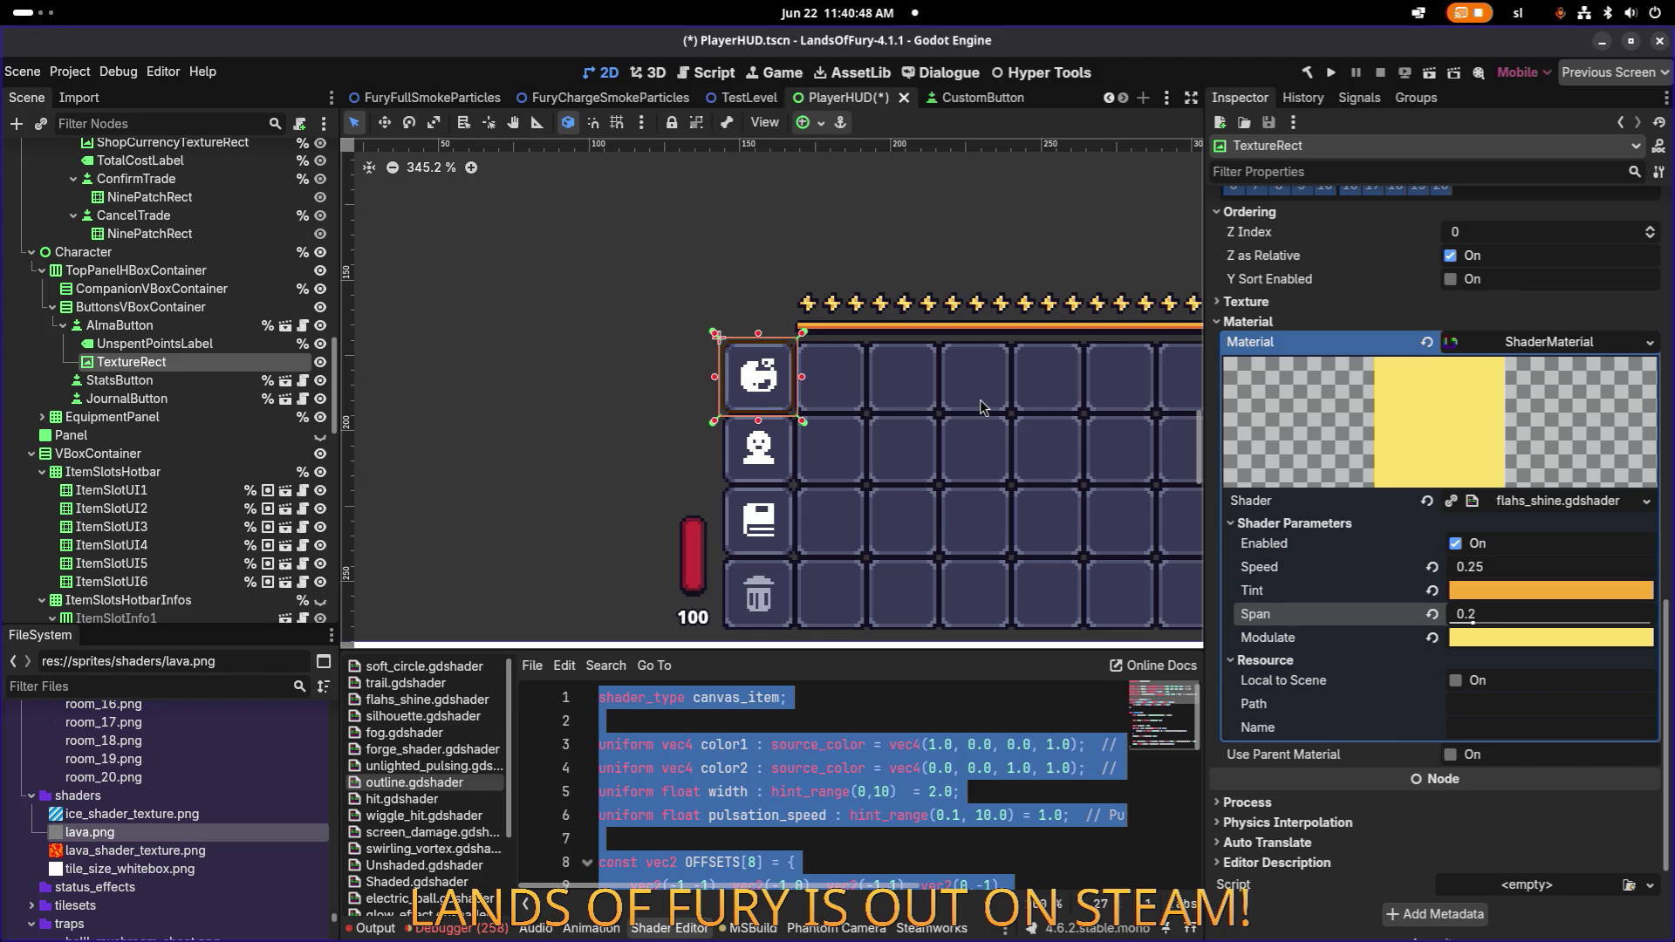
scroll(996, 410, "right", 5)
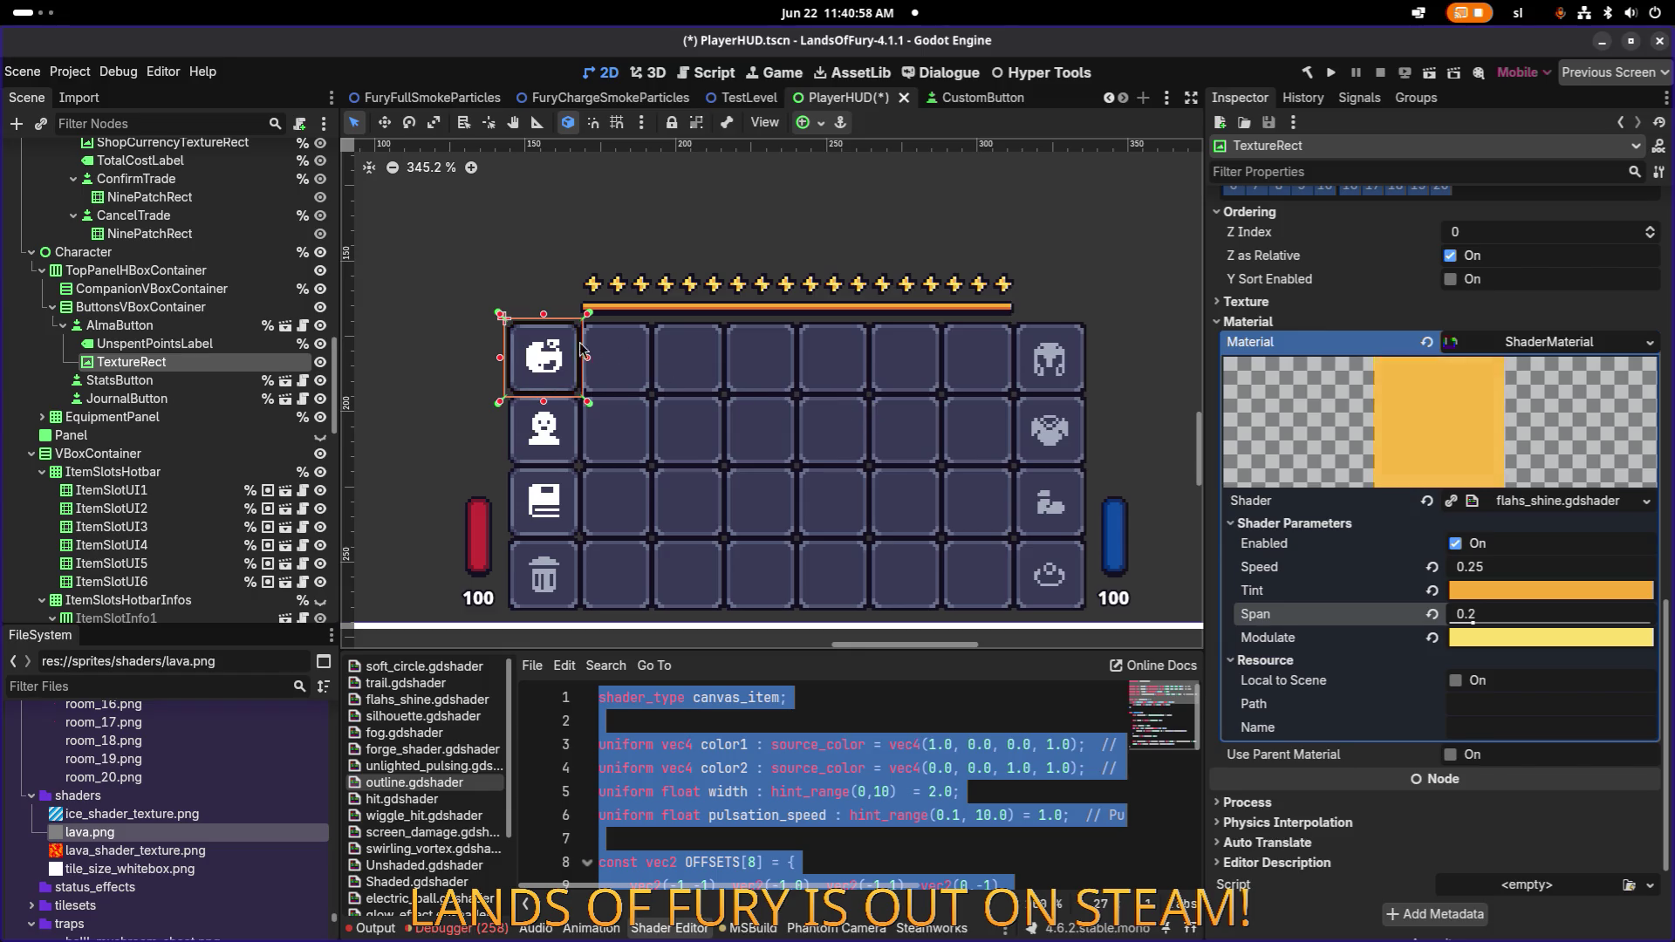
scroll(523, 332, "up", 10)
scroll(660, 349, "down", 5)
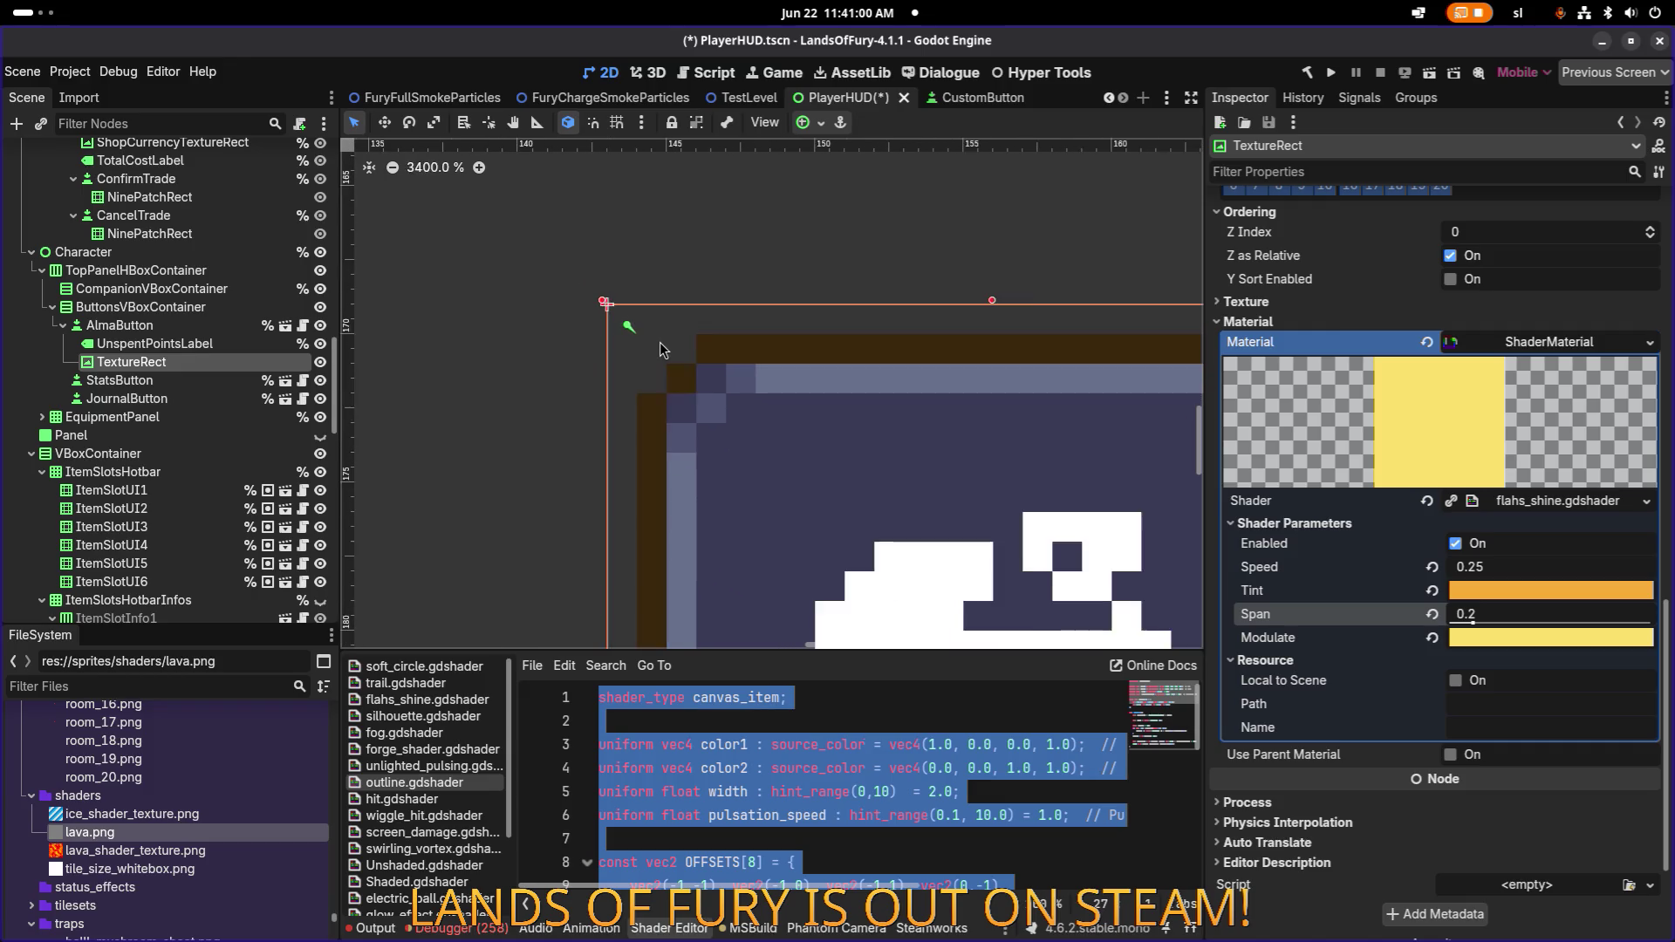
scroll(856, 412, "down", 6)
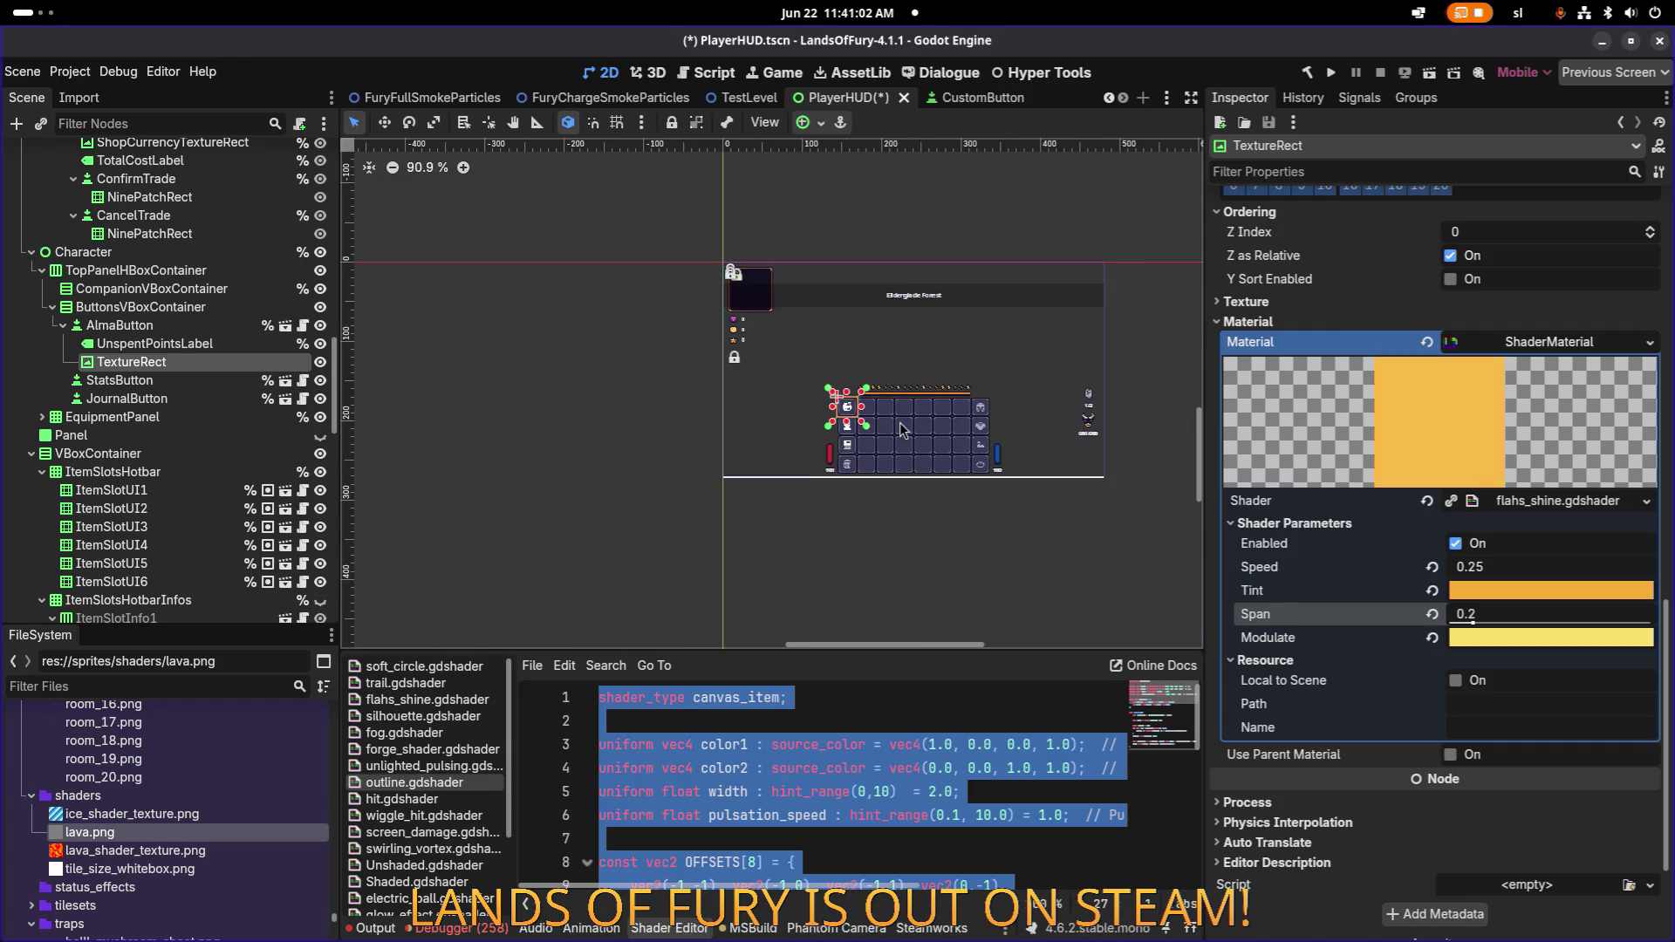
scroll(856, 412, "up", 5)
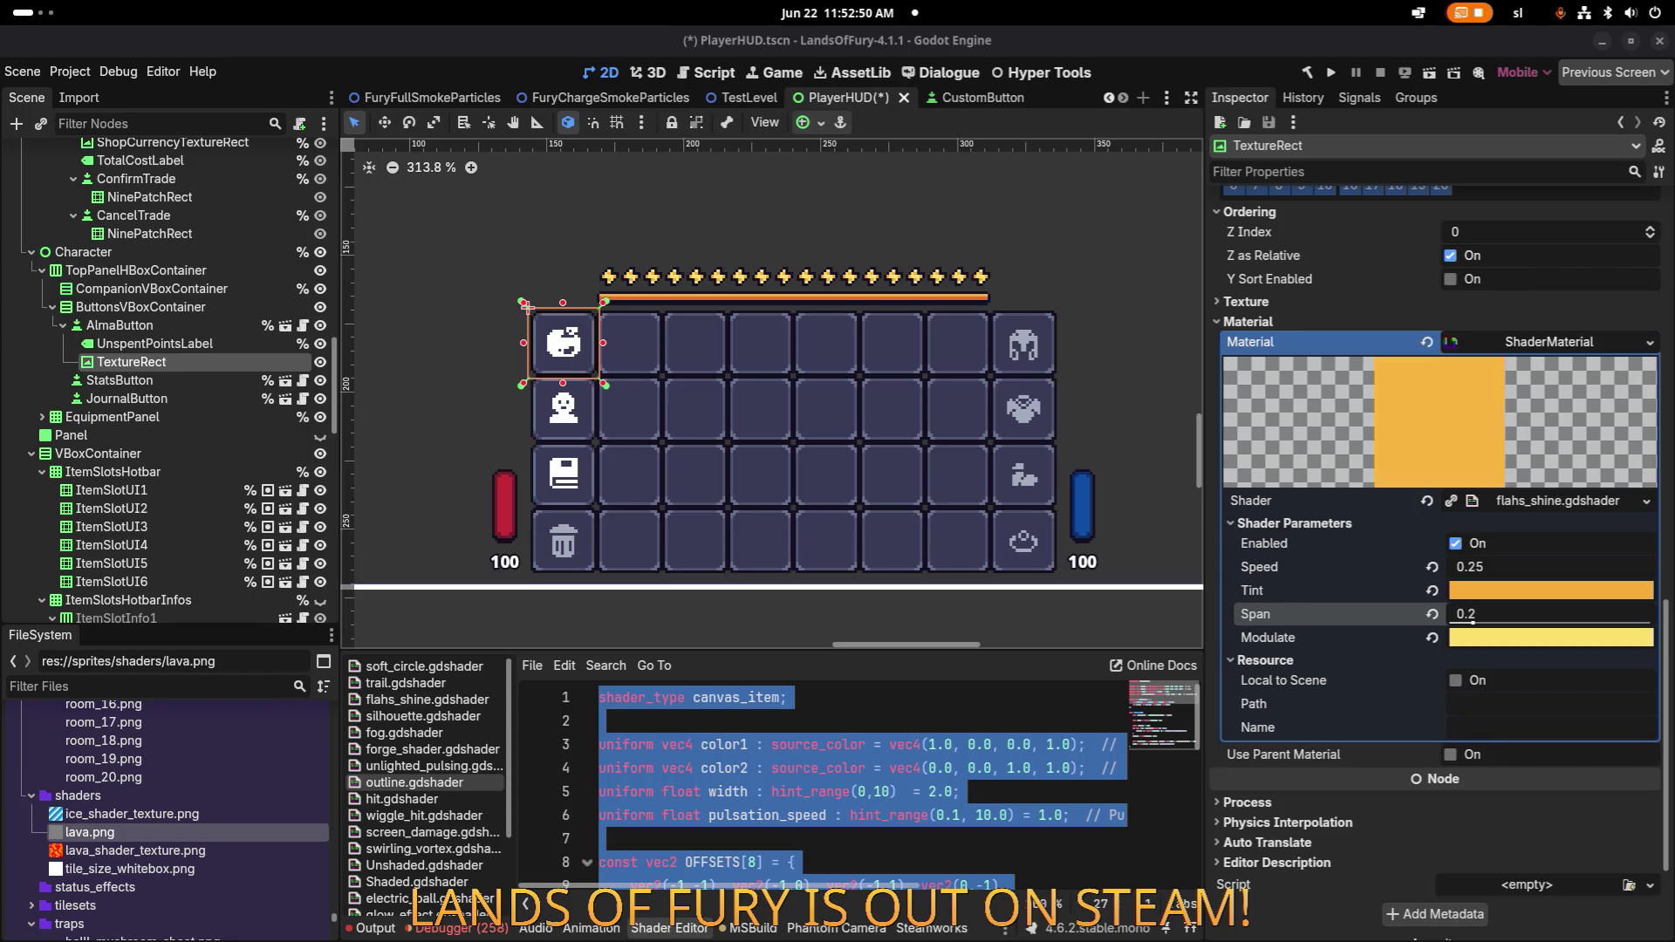
Leave Godot for another running application.
key("alt+Tab")
Search the Steam store for 'atomcraft' and open the Atomcraft store page.
key("shift+Tab")
key("shift+Tab")
key("shift+Tab")
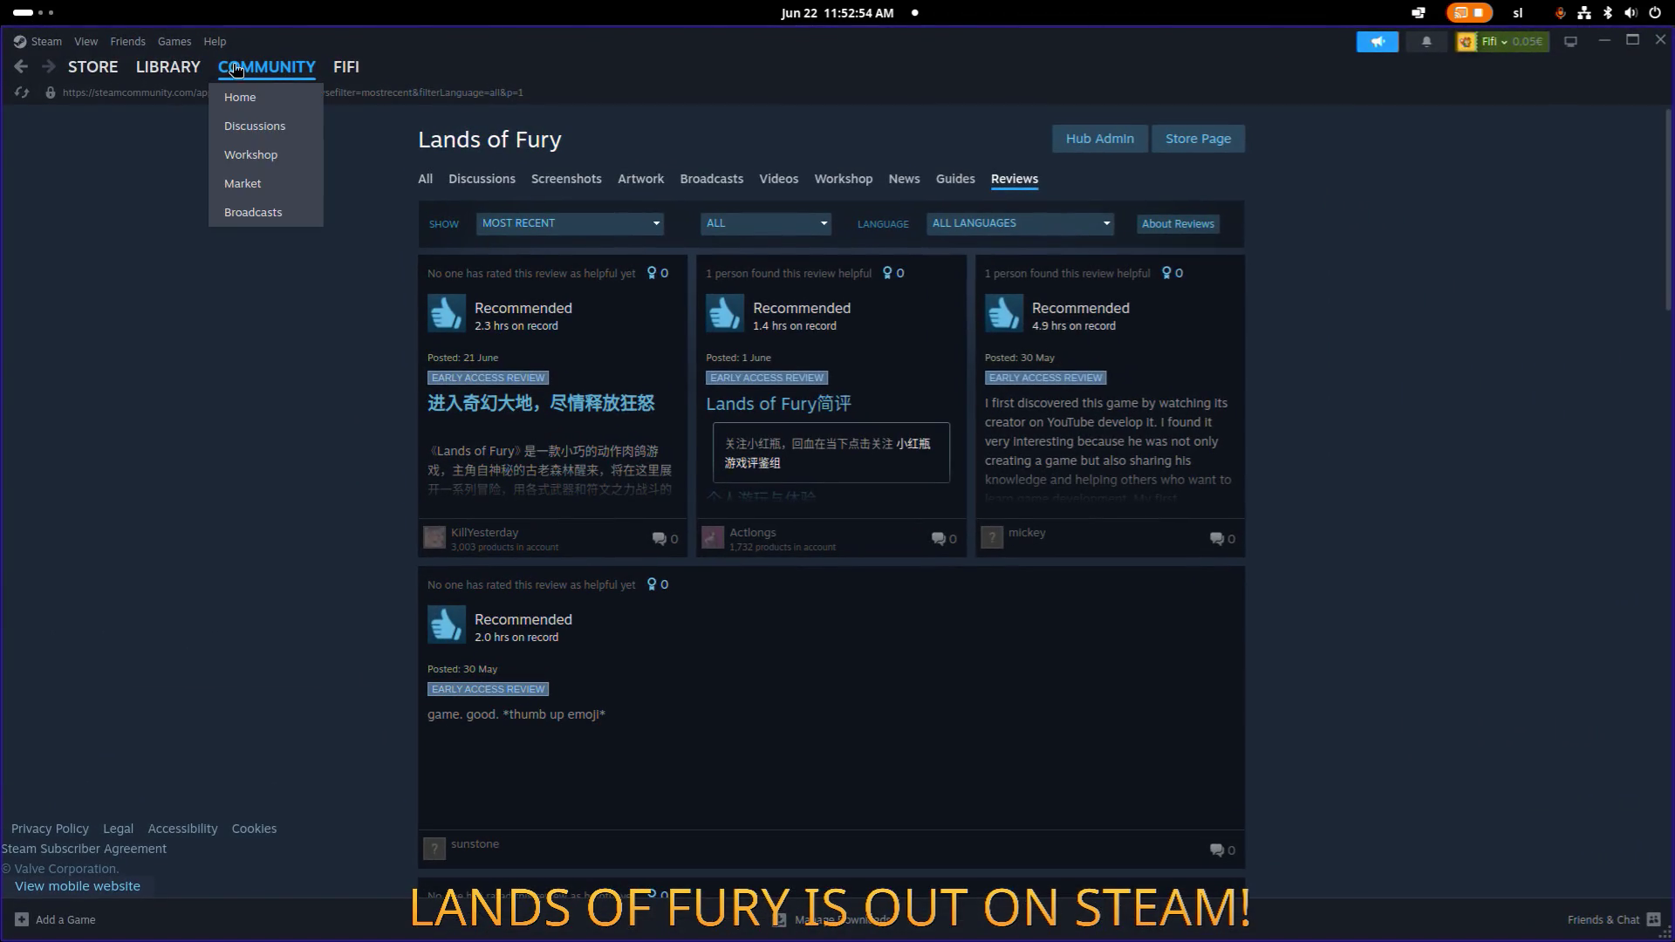
left_click(179, 68)
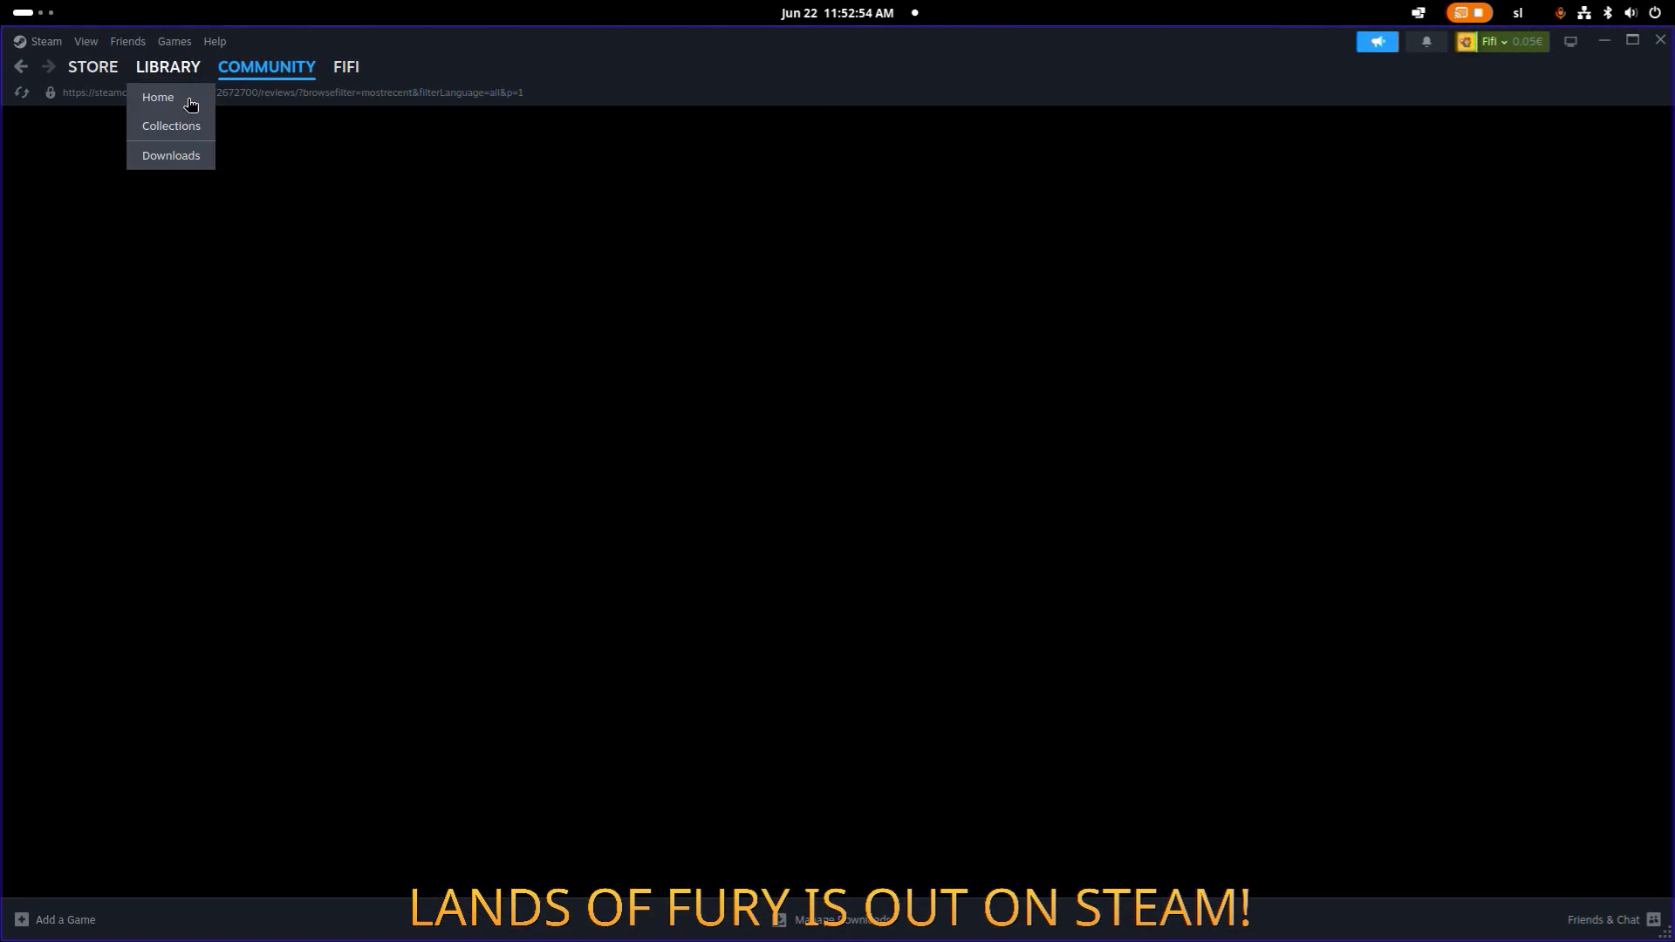
left_click(117, 69)
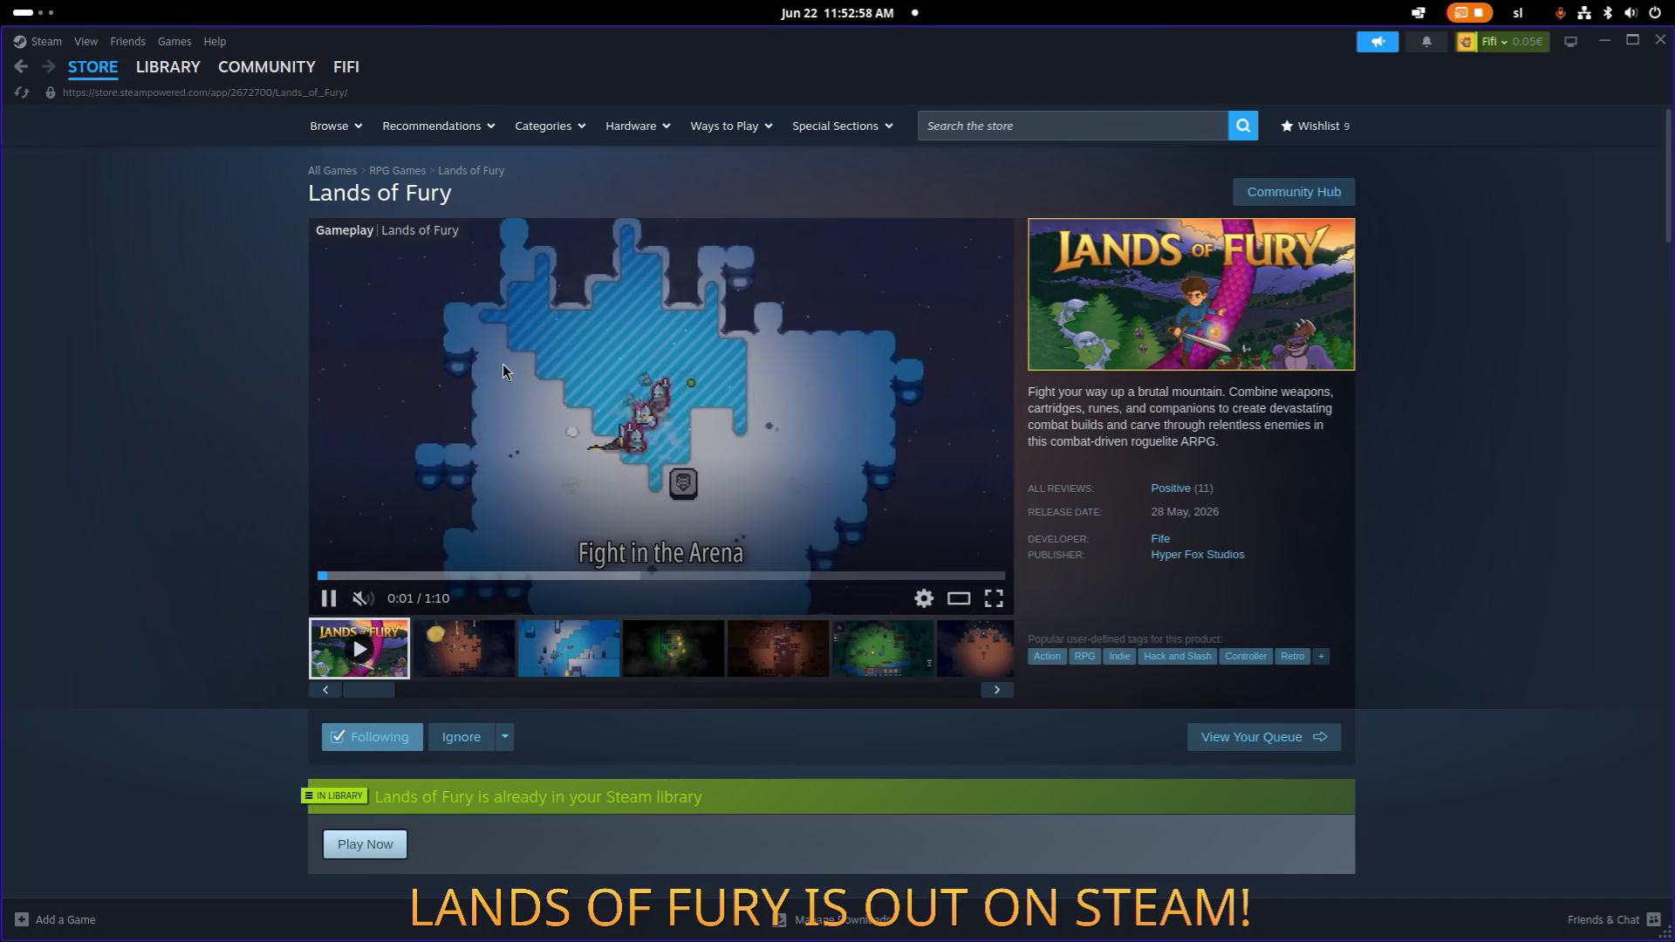
left_click(796, 227)
left_click(974, 131)
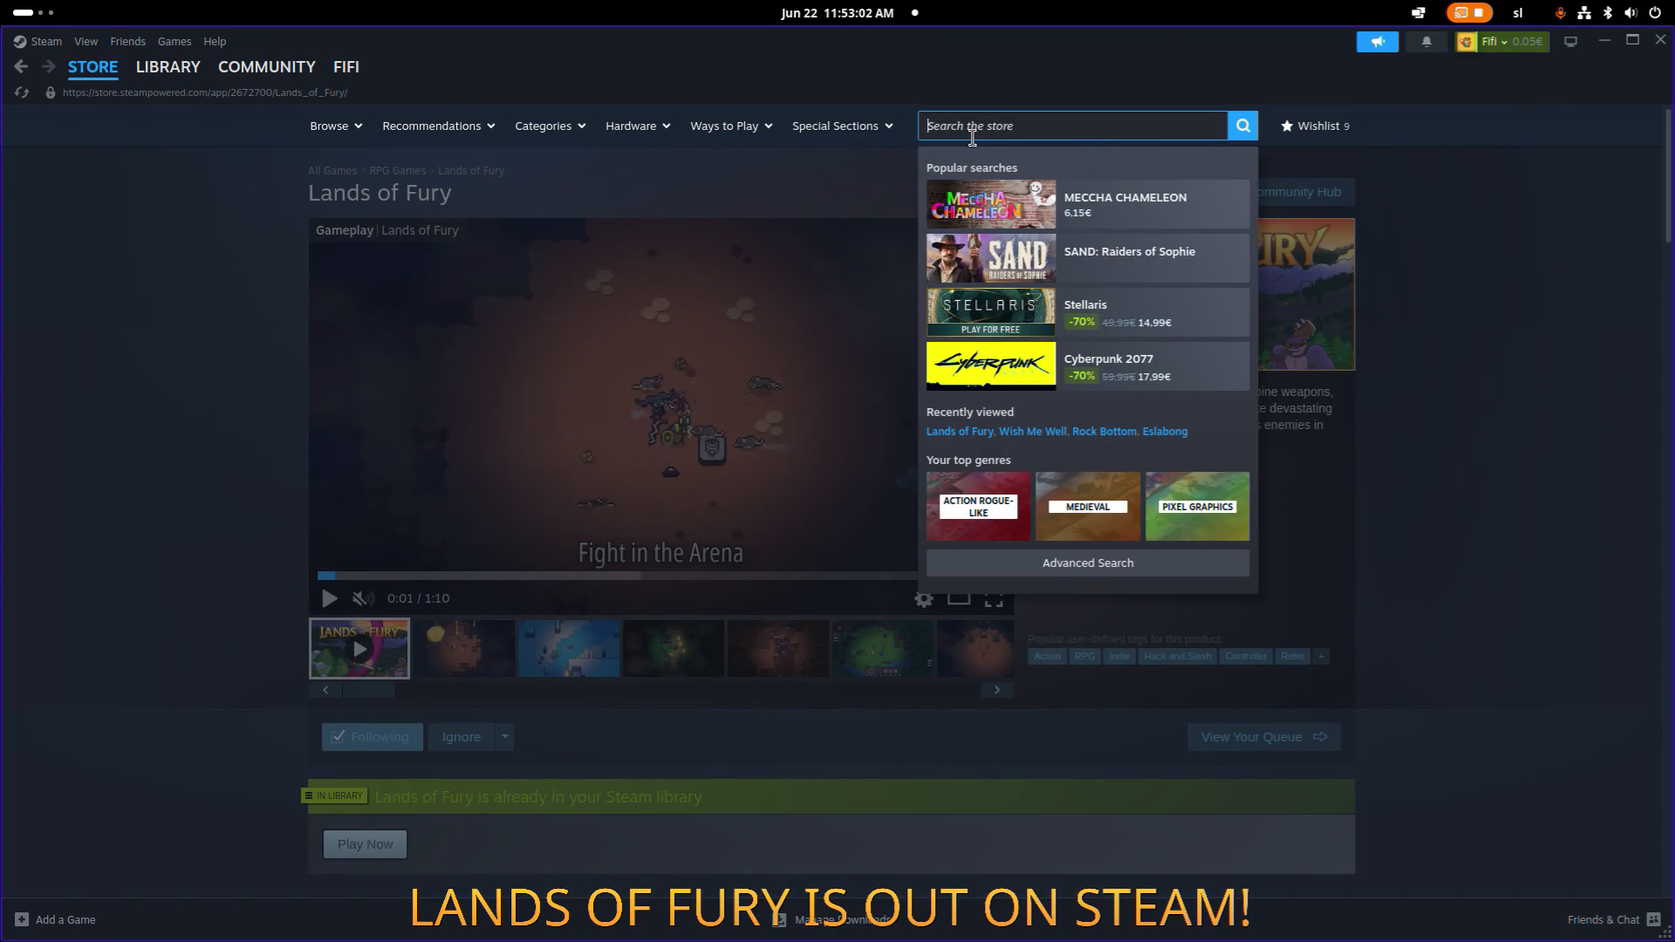
type("atomcraft")
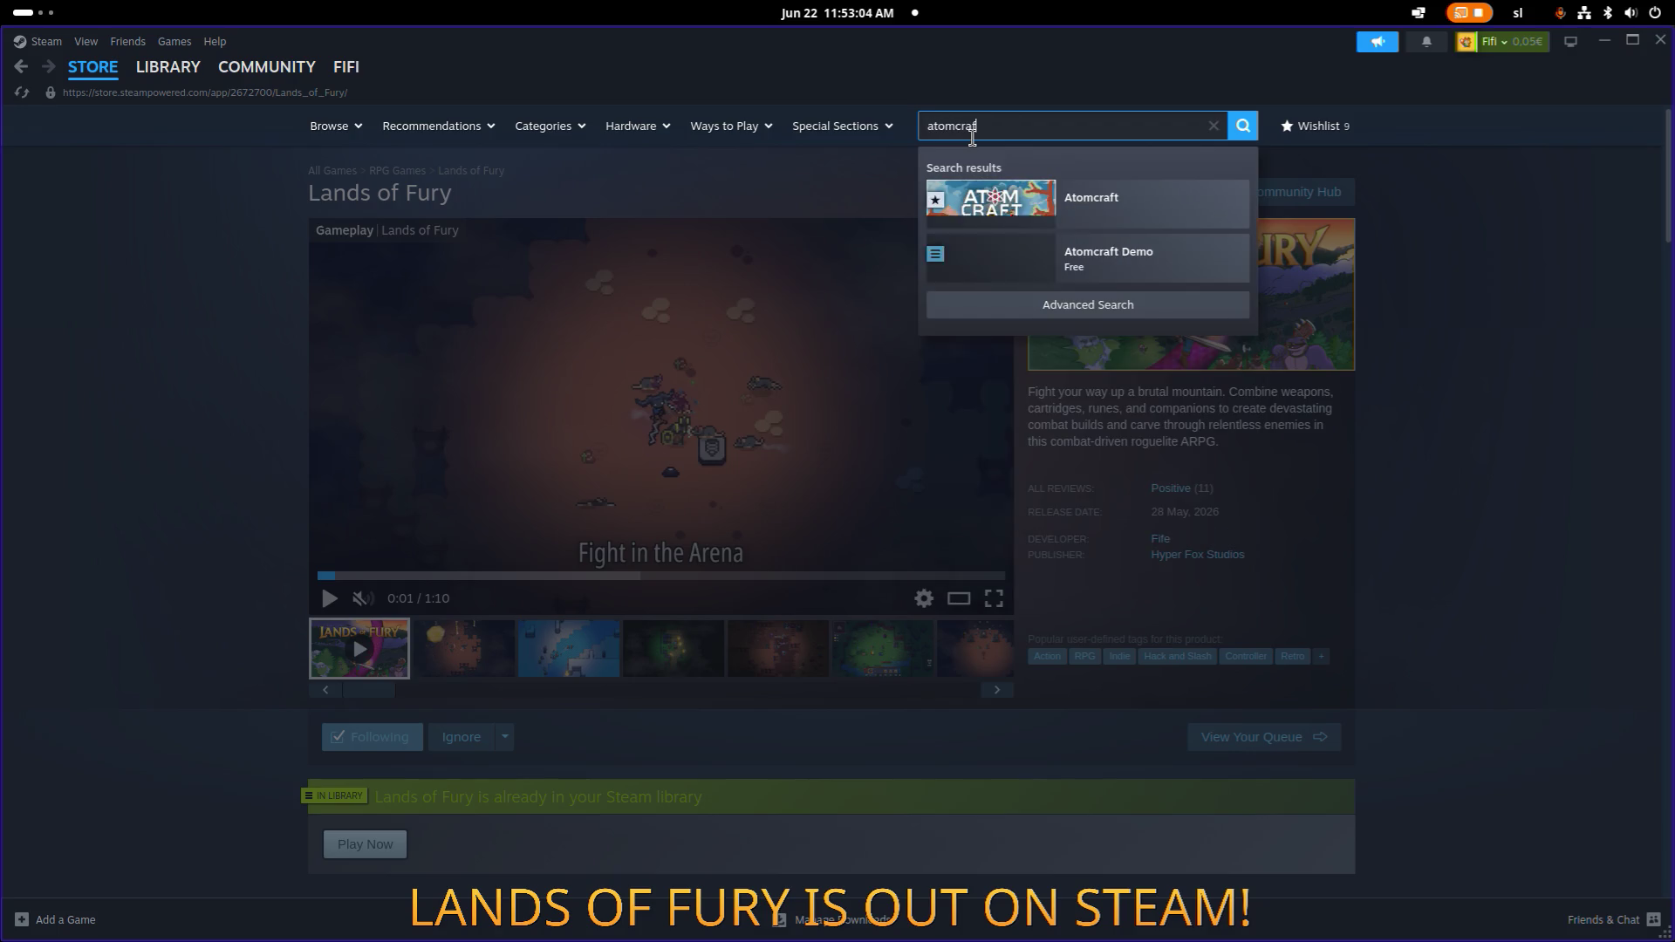
left_click(1163, 222)
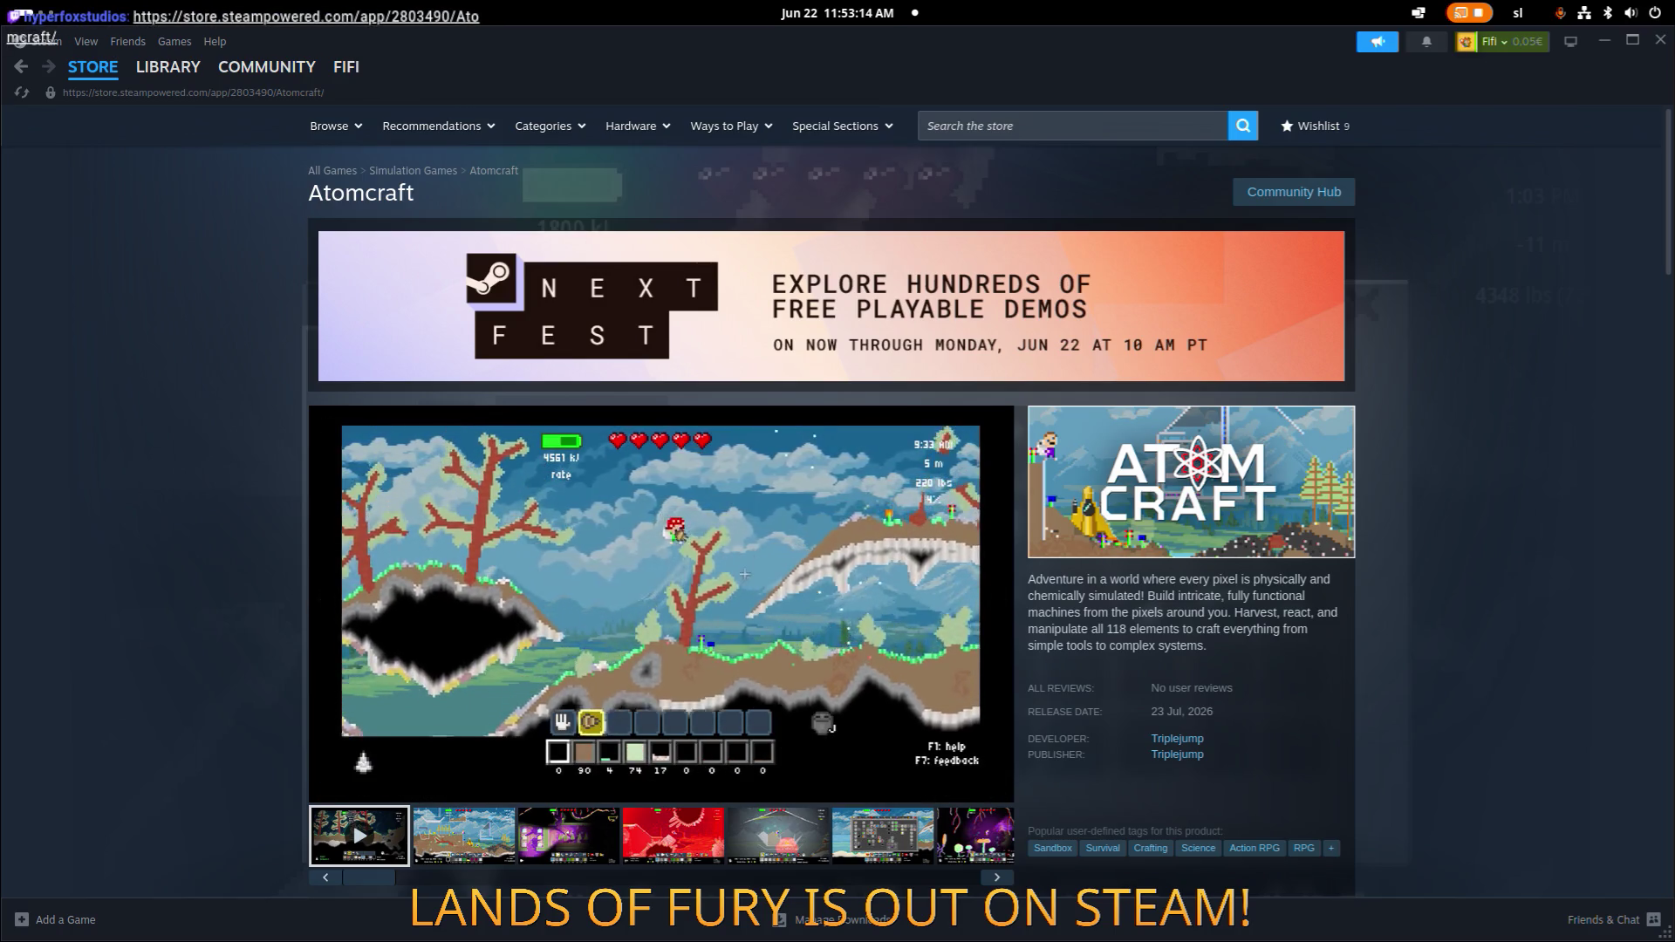
Watch the Atomcraft trailer fullscreen from 0:00 to the end, then exit fullscreen.
scroll(558, 549, "down", 1)
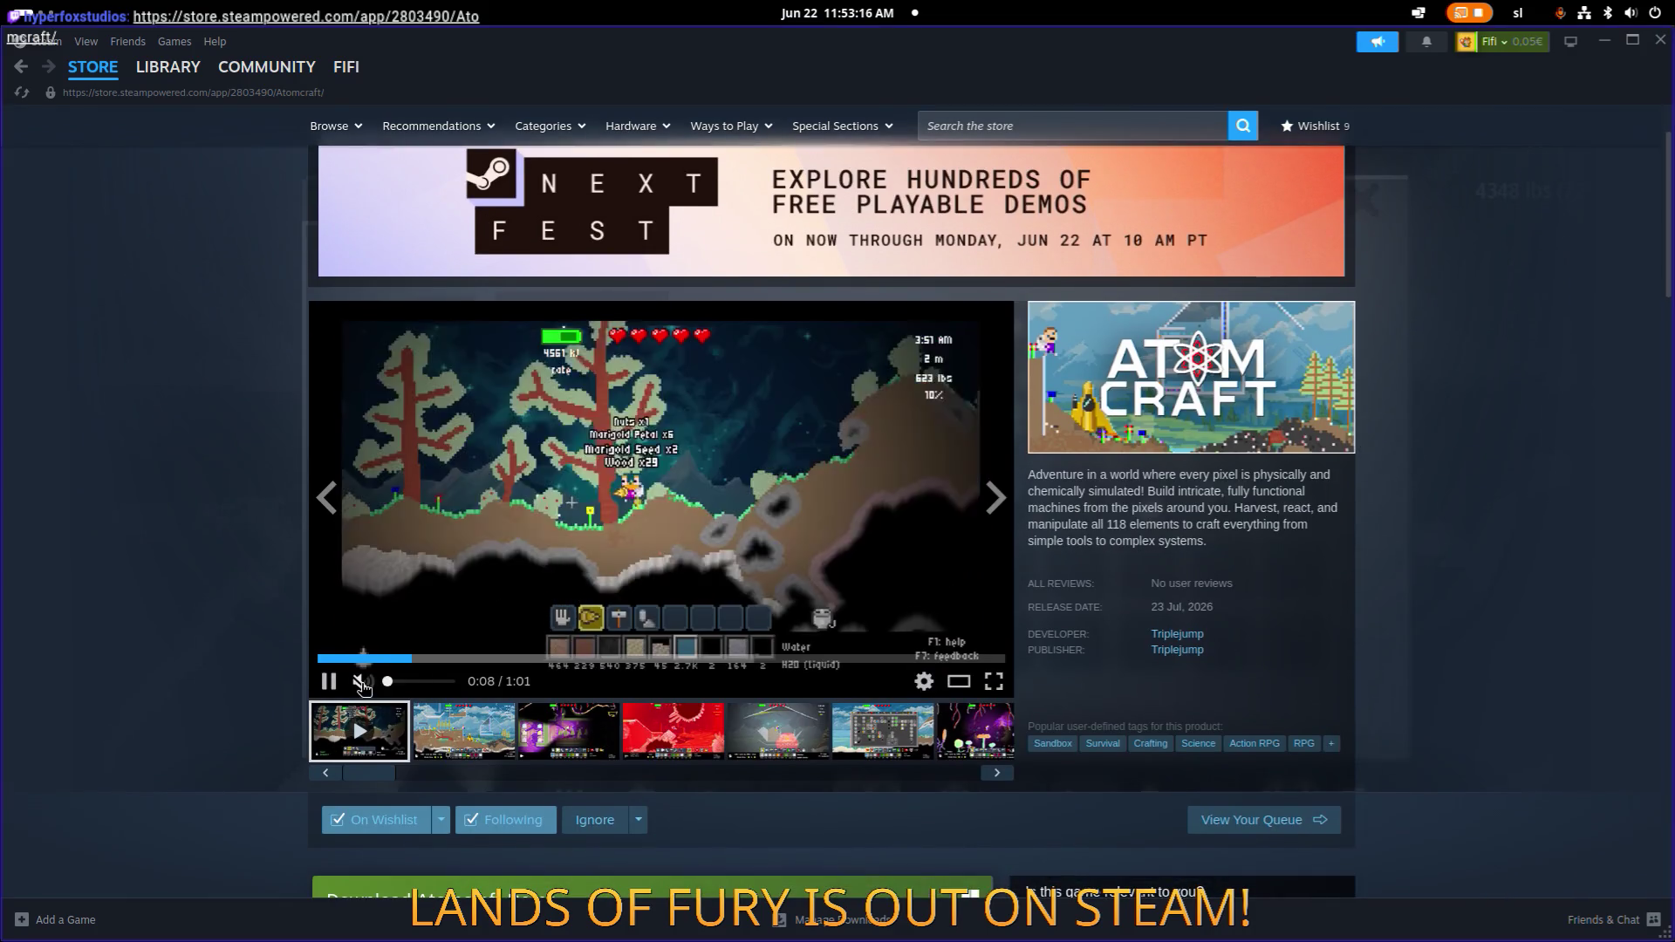
left_click(994, 681)
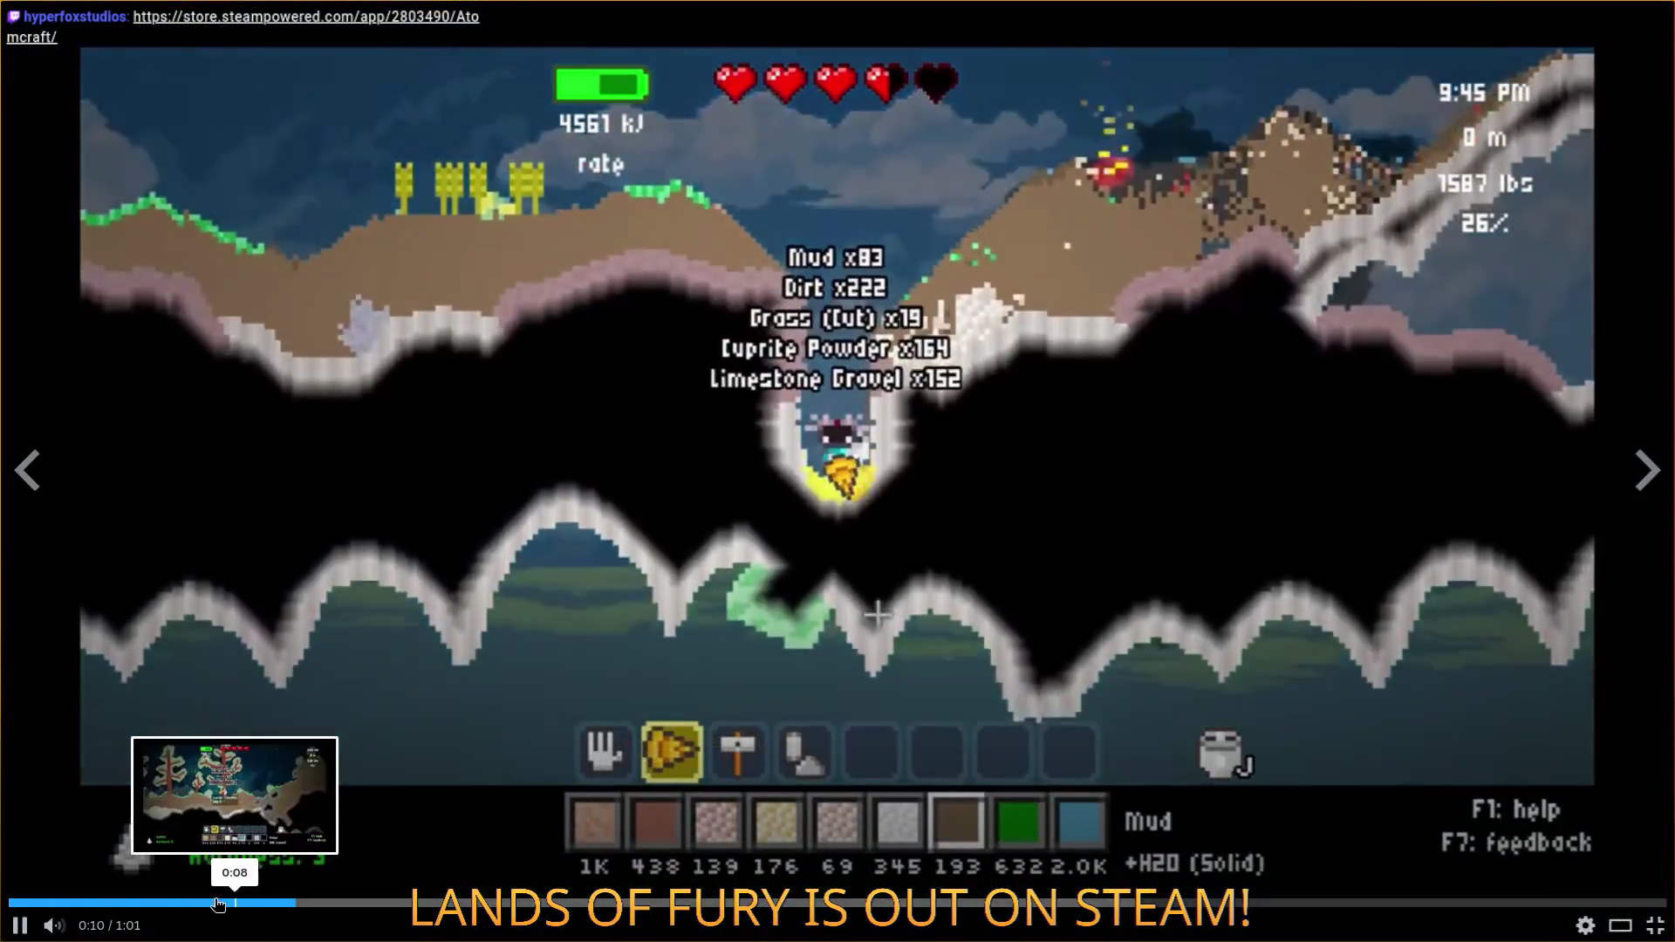
left_click_drag(227, 901, 2, 907)
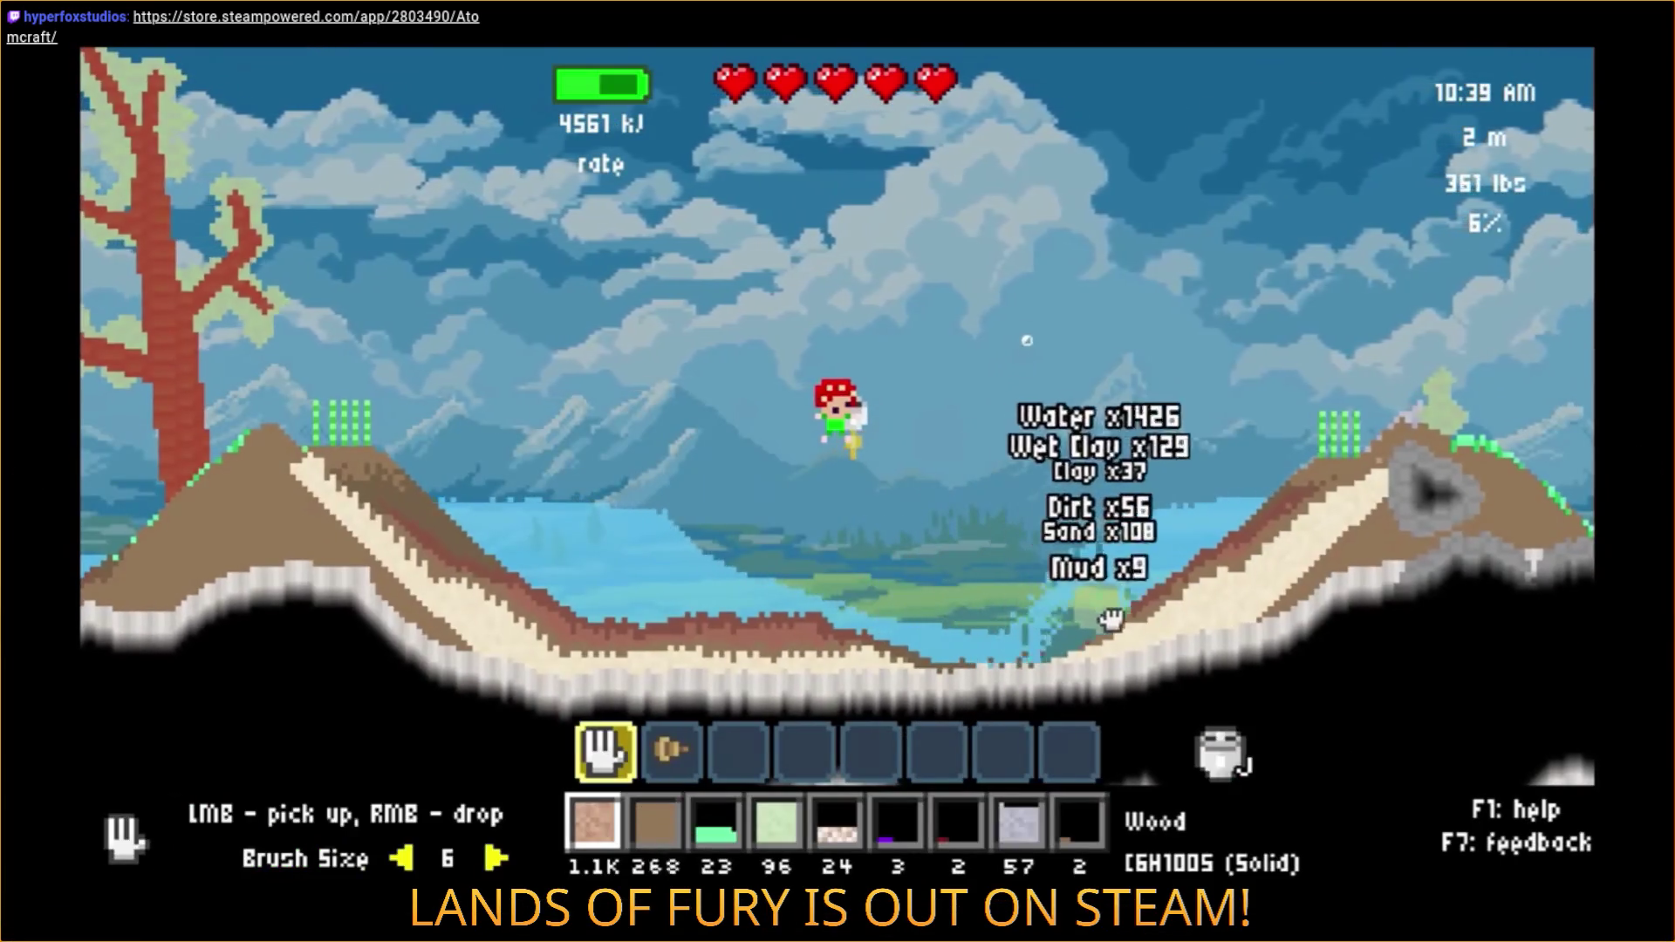
key("XF86AudioRaiseVolume")
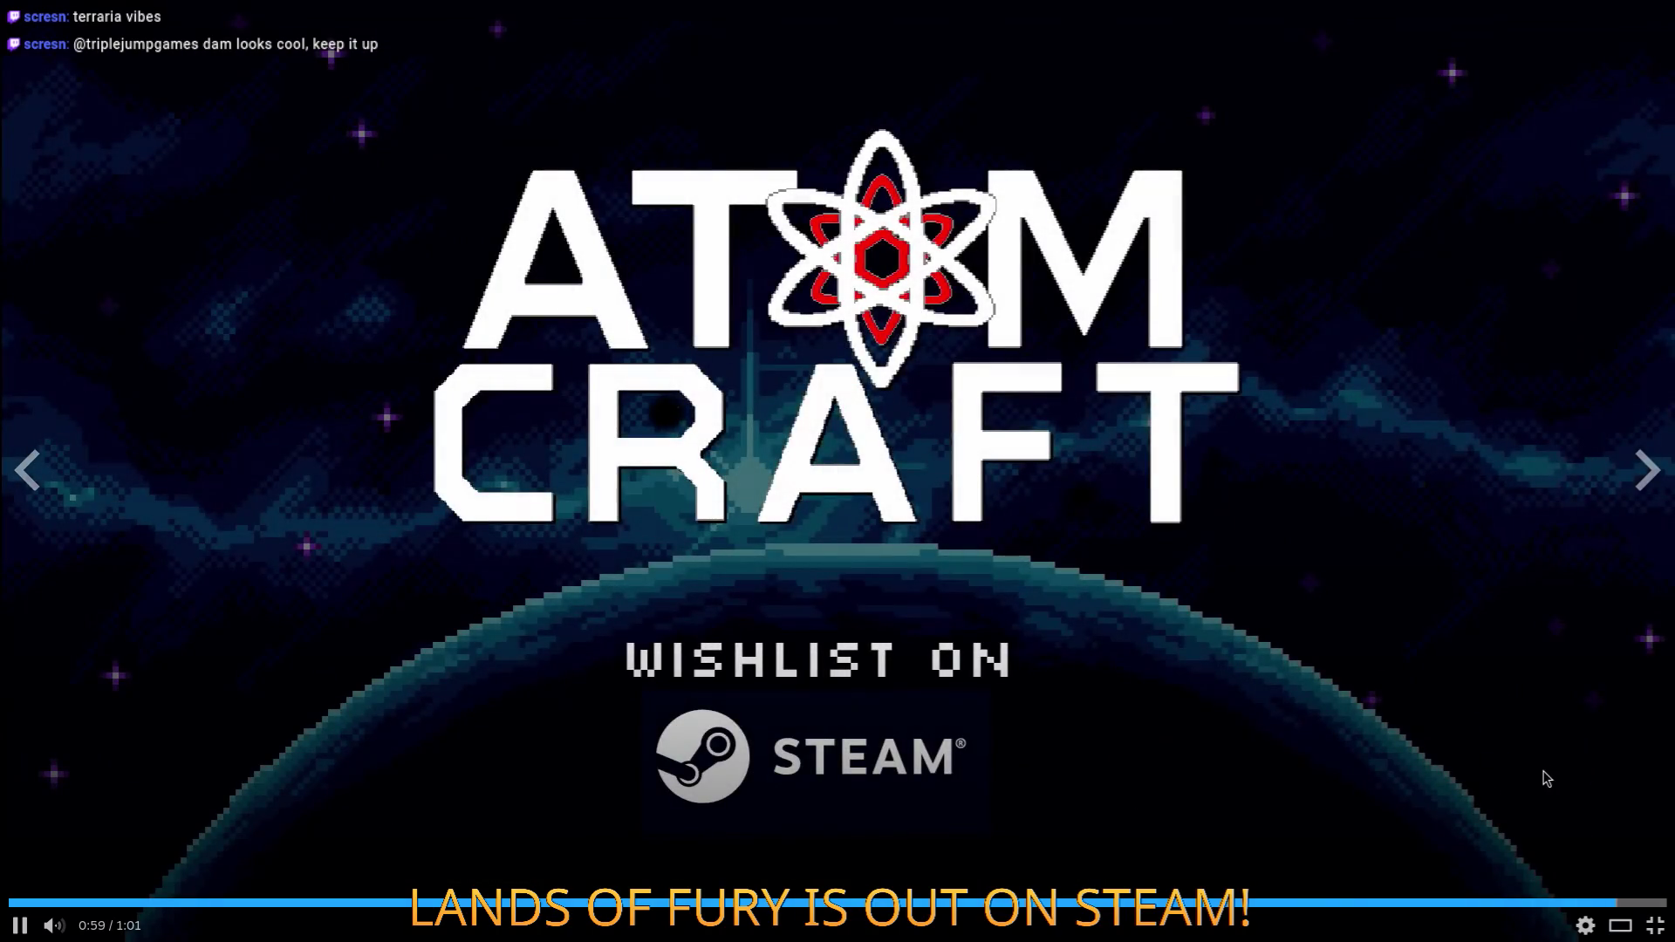
left_click(1667, 921)
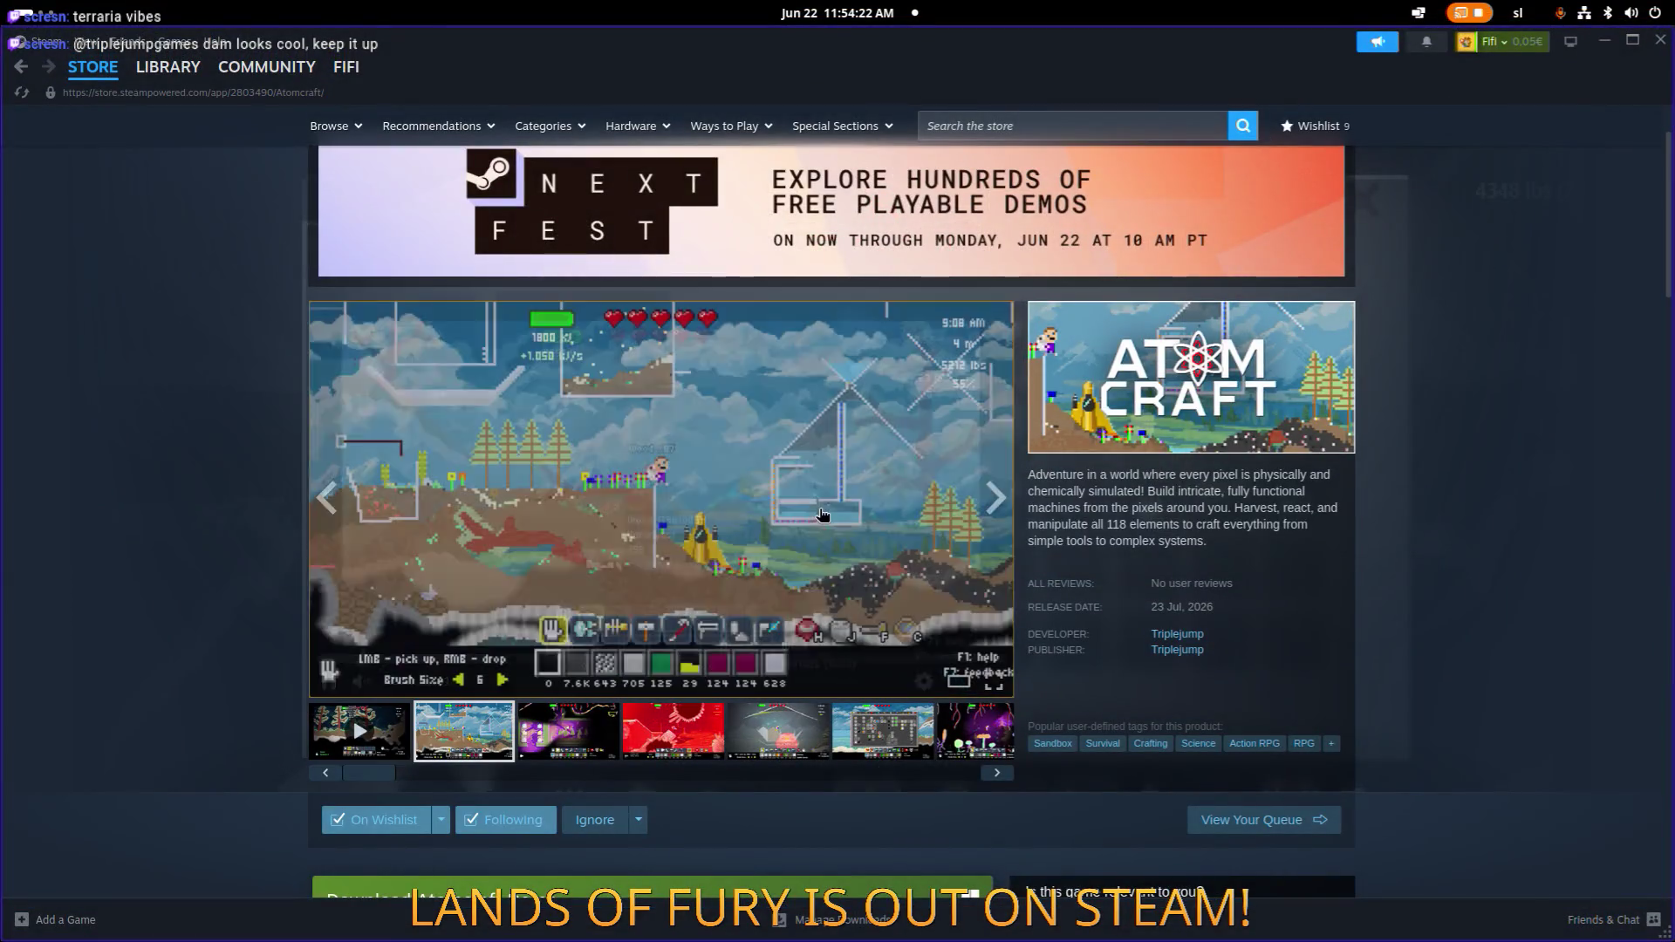
Return to Atomcraft's store page via the library and pause the trailer at 0:04.
left_click(717, 490)
left_click(1484, 406)
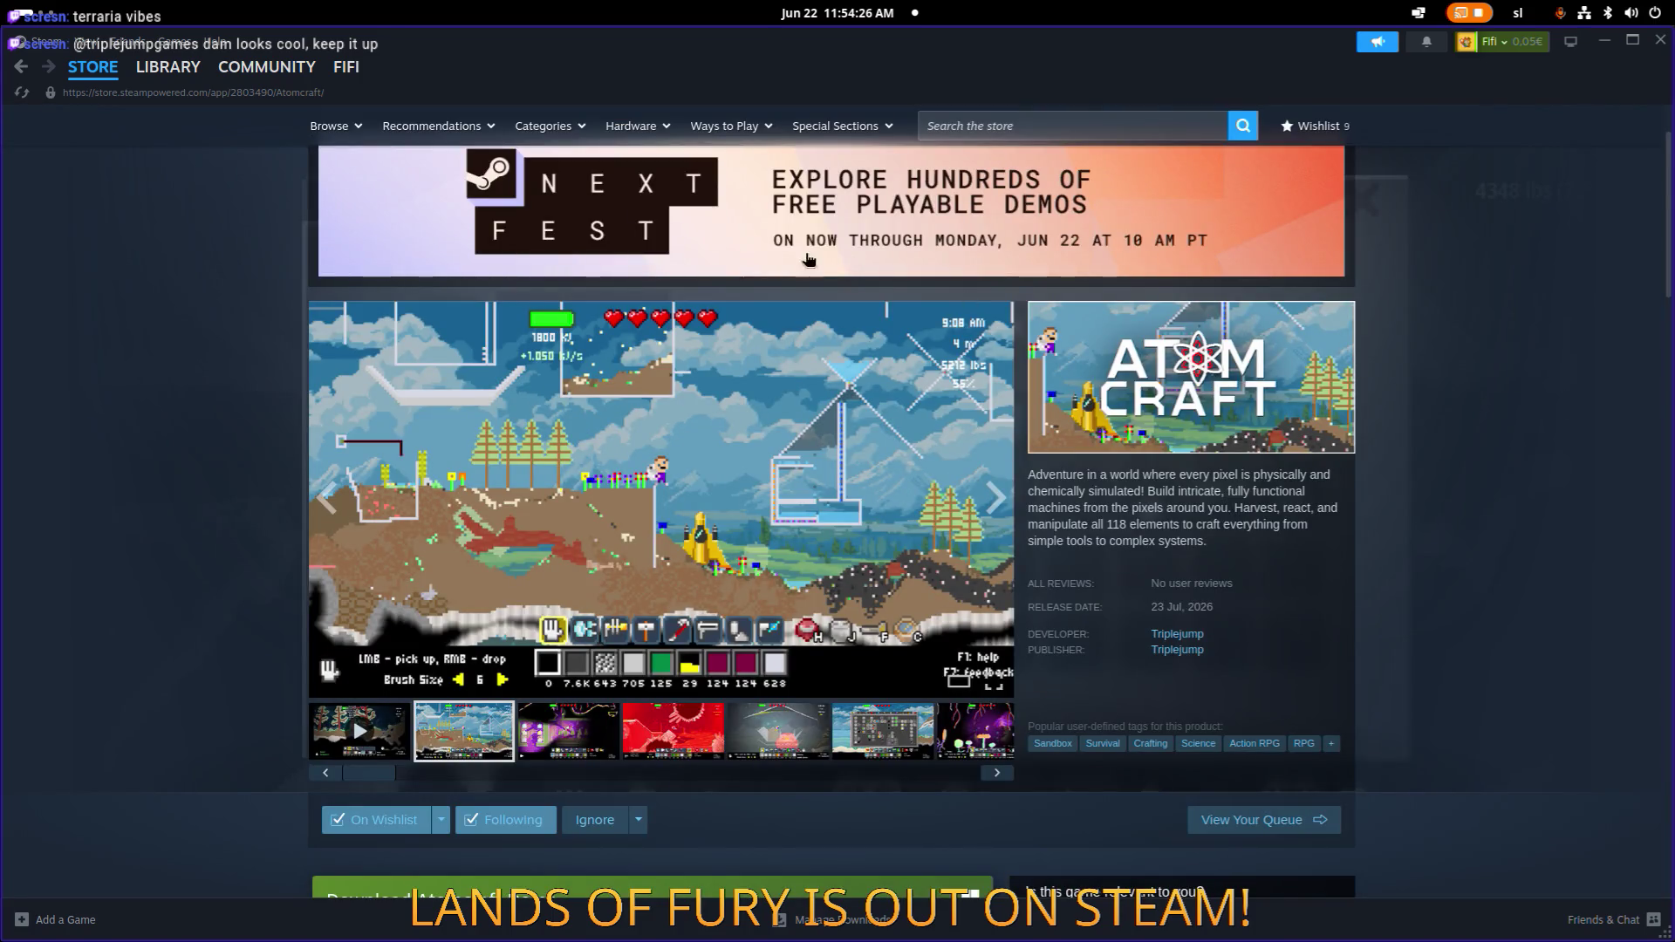
left_click(171, 68)
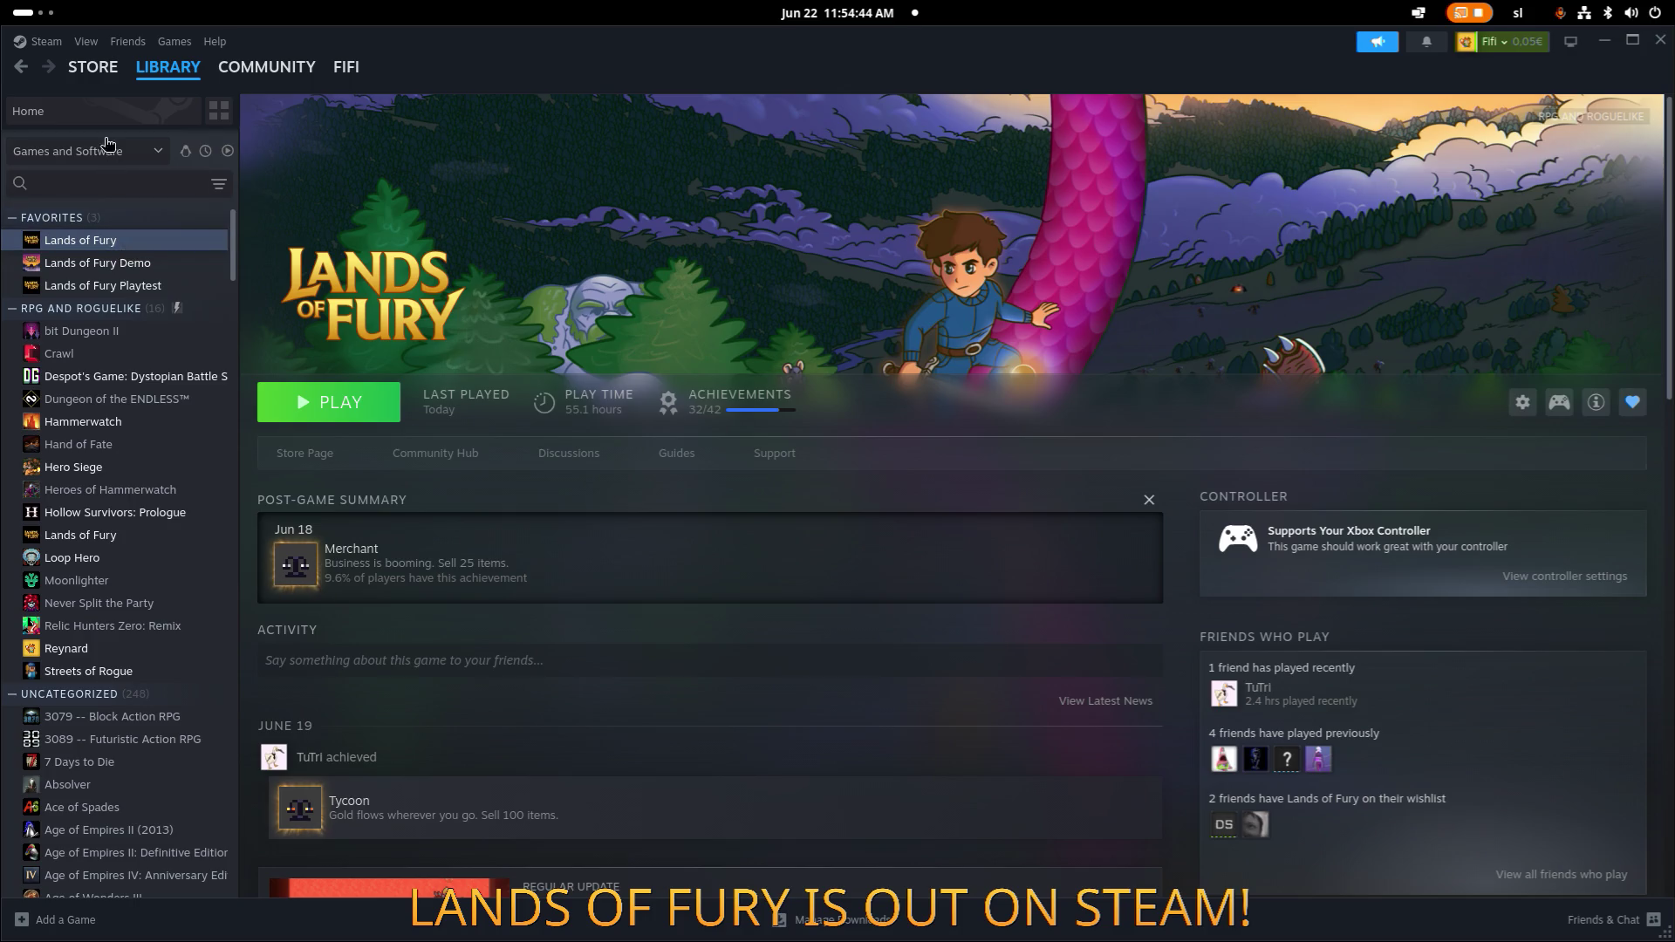
left_click(116, 75)
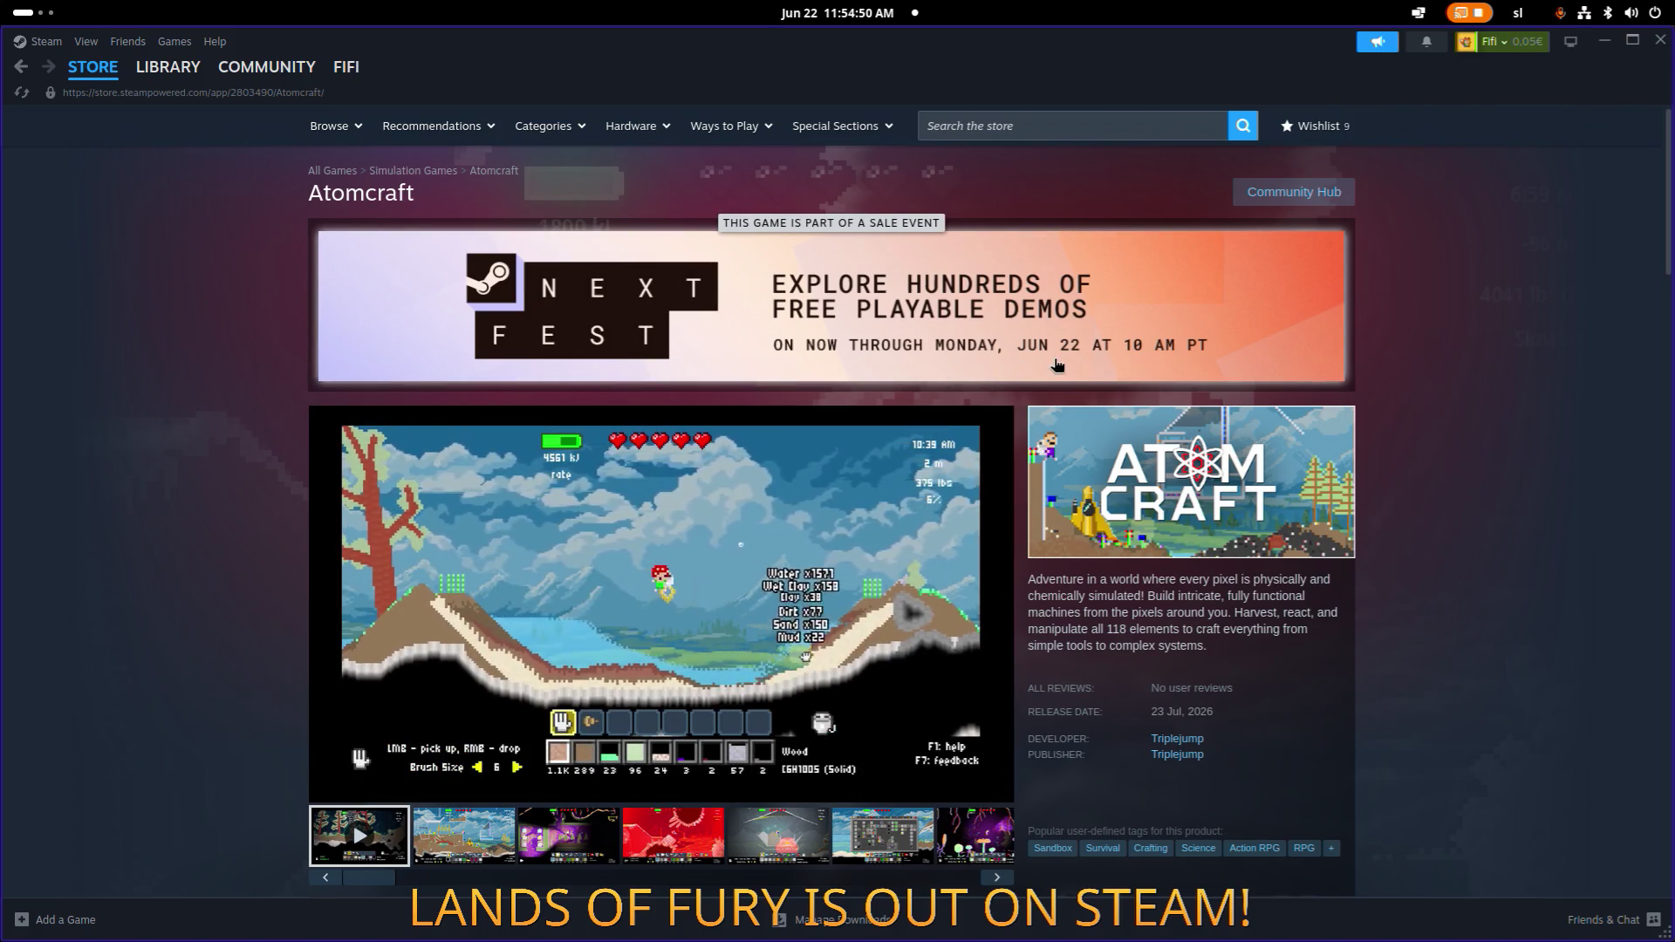
left_click(746, 581)
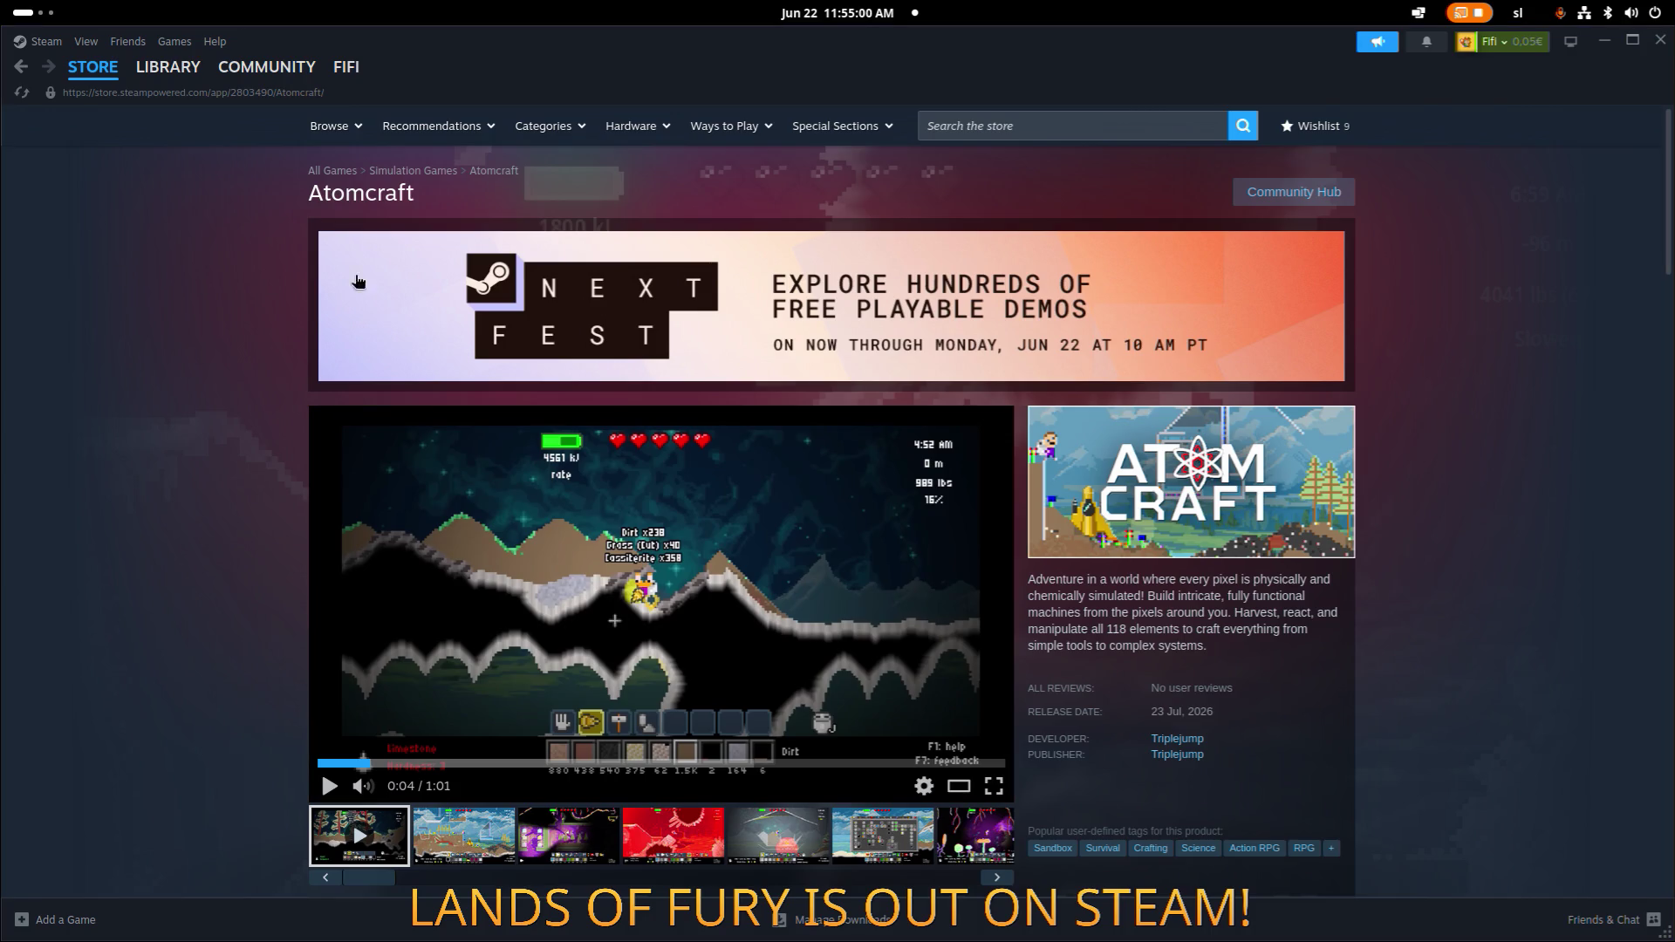
key("alt+Tab")
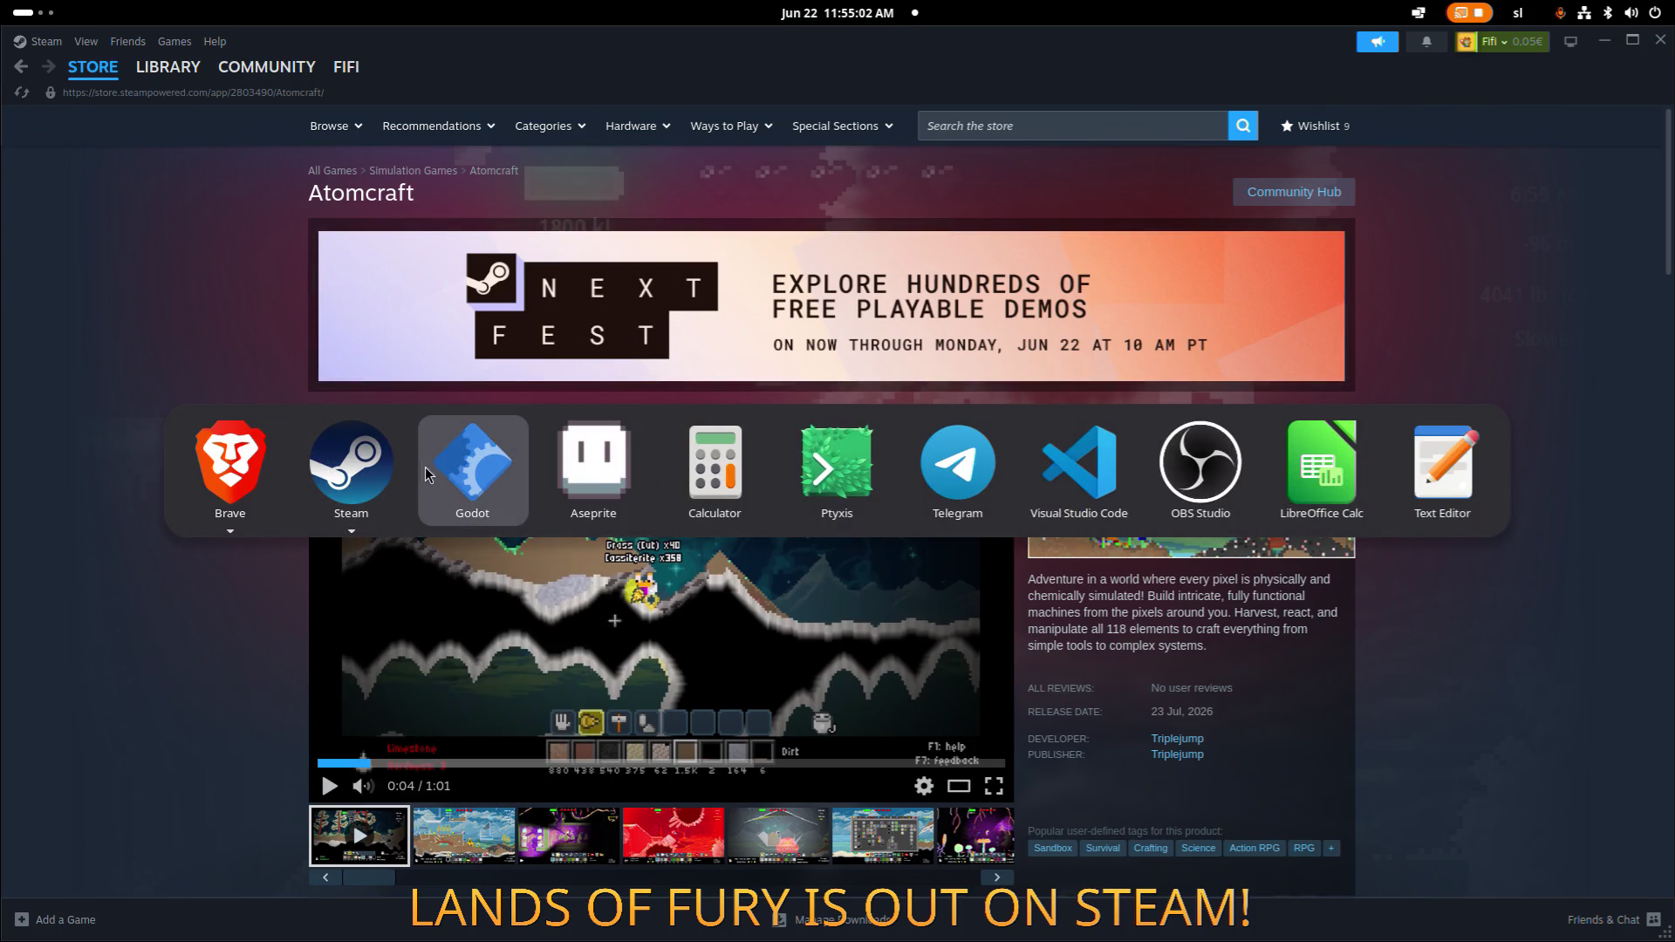
Back in Godot, frame the HUD slots, save the PlayerHUD scene and run the project.
left_click(466, 463)
scroll(631, 371, "down", 1)
scroll(631, 371, "left", 3)
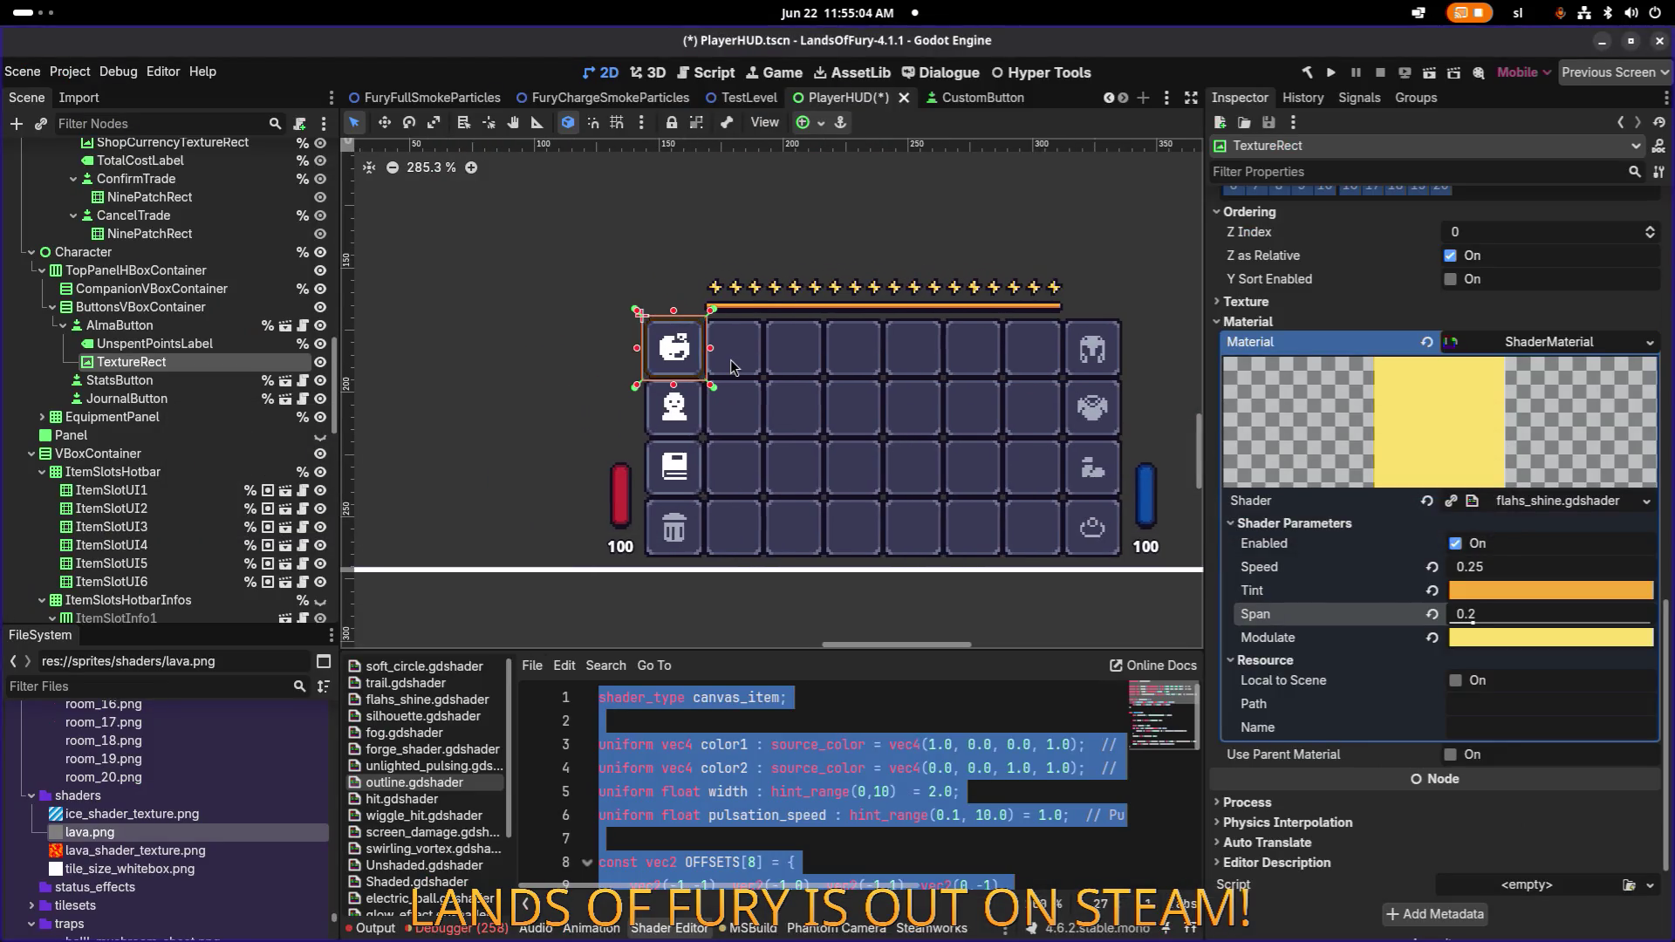
scroll(692, 346, "up", 14)
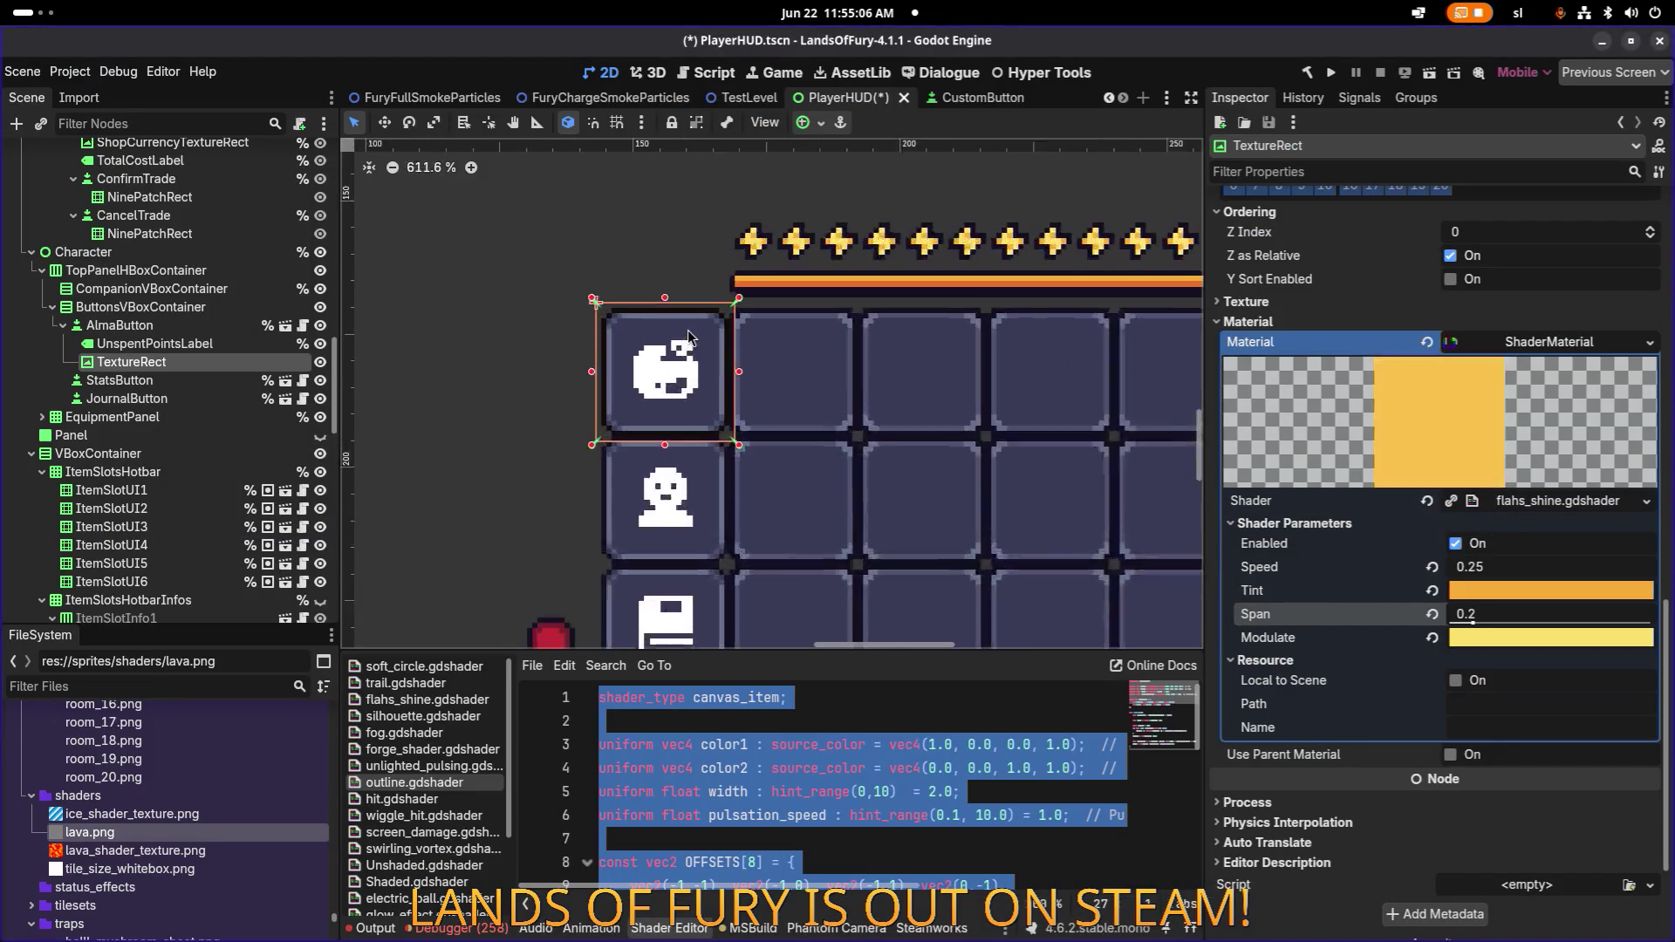
scroll(688, 357, "down", 8)
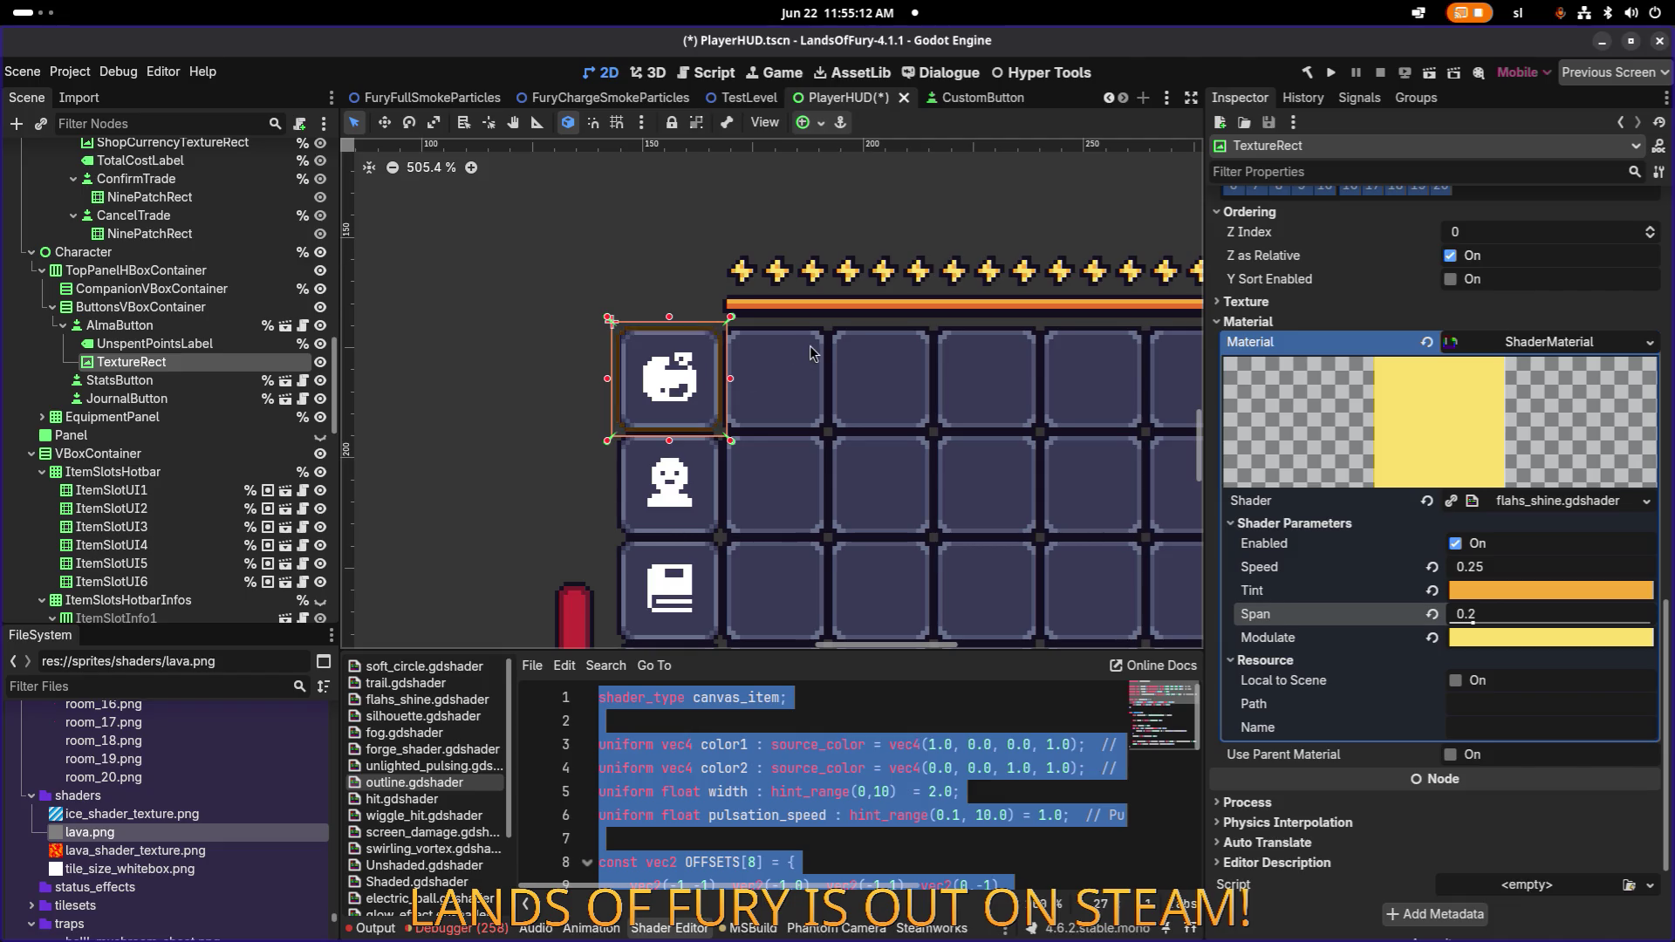
left_click_drag(810, 352, 733, 358)
key("ctrl+s")
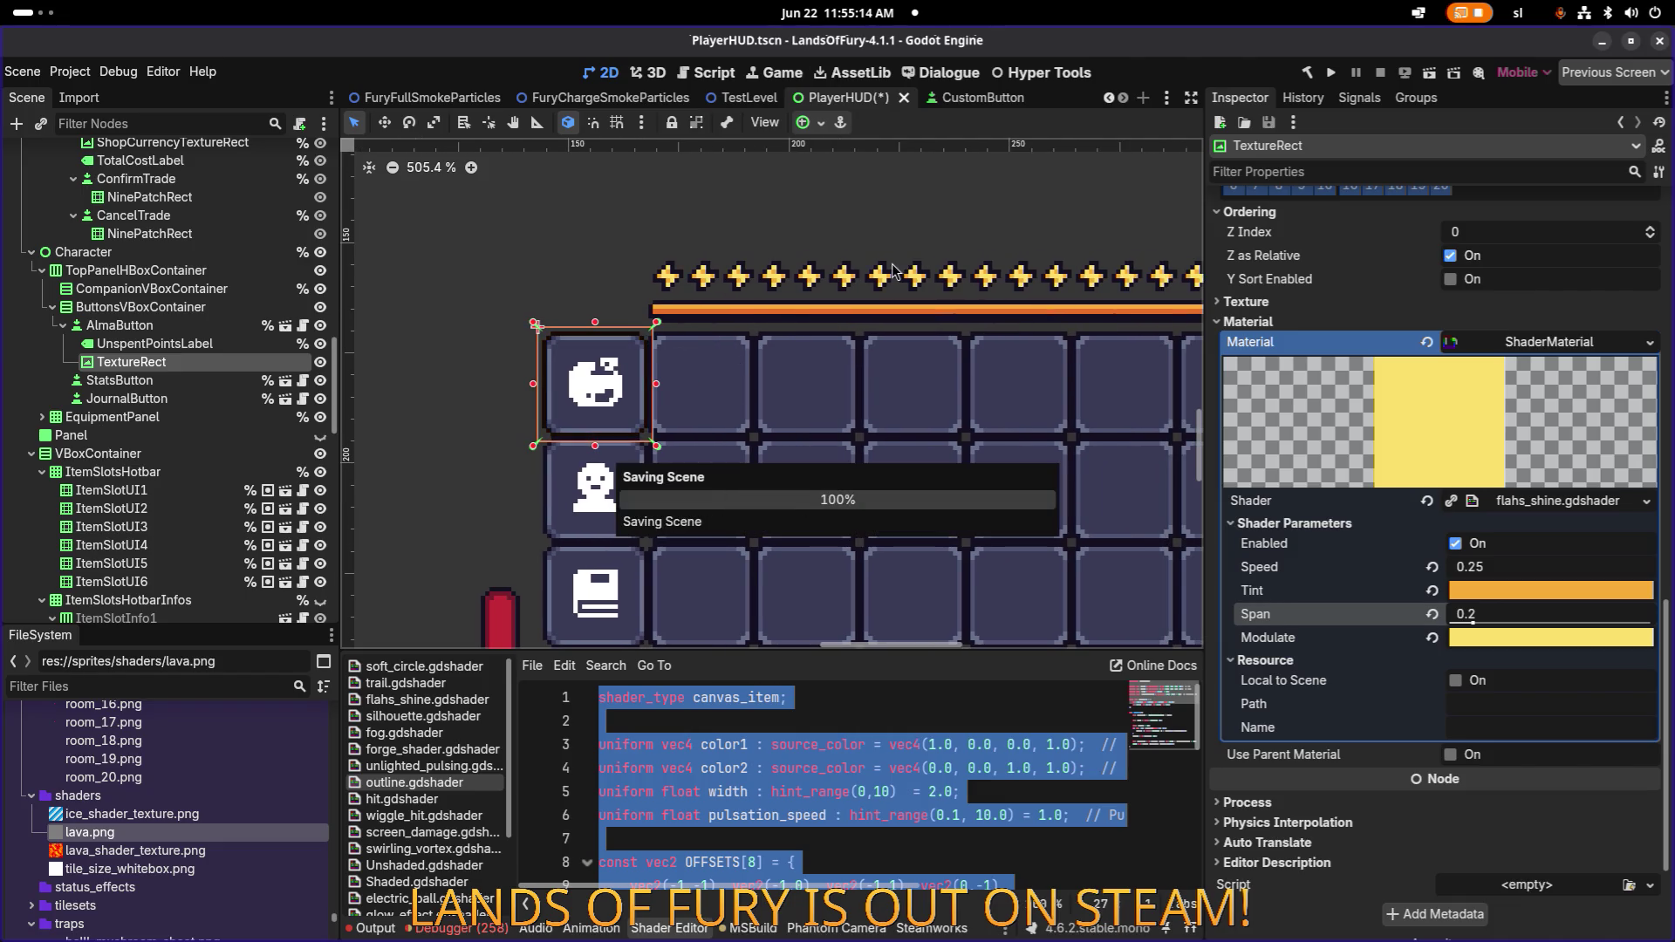
left_click(1332, 75)
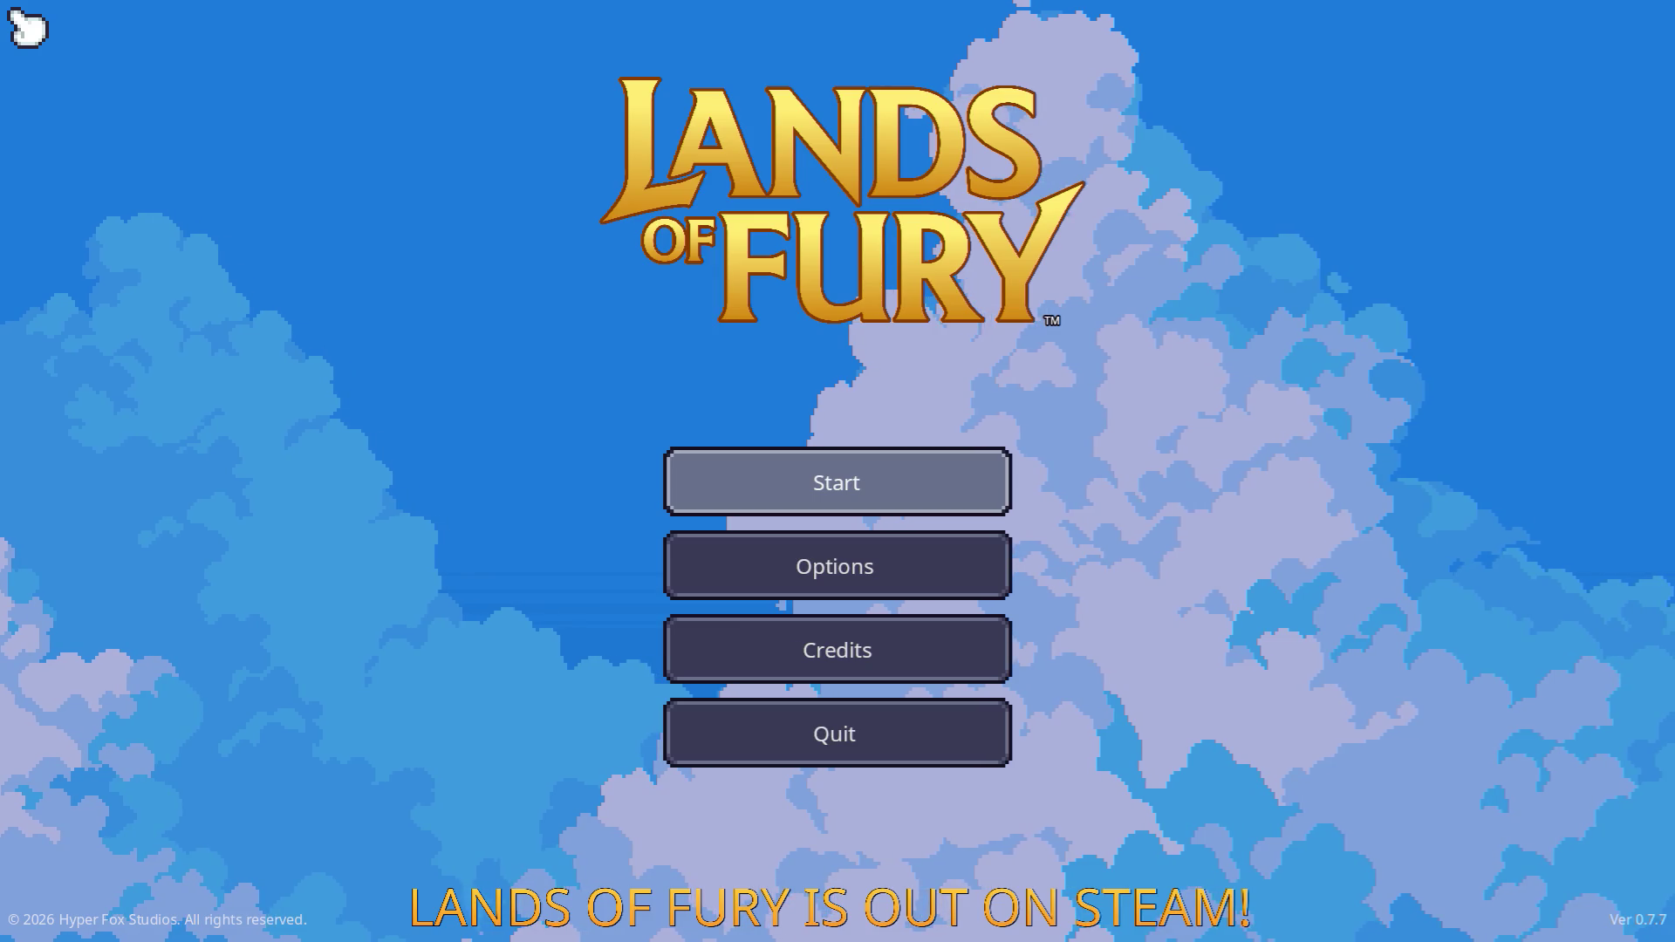
Start the game from the main menu and load the profile into The Glade.
key("Return")
key("Return")
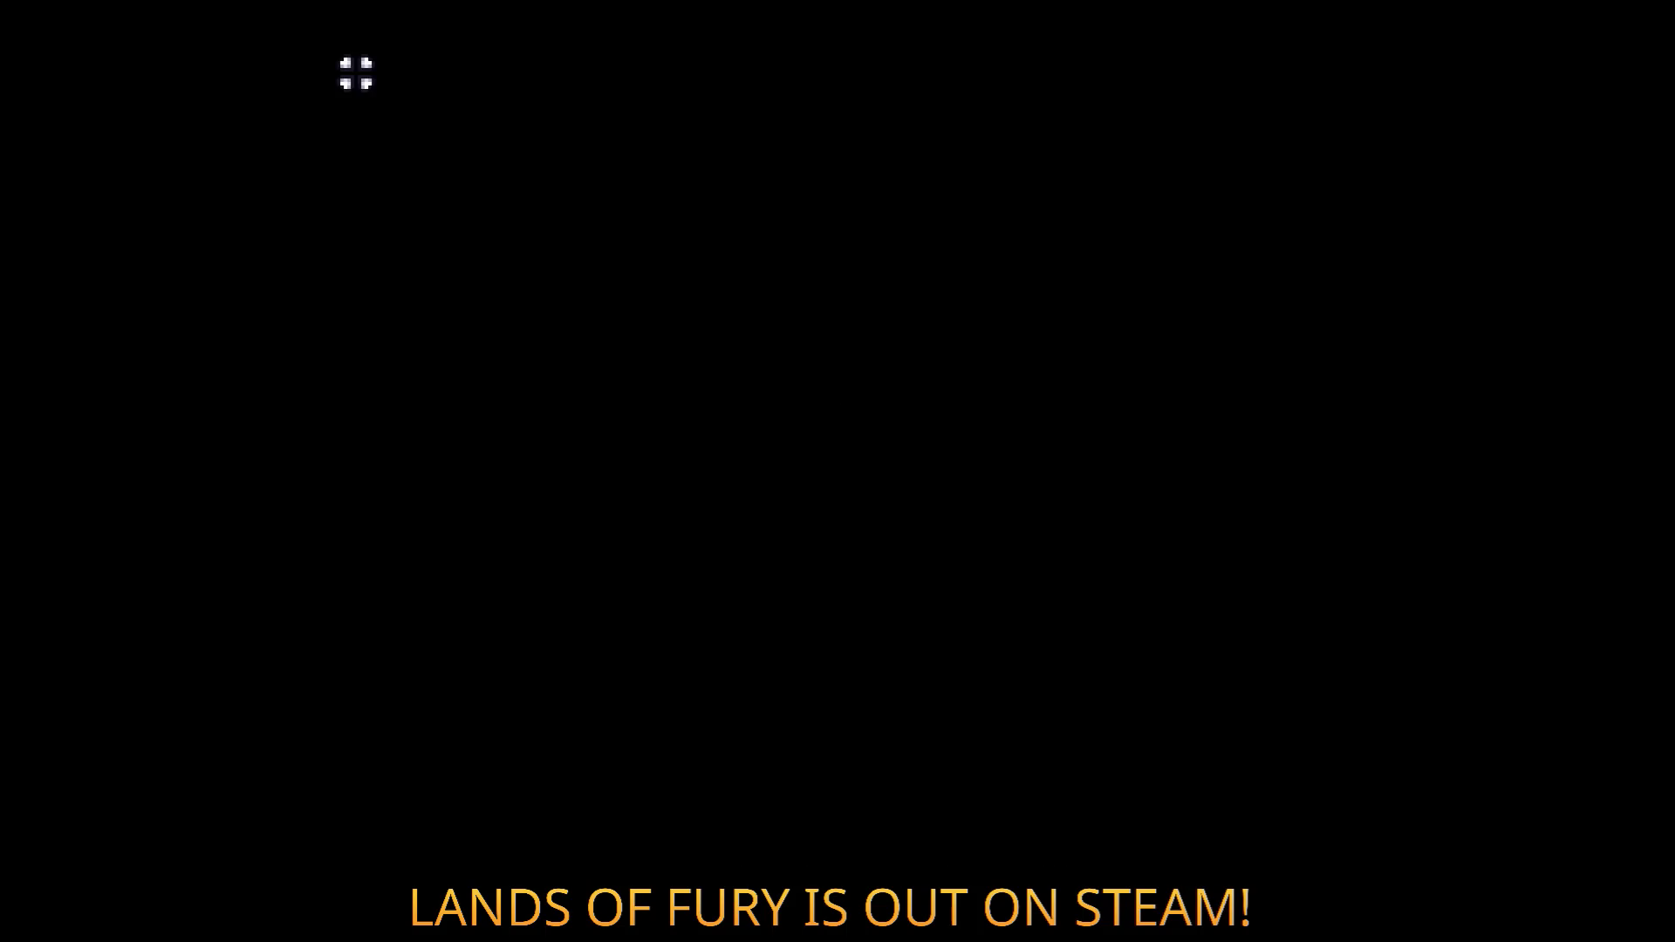
key("Tab")
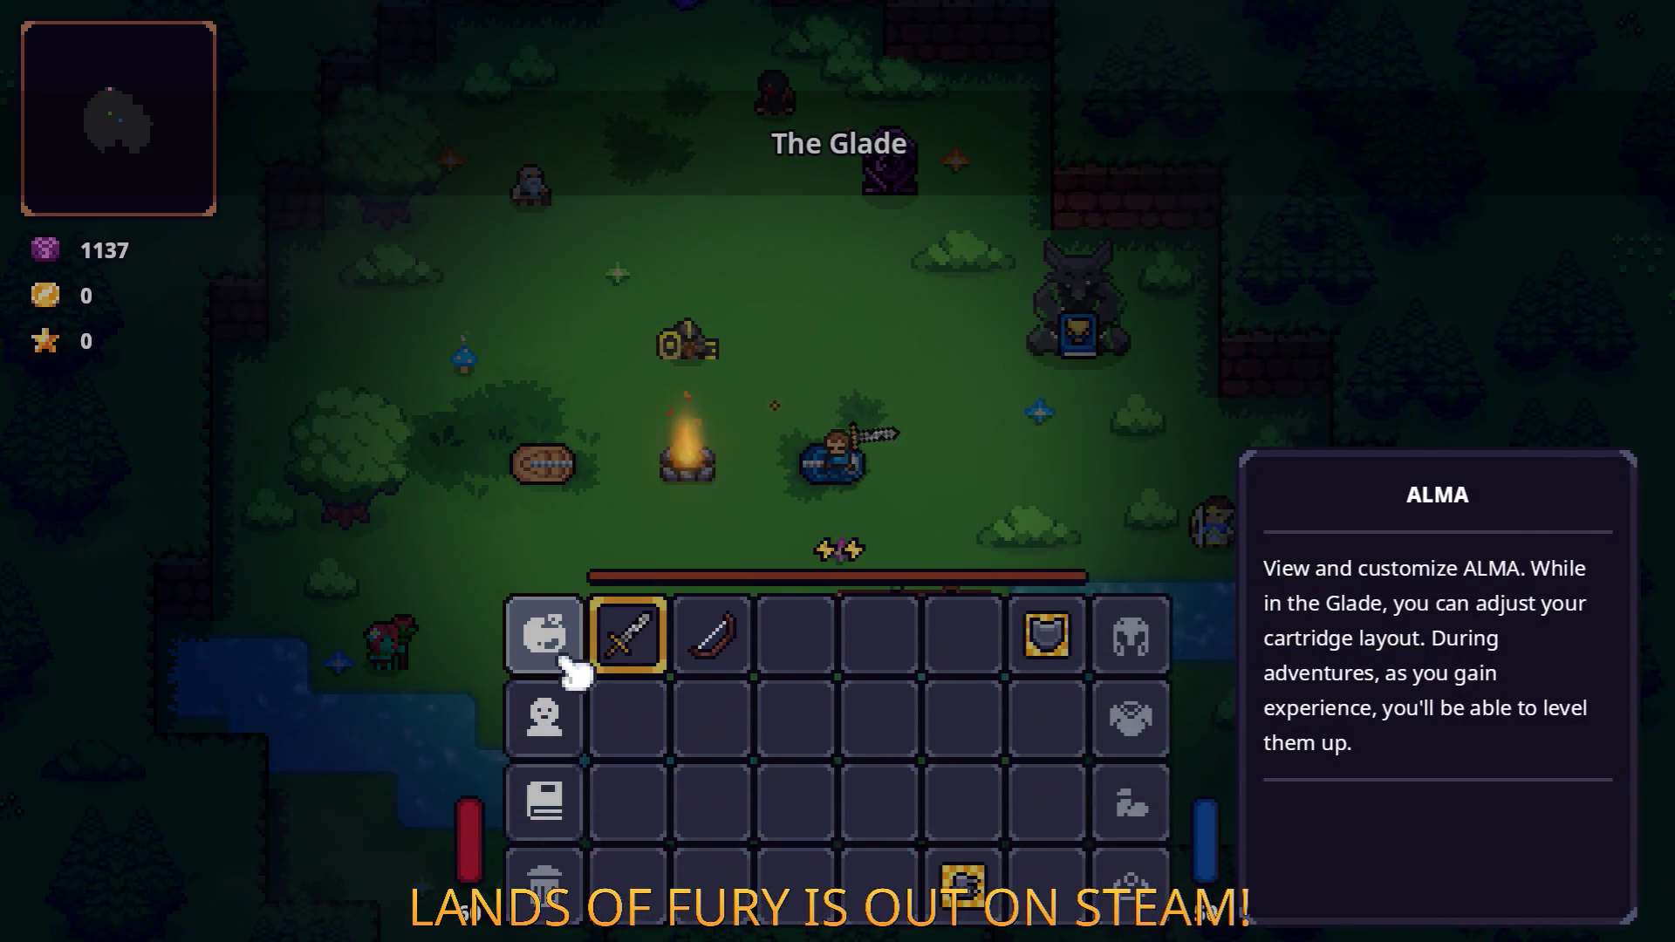
Check the ALMA button, close the inventory and enter the portal to the forest.
left_click(562, 637)
key("Tab")
key("w")
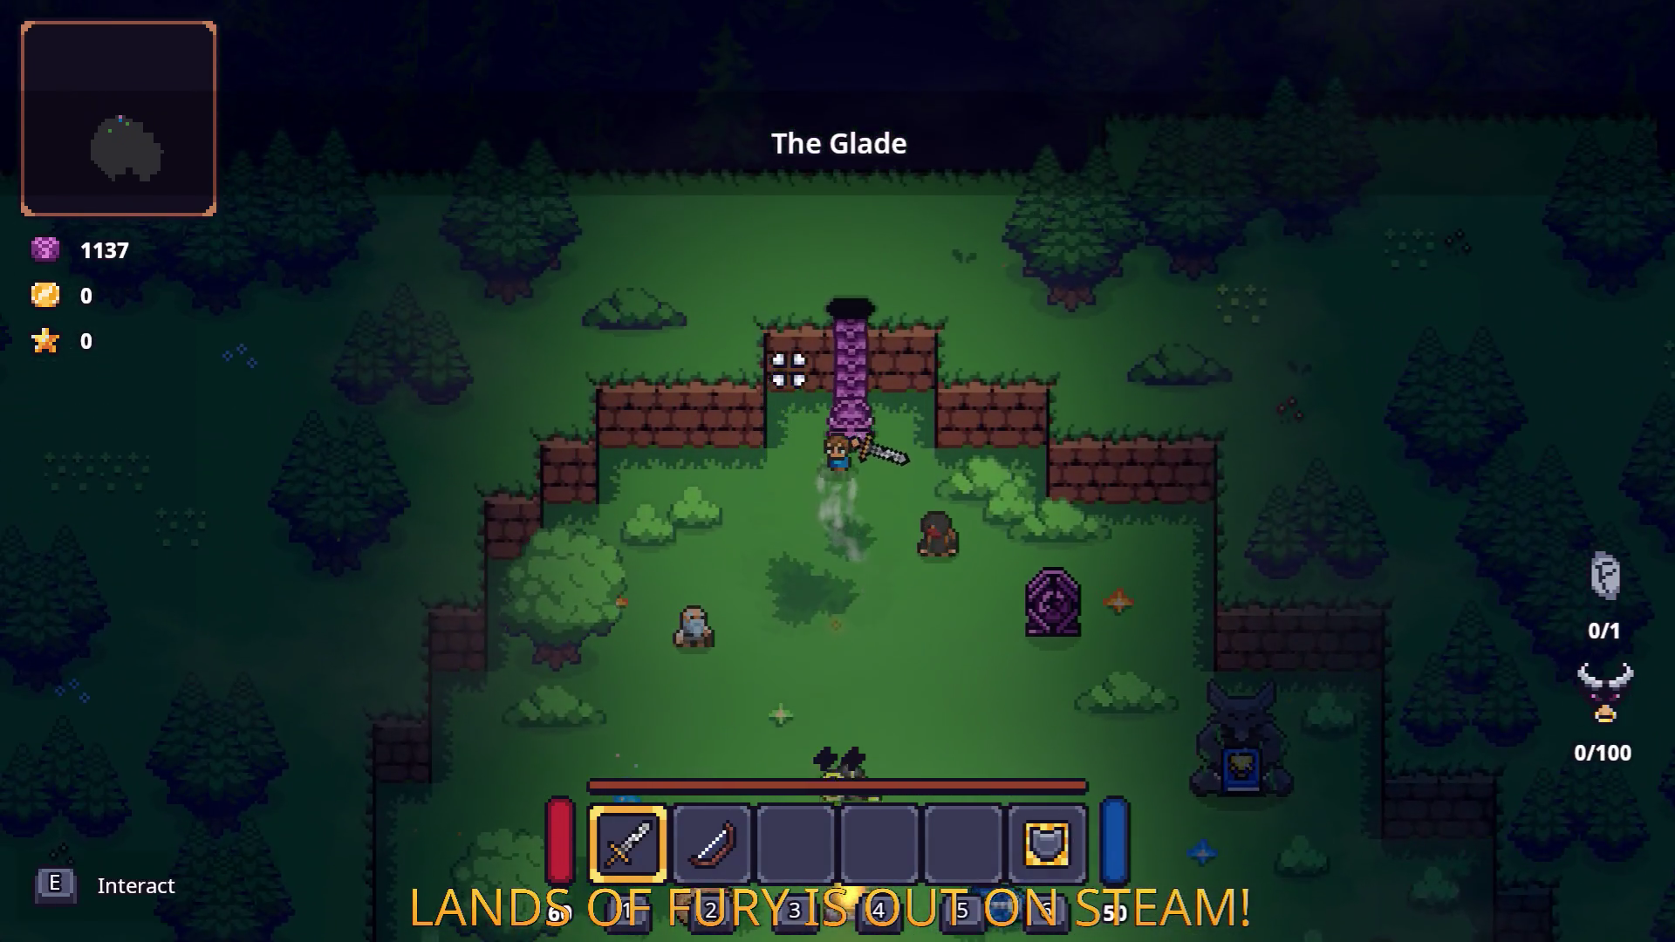
key("e")
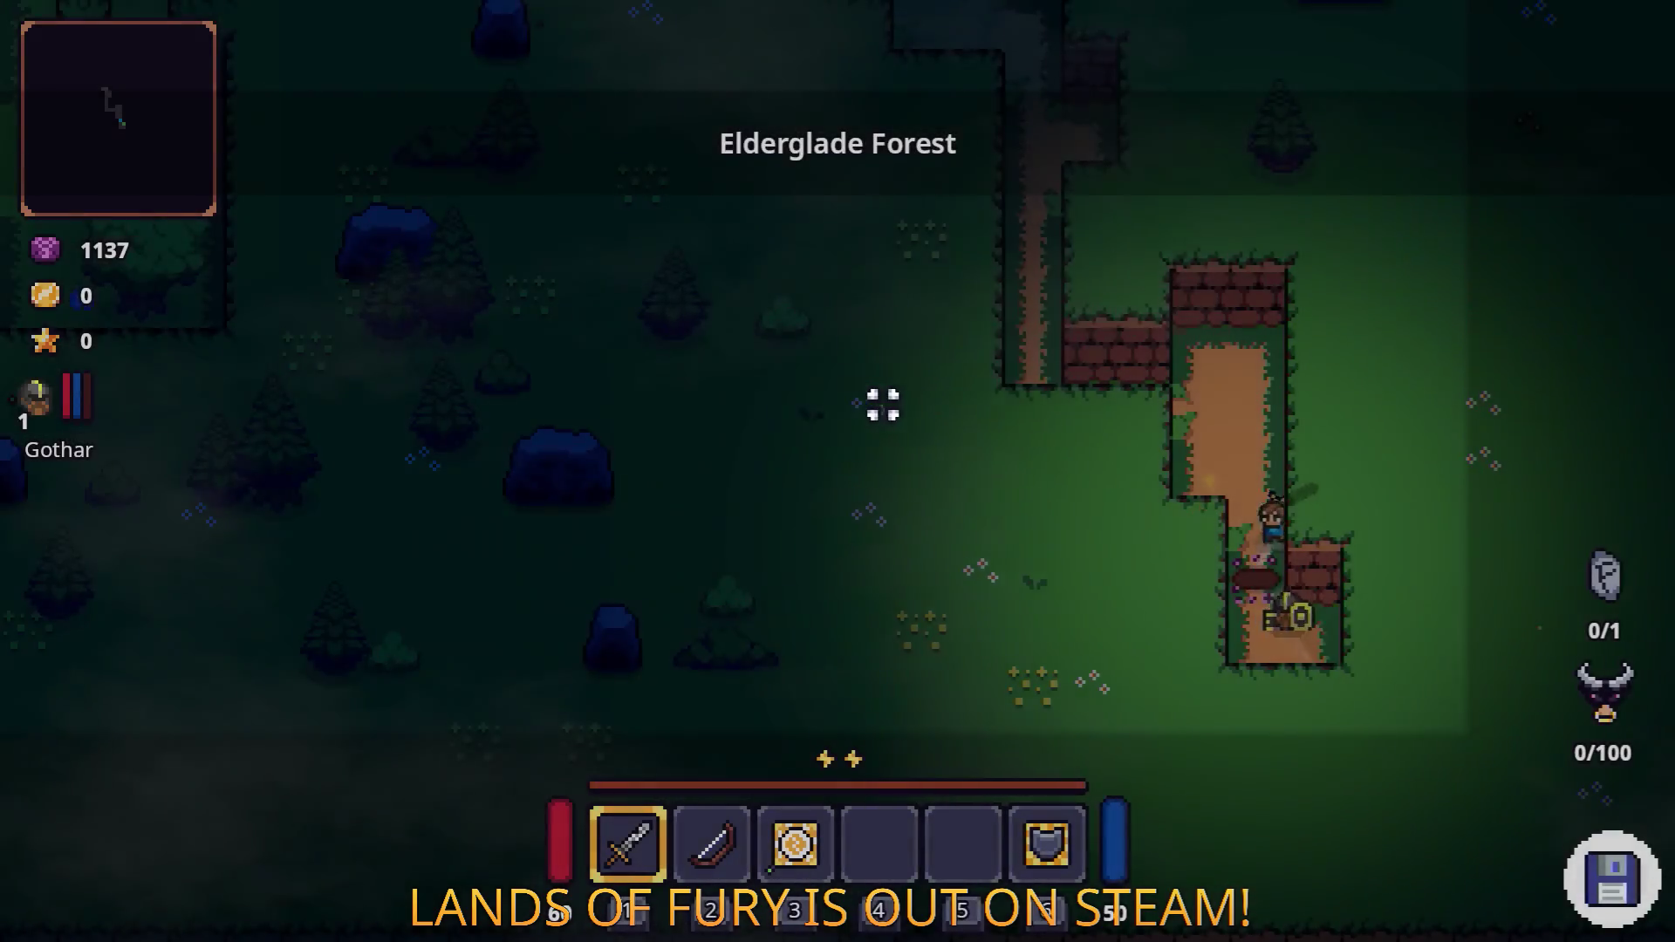
Walk the forest path into the clearing, attacking the stone totem, enemies and a ghost.
key("a")
key("w")
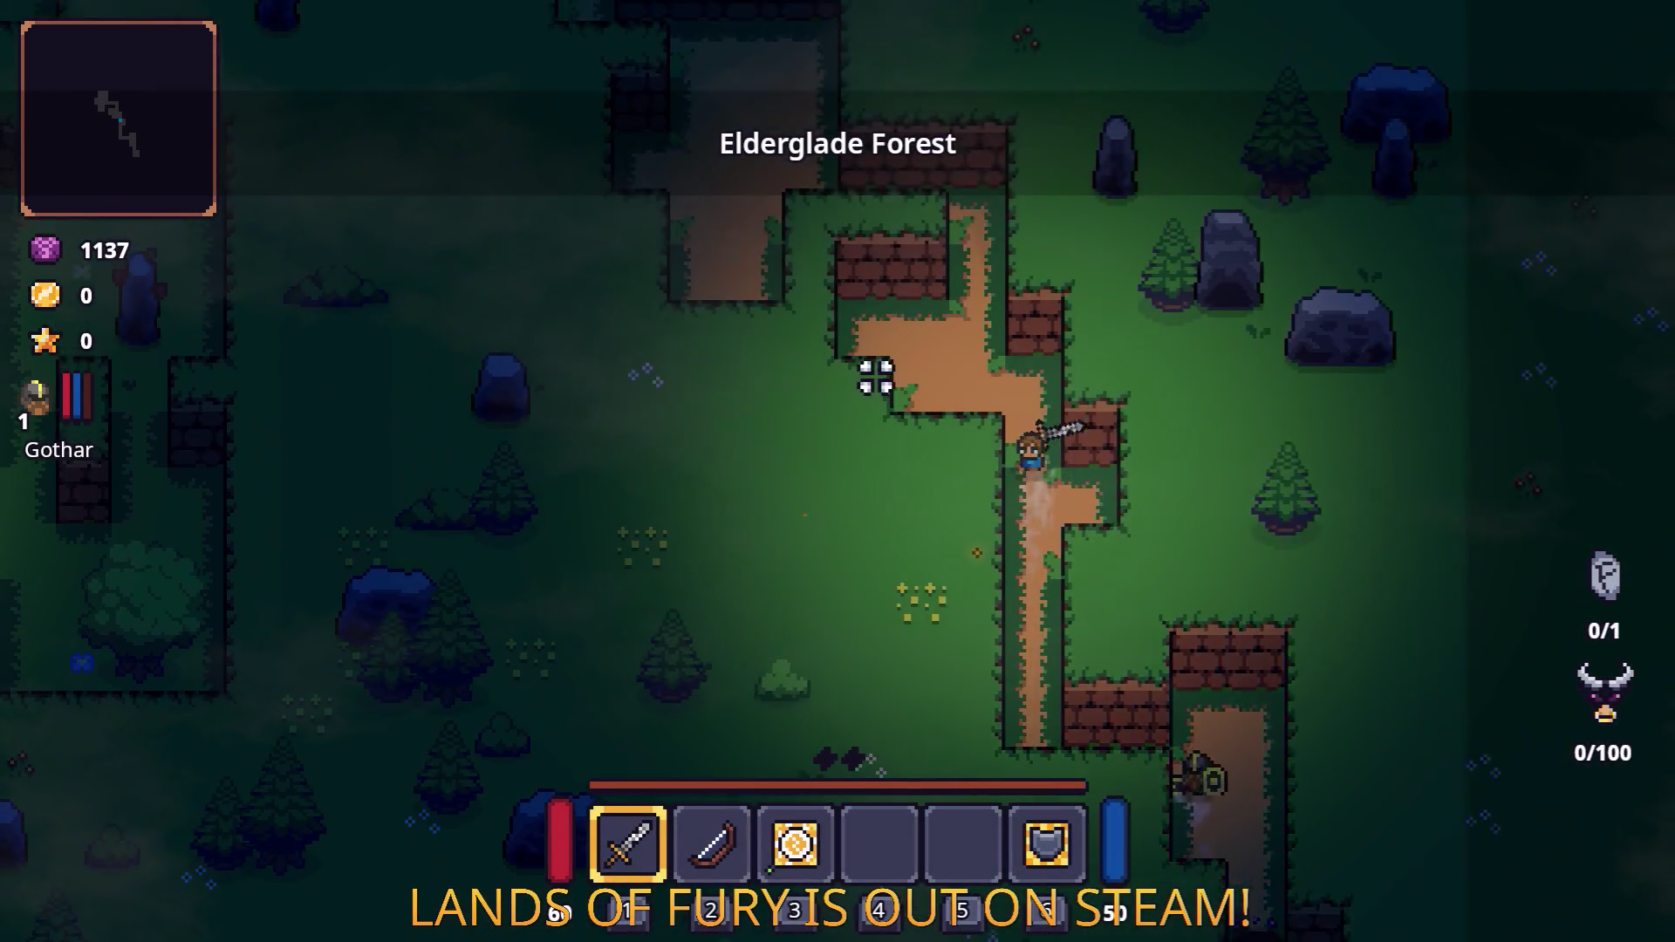
key("w")
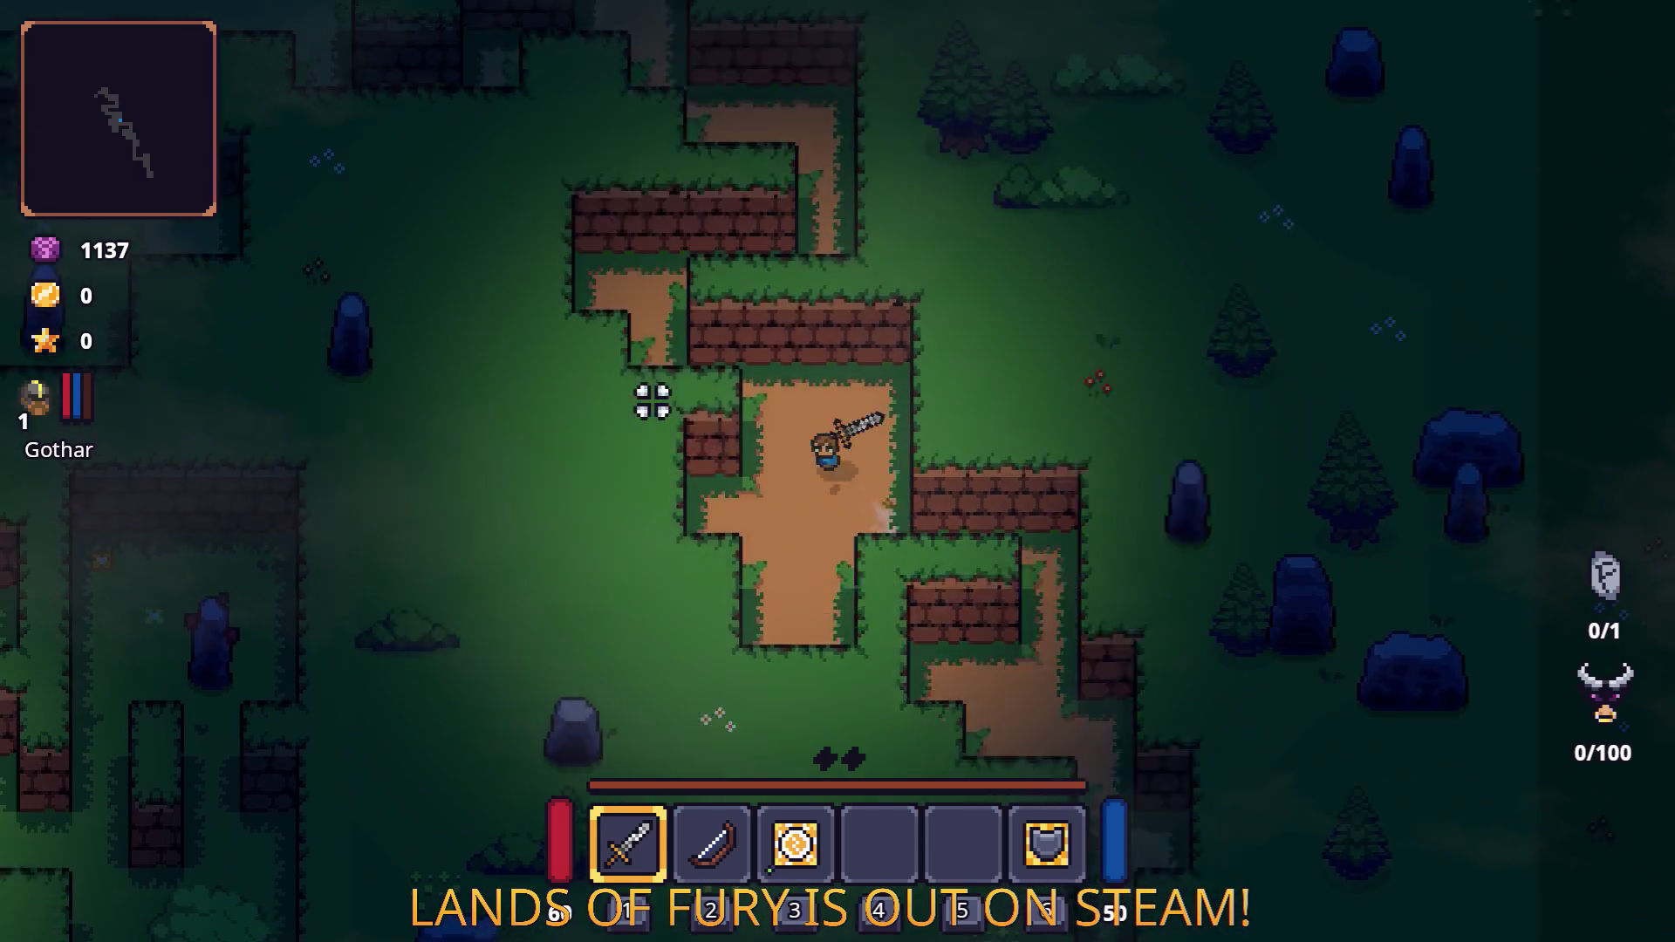
key("w")
key("d")
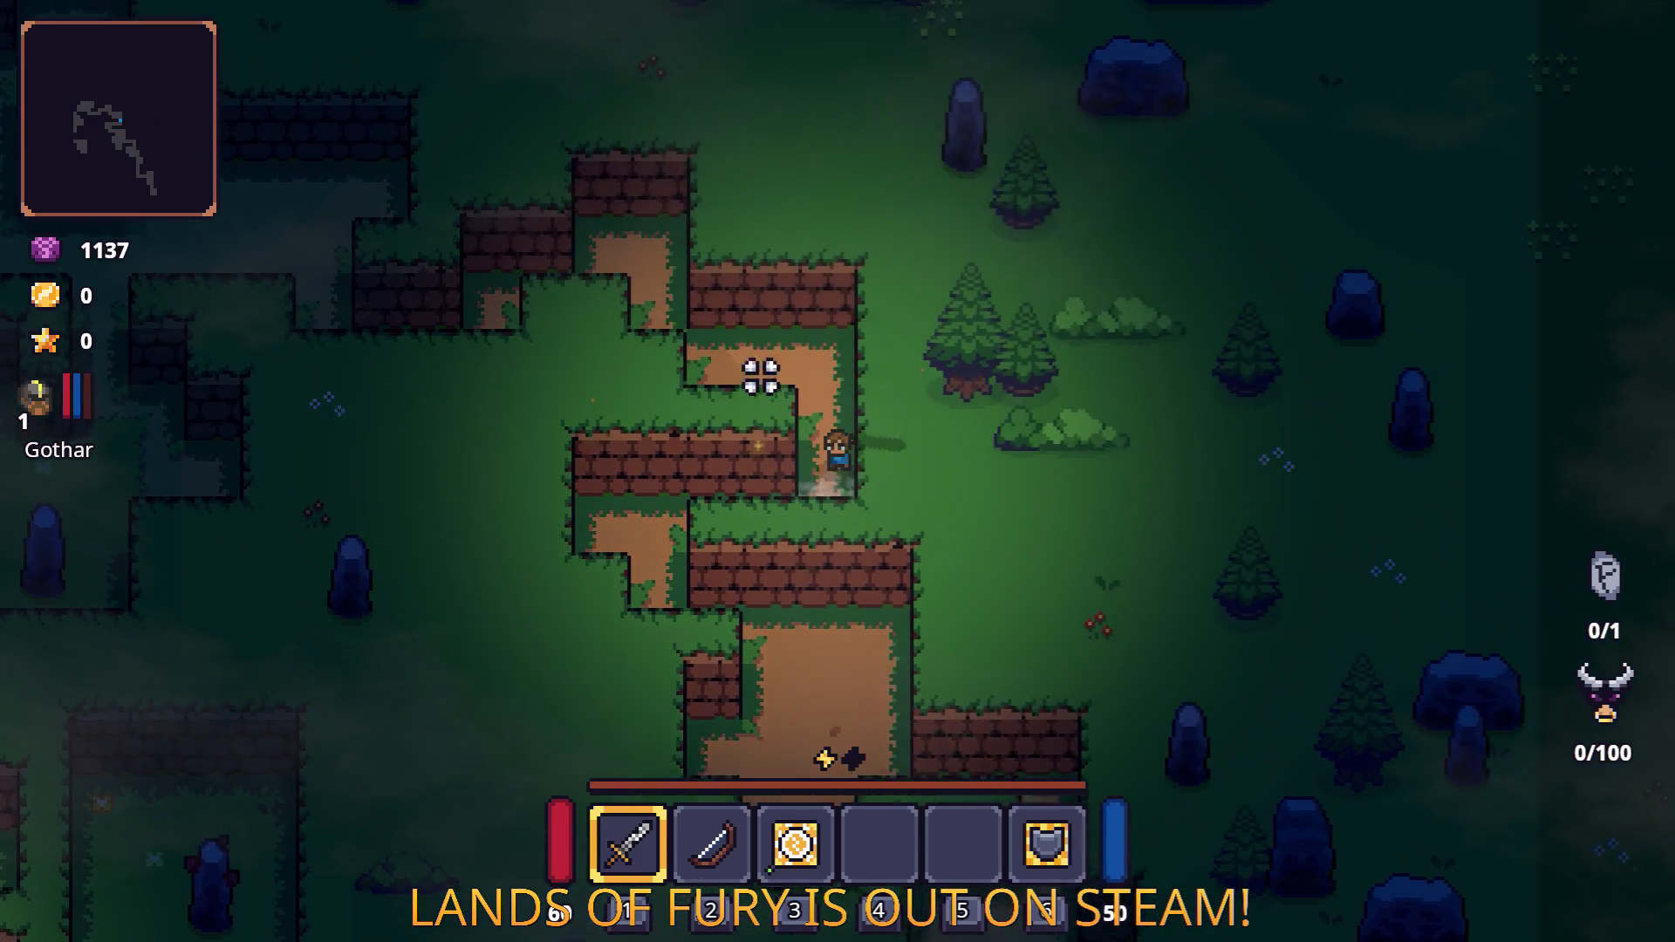
key("a")
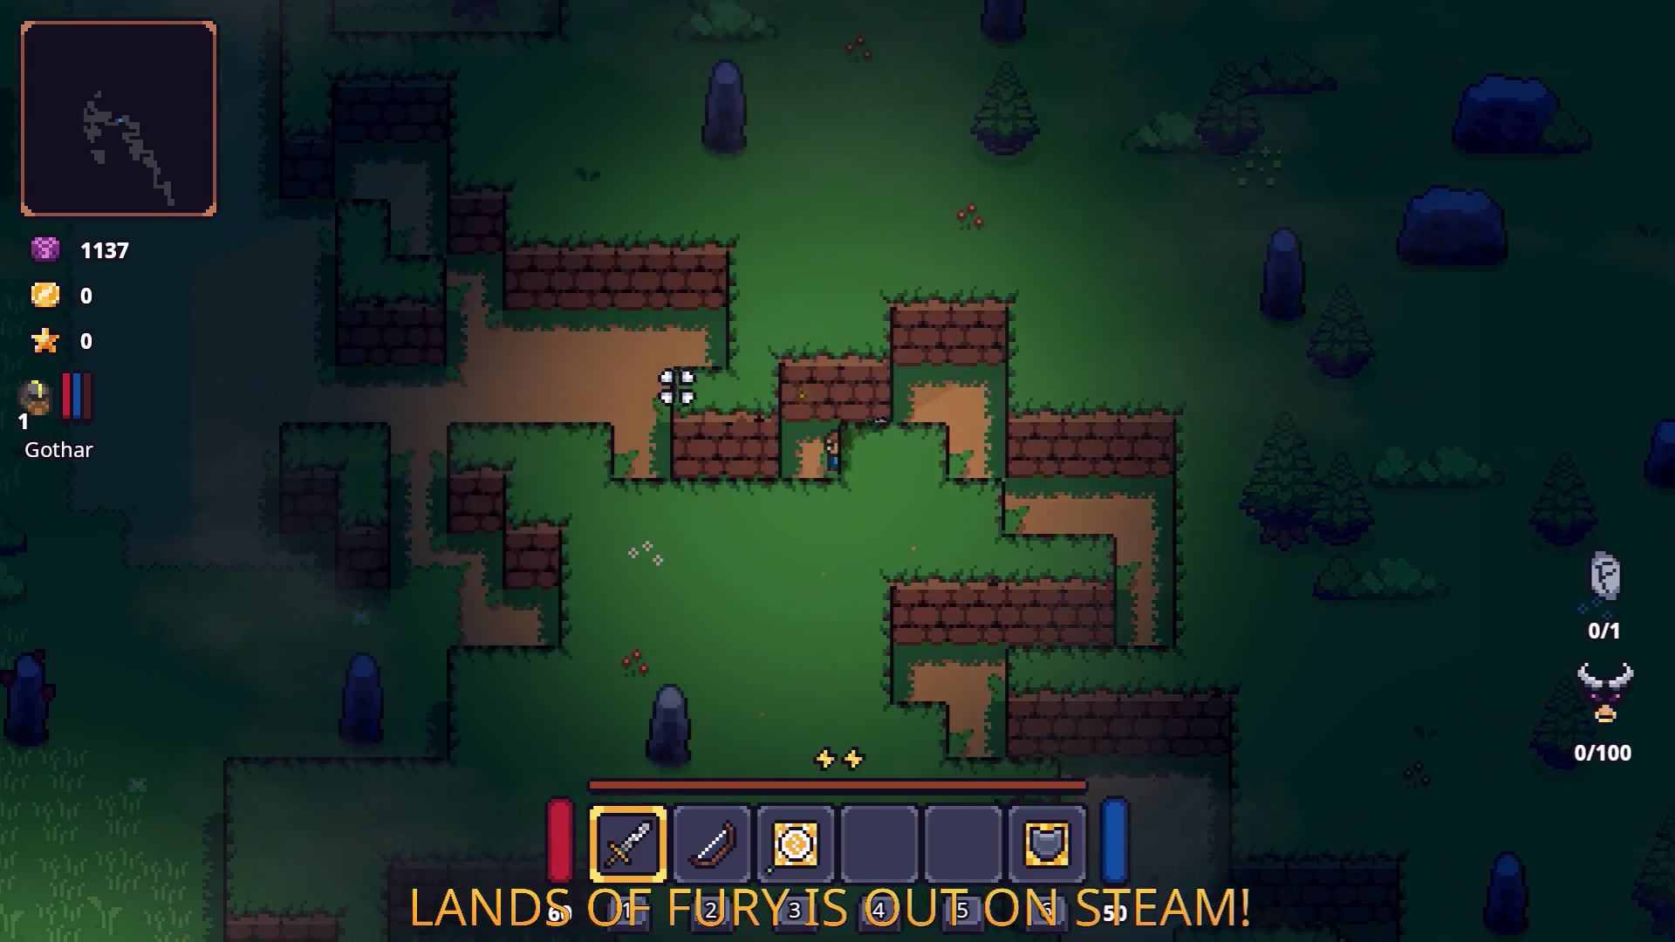
key("a")
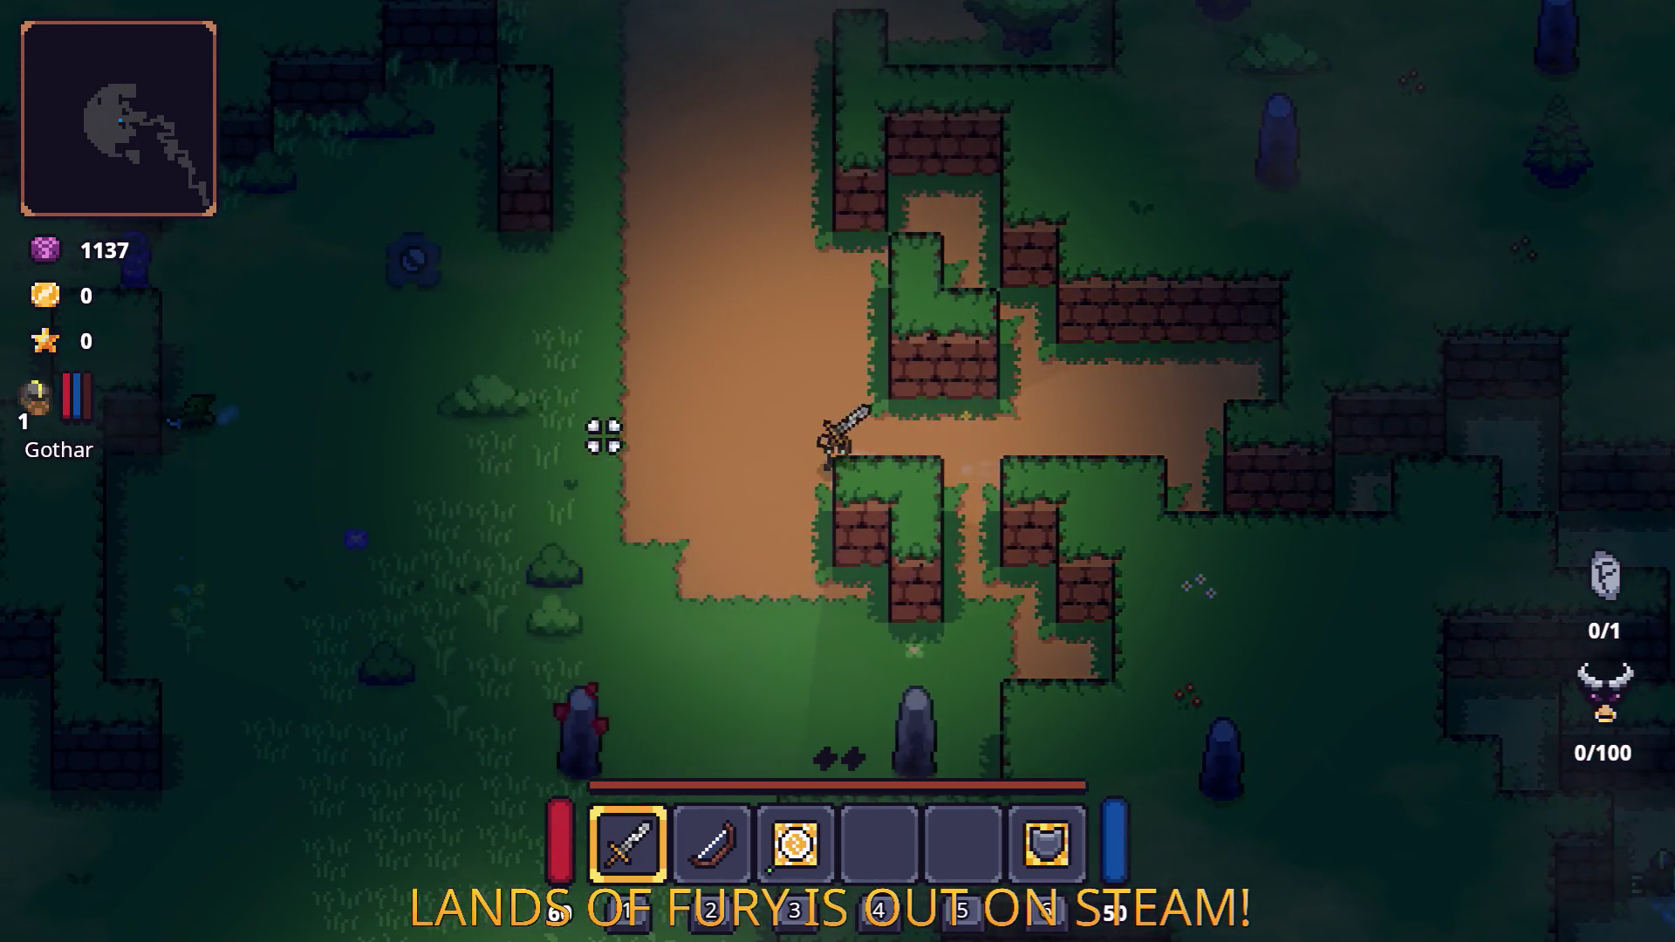
key("s")
key("a")
left_click(503, 455)
key("s")
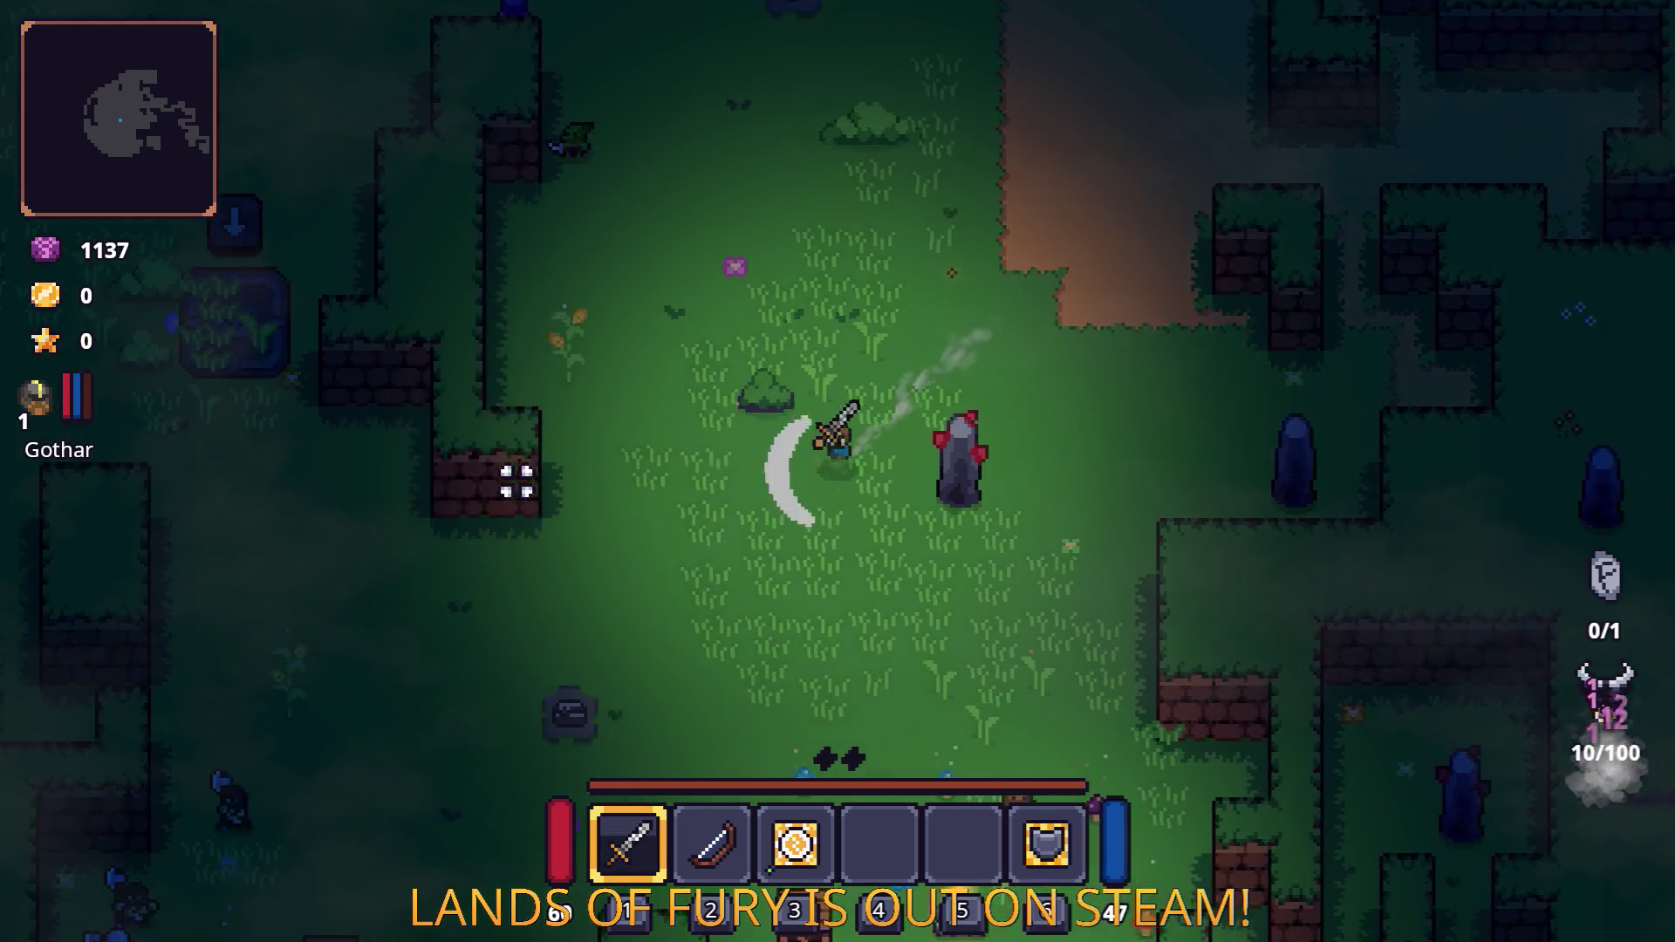
key("s")
key("d")
left_click(942, 552)
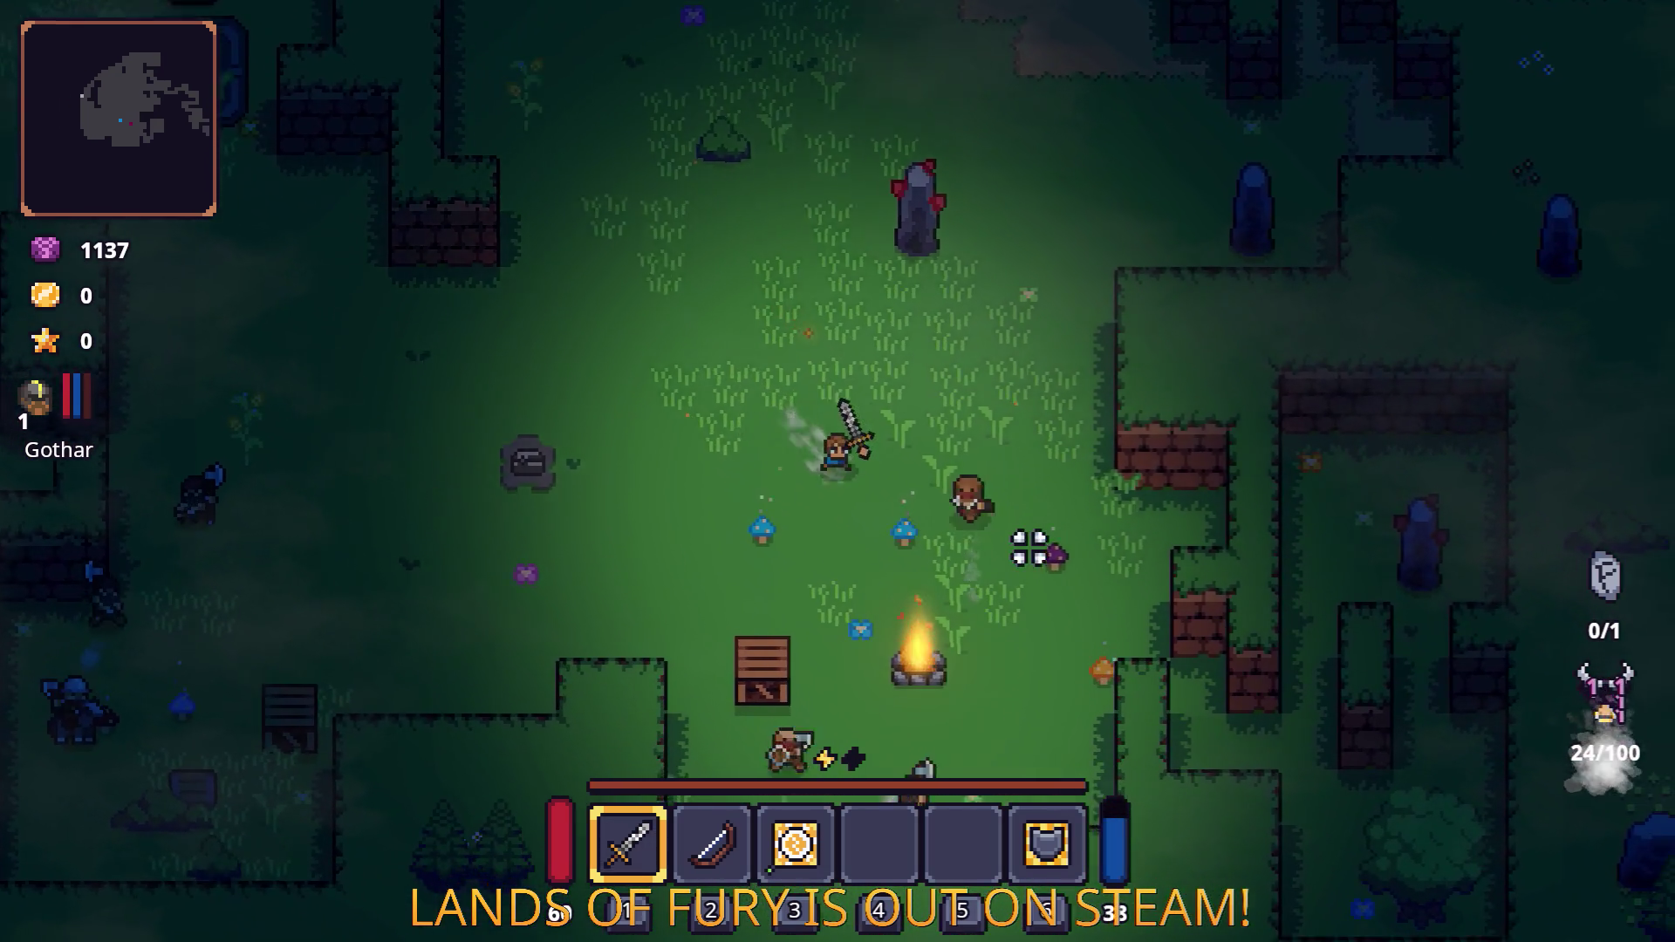
key("w")
key("d")
left_click(719, 381)
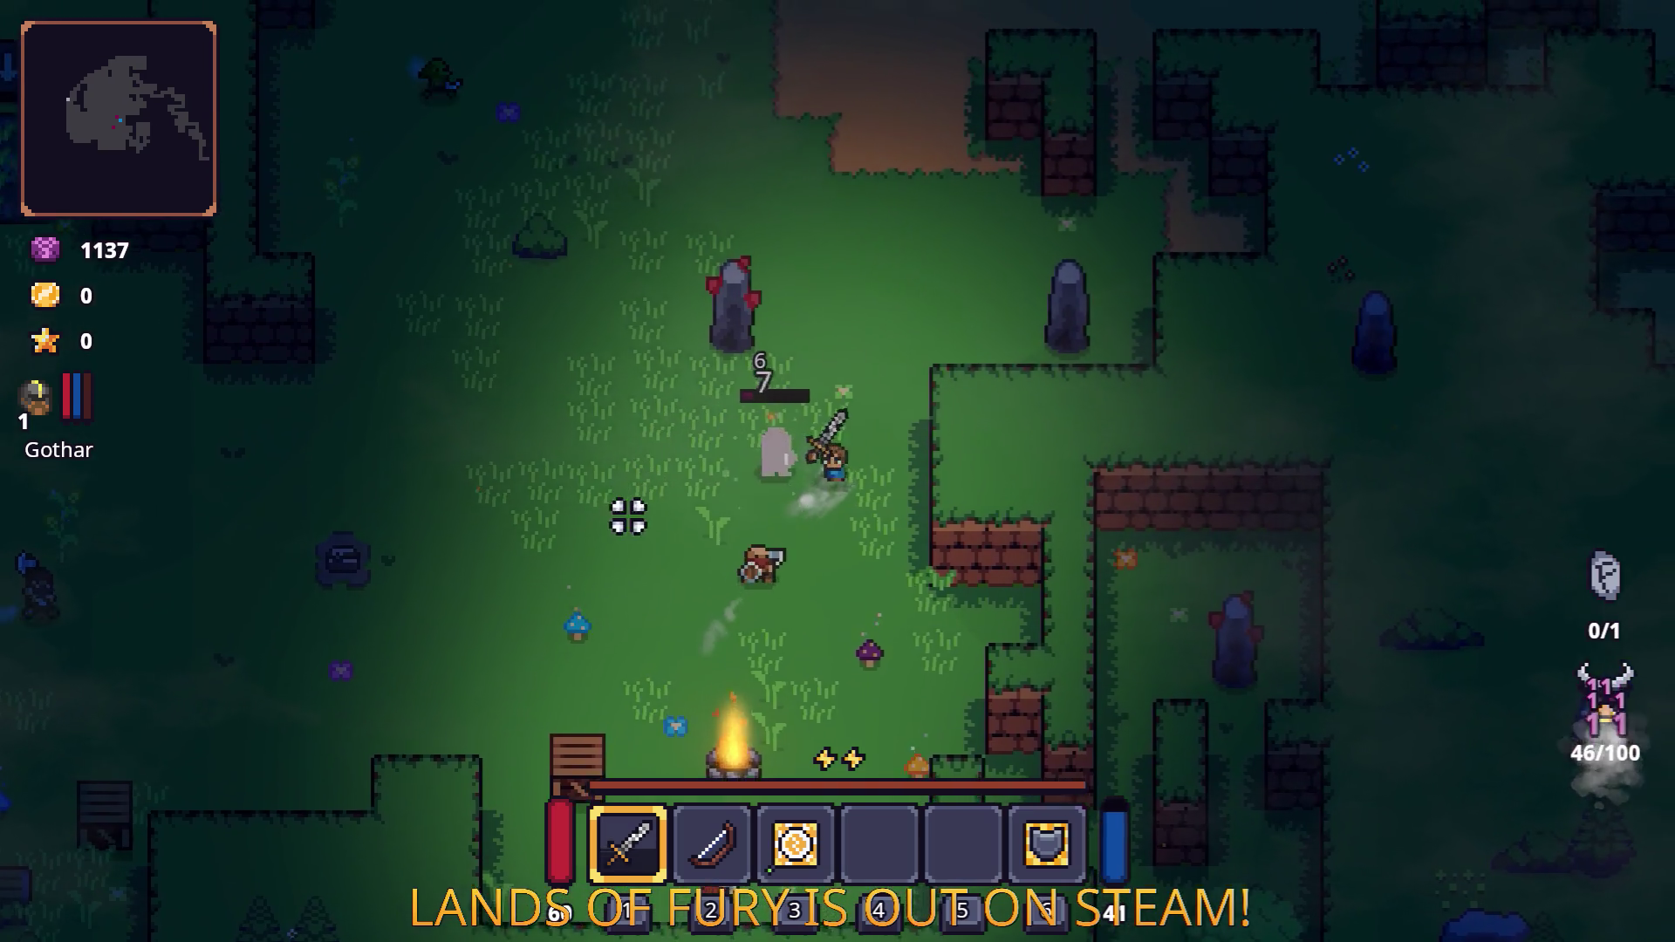
key("a")
Equip the Electric Discharge rune on the sword.
key("i")
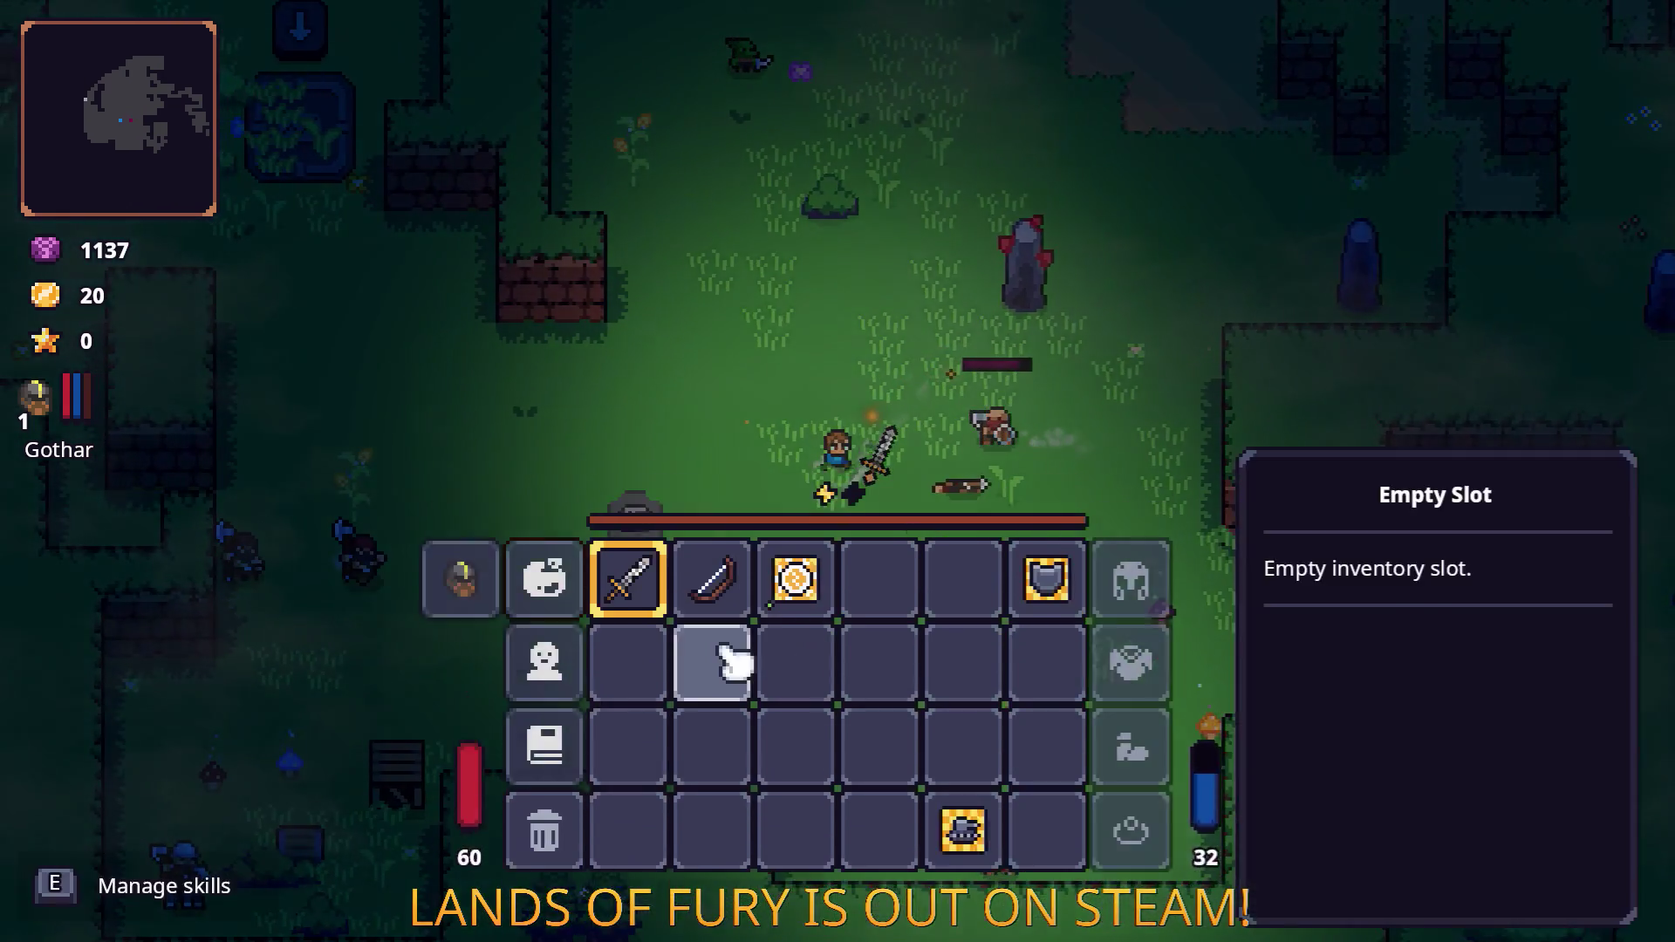
right_click(658, 610)
left_click(714, 392)
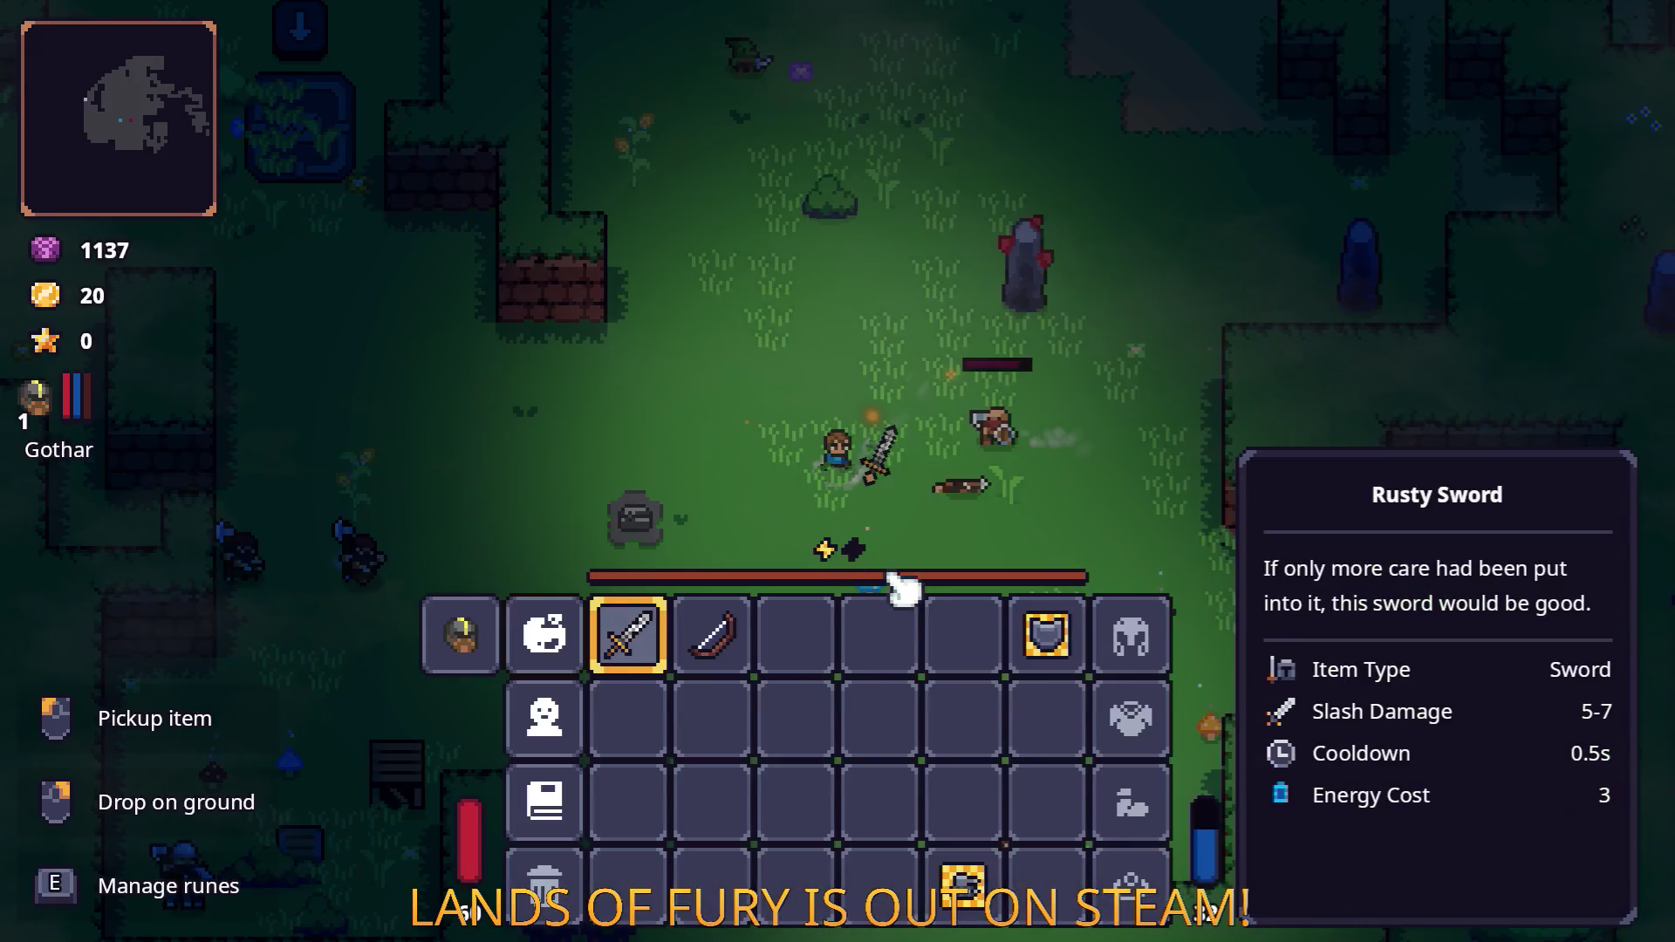
key("i")
Fight the enemies around the campfire until the hero levels up, then reopen the inventory.
key("d")
key("s")
key("w")
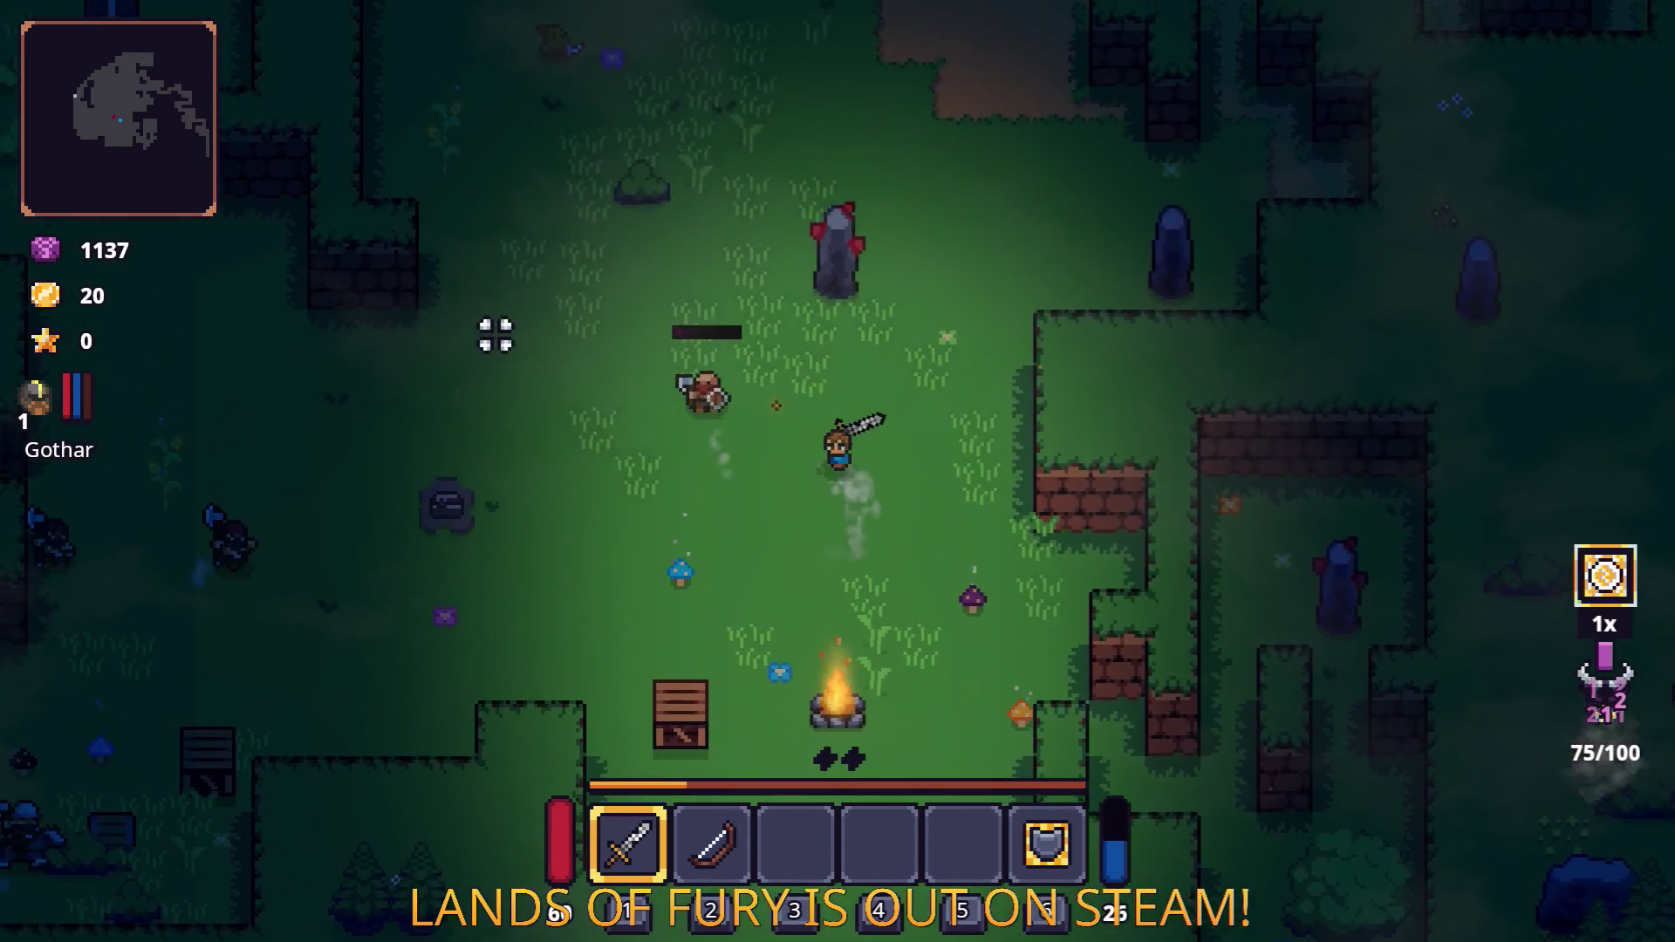
key("w")
key("a")
left_click(506, 366)
key("w")
key("a")
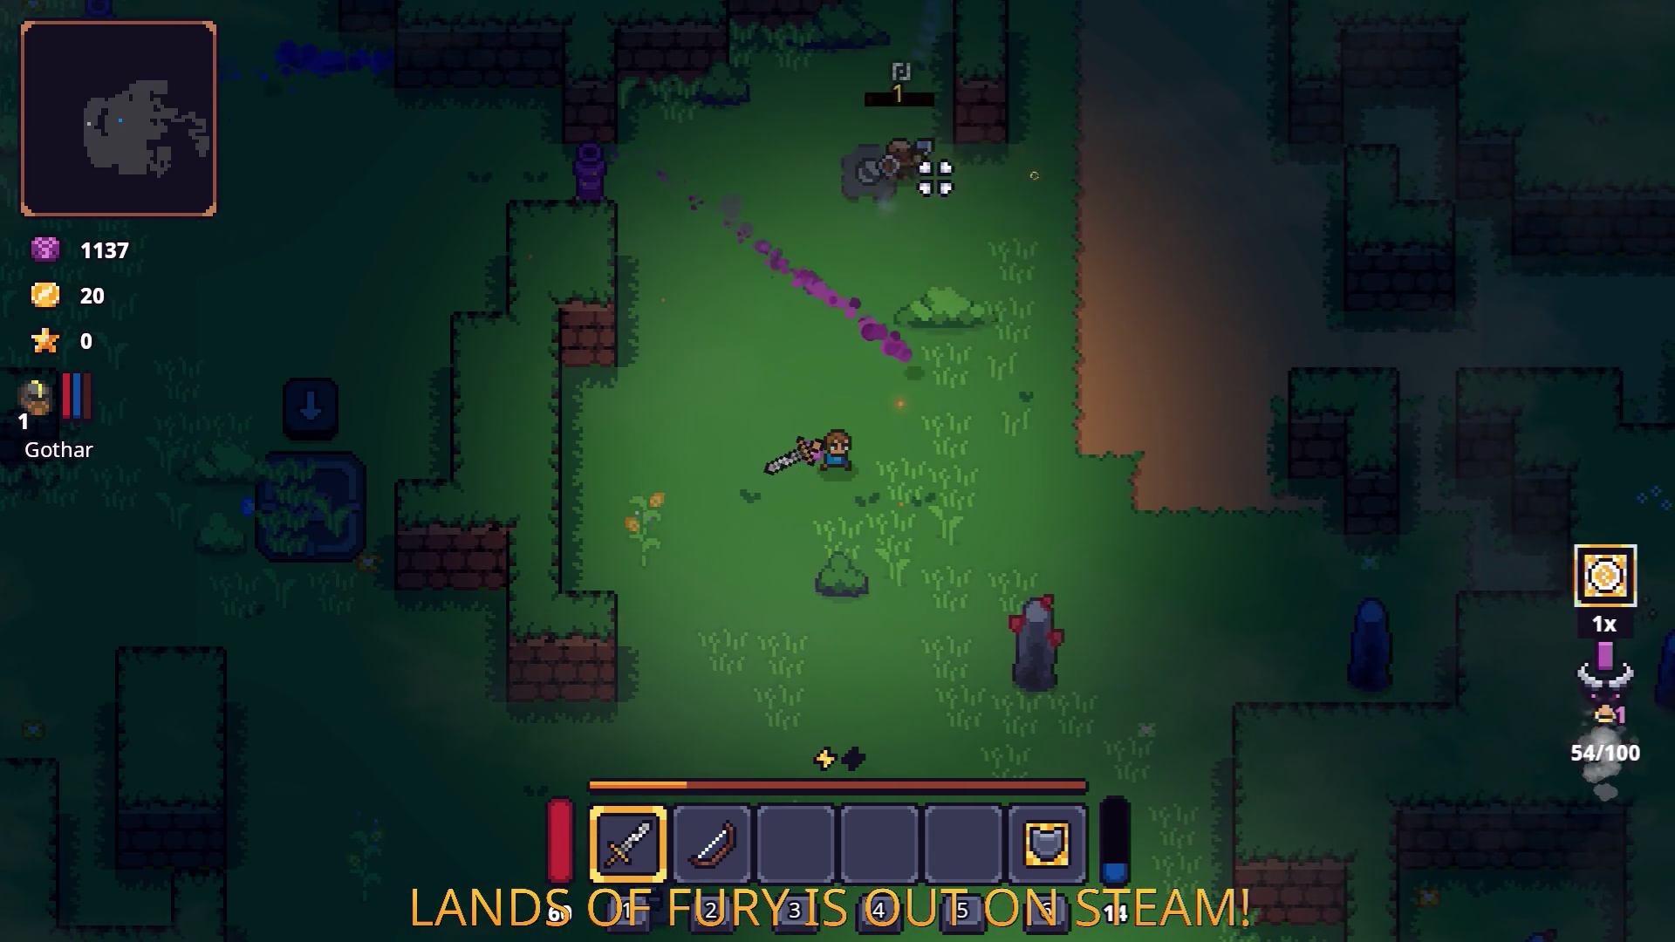
left_click(861, 180)
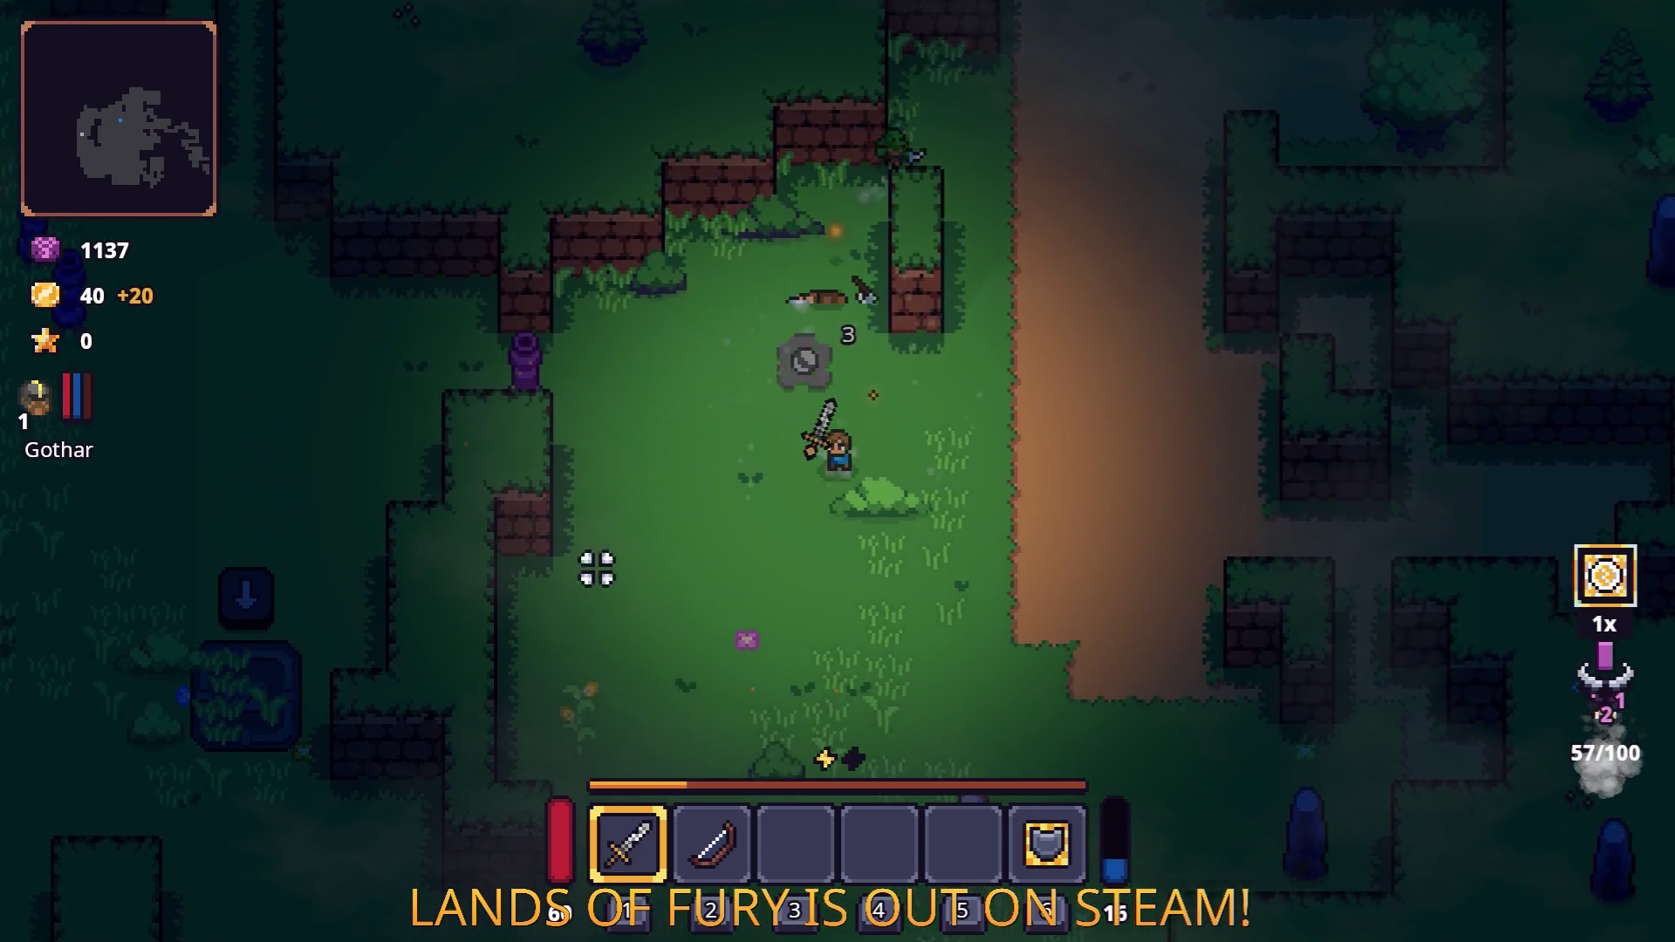
key("s")
key("a")
key("s")
key("a")
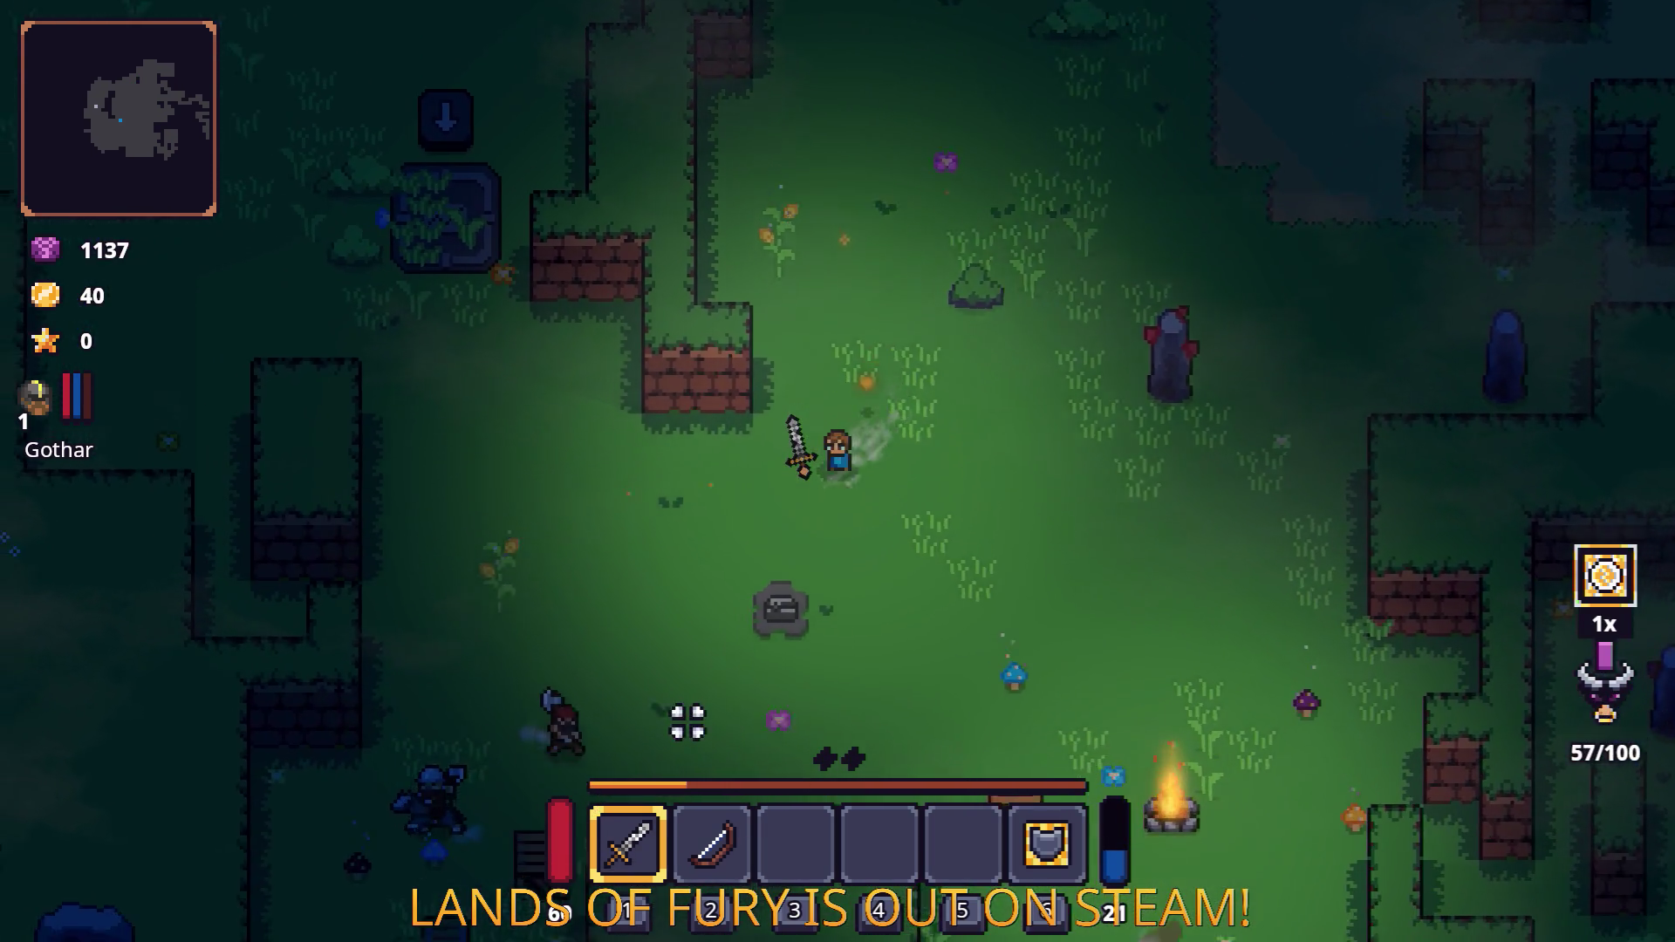
left_click(578, 625)
key("d")
left_click(442, 665)
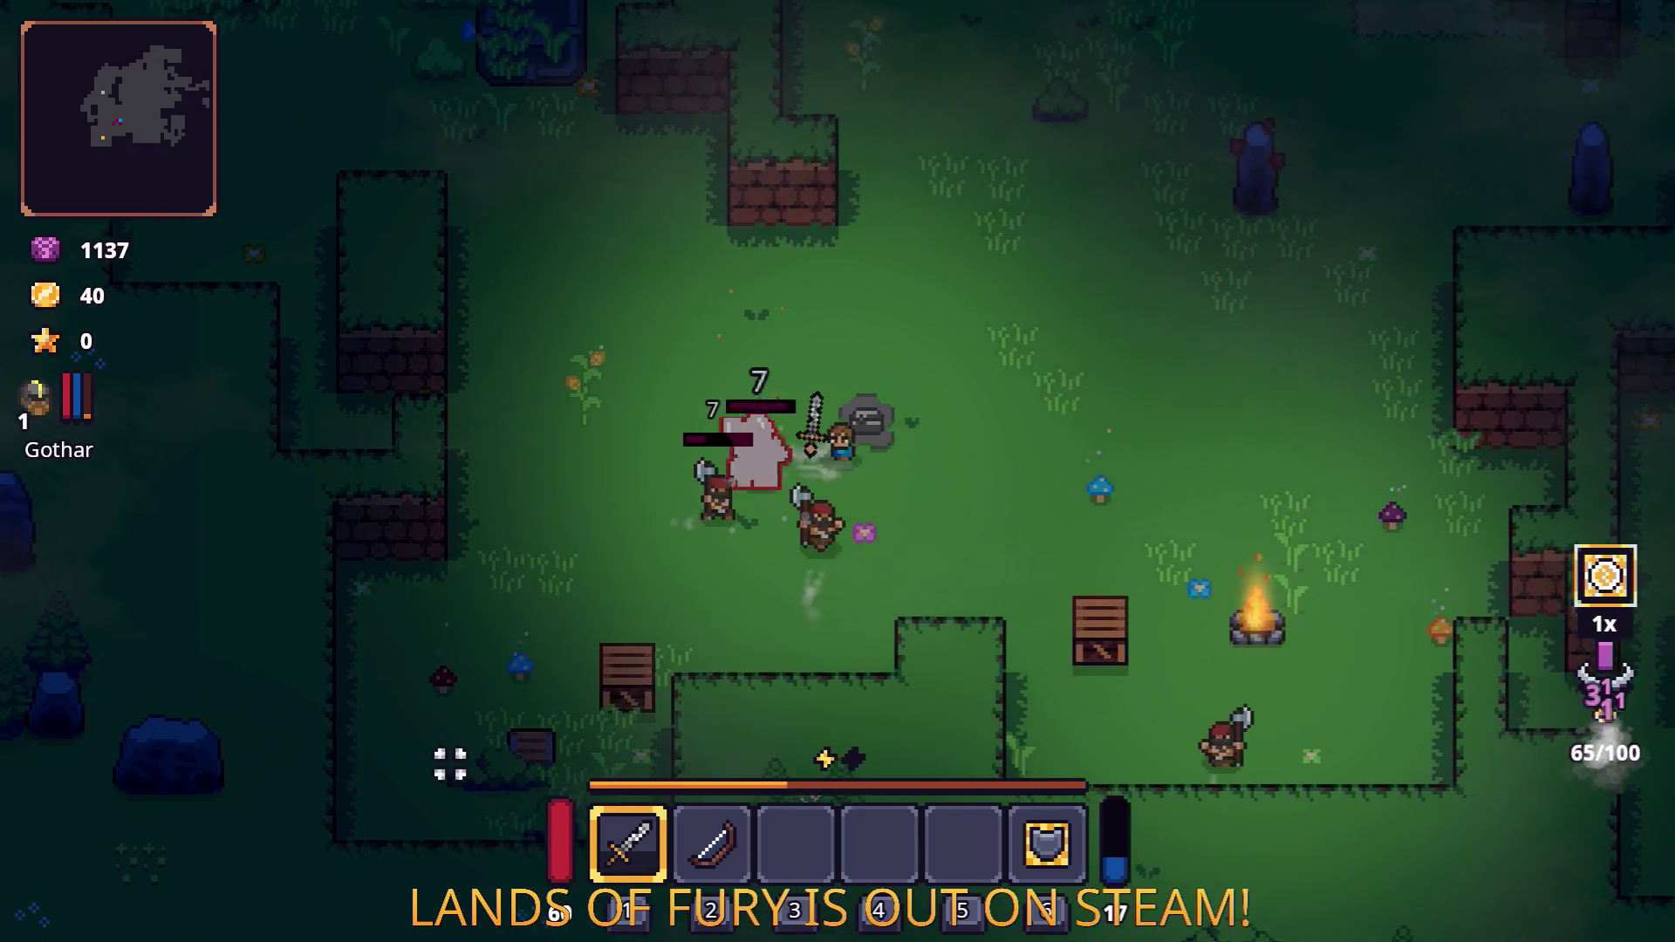
key("d")
left_click(381, 778)
key("w")
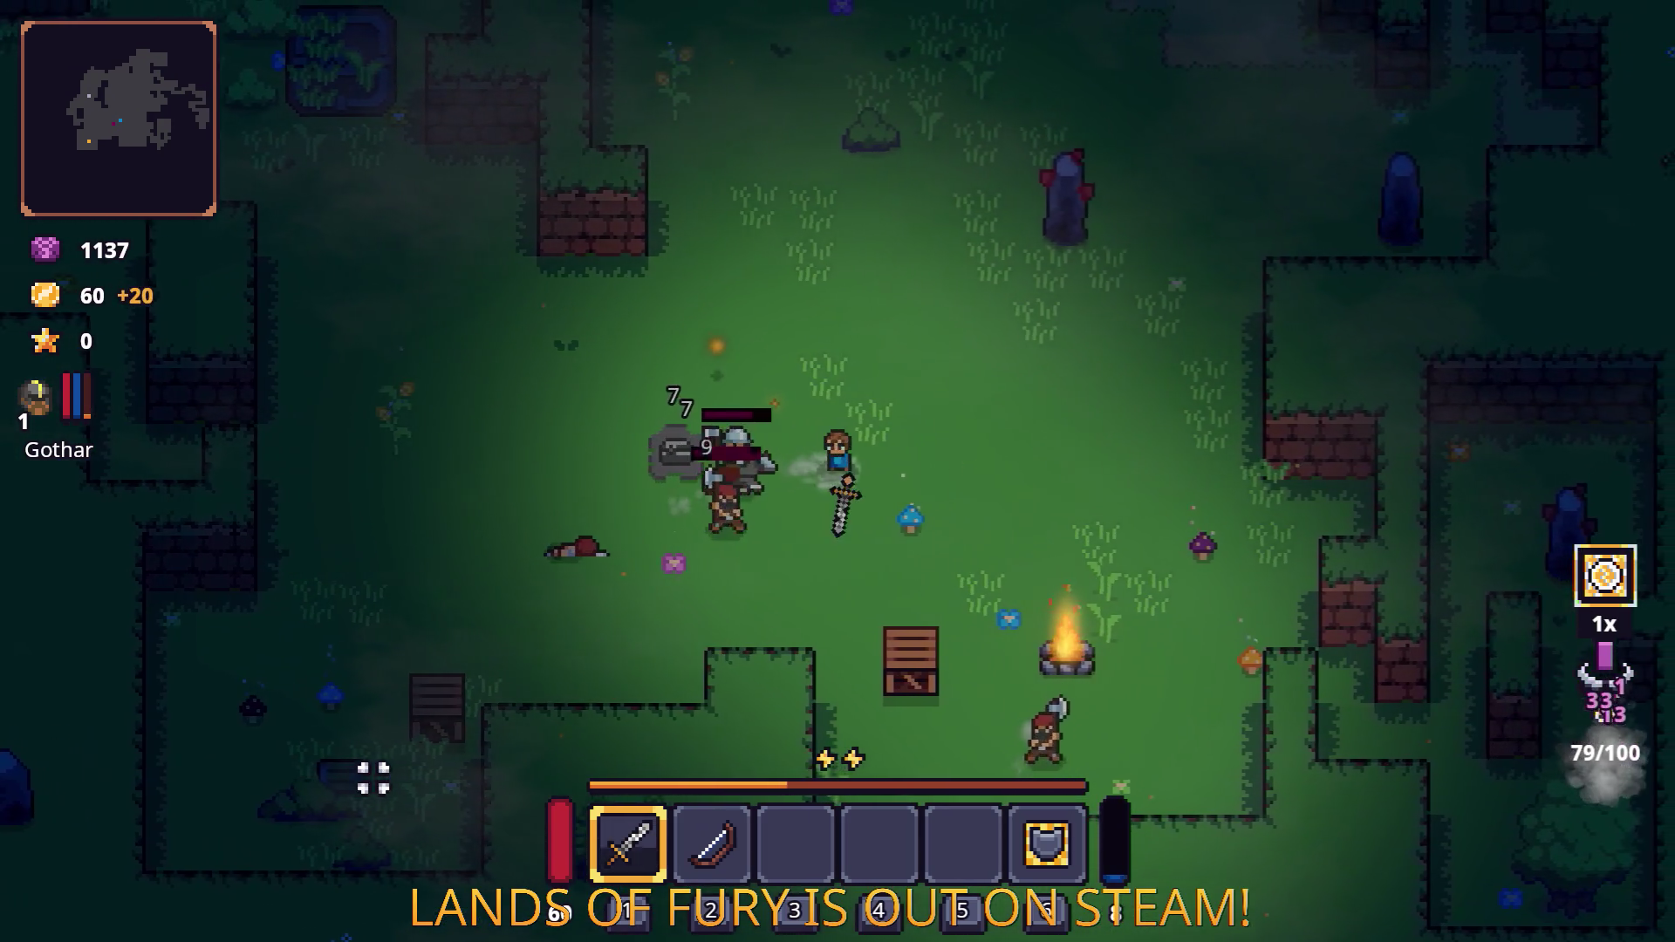
key("a")
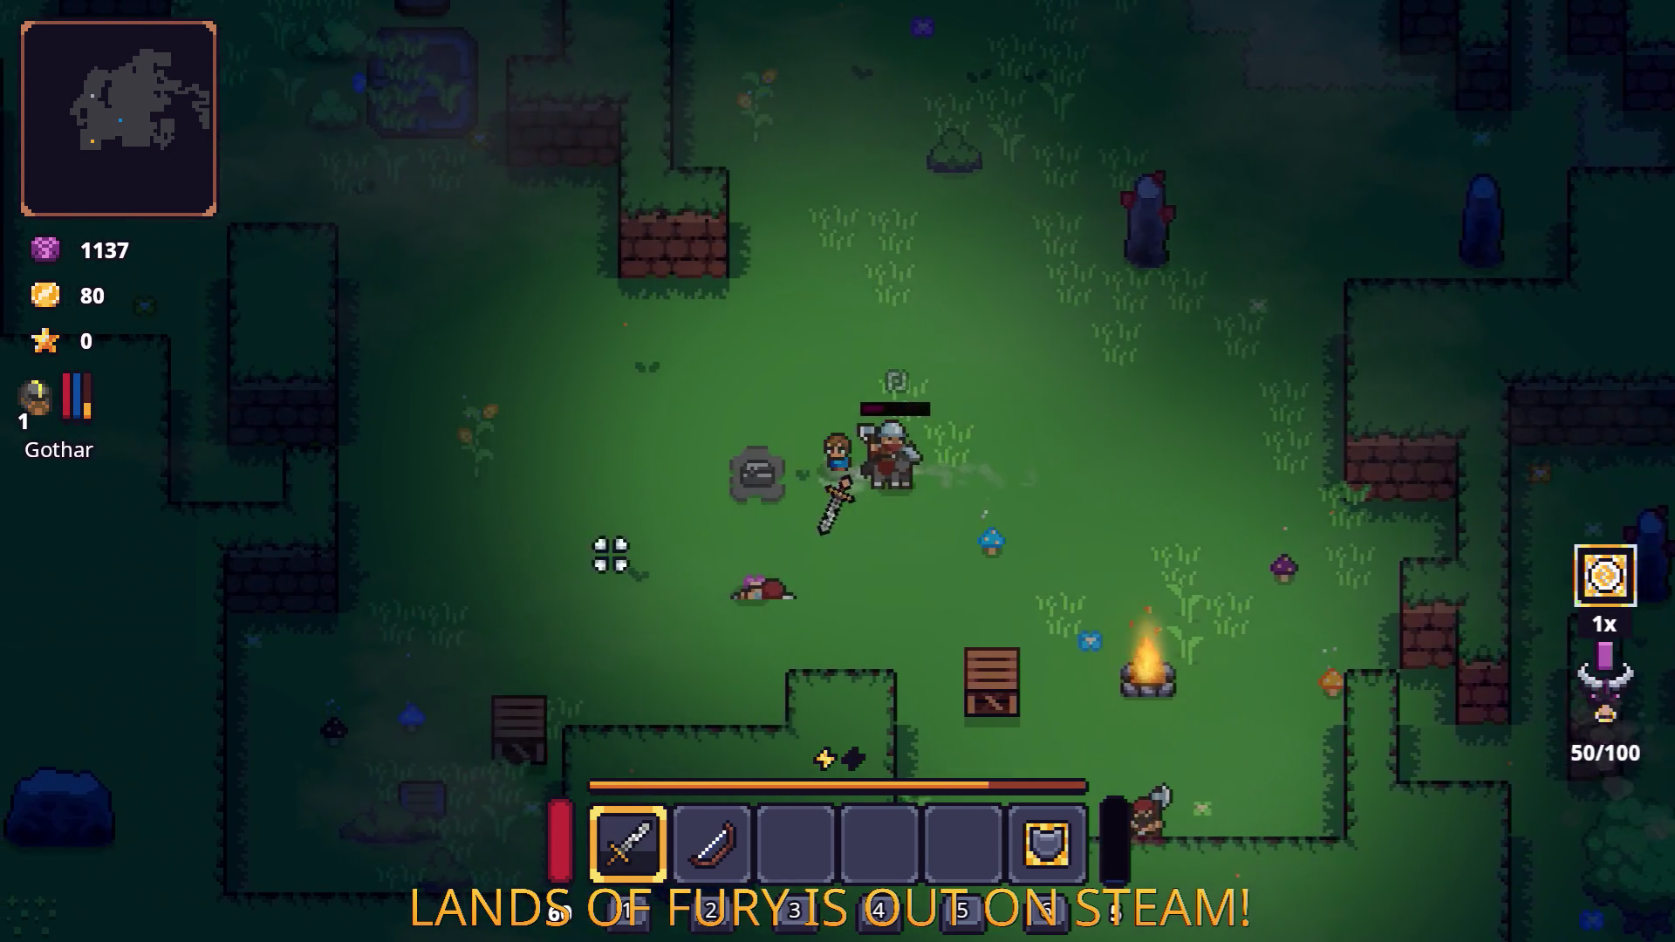
left_click(1068, 506)
key("d")
left_click(950, 587)
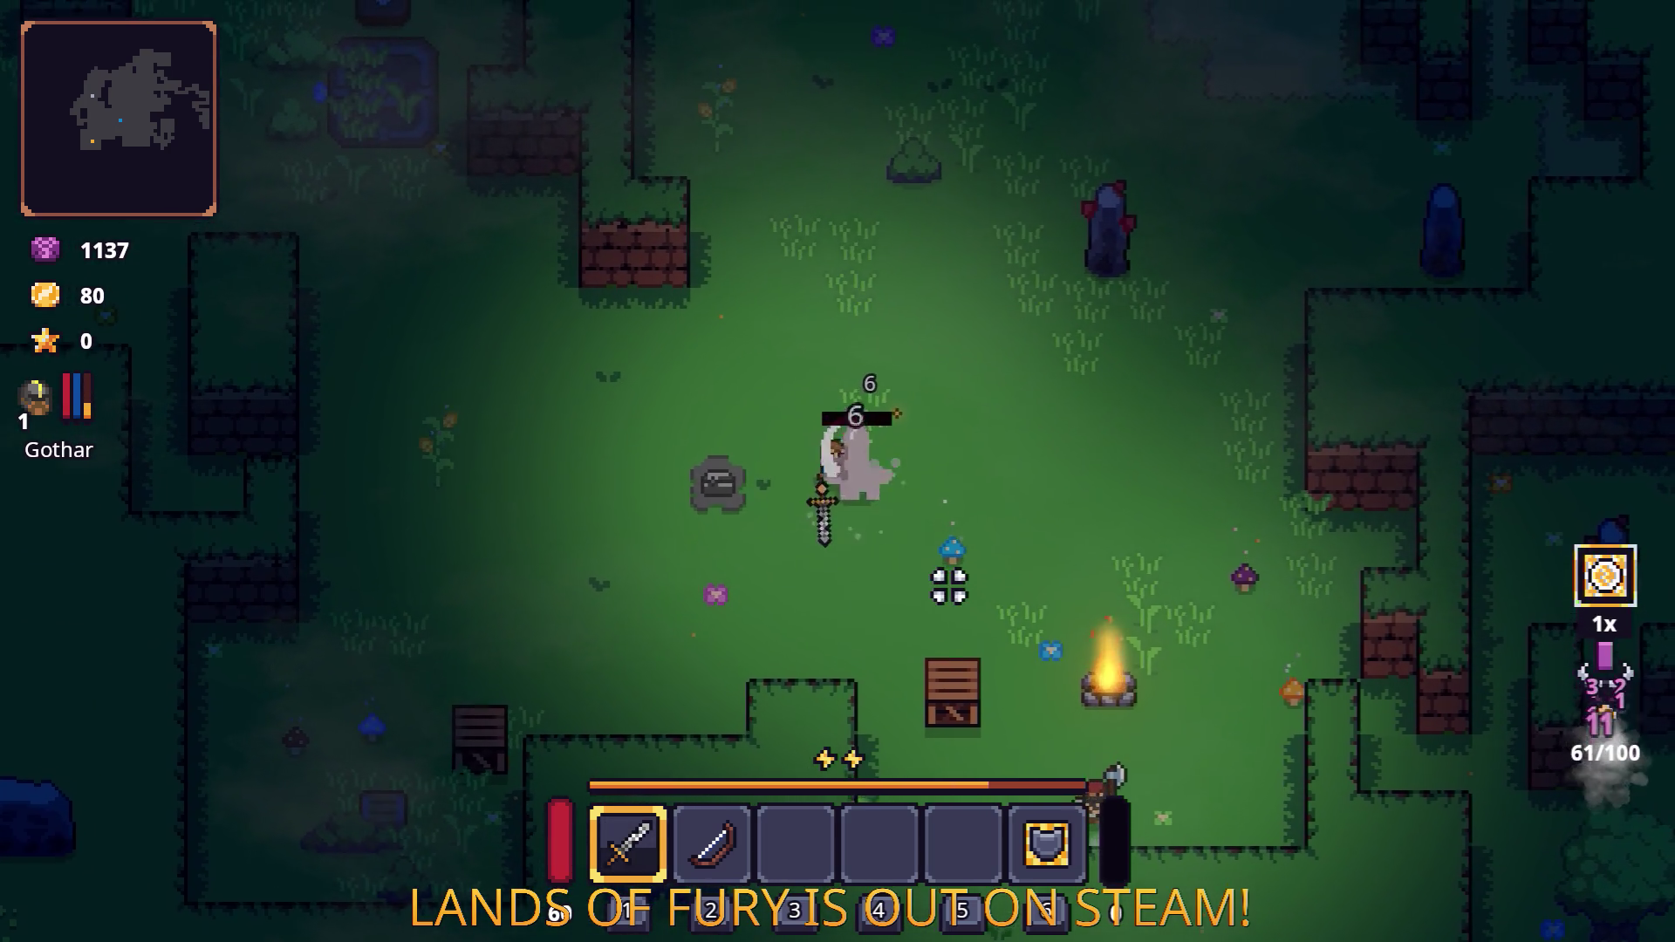
left_click(961, 535)
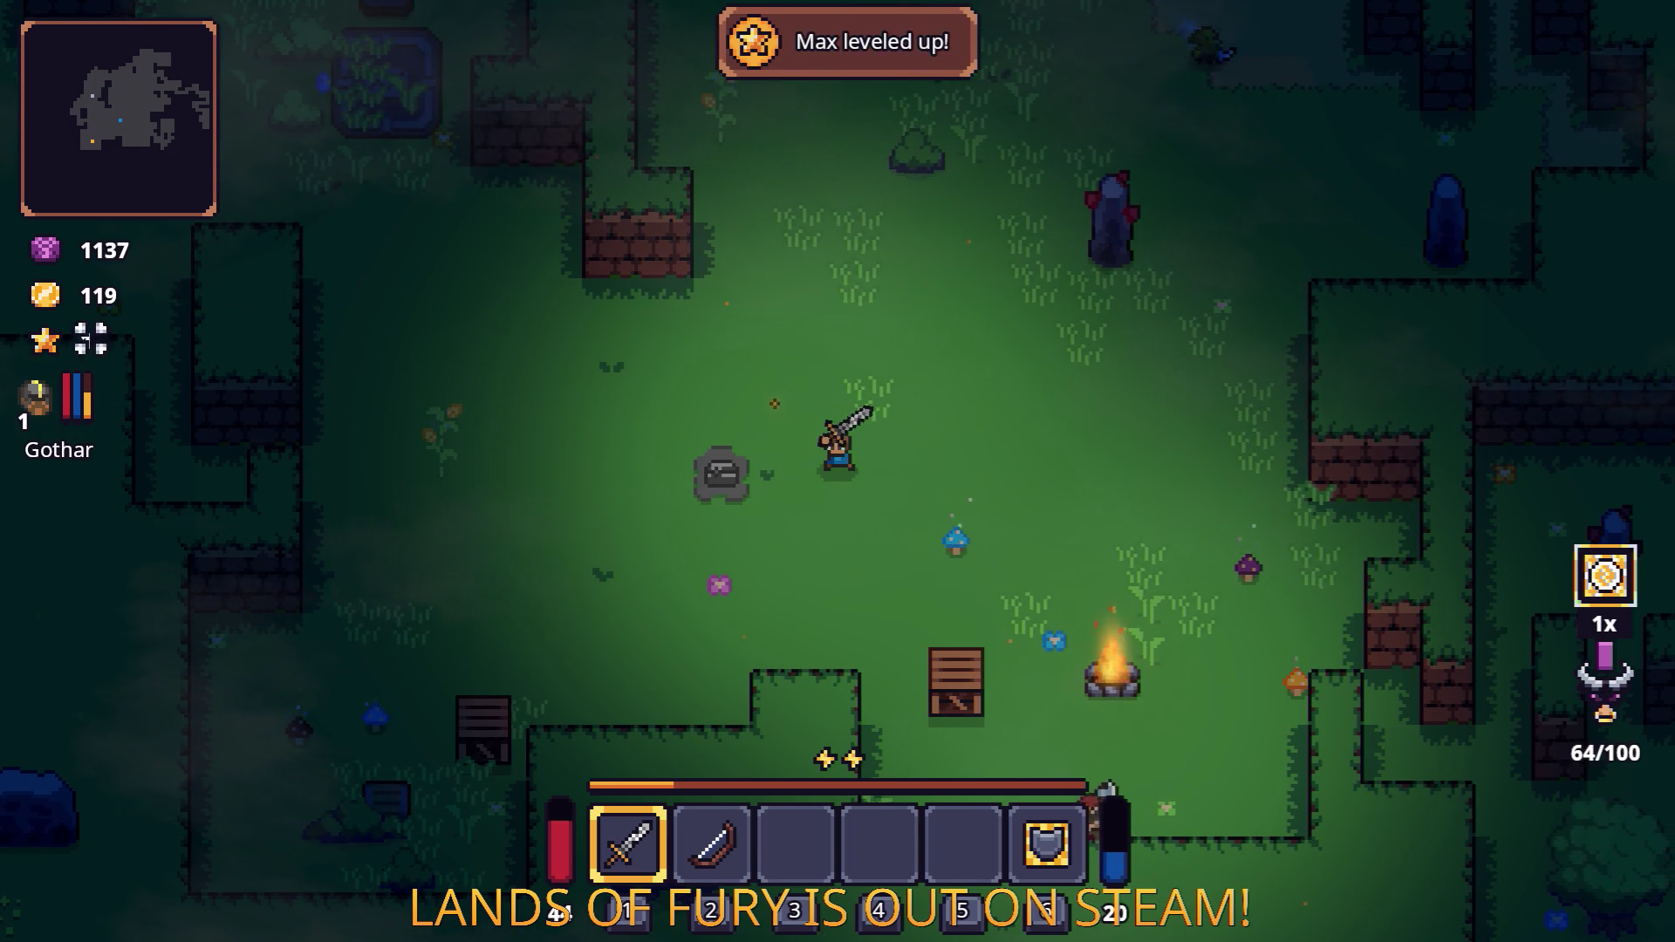
key("Tab")
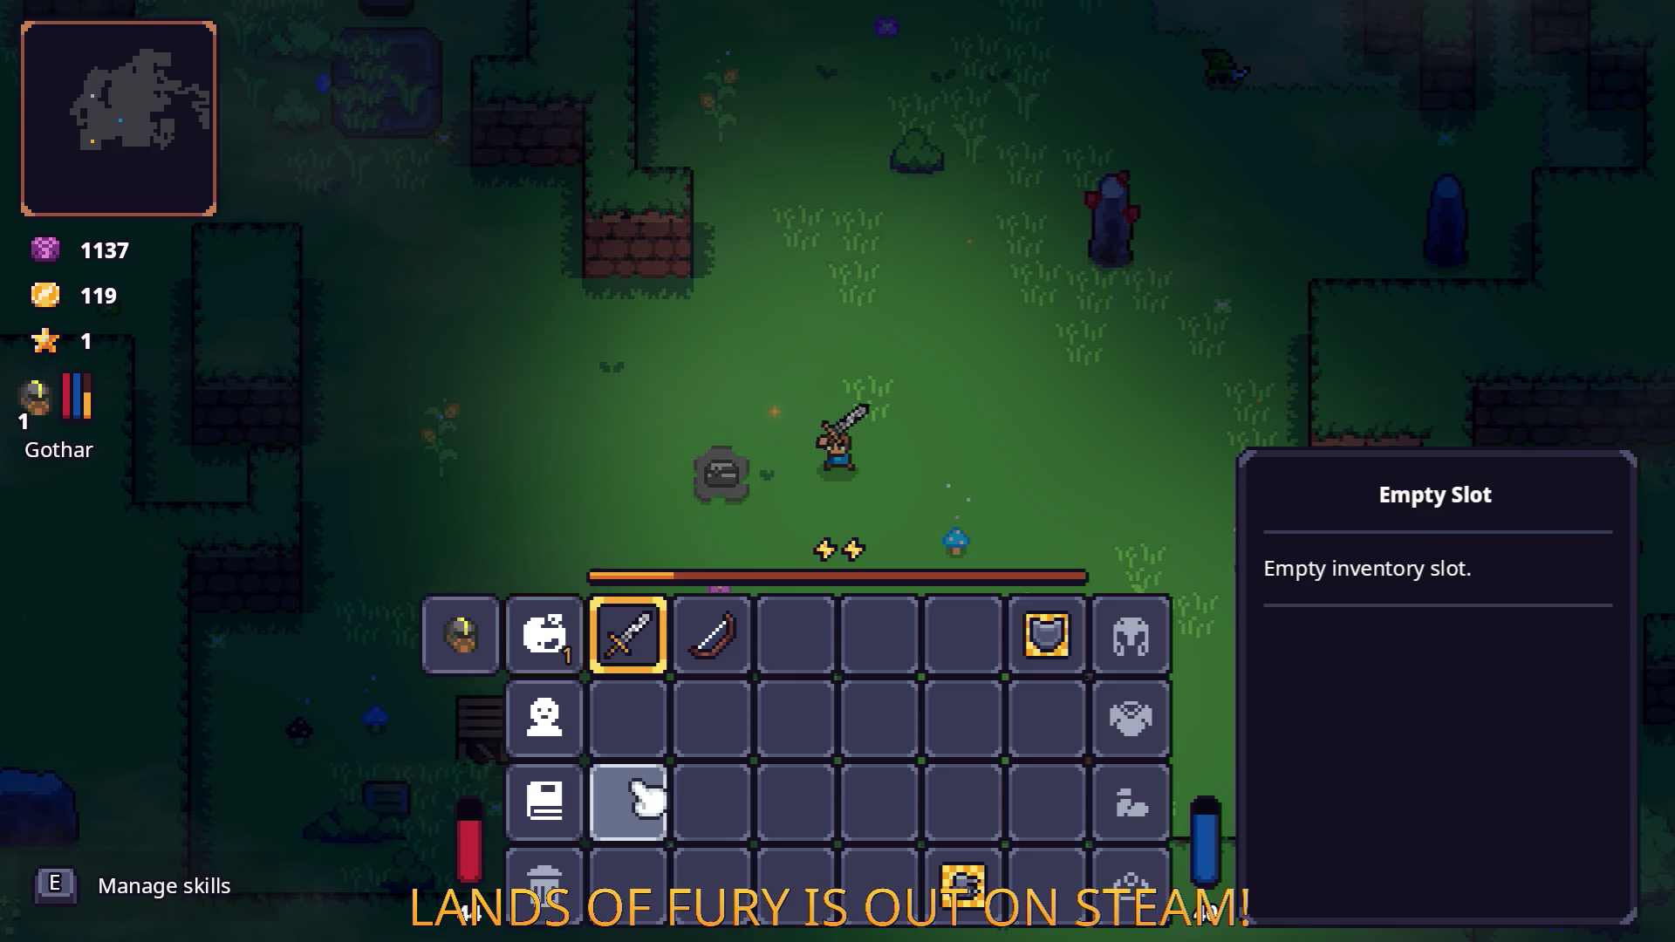
Spend Alma's skill point on Brawler, raising Melee Power to 2.
key("Tab")
key("Tab")
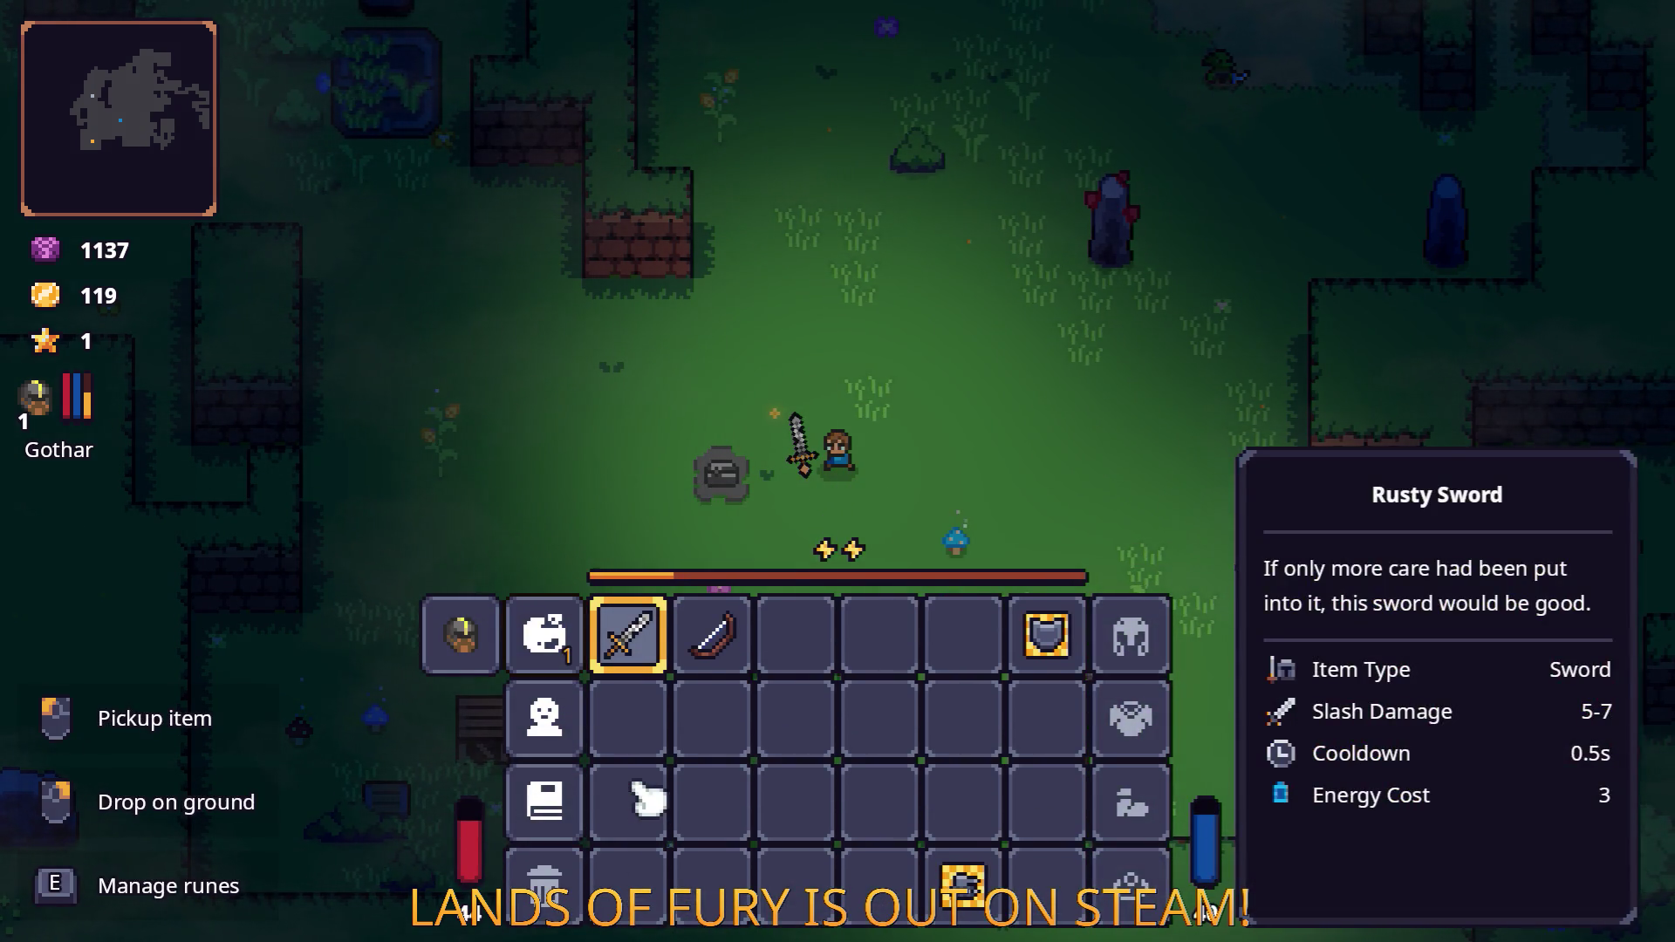
key("Tab")
key("Tab")
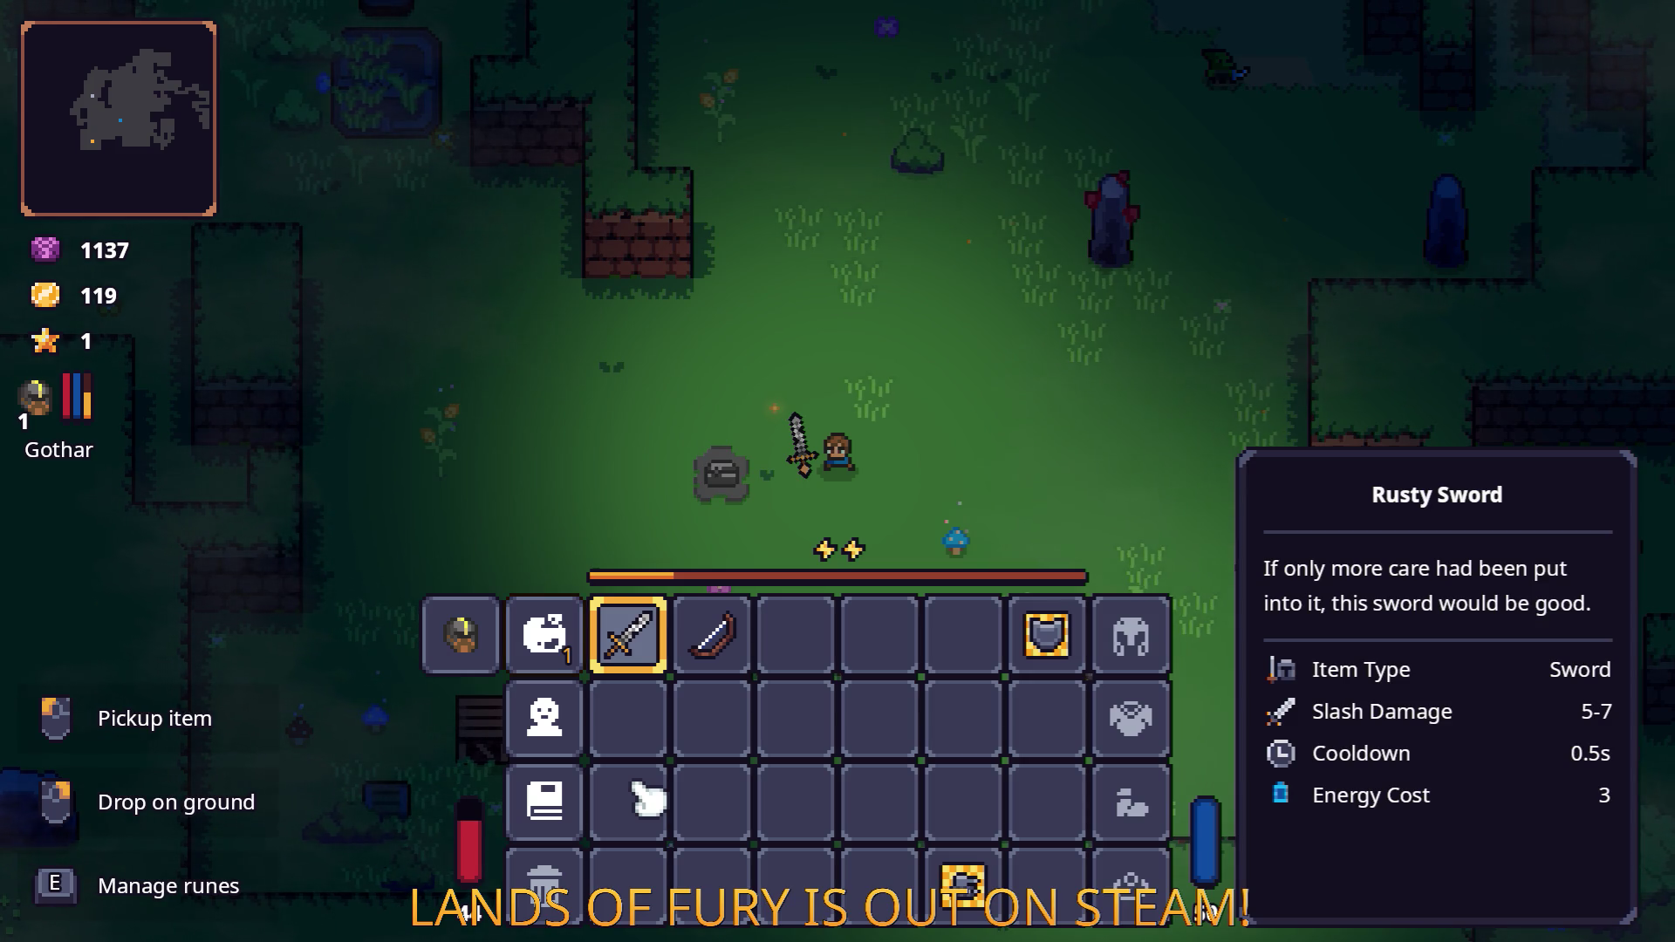
left_click(545, 718)
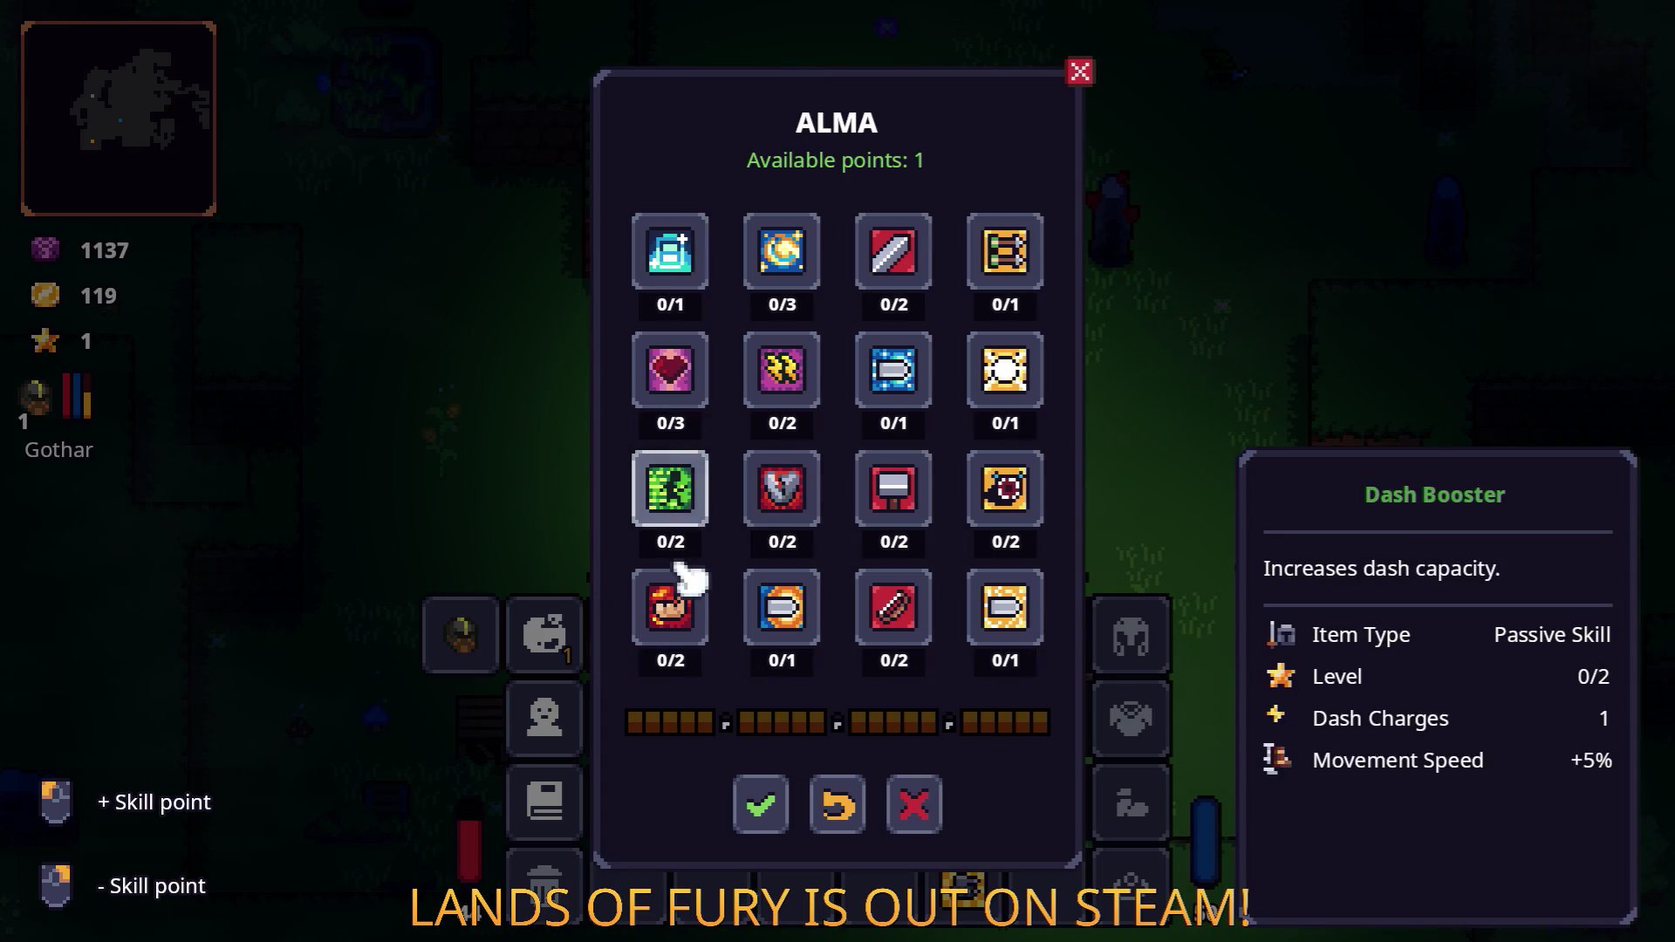
left_click(709, 615)
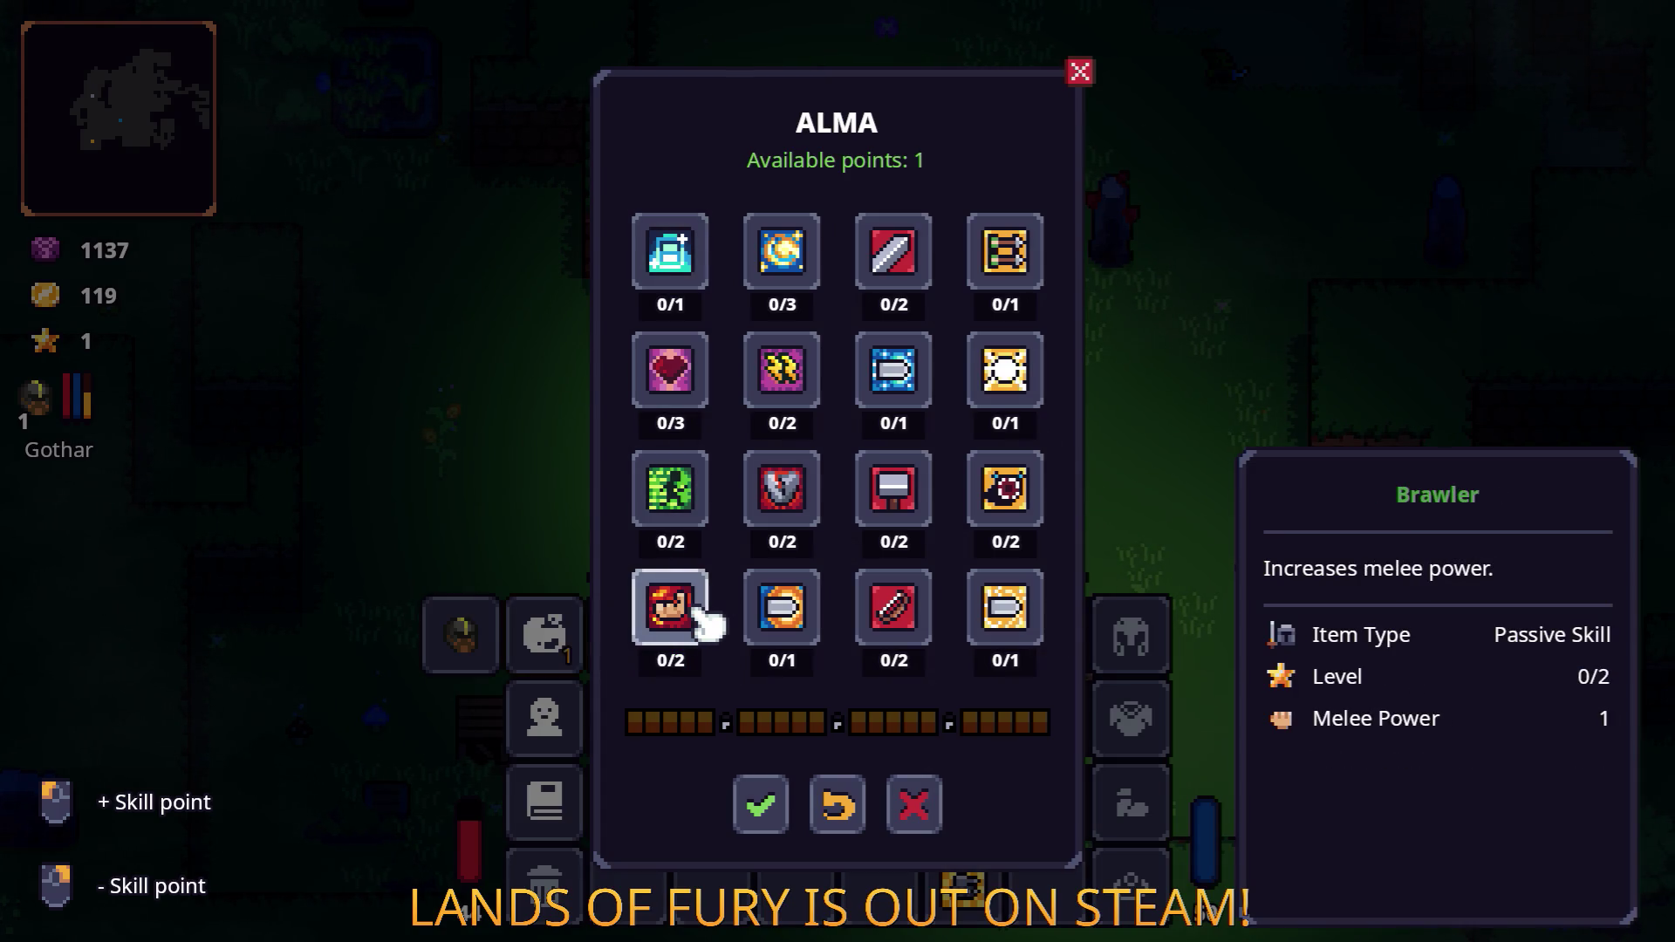
left_click(762, 801)
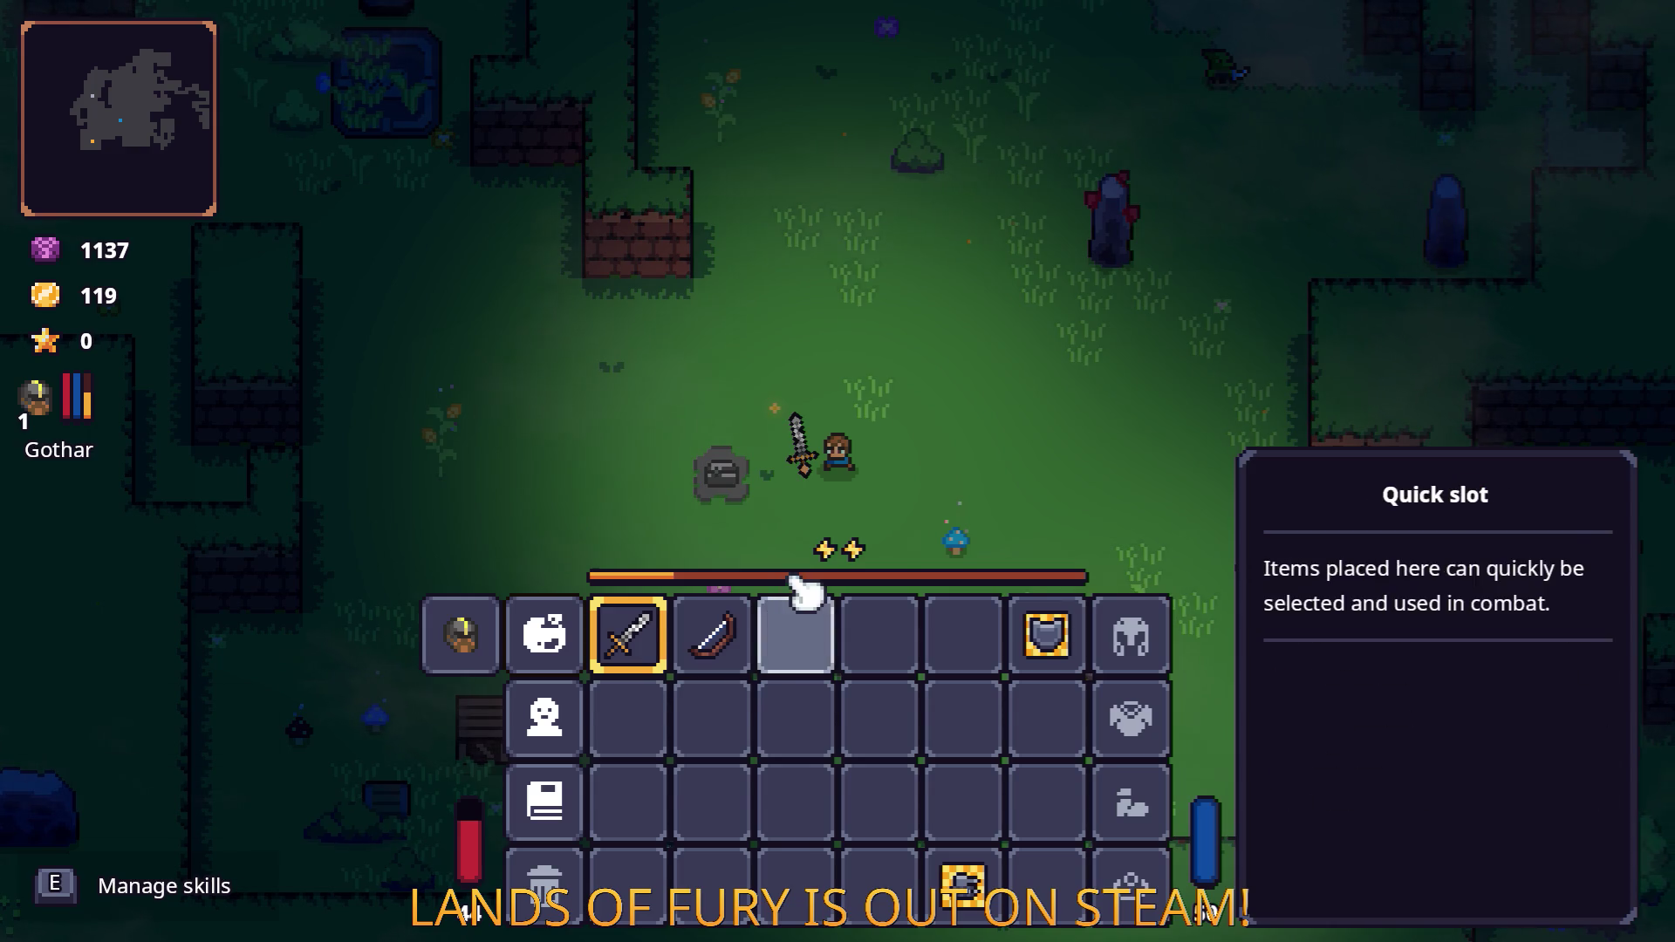
Close the inventory and pause the game.
key("Tab")
key("d")
key("Escape")
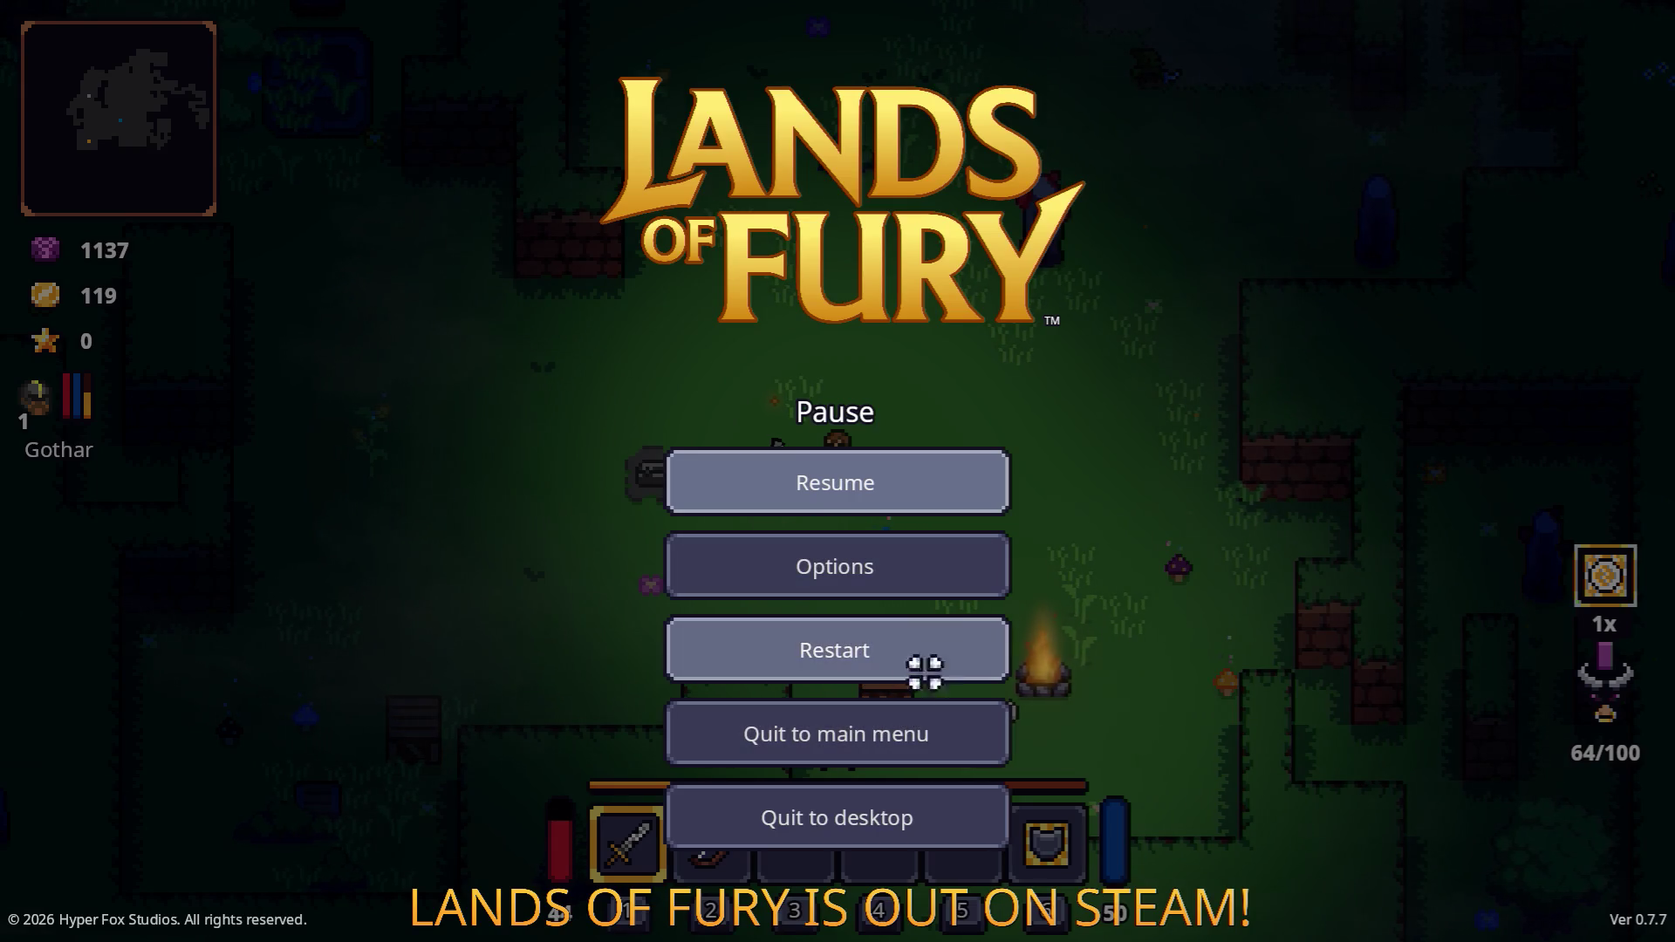
Resume the game and check the runes on the sword in the inventory.
key("Escape")
key("Tab")
key("Tab")
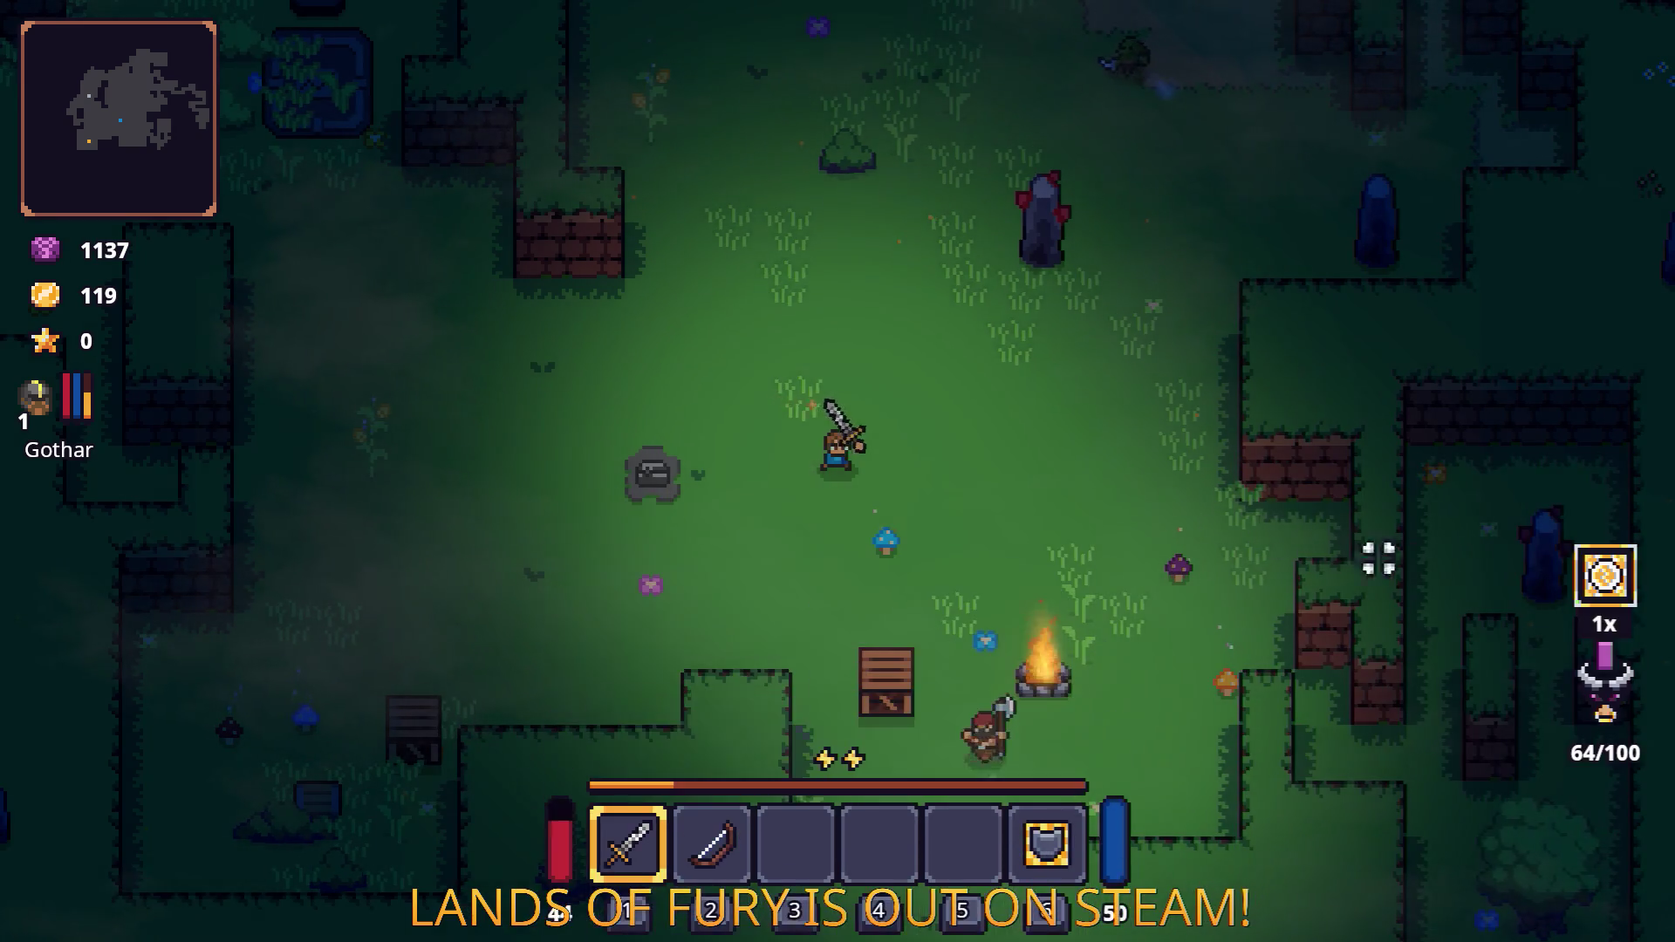
key("d")
key("Tab")
right_click(632, 646)
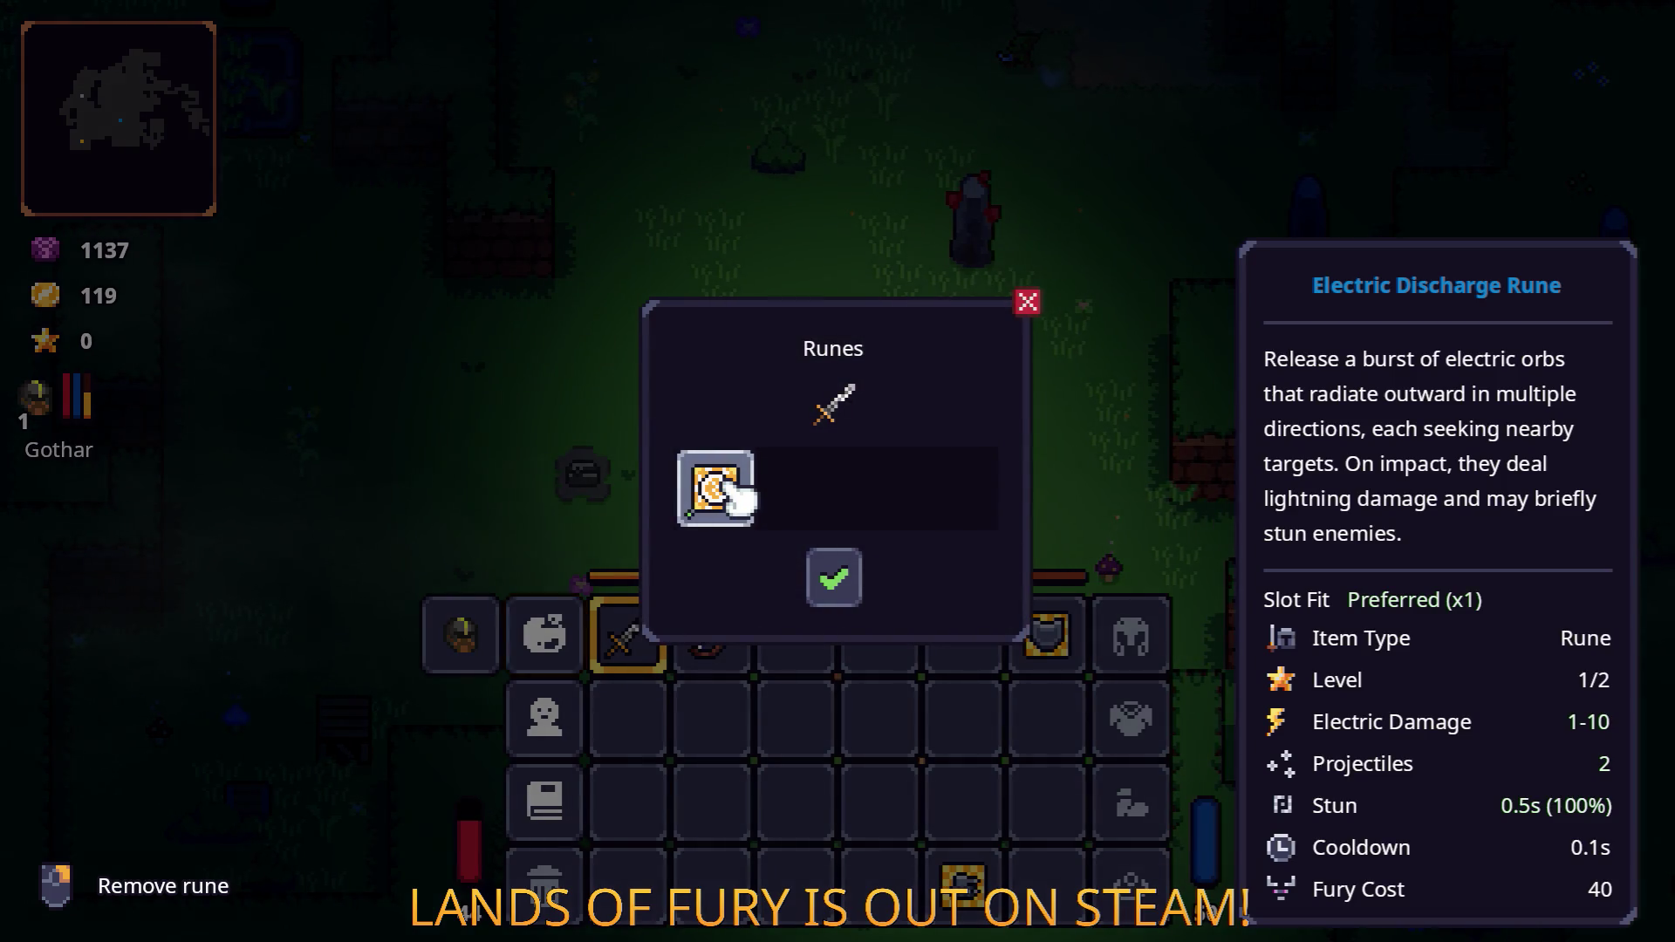
key("Escape")
key("Tab")
Walk around the clearing, pick up the dropped Corn, and pause the game.
key("d")
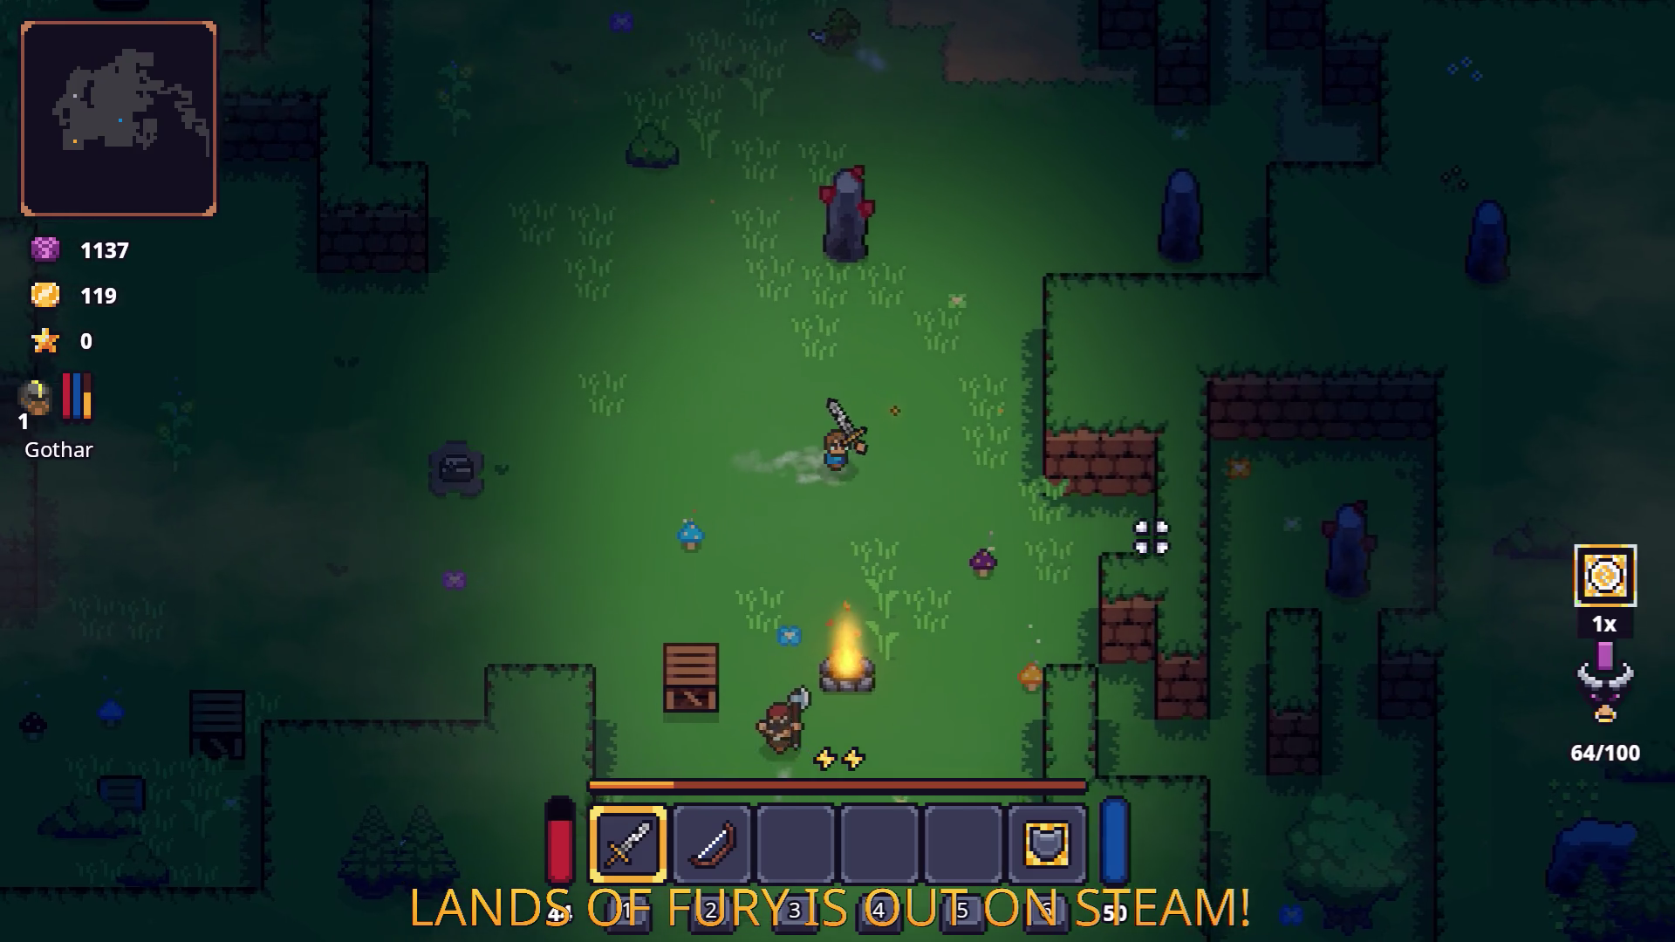
key("s")
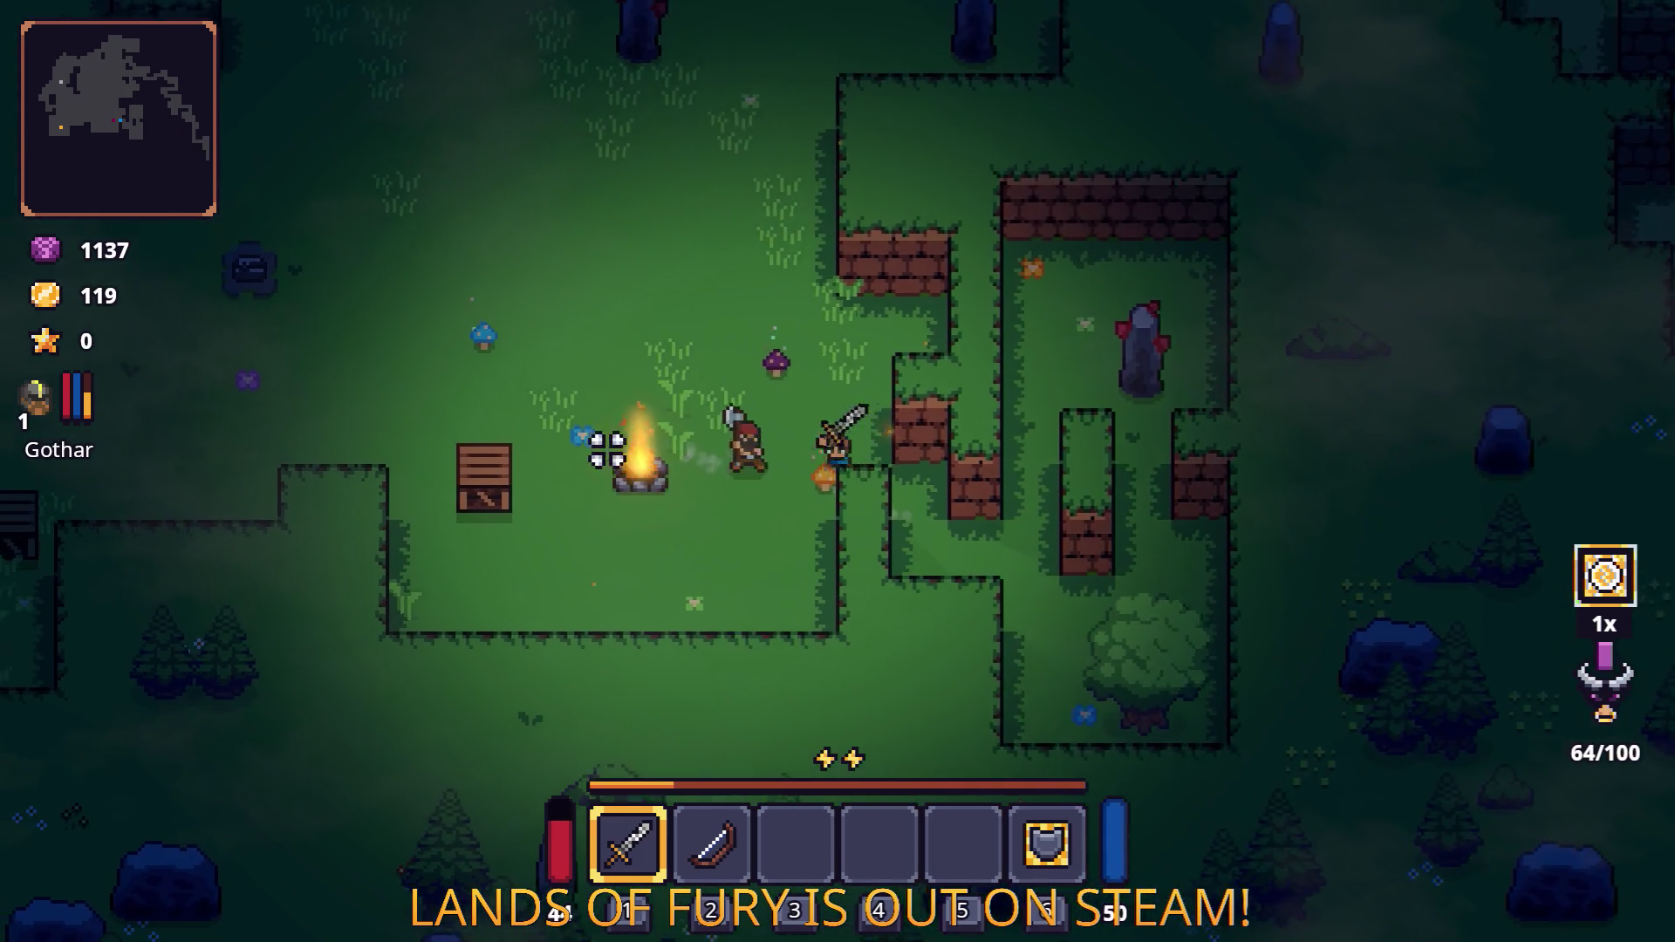
key("a")
key("w")
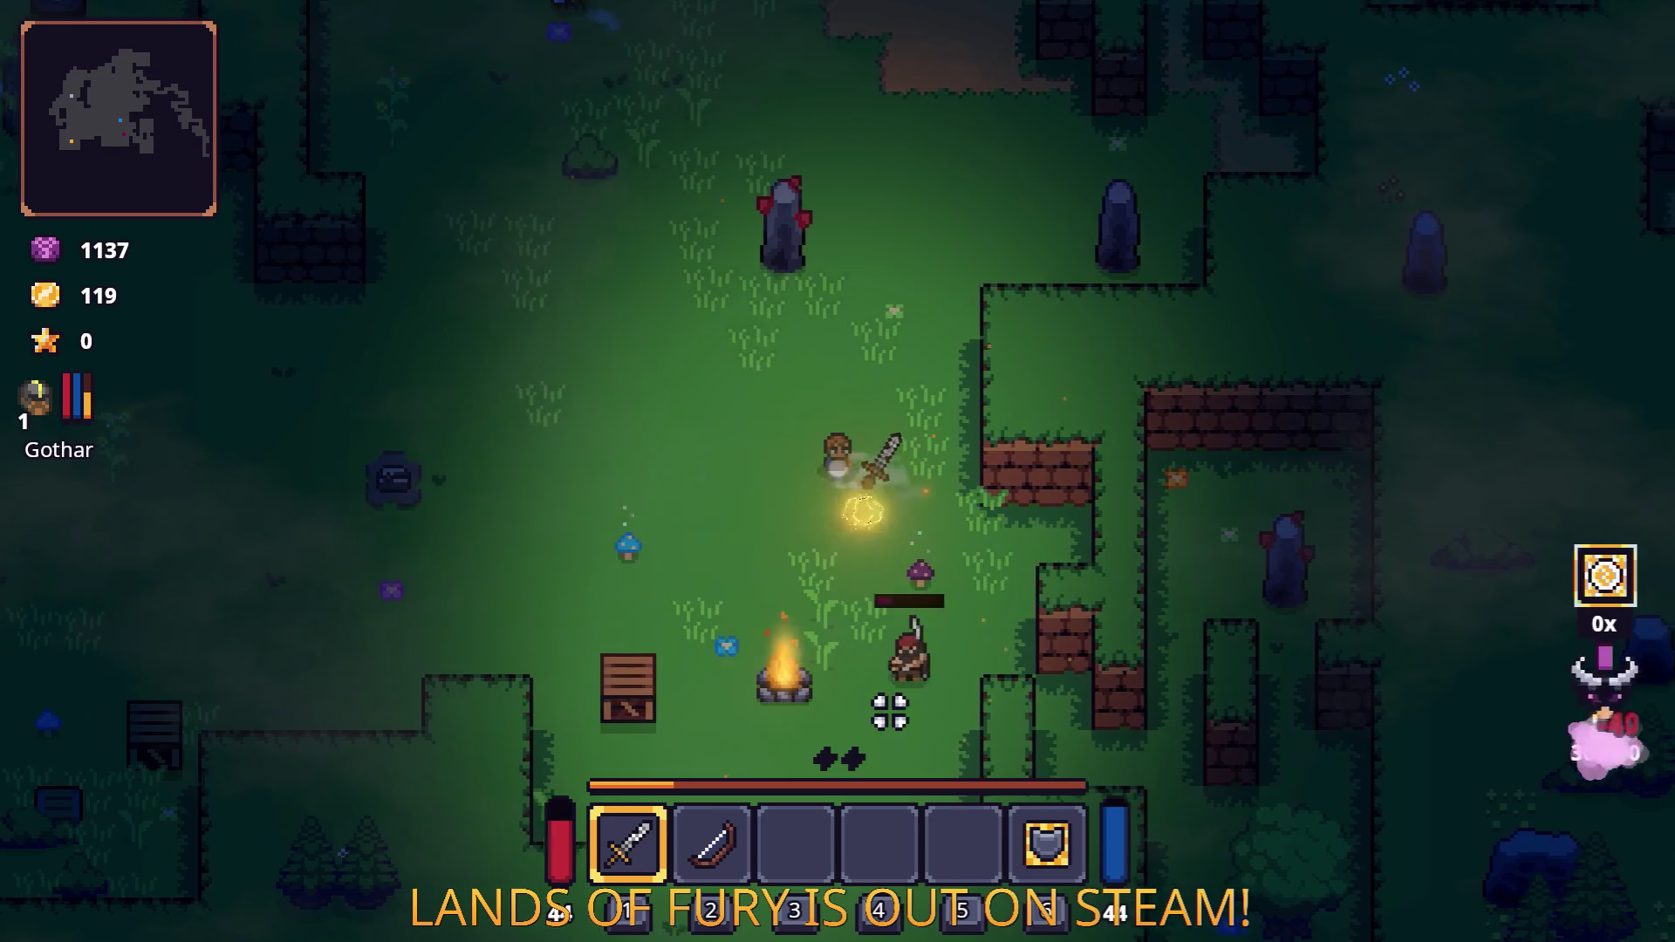
key("a")
key("s")
key("d")
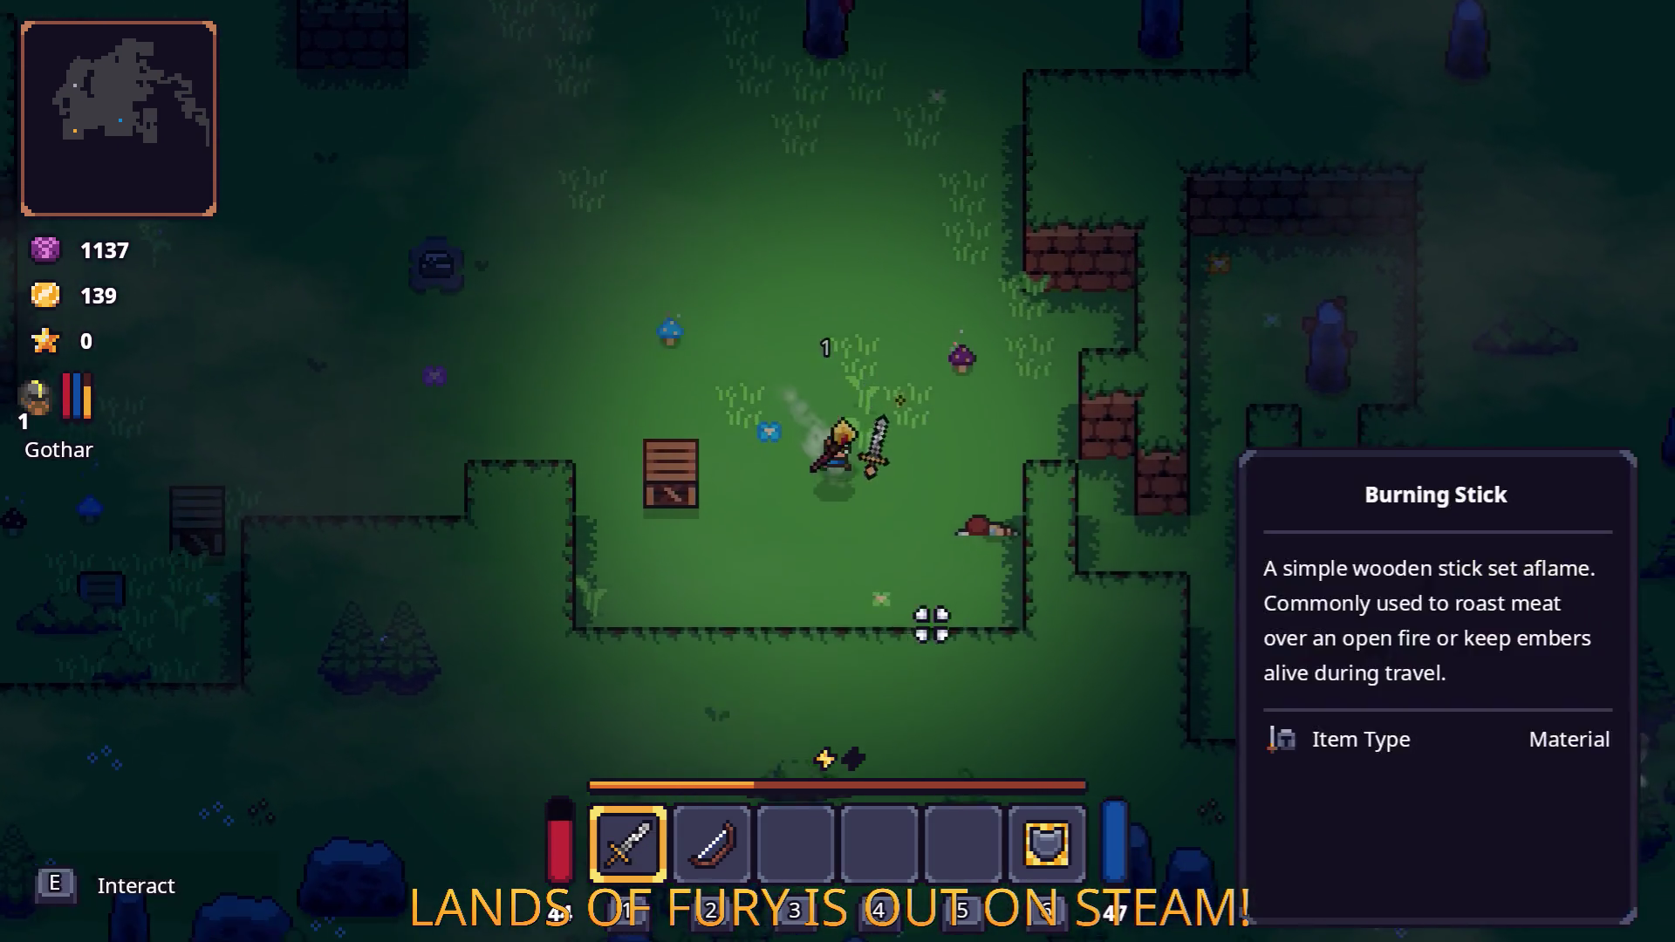
key("a")
key("w")
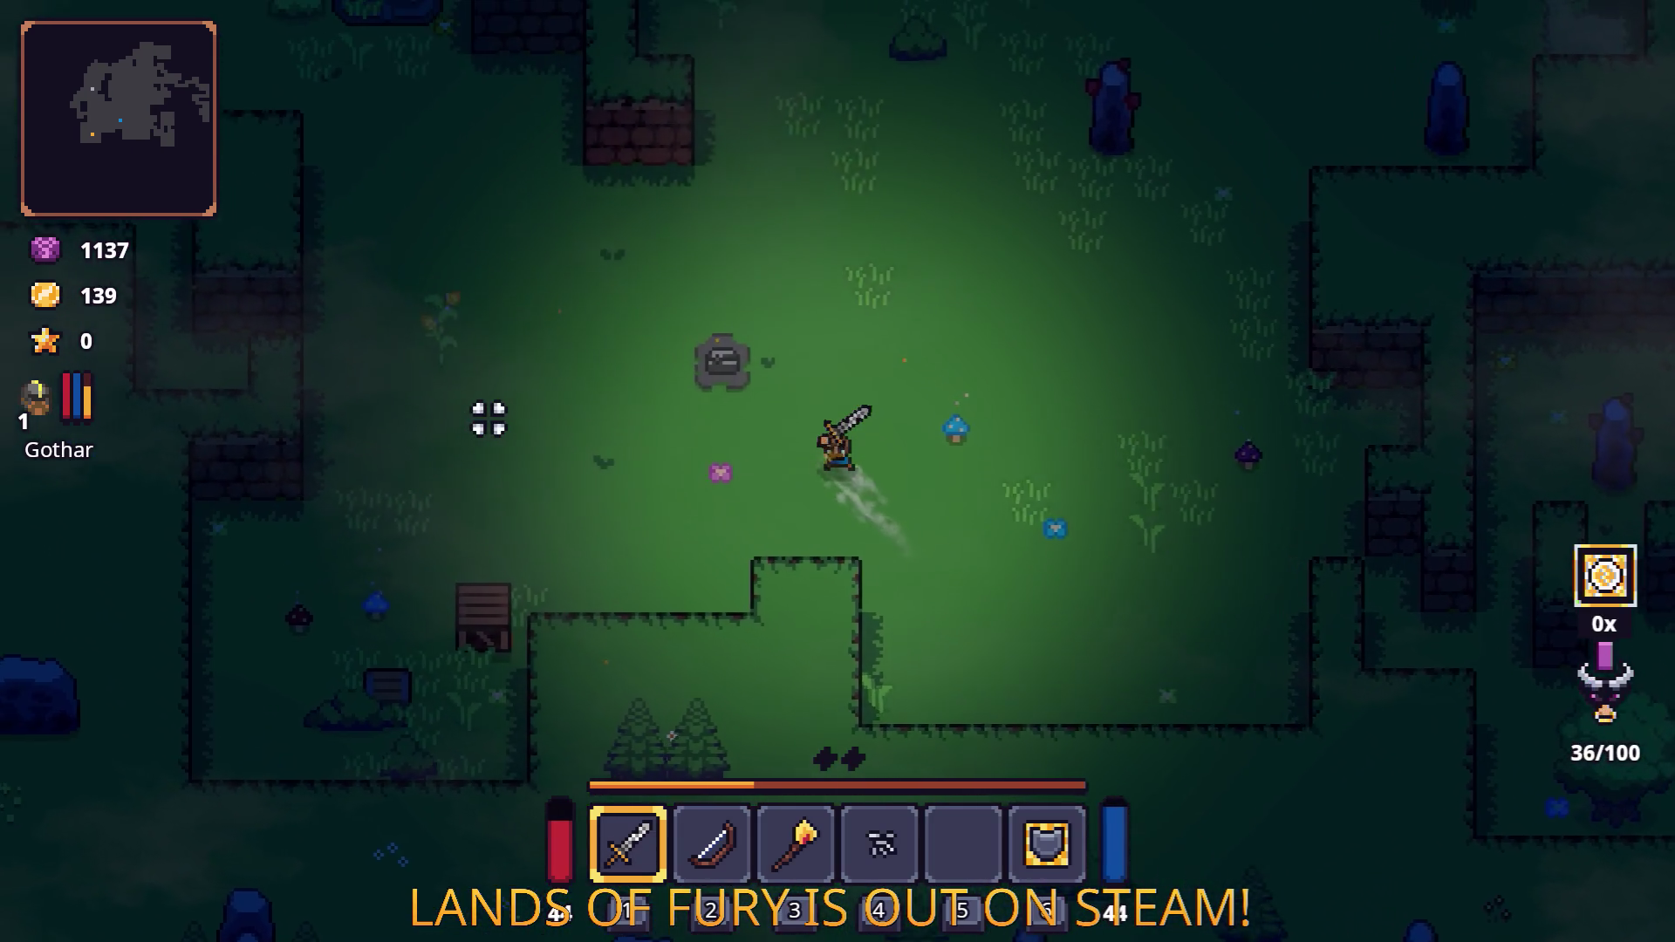
key("a")
key("s")
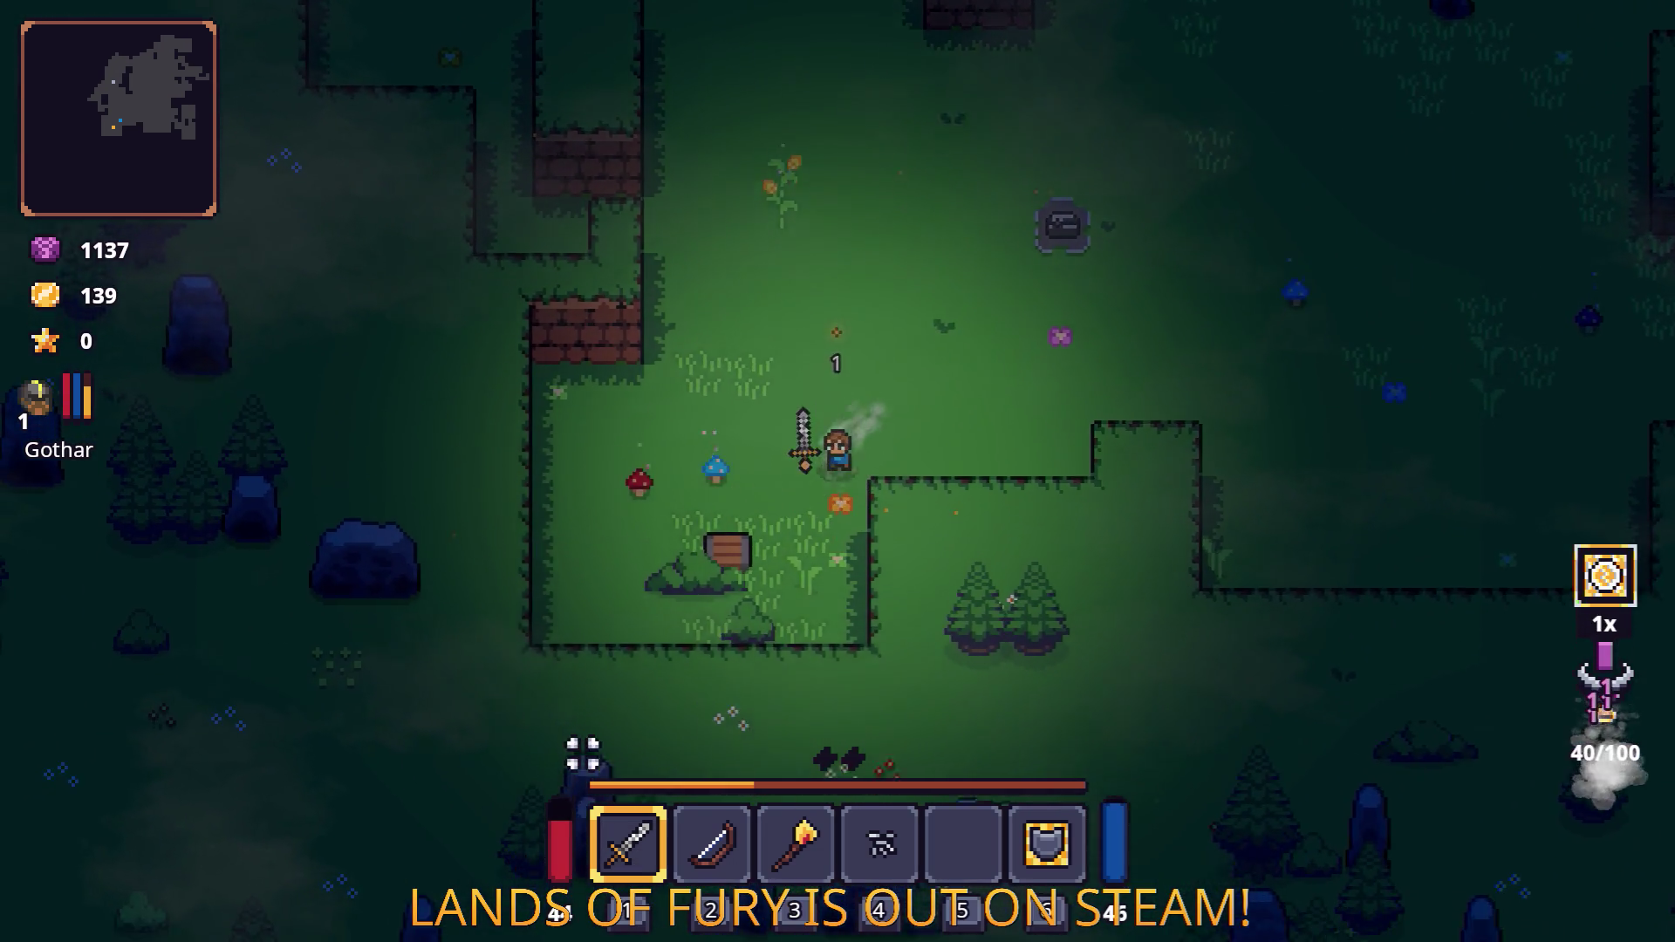
key("a")
key("s")
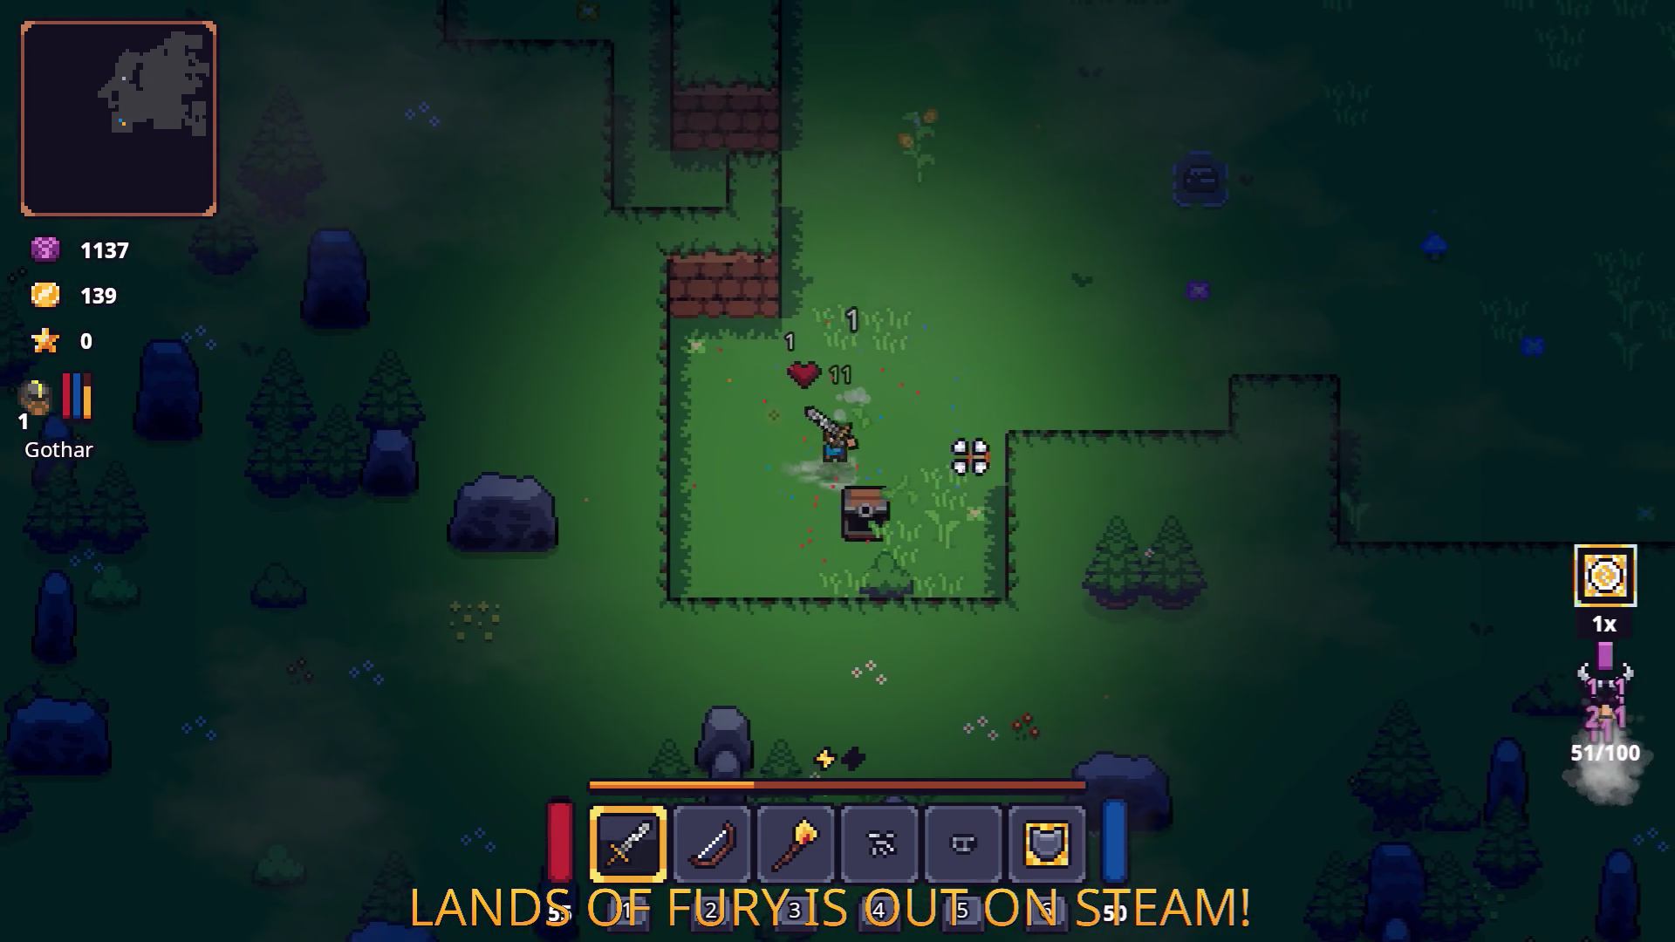
key("w")
key("d")
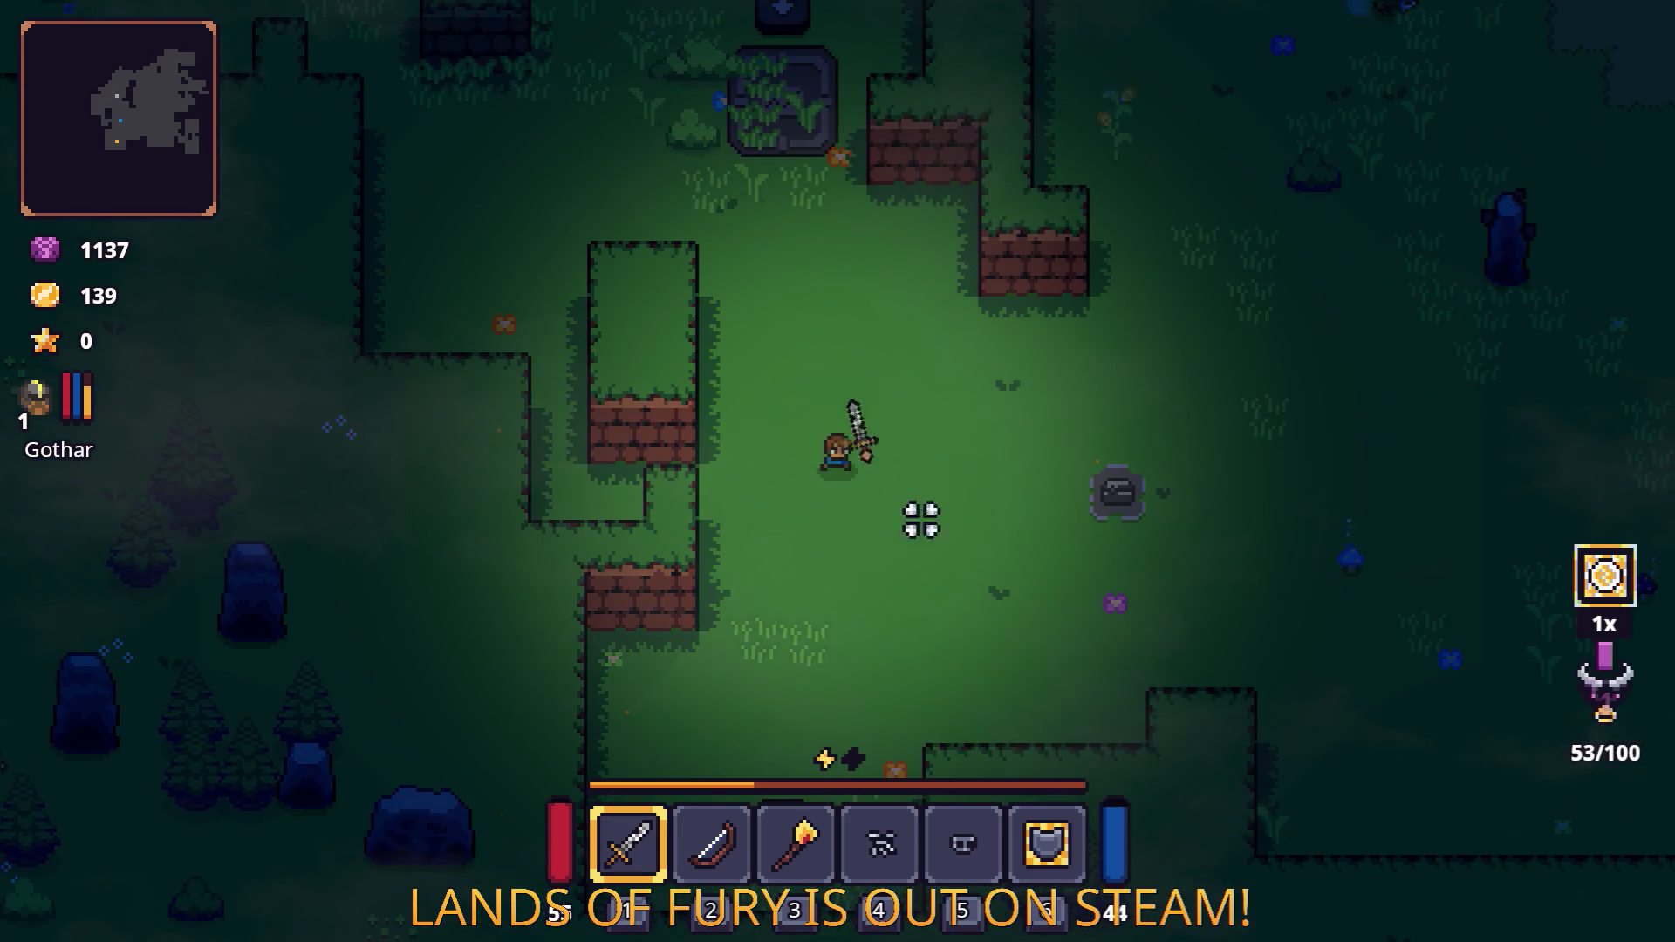
key("d")
key("w")
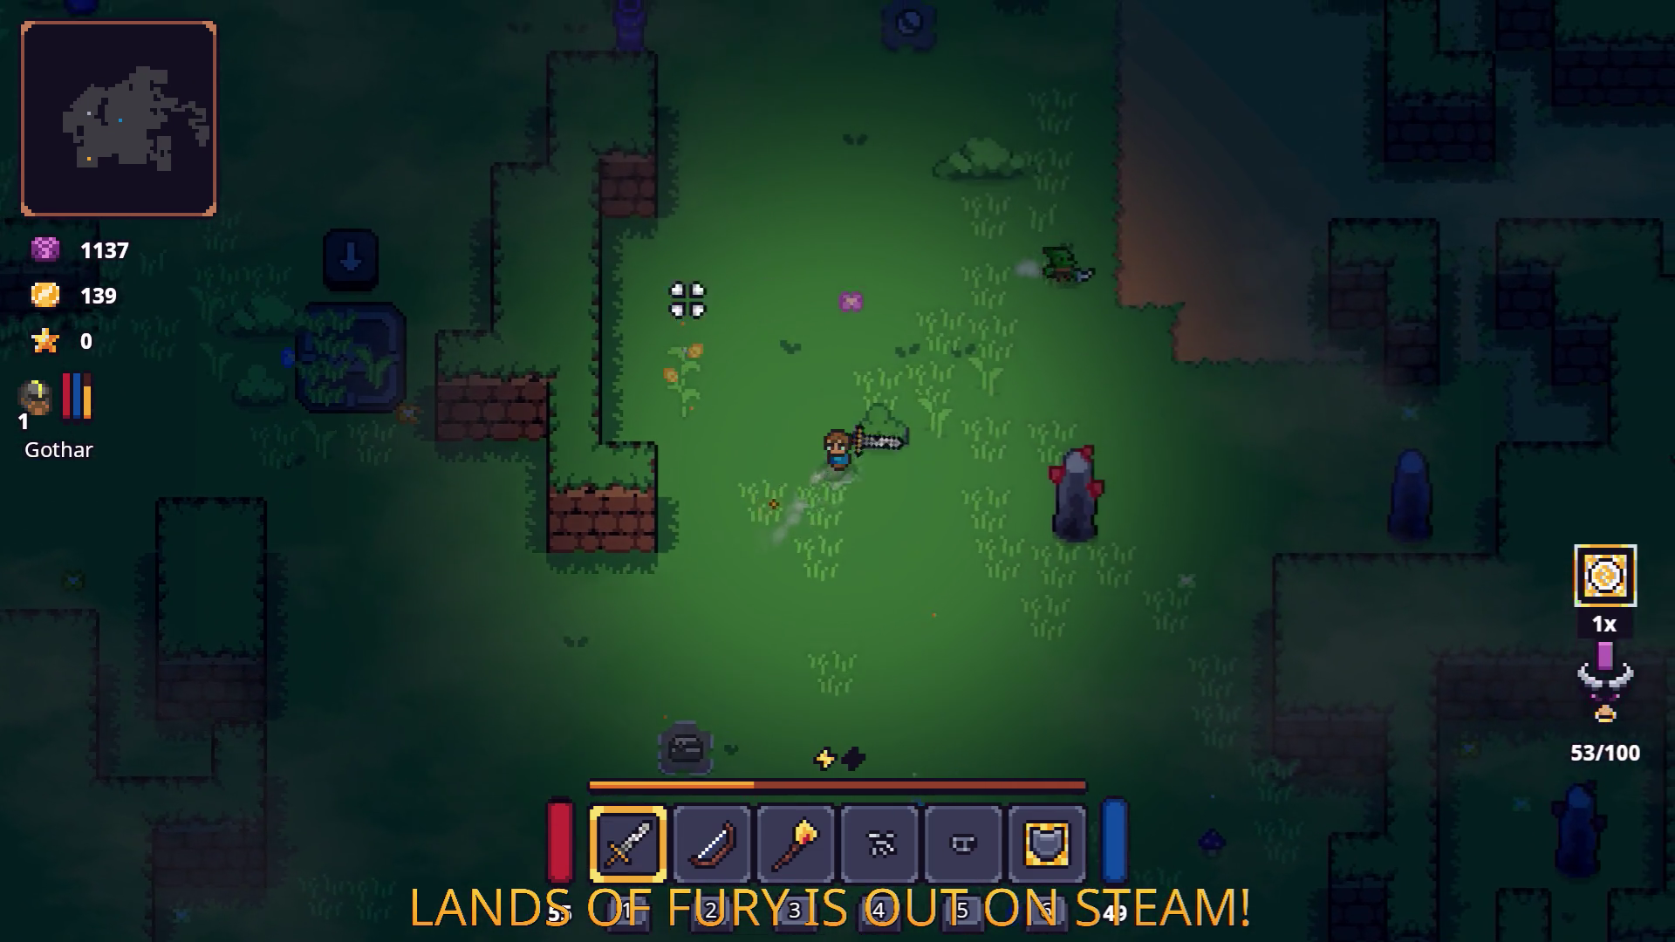
key("w")
key("a")
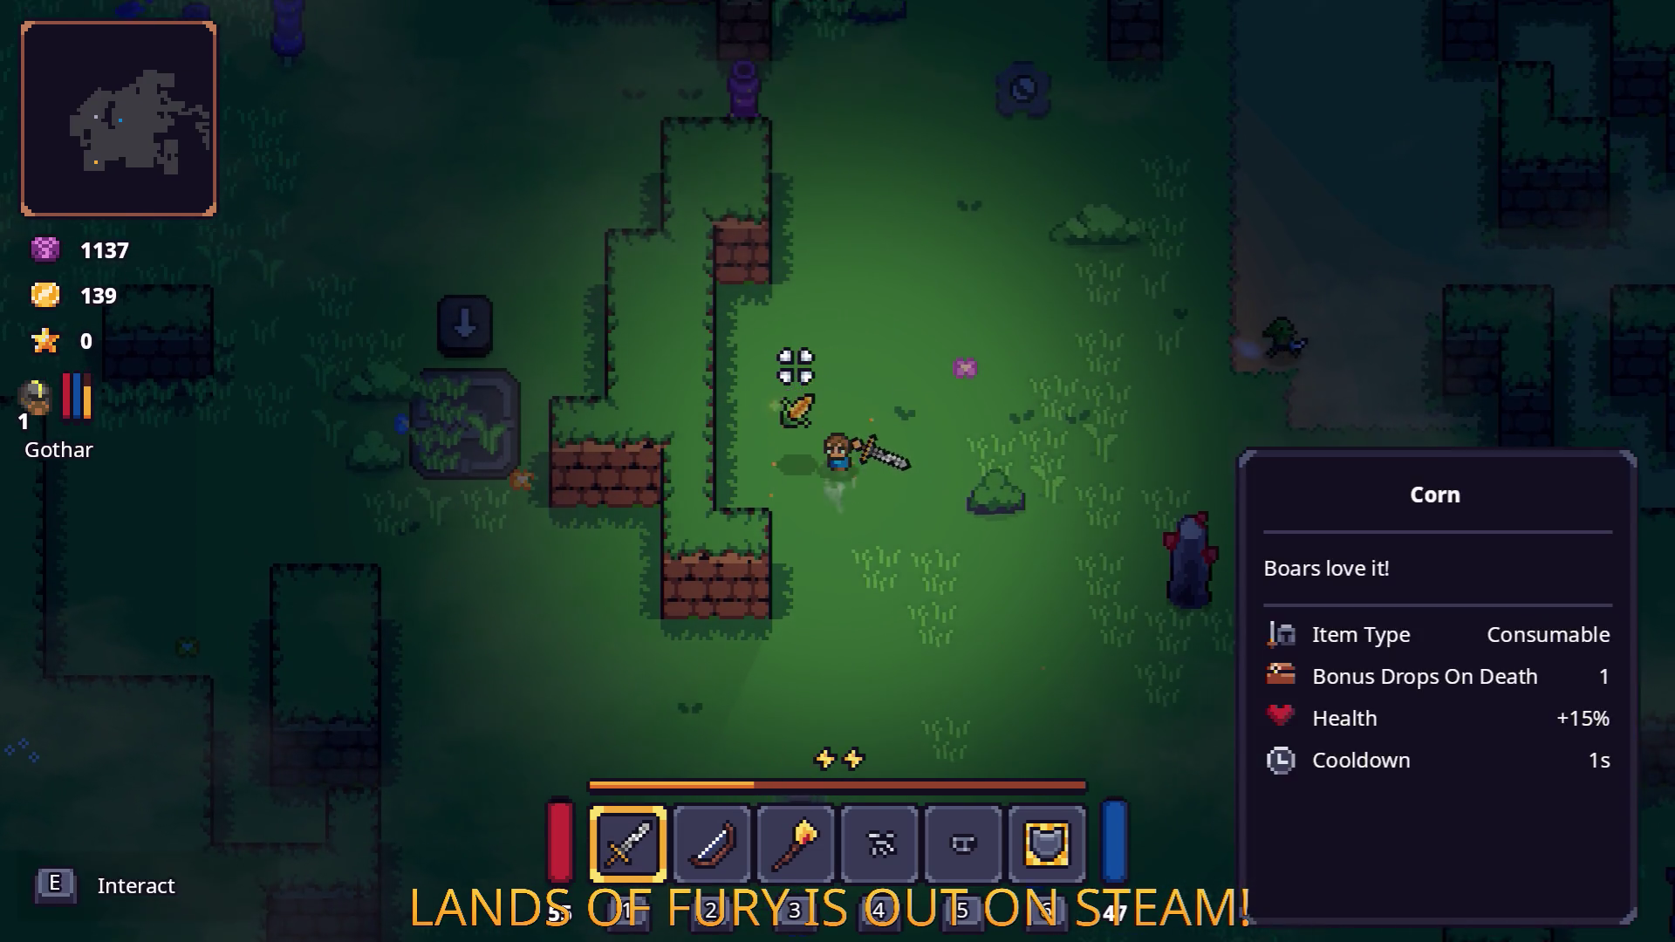
key("e")
key("w")
key("d")
key("Escape")
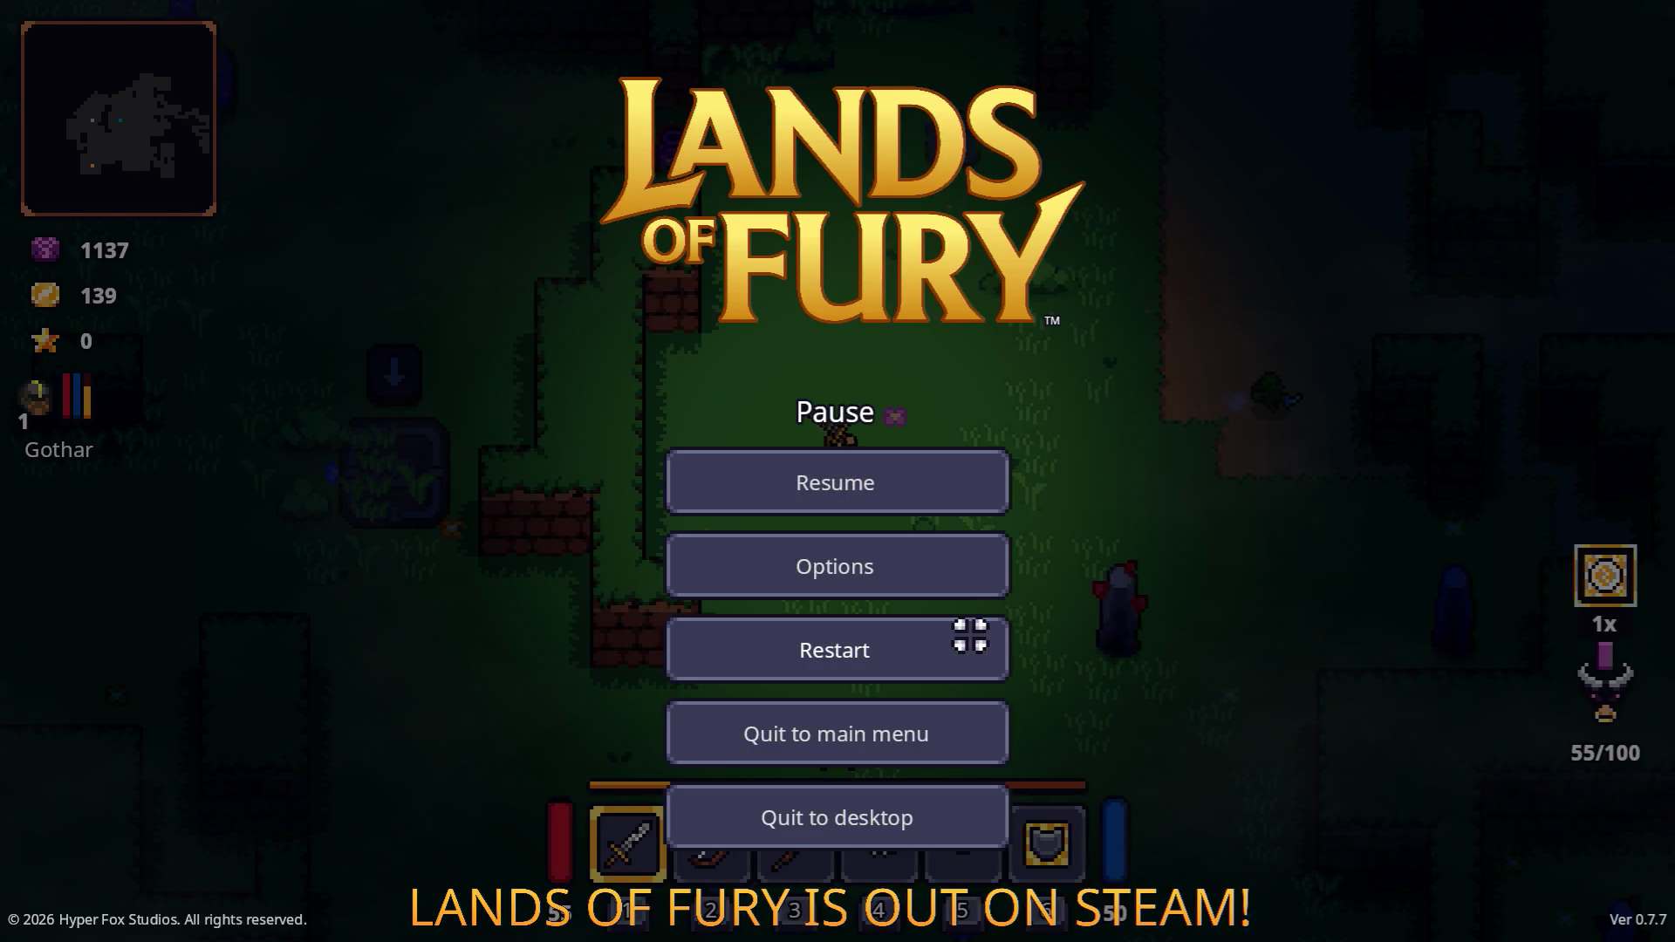
Restart the run, quit Lands of Fury to the desktop, and open a new browser window.
left_click(970, 637)
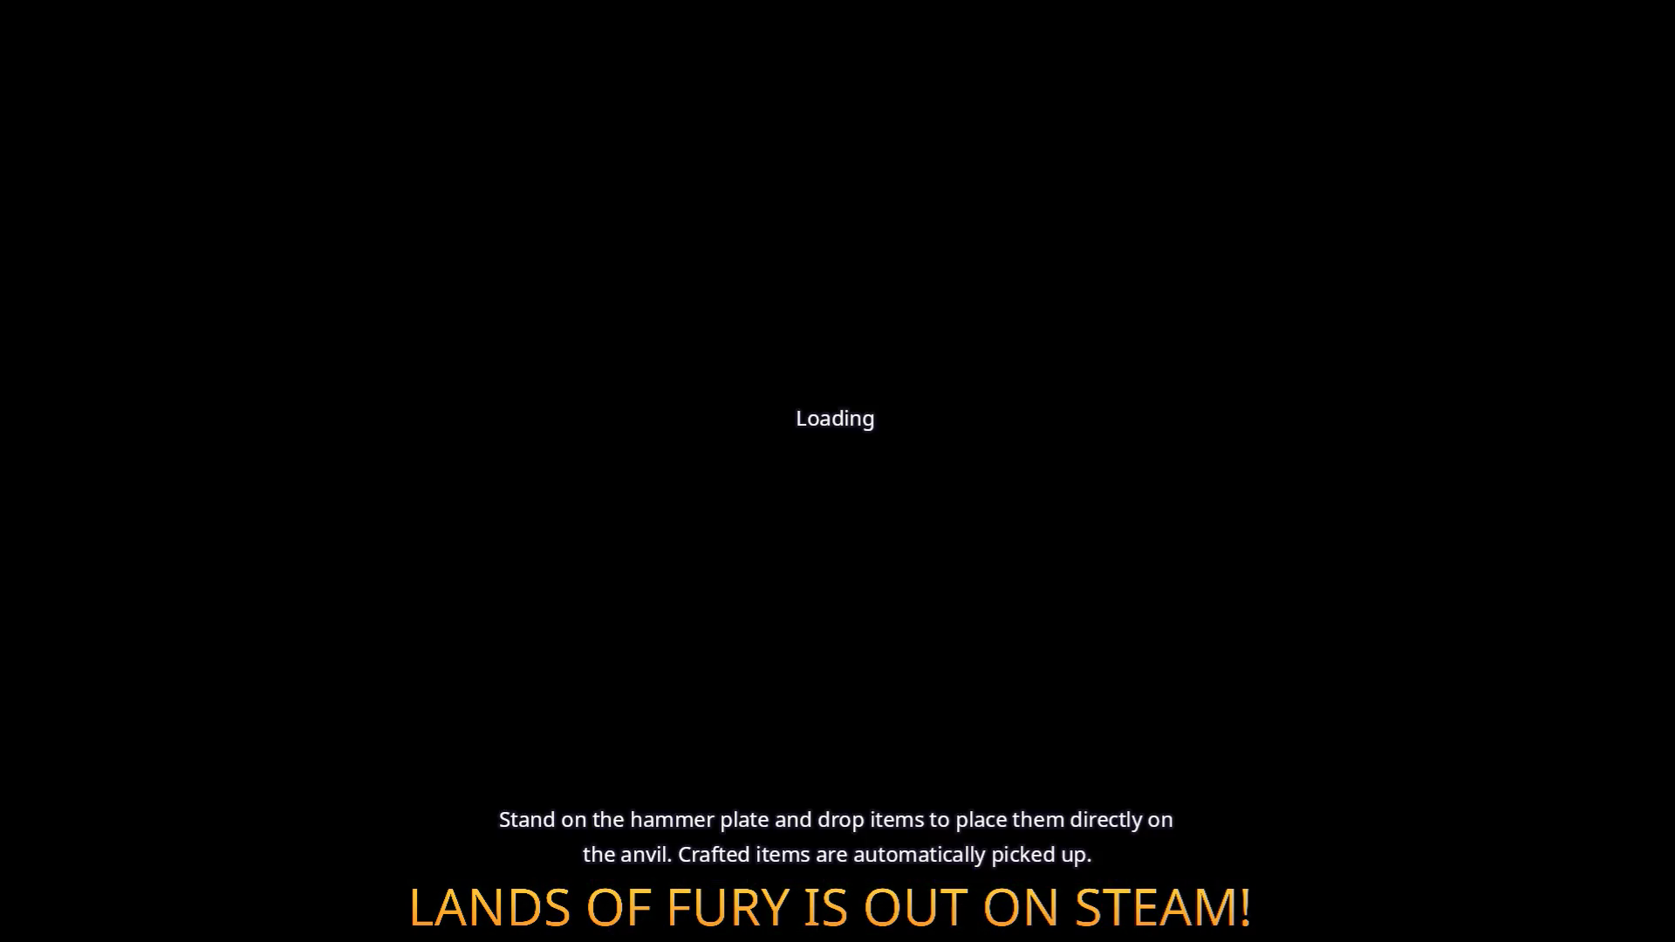
key("Escape")
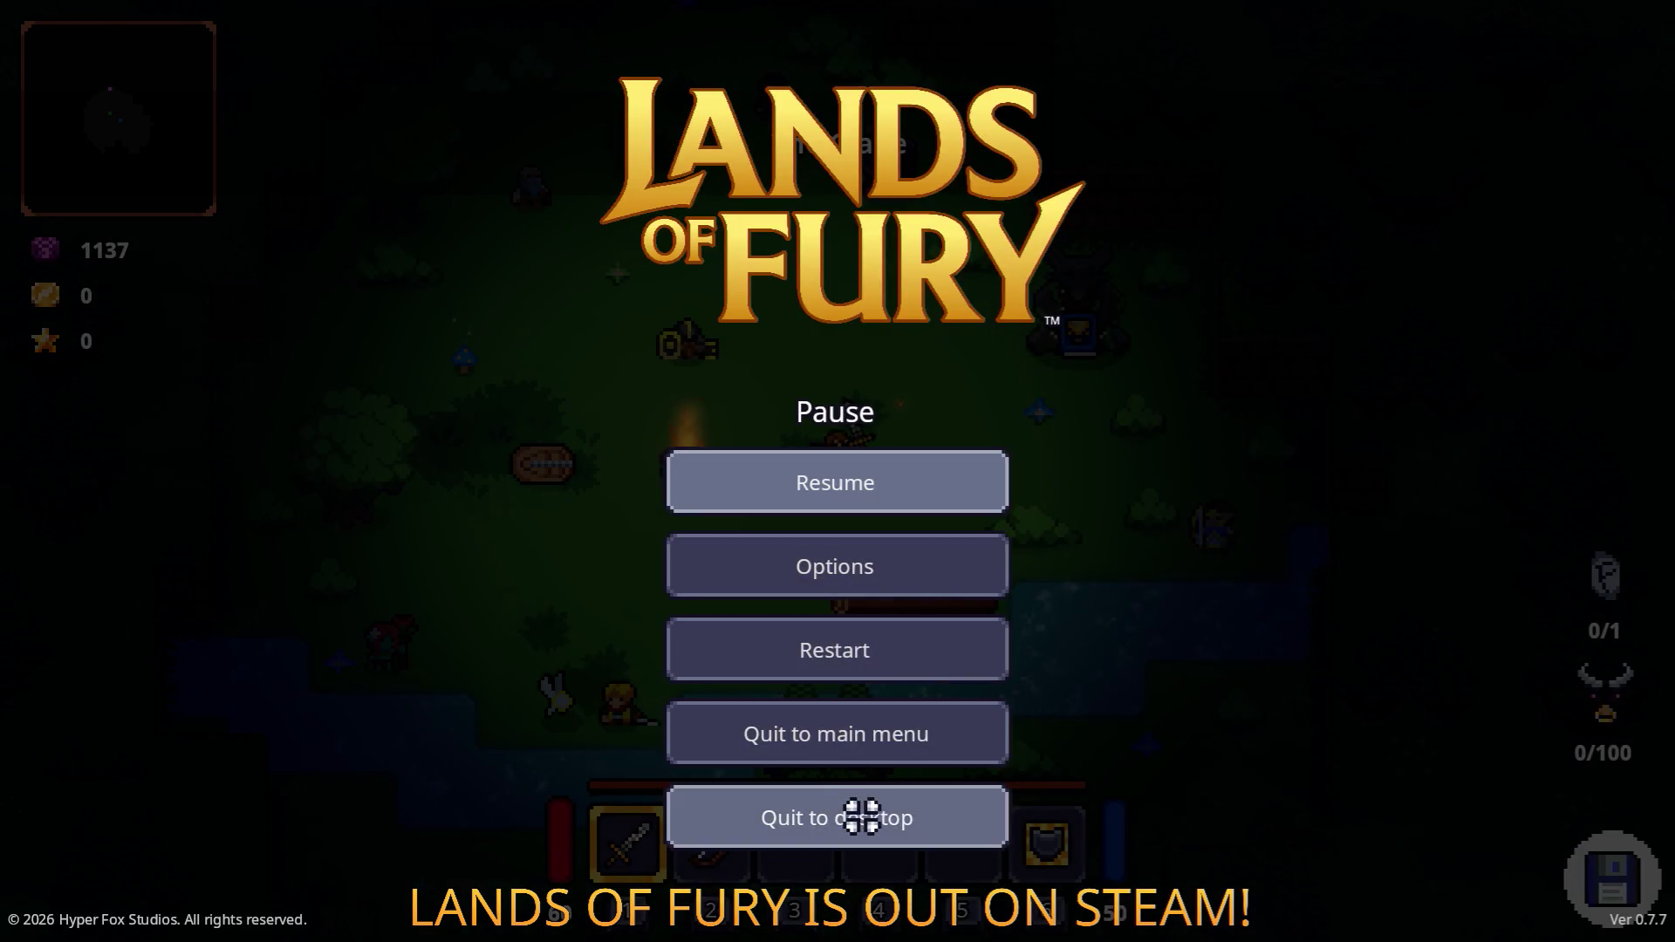
left_click(860, 815)
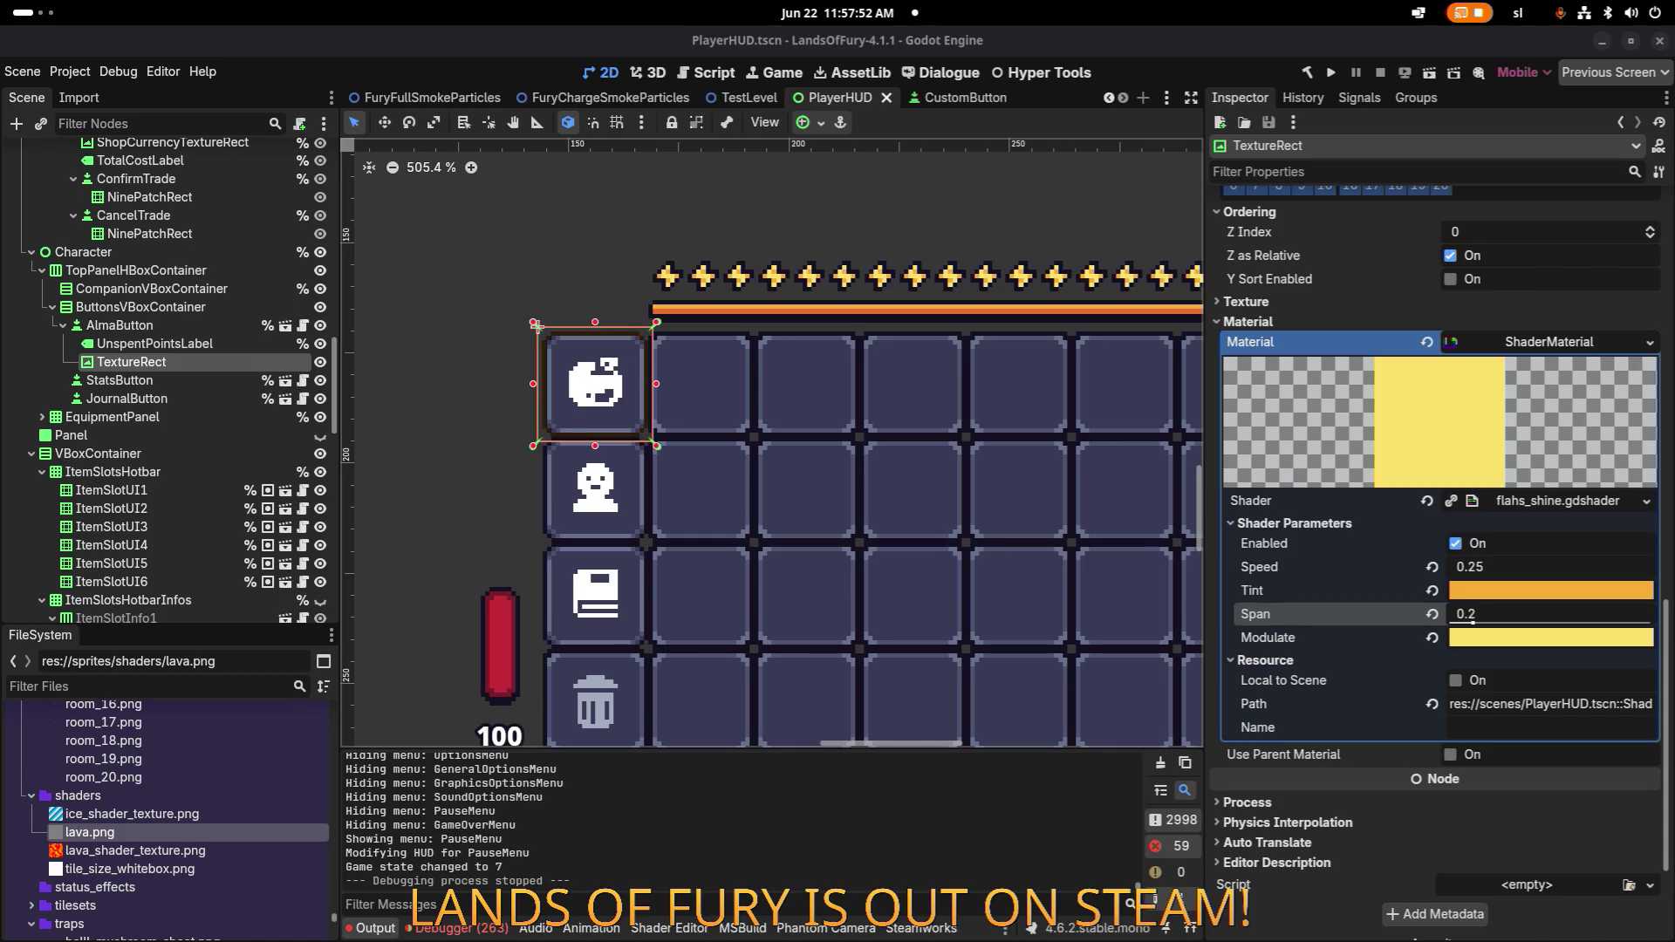
key("super+b")
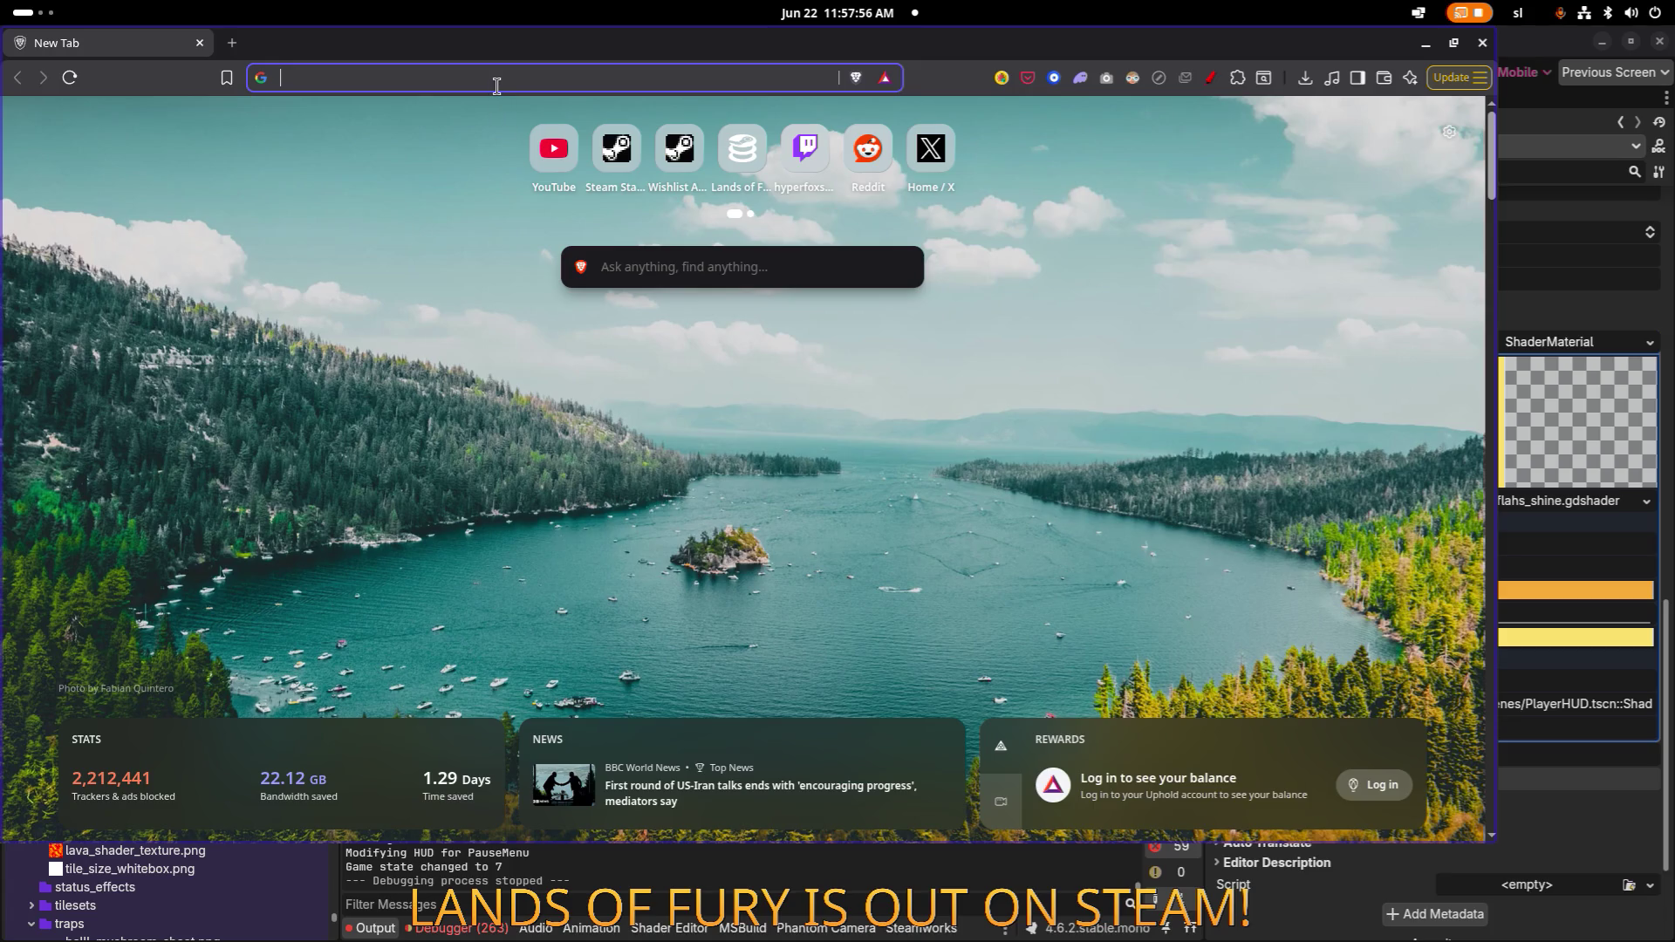
Go to godotshaders.com in a maximized browser window and open the Shaders library page.
type("godotshaders.com")
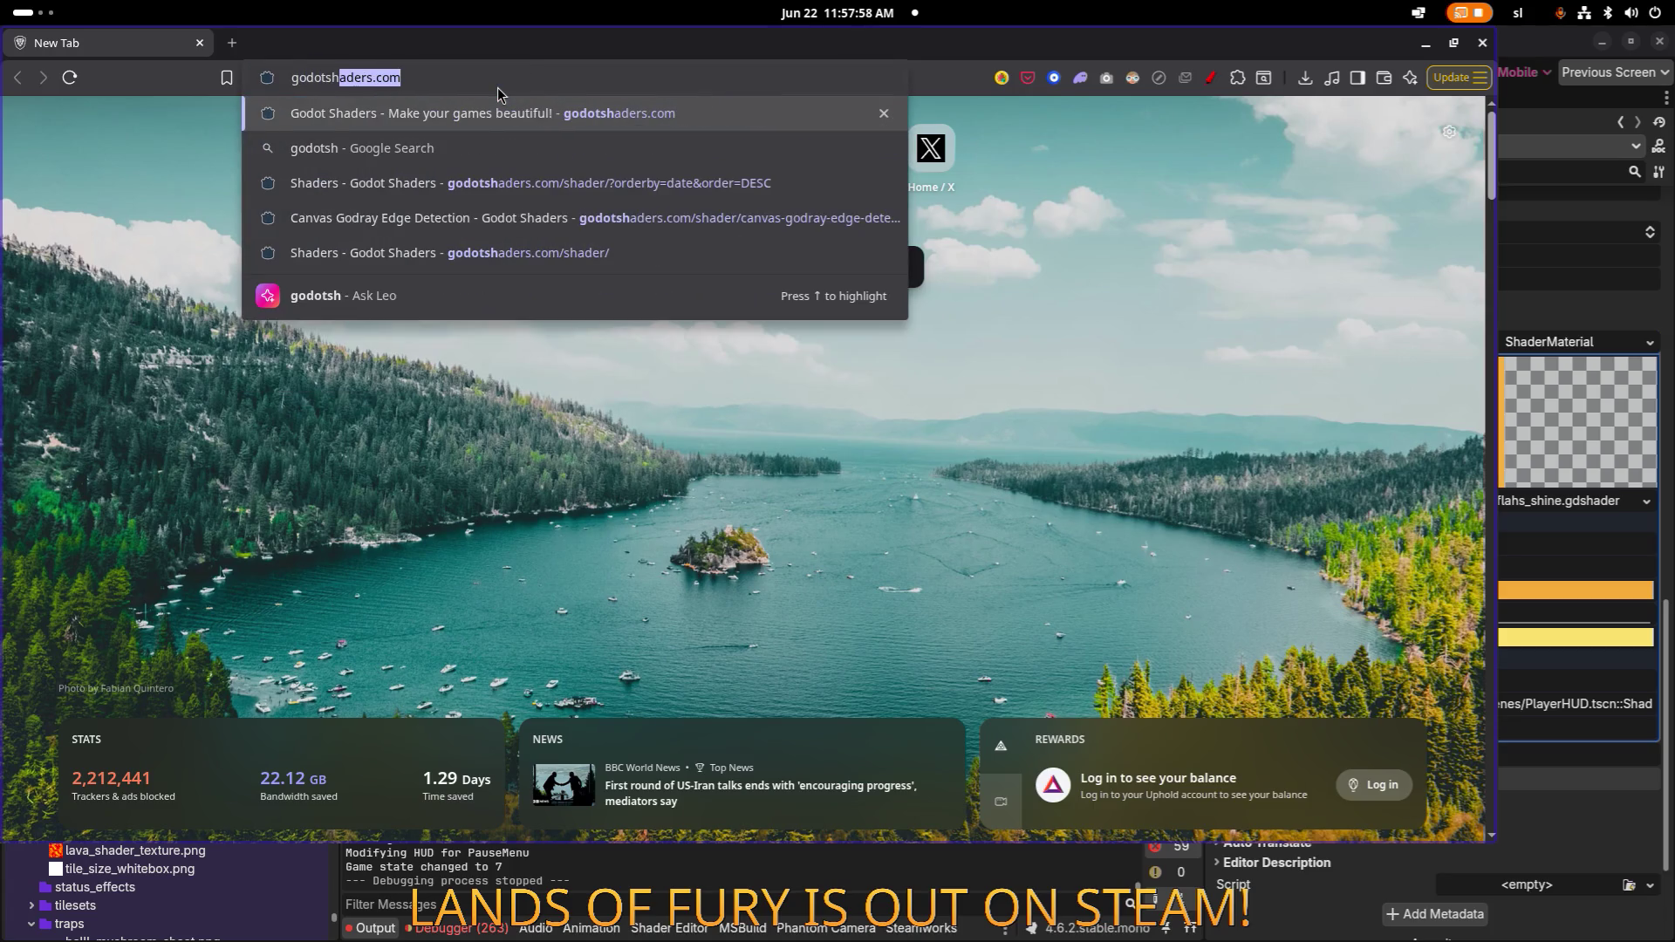
key("Return")
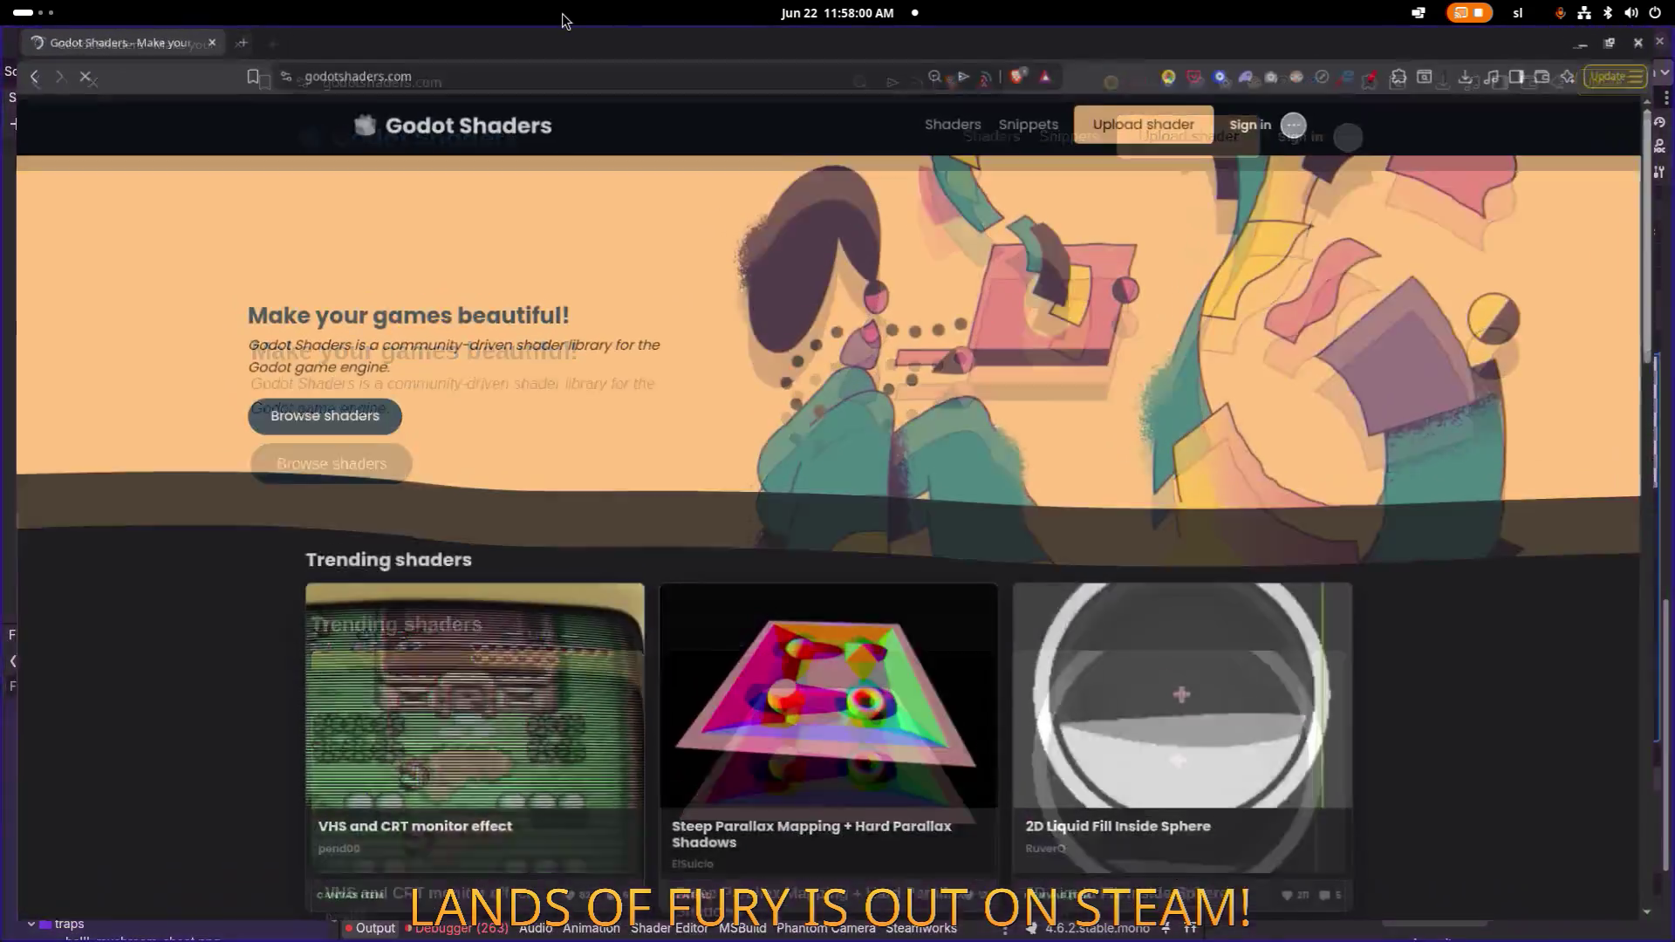
key("super+m")
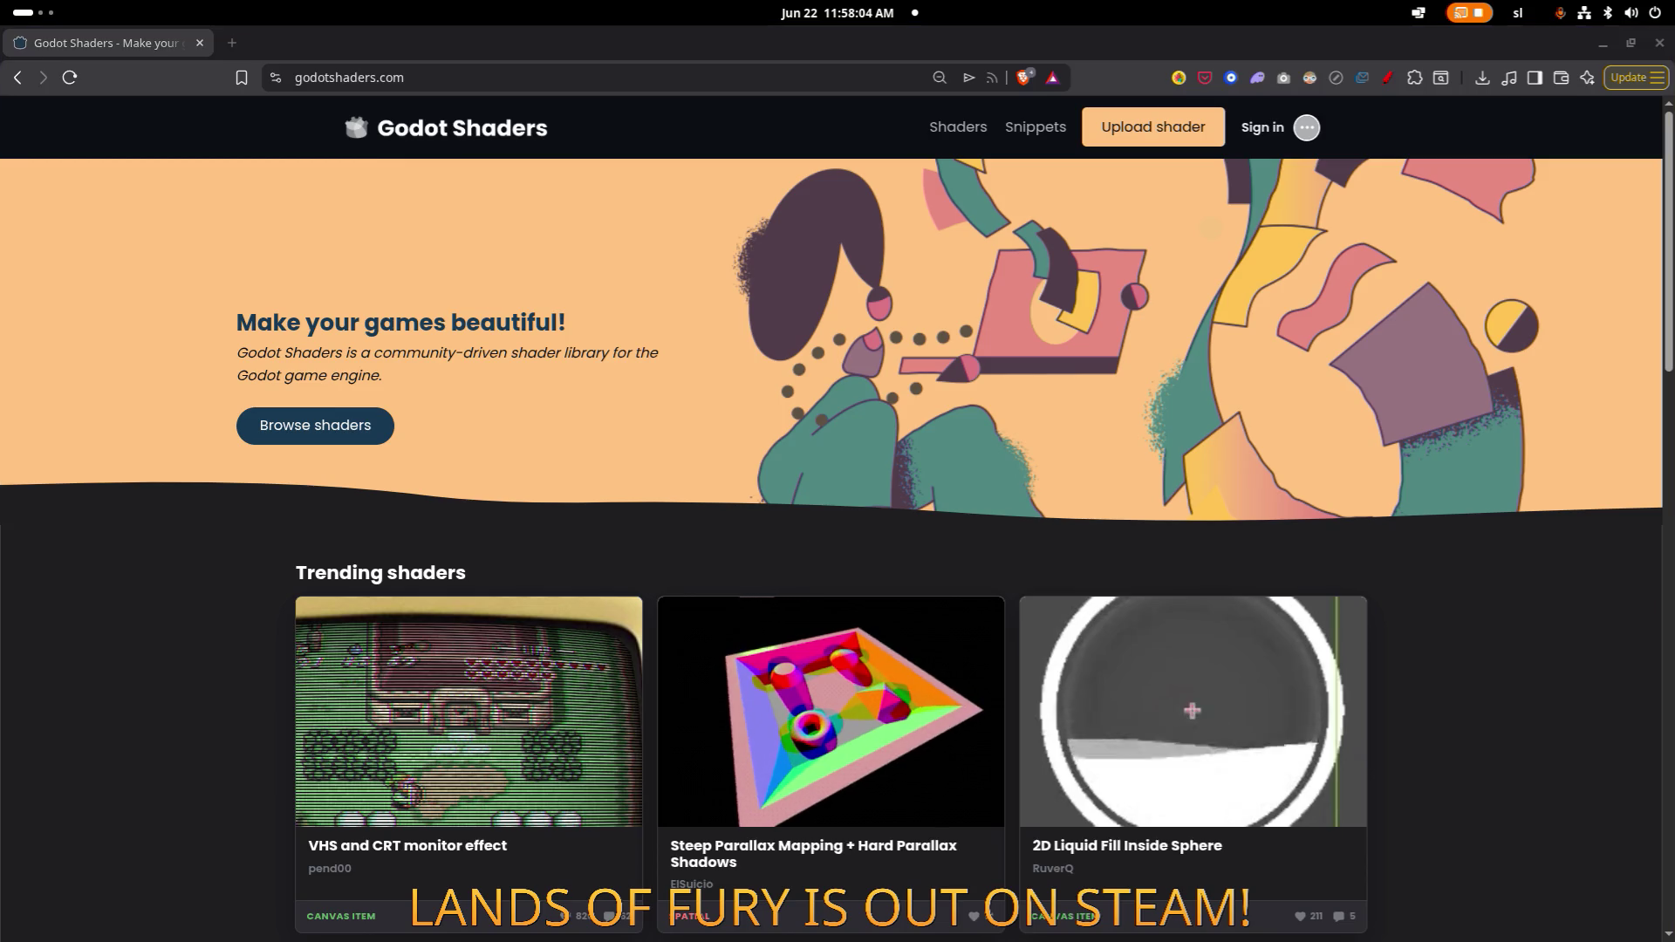
scroll(907, 146, "down", 1)
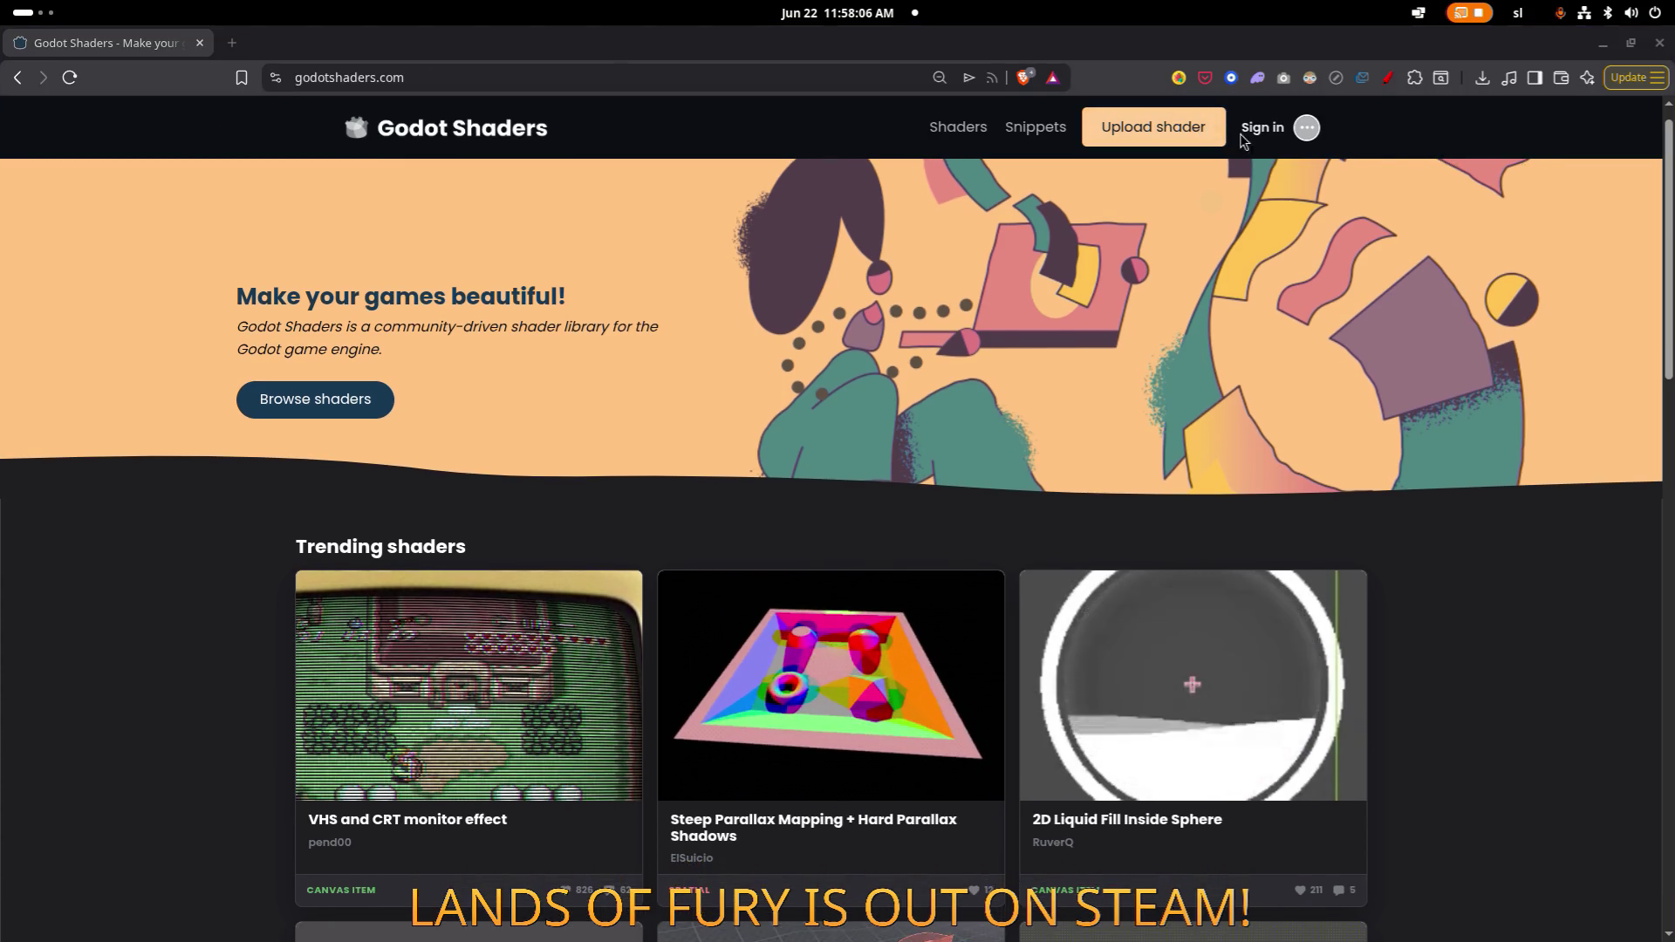
scroll(984, 140, "up", 1)
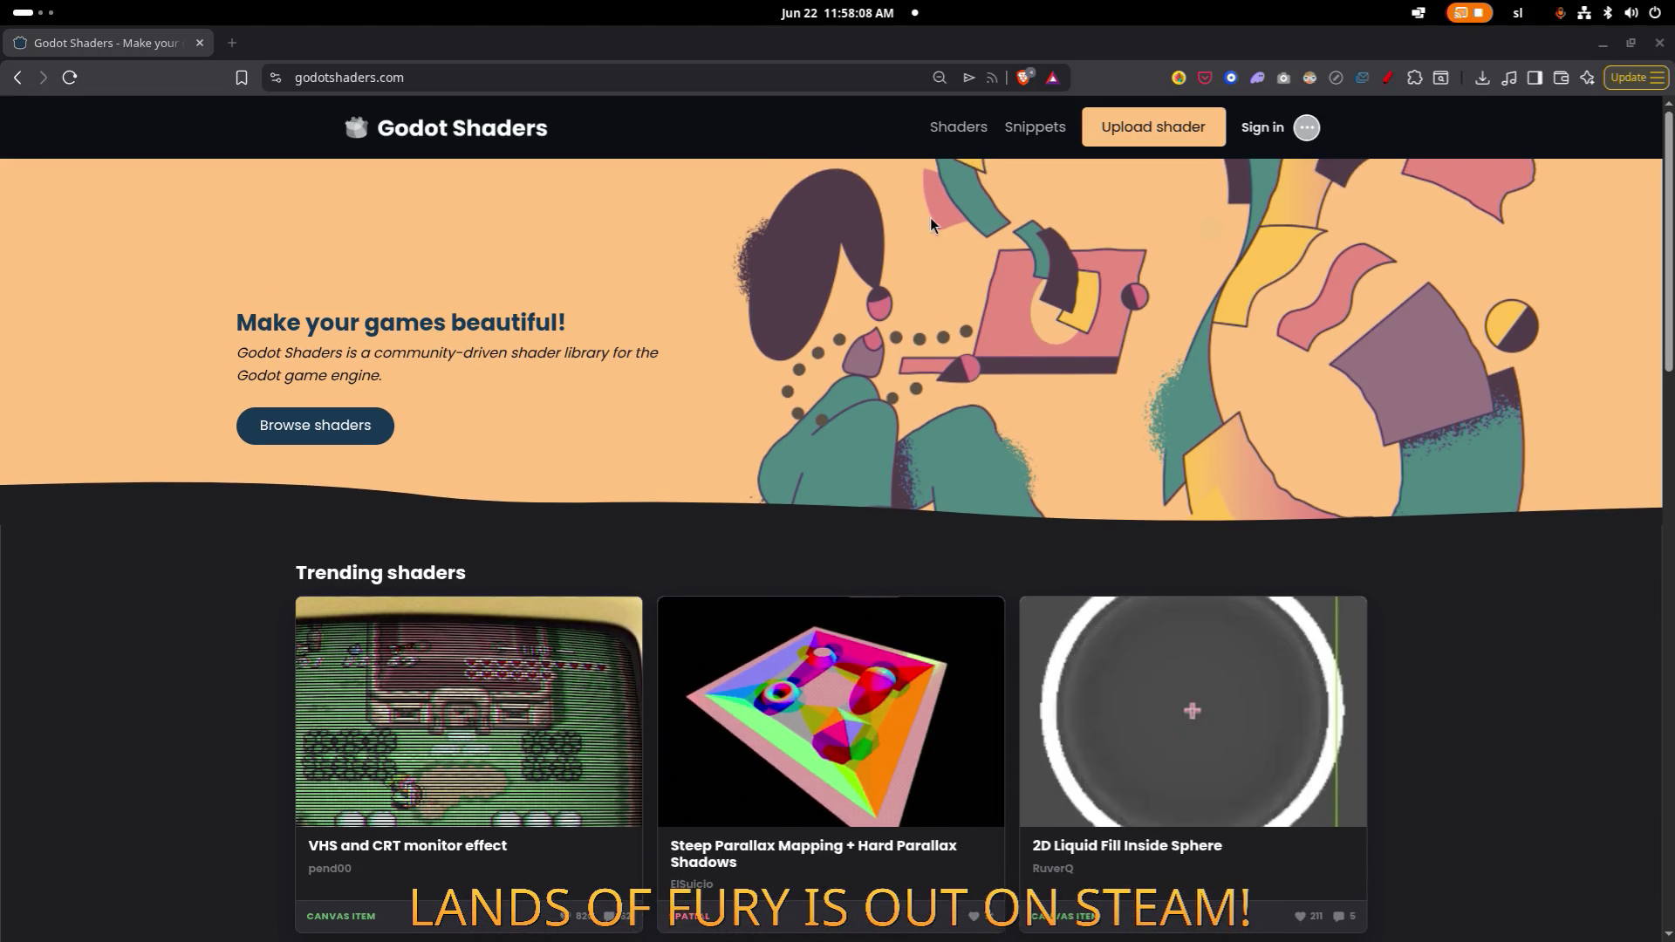
left_click(984, 135)
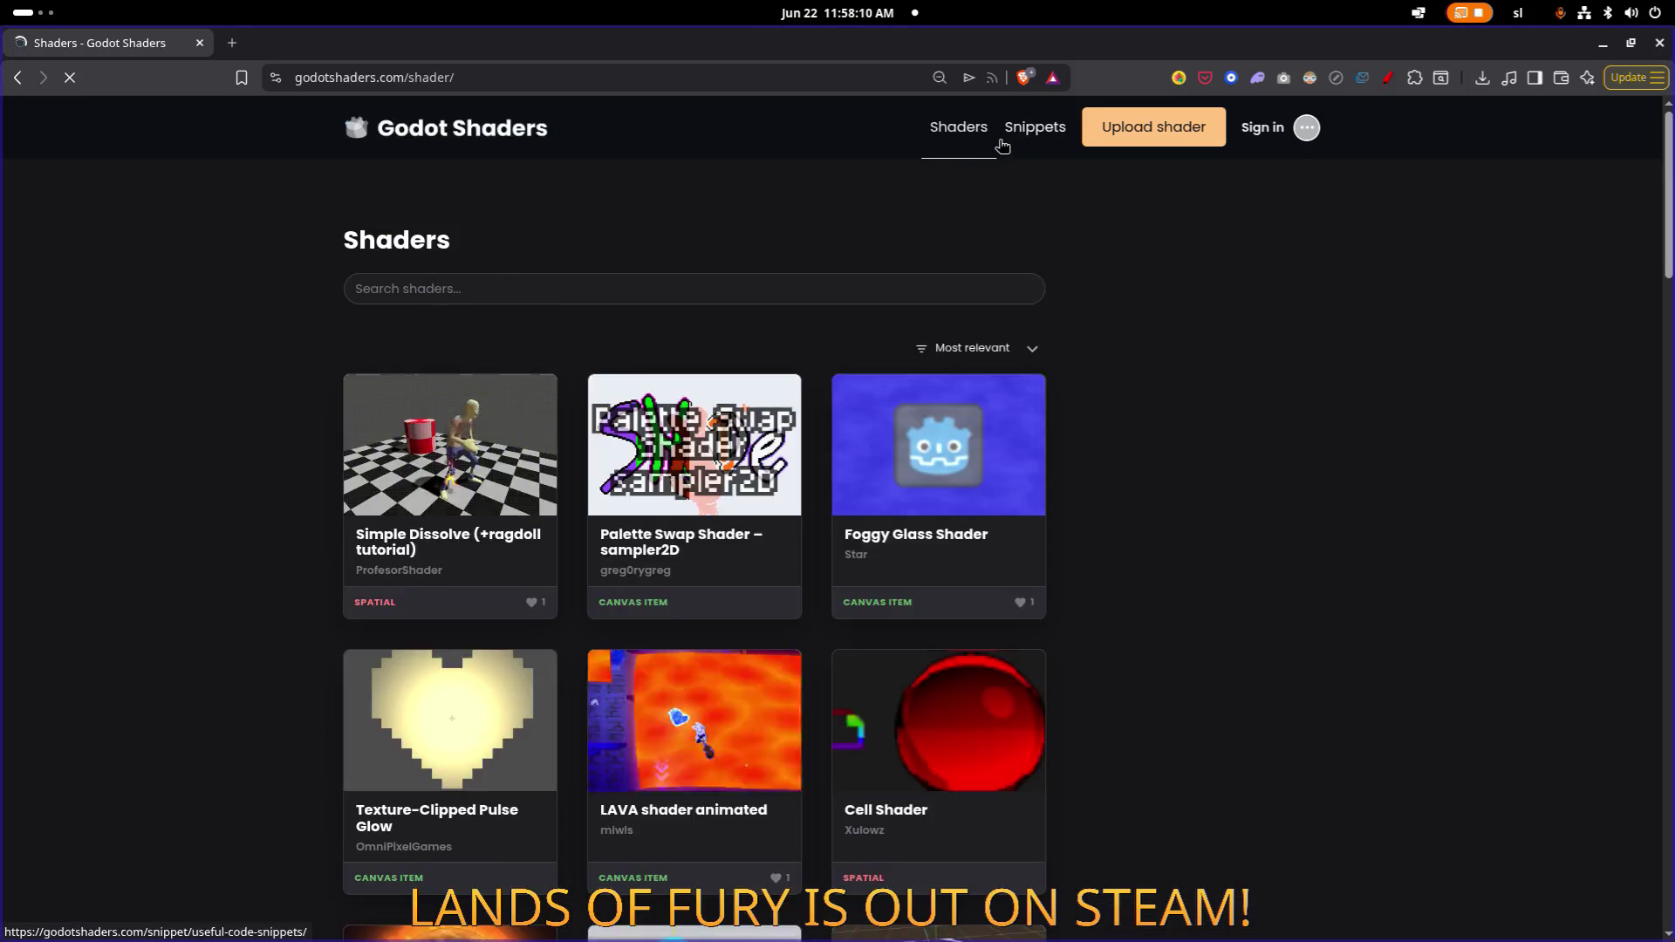
Search the shader library for 'outline' and open Inverted-Hull Outline with Group Merge in the background.
left_click(570, 288)
type("outline")
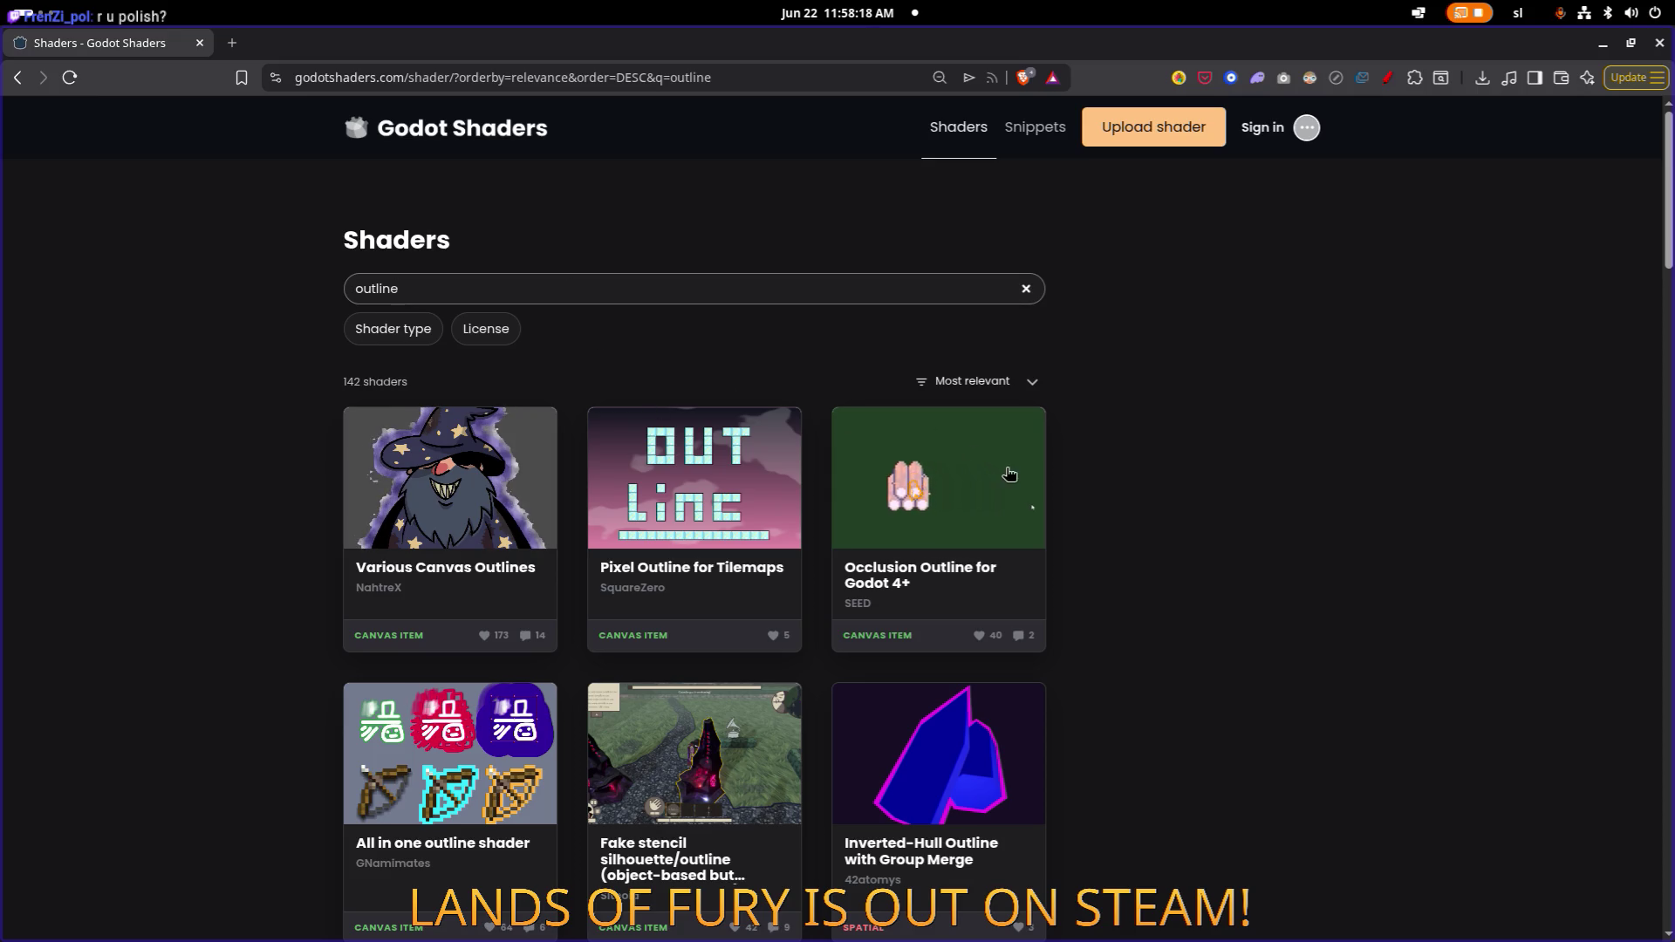
scroll(956, 488, "down", 4)
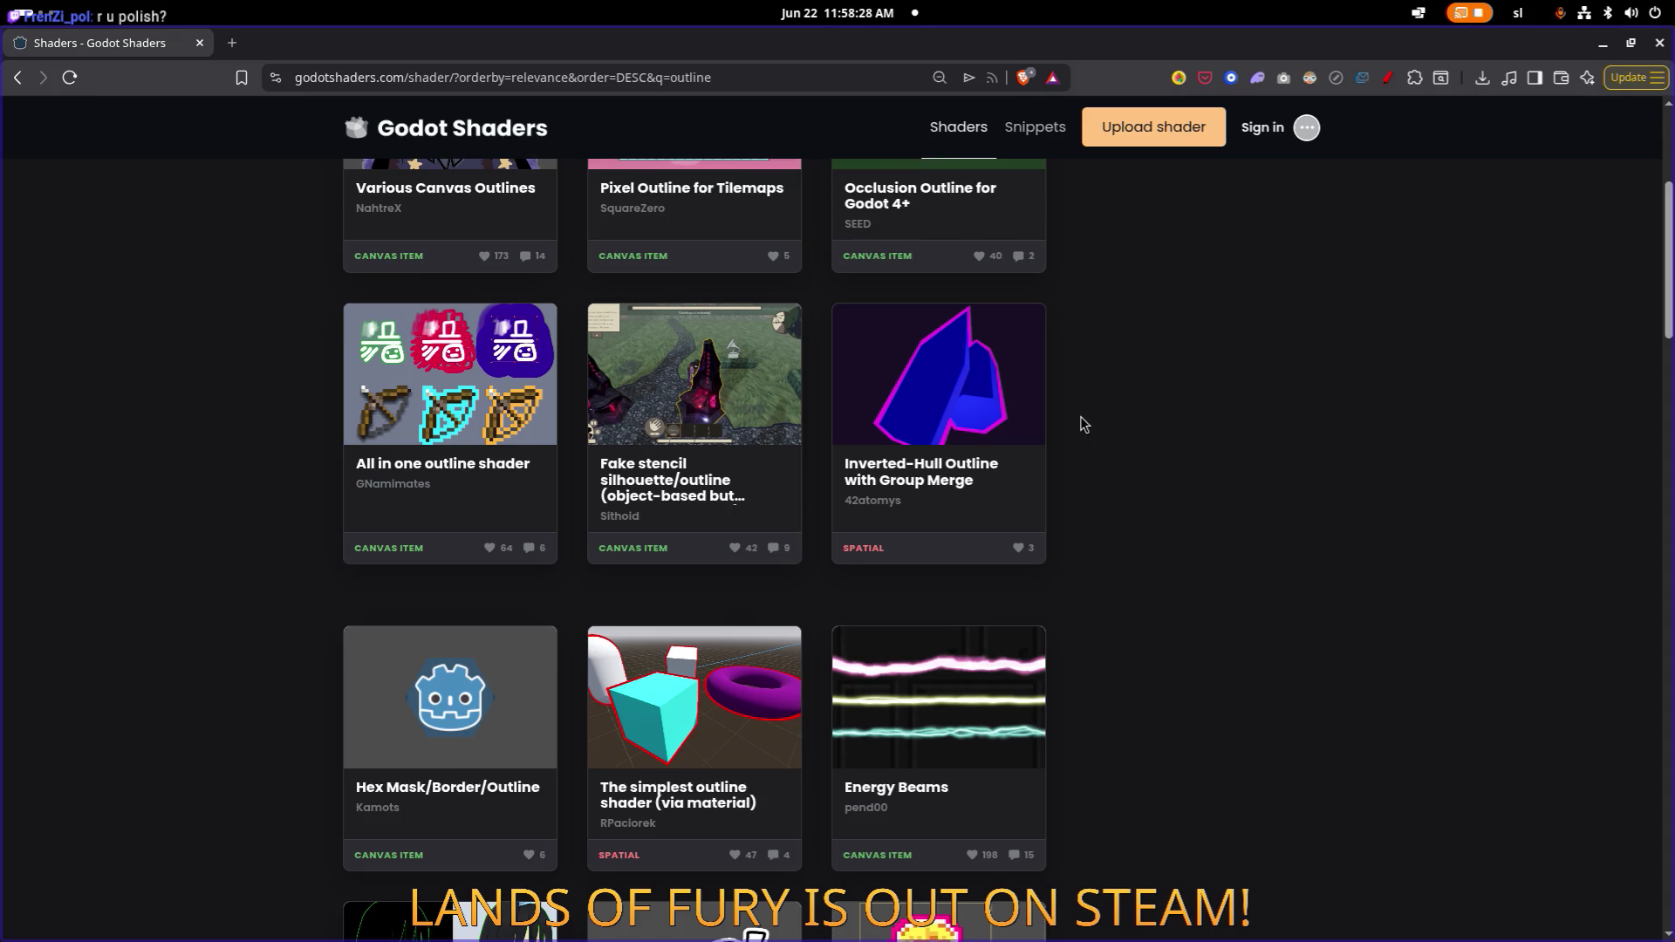
scroll(1080, 419, "down", 7)
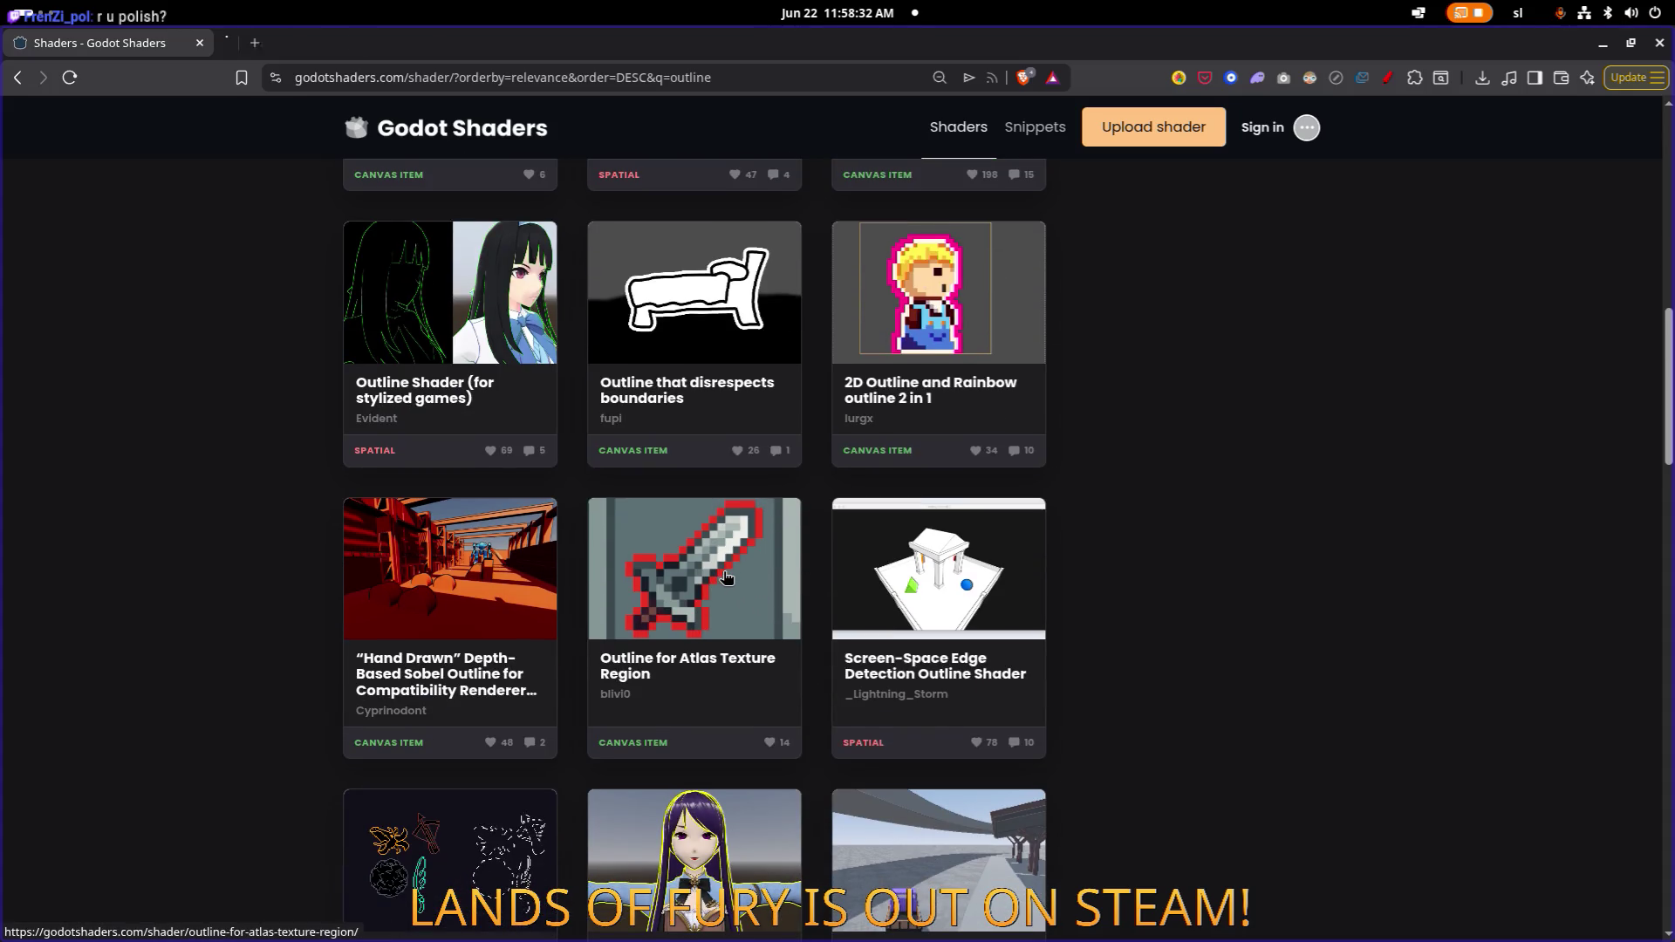
scroll(823, 511, "up", 3)
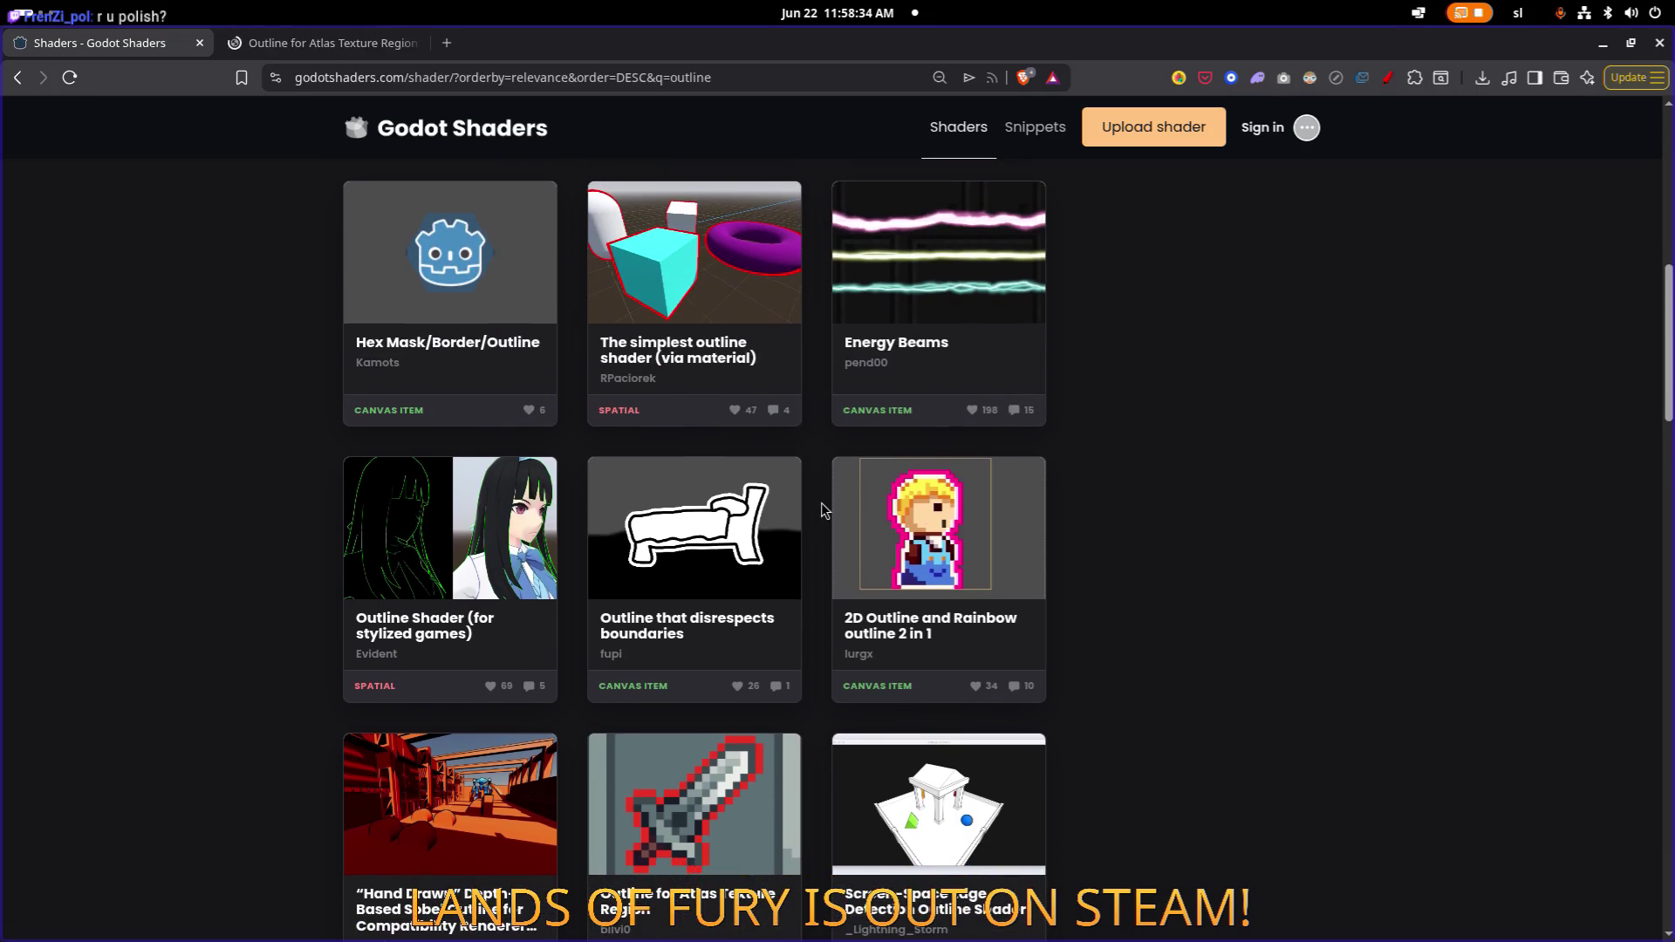
scroll(823, 510, "up", 5)
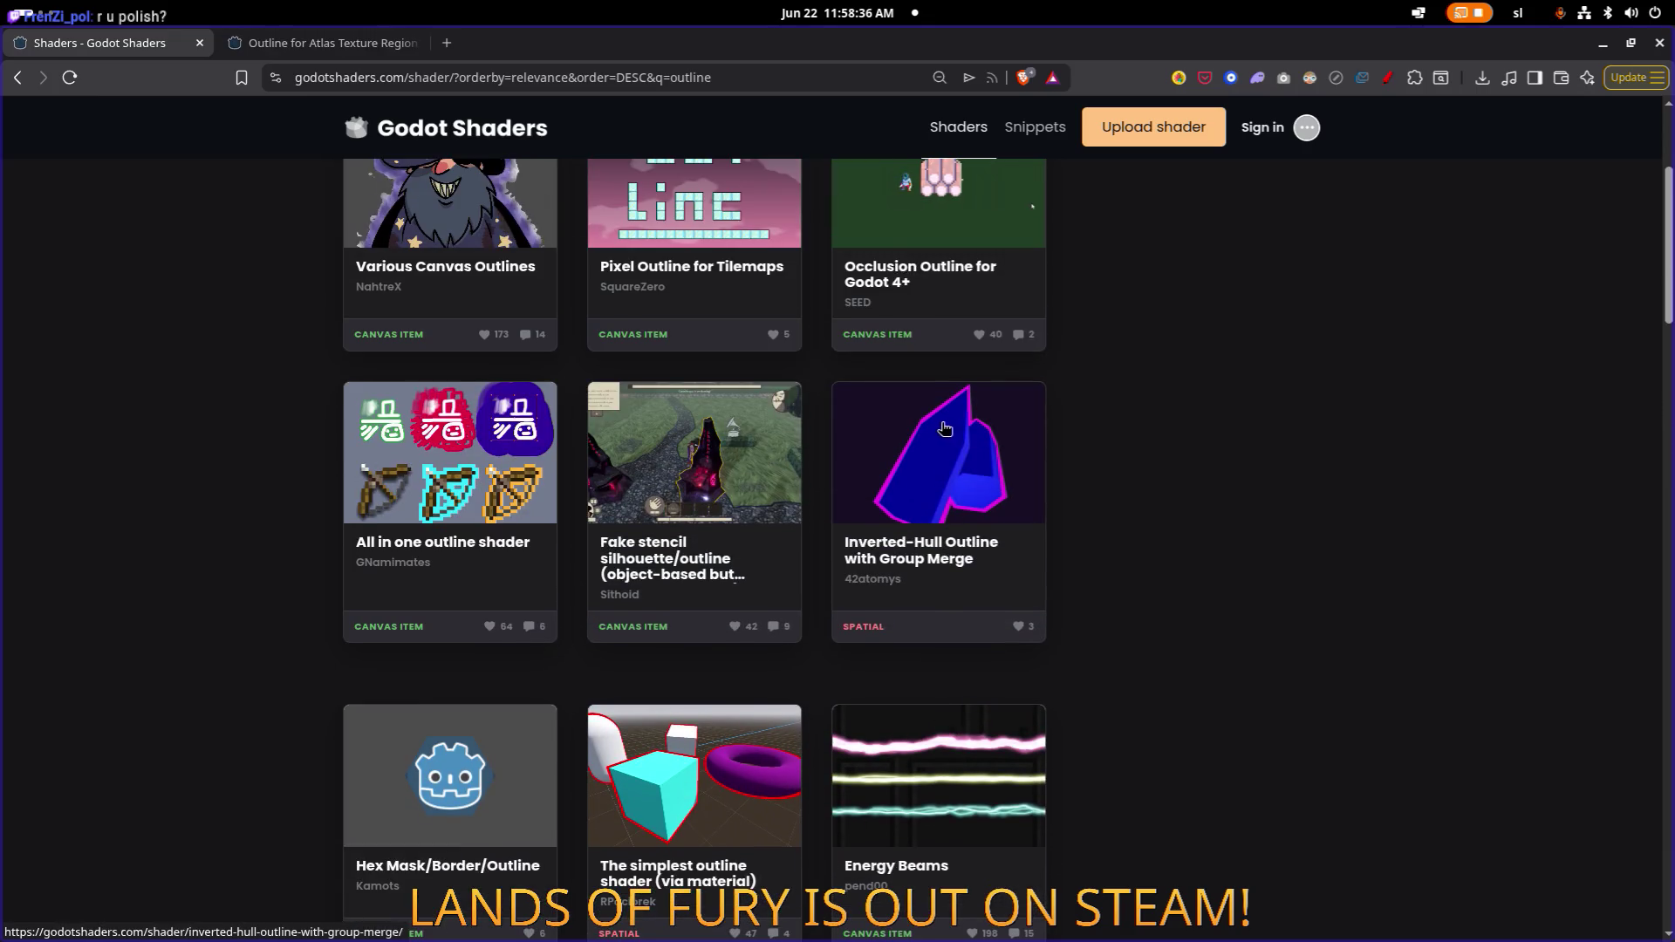
scroll(762, 428, "up", 3)
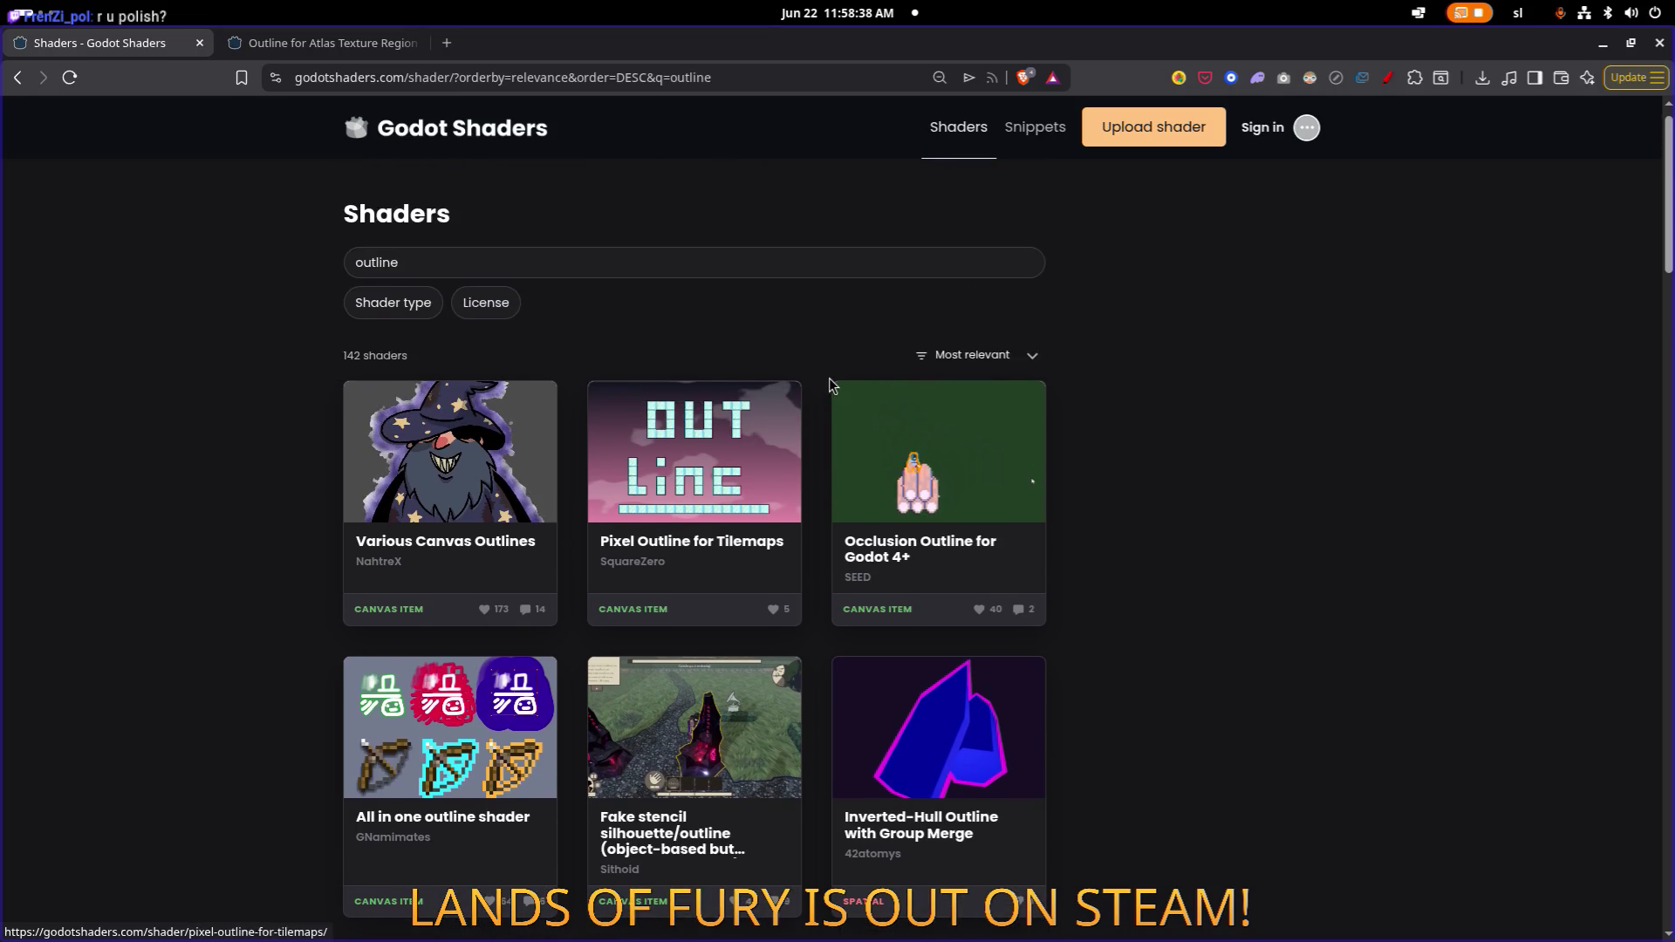
scroll(959, 406, "down", 4)
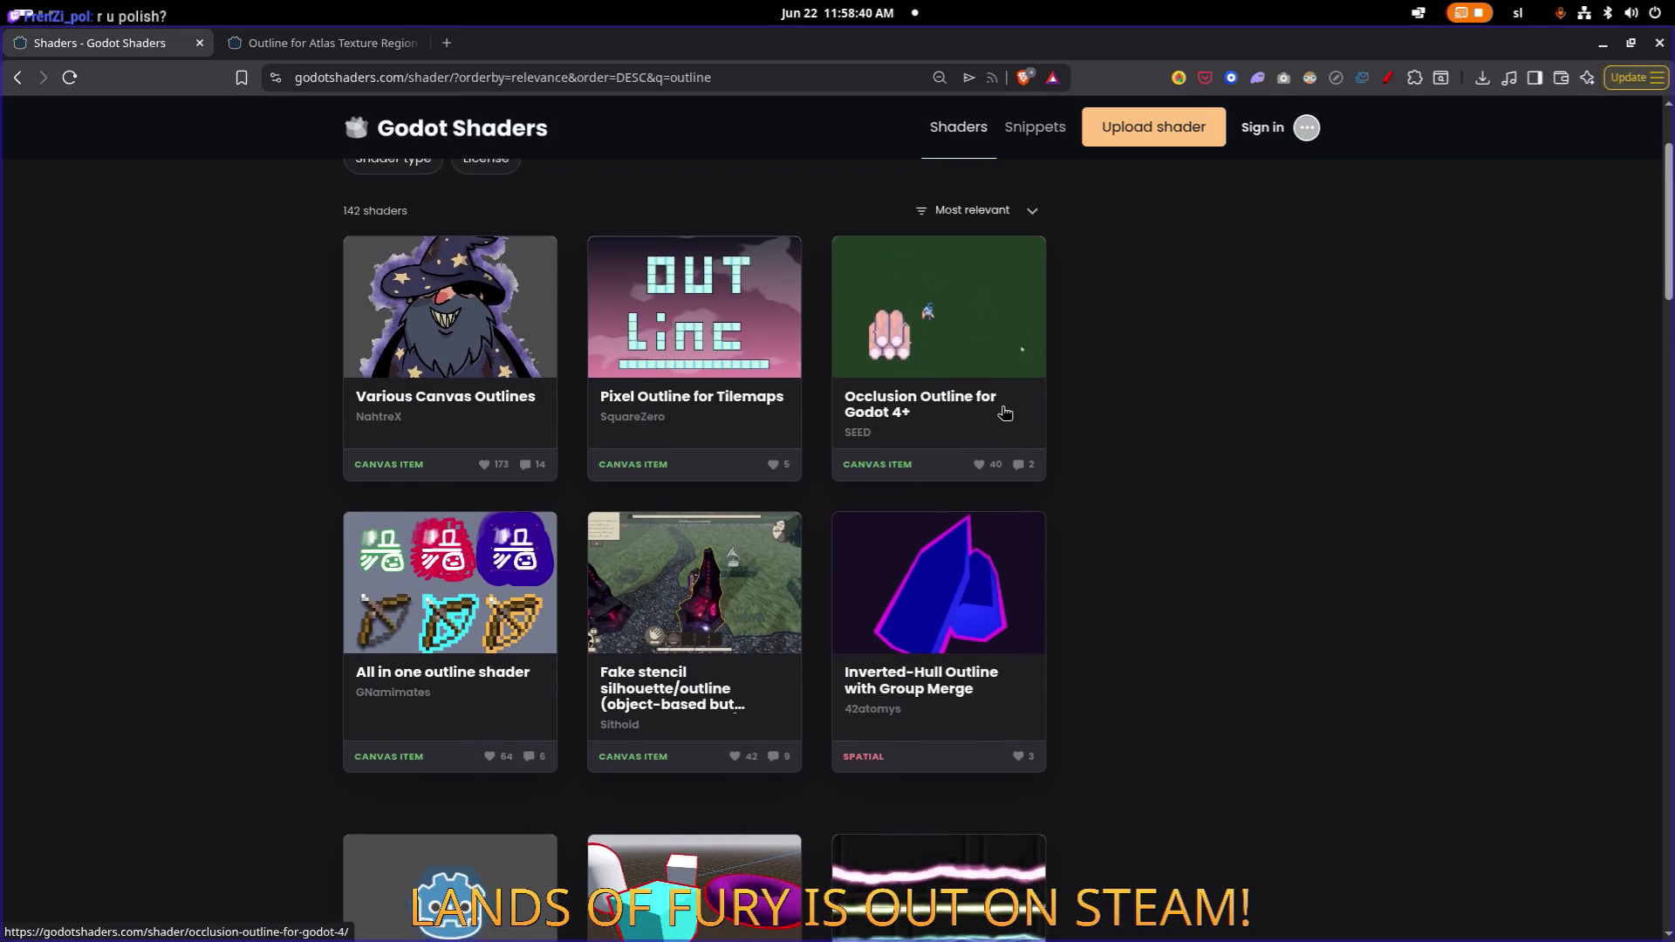
middle_click(939, 384)
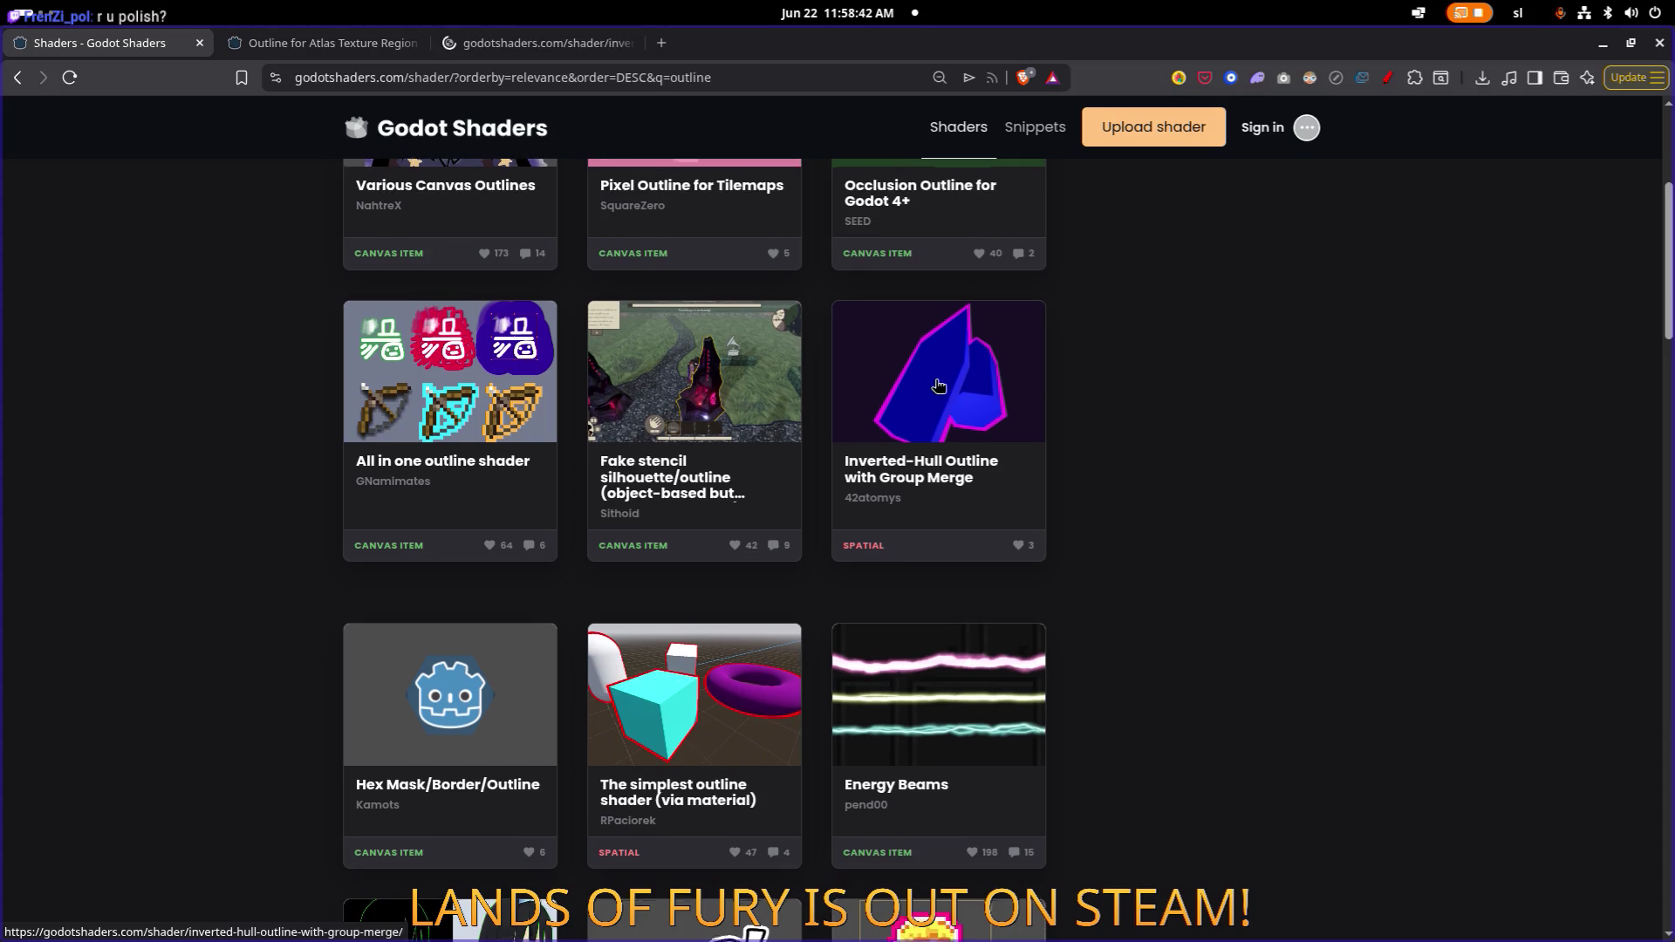
Browse the outline results through page 2, then return to the Godot editor.
scroll(933, 388, "down", 9)
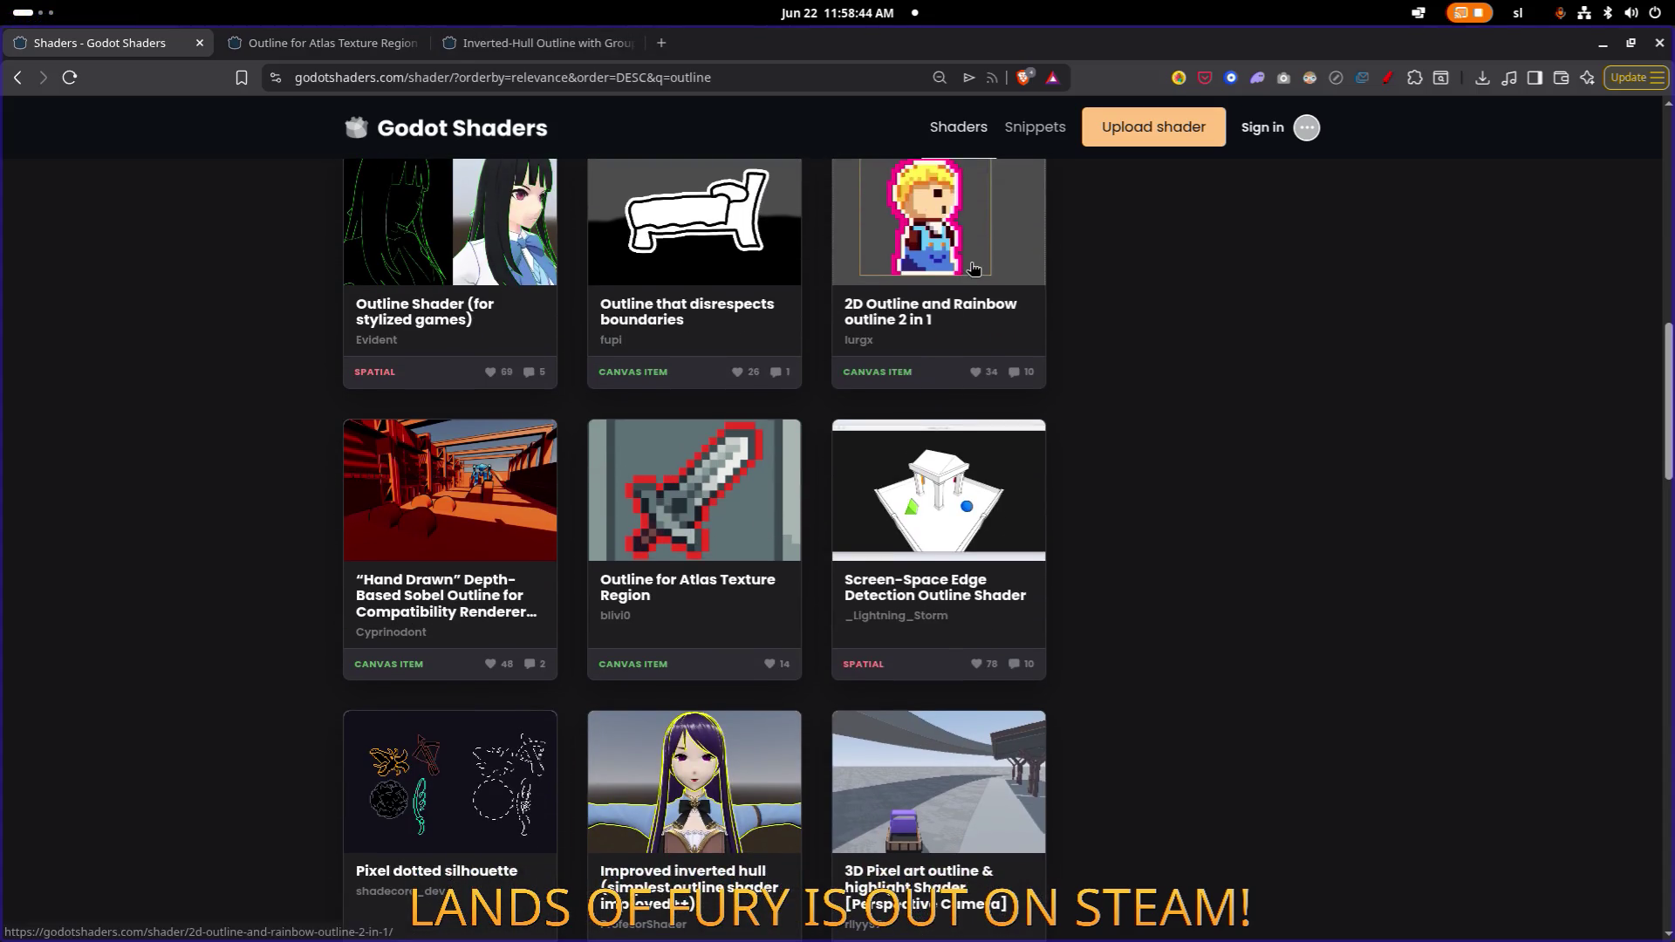
scroll(960, 436, "down", 5)
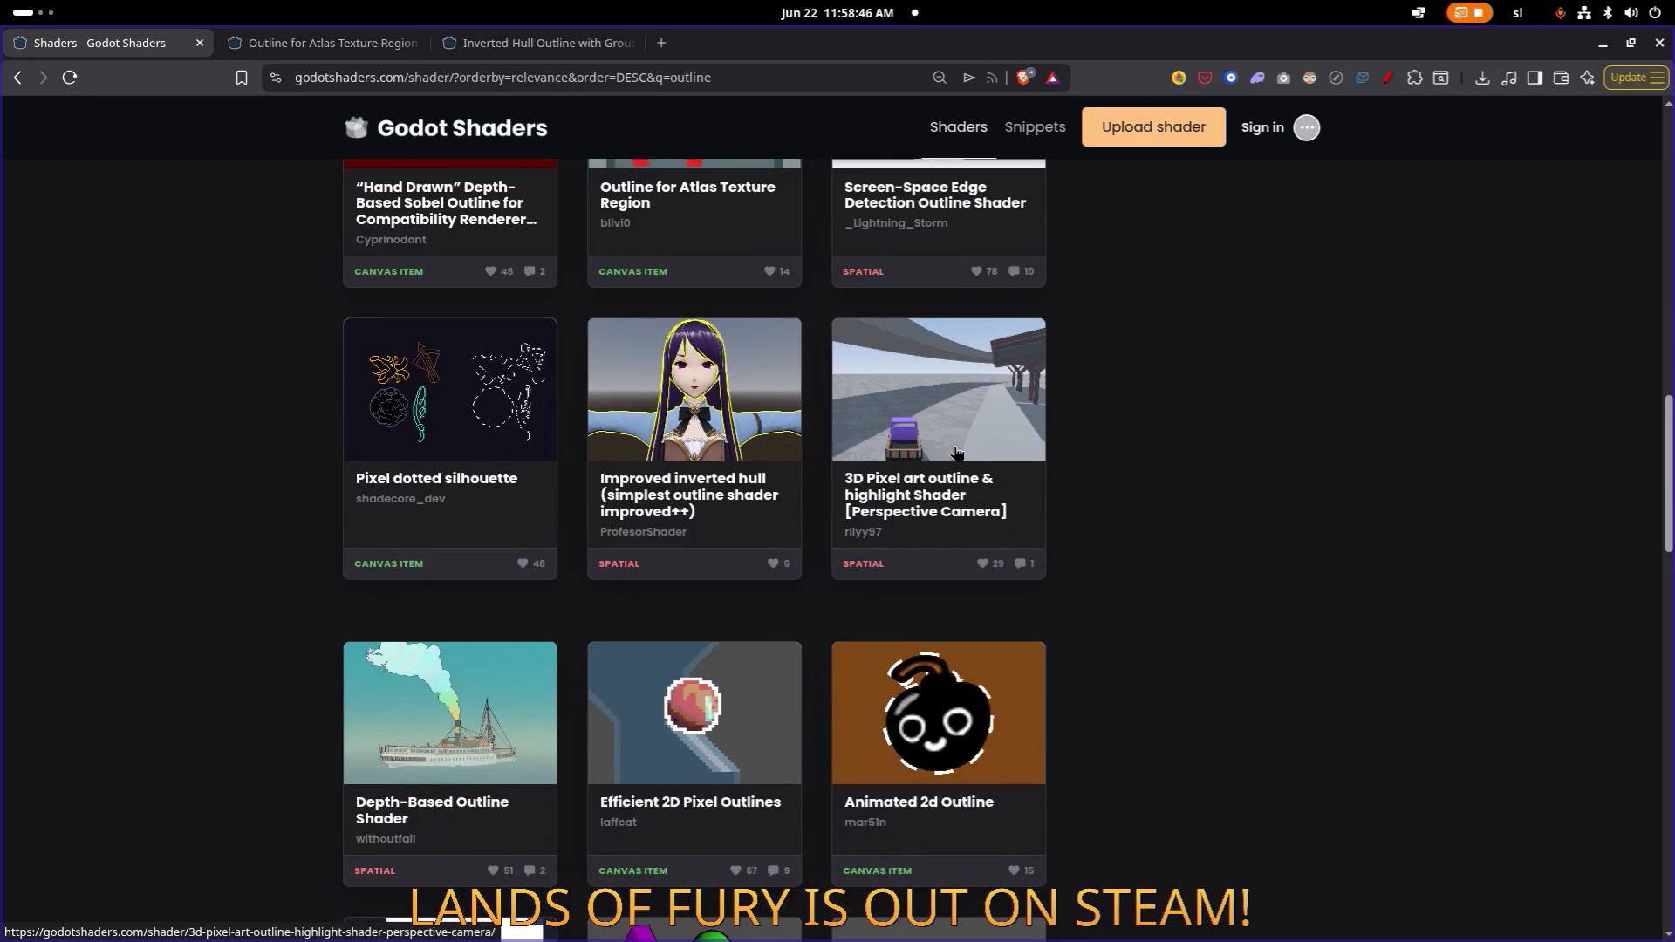
scroll(956, 452, "up", 1)
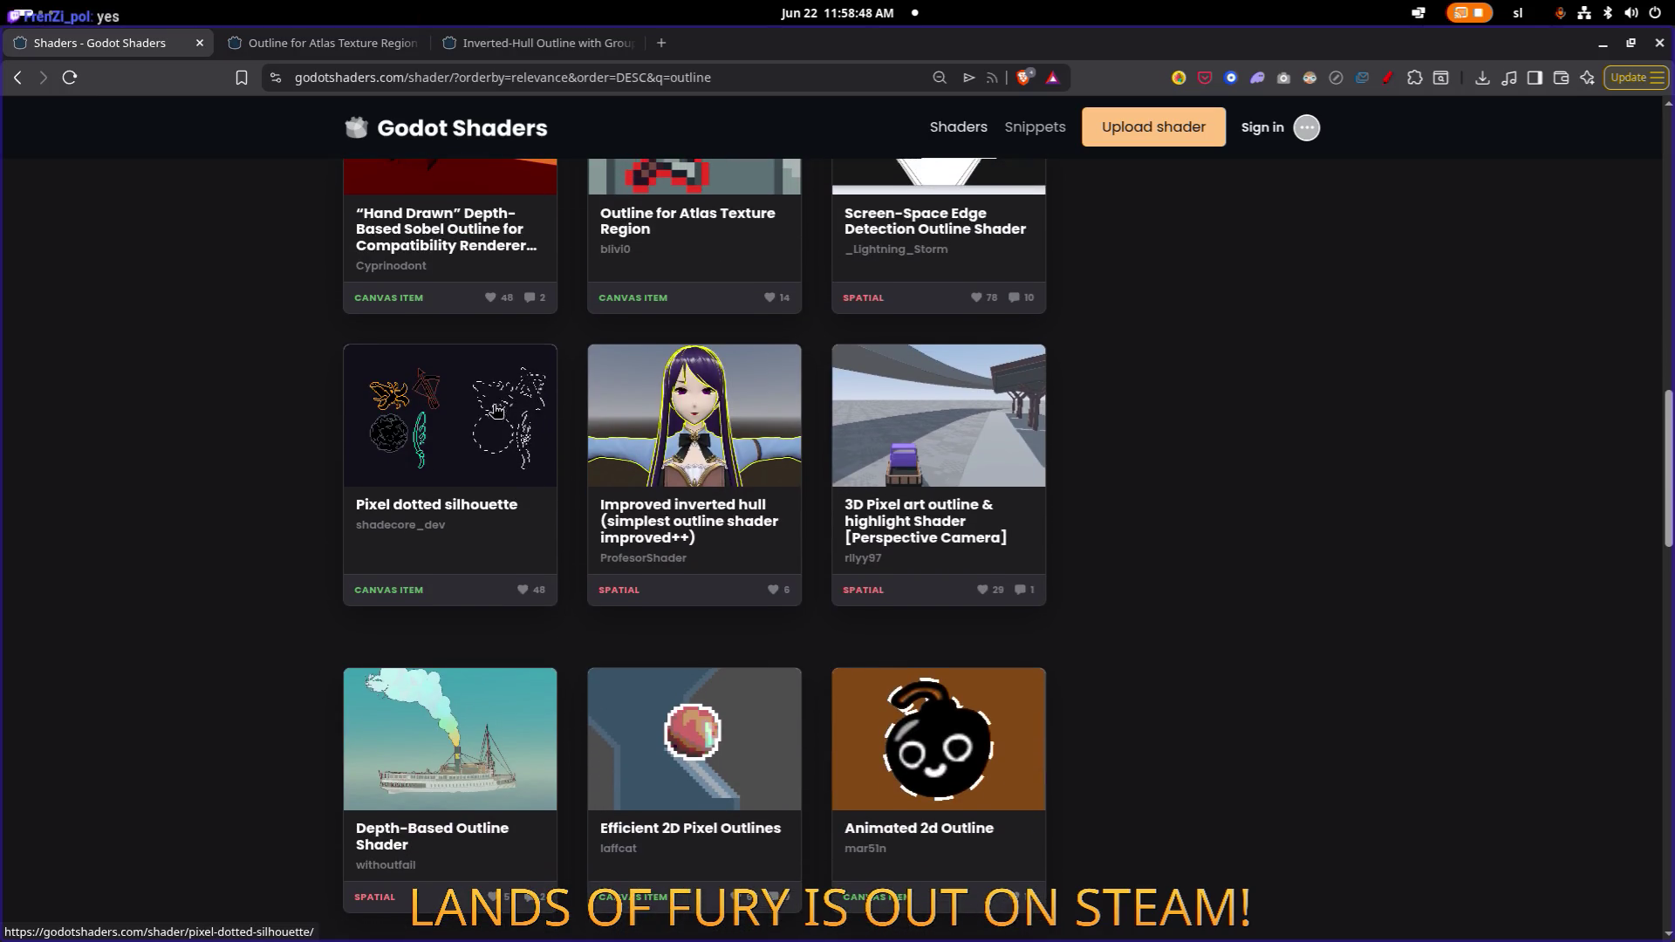
scroll(495, 410, "down", 4)
scroll(757, 406, "up", 1)
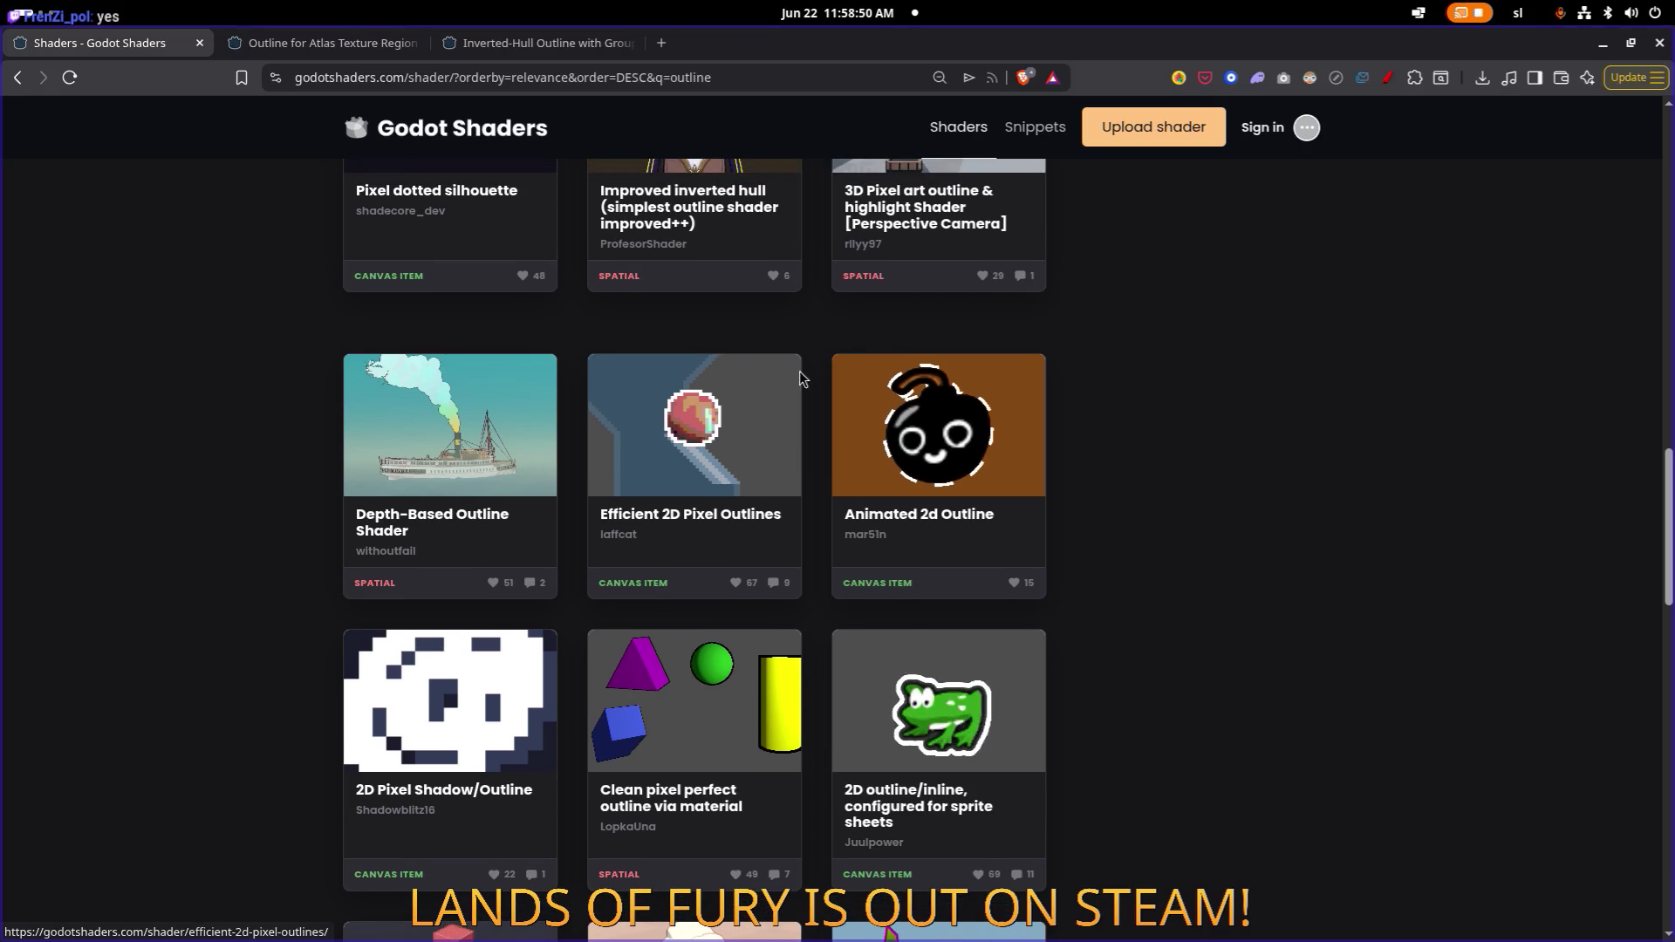
scroll(1088, 537, "down", 3)
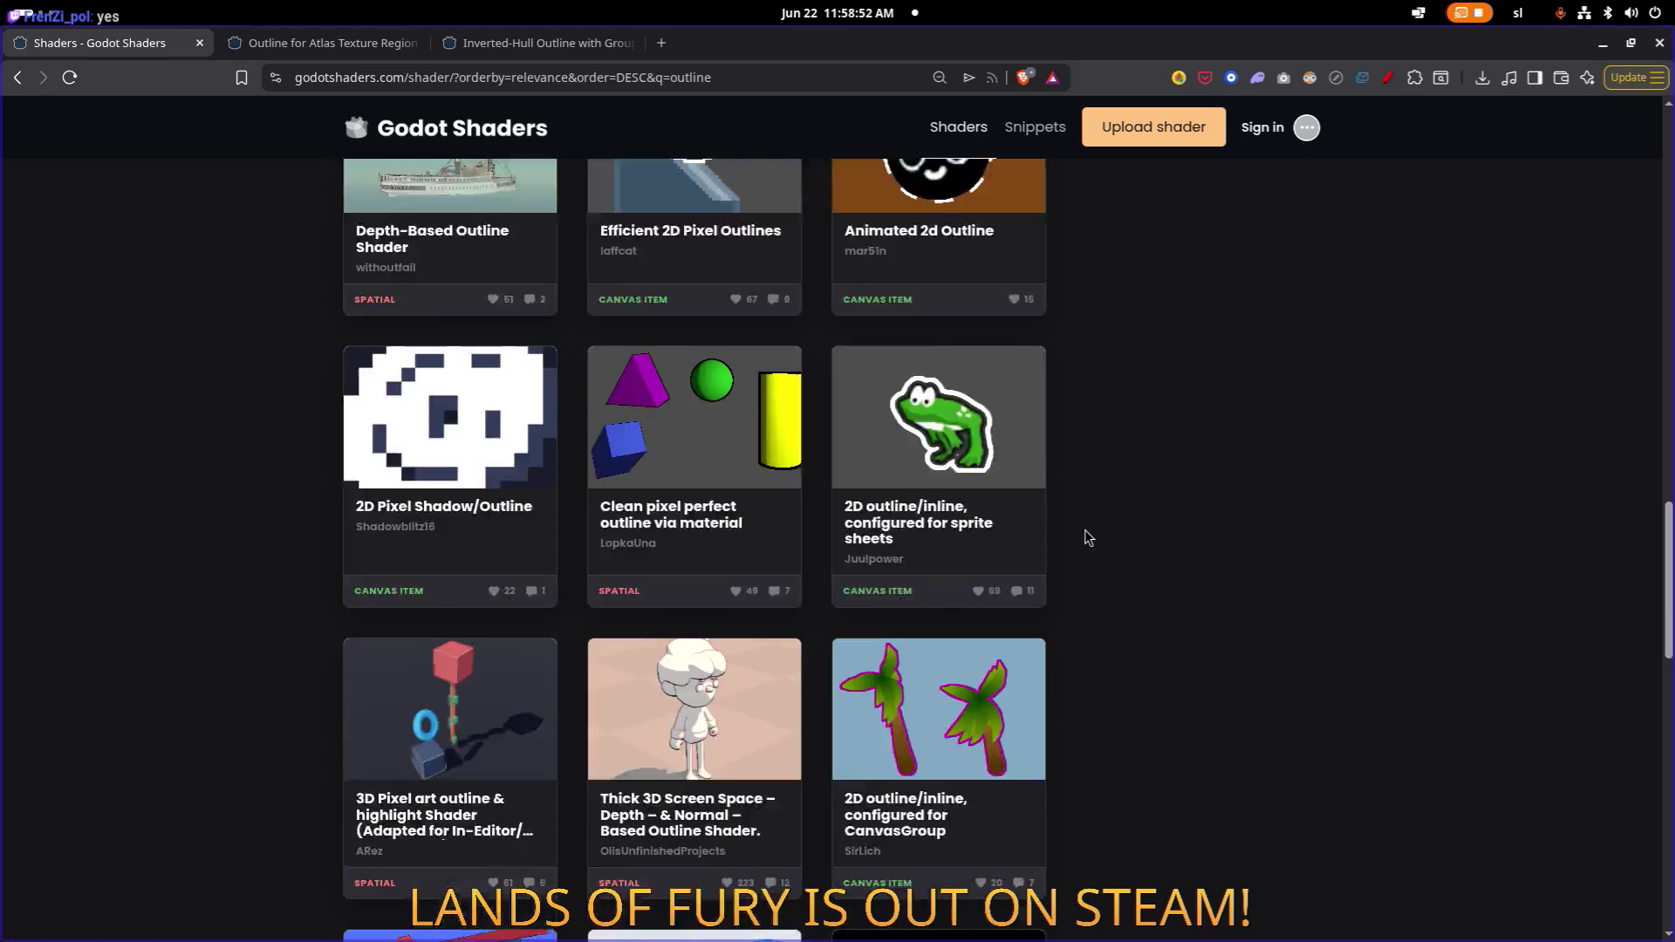
scroll(1088, 536, "down", 3)
scroll(738, 501, "down", 5)
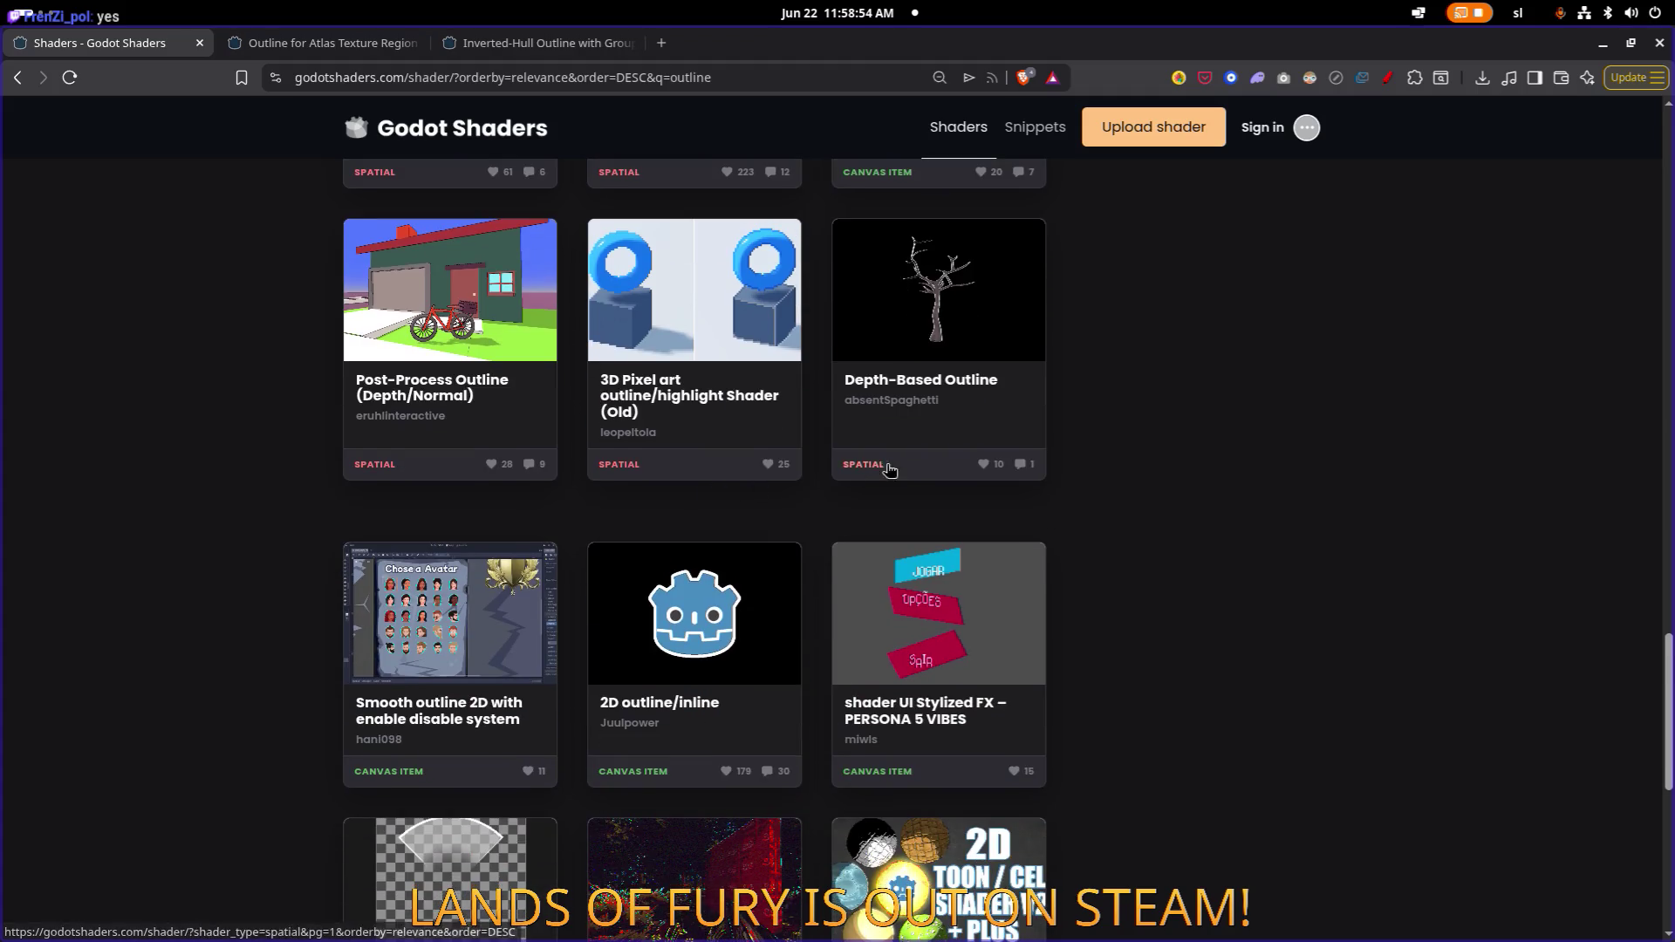
scroll(1032, 497, "down", 5)
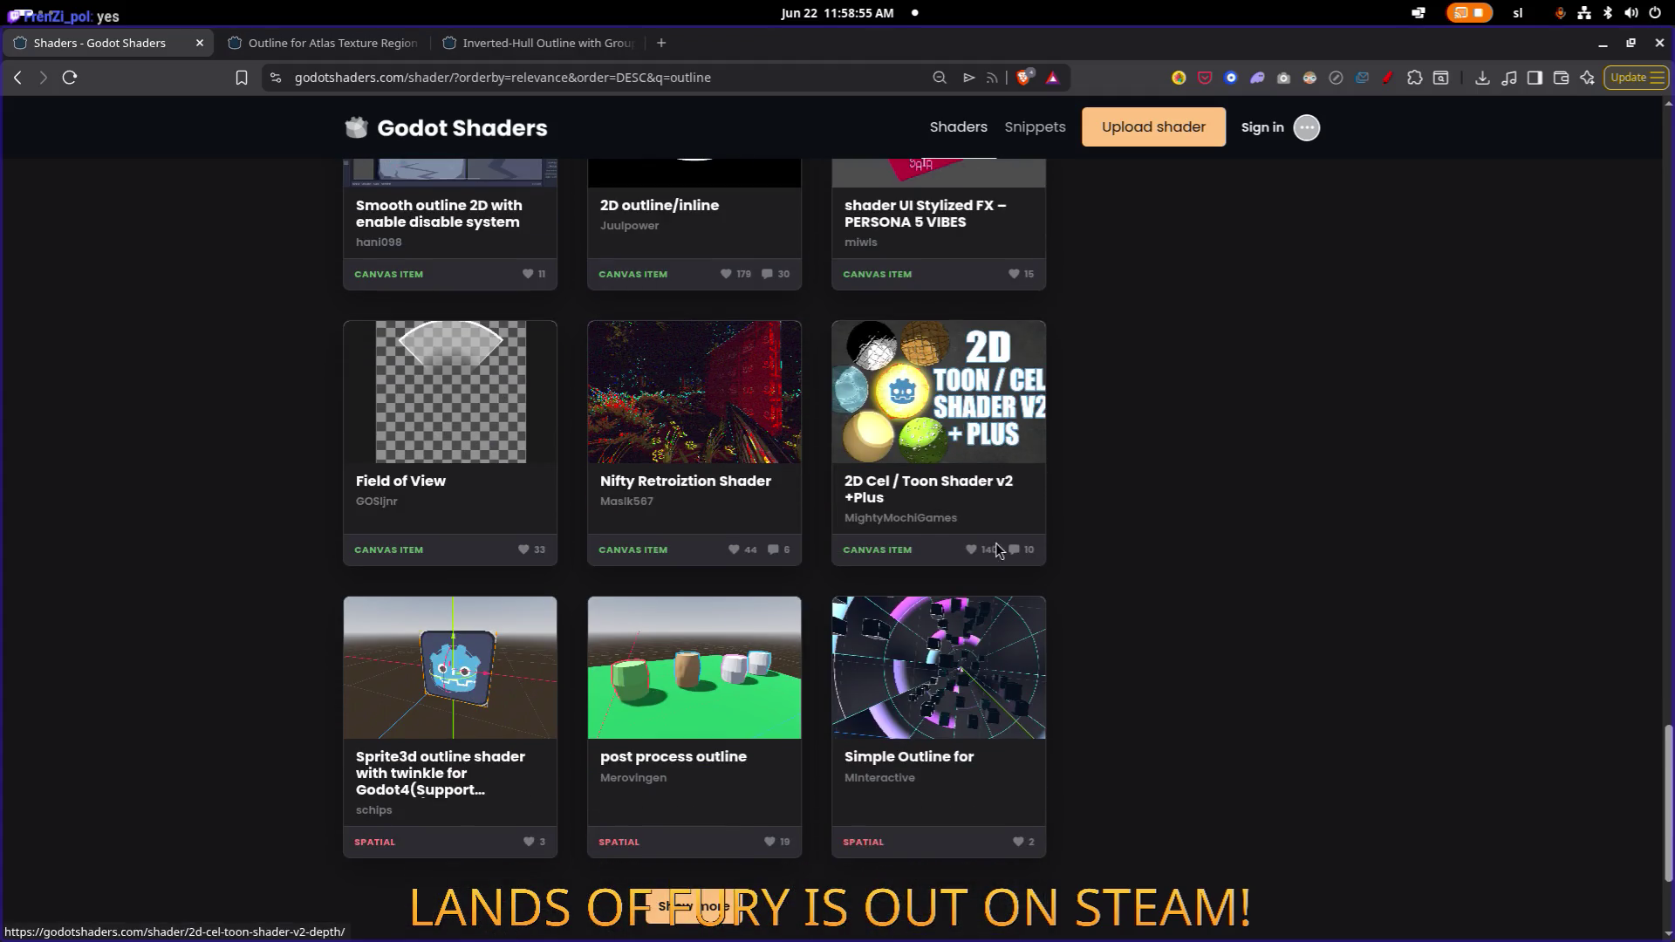
scroll(811, 539, "down", 3)
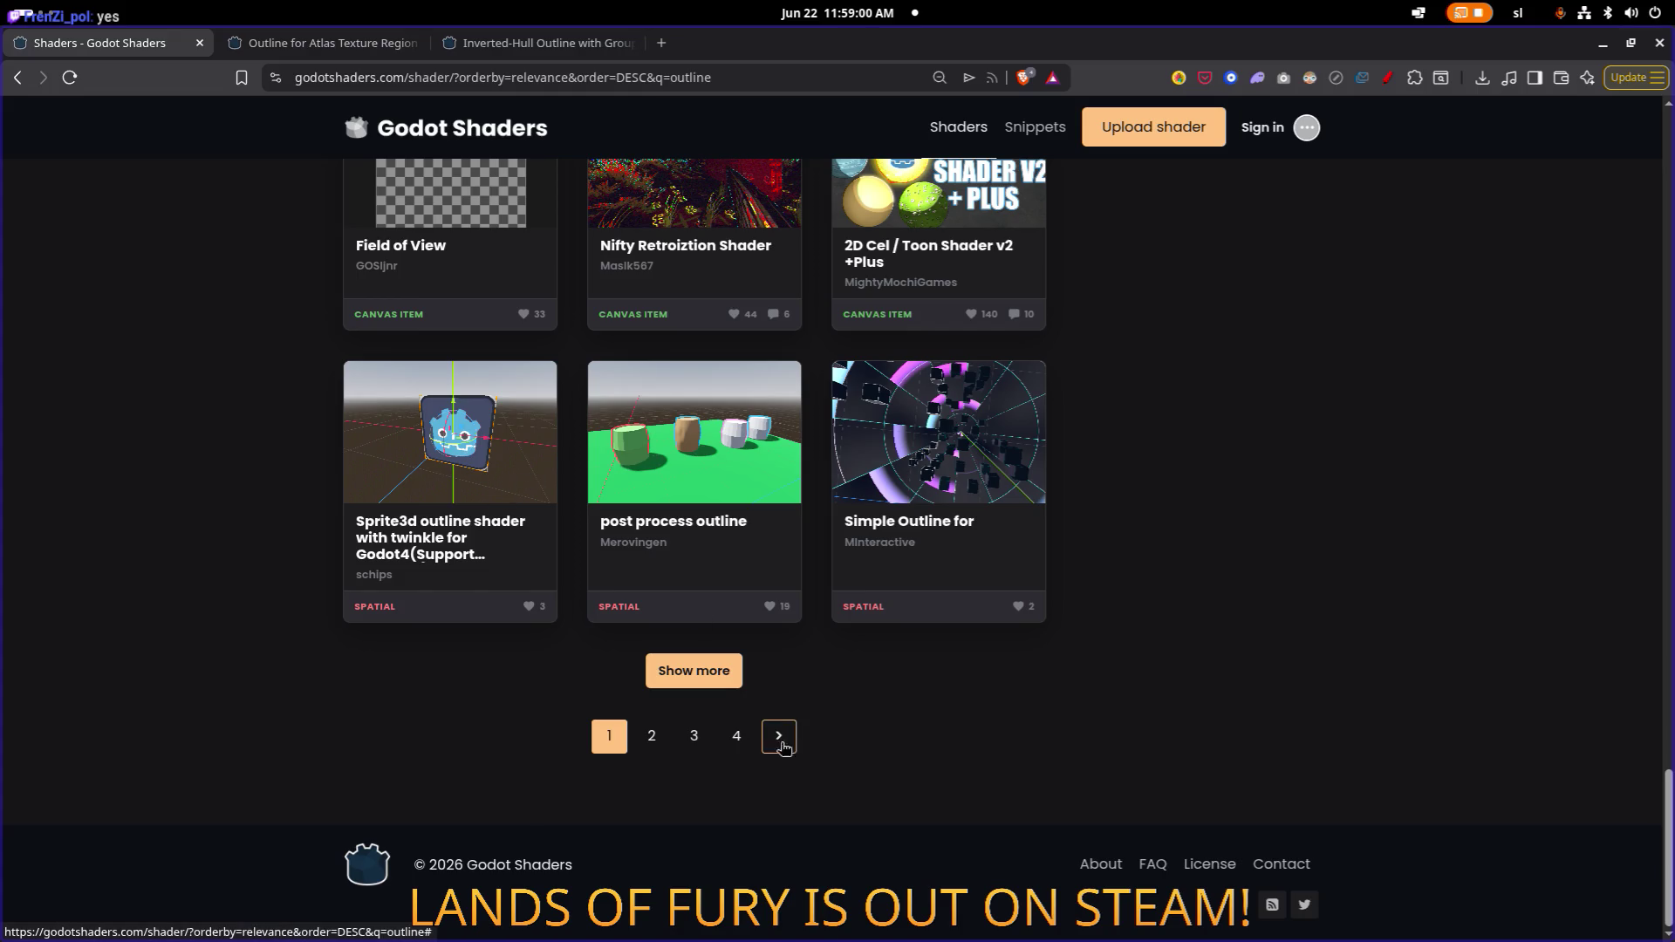
left_click(651, 740)
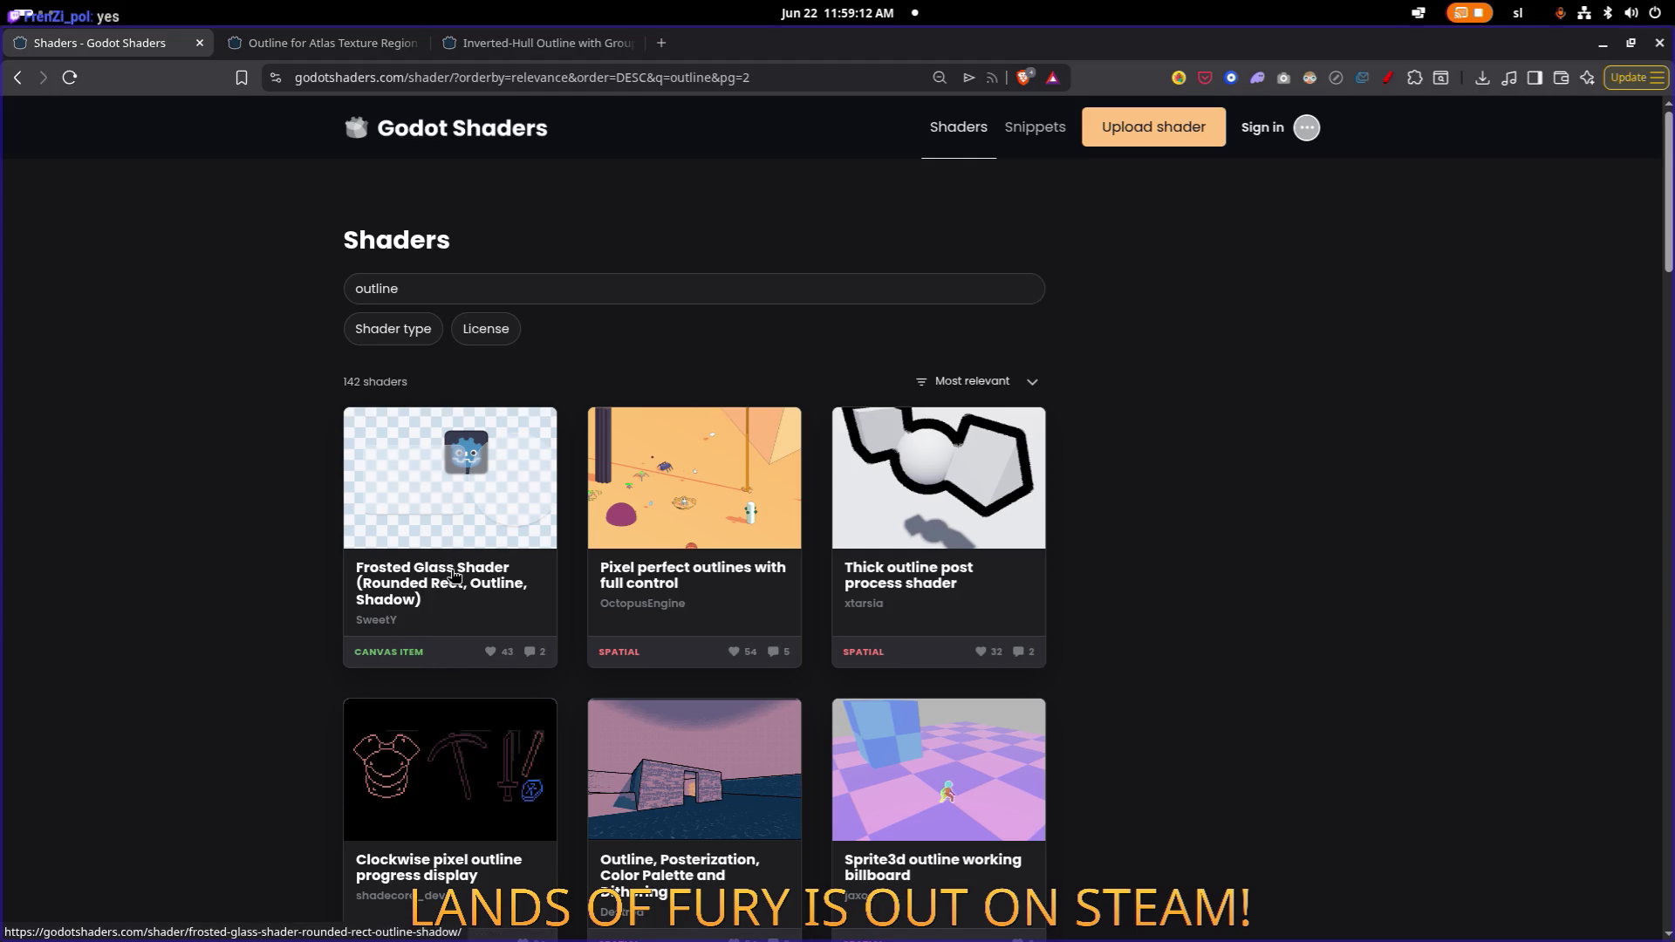
scroll(452, 574, "down", 5)
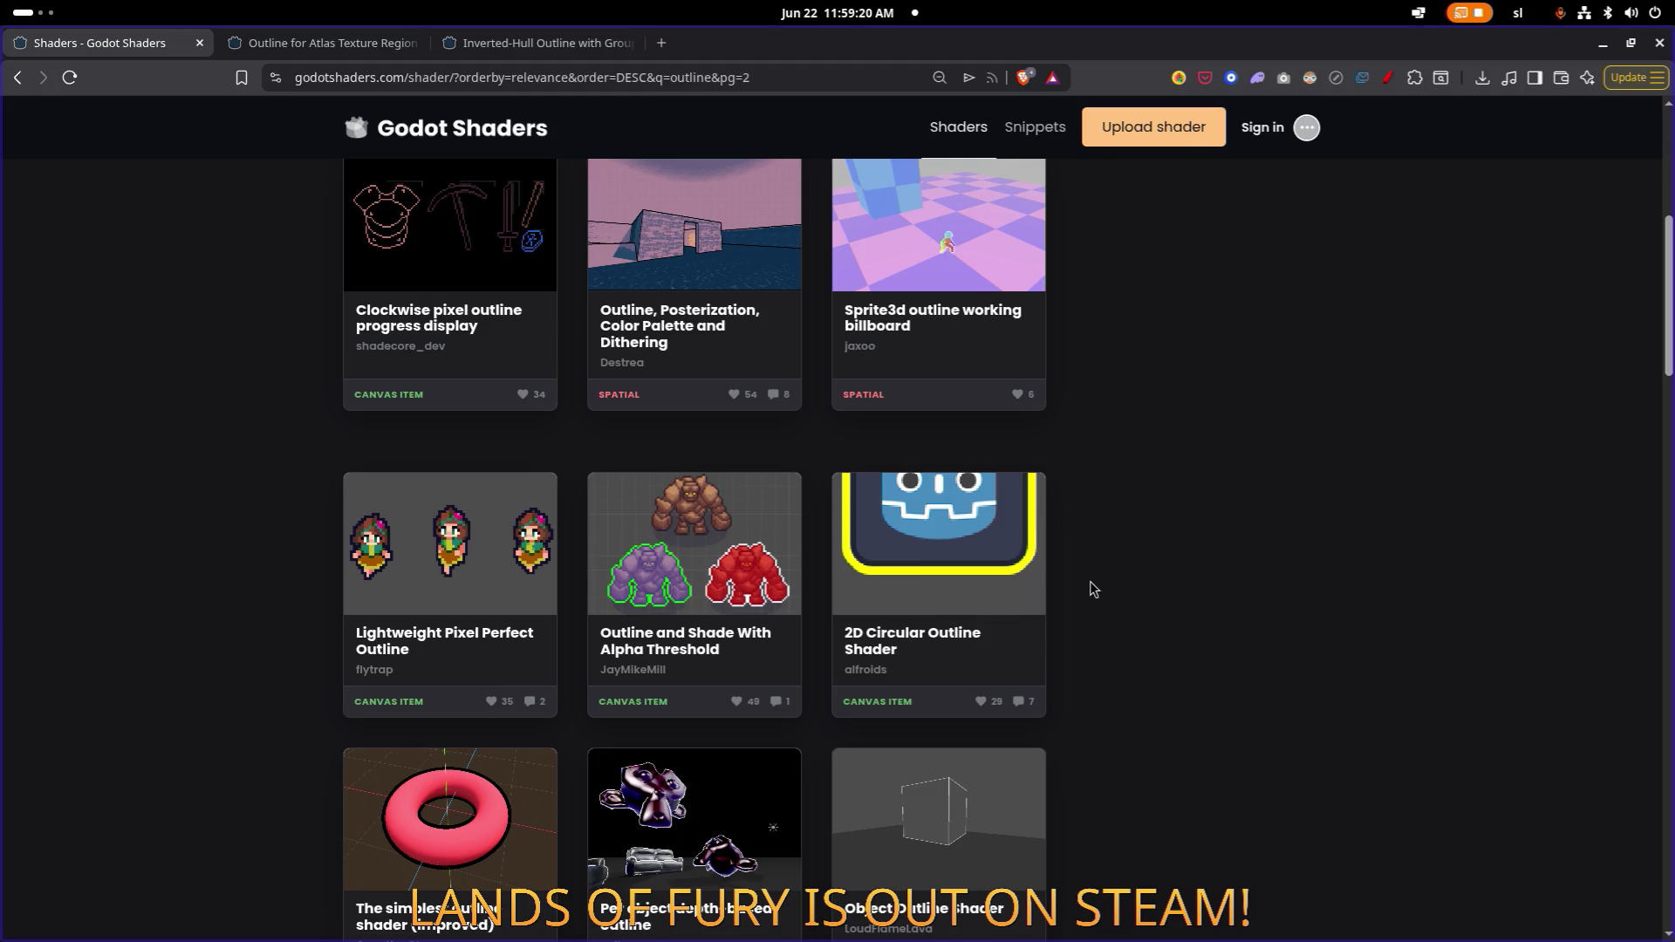
key("alt+Tab")
left_click(377, 476)
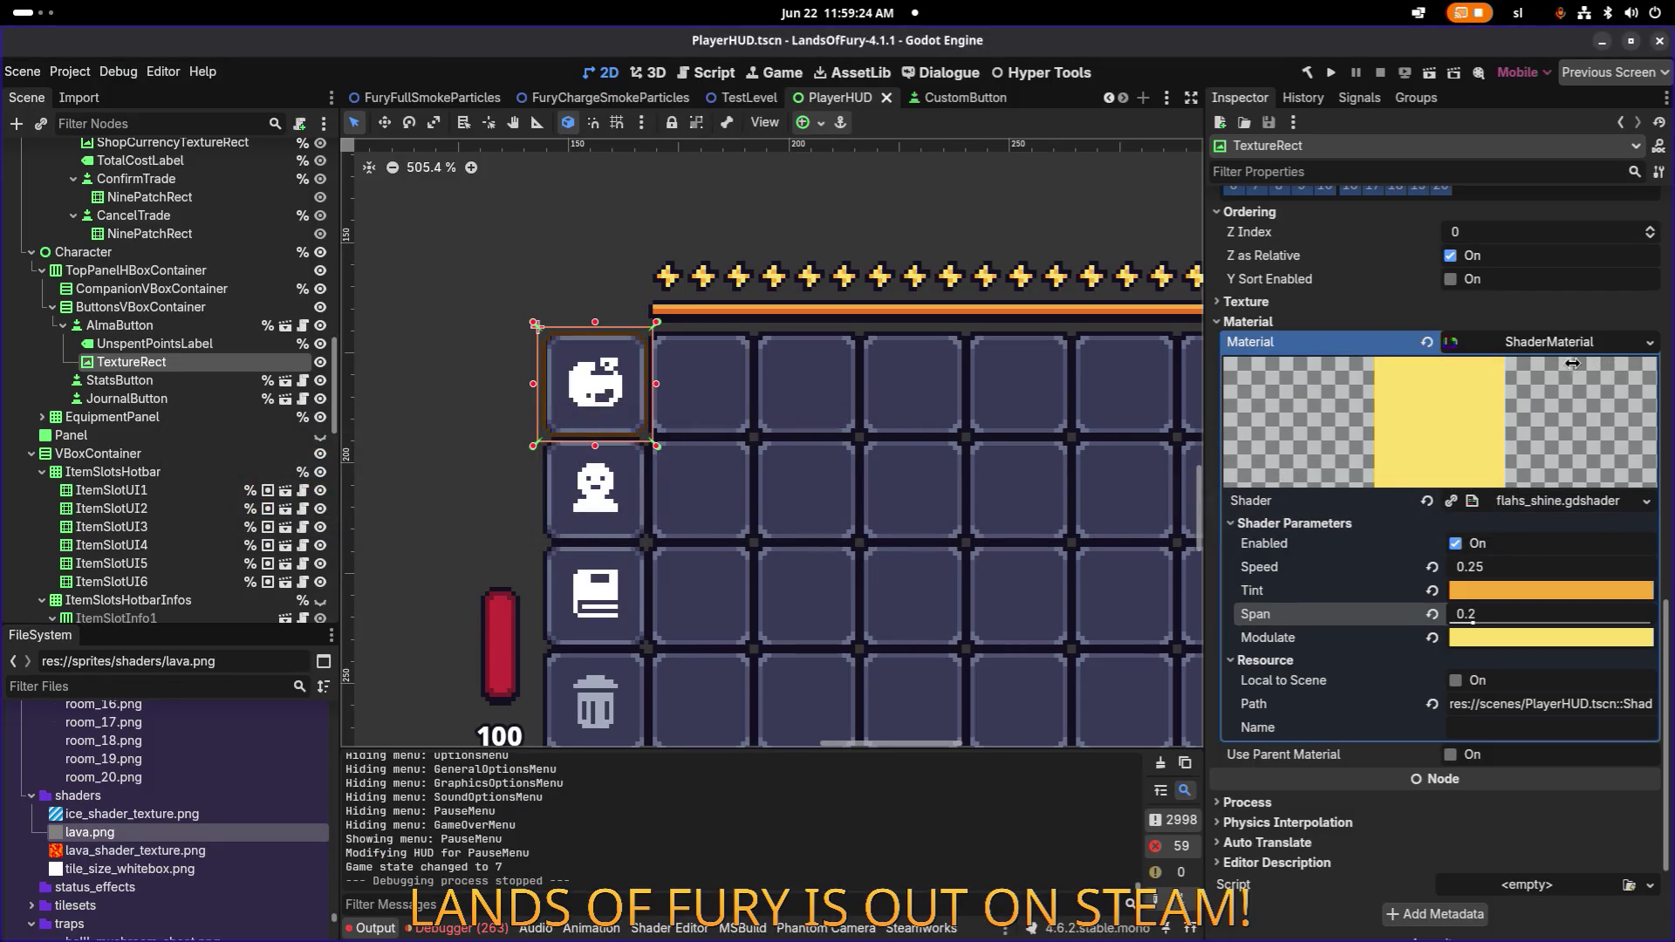
Save the Alma frame's shine shader material as res://materials/button_outline.tres.
left_click(1650, 342)
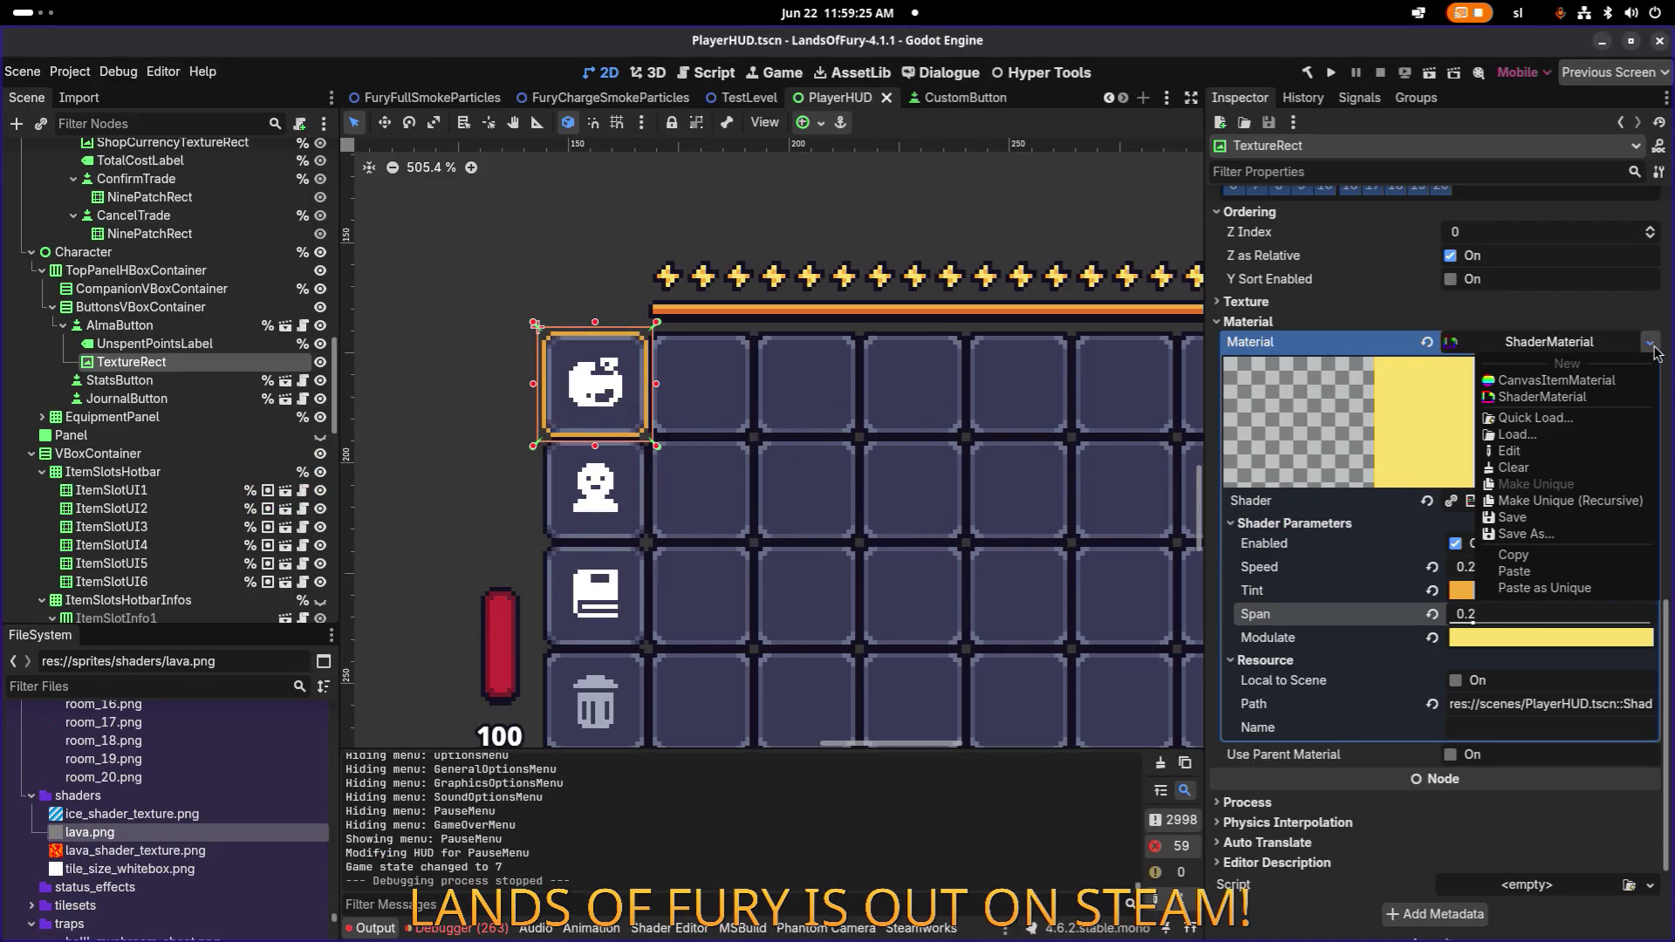
left_click(1564, 535)
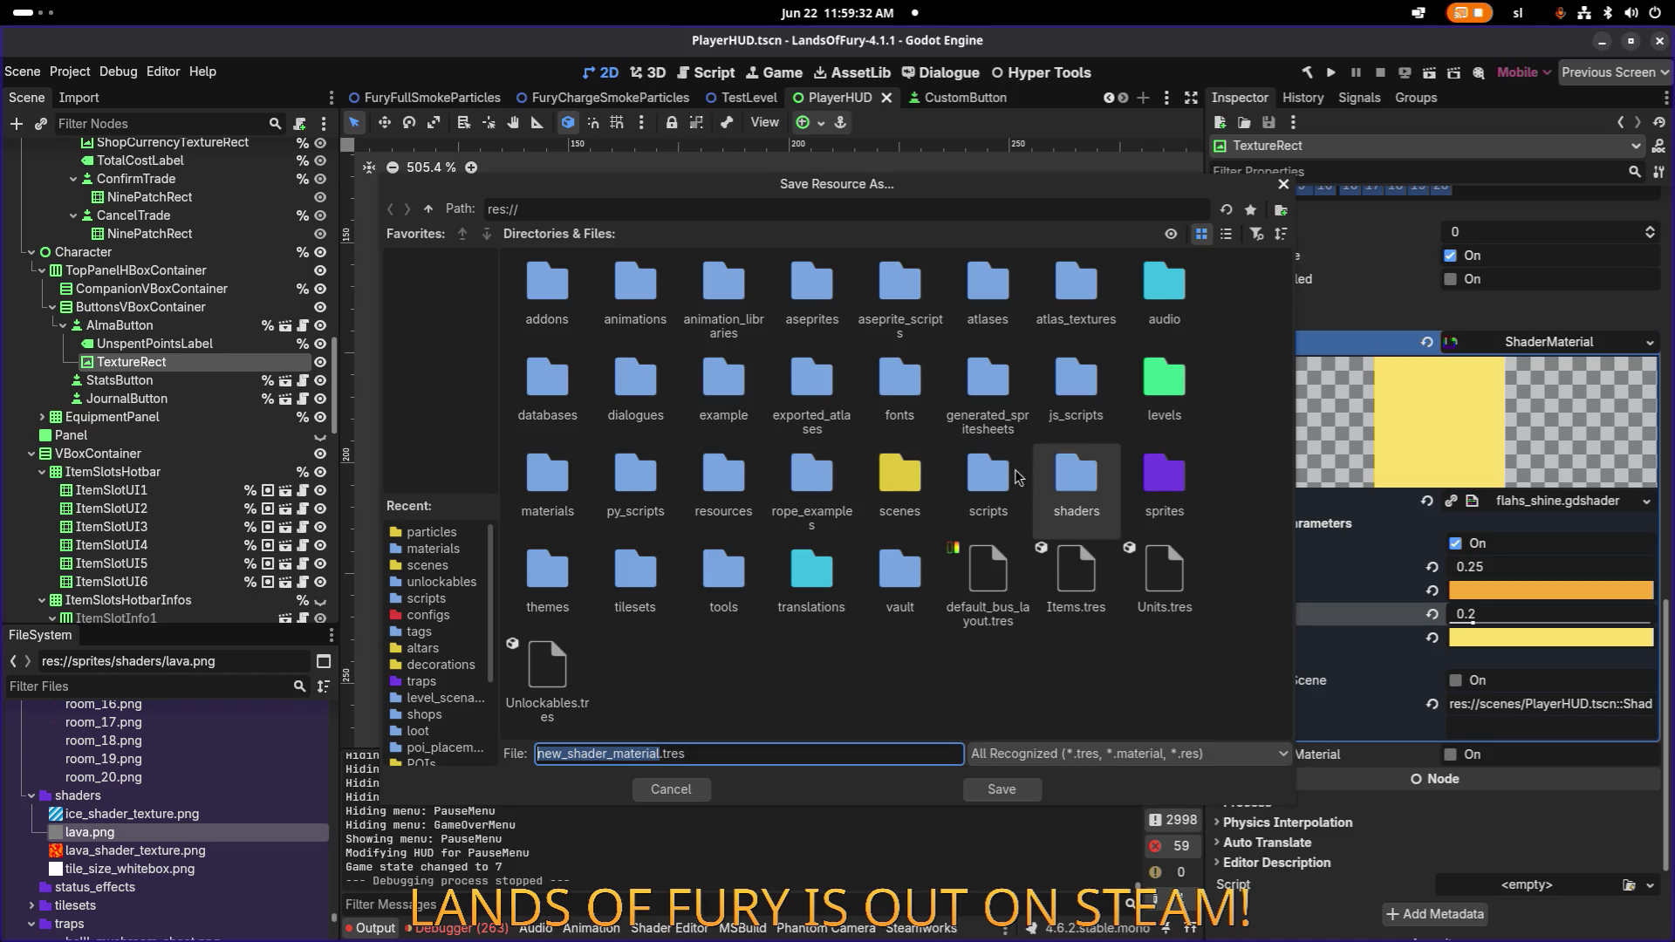
double_click(524, 483)
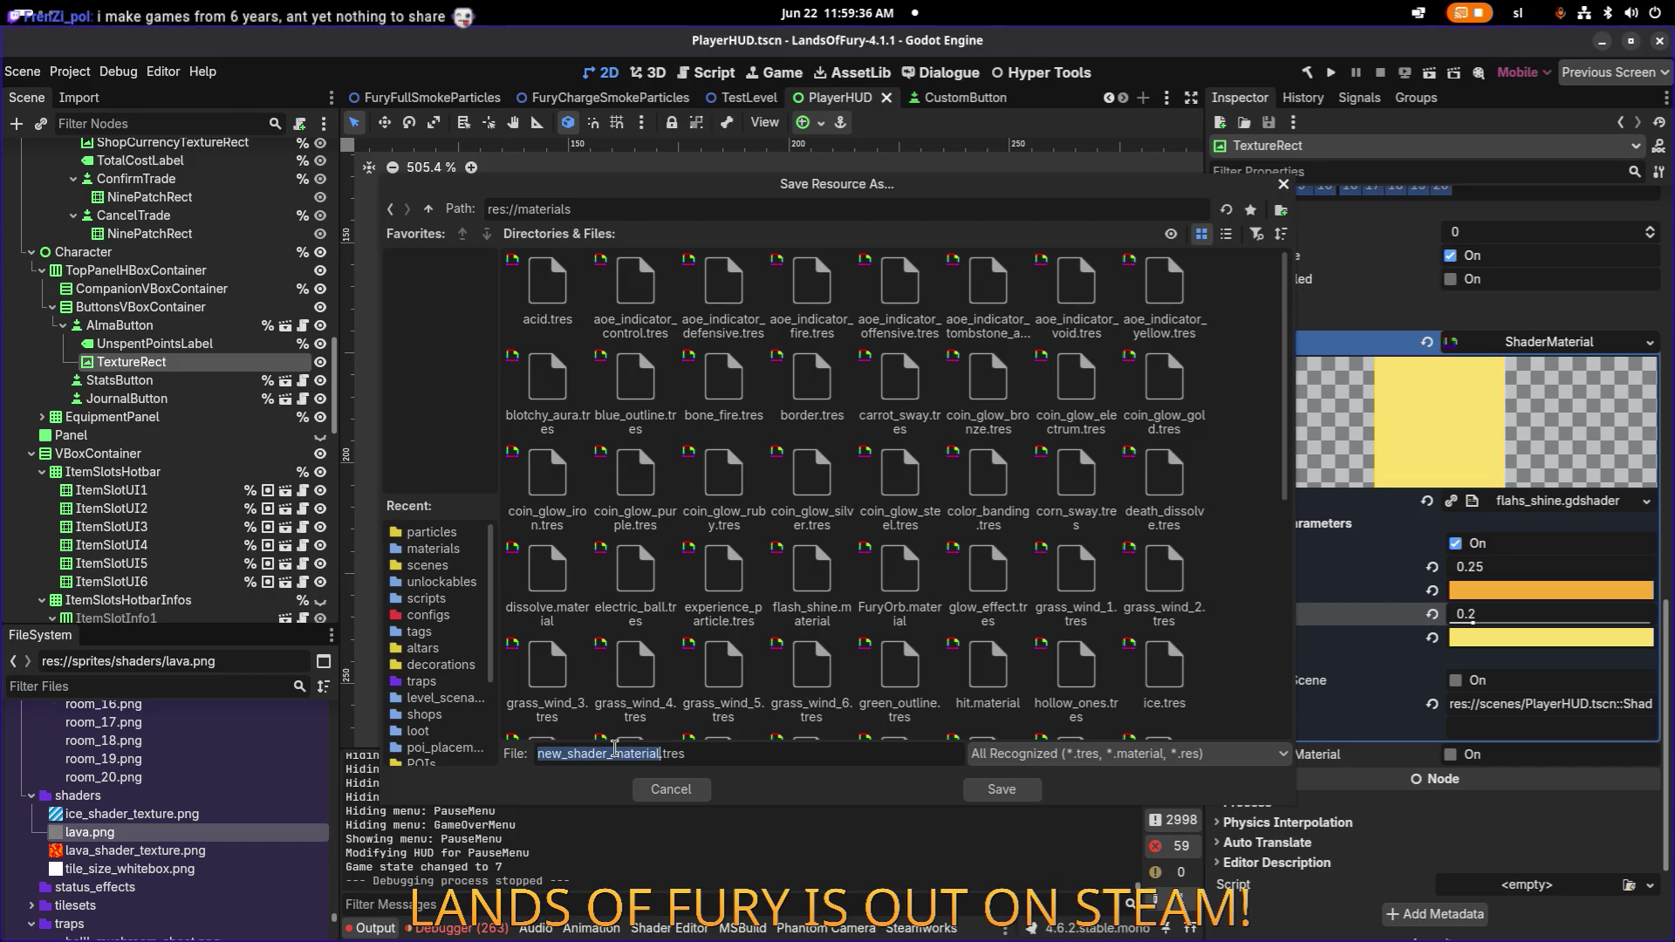
type("buton")
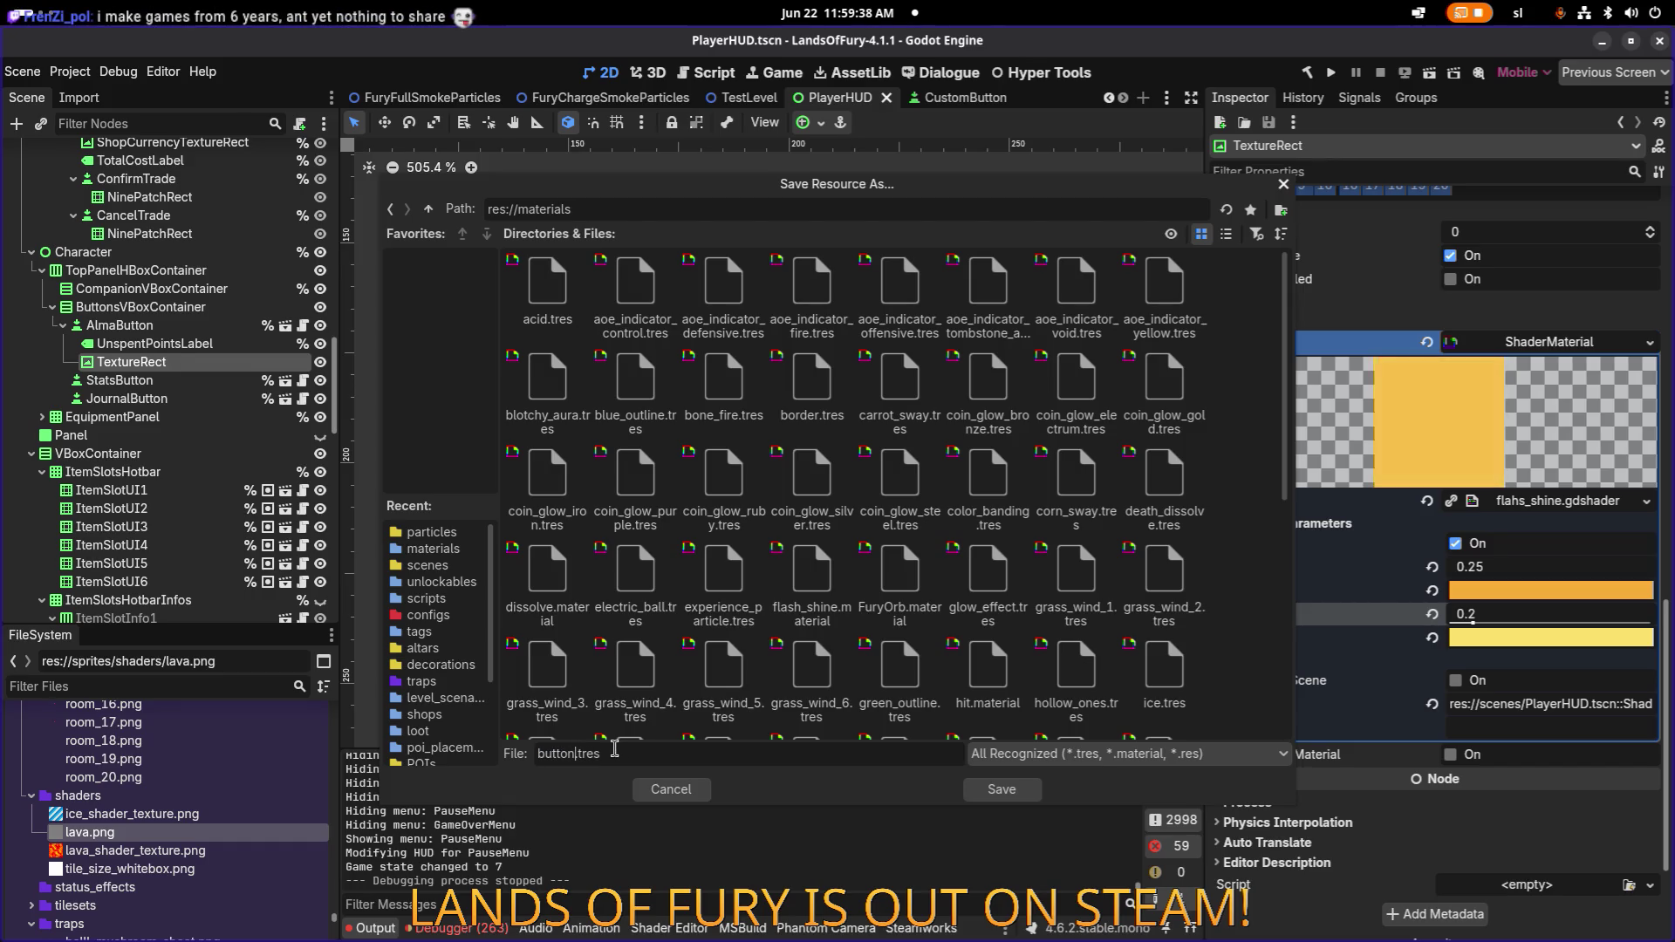
type("_out")
type("line")
left_click(990, 789)
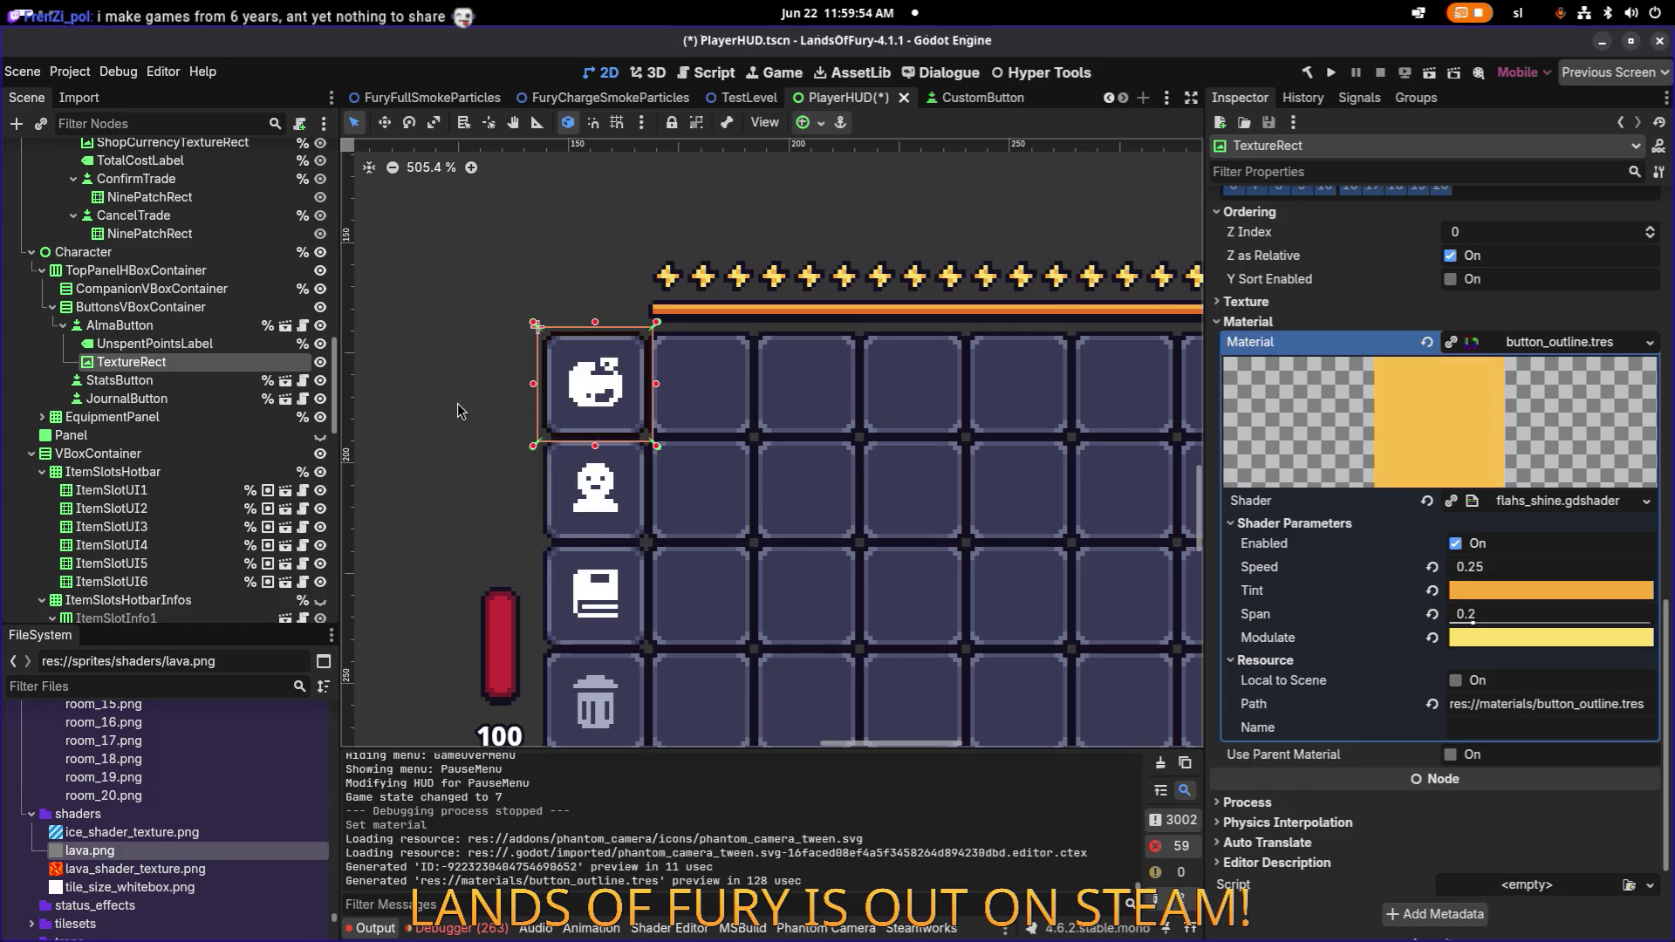
Quick Load flash_shine.material onto the Alma button's TextureRect as a trial.
left_click(218, 344)
left_click(218, 360)
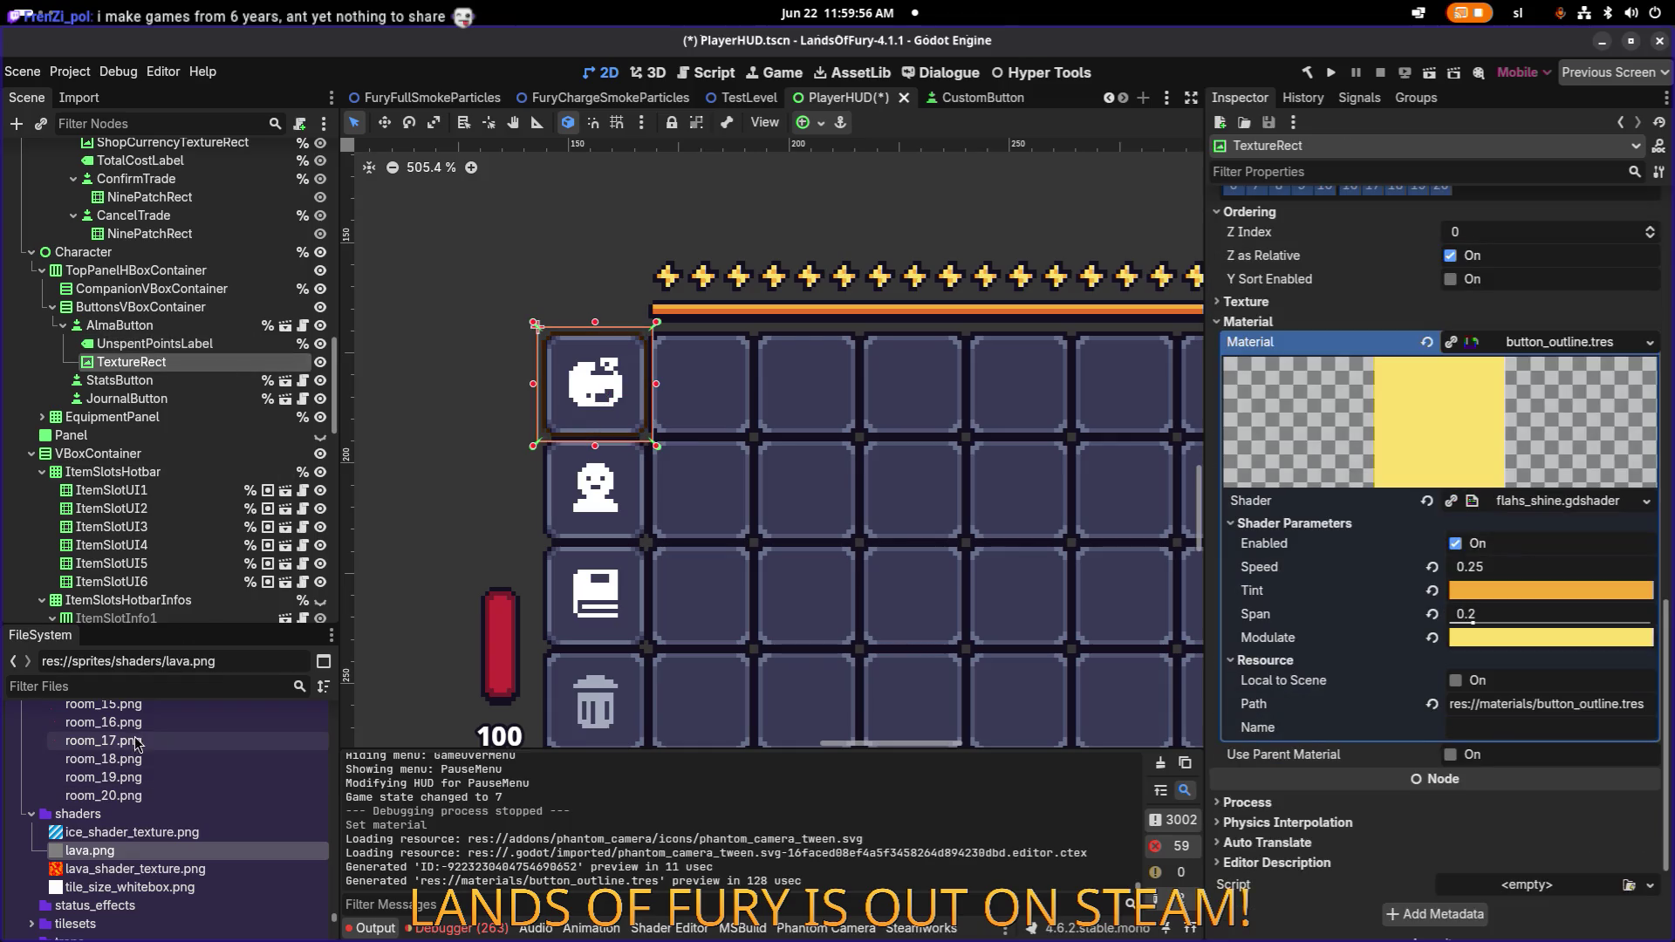
left_click(149, 689)
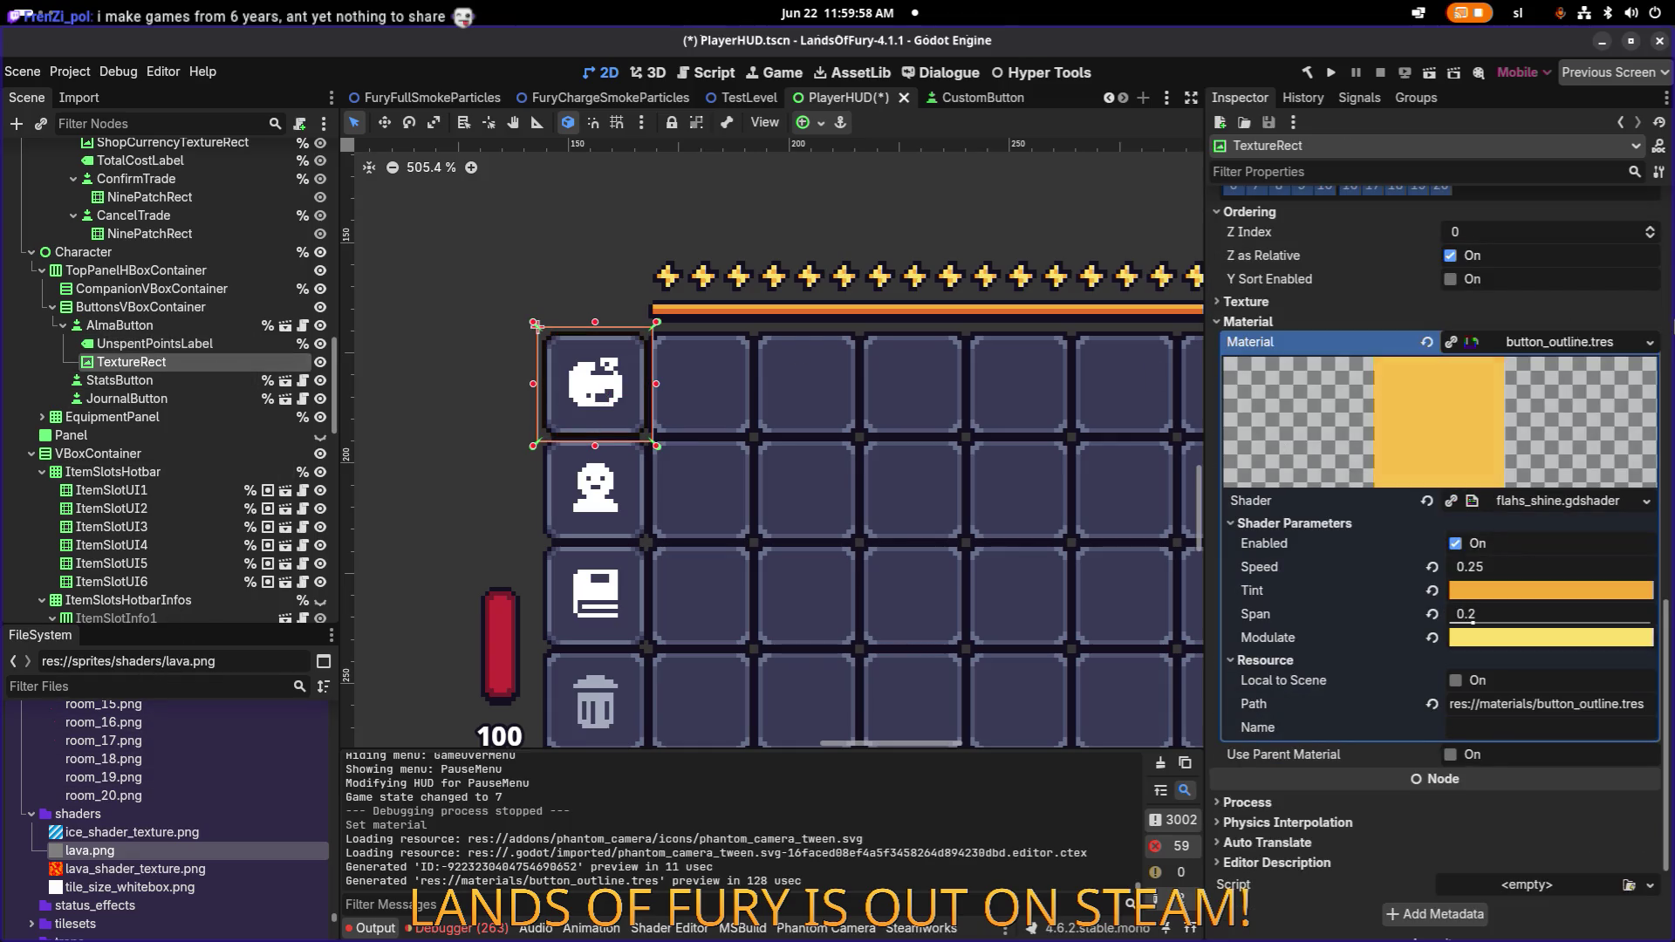
left_click(1652, 349)
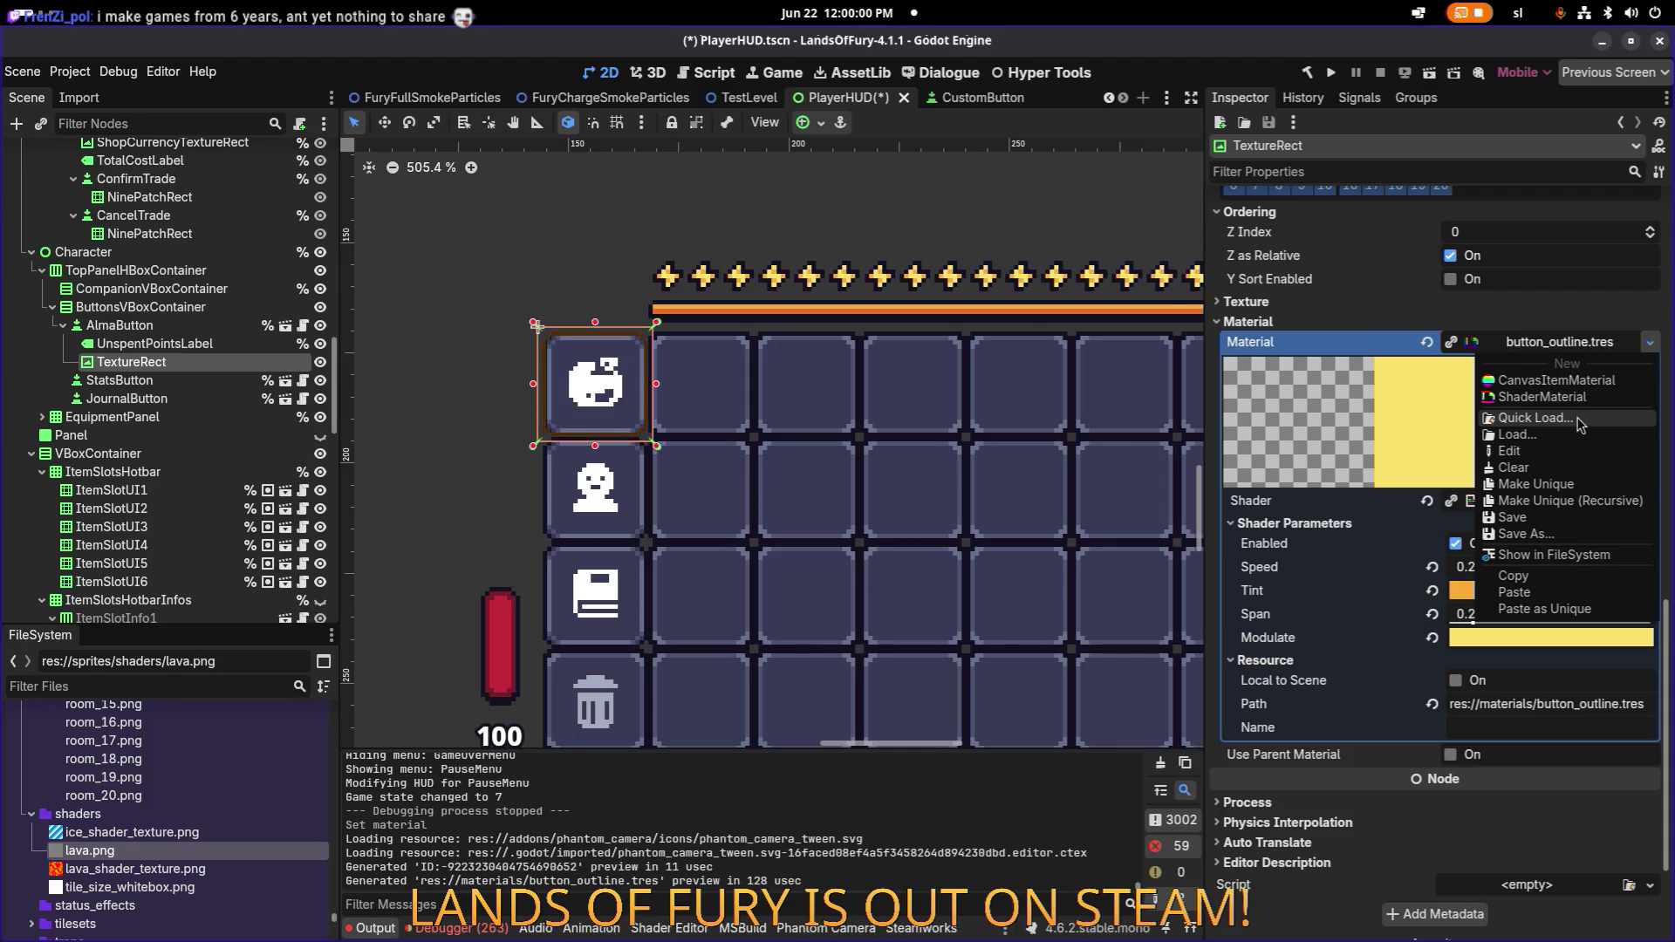
left_click(1579, 425)
type("outline")
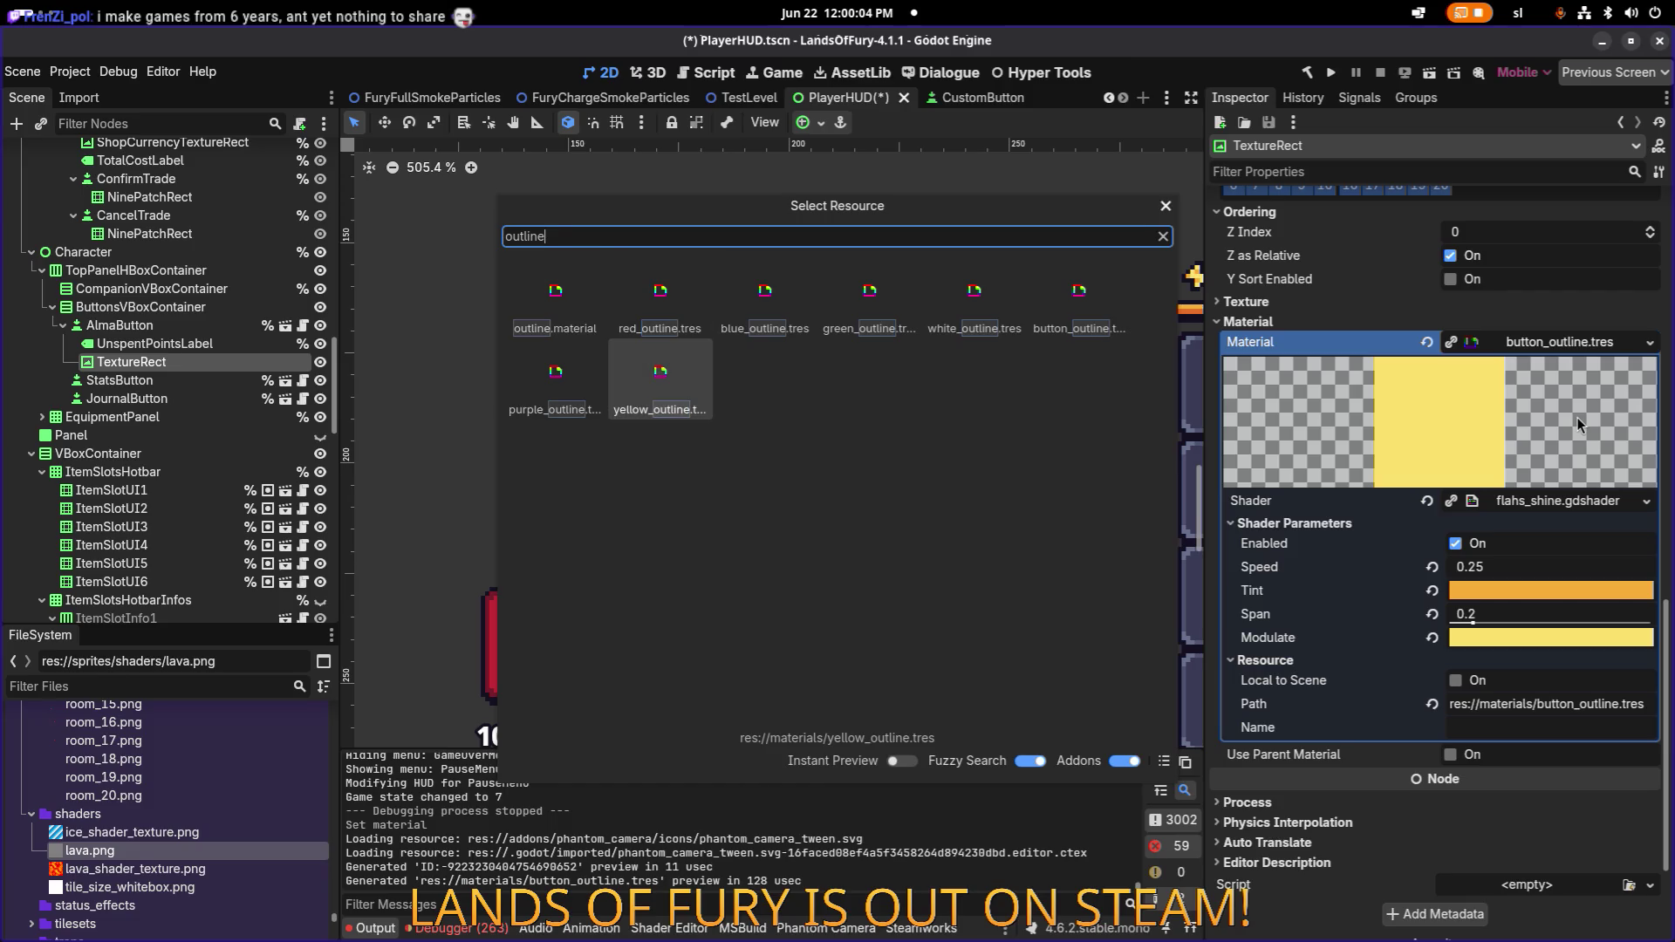
key("ctrl+a")
type("flash")
key("Return")
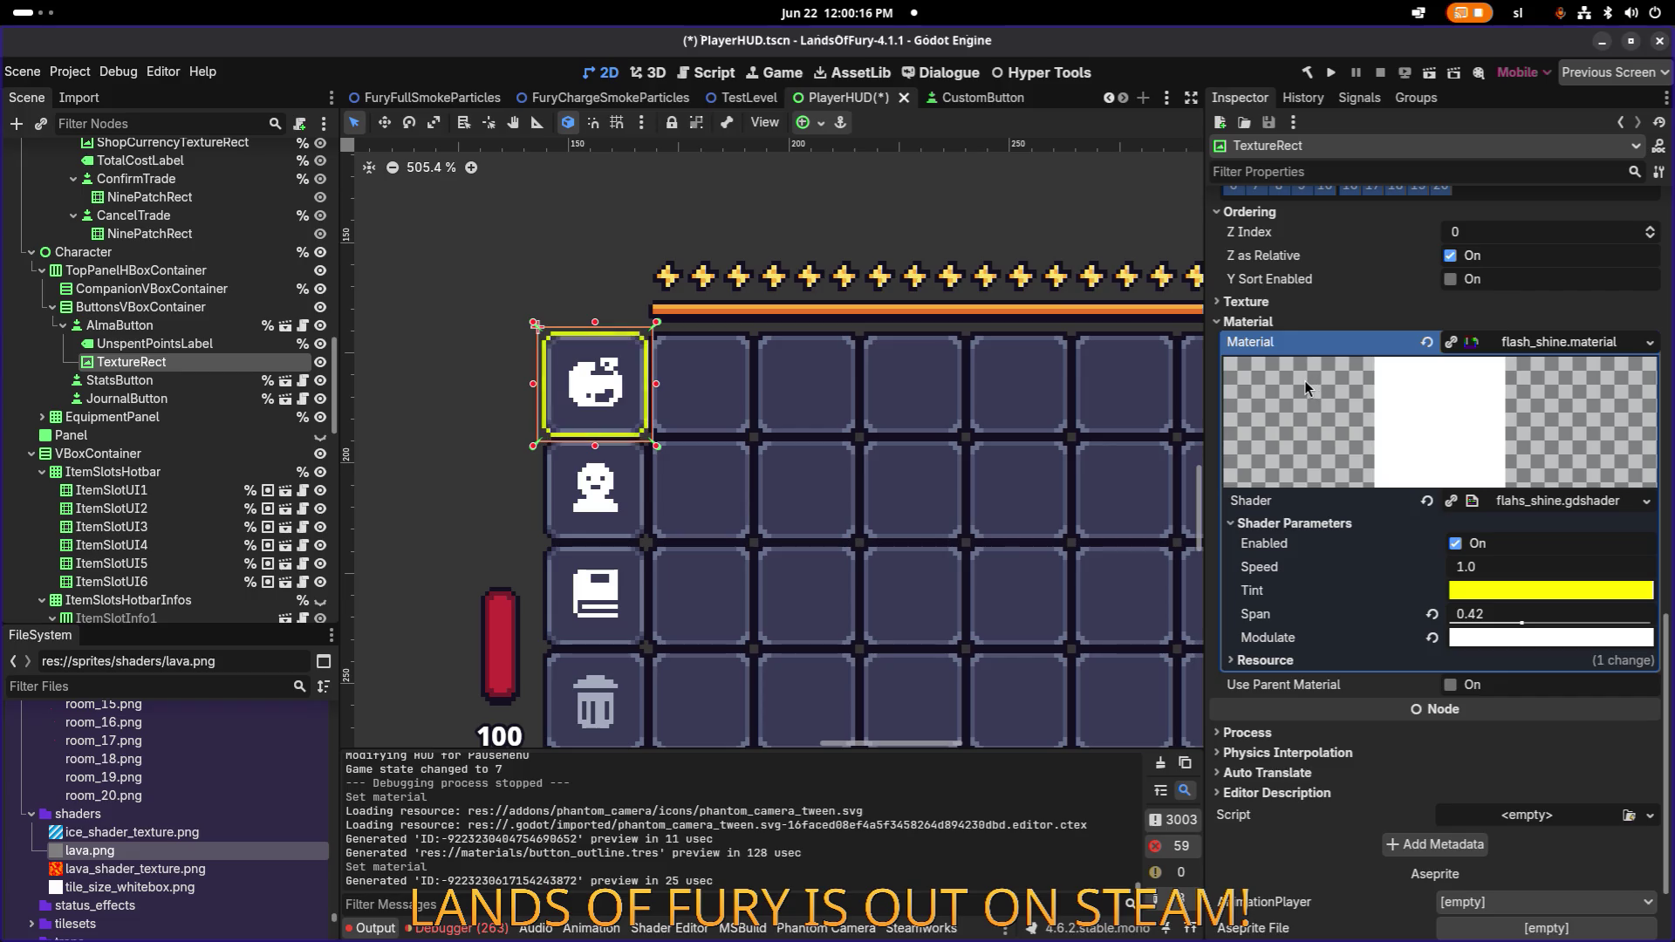
Swap the TextureRect's material back to the saved button_outline.tres.
scroll(1004, 423, "down", 5)
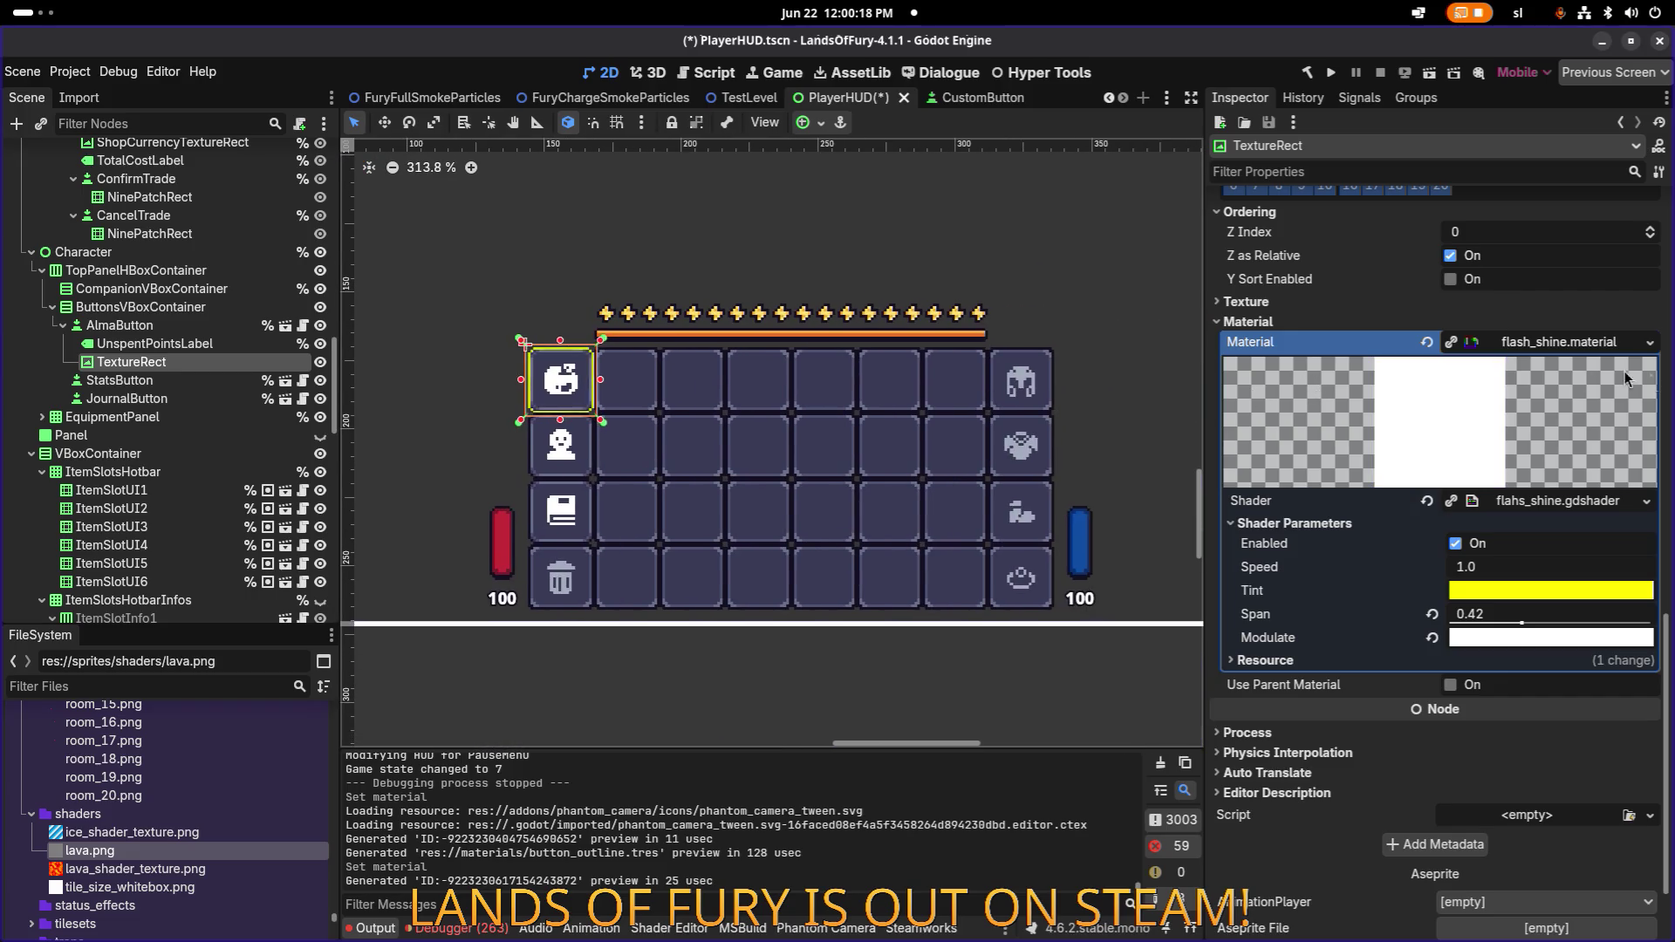
left_click(1652, 345)
left_click(1594, 418)
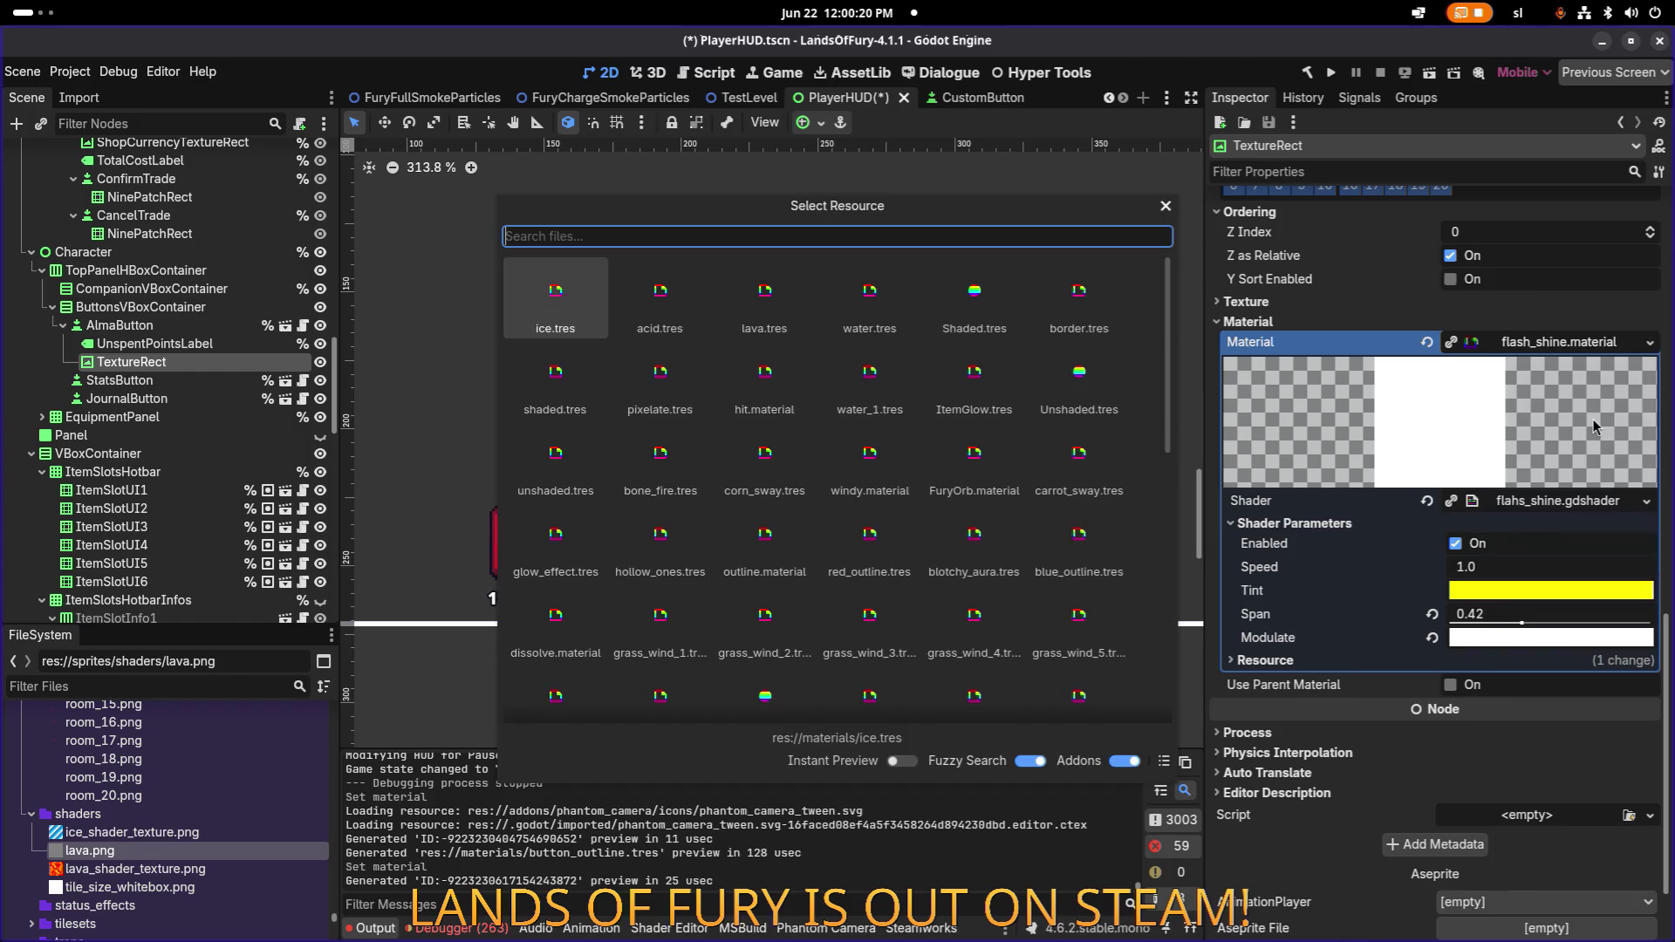
type("outline")
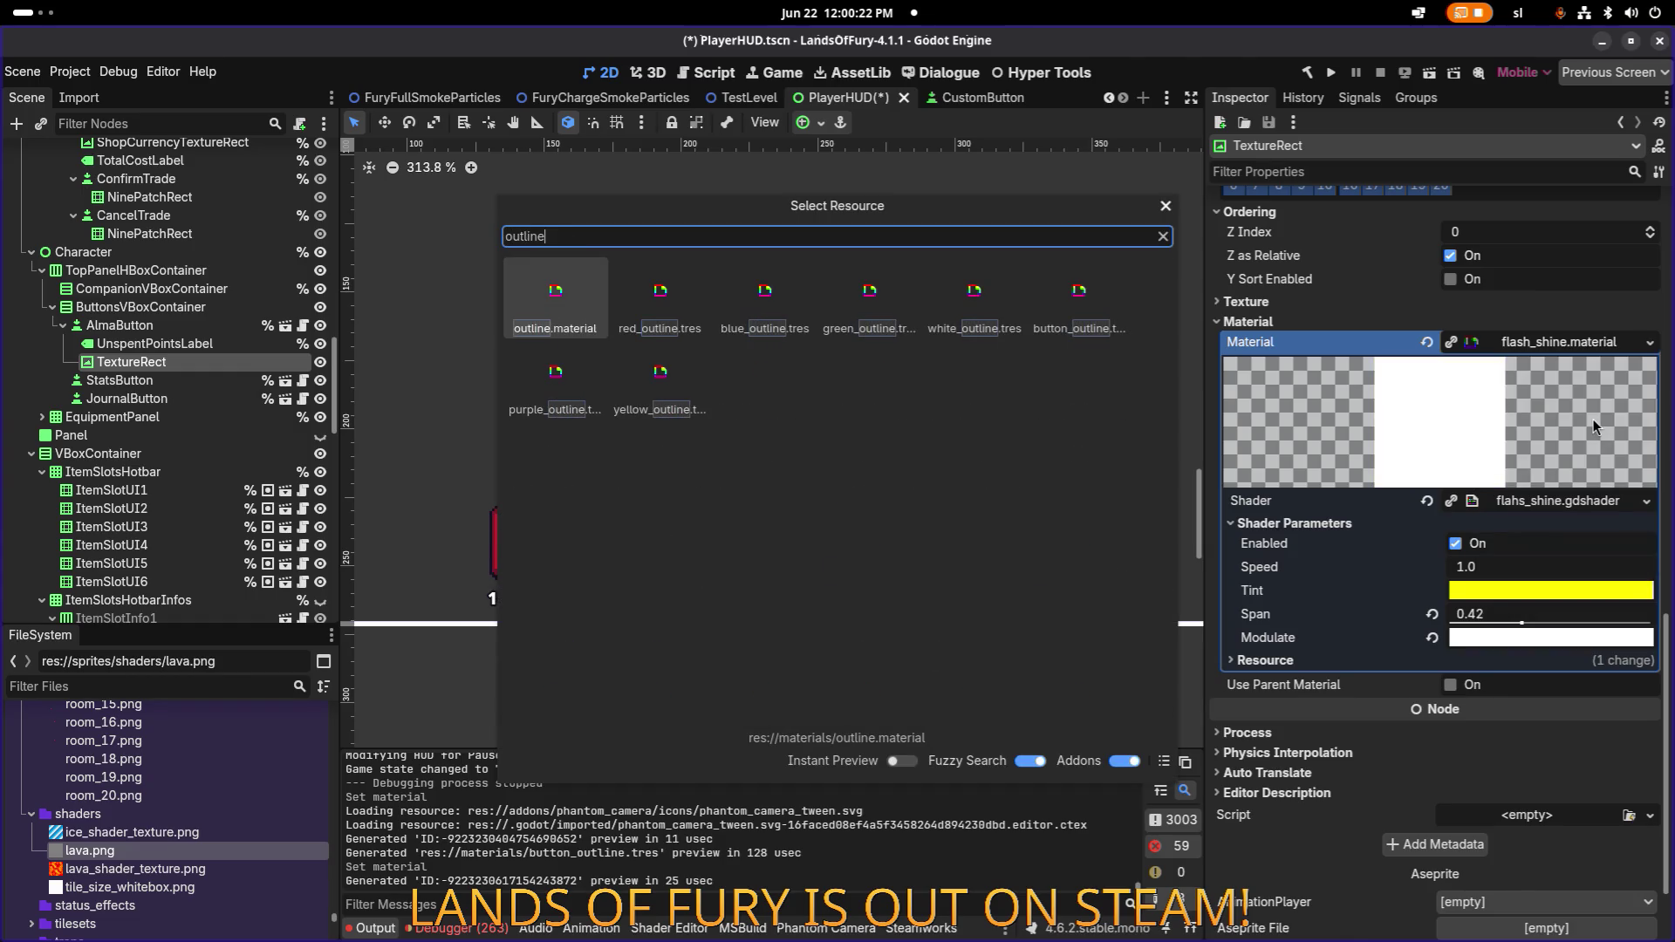
key("ctrl+a")
type("butt")
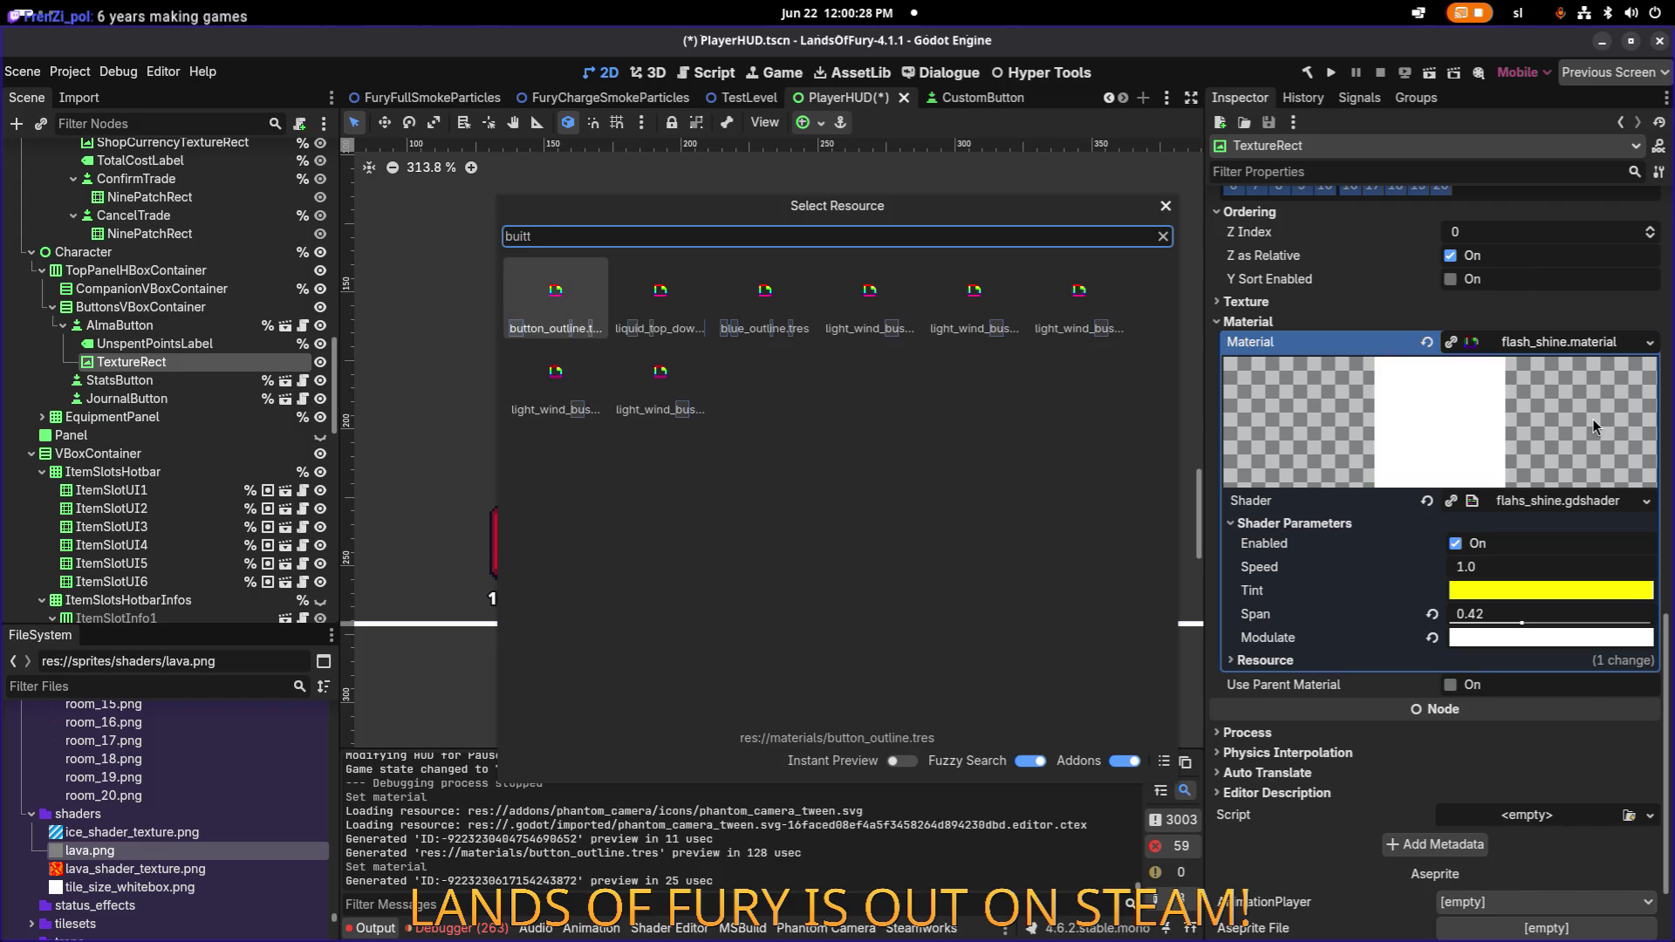
key("Return")
left_click(1493, 615)
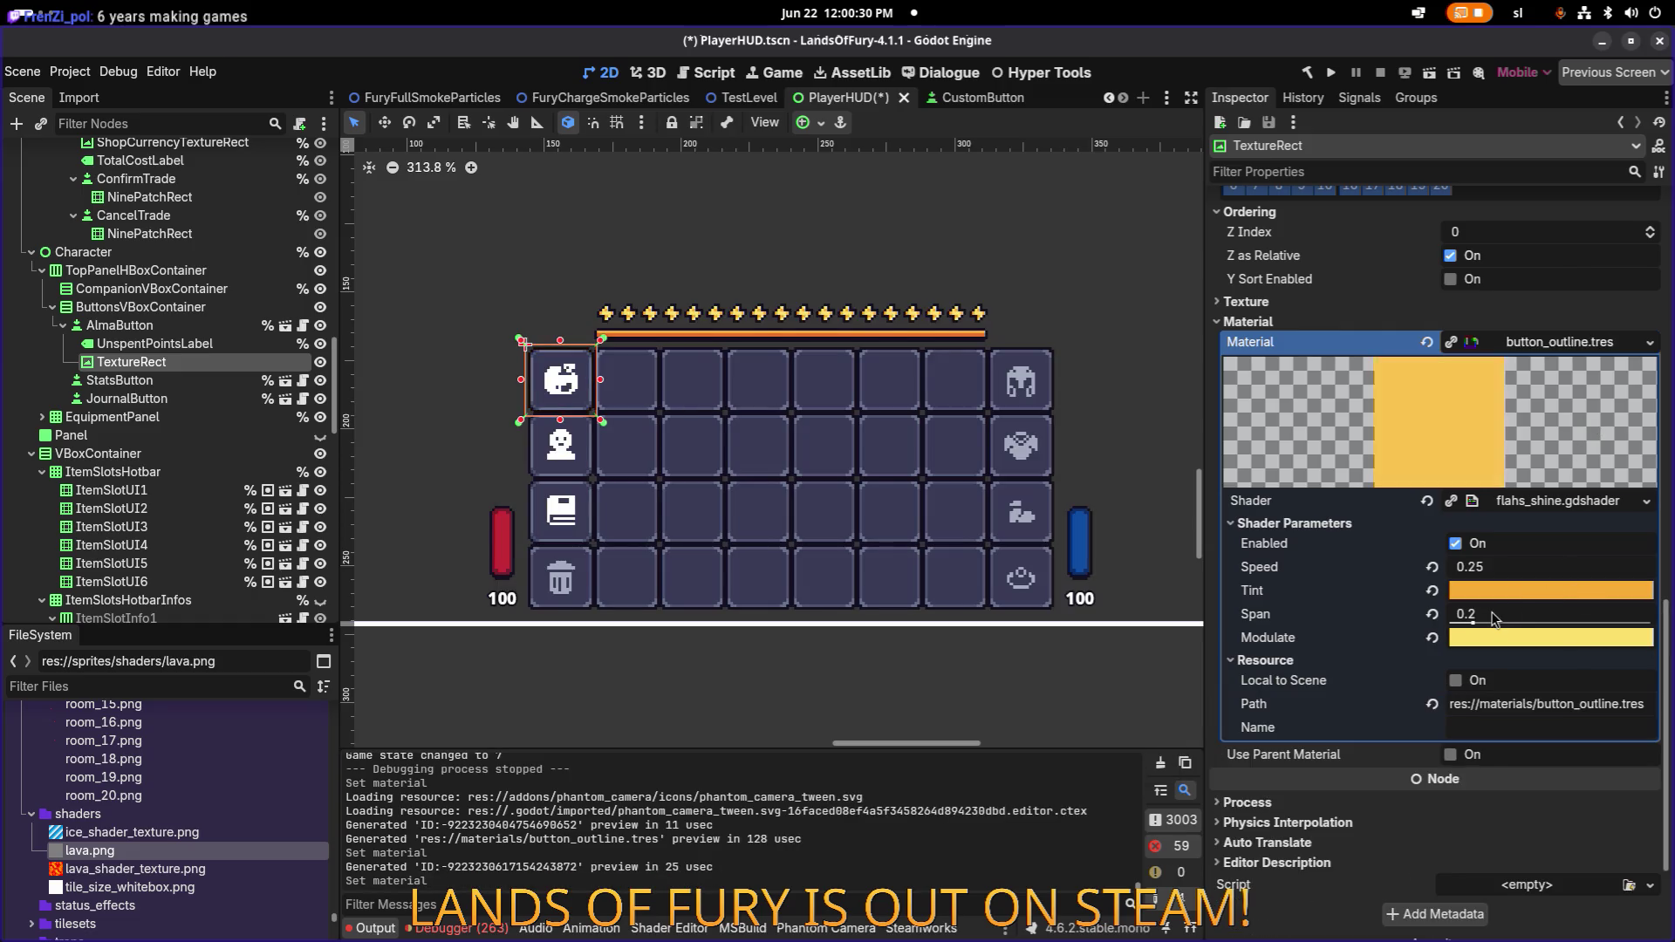
Set the shader's Span to 1.0 and Speed to 0.85, then zoom in on the Alma button.
type("1")
key("Return")
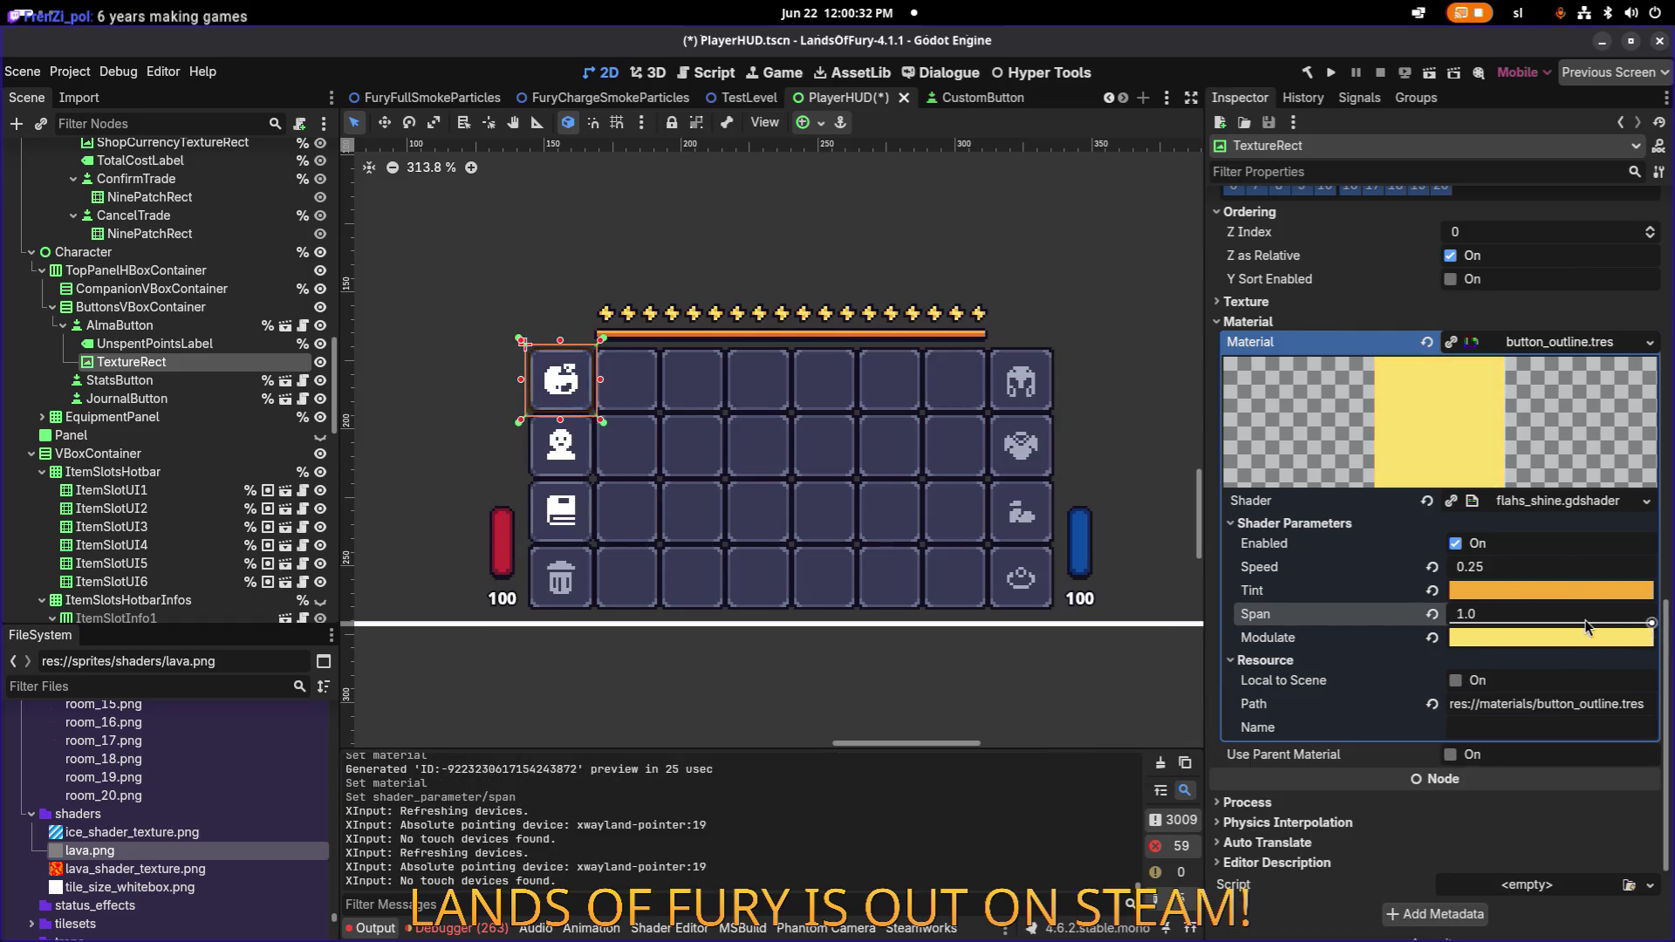
left_click(1483, 572)
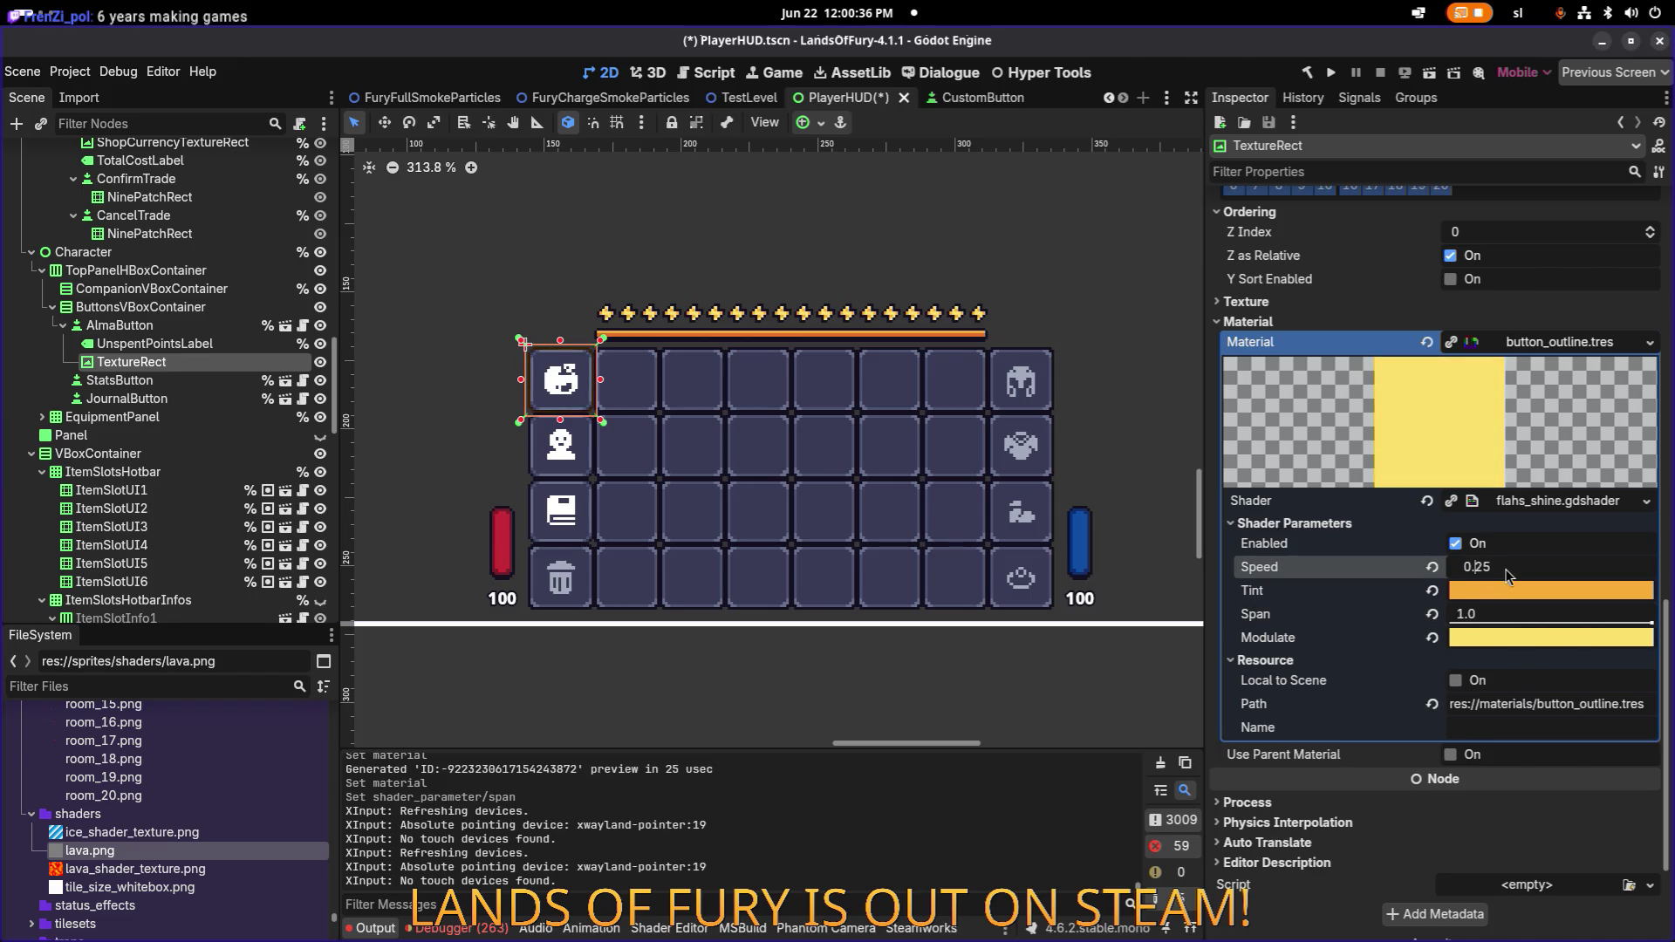
type("0.85")
key("Return")
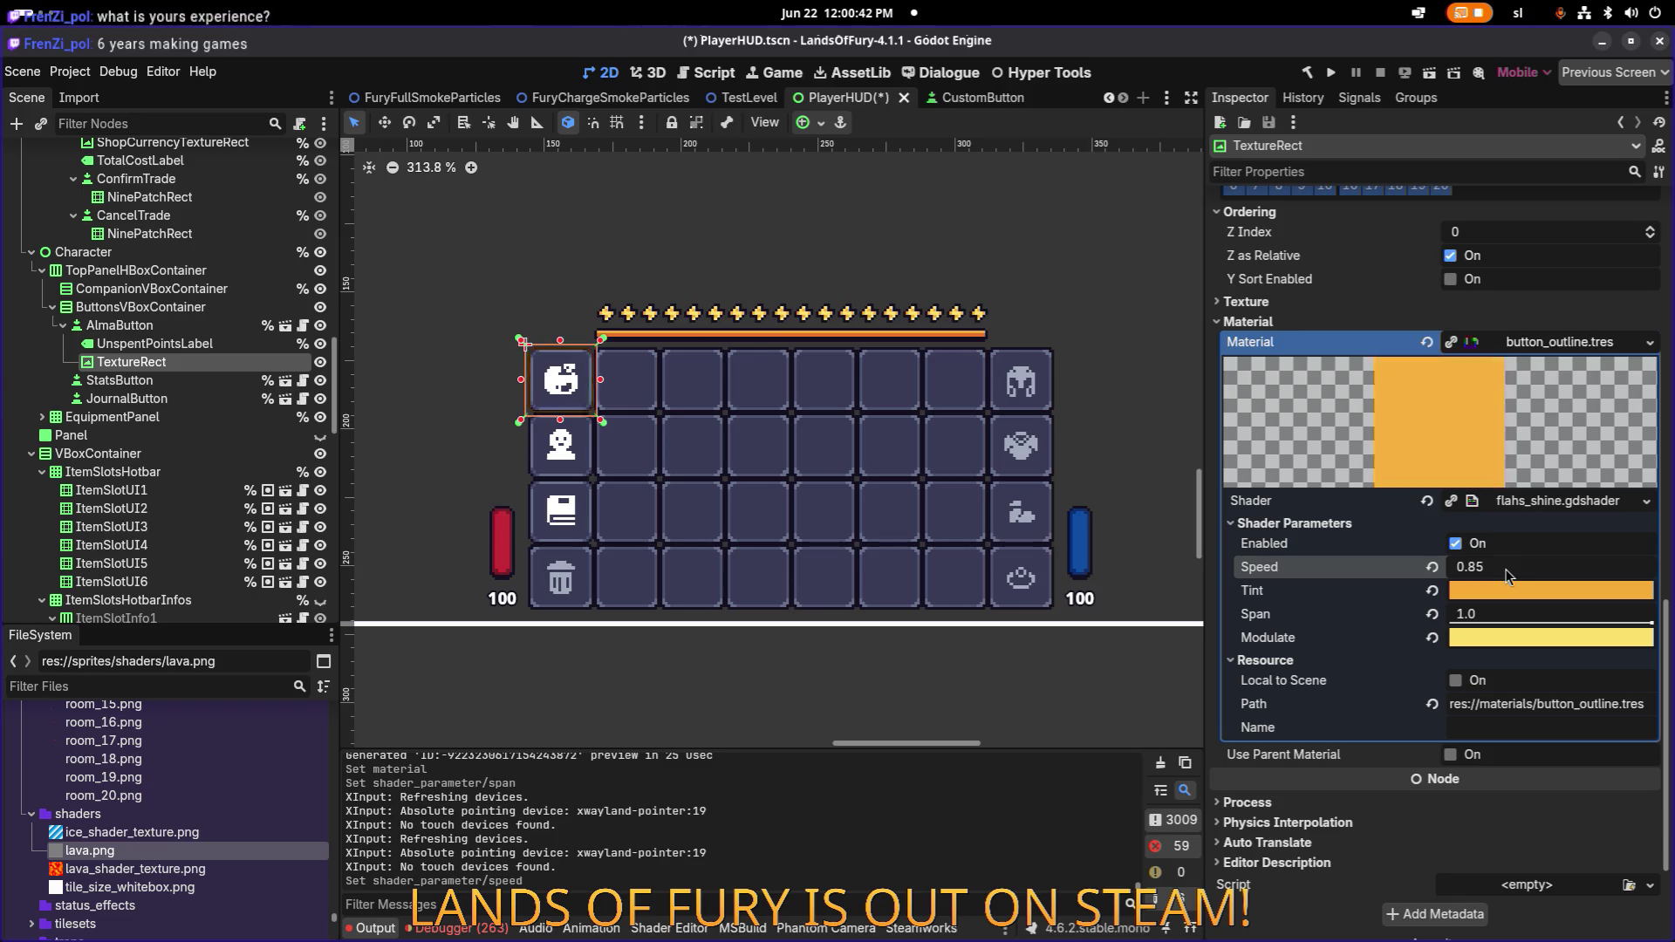
scroll(627, 406, "up", 8)
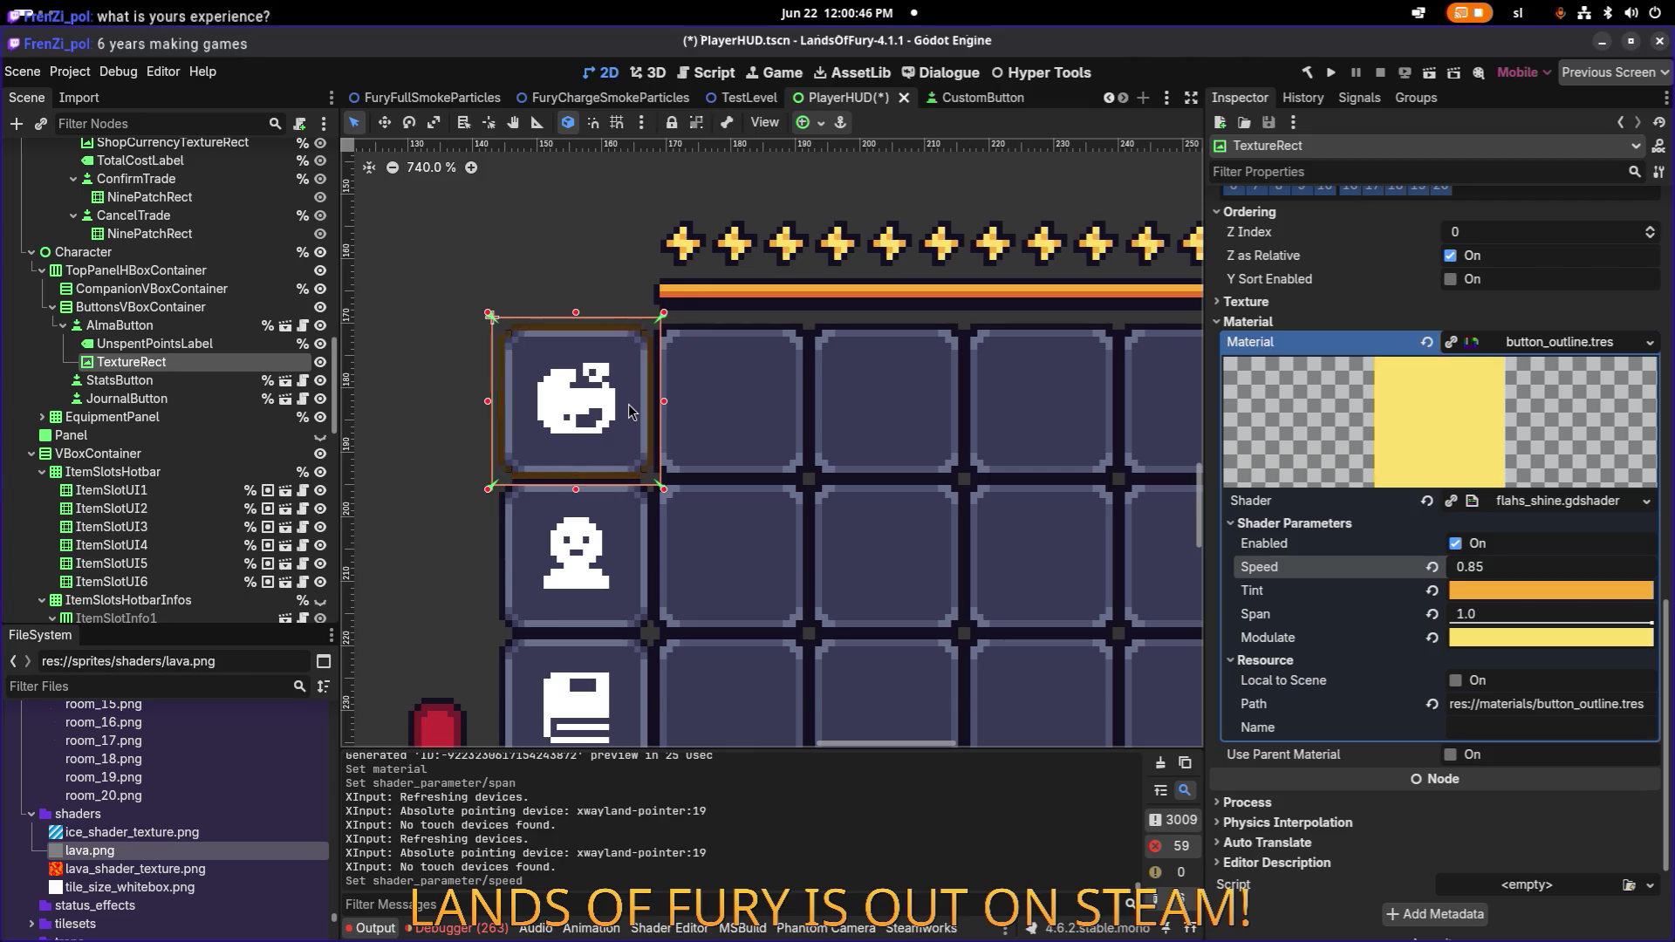
scroll(573, 390, "up", 9)
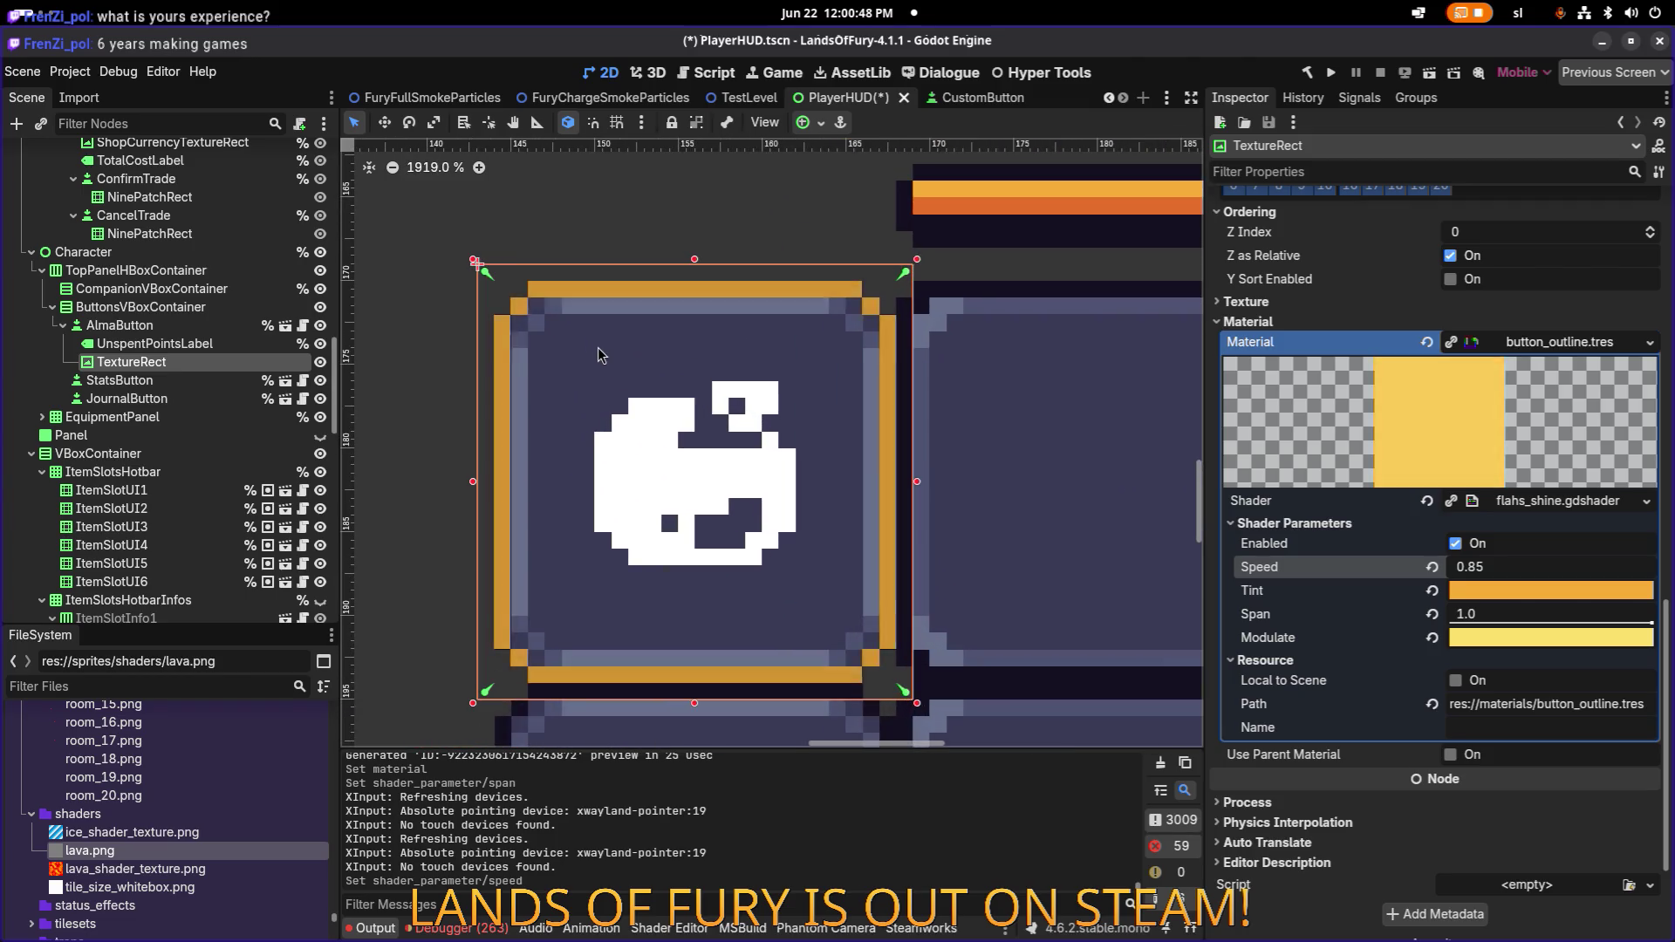
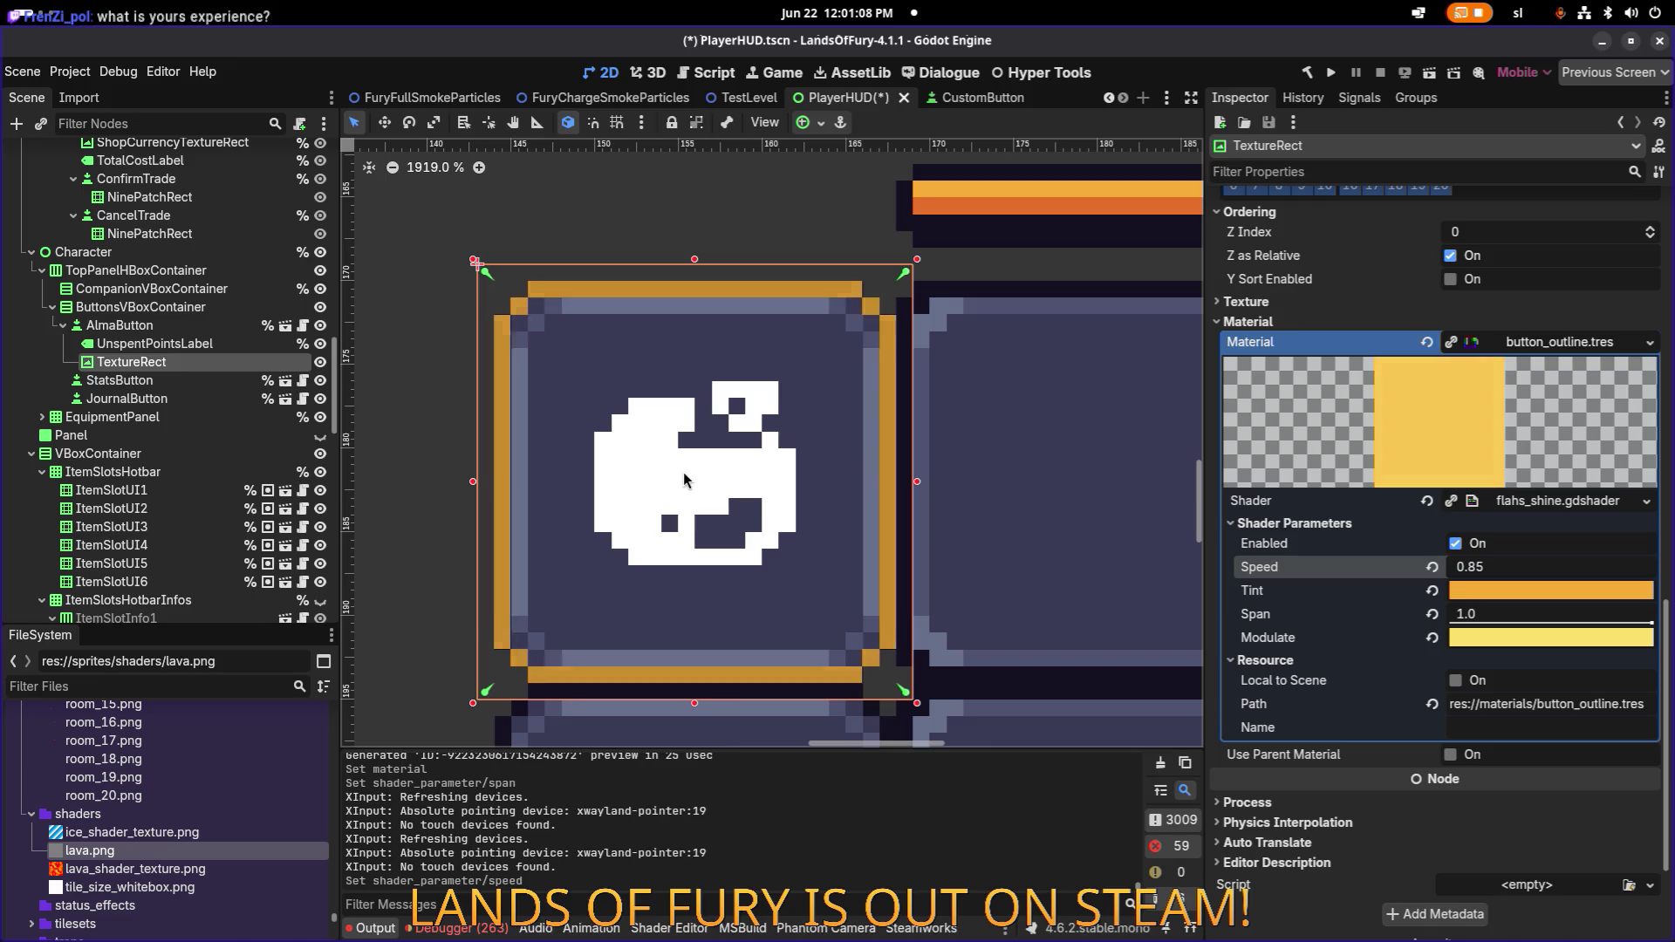
Revert the outline shader's Modulate parameter, then set it to pure white (ffffff).
scroll(908, 425, "down", 8)
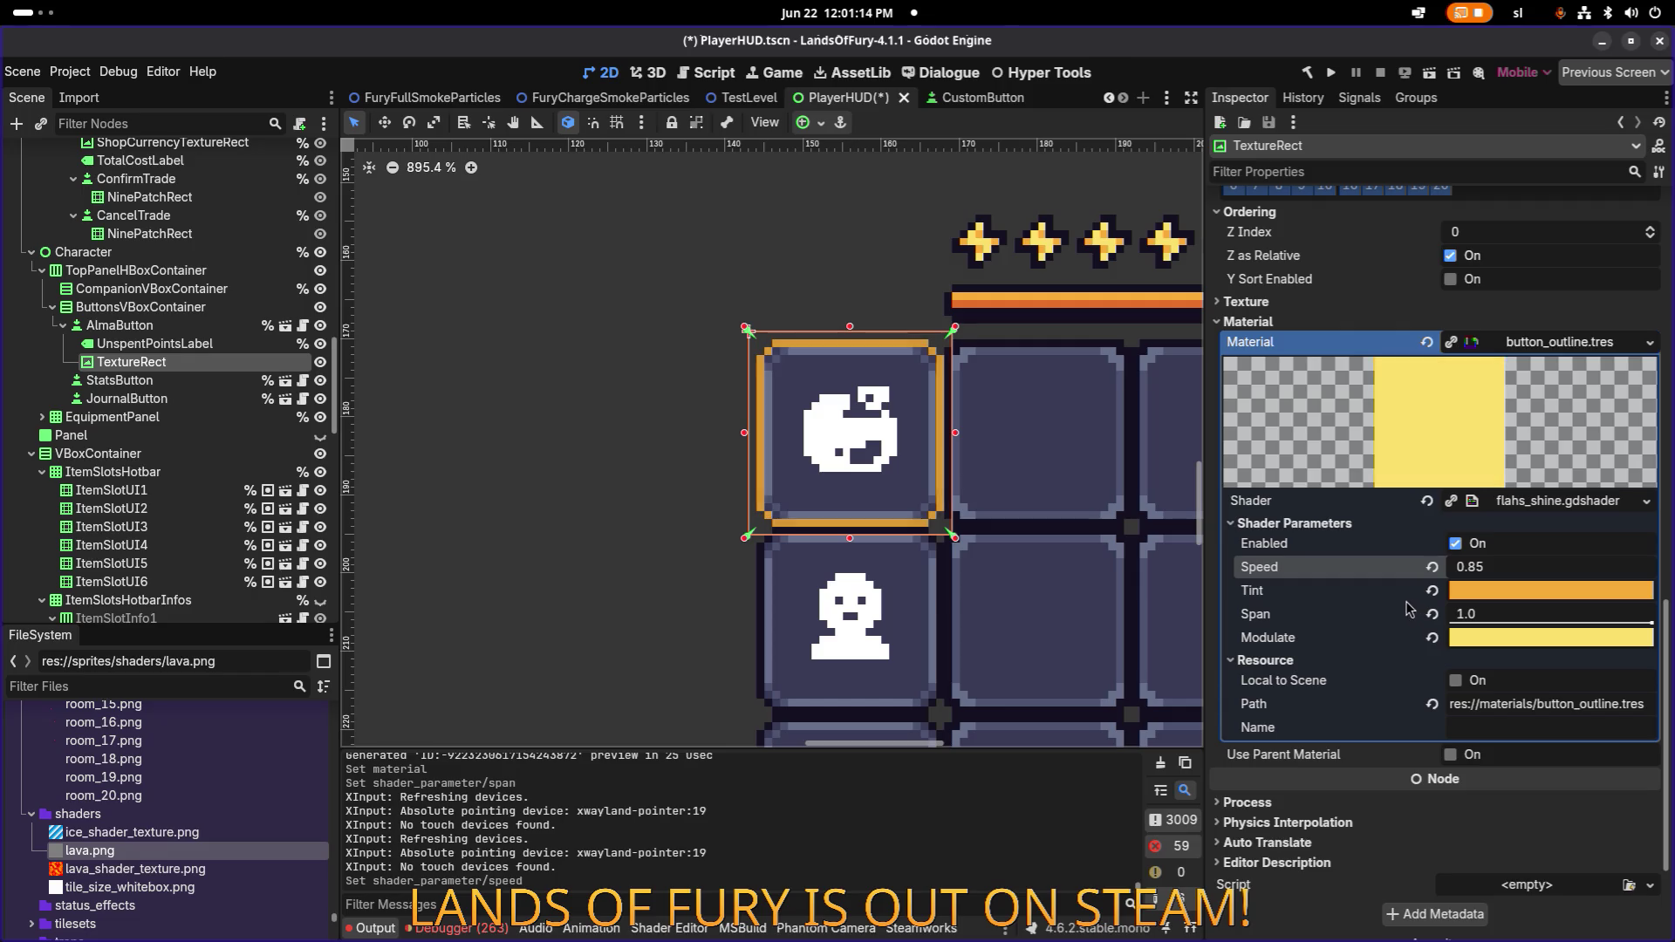
left_click(1431, 639)
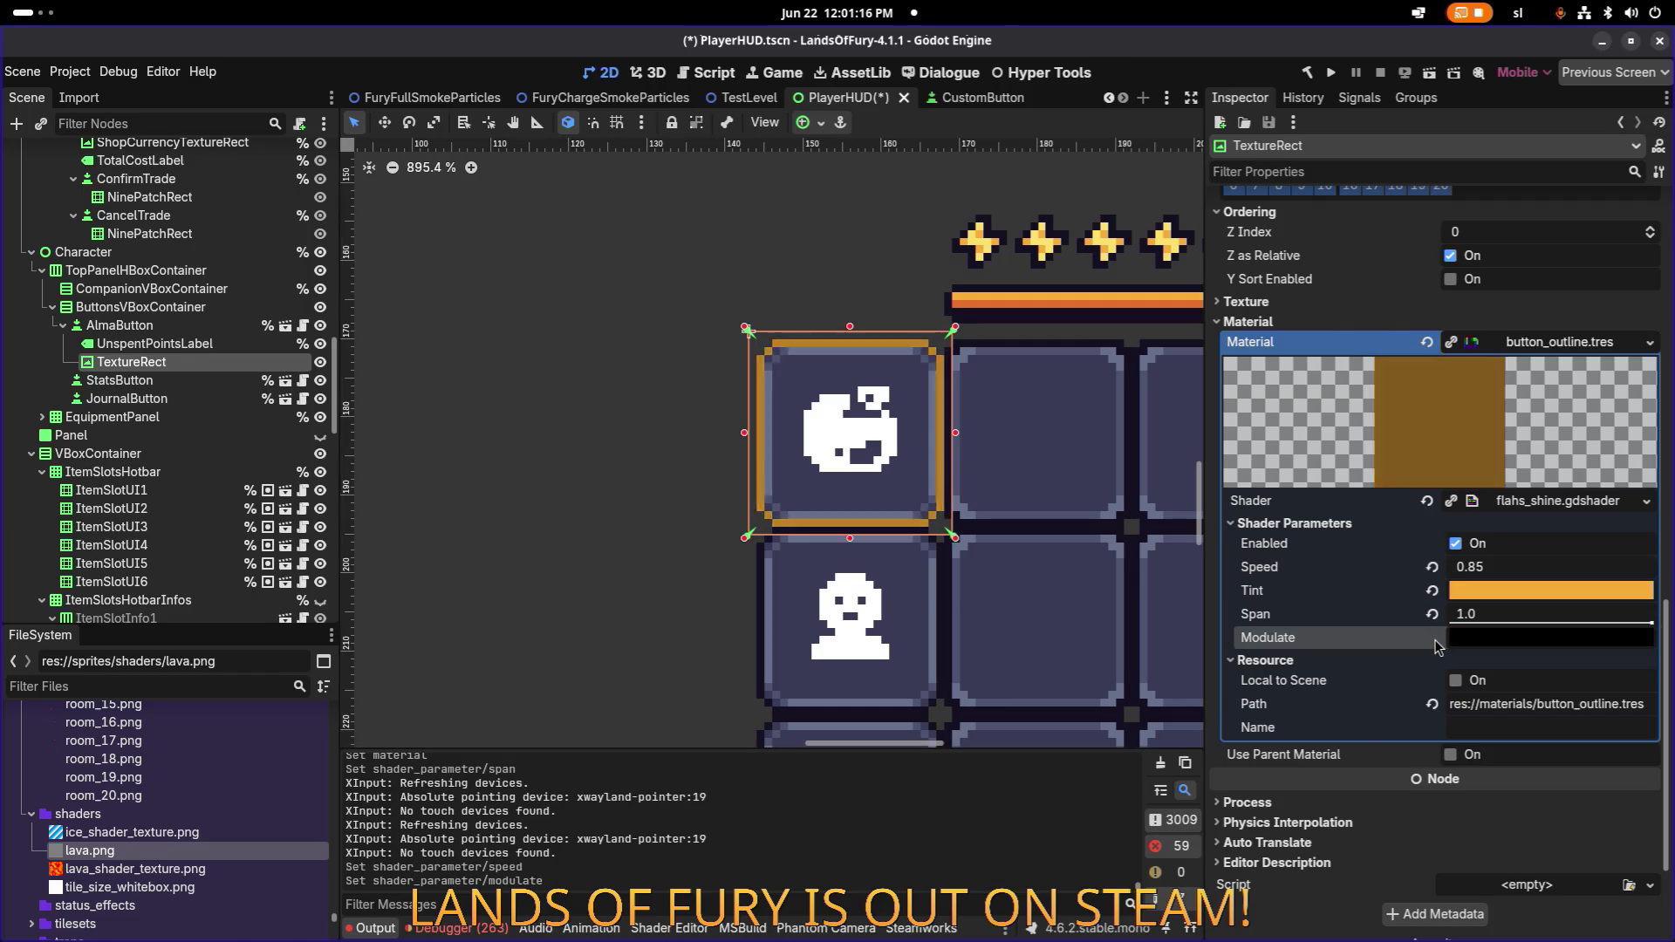
left_click(1505, 640)
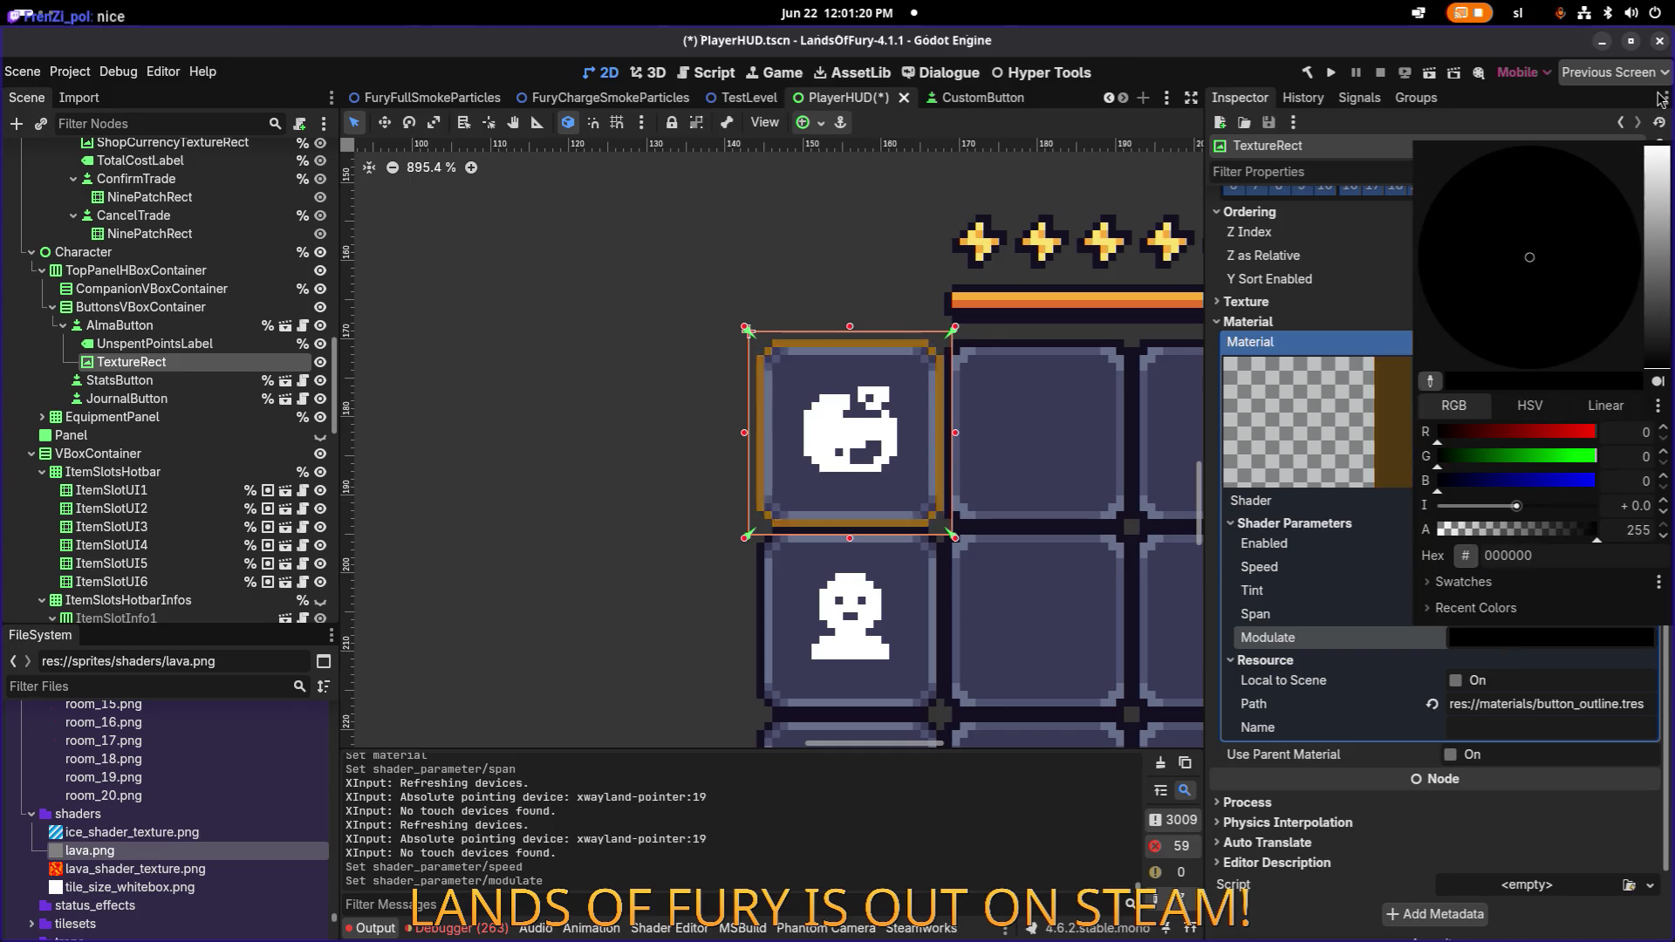
left_click_drag(1651, 162, 1658, 138)
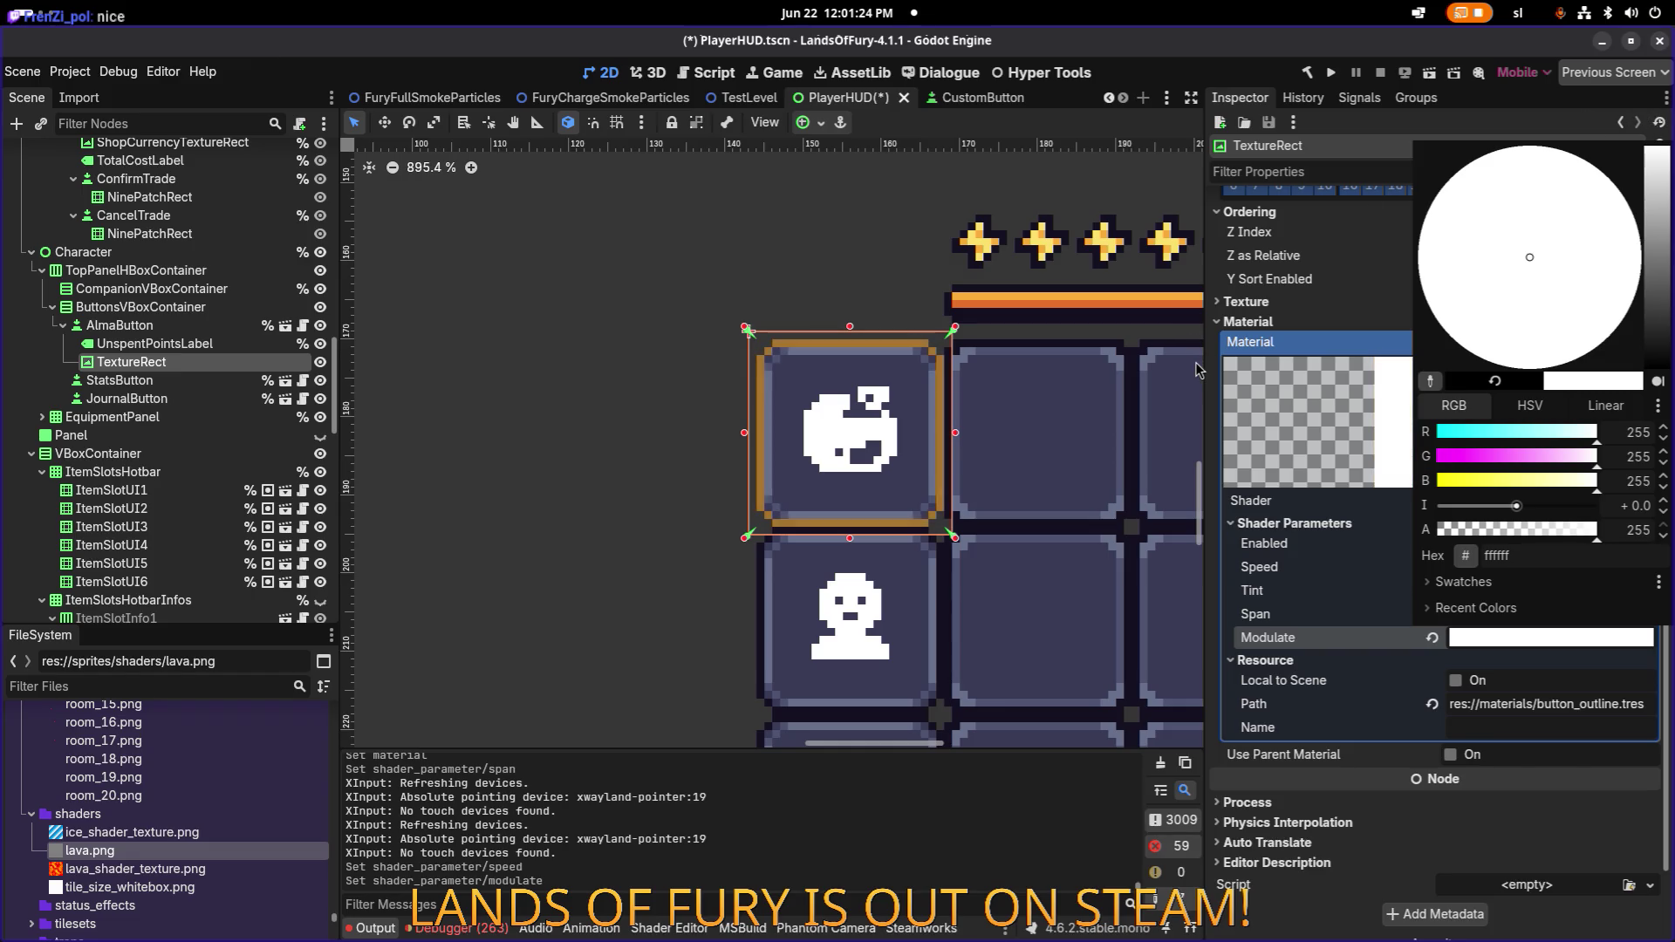
scroll(966, 375, "up", 6)
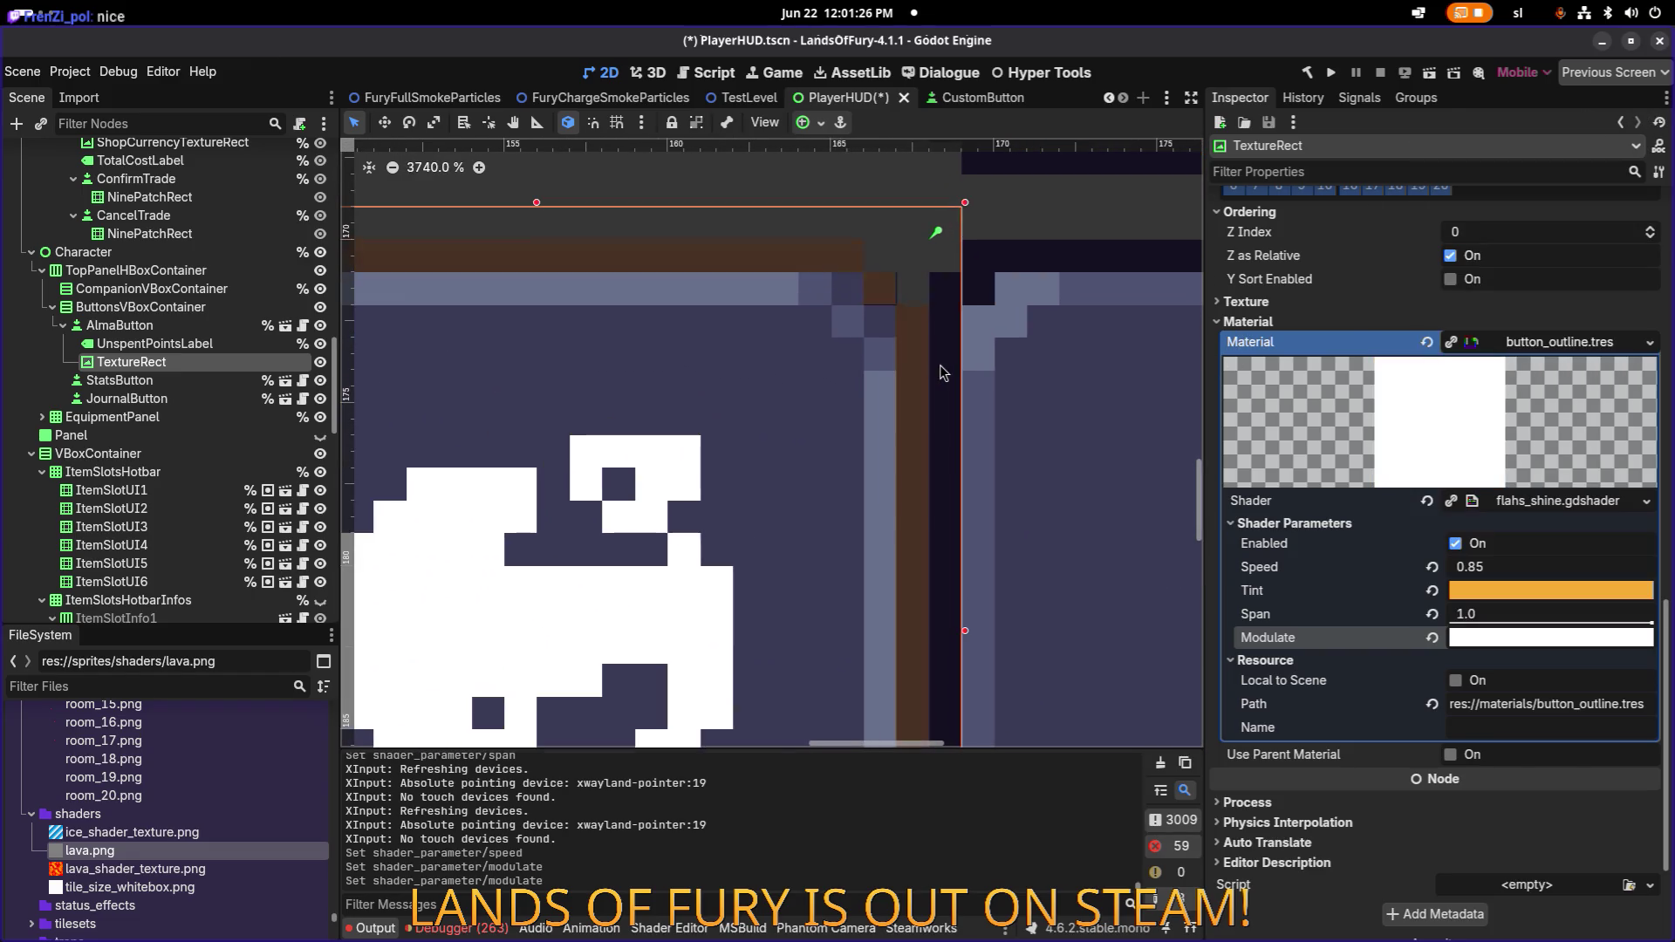
scroll(934, 354, "up", 5)
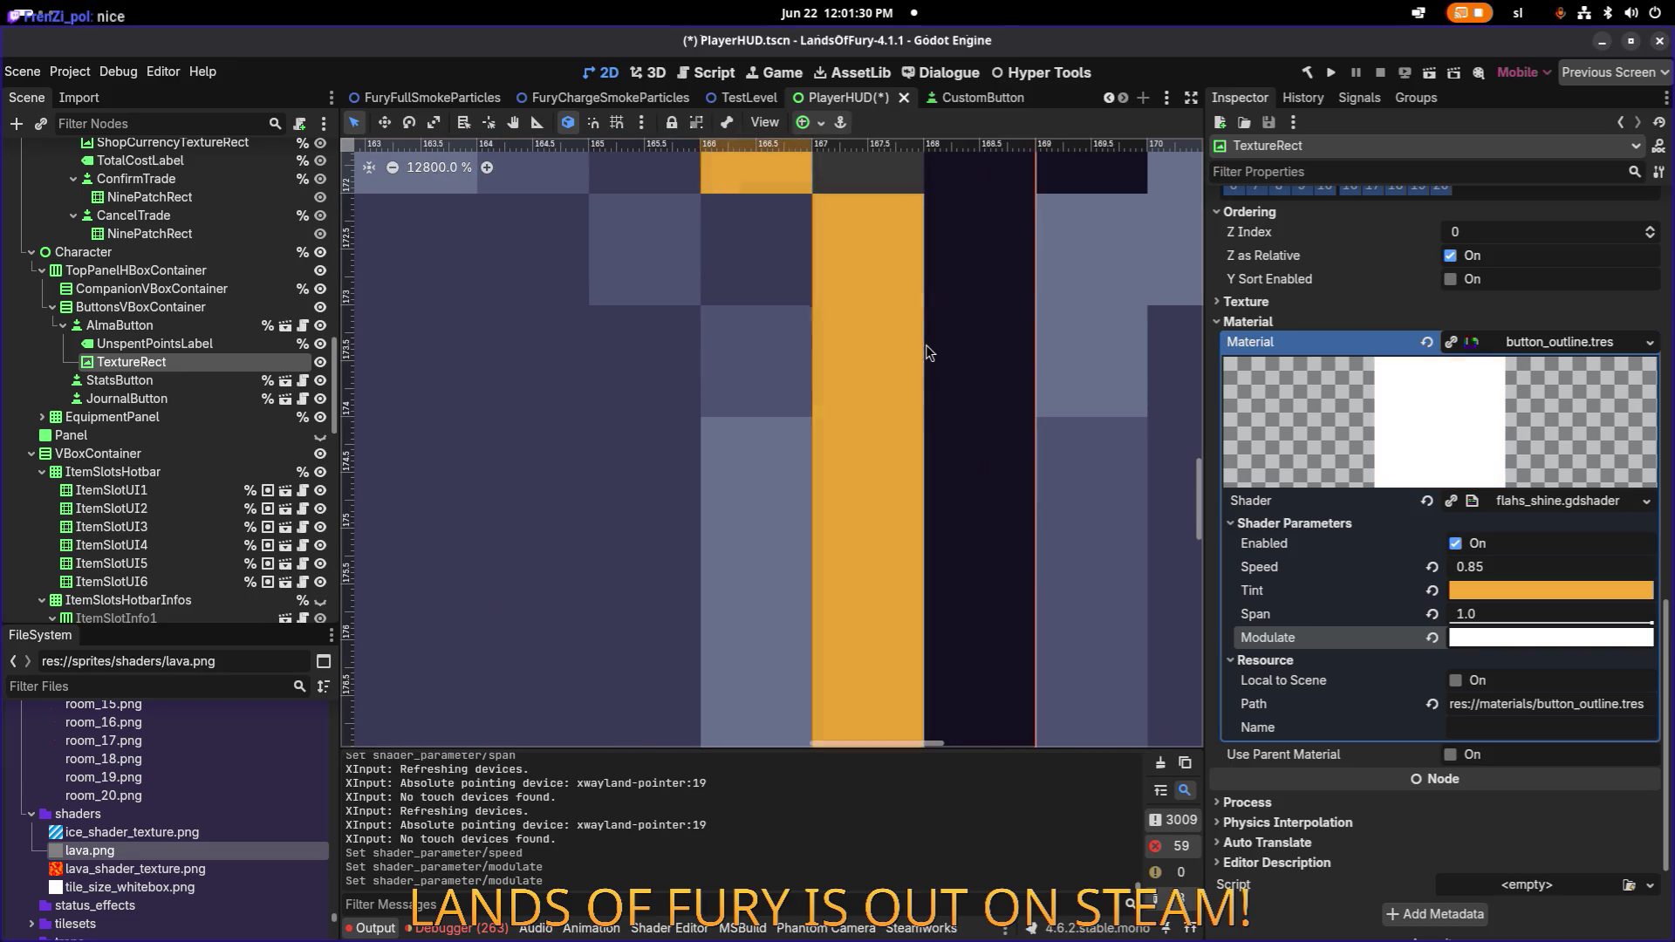
scroll(924, 343, "down", 9)
scroll(1045, 378, "down", 4)
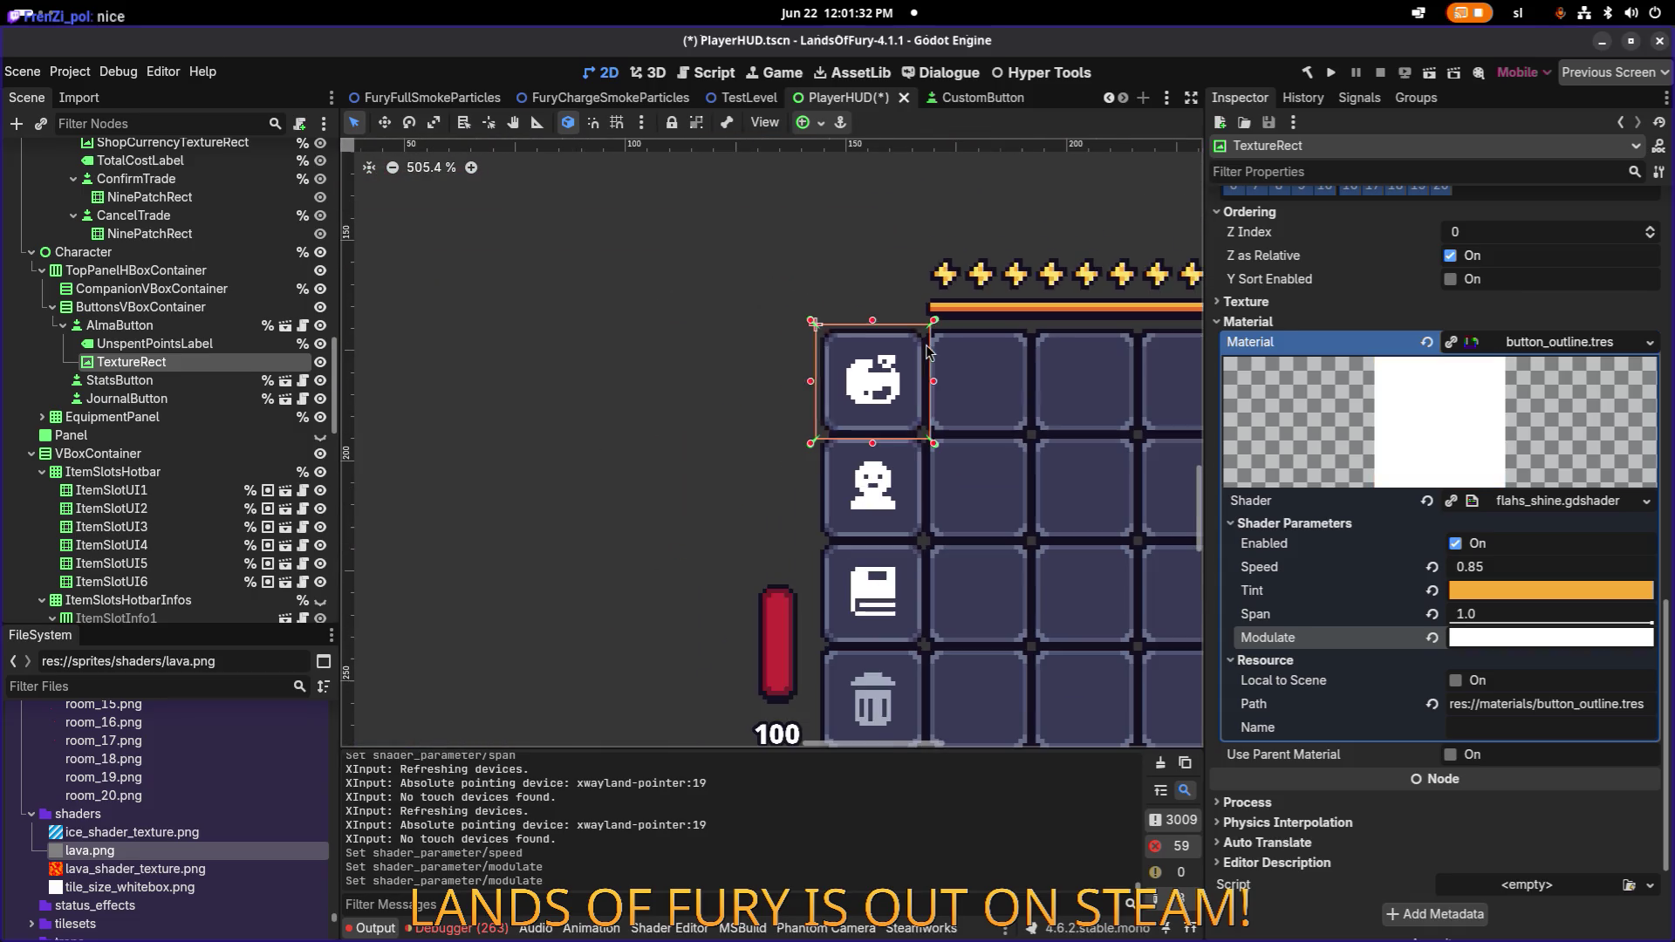
scroll(939, 363, "right", 3)
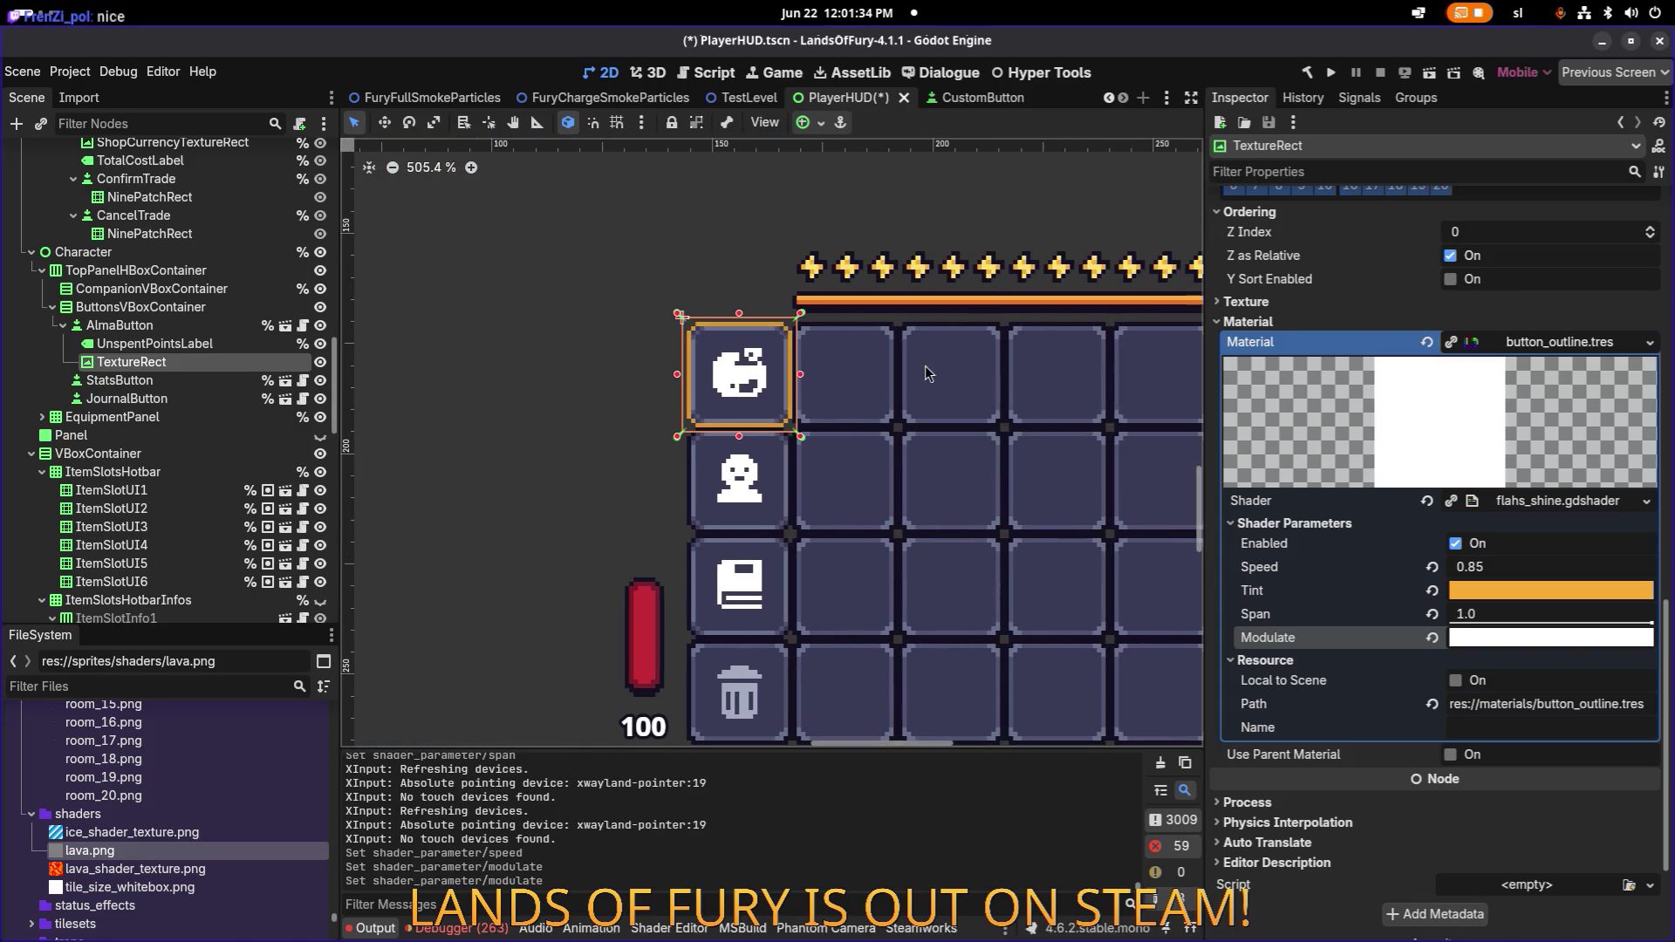
Toggle the outline shader's Enabled parameter off and on to compare, leaving it enabled.
left_click(1456, 544)
left_click(1455, 544)
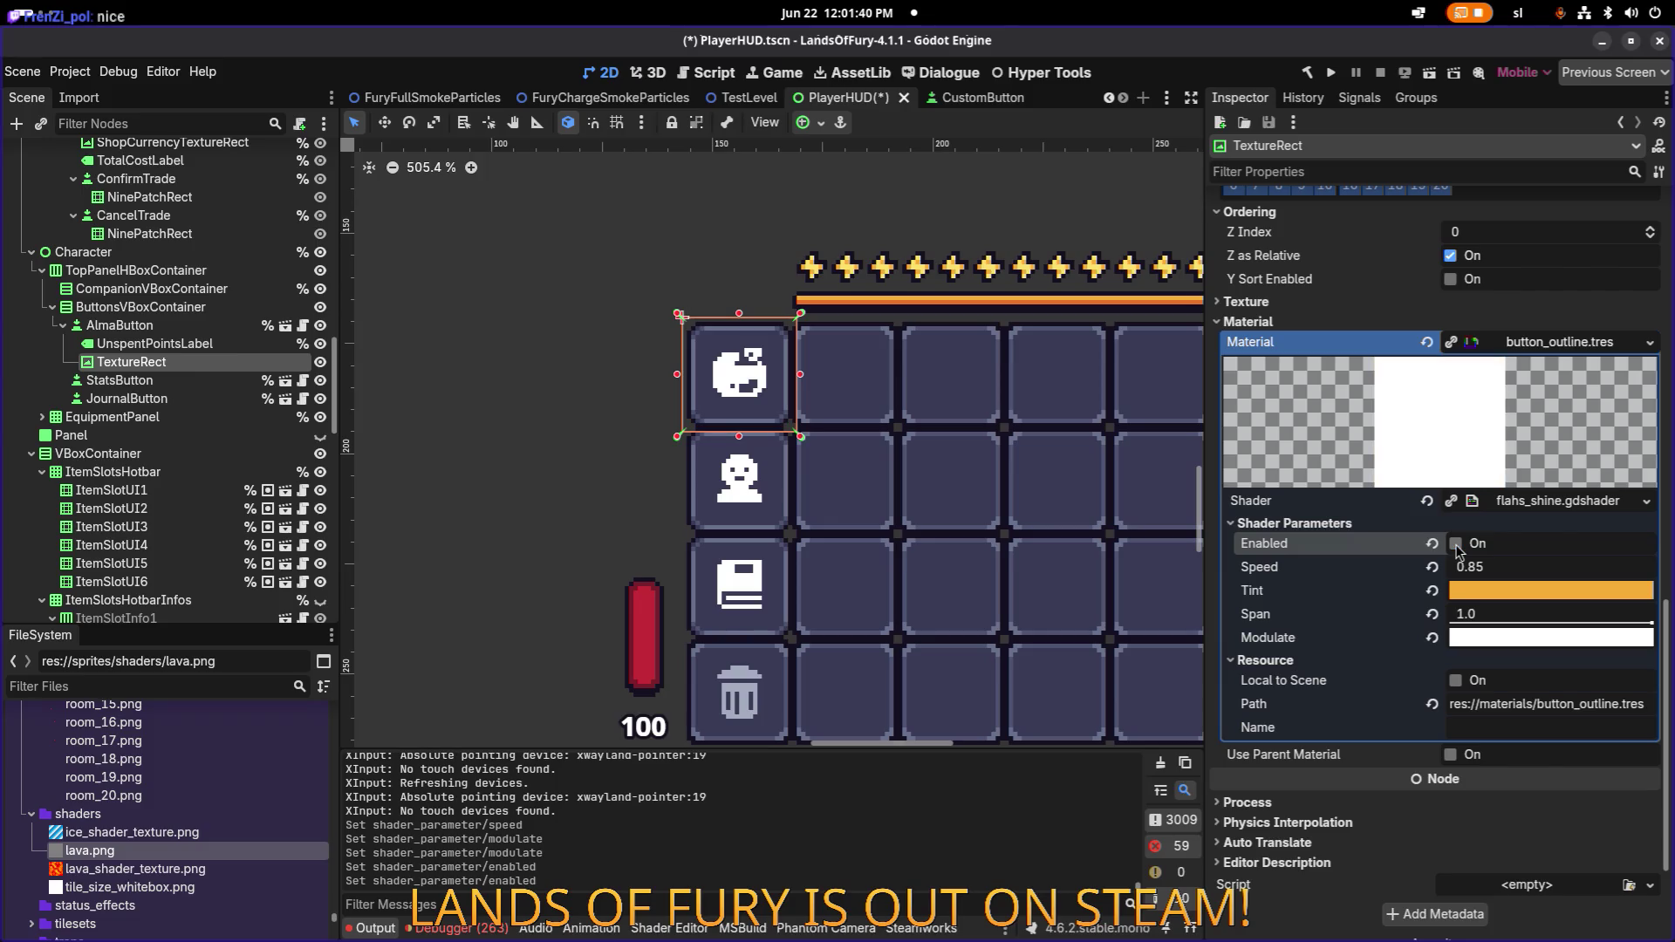
left_click(1456, 544)
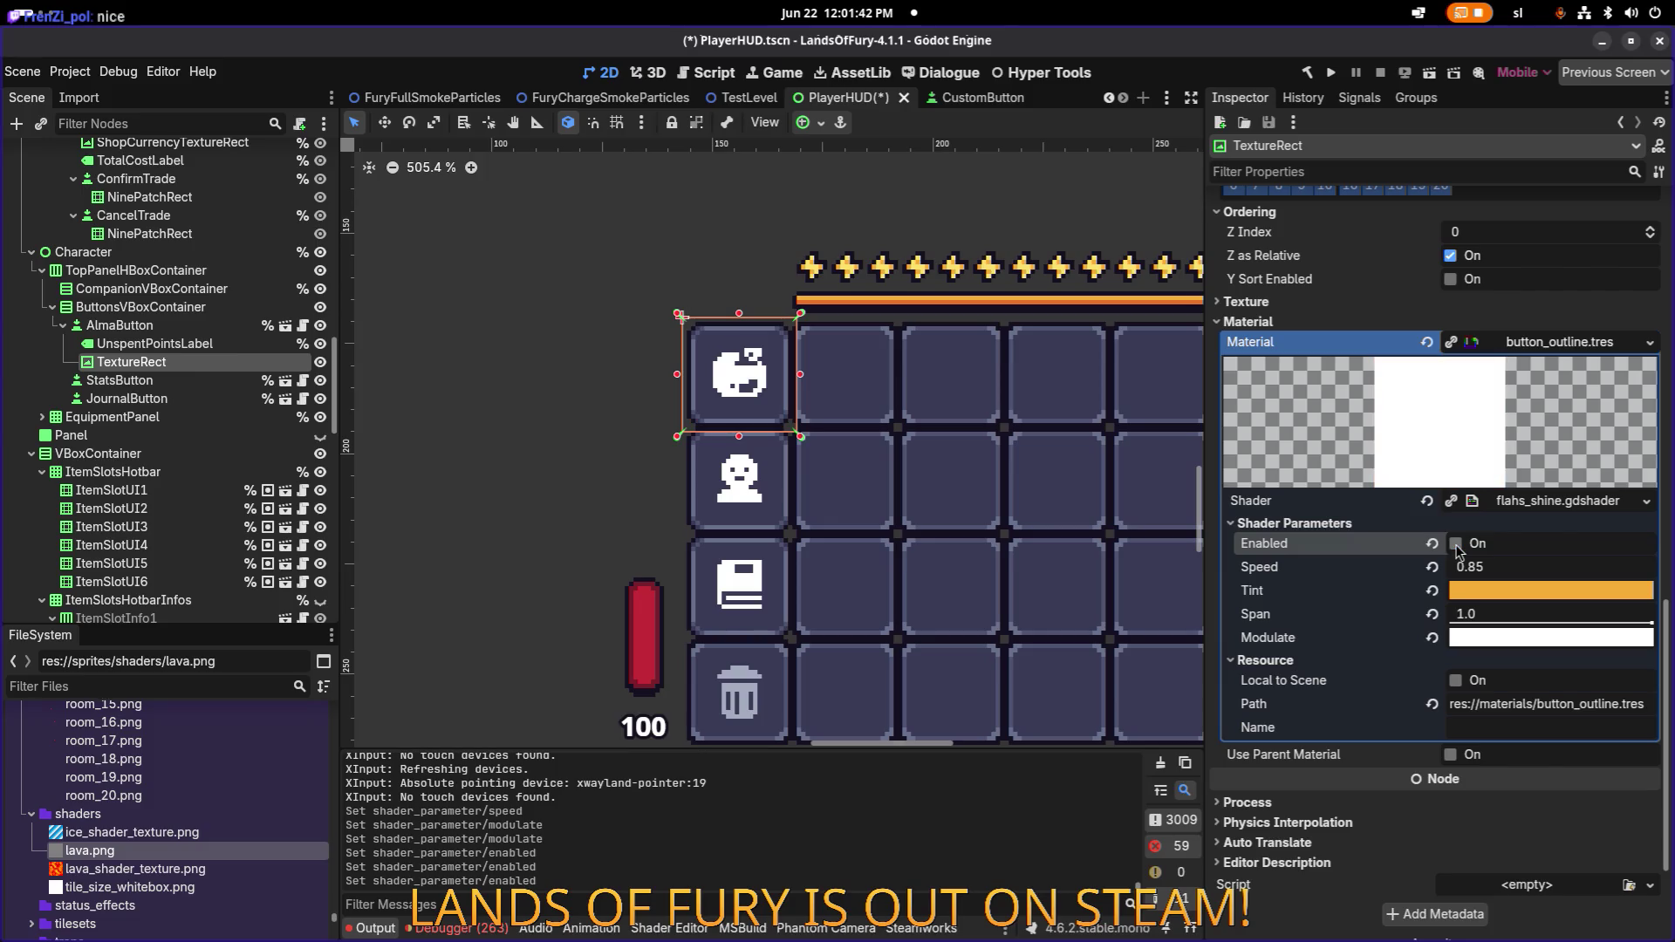
left_click(1455, 545)
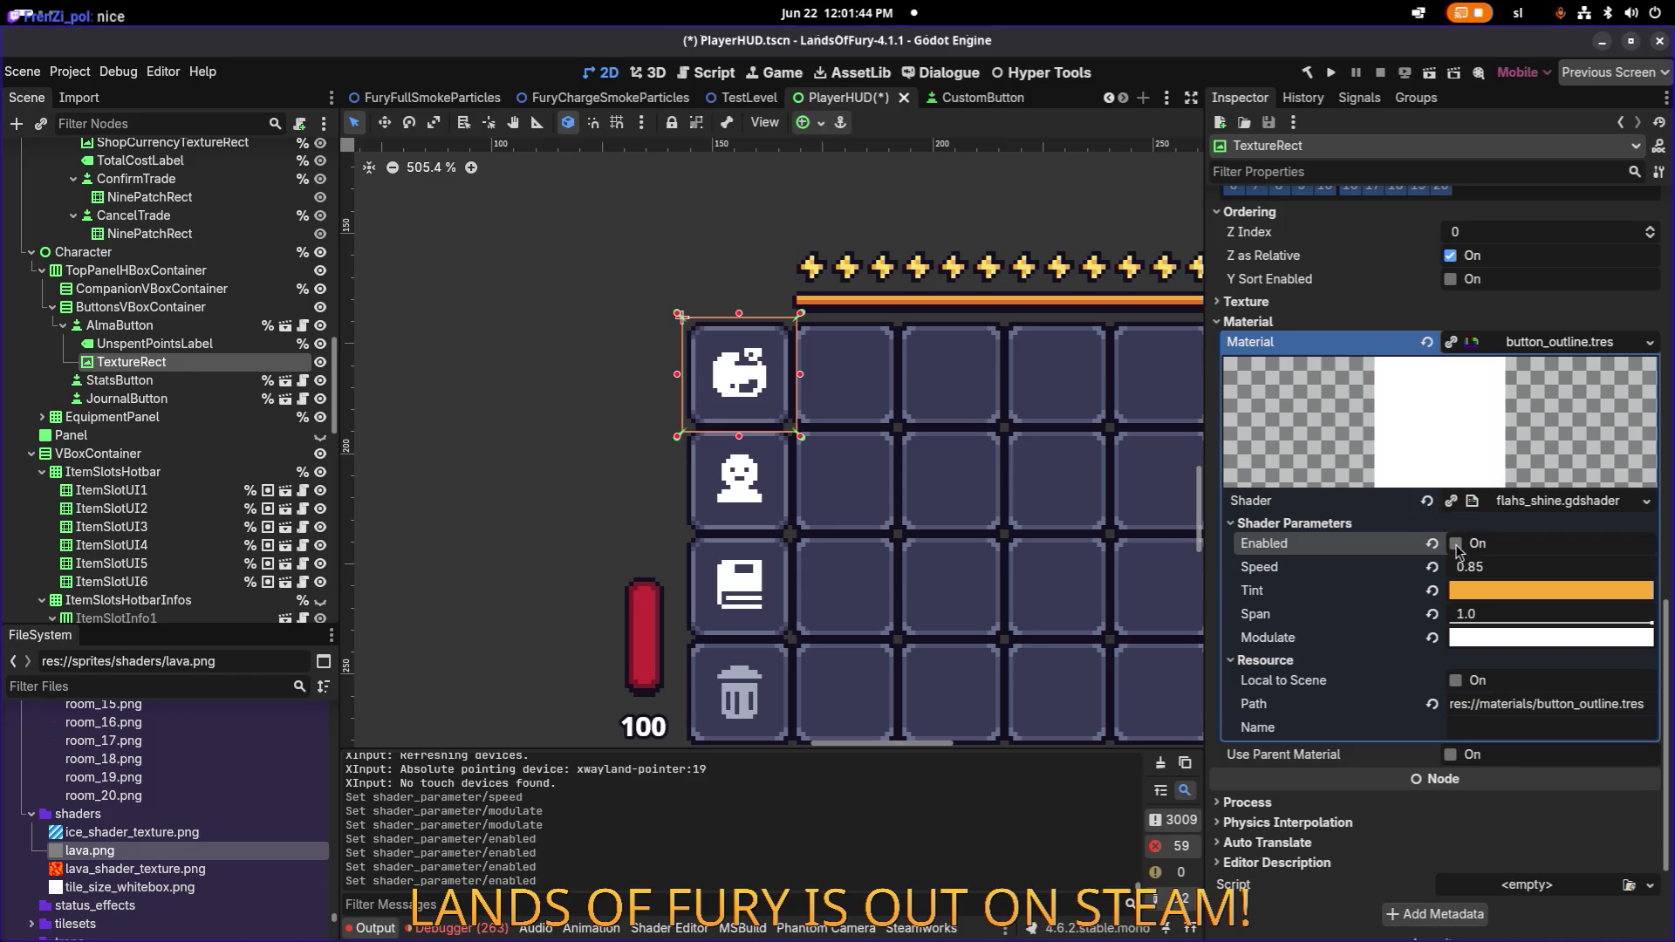
left_click(1455, 545)
left_click(1455, 544)
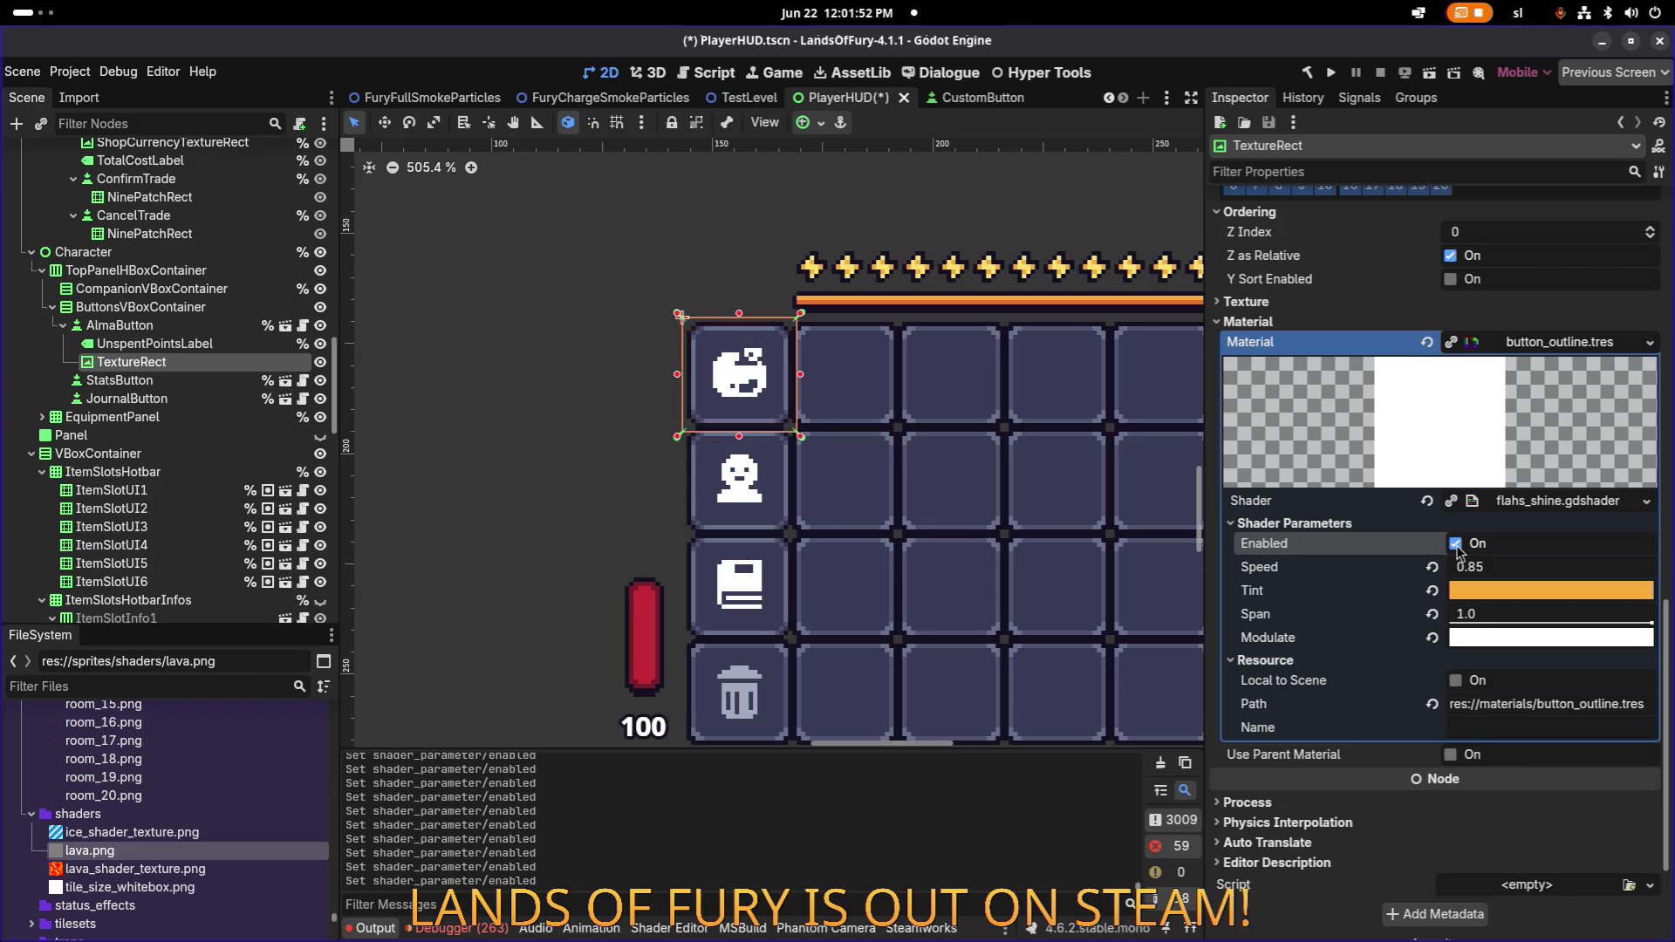
scroll(760, 348, "up", 5)
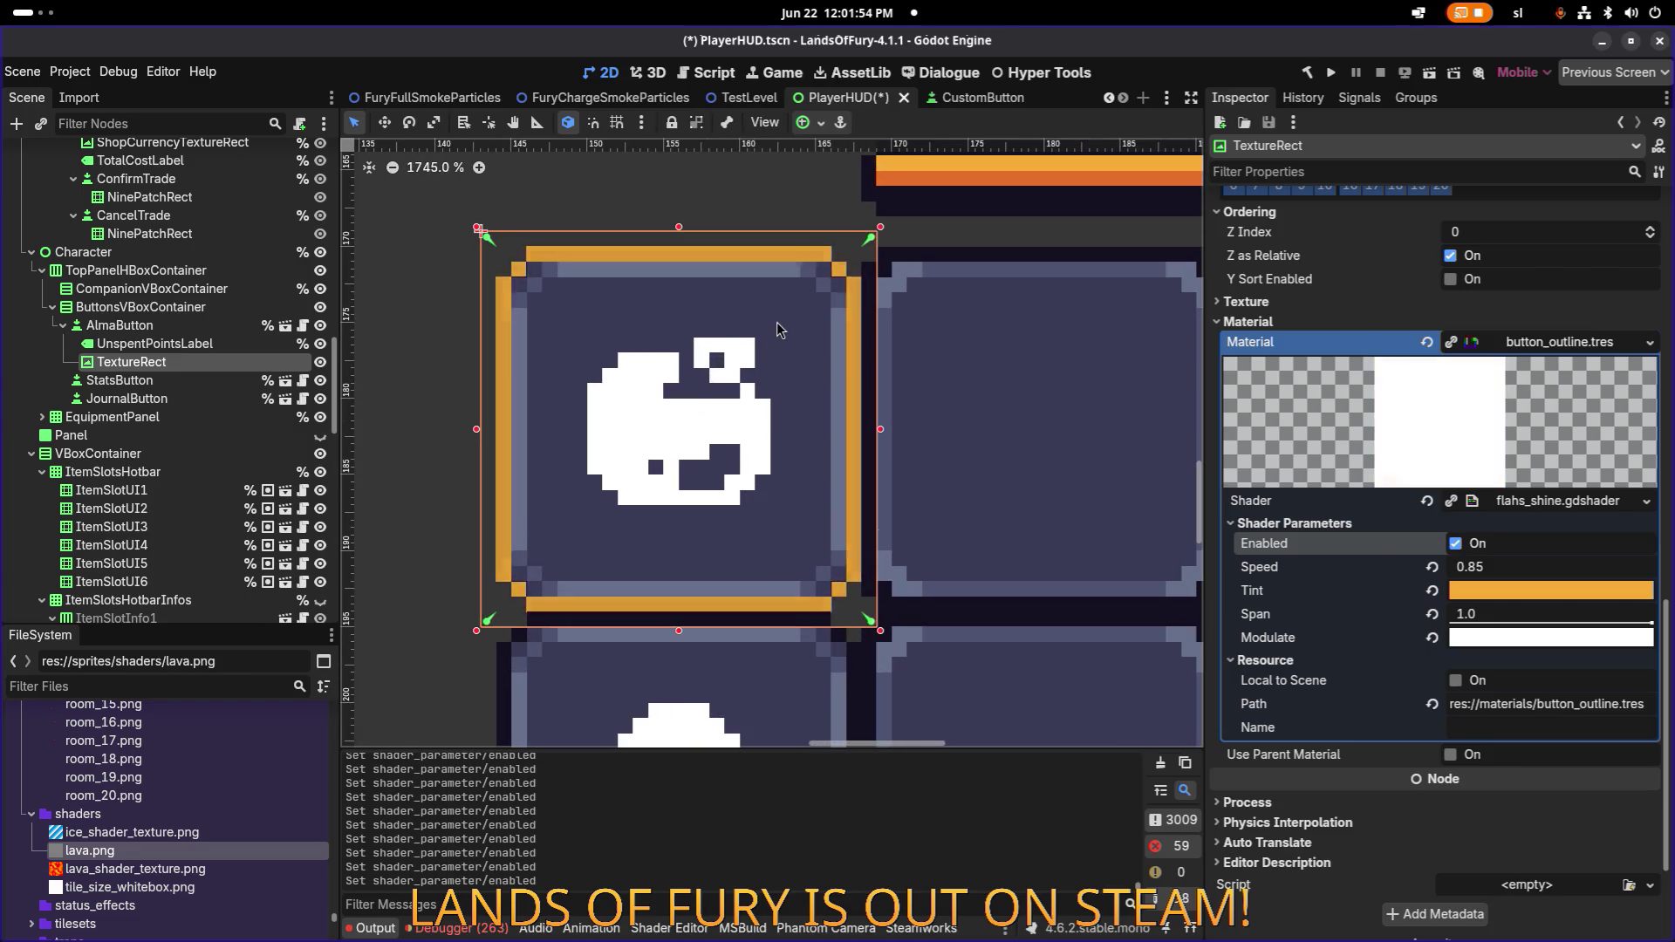
scroll(787, 248, "up", 6)
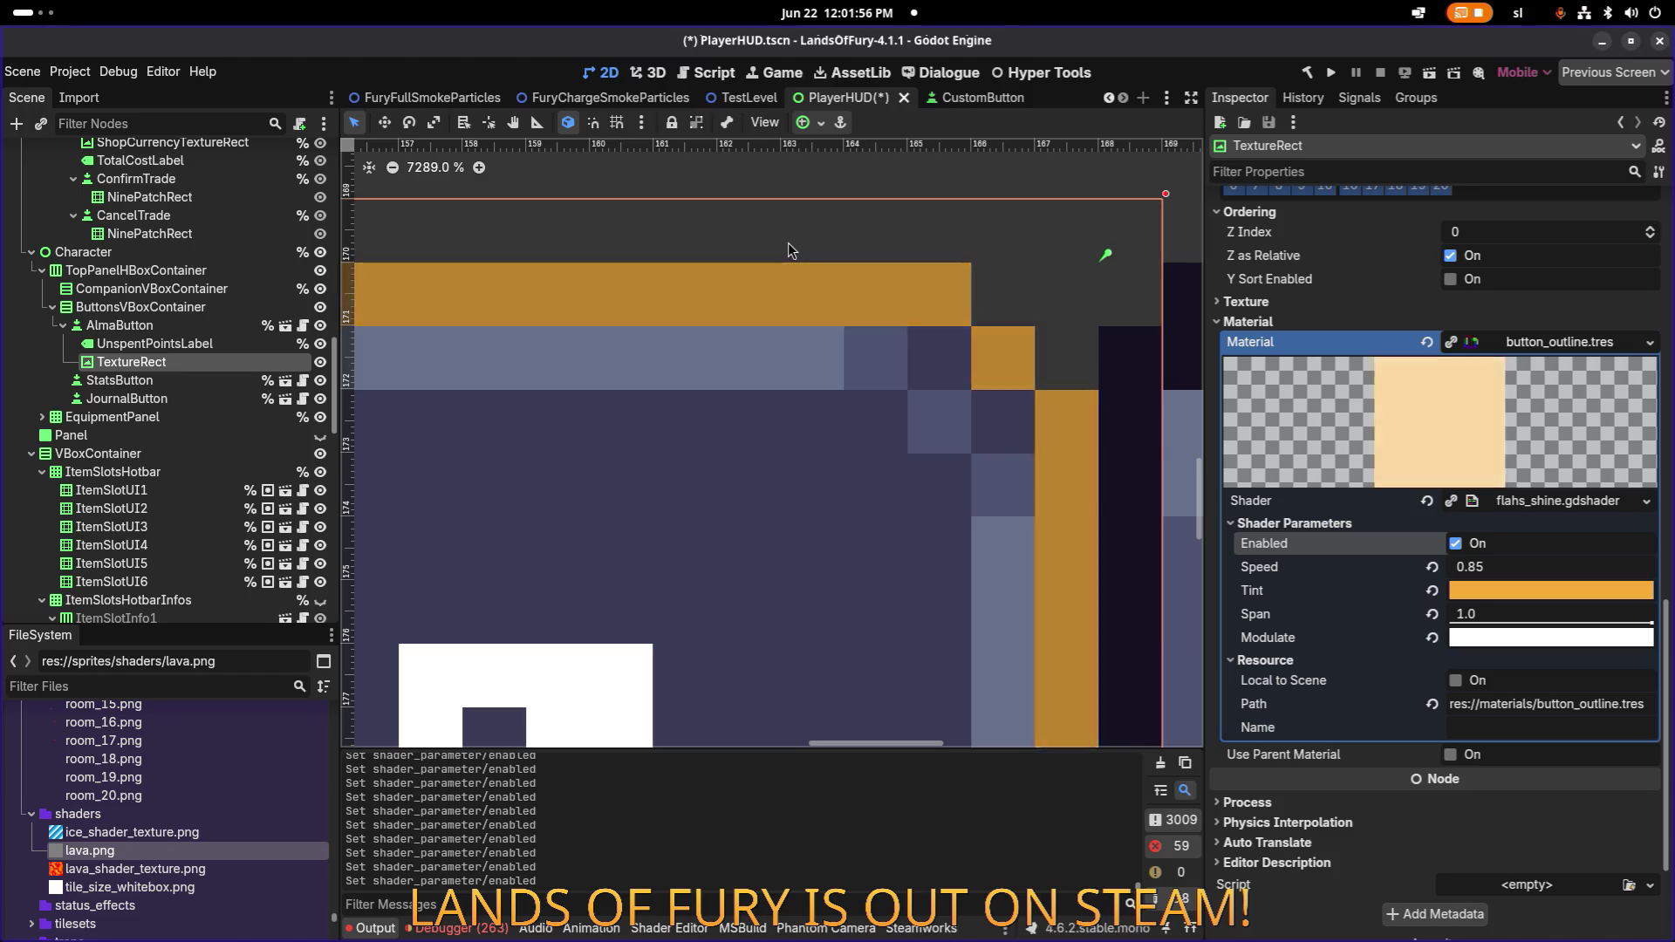
scroll(788, 244, "down", 8)
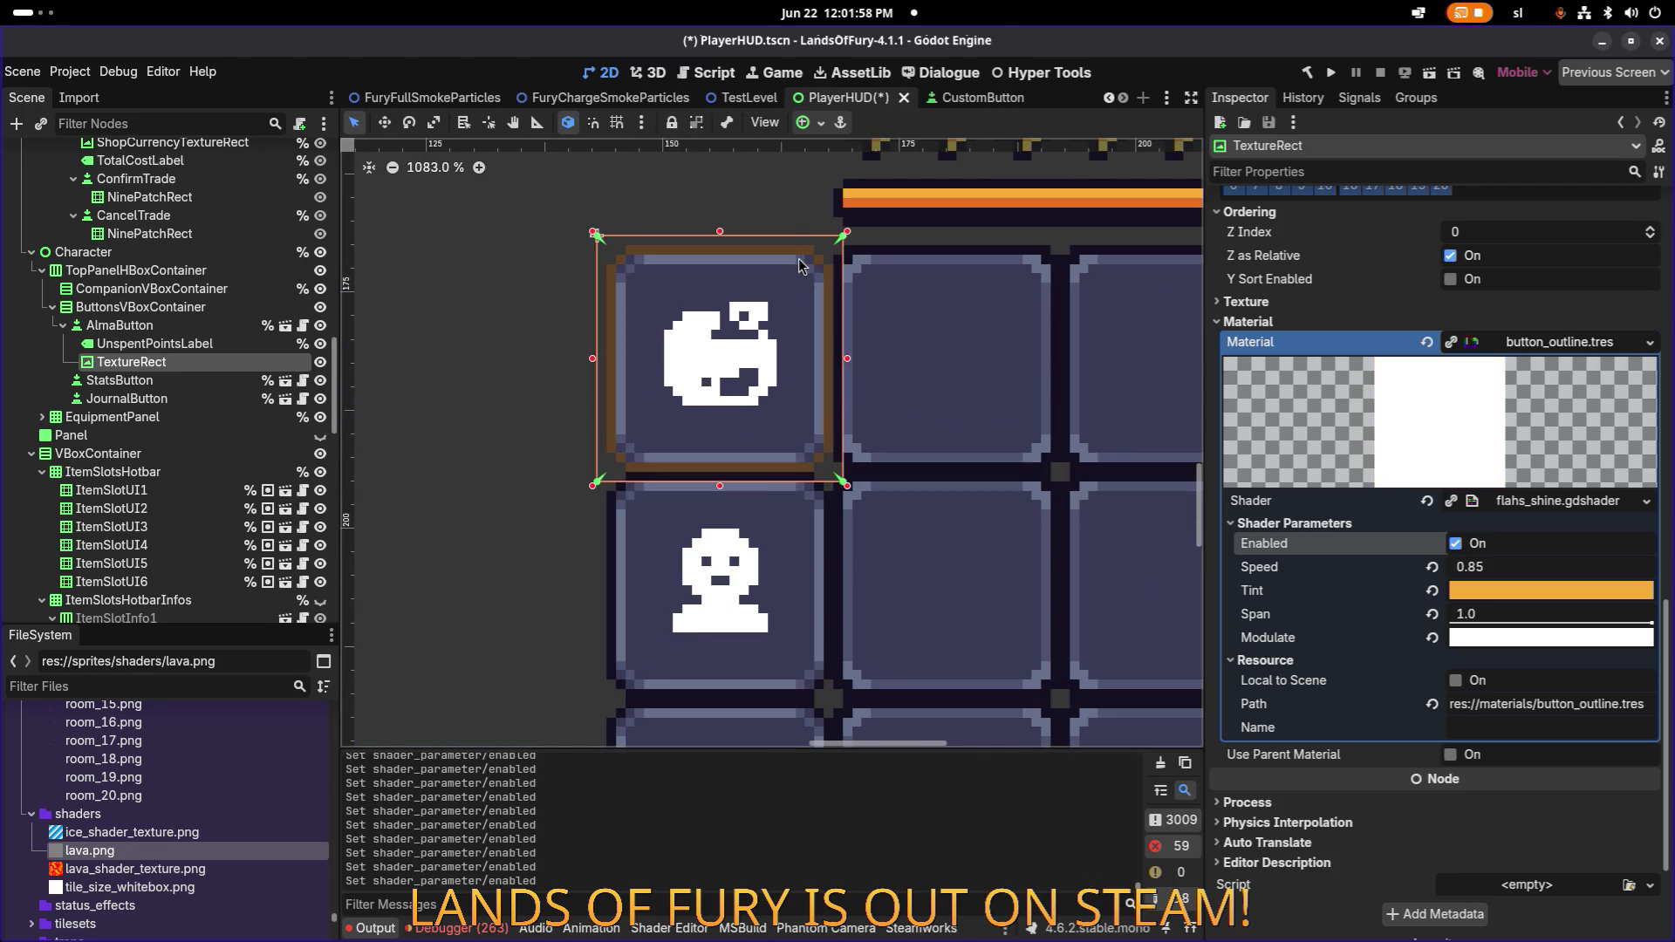
scroll(777, 257, "down", 1)
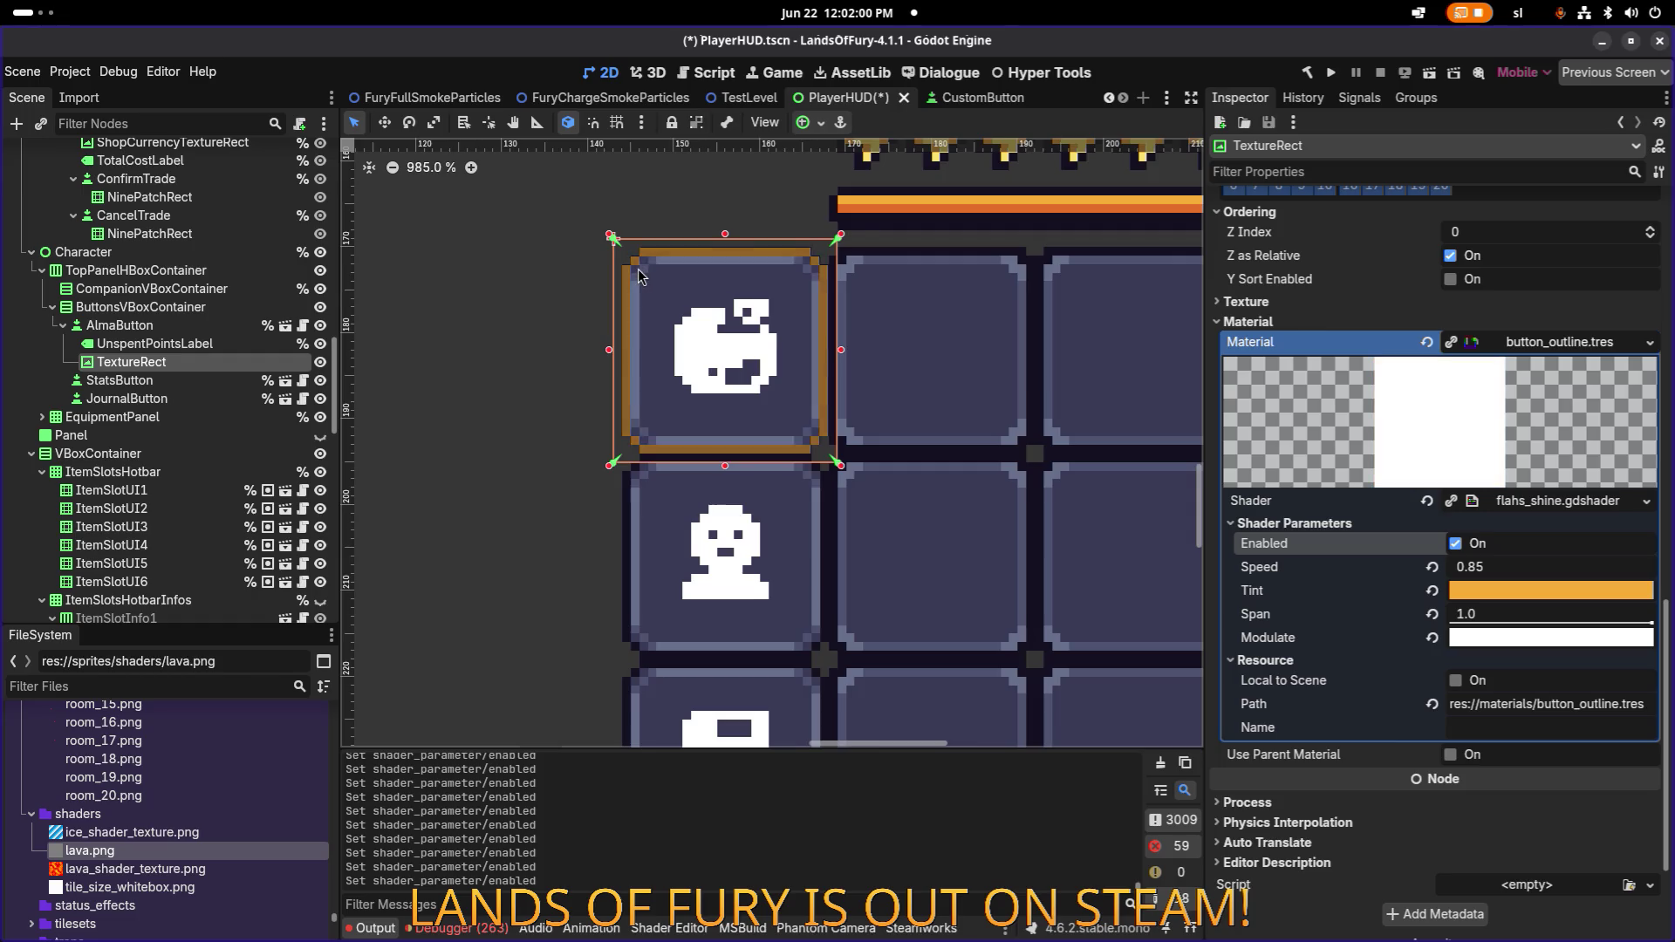
scroll(639, 276, "up", 7)
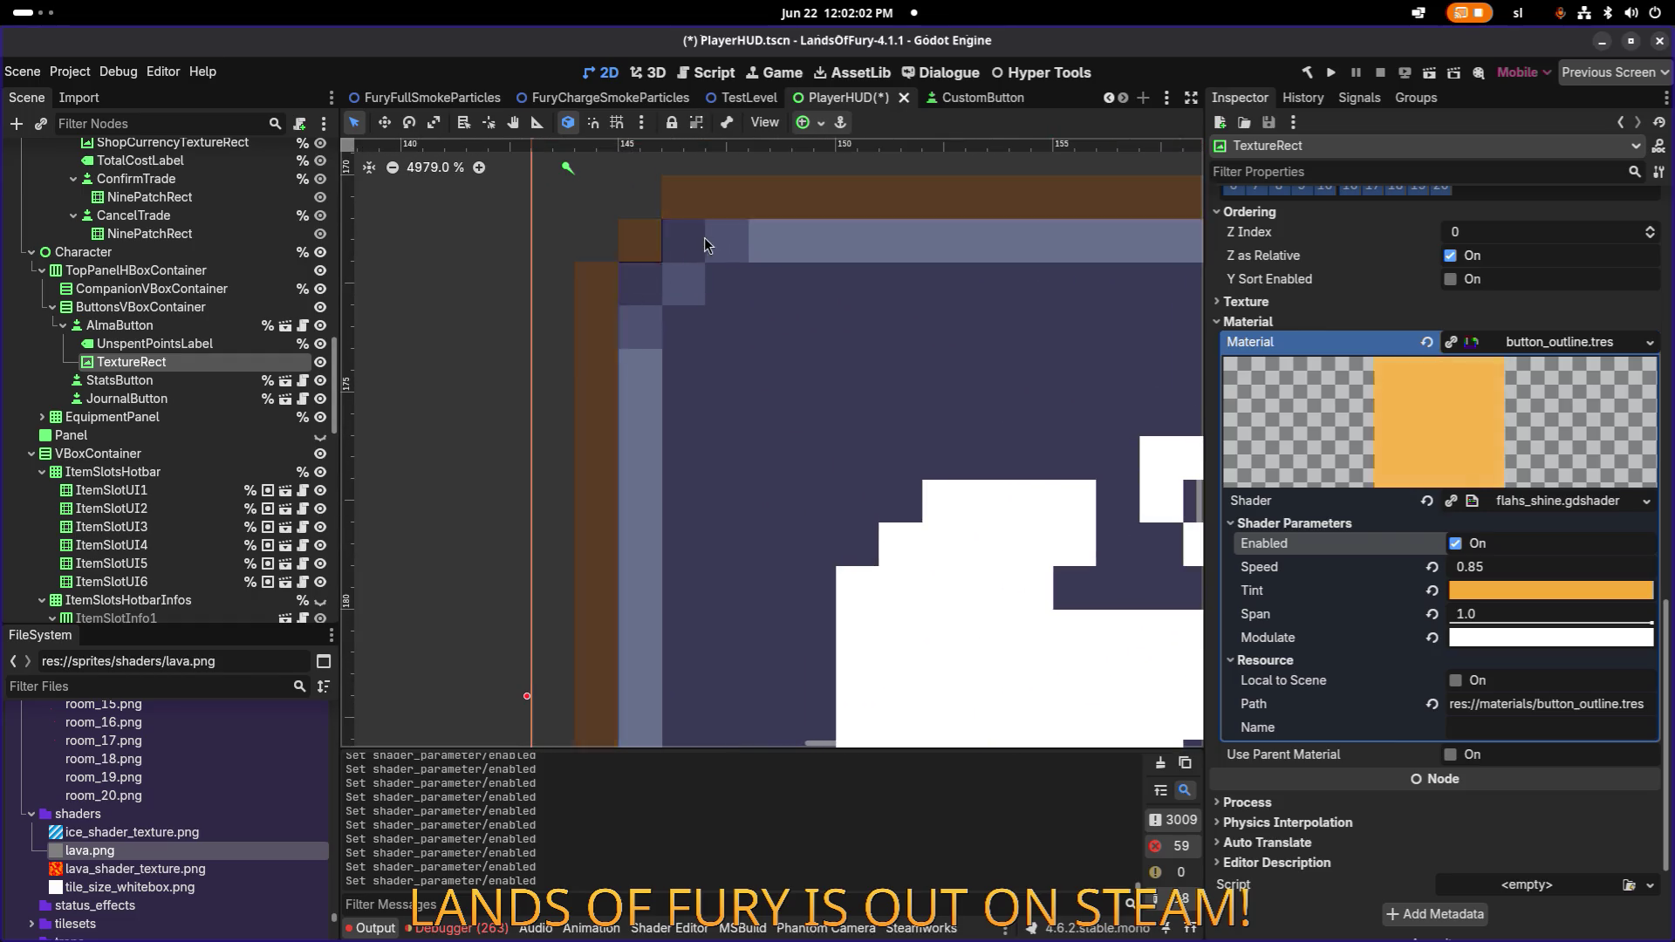
scroll(704, 245, "down", 10)
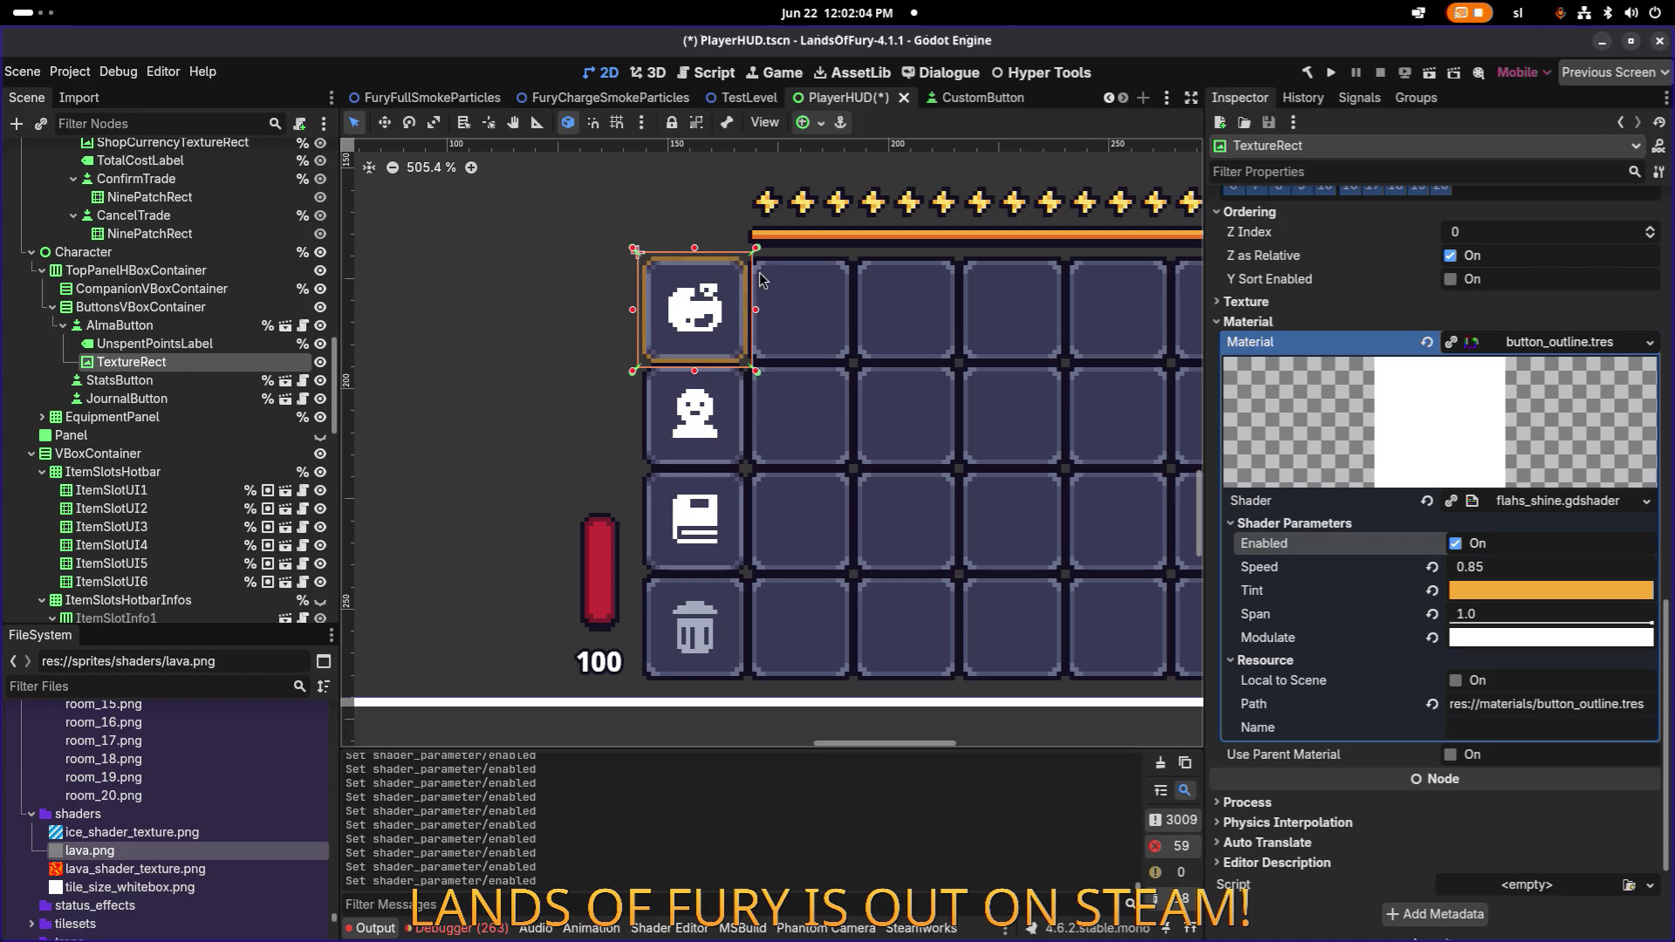
key("super")
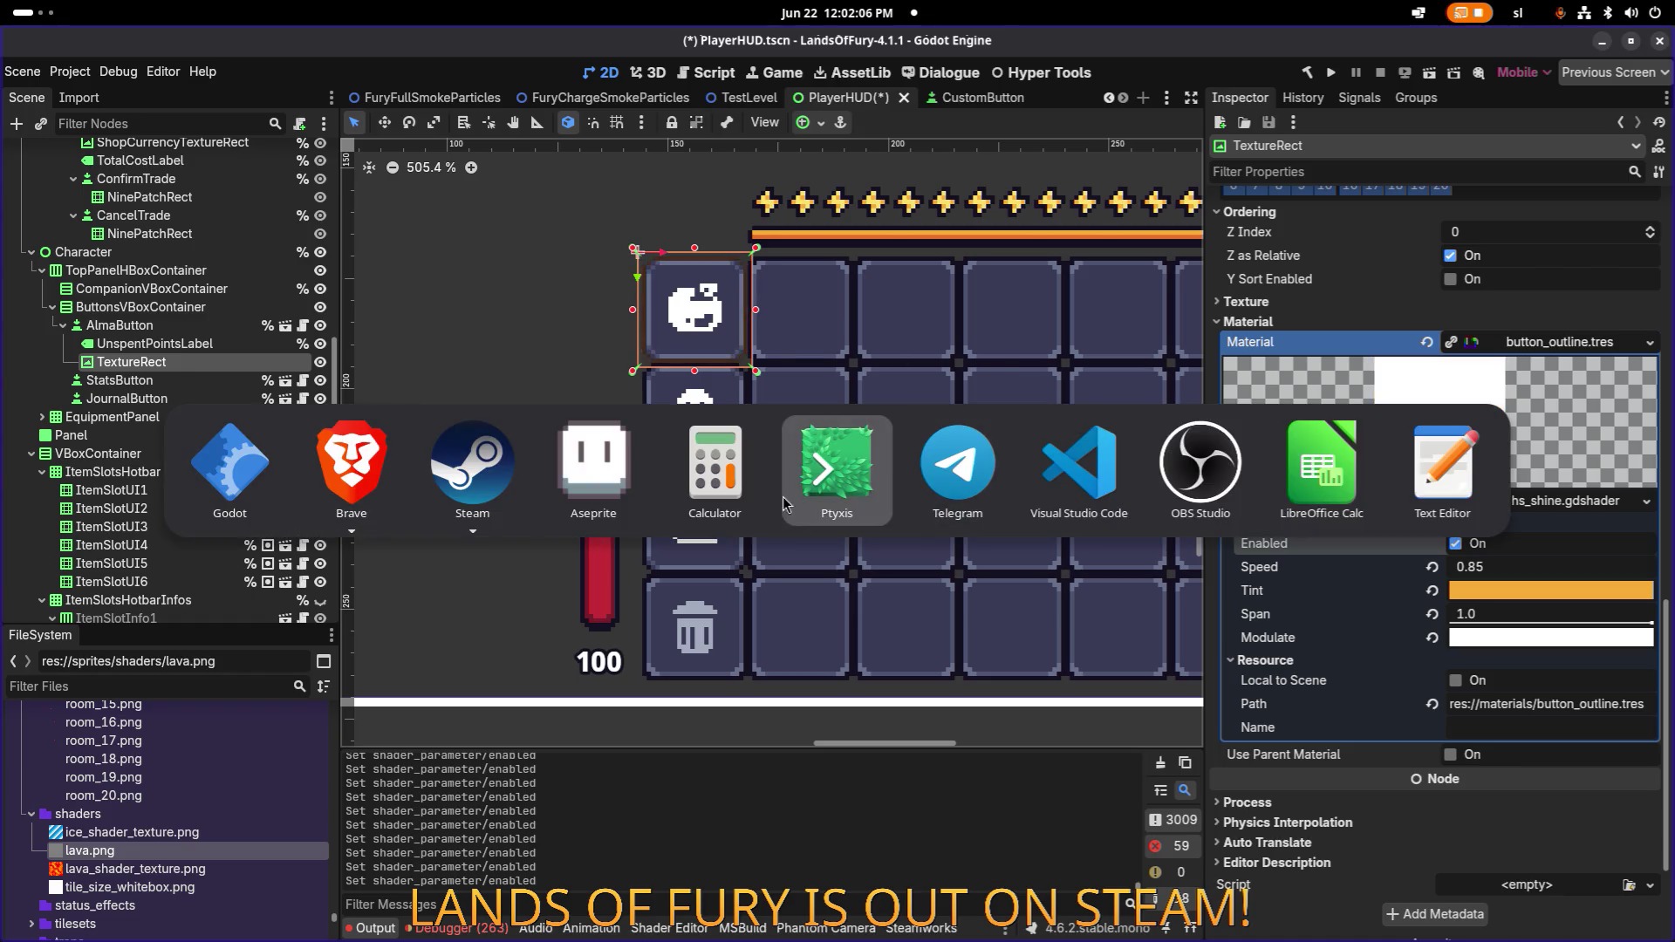
In Aseprite, pencil dark pixels onto the corners of white_box_alma_outline.png and save it.
left_click(594, 467)
scroll(782, 315, "up", 5)
key("i")
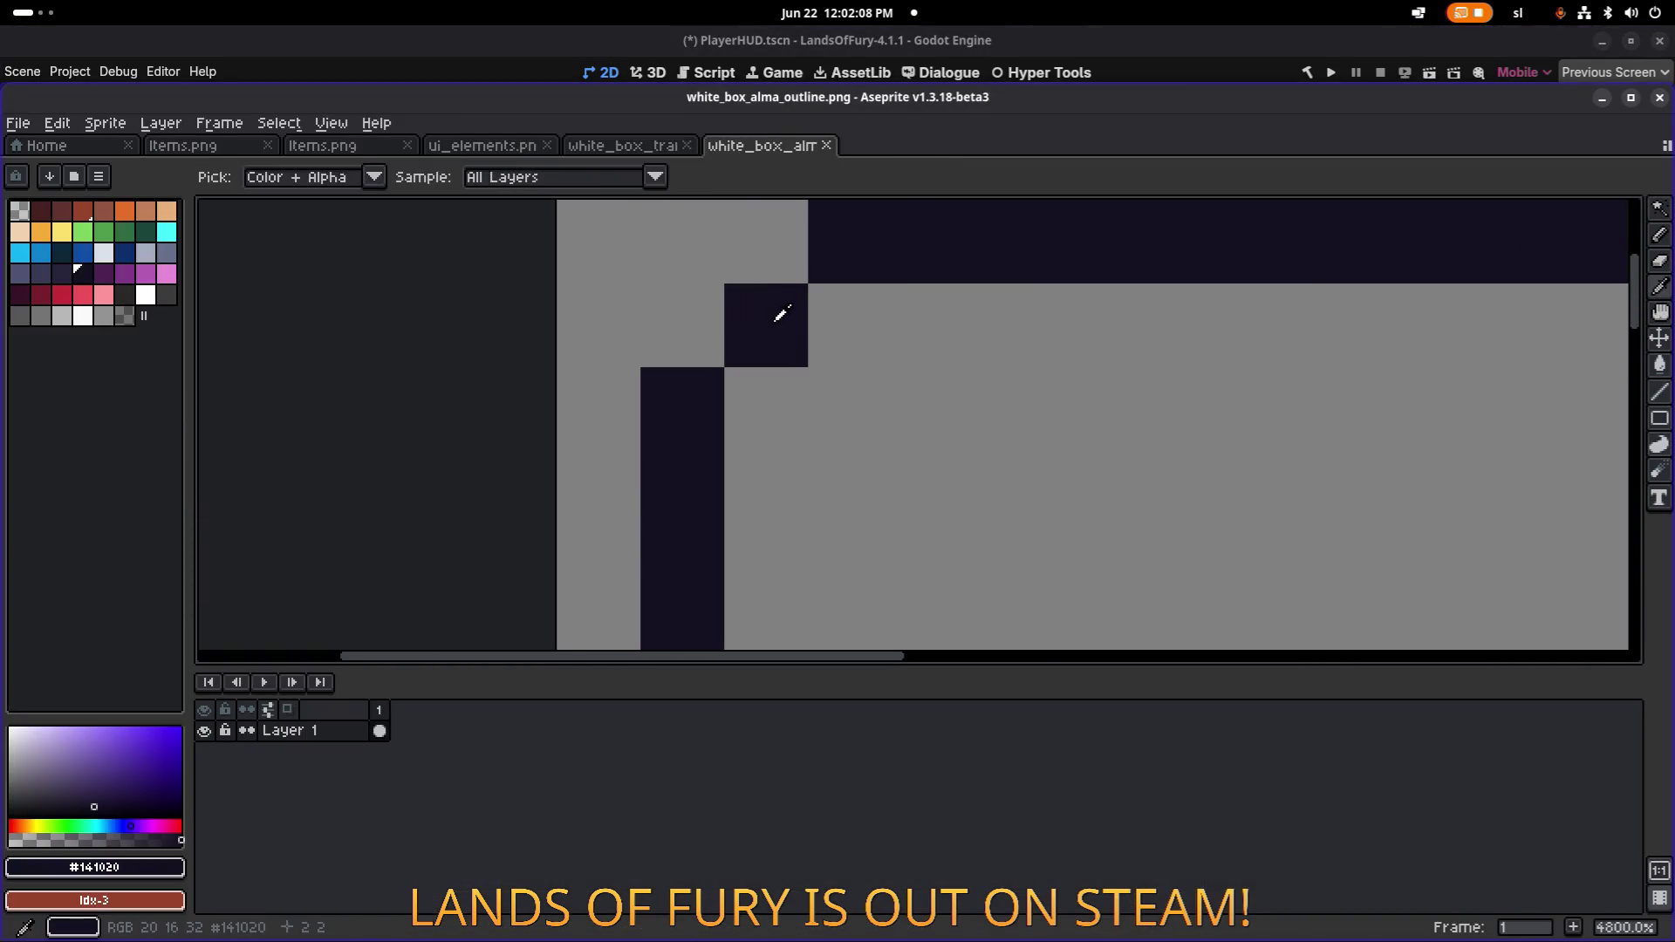
key("b")
left_click(829, 318)
left_click(766, 408)
scroll(818, 295, "down", 3)
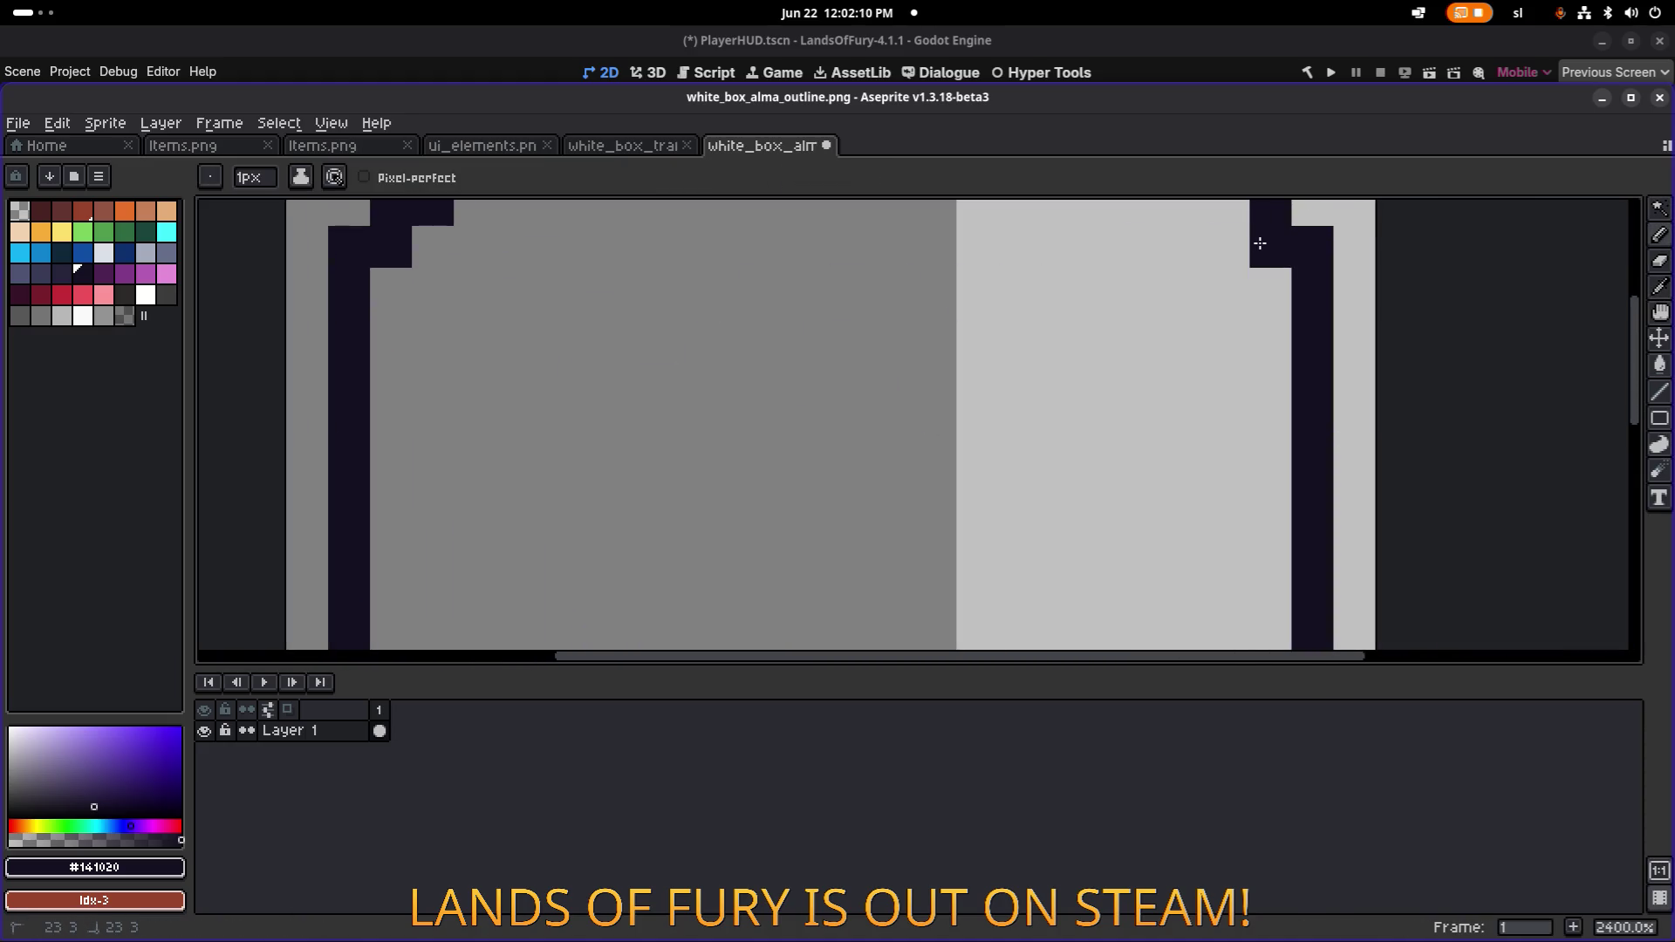
scroll(1218, 225, "down", 1)
left_click(1297, 515)
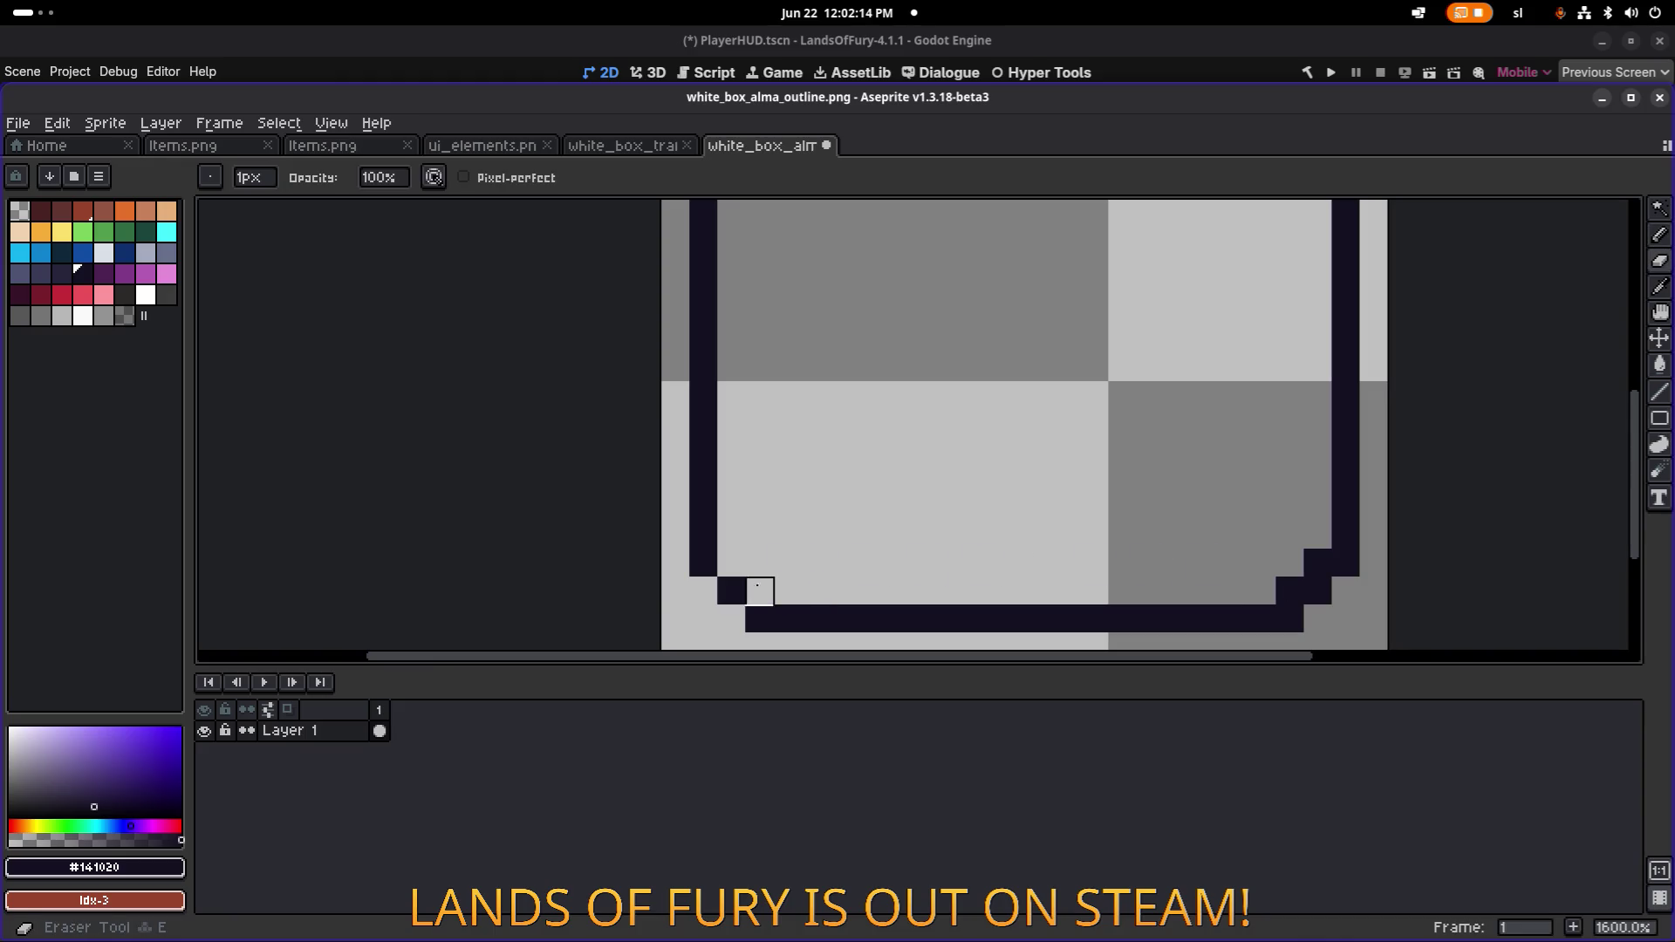
key("ctrl+s")
key("alt+Tab")
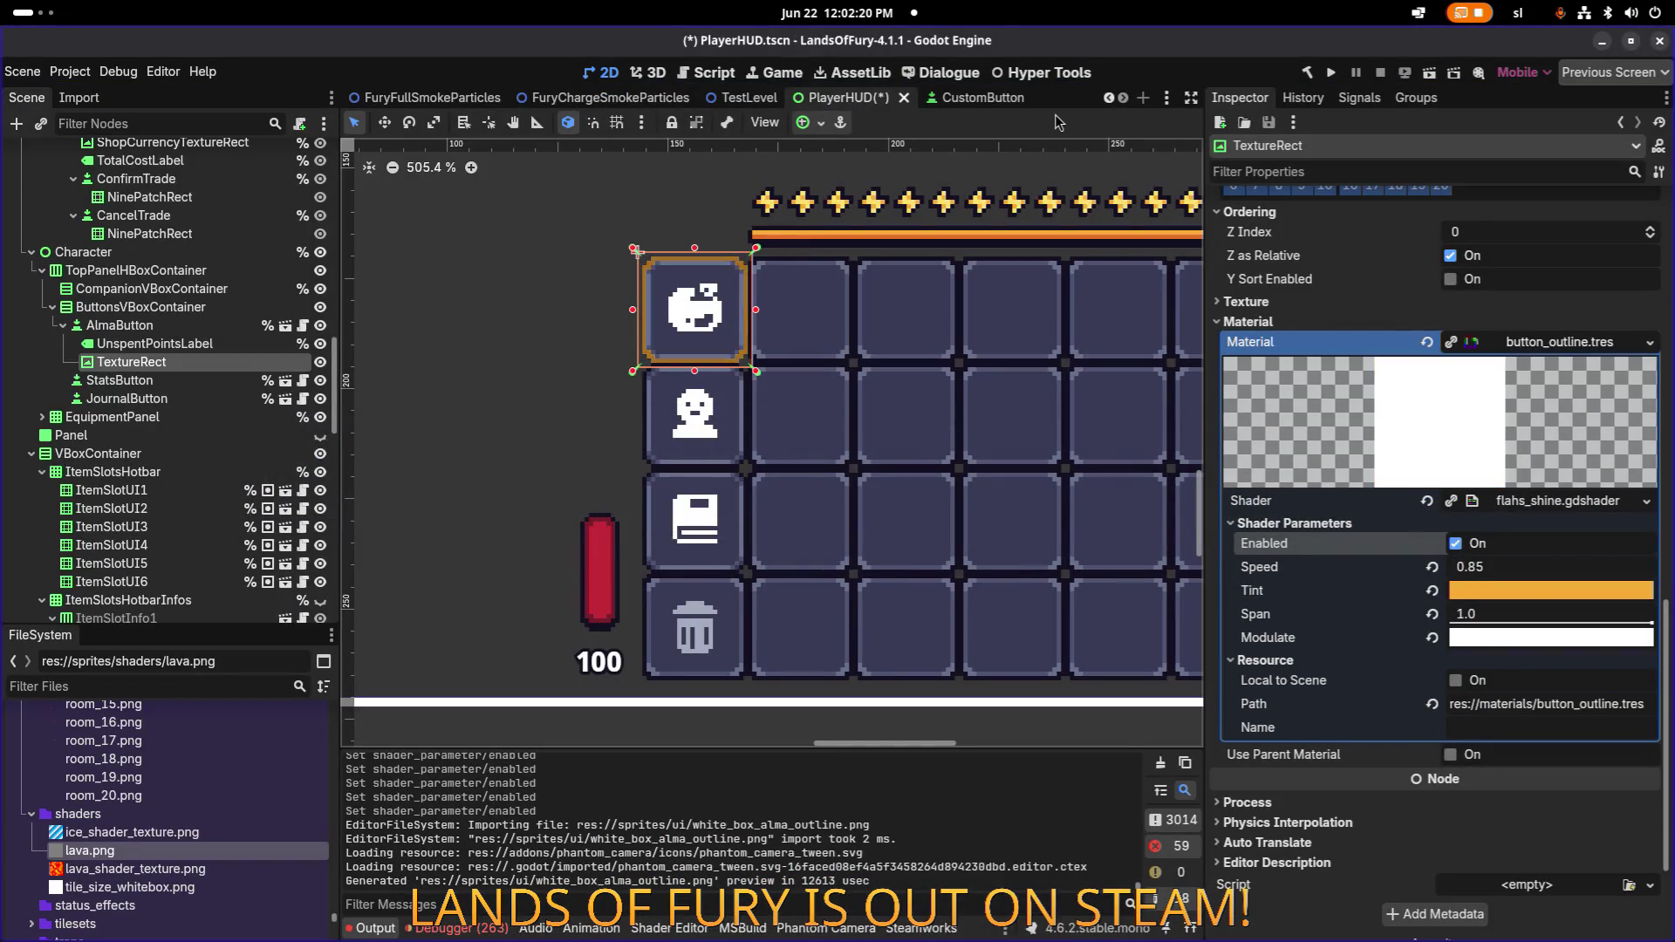
scroll(820, 251, "down", 2)
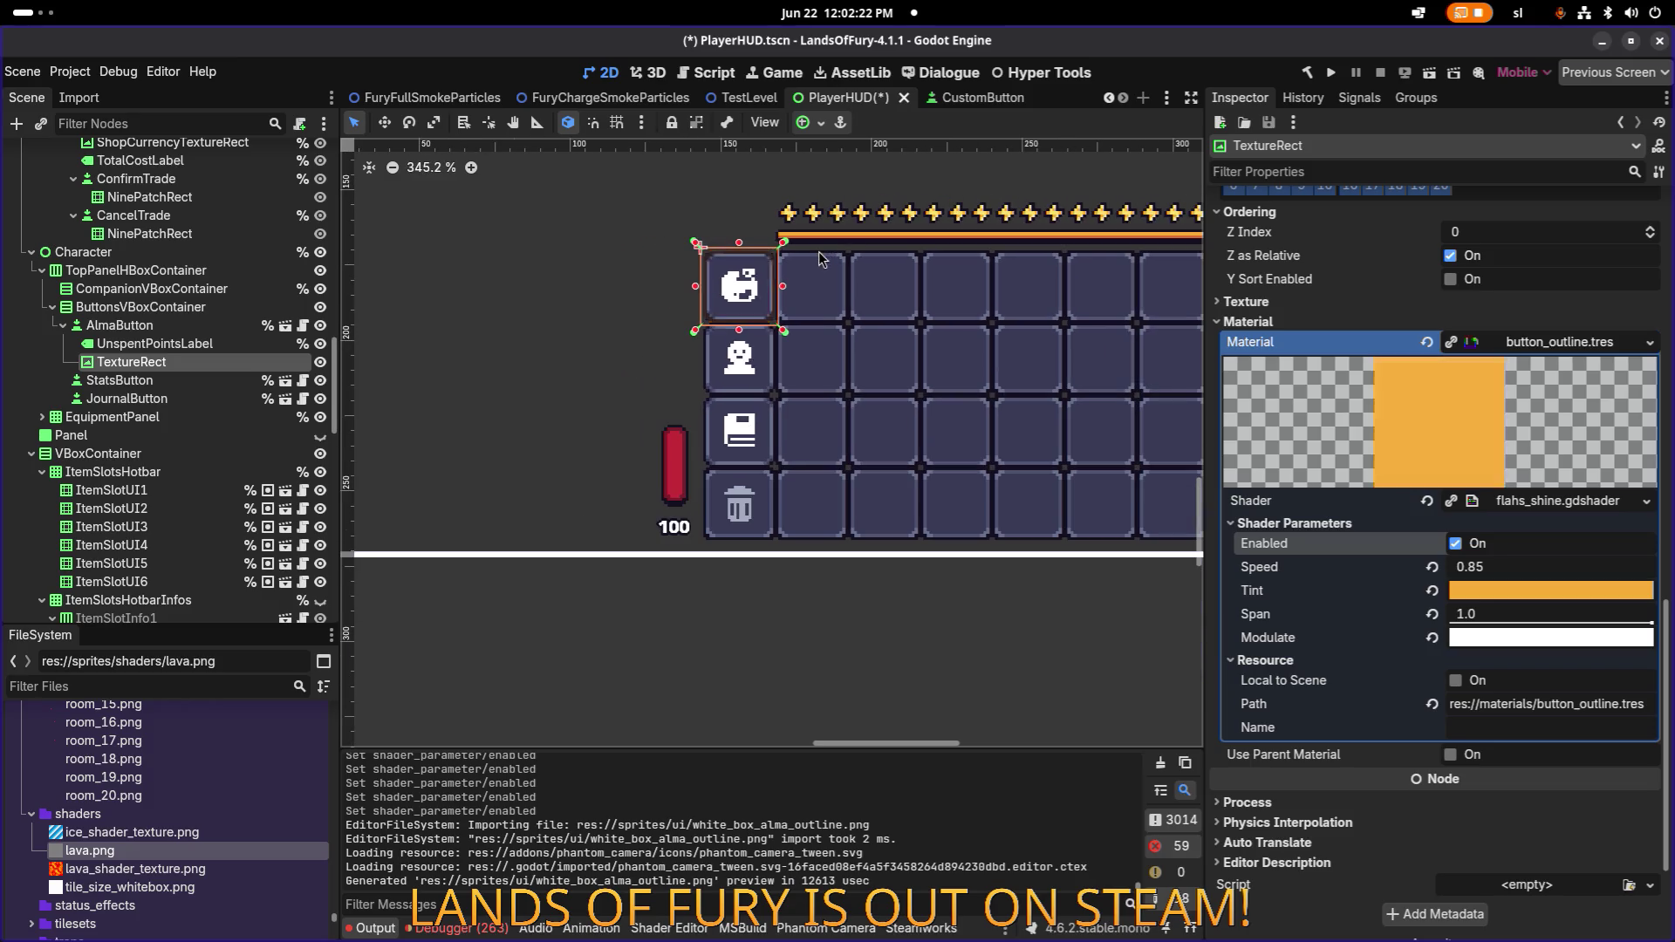
scroll(815, 246, "up", 9)
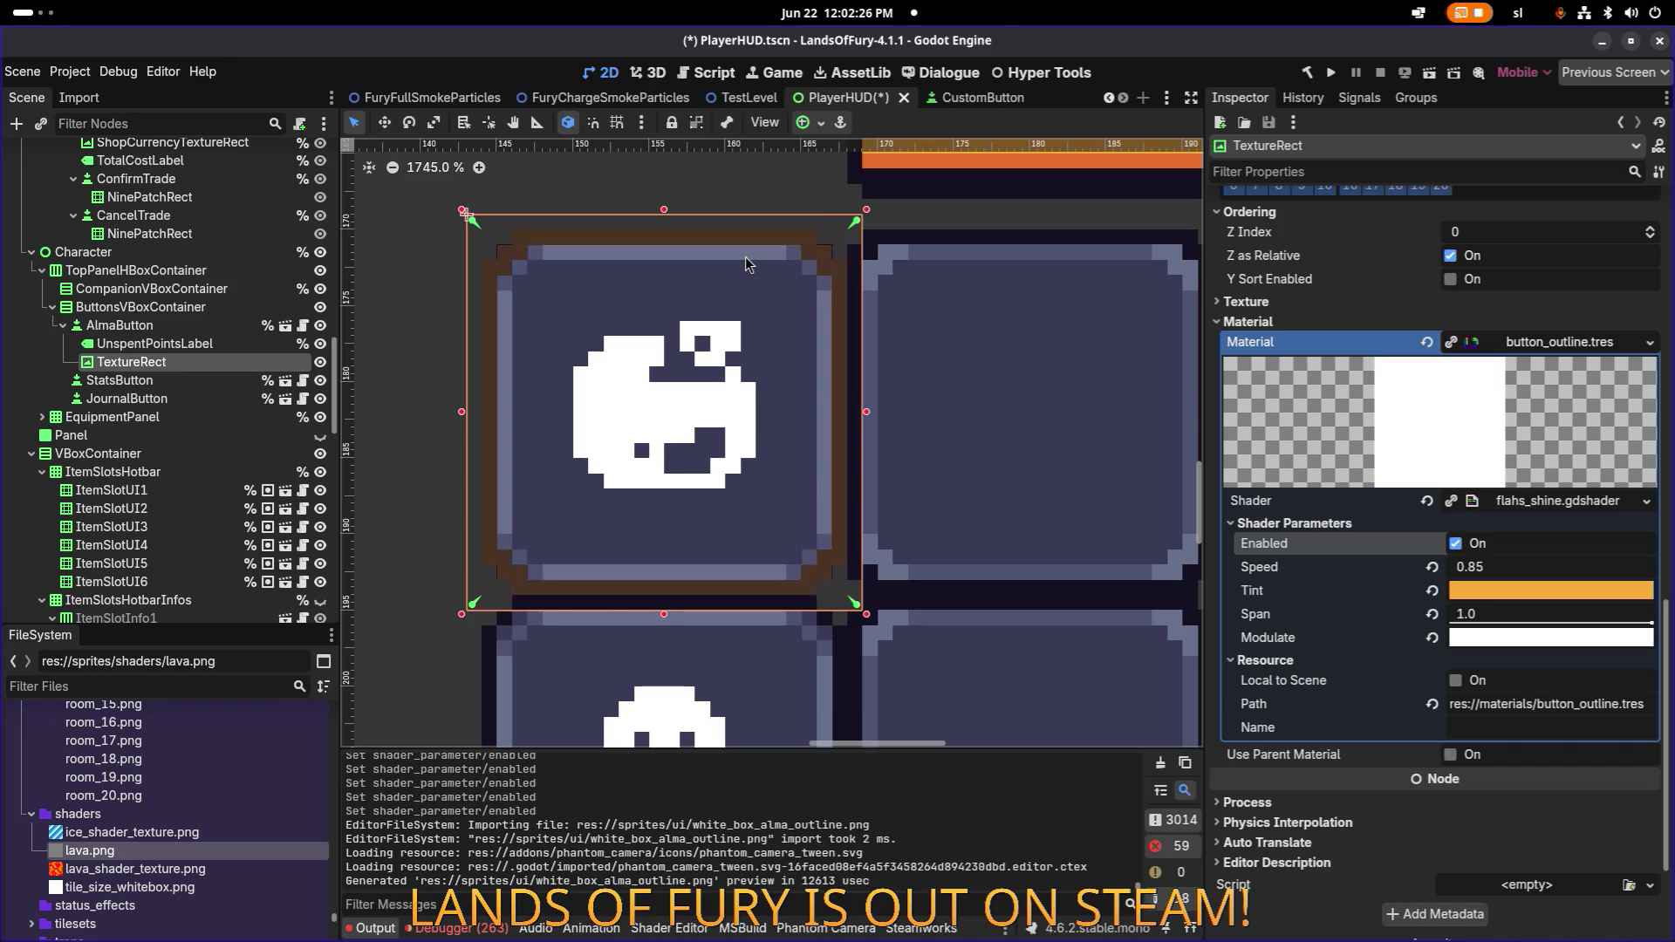
scroll(746, 264, "down", 7)
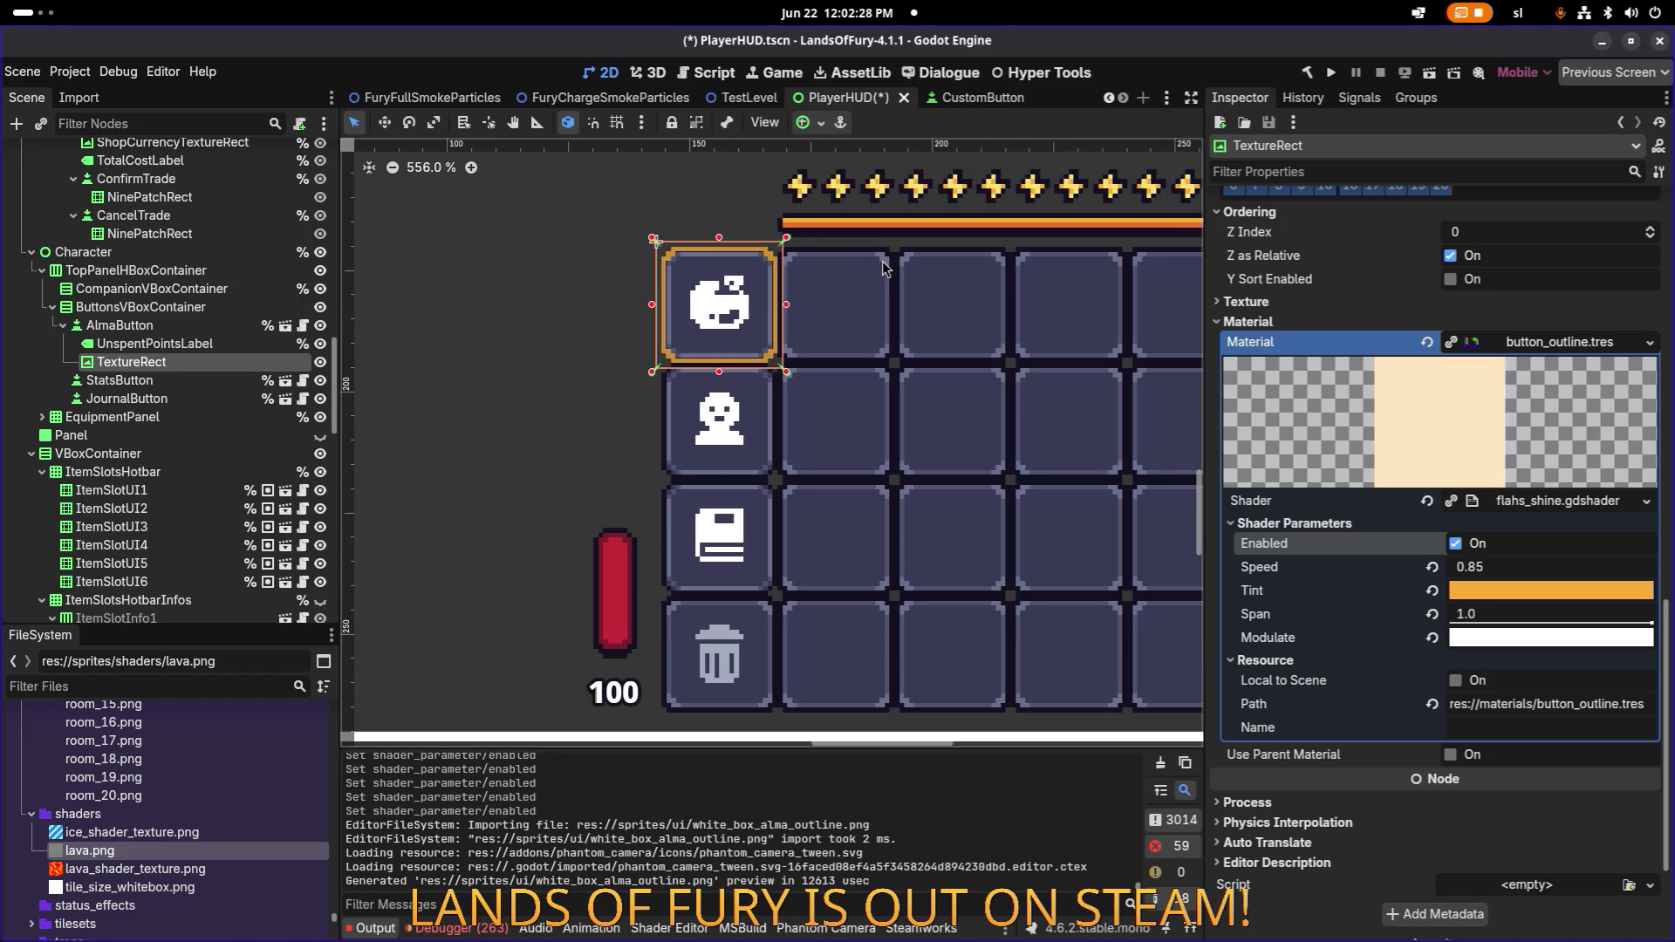
scroll(883, 267, "down", 1)
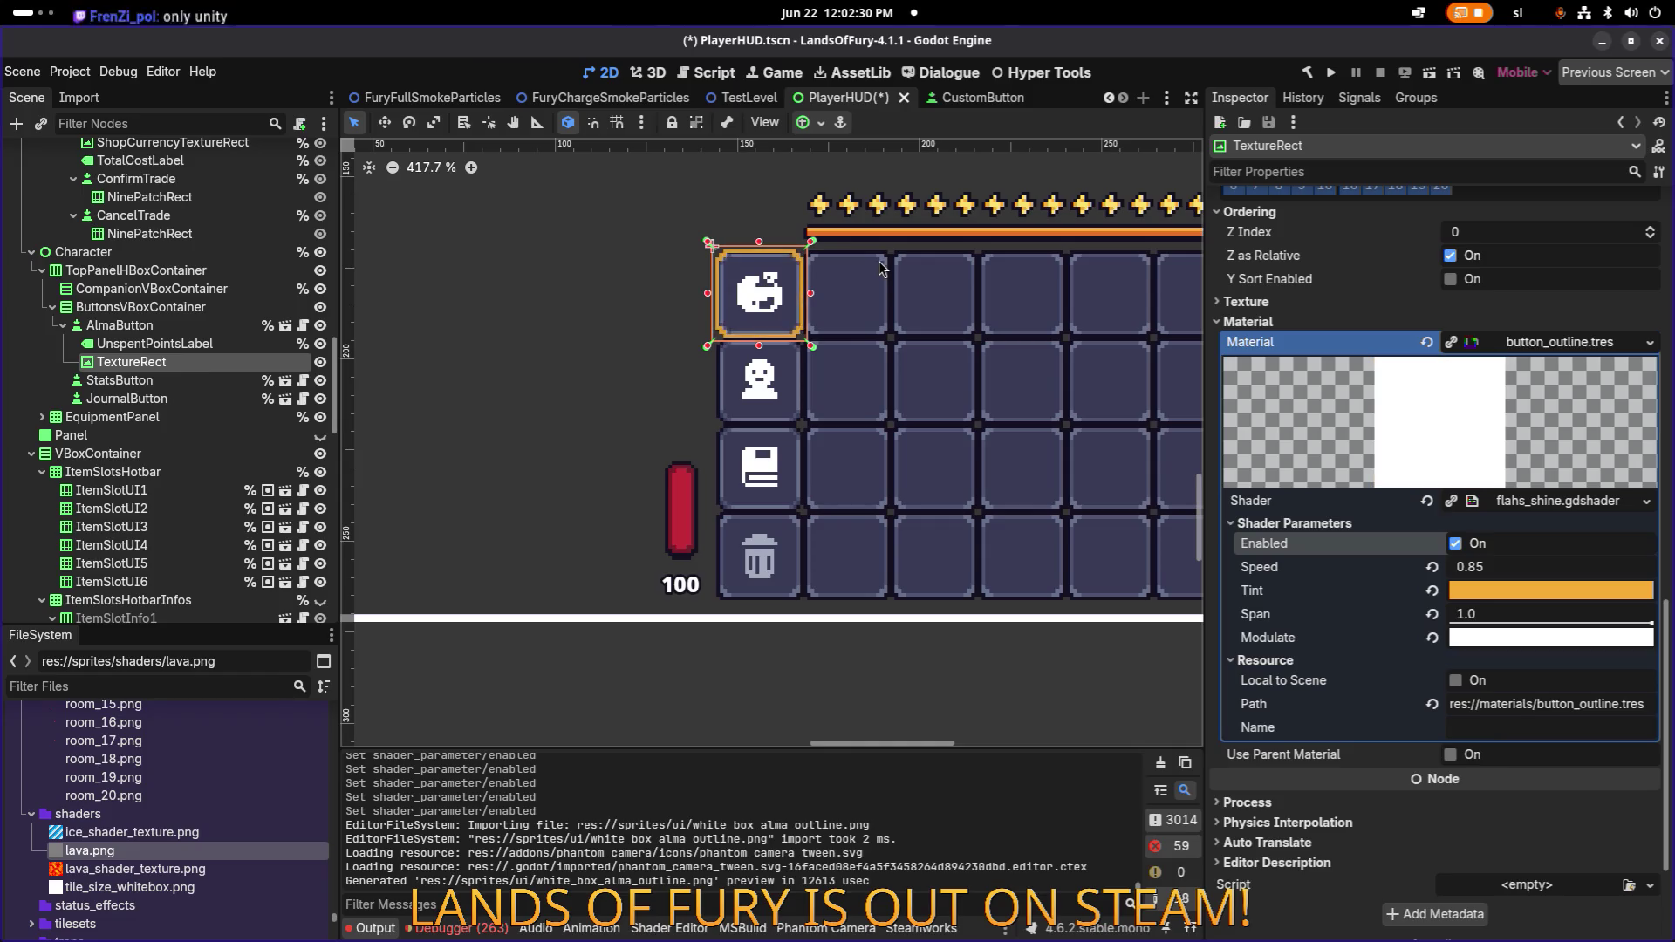
scroll(852, 260, "up", 1)
key("alt+Tab")
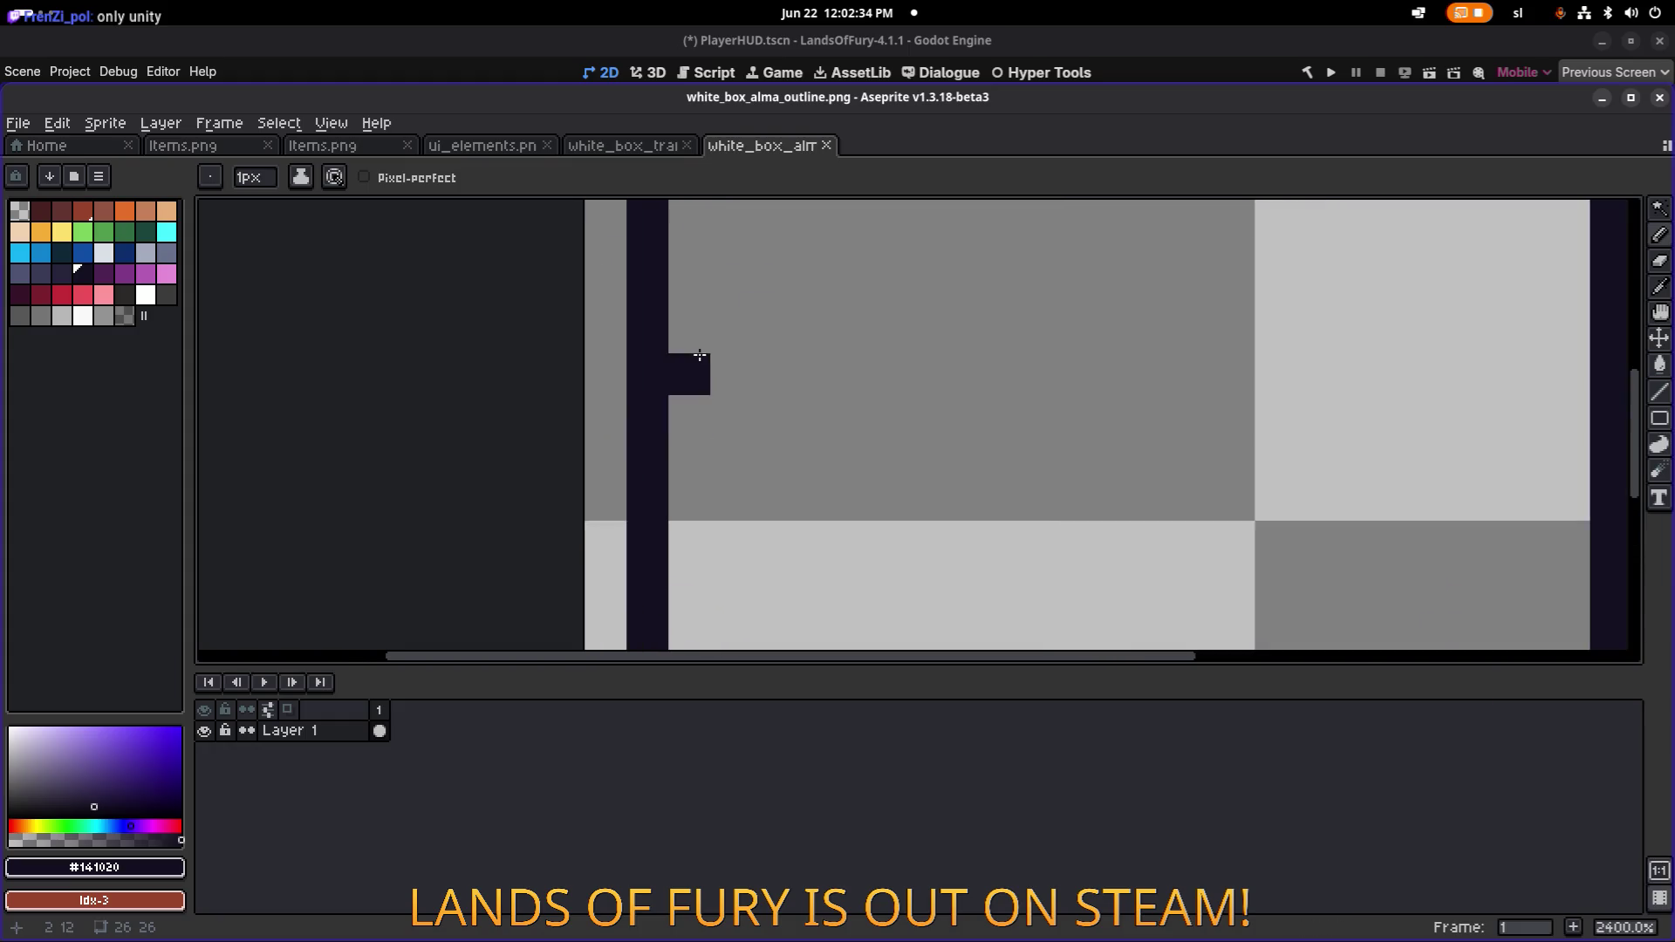
Zoom over the stepped outline corners in Aseprite, then return to the Godot editor.
scroll(703, 355, "down", 2)
scroll(545, 303, "up", 4)
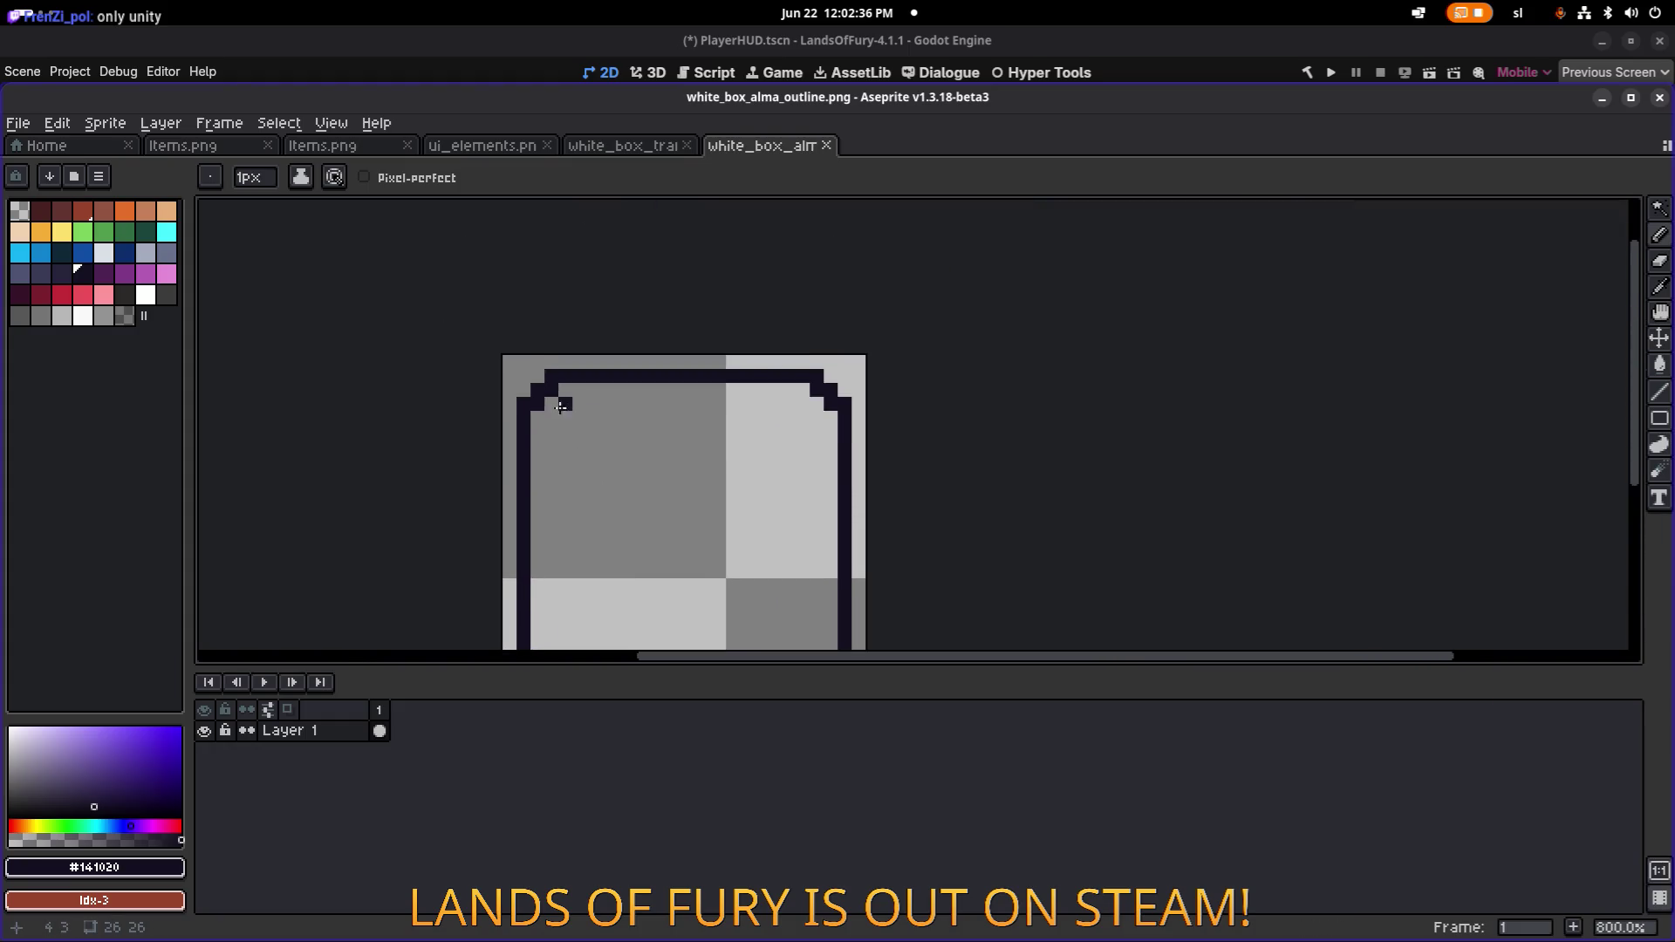
scroll(742, 371, "down", 3)
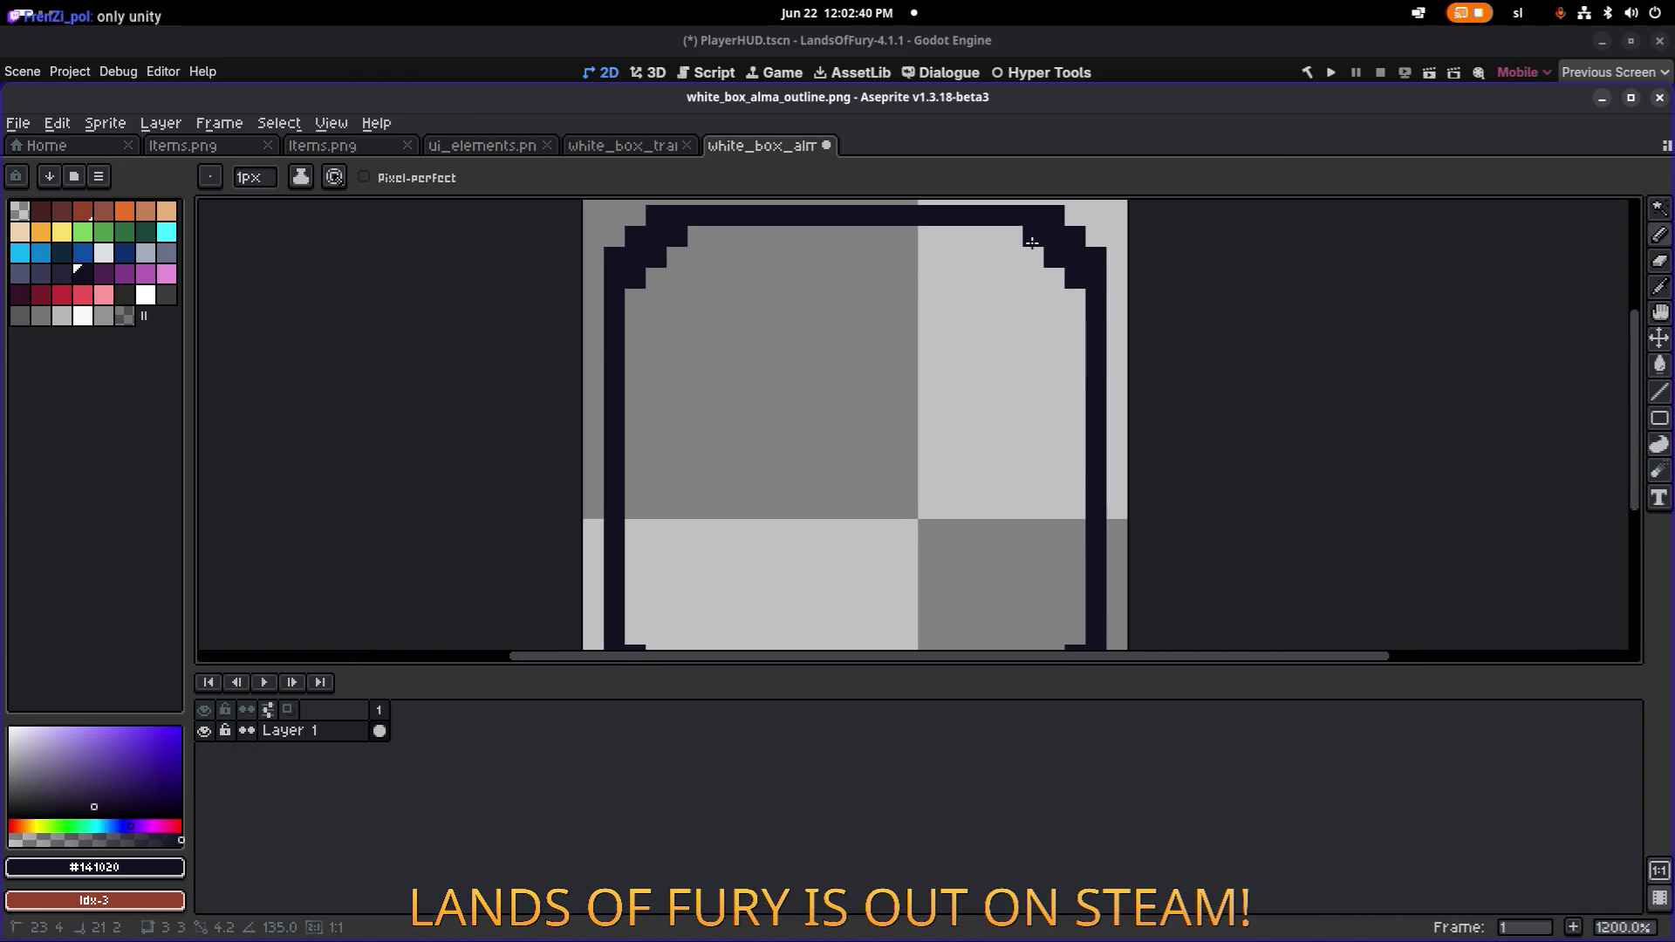
scroll(1039, 476, "down", 3)
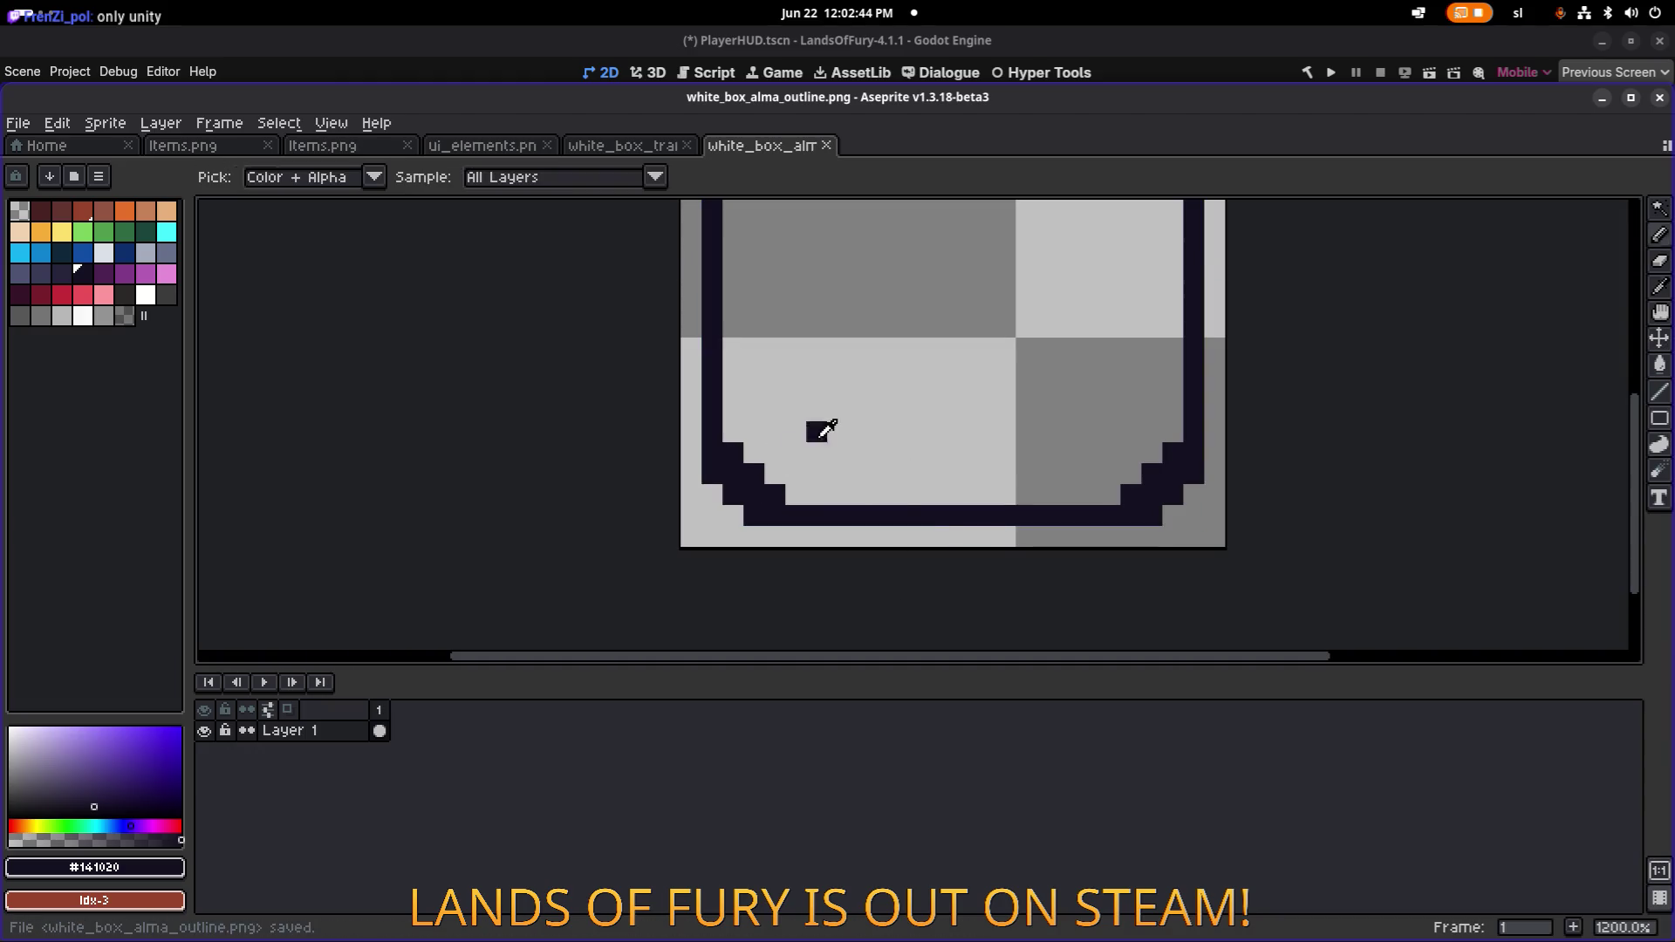
key("alt+Tab")
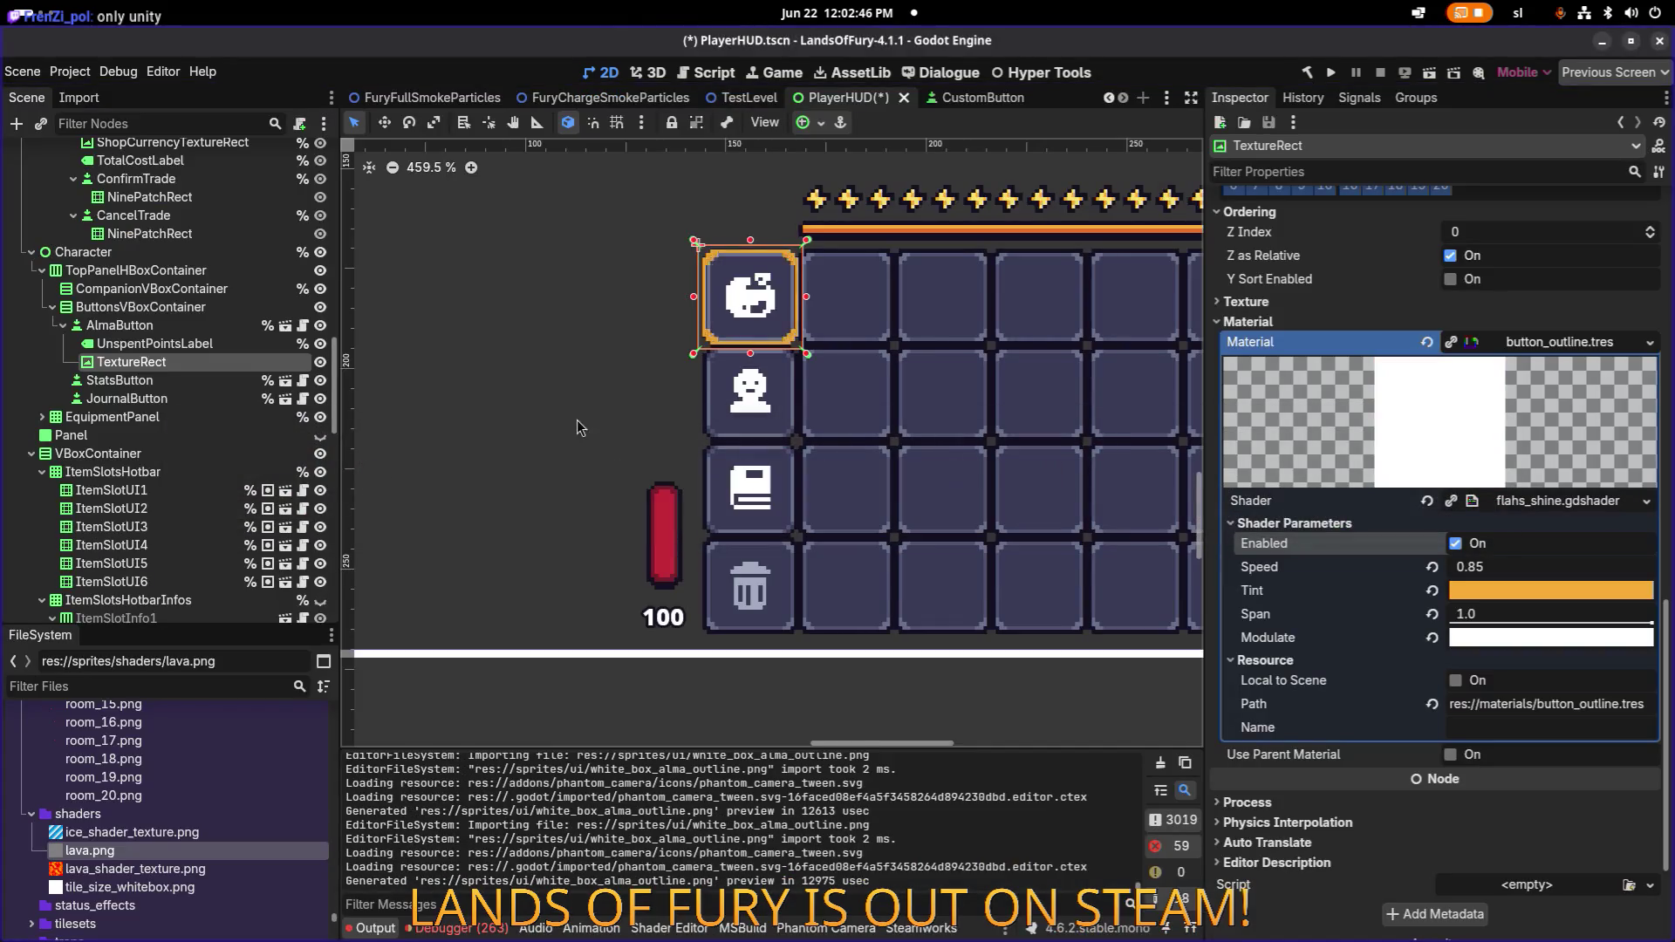
Zoom in on the reimported outline around the Alma button, comparing it with the sprite in Aseprite.
scroll(773, 338, "up", 5)
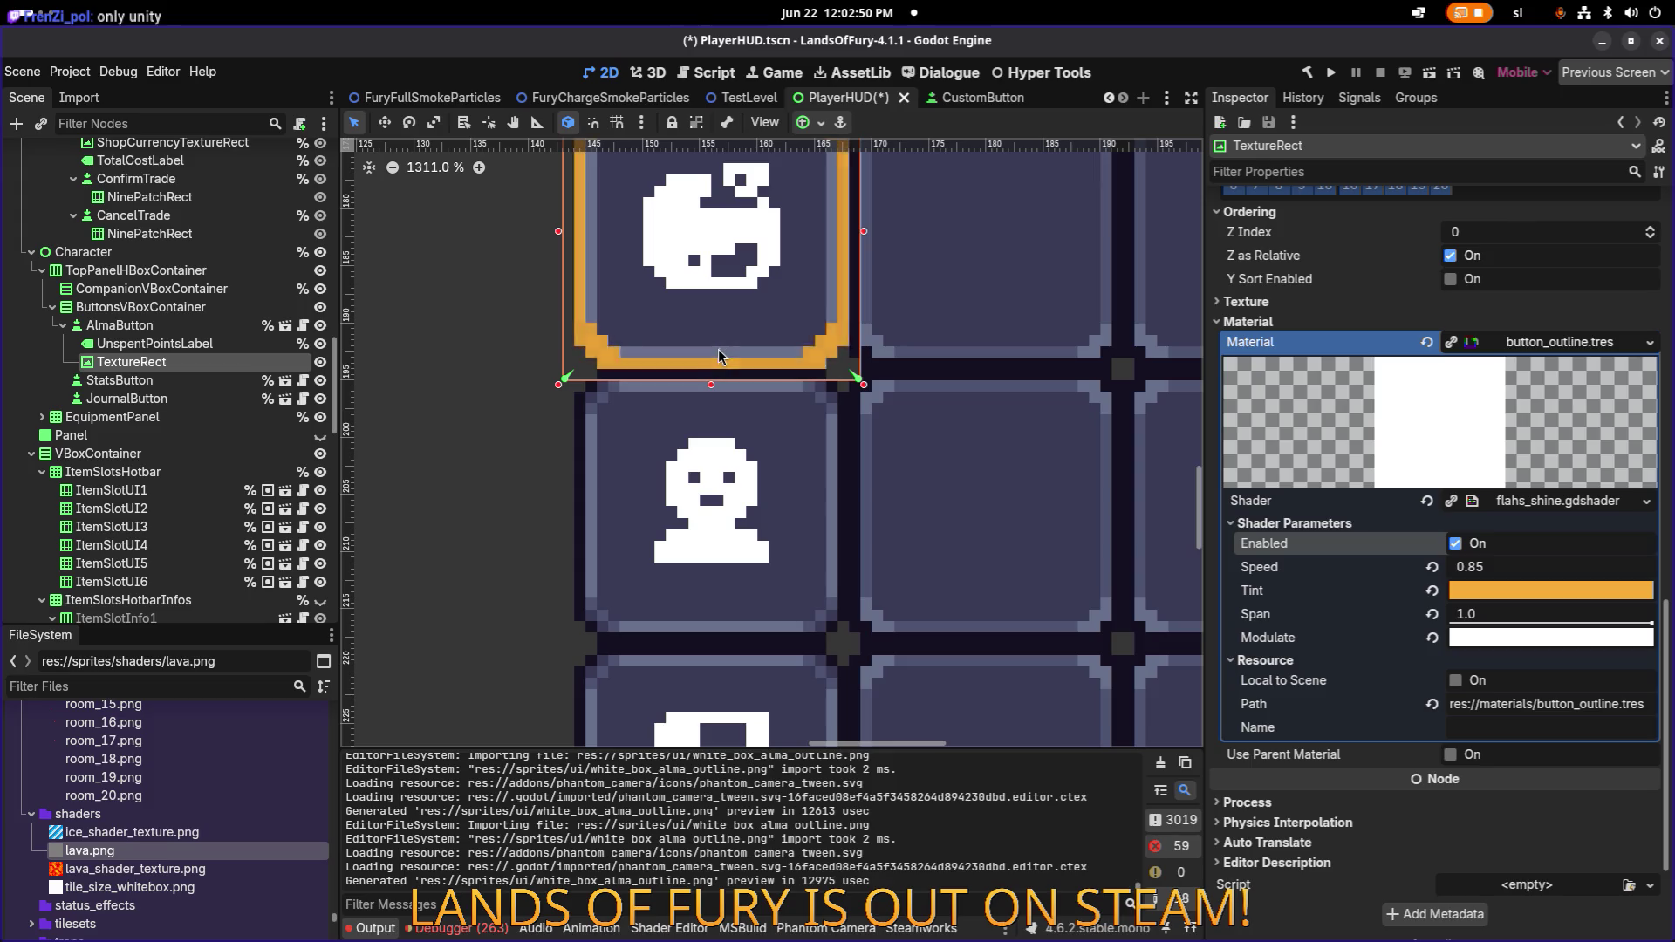
key("alt+Tab")
left_click(349, 462)
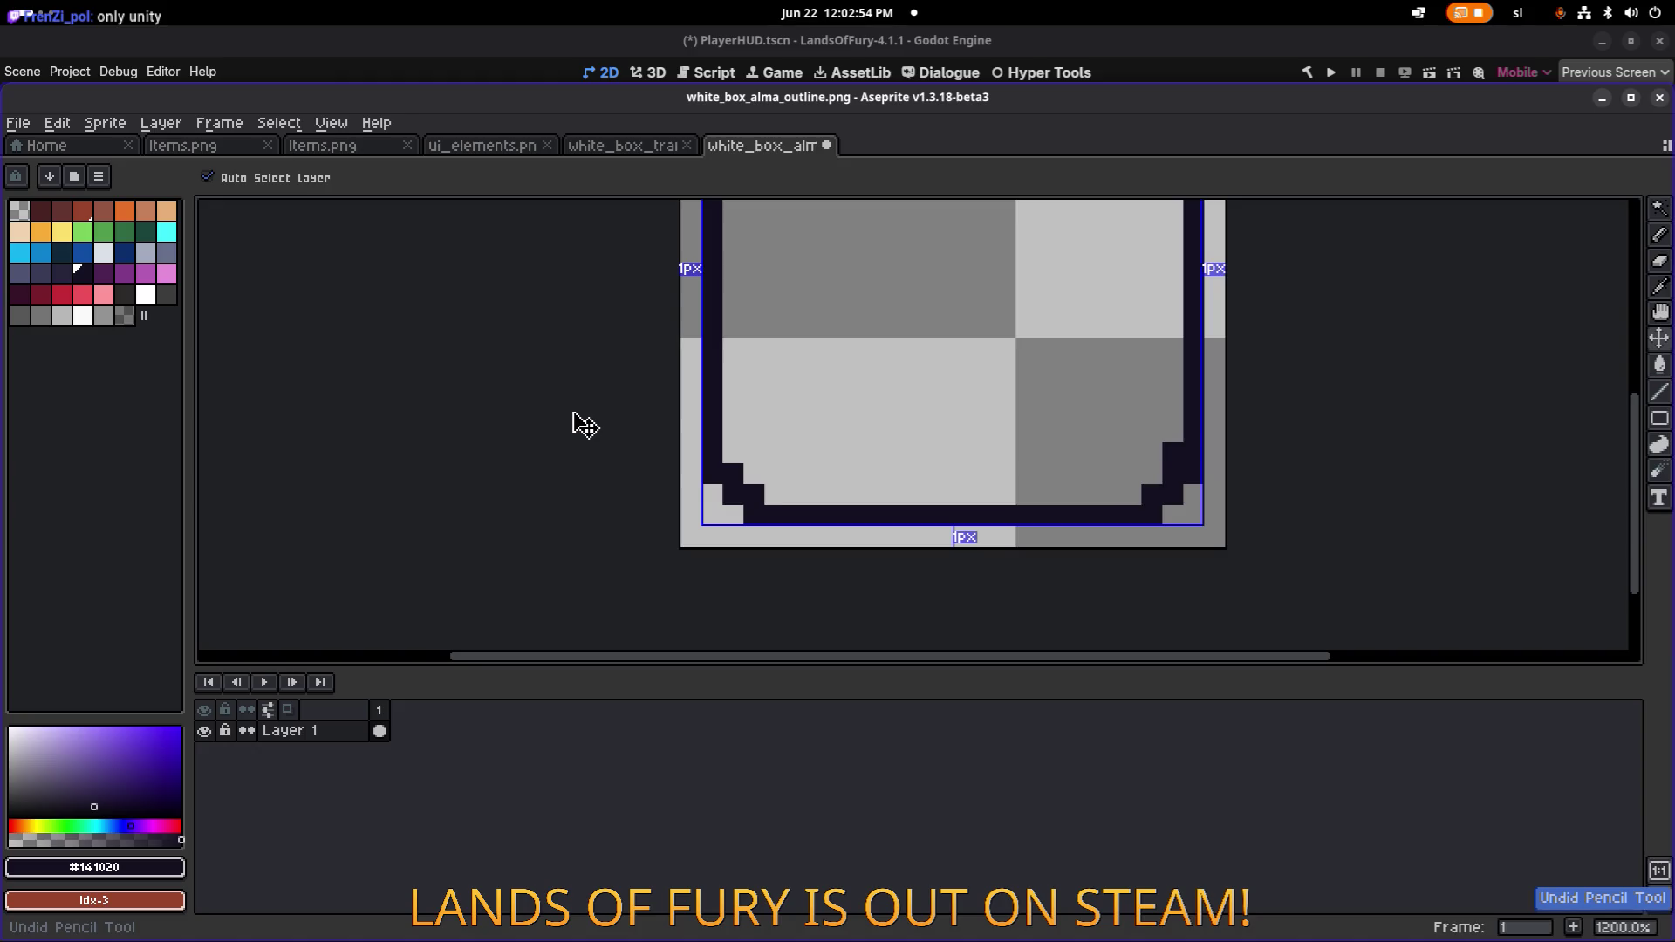
scroll(636, 476, "down", 1)
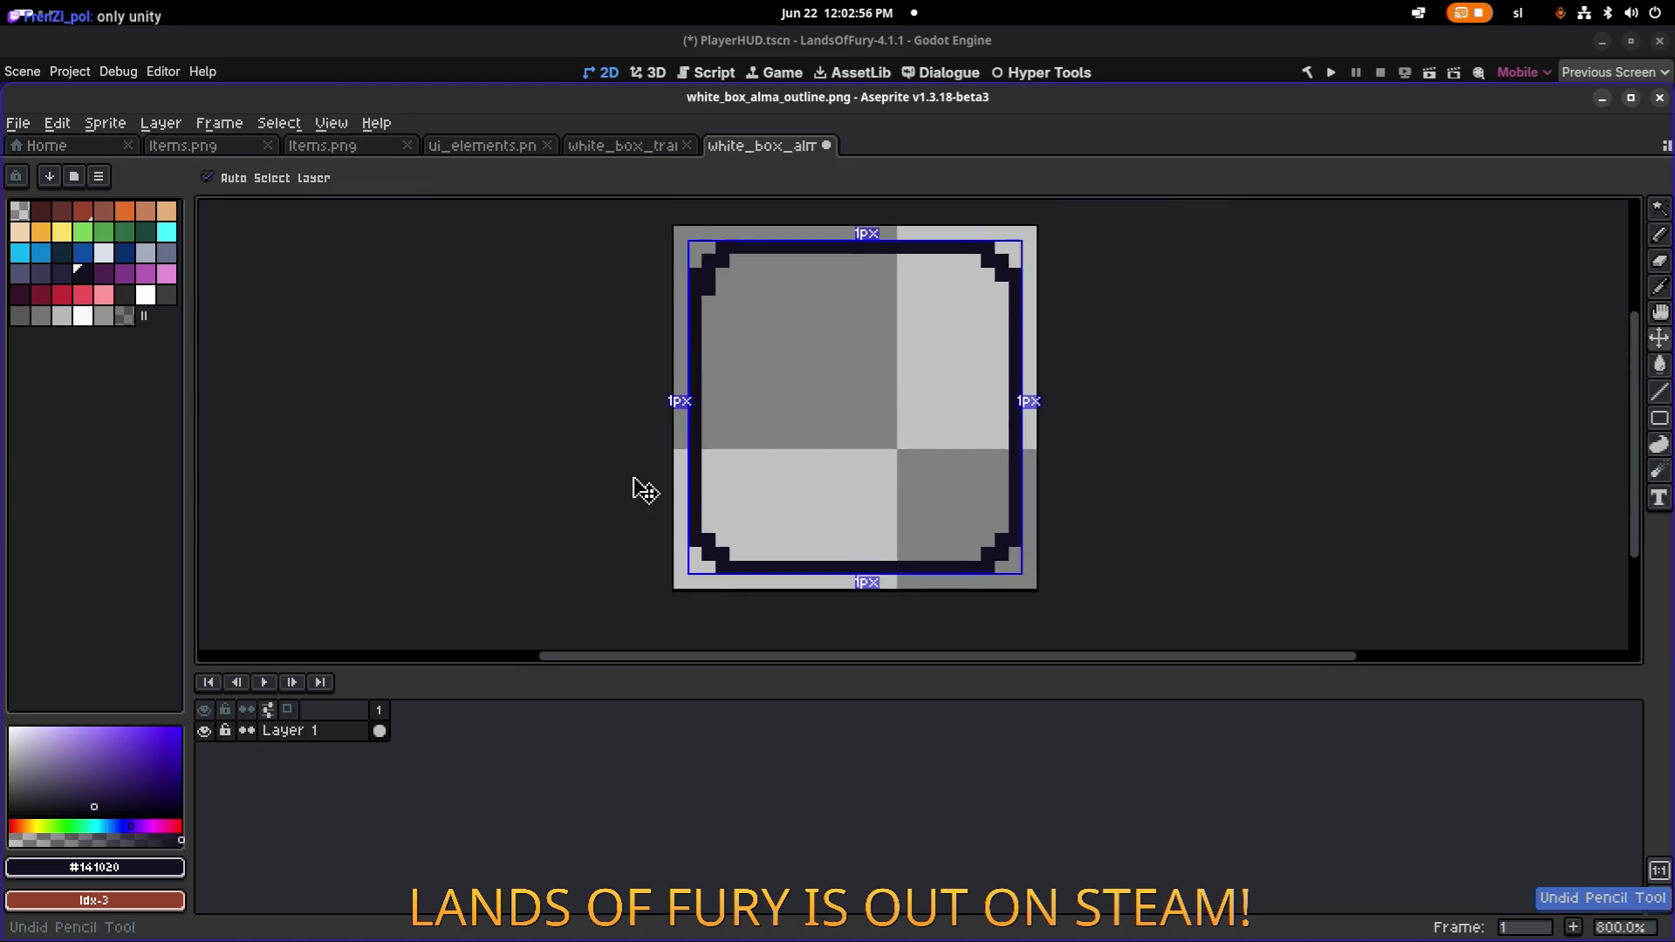
key("alt+Tab")
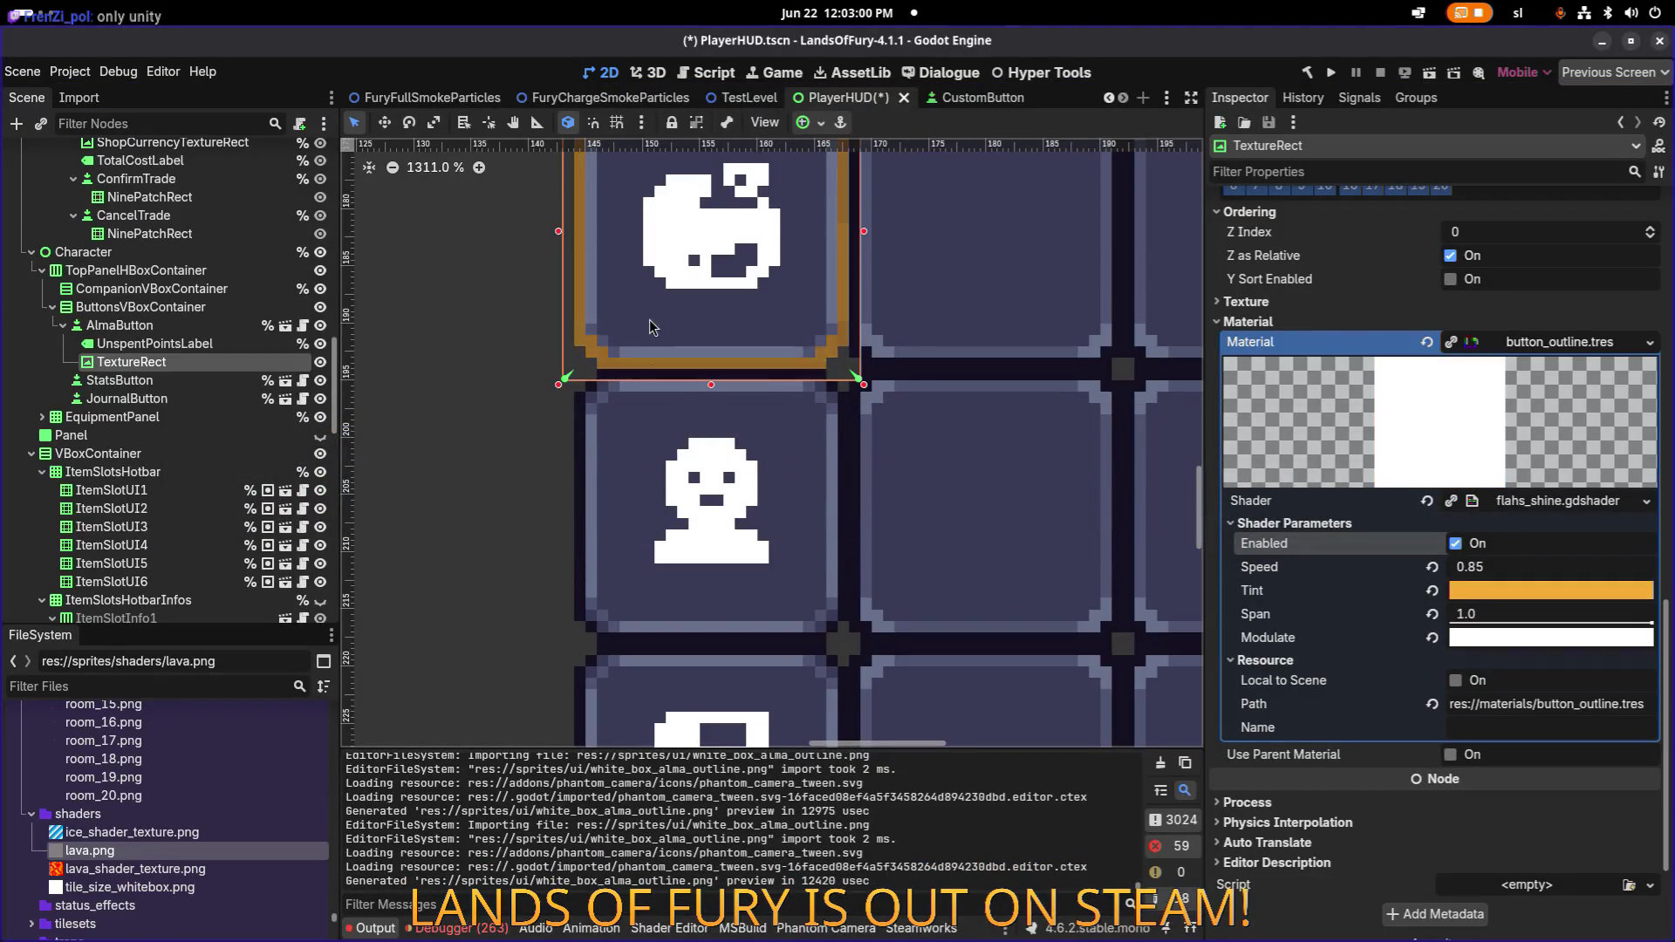
scroll(626, 190, "up", 2)
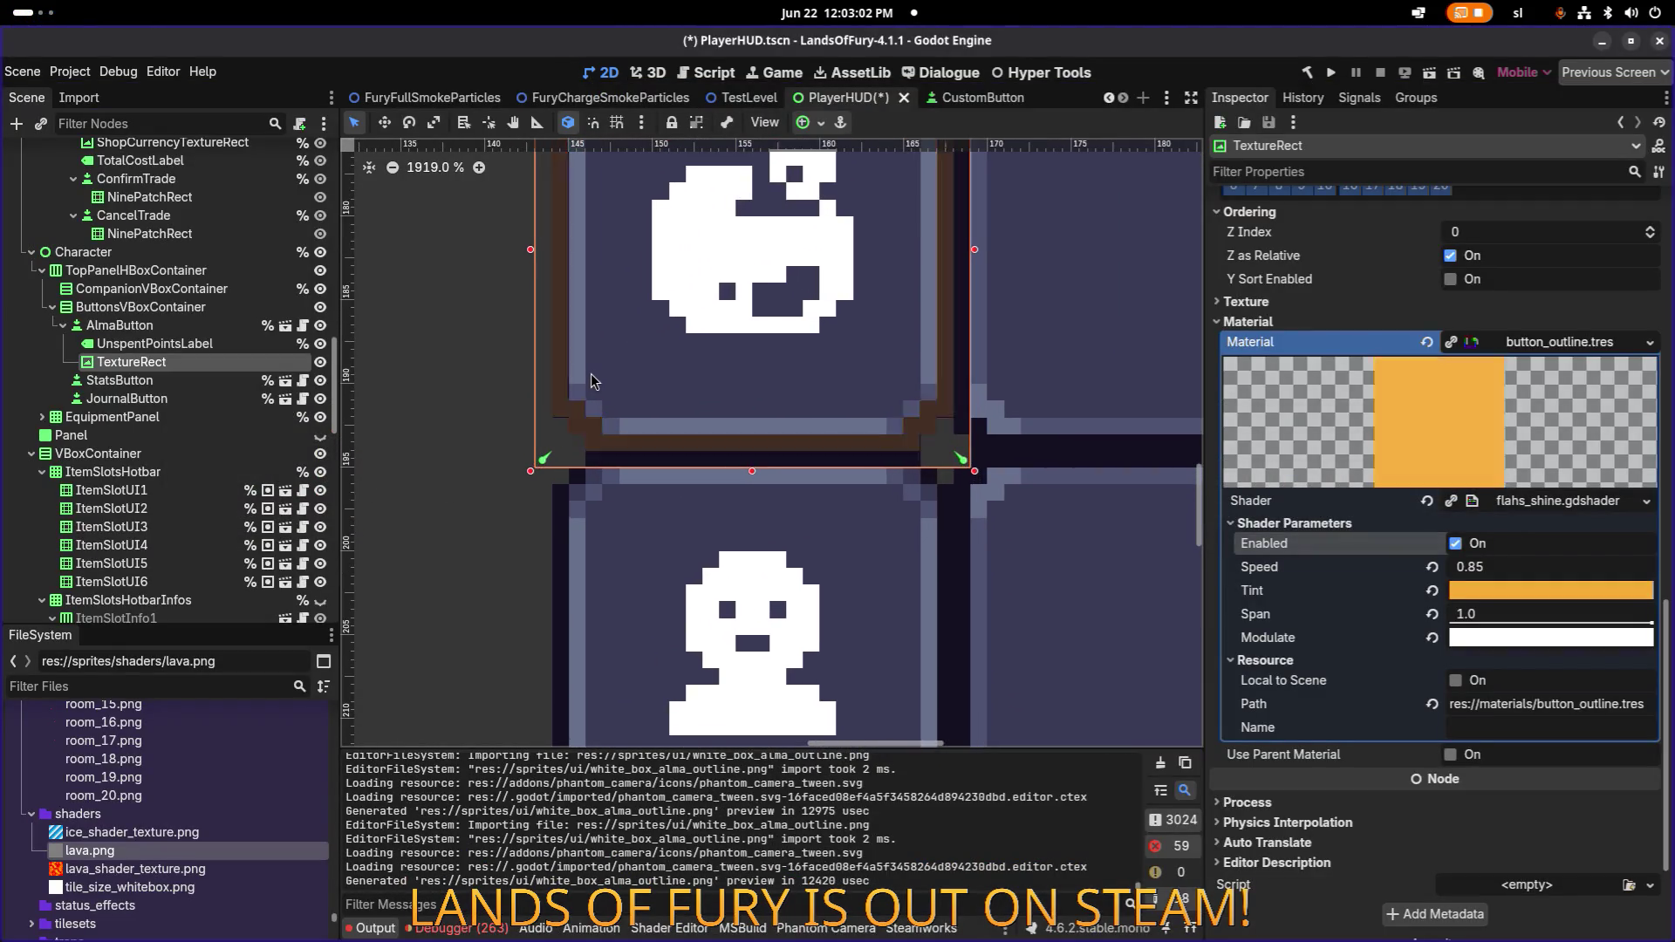
scroll(591, 381, "down", 2)
key("alt+Tab")
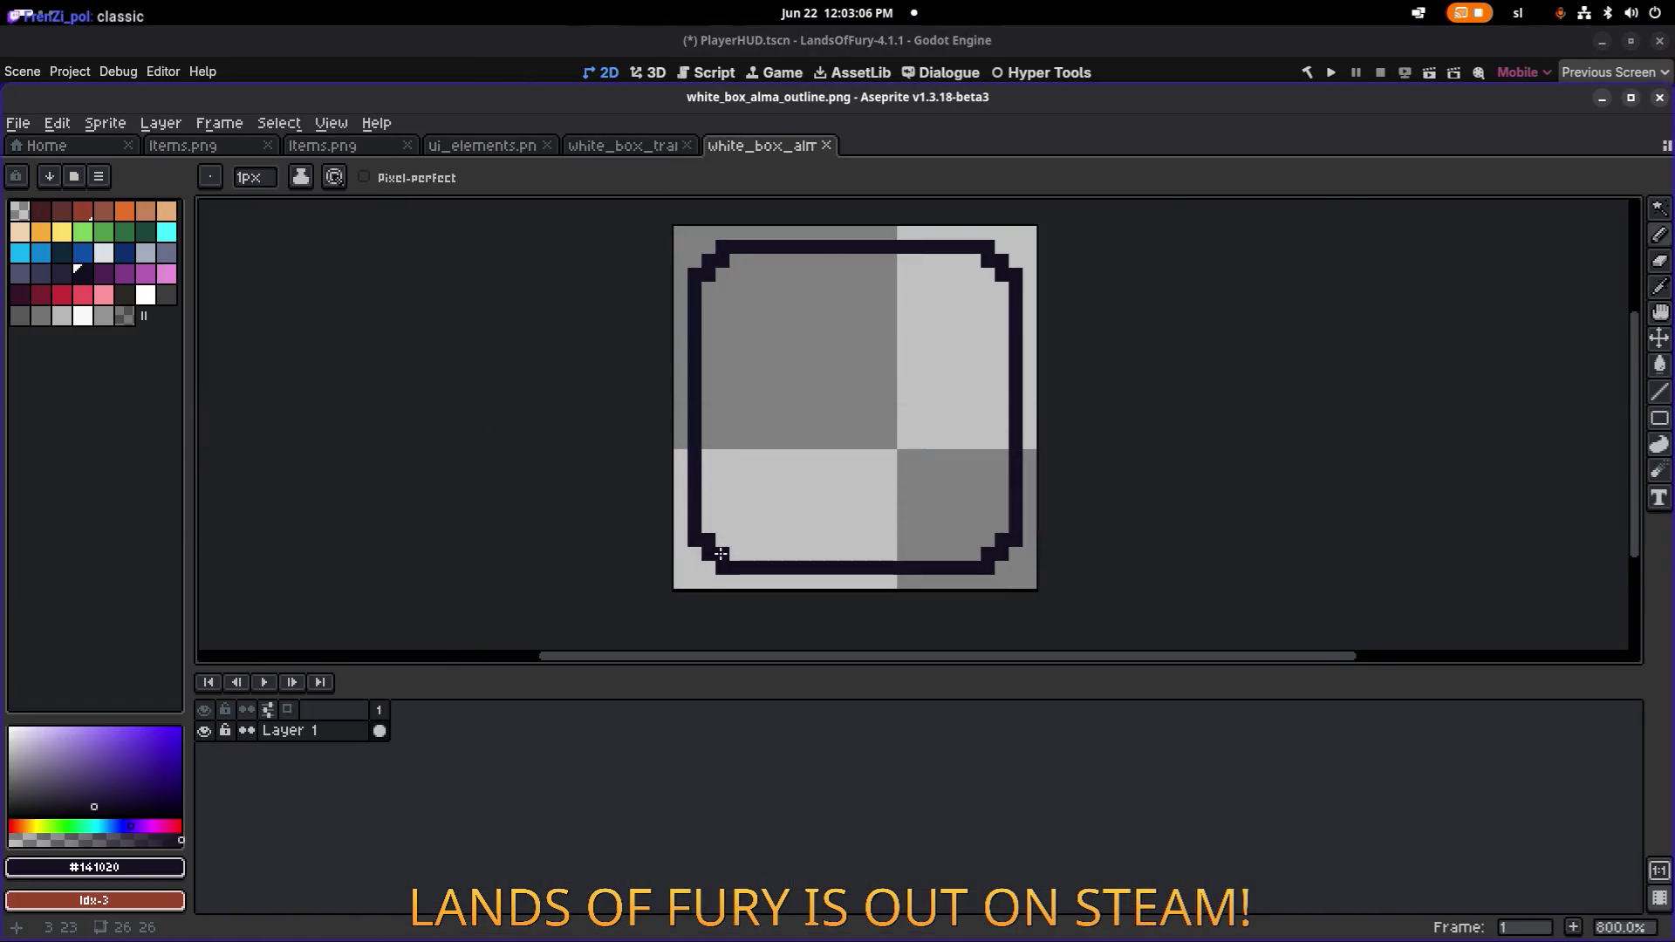
Save white_box_alma_outline.png in Aseprite after zooming around the sprite.
scroll(720, 553, "up", 3)
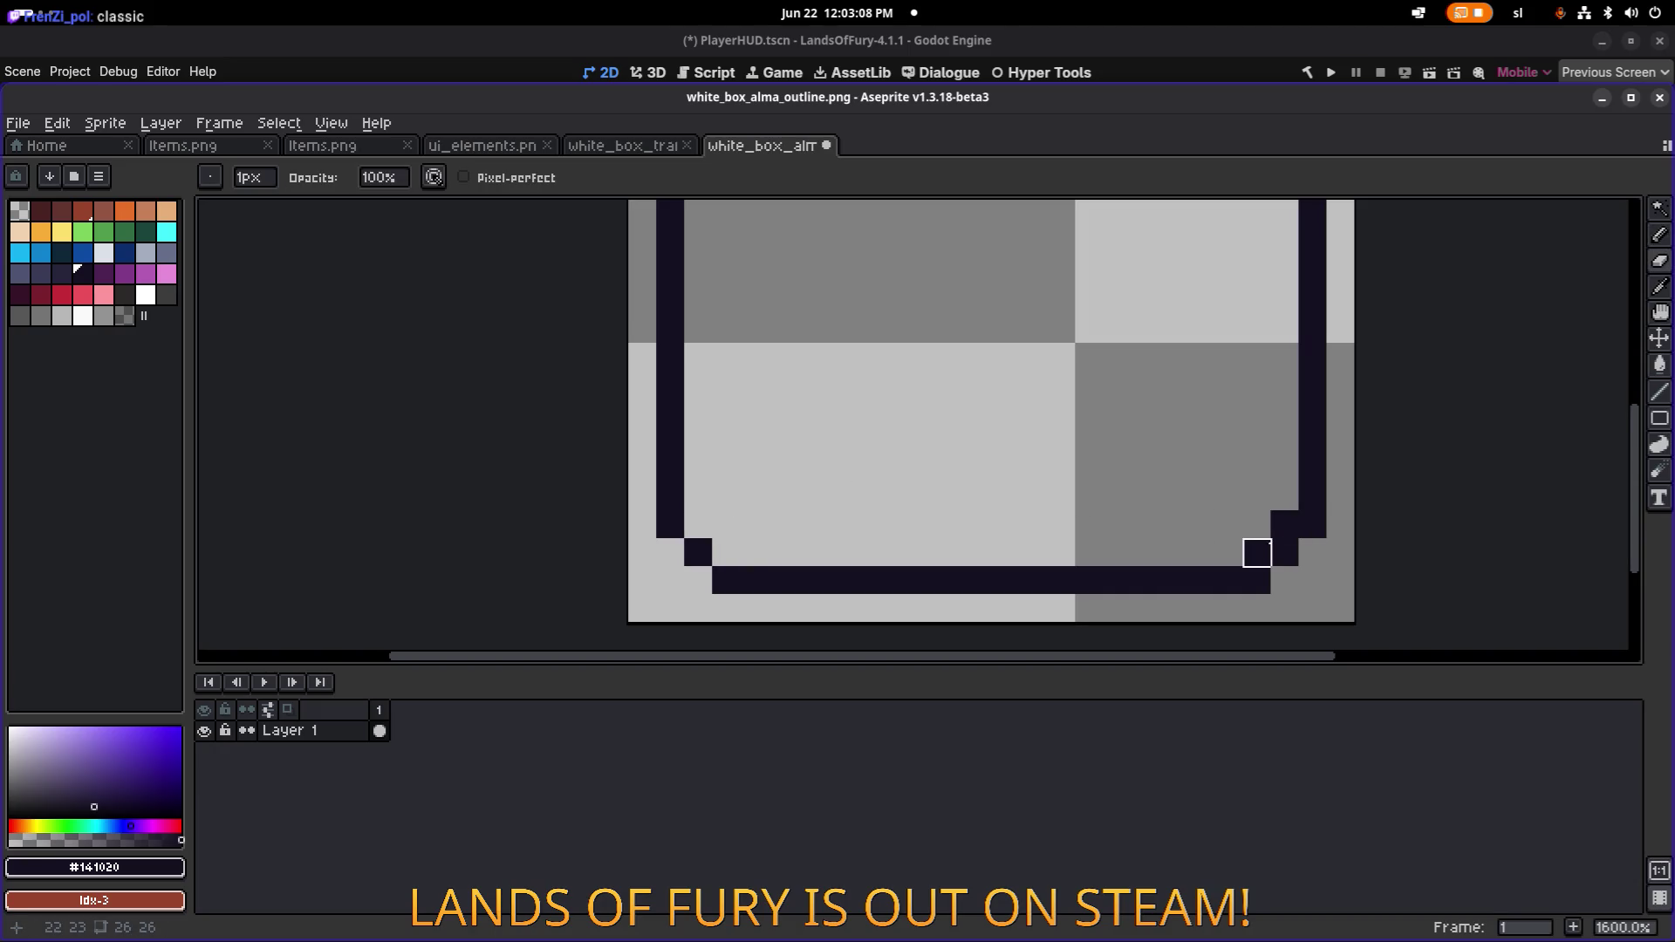
scroll(1285, 525, "down", 4)
scroll(1245, 361, "up", 4)
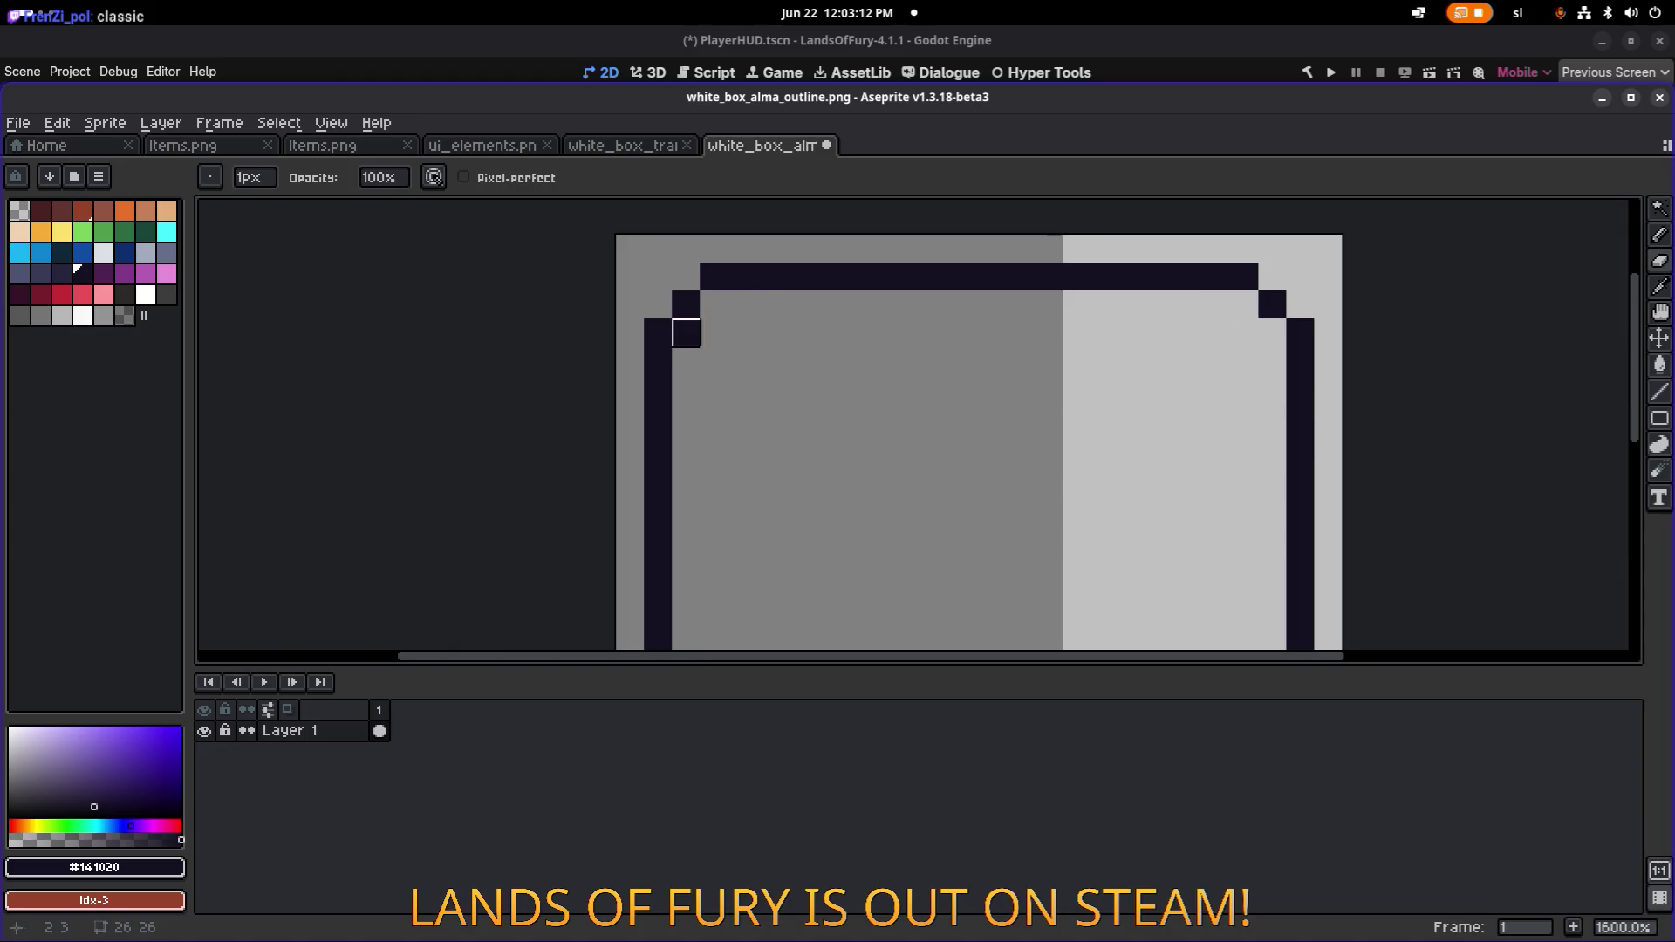
key("ctrl+s")
Check the reimported outline on the Alma button in Godot, then return to Aseprite.
key("alt+Tab")
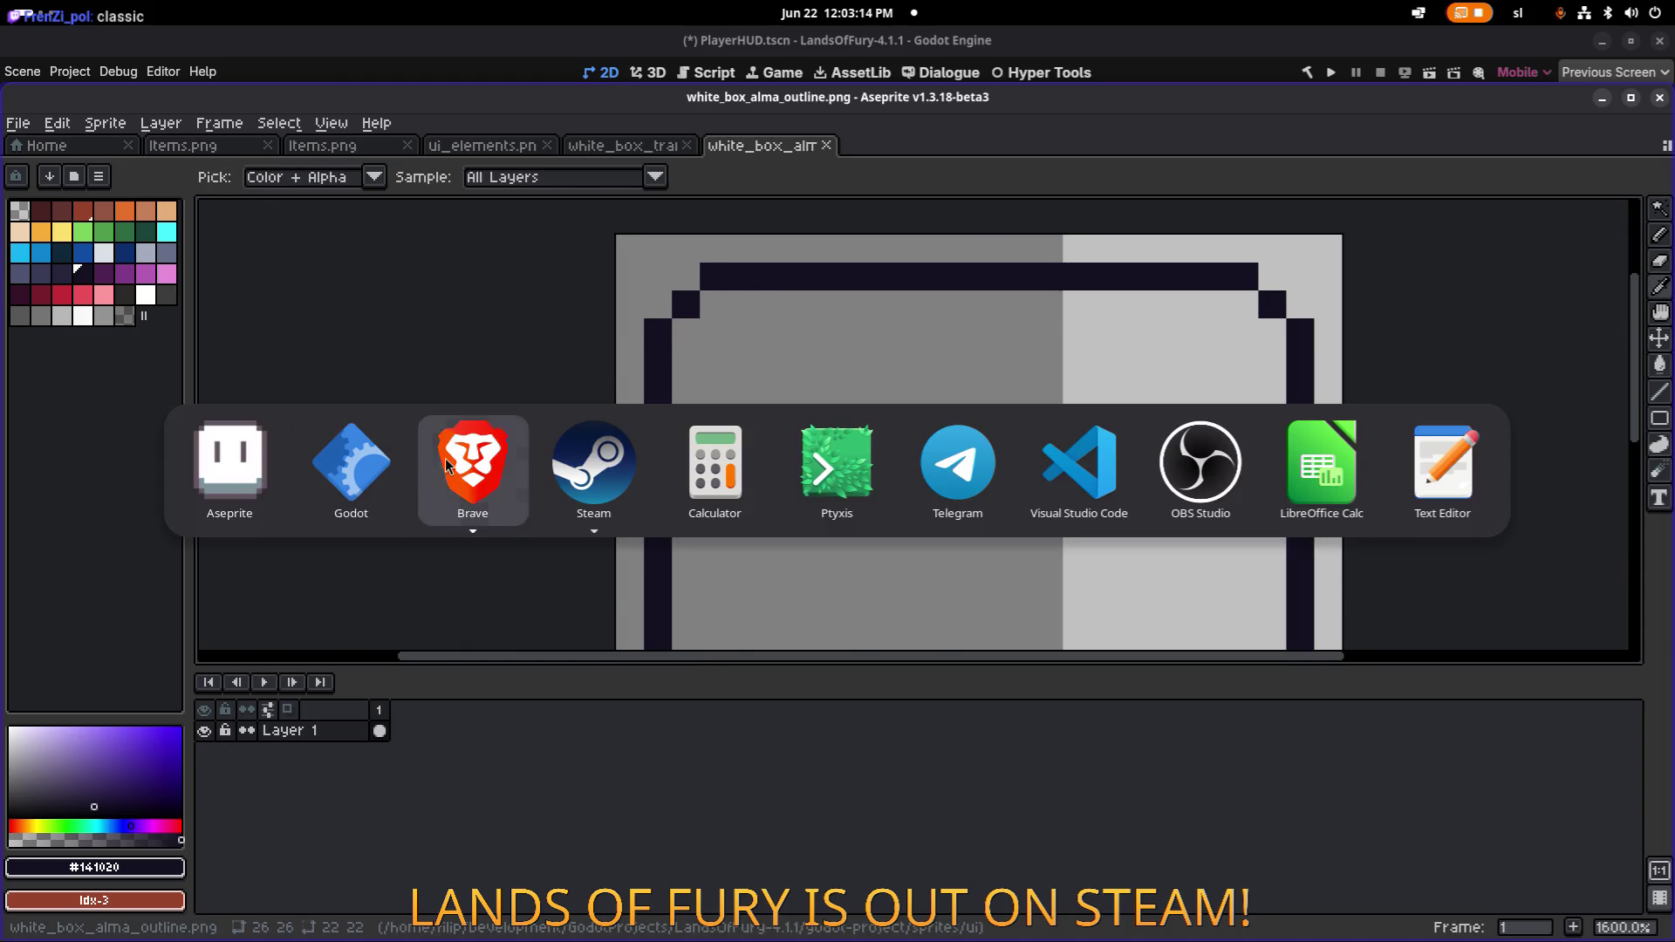
left_click(464, 463)
key("alt+Tab")
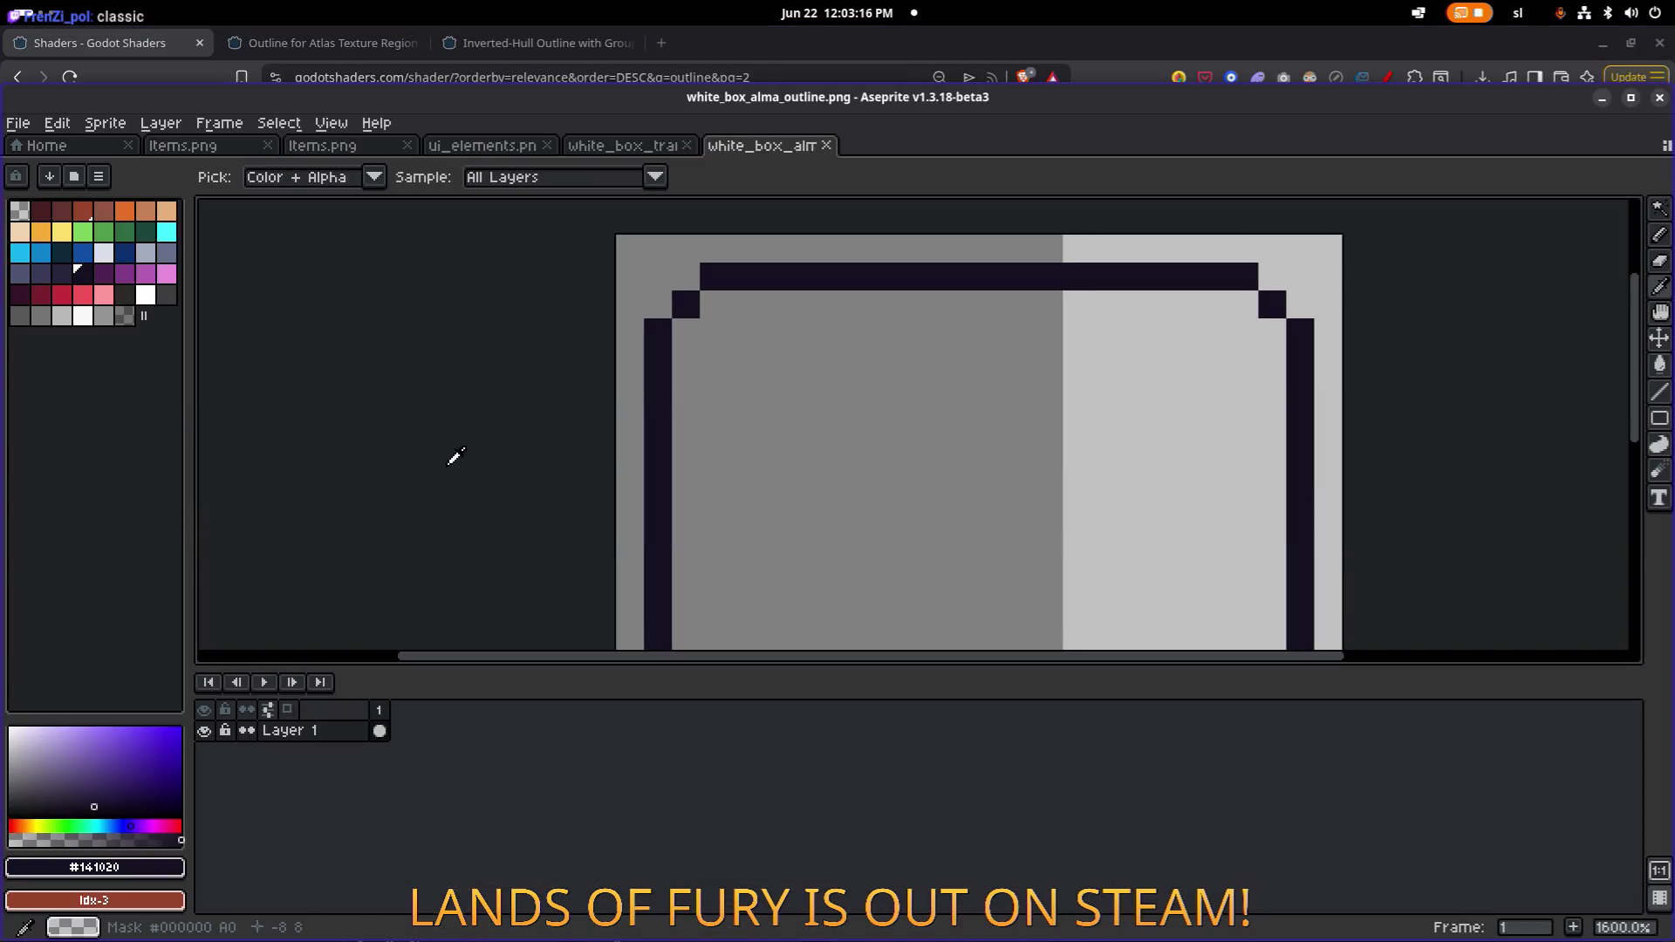
key("alt+Tab")
left_click(463, 473)
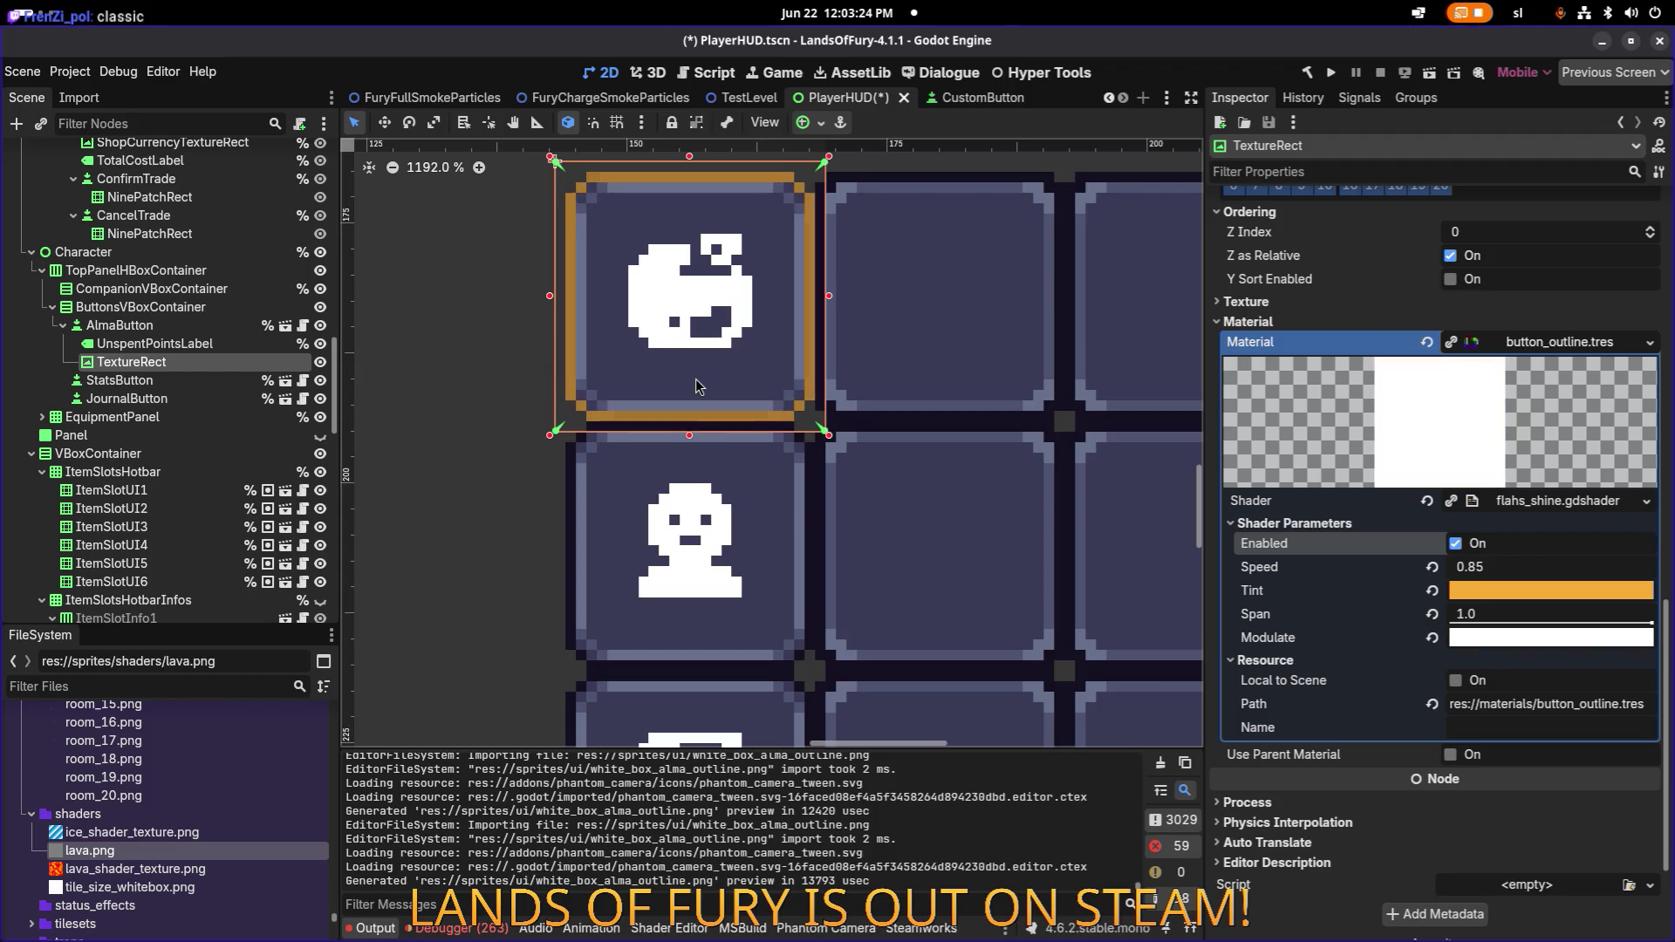
key("alt+Tab")
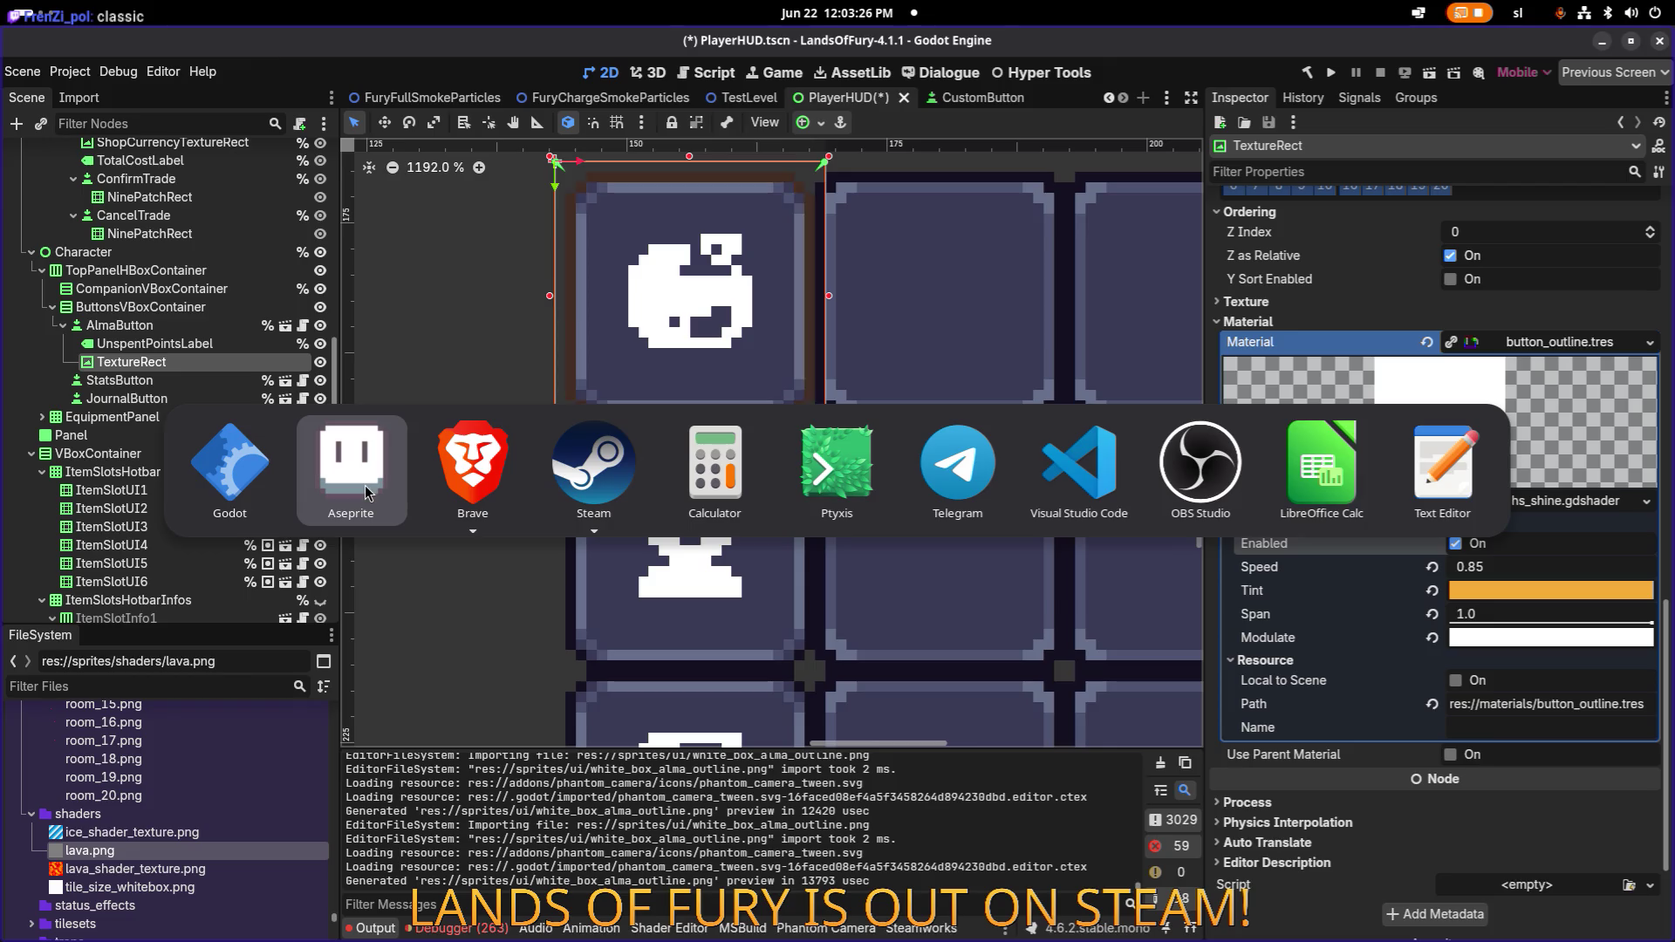
scroll(783, 335, "down", 3)
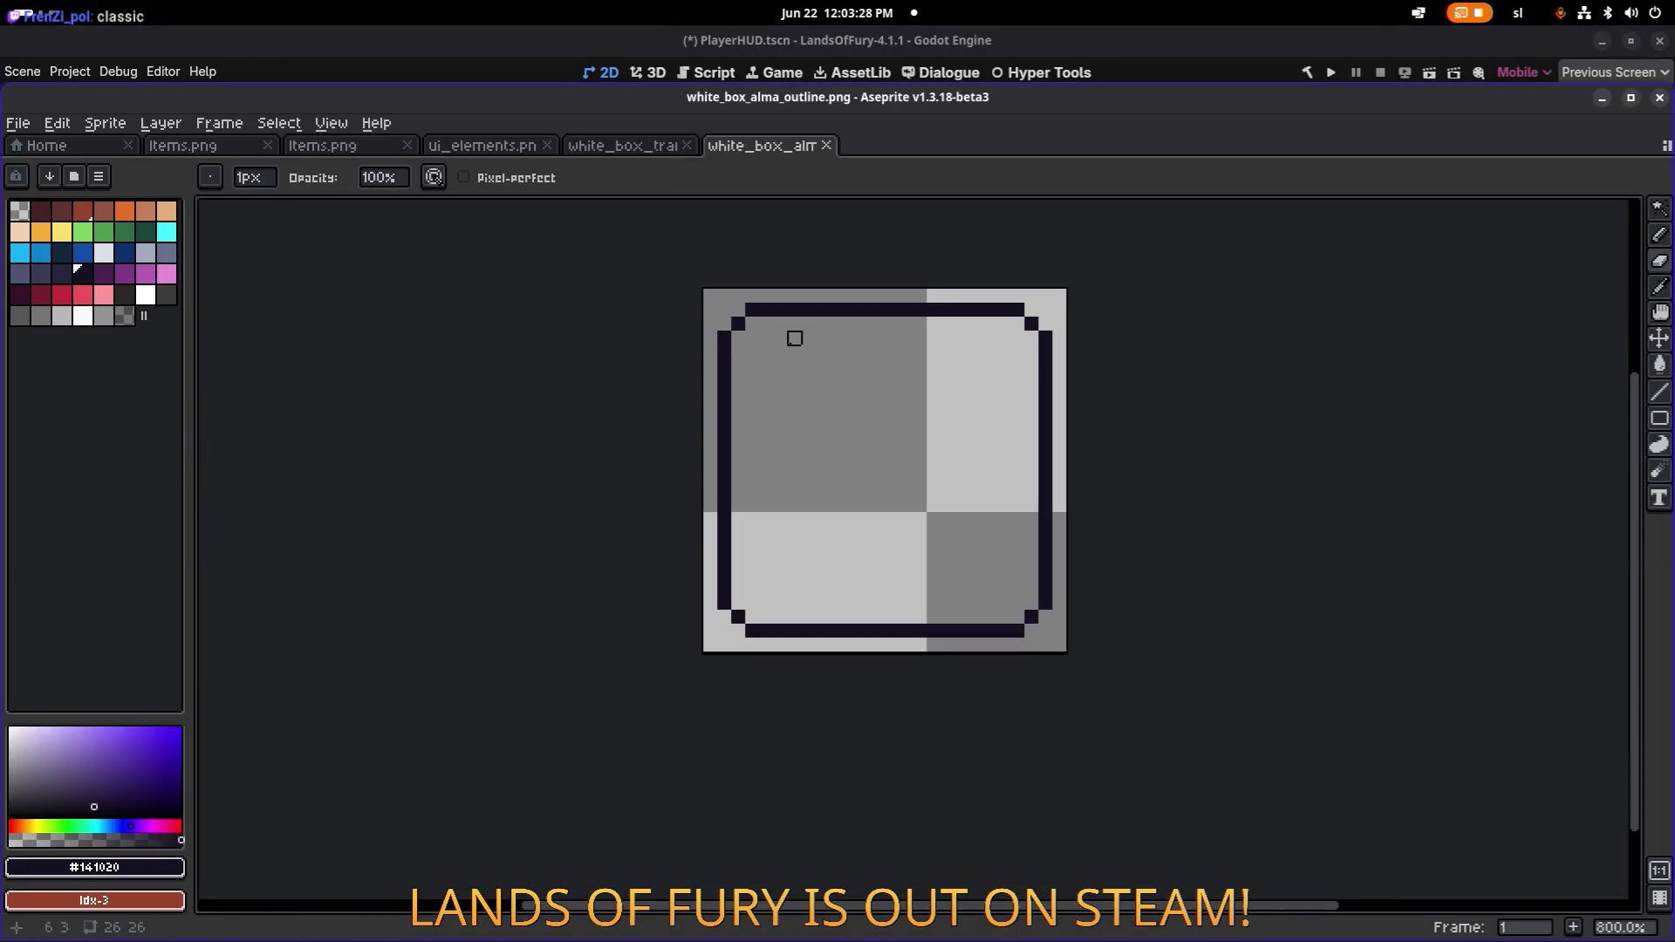
Shift the outline's top-left corner one pixel up and left using a marquee selection.
key("m")
left_click_drag(891, 434, 705, 276)
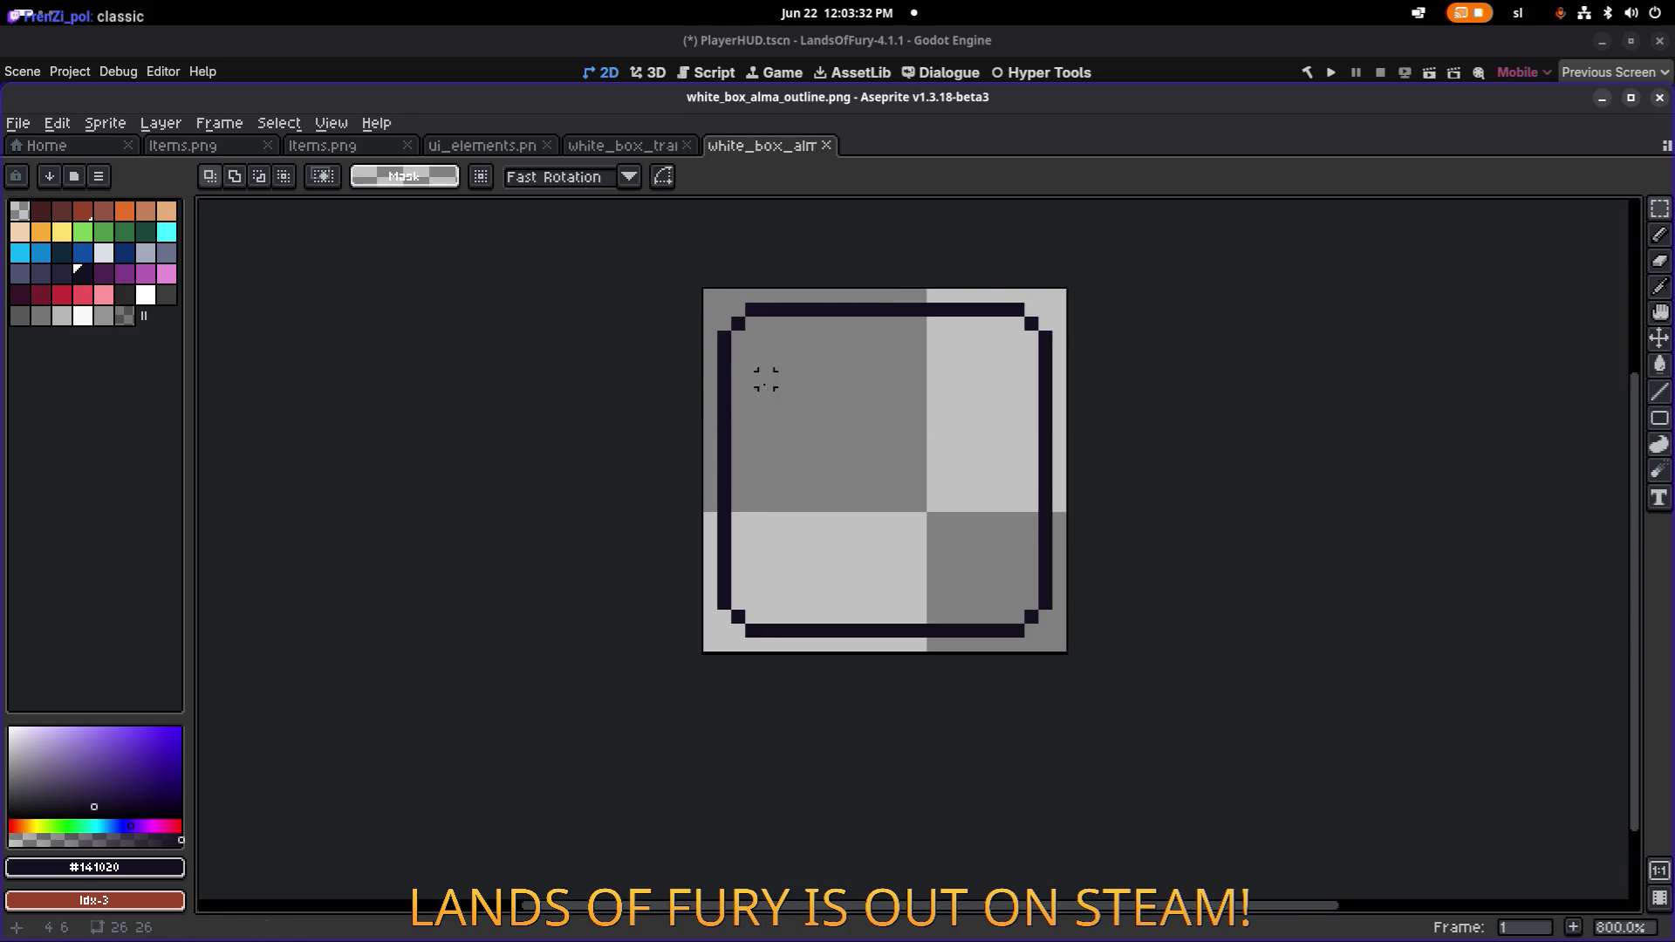
scroll(766, 377, "up", 2)
left_click_drag(1015, 501, 668, 236)
key("Left")
key("Up")
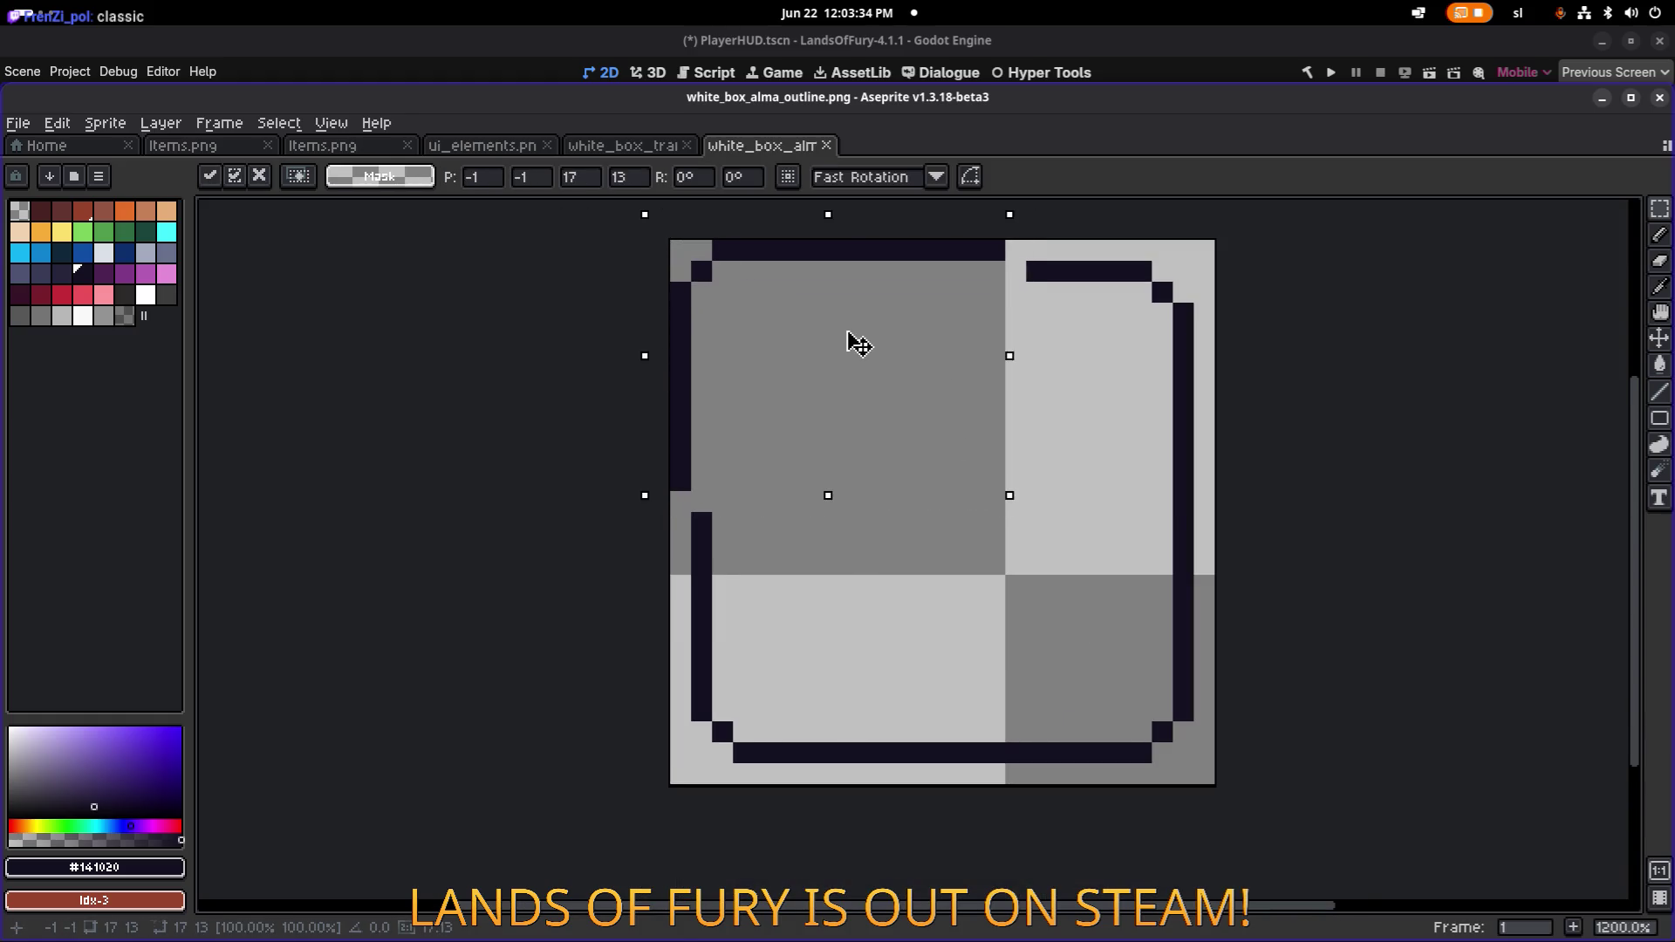
key("Return")
Move the top-right, bottom-right and bottom-left outline corners one pixel outward.
mouse_move(1009, 251)
left_mouse_down()
mouse_move(1220, 495)
mouse_move(1133, 468)
mouse_move(1165, 452)
left_mouse_up()
key("ctrl+z")
left_click_drag(1110, 403, 1145, 349)
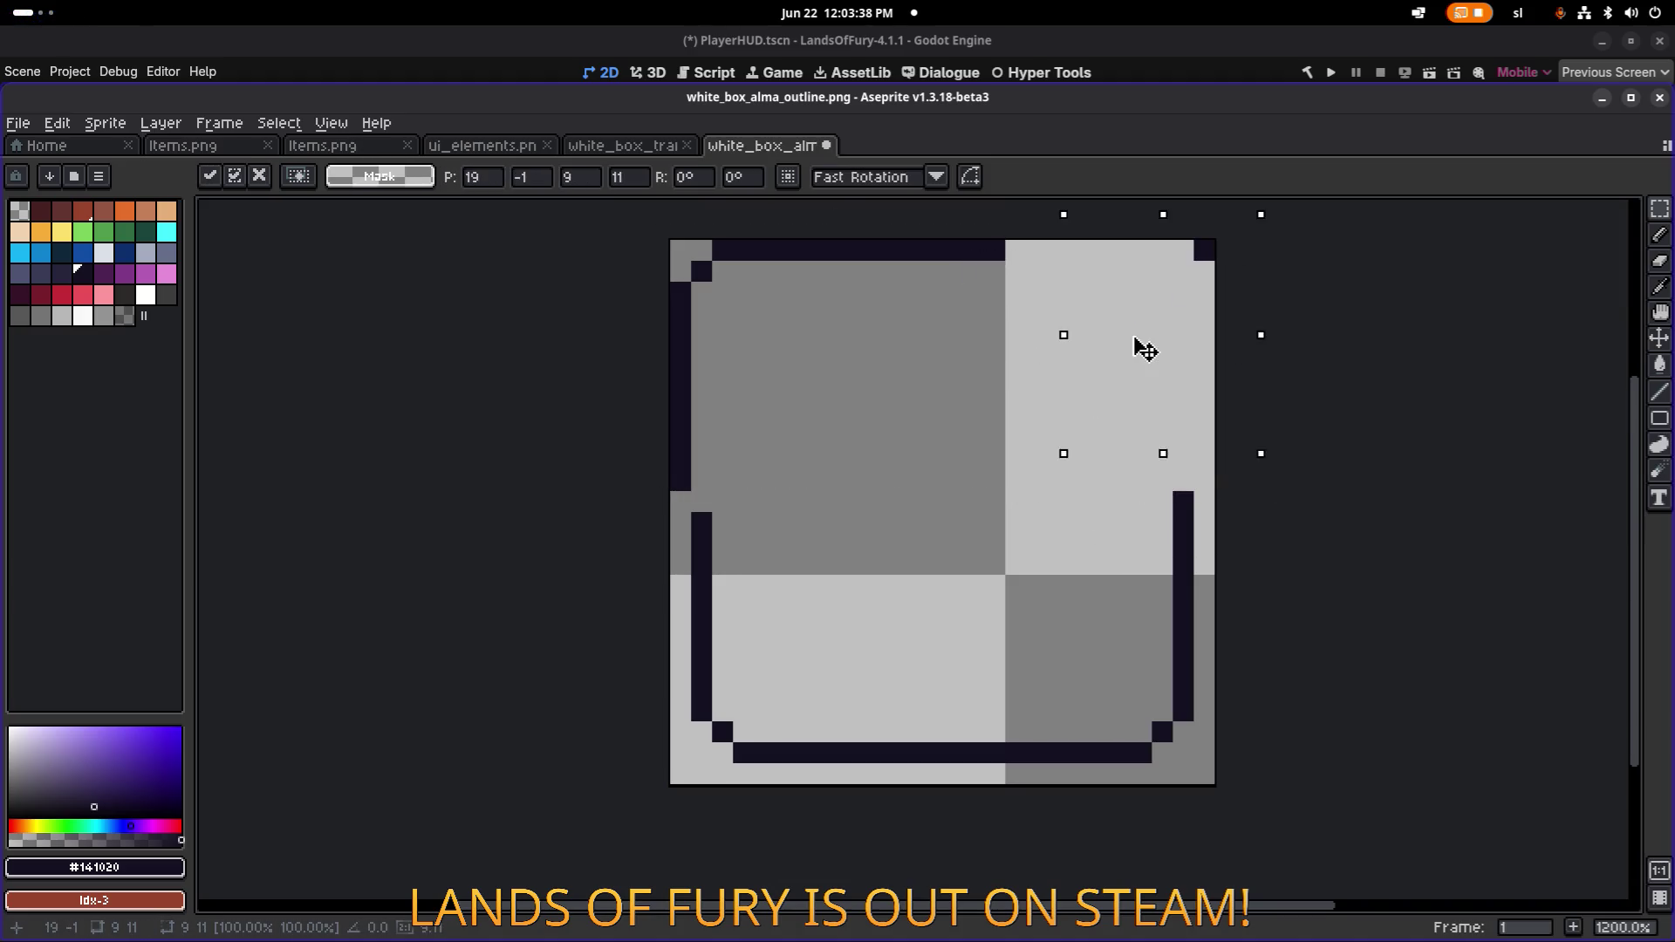
key("Return")
mouse_move(1055, 497)
left_mouse_down()
mouse_move(1245, 747)
mouse_move(1217, 768)
left_mouse_up()
left_click_drag(1134, 680, 1142, 702)
left_click(994, 543)
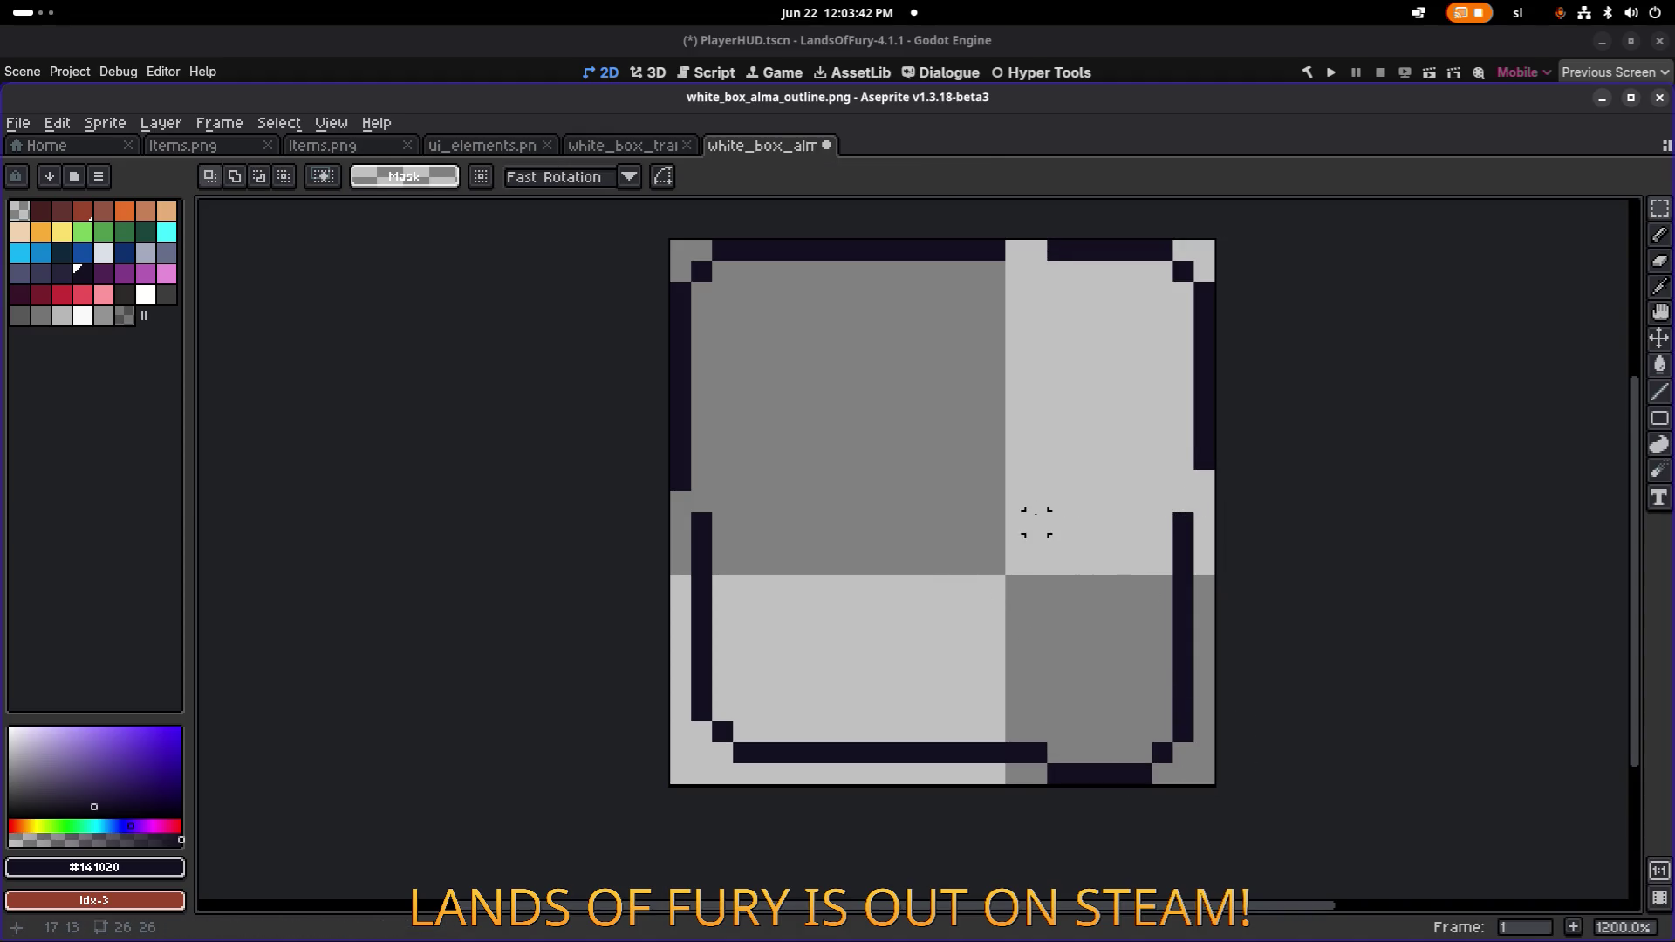
left_click_drag(1037, 522, 636, 830)
left_click_drag(867, 684, 856, 695)
left_click(953, 460)
Nudge the lower-right corner of the outline one more pixel to the right.
key("b")
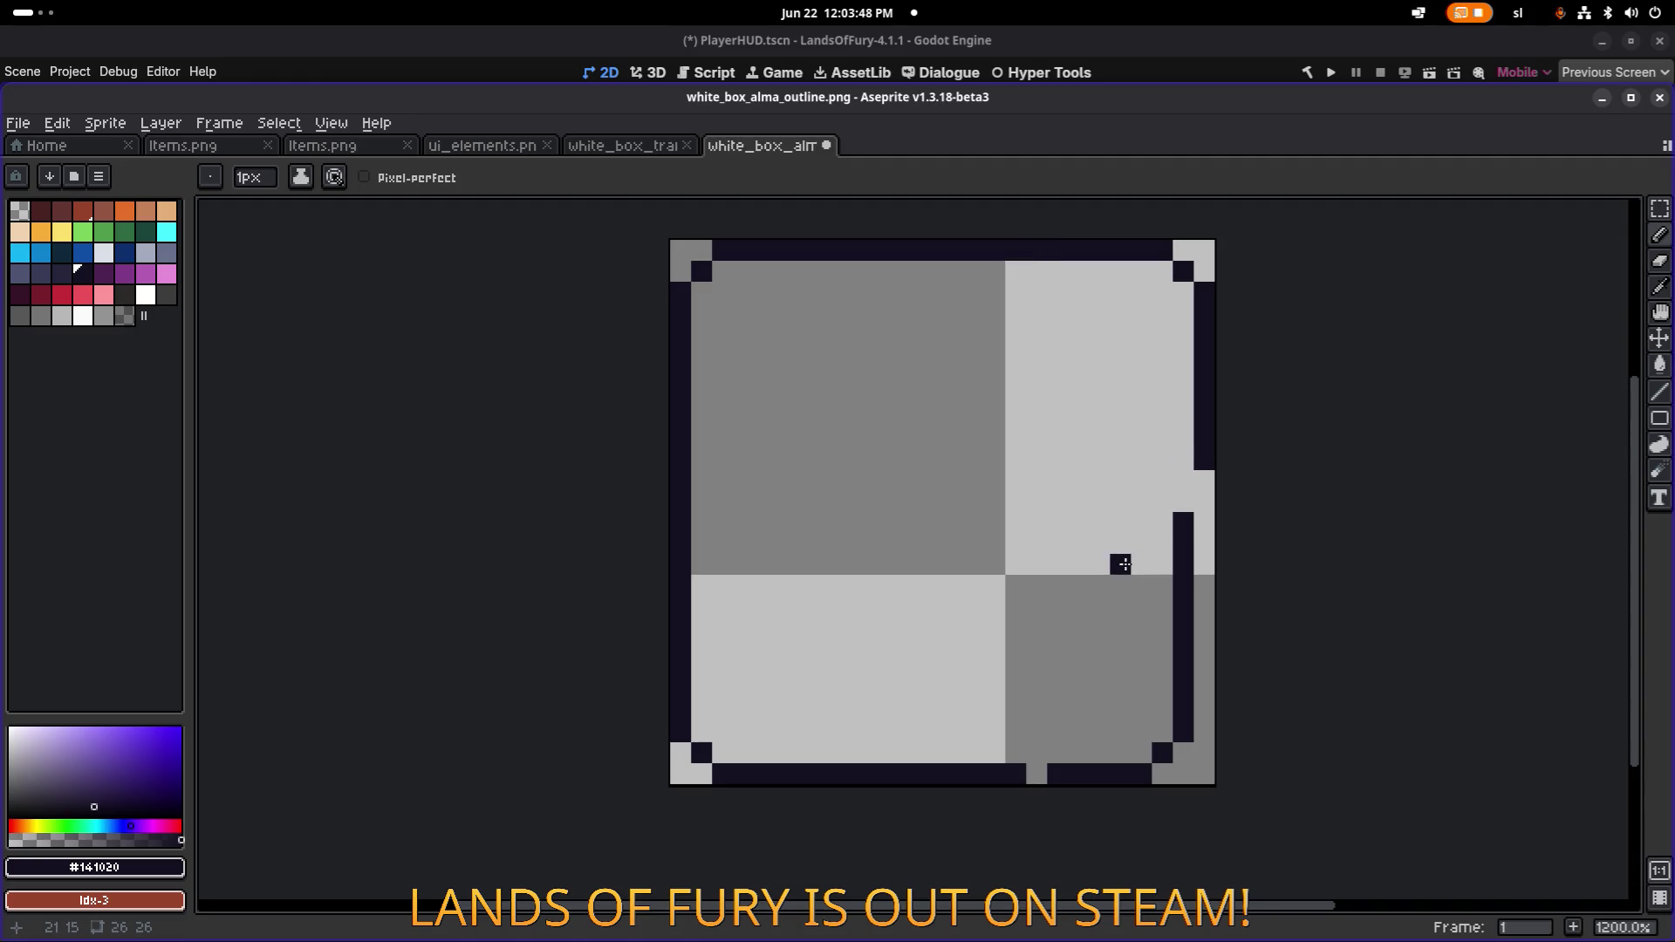
key("m")
left_click_drag(1078, 522, 1264, 747)
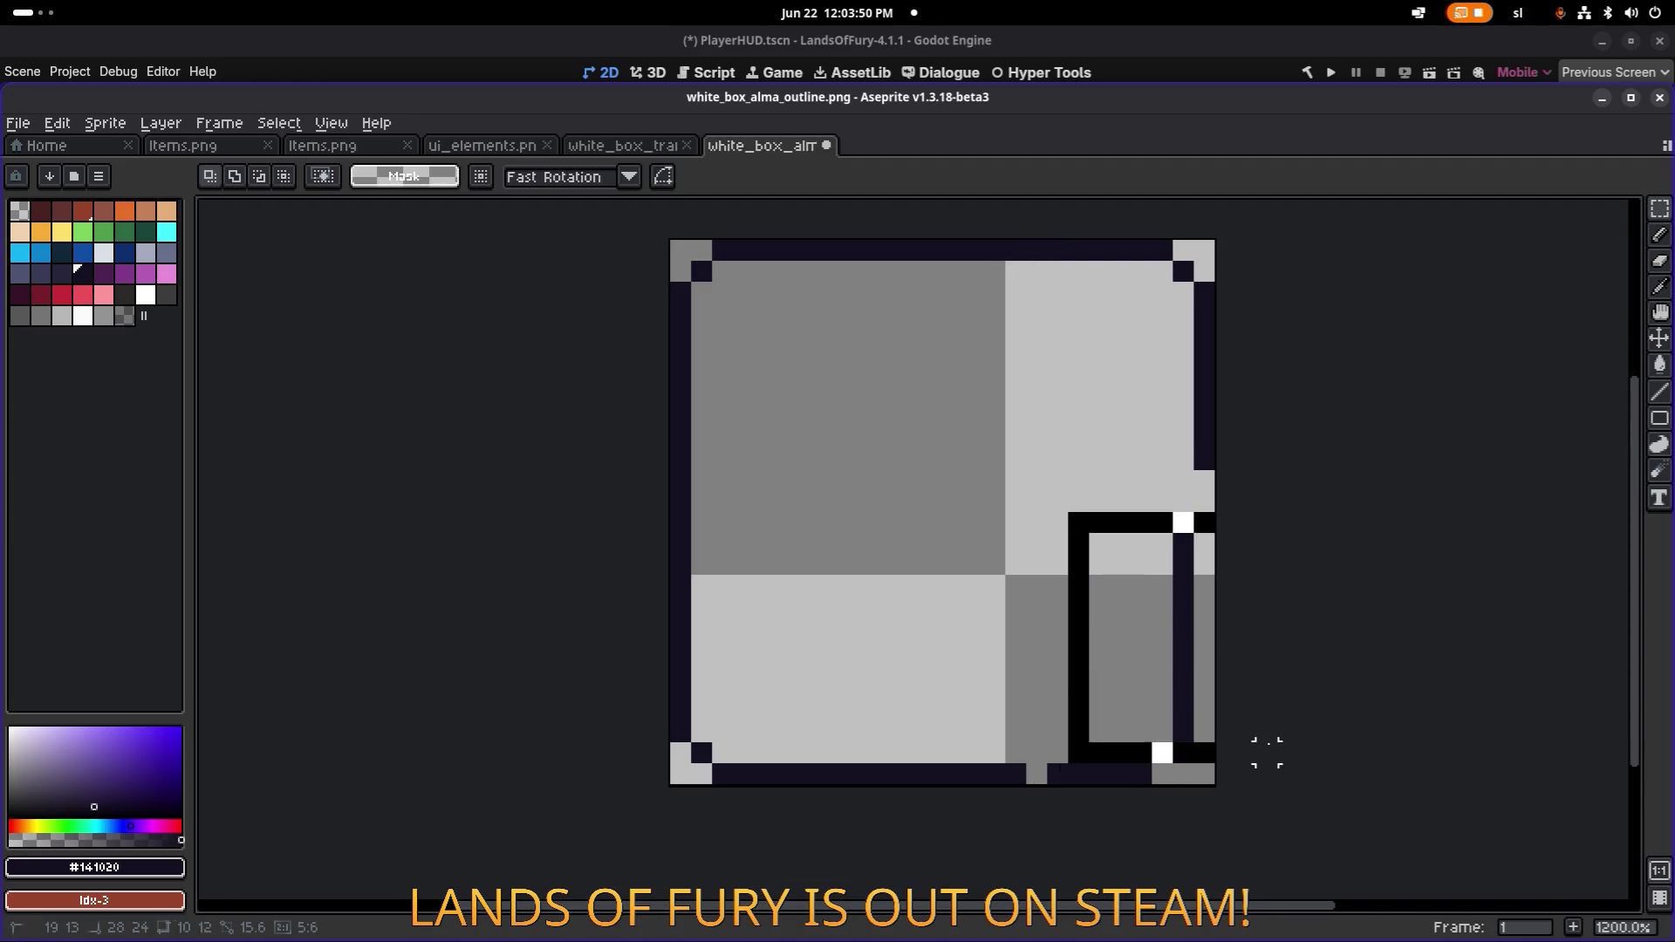
mouse_move(1021, 482)
left_mouse_down()
mouse_move(1265, 748)
mouse_move(1239, 794)
left_mouse_up()
left_click_drag(1186, 720, 1200, 721)
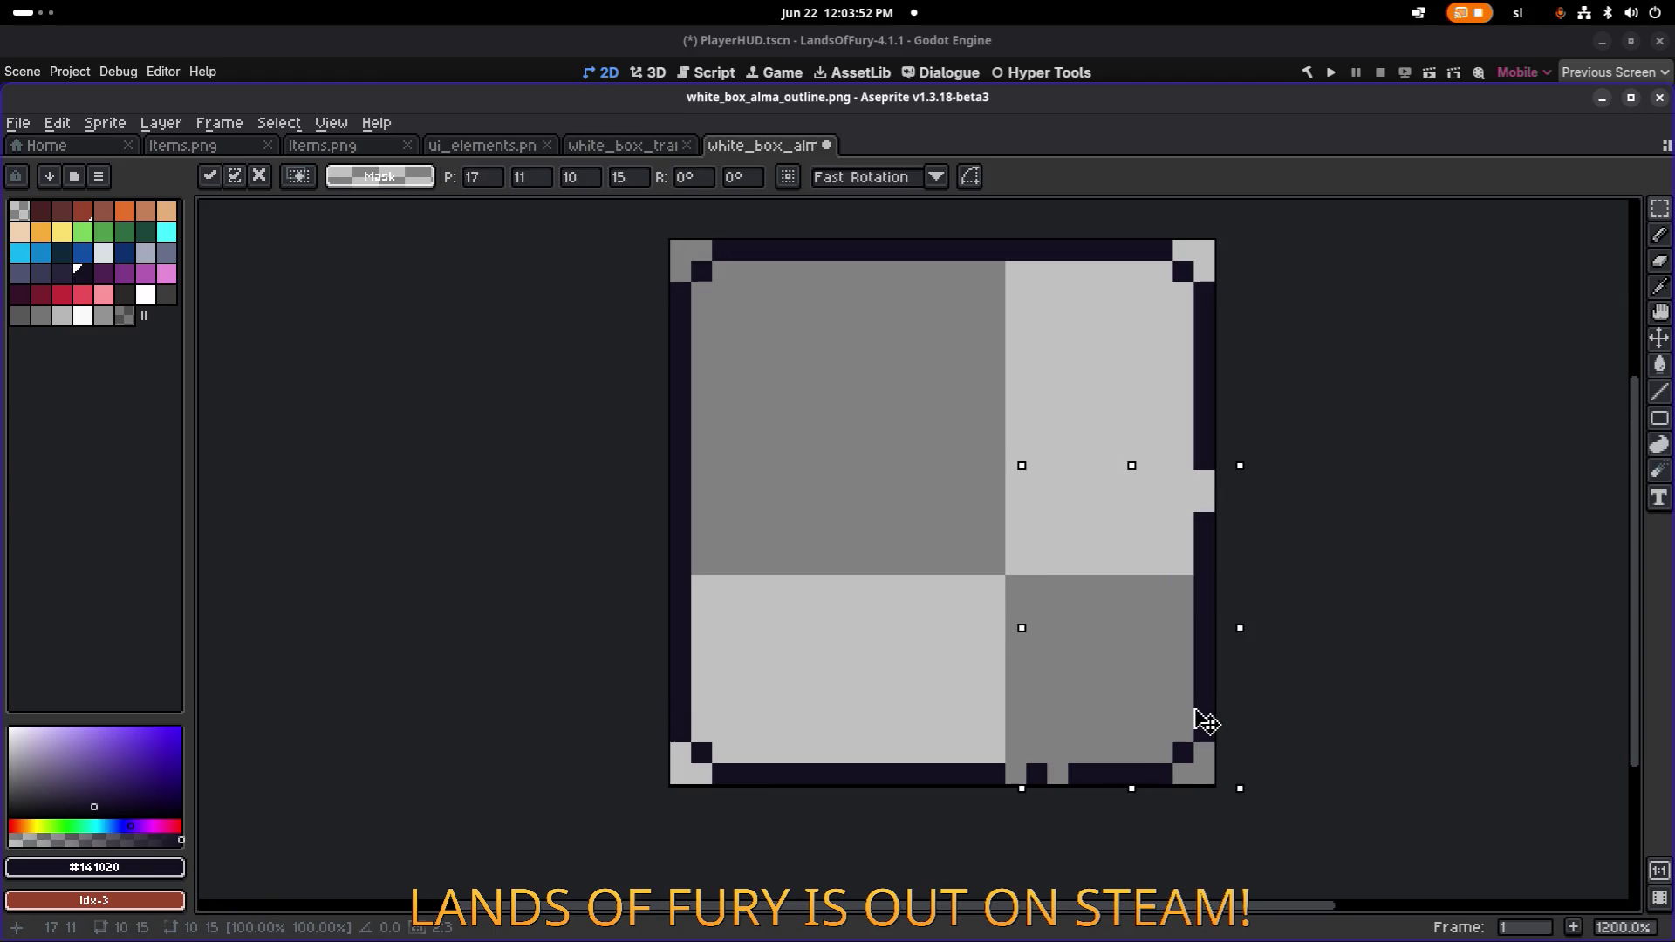
key("ctrl+d")
Fill the light gap pixel in the bottom outline with the dark outline colour.
key("i")
key("b")
left_click(1016, 773)
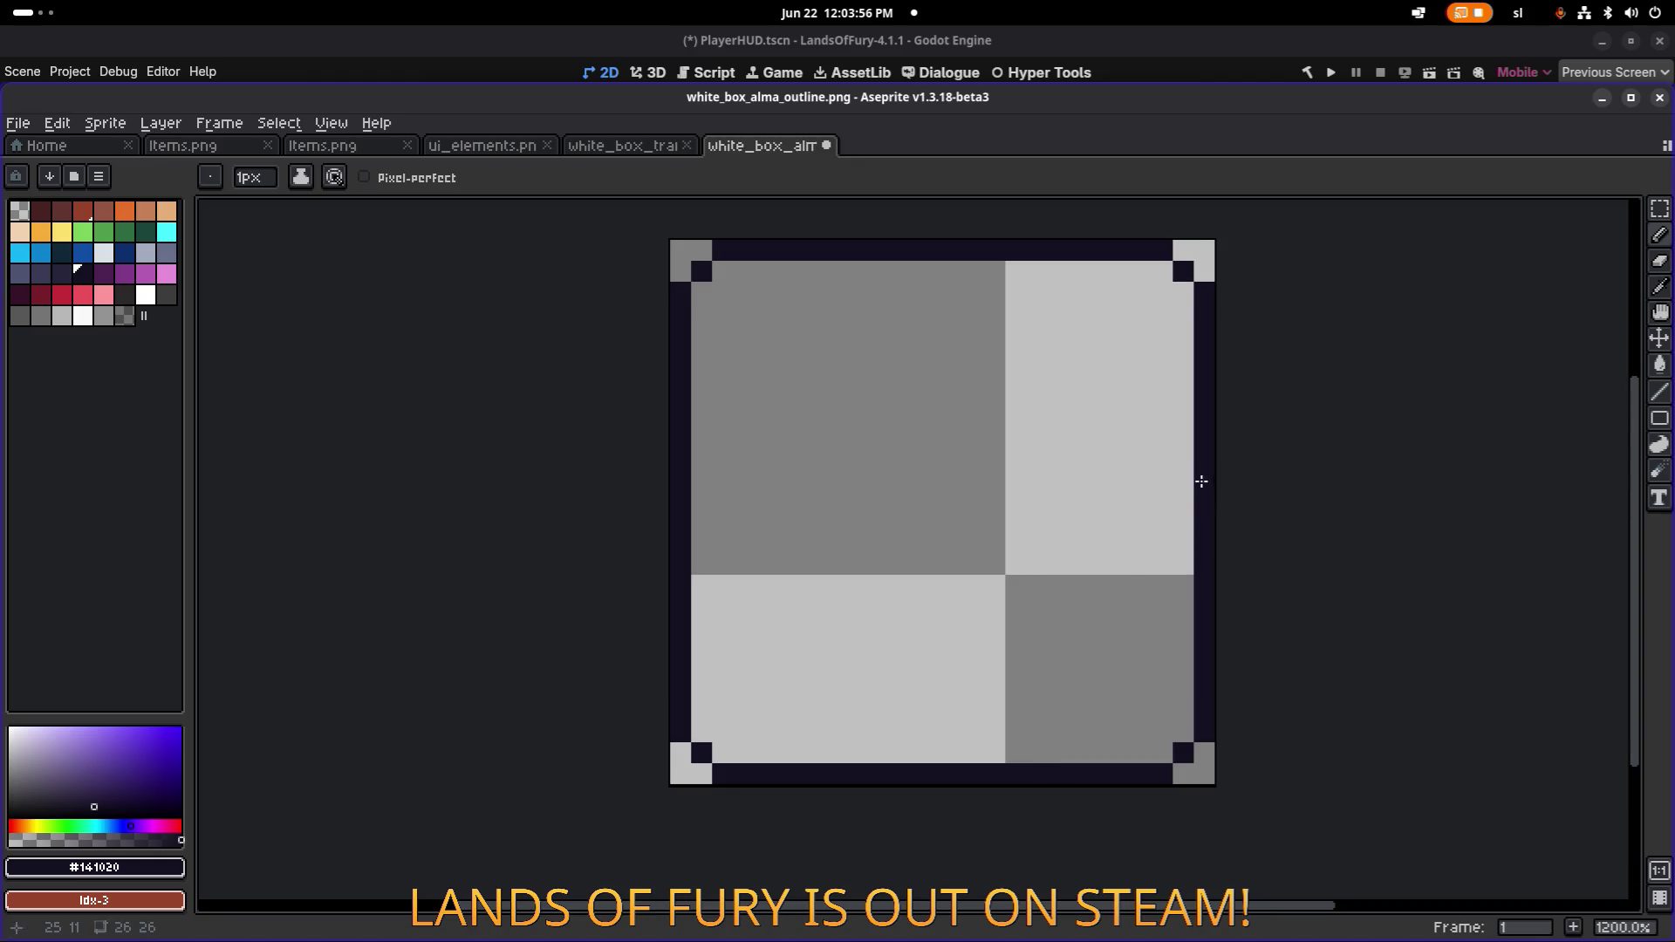
key("alt+Tab")
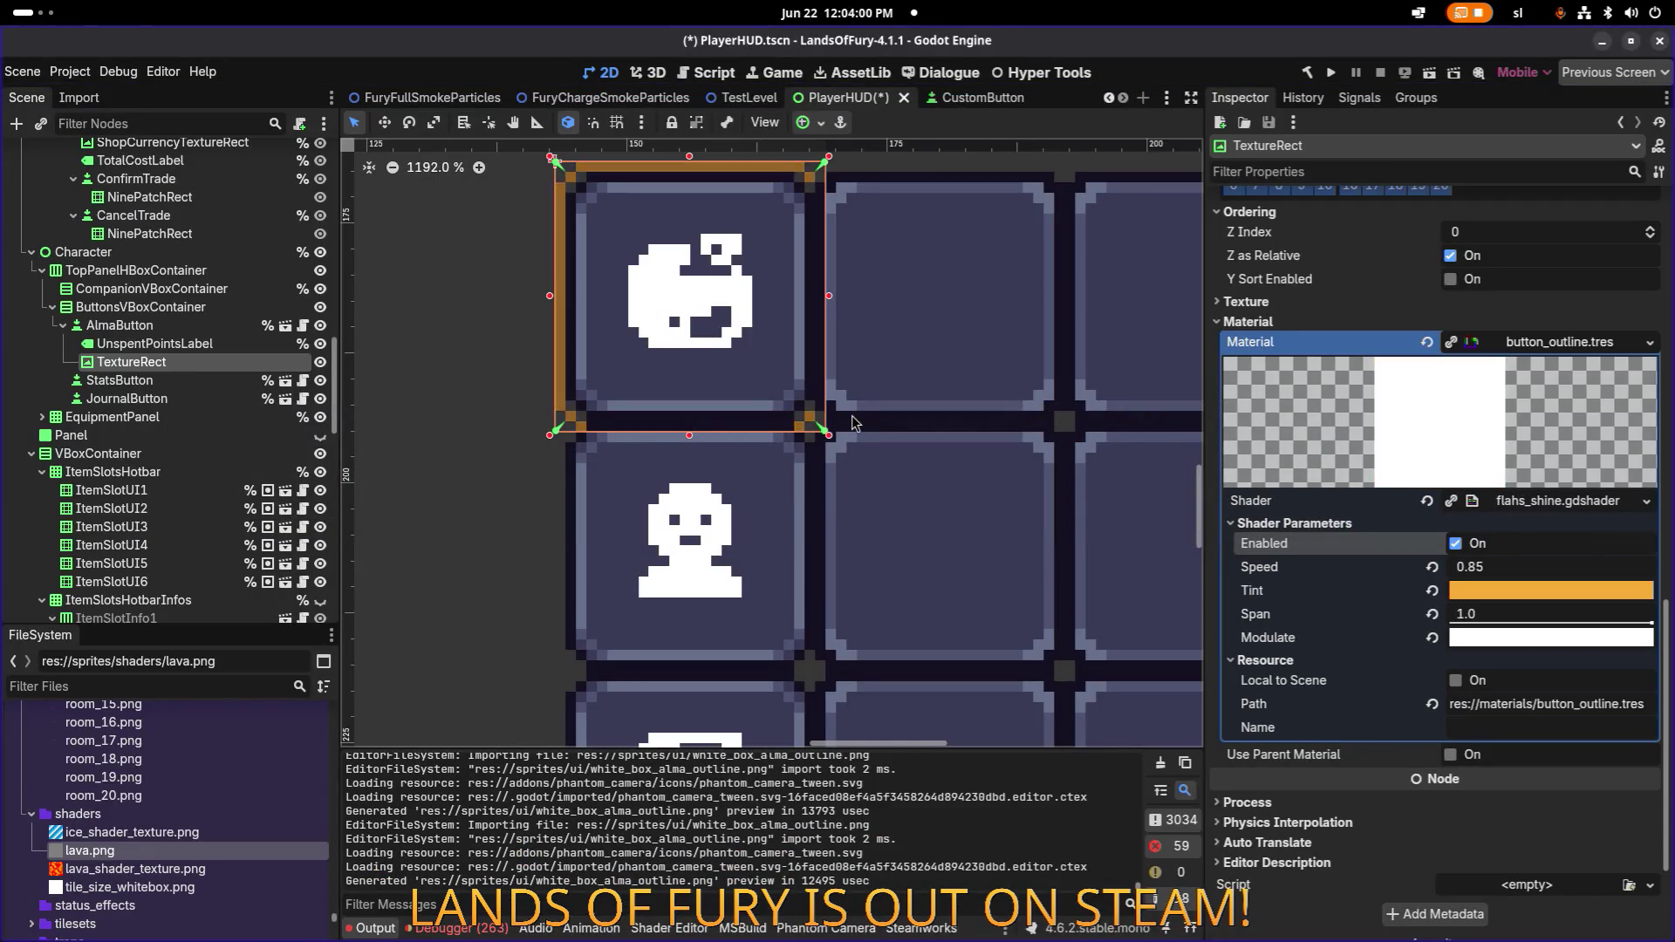
scroll(807, 471, "up", 2)
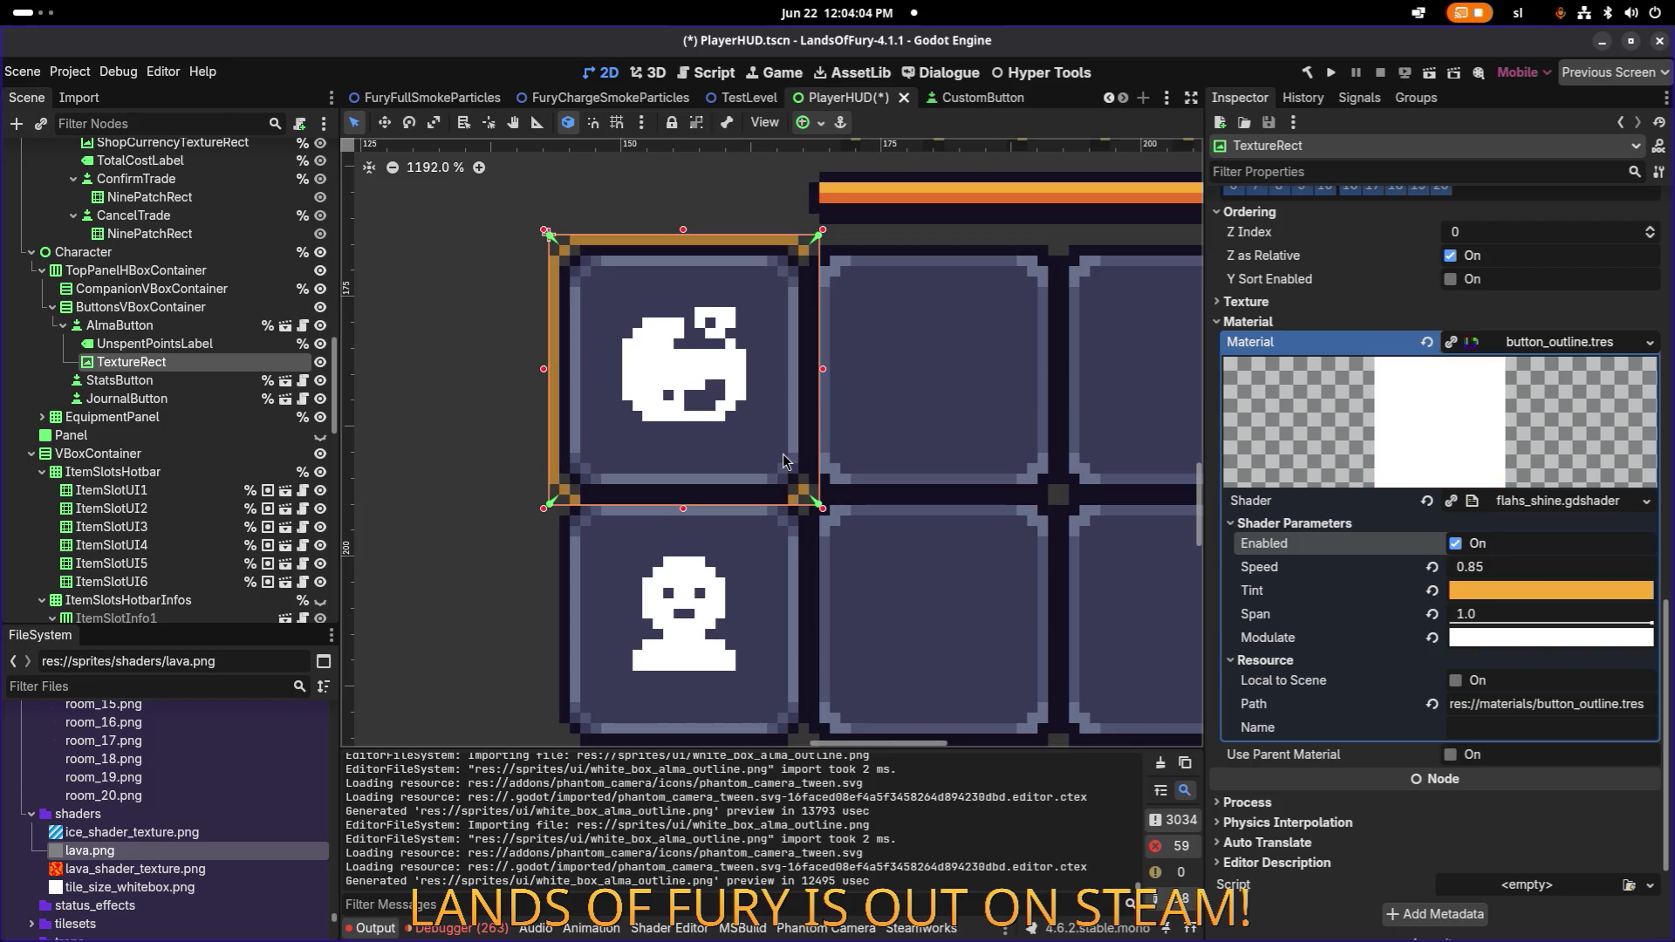
left_click_drag(545, 369, 536, 366)
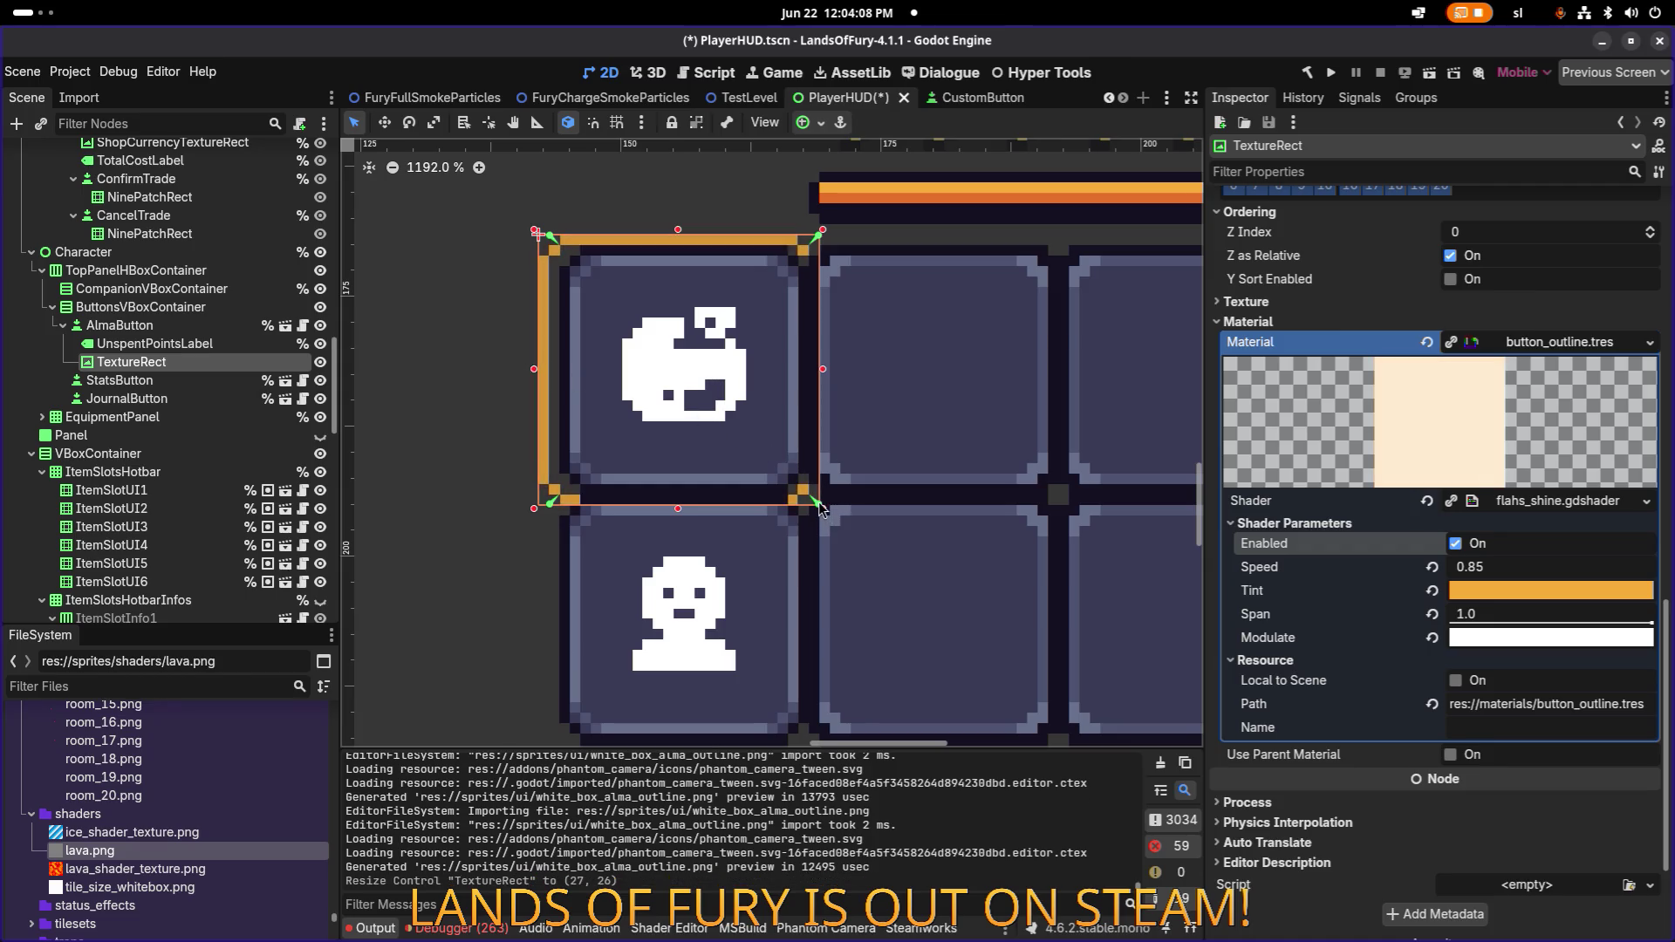
left_click_drag(832, 510, 807, 506)
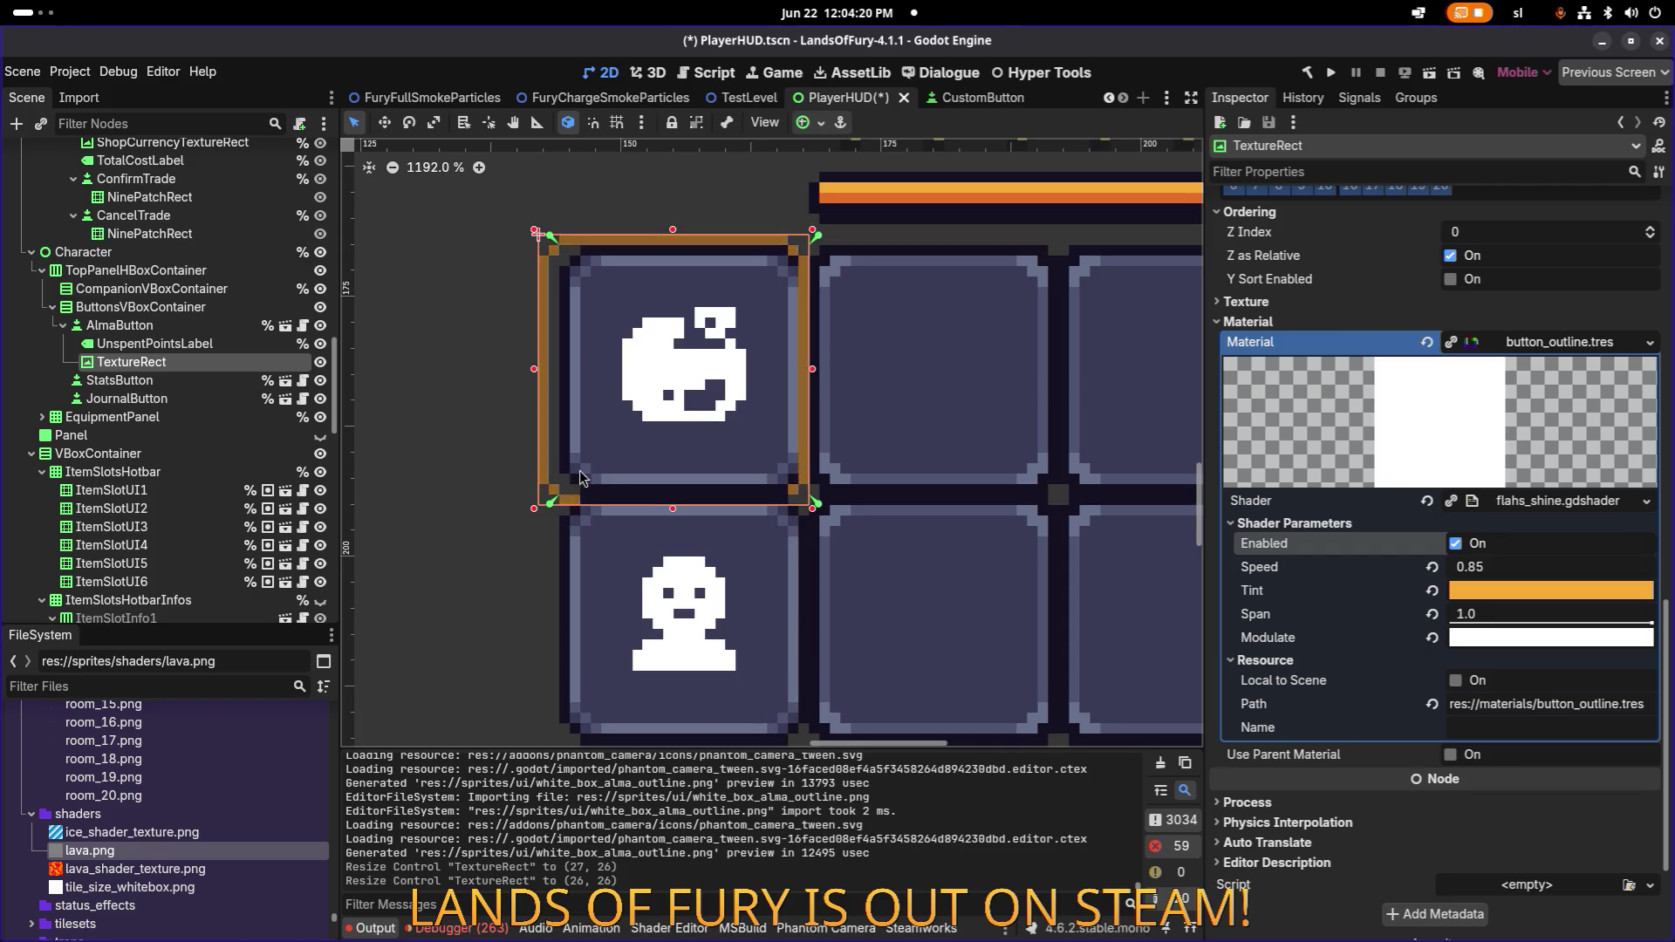
key("ctrl+z")
key("ctrl+z")
key("ctrl+z")
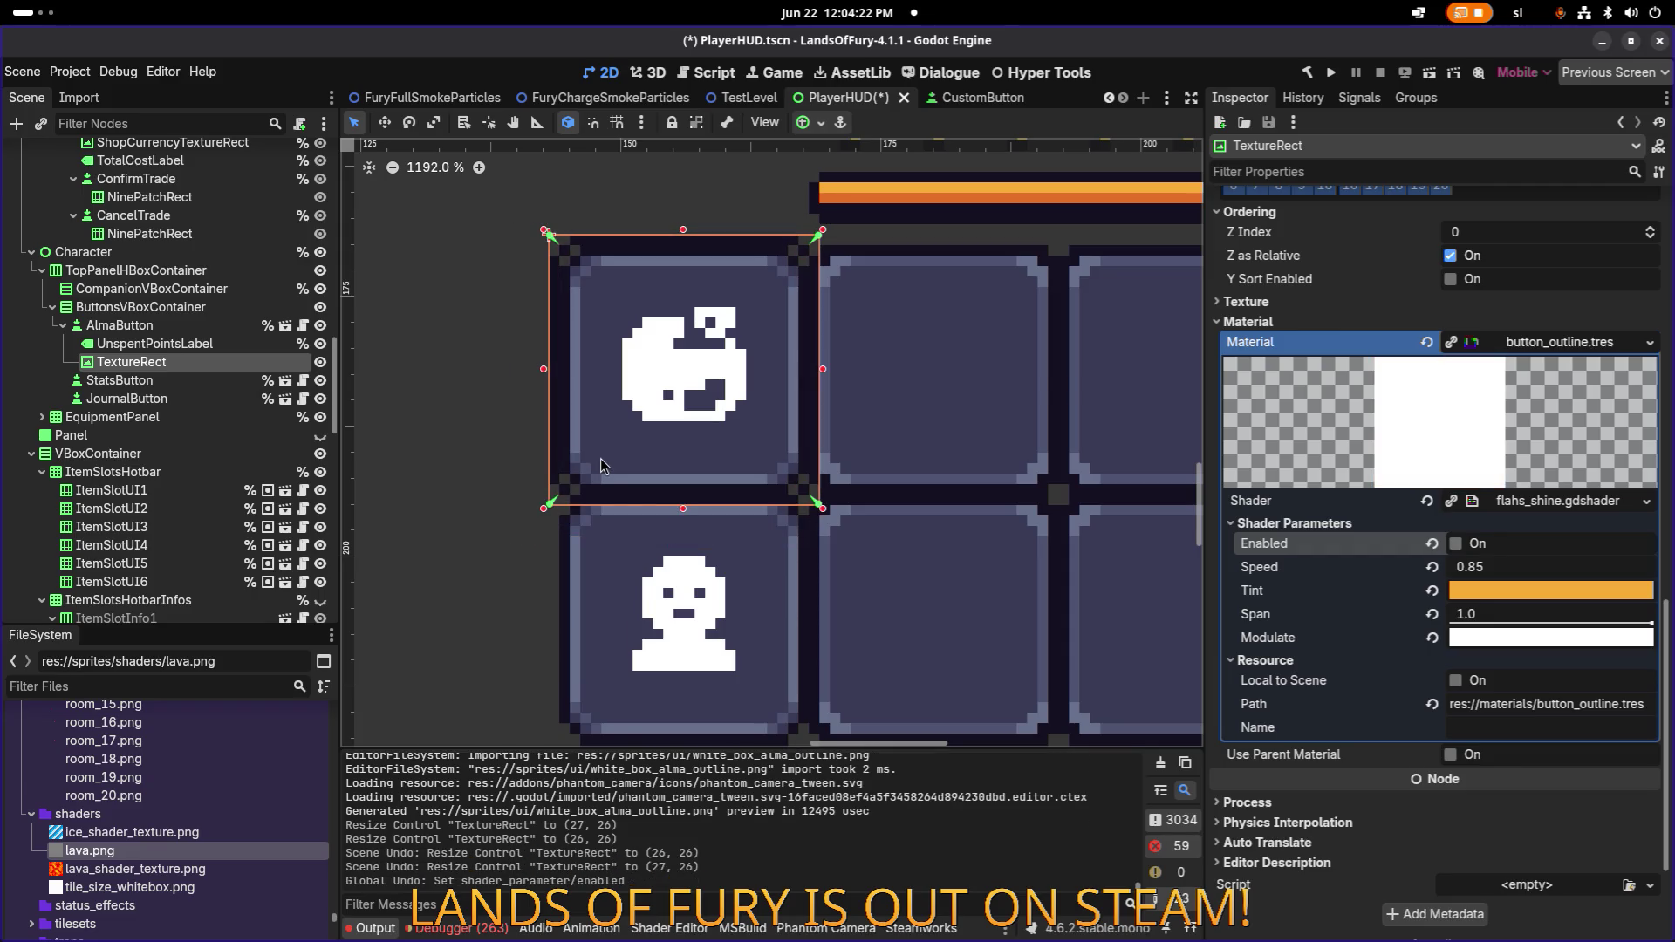
key("ctrl+shift+z")
key("alt+Tab")
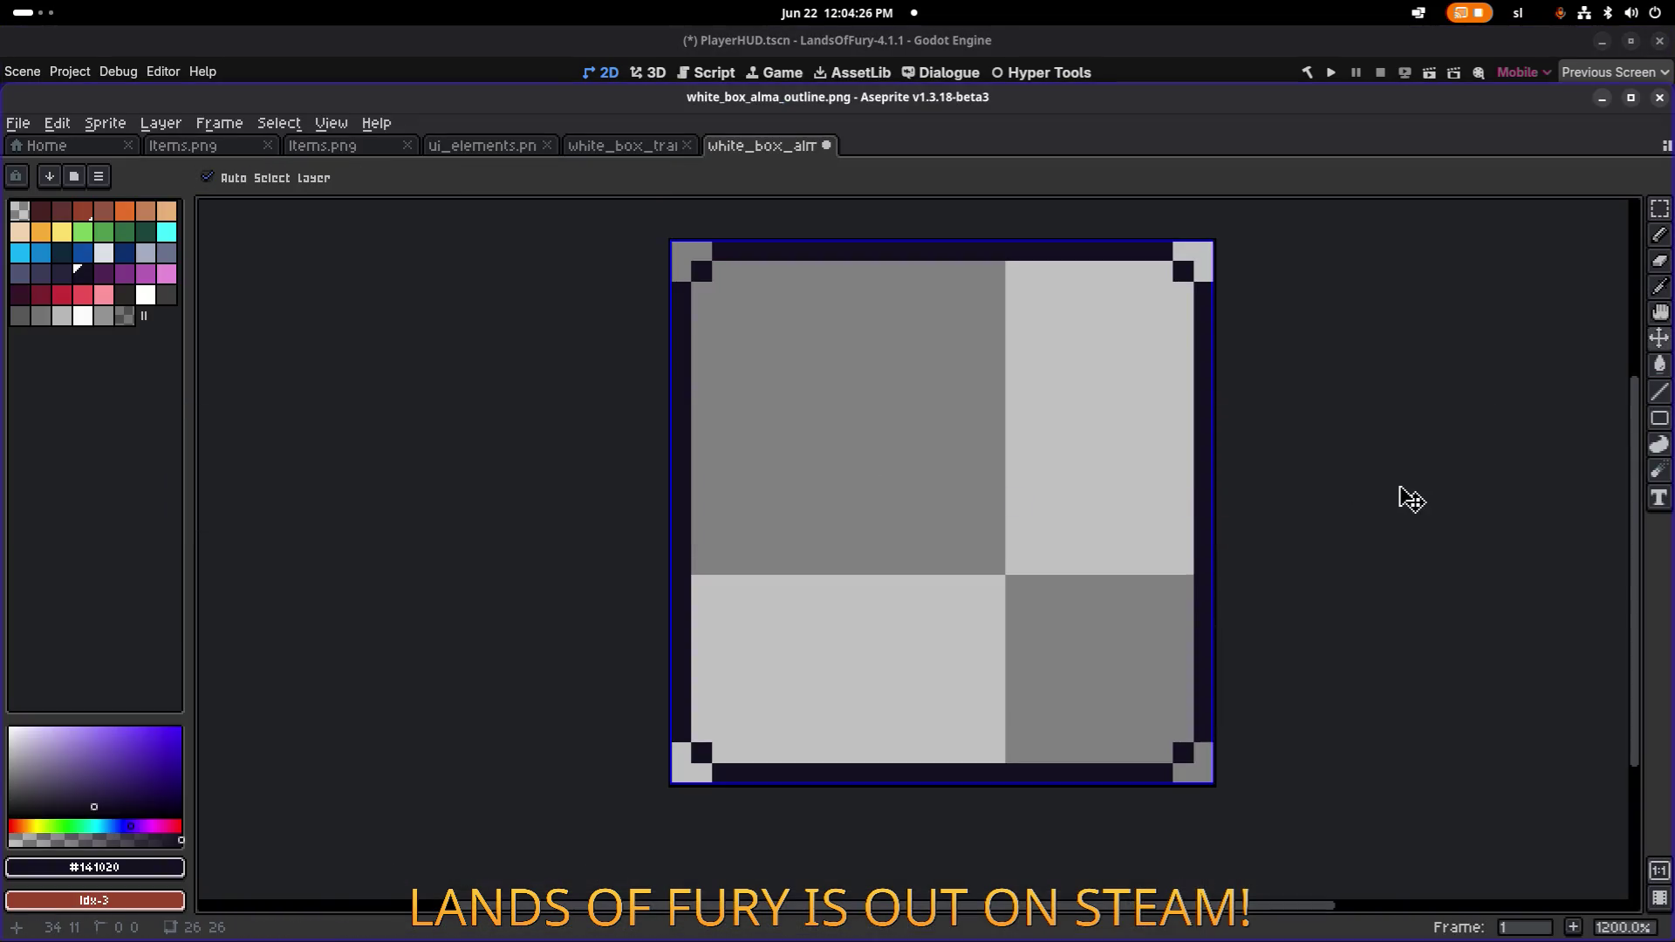
Undo the last three outline edits and save white_box_alma_outline.png.
key("ctrl+z")
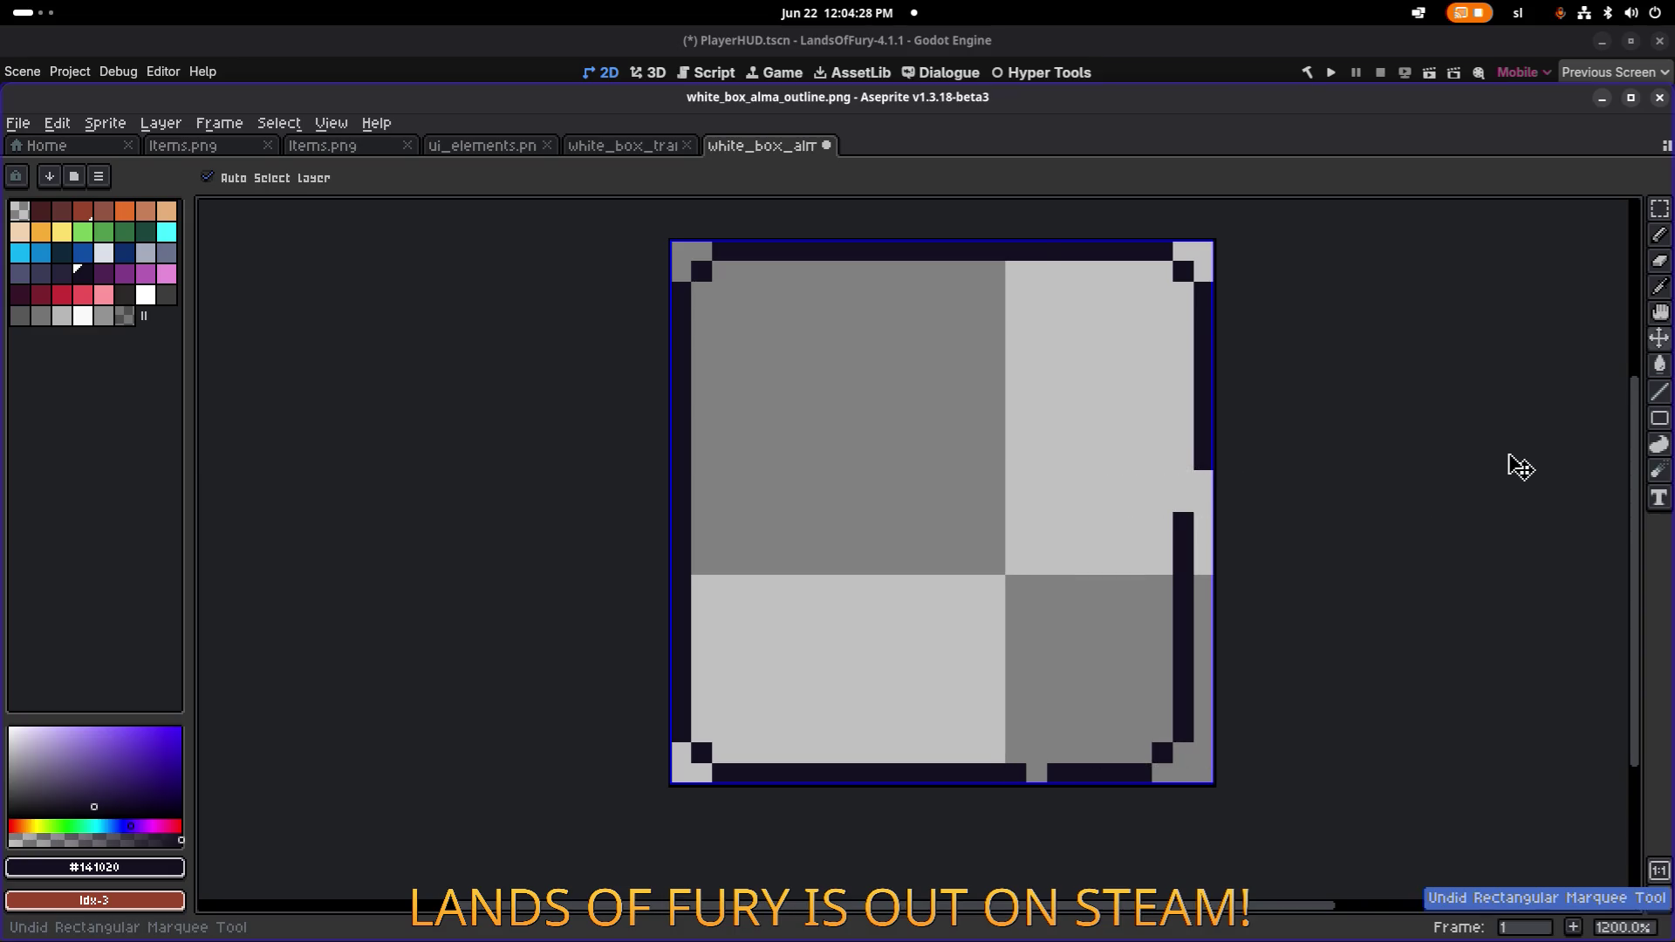
key("ctrl+z")
key("ctrl+z")
key("ctrl+z")
key("ctrl+z")
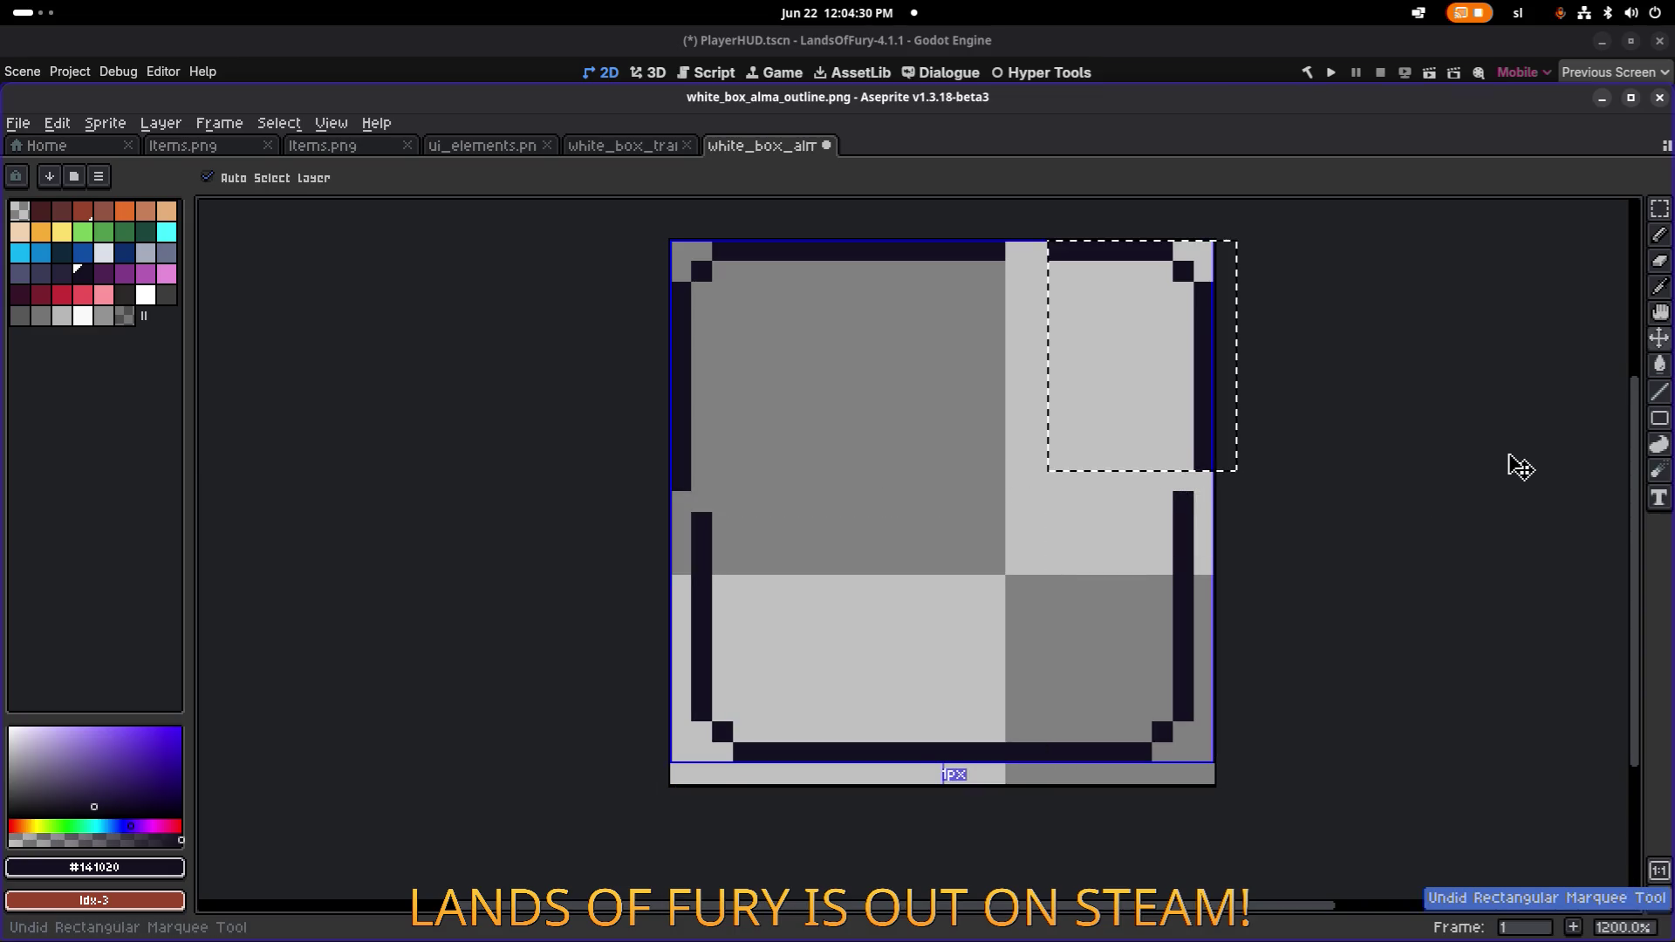
key("ctrl+z")
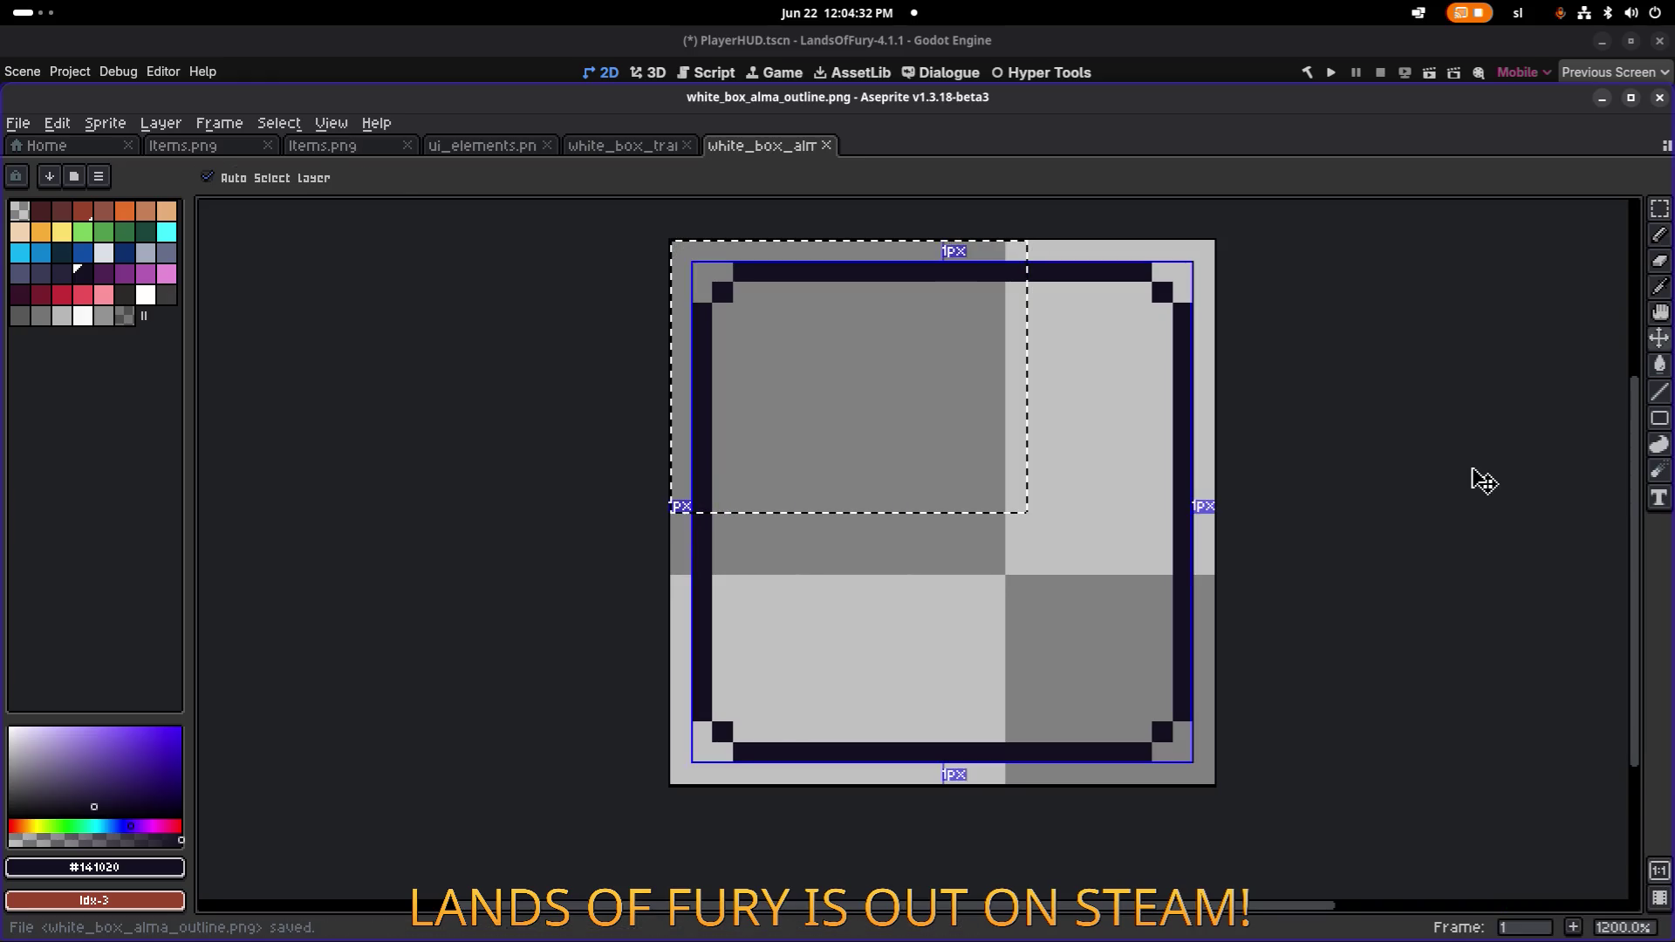
key("ctrl+s")
key("alt+Tab")
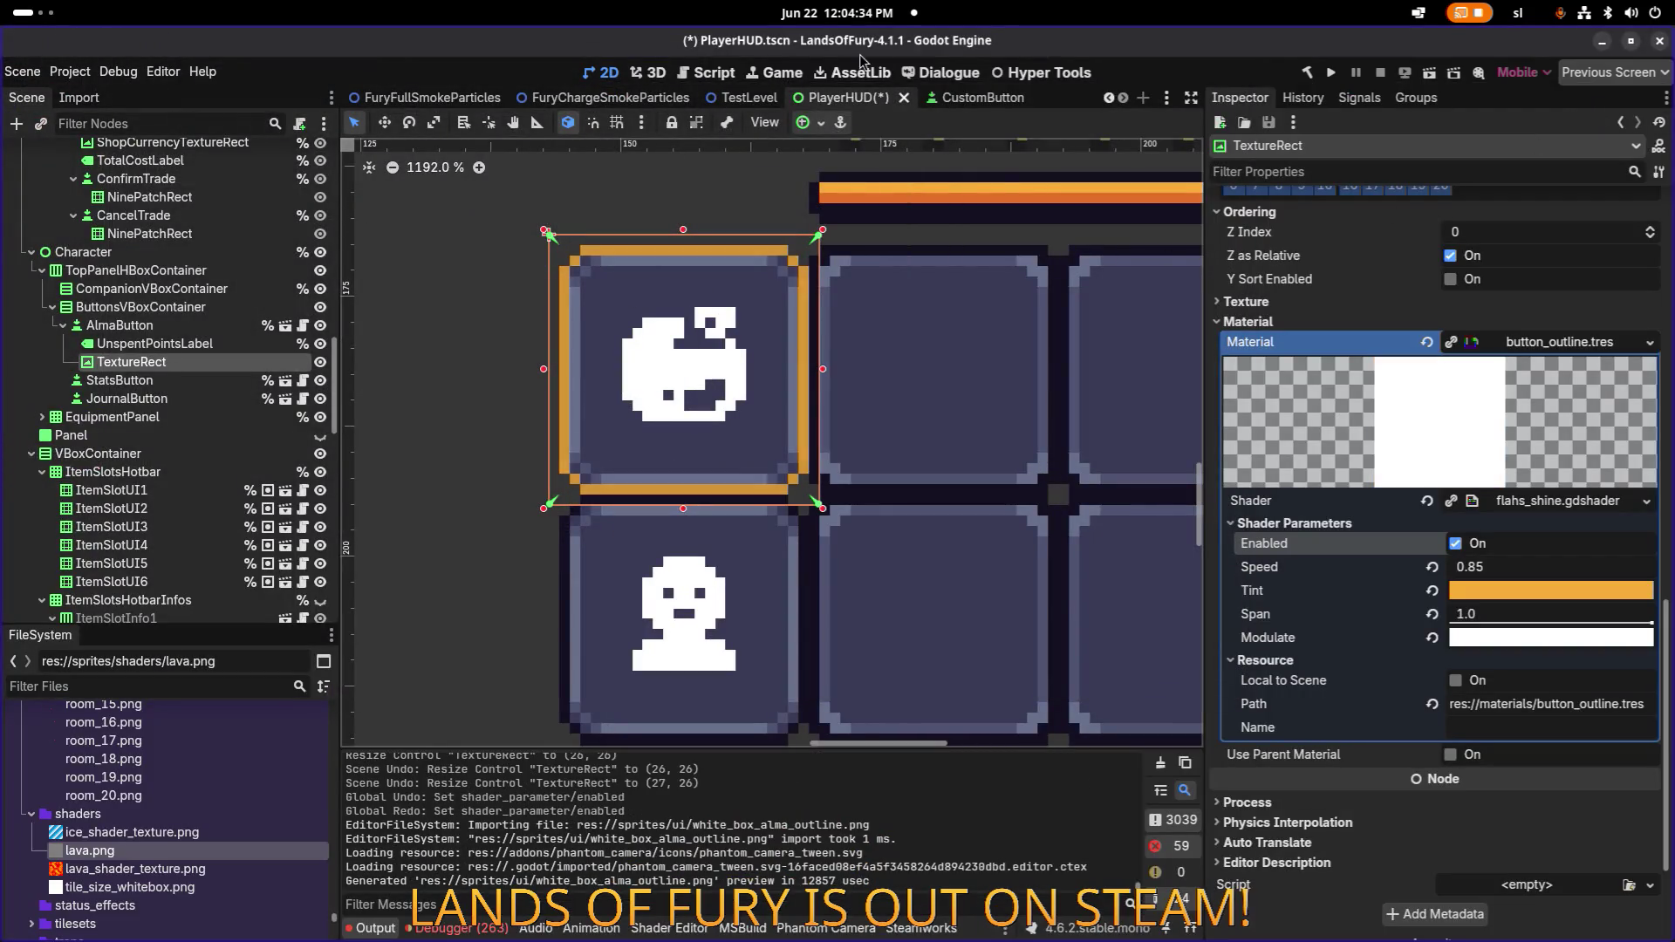
scroll(997, 322, "down", 2)
scroll(997, 321, "down", 4)
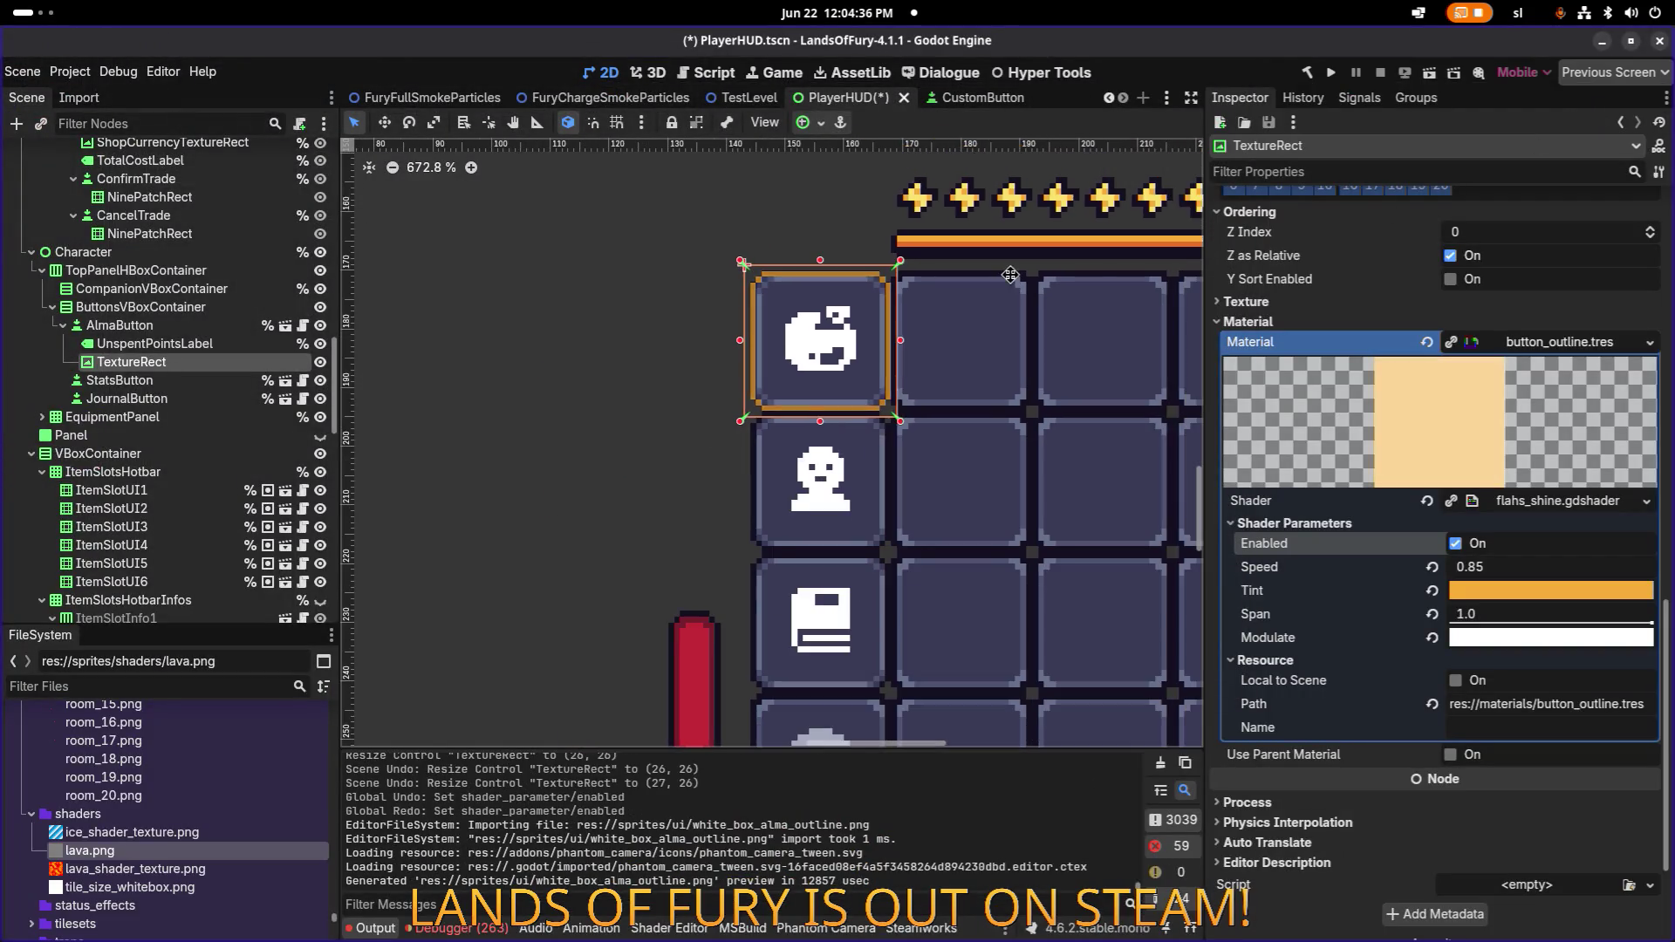
scroll(855, 342, "down", 3)
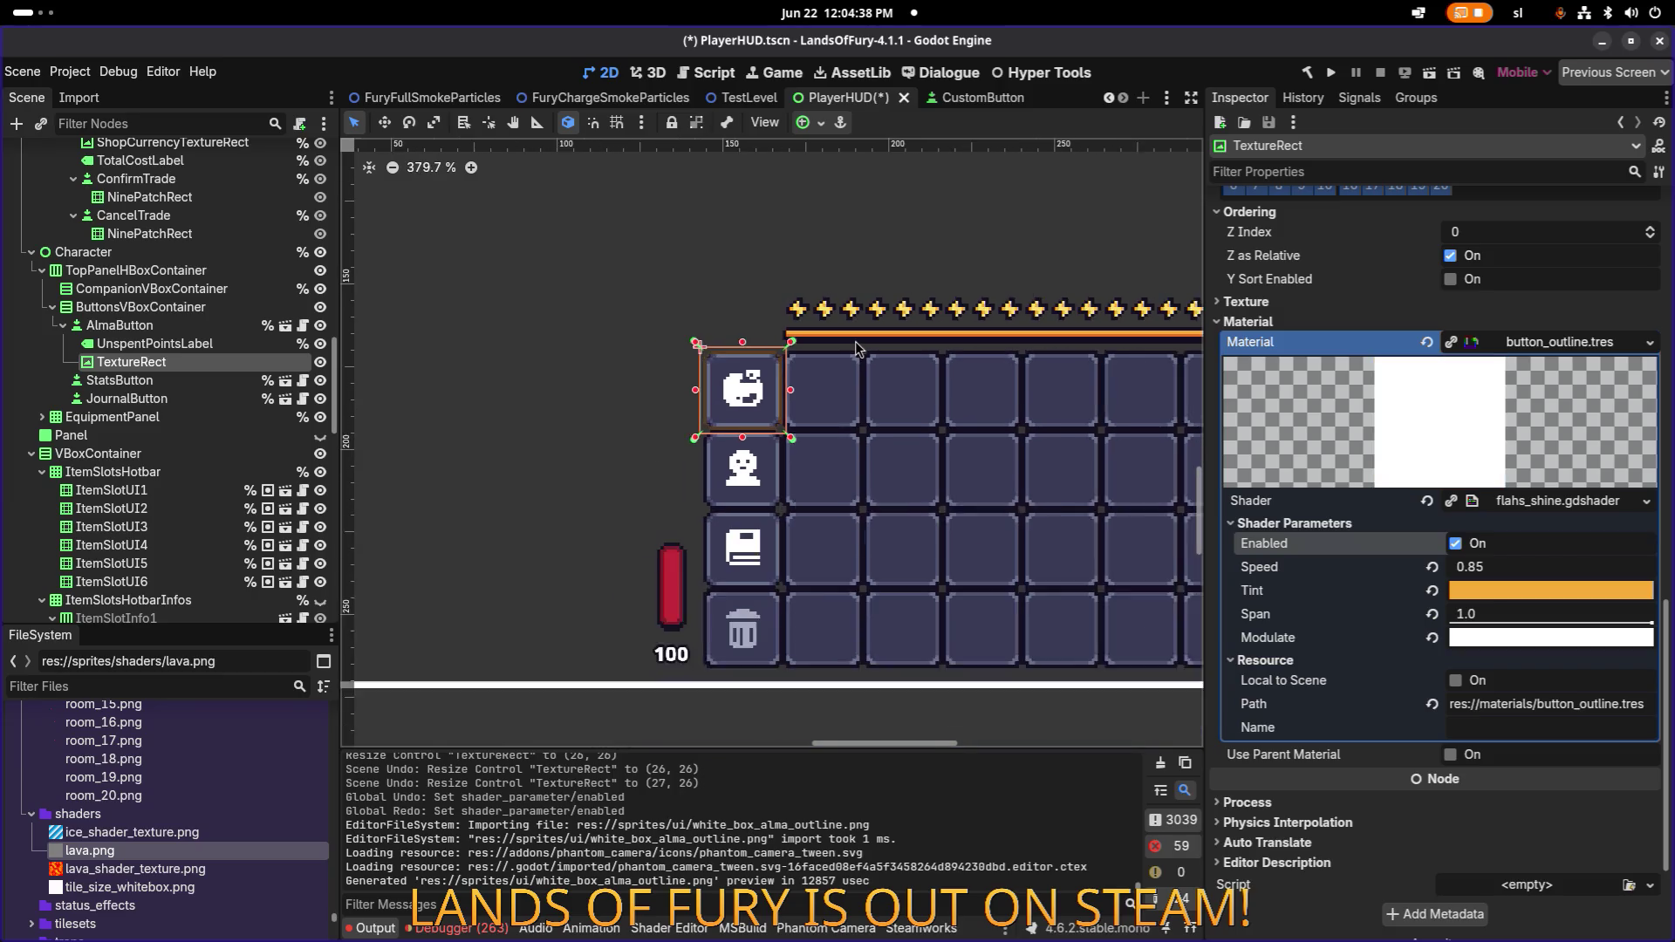
scroll(855, 345, "up", 1)
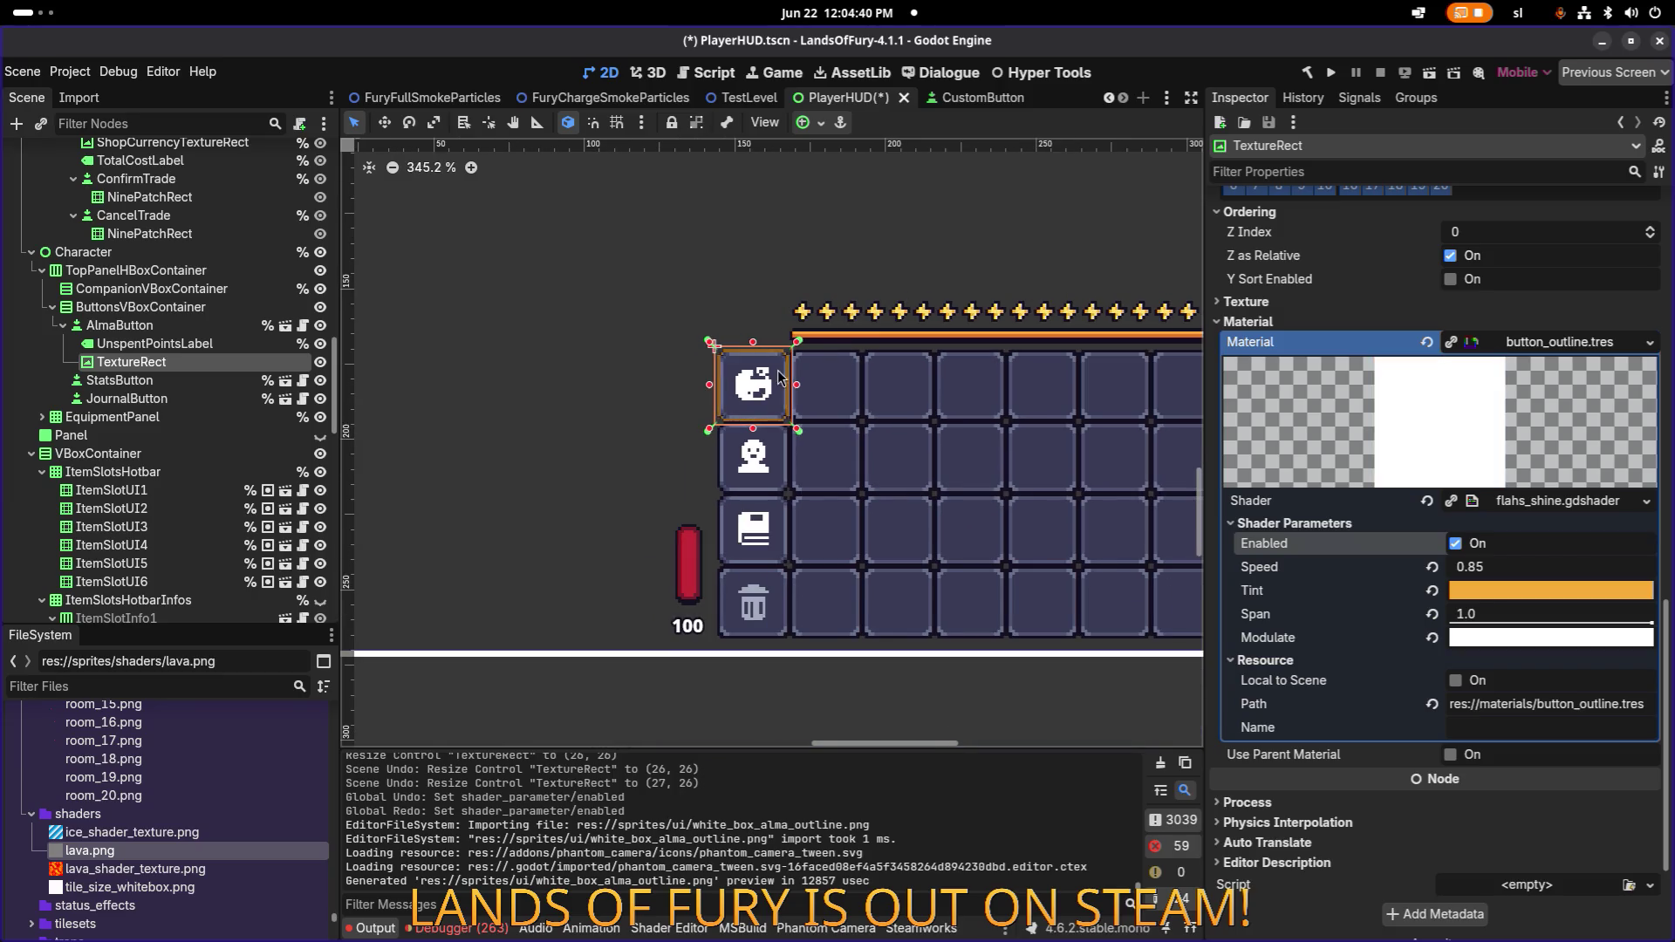
scroll(791, 408, "up", 15)
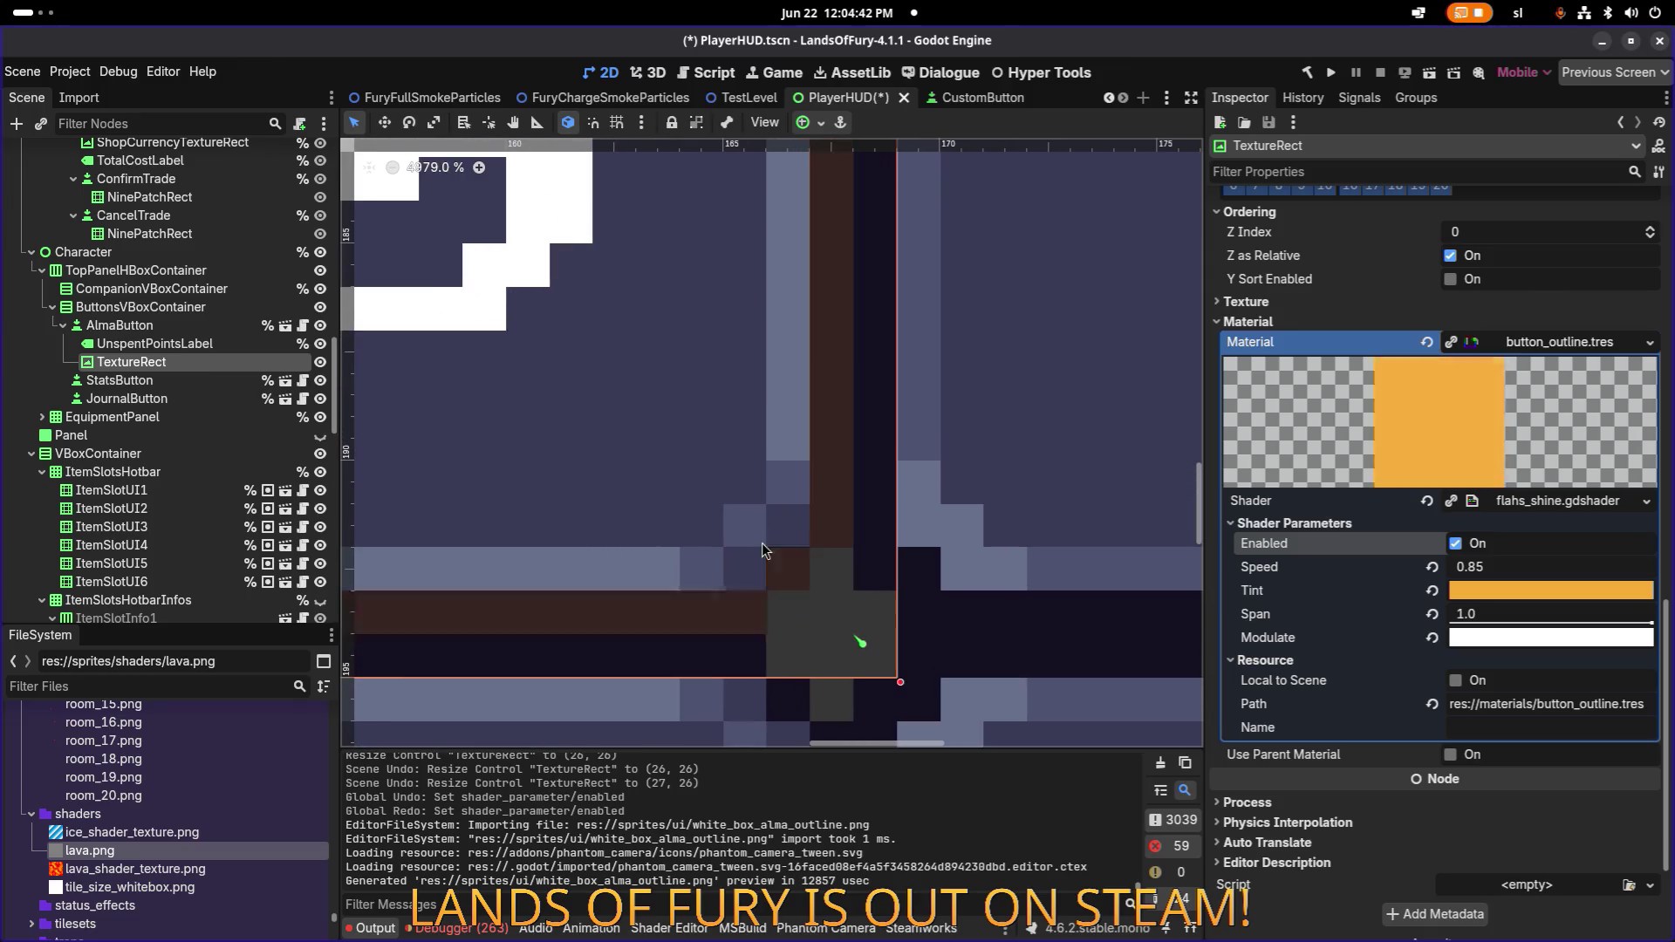
scroll(778, 548, "down", 11)
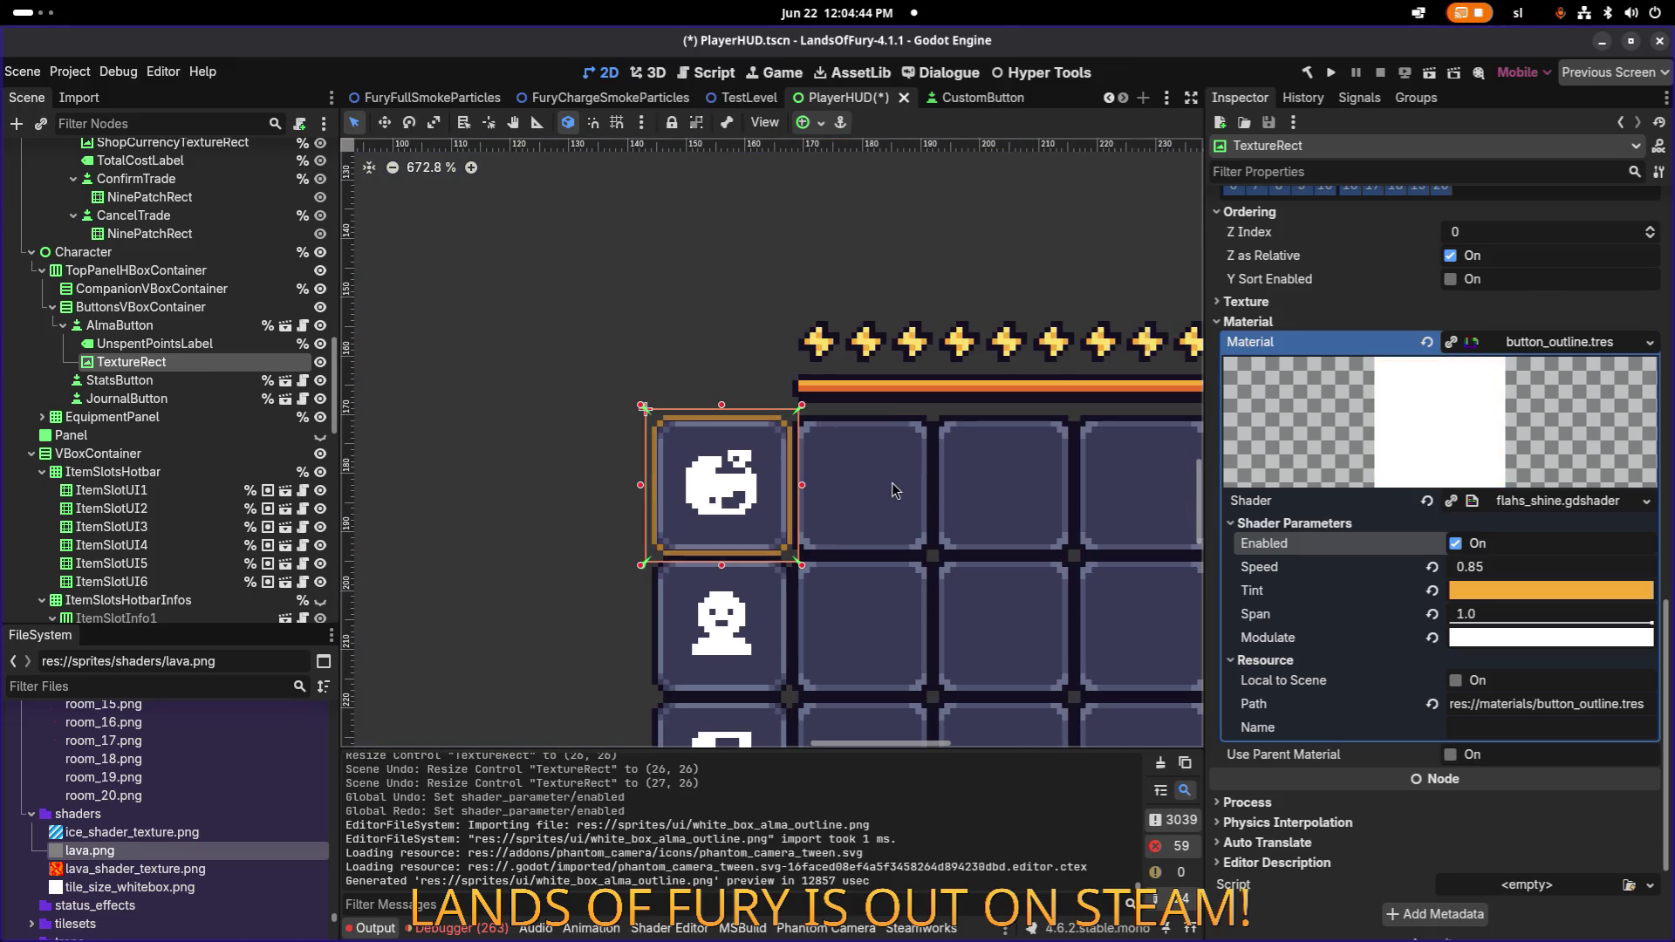
scroll(892, 483, "down", 2)
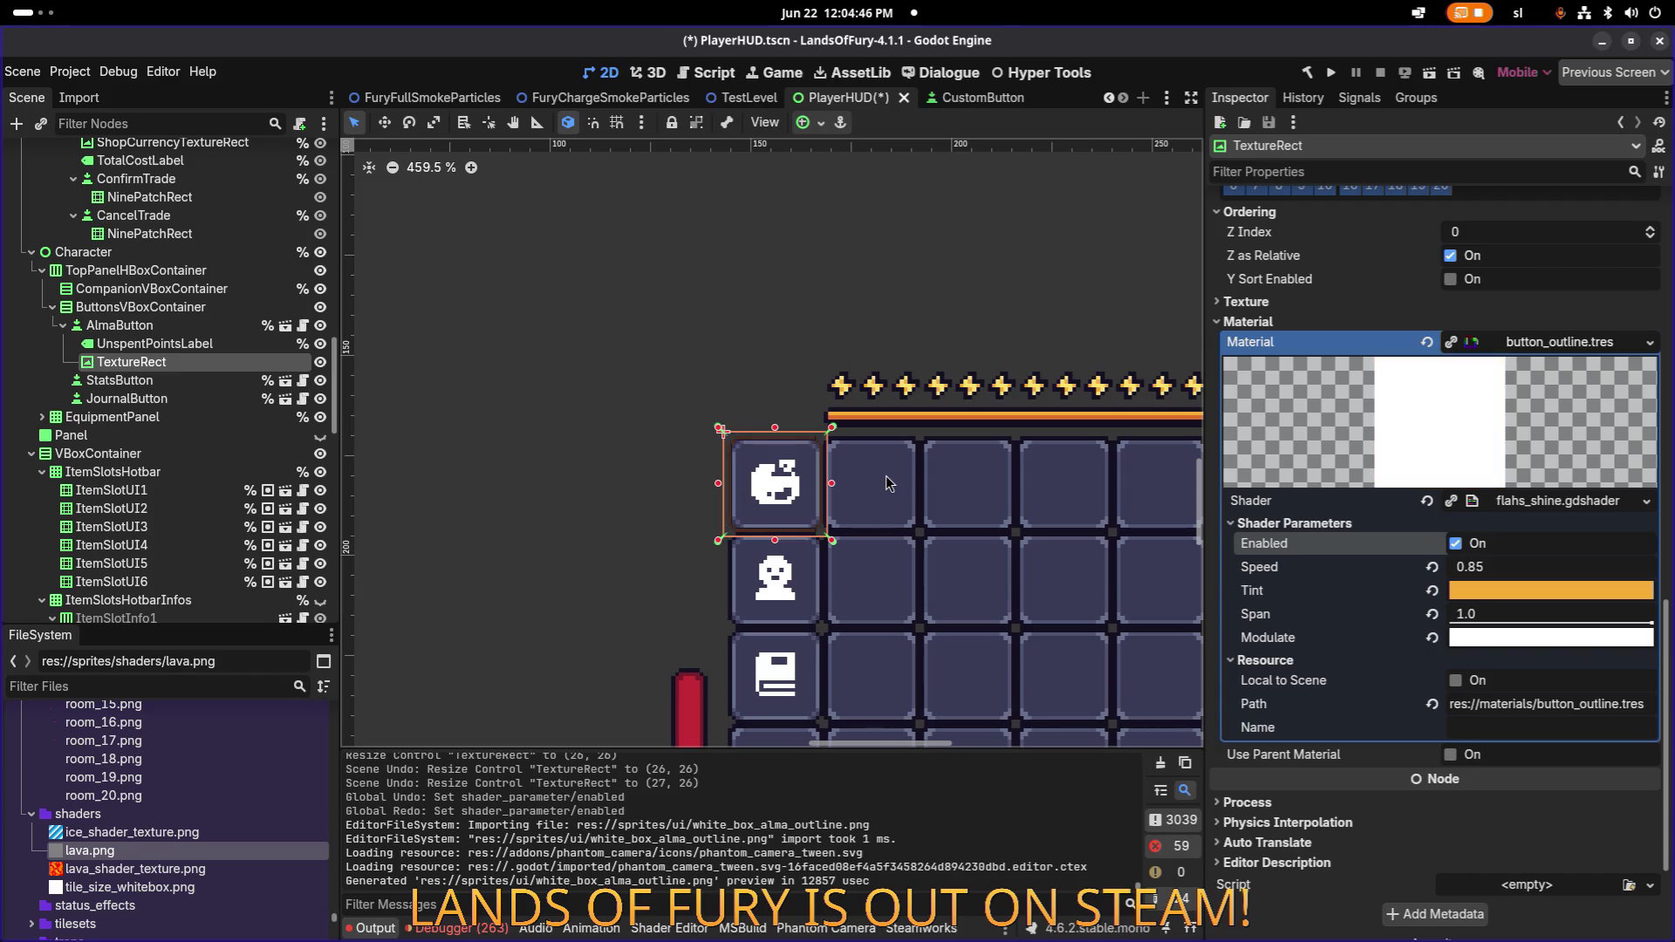
scroll(890, 480, "right", 5)
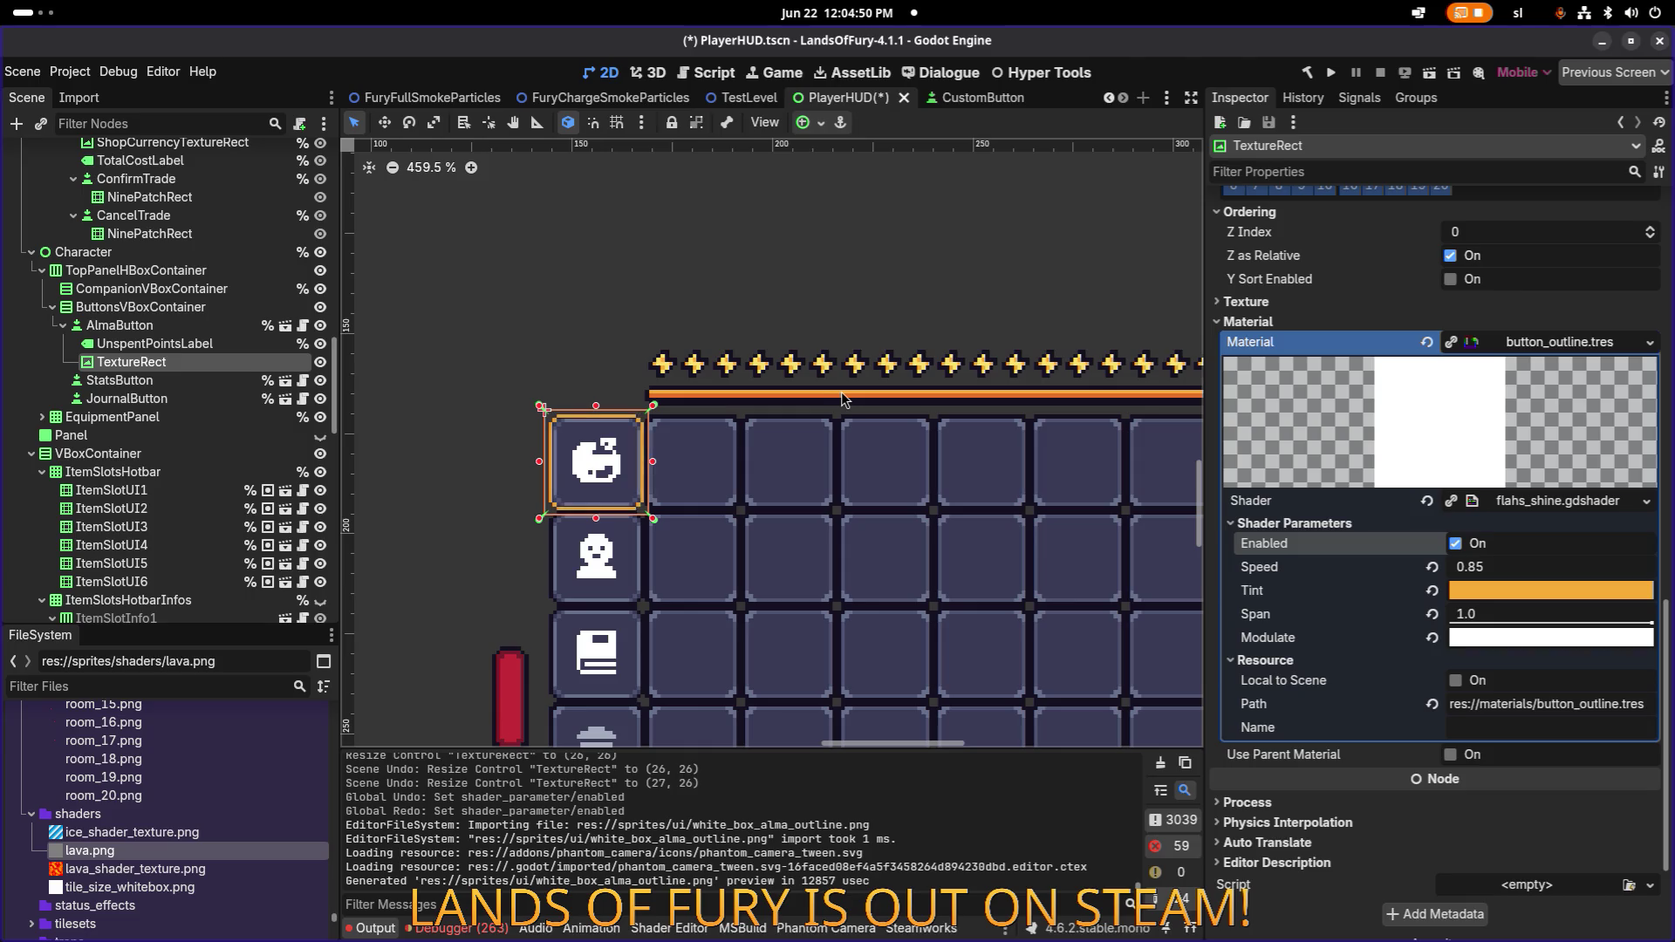
key("alt+Tab")
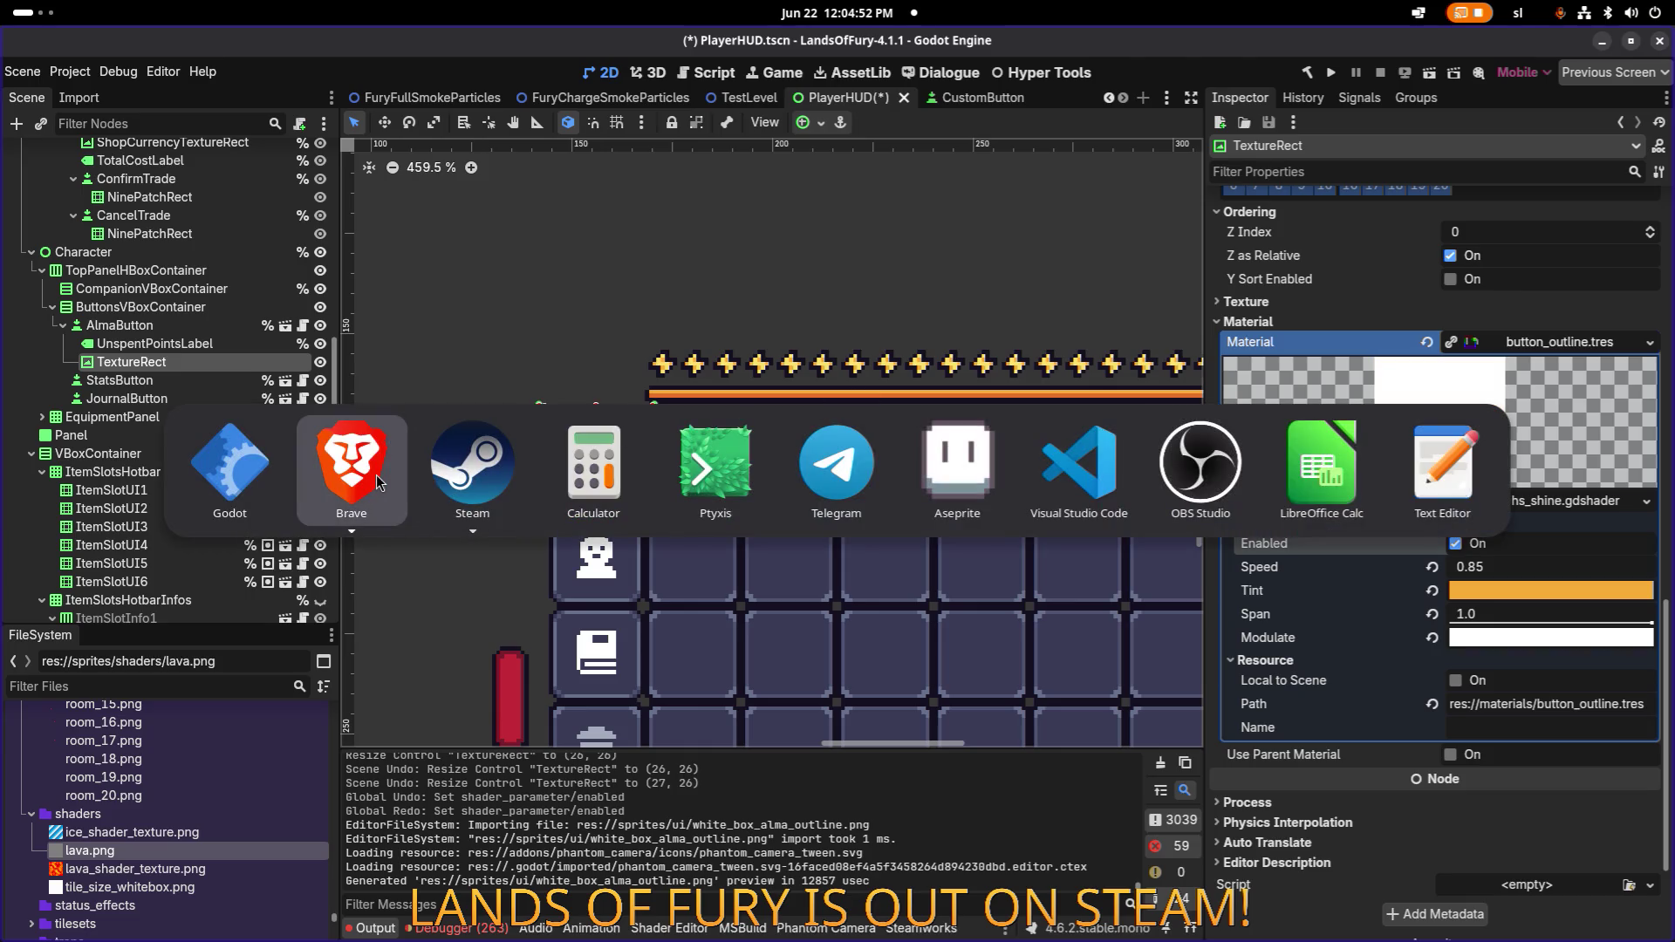
mouse_move(375, 475)
key("Tab")
key("Tab")
key("Tab")
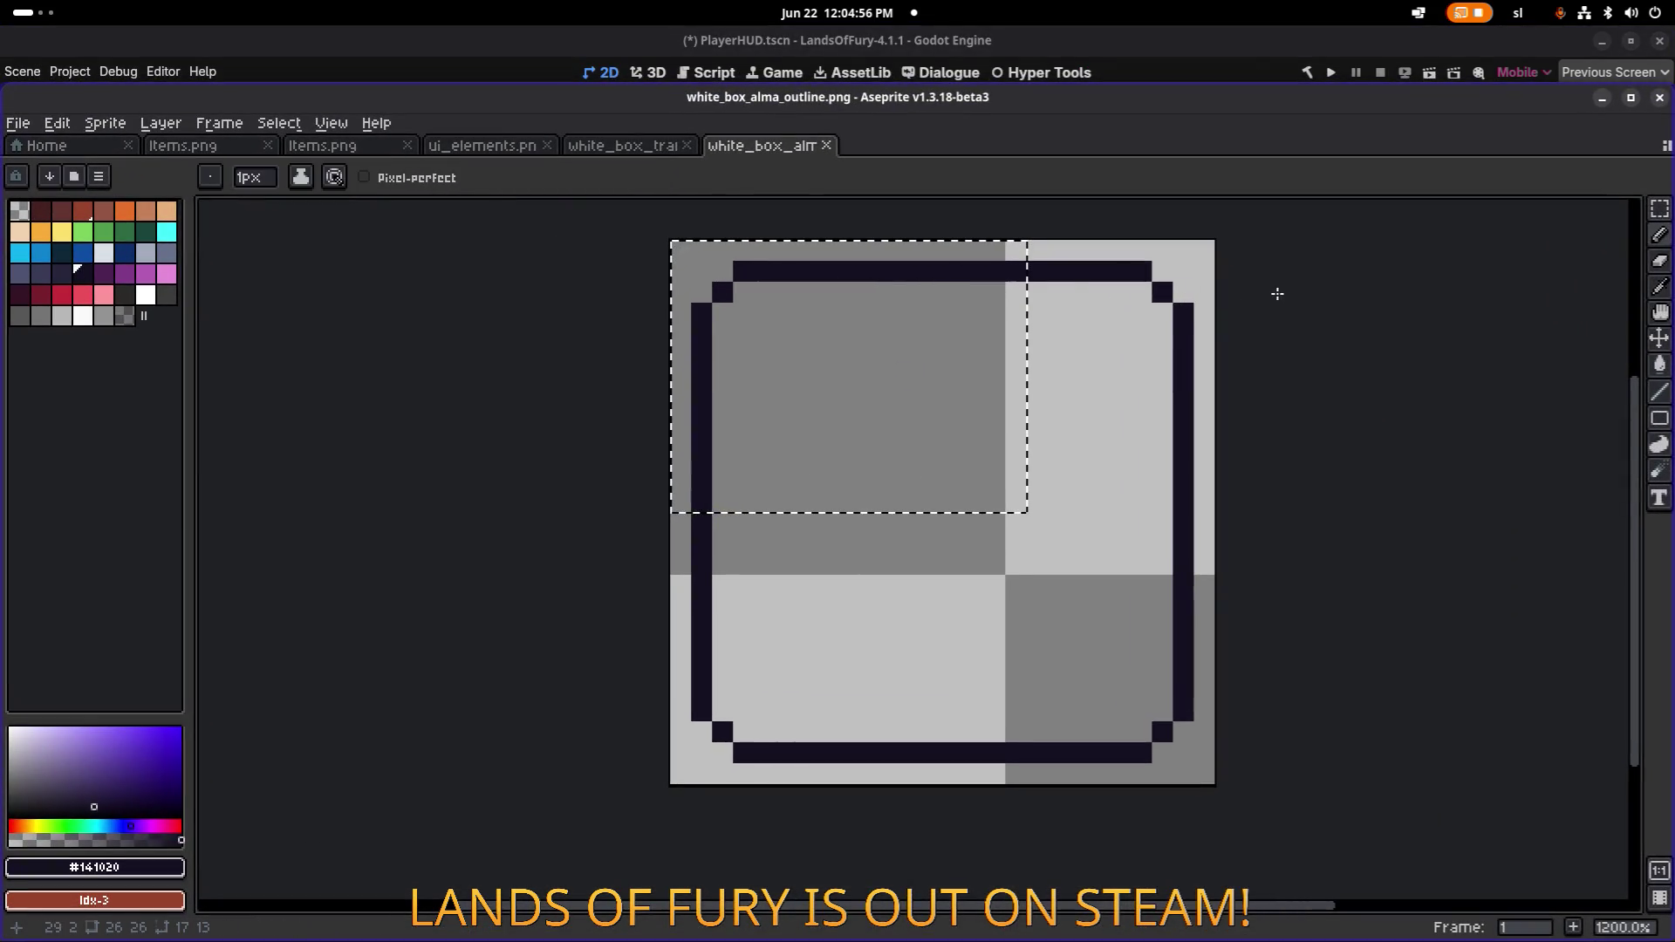
Pencil stepped dark pixels onto the outline corners and save white_box_alma_outline.png.
key("m")
key("i")
key("b")
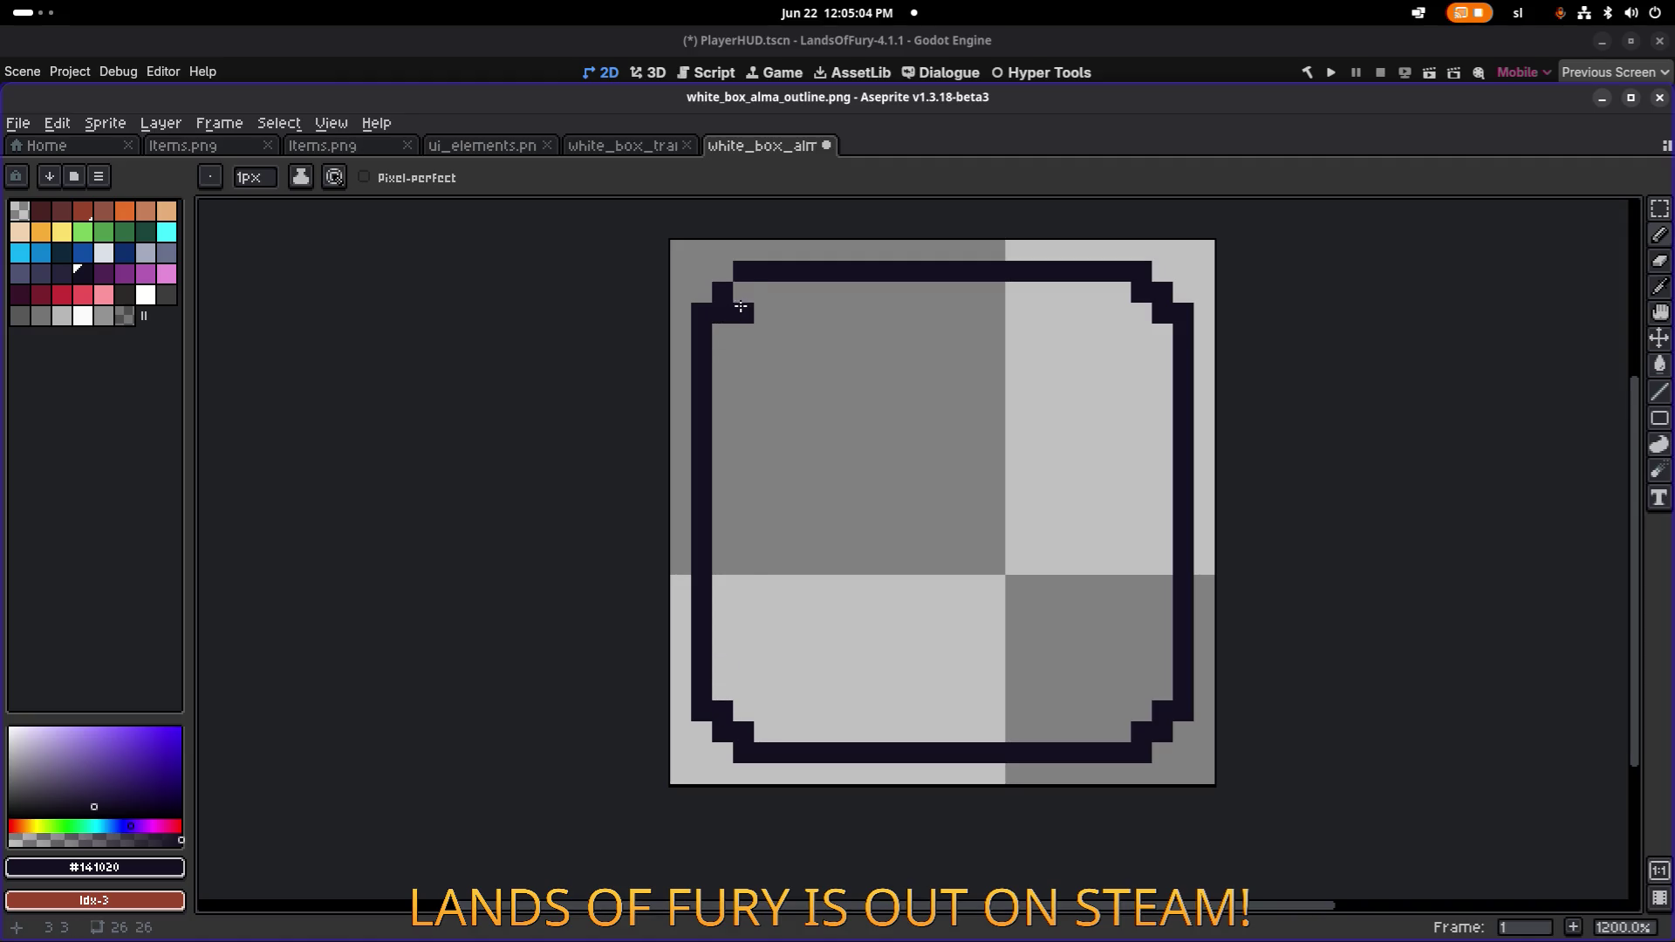
left_click(786, 292)
key("ctrl+s")
key("alt+Tab")
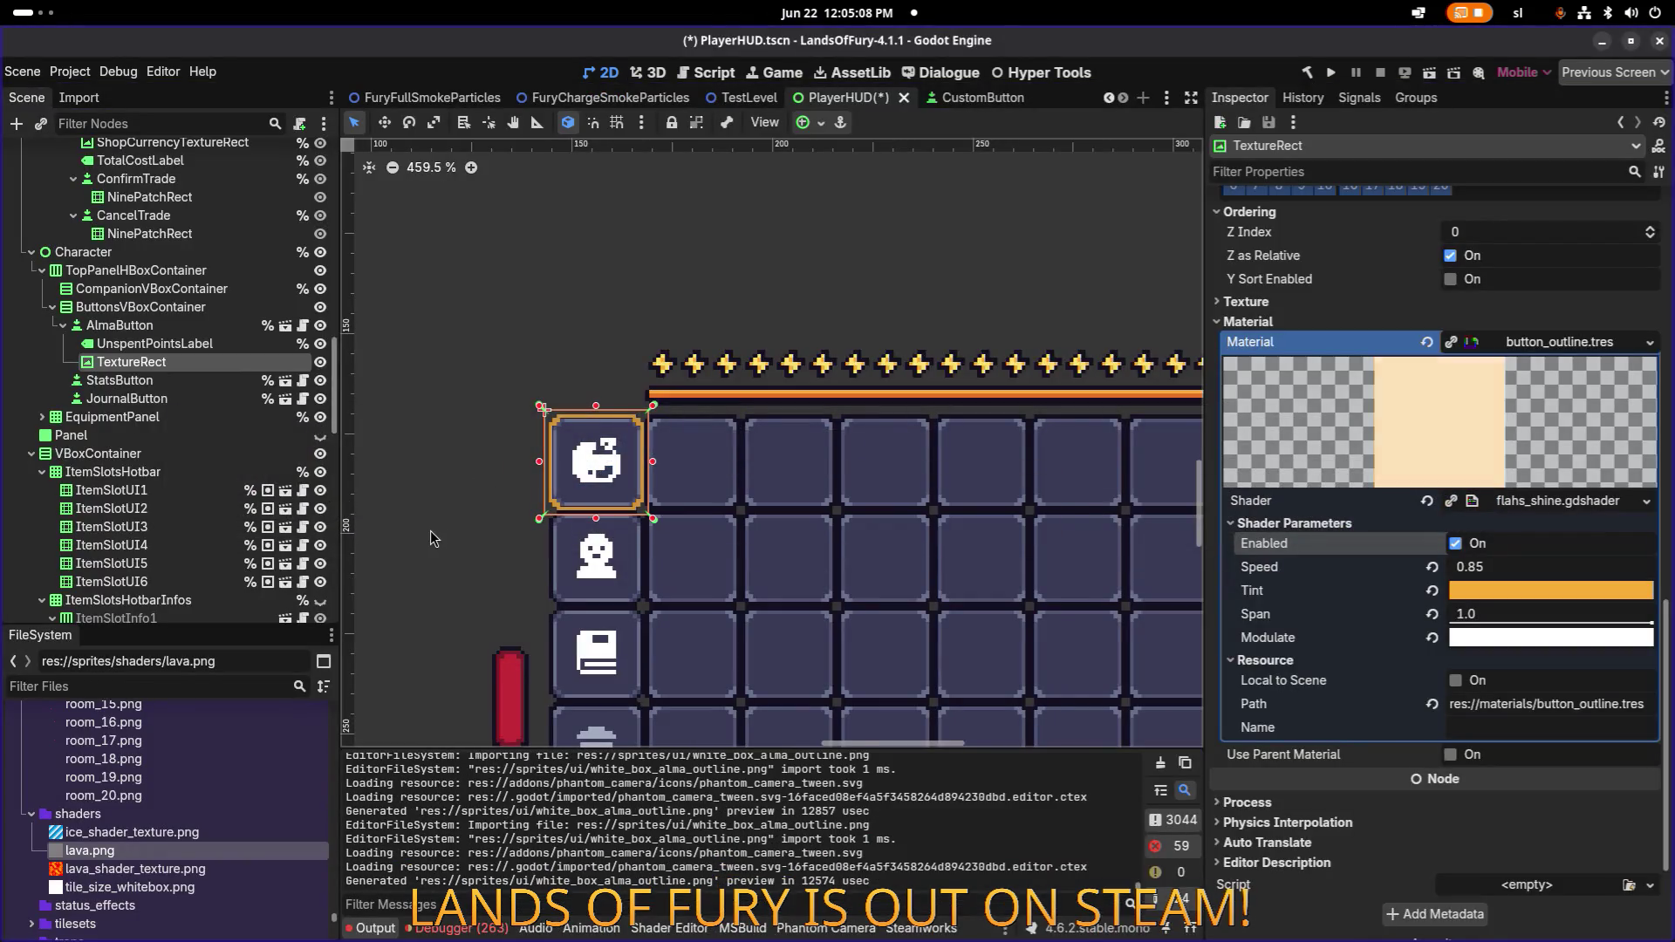
Hide and reshow the TextureRect outline on the first hotbar slot to compare it.
scroll(489, 444, "up", 10)
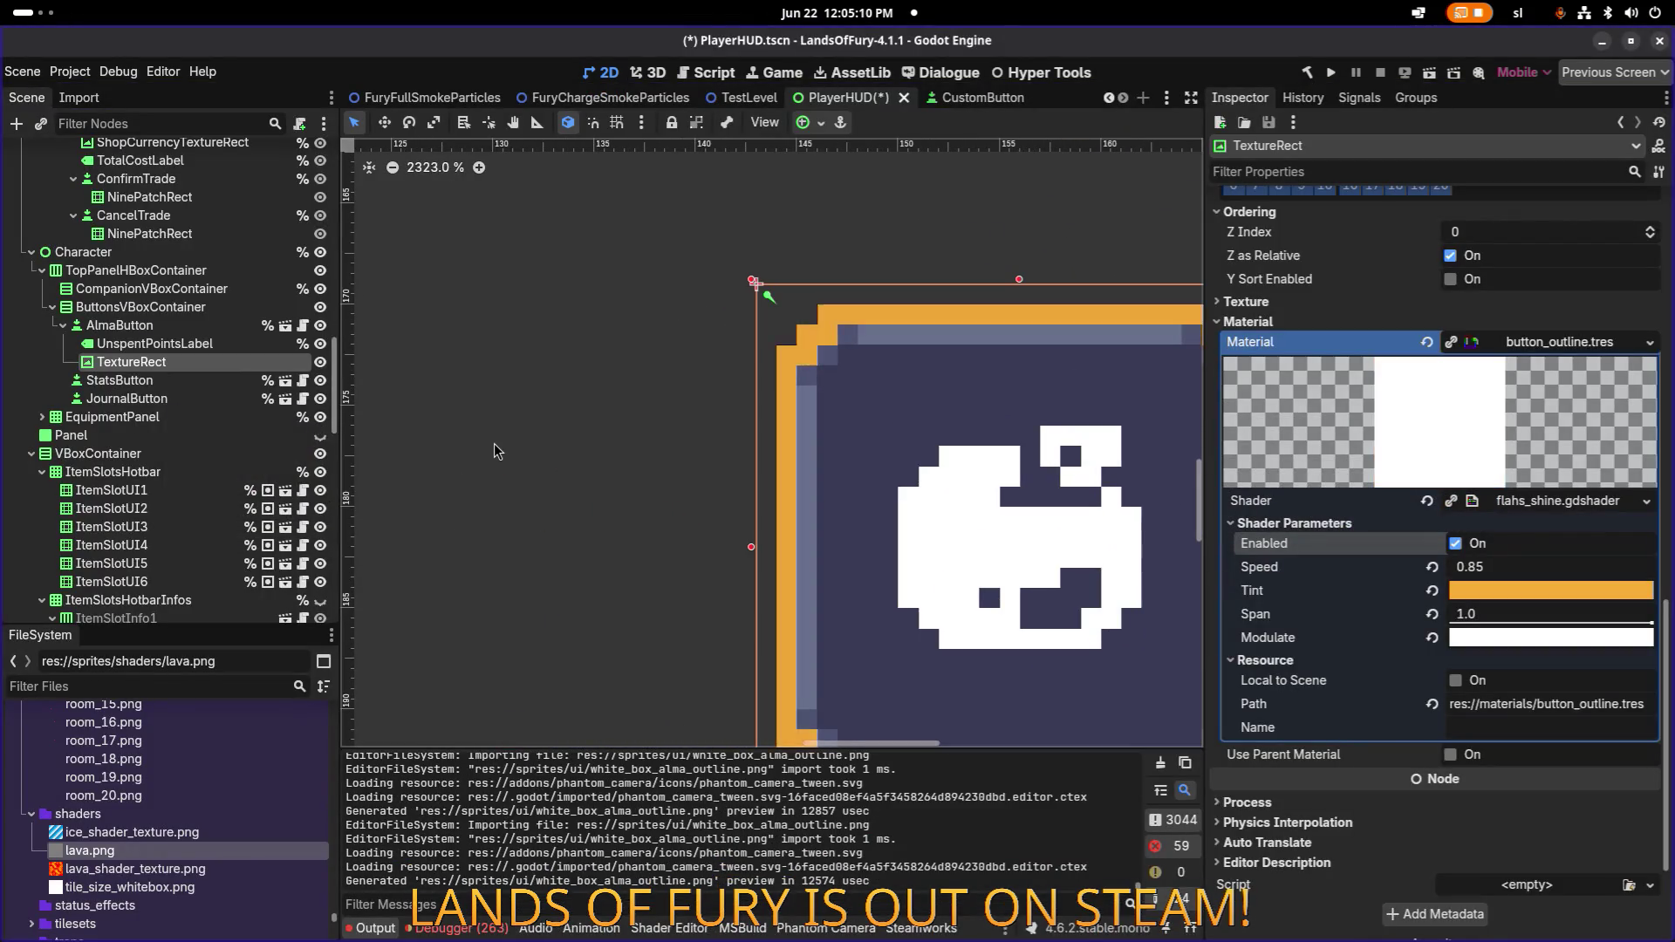
scroll(496, 447, "down", 5)
scroll(584, 422, "down", 3)
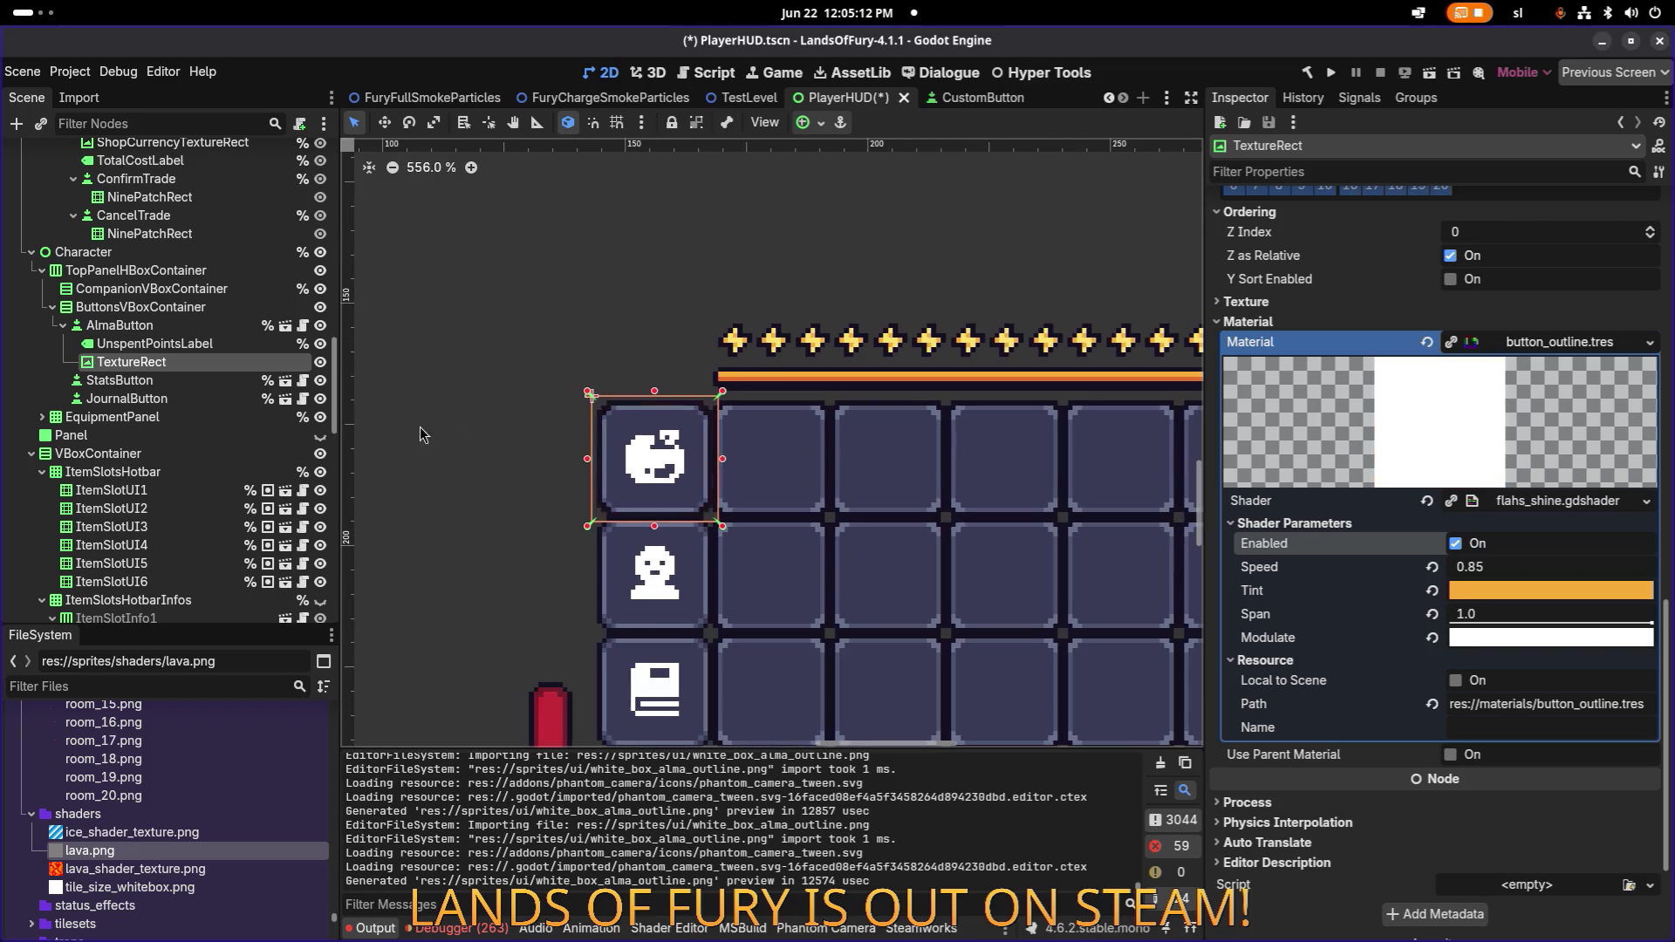
left_click(321, 362)
left_click(321, 361)
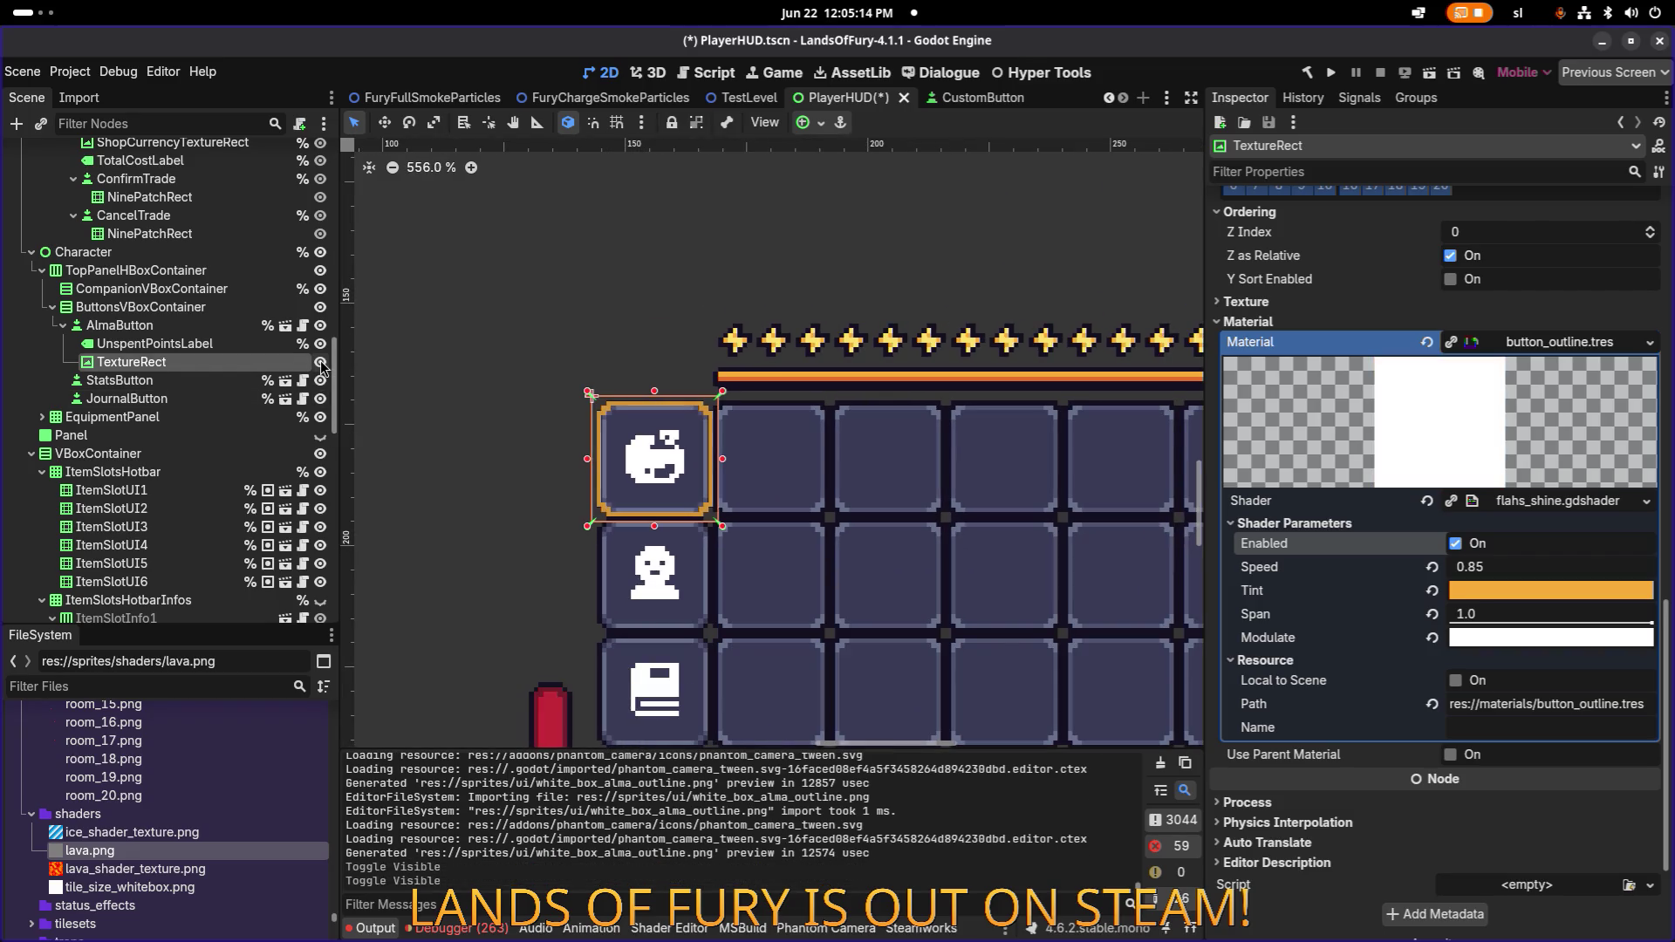
Save the PlayerHUD scene, then build and run the project.
scroll(581, 436, "up", 7)
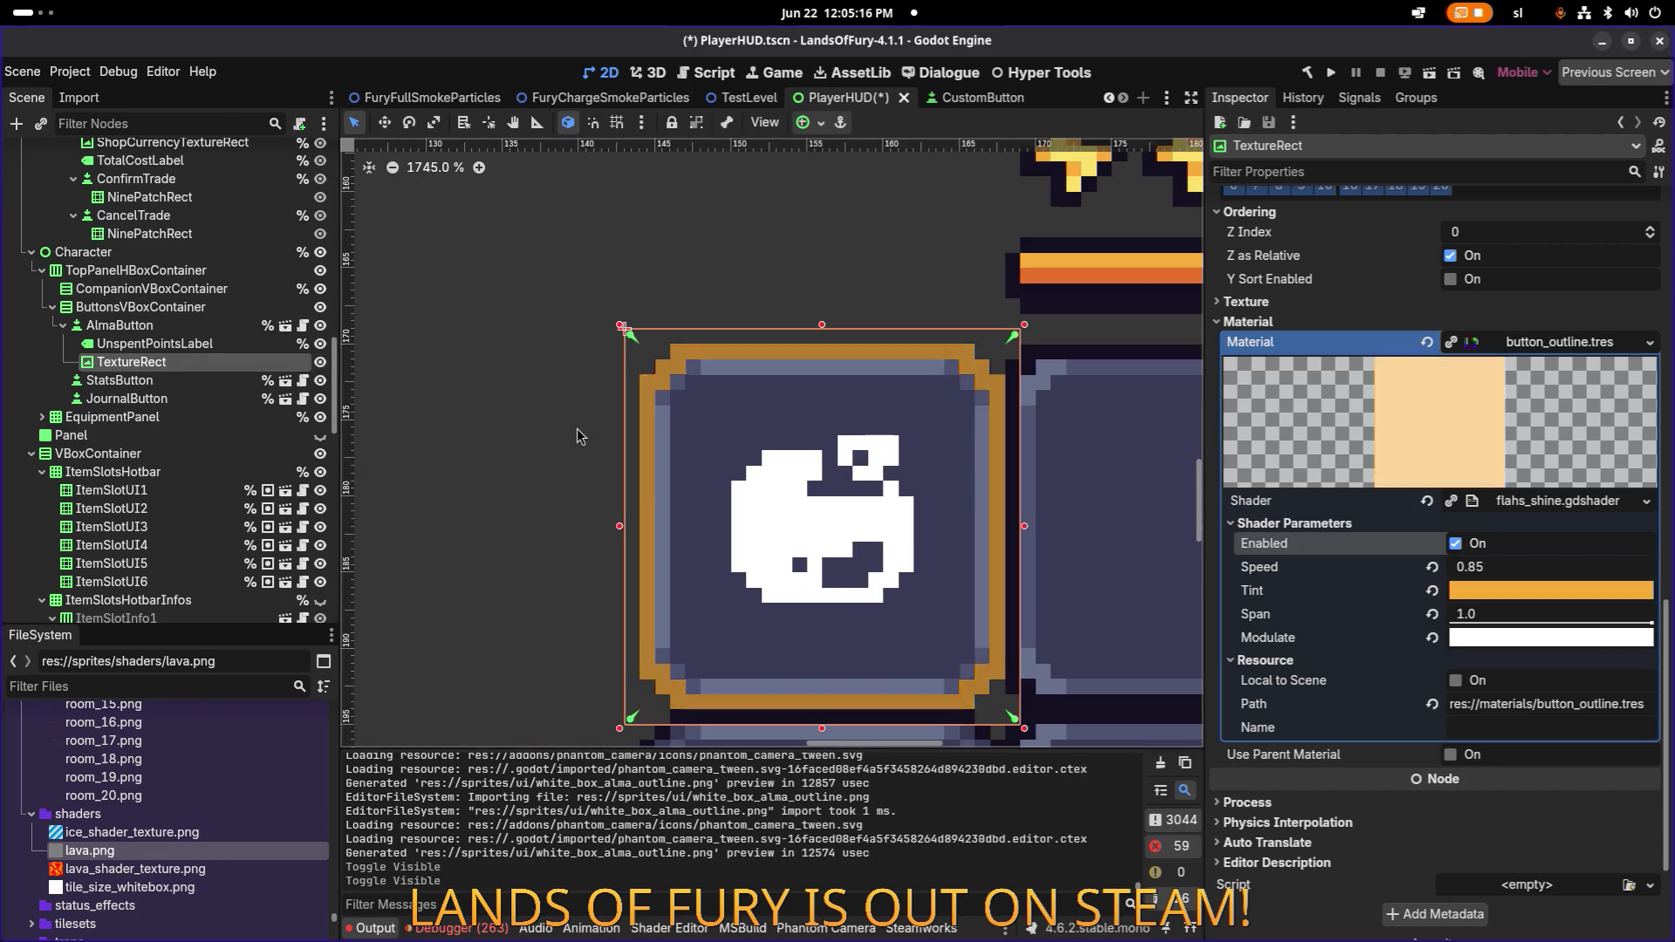
scroll(580, 436, "down", 11)
scroll(596, 433, "up", 1)
scroll(611, 432, "right", 3)
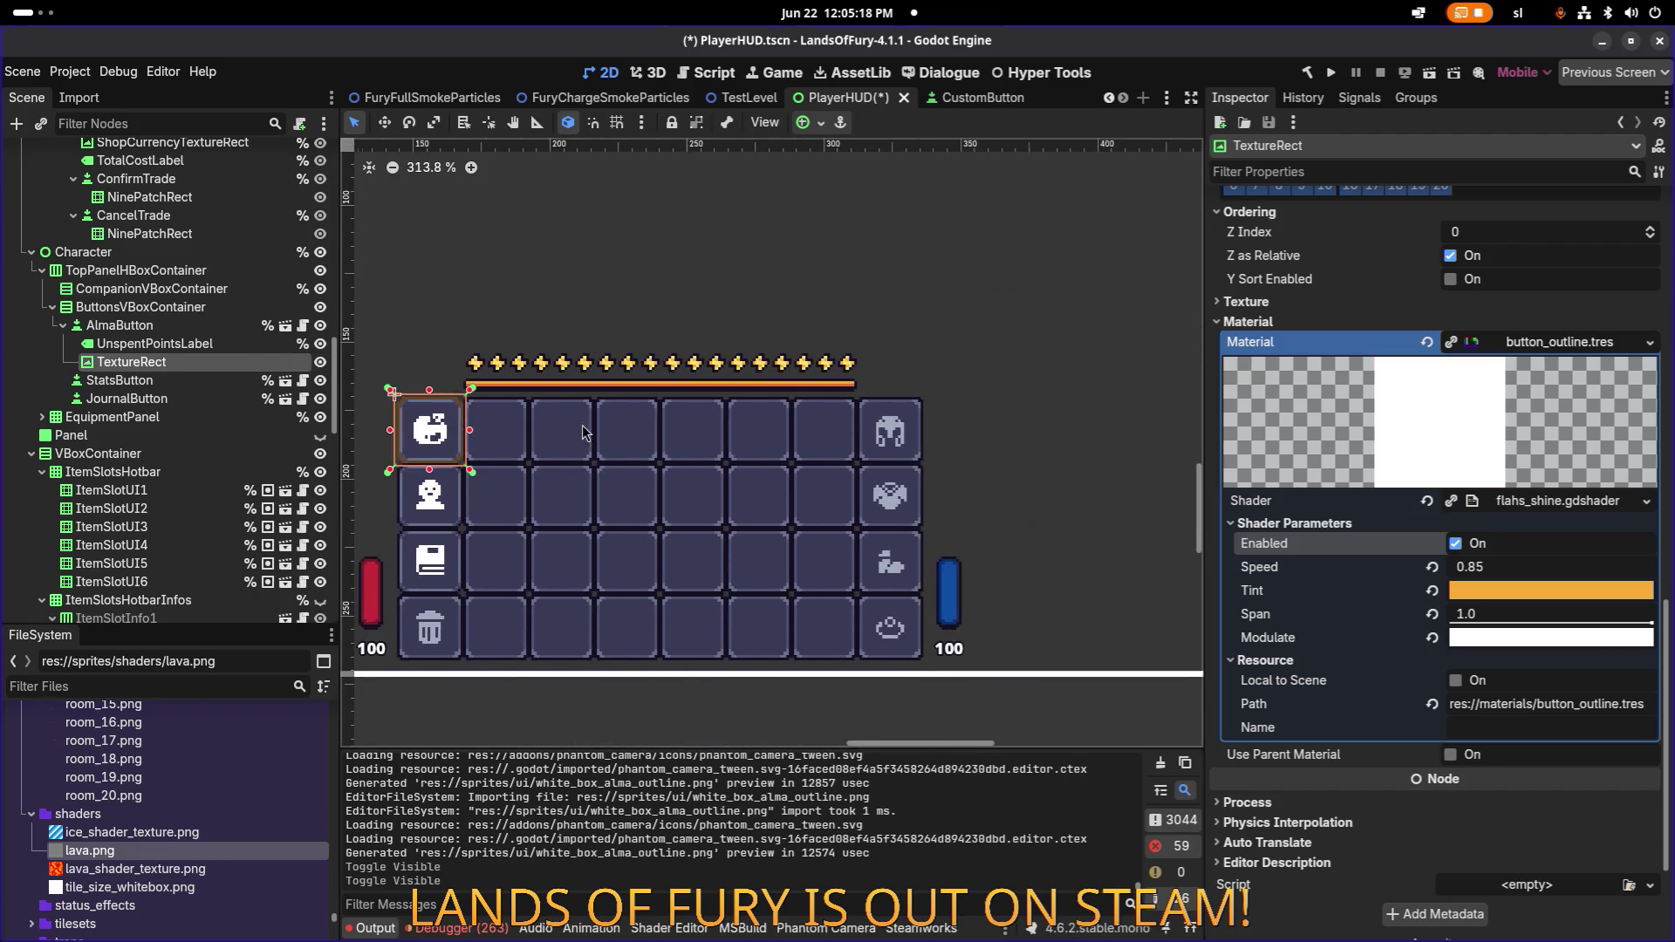
key("ctrl+s")
scroll(678, 382, "left", 3)
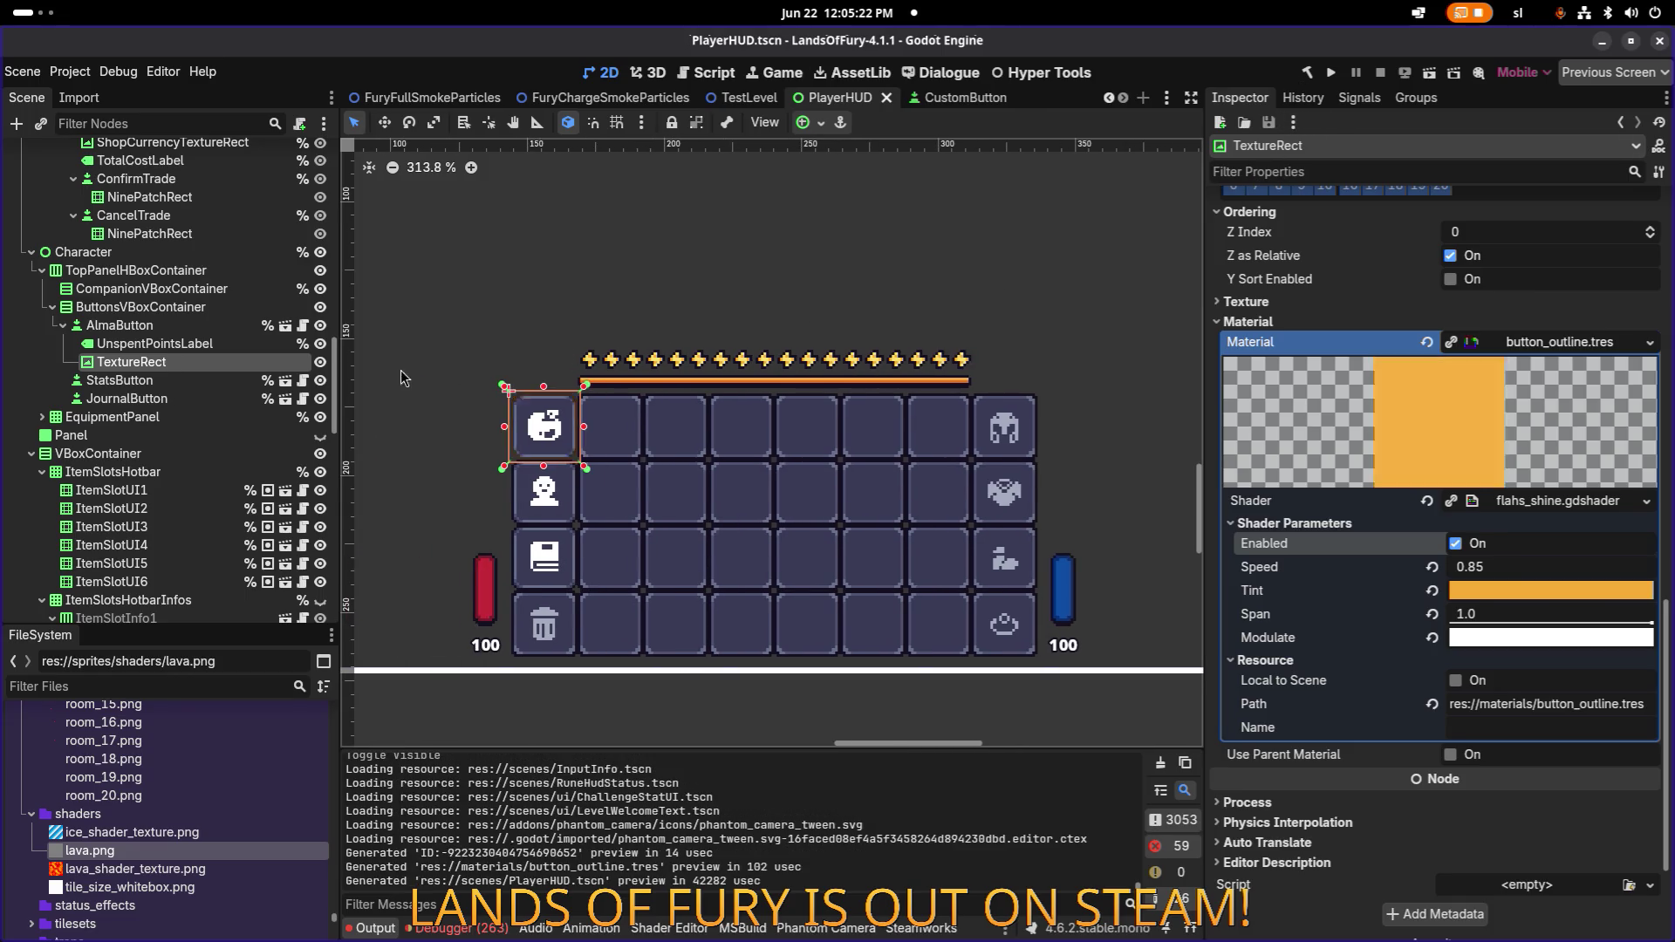
left_click(1328, 75)
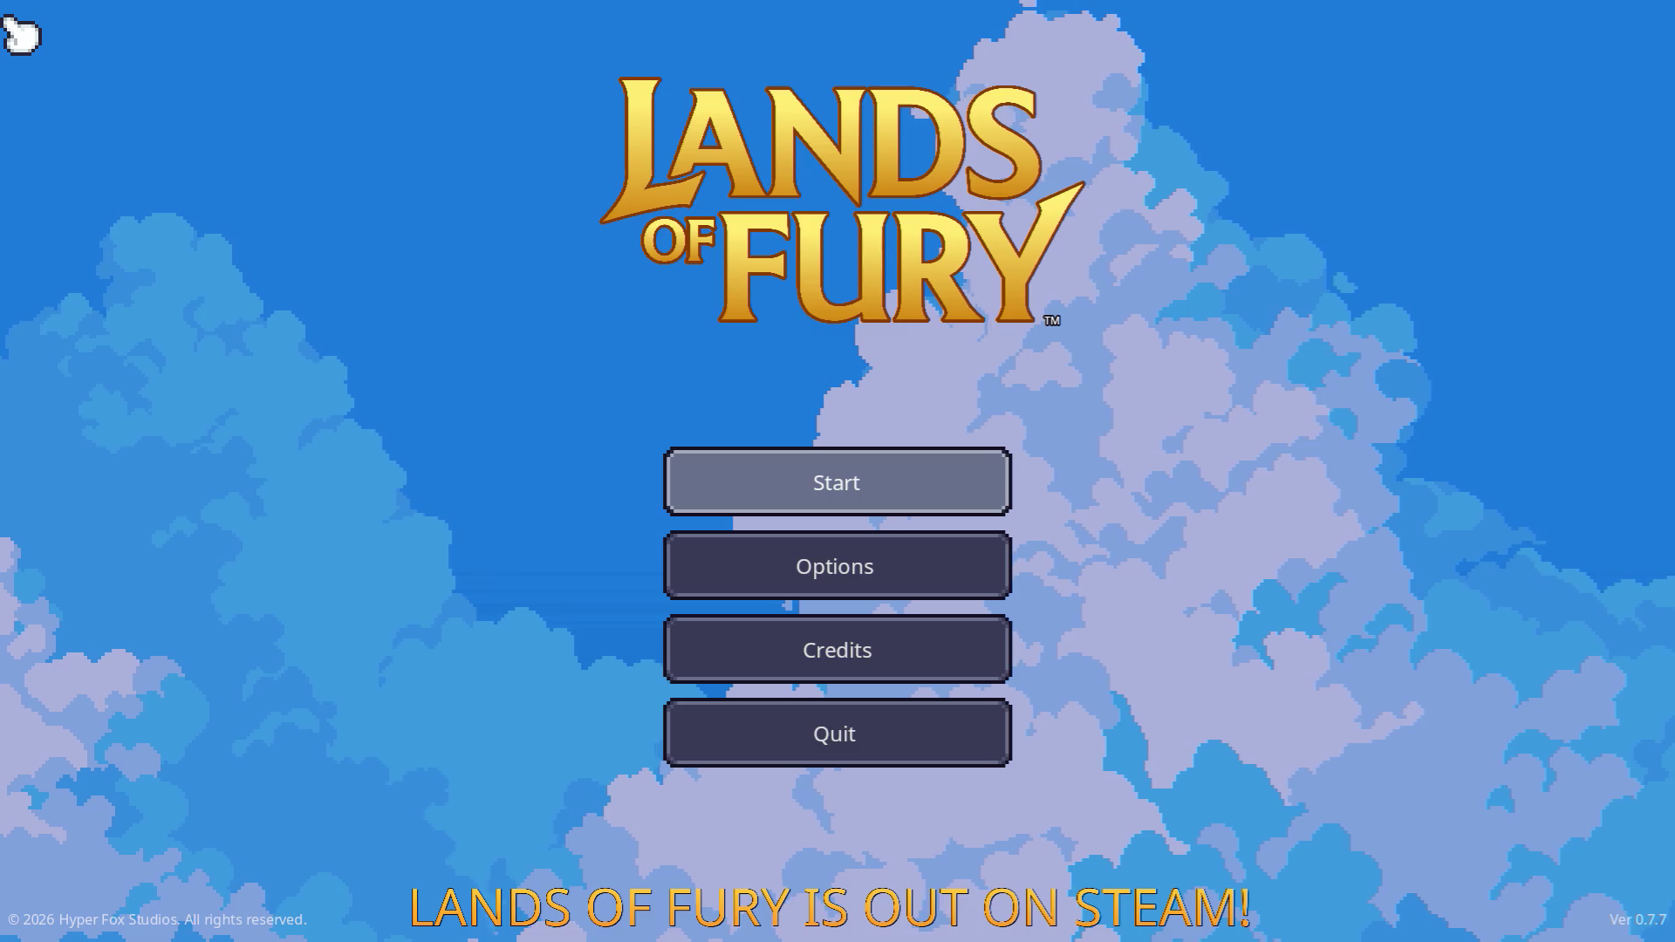
Start Lands of Fury with a profile, check the inventory grid, then switch back to Aseprite.
key("Return")
key("Return")
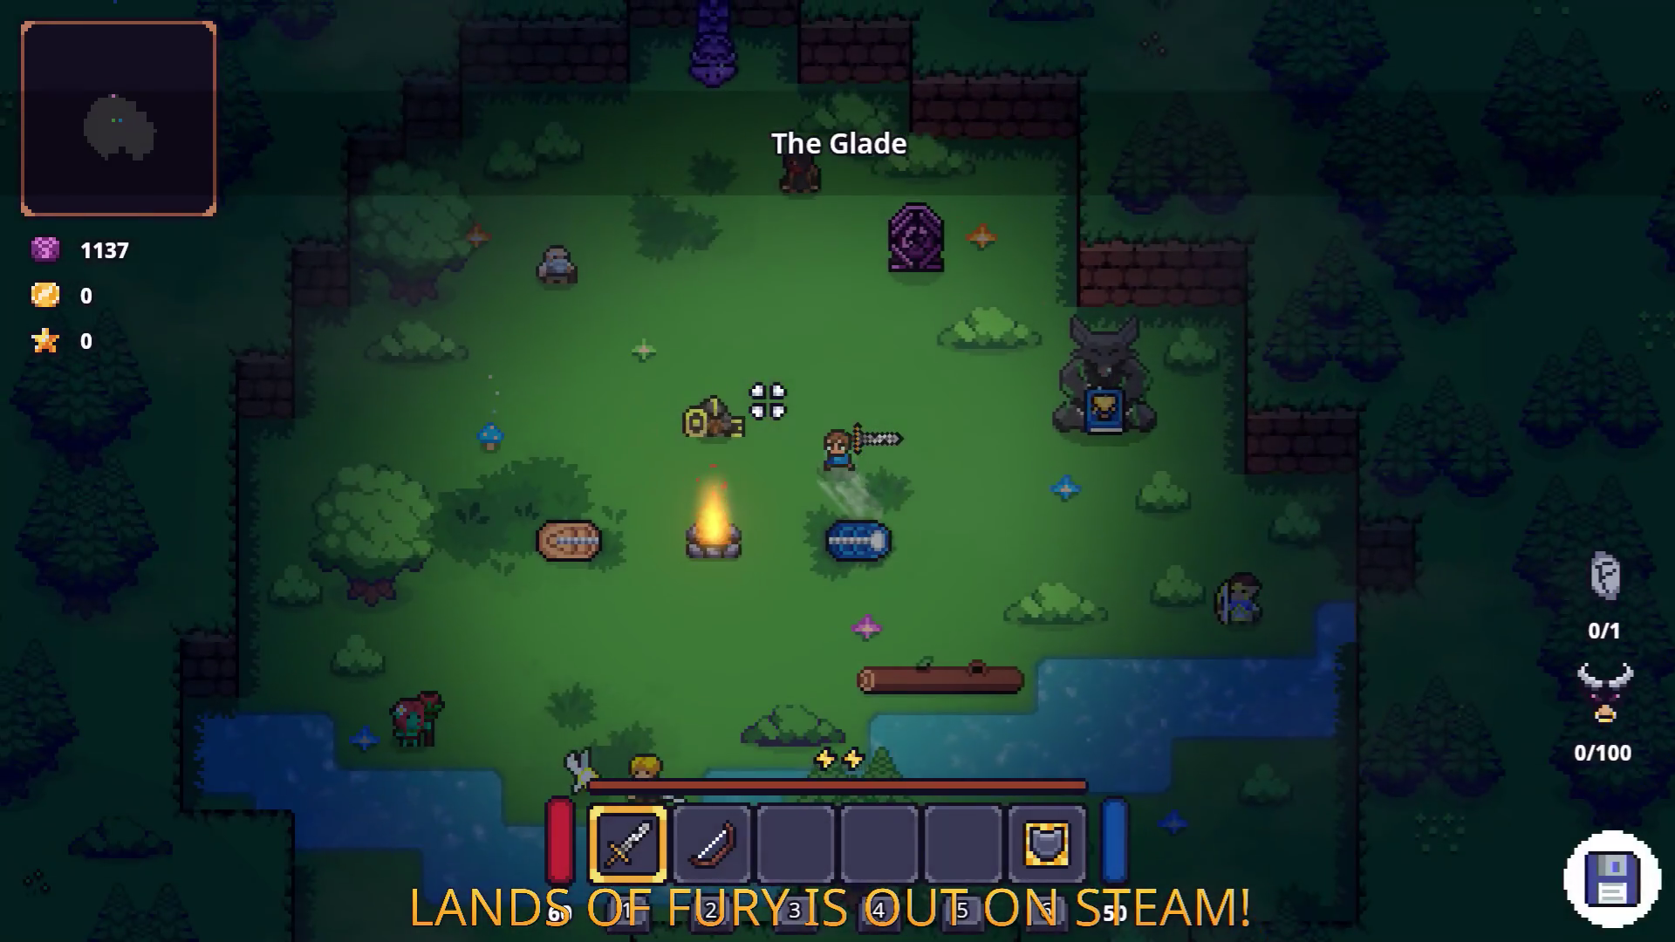
key("Tab")
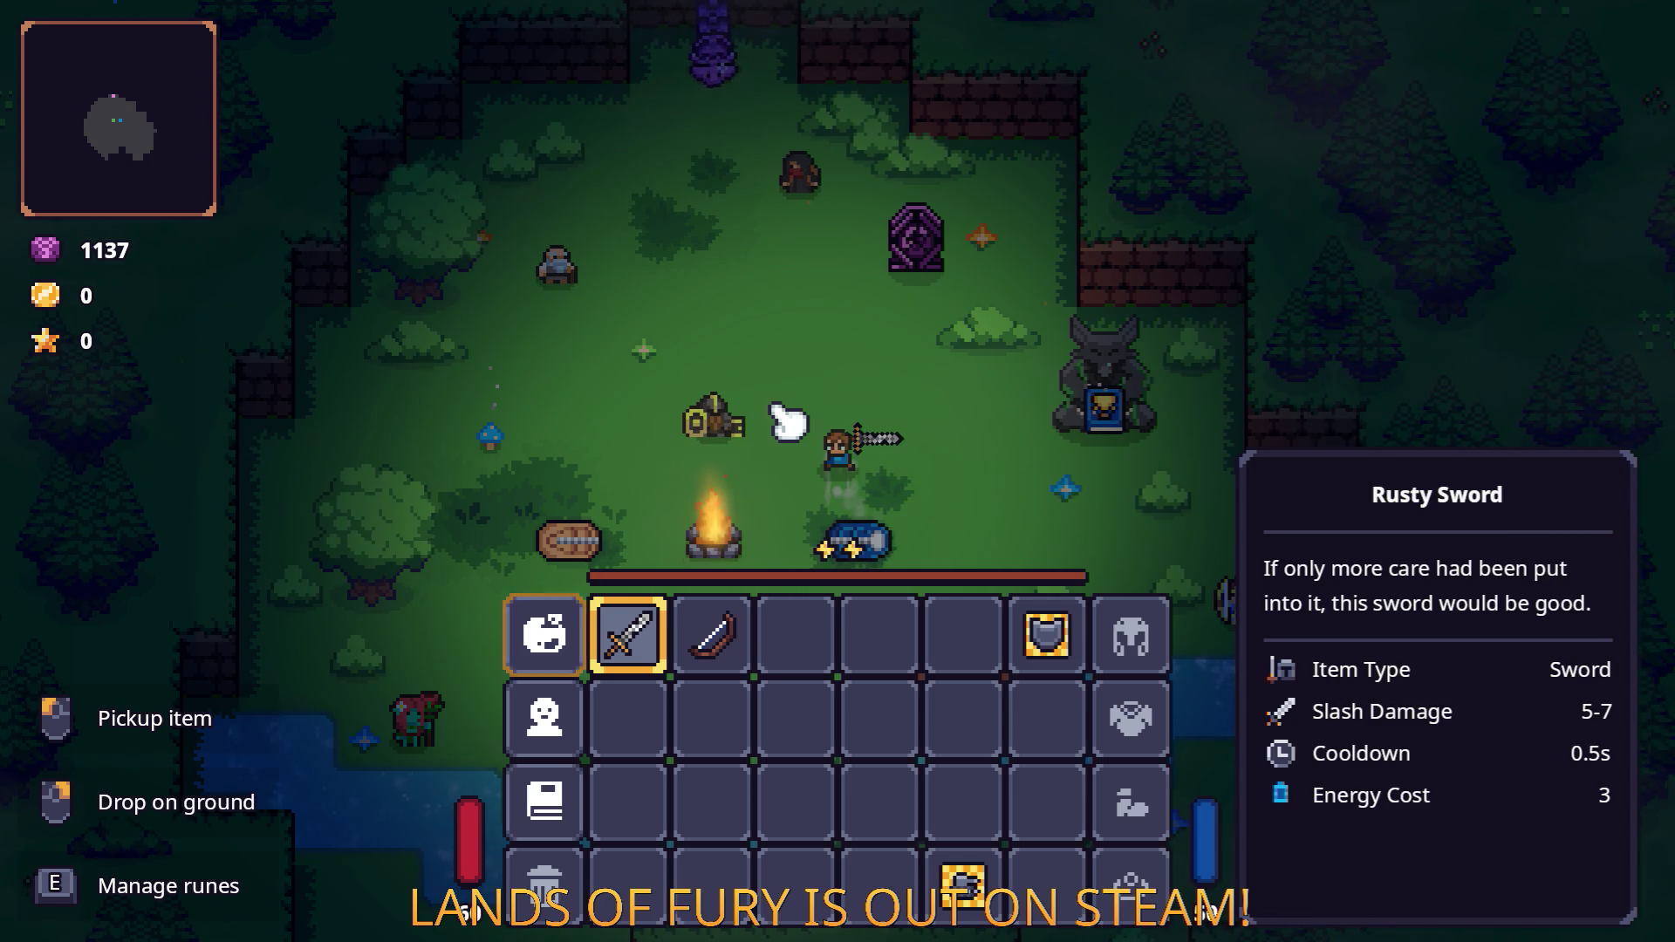
key("alt+Tab")
key("Tab")
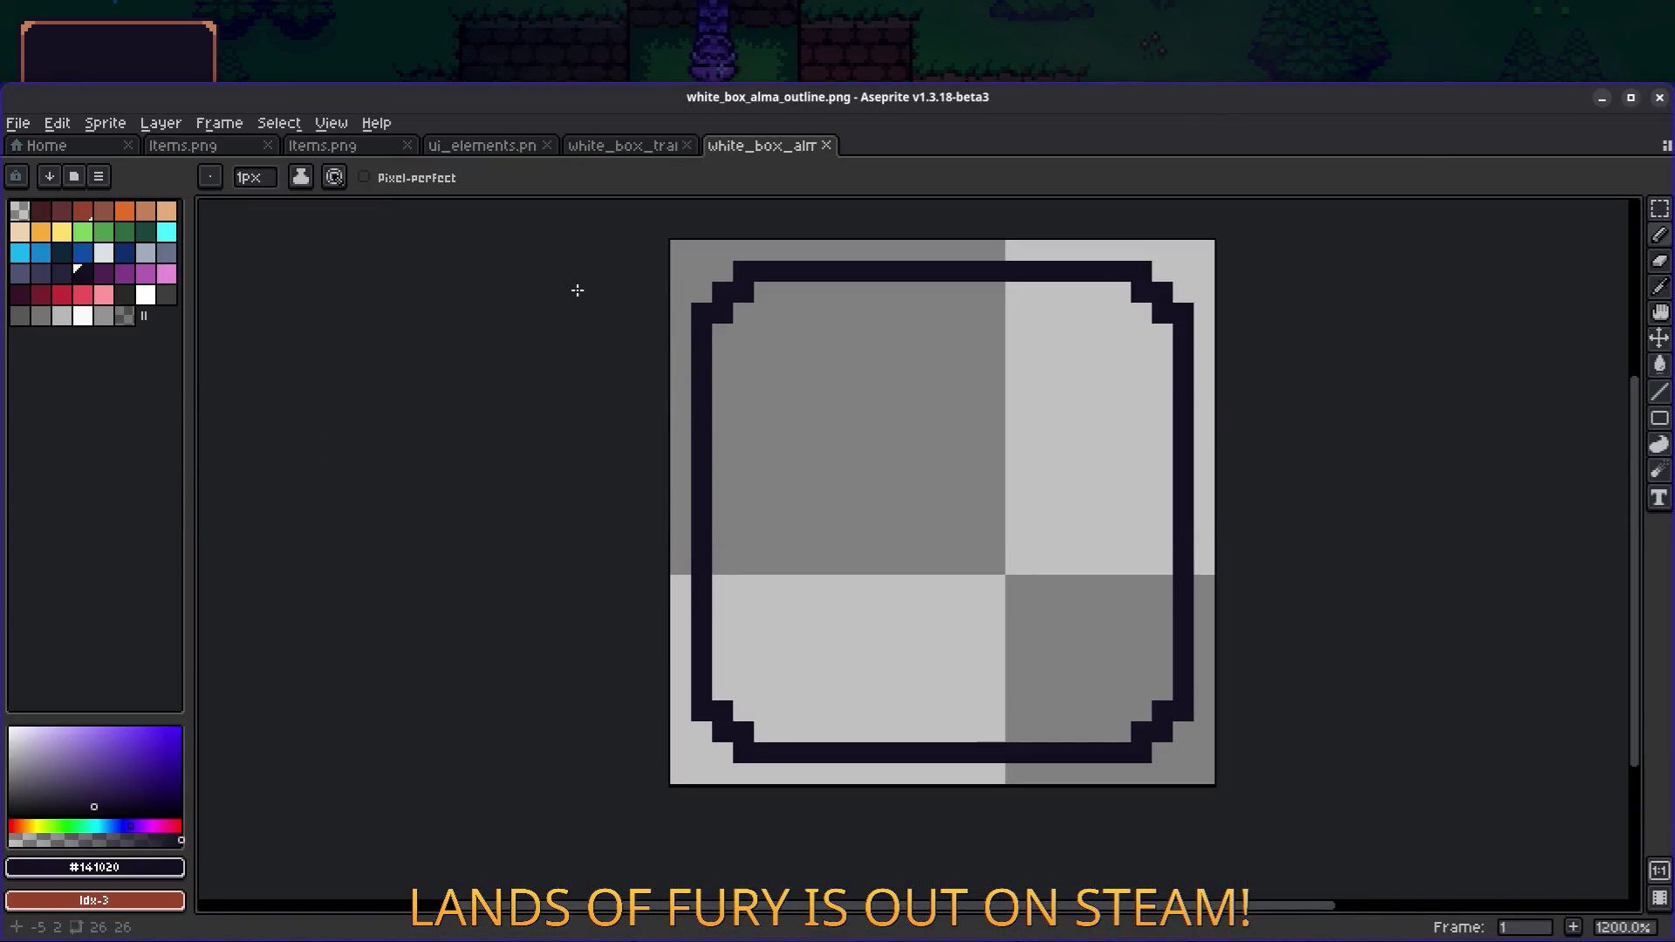
left_click(41, 231)
key("g")
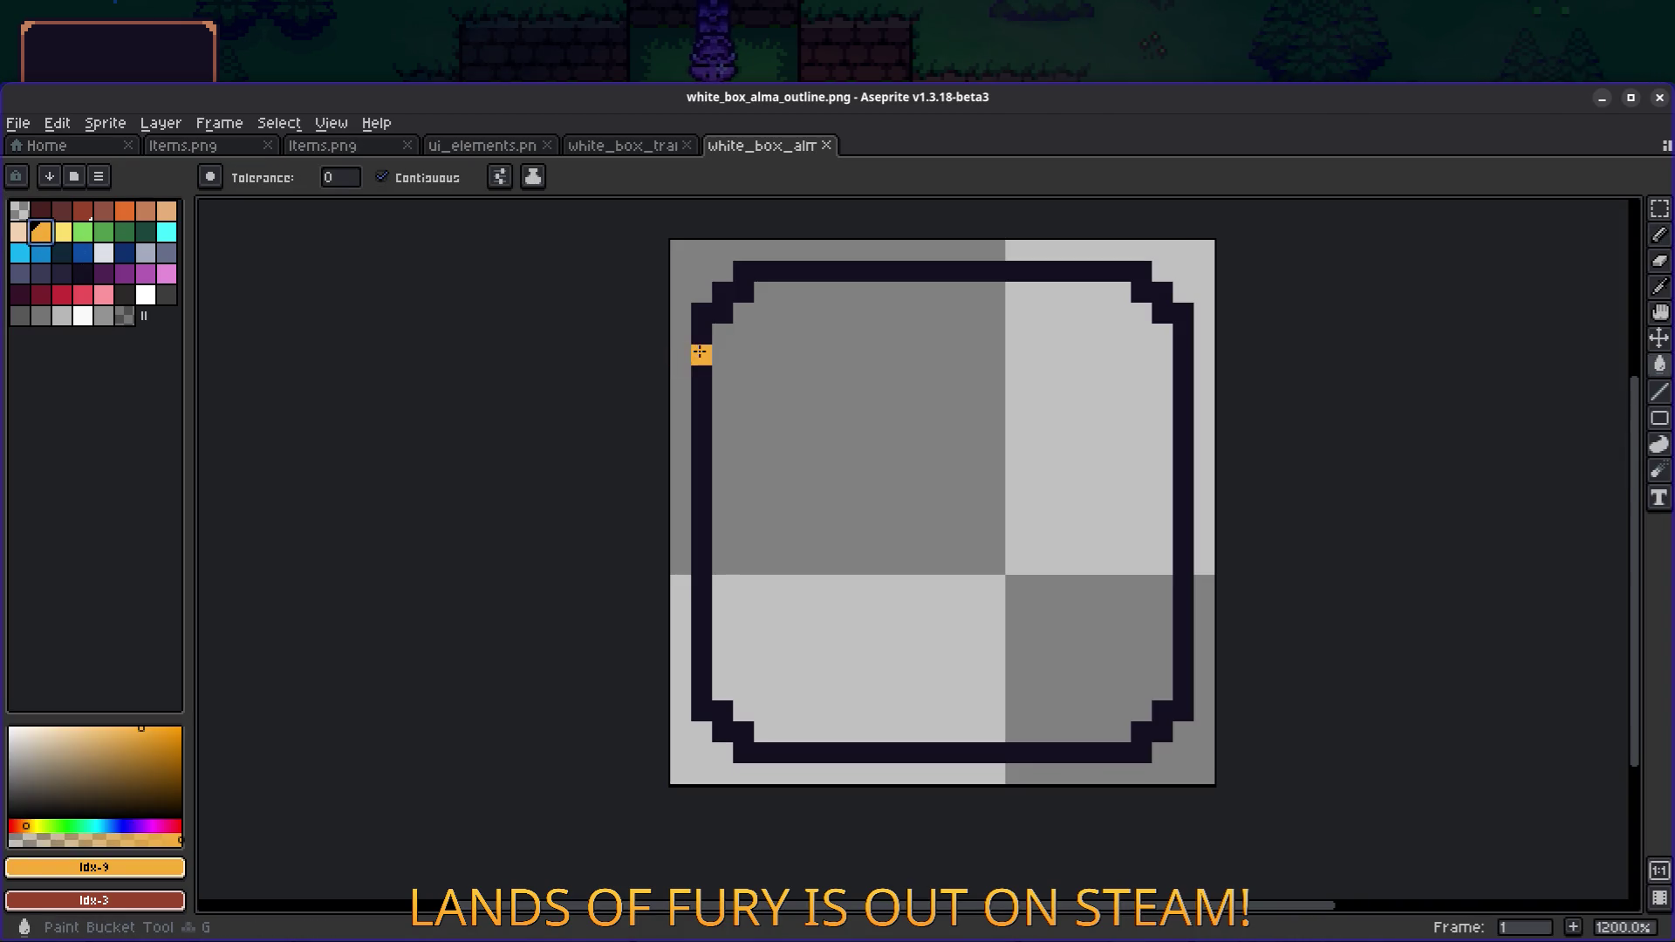
left_click(702, 358)
key("v")
key("alt+Tab")
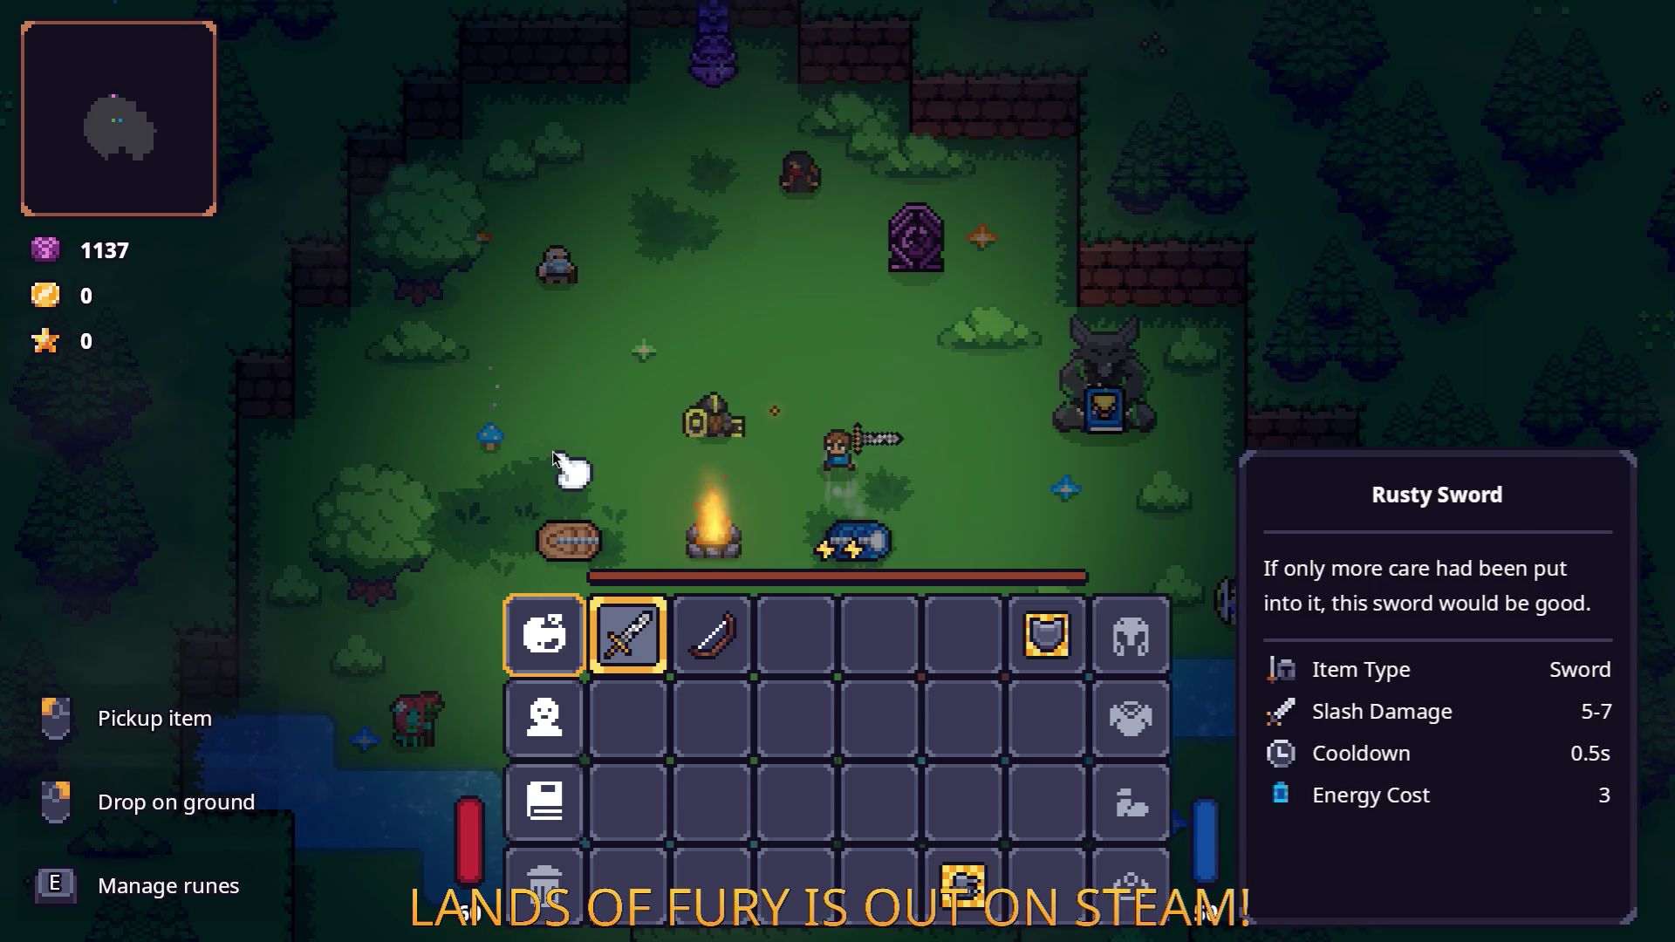
key("alt+Tab")
key("alt+Tab")
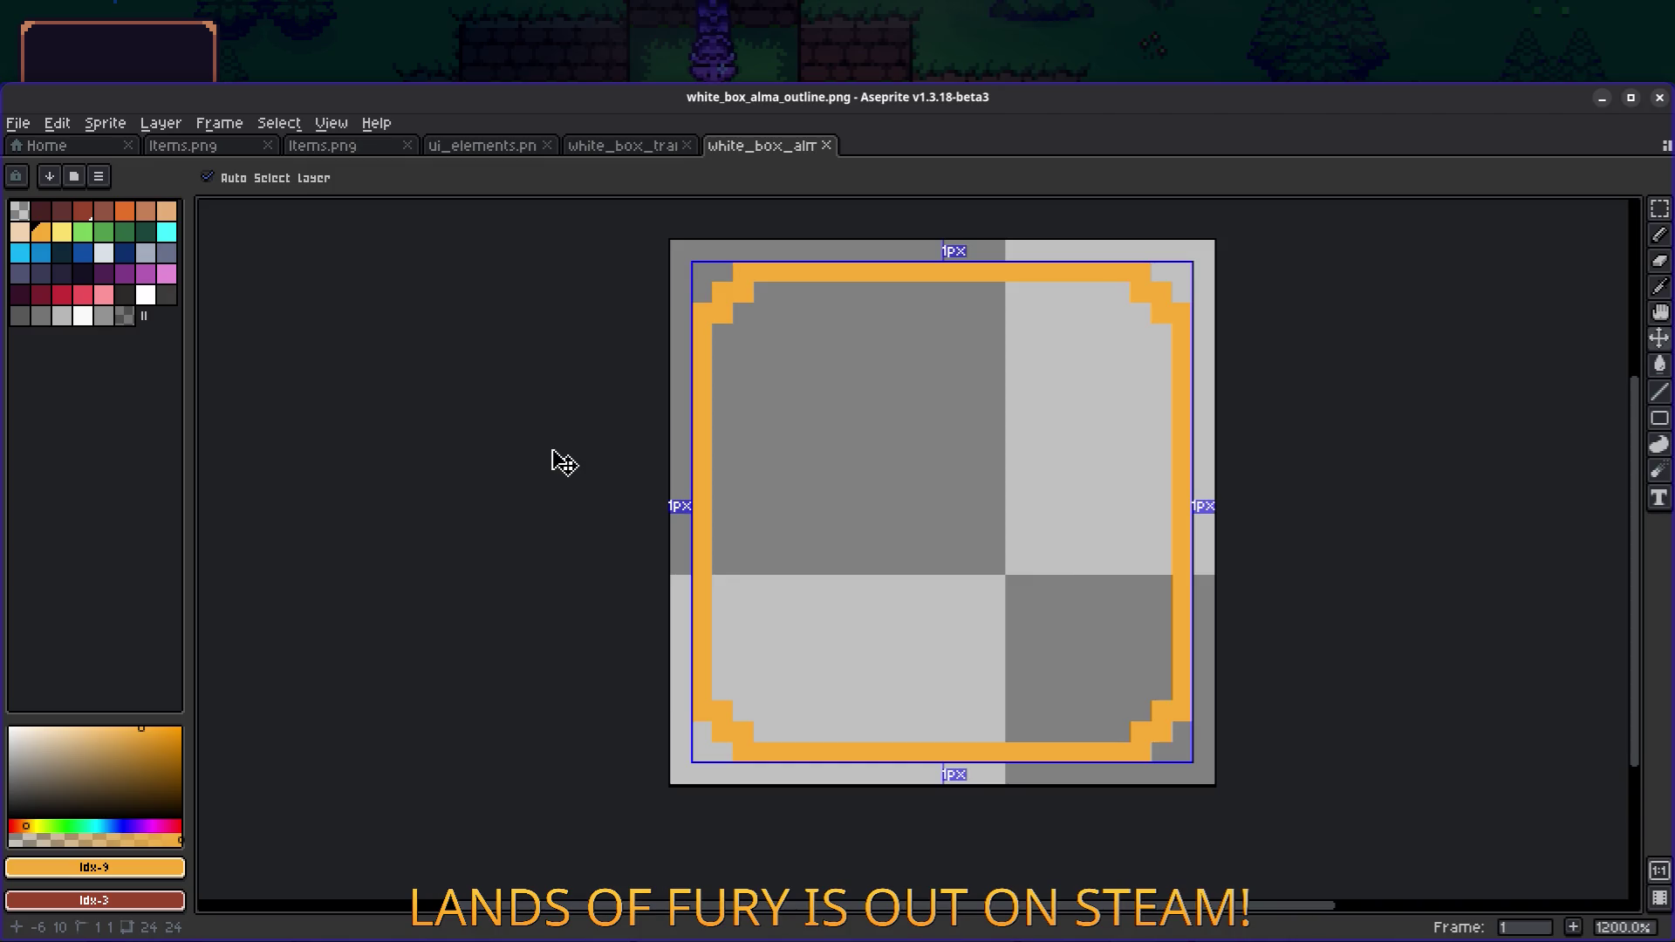
key("ctrl+z")
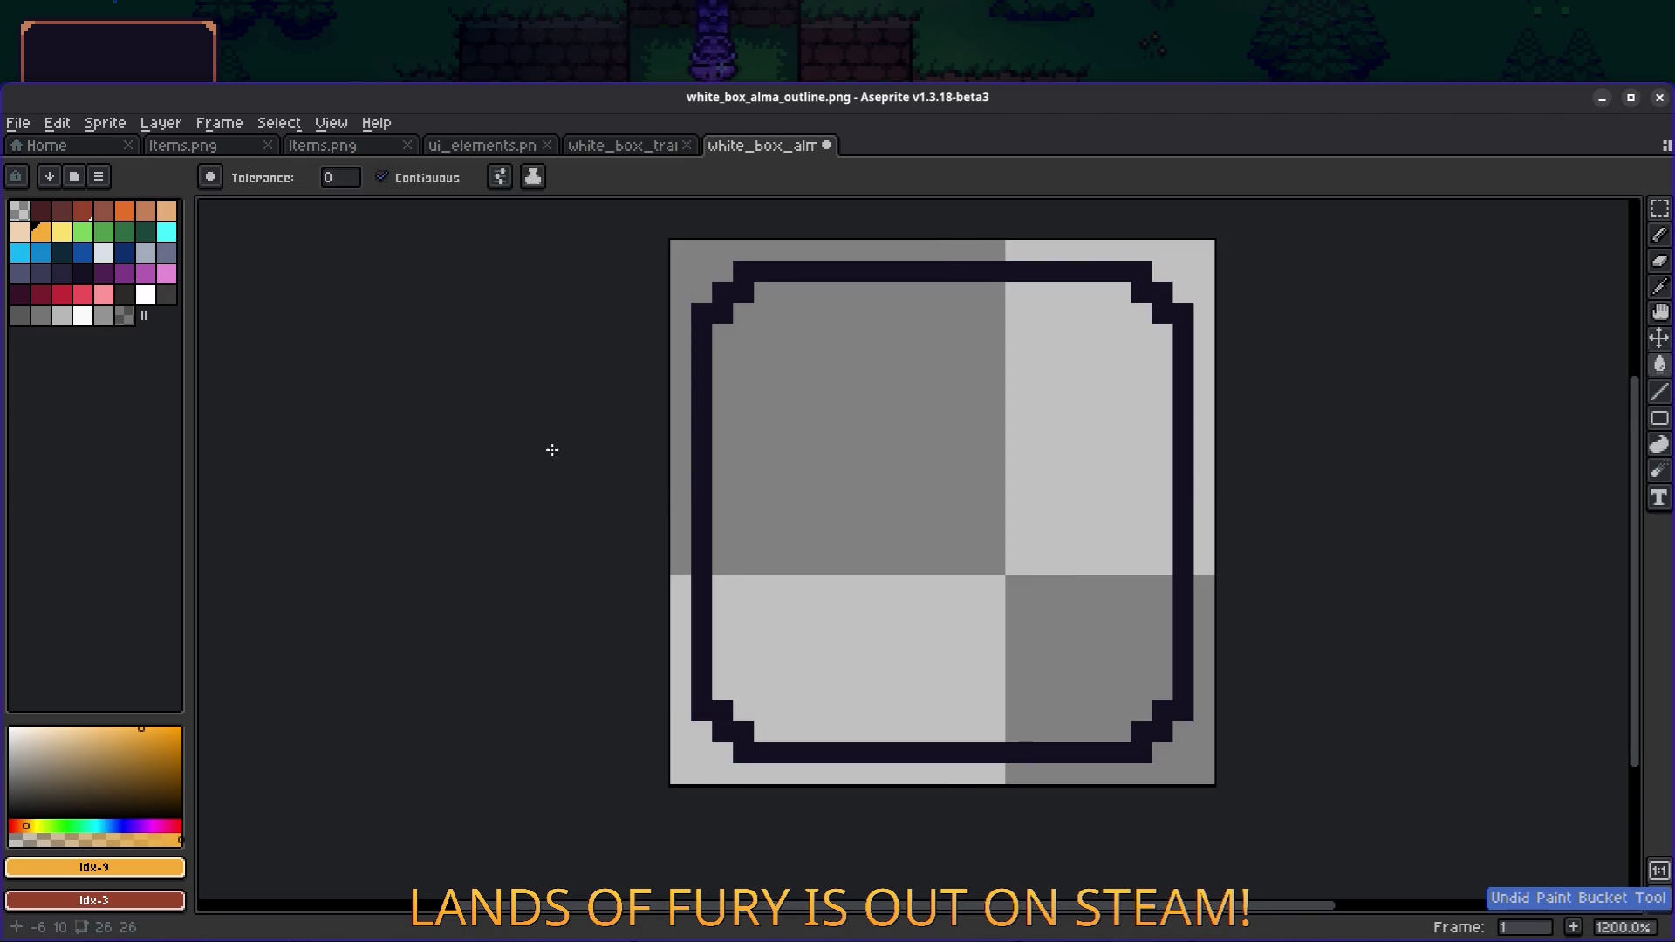
key("ctrl+s")
key("alt+Tab")
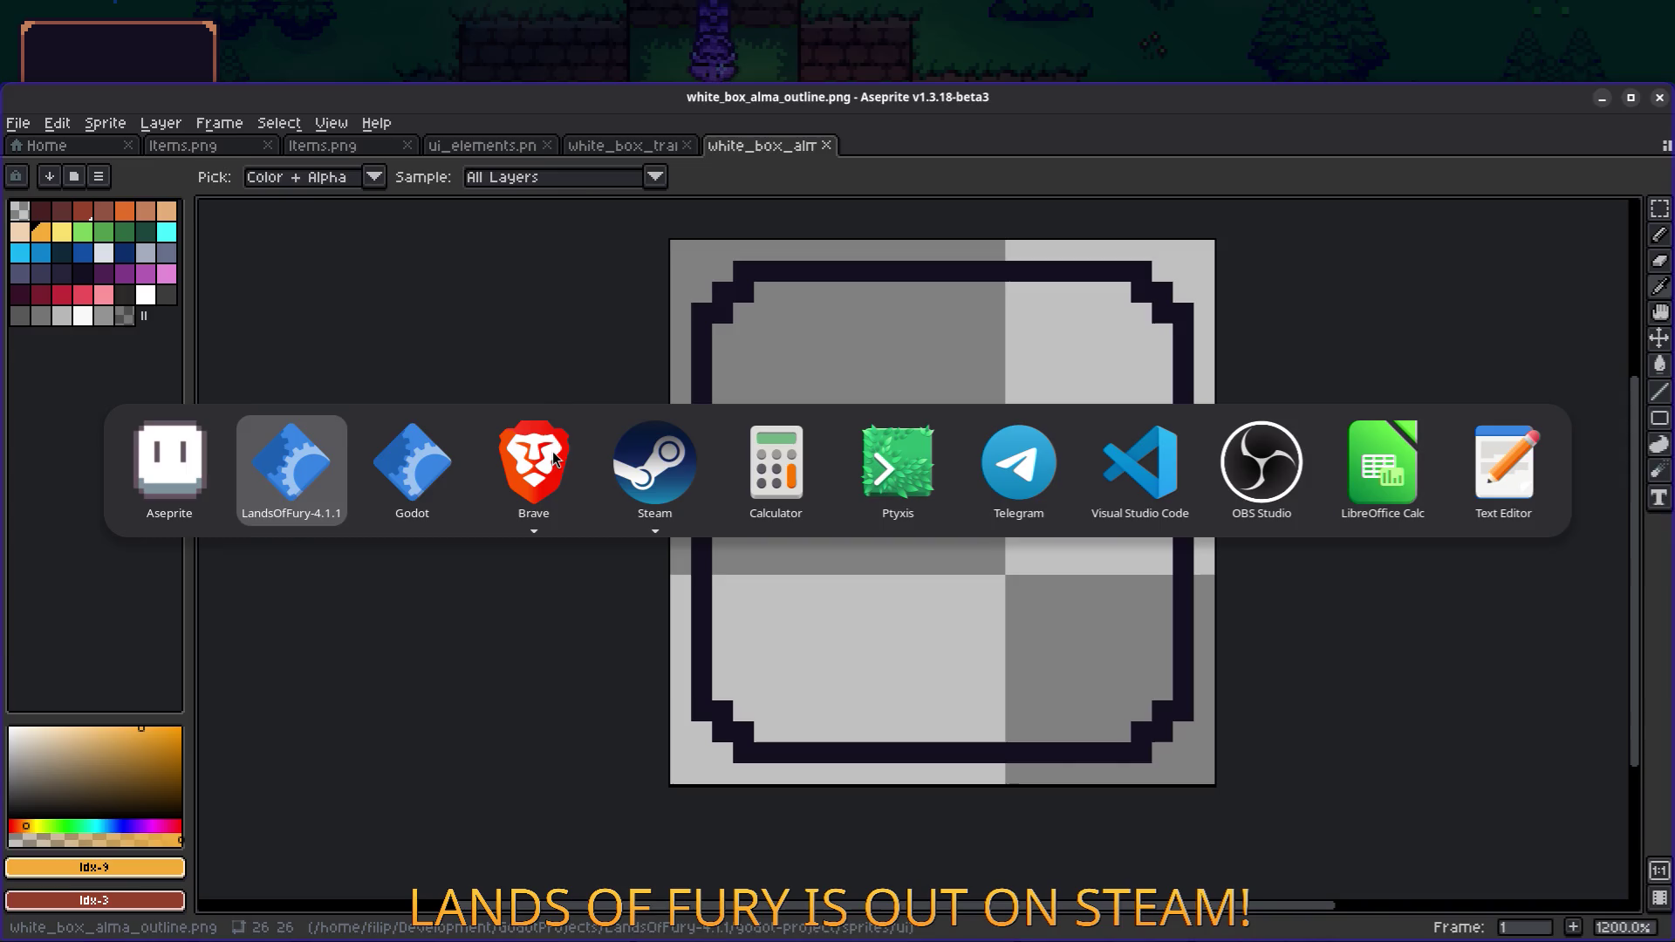
key("alt+Tab")
key("alt+Tab")
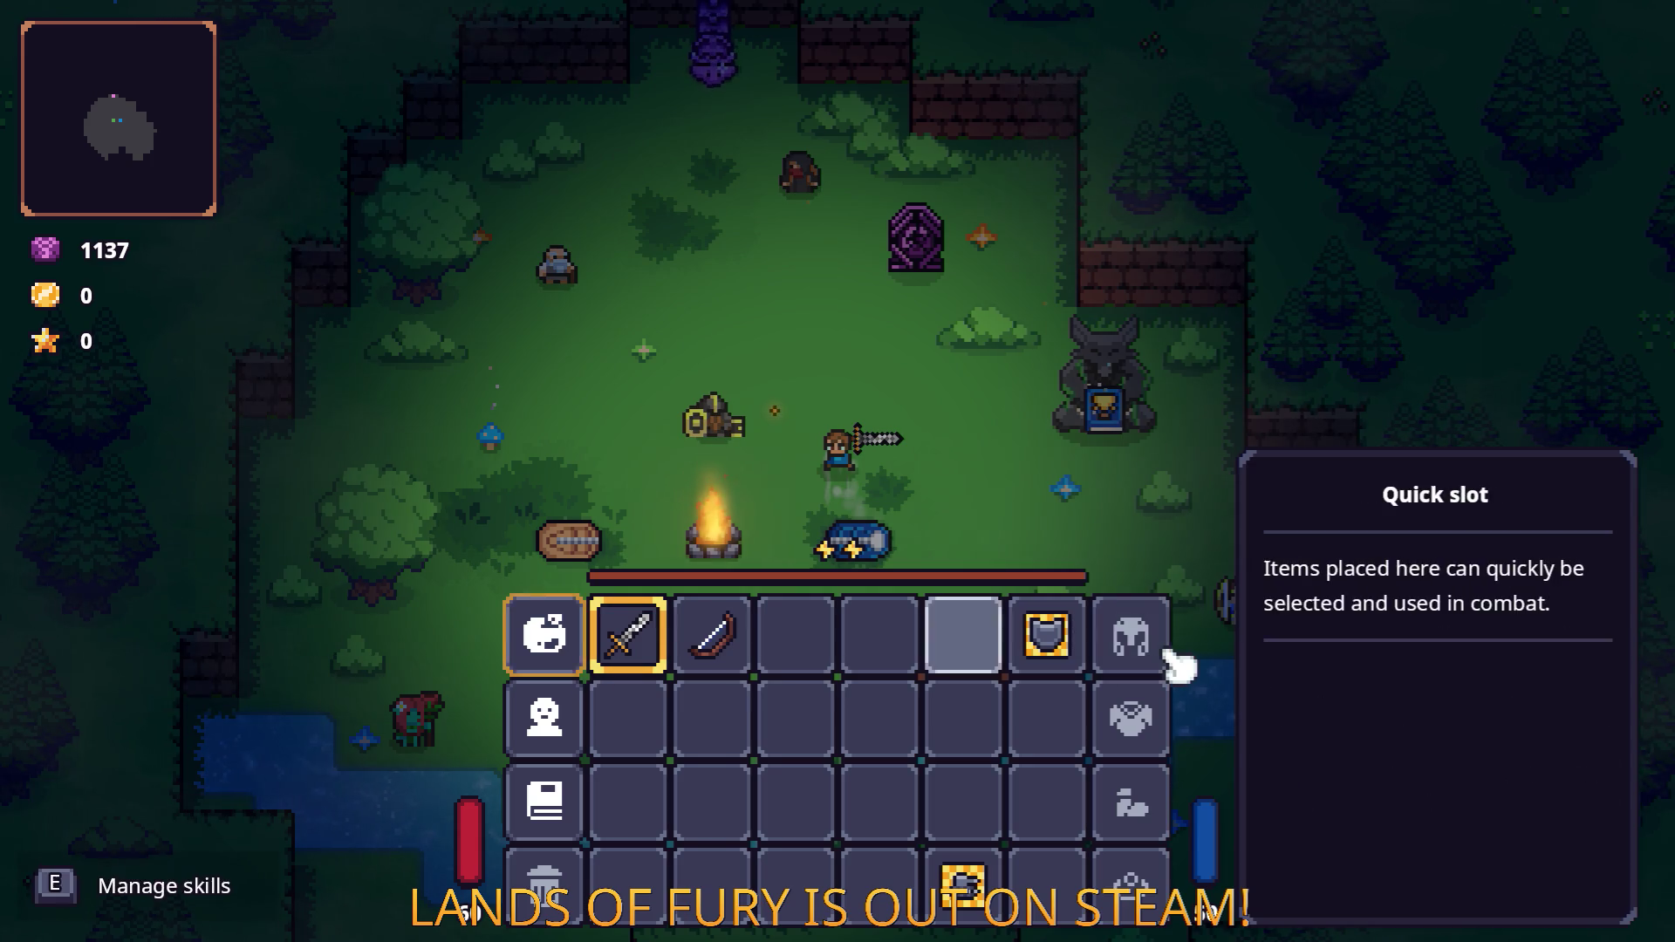
key("Return")
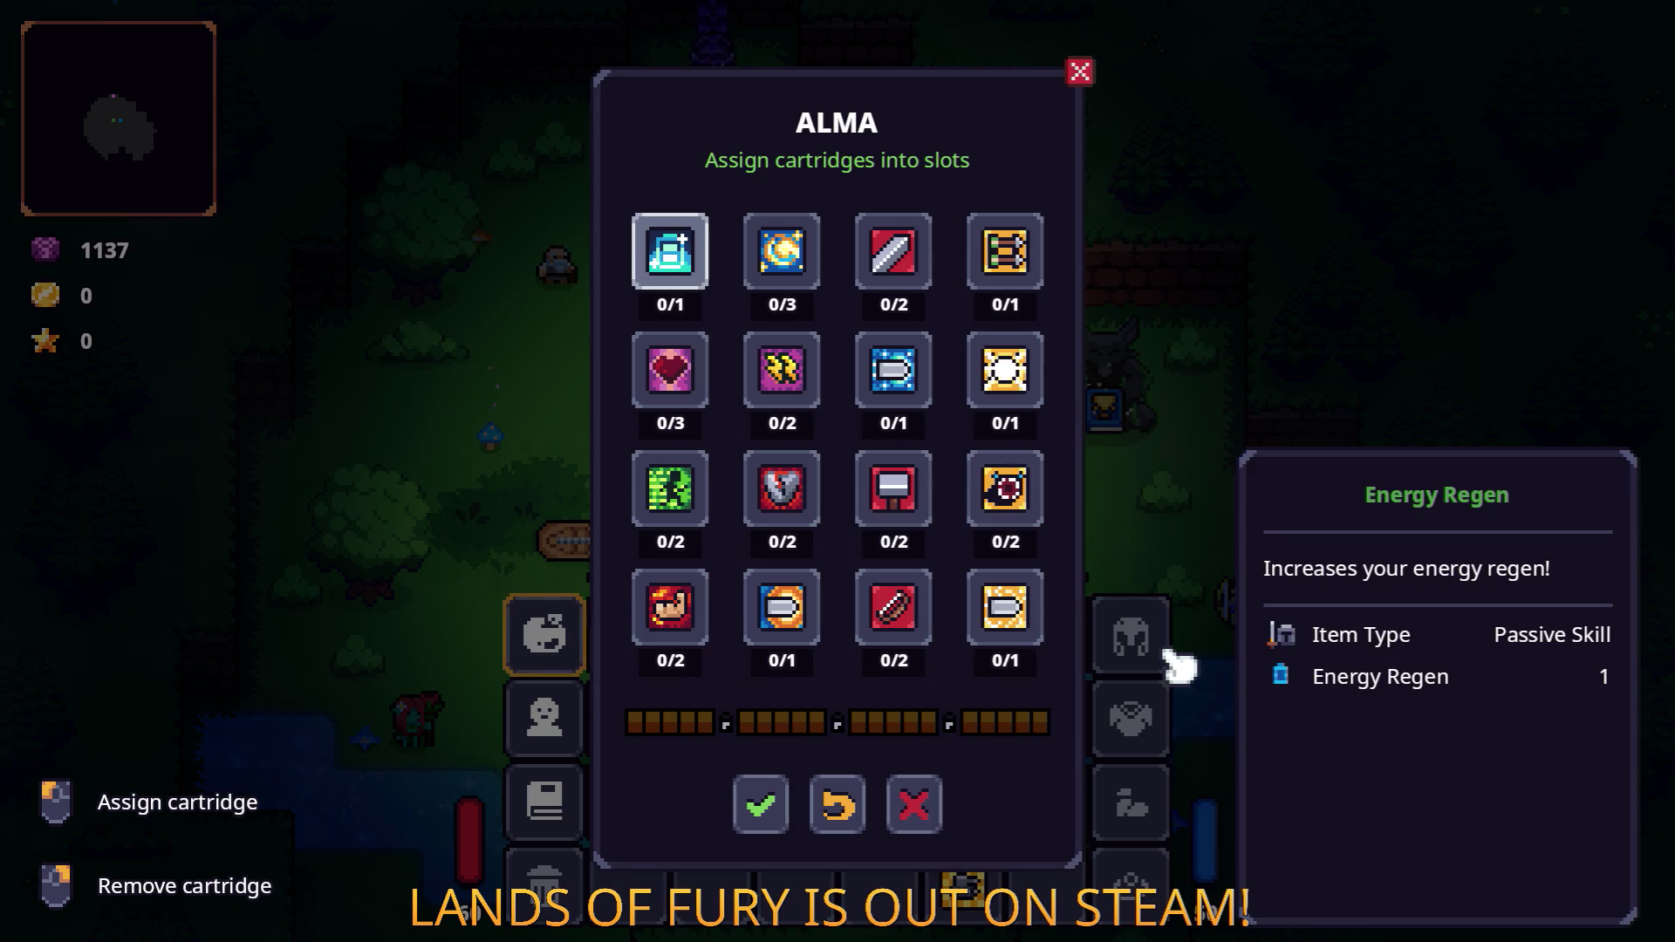
key("Down")
key("Down")
key("Down")
key("Right")
key("Right")
key("Right")
key("Up")
key("Up")
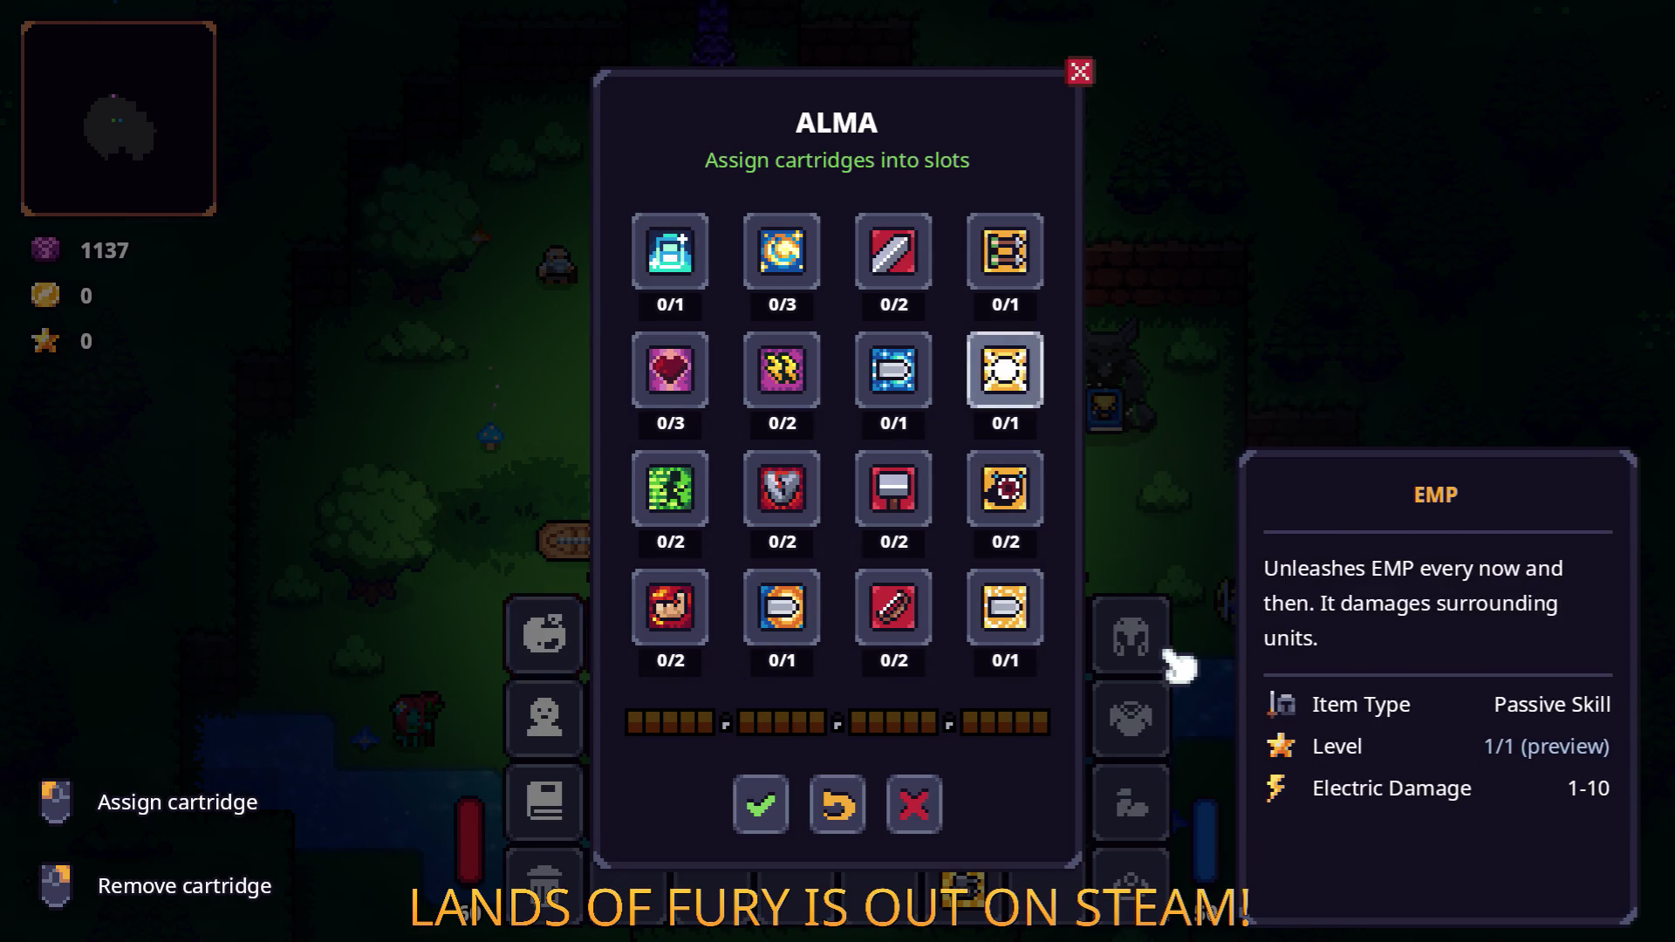
key("Down")
key("Down")
key("Down")
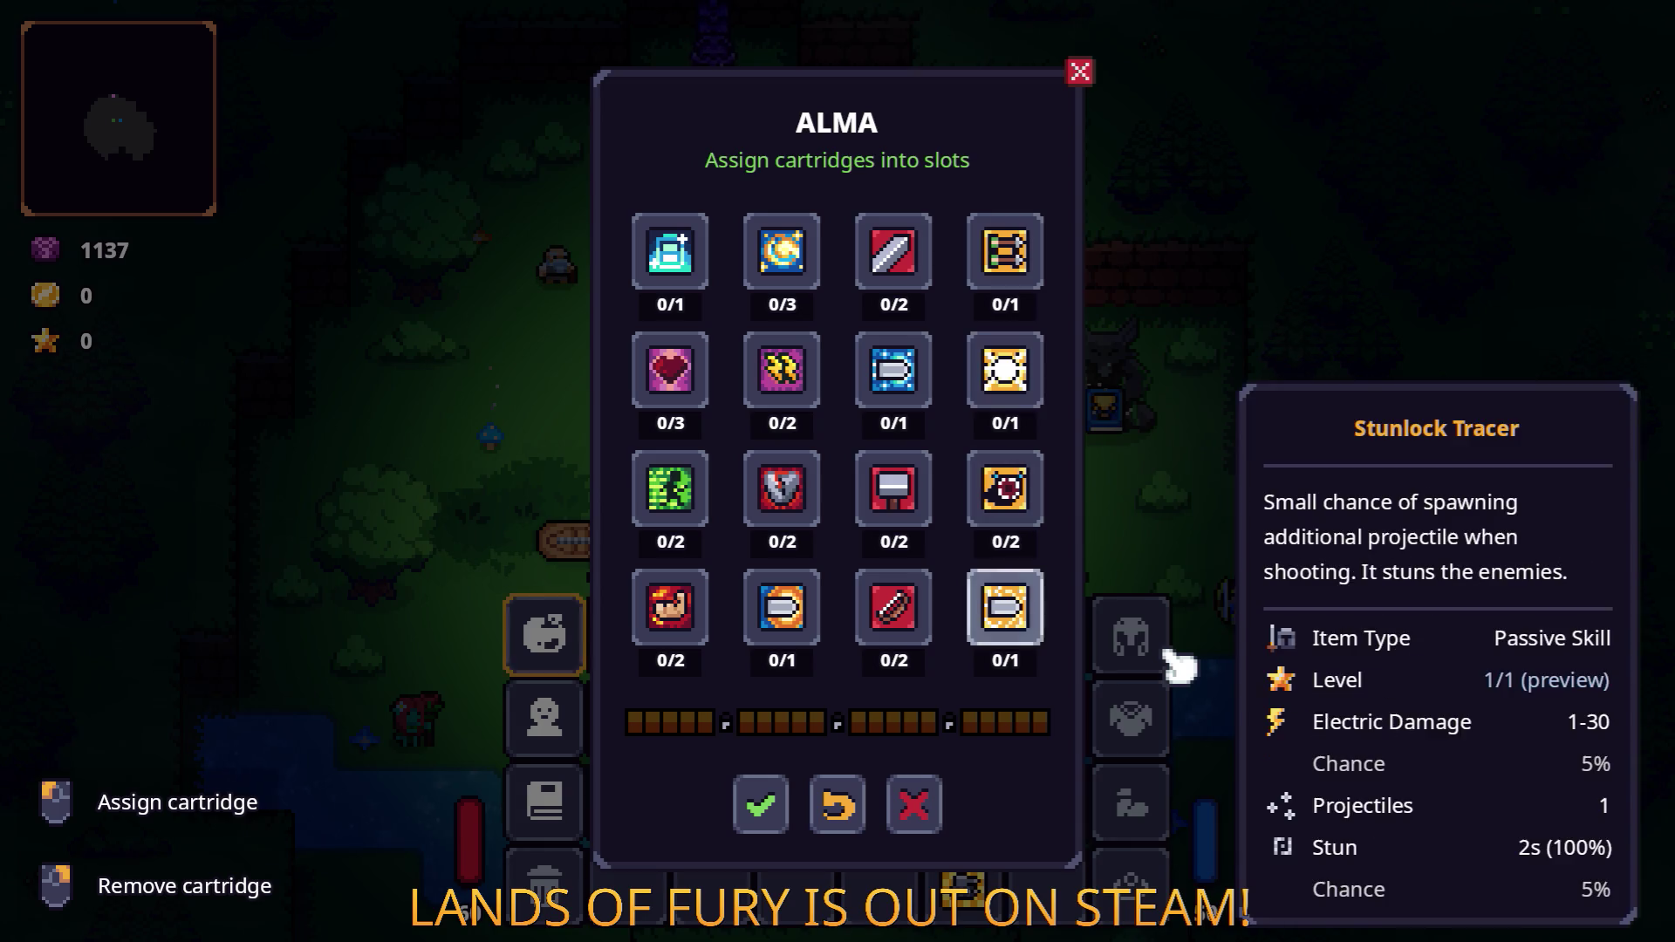
key("Up")
key("Up")
key("Left")
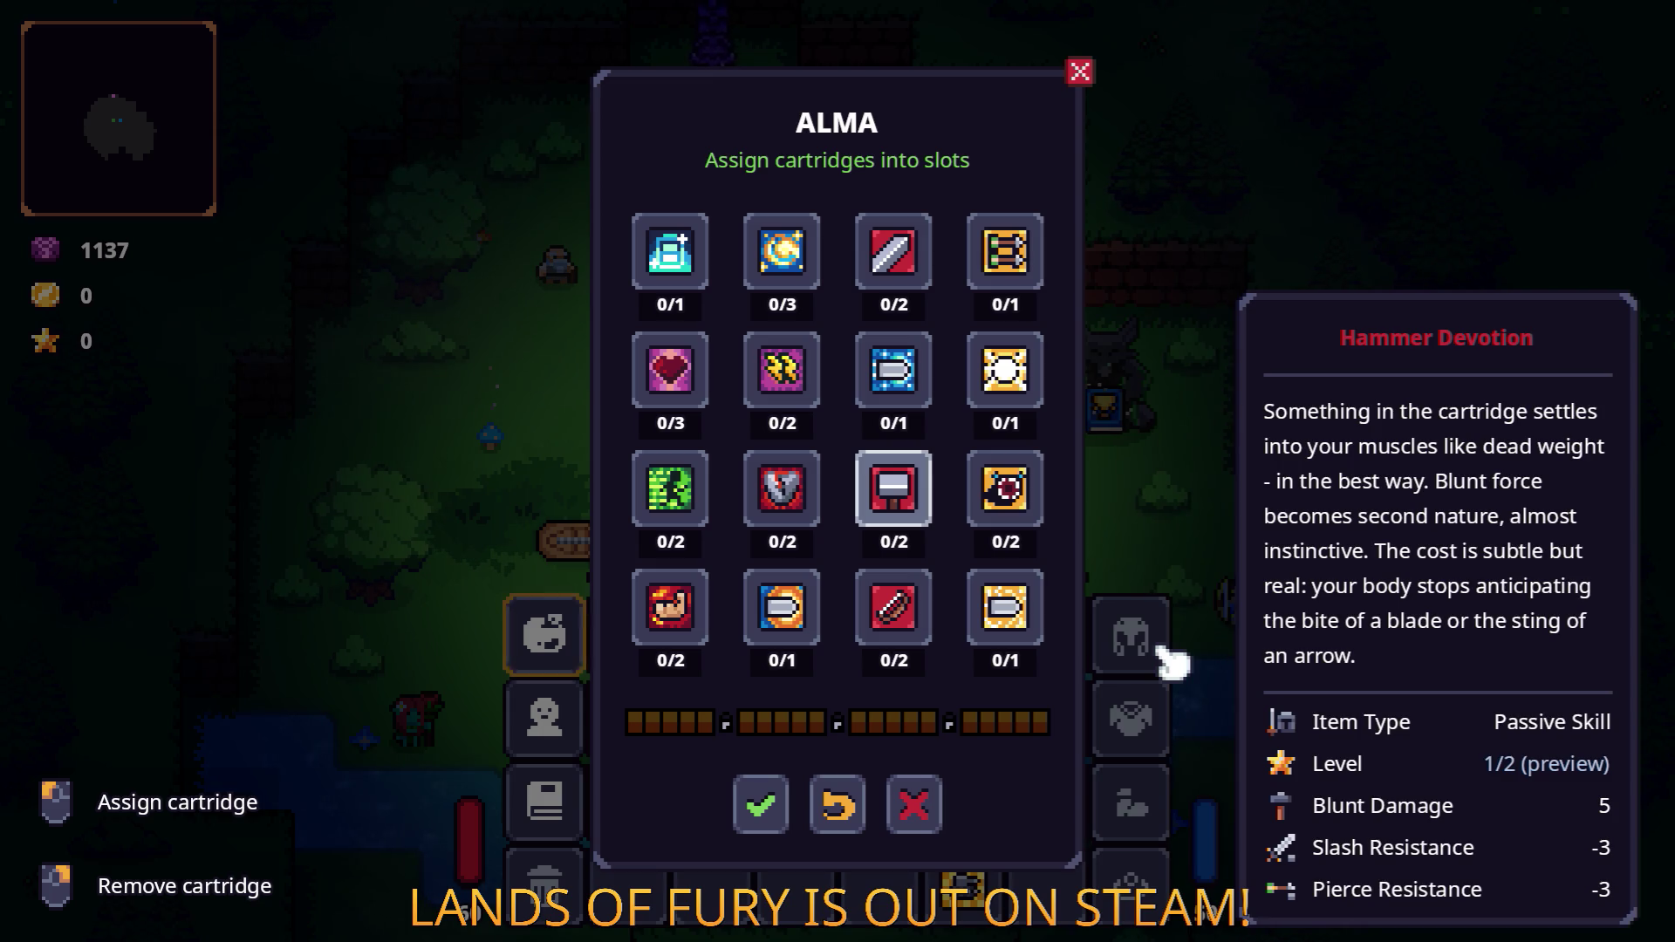
key("Down")
key("Down")
key("Left")
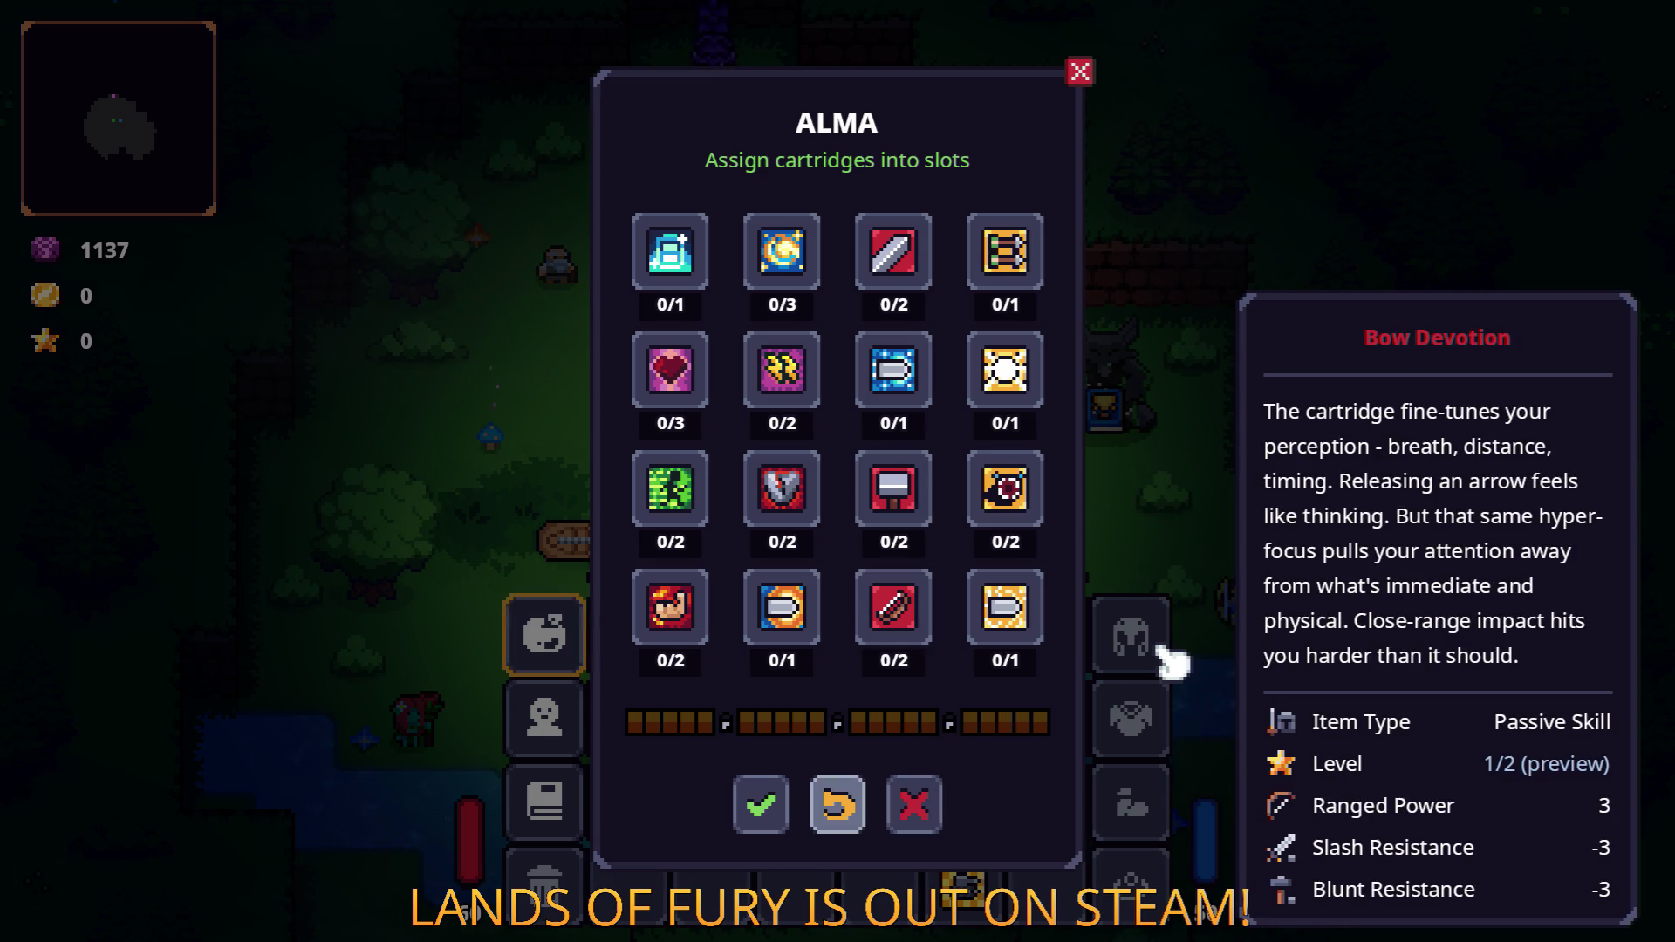
key("Left")
key("Right")
key("Right")
key("Return")
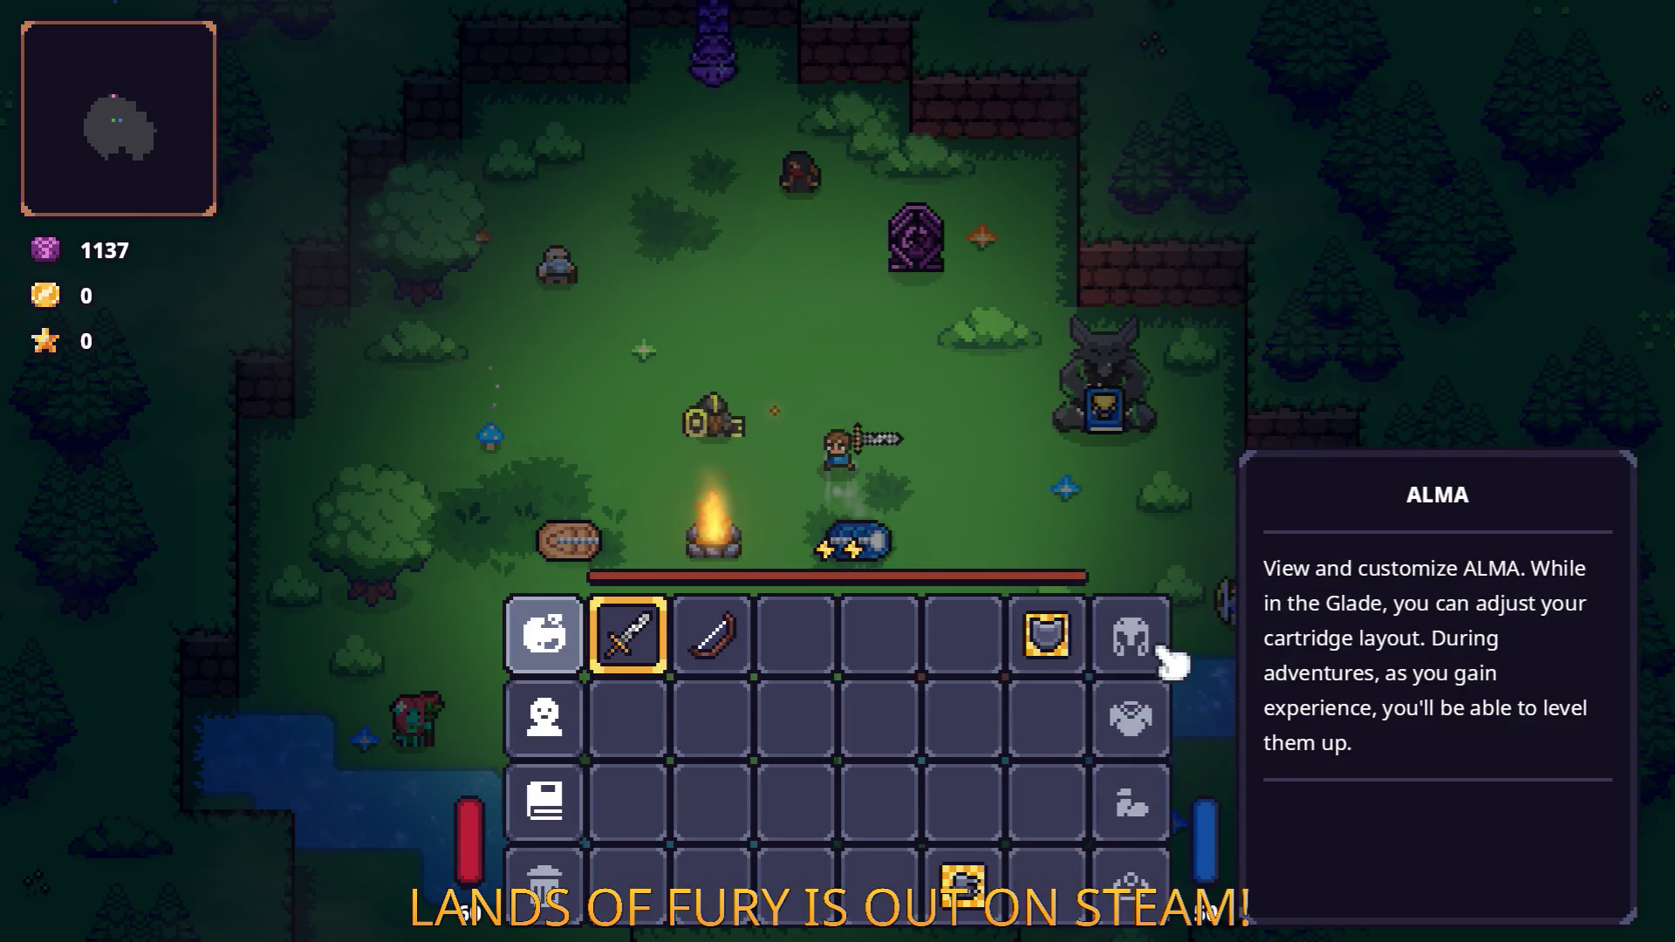
Browse the inventory slots to the Rusty Sword, then close the inventory.
key("Down")
key("Up")
key("Right")
key("Right")
key("Right")
key("Left")
key("Left")
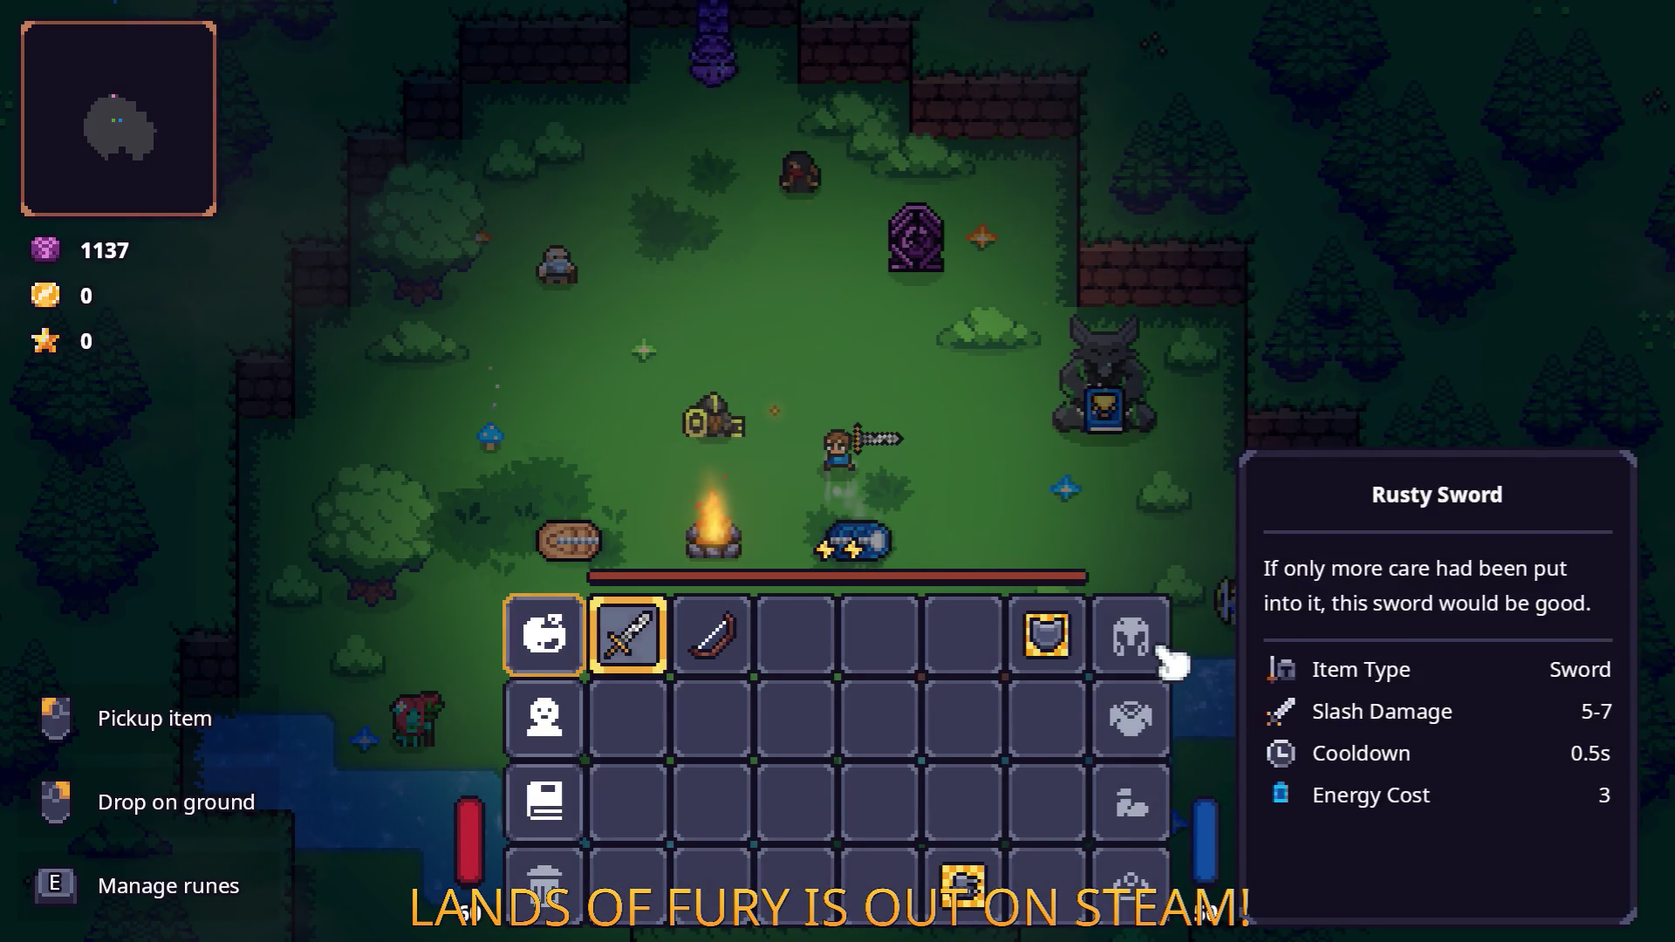
key("Left")
key("Down")
key("Down")
key("Down")
key("Right")
key("Right")
key("Up")
key("Right")
key("Up")
key("Up")
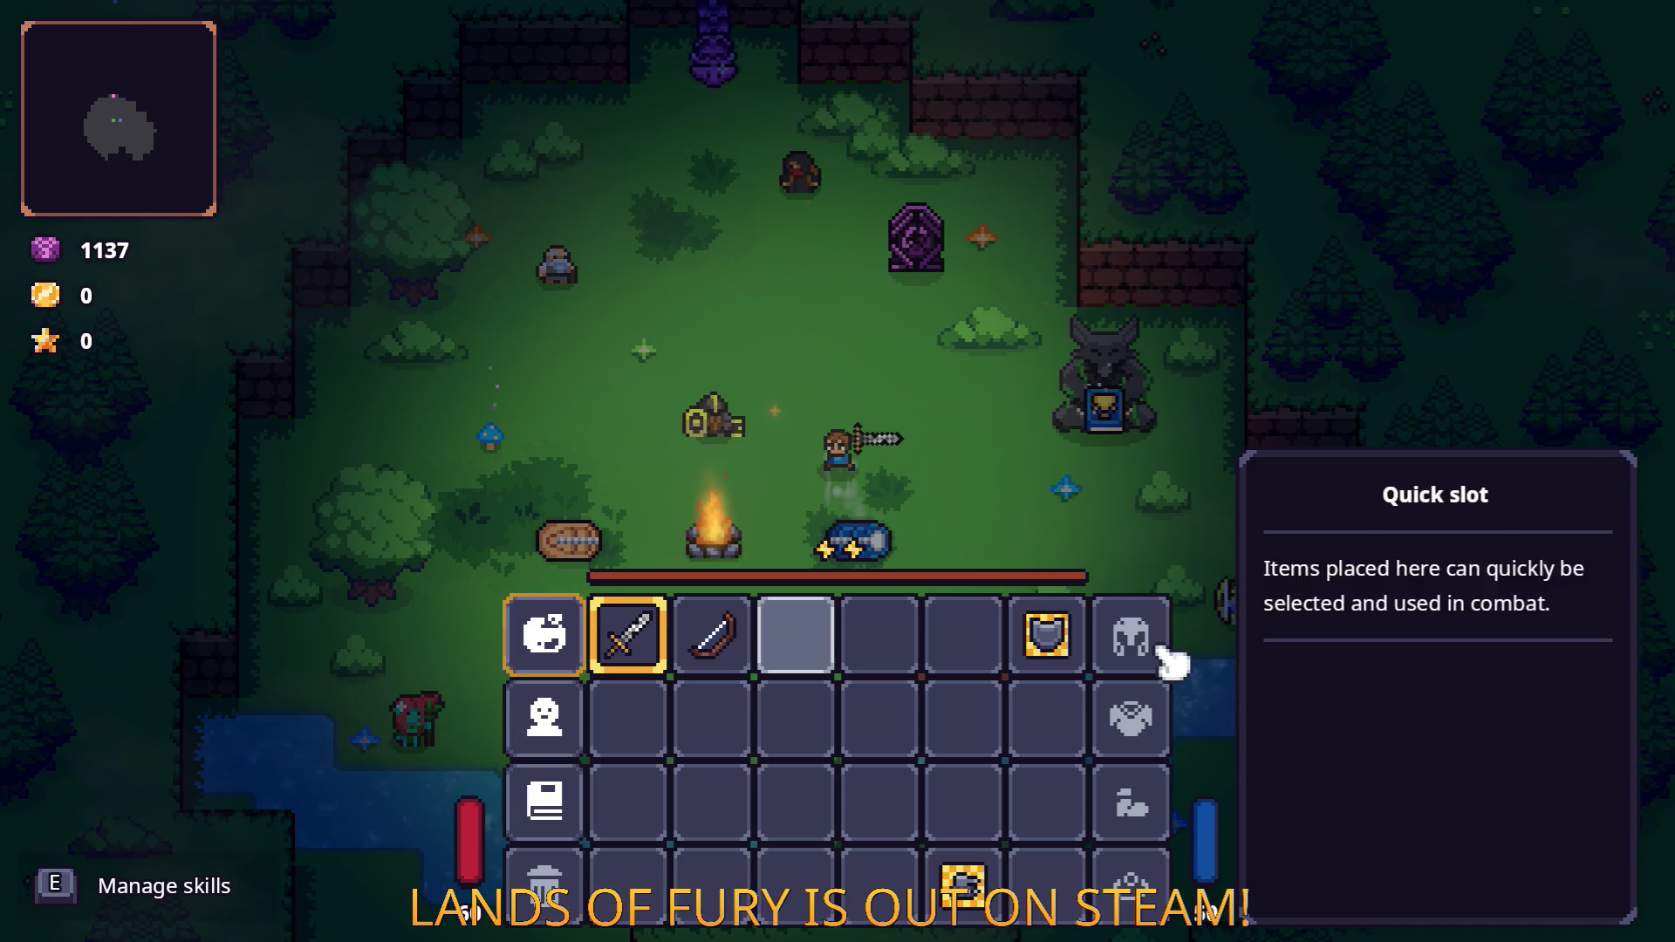
key("Left")
key("Left")
key("Left")
key("Escape")
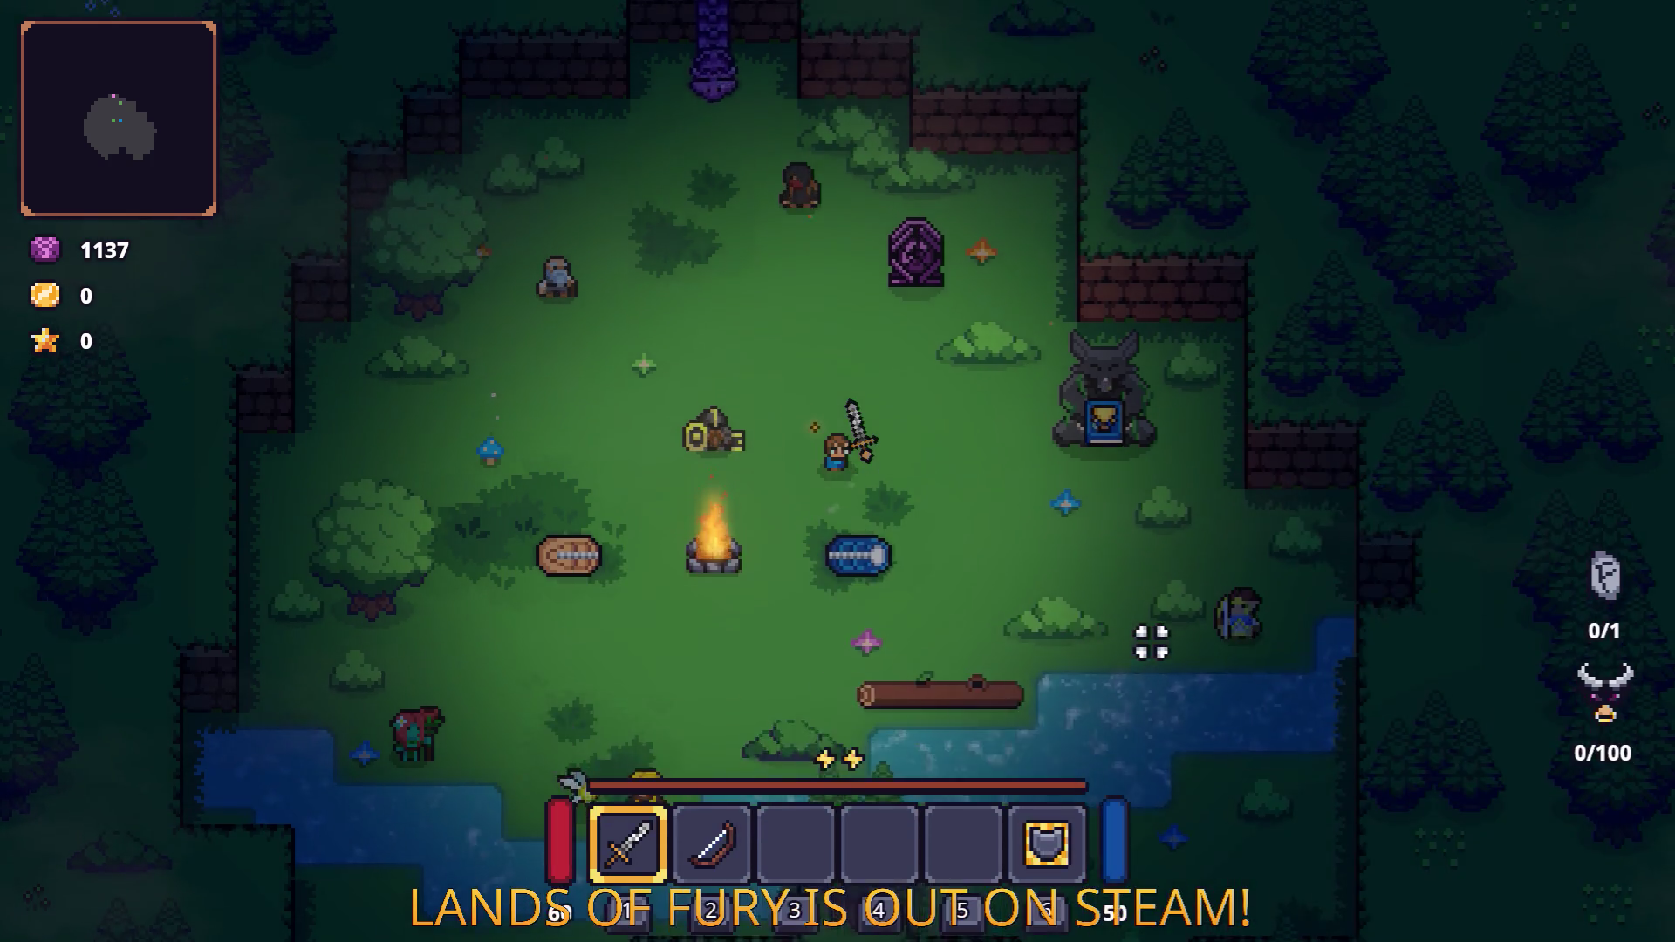
Walk and dash around the glade, pick up the Blue Spore and attack enemies.
key("w")
key("s")
key("d")
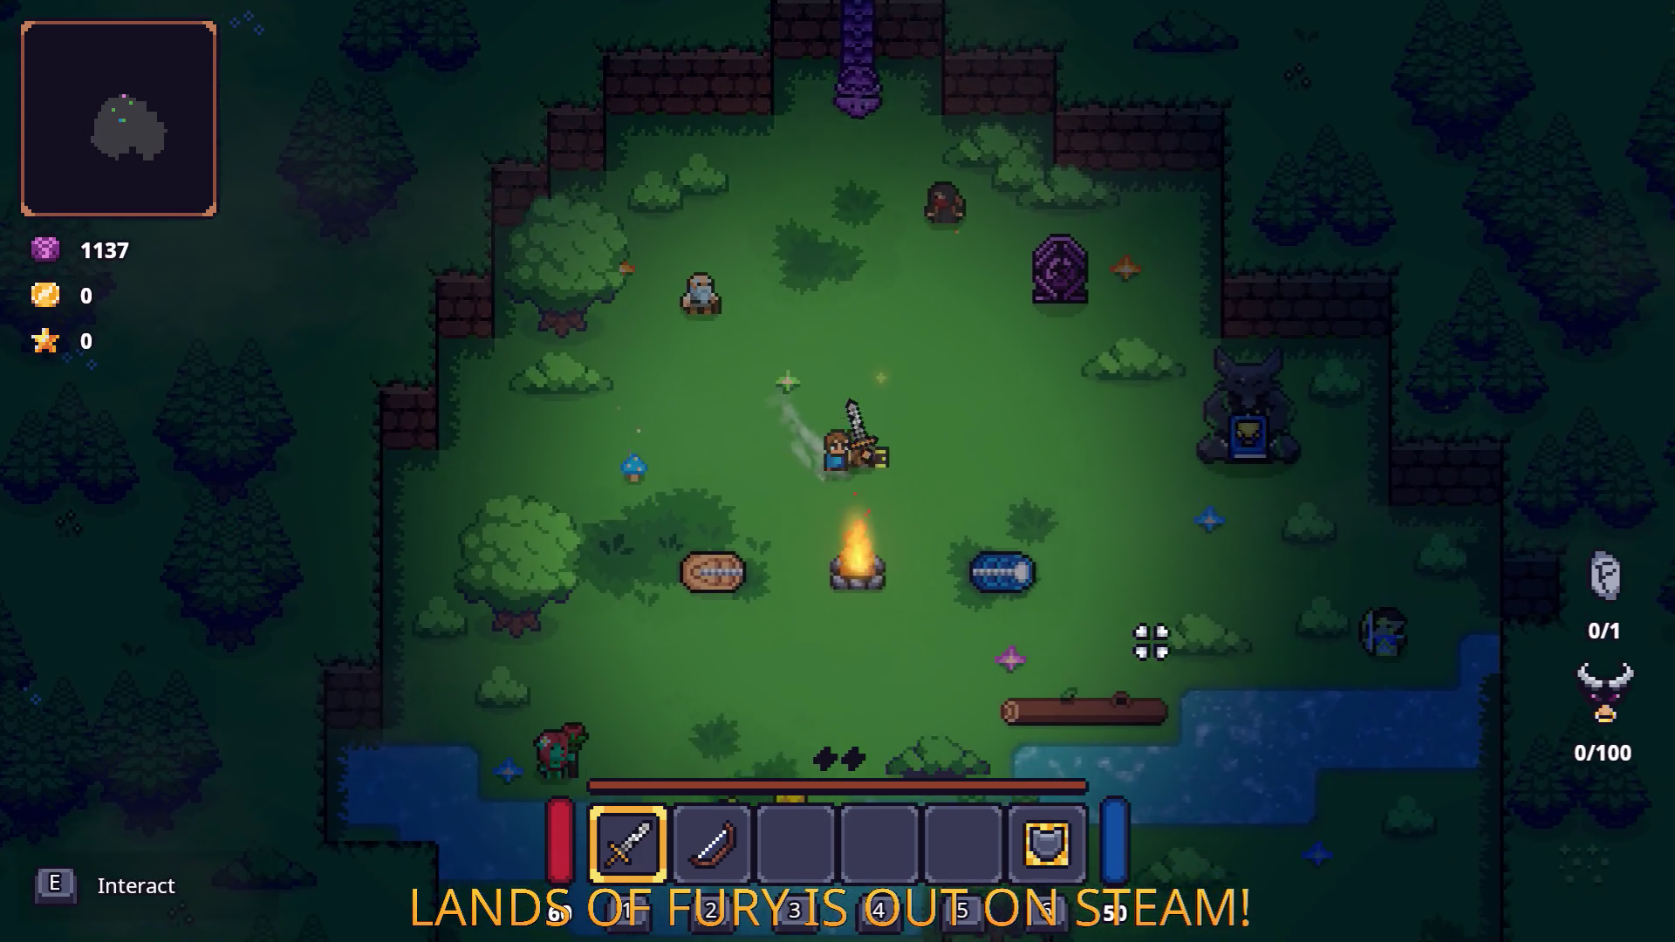
key("a")
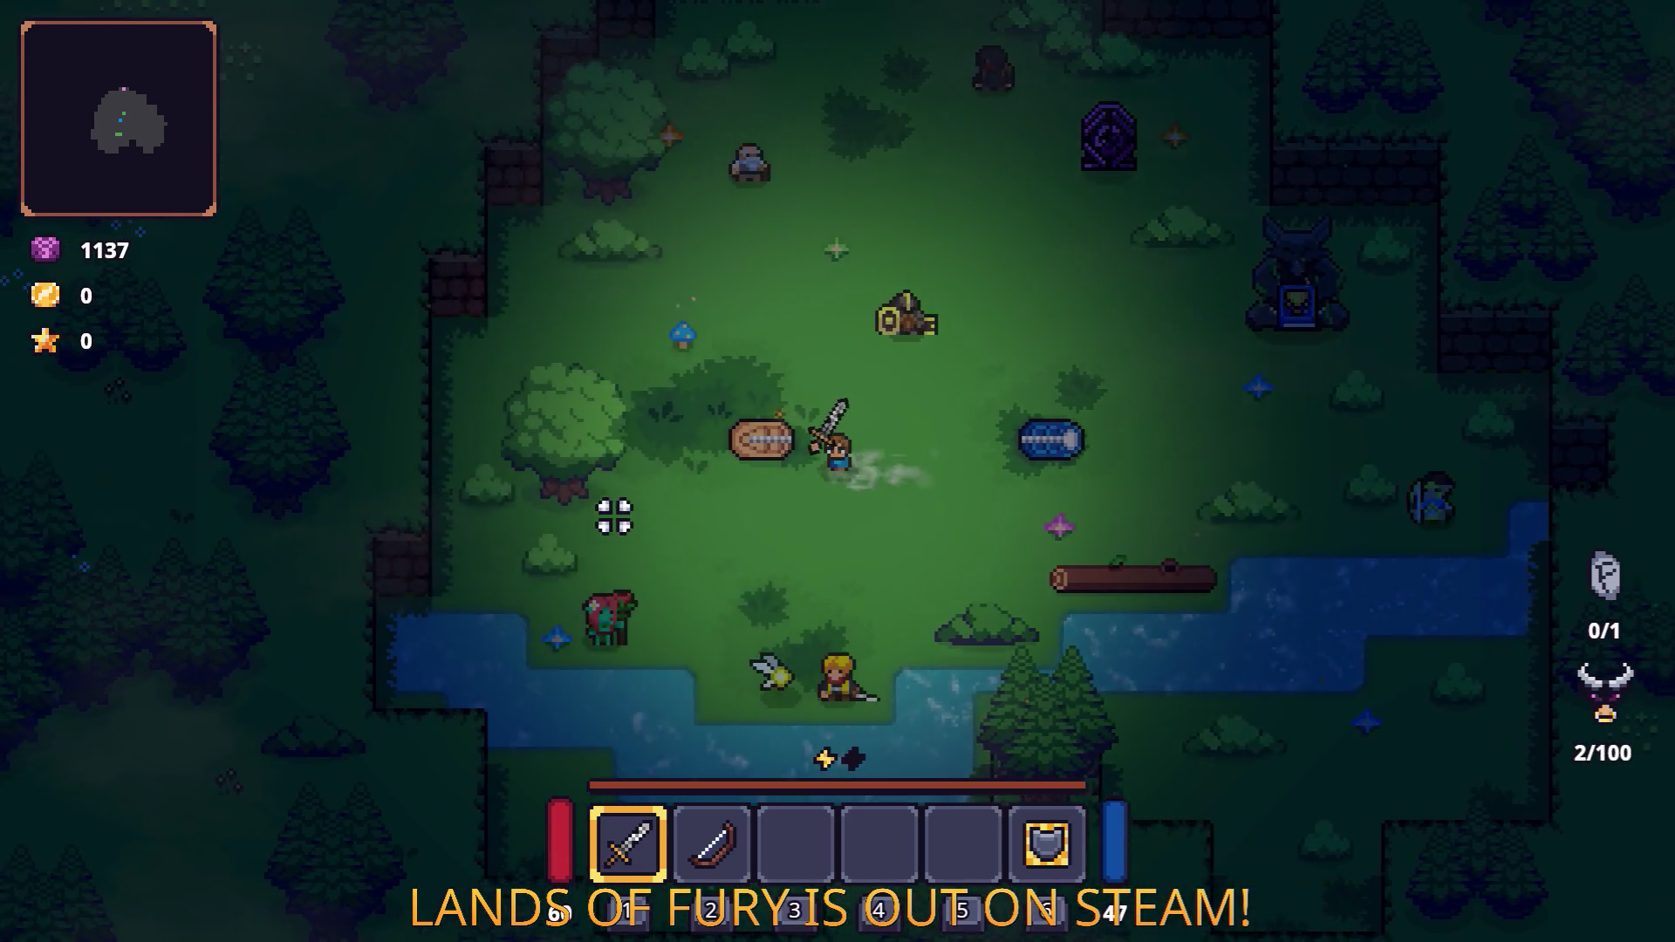
key("space")
key("space")
key("w")
key("a")
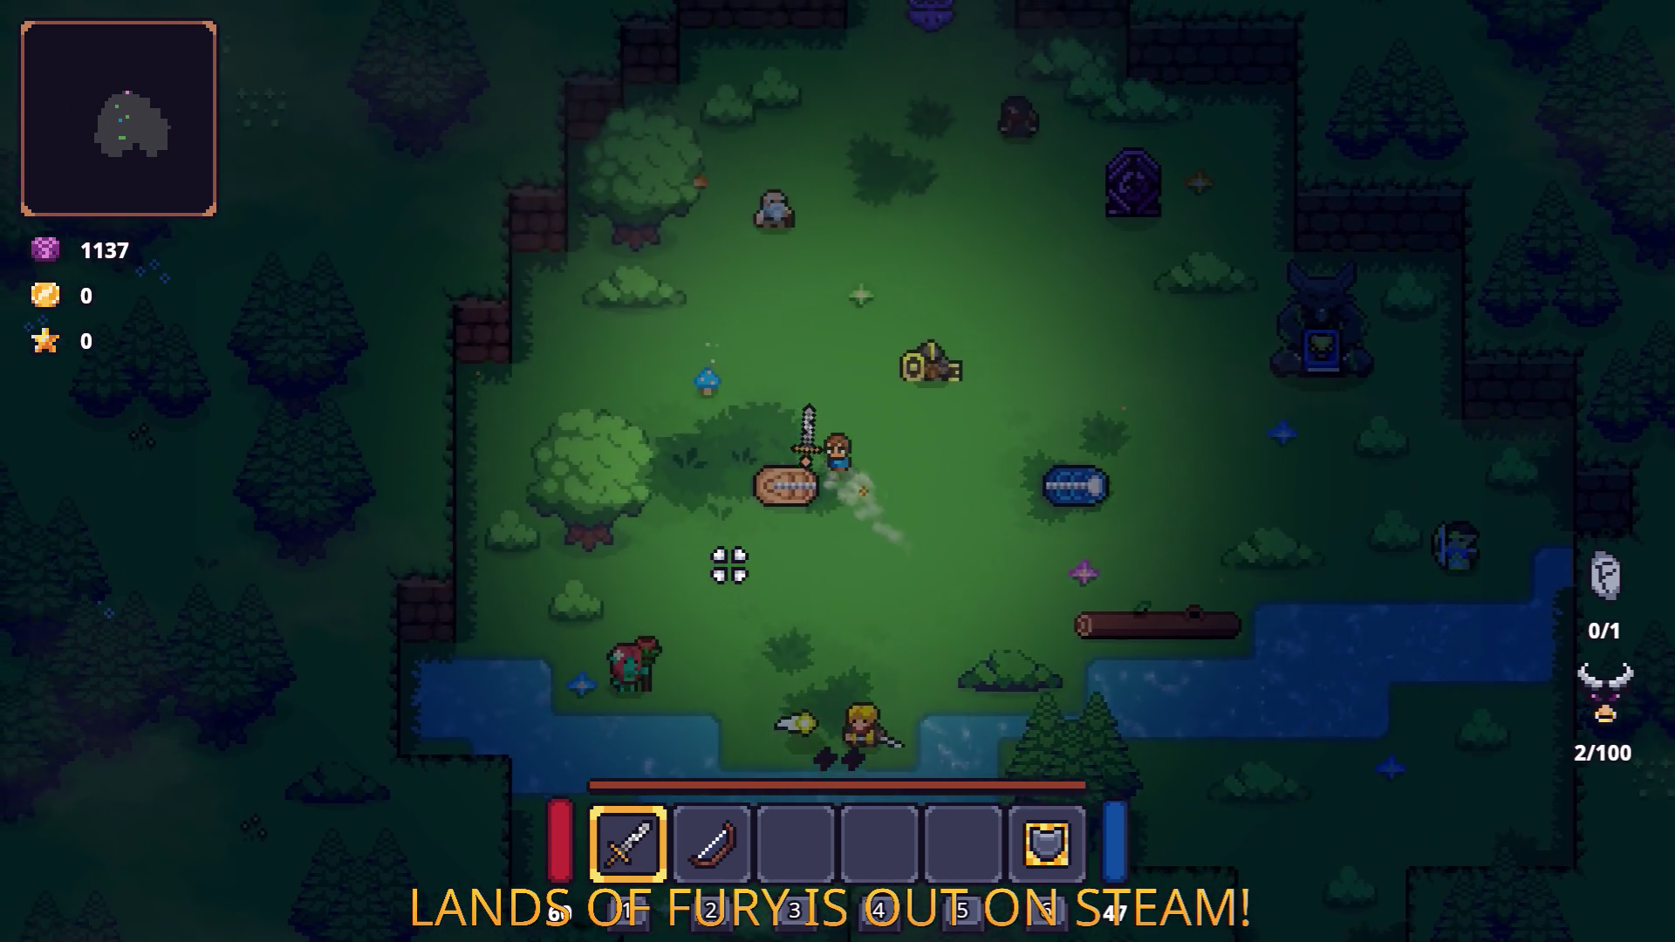
key("d")
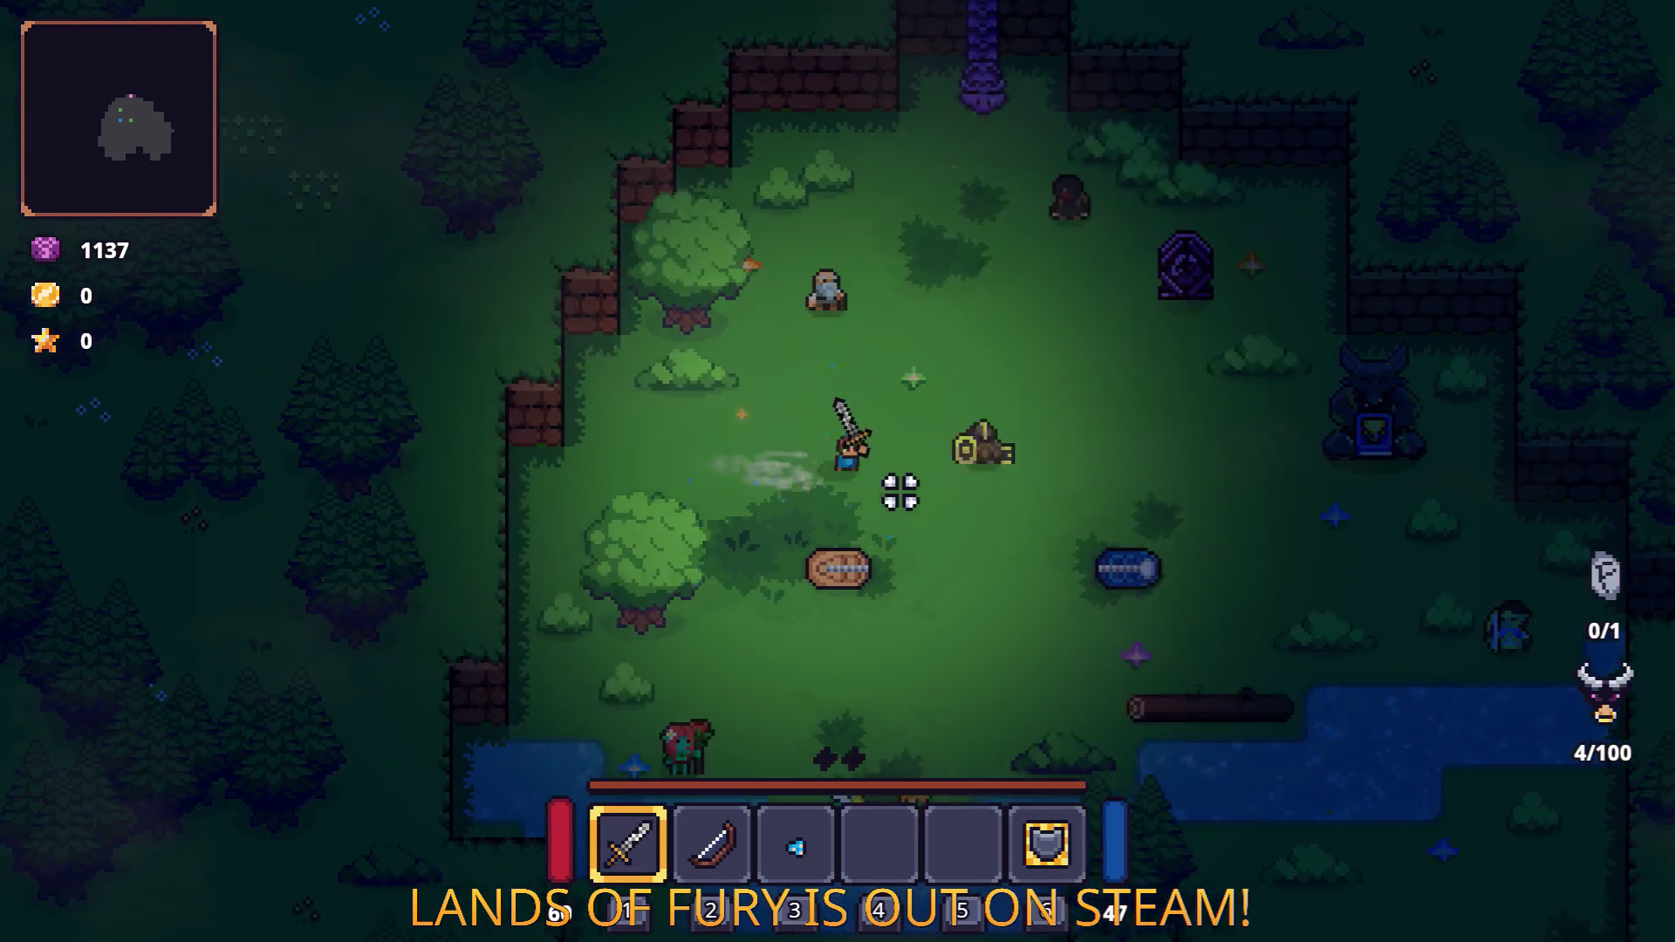
key("w")
key("space")
key("a")
key("w")
key("a")
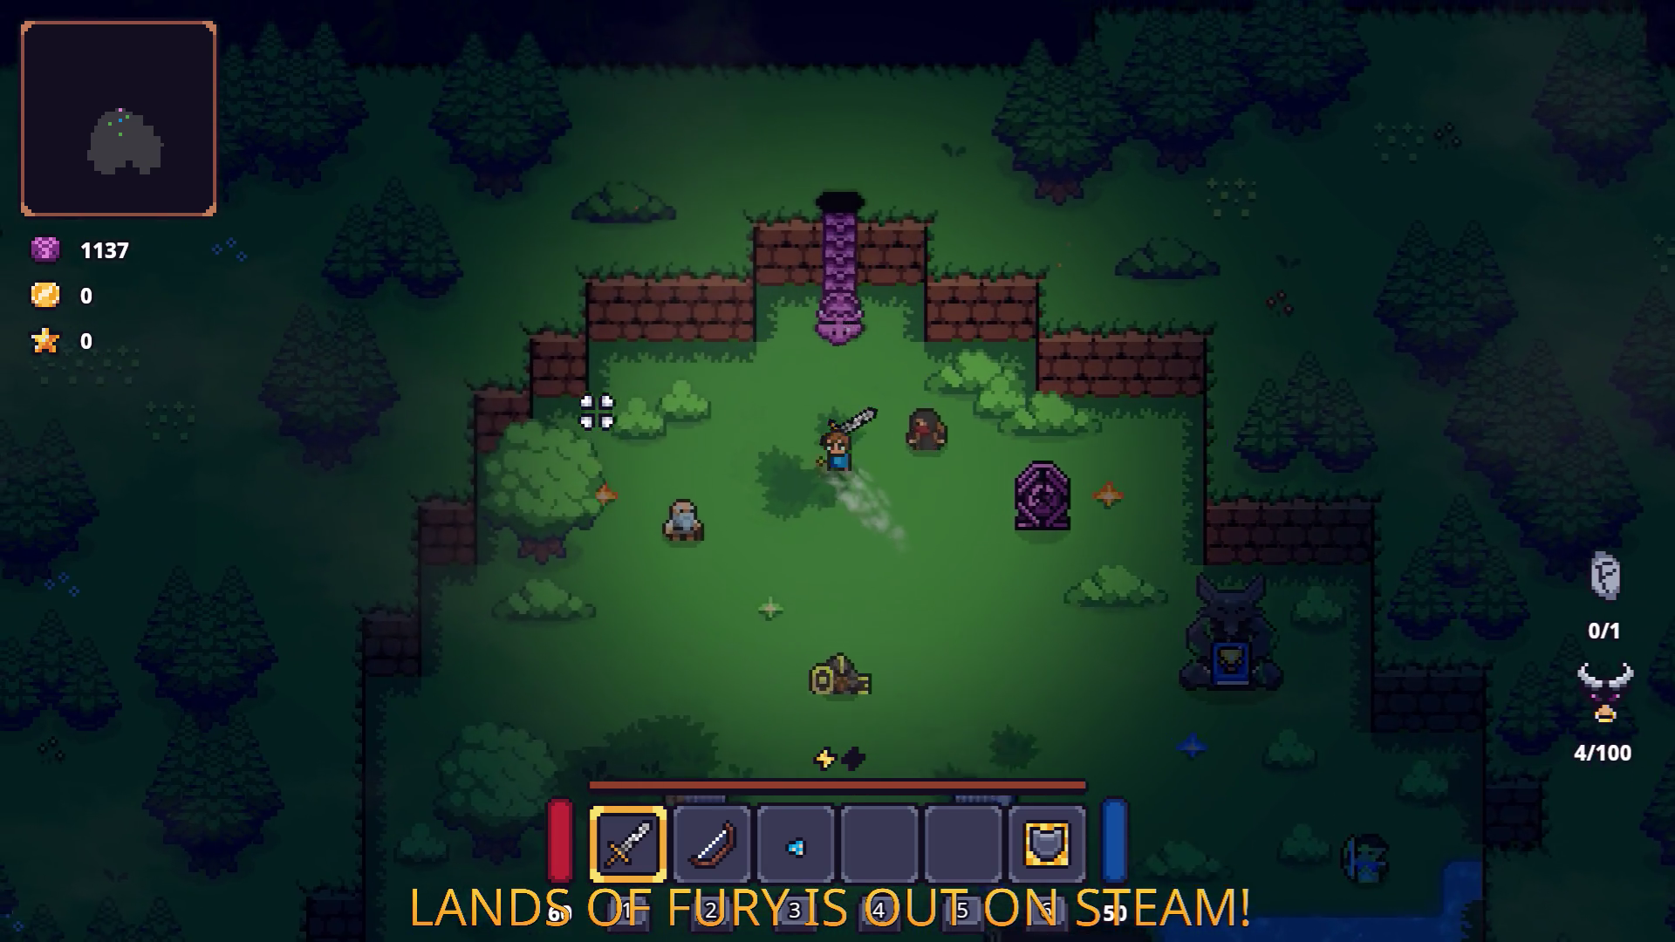
key("a")
key("s")
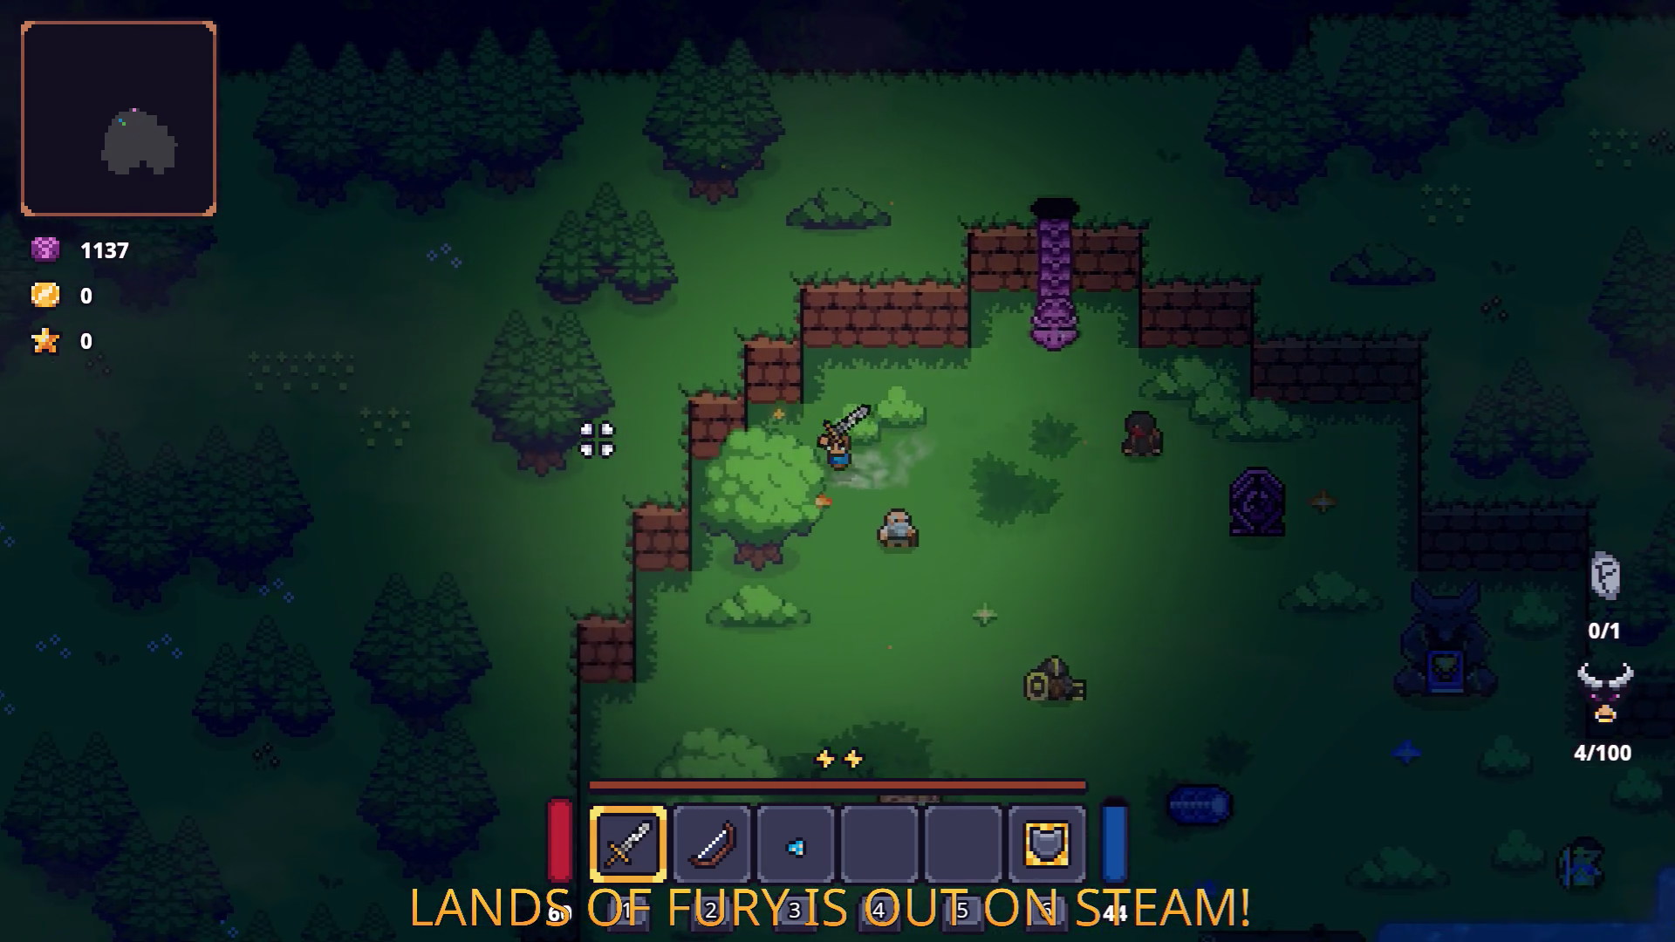
left_click(855, 695)
key("d")
key("s")
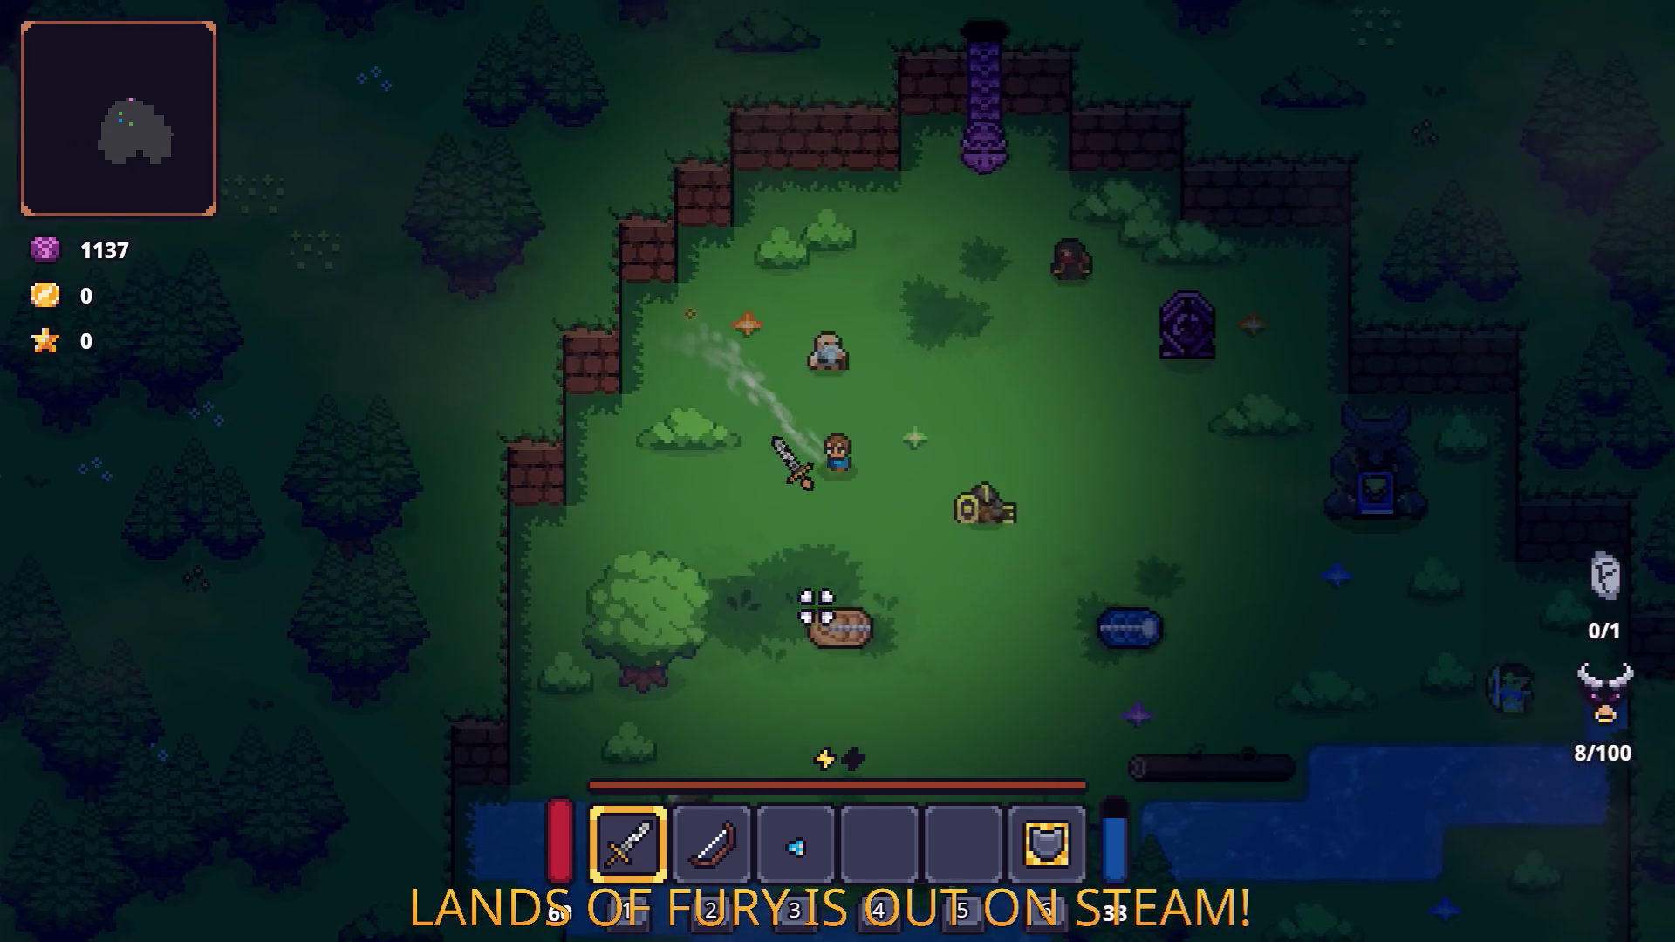
Recheck the inventory, then pause and quit the game back to the editor.
key("Tab")
key("Left")
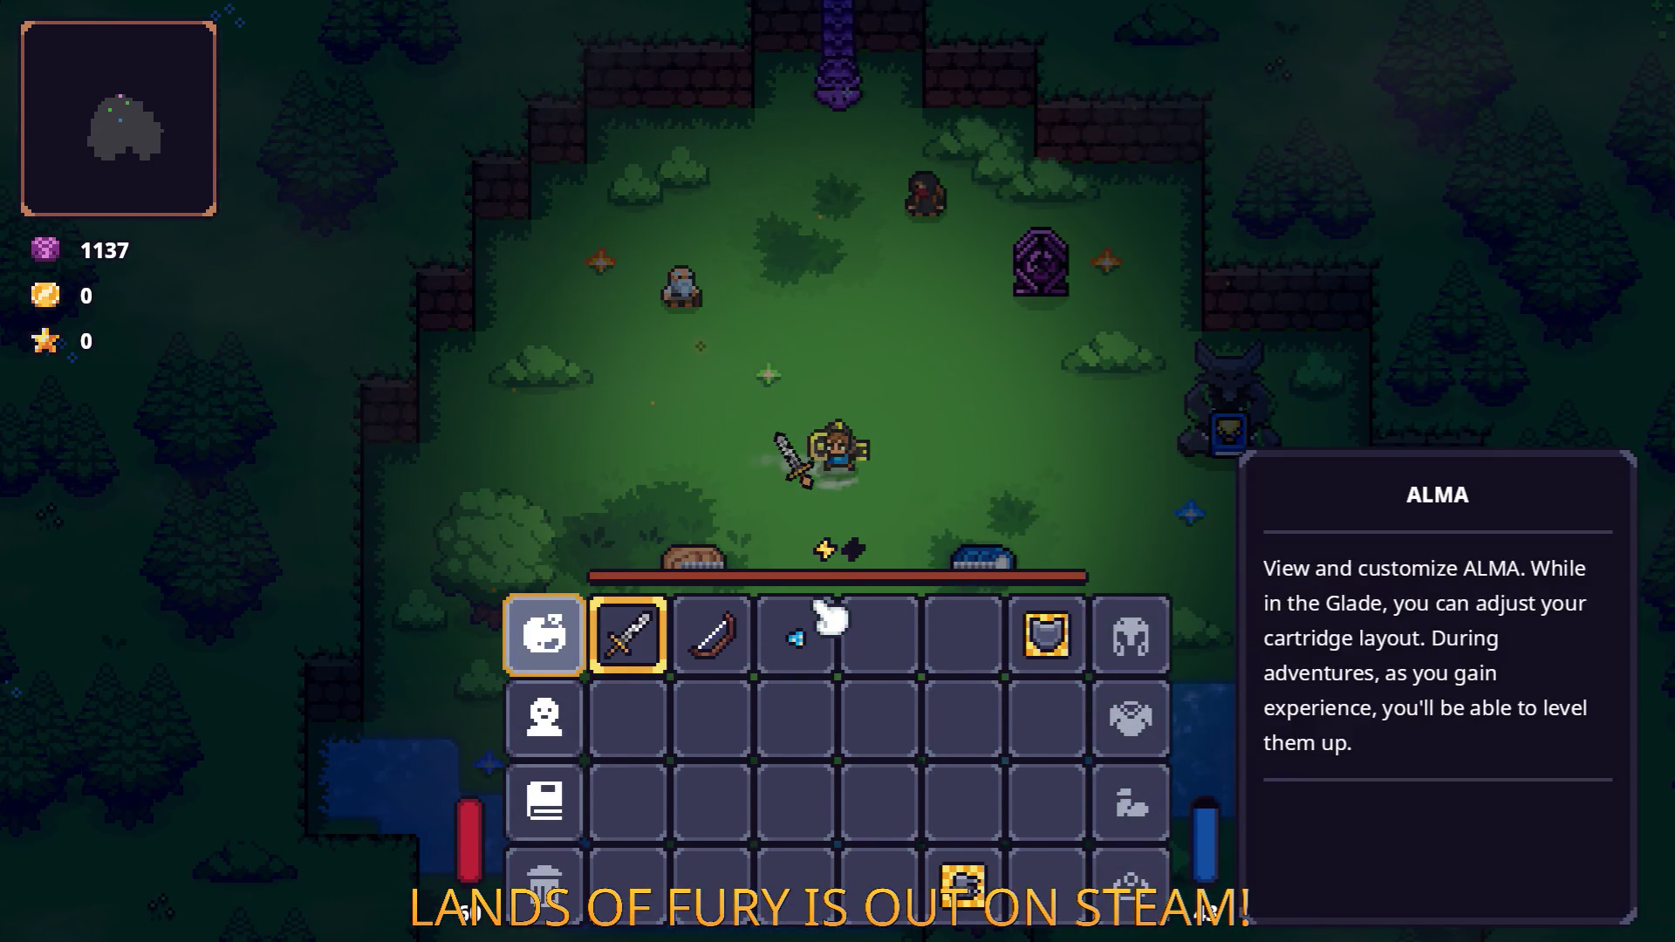
key("Right")
key("Down")
key("Down")
key("Up")
key("Up")
key("Left")
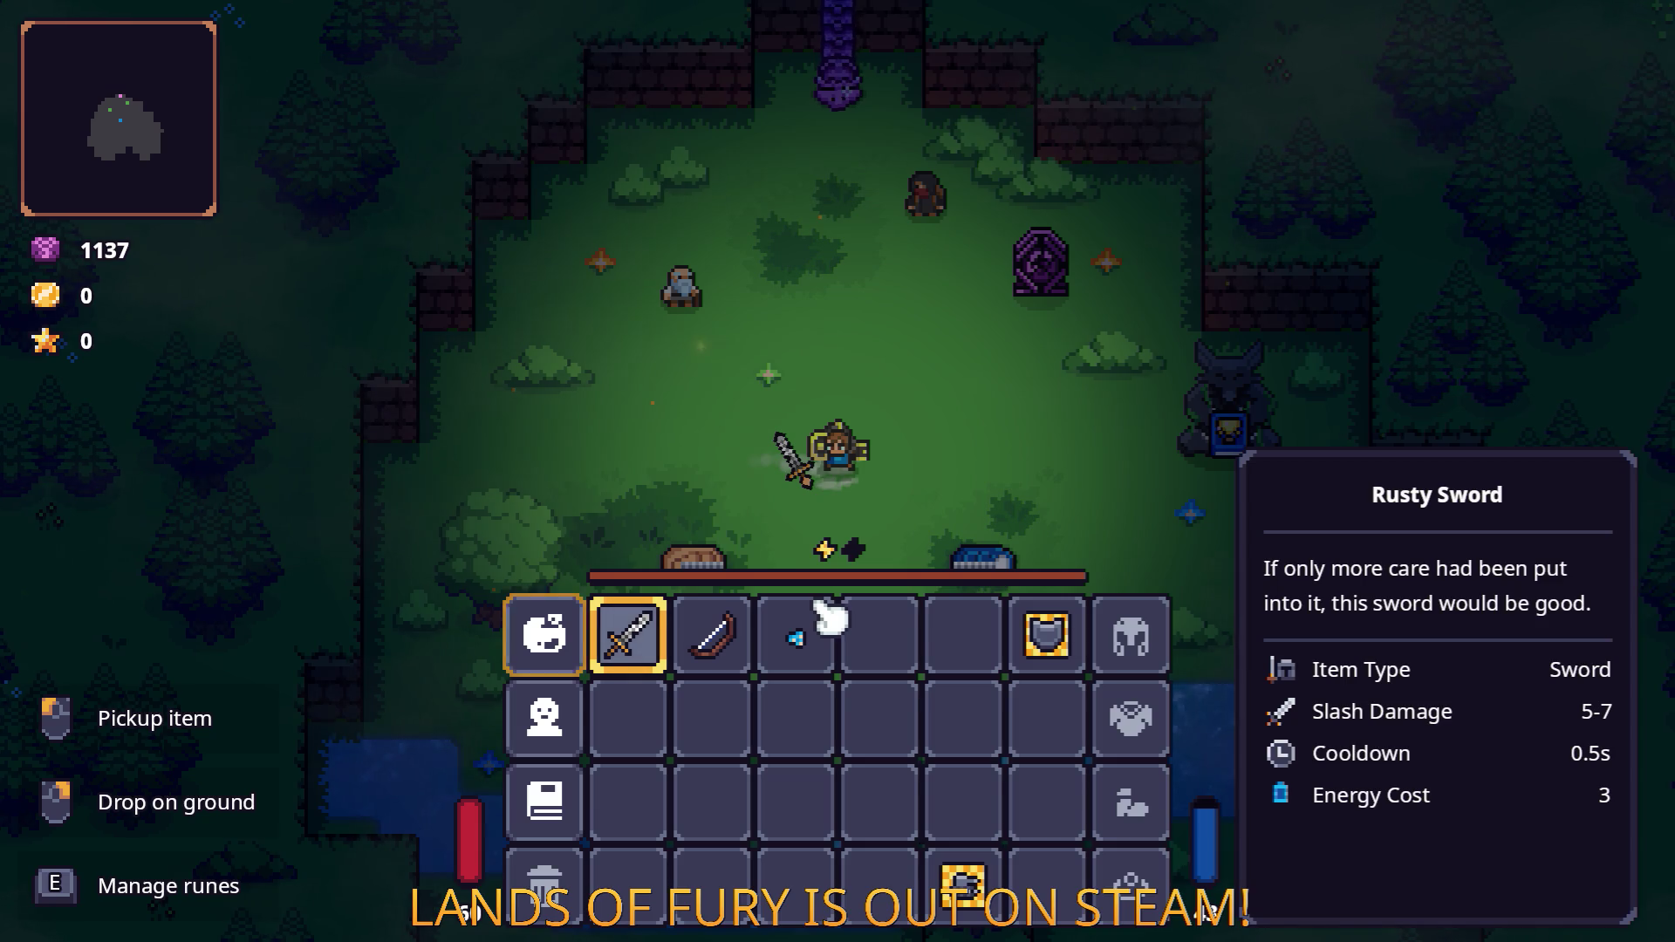
key("Tab")
key("Tab")
key("Tab")
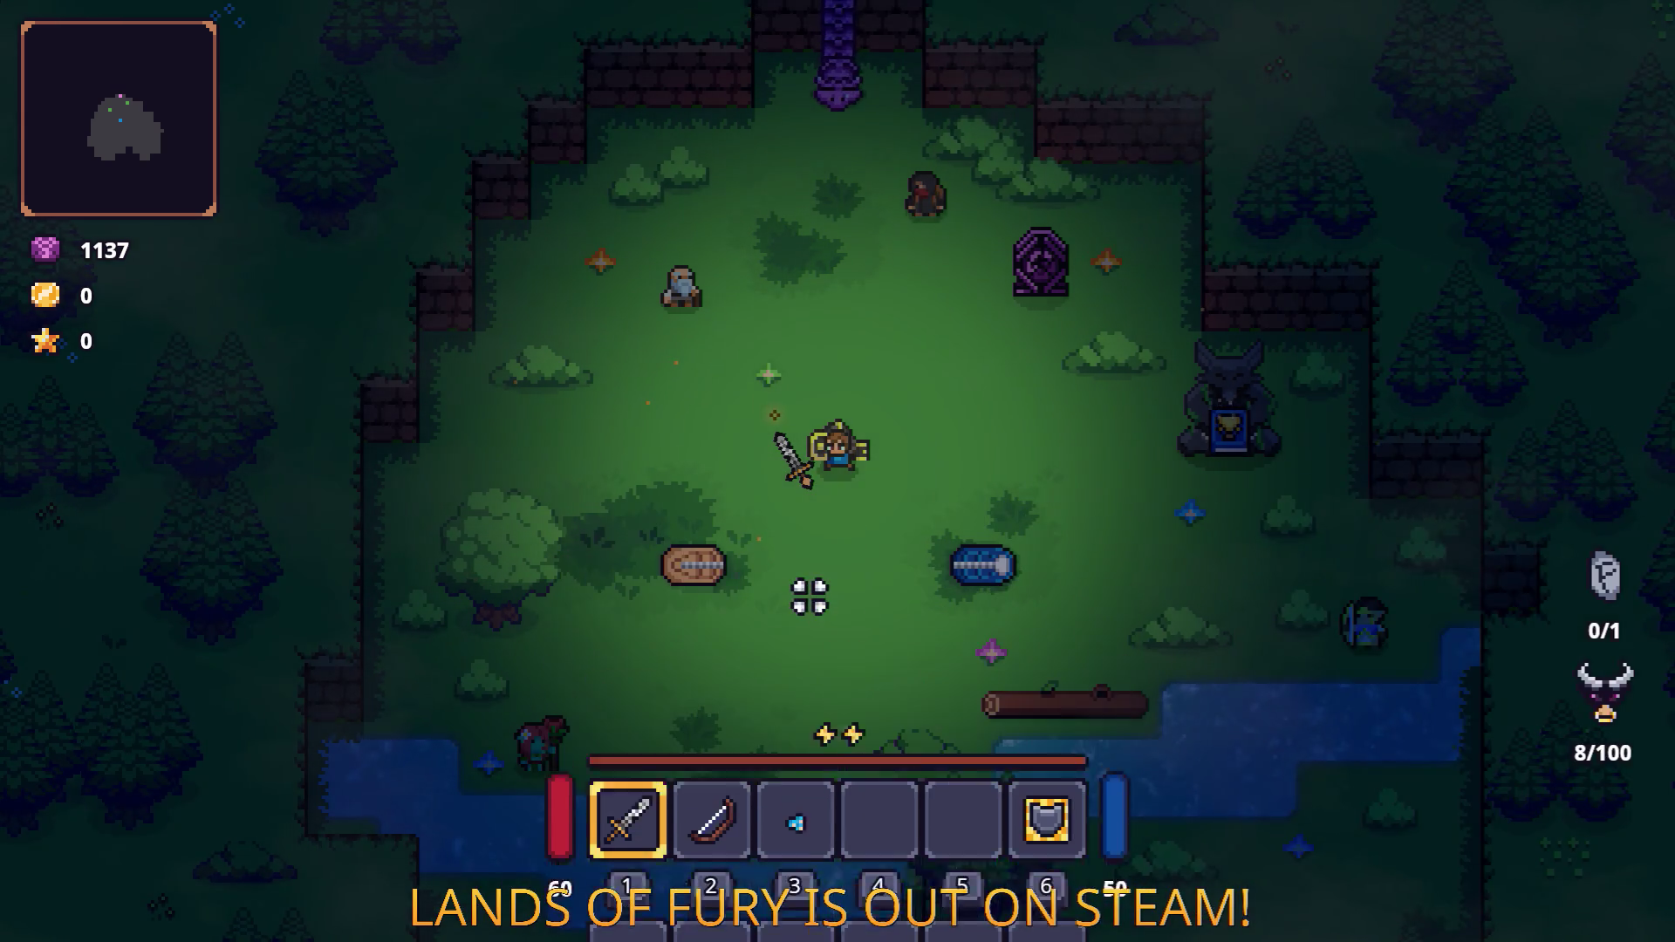
key("Escape")
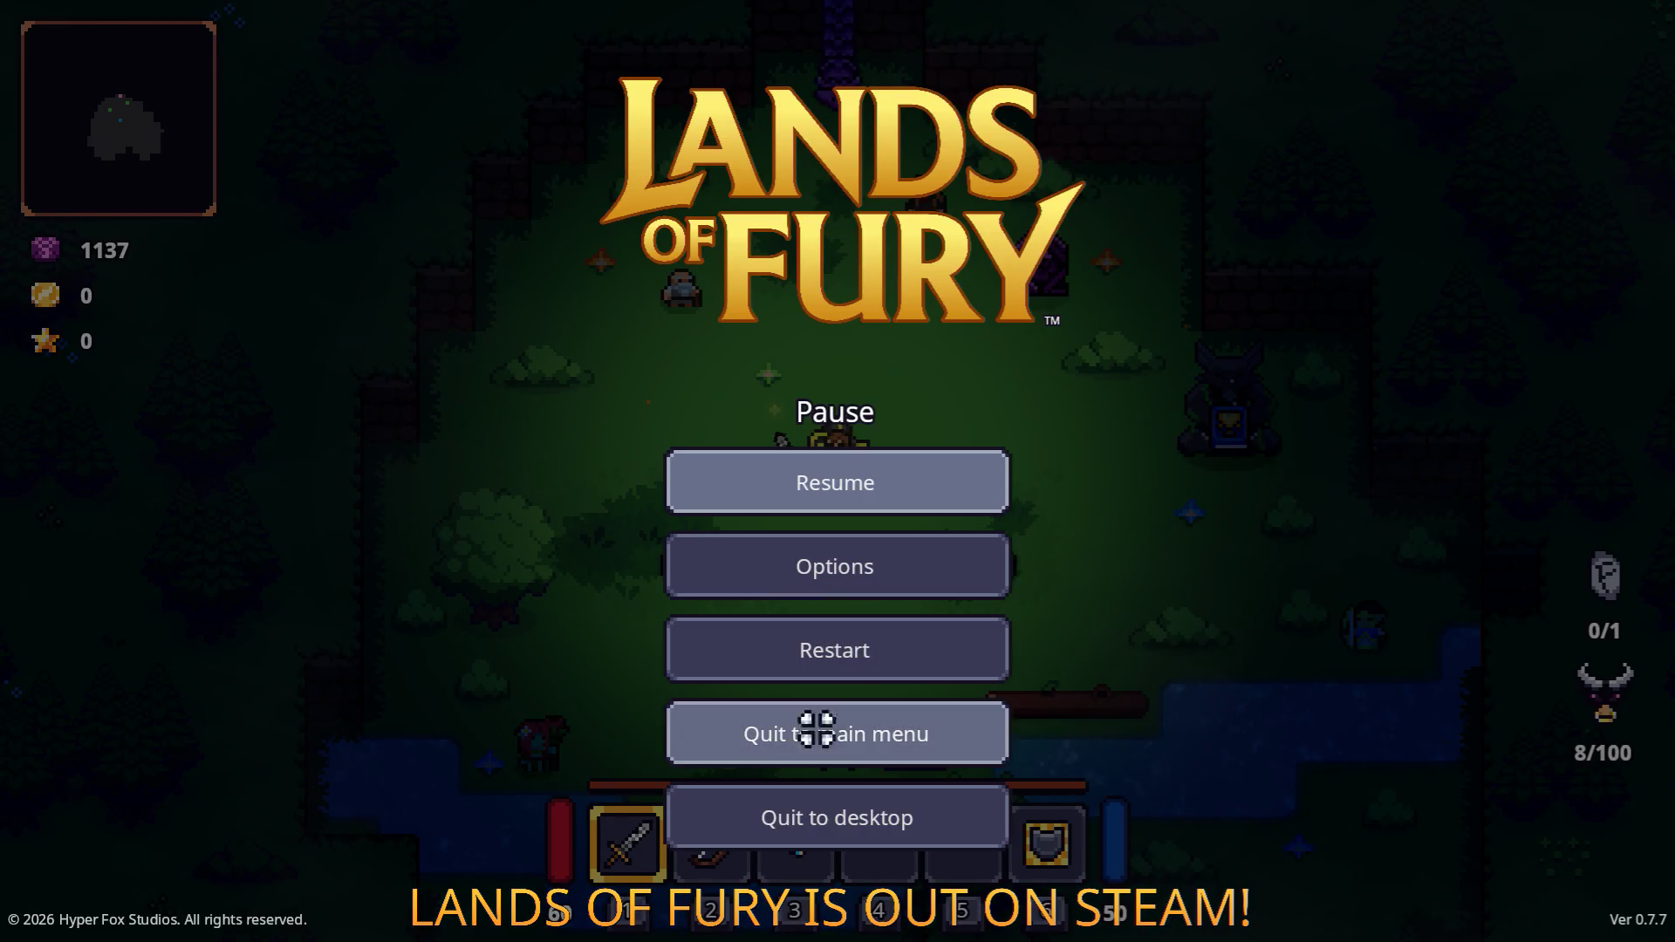
left_click(830, 810)
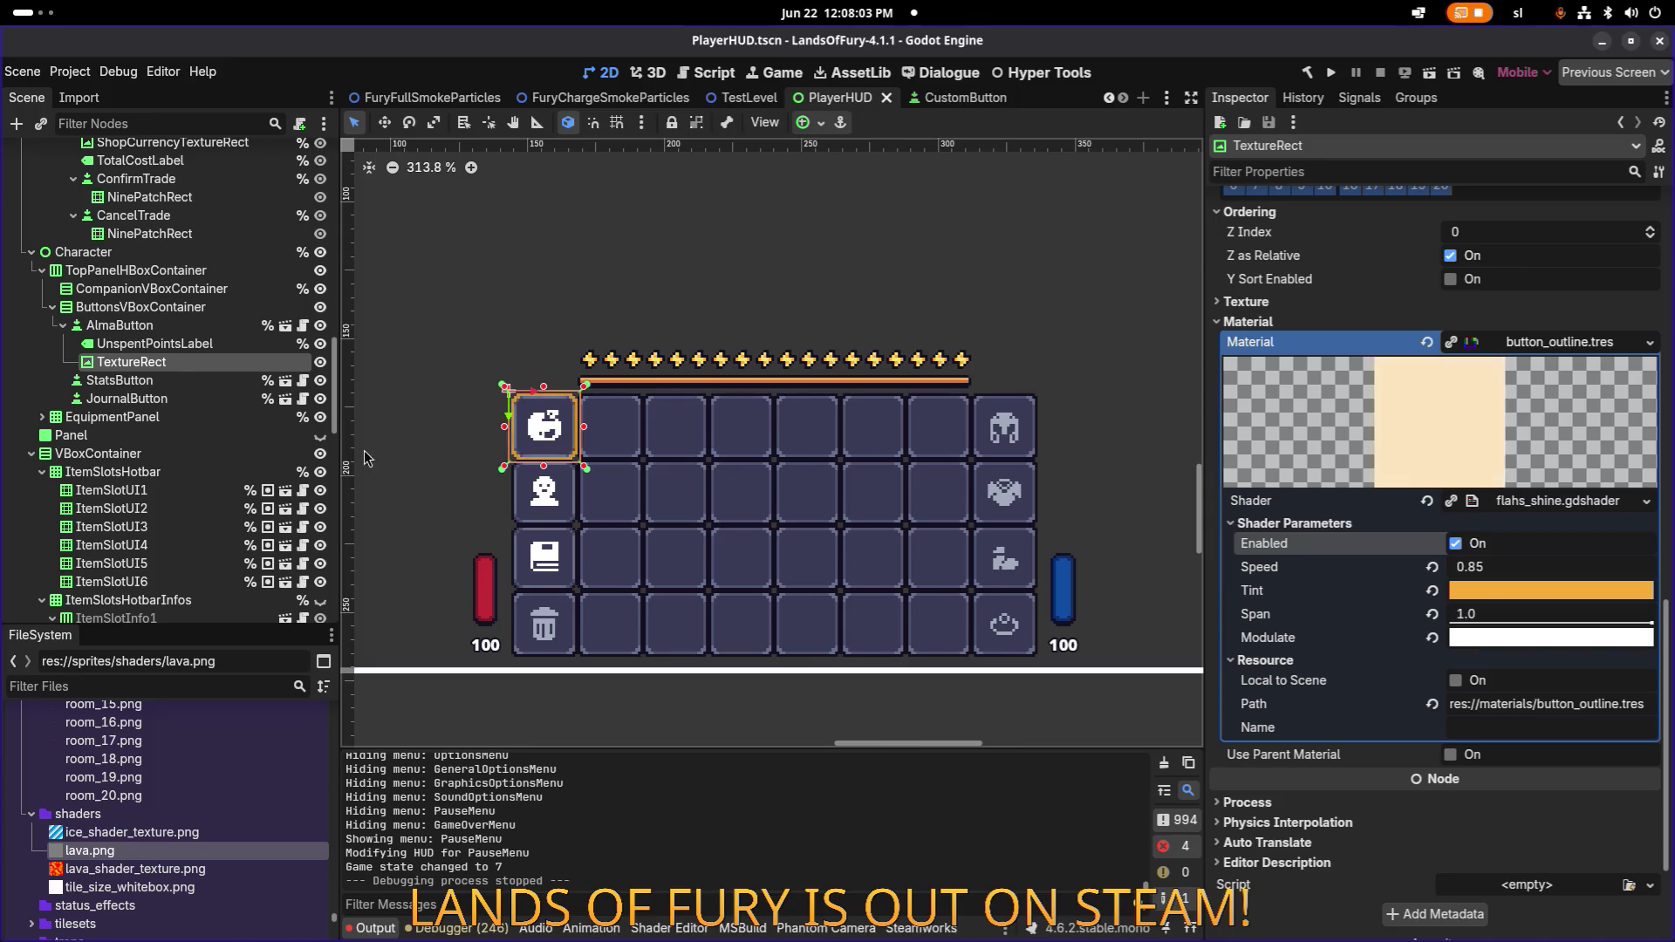
Rename the TextureRect under AlmaButton to LevelUpTextureRect.
left_click(232, 342)
left_click(223, 363)
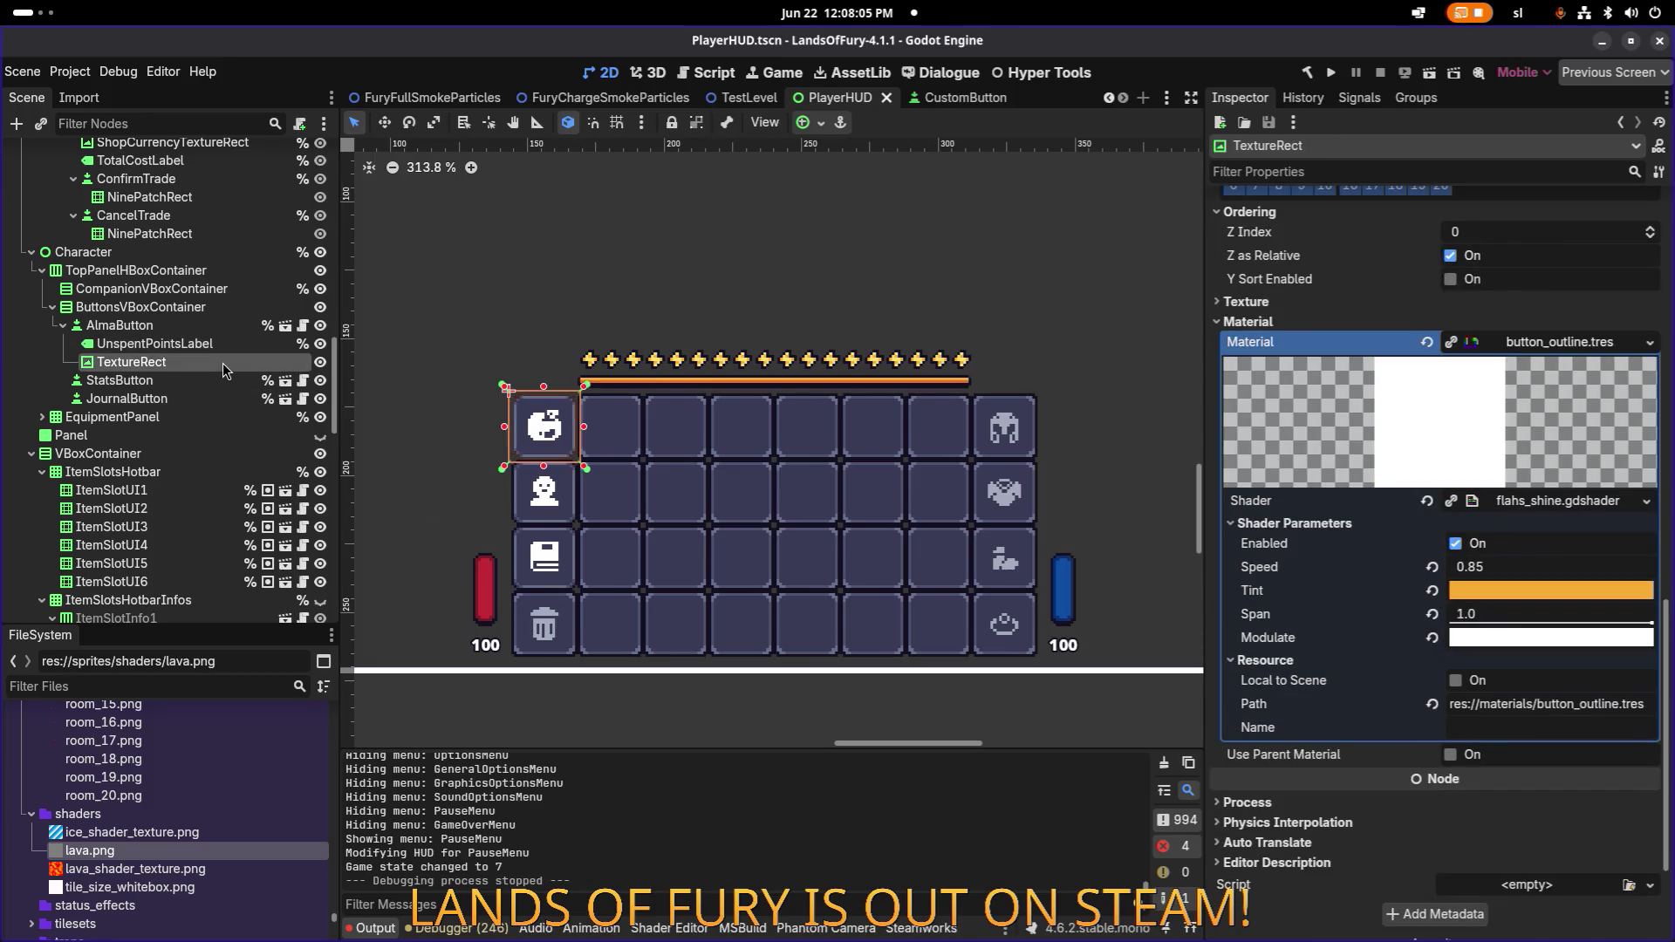
left_click(223, 363)
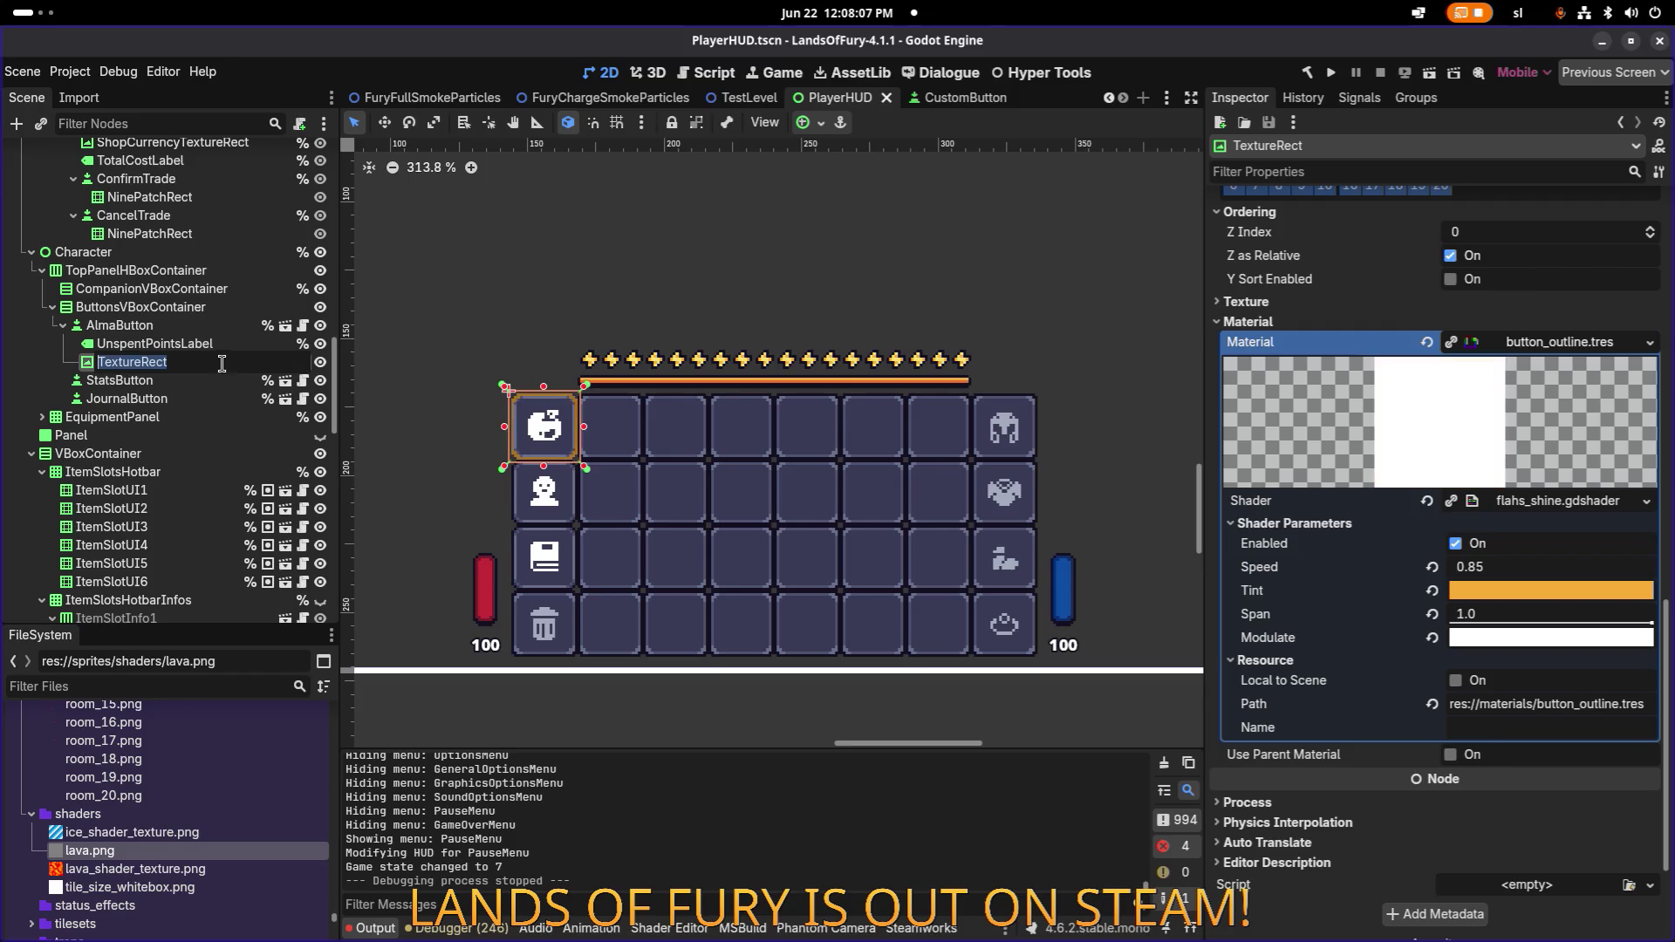
left_click(213, 345)
left_click(217, 364)
key("Home")
type("Level")
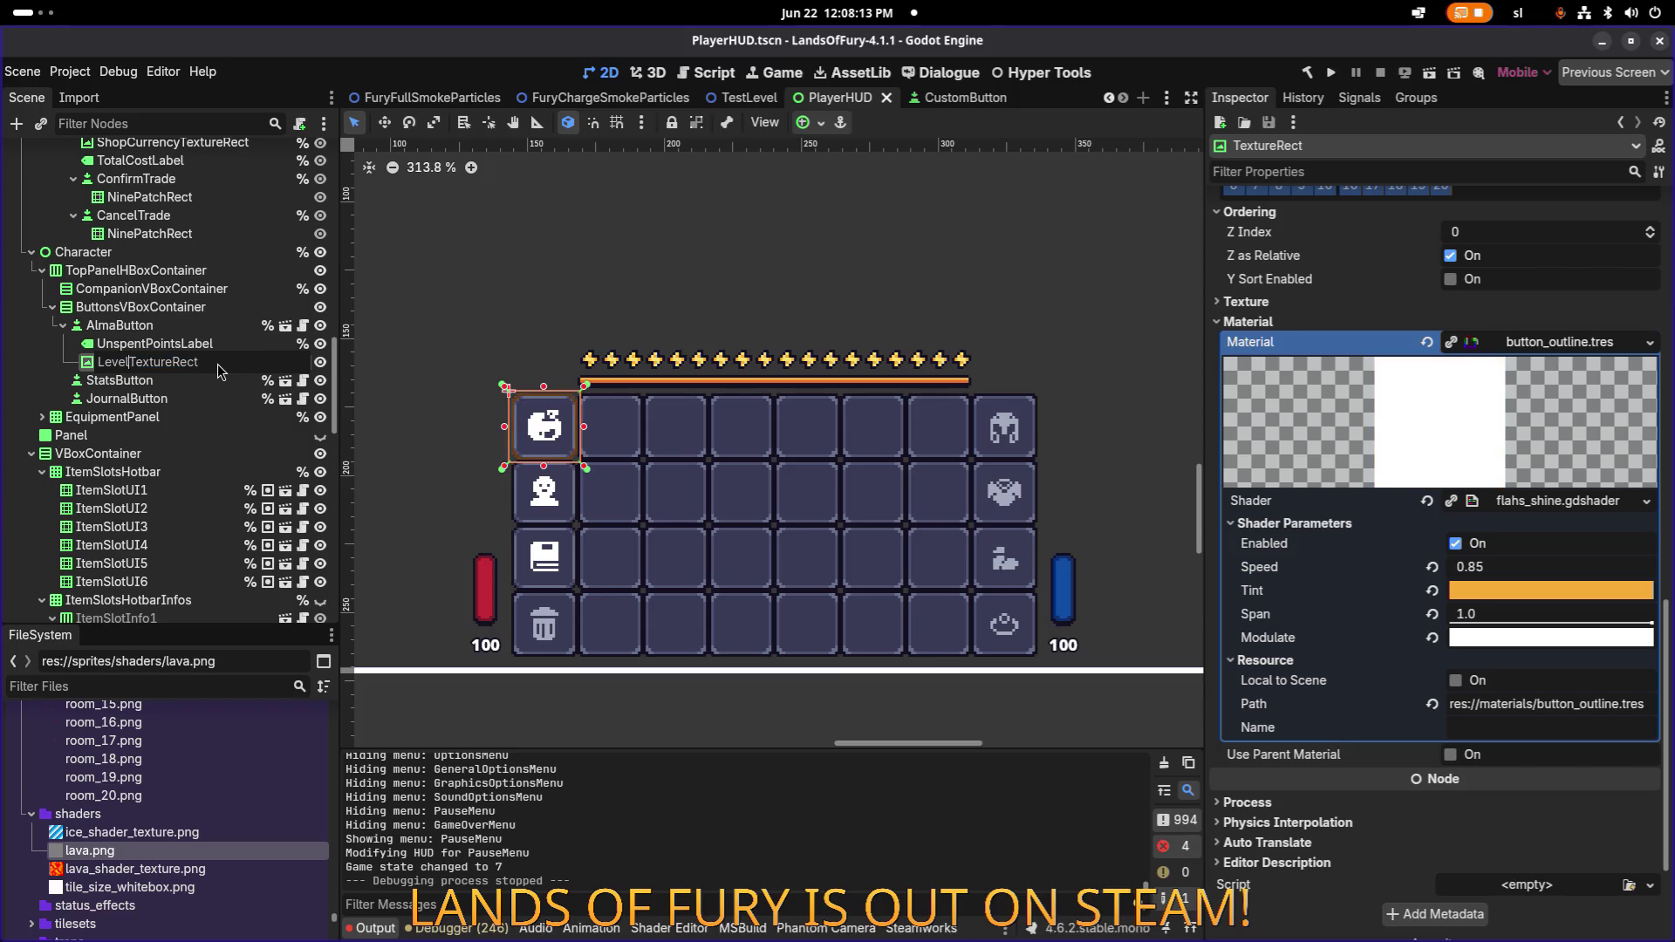
type("up")
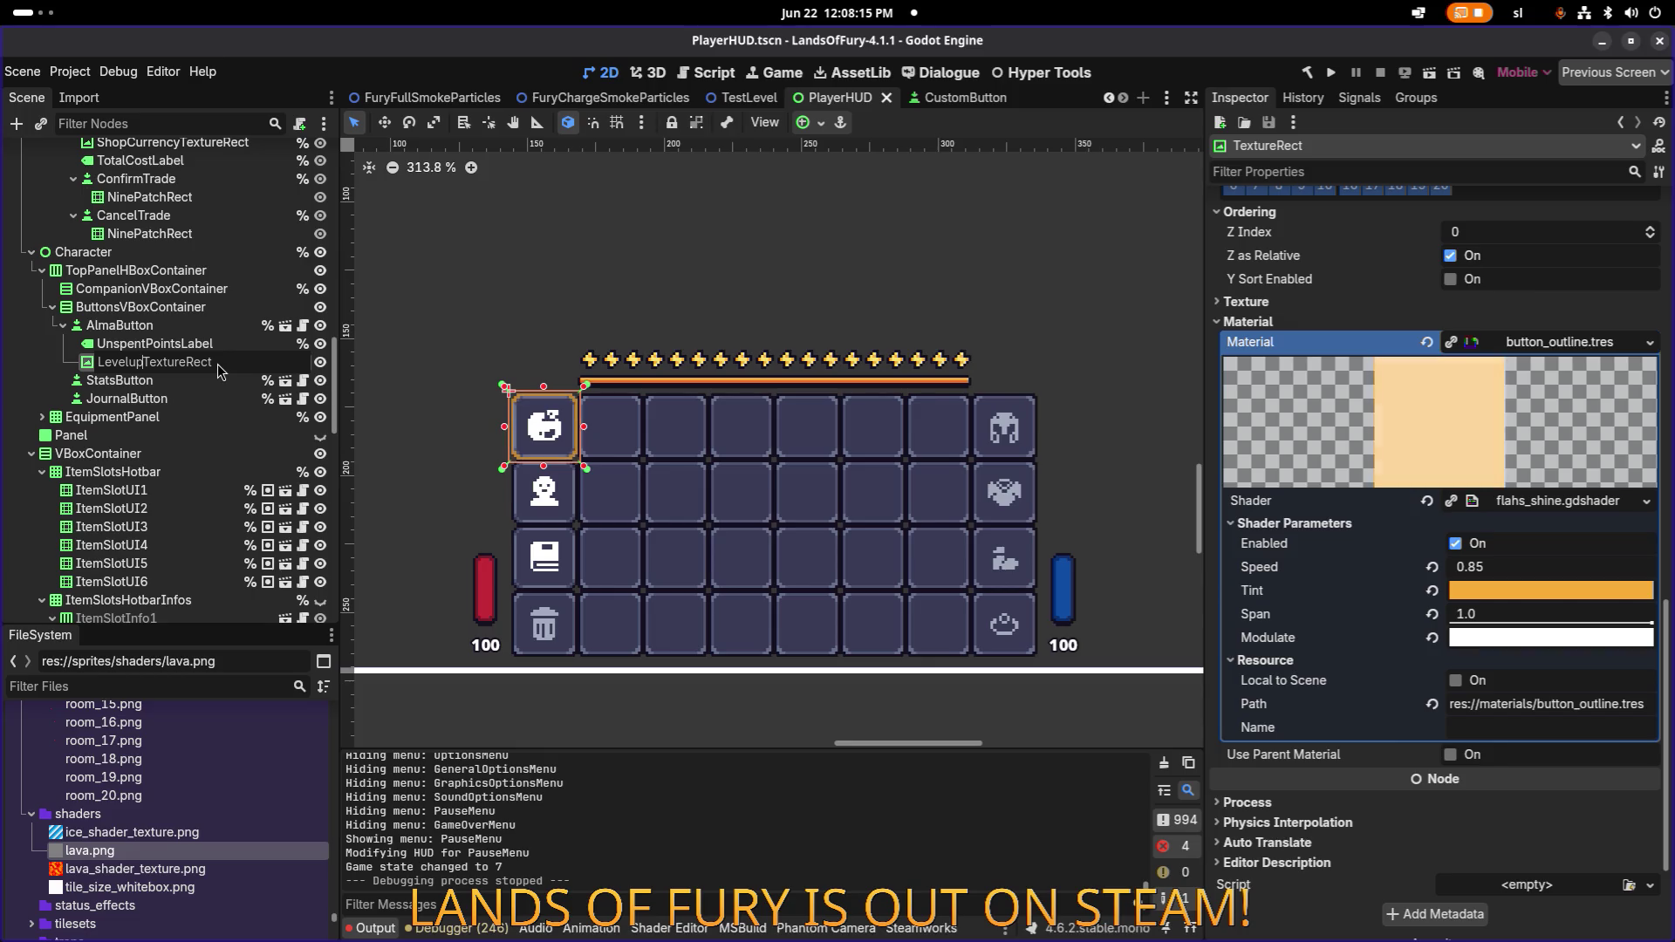
key("BackSpace")
key("BackSpace")
type("Up")
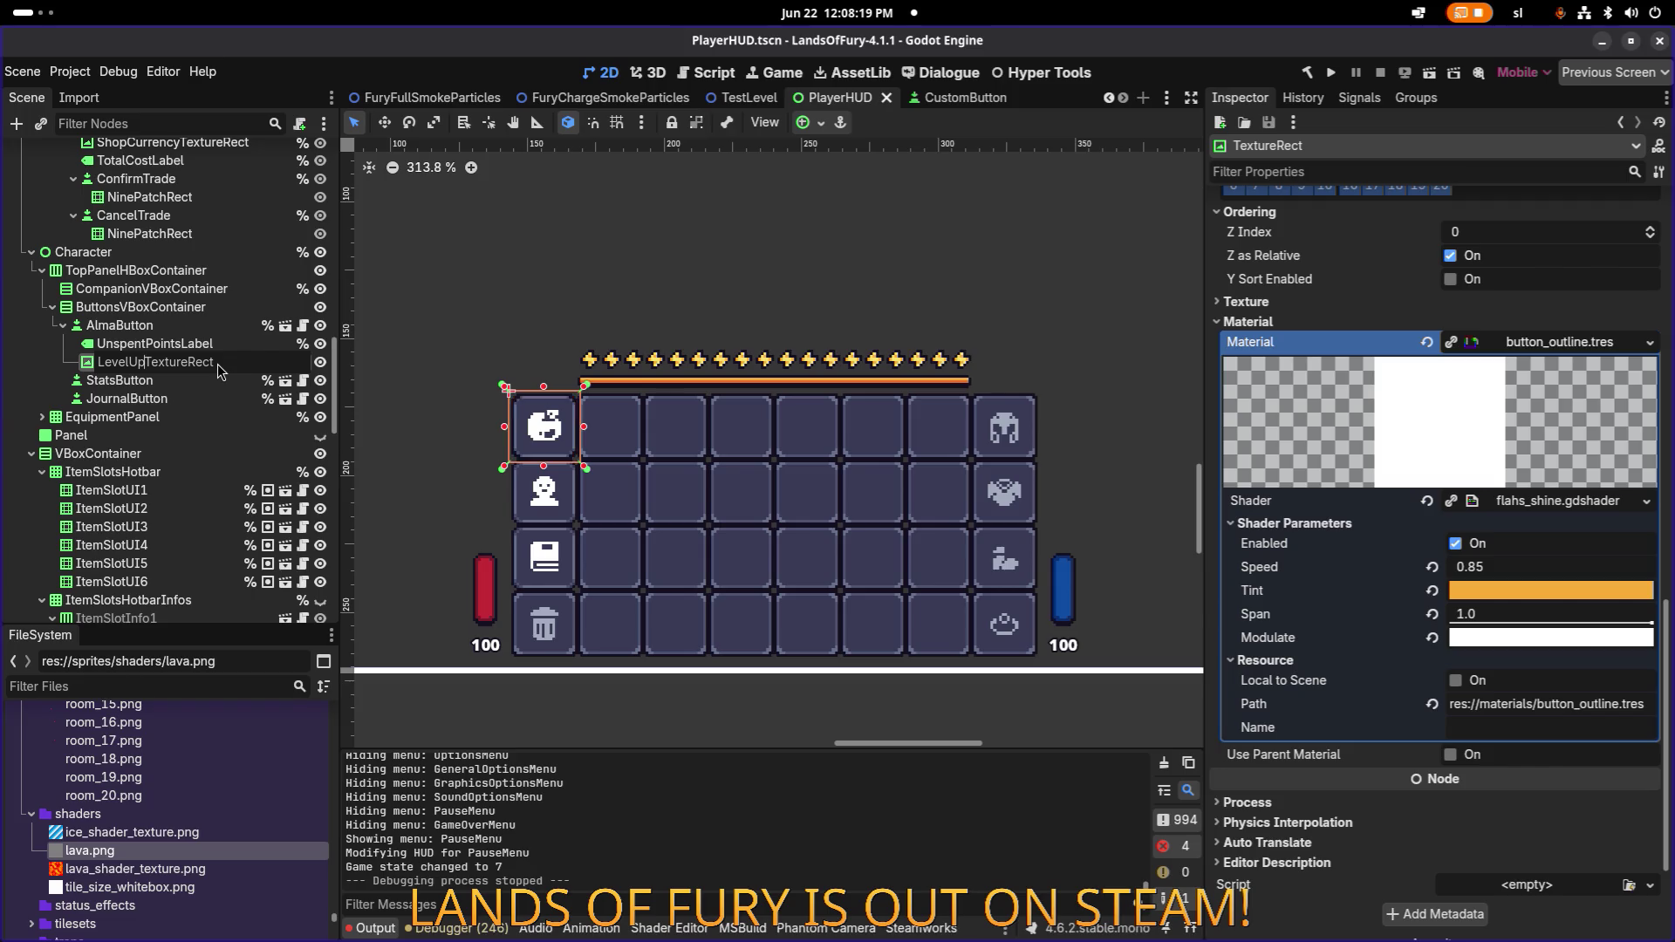
key("Return")
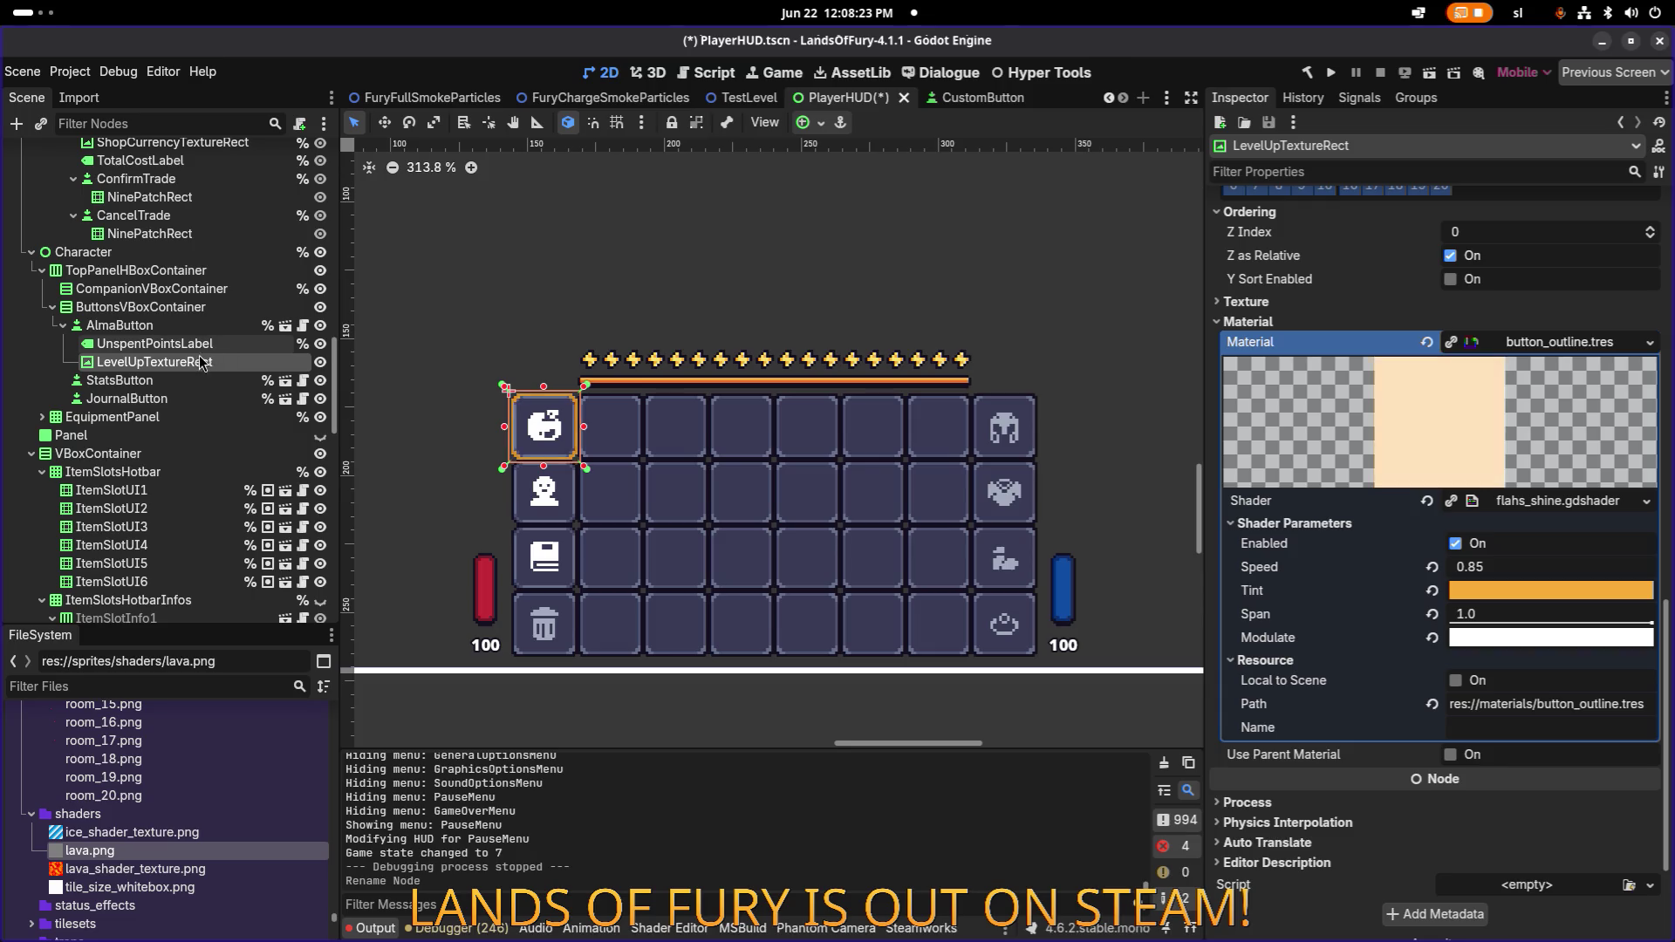
double_click(223, 358)
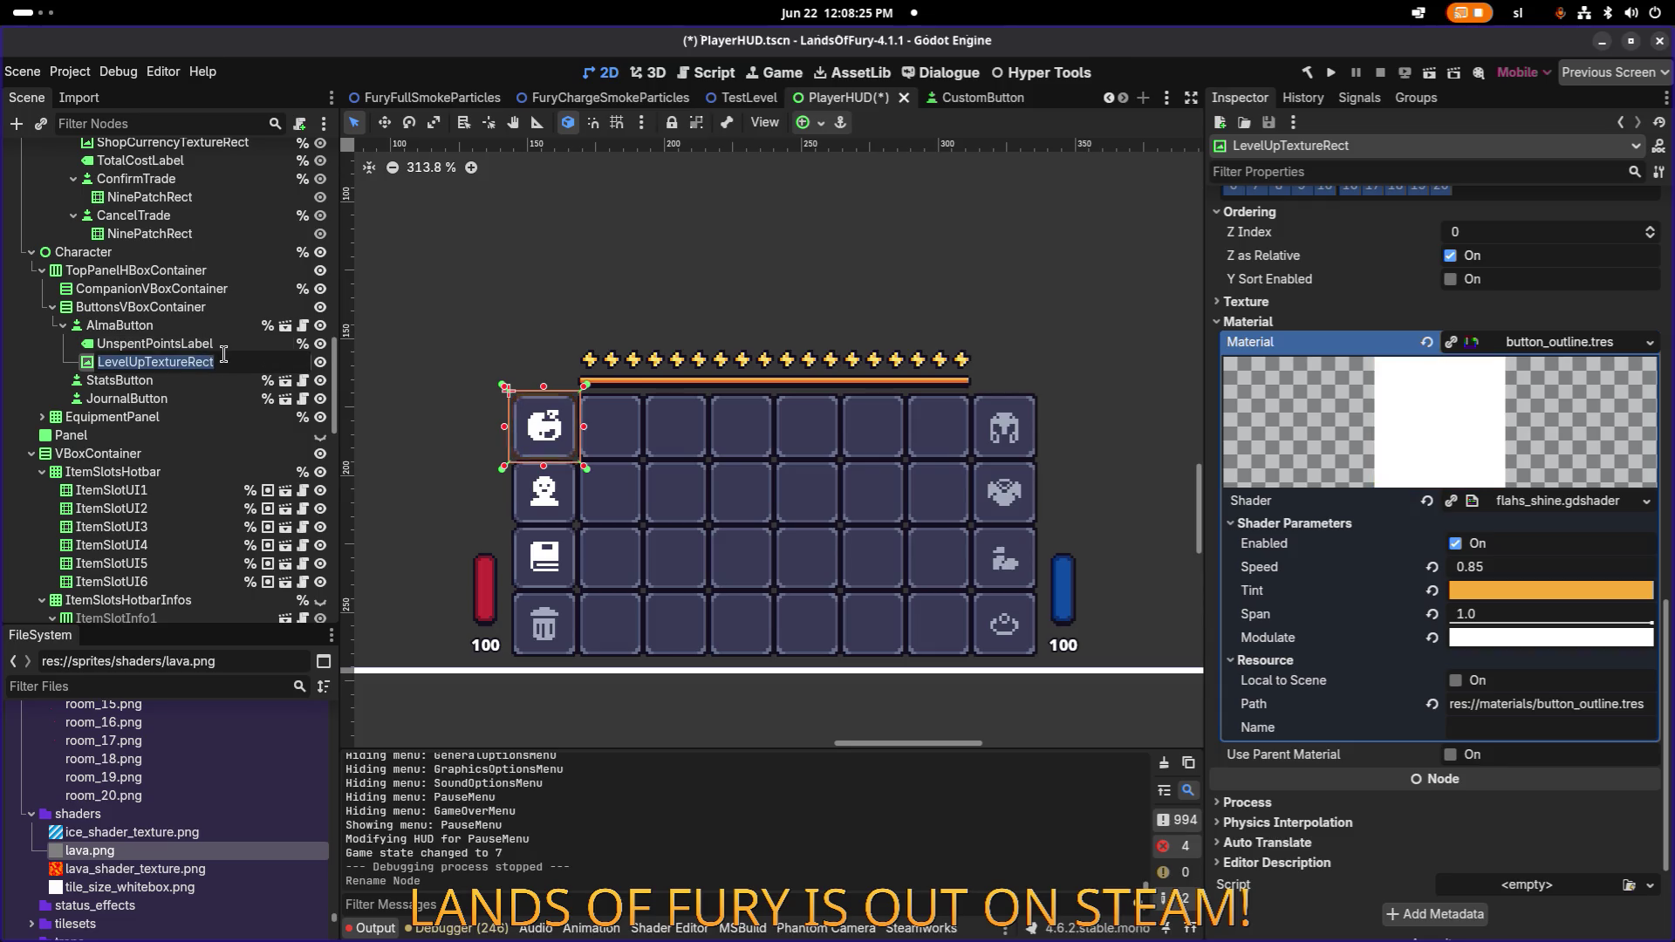
key("Escape")
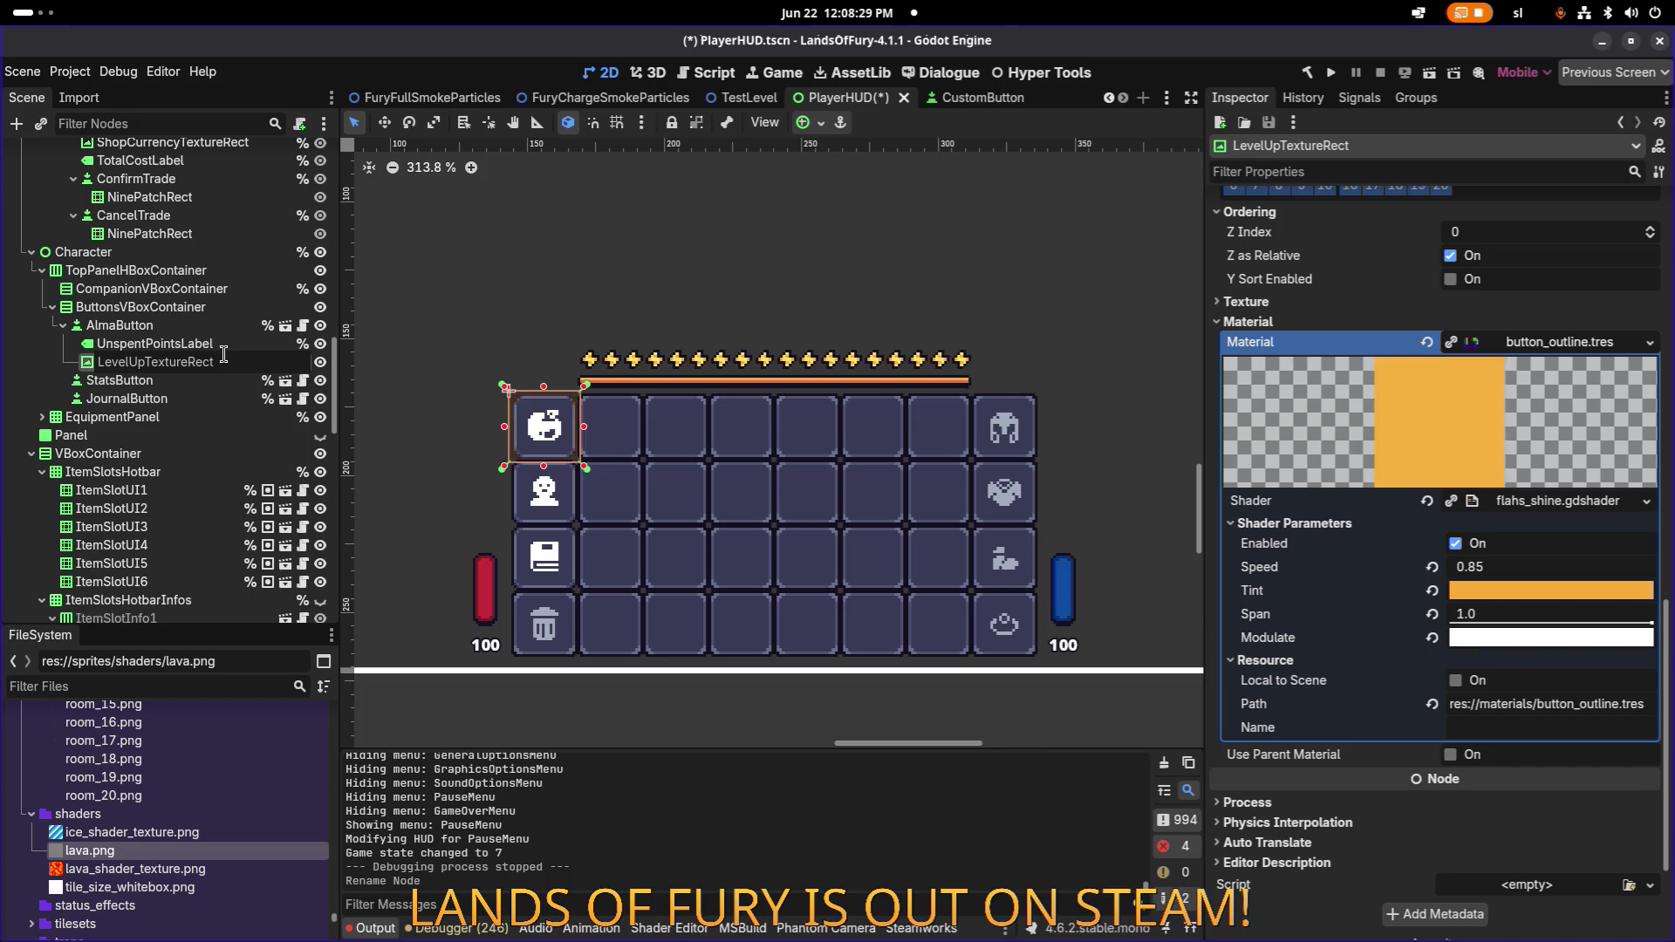
Copy LevelUpTextureRect's button_outline material value and hide the node.
left_click(553, 454)
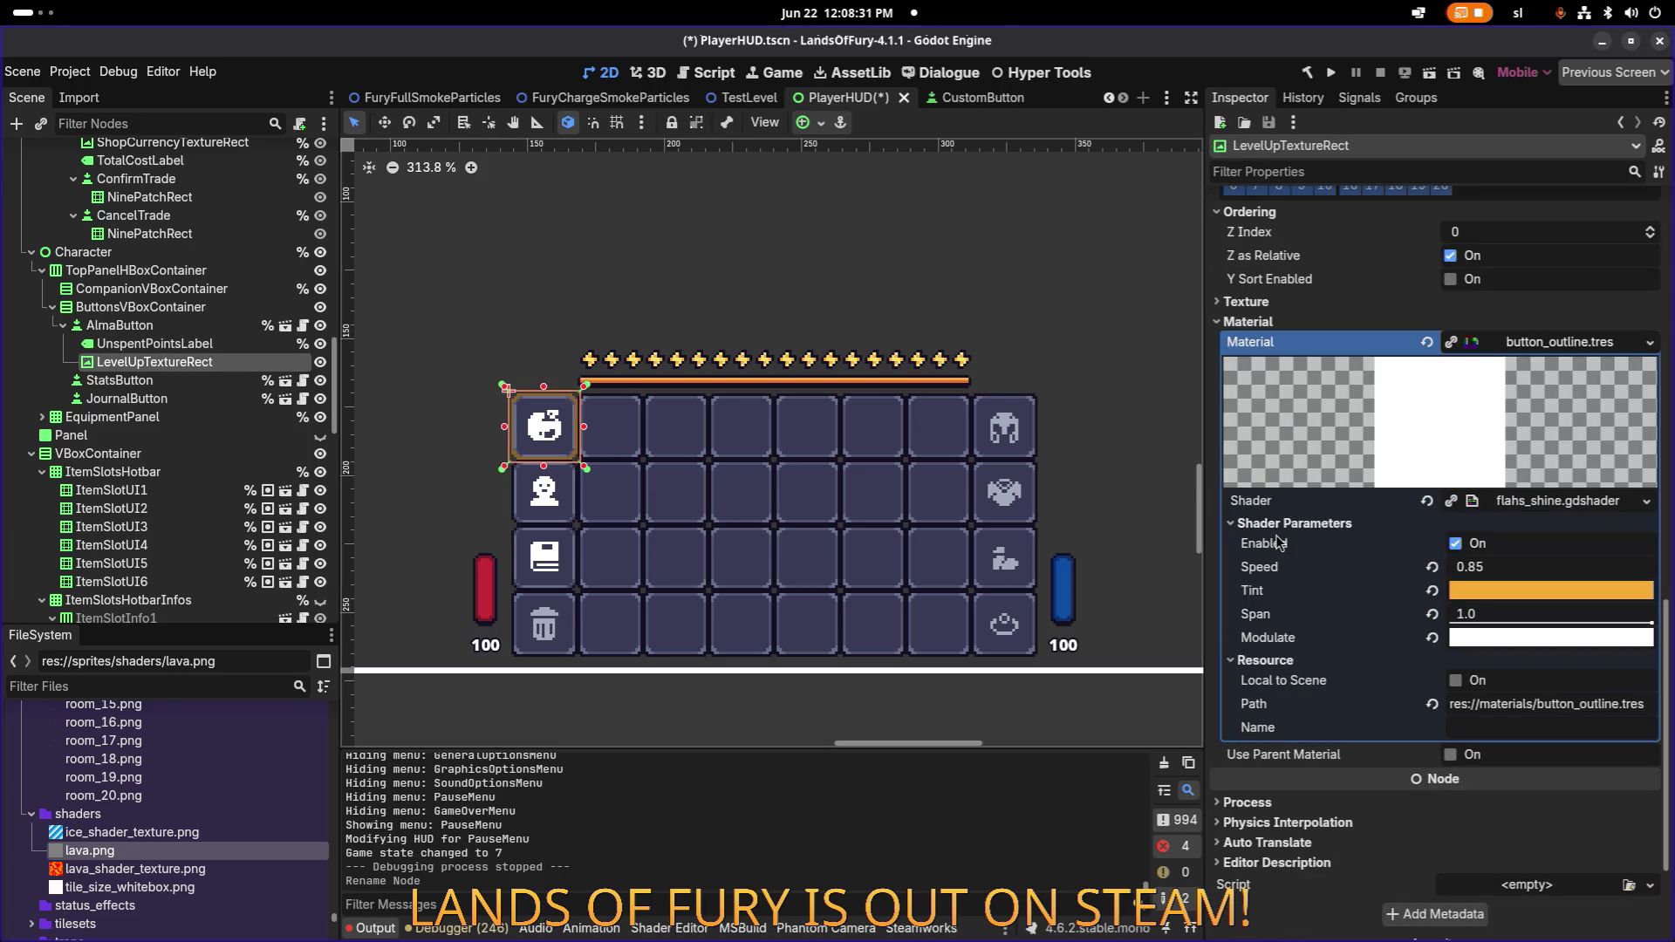
right_click(1305, 337)
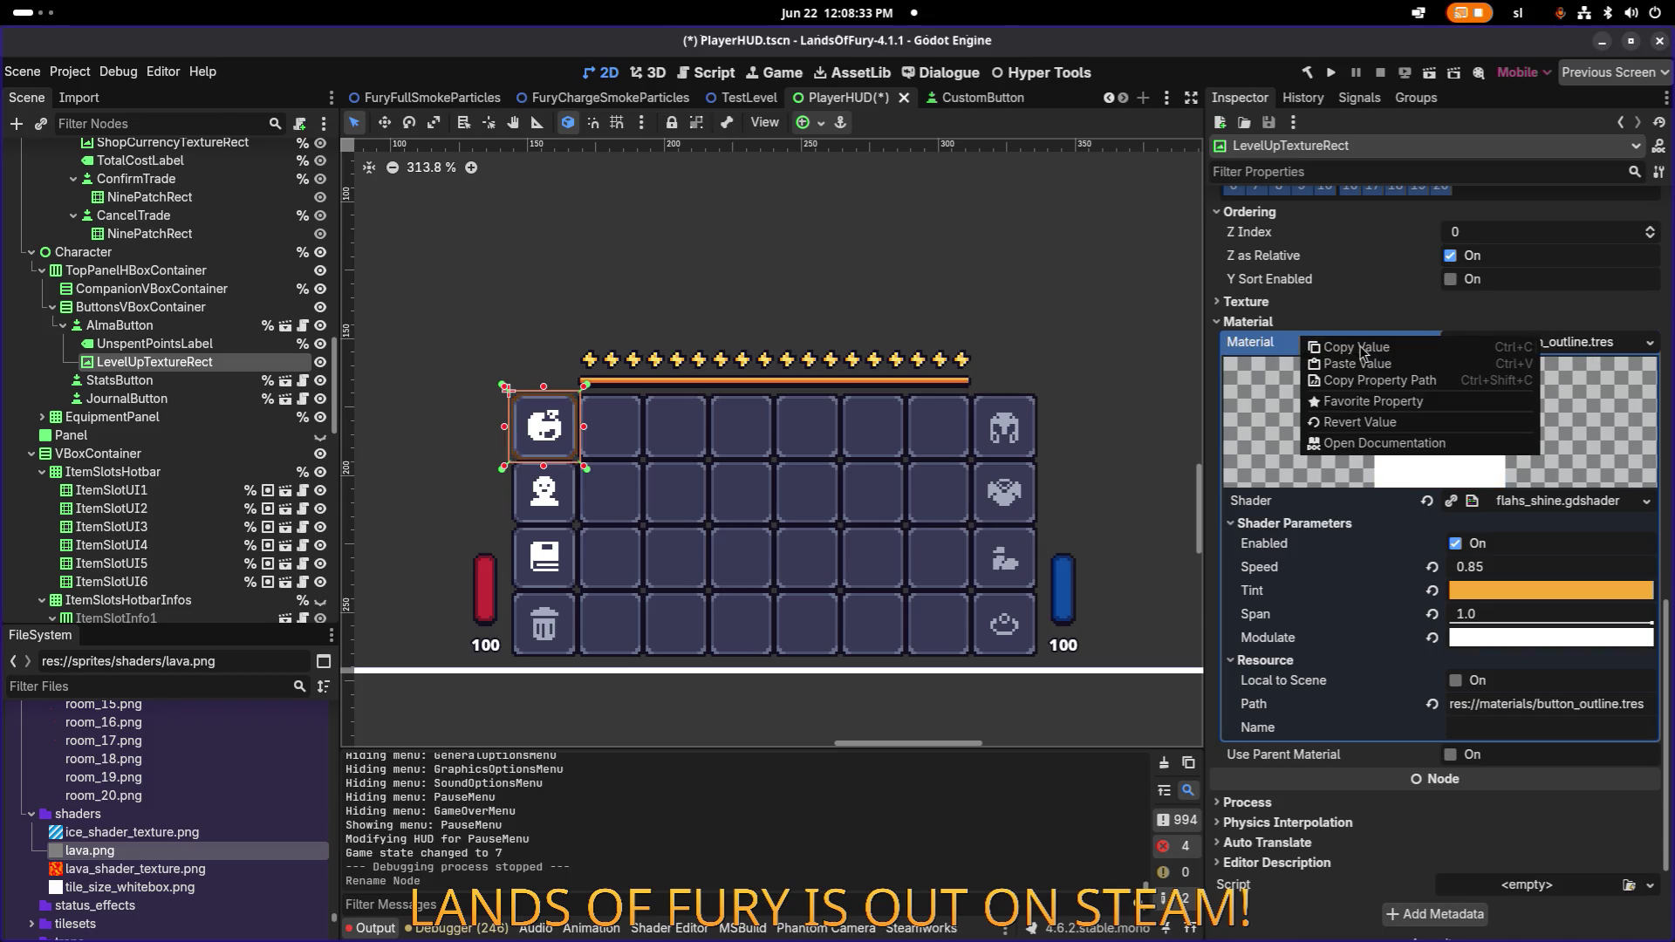
left_click(1318, 349)
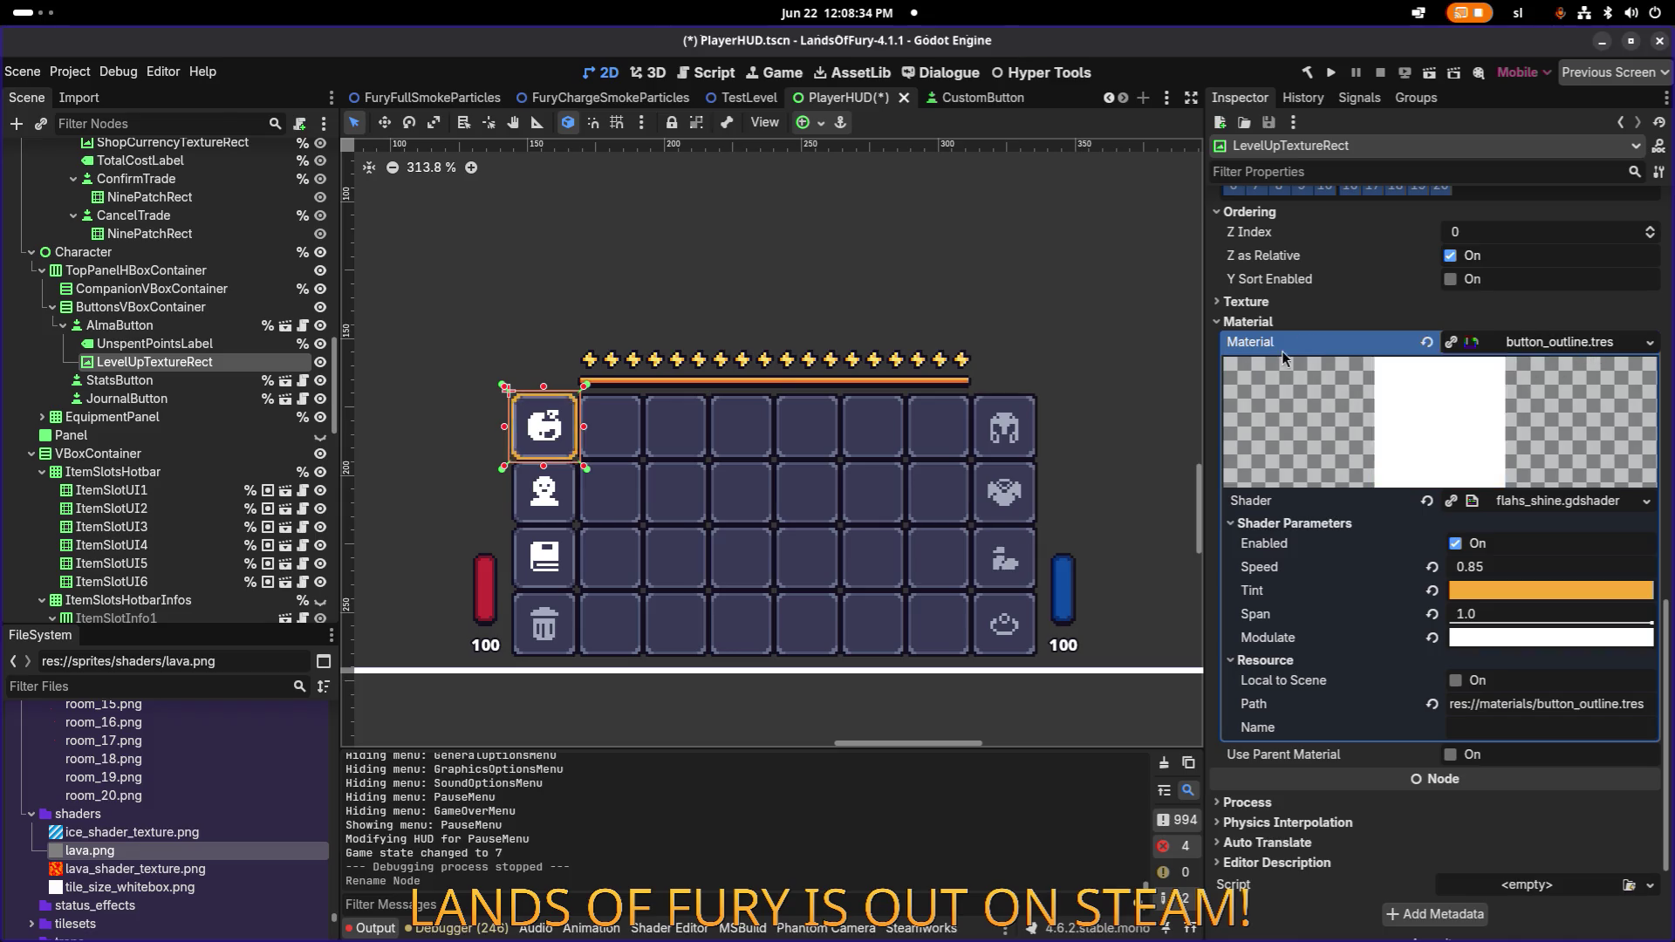
left_click(323, 362)
left_click(216, 327)
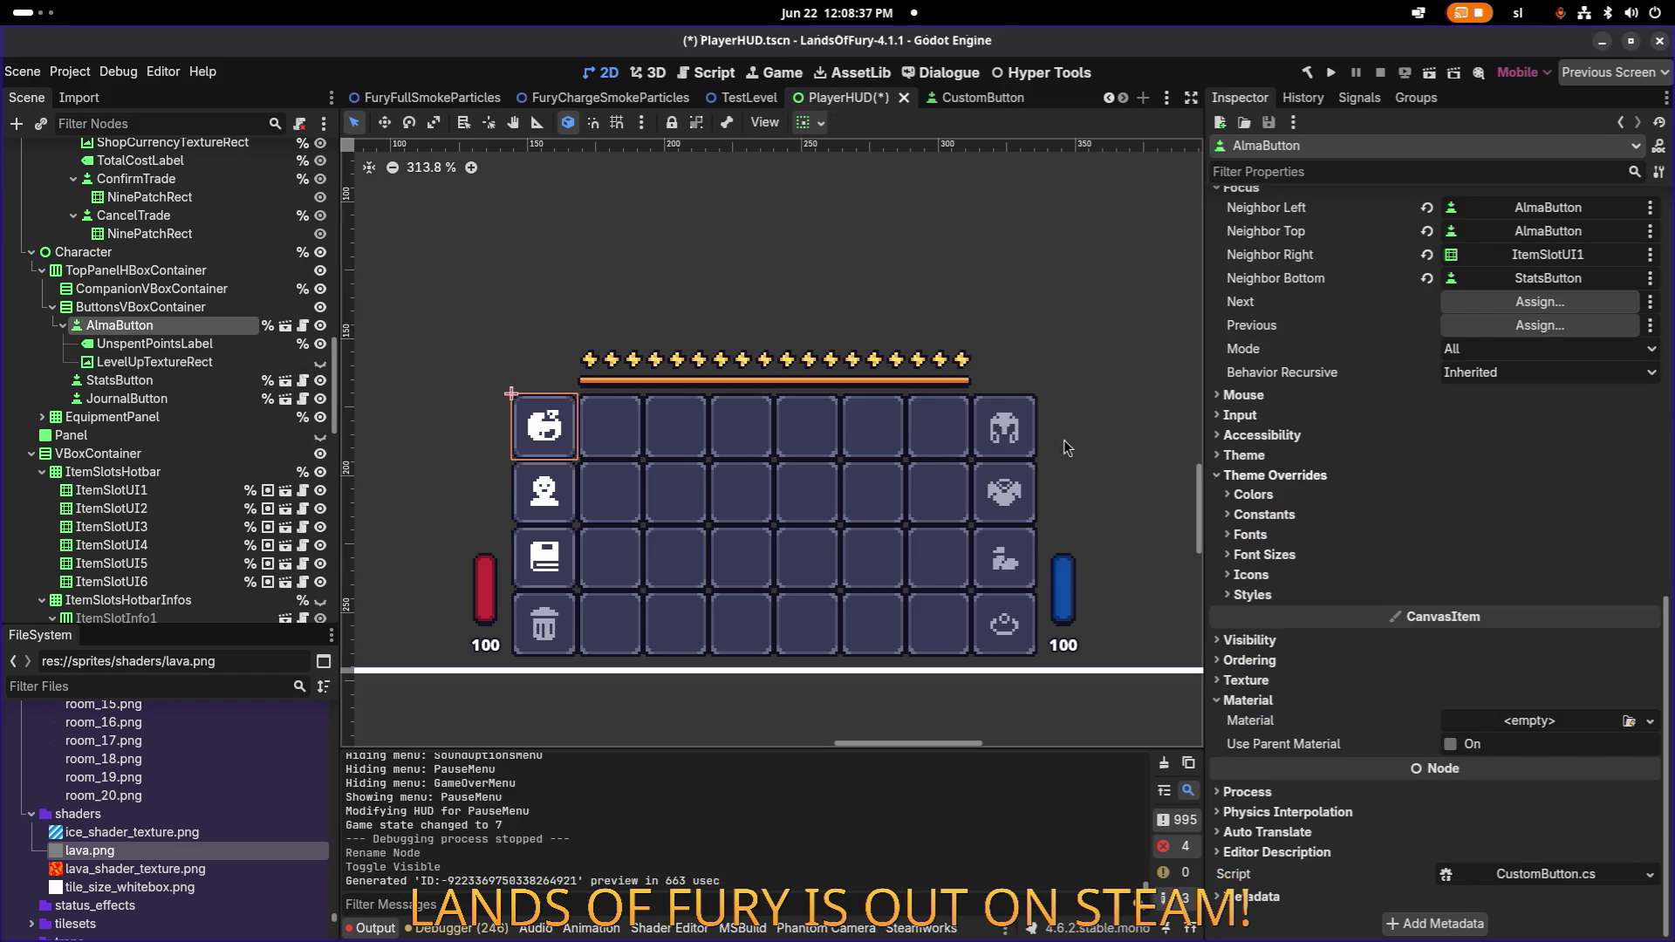
Paste the button_outline material into AlmaButton's Material property.
scroll(578, 412, "up", 3)
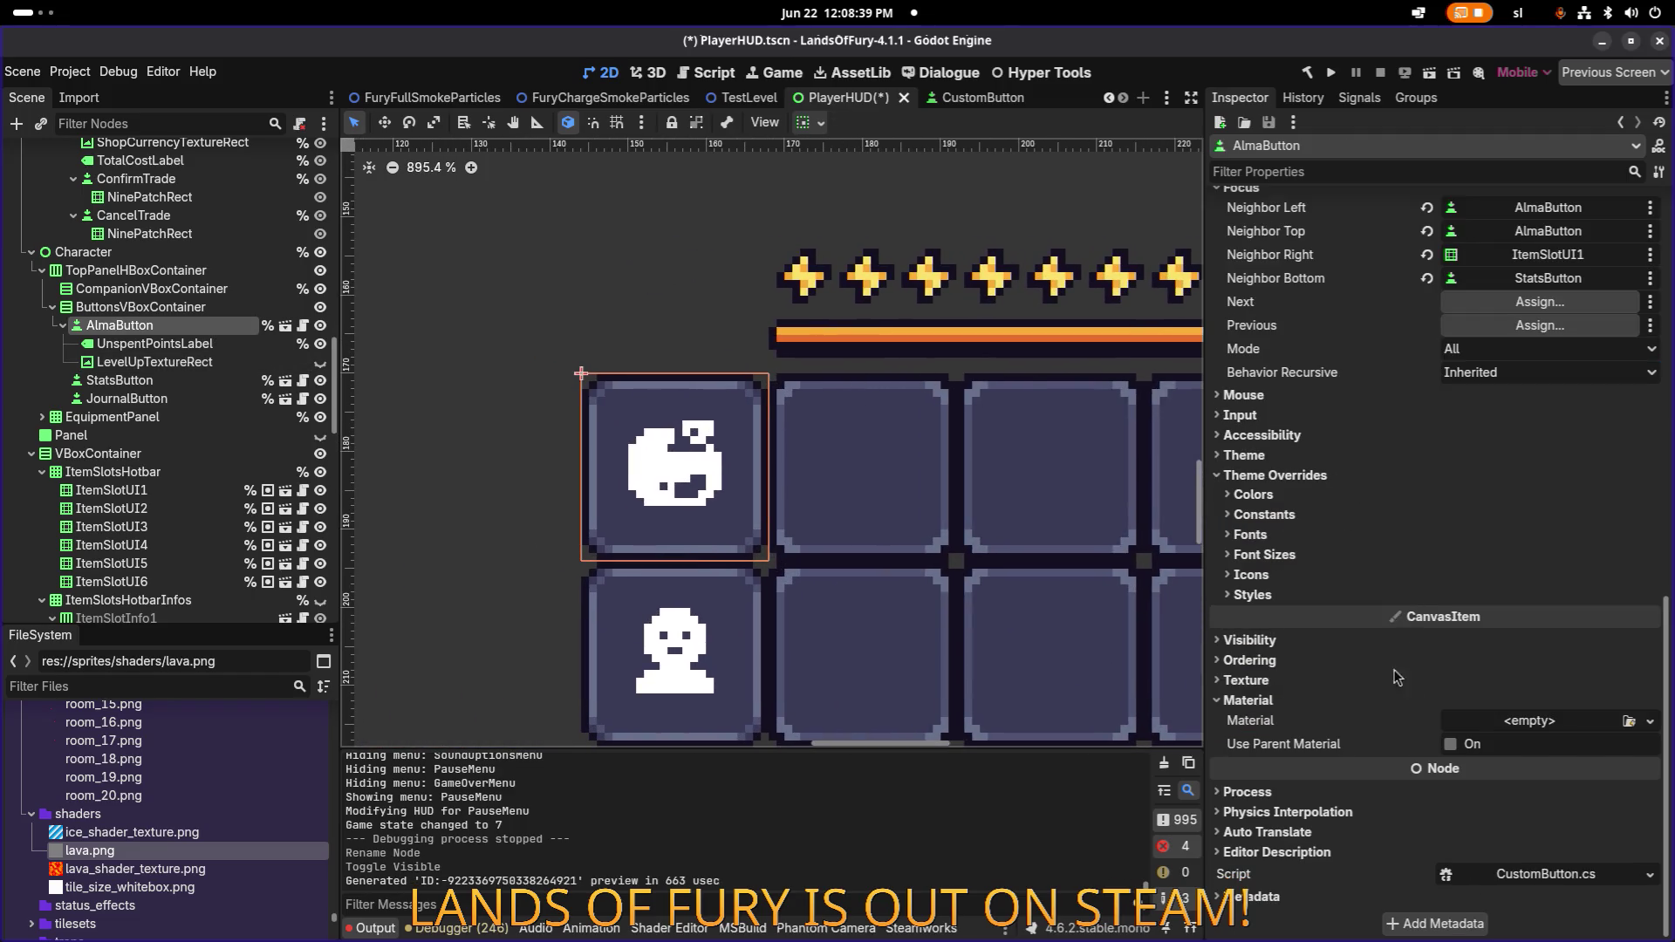
right_click(1363, 727)
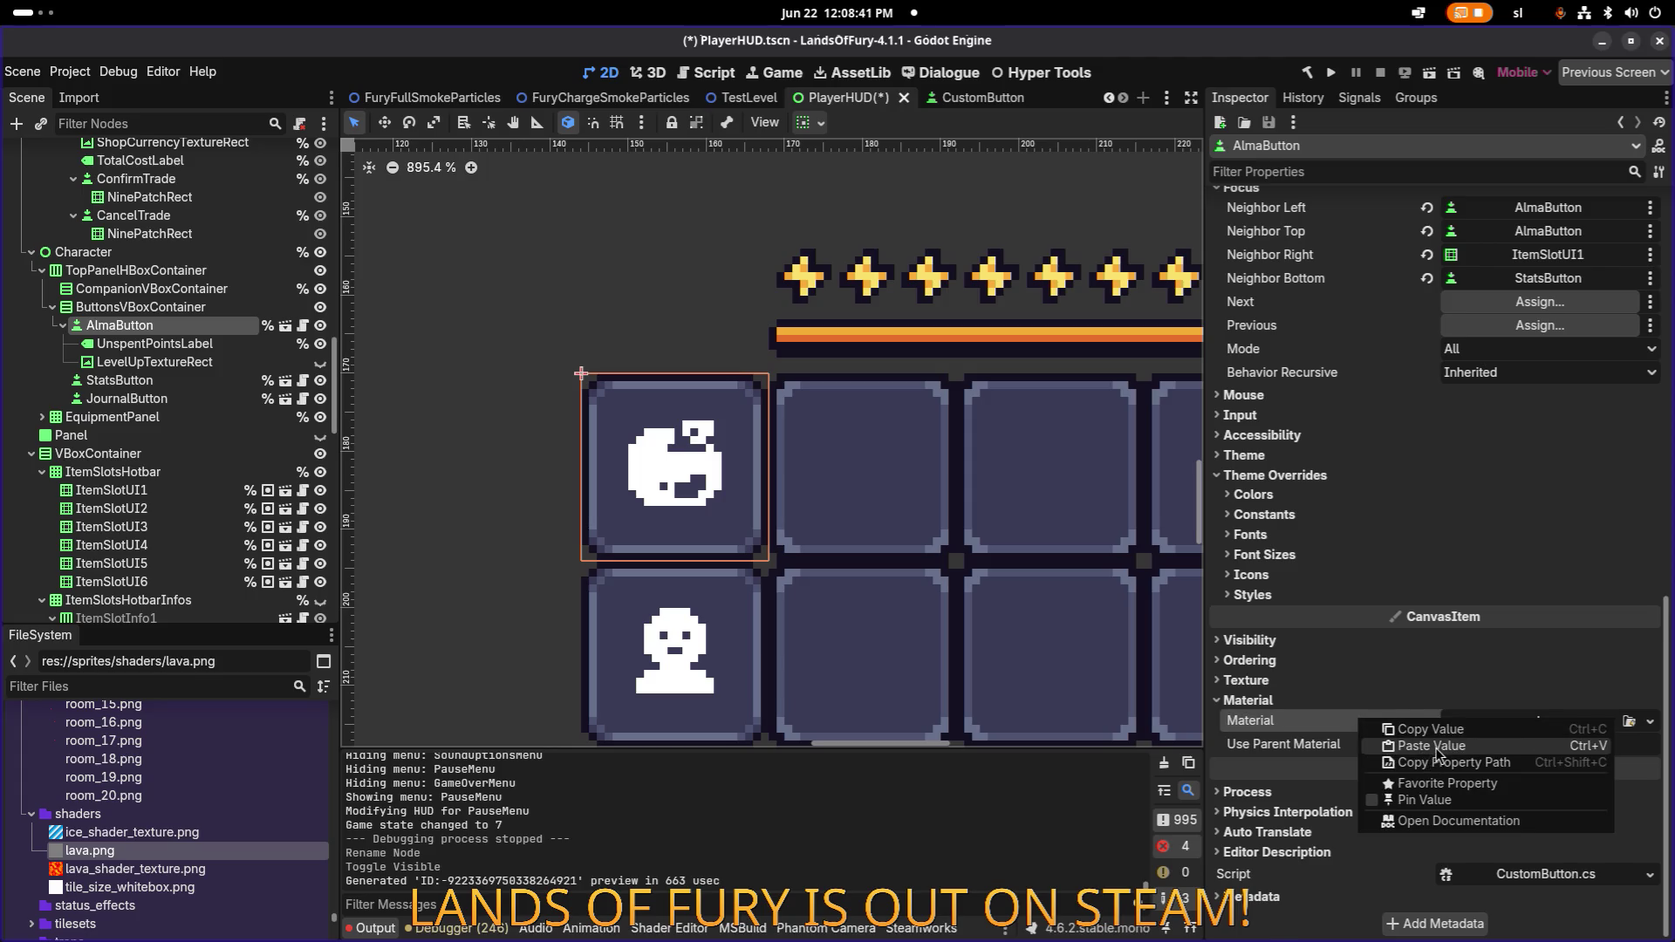
left_click(1415, 748)
scroll(960, 454, "down", 7)
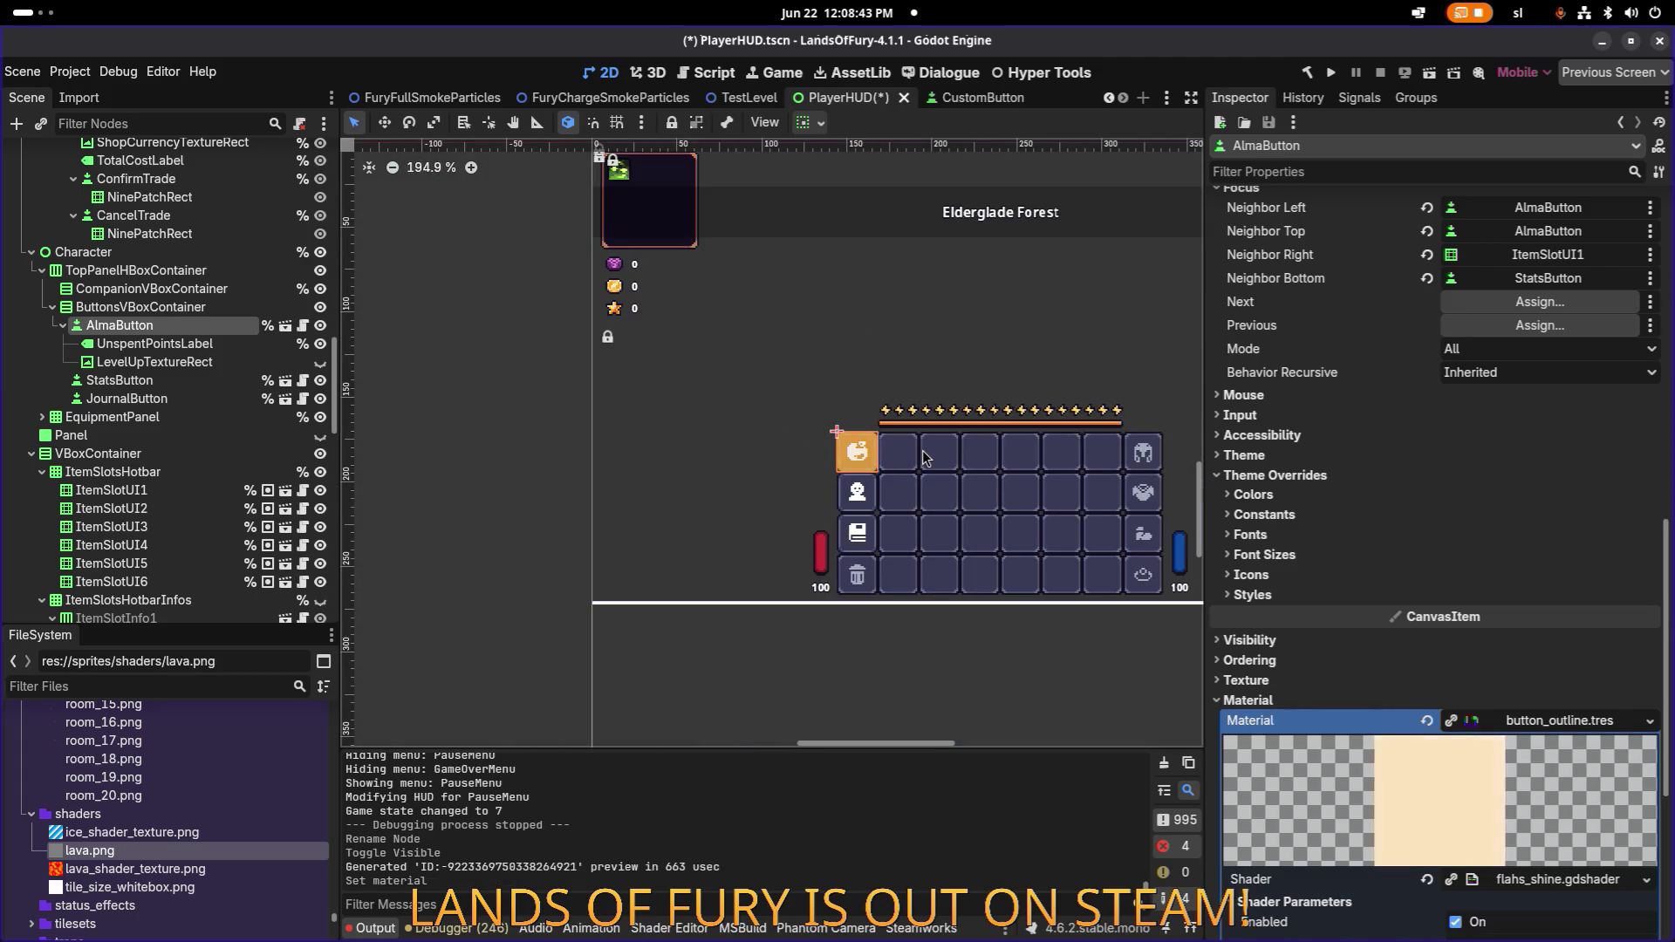
Inspect the HUD grid's outline shine on the canvas, then reselect AlmaButton.
left_click_drag(1003, 460, 807, 457)
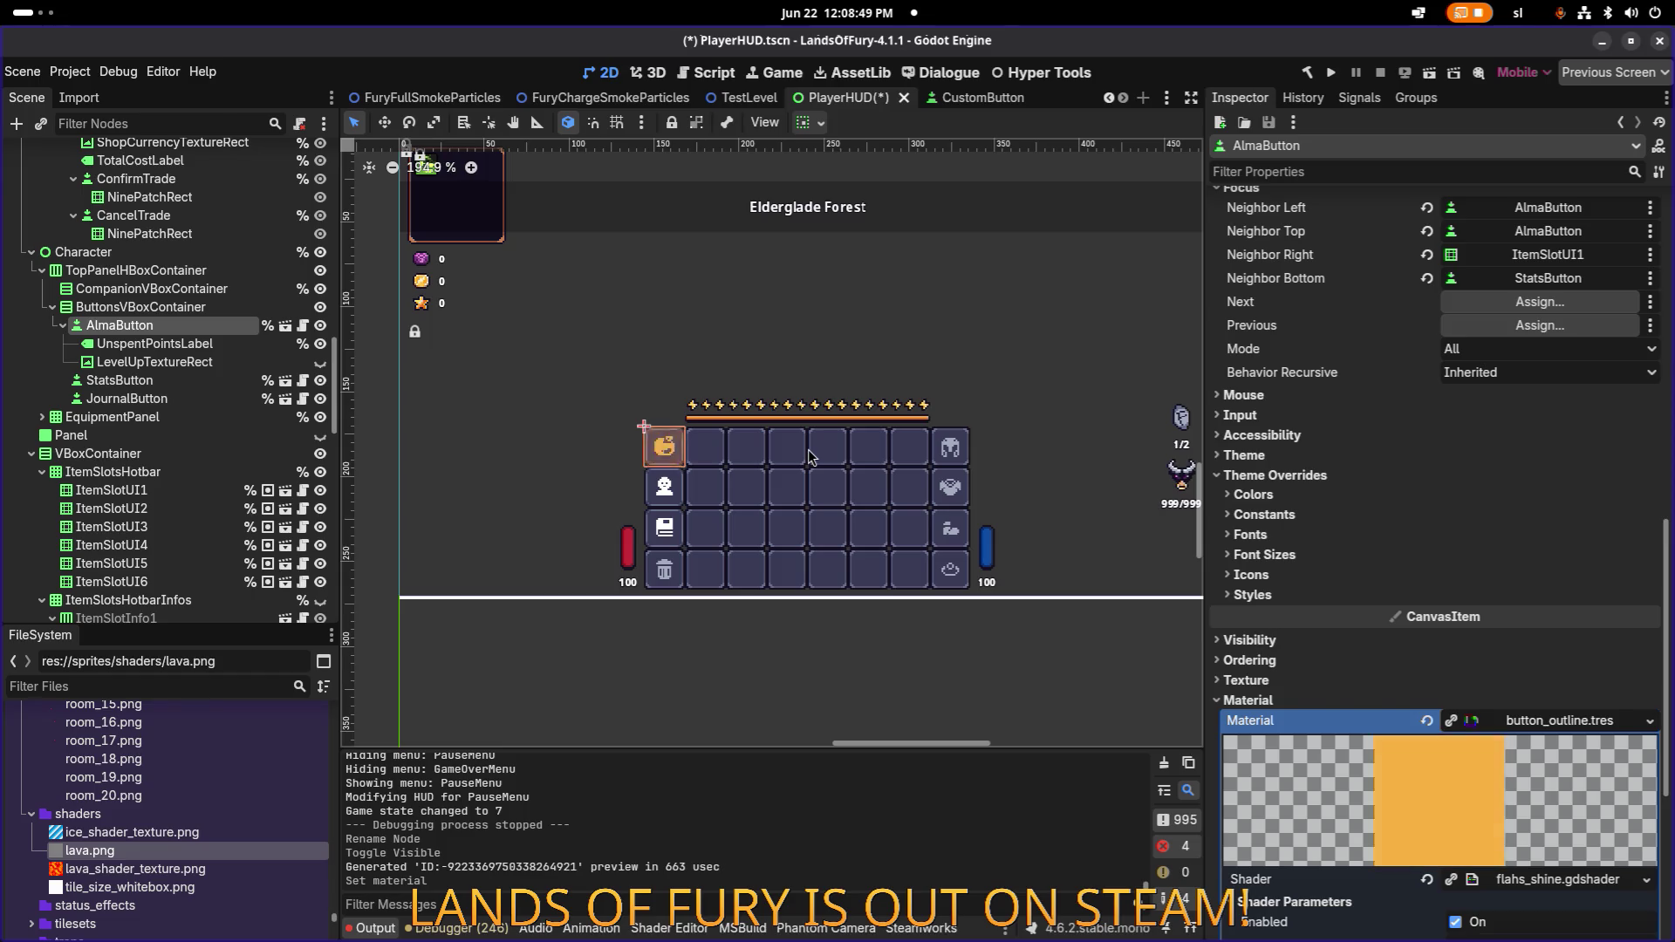
scroll(790, 451, "up", 9)
scroll(998, 437, "down", 2)
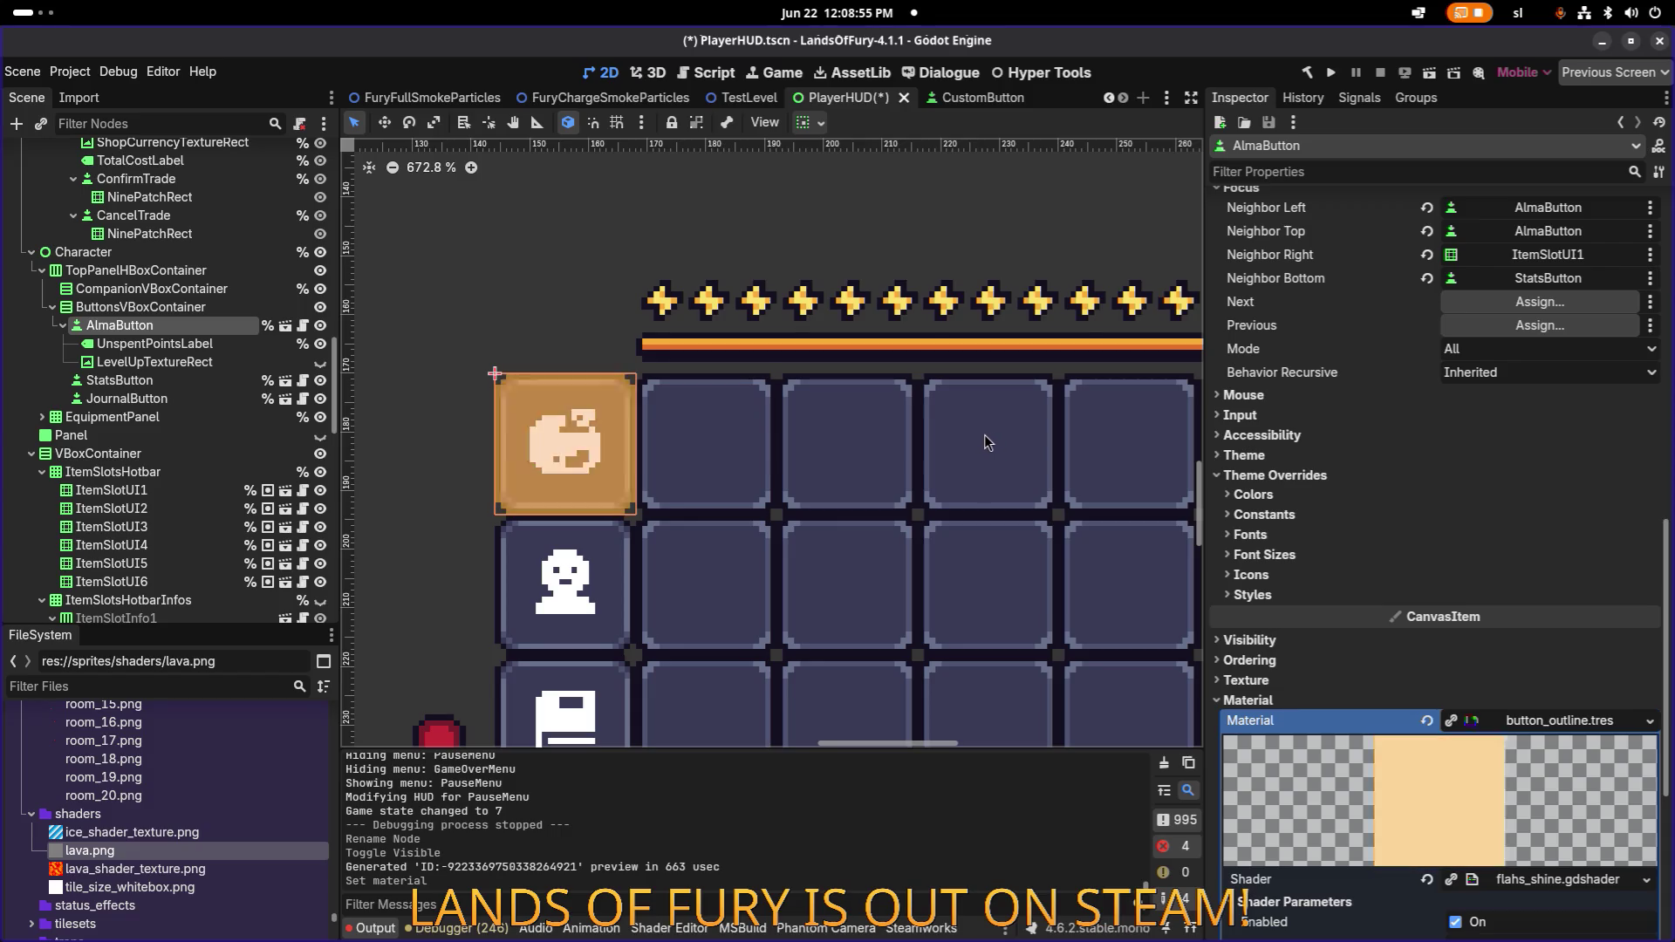
scroll(986, 442, "down", 12)
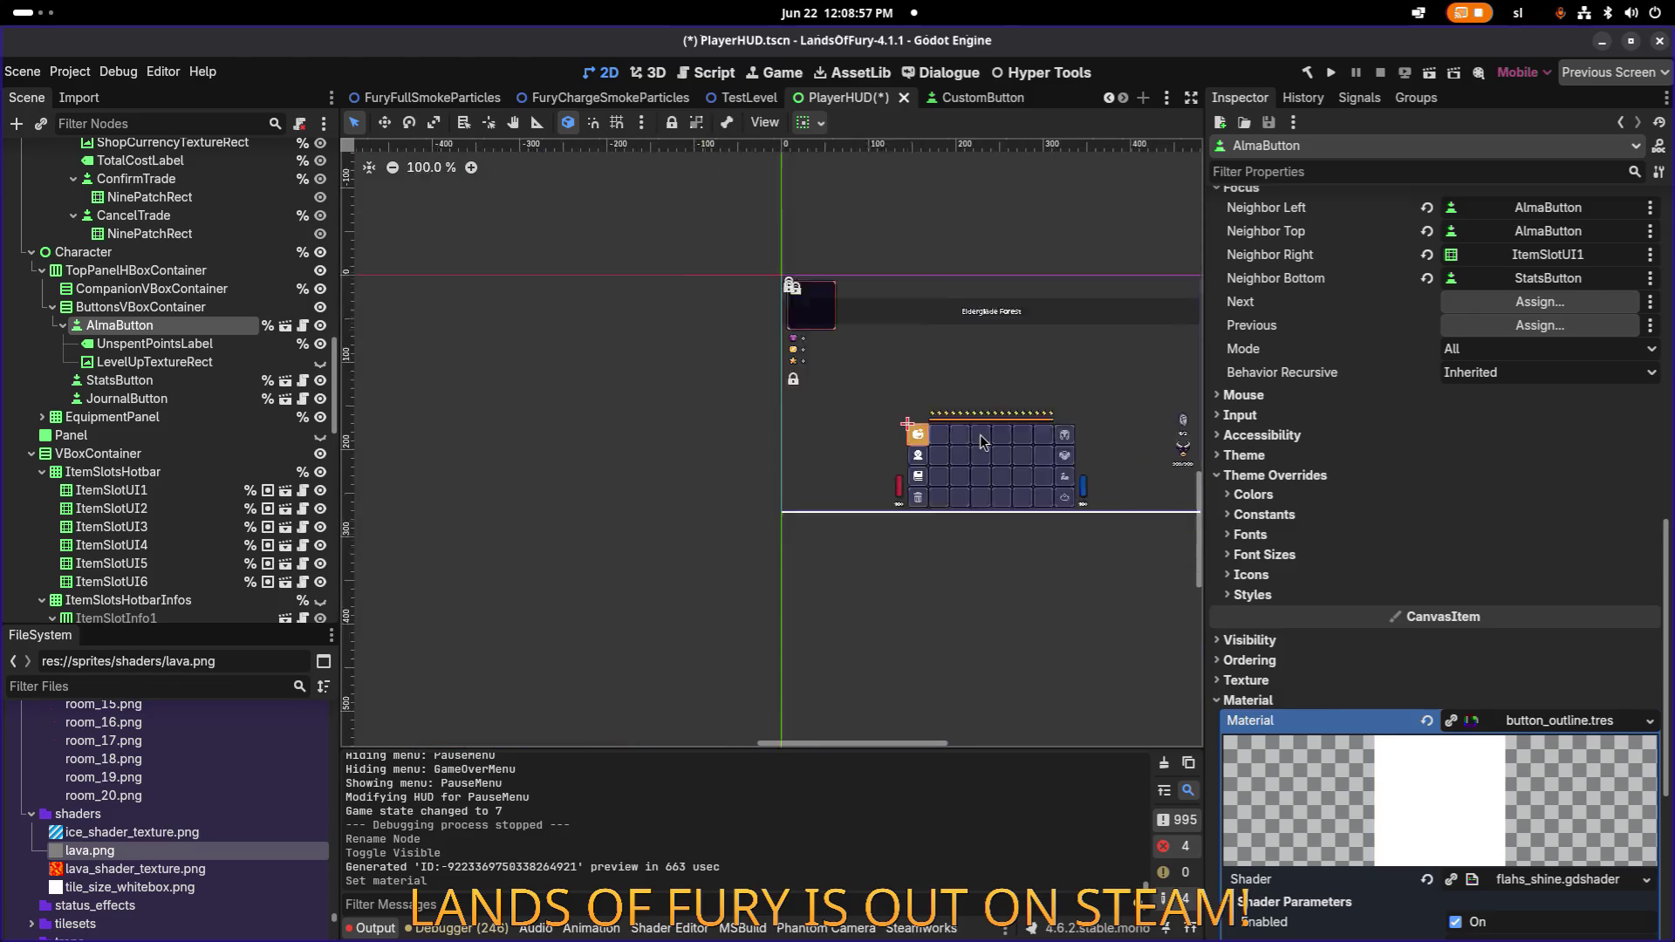
scroll(984, 441, "up", 1)
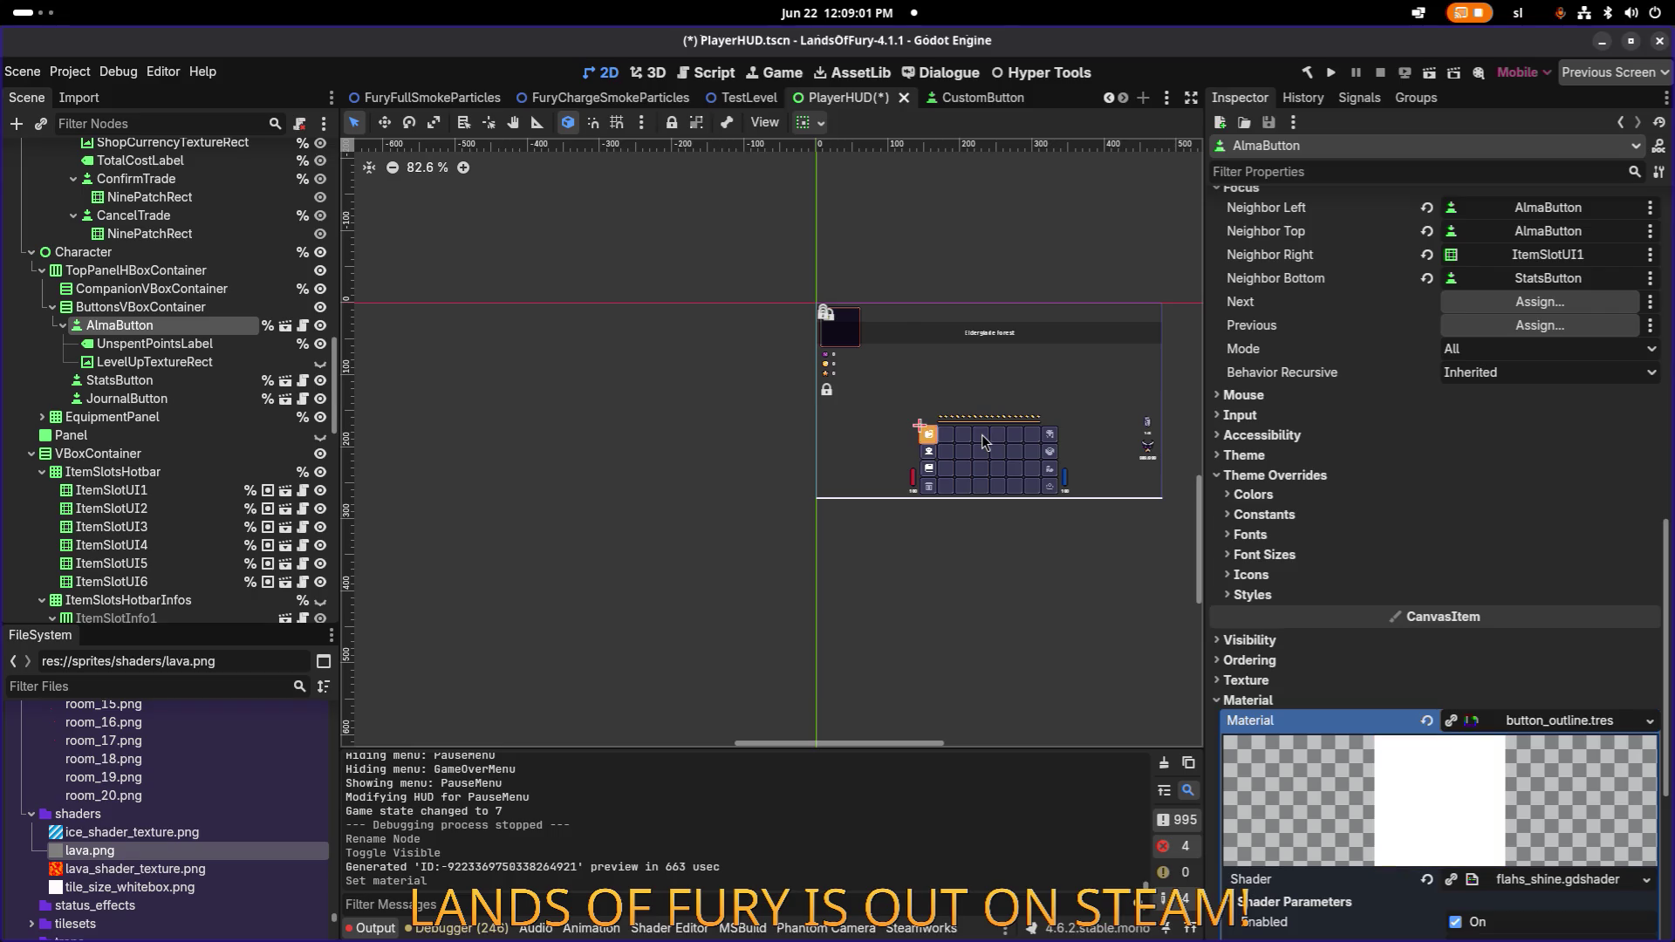
scroll(982, 443, "up", 14)
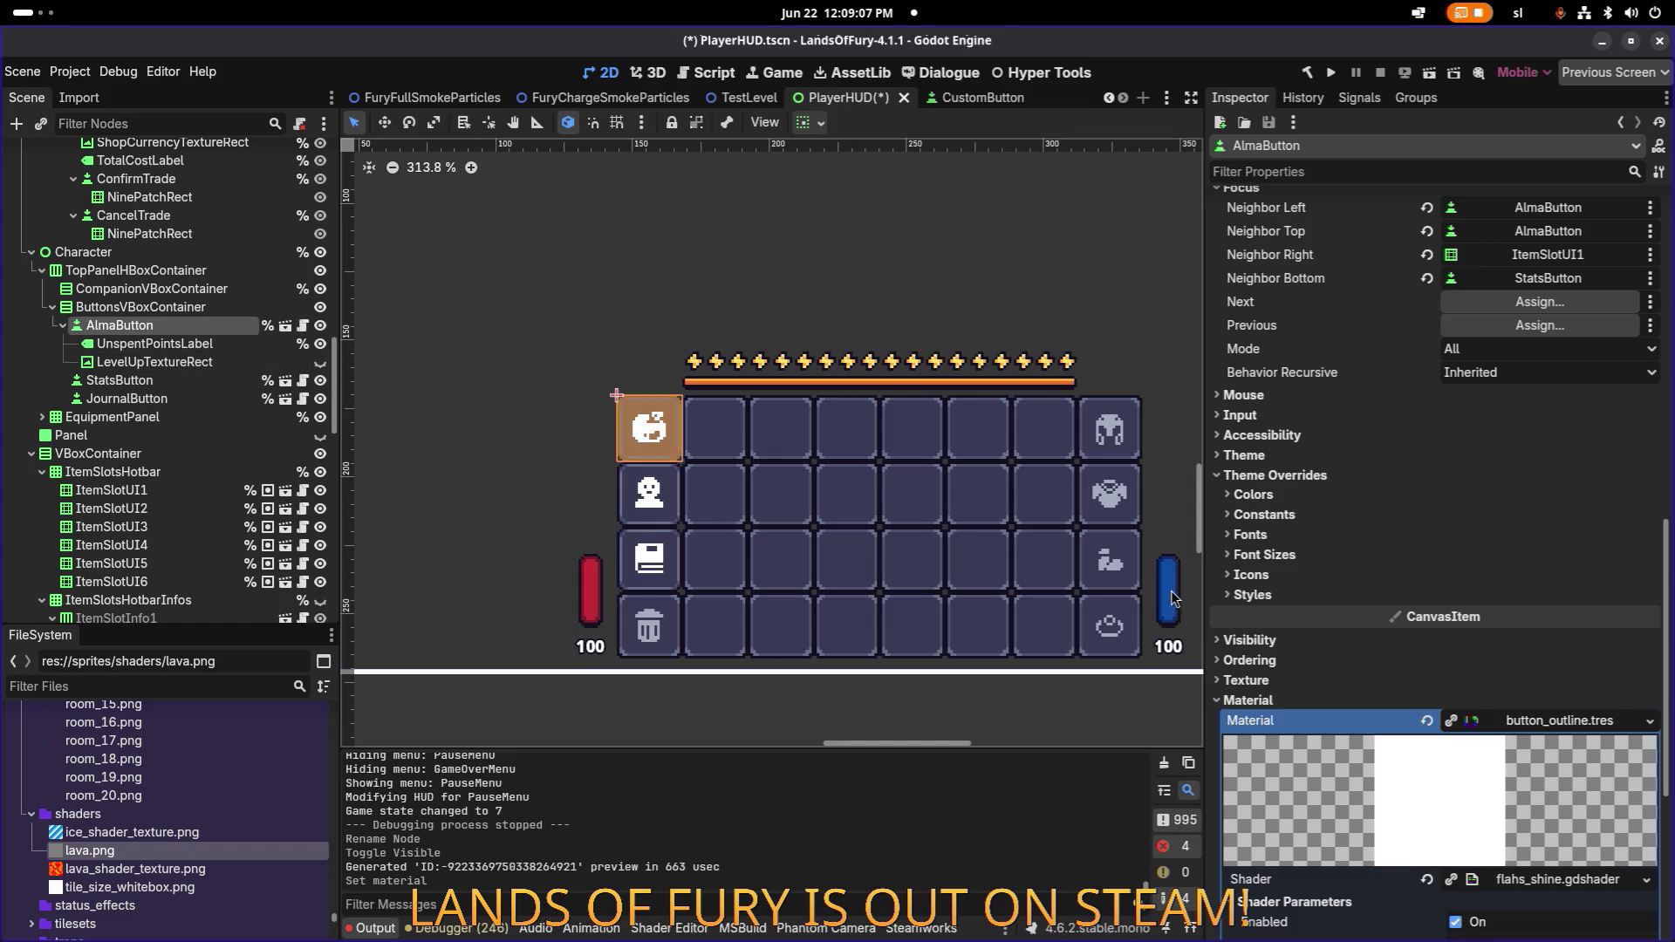
scroll(643, 422, "up", 3)
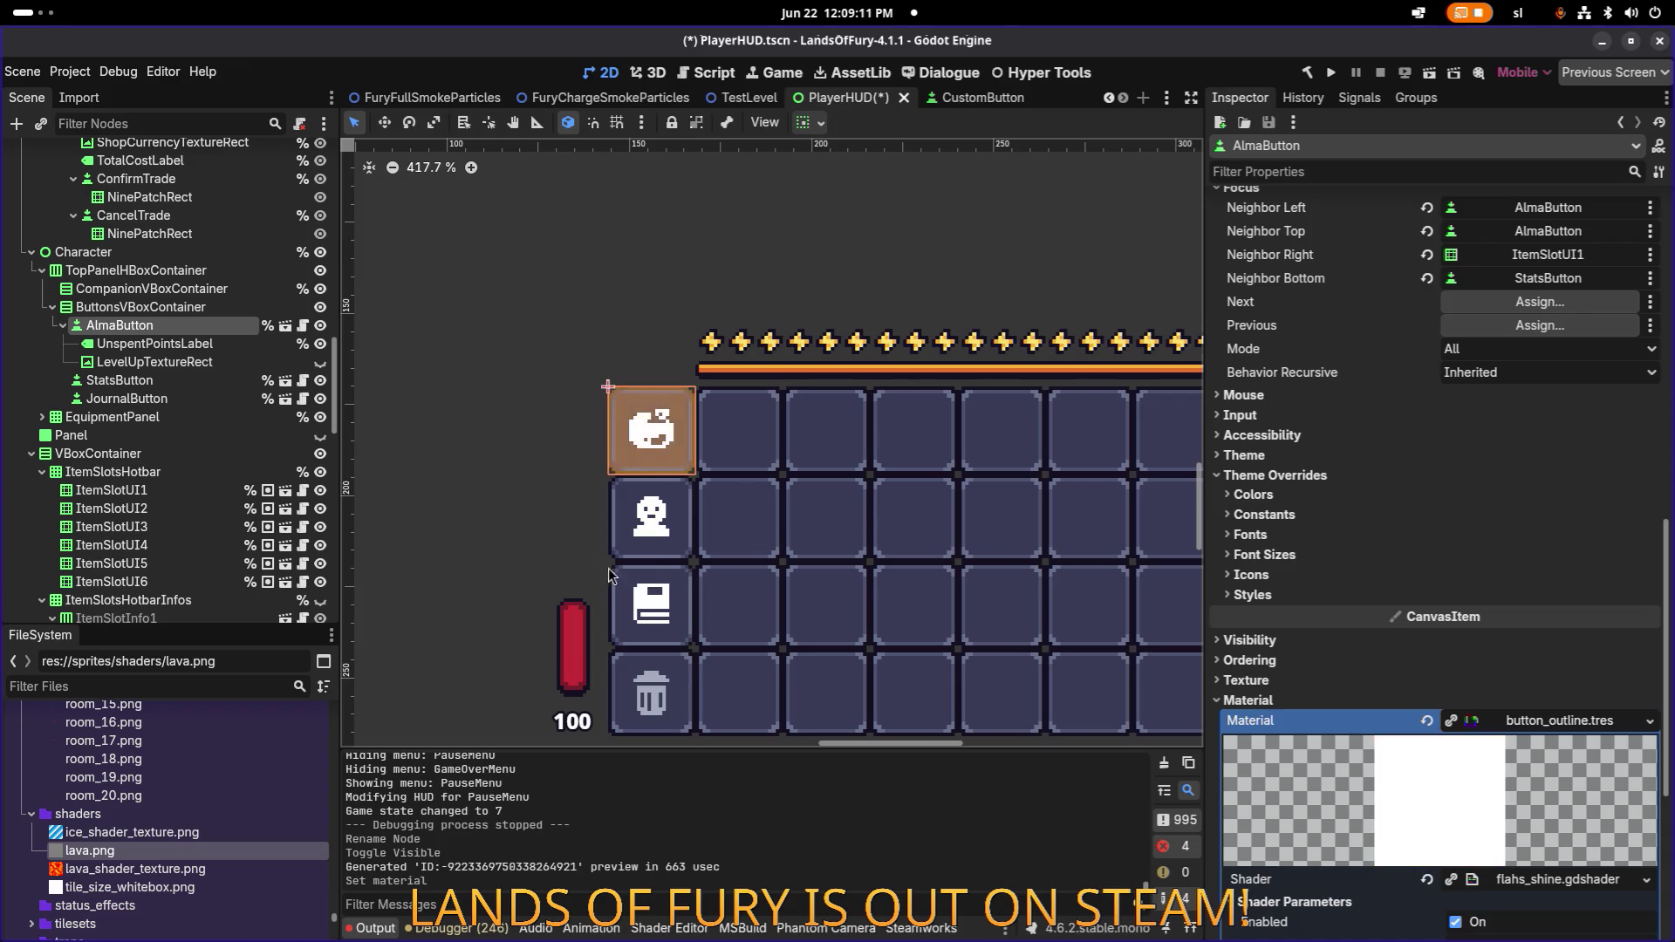
left_click(846, 594)
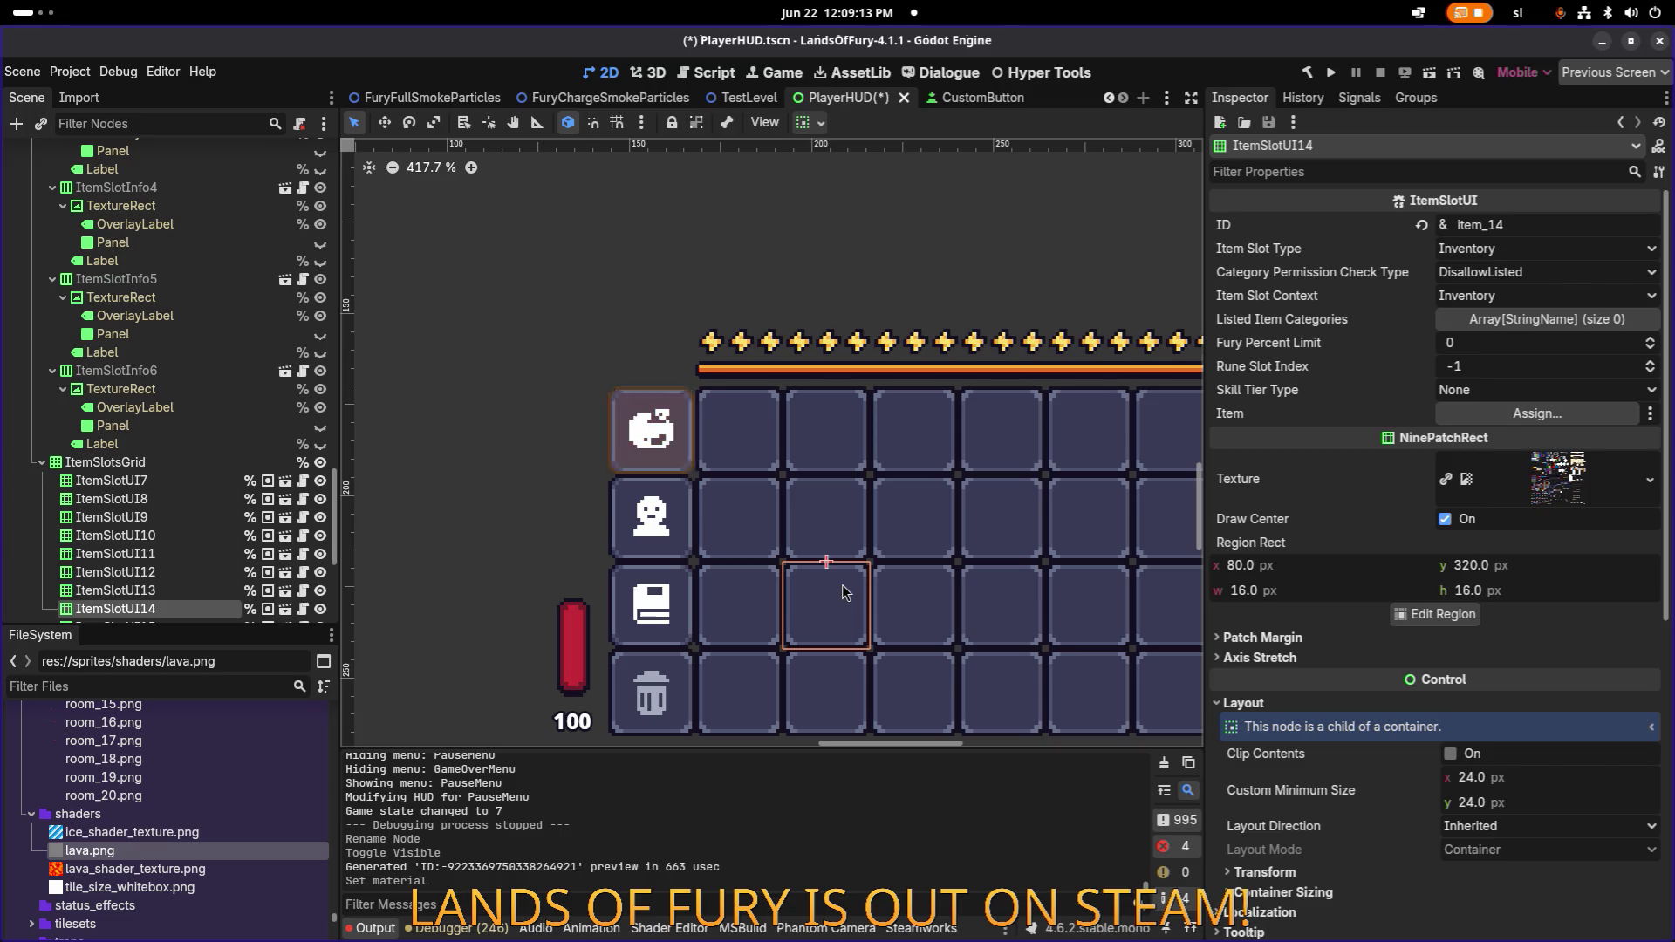
left_click(663, 451)
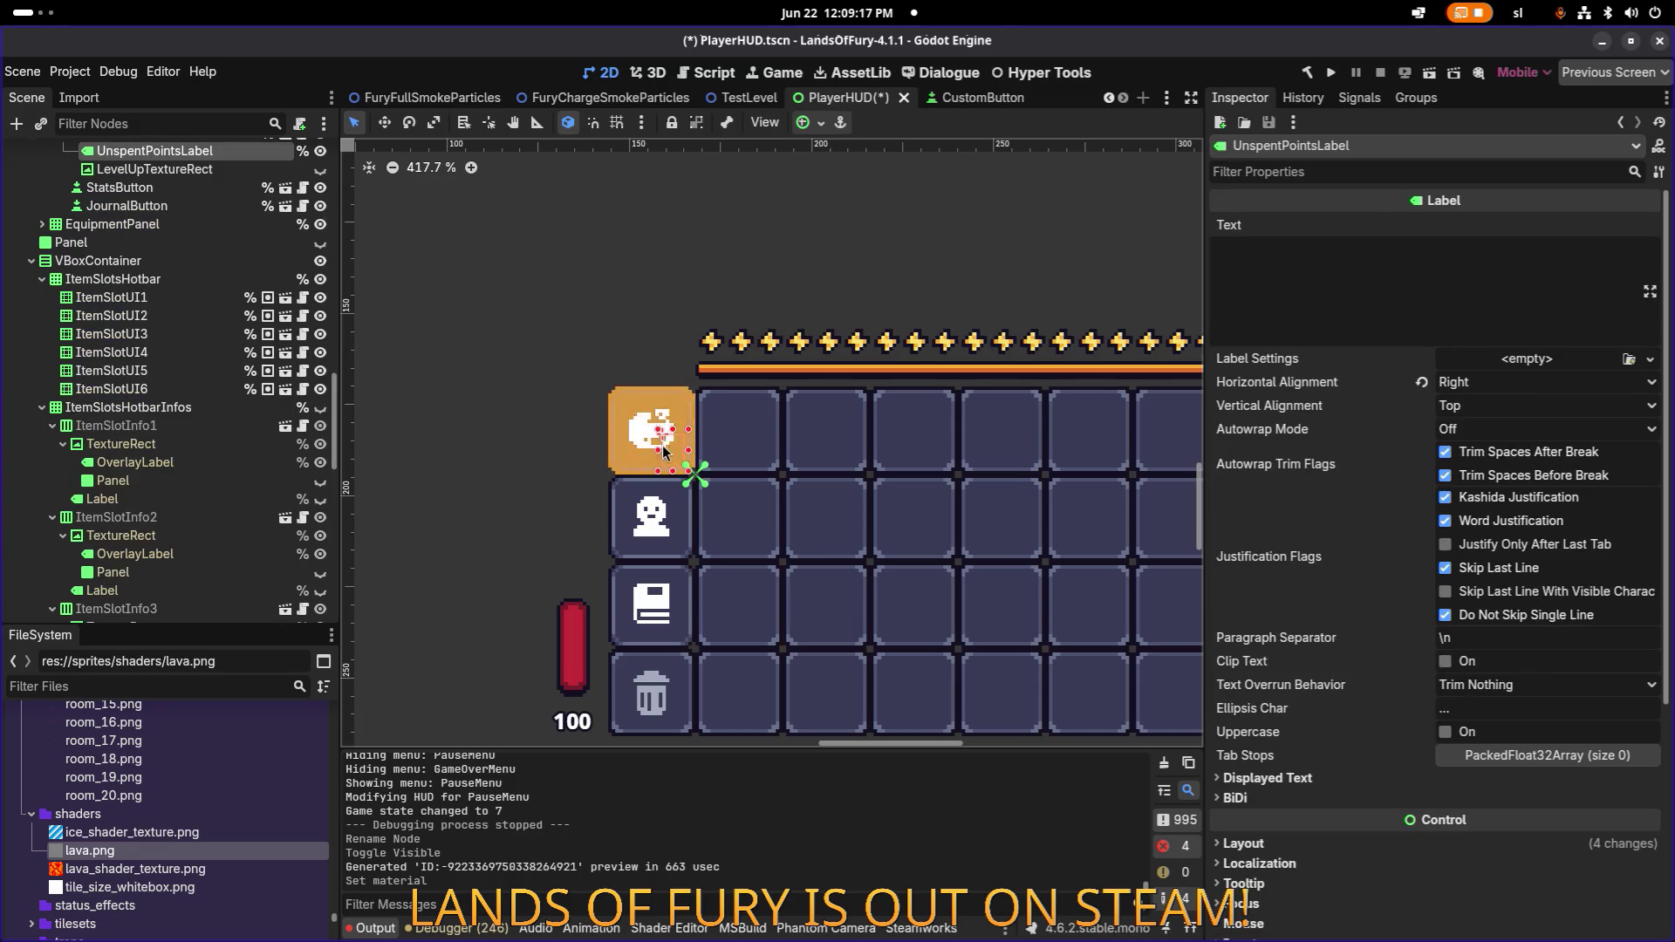
left_click(663, 450)
scroll(611, 393, "down", 1)
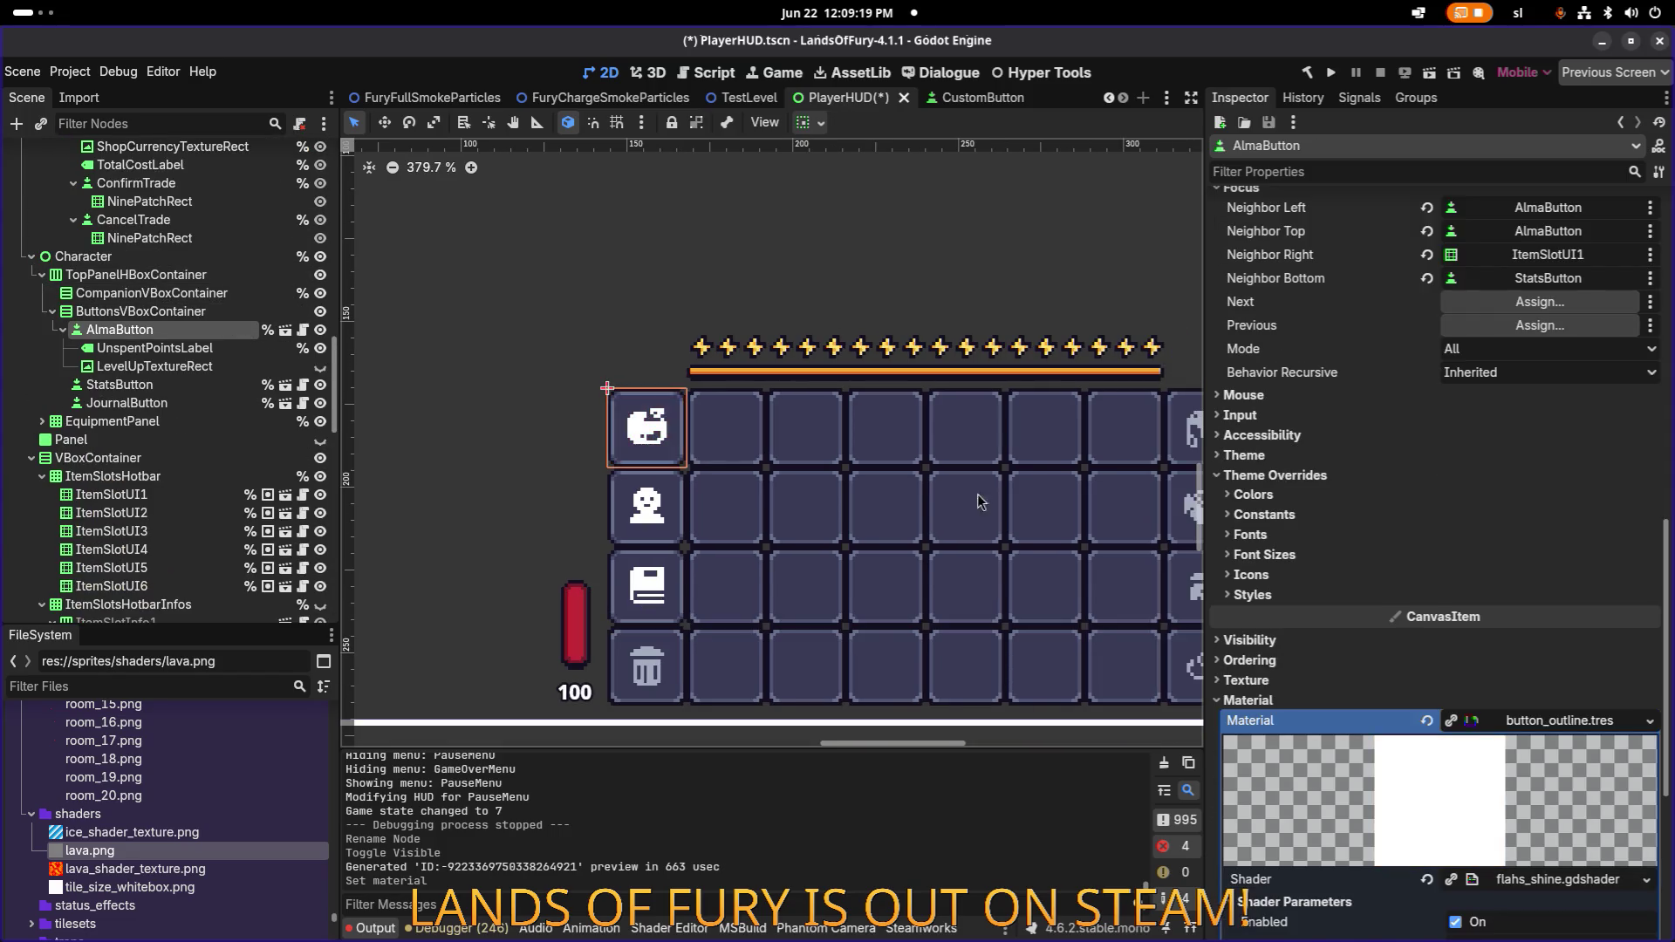
Clear button_outline from AlmaButton's Material and unhide LevelUpTextureRect.
left_click(1426, 720)
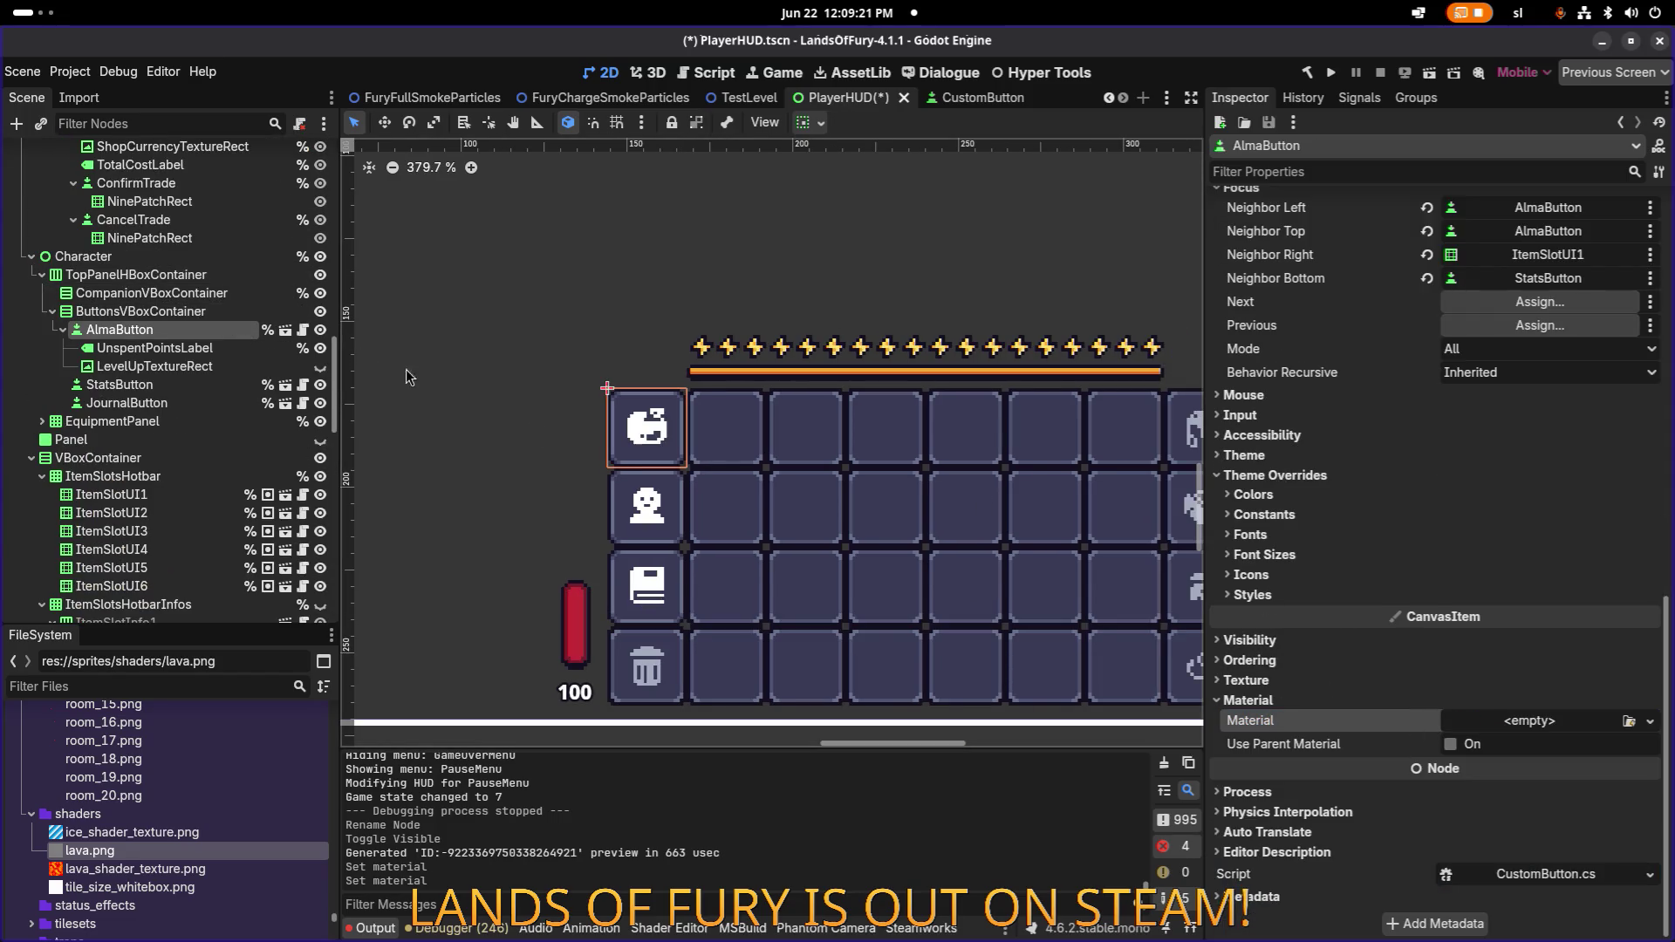
left_click(320, 367)
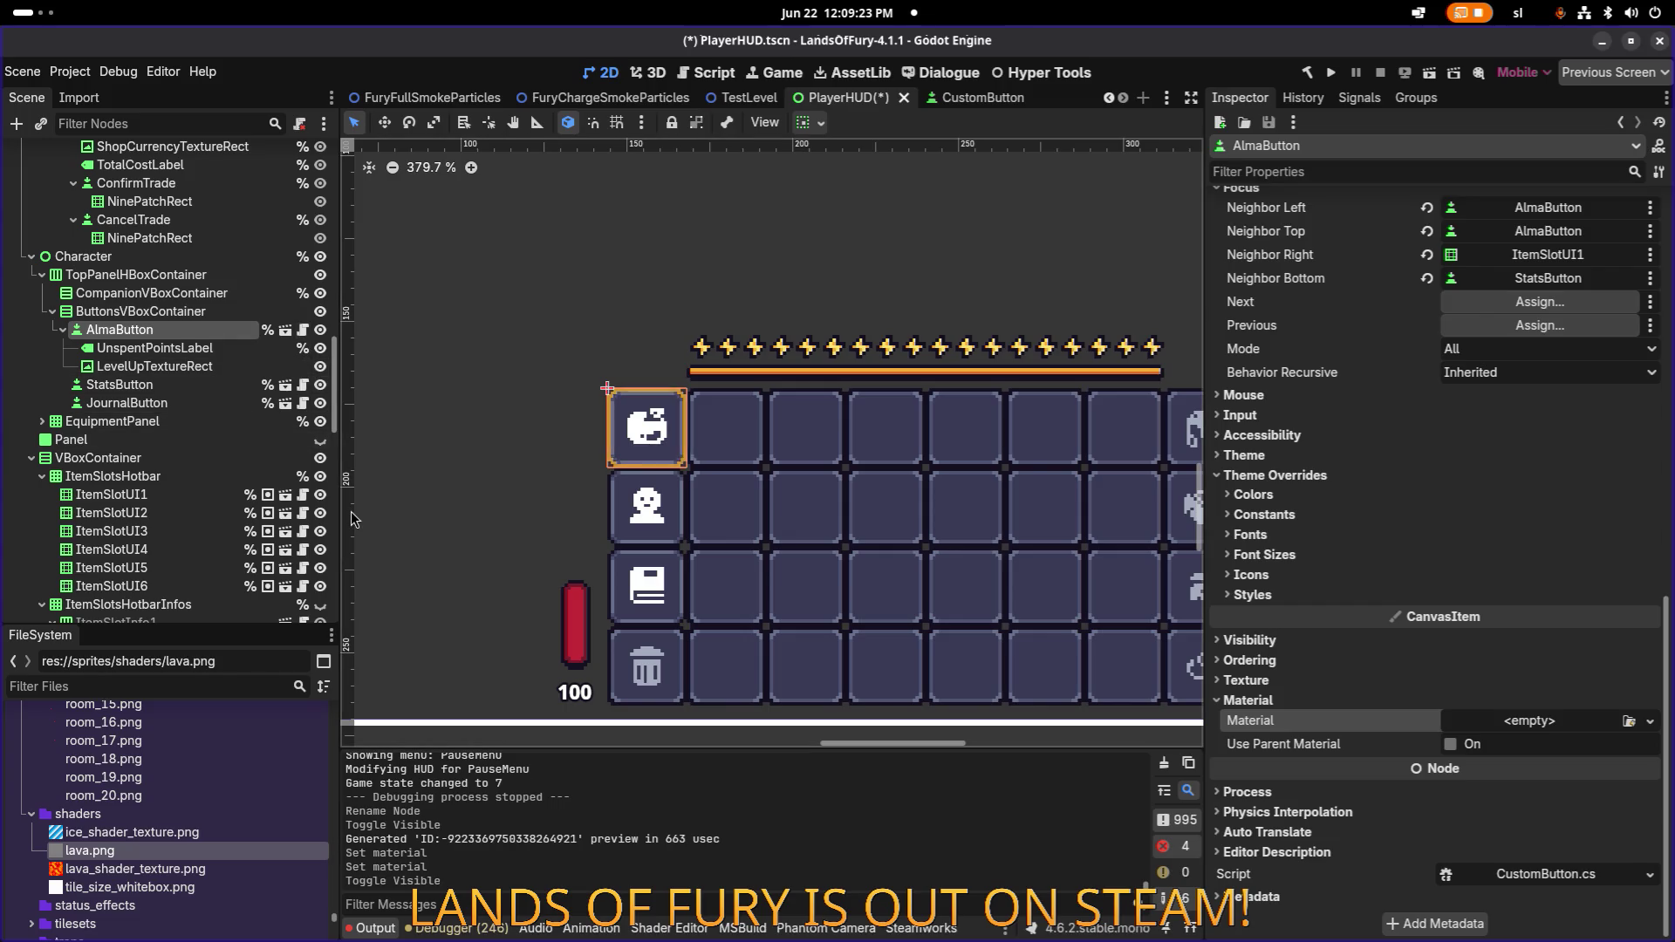
left_click(883, 581)
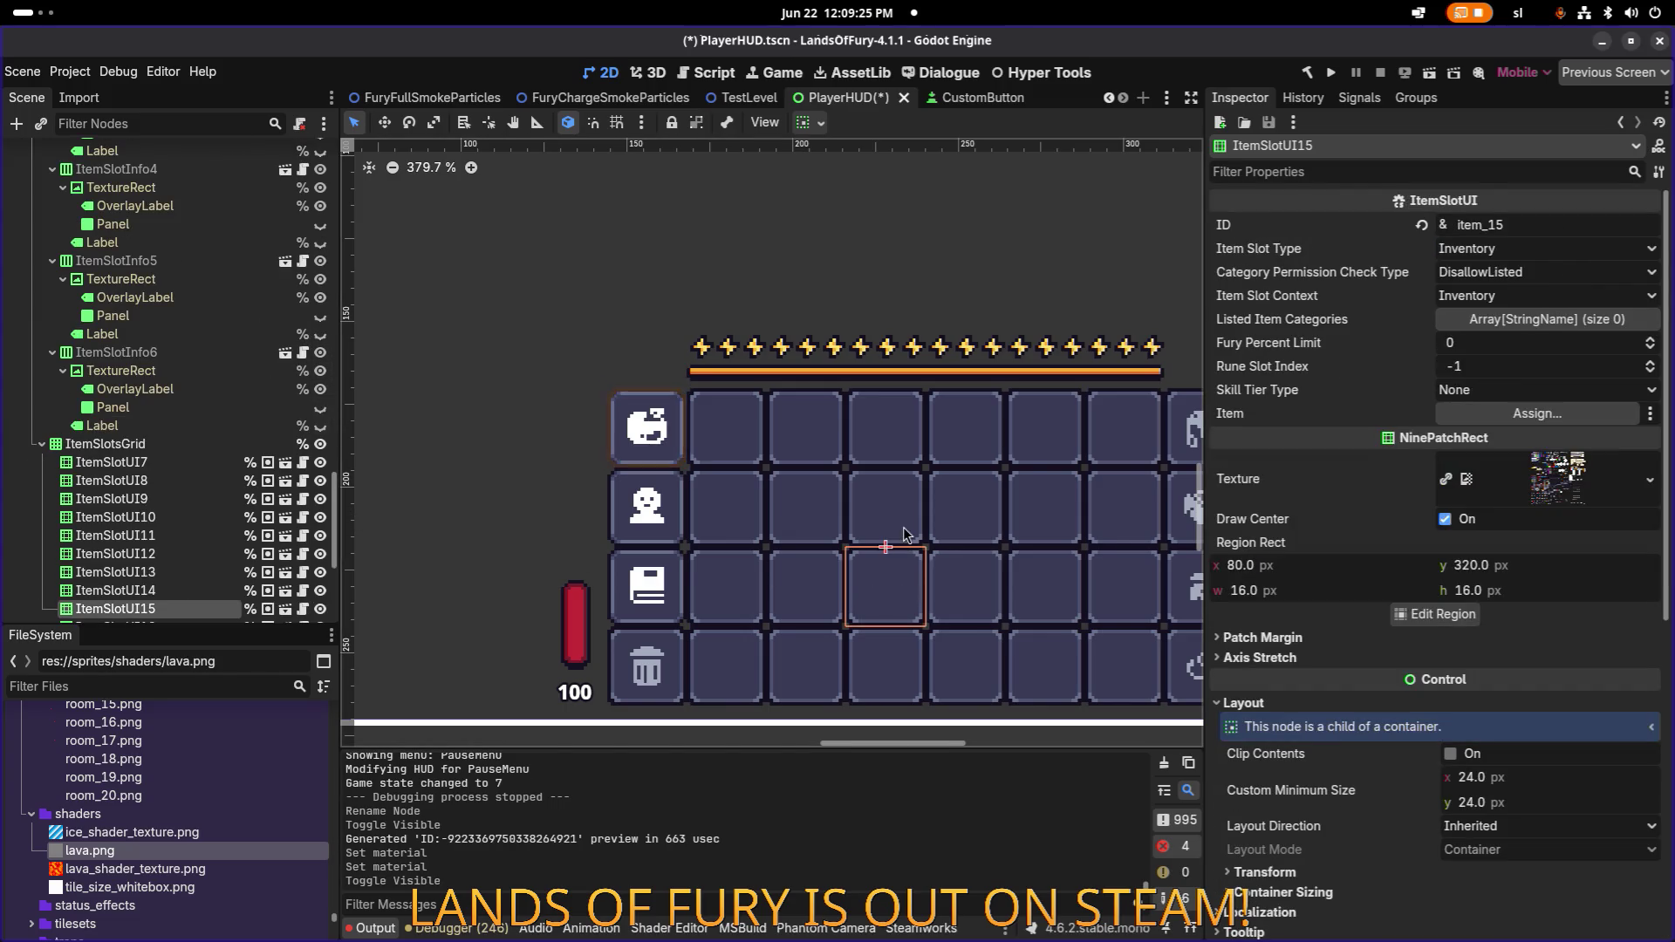
scroll(698, 519, "left", 2)
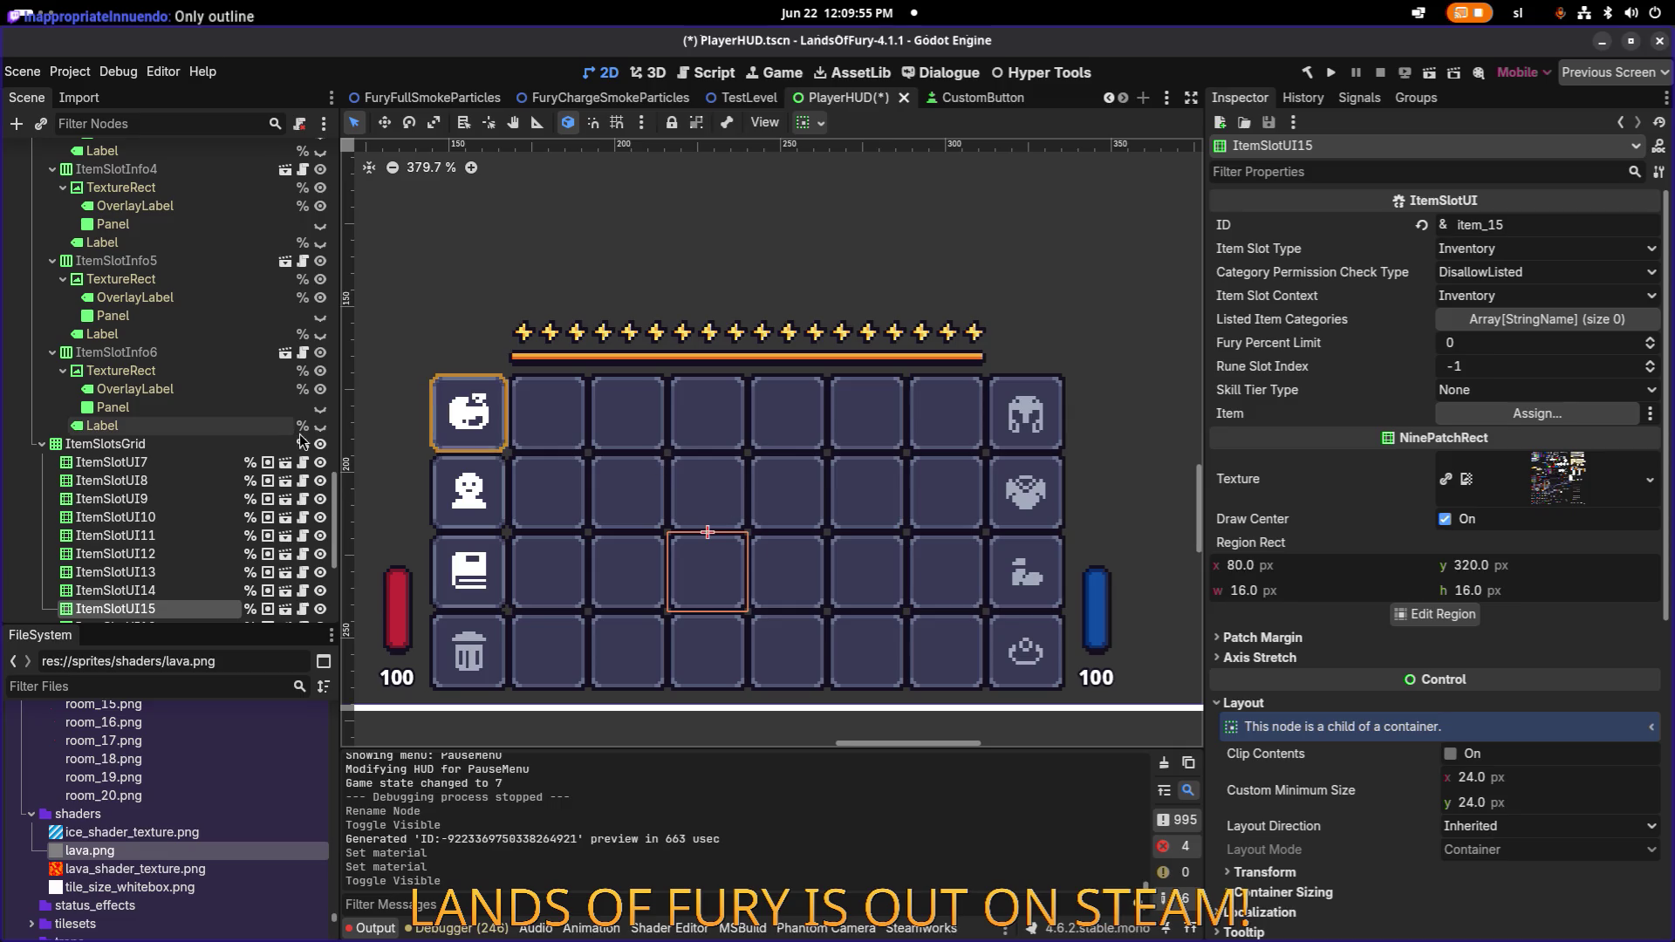
Hide LevelUpTextureRect again and save the PlayerHUD scene.
left_click(486, 410)
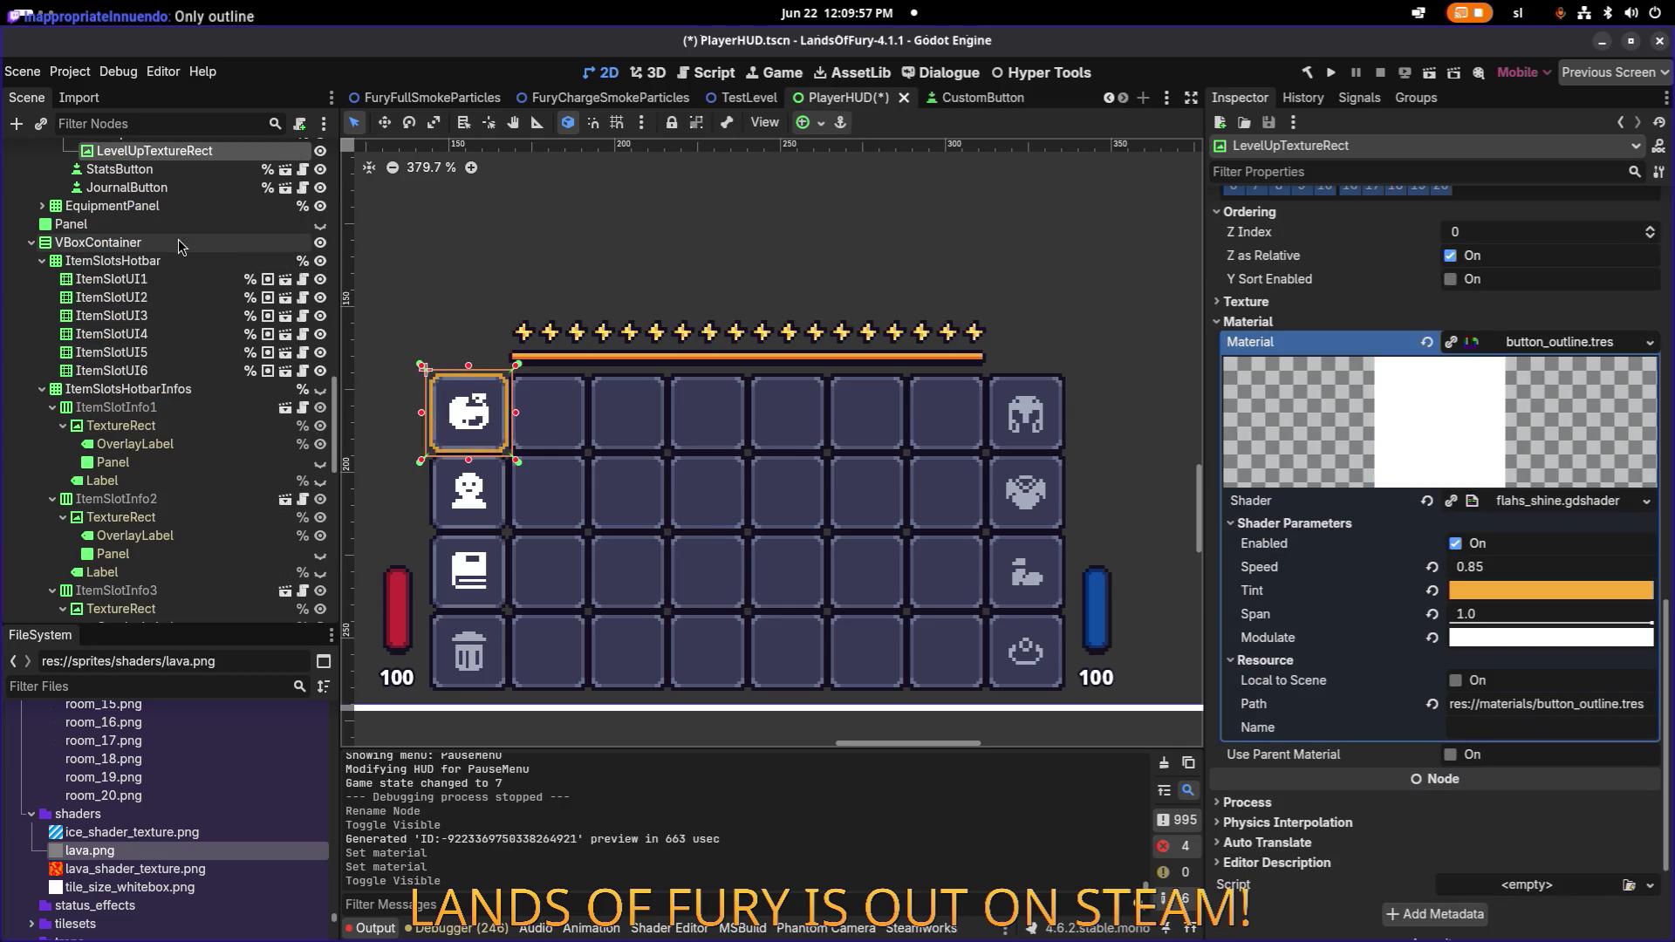
scroll(216, 332, "up", 3)
left_click(217, 311)
left_click(218, 330)
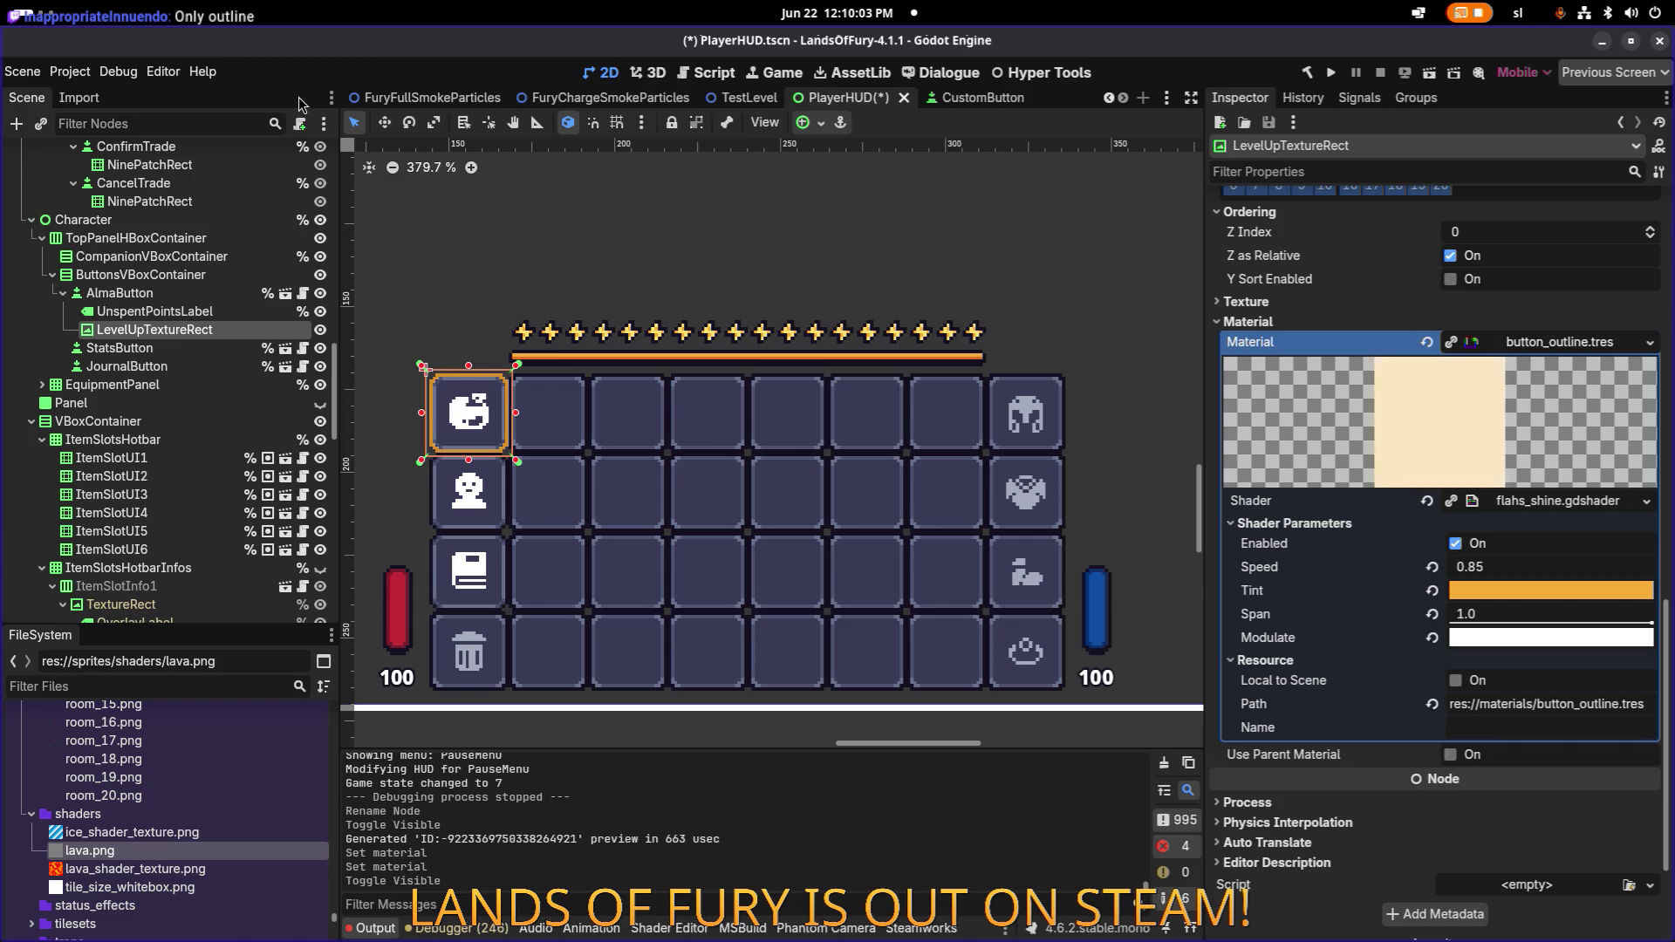
key("ctrl+shift+o")
key("Escape")
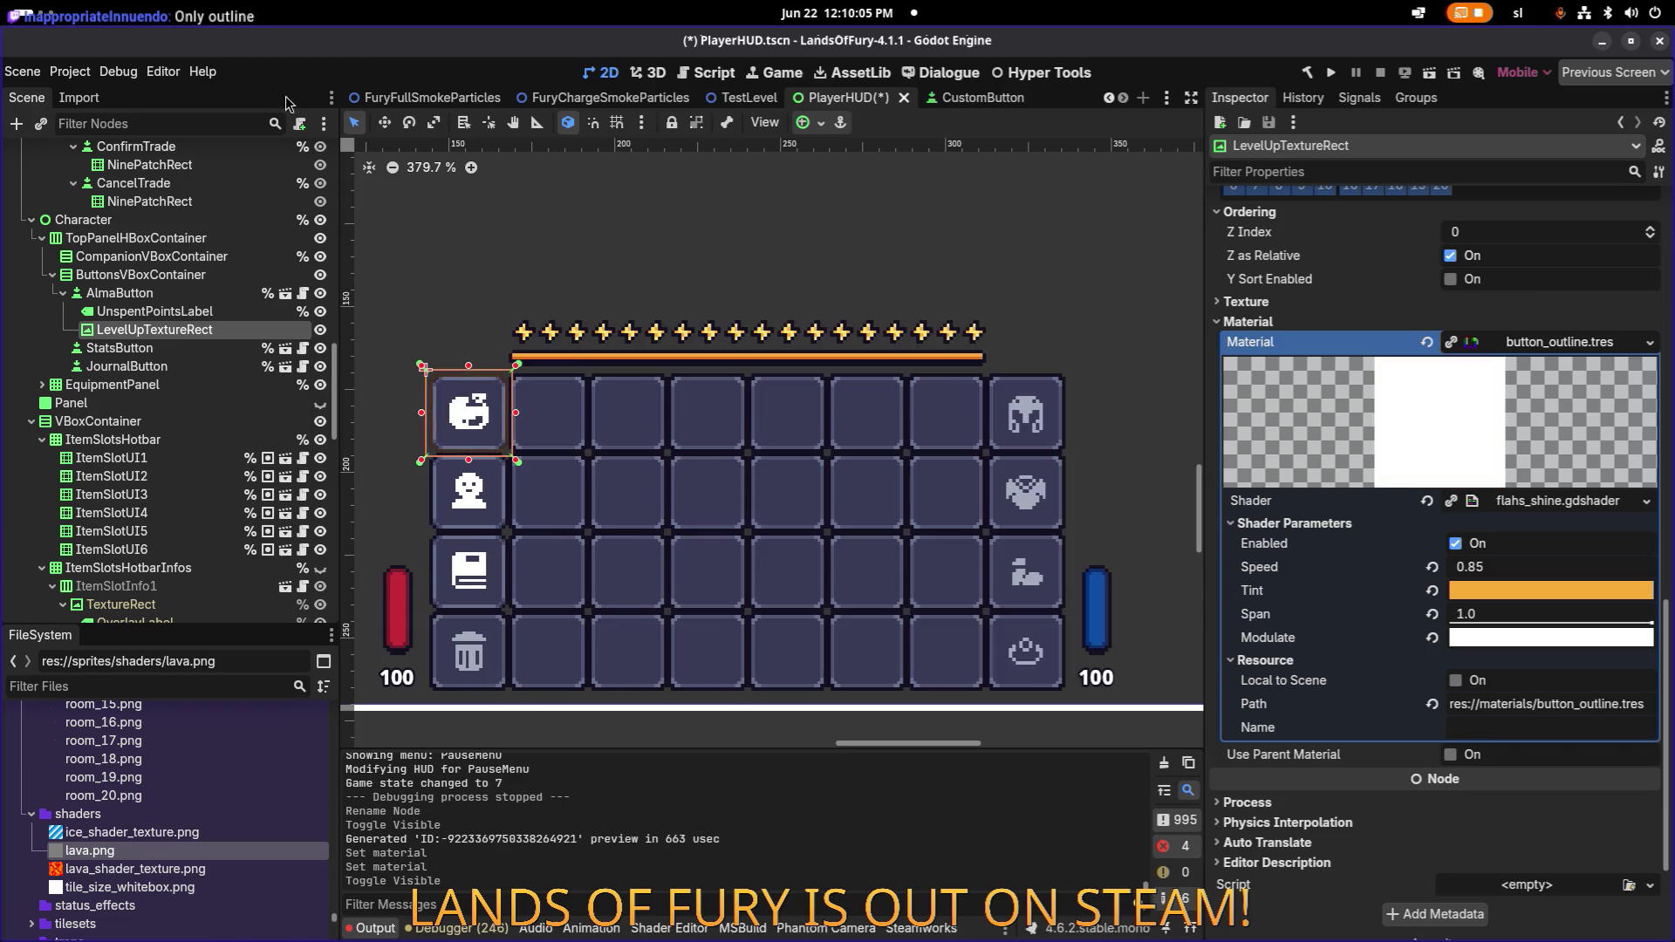
left_click(320, 330)
key("ctrl+s")
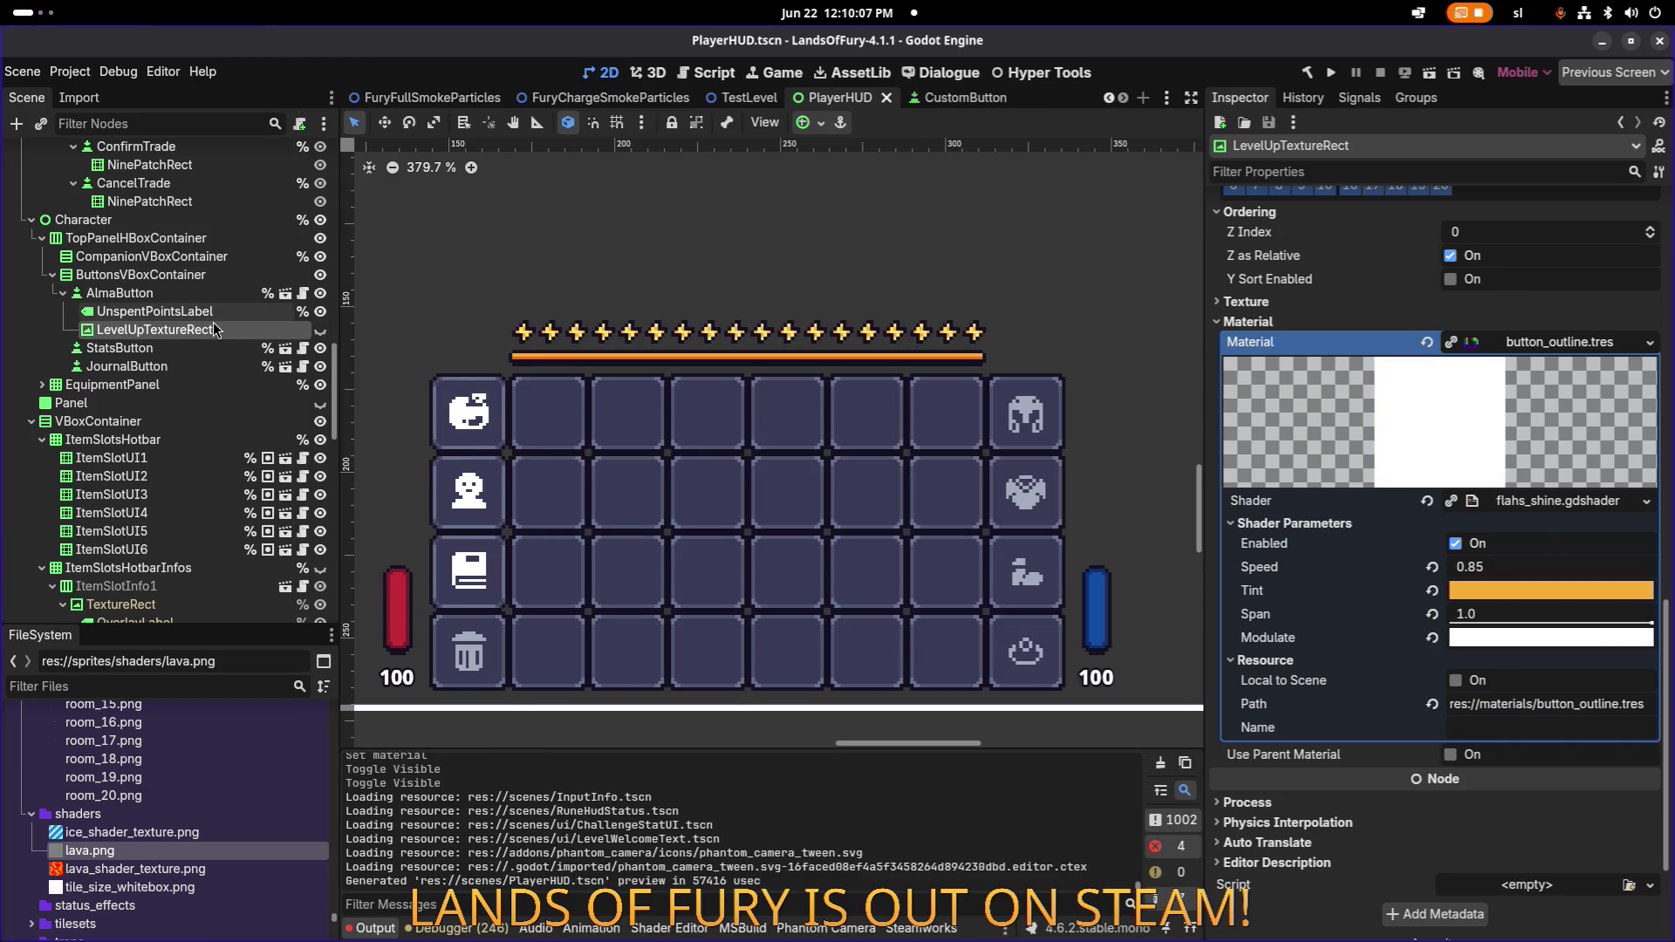
Open CompanionButton.tscn via quick open and close the CustomButton scene tab.
left_click(207, 313)
left_click(208, 332)
key("ctrl+shift+o")
type("compano")
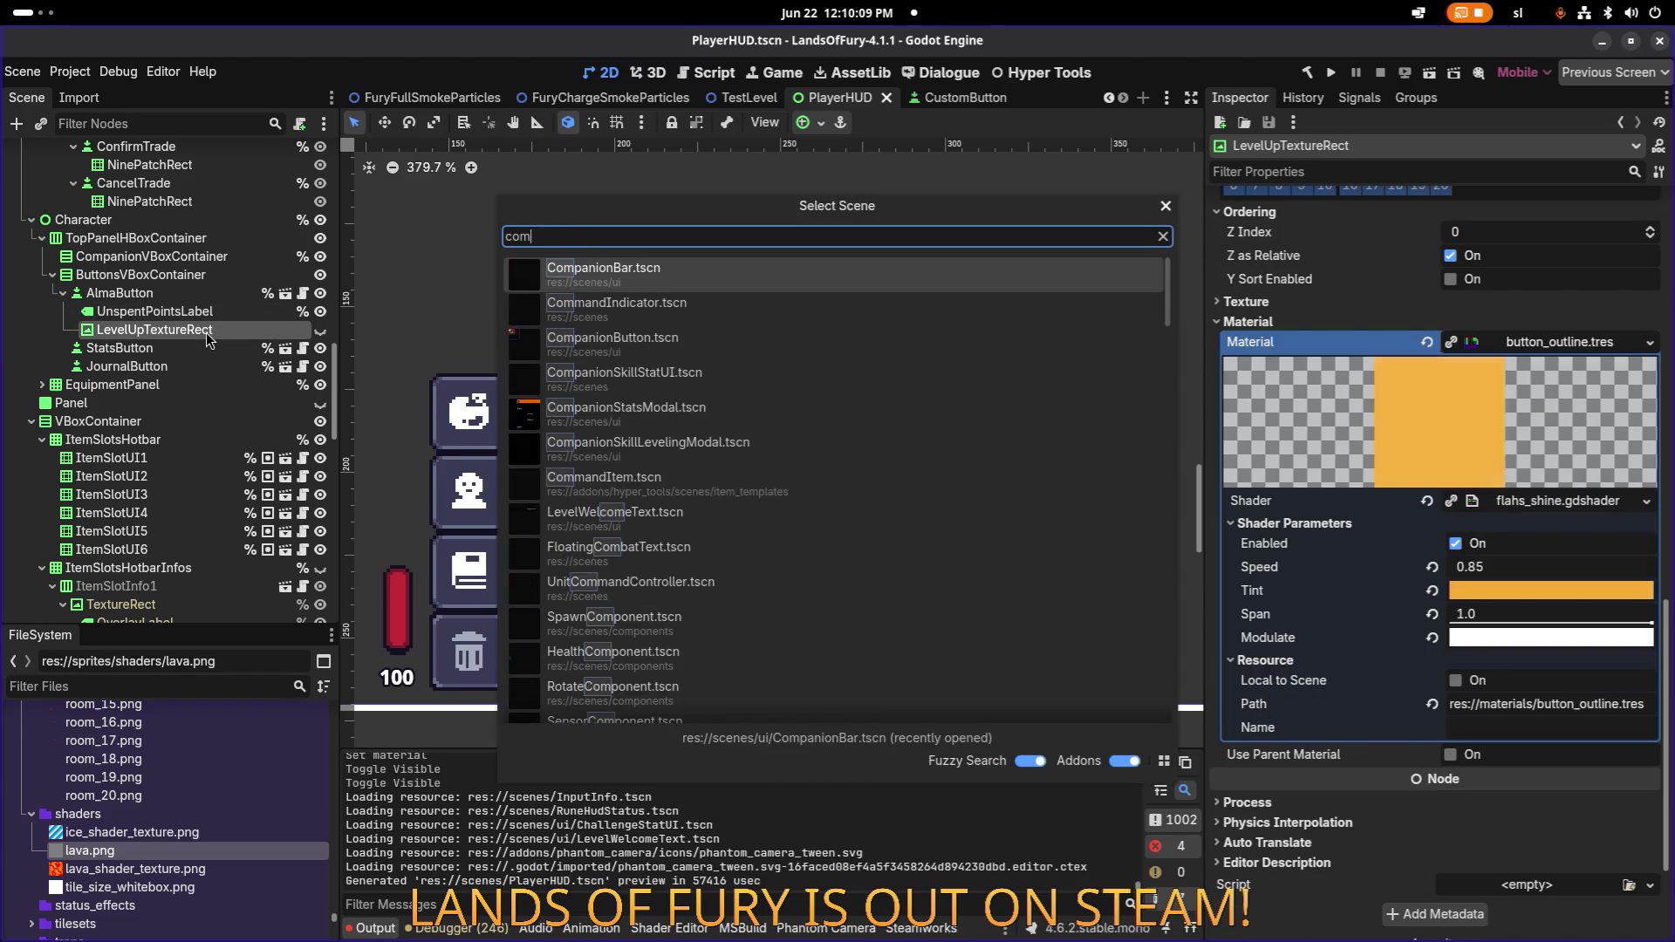
key("Down")
key("Return")
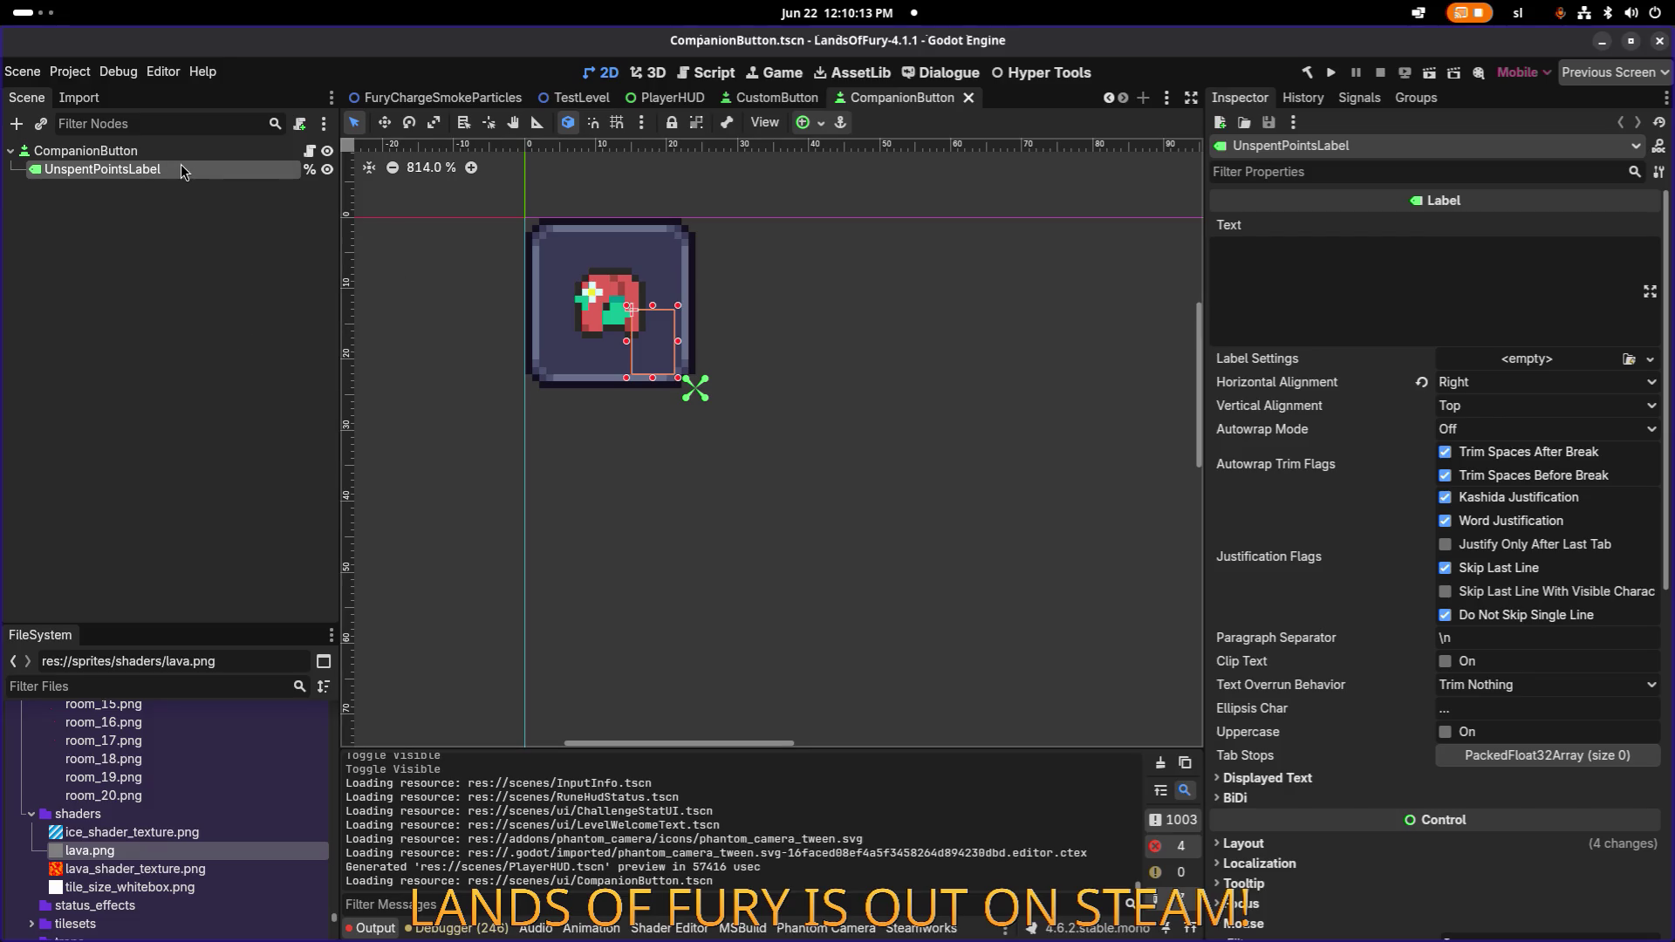
left_click(205, 156)
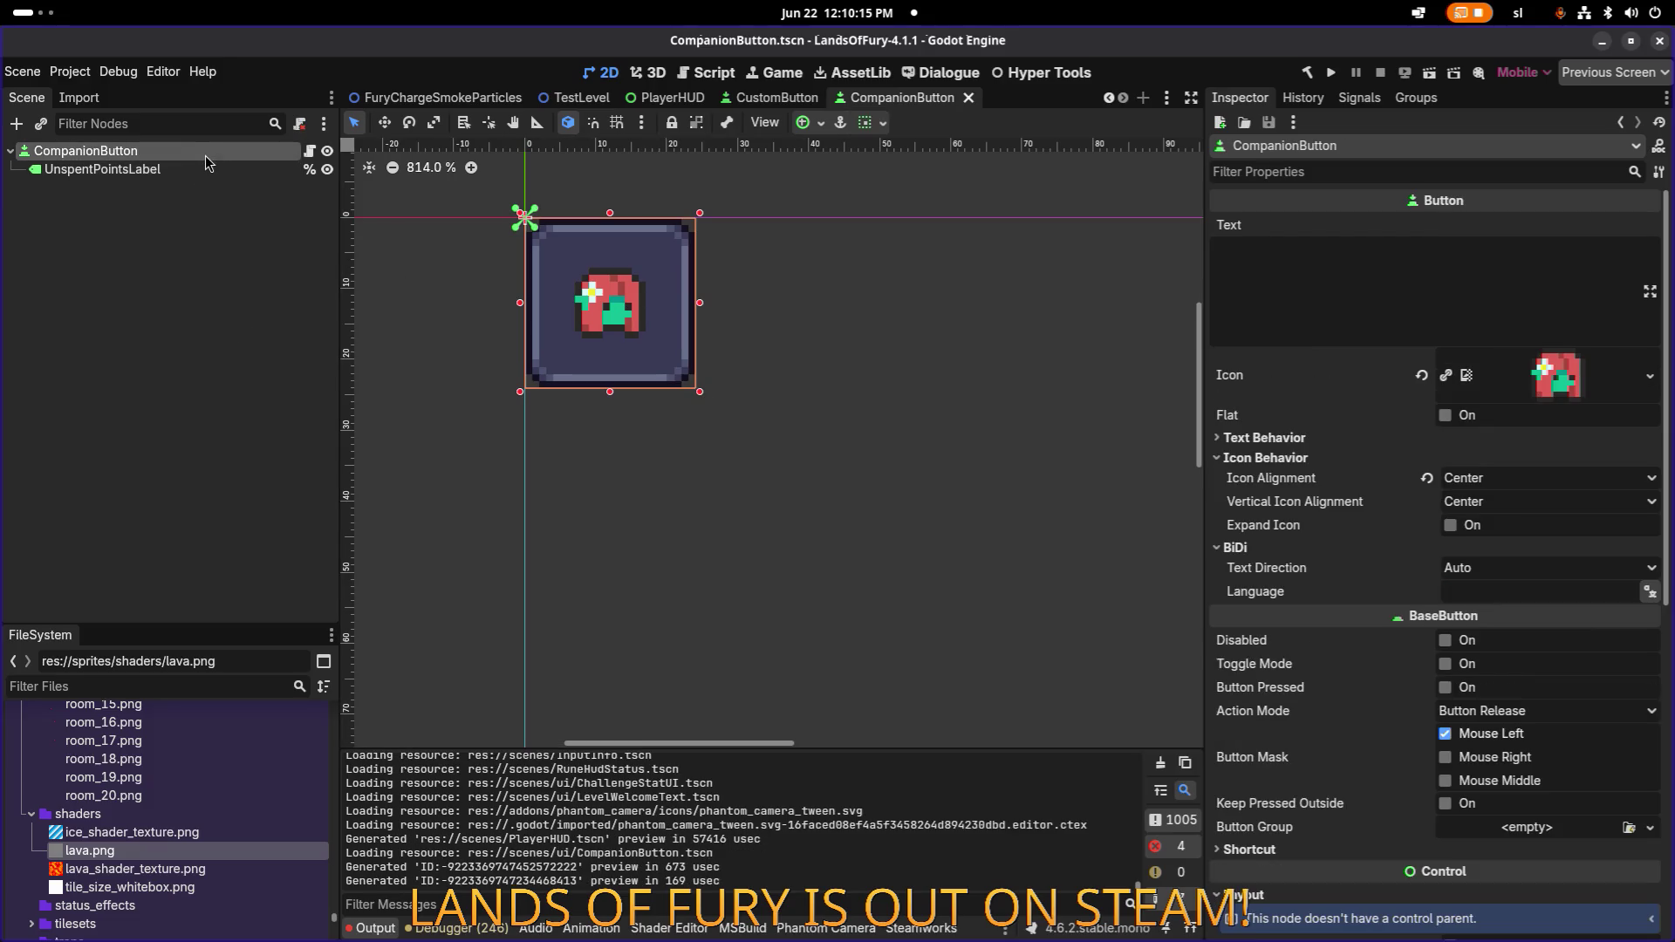
left_click(773, 99)
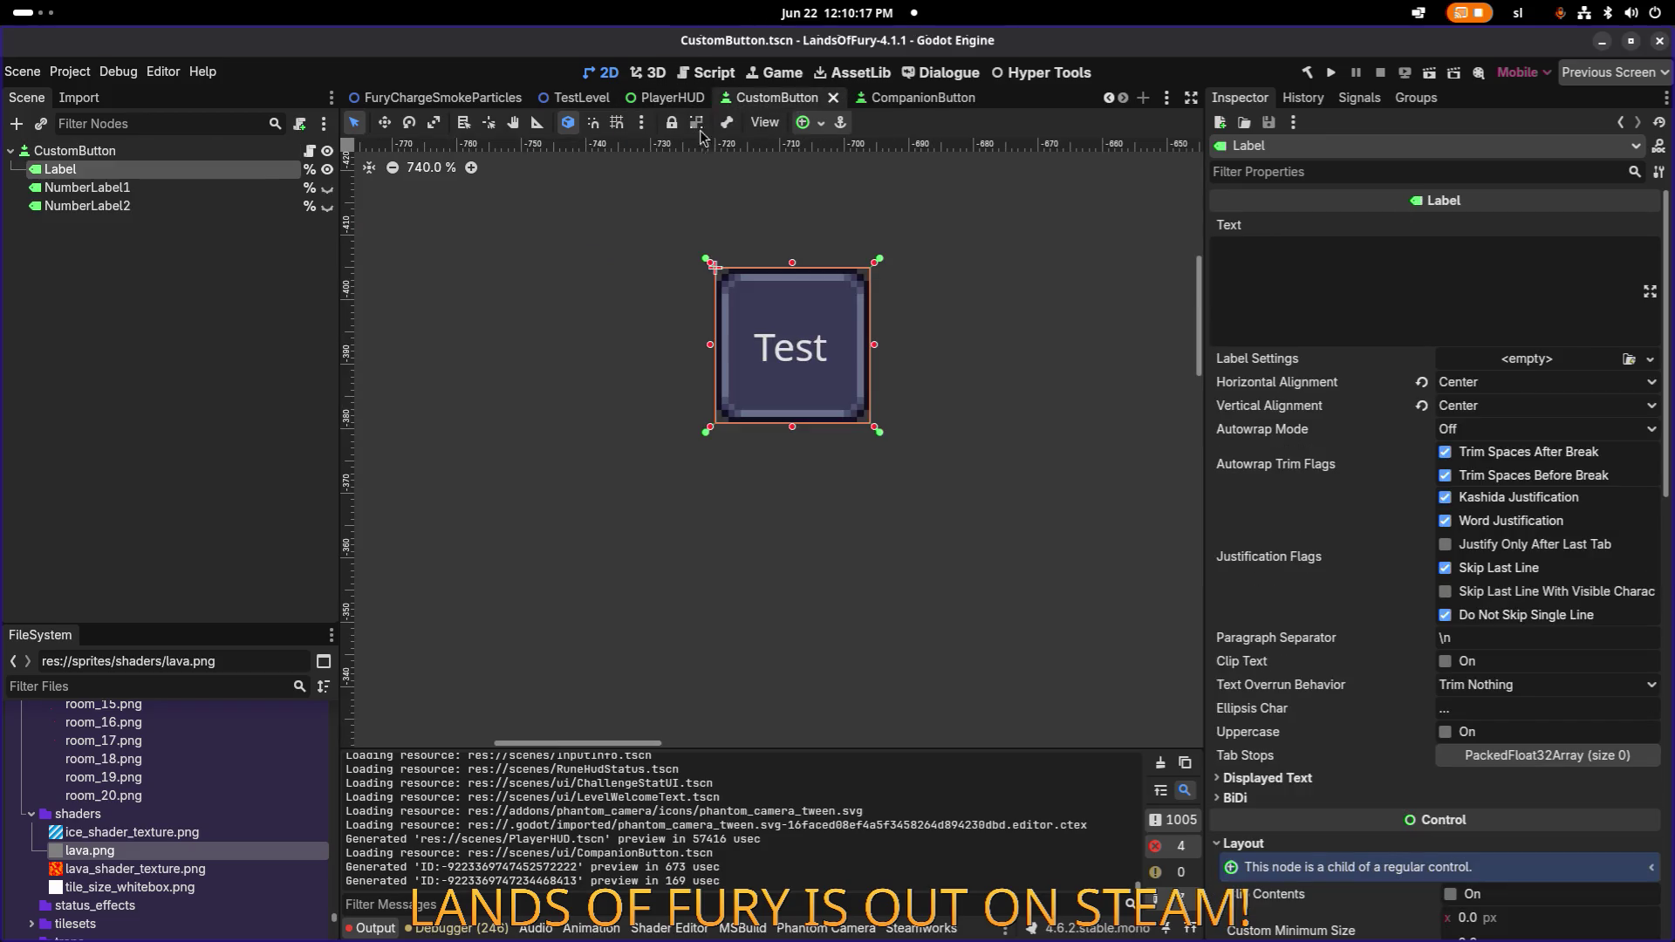
middle_click(766, 99)
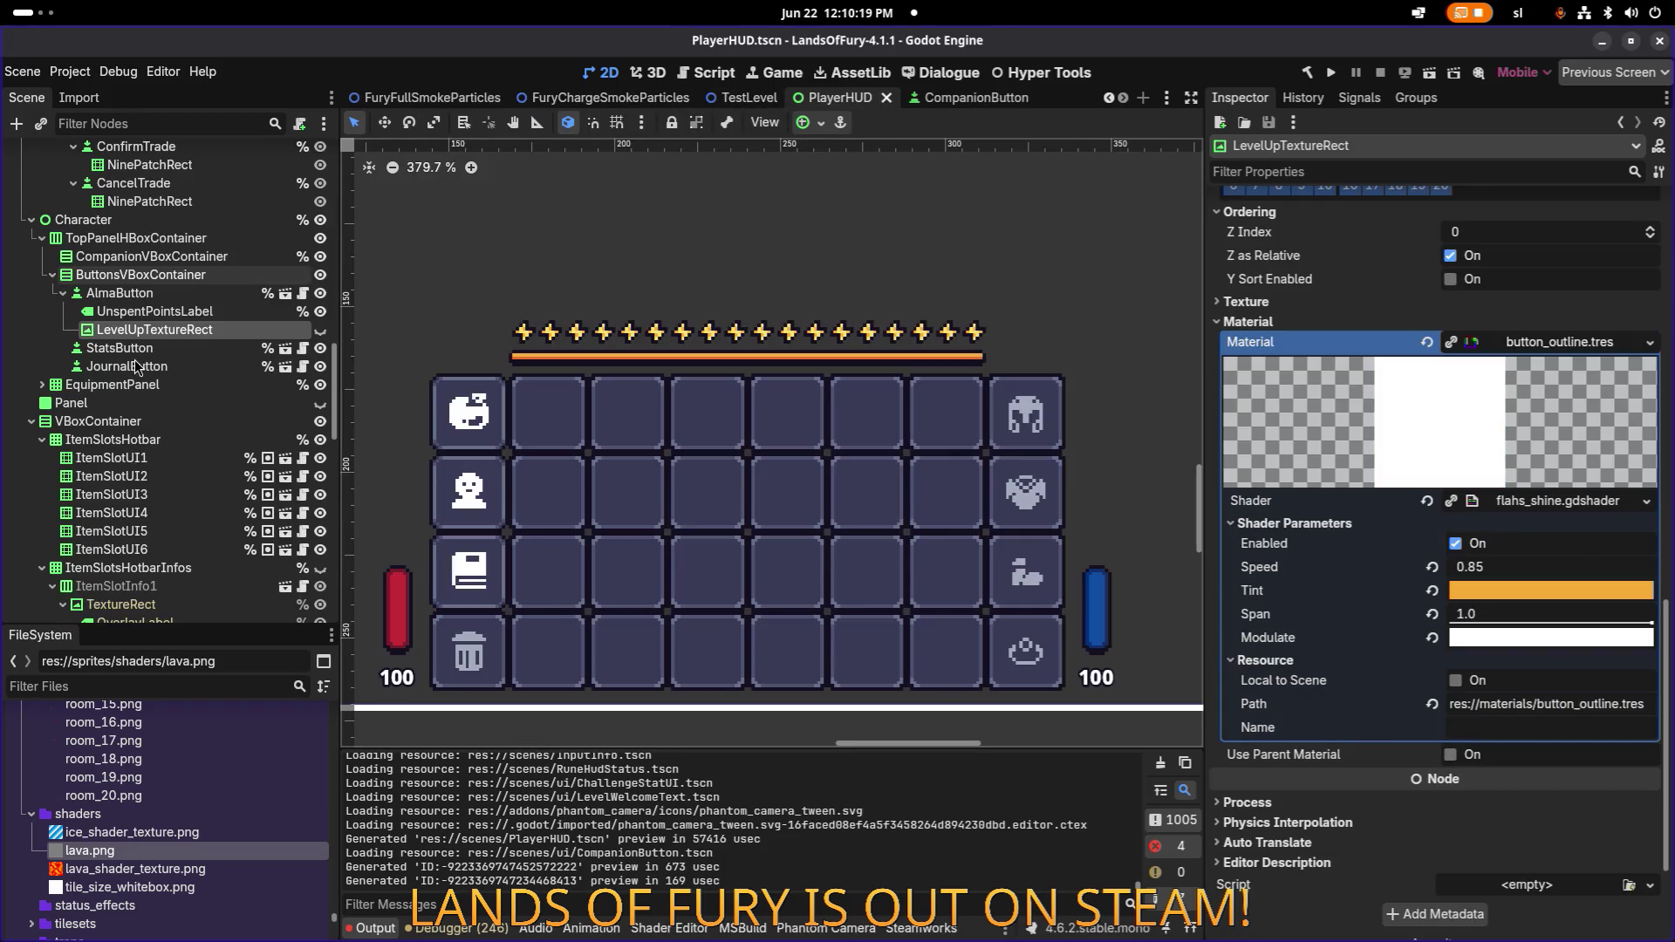
left_click(963, 99)
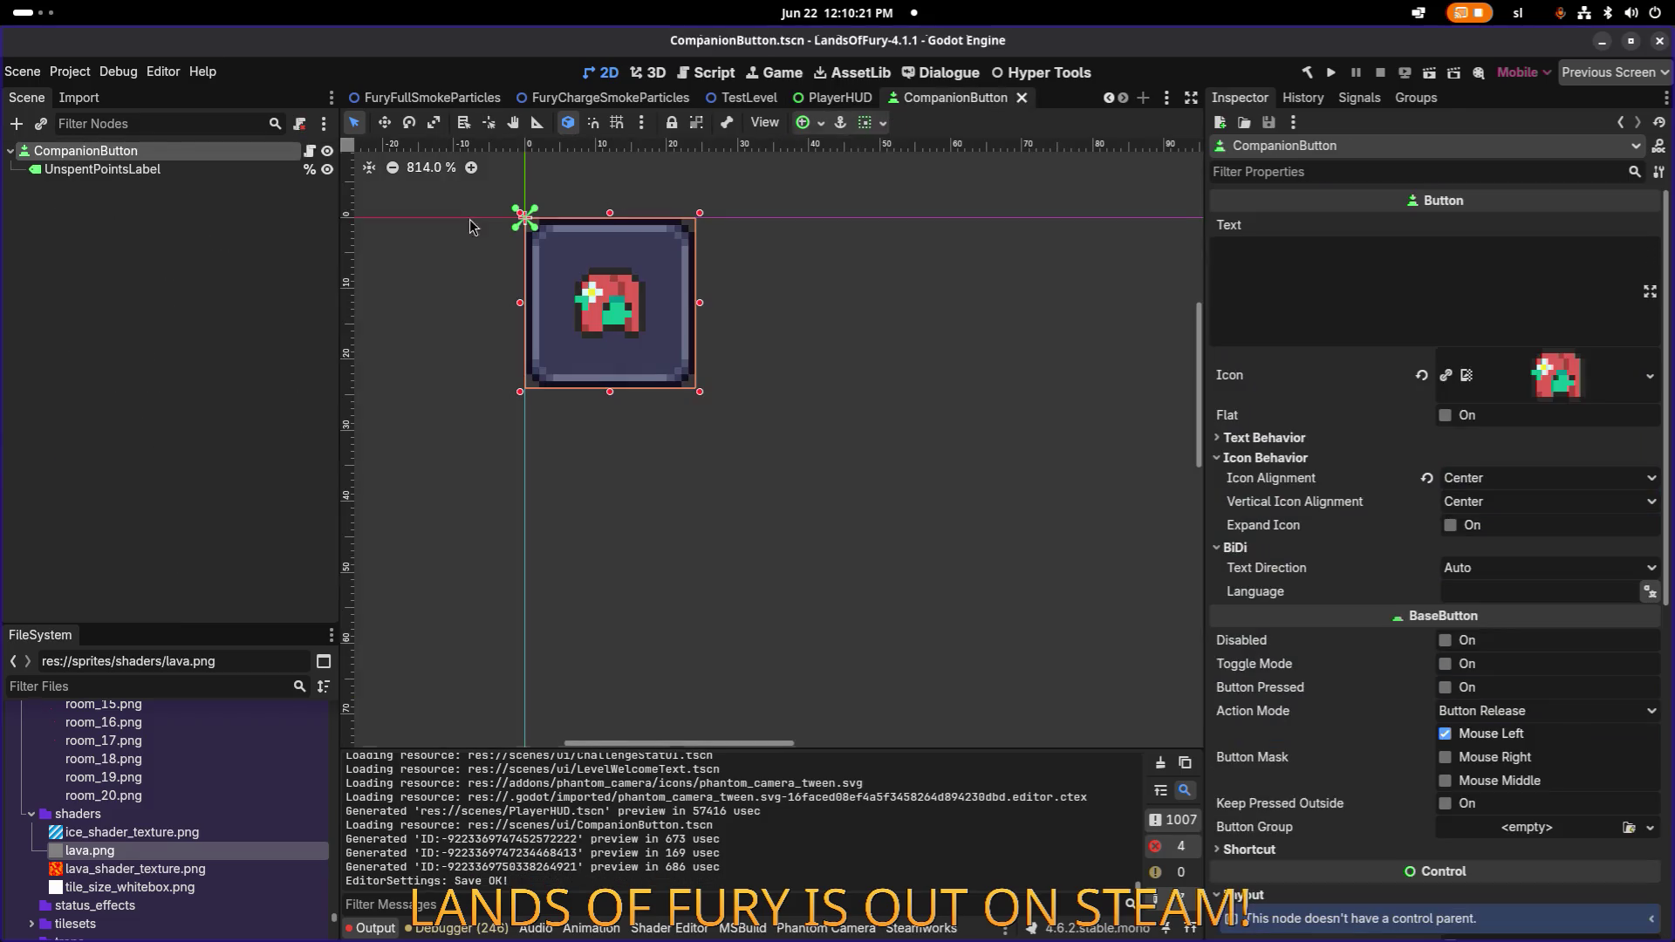
In PlayerHUD, rename LevelUpTextureRect to LevelUpOutlineTextureRect and save.
left_click(813, 96)
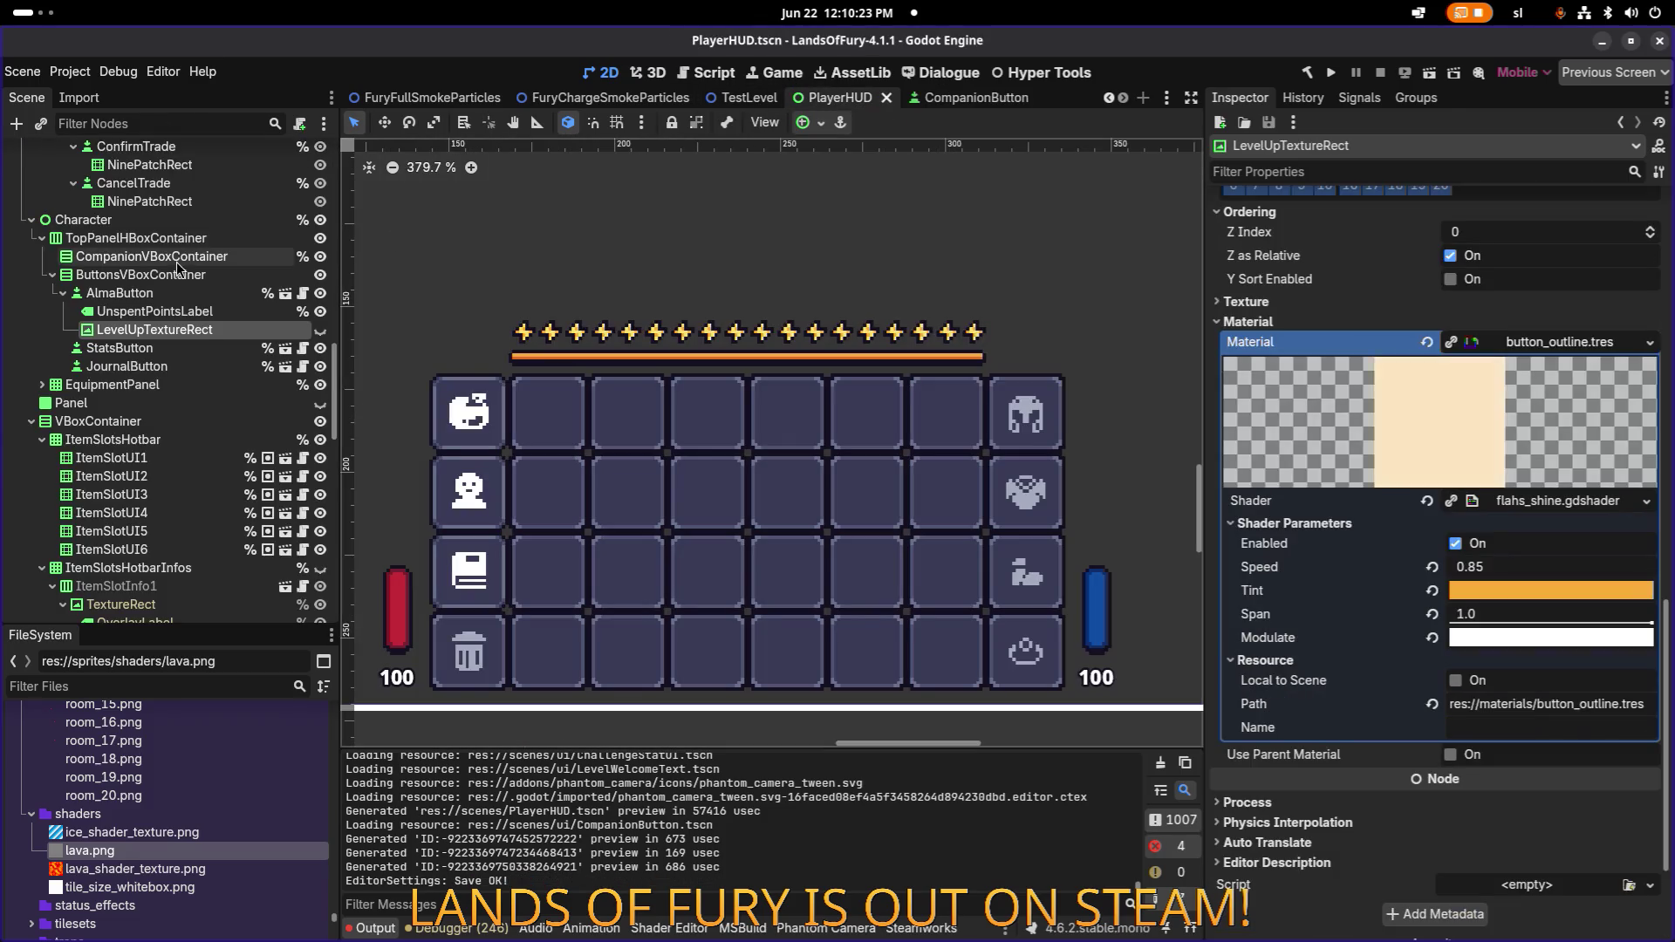
left_click(210, 313)
left_click(217, 331)
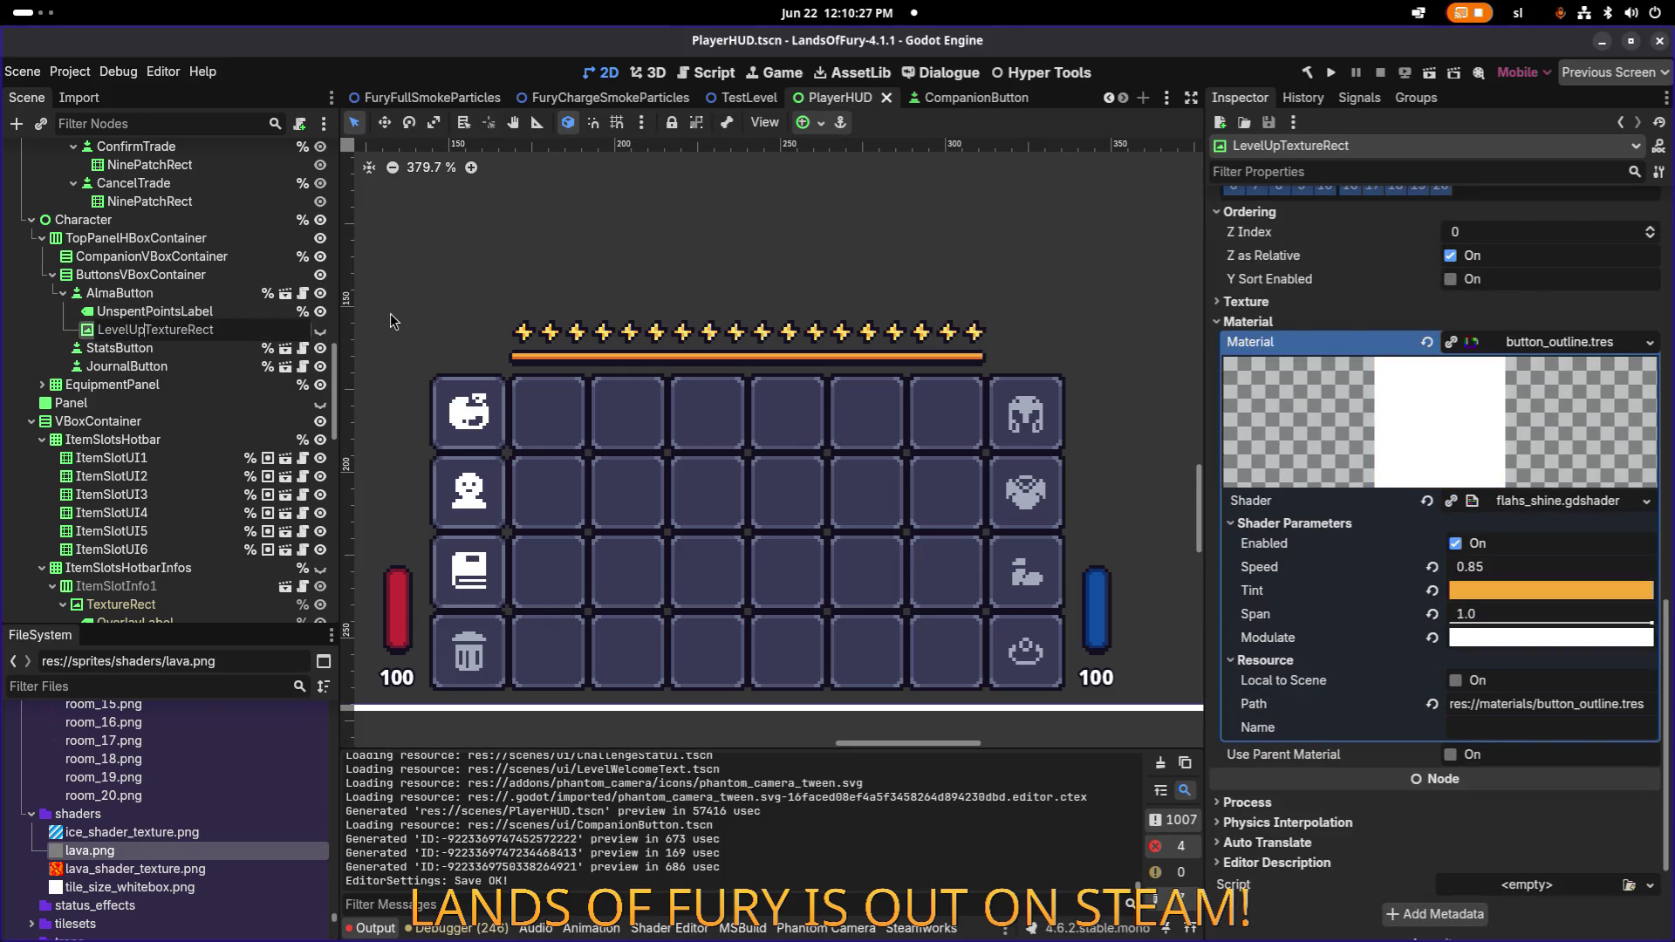
type("Otuline")
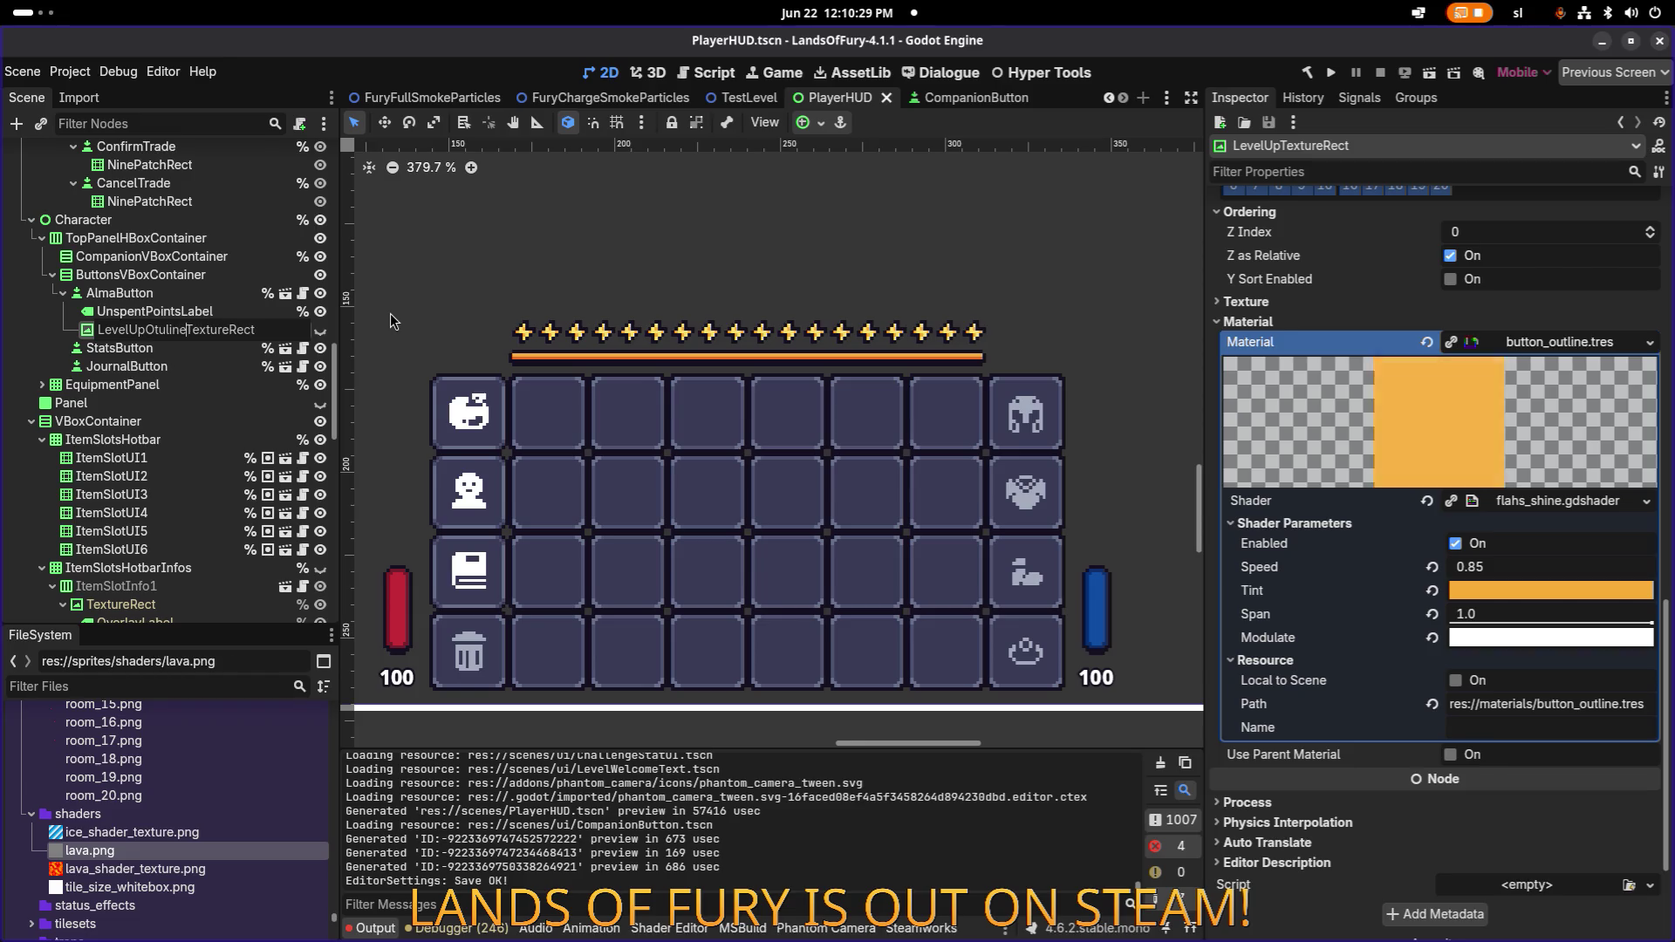
key("BackSpace")
key("BackSpace")
key("BackSpace")
type("utline")
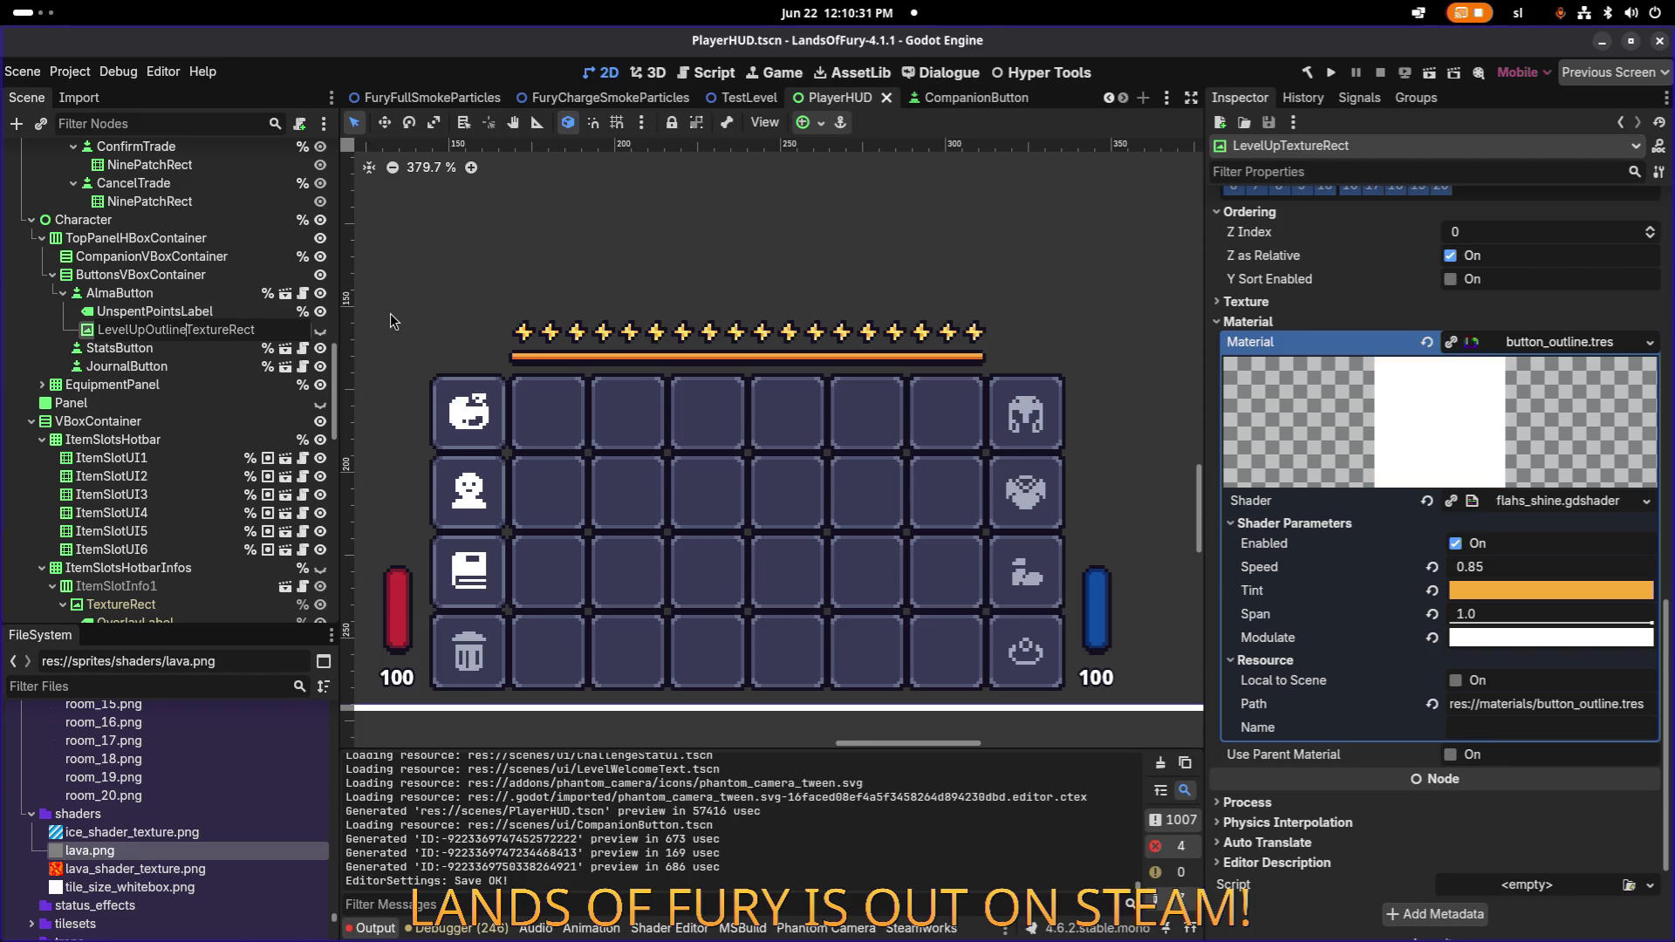
key("Return")
key("ctrl+s")
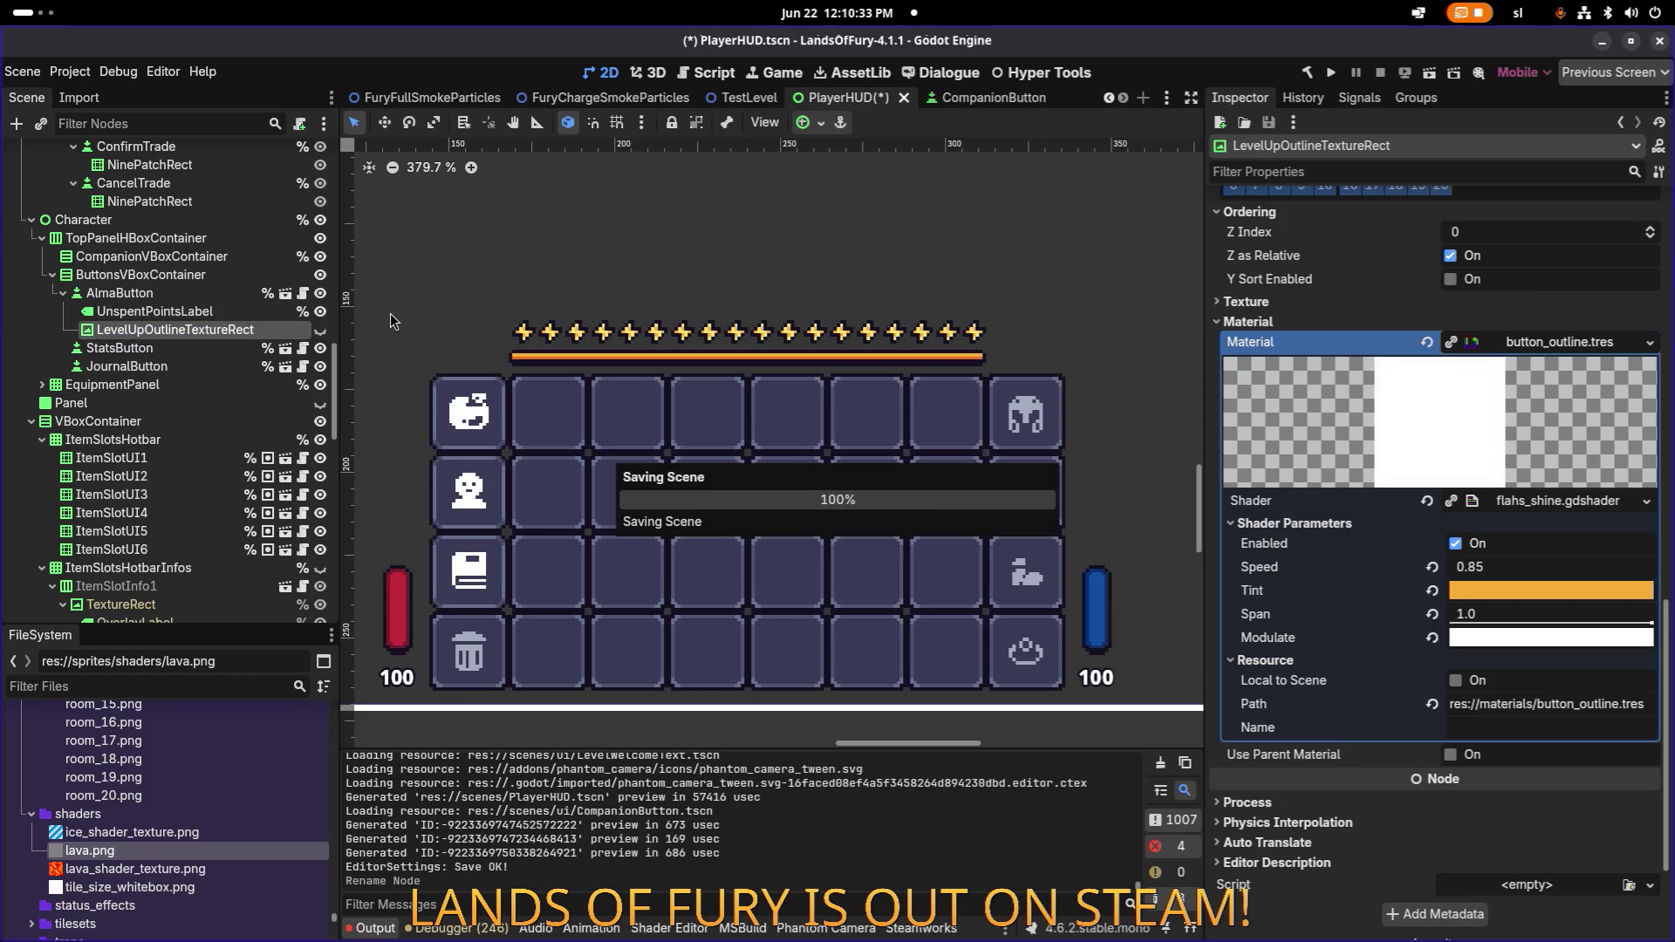
left_click(154, 312)
Paste LevelUpOutlineTextureRect under the CompanionButton root and leave it hidden.
left_click(174, 330)
left_click(302, 293)
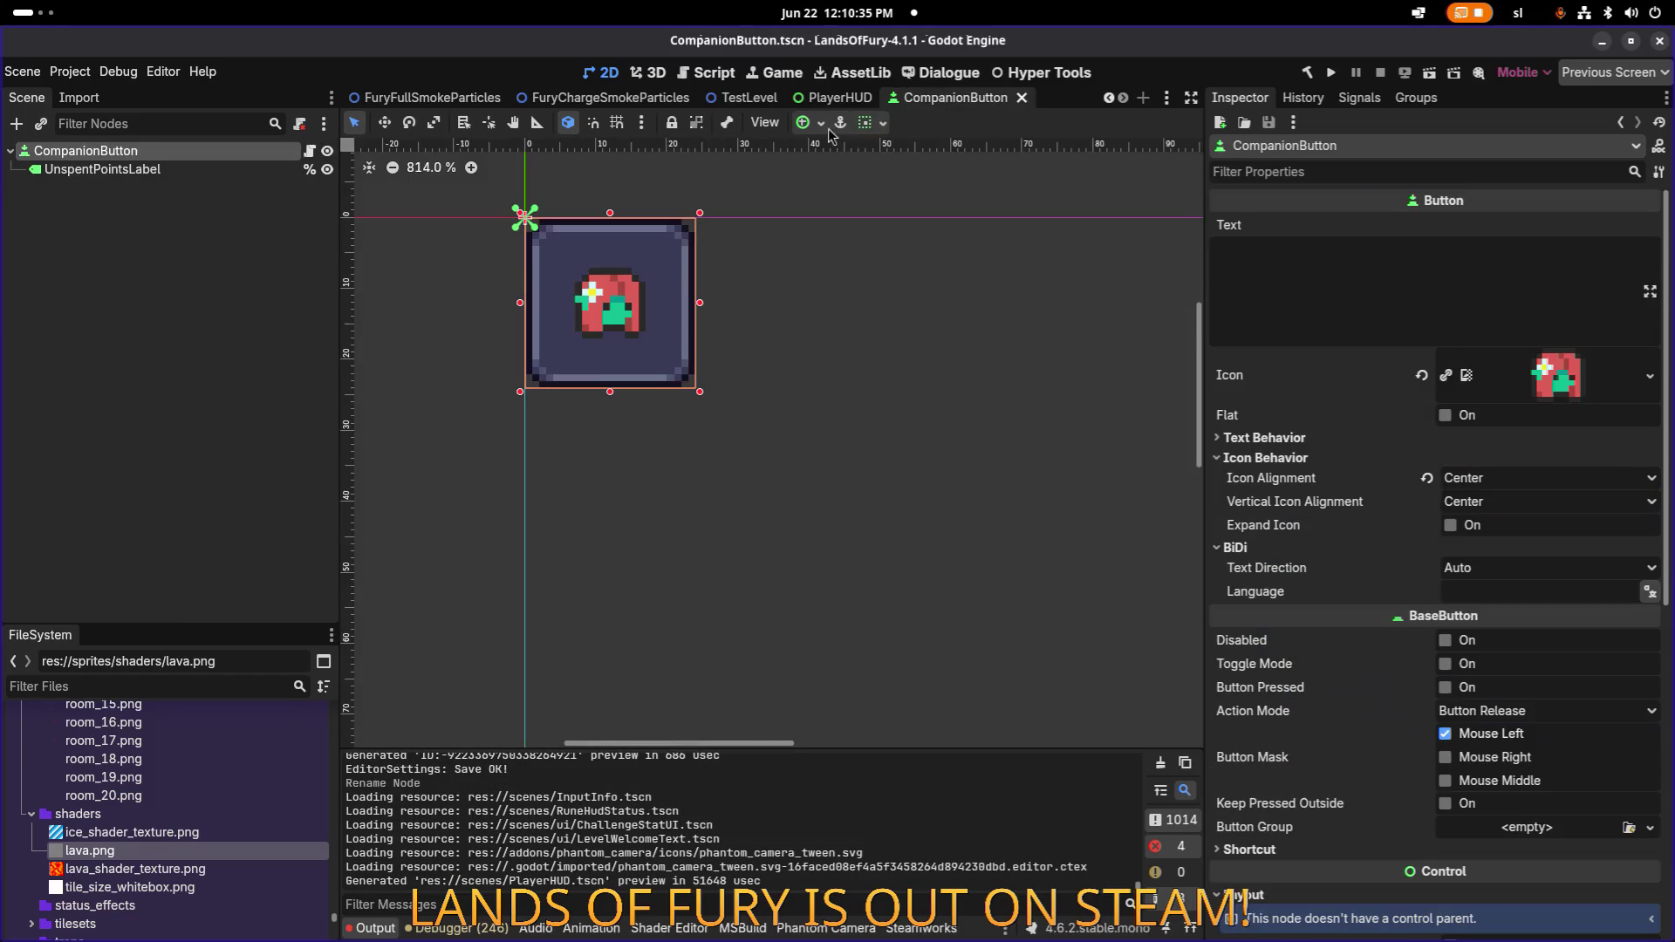
left_click(128, 176)
key("ctrl+v")
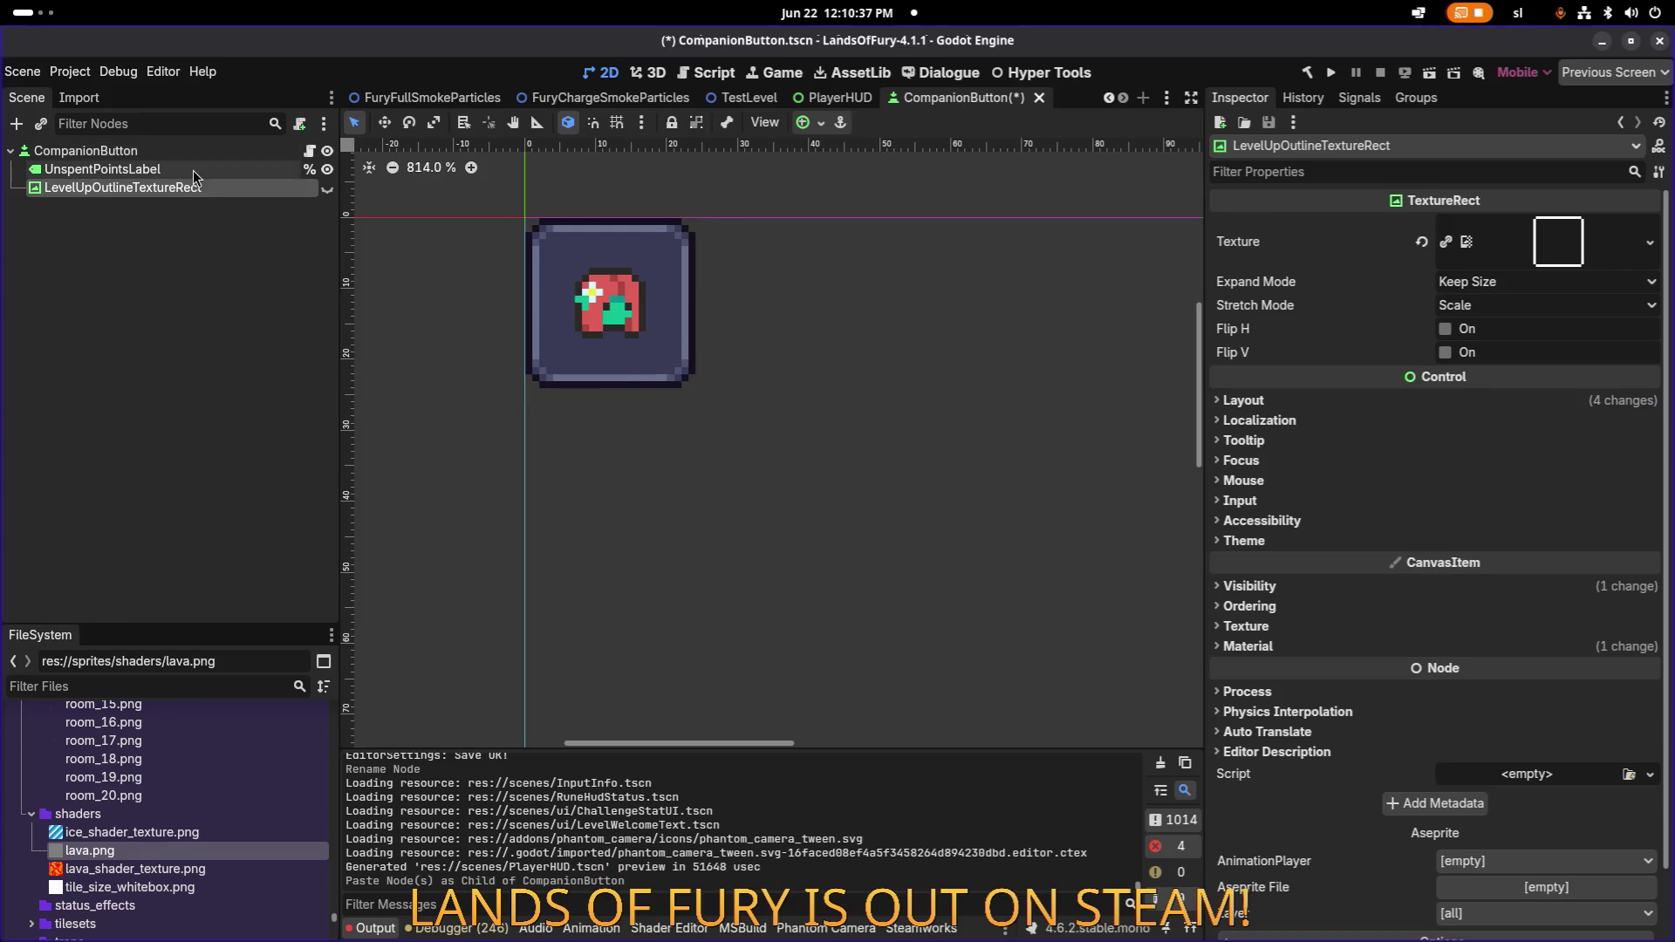
left_click(130, 171)
left_click(212, 192)
left_click(327, 188)
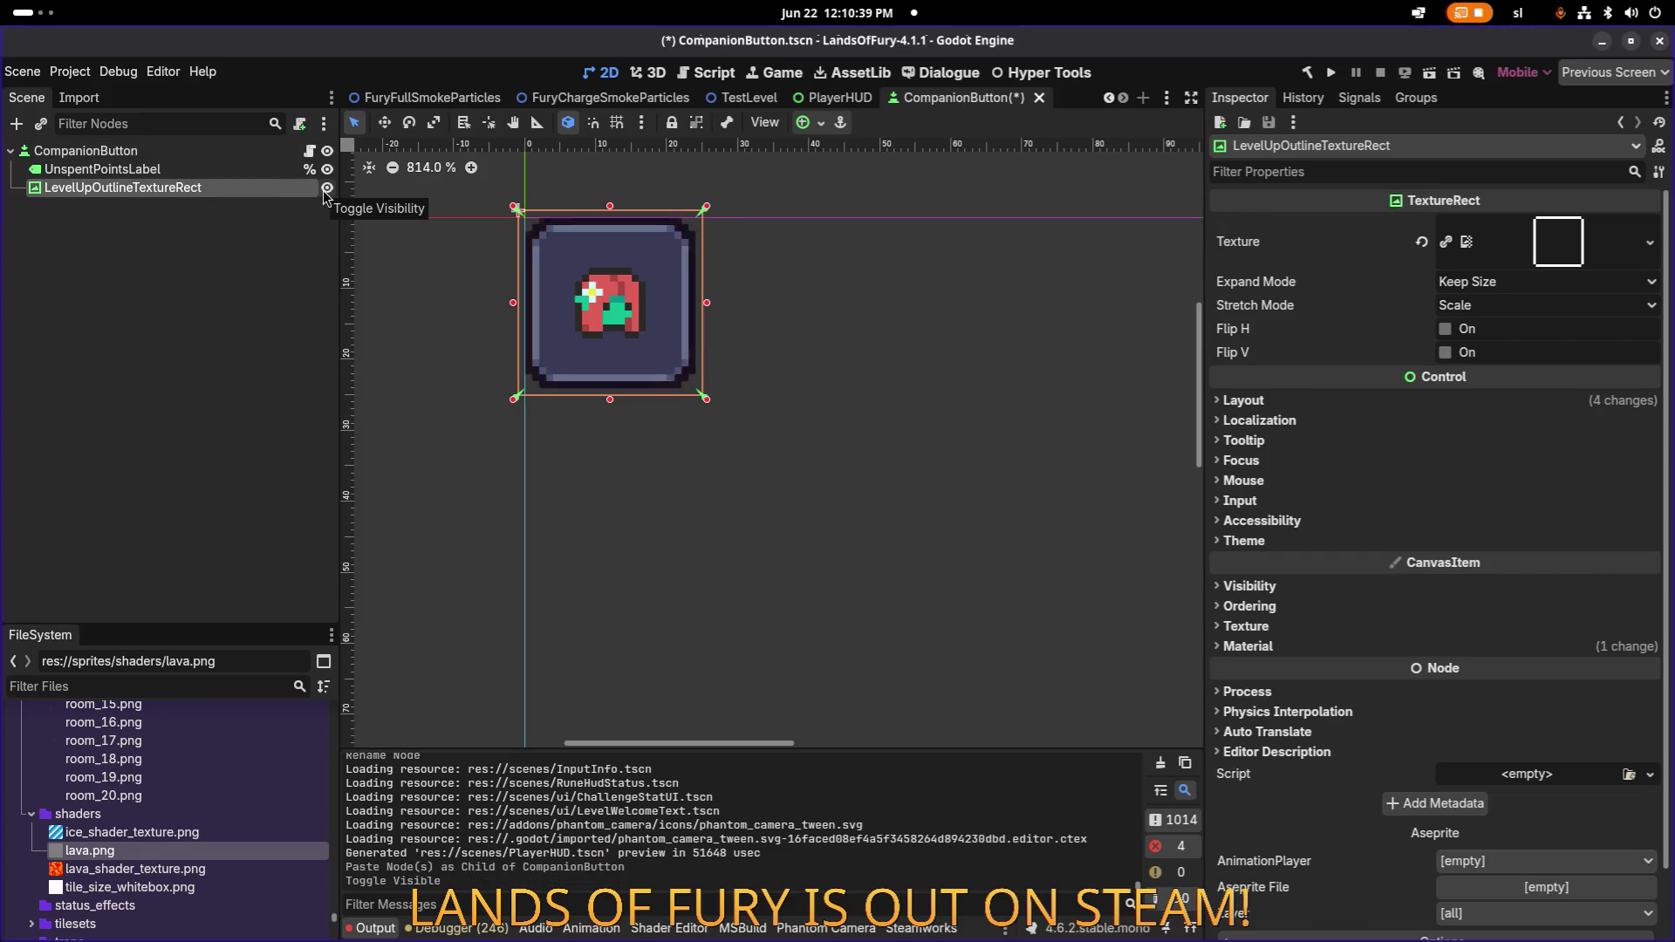
left_click(328, 188)
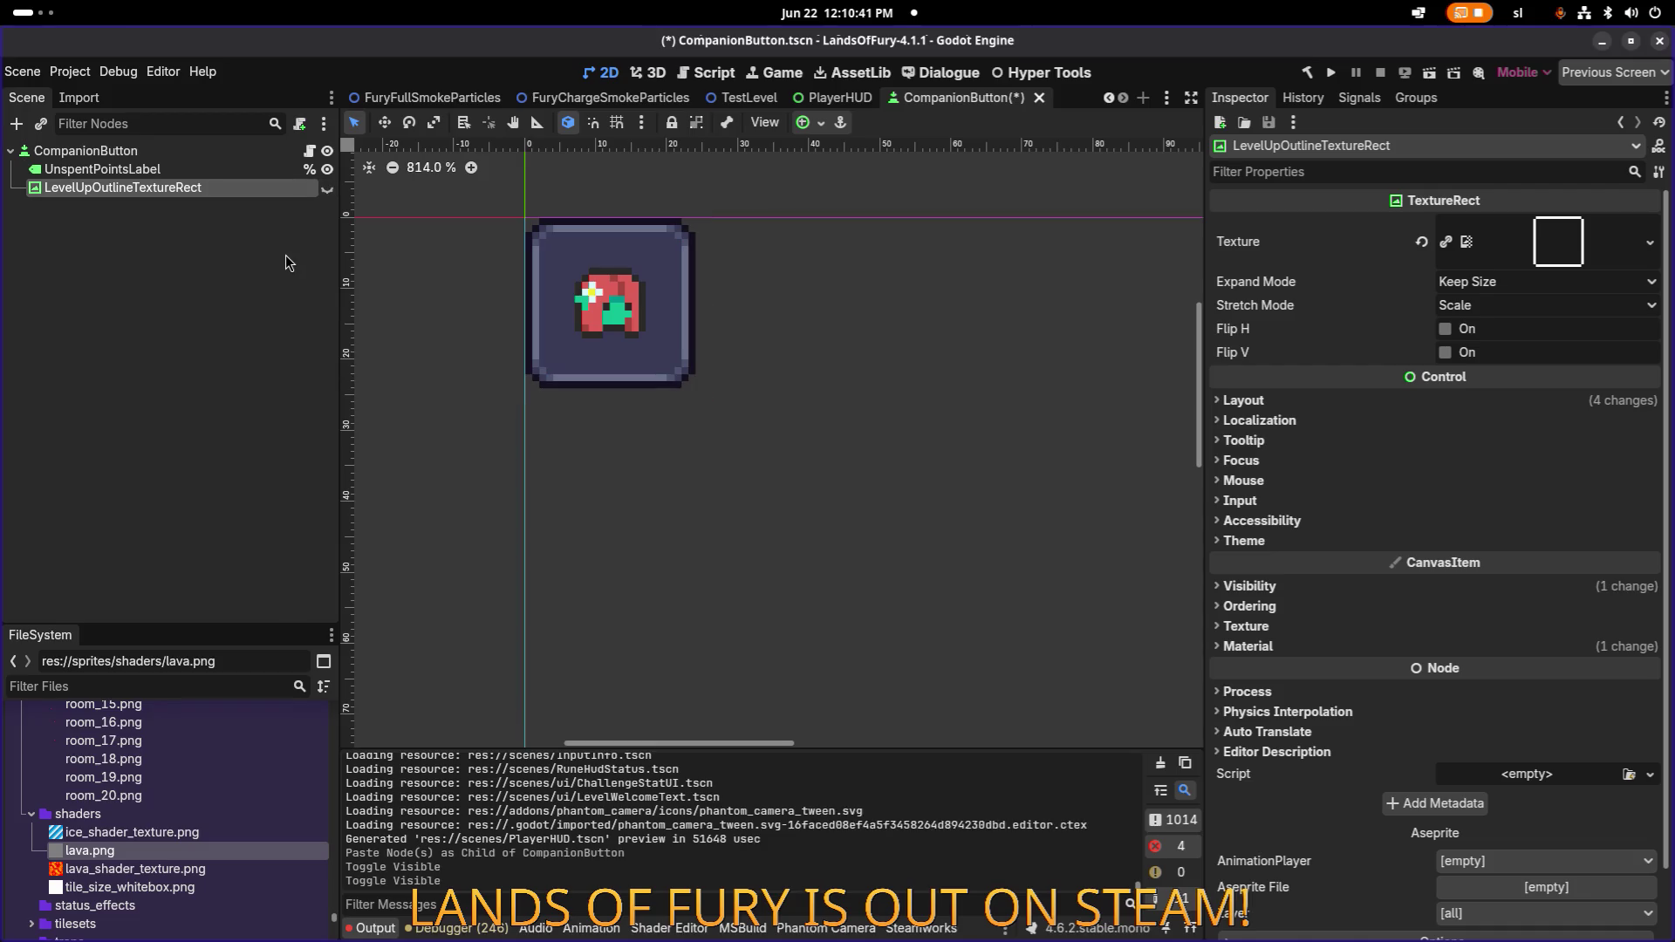
Save the CompanionButton scene and open CompanionButton.cs in the code editor.
key("ctrl+s")
left_click(268, 243)
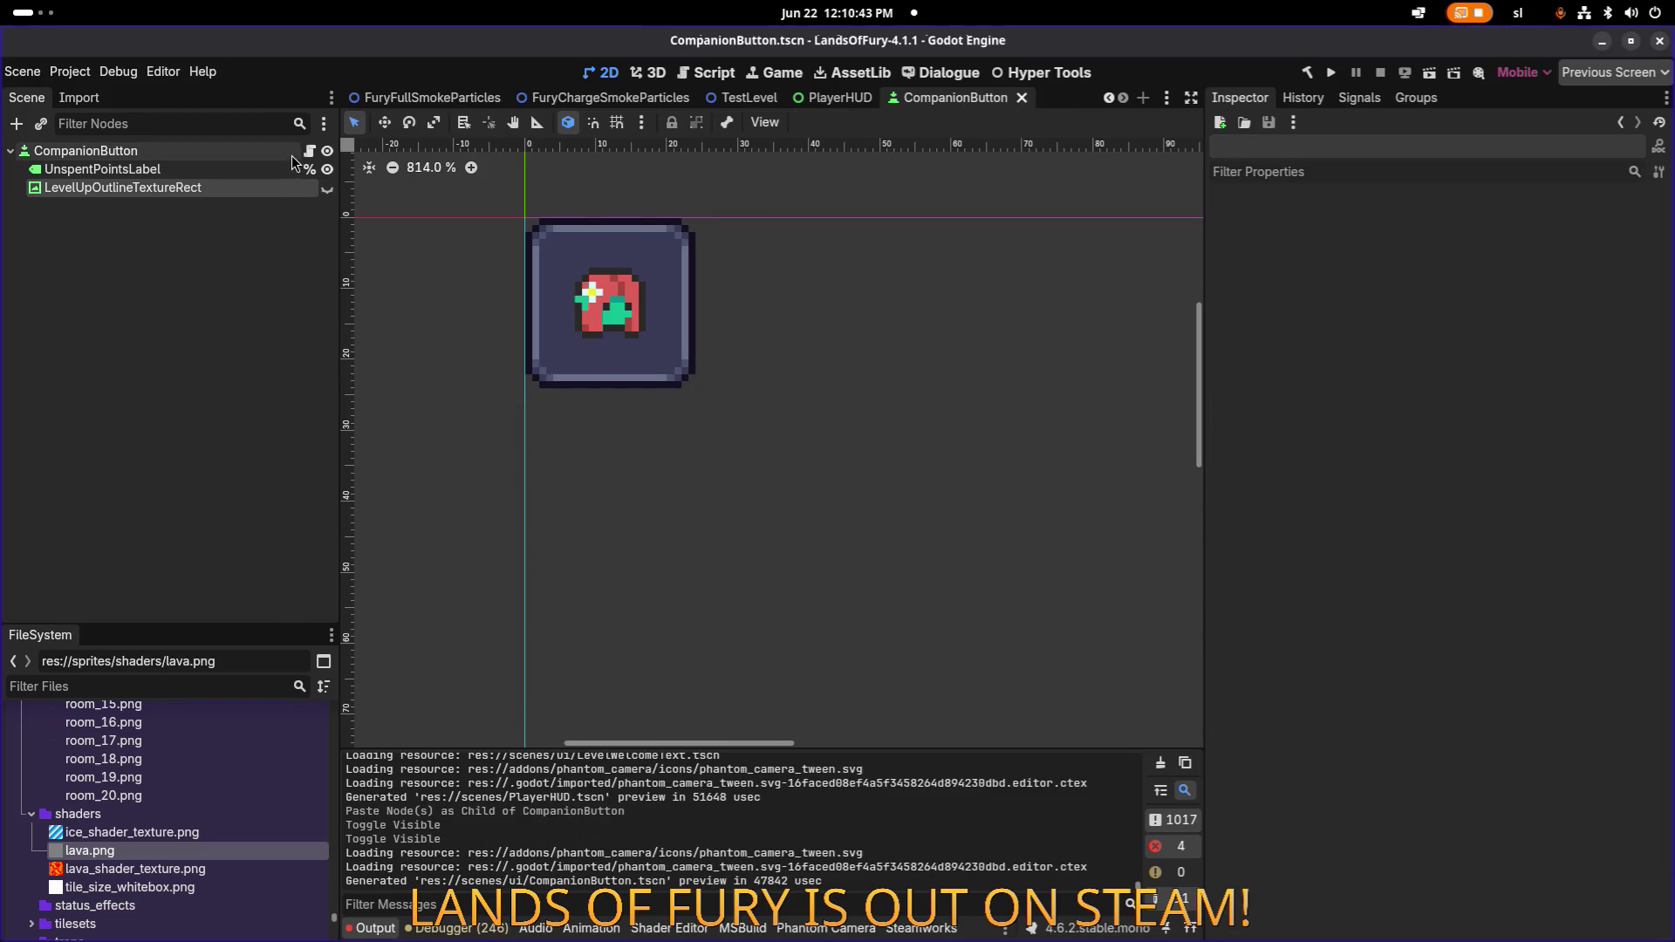
left_click(310, 152)
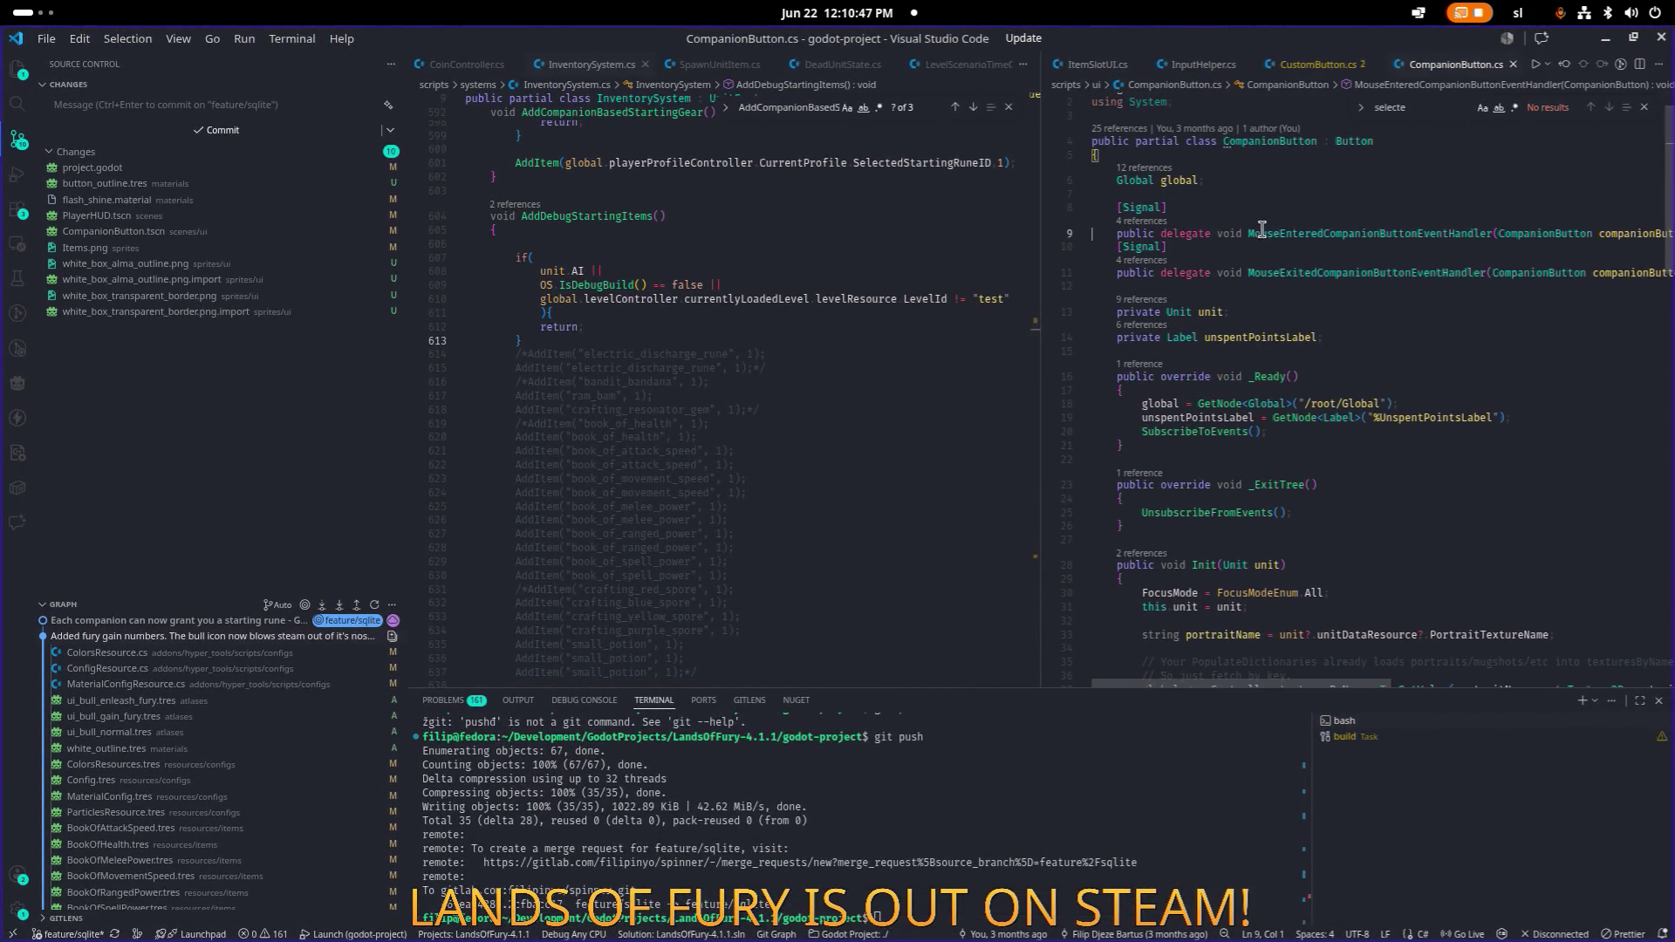
Declare 'private TextureRect levelUpOutlineTextureRect;' below the field declarations and save.
left_click(1414, 329)
key("Return")
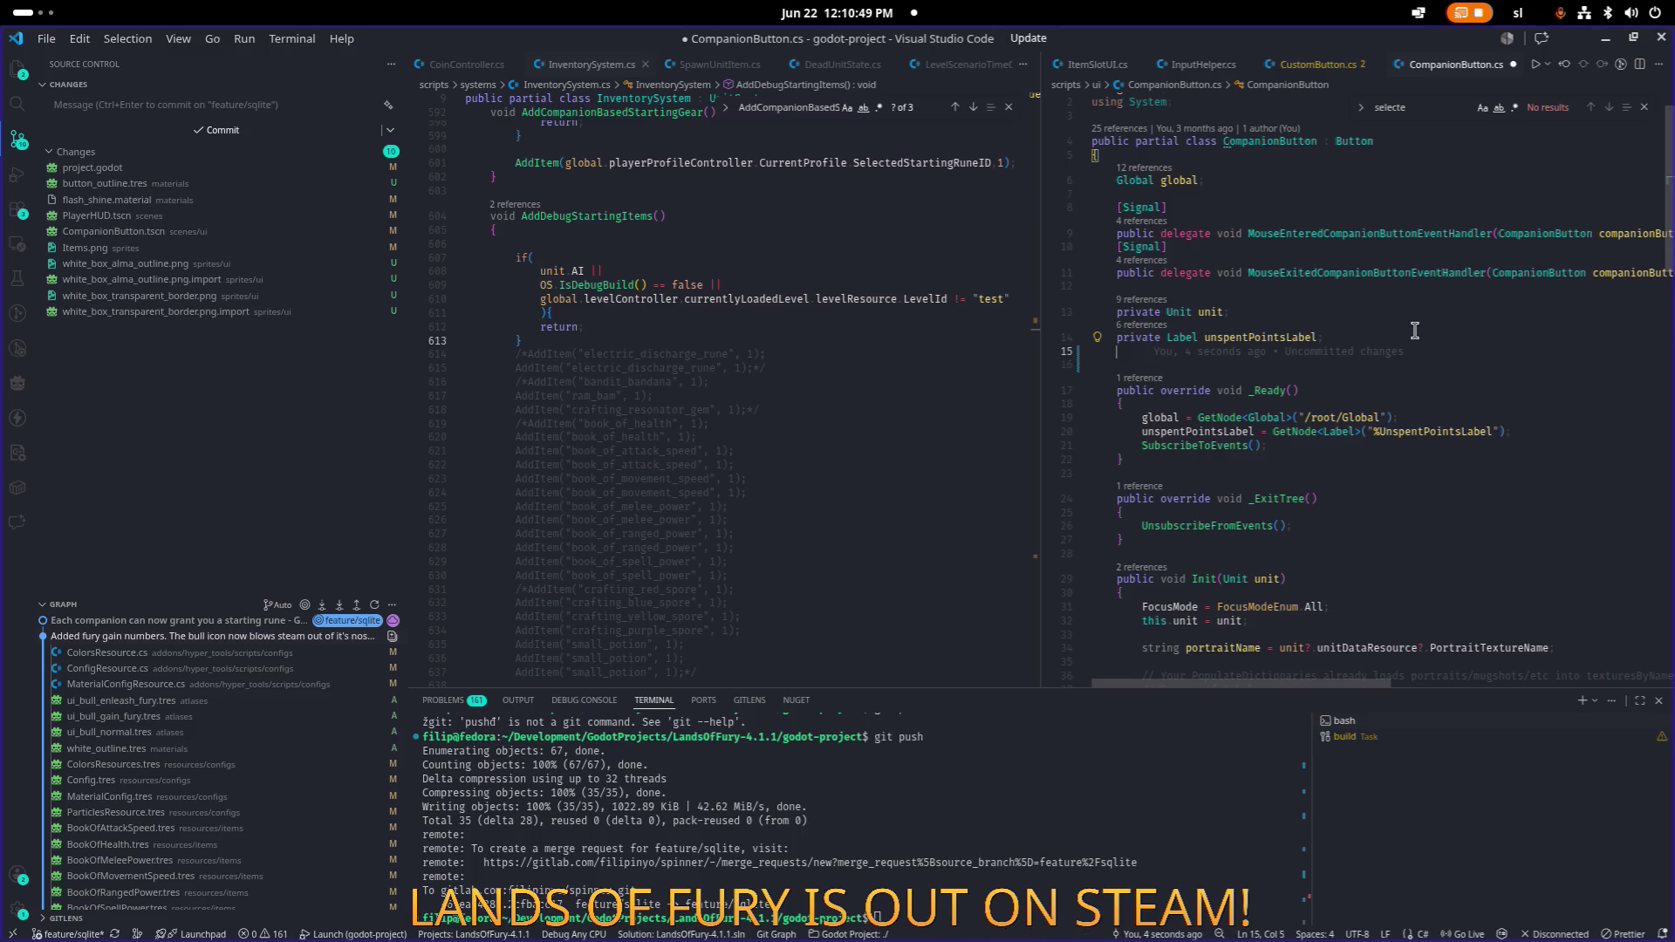
key("Return")
type("pri")
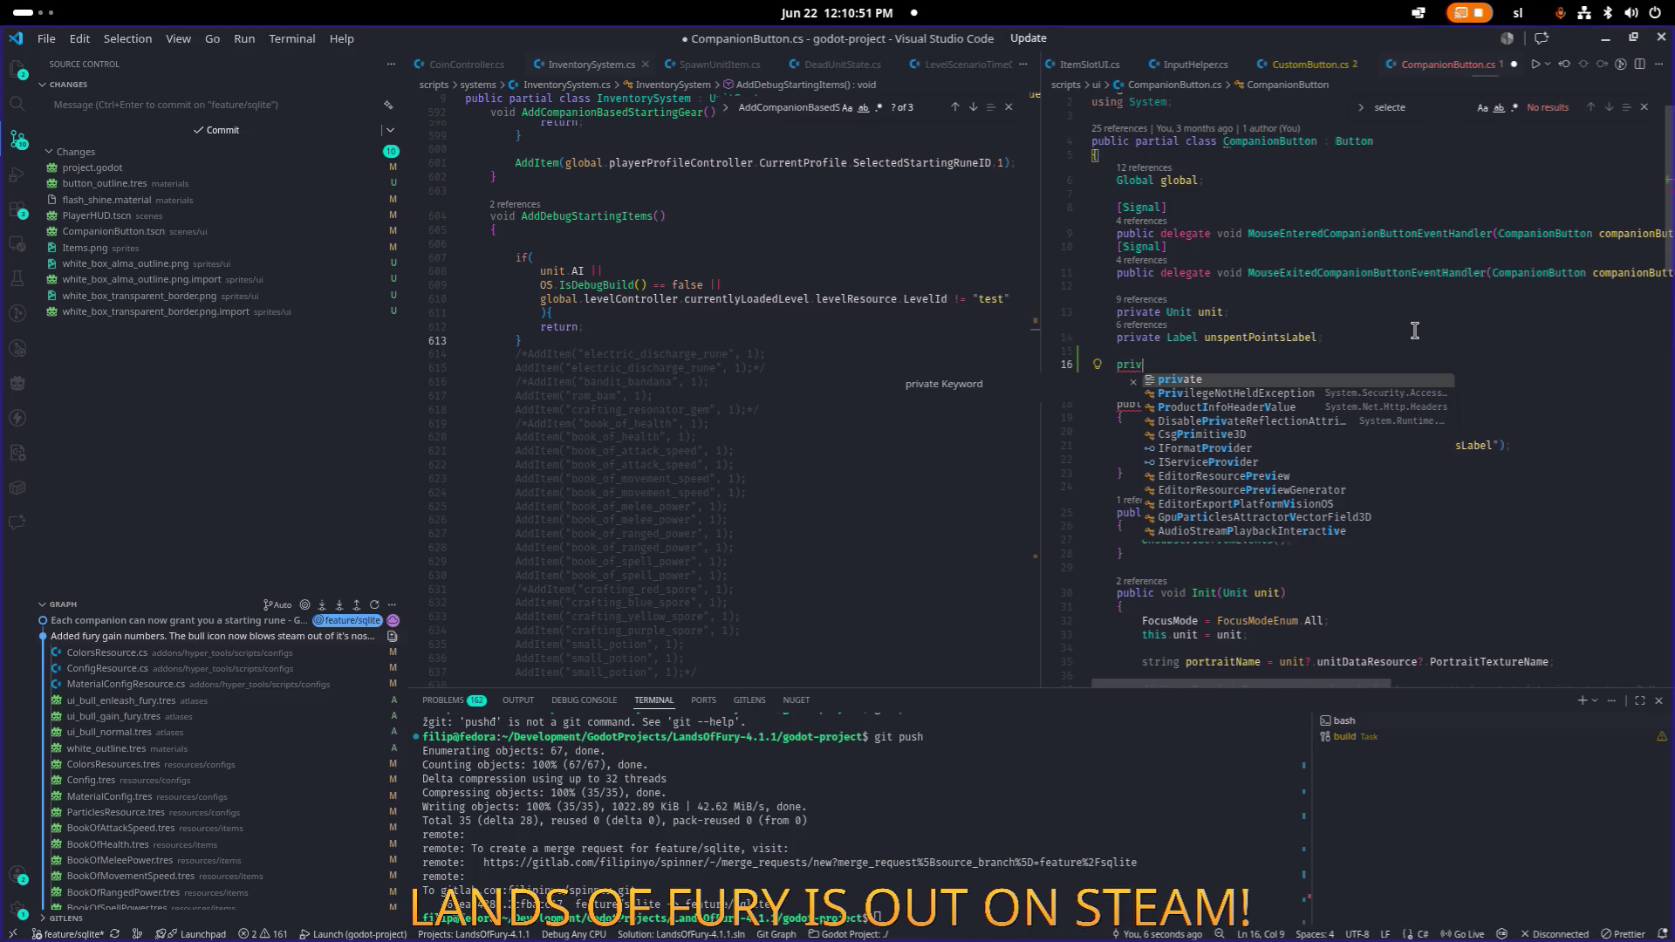
key("Tab")
type("Text")
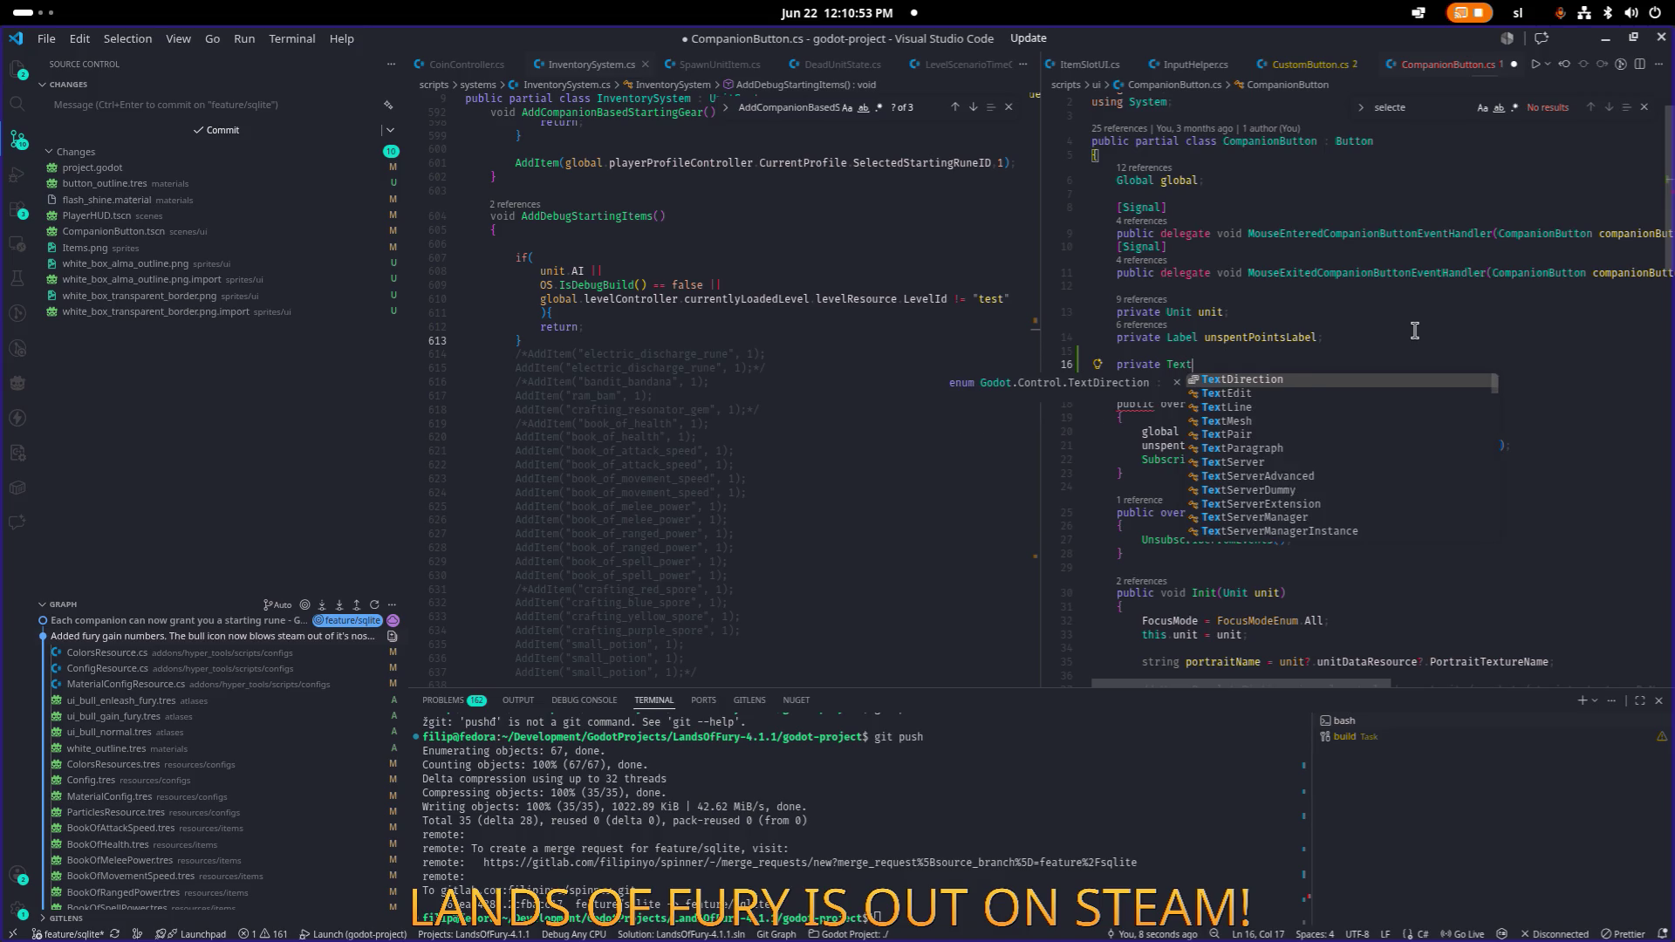
type("urere")
key("Tab")
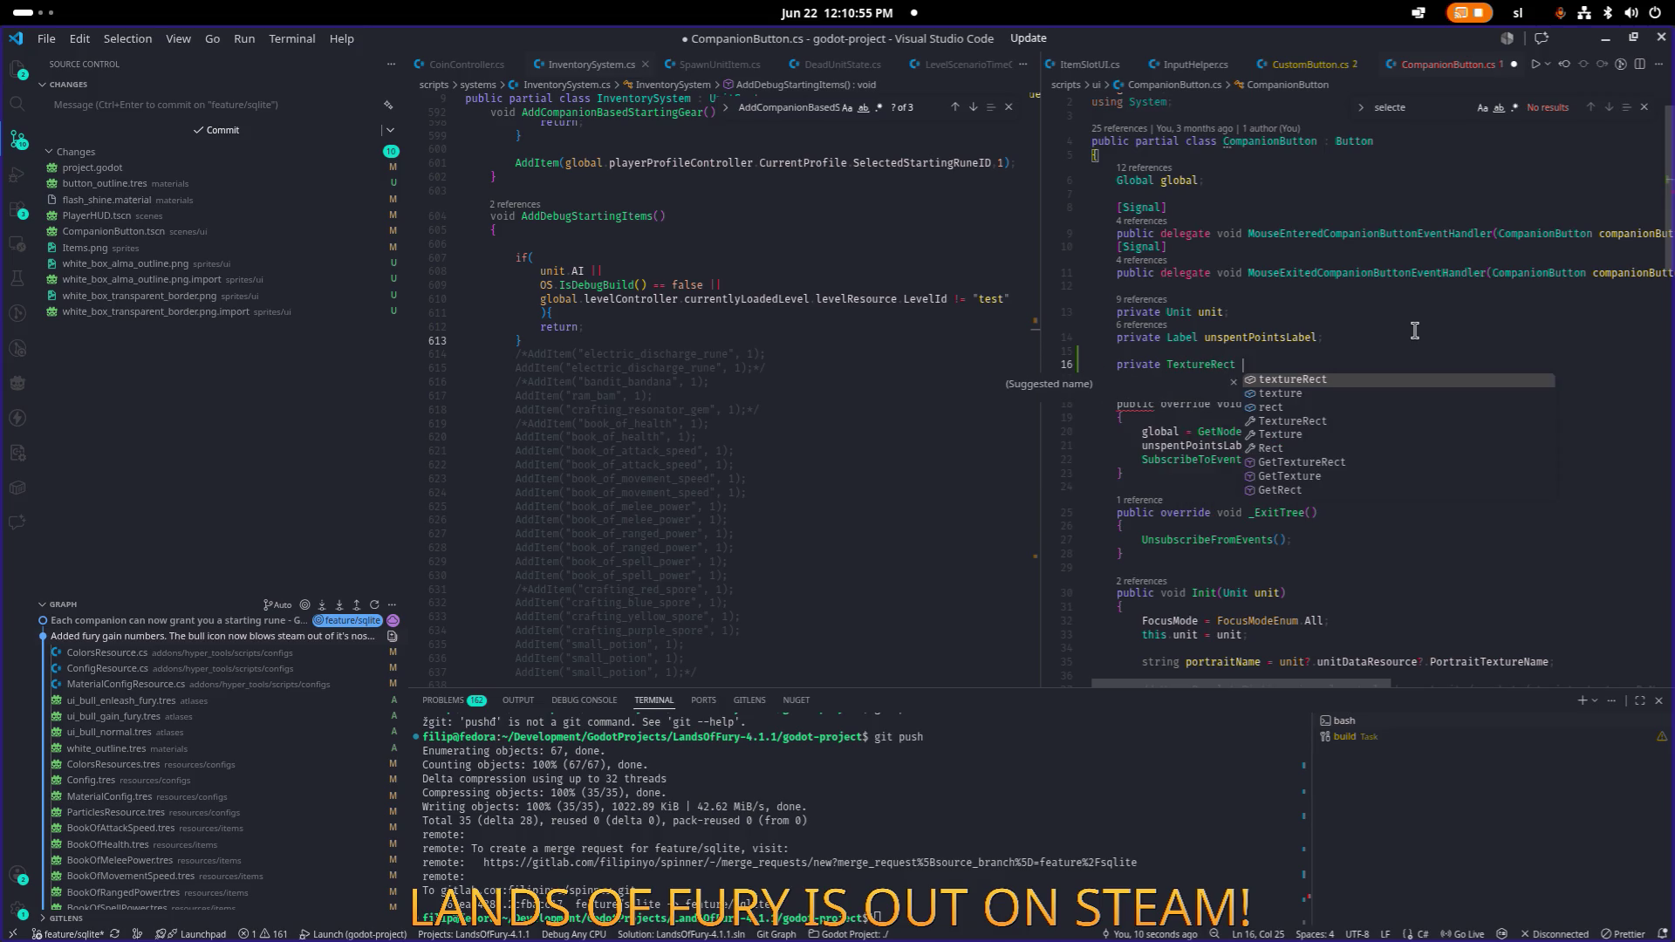
type("outline")
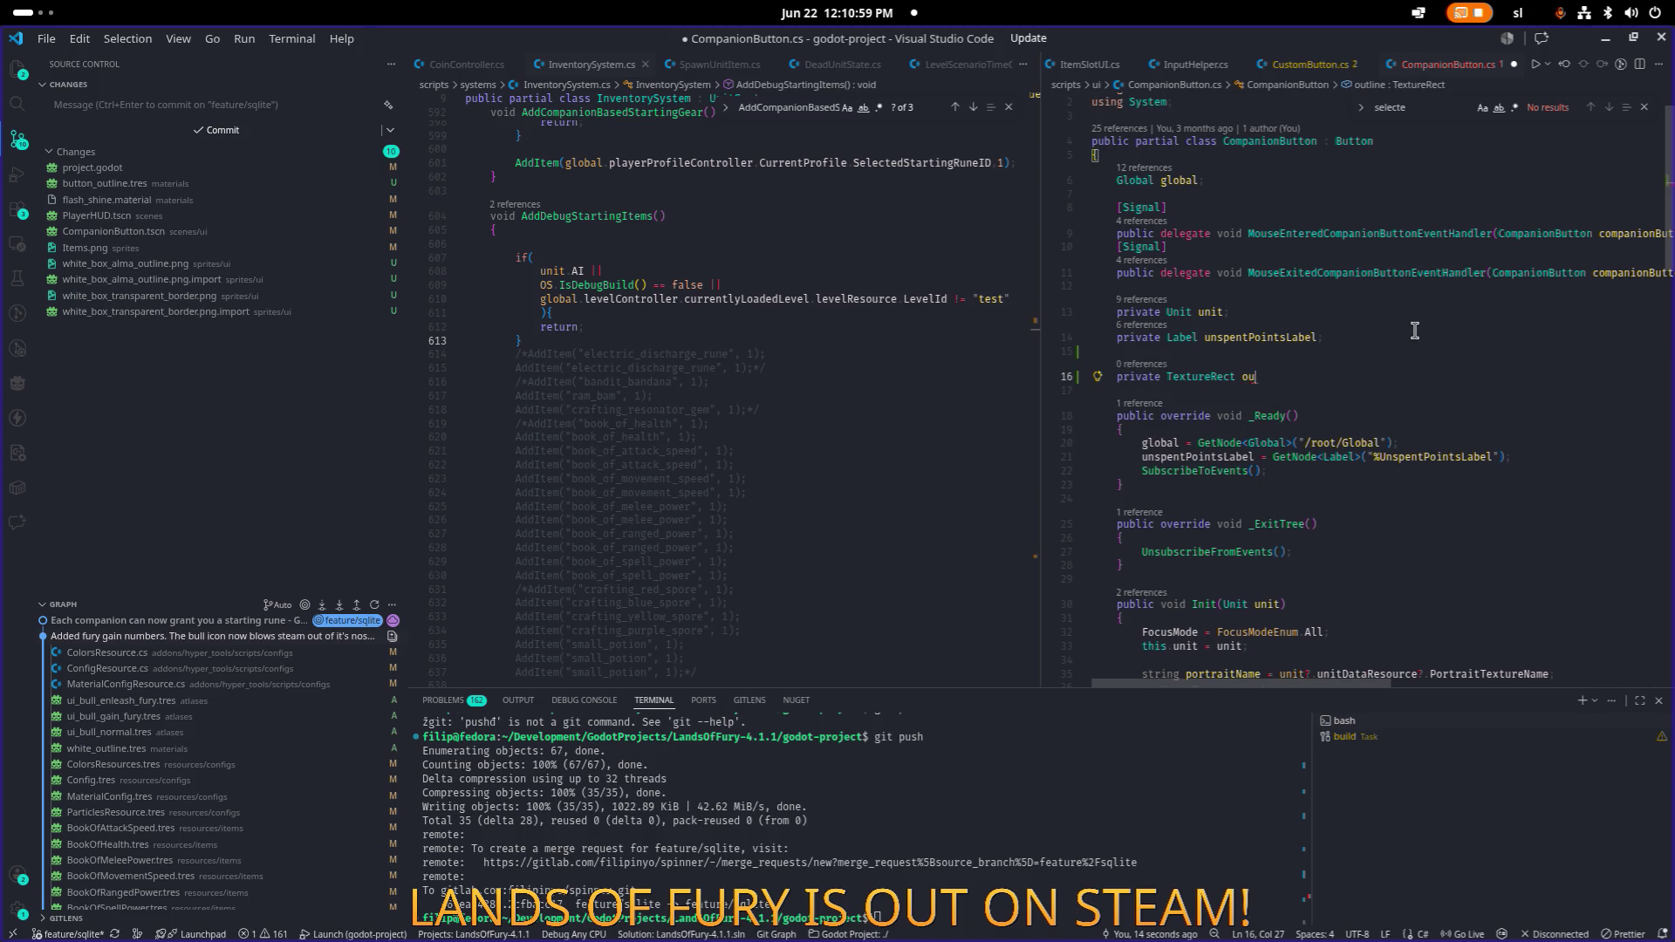
key("BackSpace")
key("BackSpace")
type("levelUpOutlineTextureRect")
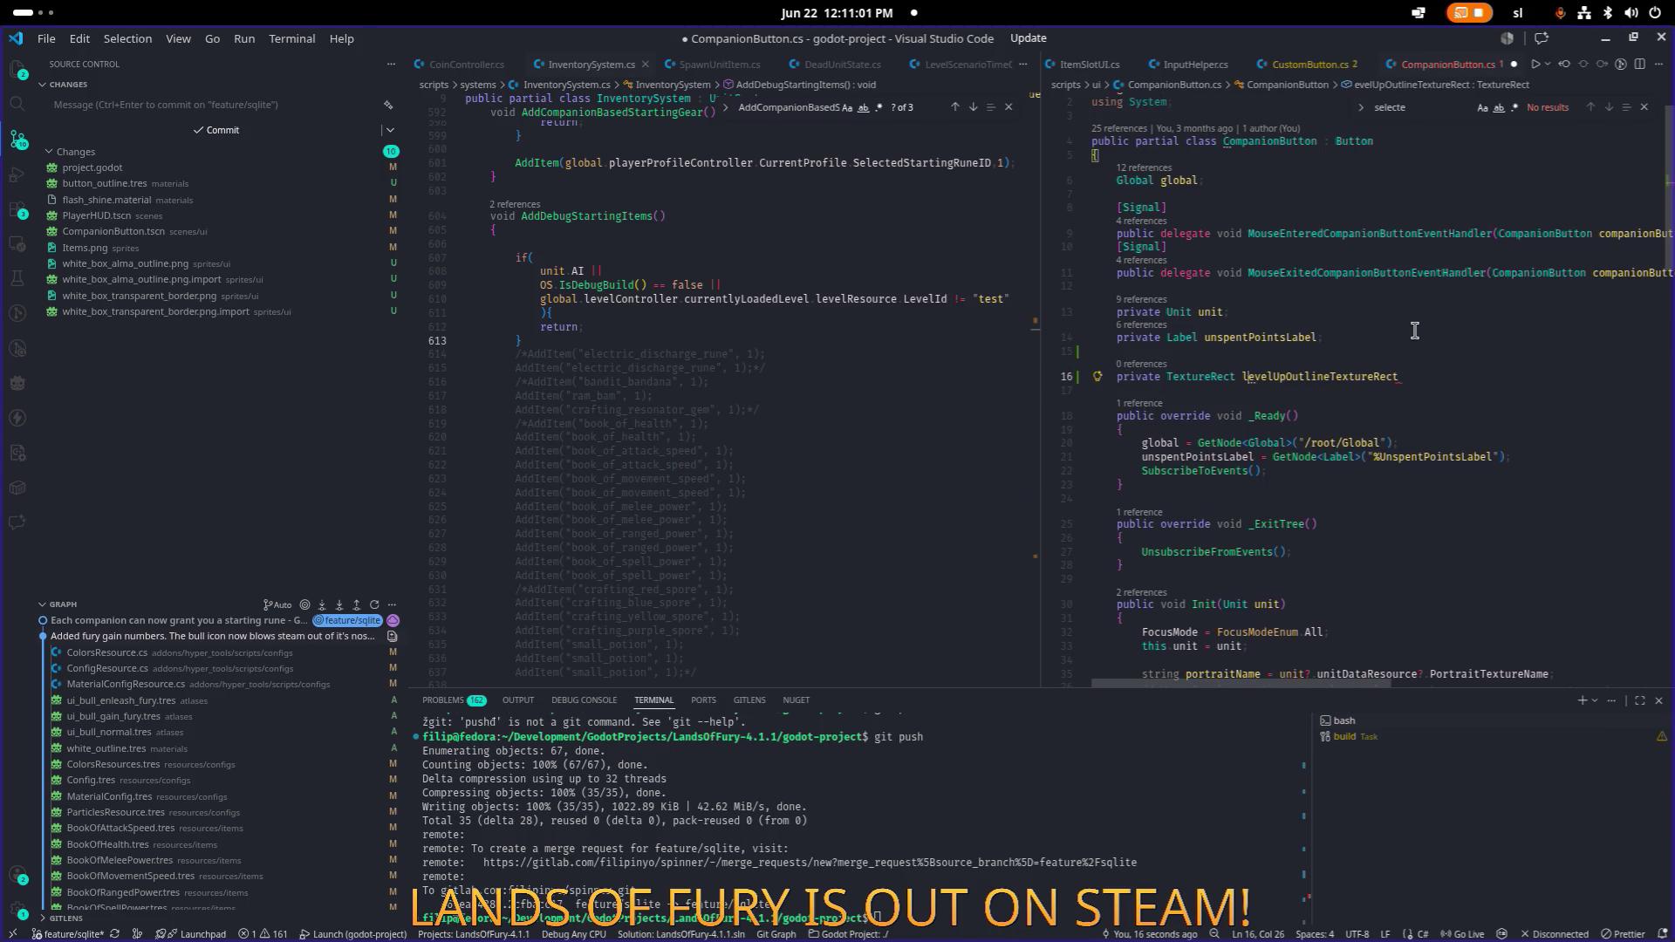
key("Tab")
type(";")
key("ctrl+s")
In _Ready, assign levelUpOutlineTextureRect = GetNode<TextureRect>("%LevelUpOutlineTextureRect") and save.
key("ctrl+shift+Left")
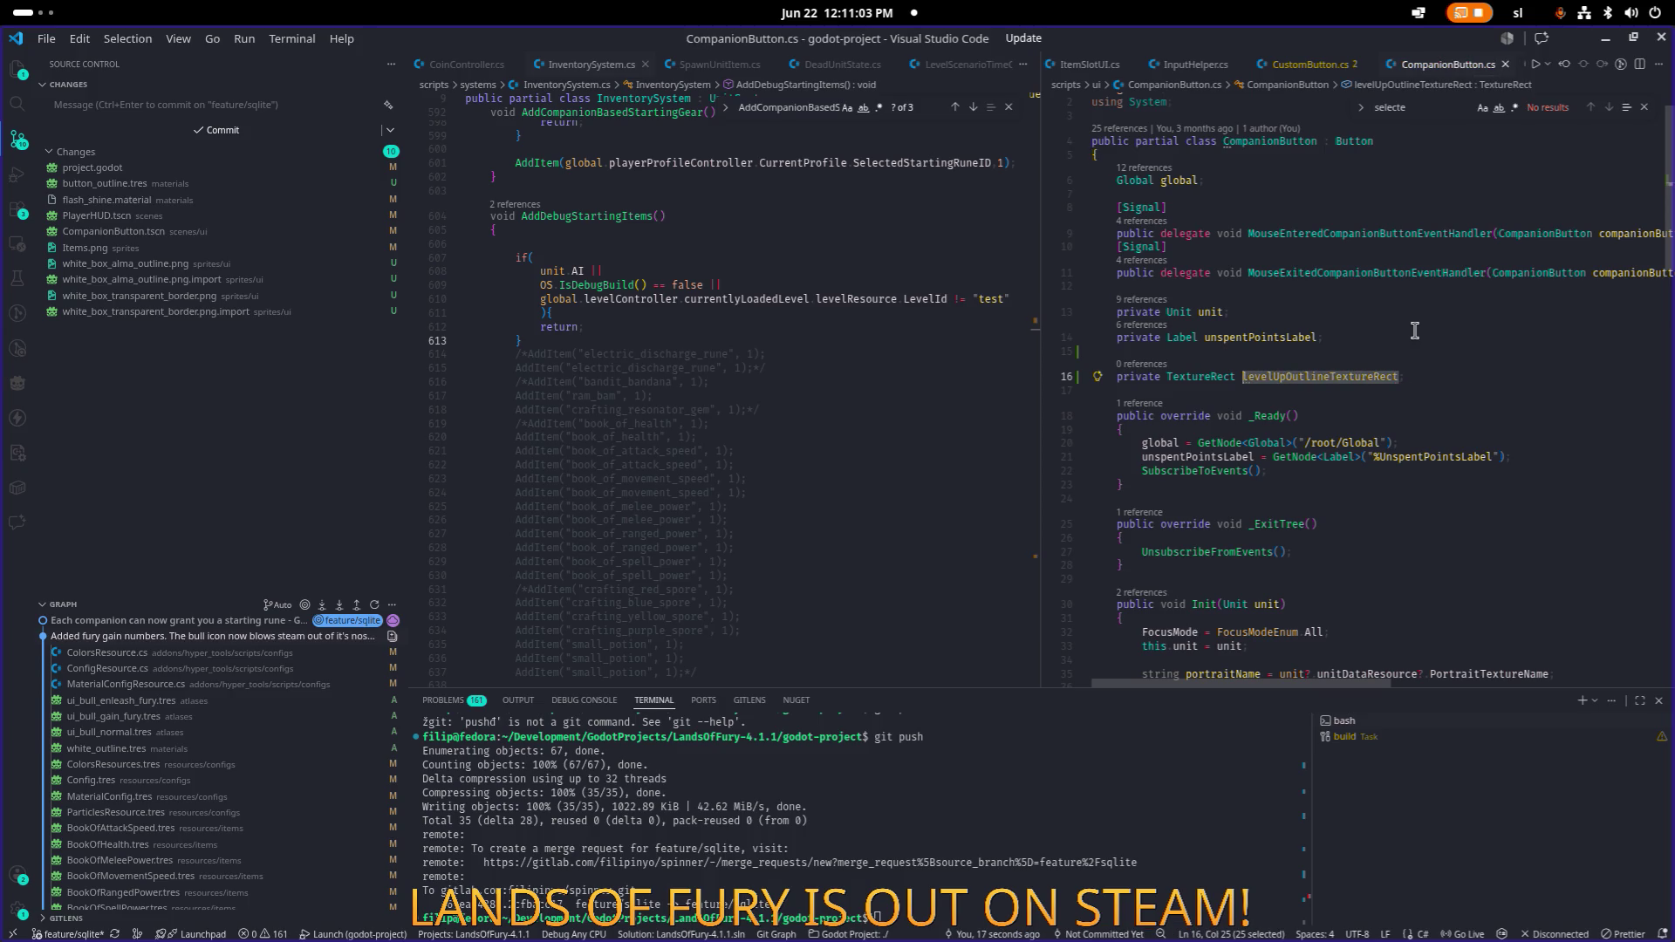
key("Down")
key("Down")
key("Down")
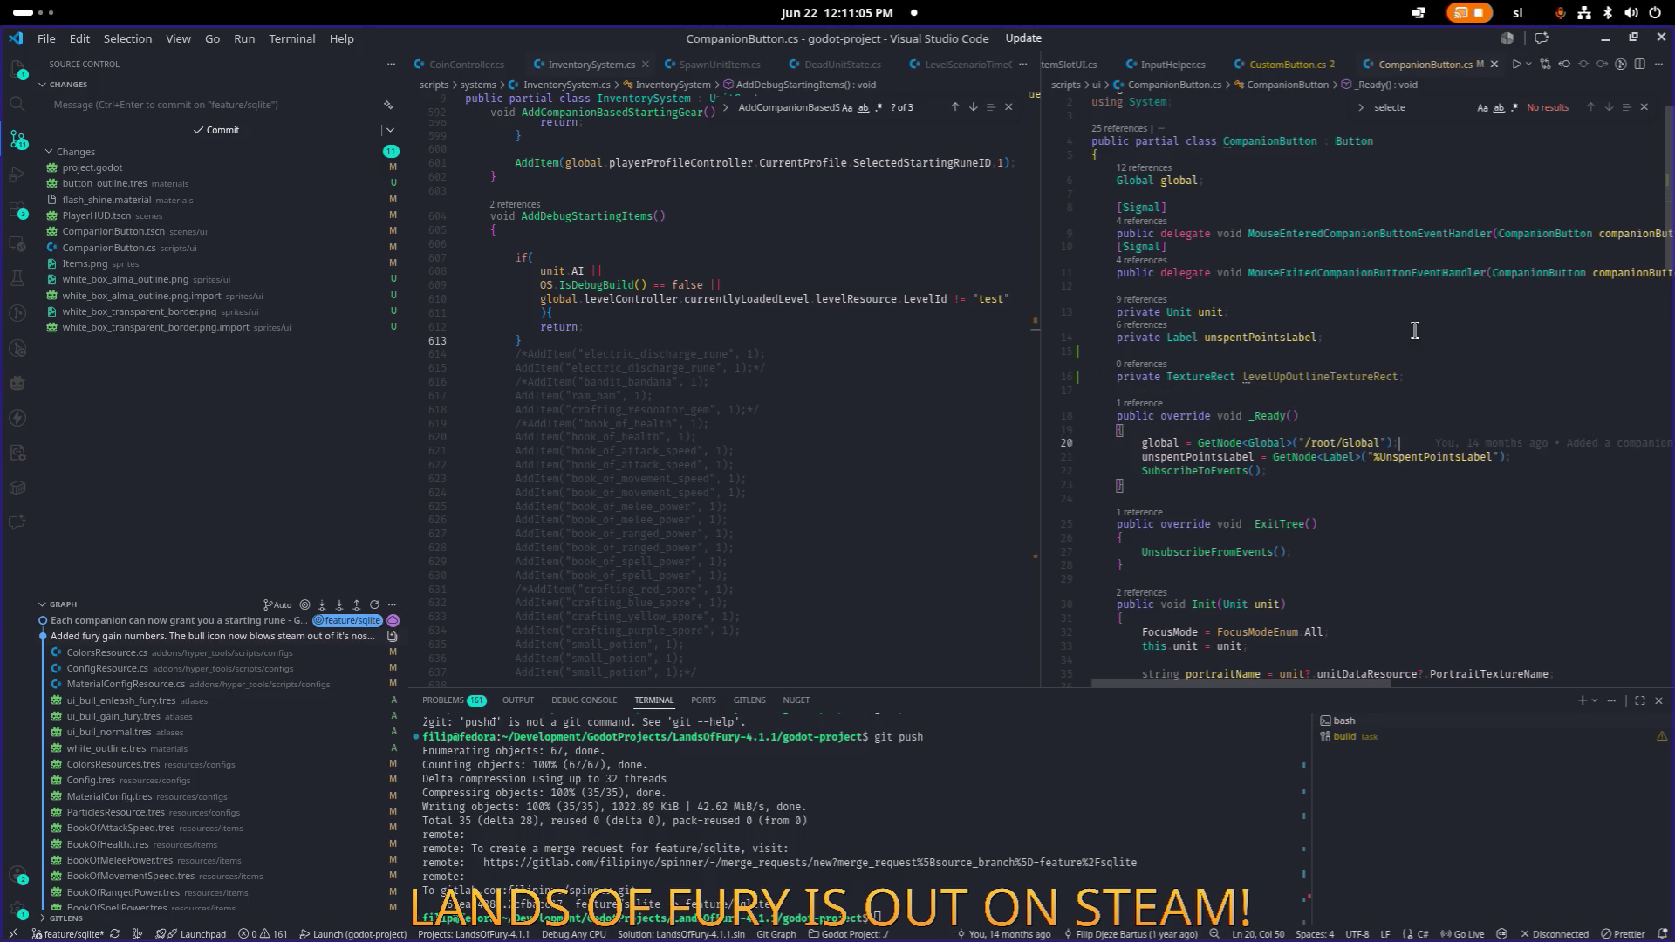
key("Return")
type("levelUpOutlineTextureRect = Ge")
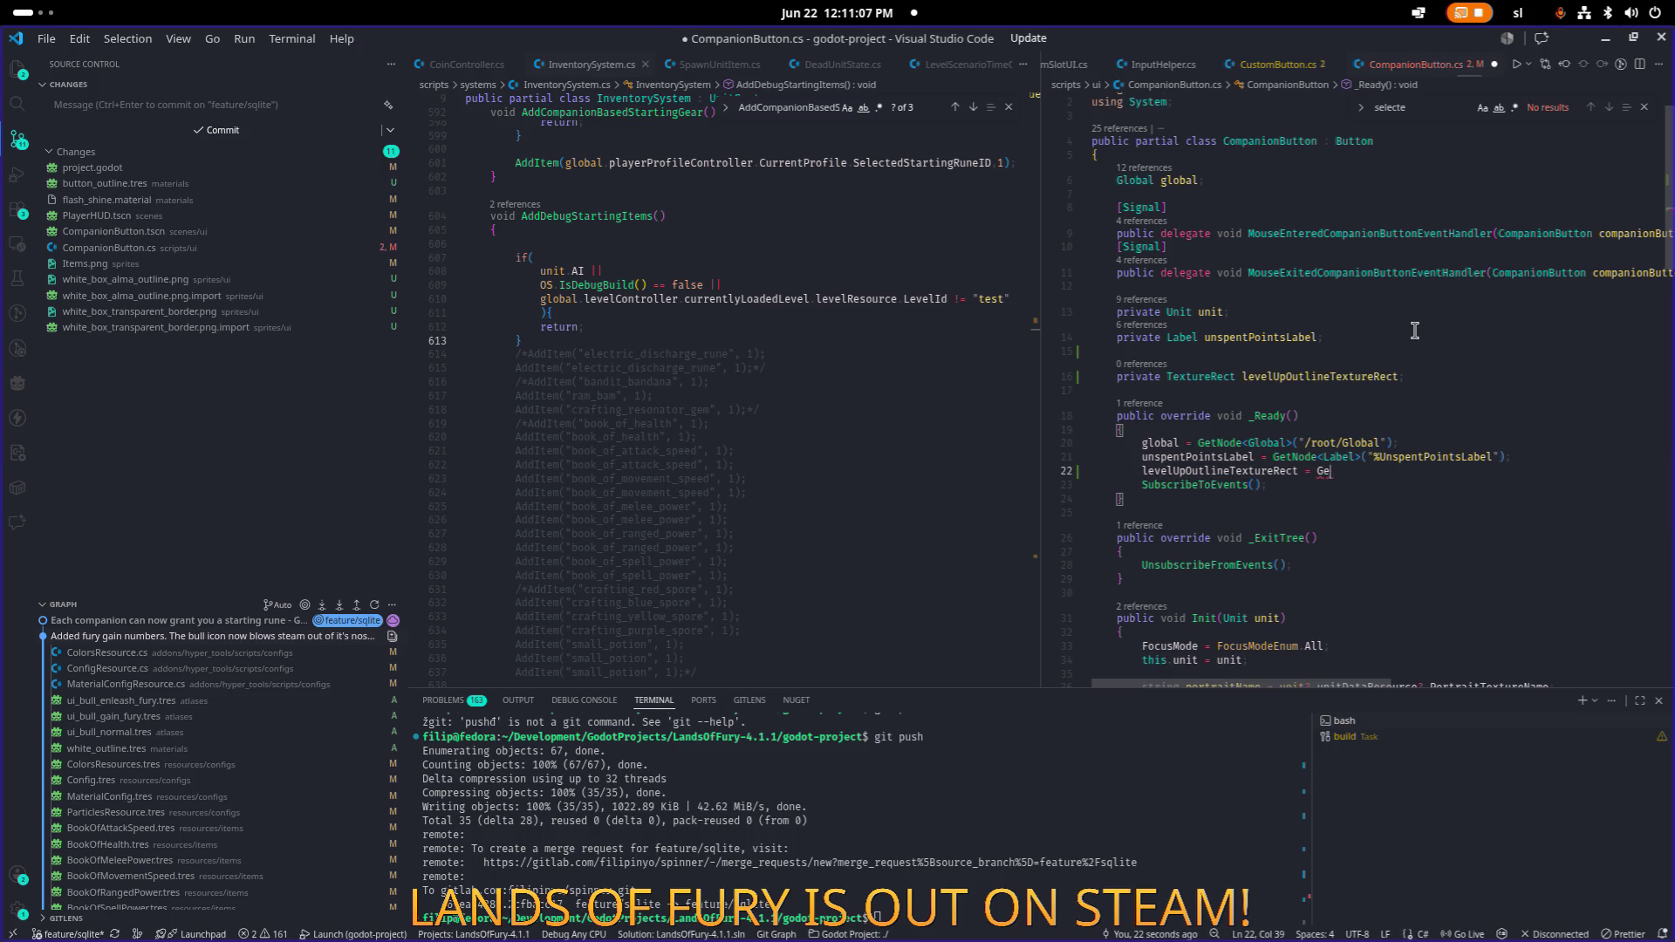
type("tNode<TextureRect>")
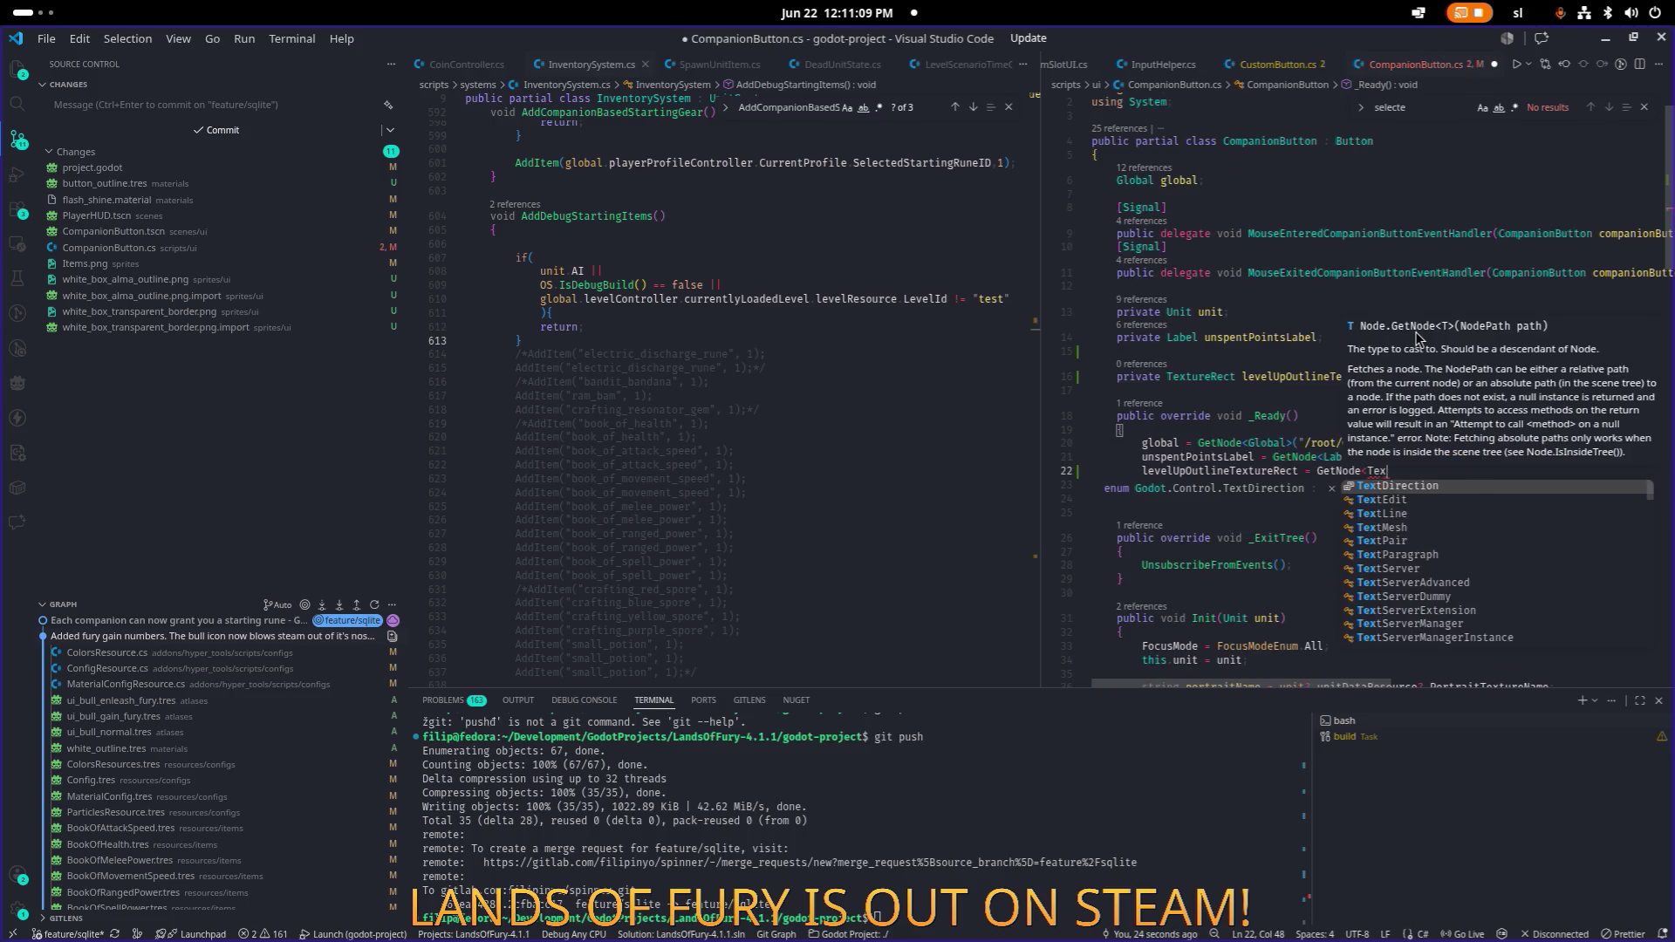
type("(\"%")
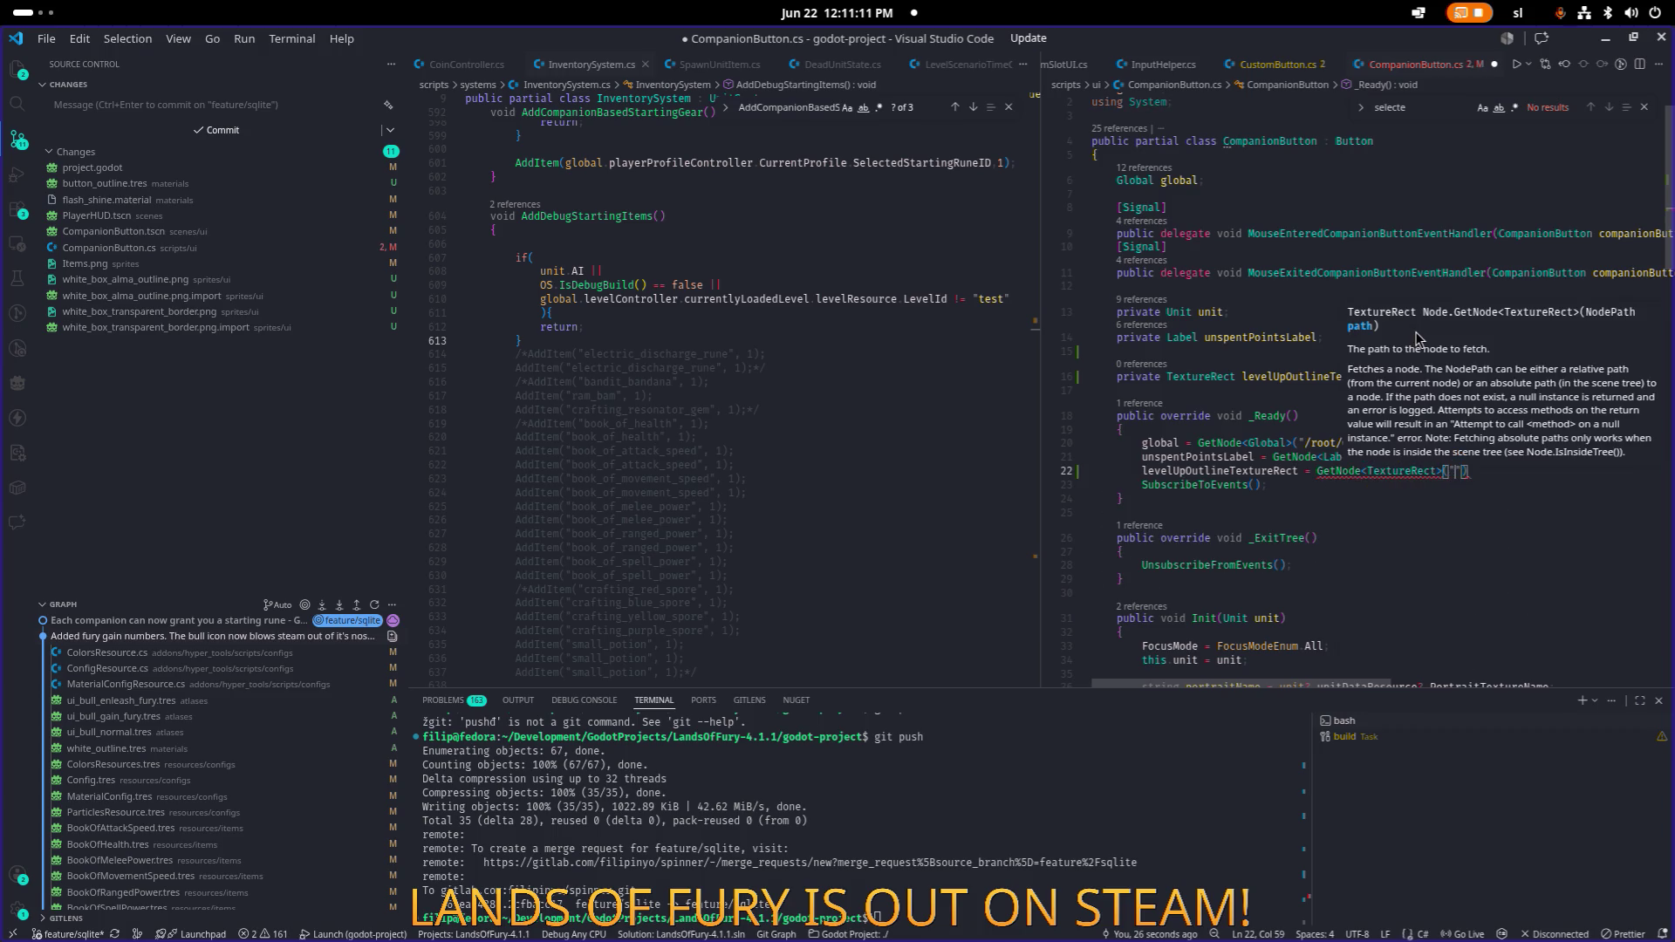
type("levelUpOutlineTextureRect")
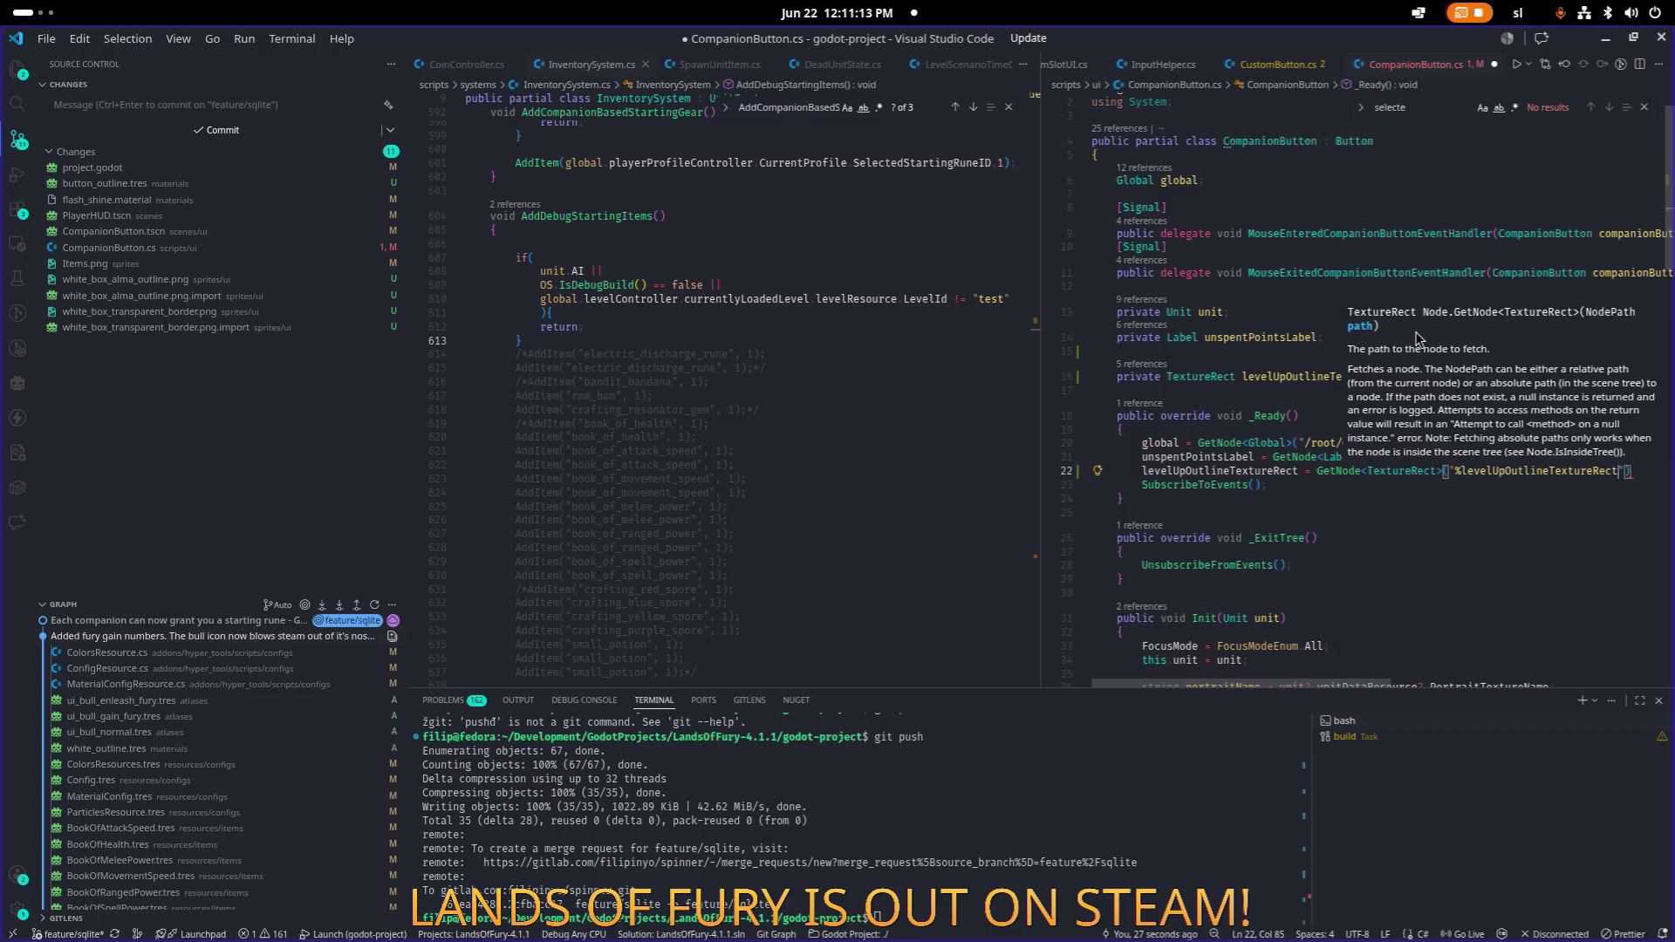
key("End")
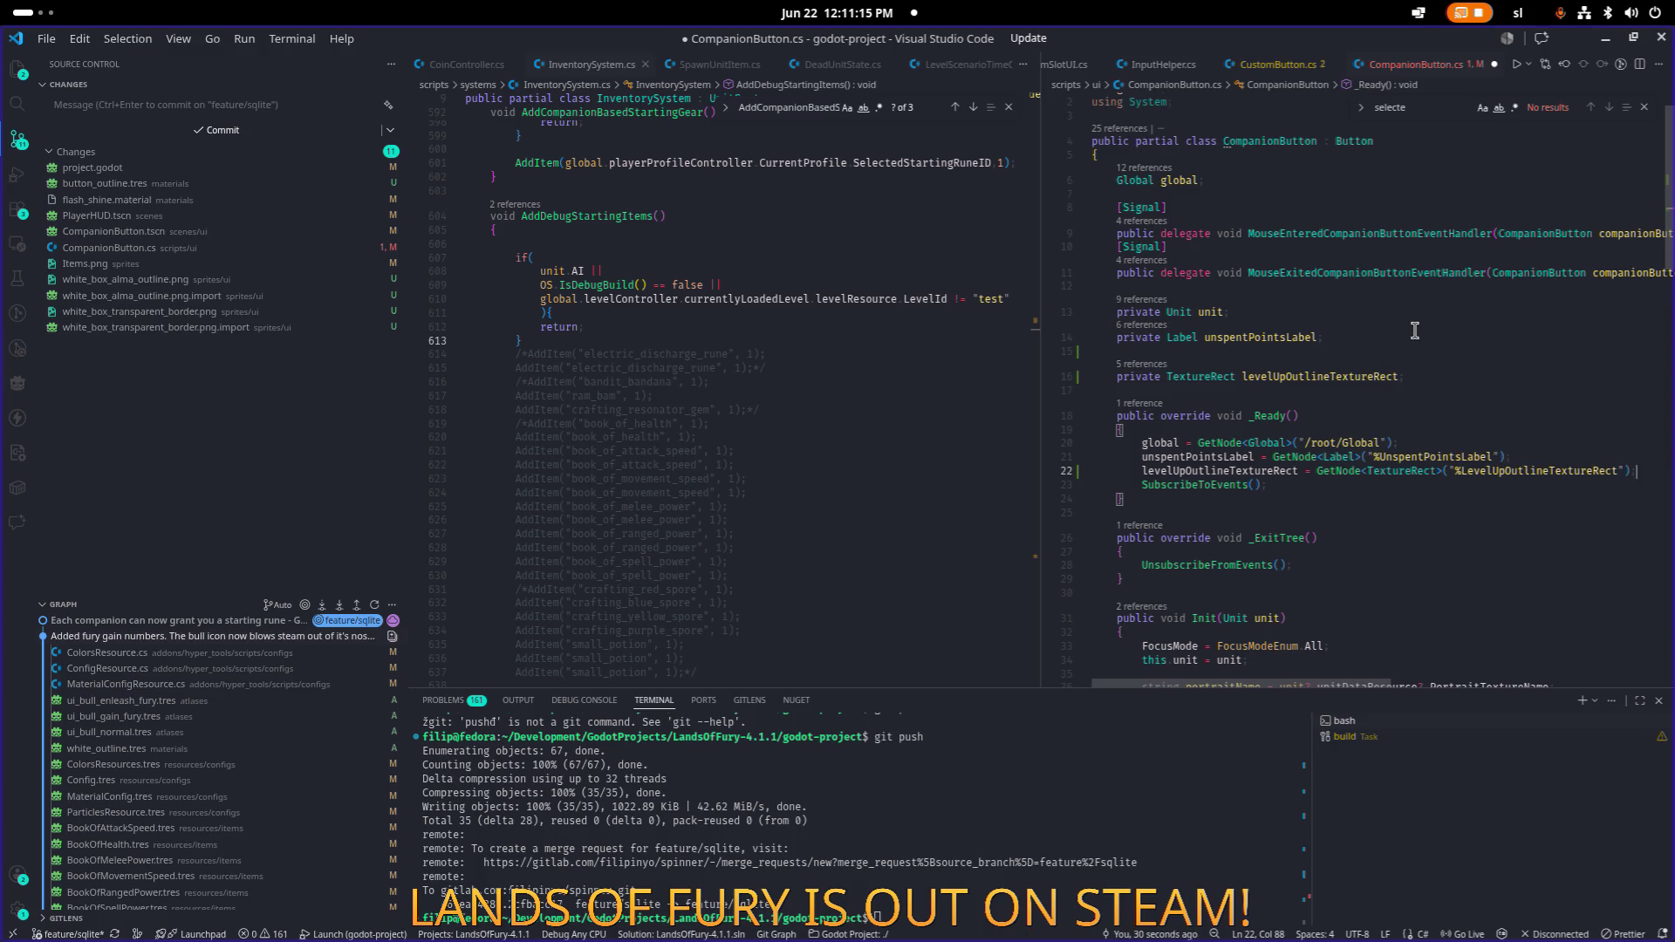
type(";")
key("ctrl+s")
Search the file to find where the unspentPointsLabel text gets set.
scroll(1363, 360, "down", 4)
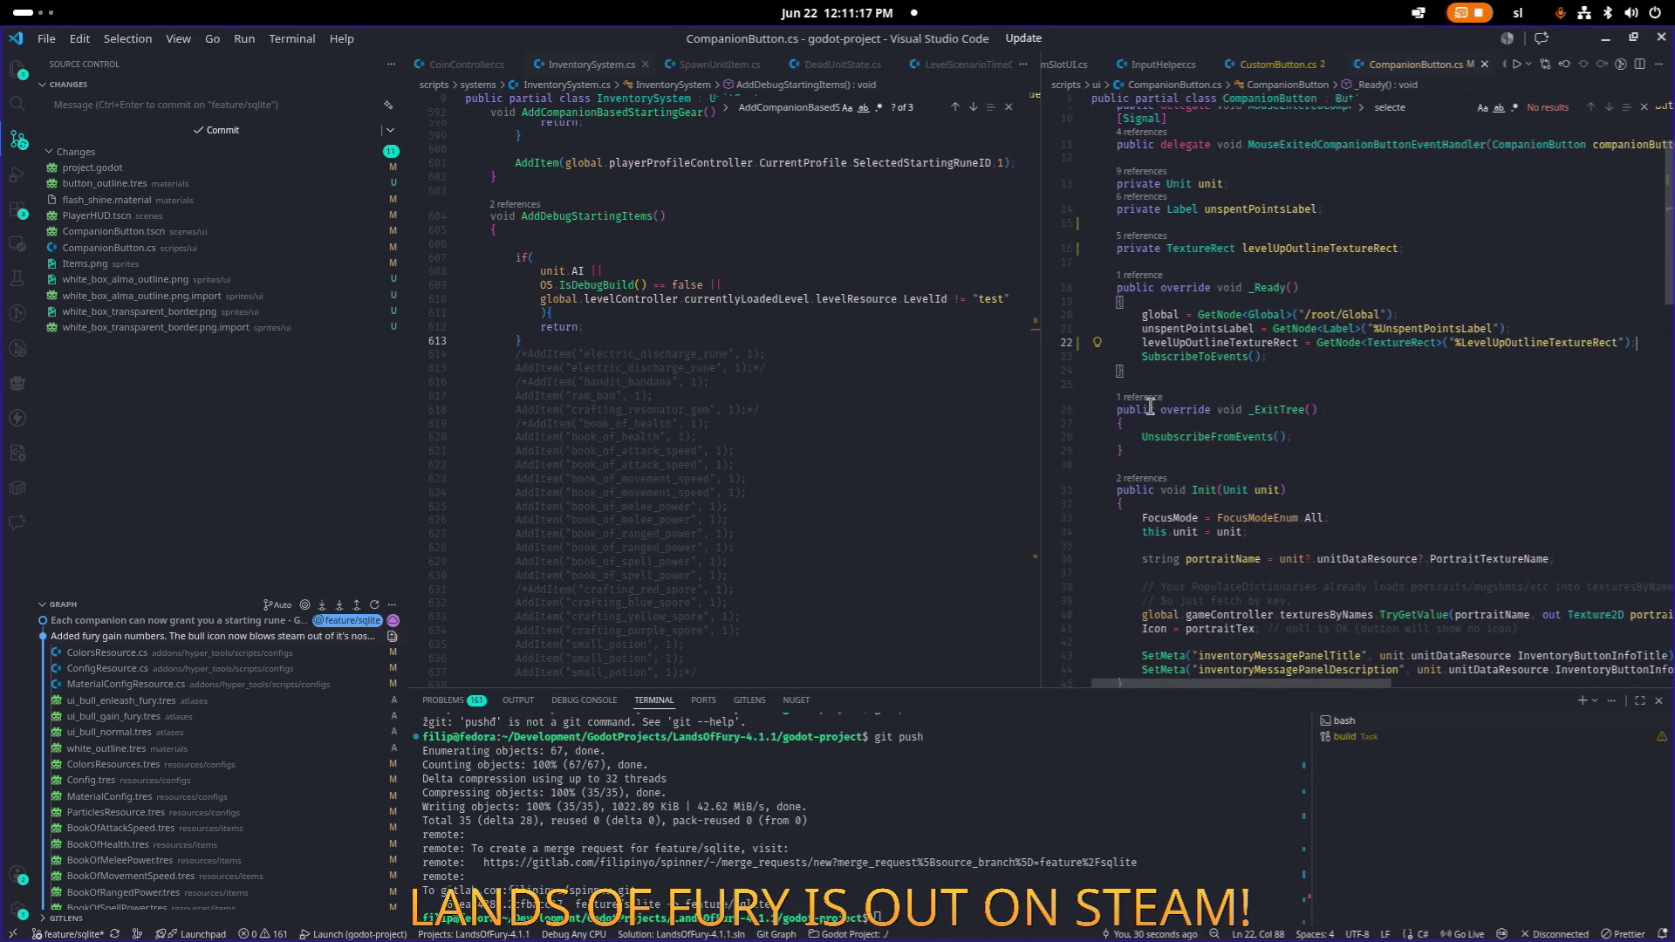
scroll(1014, 356, "down", 3)
scroll(1047, 389, "down", 5)
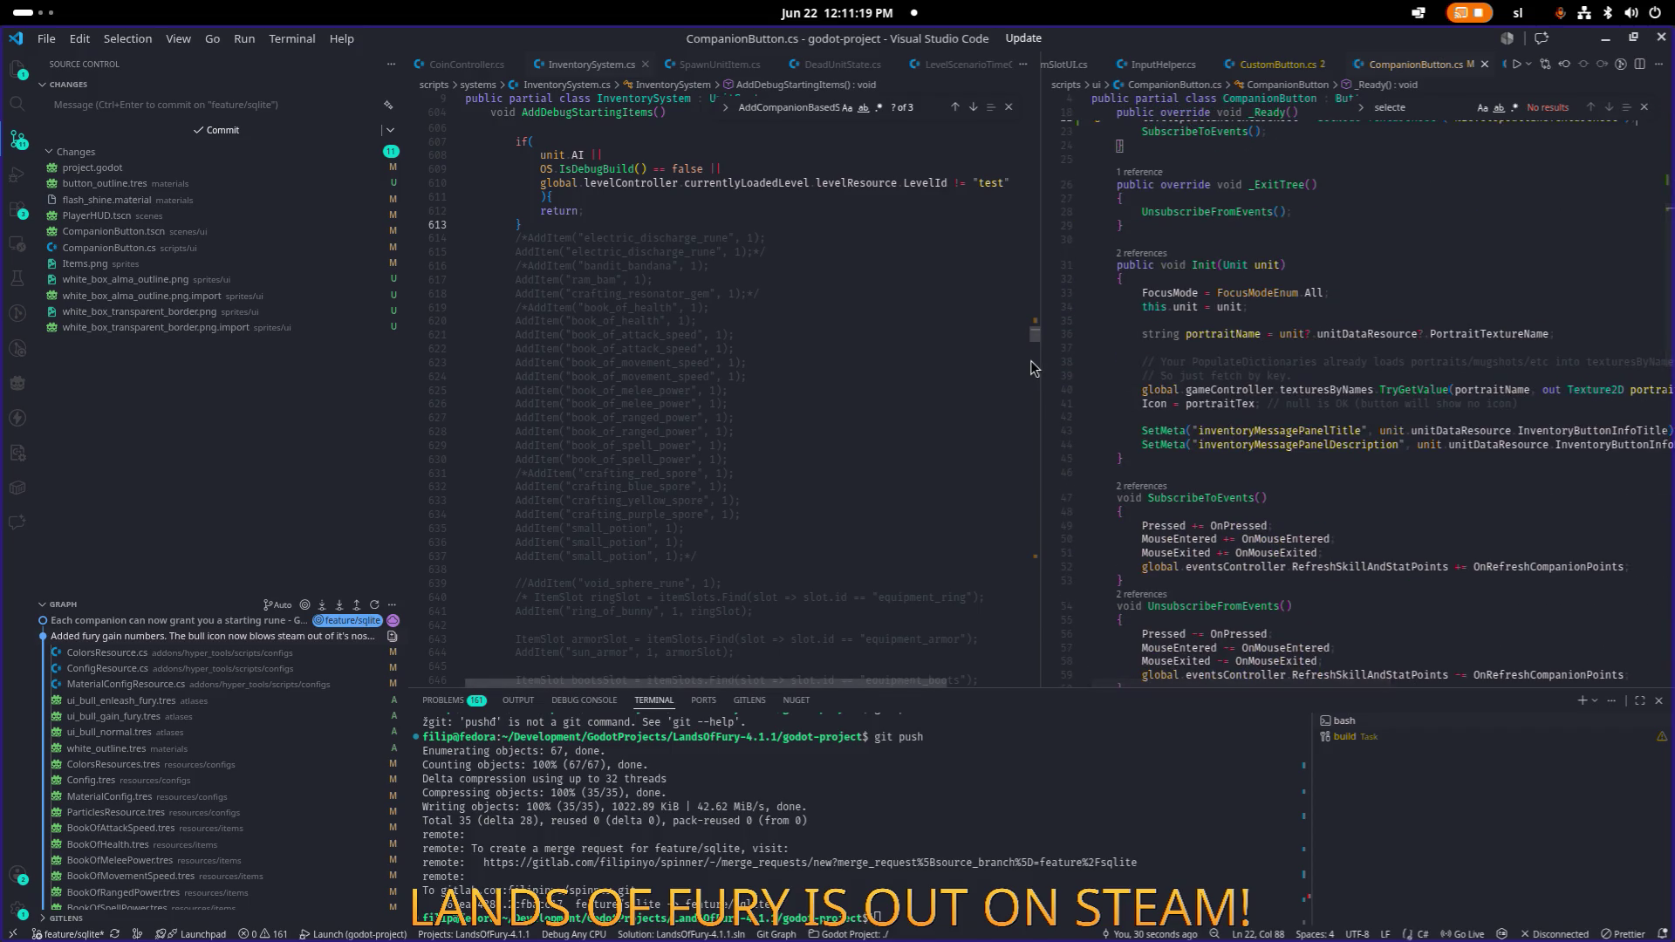
left_click_drag(1040, 357, 841, 345)
scroll(1116, 344, "up", 5)
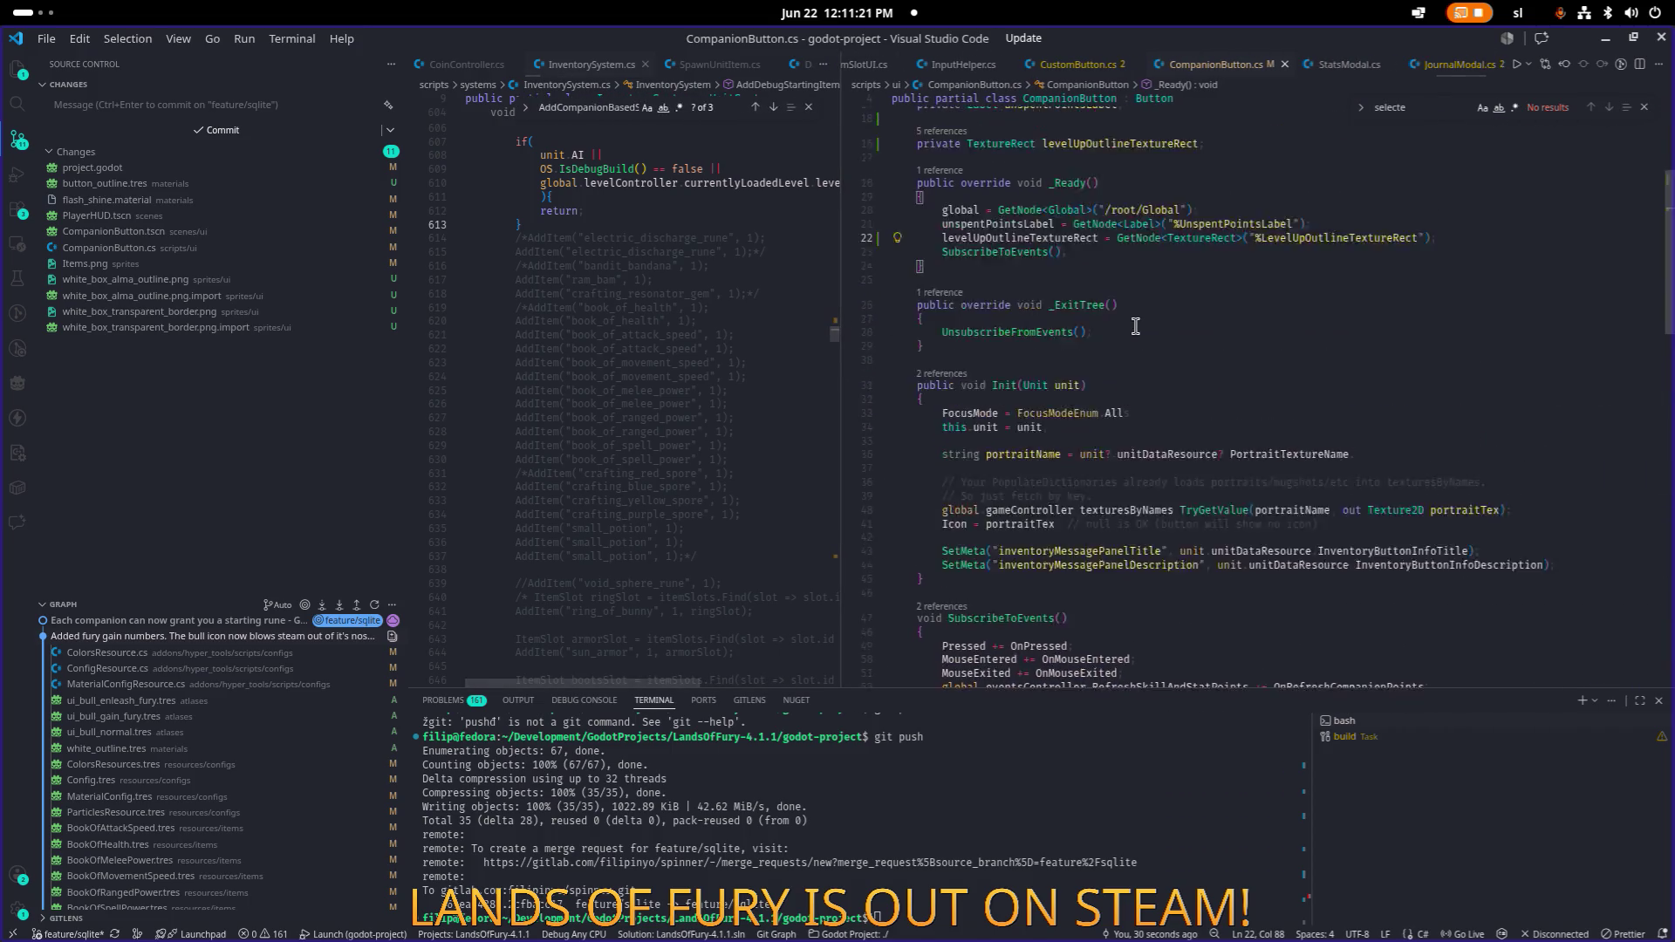
left_click(1054, 420)
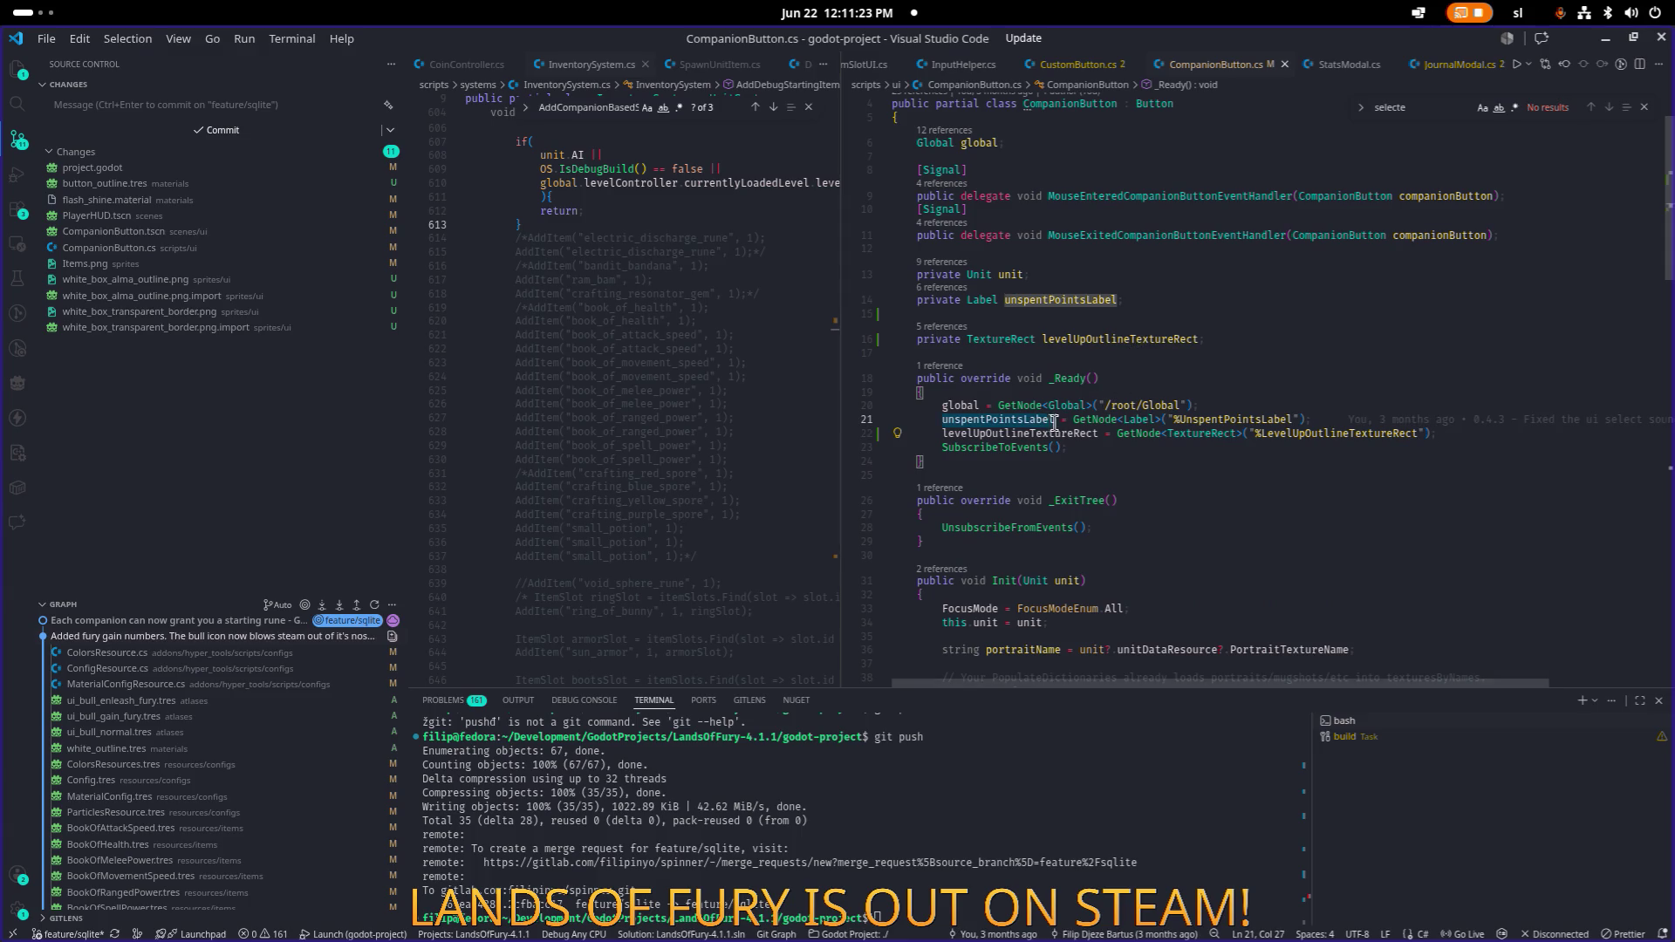
left_click(1054, 434)
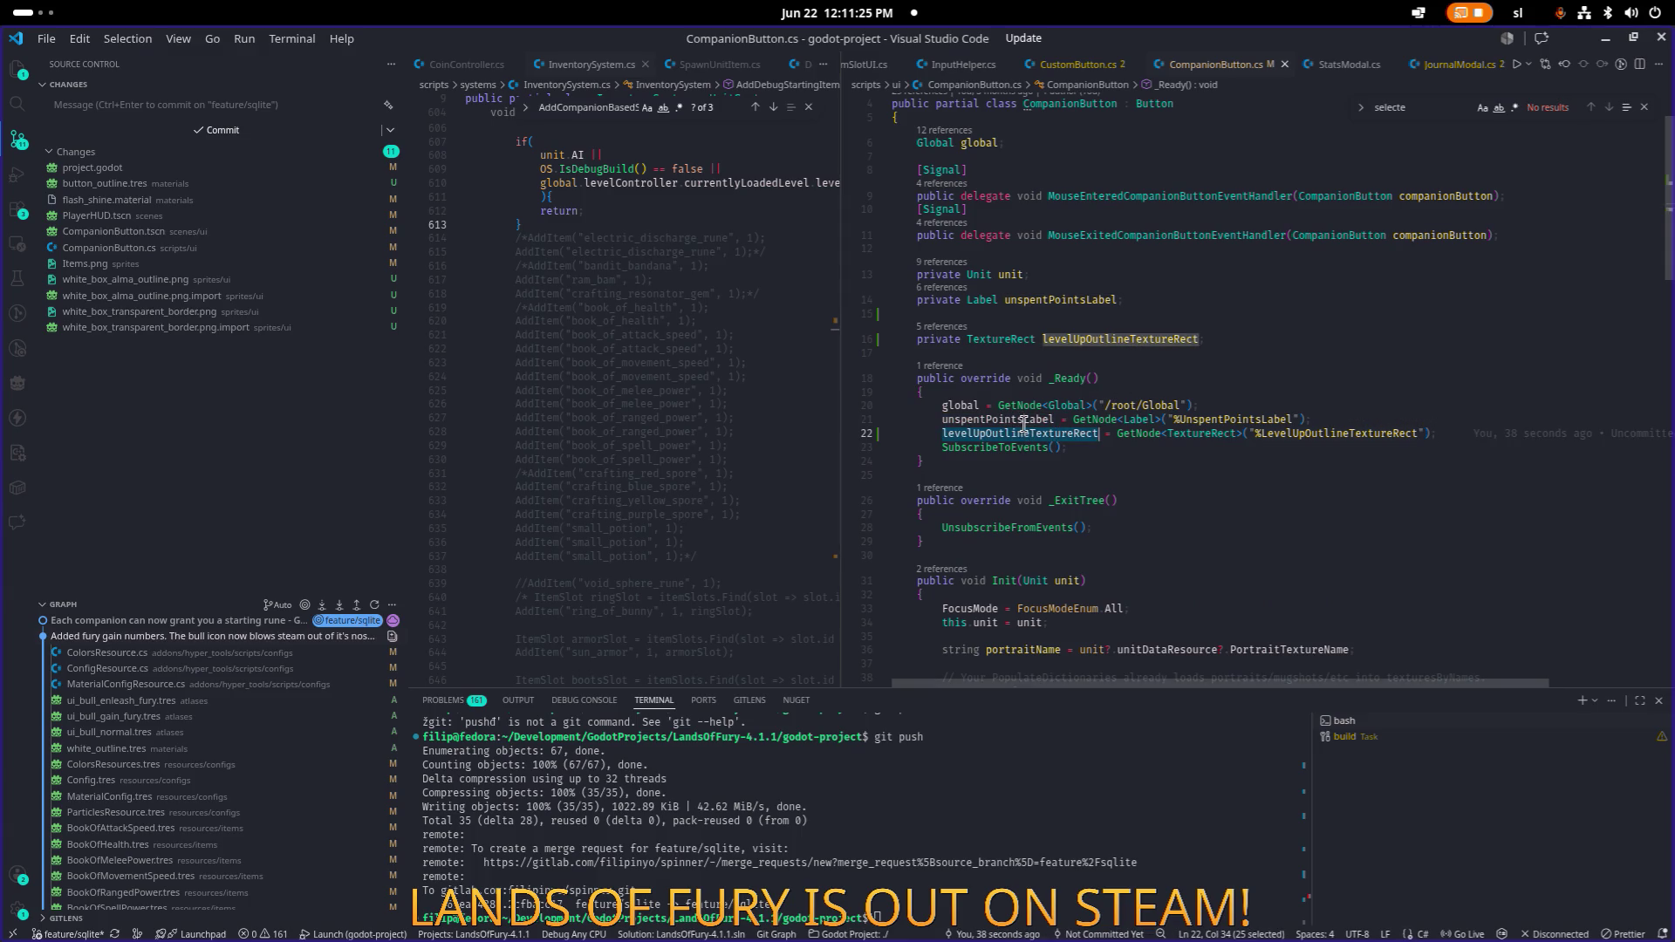
double_click(1029, 420)
key("ctrl+f")
key("Return")
key("Return")
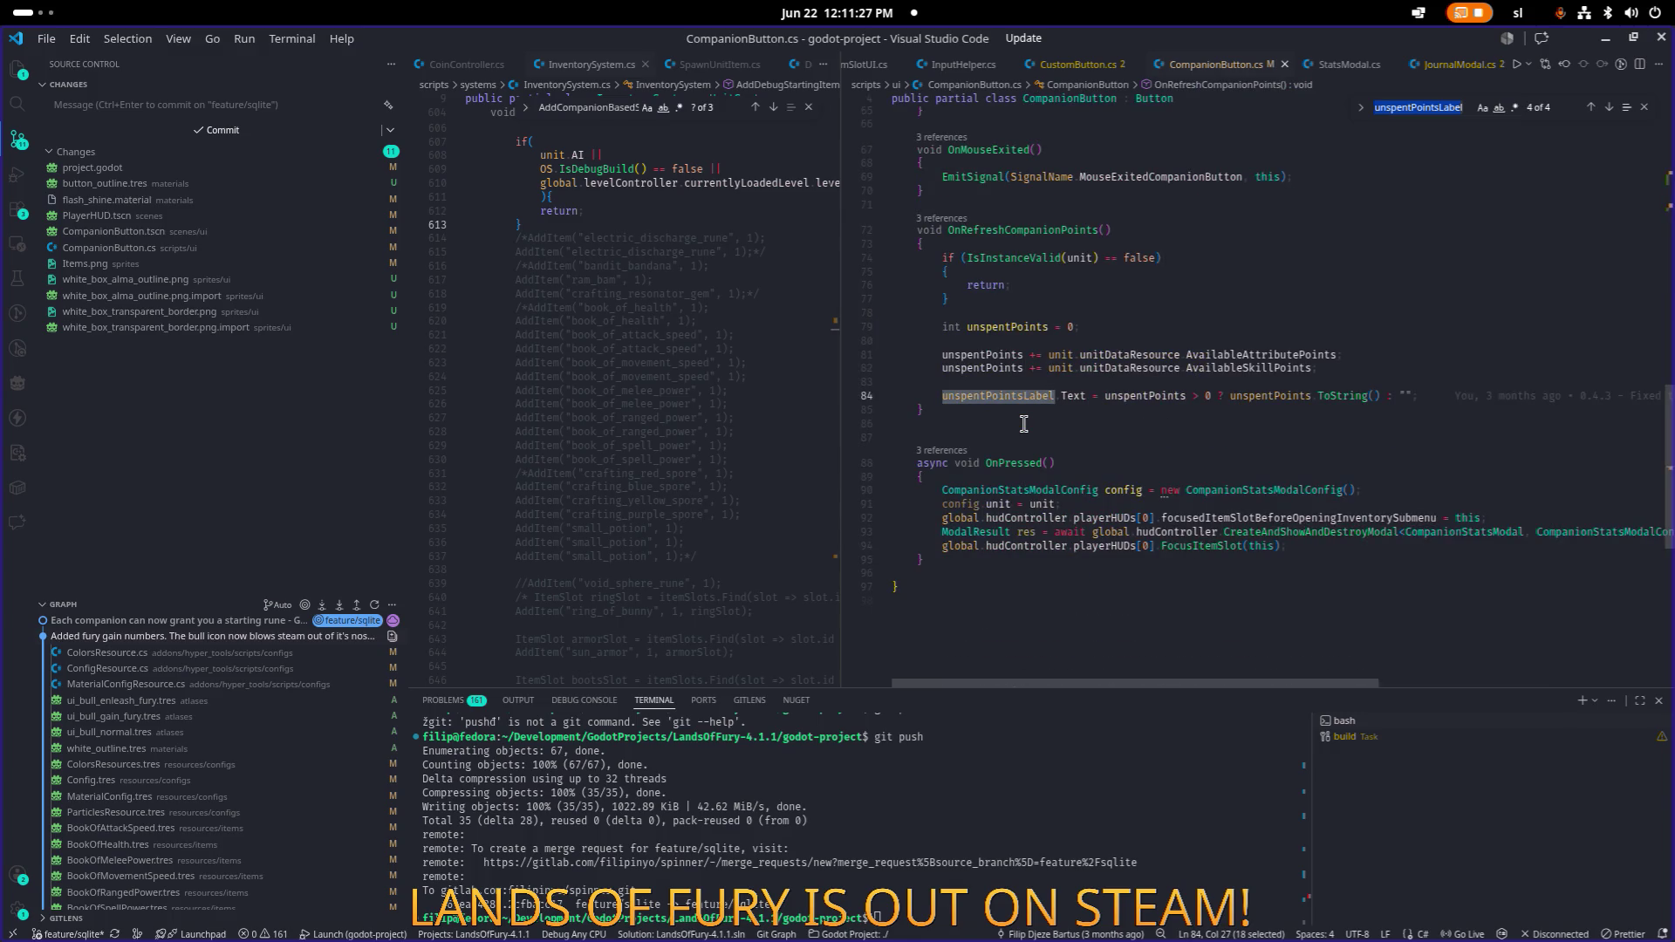
Start a draft if block on unspentPoints below the label text update.
left_click(1446, 397)
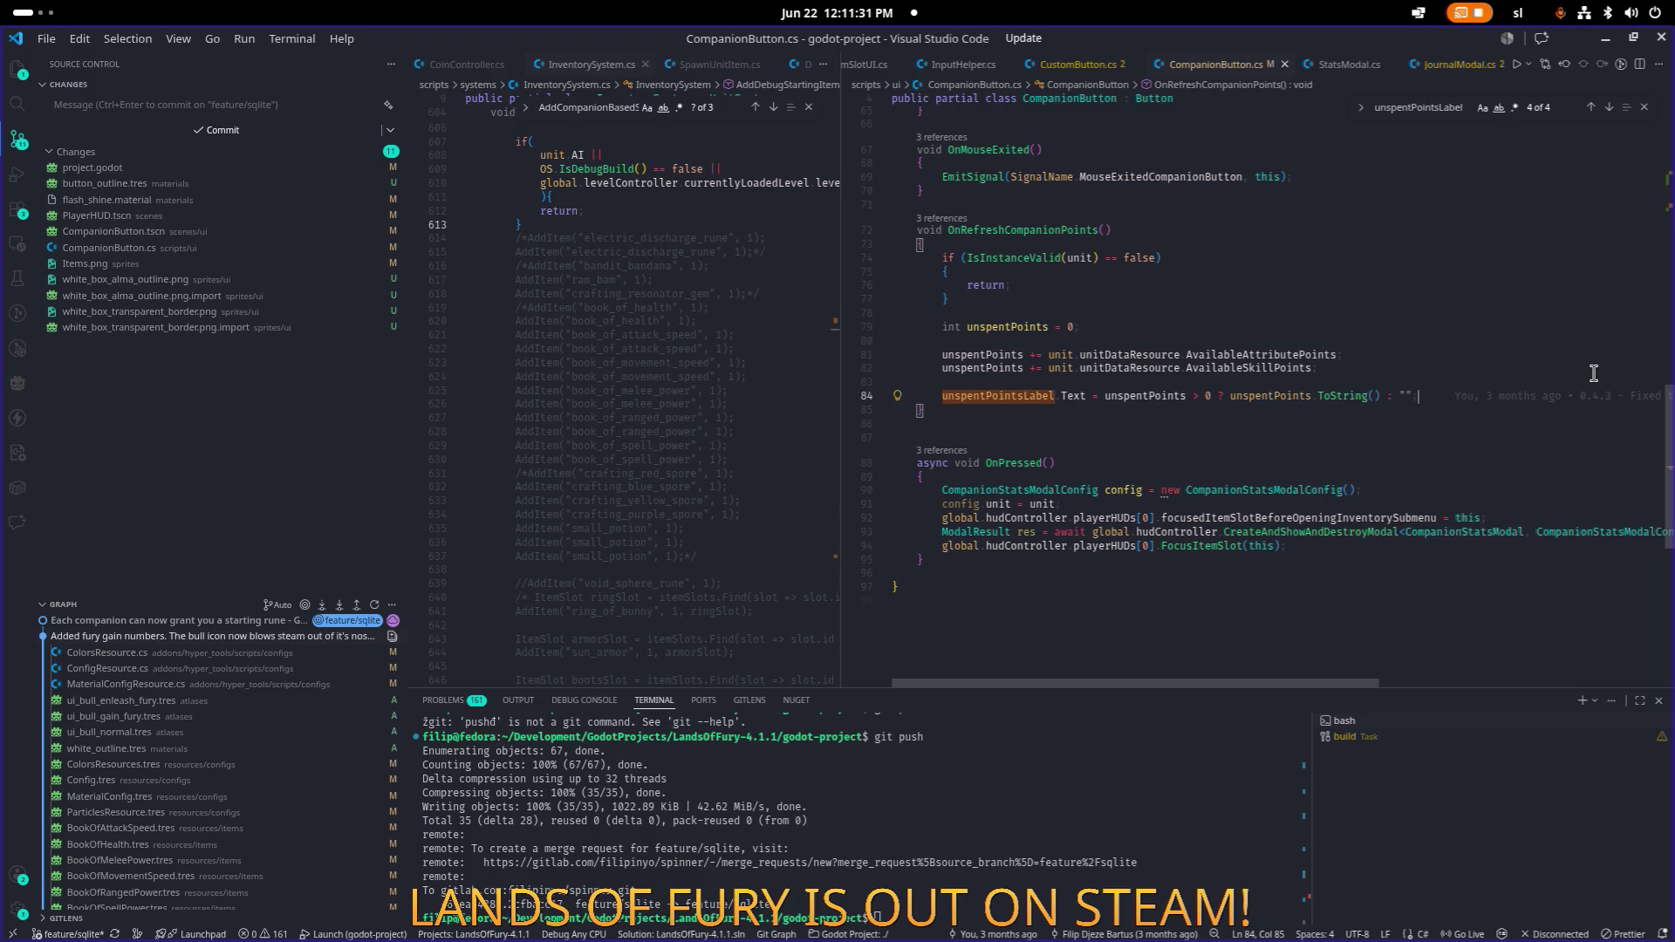
key("Return")
key("Return")
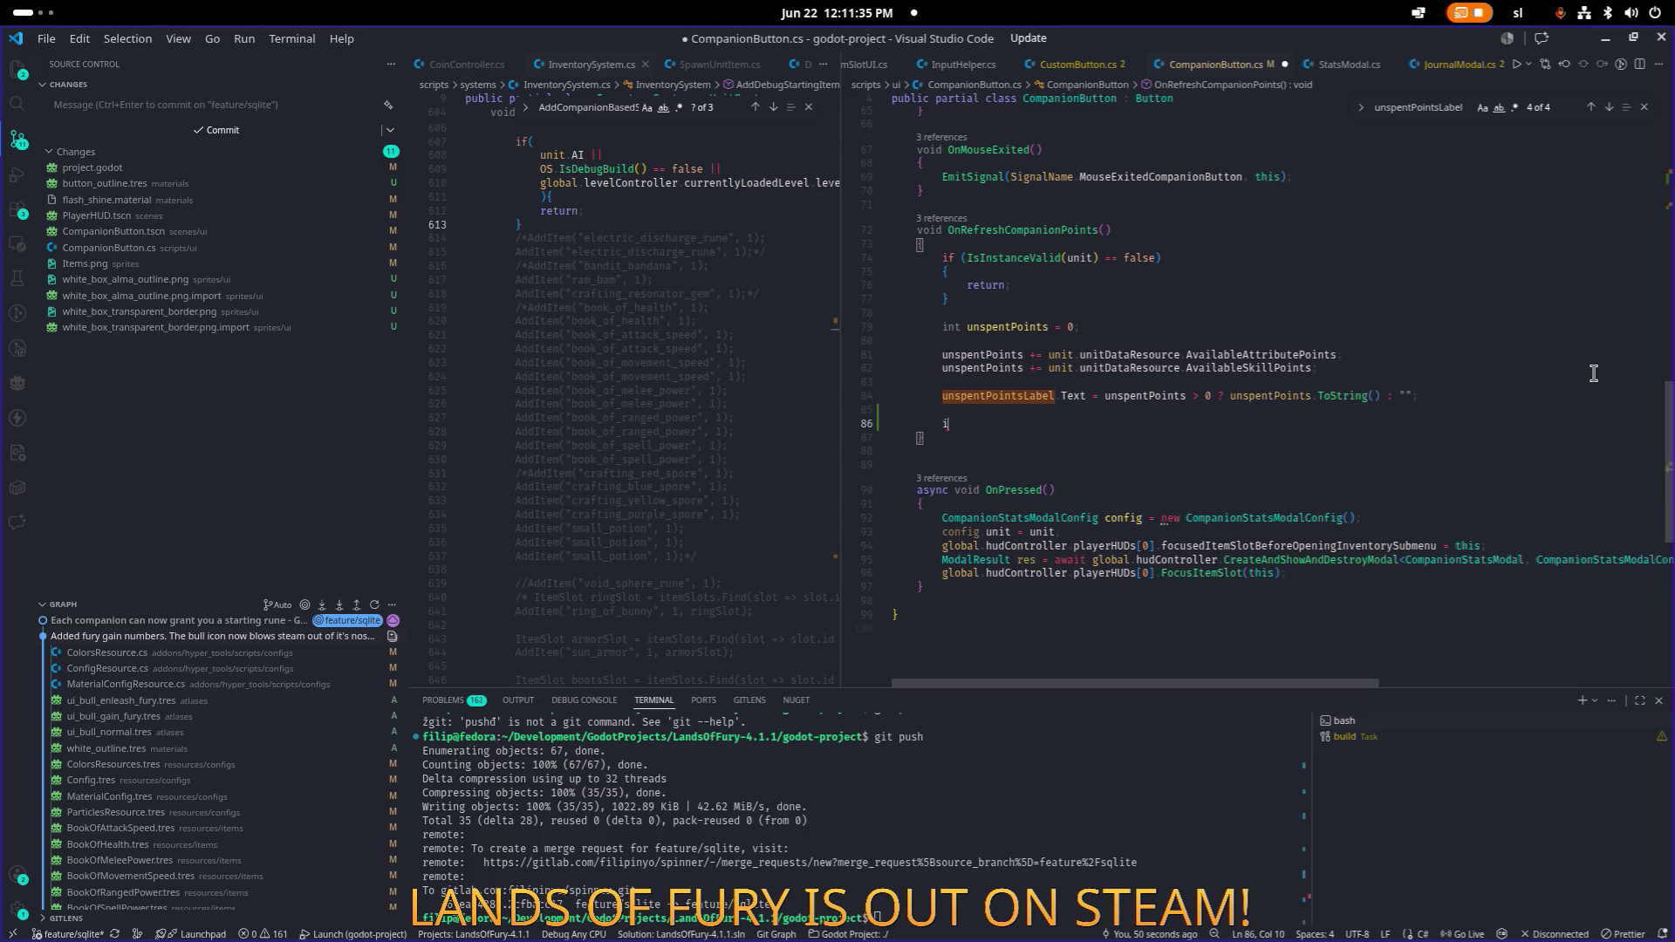
type("if(")
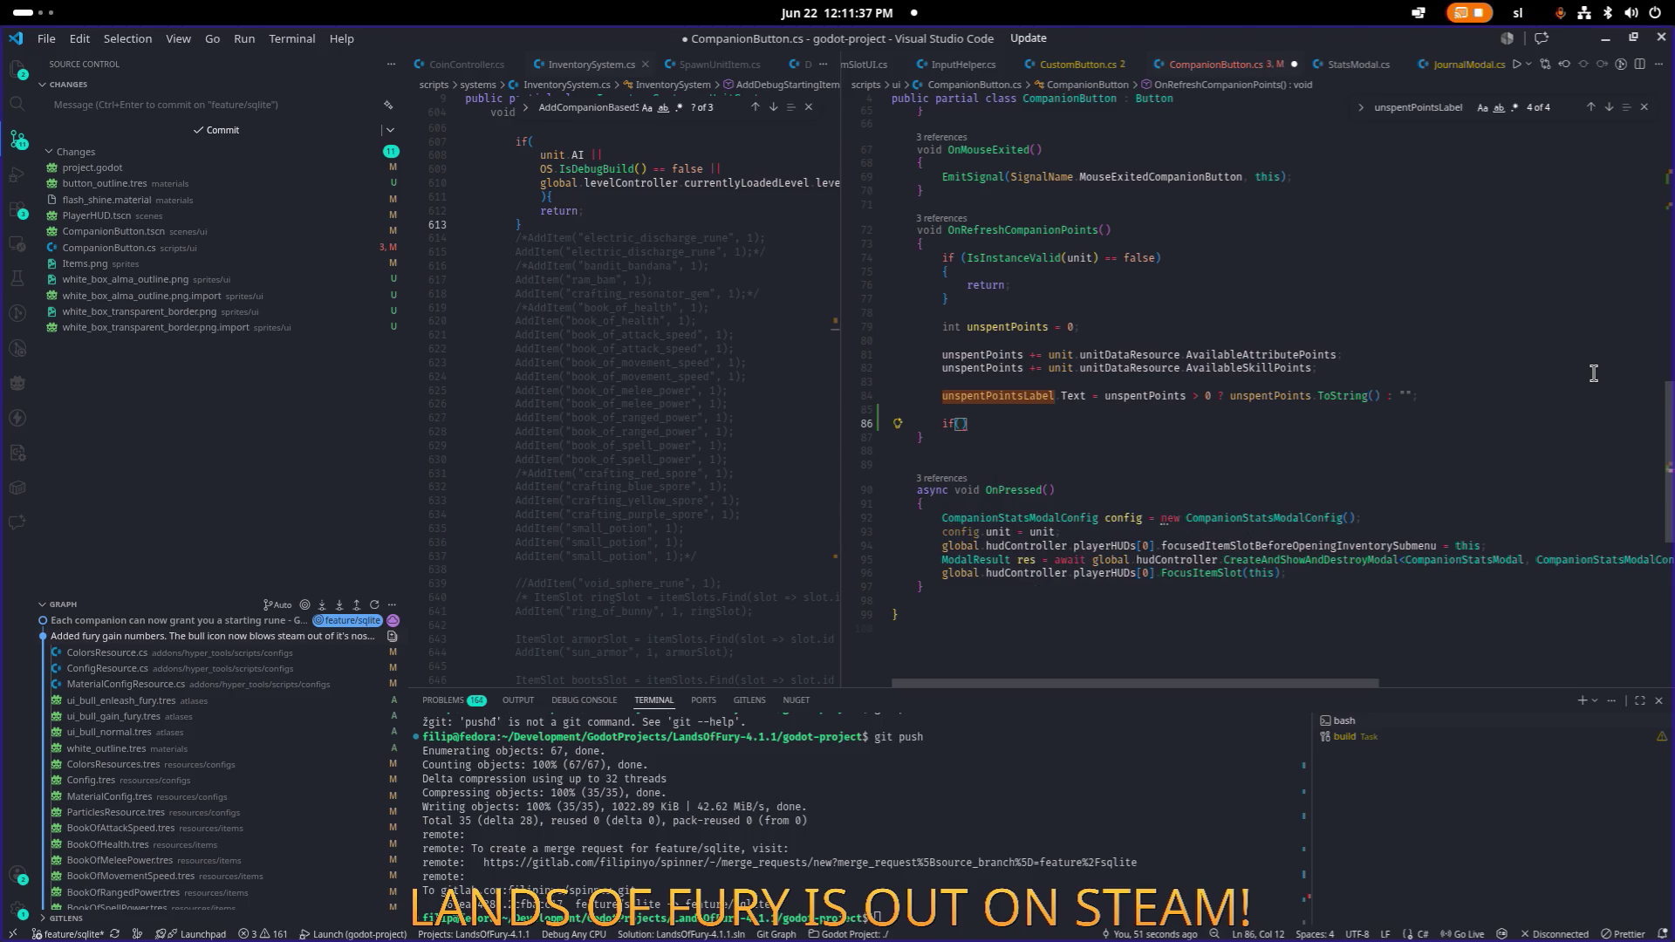
type("spoo")
type("e")
key("Tab")
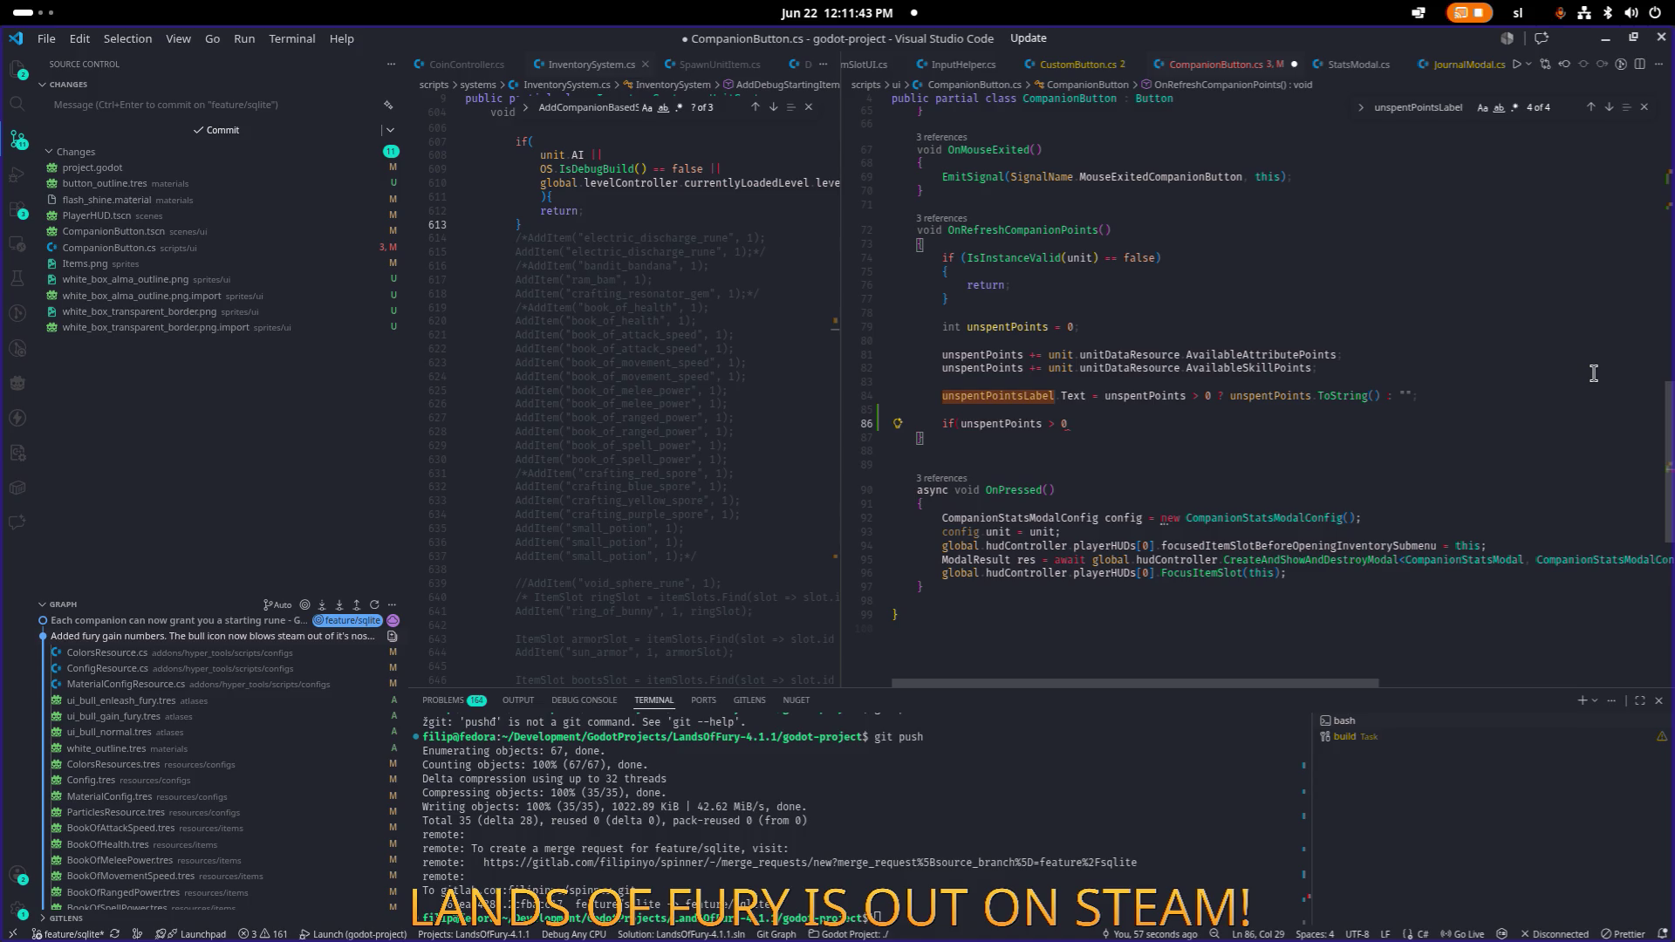
type(")")
key("Return")
type("{")
key("Return")
Add a levelUpOutlineTextureRect.Visible line above the if statement.
type("levelUpOutlineTextureRect.")
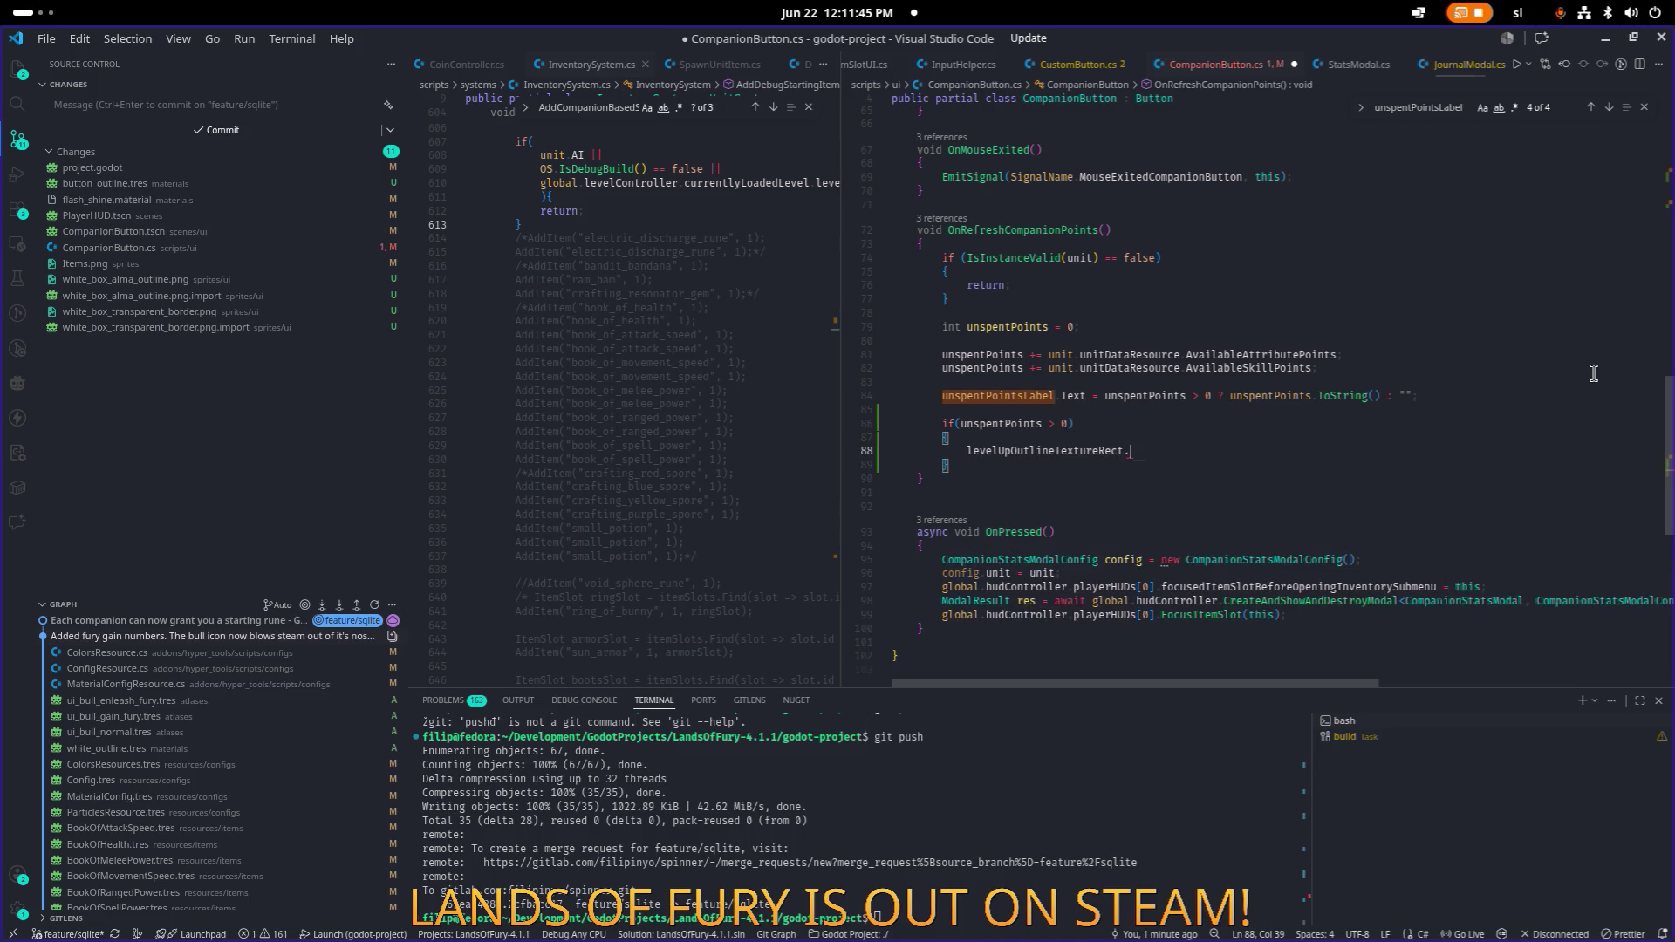
type("vi")
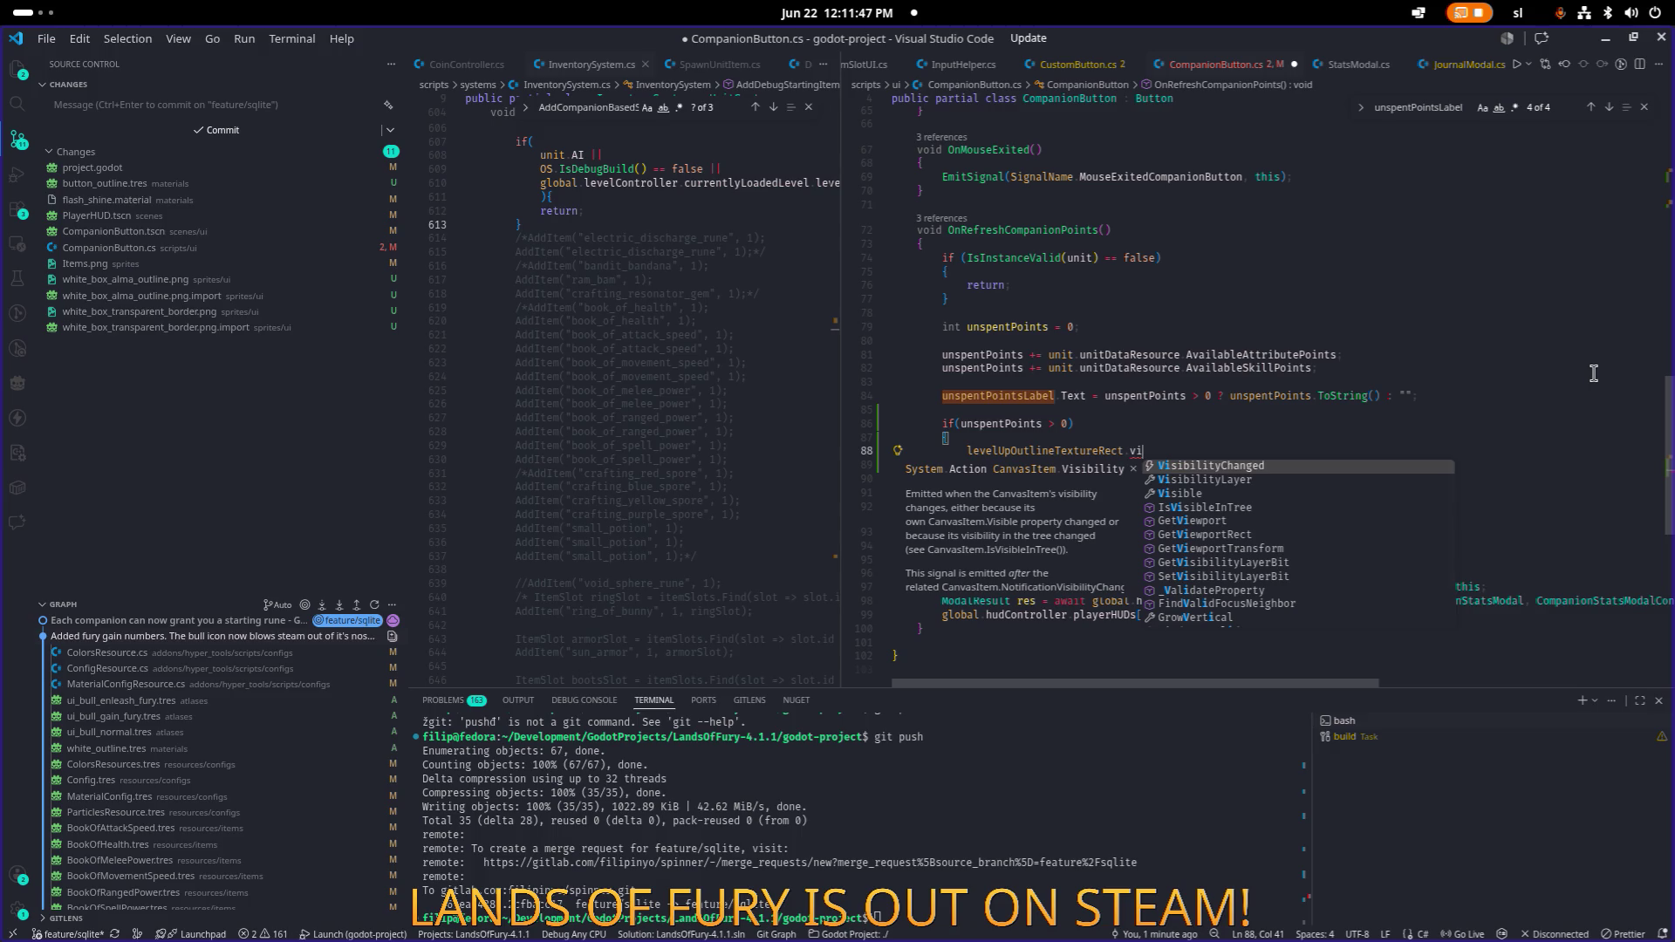
key("Escape")
key("Left")
key("Left")
key("ctrl+shift+Left")
key("ctrl+x")
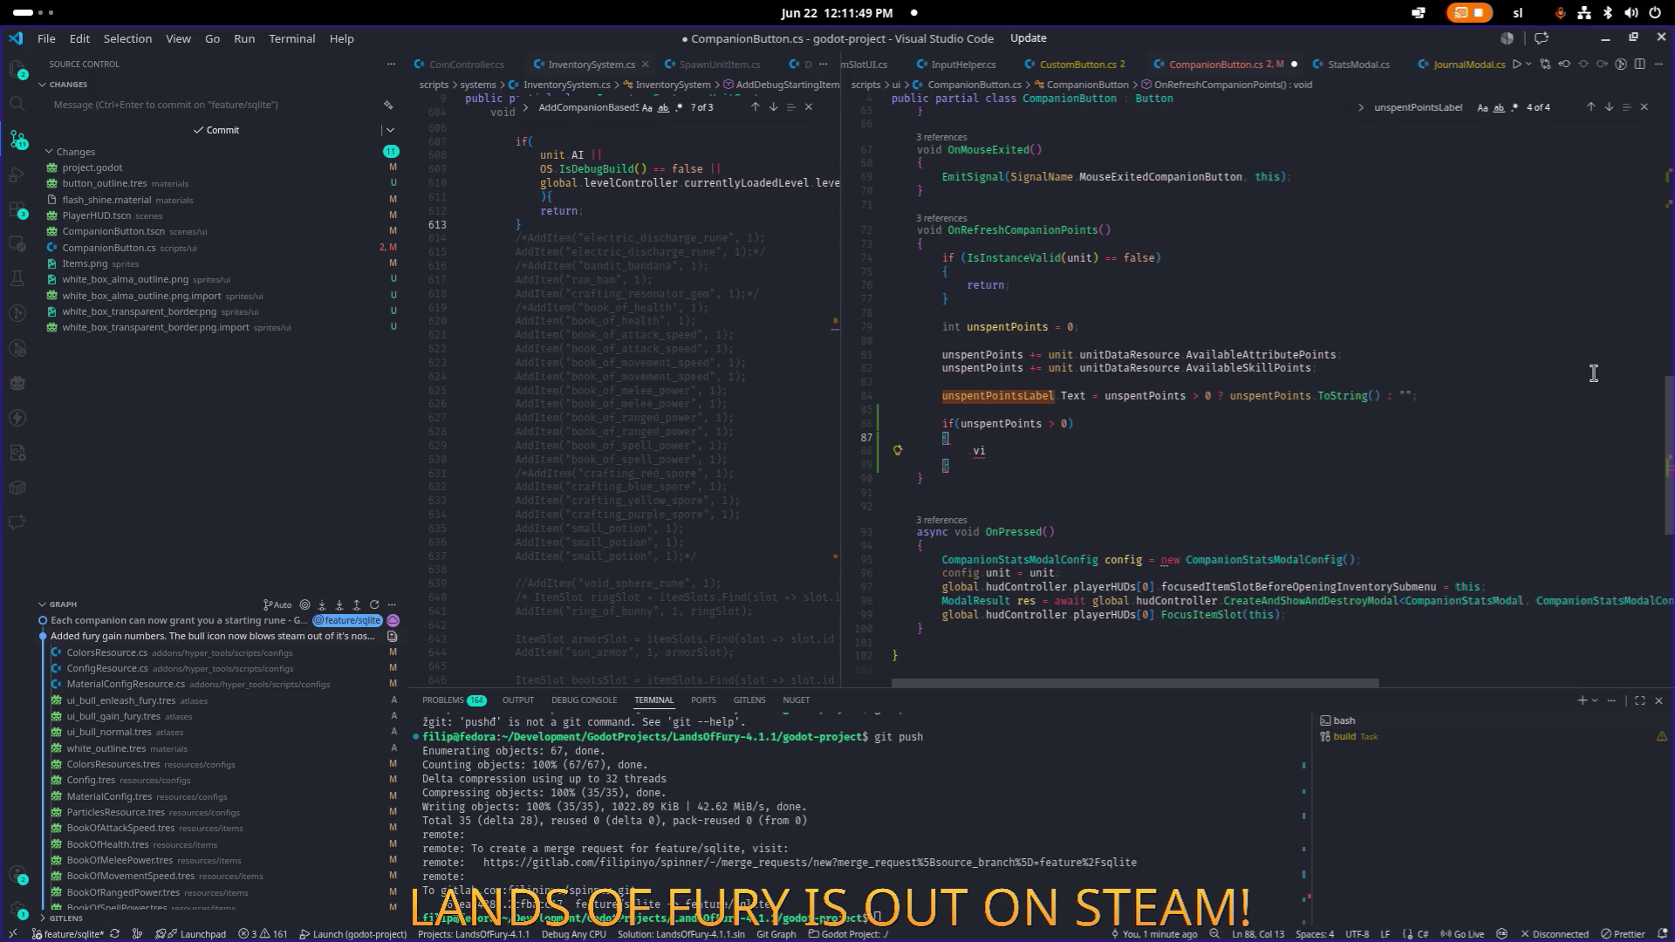
key("Up")
key("Up")
key("Up")
key("Home")
type("levelUpOutlineTextureRect")
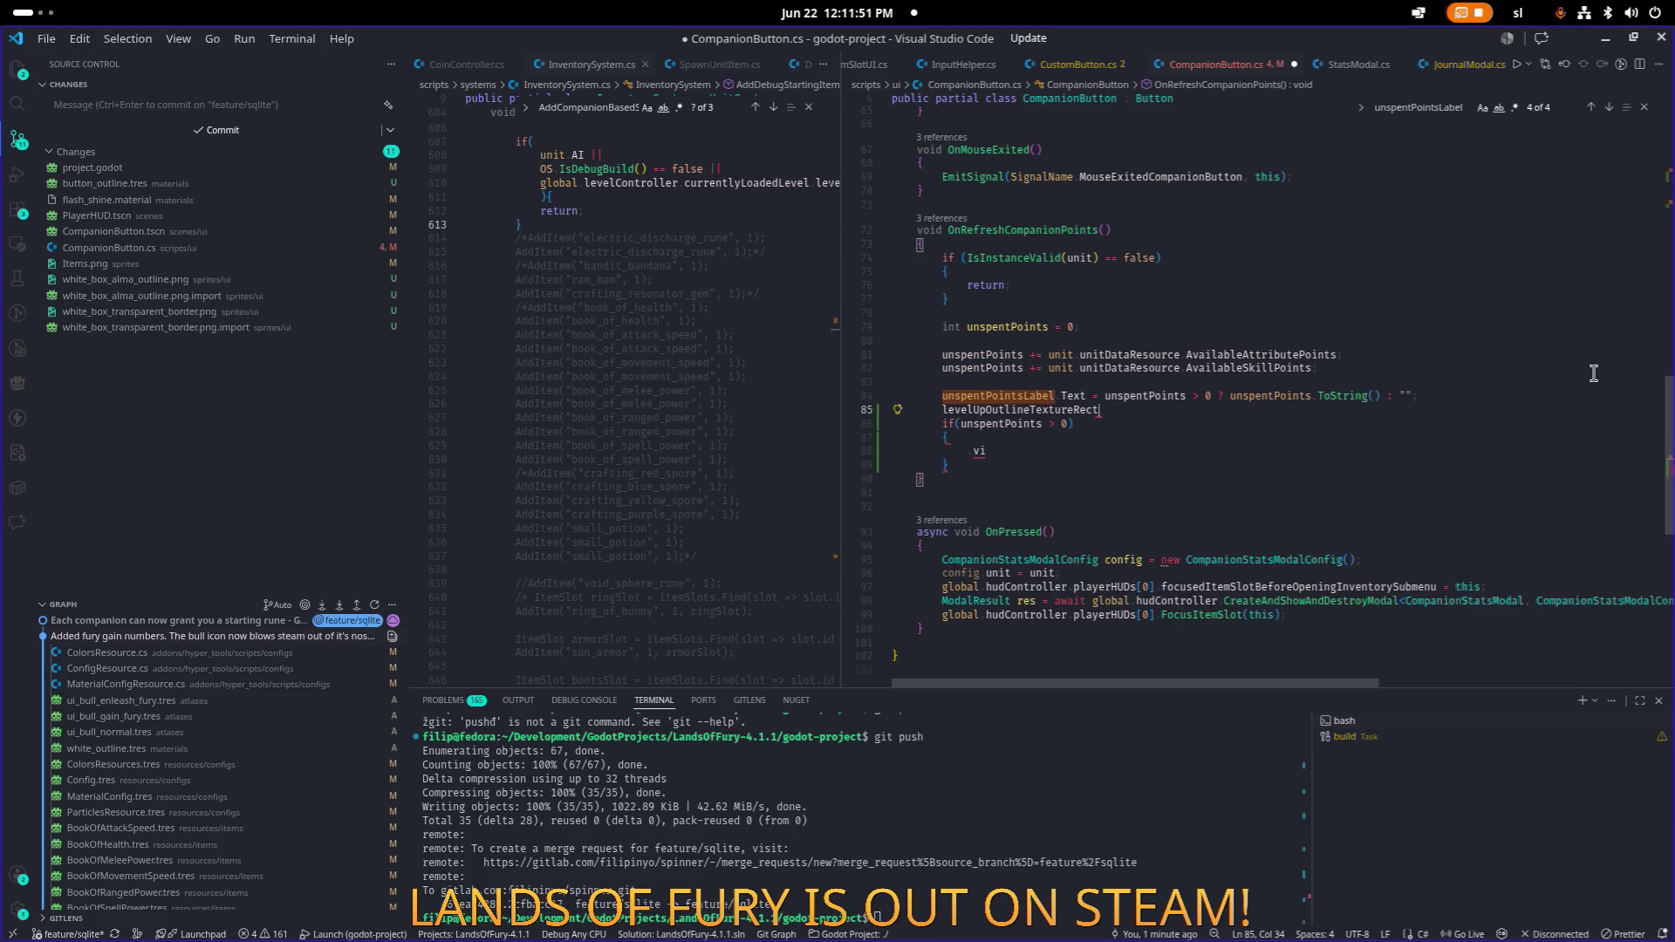
type(".Vi")
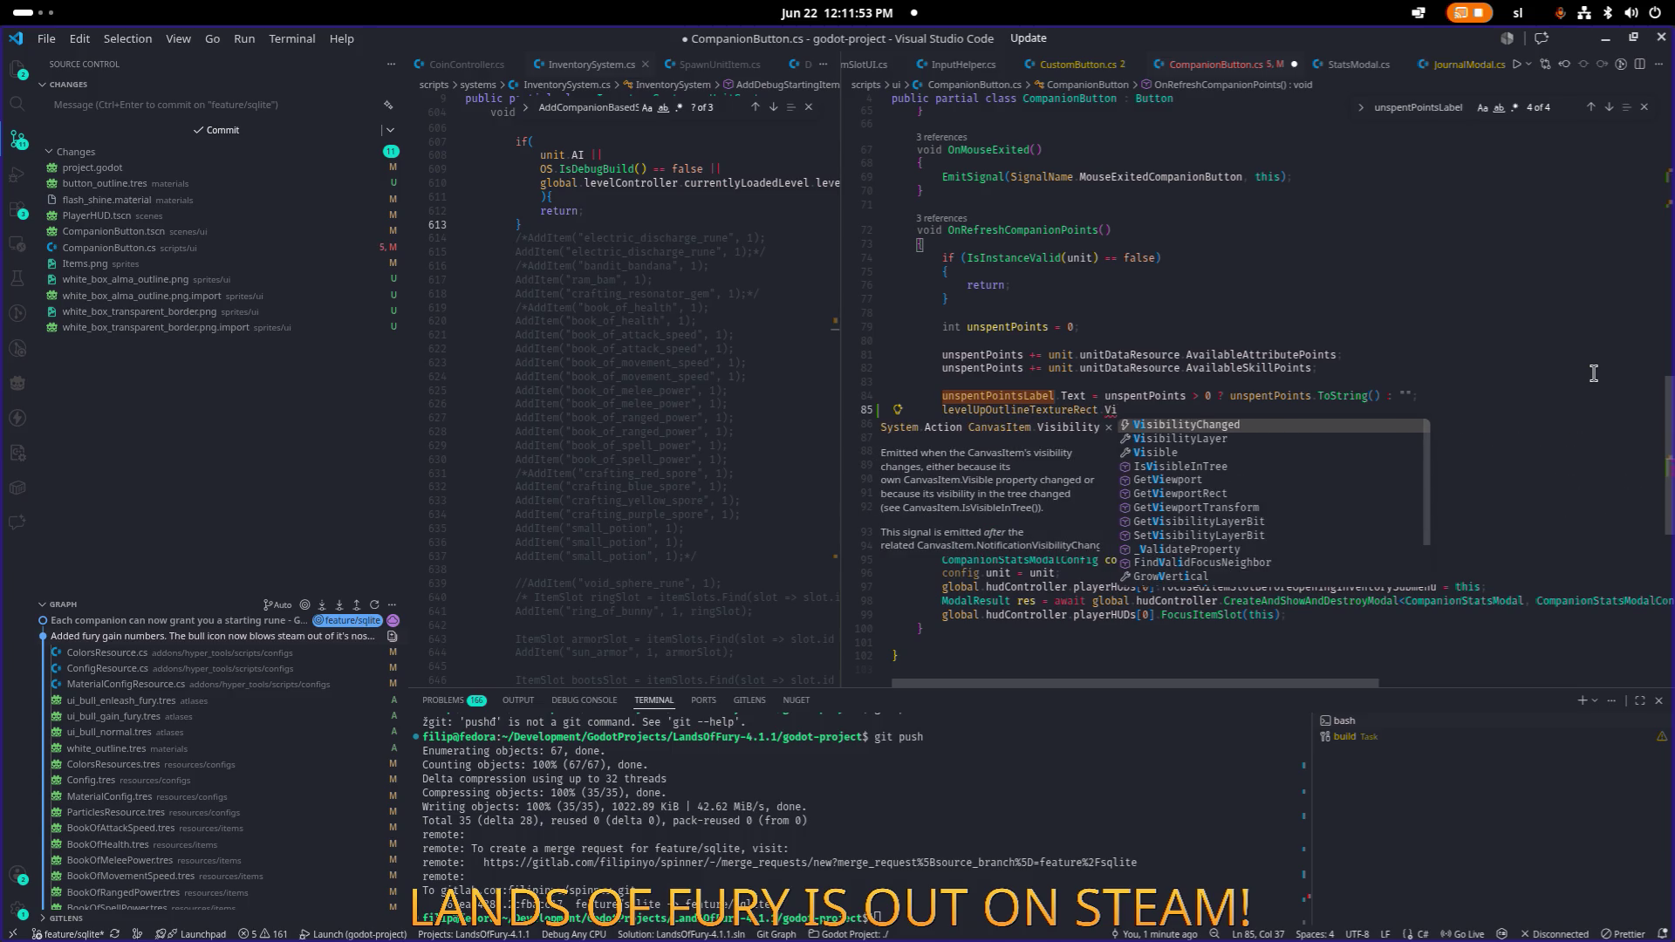
type("sible =")
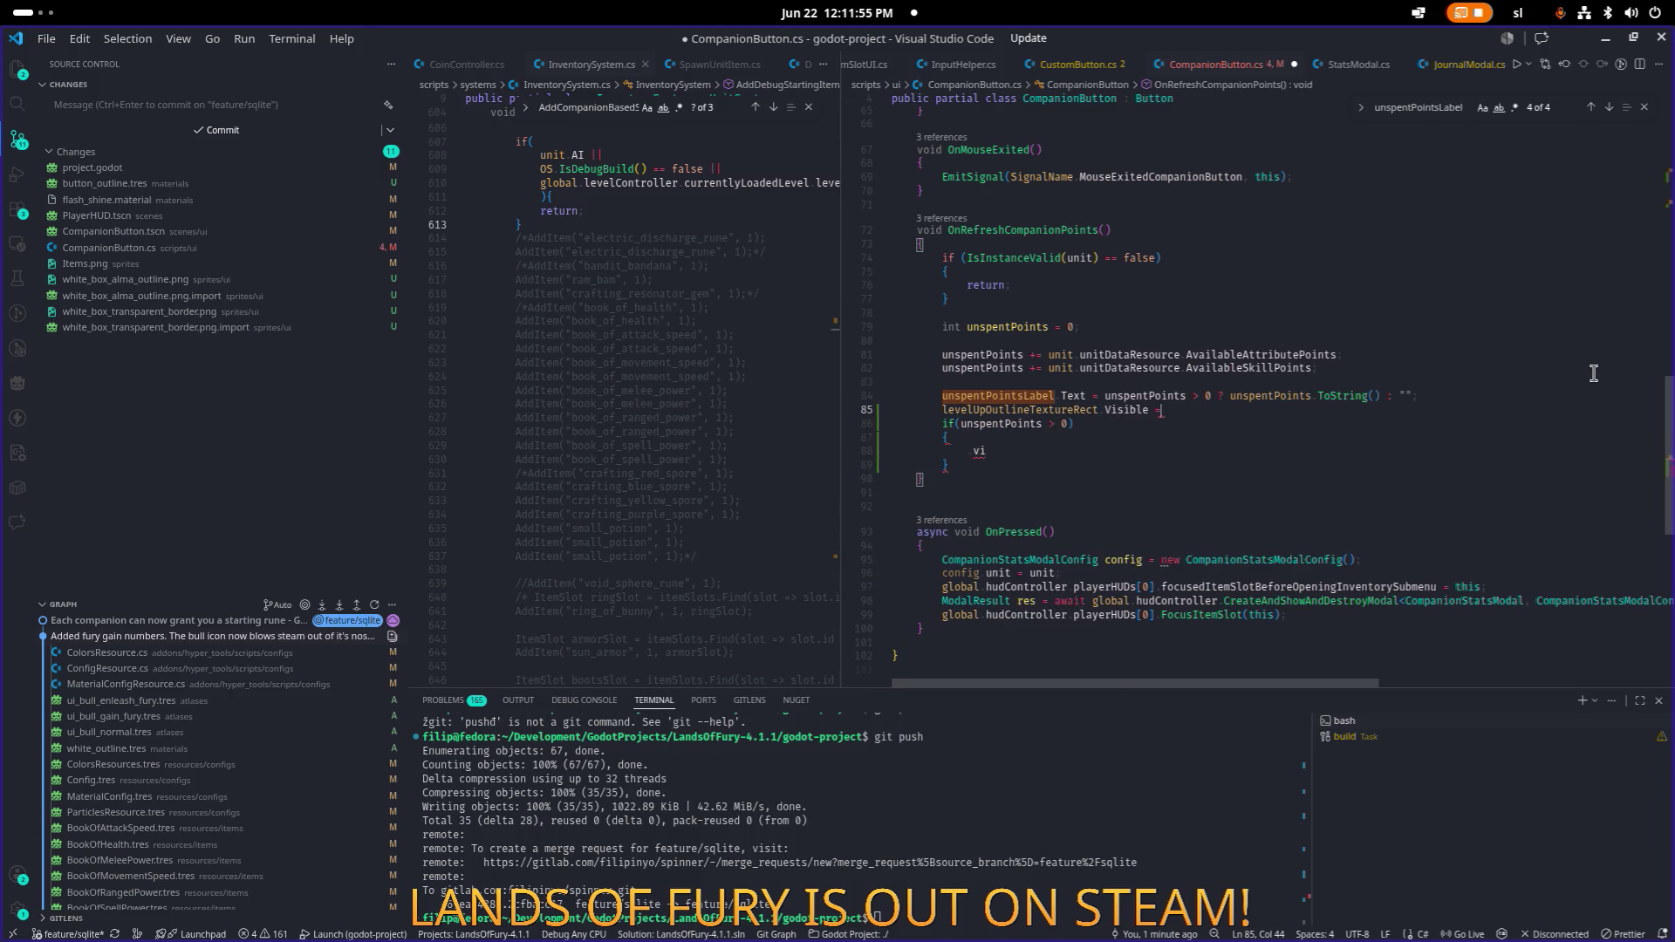
Complete it as 'Visible = unspentPoints > 0 ? true : false;' using the label's conditional.
key("Up")
key("shift+End")
key("ctrl+c")
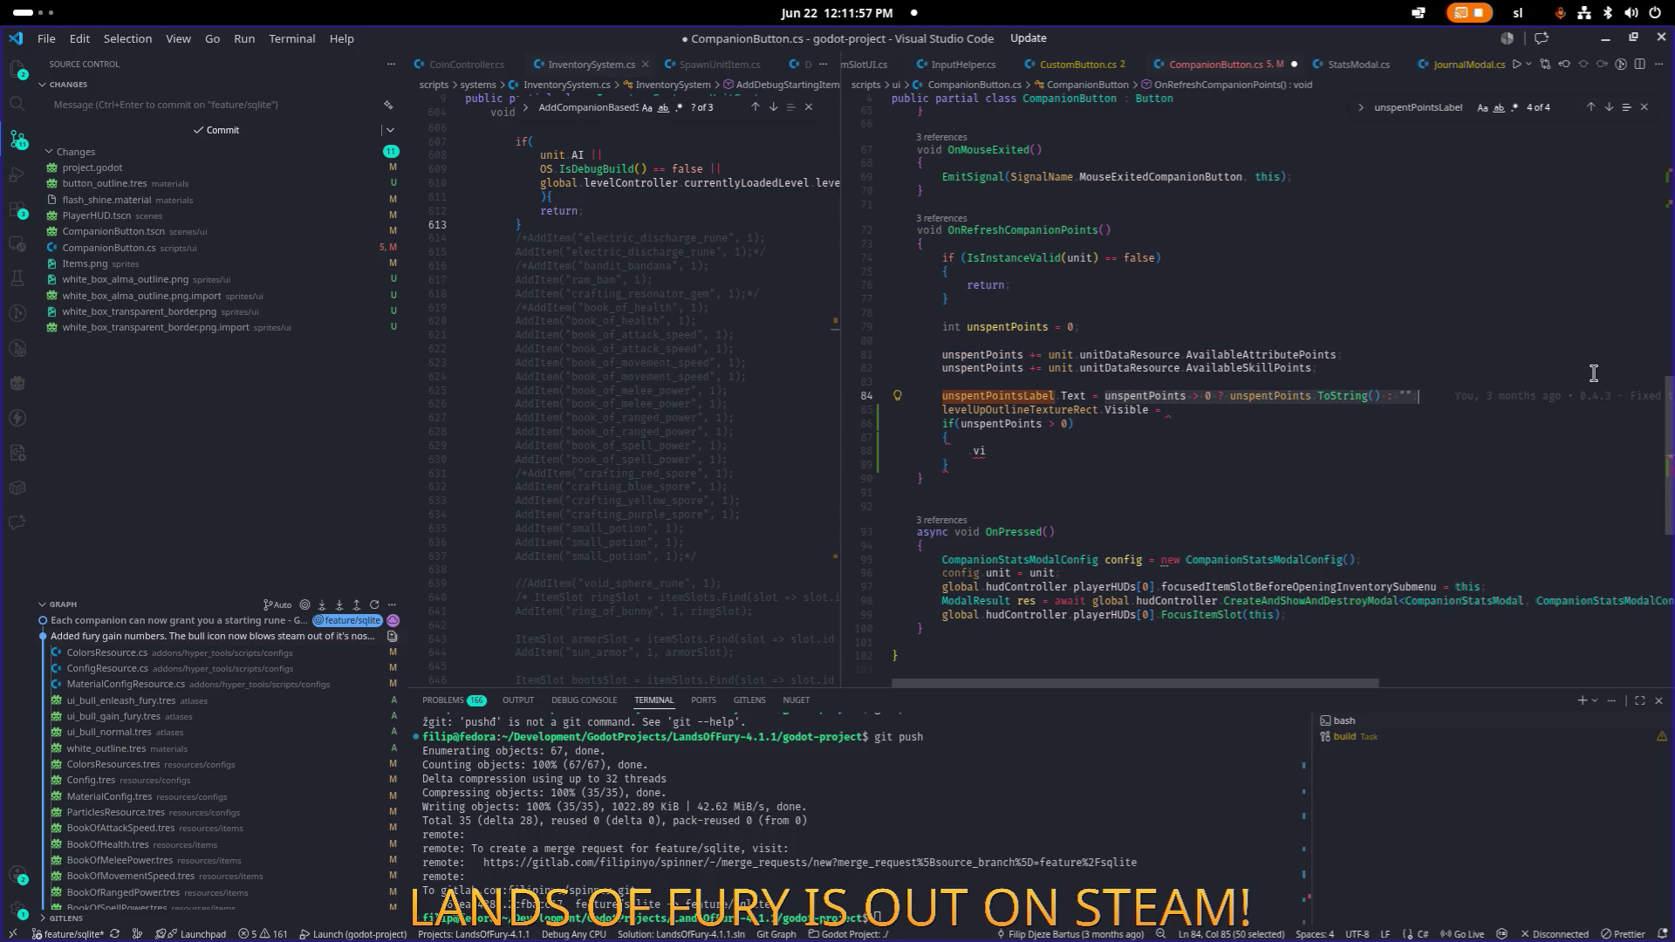
key("Down")
key("End")
key("ctrl+v")
key("ctrl+Left")
key("ctrl+Left")
key("ctrl+Left")
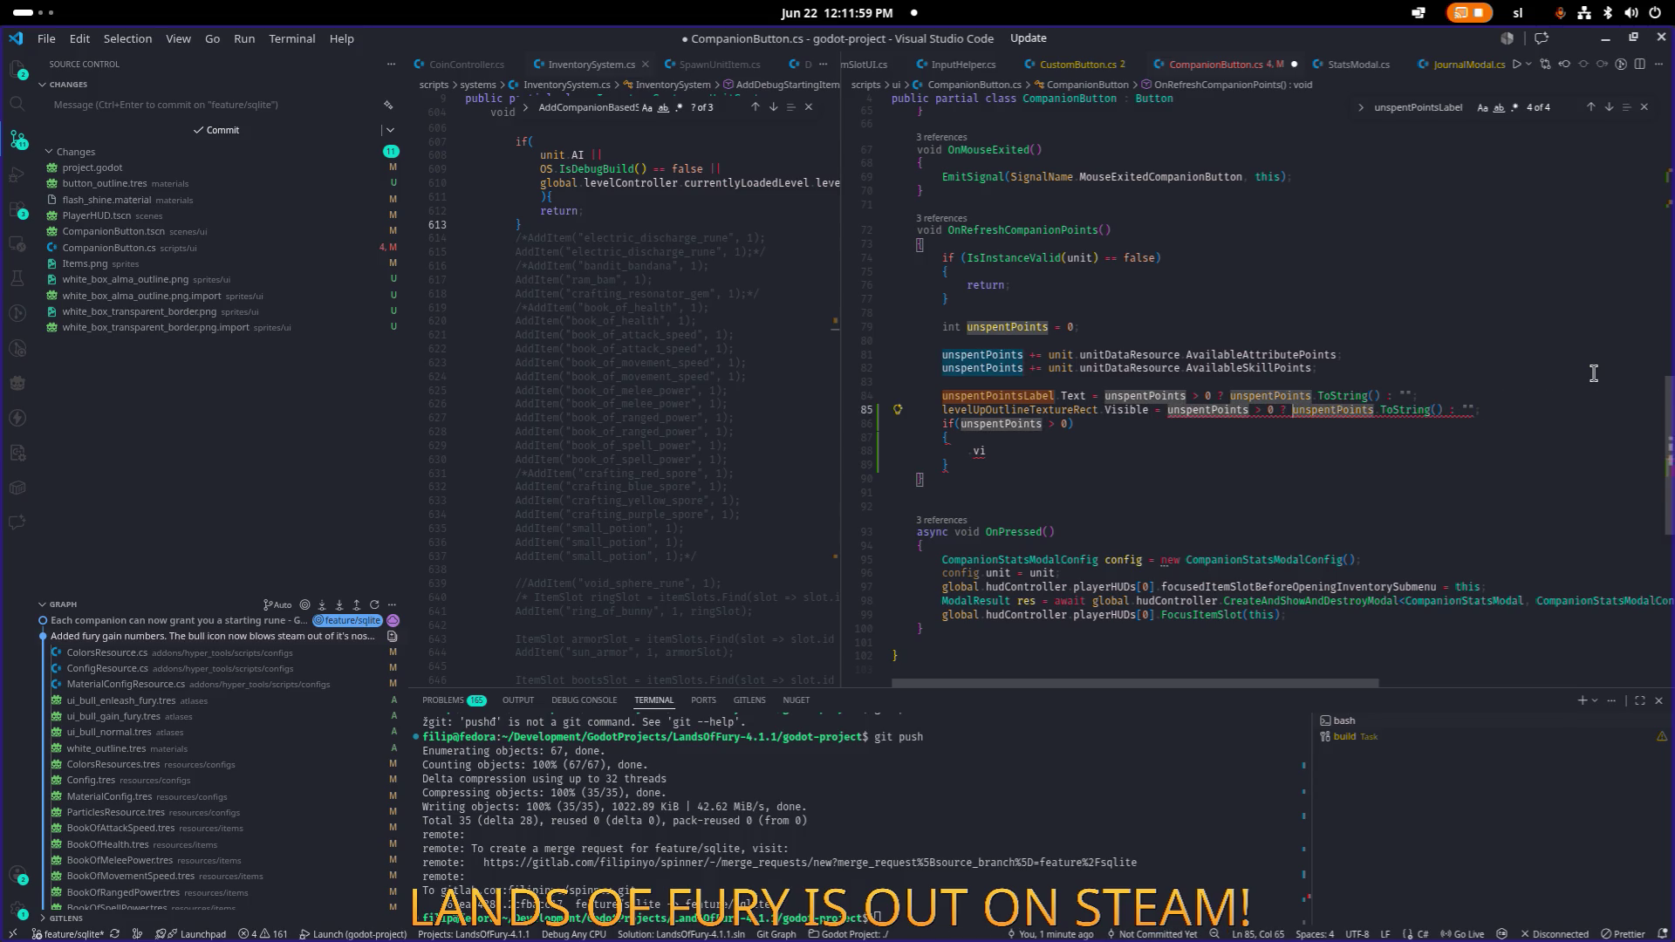
key("ctrl+shift+Right")
key("ctrl+shift+Right")
key("ctrl+shift+Right")
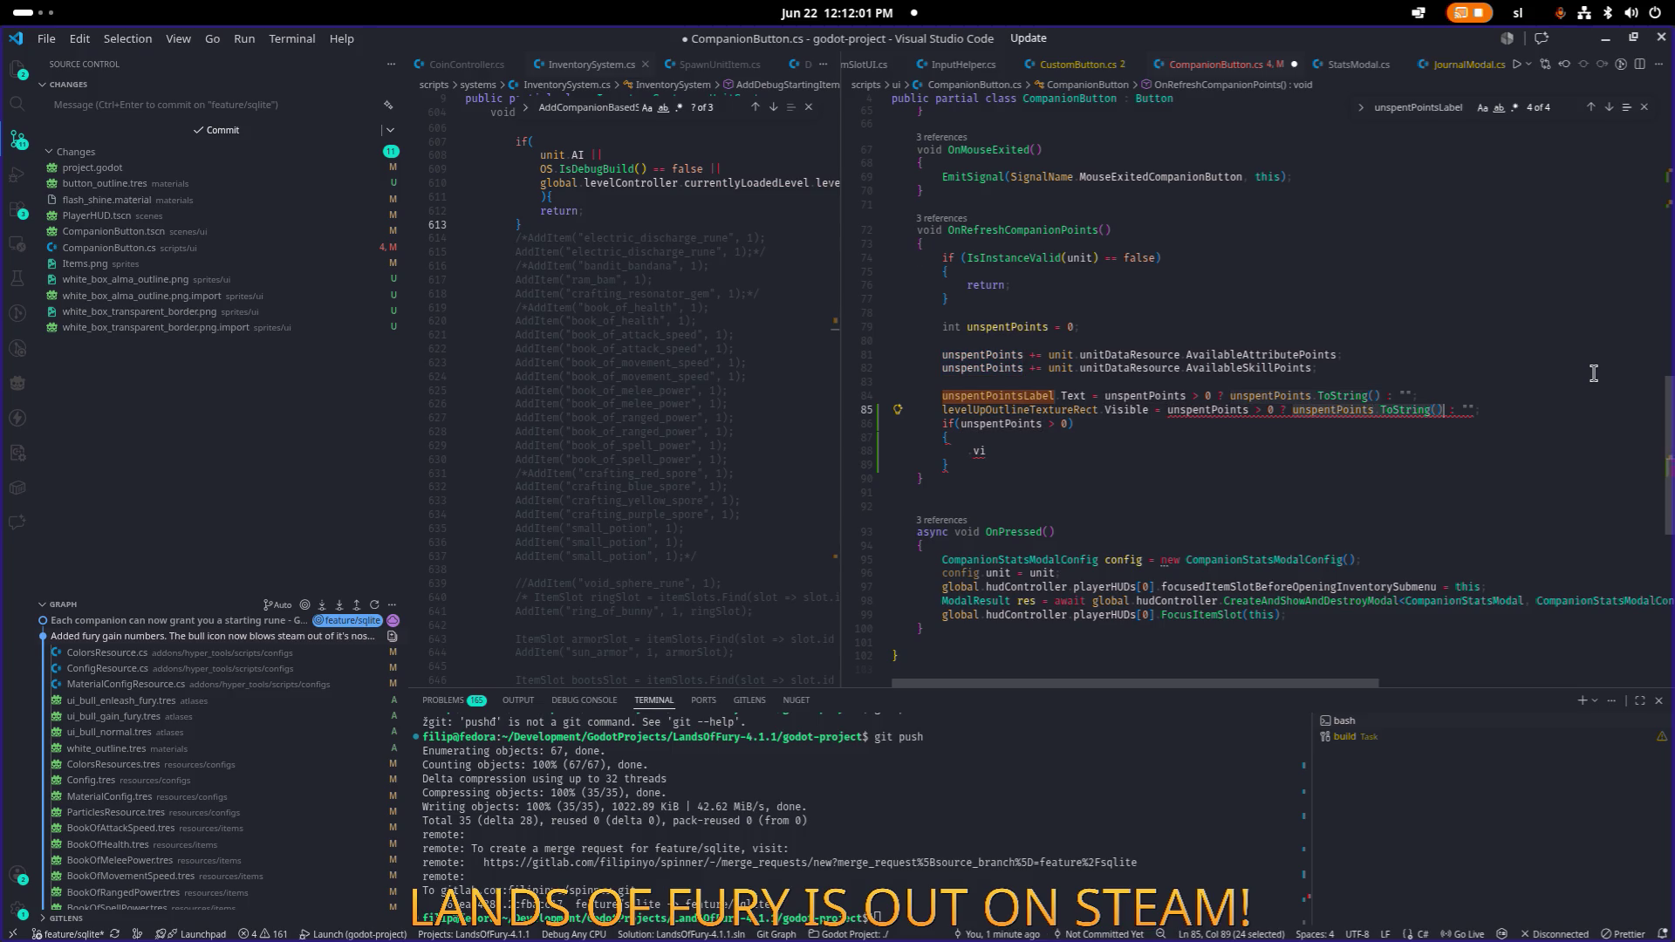
type("true")
key("Right")
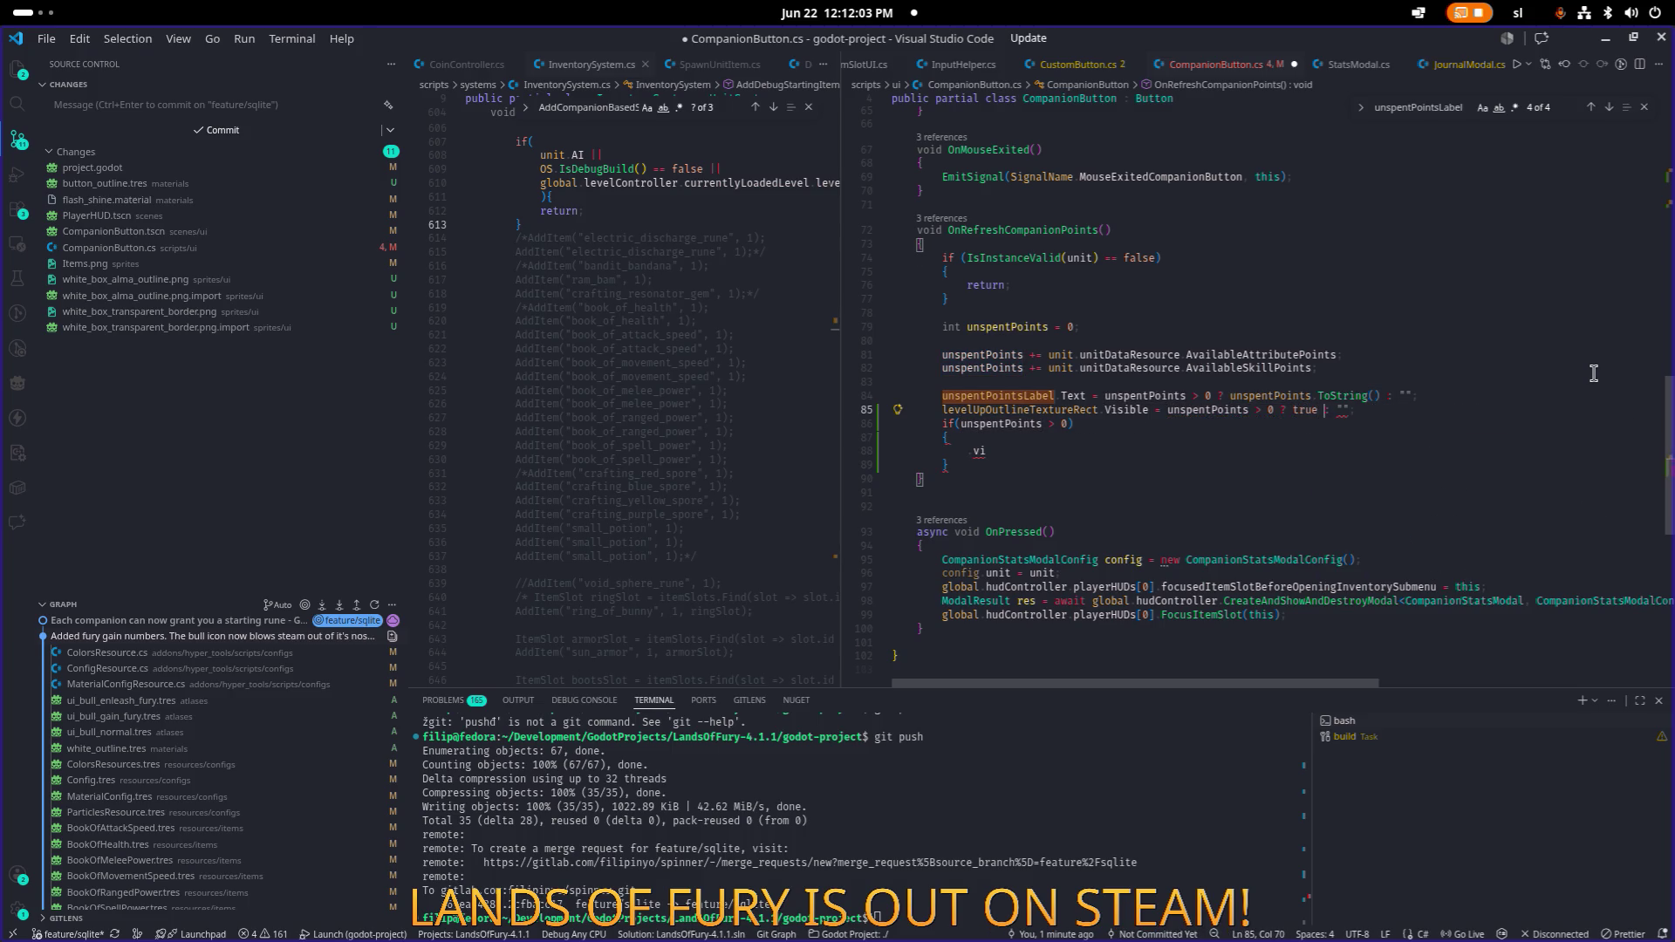
key("shift+End")
type("f")
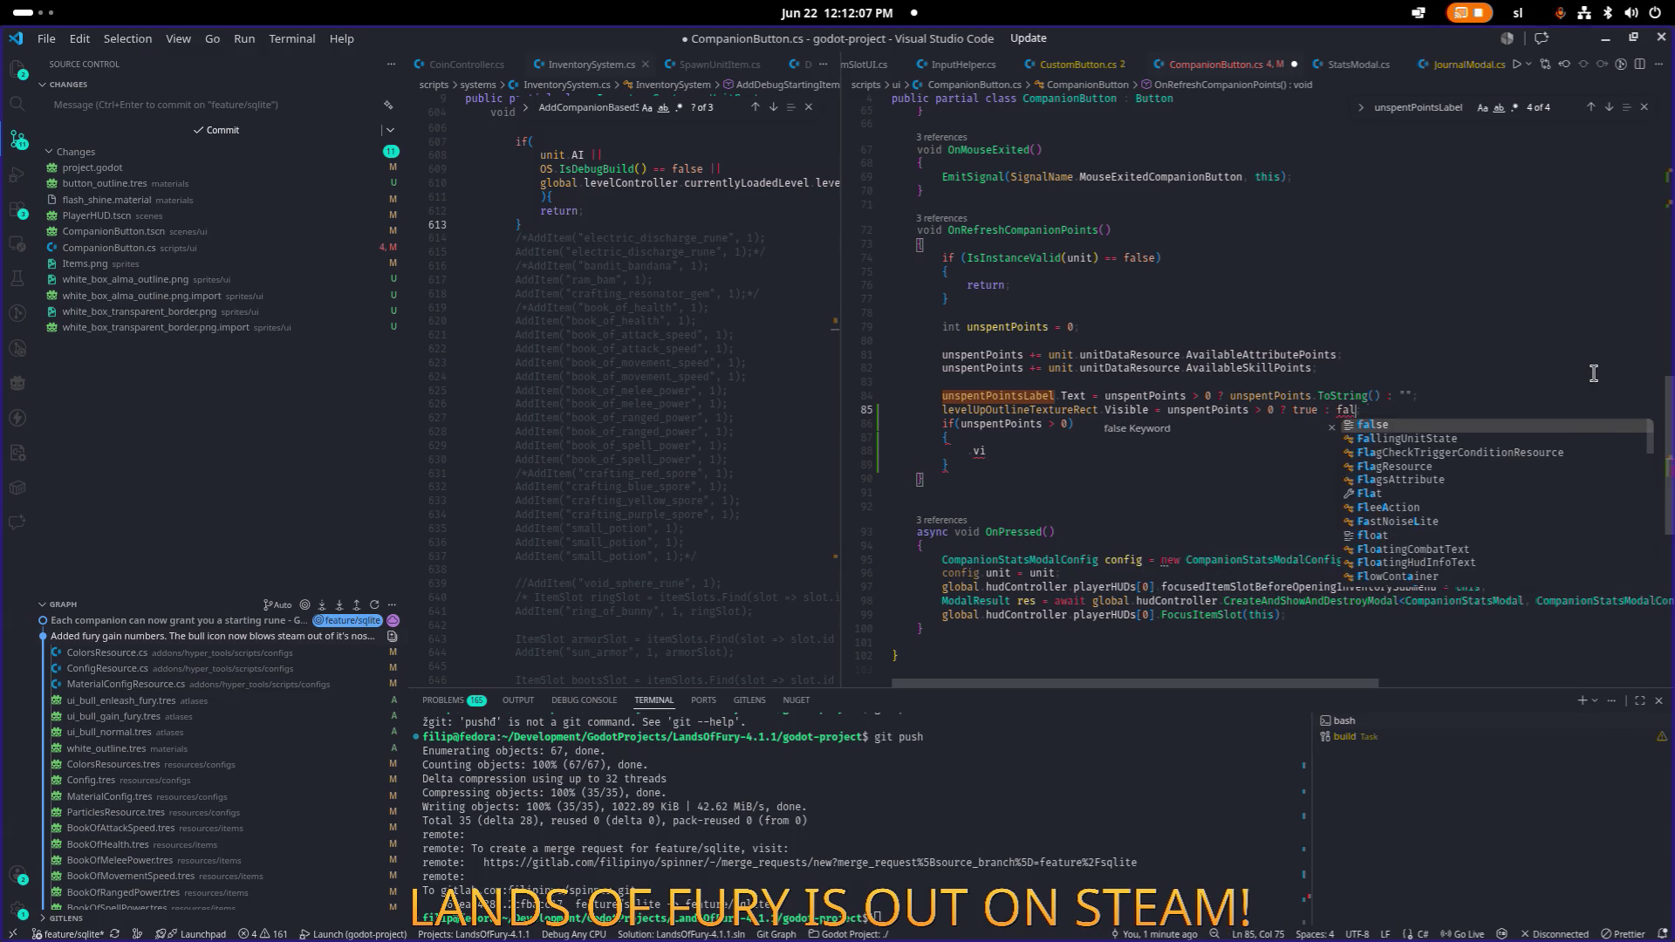
key("Tab")
Delete the leftover if block and blank line, then save CompanionButton.cs.
key("Down")
key("Home")
key("shift+End")
key("shift+Down")
key("shift+Down")
key("shift+Down")
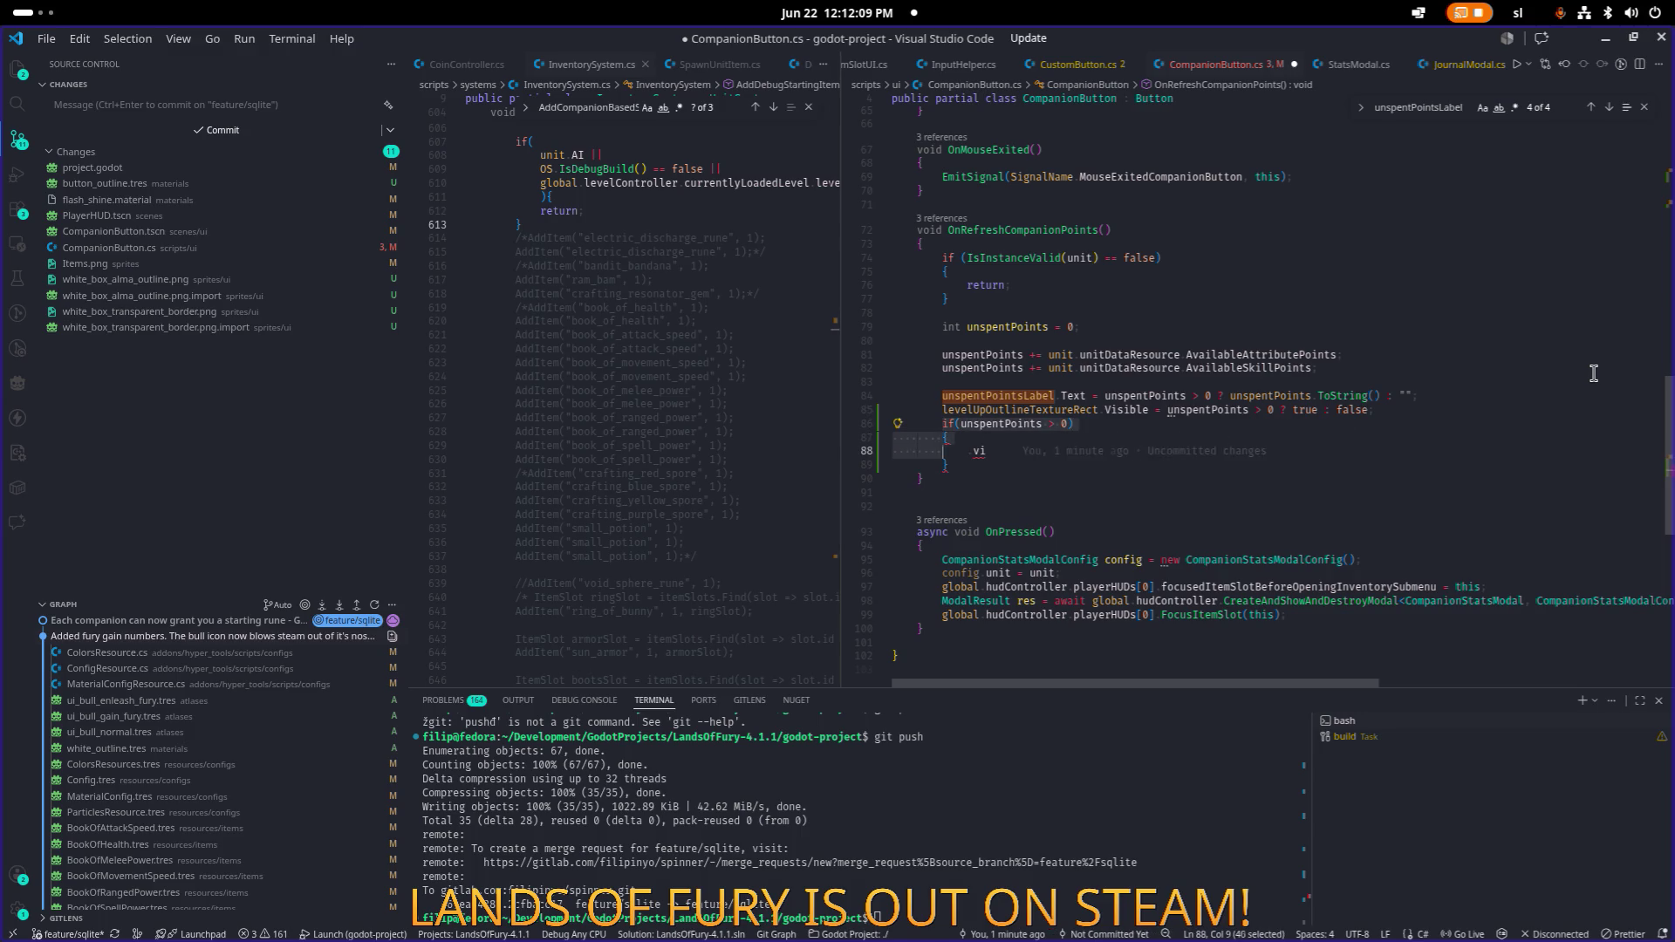
key("BackSpace")
key("ctrl+s")
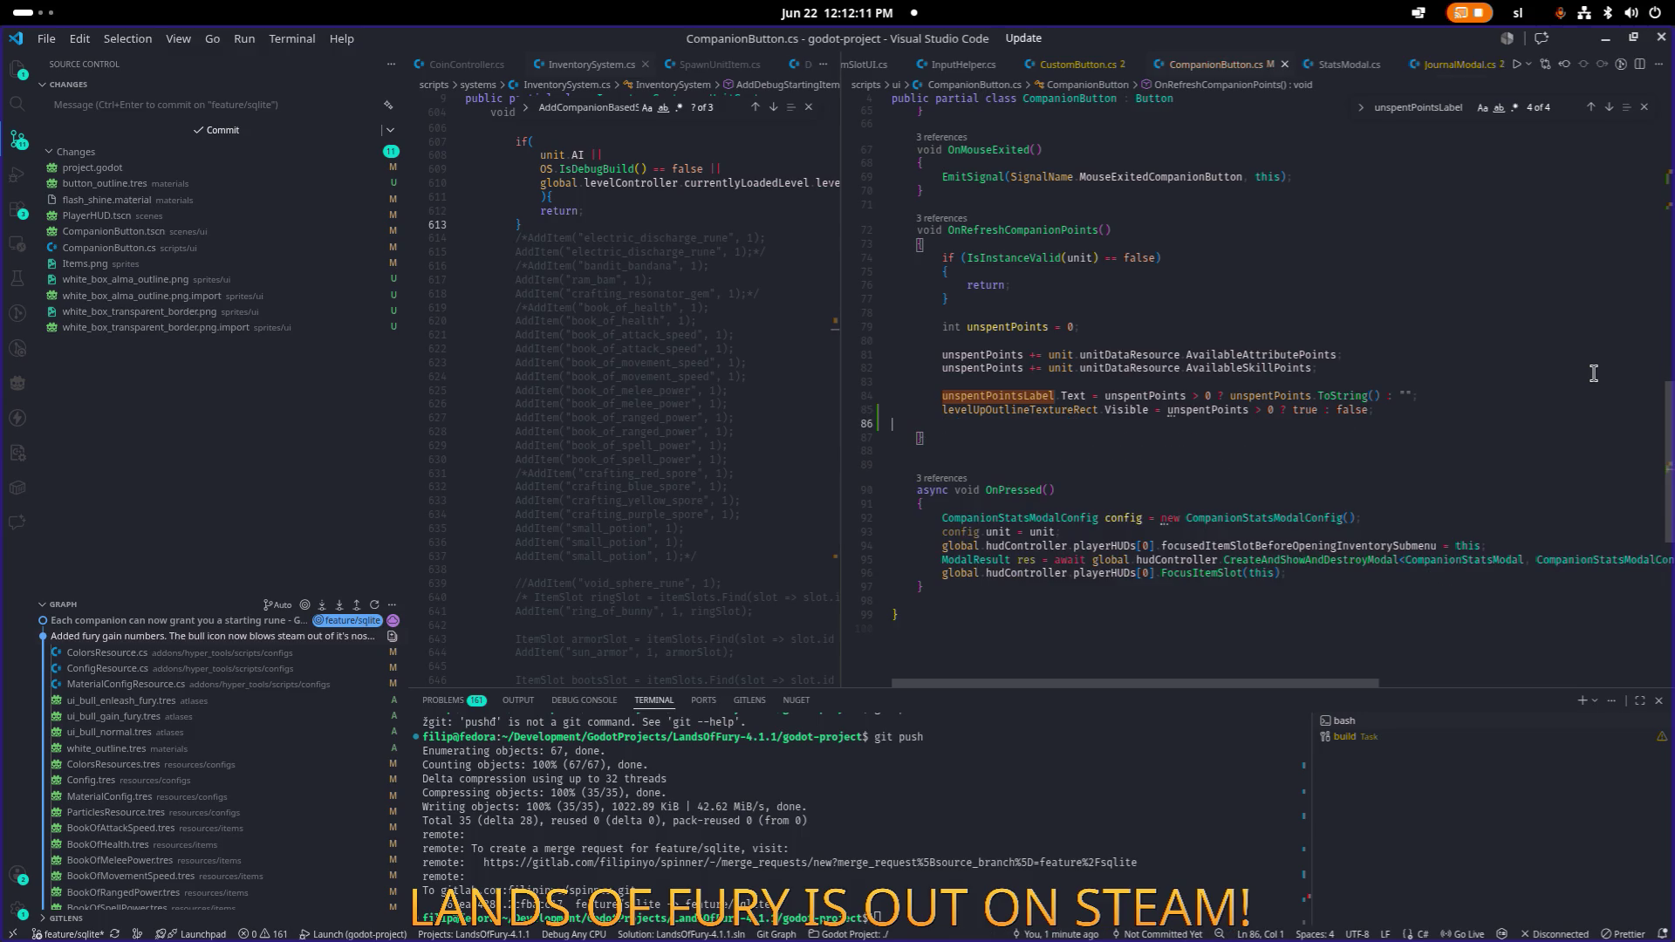
key("ctrl+shift+k")
key("ctrl+s")
key("Up")
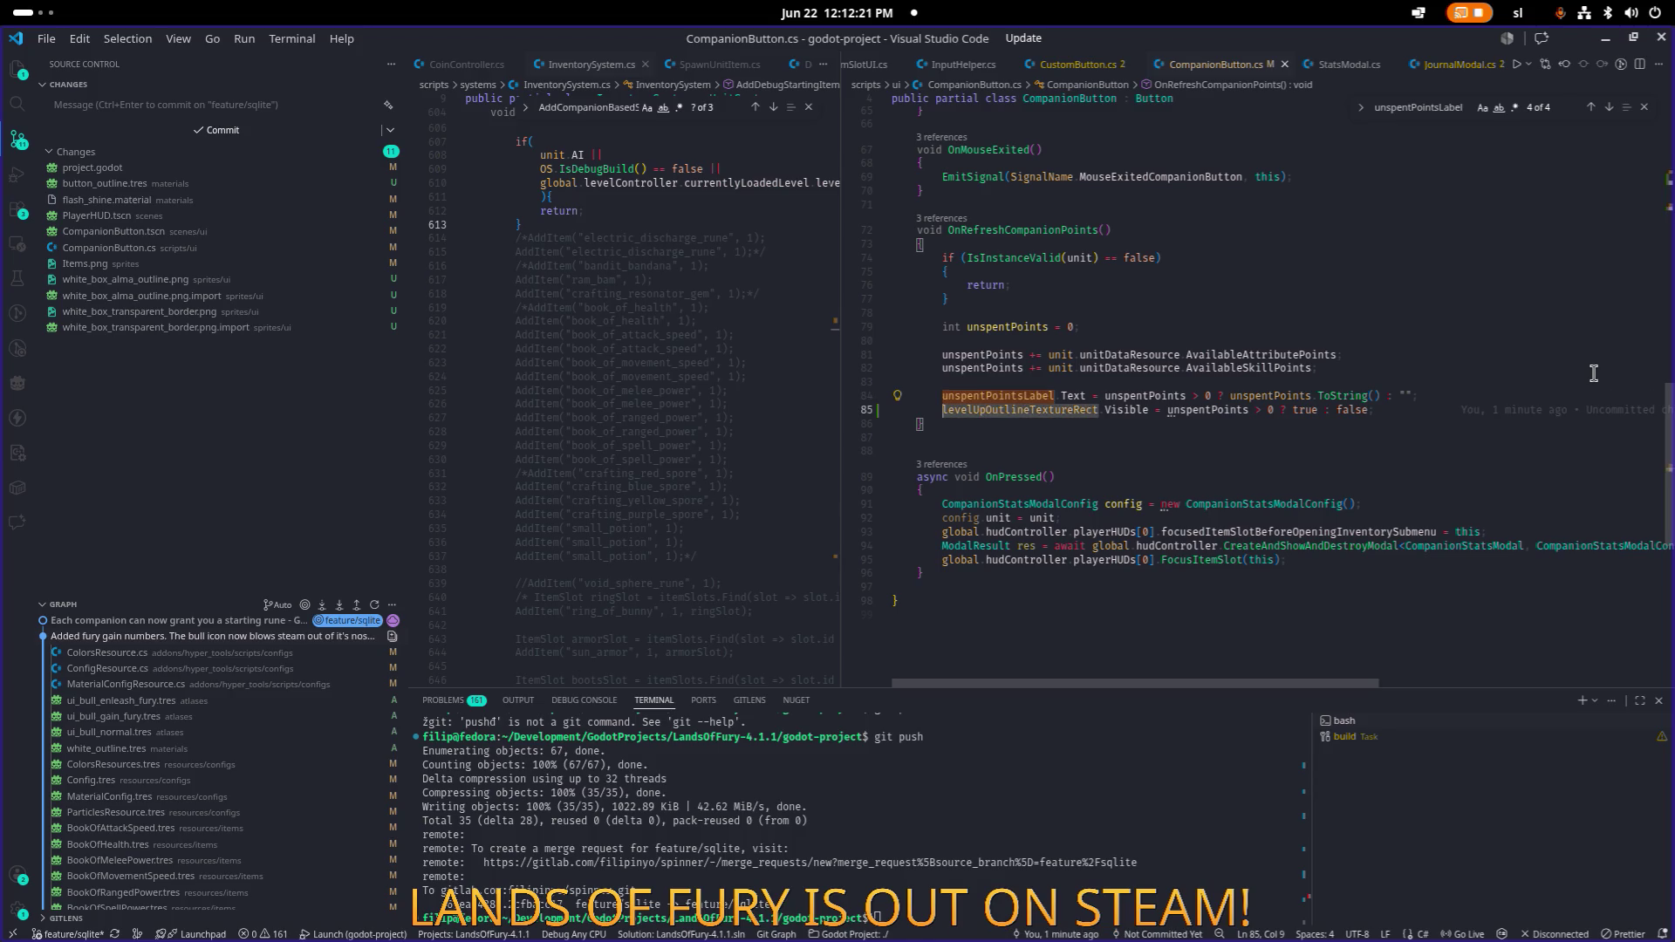
Open PlayerHUD.cs through the quick file search, then return to Godot.
scroll(1279, 354, "up", 15)
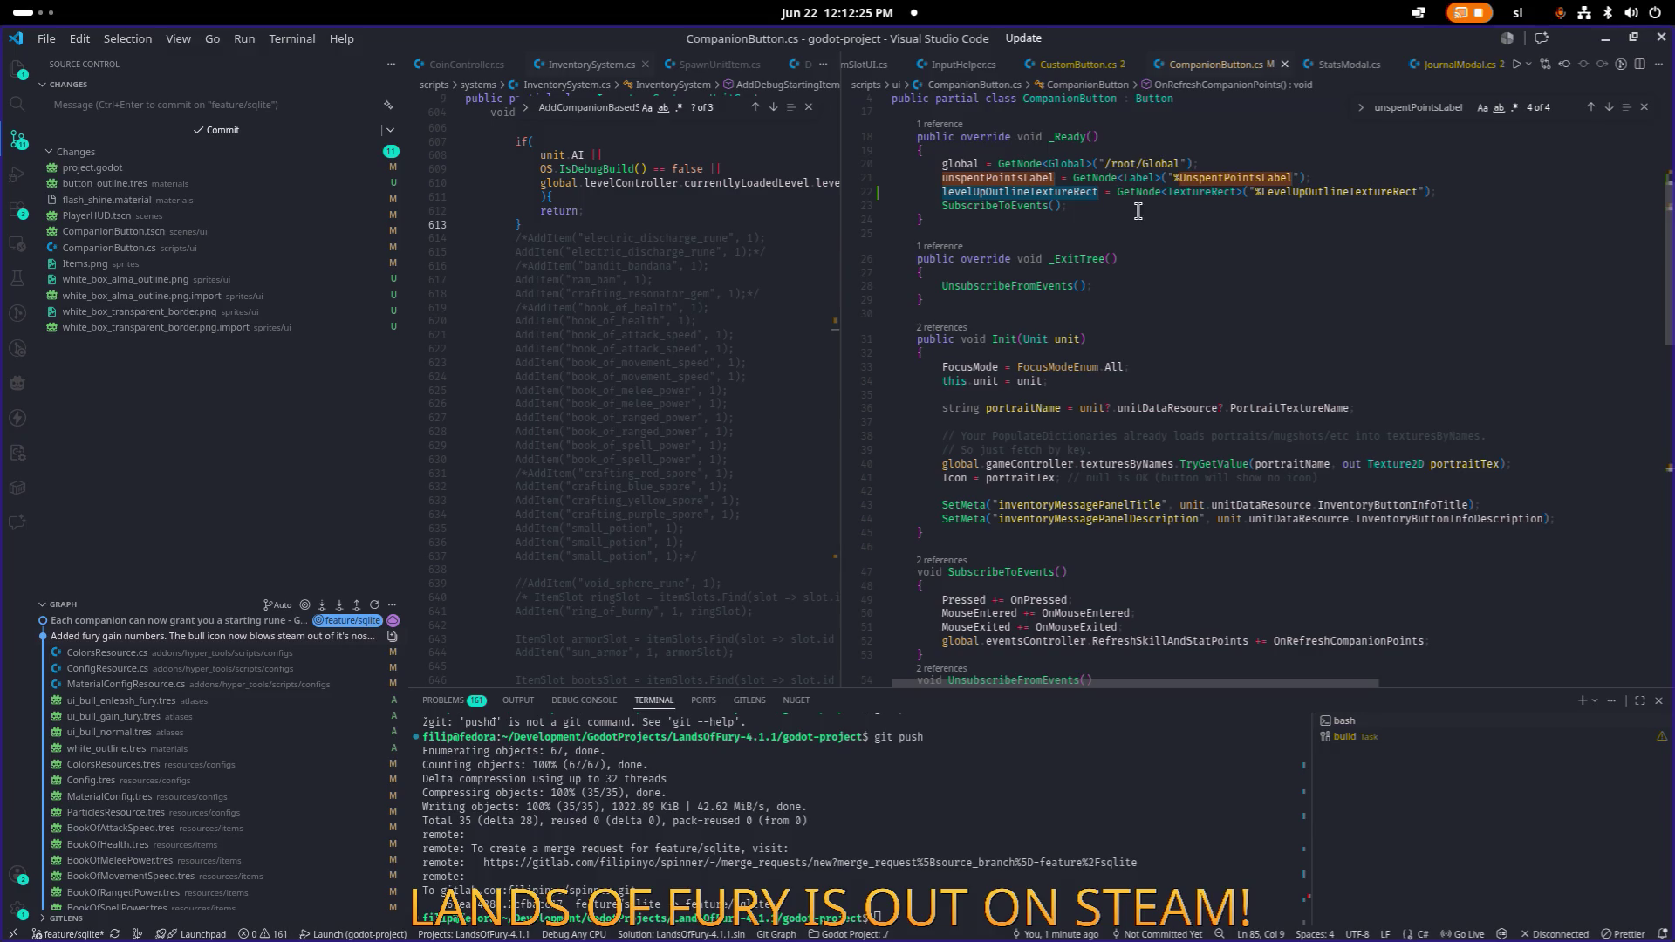
left_click_drag(840, 232, 1138, 212)
left_click(861, 231)
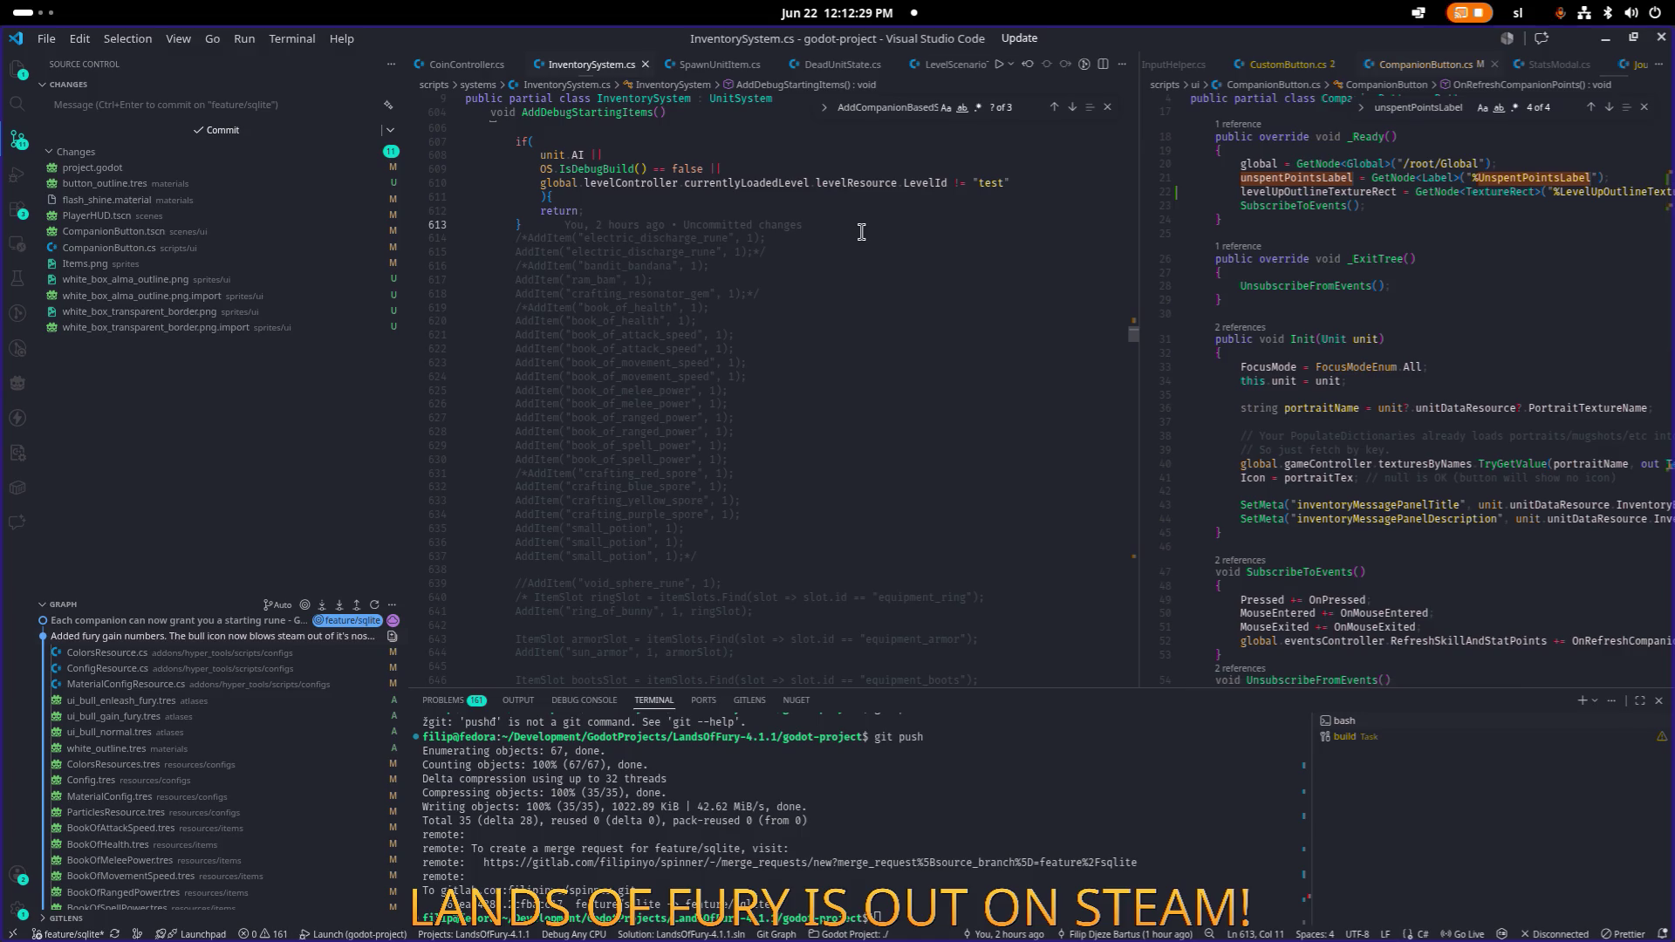
key("ctrl+p")
type("playrh")
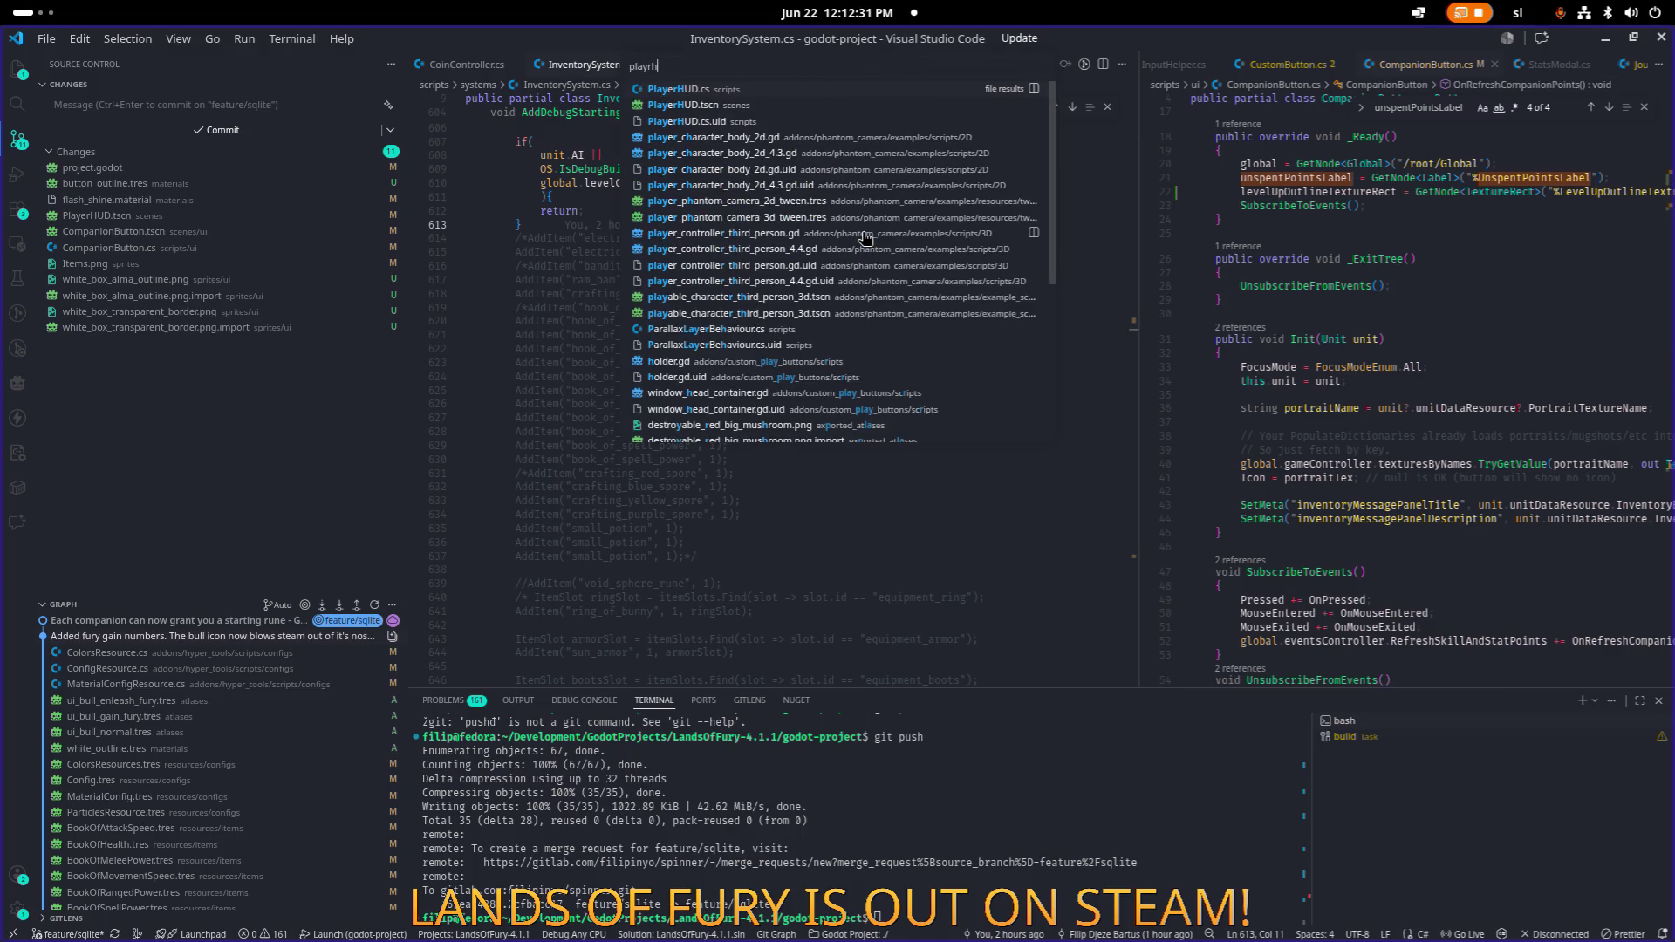
key("Return")
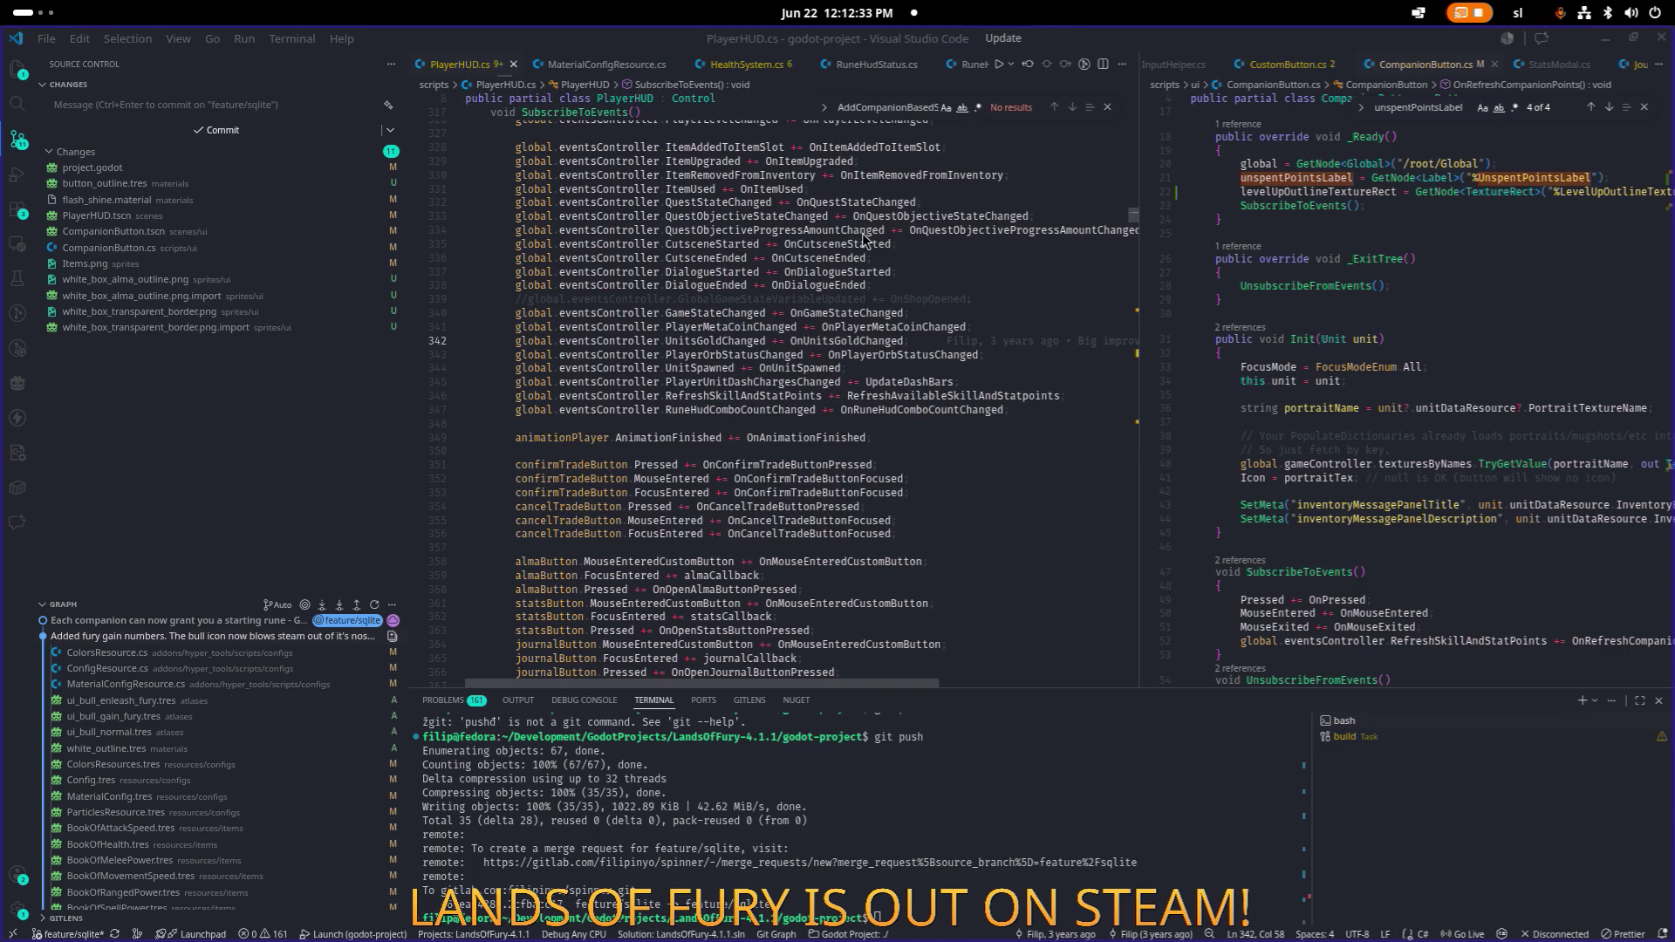
key("alt+Tab")
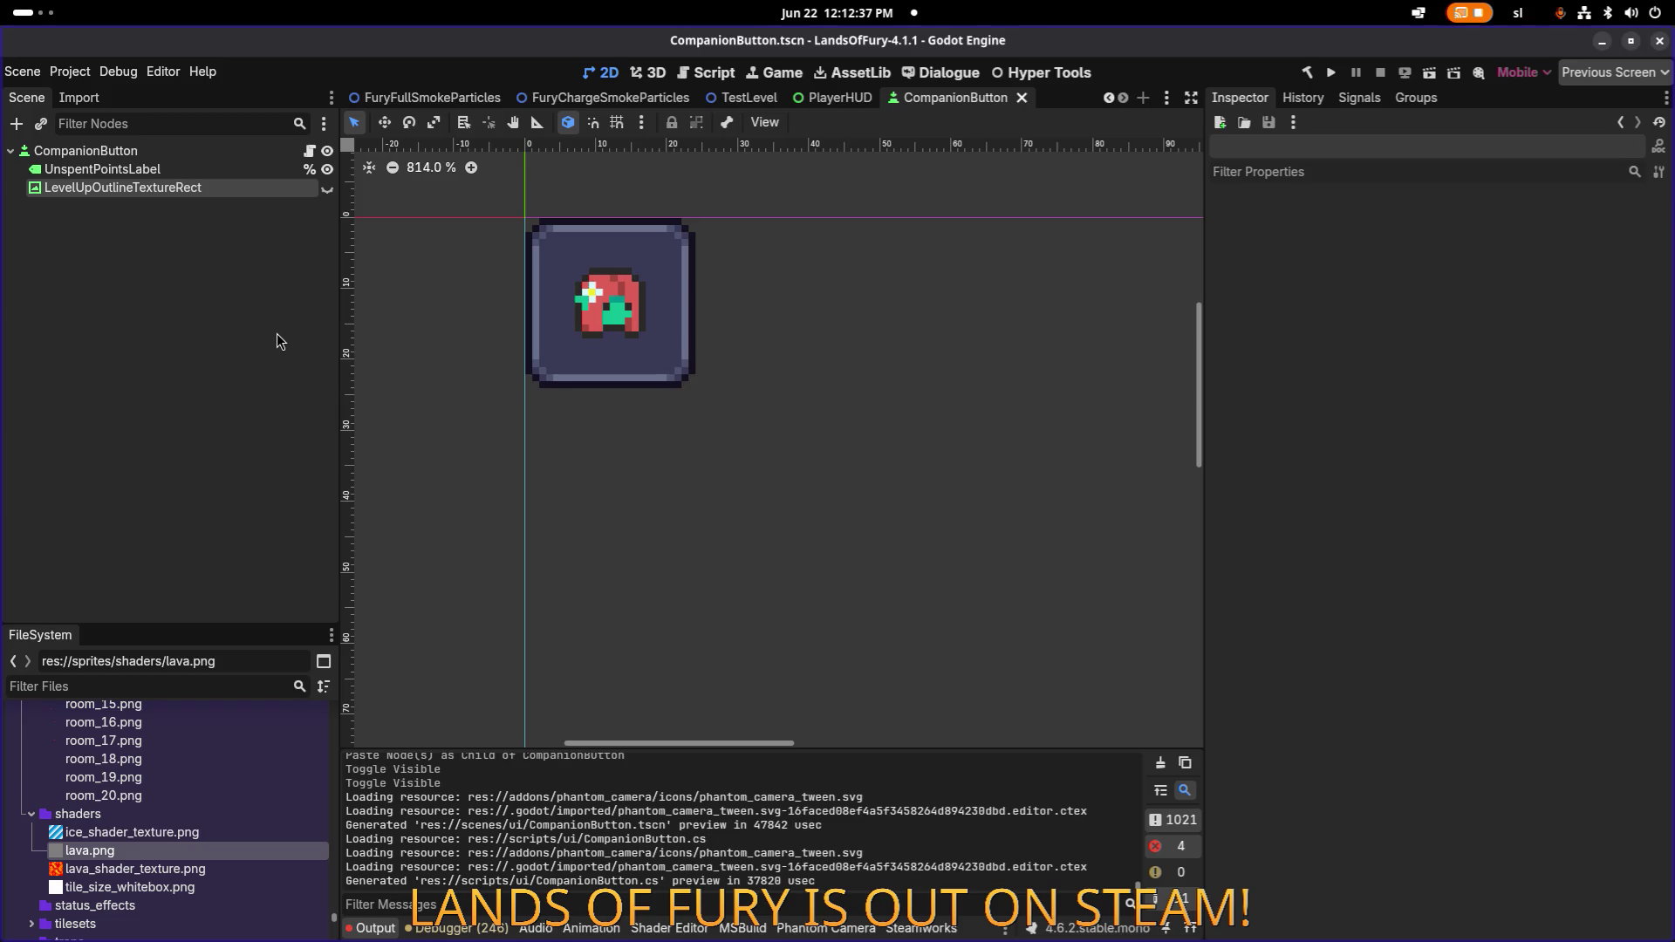
Open the PlayerHUD scene through Quick Open Scene.
key("ctrl+shift+o")
type("playerhzu")
key("BackSpace")
key("BackSpace")
type("ud")
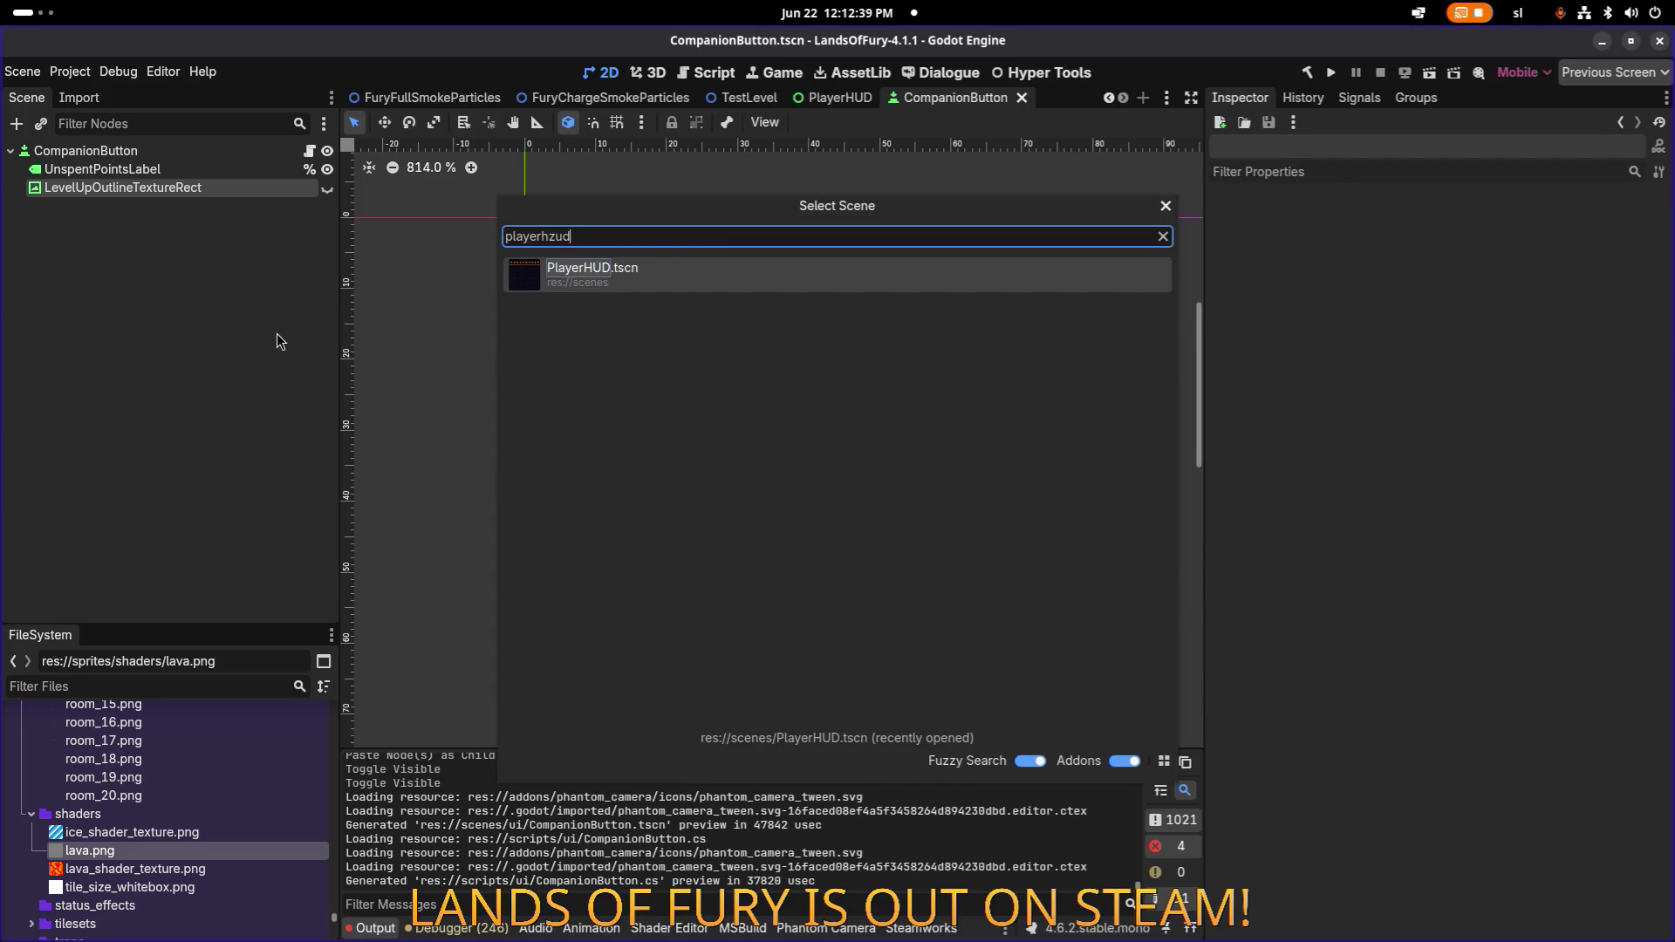
key("Return")
Give LevelUpOutlineTextureRect a scene-unique name and save the PlayerHUD scene.
left_click(480, 416)
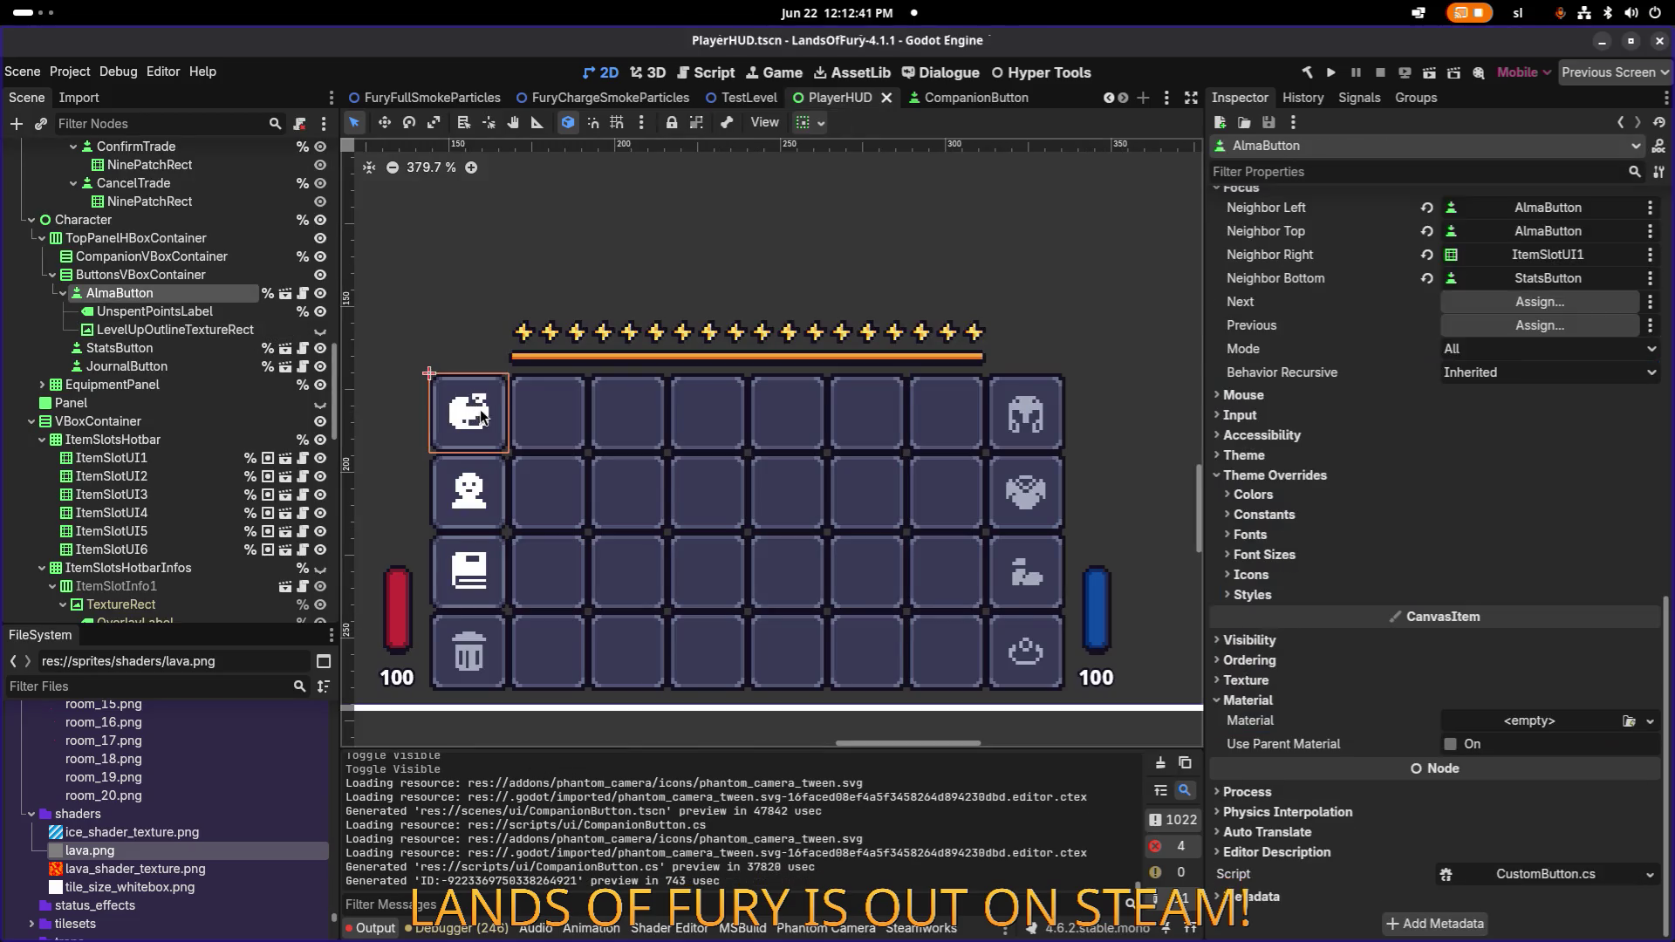
left_click(217, 315)
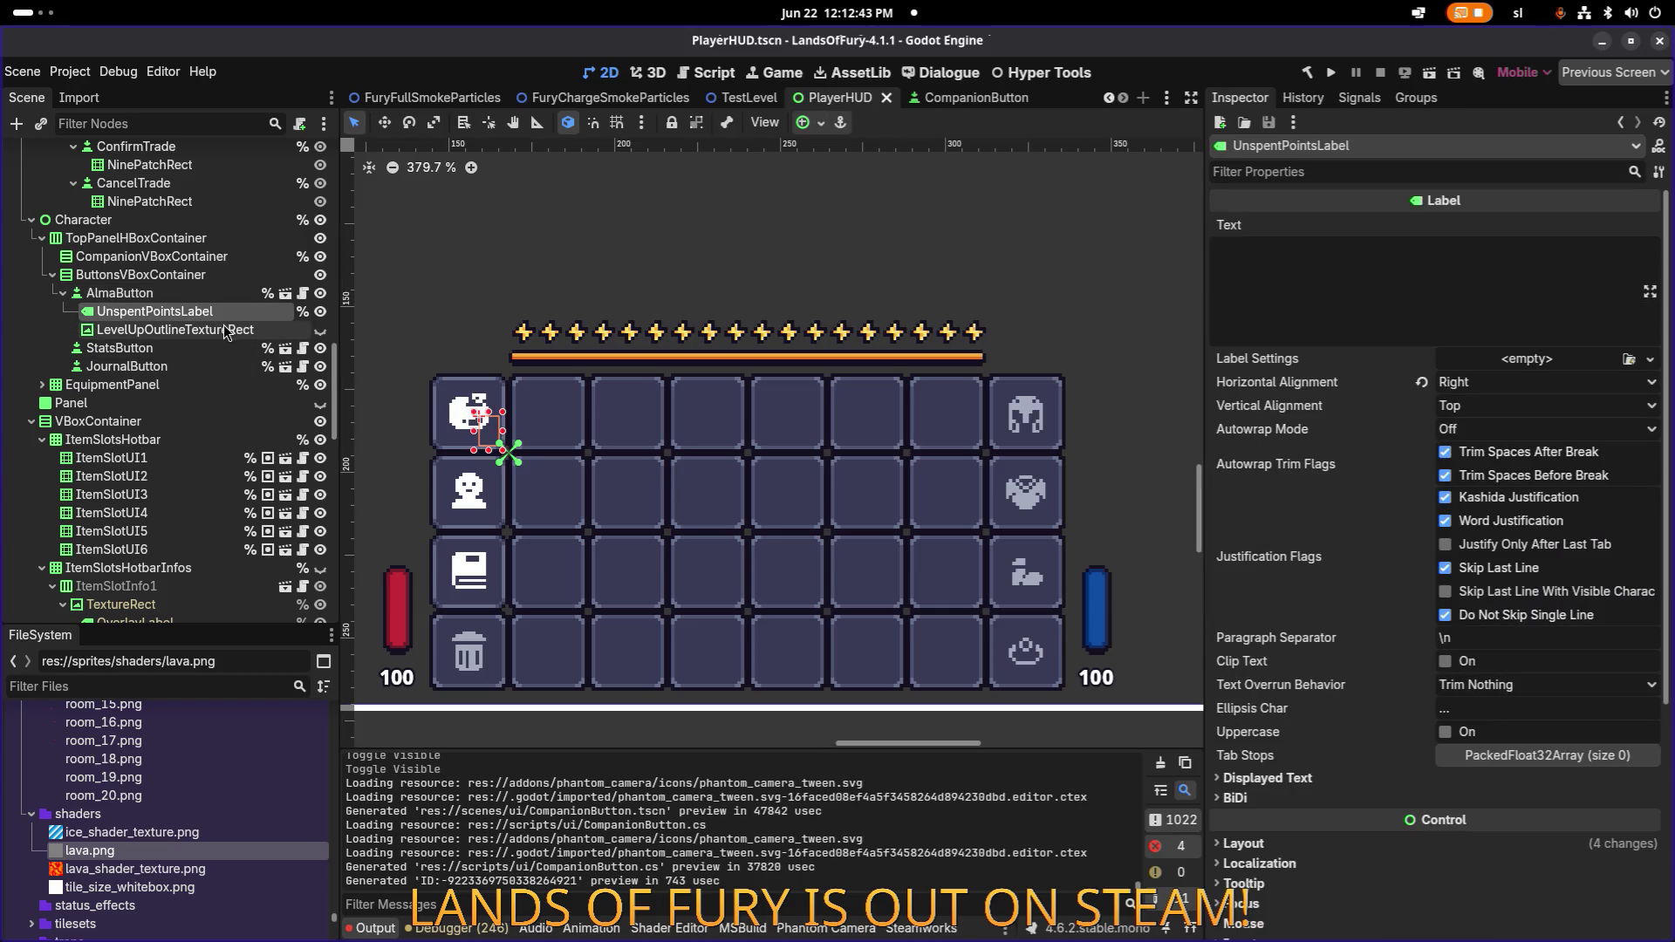
key("Up")
left_click(267, 329)
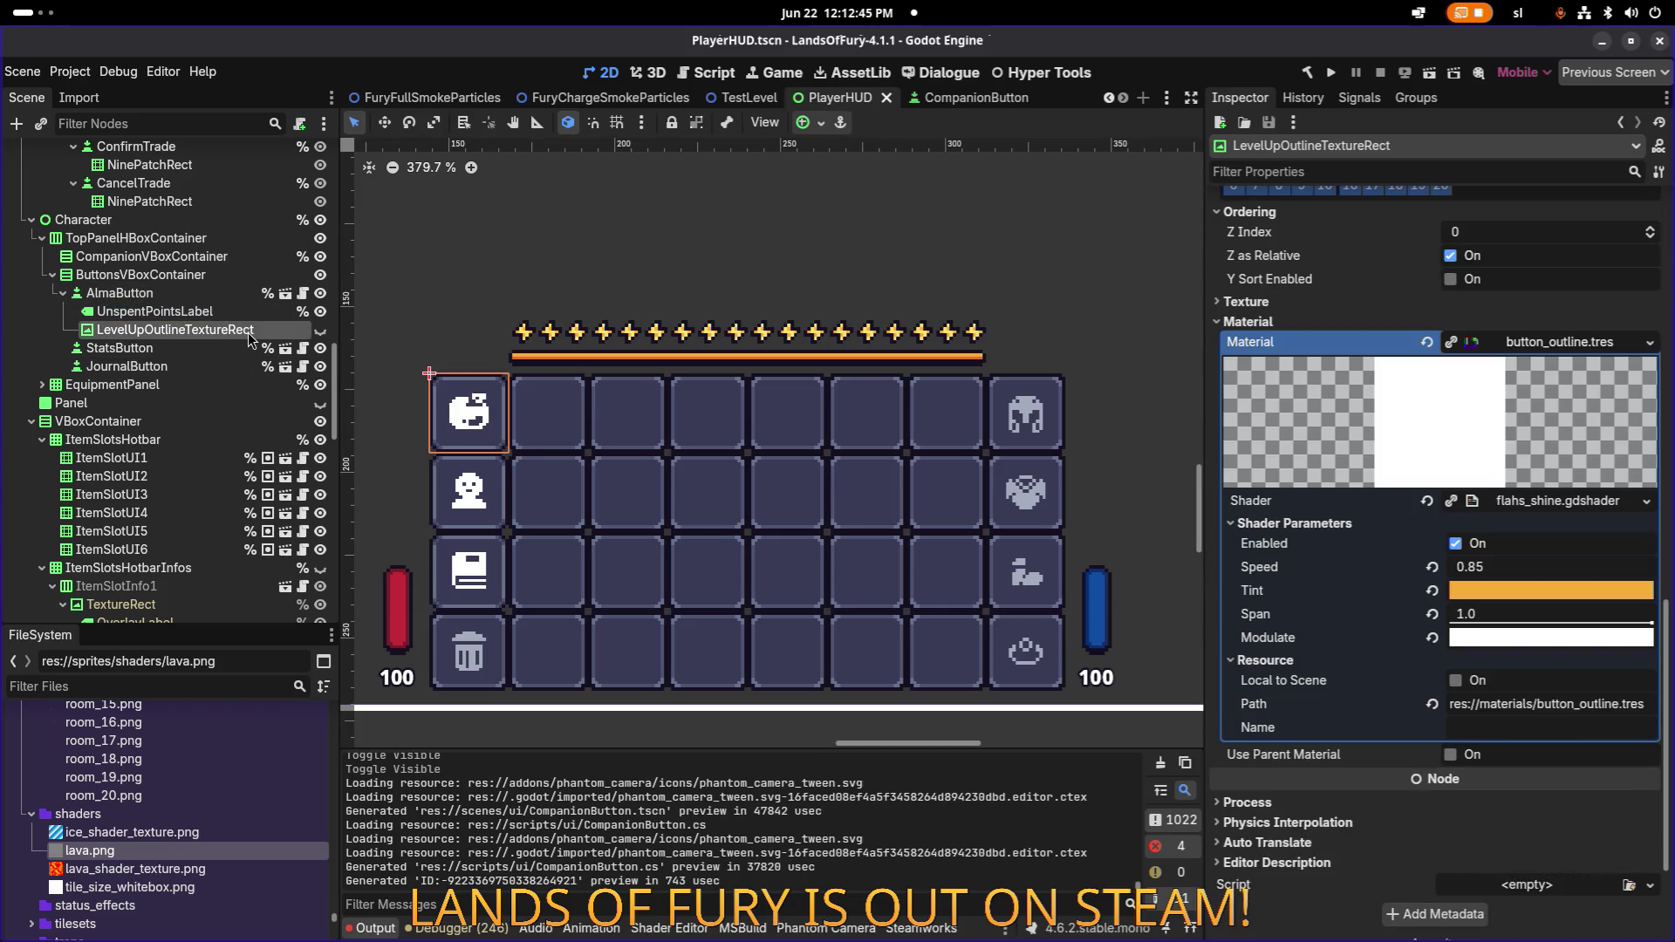
right_click(251, 332)
left_click(360, 689)
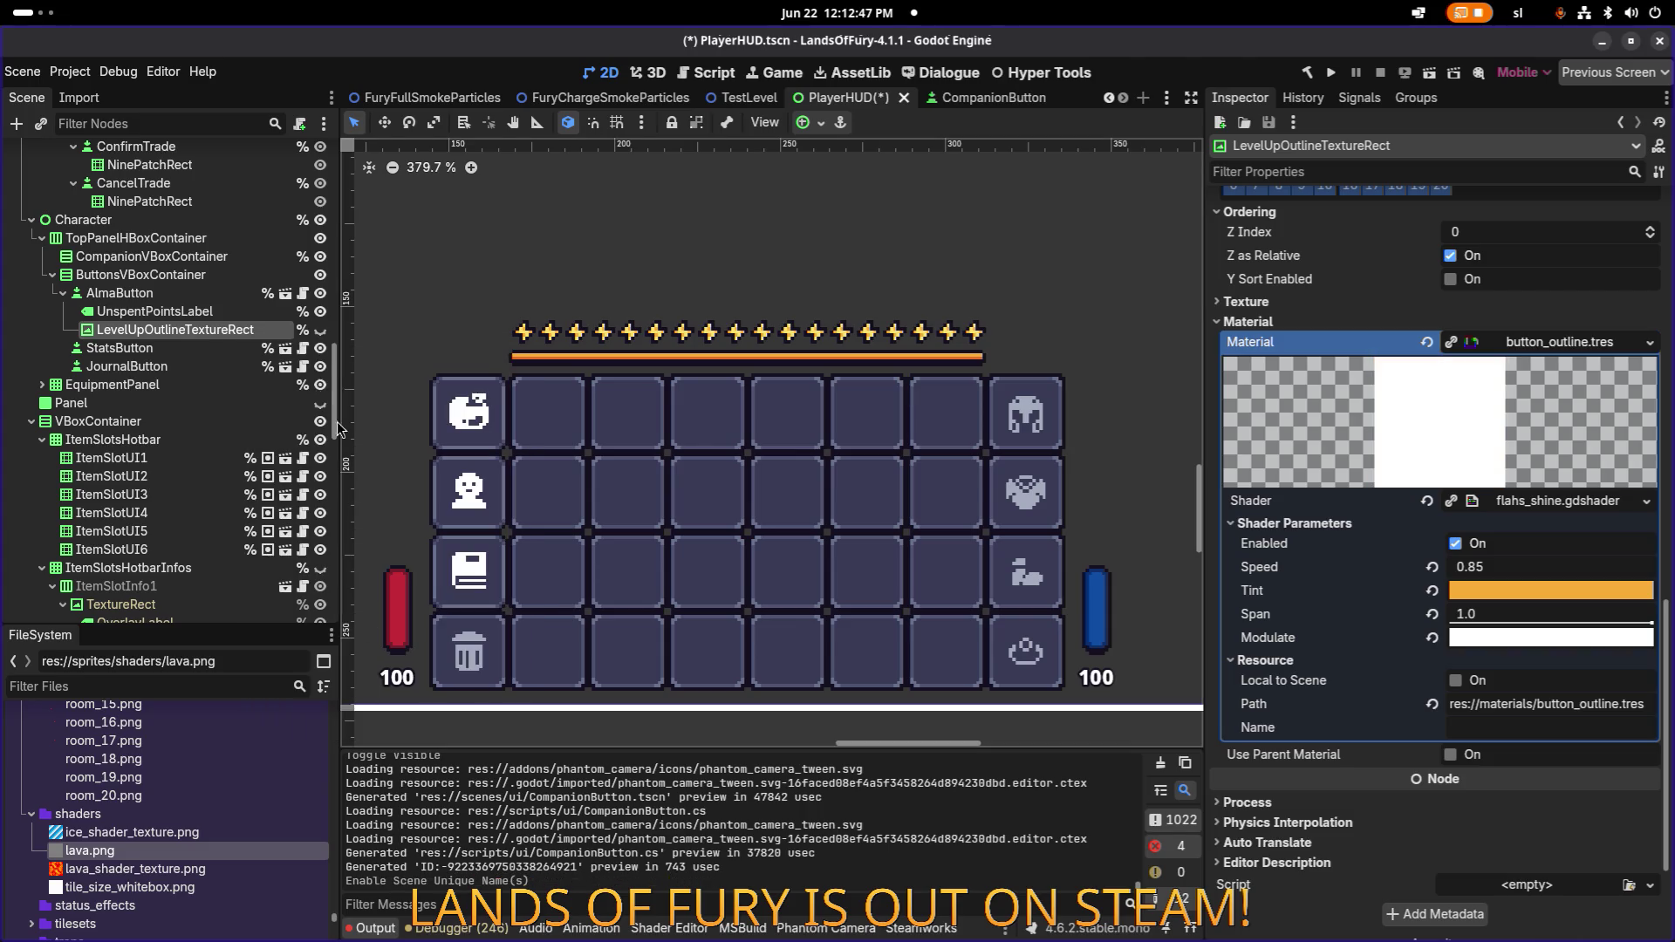
key("ctrl+s")
left_click(239, 316)
left_click(244, 319)
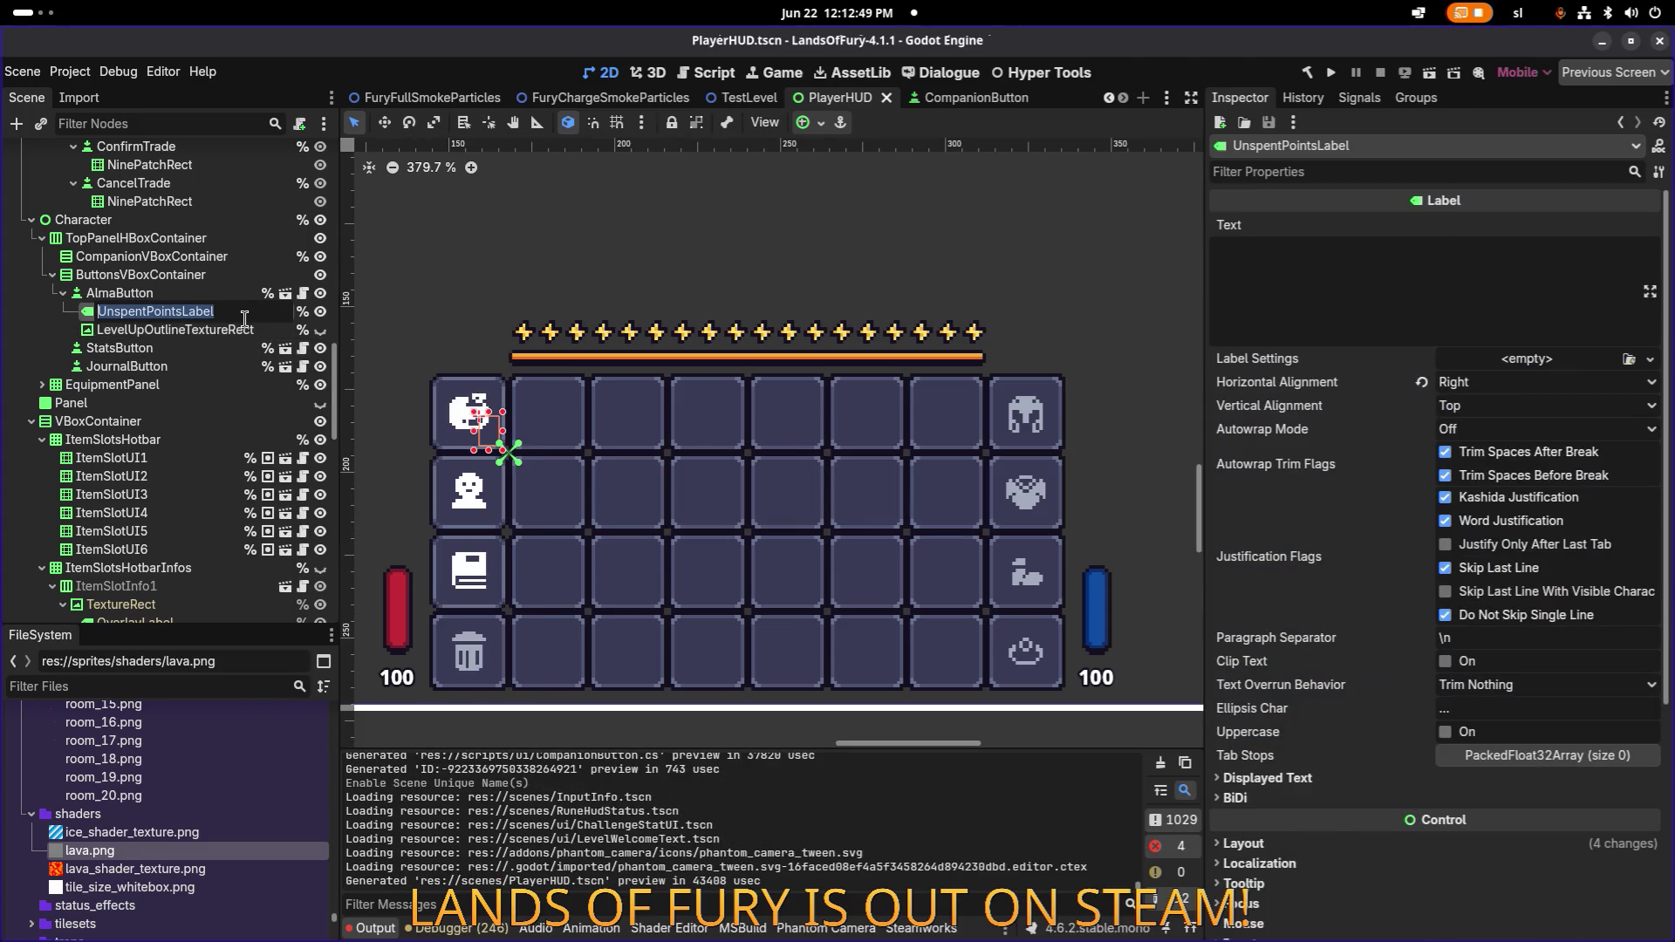
key("alt+Tab")
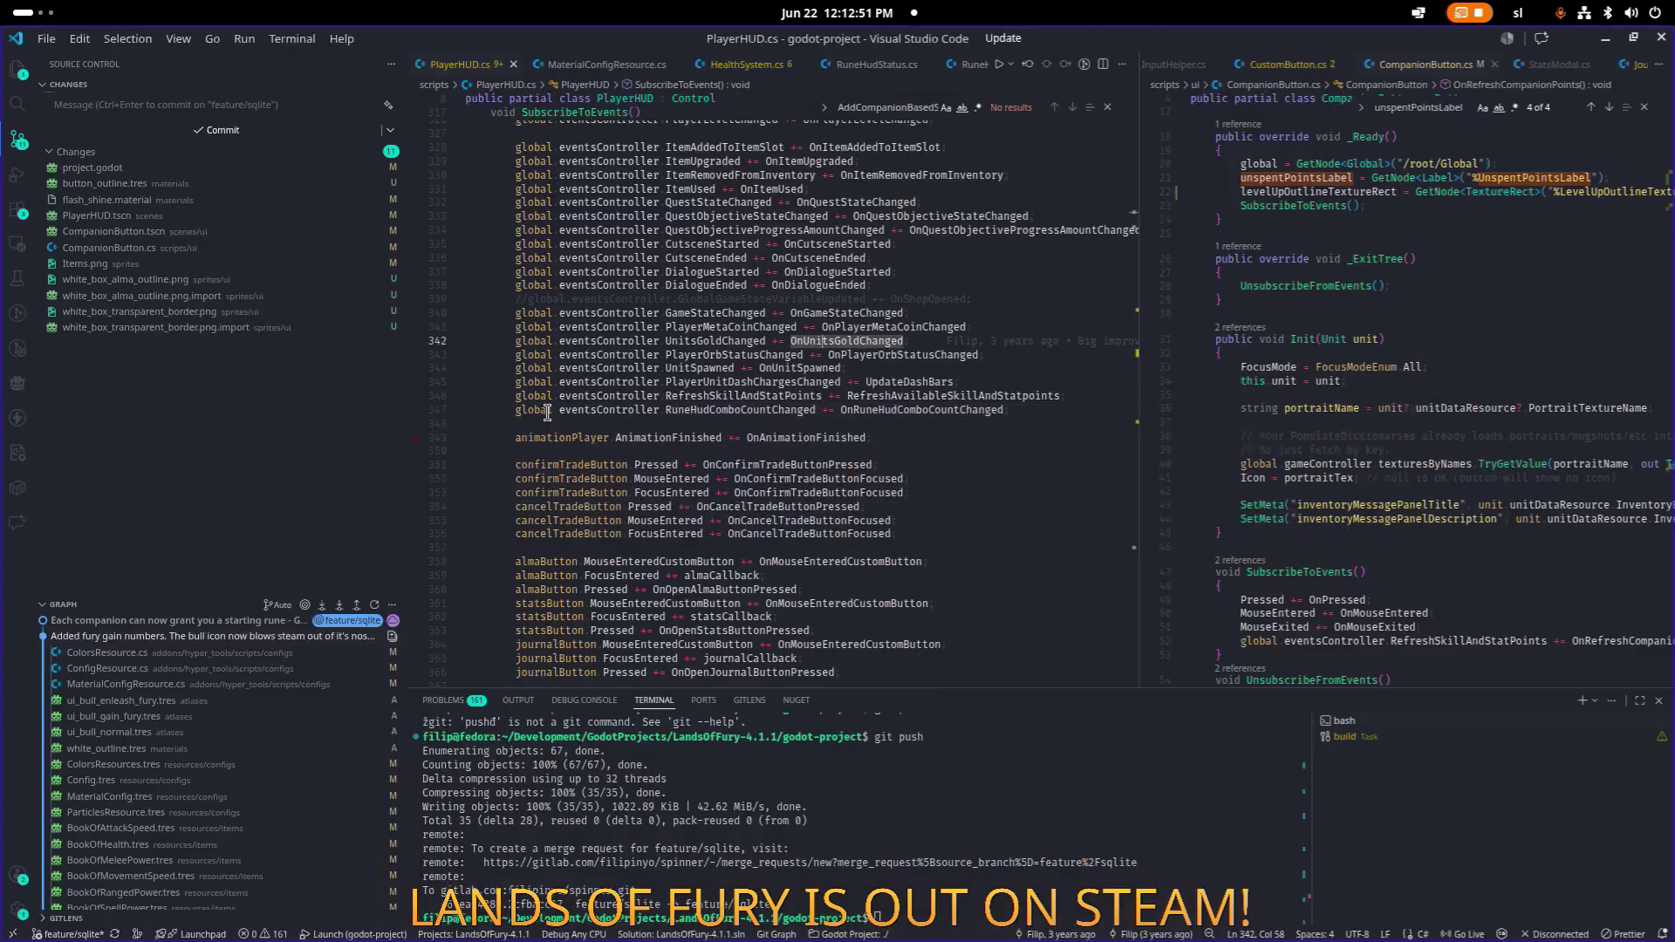
Locate the unspentPointsLabel field and its assignment in PlayerHUD.cs via project search.
key("ctrl+shift+f")
type("UnspentPointsLabel")
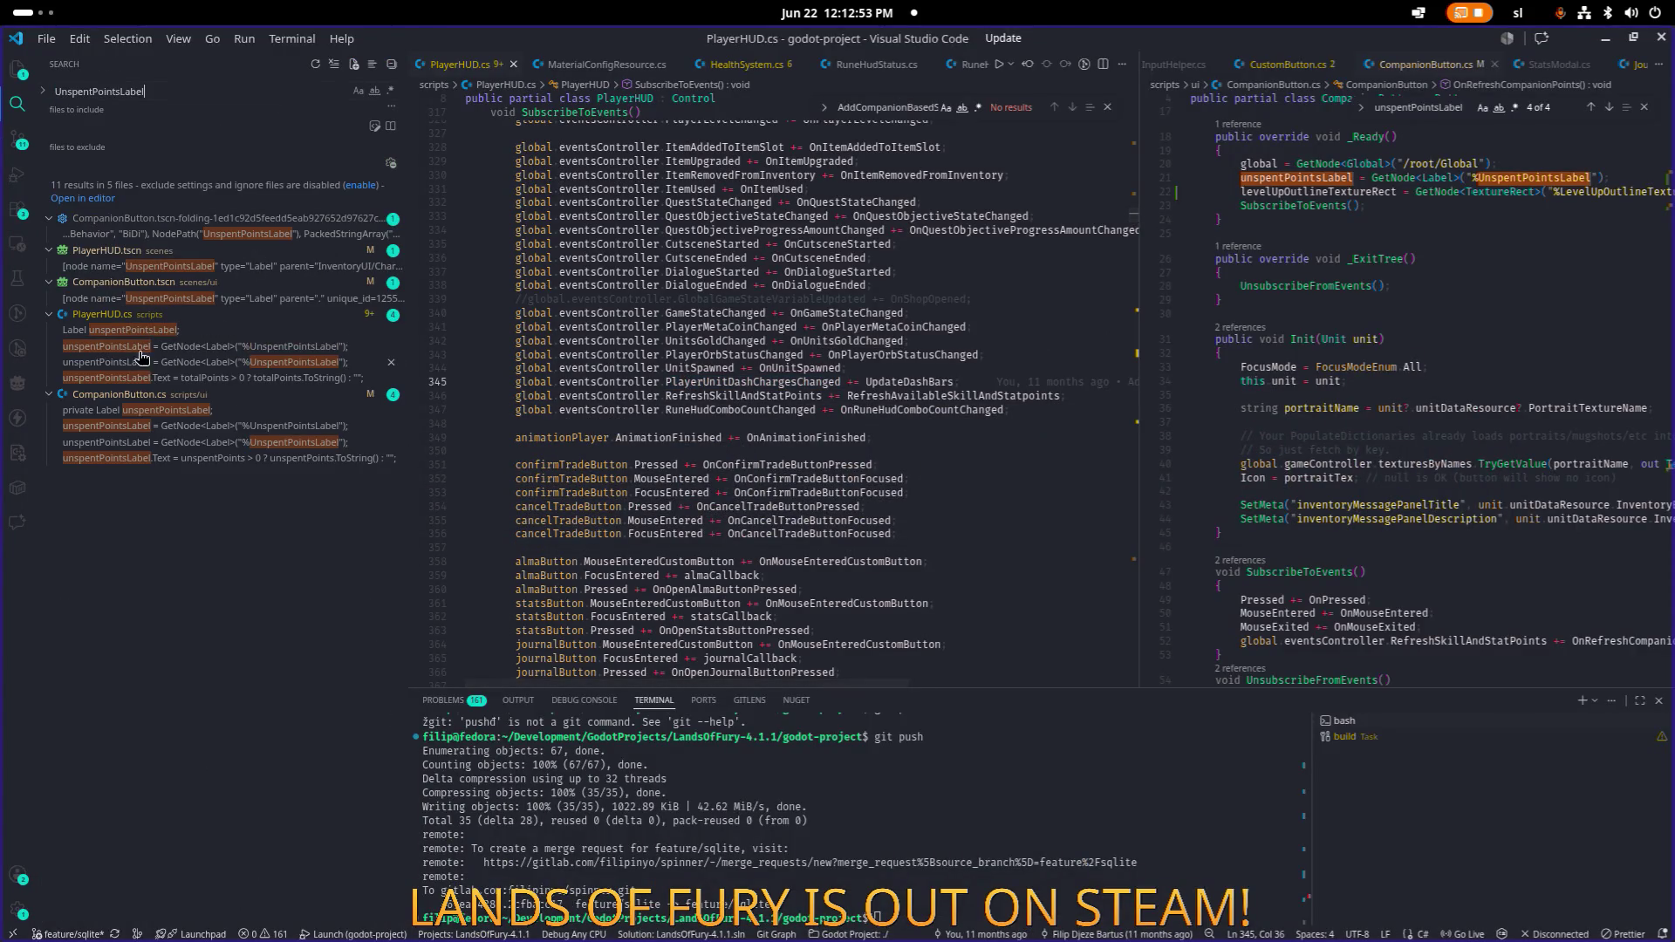
left_click(151, 338)
left_click(150, 345)
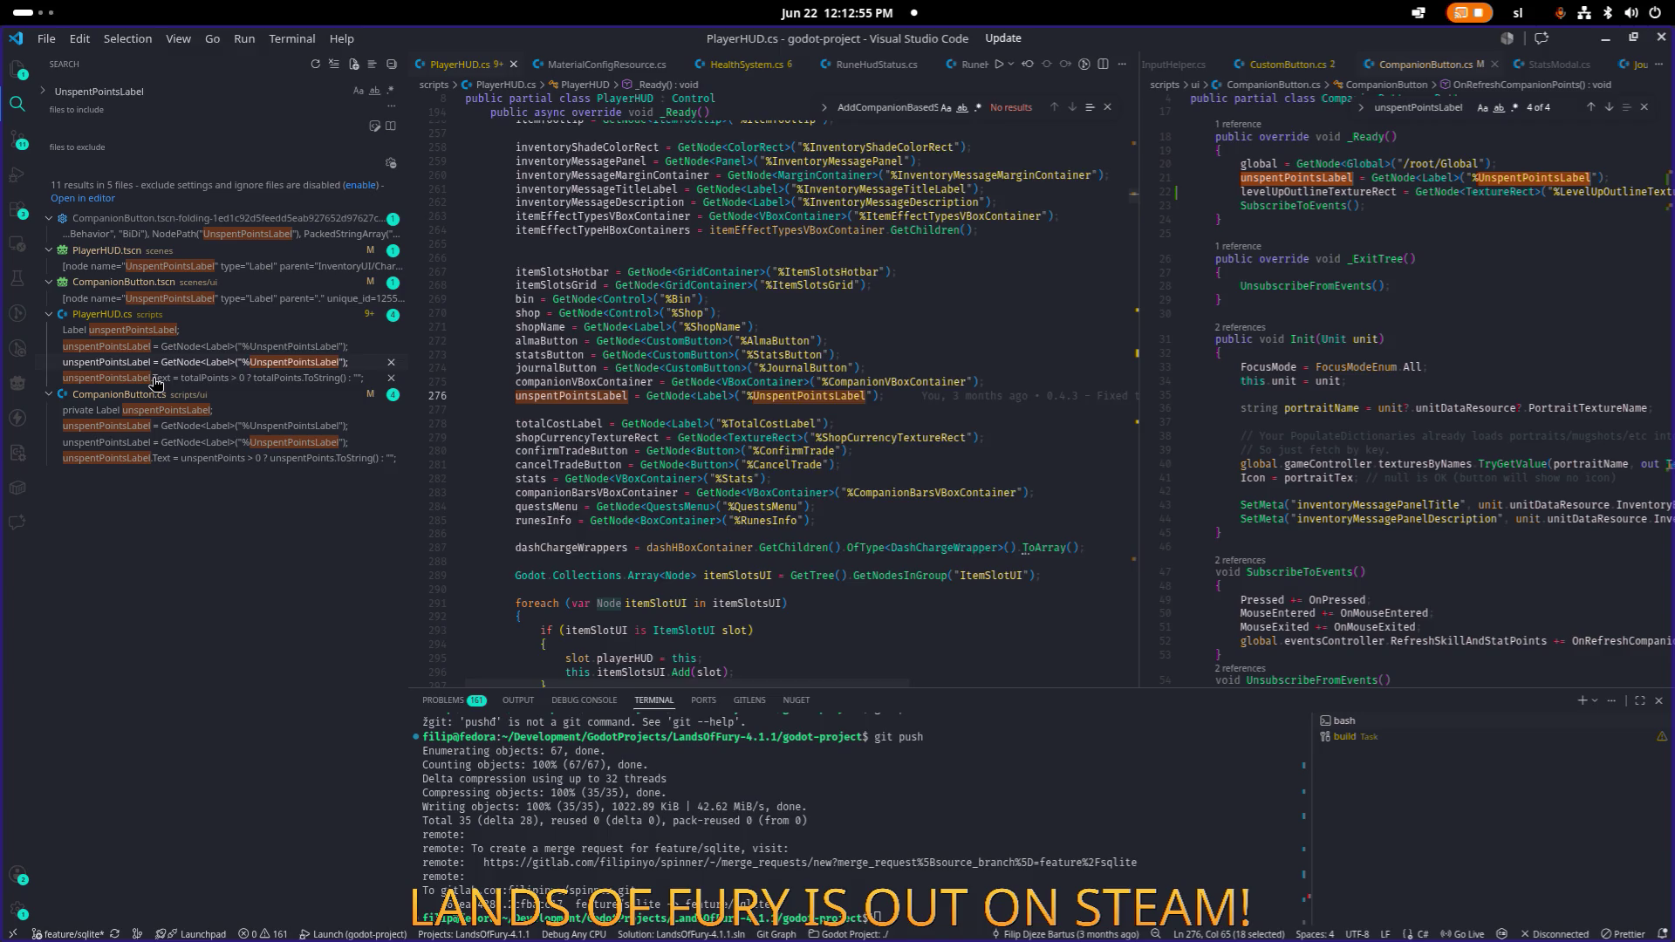
left_click(160, 378)
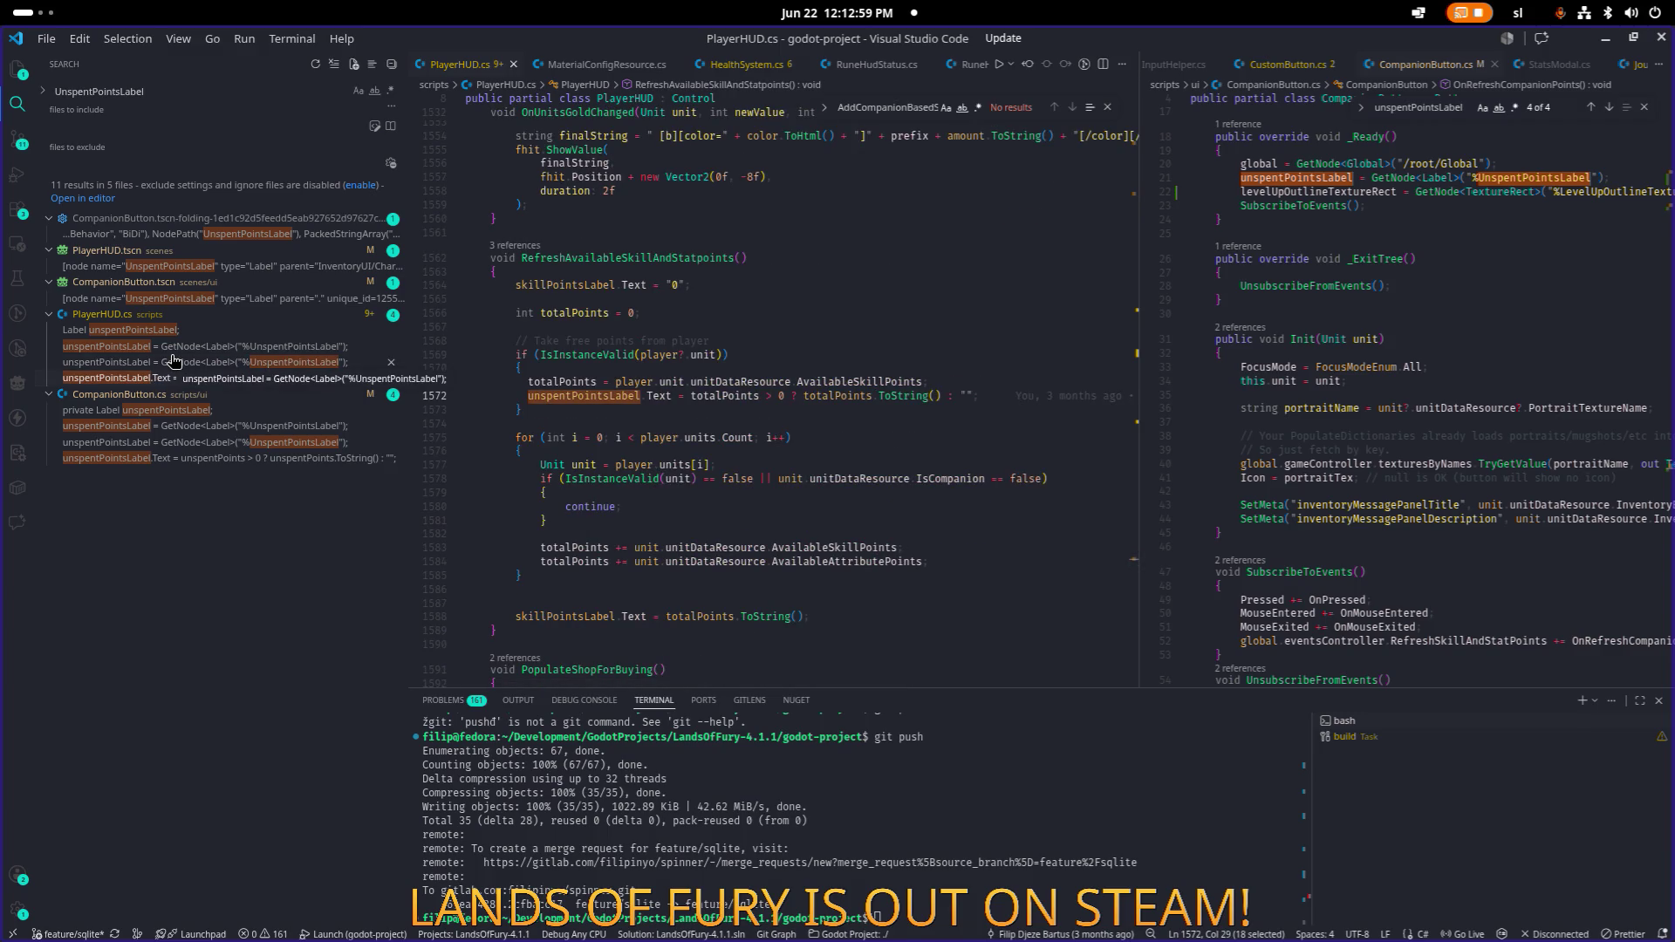
left_click(172, 360)
left_click(173, 332)
Start a new TextureRect field declaration below unspentPointsLabel.
left_click(703, 401)
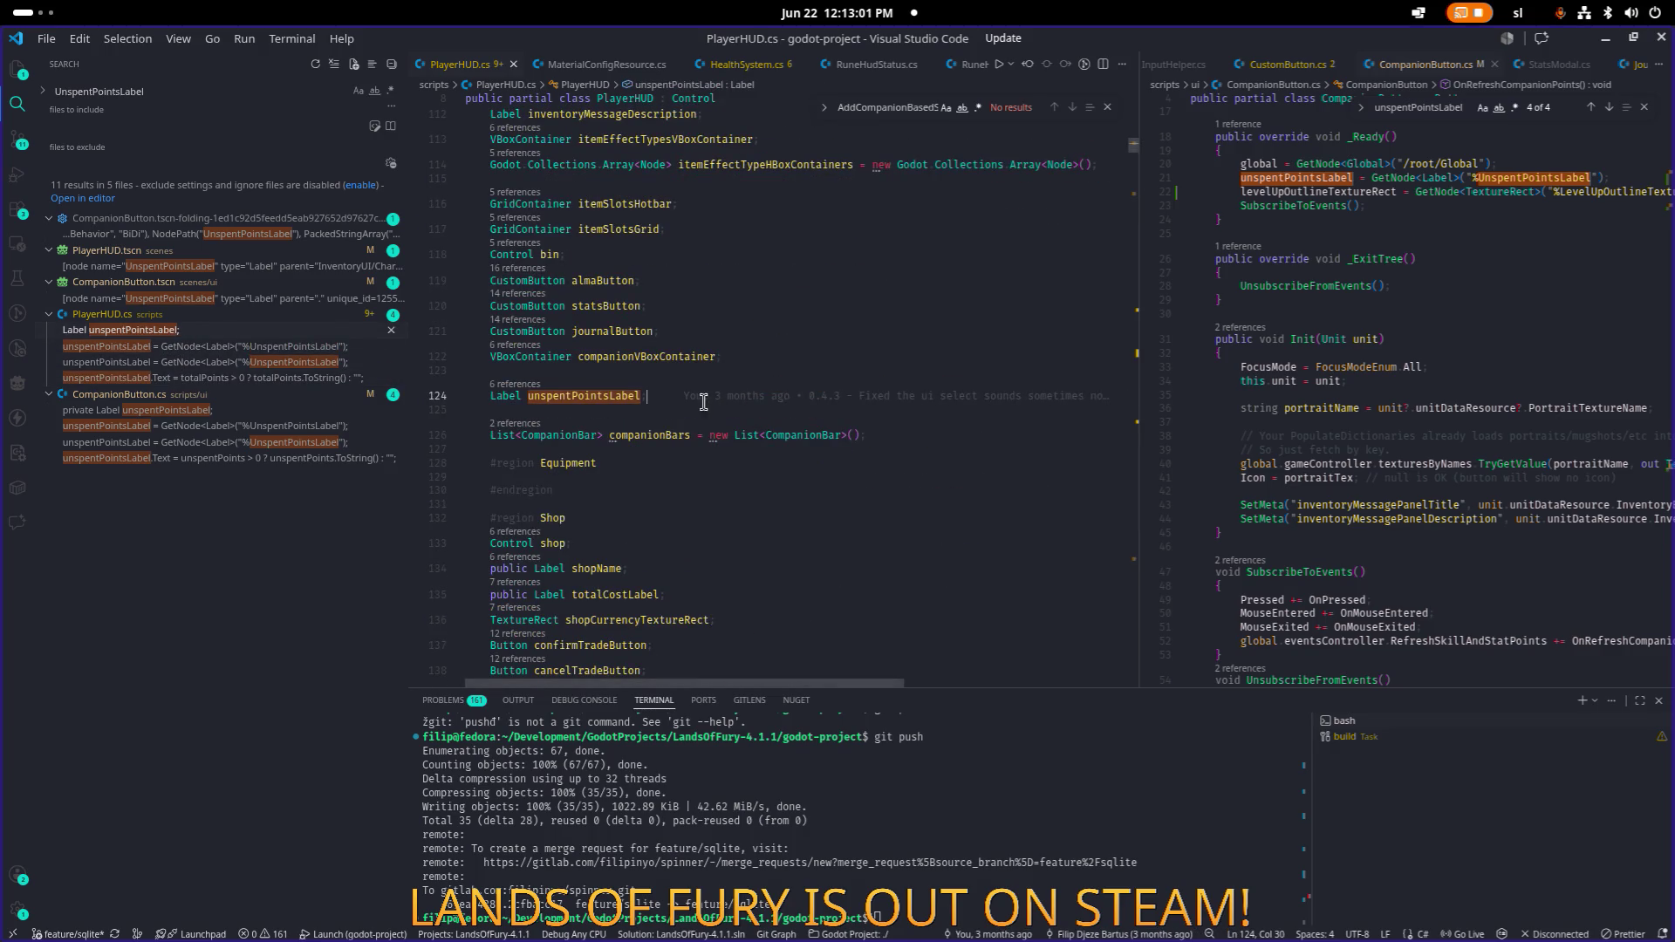
key("Return")
type("Text")
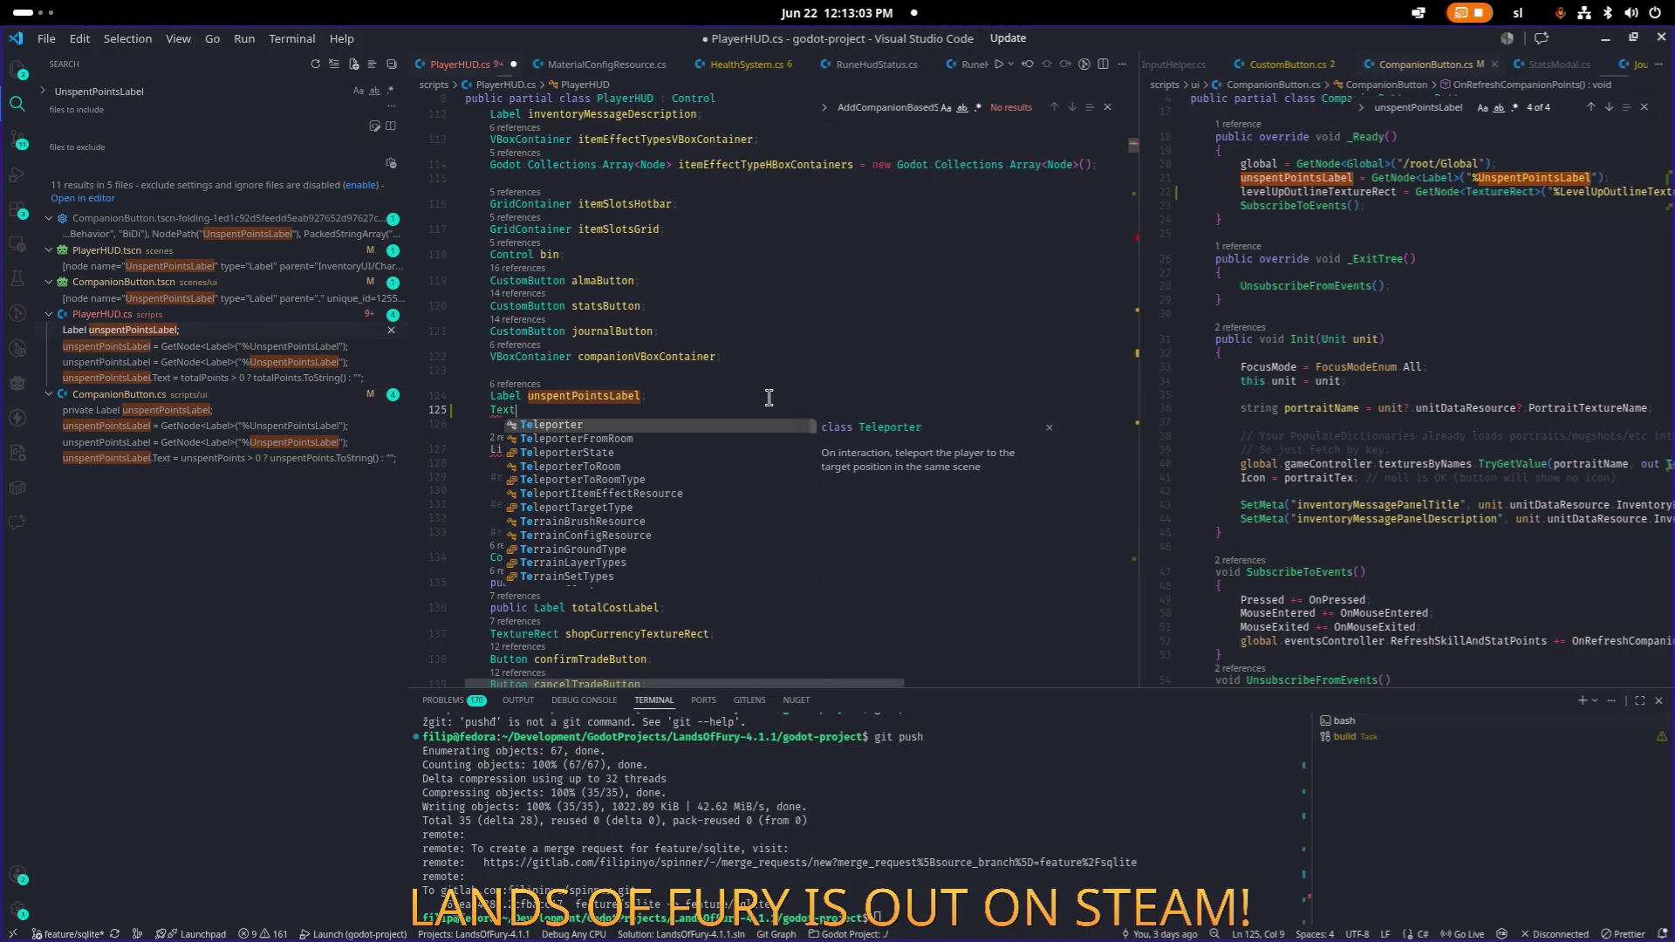
type("ure r")
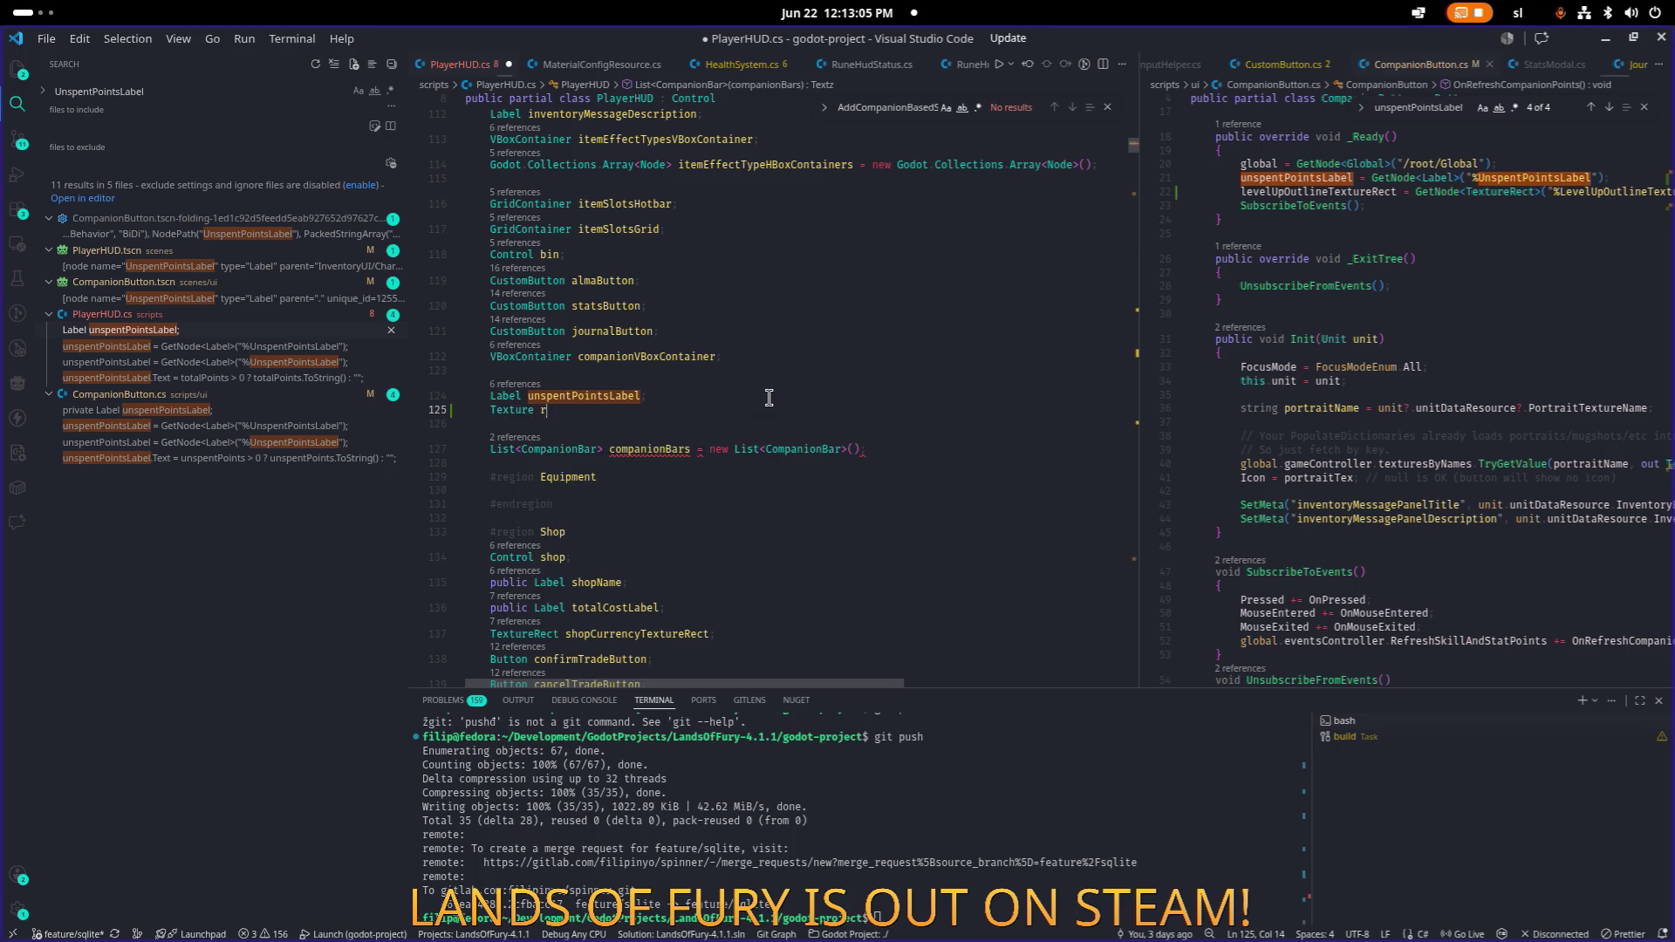
key("BackSpace")
key("BackSpace")
type("Rect ")
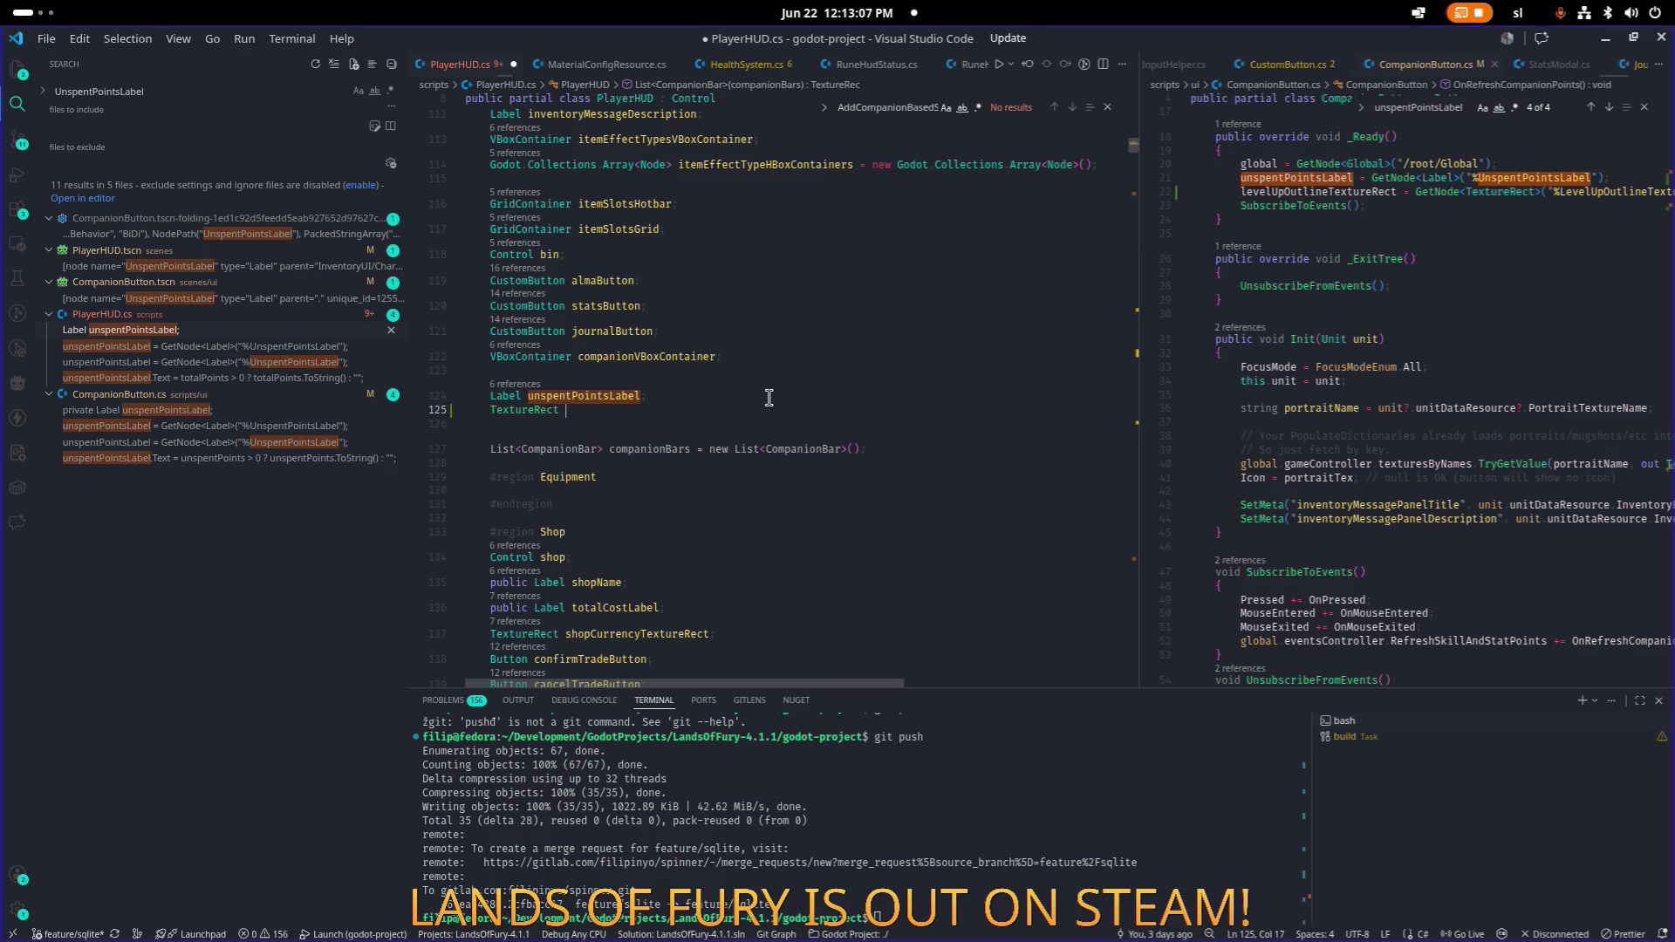
type("UnspentPointsLabel")
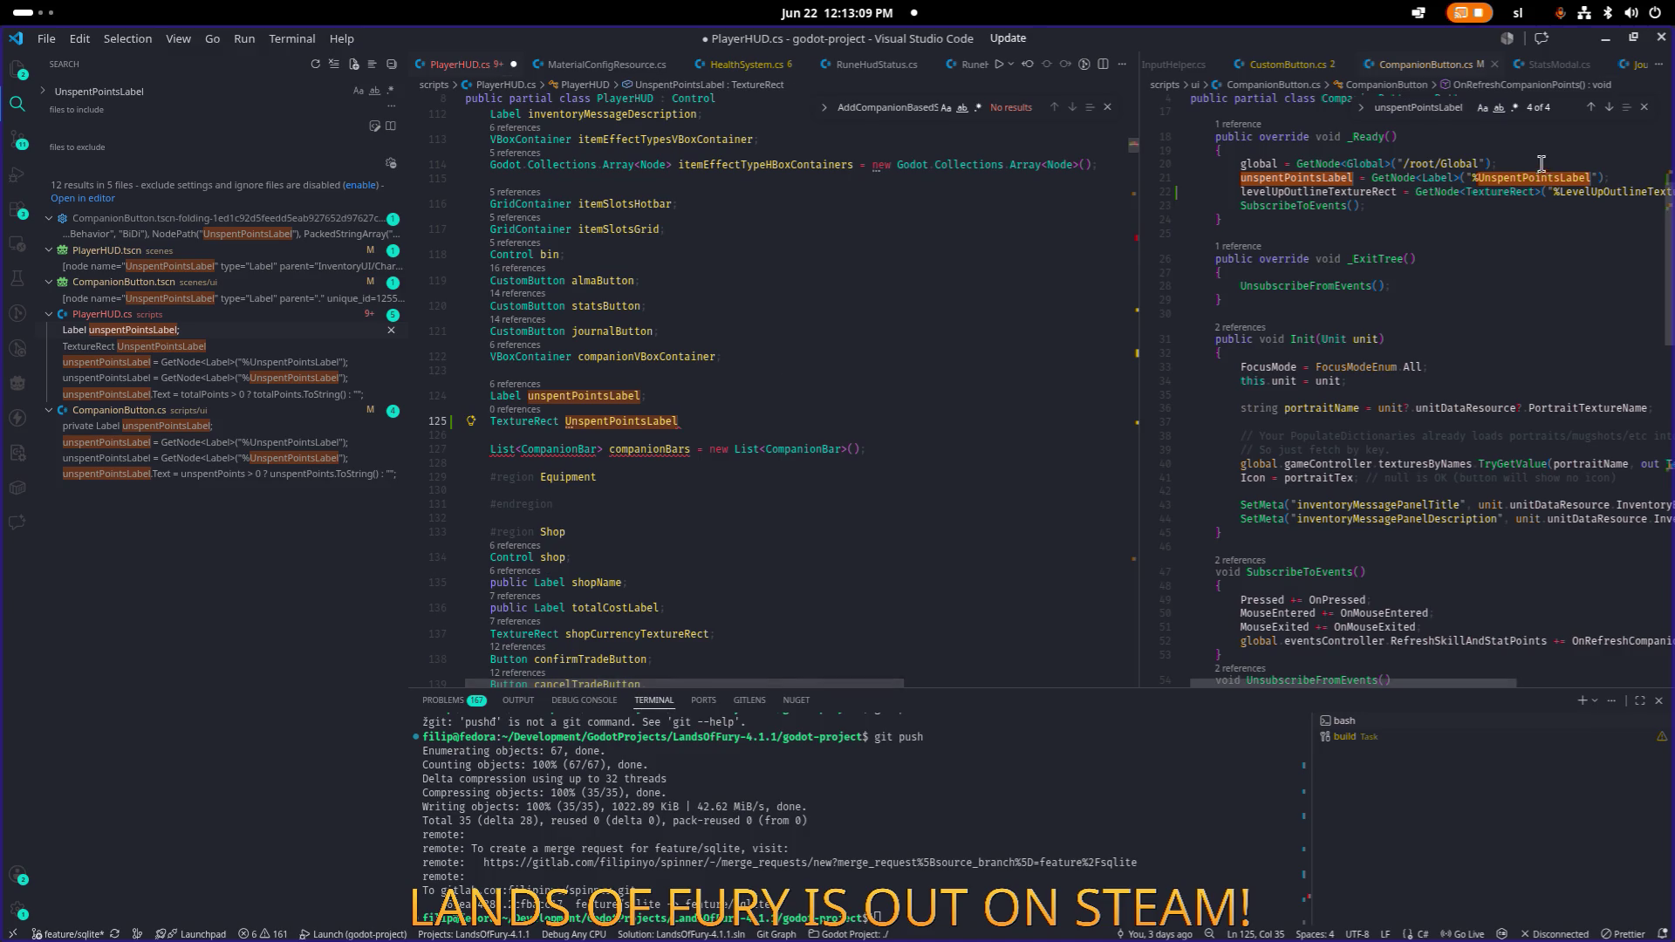
Name the field levelUpOutlineTextureRect, copied from CompanionButton.cs, and save.
scroll(1512, 261, "up", 3)
left_click(1300, 180)
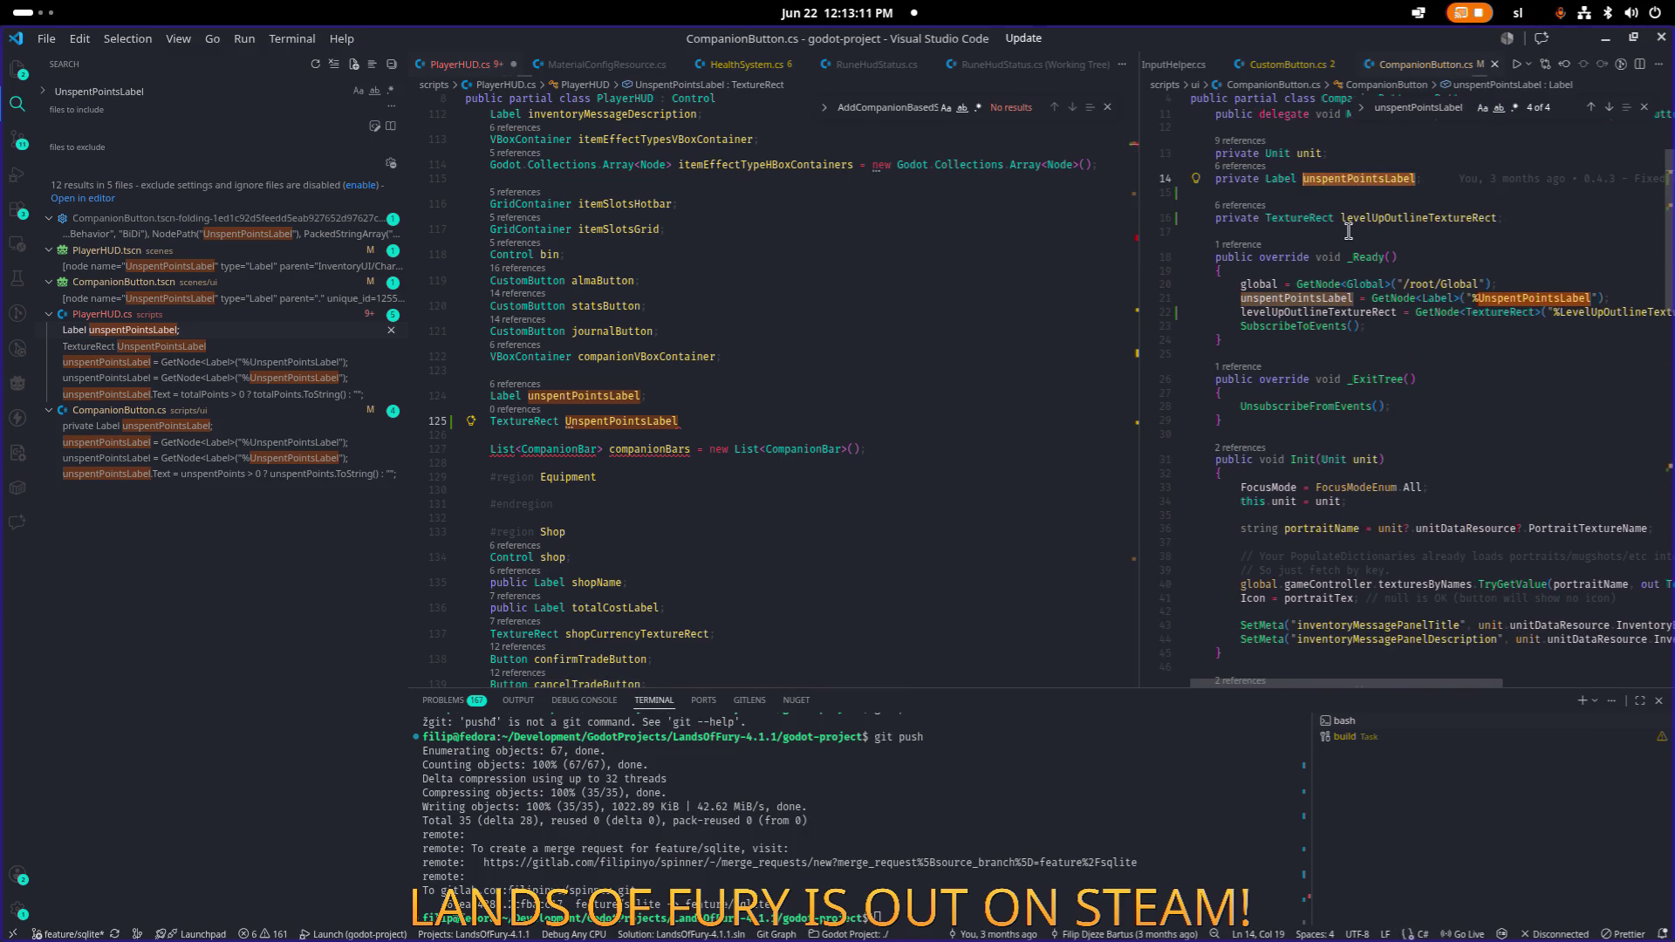
left_click(1317, 217)
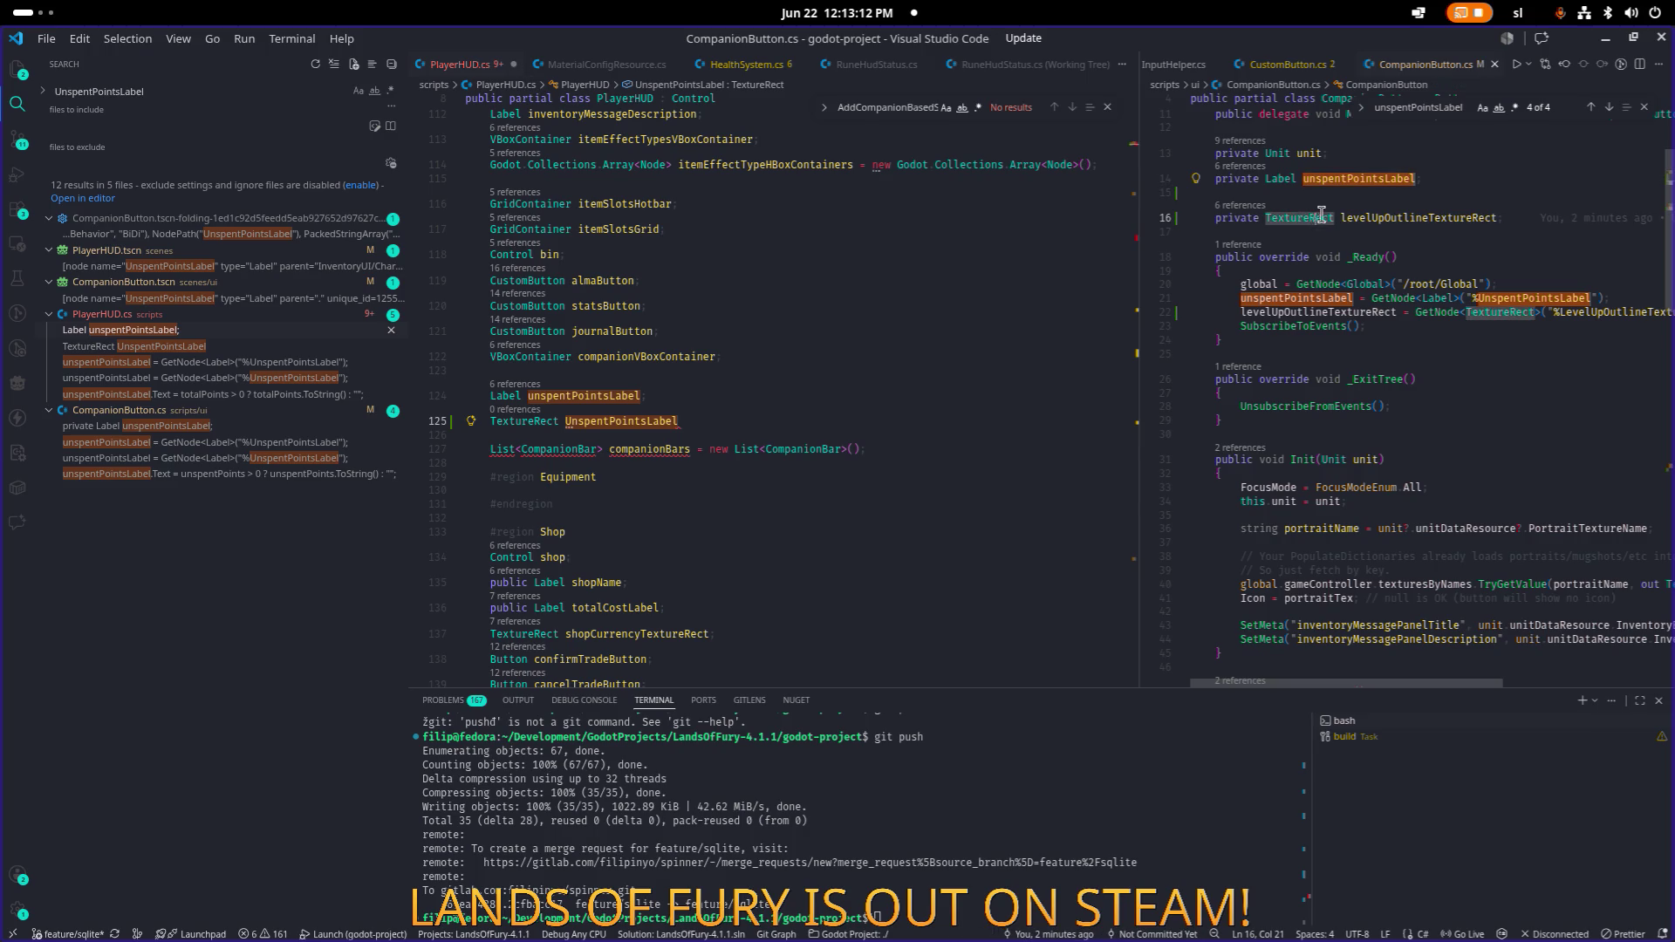
double_click(1402, 217)
key("ctrl+c")
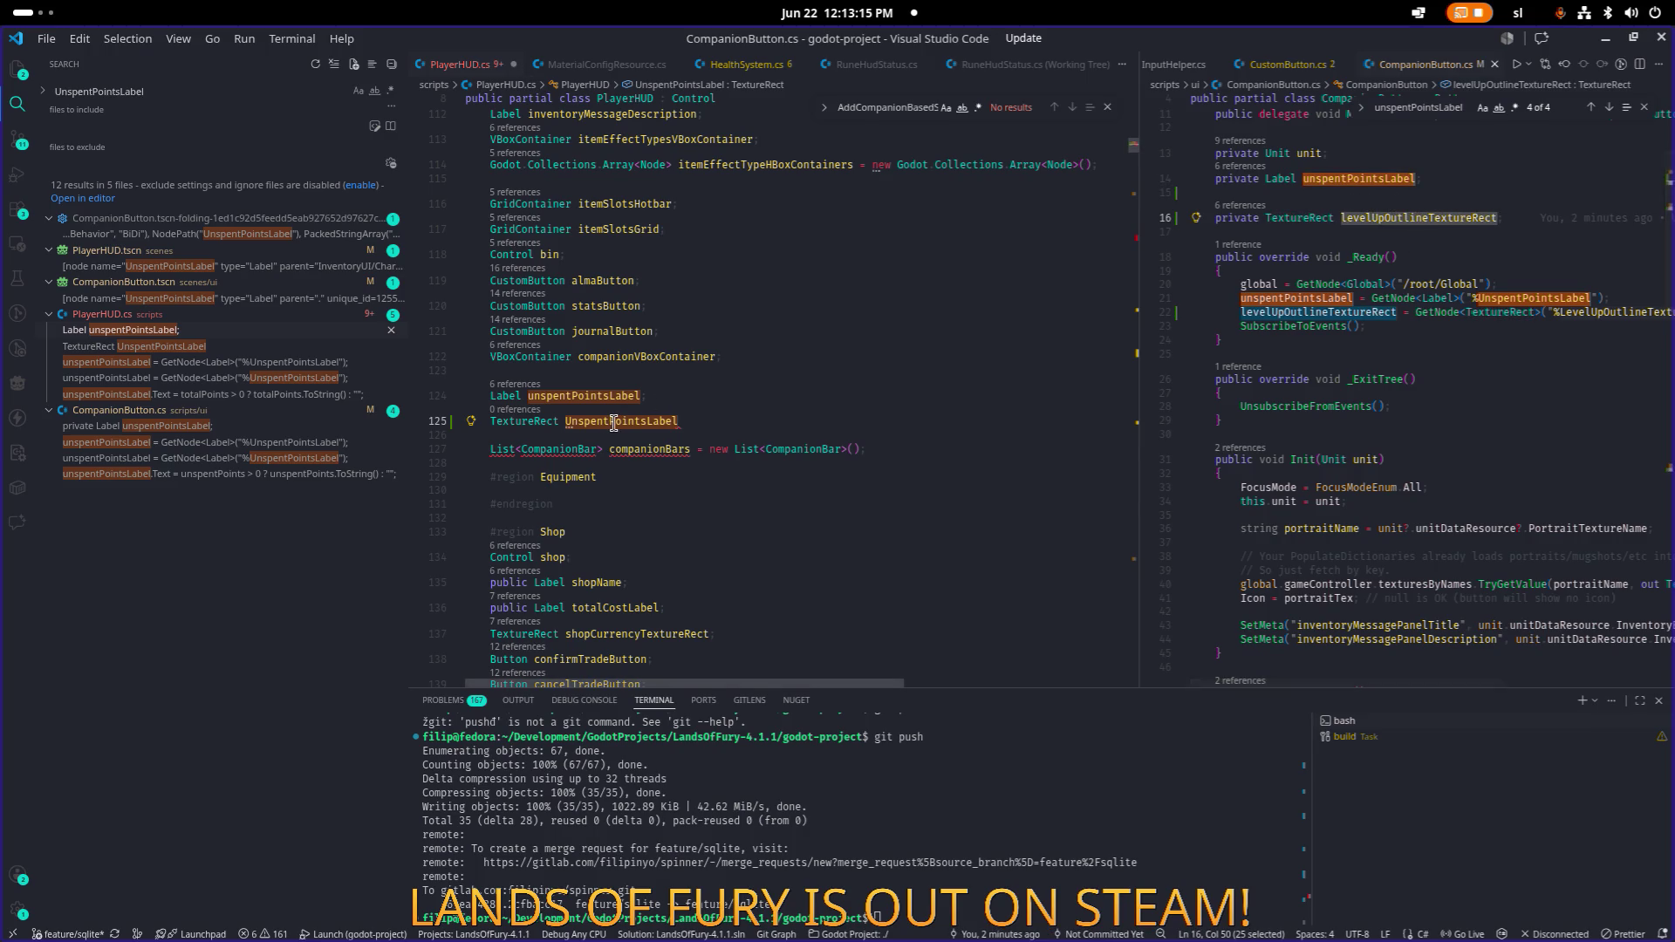
left_click(616, 422)
key("ctrl+v")
key("shift+End")
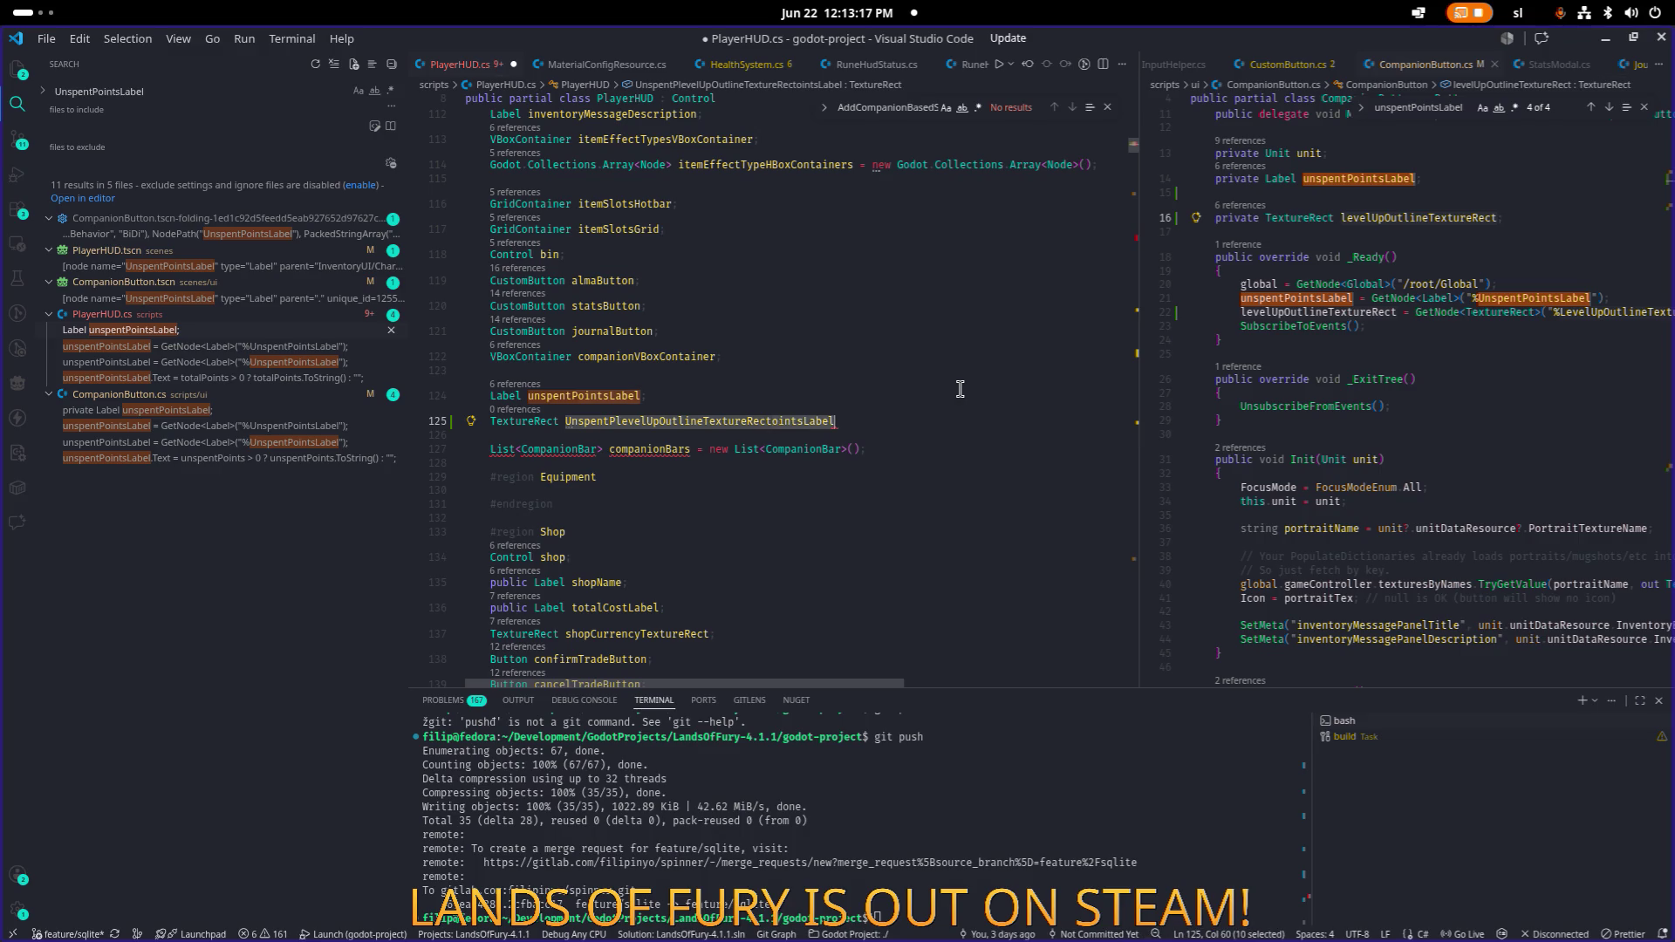
type(";")
key("ctrl+s")
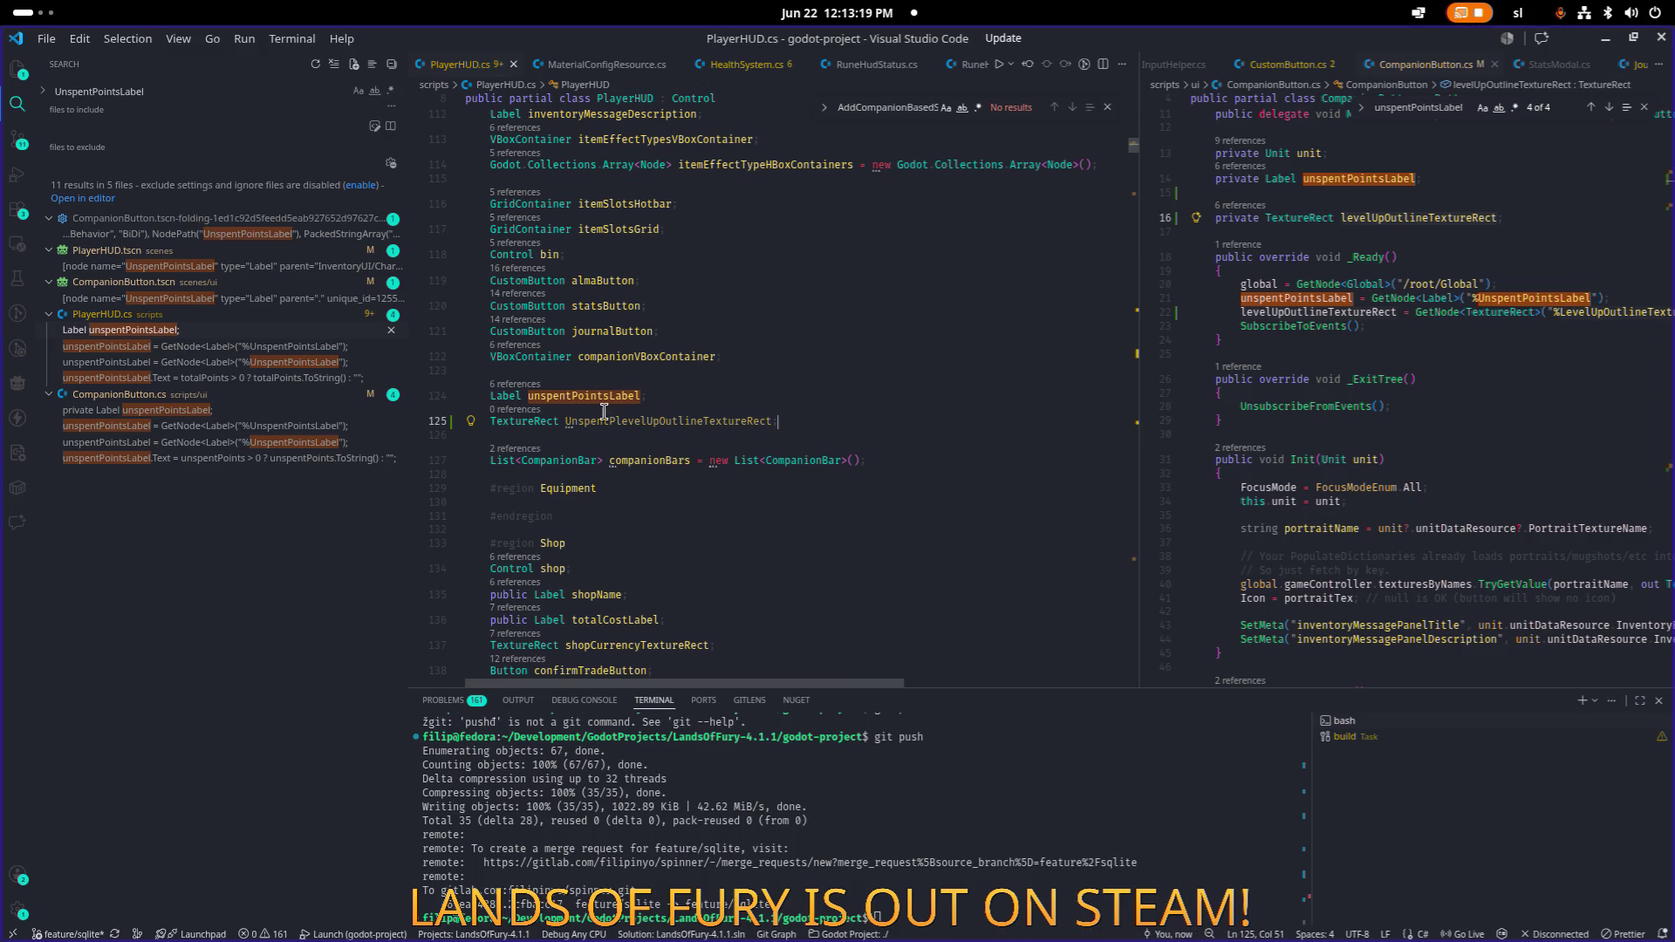
left_click(606, 421)
key("BackSpace")
type("u")
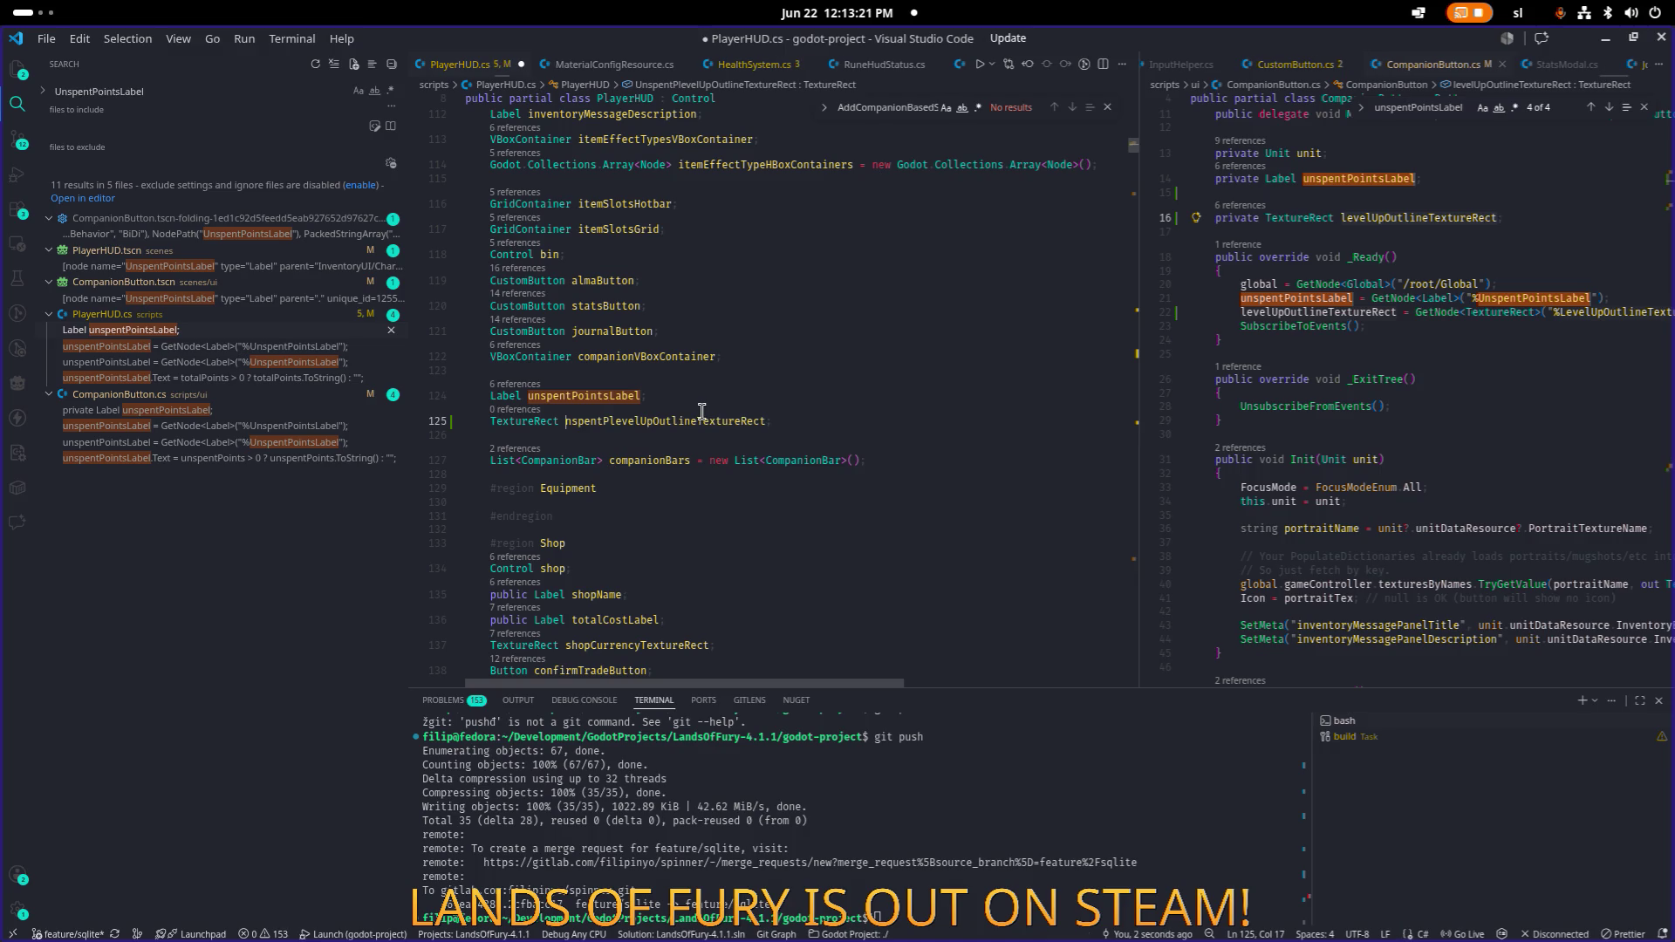
key("ctrl+s")
In _Ready, fetch the field with GetNode<TextureRect>("%LevelUpOutlineTextureRect") and save.
key("Up")
key("ctrl+Left")
key("ctrl+f")
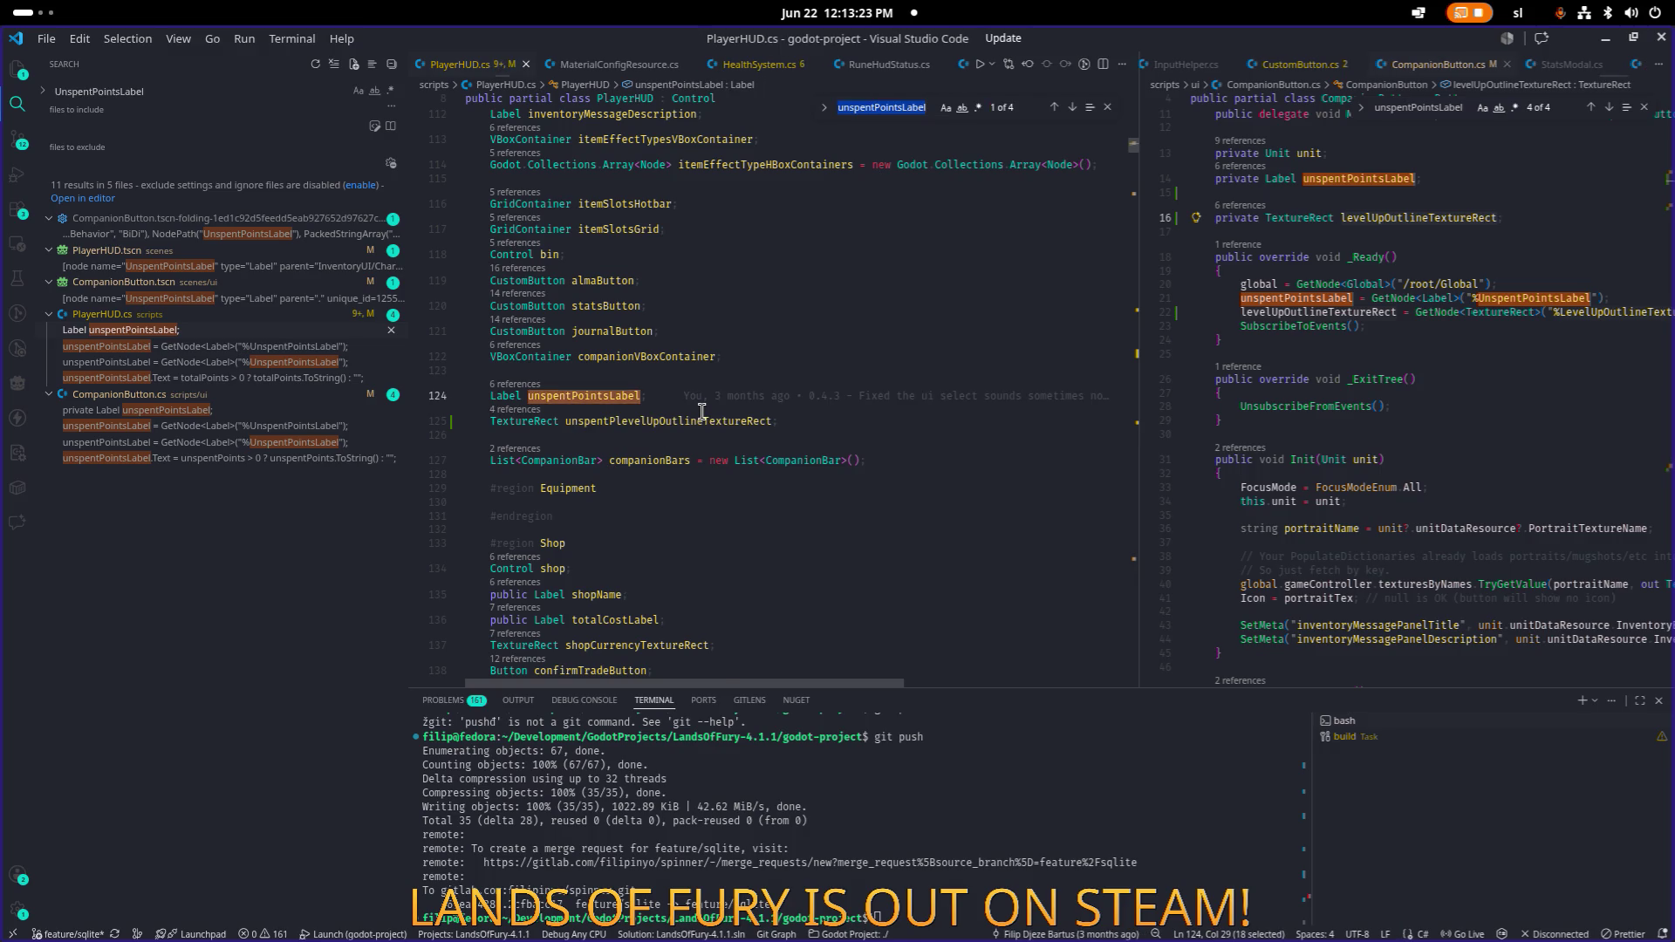
key("Return")
left_click(945, 394)
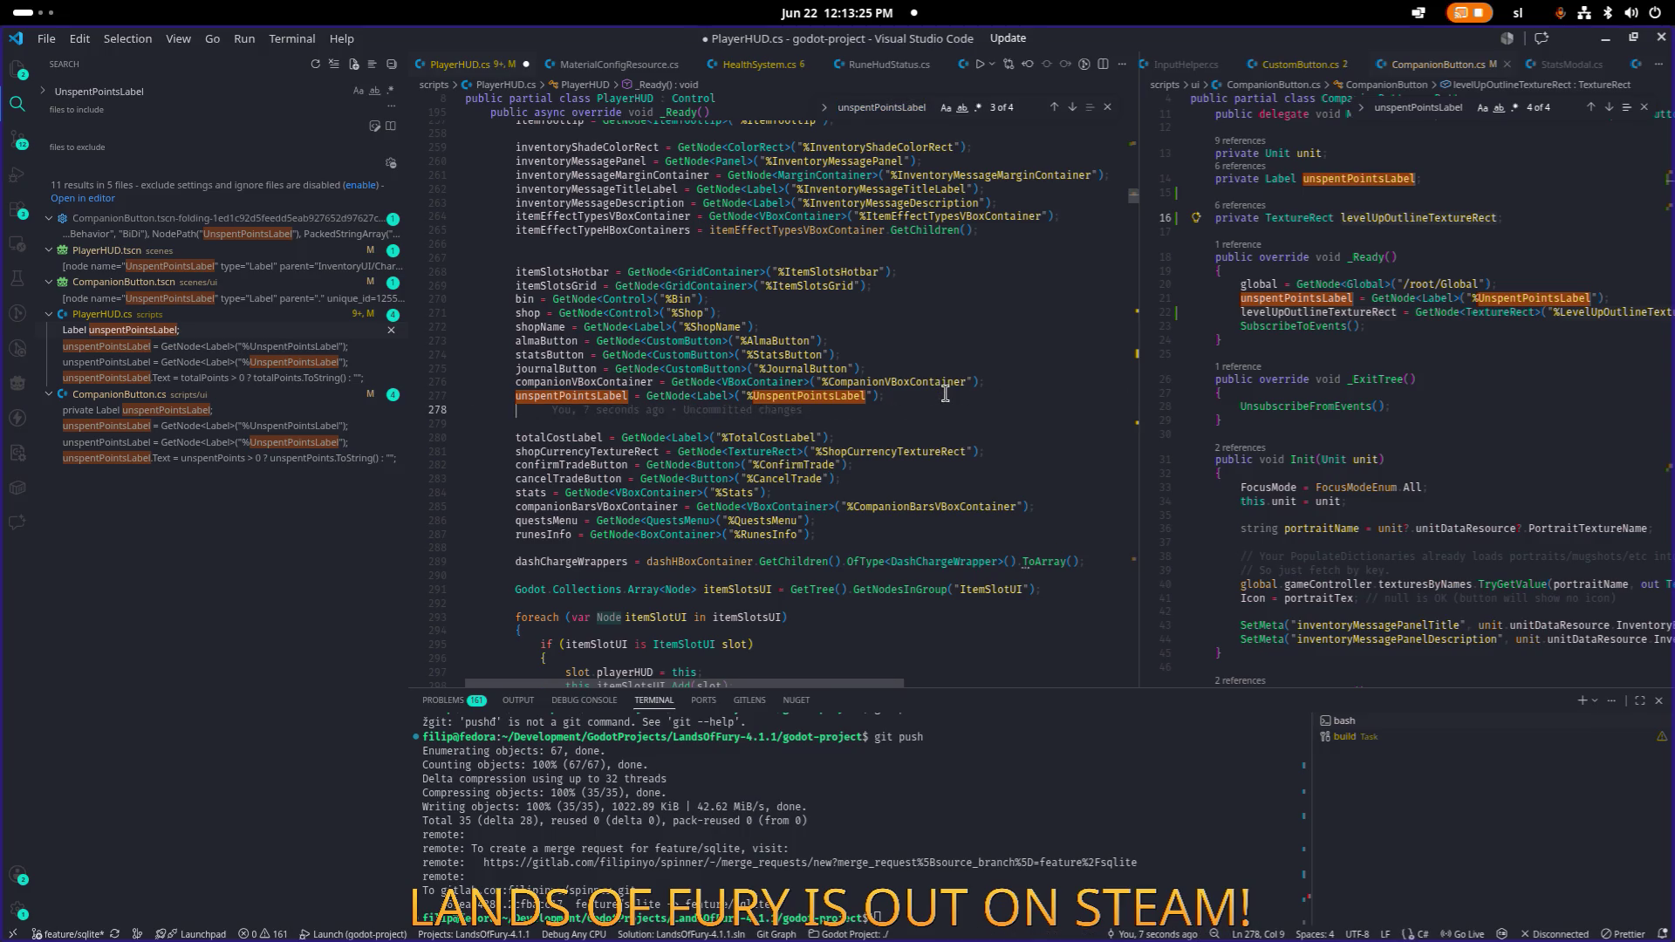
key("Return")
key("ctrl+v")
type("G")
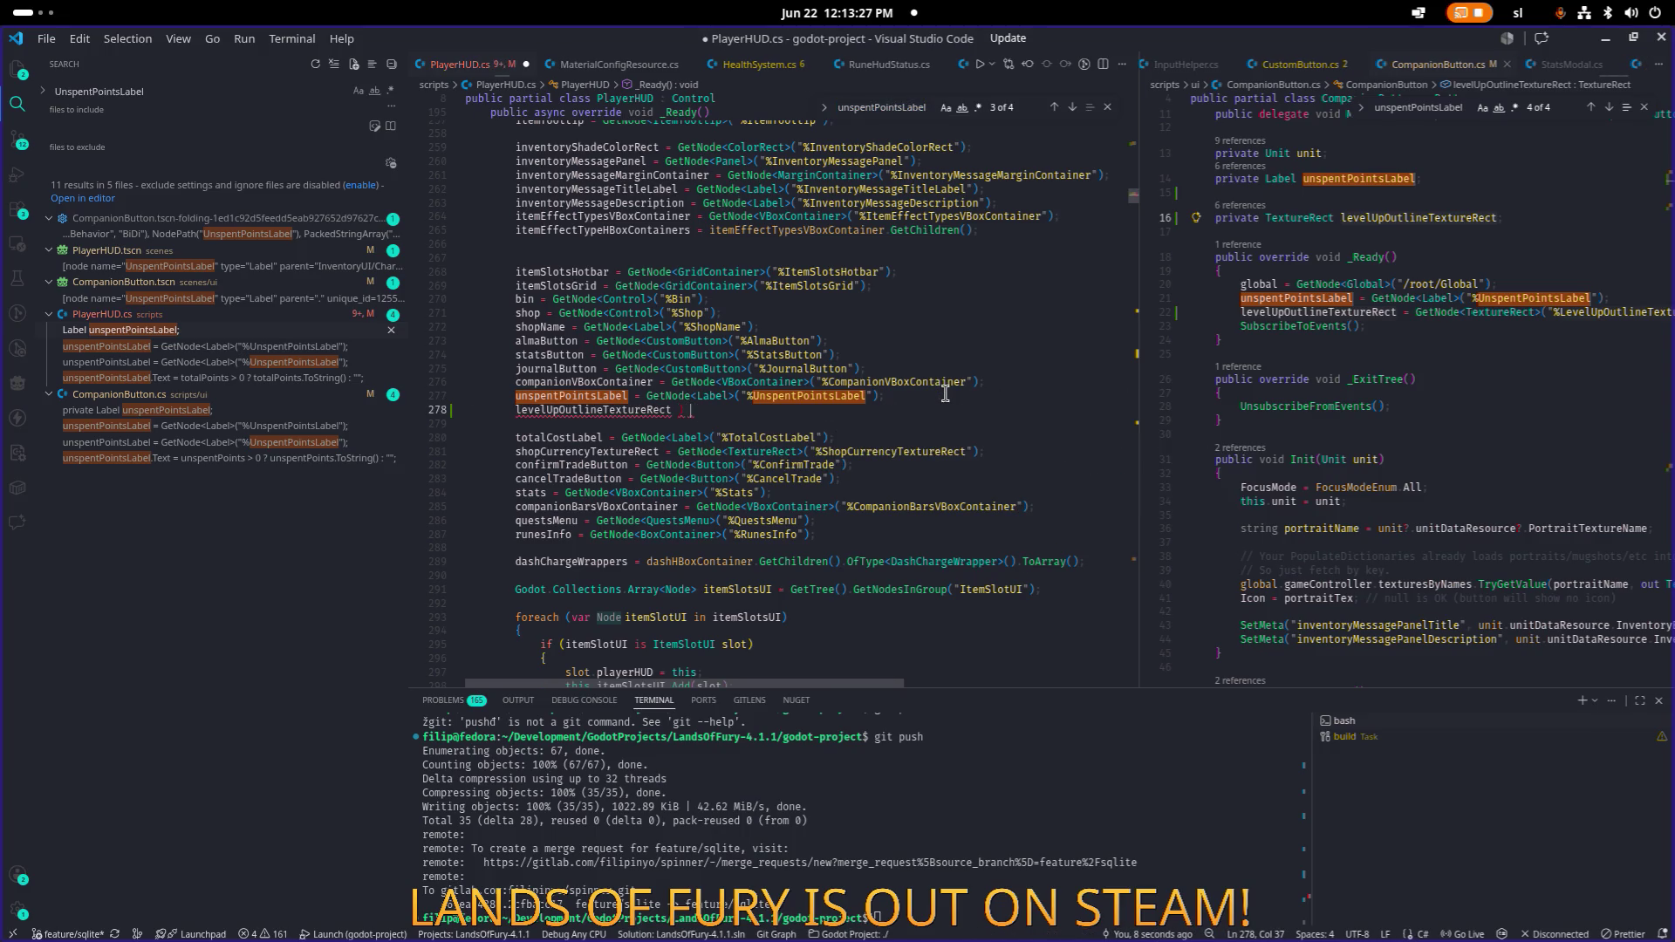
type("etNo")
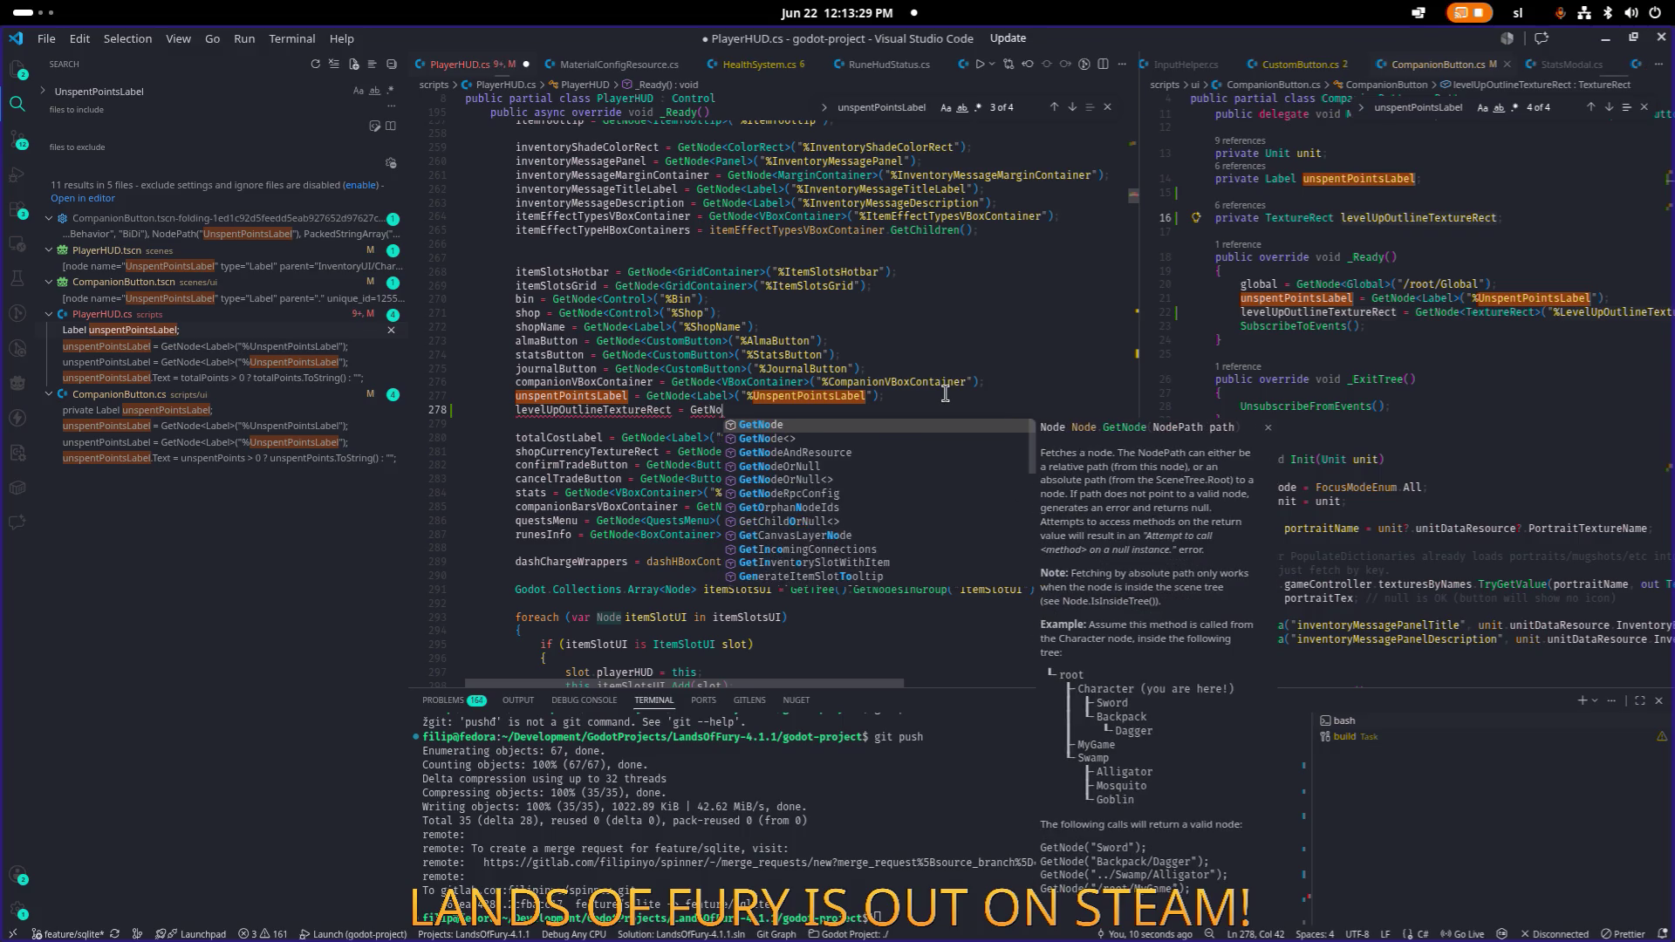
type("de<Te")
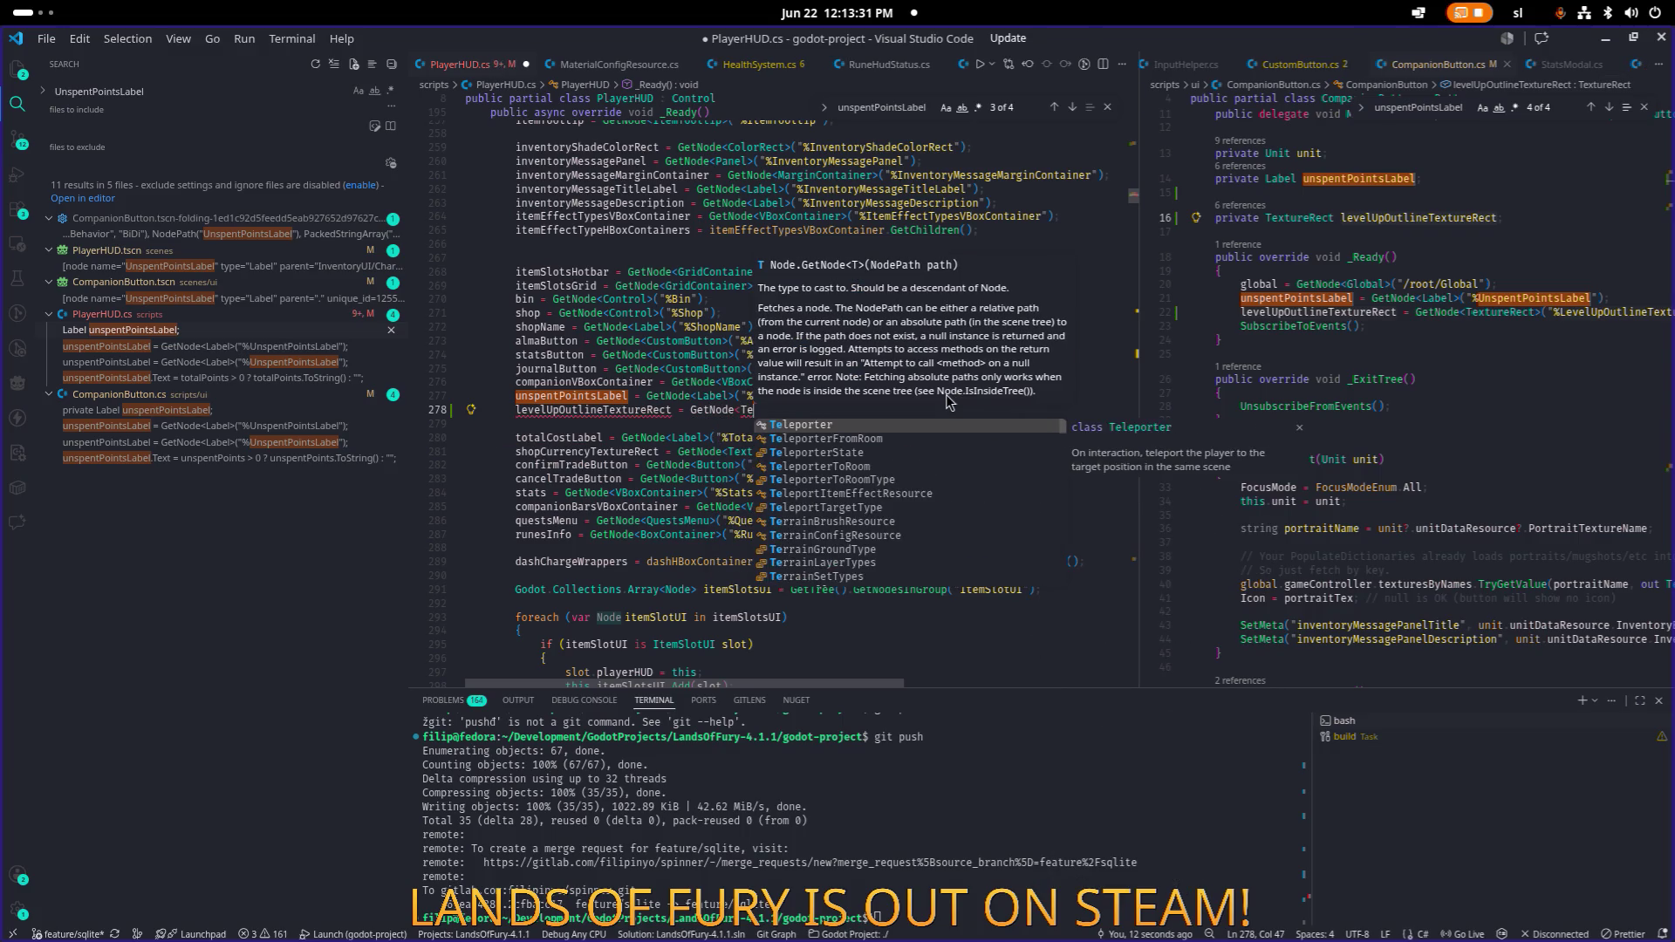
type("xtureRect")
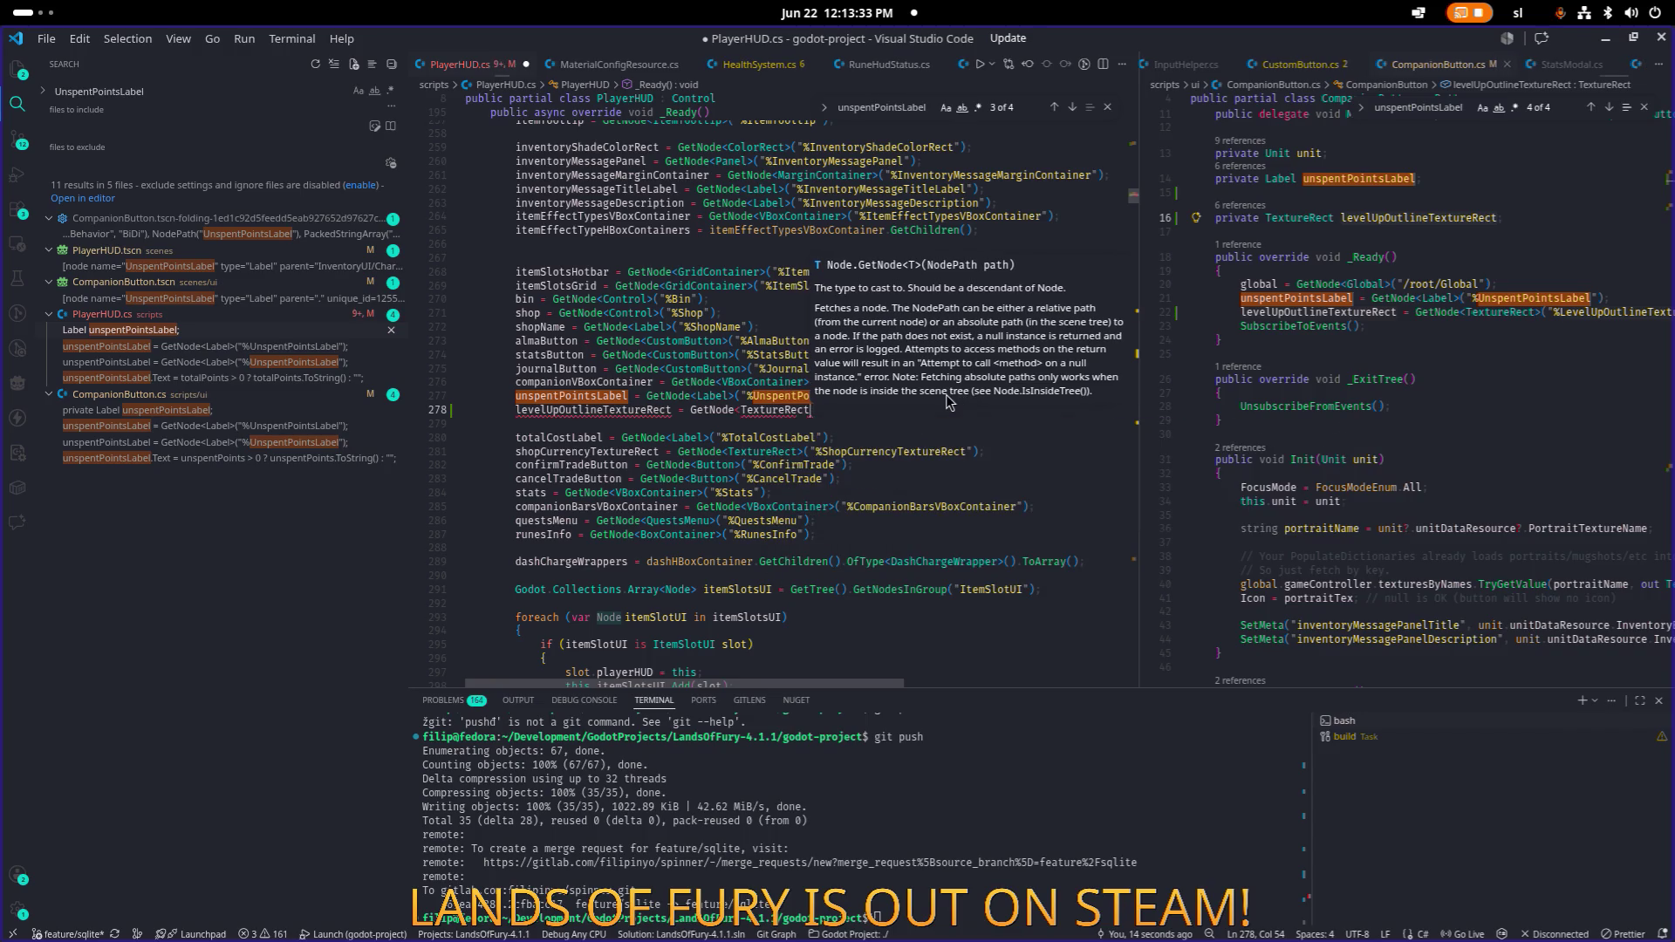
type(">(\"%levelUpOutlineTextureRect")
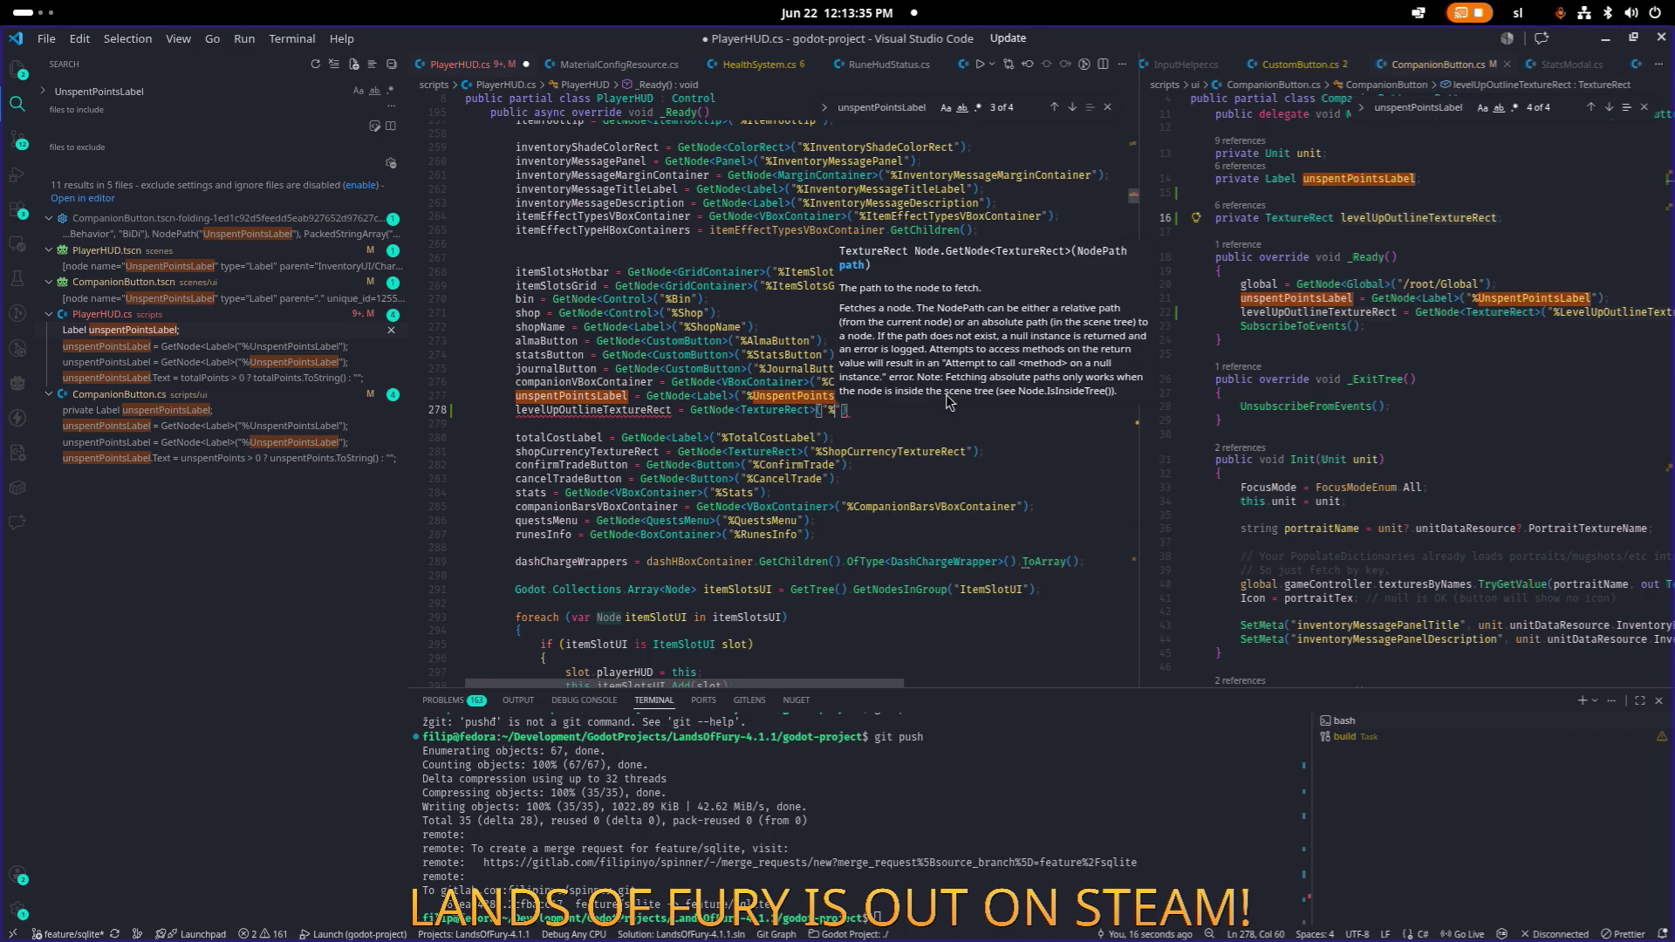
key("Tab")
type(";")
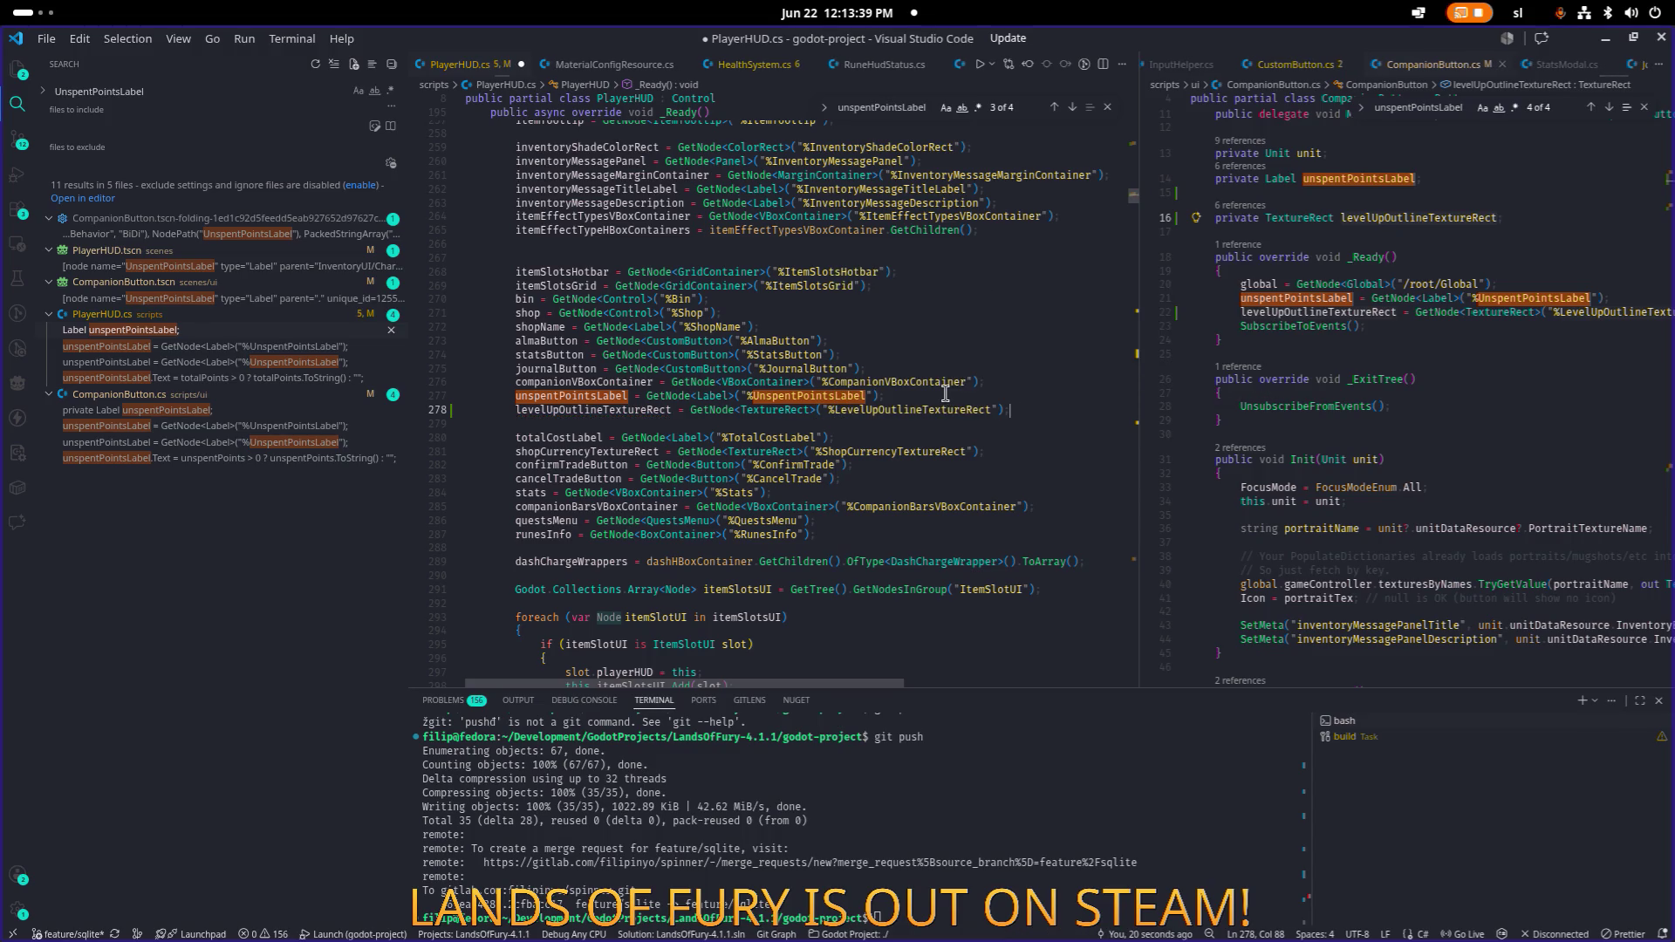
key("ctrl+s")
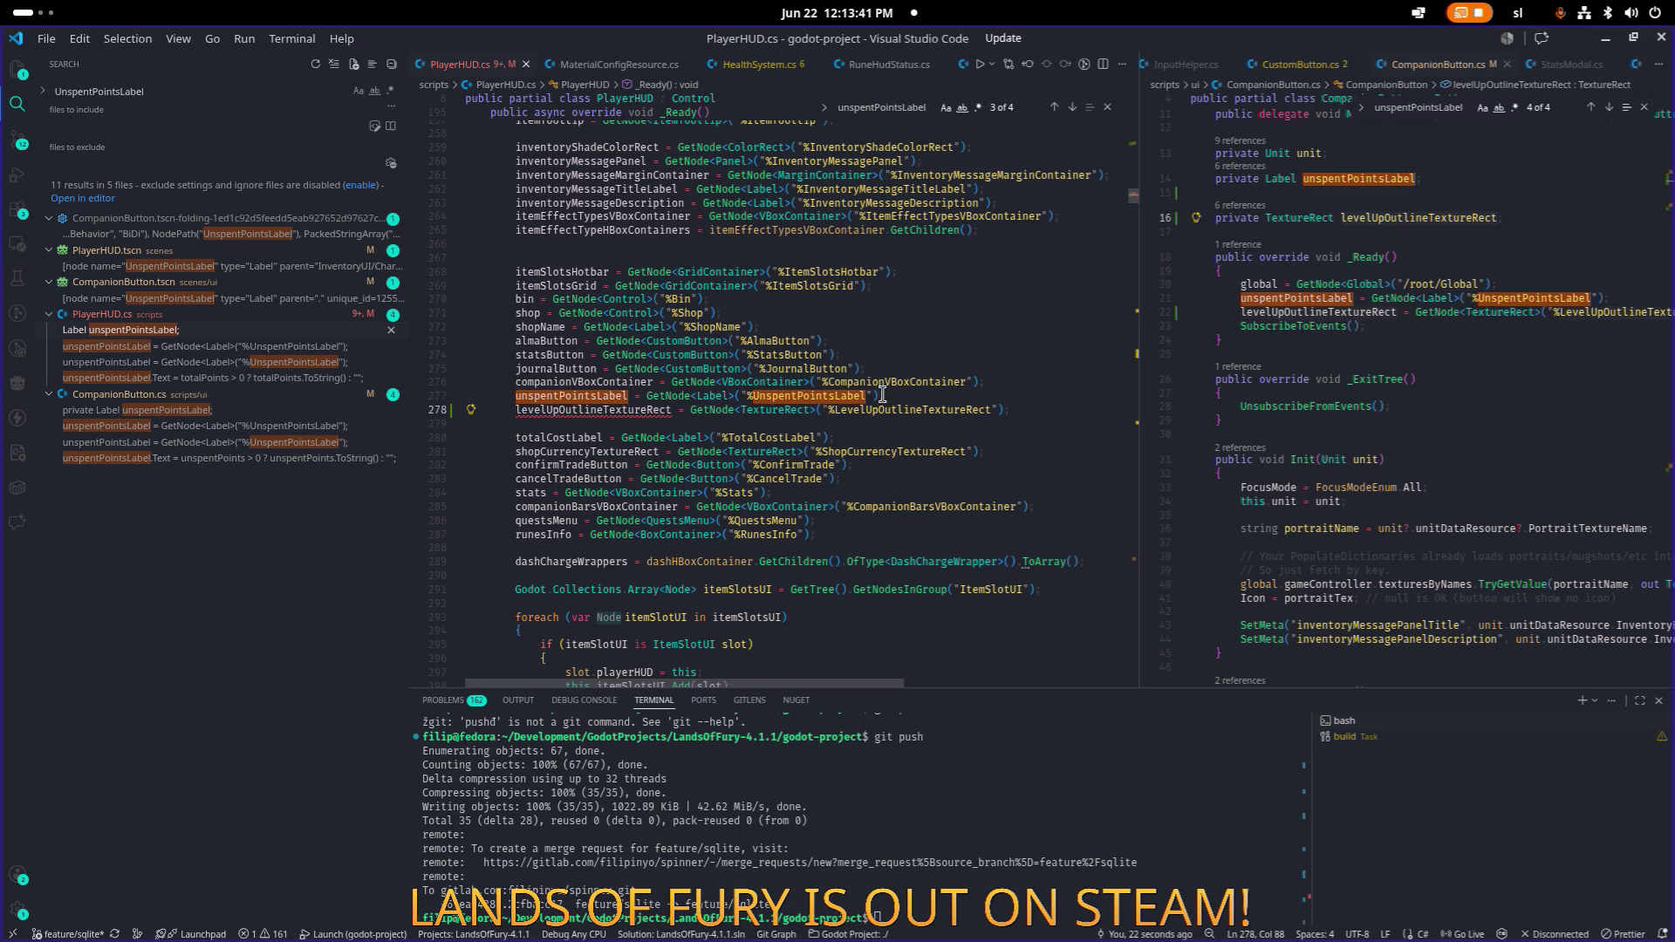
Make the assigned field name match the declared field.
left_click(610, 412)
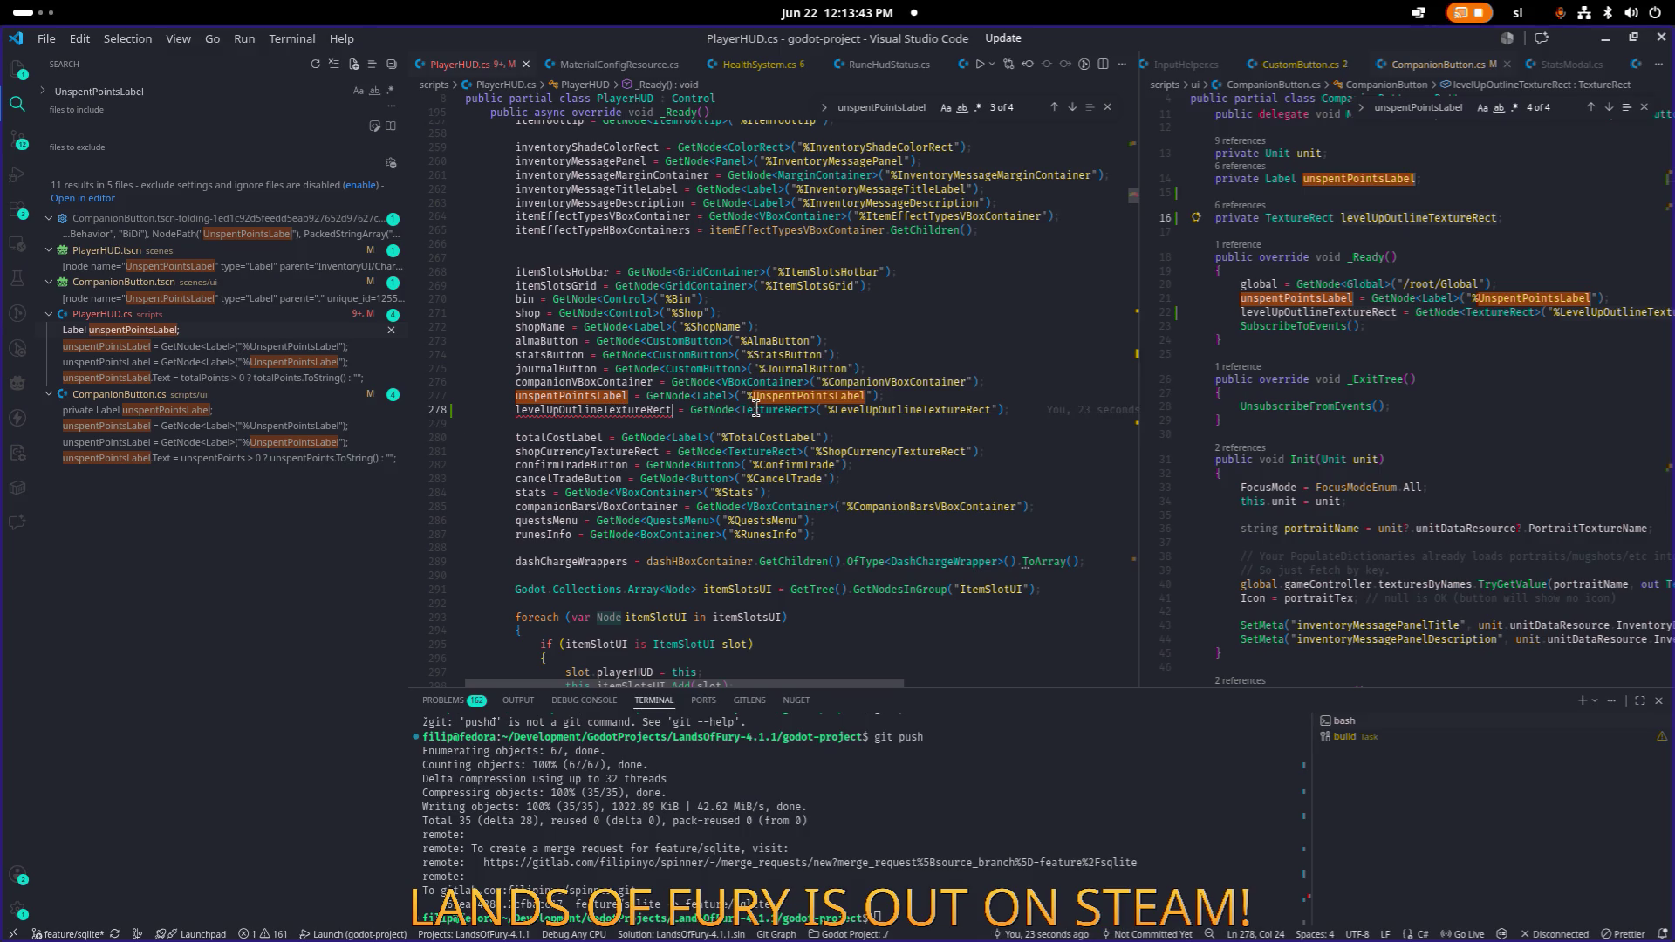
key("ctrl+d")
type("level")
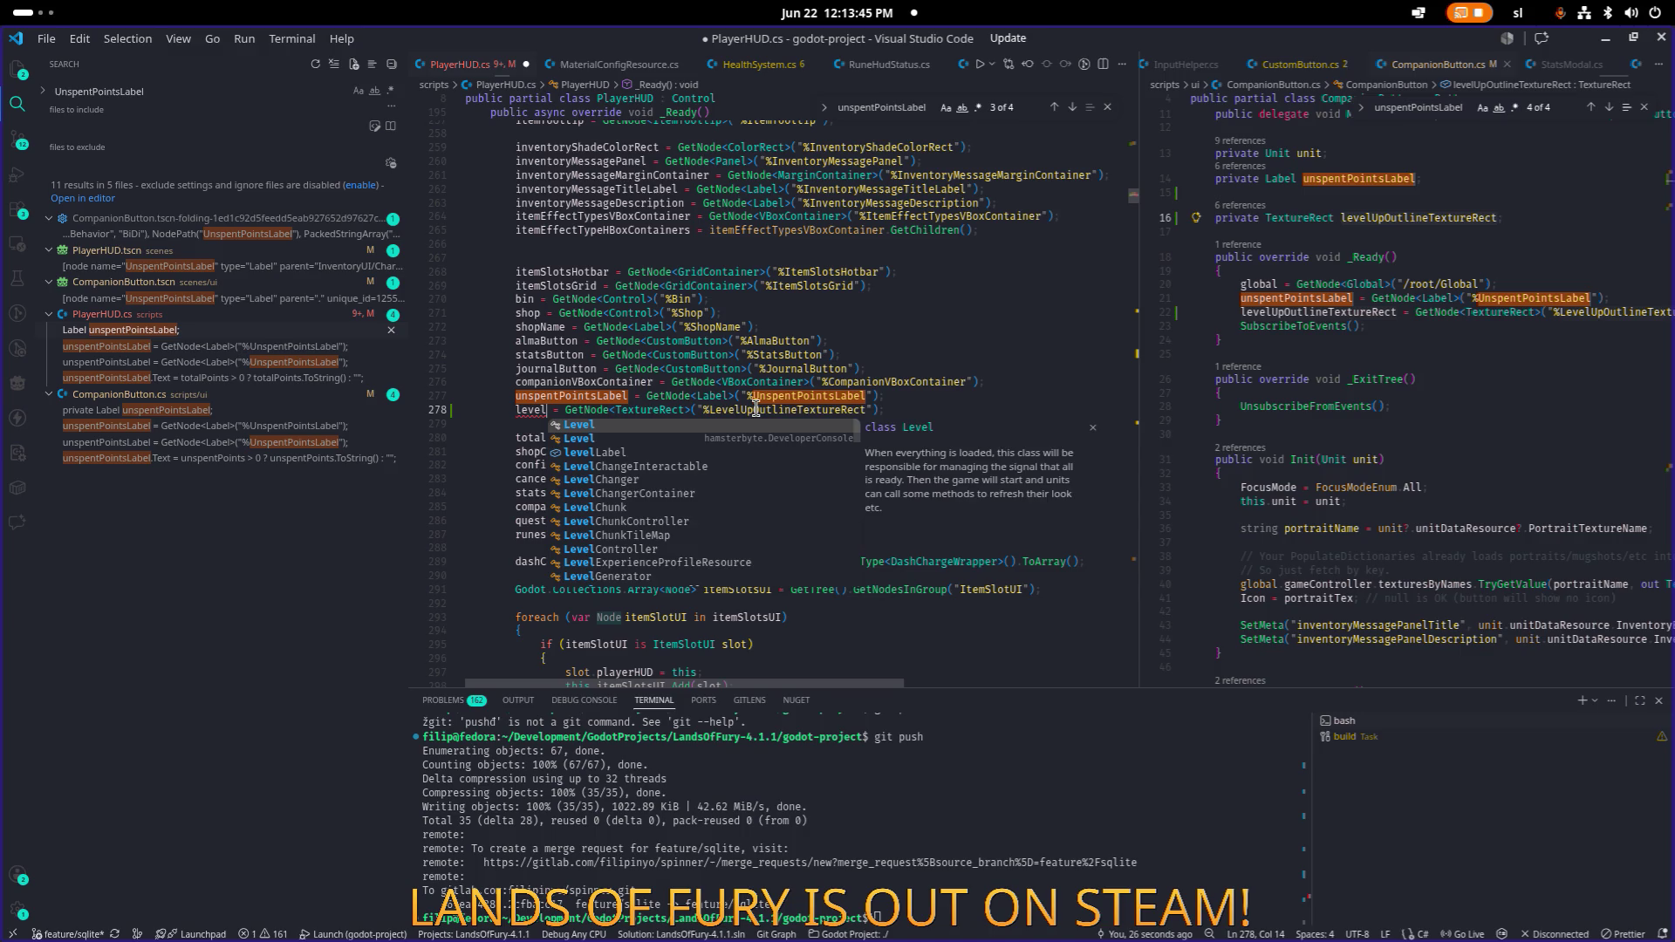
type("up")
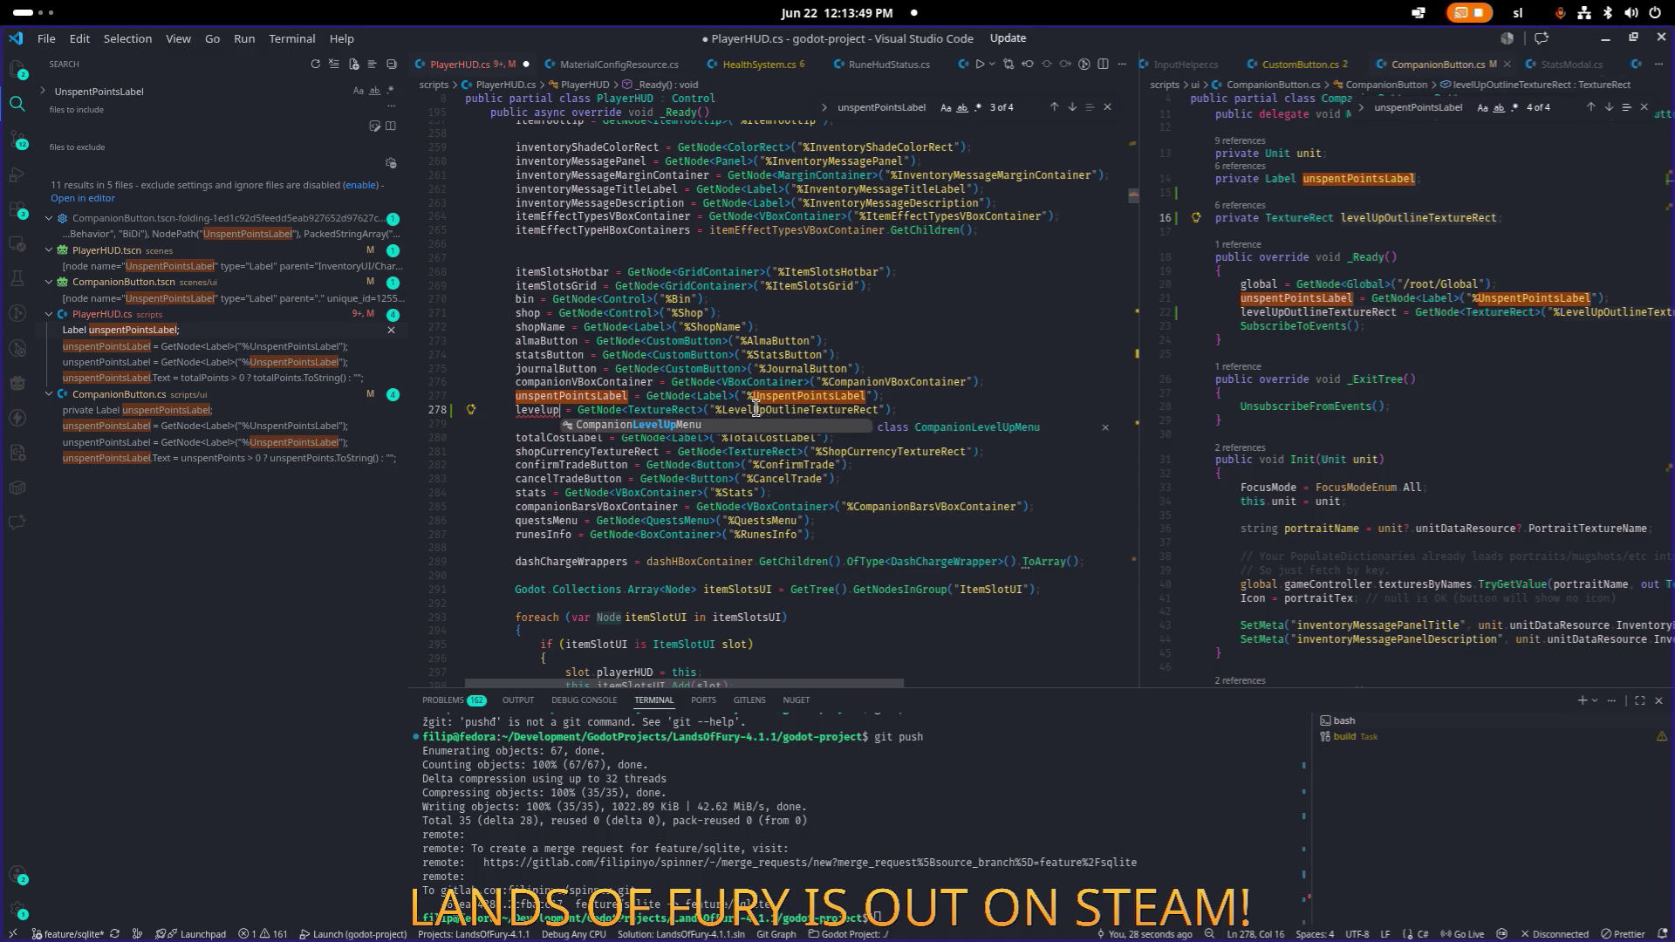
left_click(1051, 109)
left_click(1051, 109)
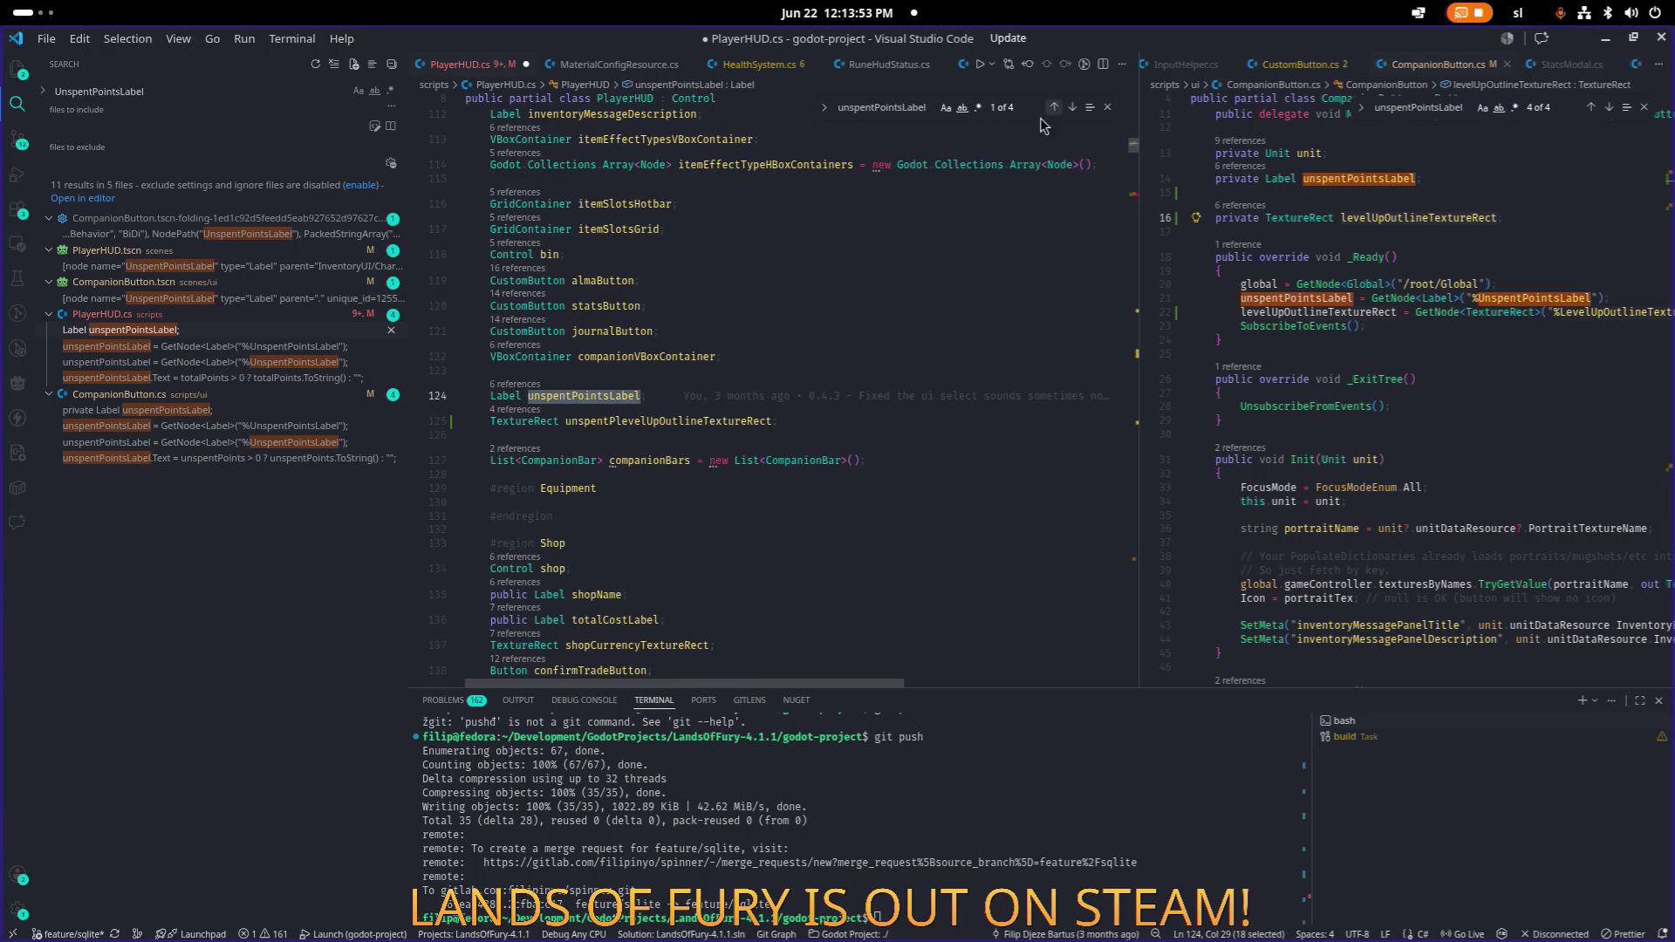
double_click(684, 421)
left_click(1072, 108)
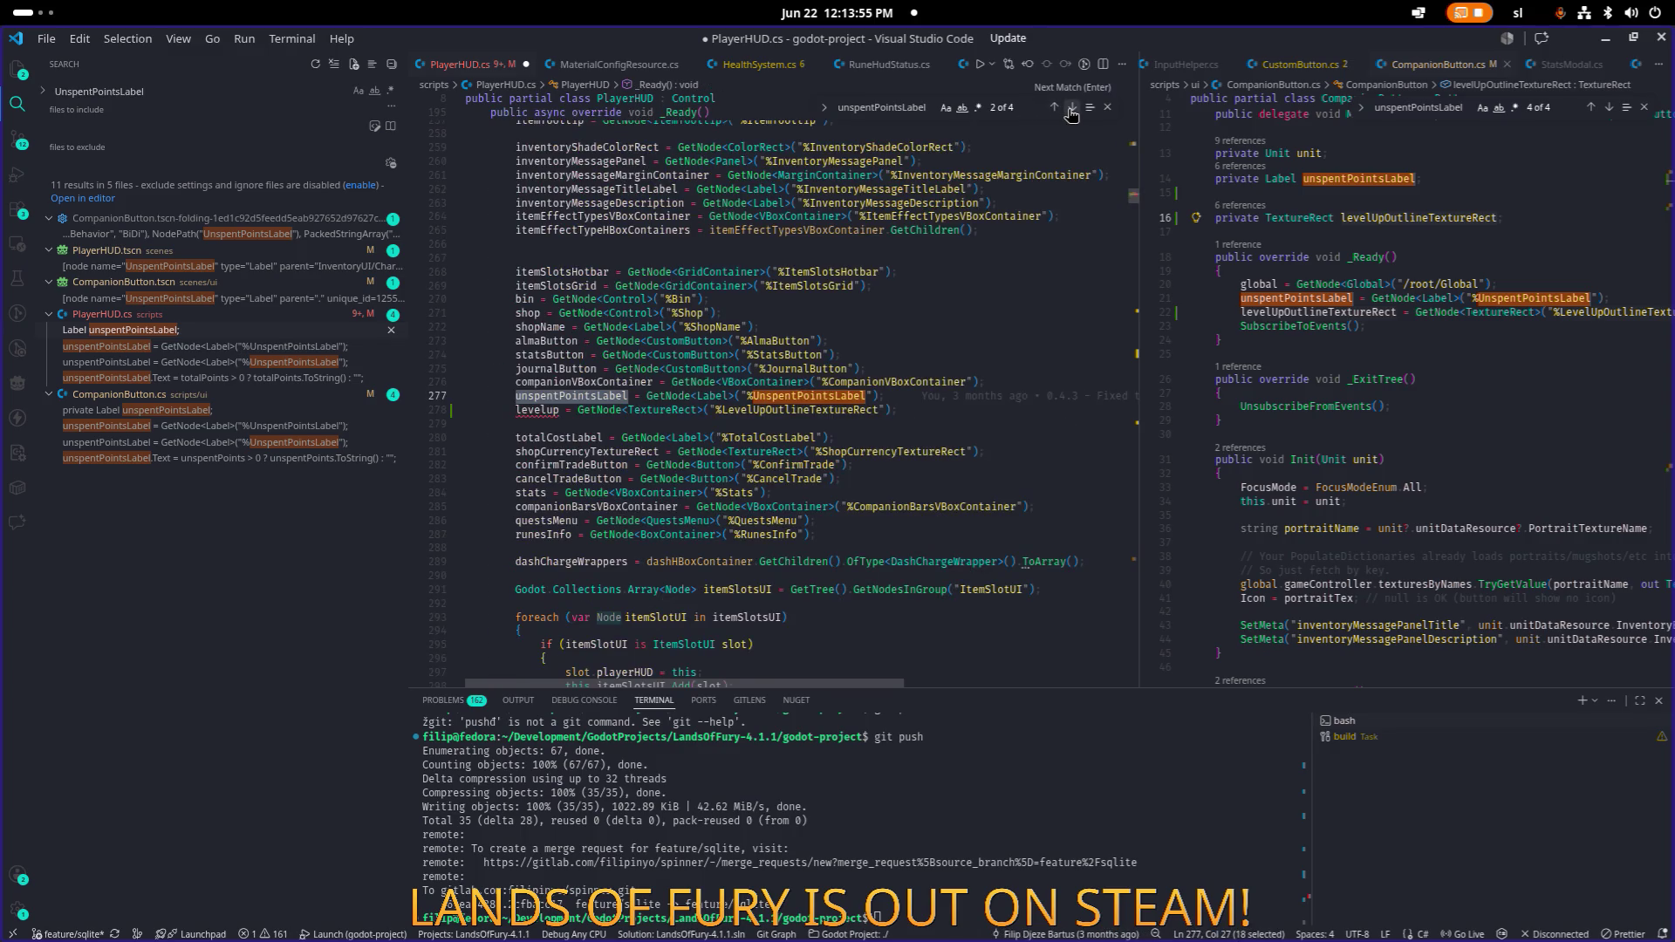
left_click(552, 411)
key("ctrl+z")
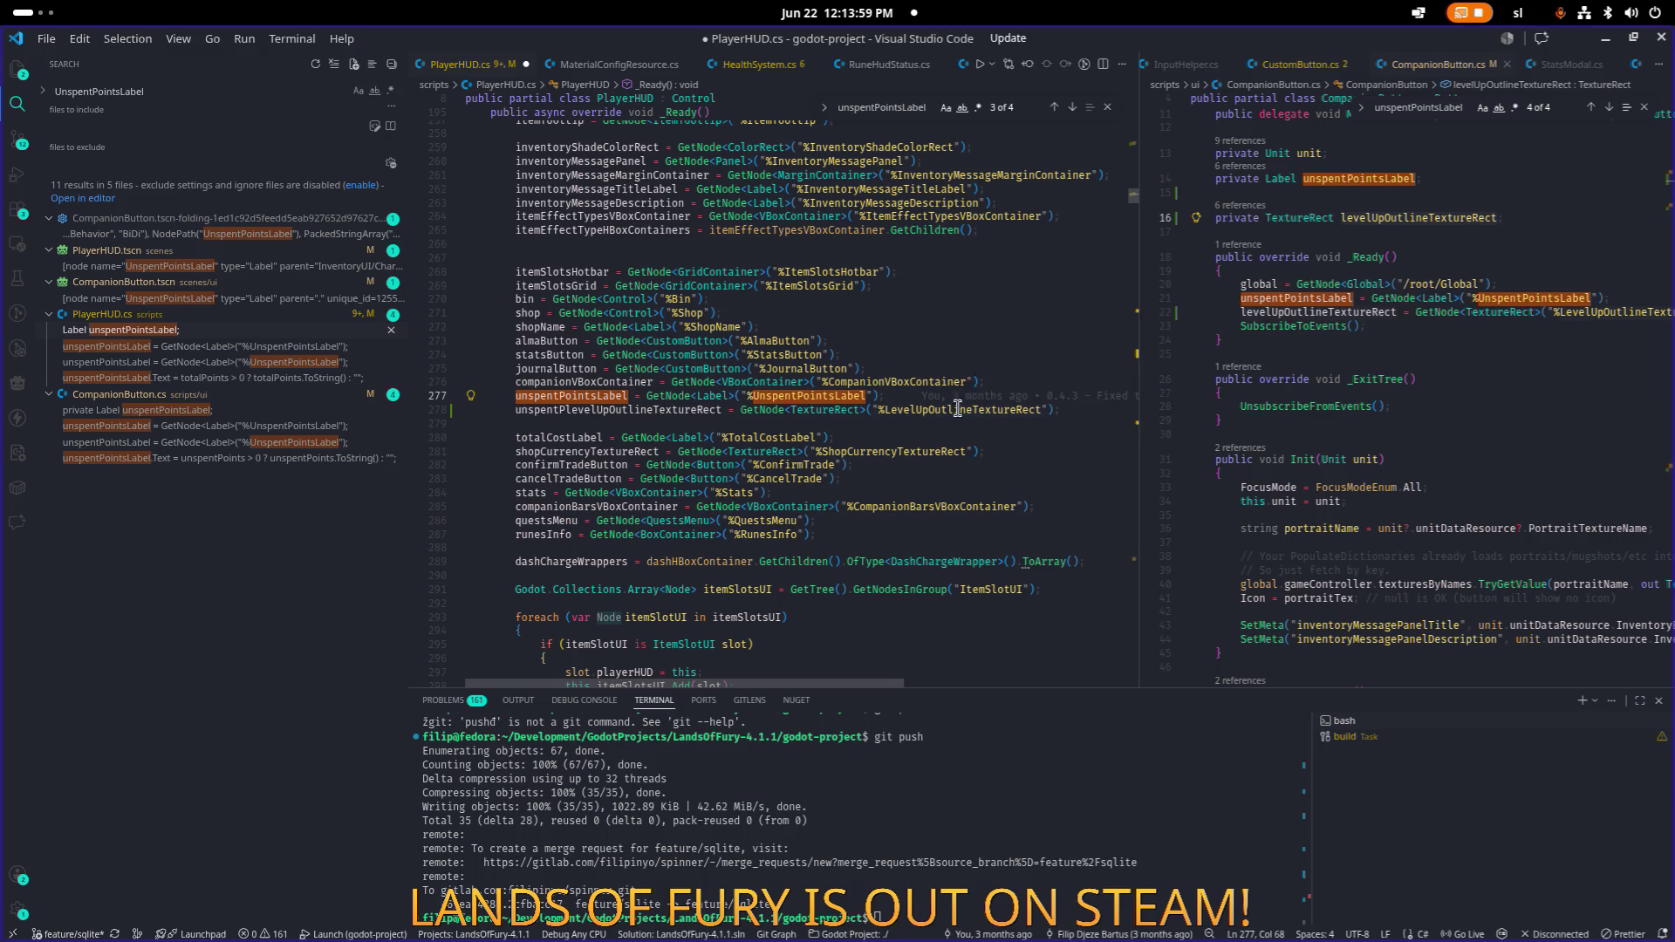
Copy the exact LevelUpOutlineTextureRect node name from Godot.
key("alt+Tab")
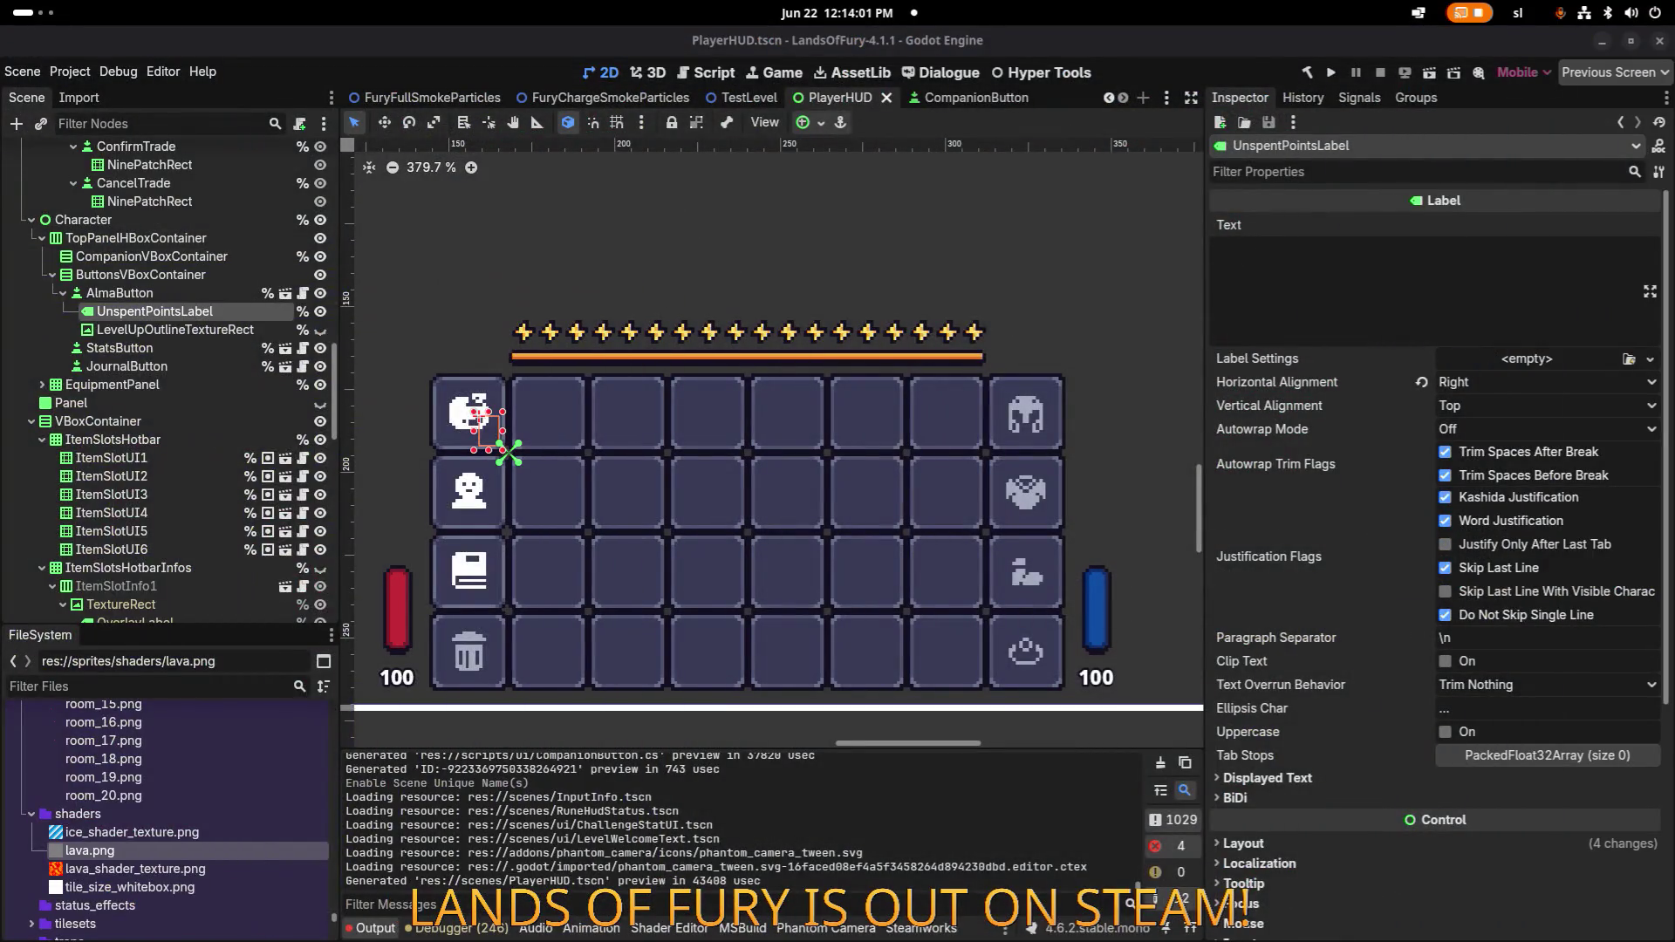
double_click(272, 329)
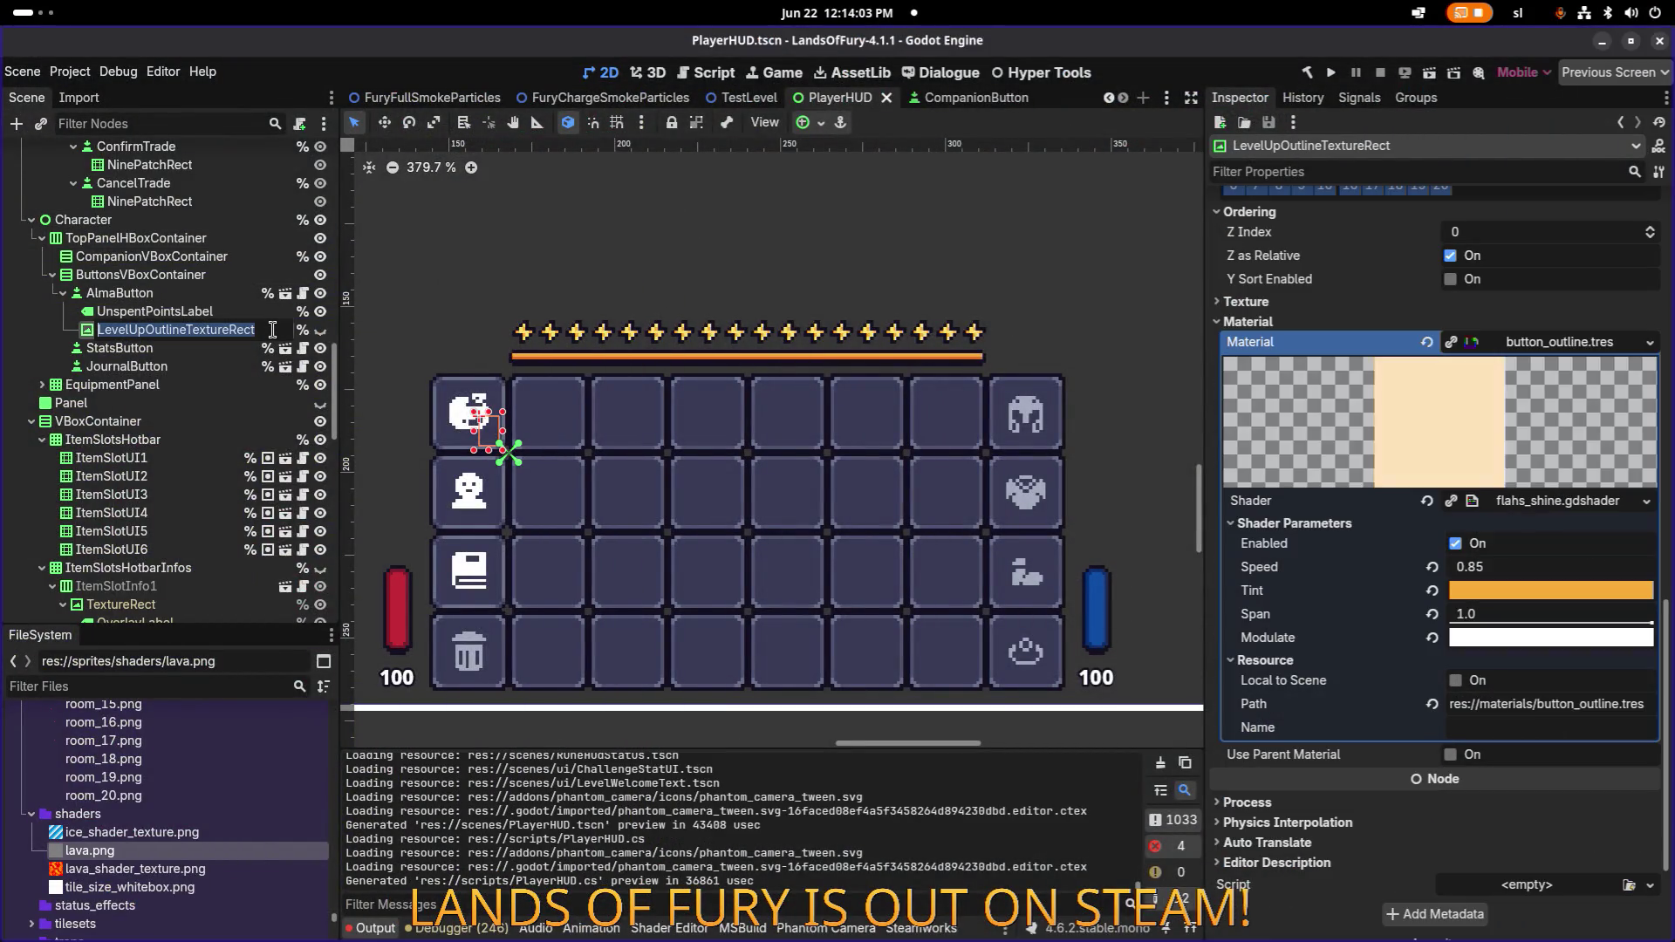
key("alt+Tab")
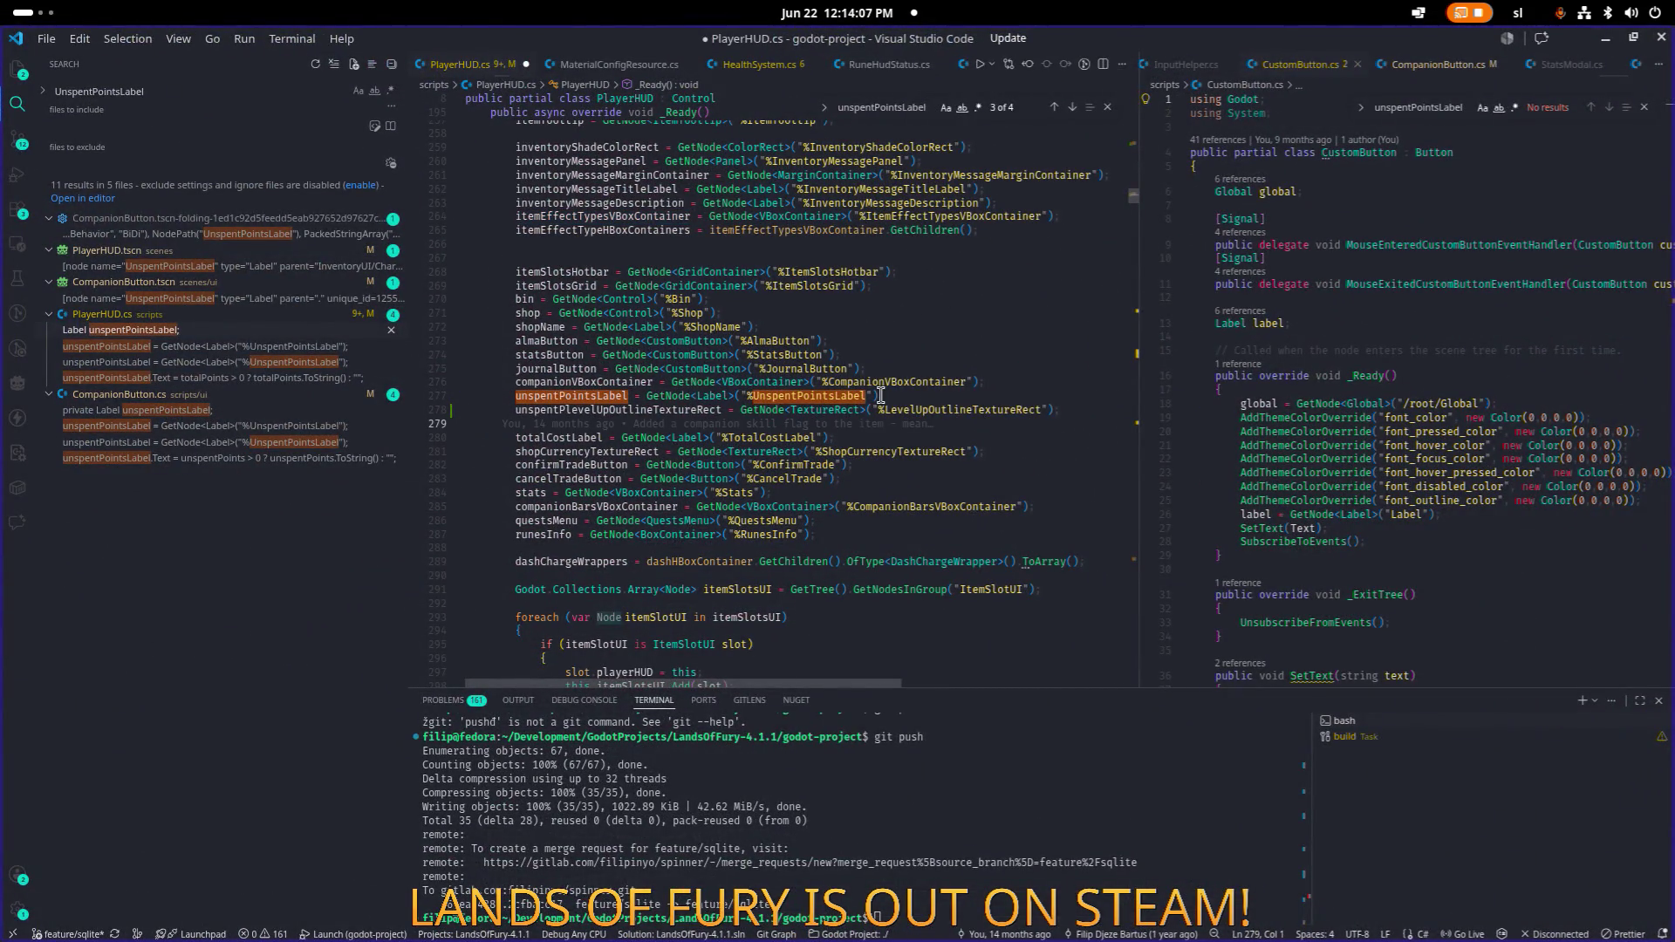
Remove the stray 'unspentP' prefix from the levelUpOutlineTextureRect field declaration.
double_click(880, 395)
left_click(860, 425)
left_click(646, 406, "ctrl")
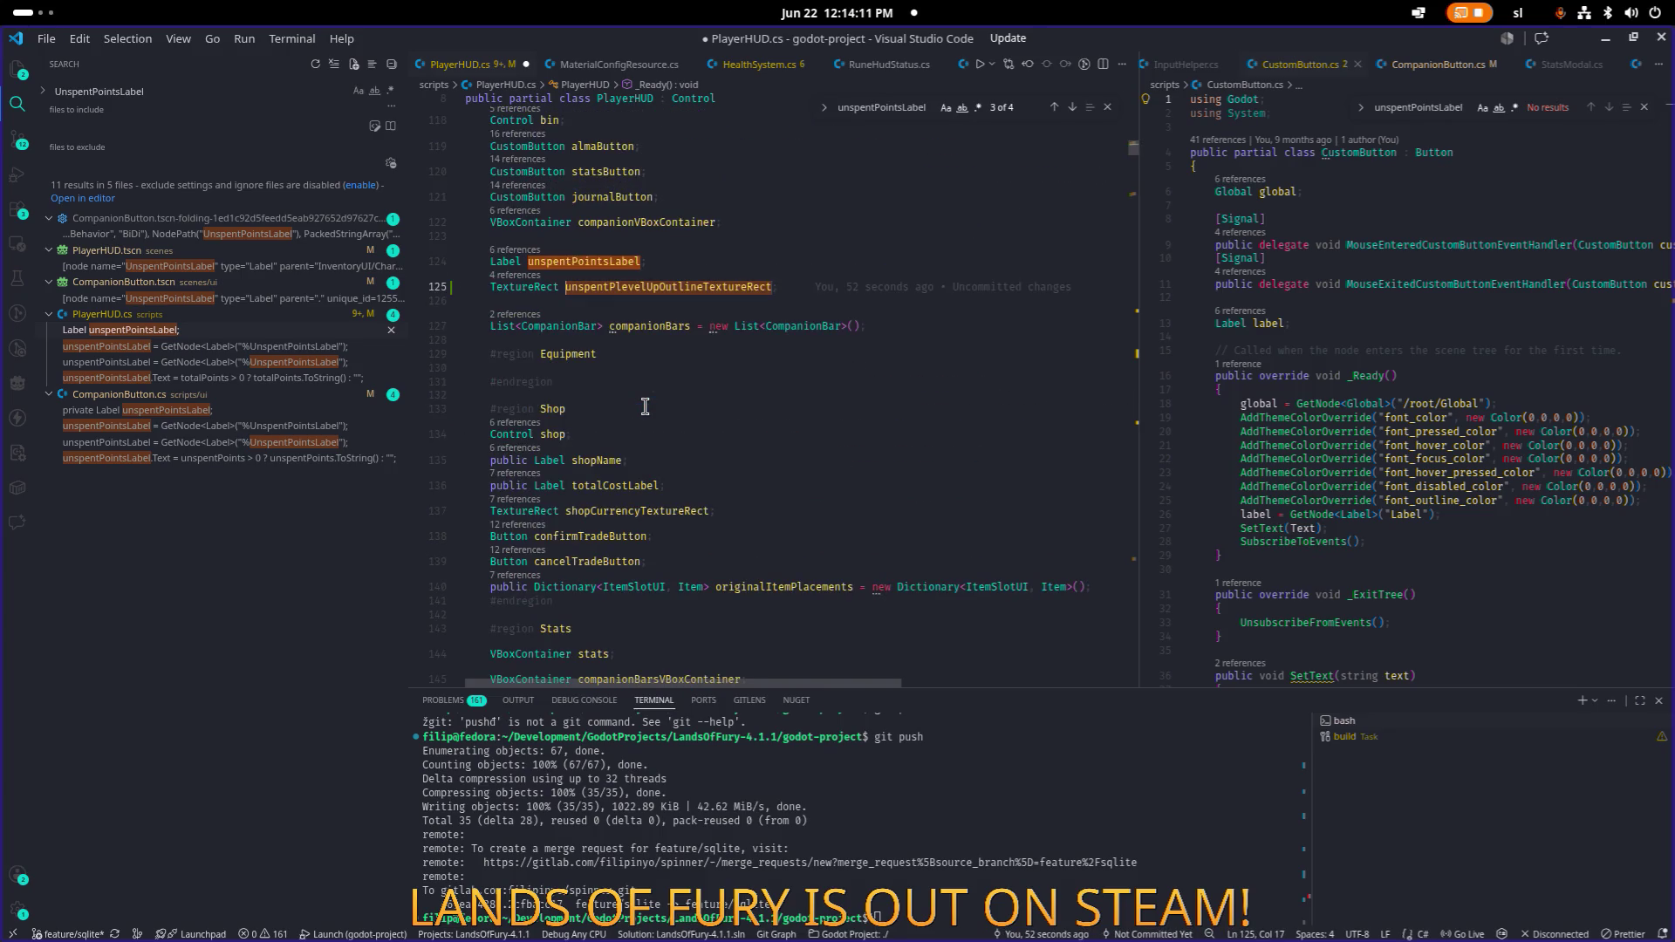
left_click(742, 286)
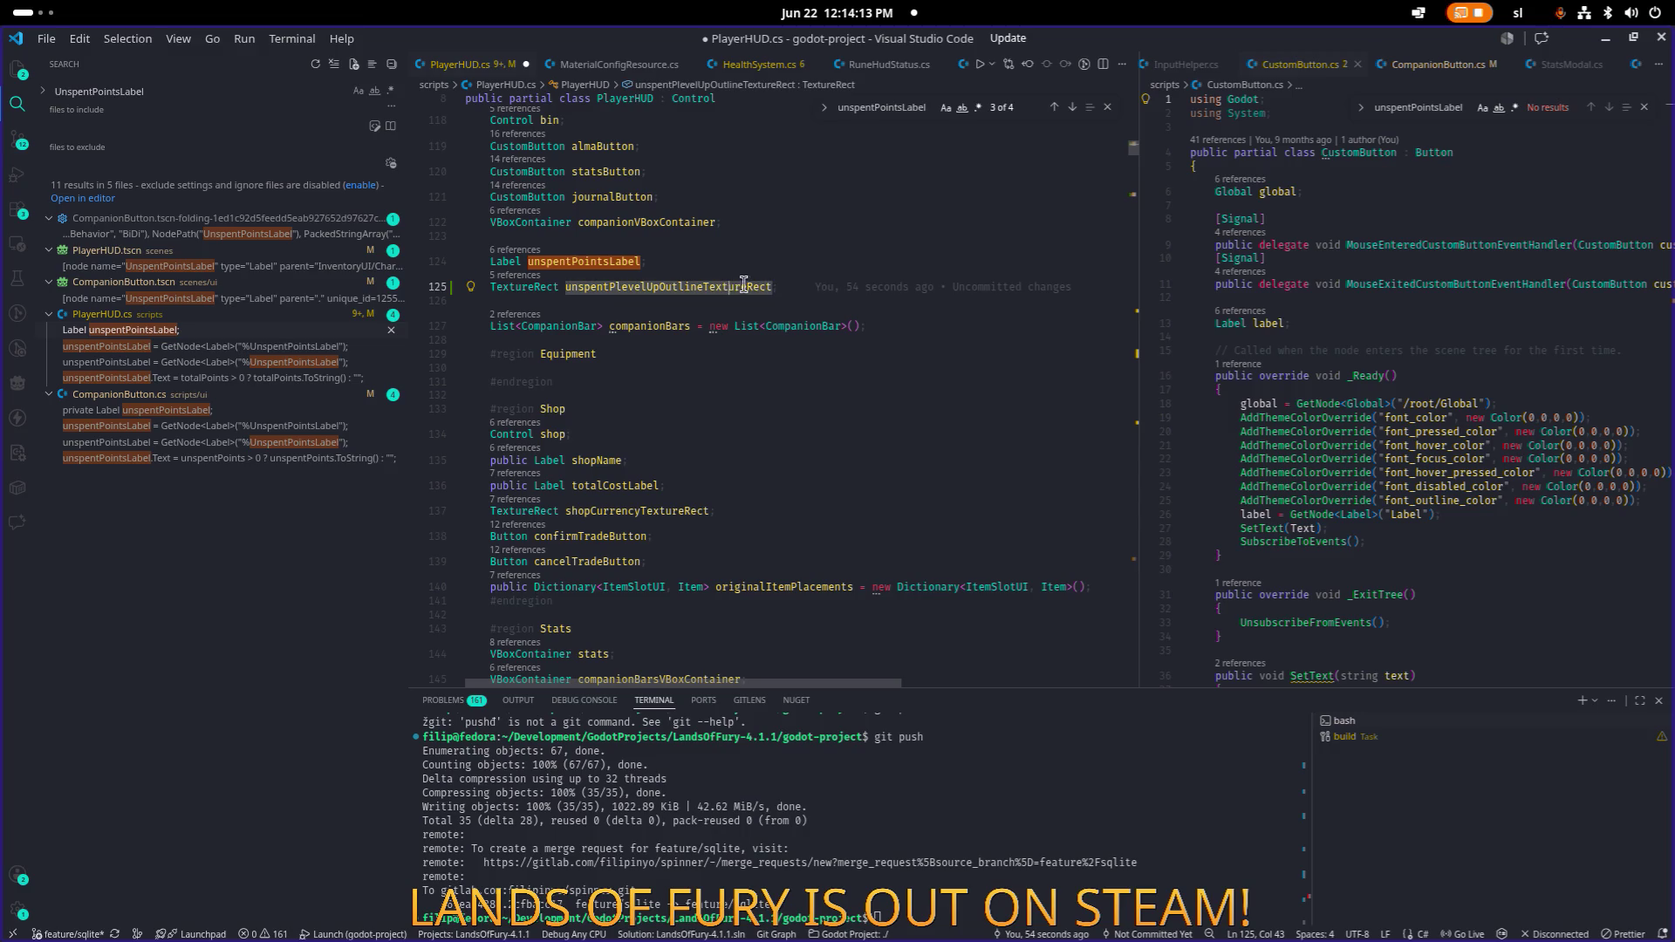
key("ctrl+Left")
key("Delete")
key("Delete")
key("Delete")
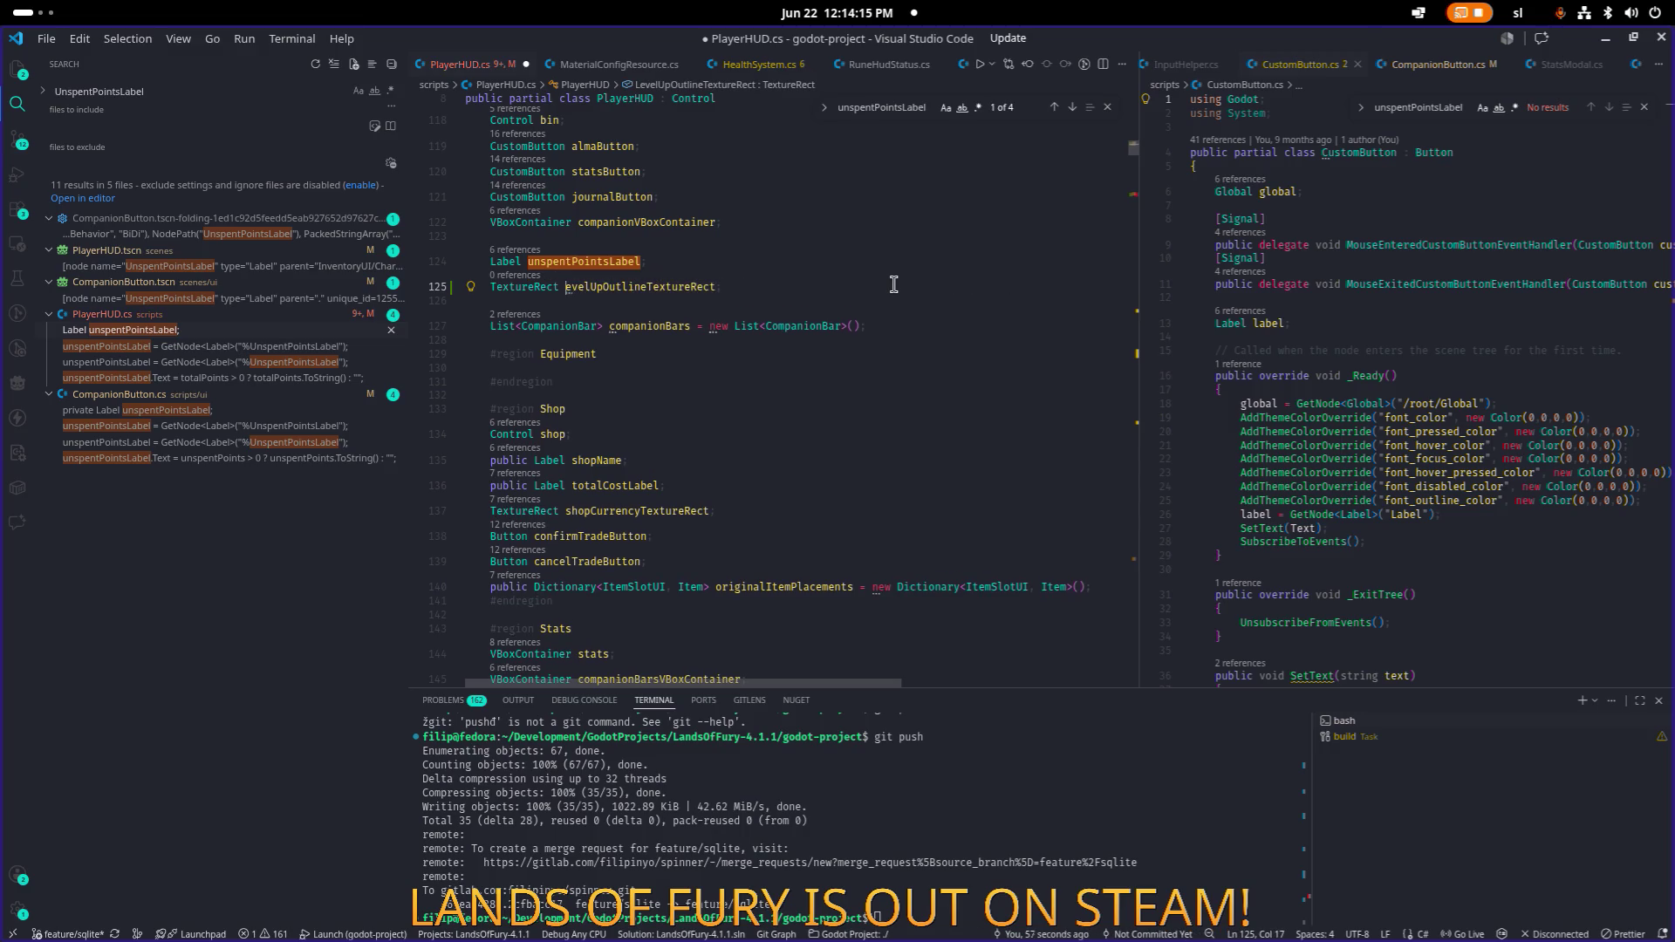
key("Right")
Rename the identifier on line 278 to lowercase levelUpOutlineTextureRect and save PlayerHUD.cs.
key("ctrl+f")
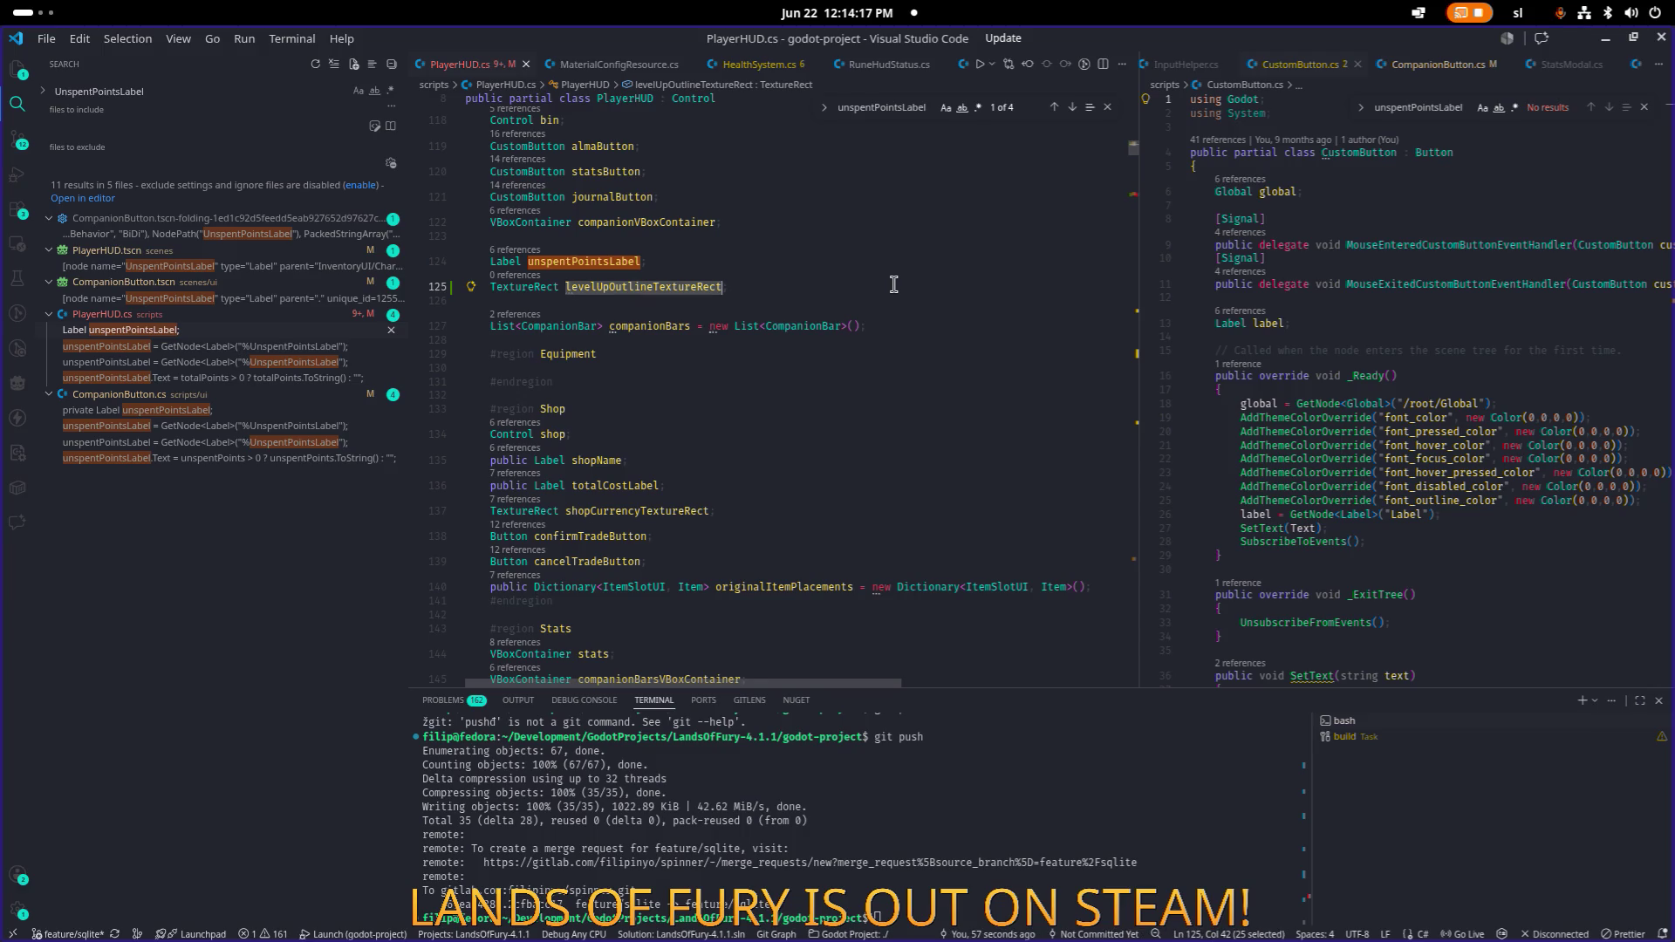
key("Return")
double_click(654, 397)
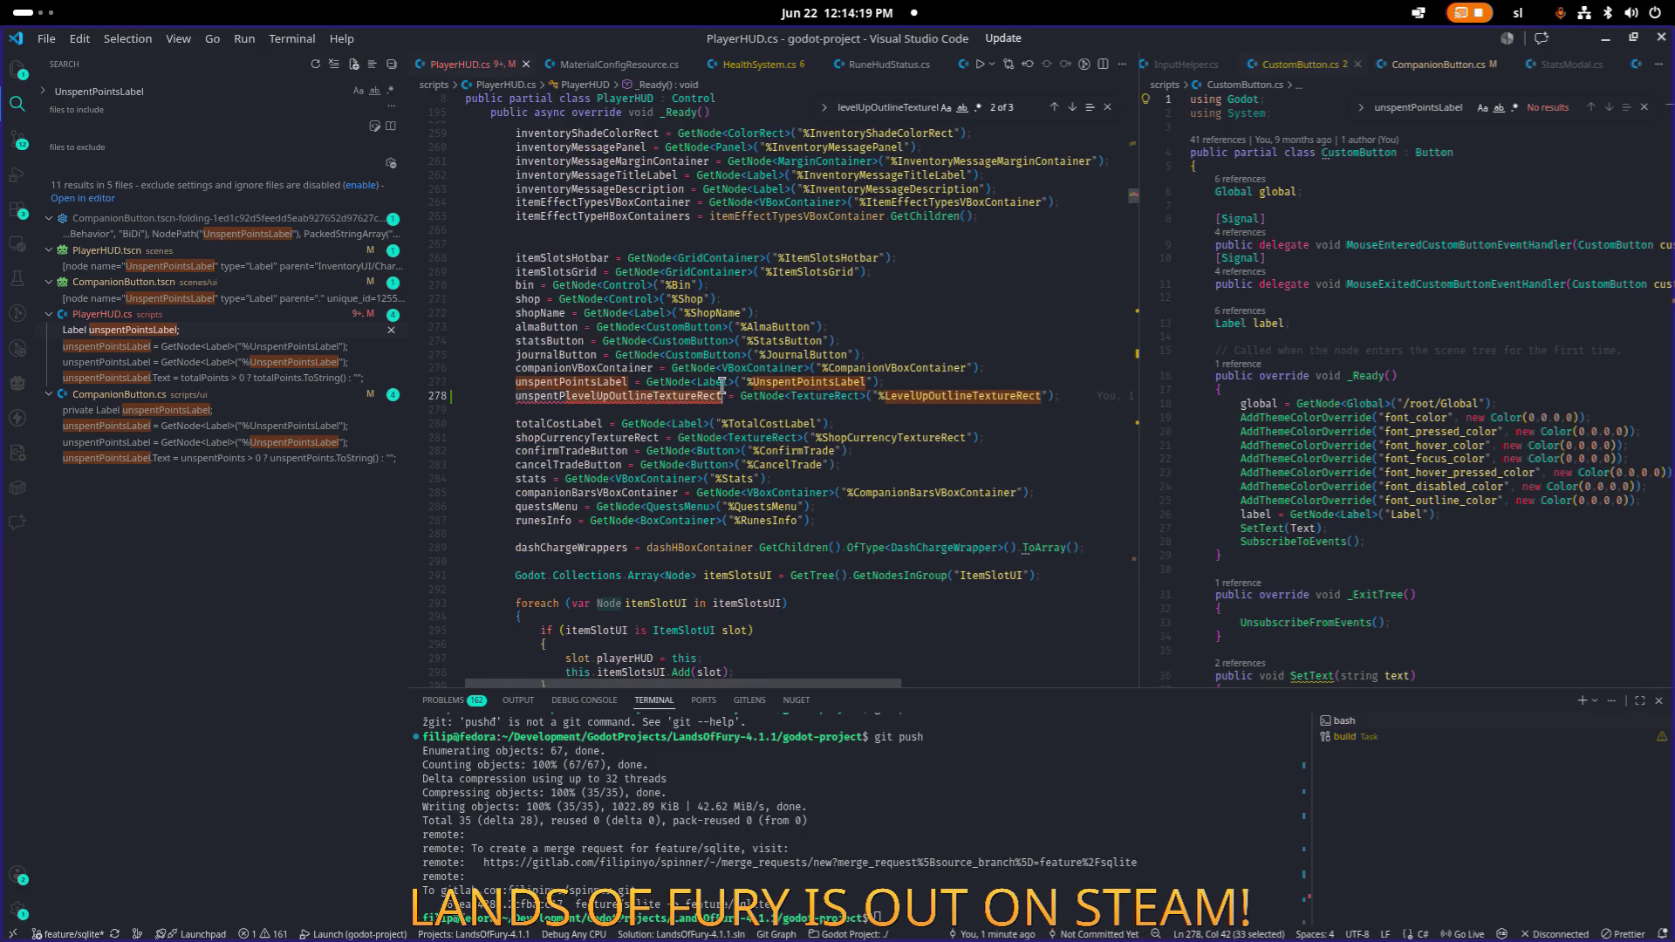
type("LevelUpOutlineTextureRect")
left_click(855, 354)
left_click(521, 397)
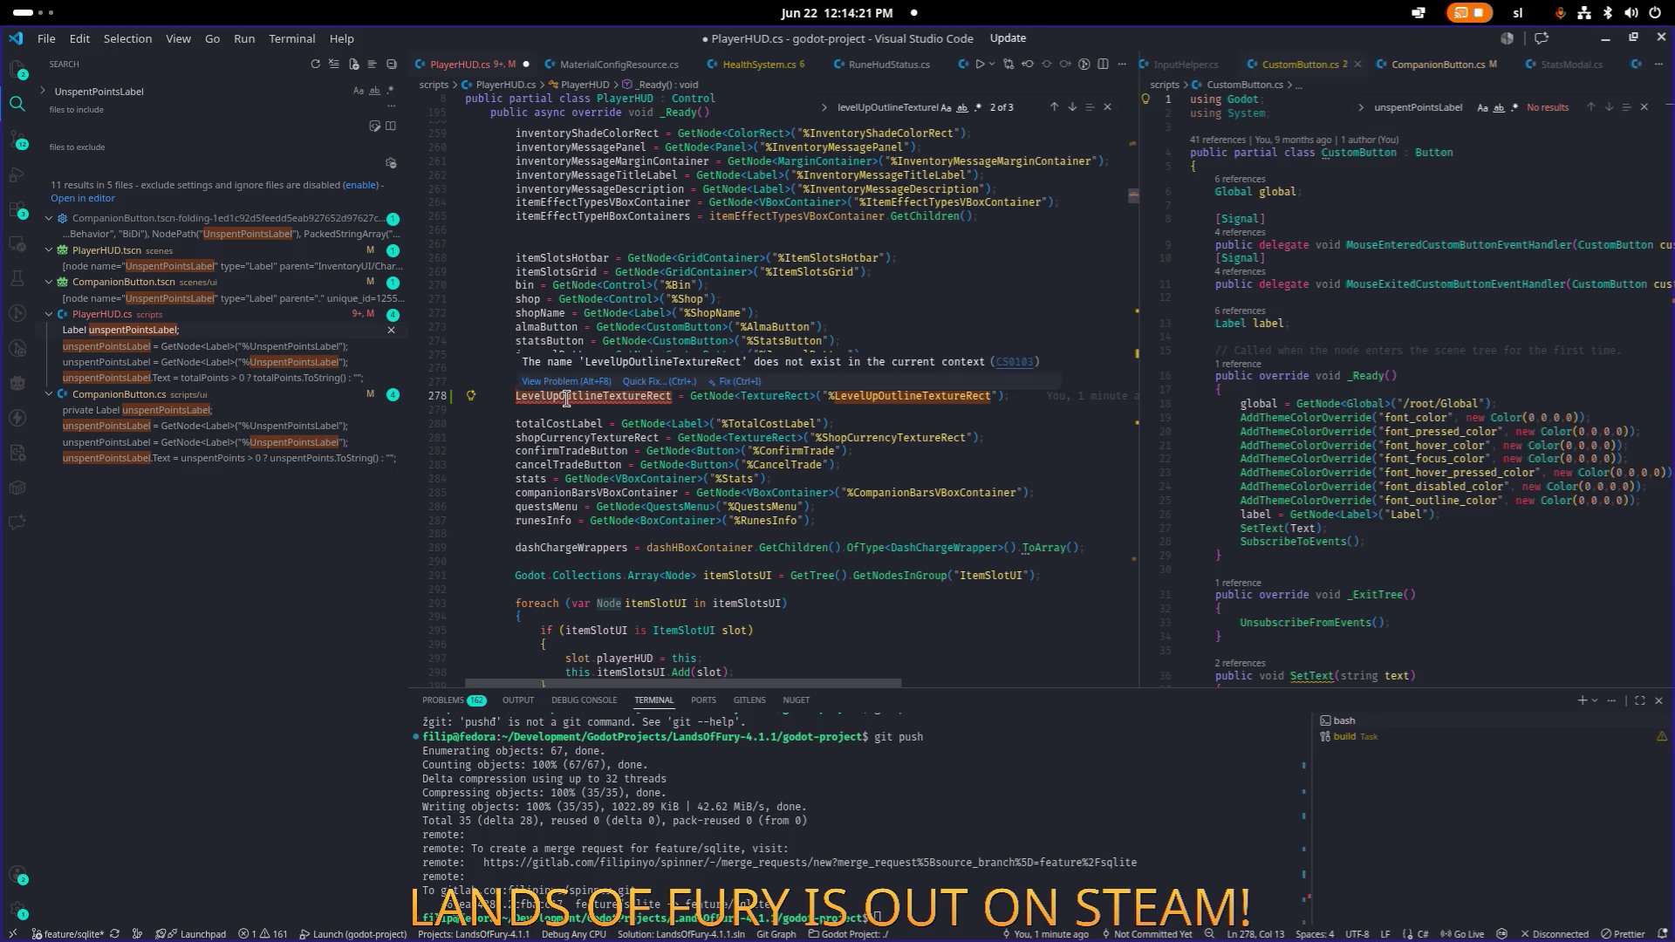
key("BackSpace")
type("l")
key("End")
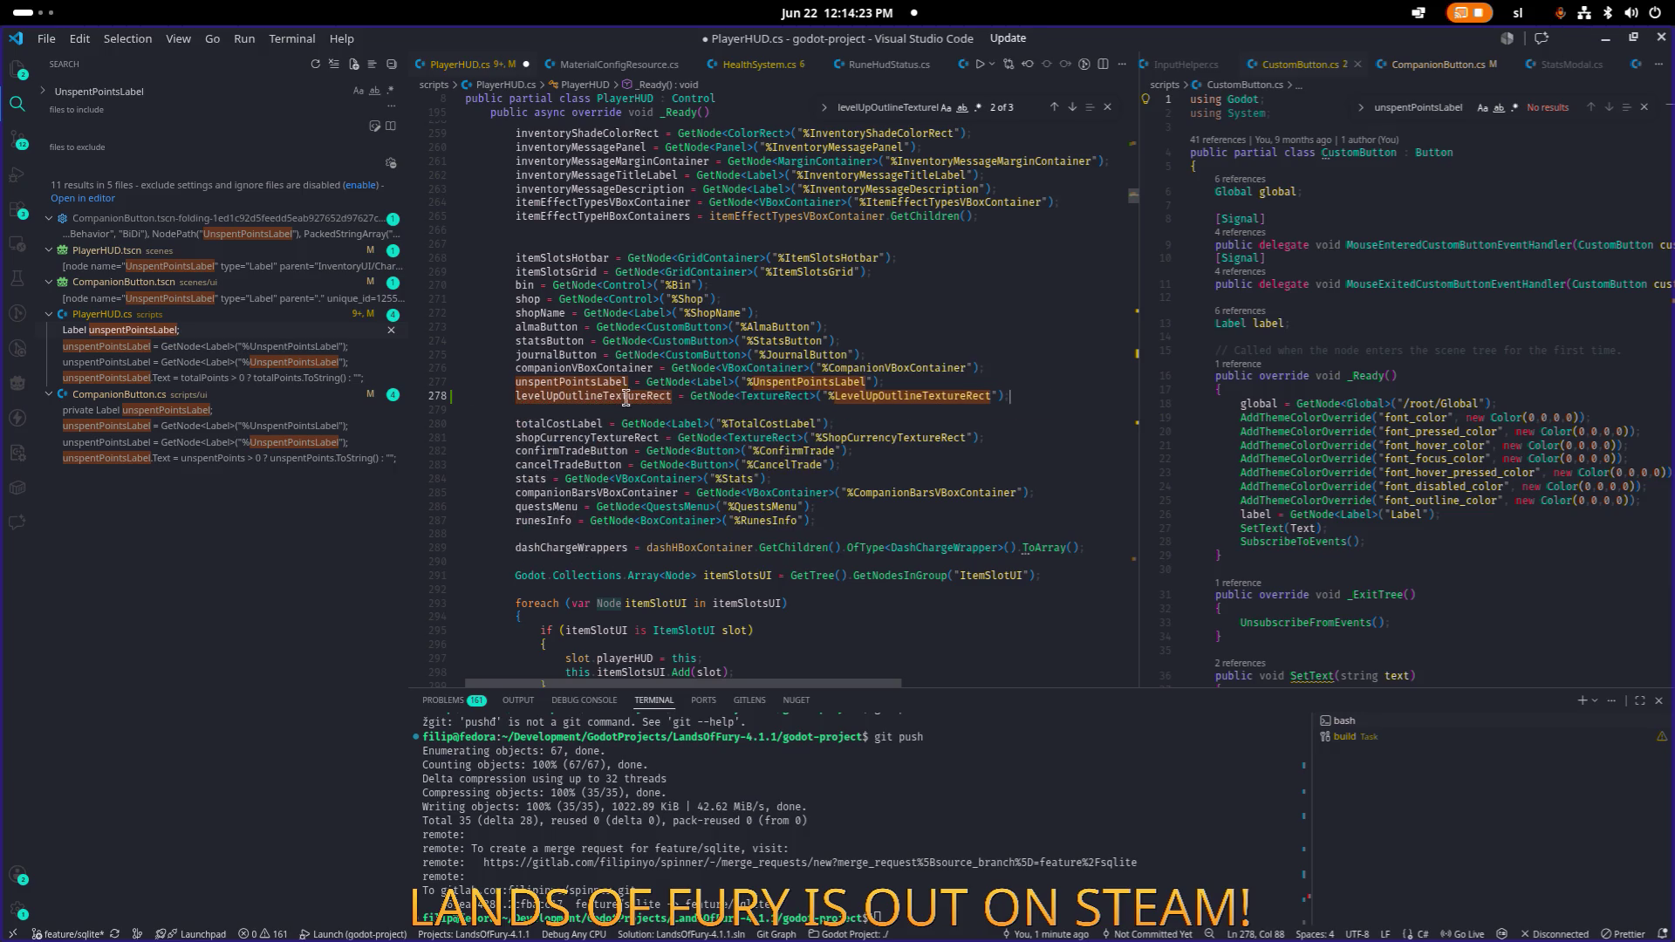
key("ctrl+s")
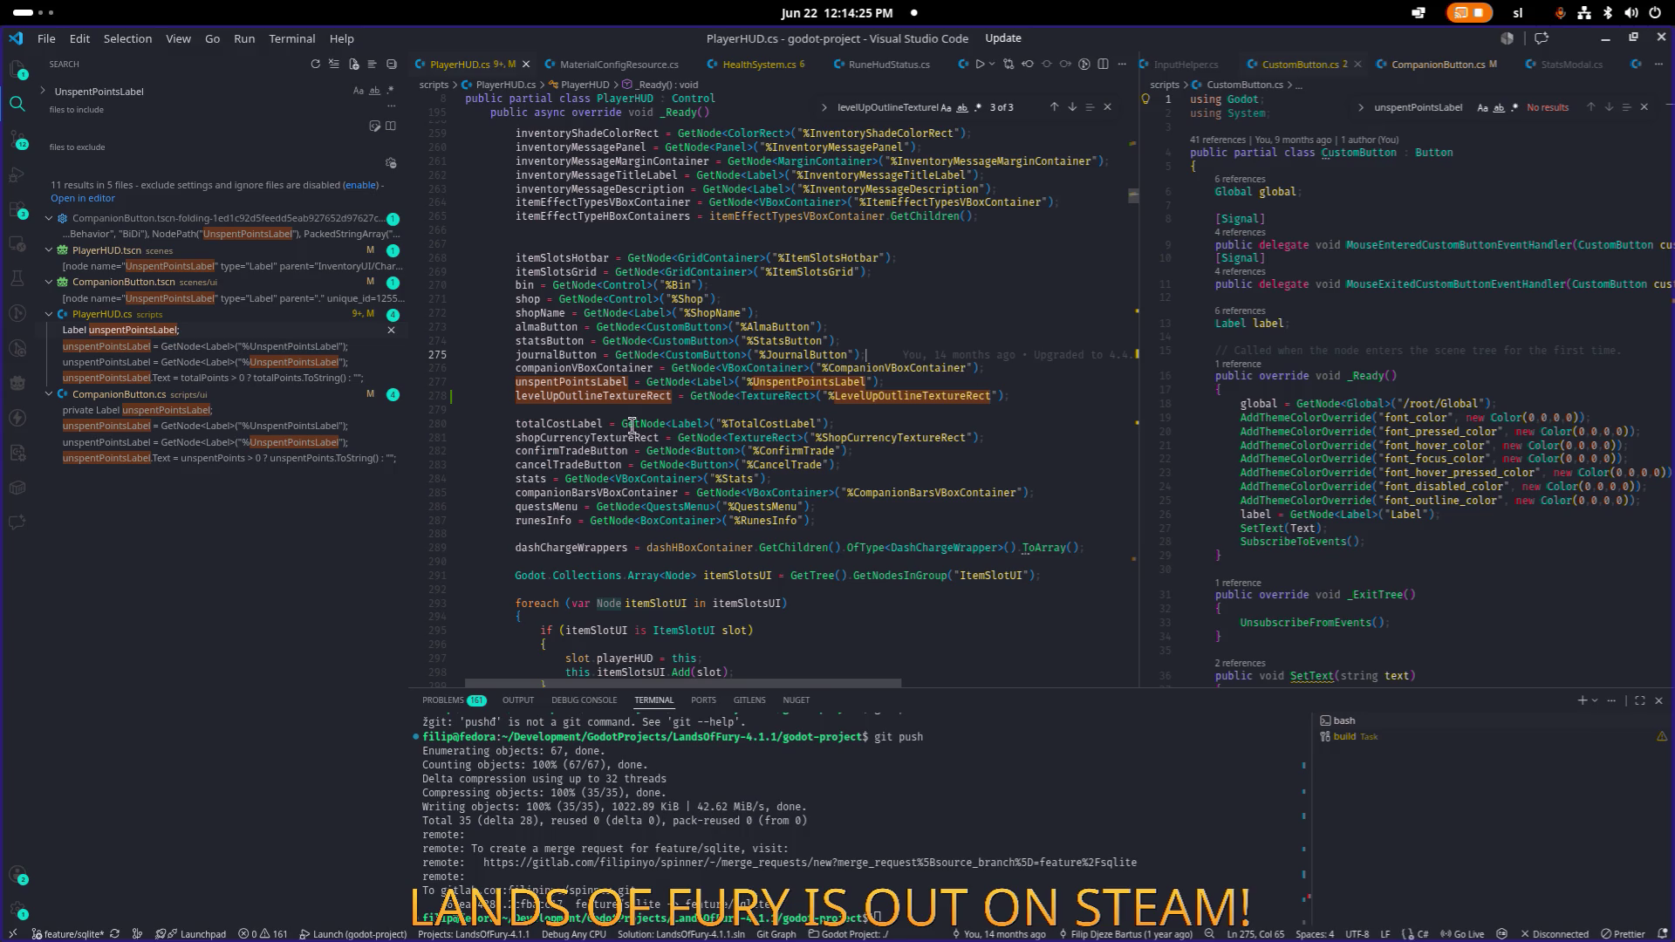
Search PlayerHUD.cs for every use of unspentPointsLabel.
left_click(618, 400)
double_click(602, 385)
key("ctrl+f")
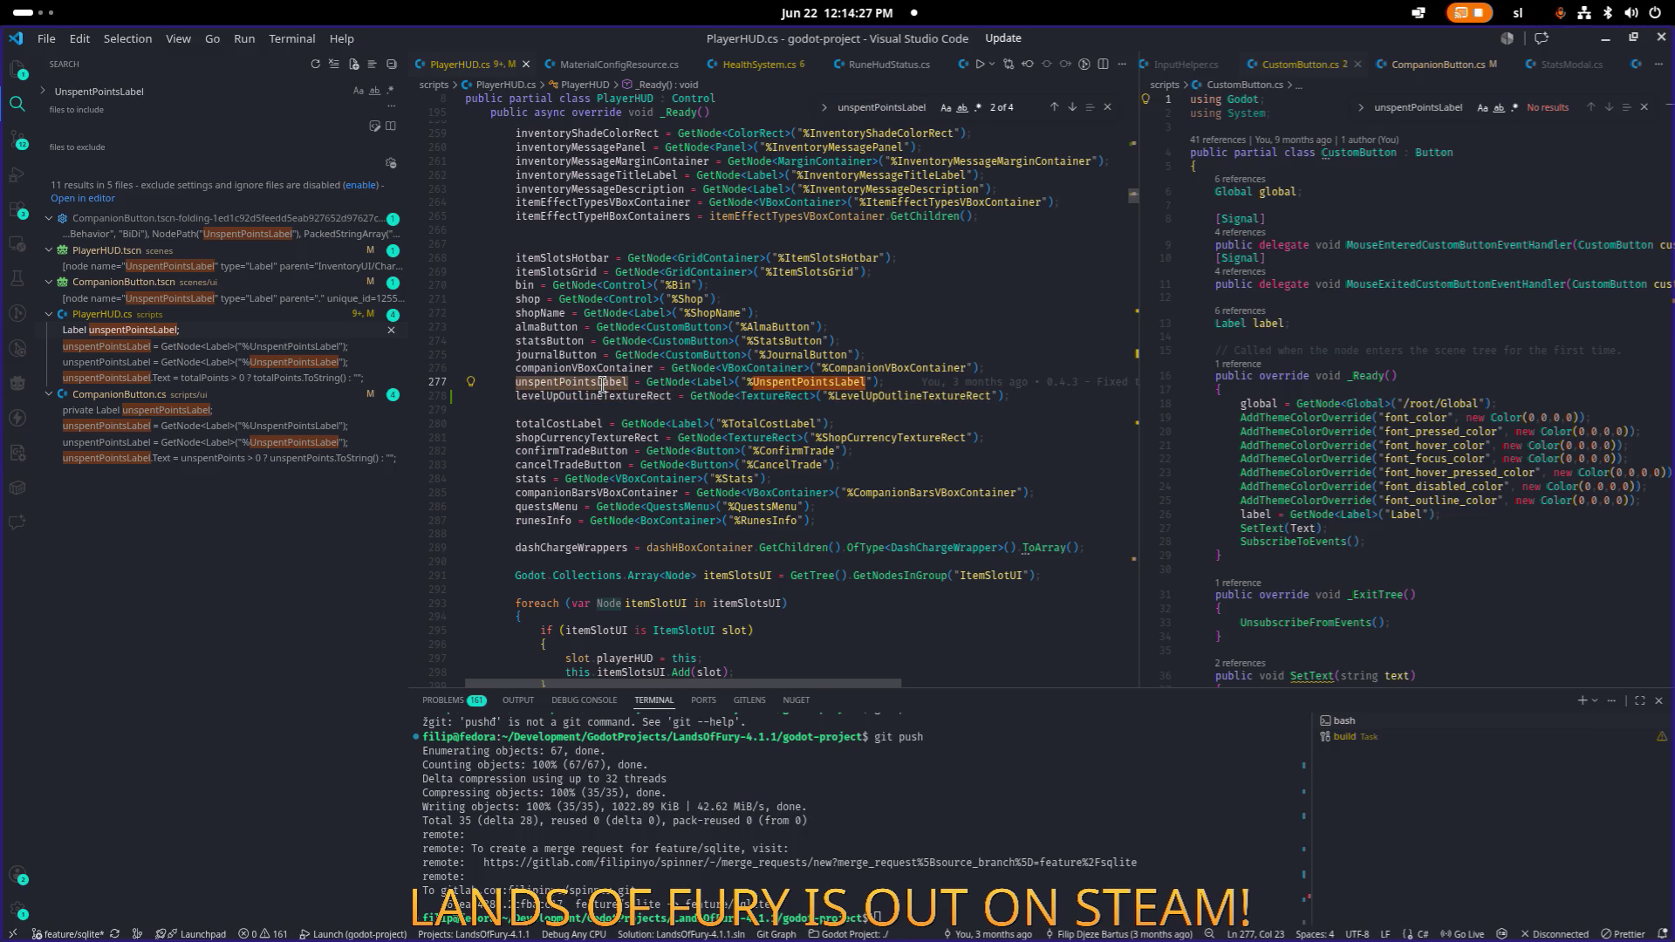
key("Return")
key("Return")
Add a new line starting 'levelUpOutlineTextureRect.Visible' below the label update.
key("Escape")
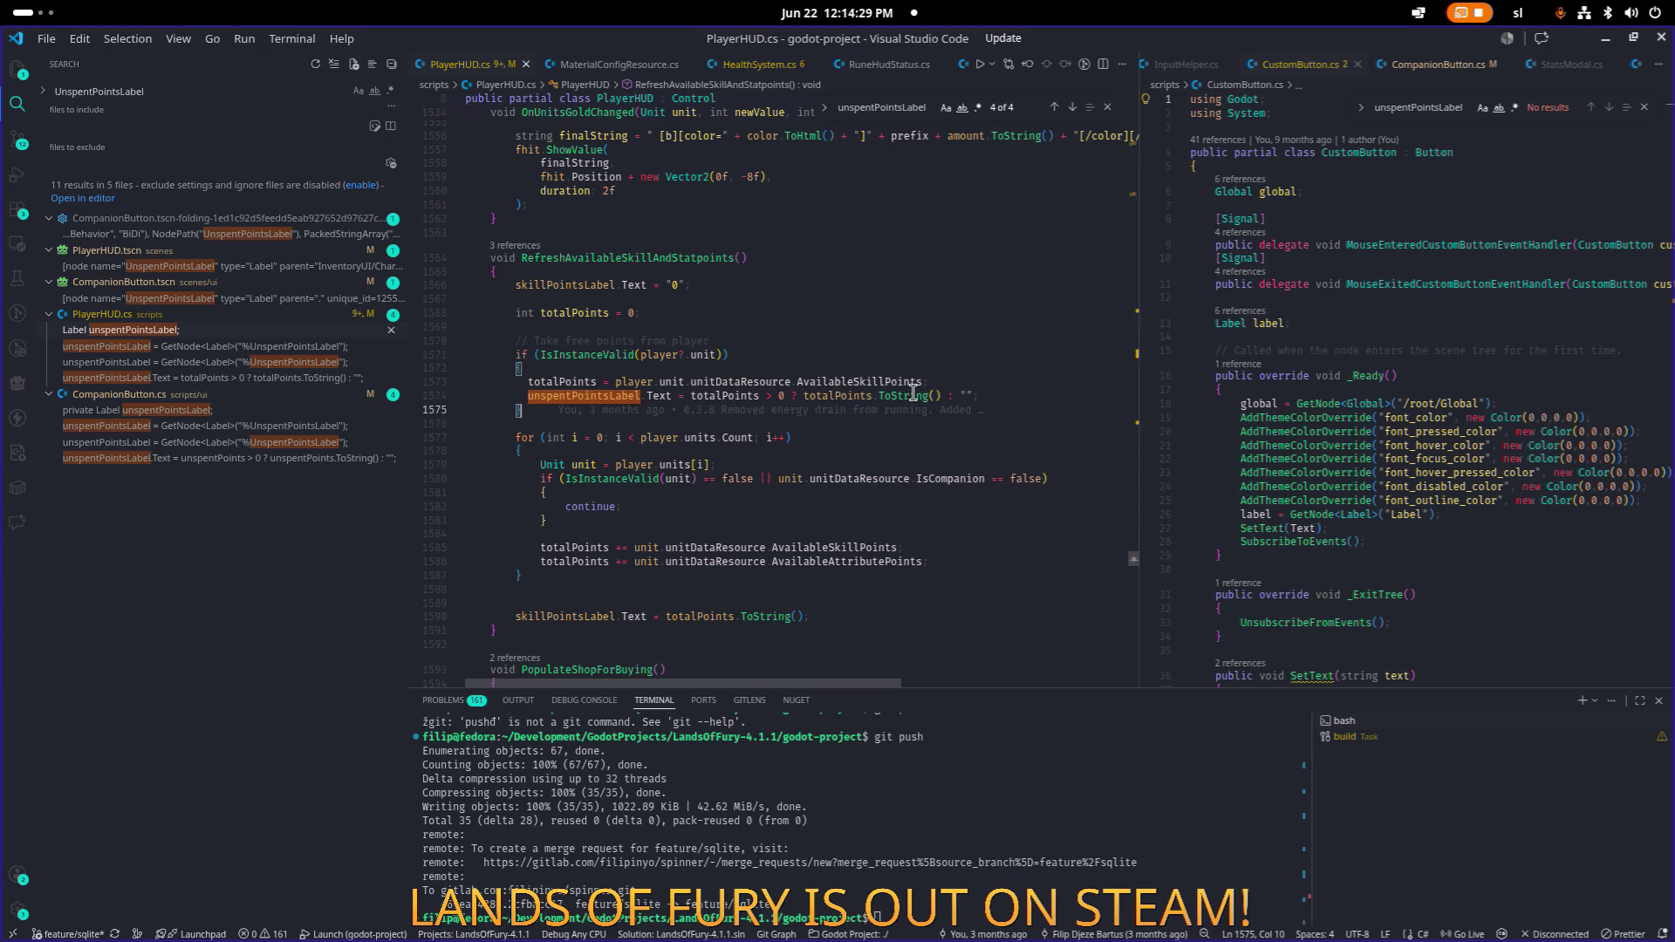
key("Return")
type("levelUpOutlineTextureRect")
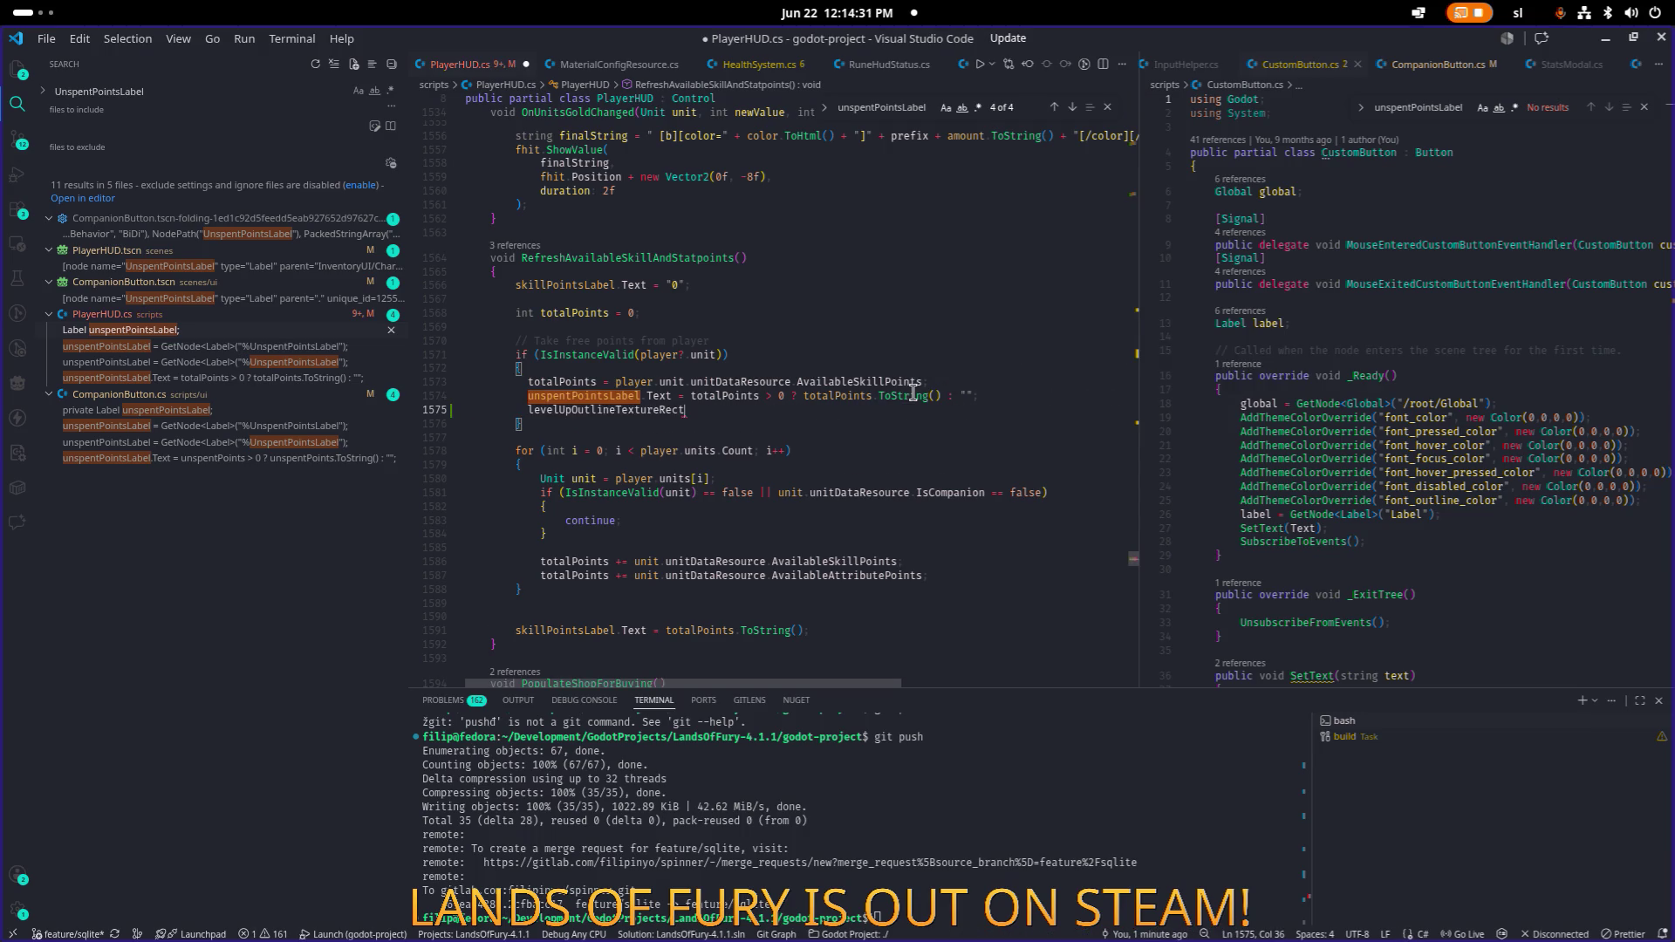
type(".Vi")
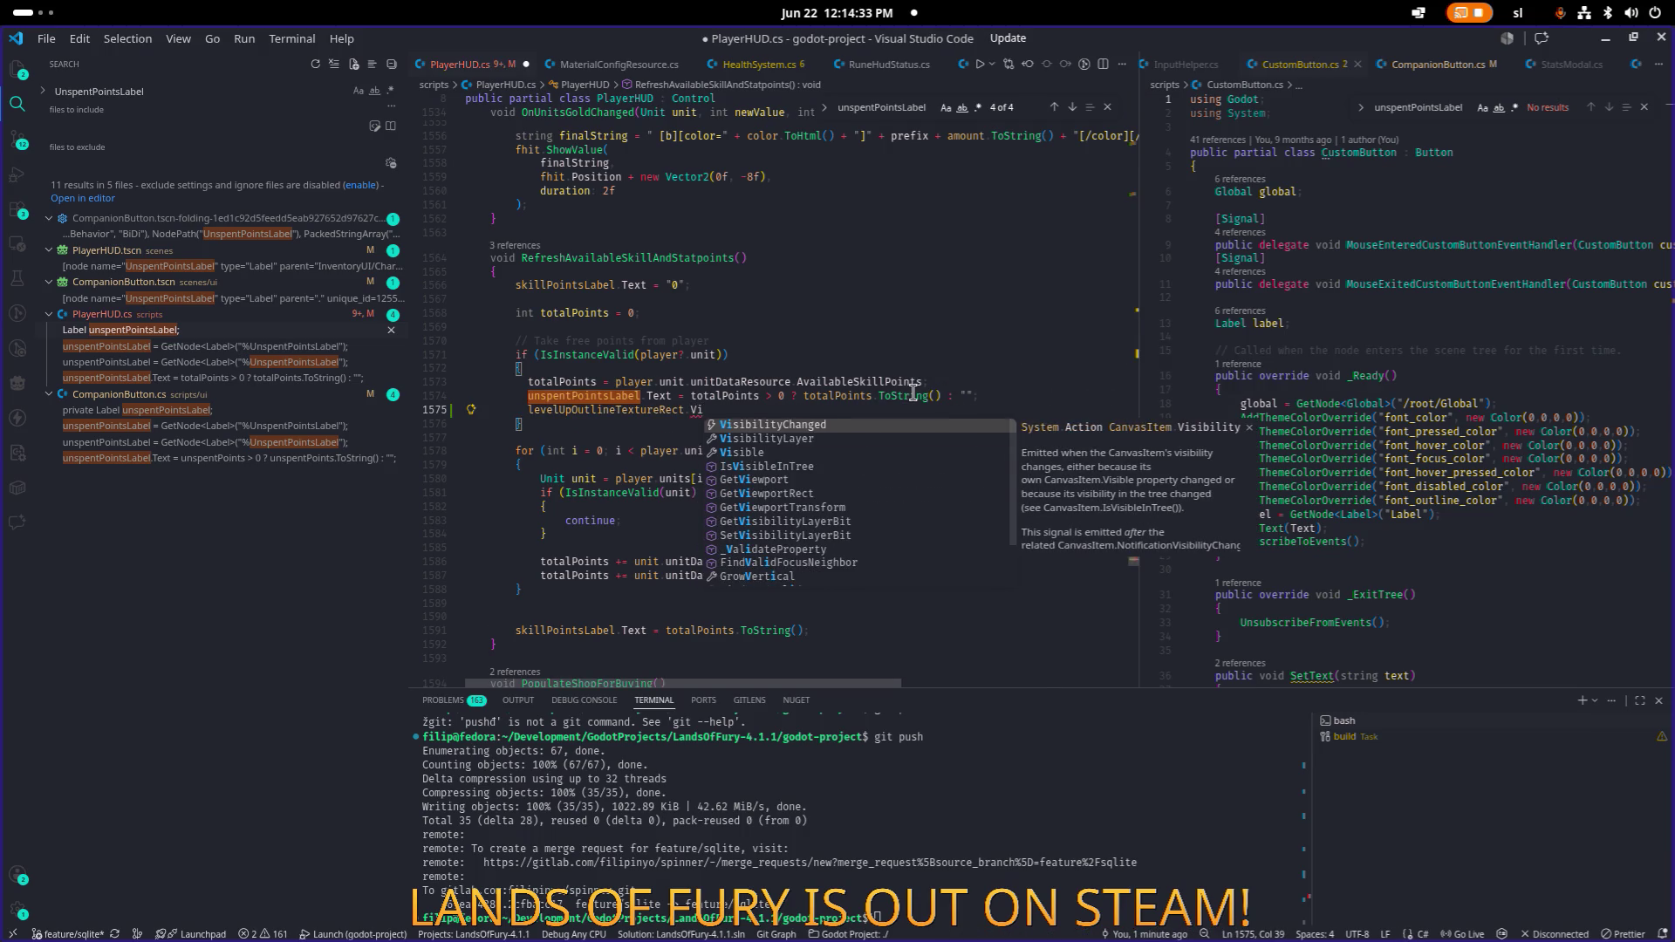
key("Down")
key("Down")
key("Return")
Copy the 'unspentPoints > 0 ? true : false' visibility condition from CompanionButton.cs.
left_click(1396, 258)
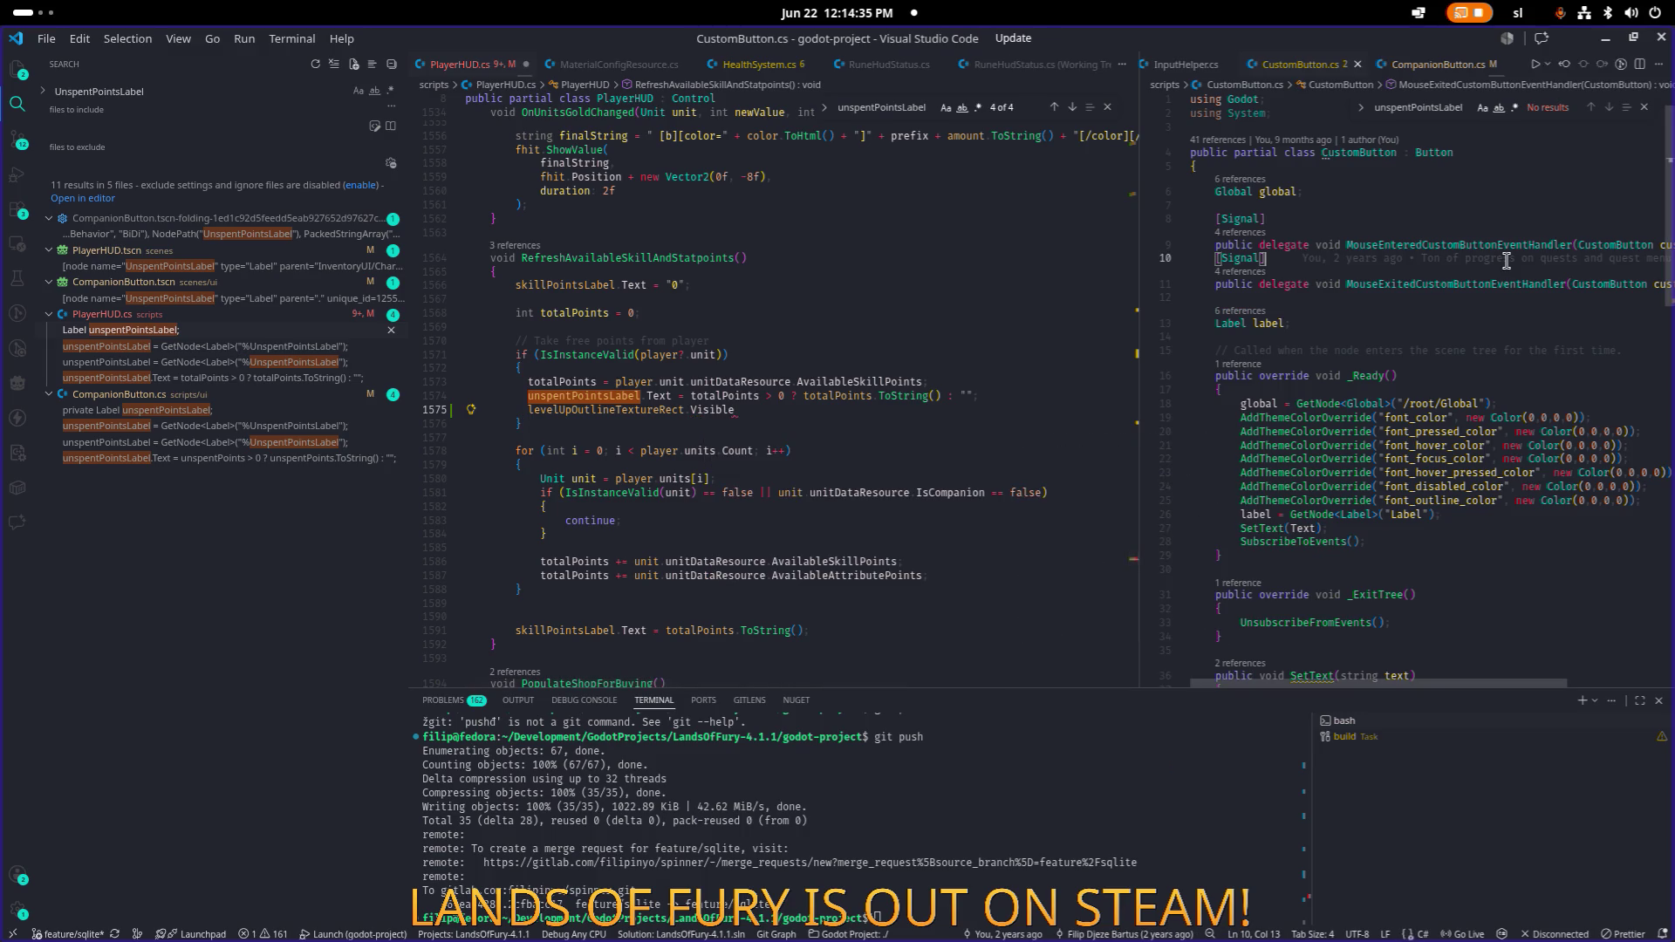
scroll(1420, 362, "down", 10)
scroll(1419, 362, "up", 10)
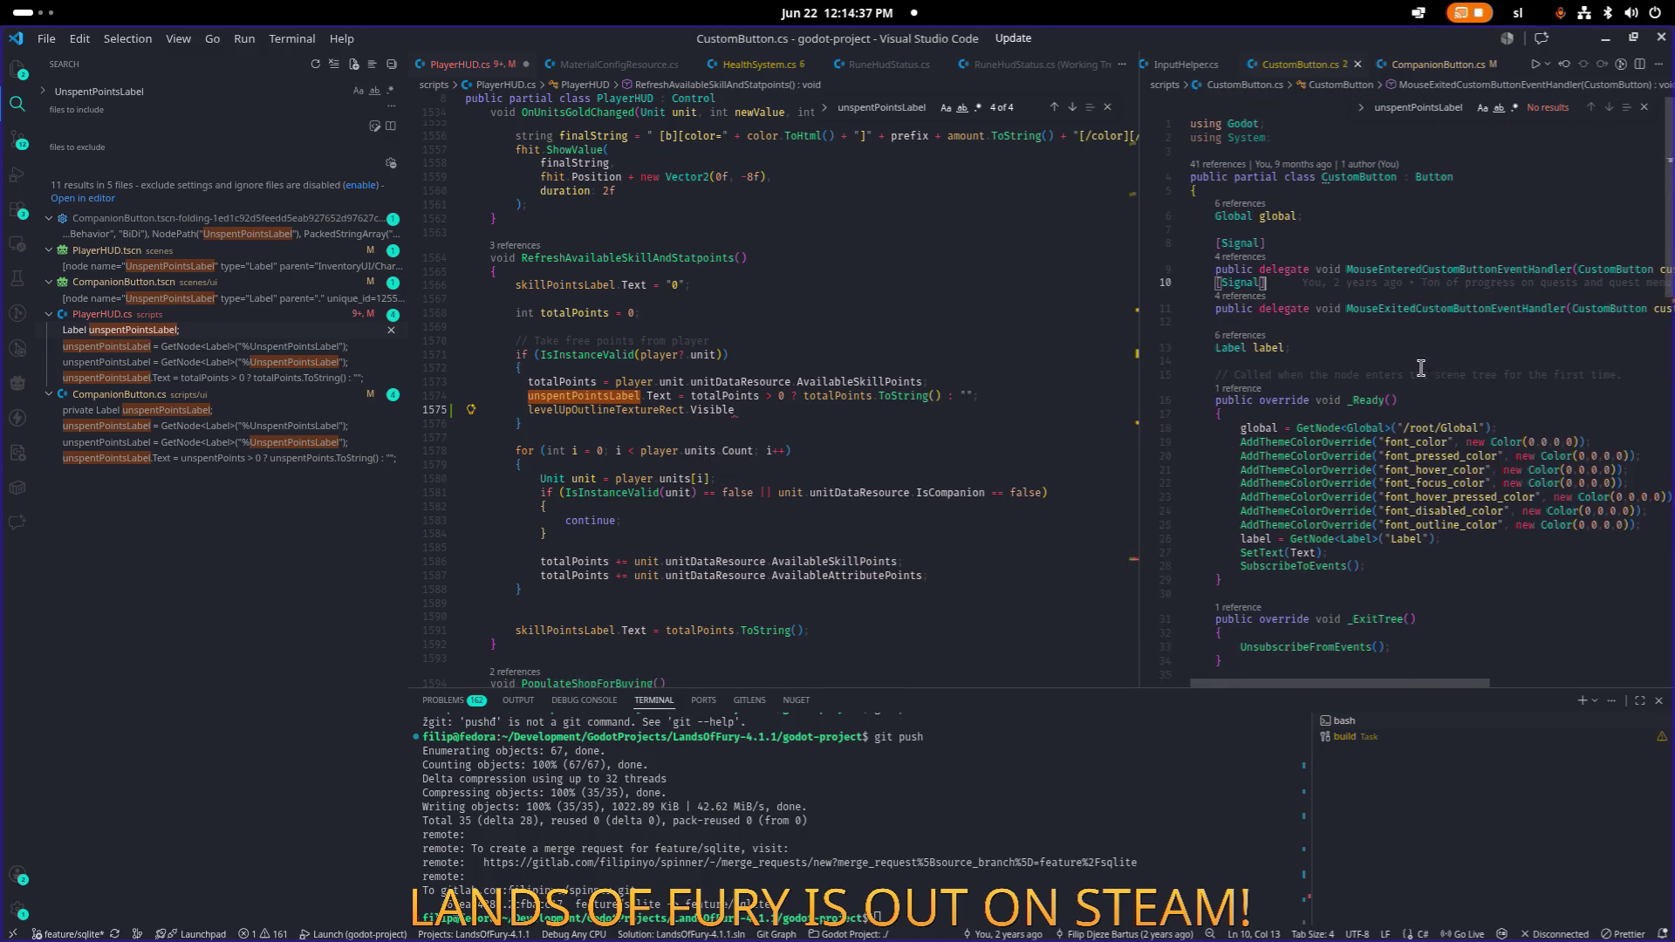
left_click(1469, 284)
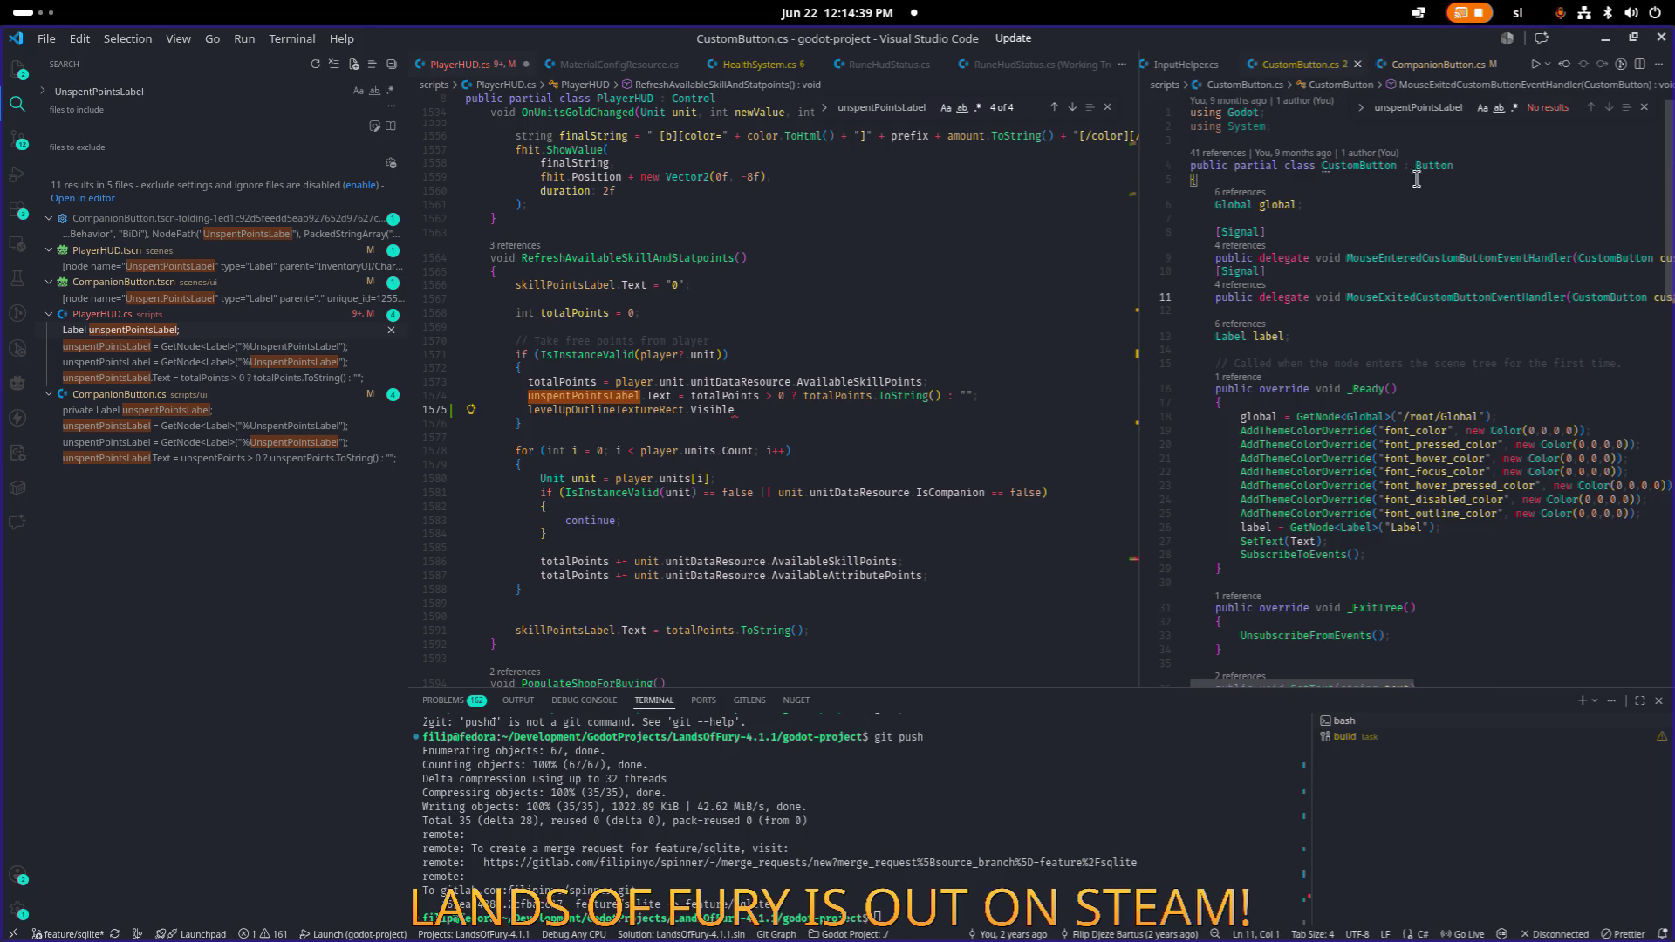
left_click(1438, 65)
scroll(1364, 414, "down", 5)
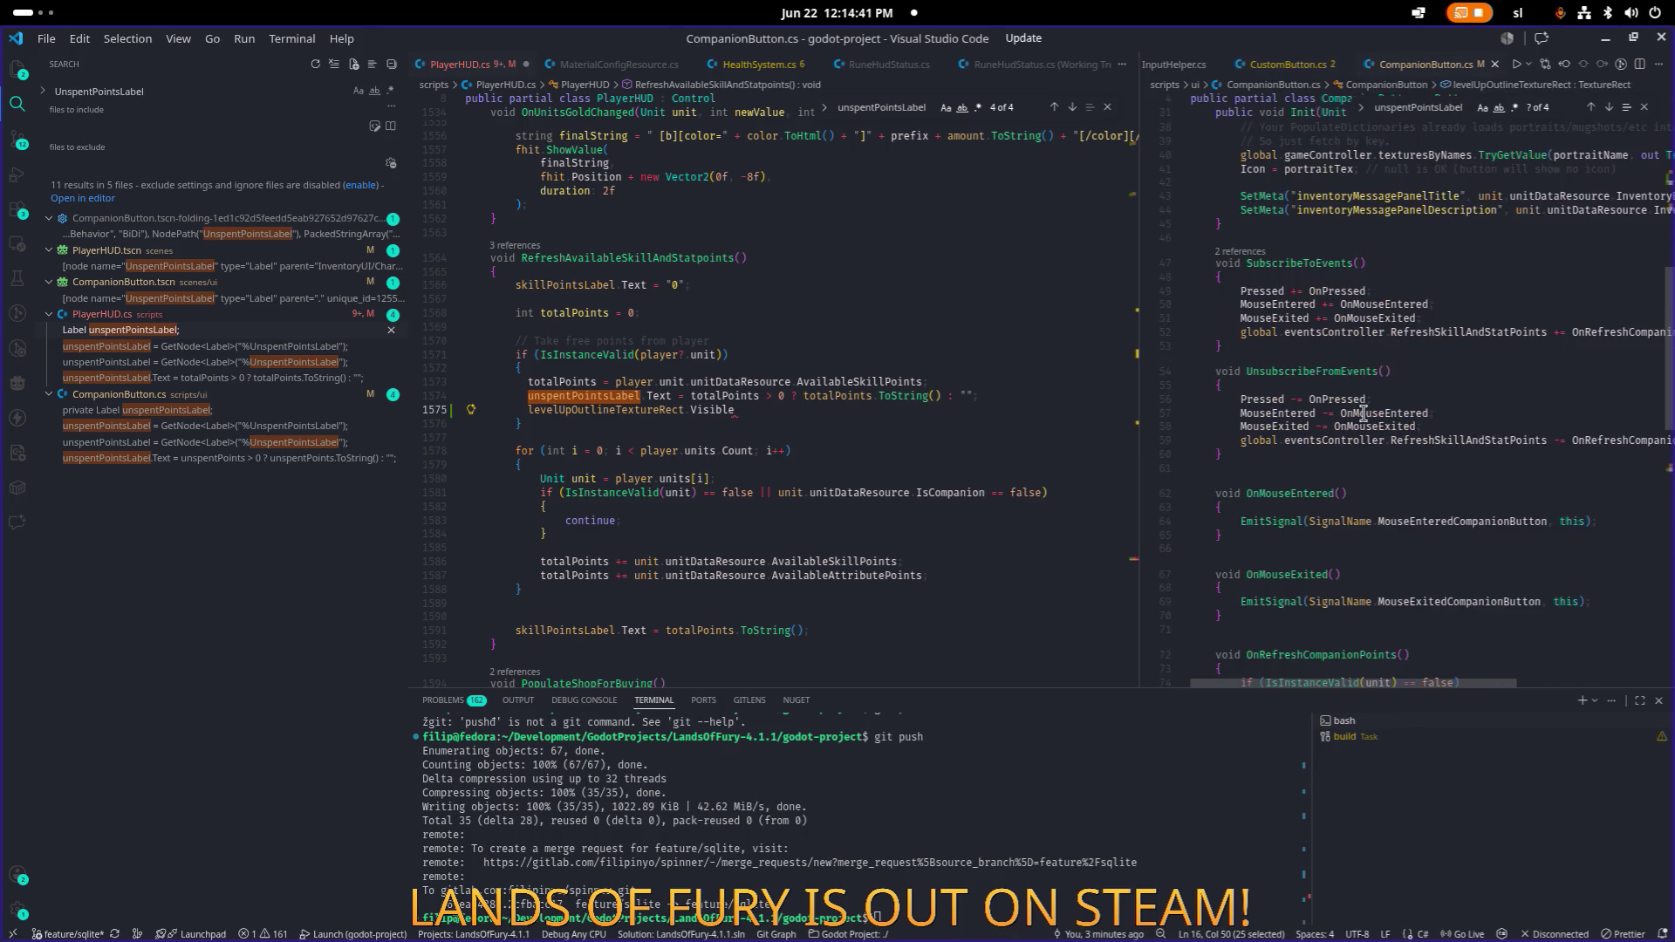
scroll(1364, 413, "down", 9)
left_click(1315, 361)
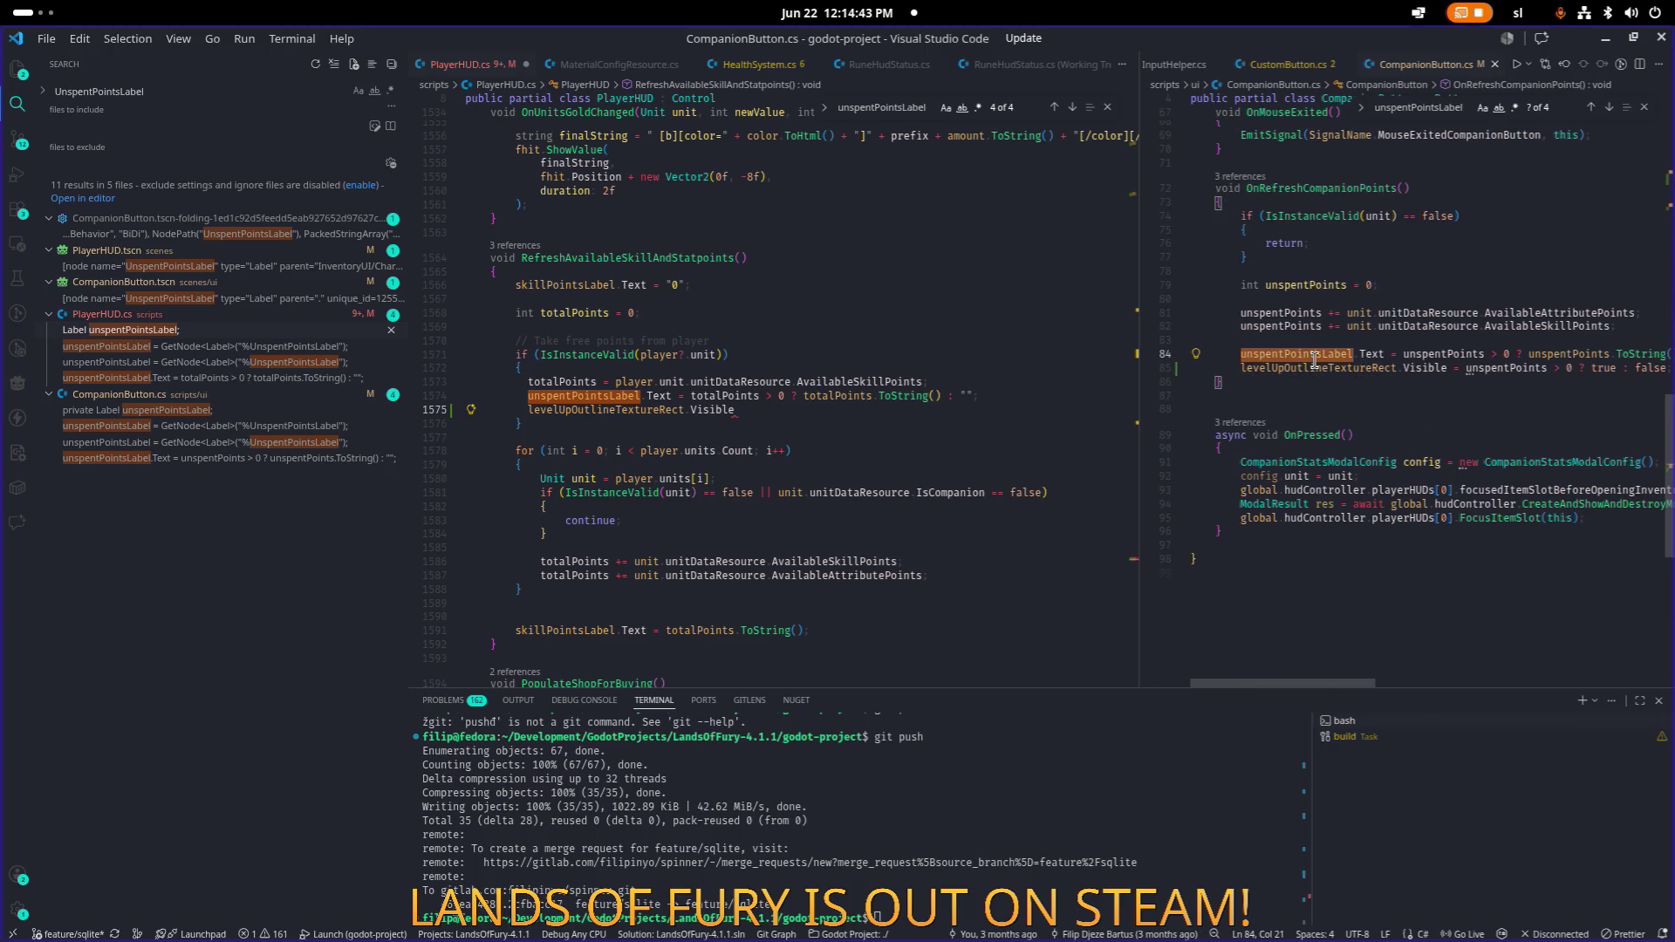
key("Down")
key("ctrl+Right")
key("ctrl+Right")
key("Right")
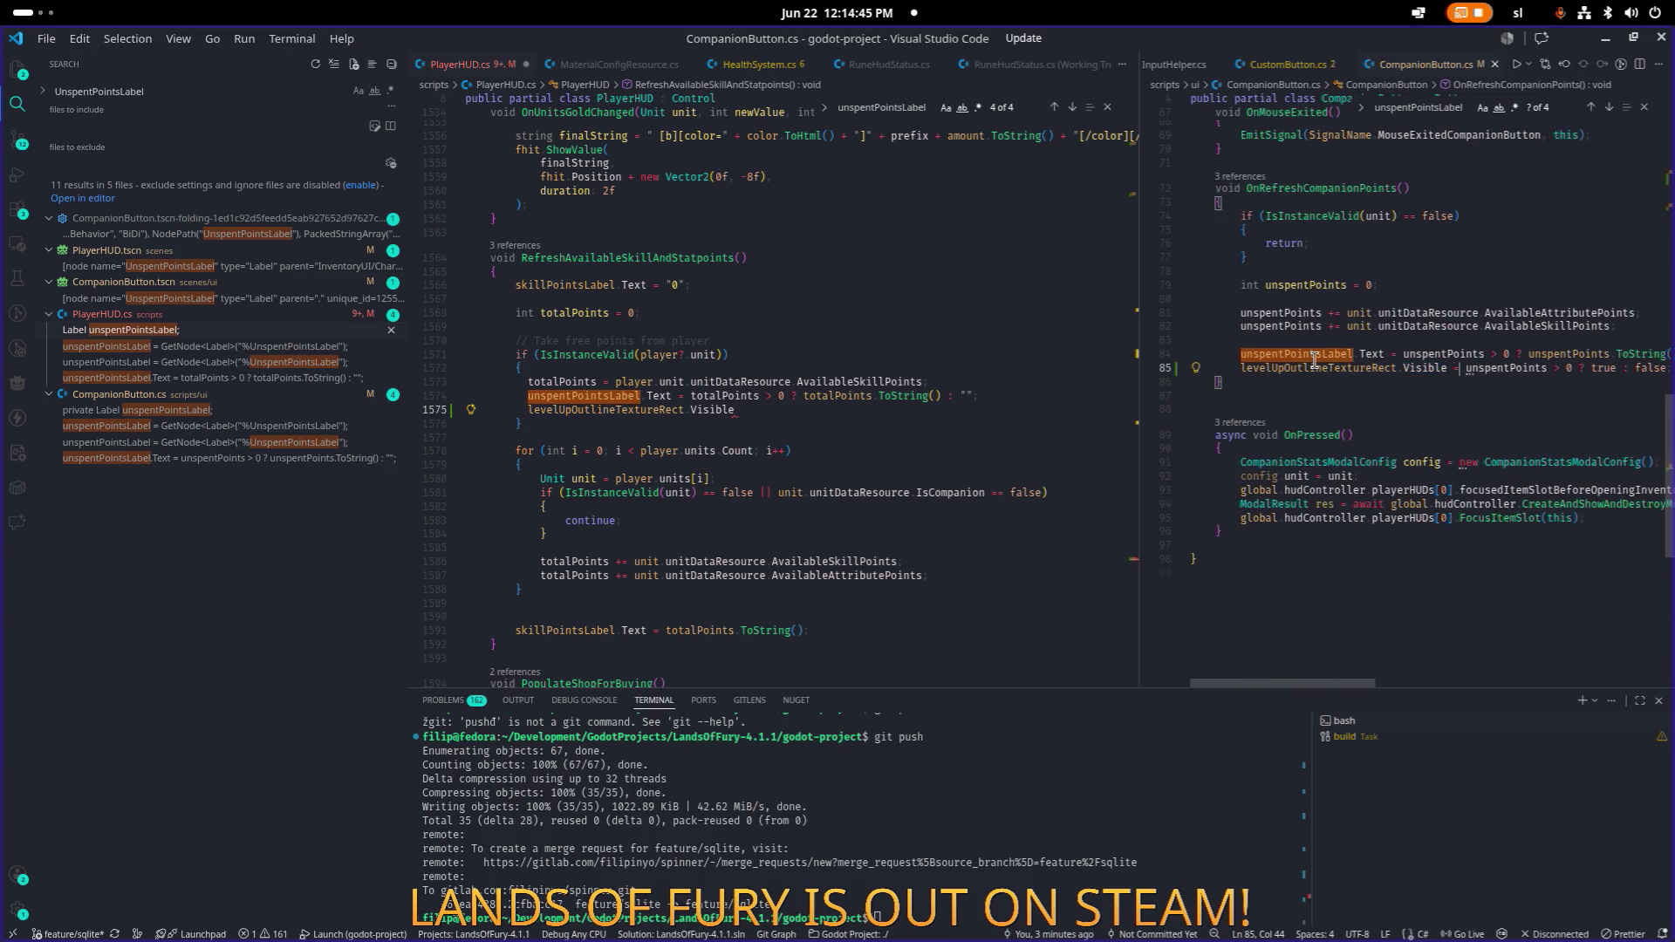
key("shift+End")
key("ctrl+c")
Paste the copied visibility condition after Visible in PlayerHUD.cs.
key("ctrl+1")
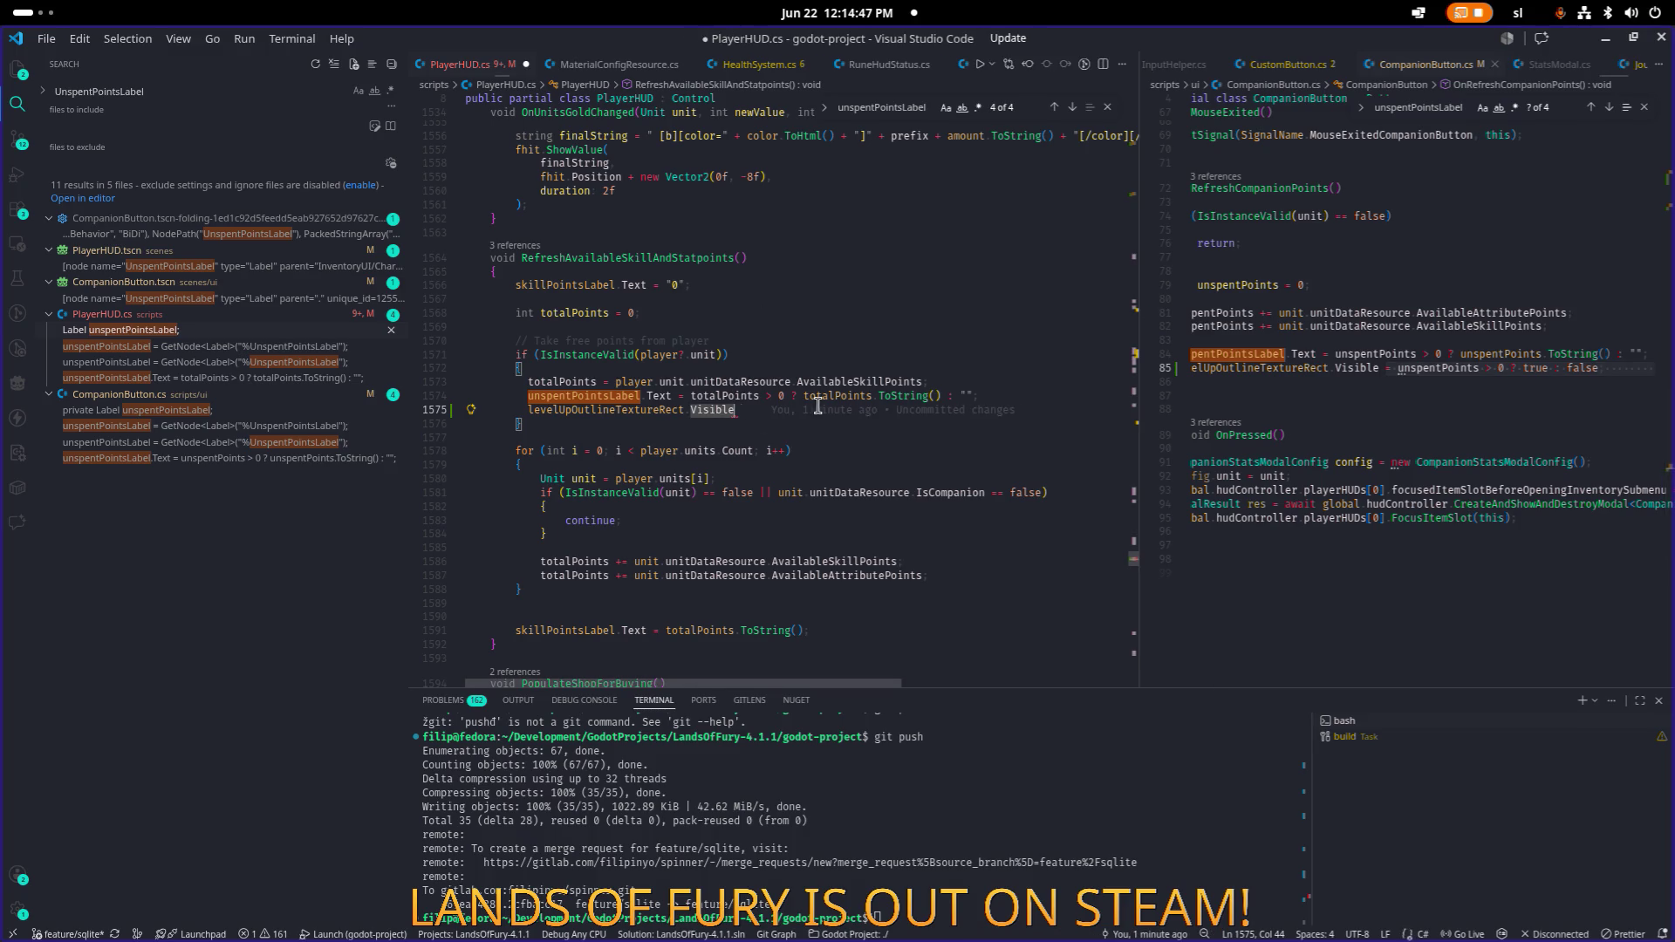
key("ctrl+v")
key("ctrl+shift+Left")
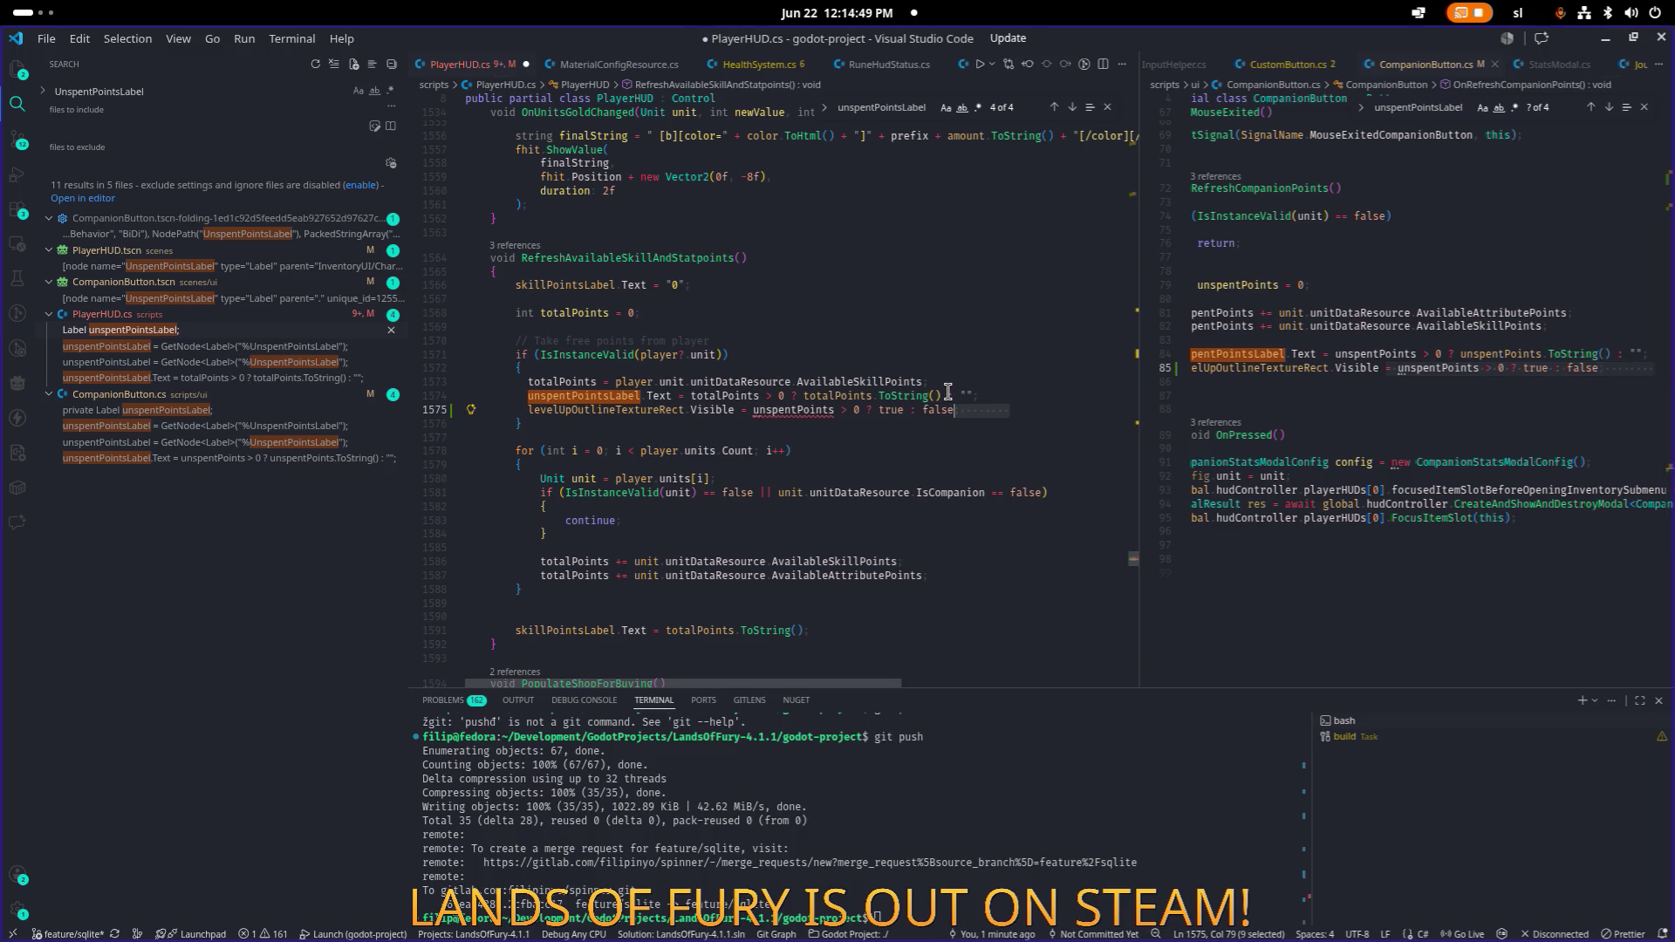
key("ctrl+Left")
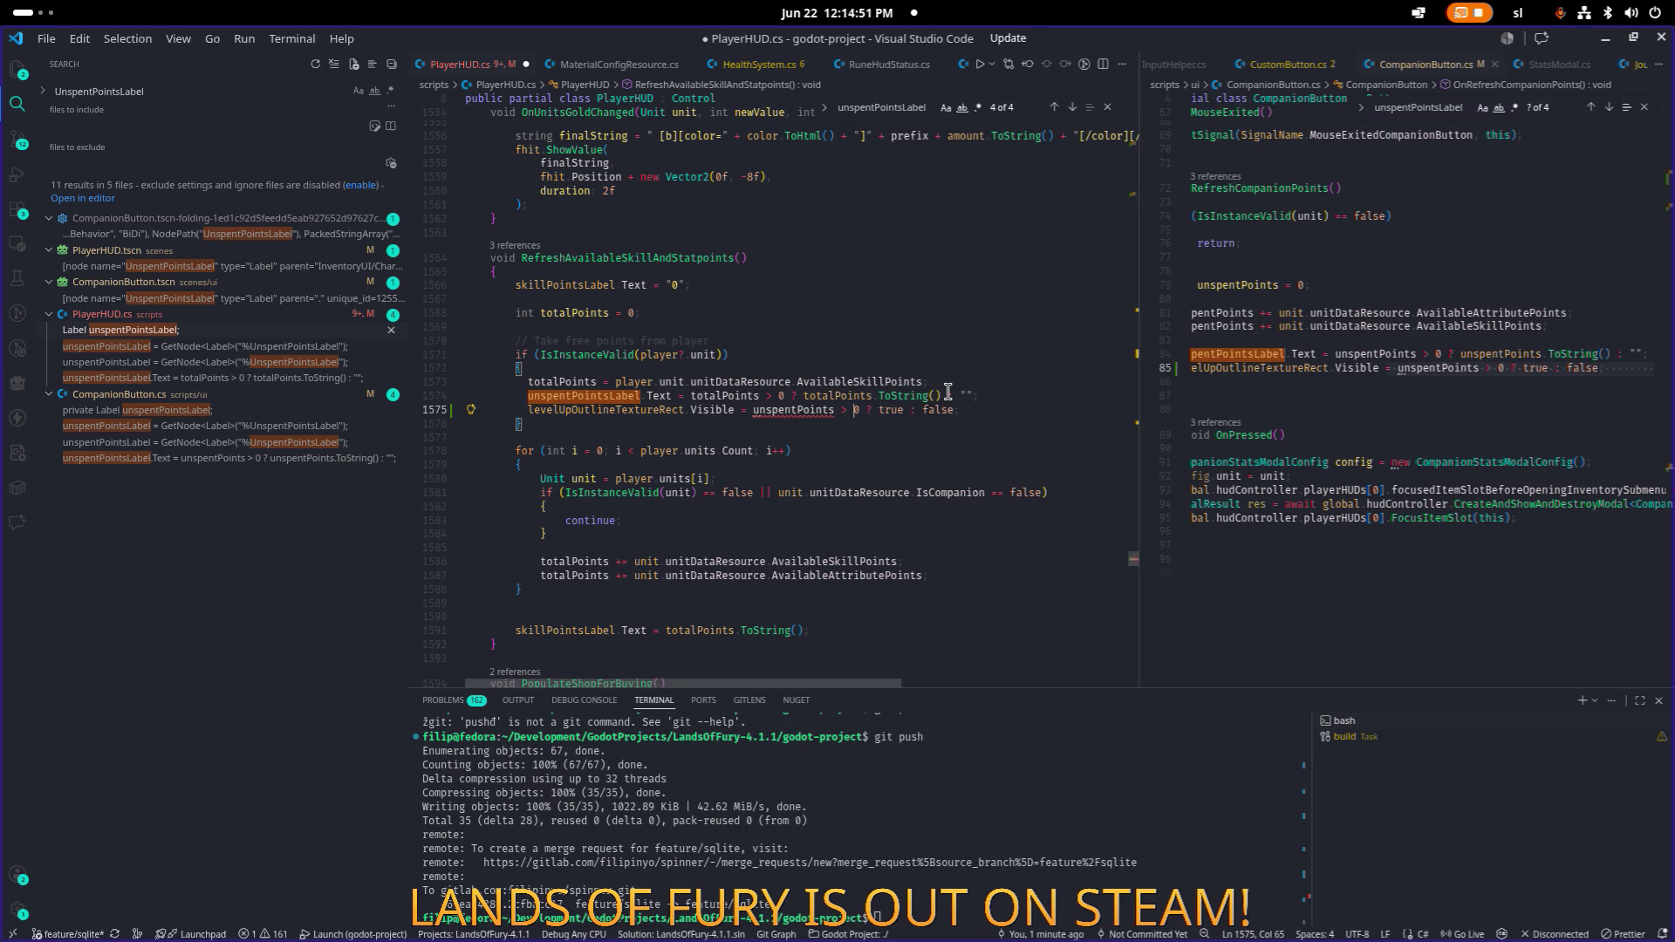
Replace unspentPoints with totalPoints in the condition, save PlayerHUD.cs, and return to Godot.
key("Up")
key("ctrl+Left")
key("ctrl+Left")
key("ctrl+Left")
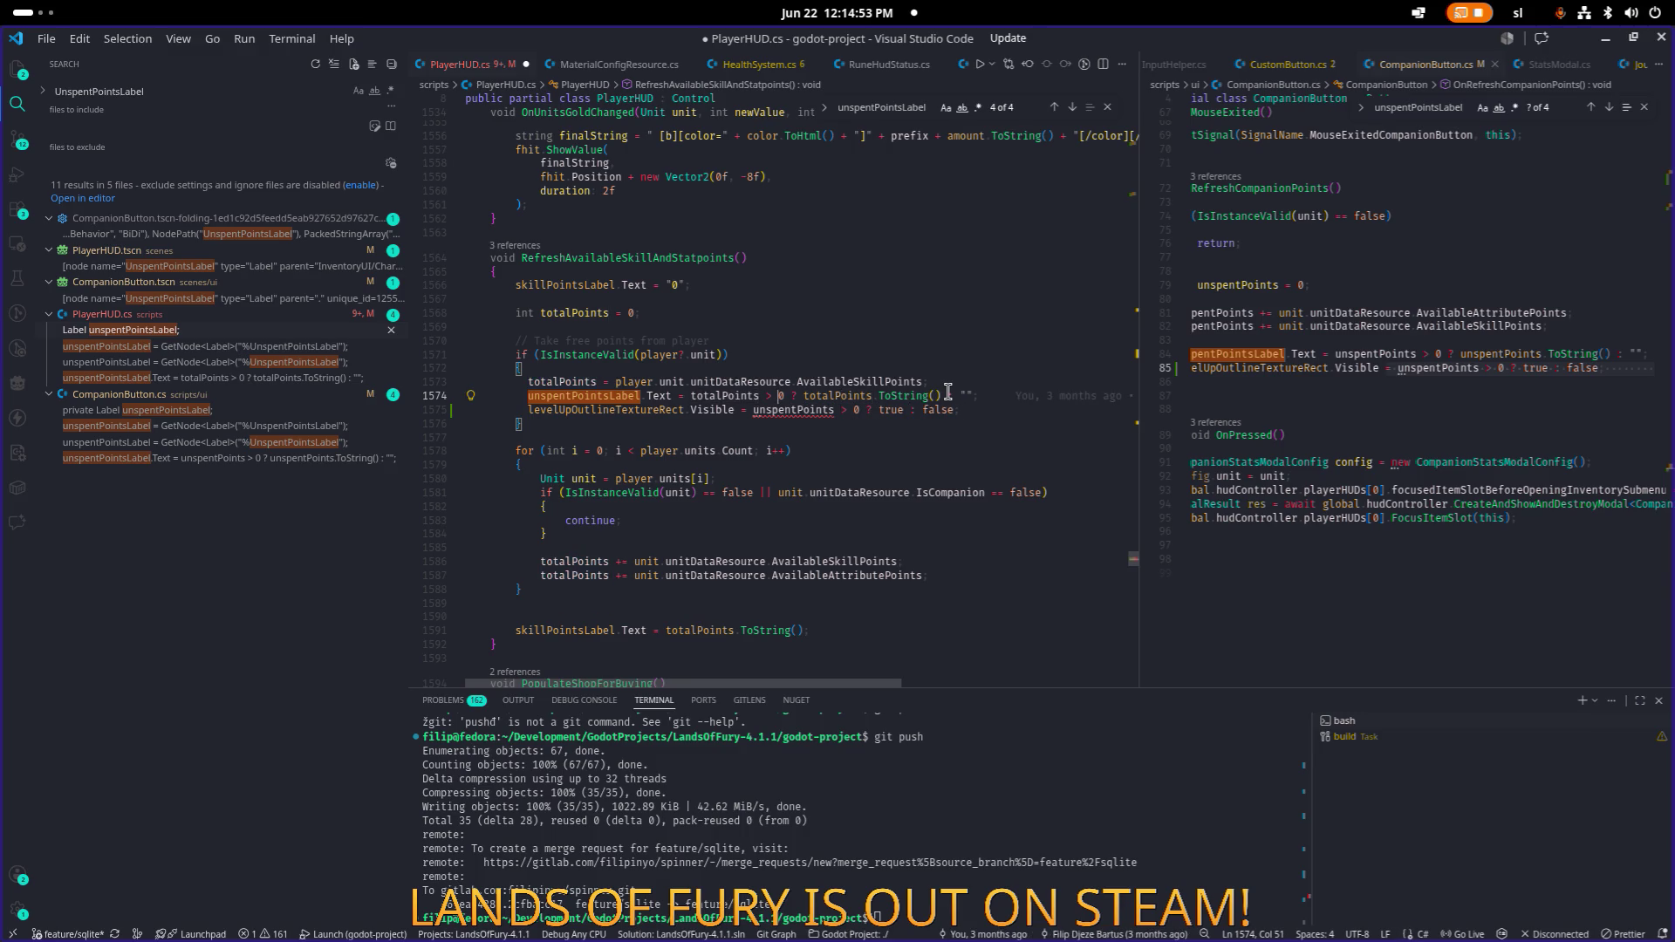
key("ctrl+shift+Right")
key("ctrl+c")
key("Down")
key("ctrl+Left")
key("ctrl+shift+Right")
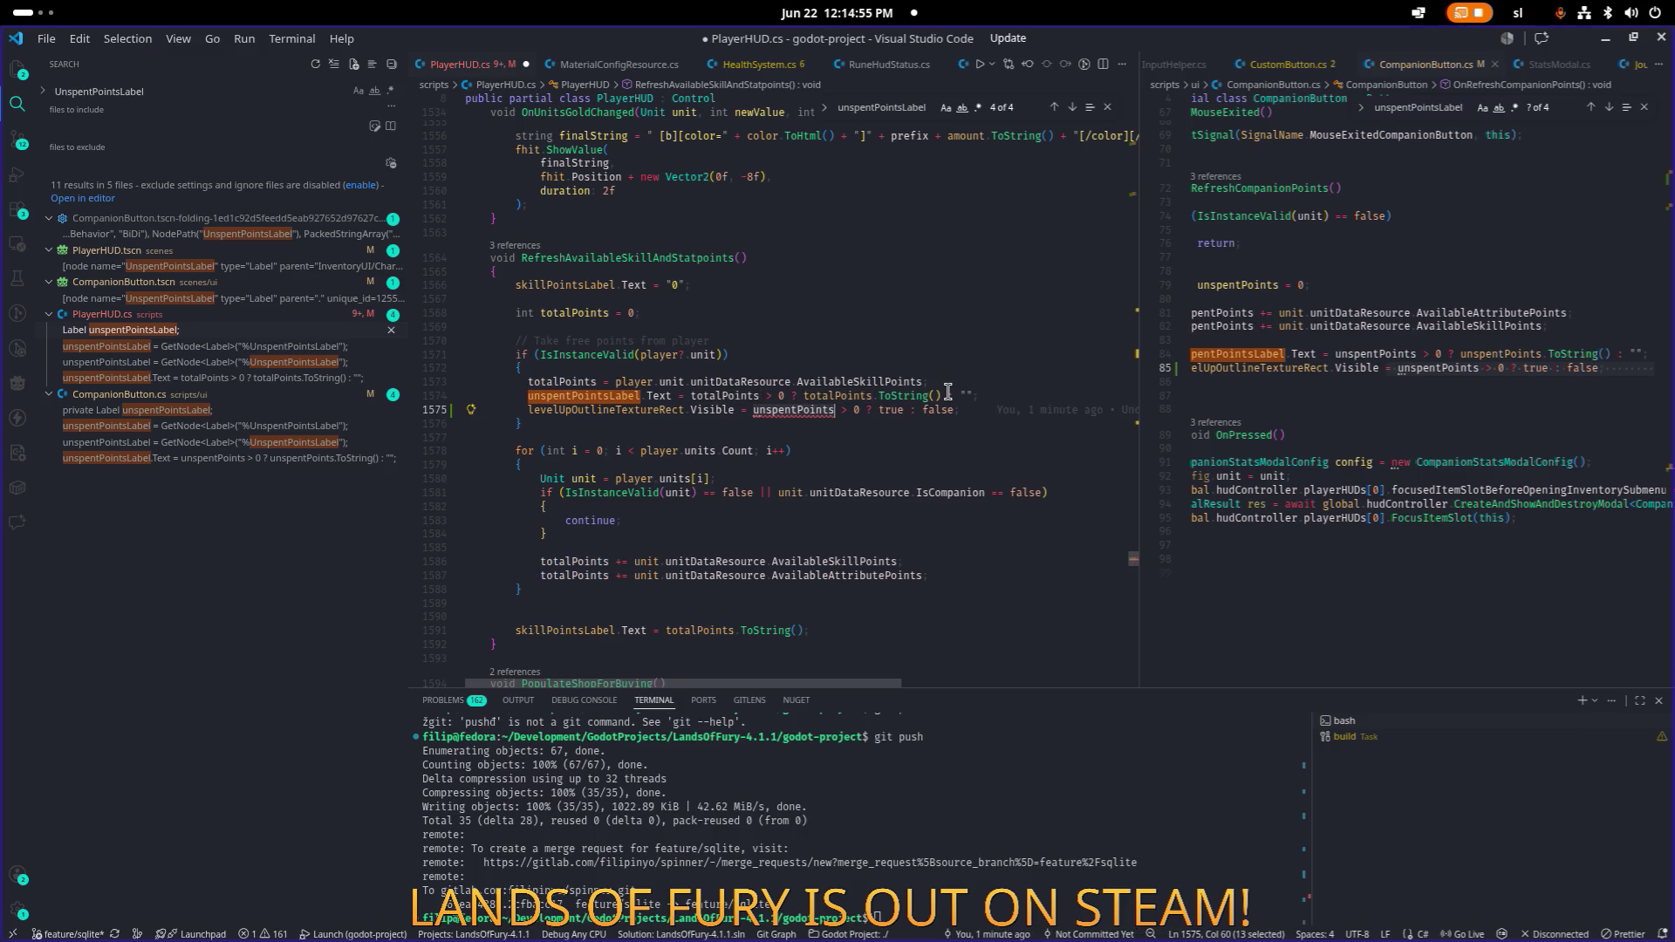
key("ctrl+v")
key("ctrl+s")
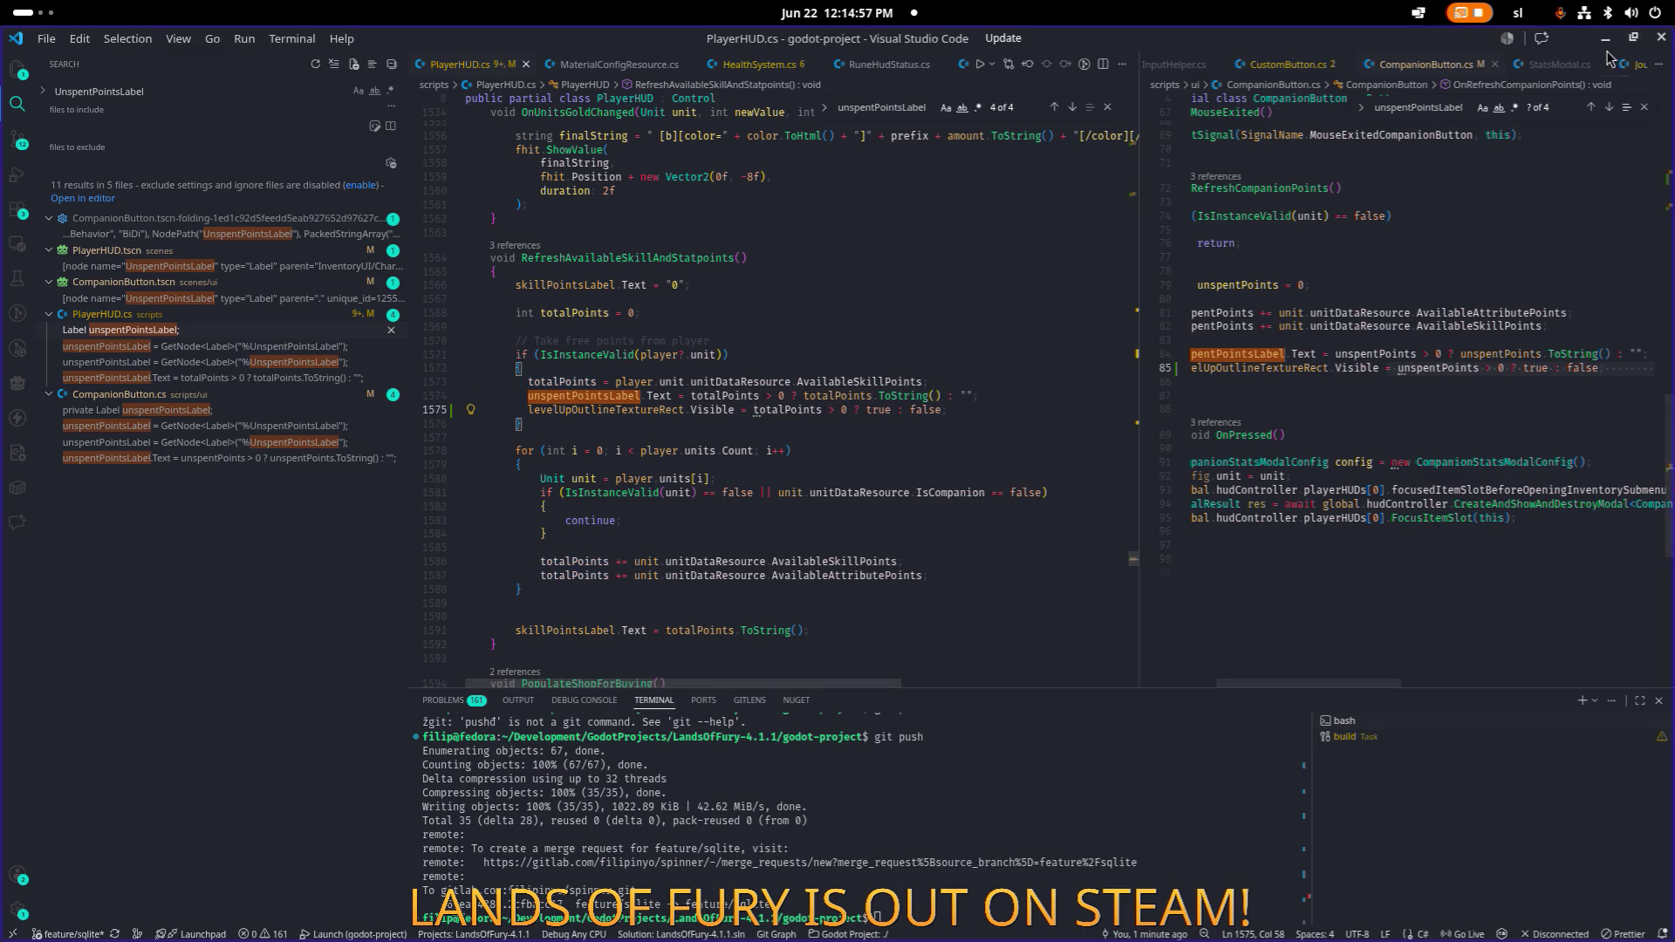
key("alt+Tab")
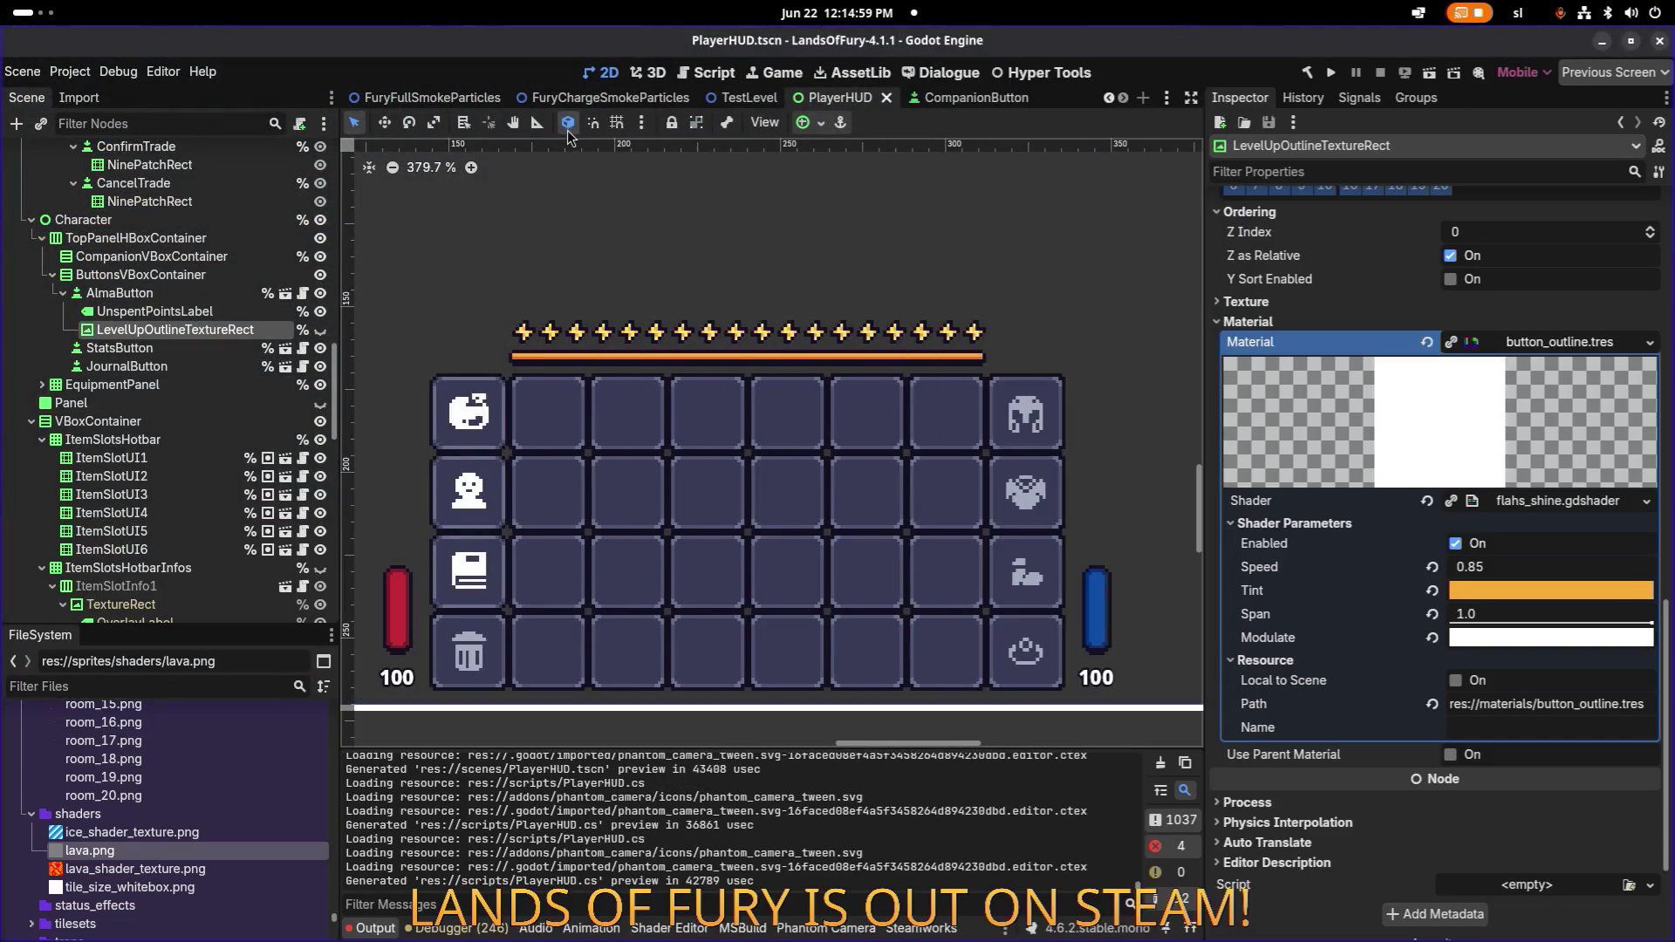
Save the HUD scene, switch to the CompanionButton scene, and build and run the project.
key("ctrl+s")
left_click(949, 99)
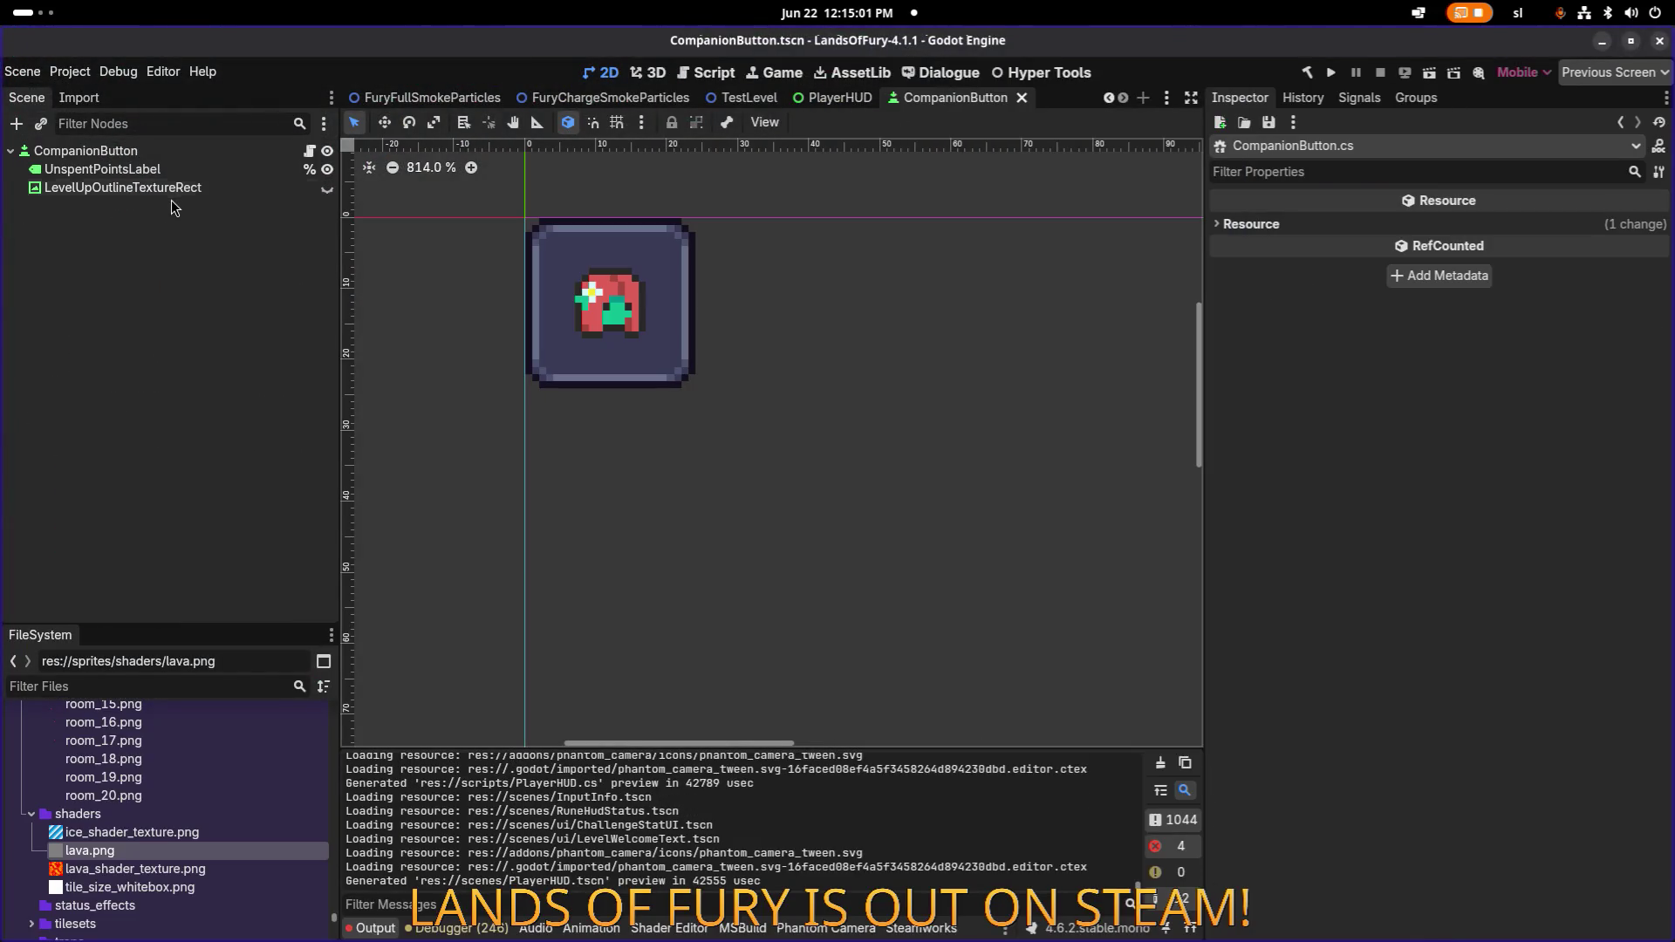
left_click(1337, 70)
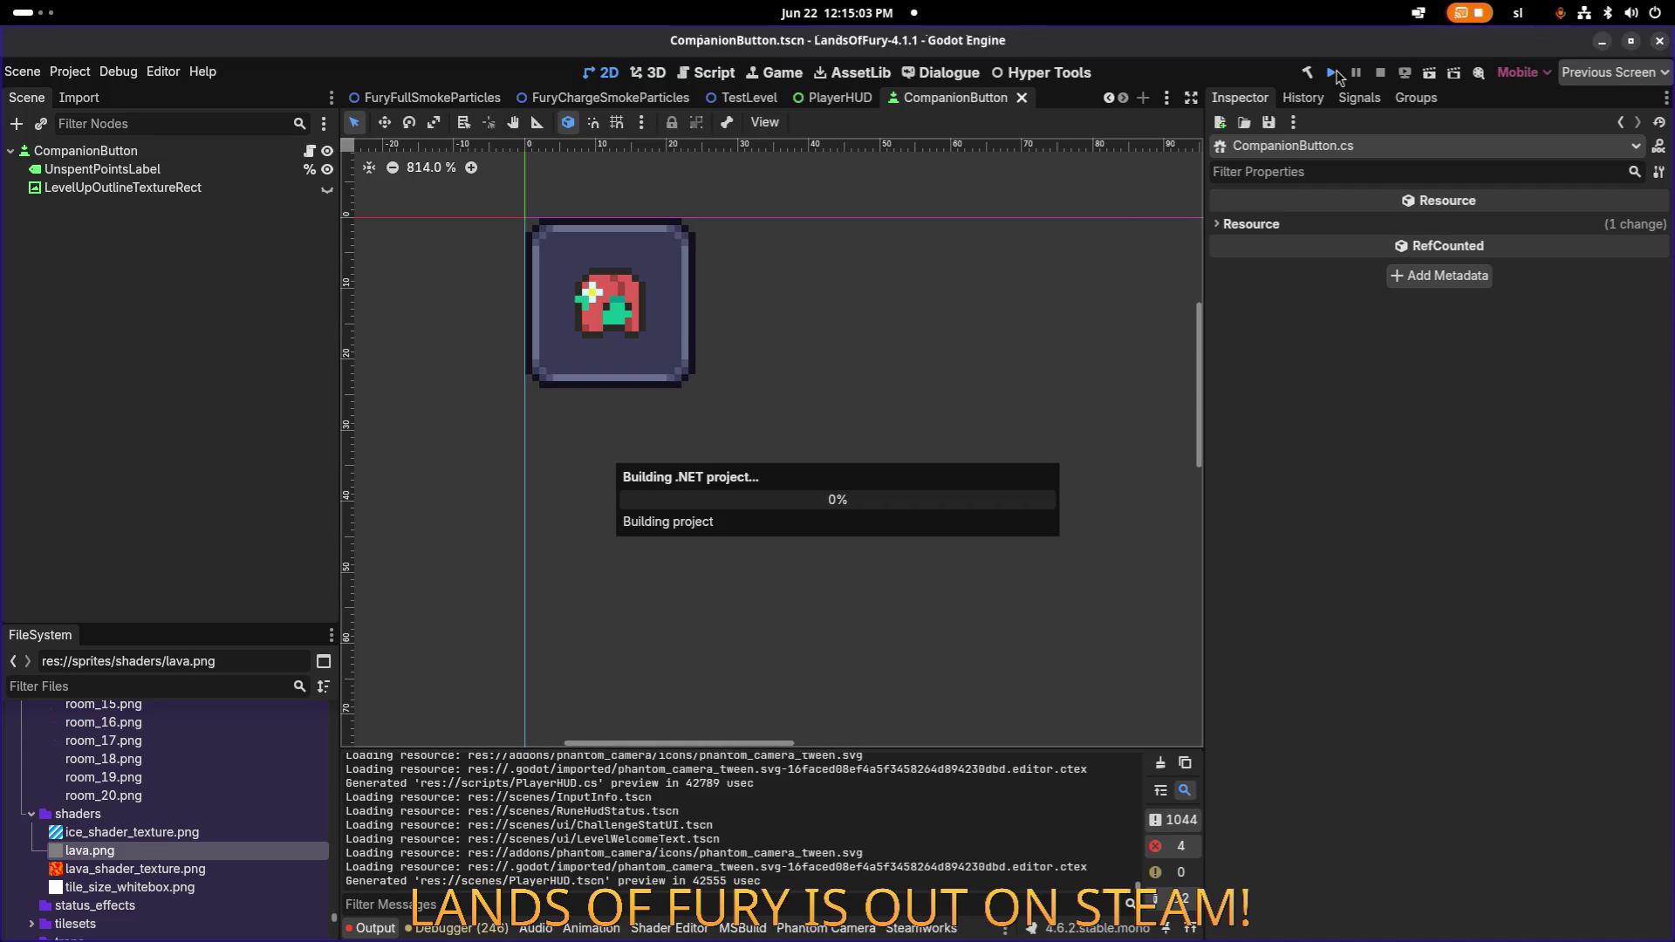
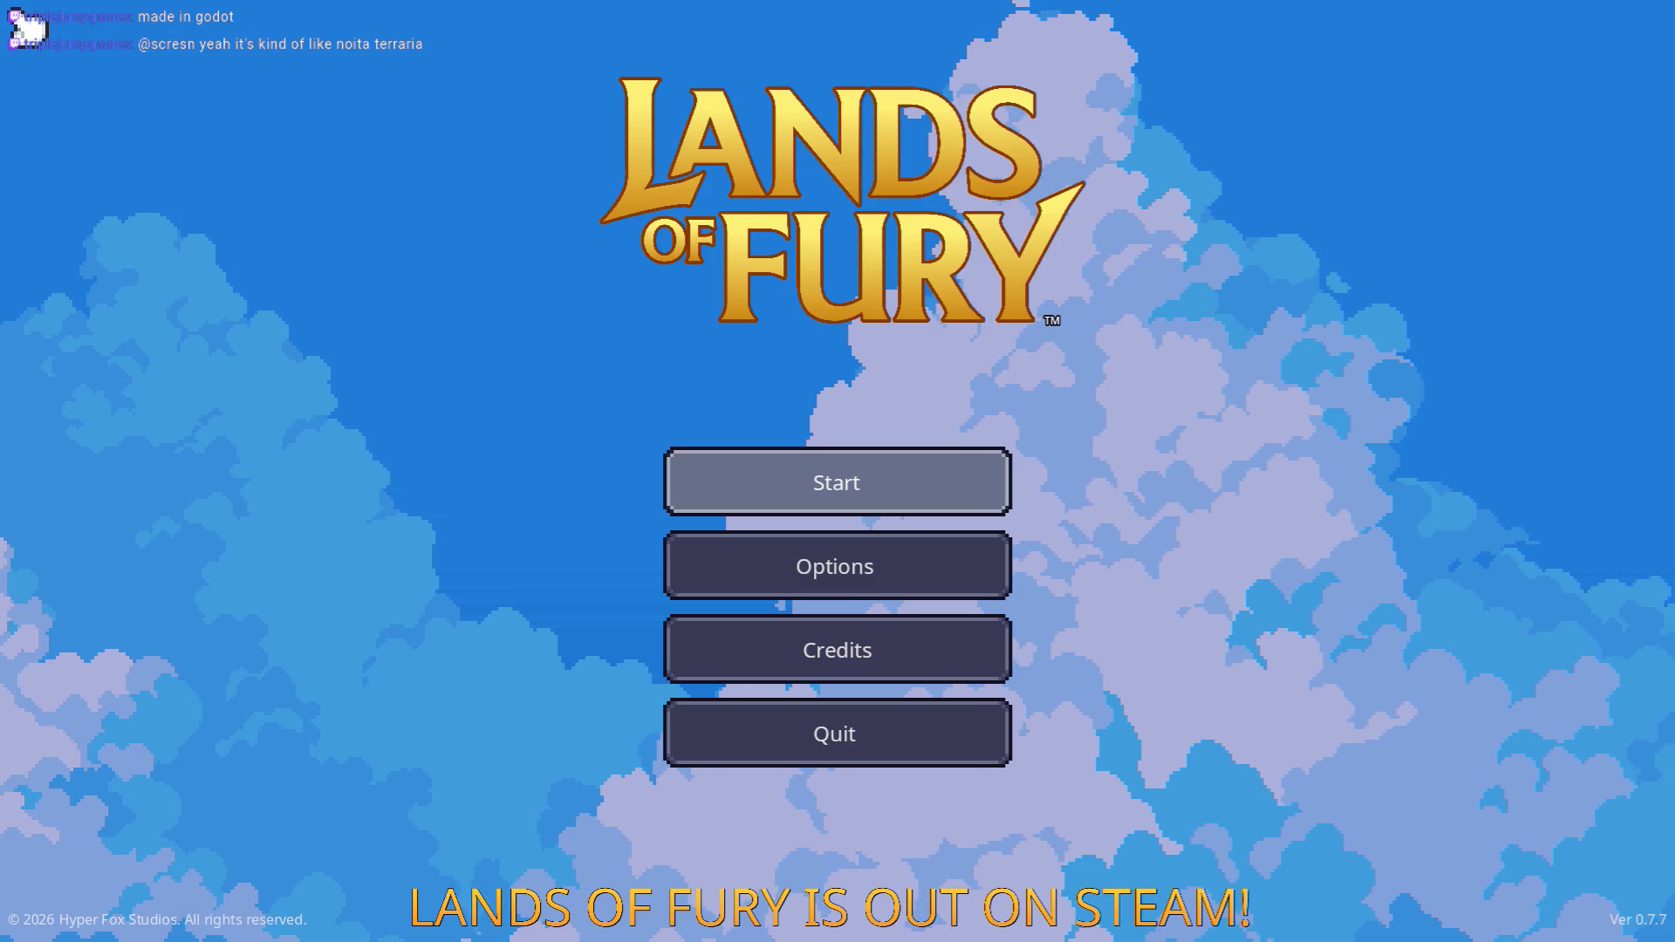
Start a session from the title screen and load the first saved profile.
key("Return")
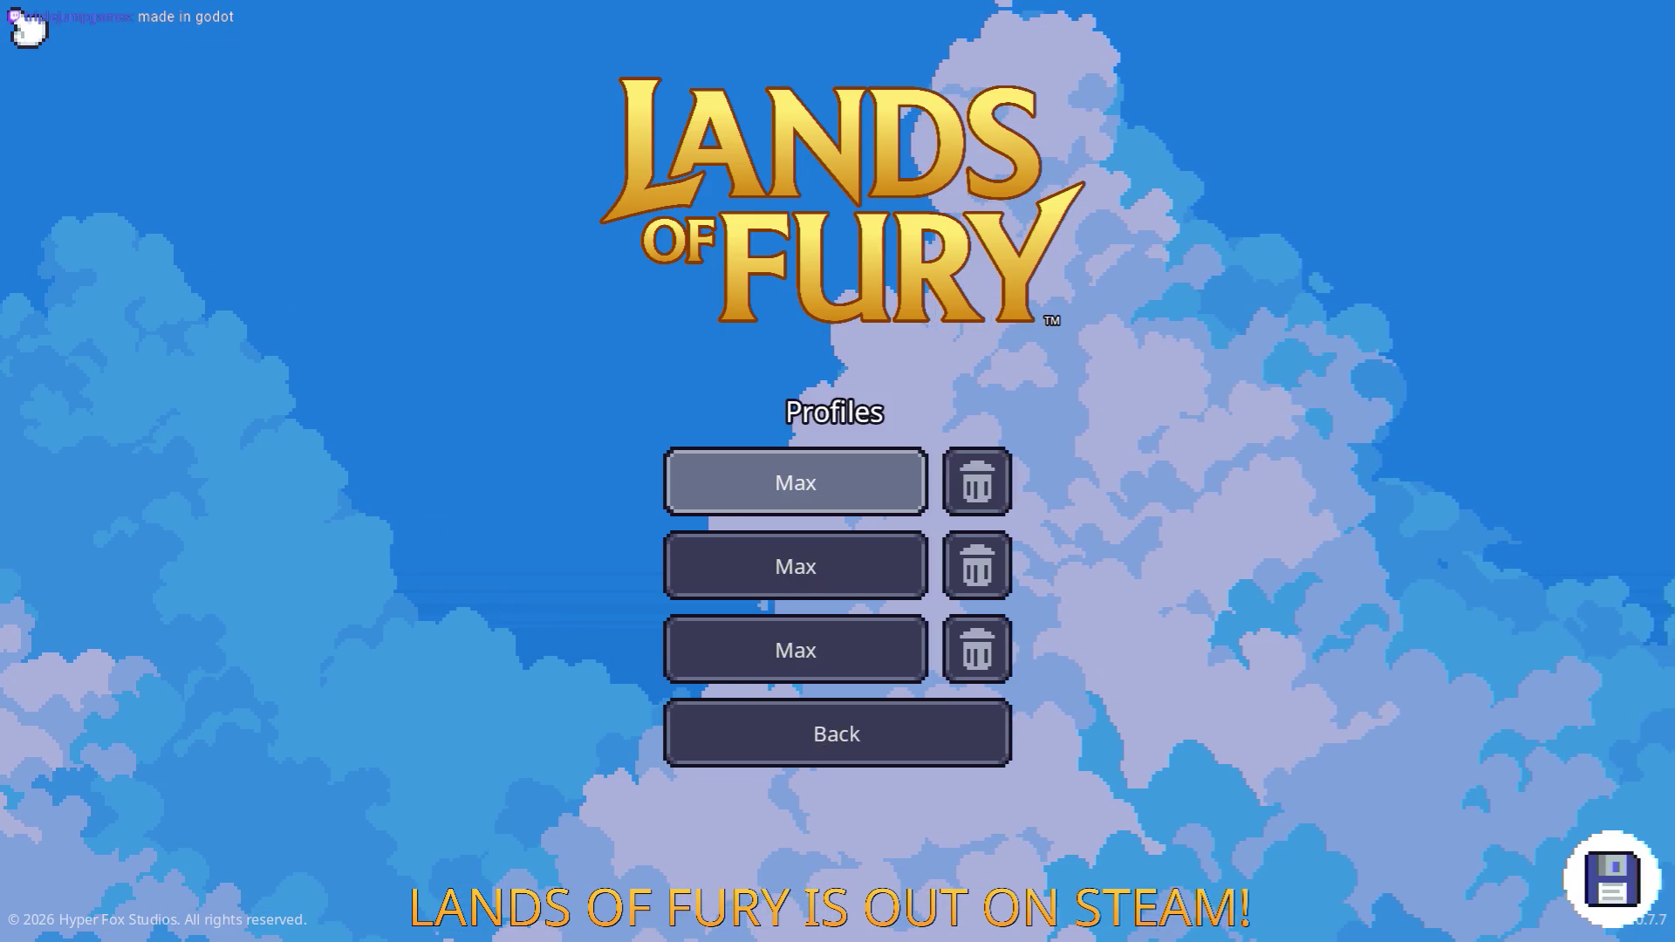
key("Return")
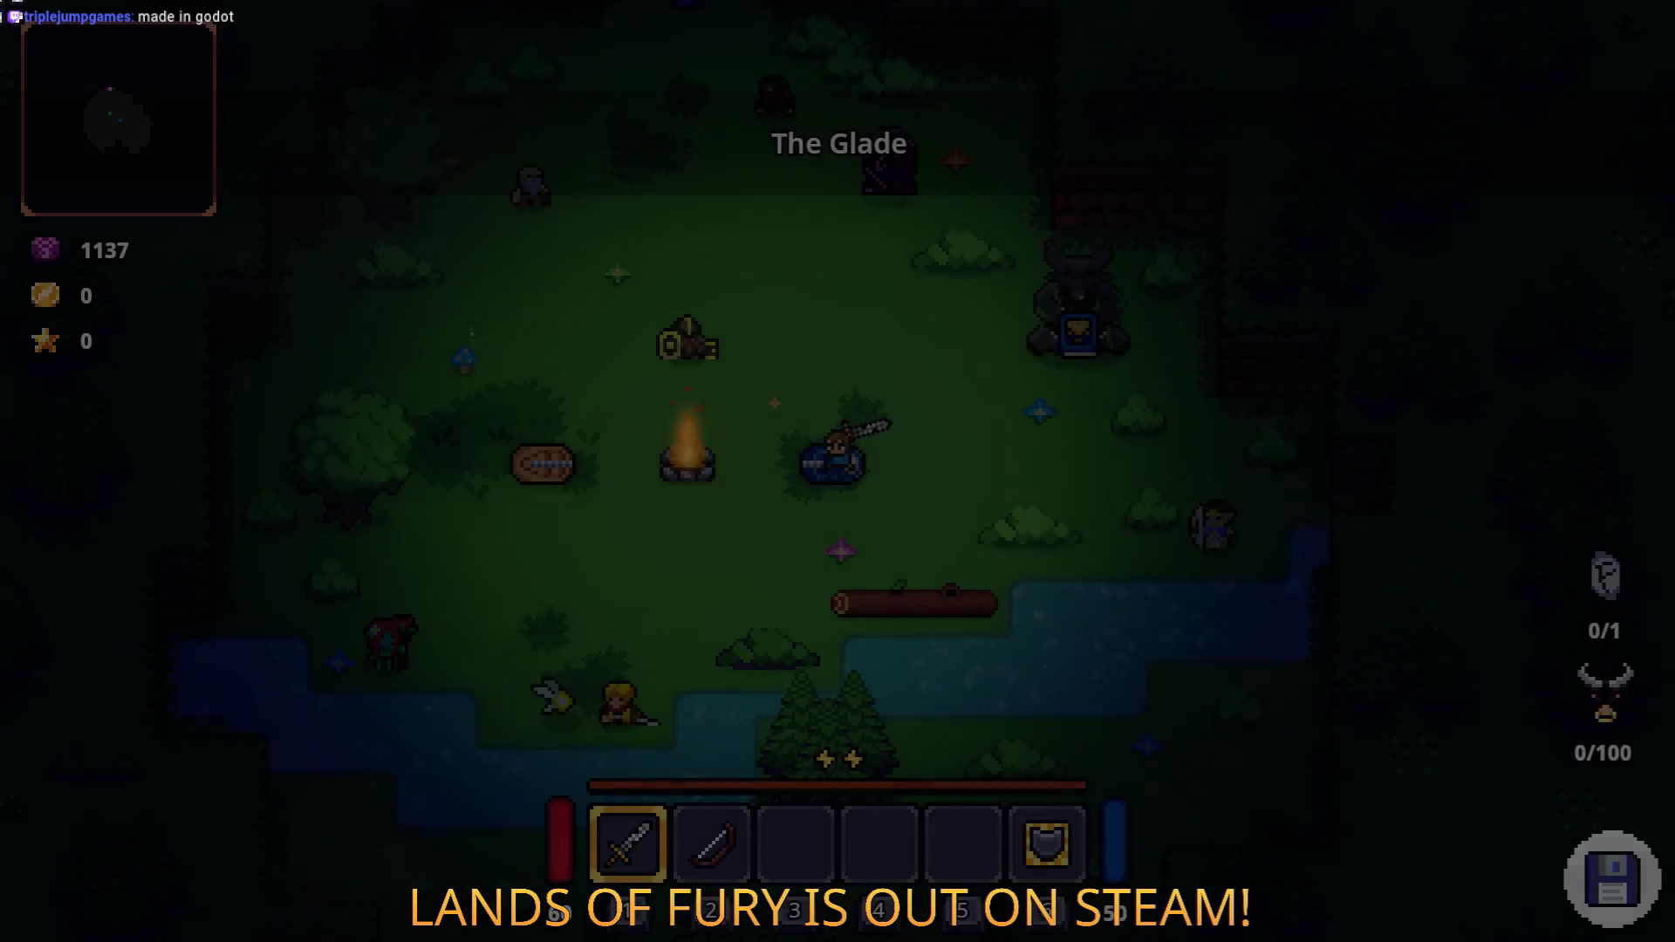
Walk to the purple pillar and travel north into Elderglade Forest.
key("w")
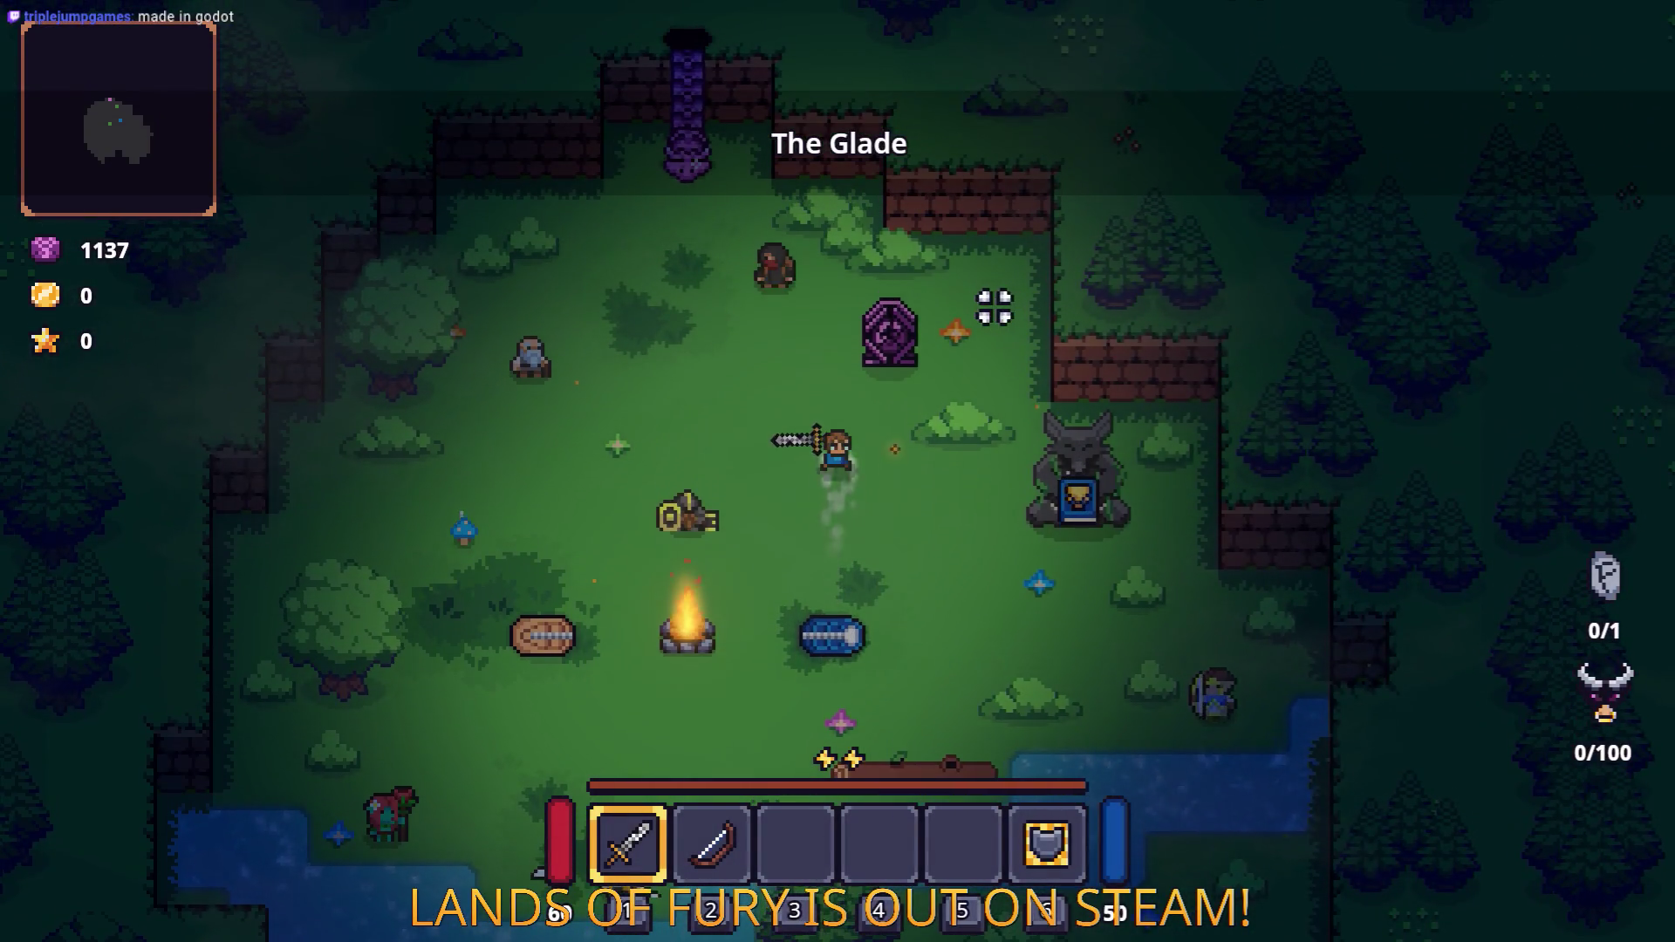
key("w")
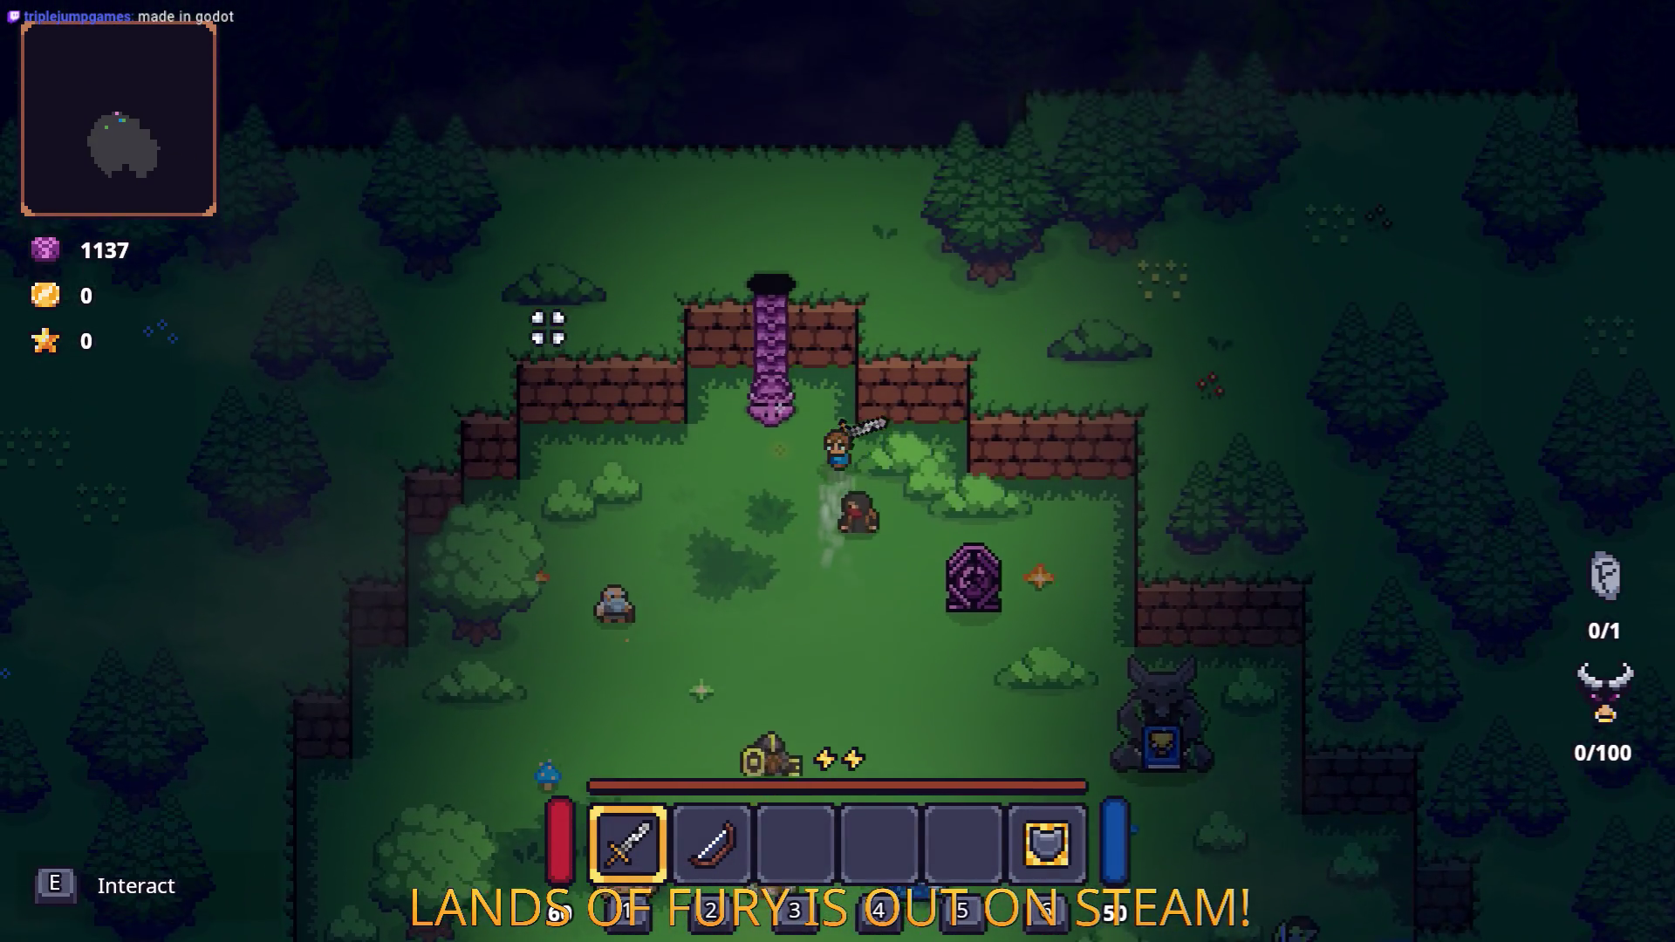
key("e")
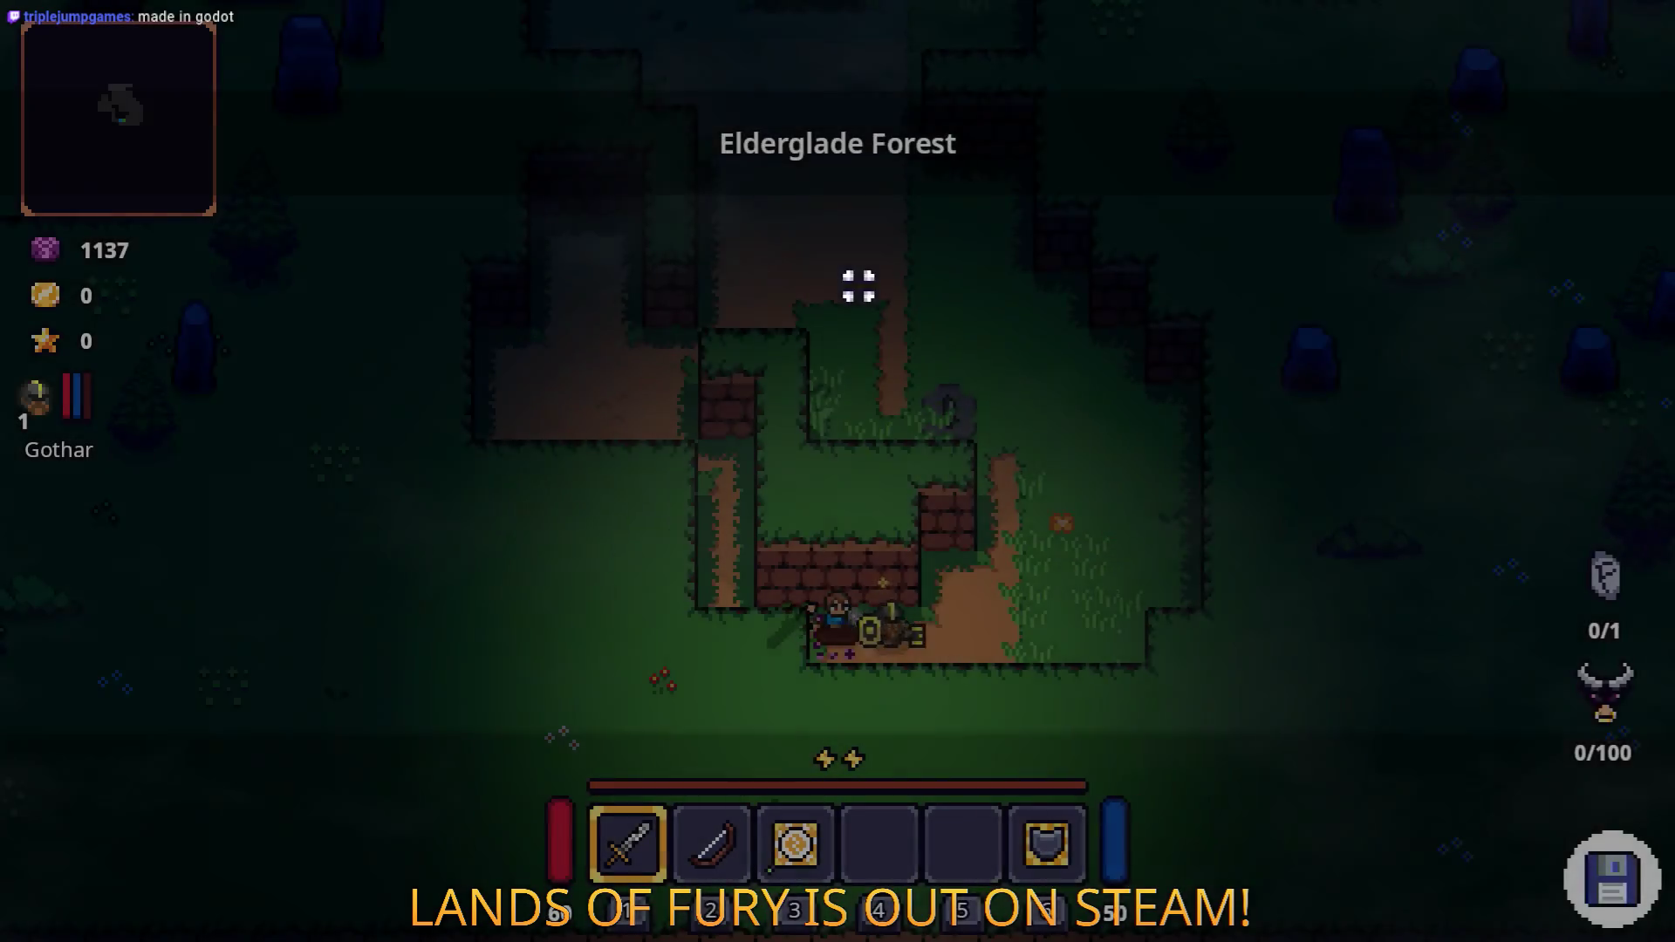
key("w")
key("w")
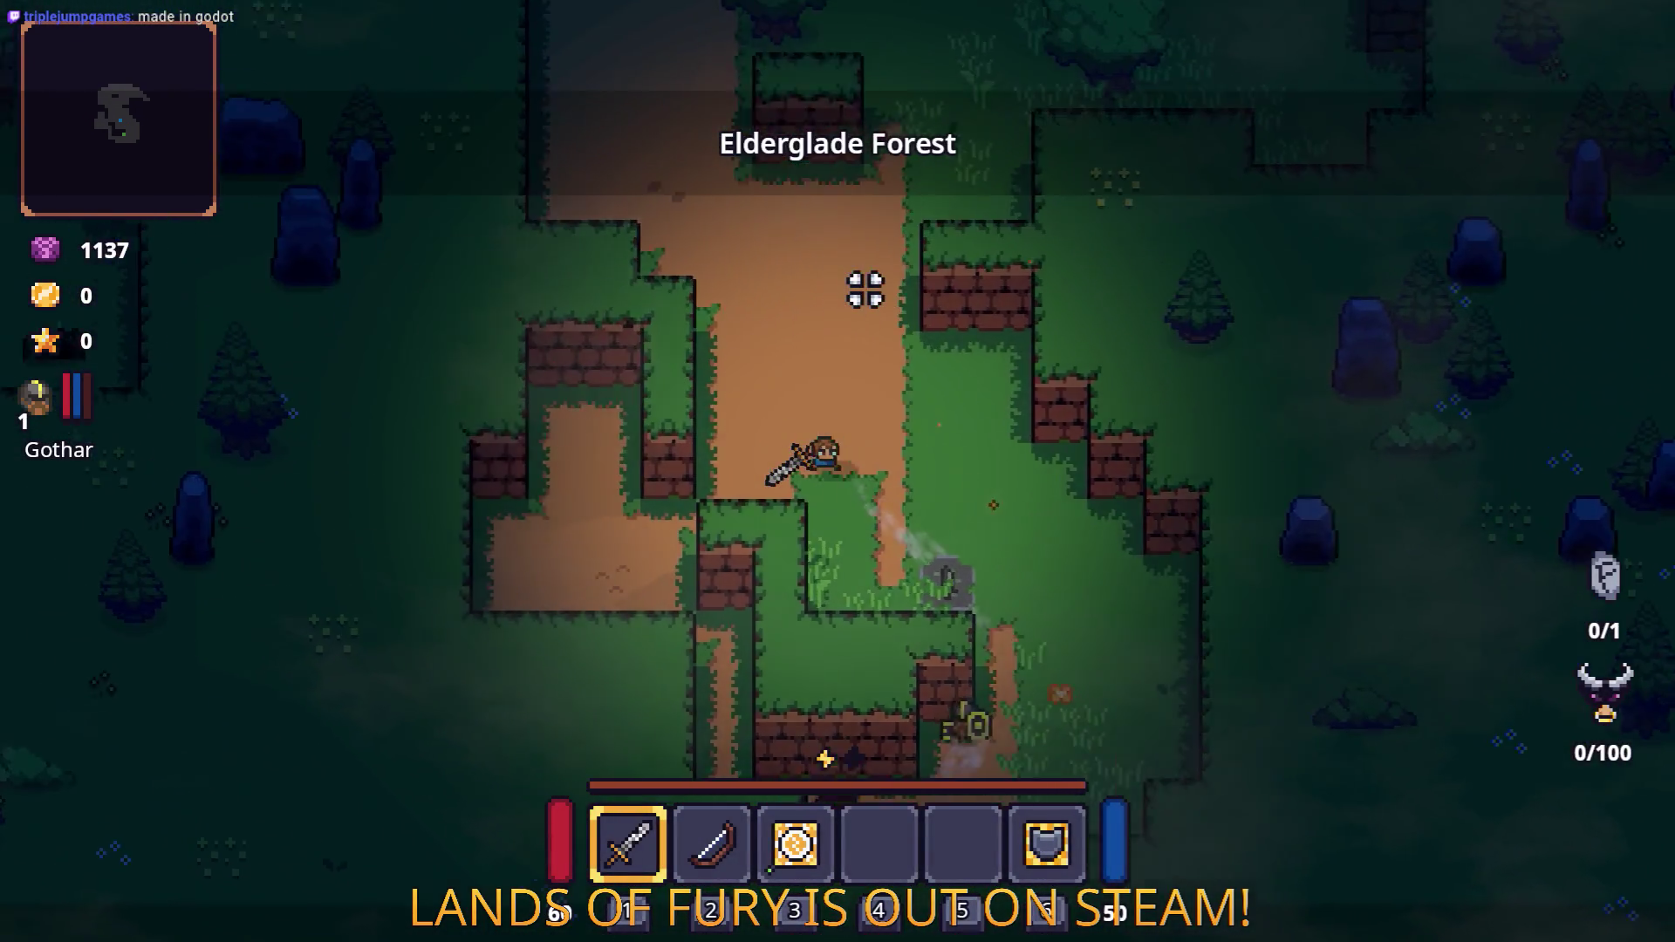
key("w")
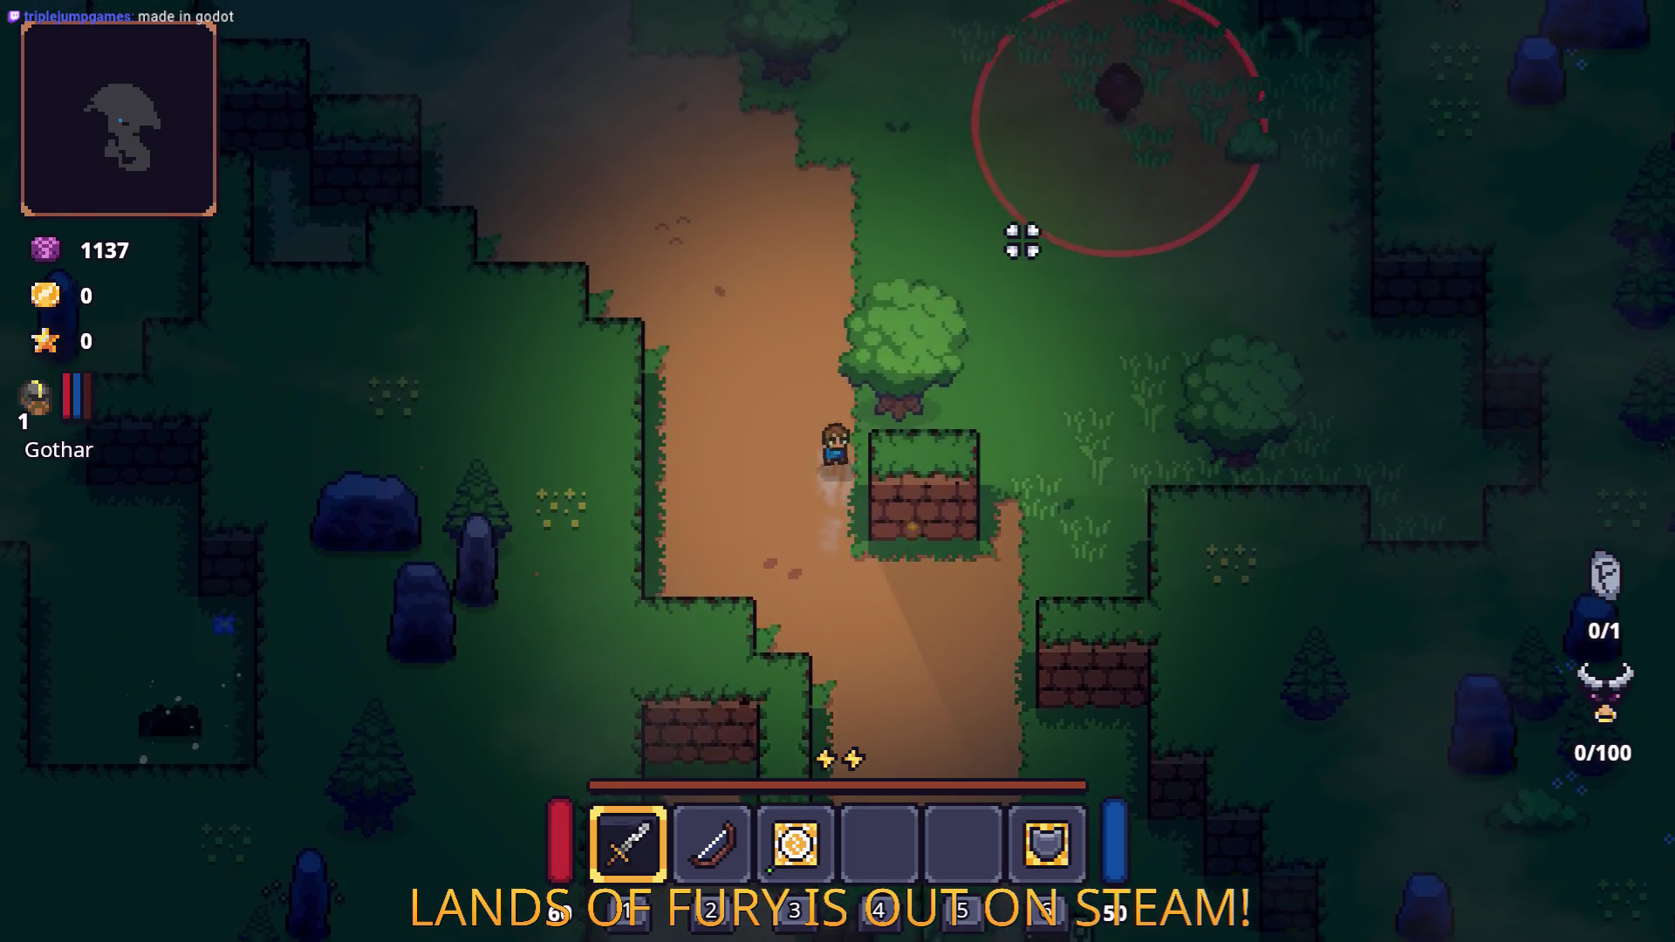
Grab an apple in the clearing and fight the slime and a bandit with the sword.
key("d")
key("d")
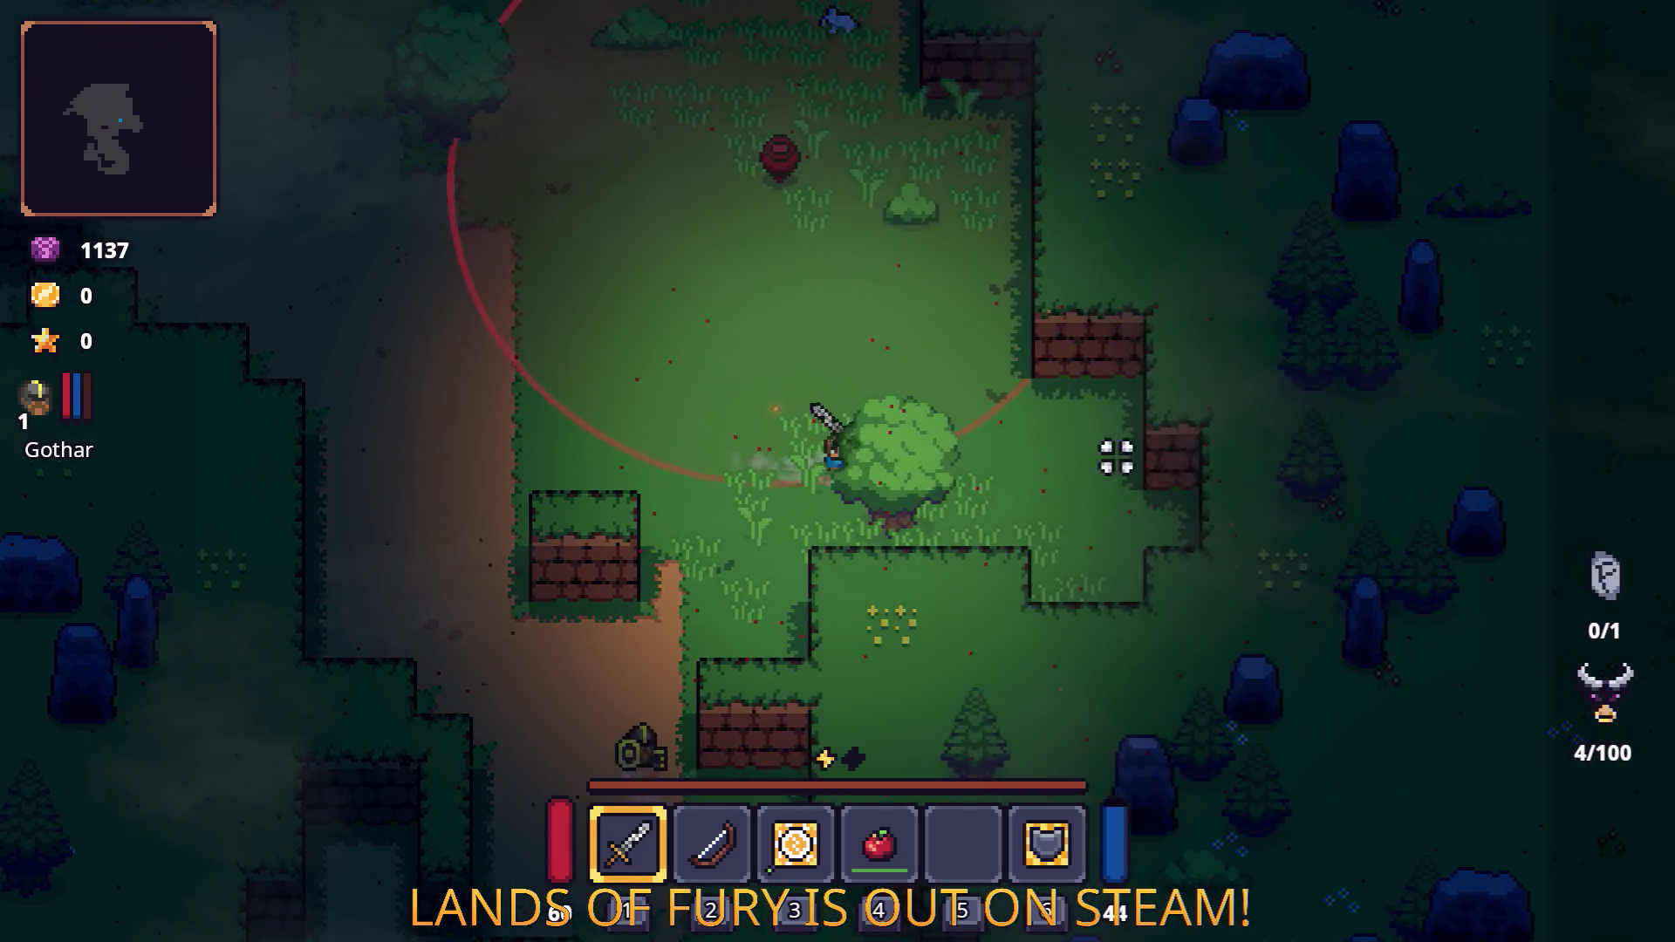
left_click(991, 527)
key("w")
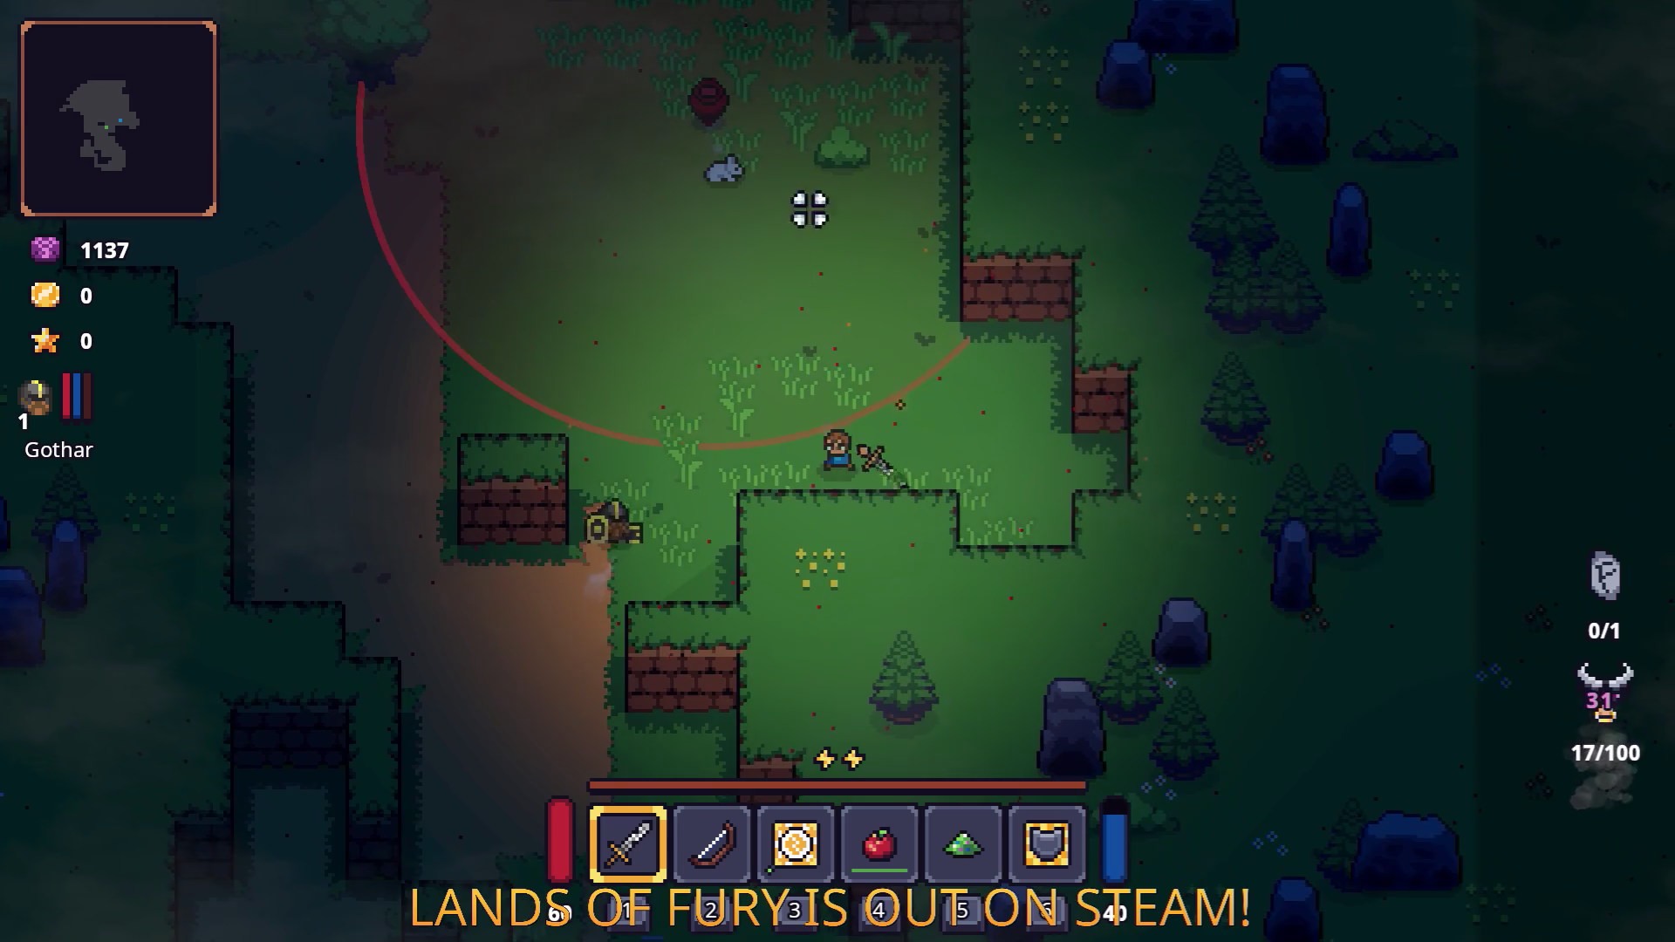
key("d")
left_click(998, 289)
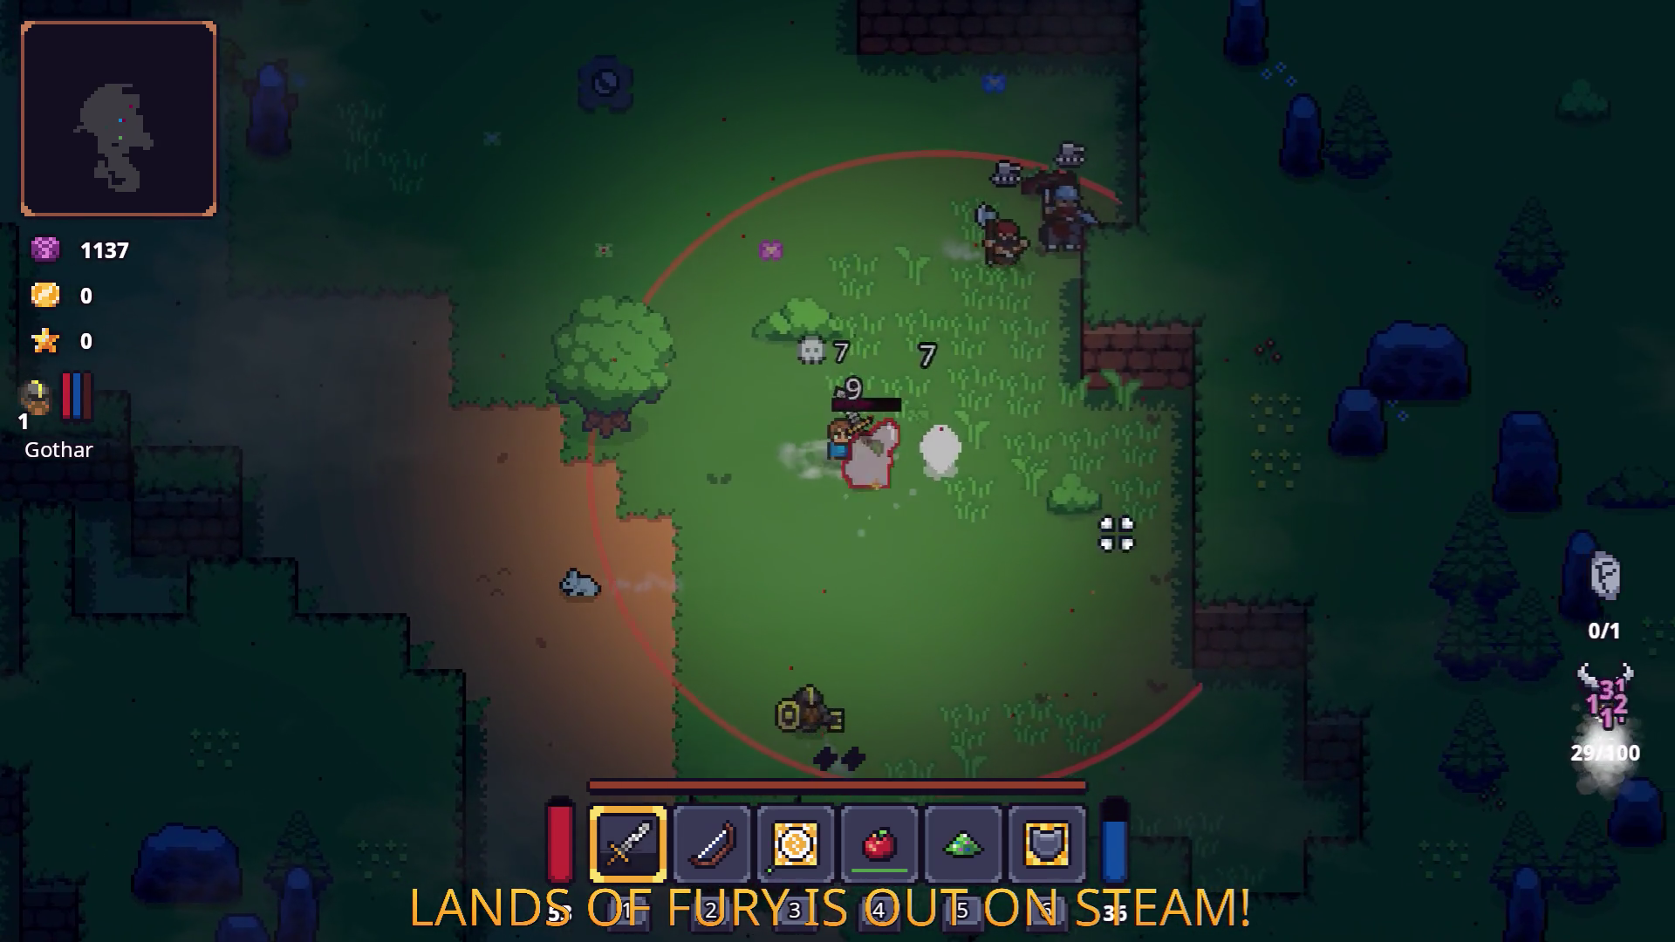
Switch to the bow, retreat down-left shooting at bandits, then check the inventory.
key("a")
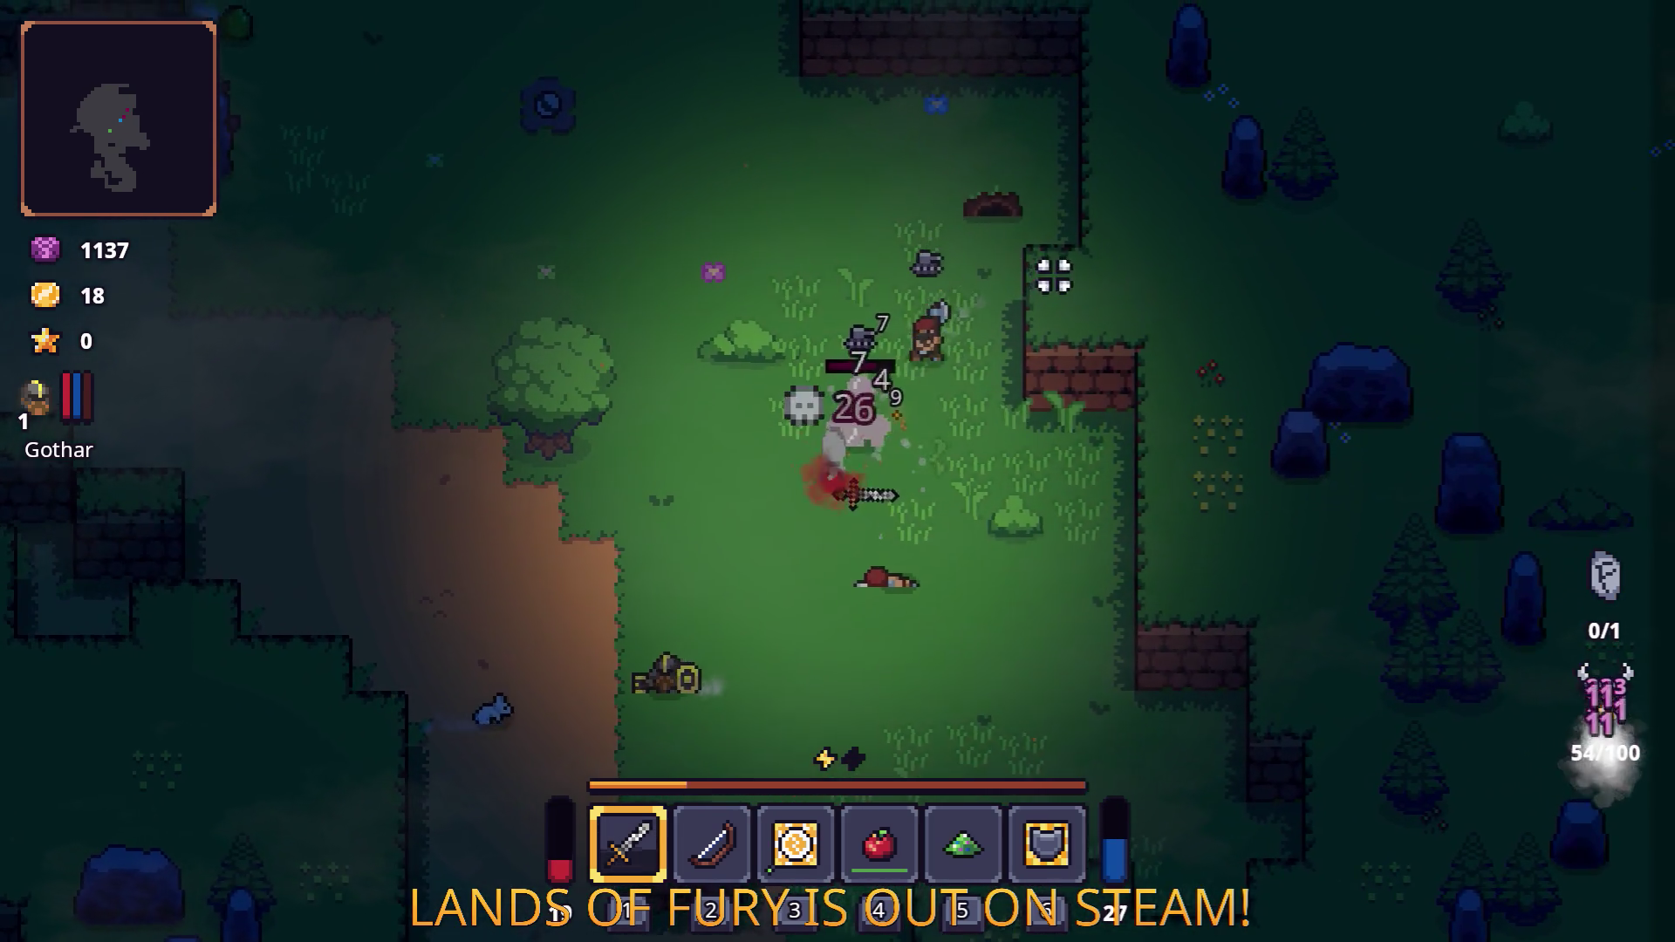
key("s")
key("2")
key("s")
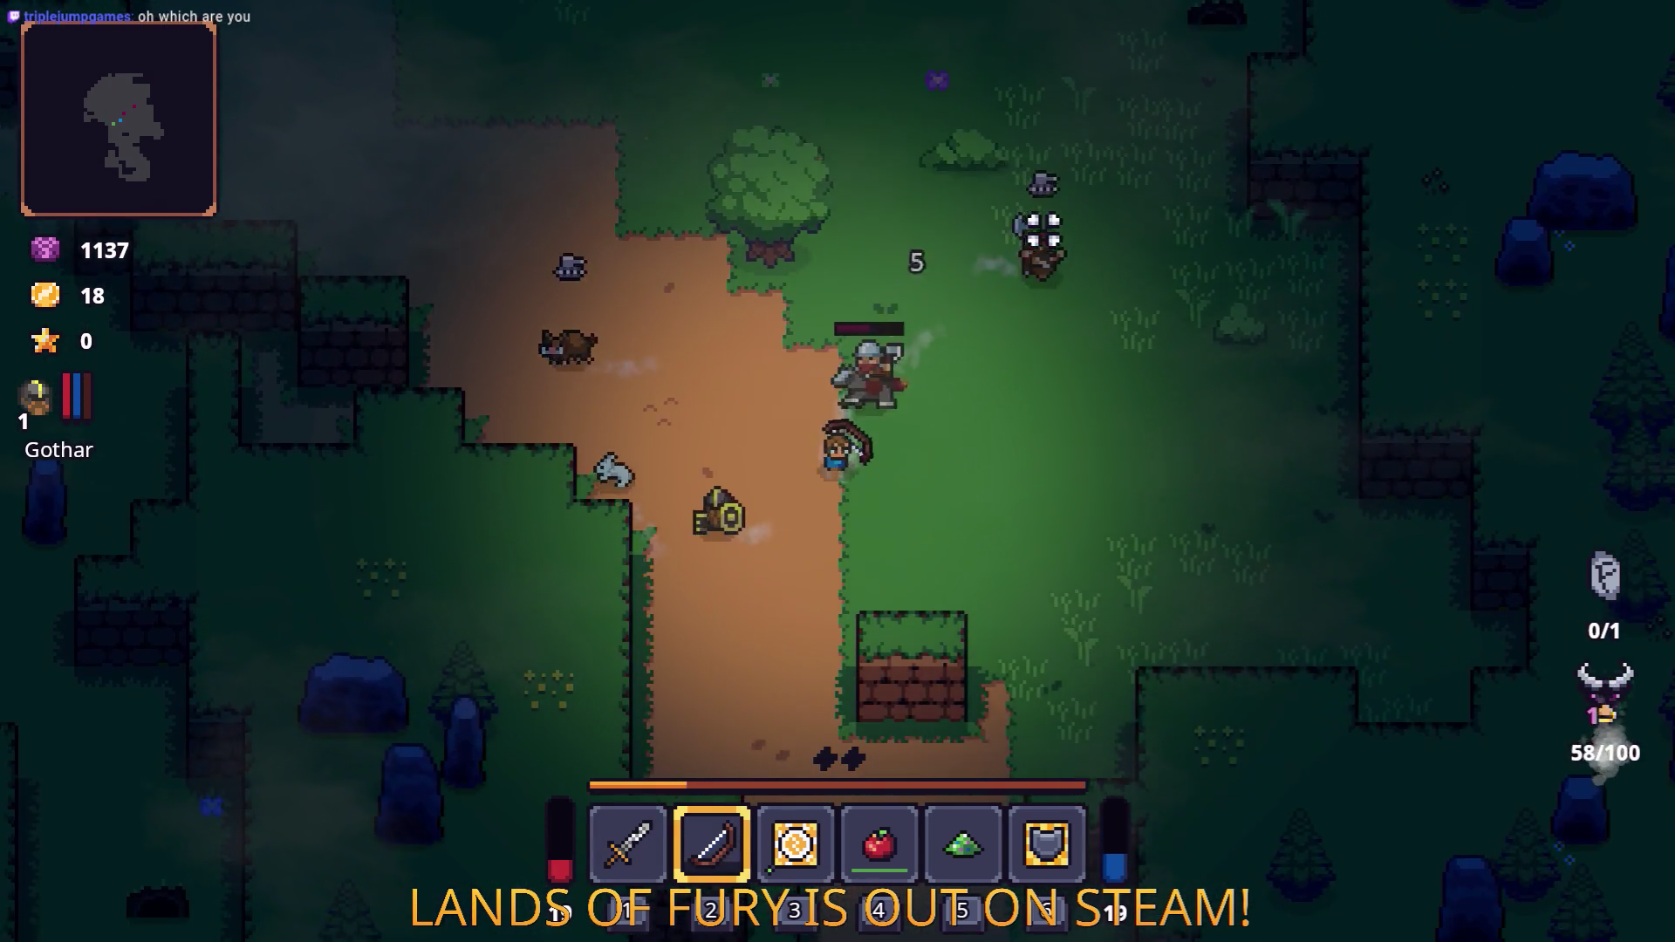
left_click(1003, 224)
key("s")
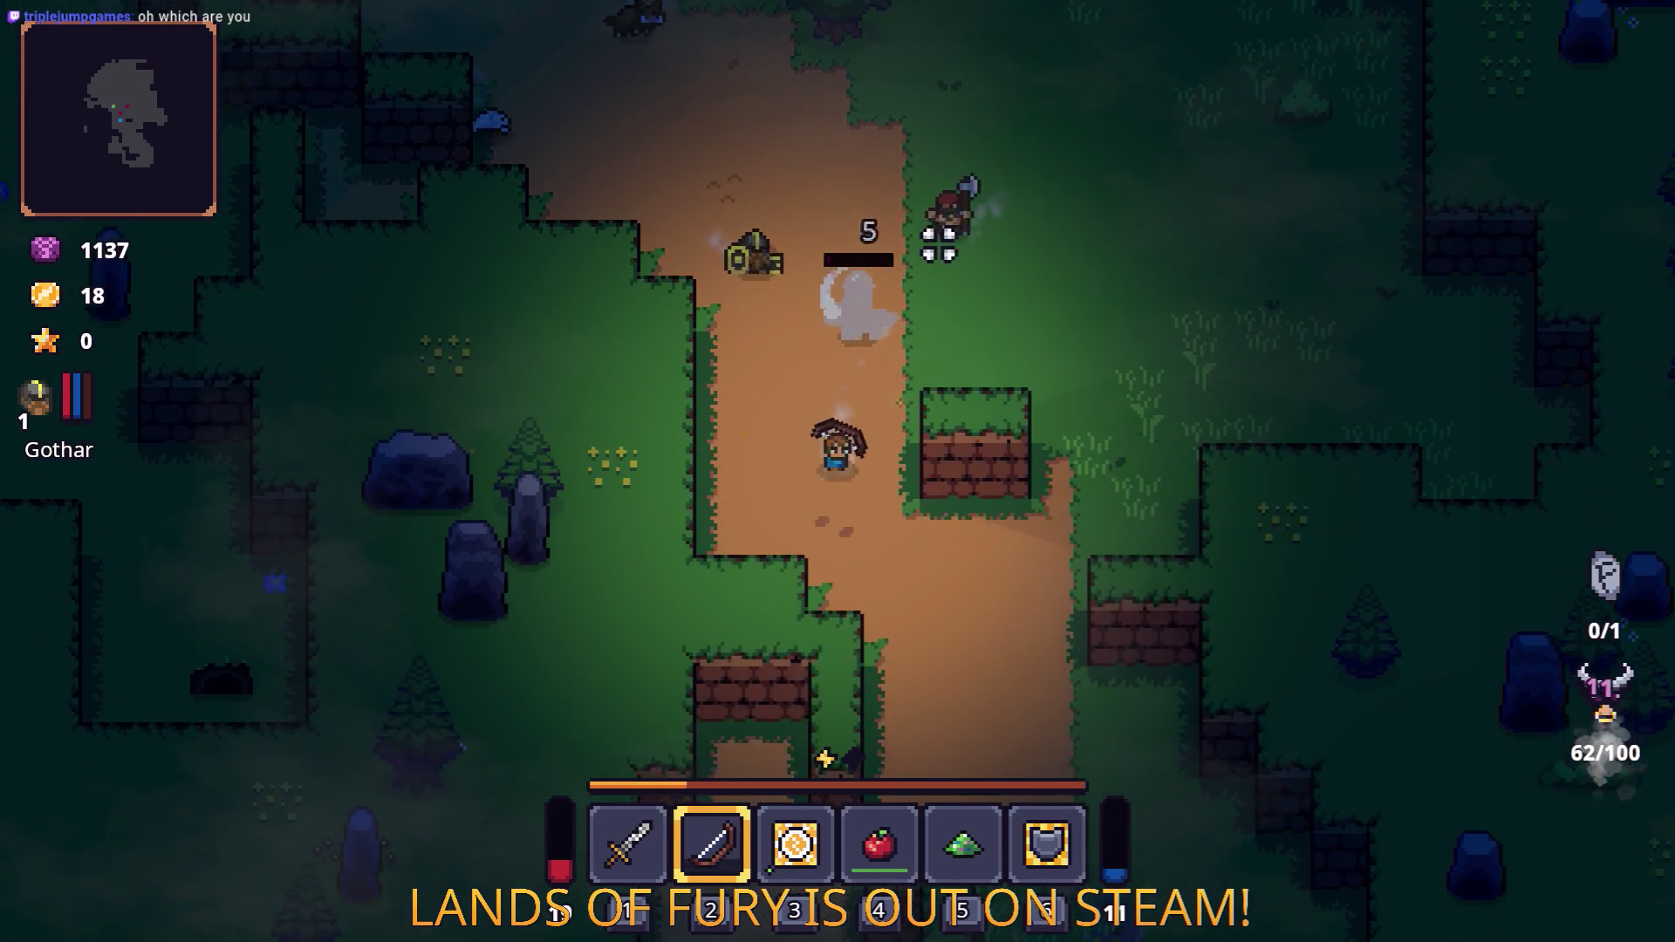
key("i")
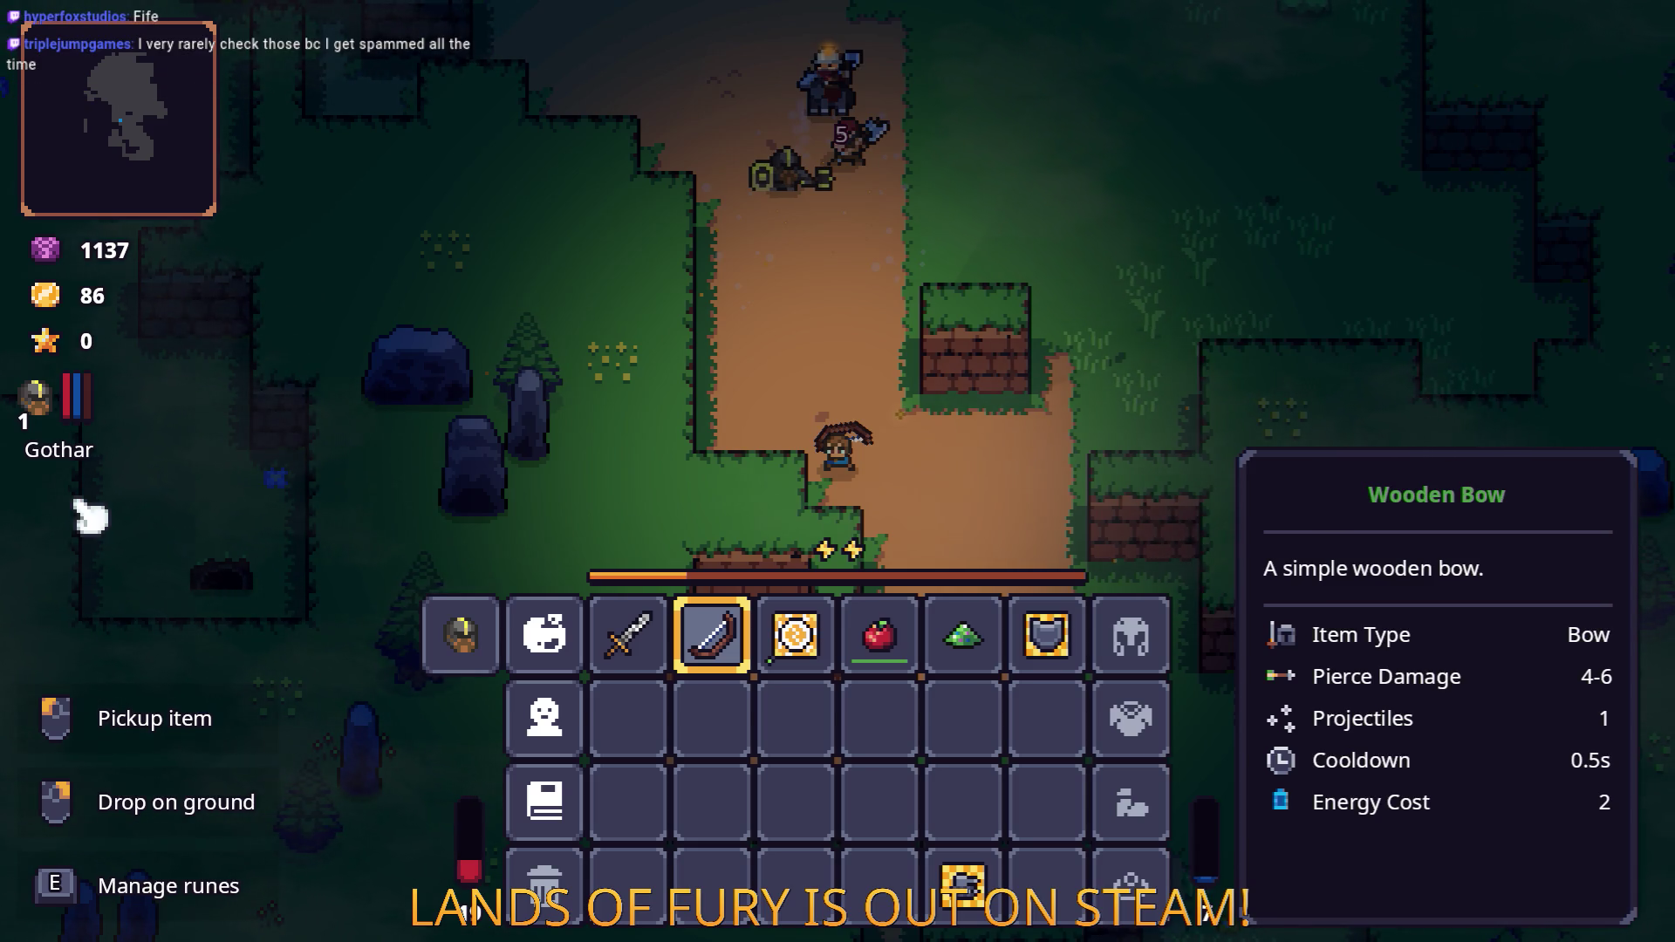
Shoot down the approaching enemy with bow arrows while circling up and right.
key("Tab")
left_click(838, 183)
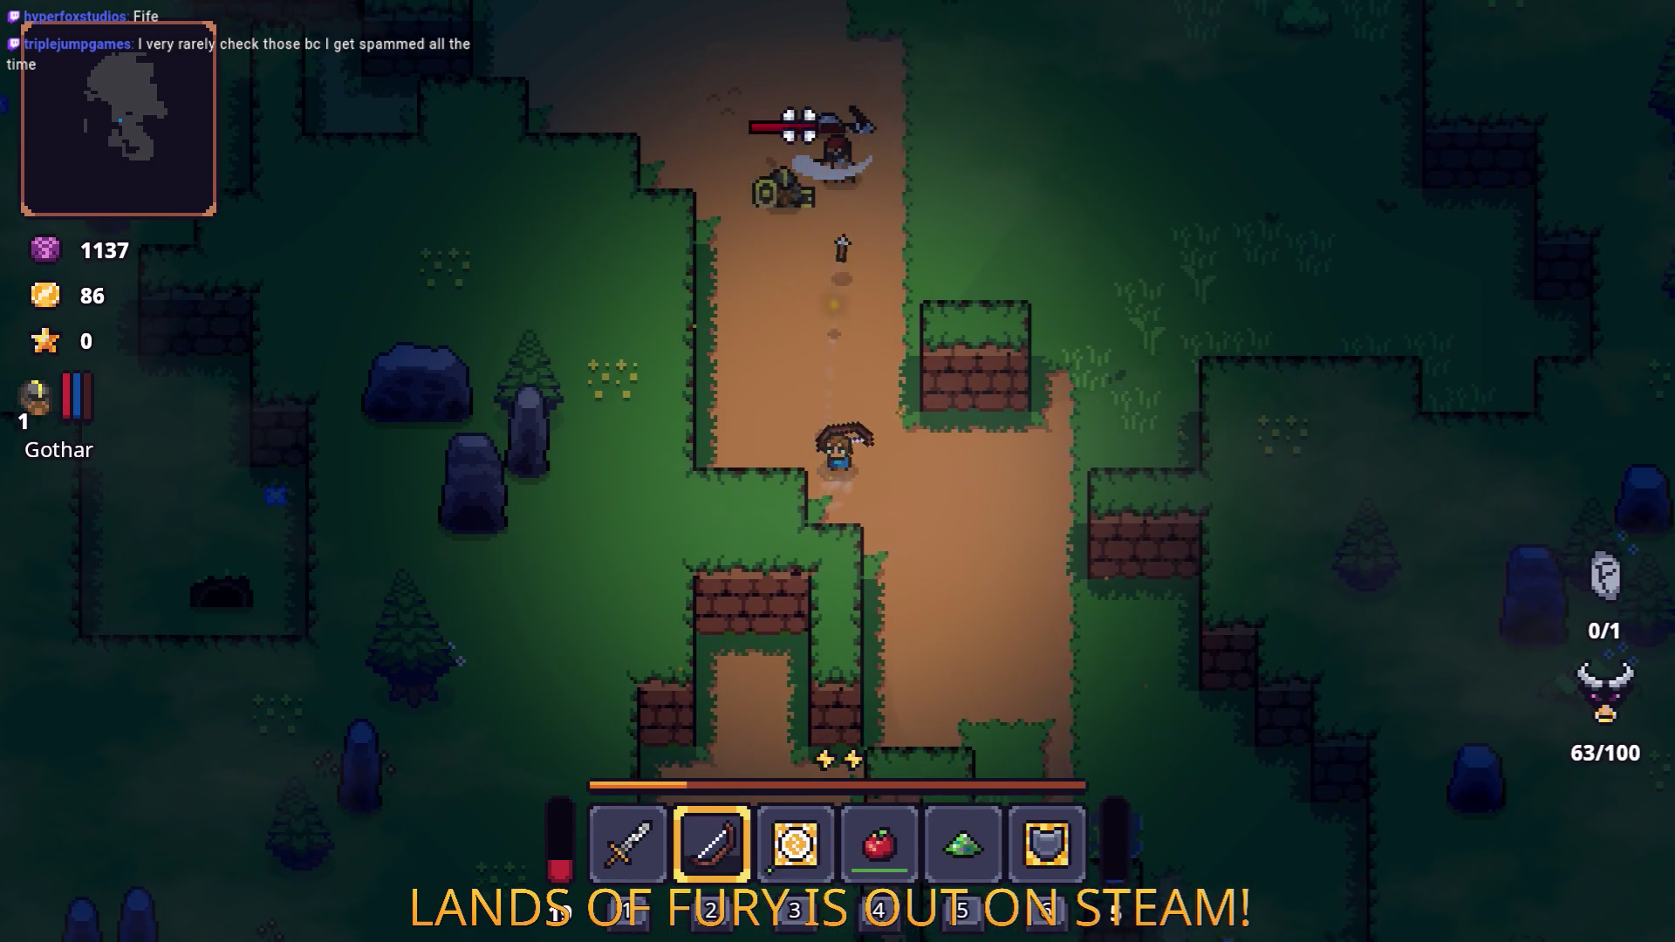
key("w")
left_click(757, 227)
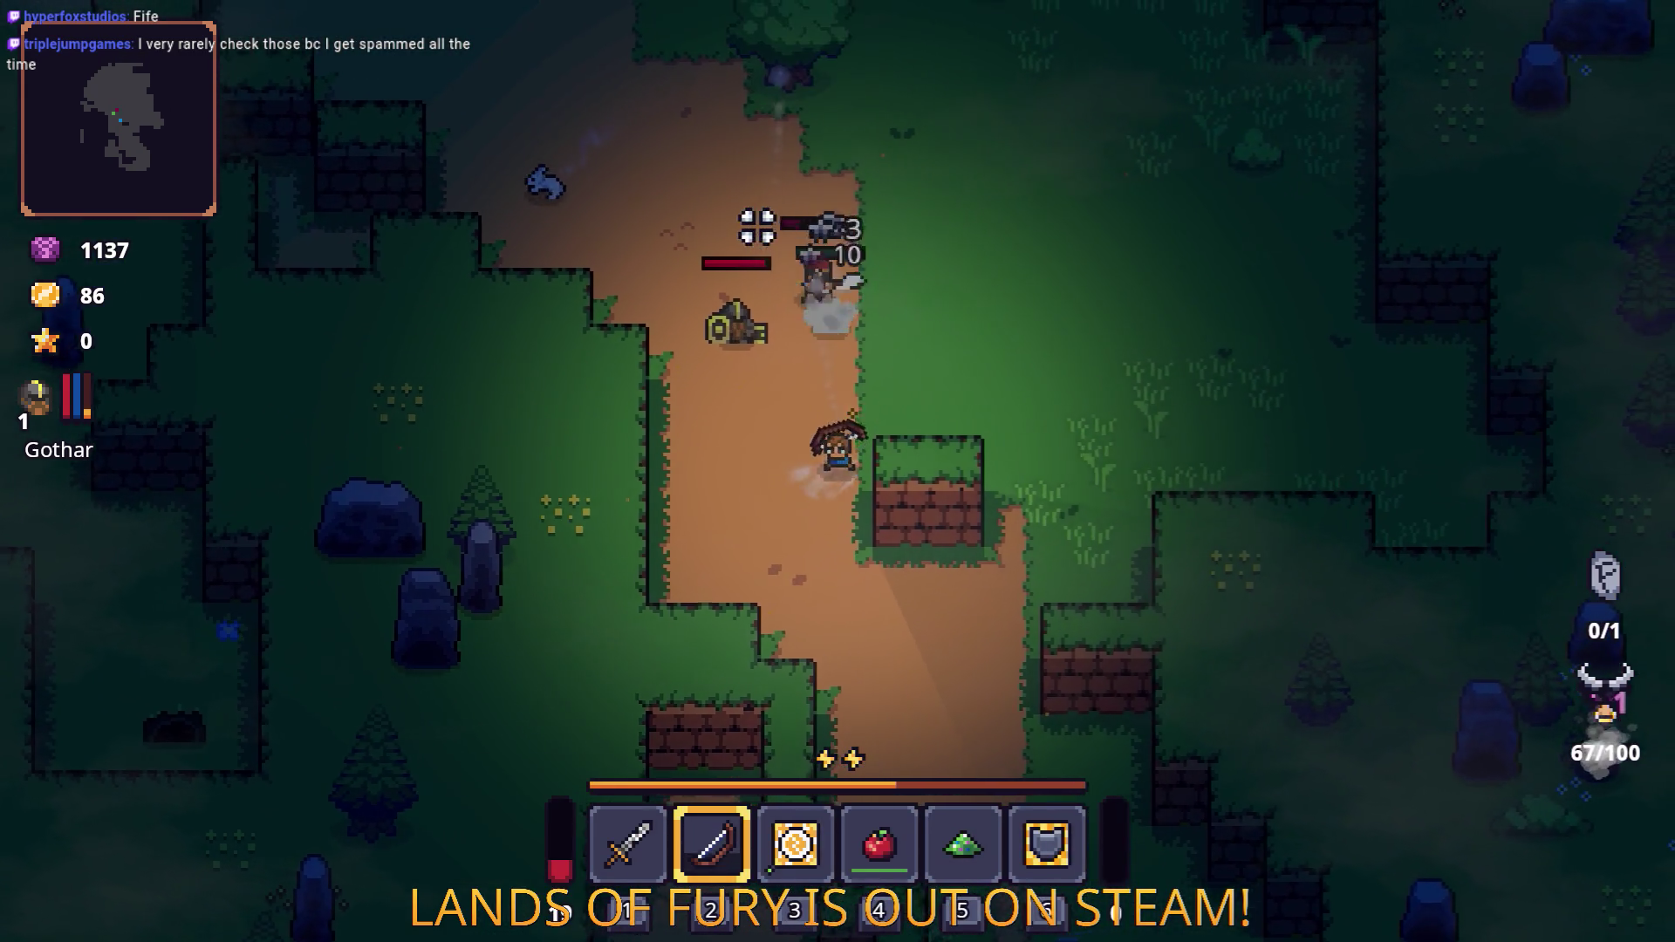
key("w")
key("d")
left_click(537, 332)
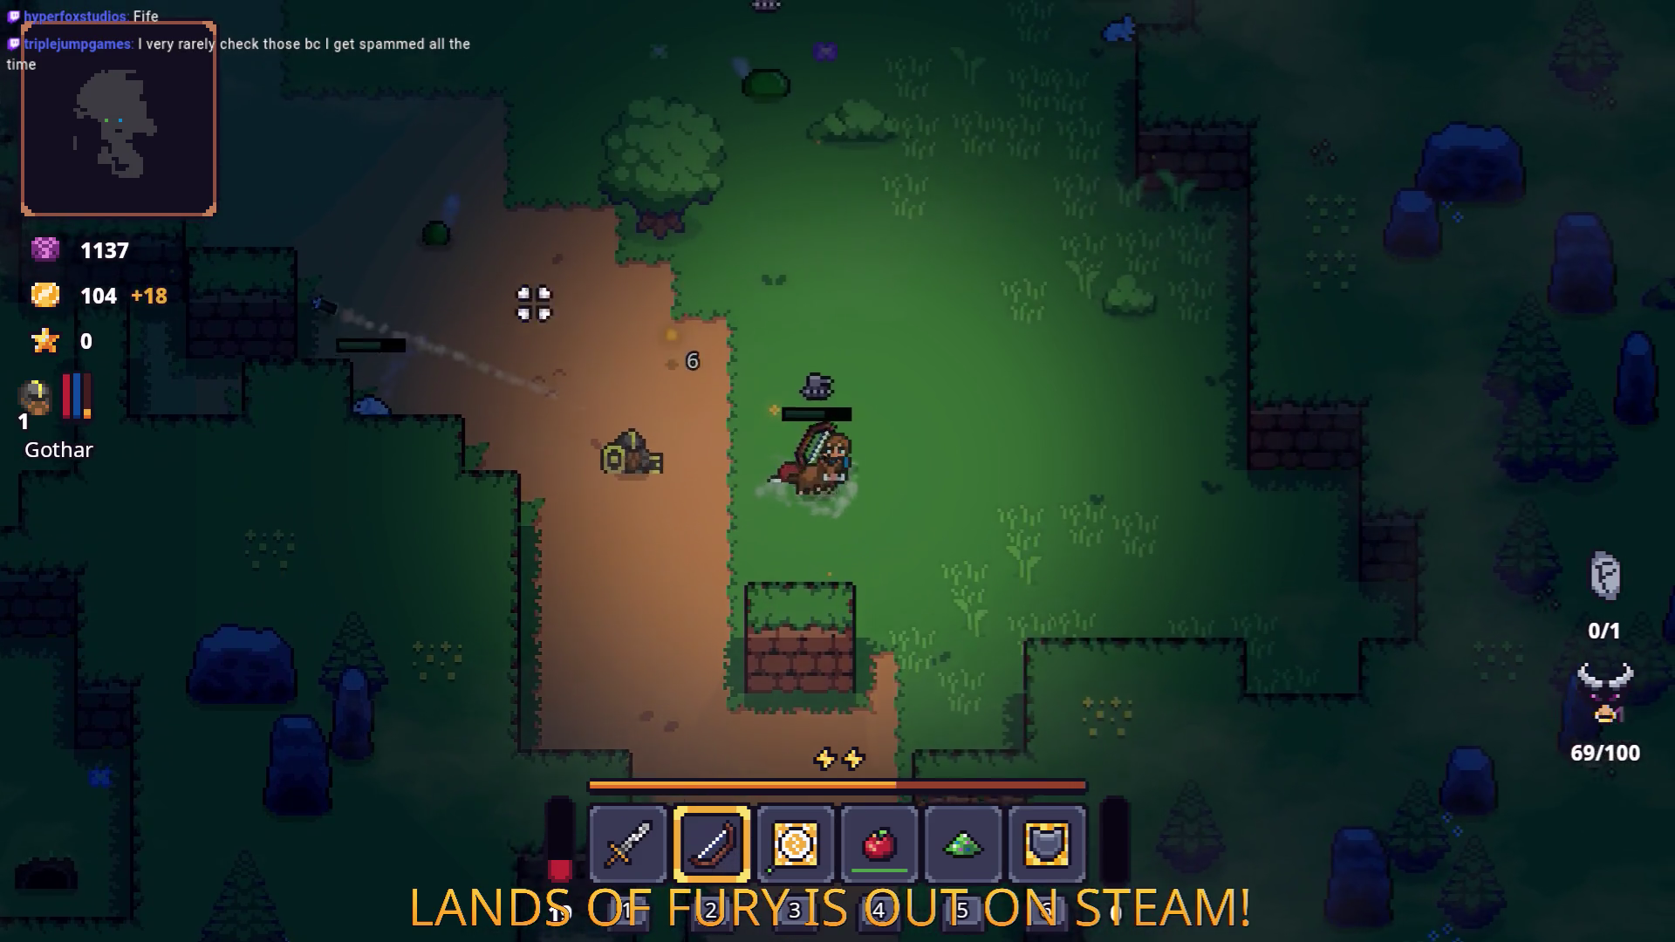
key("w")
Switch back to the sword and cut down the nearby enemies, then return to the dirt path.
key("1")
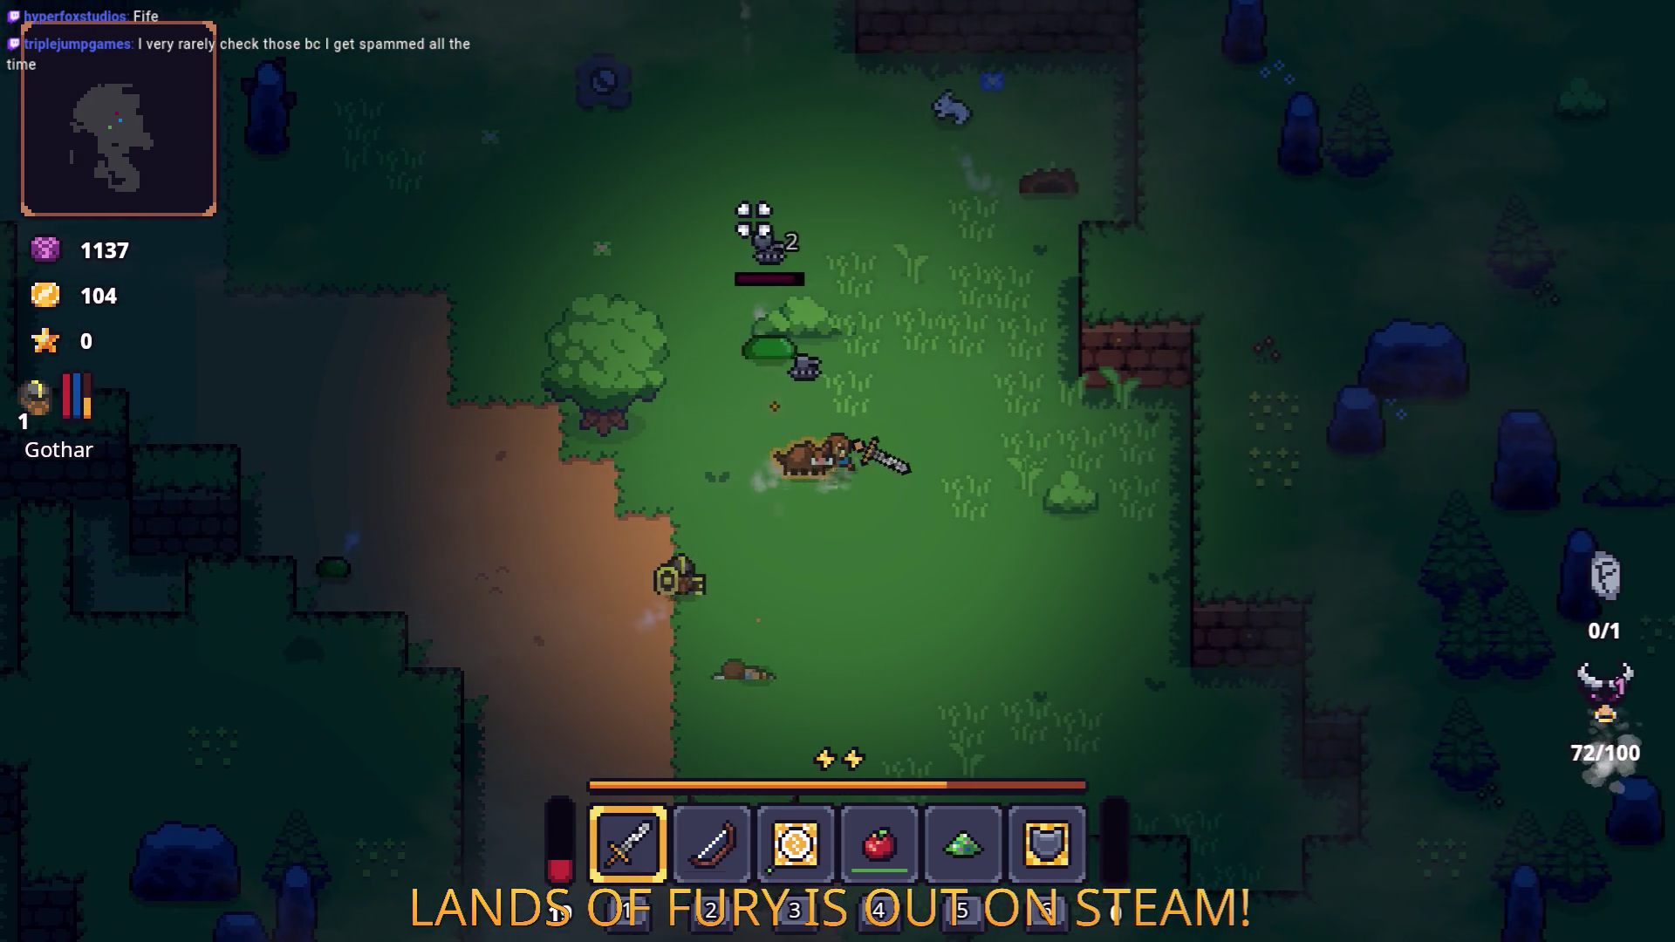
key("w")
left_click(703, 348)
left_click(548, 426)
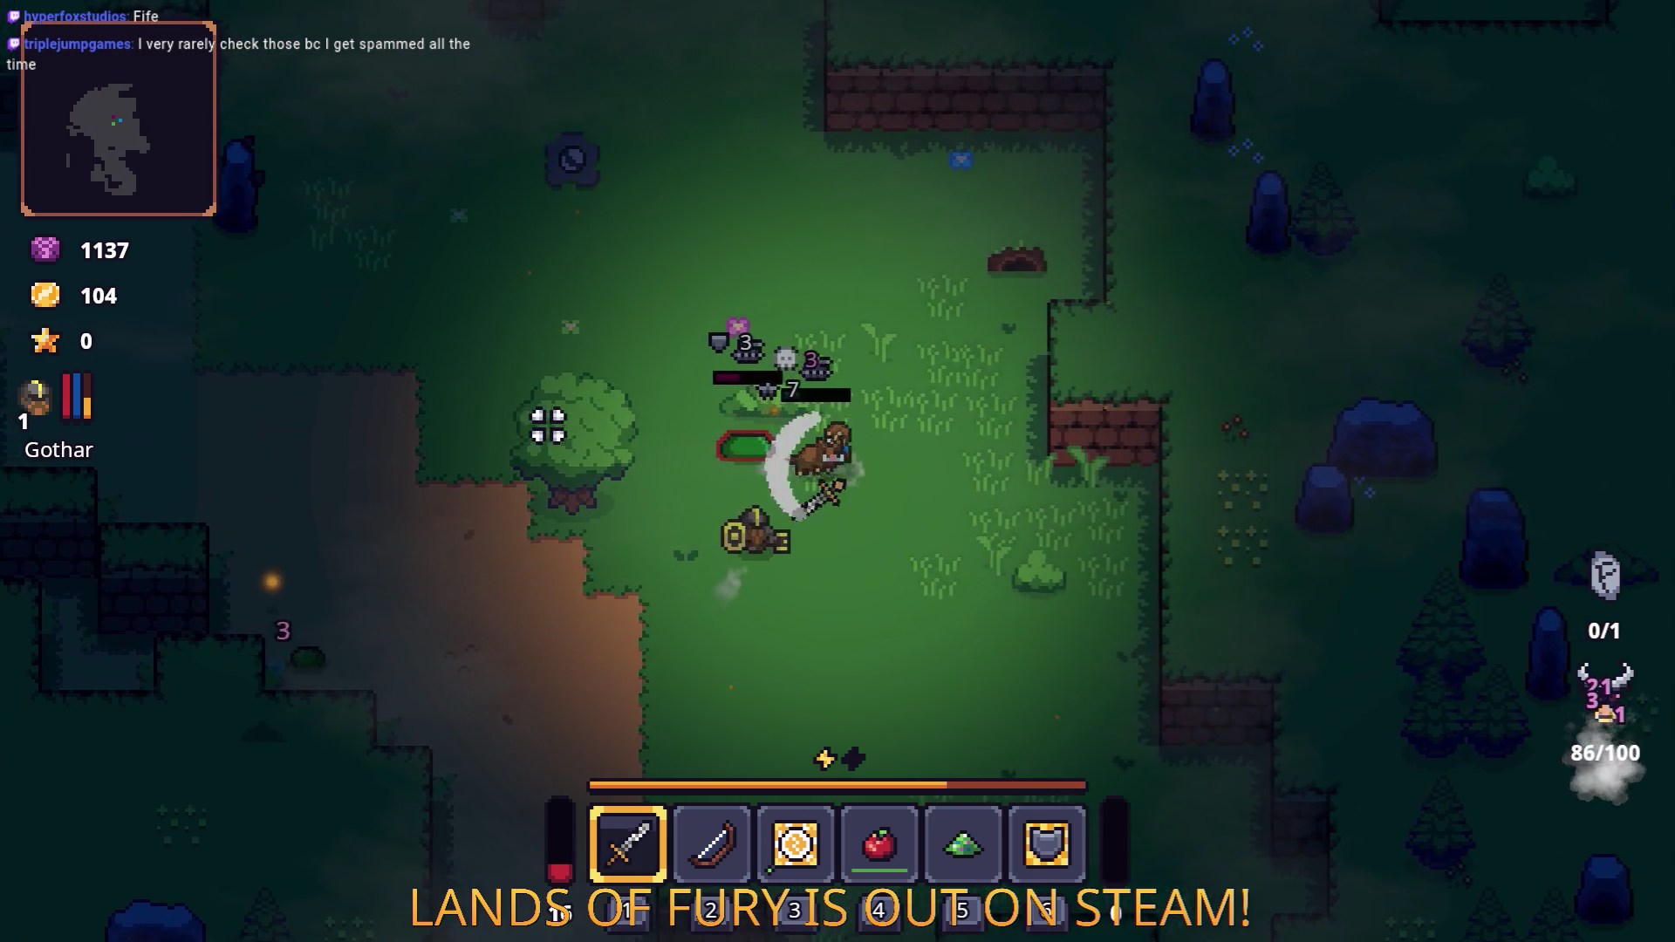
left_click(548, 426)
key("a")
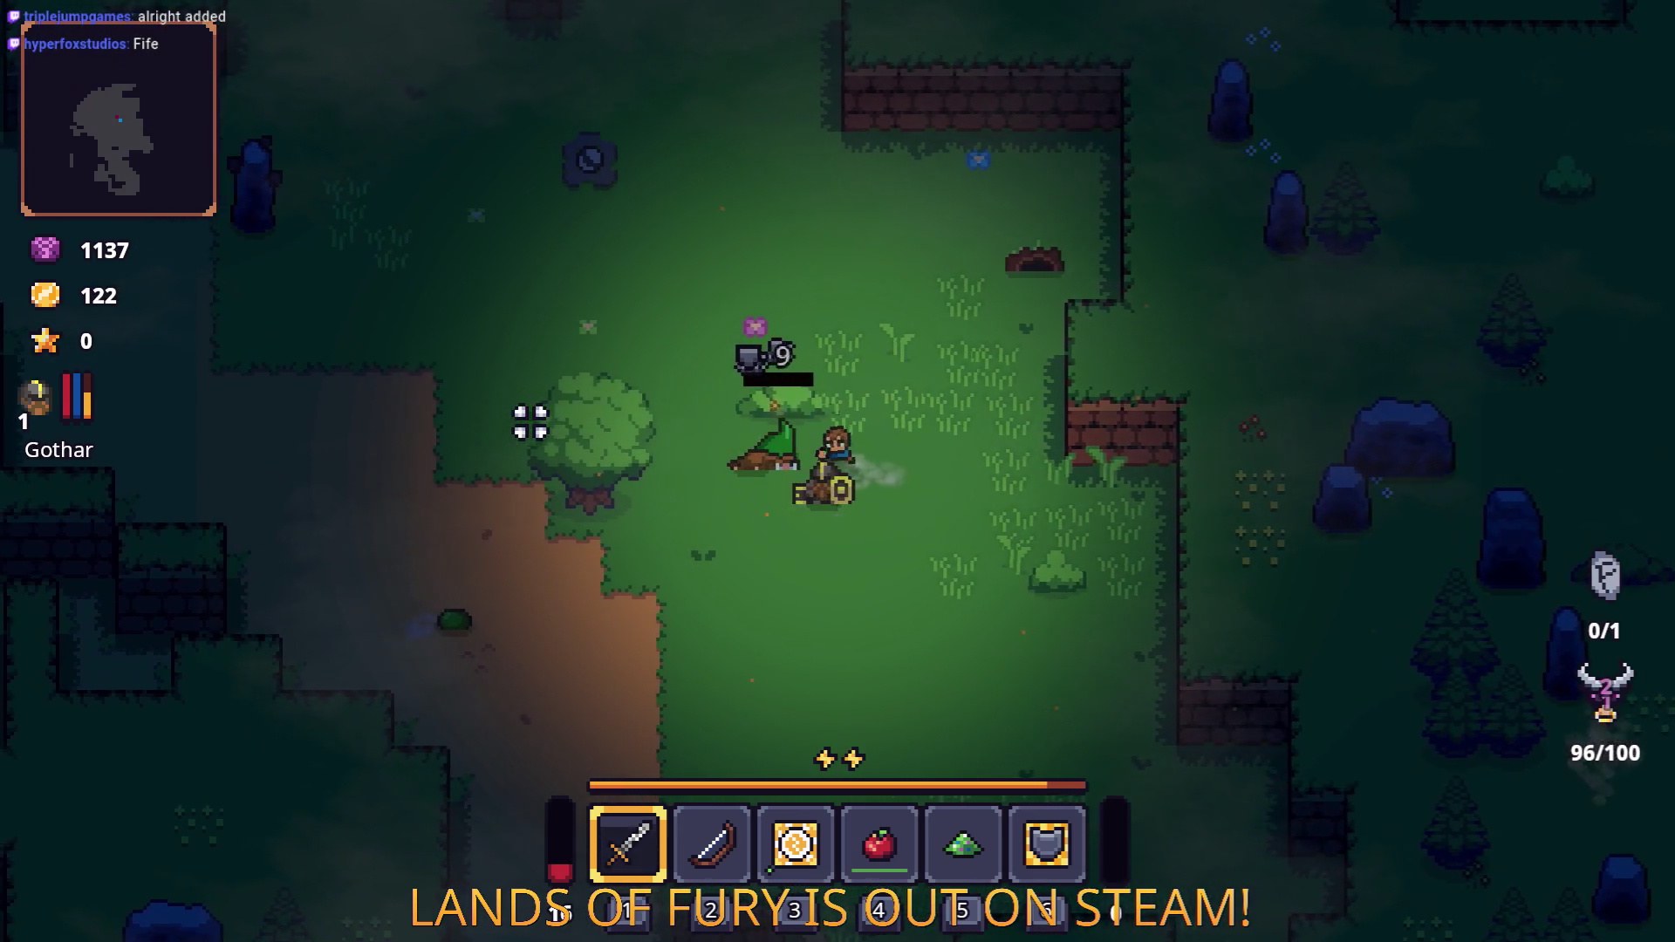
key("a")
left_click(531, 422)
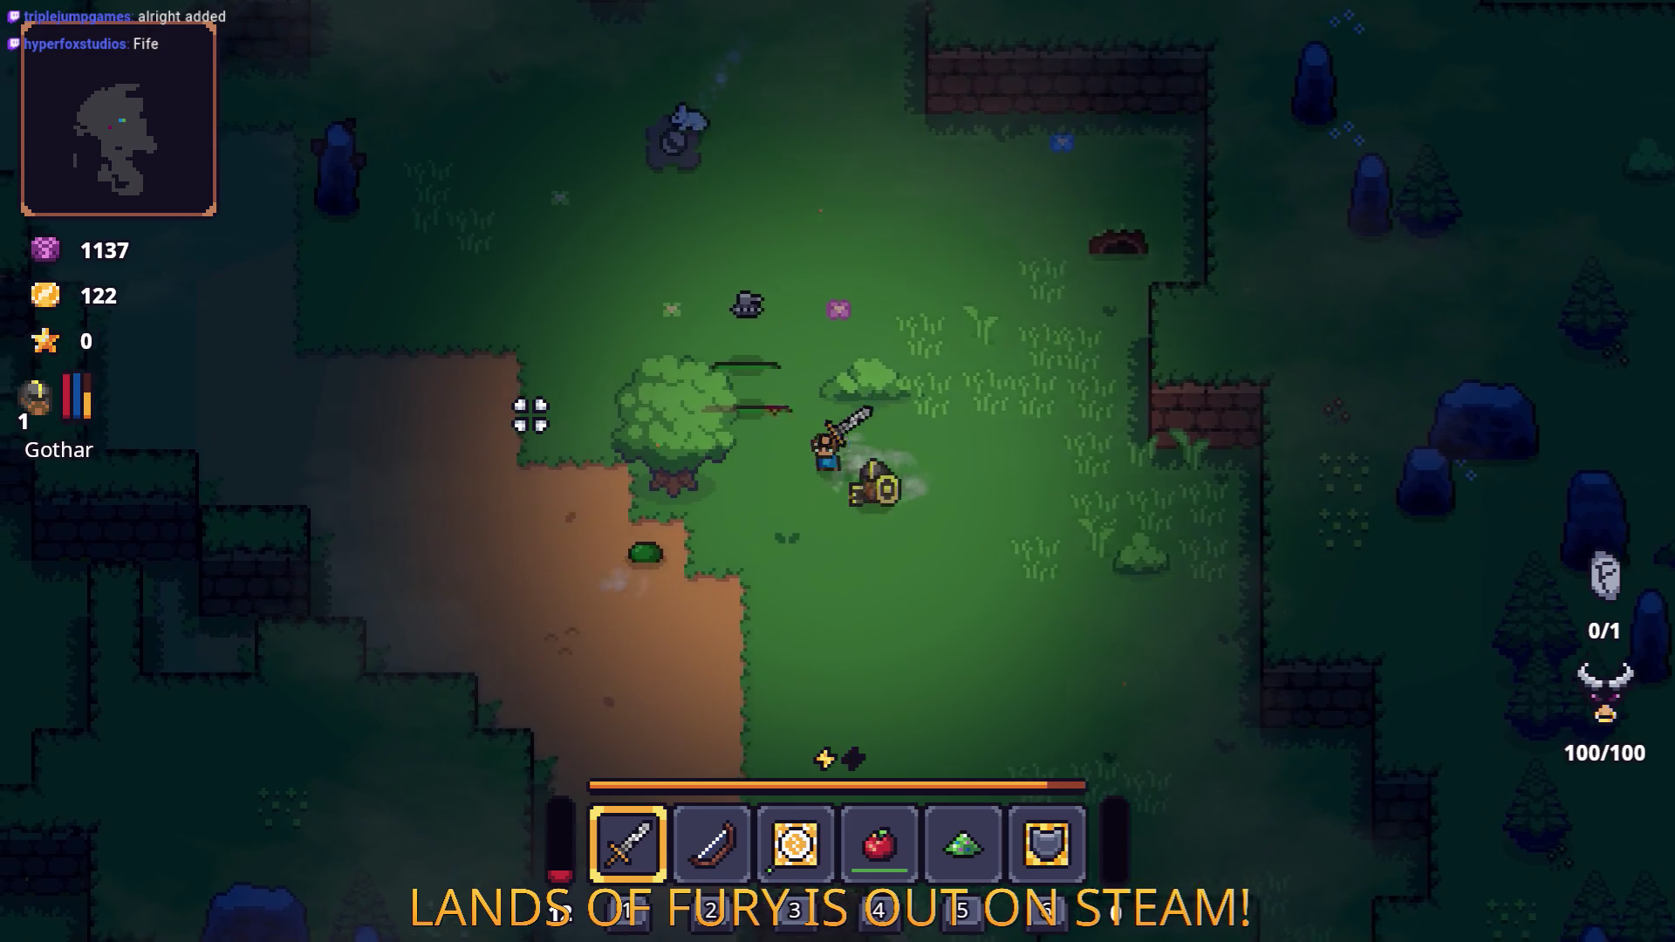
key("s")
key("a")
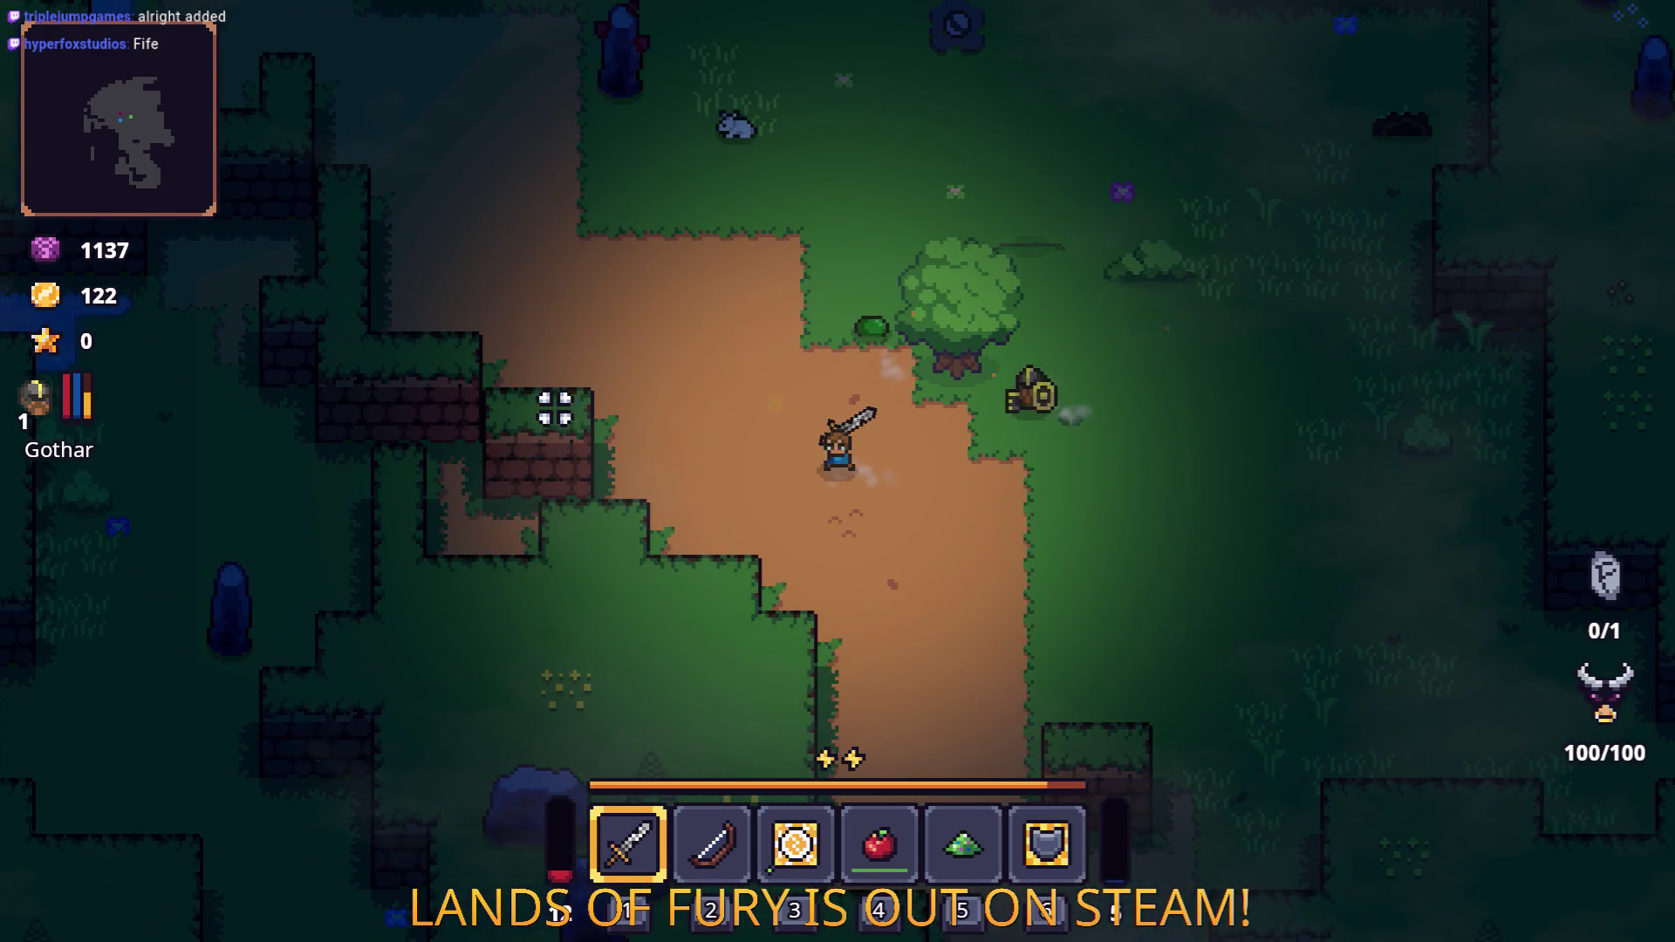
Socket the golden rune into the Rusty Sword.
key("e")
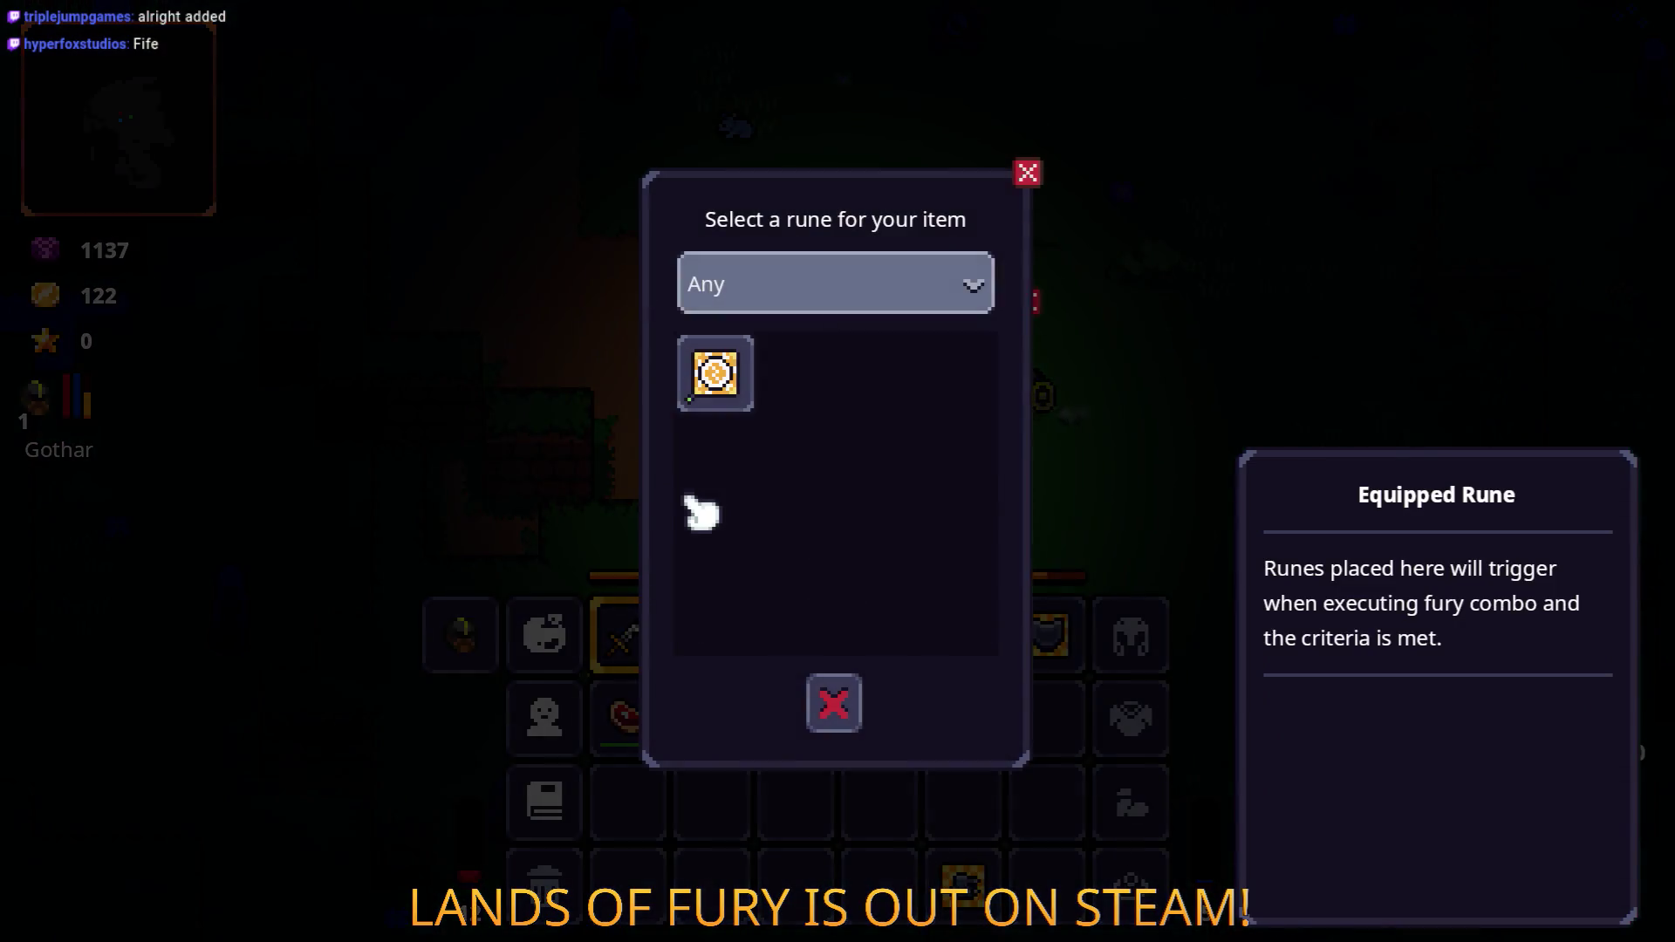
left_click(714, 370)
left_click(834, 576)
key("Tab")
key("Tab")
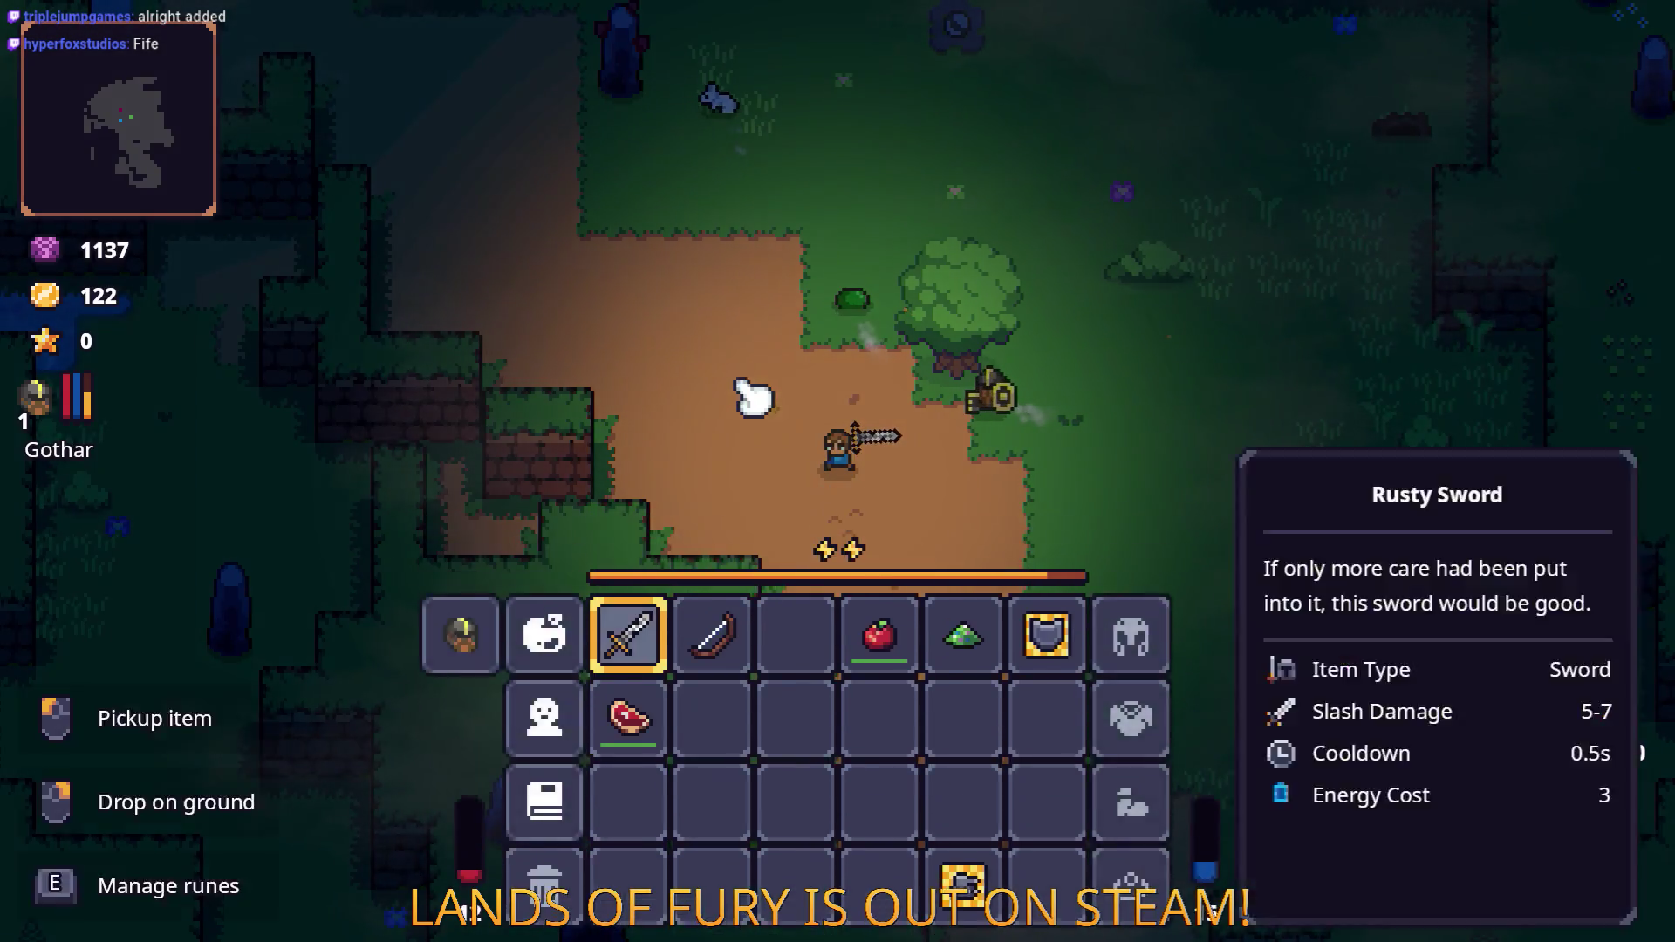
key("Tab")
key("w")
Head up-right toward the chest and collect the nearby item into slot 3.
key("a")
left_click(1156, 301)
key("d")
key("w")
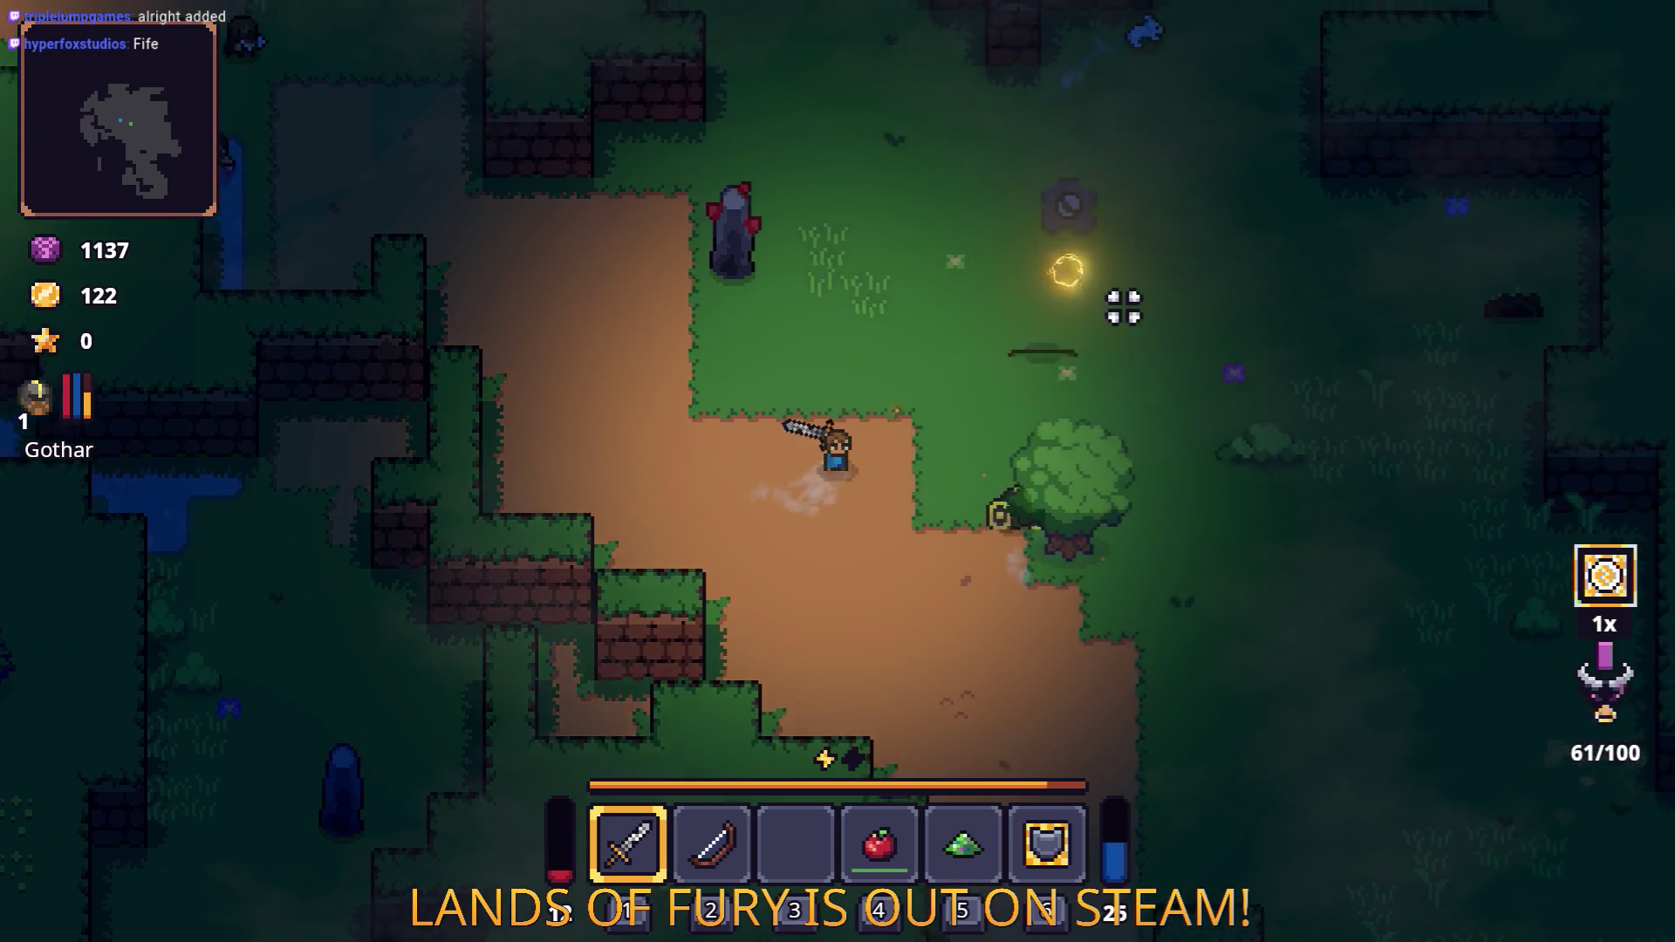
key("w")
key("d")
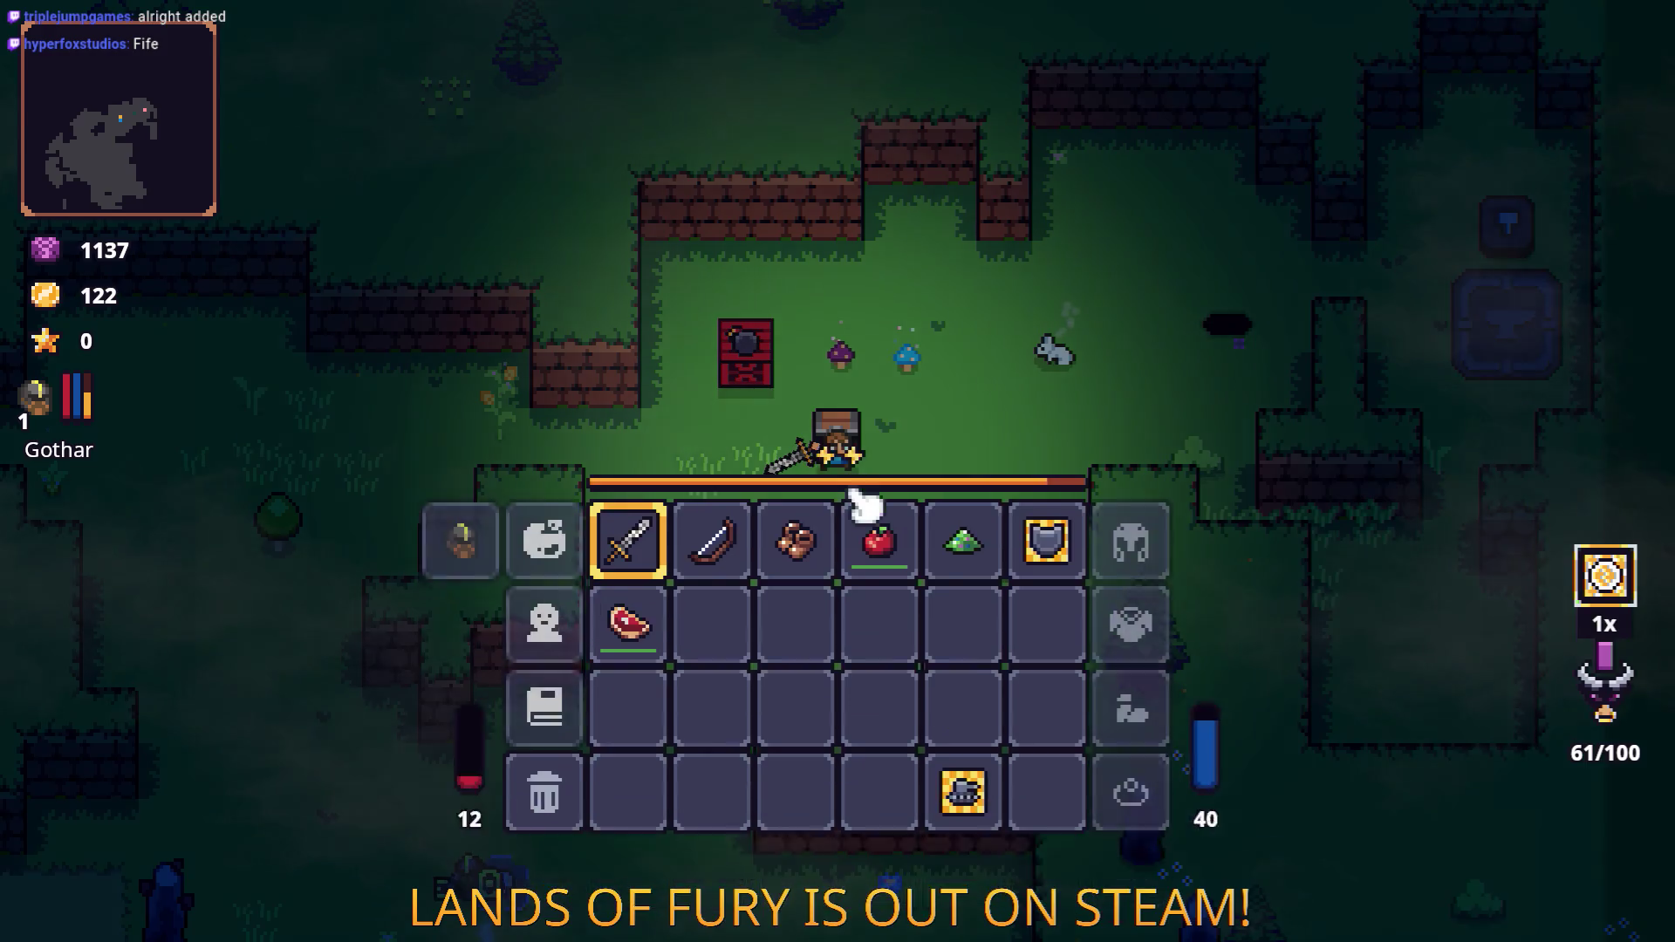
Equip the Leather Boots on the hero and pick up the nearby purple item.
mouse_move(816, 633)
left_click_drag(815, 646, 1134, 807)
key("Tab")
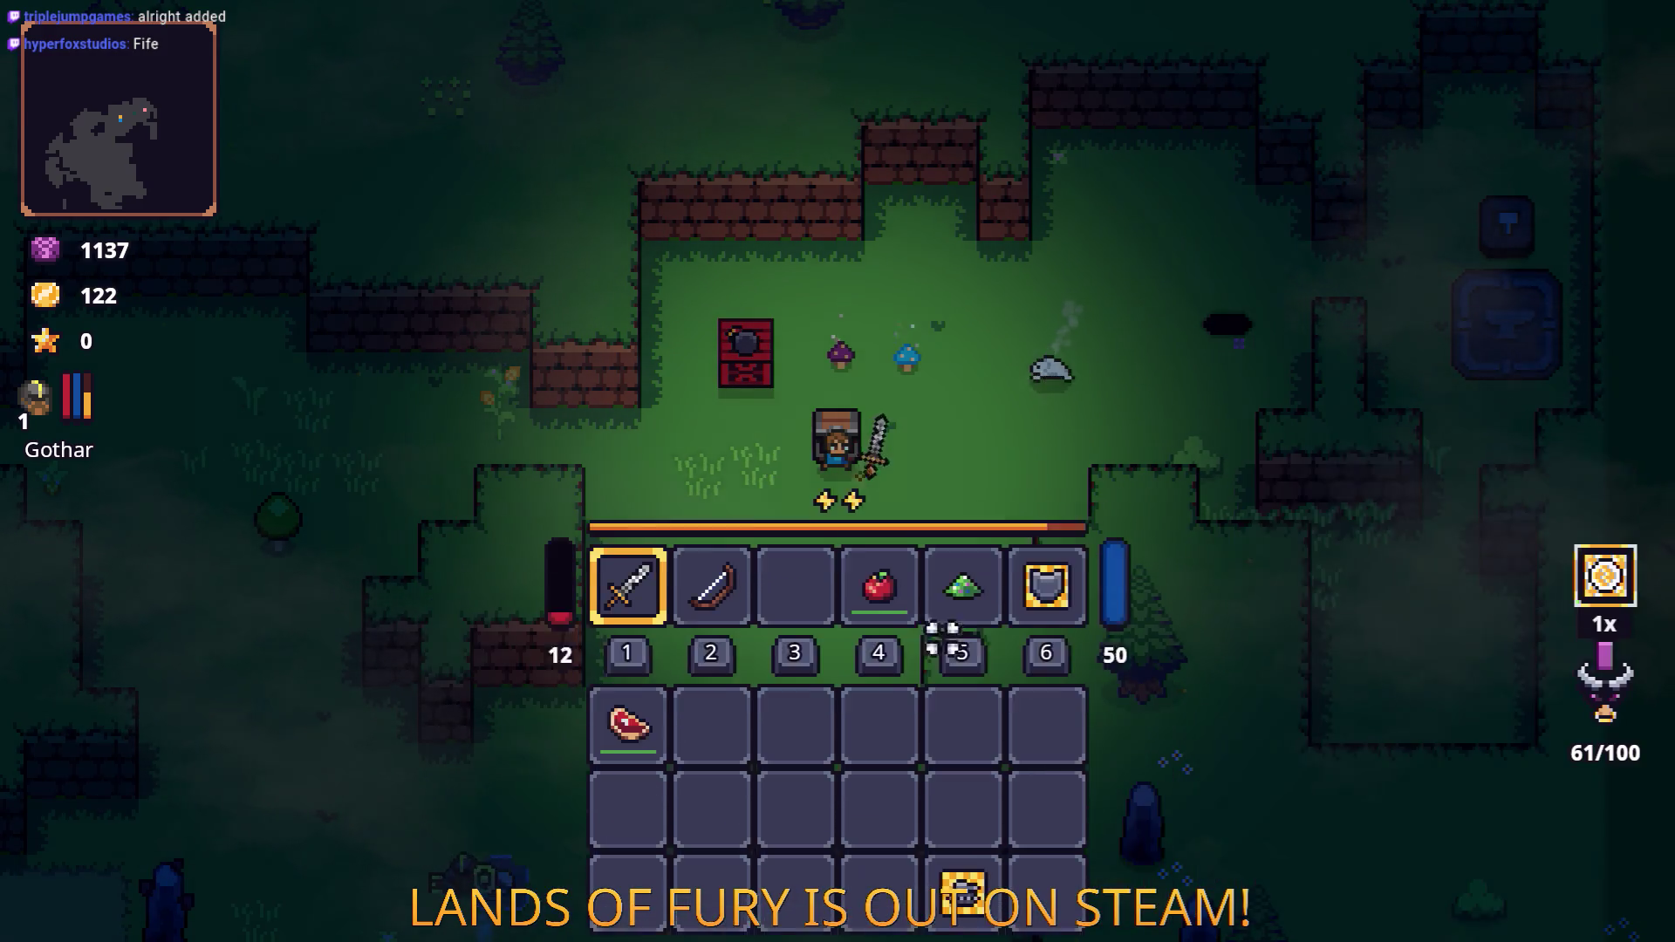
key("w")
key("d")
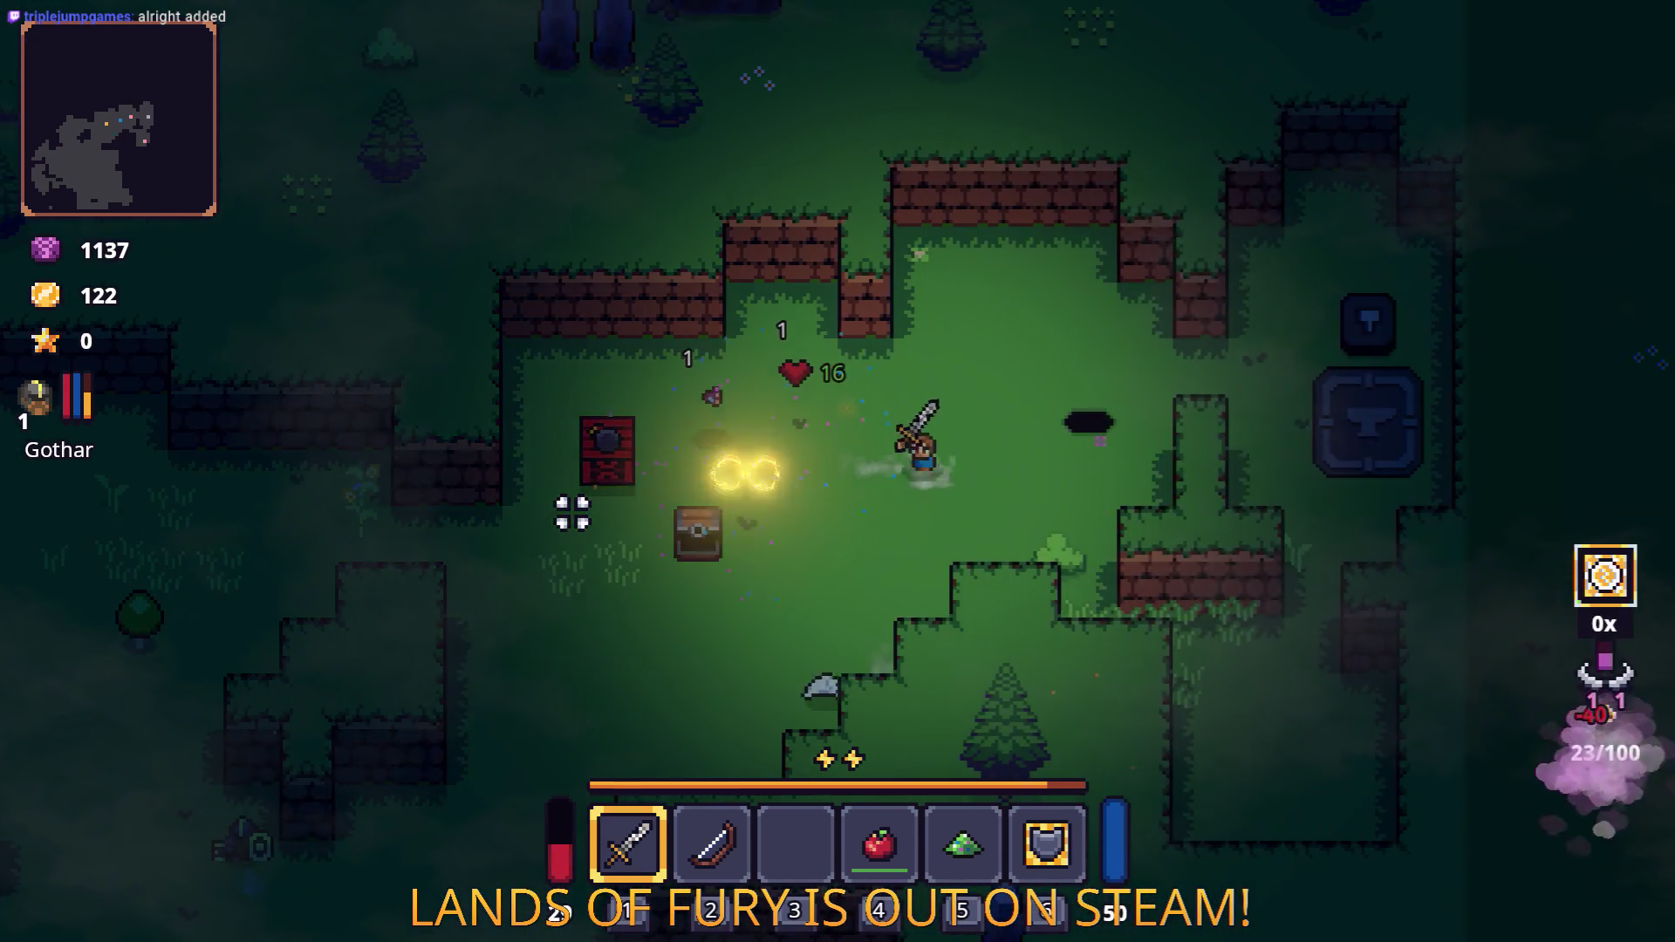
key("a")
key("w")
Head down-left into a new area and run across the dirt toward the enemy.
key("s")
key("a")
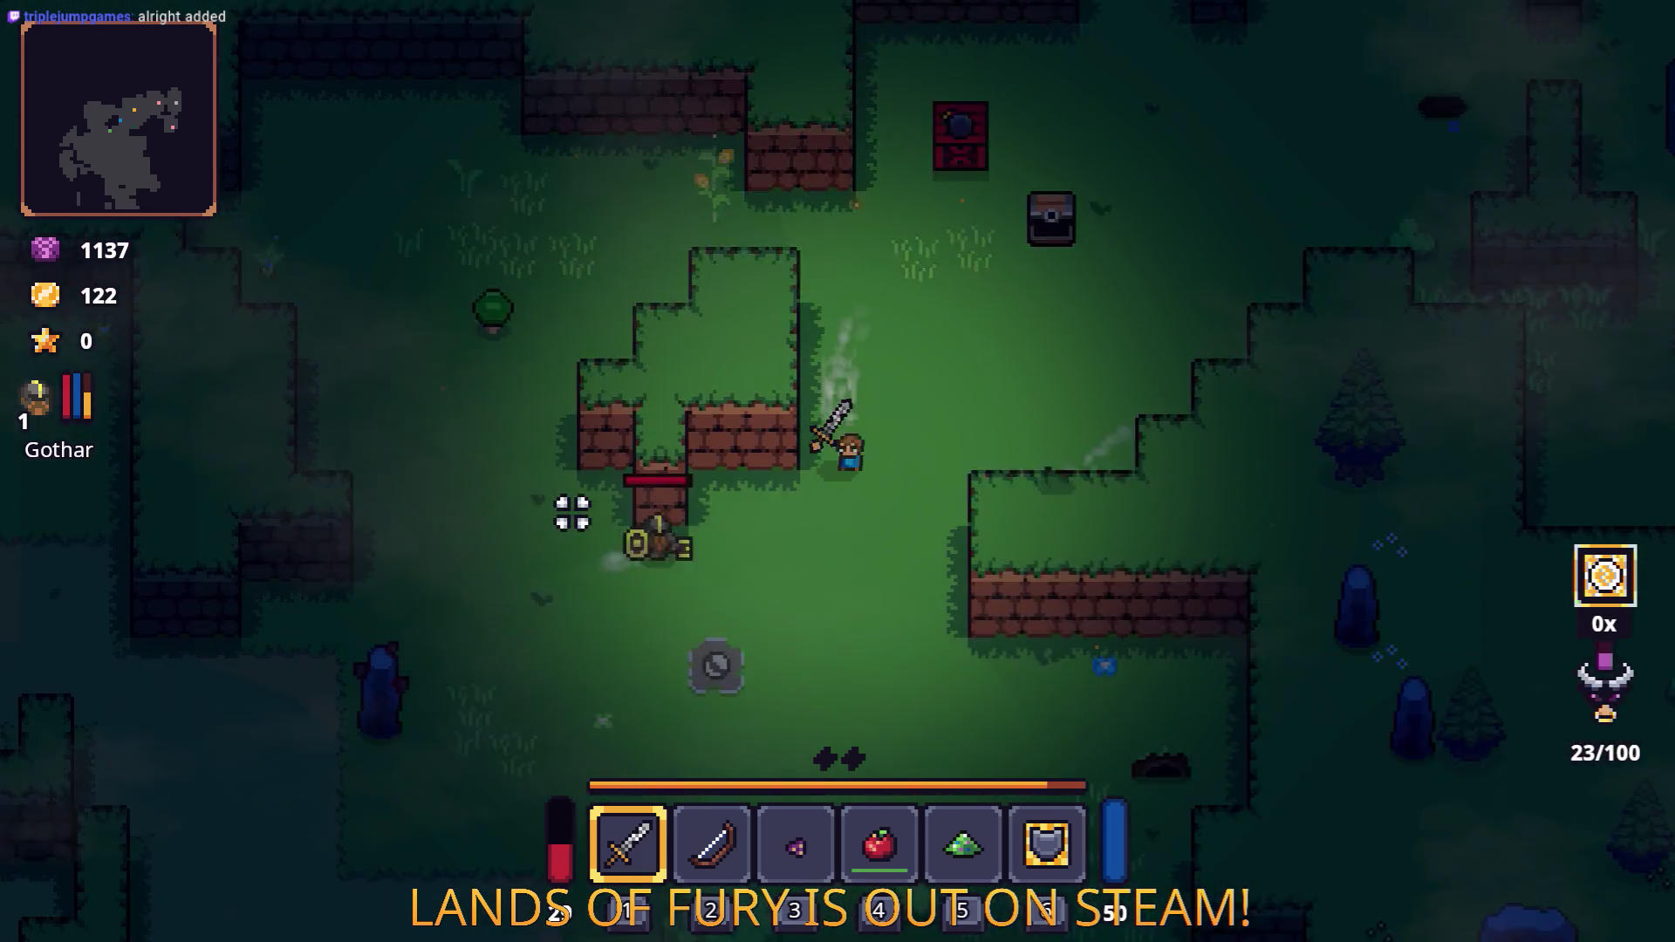
key("a")
key("w")
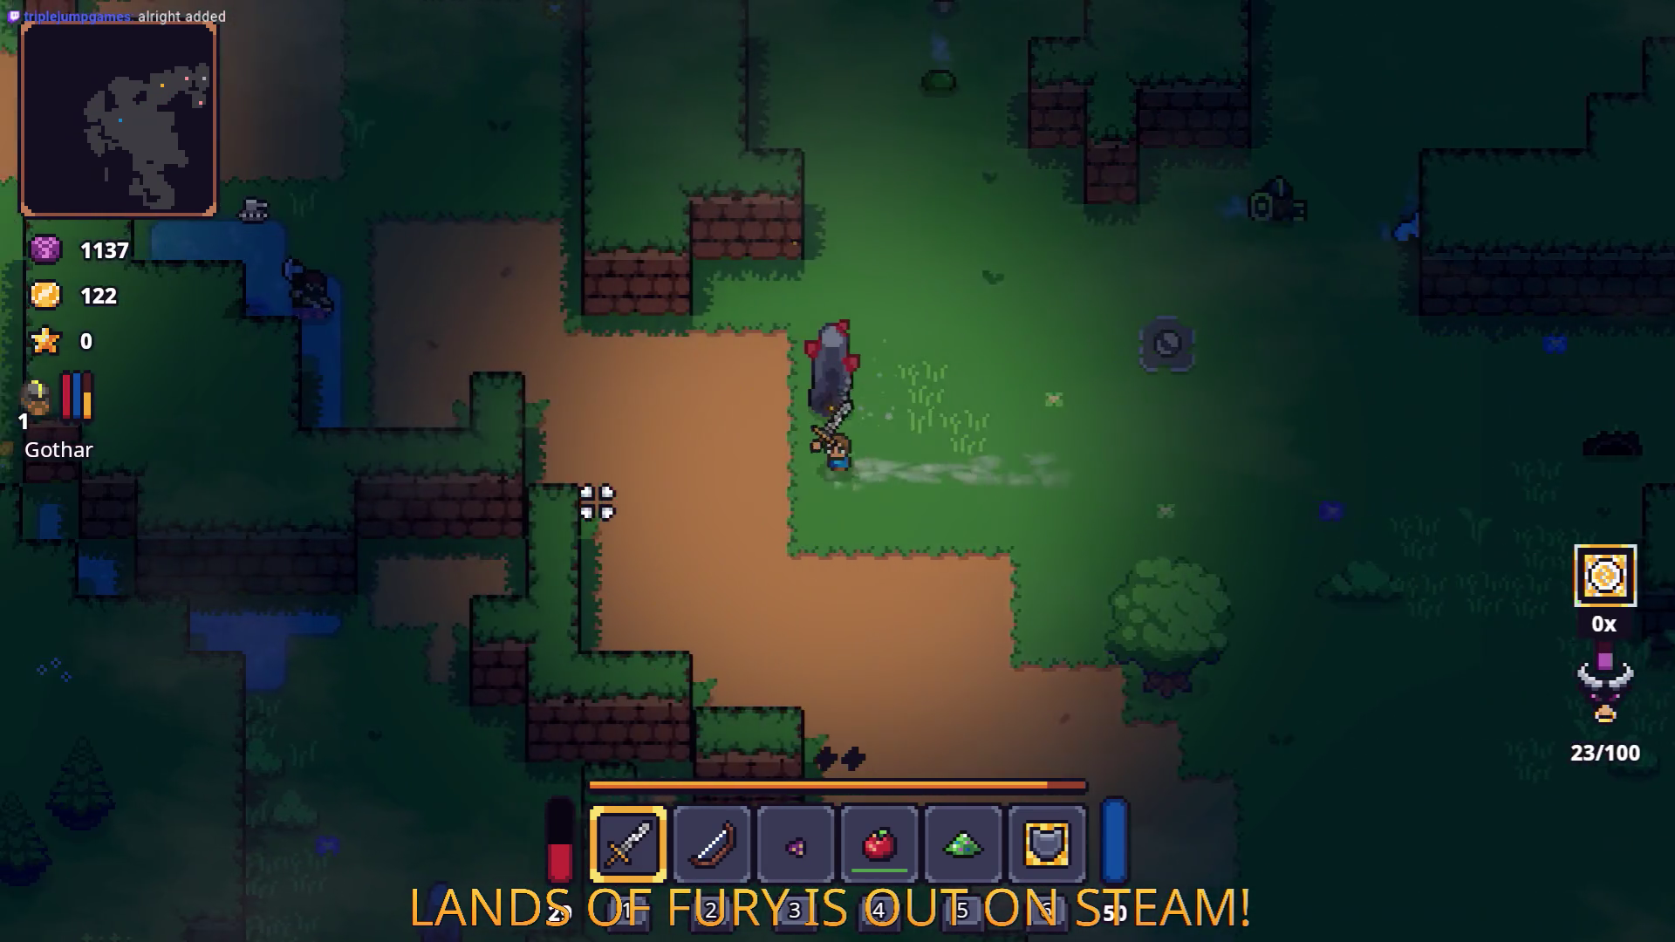
key("a")
key("w")
Defeat the axe enemy with the sword, collect its gold loot, and view the inventory.
left_click(639, 366)
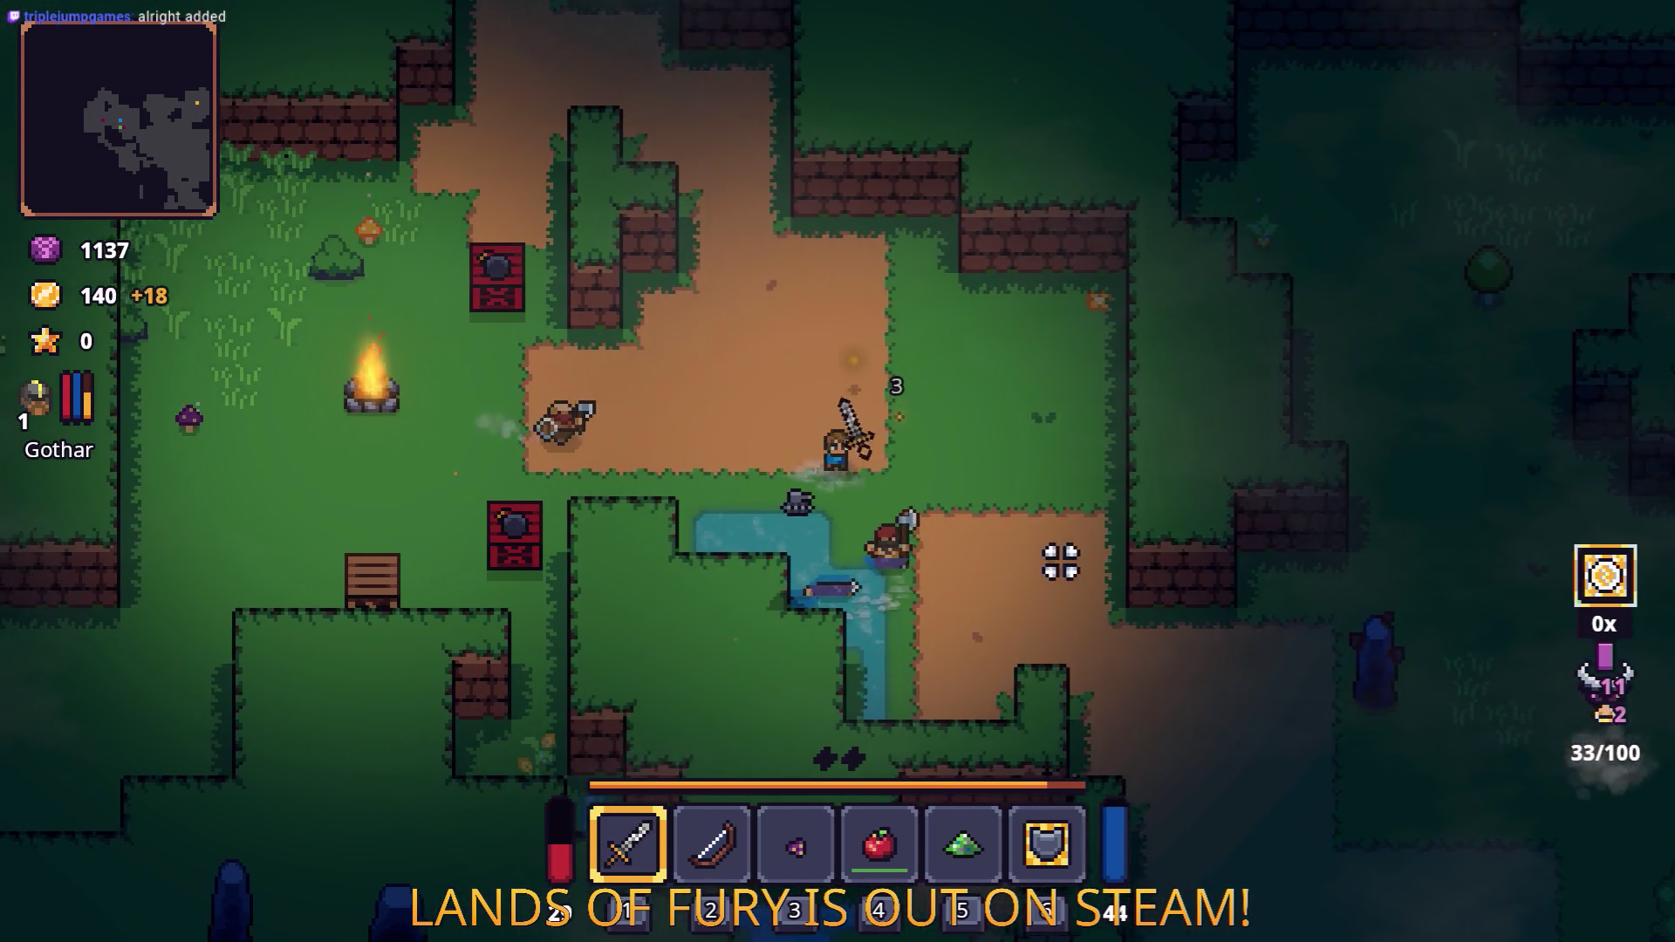
key("d")
left_click(873, 584)
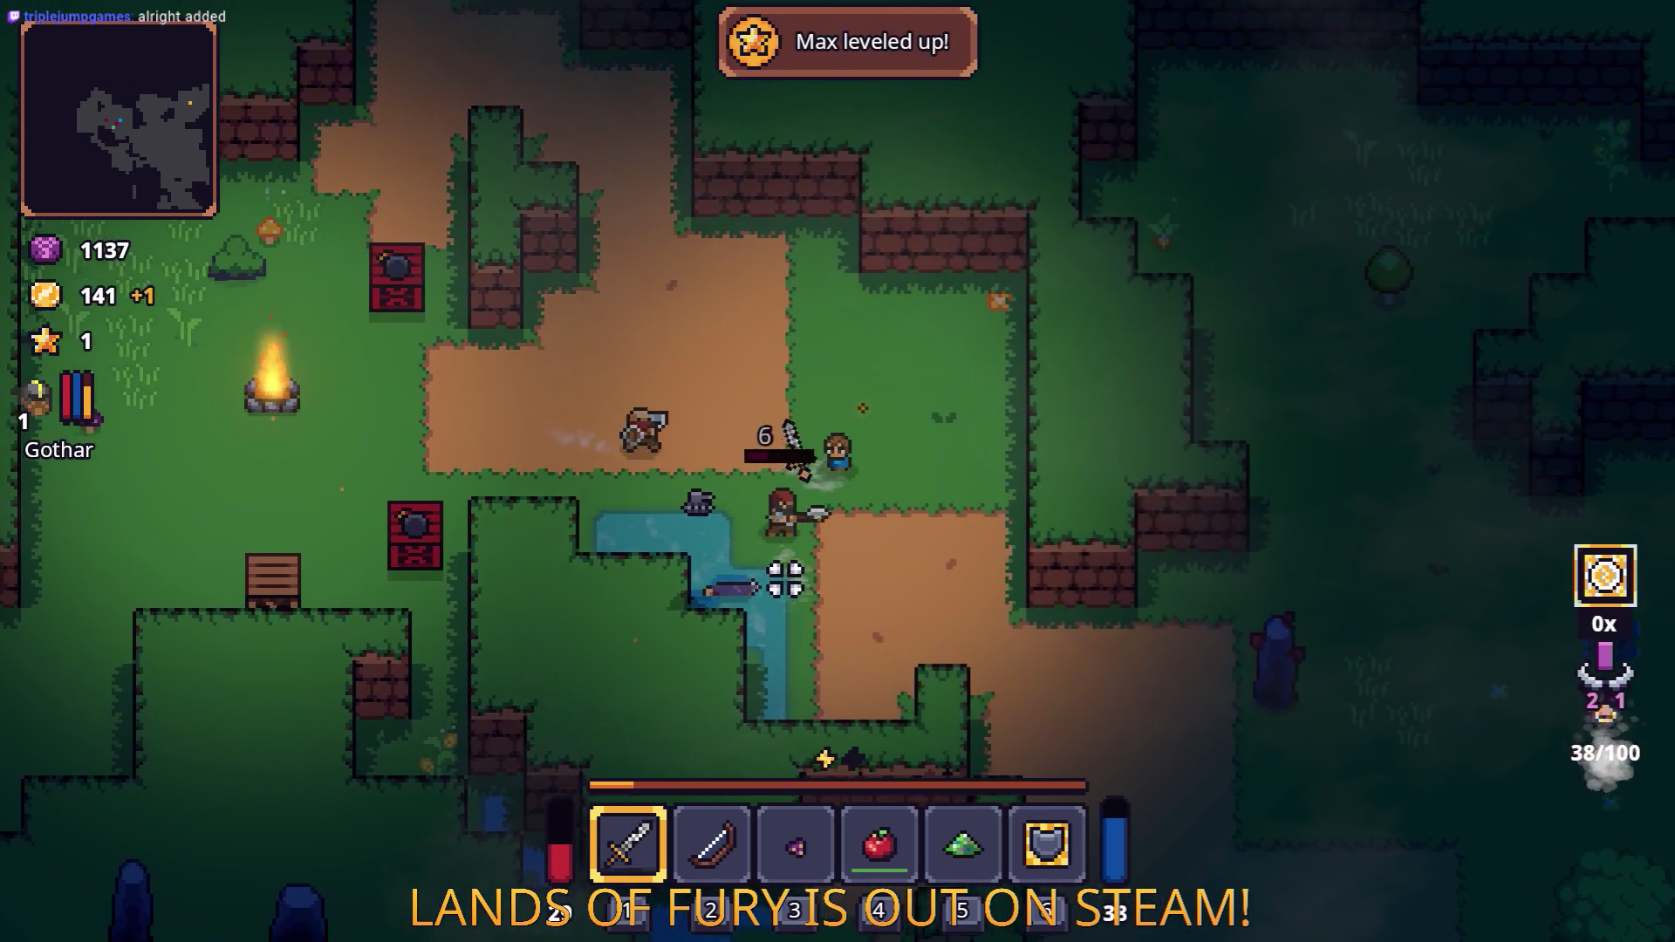
key("s")
key("d")
key("Tab")
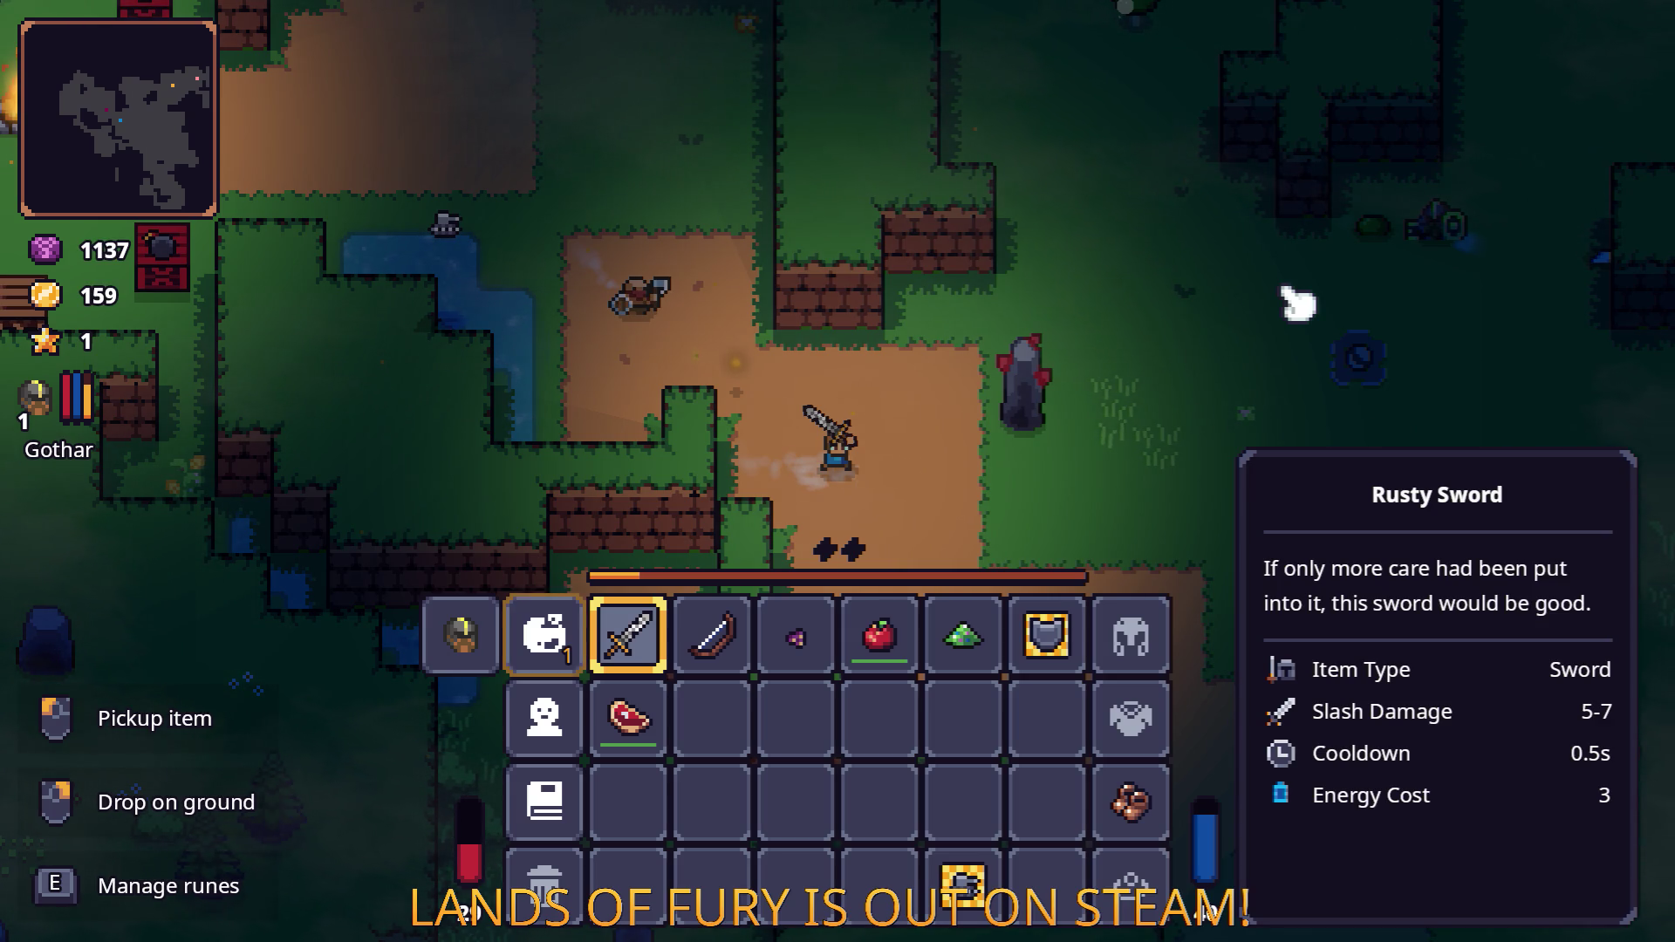
Open the skill panel with K and repeatedly preview, then withdraw, a point in Brawler.
key("k")
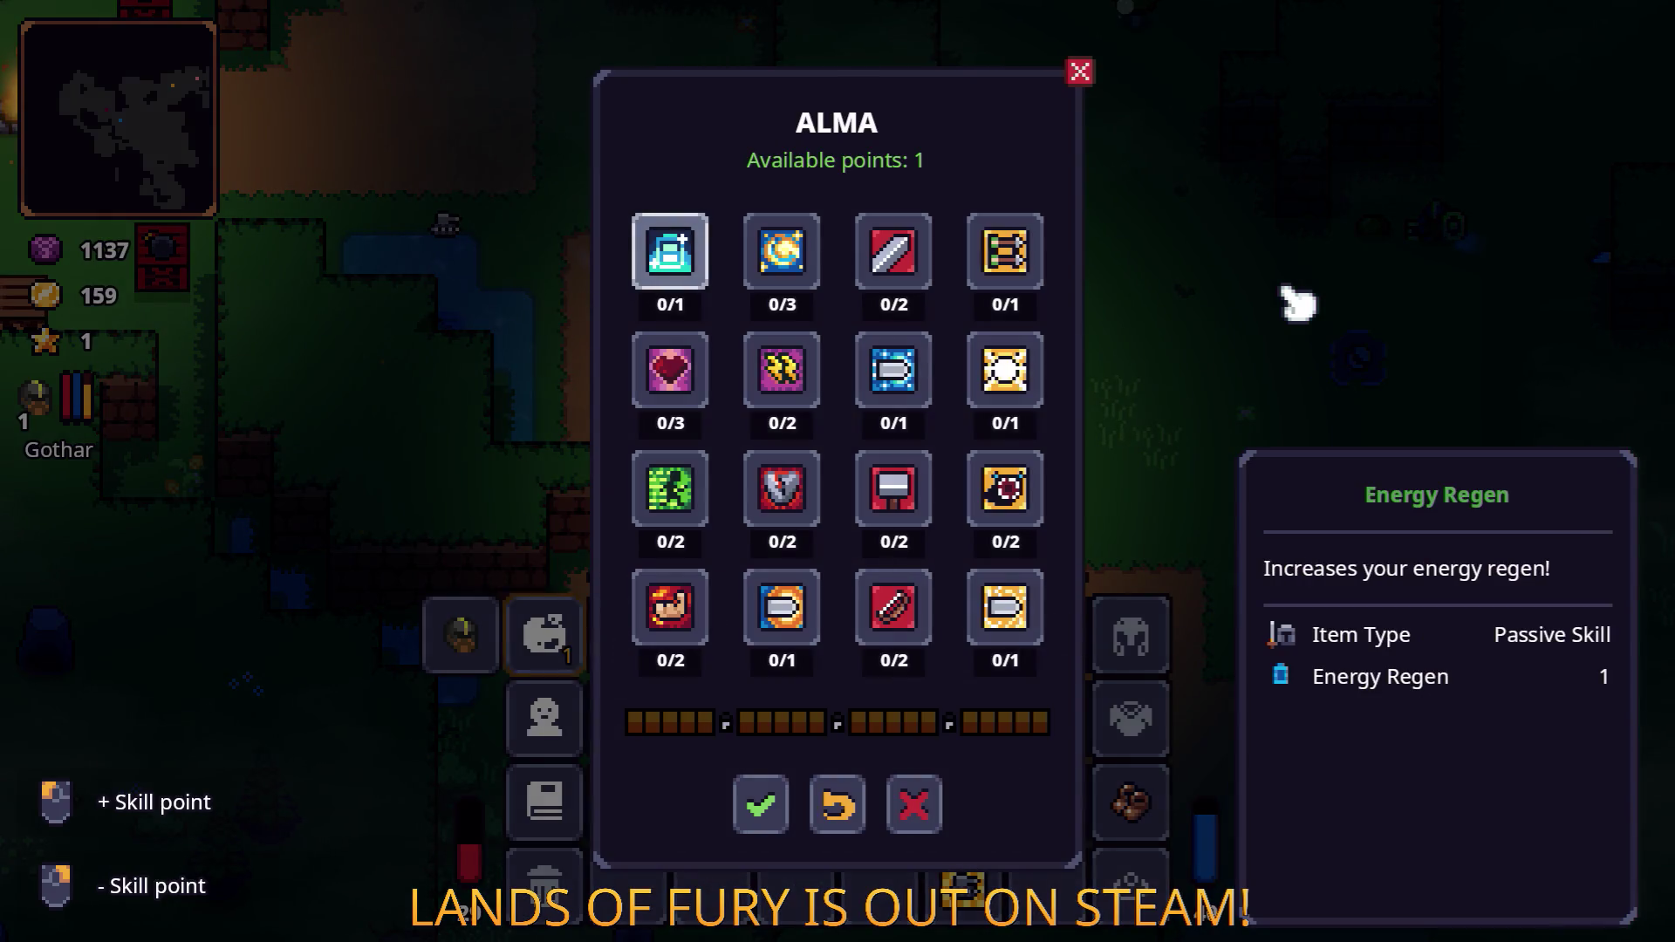
key("Down")
key("Down")
key("Down")
key("Return")
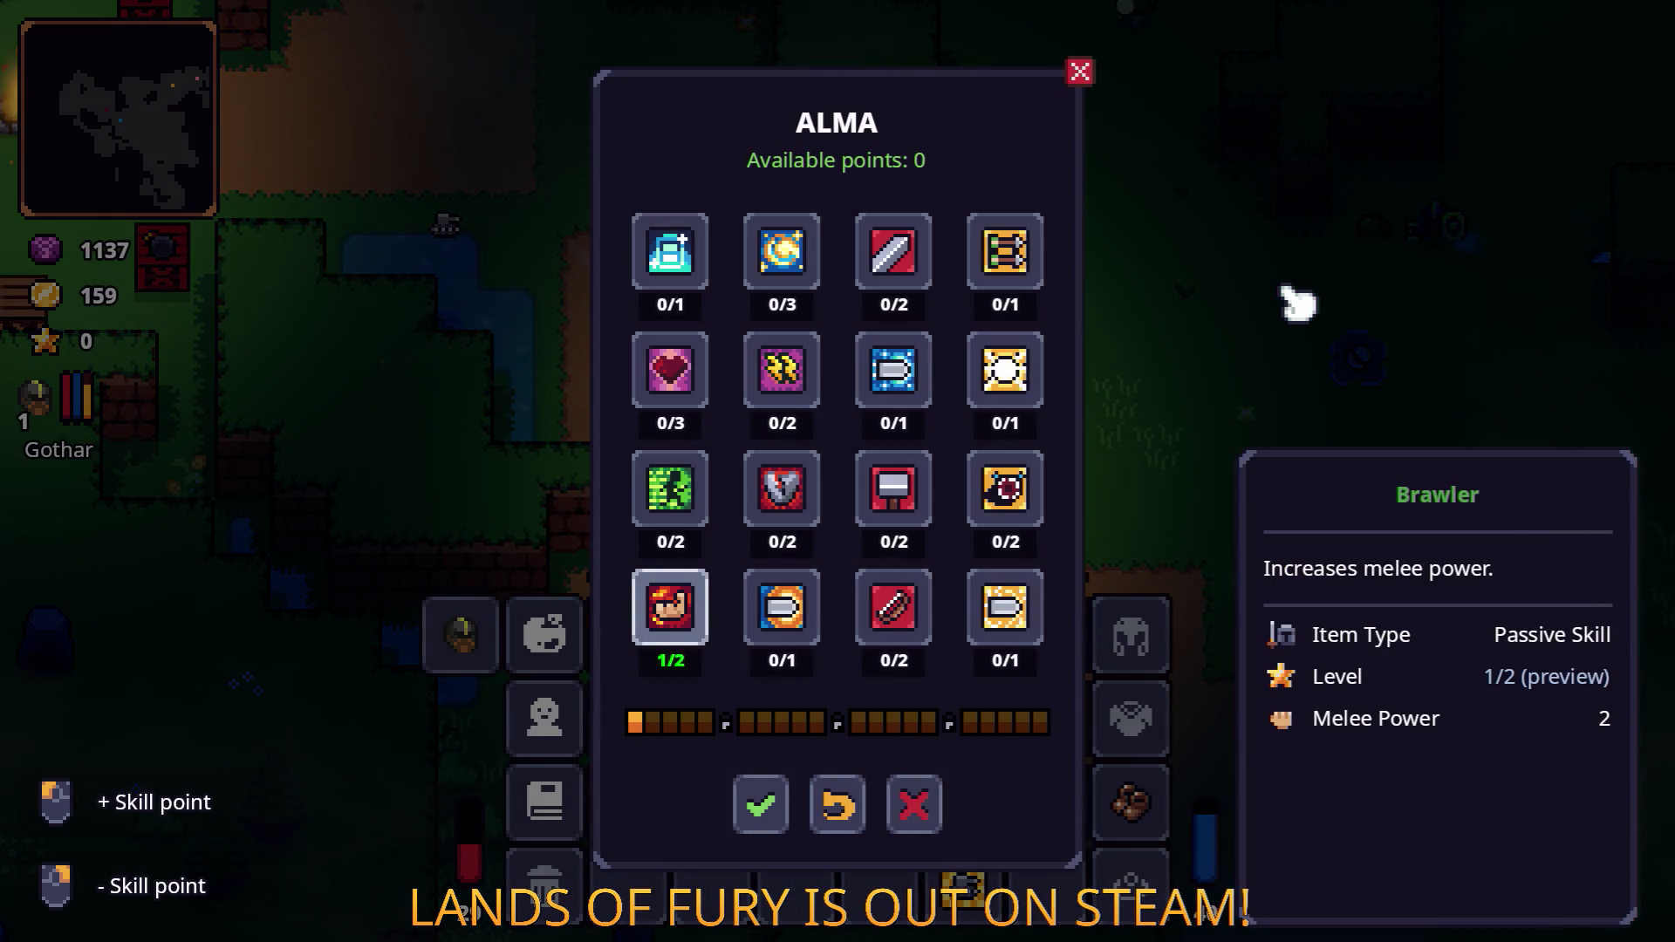
key("BackSpace")
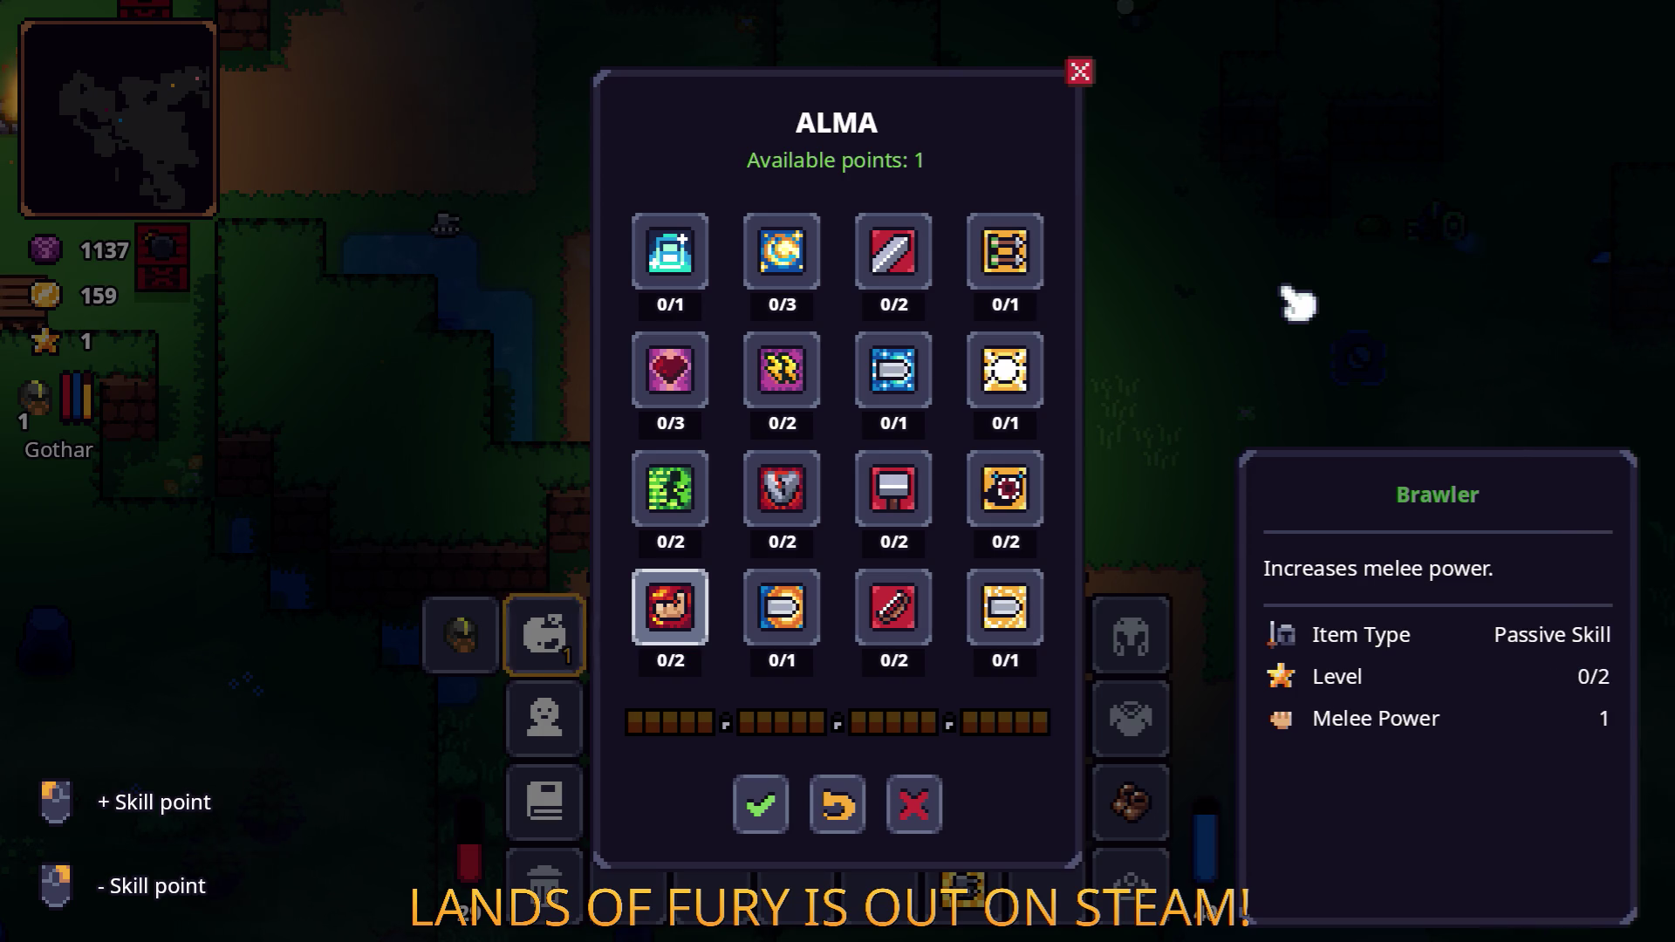
key("Return")
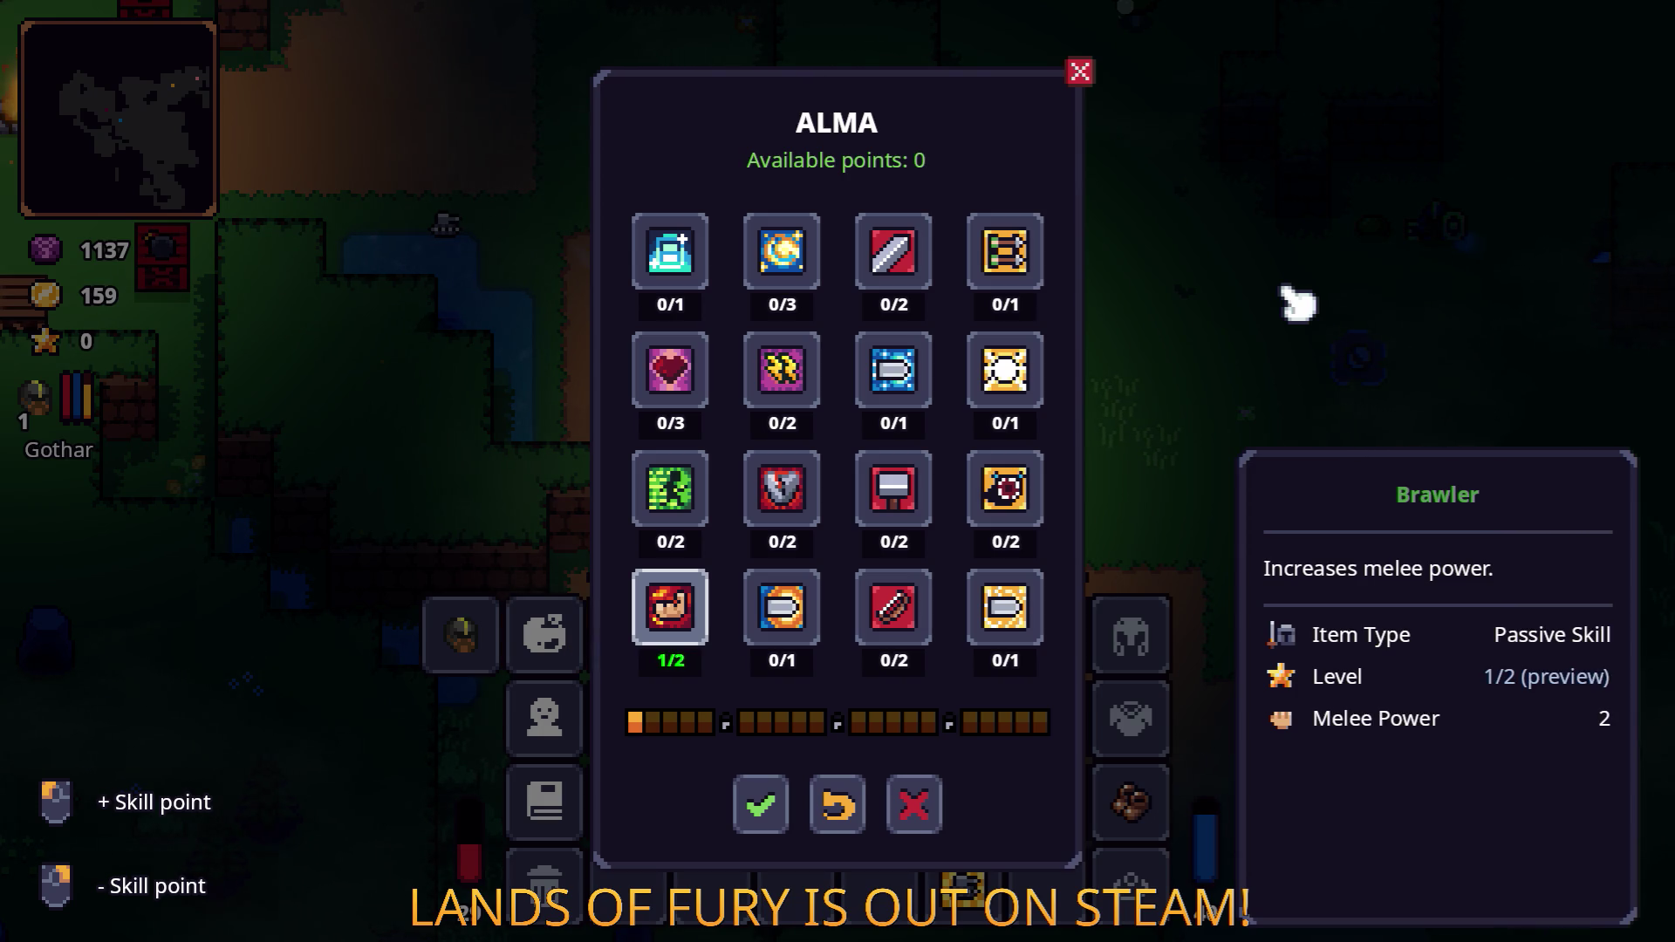
key("Up")
key("Down")
key("BackSpace")
key("Up")
key("Up")
key("Up")
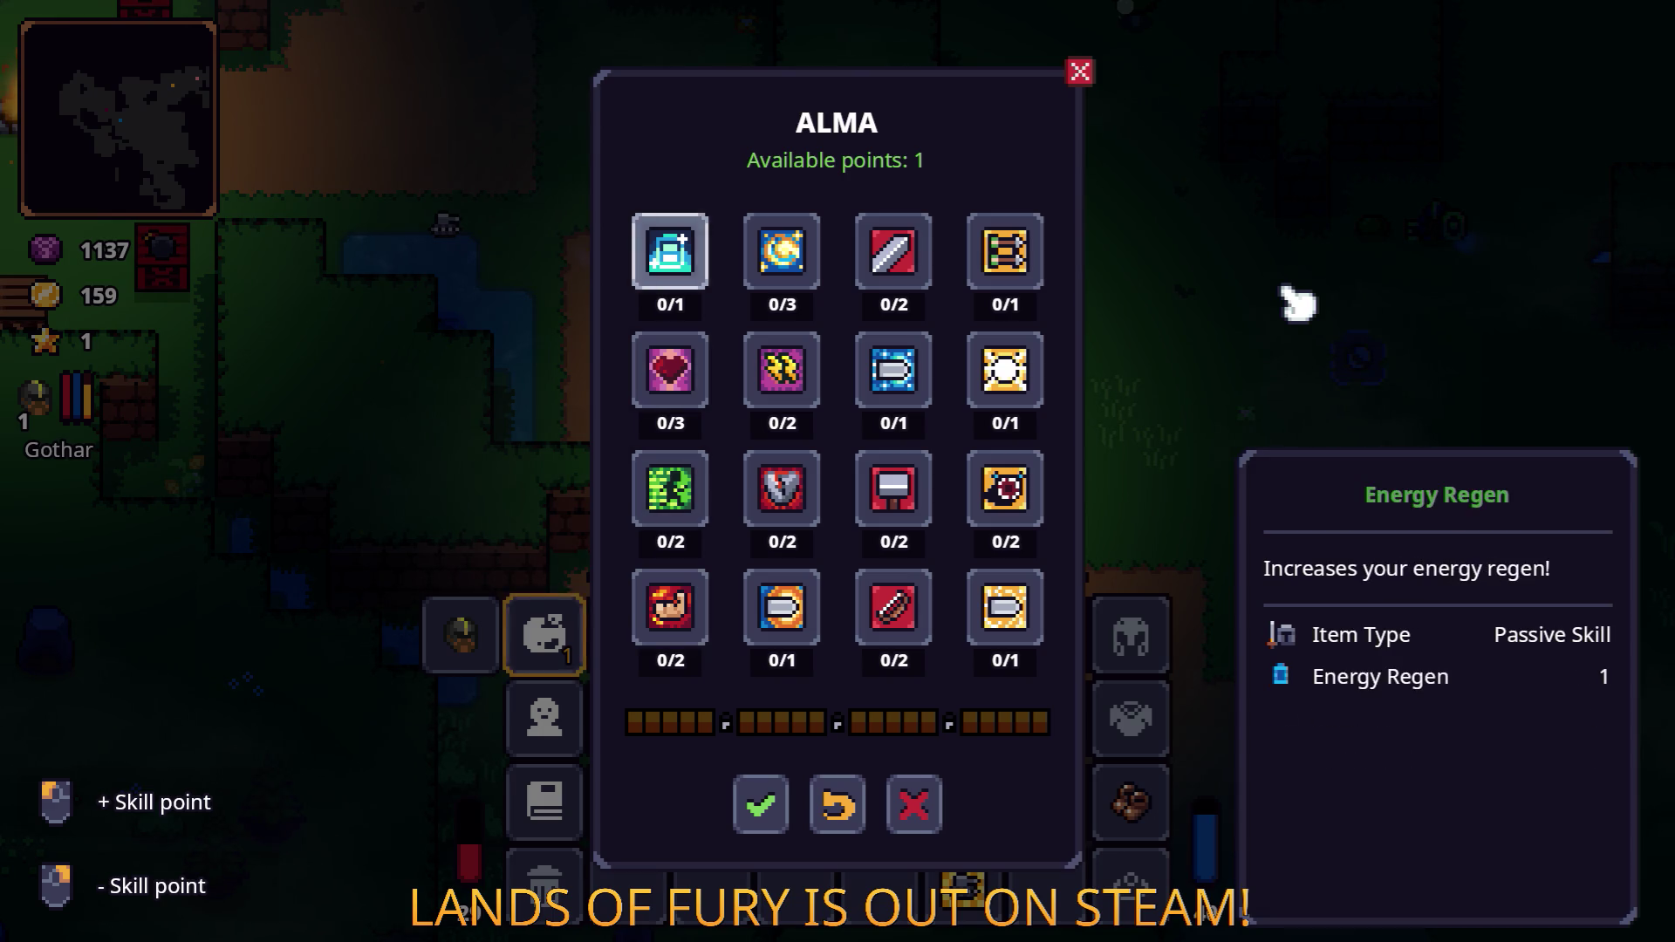
key("Down")
key("Down")
key("Down")
key("Down")
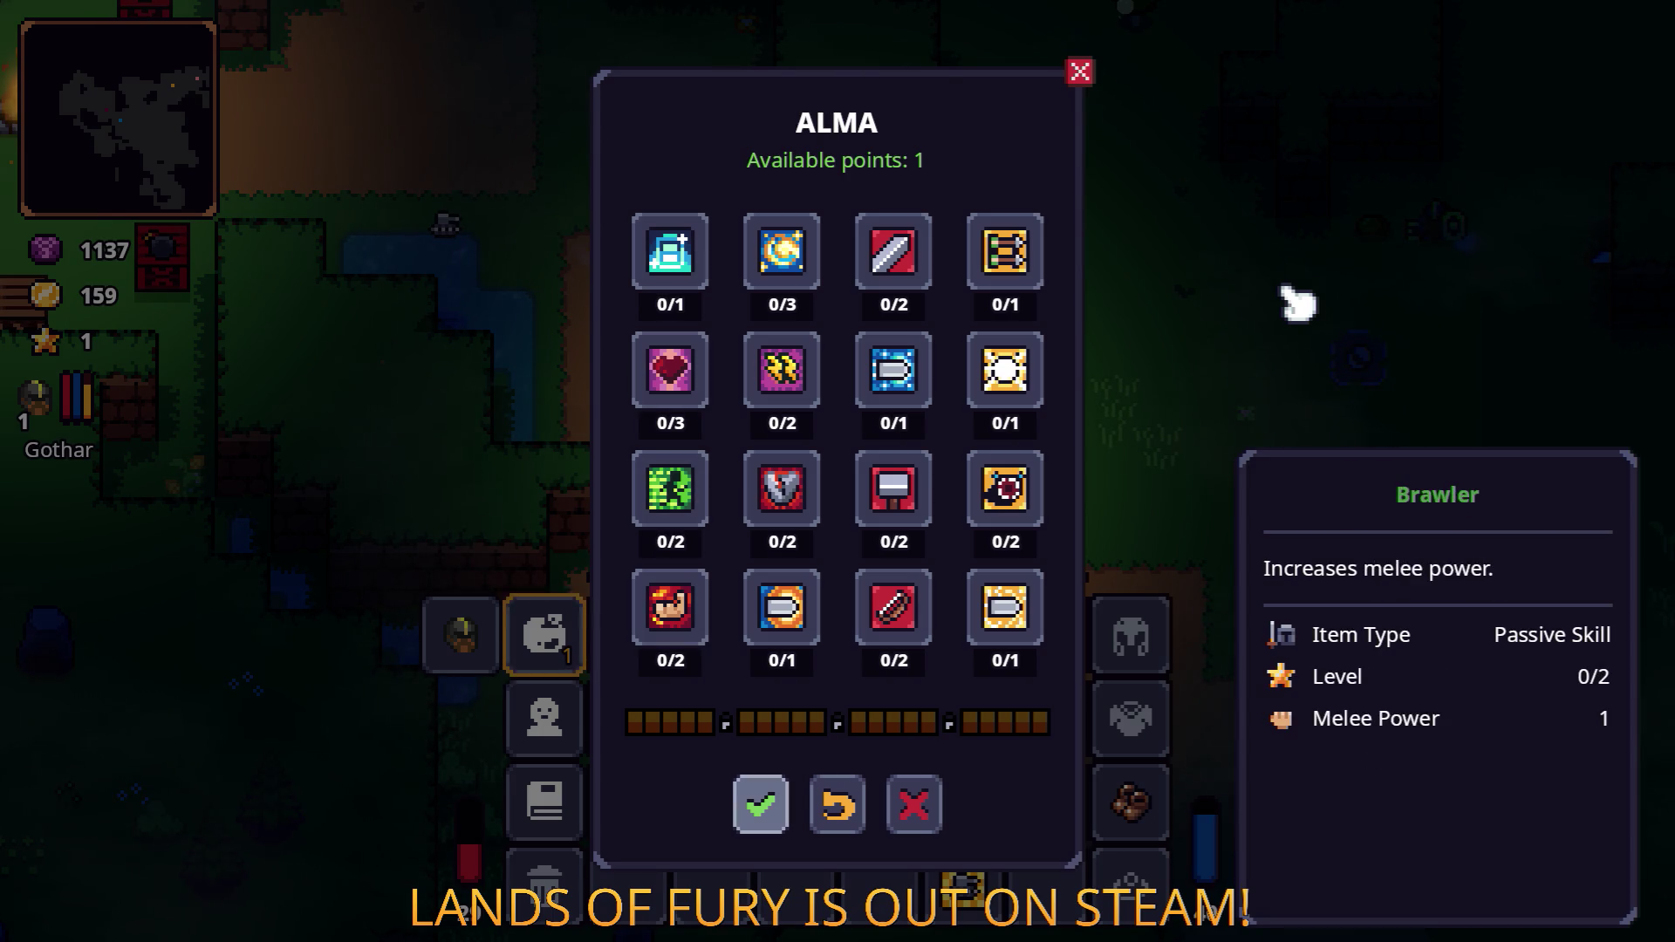
key("Up")
key("Return")
key("BackSpace")
key("Up")
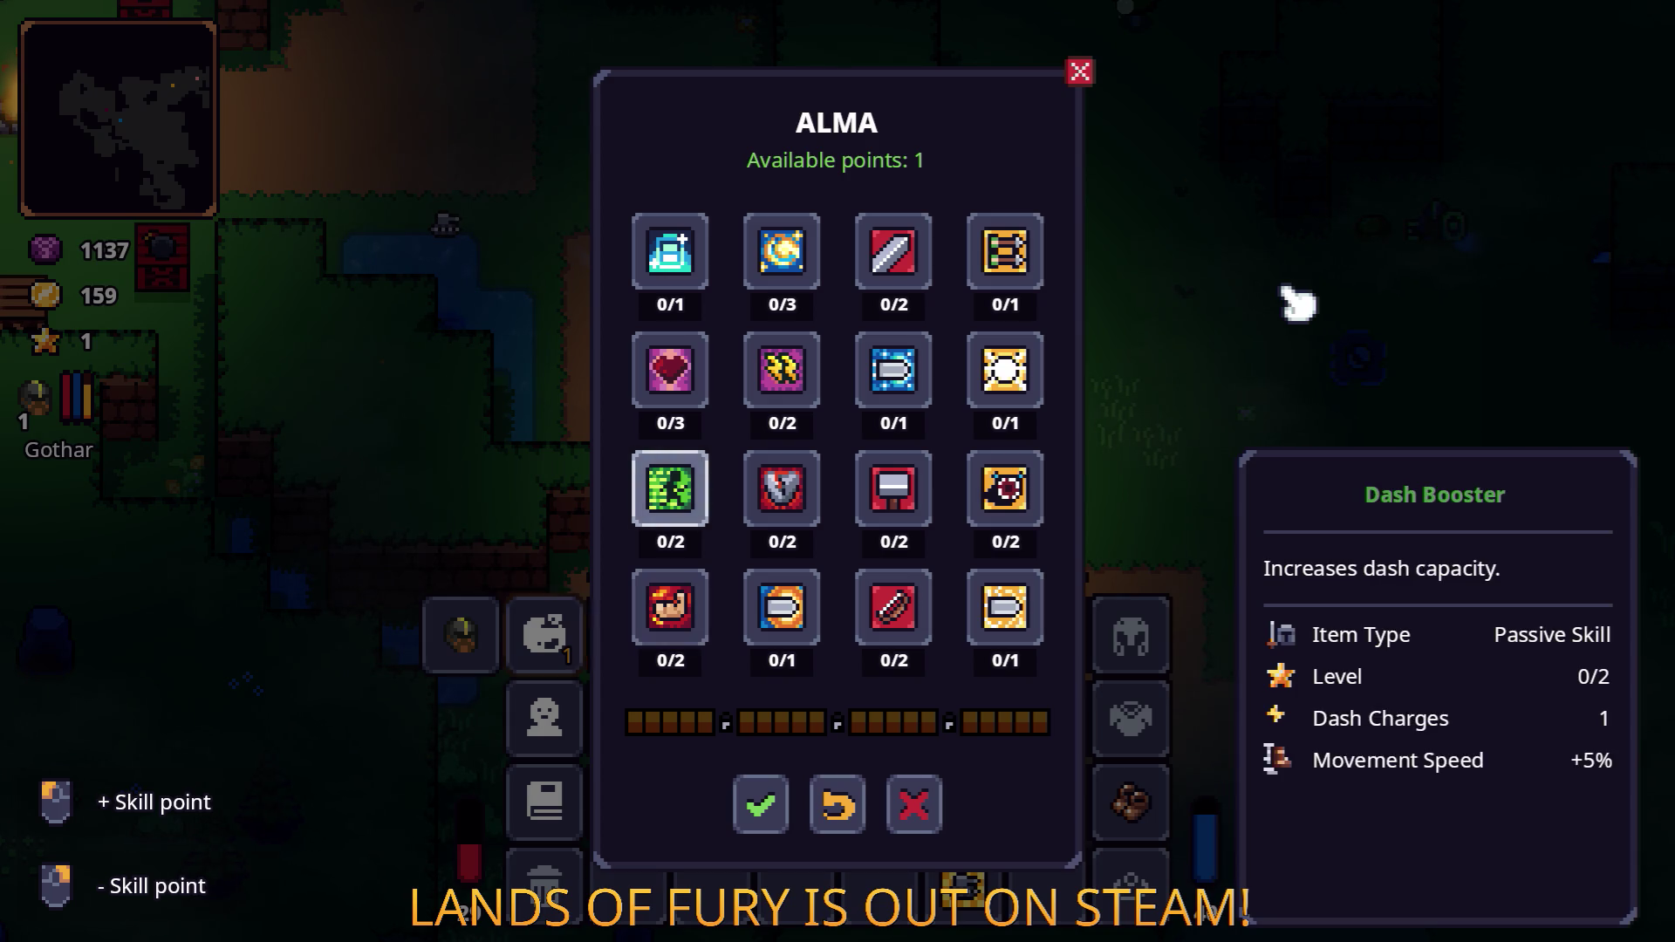
key("Down")
key("Return")
key("BackSpace")
Compare a previewed point in Energy Regen against Brawler, leaving the point unspent.
key("Up")
key("Up")
key("Up")
key("Return")
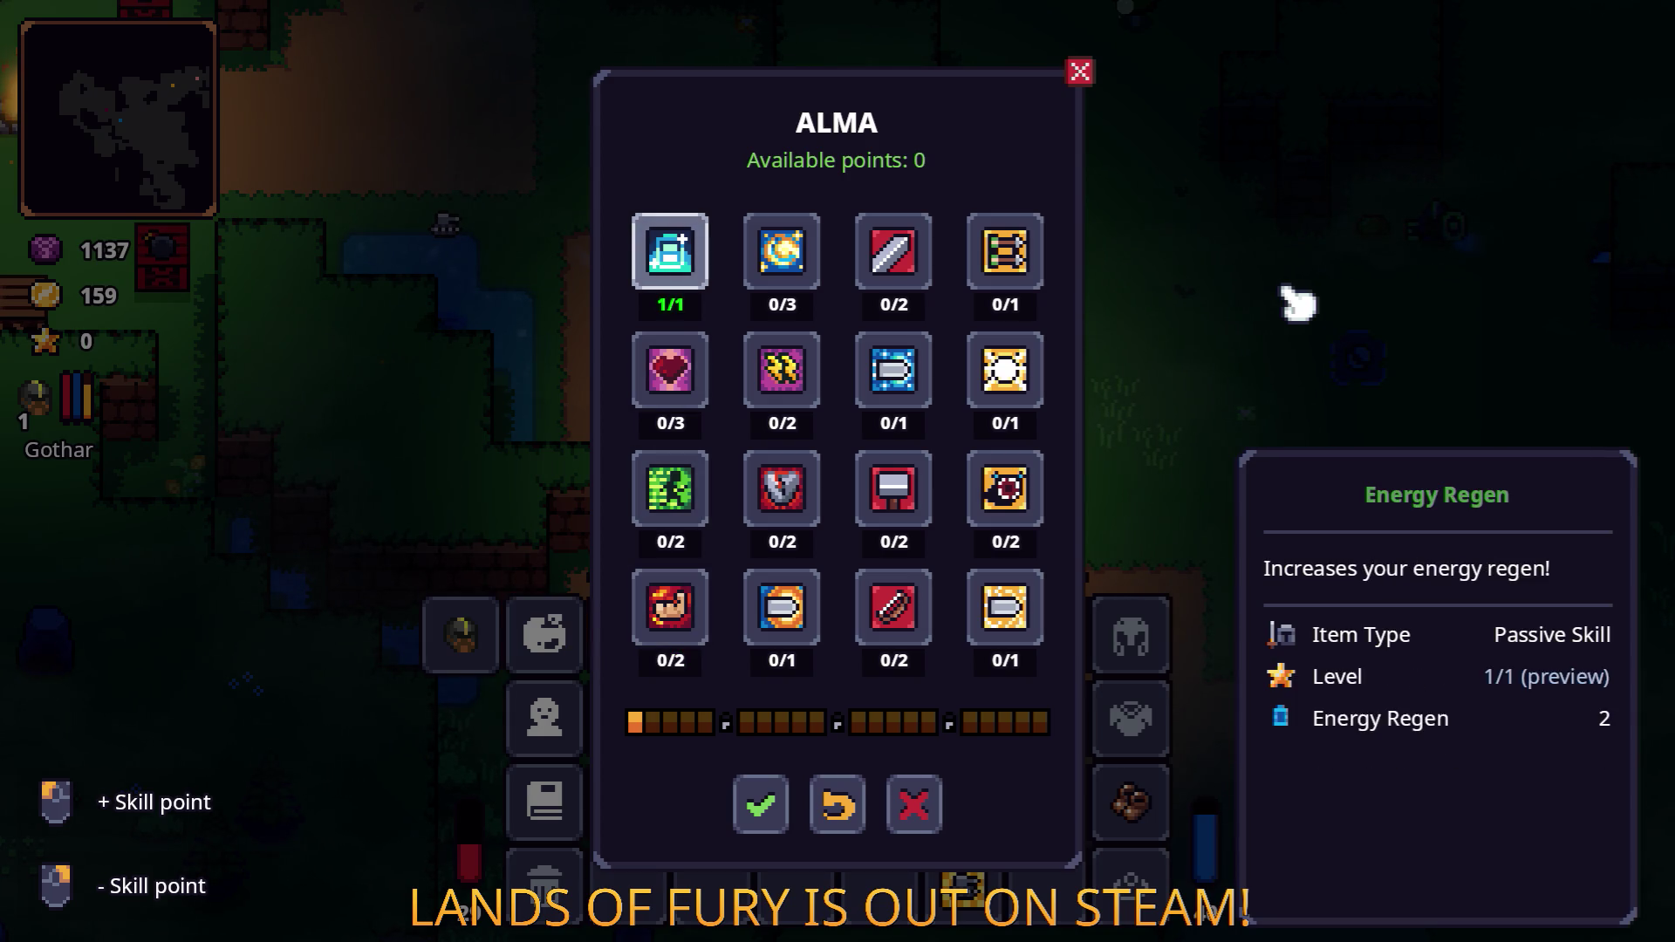
key("BackSpace")
key("Return")
key("BackSpace")
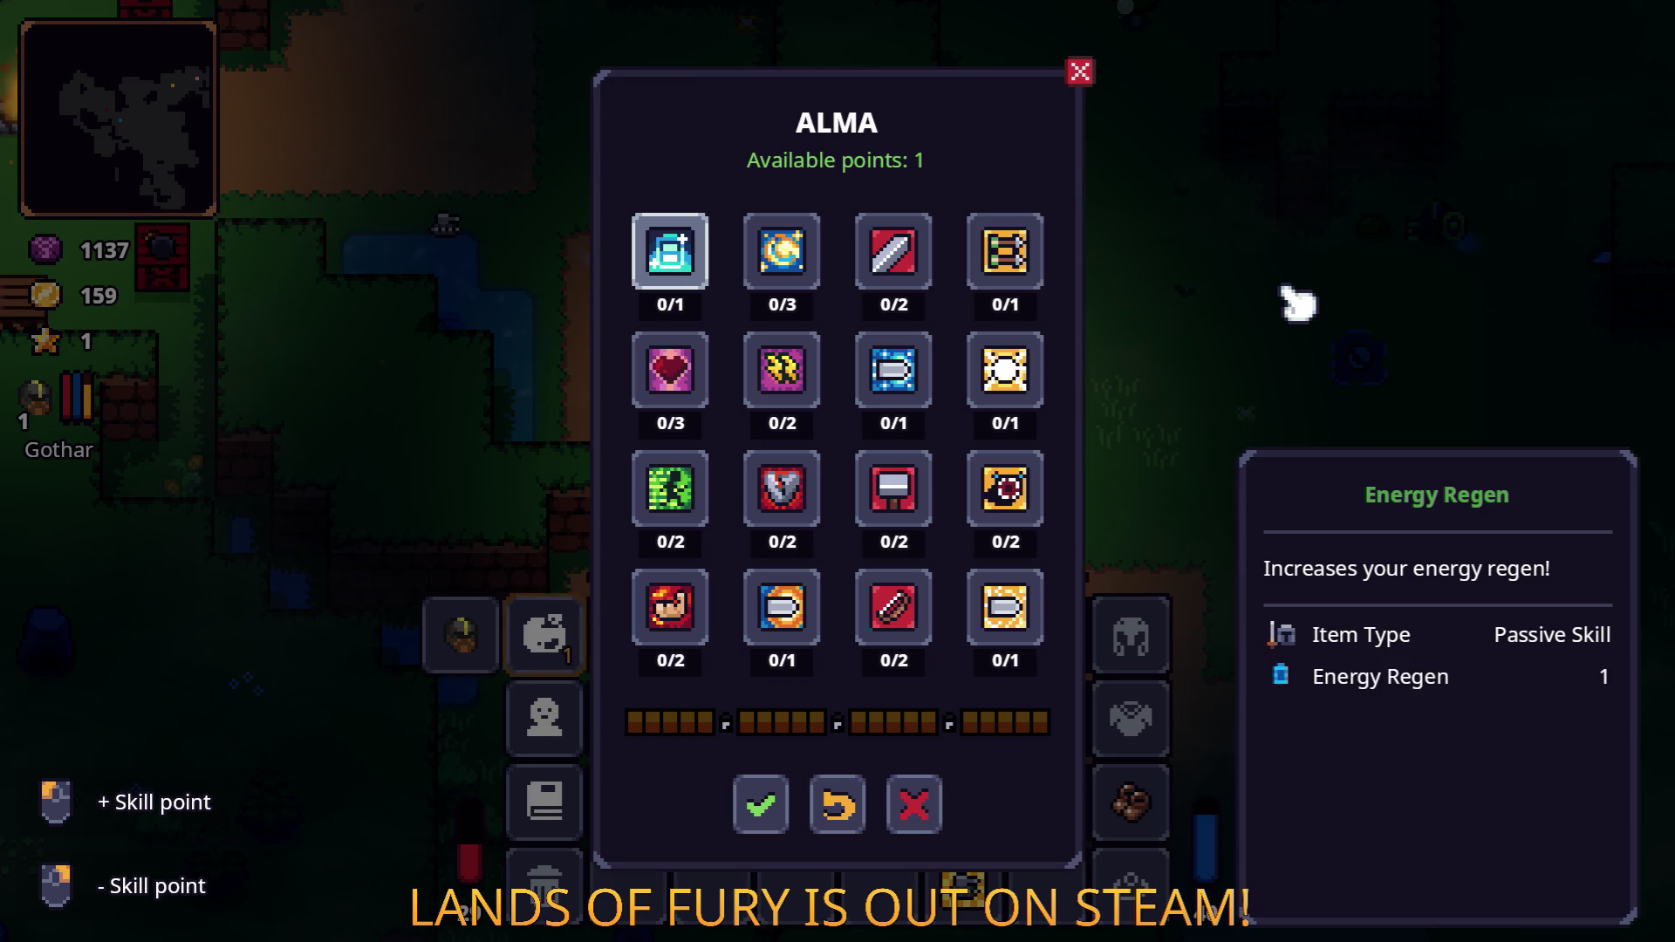
key("Down")
key("Down")
key("Down")
key("Return")
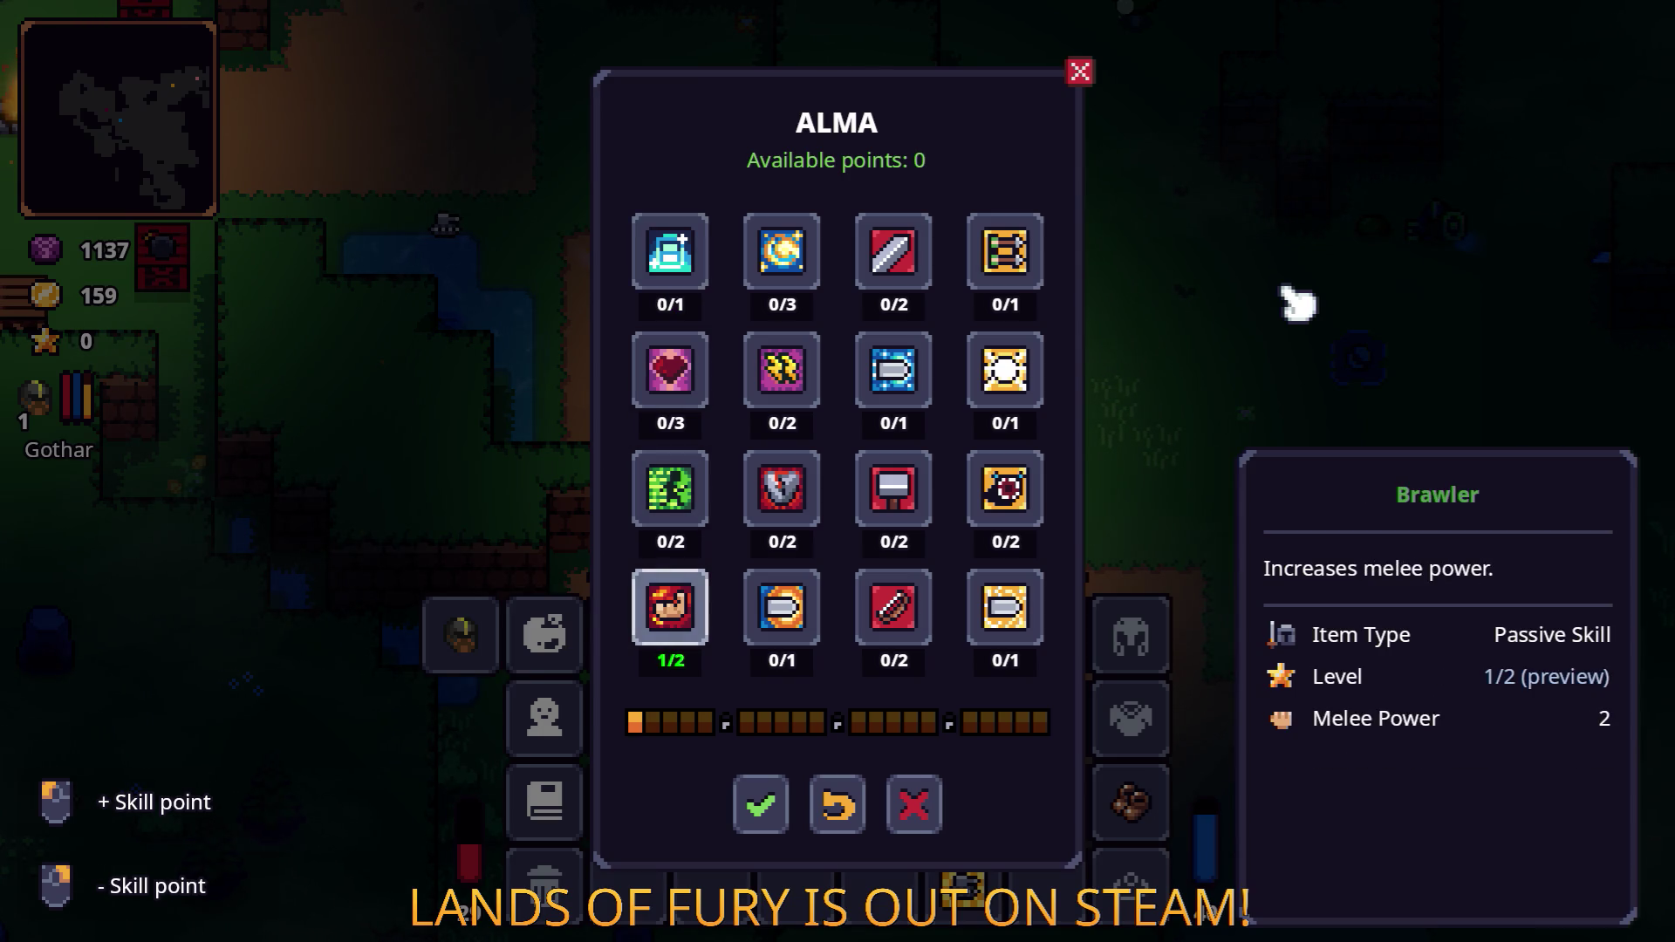
key("Up")
key("Down")
key("BackSpace")
key("Up")
key("Up")
key("Up")
key("Return")
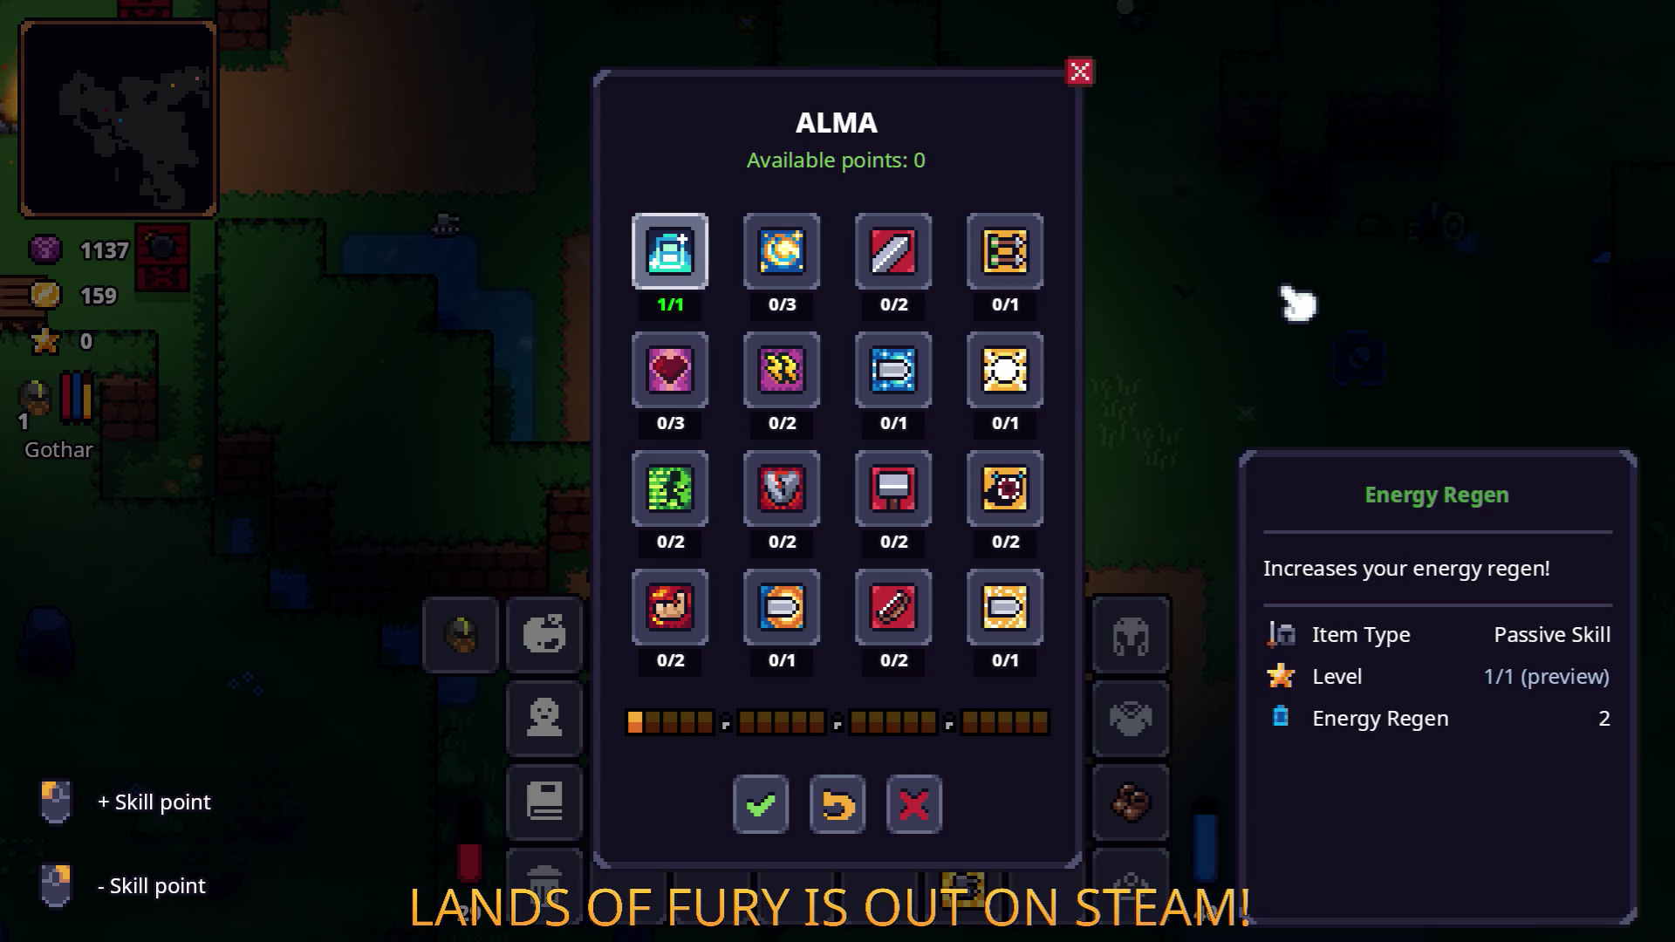
key("Down")
key("Up")
key("BackSpace")
key("Down")
key("Down")
key("Down")
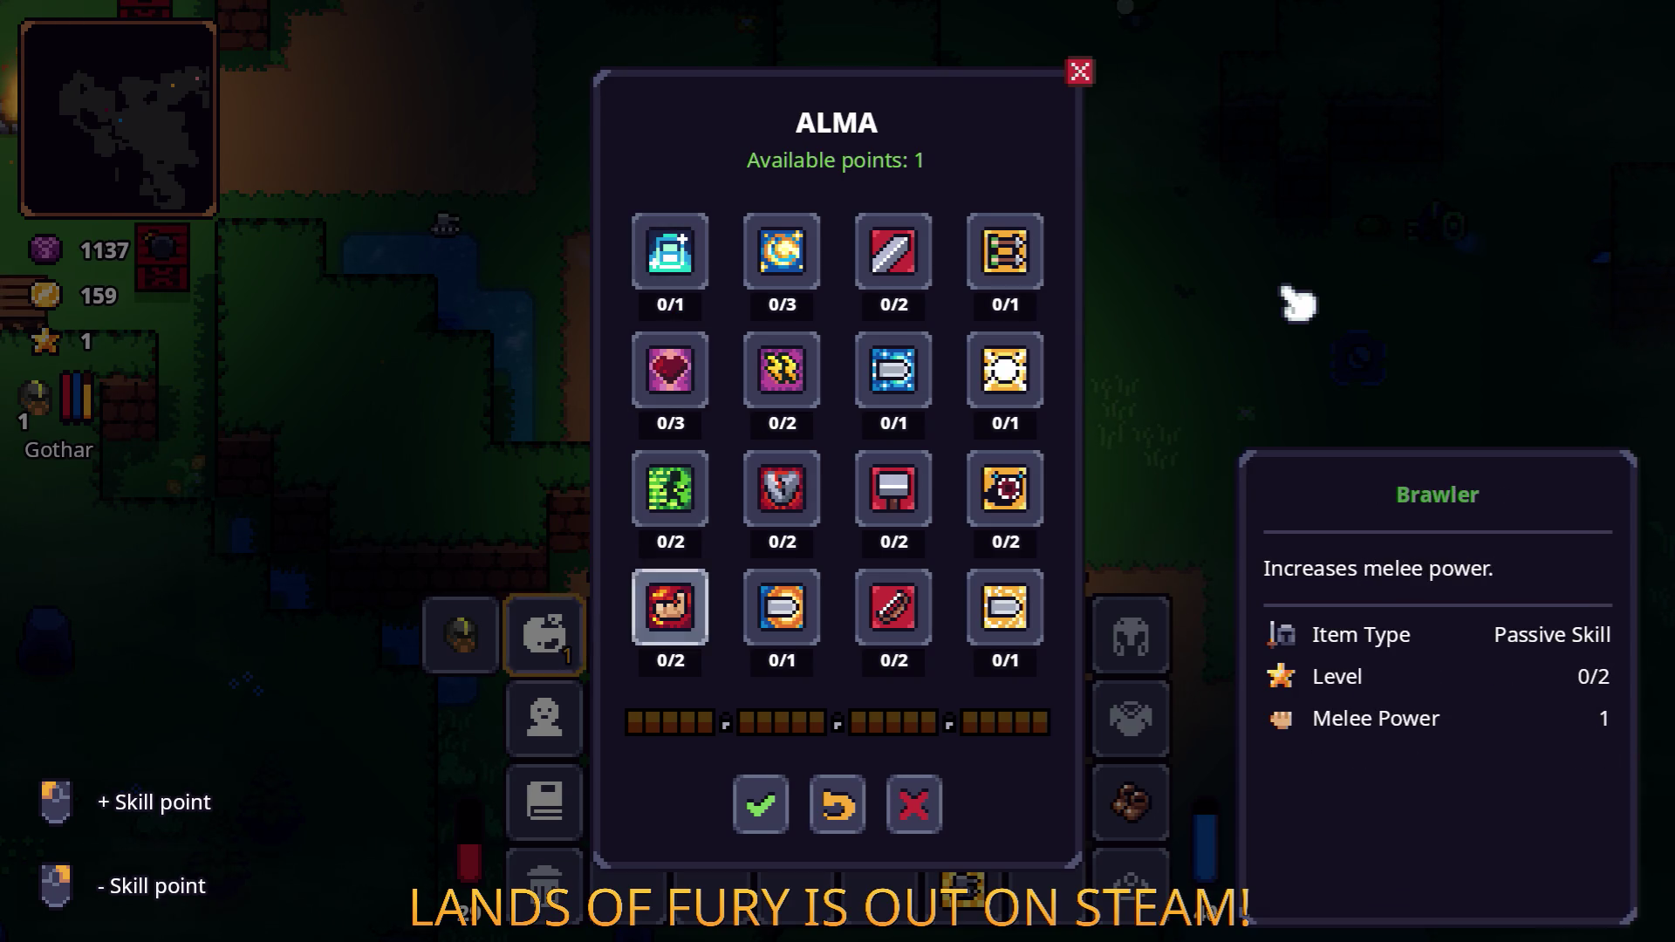
key("Down")
key("Up")
key("Up")
key("Up")
key("Down")
key("Down")
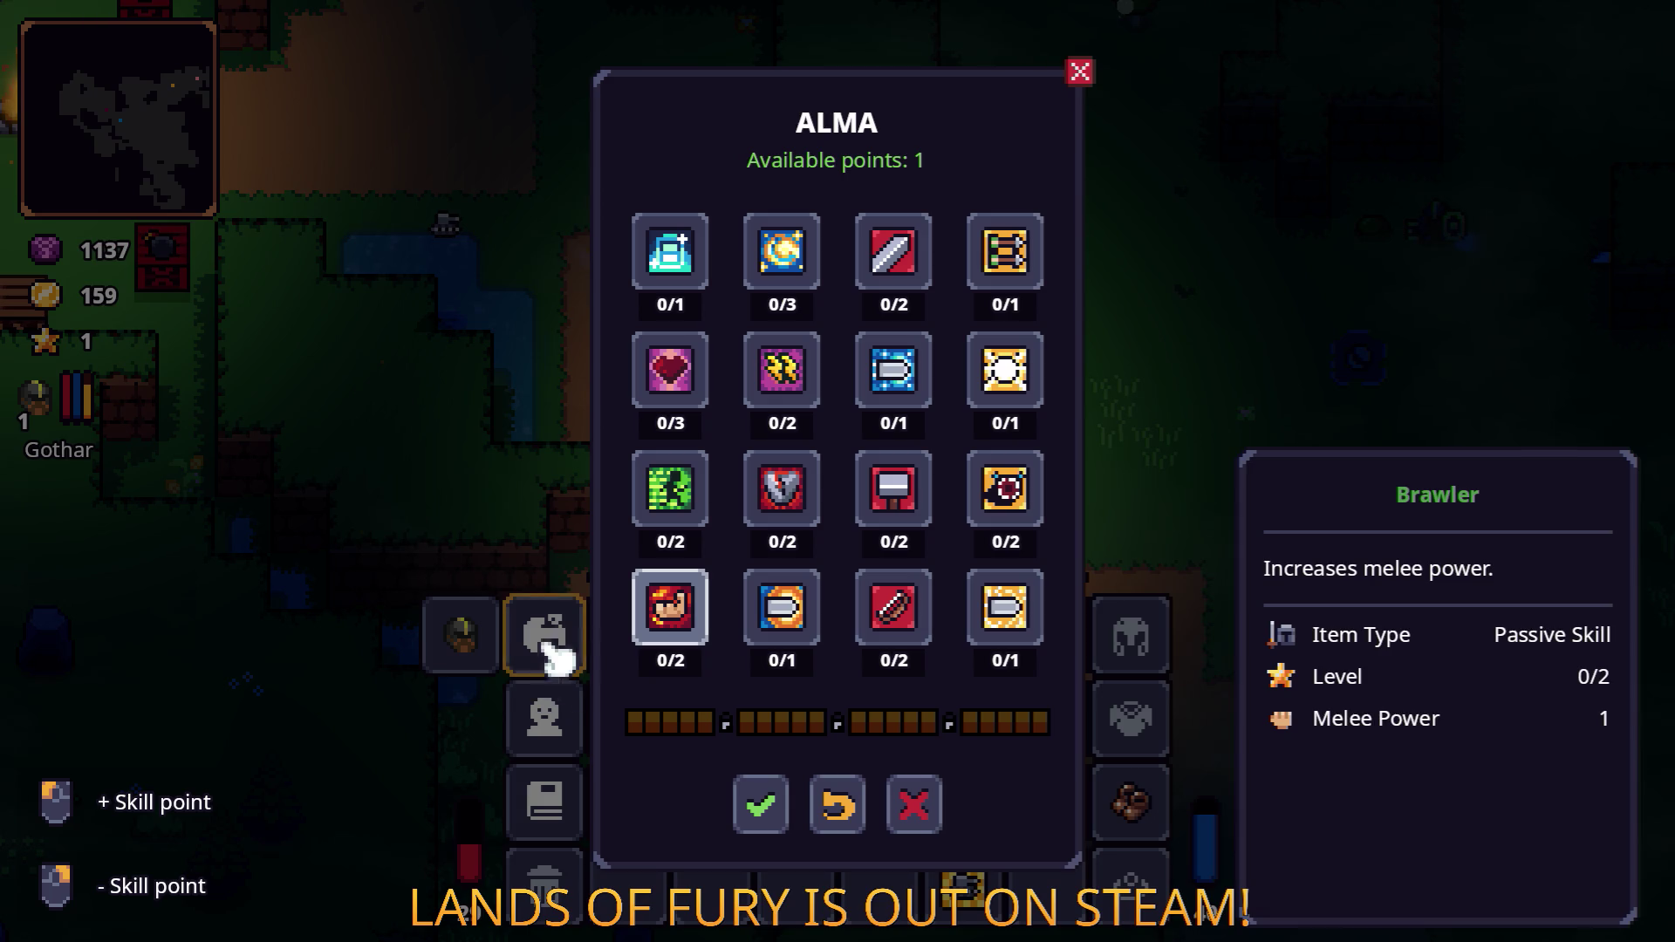
Browse Bow Devotion, Explosive Tracer and Dash Booster, and test Energy Regen with the mouse.
key("Down")
key("Left")
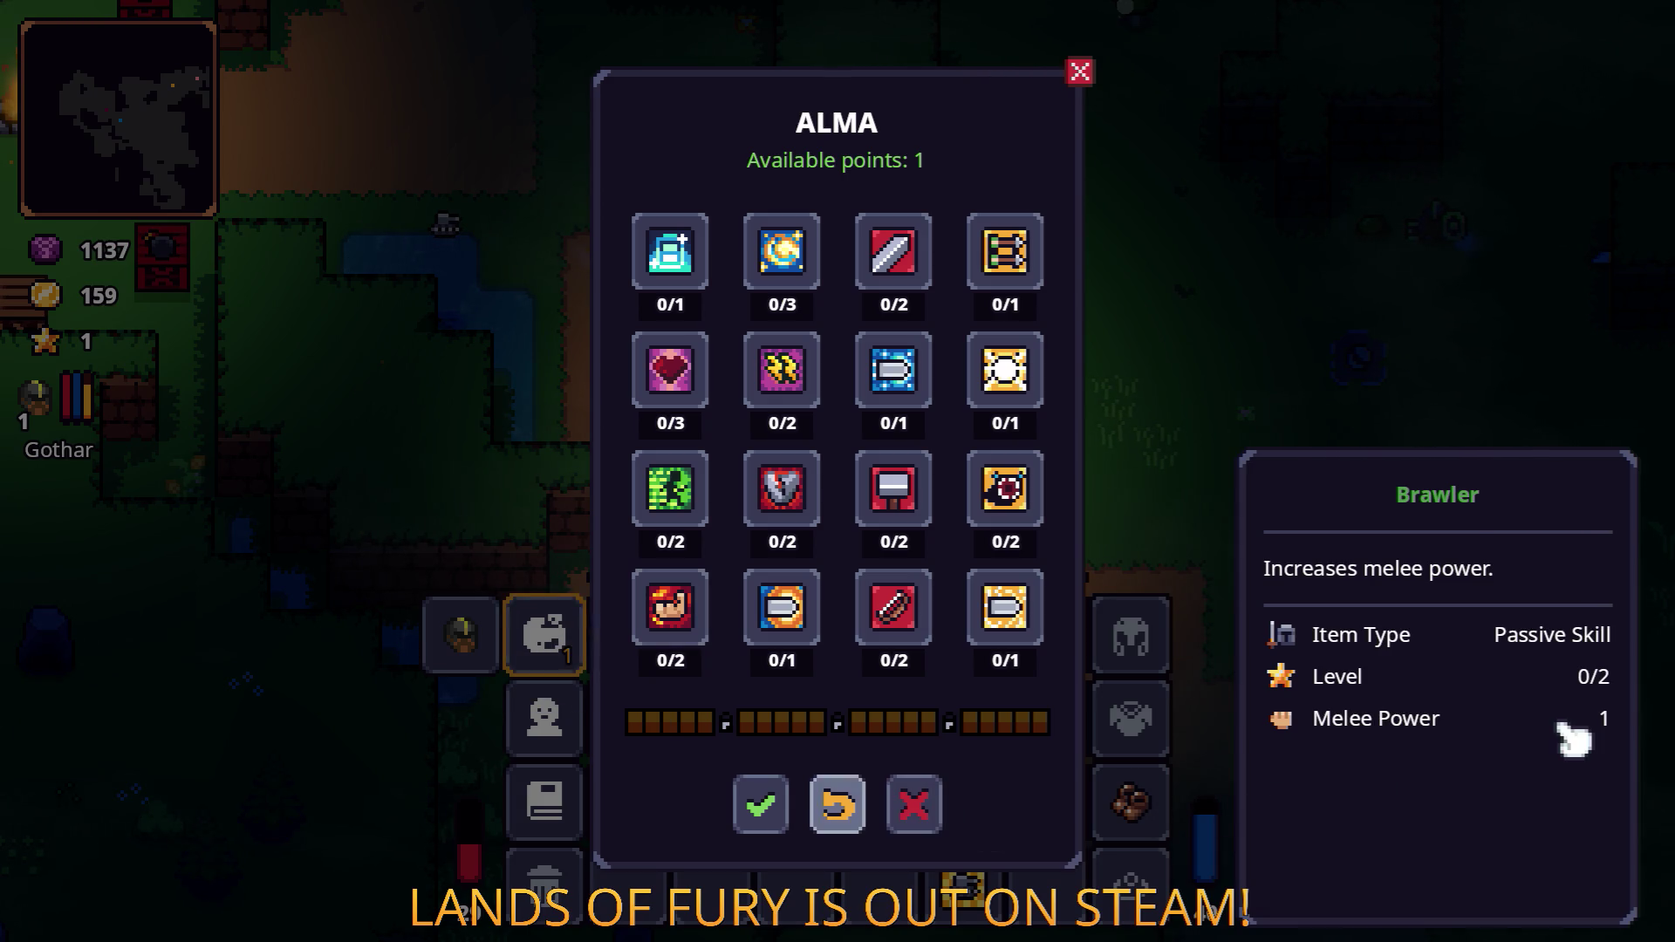
key("Up")
key("Left")
key("Left")
key("Up")
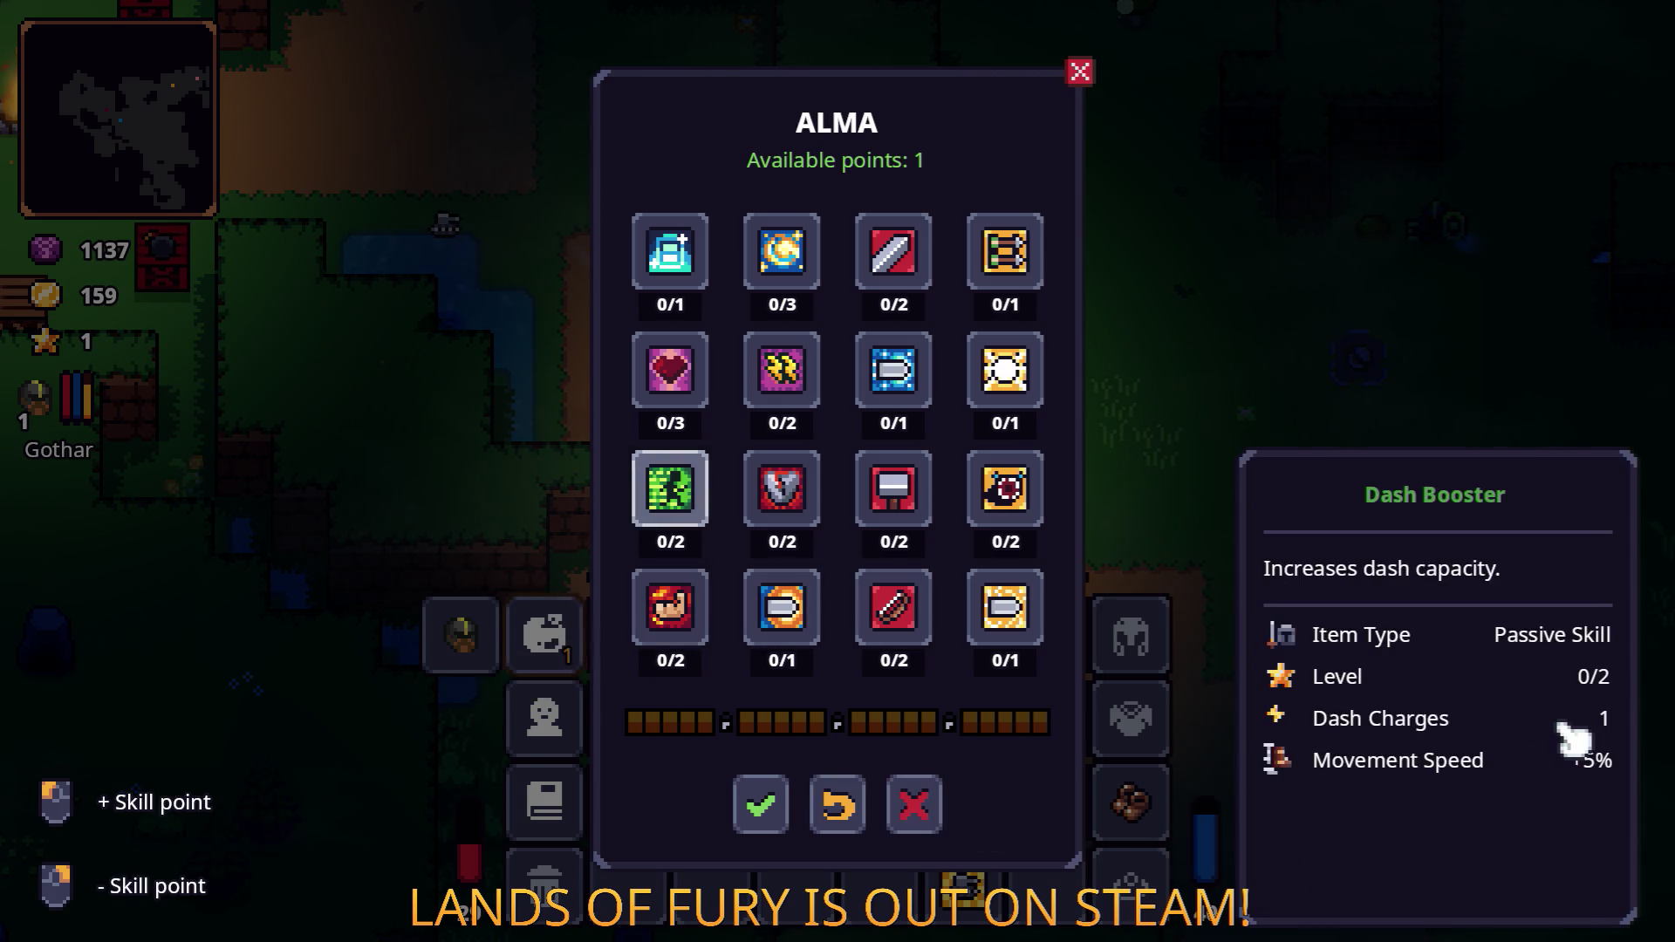
key("Up")
key("Up")
left_click(1573, 740)
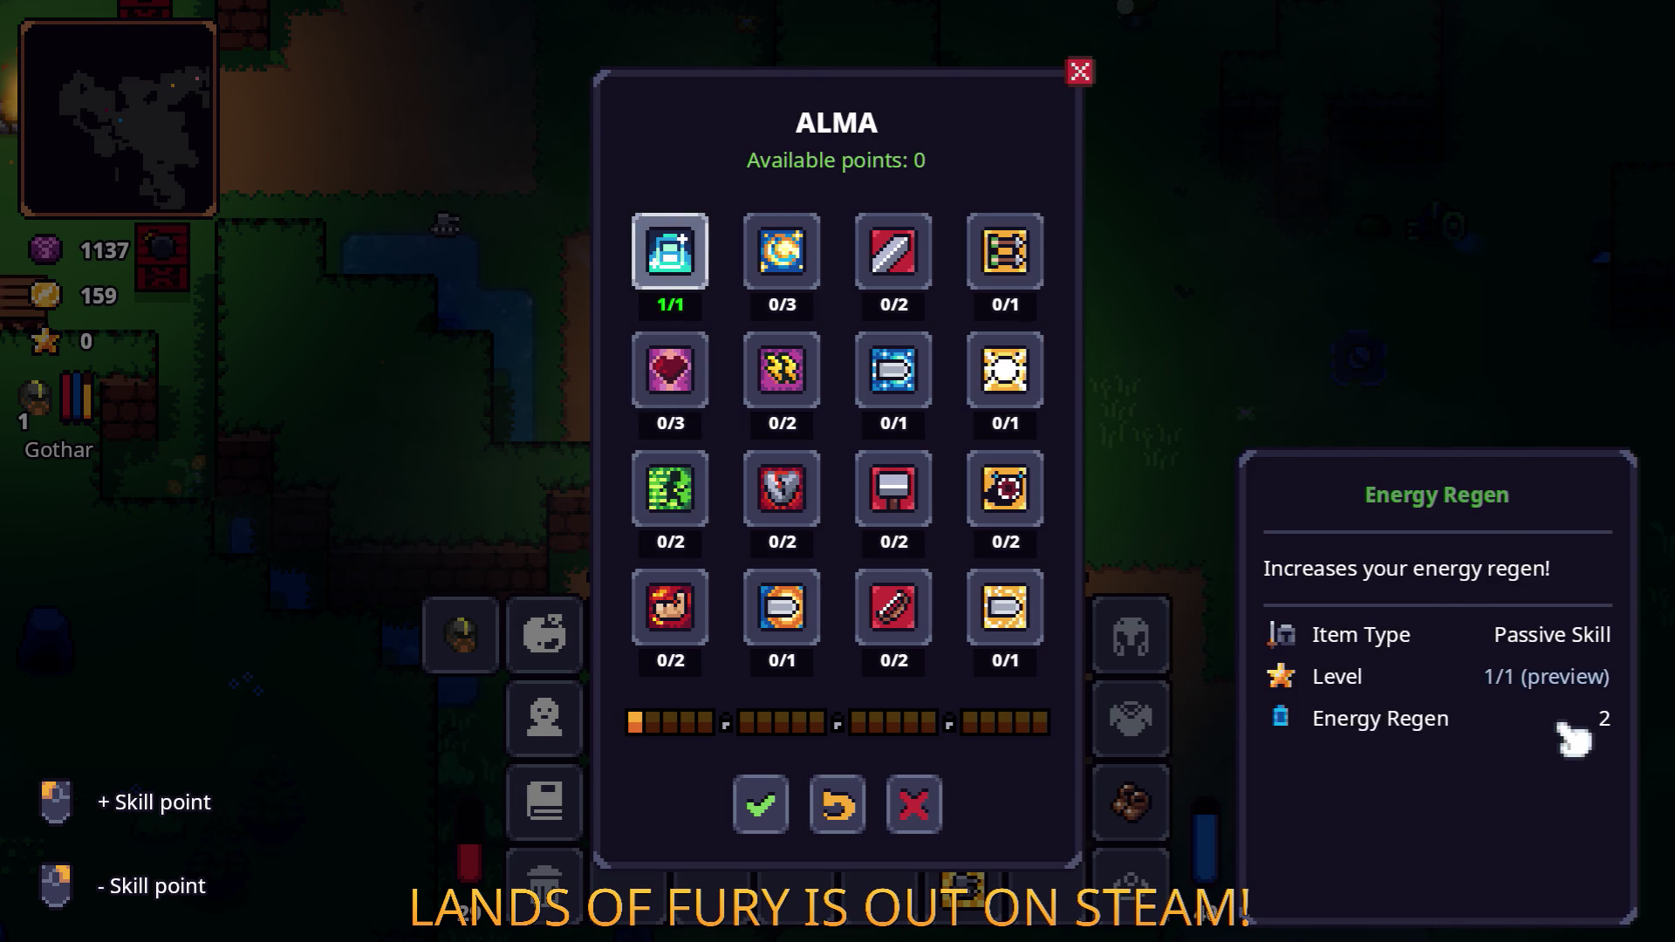
right_click(1572, 740)
key("Down")
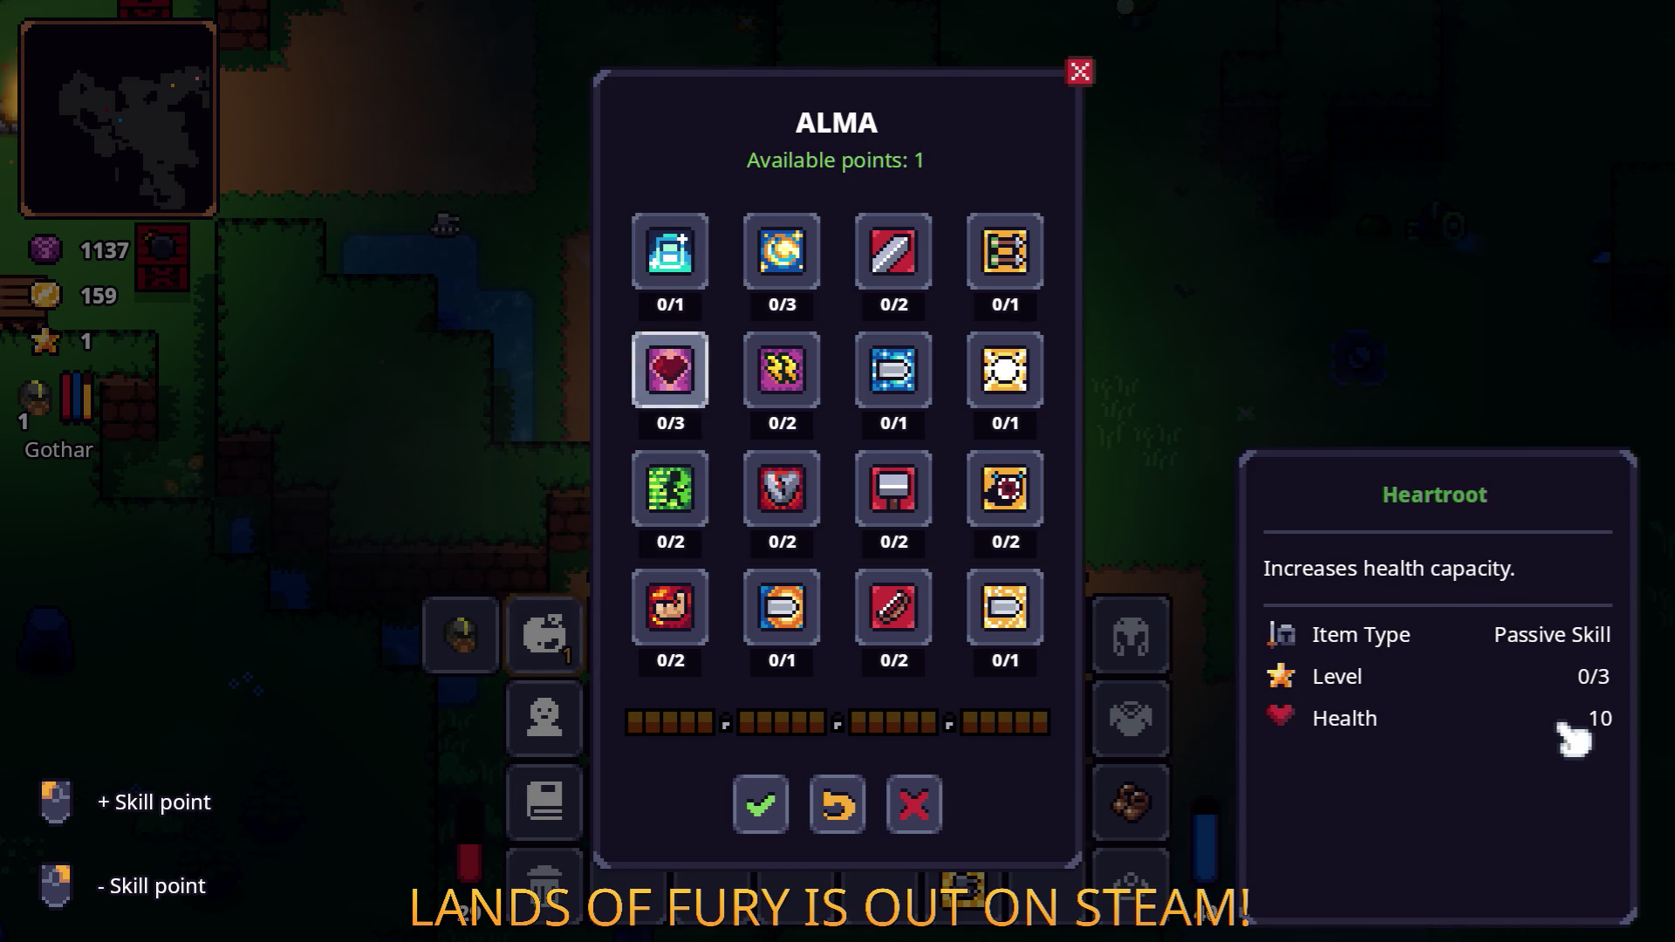
key("Up")
left_click(1572, 740)
right_click(1572, 740)
key("Down")
key("Down")
key("Down")
key("Right")
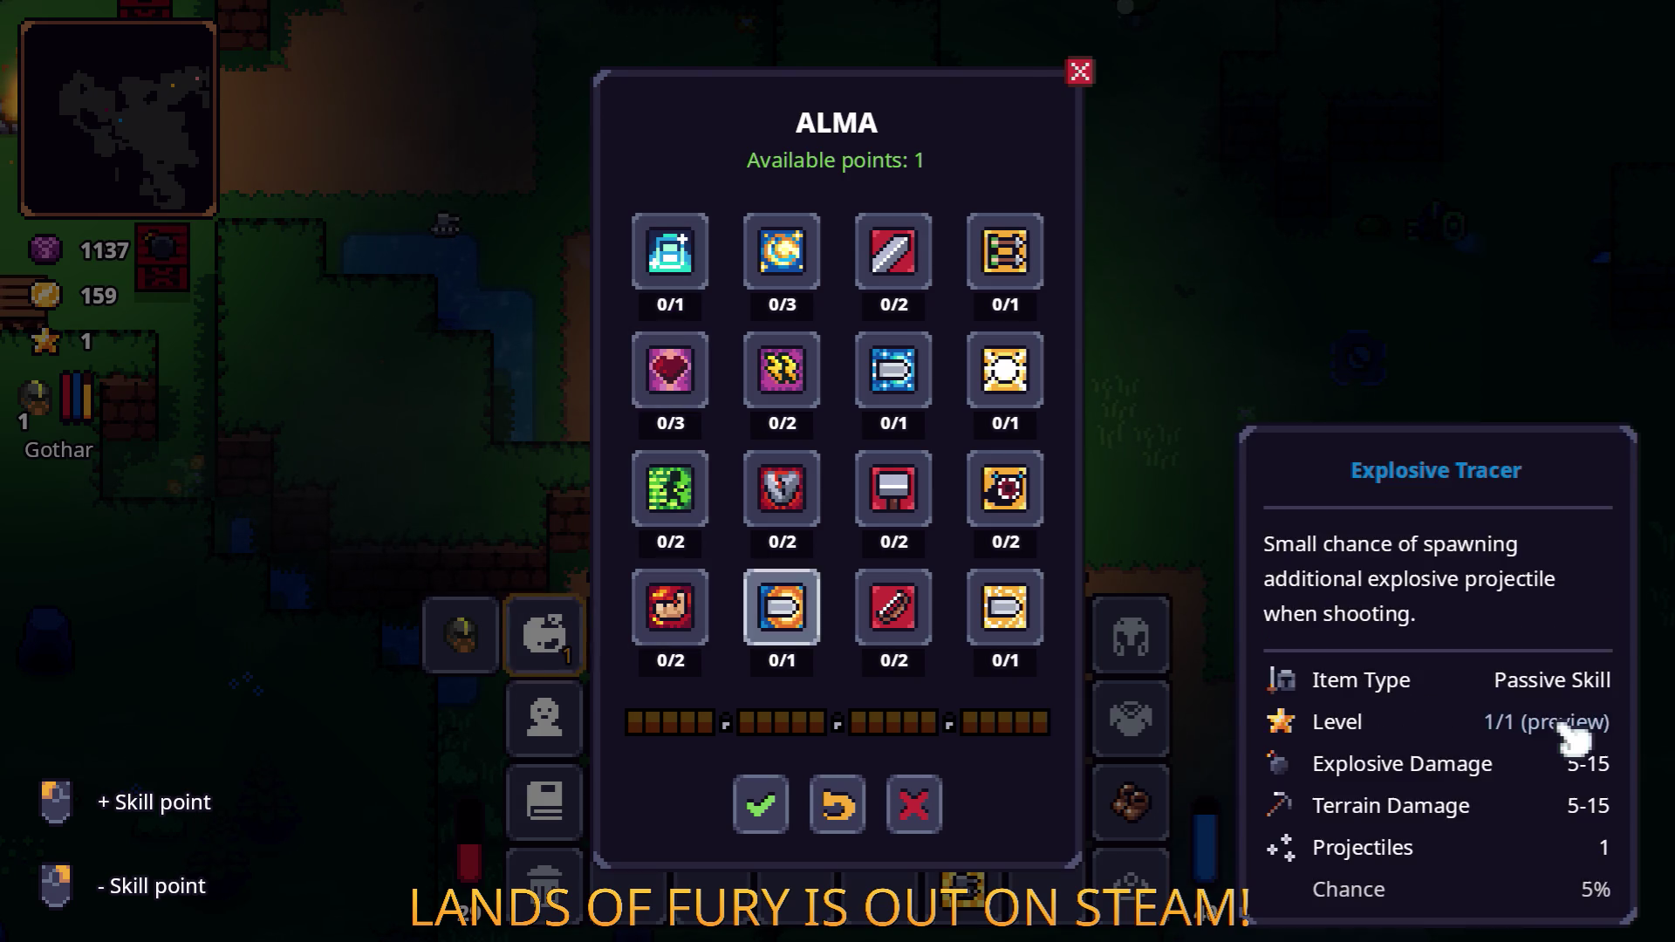
left_click(1571, 737)
key("Left")
Try the point in Brawler and Dash Booster, removing it again each time.
left_click(1572, 740)
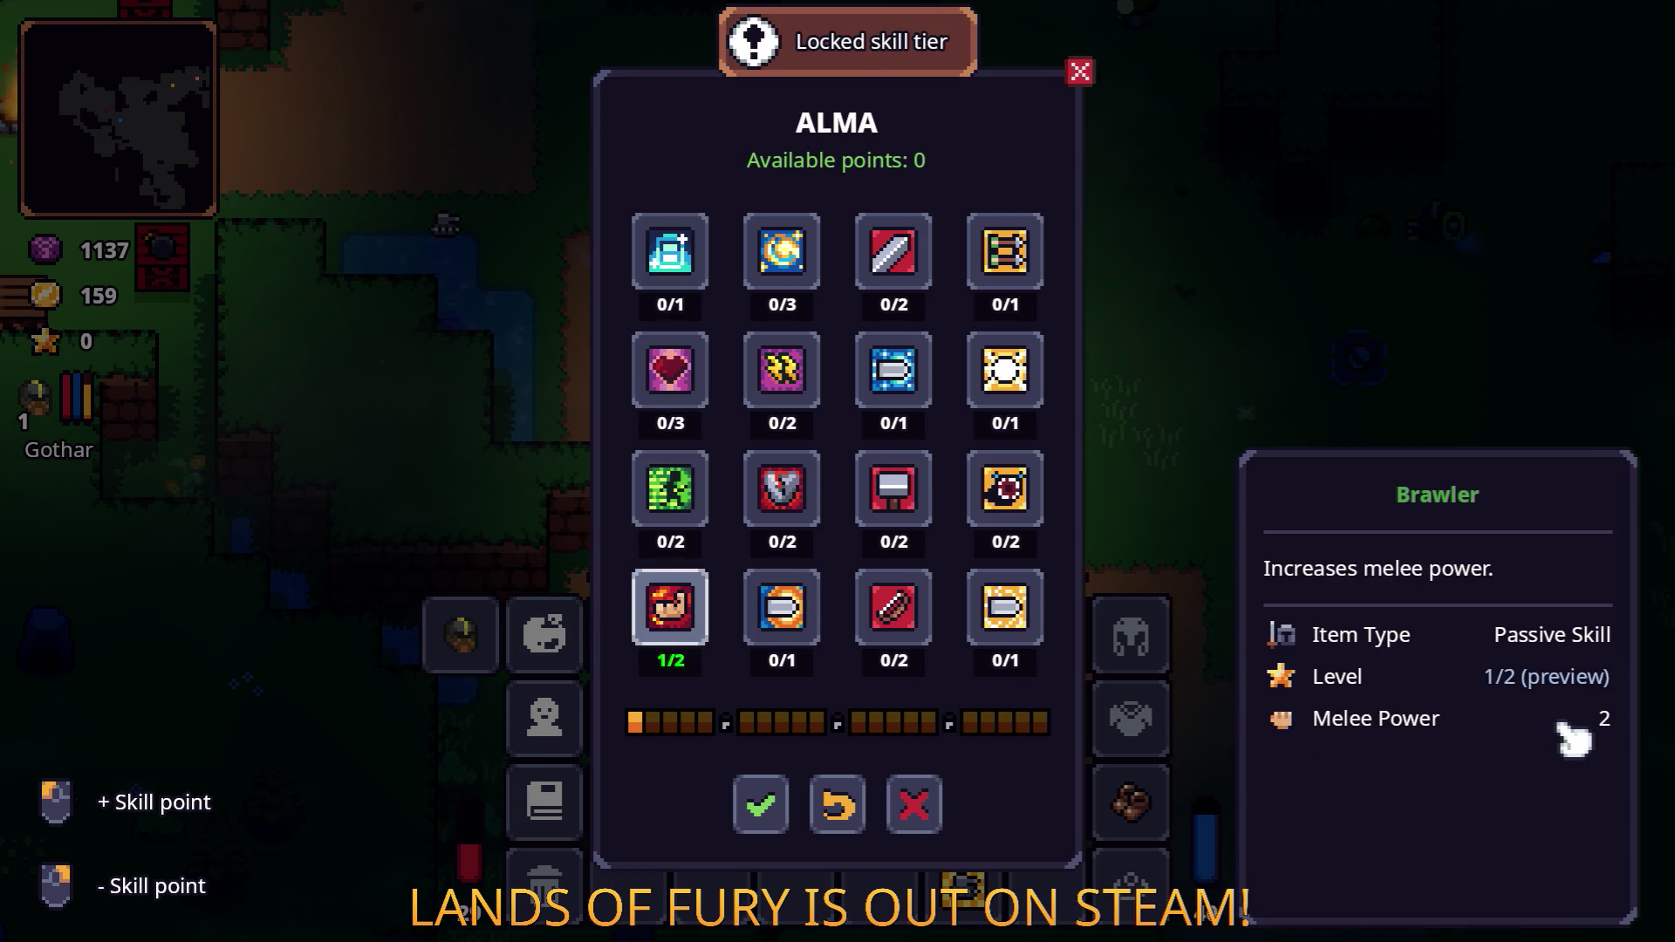
right_click(1573, 739)
left_click(1572, 740)
right_click(1572, 740)
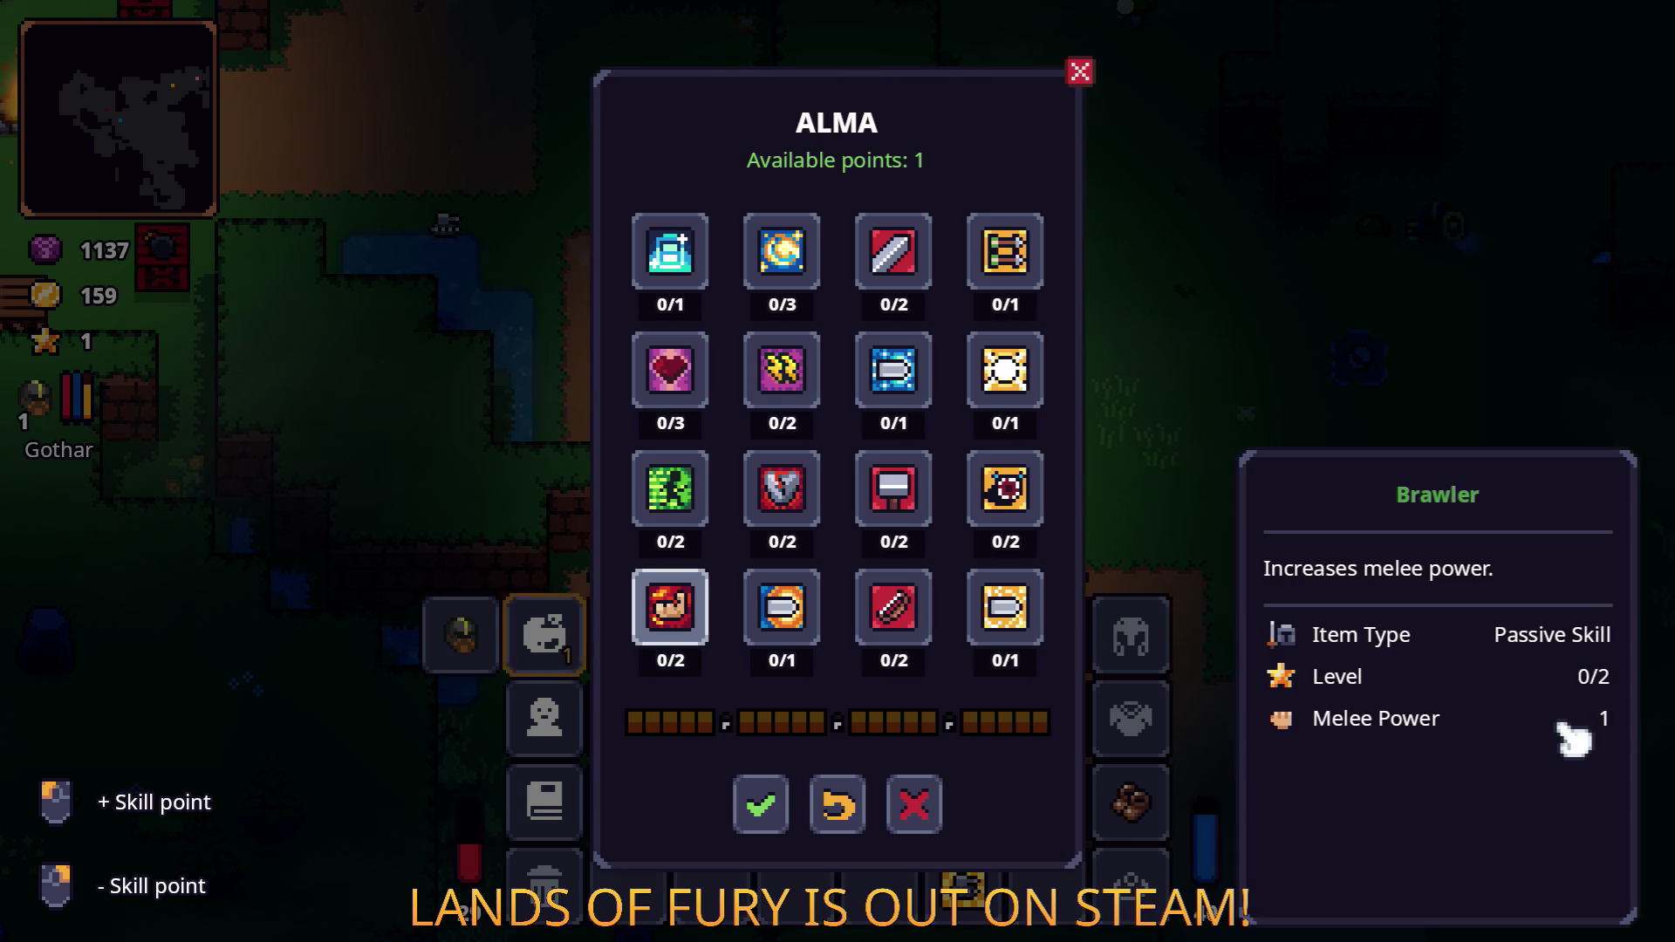
left_click(1572, 740)
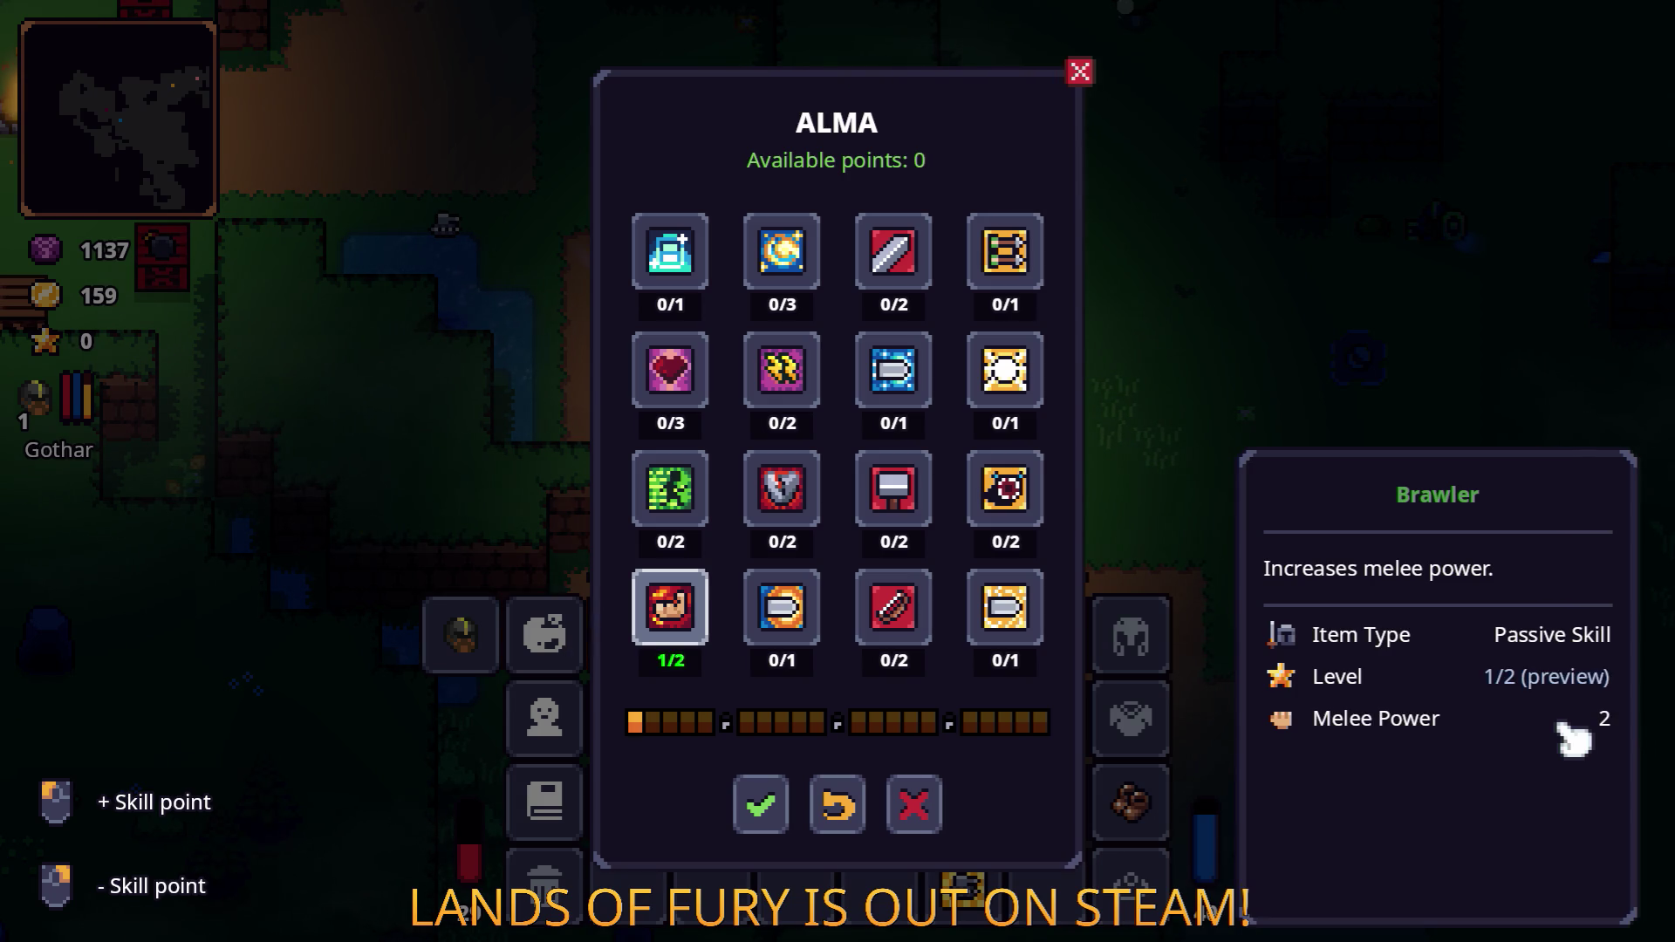
right_click(1572, 740)
key("Up")
key("Up")
key("Up")
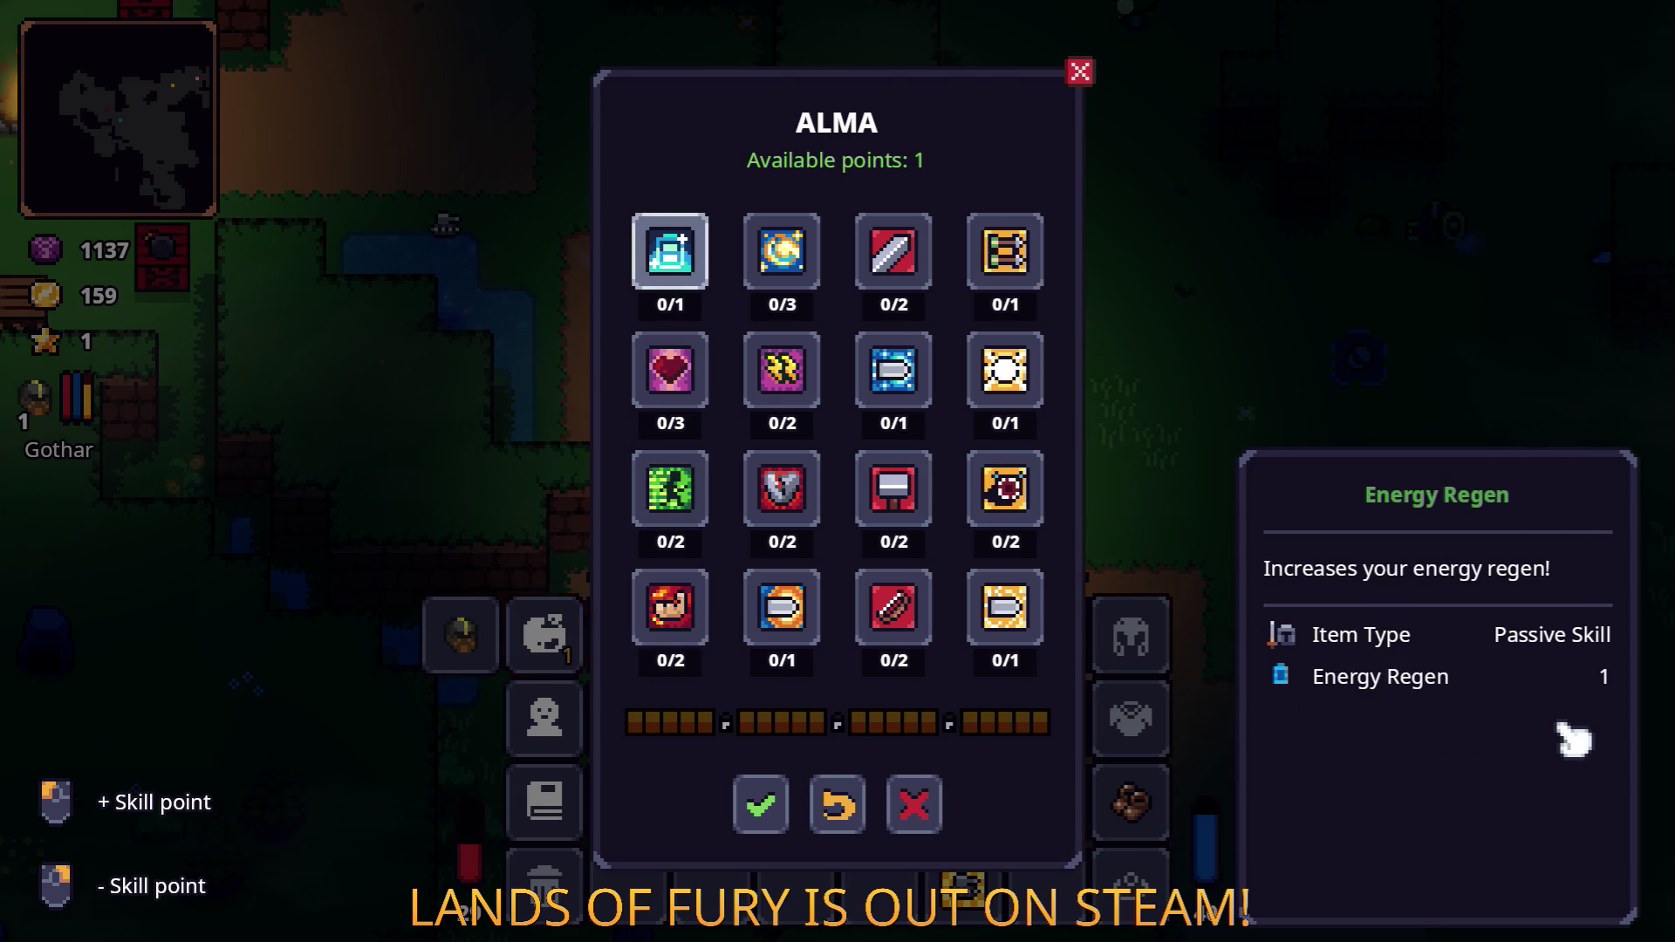
key("Down")
key("Down")
left_click(1572, 740)
right_click(1573, 740)
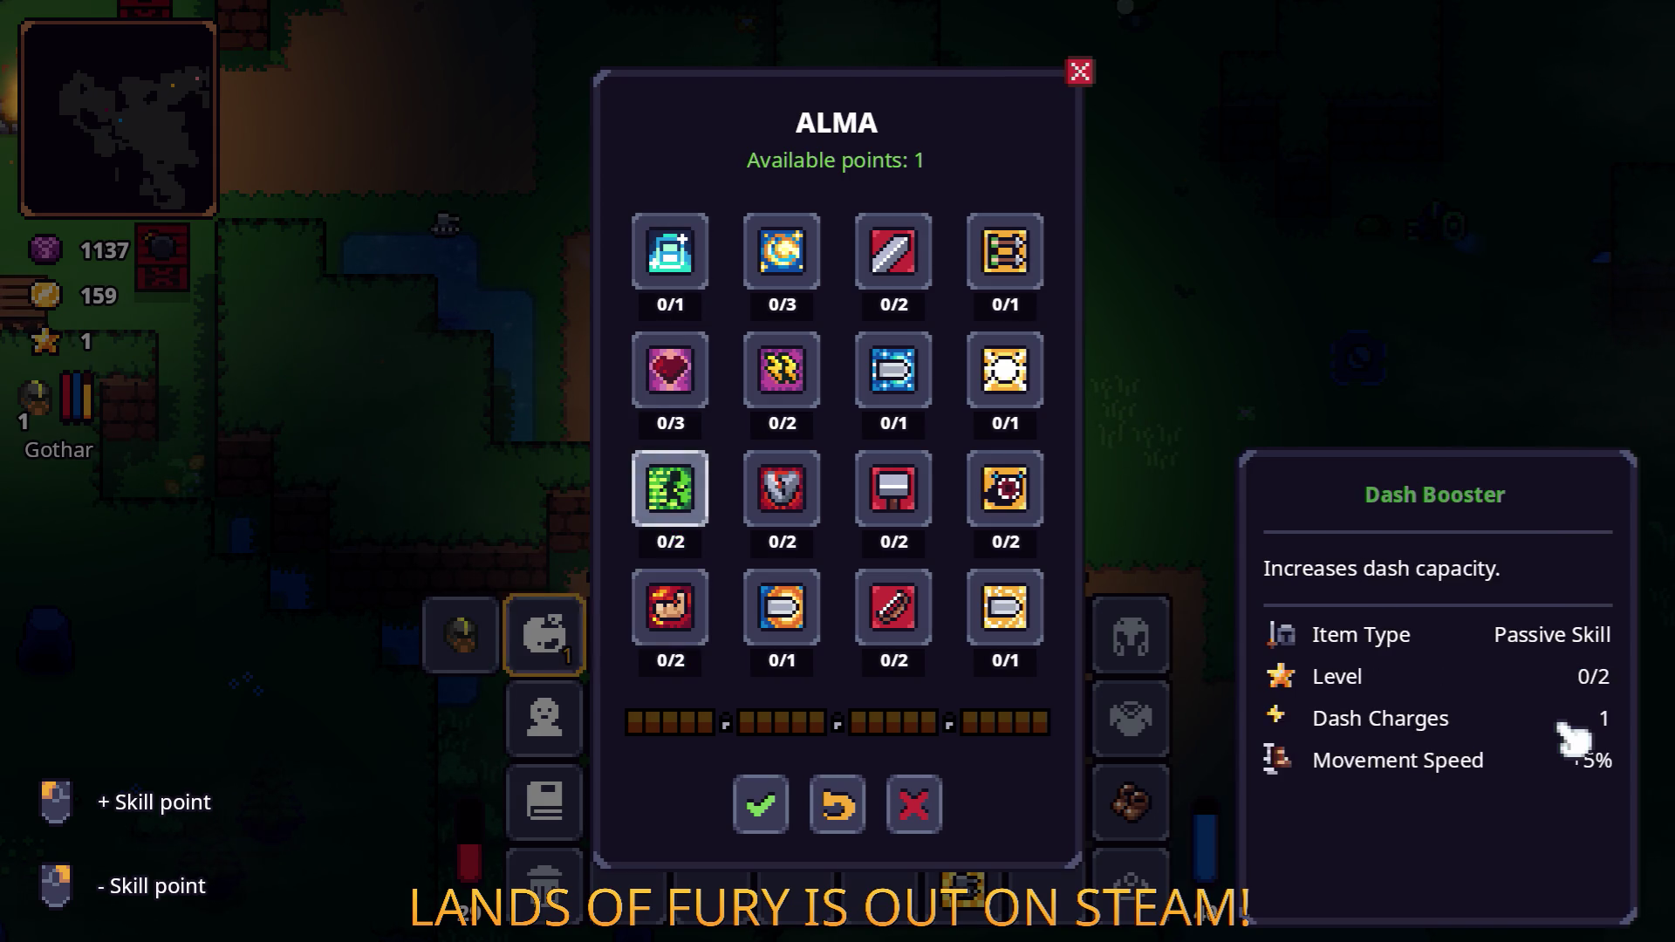
left_click(1573, 740)
right_click(1572, 740)
key("Up")
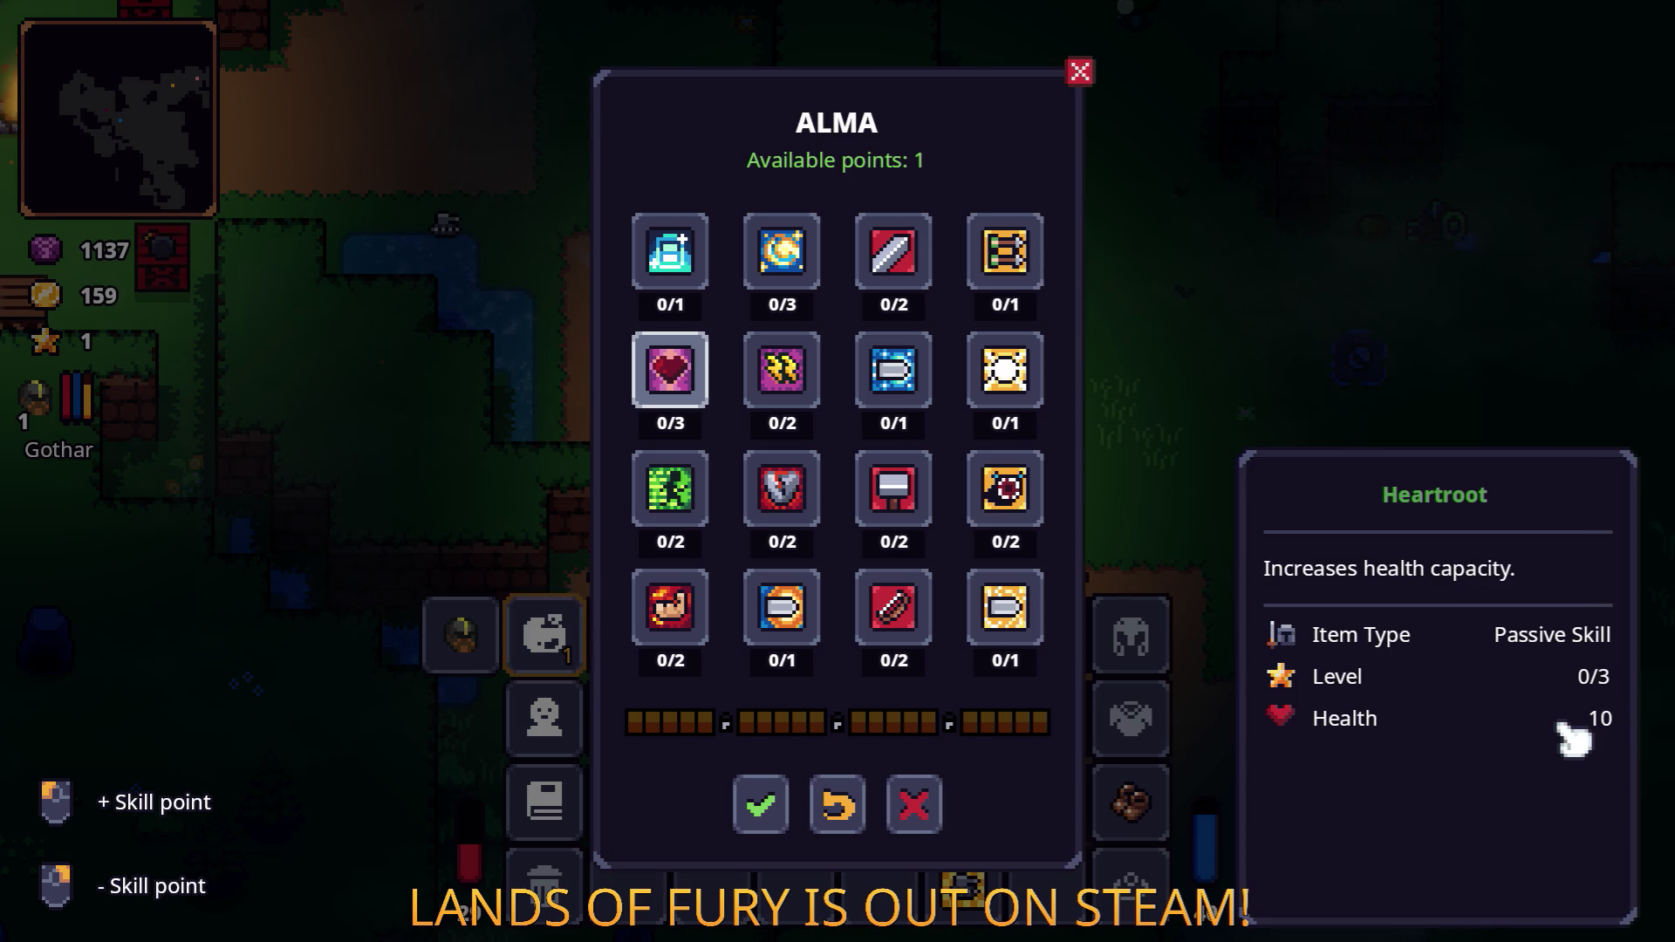
key("Down")
key("Return")
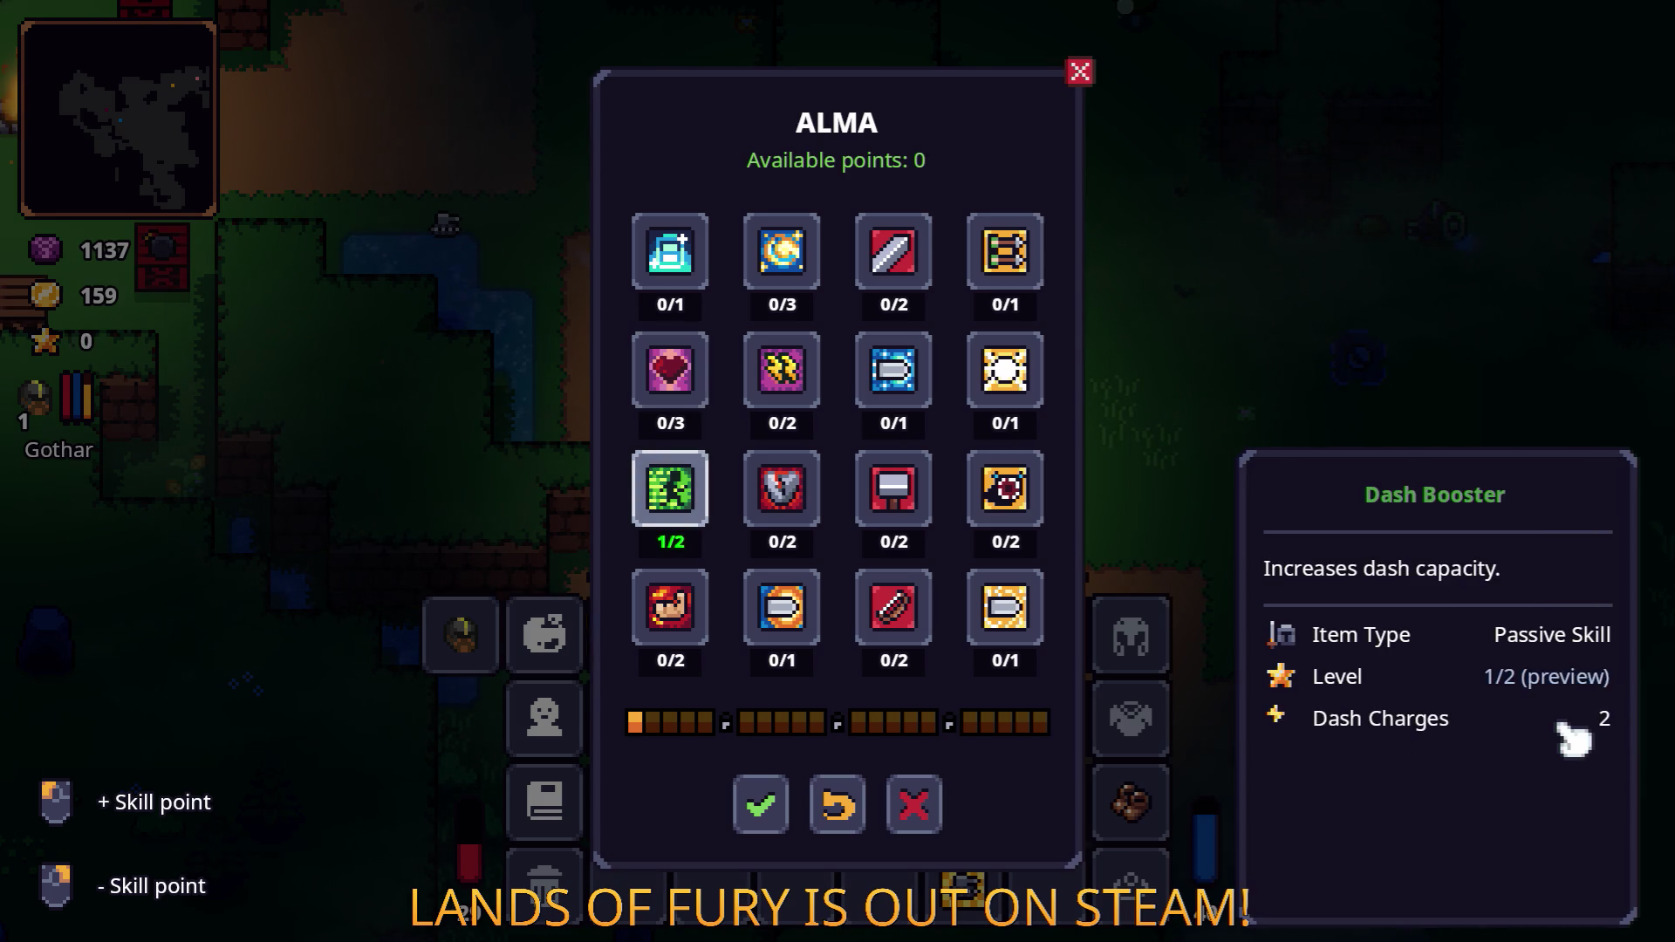
key("BackSpace")
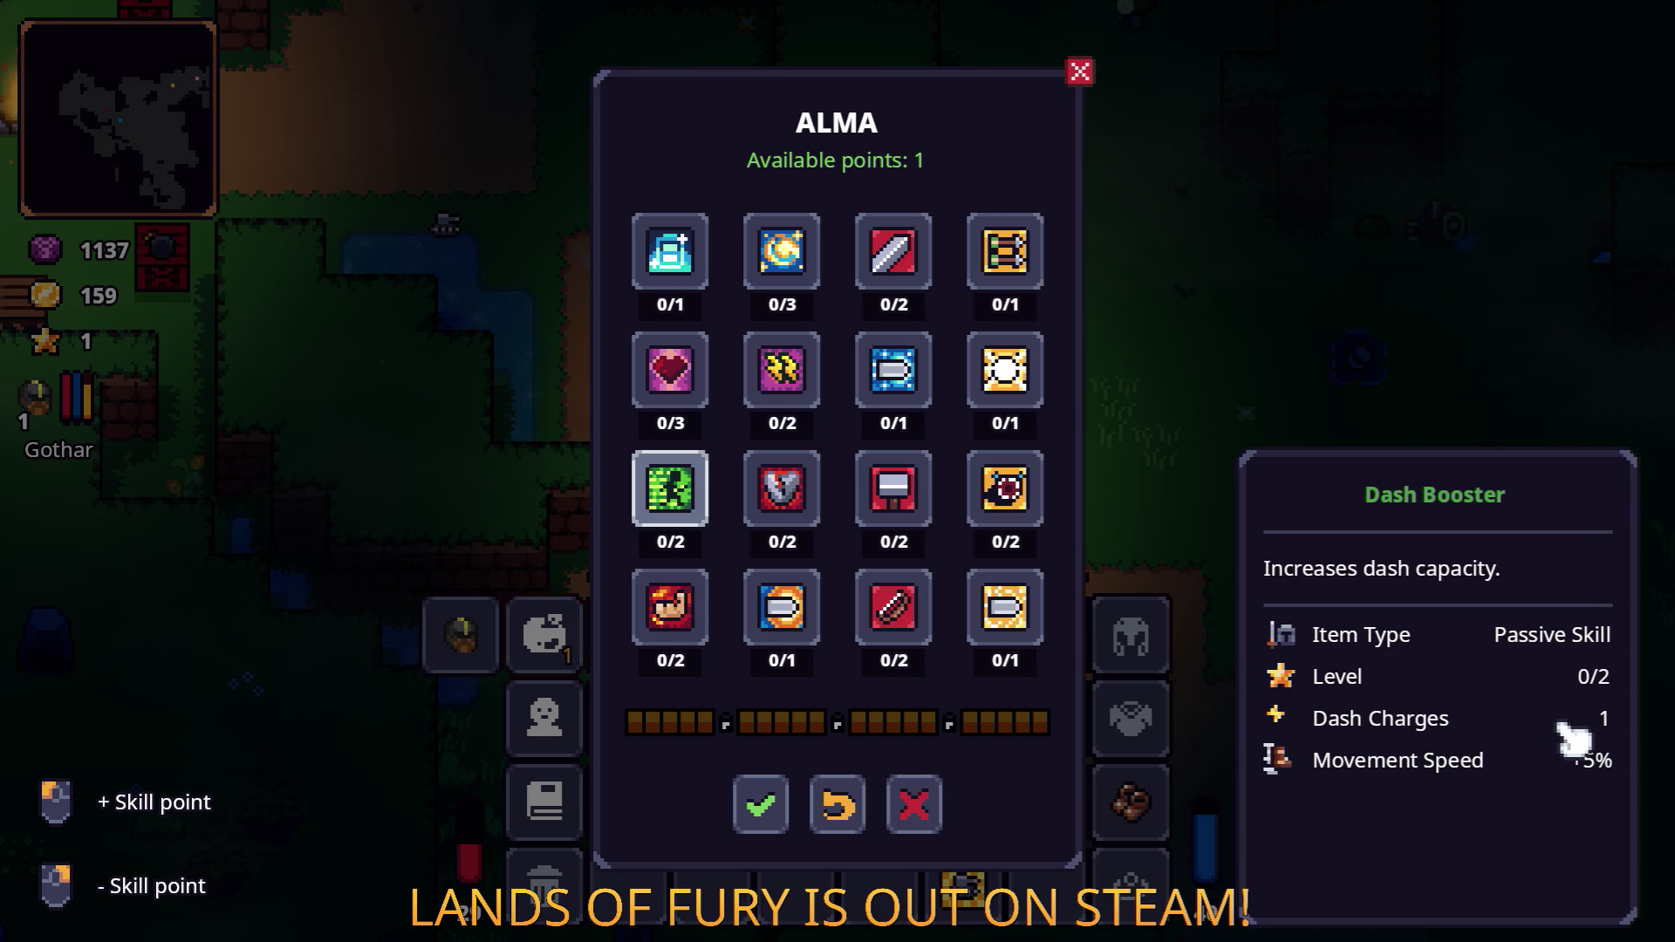
Put the one free point into Brawler, raising it to 1/2 and Melee Power to 2.
key("Down")
key("Return")
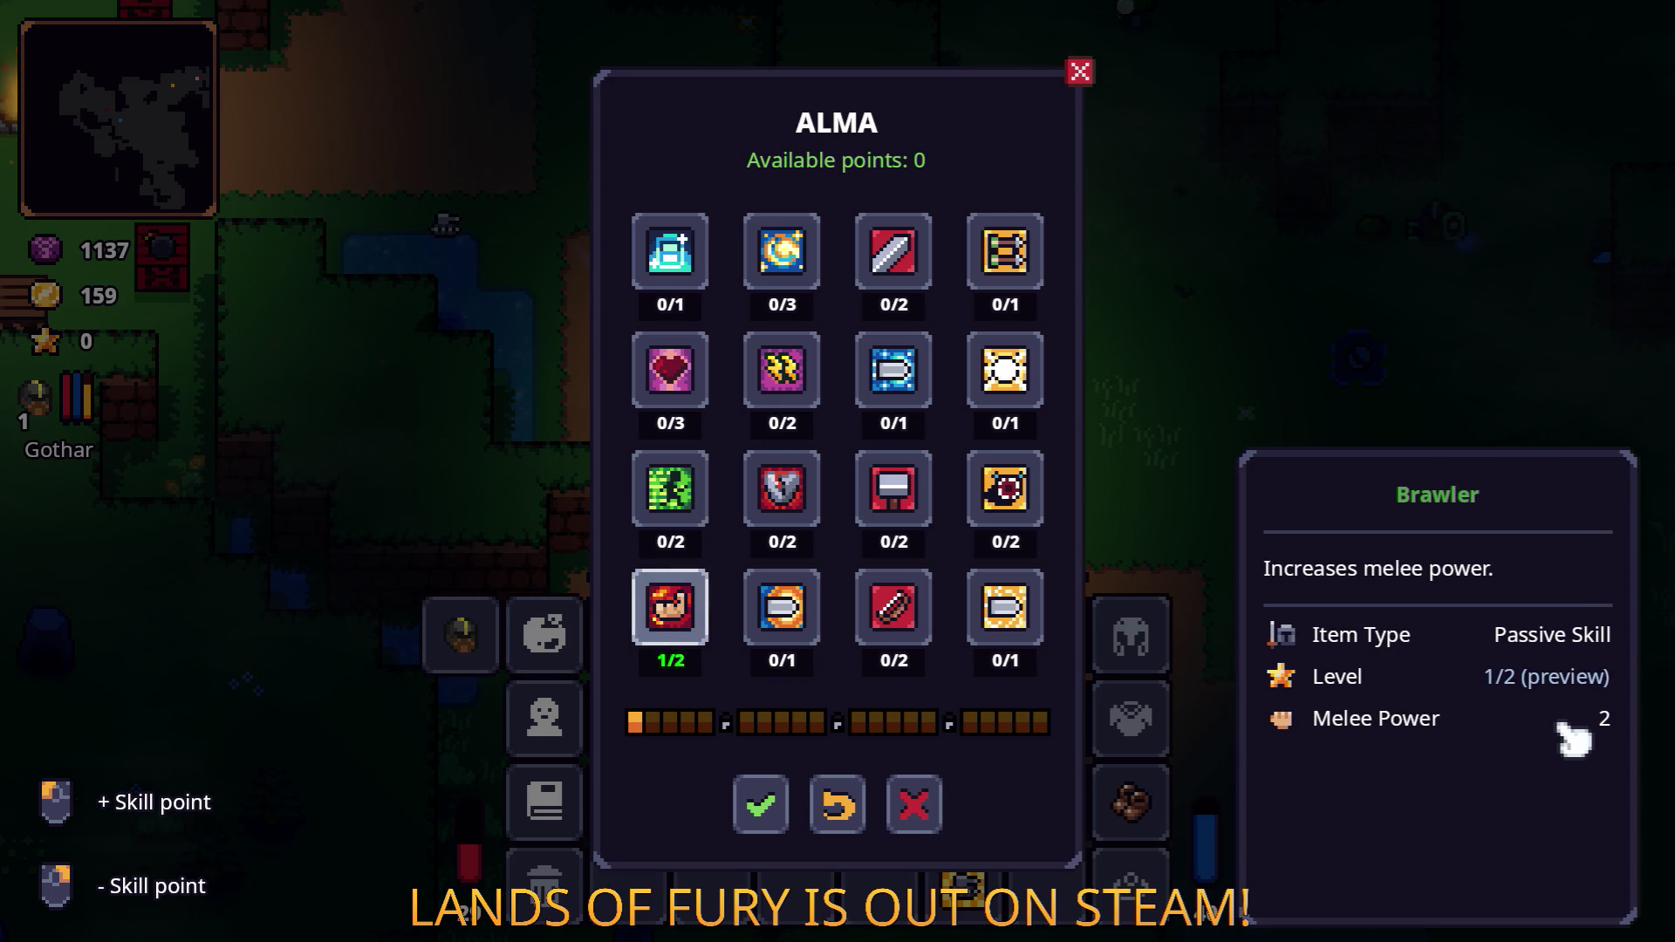
key("BackSpace")
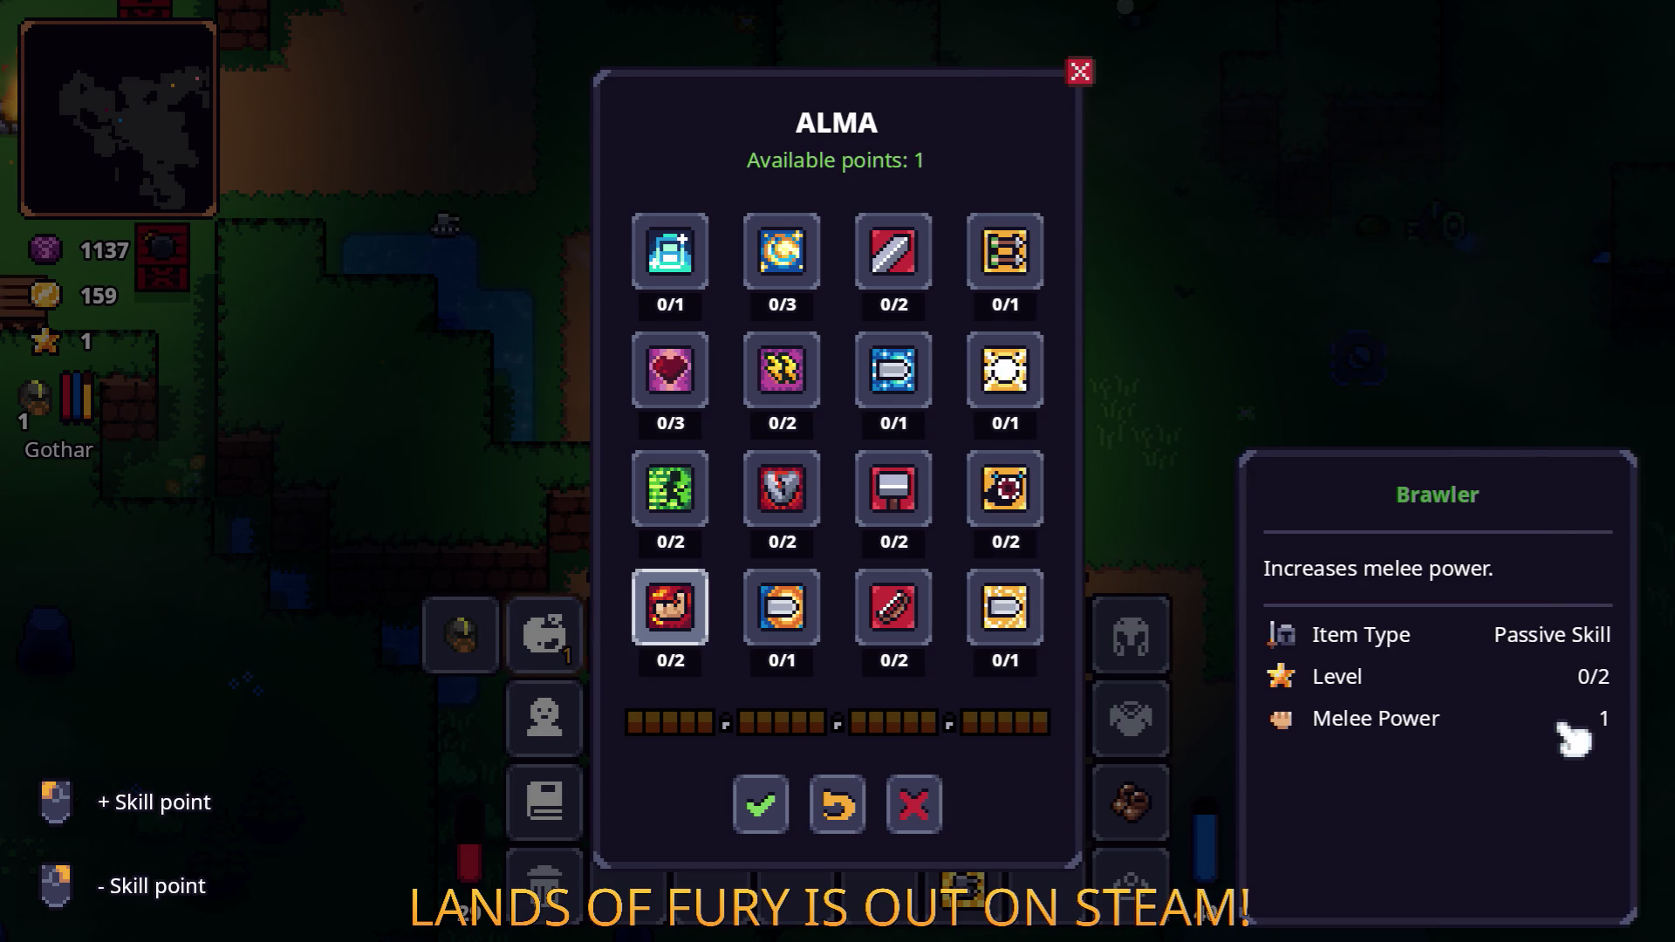
key("Return")
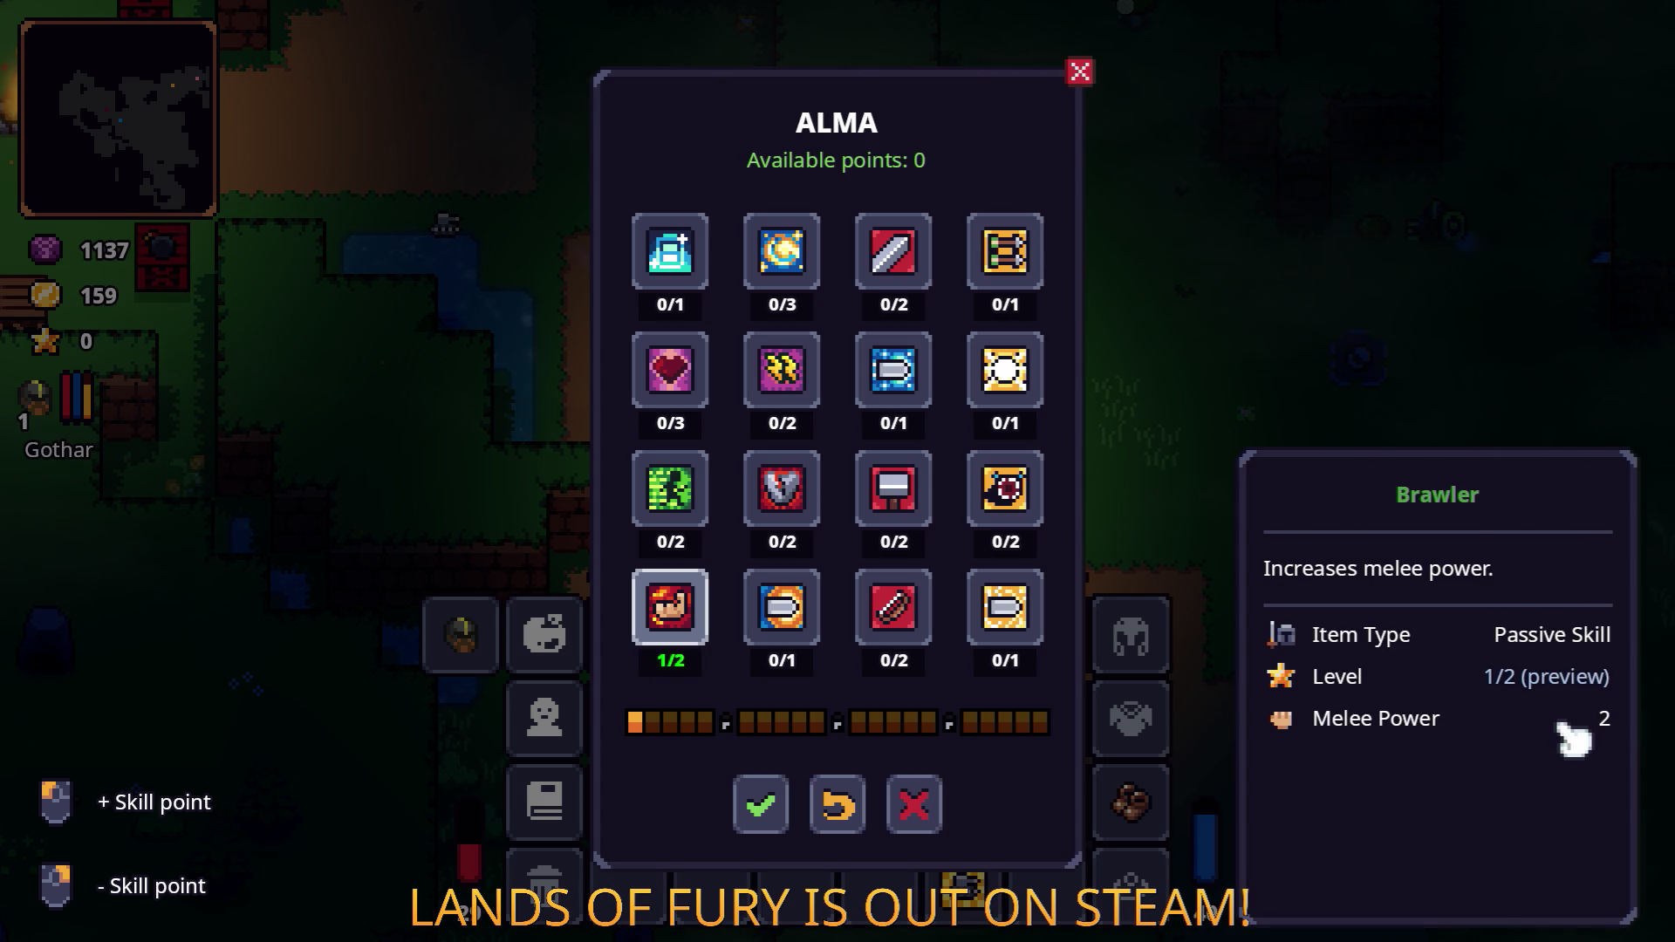
key("alt+Tab")
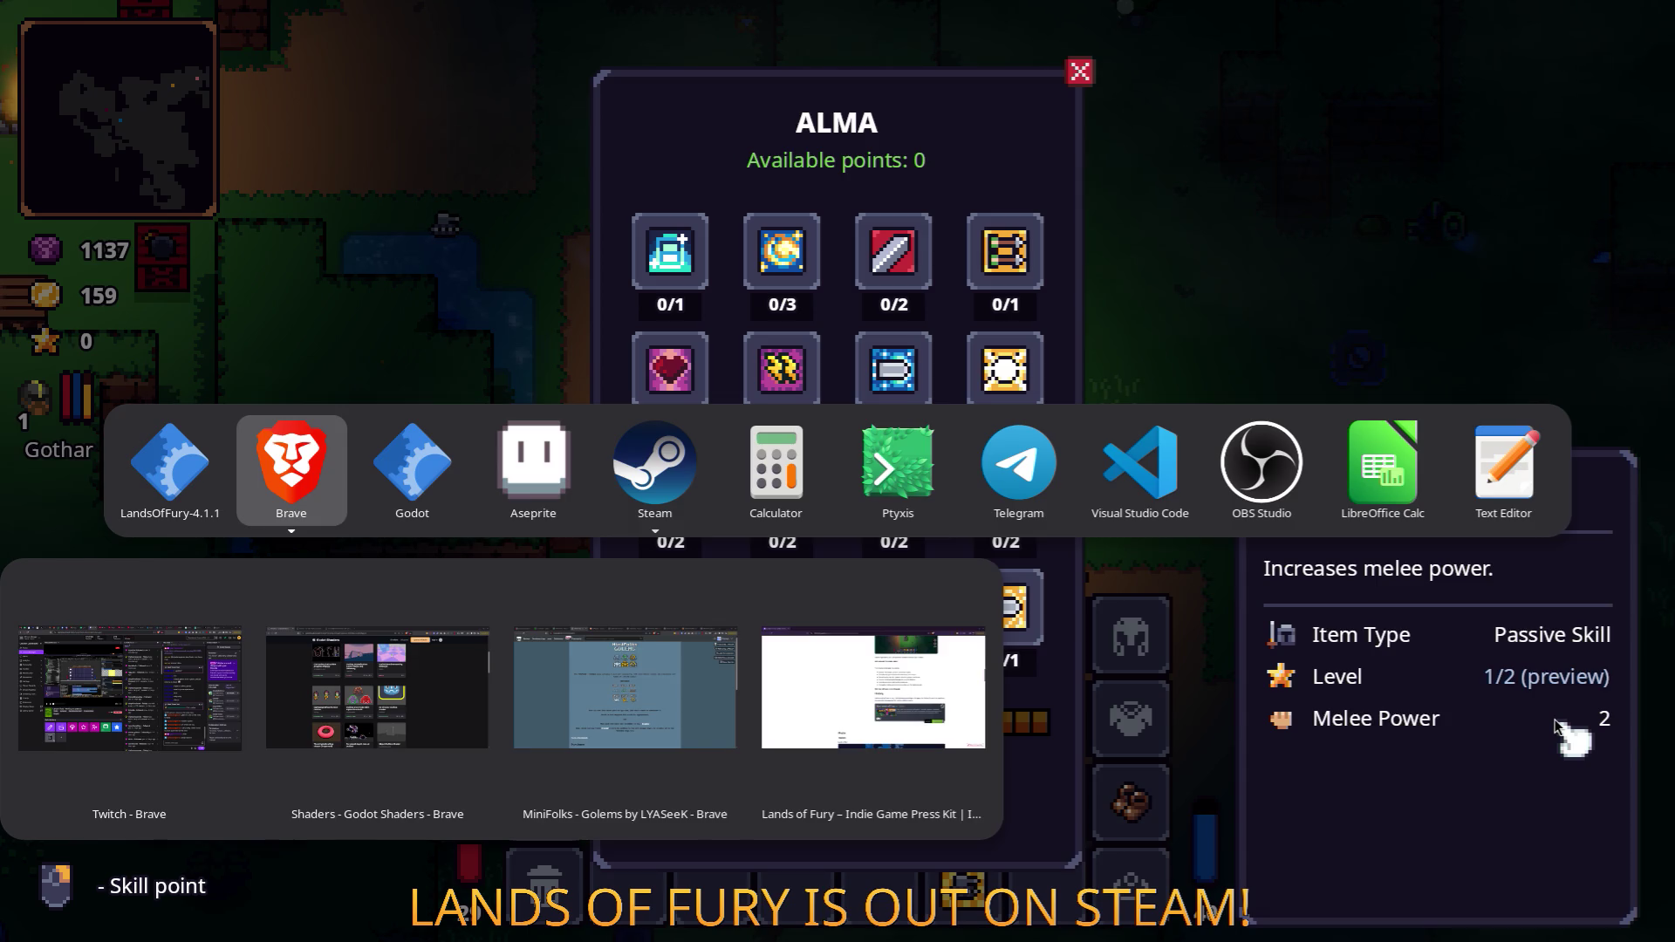
From Atomcraft's page, open Triplejump's Upcoming Releases and view the Modlands store page.
key("alt+Tab")
key("alt+Tab")
key("alt+Tab")
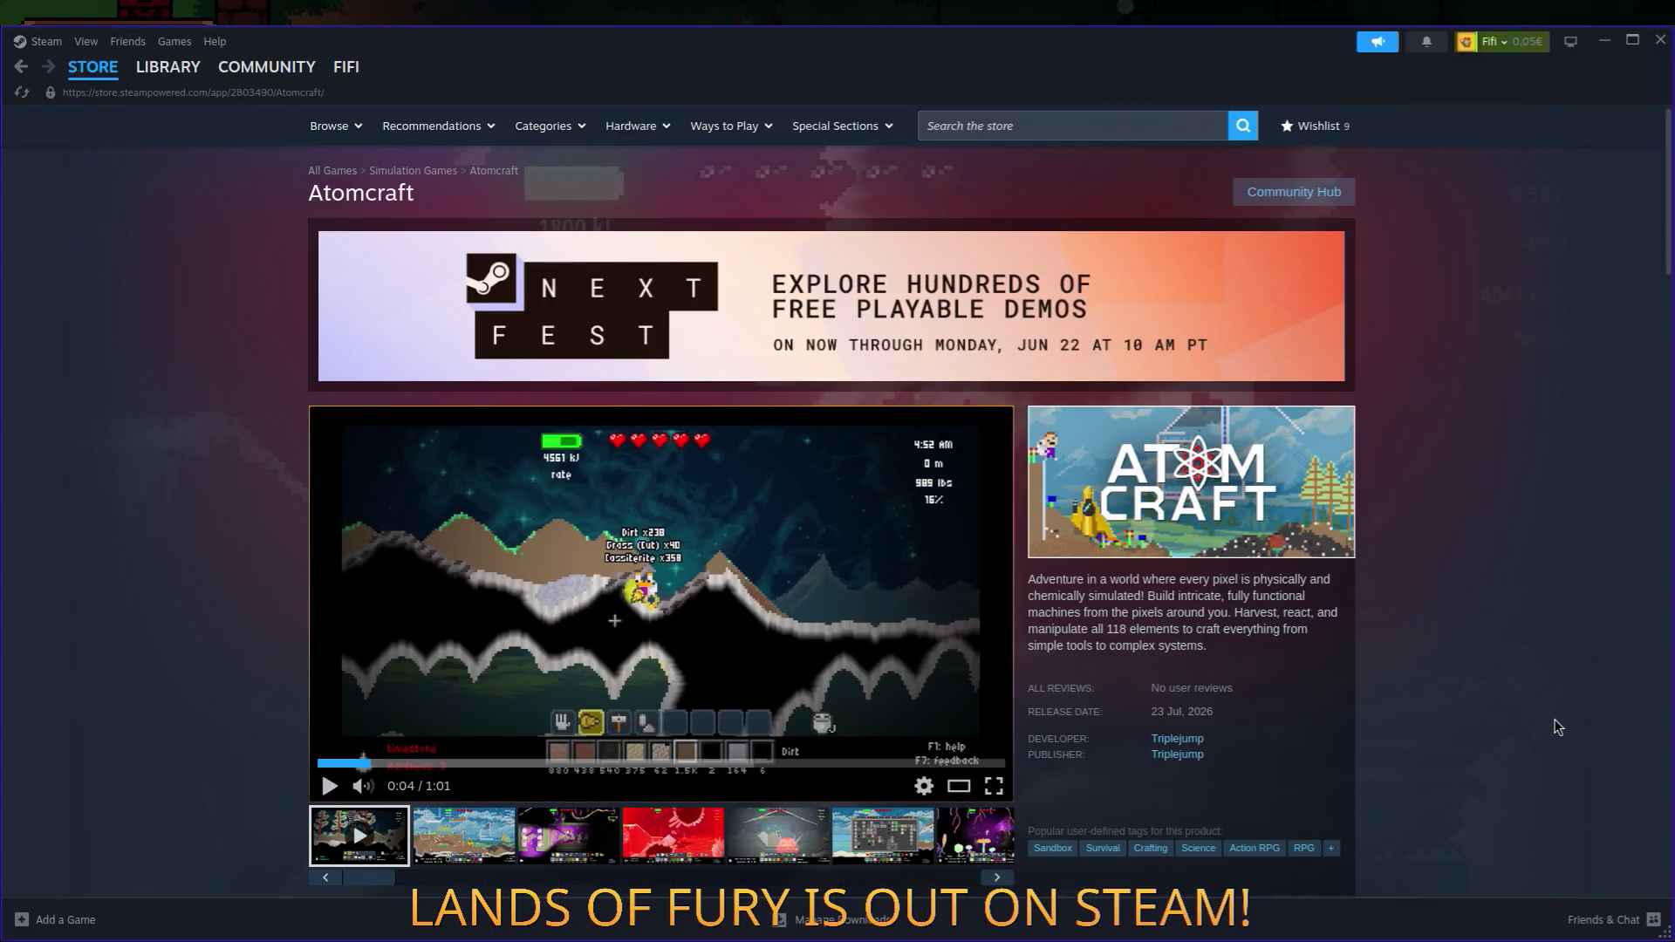
left_click(1177, 739)
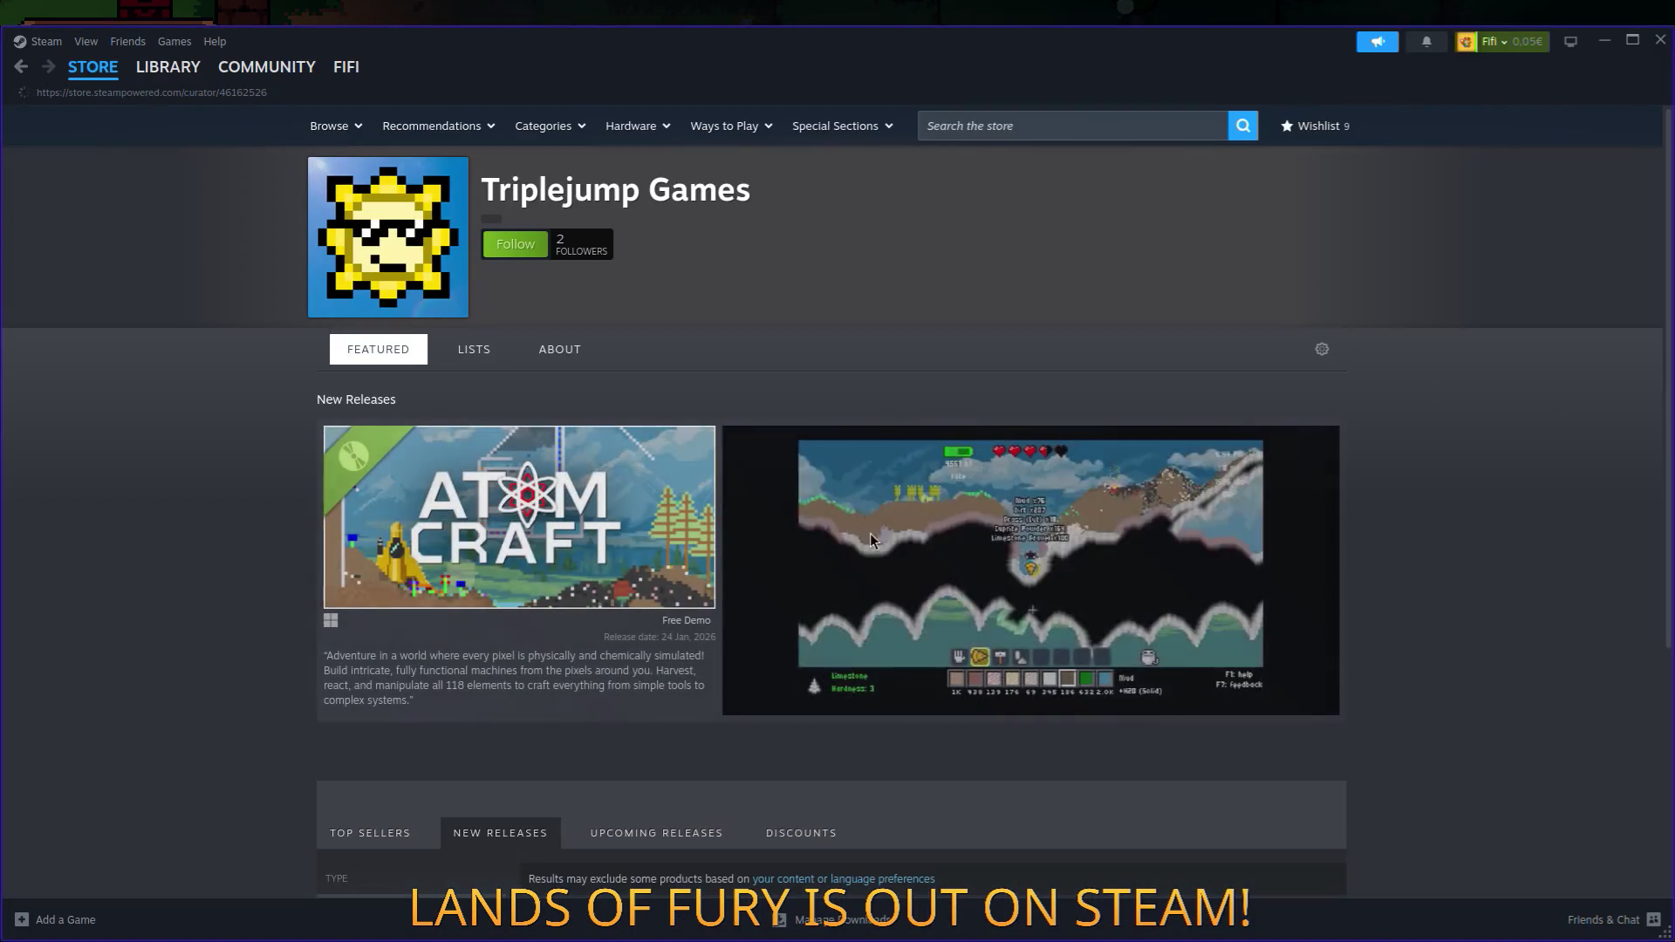
scroll(679, 478, "down", 1)
scroll(680, 478, "down", 5)
scroll(679, 478, "up", 3)
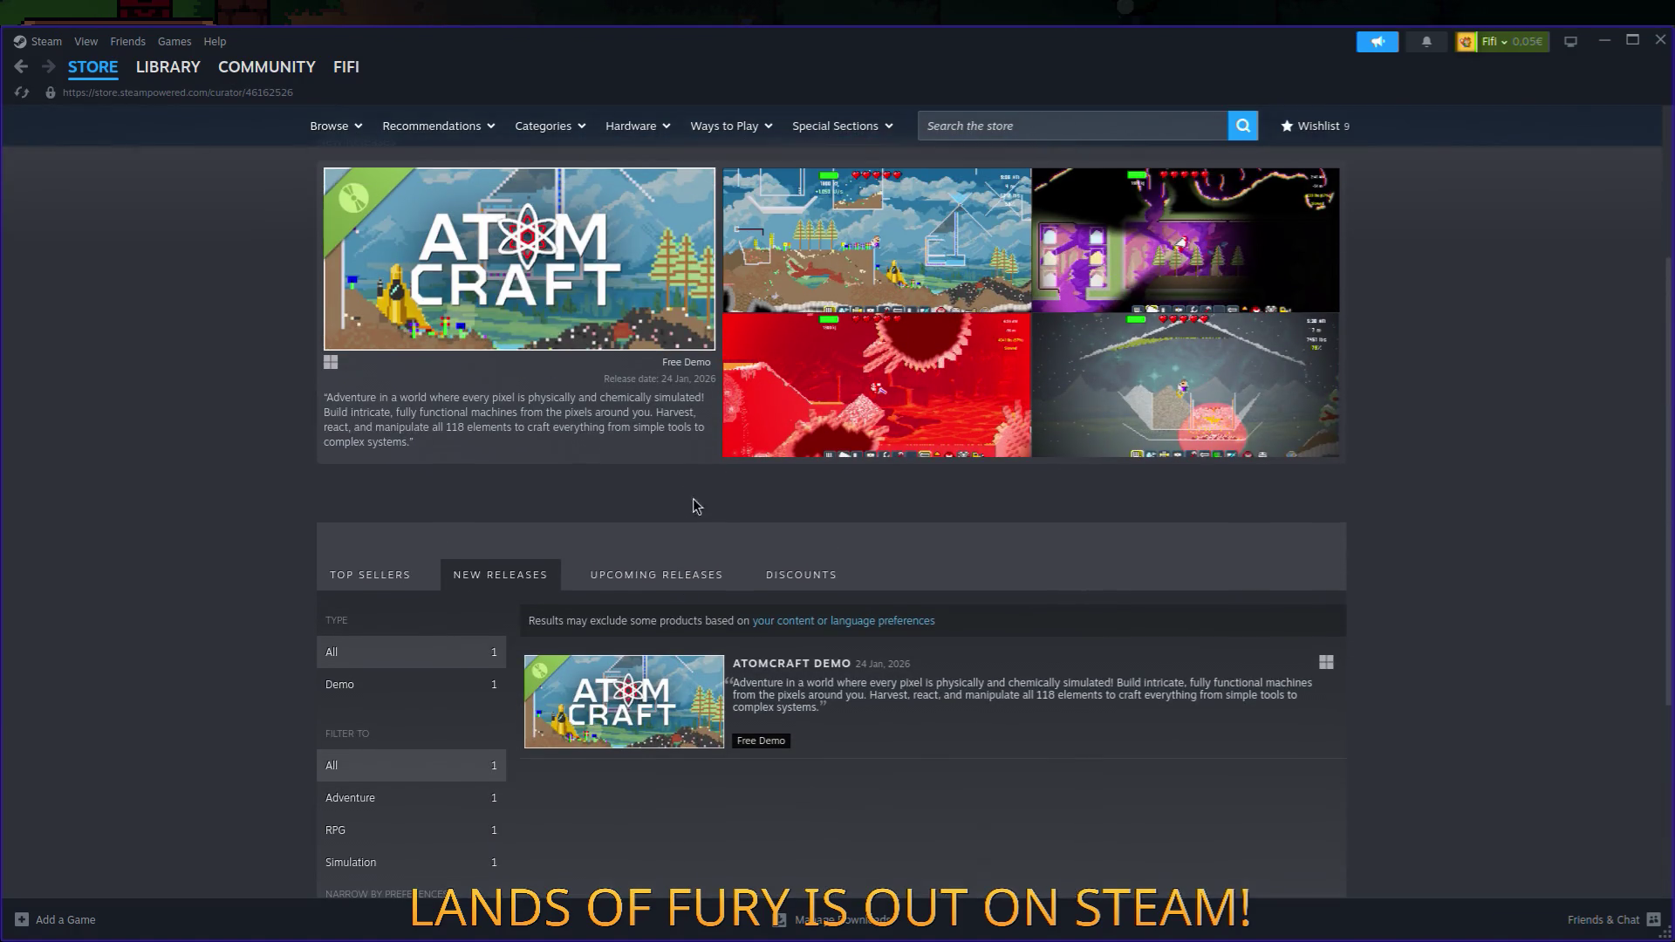
left_click(626, 583)
scroll(645, 524, "down", 3)
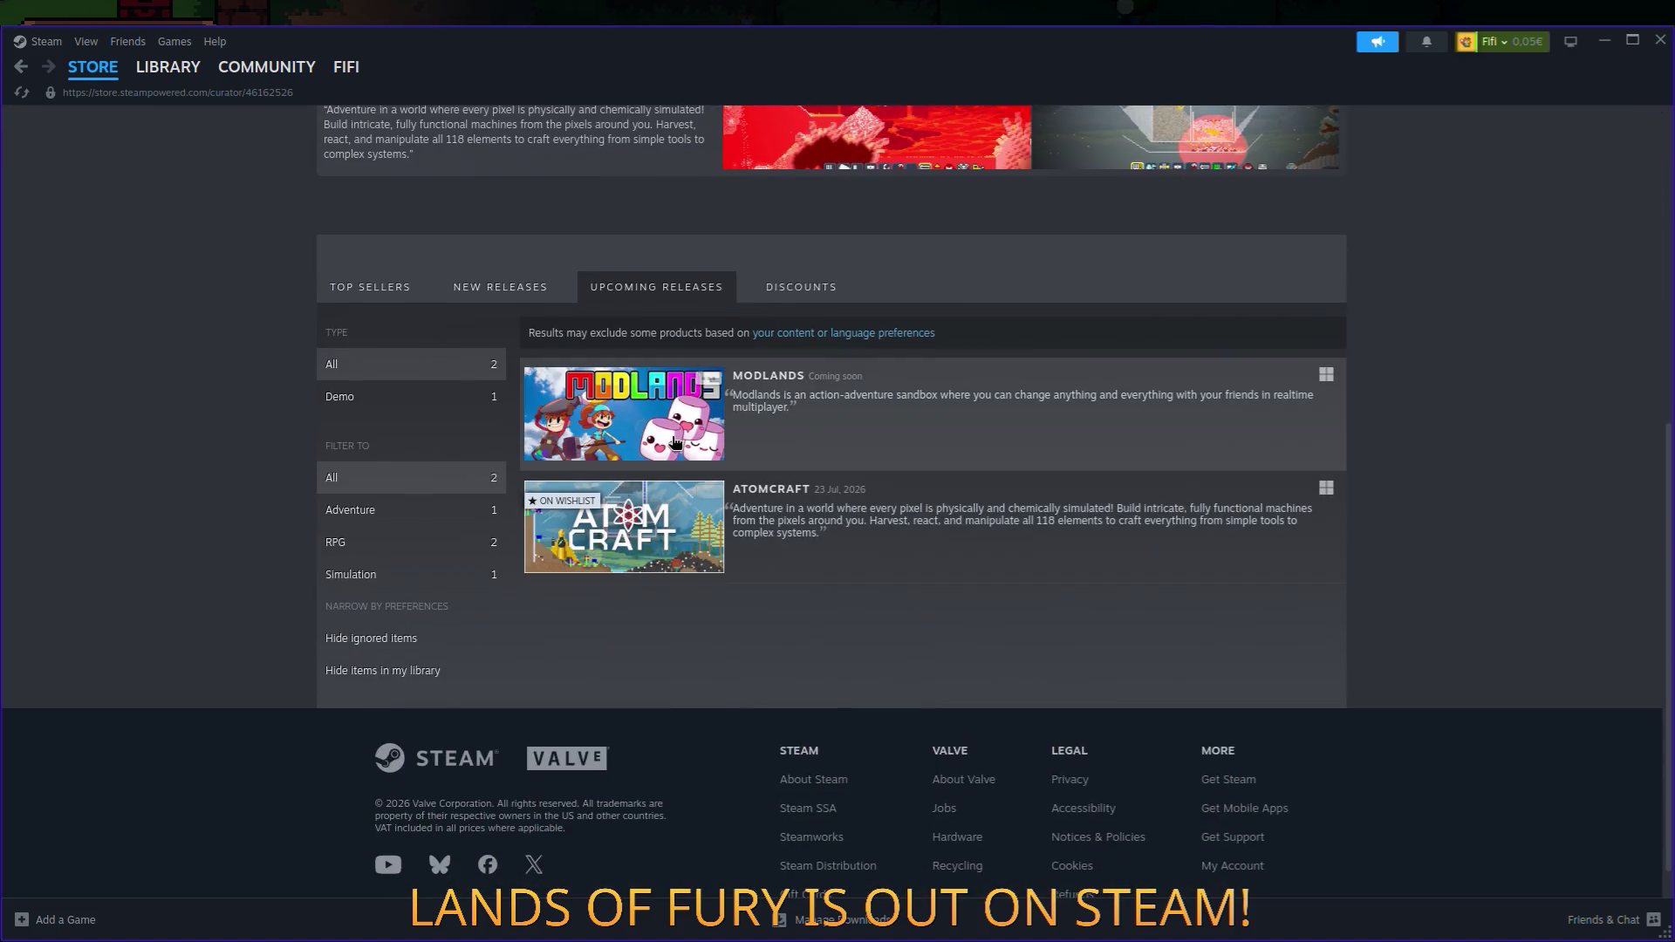
left_click(672, 446)
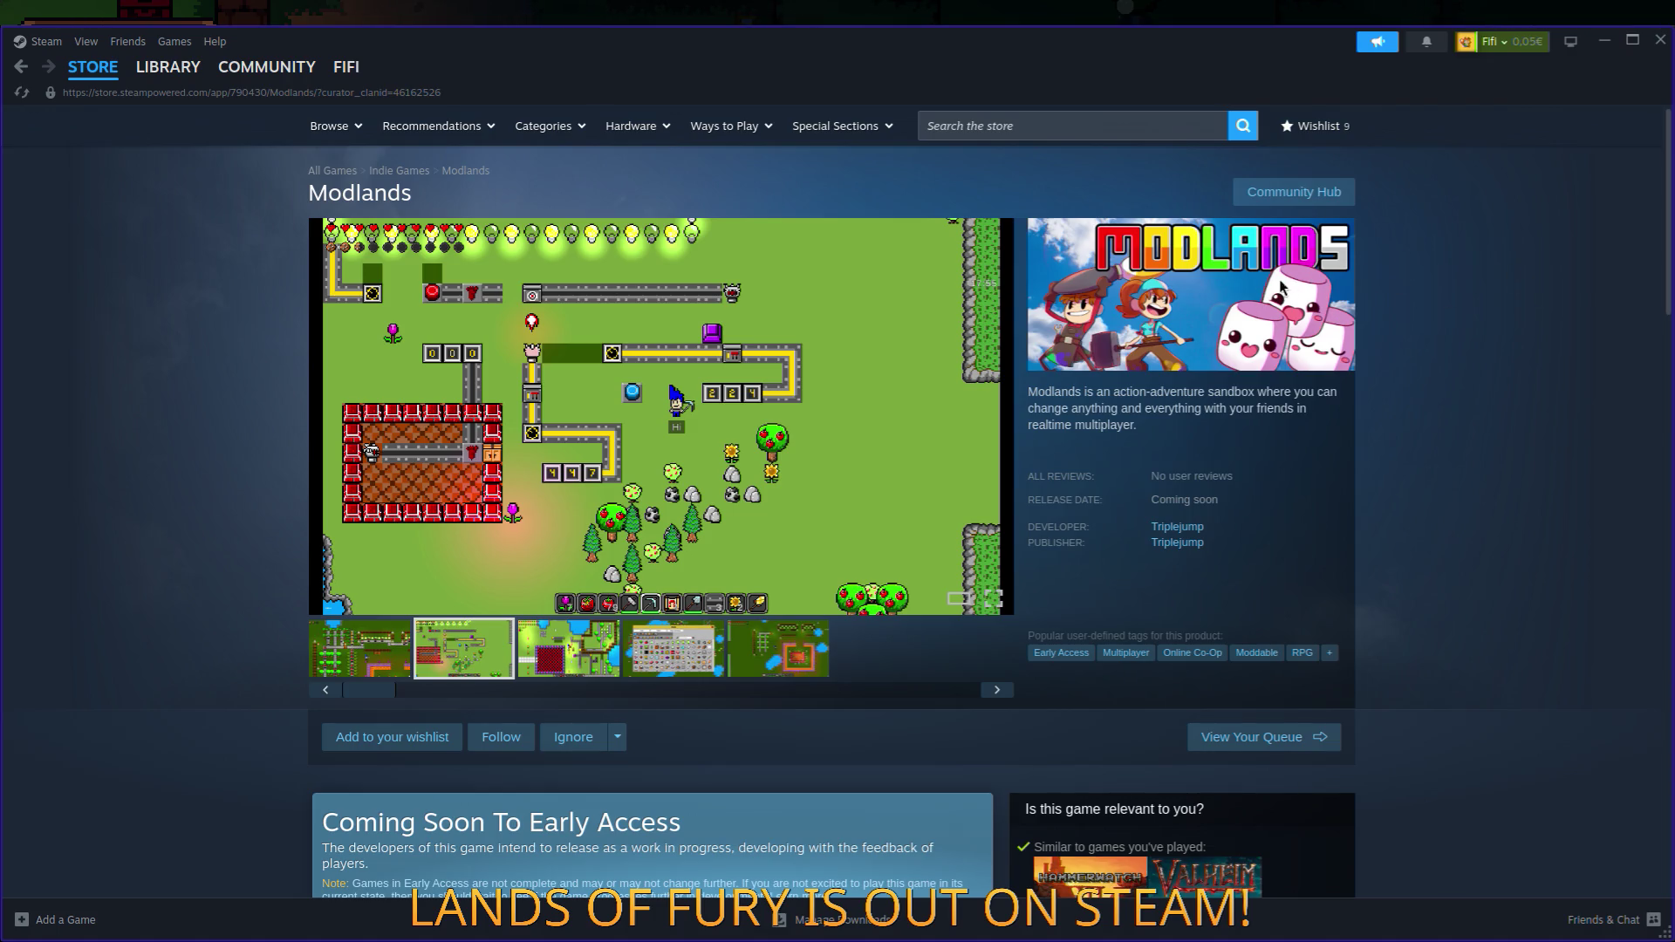
key("alt+Tab")
key("alt+Tab")
key("alt+Tab")
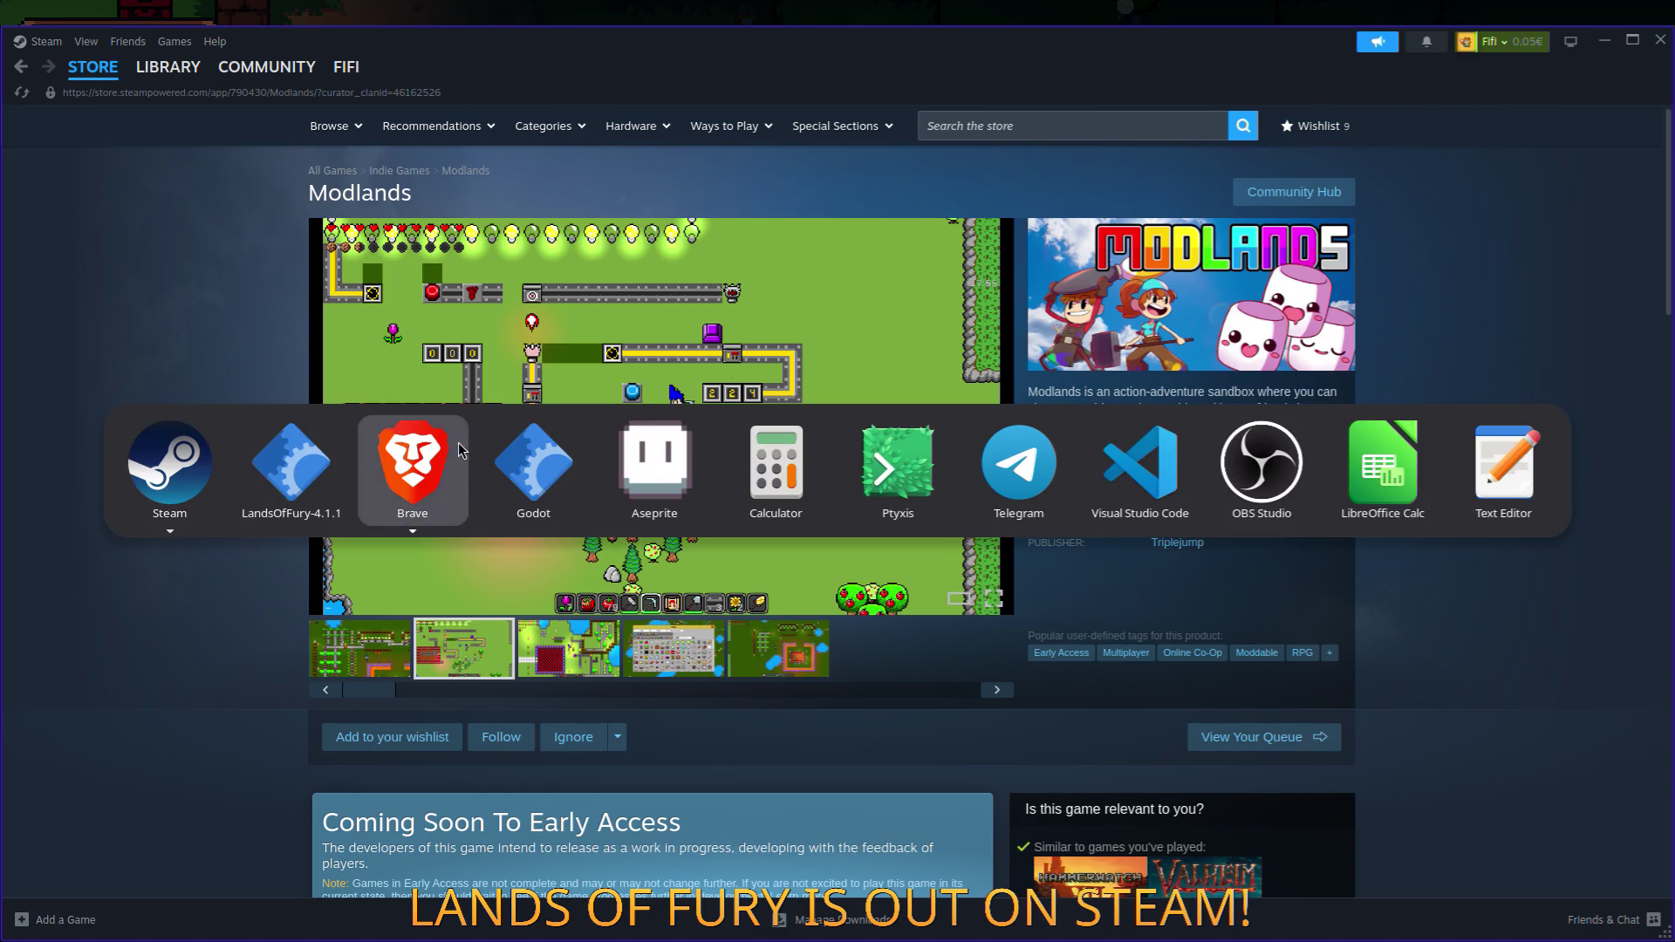
key("alt+shift+Tab")
key("alt+shift+Tab")
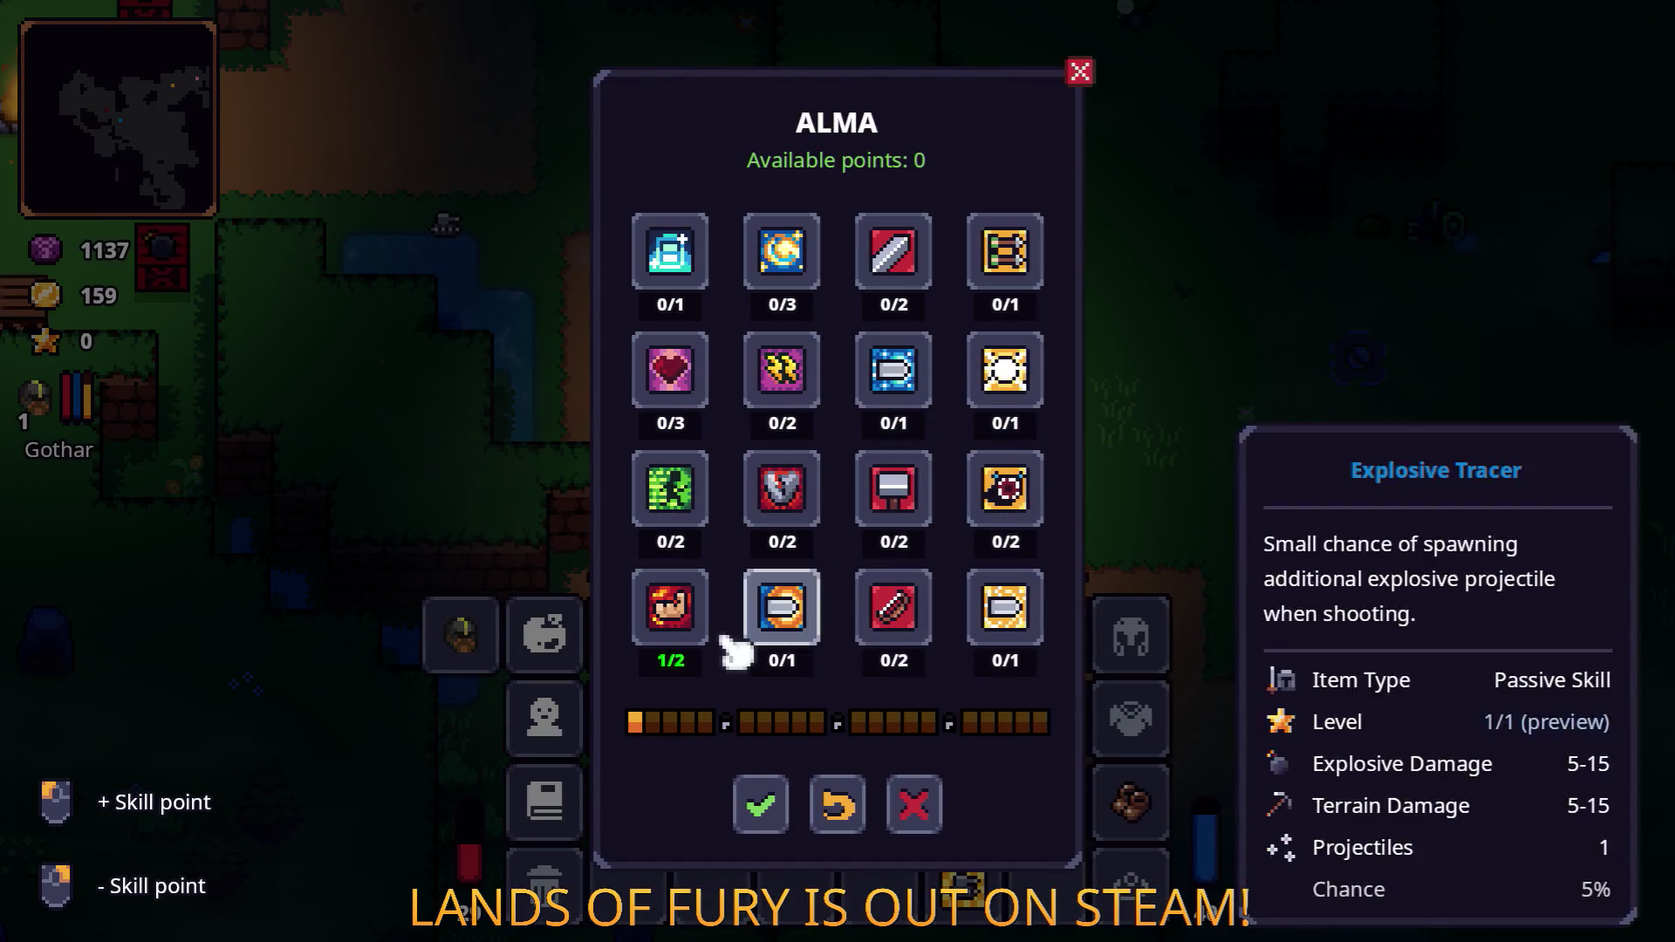
Test the free point on Dash Booster and Energy Regen, then confirm it in Brawler at 1/2.
right_click(685, 621)
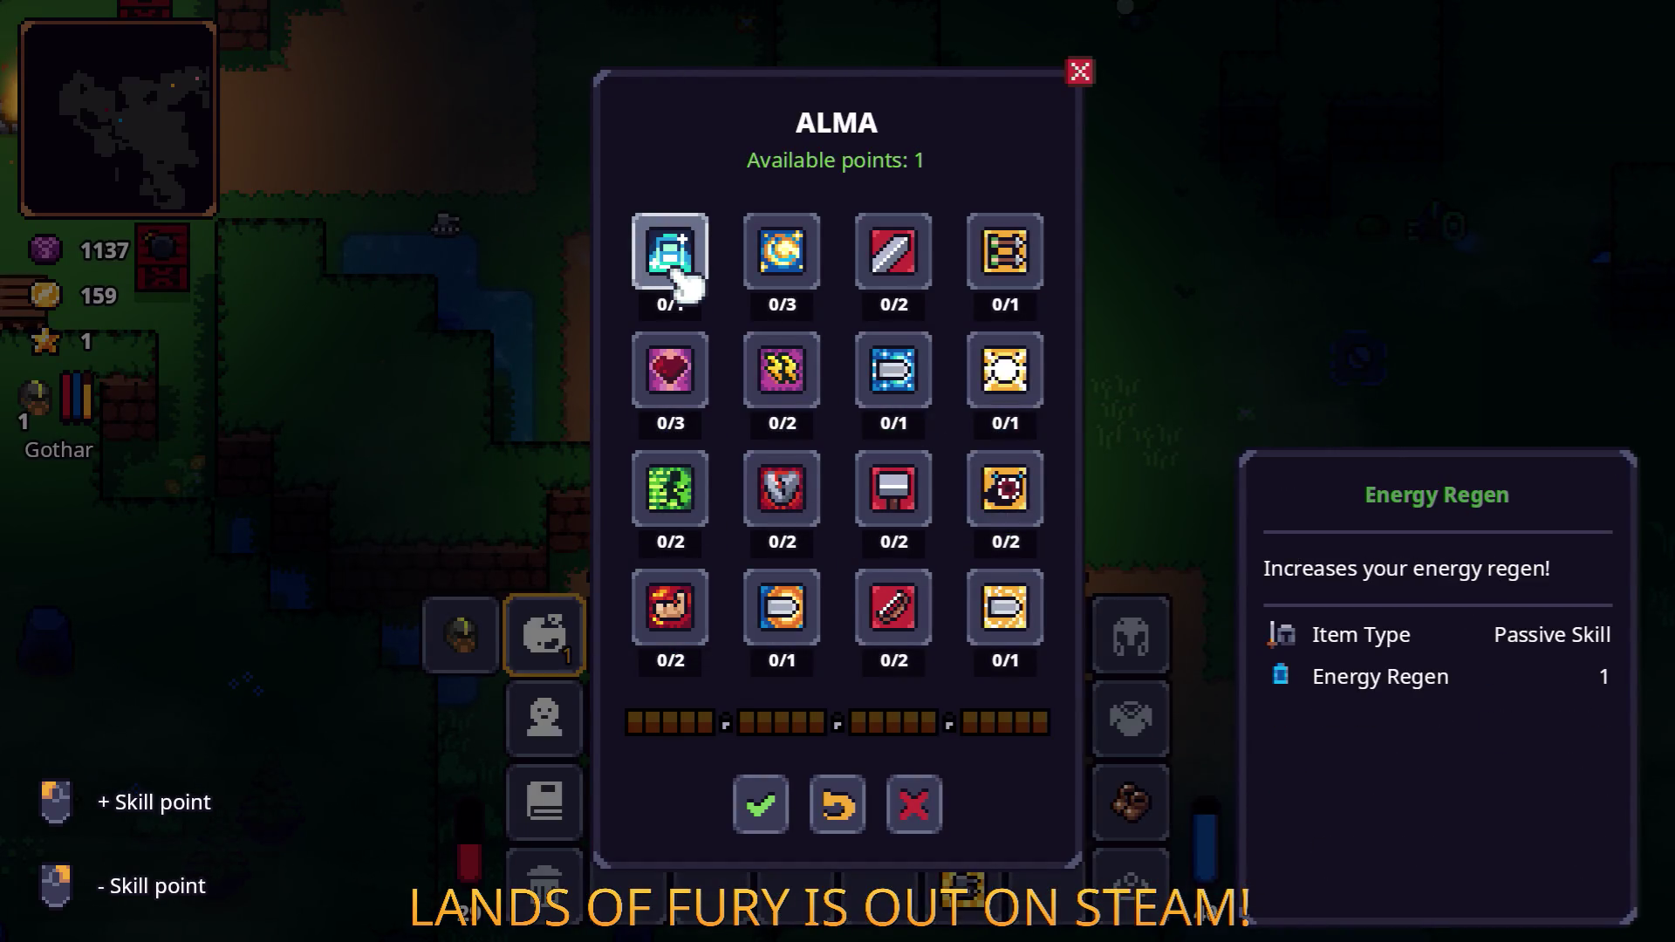
left_click(670, 489)
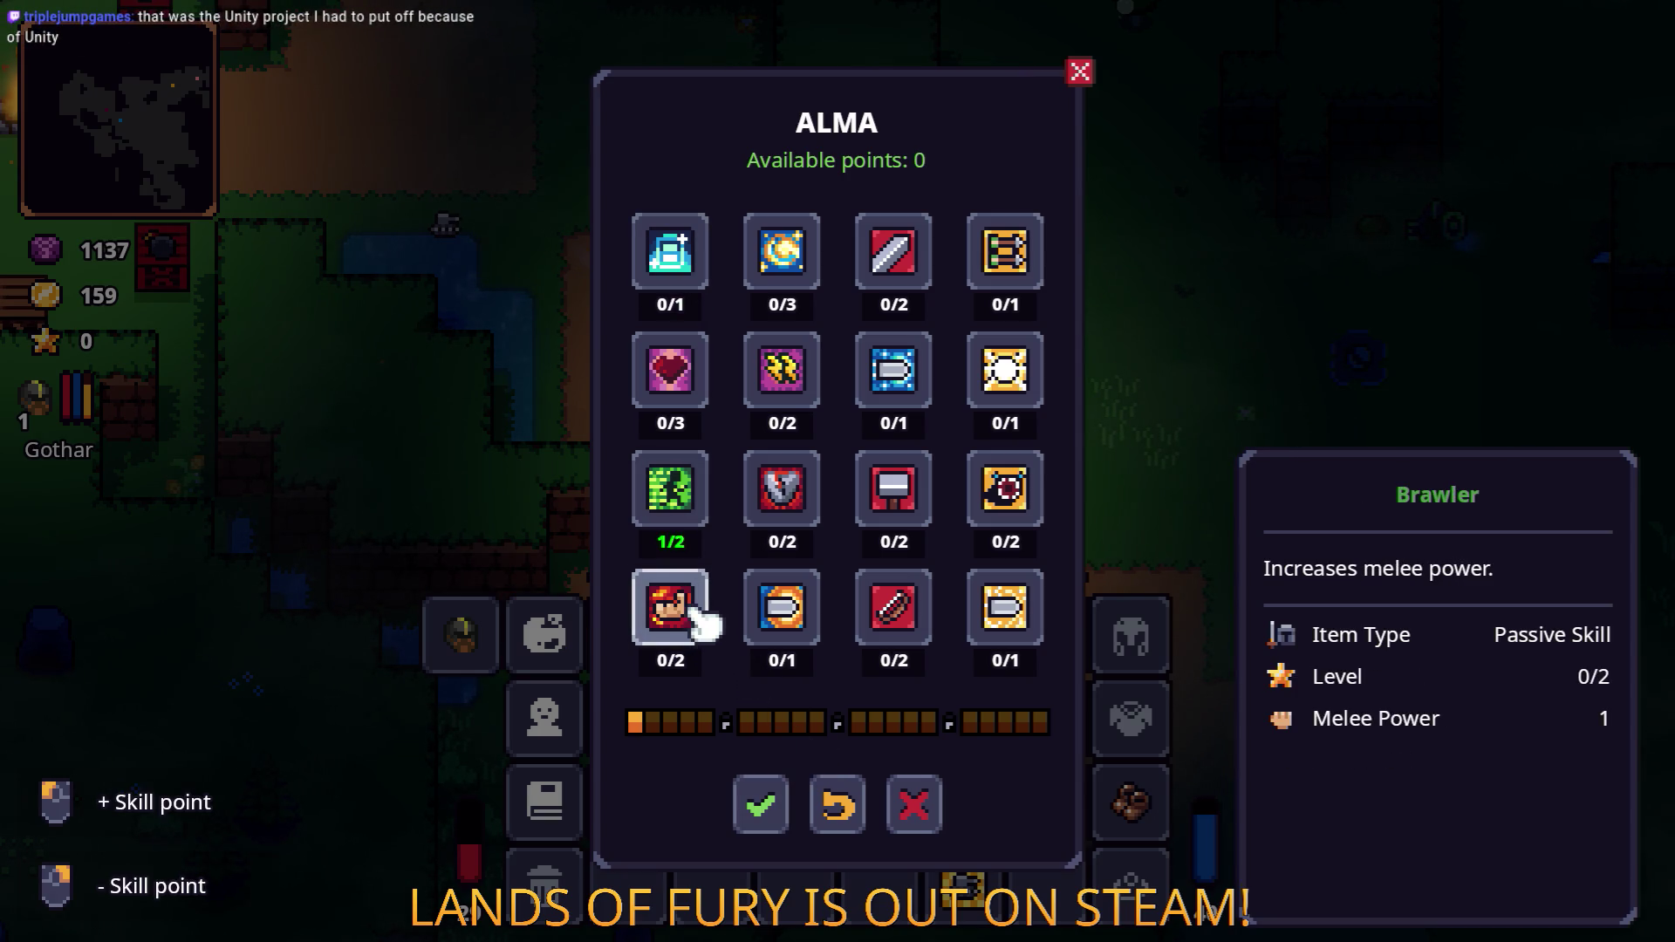
right_click(672, 502)
left_click(692, 636)
right_click(698, 633)
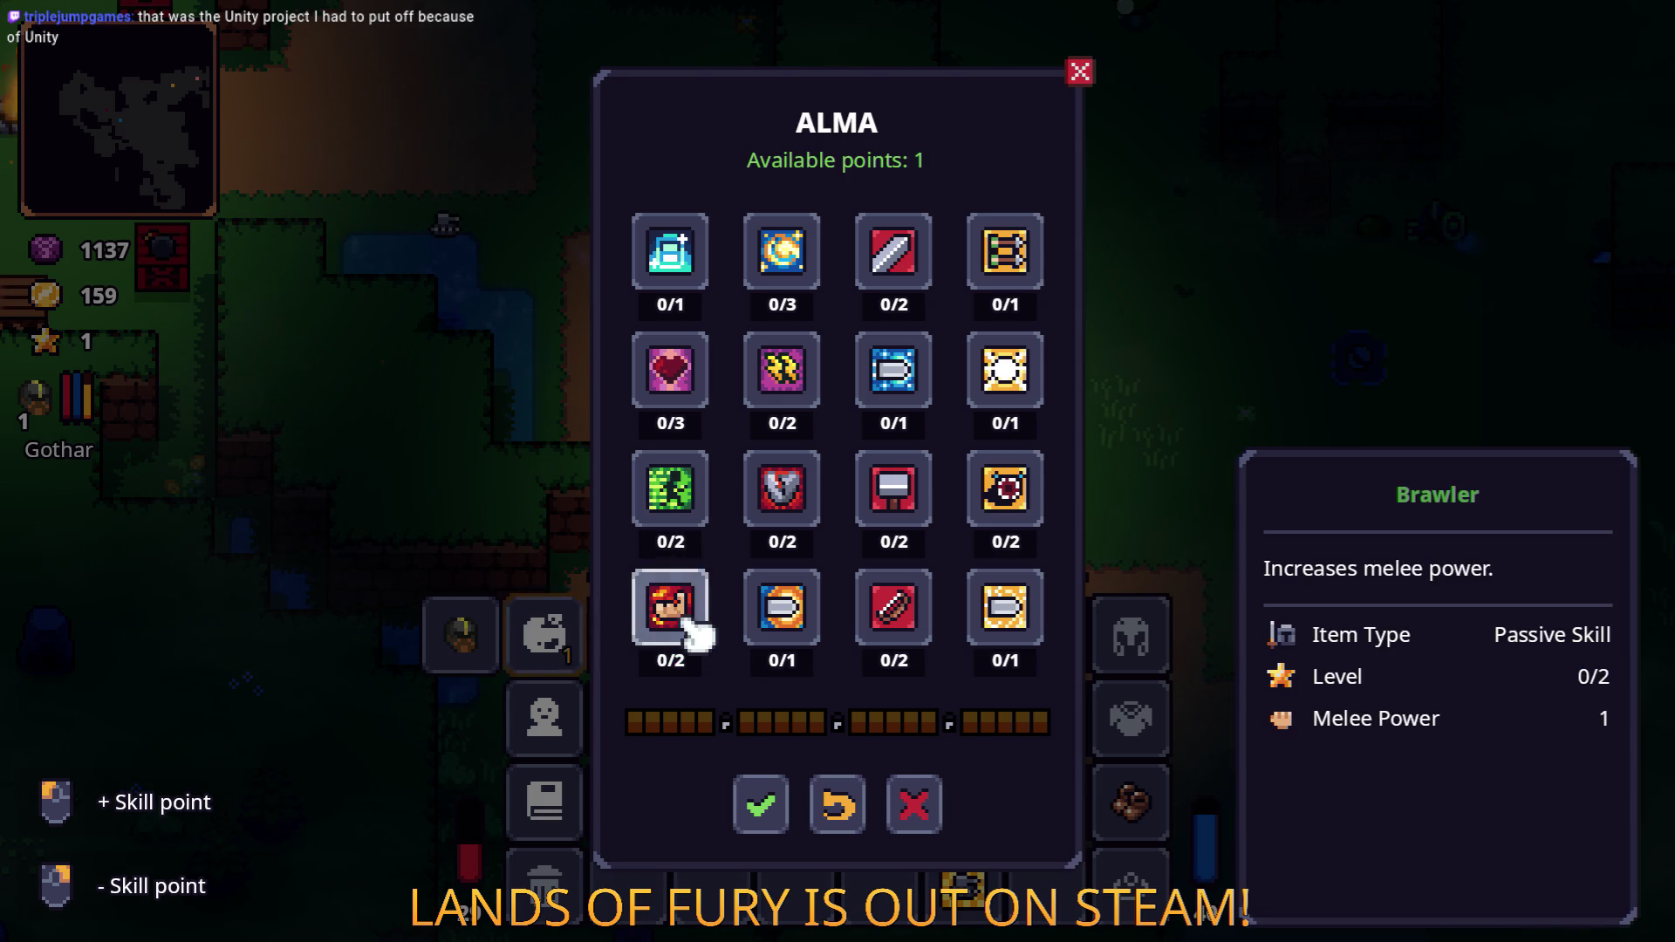
left_click(670, 493)
right_click(671, 492)
left_click(681, 257)
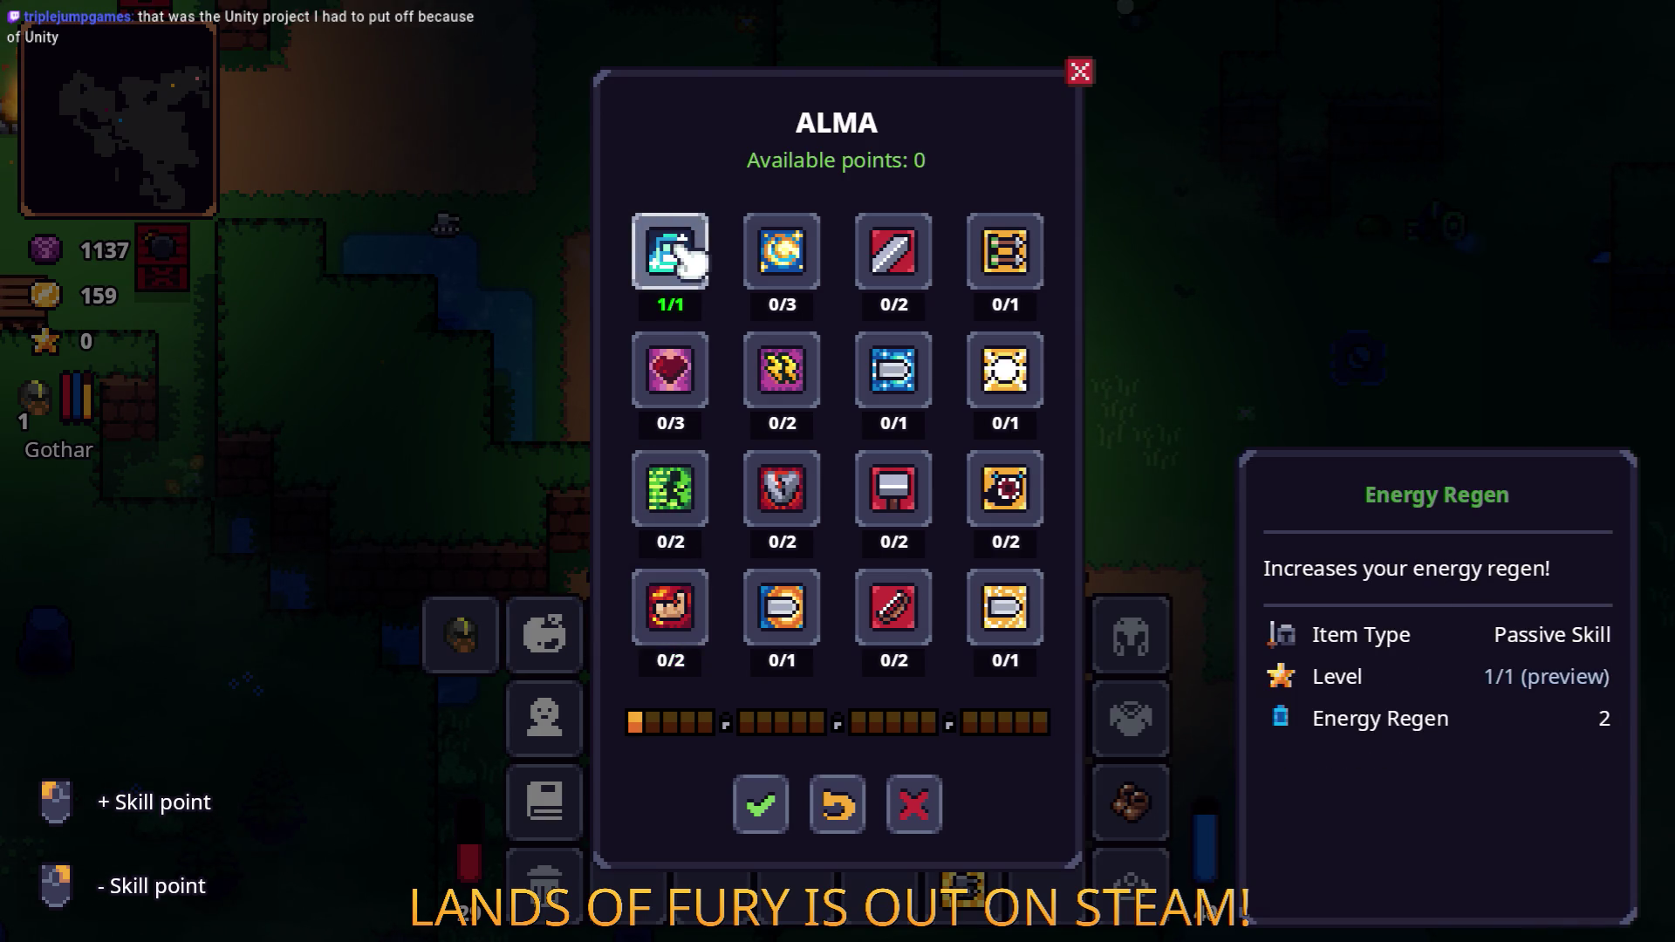
right_click(689, 258)
left_click(694, 606)
left_click(759, 801)
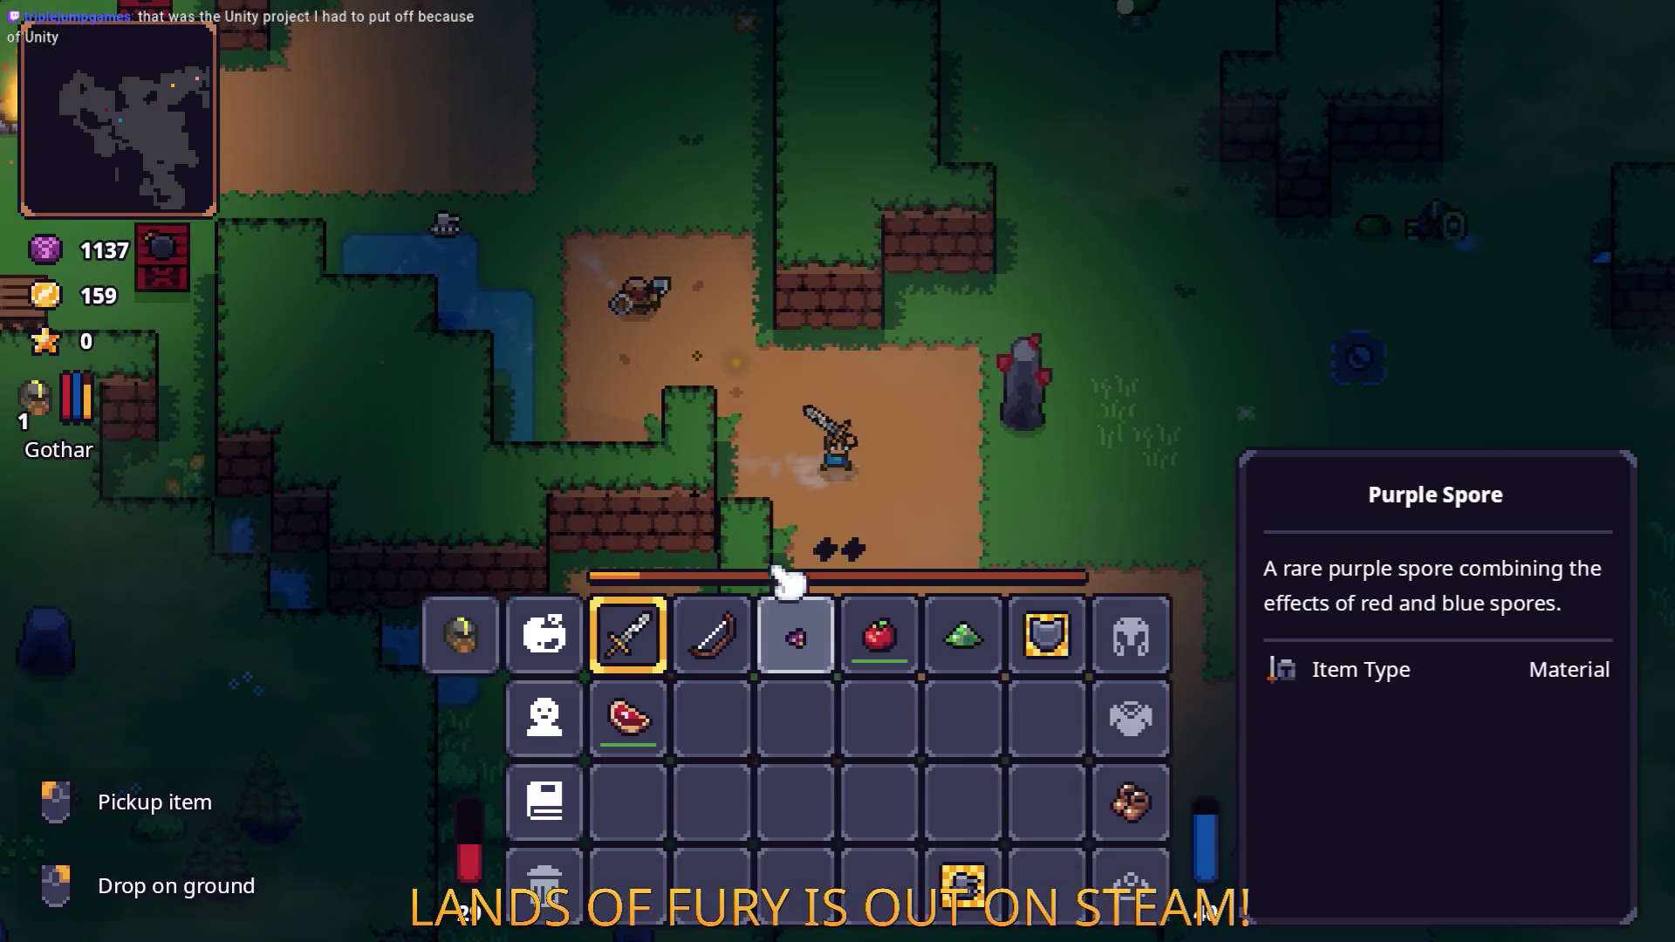
Close the inventory, smash the Dyno Ore rock and cut down nearby enemies with the sword.
key("Escape")
key("d")
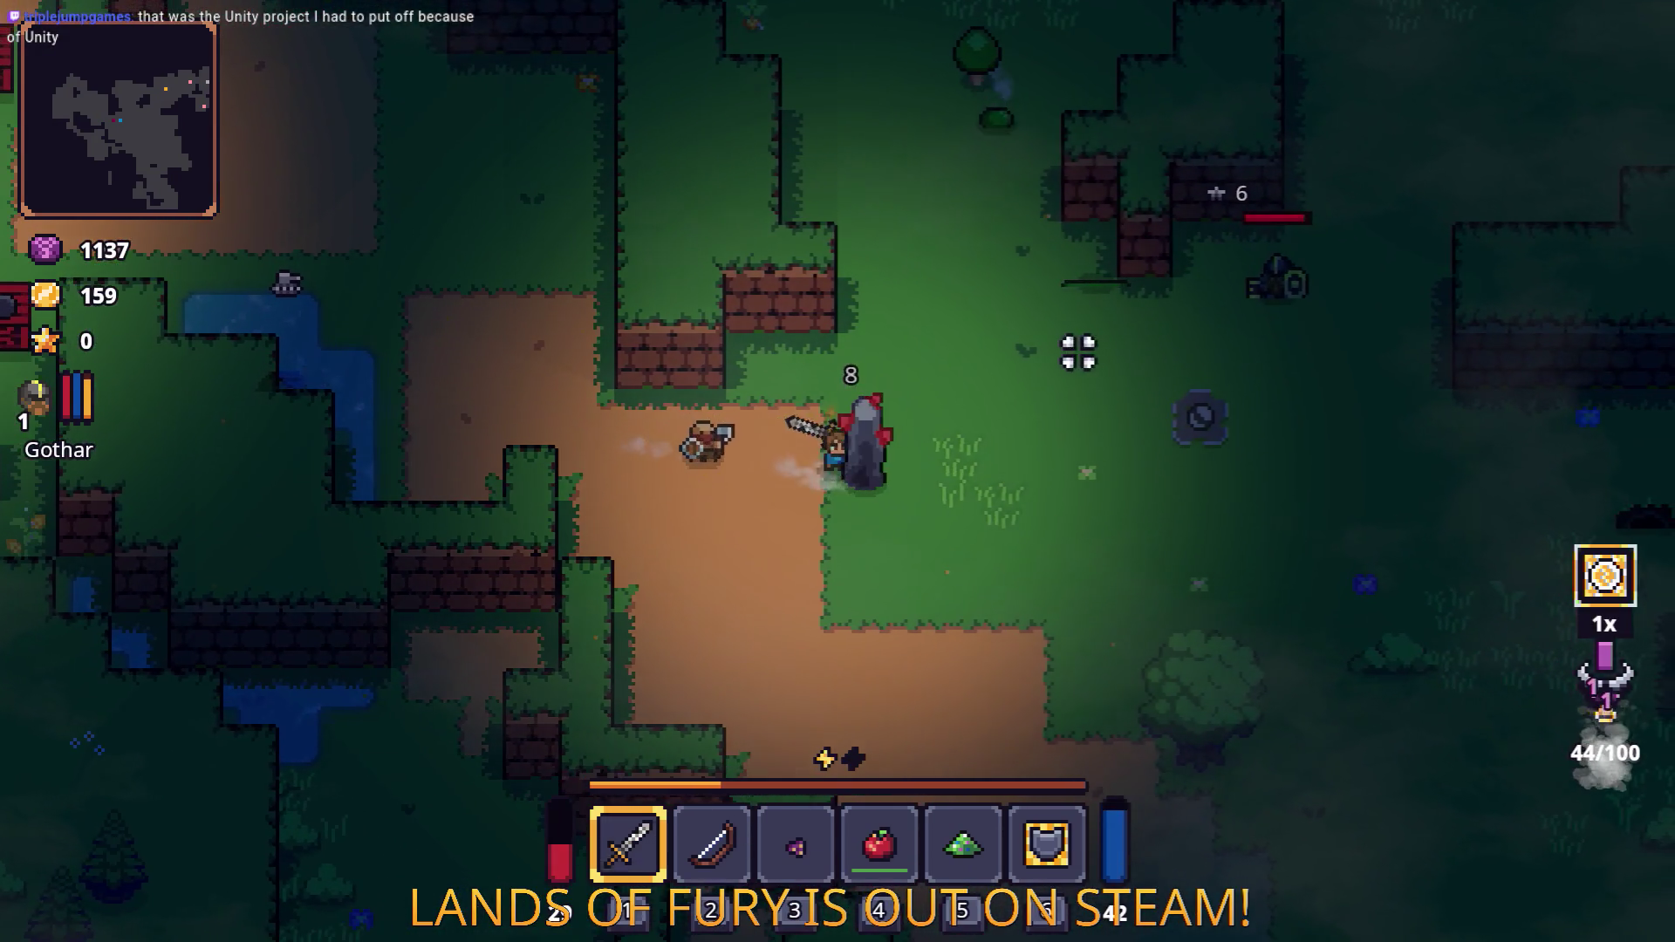
left_click(961, 299)
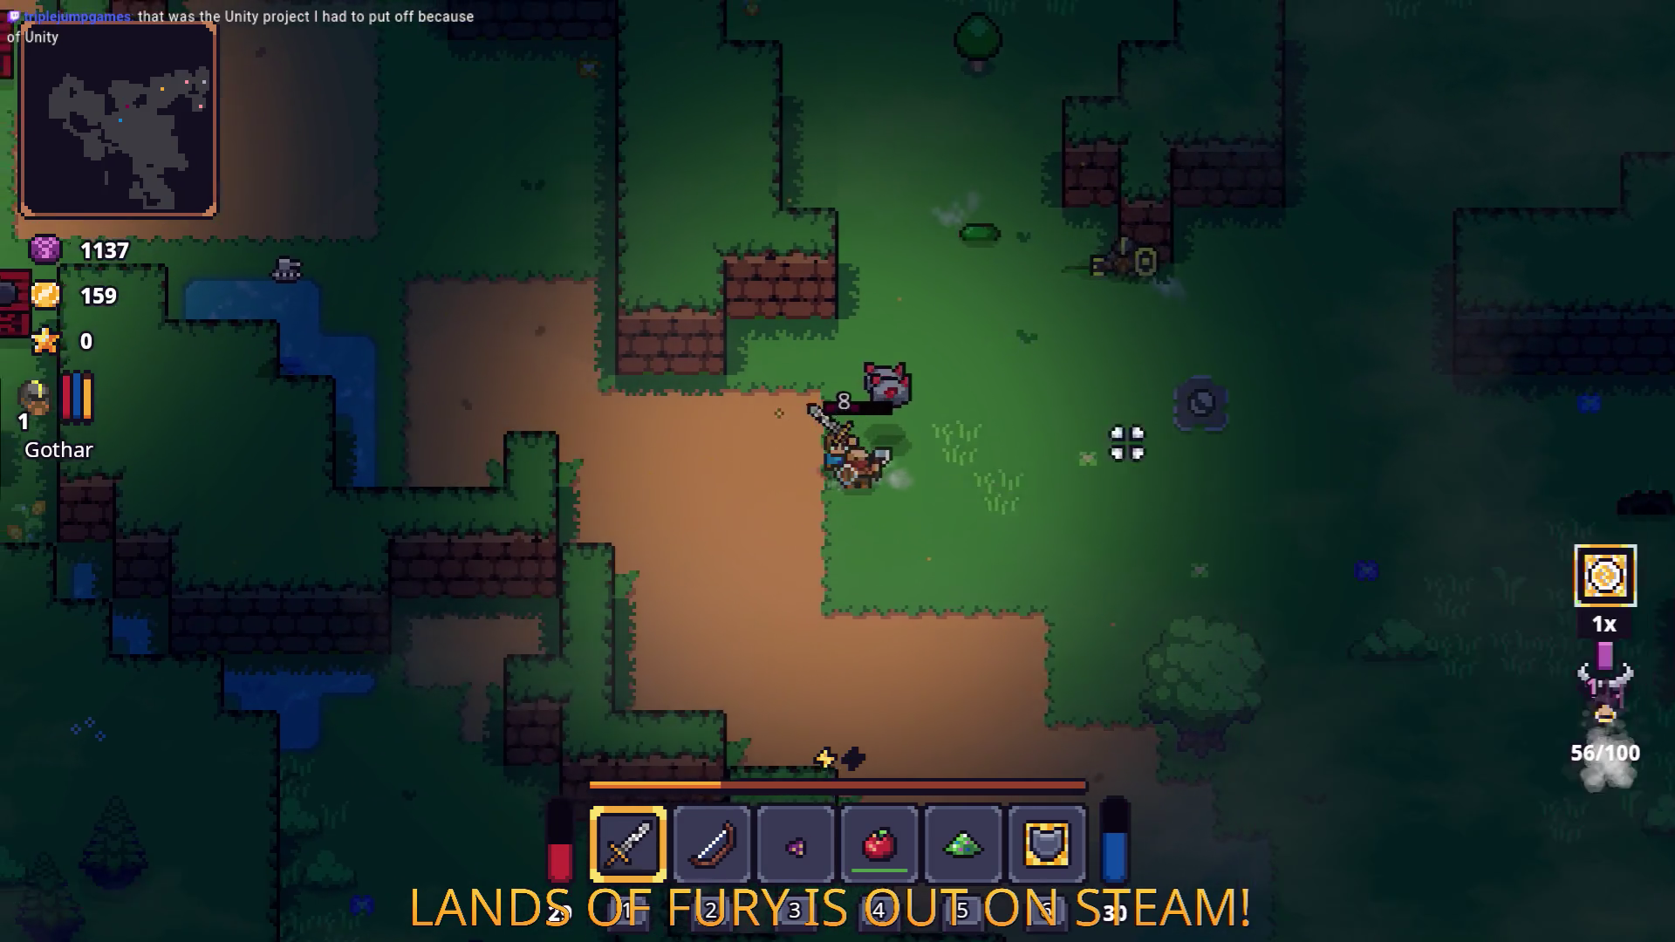
left_click(803, 404)
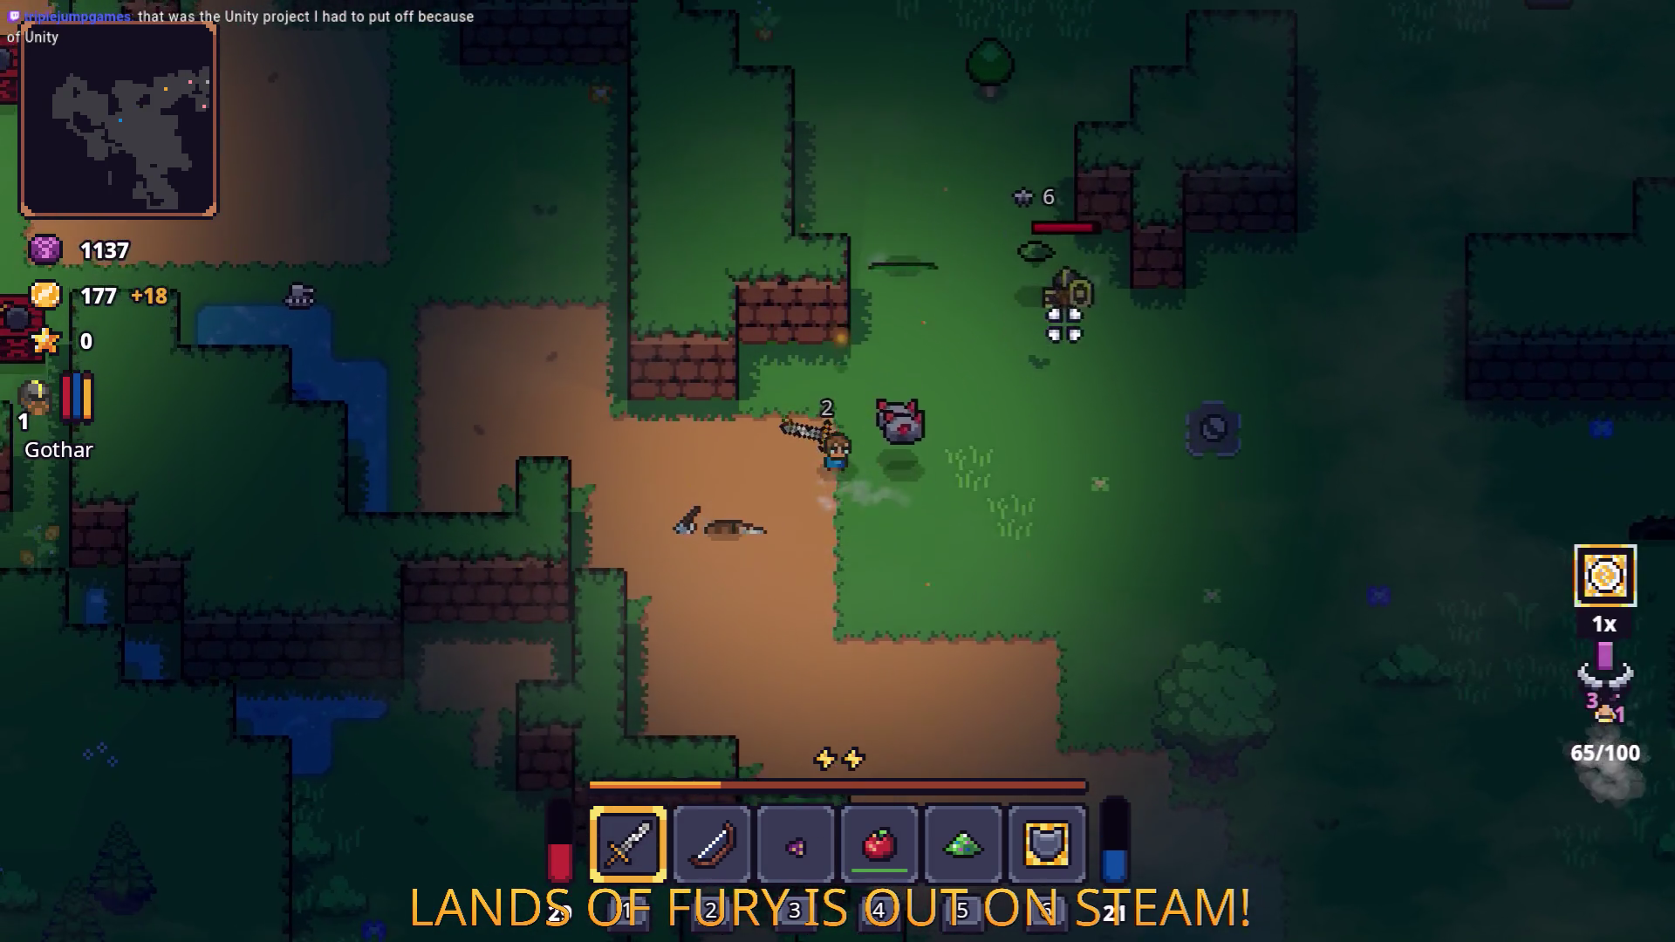
key("w")
key("d")
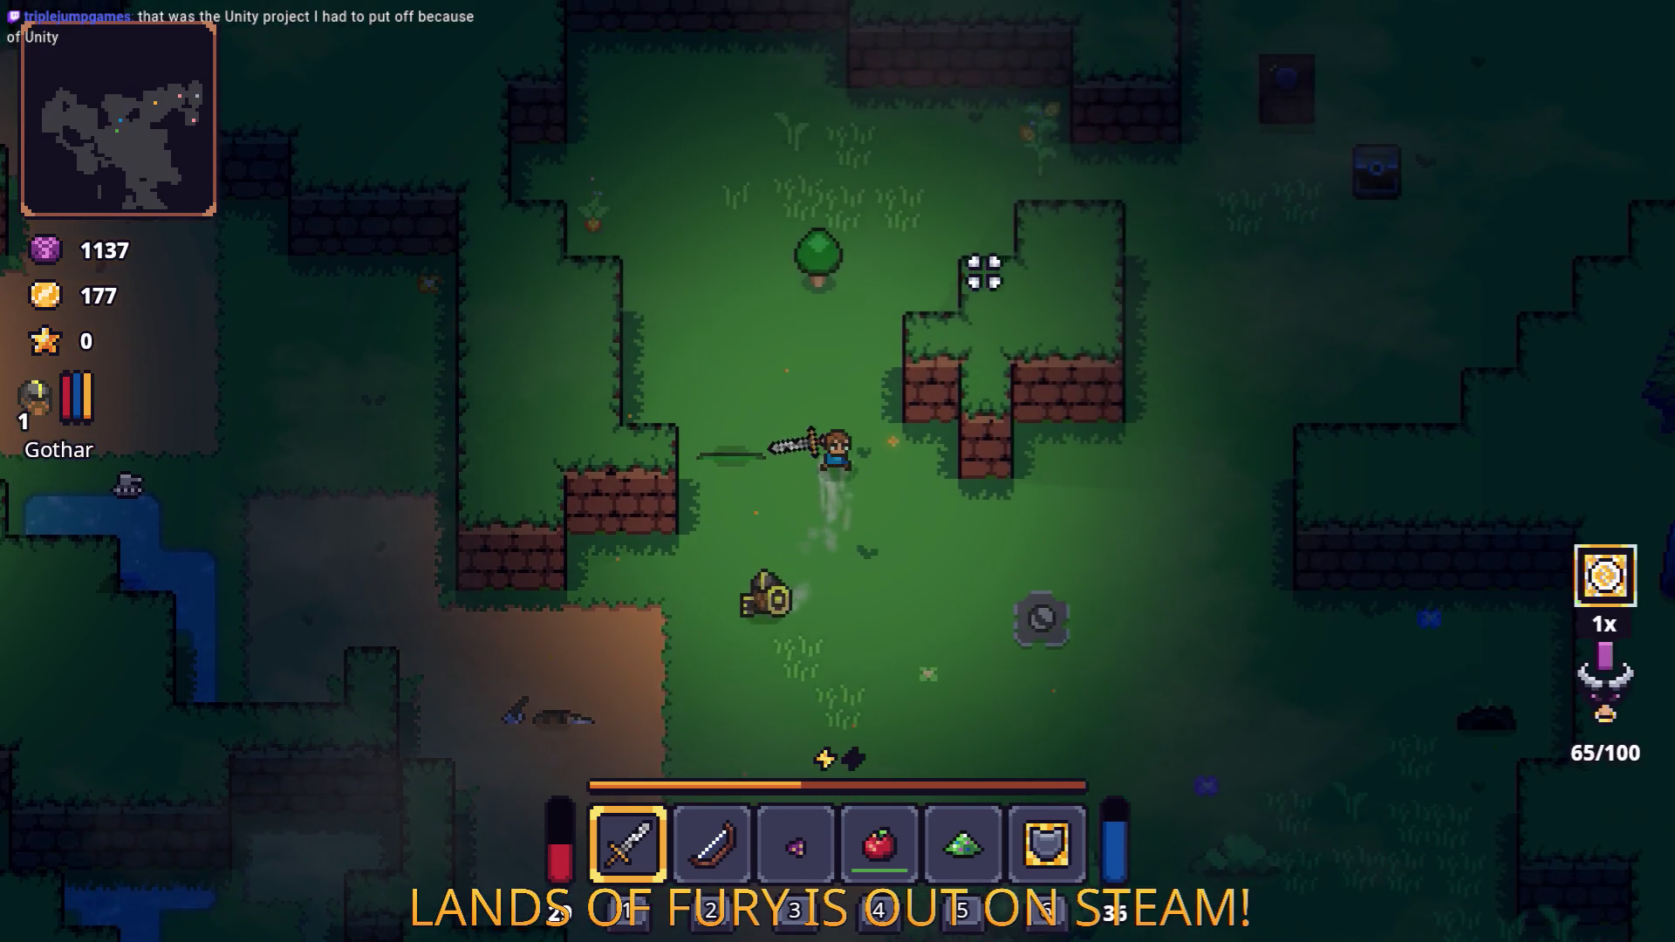
key("w")
left_click(748, 568)
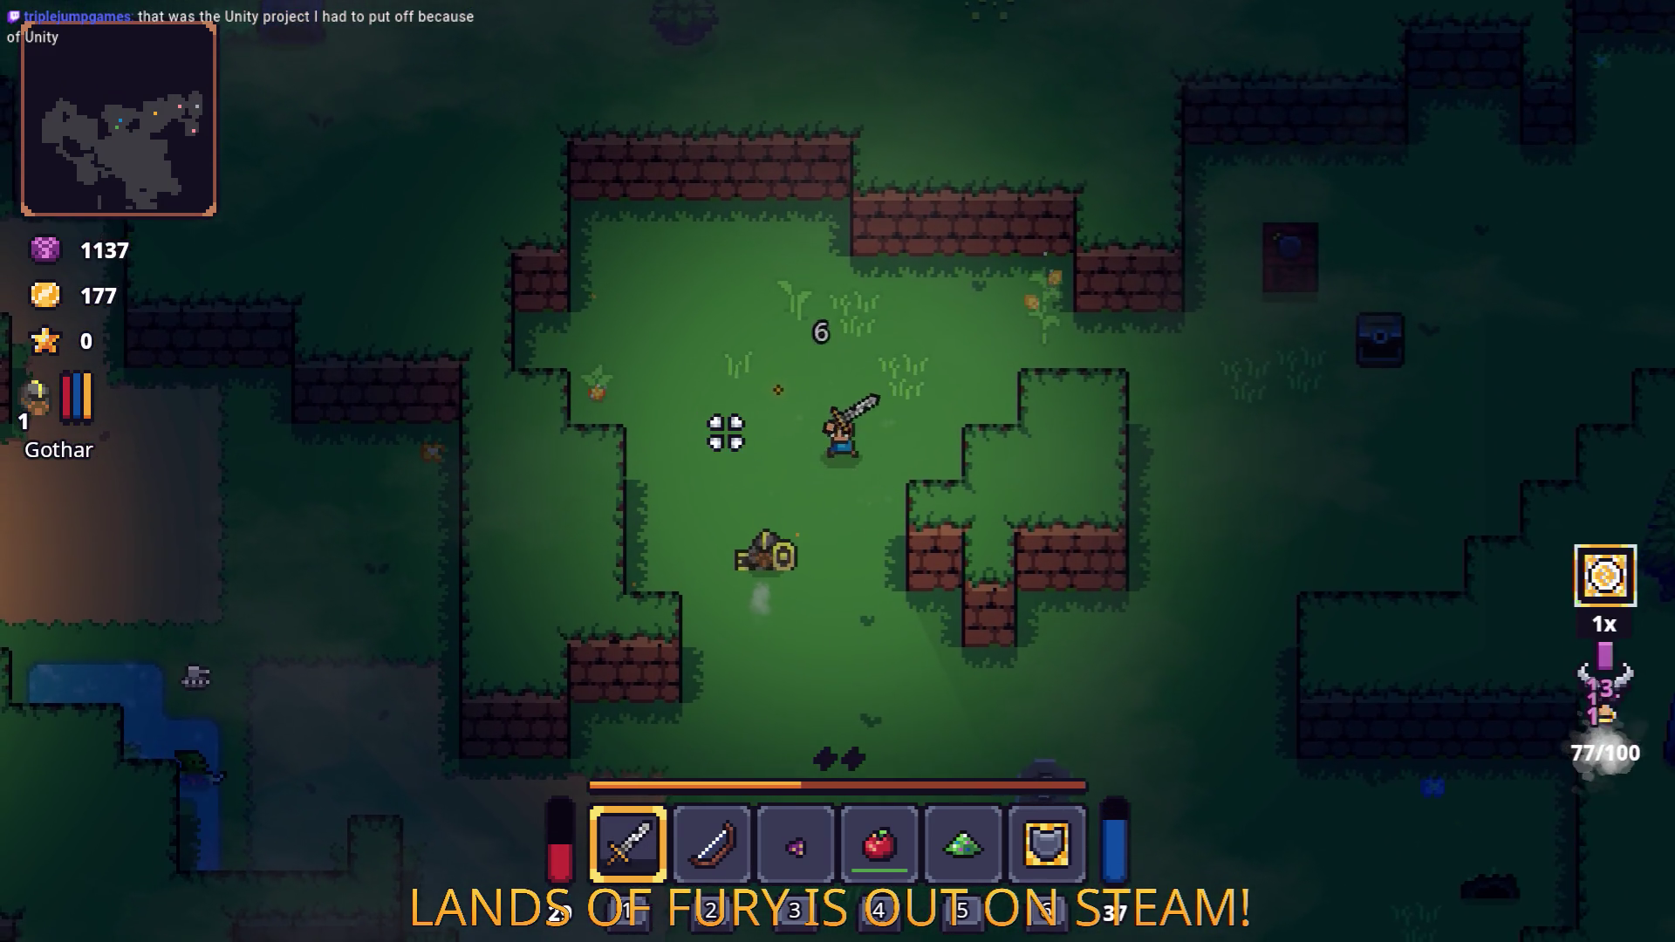
key("w")
key("a")
left_click(643, 433)
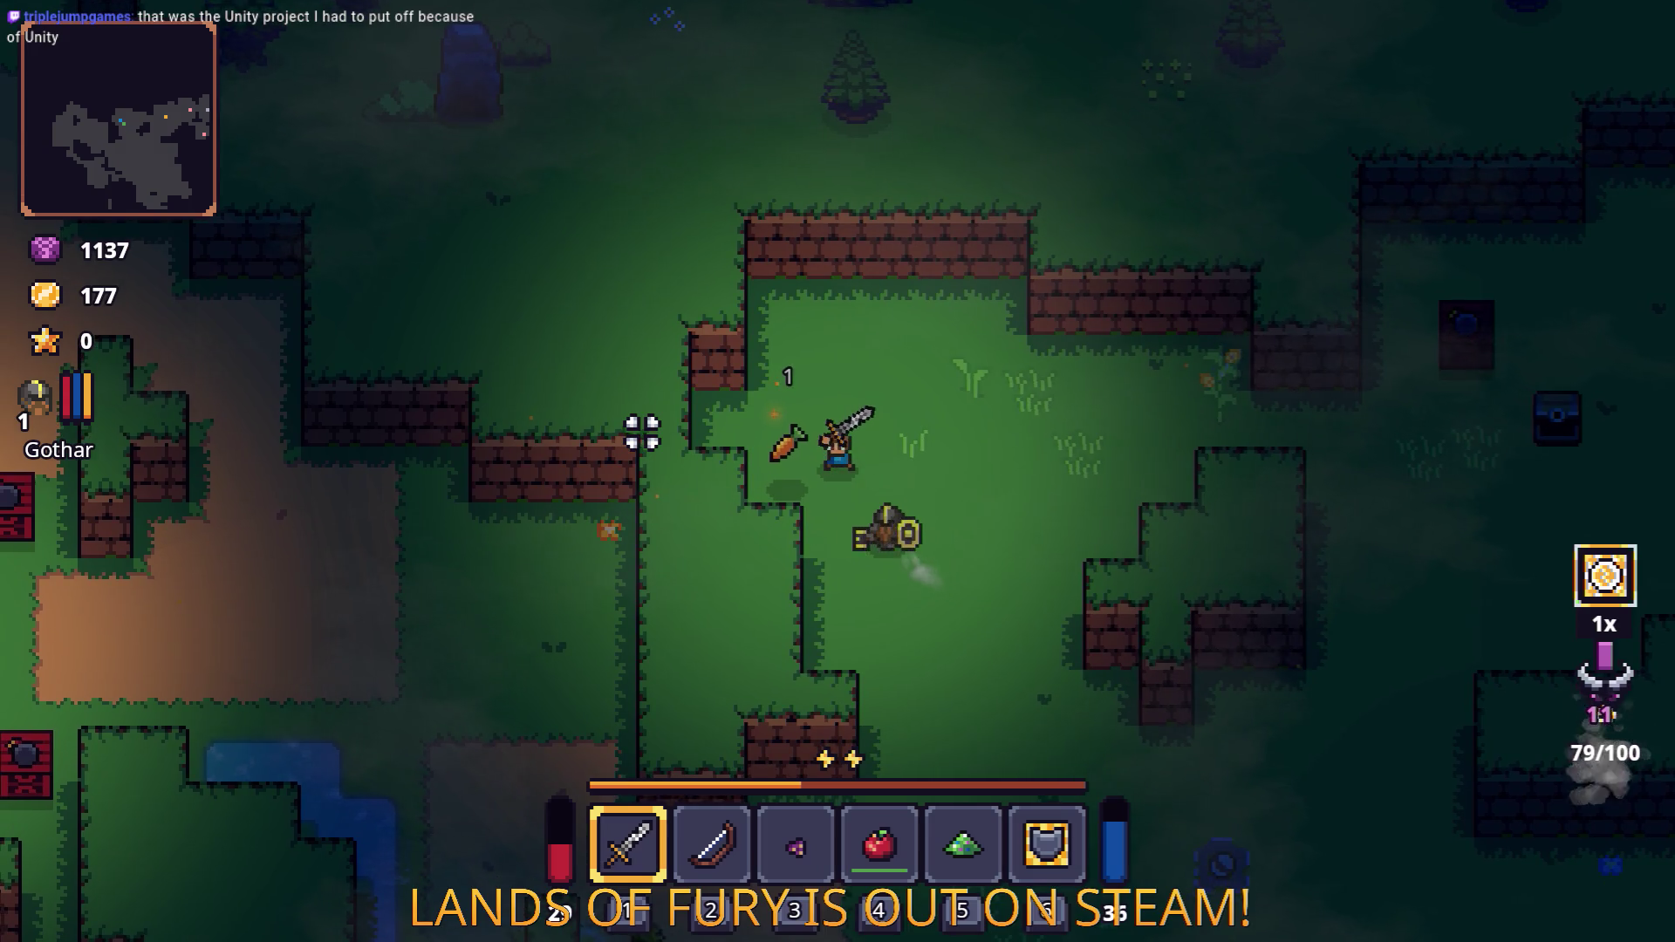
Collect the carrot, head to the campfire and switch to the bow to shoot an enemy.
key("s")
key("d")
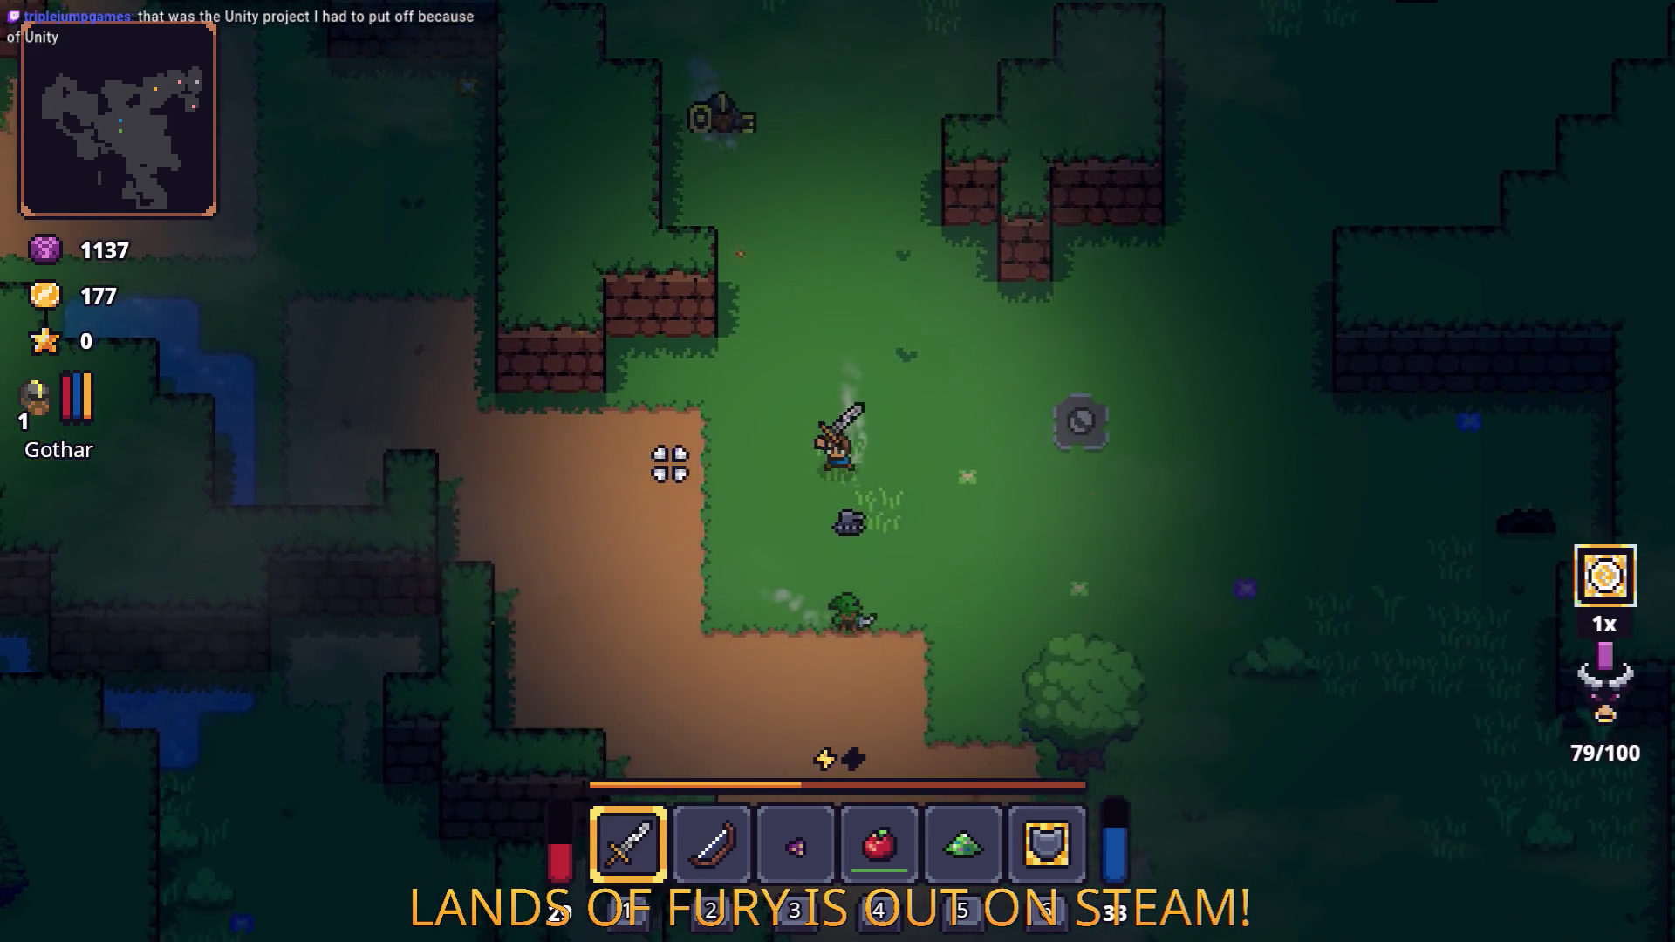
key("a")
key("w")
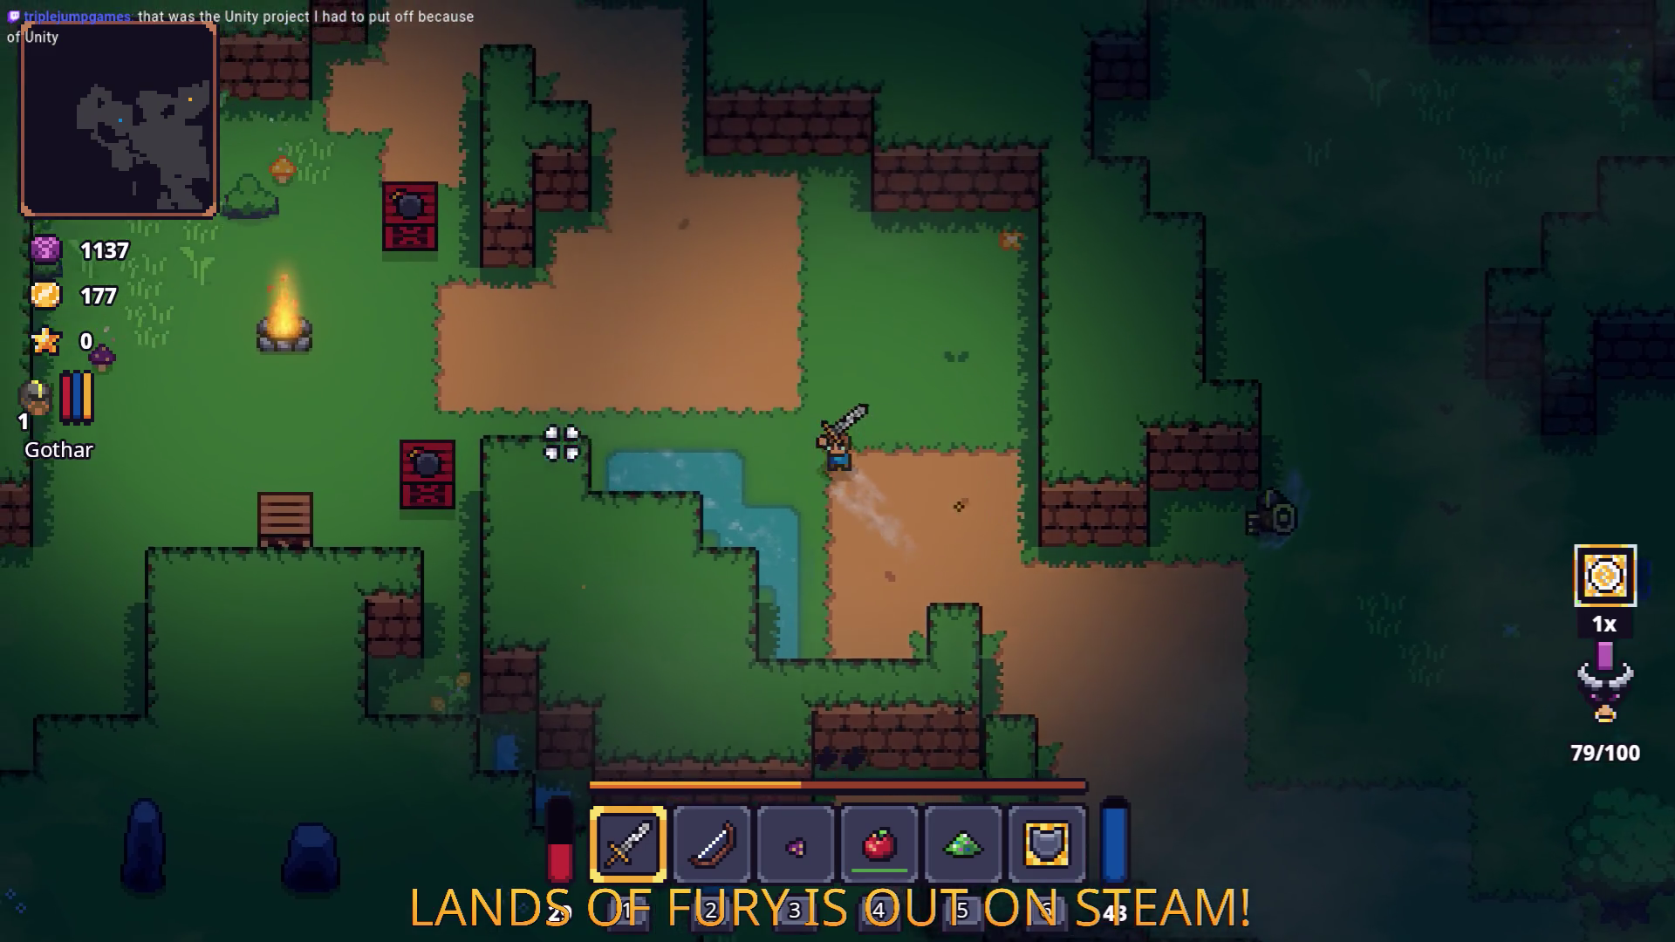
key("a")
key("w")
key("2")
key("a")
left_click(540, 265)
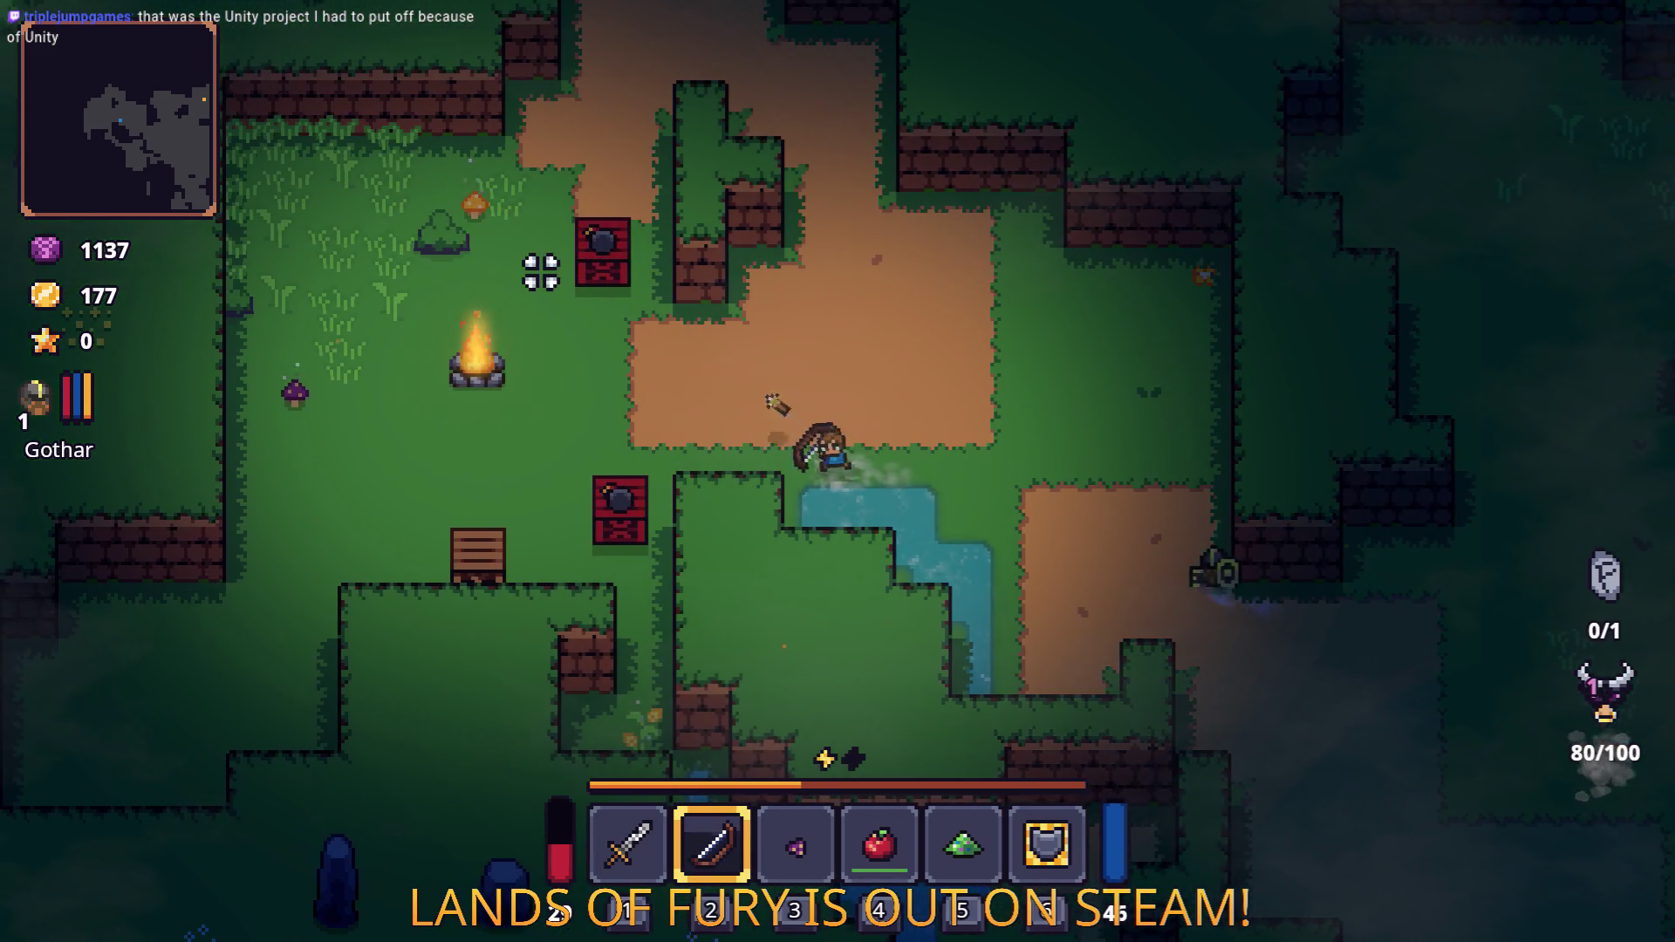
Shoot arrows at the enemies to the south while dodging their attacks.
key("a")
key("s")
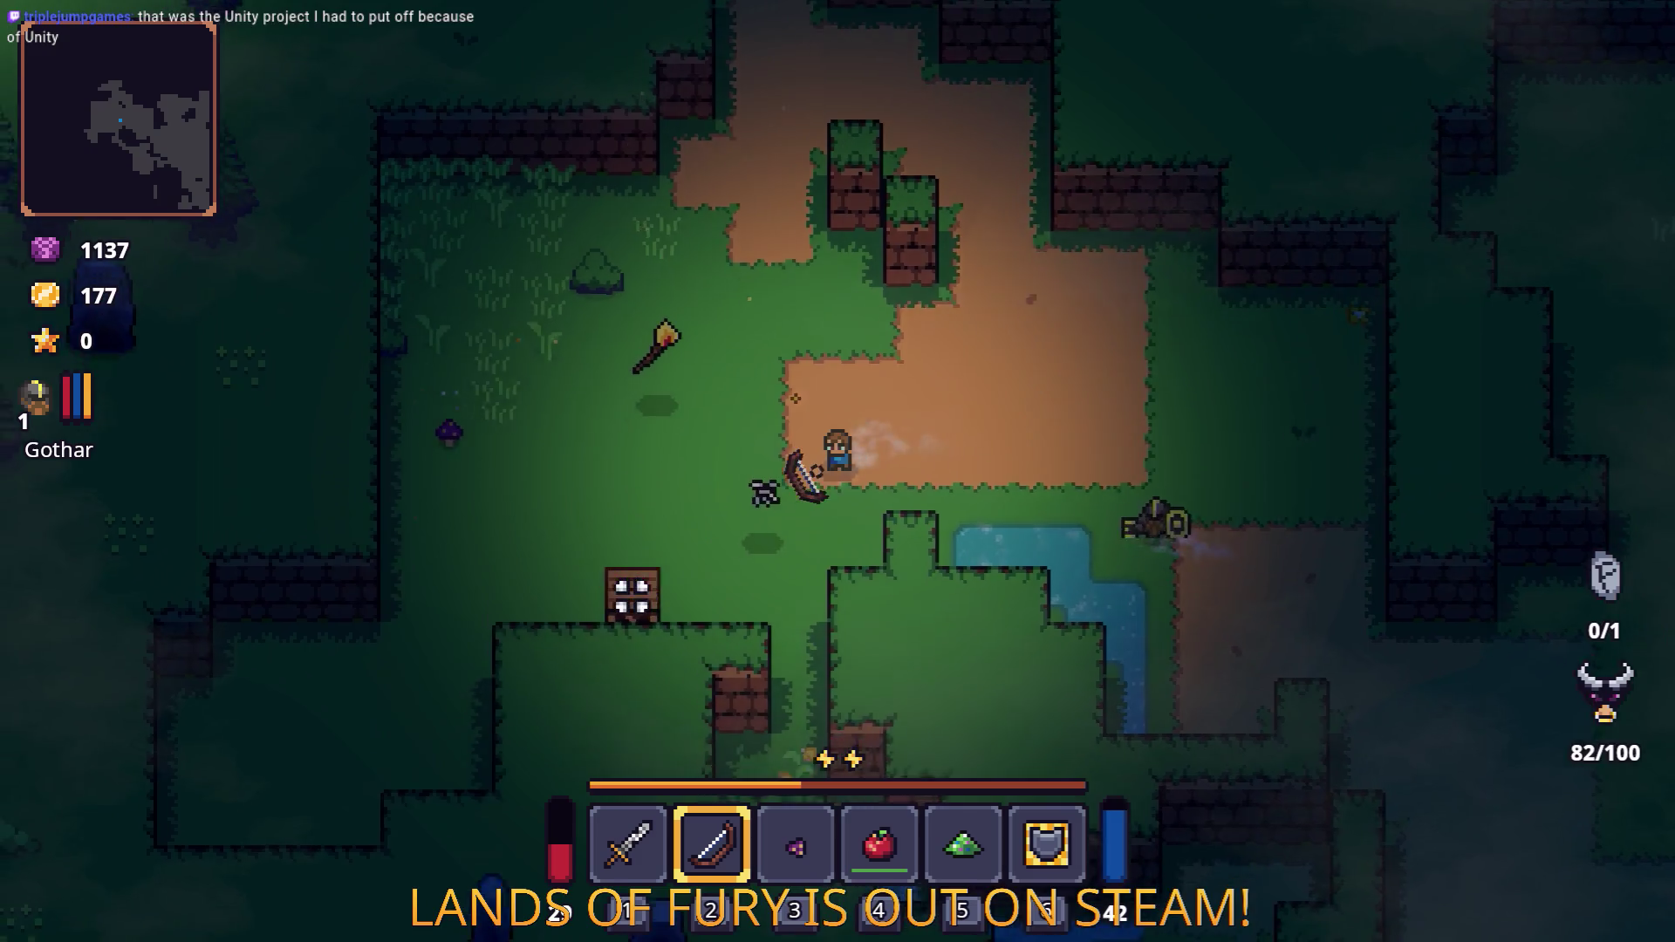
left_click(611, 593)
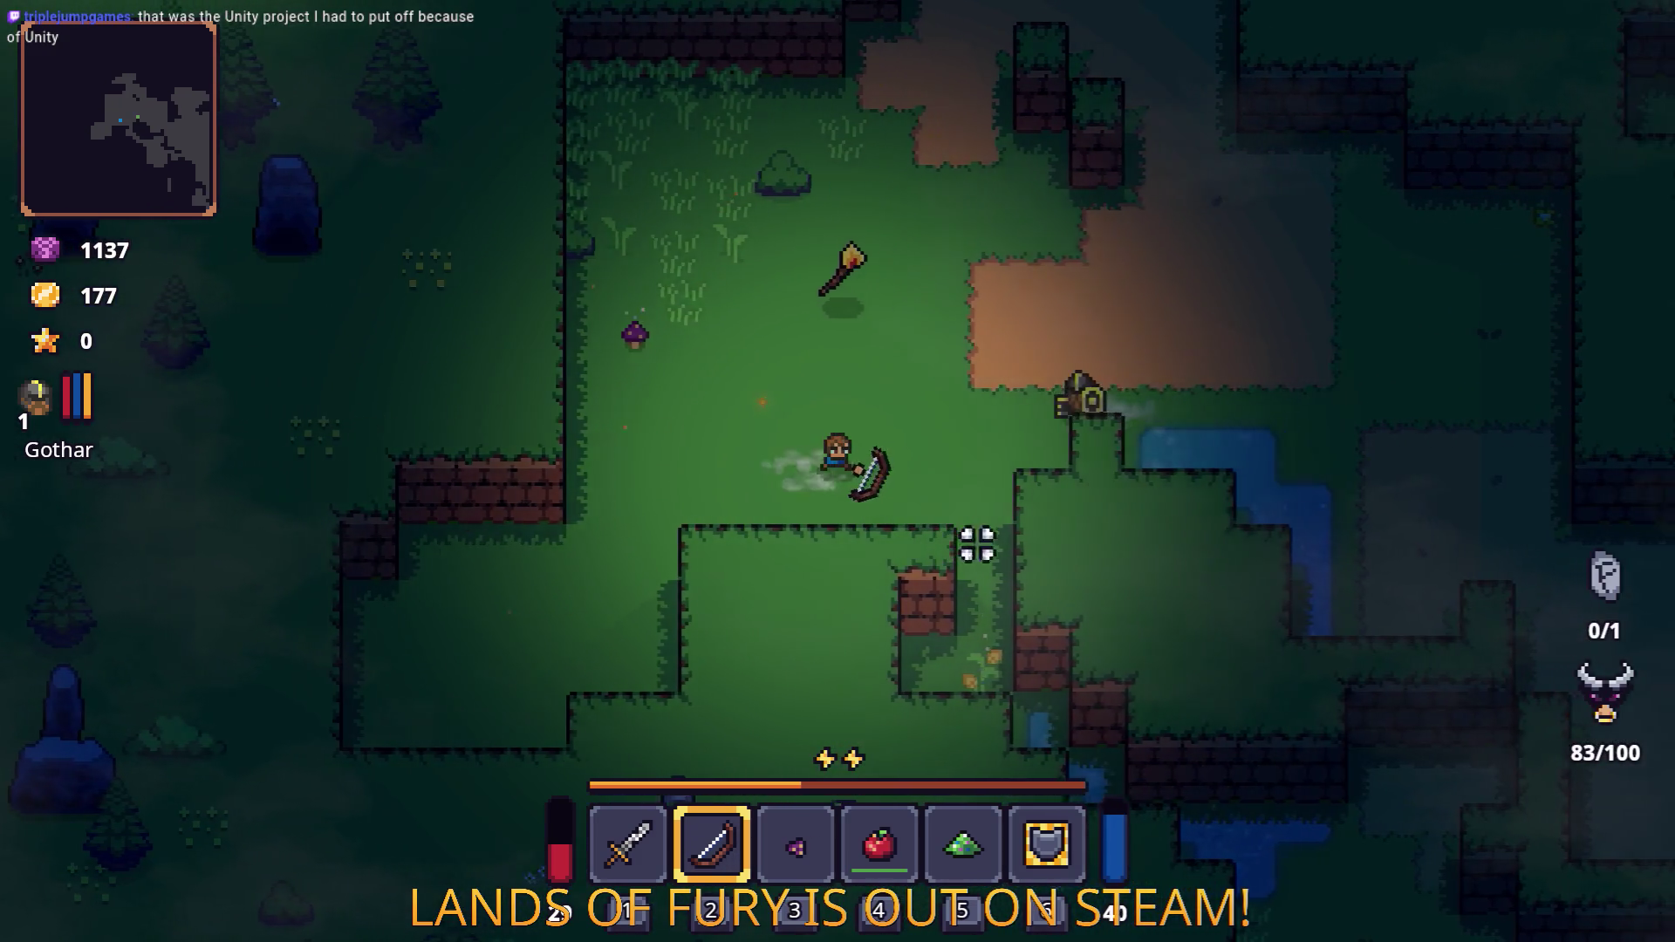
key("d")
left_click(867, 673)
key("s")
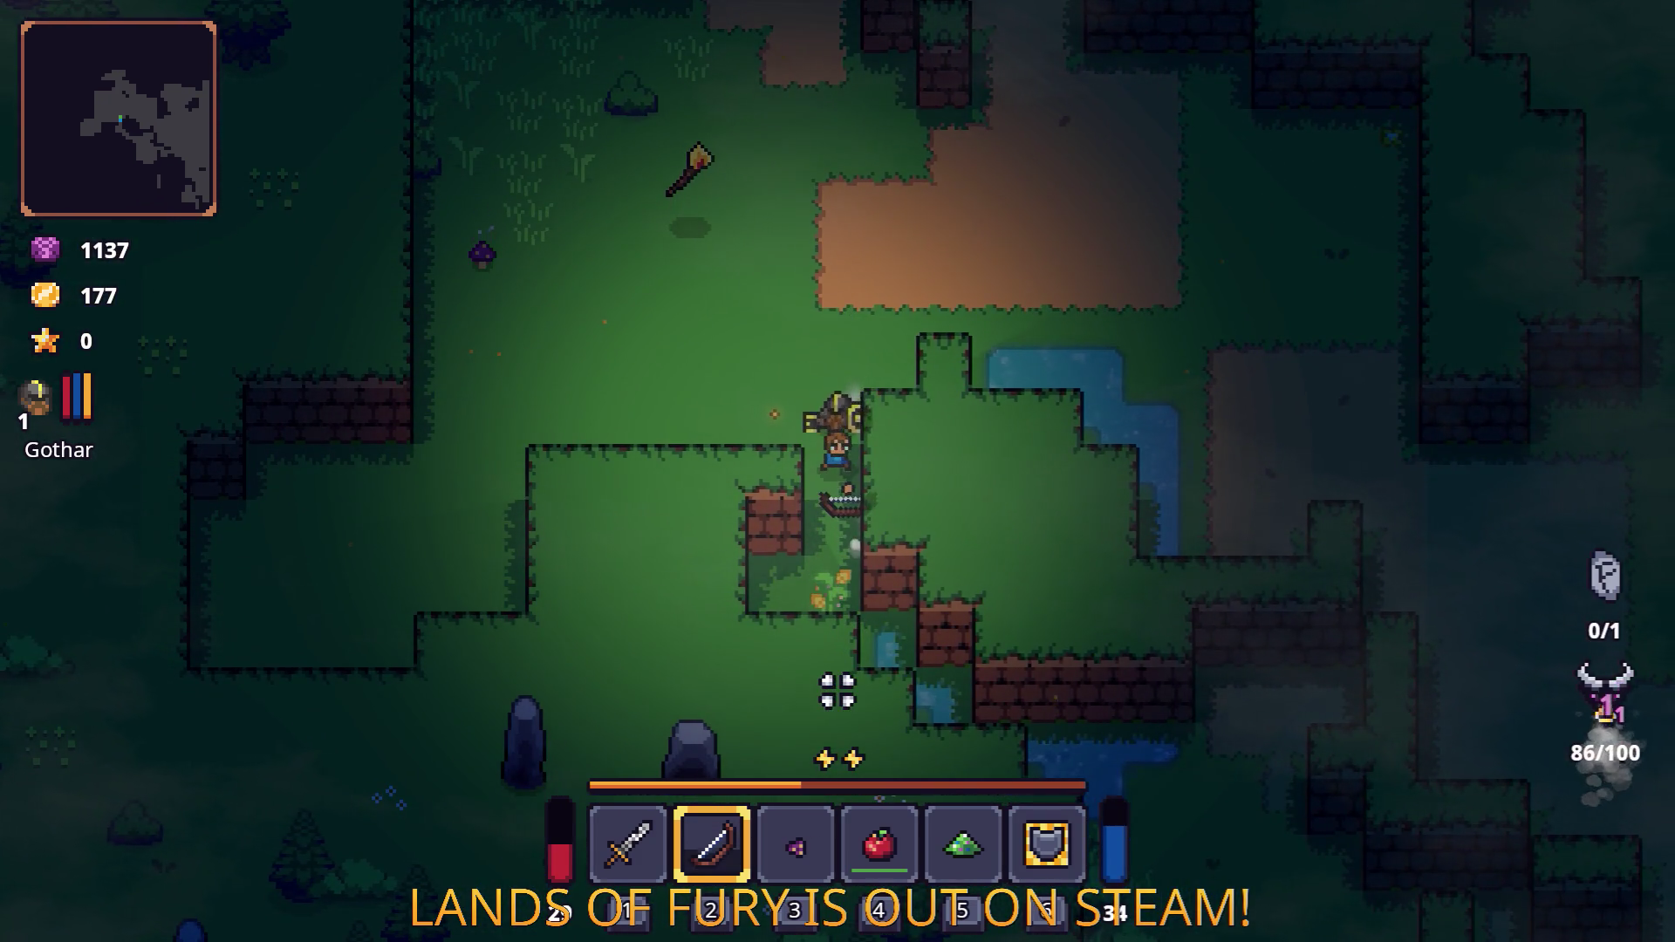
key("s")
left_click(838, 677)
key("a")
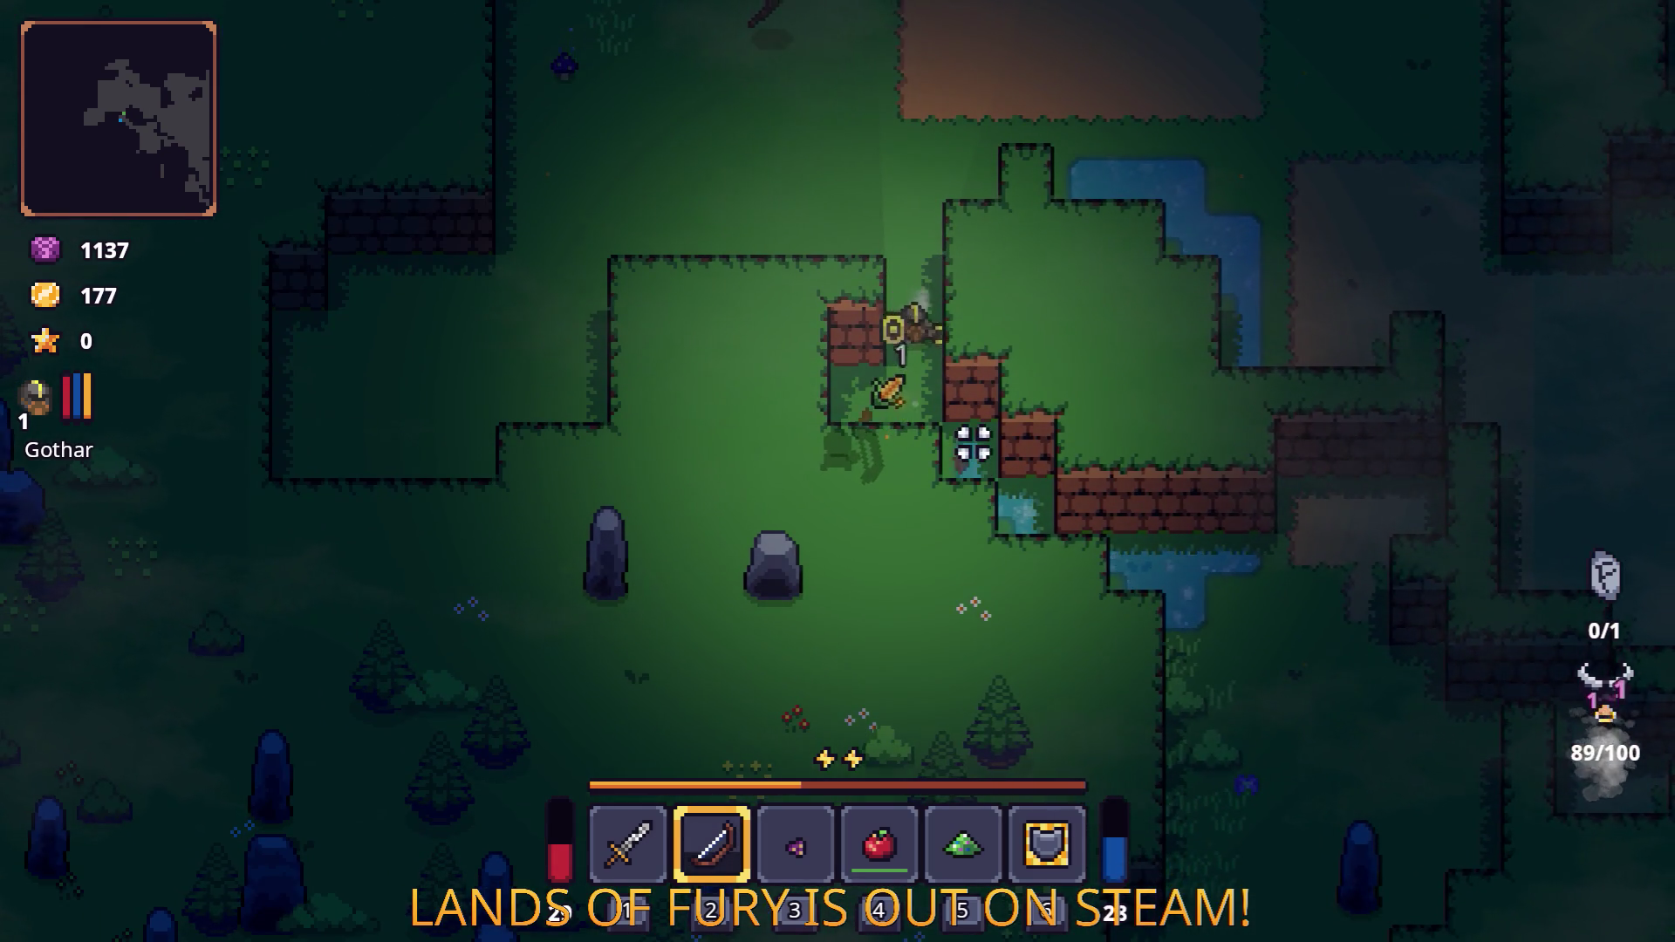
Gather the spent arrows and shoot more enemies until Gothar reaches level 2 with 195 gold.
key("w")
key("w")
key("a")
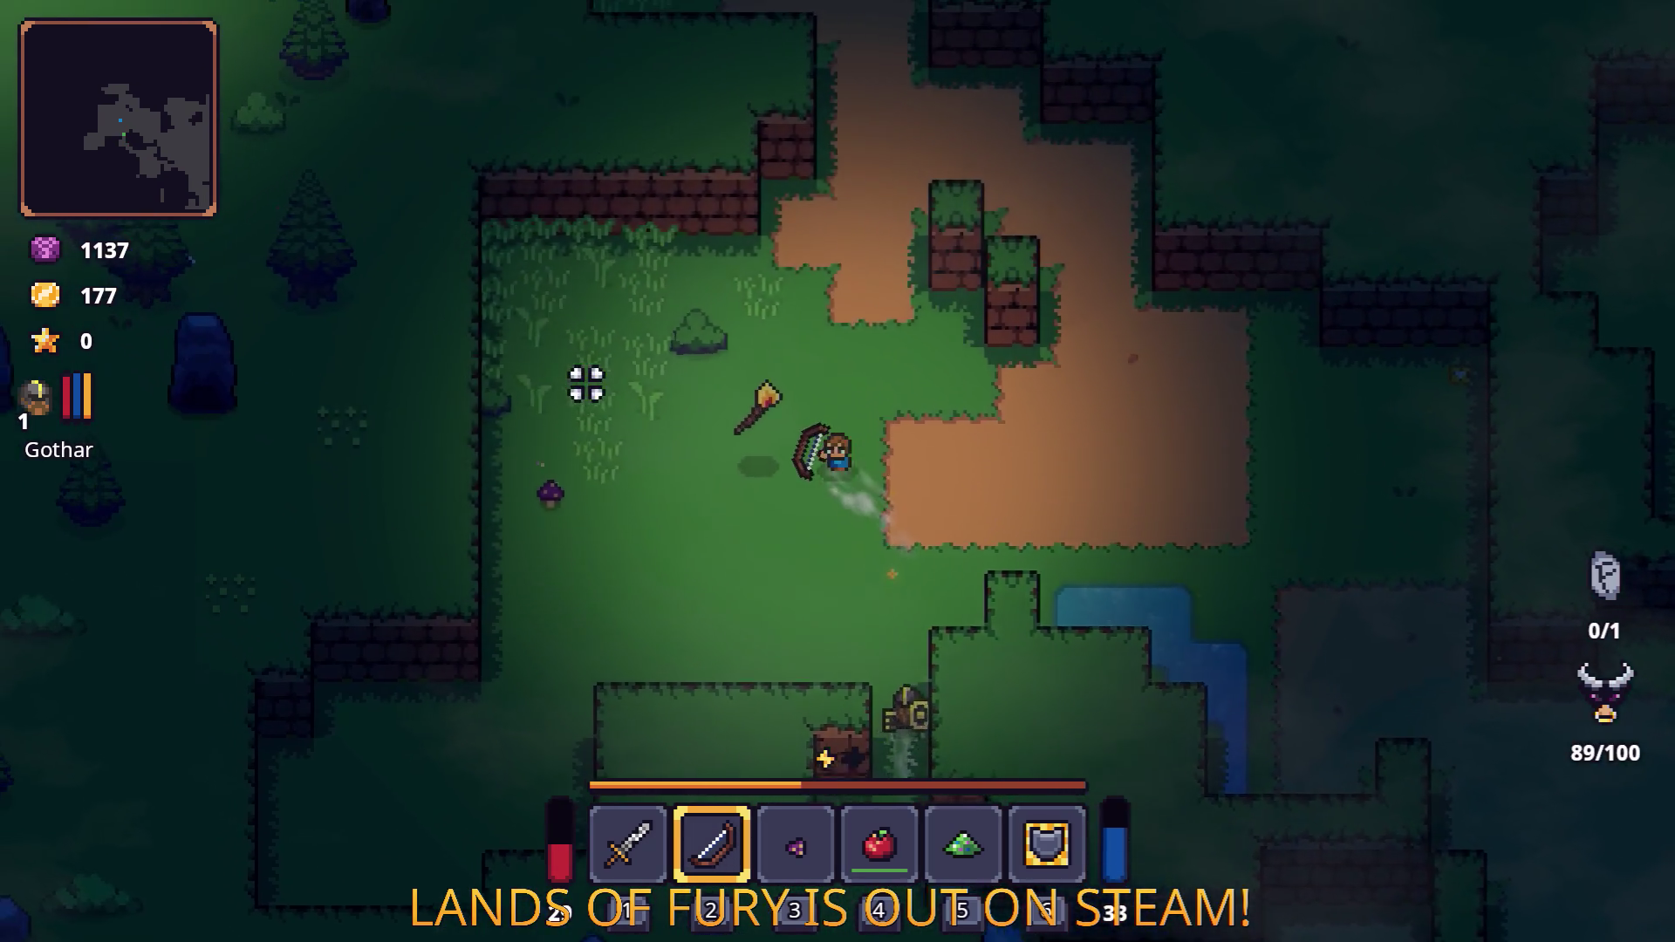
key("w")
key("d")
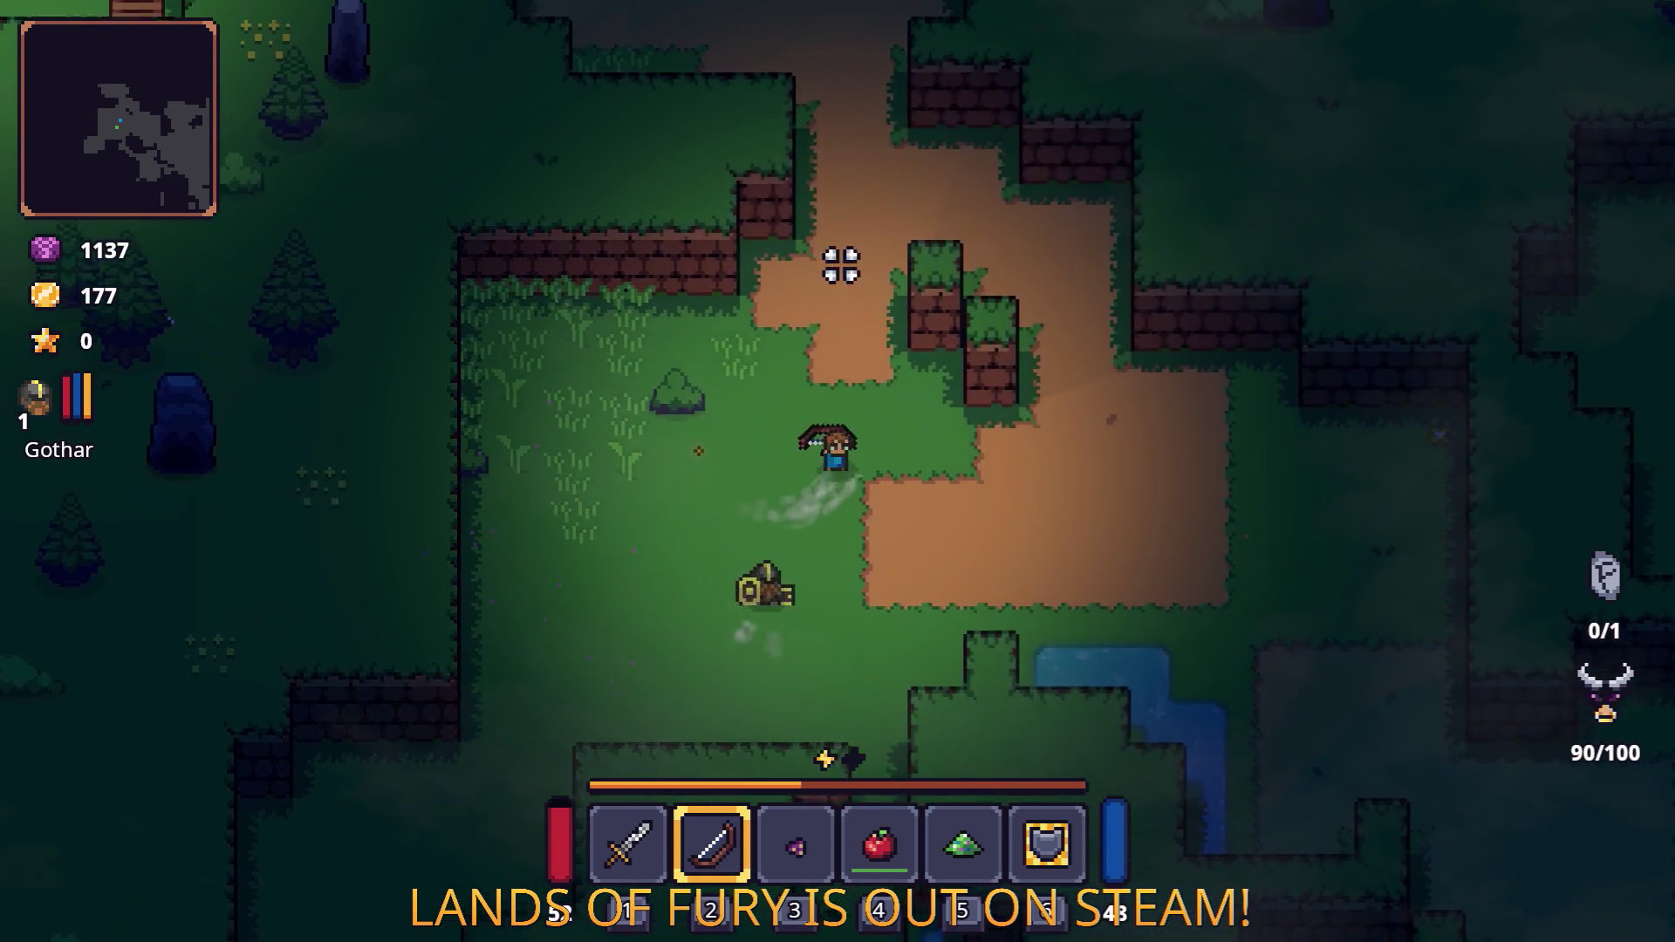
key("d")
key("w")
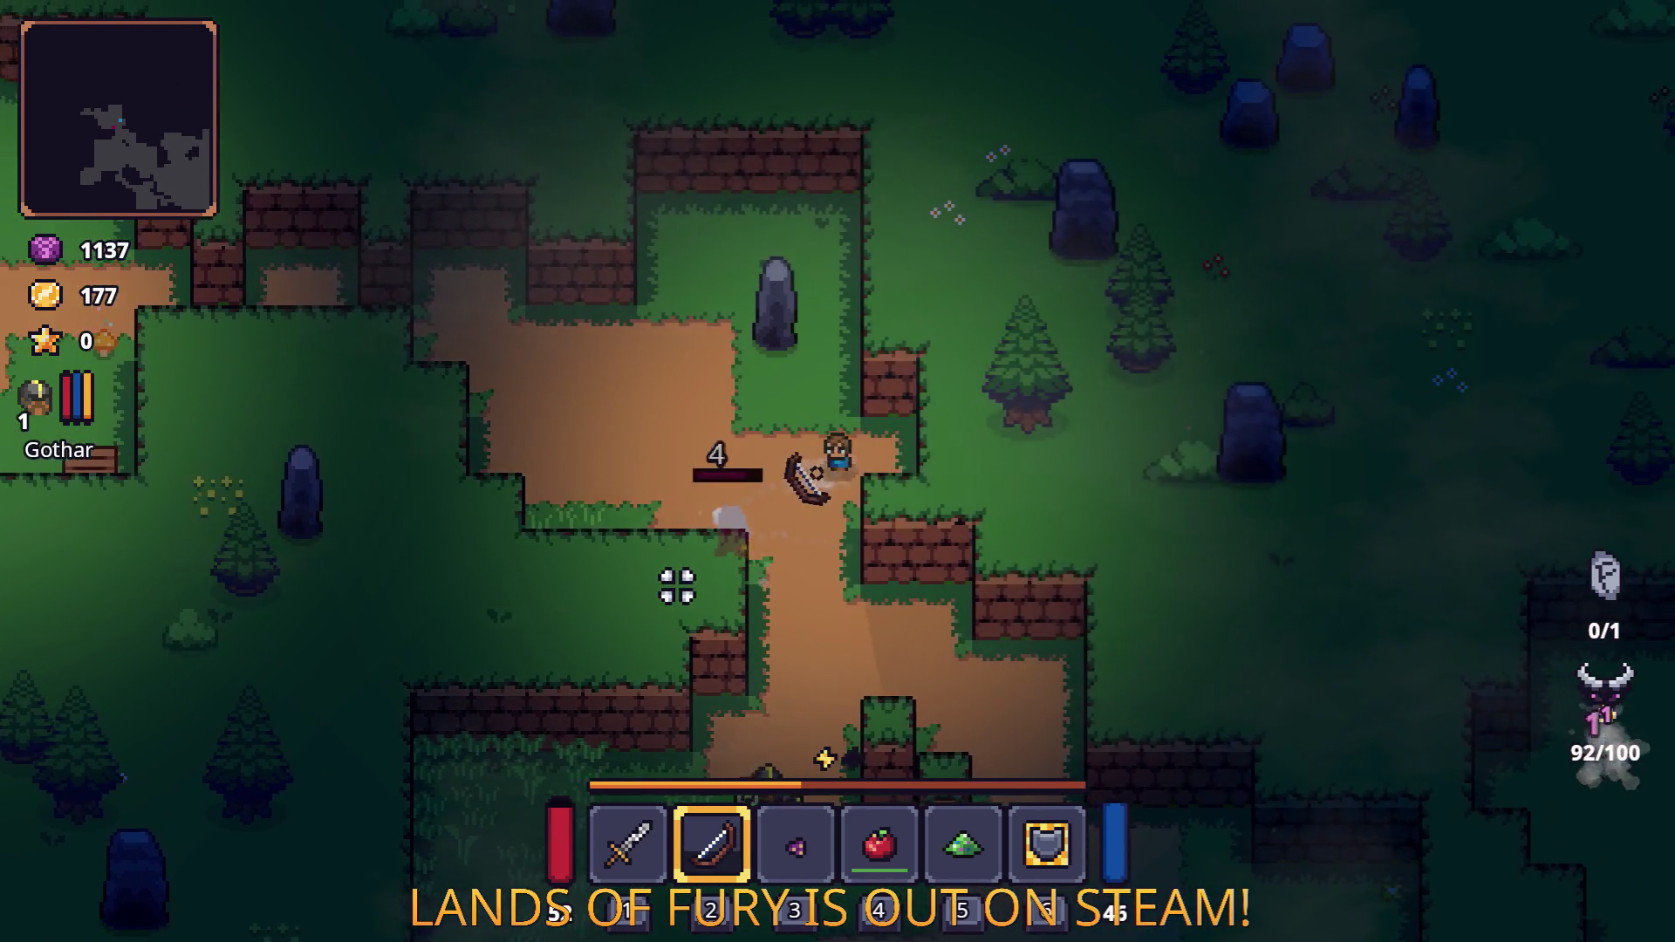
key("s")
key("a")
left_click(646, 582)
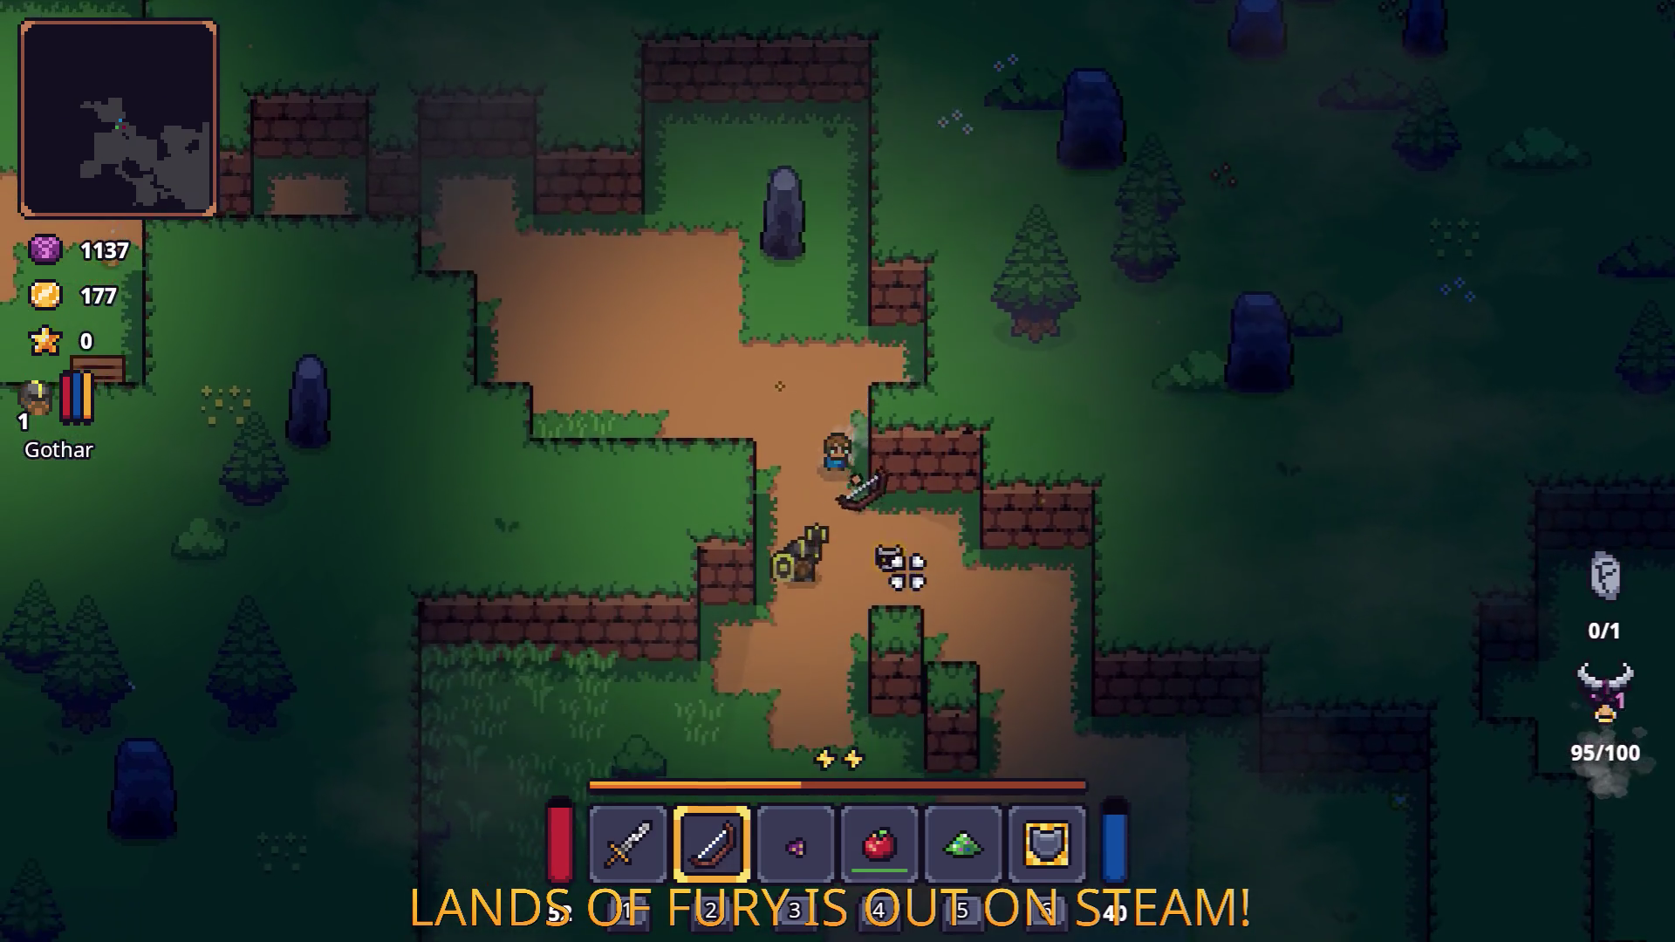
Collect arrows near the campfire, back away, and shoot bow arrows at the clearing's enemies.
key("w")
key("a")
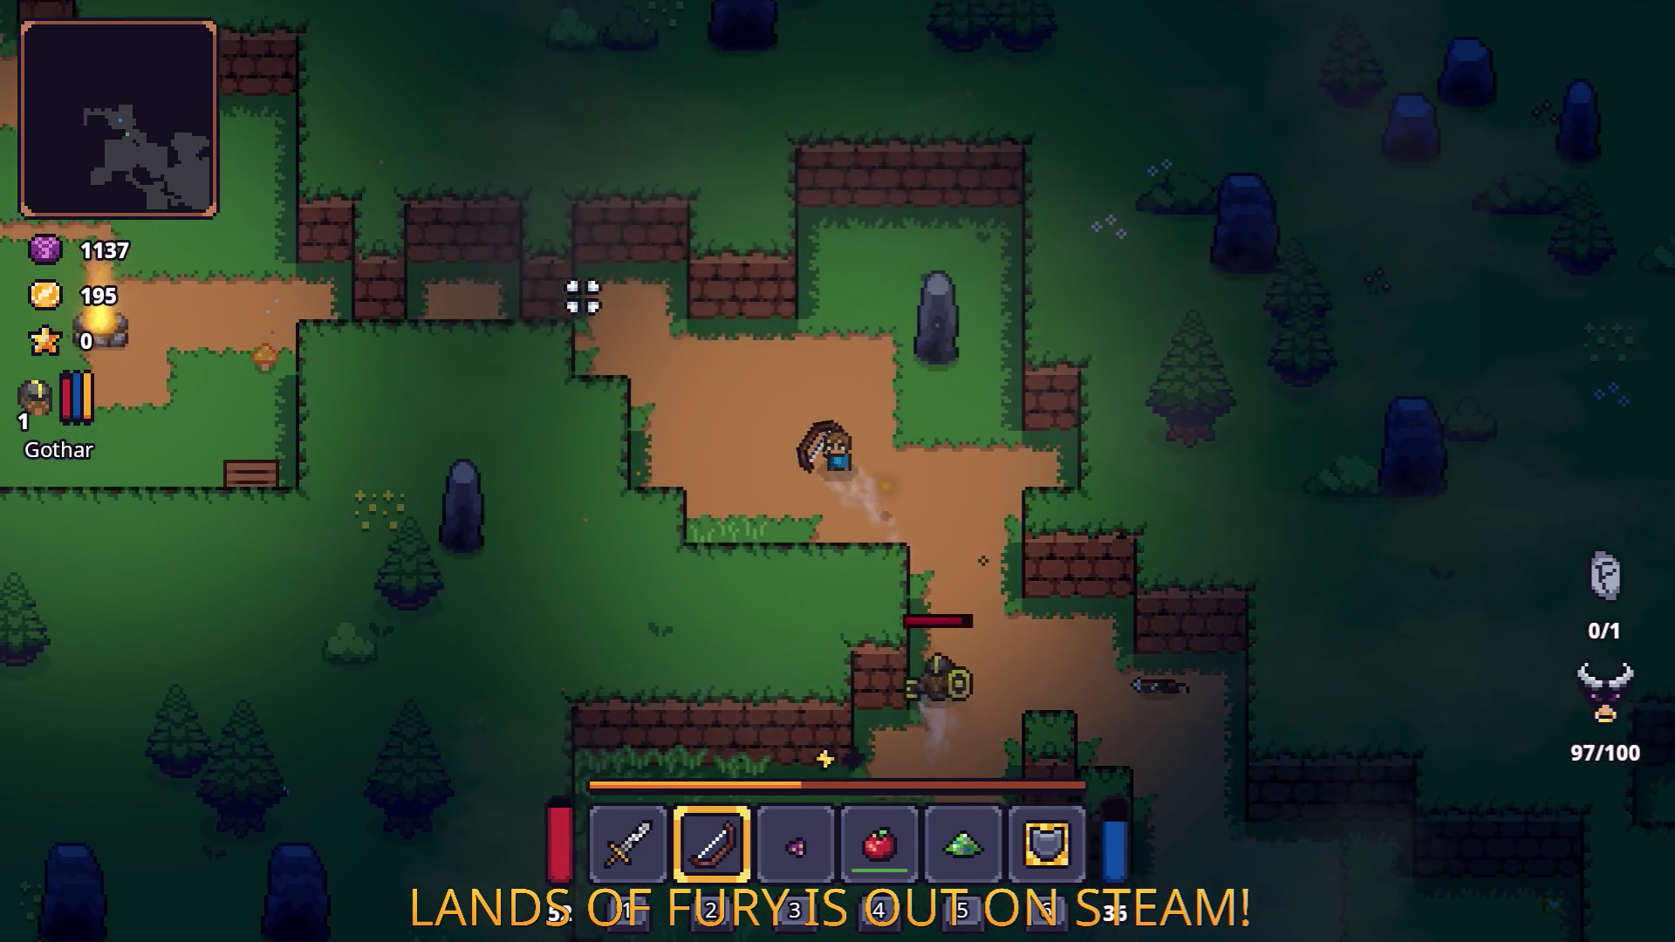
key("a")
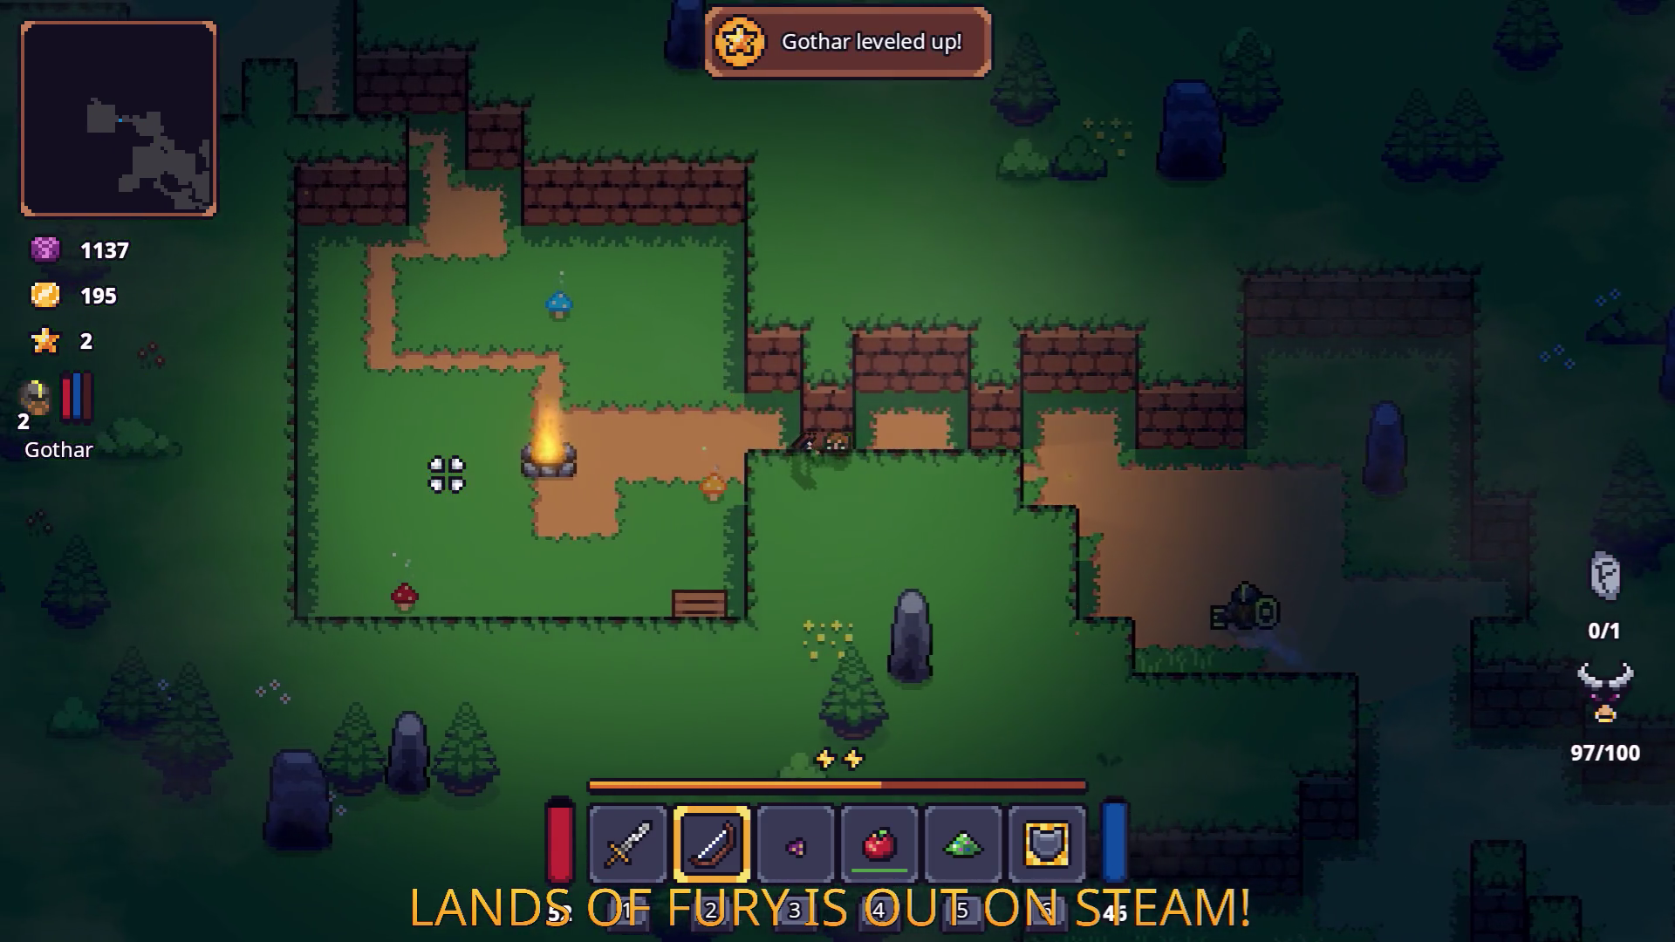
key("s")
key("a")
left_click(809, 323)
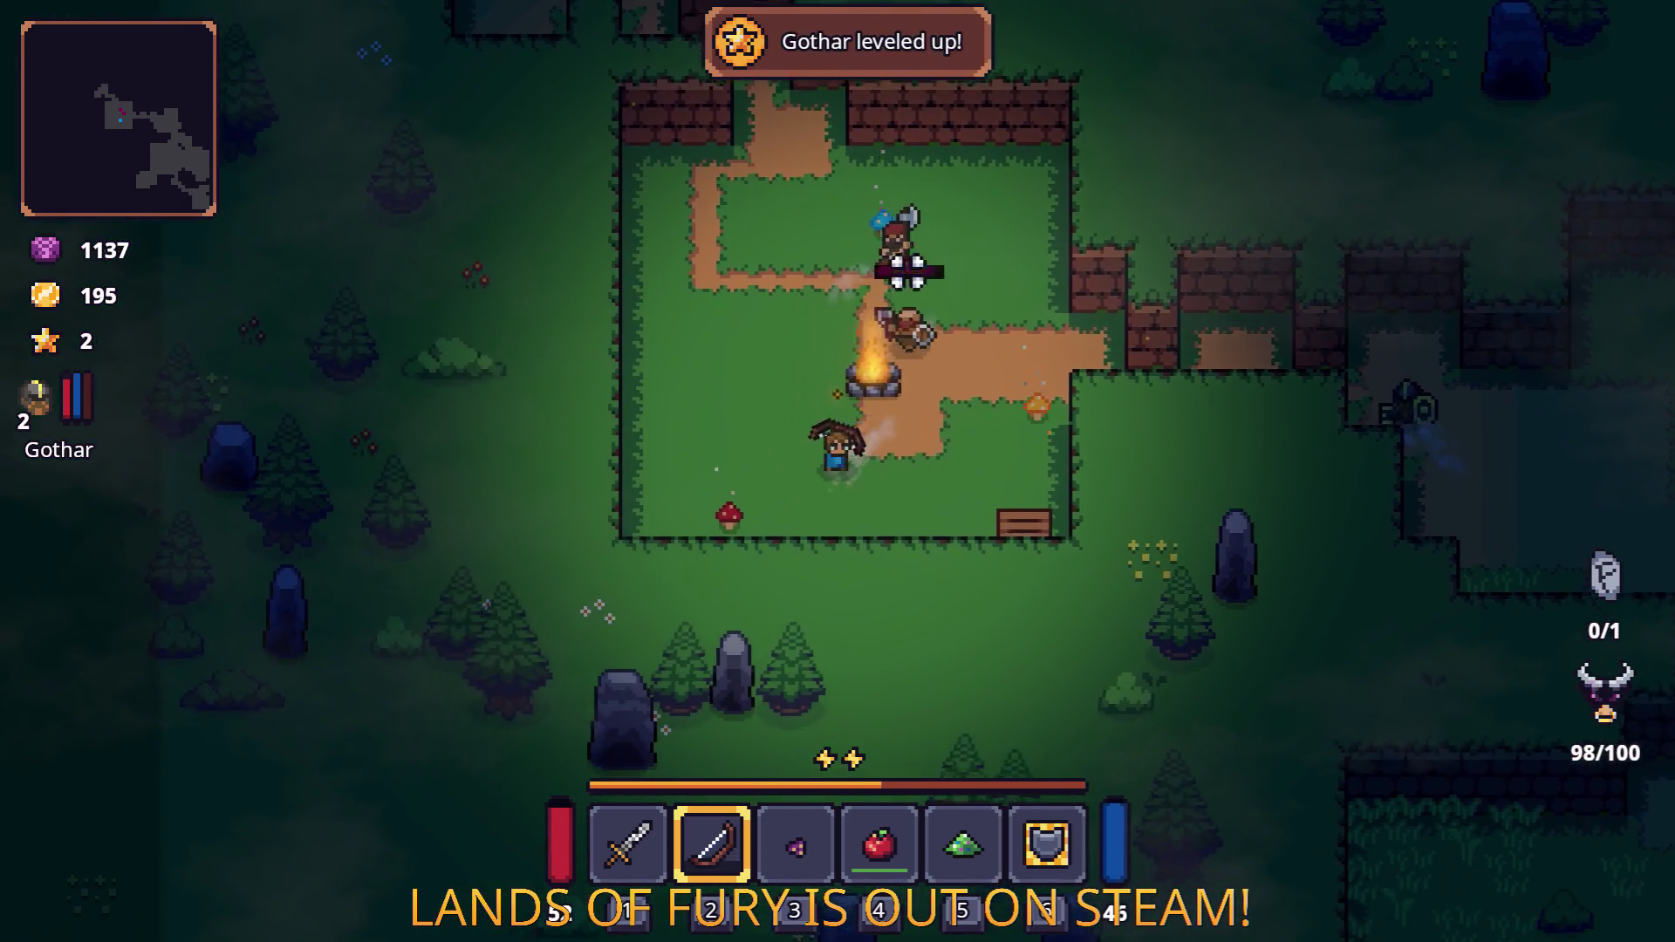
left_click(967, 285)
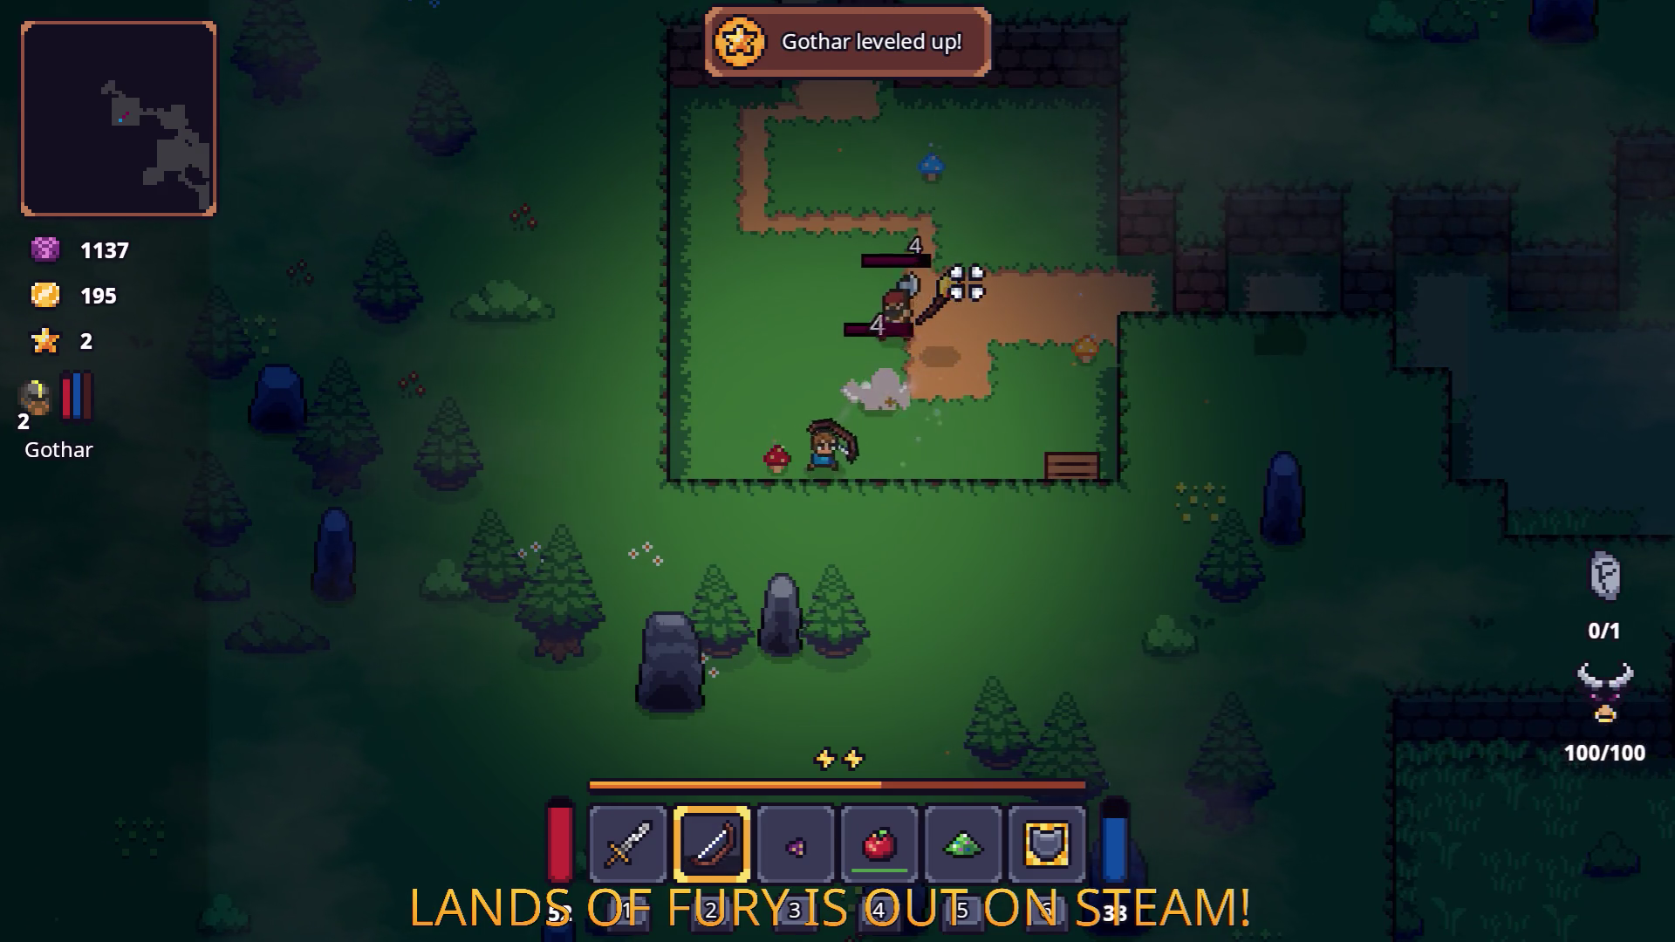
Circle around the enemies in the clearing and shoot one until it dies.
key("a")
key("w")
key("d")
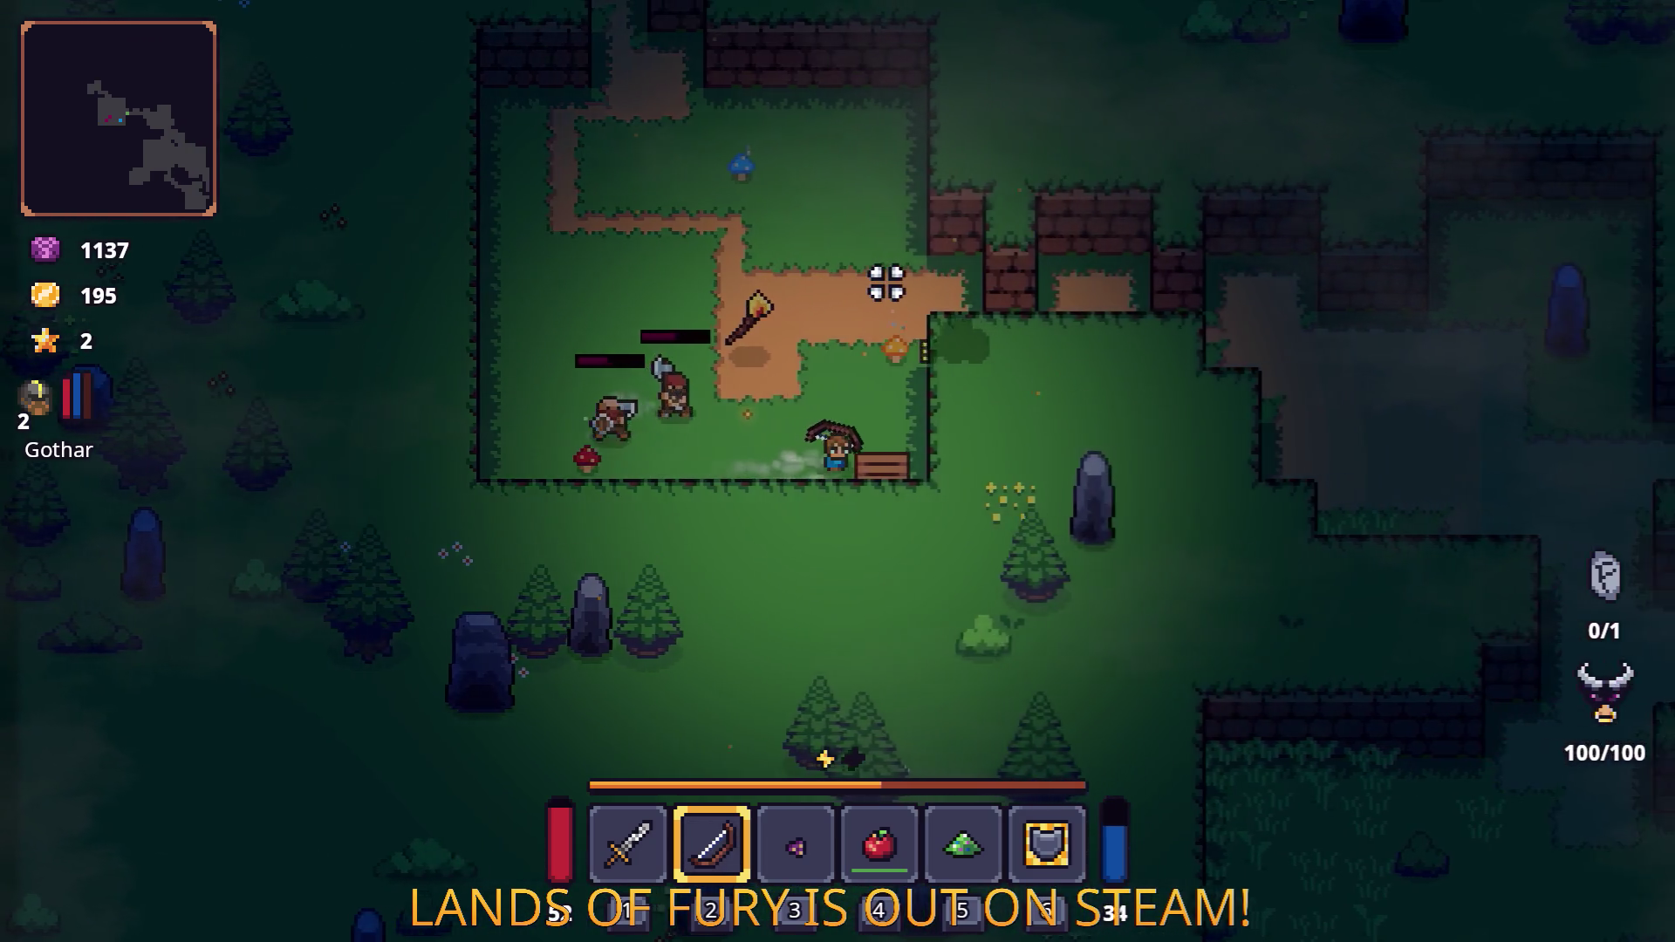
key("a")
key("s")
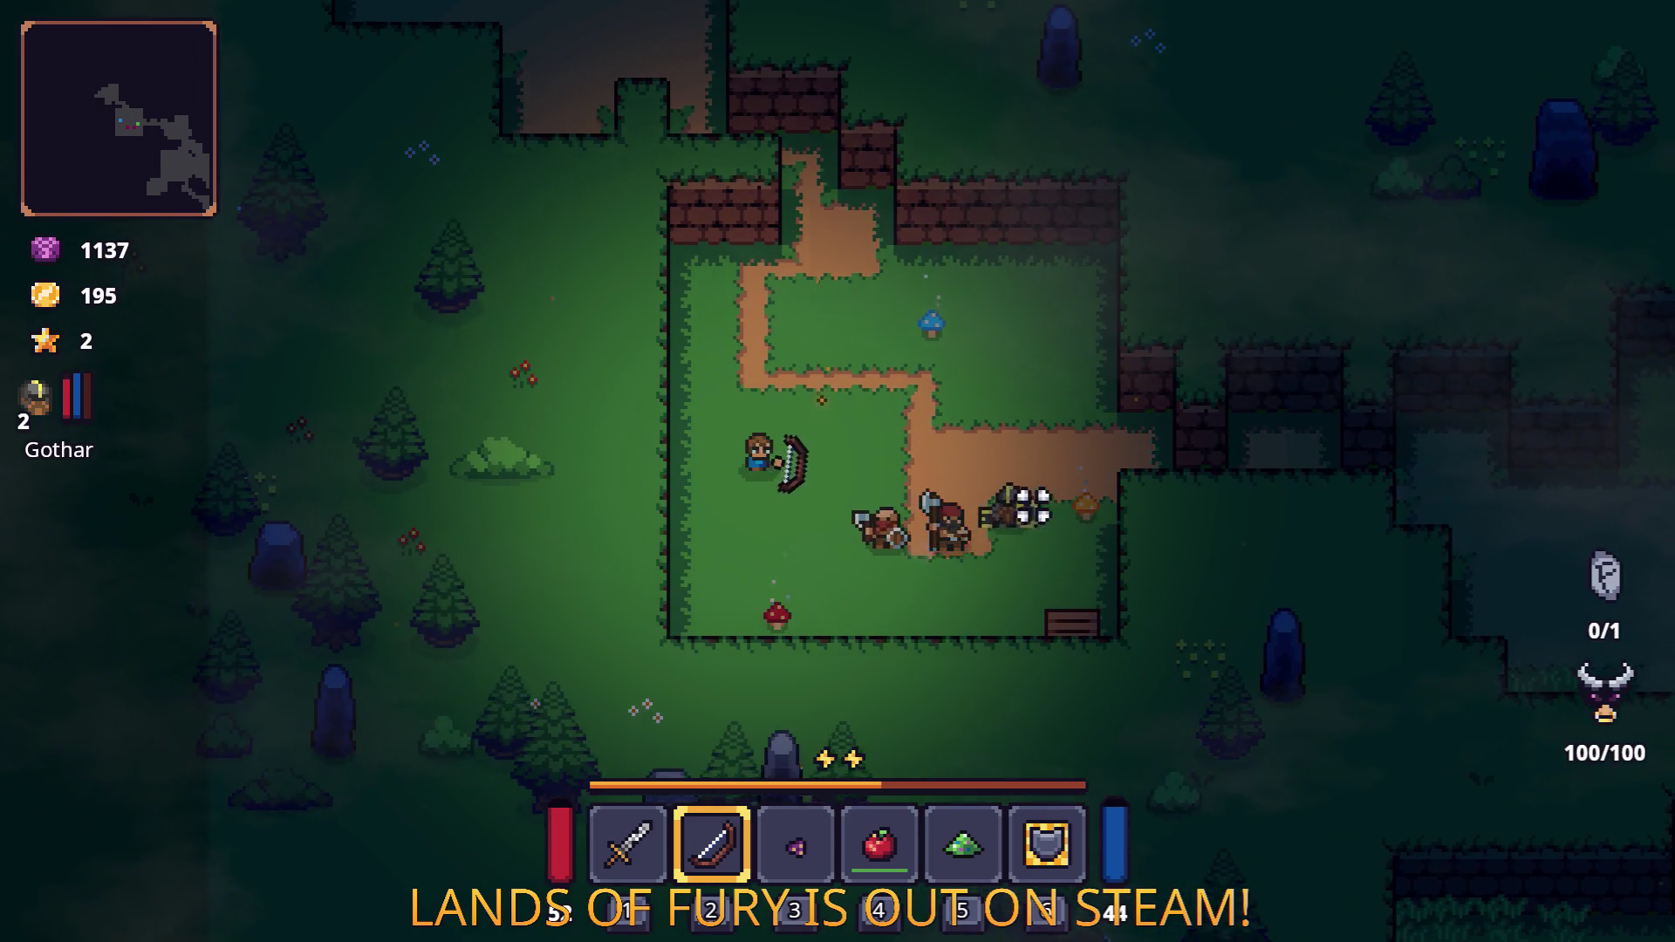
key("w")
left_click(878, 625)
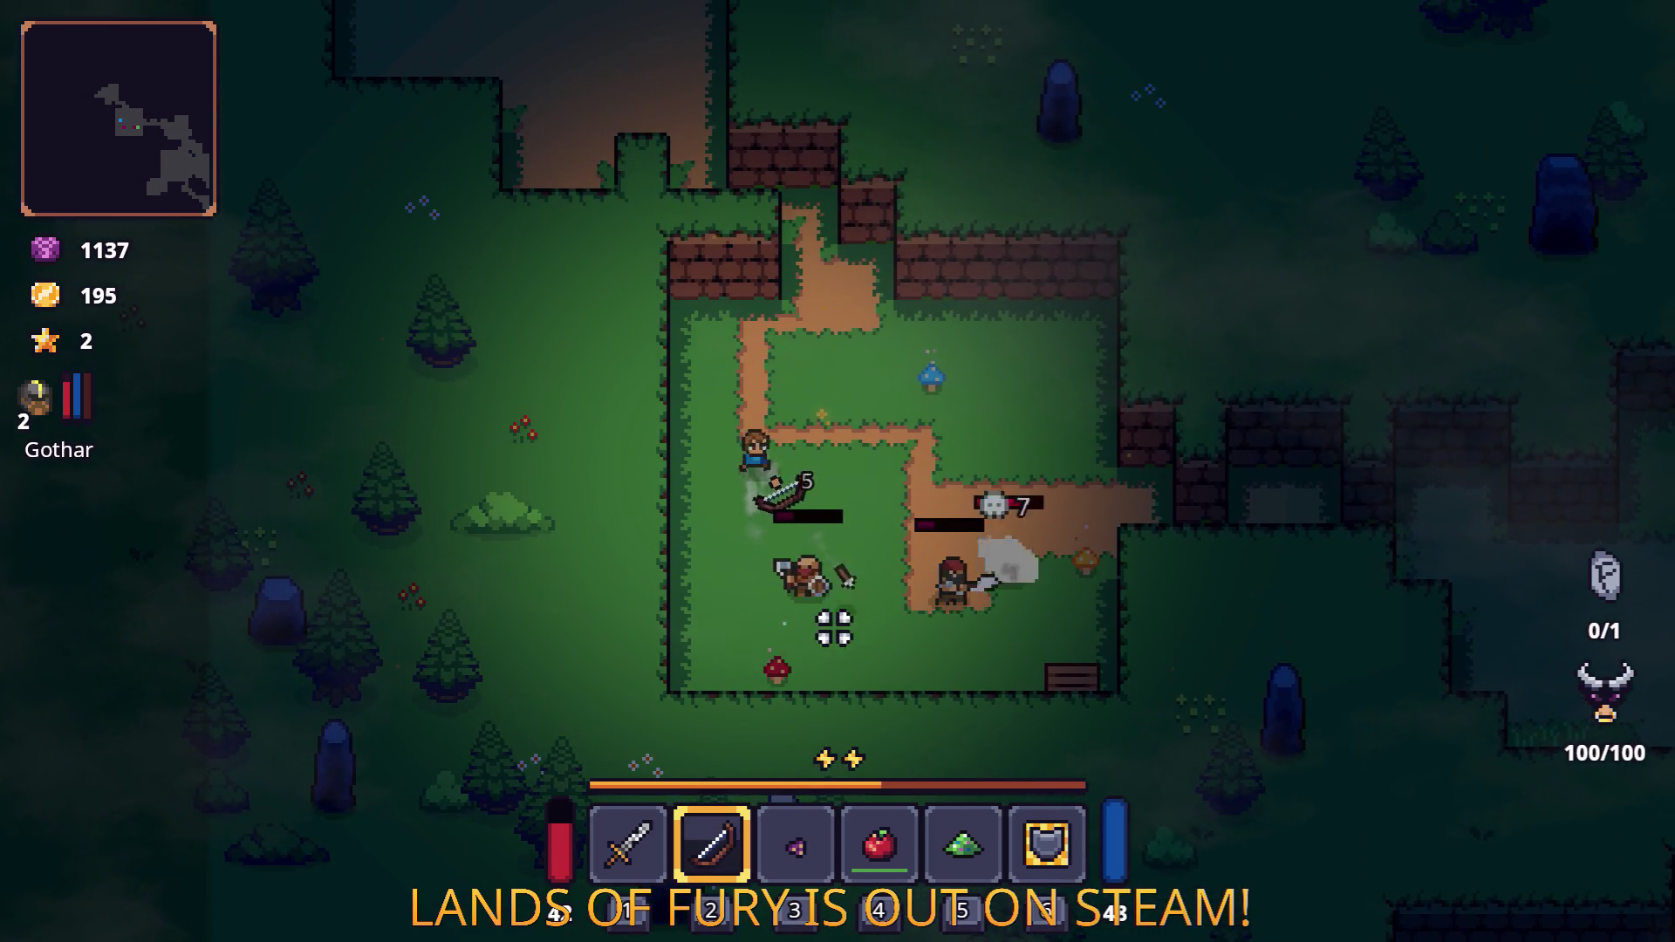
Fire at the next nearby enemy, then close in on the shielded bandit.
key("d")
left_click(908, 524)
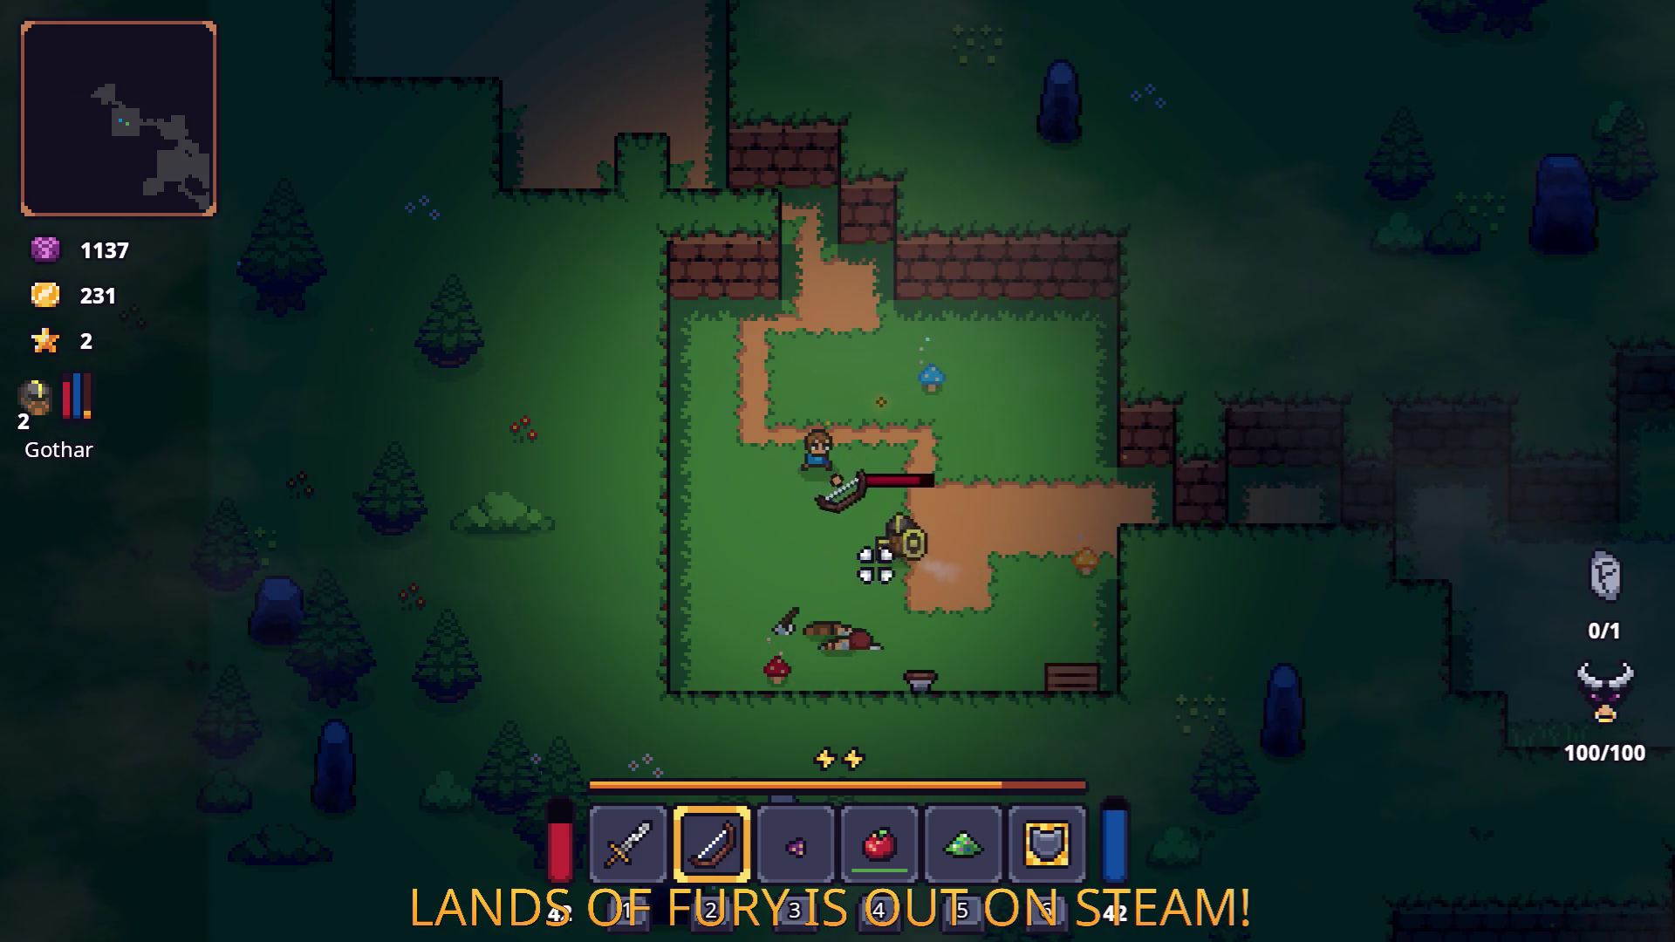
key("d")
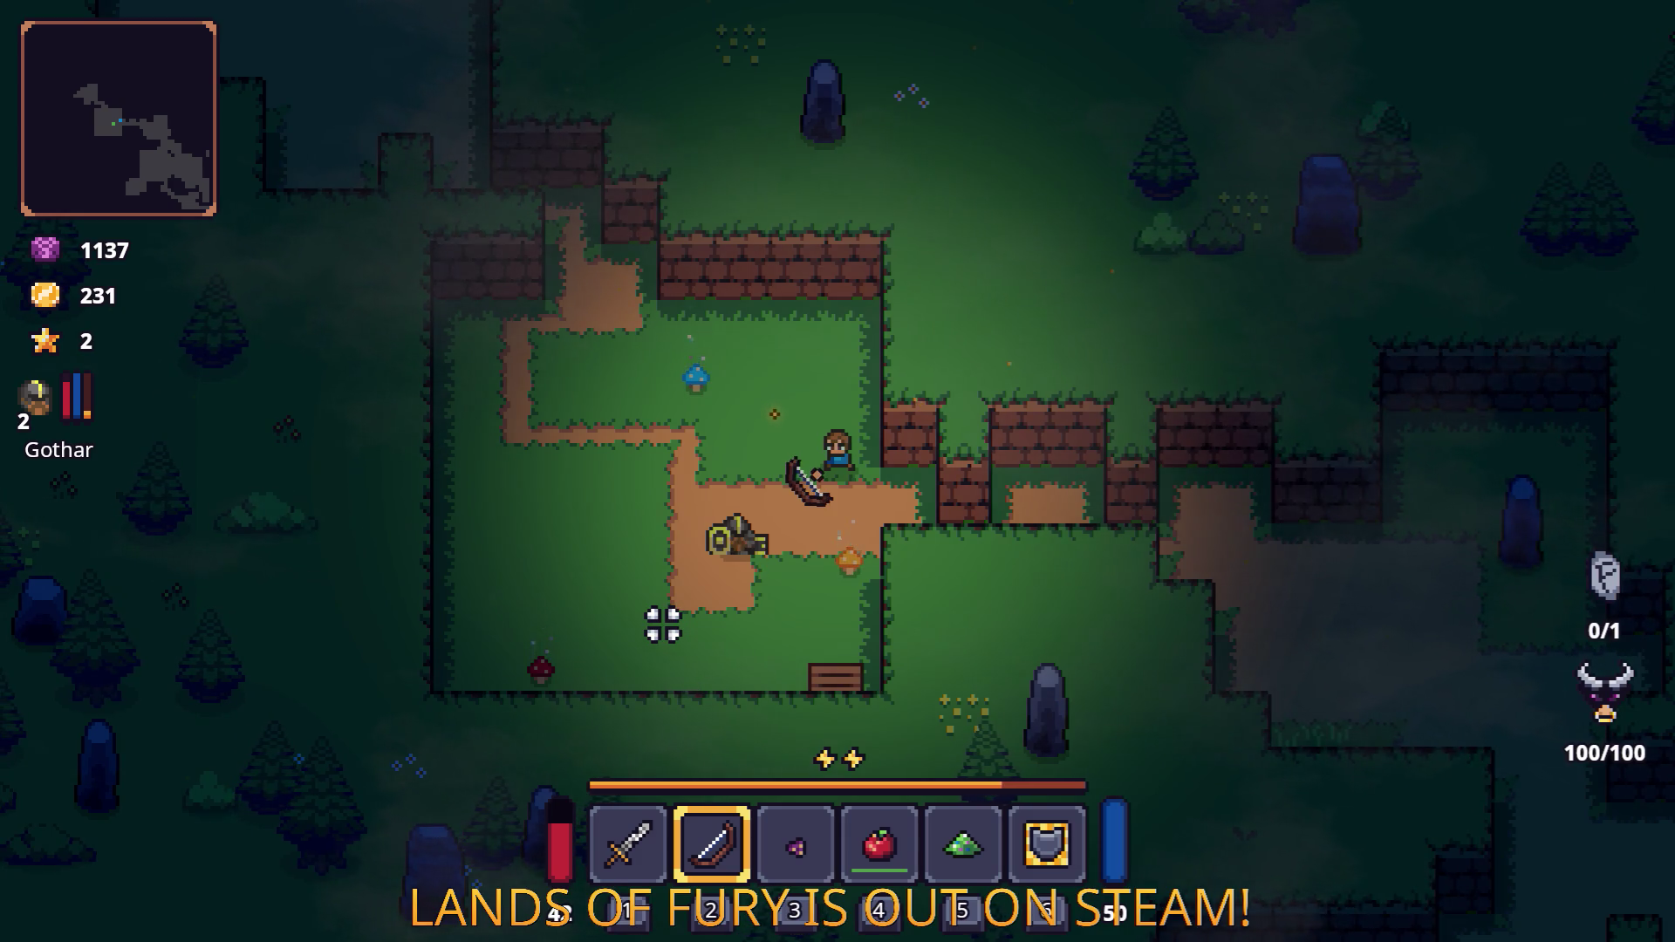
key("a")
key("s")
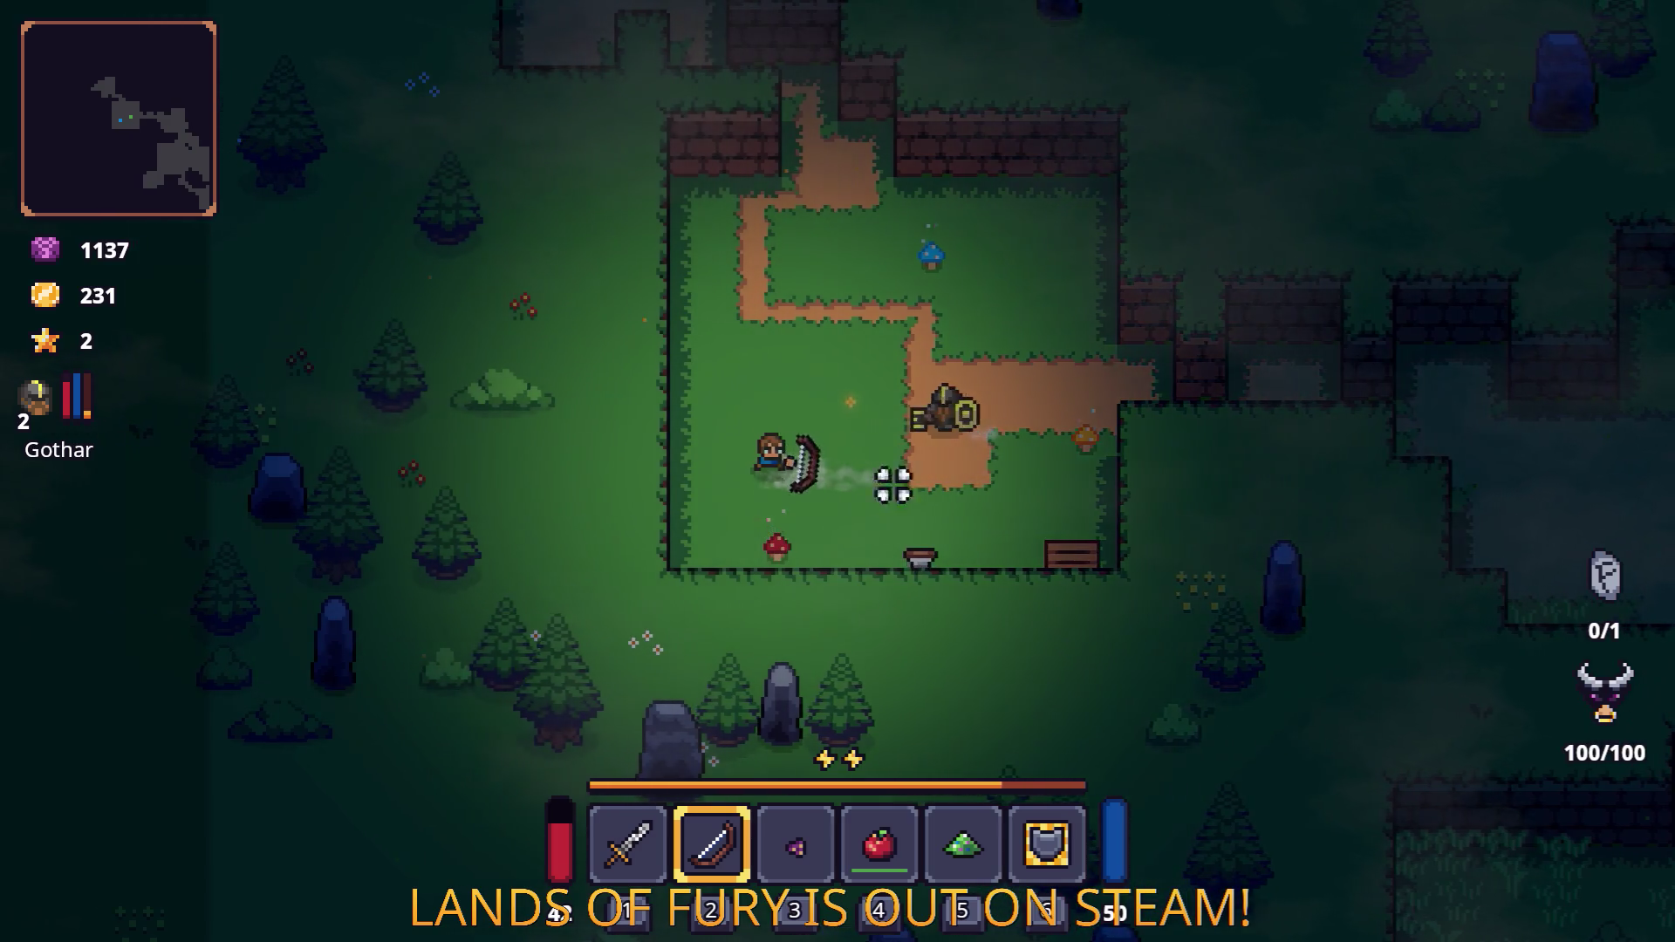
key("d")
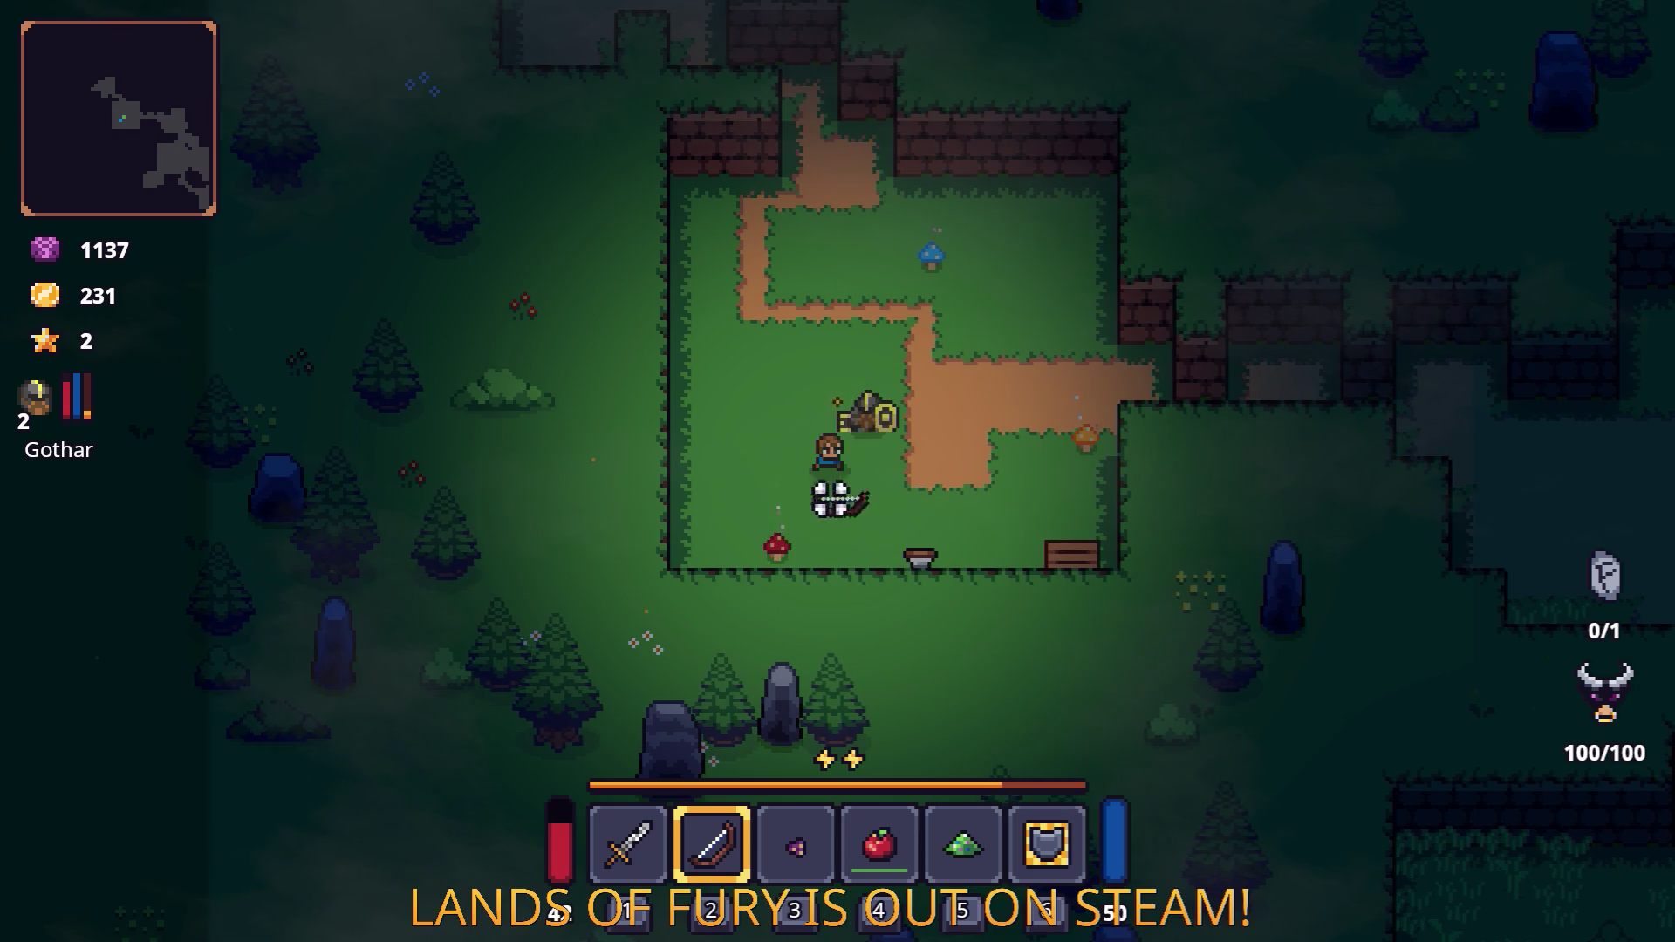
key("s")
key("s")
key("d")
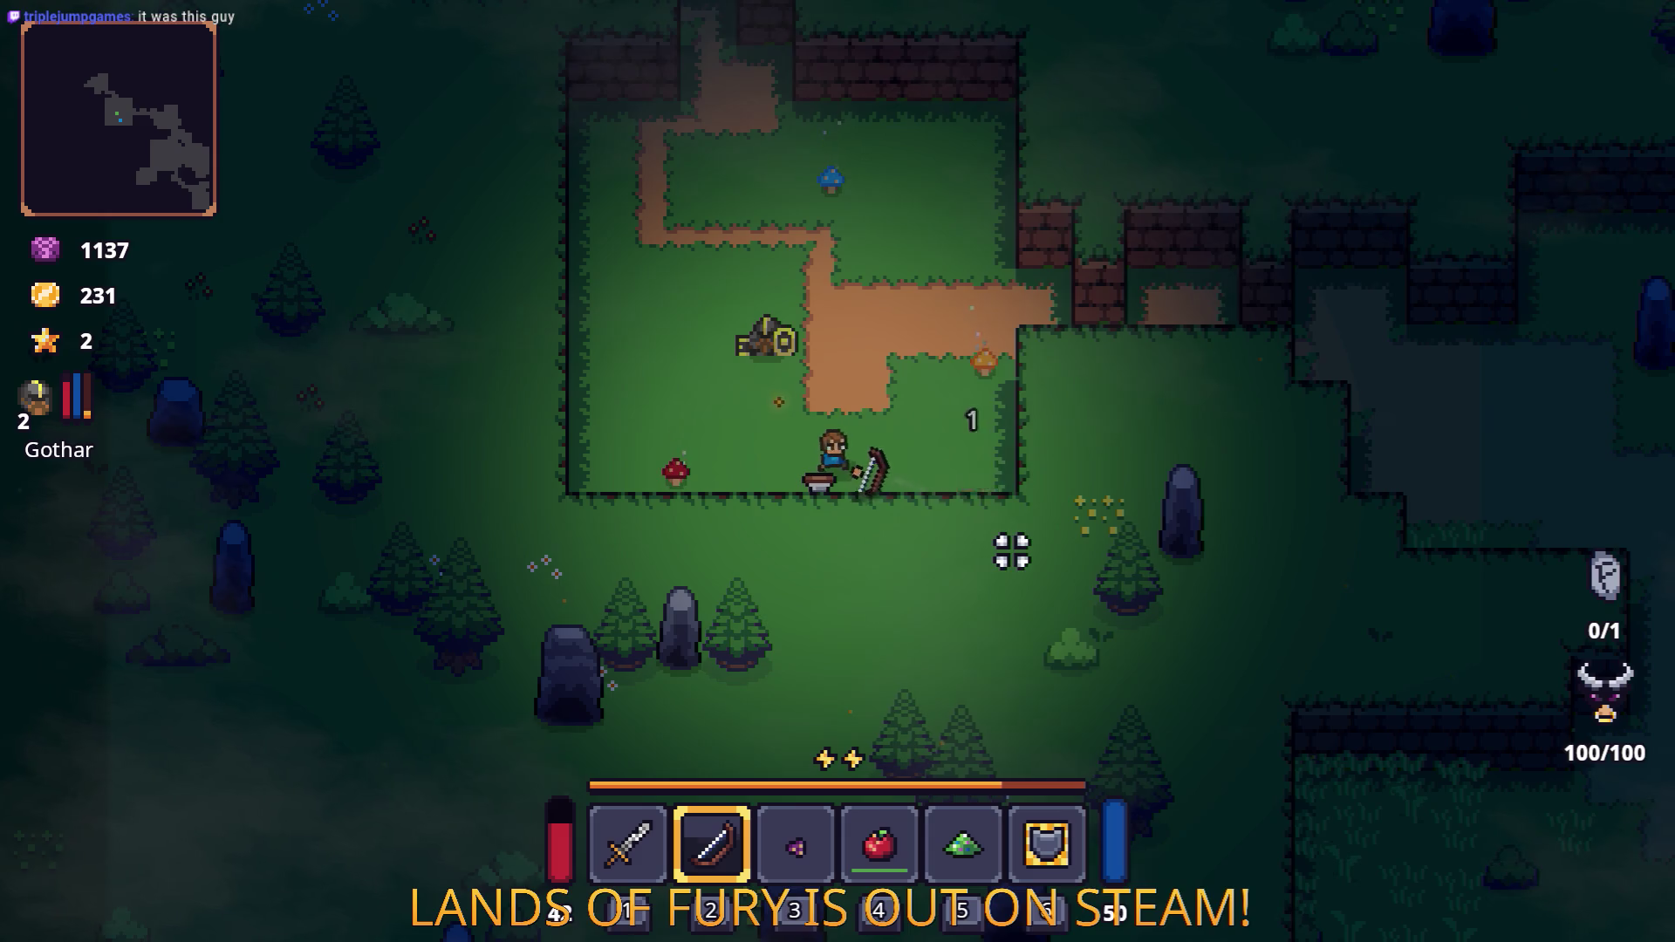
key("s")
key("a")
key("a")
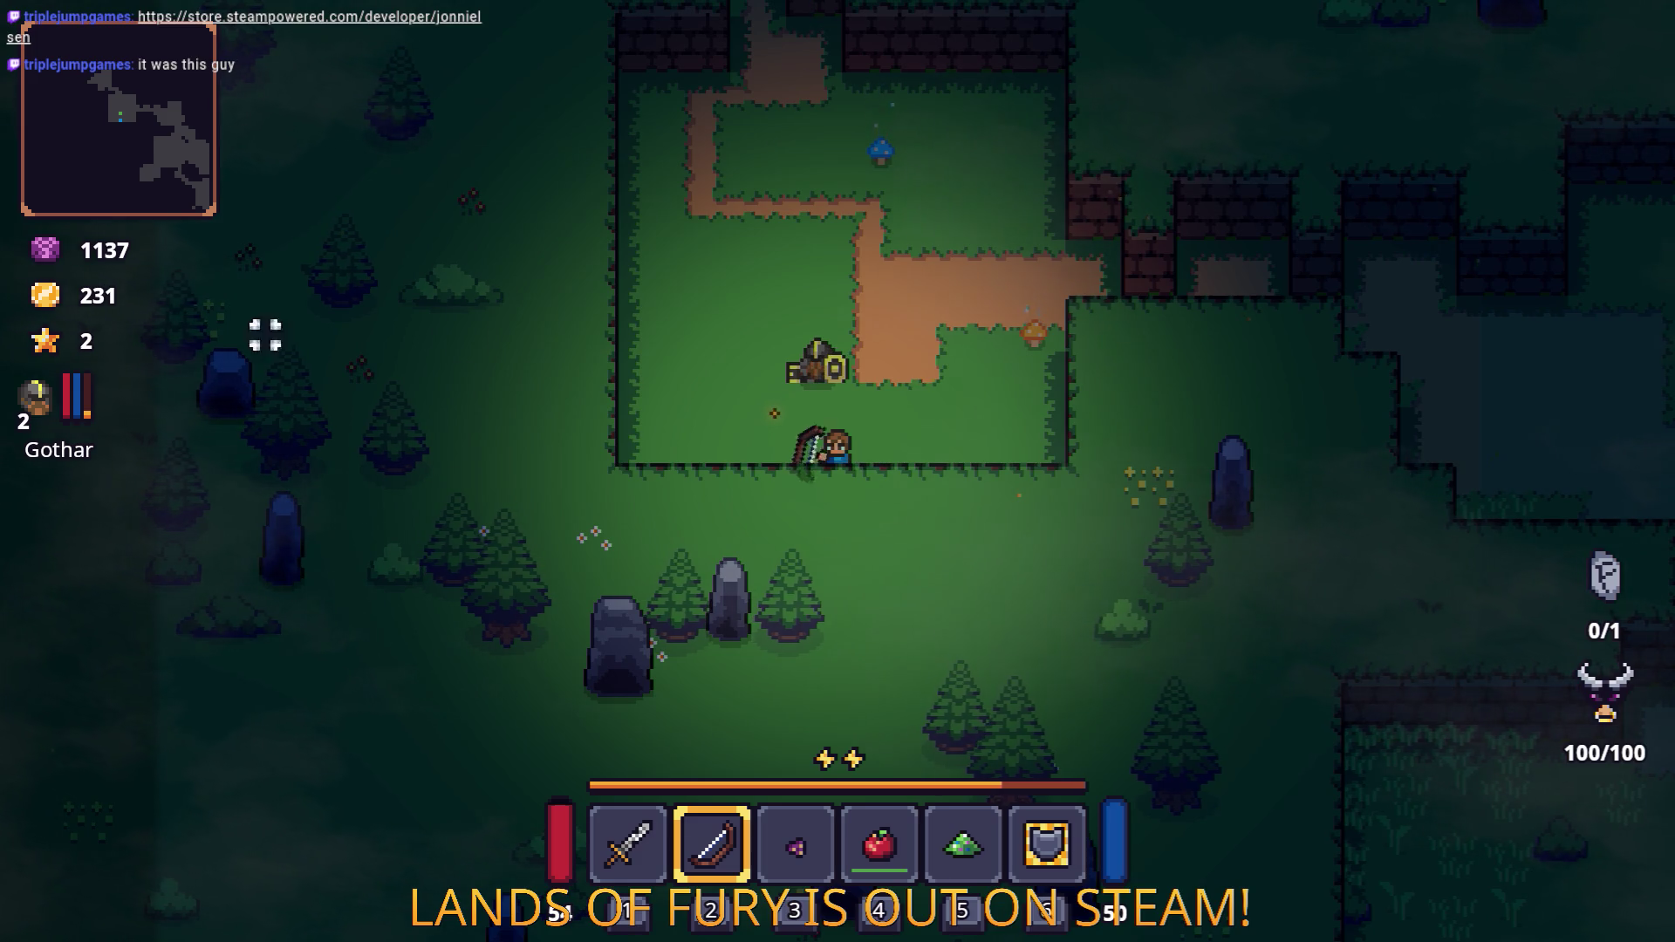
key("w")
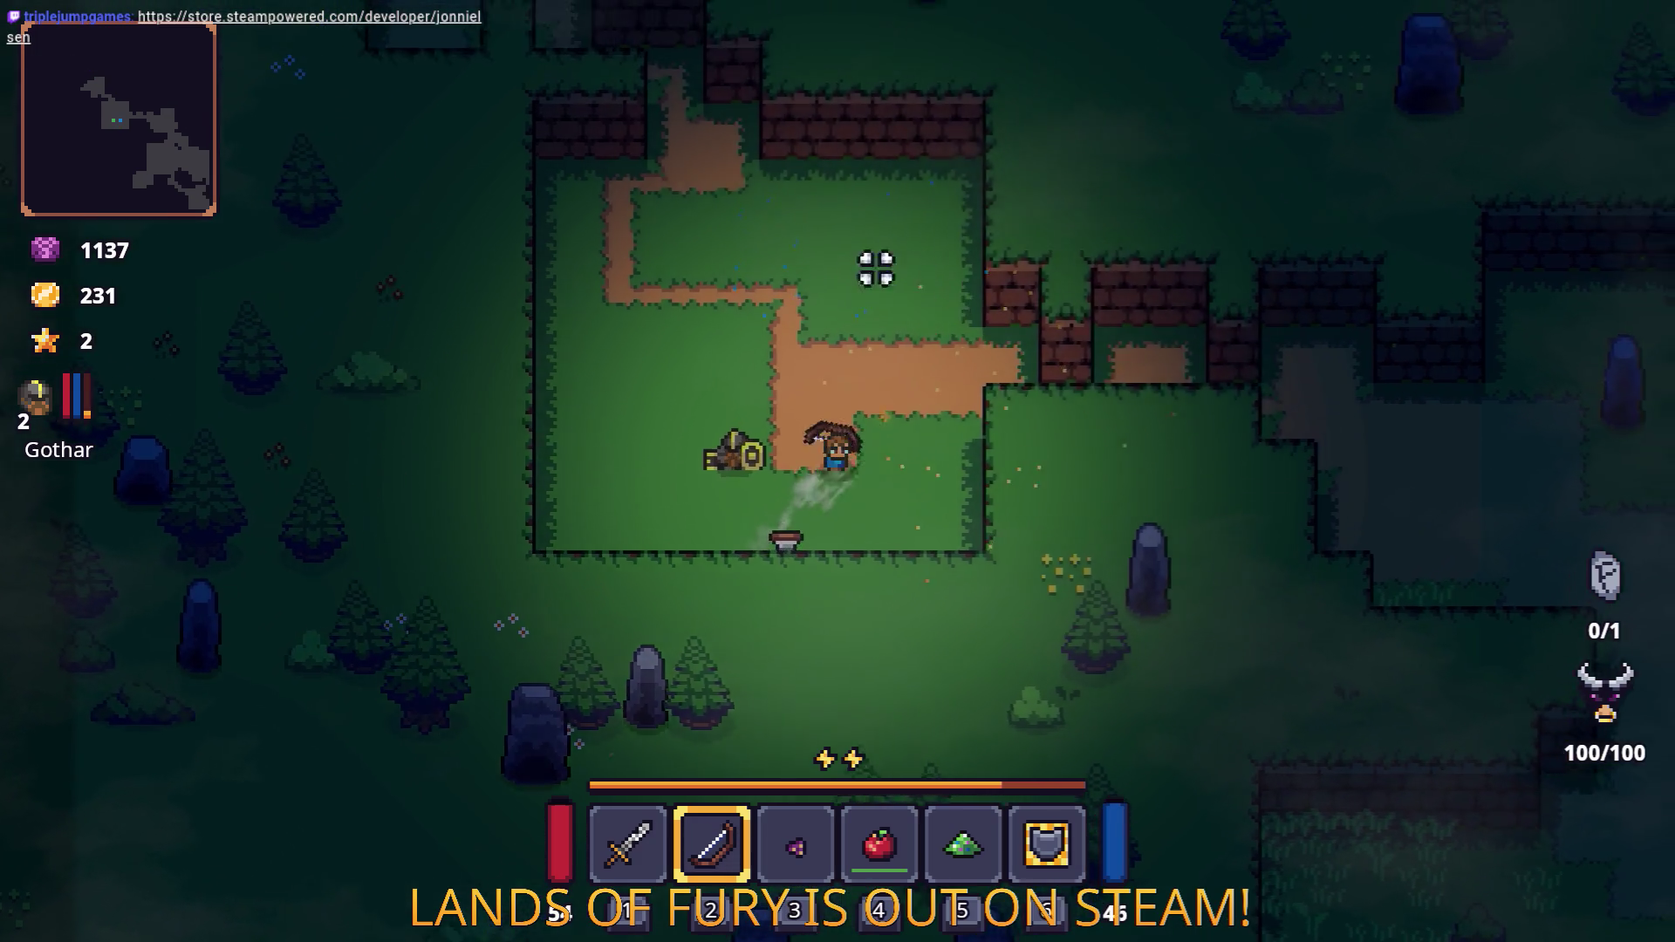
Walk Gothar east and south out of the clearing, shooting the standing stone and dashing down the path.
key("d")
key("s")
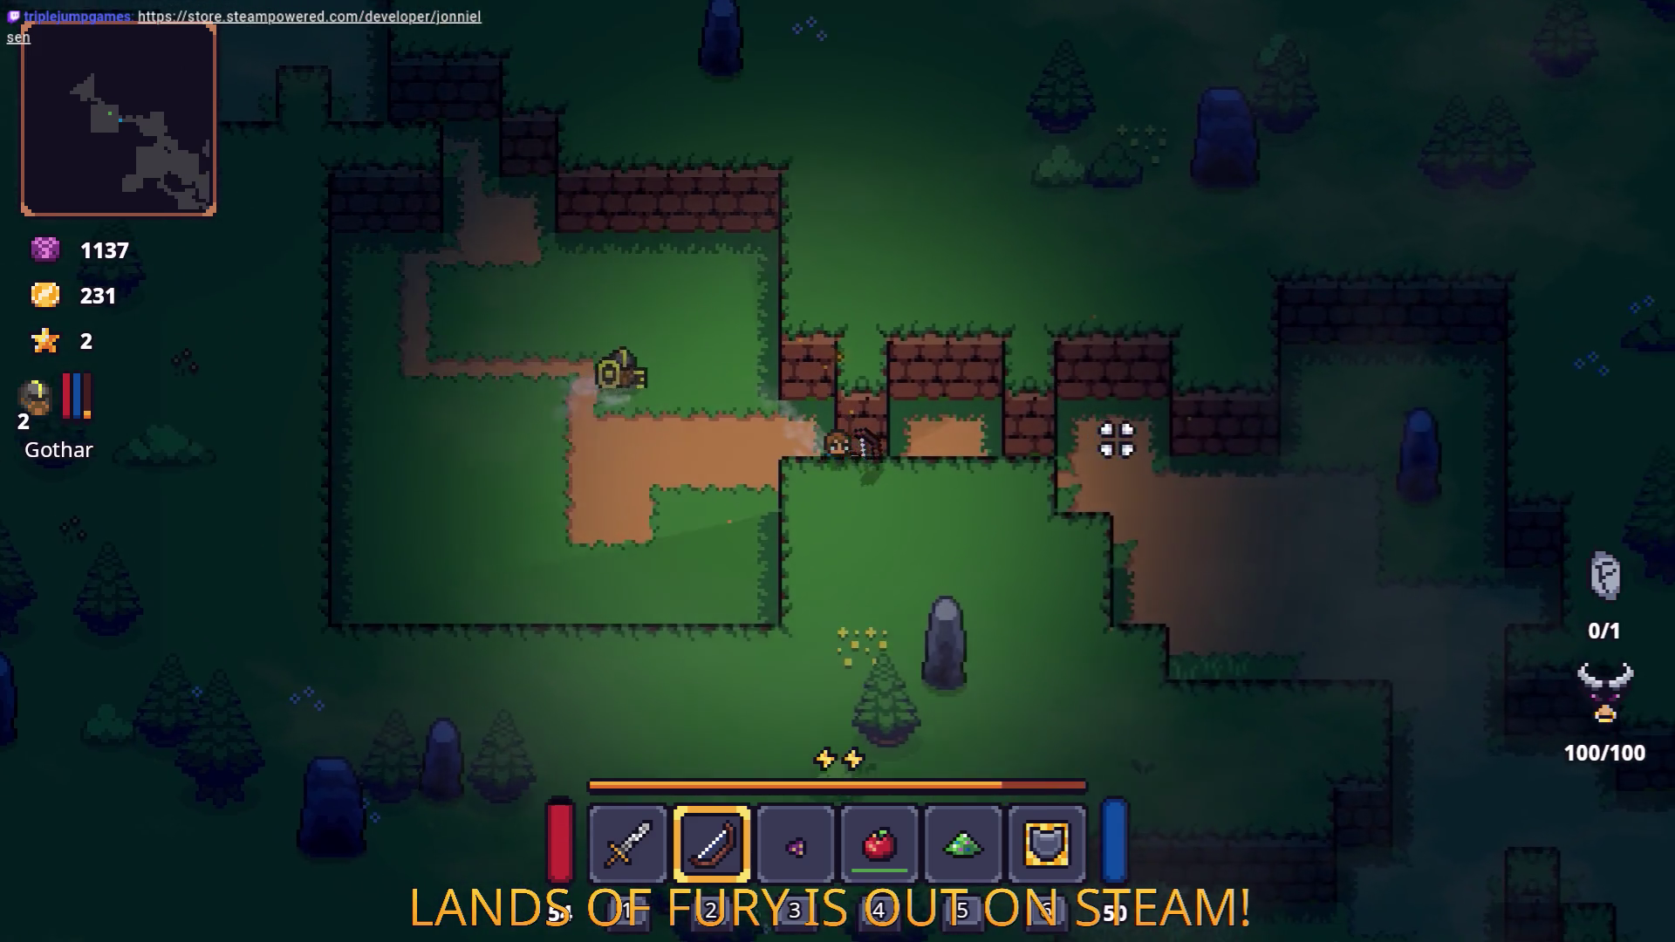
key("d")
key("d")
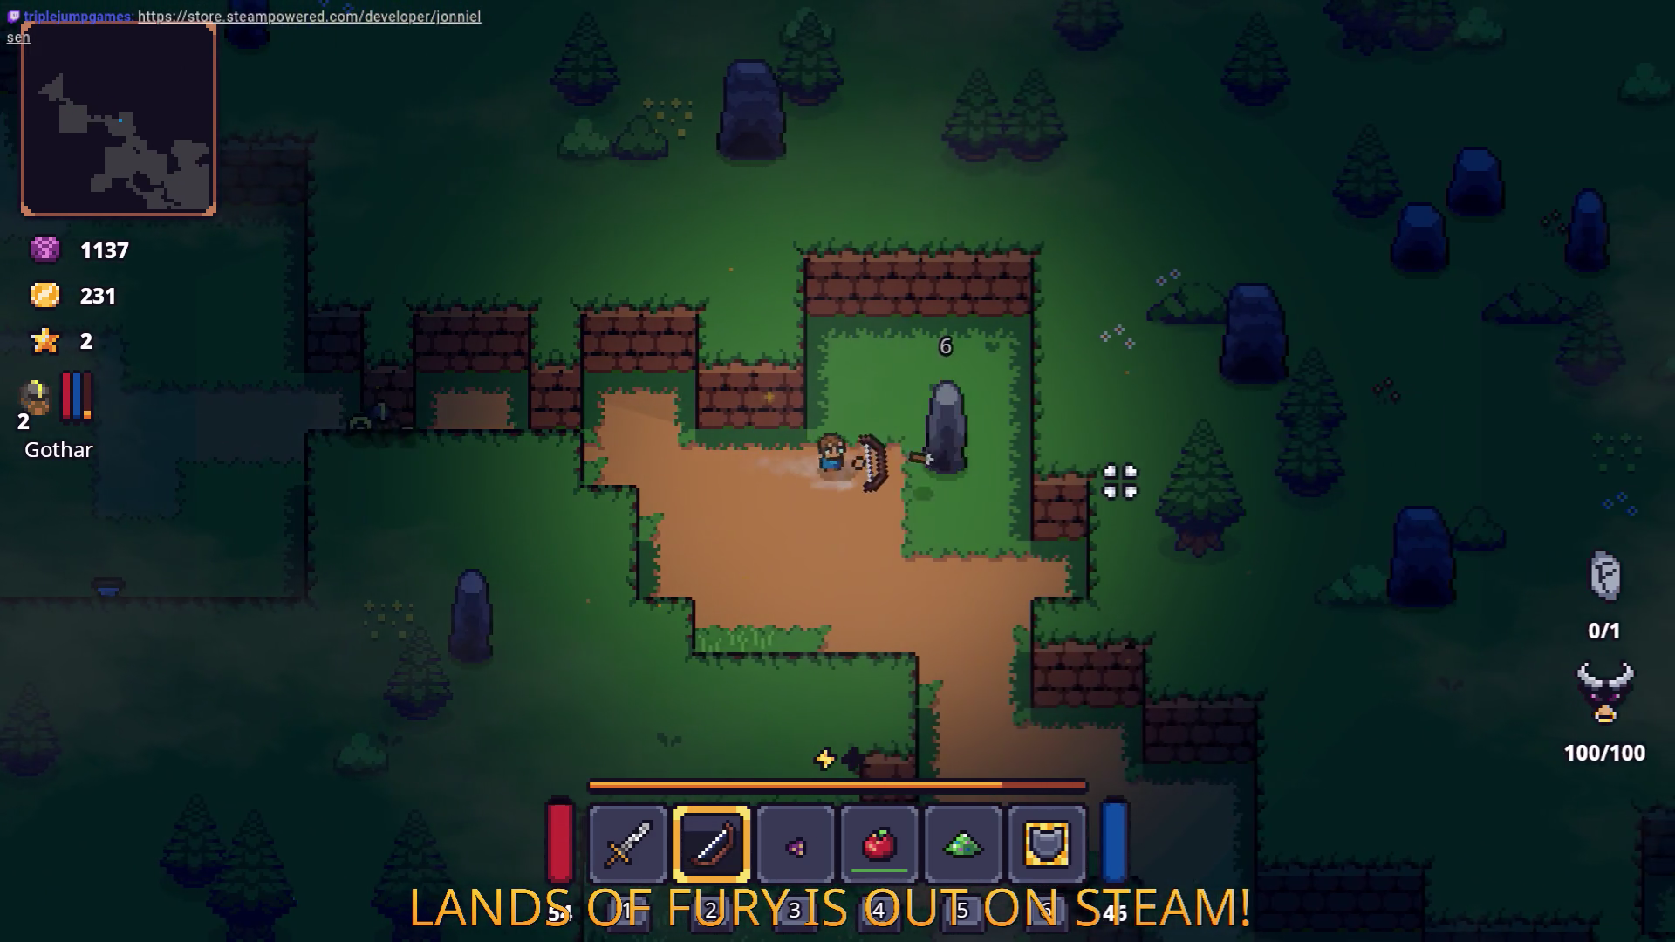
left_click(1108, 481)
key("s")
key("space")
key("space")
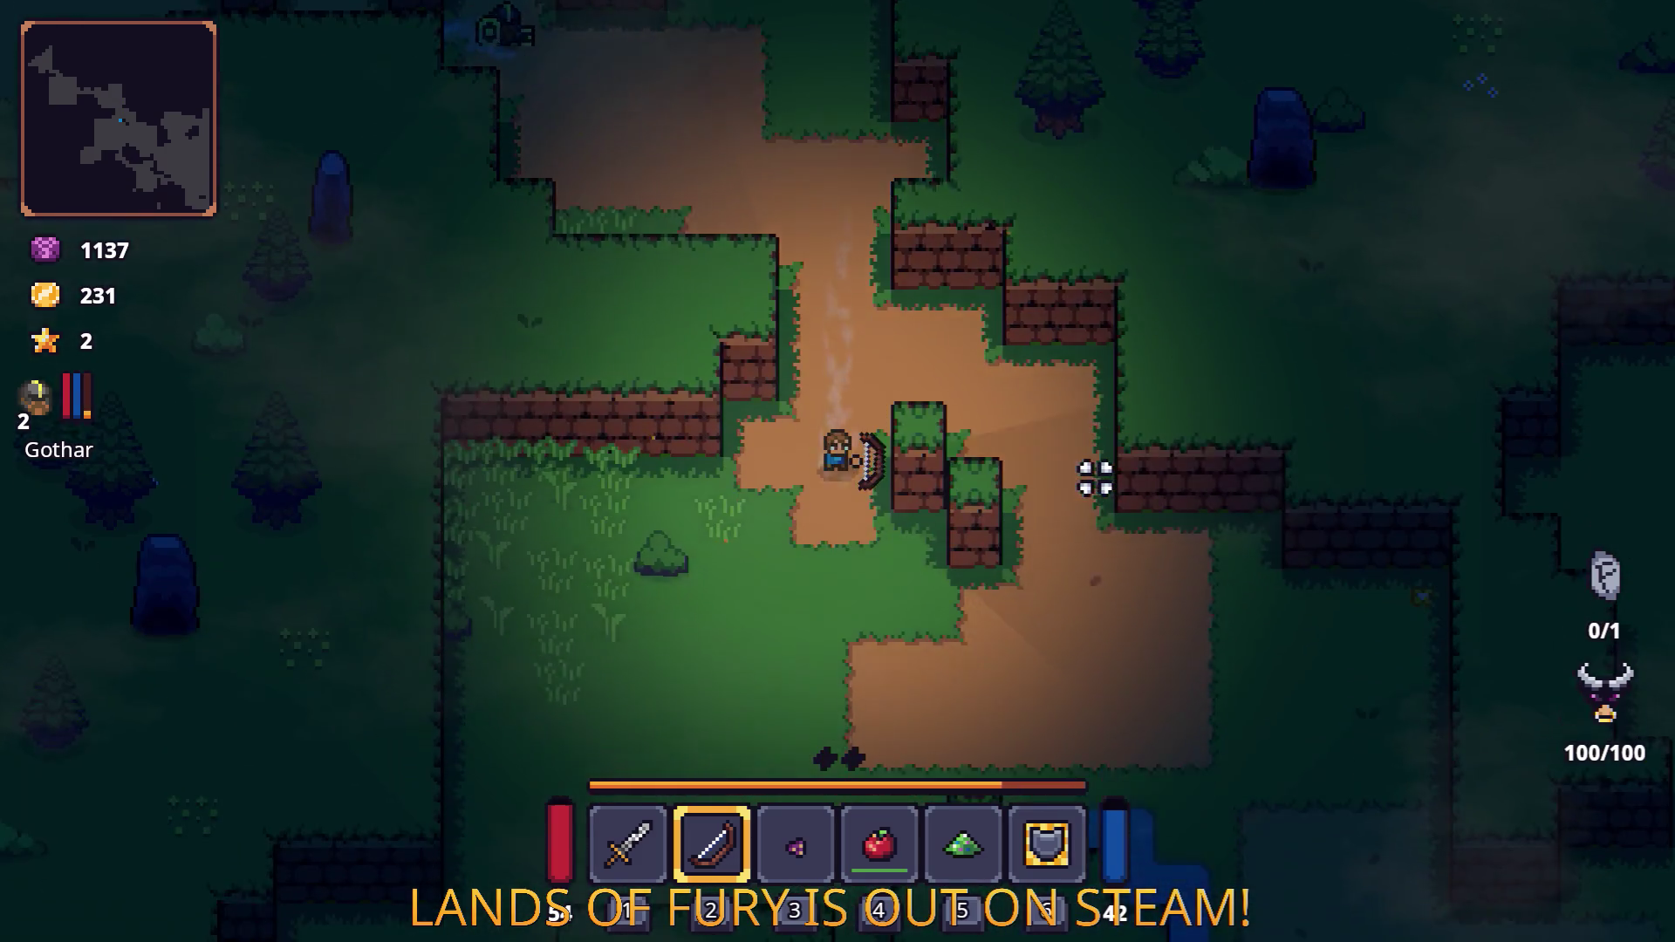
Continue south-east past the stream onto the open grass, then bring up the inventory.
key("s")
key("d")
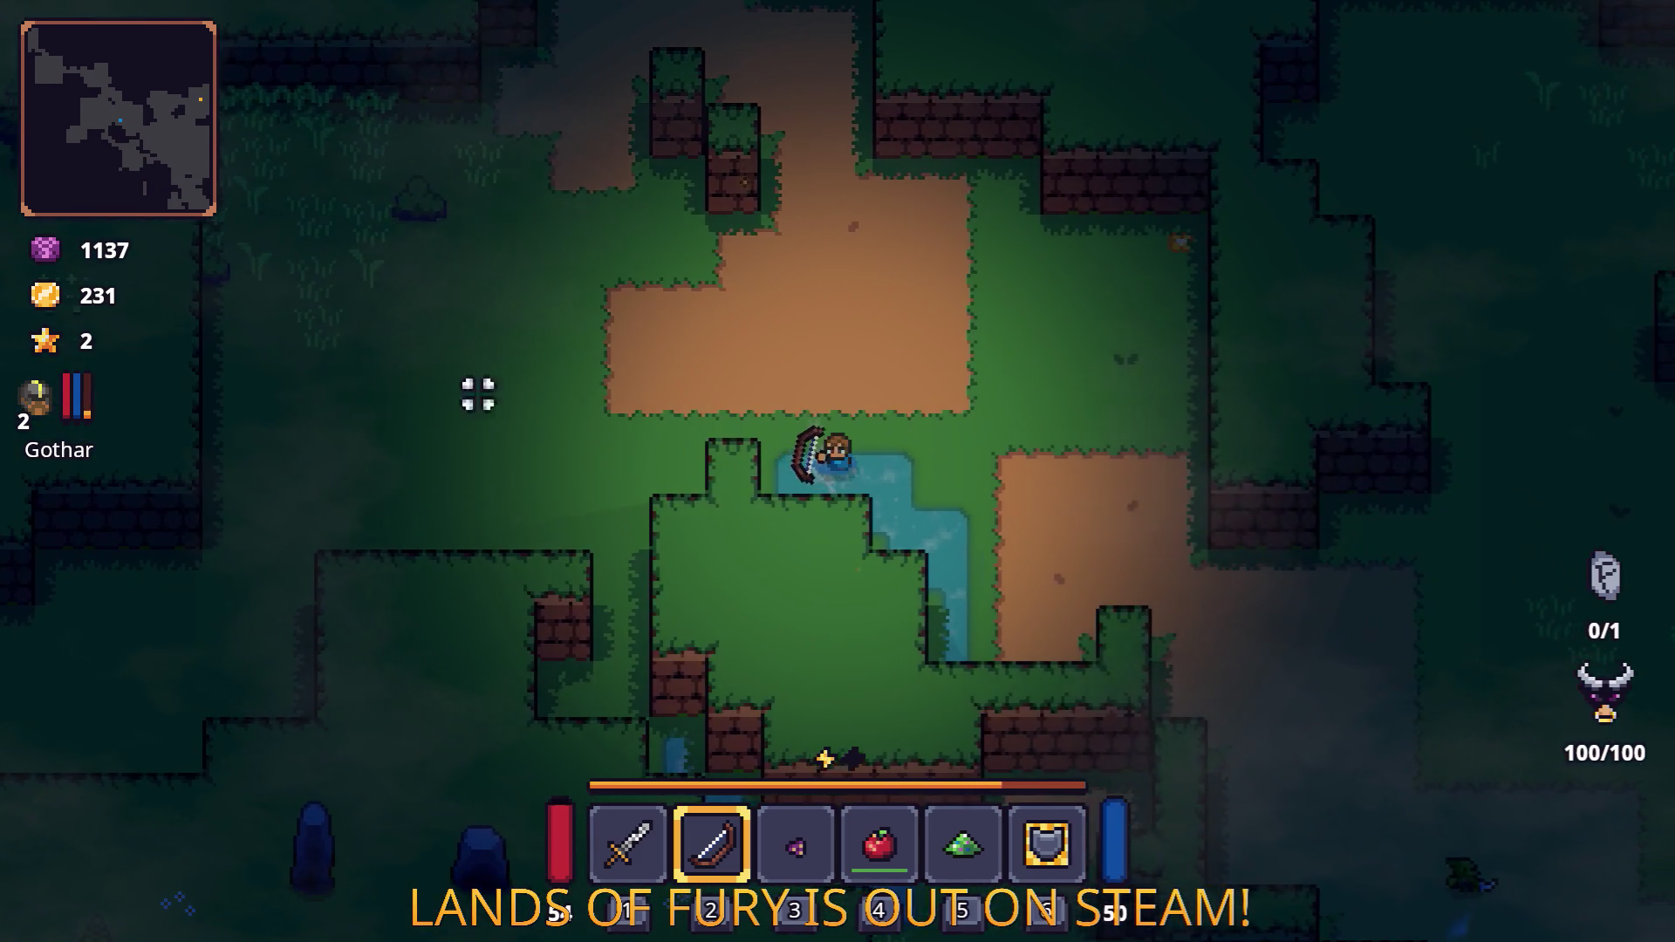
key("d")
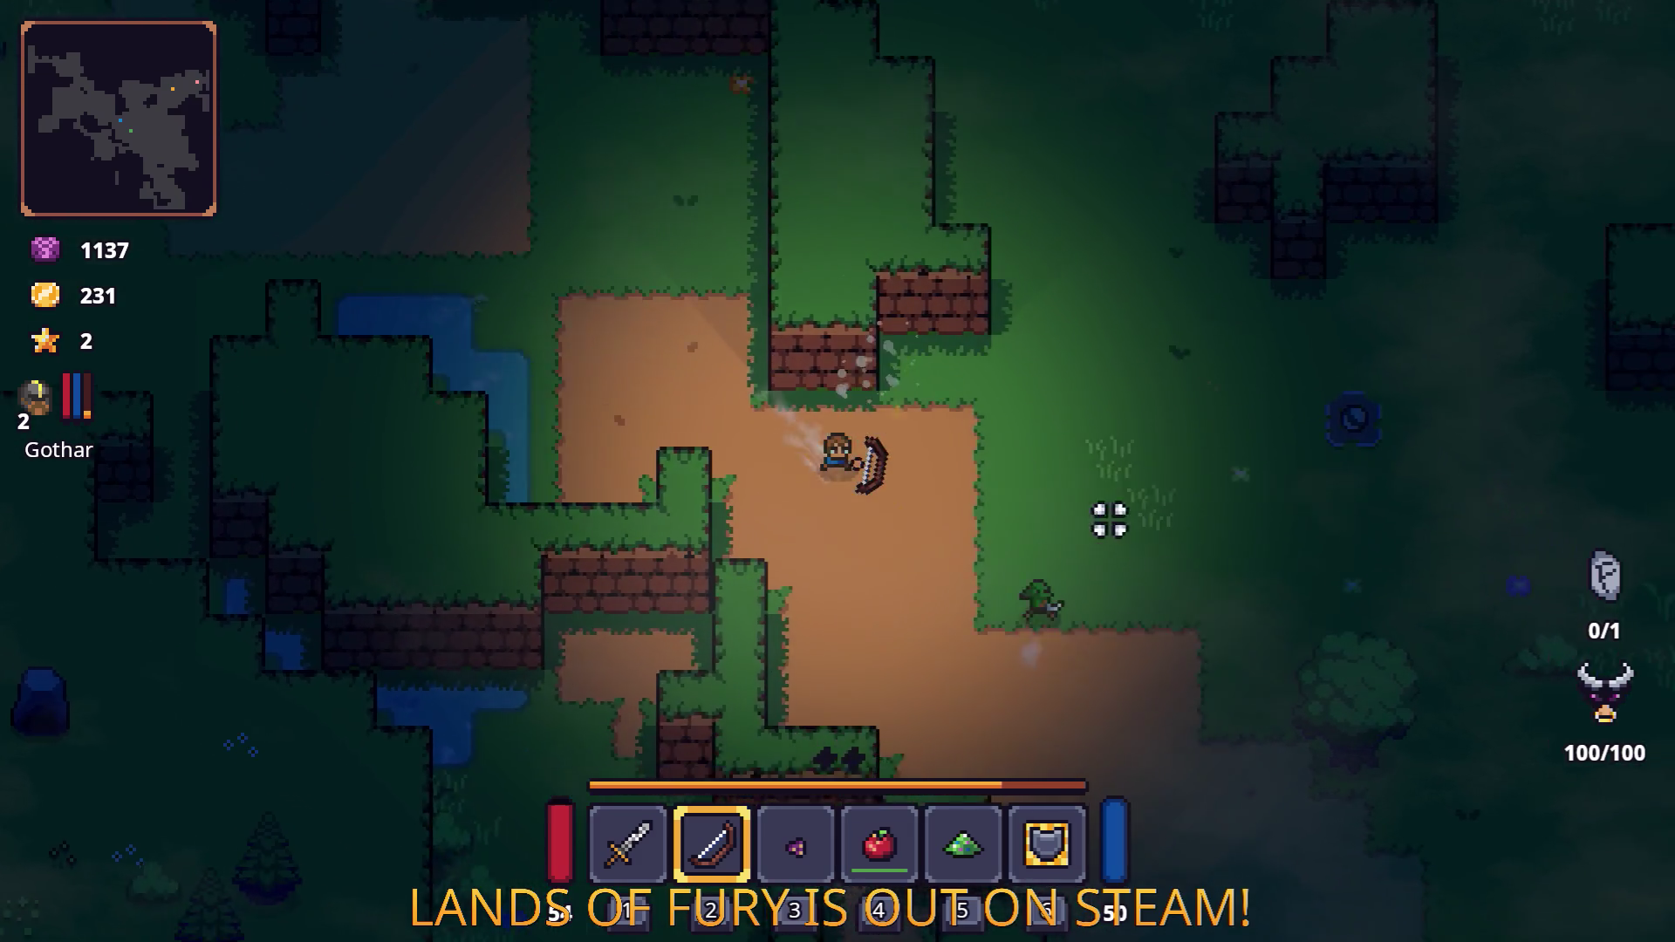
key("space")
key("d")
key("s")
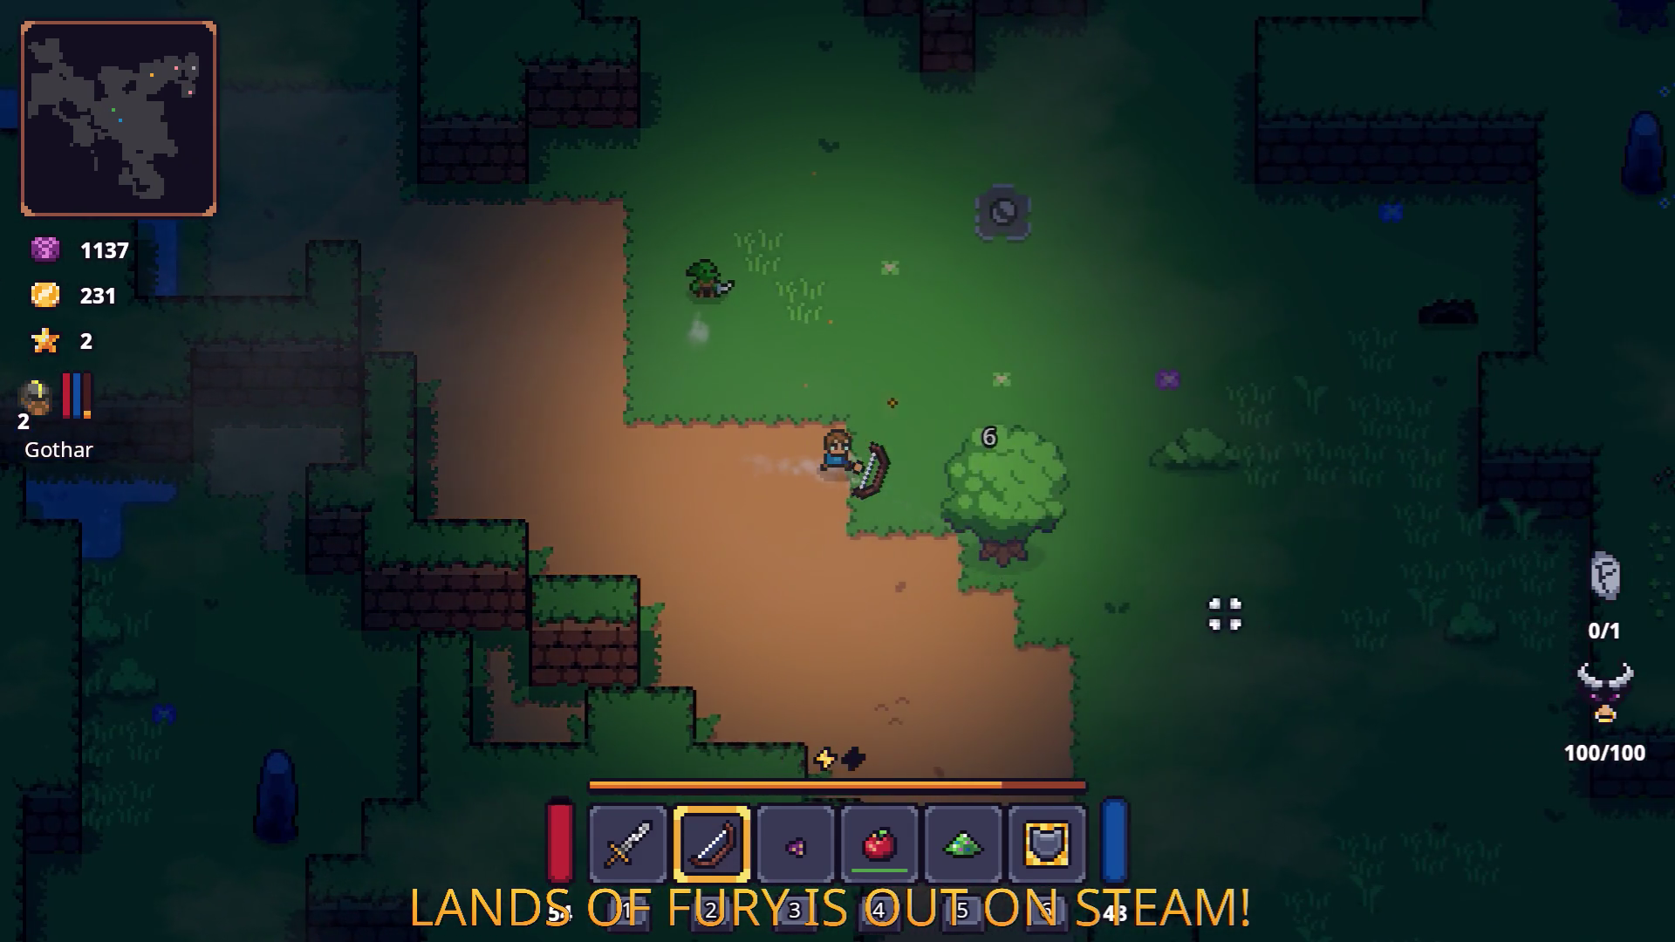
key("Tab")
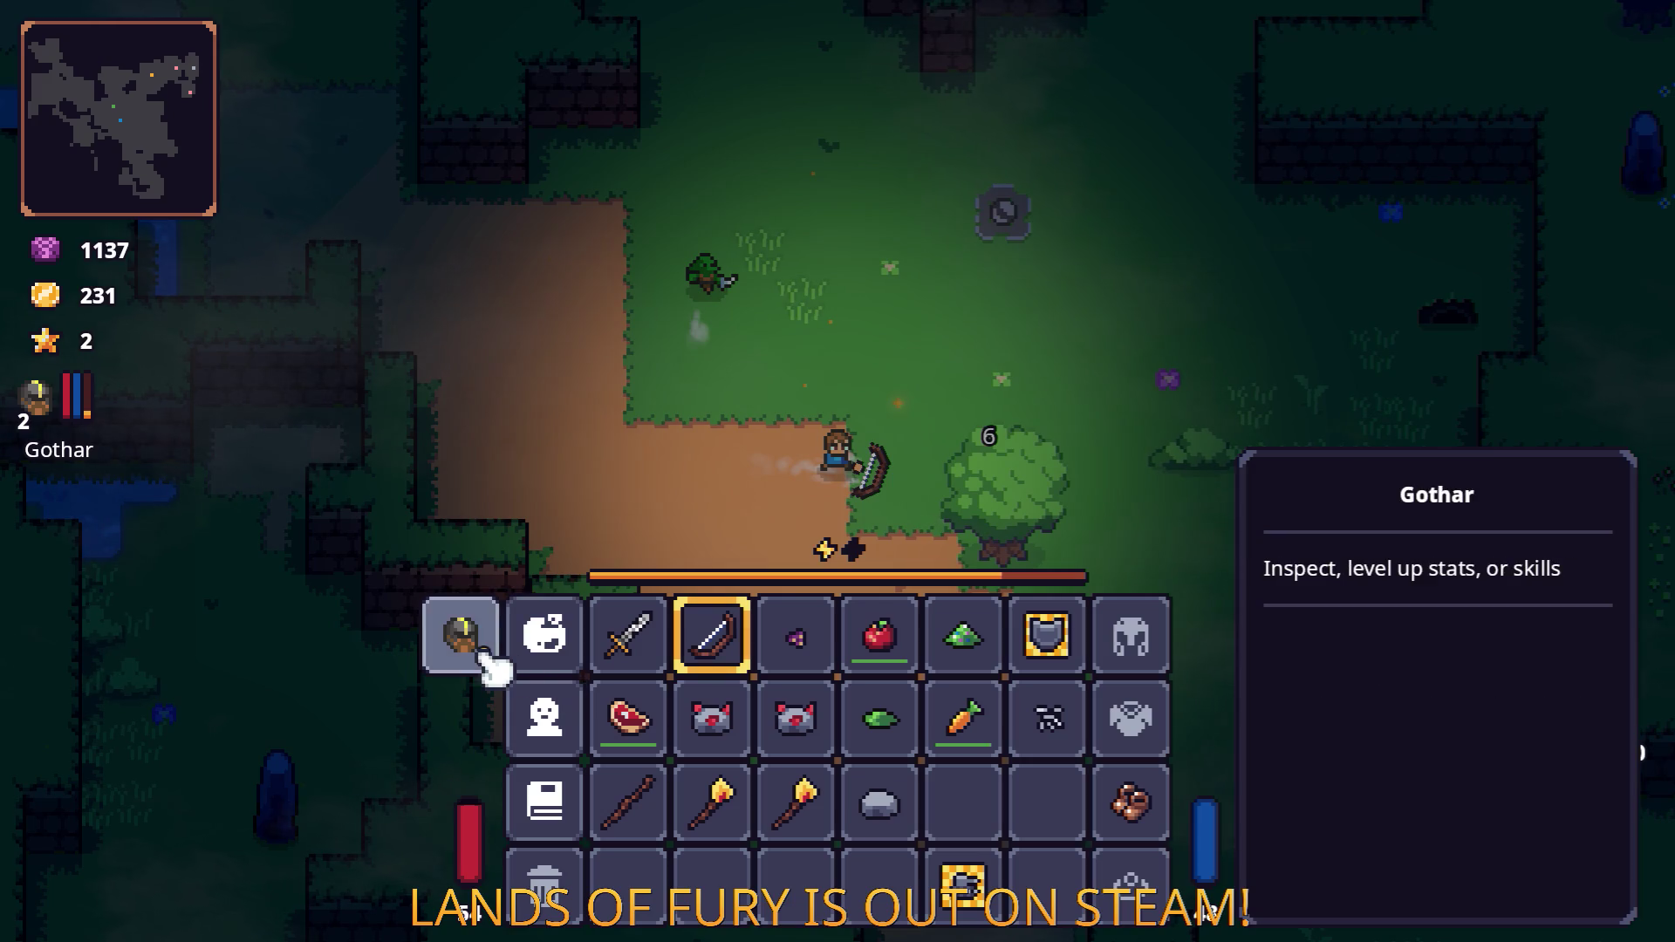
Put Gothar's skill point into Gothar's Hammer for level 2, confirm, then switch to the Godot editor.
left_click(483, 668)
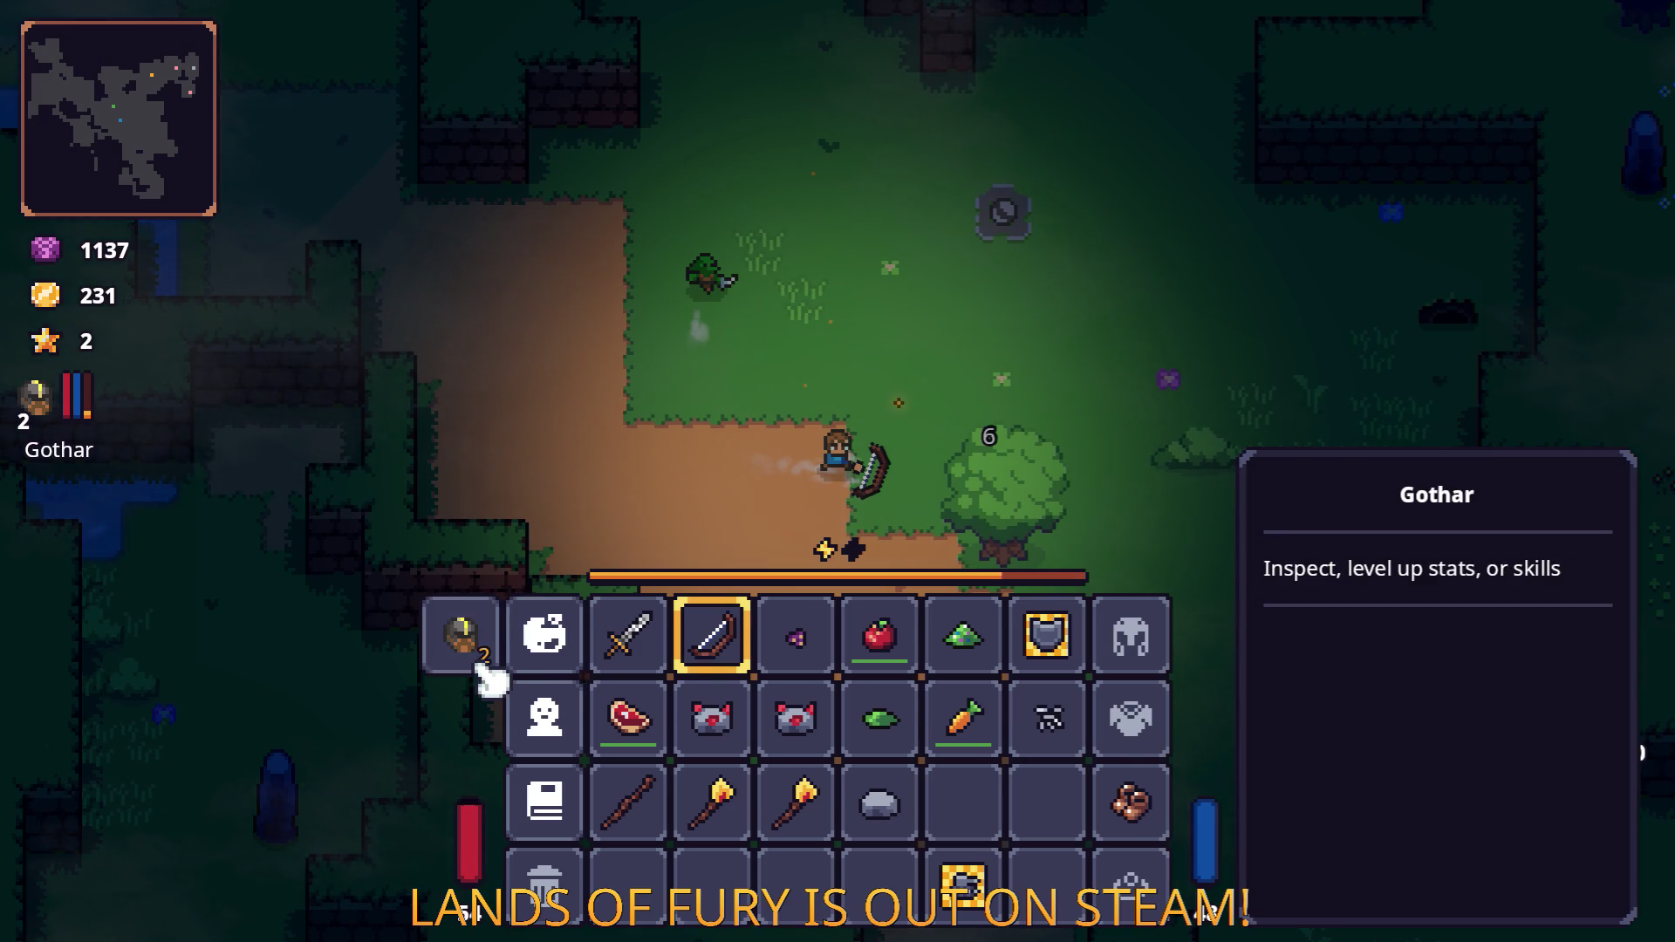
left_click(741, 602)
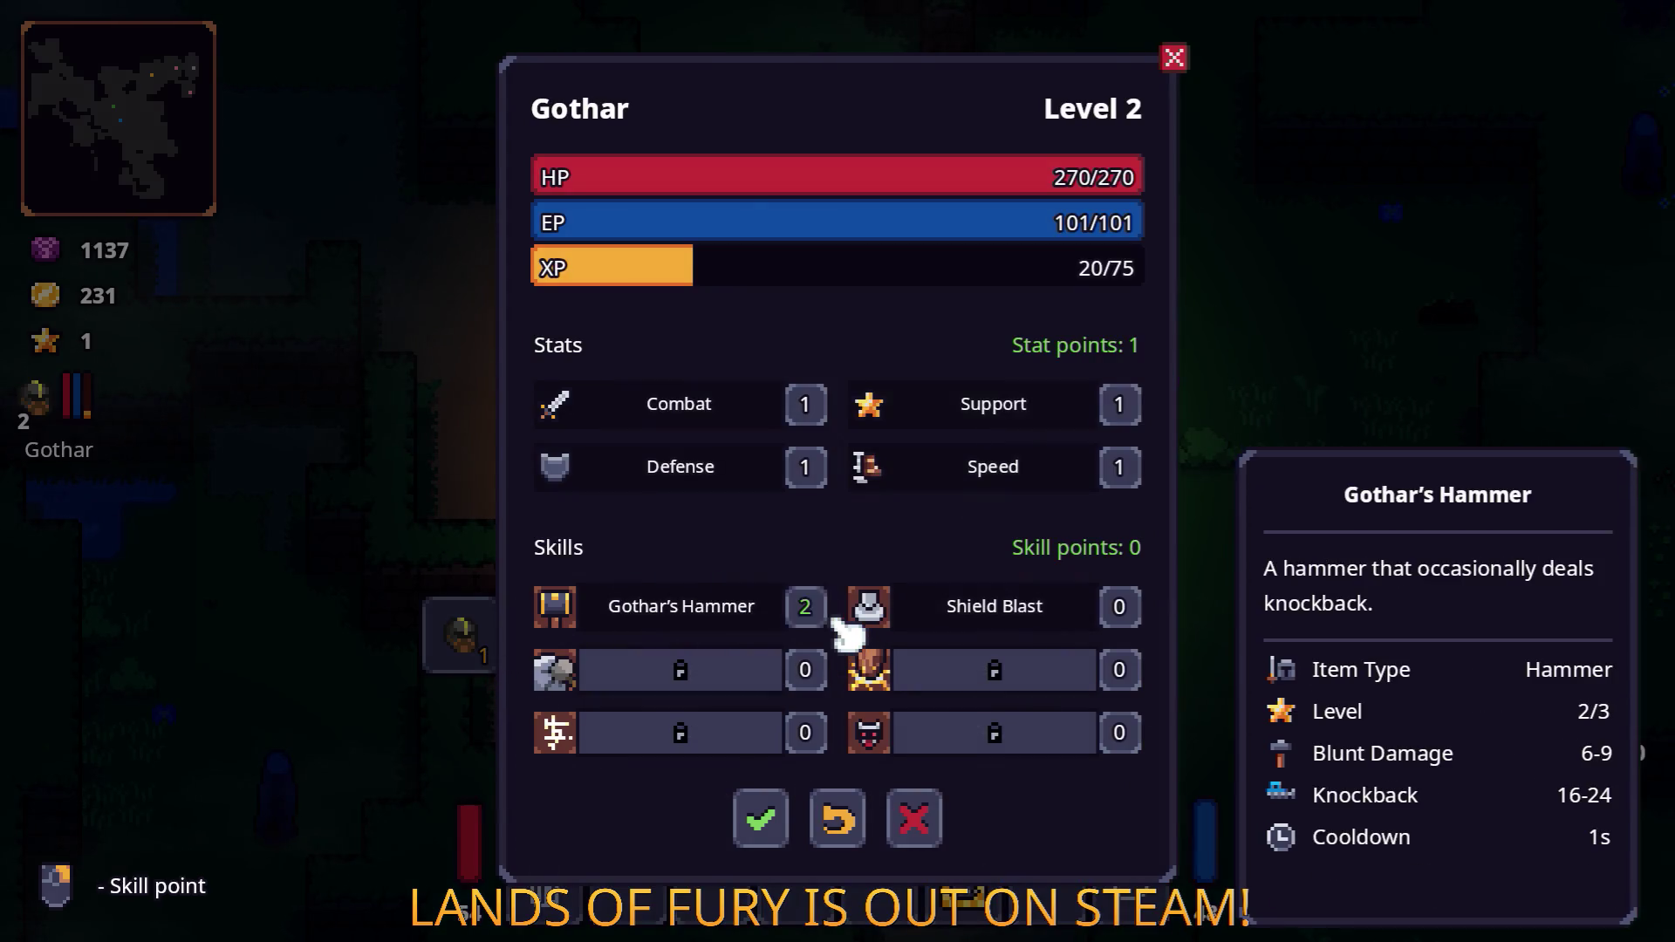
left_click(760, 819)
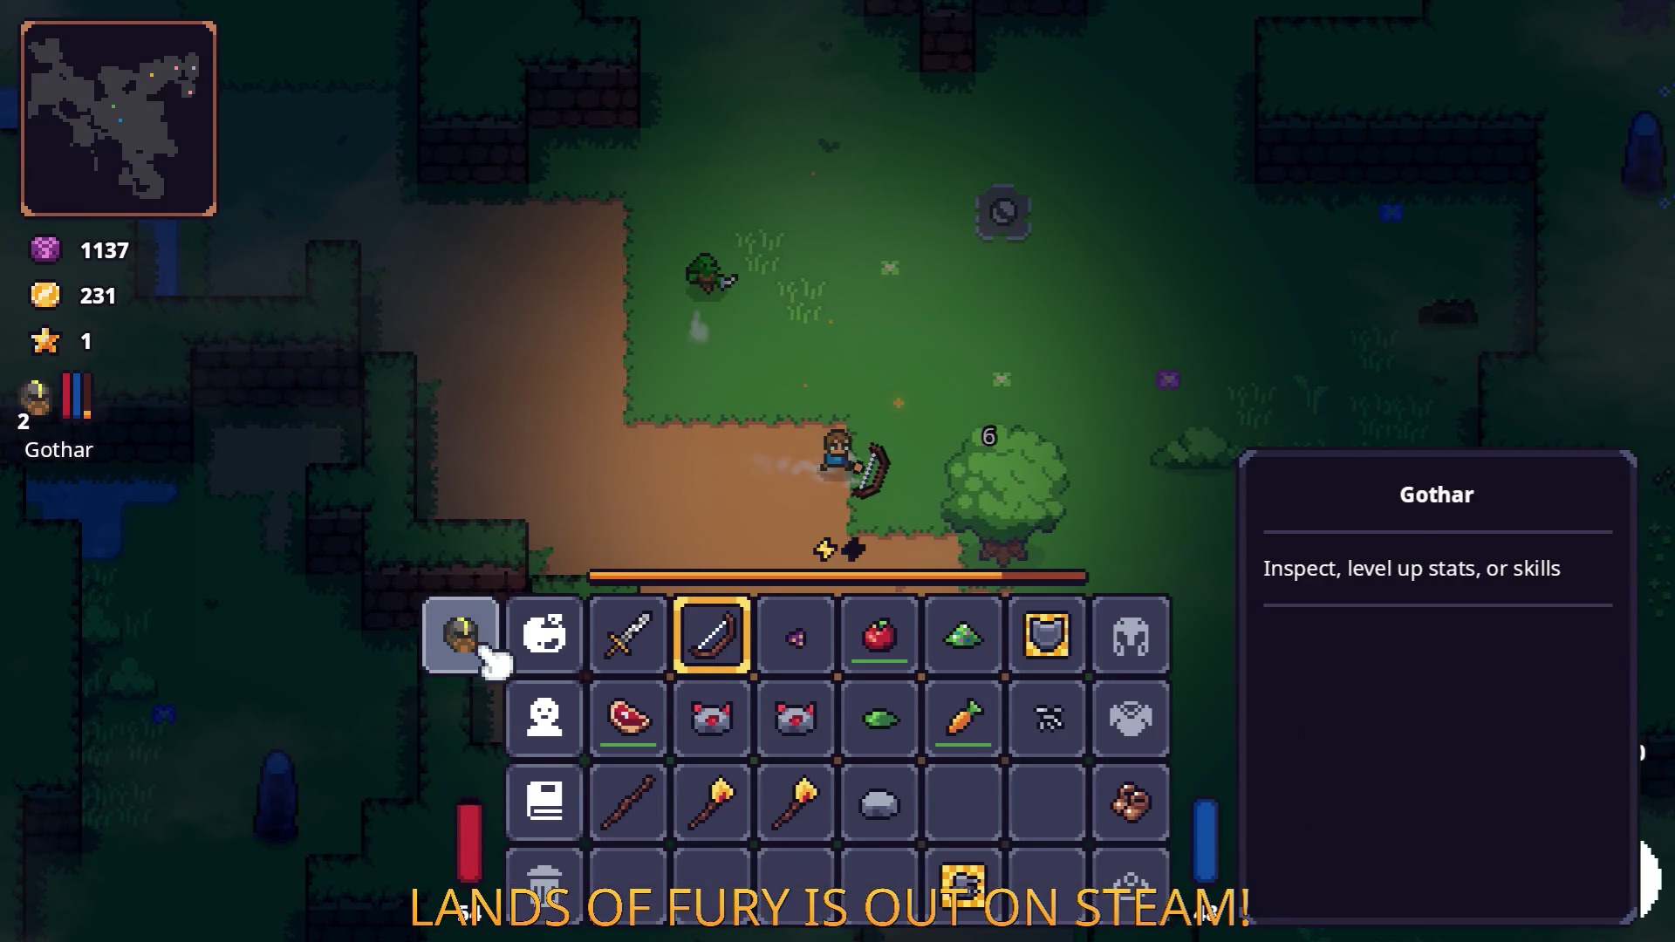
key("alt+Tab")
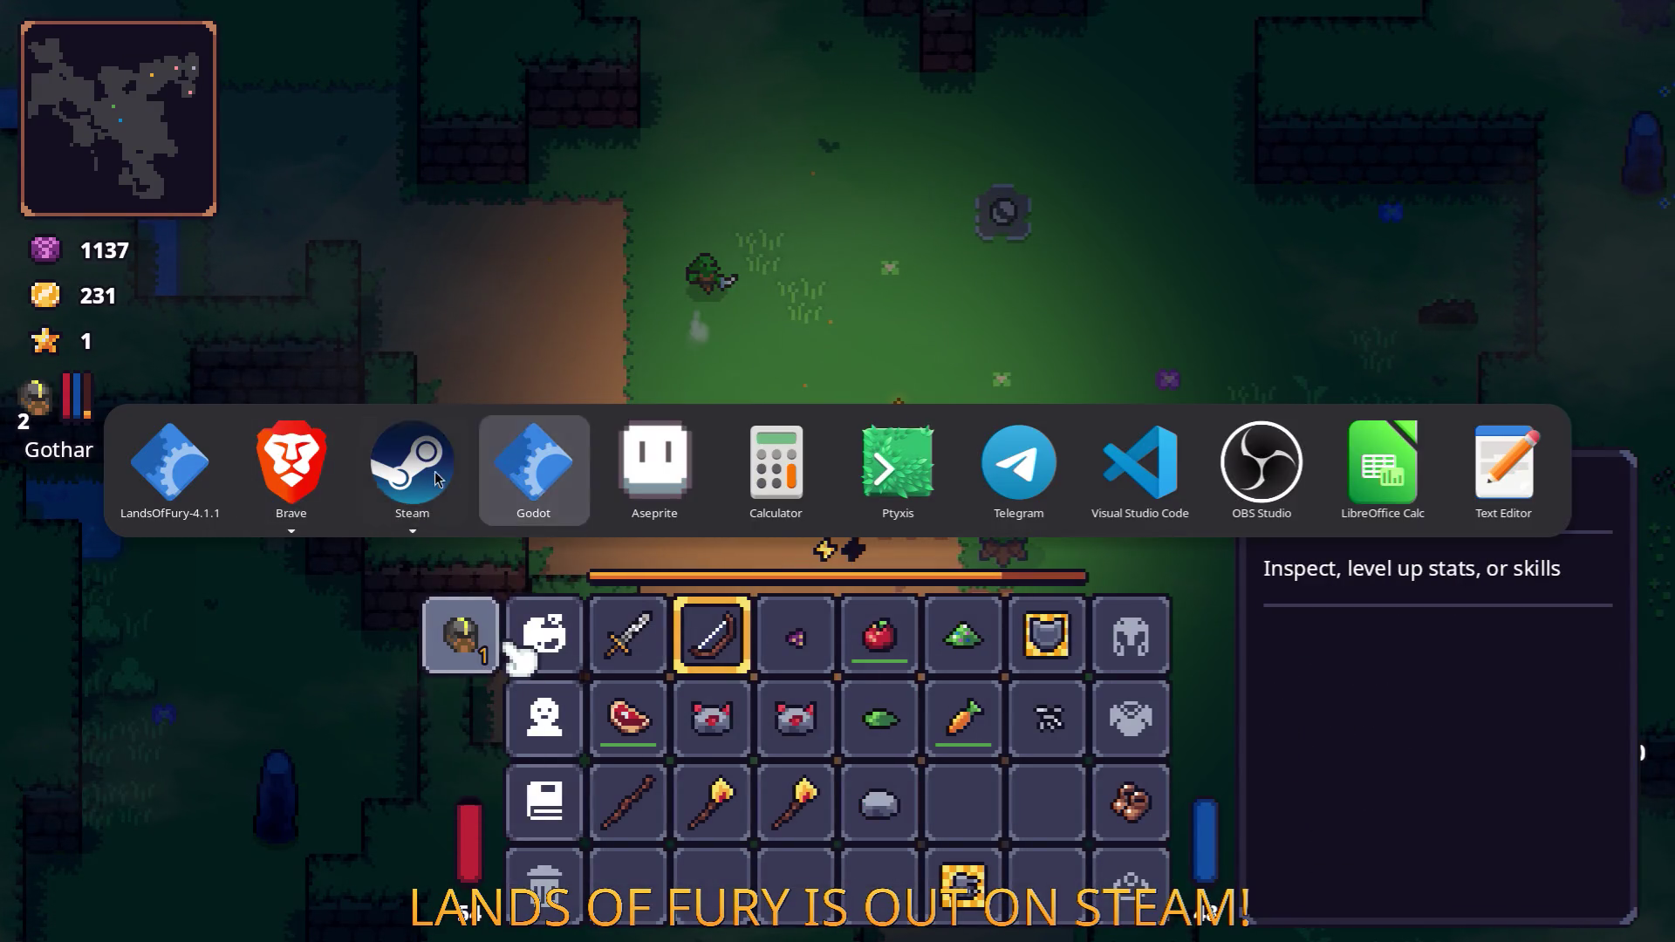
left_click(573, 481)
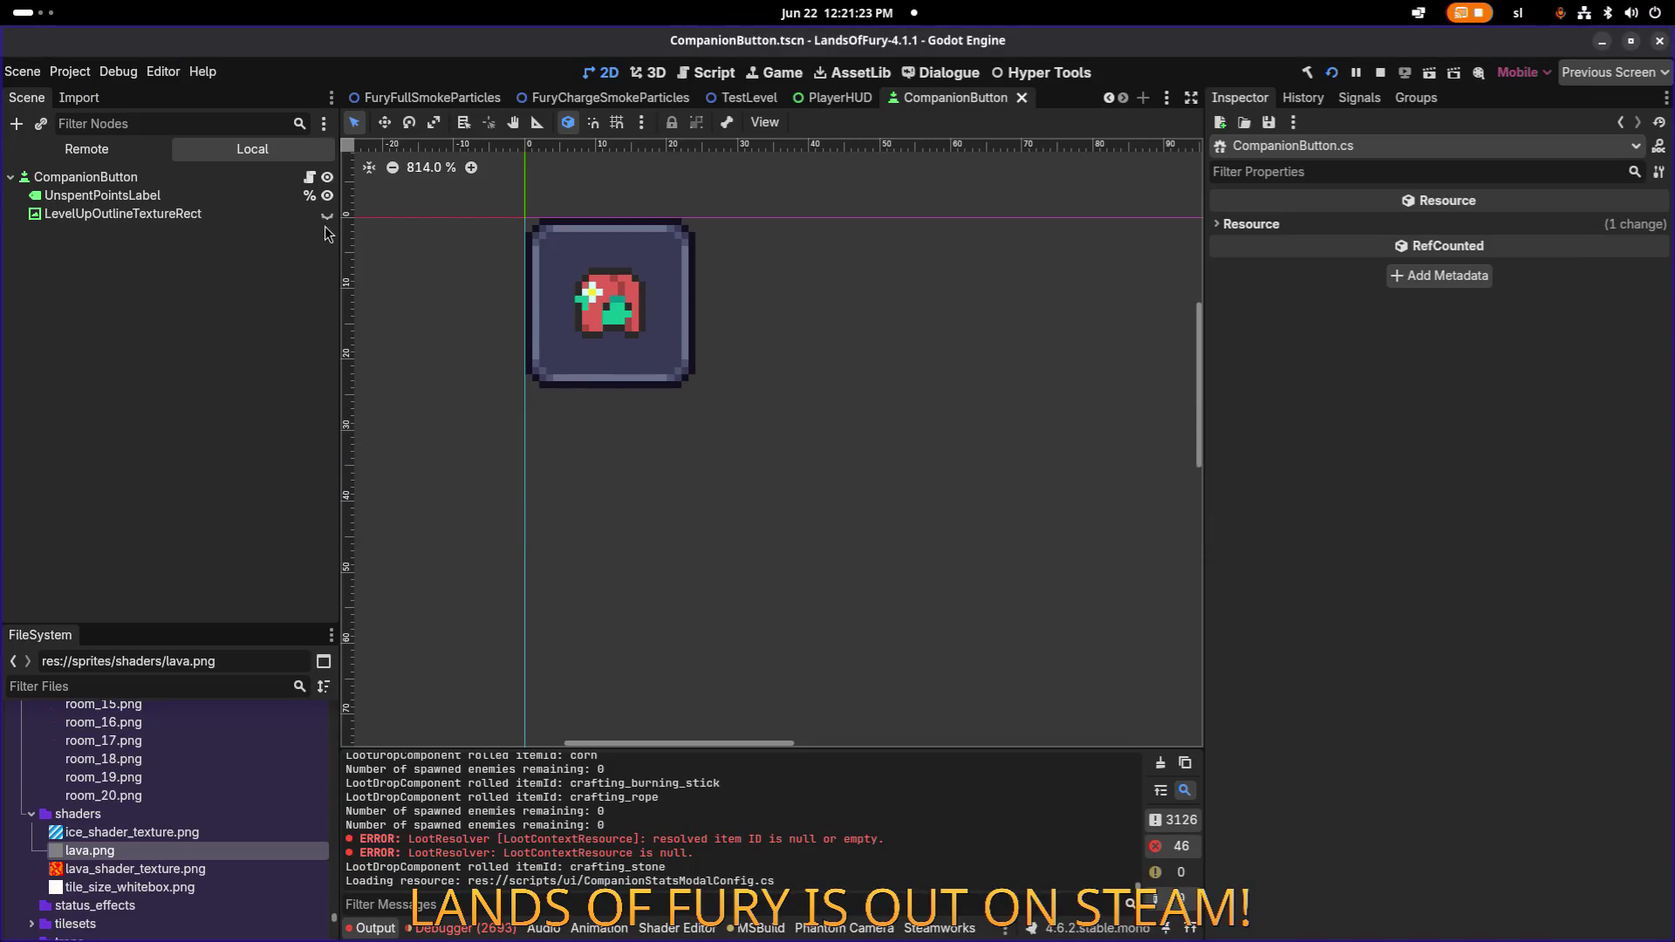
Make LevelUpOutlineTextureRect accessible as a unique name and save CompanionButton.tscn.
left_click(292, 218)
right_click(278, 219)
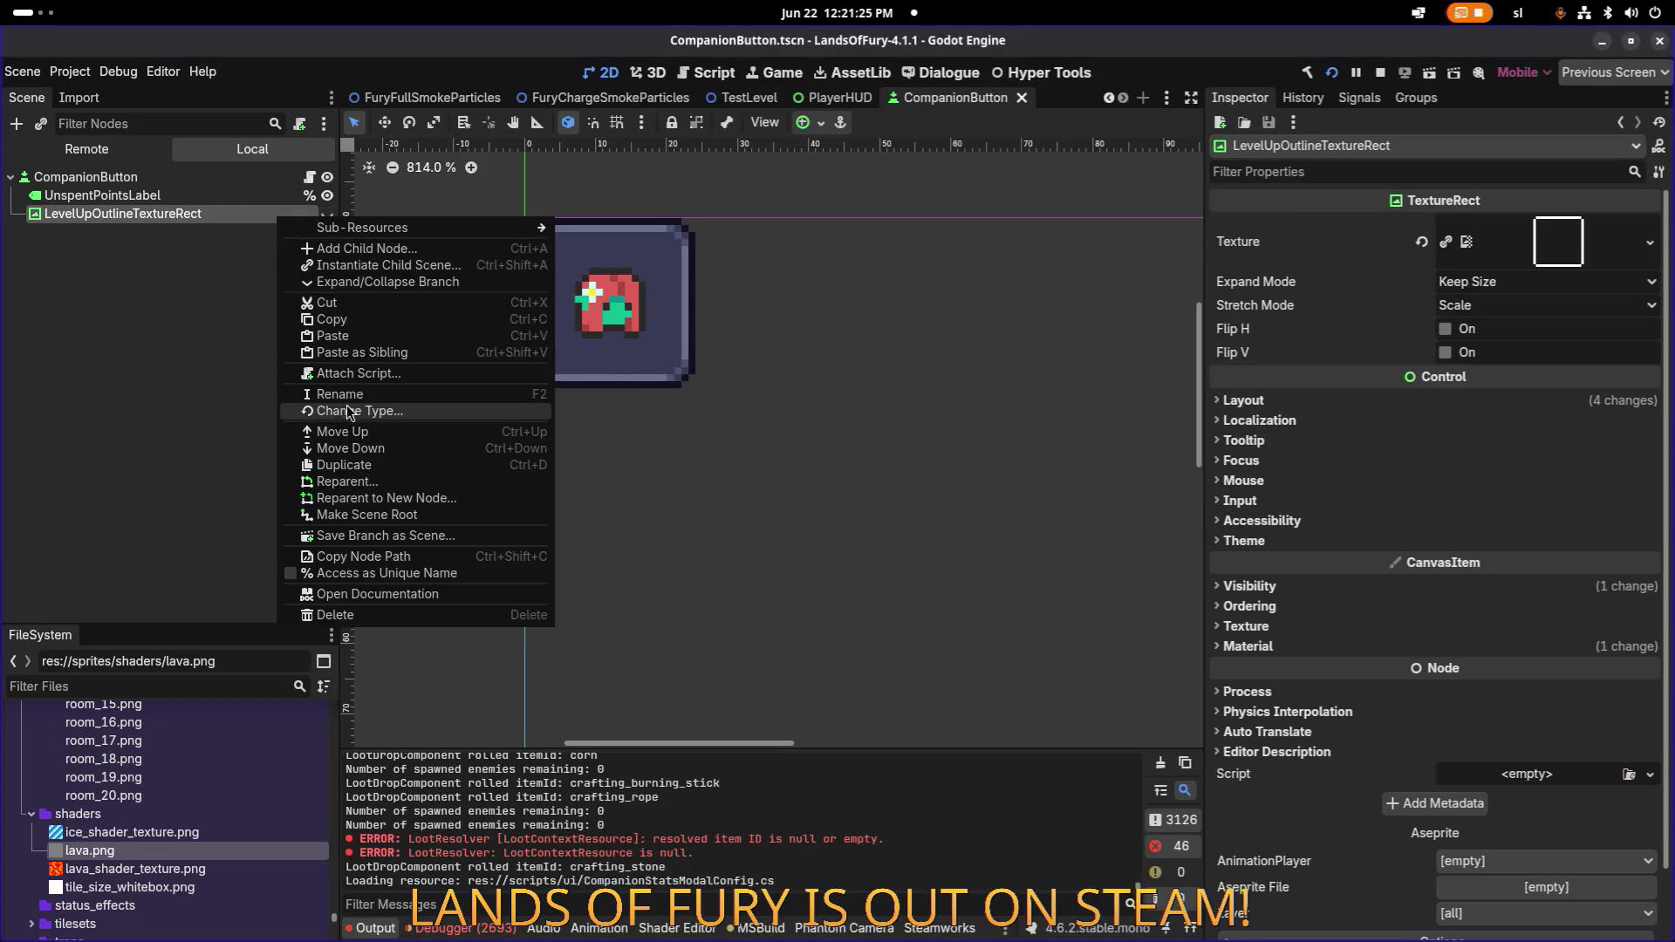
left_click(417, 571)
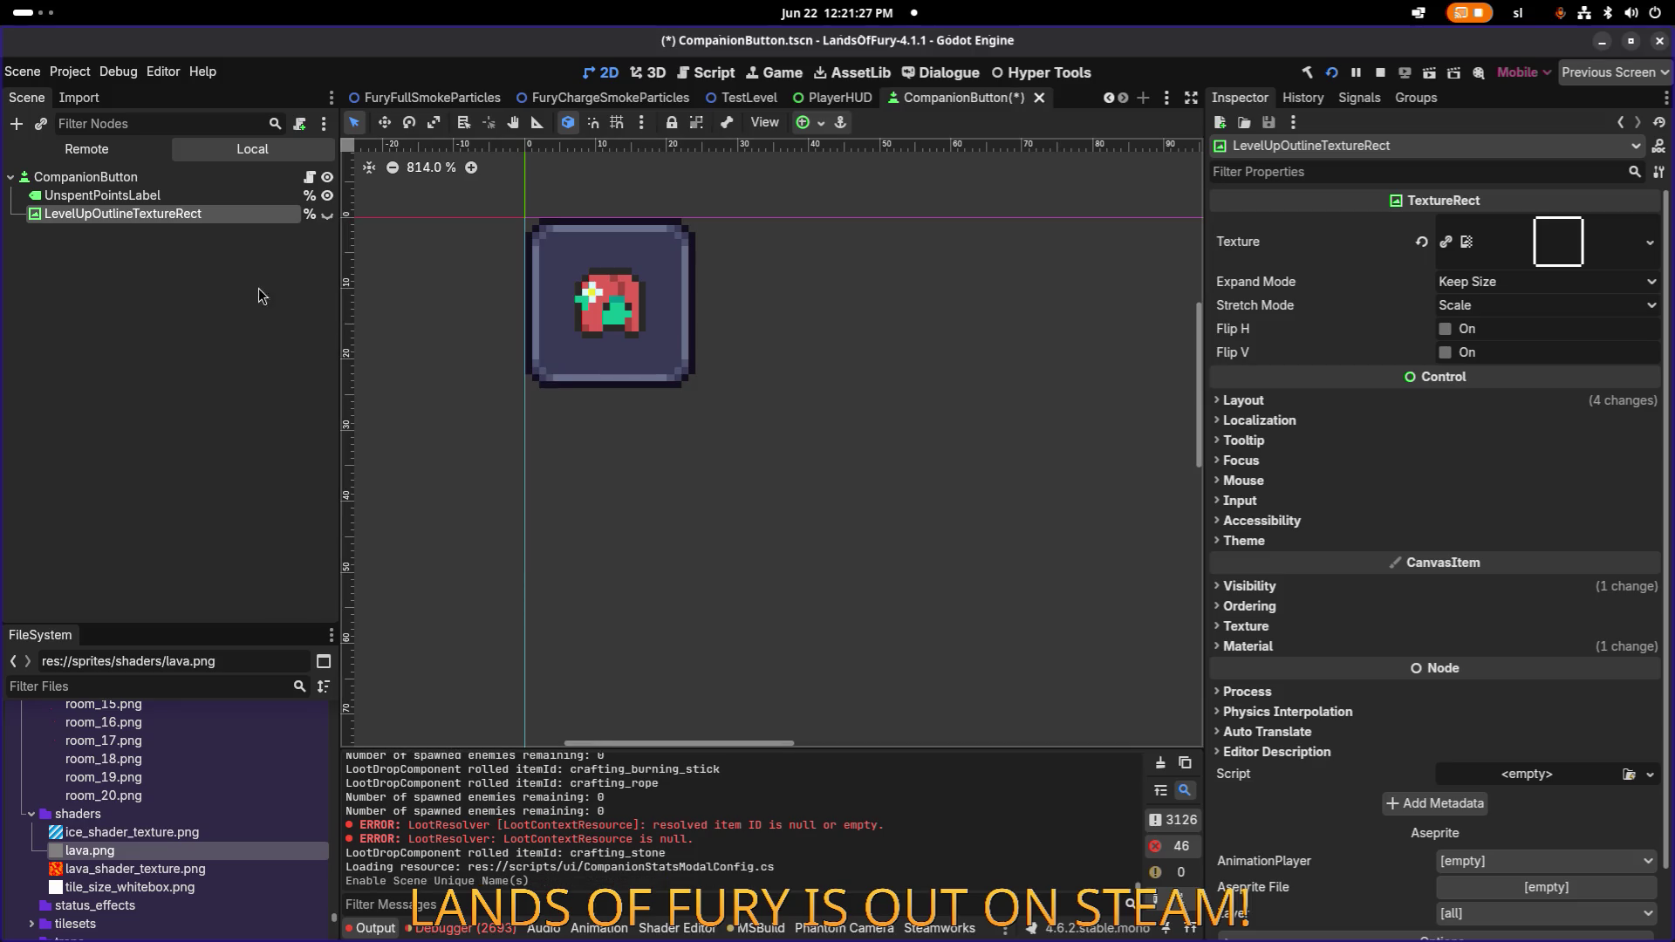
key("Up")
key("Down")
key("ctrl+s")
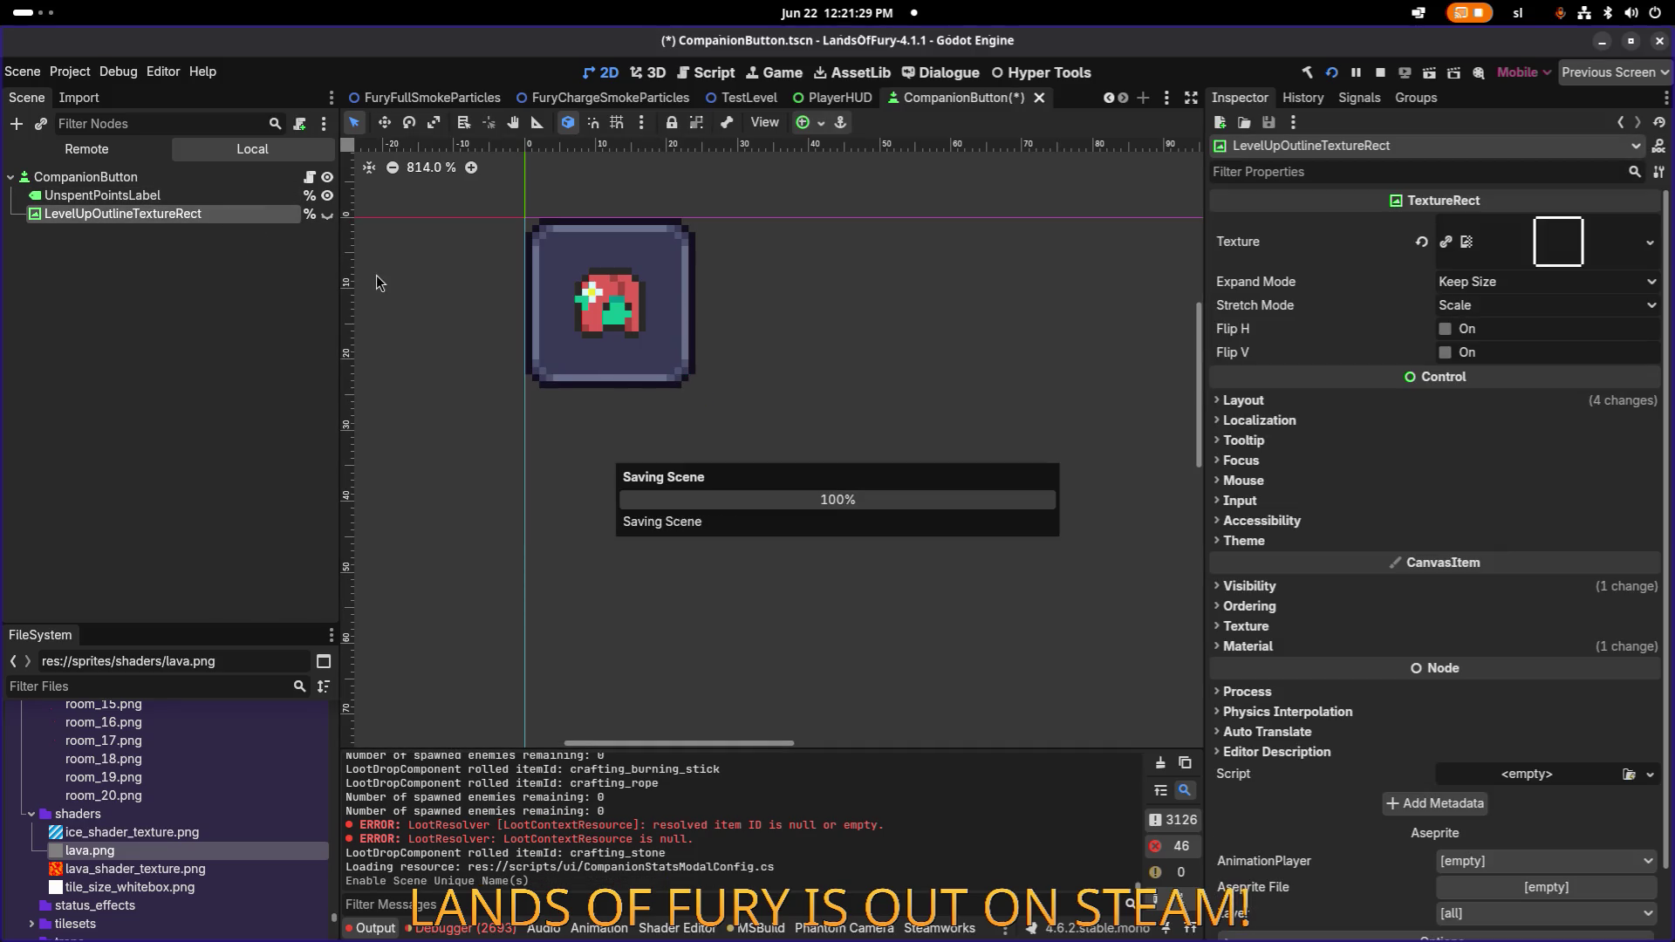
Check the Debugger's Errors list, then run the project.
left_click(462, 928)
scroll(567, 820, "down", 5)
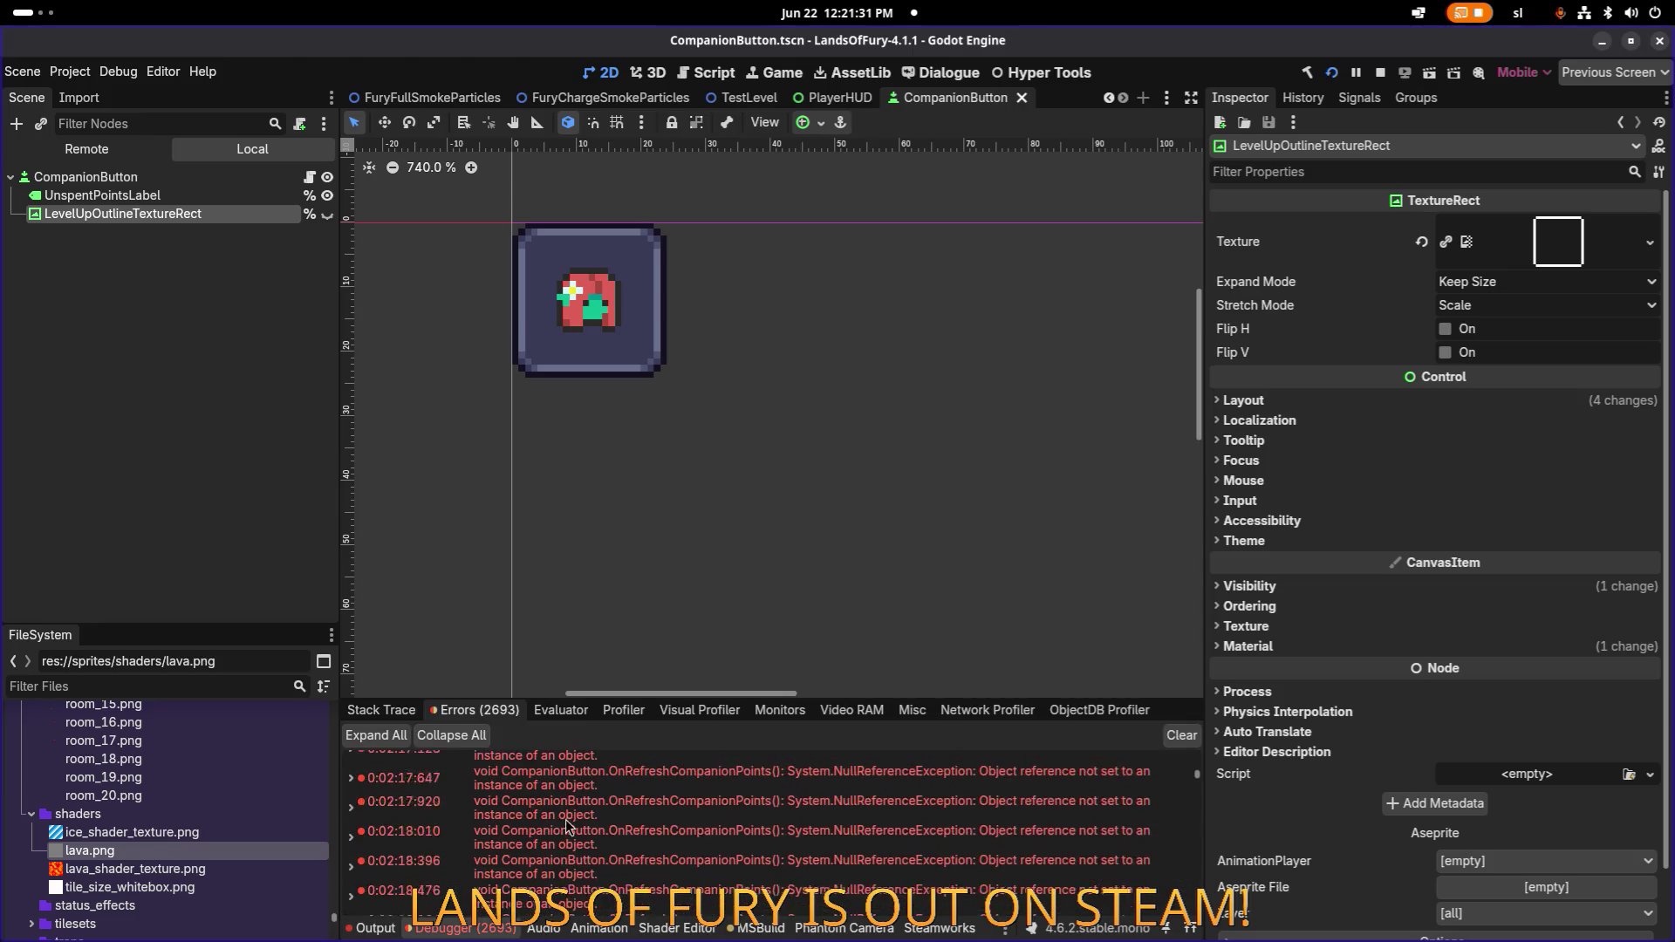
mouse_move(884, 836)
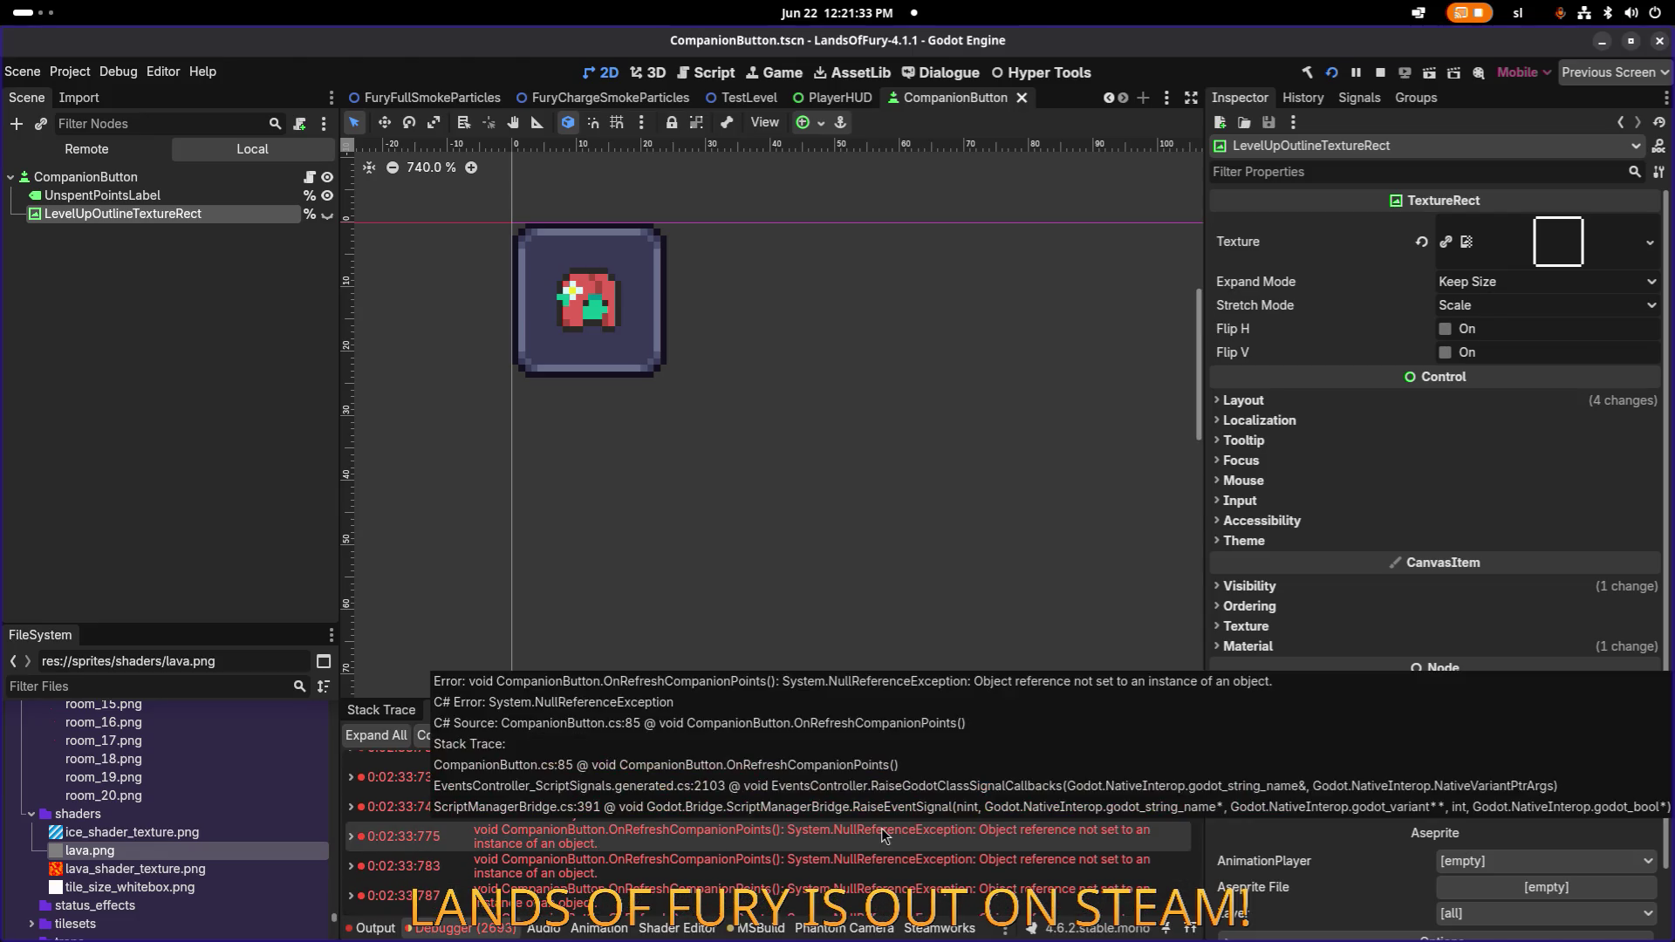
left_click(1330, 74)
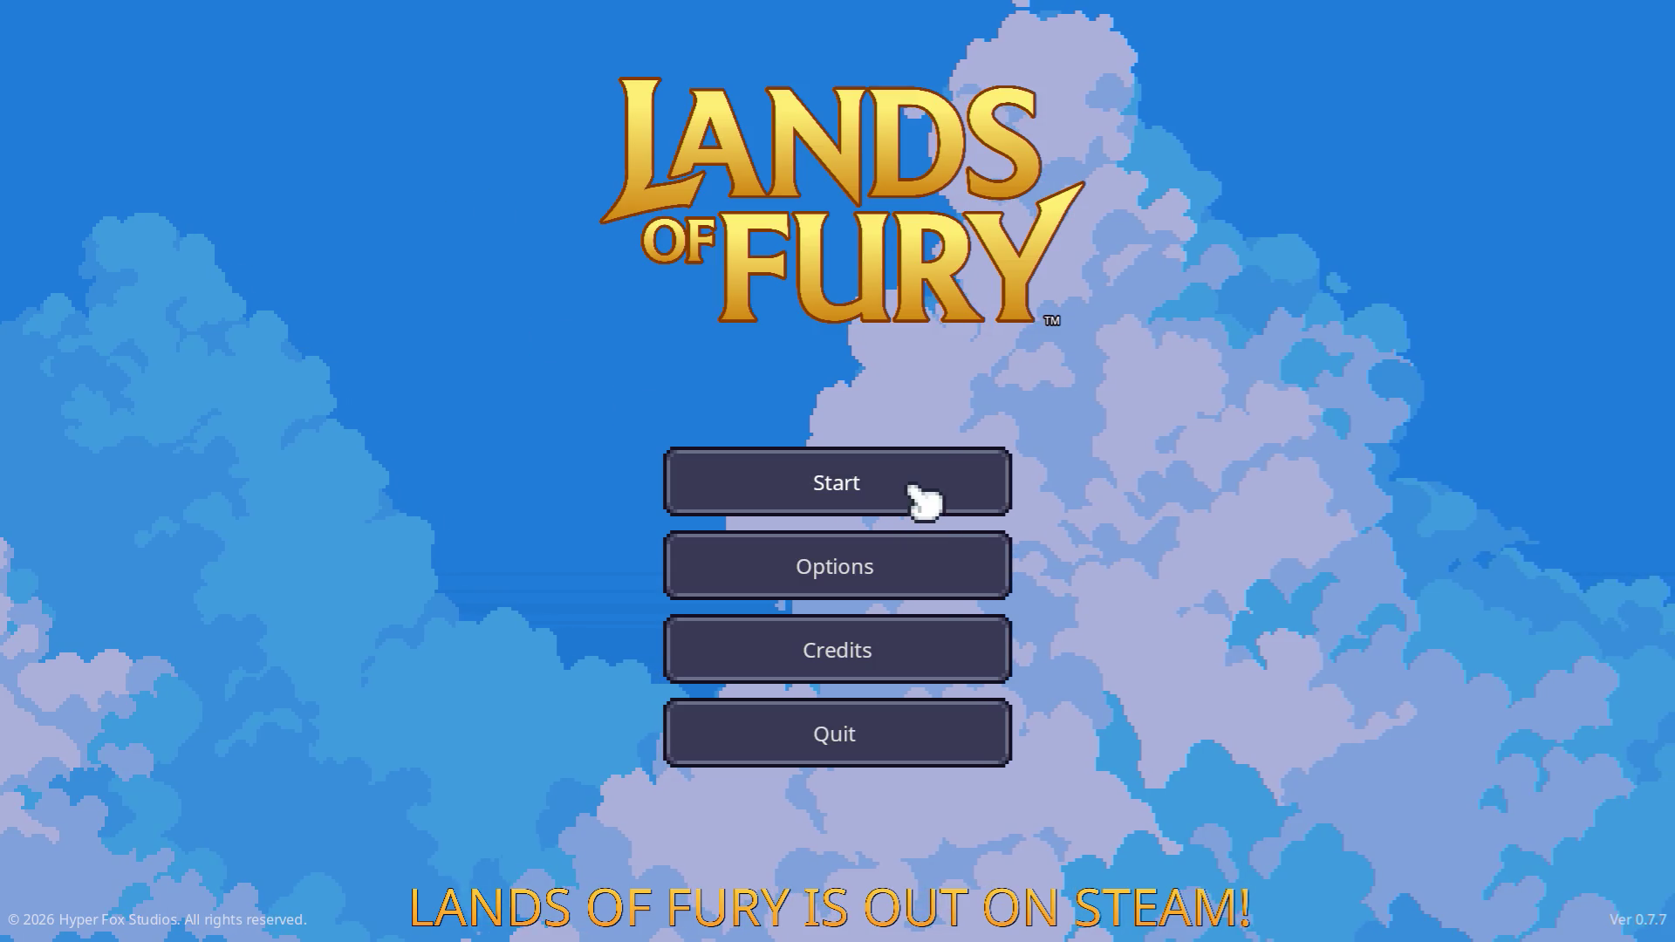
Start the game on the first profile, equip the bow, and enter the hole out of The Glade.
left_click(916, 489)
left_click(820, 491)
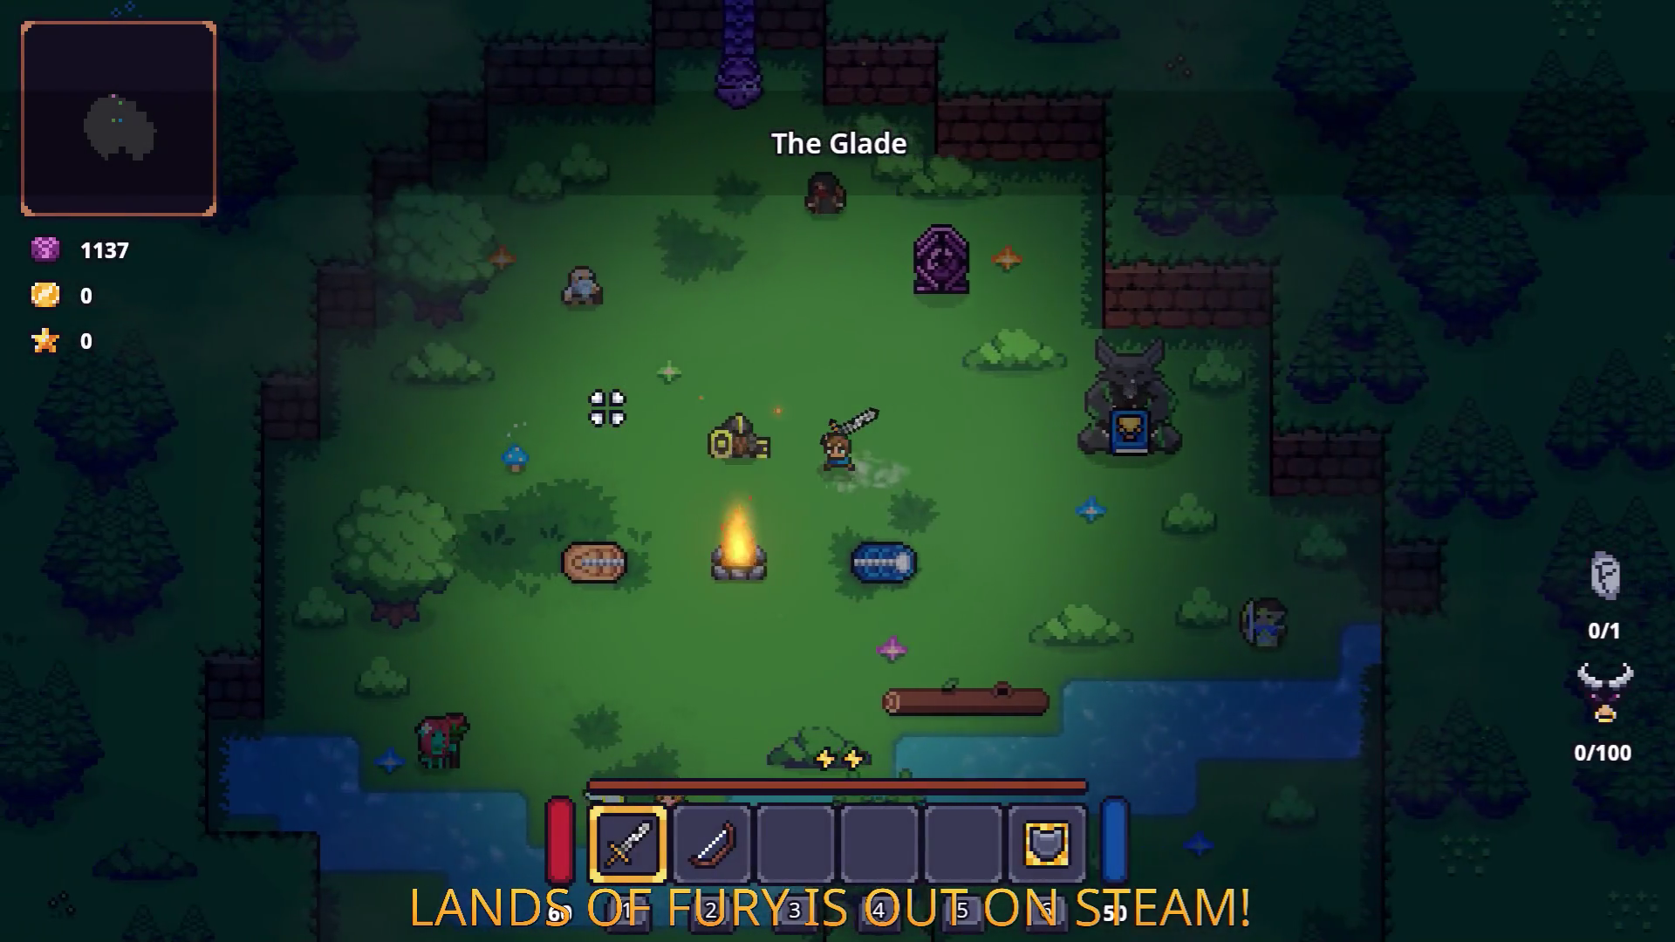
key("2")
key("w")
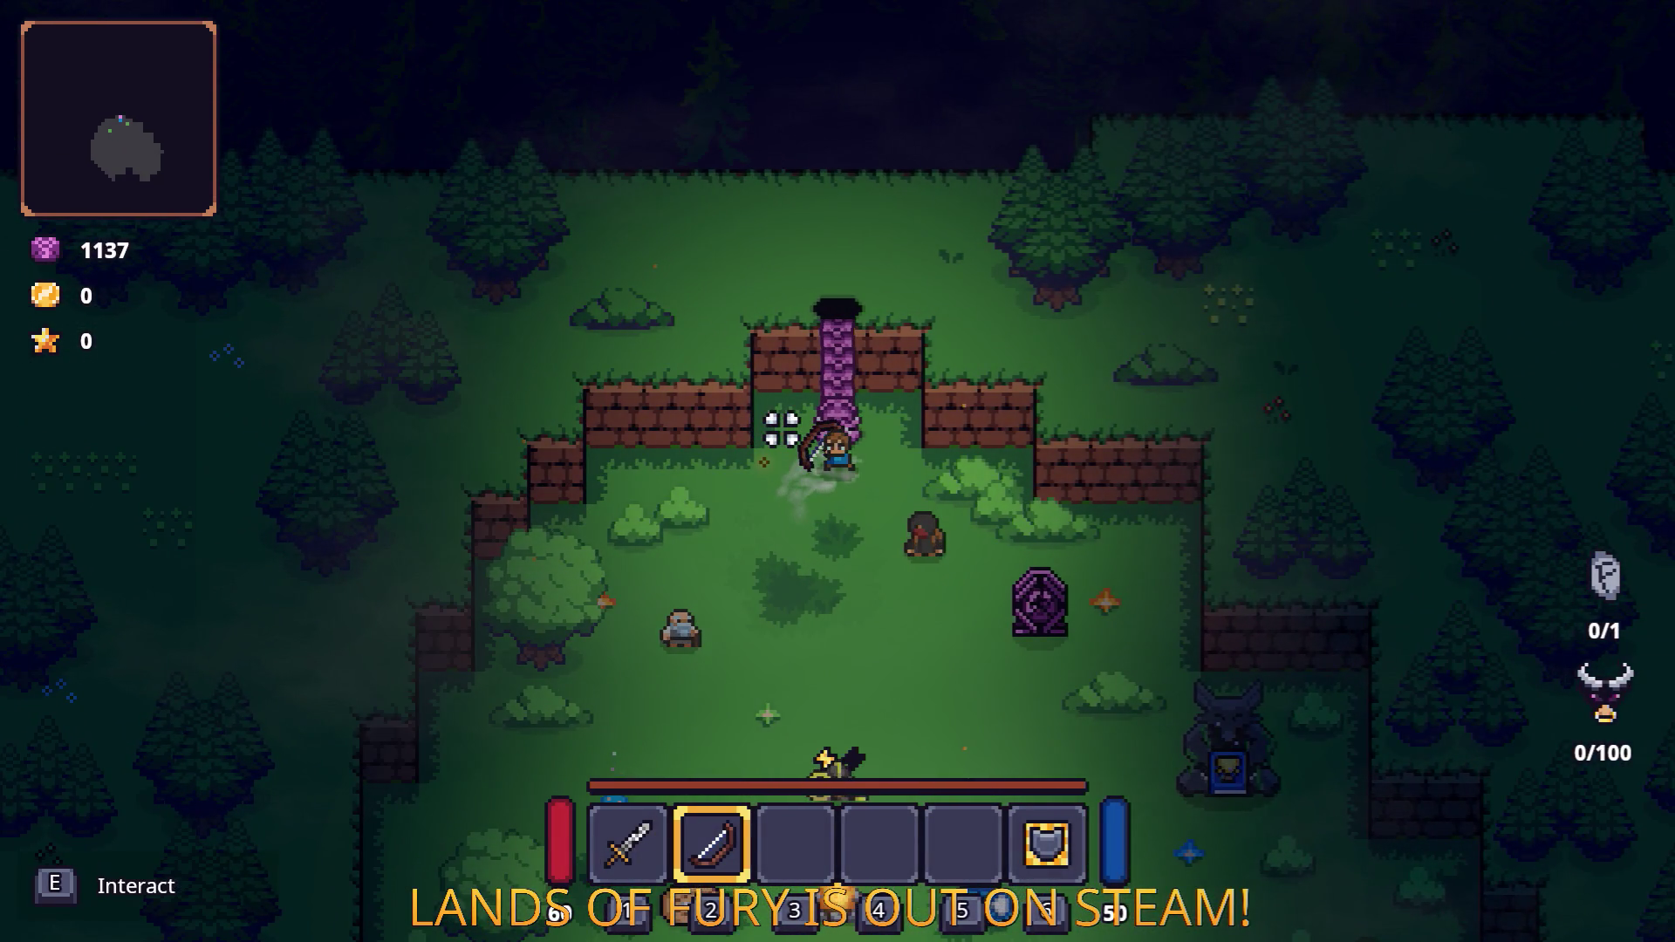
key("e")
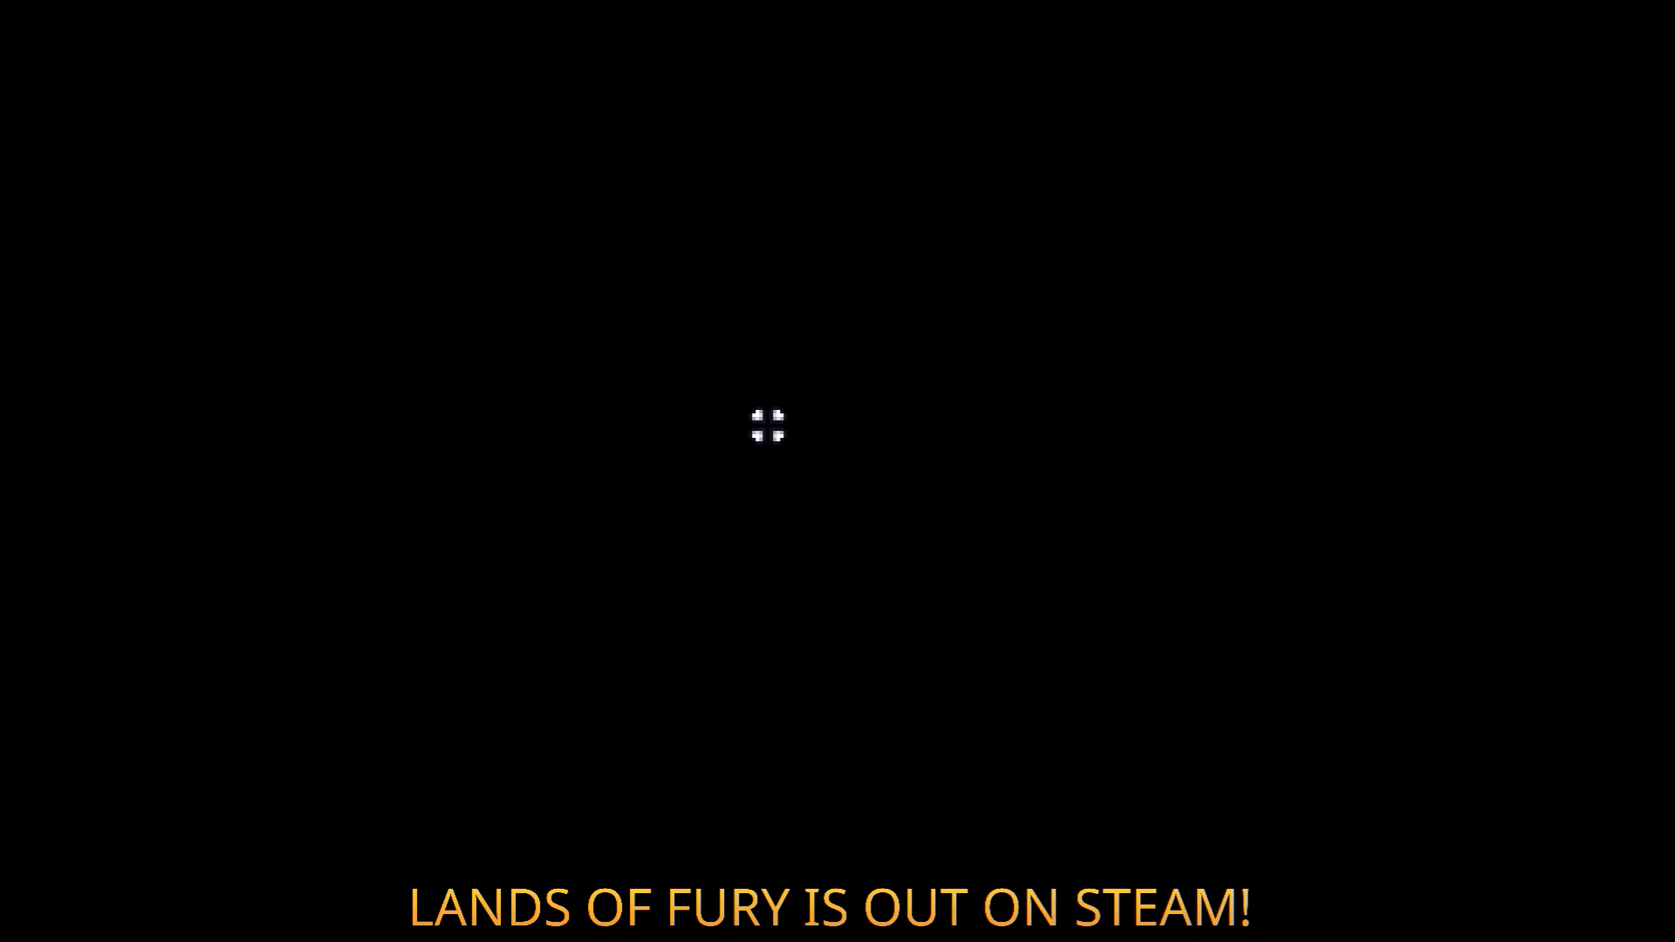
Chop the tree in Elderglade Forest and pick up the dropped Wooden Stick.
key("w")
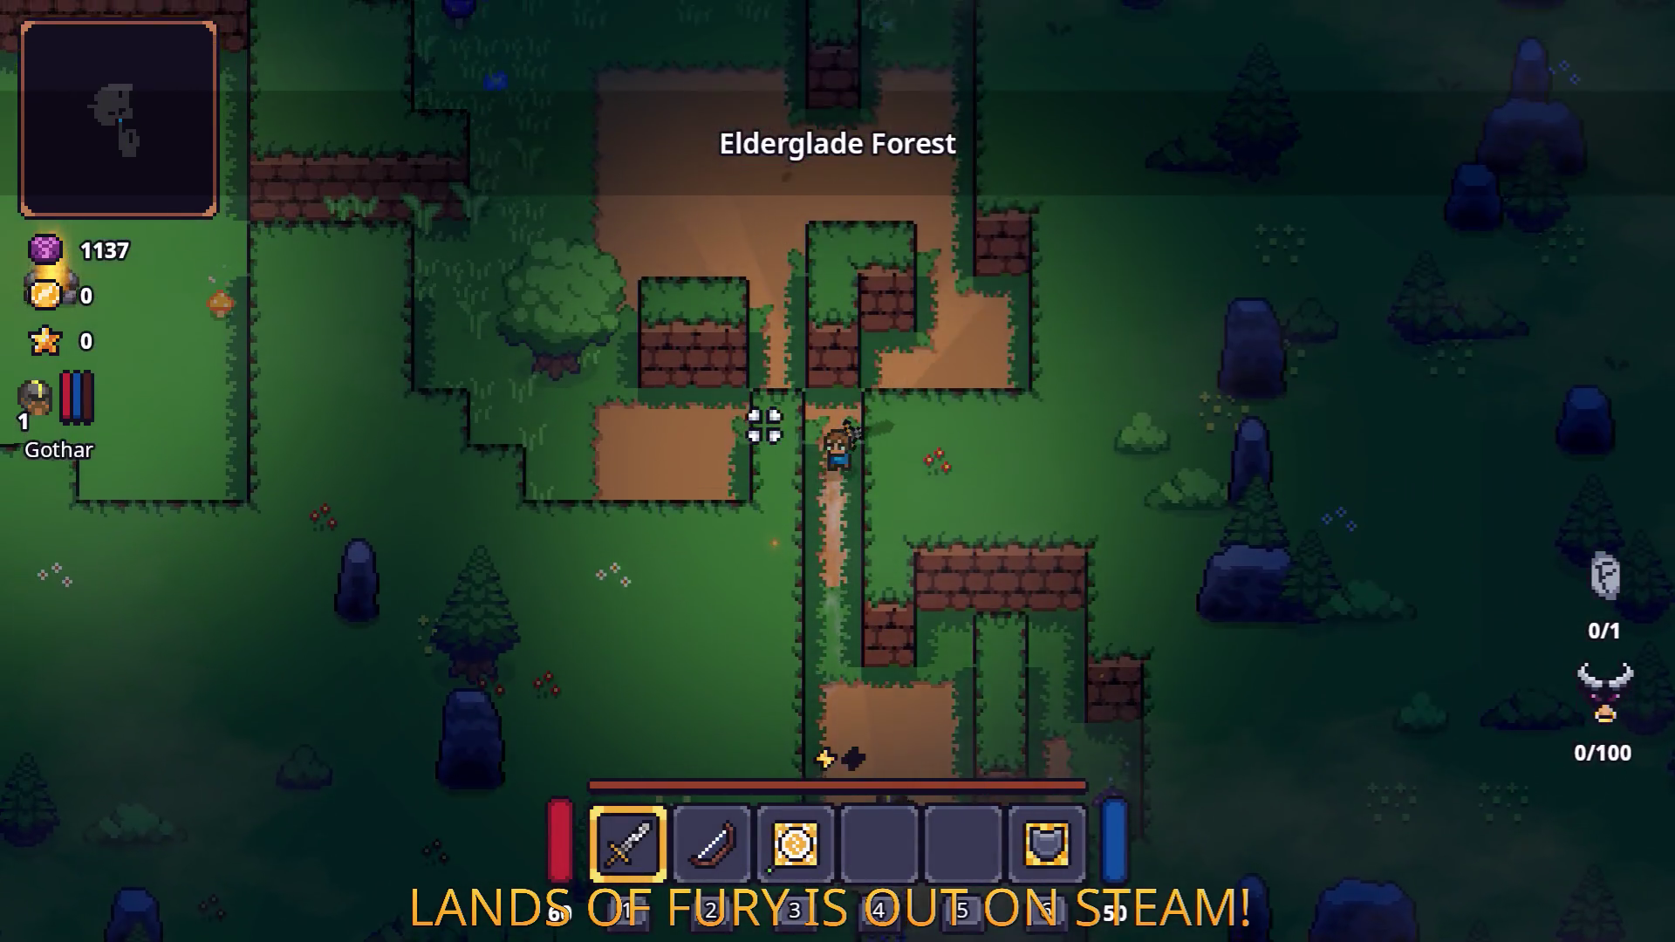
key("a")
left_click(813, 342)
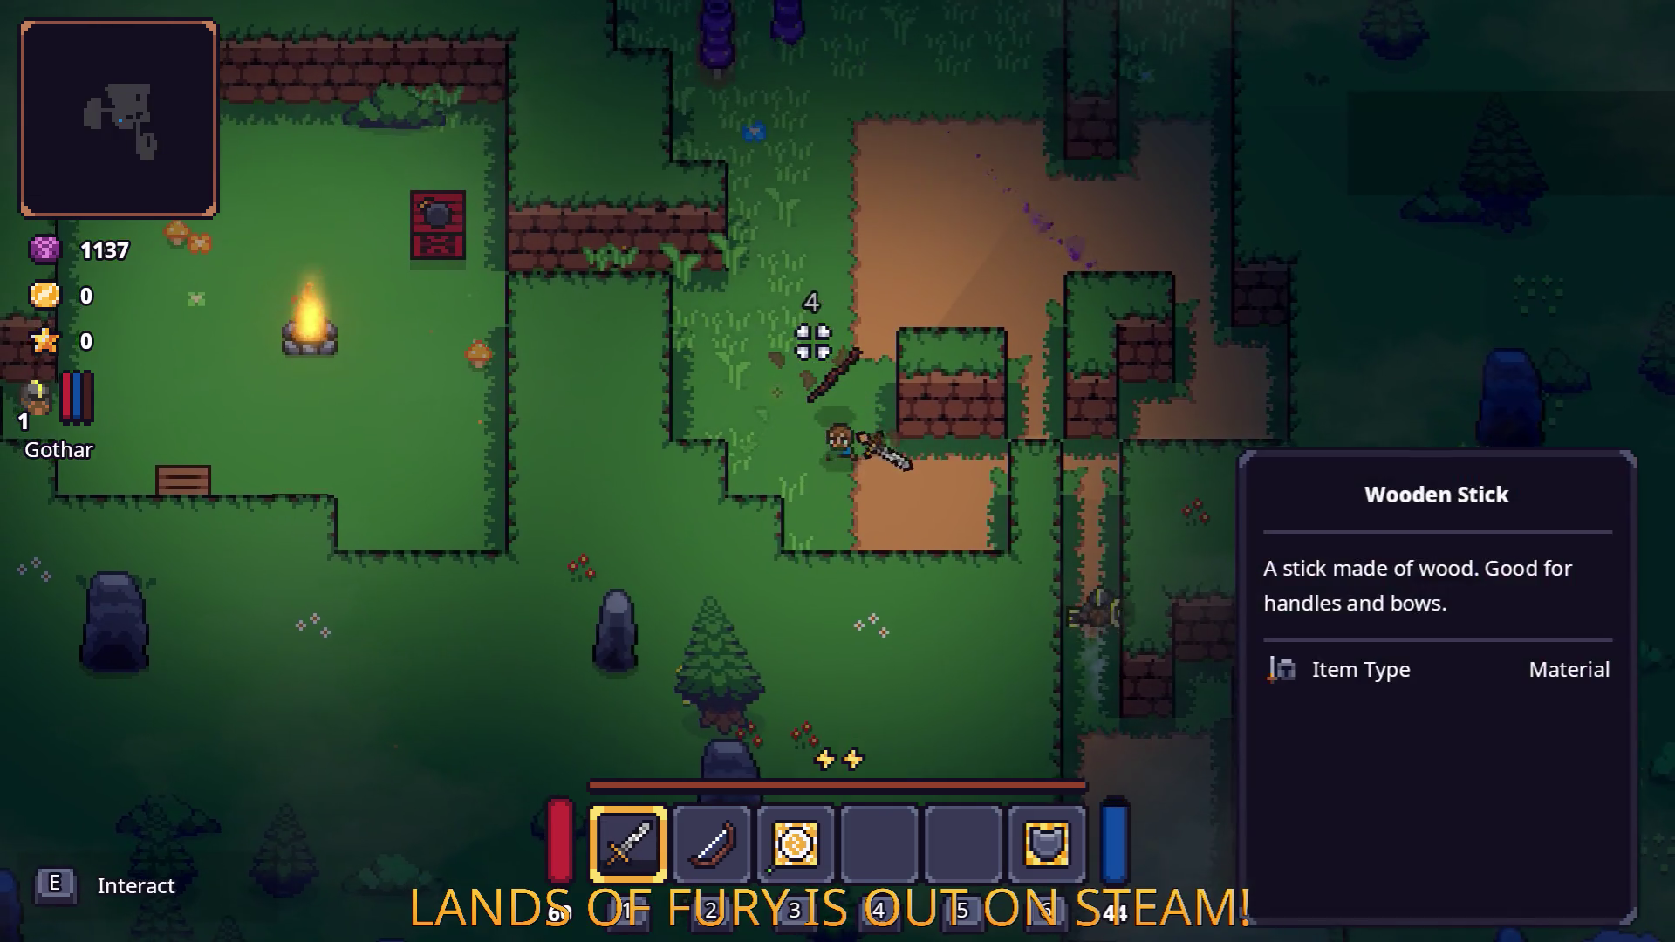
key("w")
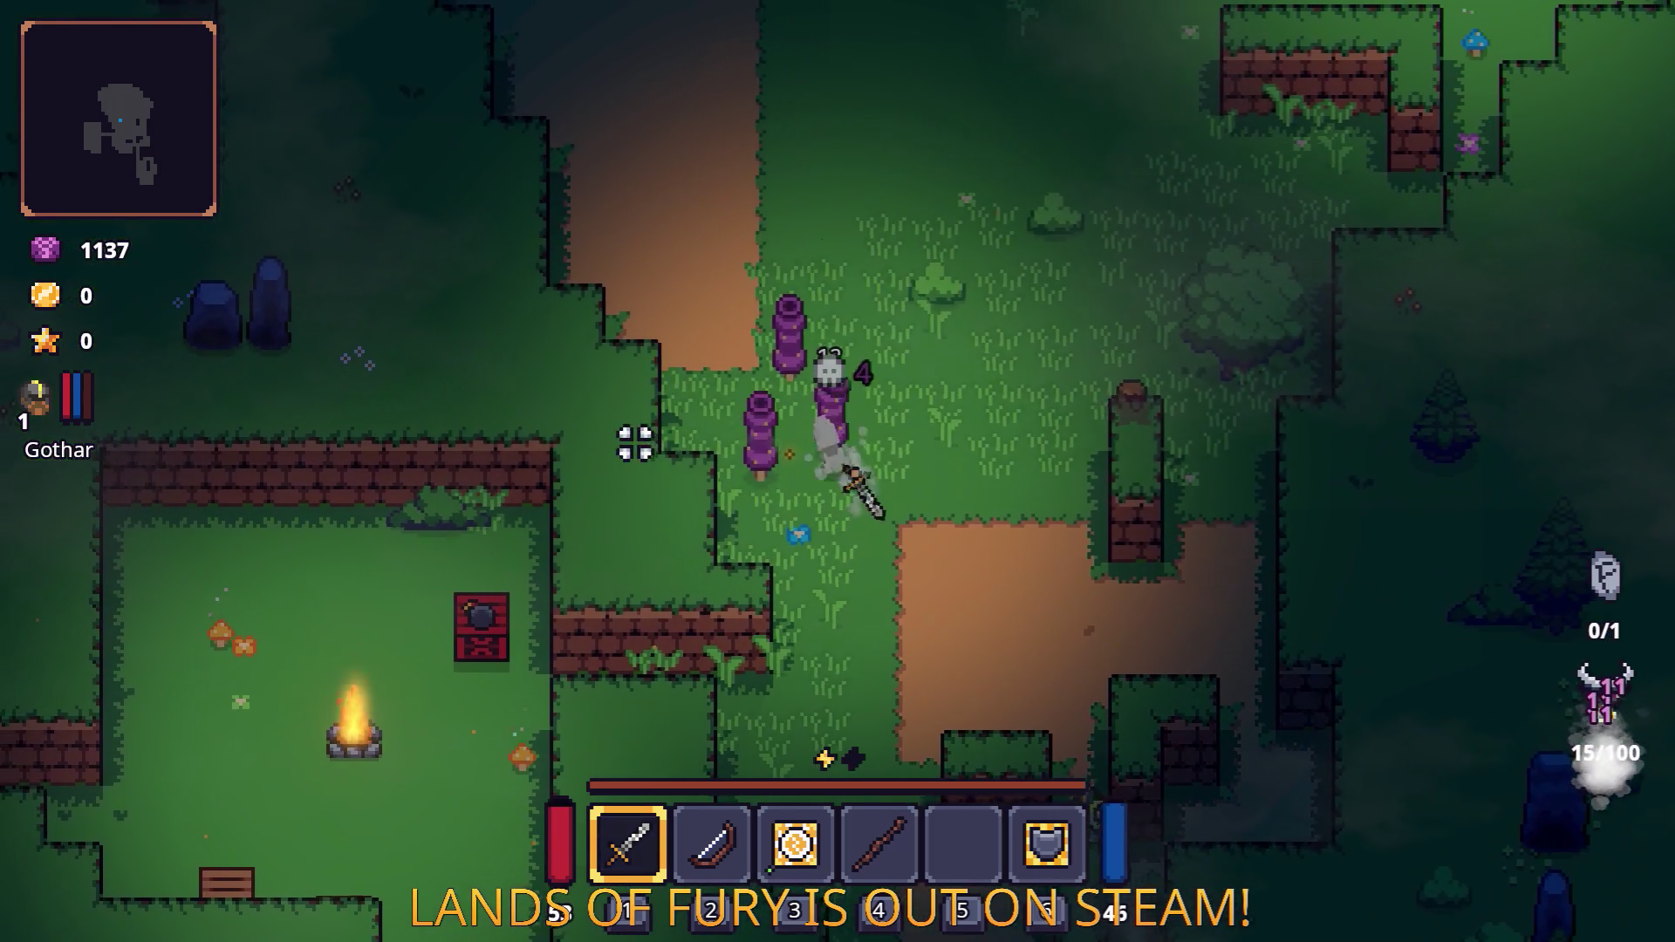
Slay the purple forest enemies with the sword and collect their coins.
key("a")
left_click(657, 450)
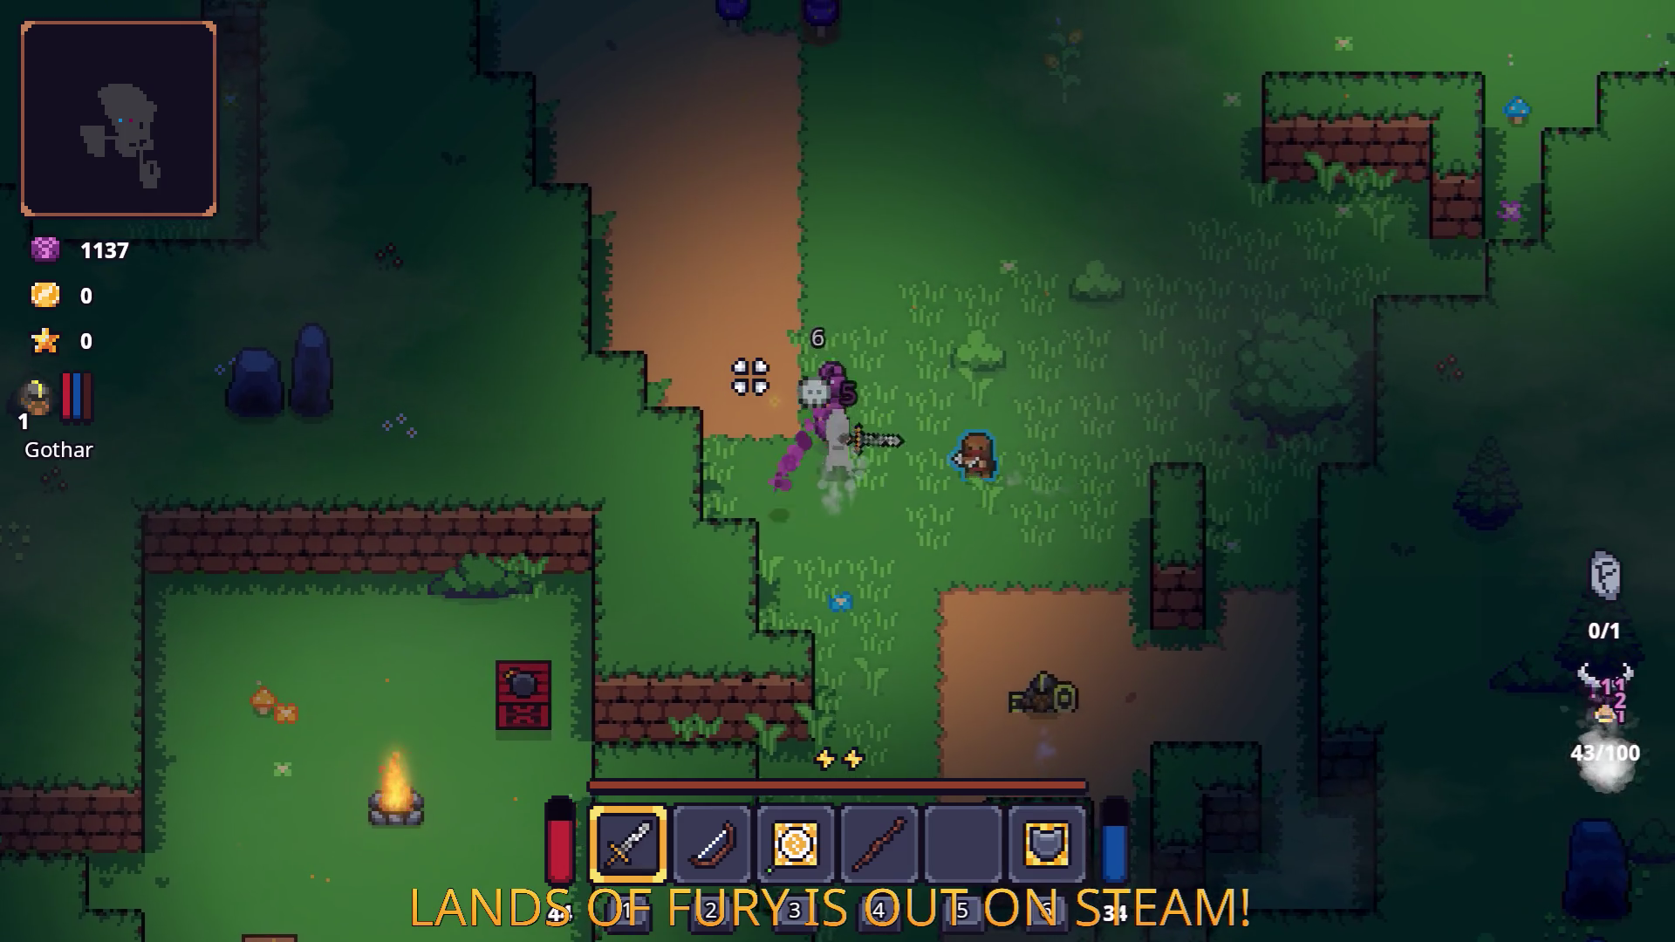
key("d")
left_click(699, 486)
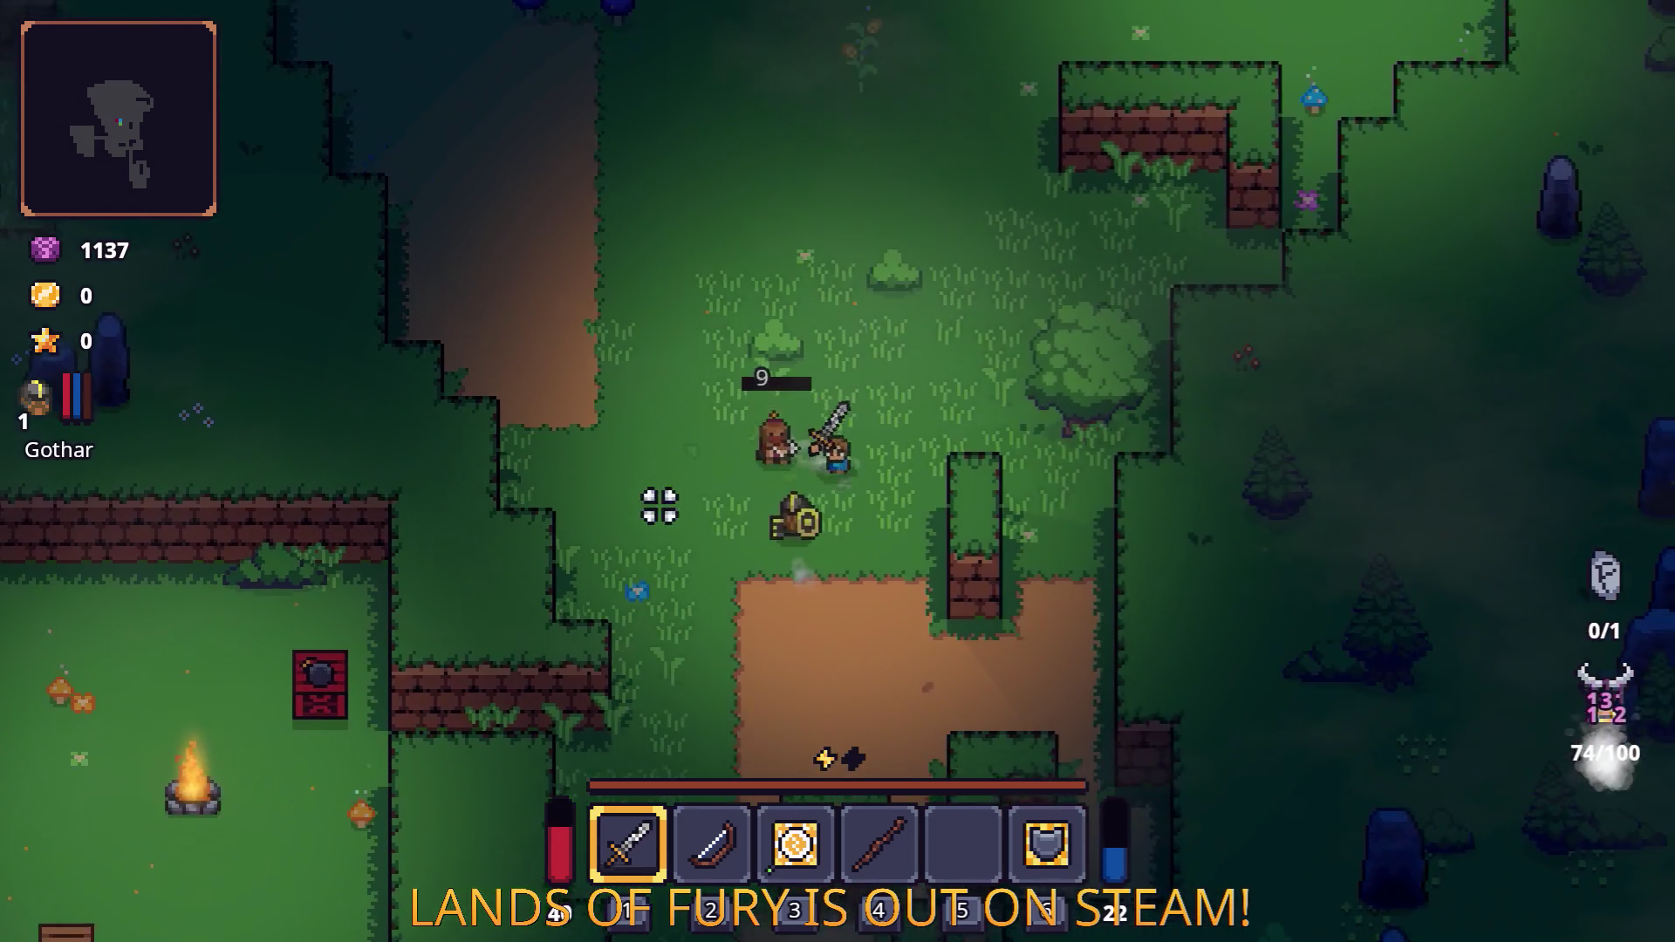
Fit the Electric Discharge rune into the sword's slot and confirm.
key("i")
right_click(641, 615)
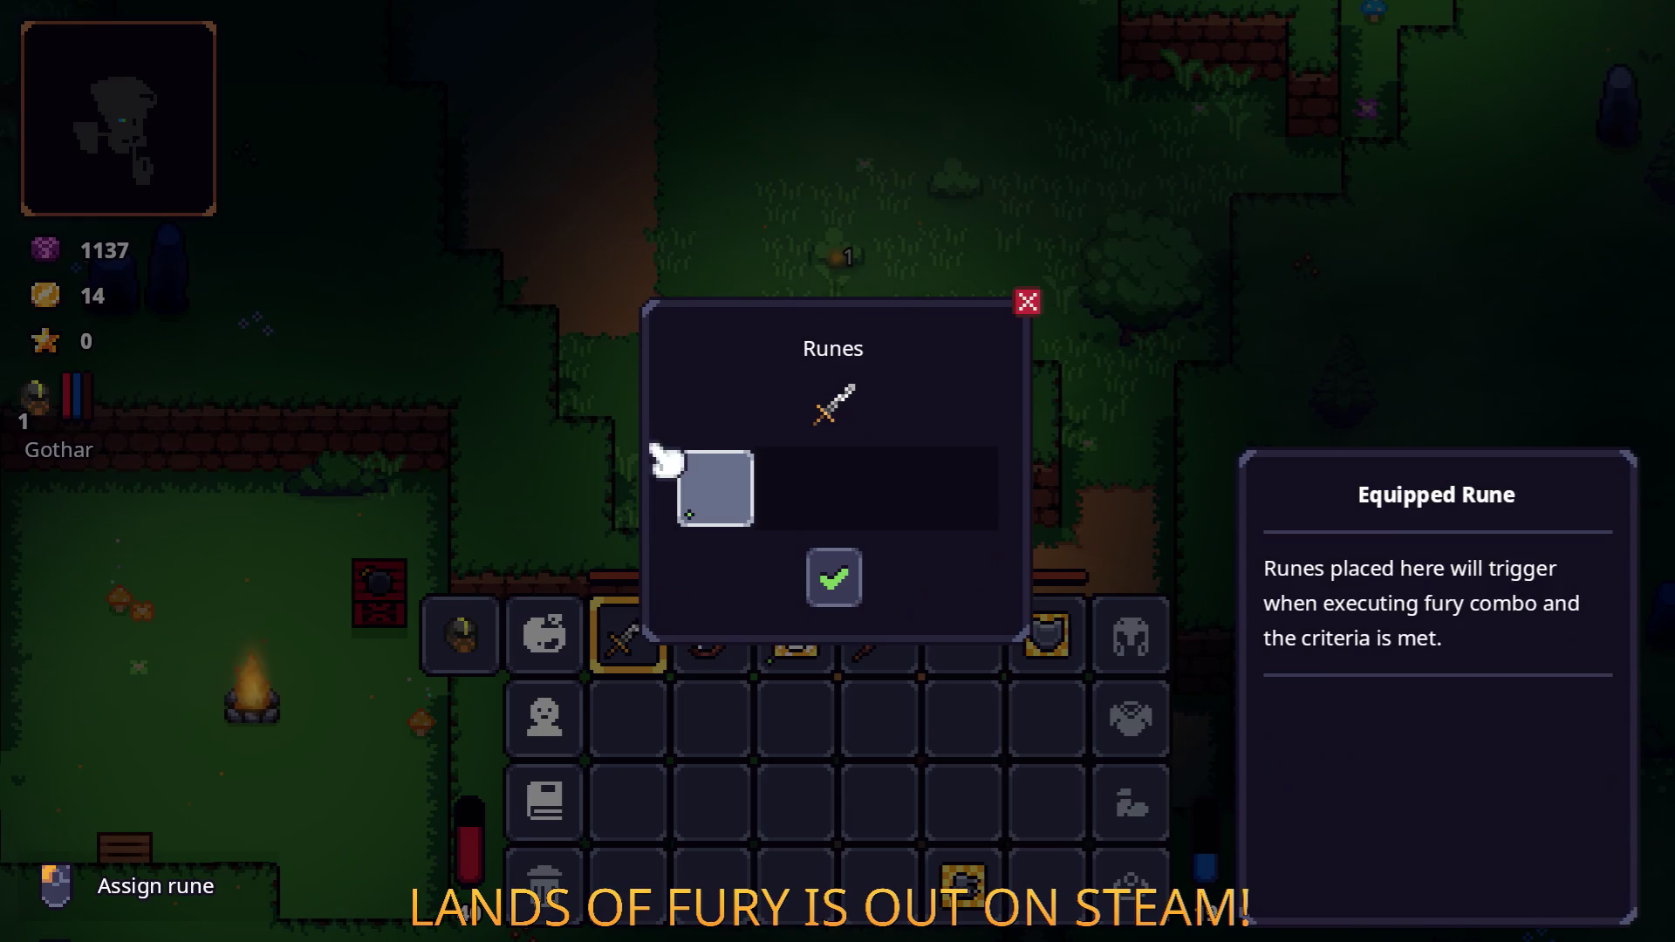
left_click(670, 462)
left_click(711, 370)
left_click(860, 600)
key("i")
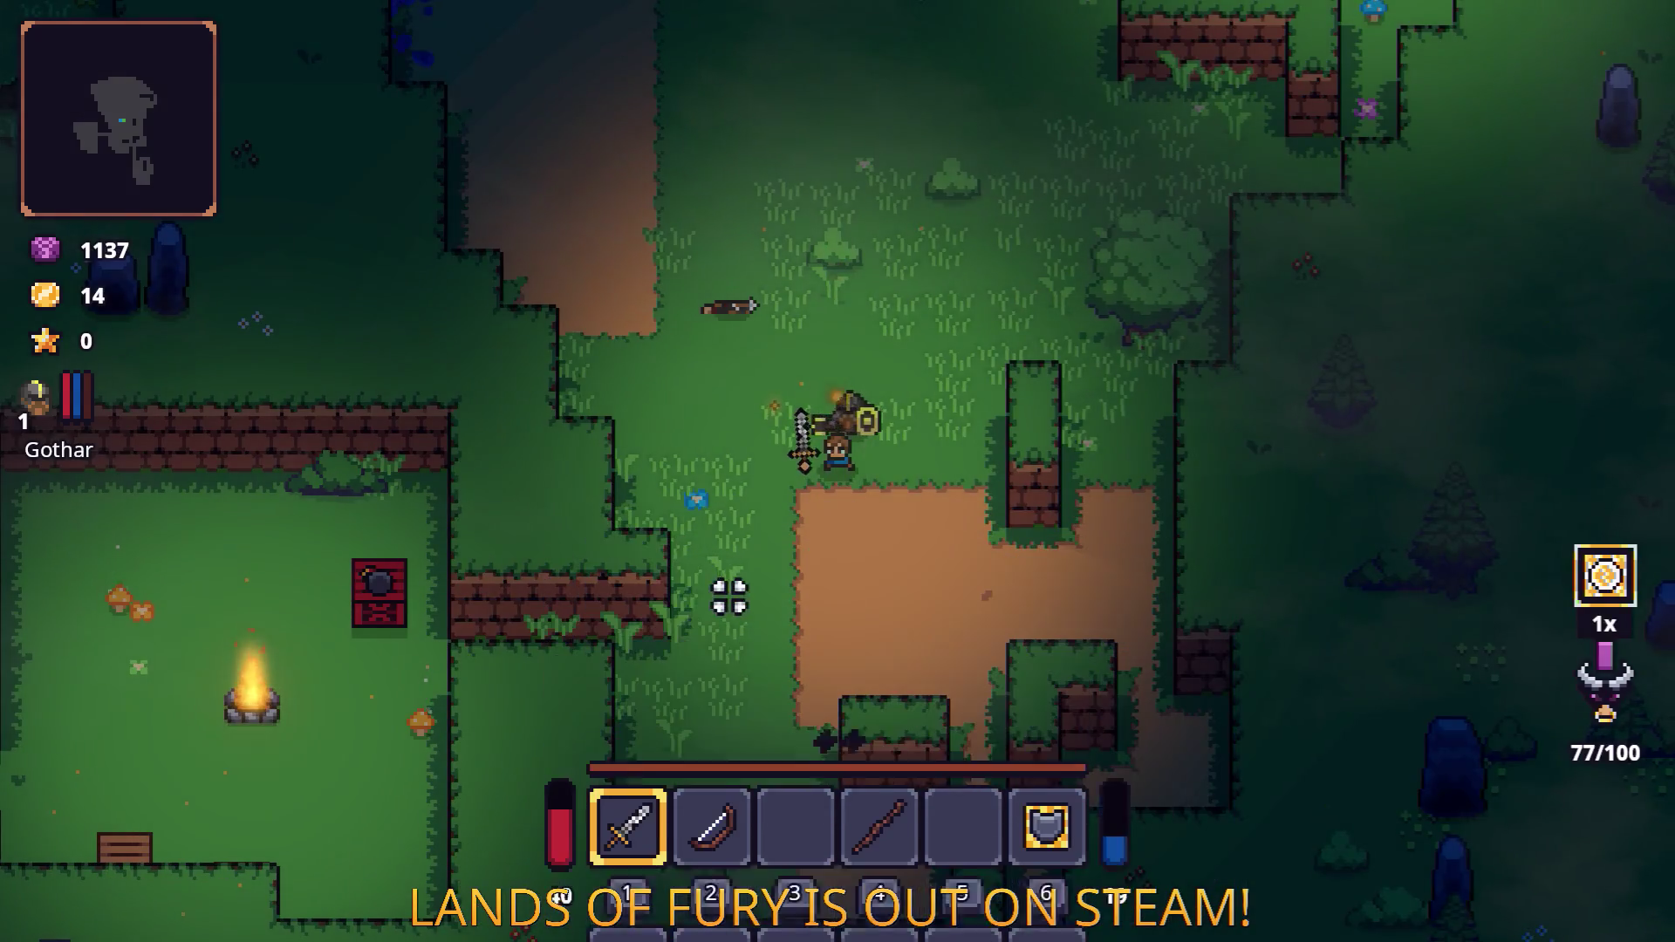
Dash down through the forest with the sword equipped and strike the bandits at the campfire clearing.
key("s")
key("a")
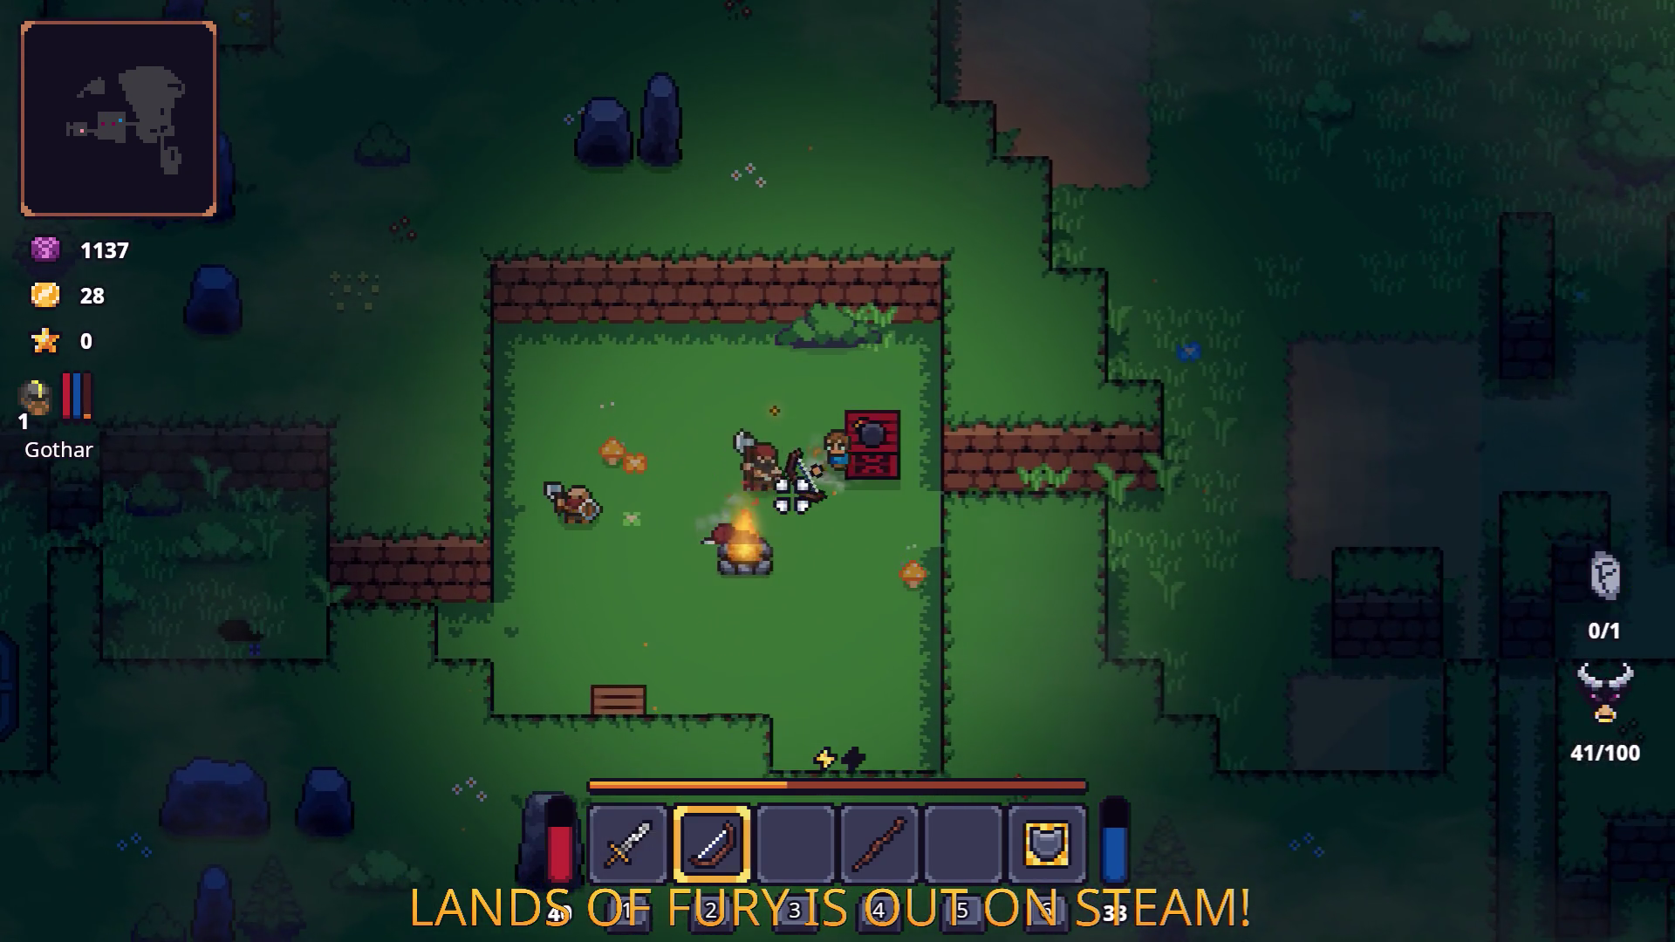
key("s")
key("space")
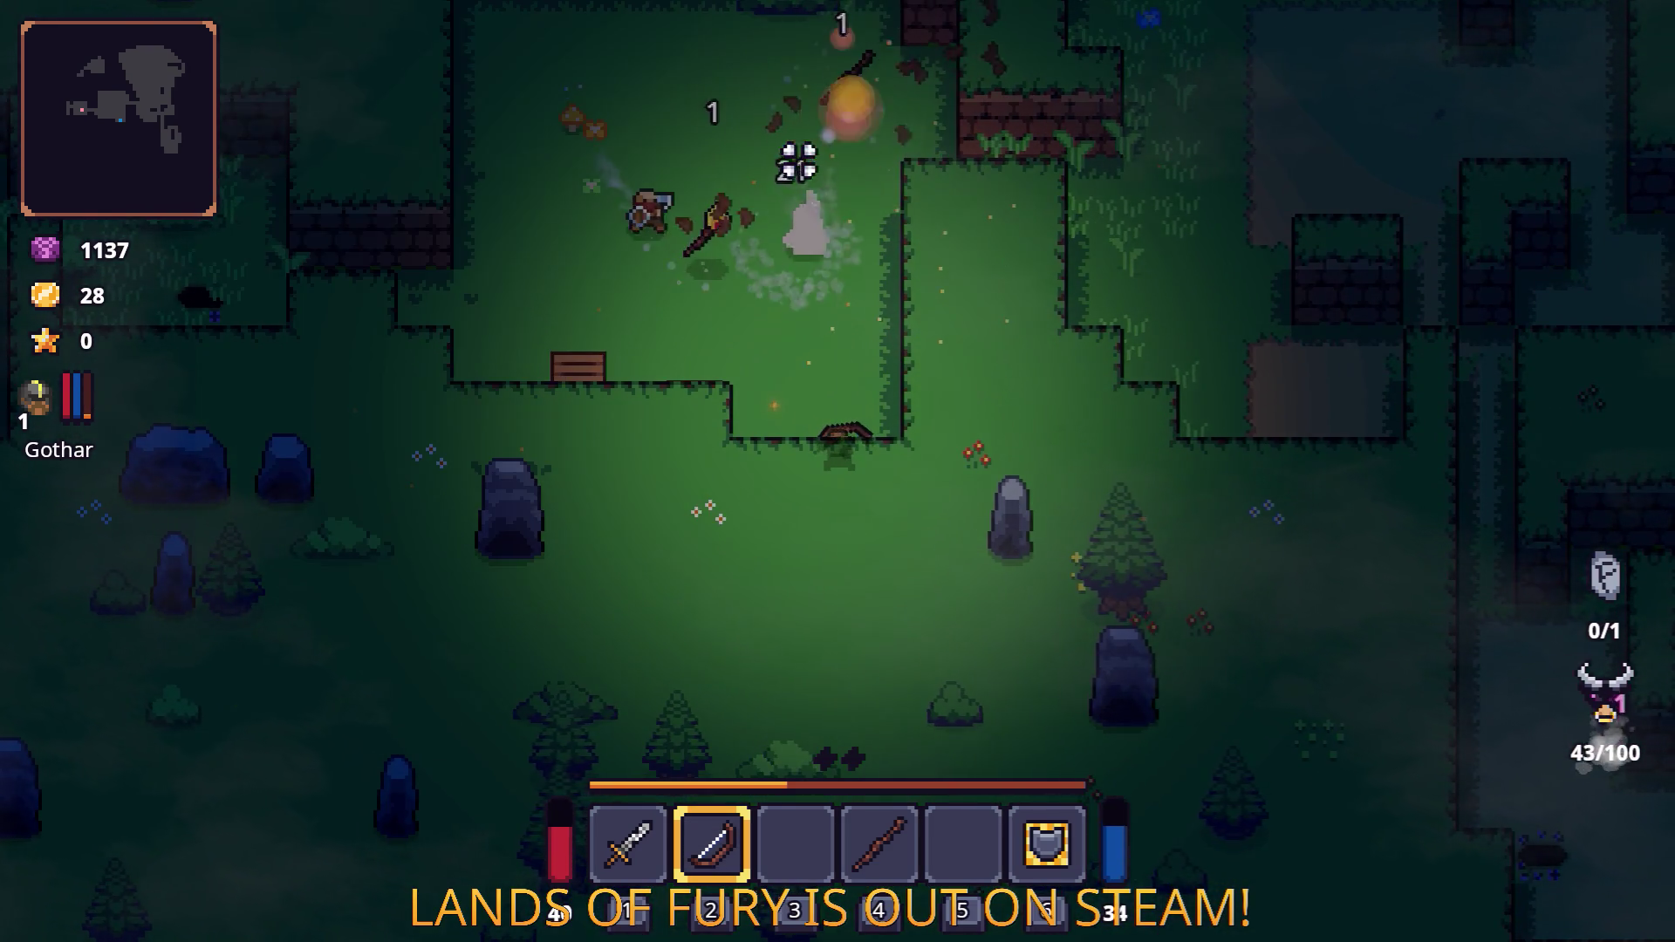
key("s")
key("1")
key("w")
key("space")
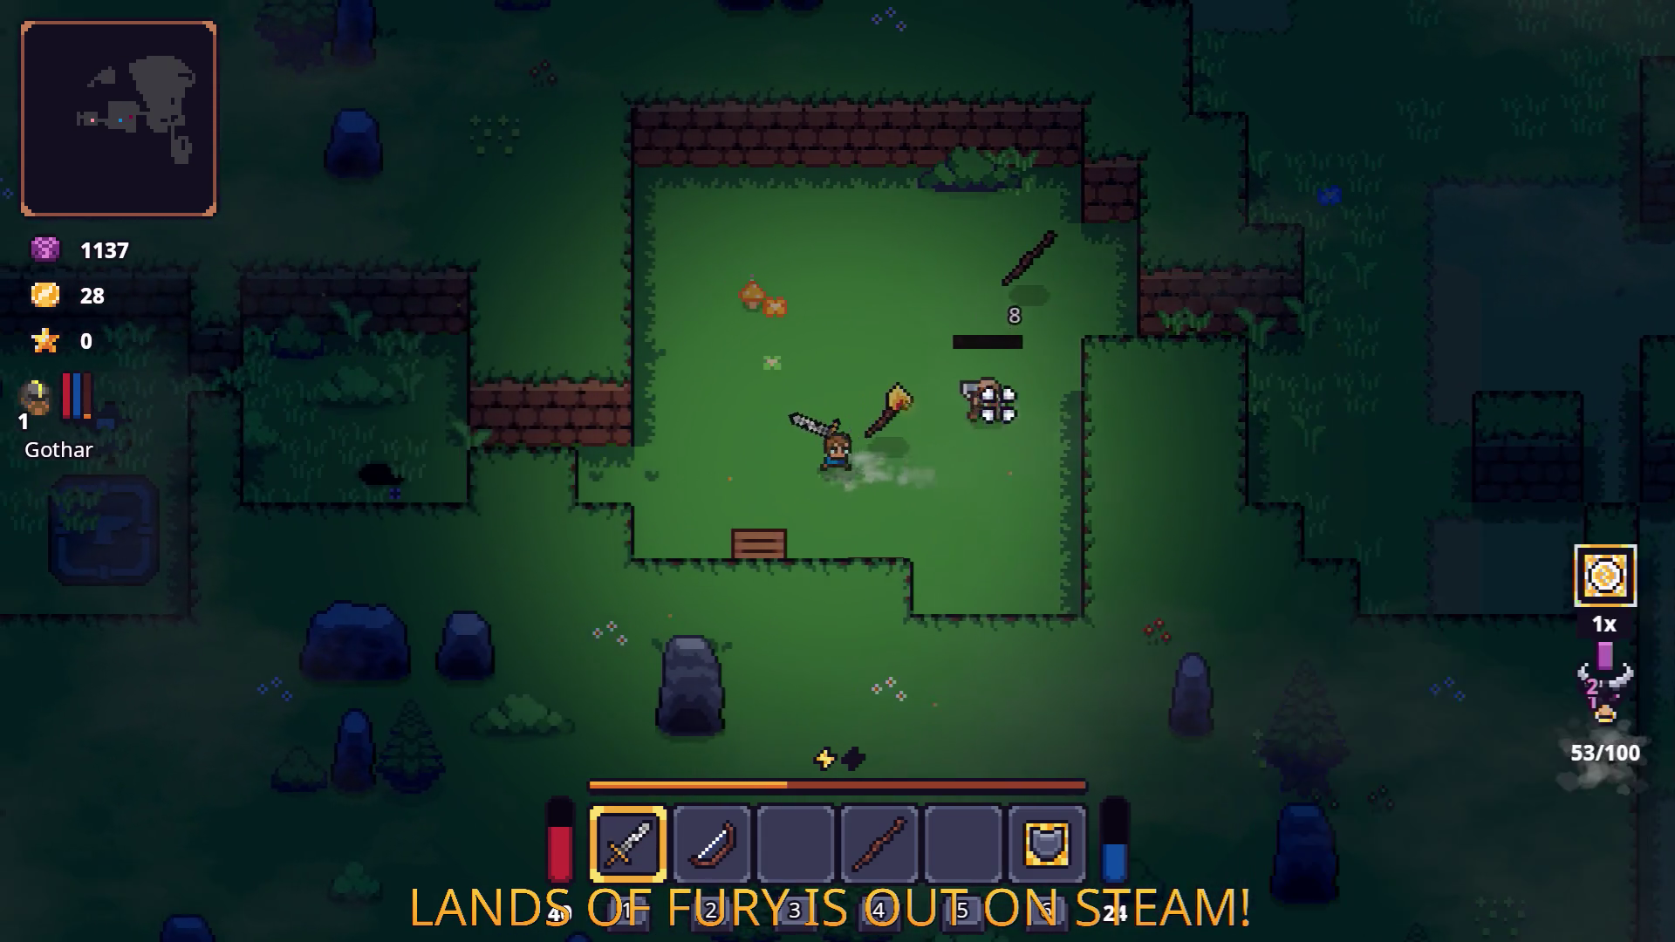
left_click(996, 403)
key("d")
key("space")
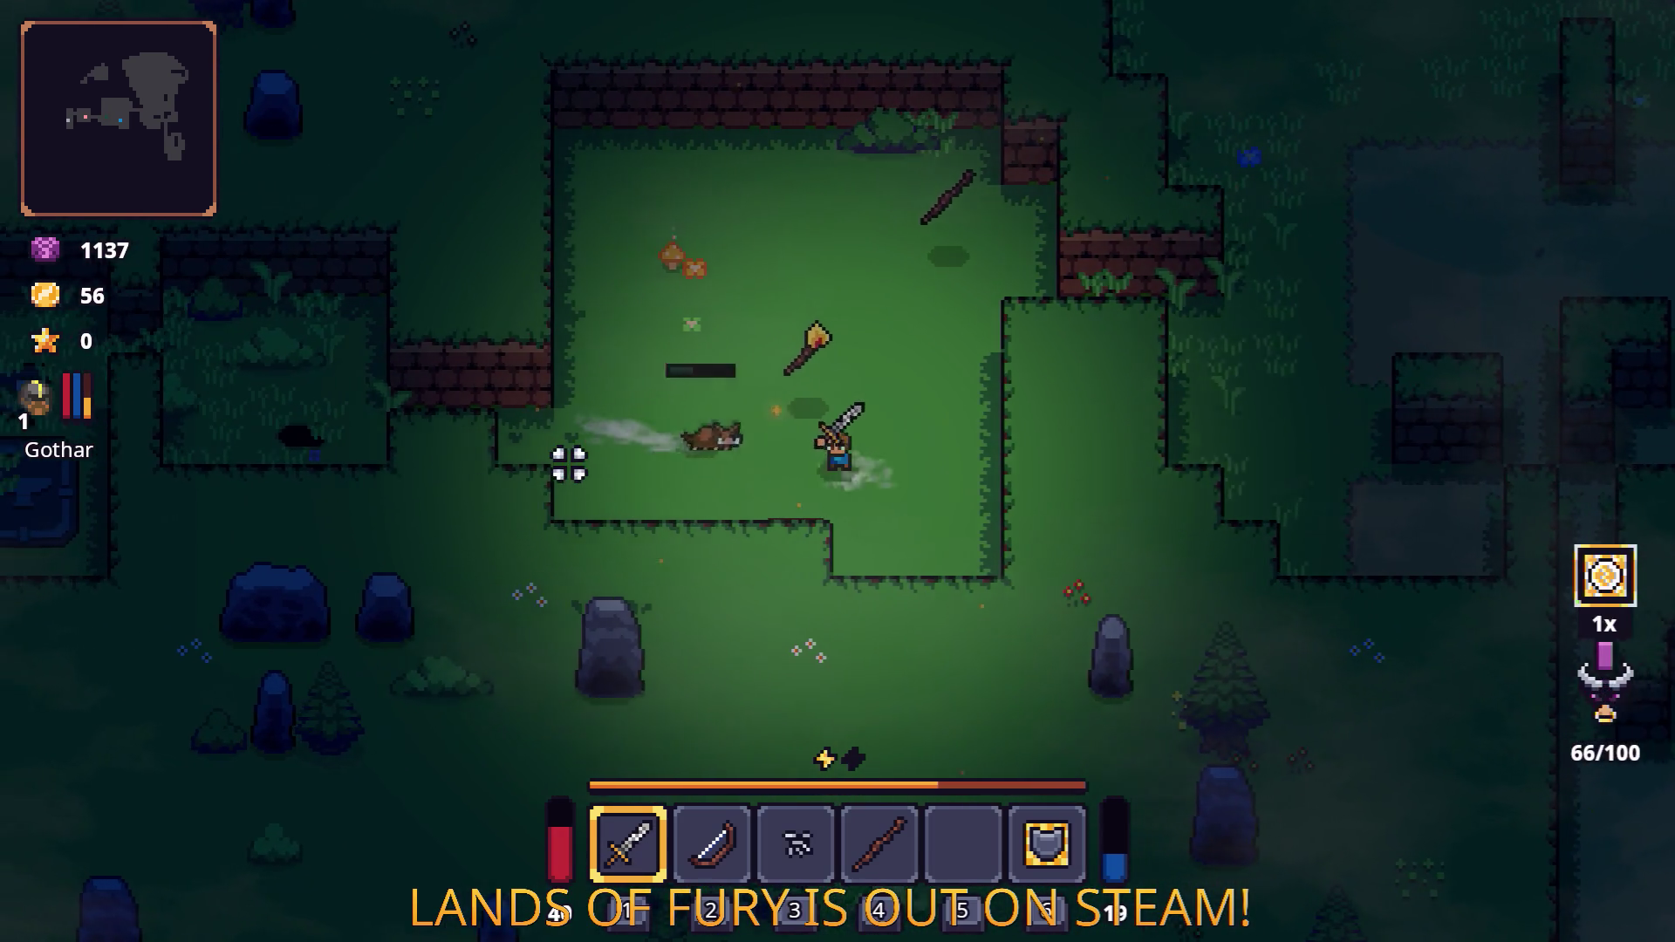
Fire an arrow leftward, then cross the clearing with the sword, heading up and right.
key("2")
left_click(646, 470)
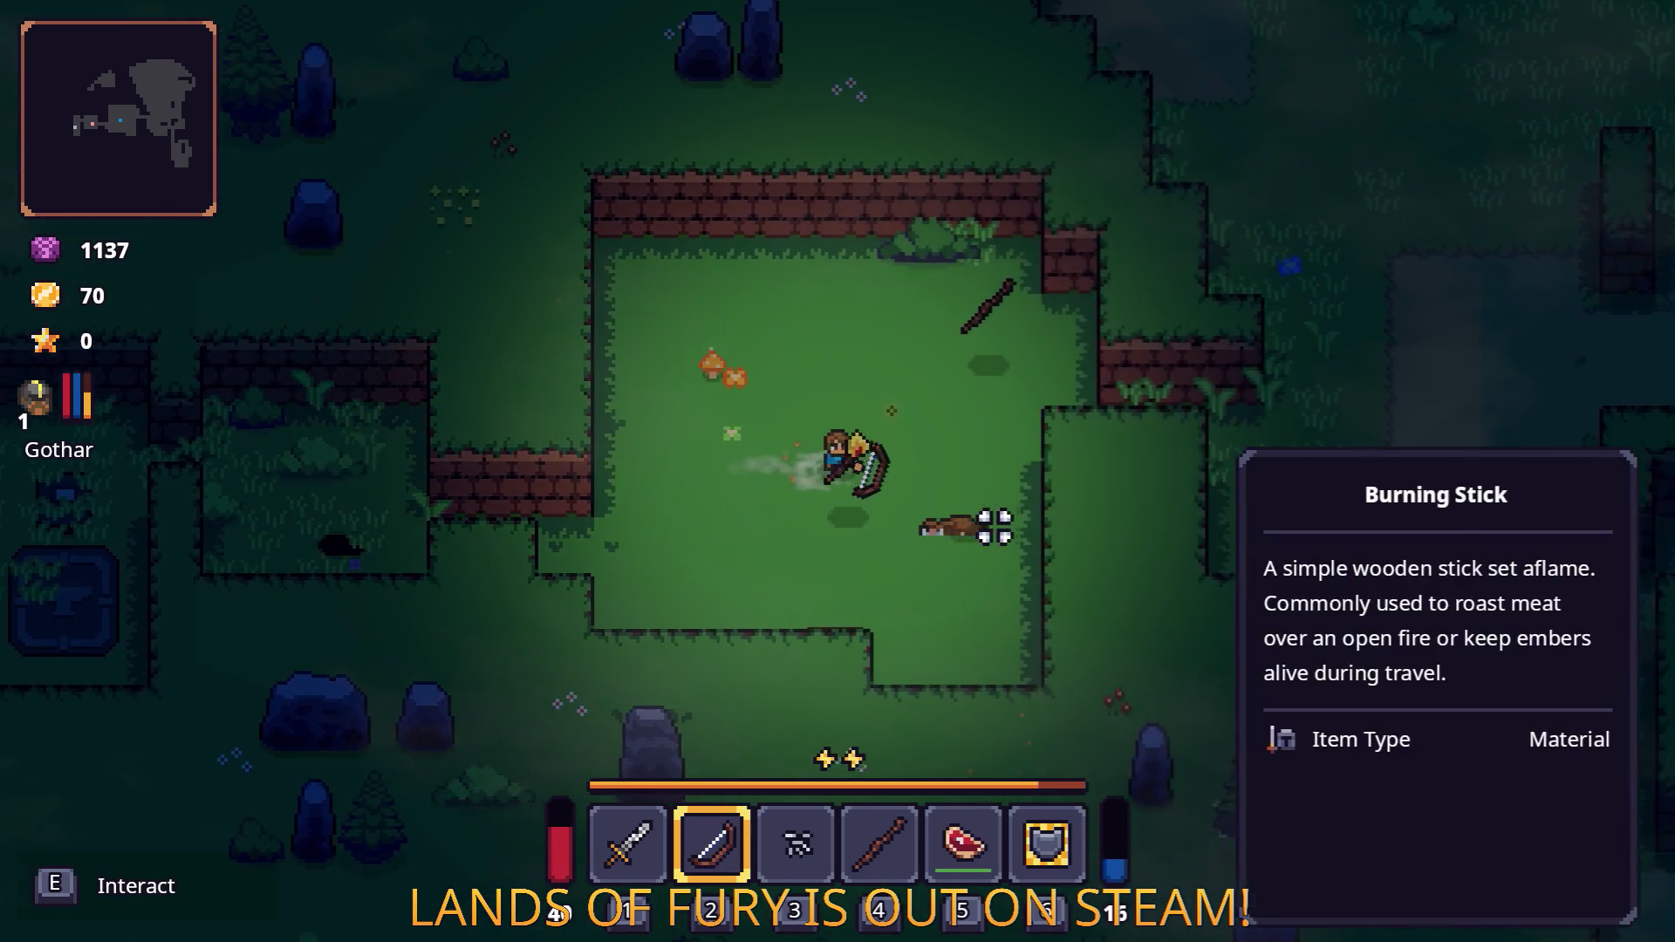
key("a")
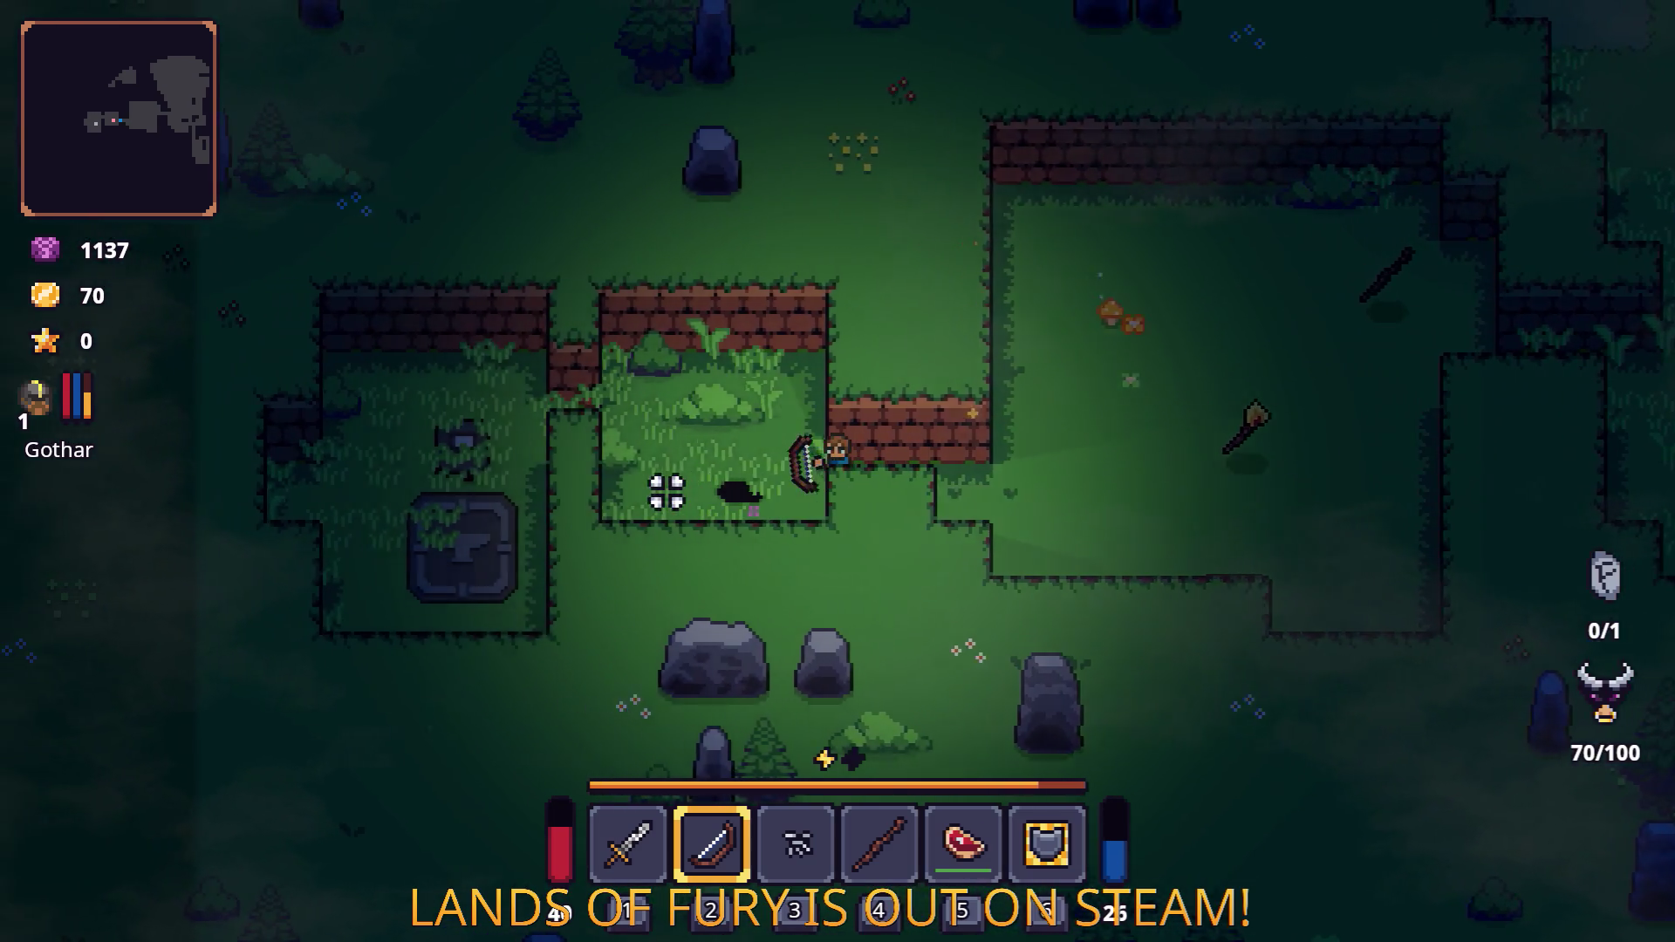
key("1")
key("d")
key("d")
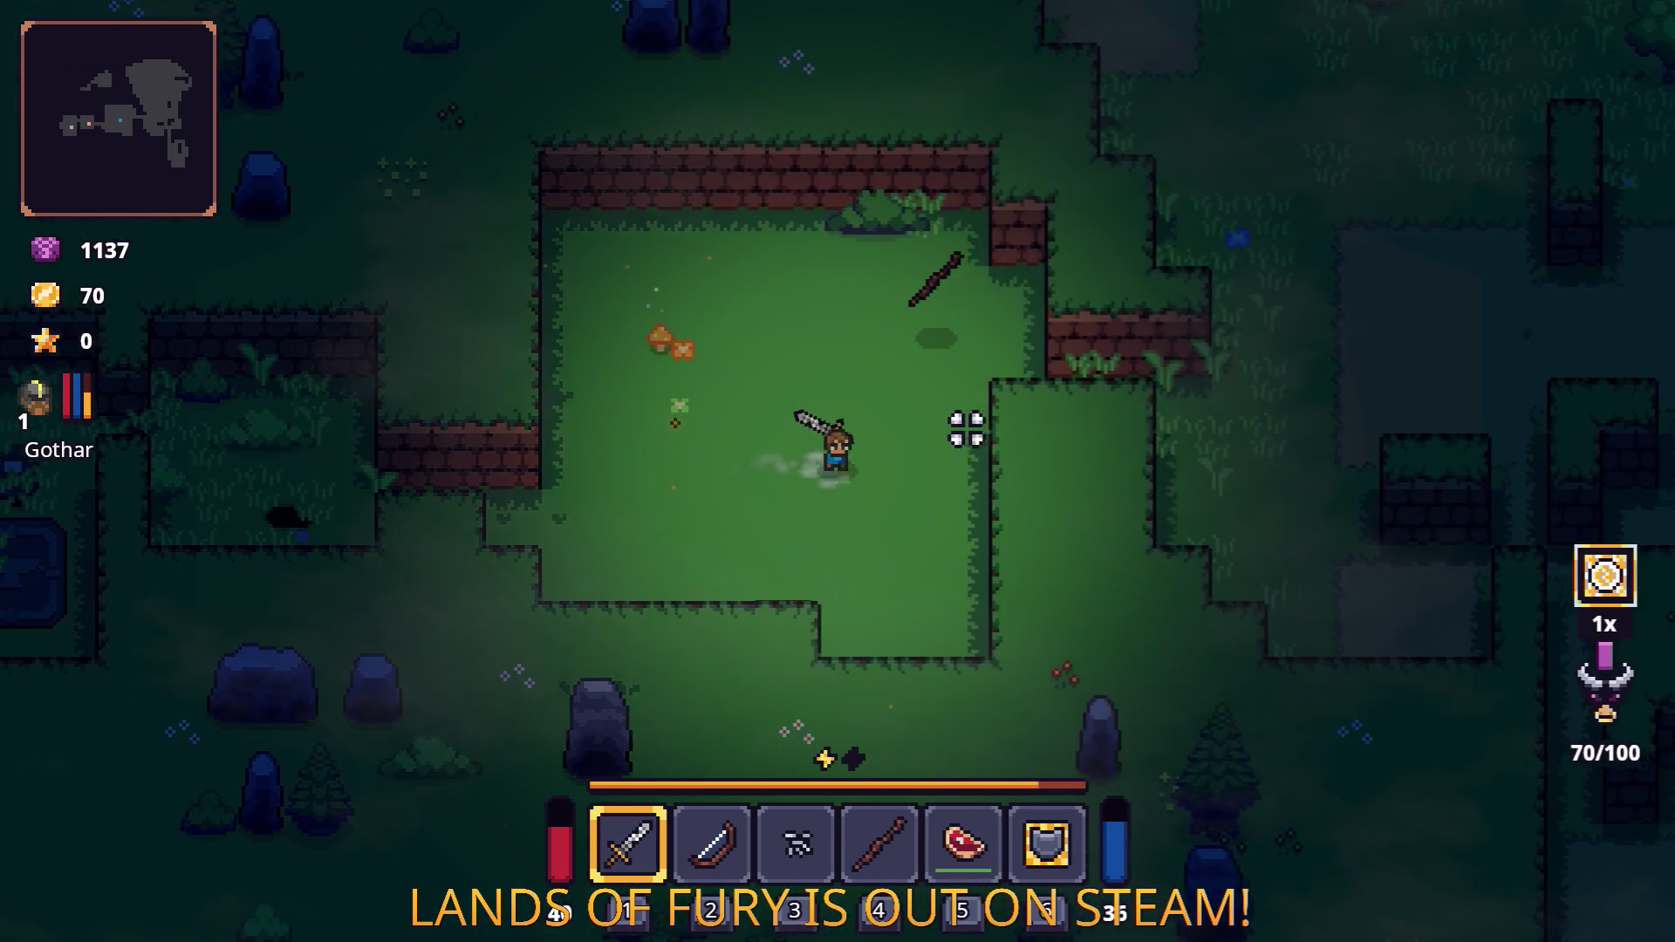
key("w")
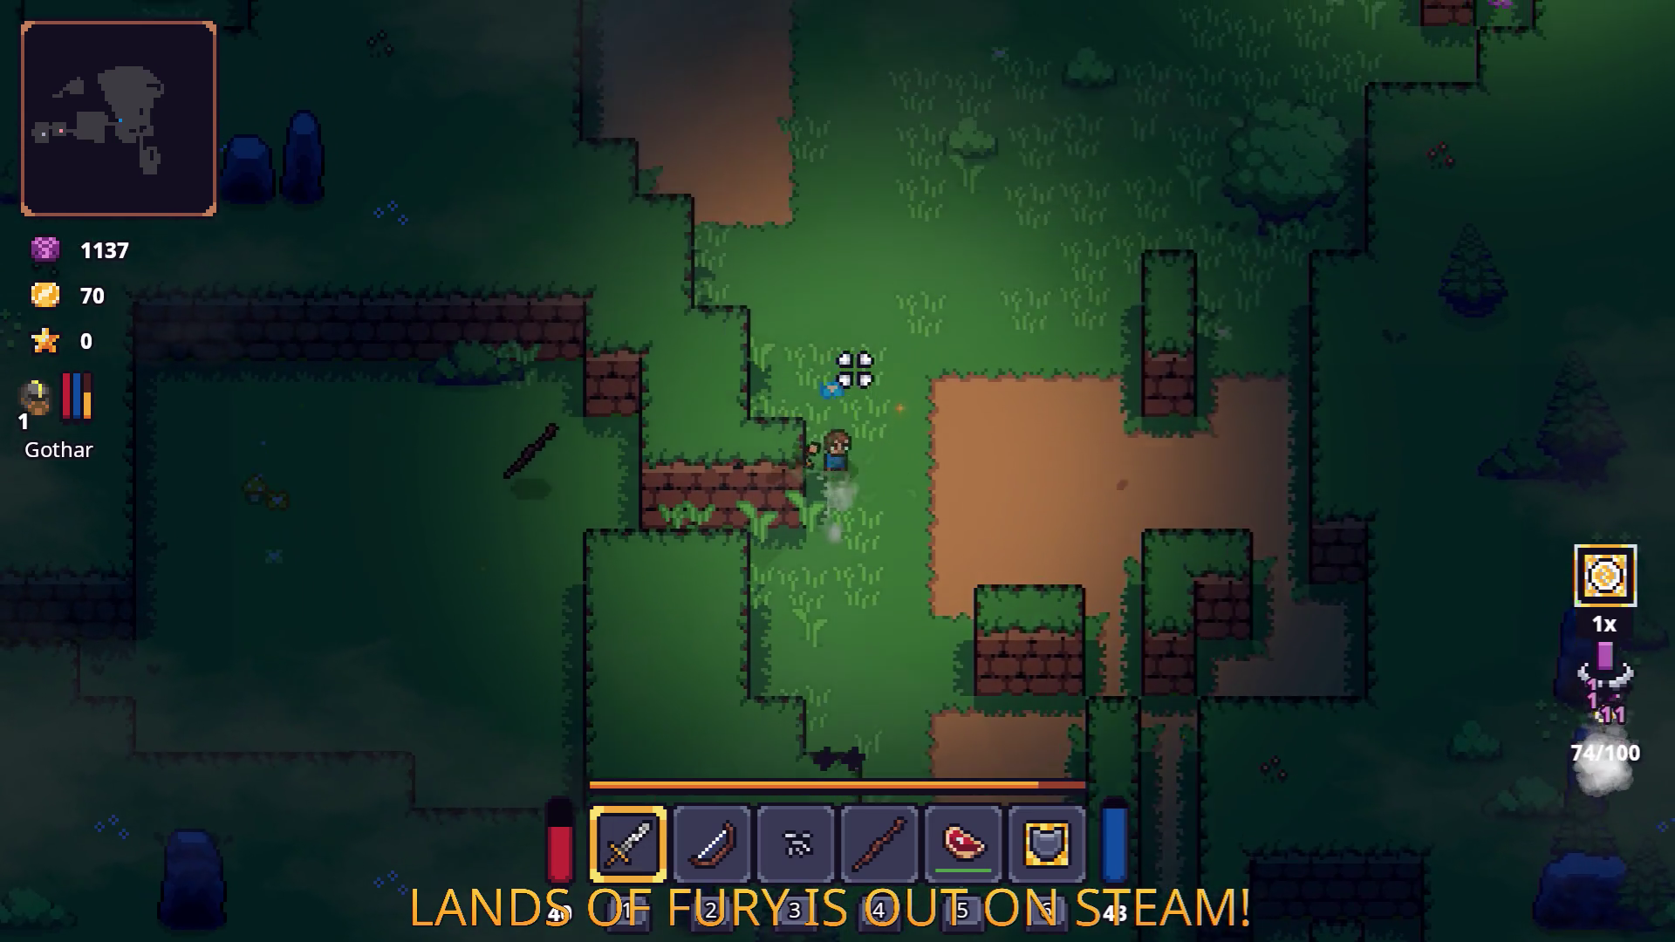
key("w")
key("d")
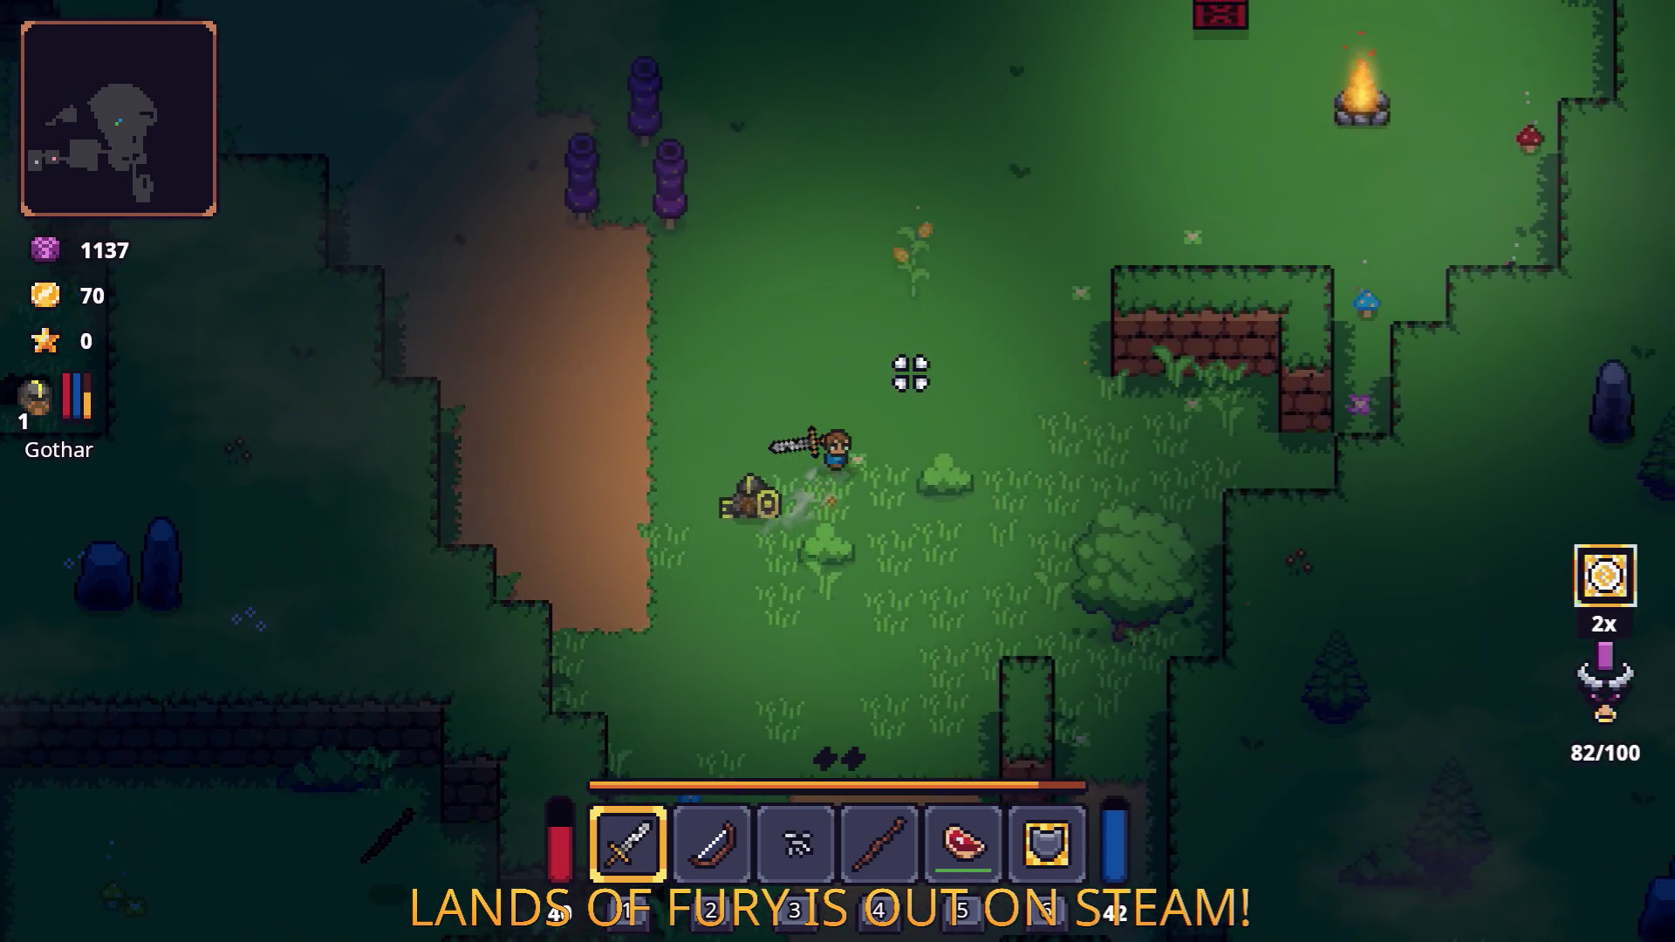
key("w")
key("d")
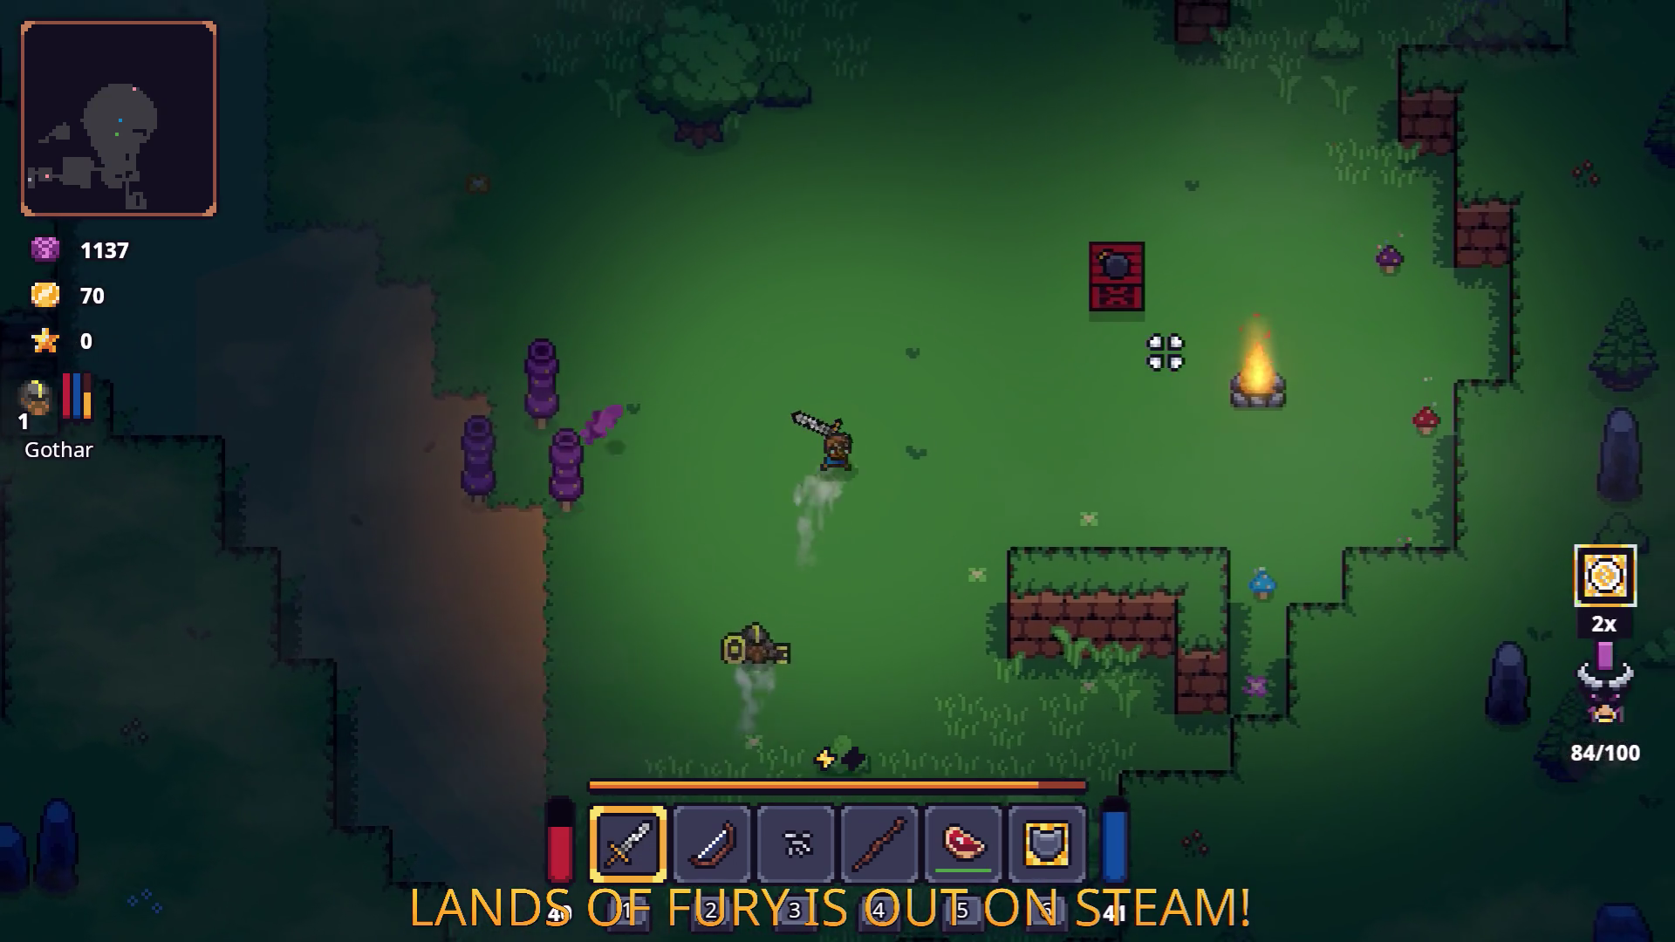
Dash toward an enemy and shoot it with the bow, then switch back to the sword.
key("2")
key("d")
key("w")
key("a")
key("space")
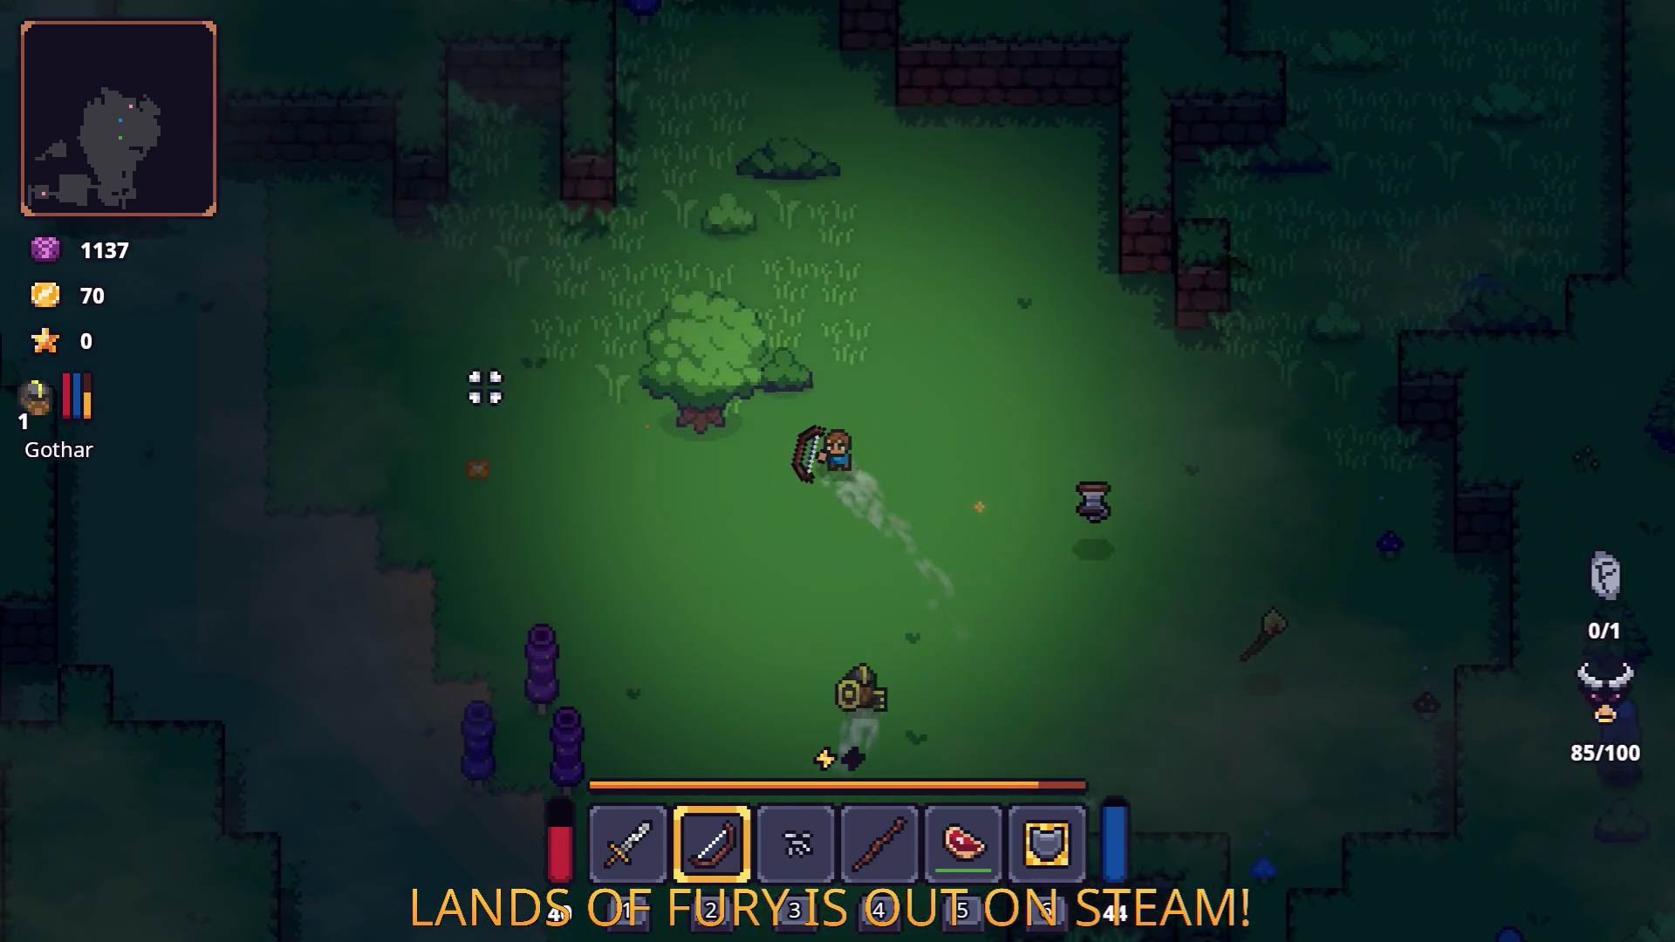
key("d")
key("space")
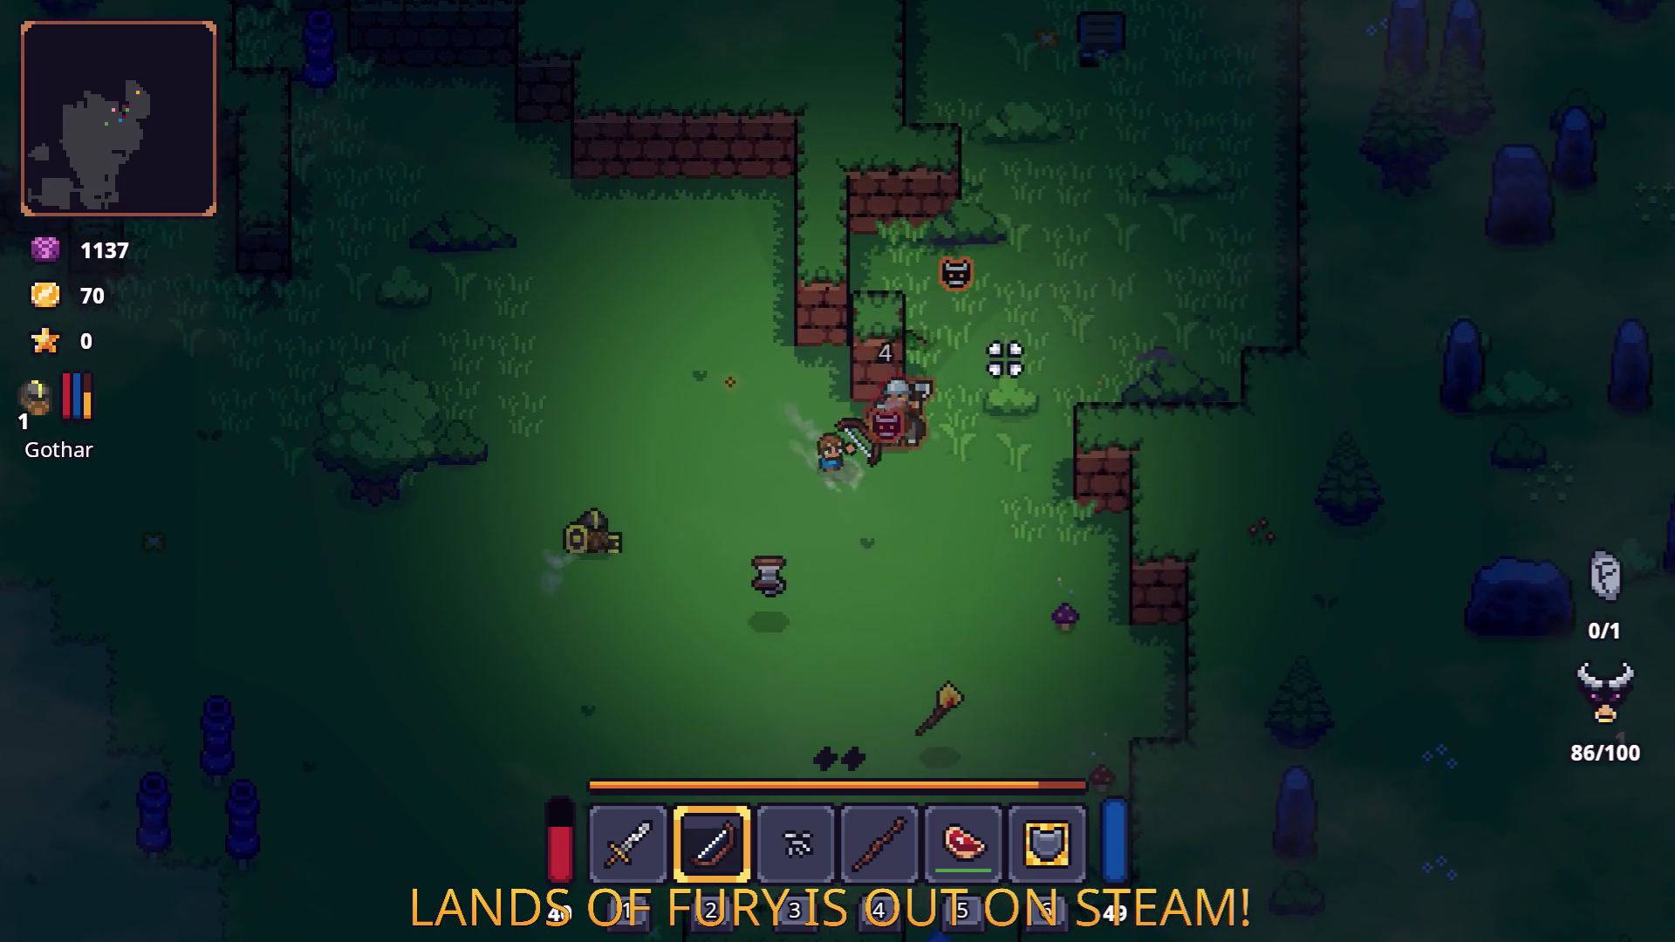
left_click(942, 275)
key("s")
key("1")
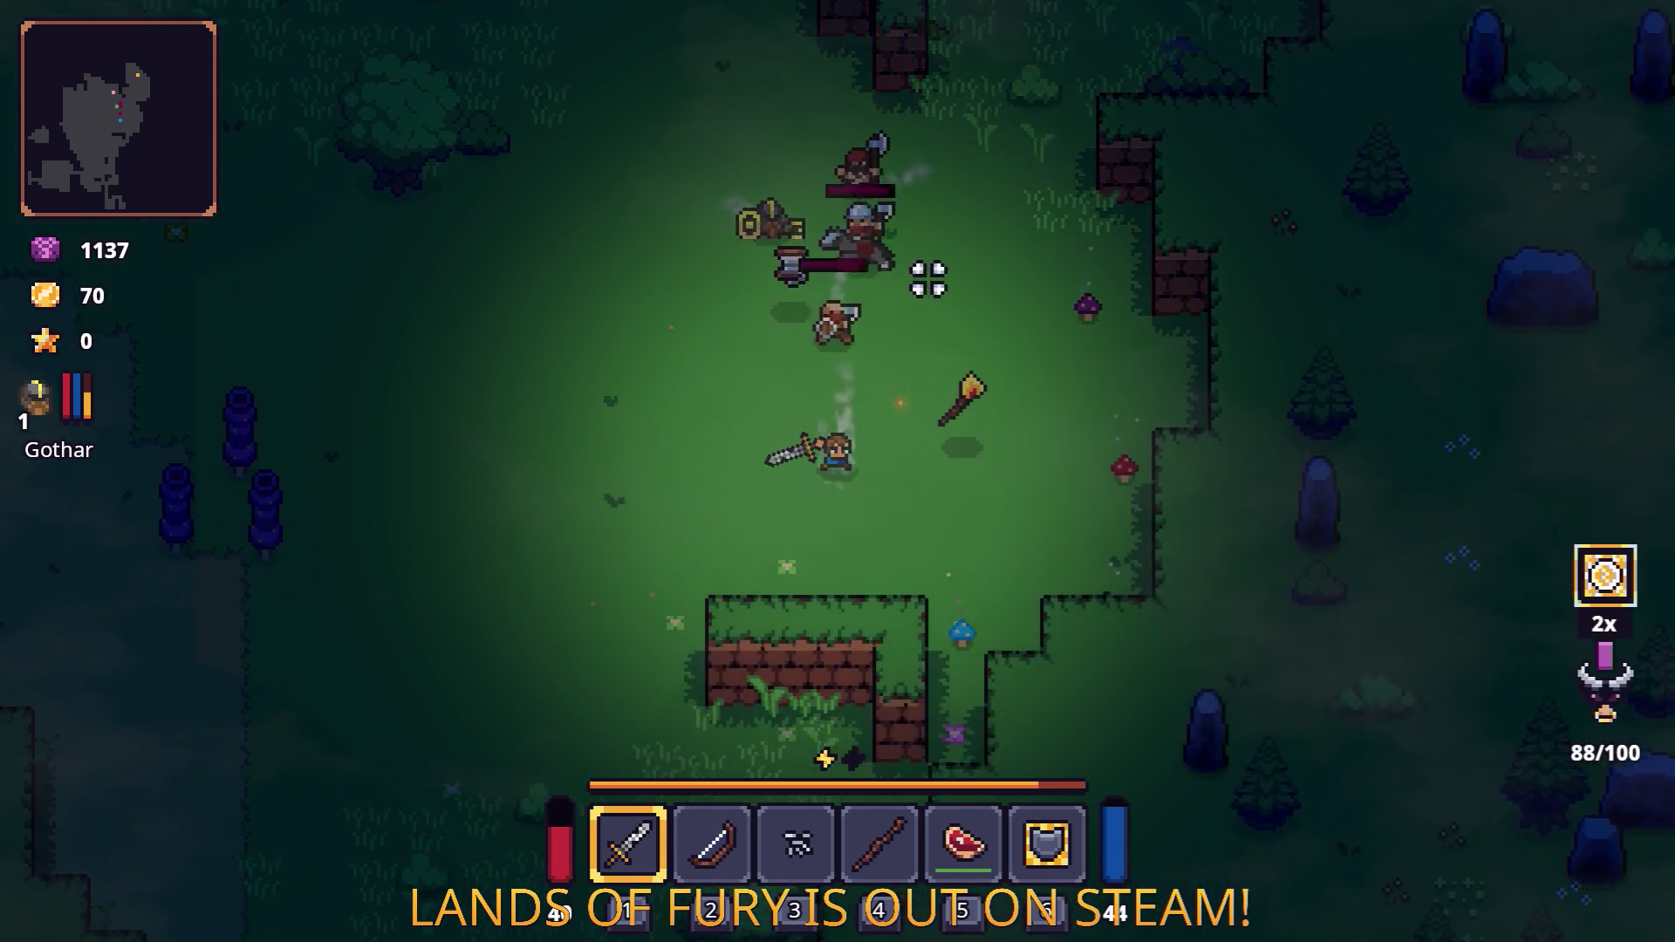
Cut down the remaining knights with the sword until Max and Gothar level up, then open the inventory.
key("w")
left_click(862, 170)
key("a")
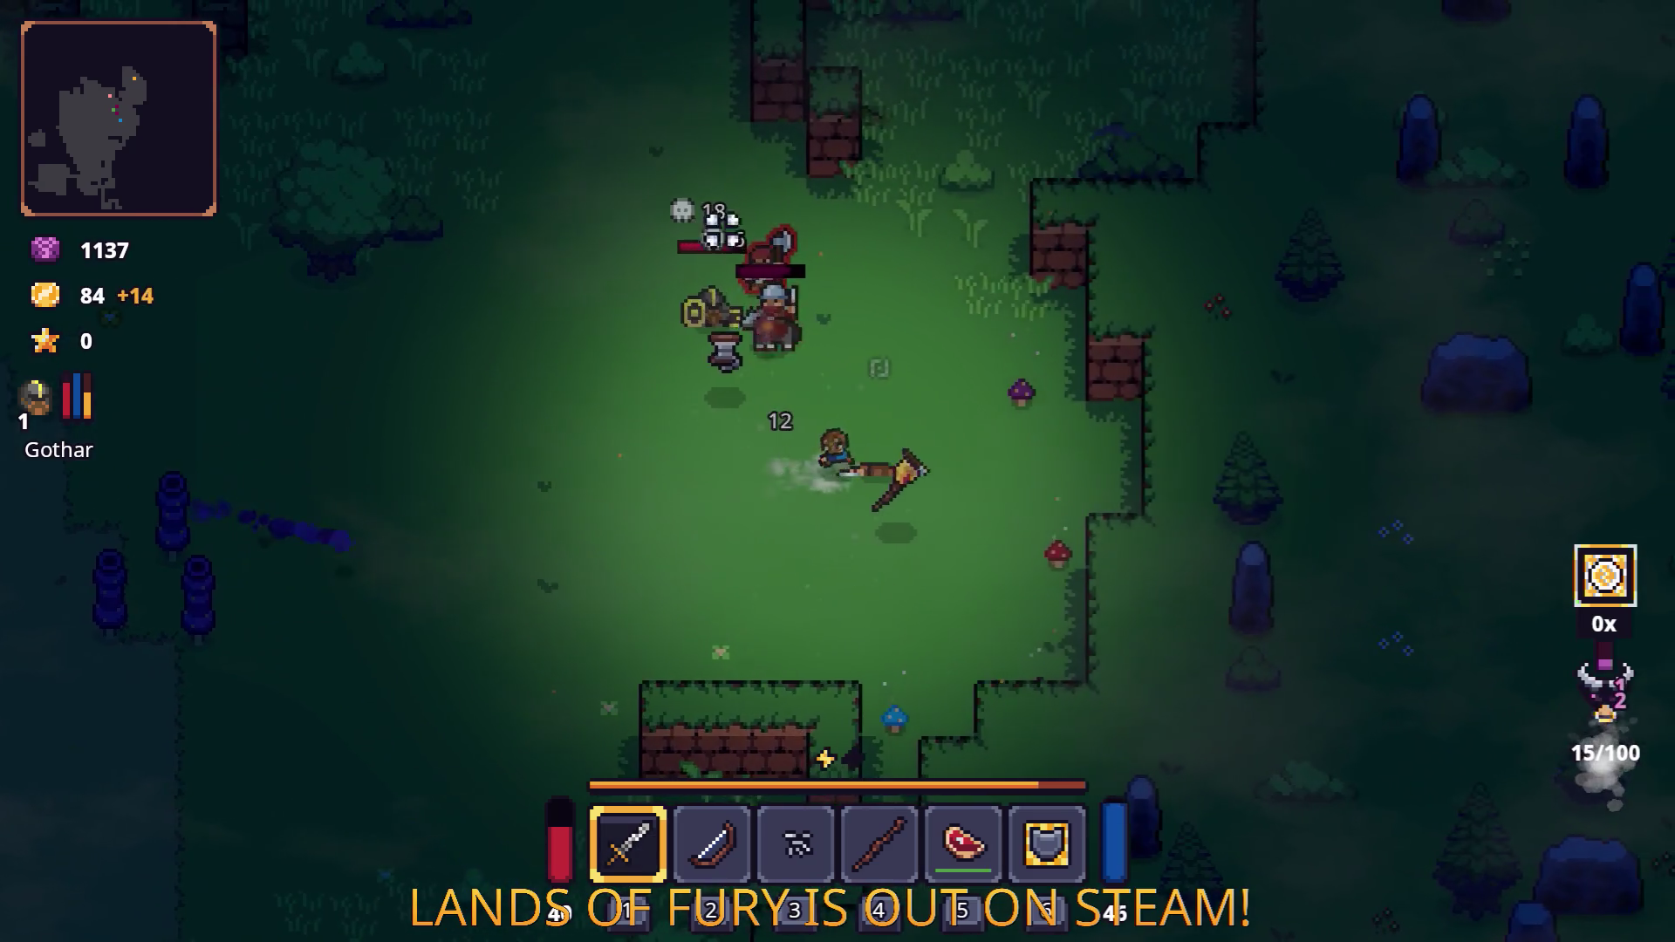
left_click(656, 213)
key("w")
left_click(625, 273)
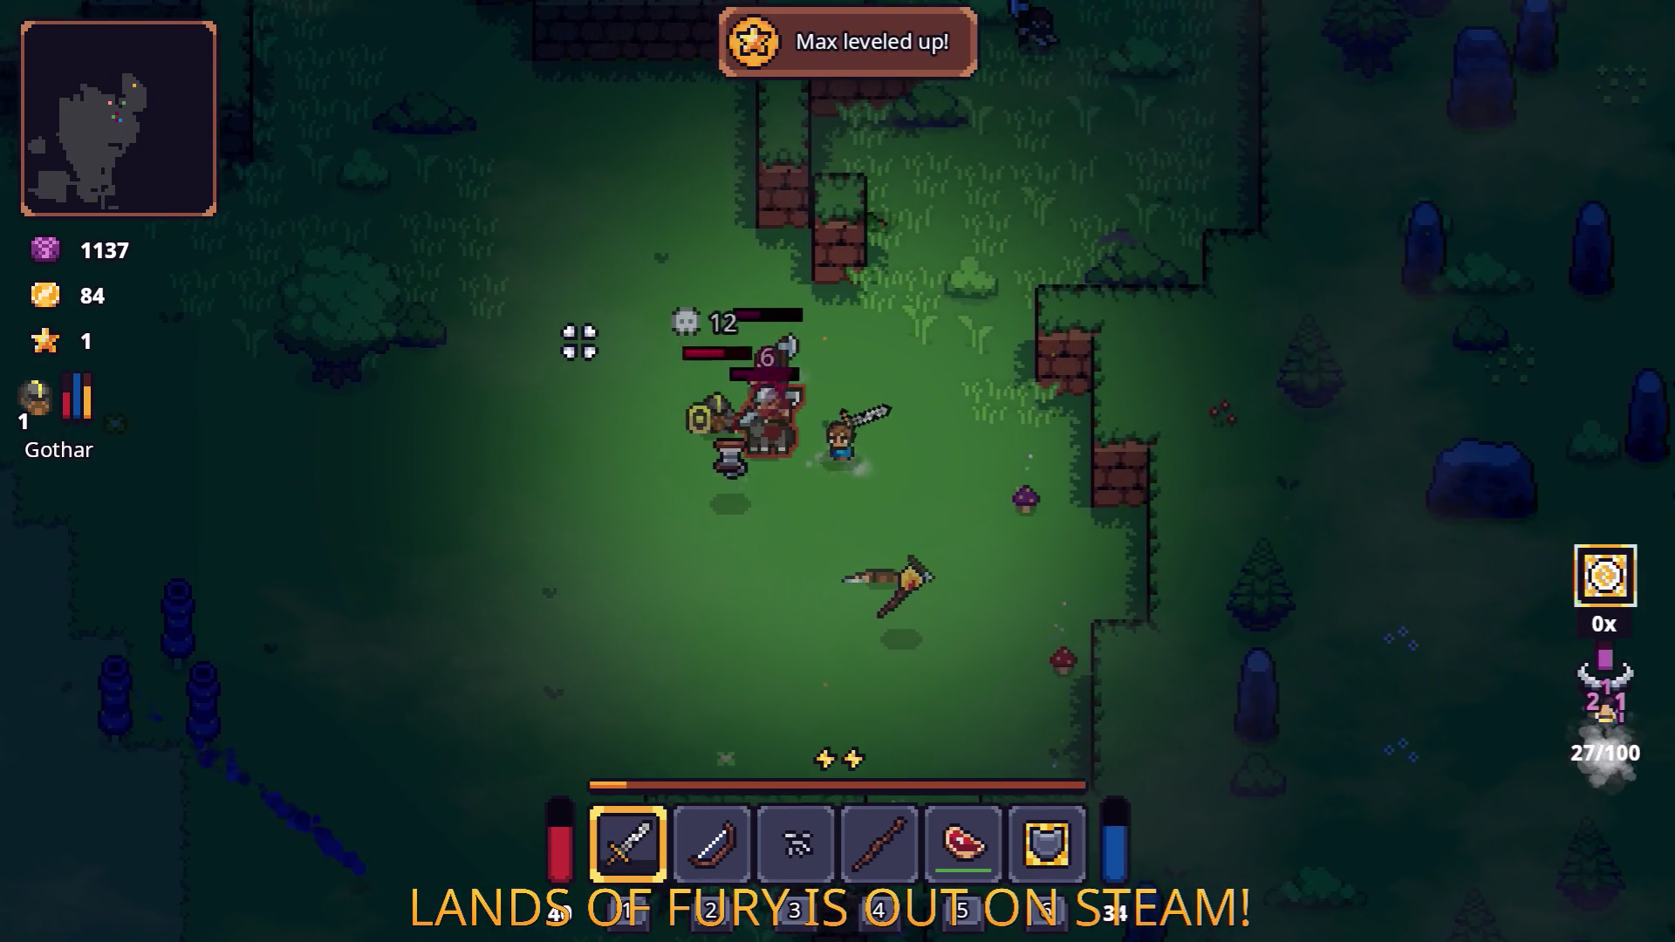
left_click(579, 340)
left_click(568, 348)
key("w")
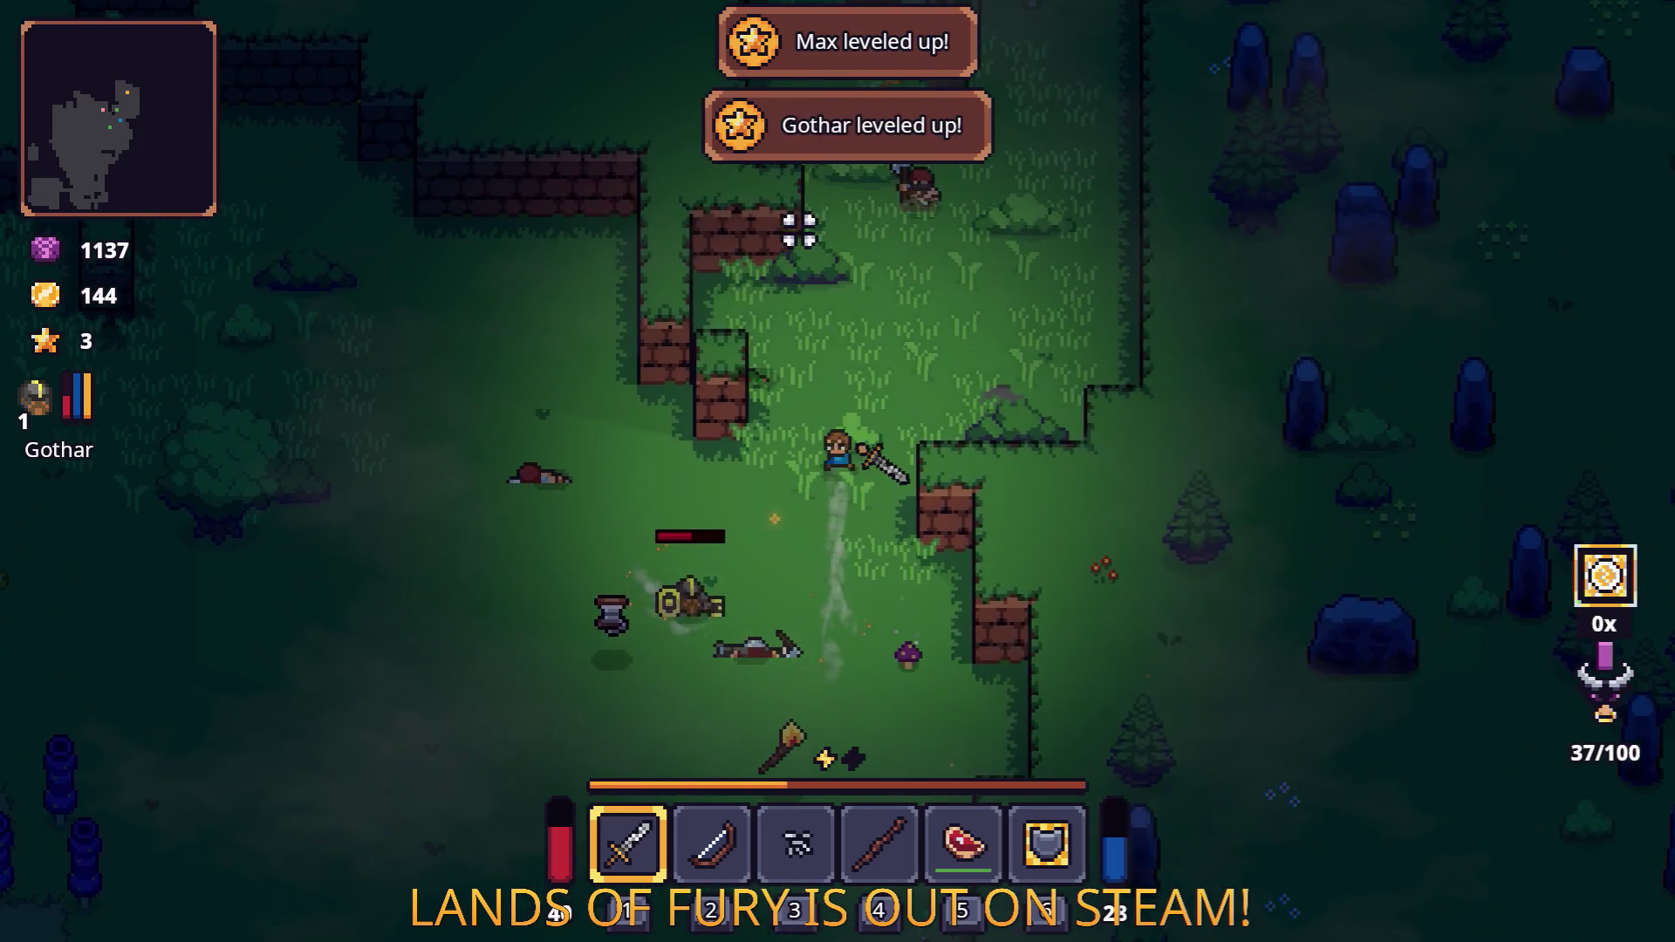
key("i")
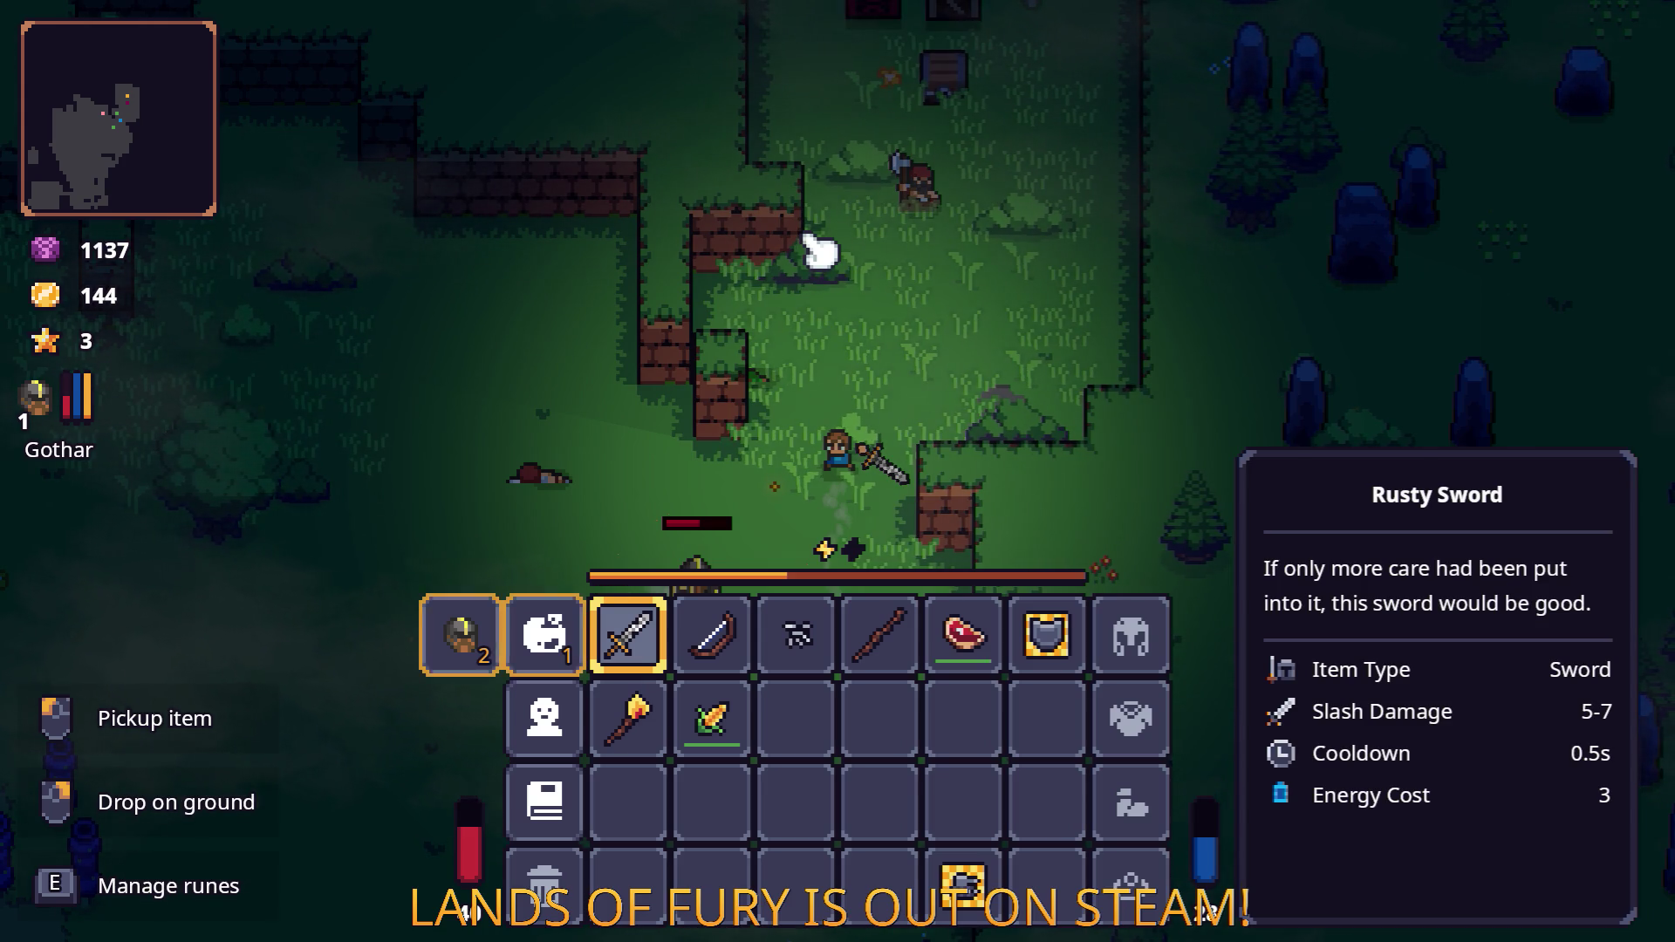
Raise ALMA's Heartroot to 1/3, then Gothar's Combat to 2 and Shield Blast to 1, confirming both.
left_click(578, 615)
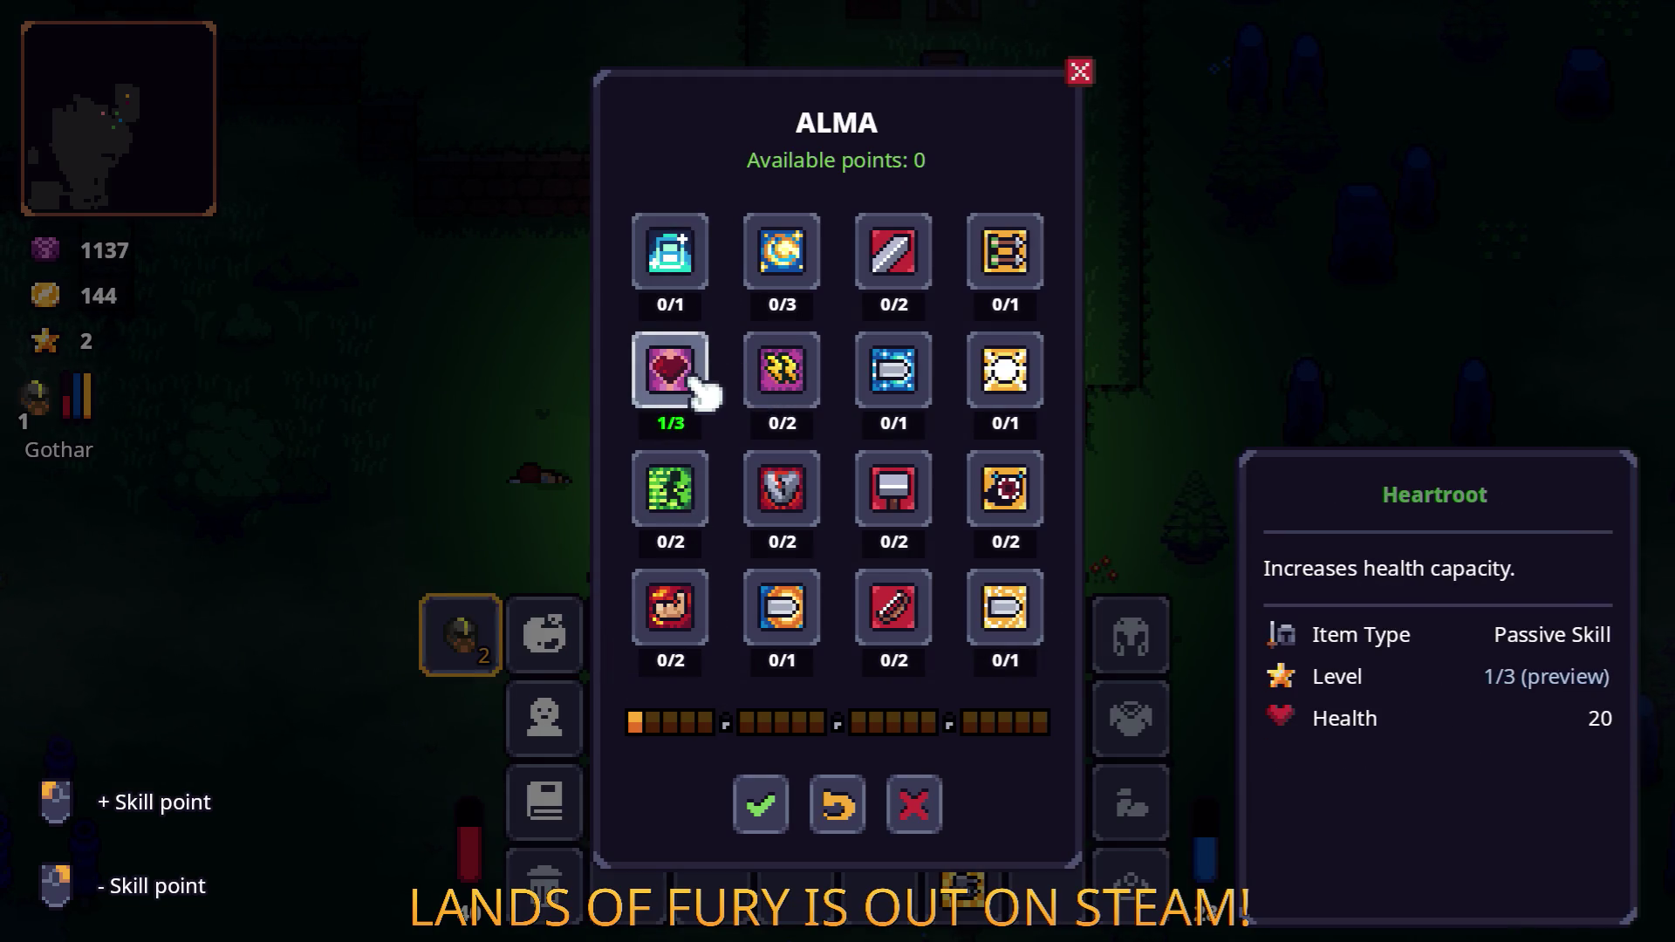
left_click(764, 802)
left_click(462, 648)
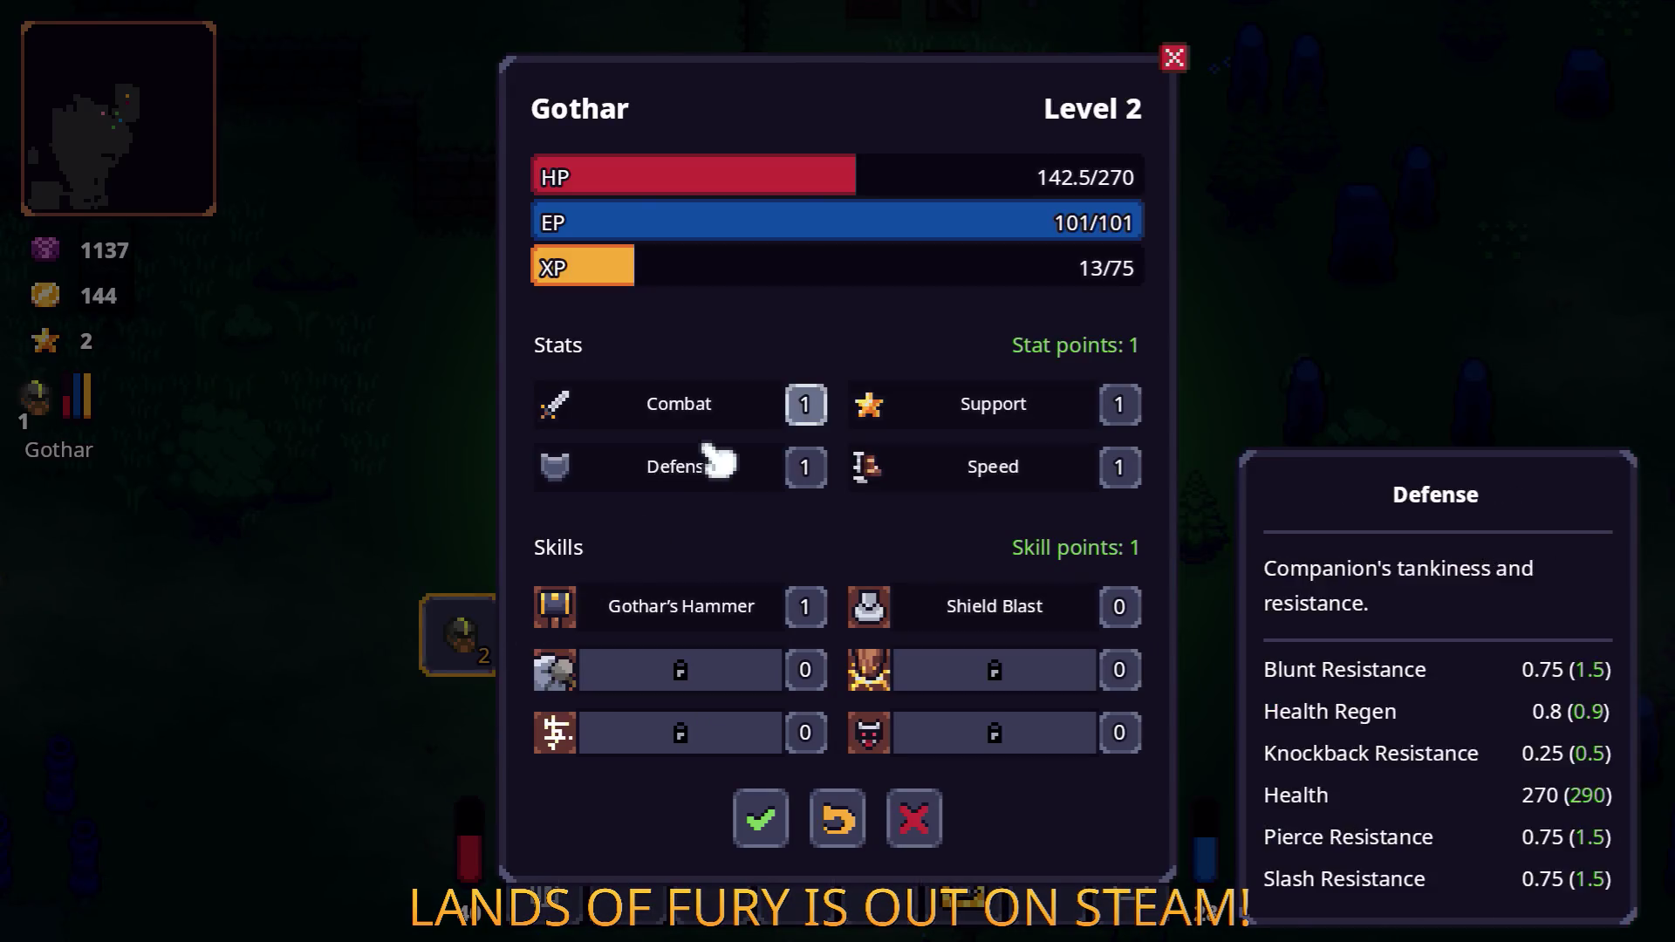
left_click(811, 404)
left_click(1125, 610)
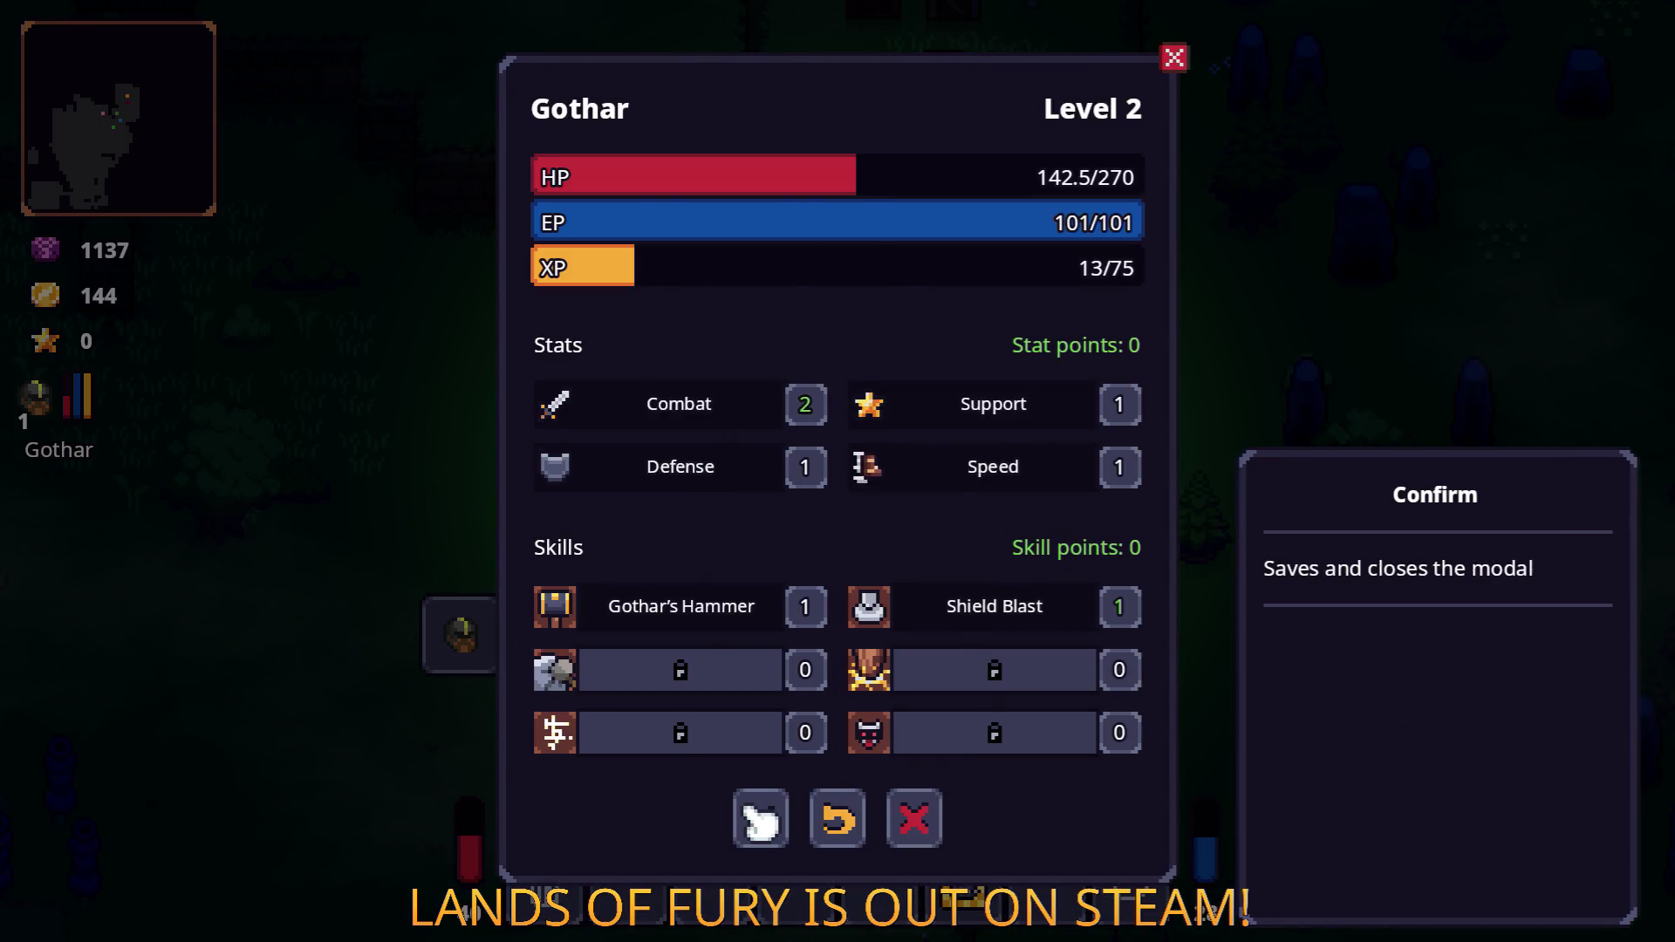
left_click(761, 818)
Walk Gothar north past the crates, switch to the bow and shoot the barbarian.
key("w")
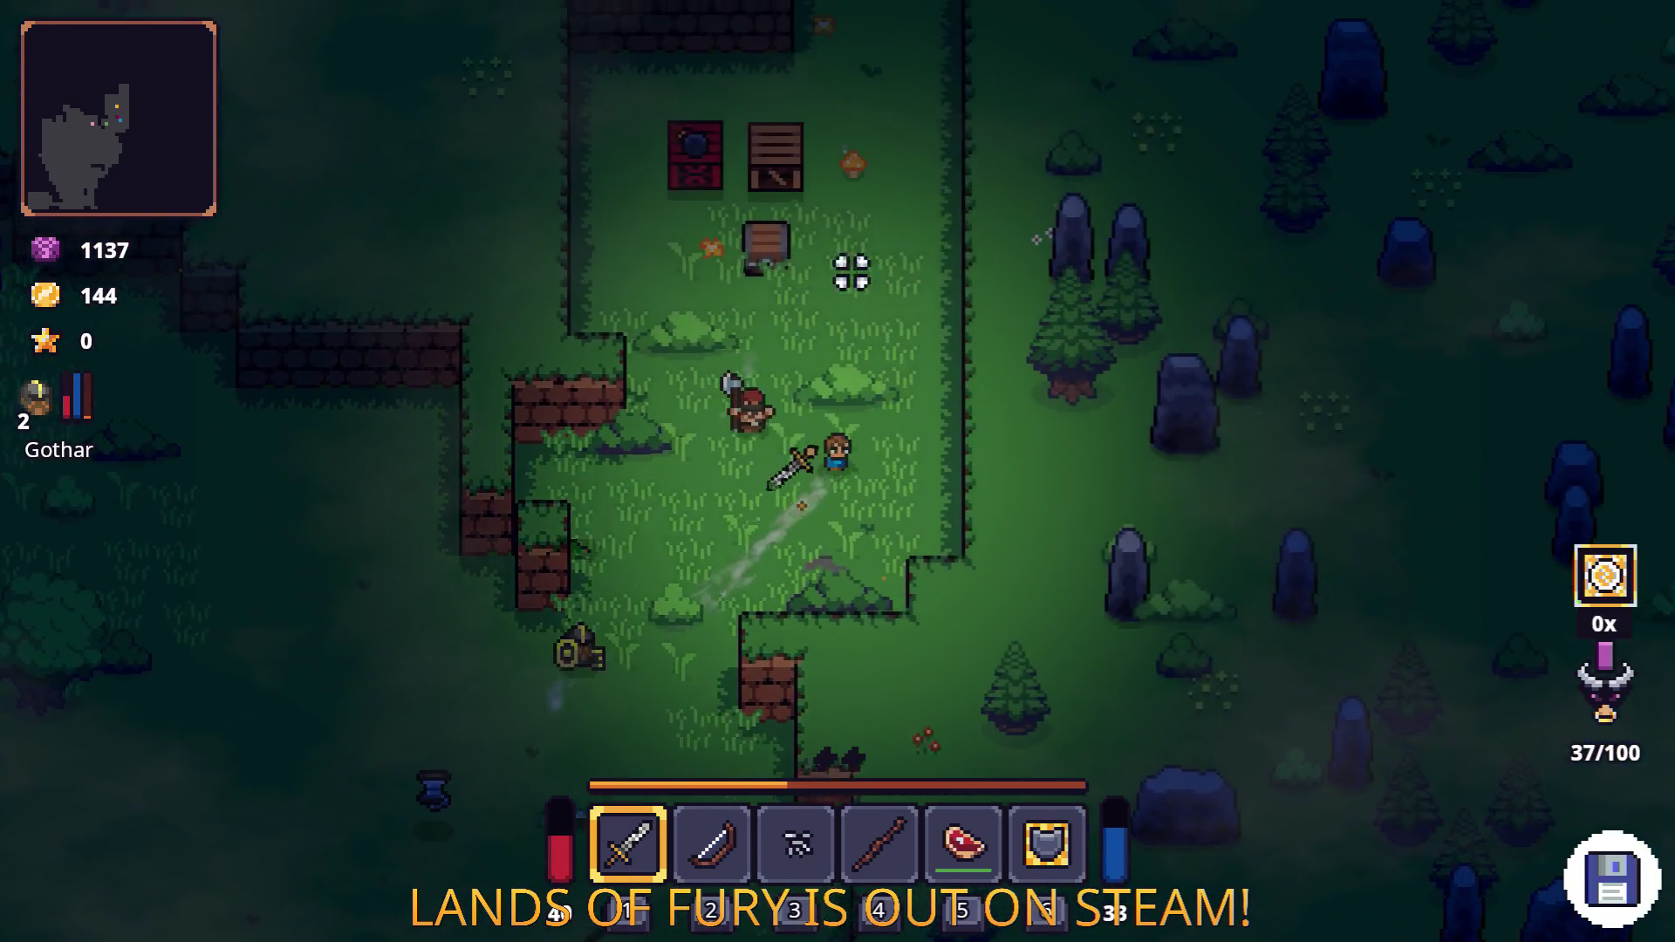
key("w")
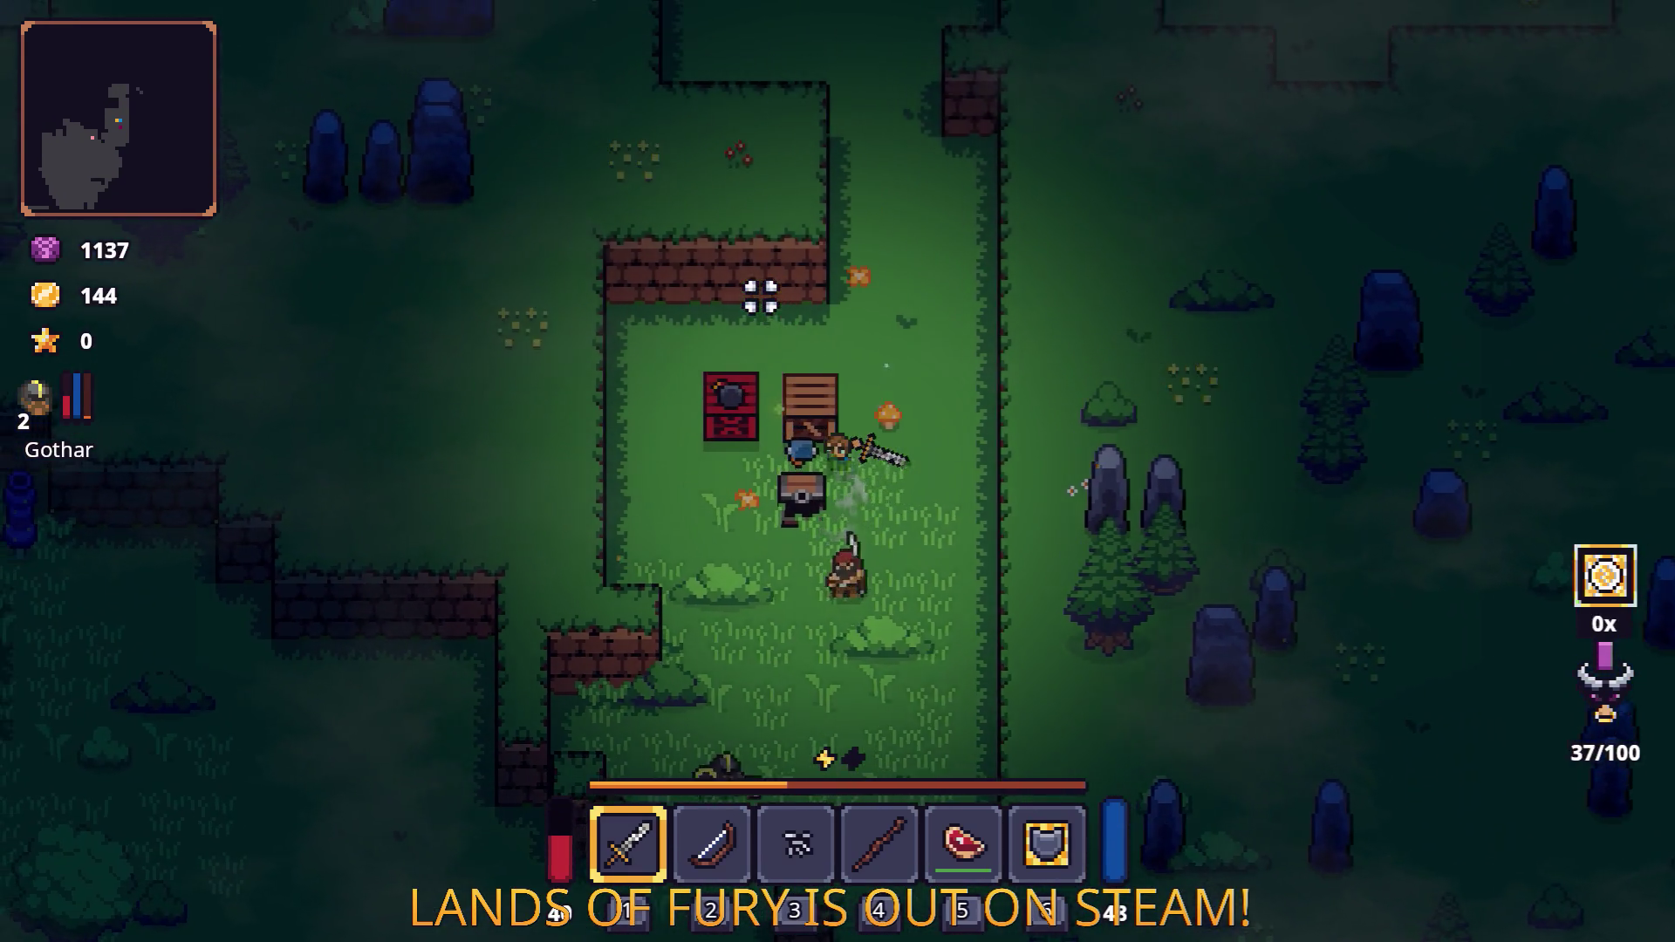
key("d")
key("w")
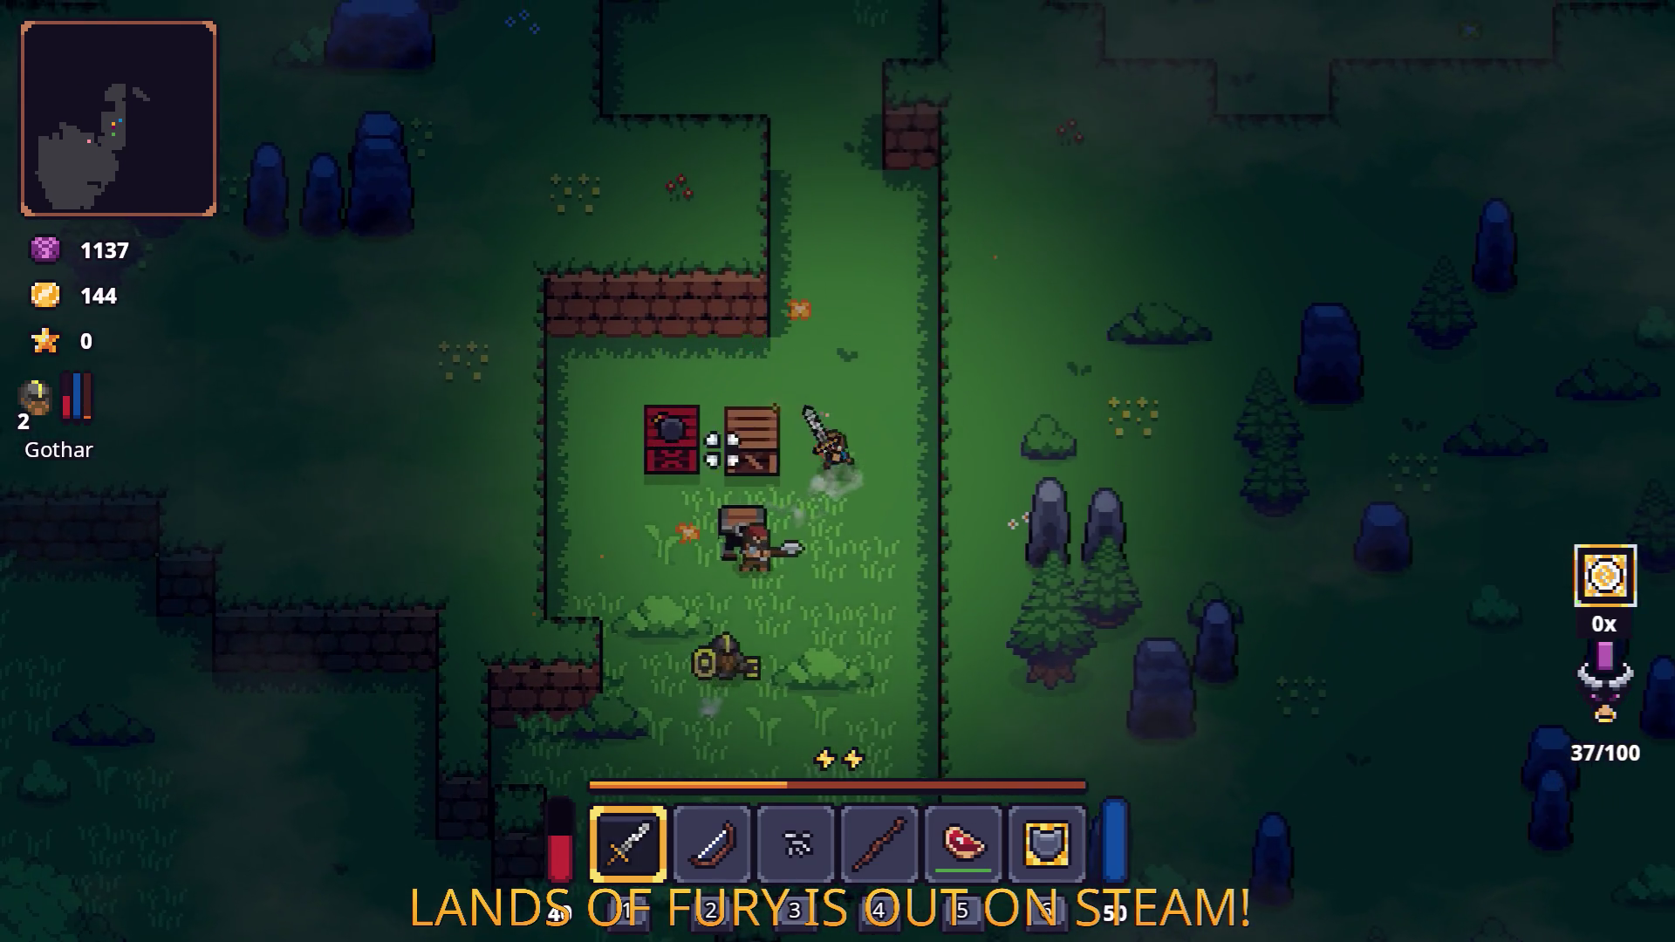
key("a")
key("s")
key("2")
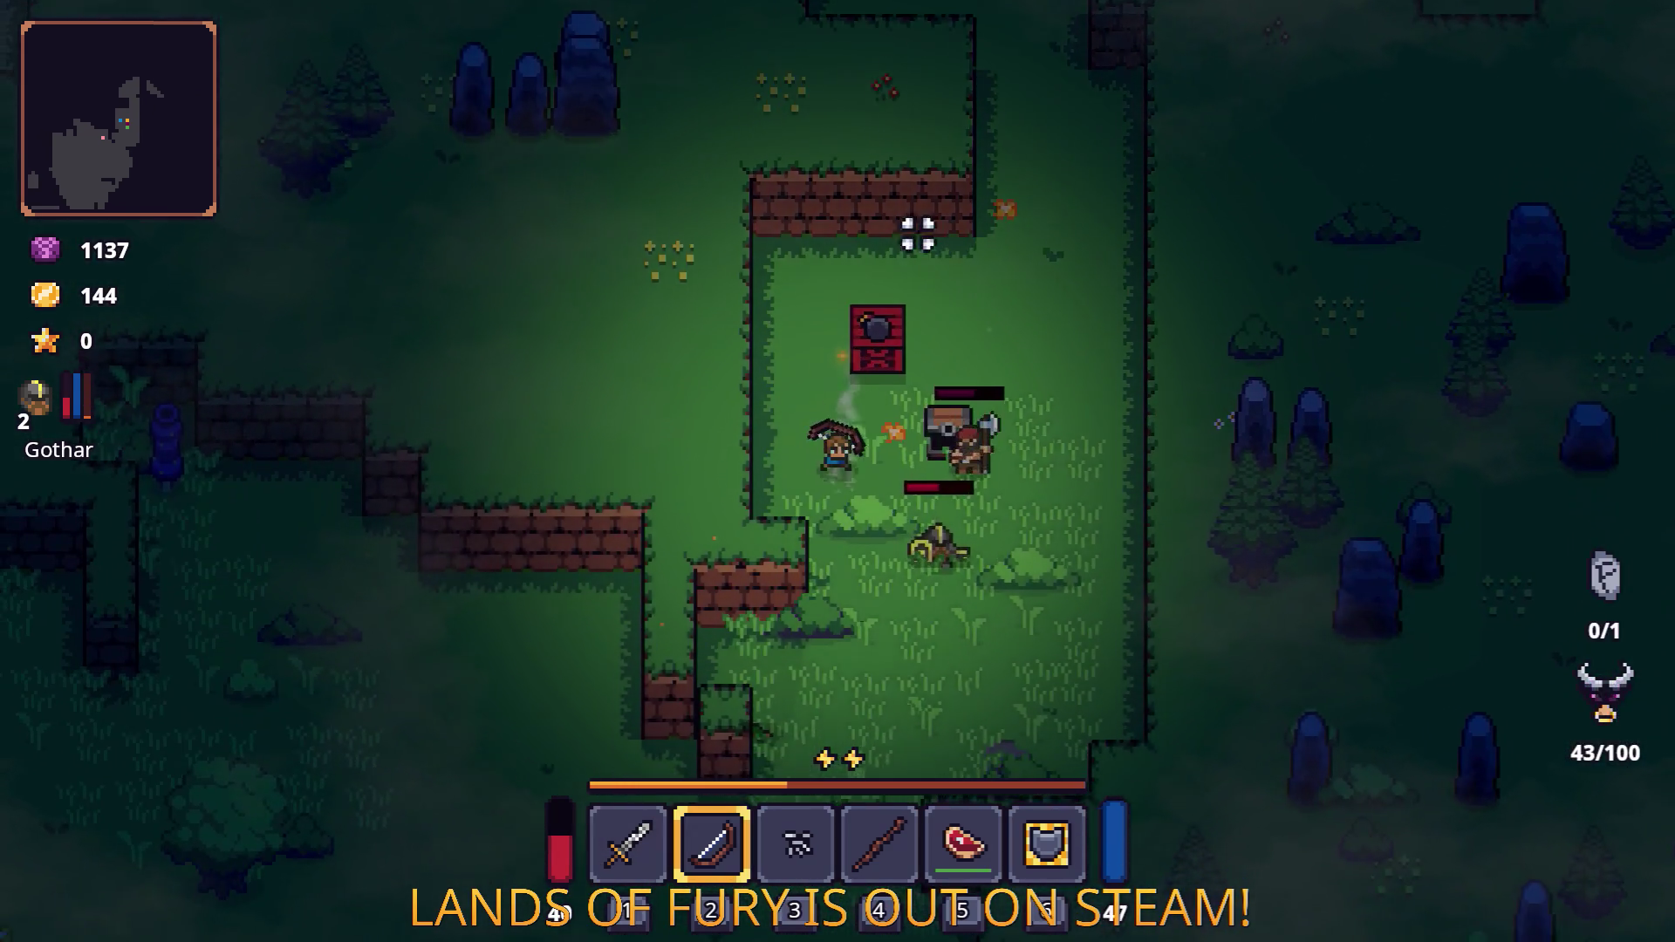
left_click(918, 234)
Circle around the area and fire arrows at the nearby enemy.
key("s")
key("d")
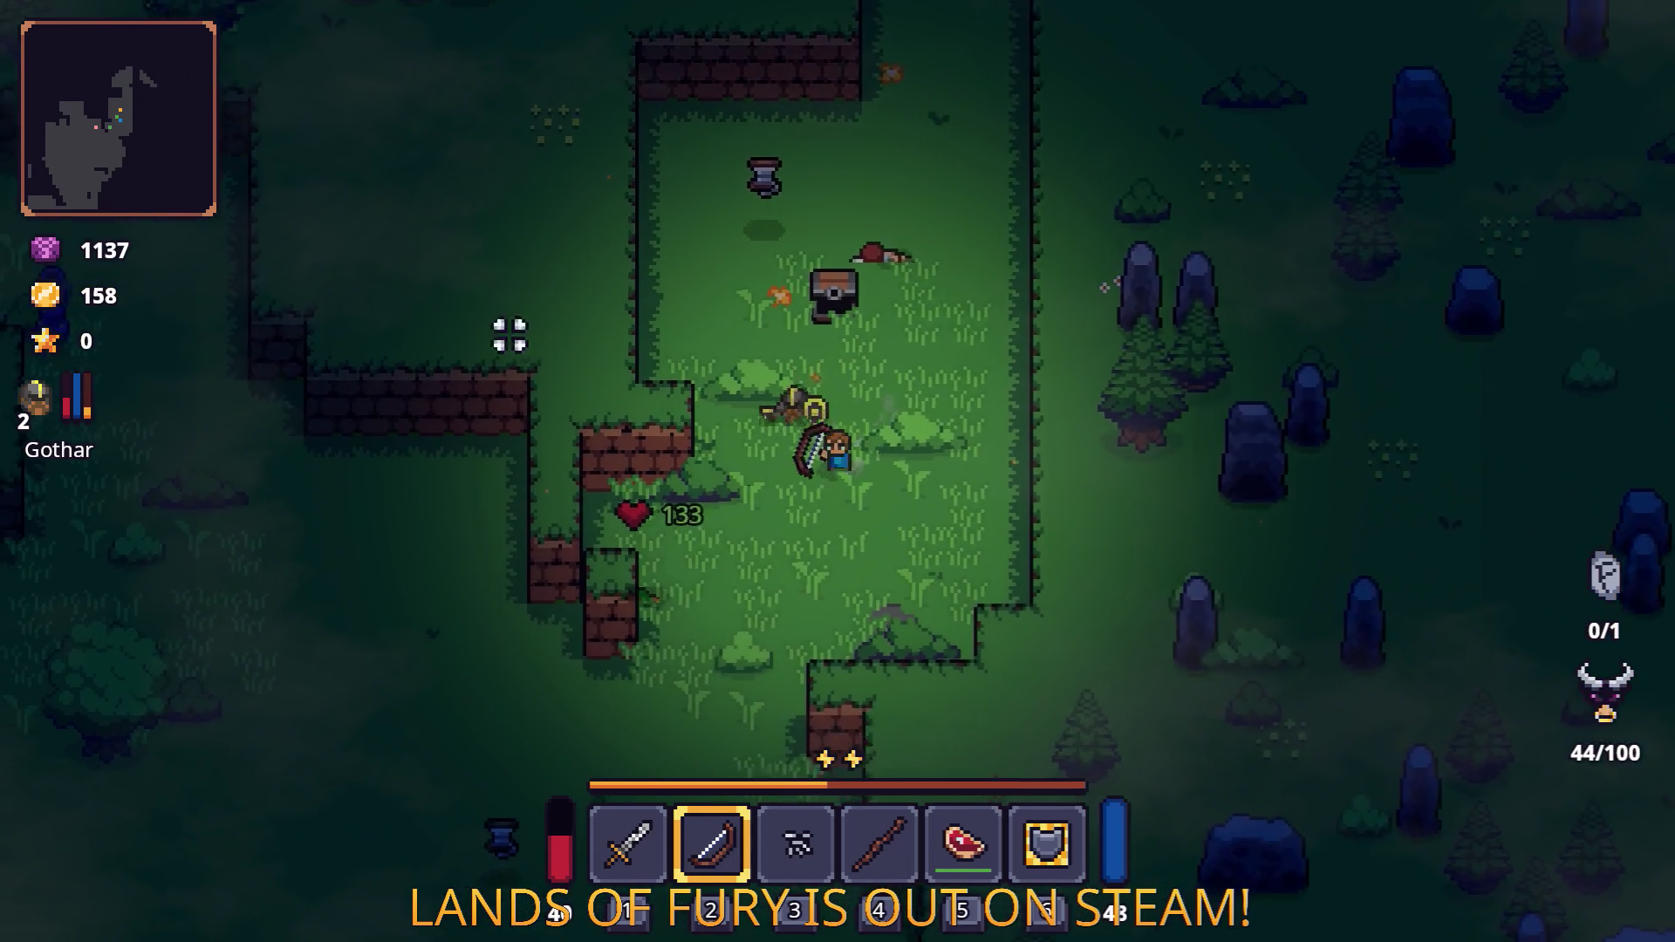
key("s")
key("a")
key("w")
key("a")
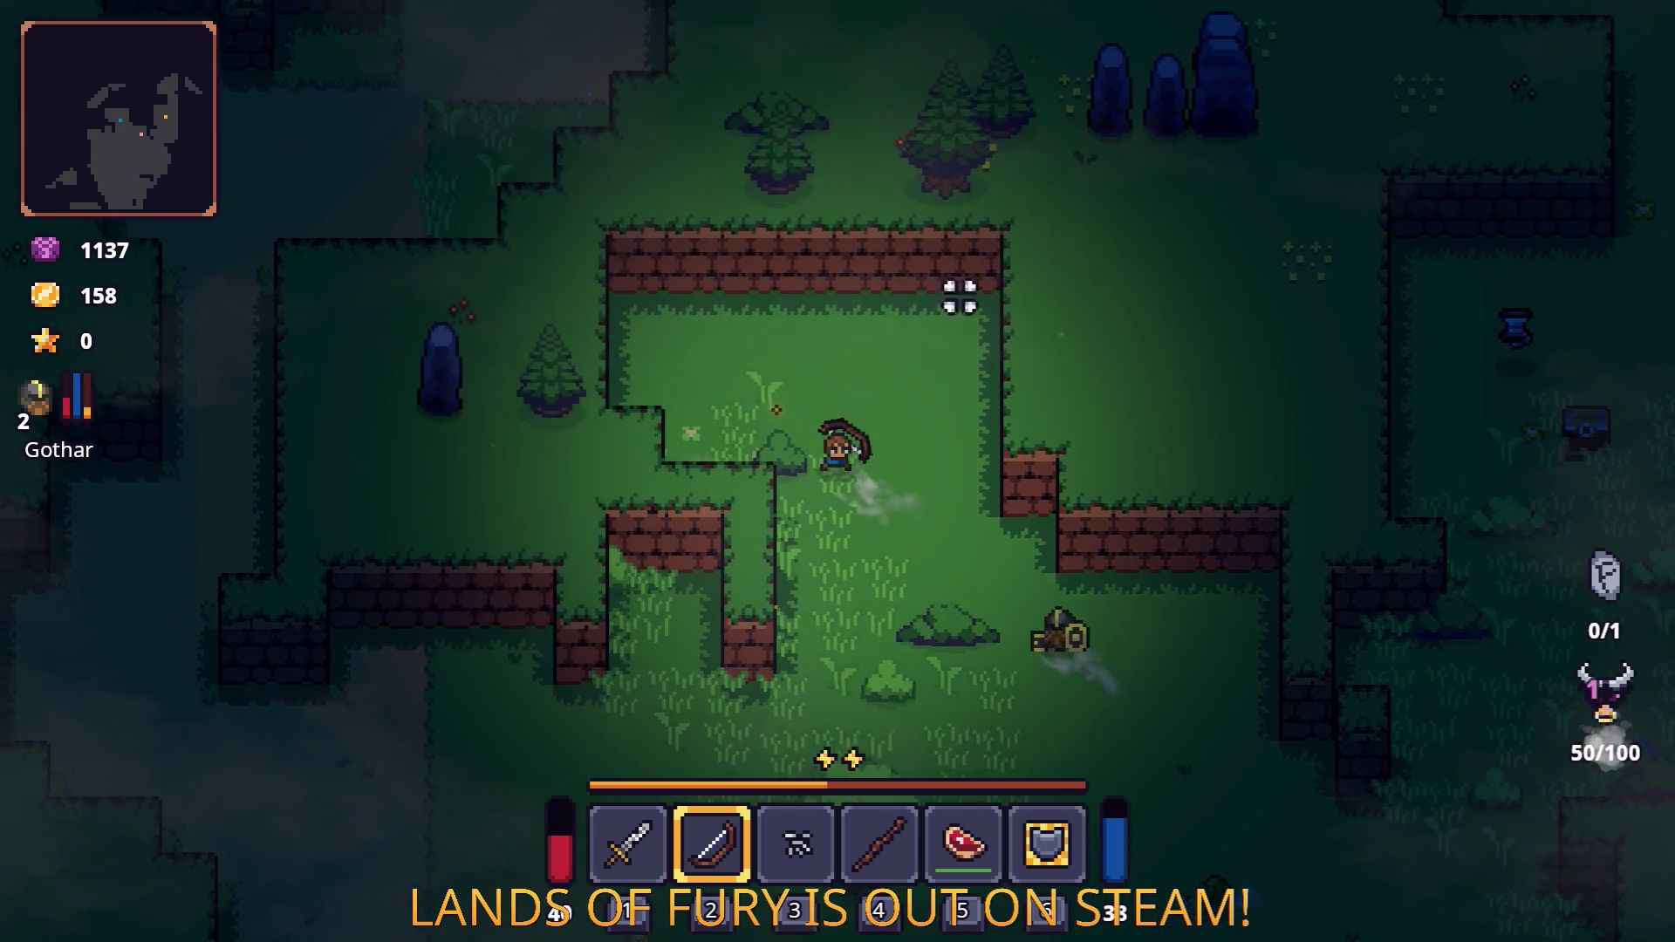
key("w")
key("d")
left_click(1006, 355)
key("s")
left_click(848, 310)
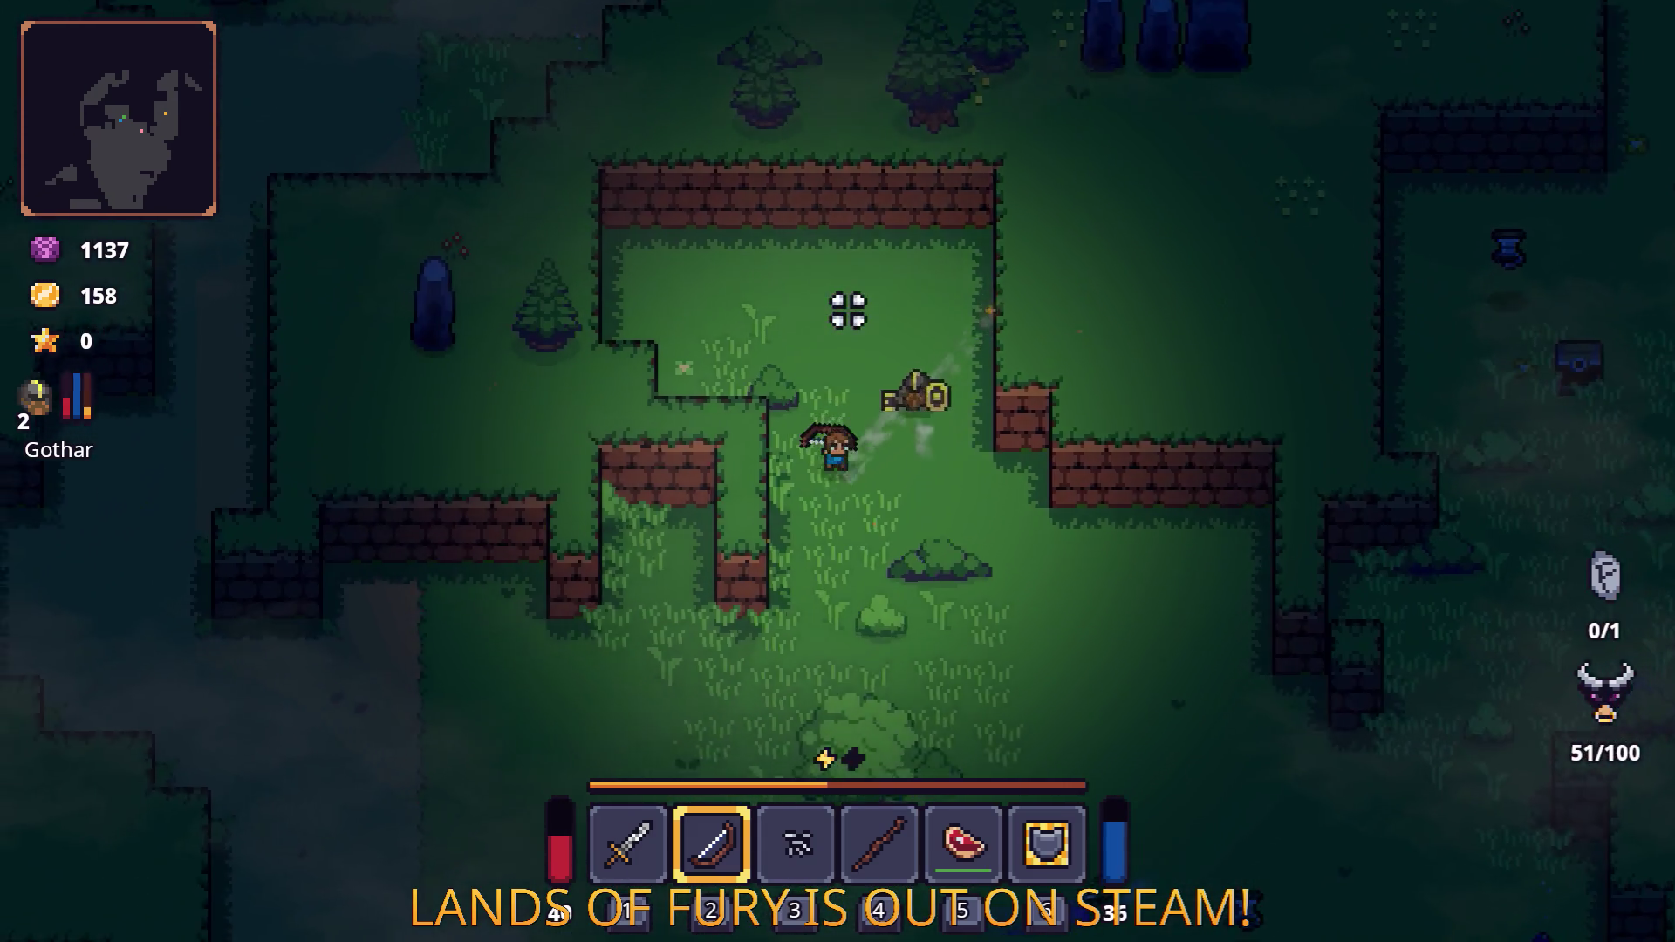
Reposition and fire a volley of arrows at the surrounding enemies, then leave the grass westward.
key("s")
key("a")
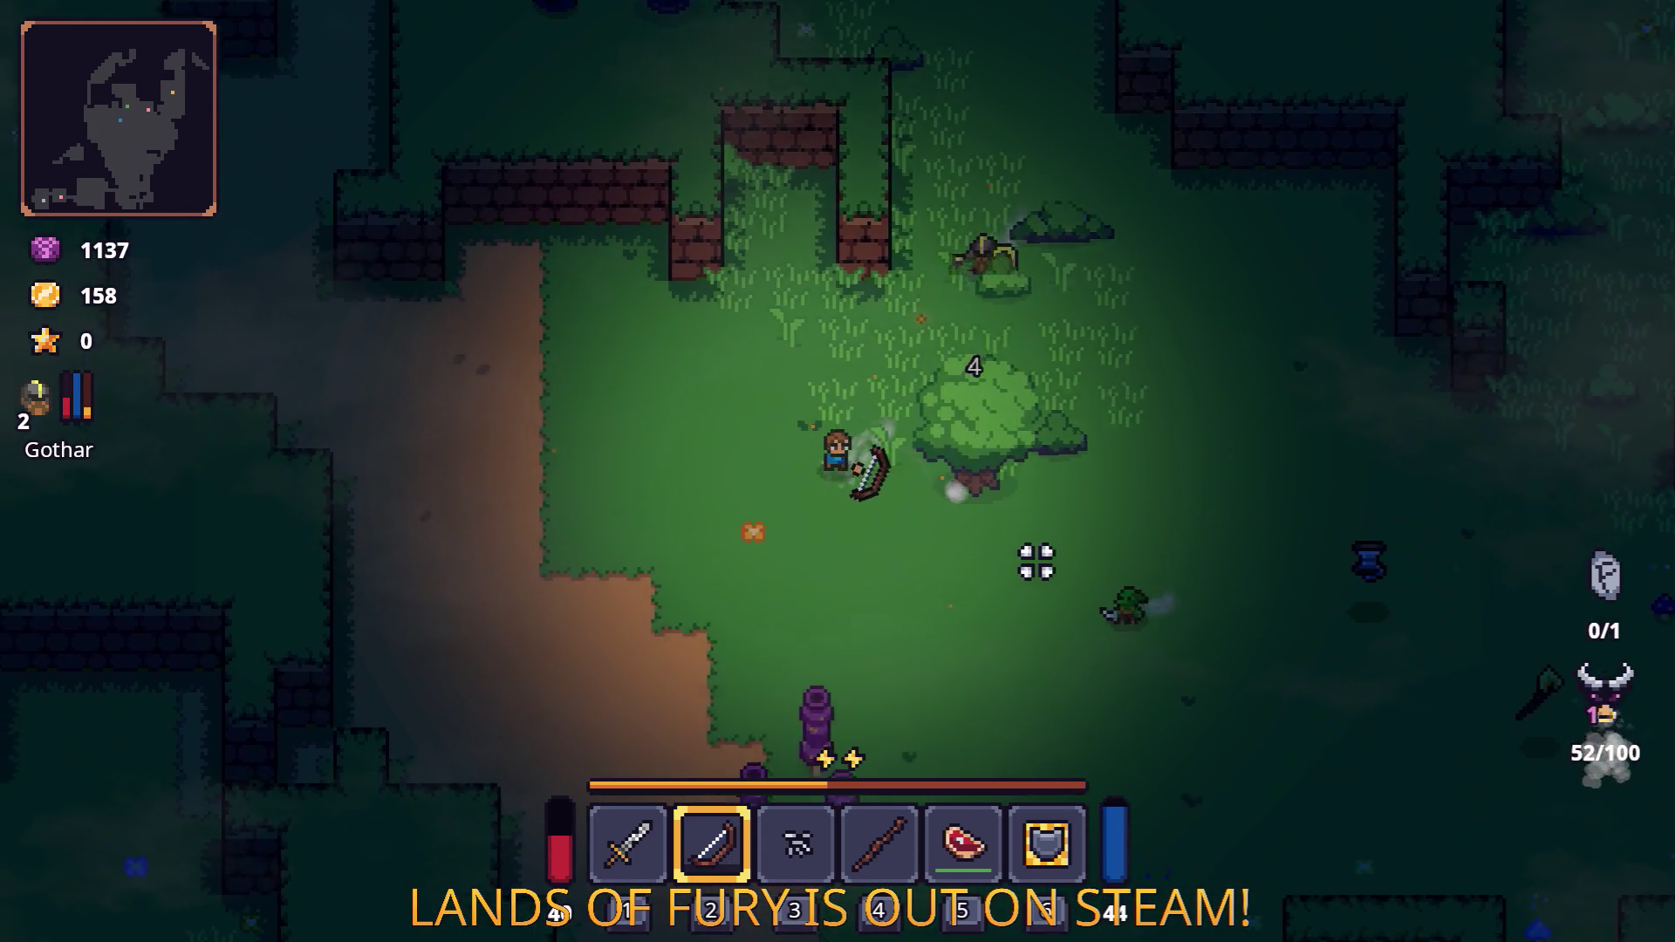
key("d")
left_click(1111, 422)
left_click(1050, 389)
left_click(961, 370)
left_click(847, 360)
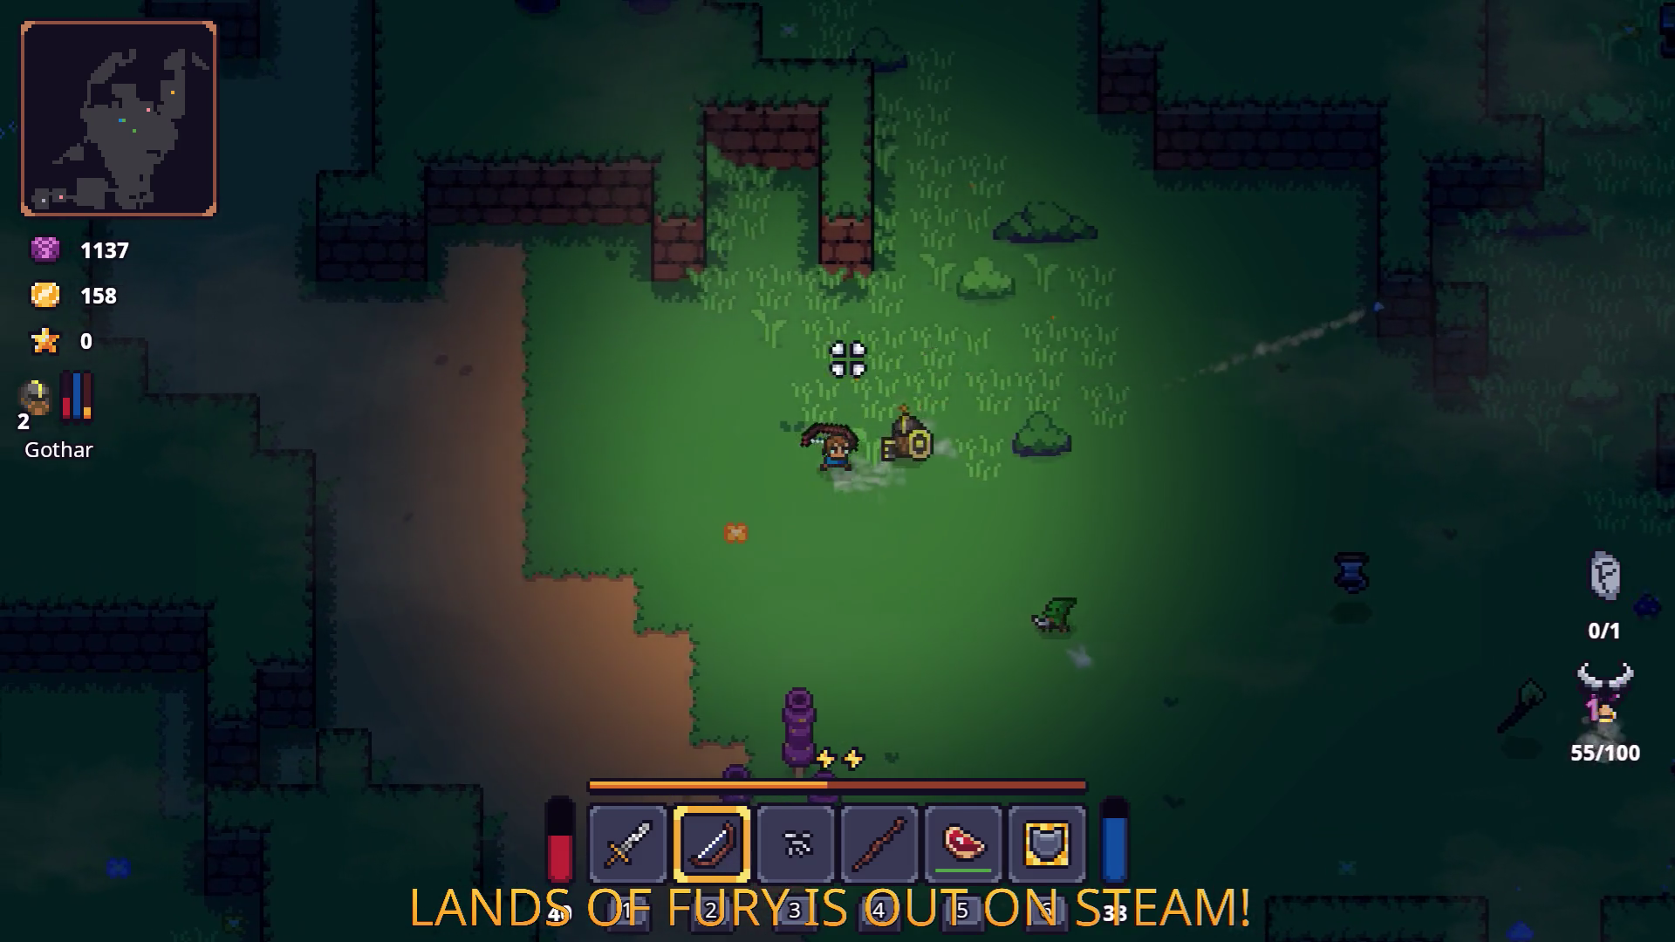
key("a")
Follow the dirt path north to the junction, head north-east and shoot the enemy ahead.
key("w")
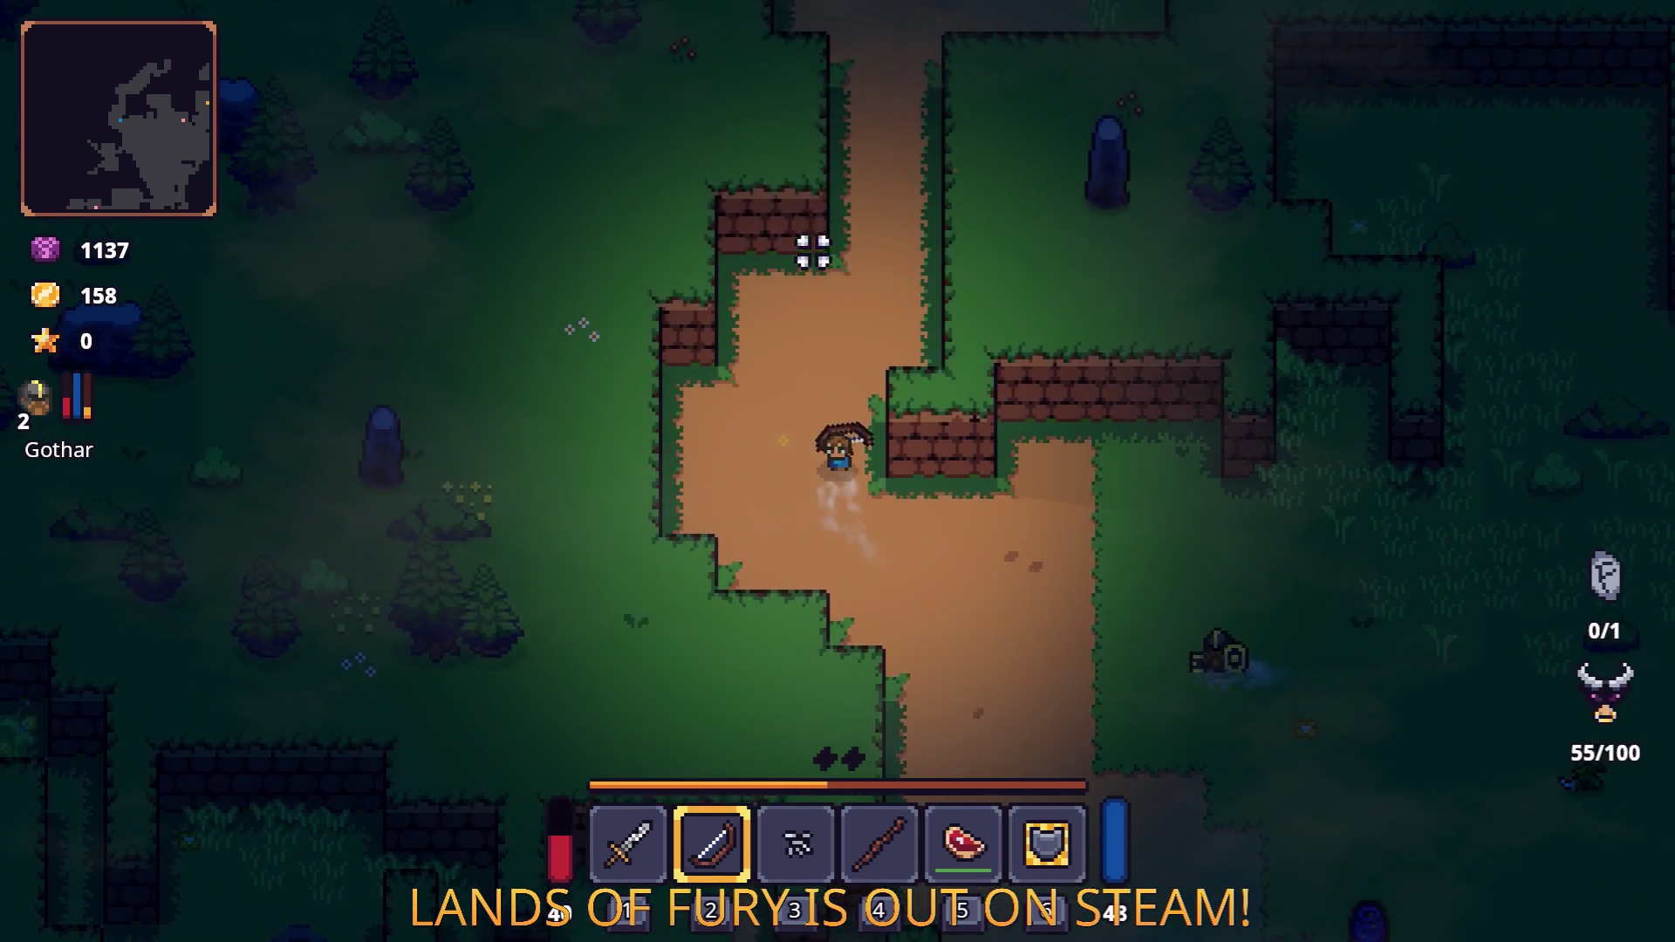
key("w")
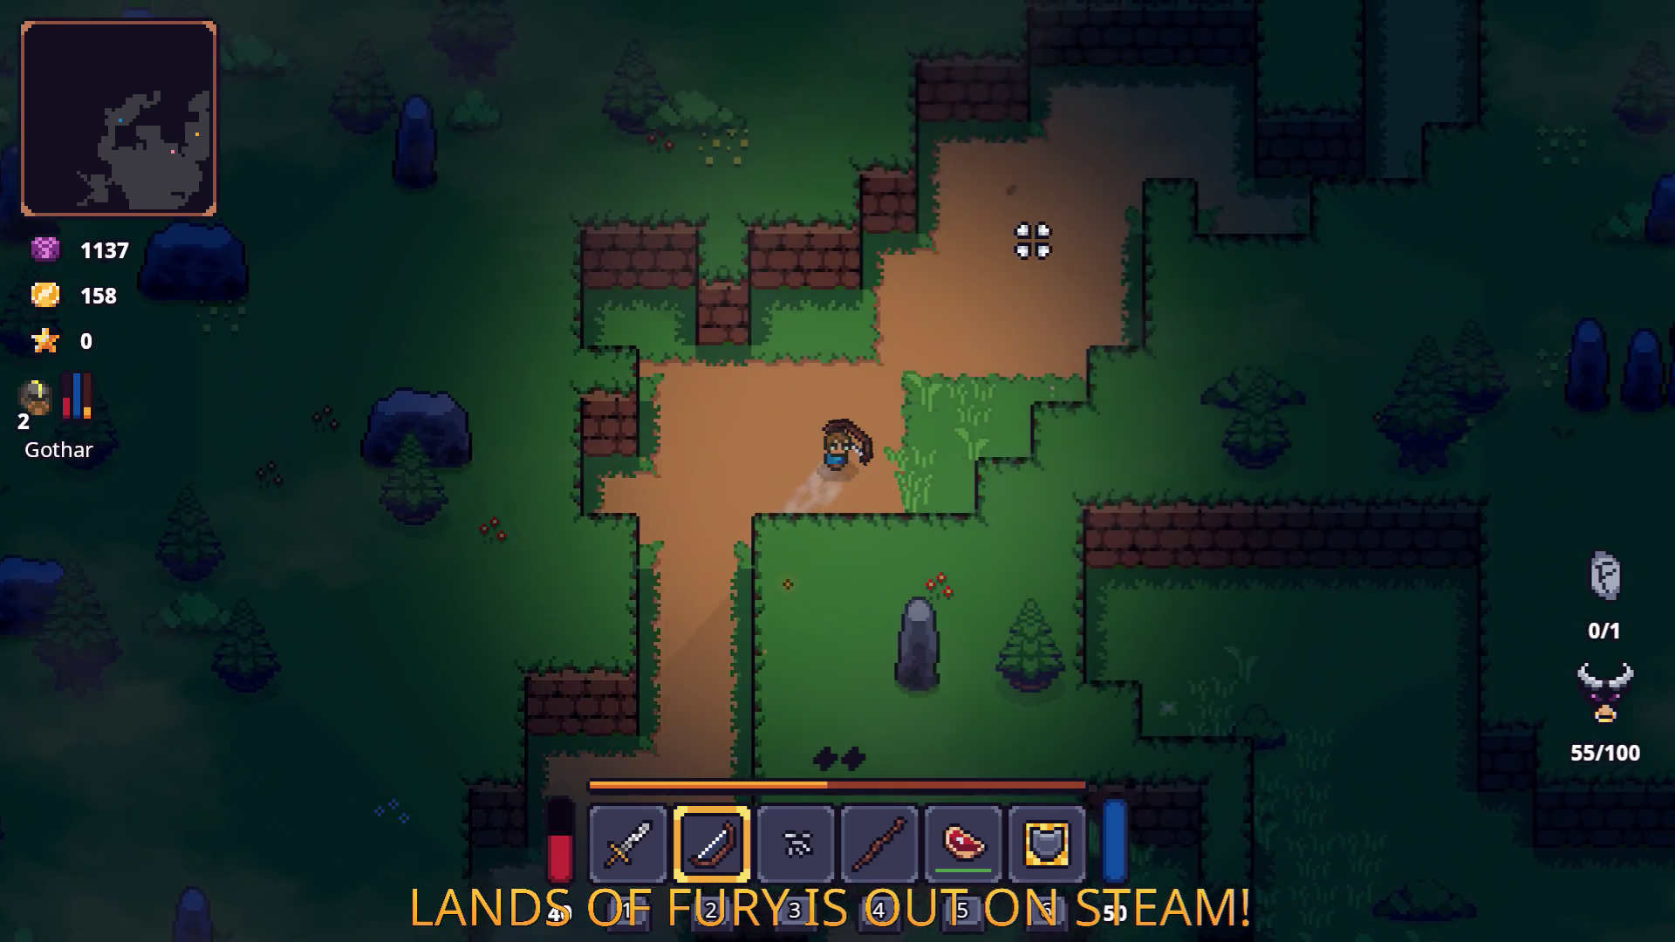
key("w")
key("d")
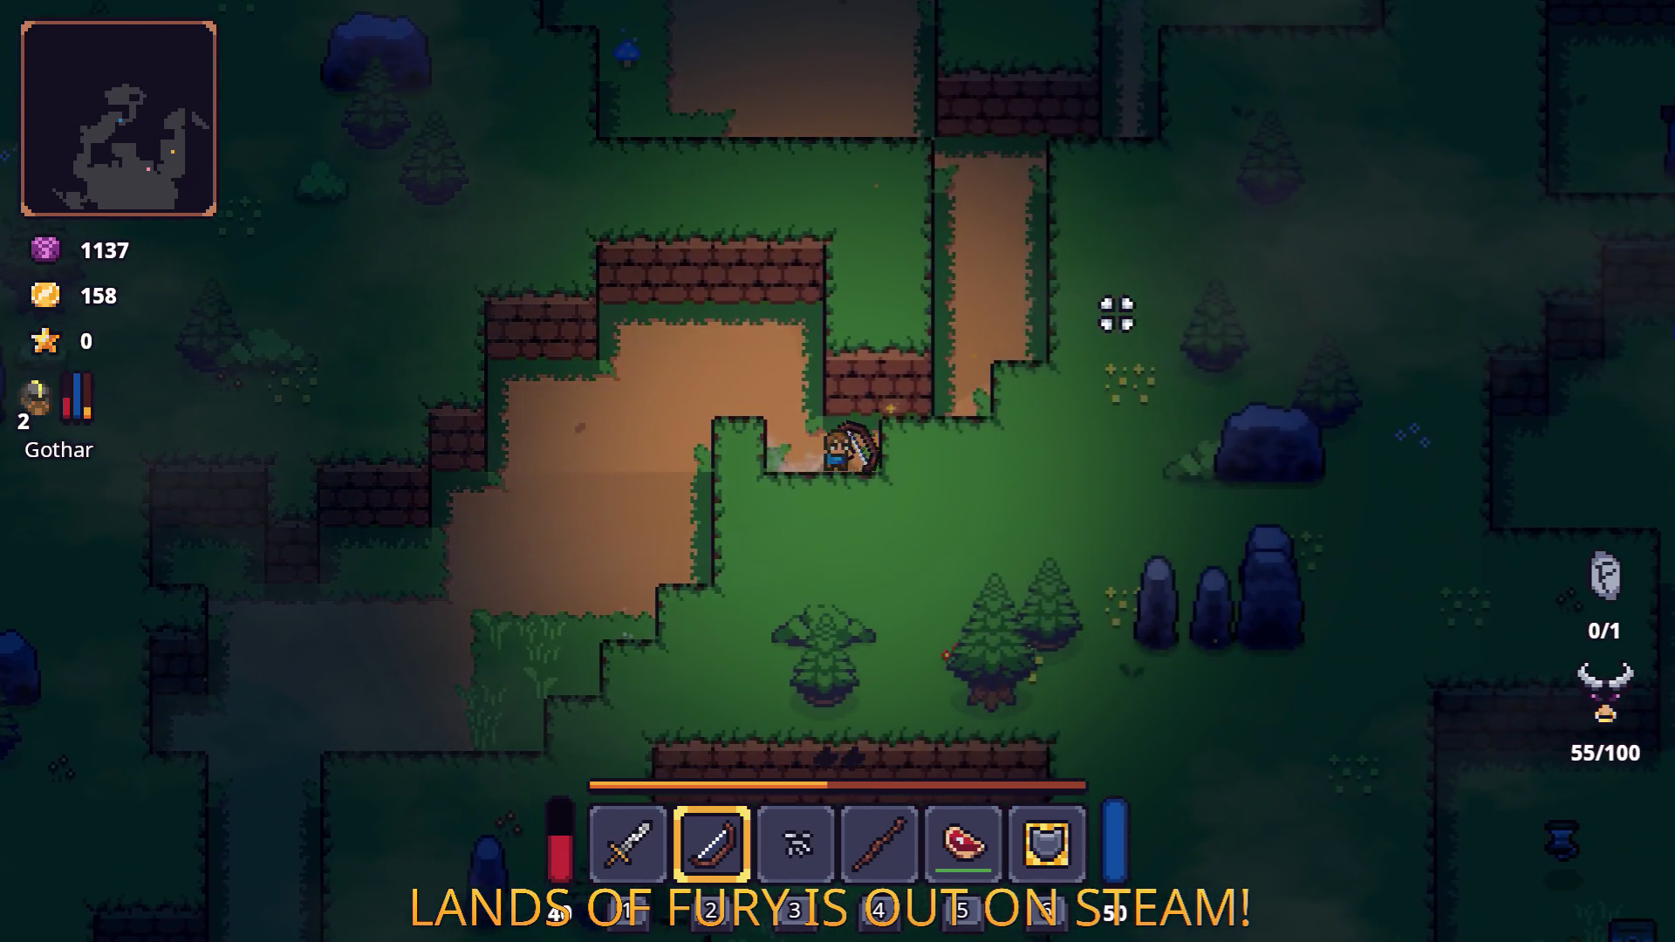
key("w")
key("d")
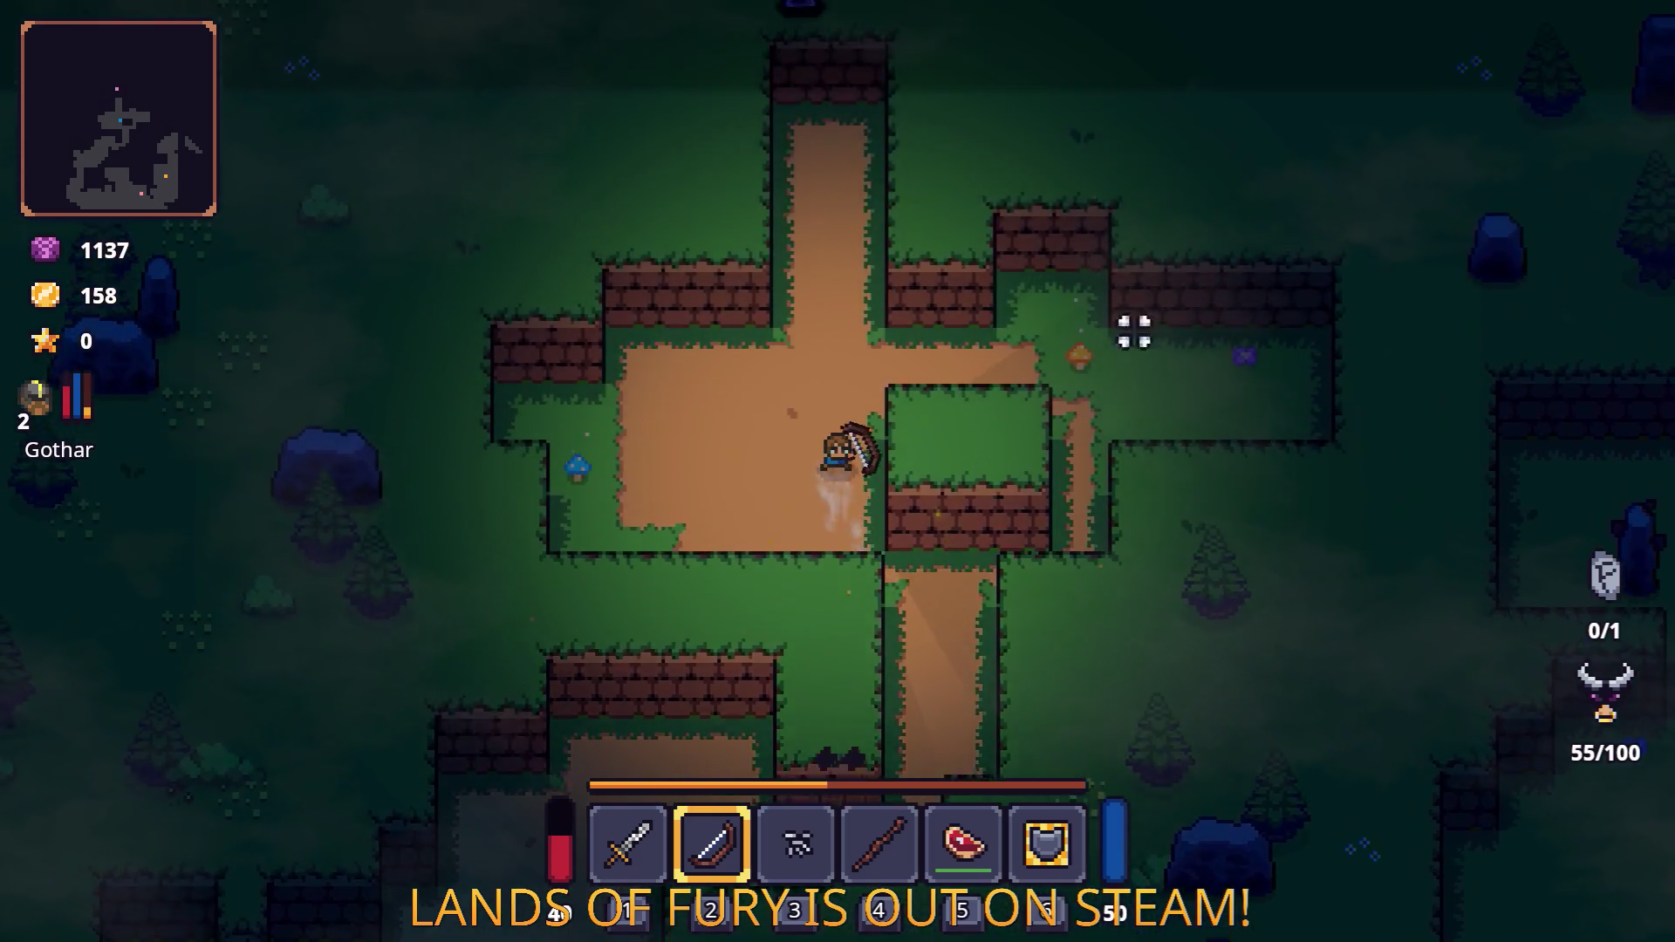
key("w")
key("d")
left_click(1212, 490)
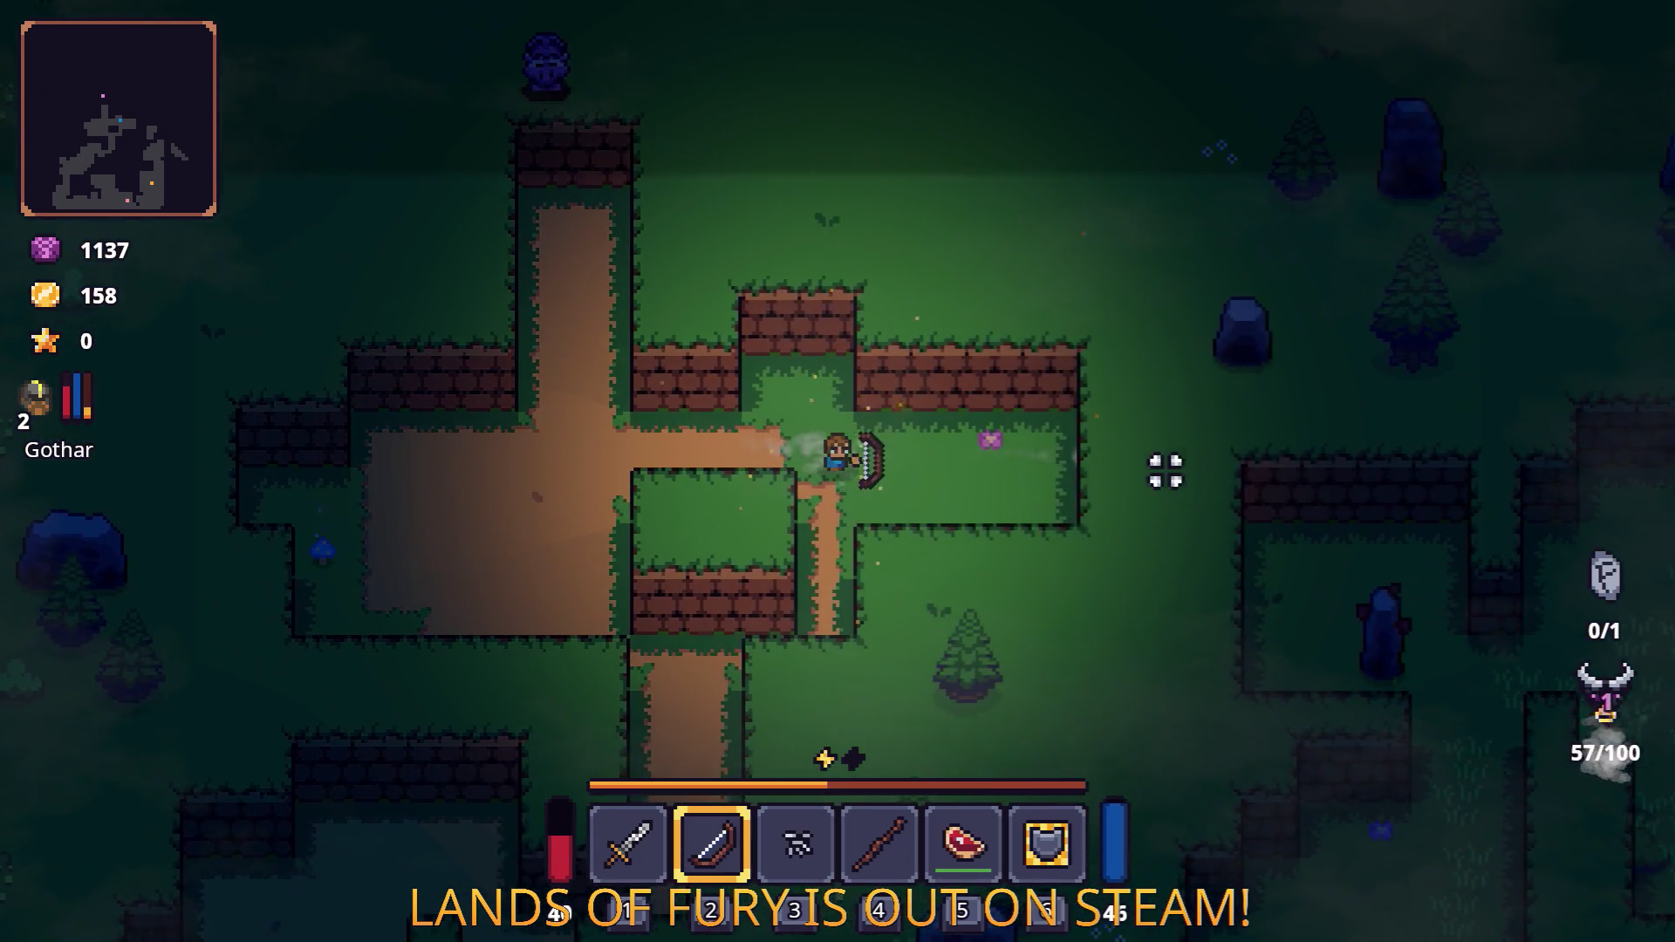
Head south-west across the dirt area, shooting the approaching enemy, then follow the path south-east.
key("s")
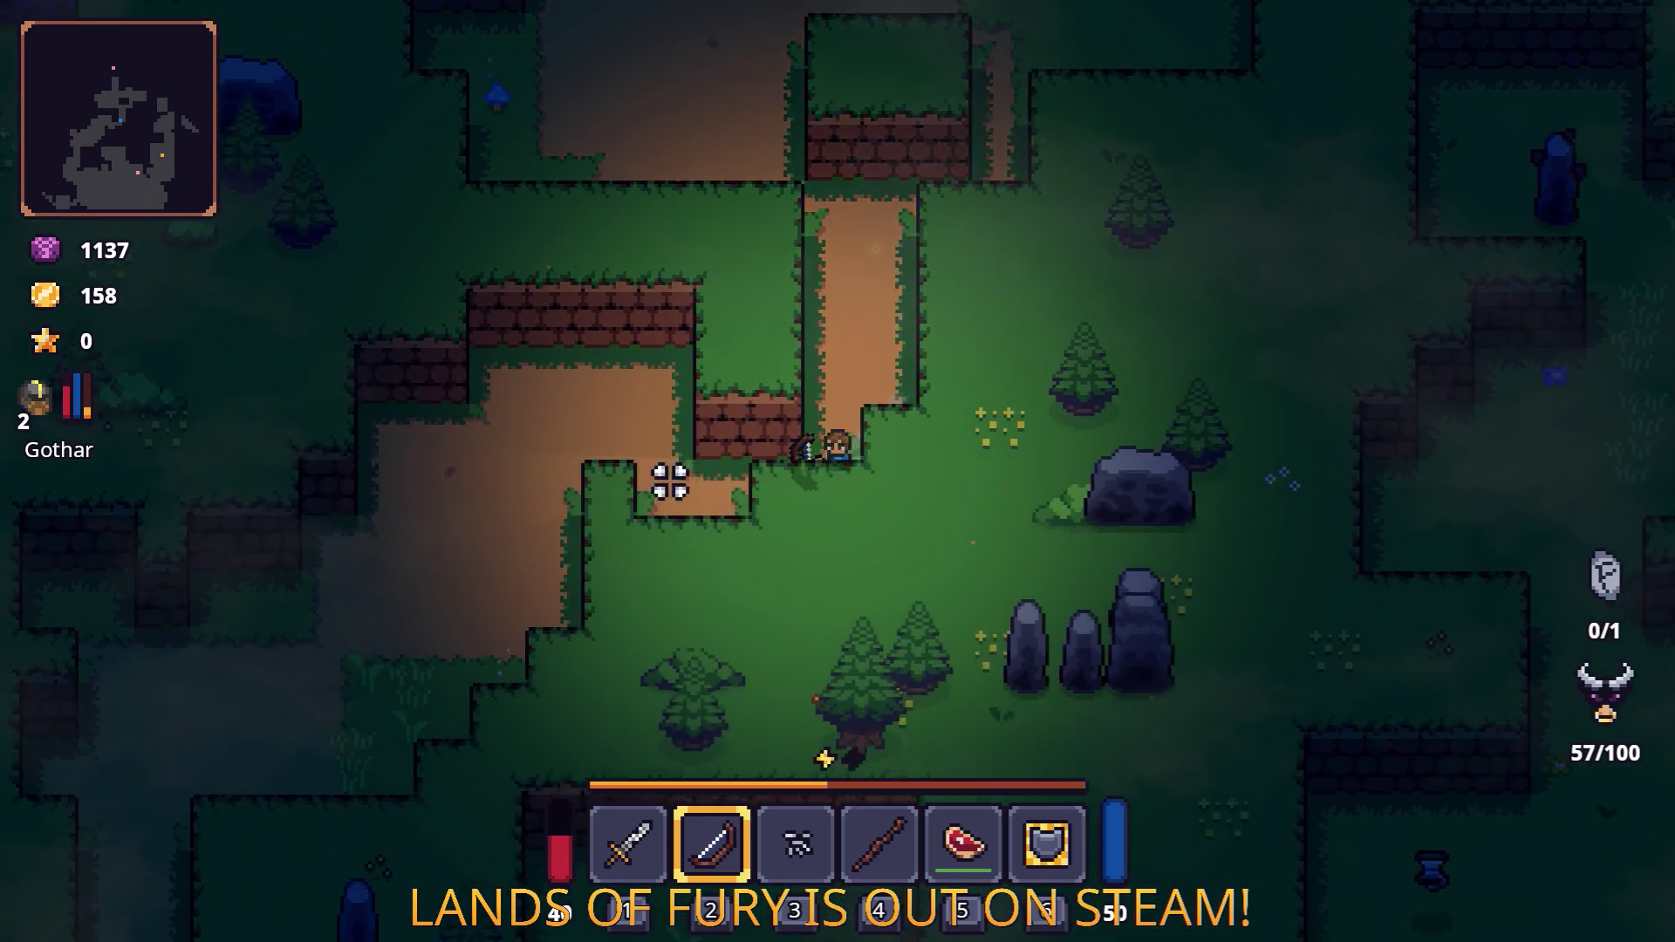
key("a")
key("s")
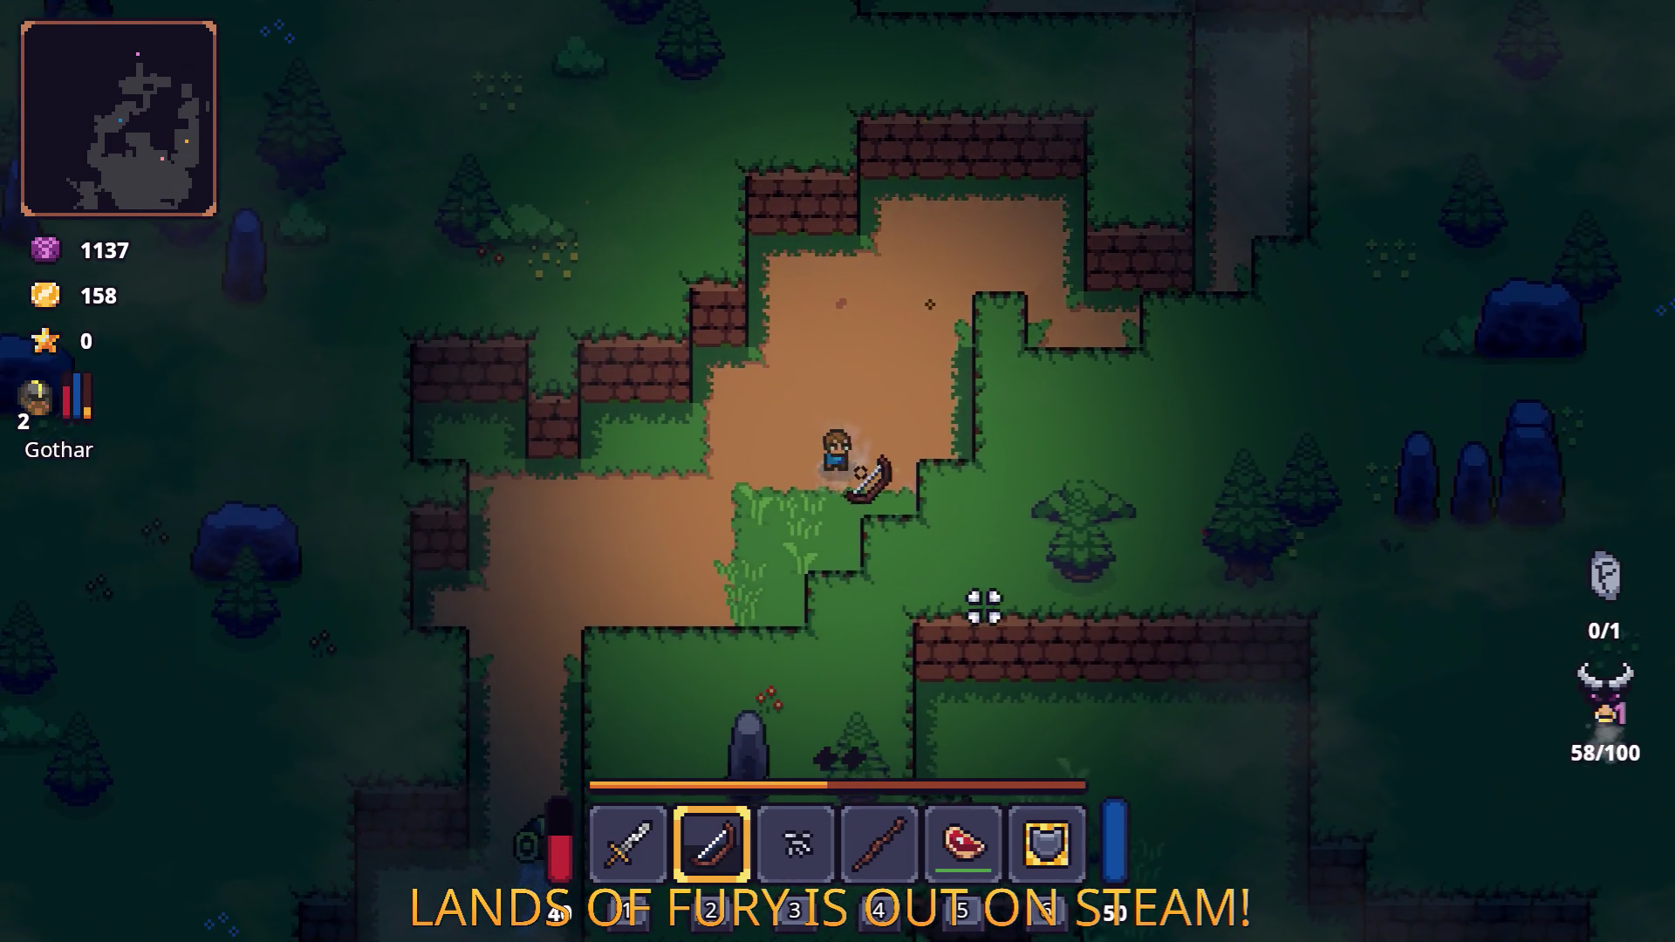
left_click(981, 584)
key("s")
key("a")
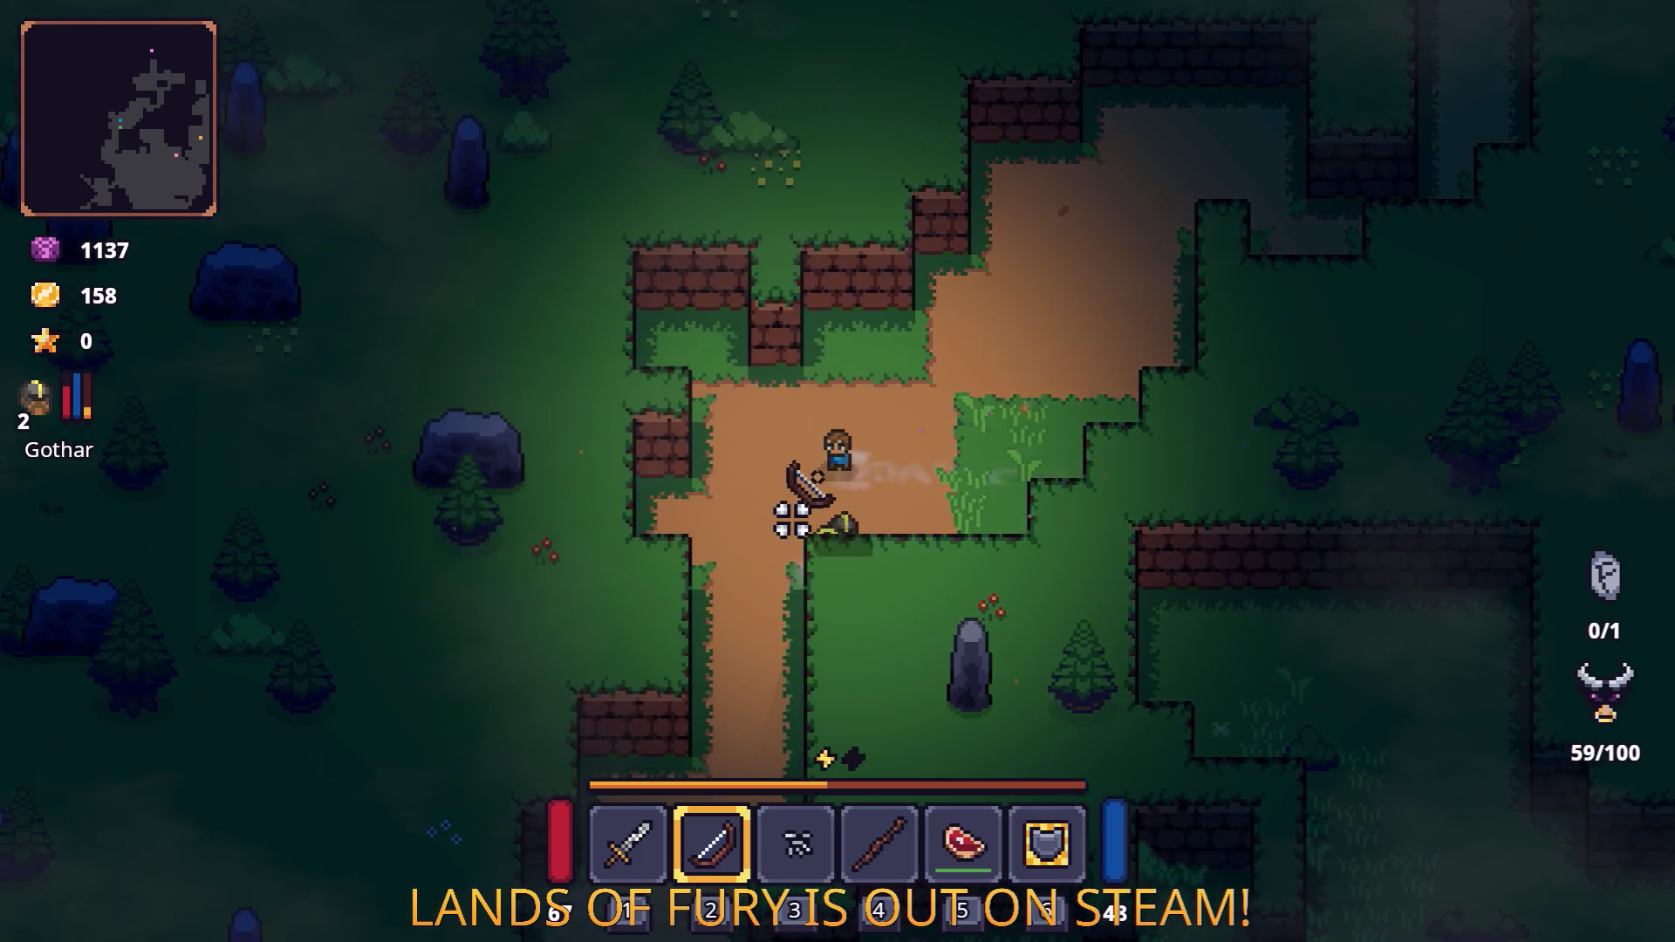
key("a")
key("s")
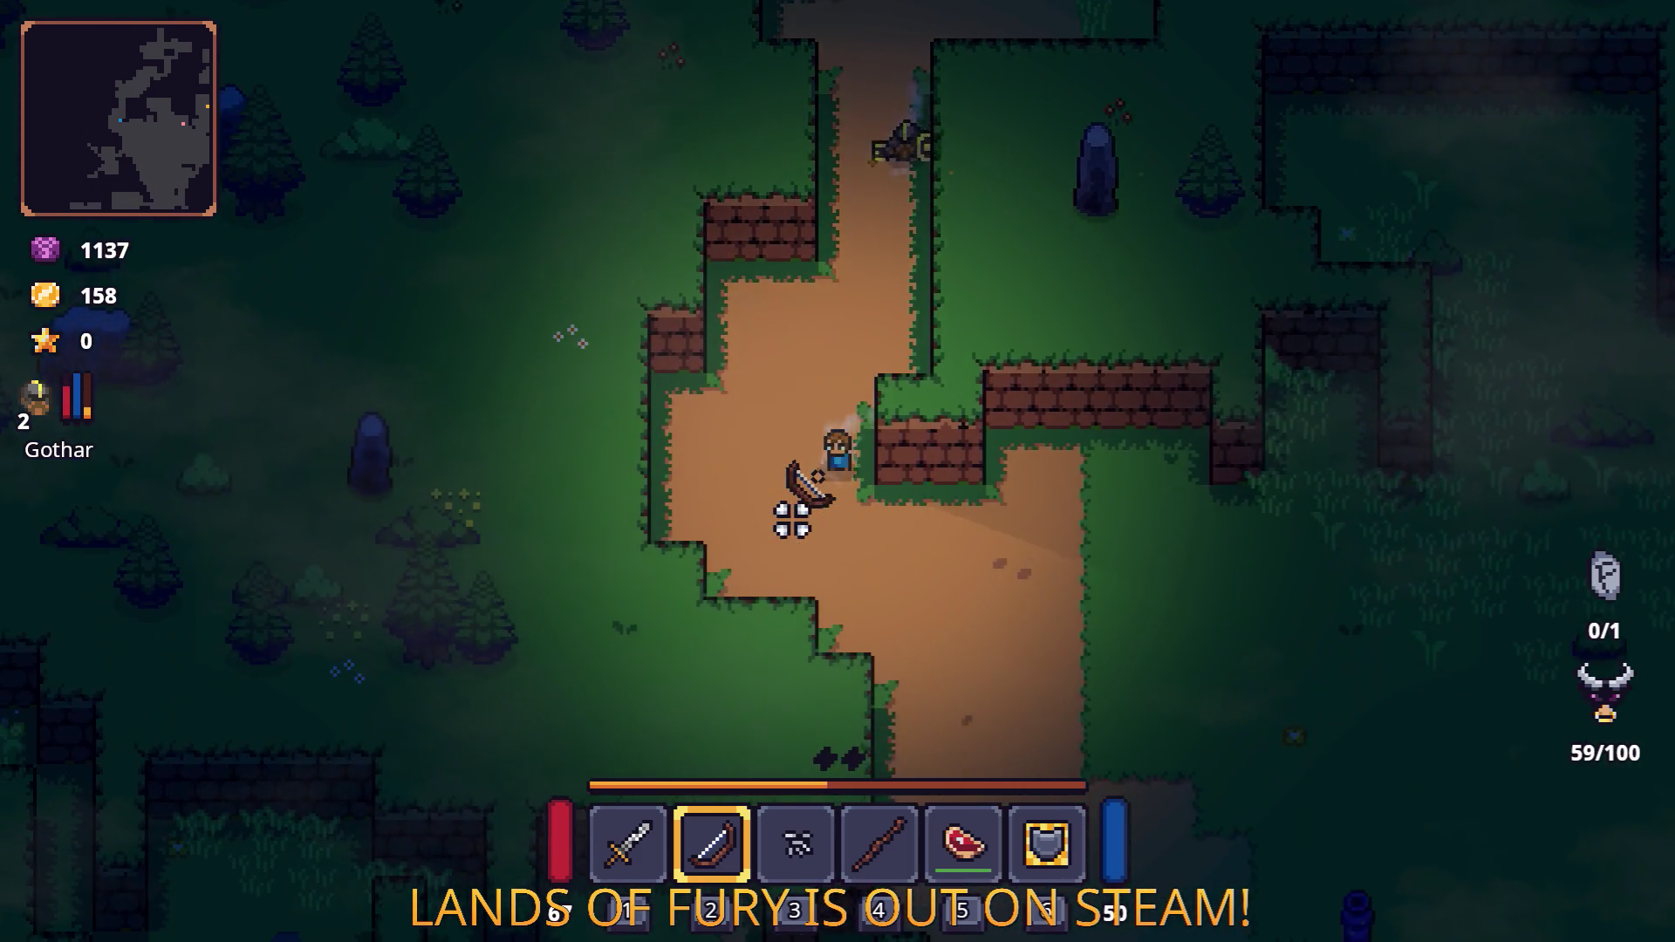
key("s")
key("d")
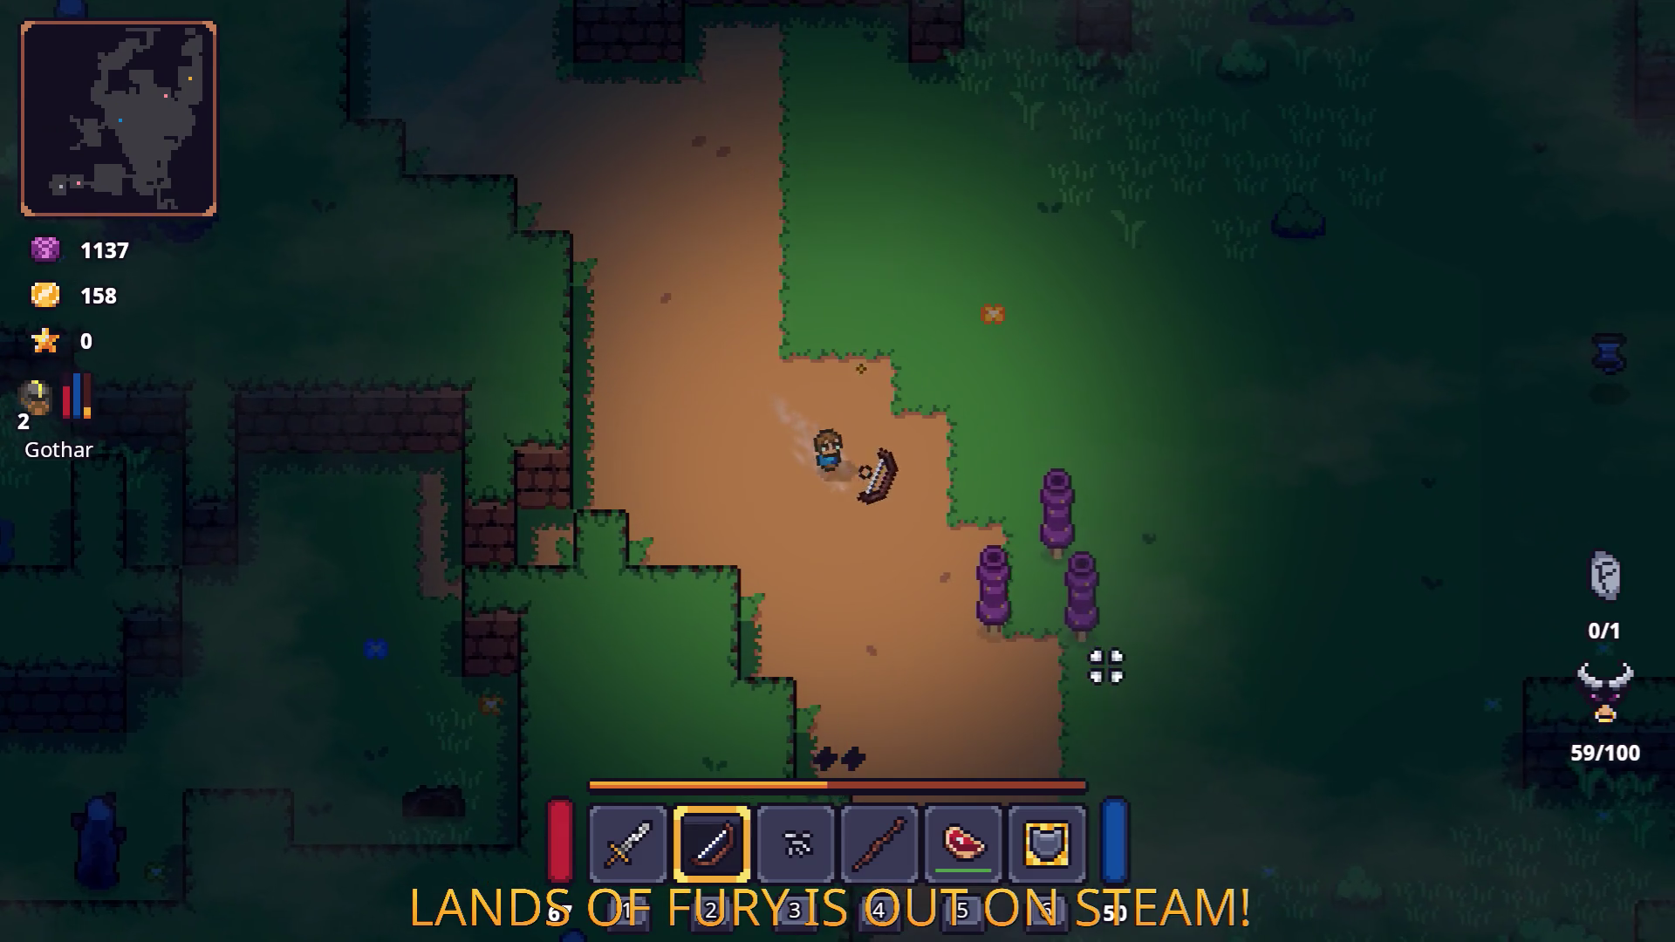
Kill the purple worms with arrows while moving around them.
left_click(1010, 651)
key("w")
key("d")
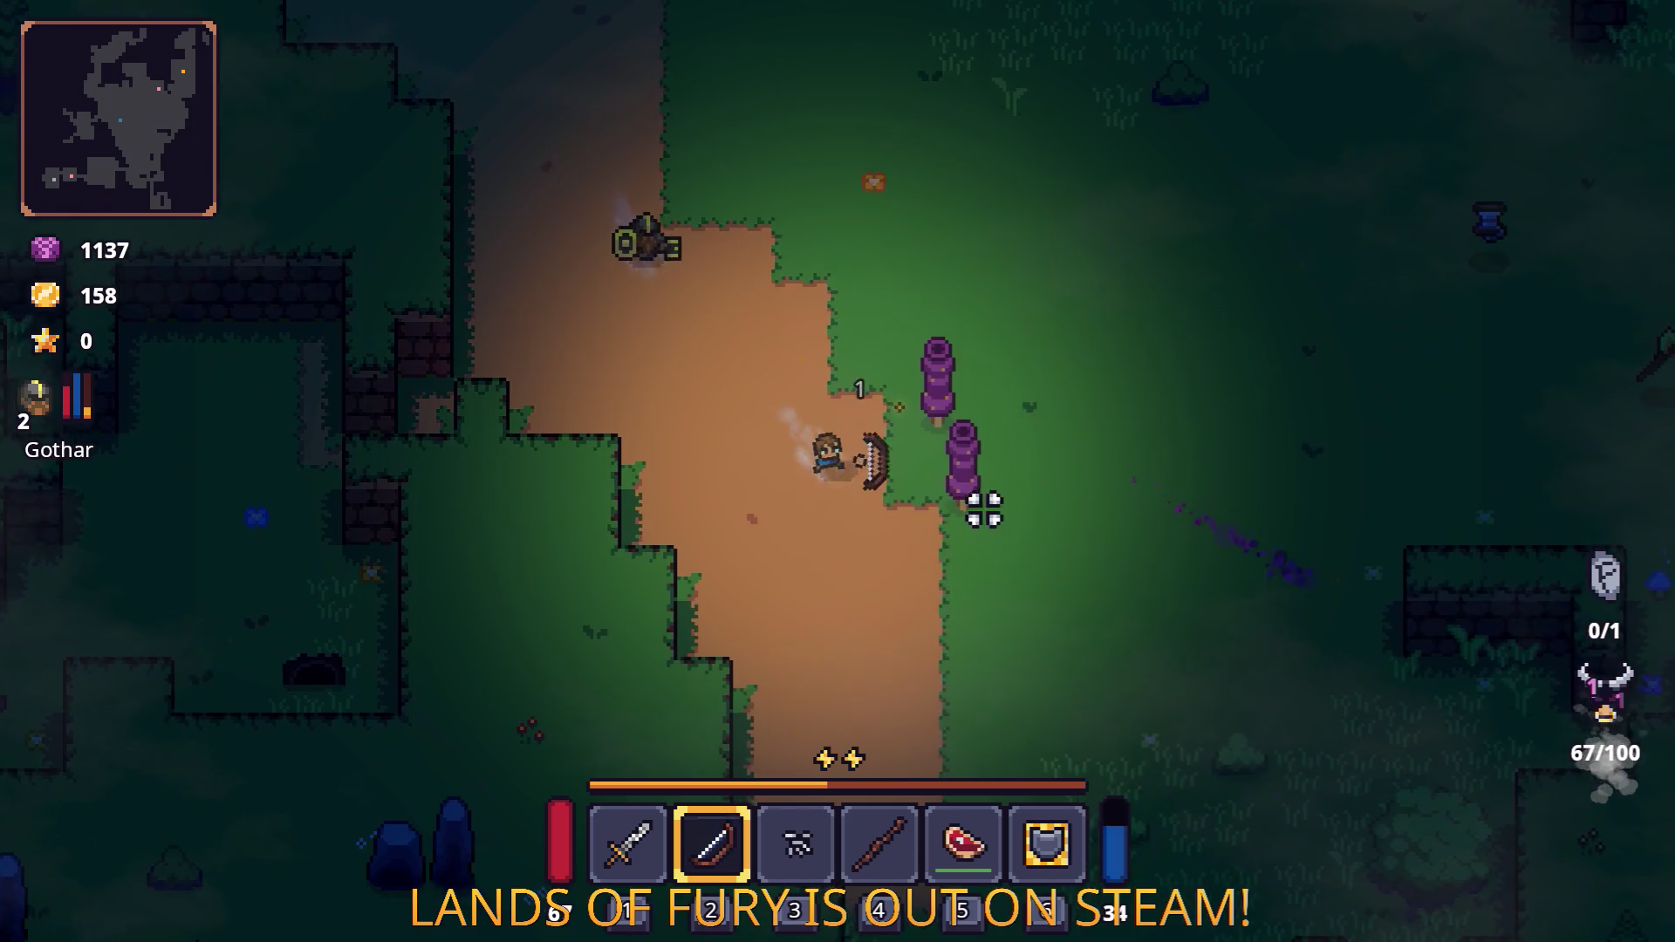
key("s")
key("d")
mouse_move(957, 460)
left_mouse_down()
mouse_move(872, 427)
mouse_move(767, 301)
left_mouse_up()
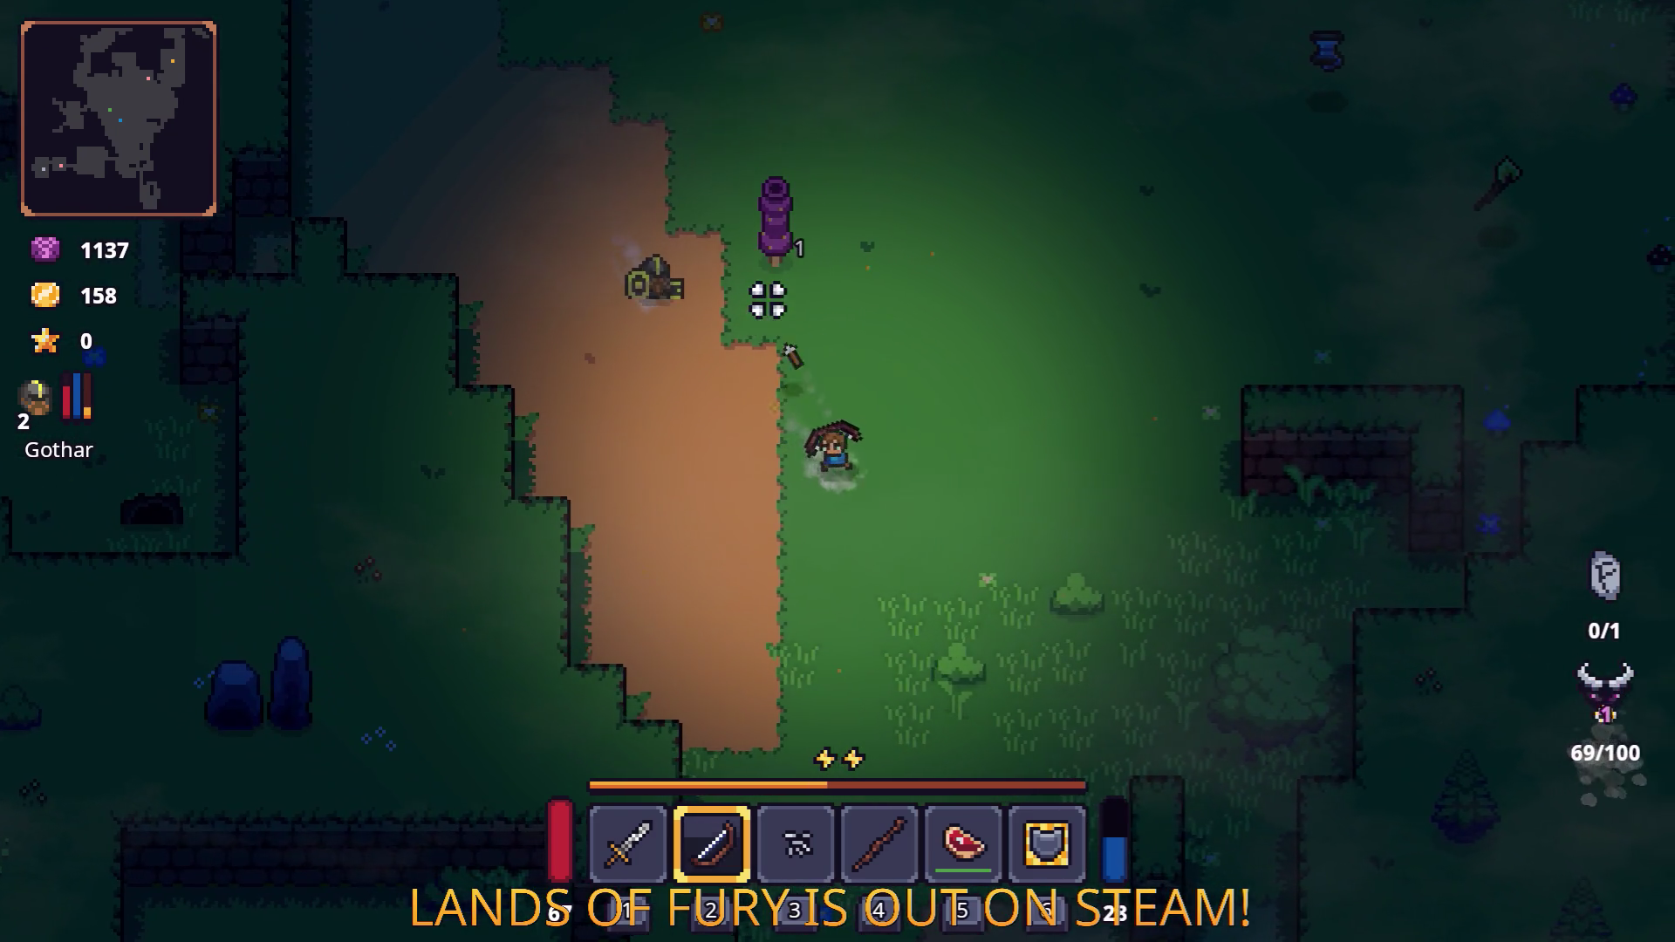
key("w")
left_click(773, 264)
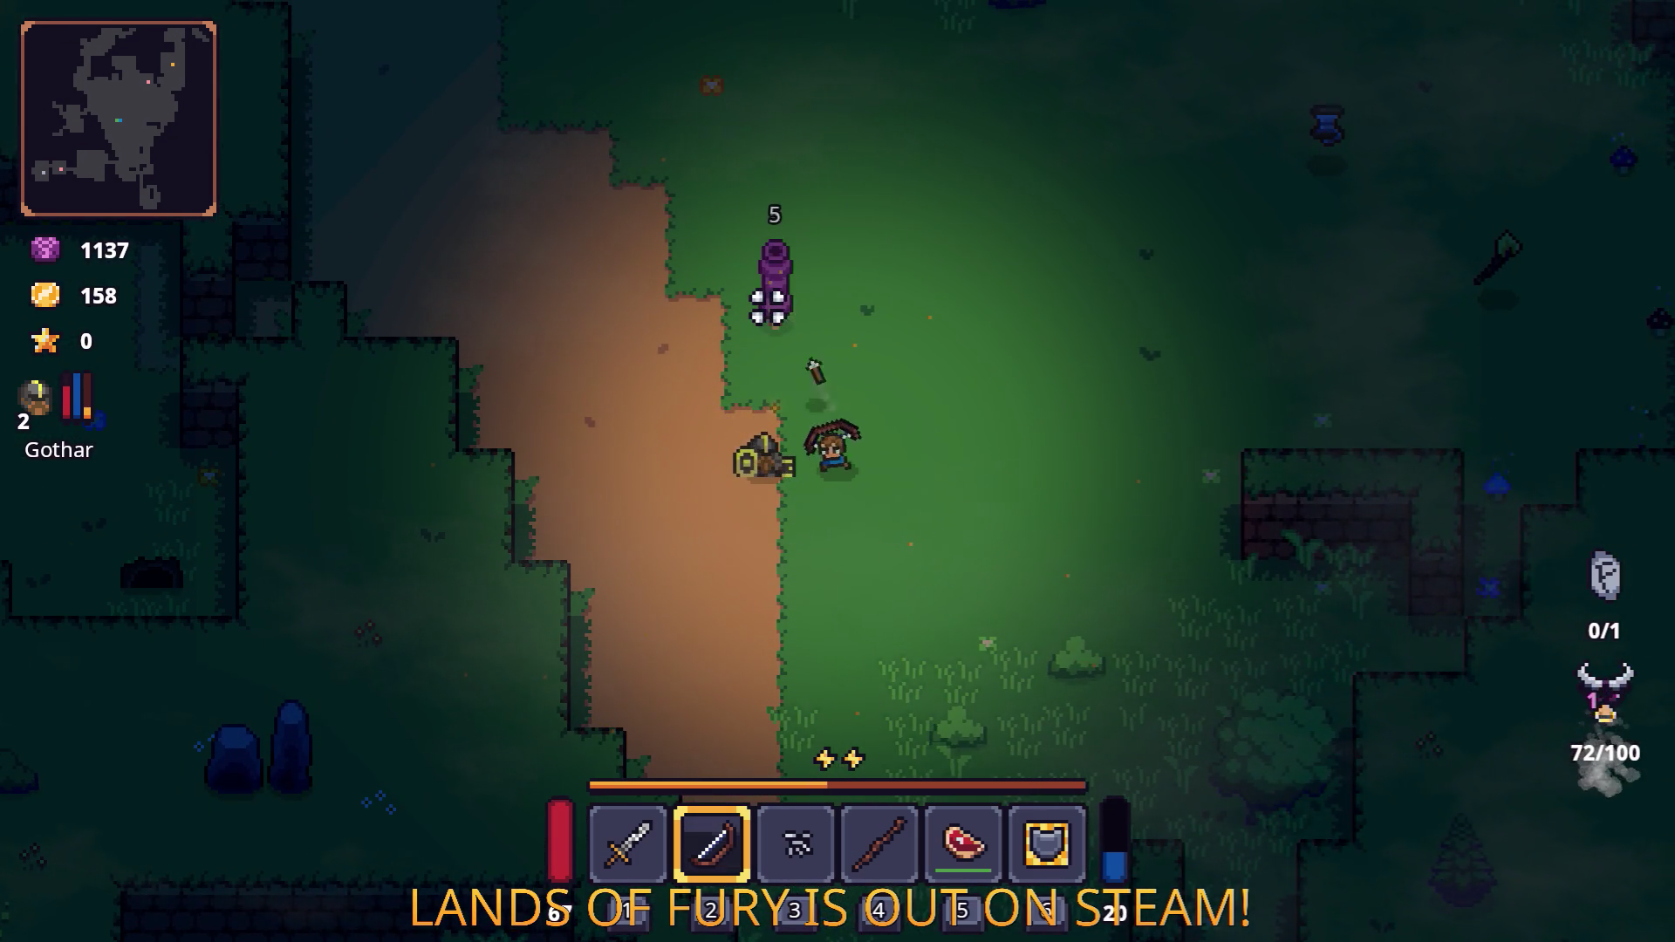
Dash east into the clearing, walk up to the merchant and open Snip's shop.
key("d")
key("space")
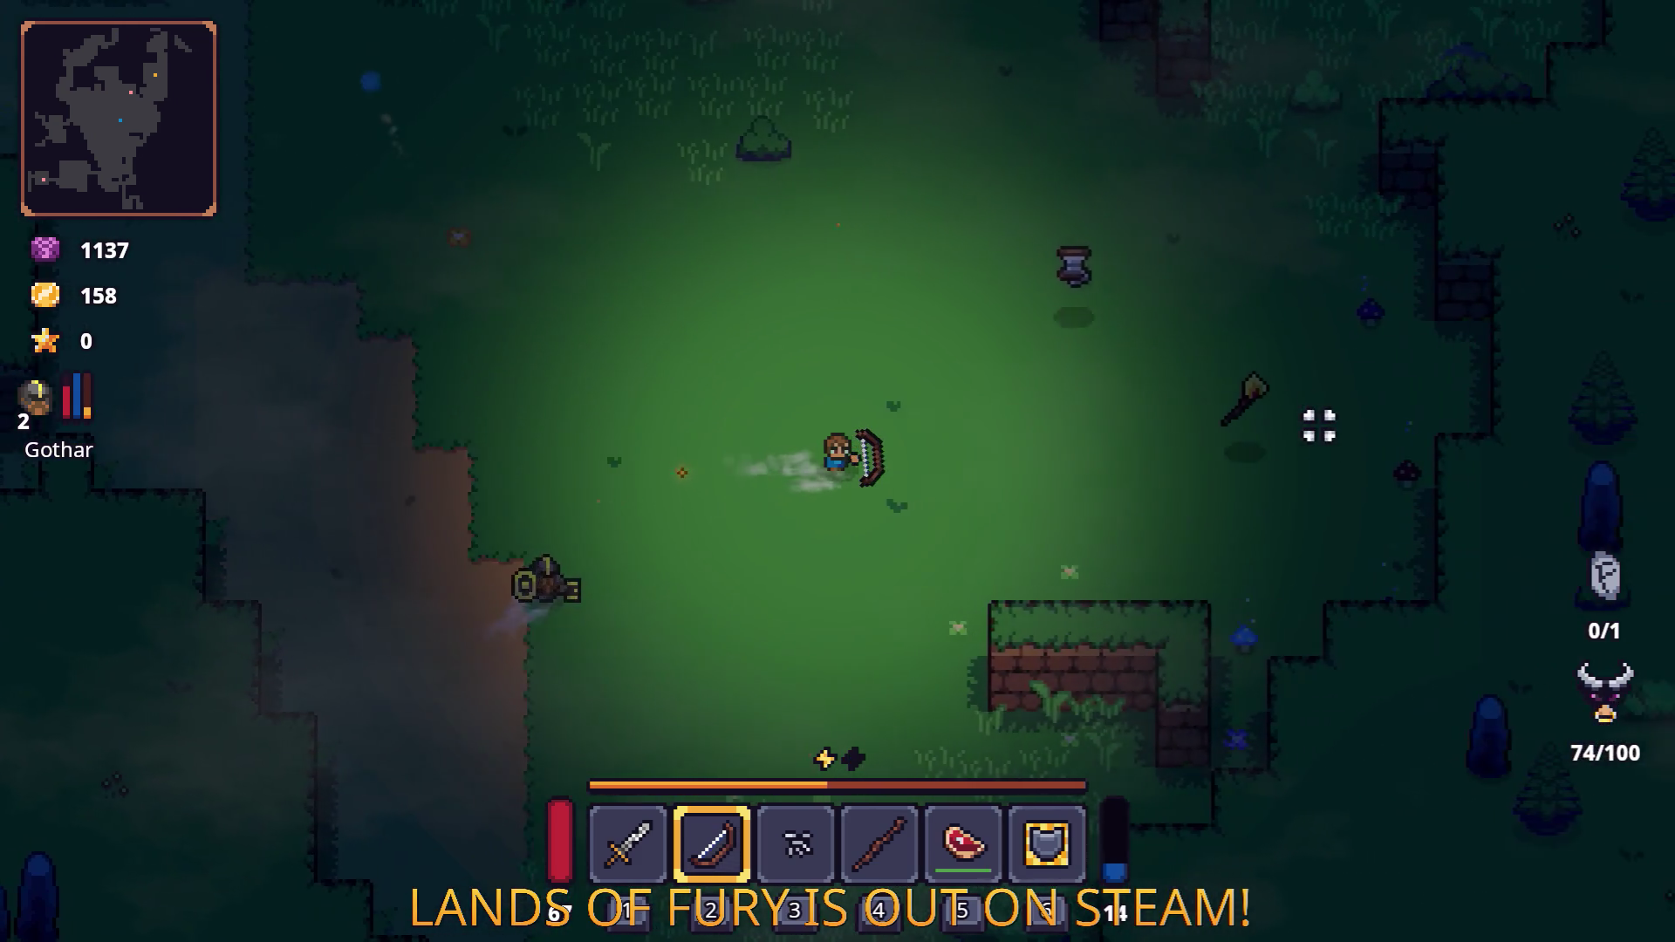
key("d")
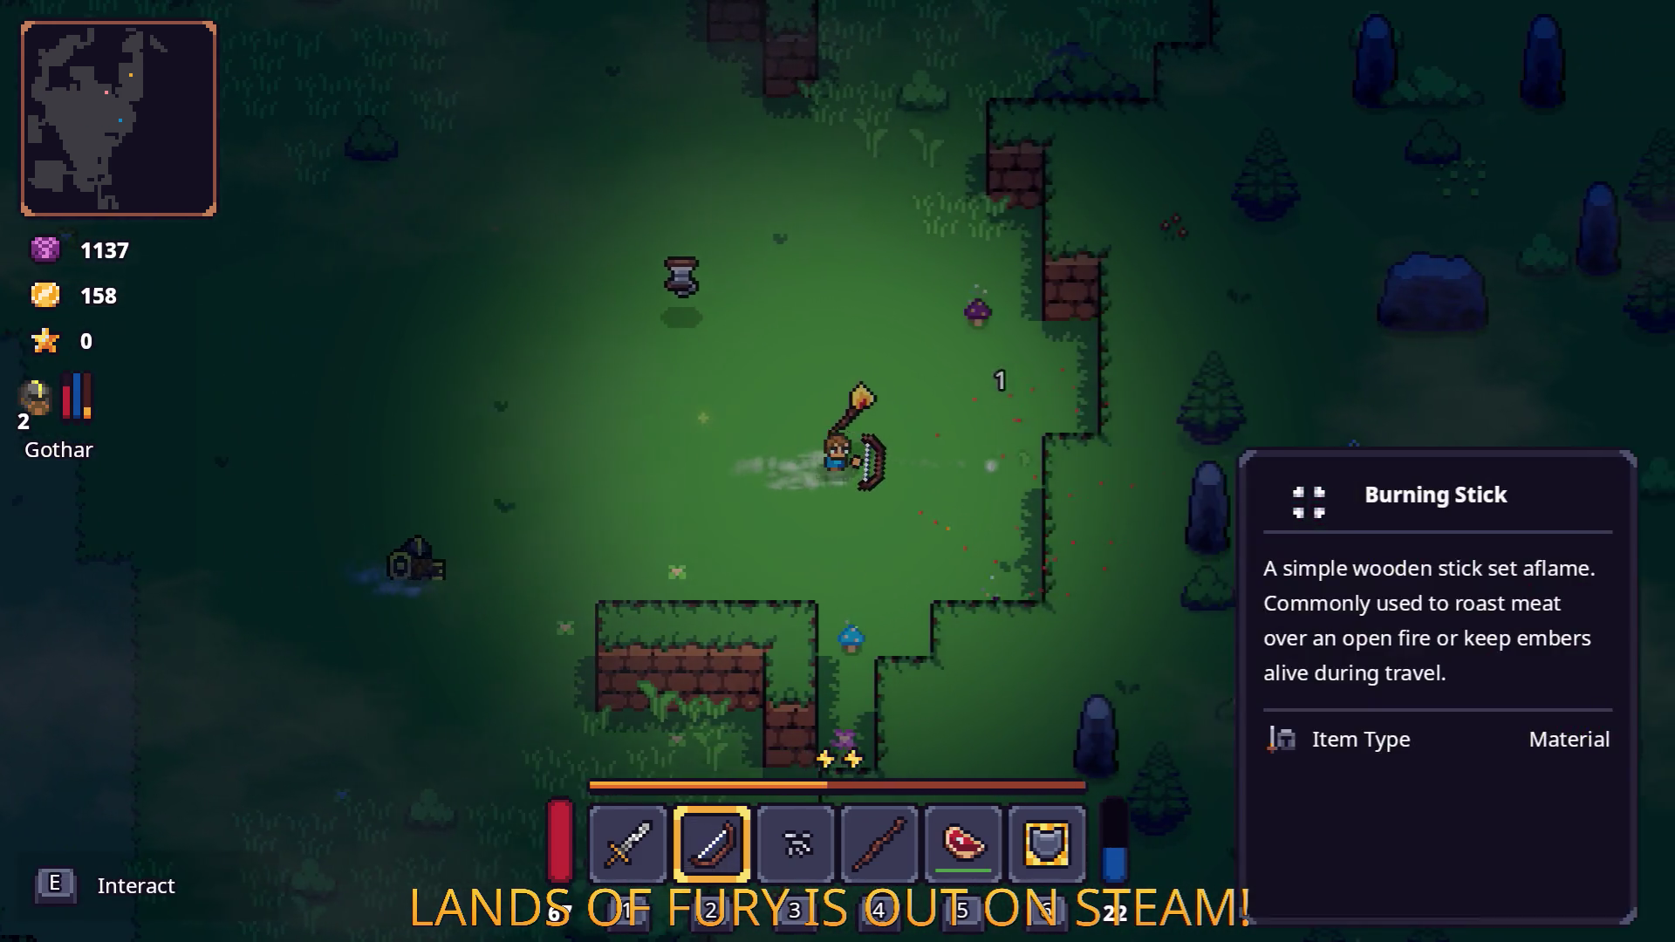
key("w")
key("w")
key("d")
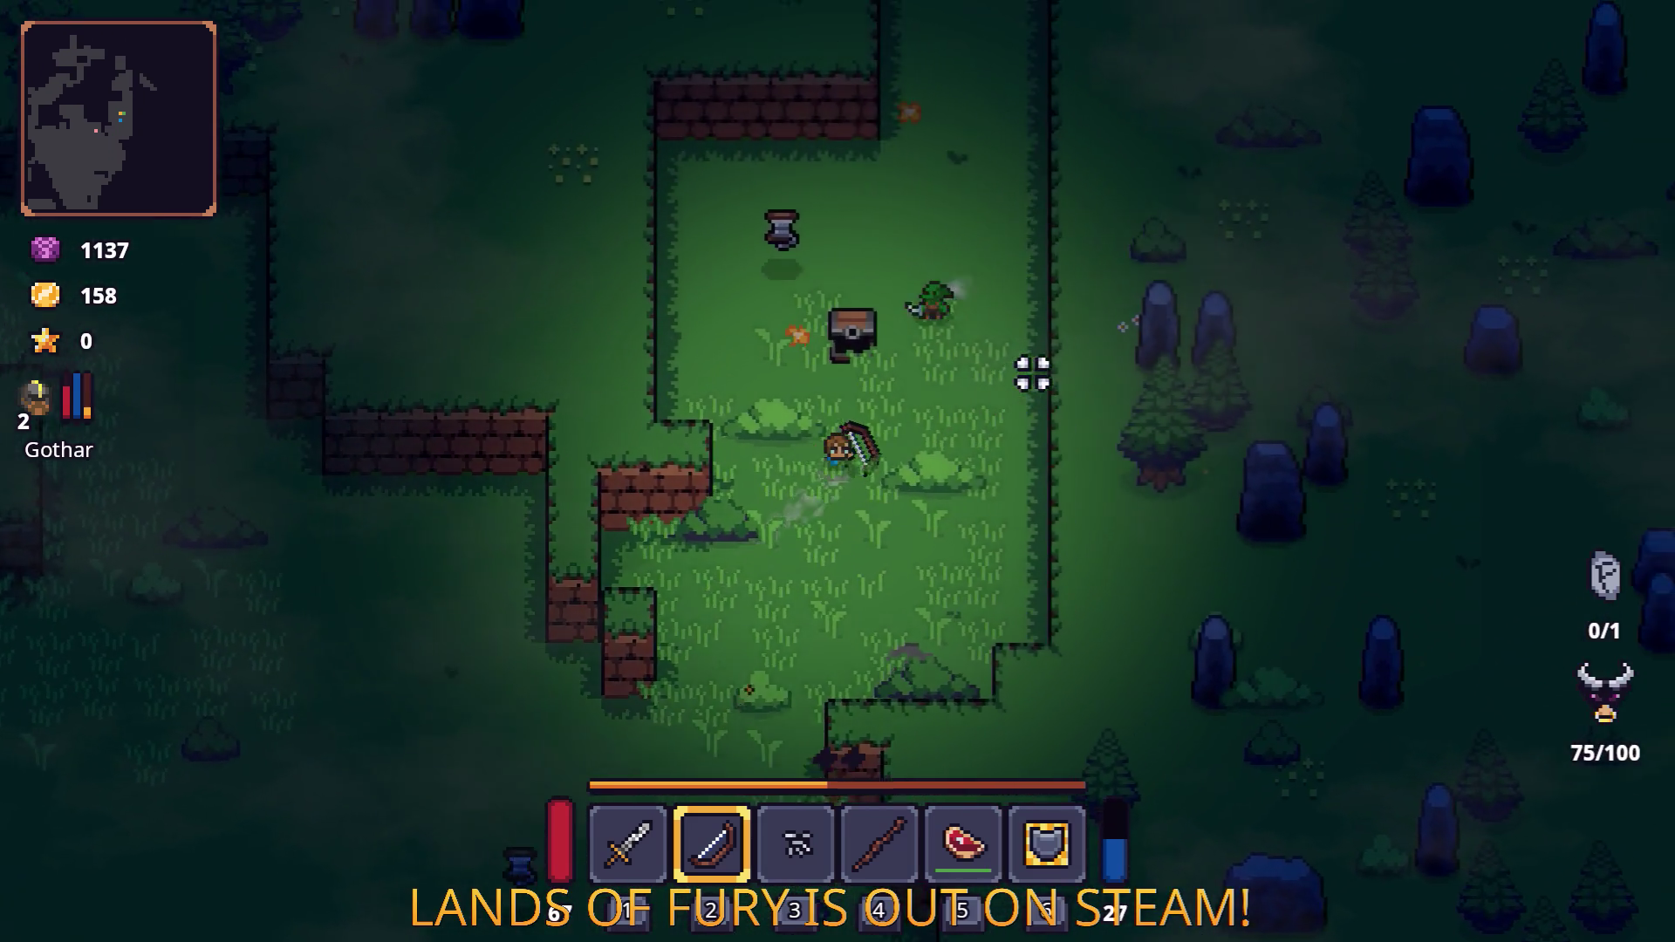
key("e")
key("e")
key("e")
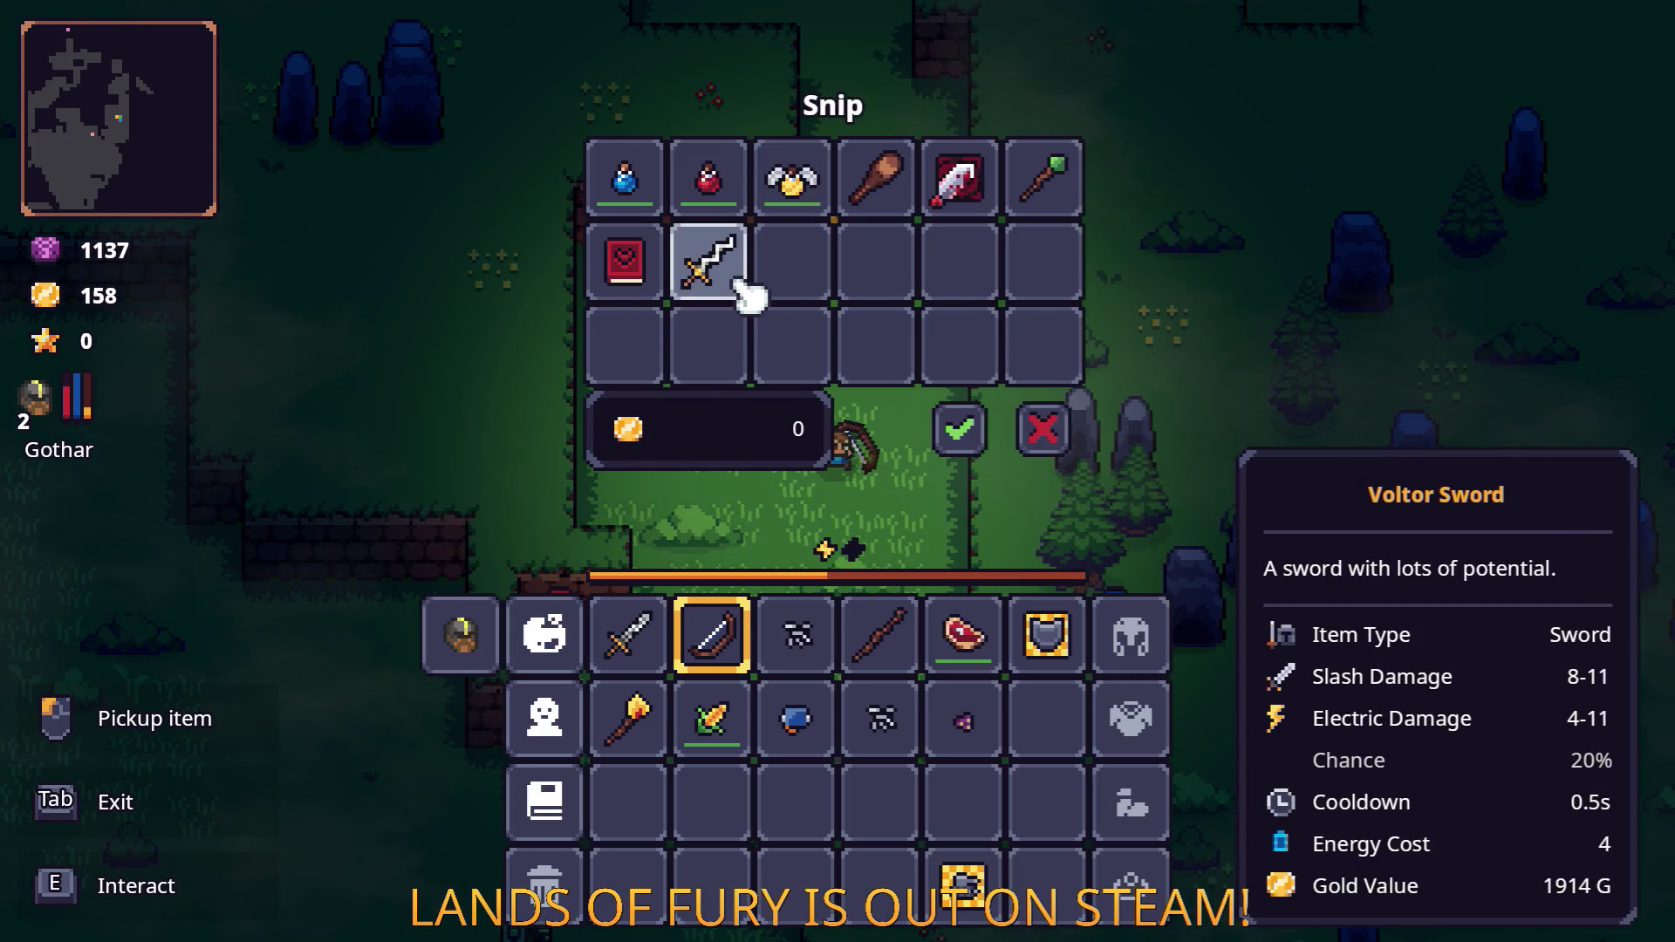
Close Snip's shop and walk the hero north.
key("Tab")
key("w")
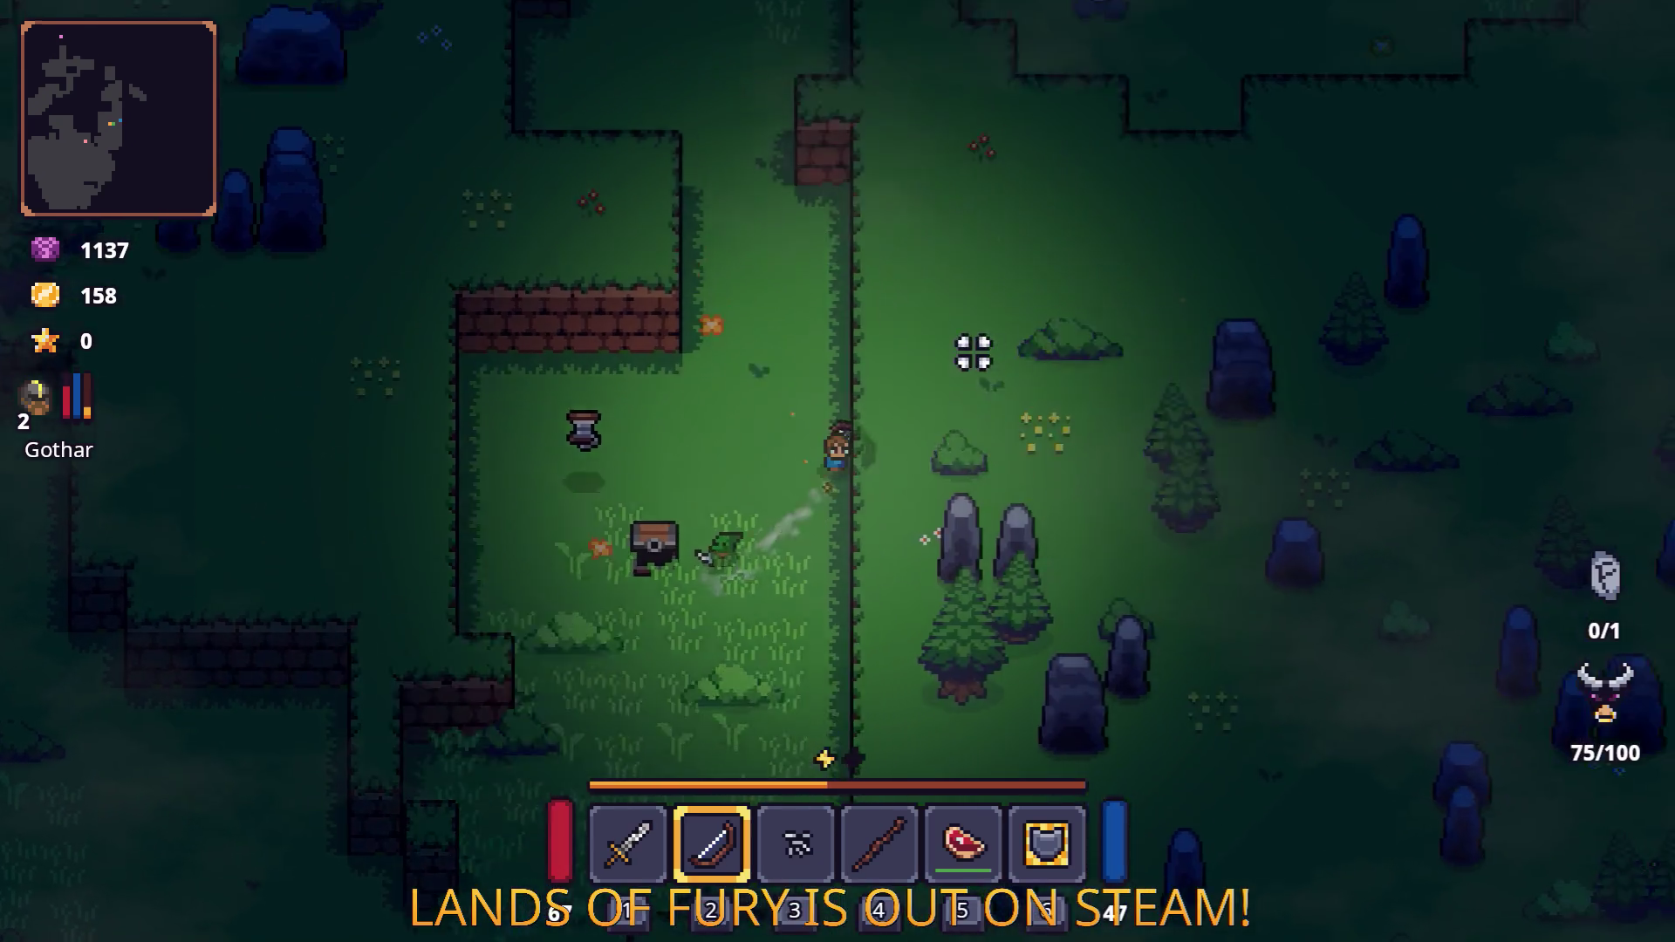
key("w")
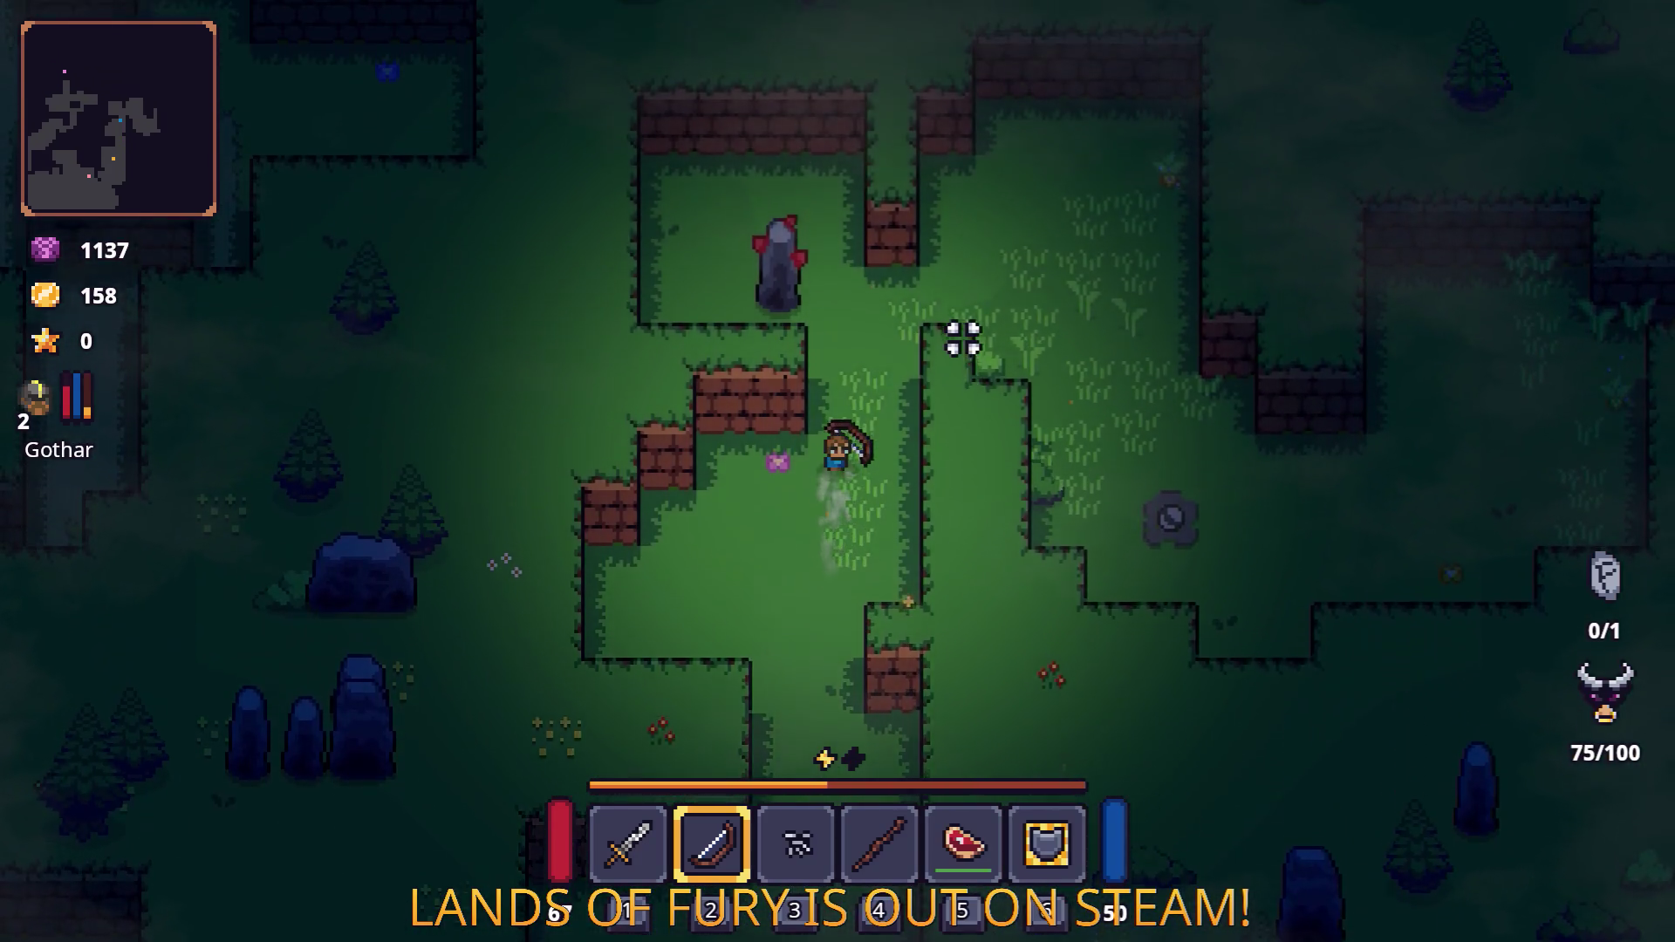
key("w")
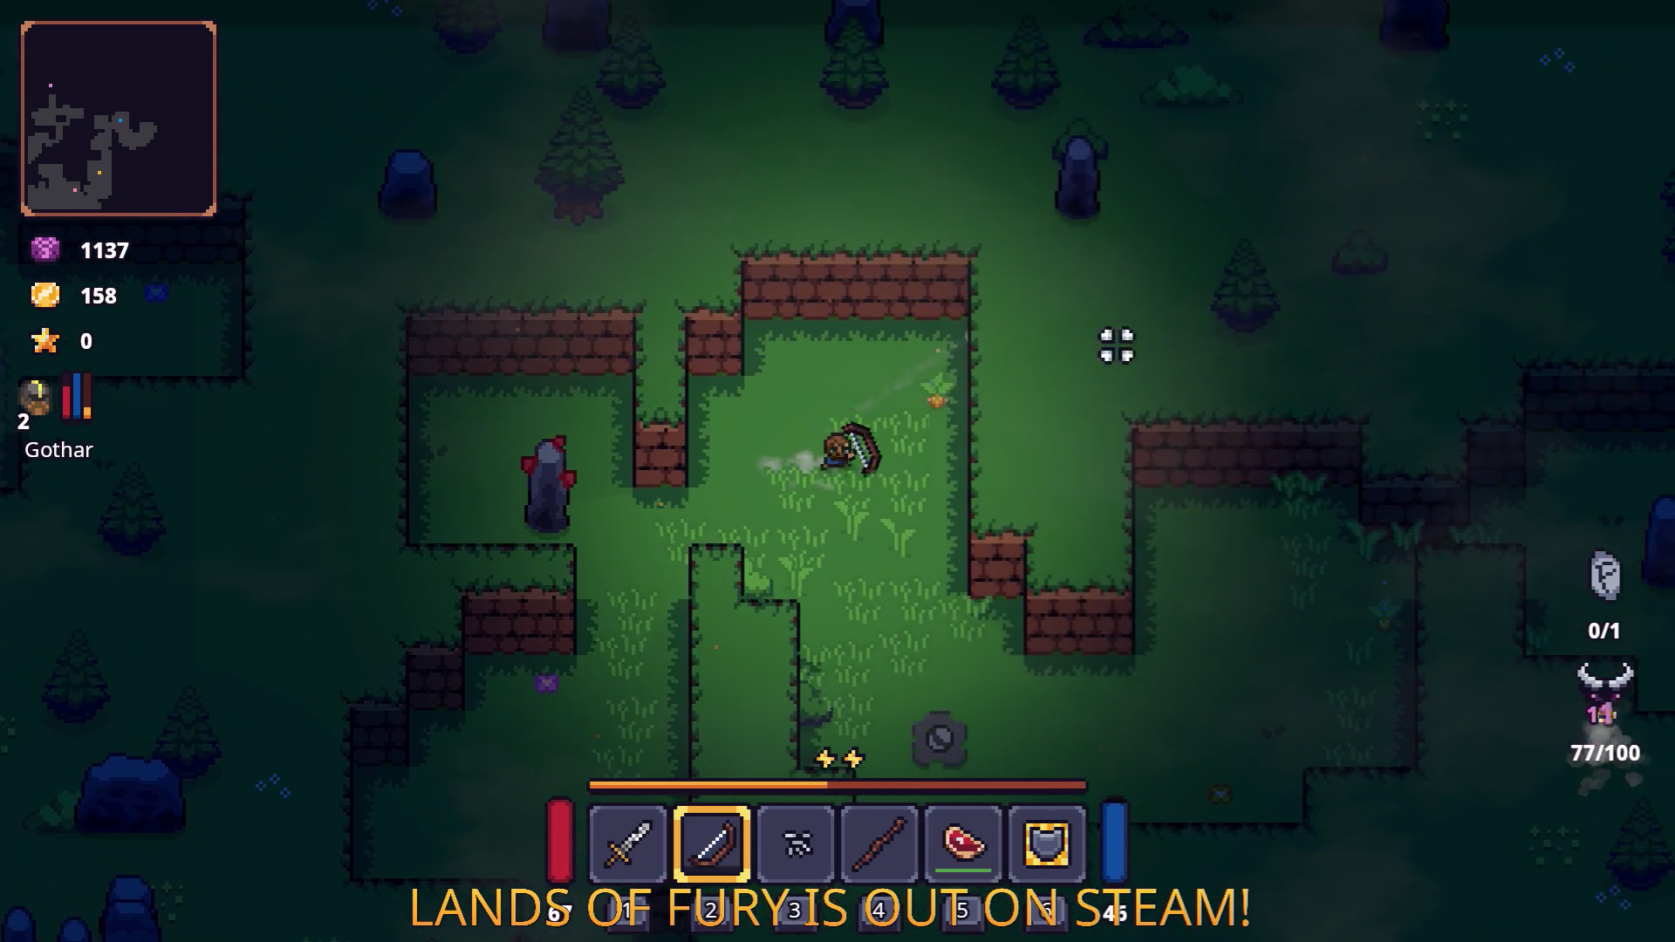
Fire arrows at the enemy up-right, dash south and switch to the sword.
left_click(1072, 342)
key("d")
key("s")
key("space")
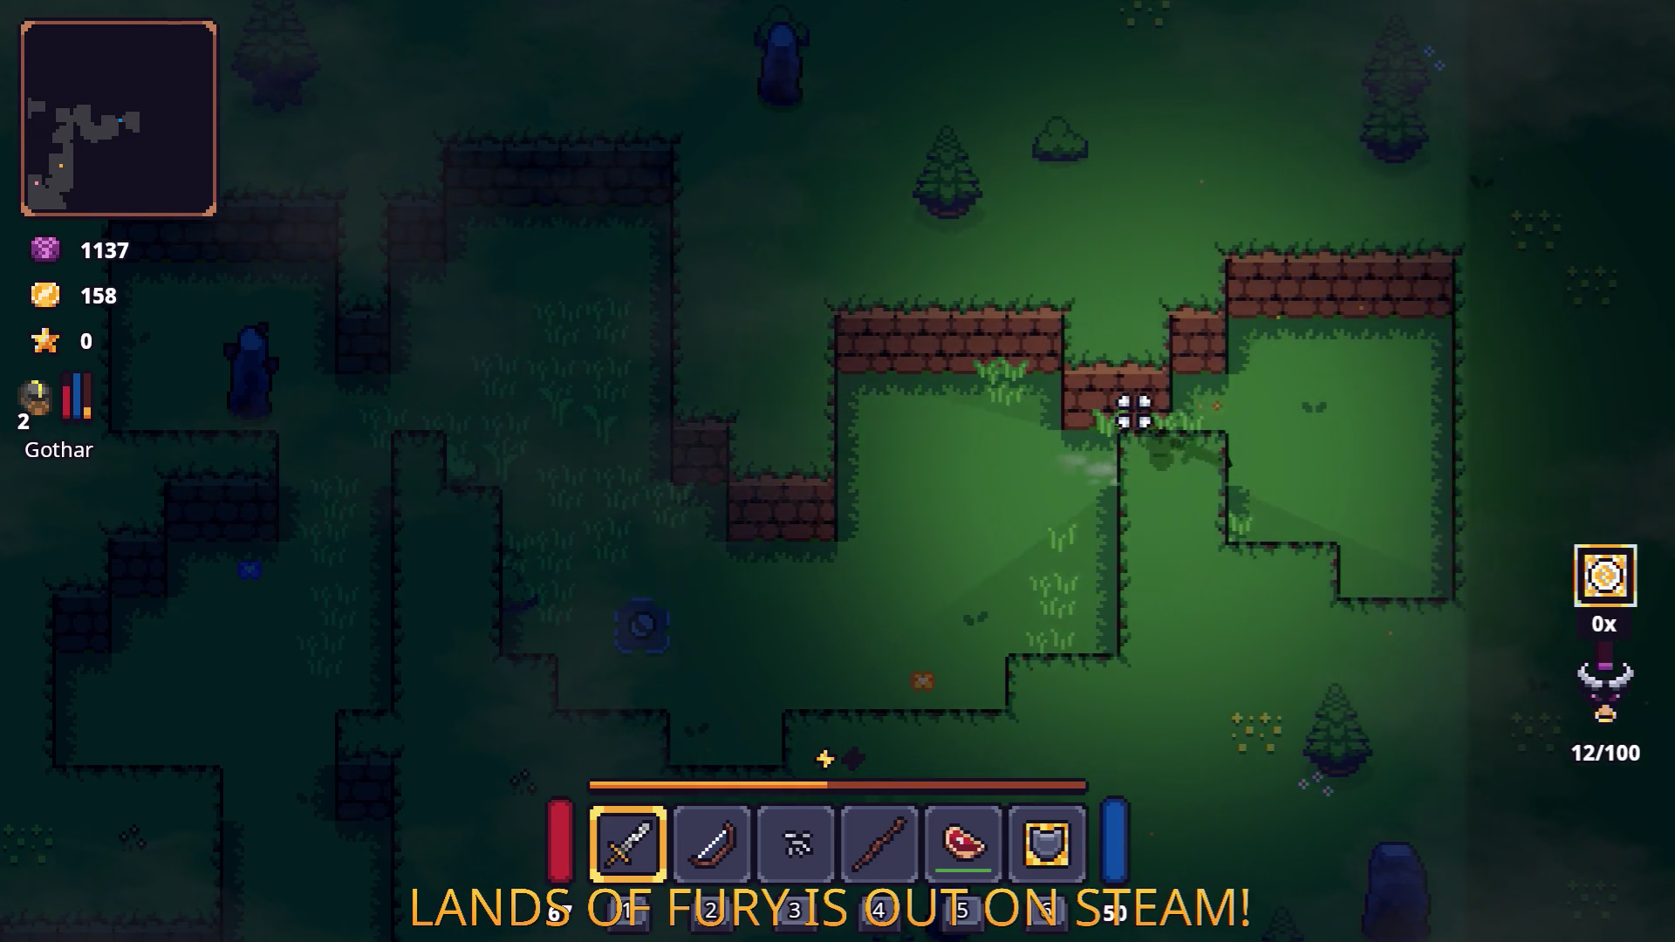
Move through the forest and swing the sword at the enemies to the left and down-right.
key("a")
key("s")
key("w")
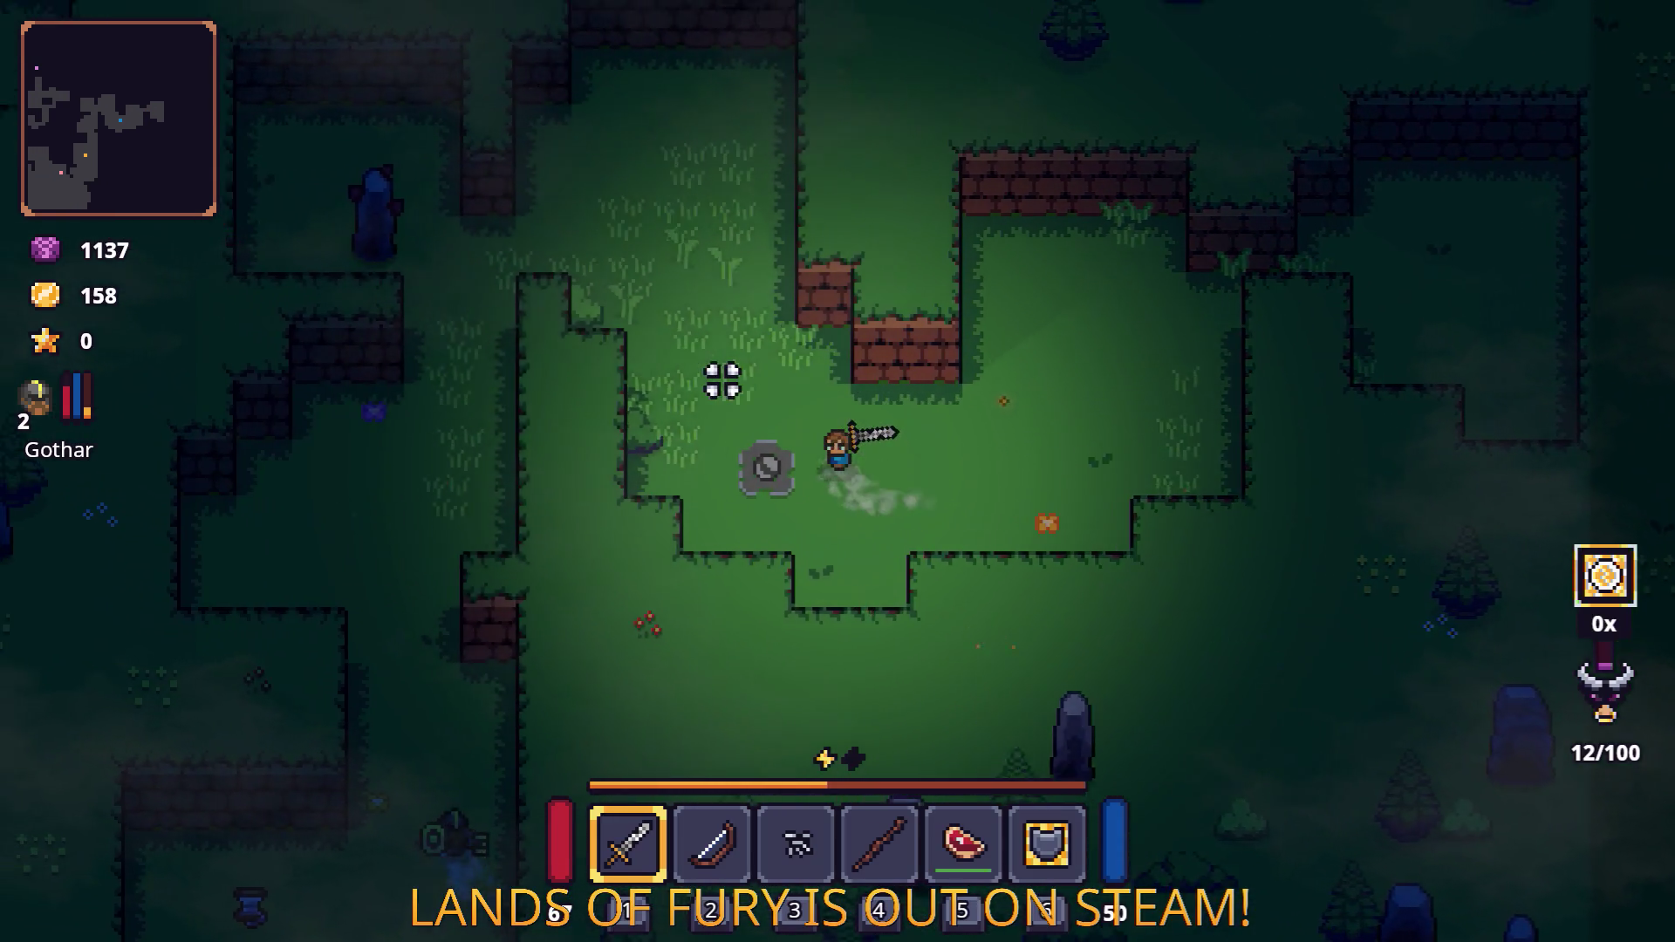
key("a")
key("s")
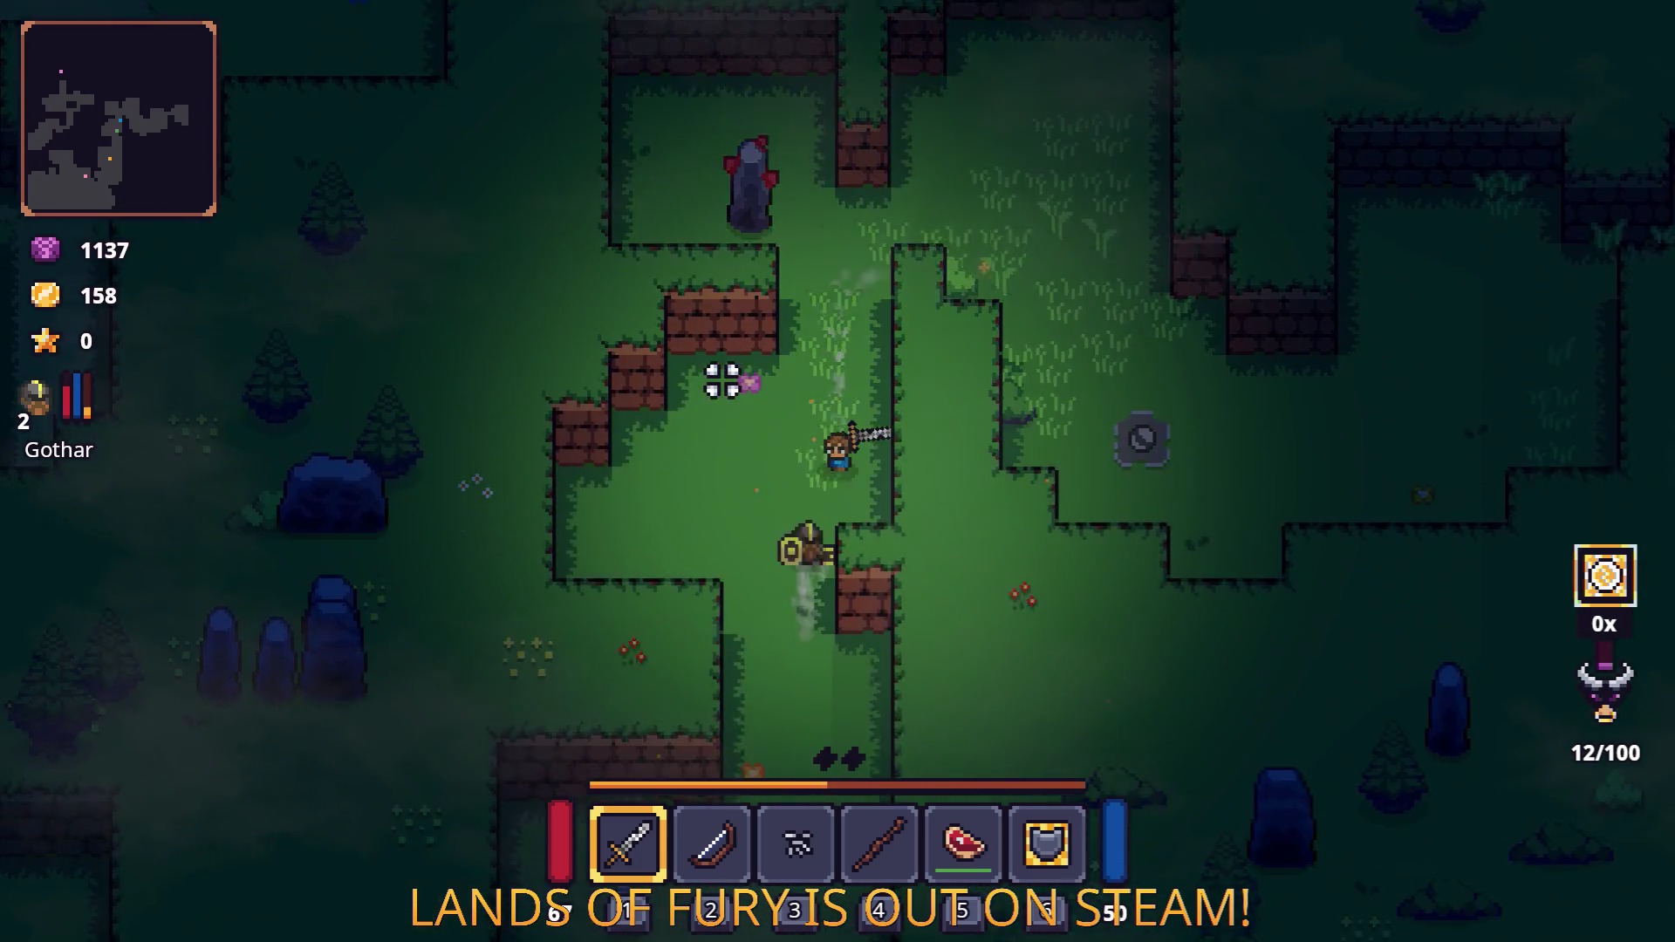
key("s")
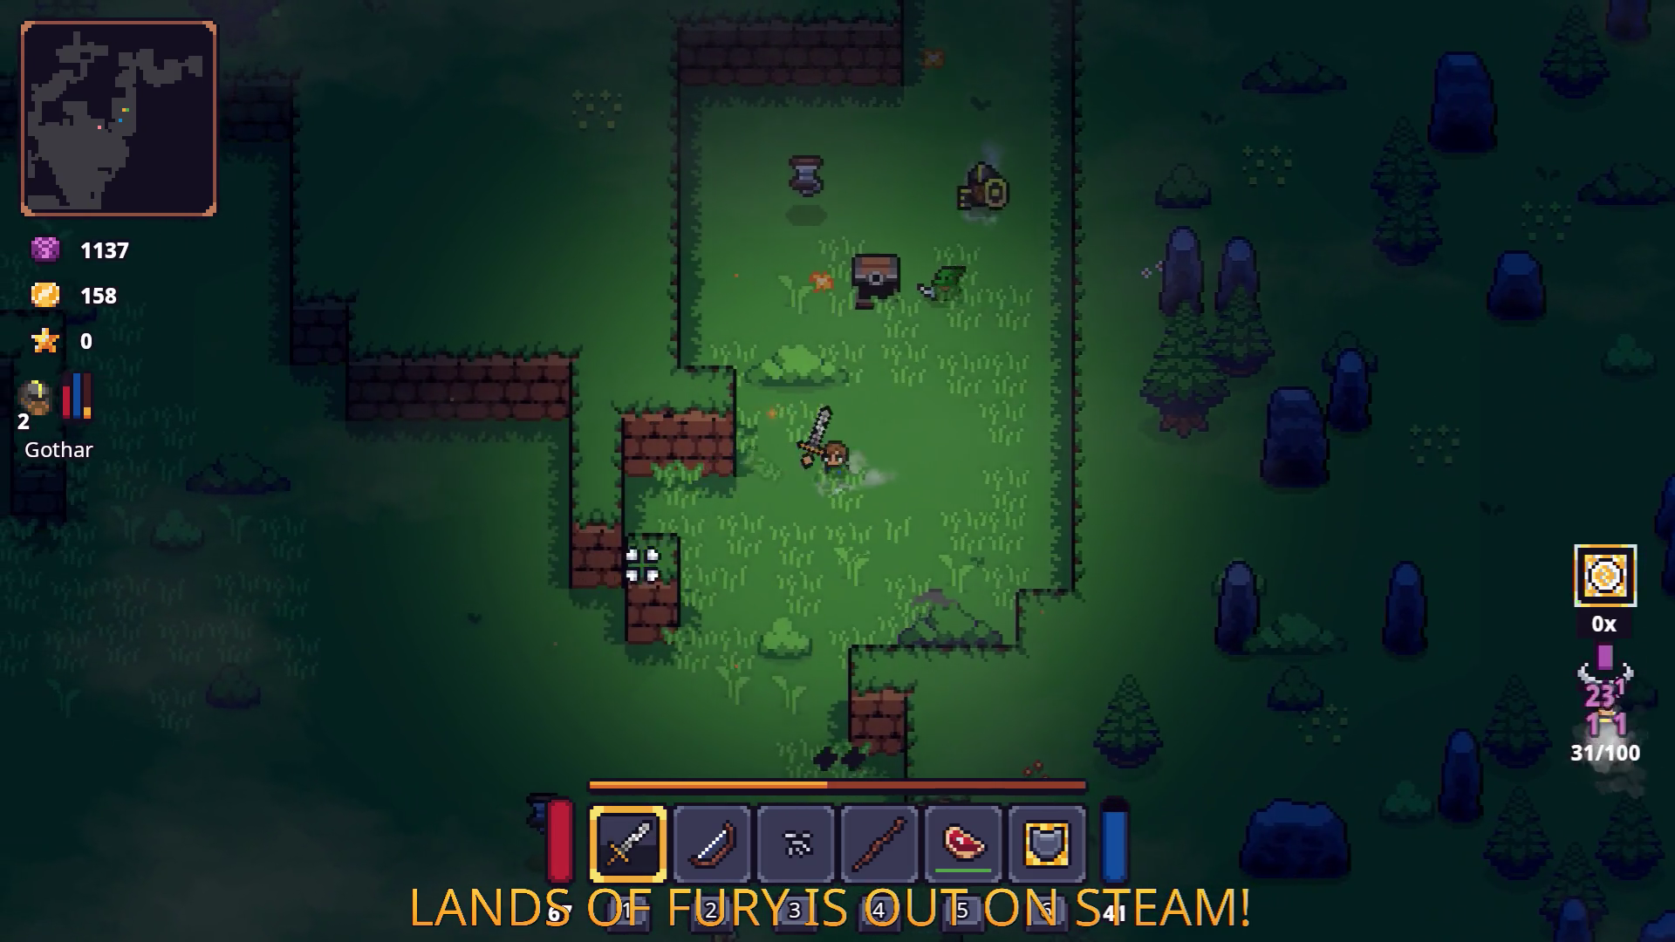
left_click(642, 565)
key("s")
key("d")
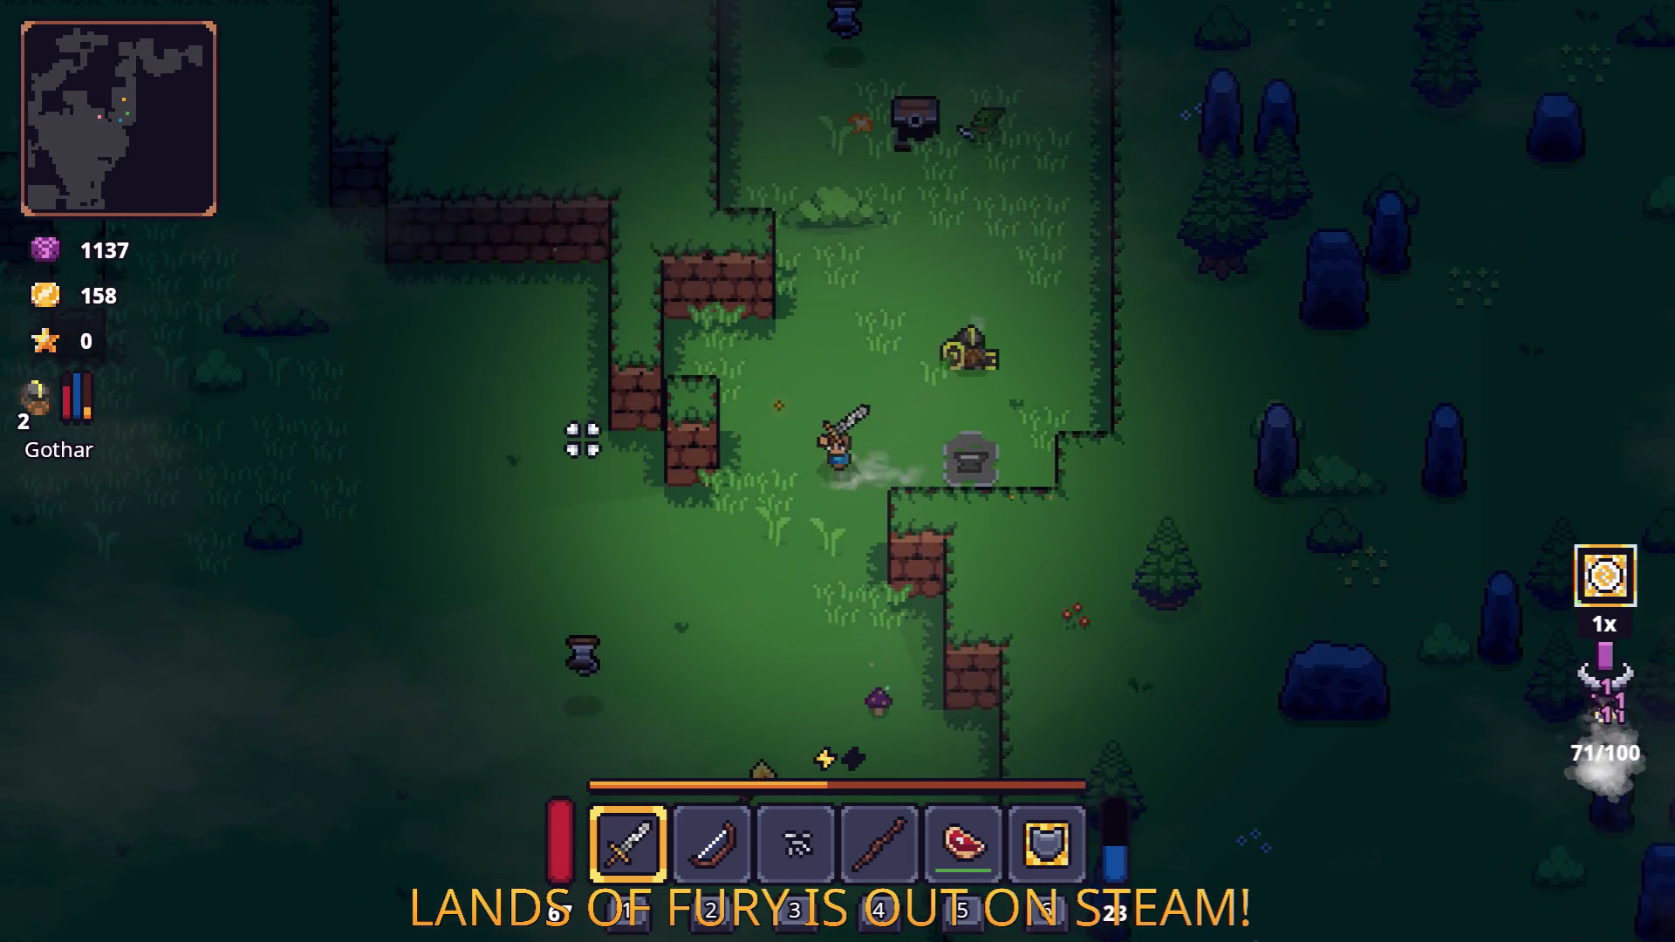
key("s")
left_click(873, 489)
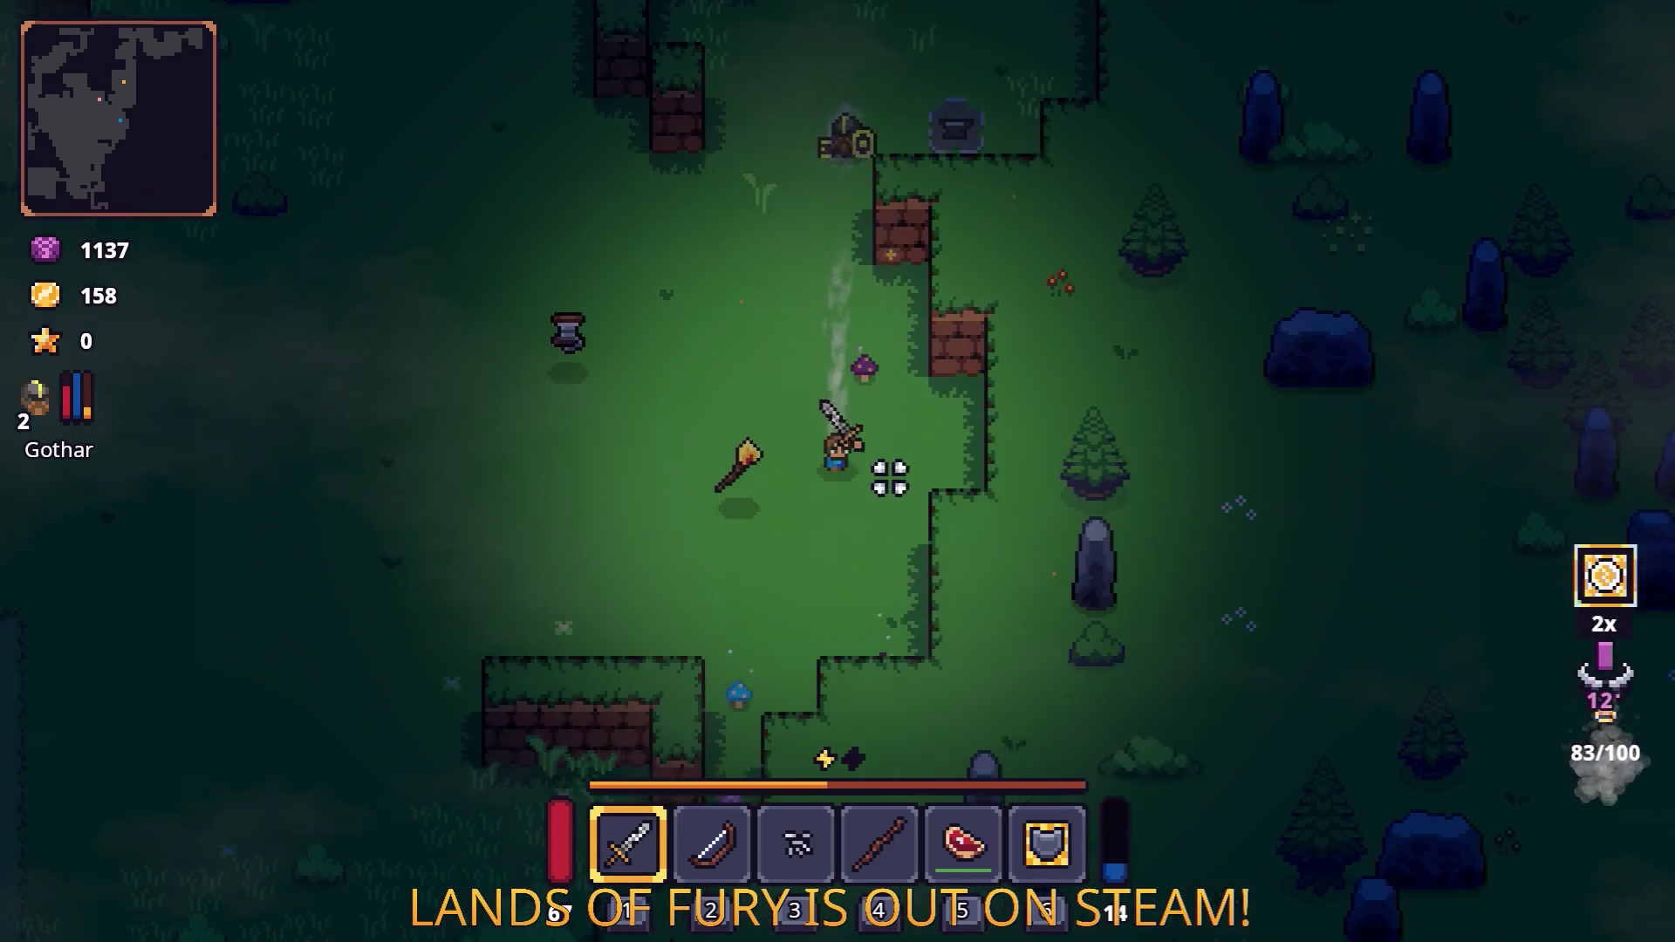
left_click(927, 439)
Walk down-left to the tree and chop it down with the sword.
key("s")
key("a")
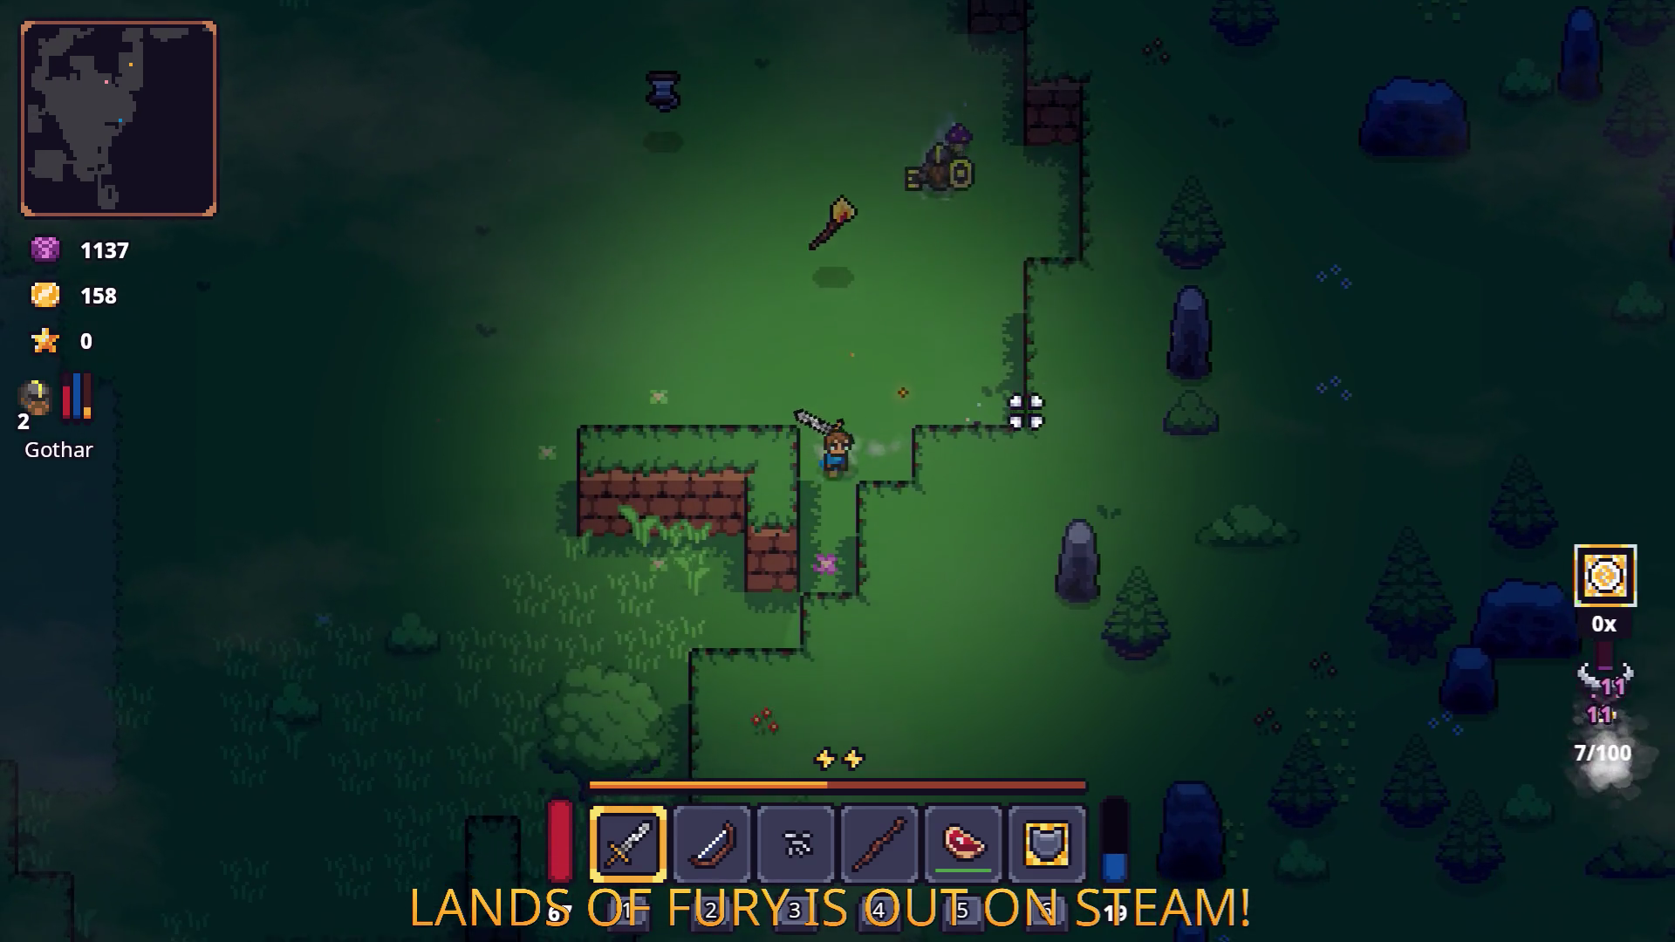
key("s")
key("a")
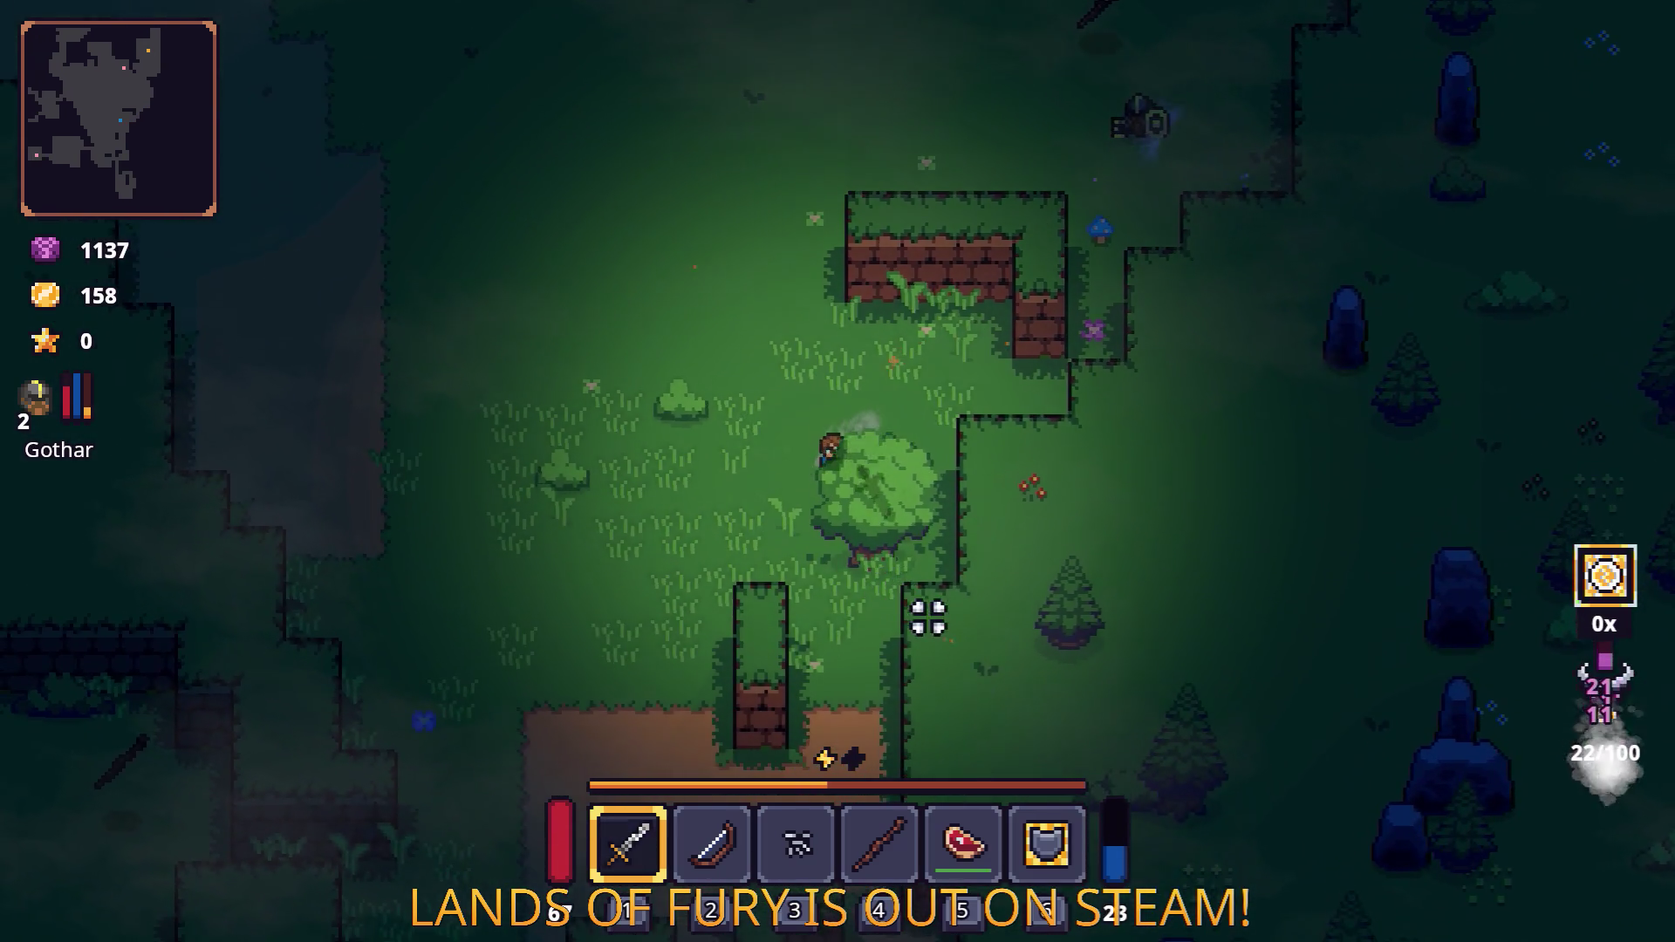
left_click(908, 608)
left_click(873, 567)
key("a")
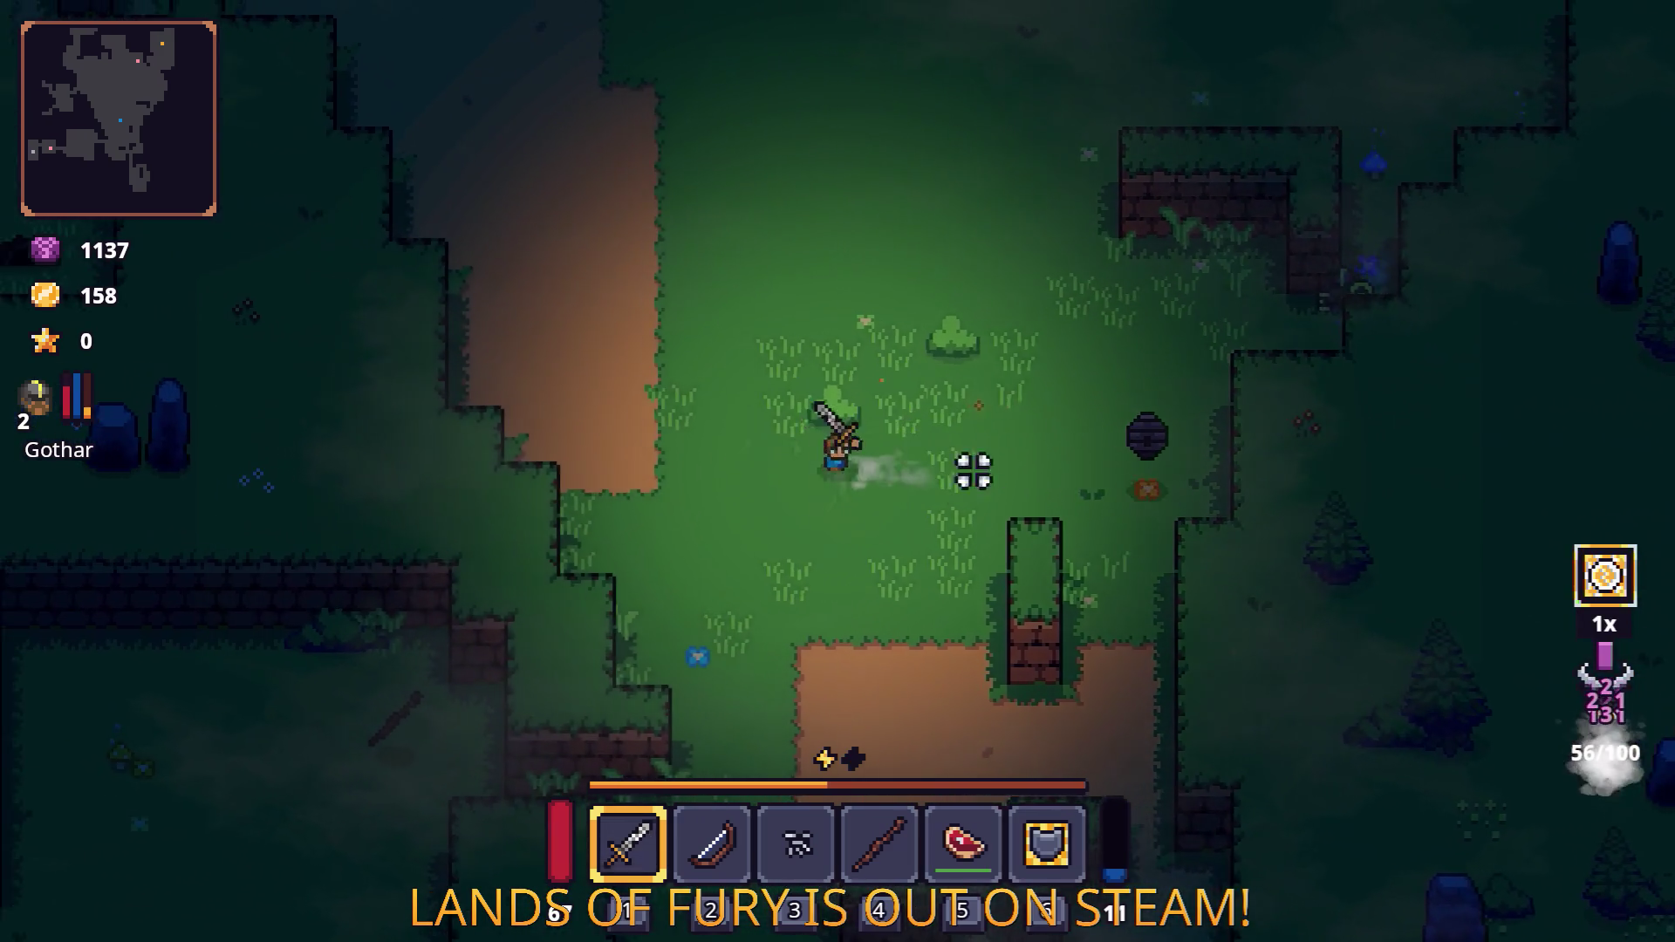
Strike the nearby enemies and fight on into the dirt clearing to the left.
key("d")
left_click(984, 363)
key("a")
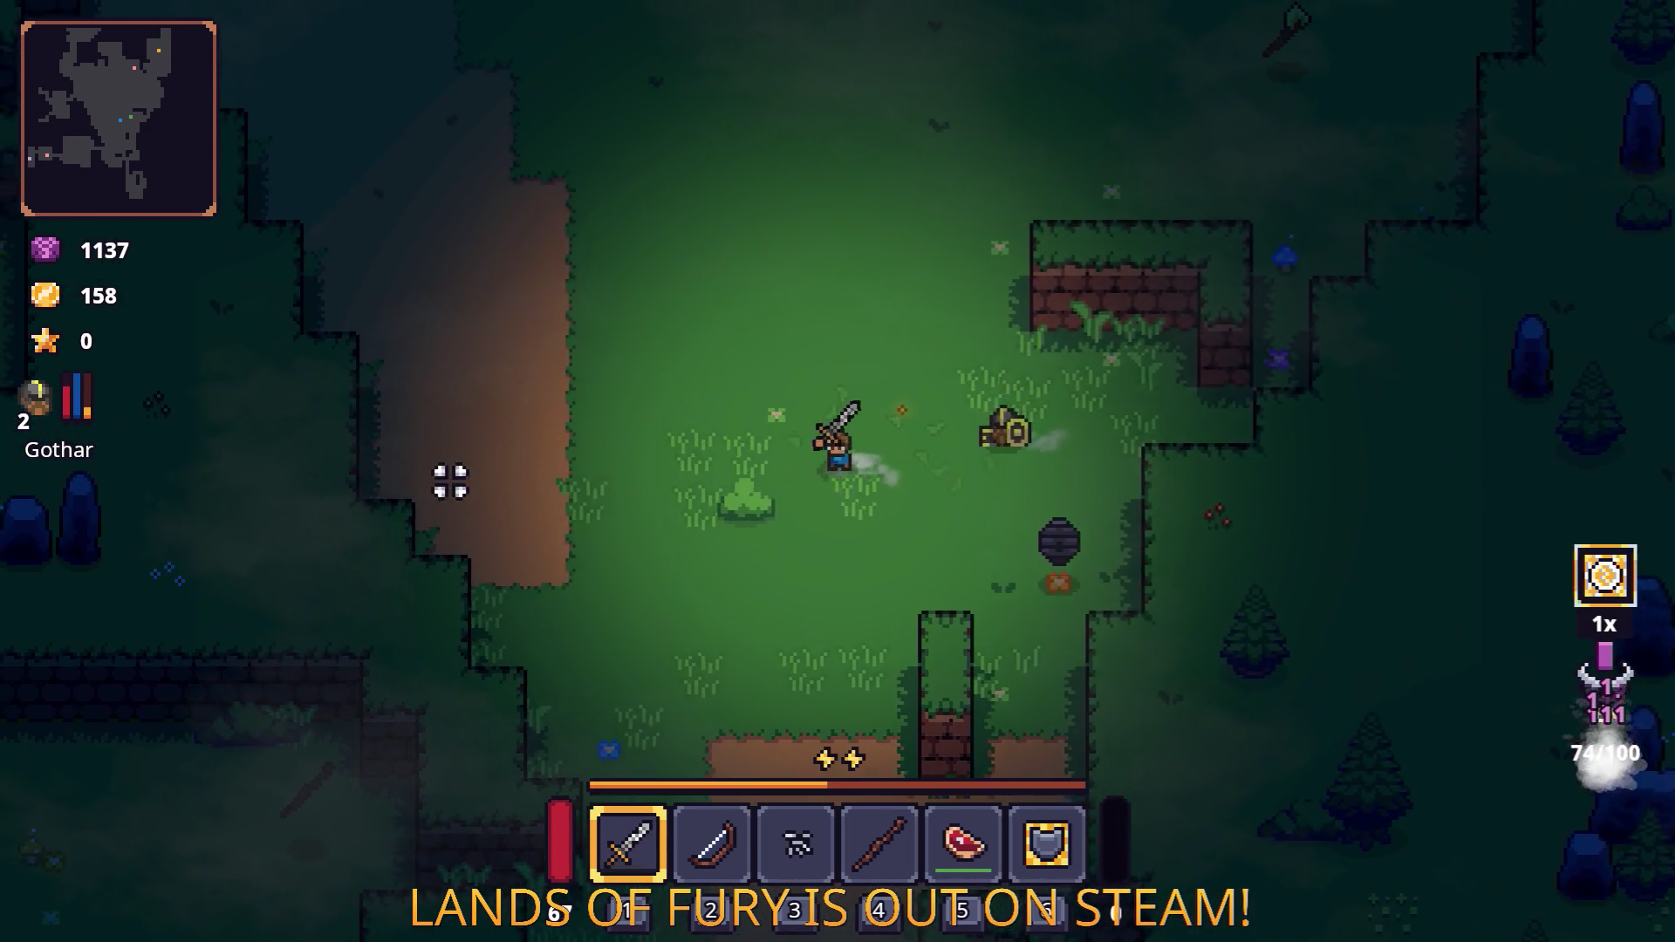
key("s")
key("a")
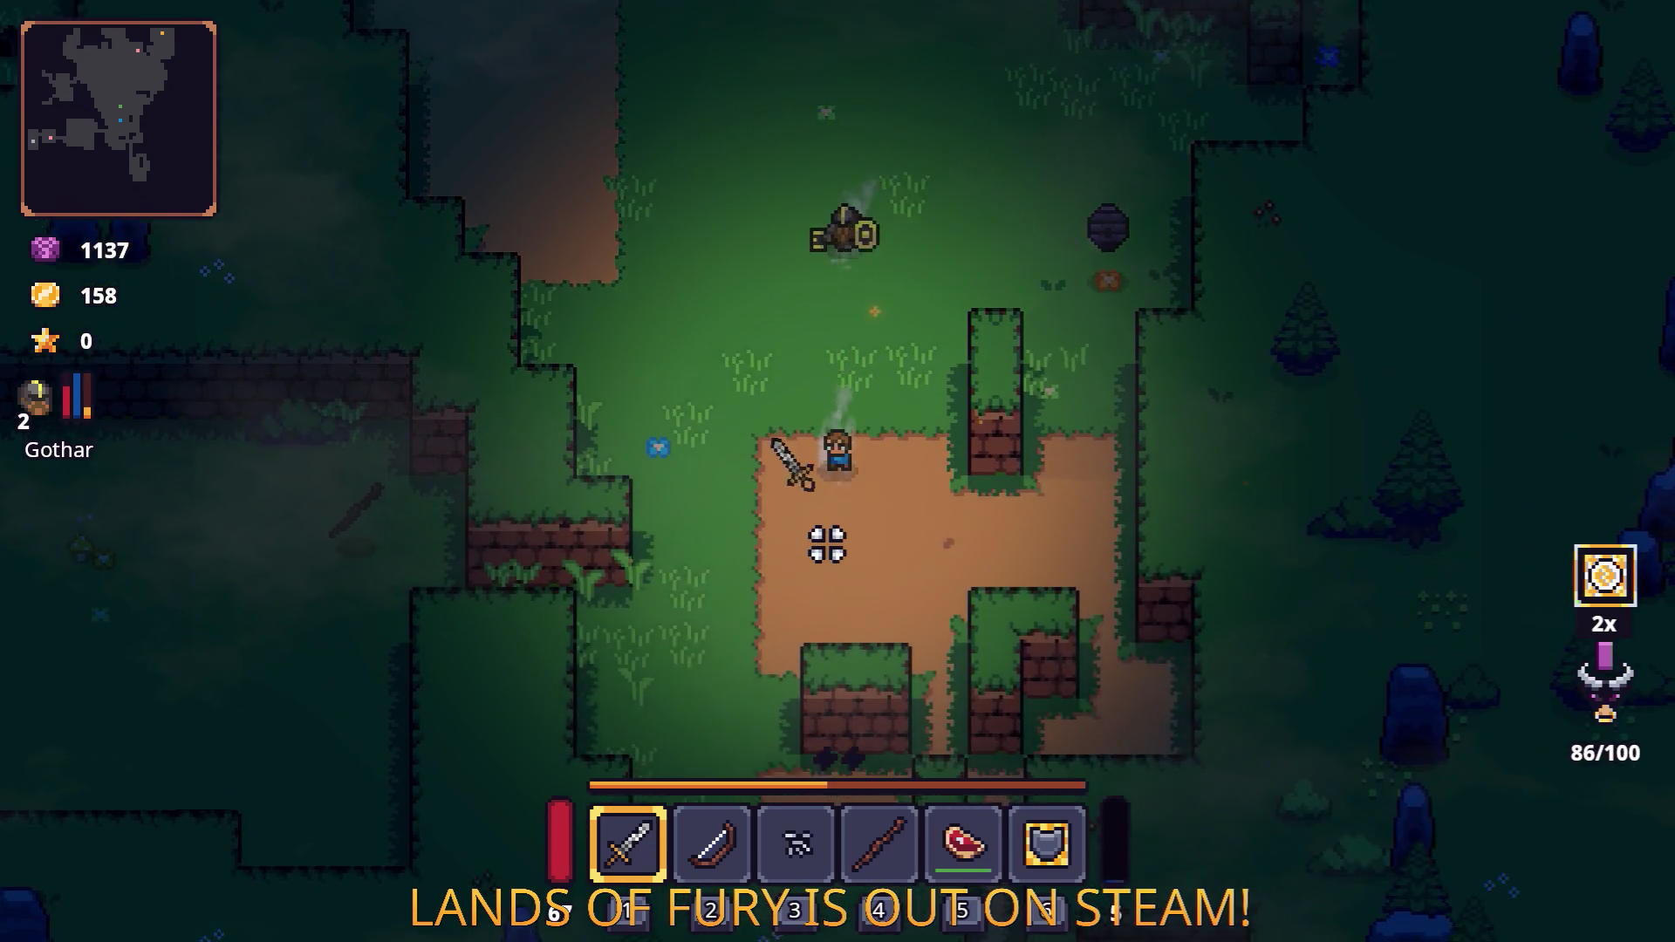
key("w")
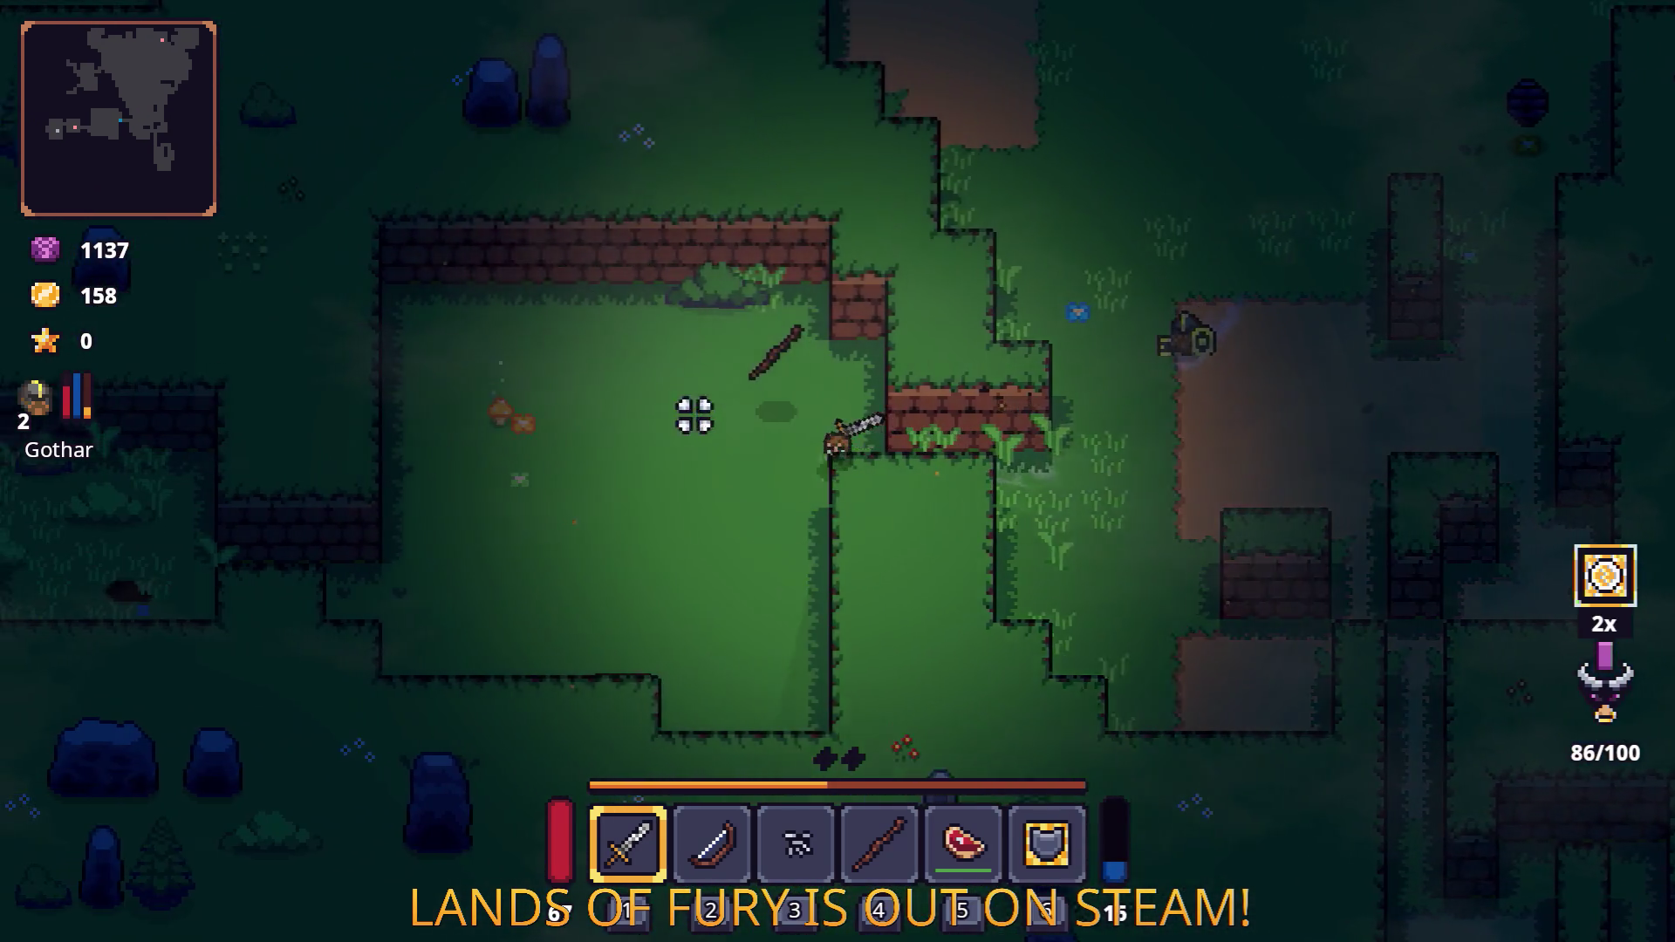
left_click(642, 326)
key("a")
key("s")
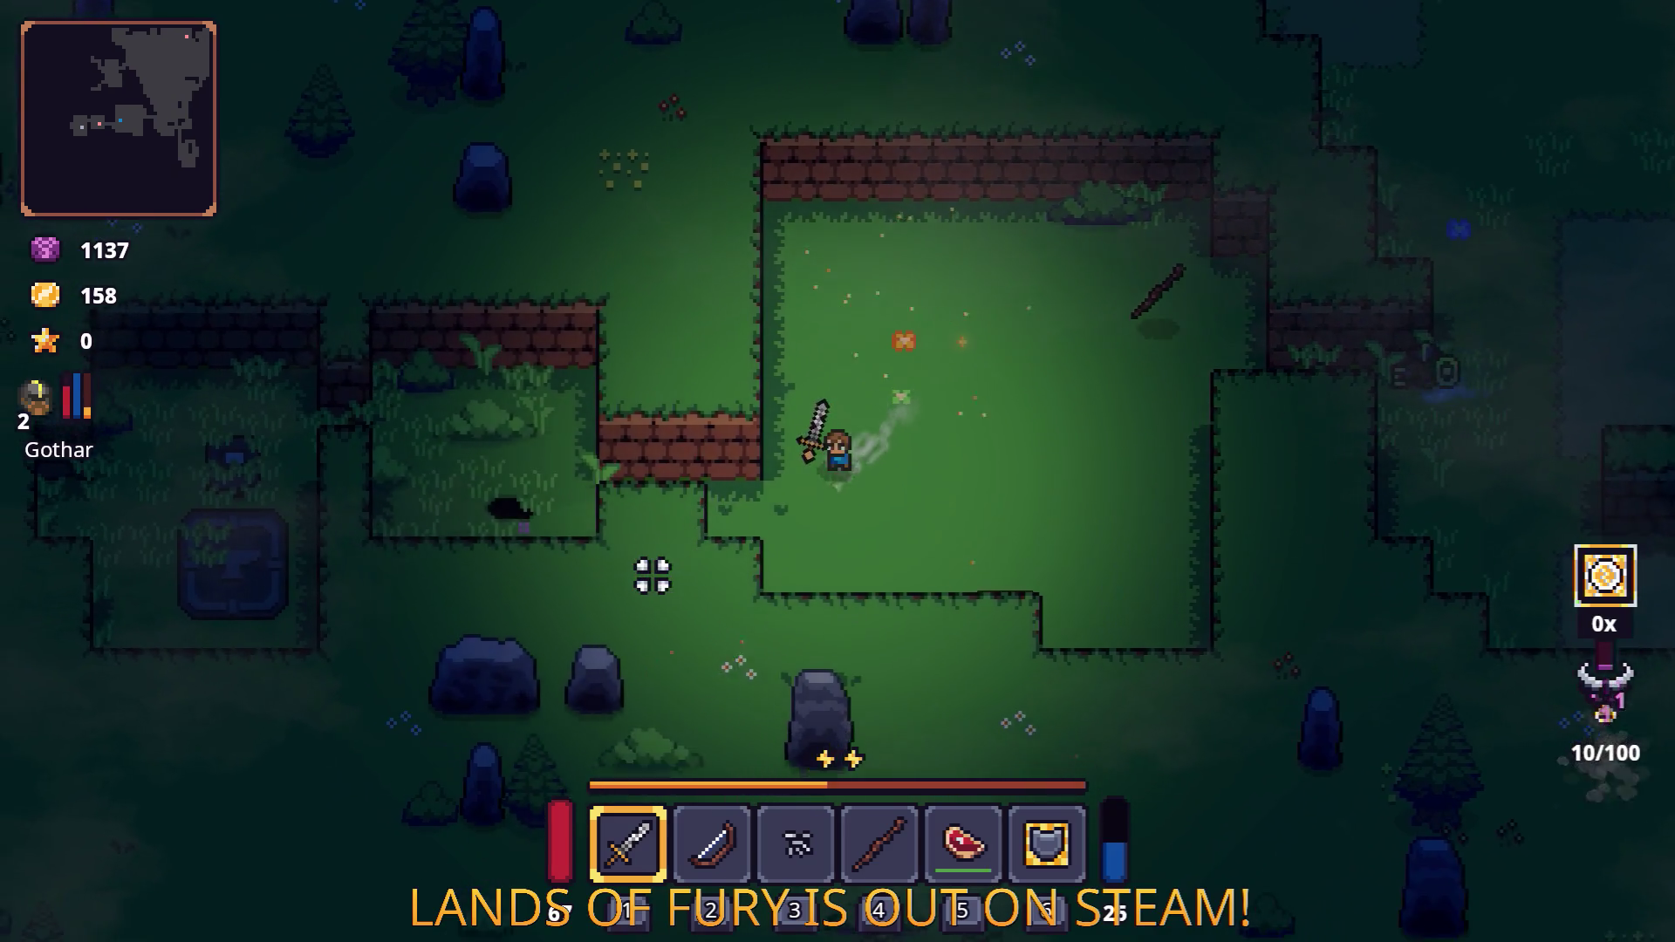
key("a")
Quit Lands of Fury to the desktop and switch to Visual Studio Code.
key("Escape")
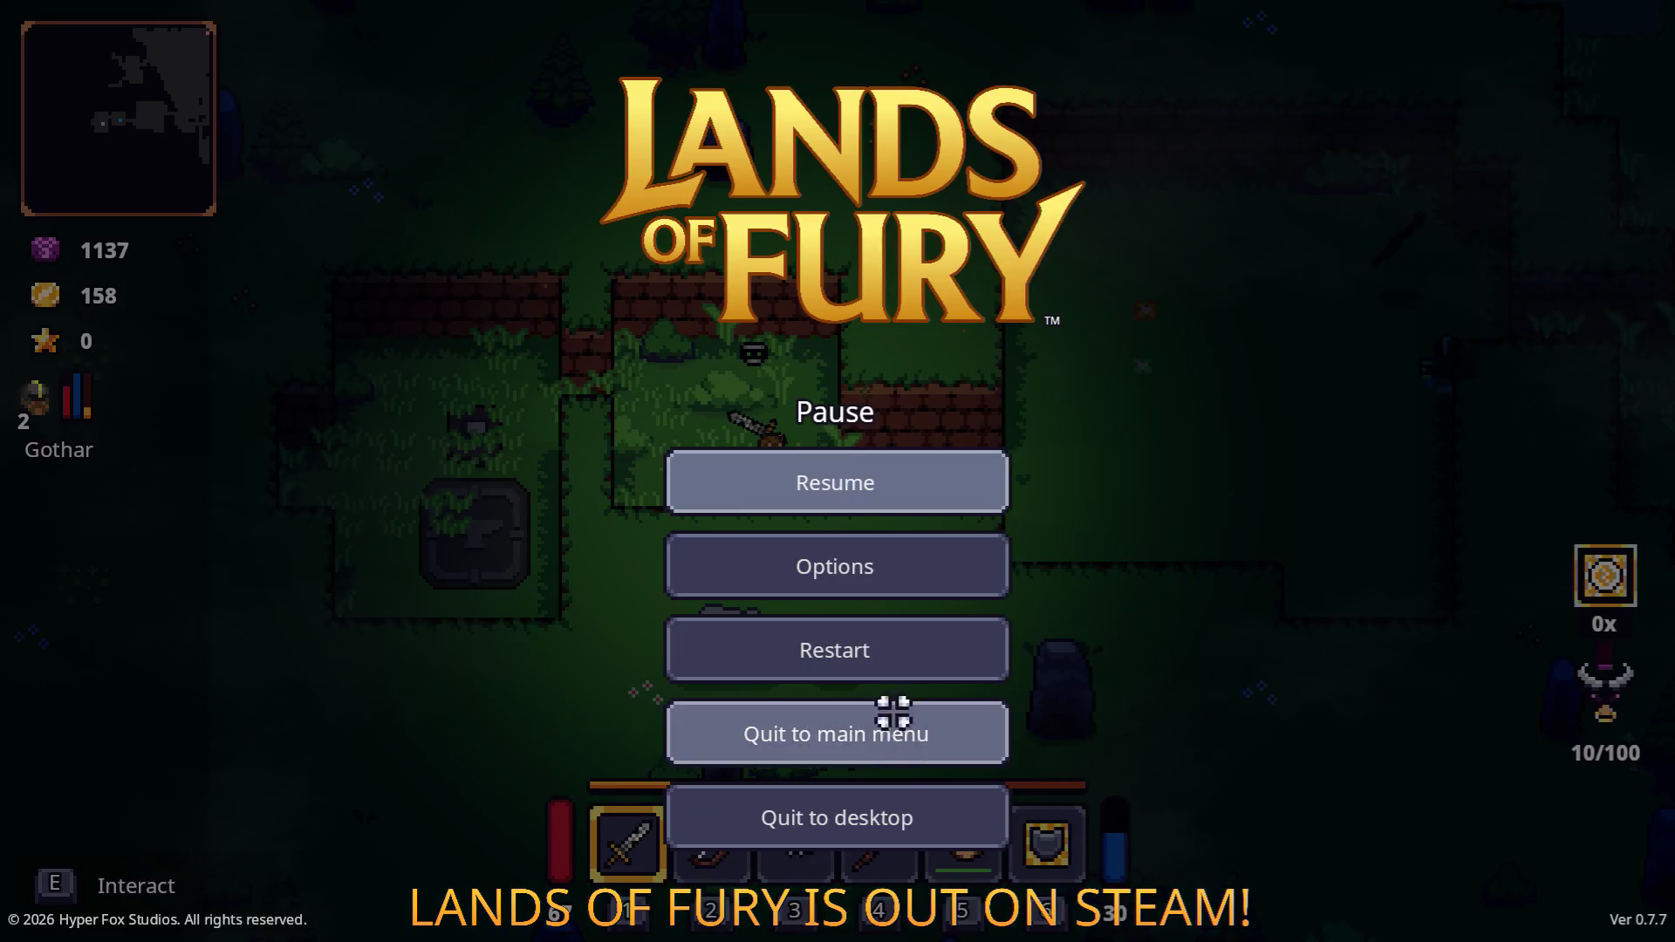
left_click(875, 818)
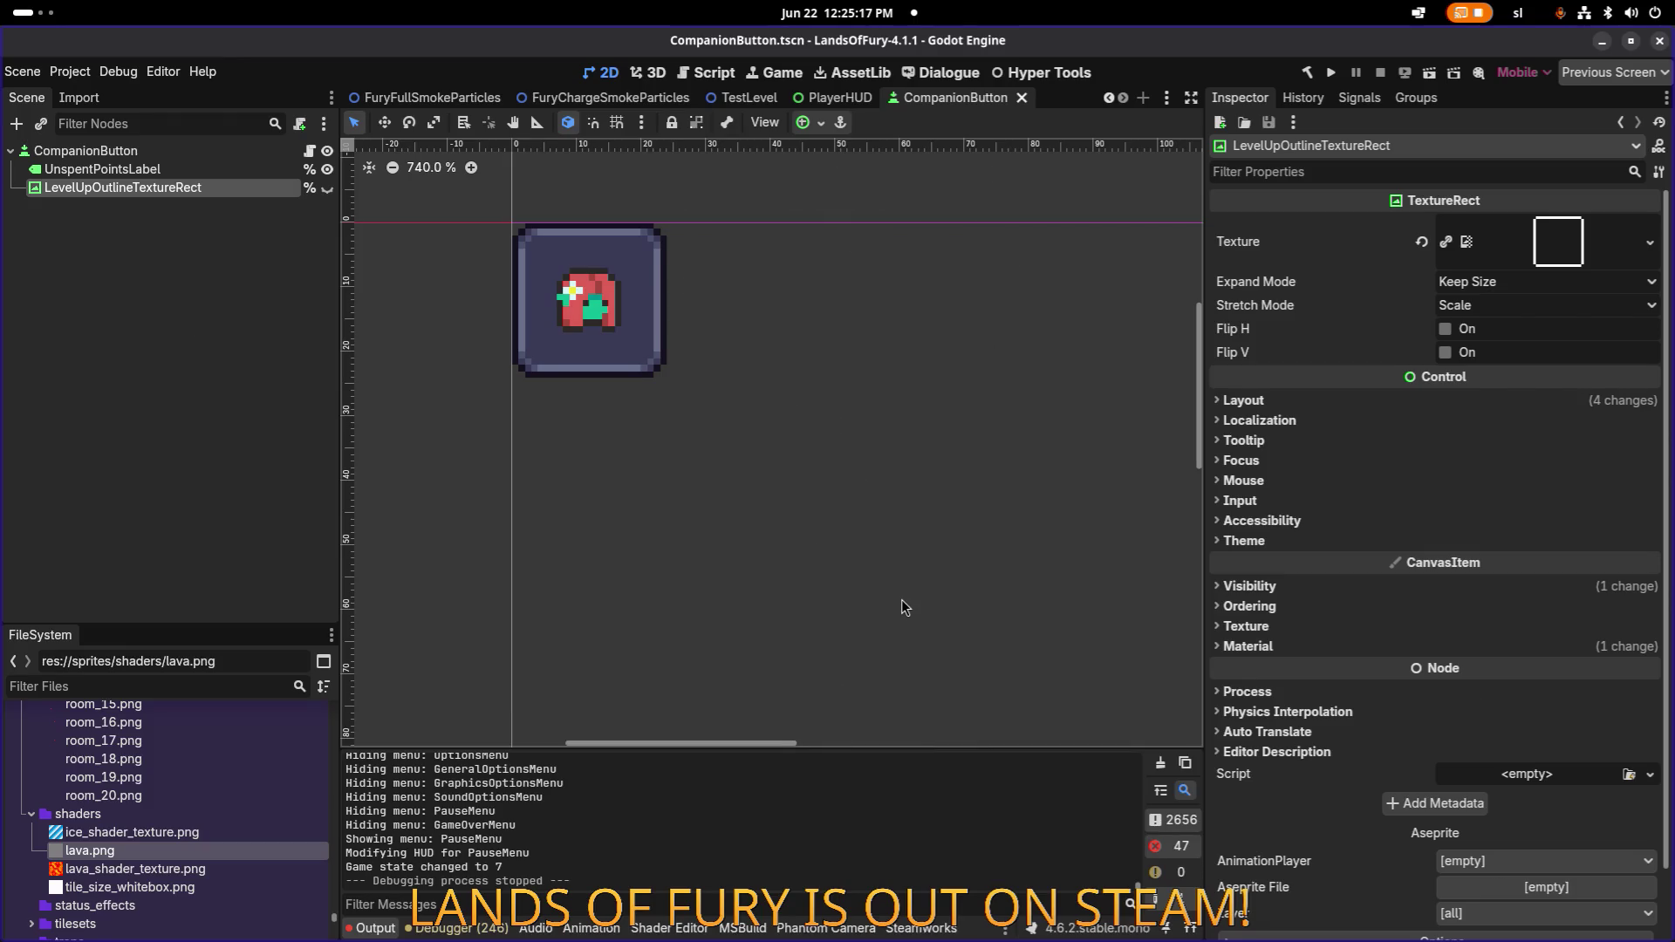
key("alt+Tab")
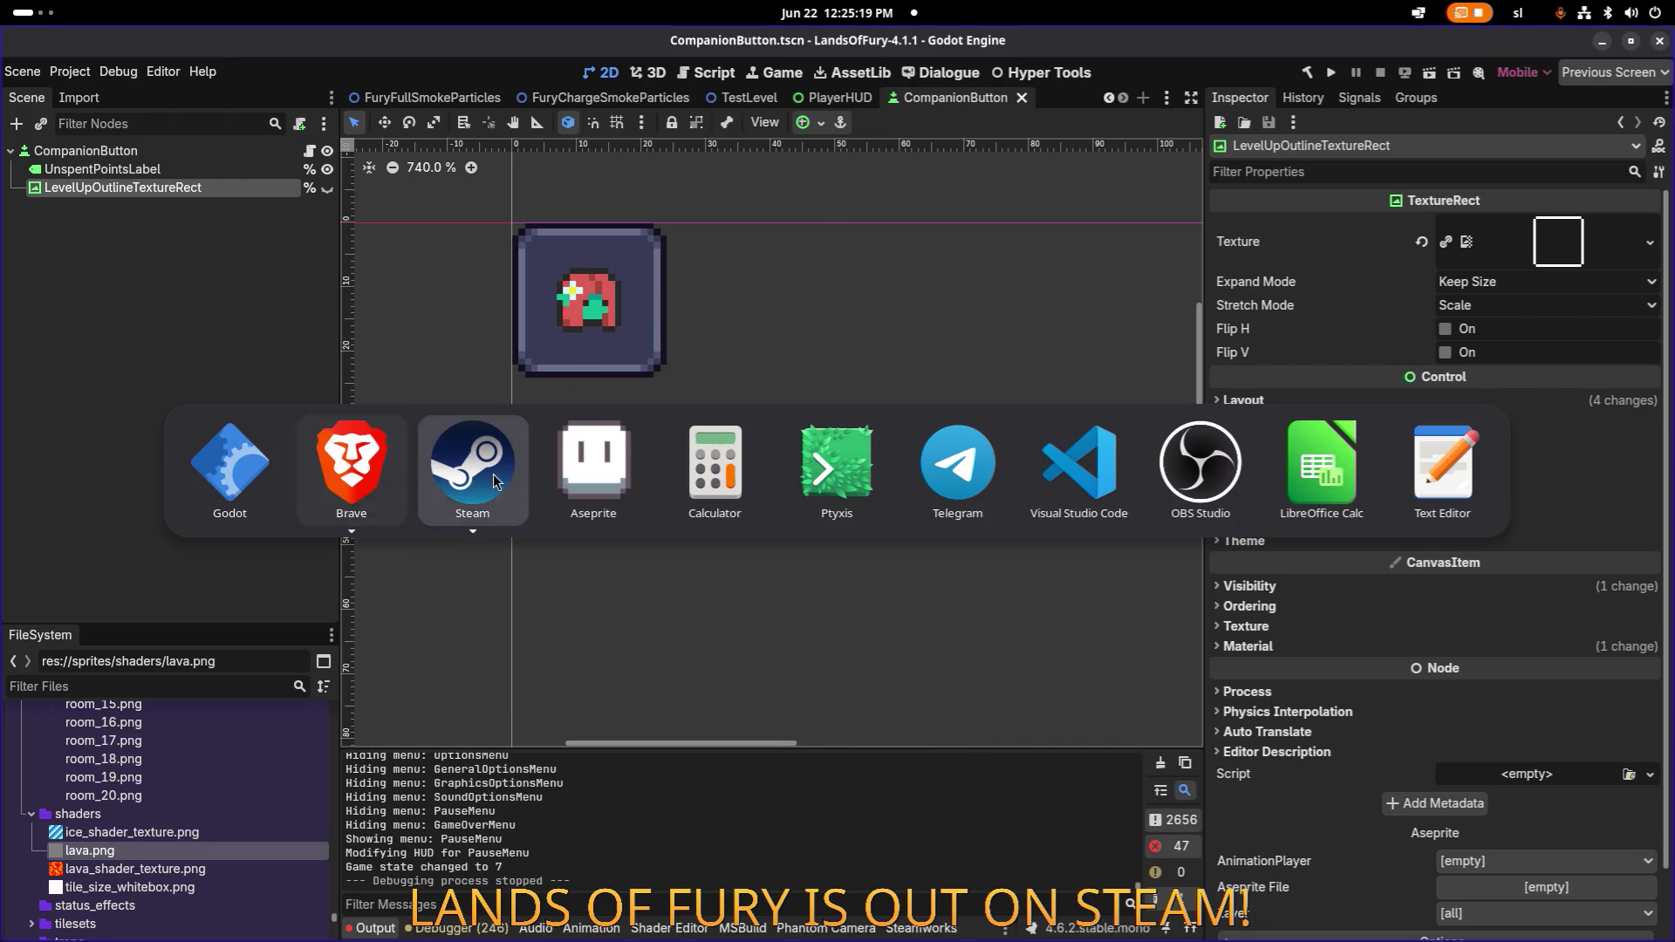
key("Tab")
key("Tab")
key("Tab")
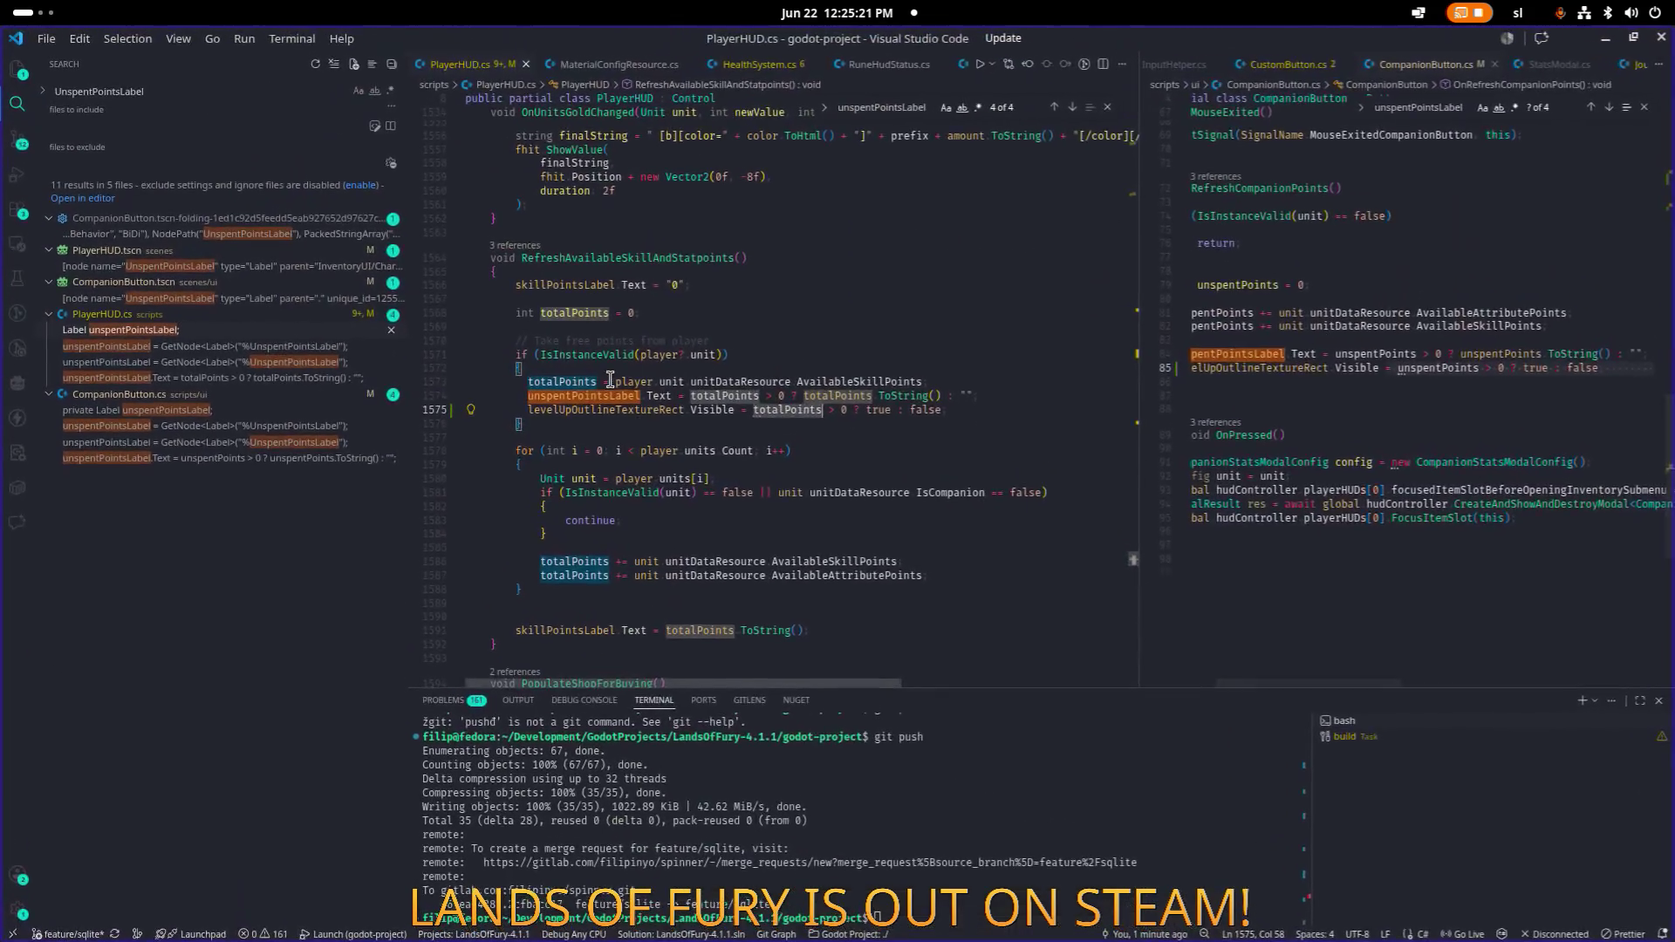
Open the Source Control view and inspect the project.godot diff showing version 0.7.6 → 0.7.7.
left_click(756, 214)
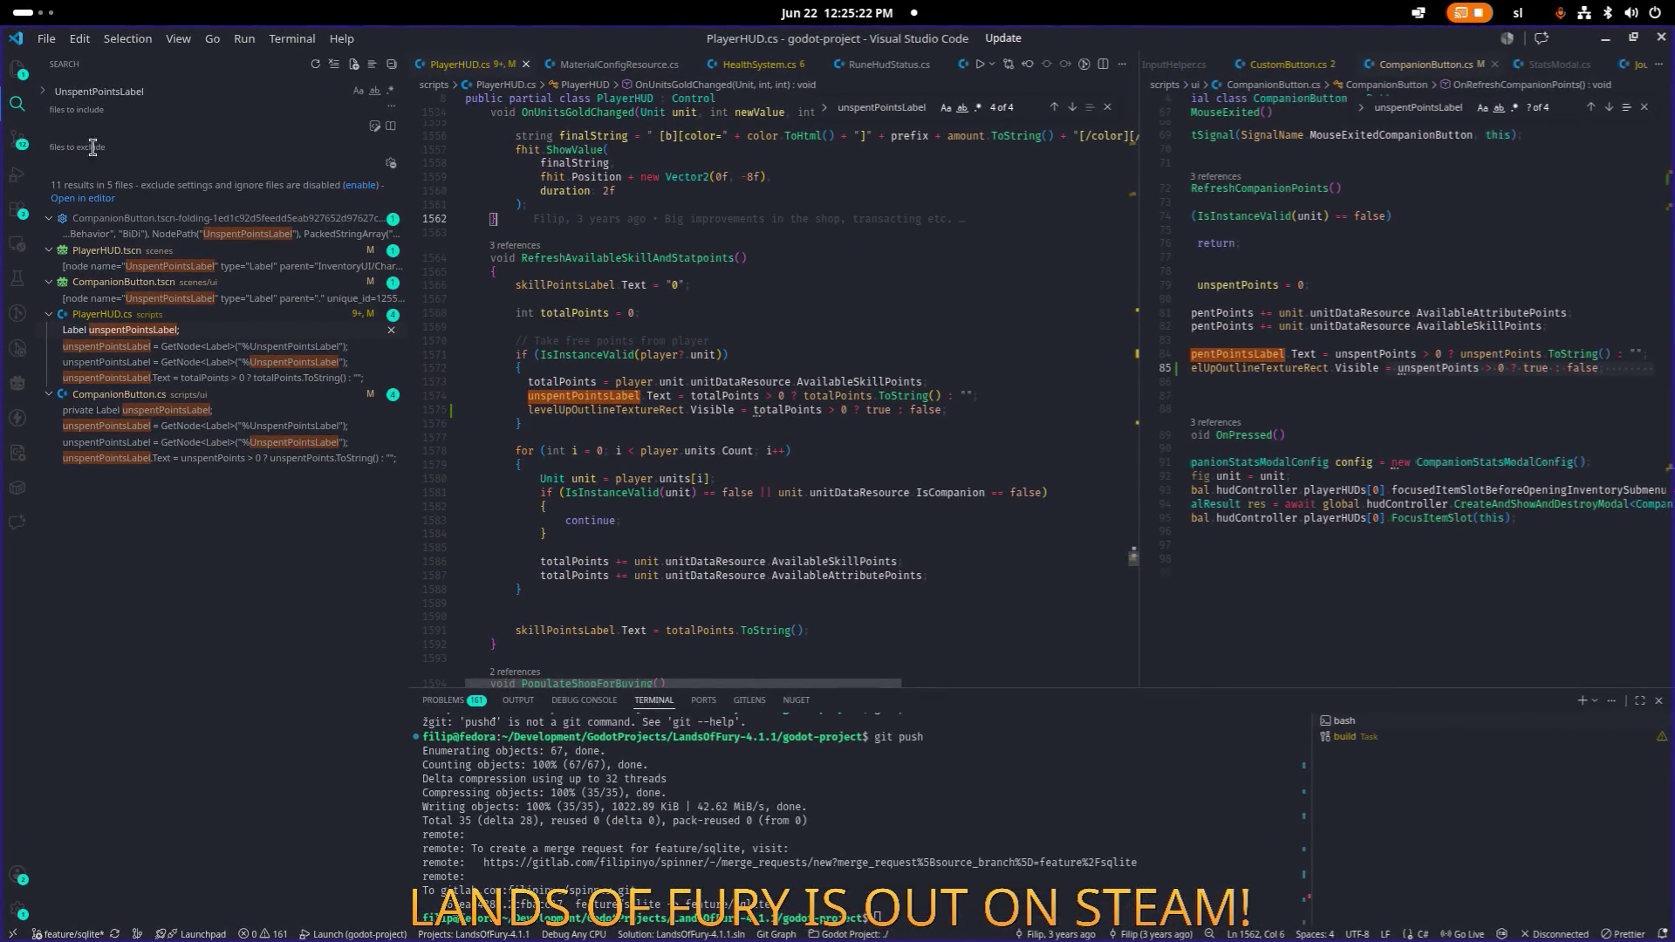
left_click(10, 149)
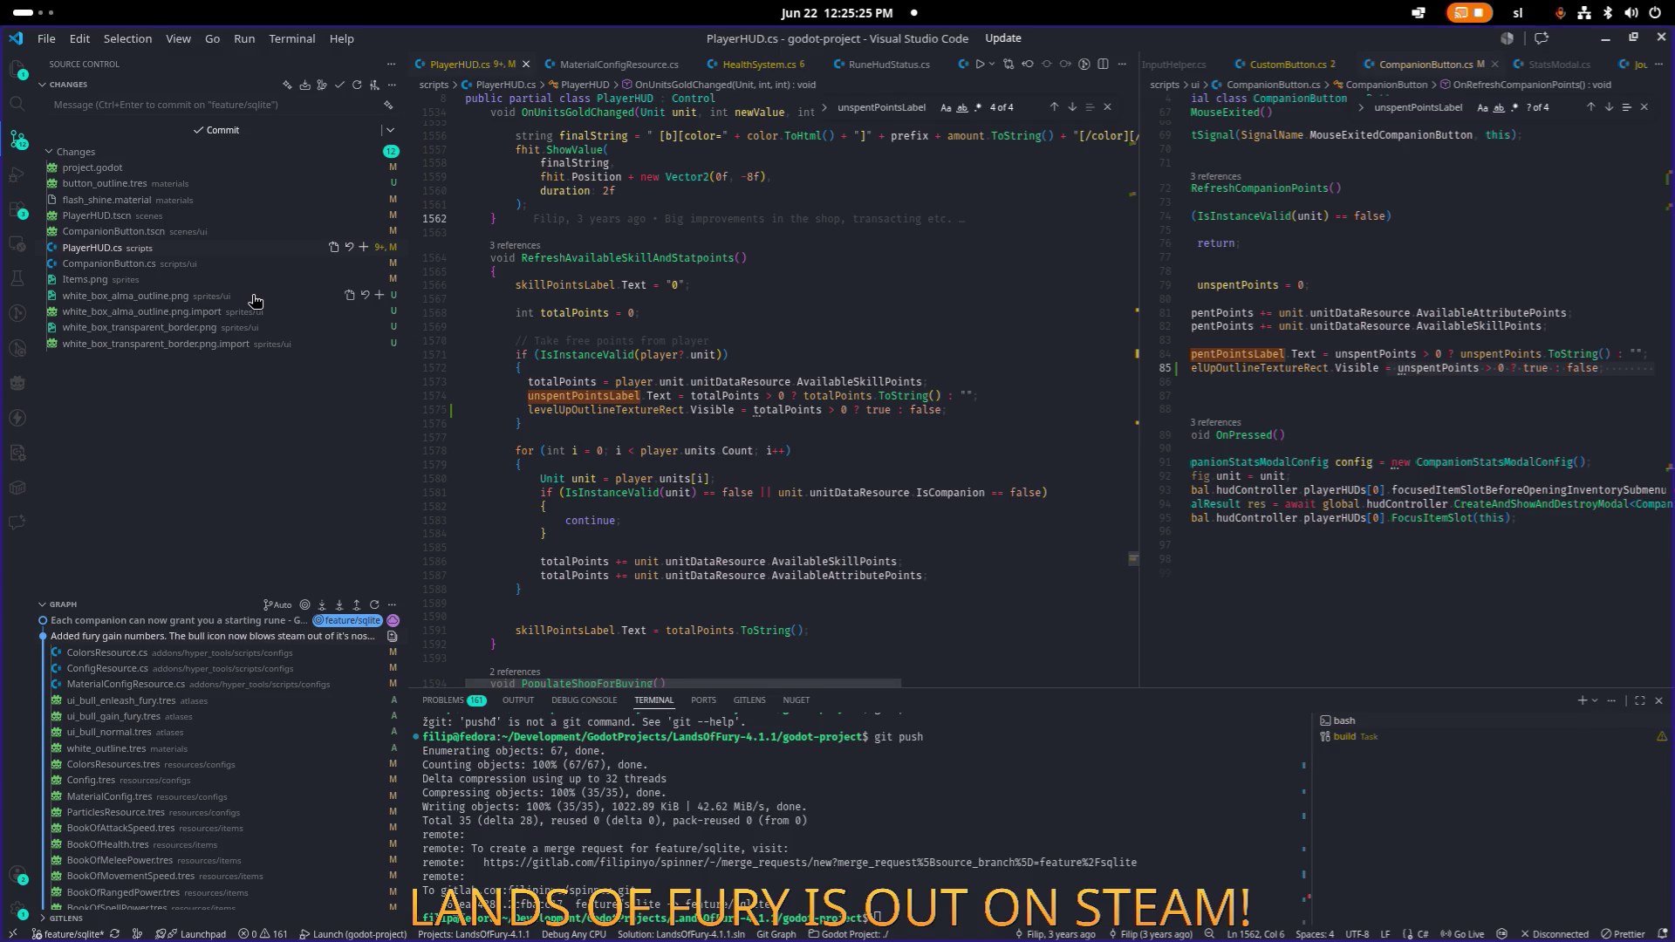
left_click(242, 173)
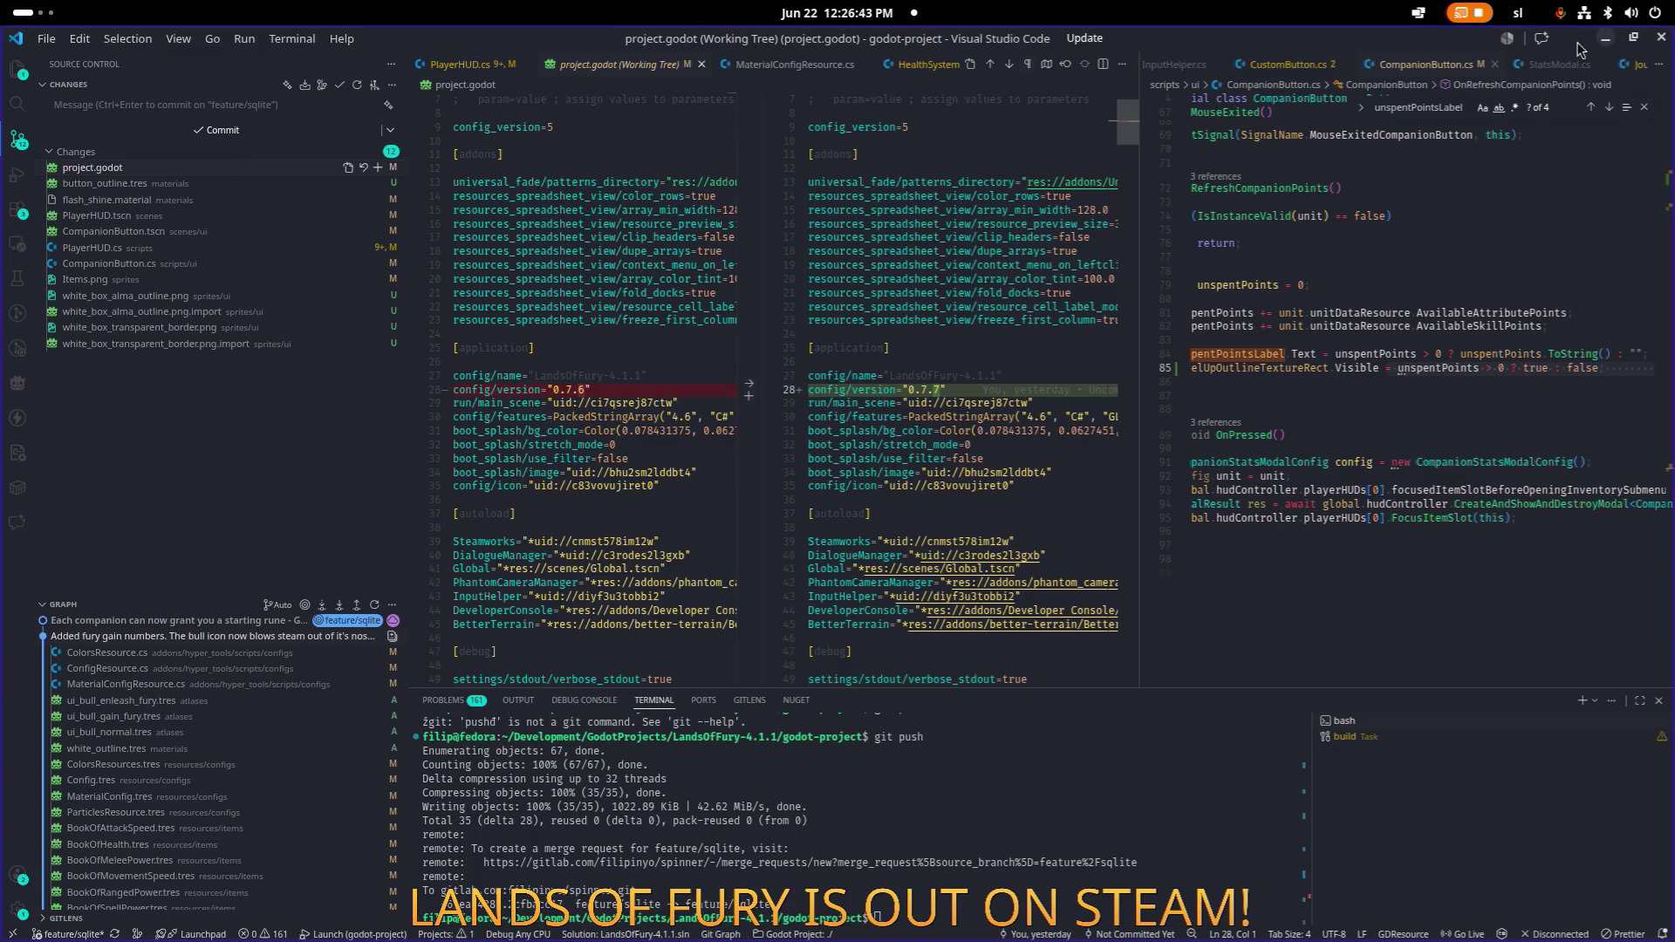
Stage all changes with git add . and commit them with a message about level-up outlines on companion buttons.
scroll(1004, 524, "up", 1)
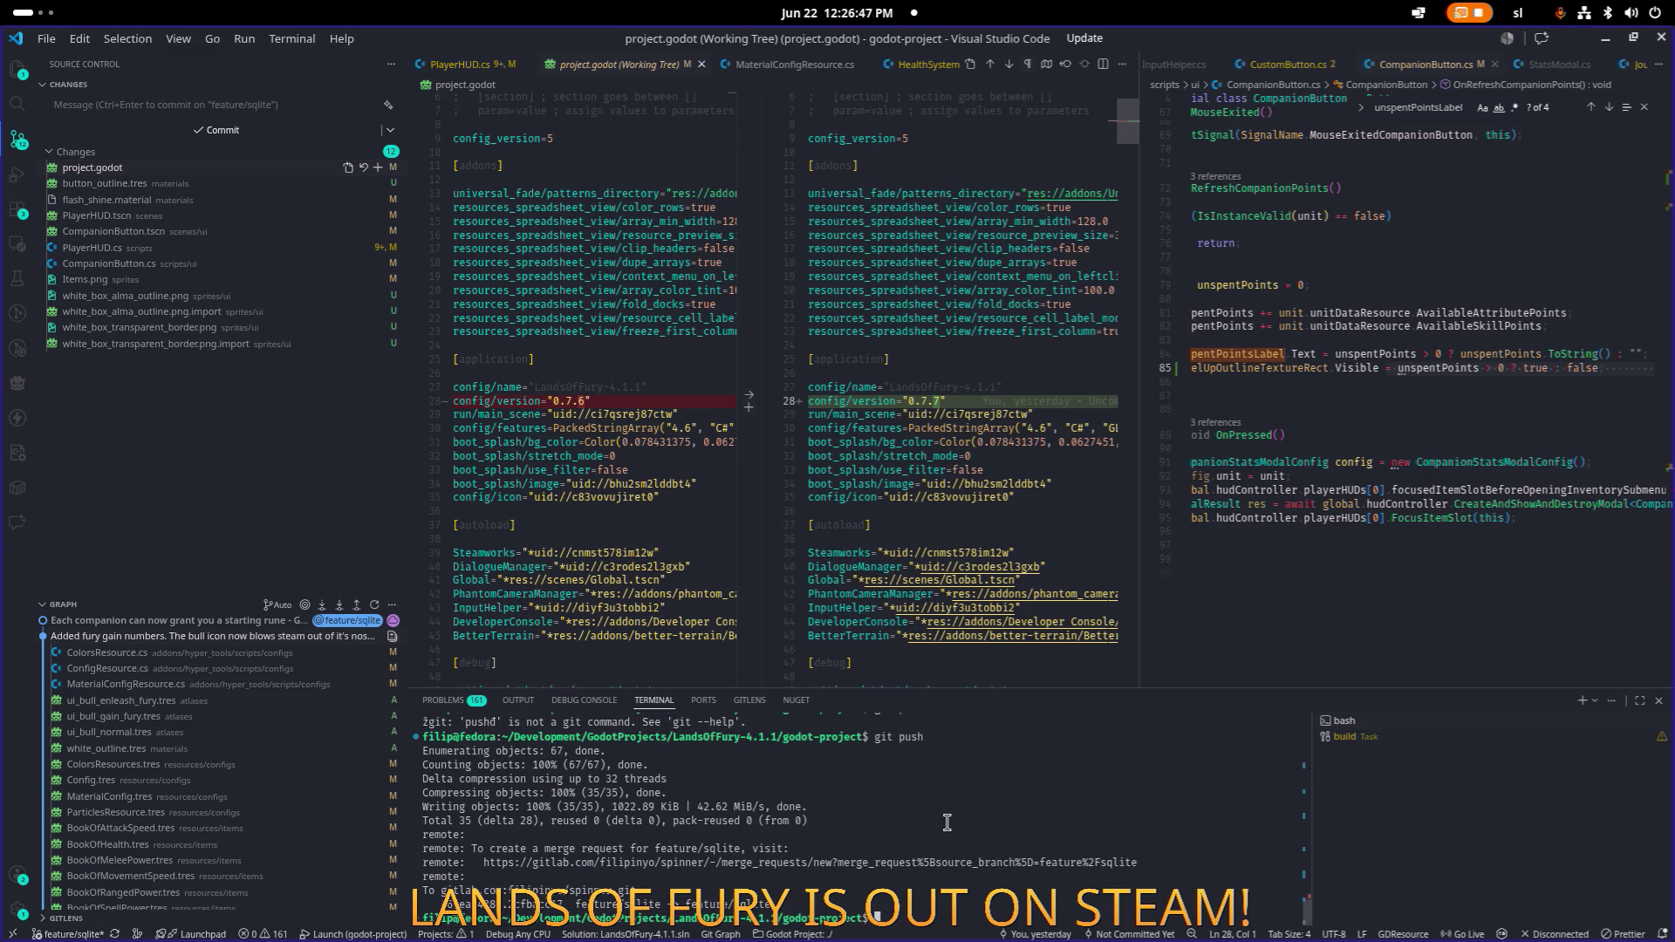
type("git add .")
key("Return")
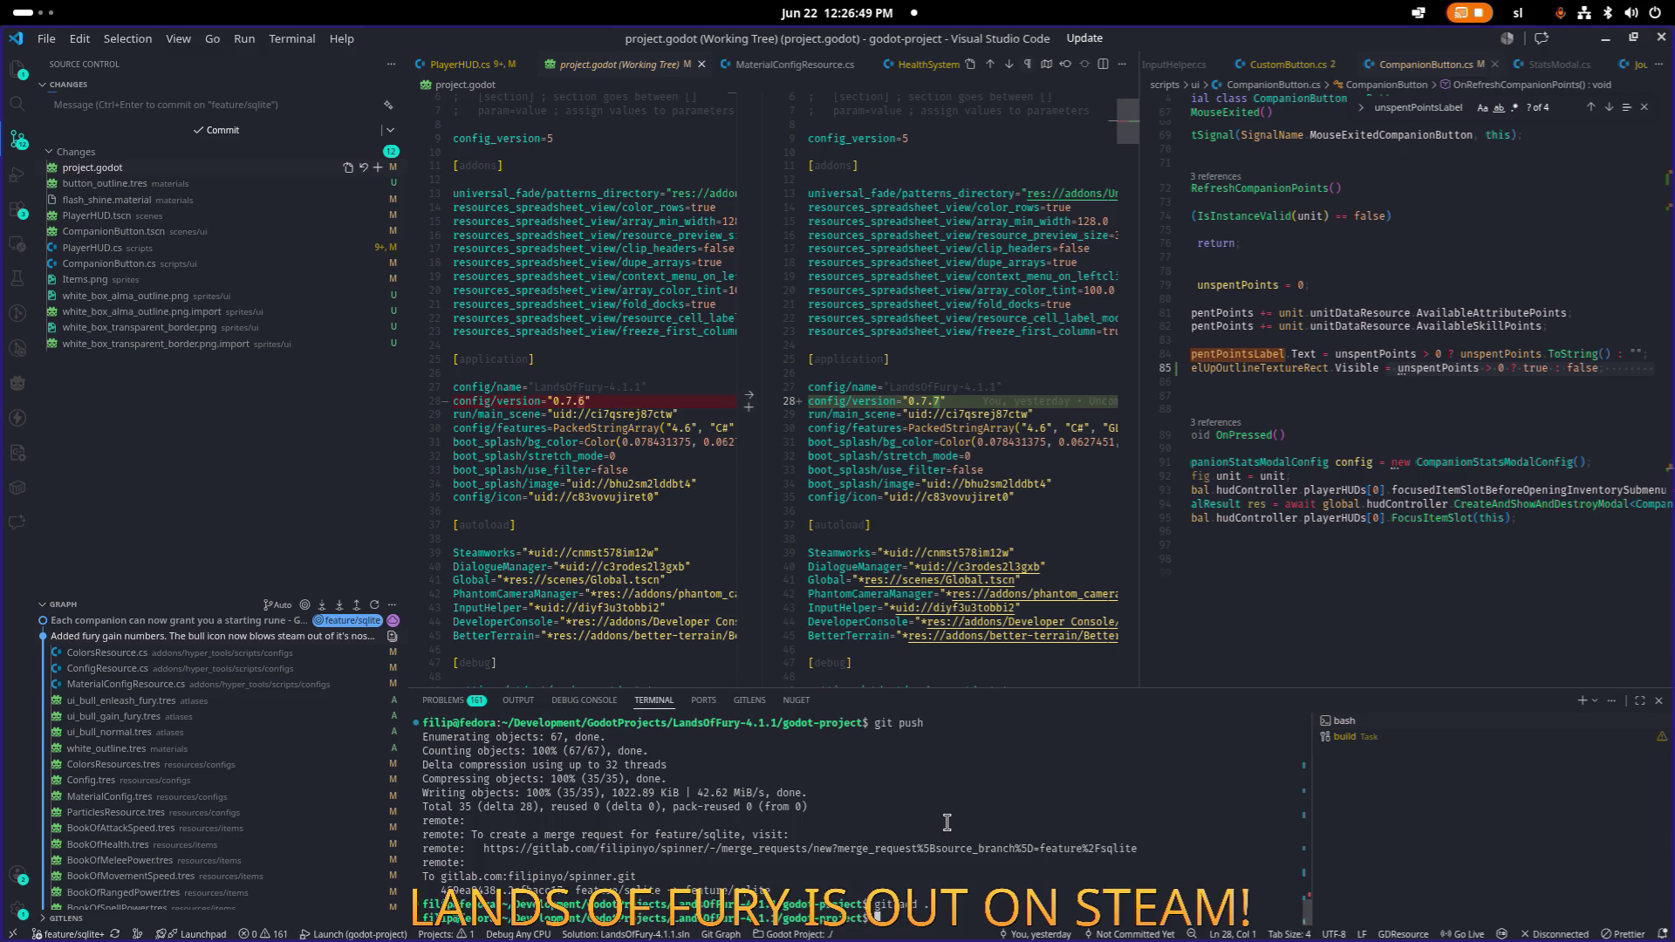
type("git commit -m \"")
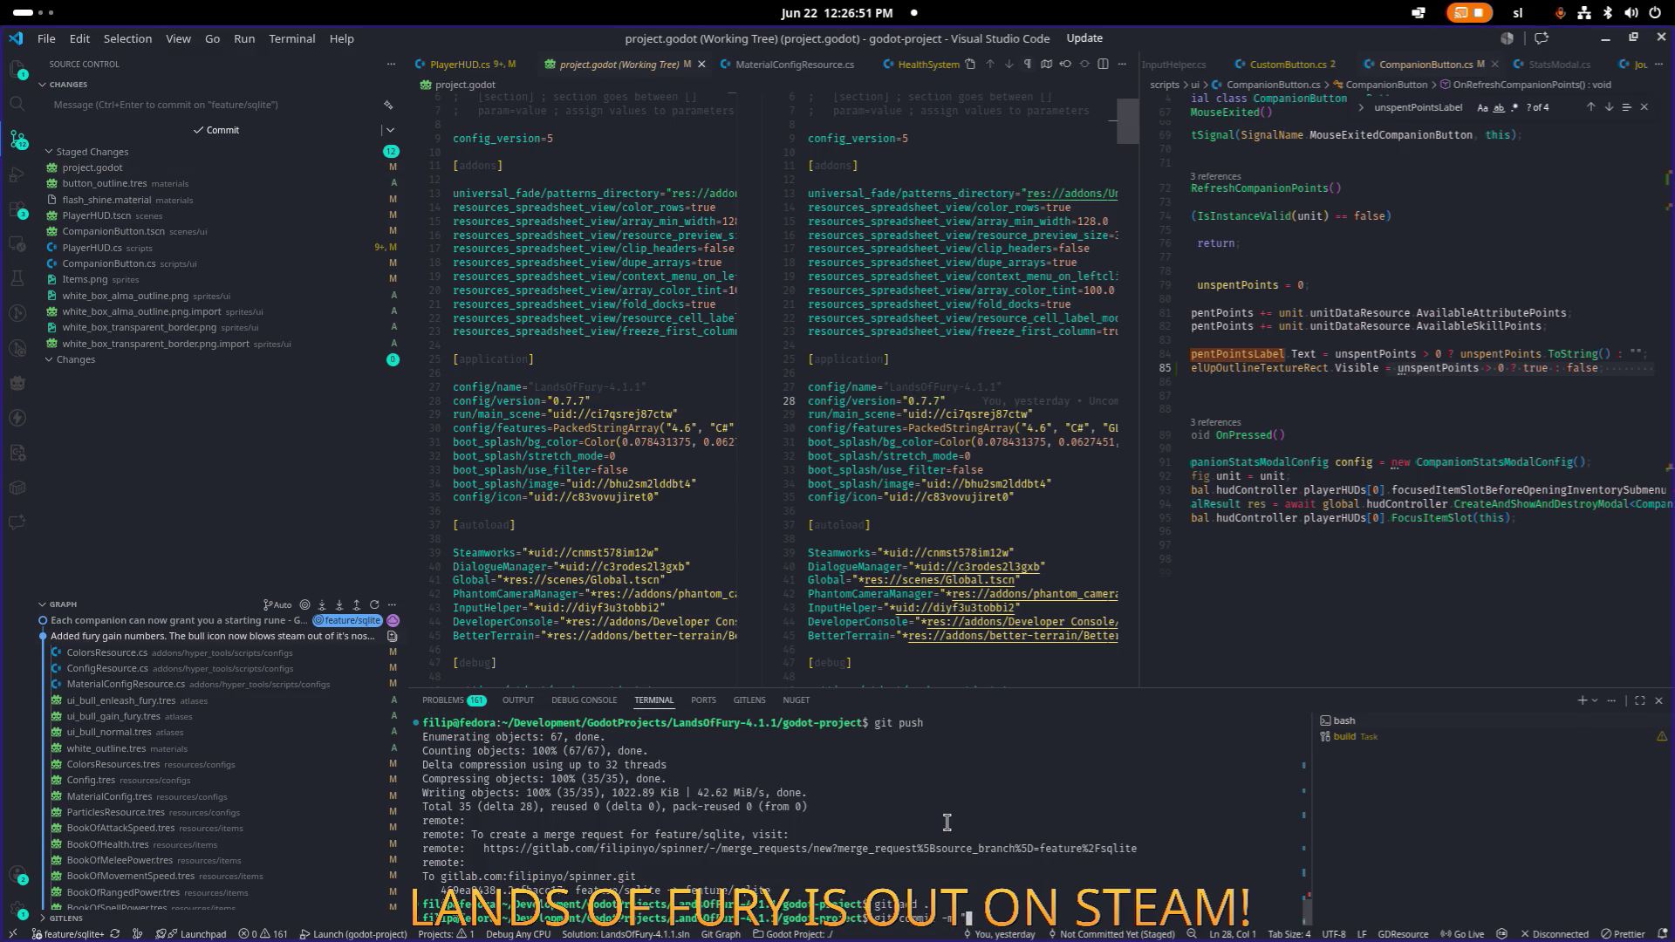
type("Added ")
type("level")
type("l up outlines")
type(" to the a")
type("lma ar")
type("r")
type("anion button")
type(" wh")
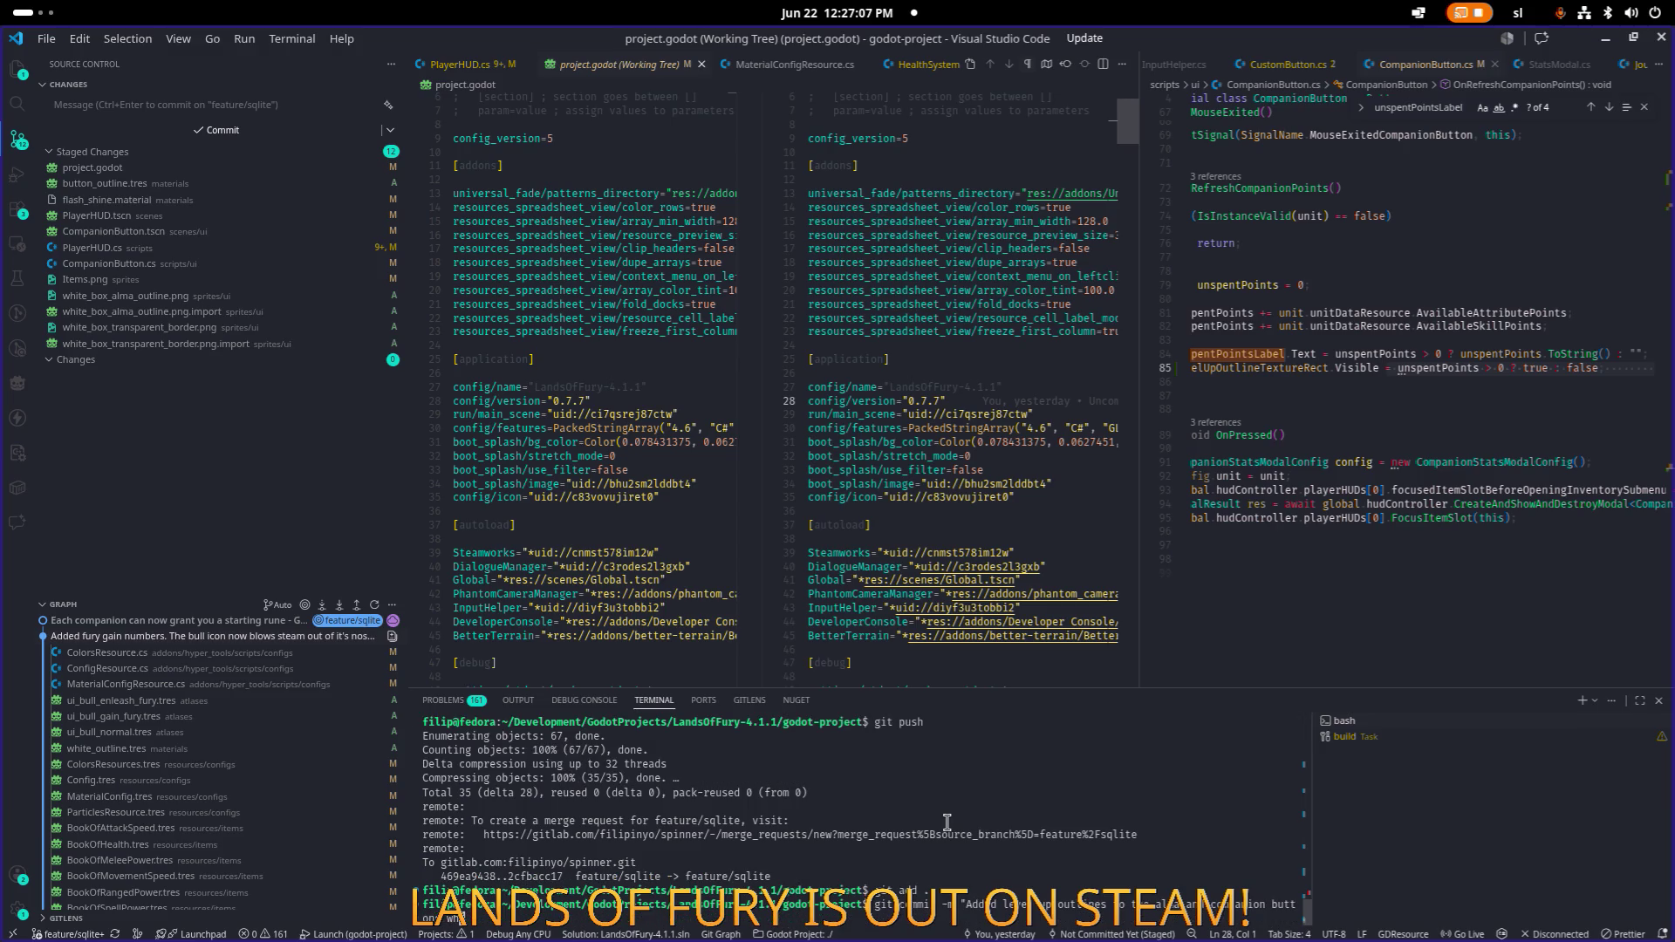
type("en you have kill poi")
type("nts")
key("BackSpace")
key("BackSpace")
key("BackSpace")
type("if")
type(" the outli")
type("ne")
type(" is sho")
type("wed")
key("BackSpace")
key("BackSpace")
key("BackSpace")
type("d level up outlines to a")
type("ll card companion buttons. The outline is displayed when you ")
type("have skill p")
type("oints availa")
type("ble to spe")
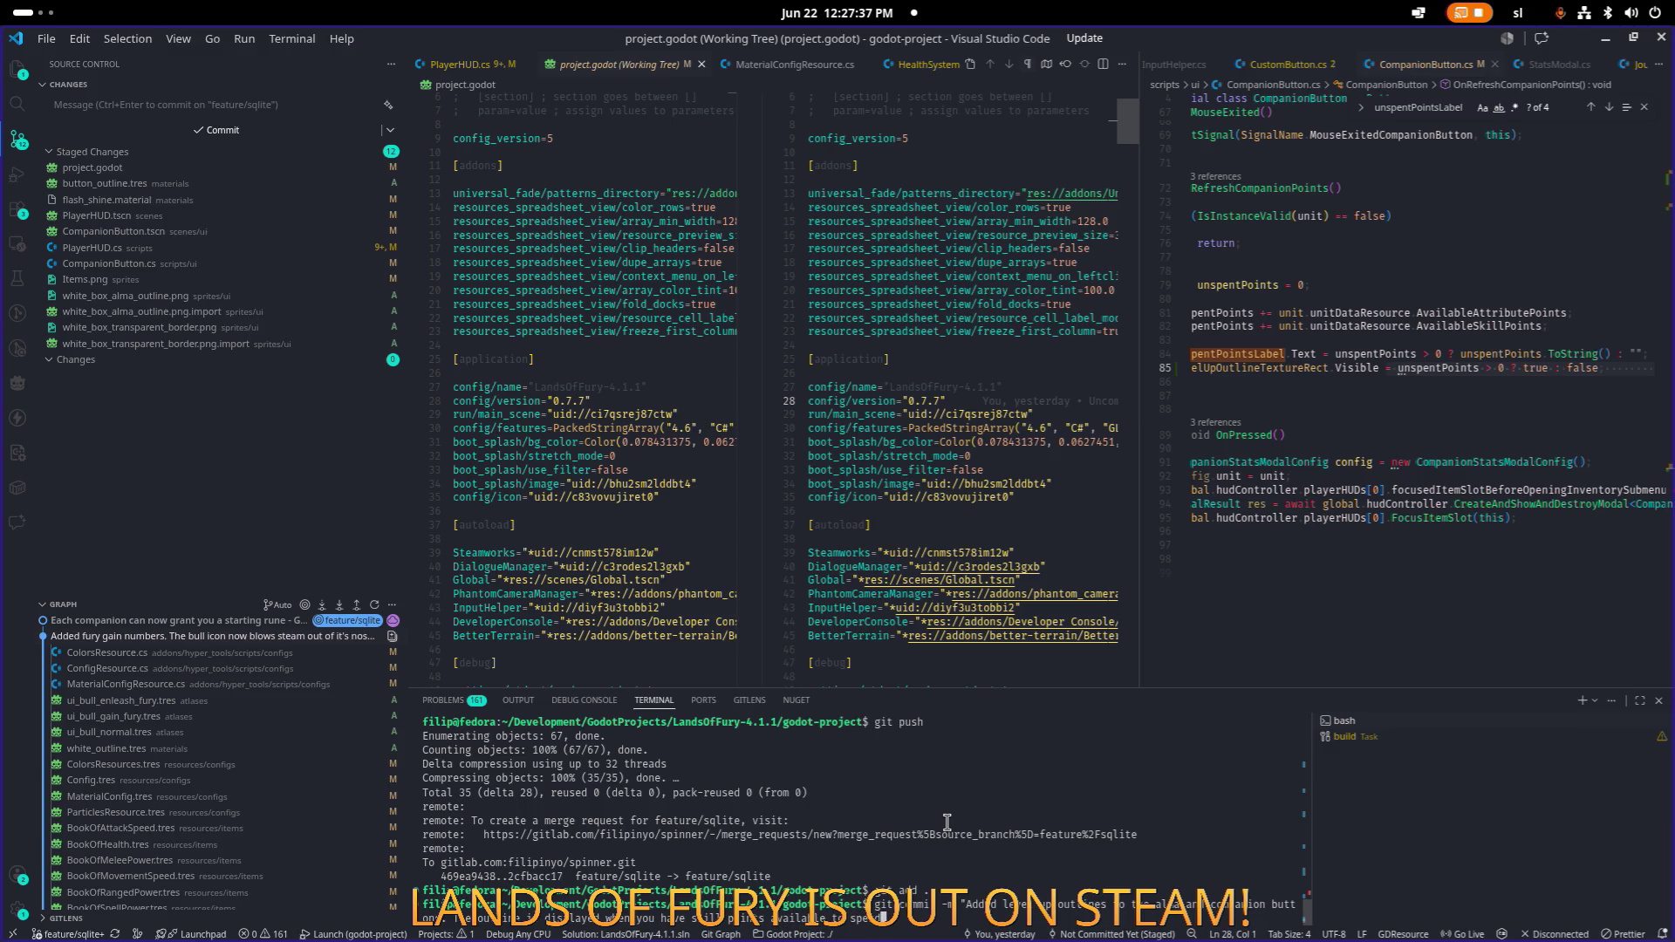
type("nd - ho")
type("pefully it ")
type("will")
type(" take t")
type("o playe")
type("rs notice")
type(" this")
key("BackSpace")
key("BackSpace")
key("BackSpace")
type("and understand lev")
type("el ups s")
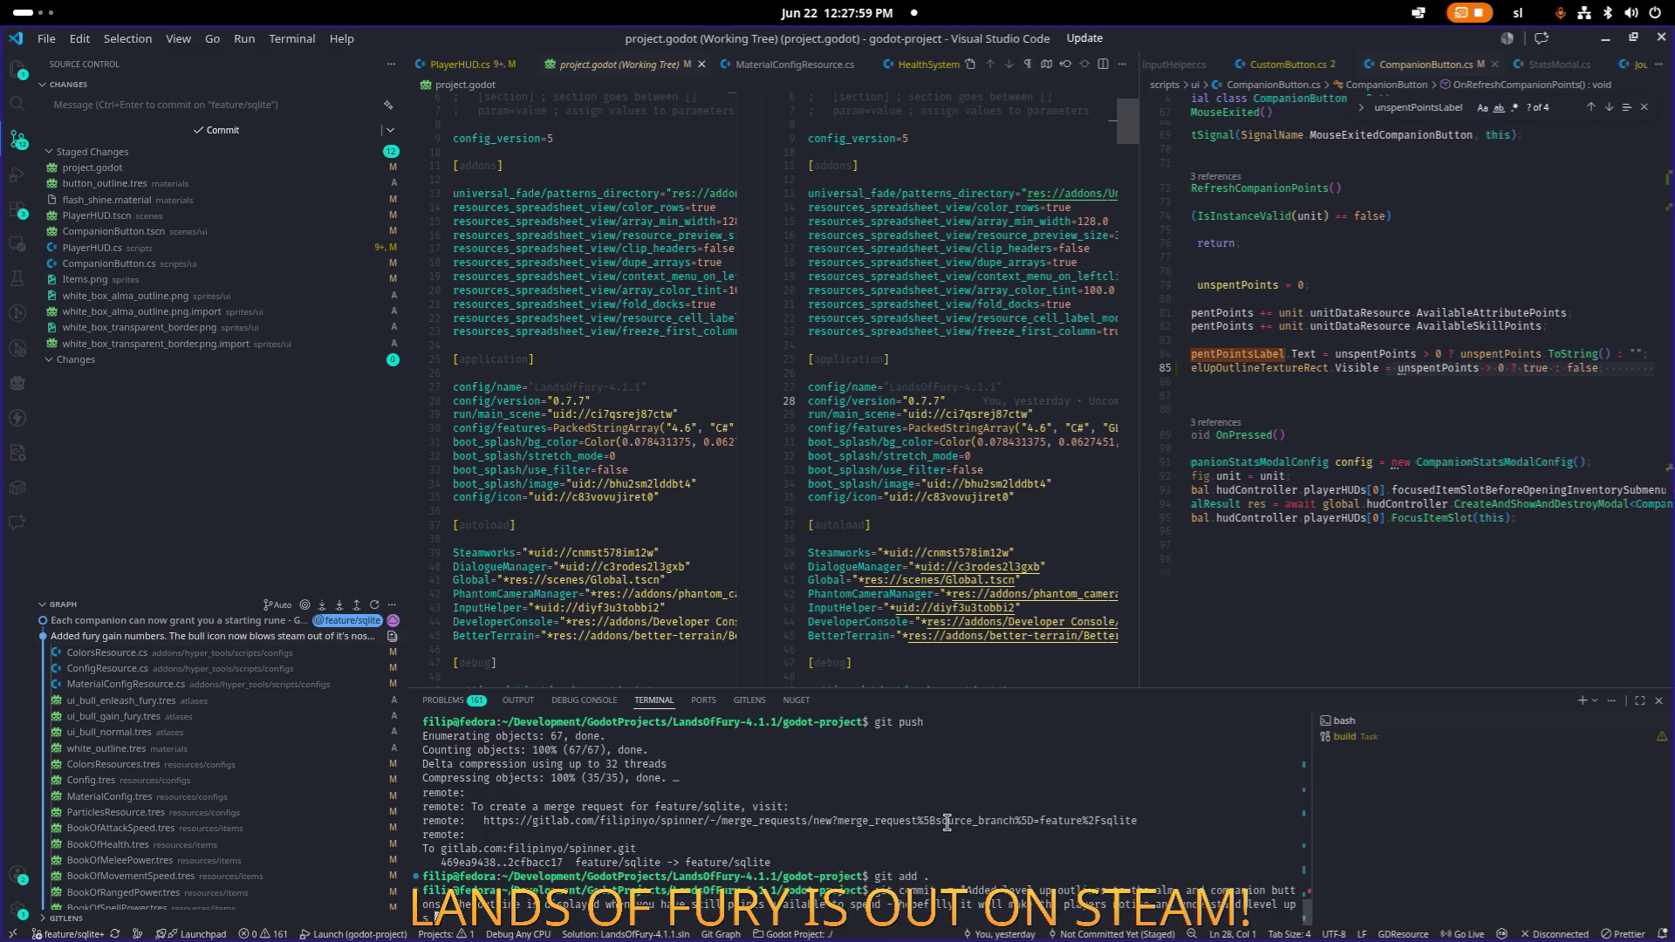
type("ystem so")
type("oner.\"")
key("Return")
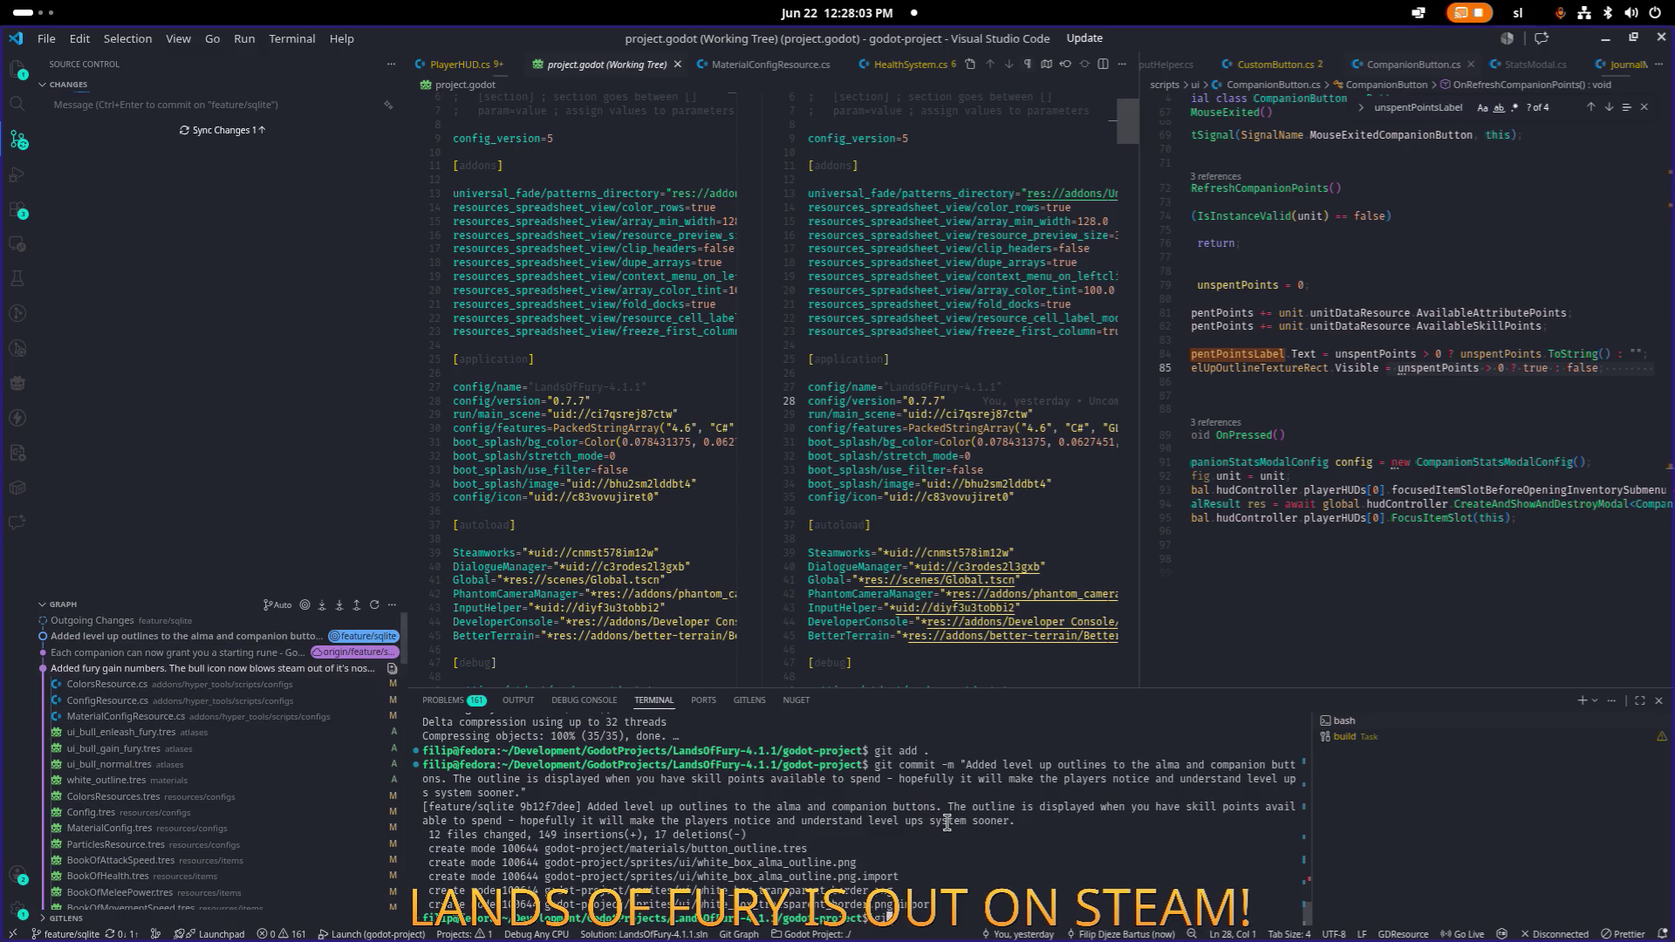
Push the commit with git push and minimize Visual Studio Code to reveal Godot.
type("git push")
key("Return")
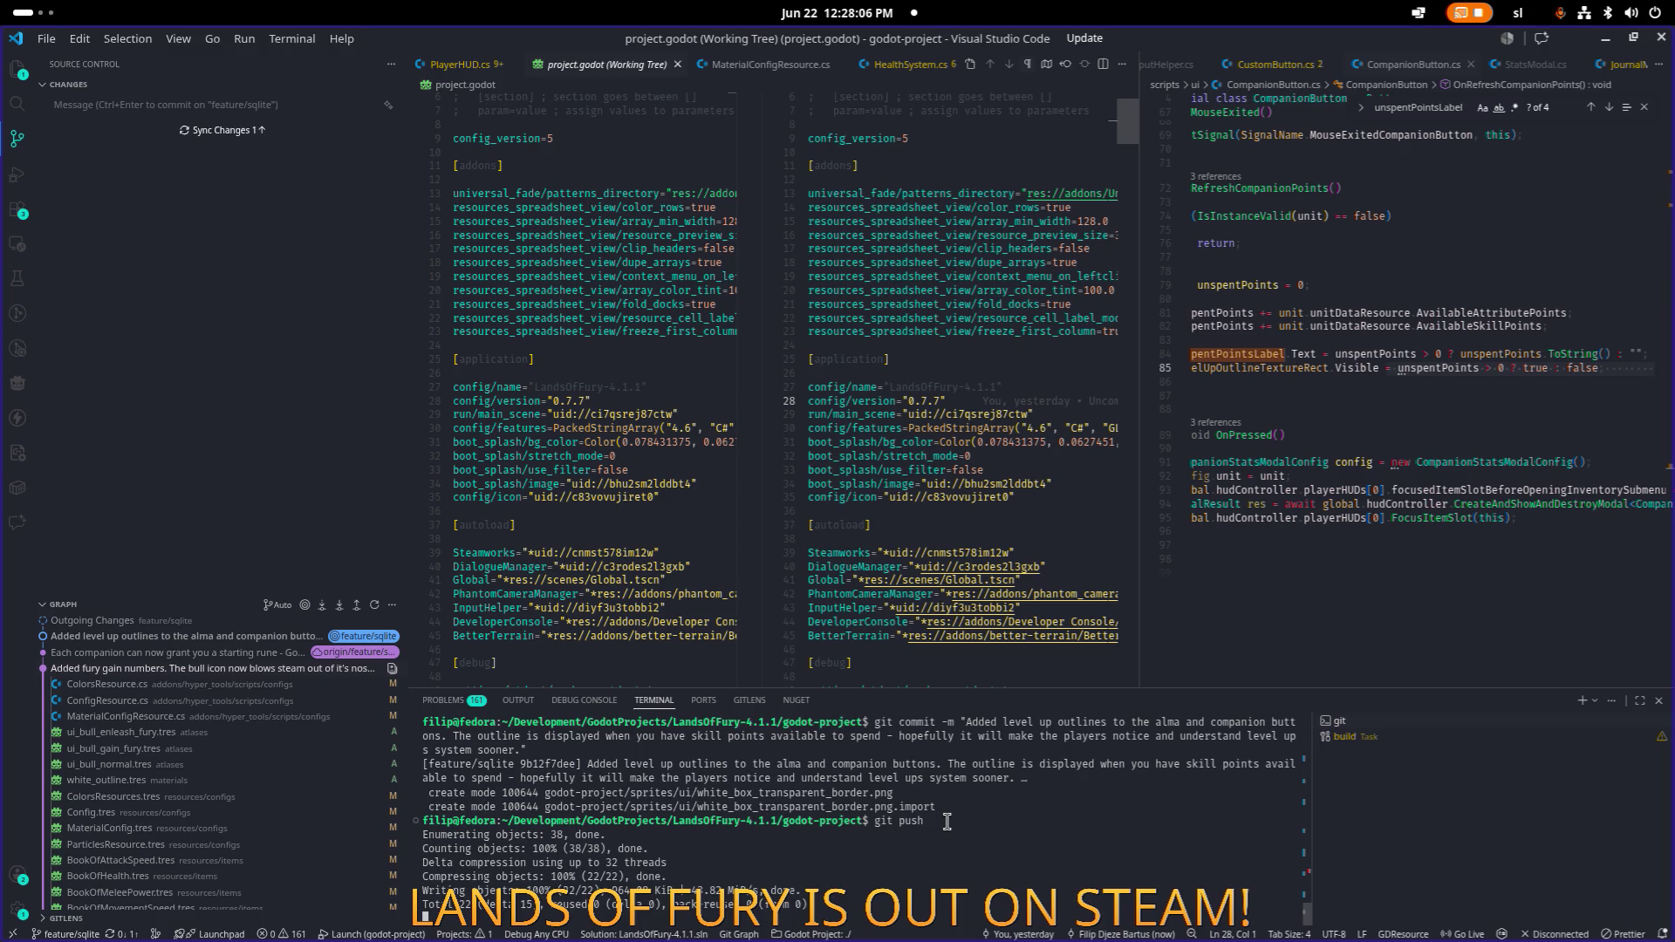
left_click(1604, 41)
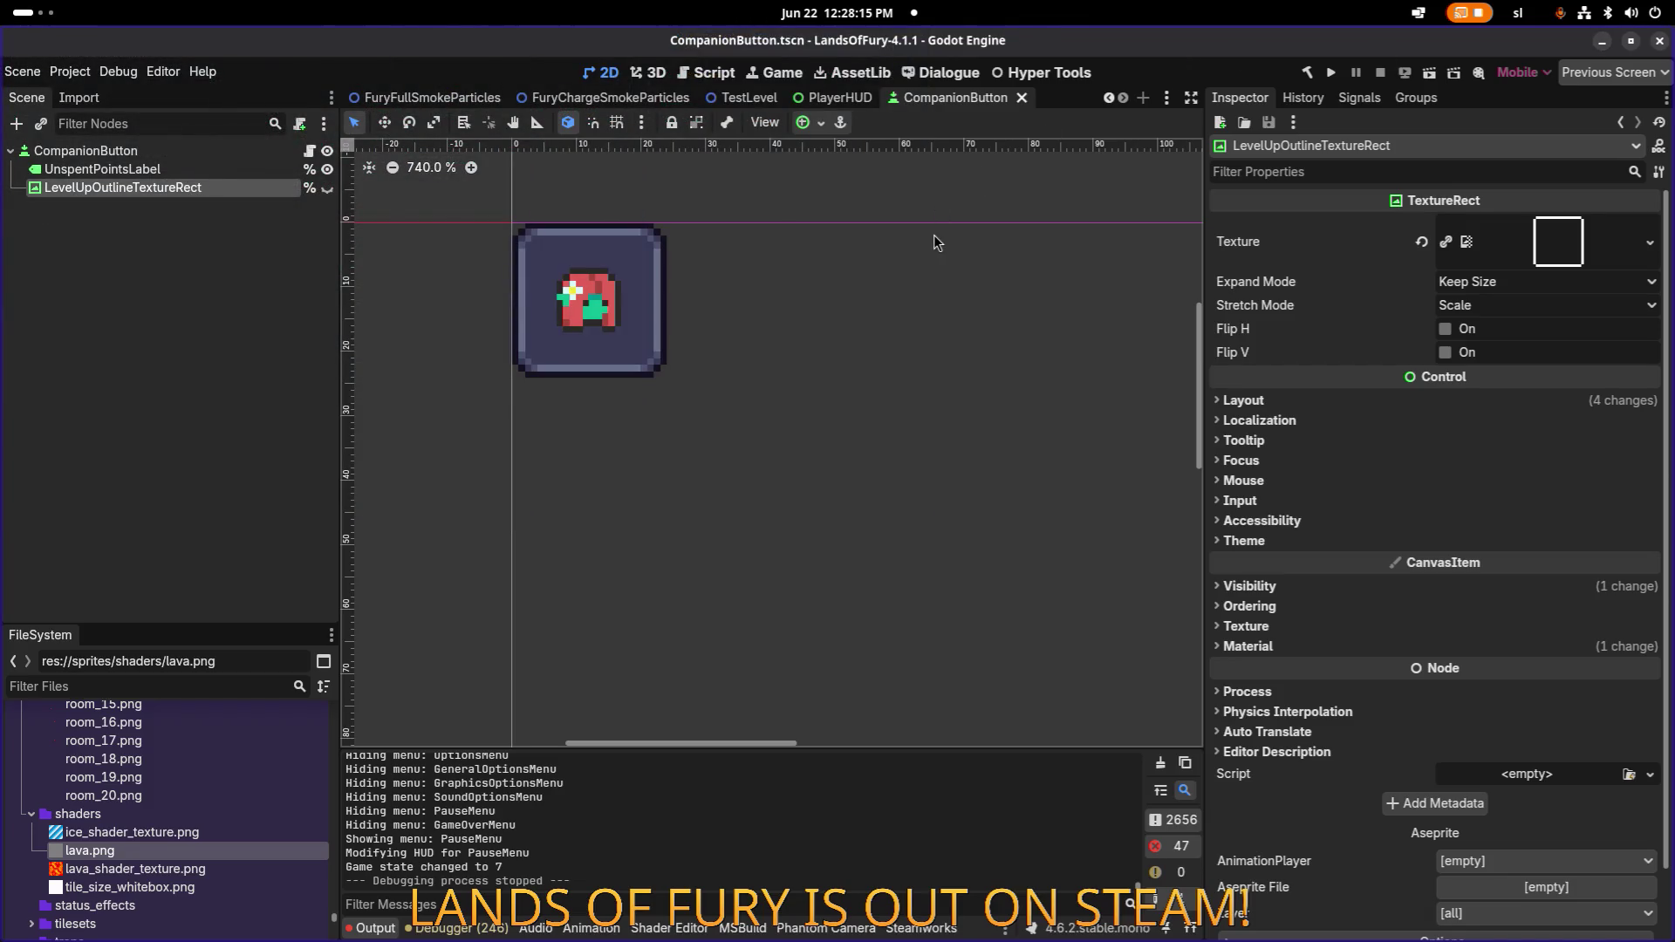
Find VoltorSword.tres with the 'voltor' filter and duplicate it as SolakorSword.tres.
key("super")
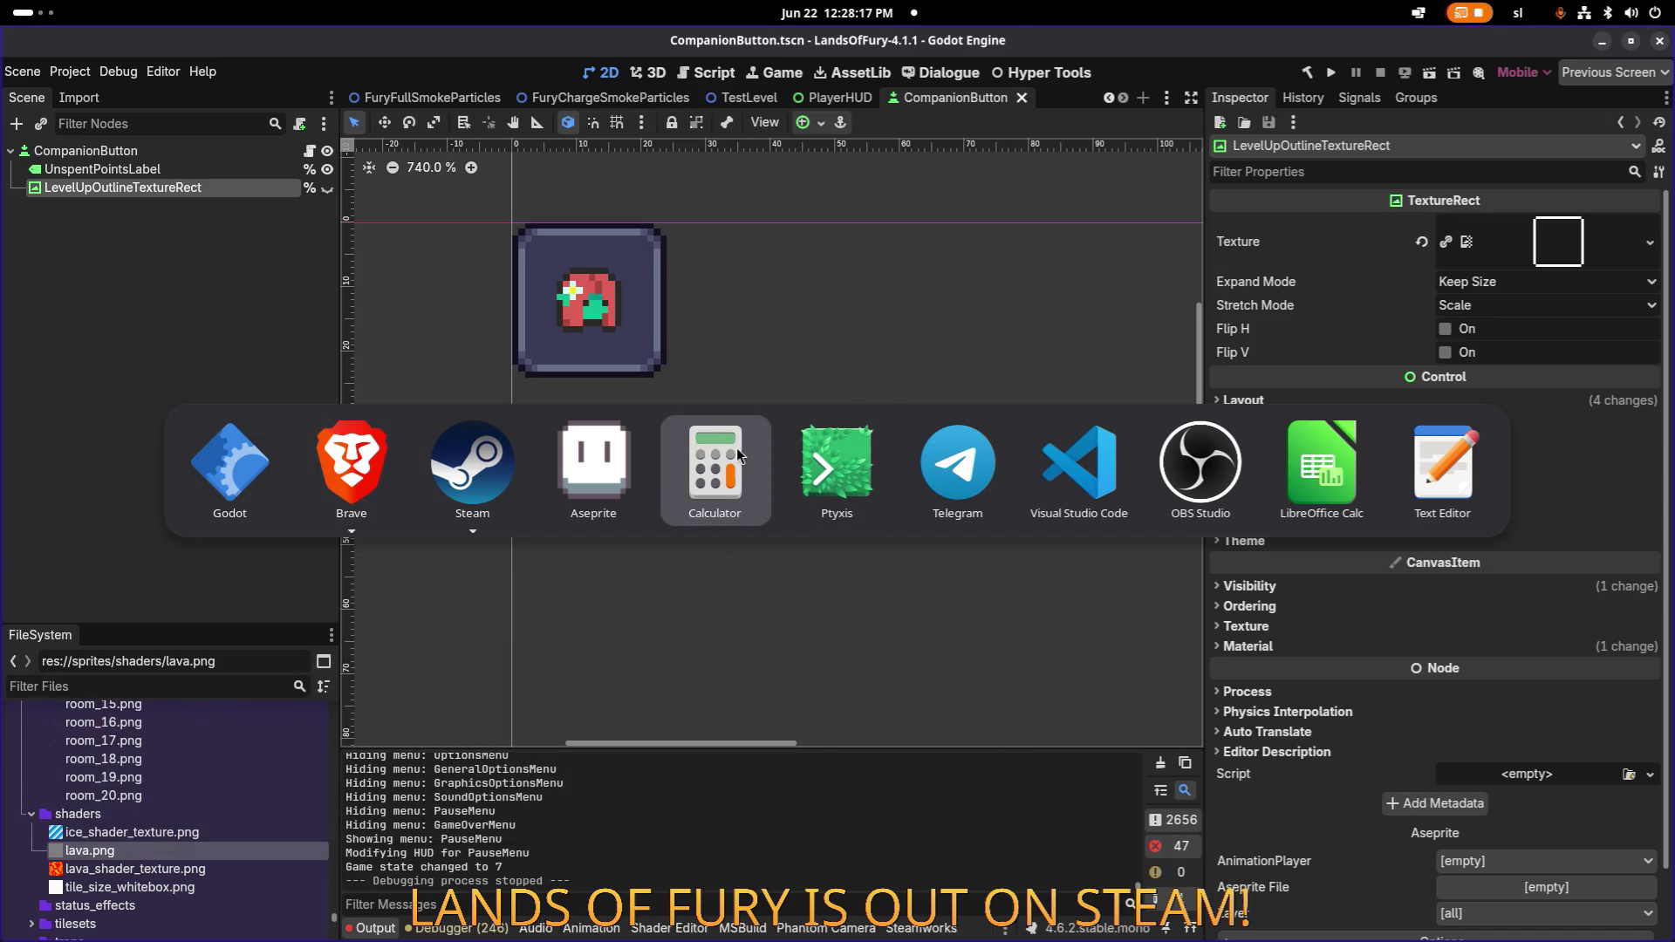
left_click(261, 622)
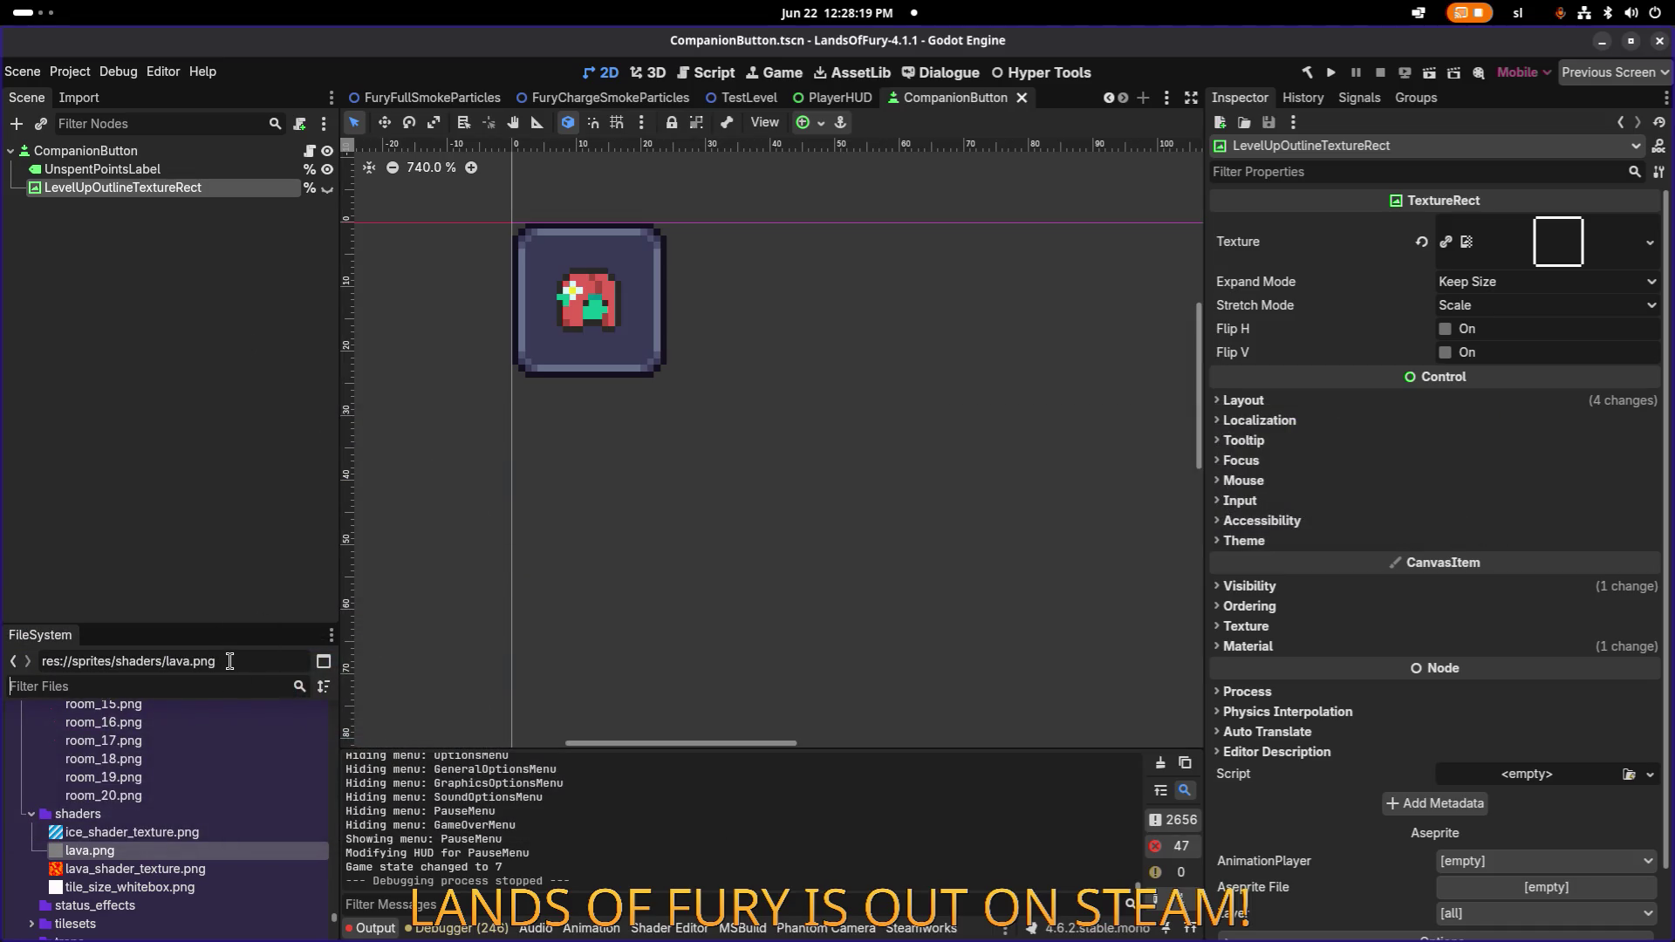
type("volo")
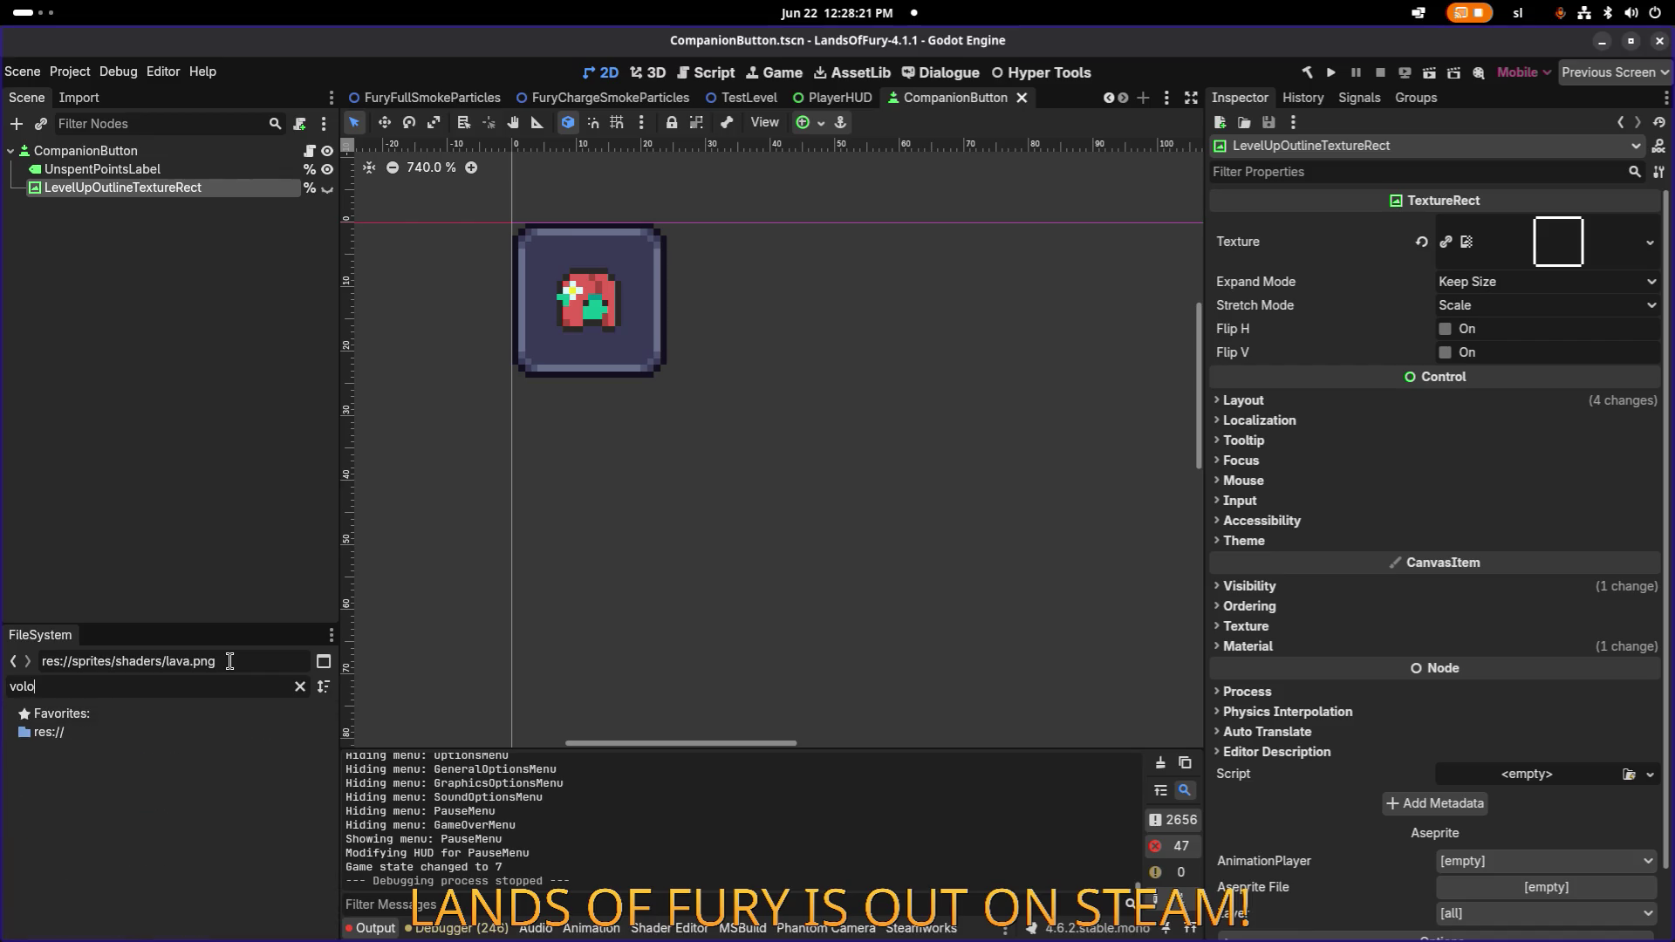
key("BackSpace")
type("tor")
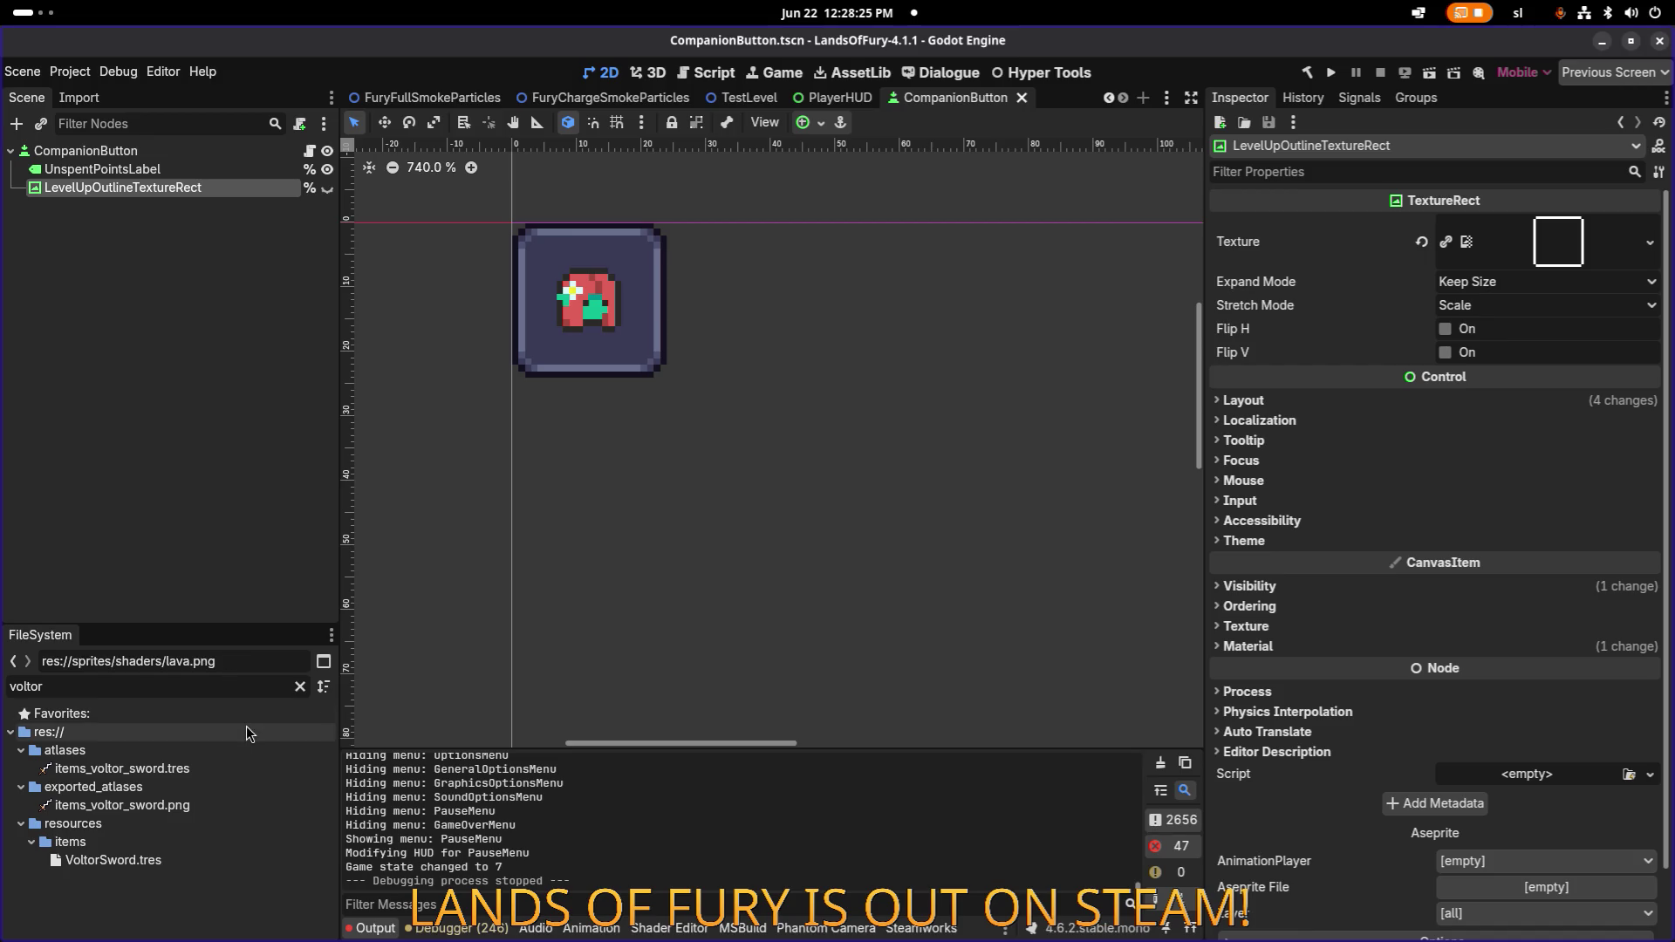
left_click(197, 860)
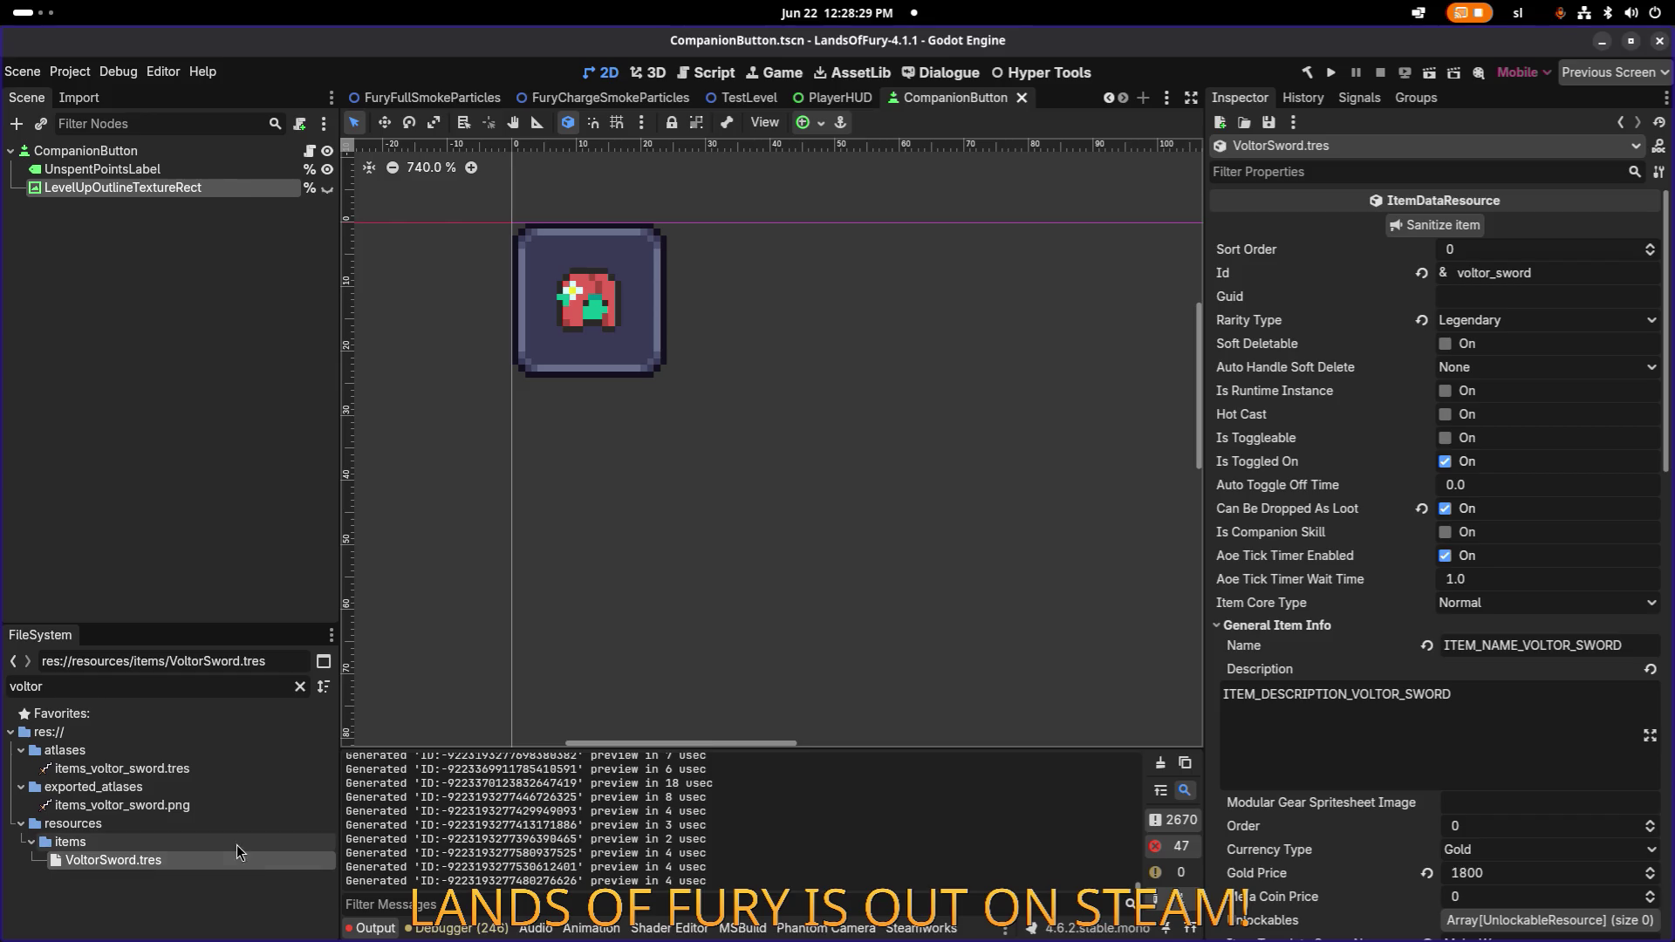
key("ctrl+d")
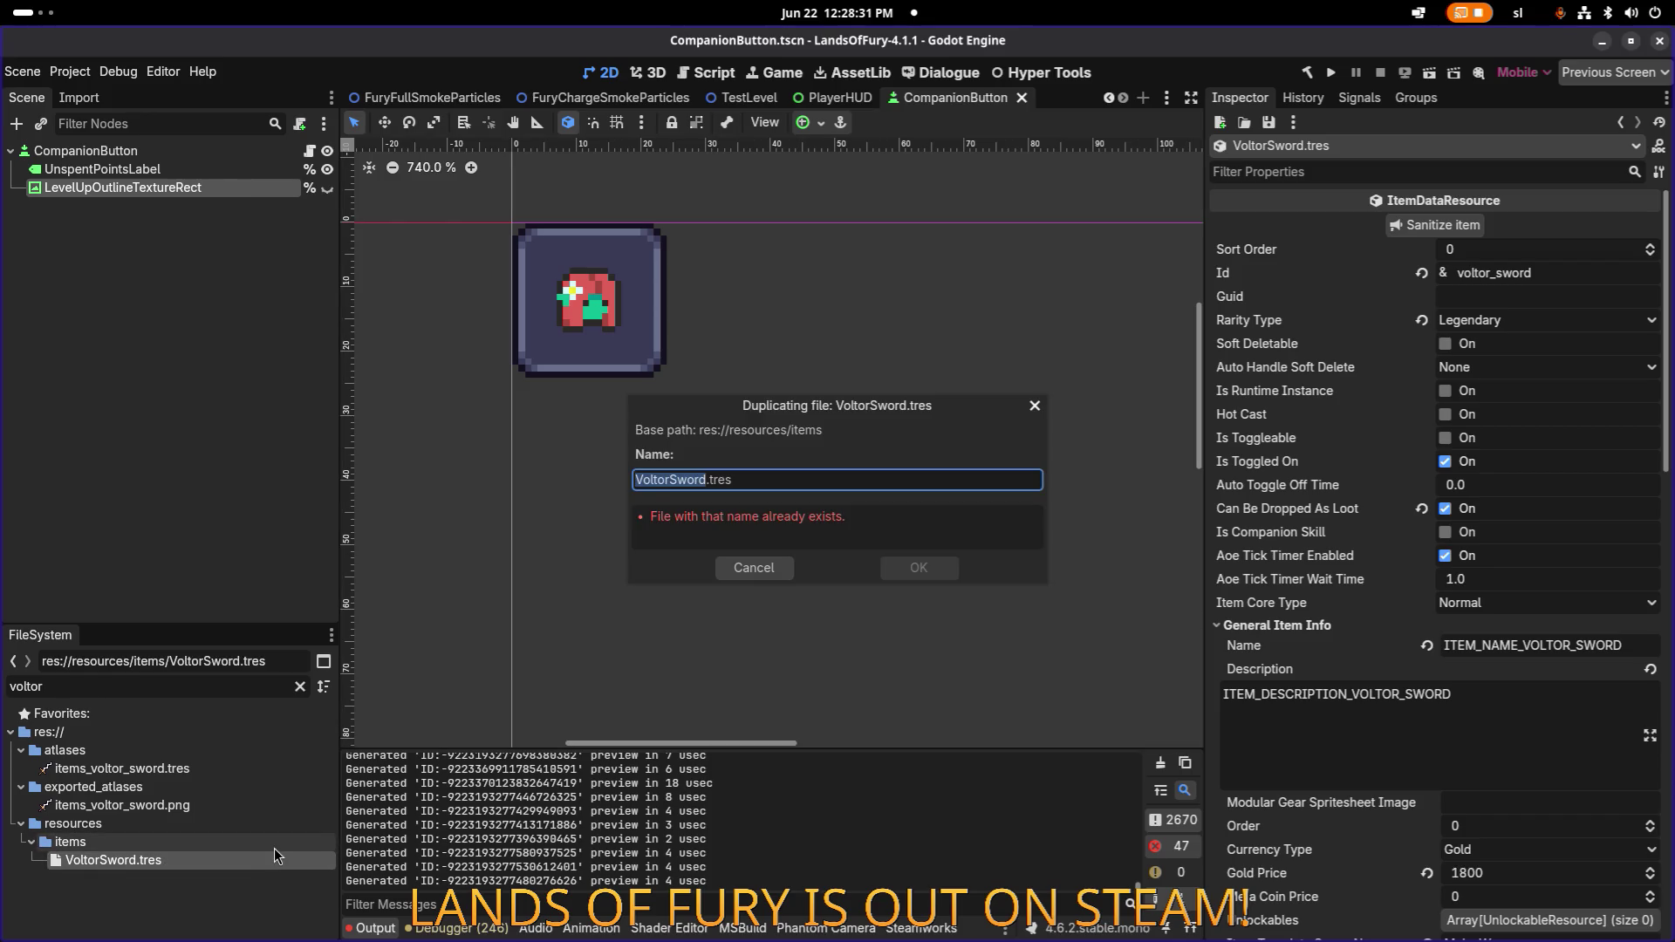
key("Right")
key("shift+Home")
type("Solakor")
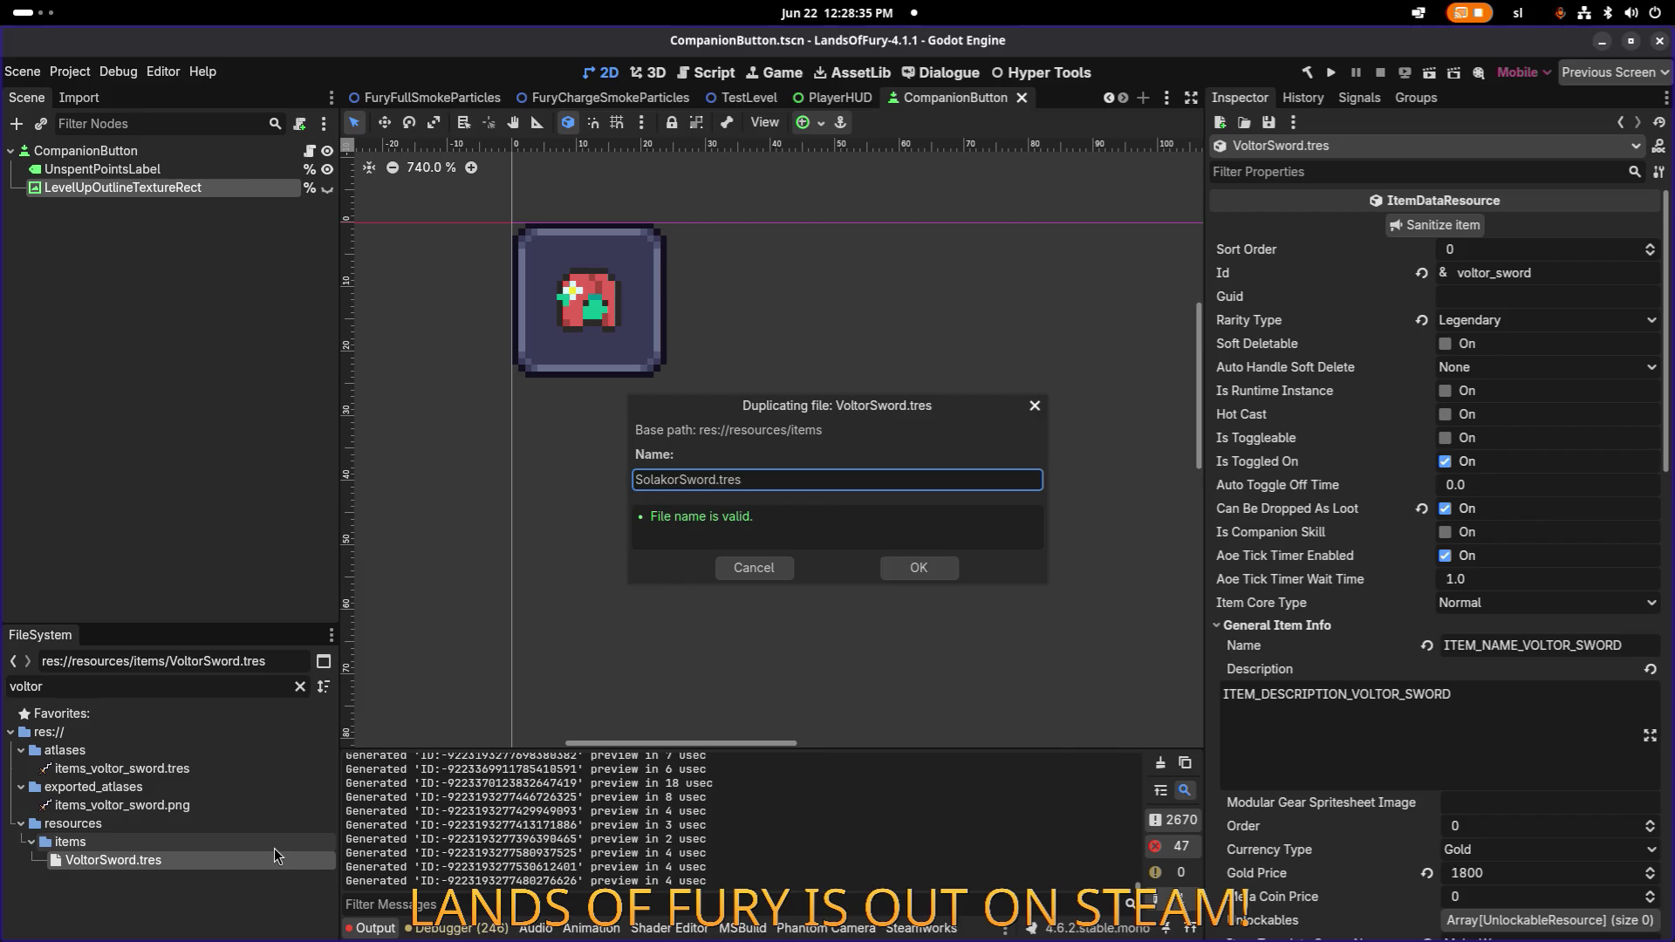
key("Return")
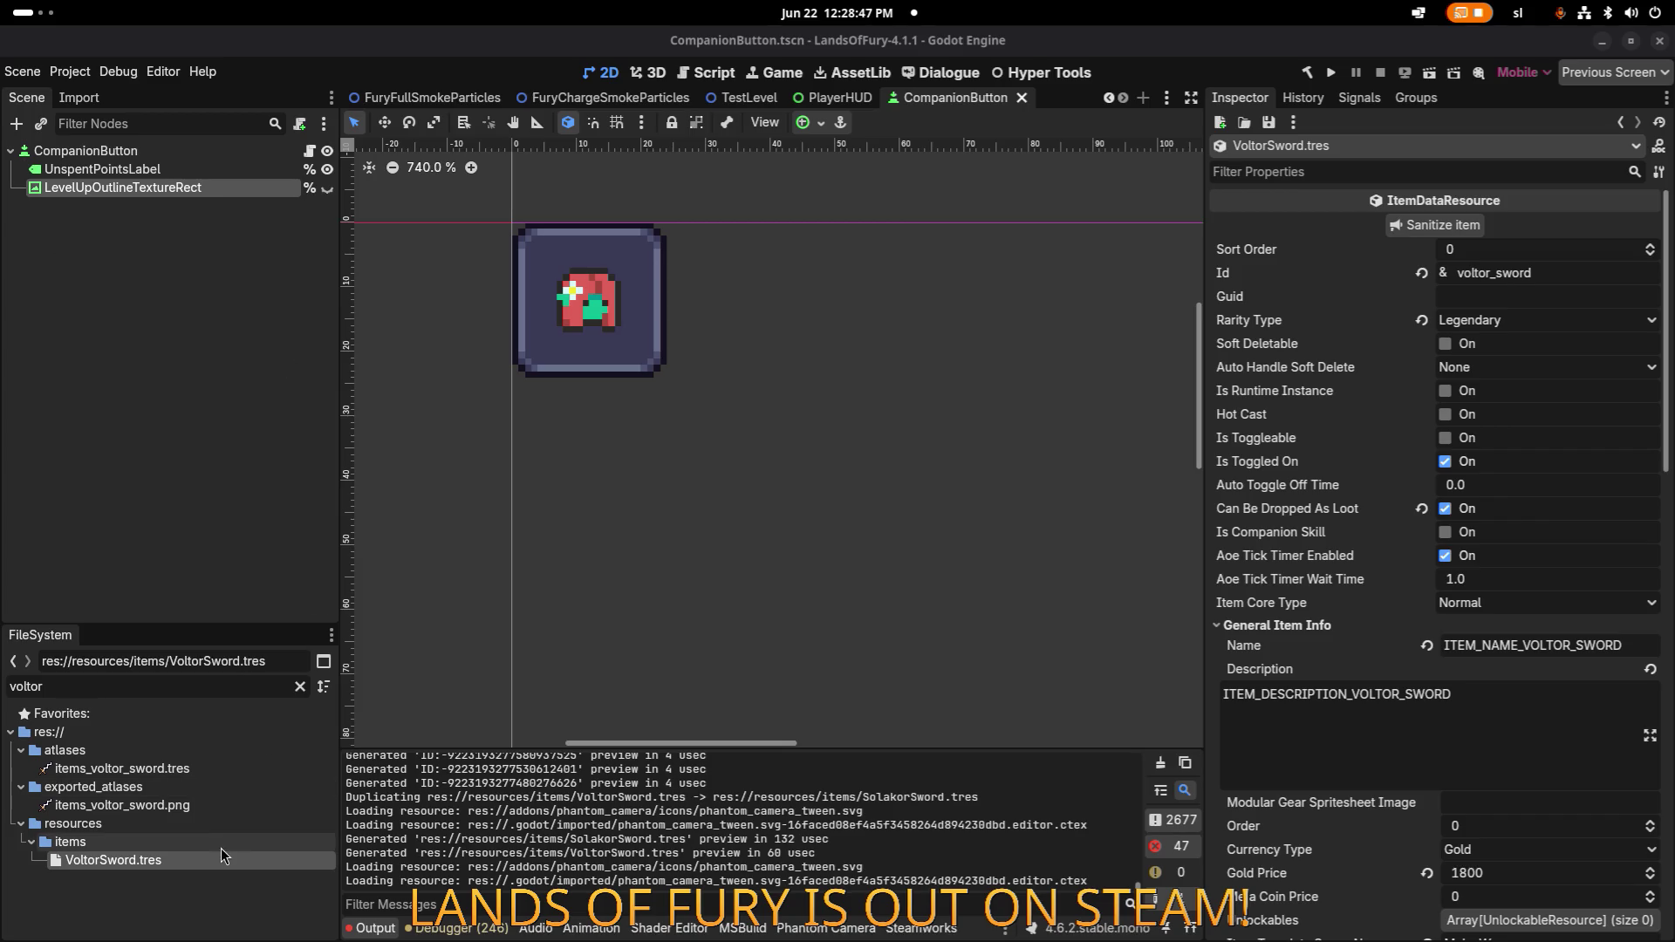
Refilter the FileSystem, trying 'solak' and 'im' before settling on 'voltor'.
double_click(227, 681)
type("solak")
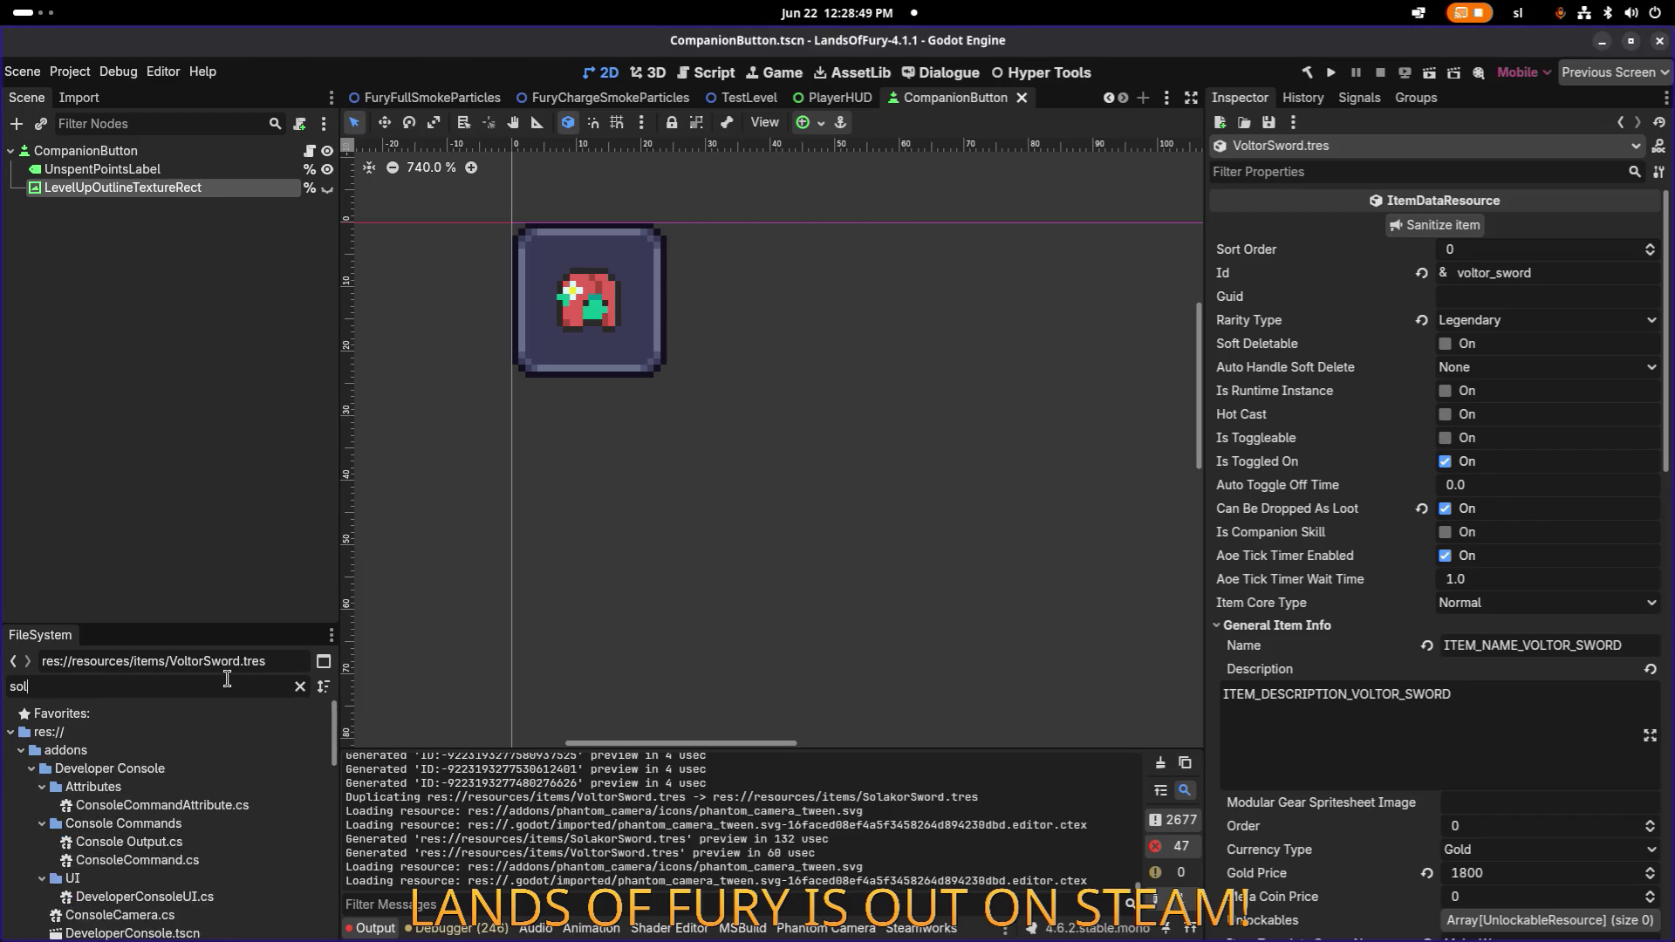
key("ctrl+a")
key("BackSpace")
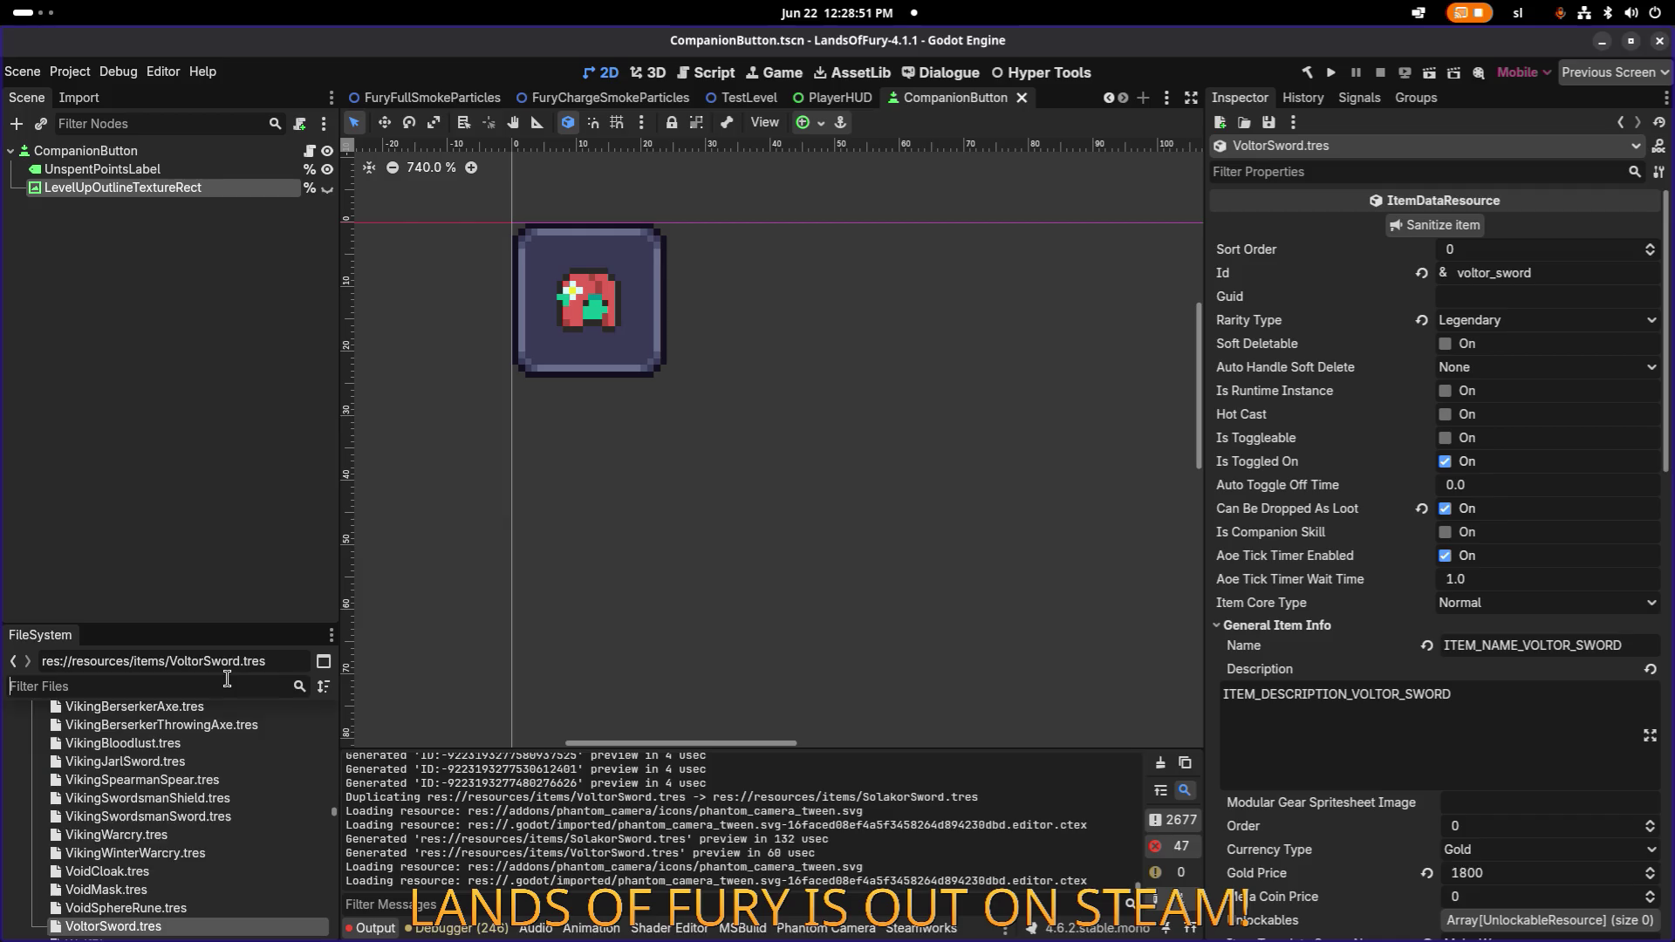
type("im")
key("BackSpace")
key("BackSpace")
type("voltor")
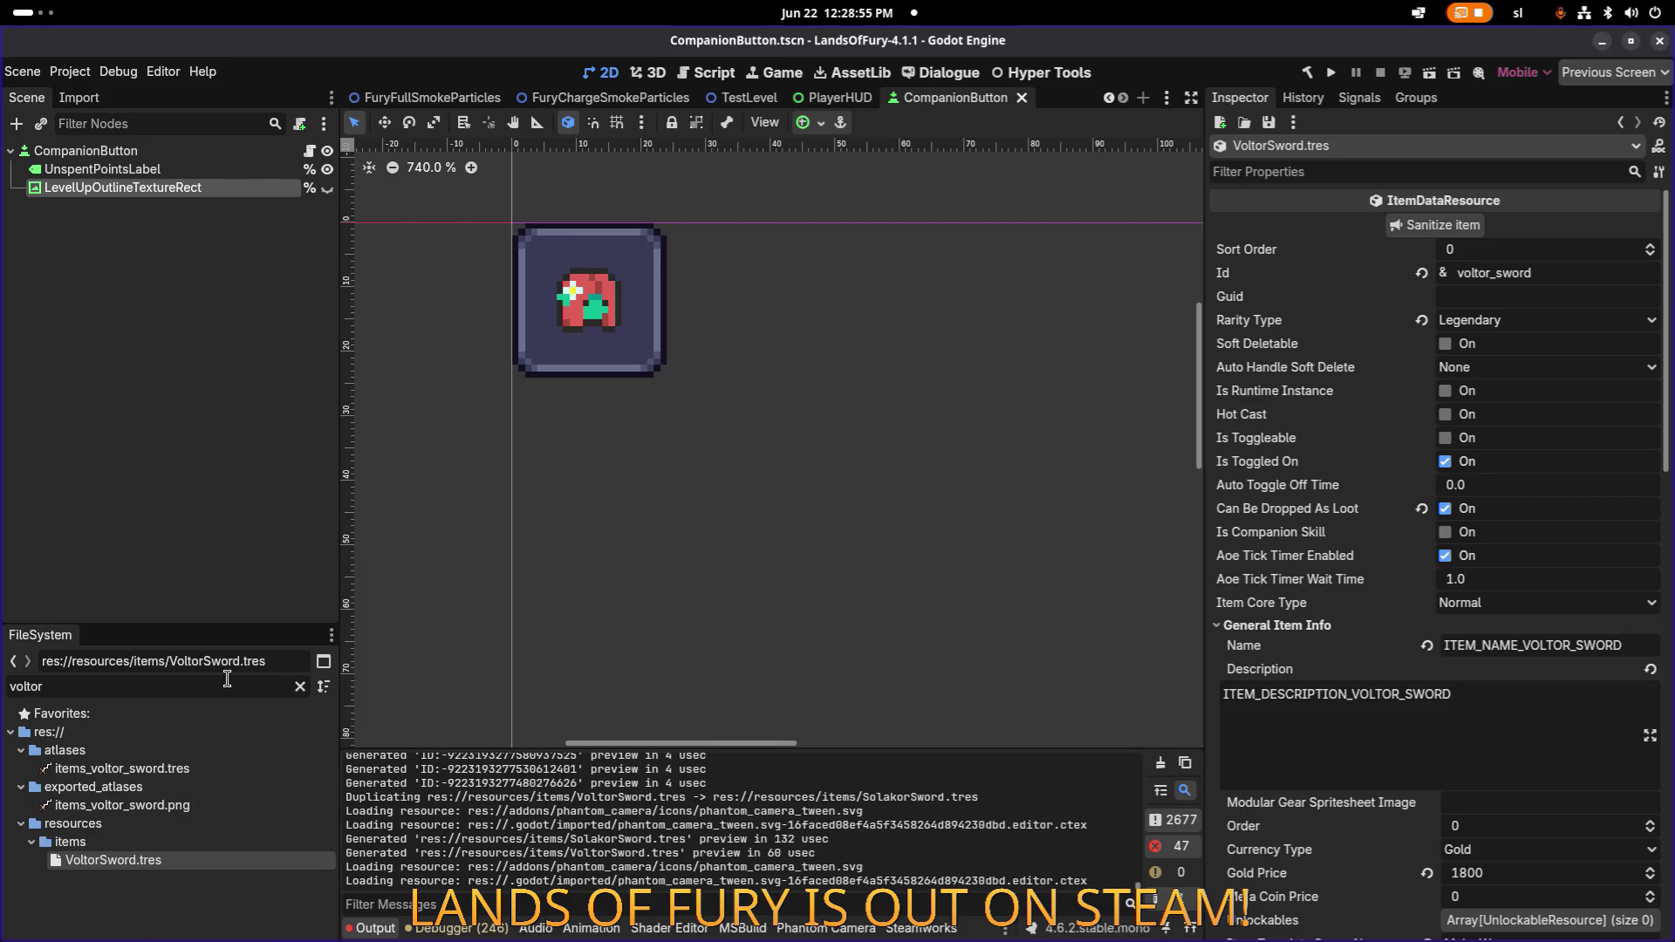
Duplicate the items_voltor_sword.tres atlas as items_solakor_sword.tres.
left_click(215, 768)
key("ctrl+d")
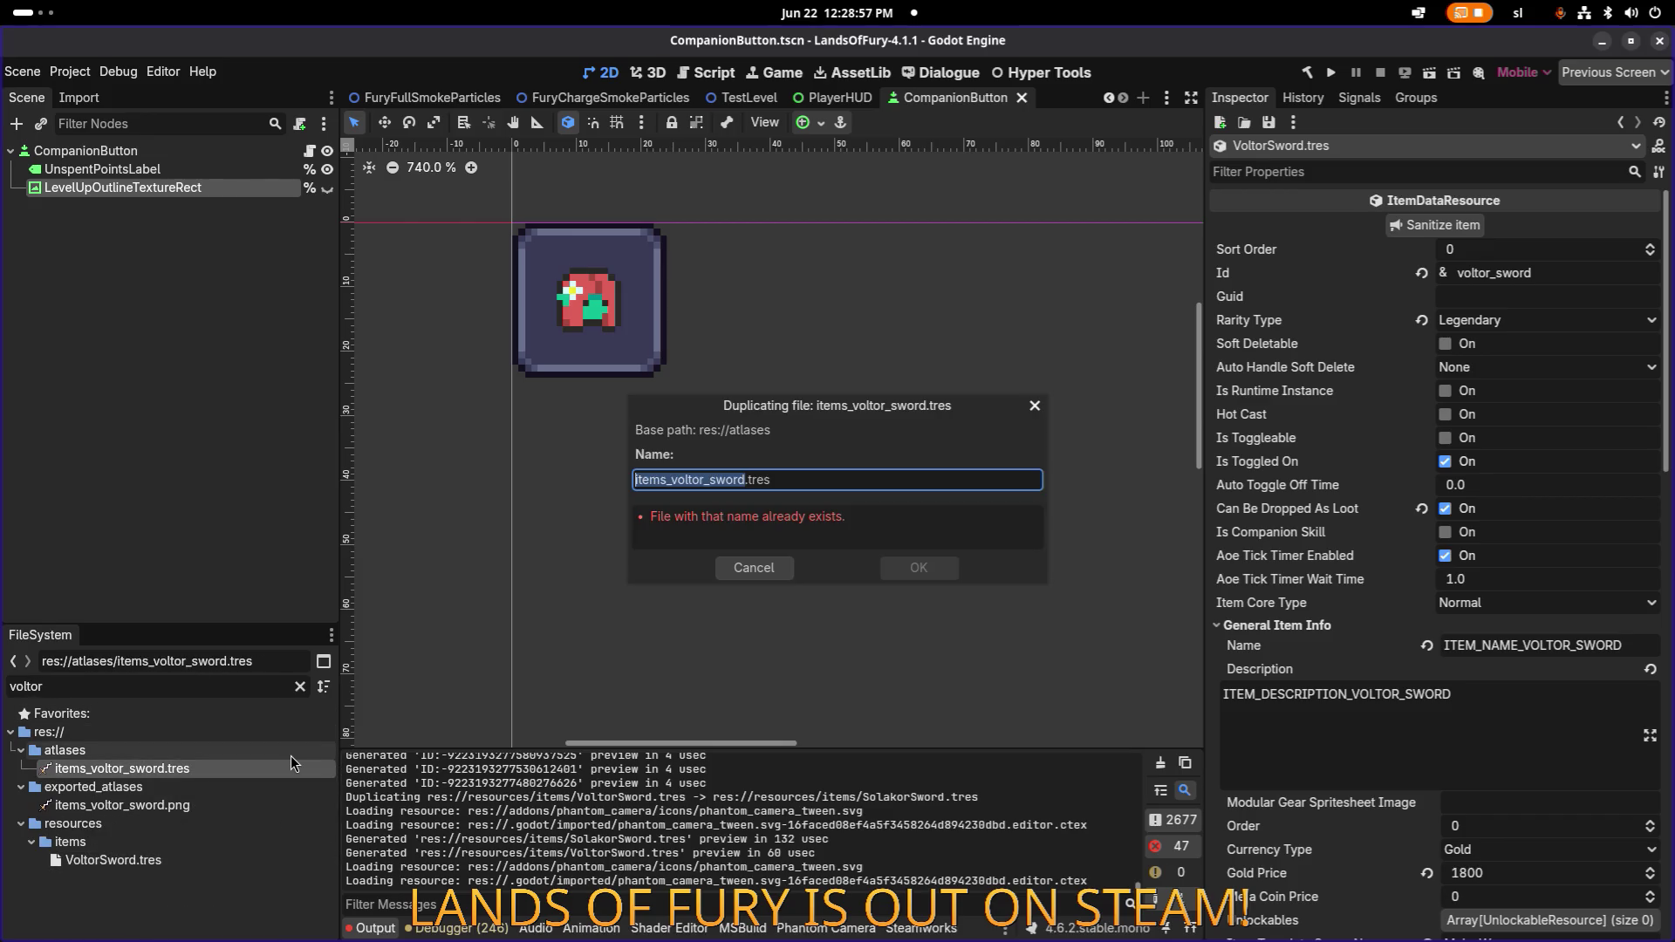
key("Right")
type("solakor")
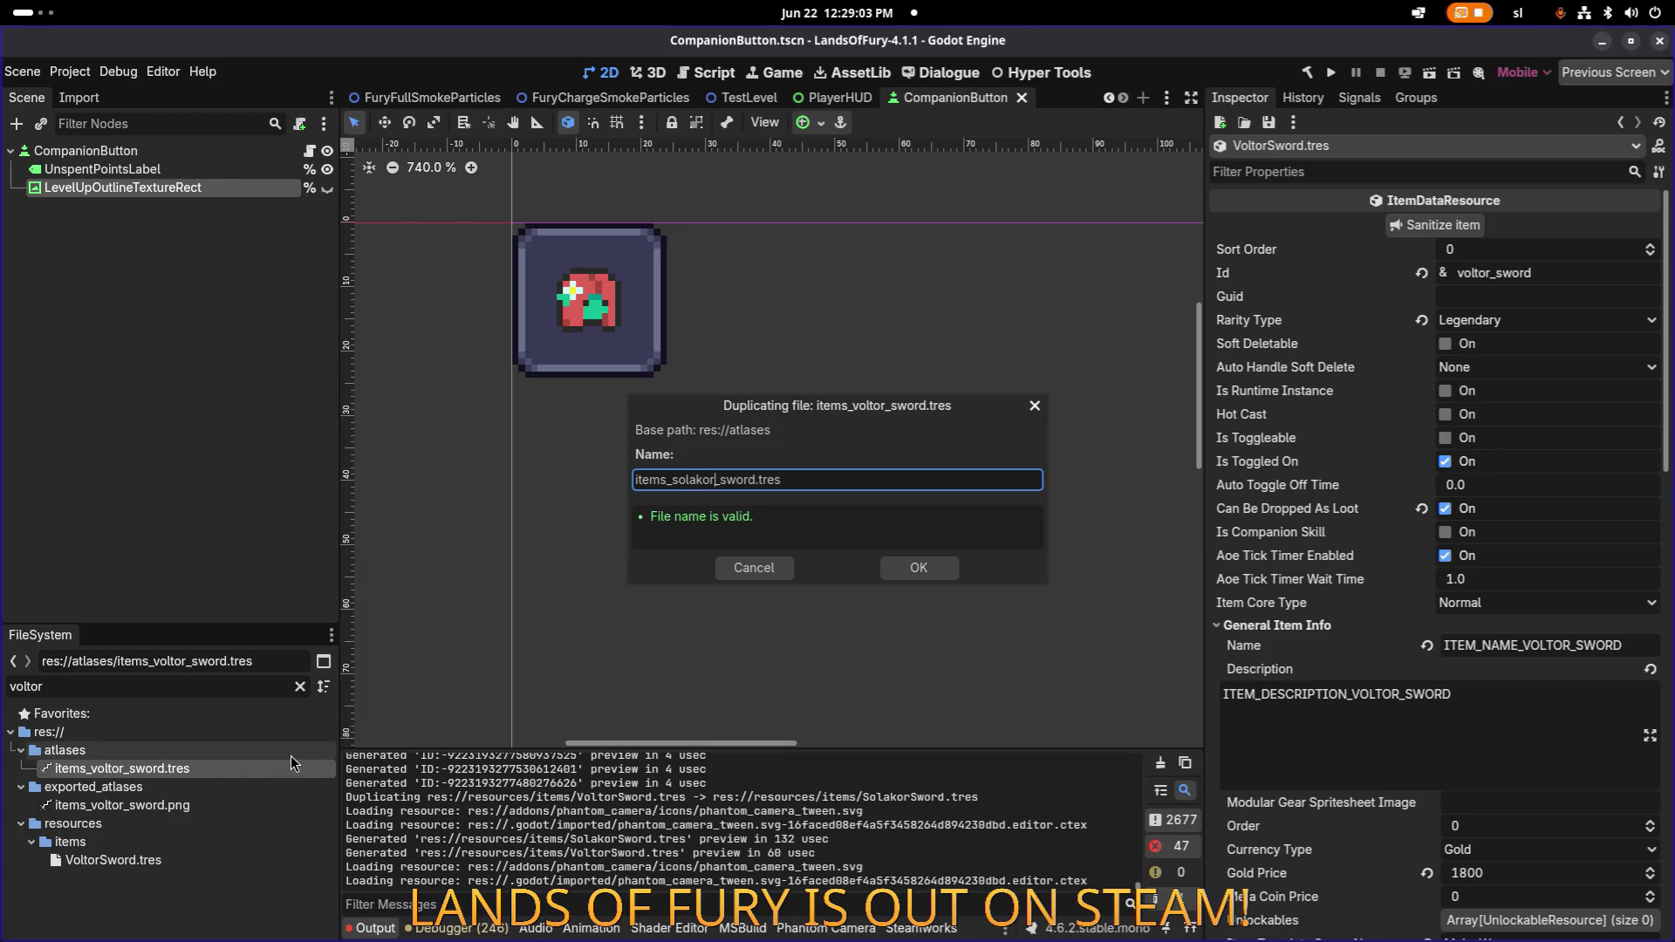
key("Return")
double_click(237, 686)
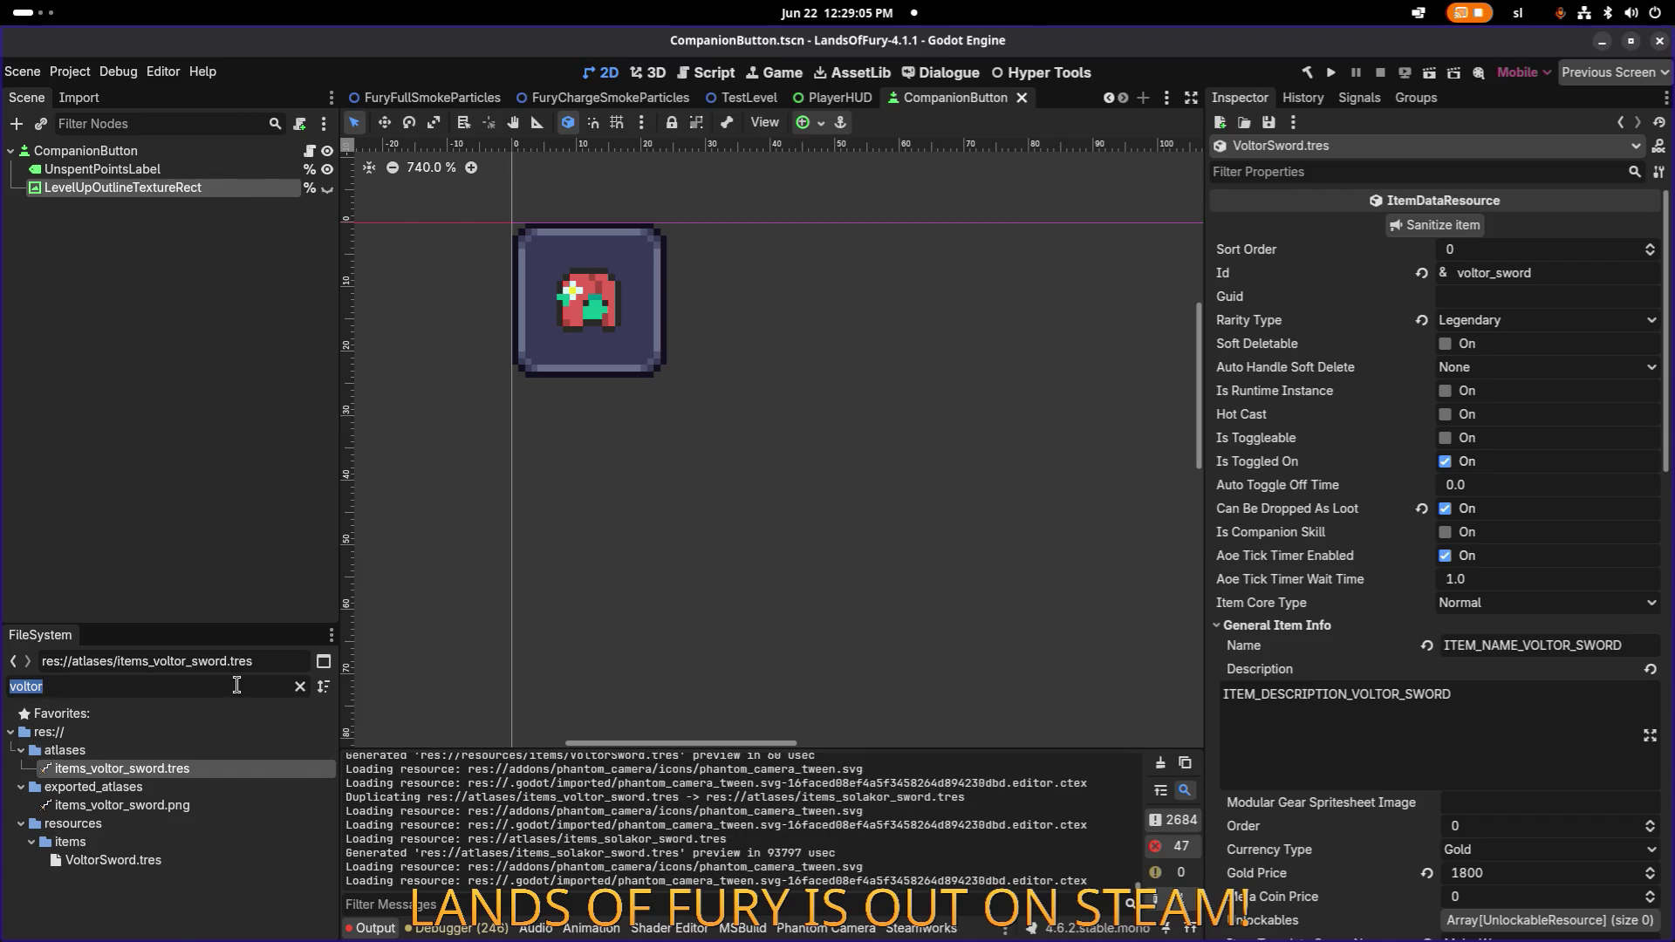
Open SolakorSword.tres and change its Id to solakor_sword and name key to ITEM_NAME_SOLAKOR_SWORD.
type("solak")
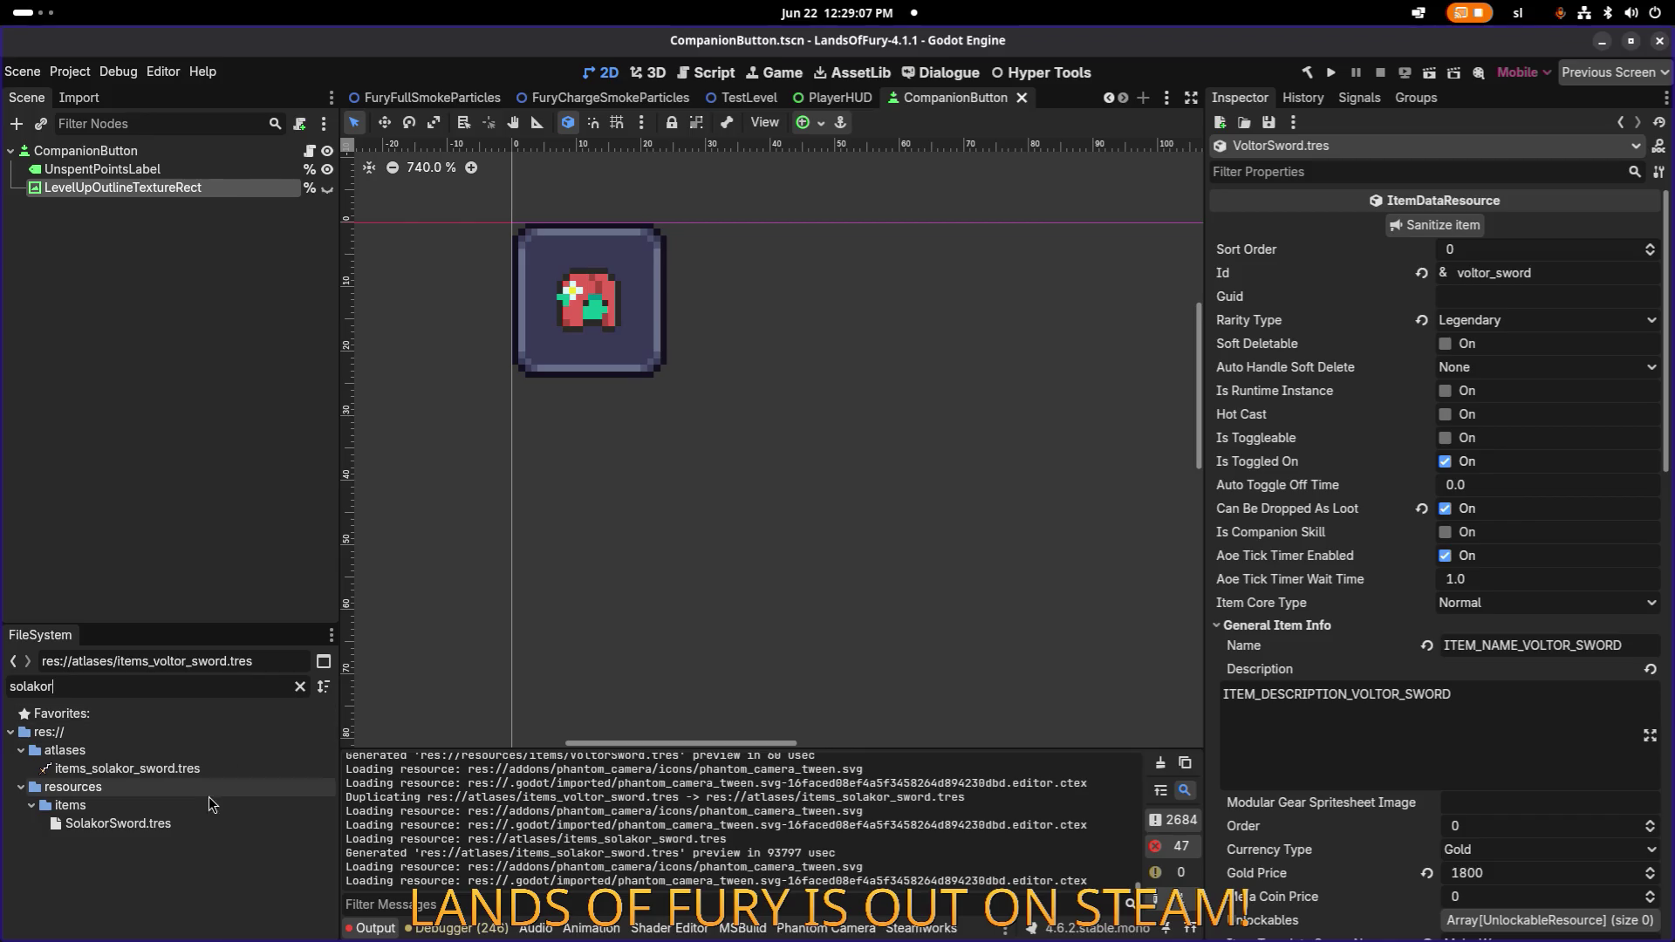
left_click(118, 823)
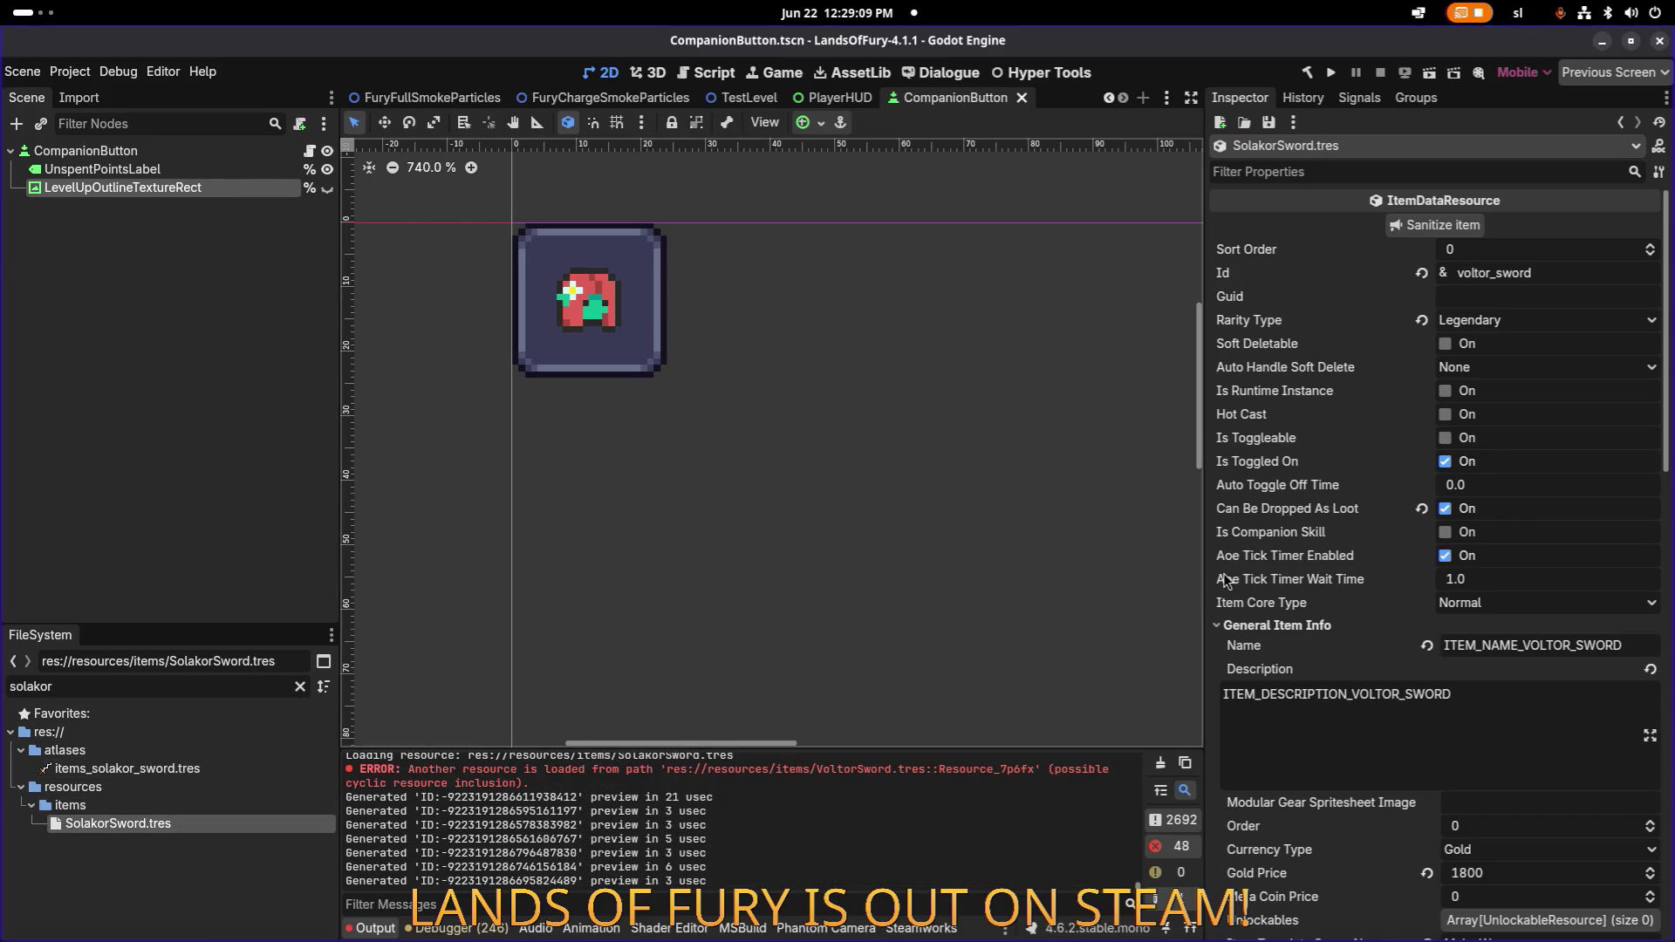
left_click(1566, 268)
key("Home")
key("ctrl+shift+Right")
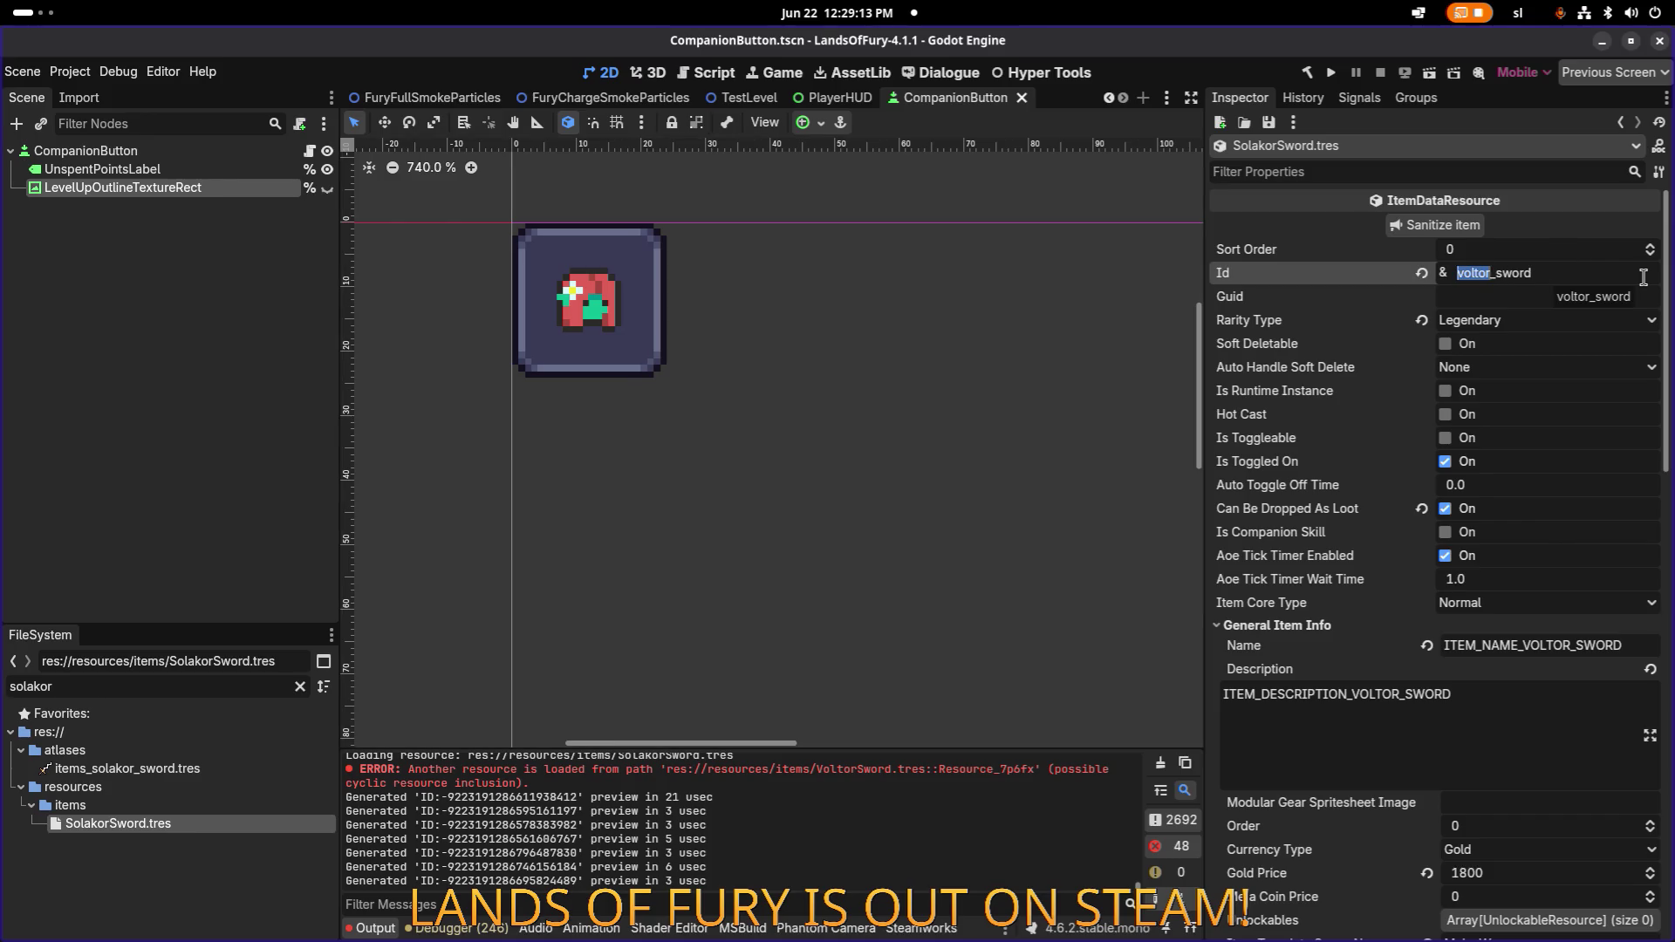
type("solakor")
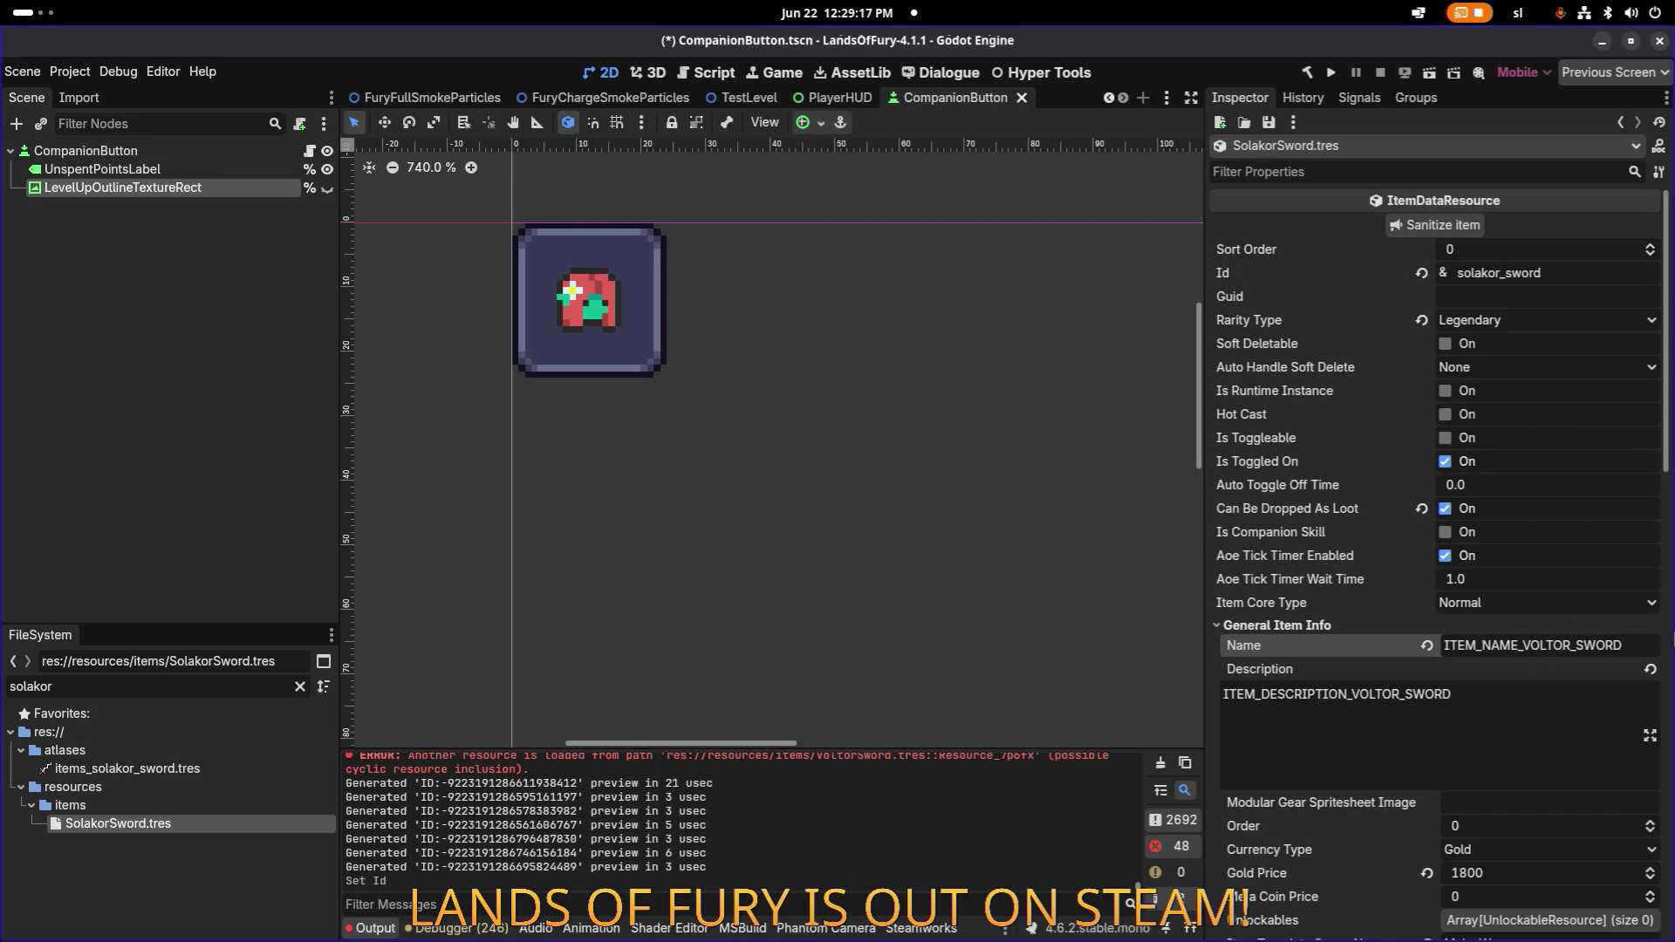
type("SOLAKOR")
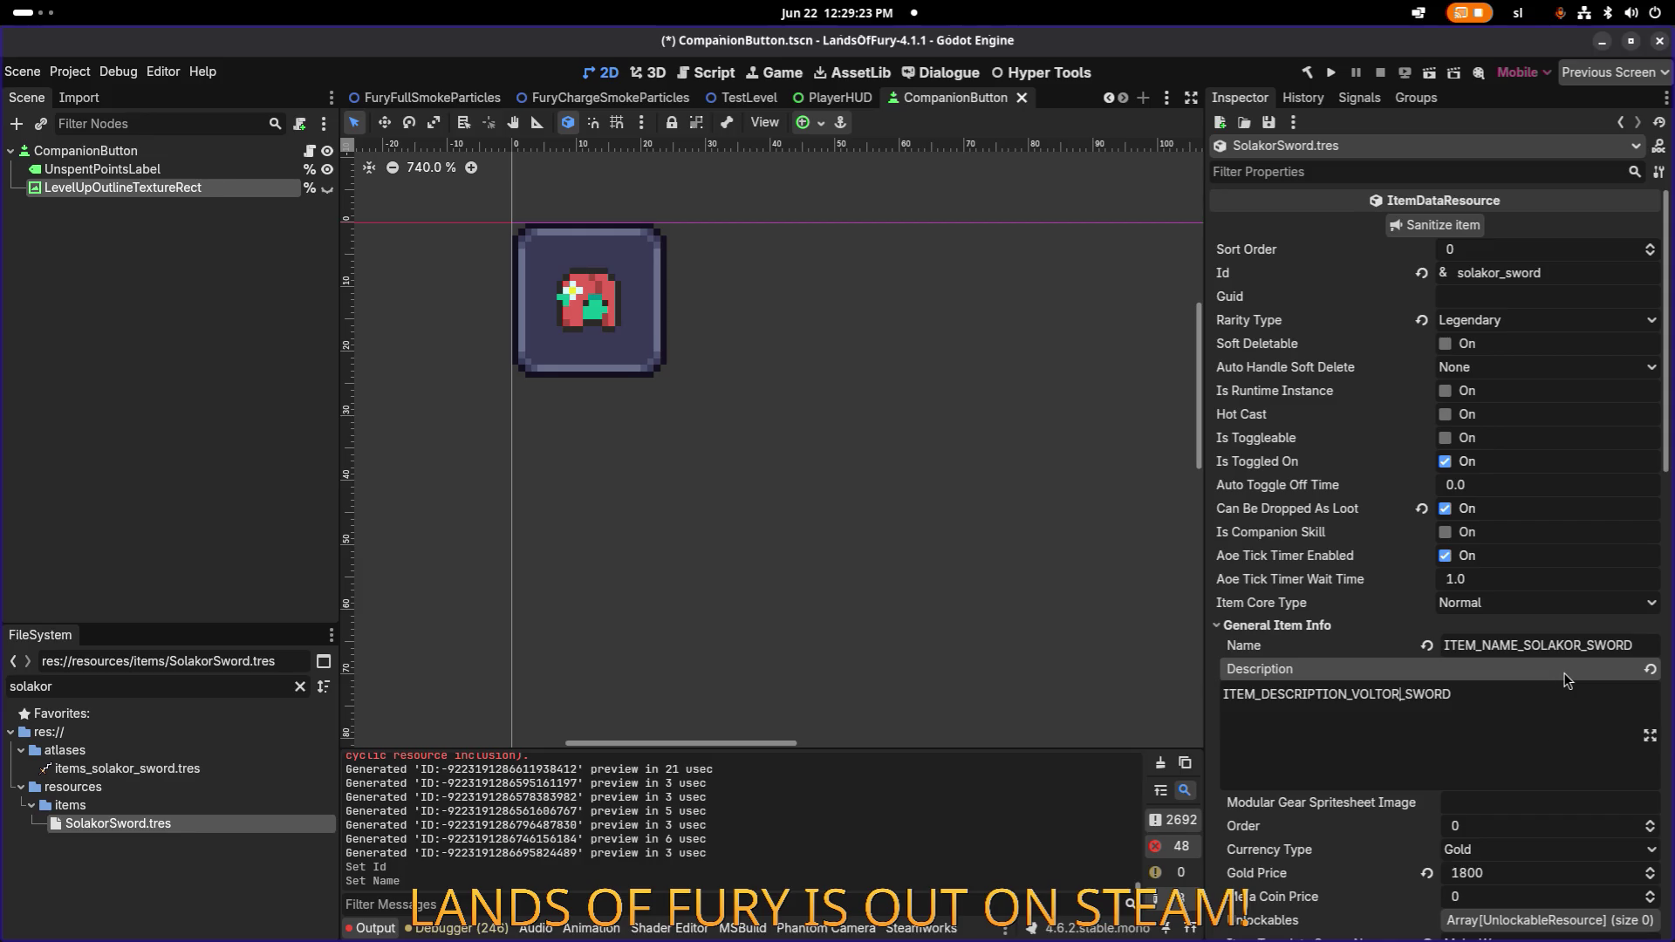
Change the description key to ITEM_DESCRIPTION_SOLAKOR_SWORD, then return to LibreOffice Calc.
key("shift+Left")
key("shift+Left")
key("shift+Left")
key("shift+Left")
type("SOLAKOR")
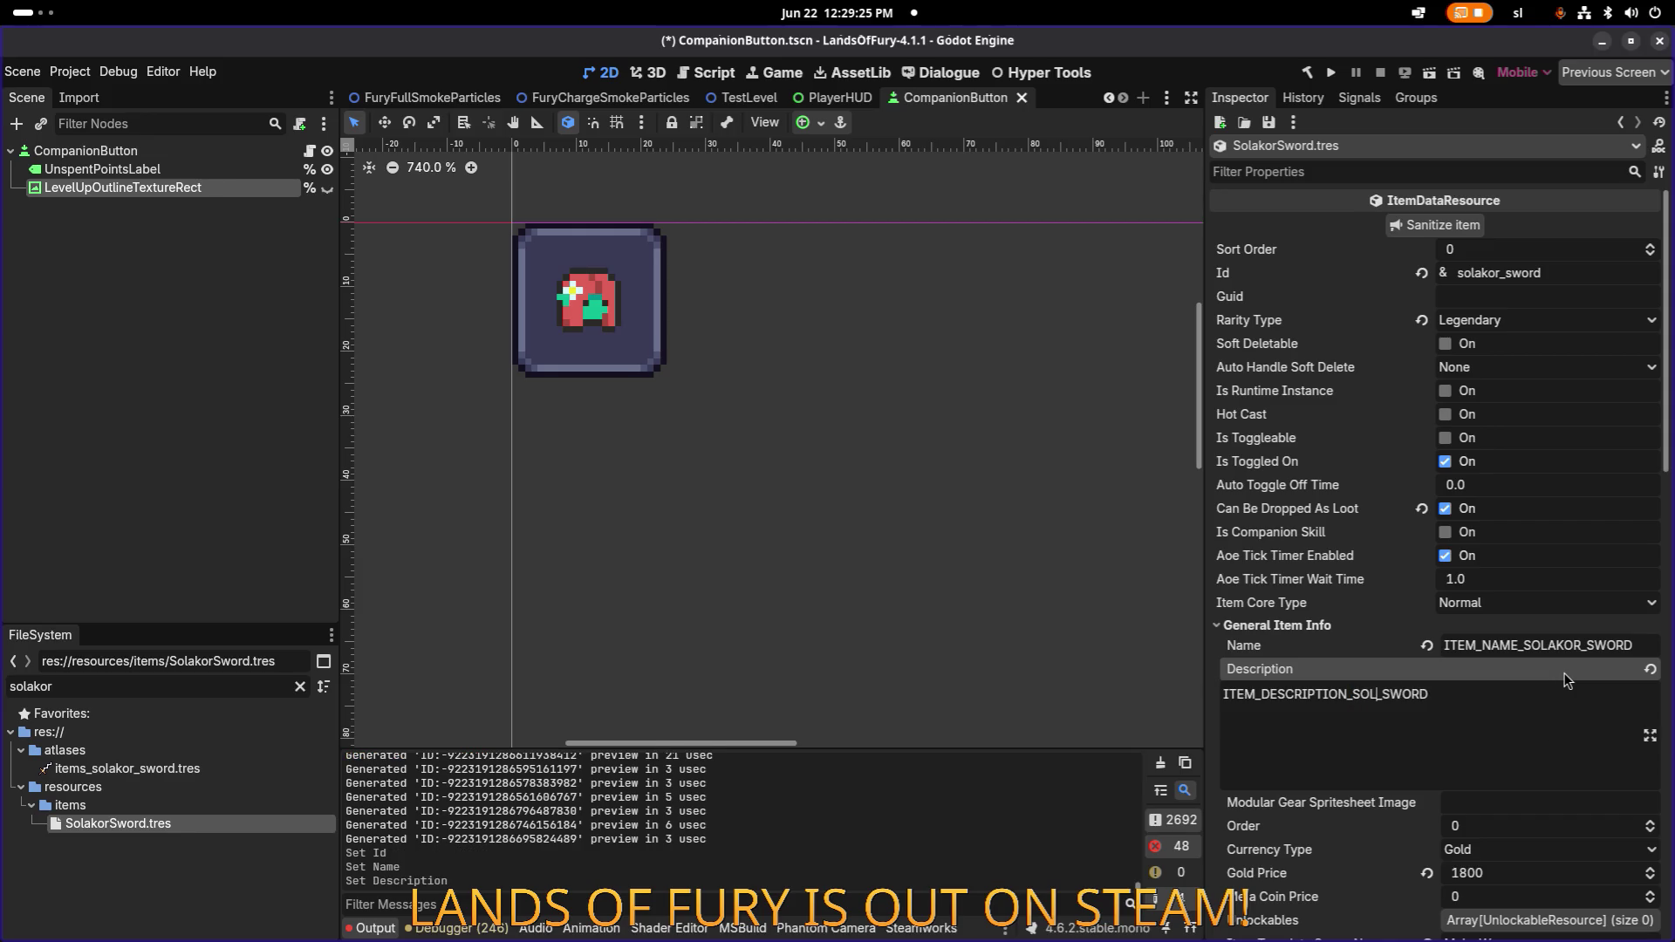
key("shift+Tab")
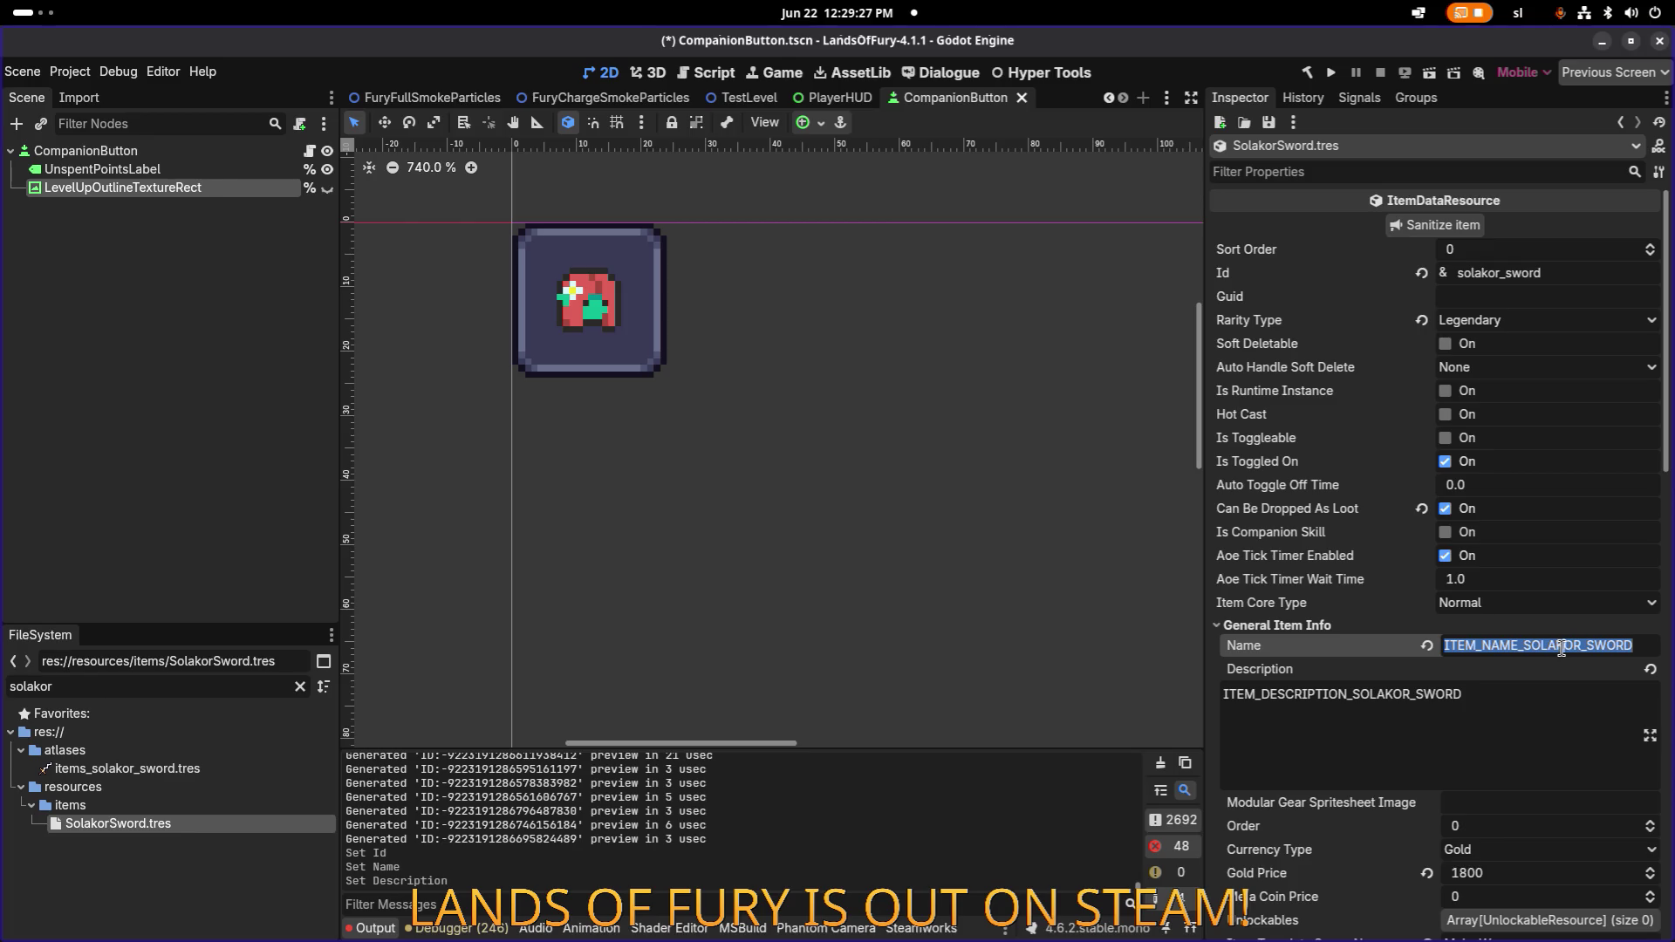
key("alt+Tab")
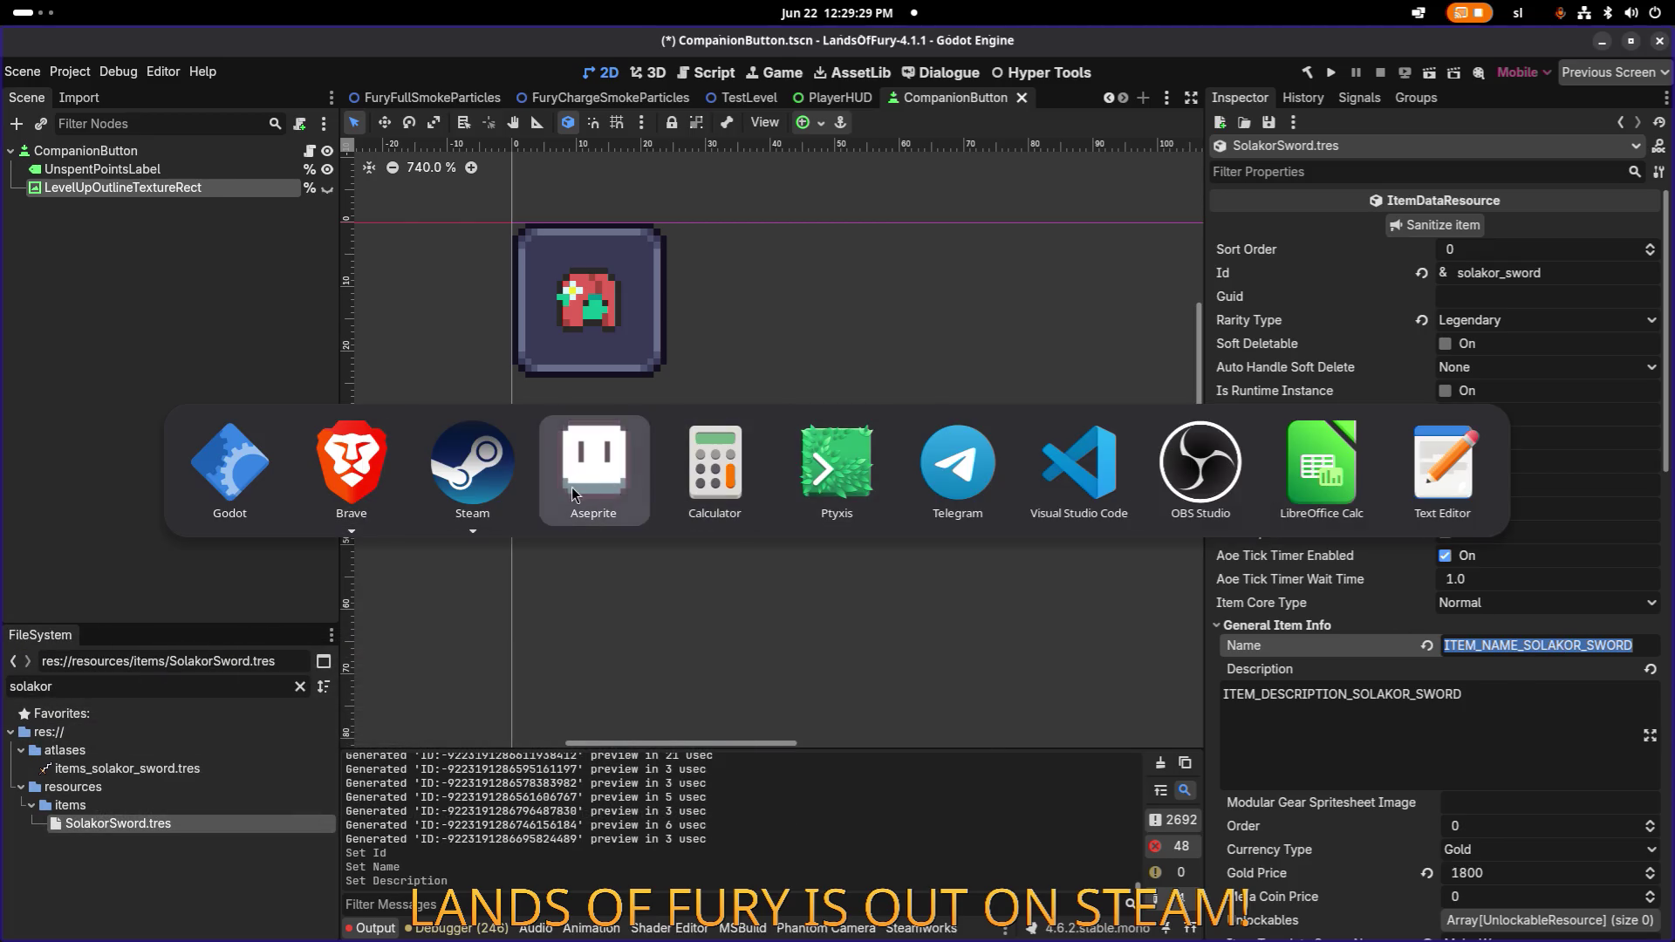
left_click(1295, 485)
Add keys ITEM_NAME_SOLAKOR_SWORD in A1577 and ITEM_DESCRIPTION_SOLAKOR_SWORD in A1578.
left_click(750, 523)
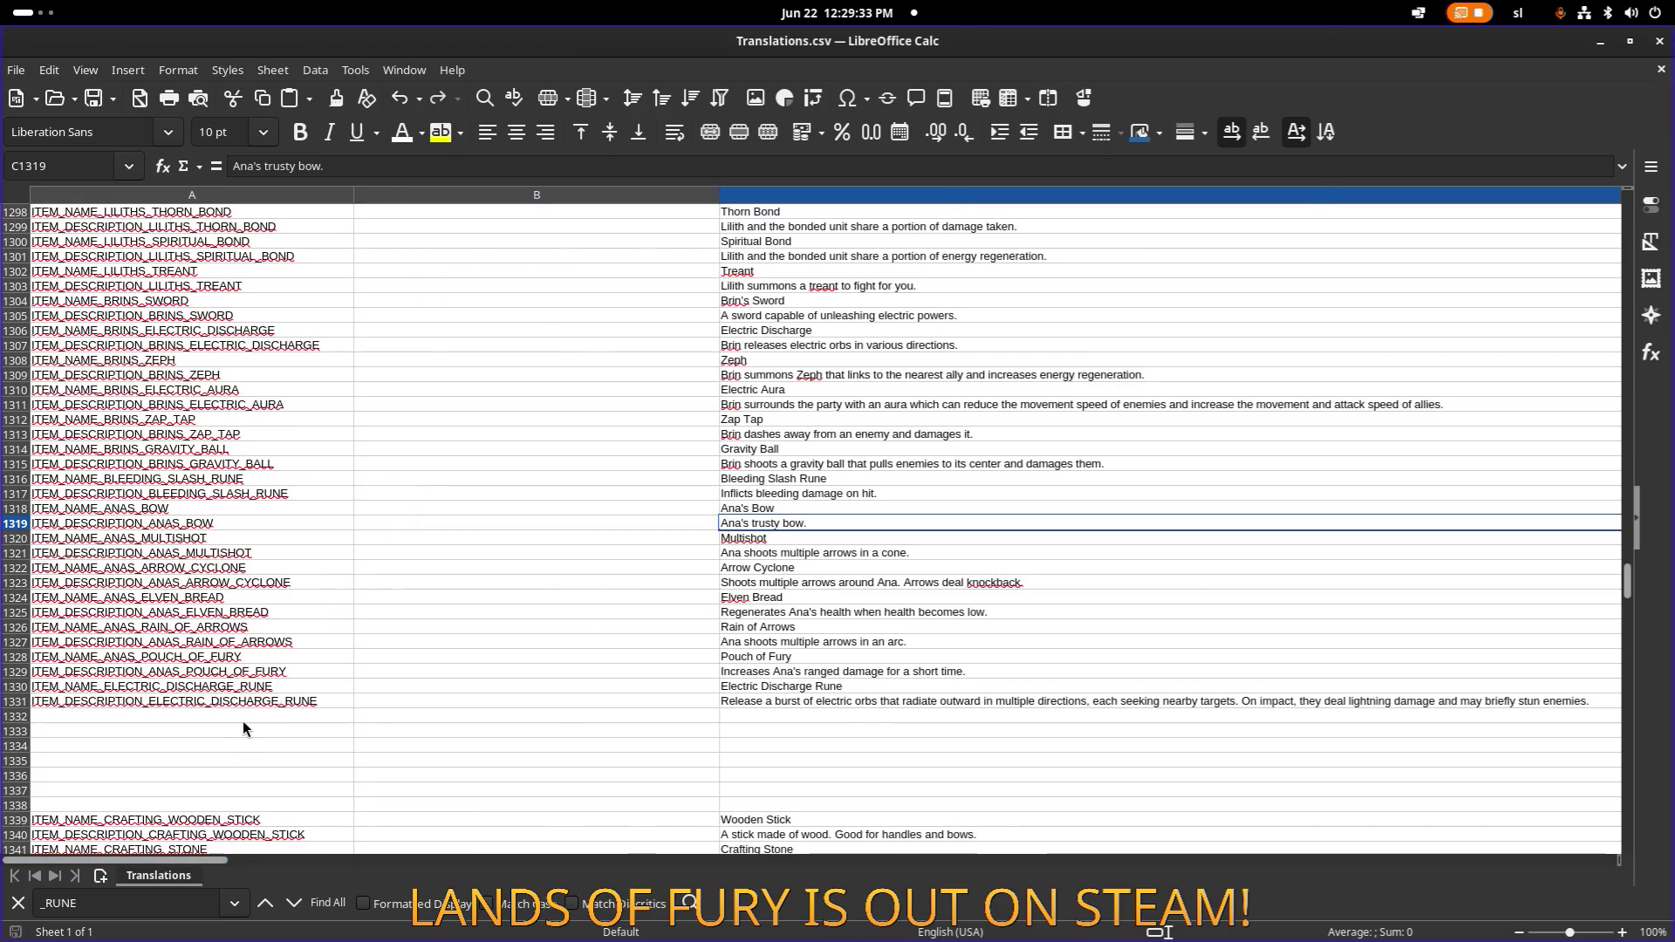
scroll(298, 677, "down", 5)
scroll(300, 667, "down", 20)
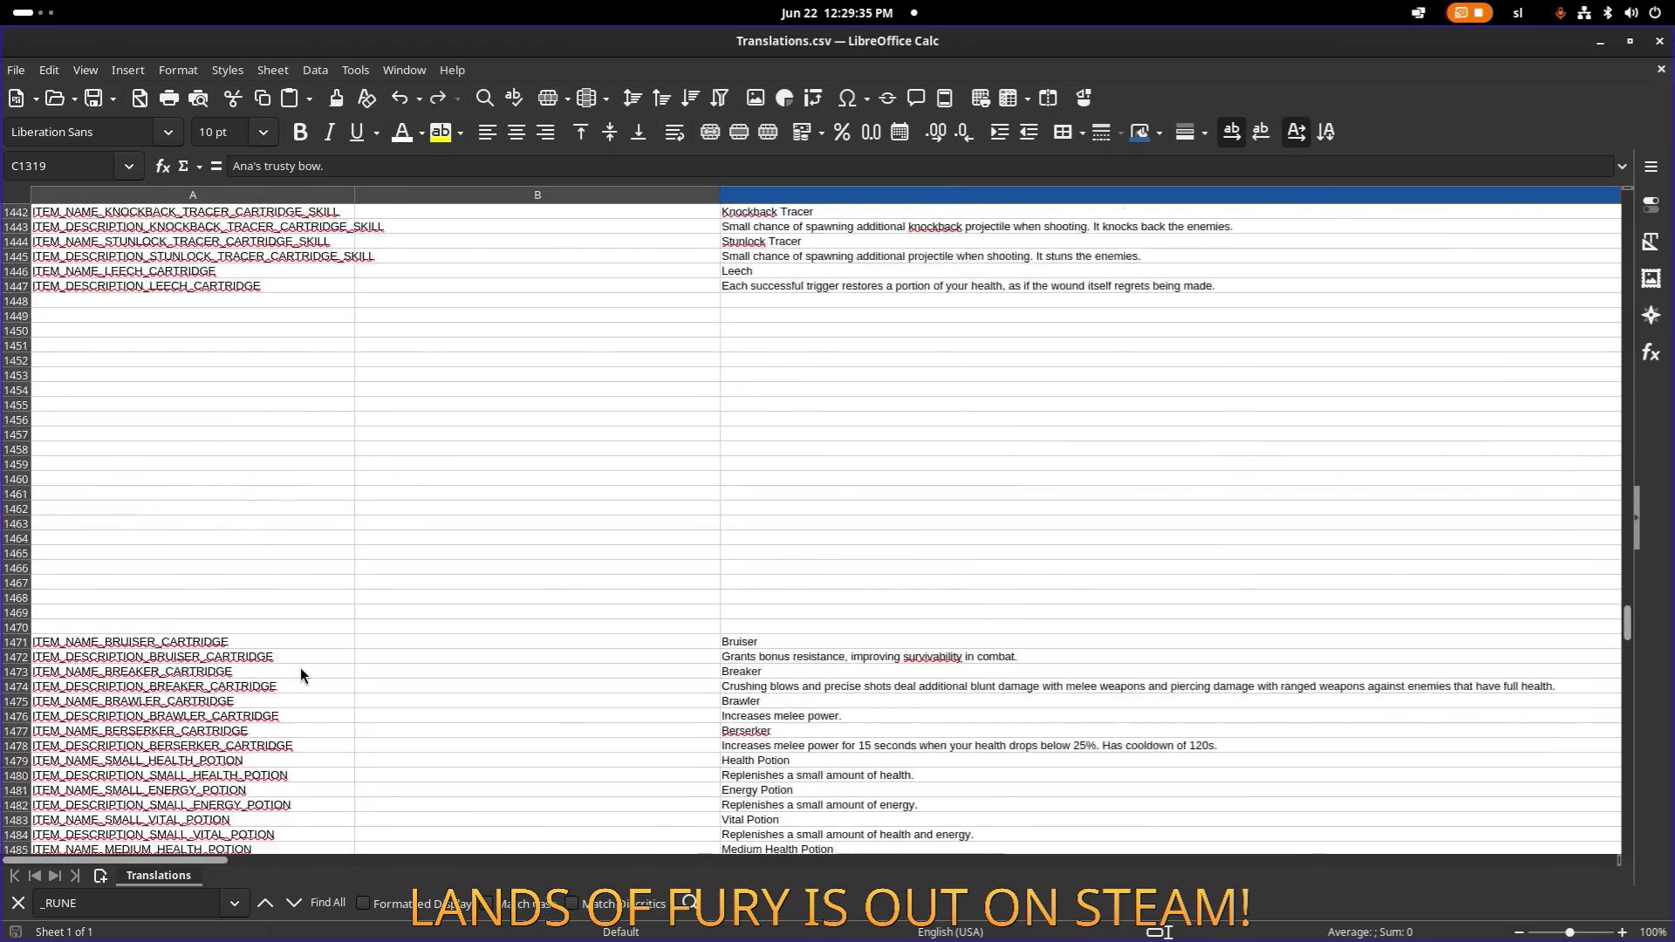
left_click(302, 601)
scroll(322, 611, "down", 20)
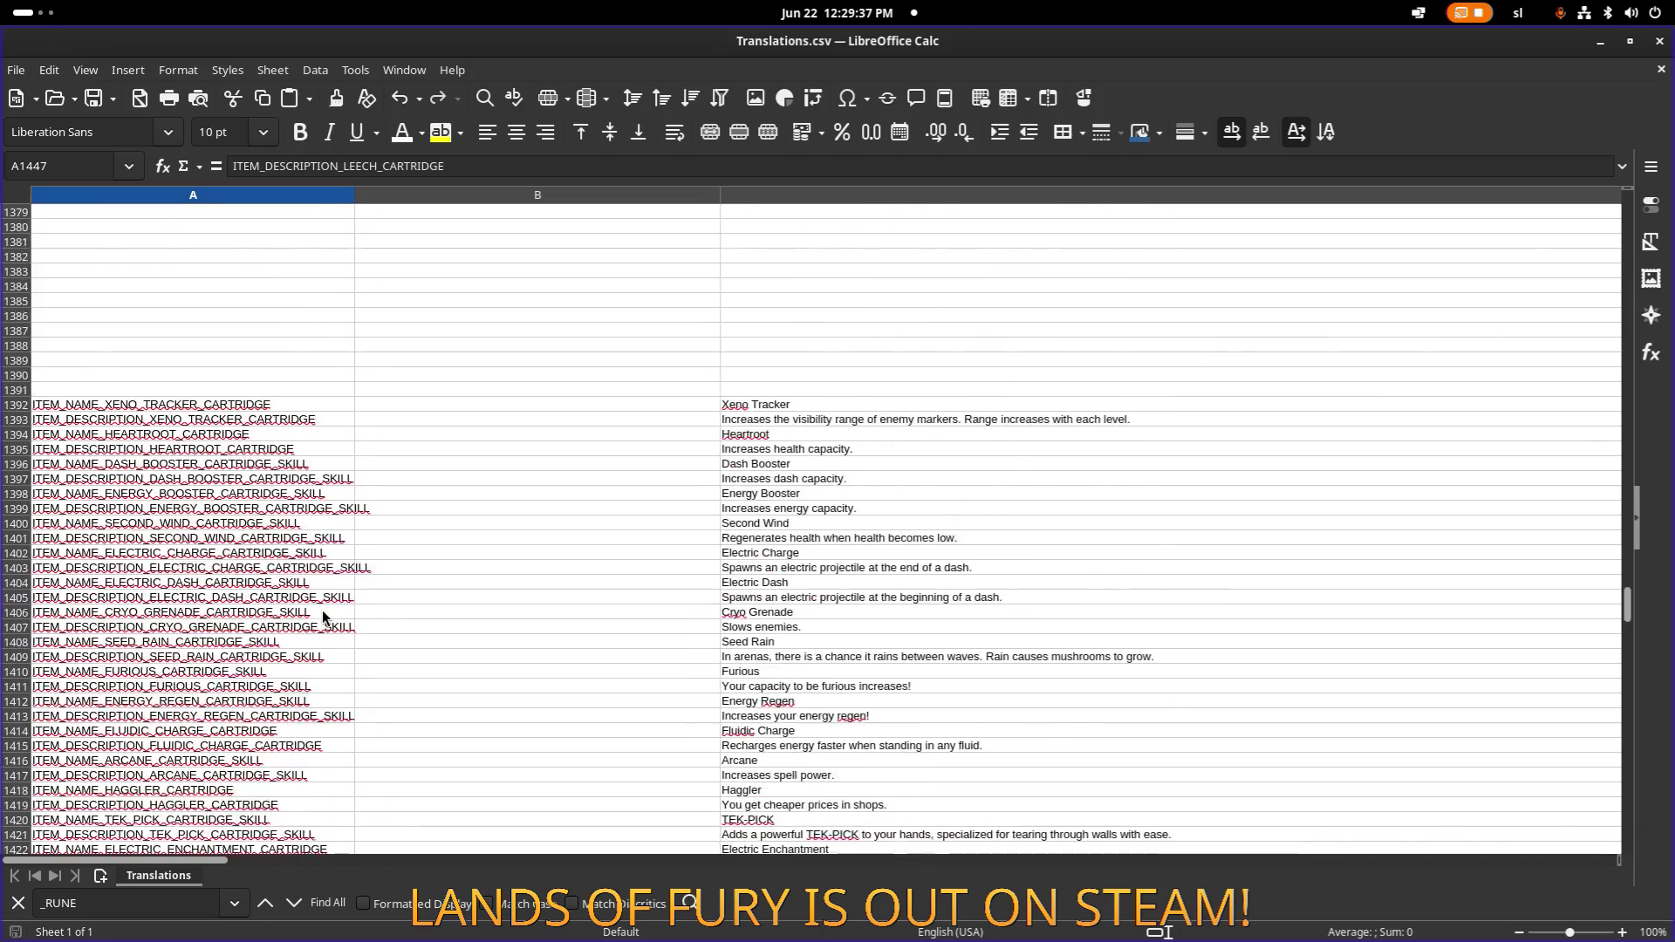
scroll(323, 619, "down", 18)
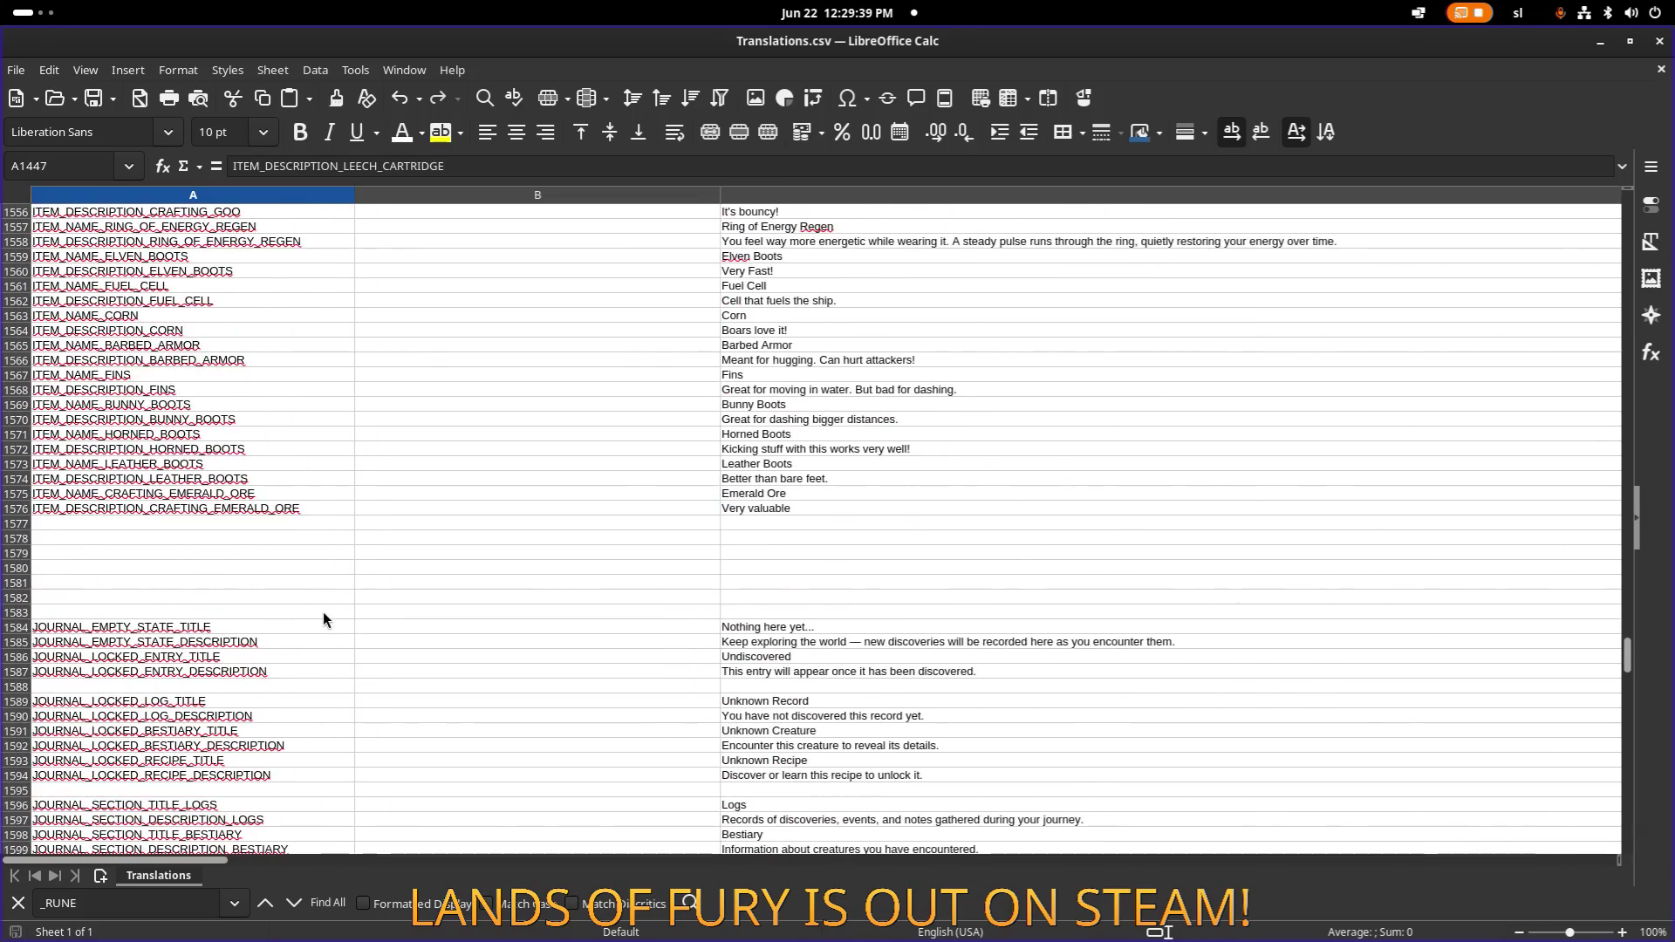
left_click(281, 525)
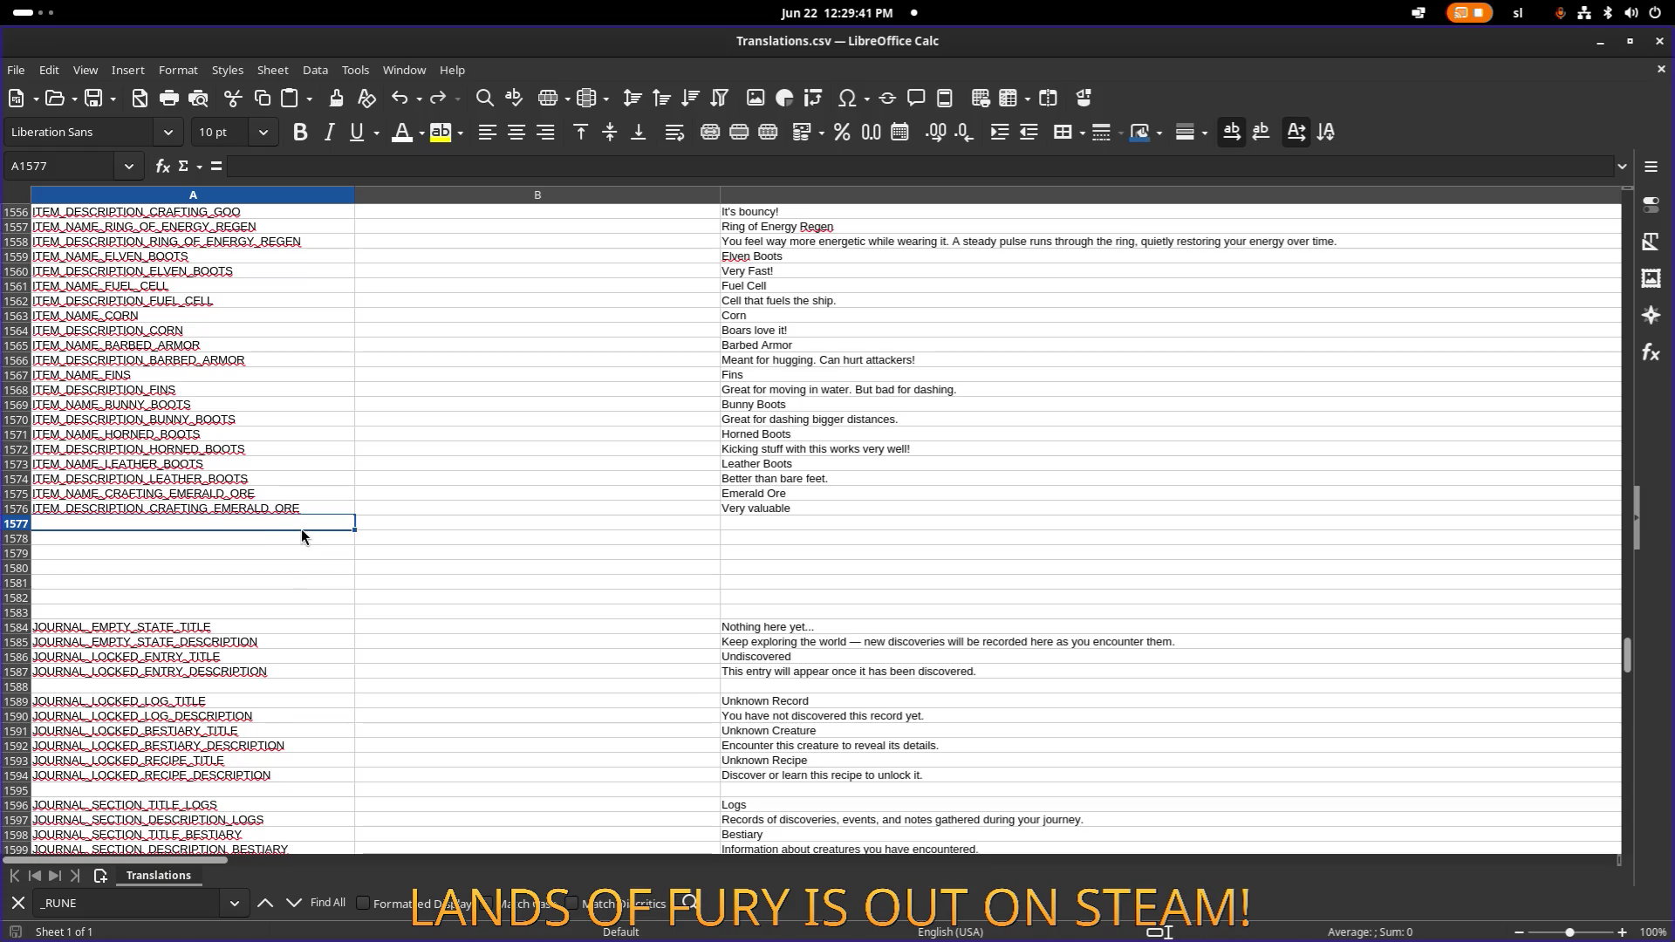
type("ITEM_NAME_SOLAKOR_SWORD")
key("Return")
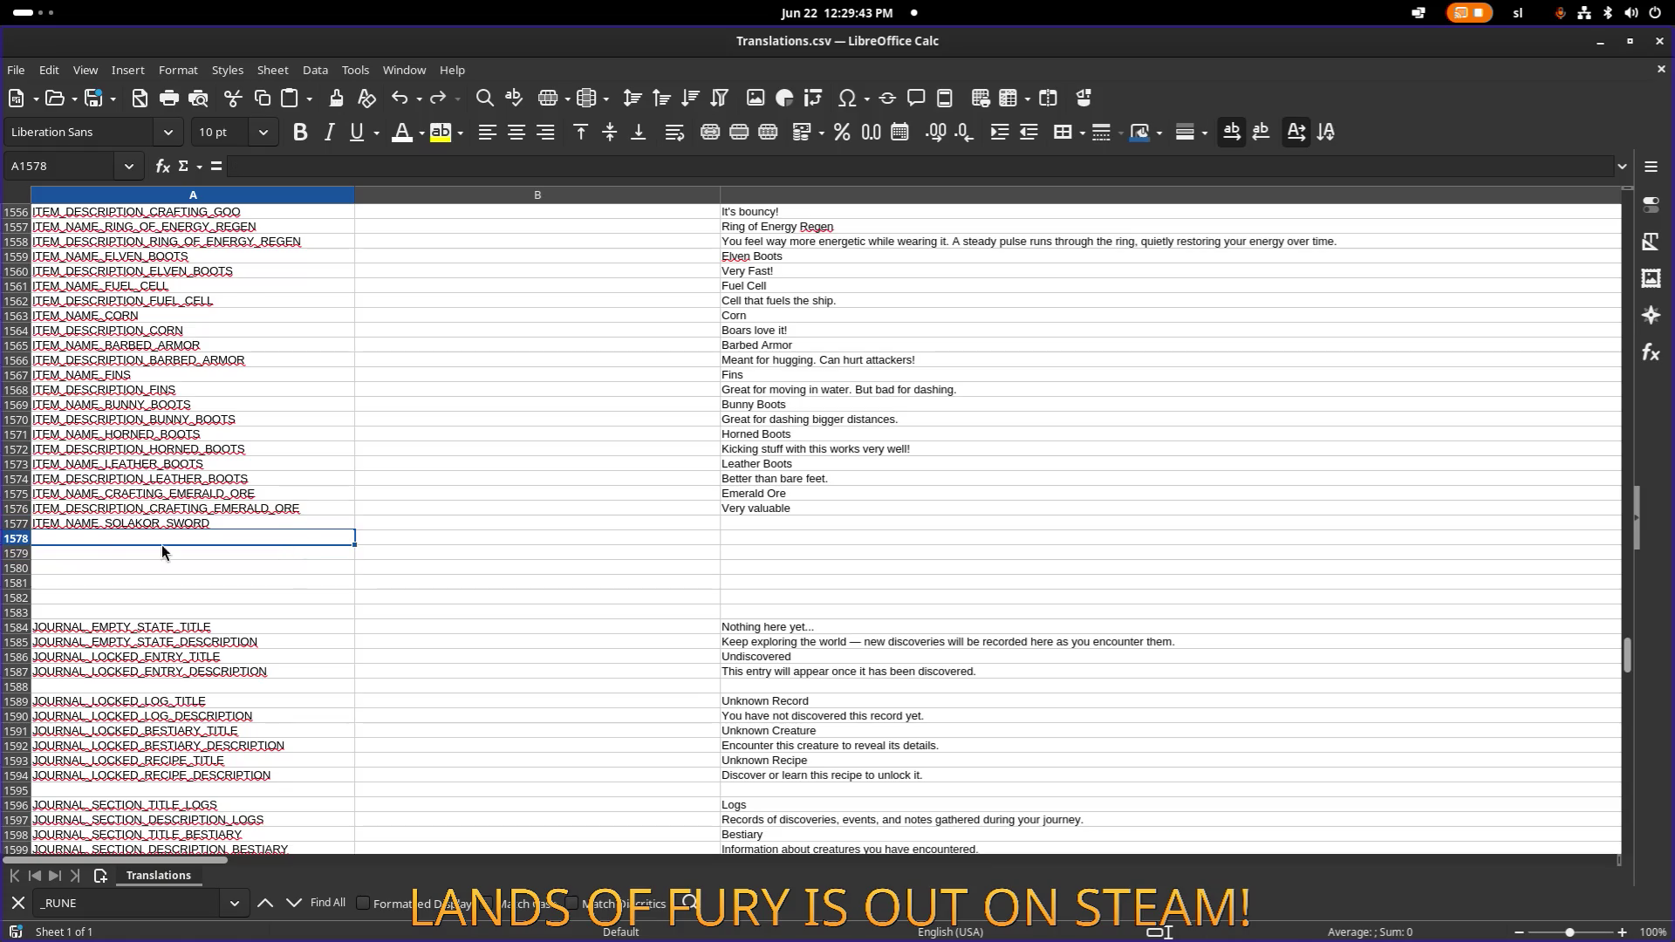
type("ITEM_NAME_SOLAKOR_SWORD")
double_click(97, 539)
key("BackSpace")
key("BackSpace")
key("BackSpace")
type("D")
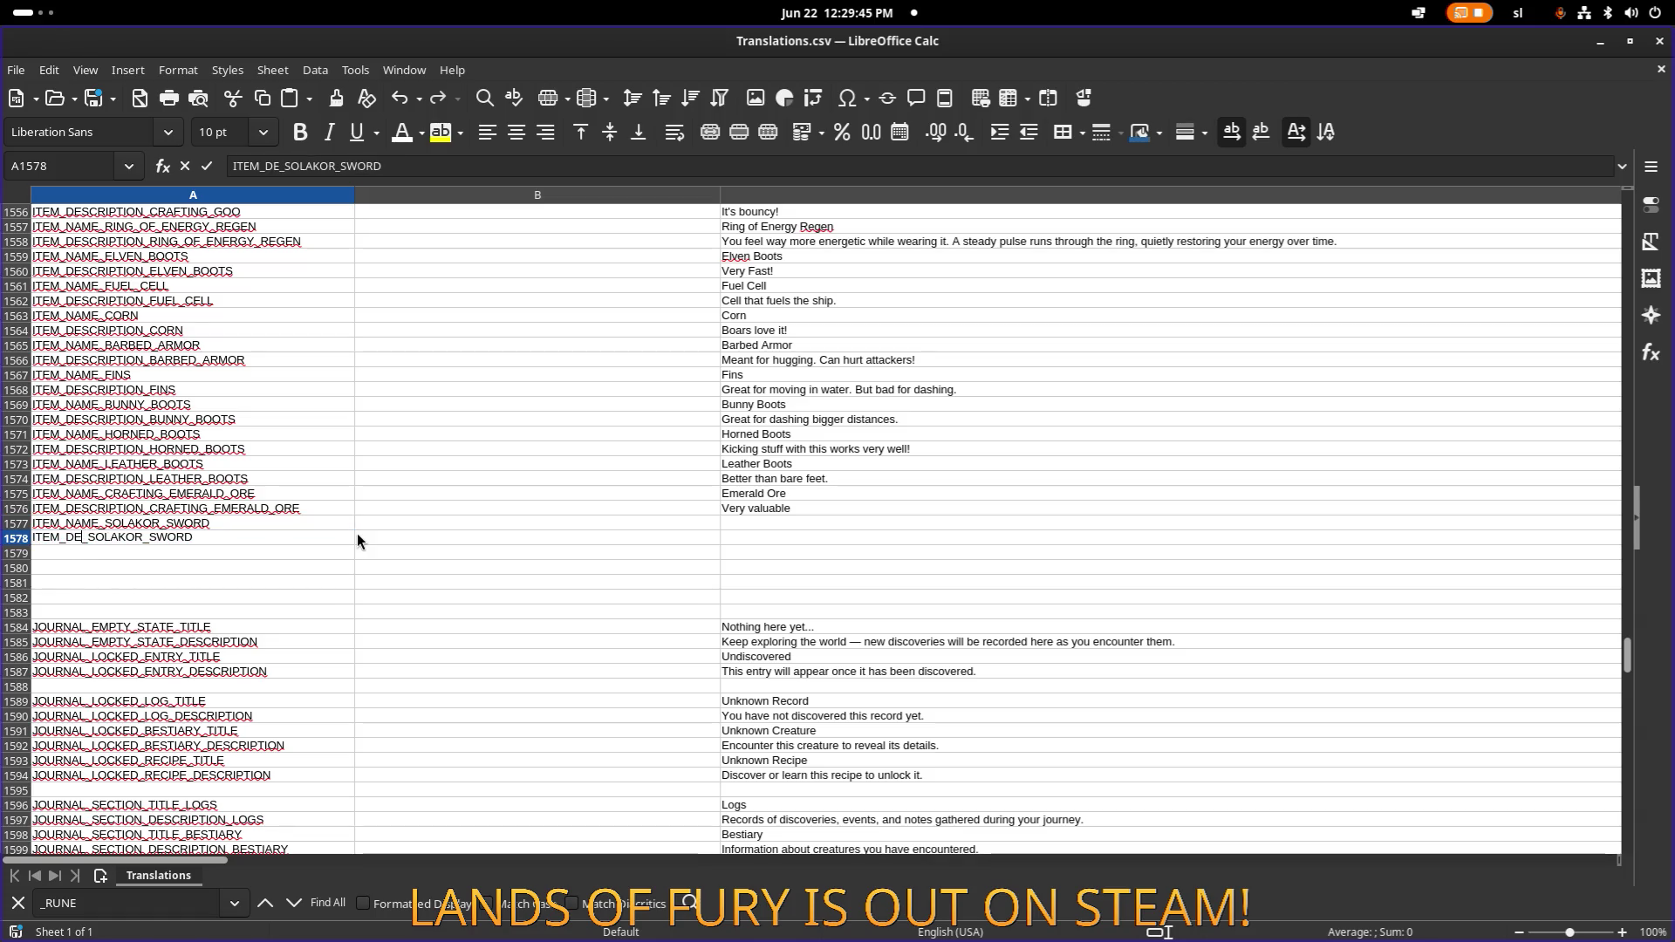
type("ESCRIPTION")
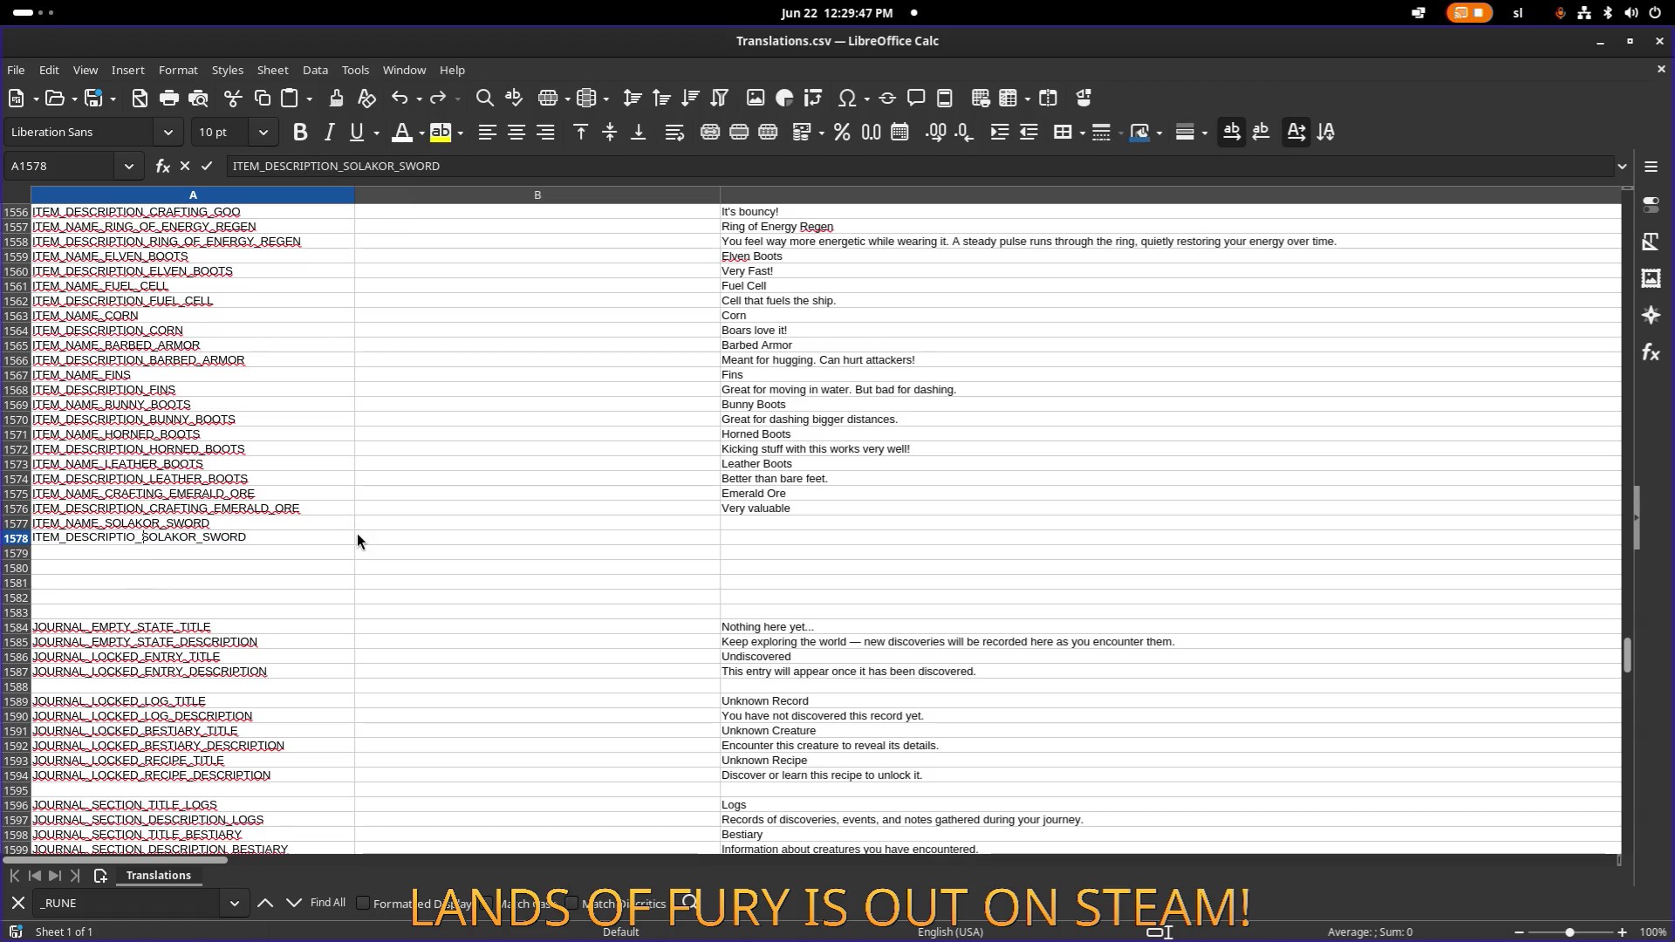
Enter the English name Solakor in cell C1577.
left_click(789, 529)
double_click(731, 520)
type("So")
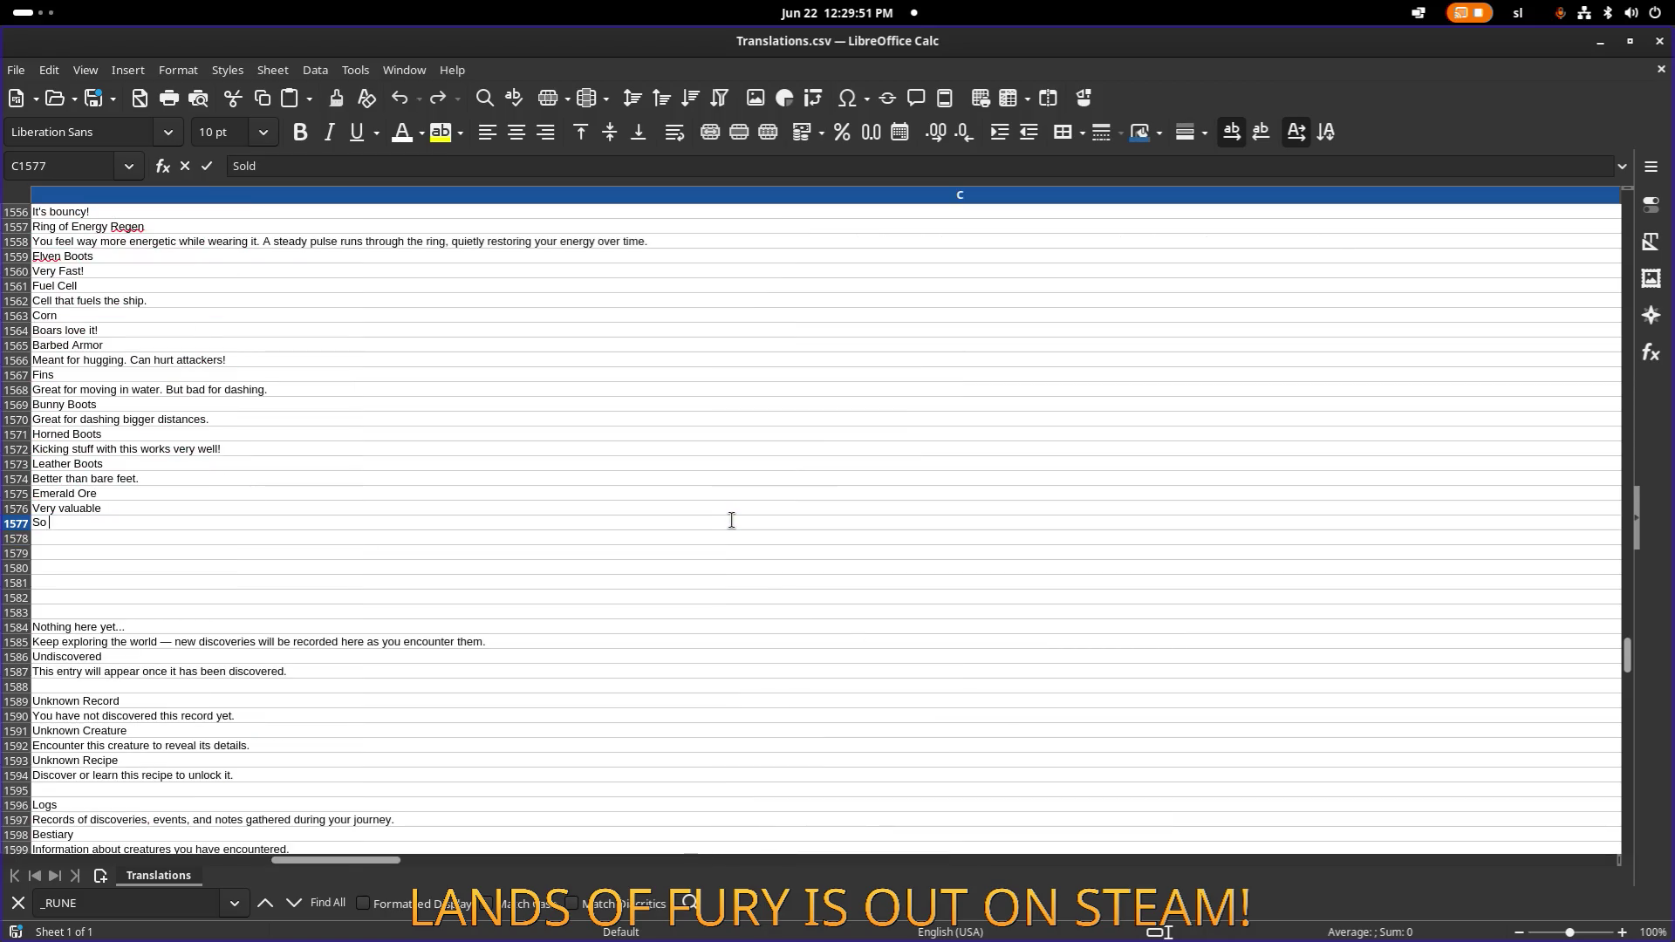
type("lakor")
key("Return")
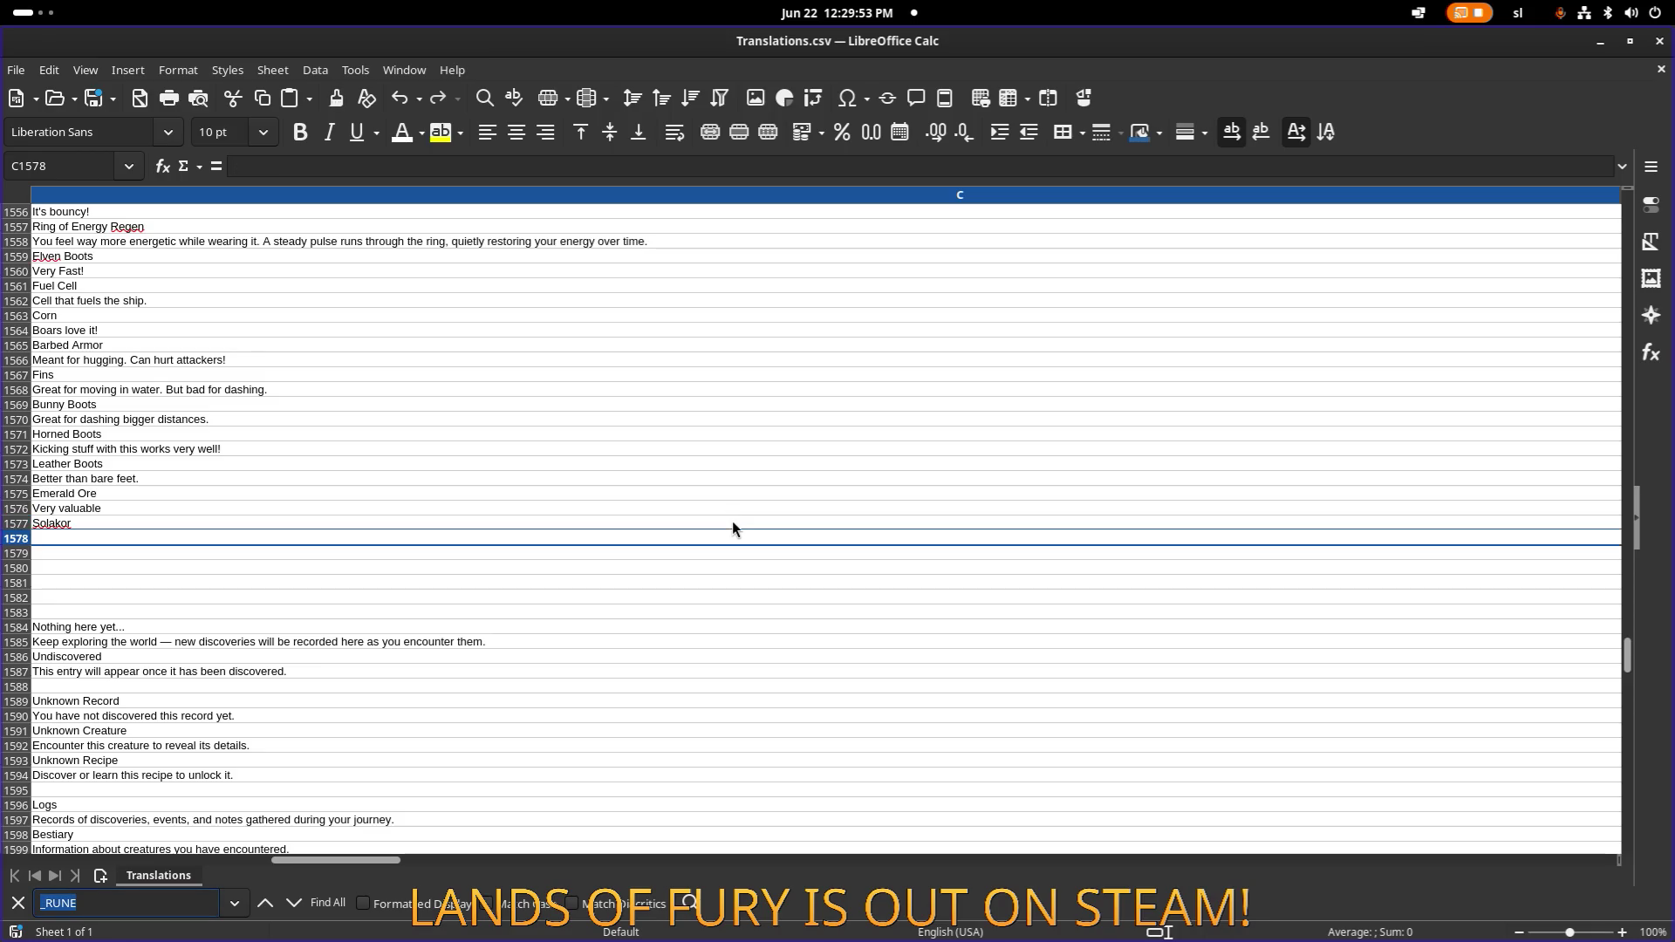
Find the Voltor Sword translation in C1369 and shorten it to Voltor.
type("bvoltor")
key("Return")
key("Return")
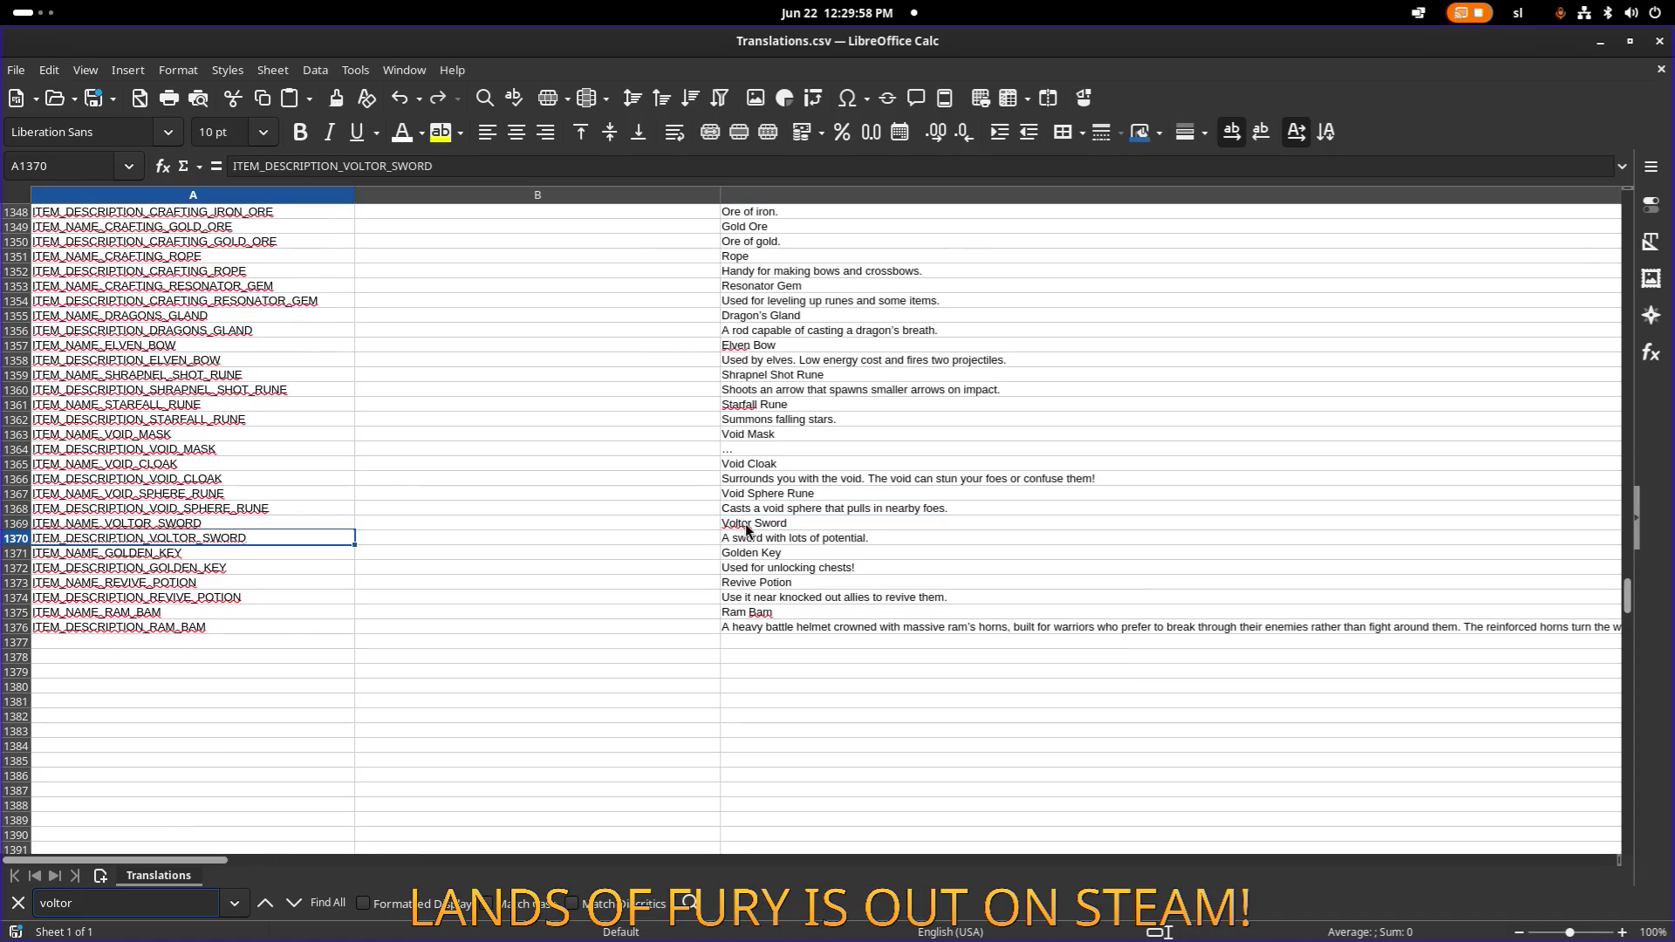
double_click(745, 523)
key("BackSpace")
key("BackSpace")
key("BackSpace")
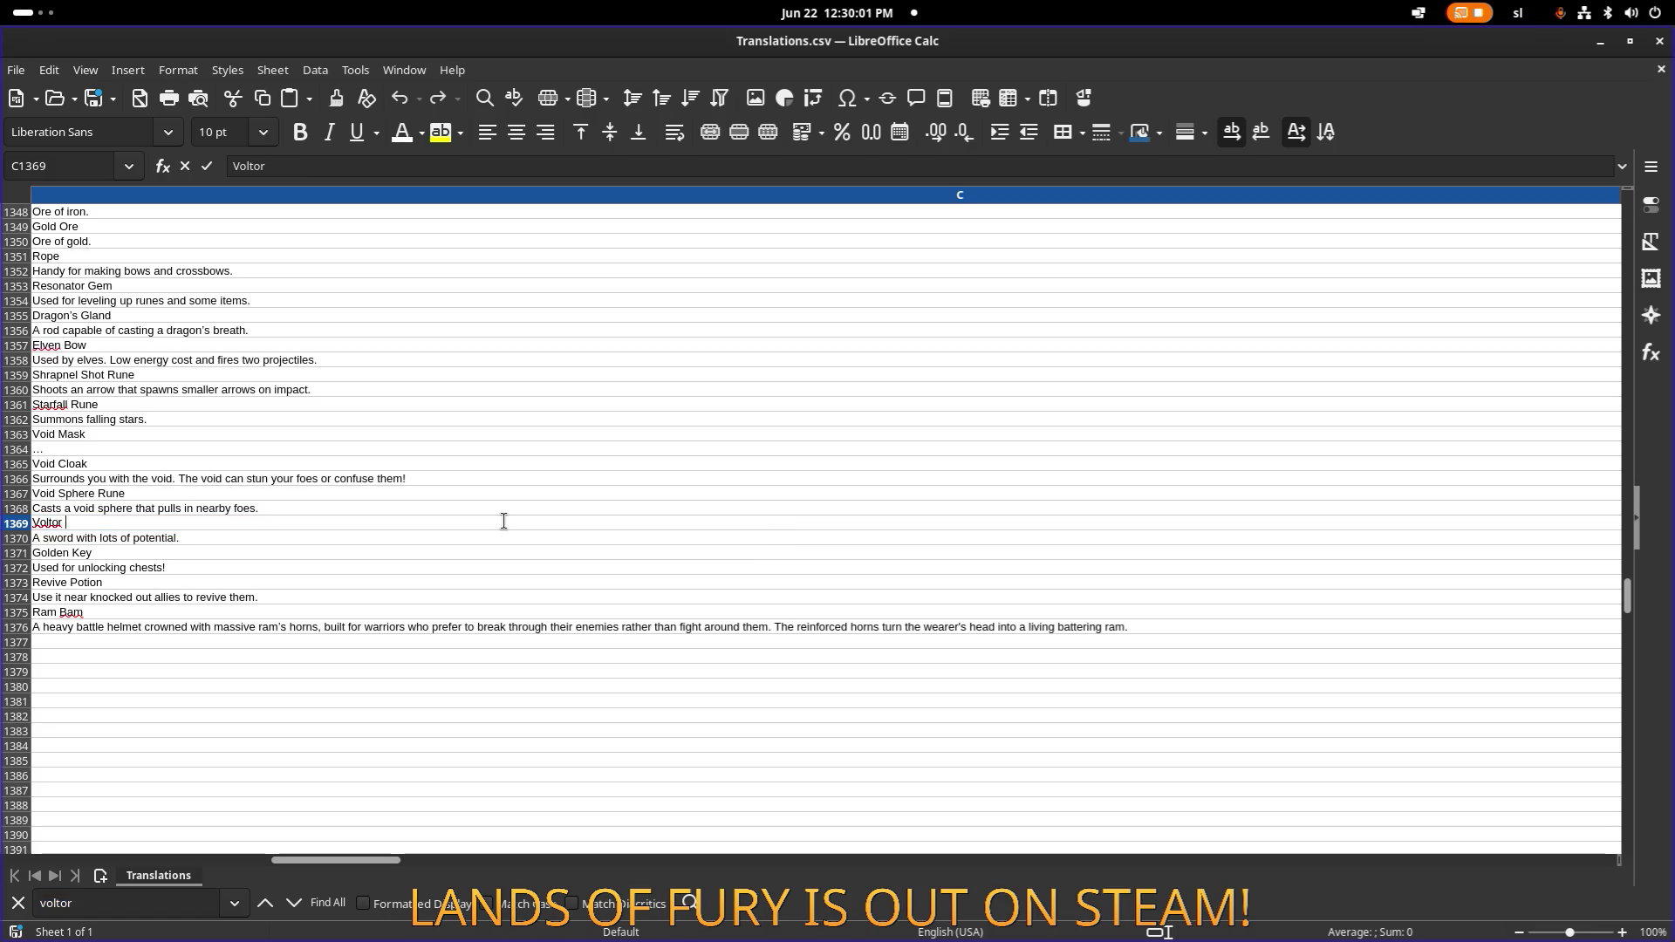
key("Return")
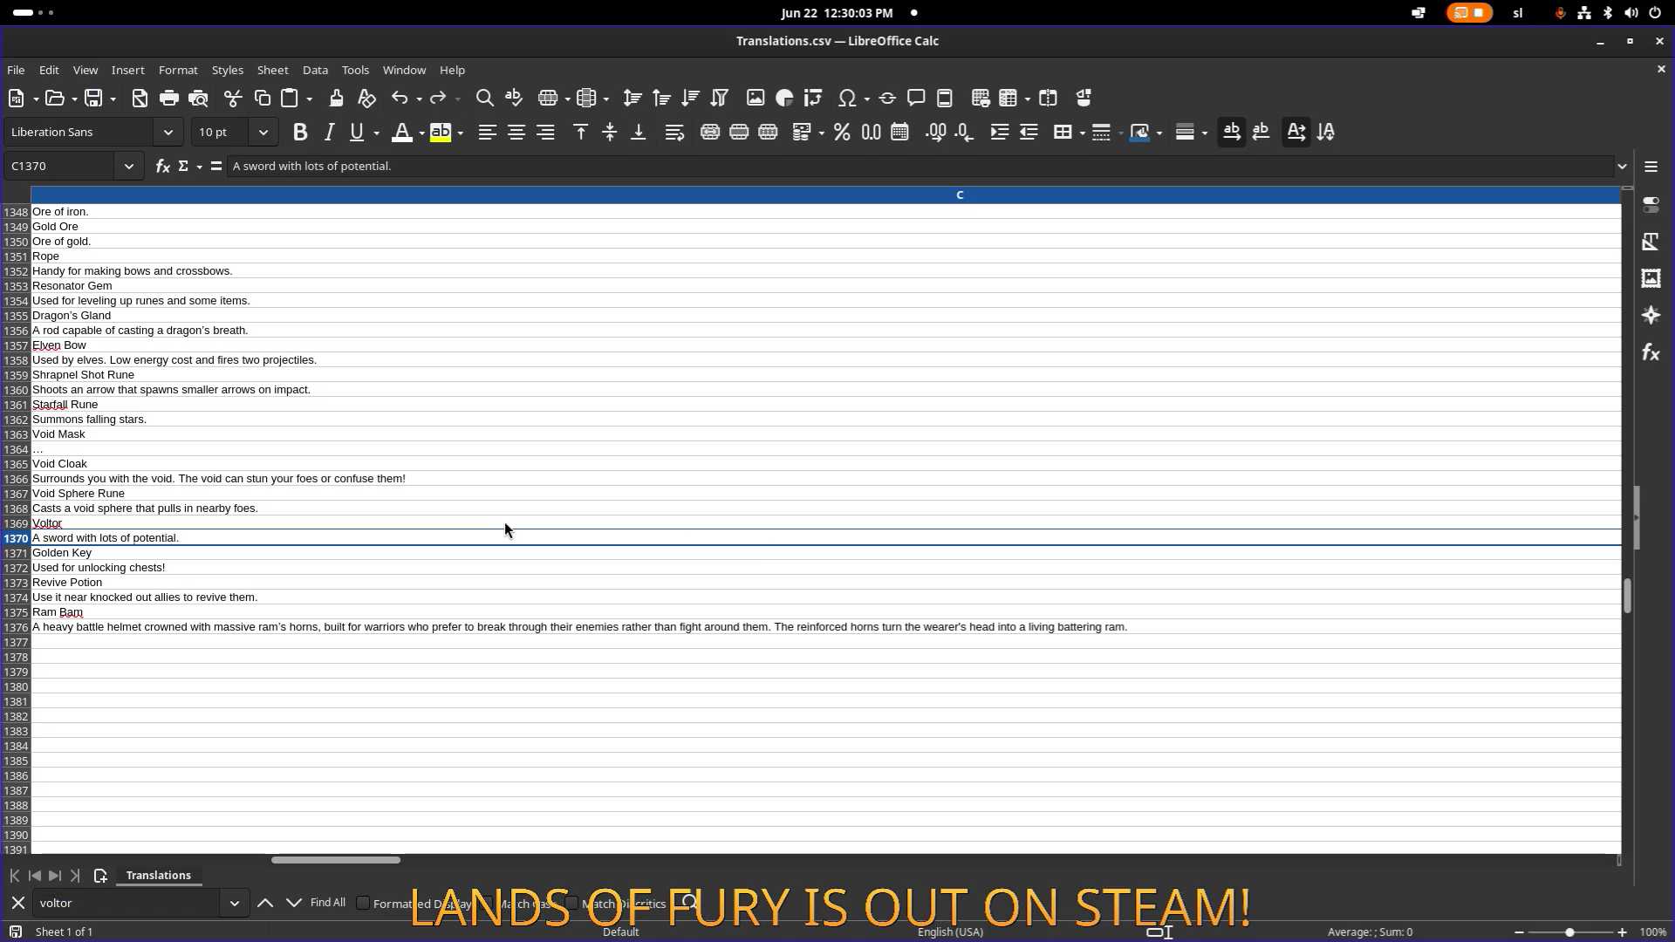
Search the sheet for solakor and select the description translation cell C1578.
key("ctrl+f")
type("solakor")
key("Return")
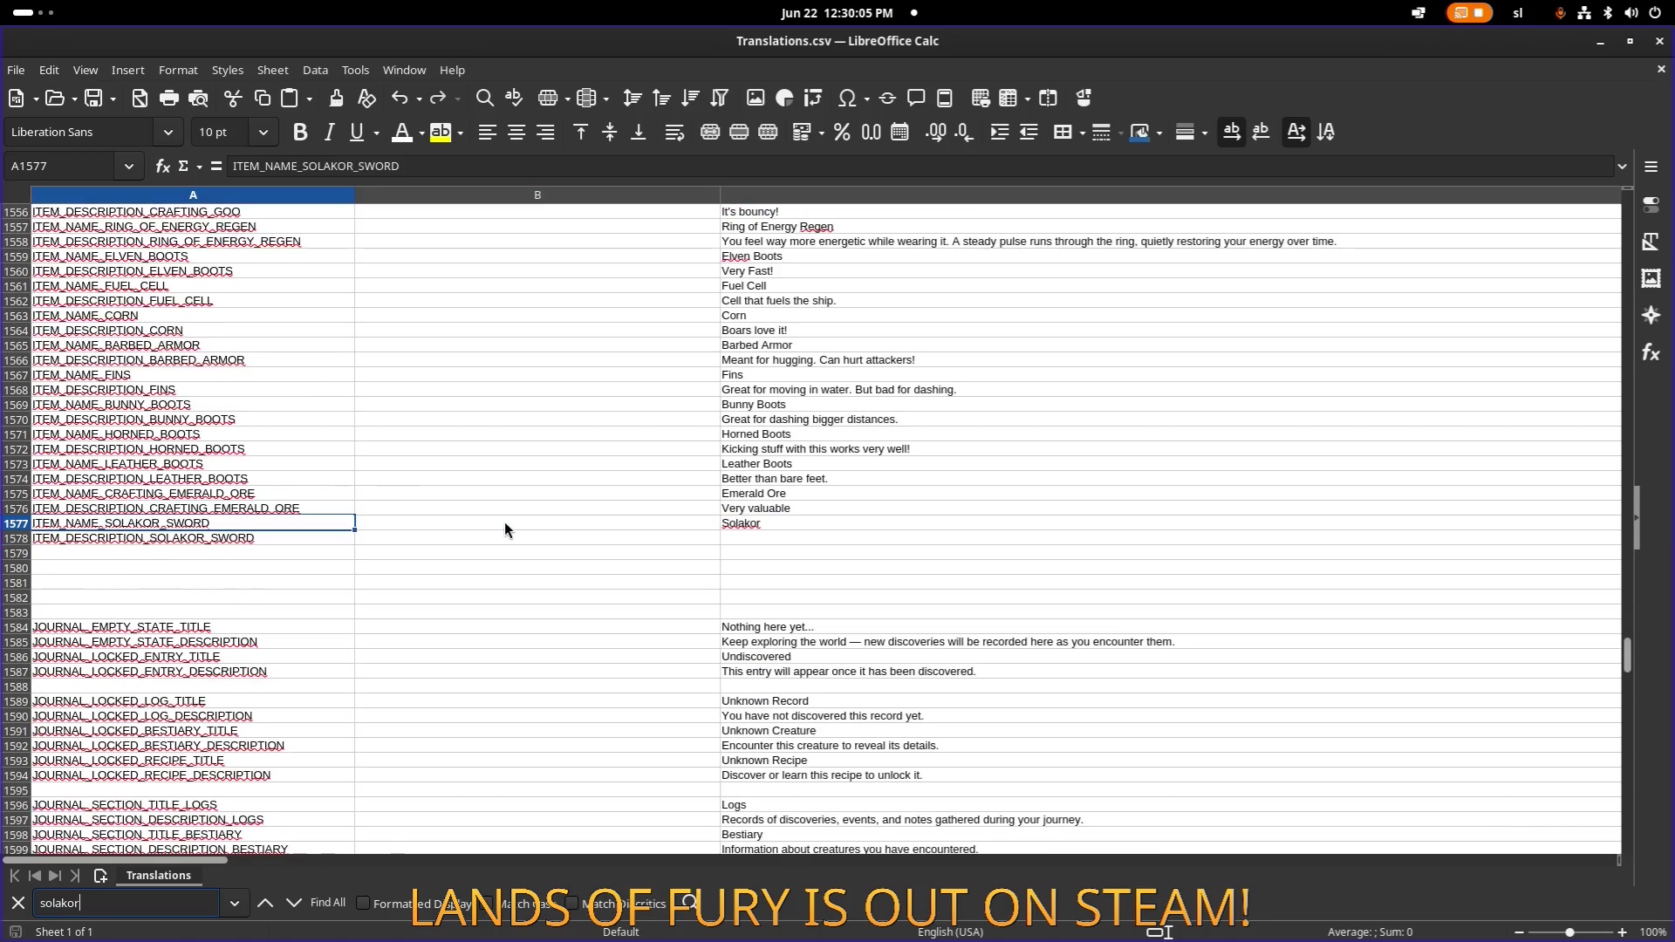
left_click(757, 538)
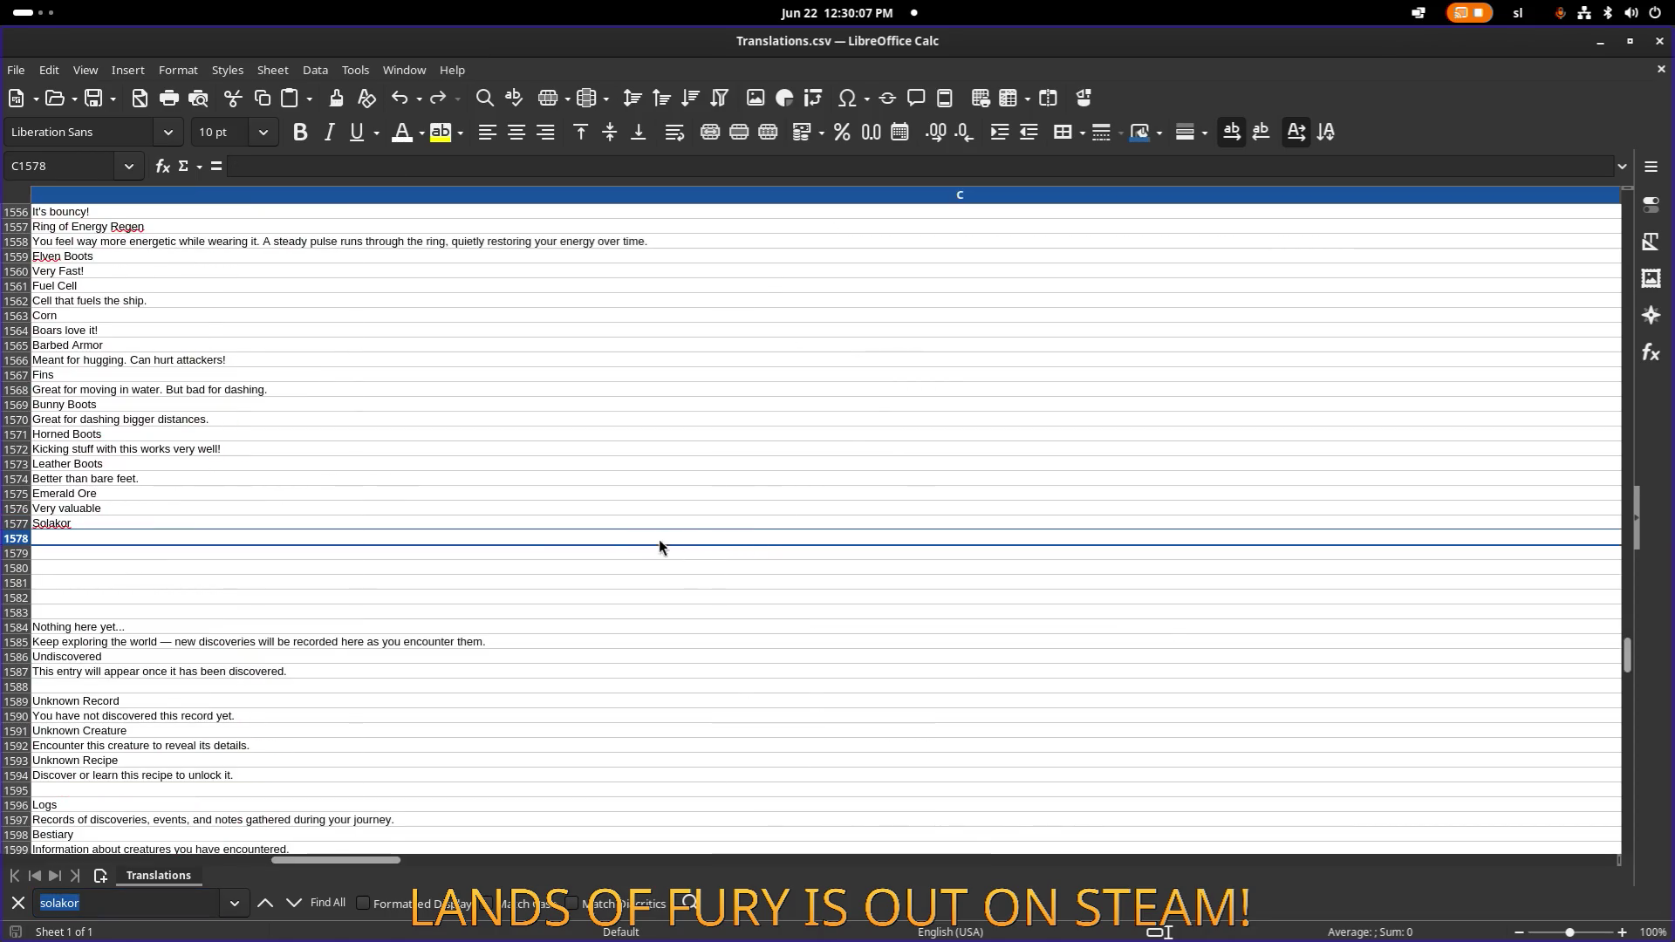
key("Home")
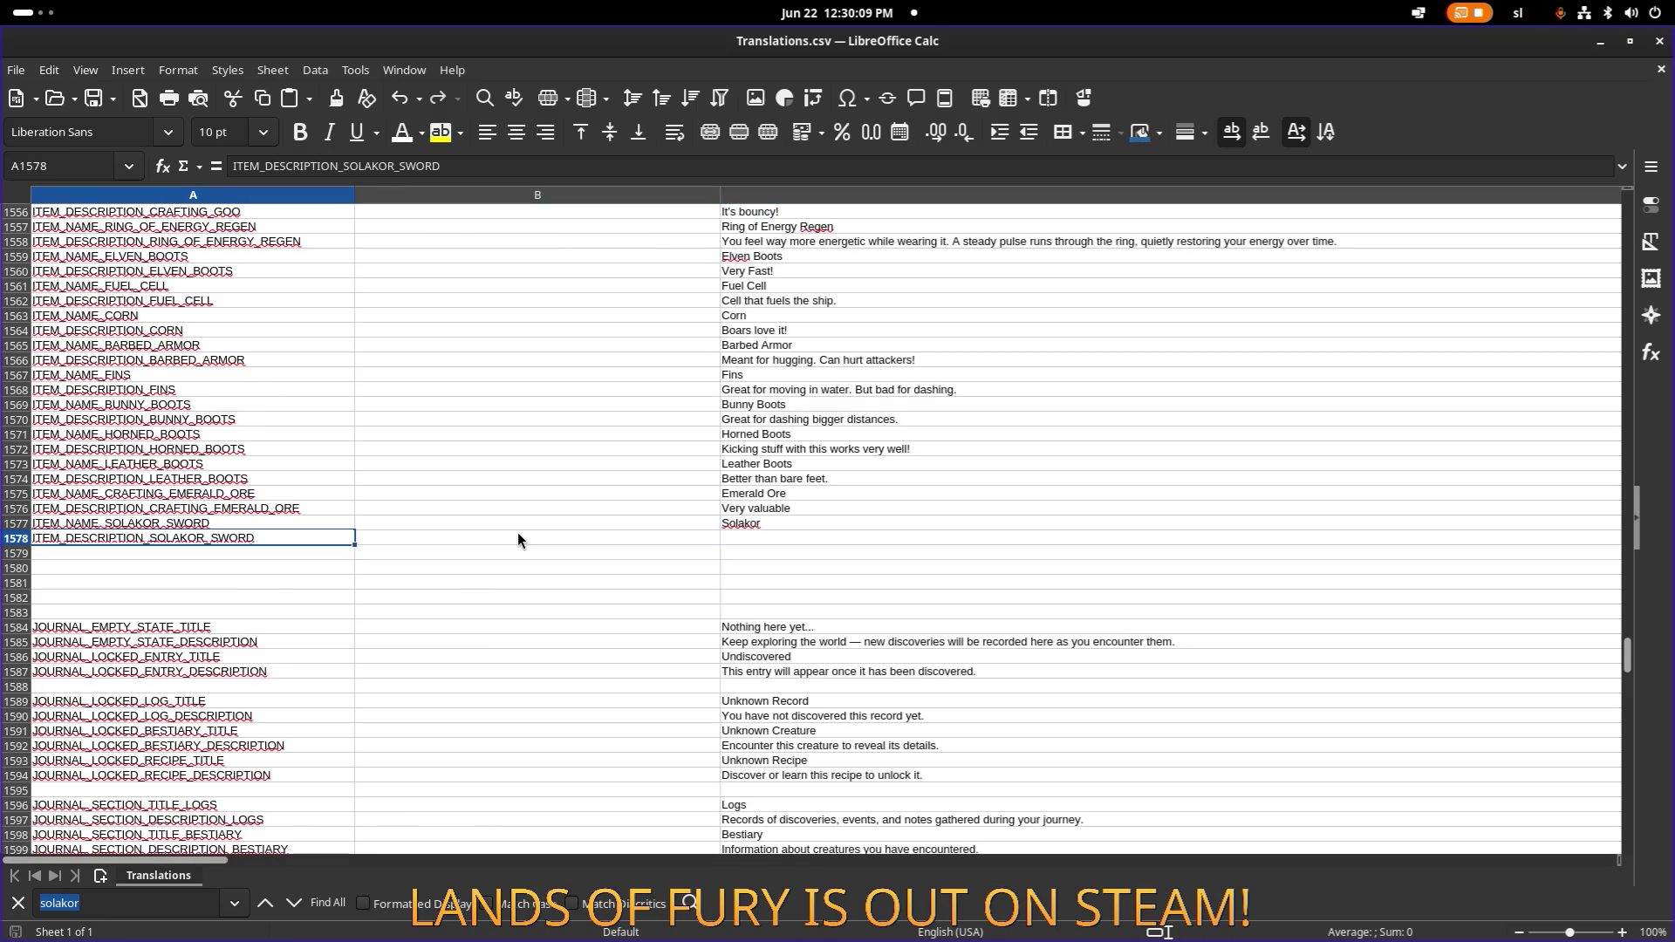
left_click(351, 508)
left_click(339, 540)
left_click(766, 541)
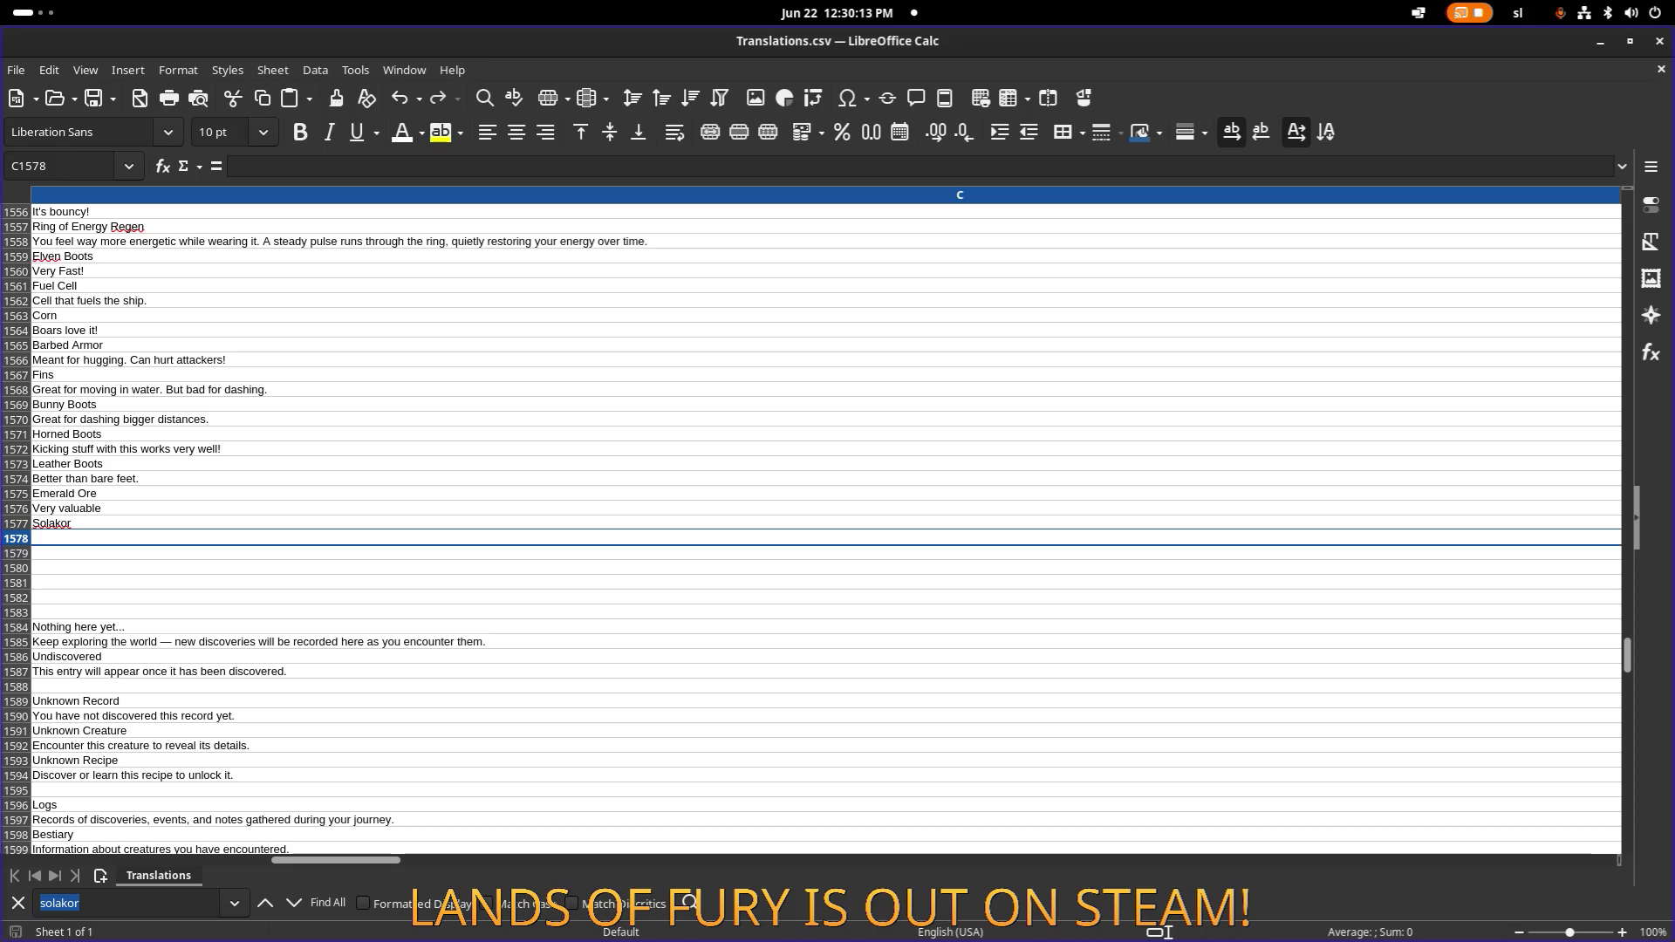
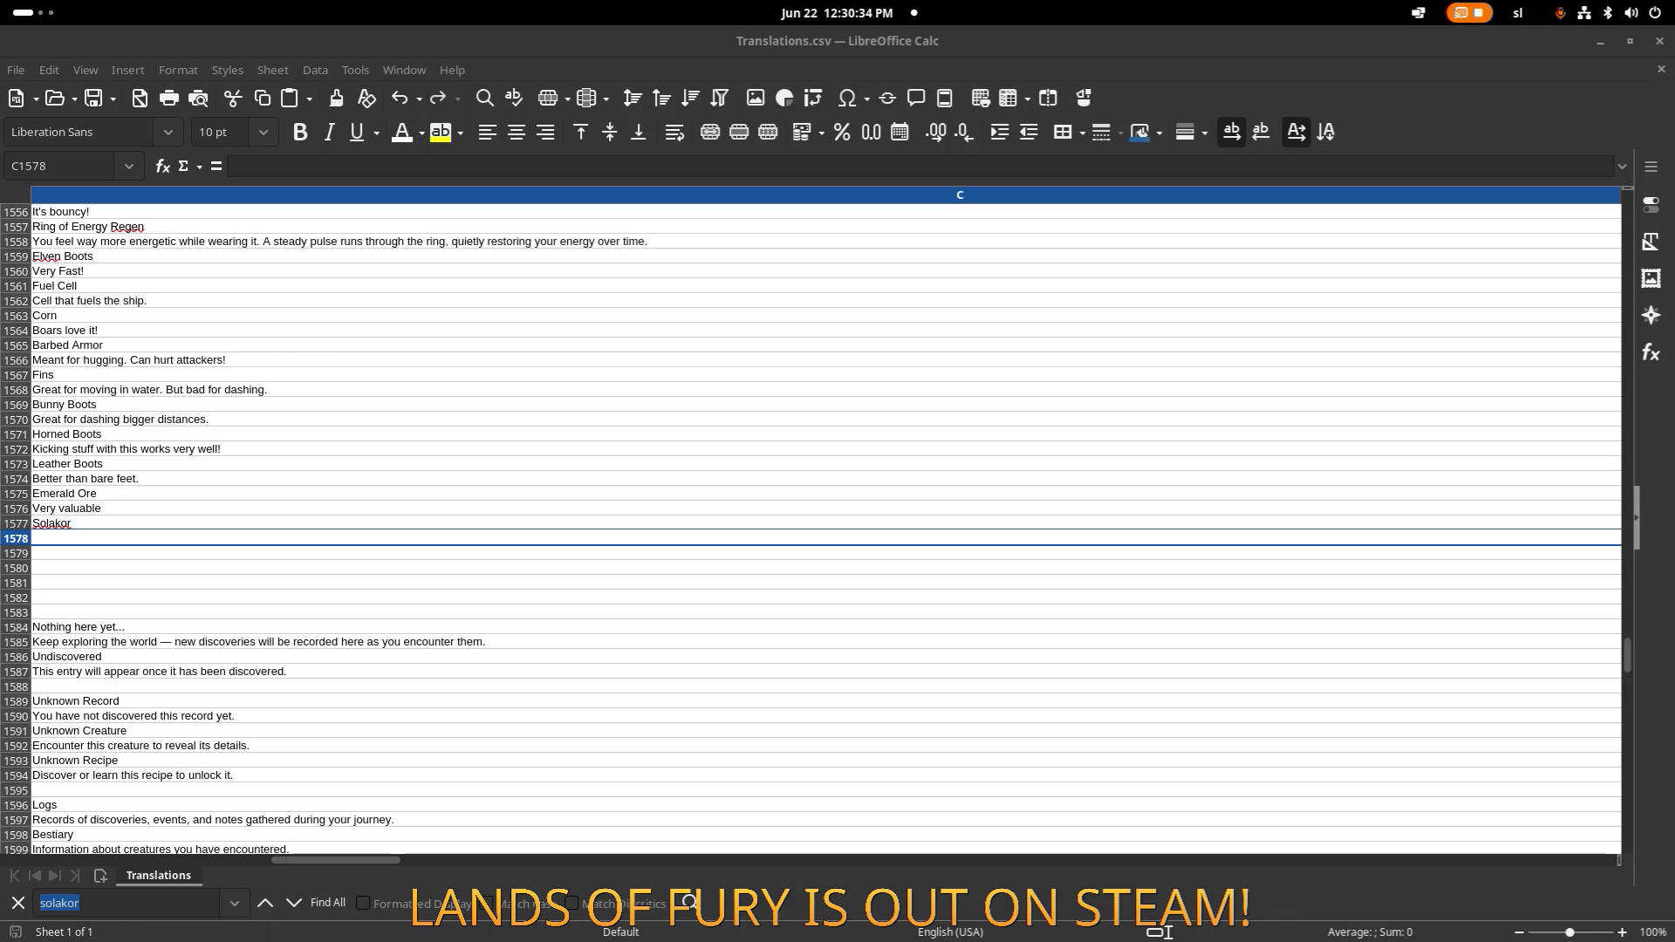
Switch from the LibreOffice Calc translations sheet to the Aseprite window with Alt+Tab.
key("alt+Tab")
key("alt+Tab")
key("alt+Tab")
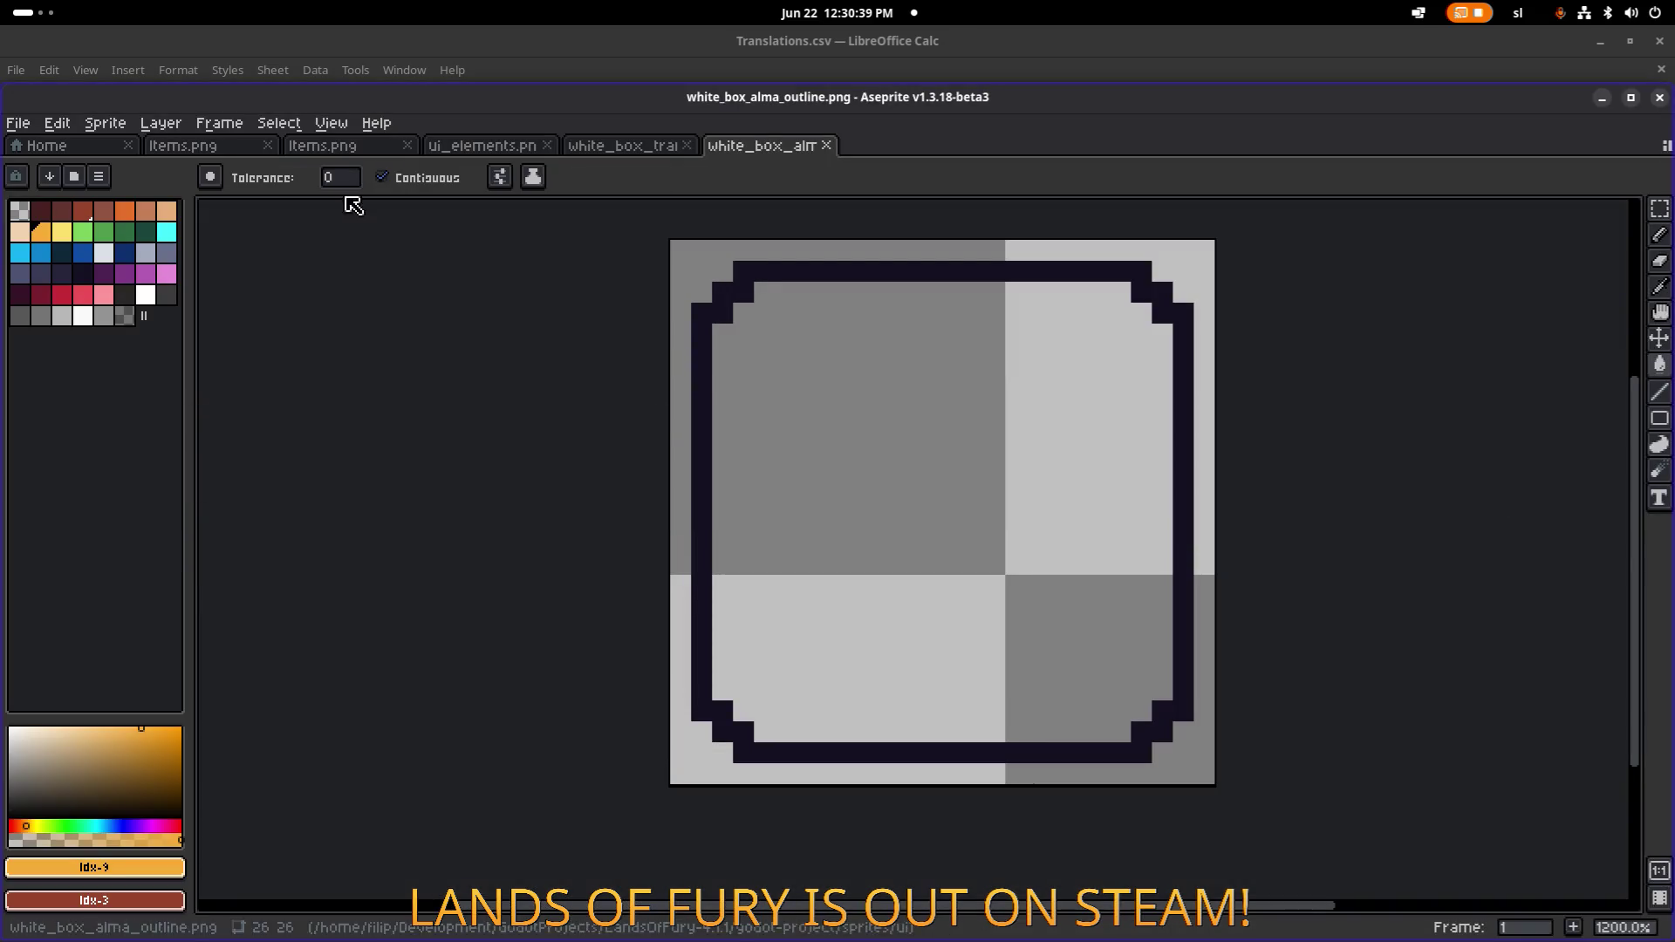
Compare the two Items.png tabs, then close the first, duplicate copy.
left_click(347, 146)
scroll(571, 375, "down", 1)
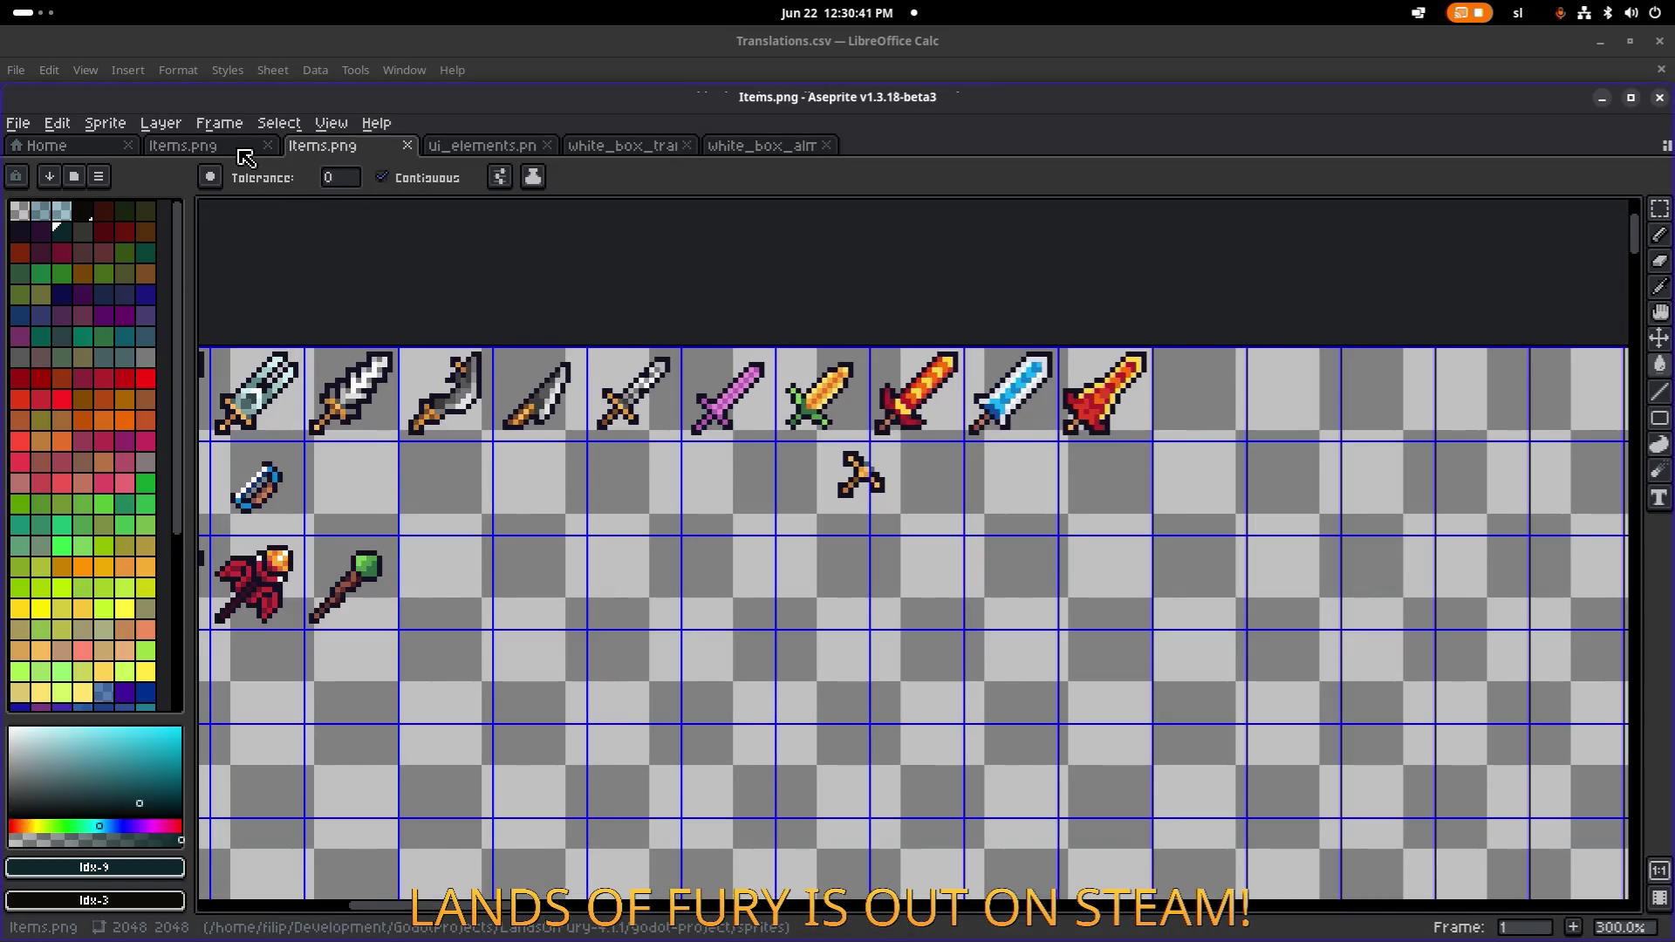
left_click(244, 157)
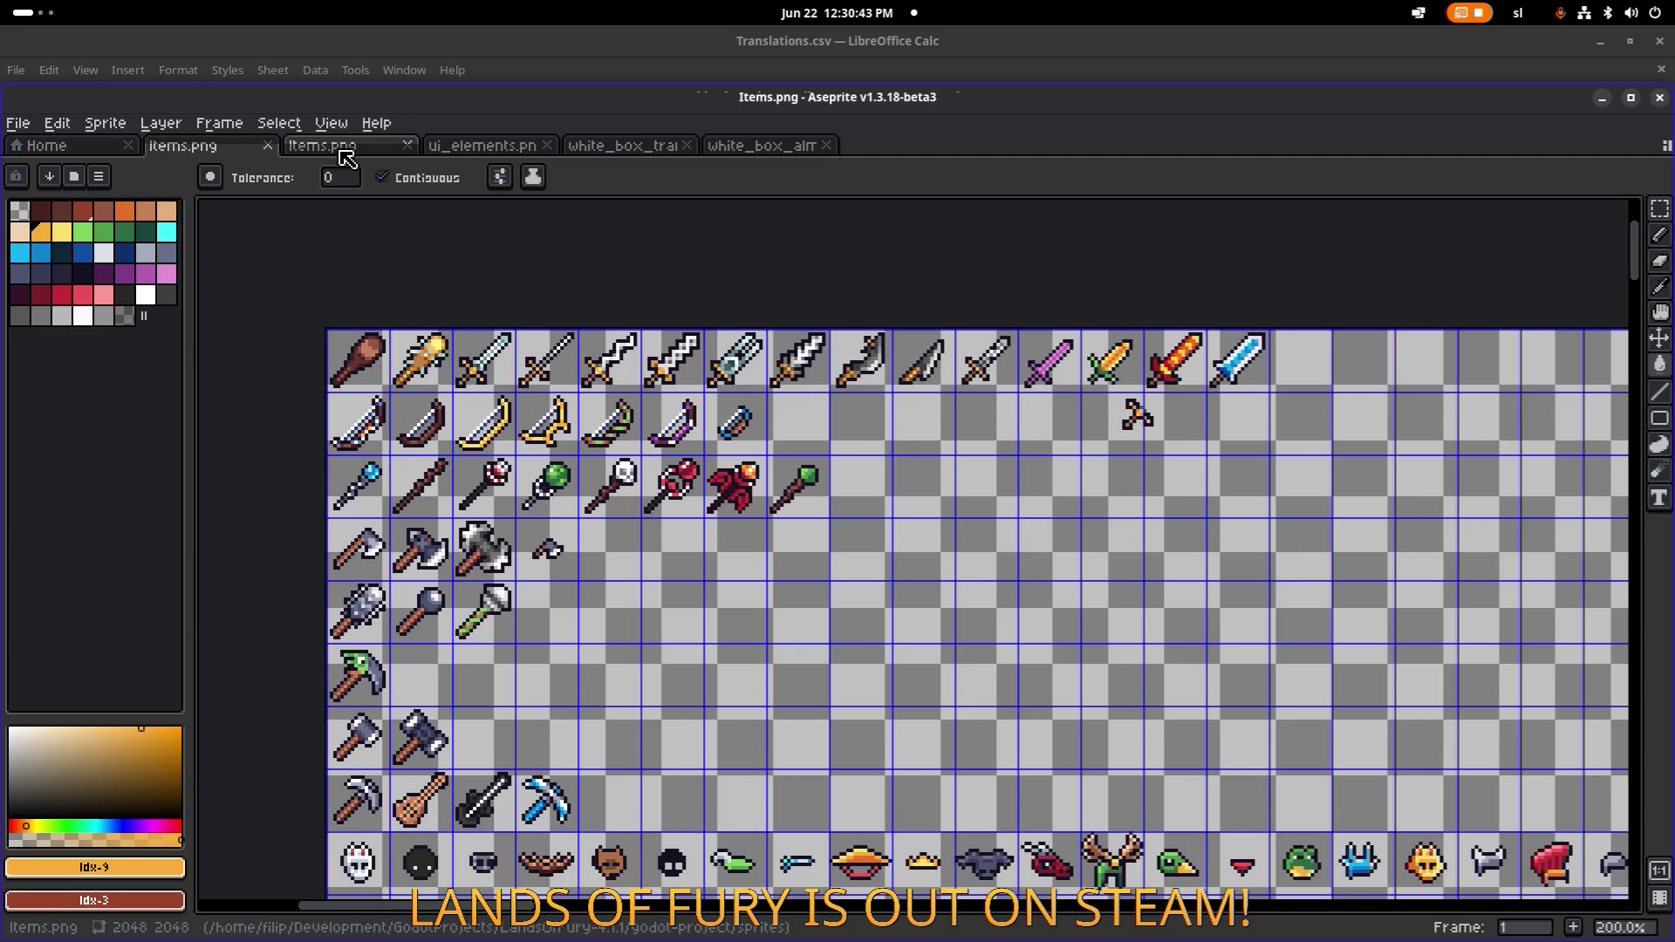
left_click(292, 159)
left_click(206, 154)
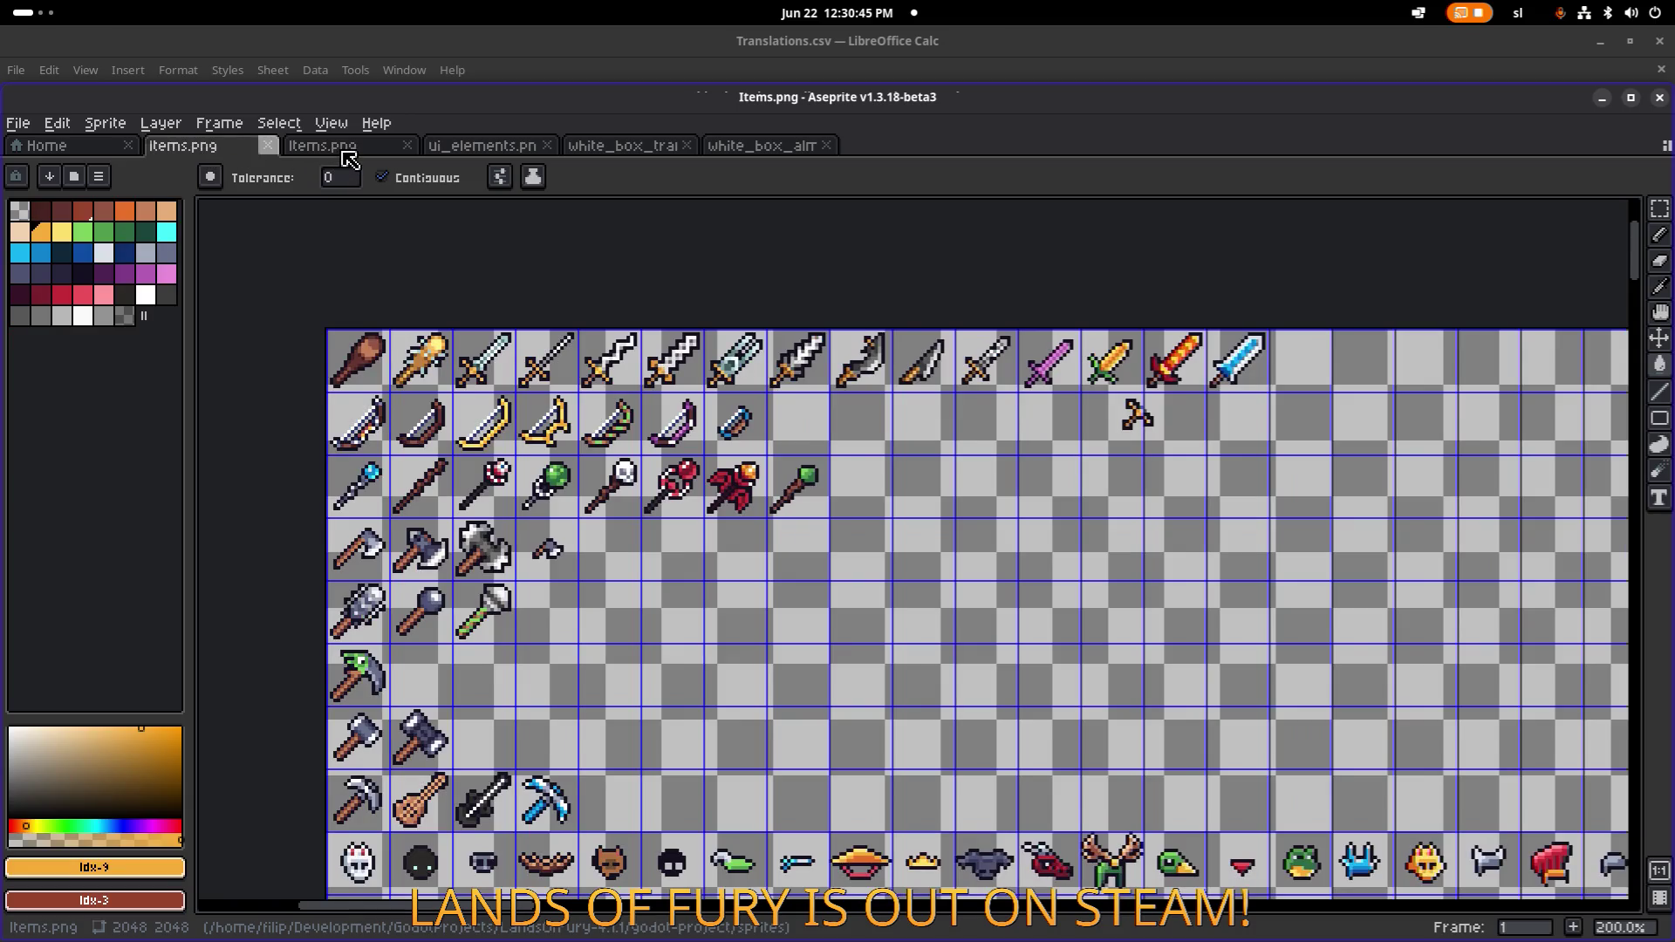
left_click(338, 154)
left_click(183, 162)
scroll(480, 228, "down", 5)
scroll(480, 228, "up", 5)
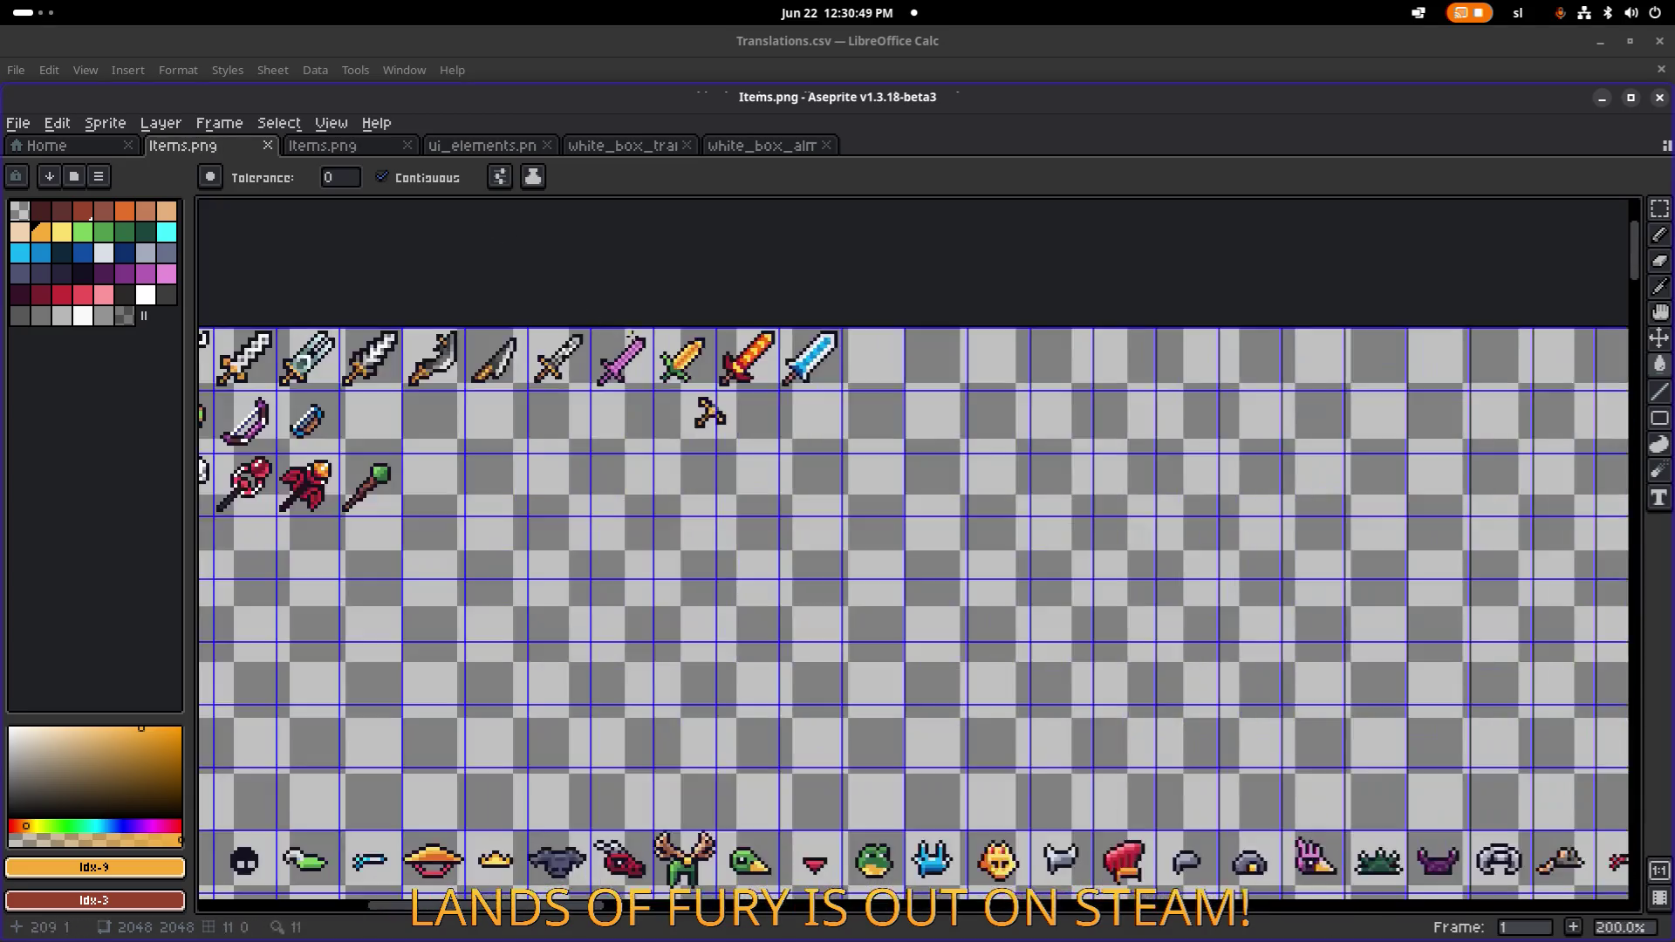
left_click(327, 161)
left_click(213, 159)
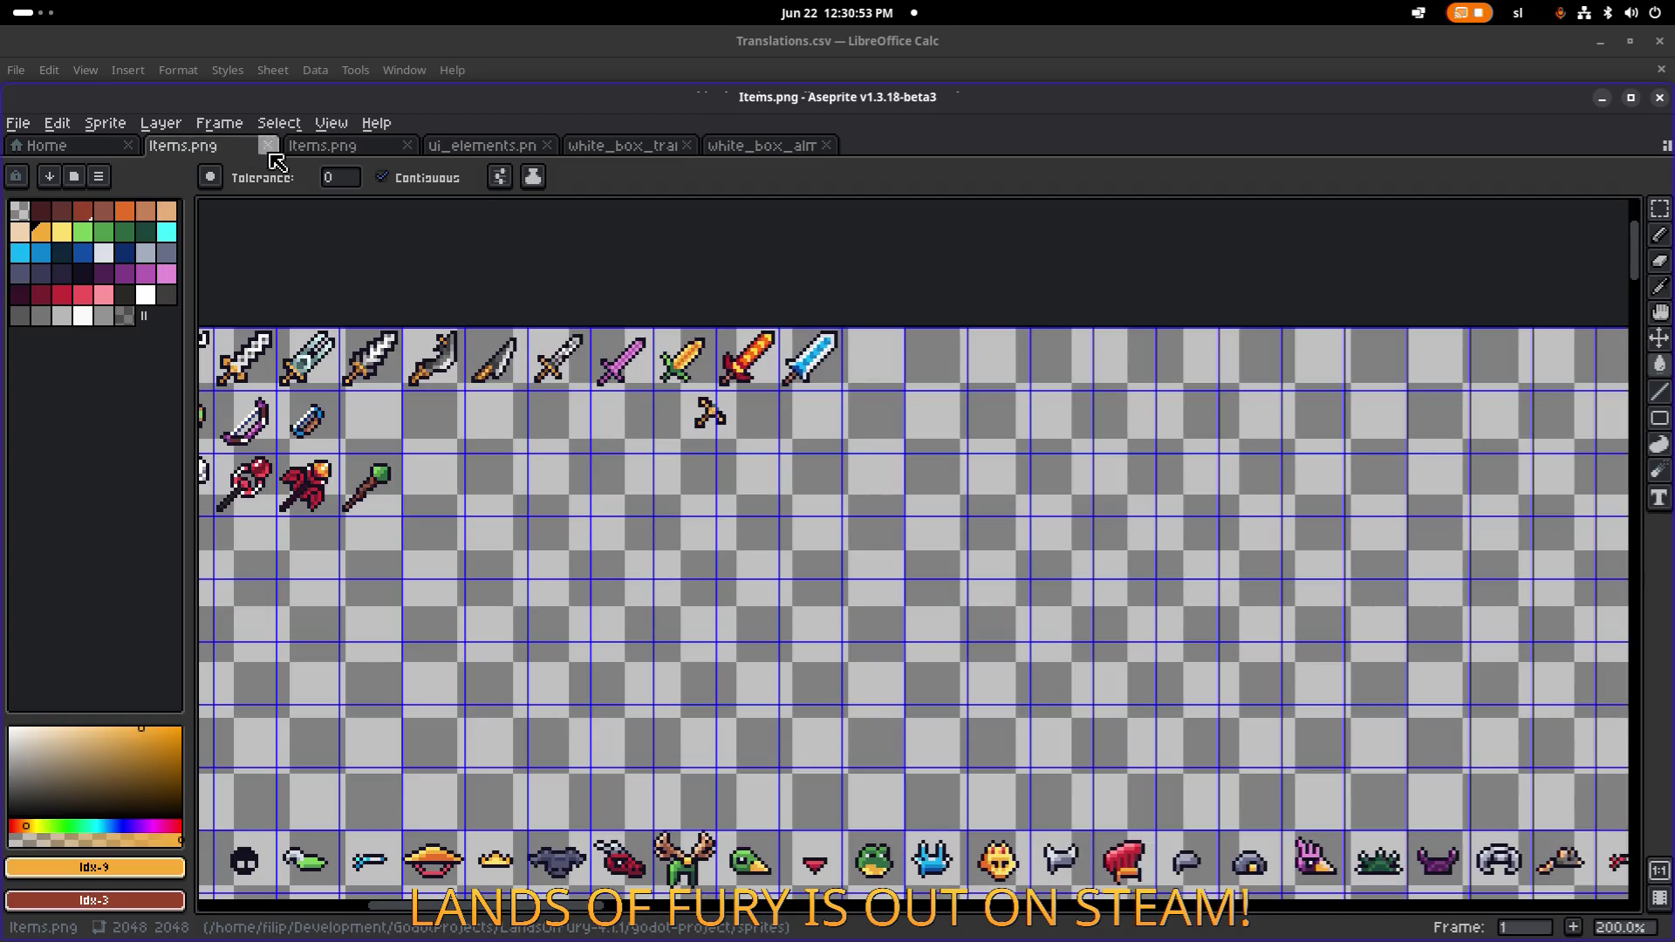
middle_click(223, 157)
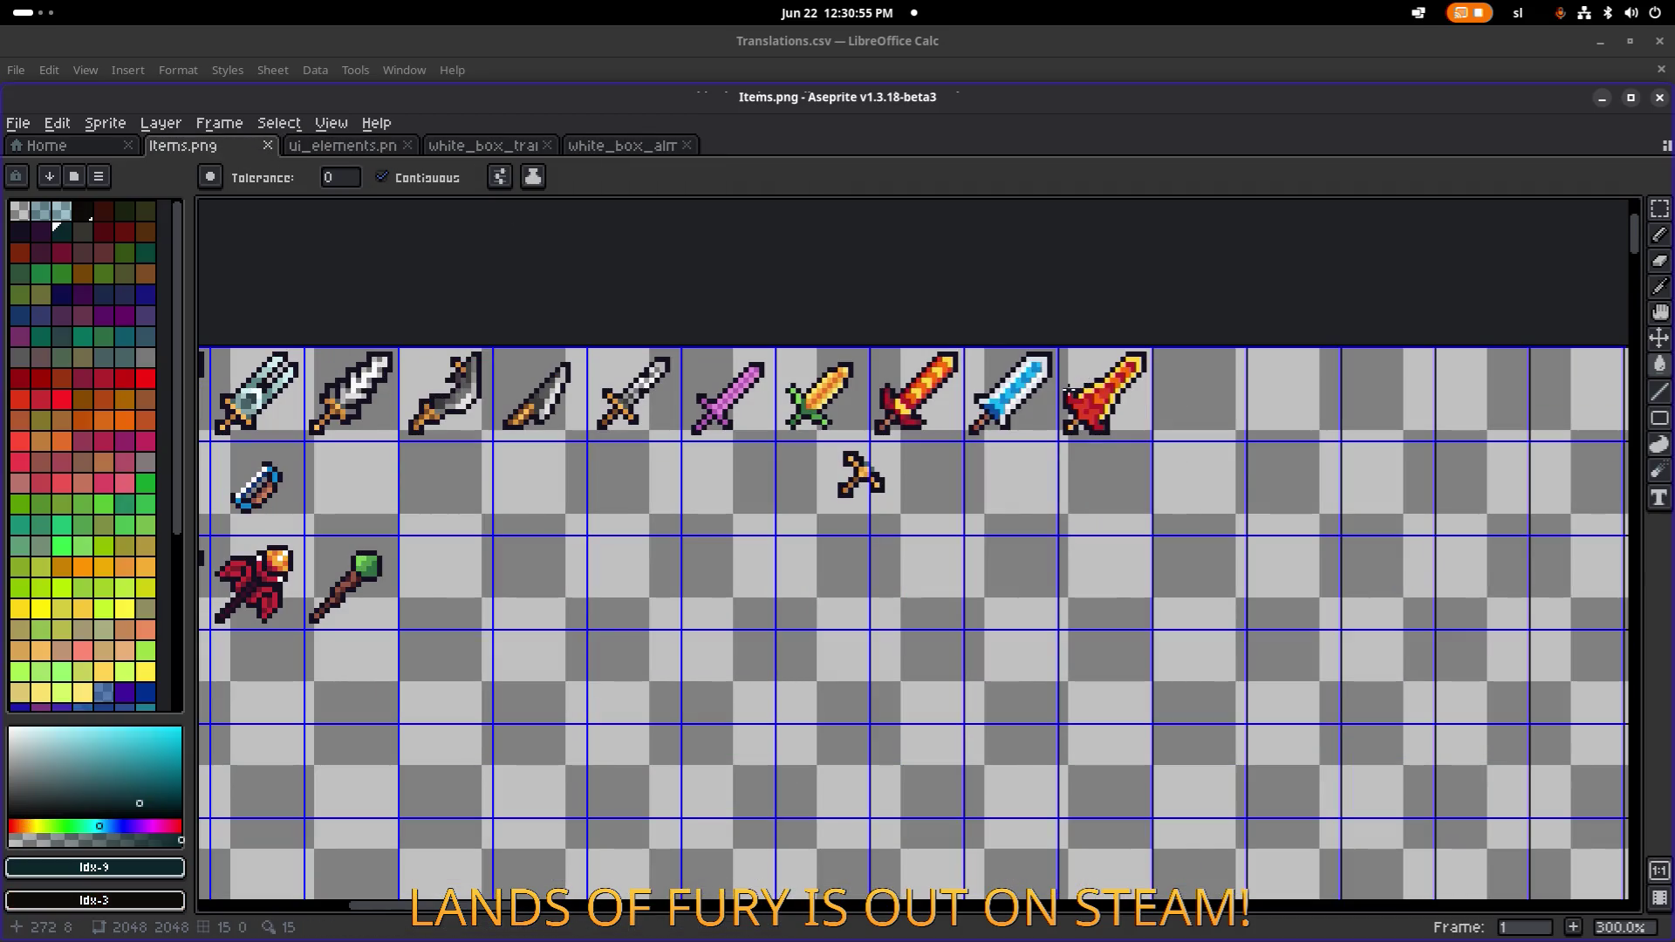
Paint a diagonal of dark #141020 outline pixels along the red sword's blade.
scroll(1135, 408, "right", 2)
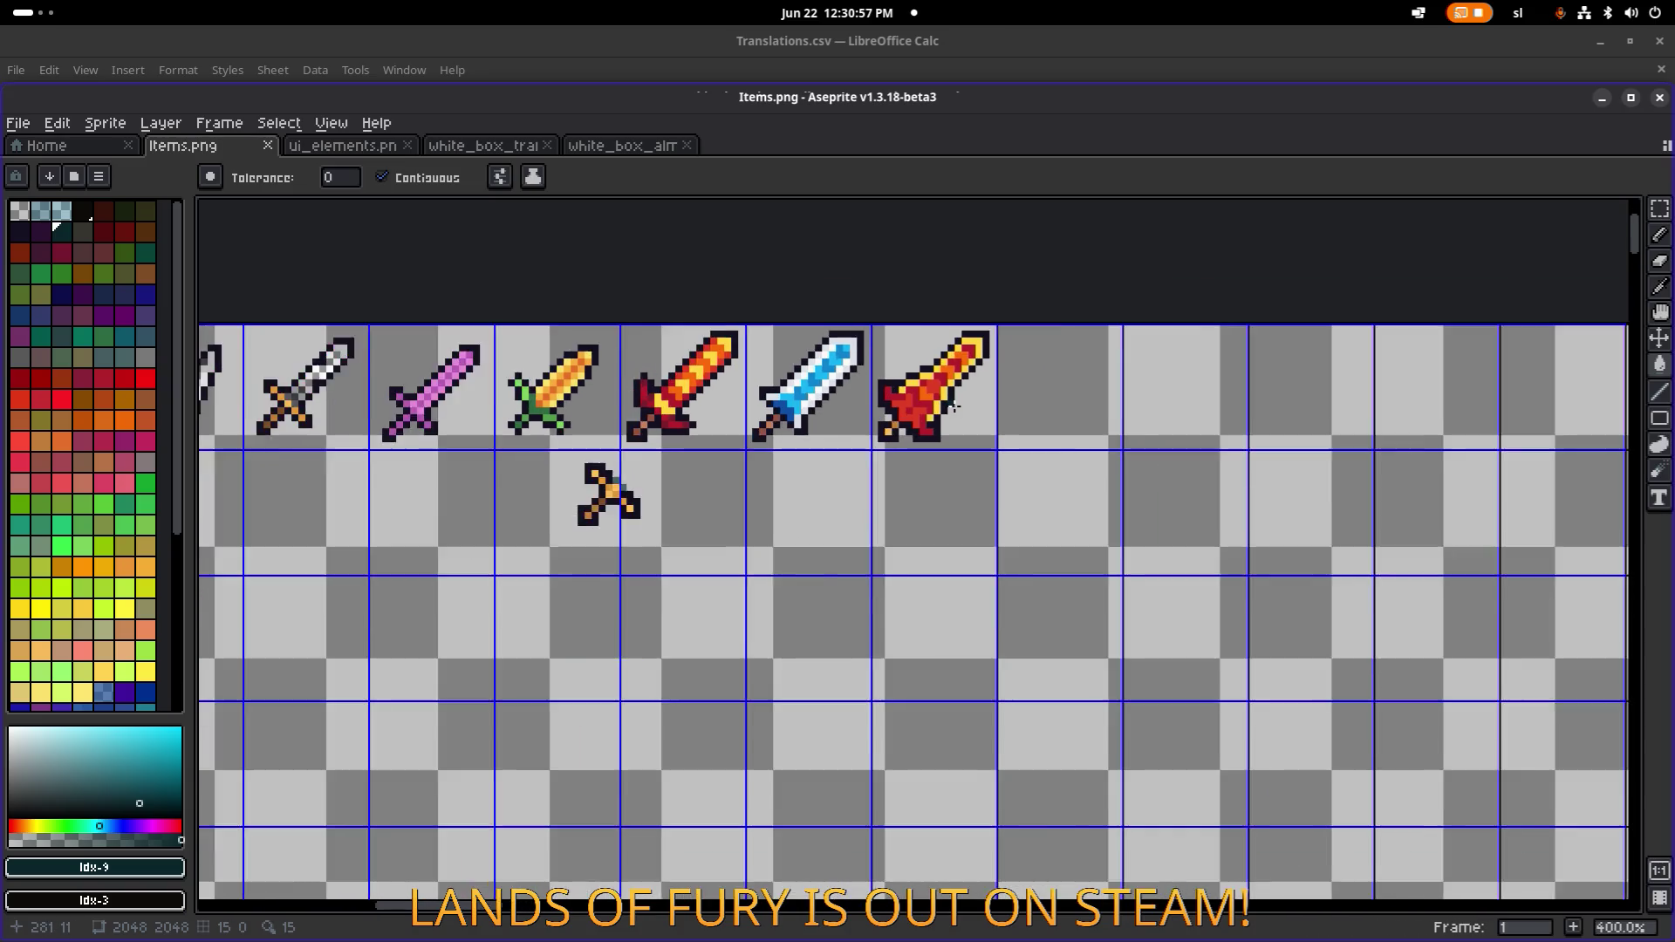
scroll(716, 398, "down", 2)
scroll(937, 410, "up", 3)
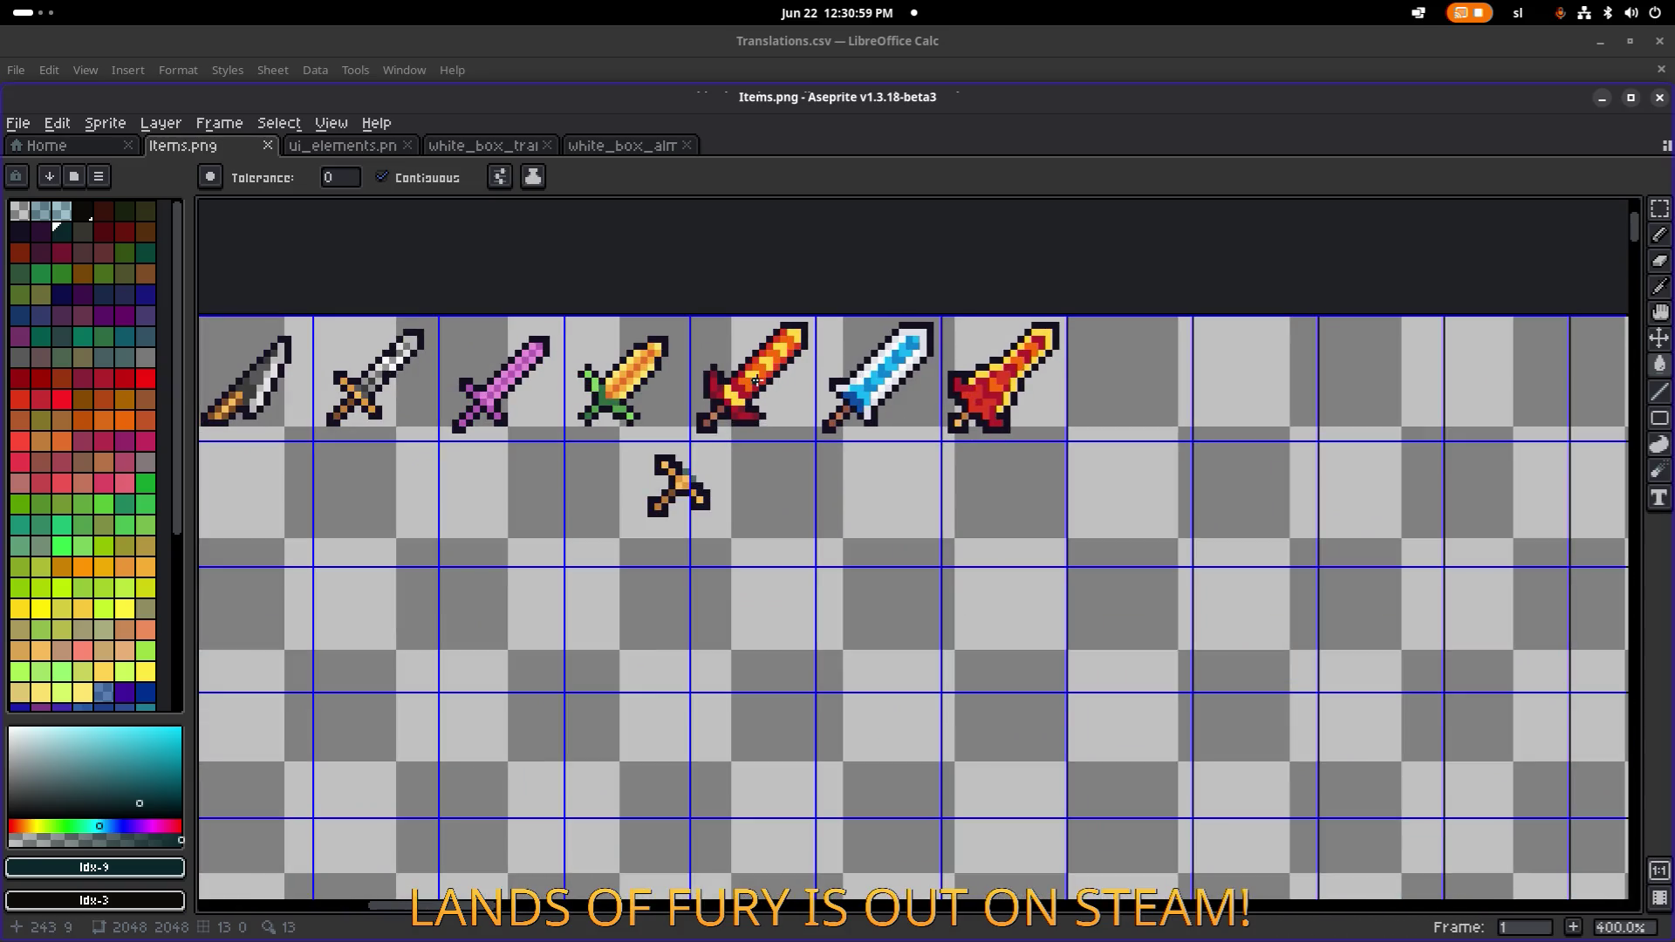
scroll(1110, 381, "down", 4)
scroll(583, 346, "up", 6)
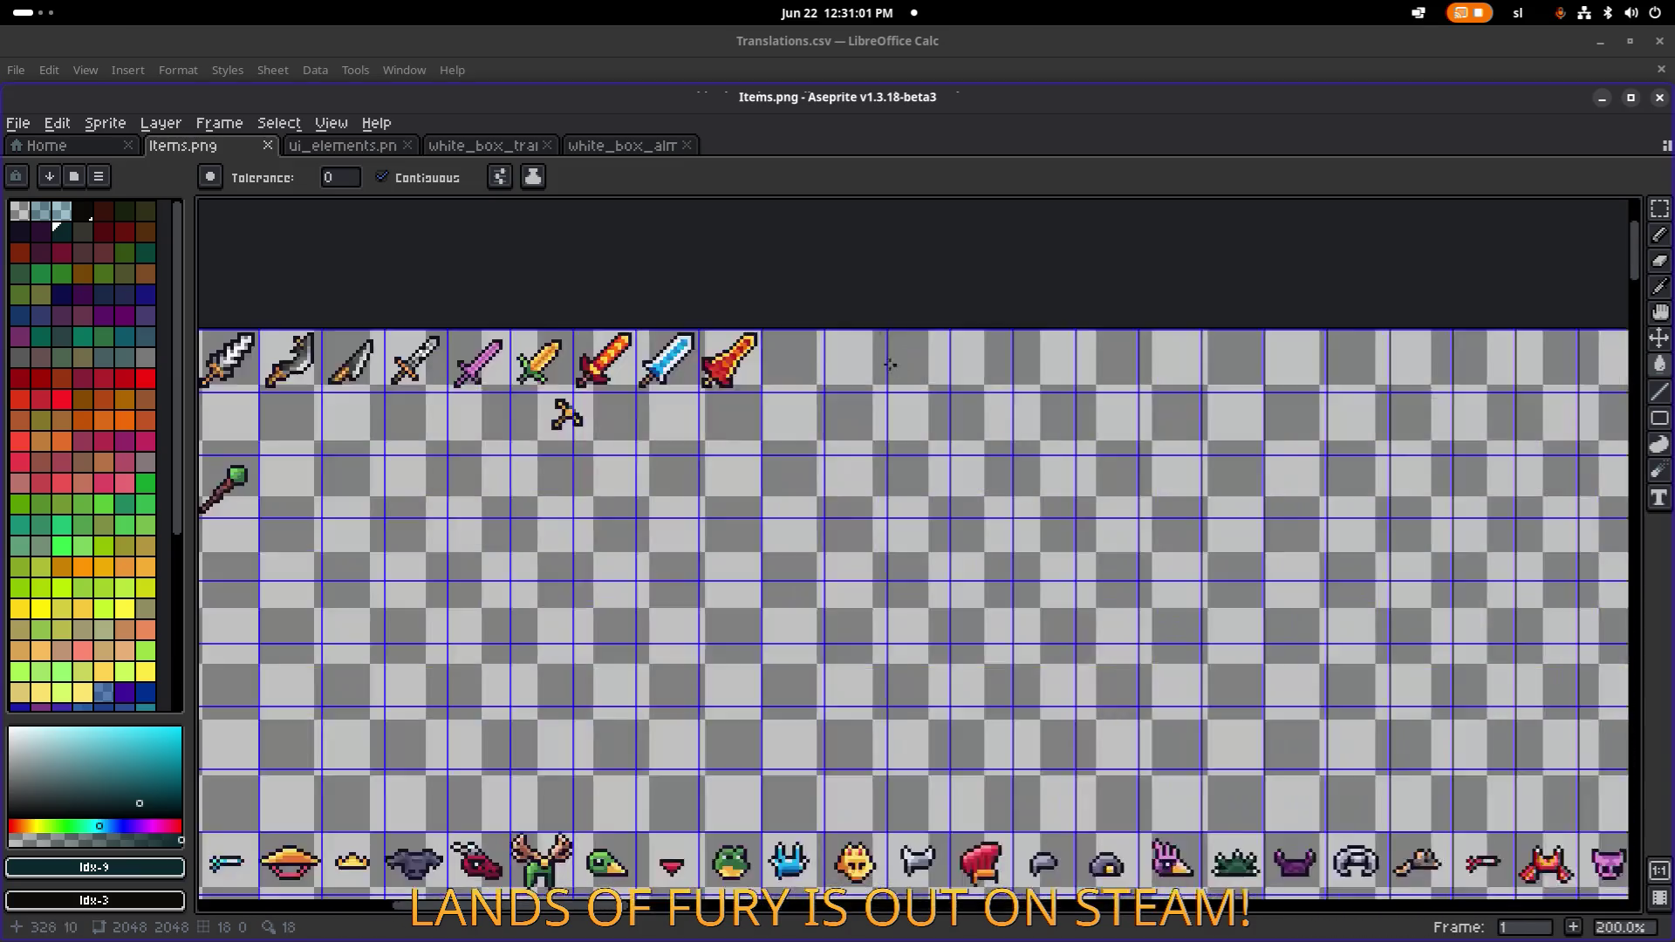
scroll(583, 346, "down", 3)
scroll(733, 419, "up", 5)
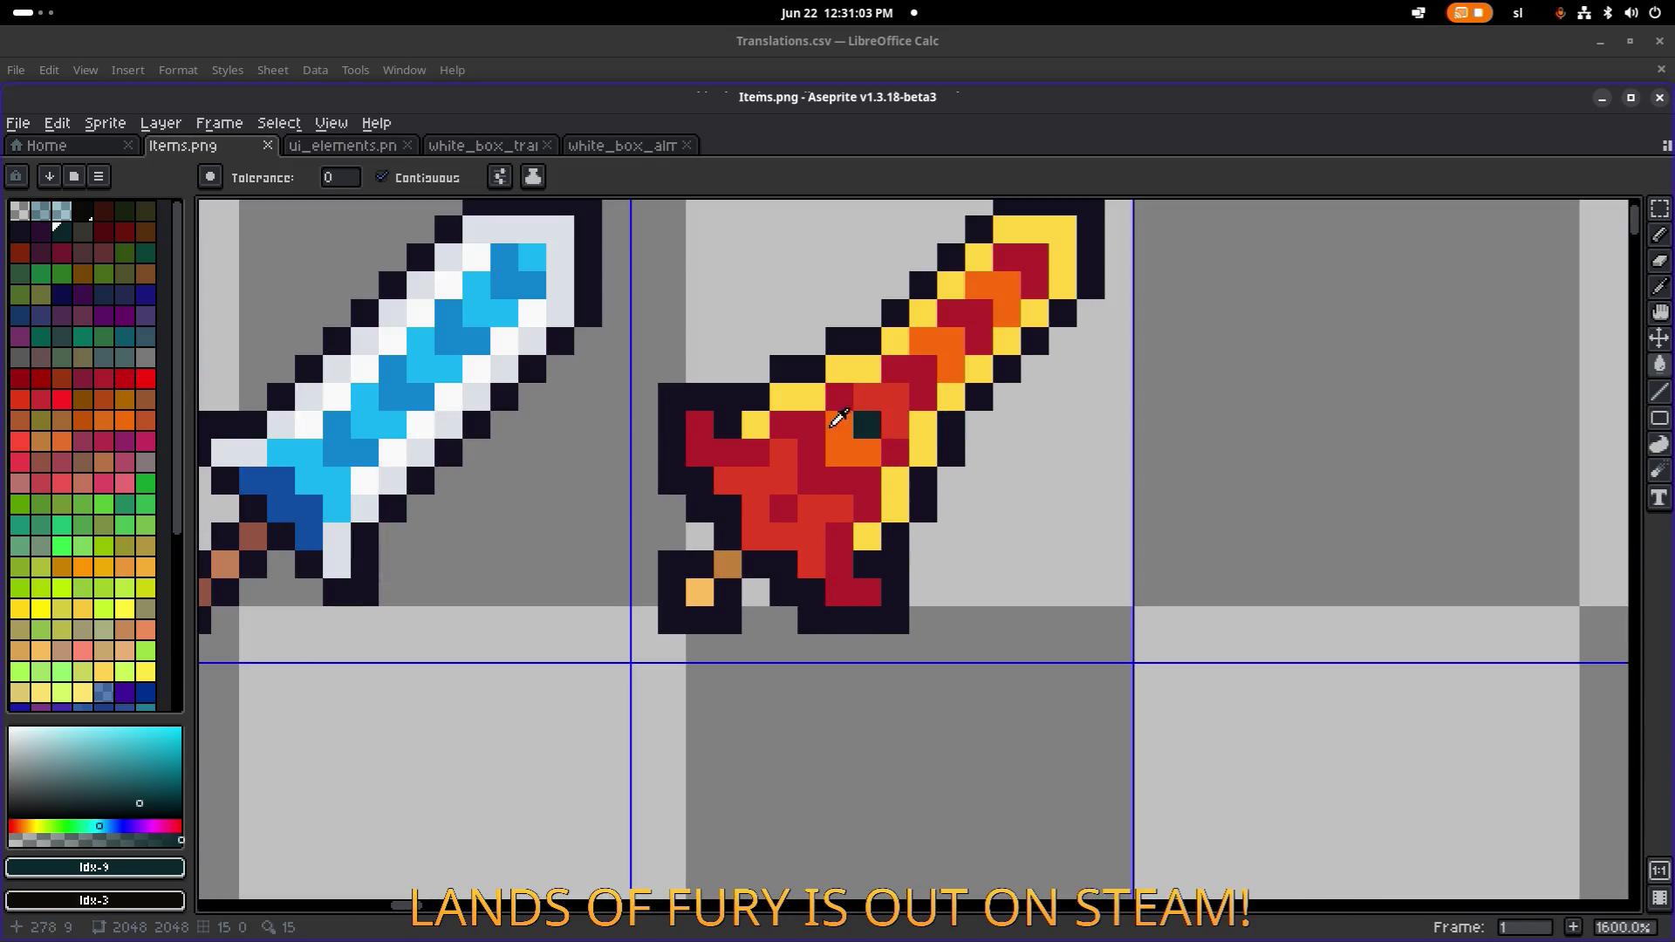
key("i")
left_click(729, 424)
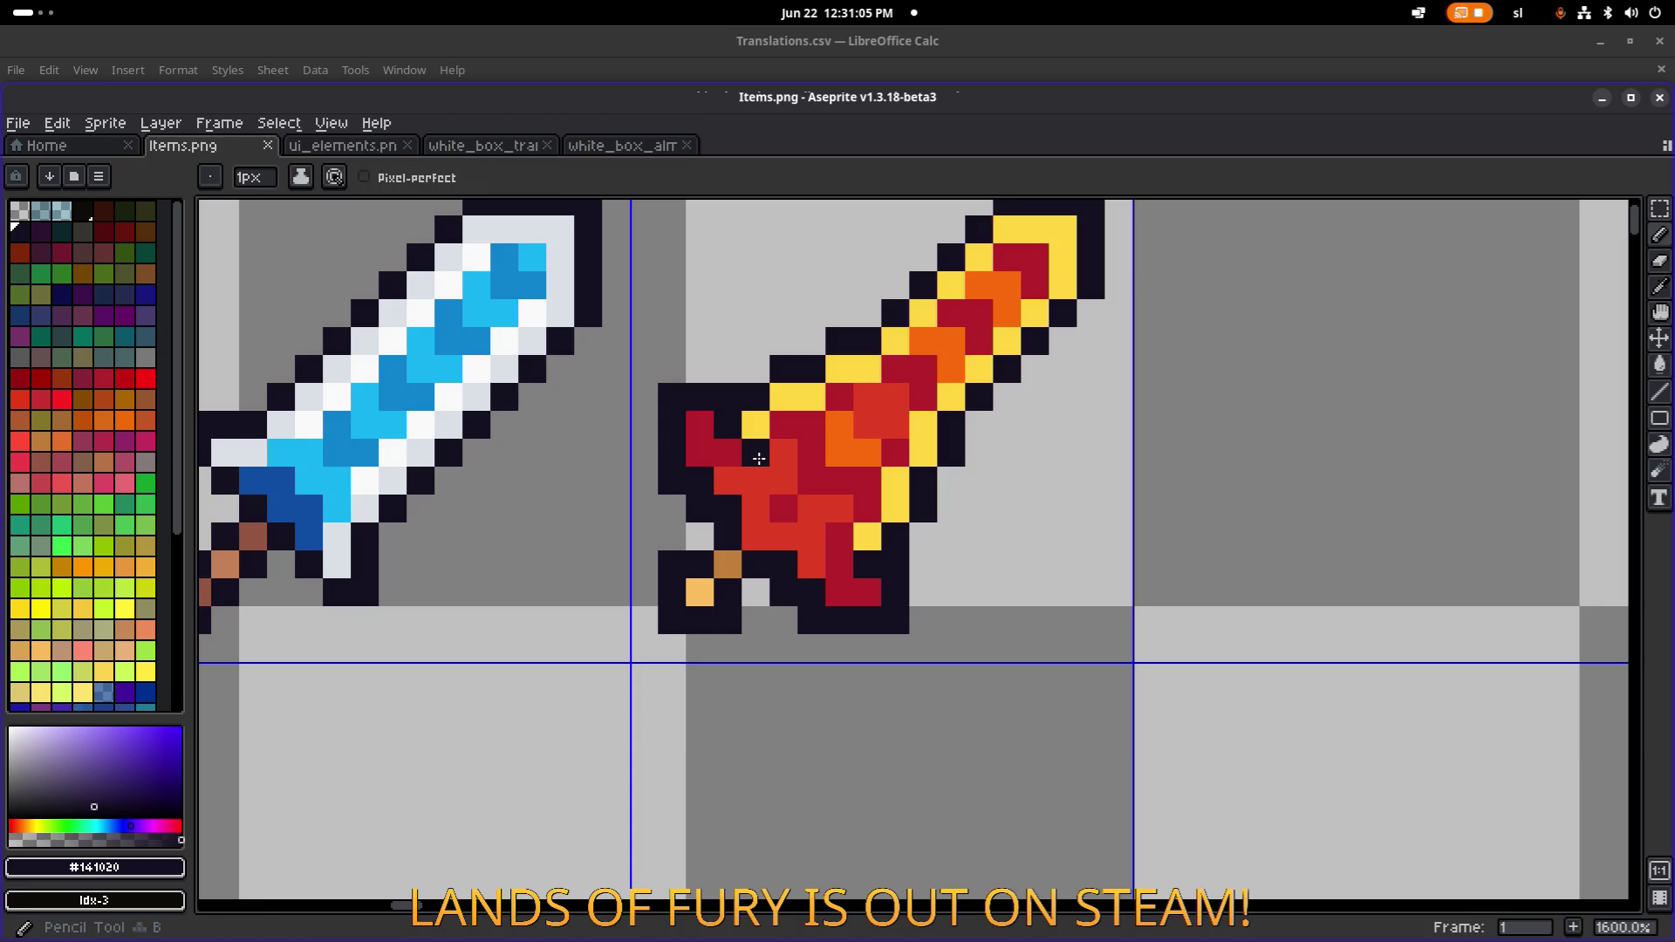
left_click(784, 480)
left_click(811, 509)
left_click(838, 536)
Try darker red #b4202a hilt shading, undo that stroke, and save Items.png.
scroll(942, 534, "down", 6)
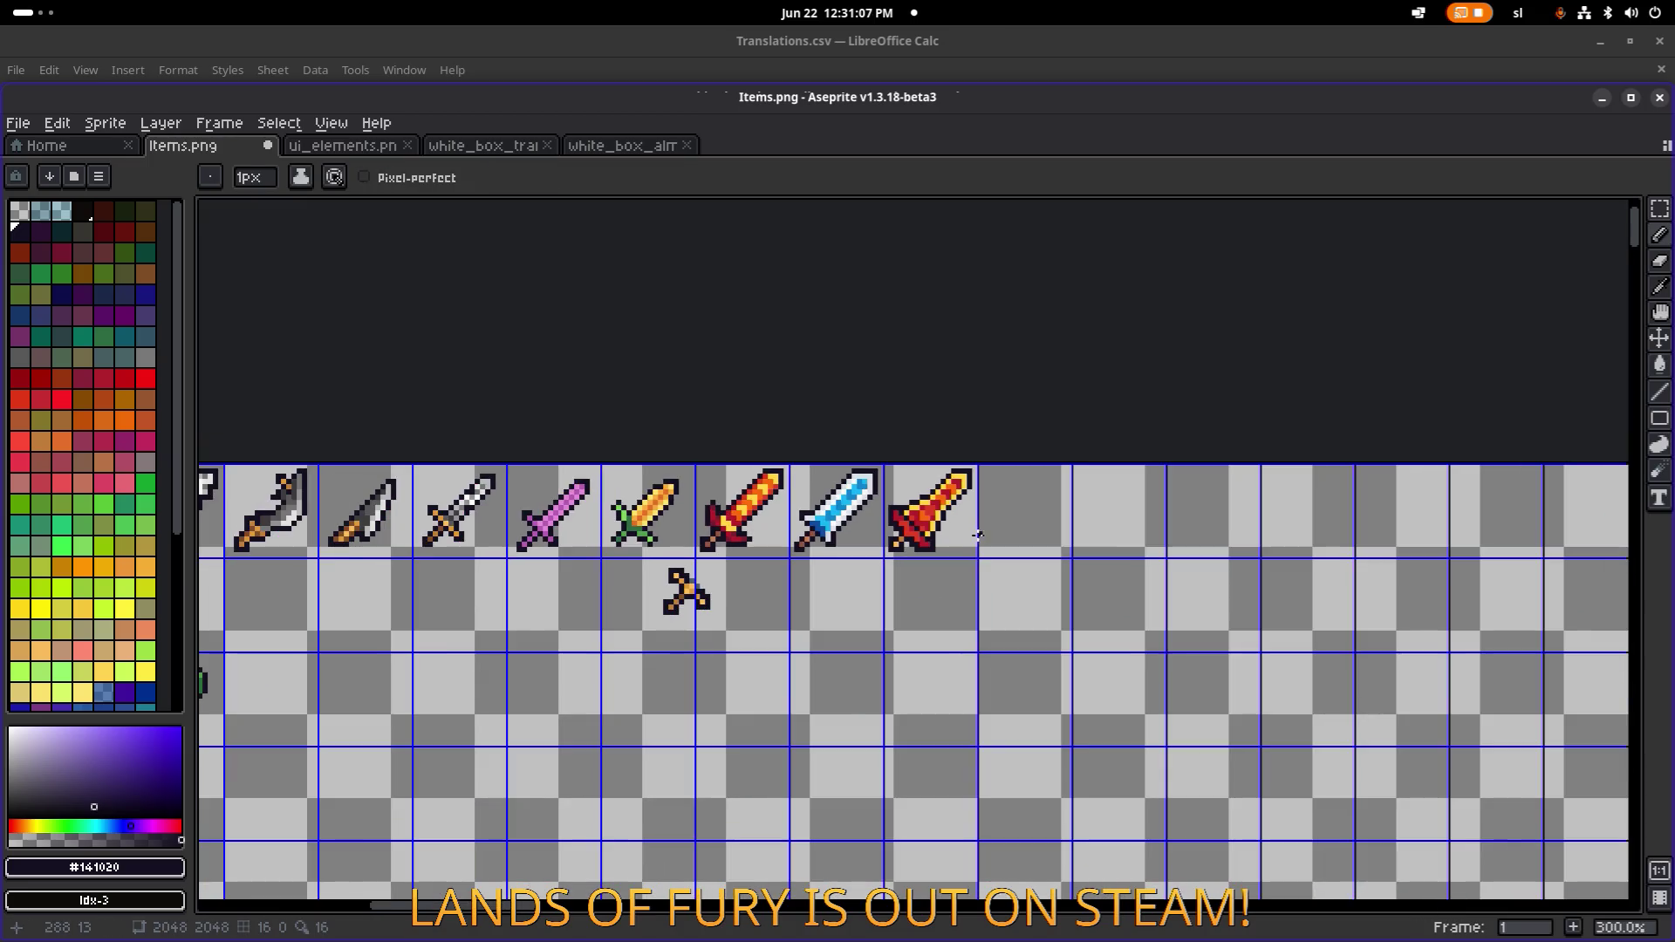
scroll(960, 532, "up", 5)
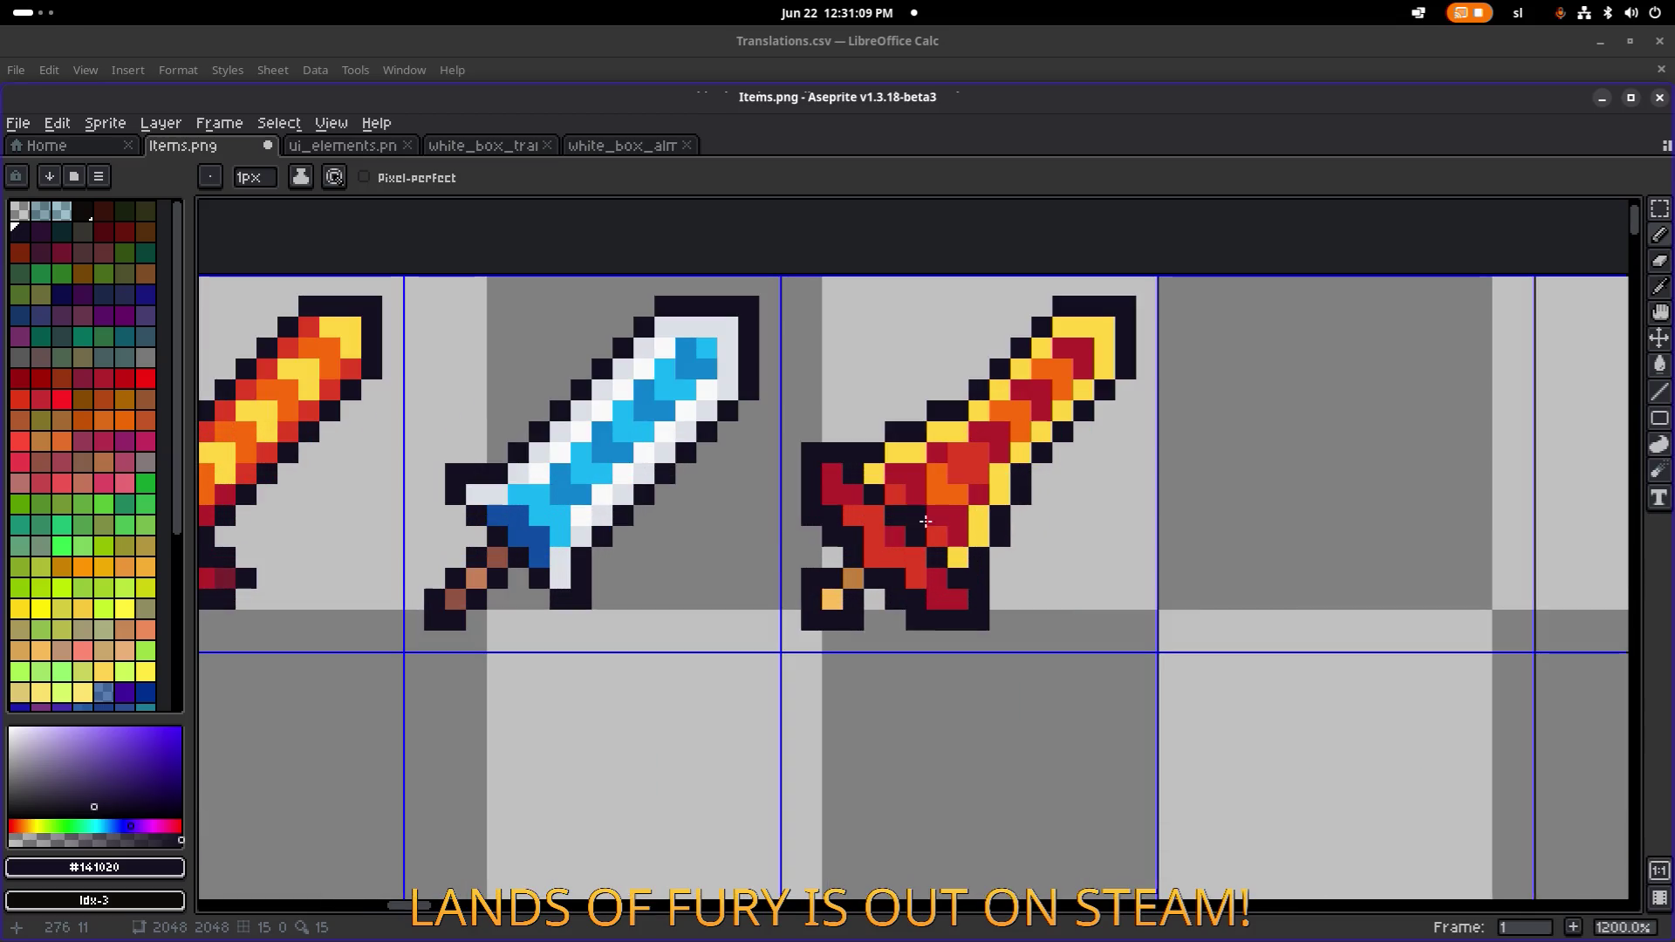
left_click(903, 515, "alt")
scroll(1017, 530, "down", 3)
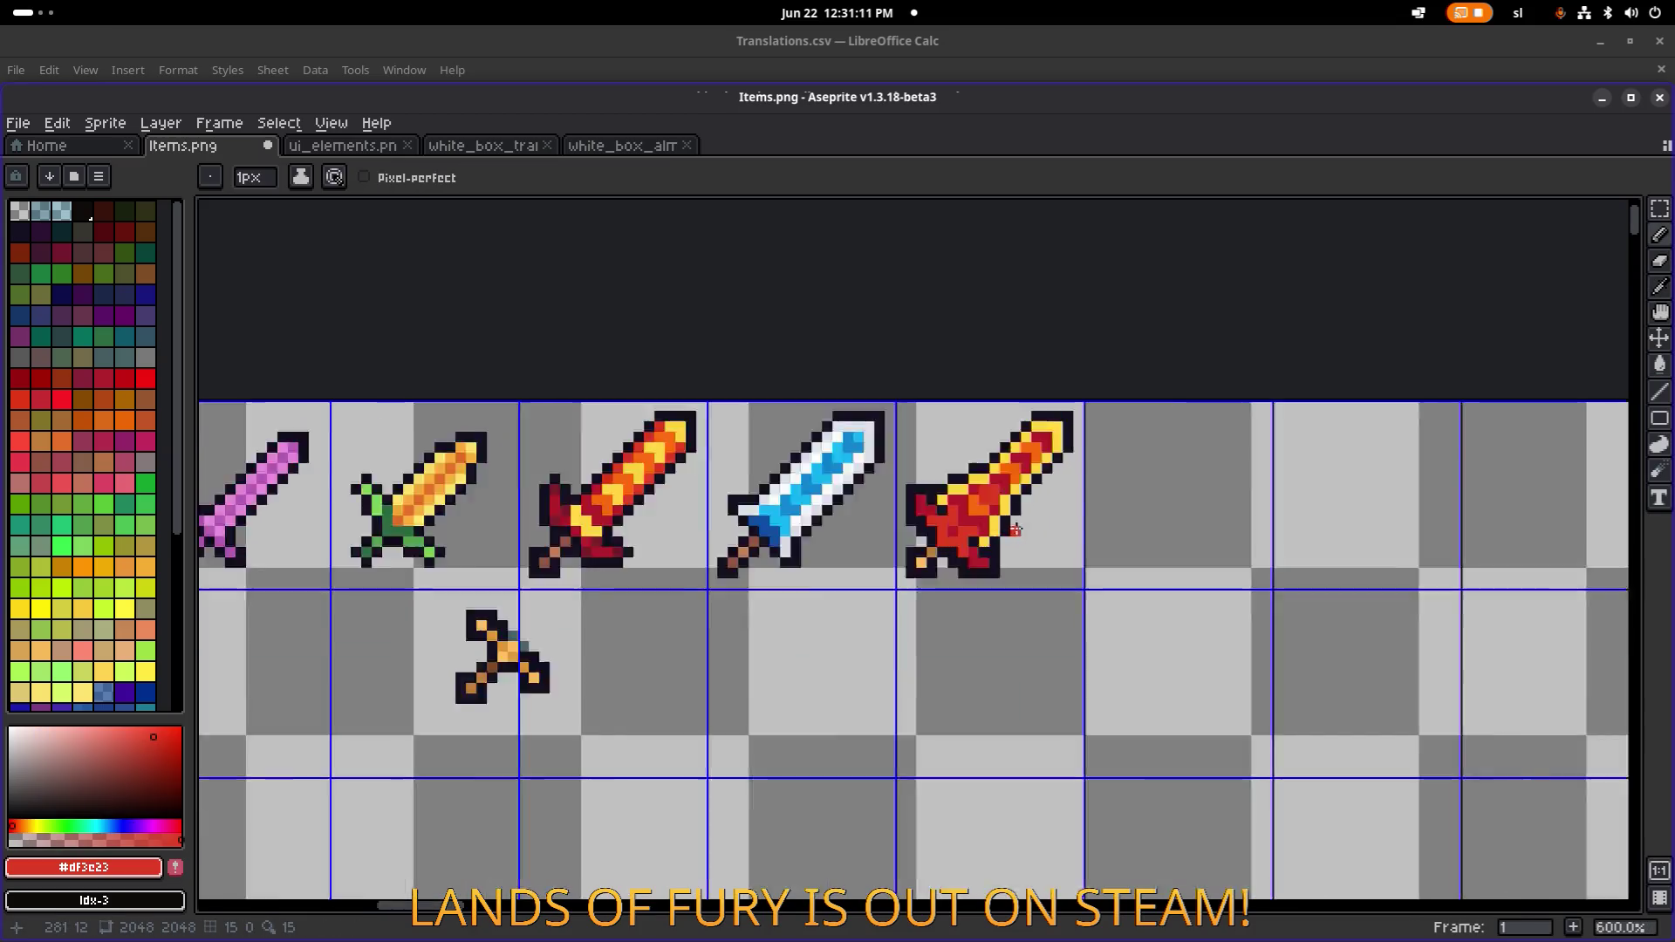
scroll(1016, 530, "down", 3)
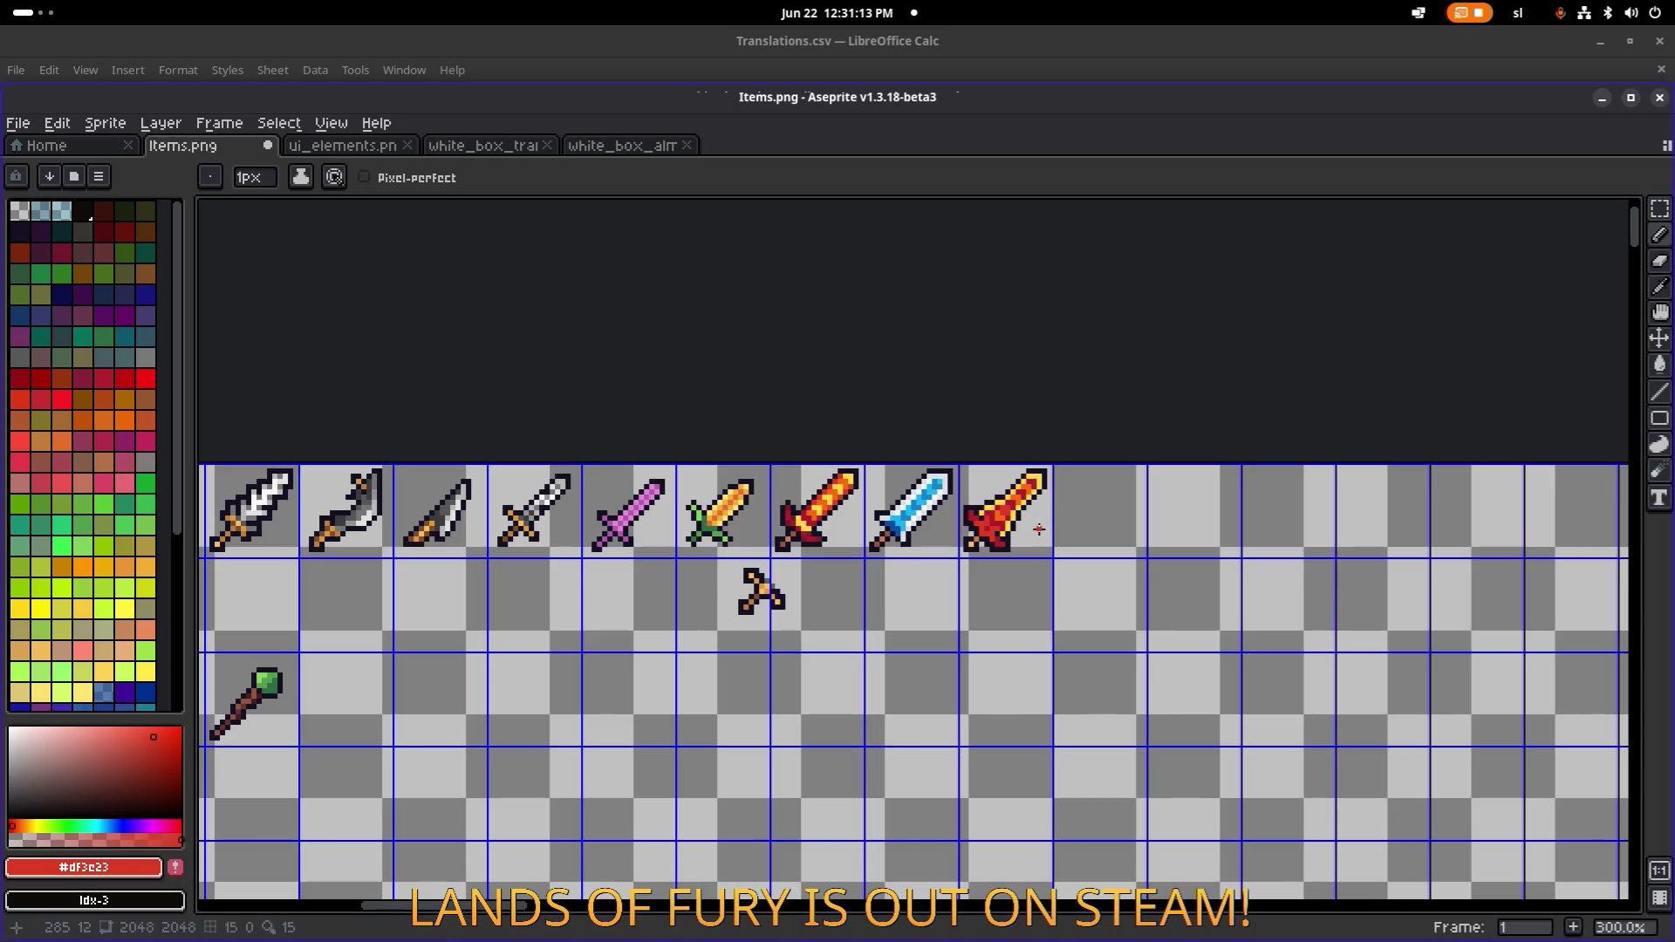
scroll(1039, 522, "up", 6)
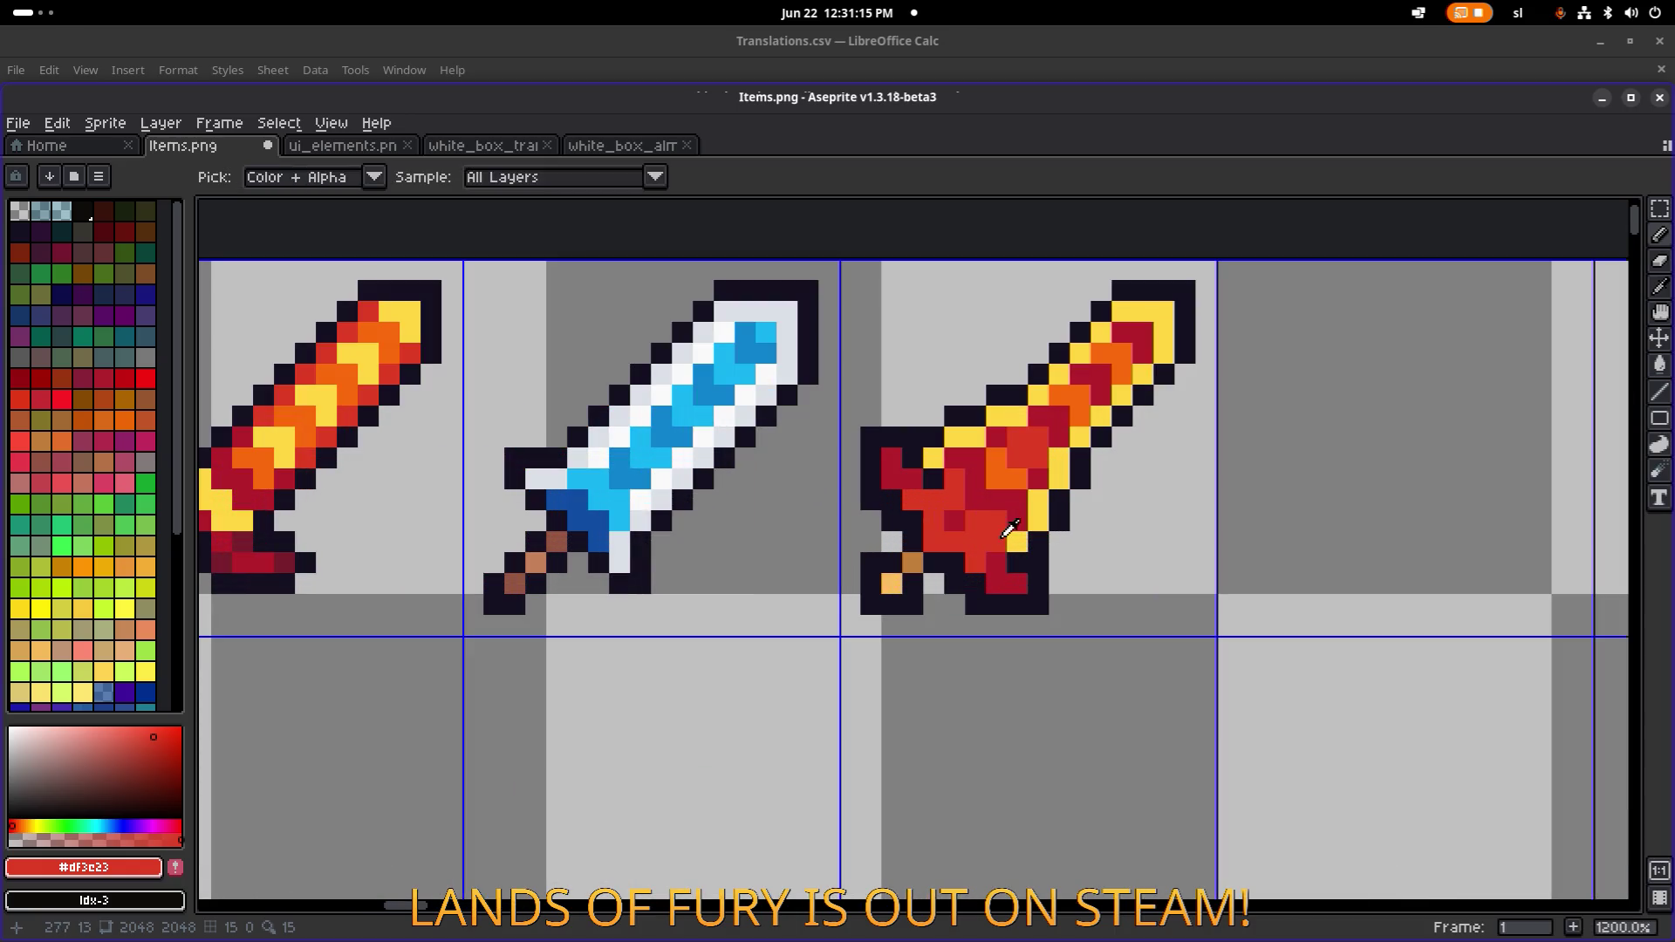
left_click(990, 523, "alt")
scroll(1095, 493, "down", 5)
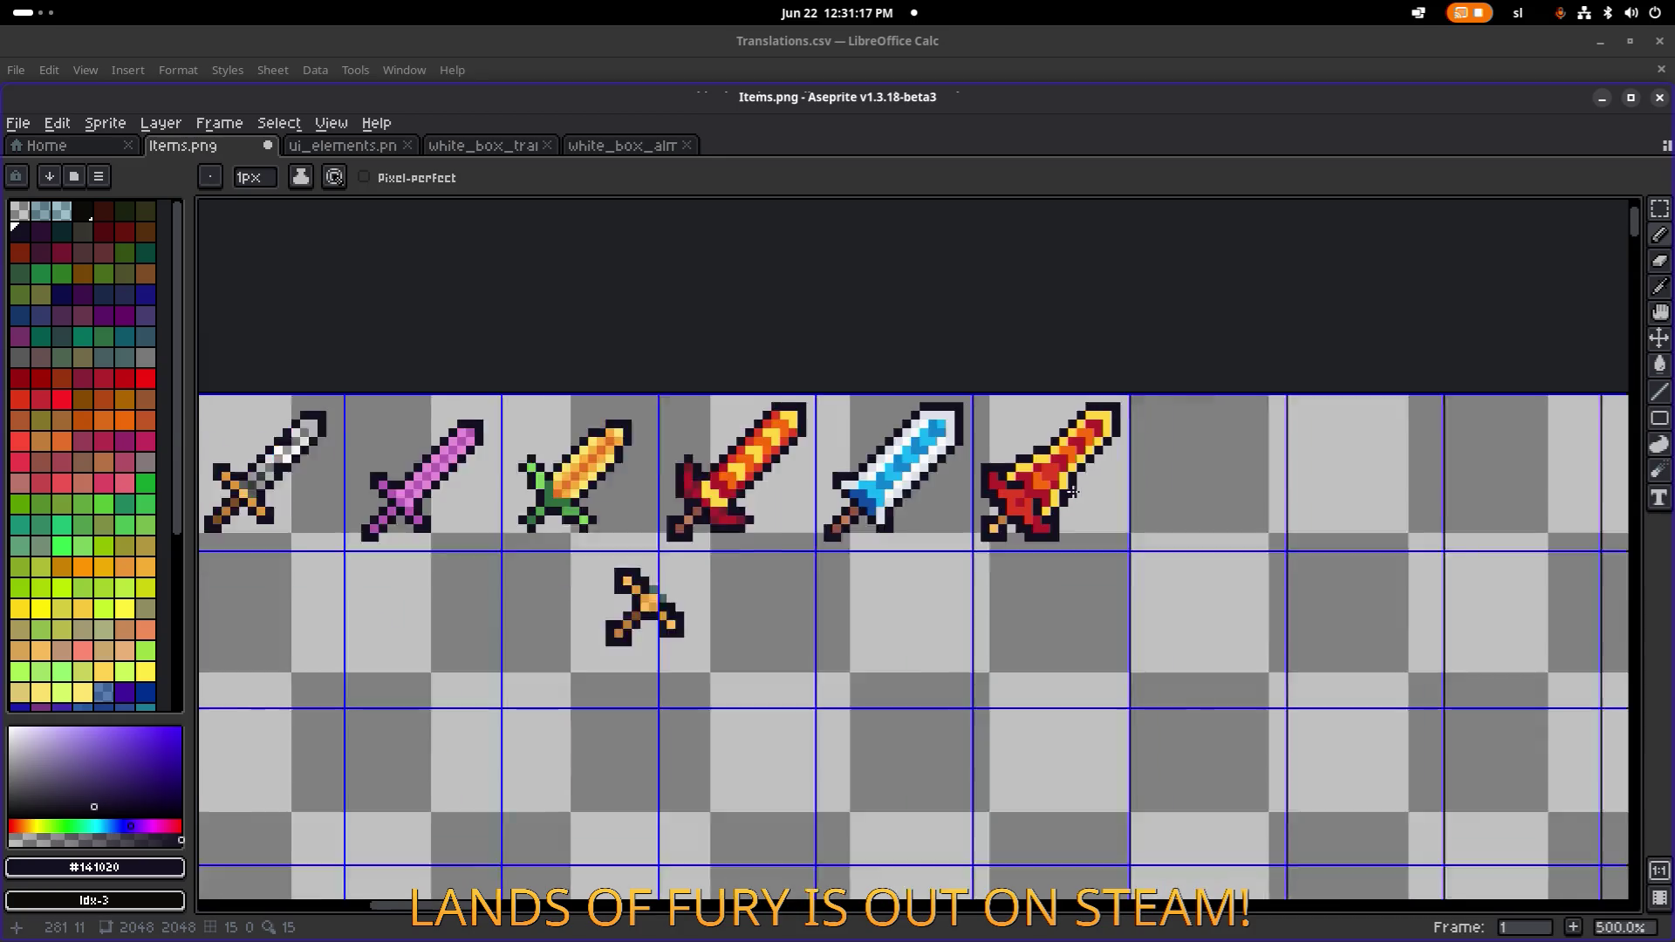
scroll(1095, 493, "down", 1)
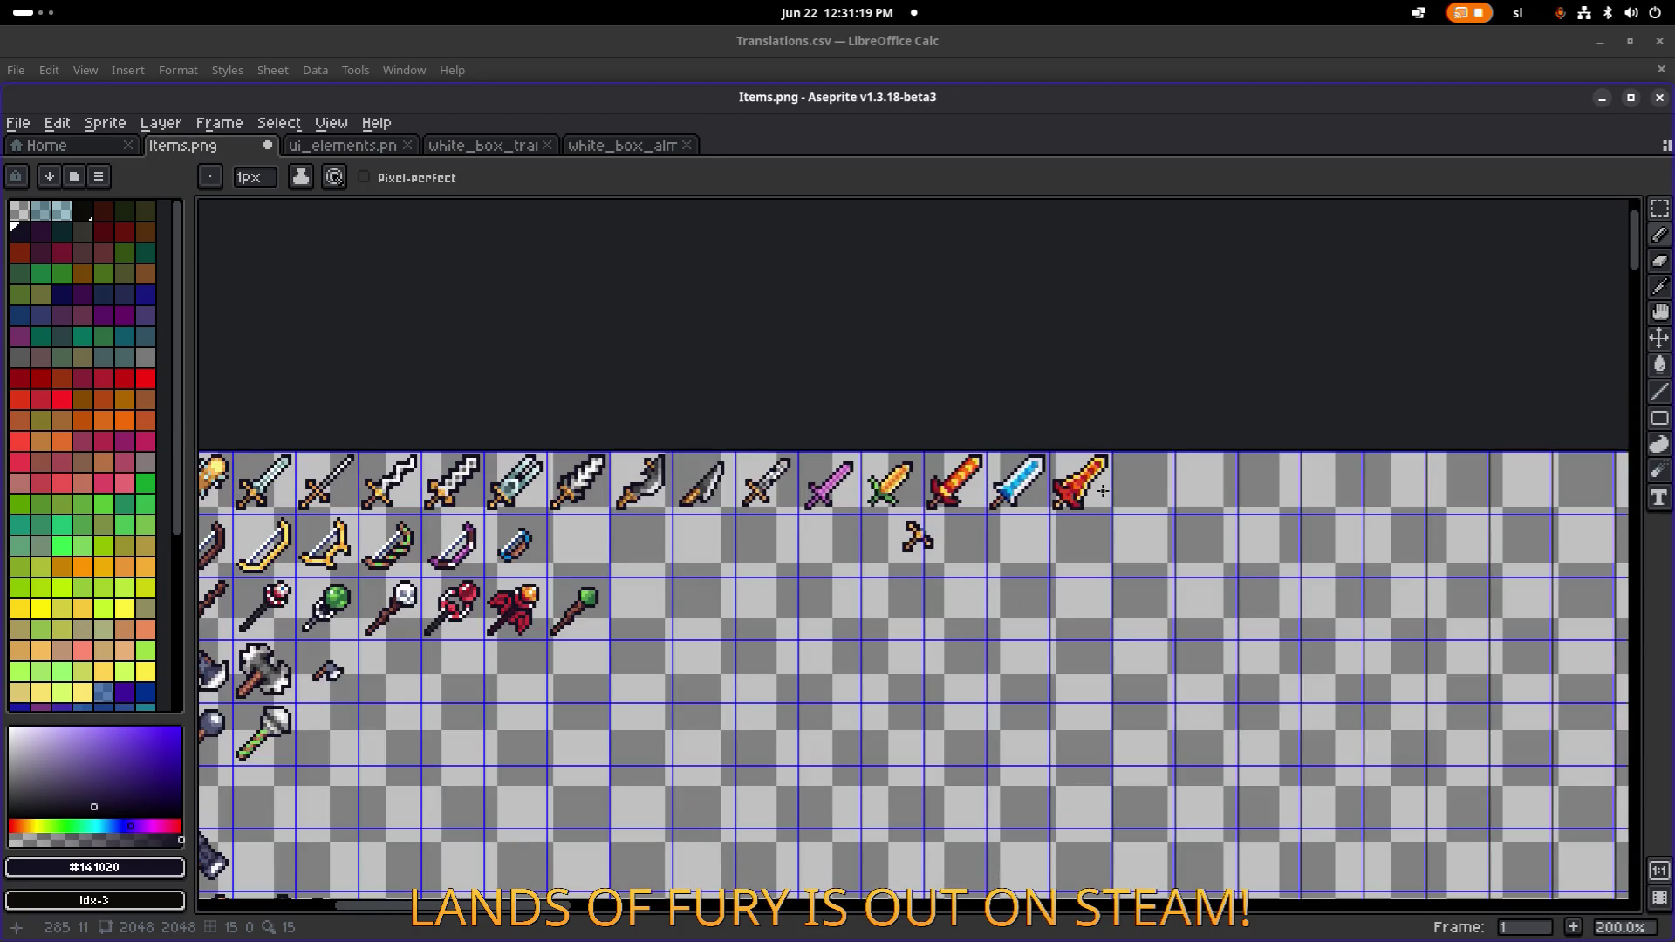
scroll(1121, 486, "up", 7)
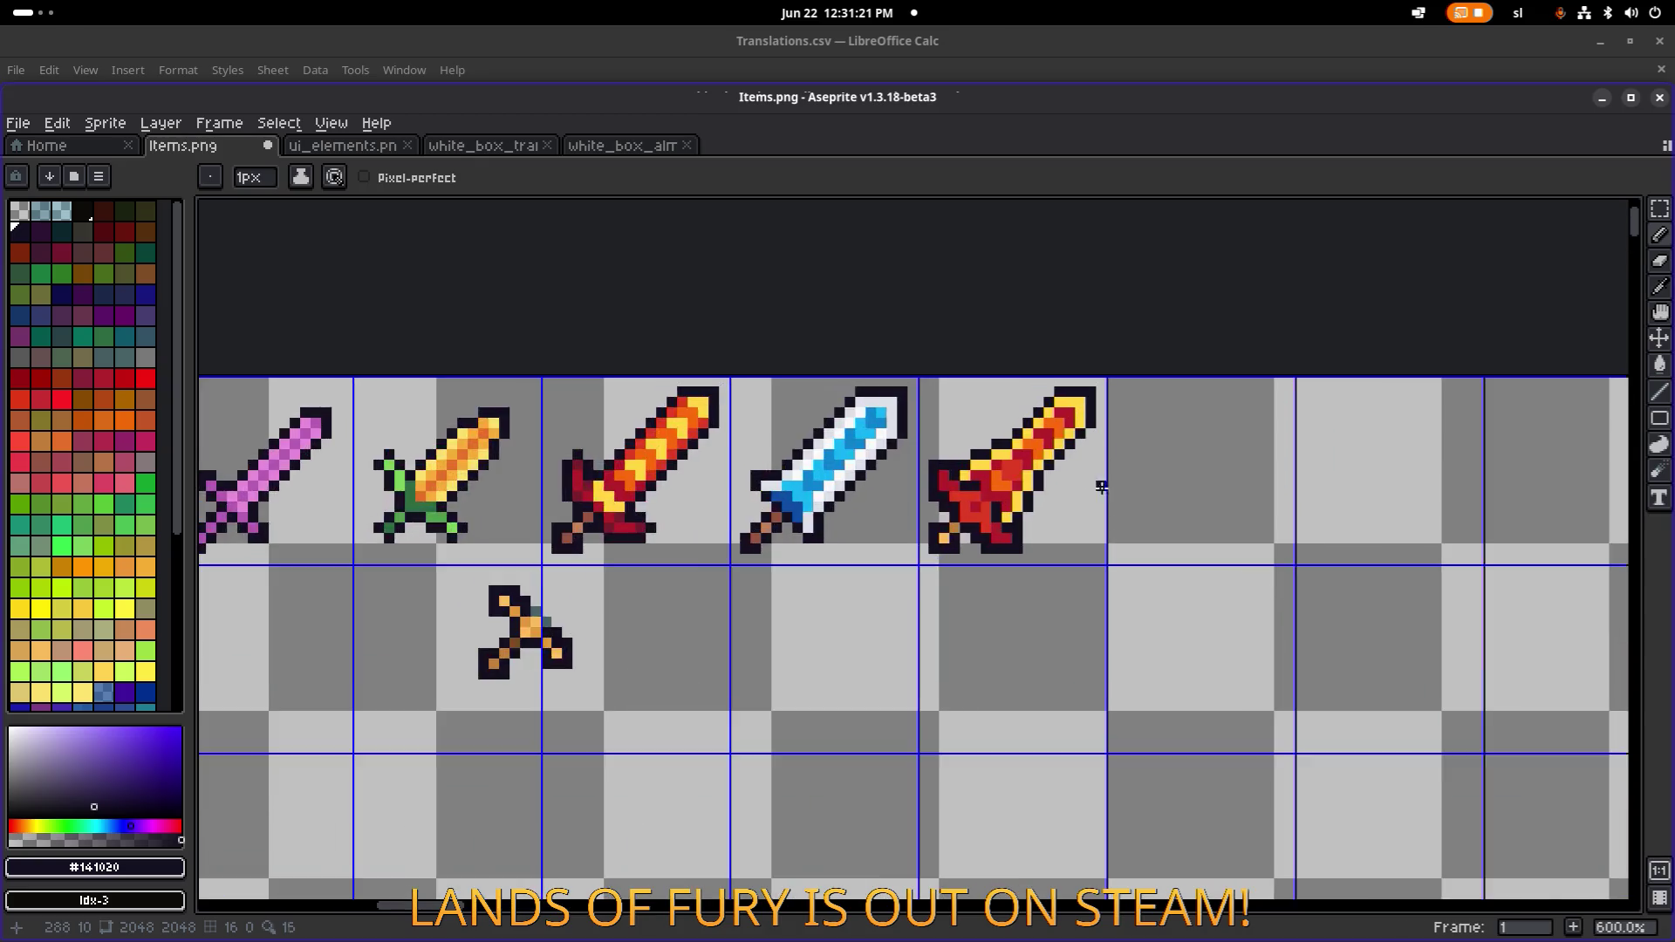
left_click(908, 551, "alt")
left_click(907, 547)
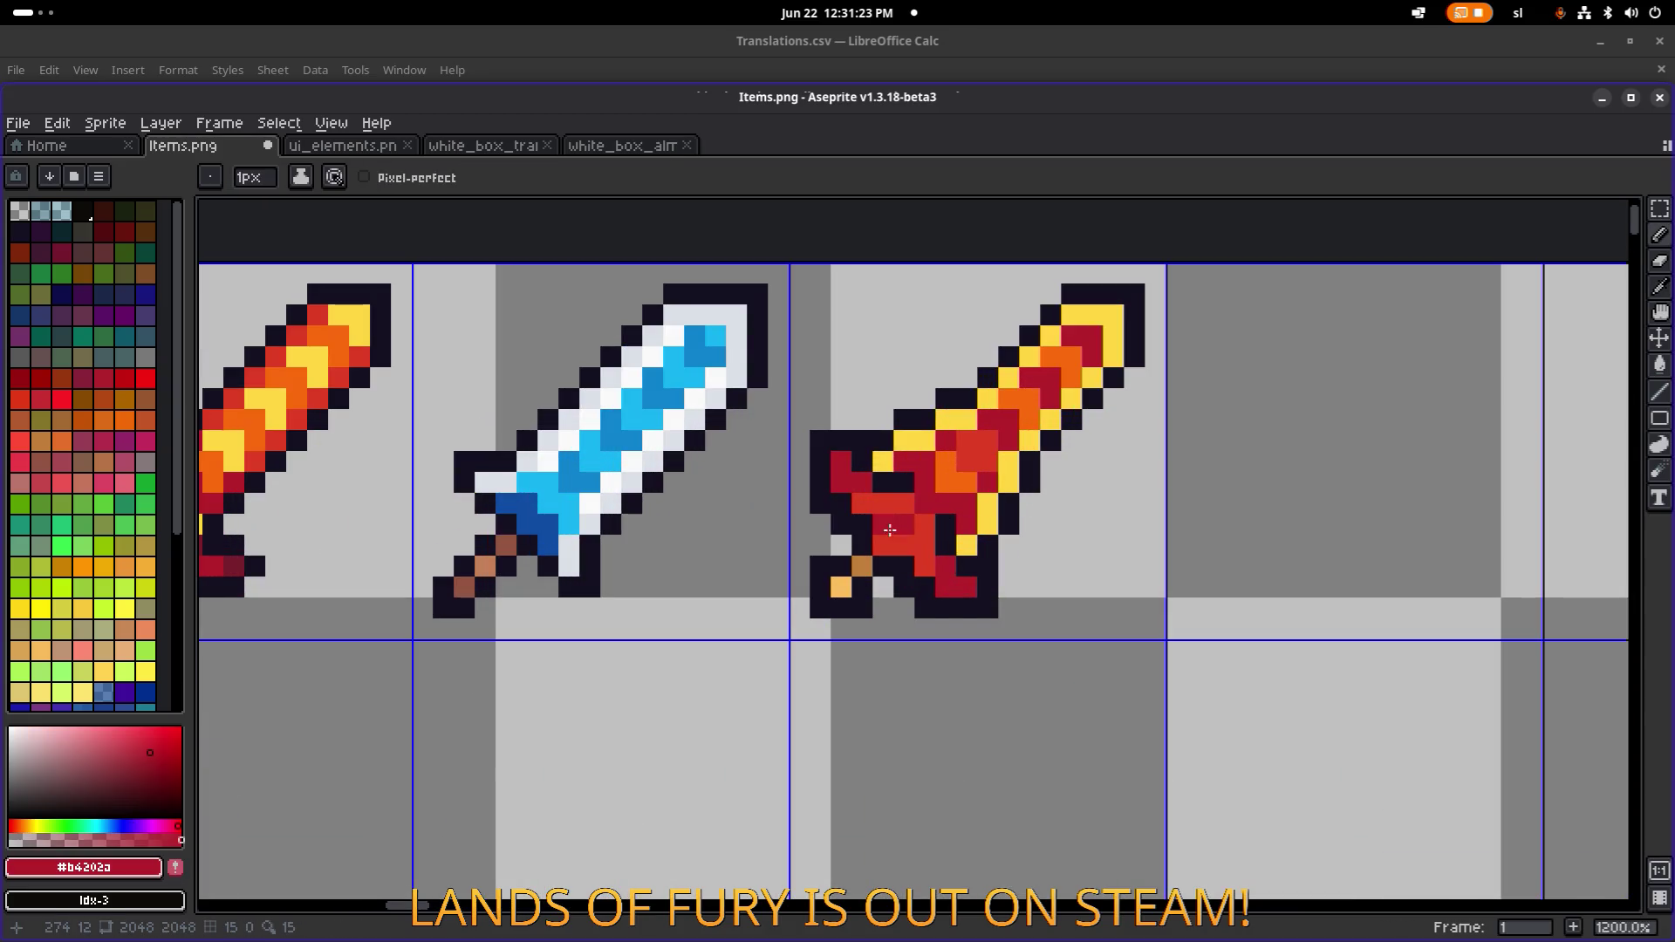
scroll(1136, 517, "down", 4)
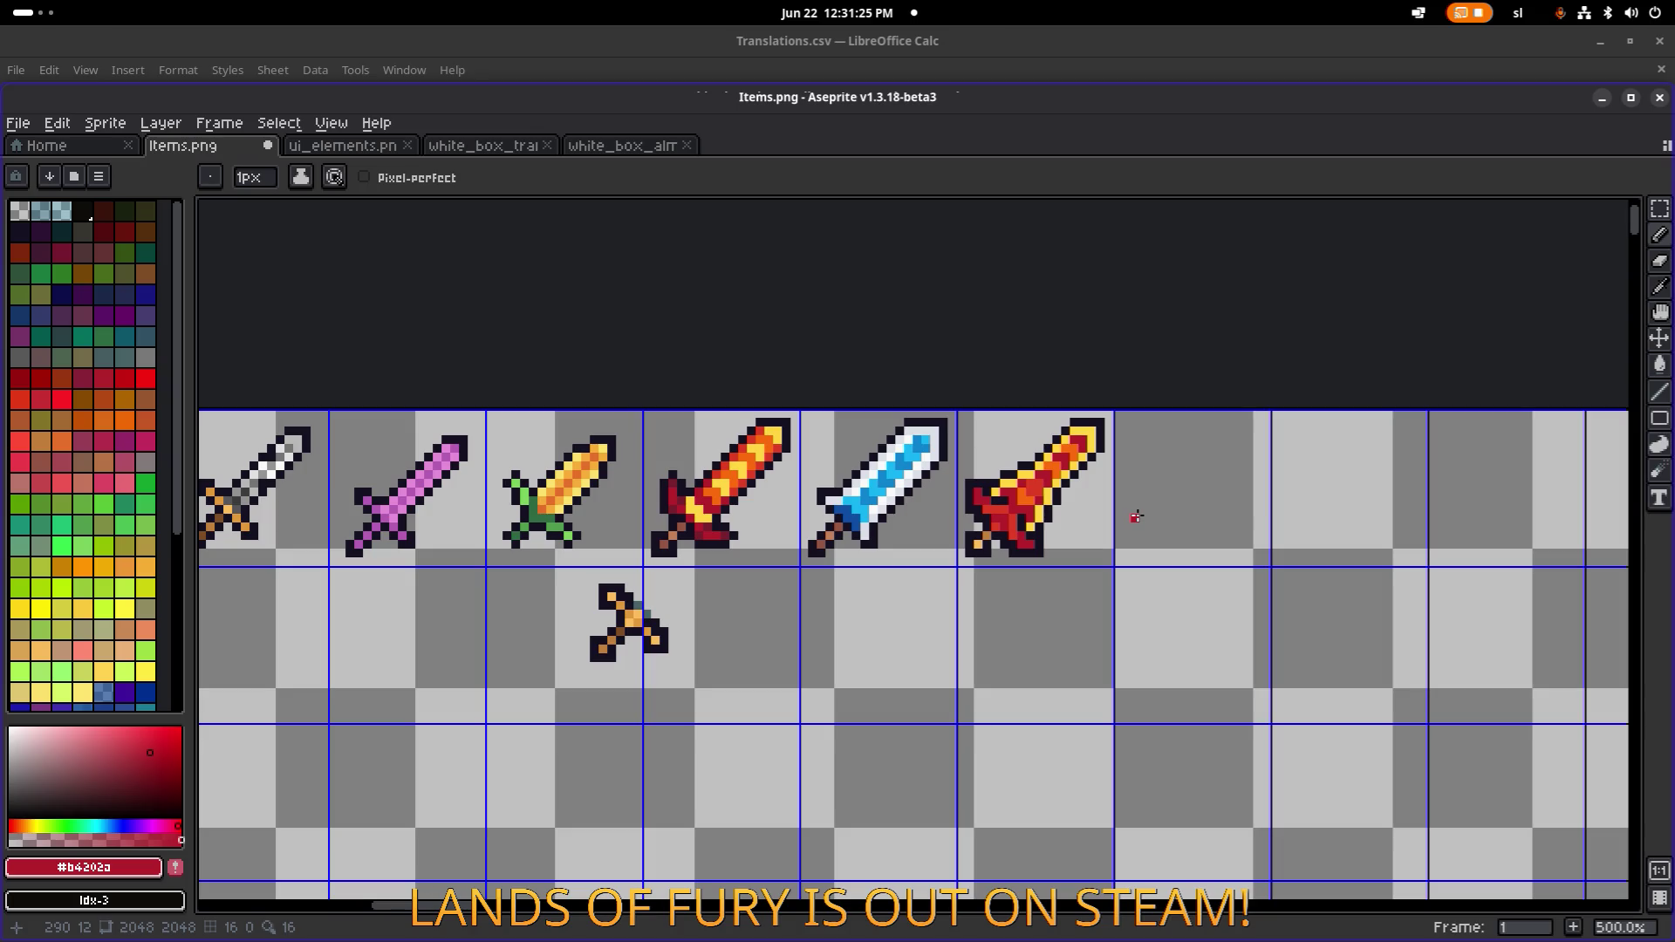
key("ctrl+z")
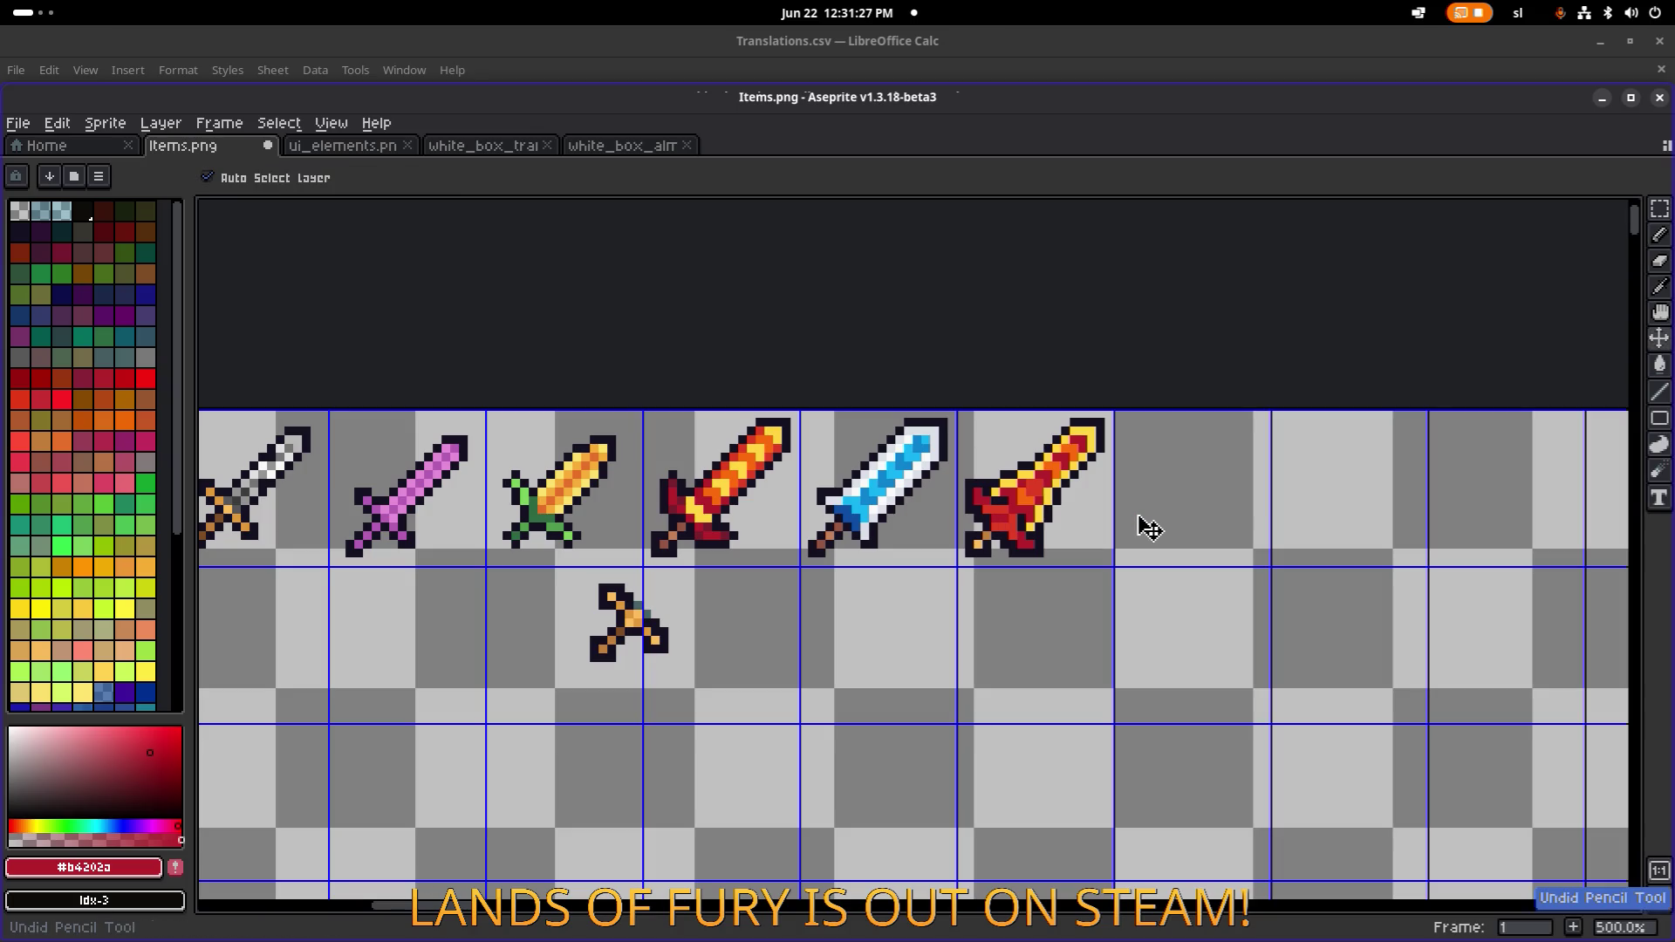
key("ctrl+s")
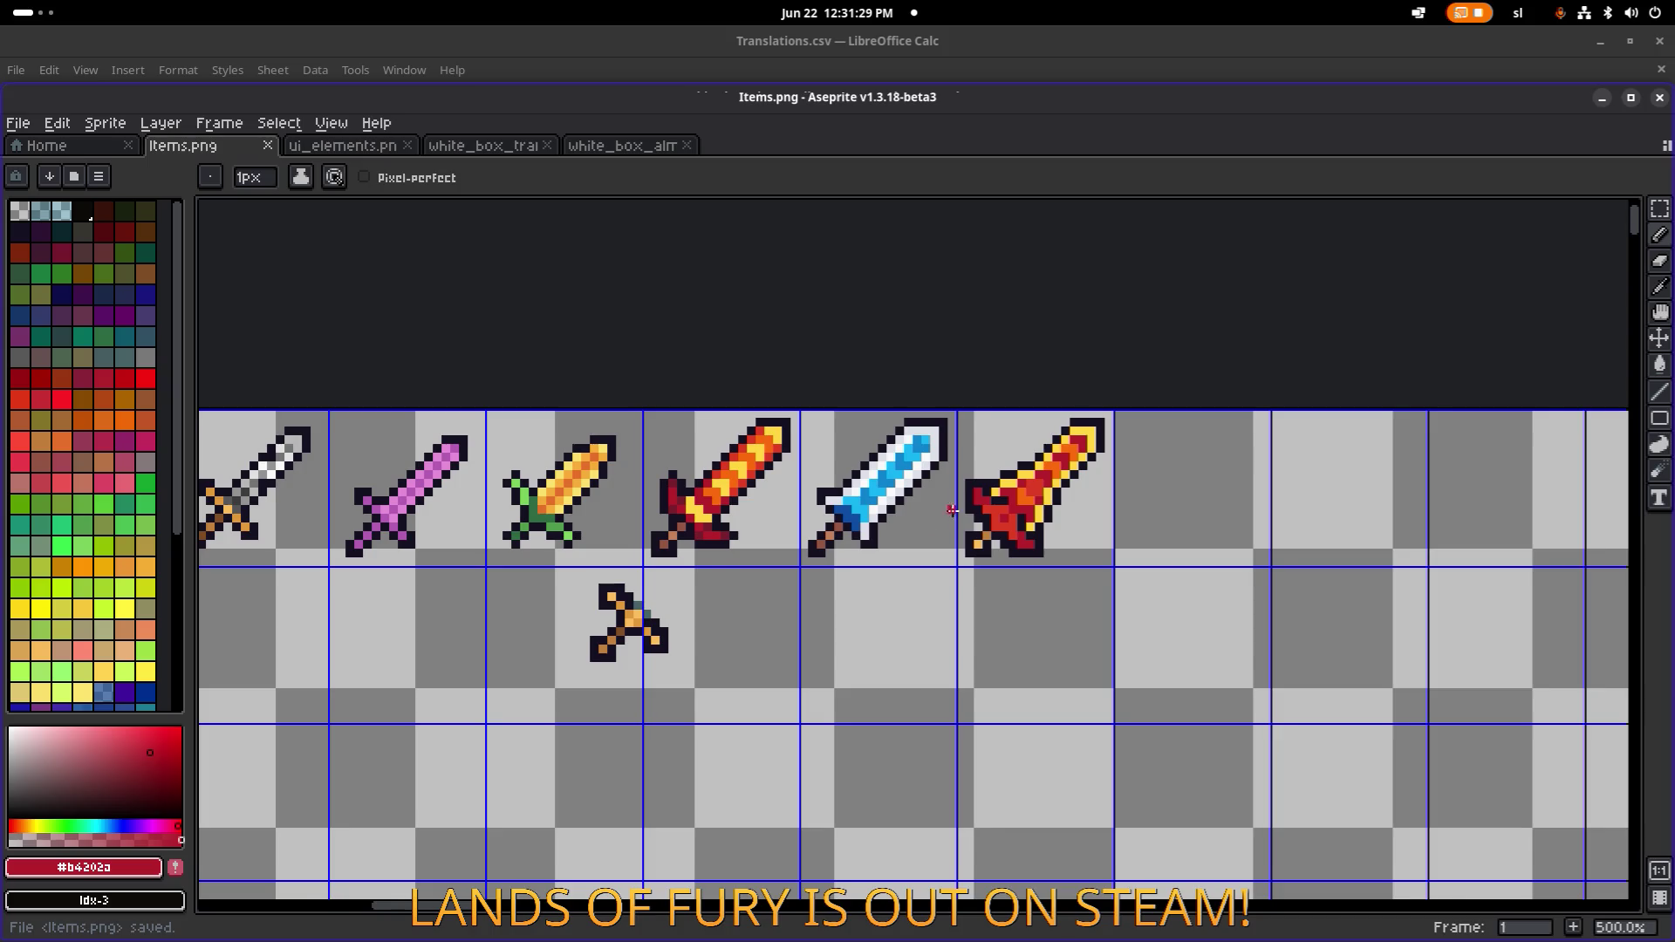
Recolour a red sword handle pixel, first yellow #ffd541 then brown, and save.
scroll(960, 510, "down", 1)
scroll(969, 508, "up", 3)
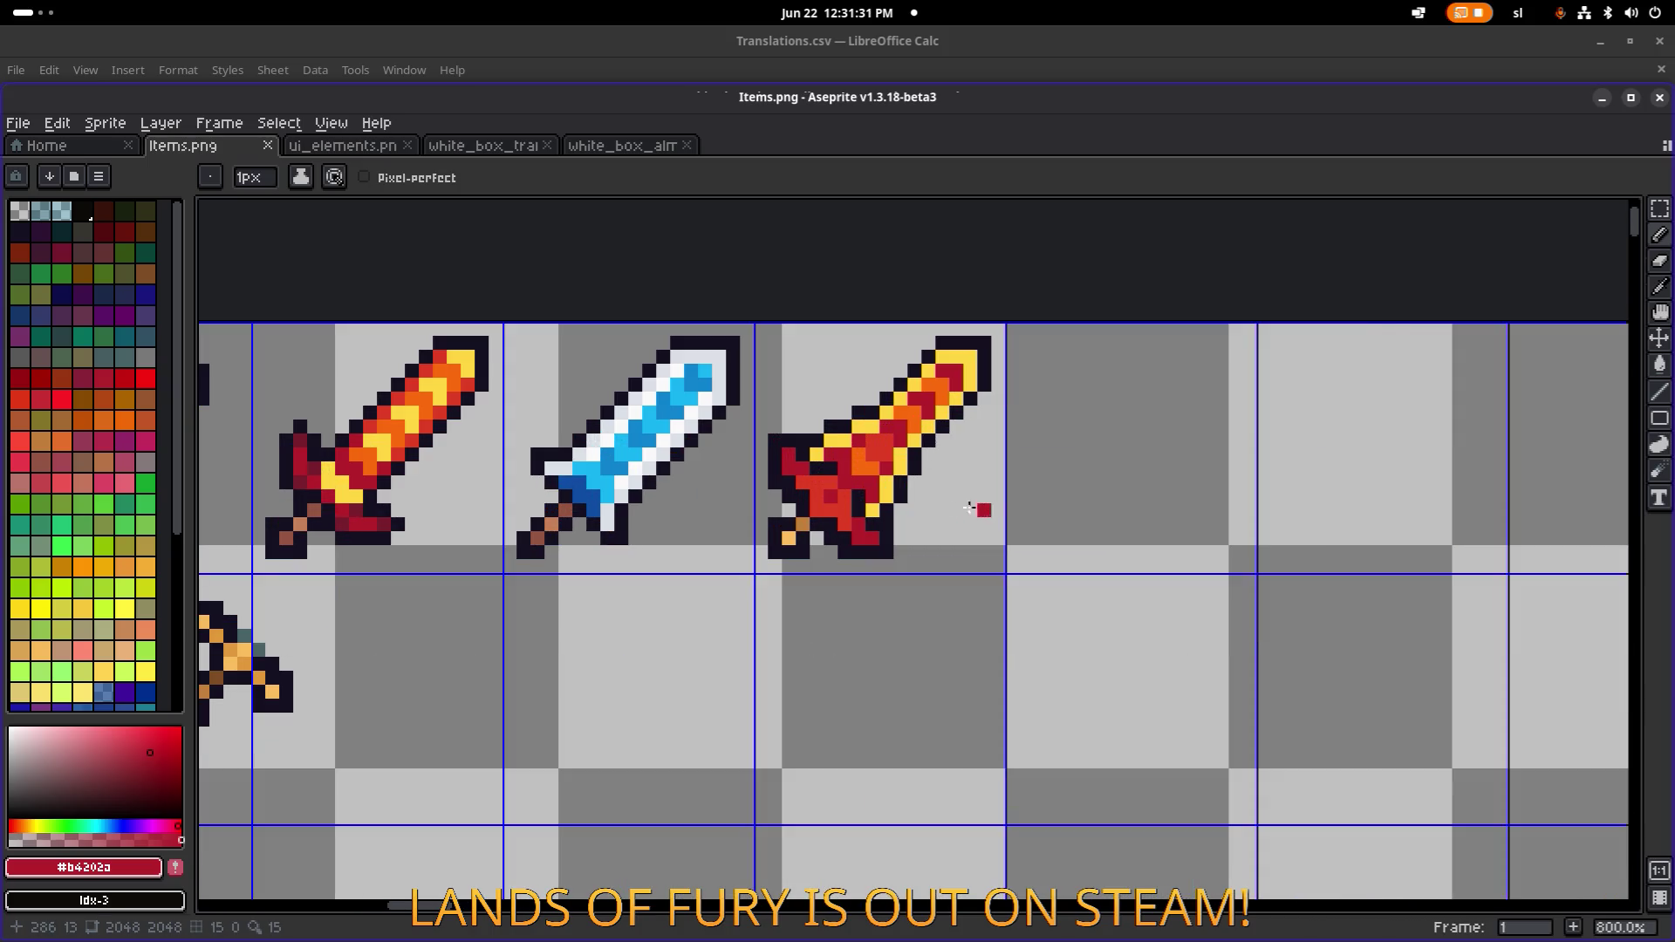
scroll(968, 508, "up", 6)
left_click(950, 498, "alt")
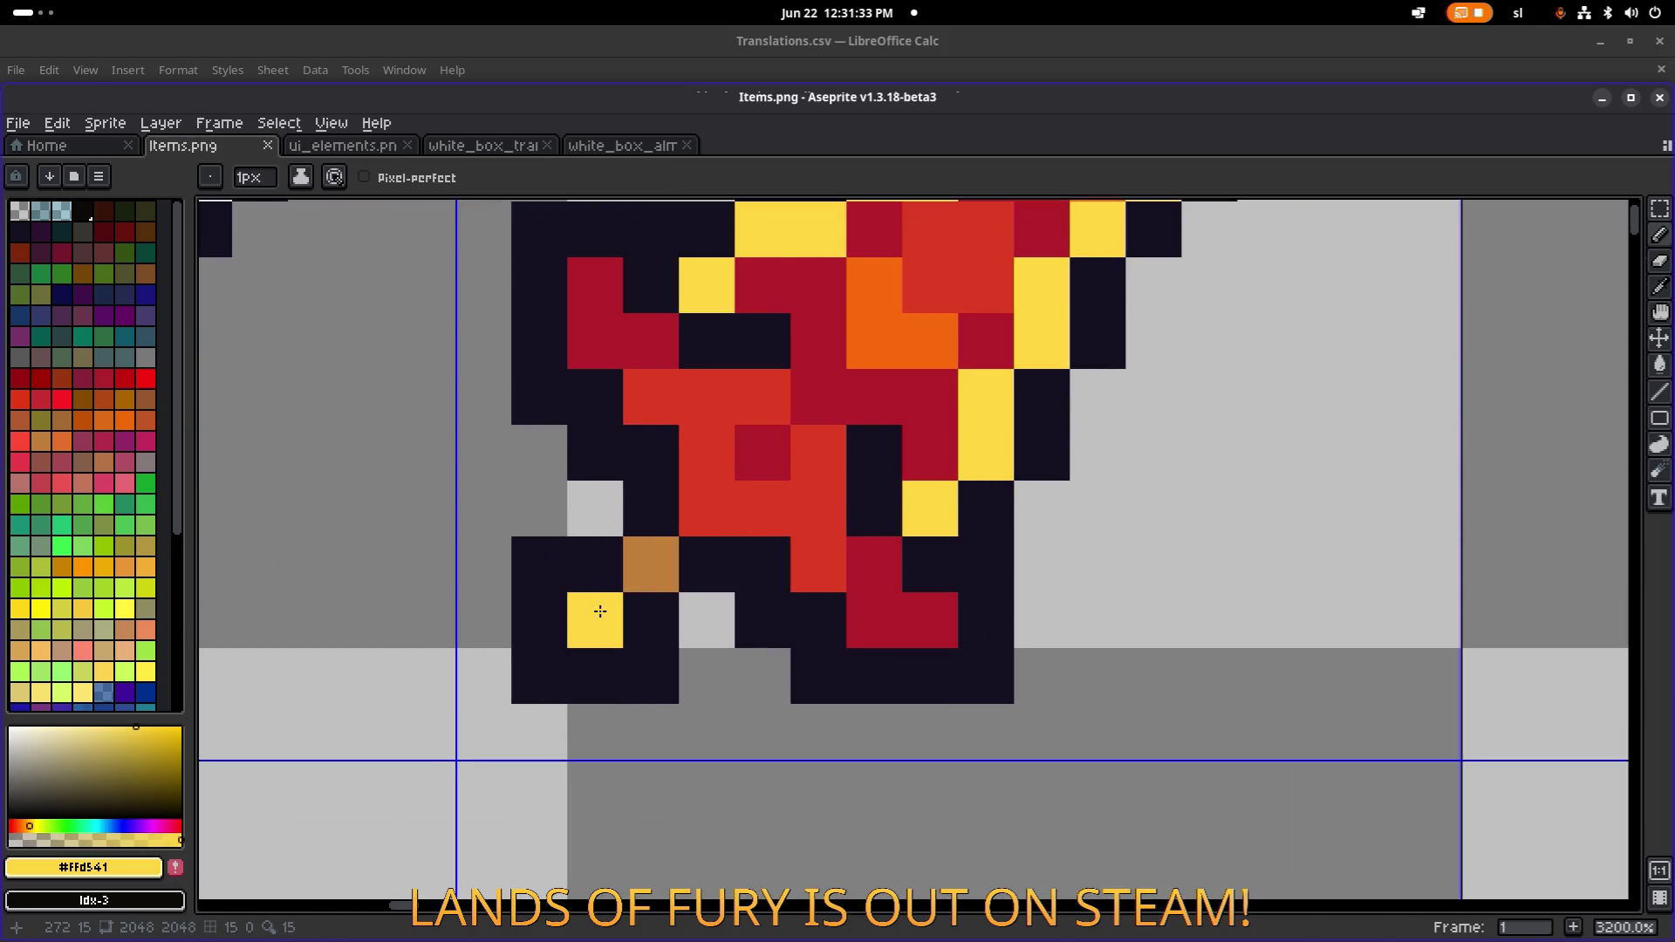
scroll(609, 599, "down", 4)
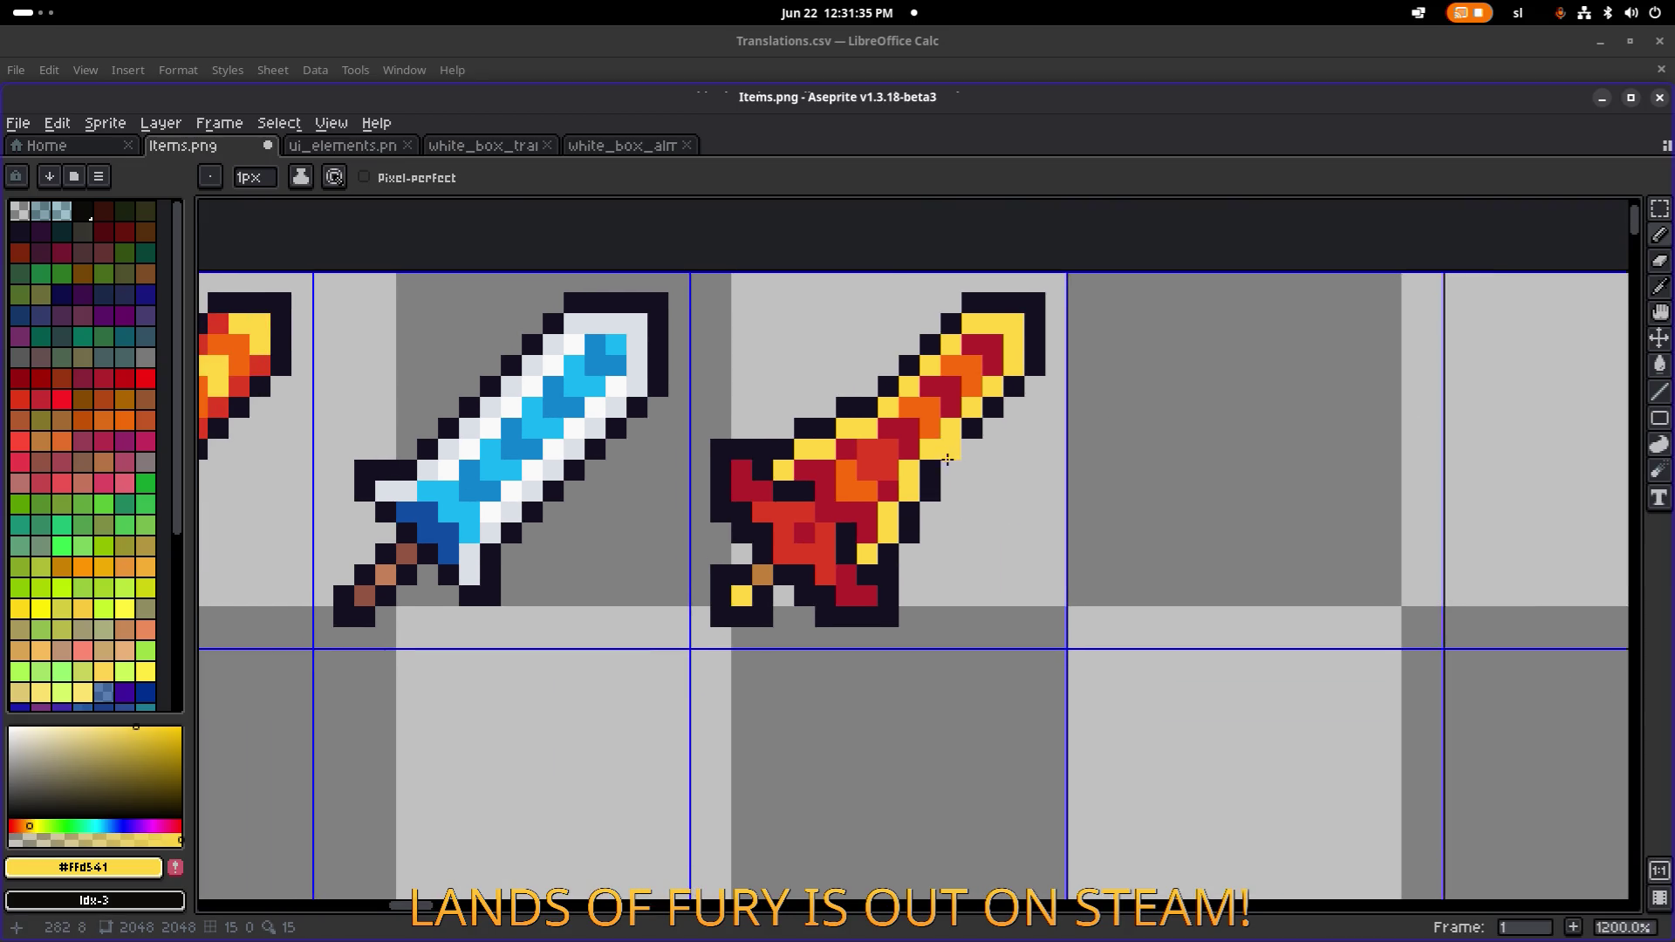
left_click(765, 579)
scroll(823, 515, "left", 5)
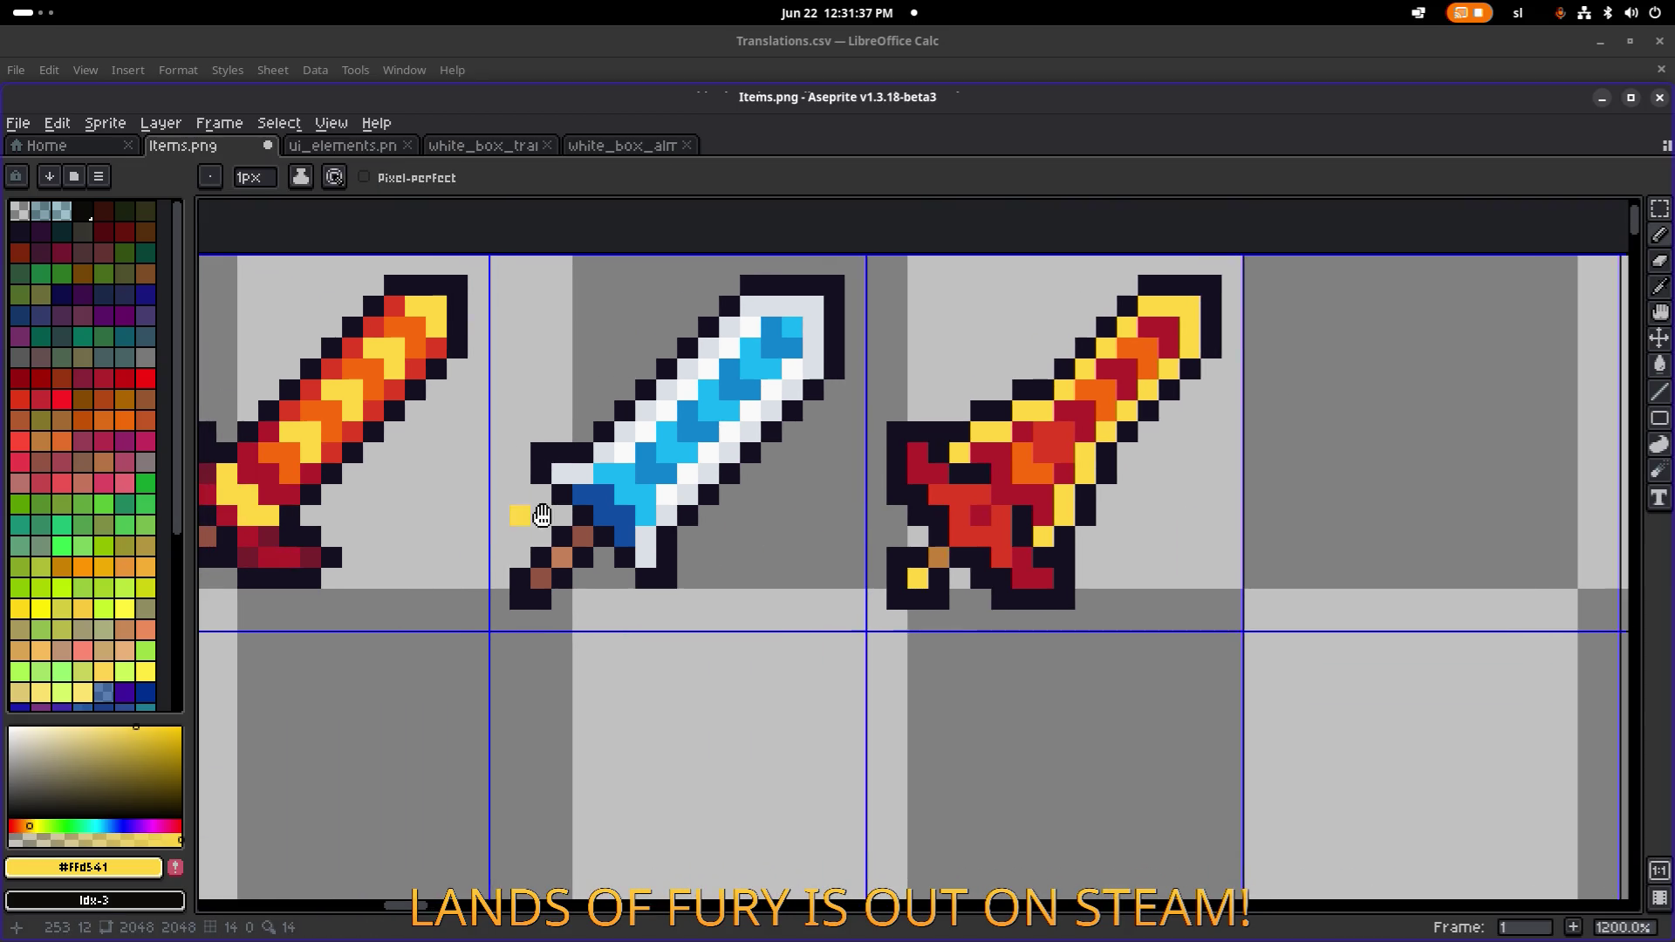
scroll(524, 519, "down", 1)
left_click(519, 532, "alt")
left_click(1224, 541)
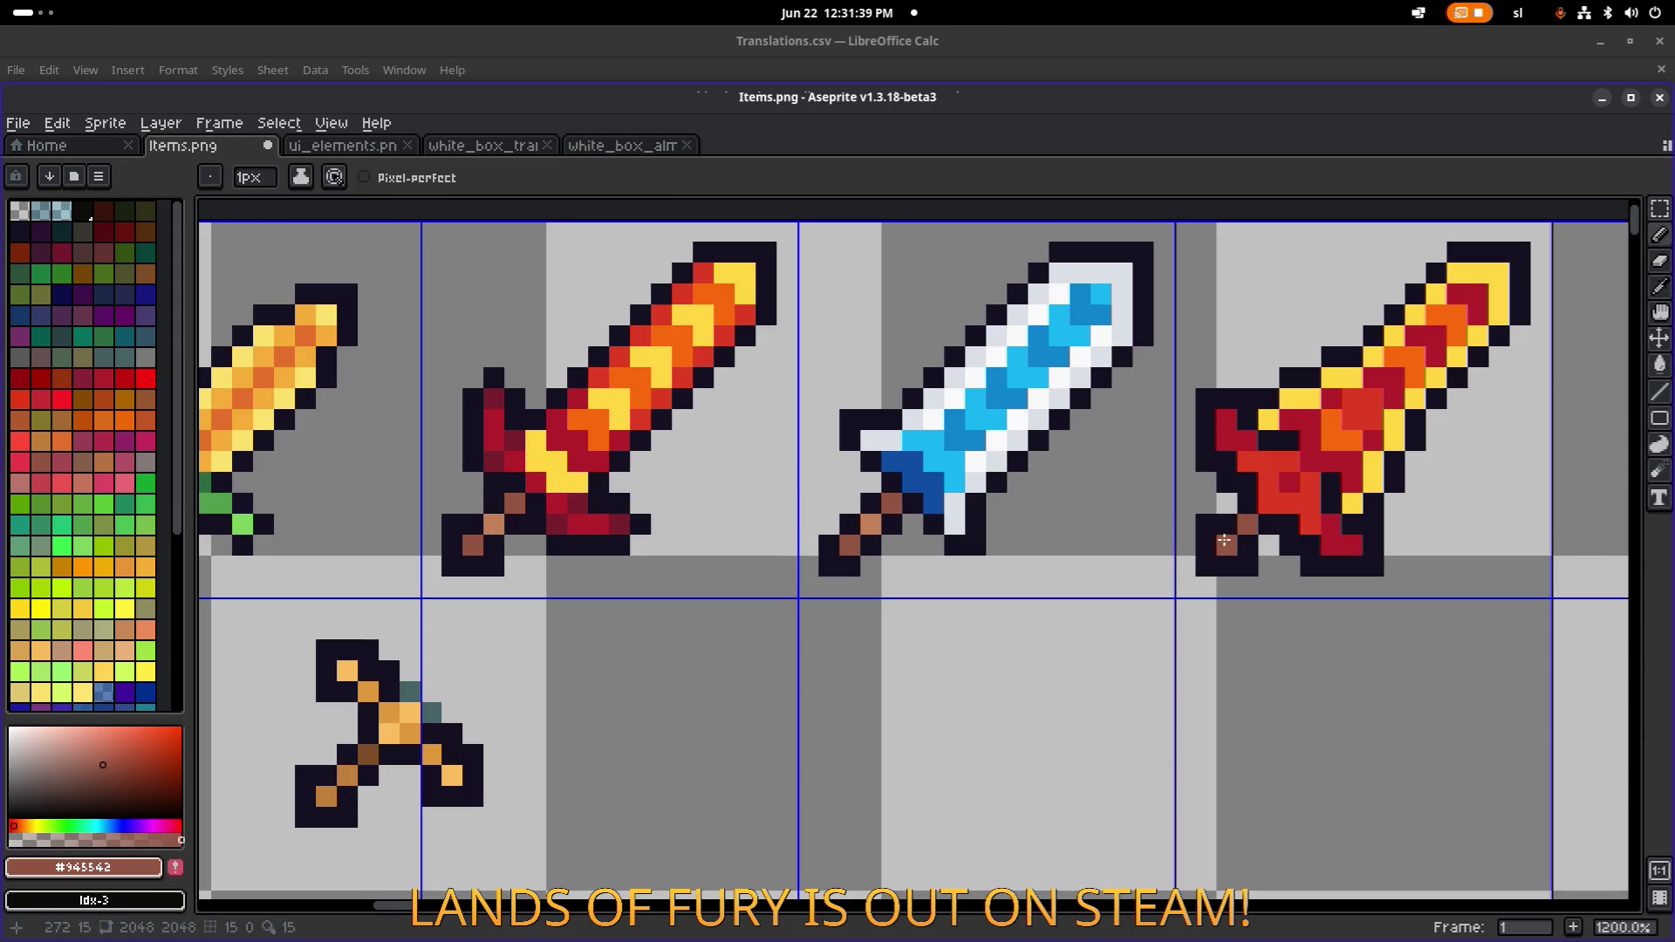
scroll(1233, 536, "down", 4)
scroll(1358, 523, "right", 4)
key("ctrl+s")
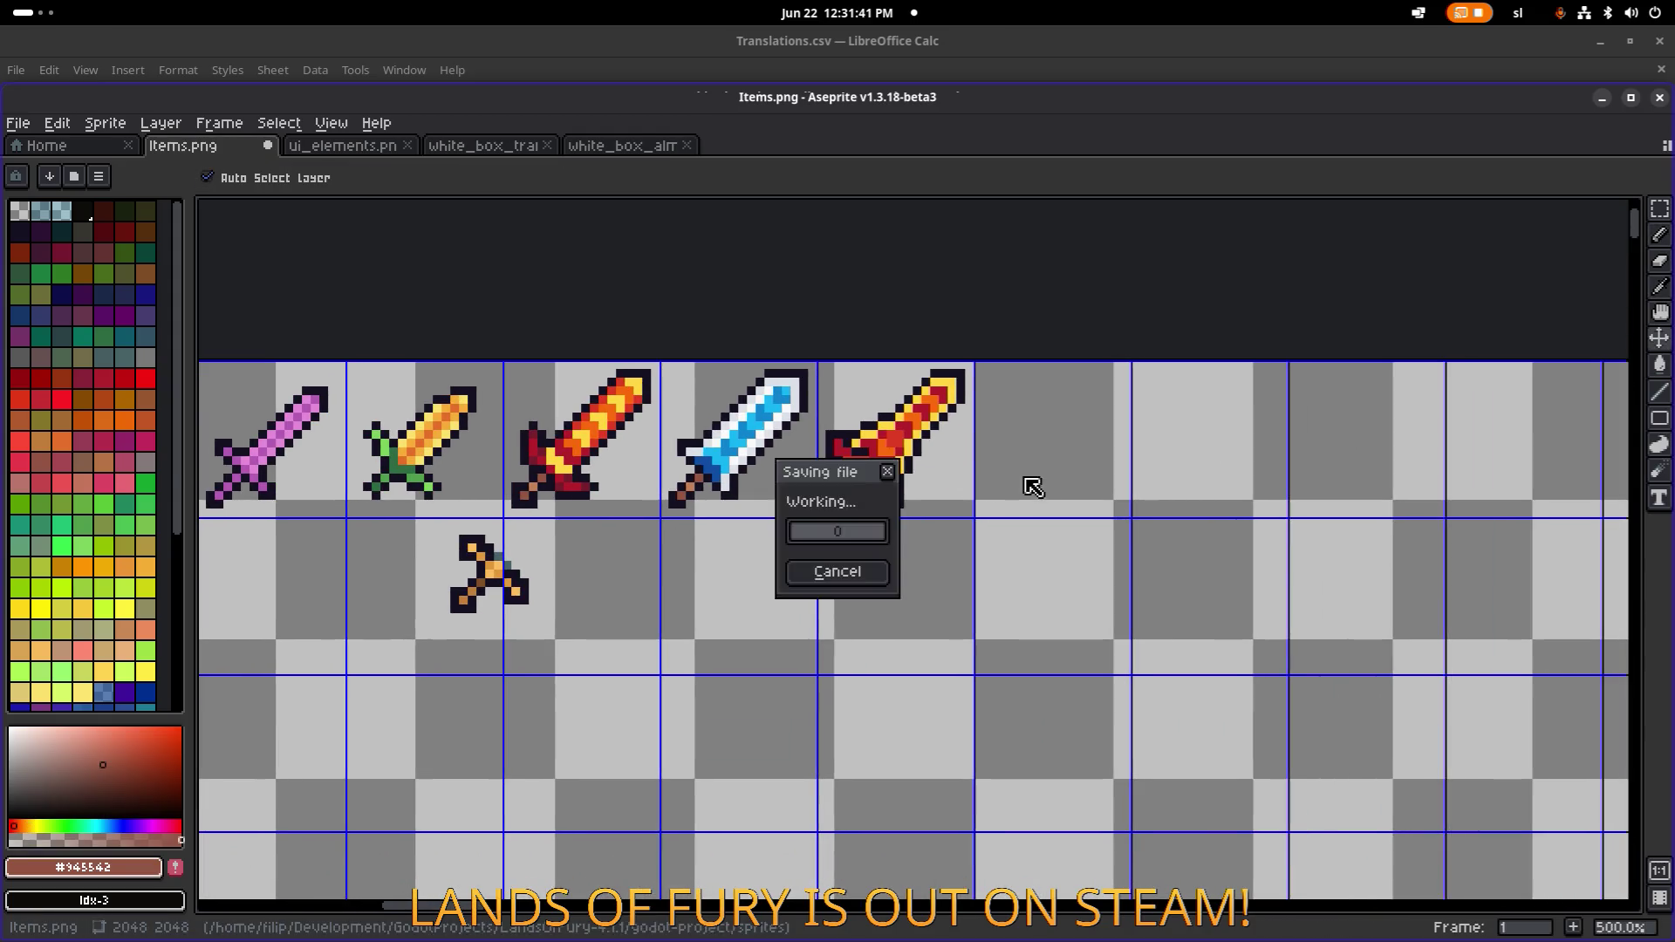
Paint one red sword pixel in the dark outline colour and save.
scroll(871, 448, "up", 4)
left_click(896, 489, "alt")
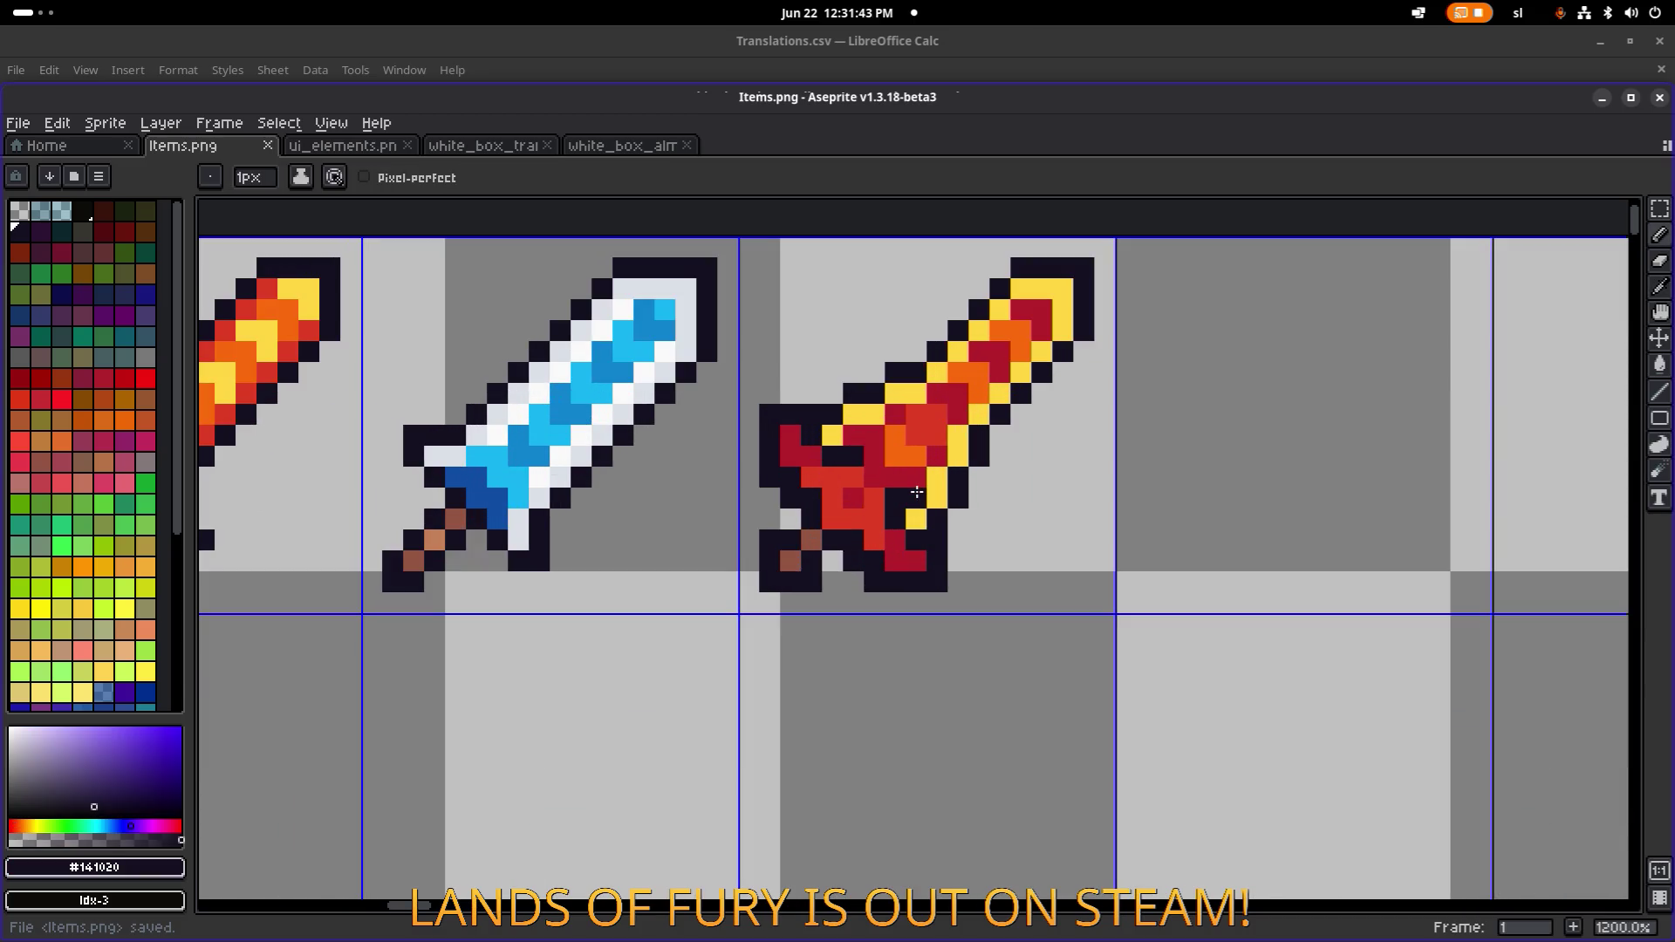
left_click(835, 433)
scroll(964, 436, "down", 4)
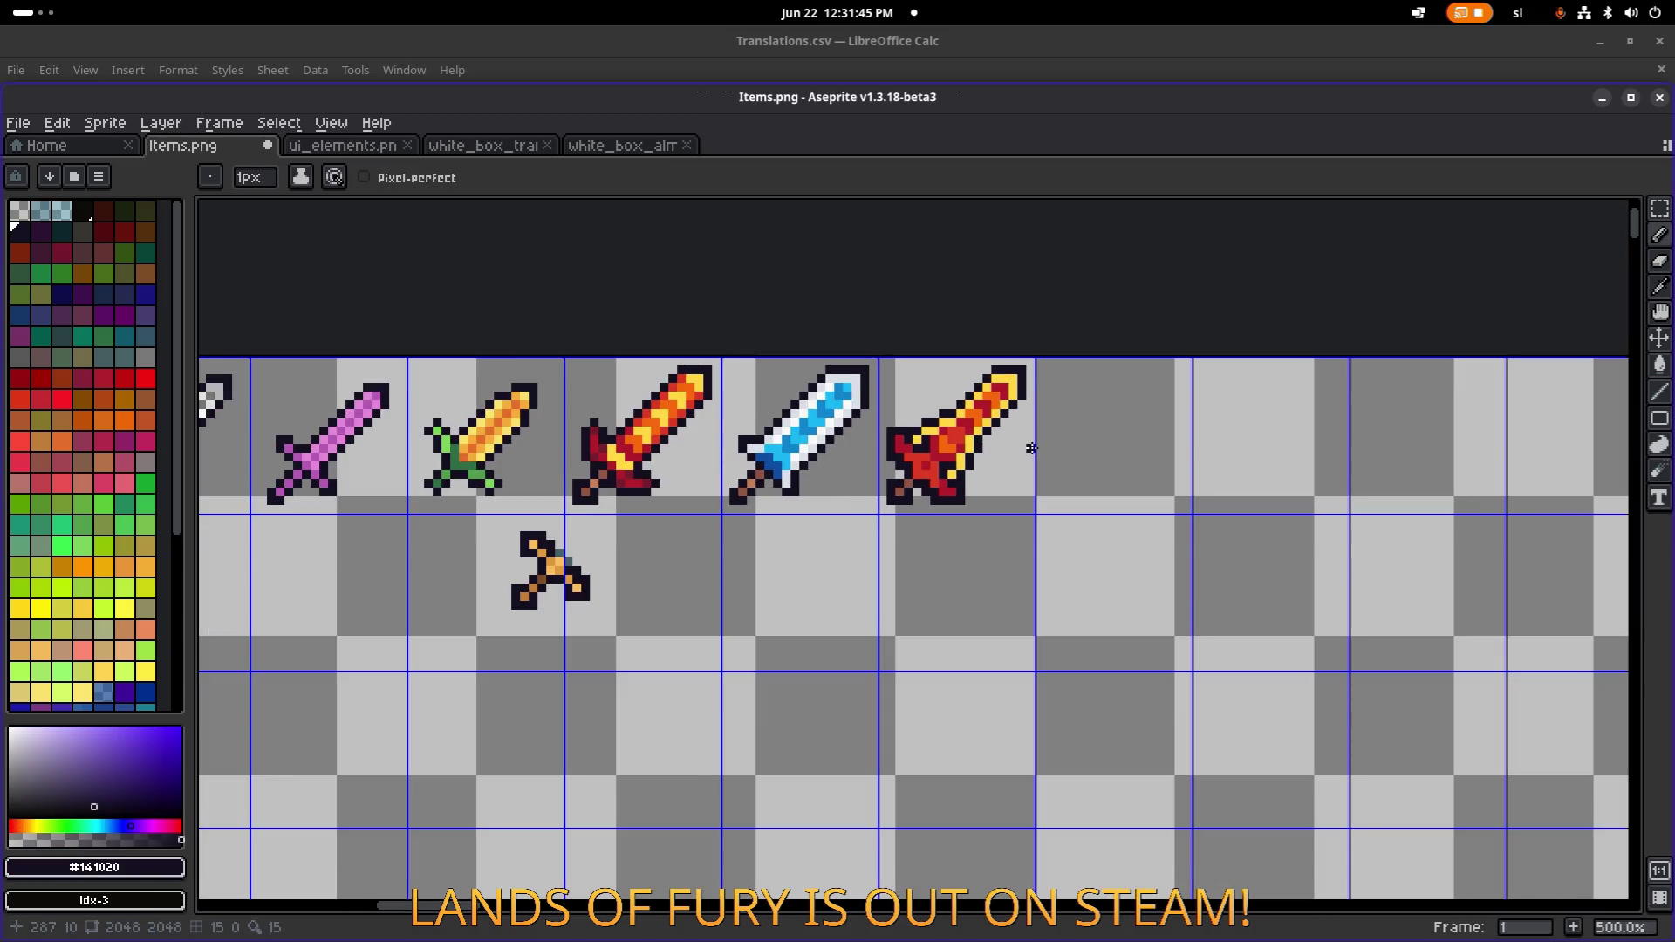
scroll(1029, 449, "down", 2)
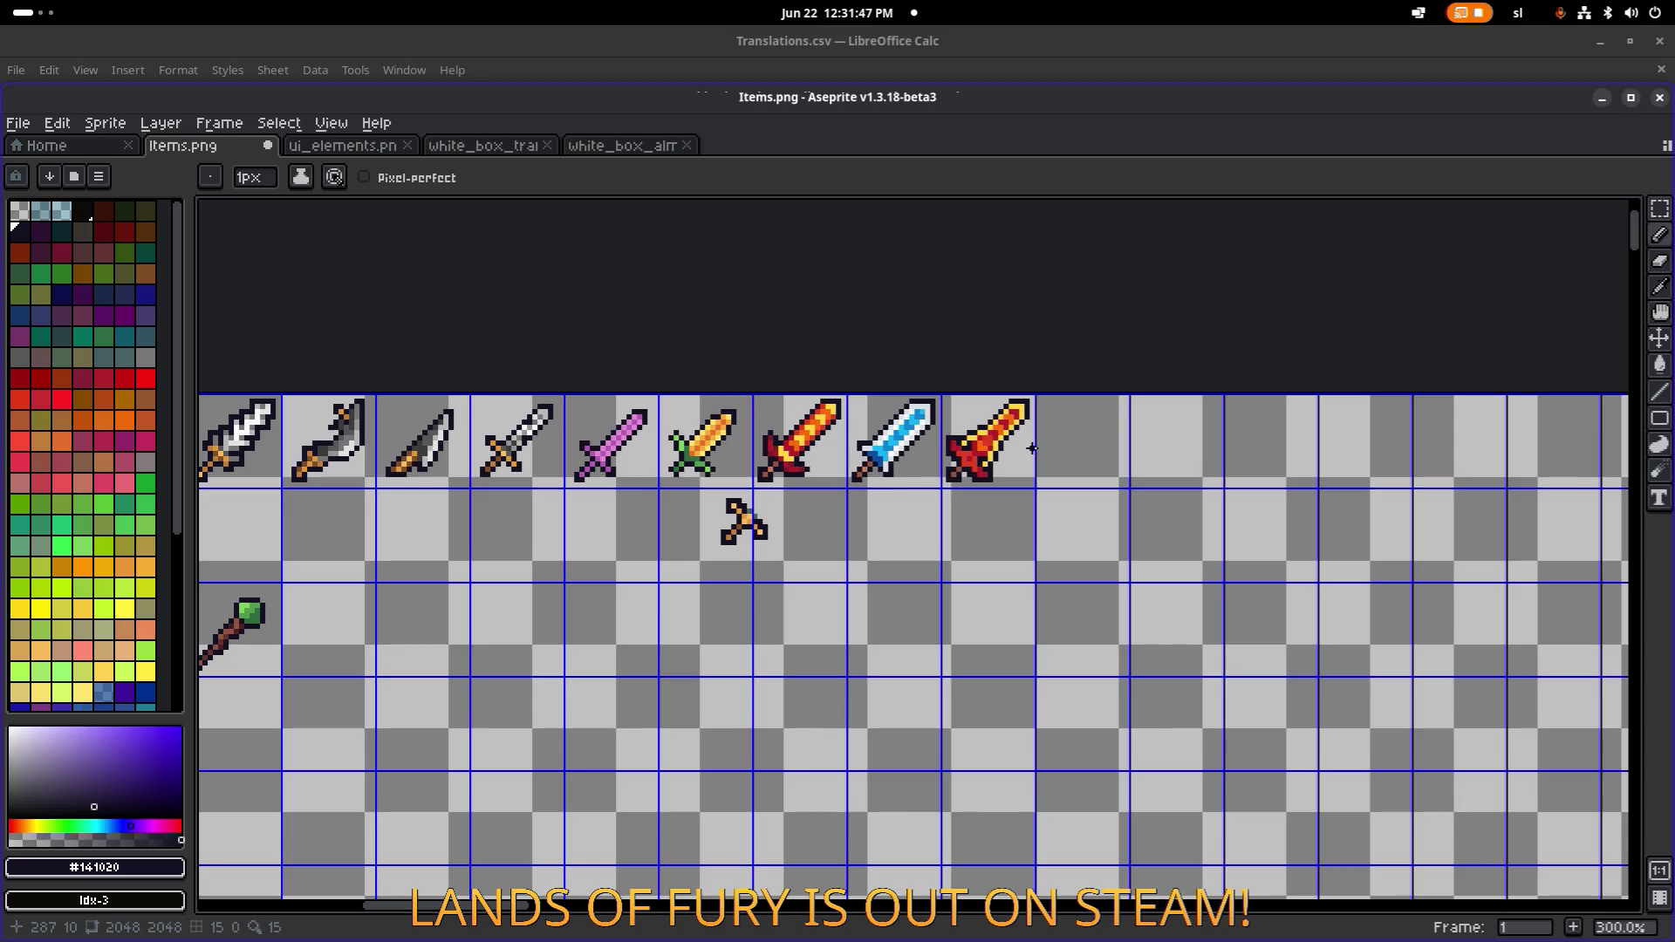
key("v")
key("ctrl+s")
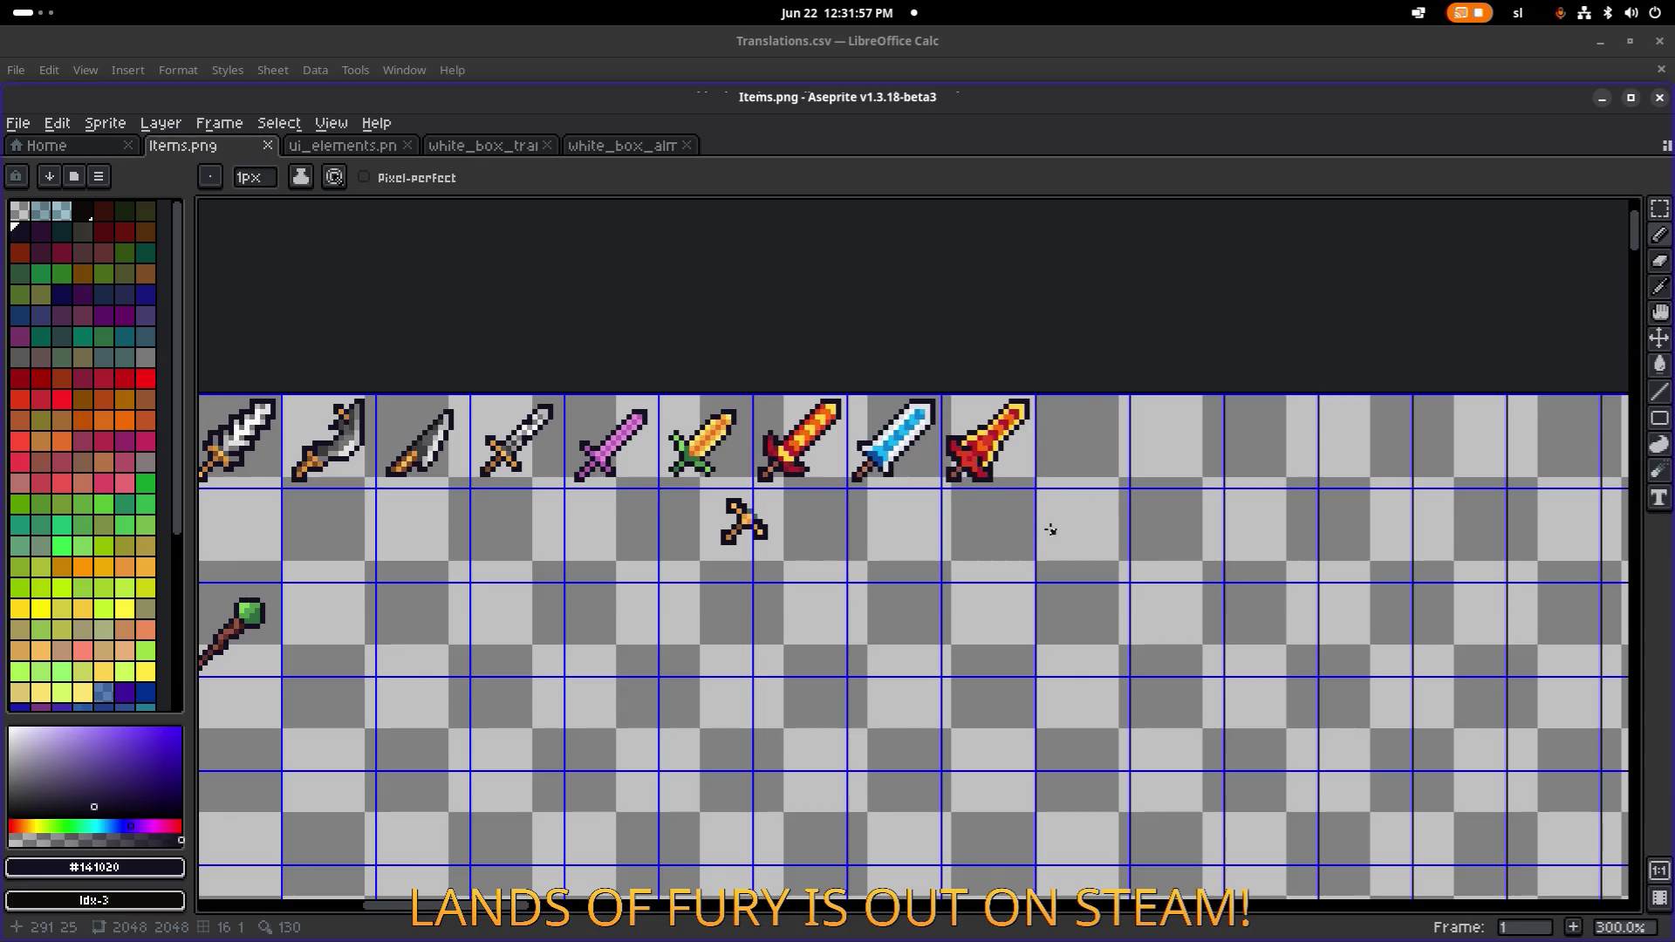
Darken a pixel near the red sword's hilt and save Items.png.
scroll(993, 456, "up", 7)
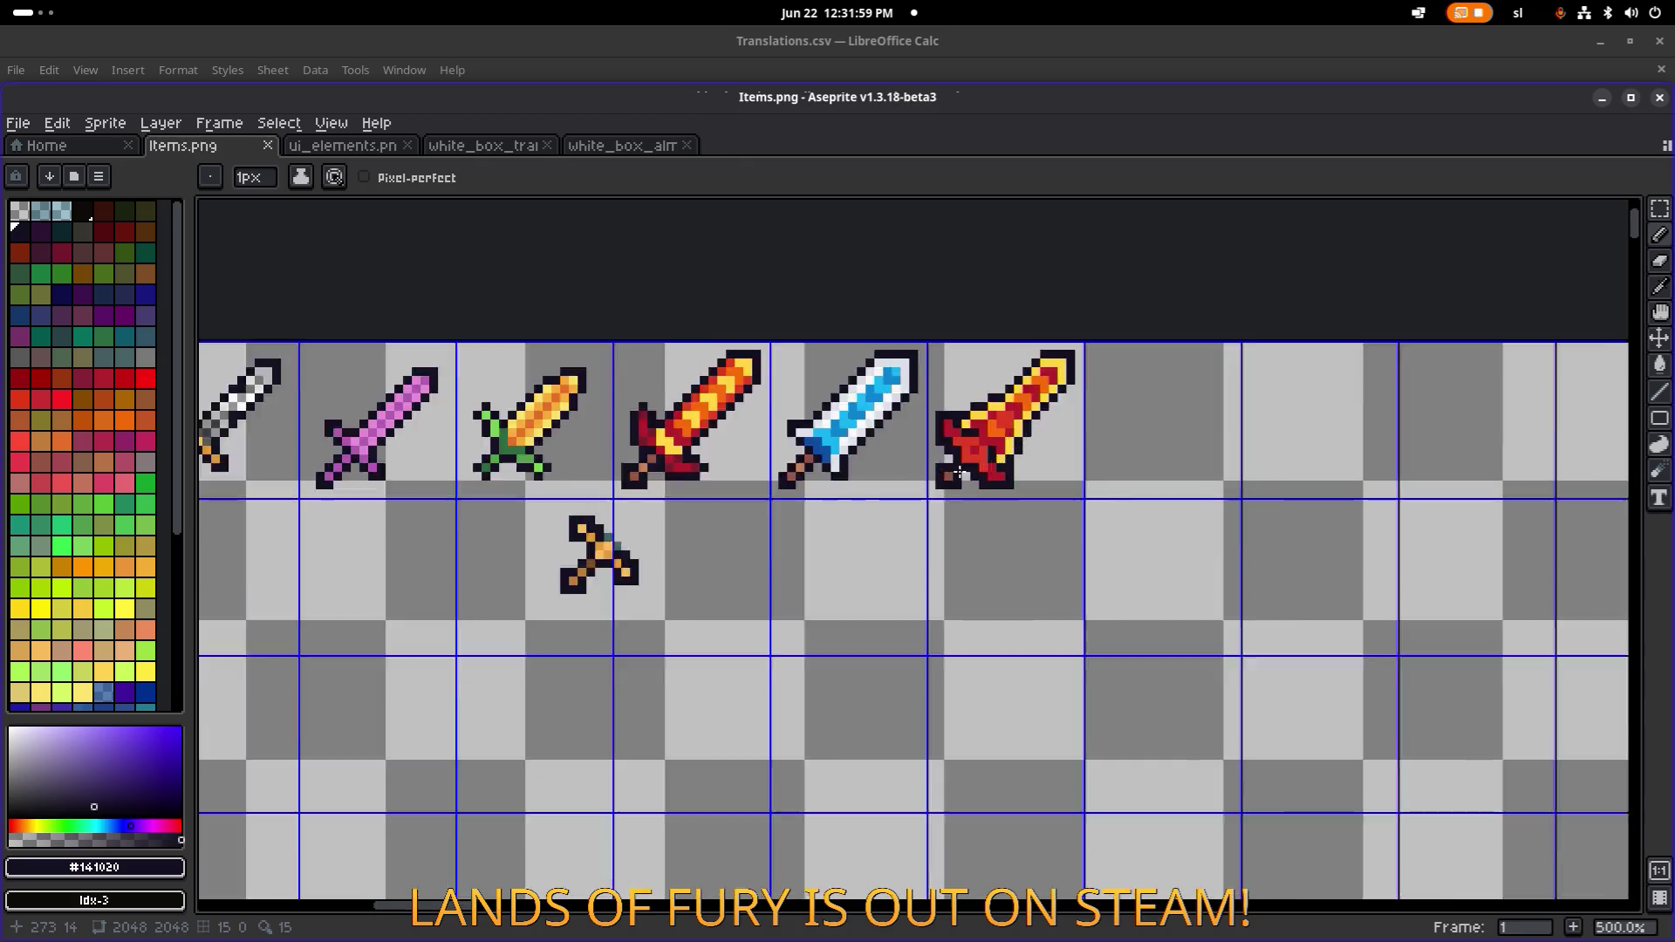
left_click(966, 434, "alt")
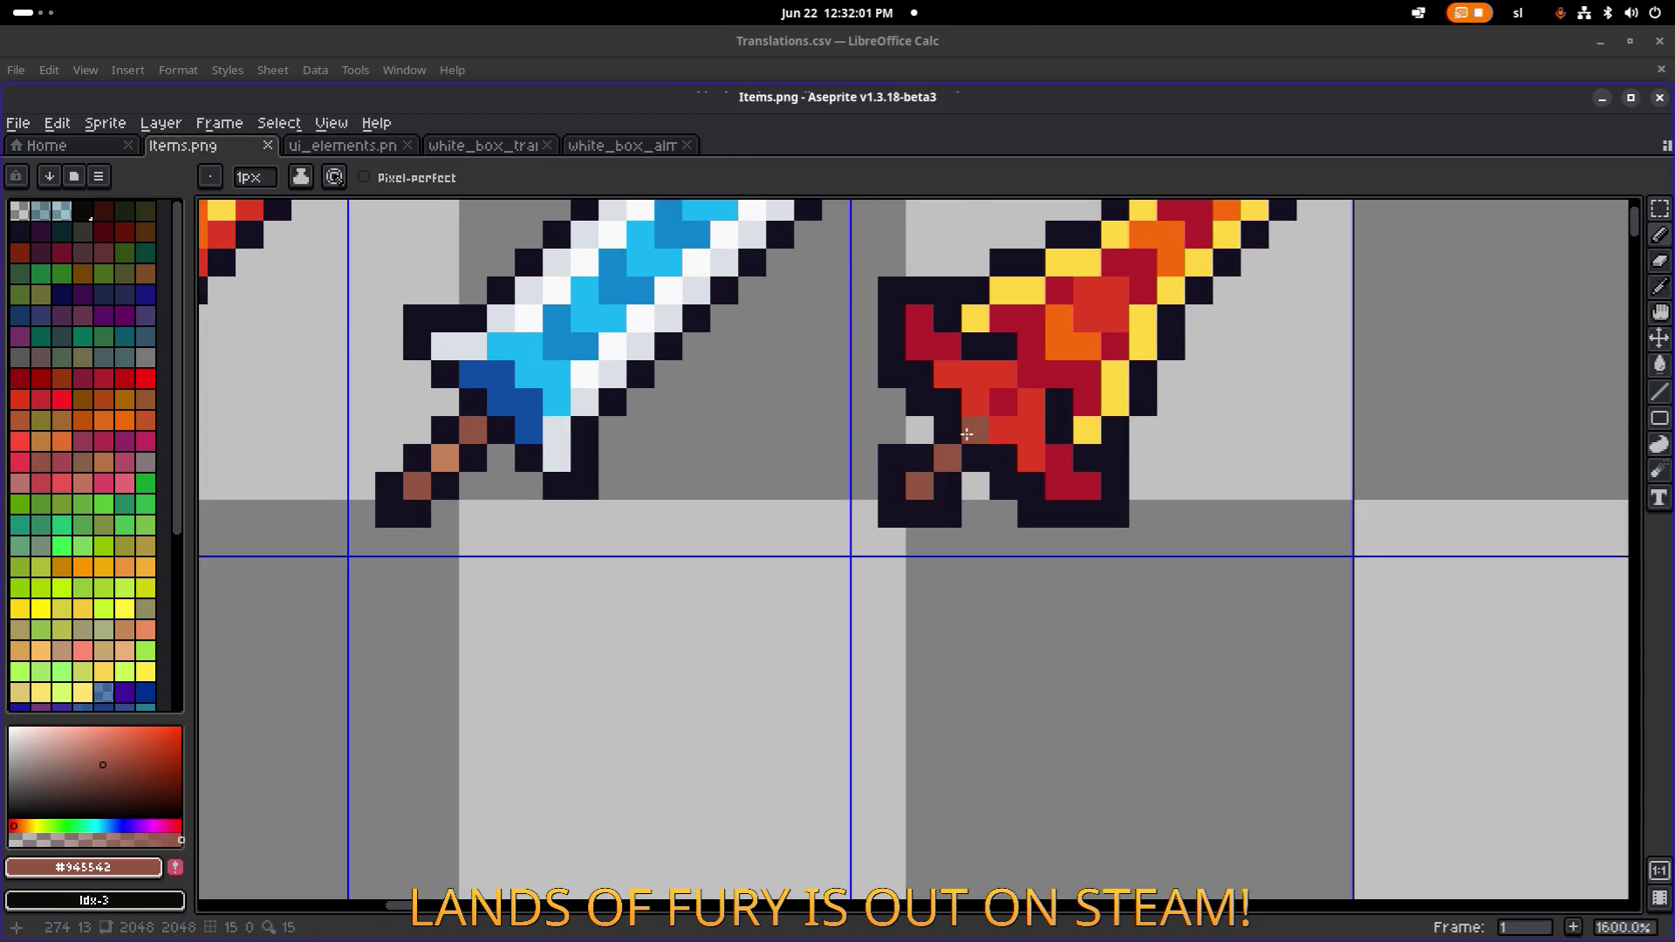
left_click(951, 401, "alt")
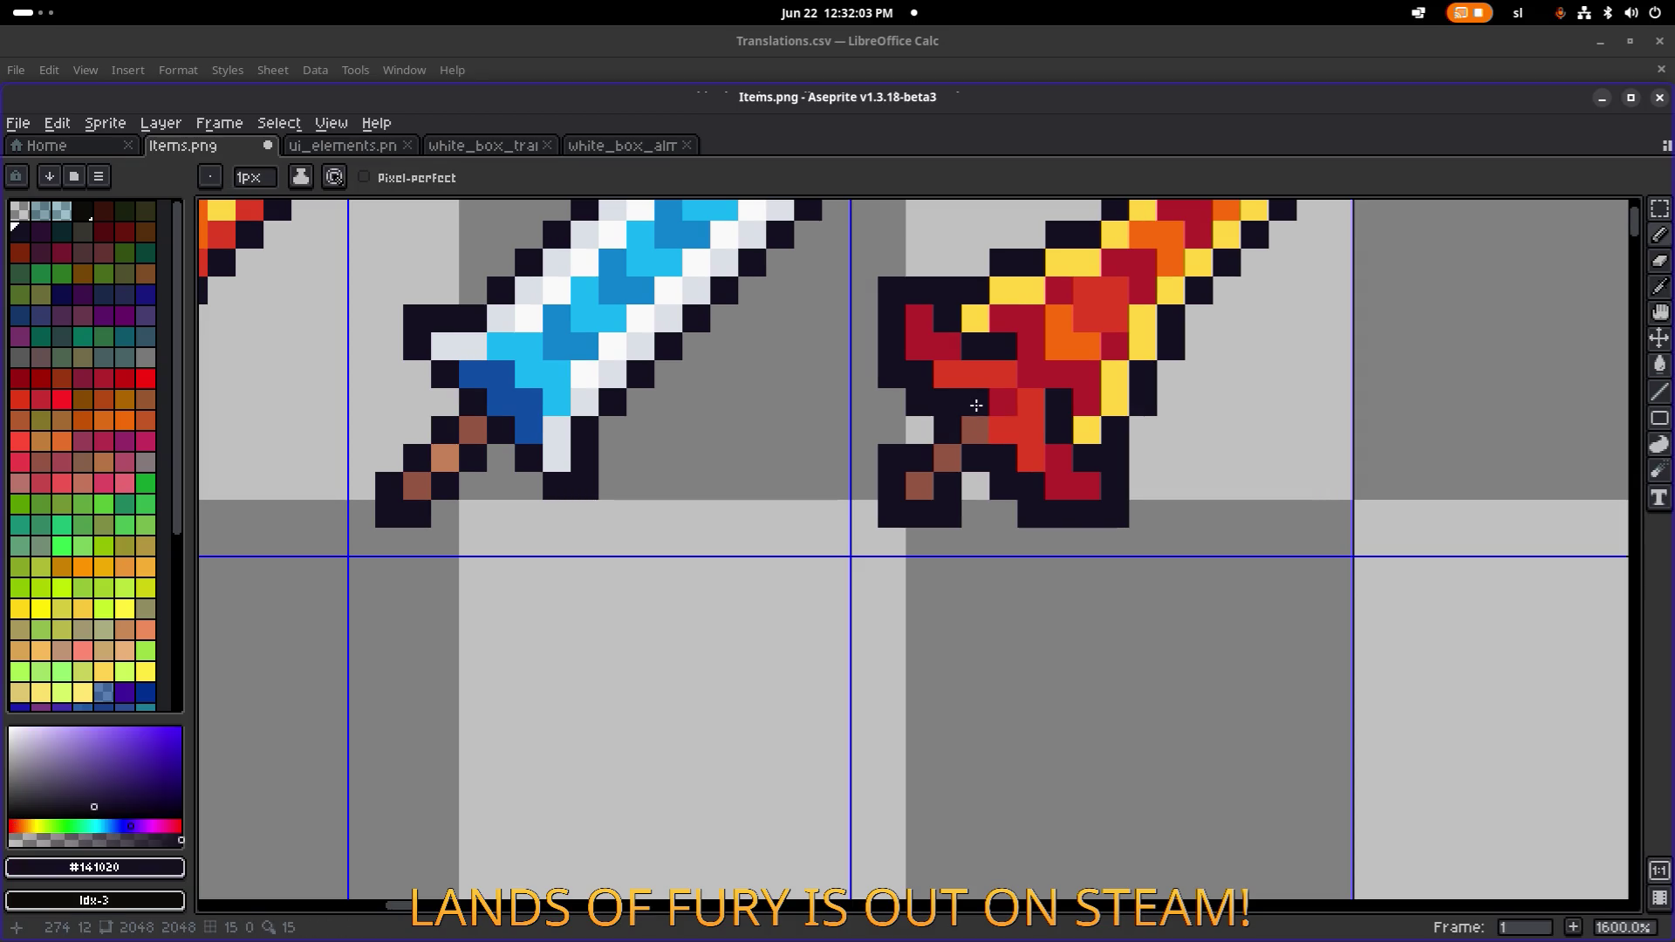
left_click(1004, 432)
scroll(1086, 441, "down", 4)
scroll(1086, 441, "down", 3)
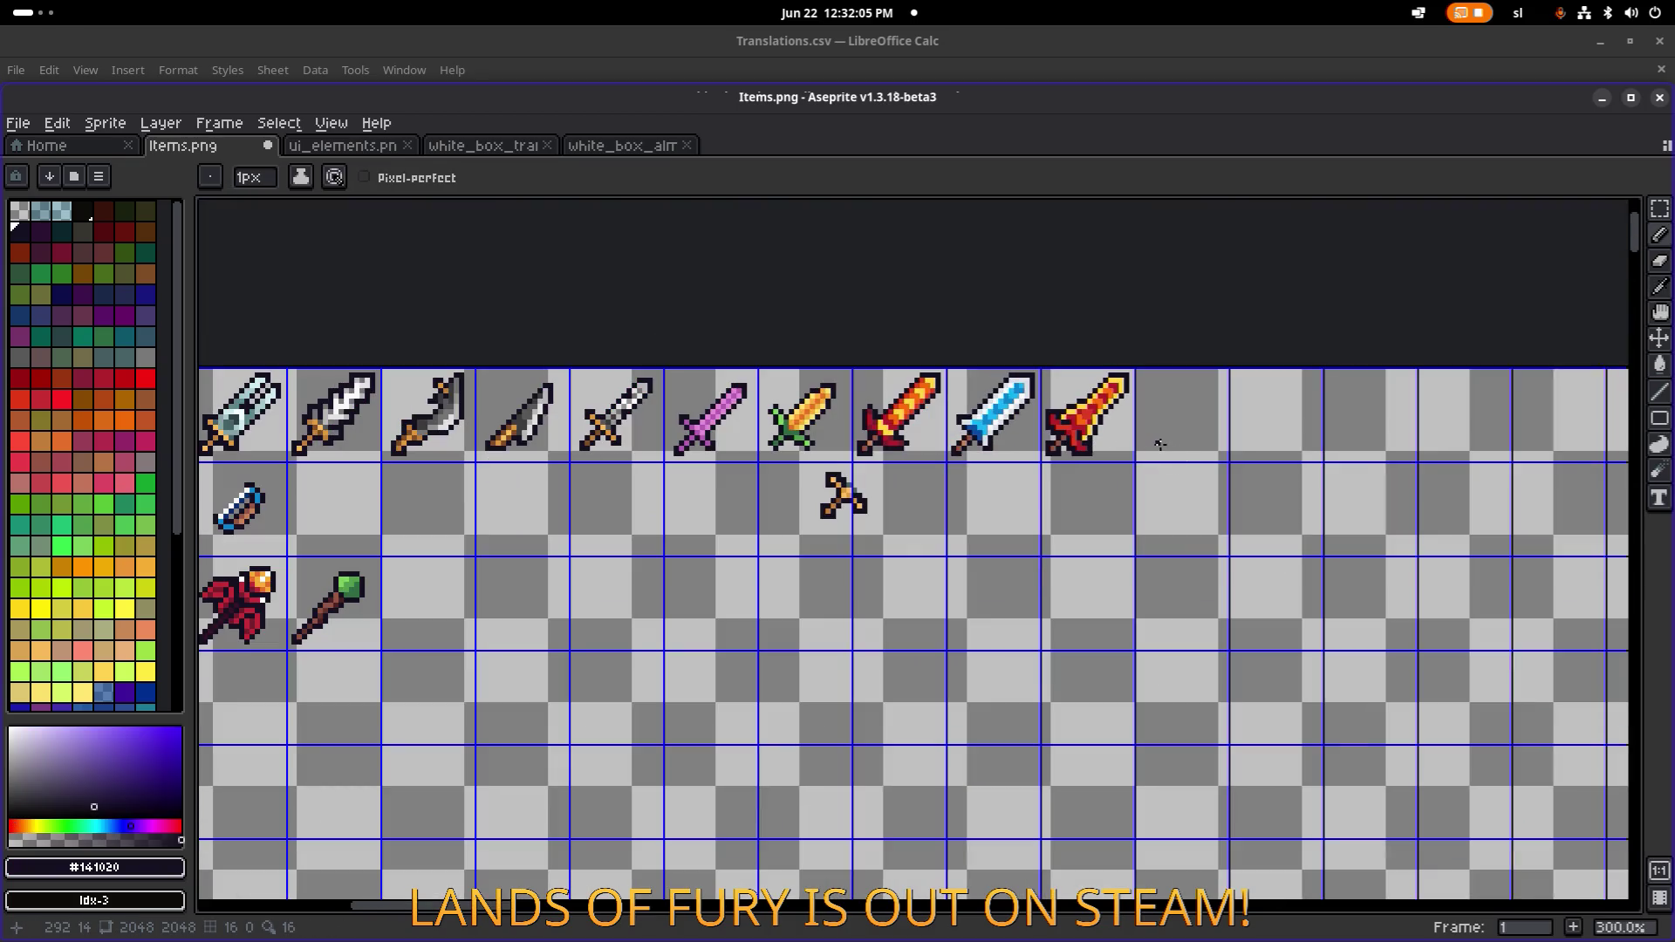
key("ctrl+s")
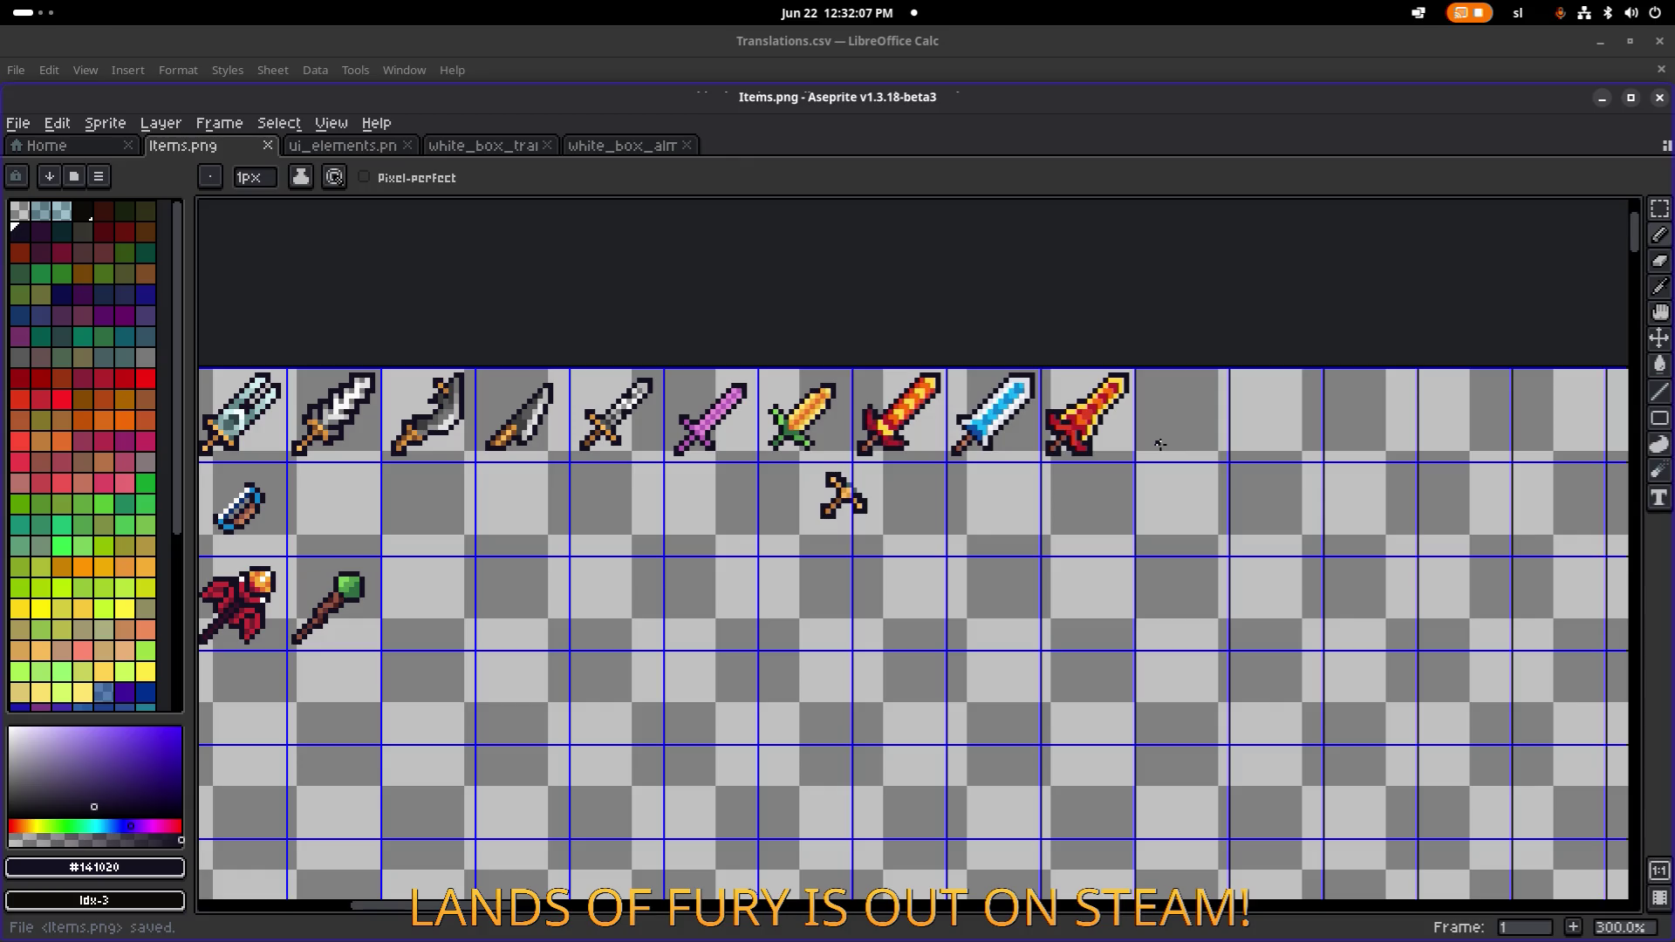
key("ctrl+s")
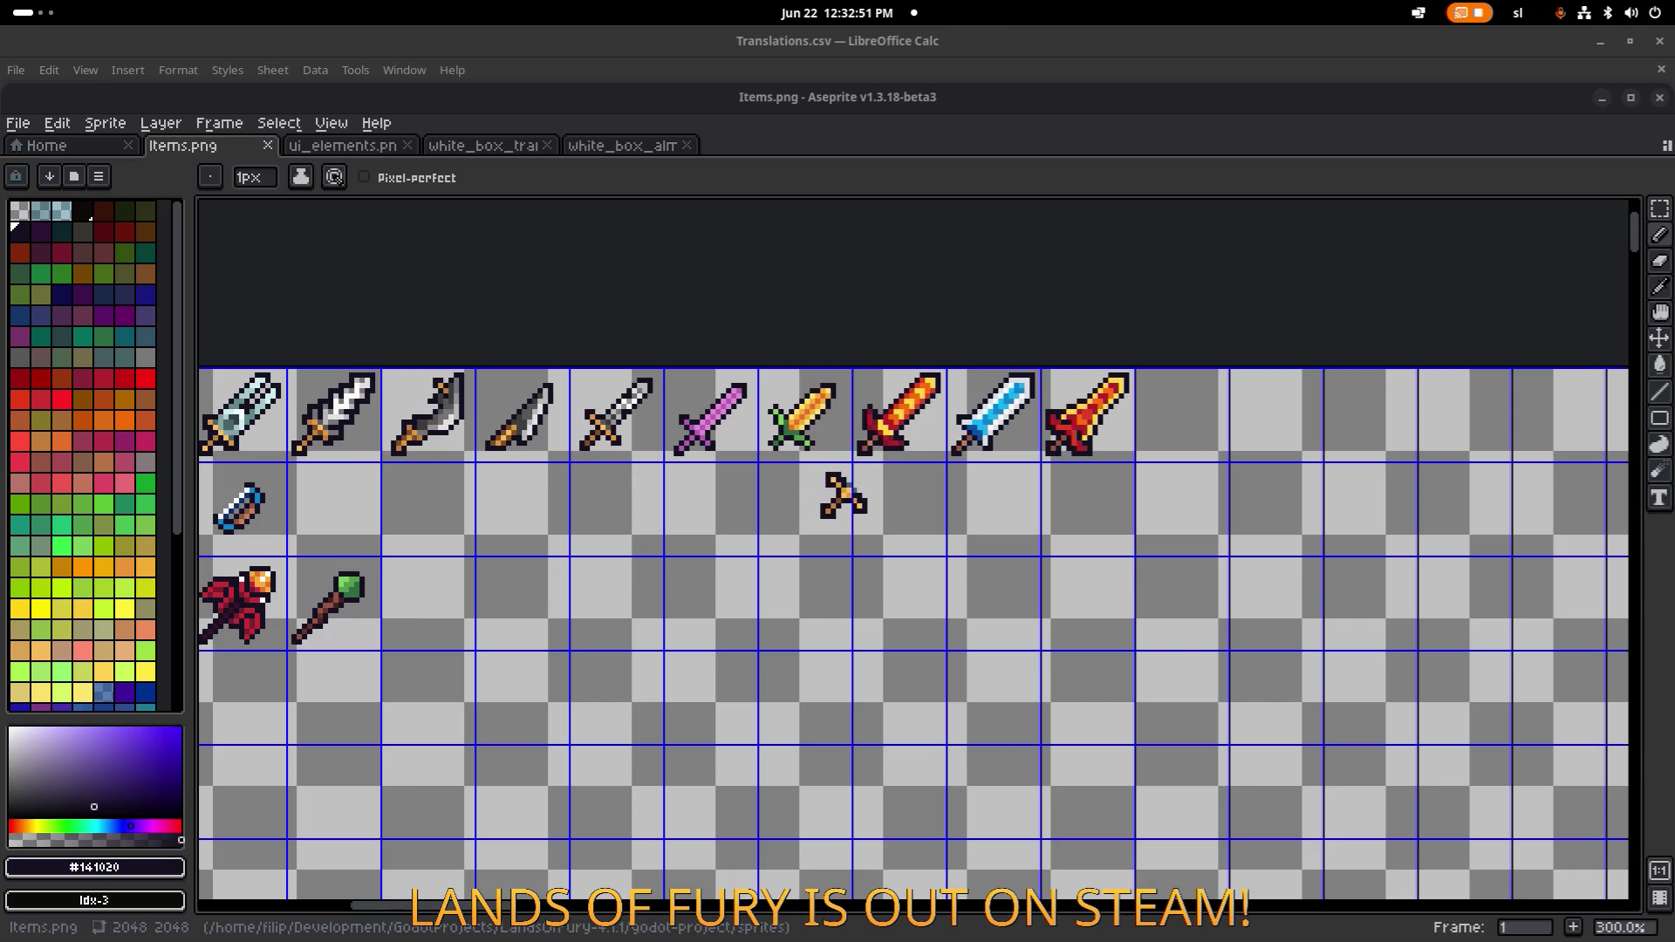
Bring up the desktop app launcher with the Super key.
key("super")
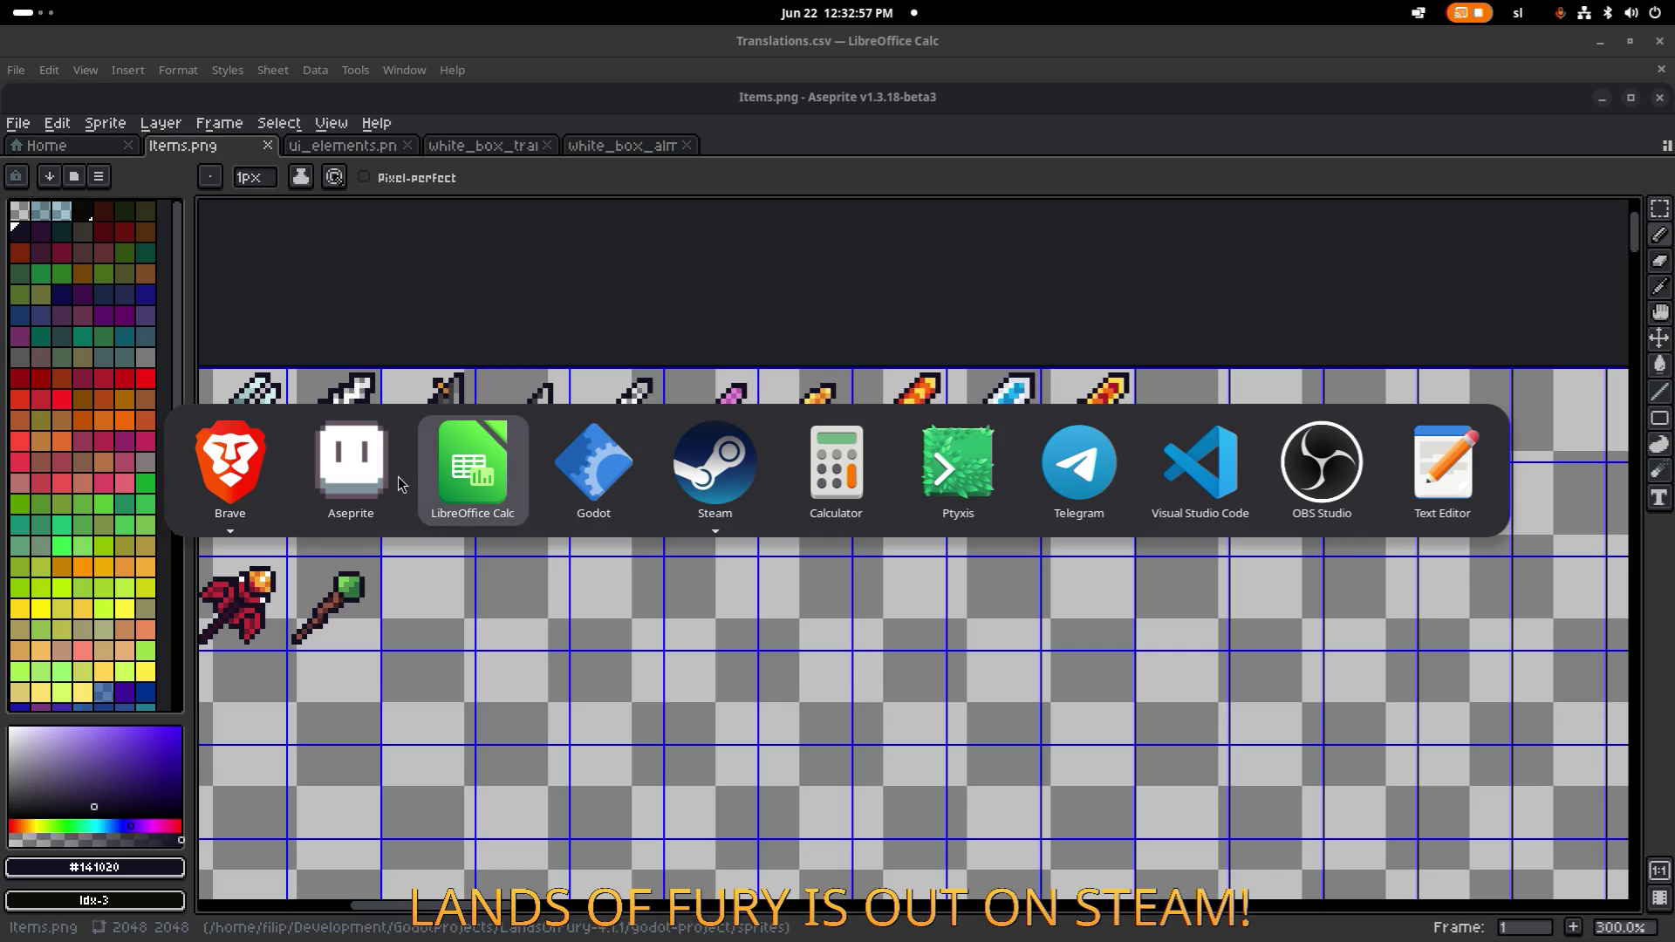
In Godot, paste the Solakor blade description over SolakorSword.tres's Icon value.
left_click(640, 485)
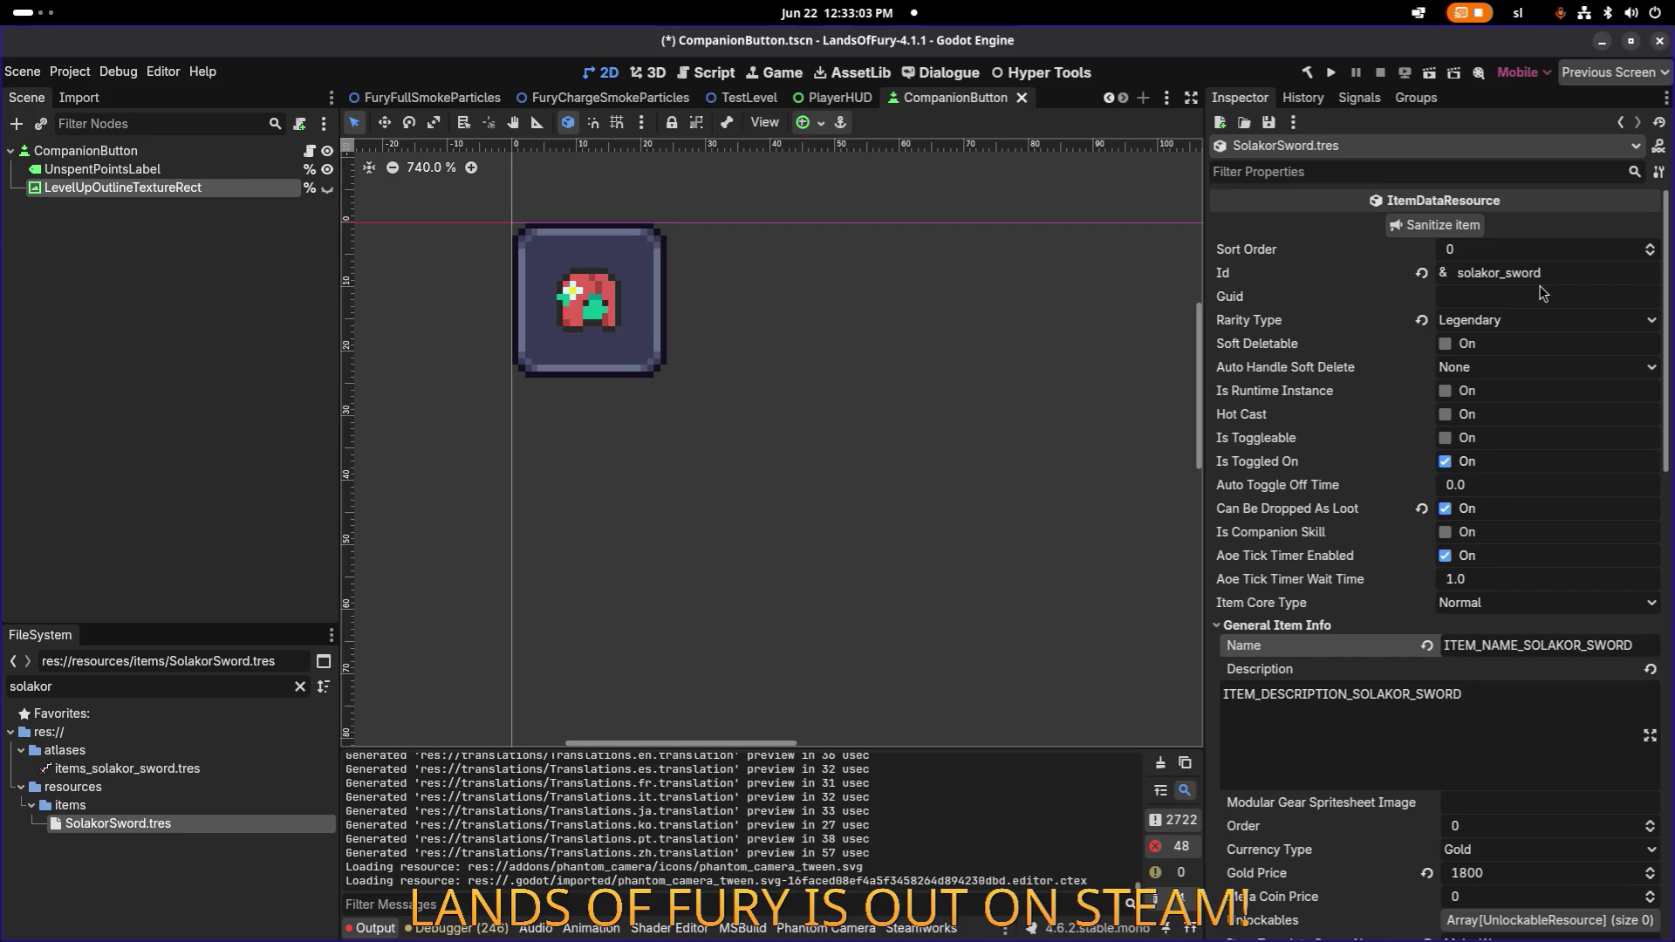
key("alt+Tab")
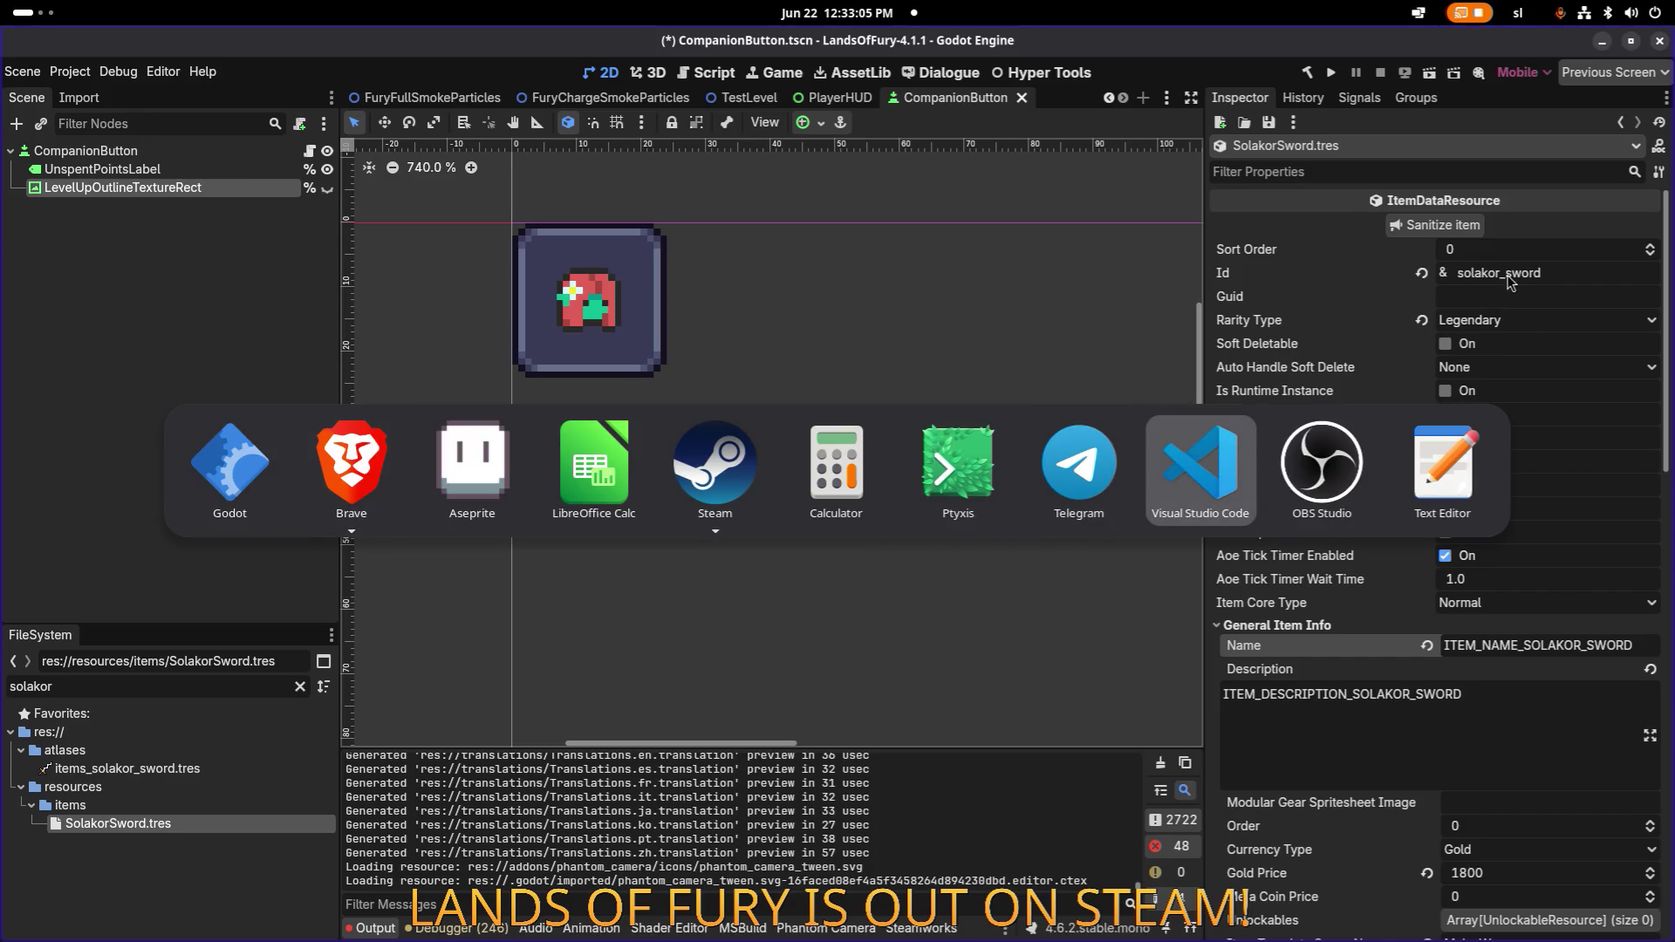
key("Escape")
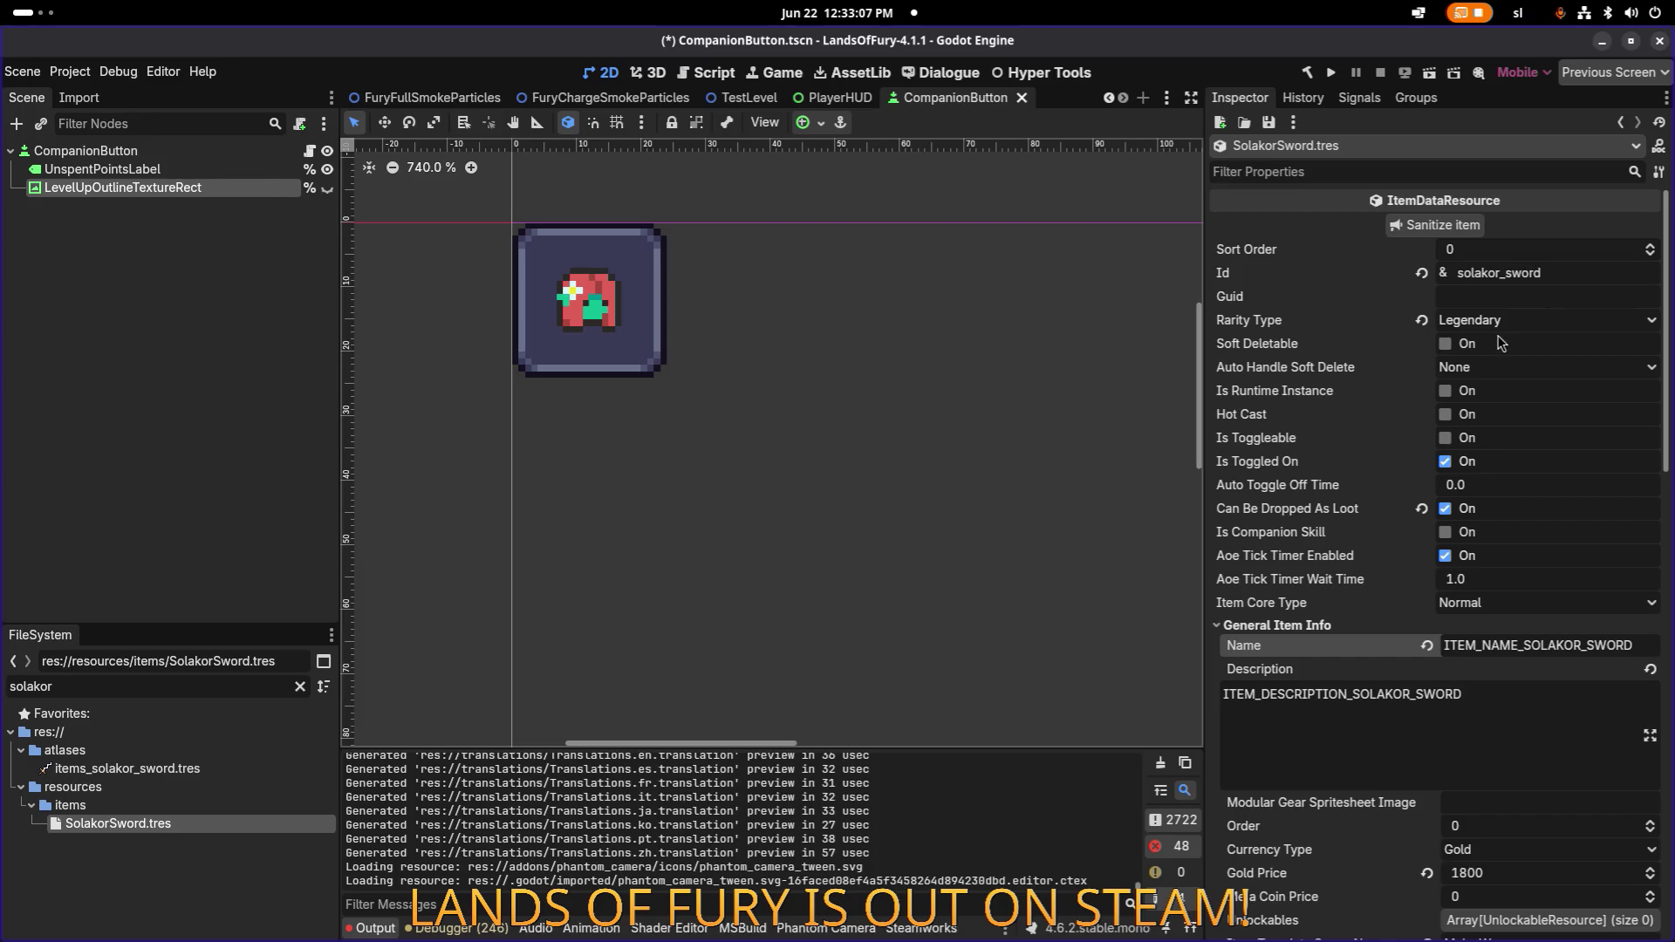
scroll(1431, 689, "down", 2)
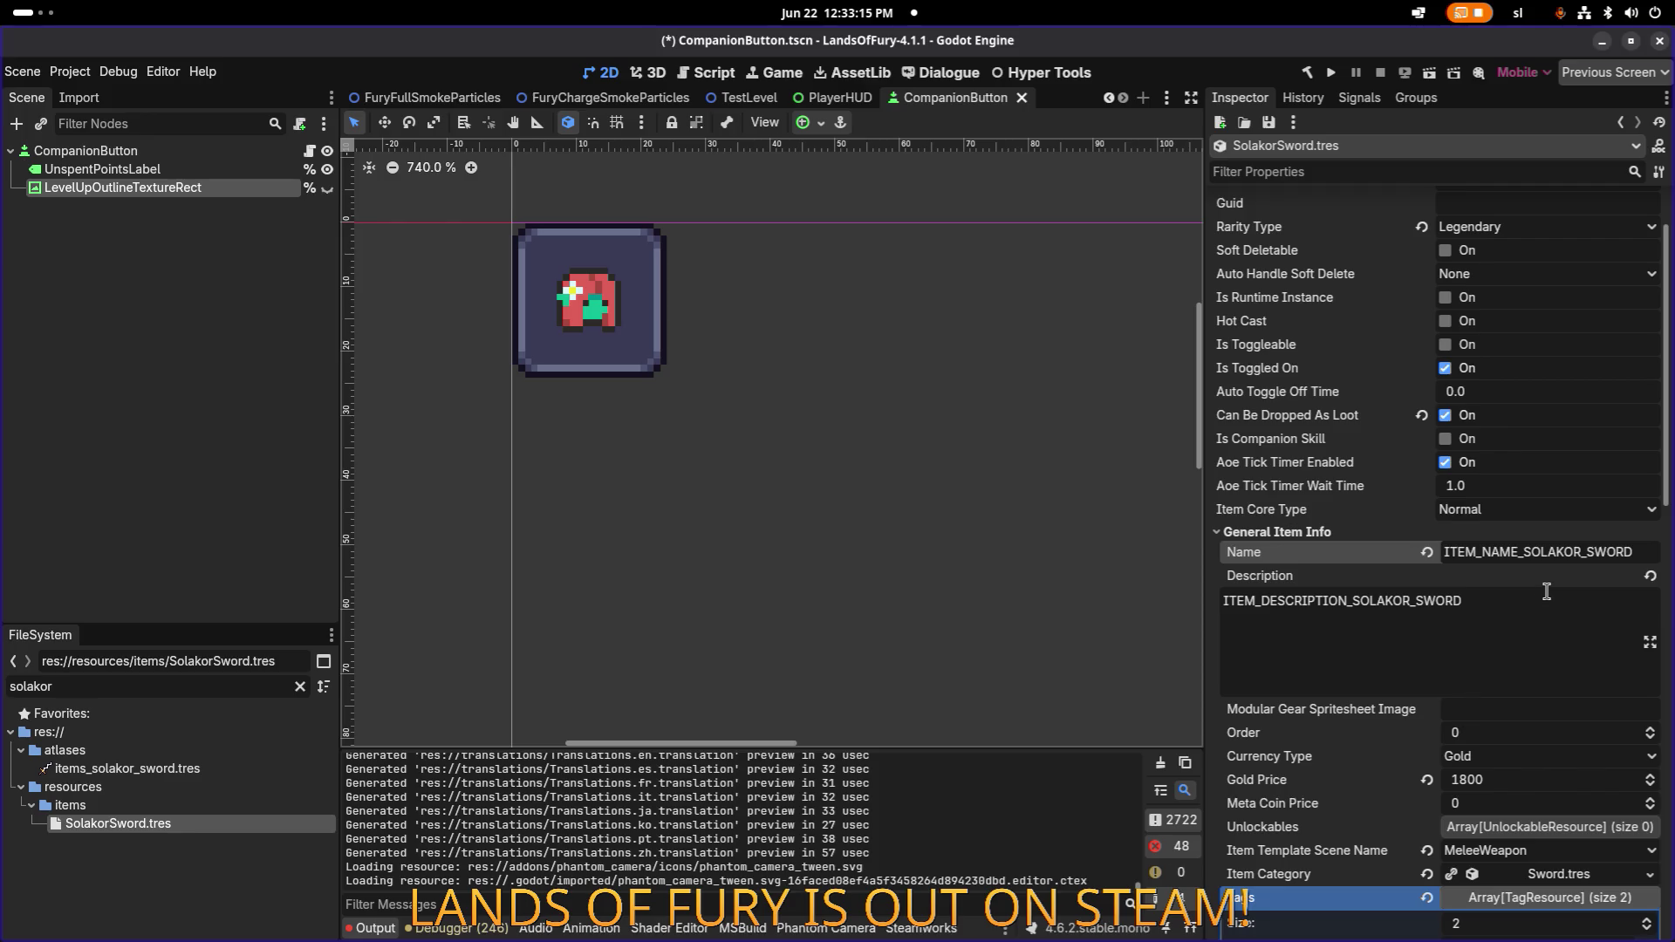
scroll(1546, 591, "down", 3)
double_click(1585, 766)
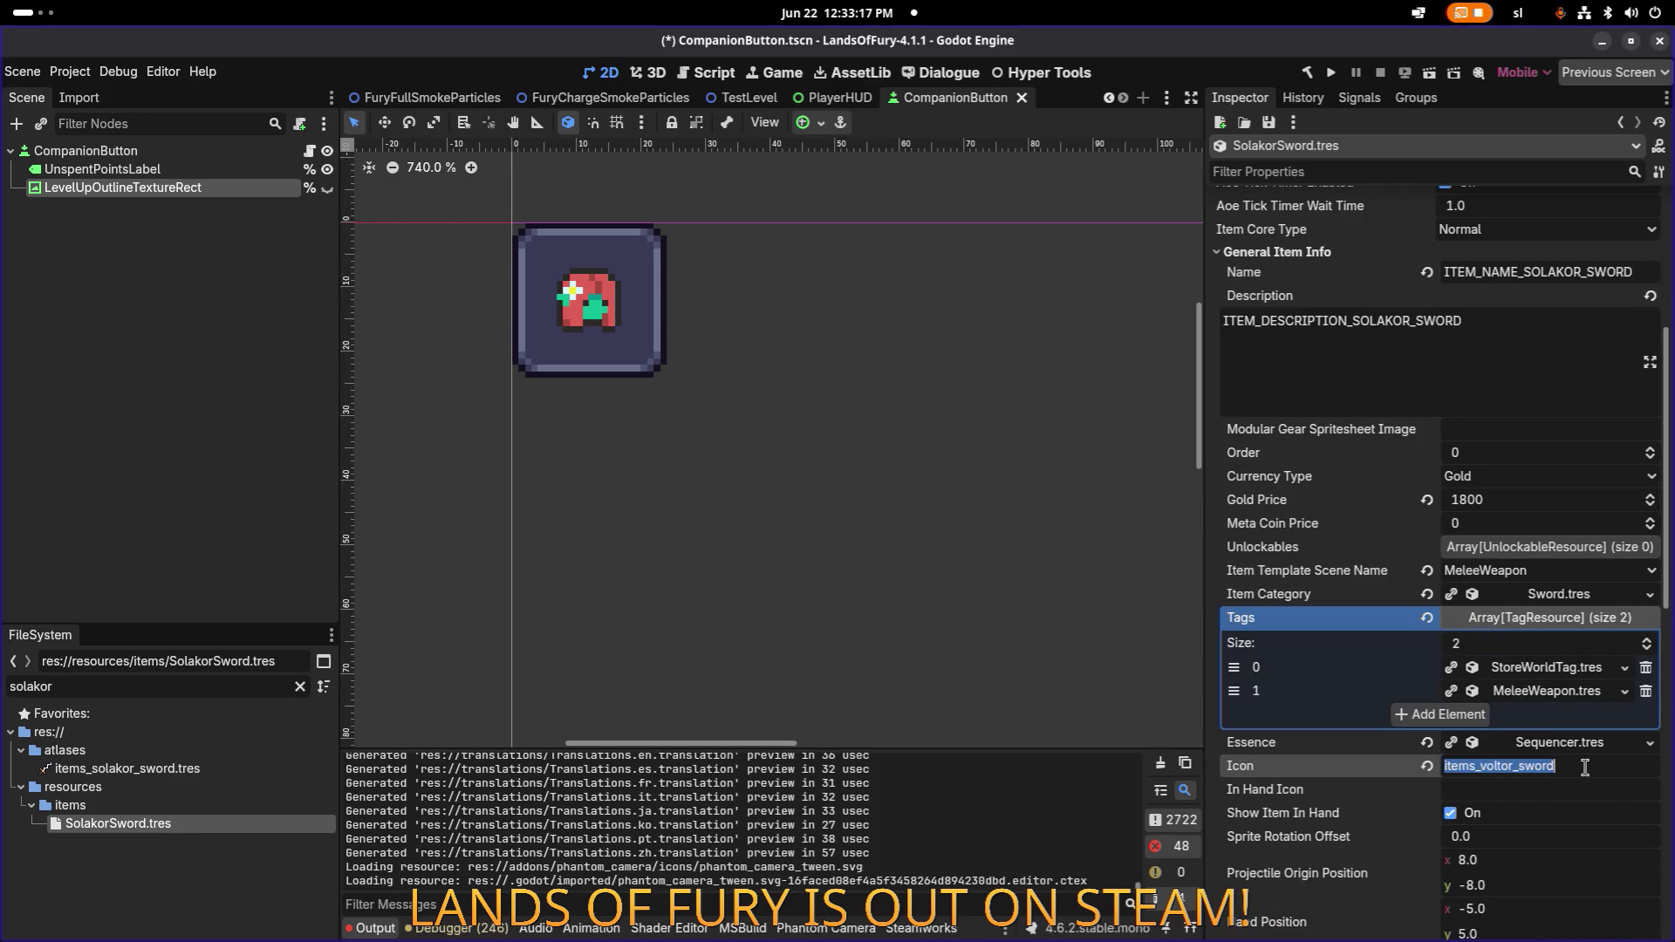
key("ctrl+v")
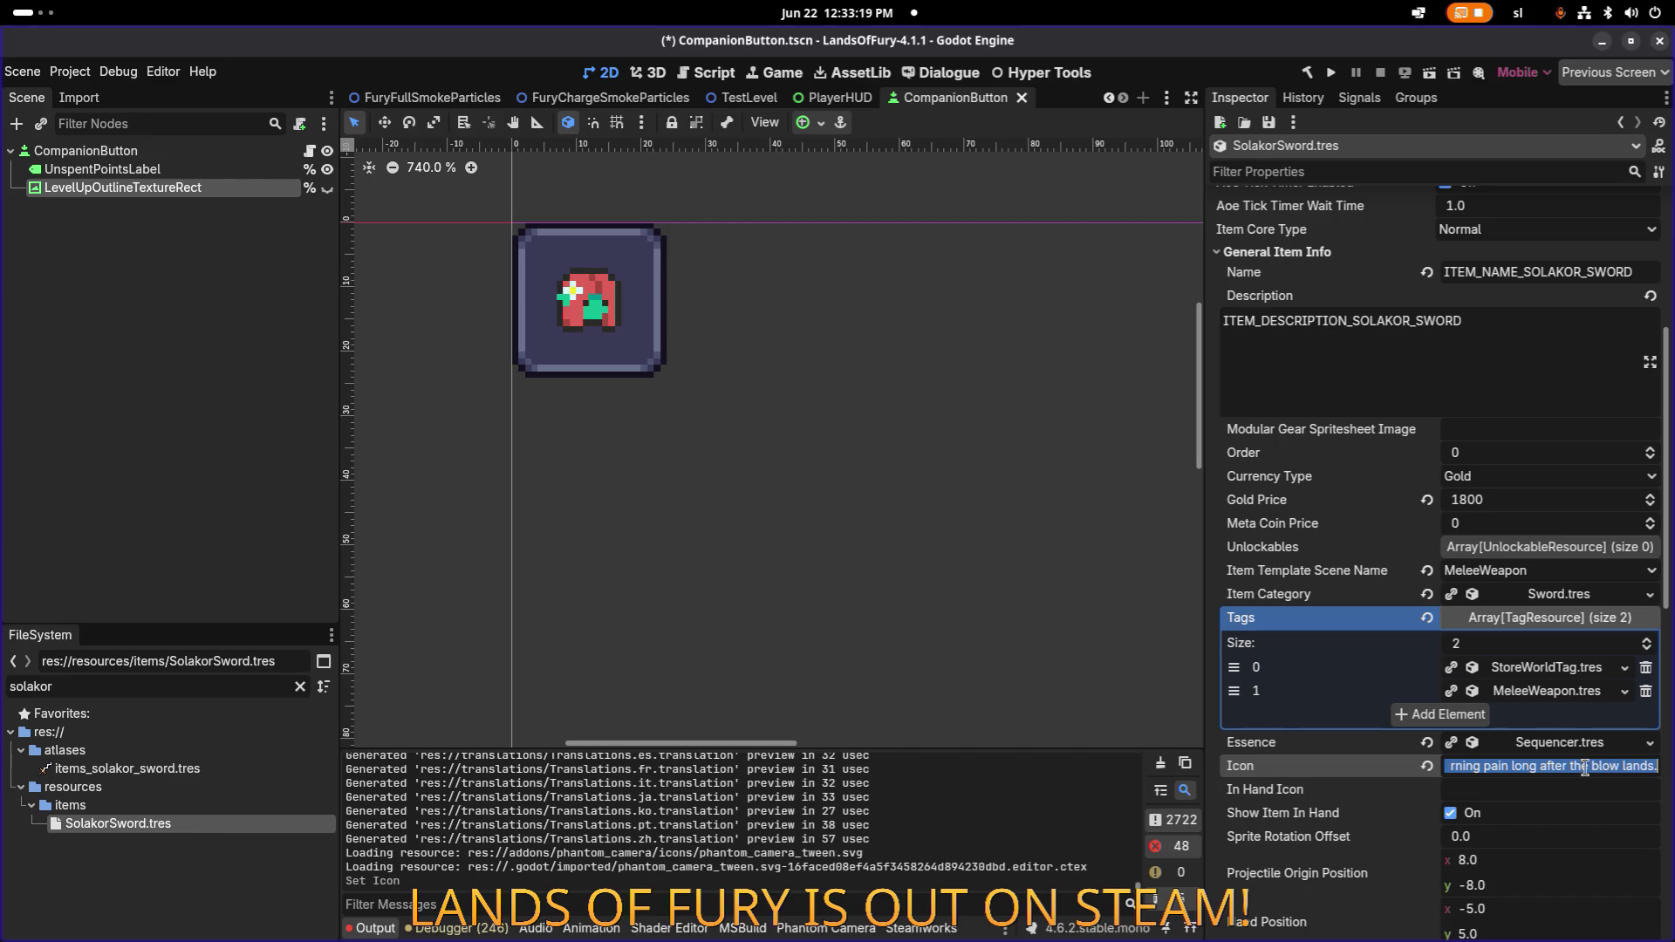
key("alt+Tab")
key("alt+Tab")
key("alt+Tab")
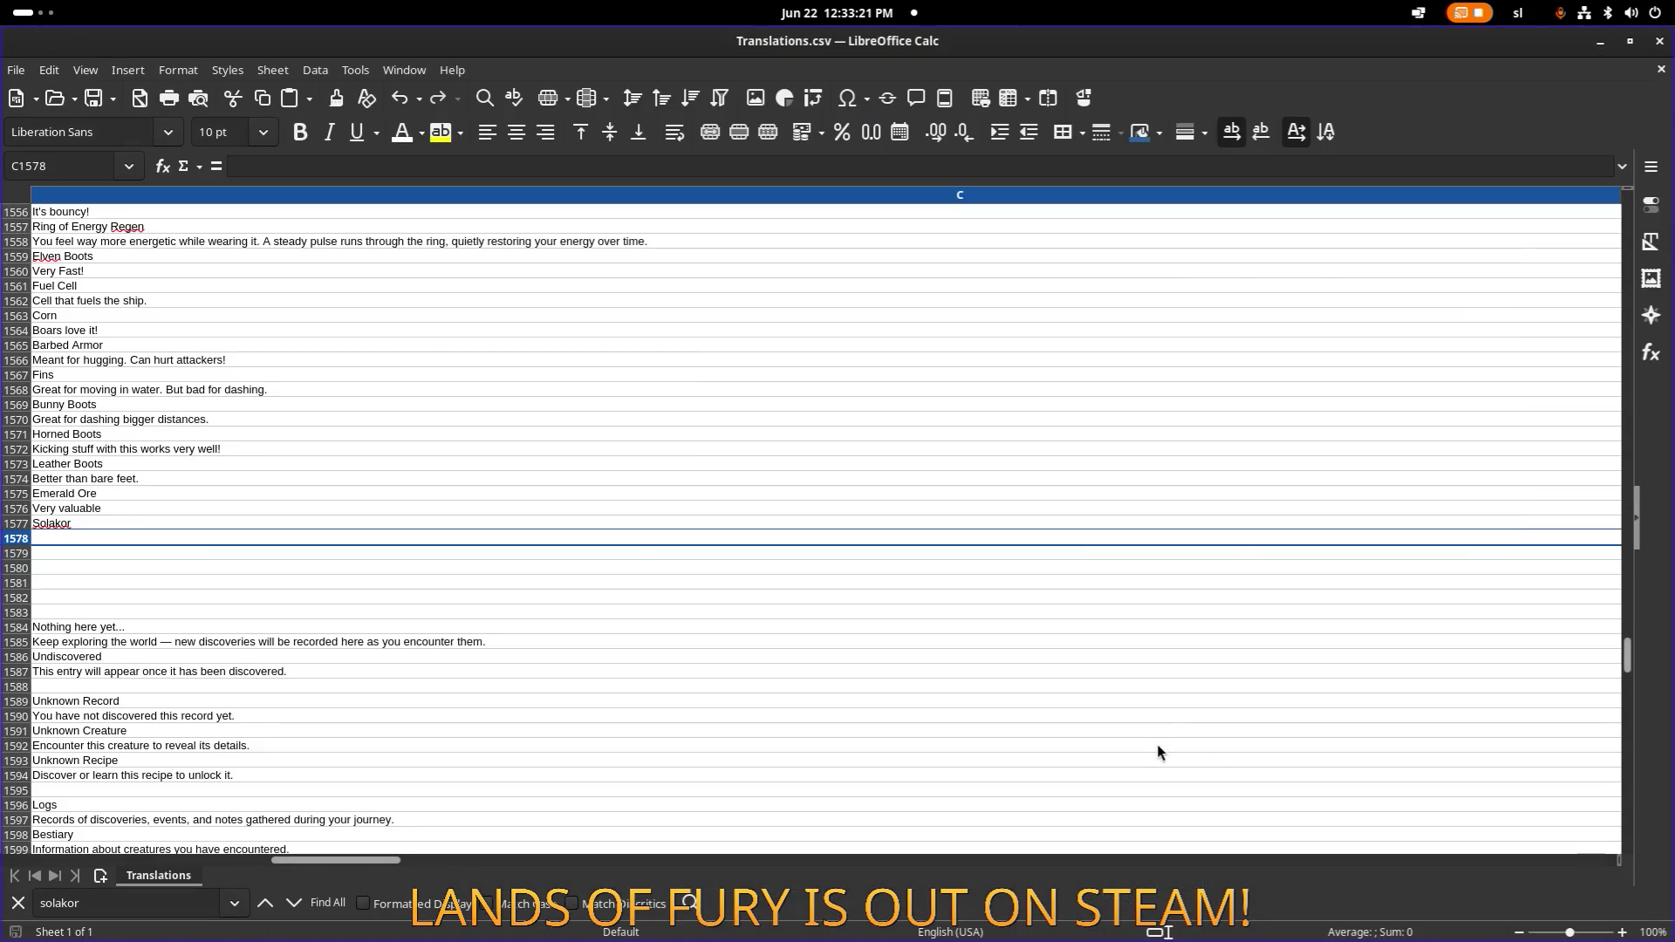
Fill cell C1578 with the Solakor blade description as unformatted text.
double_click(1246, 537)
type("A blade forged to burn as it cuts. Solakor channels volatile flame through its edge, causing strikes to erupt in fire with a chance to ignite the target. When the flame takes hold, it lingers, searing flesh and armor with persistent burning pain long after the blow lands.")
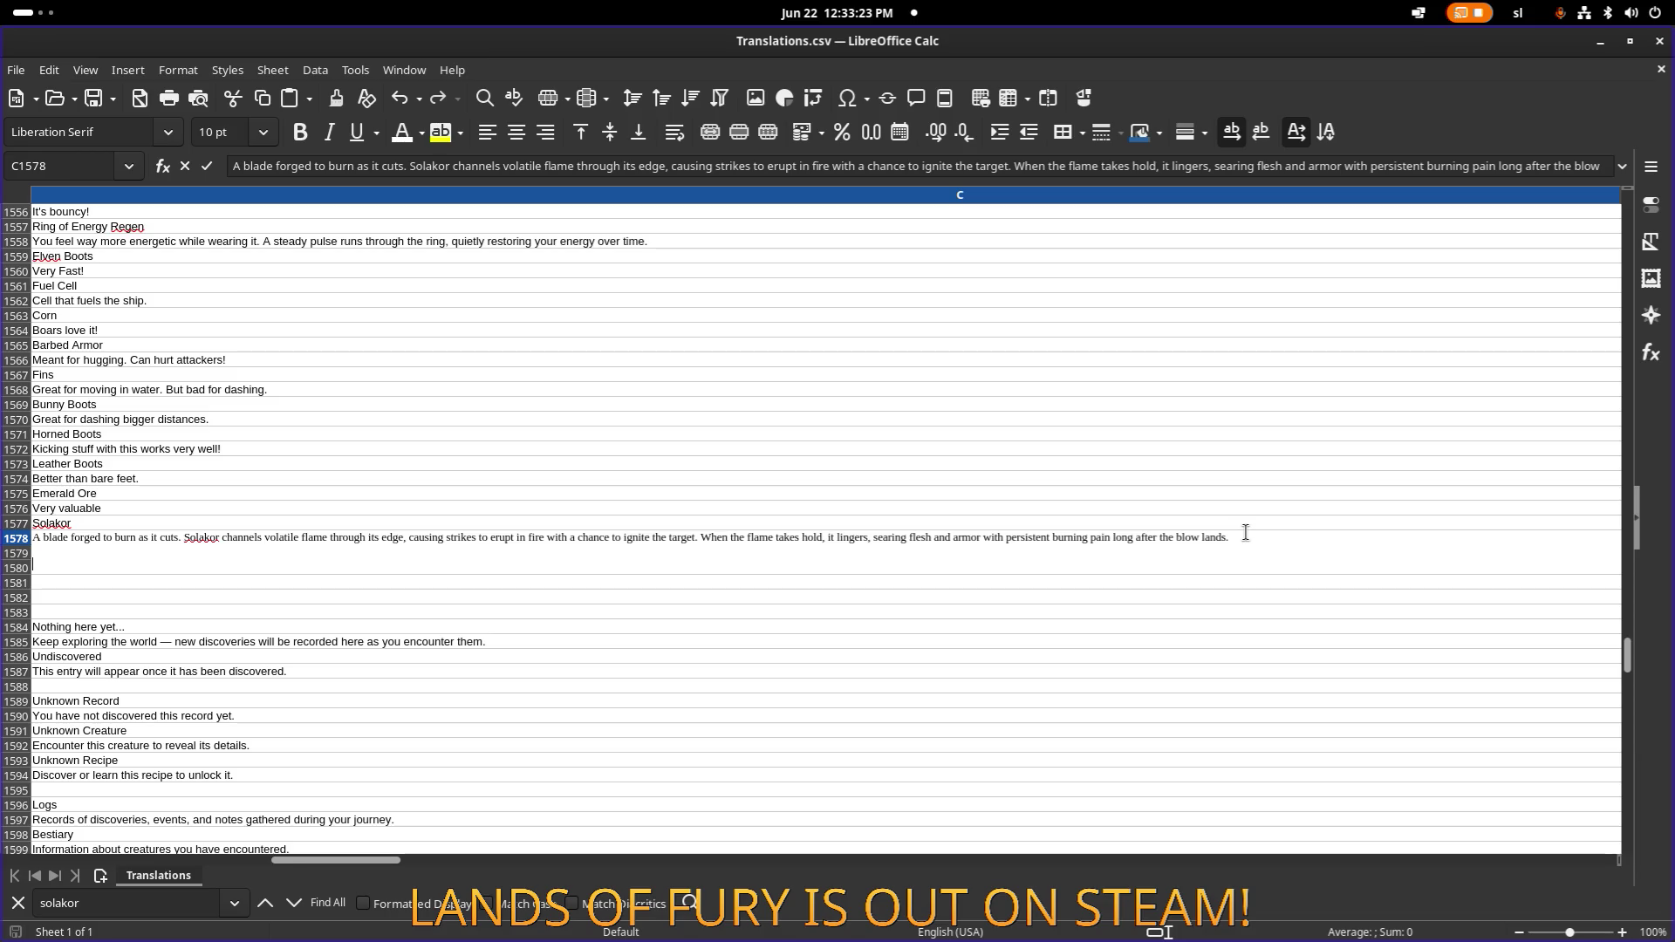
key("ctrl+z")
key("ctrl+shift+v")
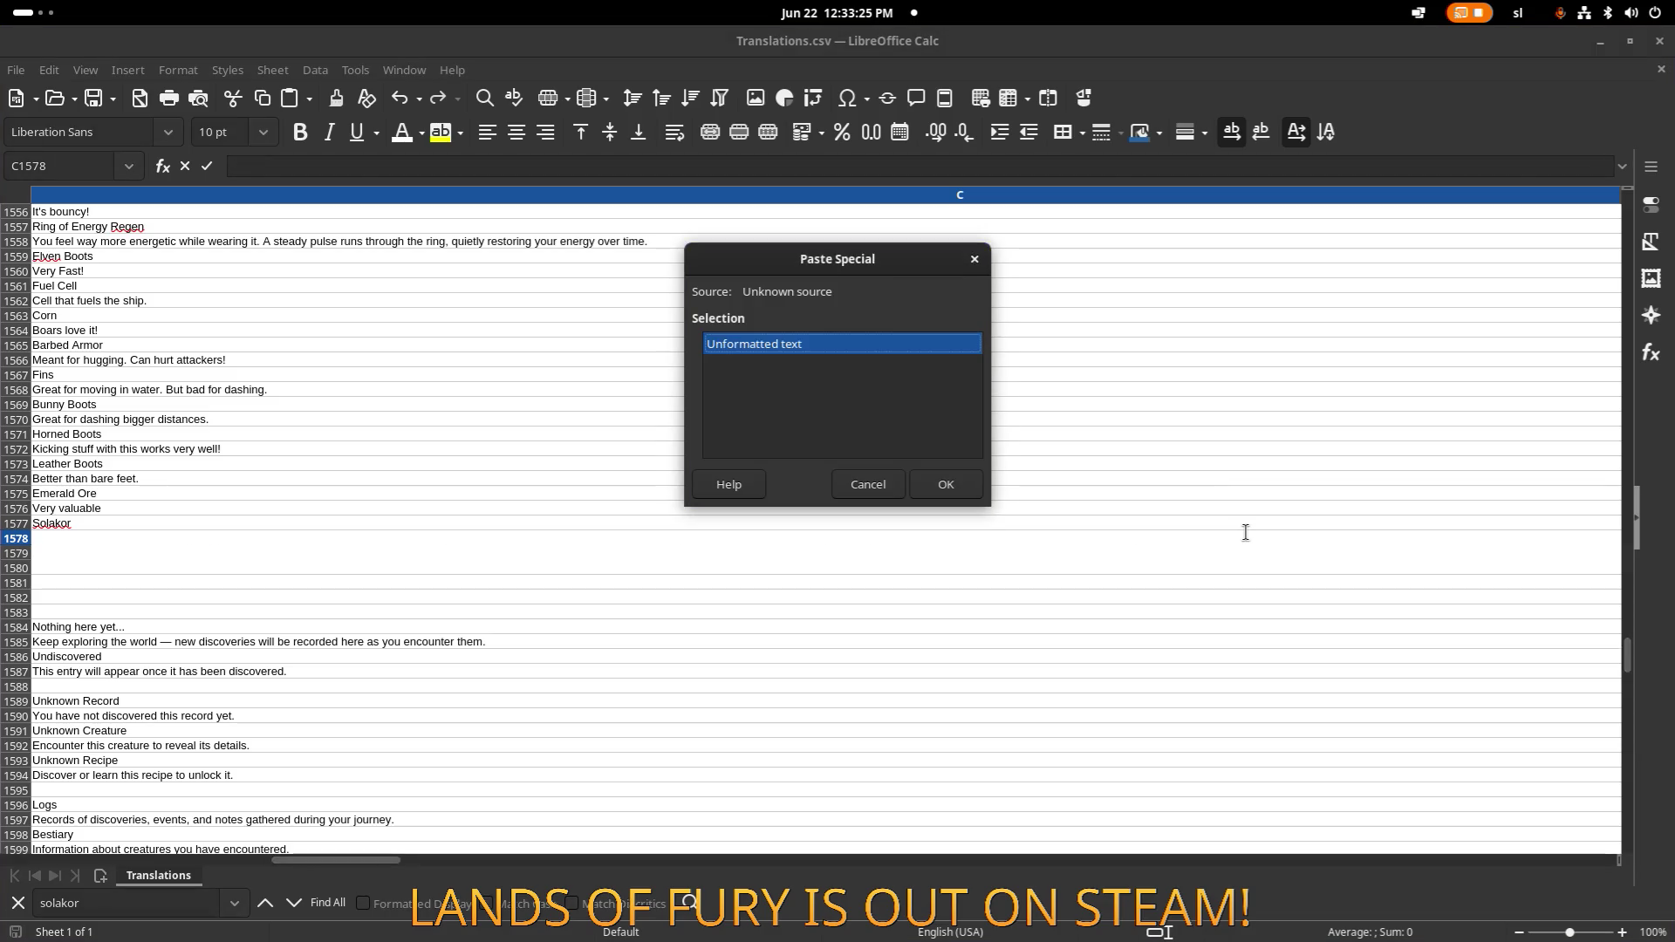
key("Return")
key("Return")
left_click(1253, 496)
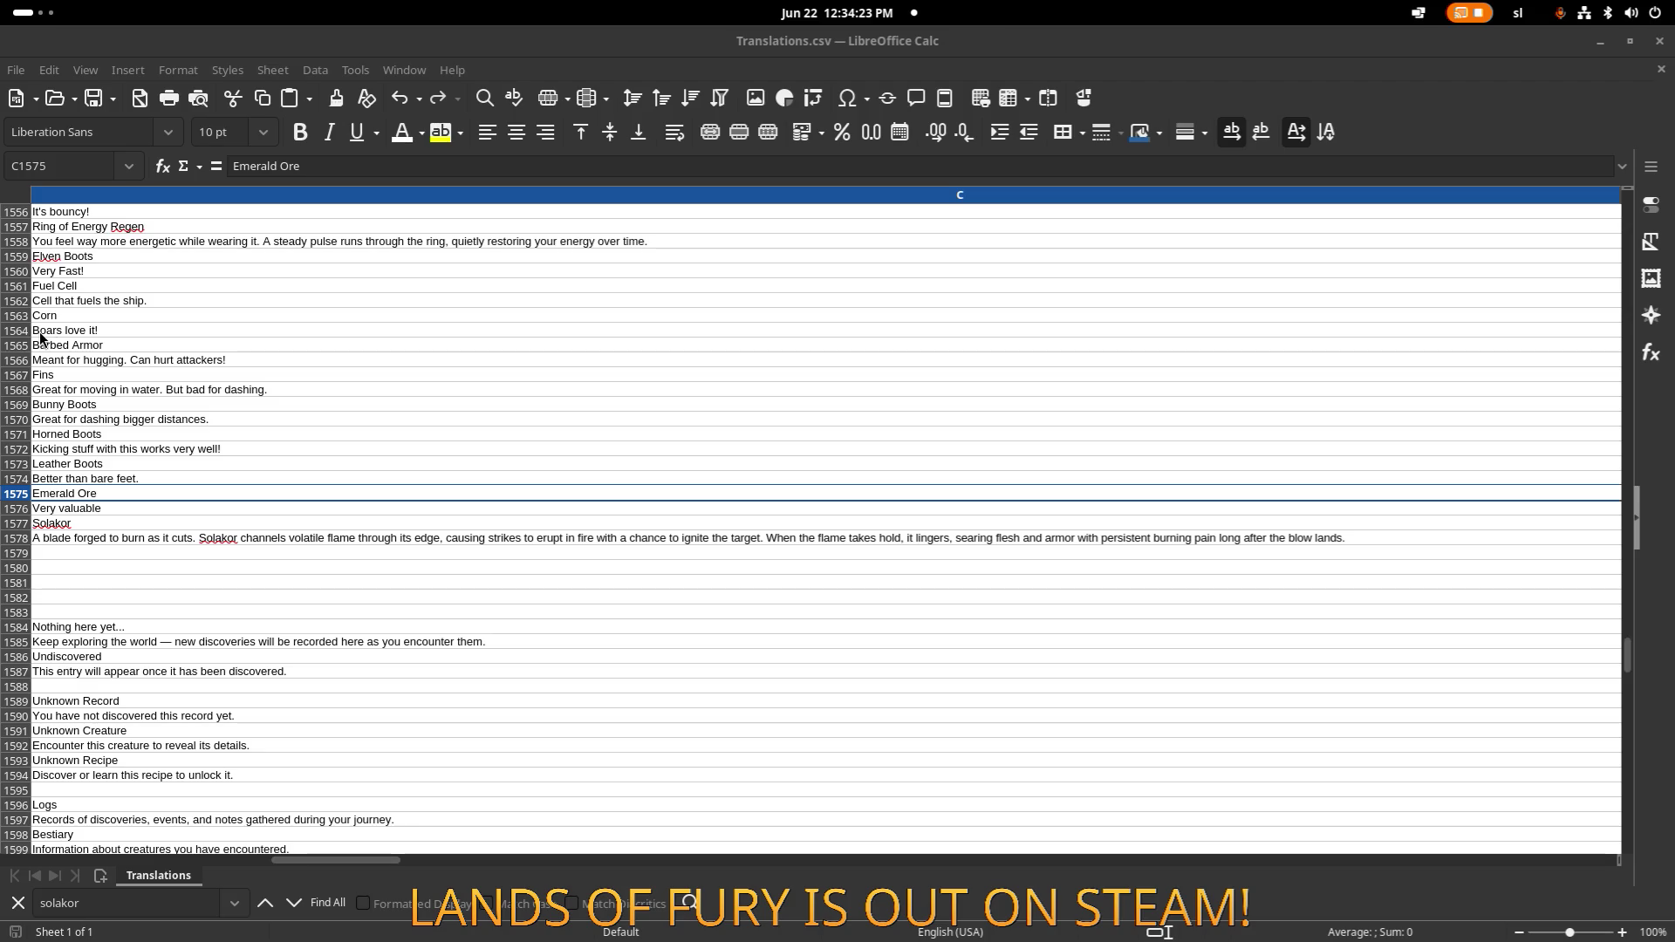
Select C1578, go to column A of row 1578, and return to Godot.
left_click(578, 538)
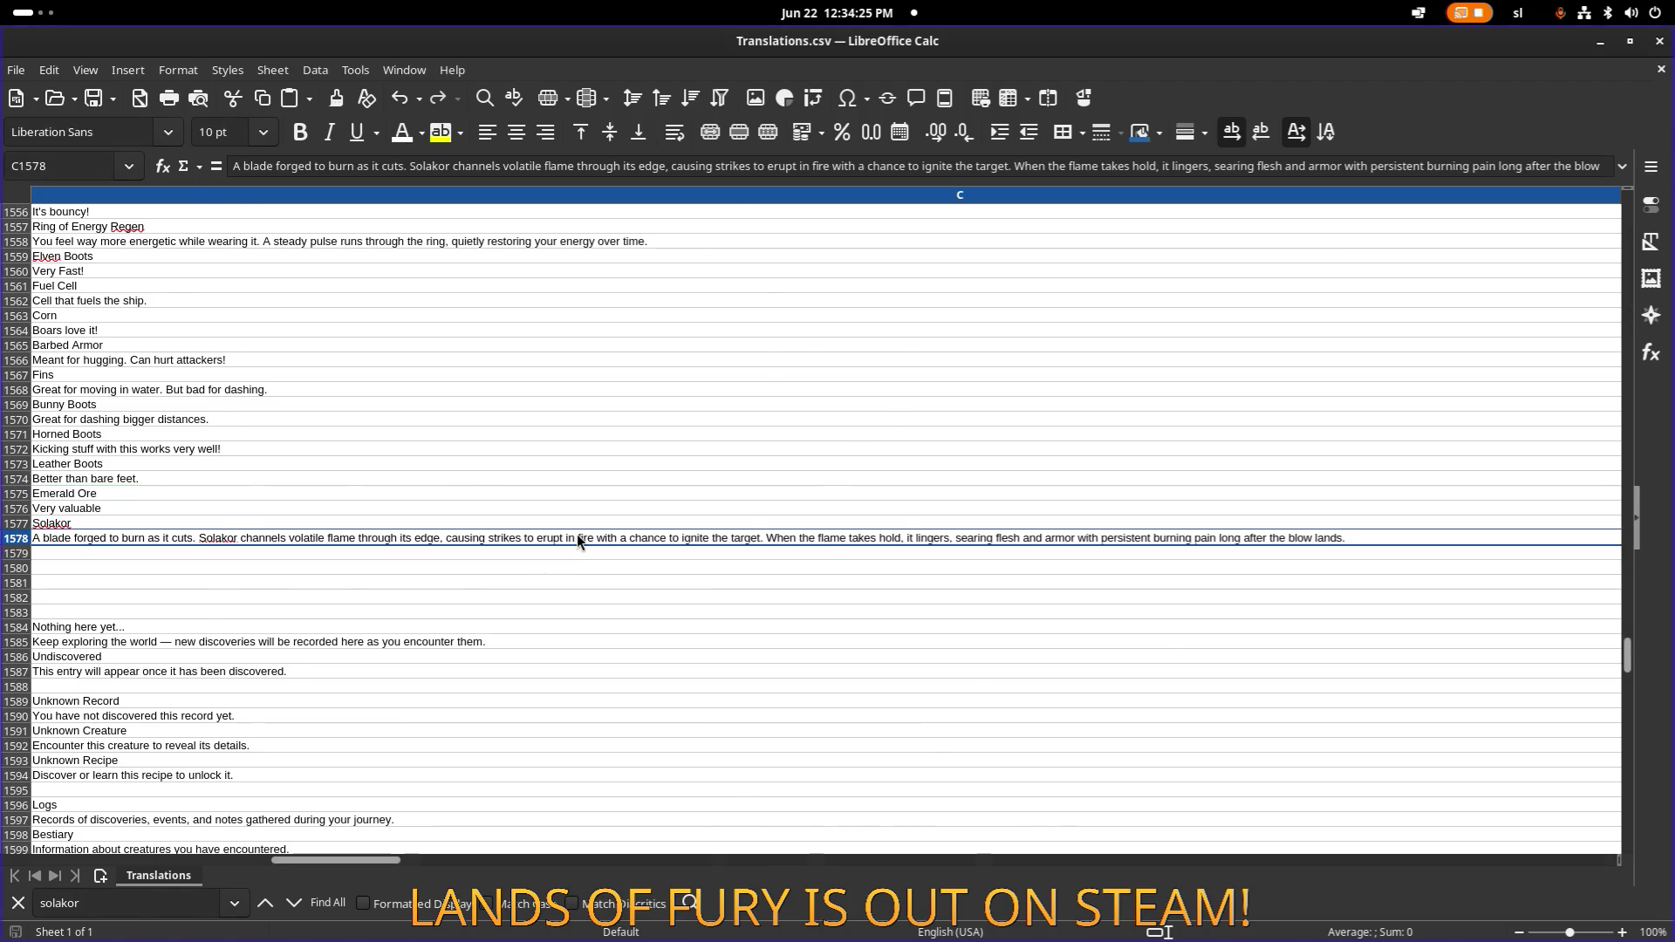
key("Home")
key("alt+Tab")
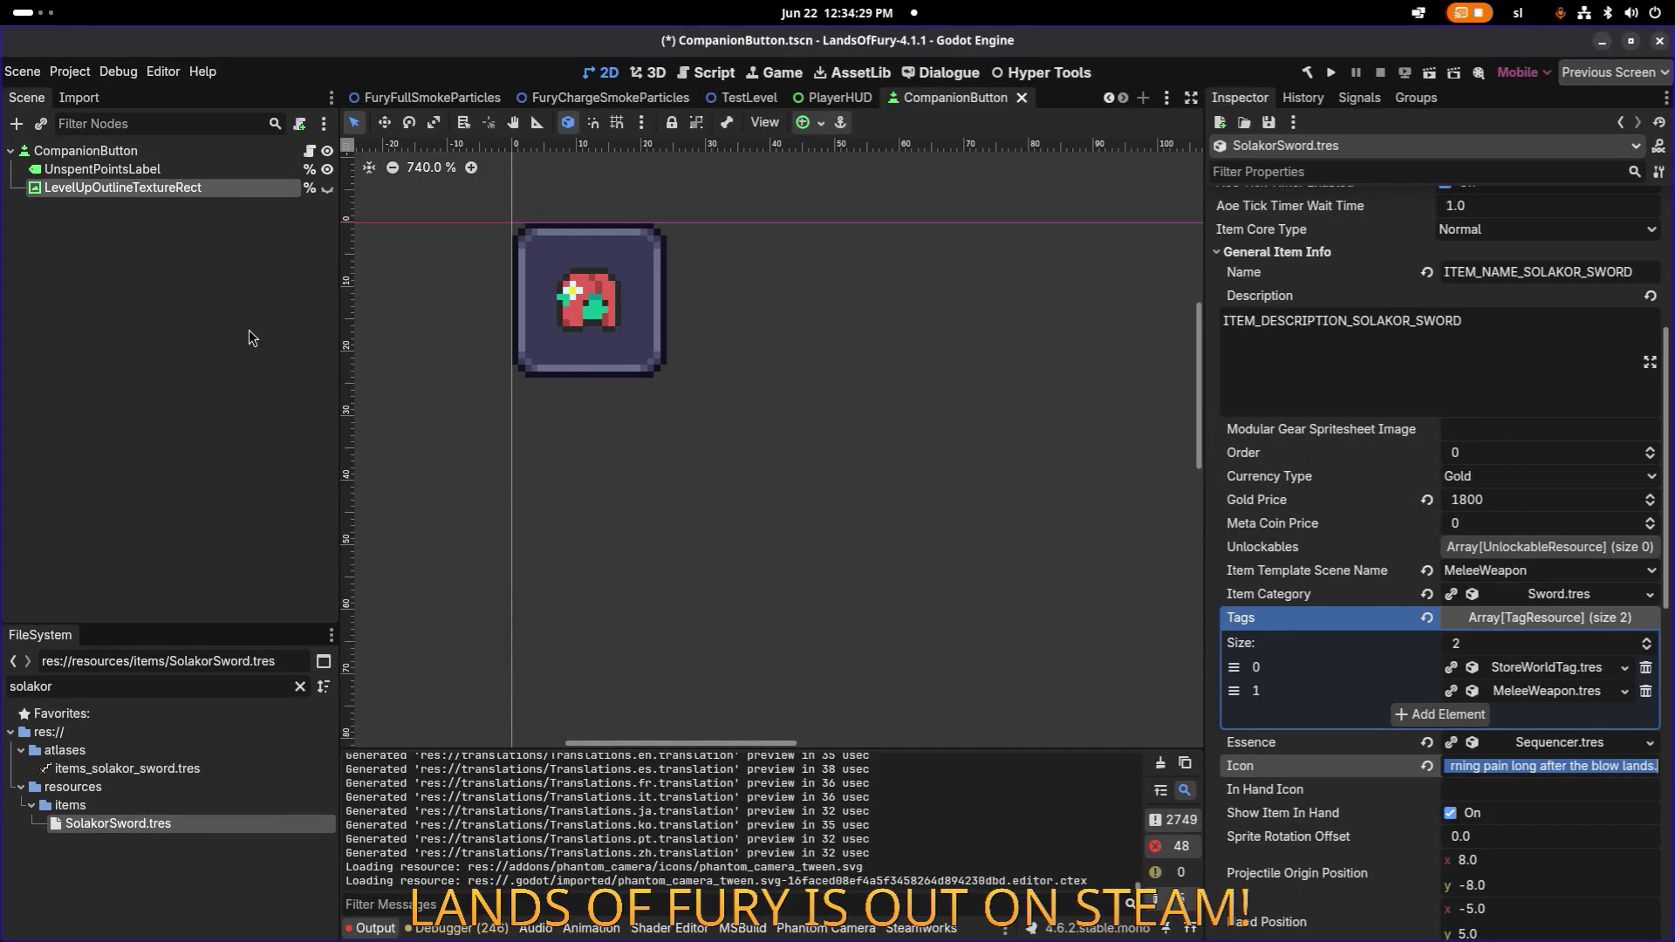
Crop the items_solakor_sword atlas to the red-and-yellow sword at 16×16 px, x 271, y 1.
left_click(188, 769)
left_click(1448, 580)
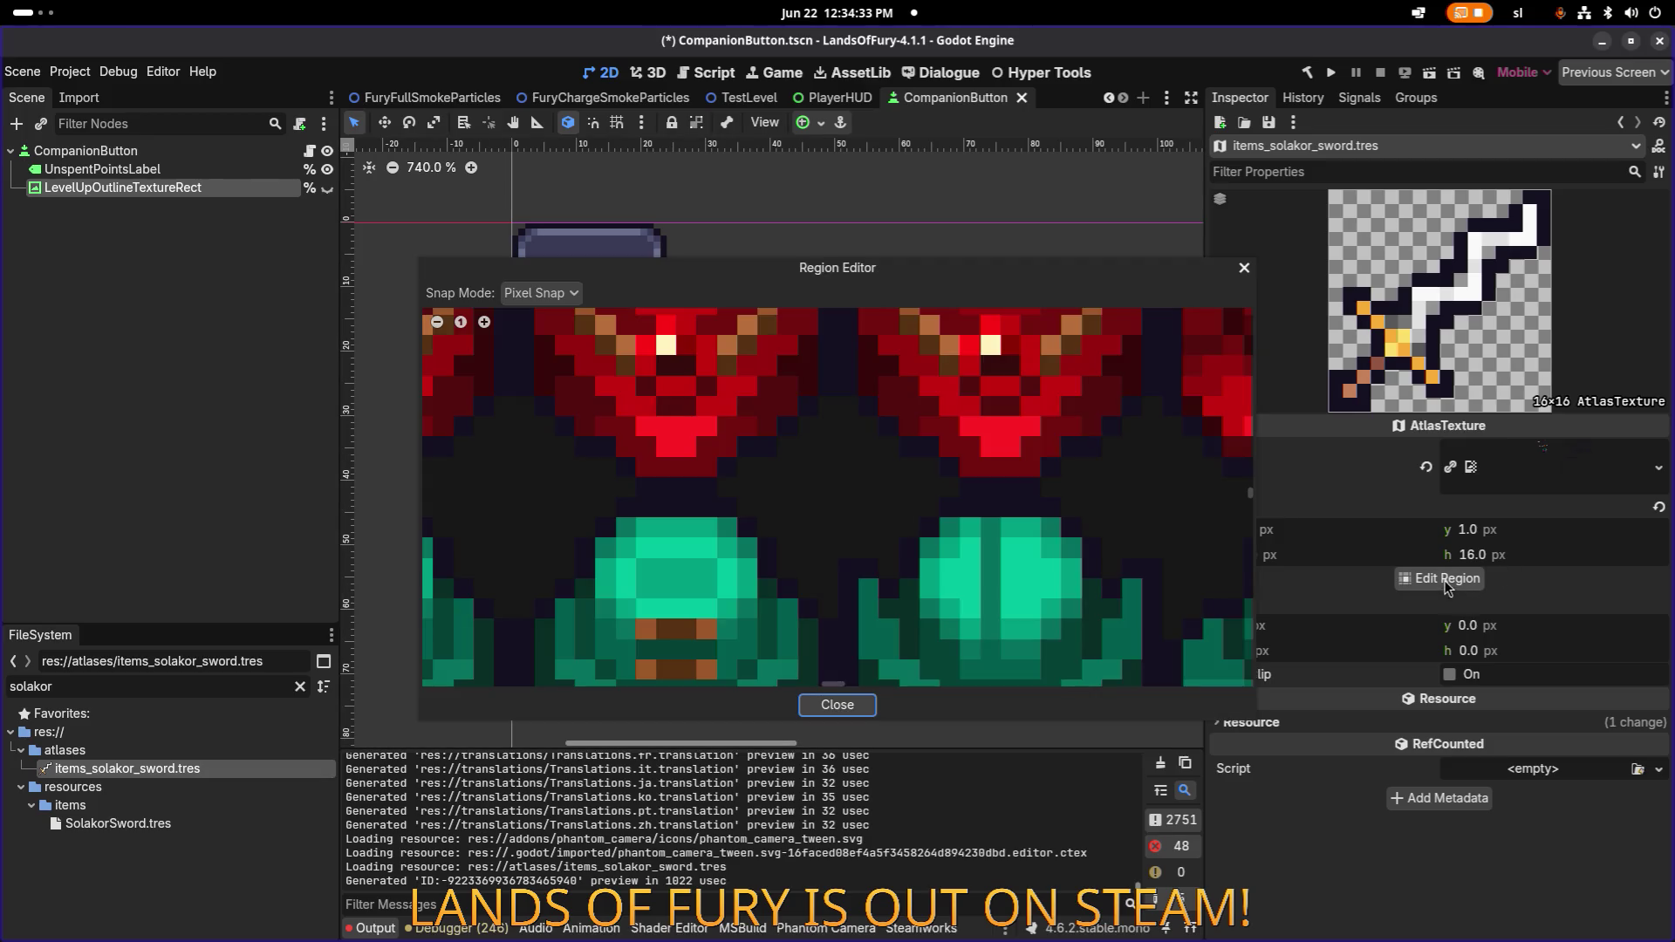
scroll(921, 436, "up", 2)
scroll(922, 436, "down", 5)
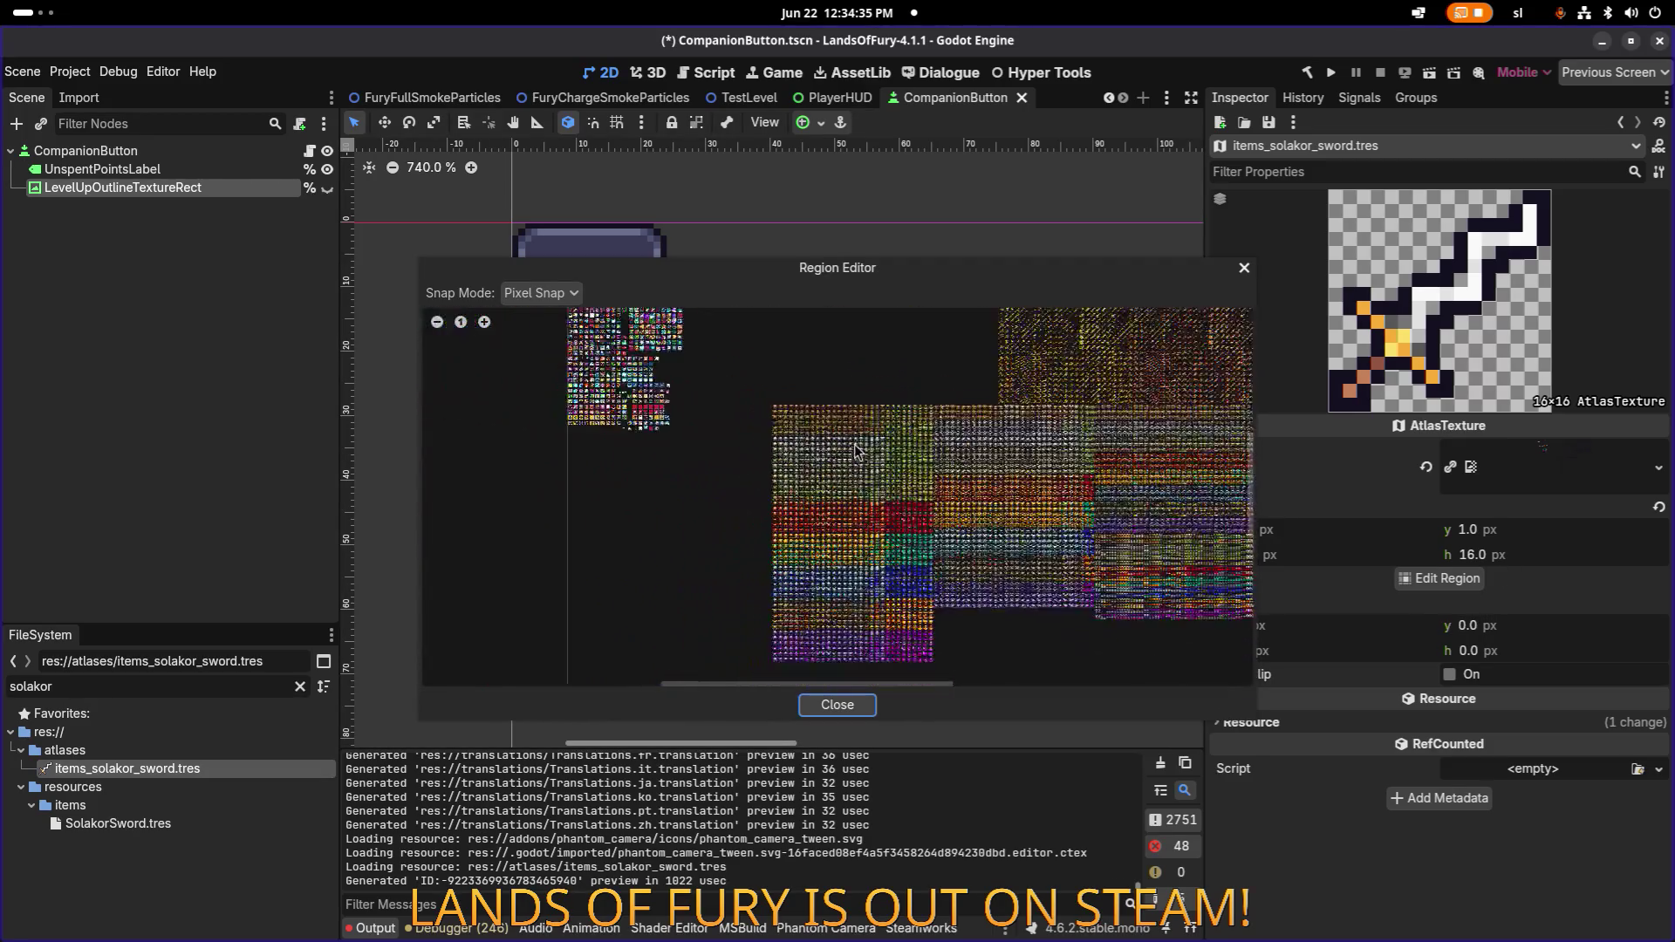
scroll(912, 479, "up", 10)
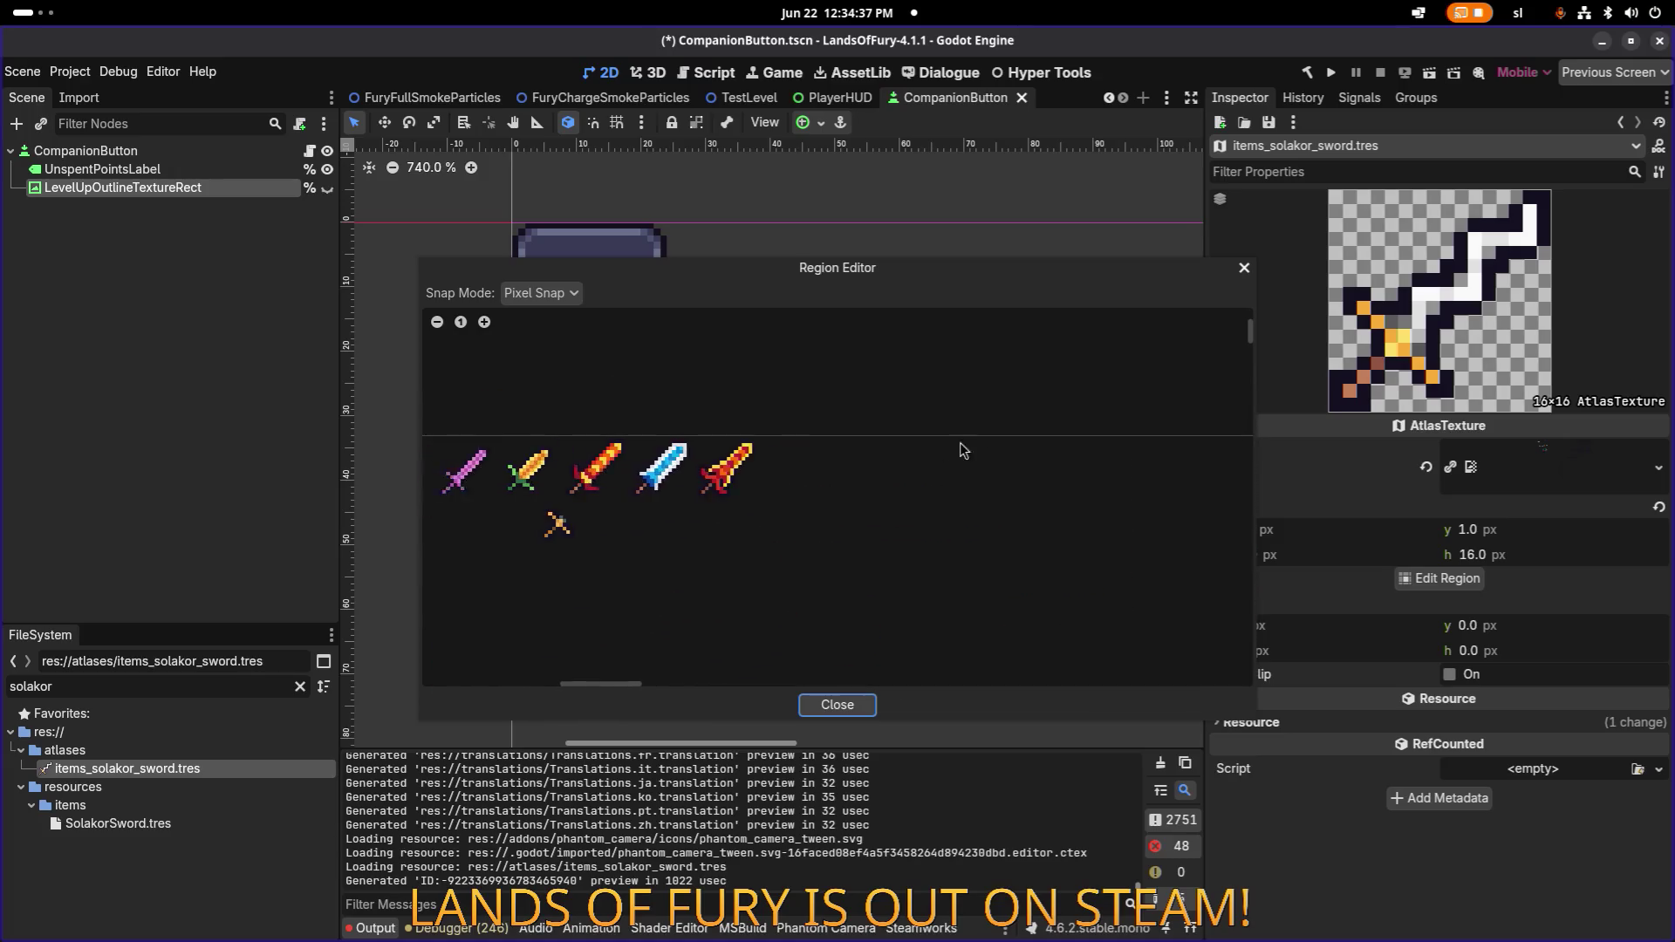
scroll(809, 393, "down", 1)
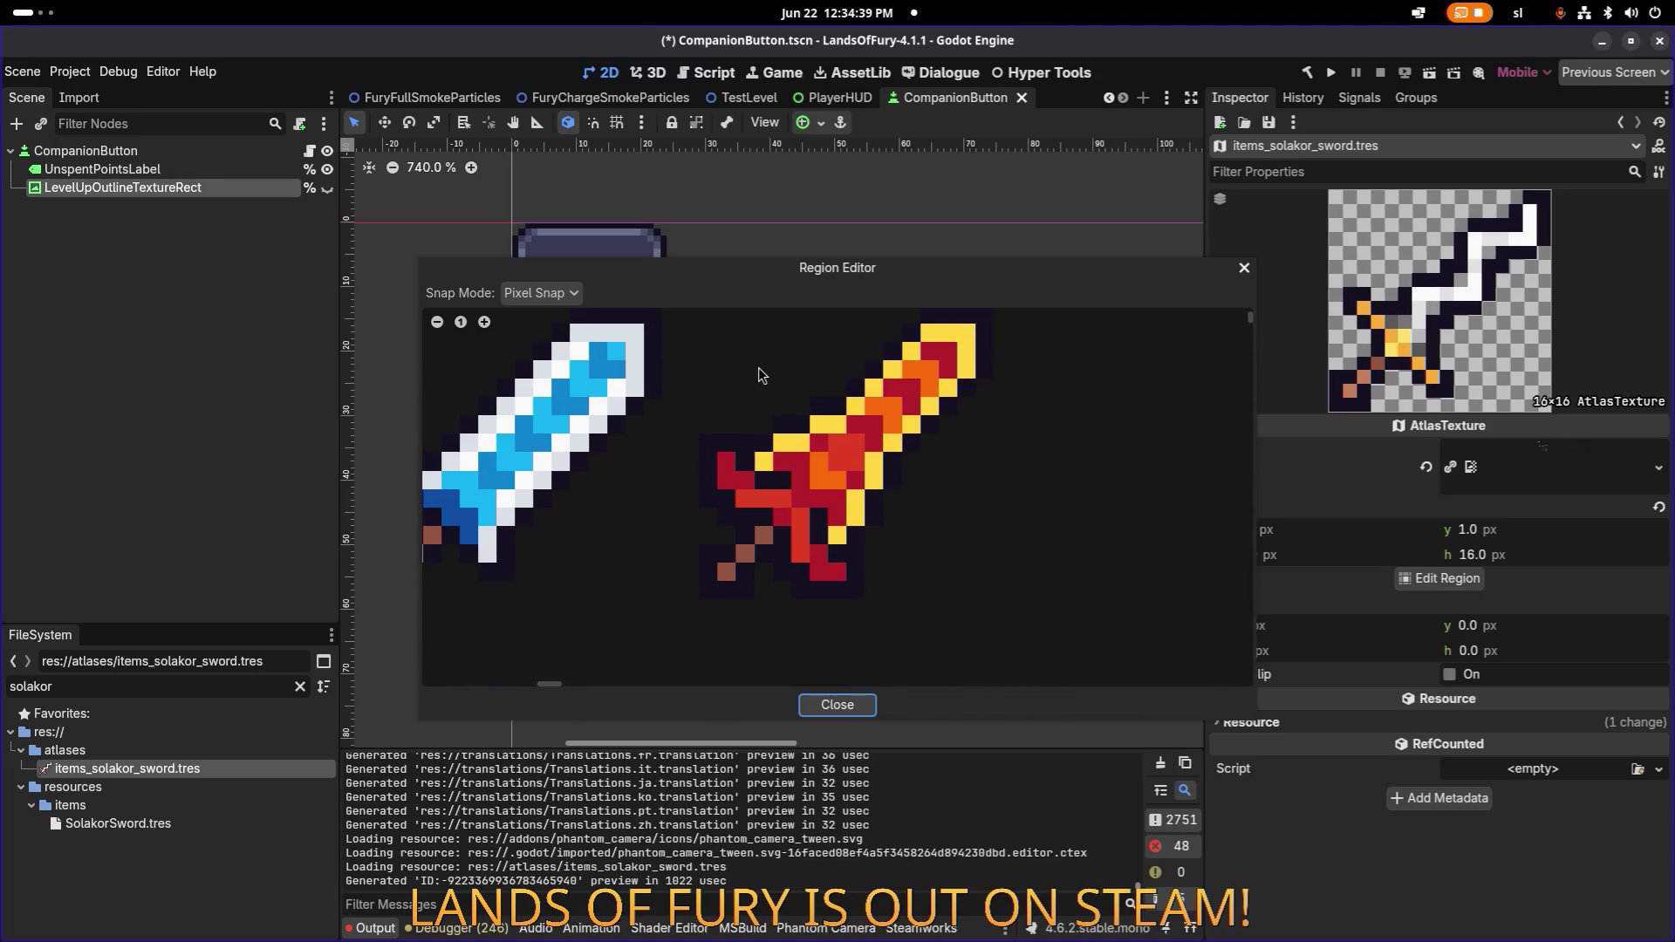
scroll(763, 375, "down", 1)
scroll(790, 403, "down", 1)
mouse_move(743, 347)
left_mouse_down()
mouse_move(901, 553)
mouse_move(967, 574)
left_mouse_up()
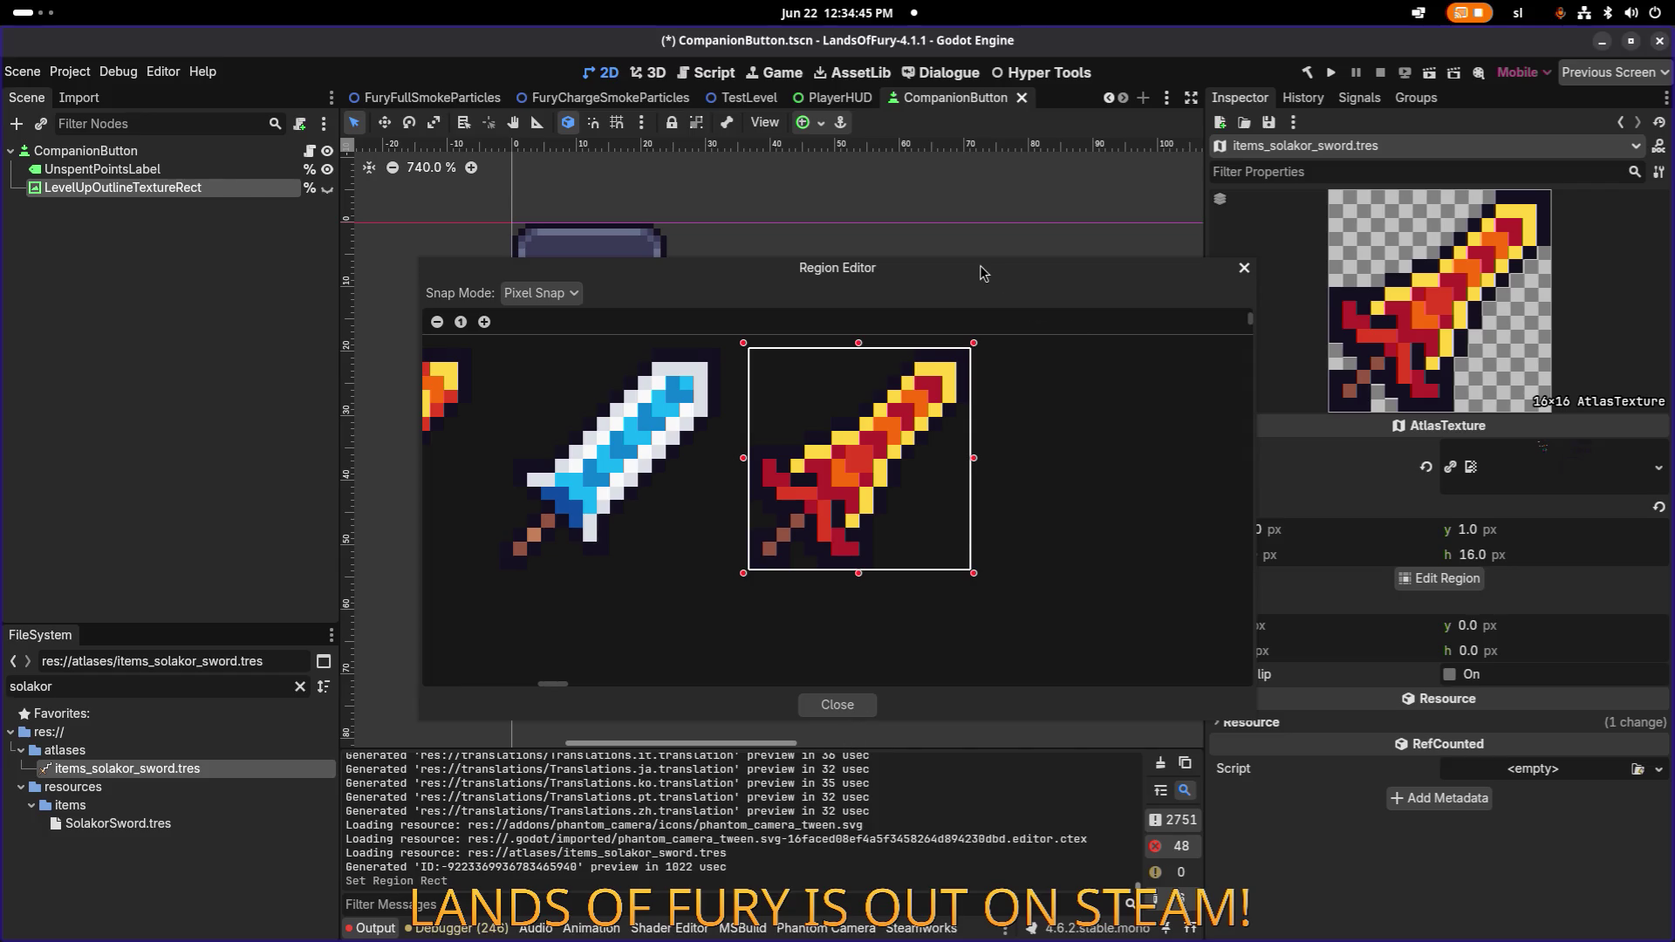
mouse_move(838, 267)
left_mouse_down()
mouse_move(579, 232)
mouse_move(738, 189)
left_mouse_up()
left_click(738, 627)
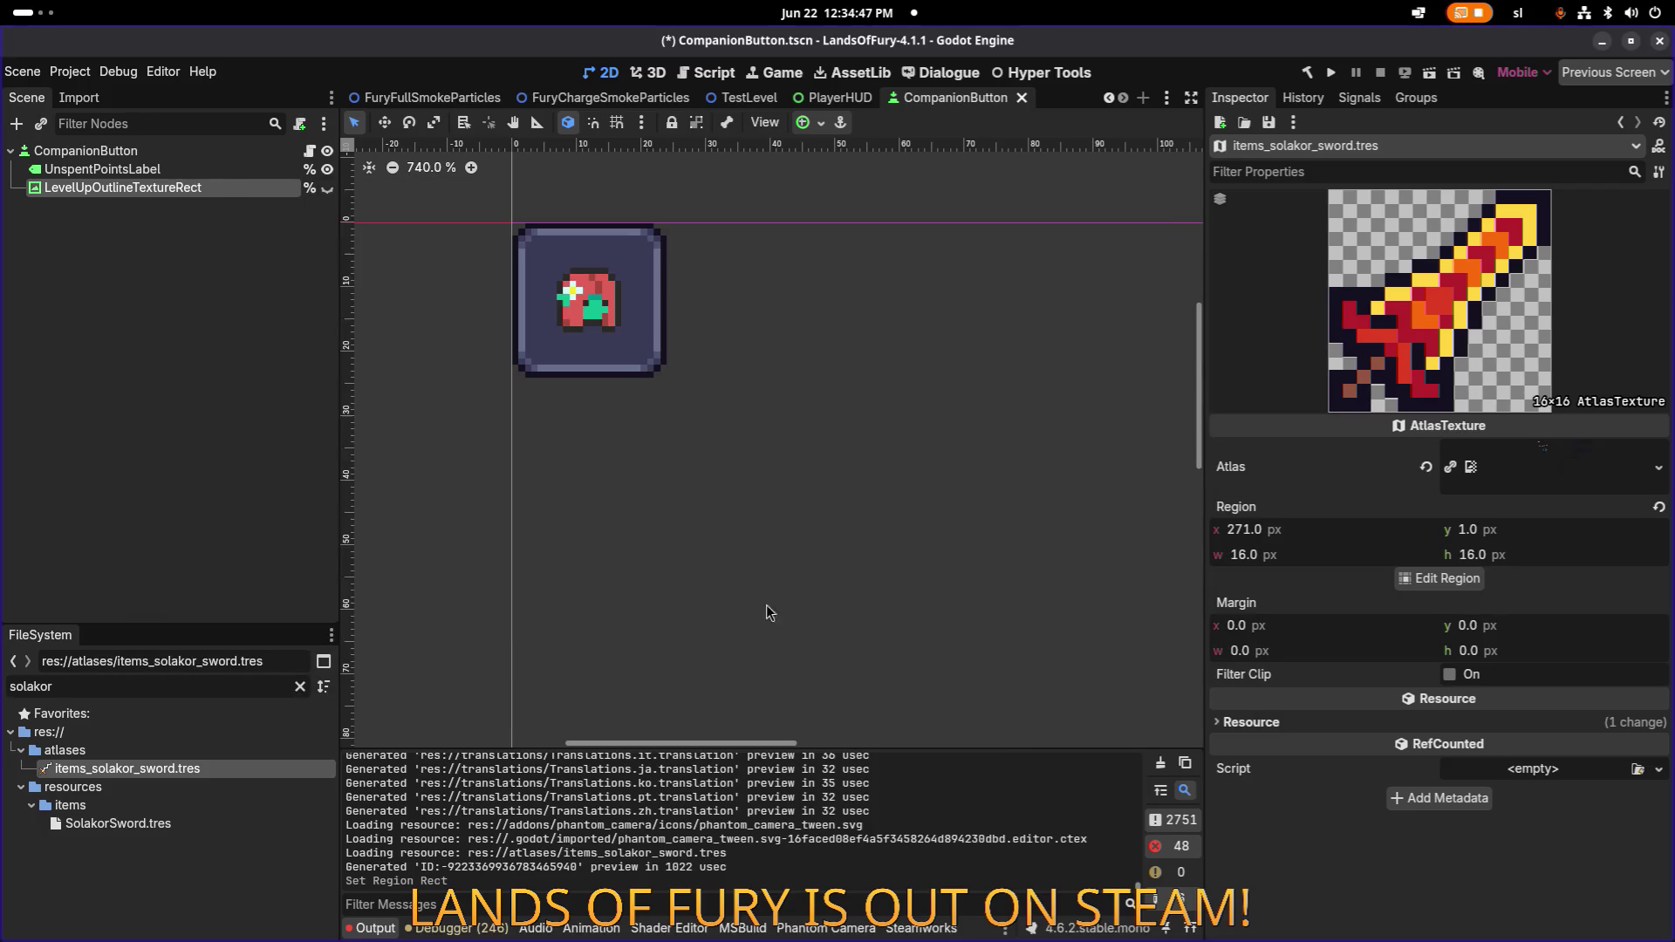
Open SolakorSword.tres from the items folder in FileSystem.
scroll(811, 416, "down", 8)
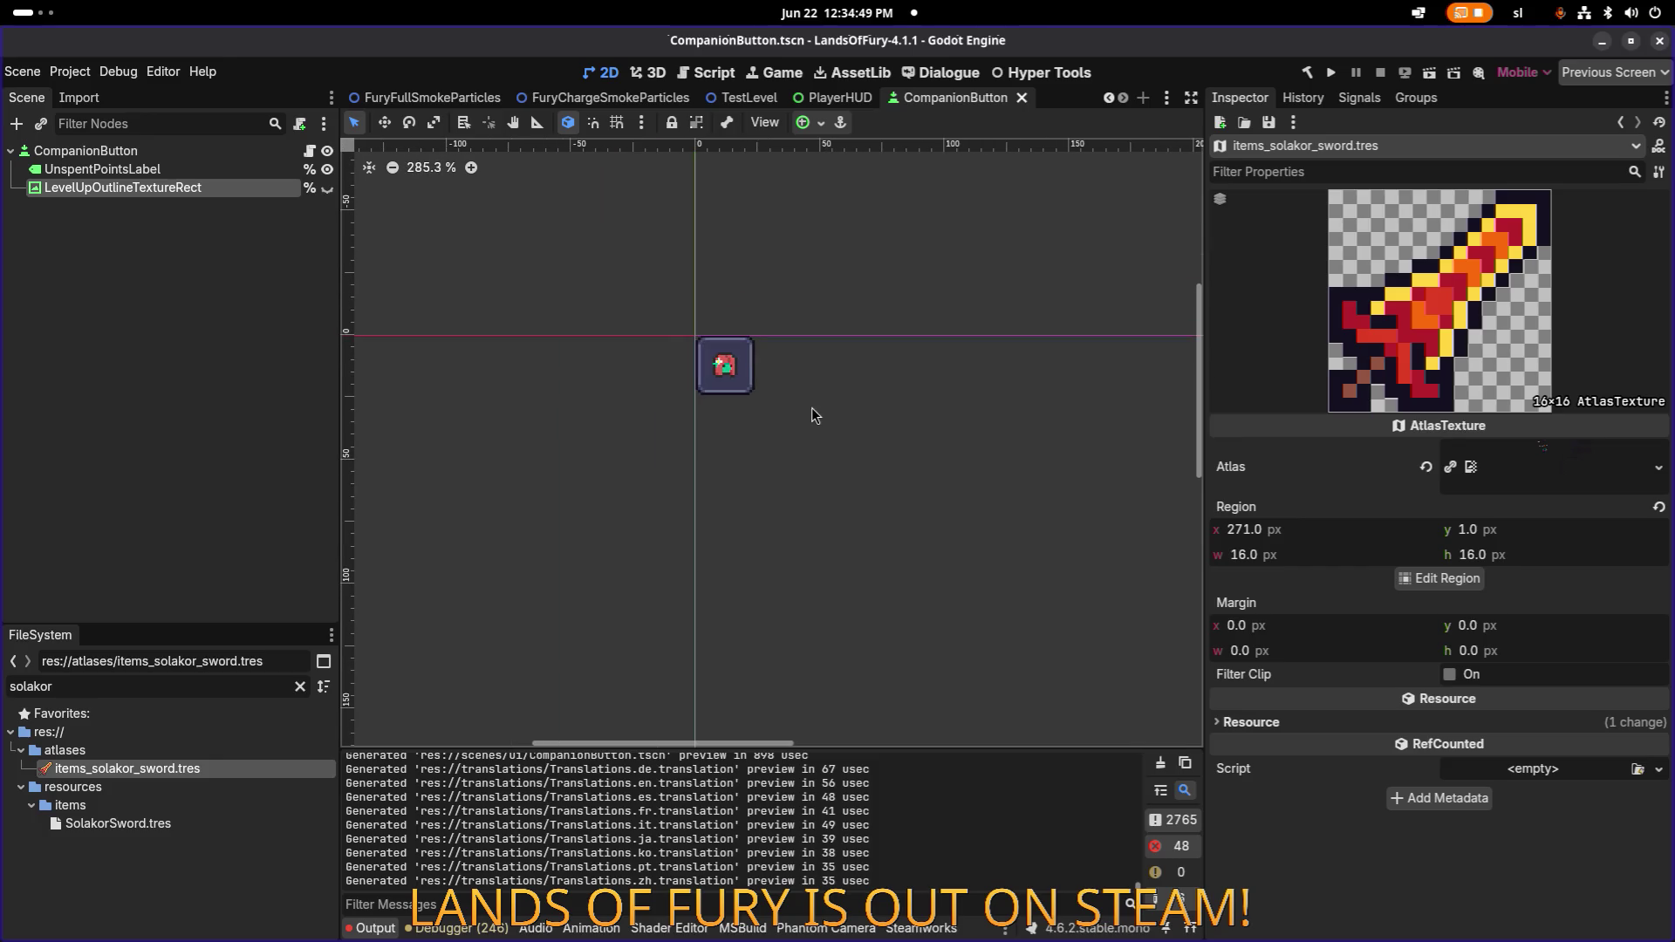
scroll(785, 417, "down", 3)
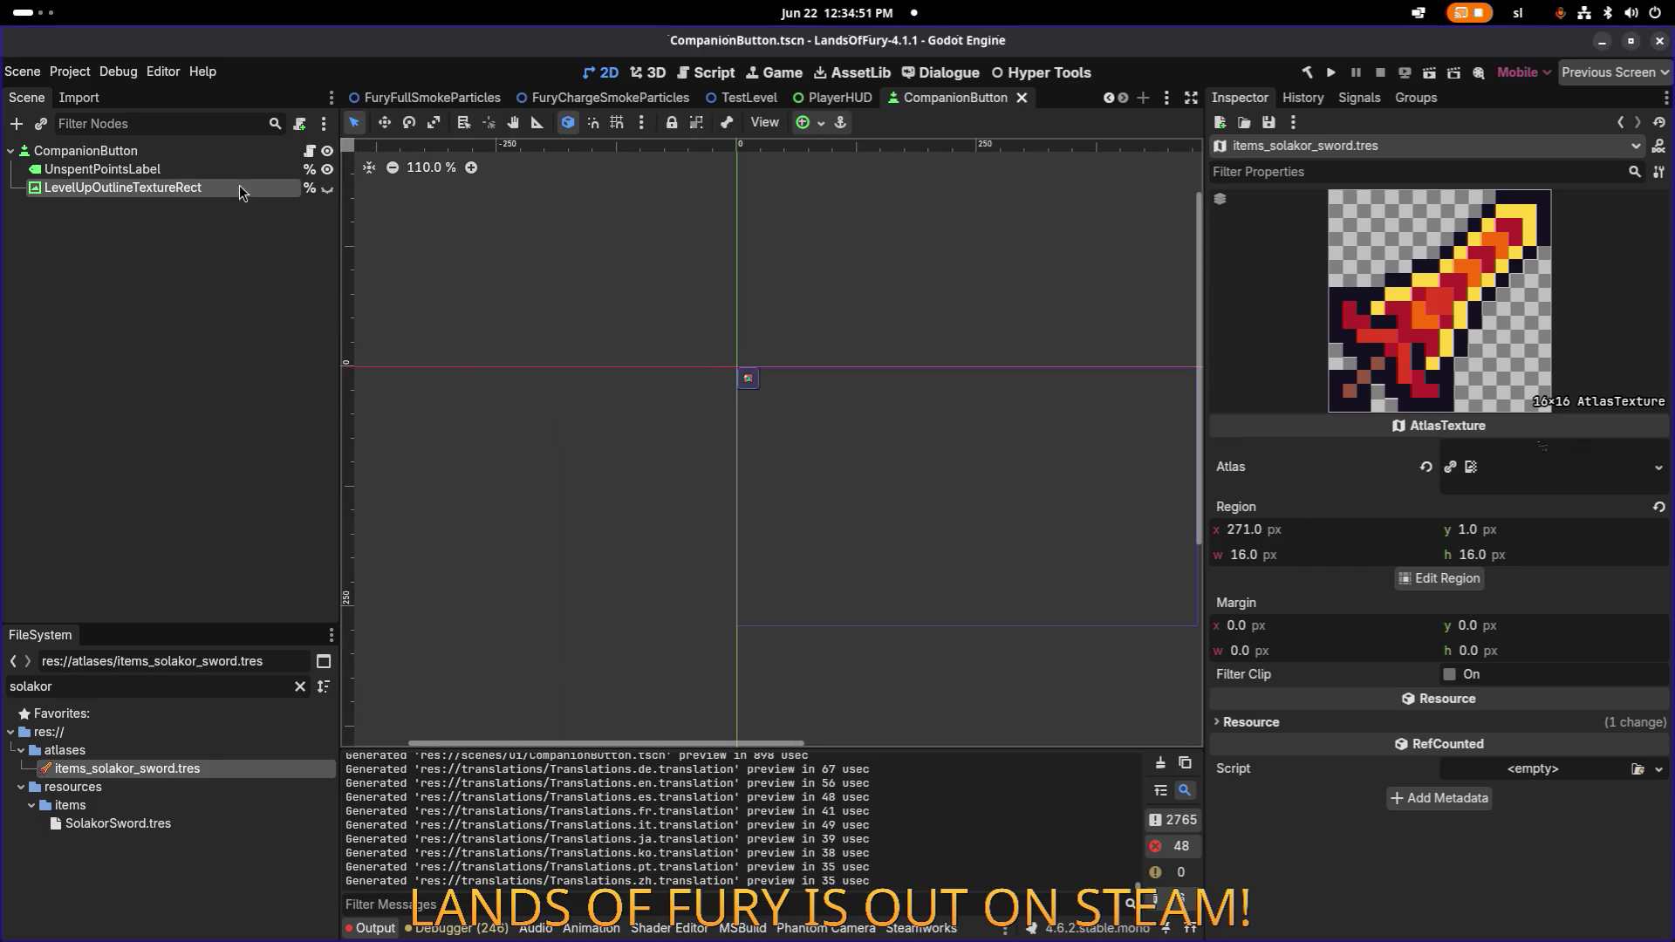
left_click(157, 805)
left_click(183, 769)
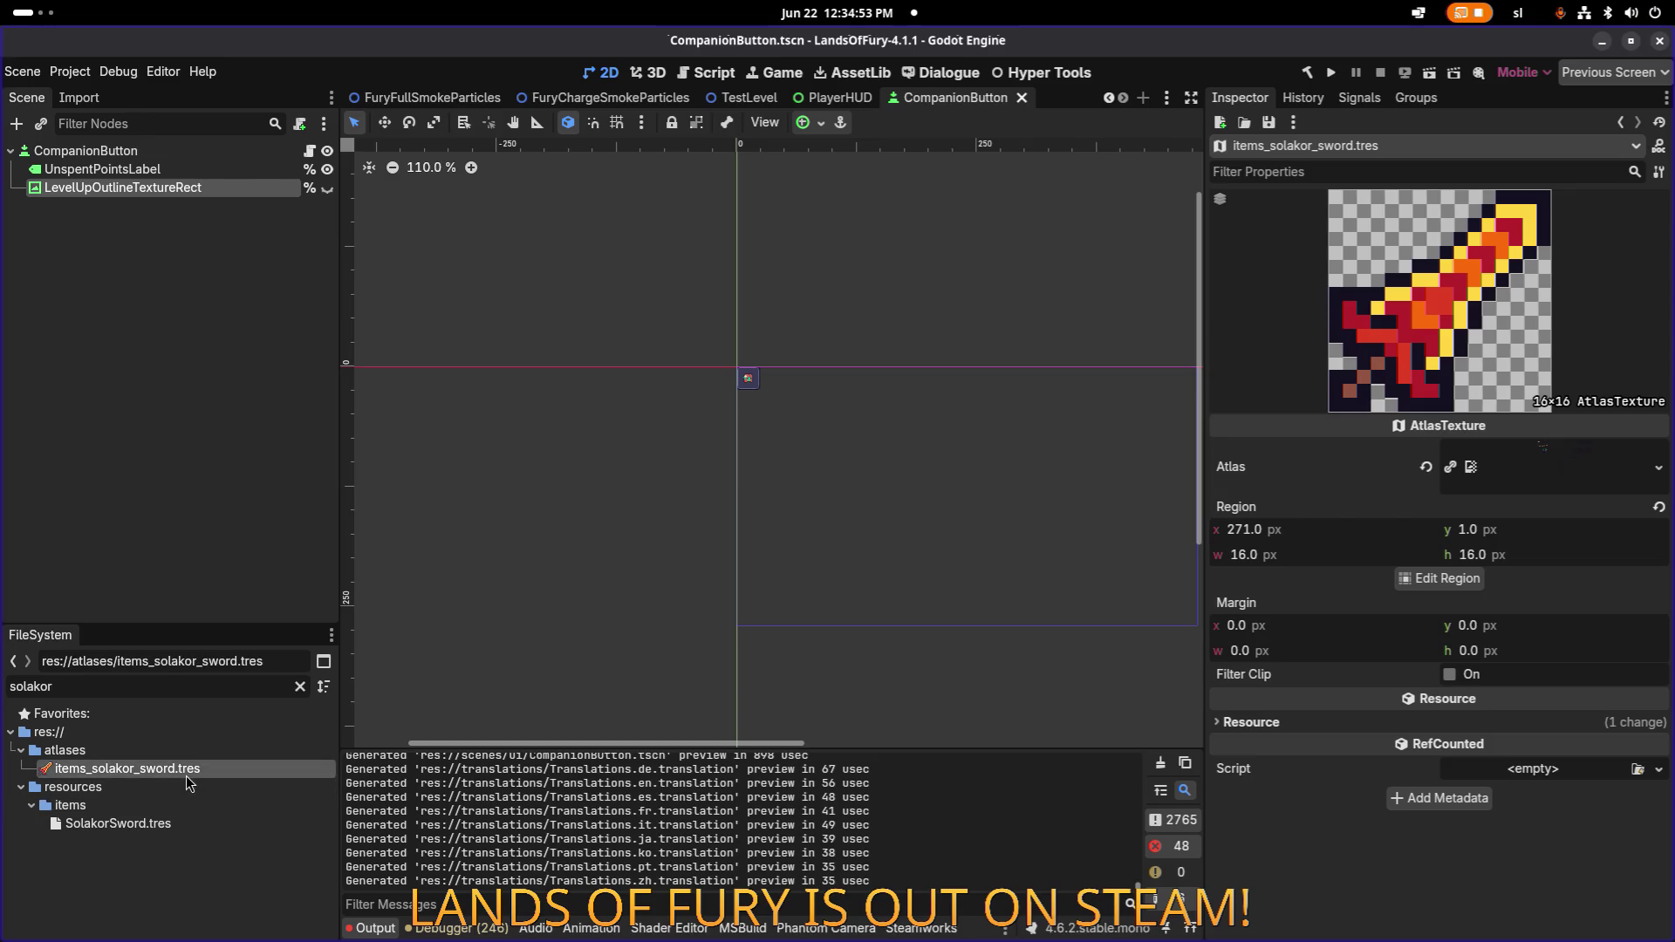
left_click(188, 823)
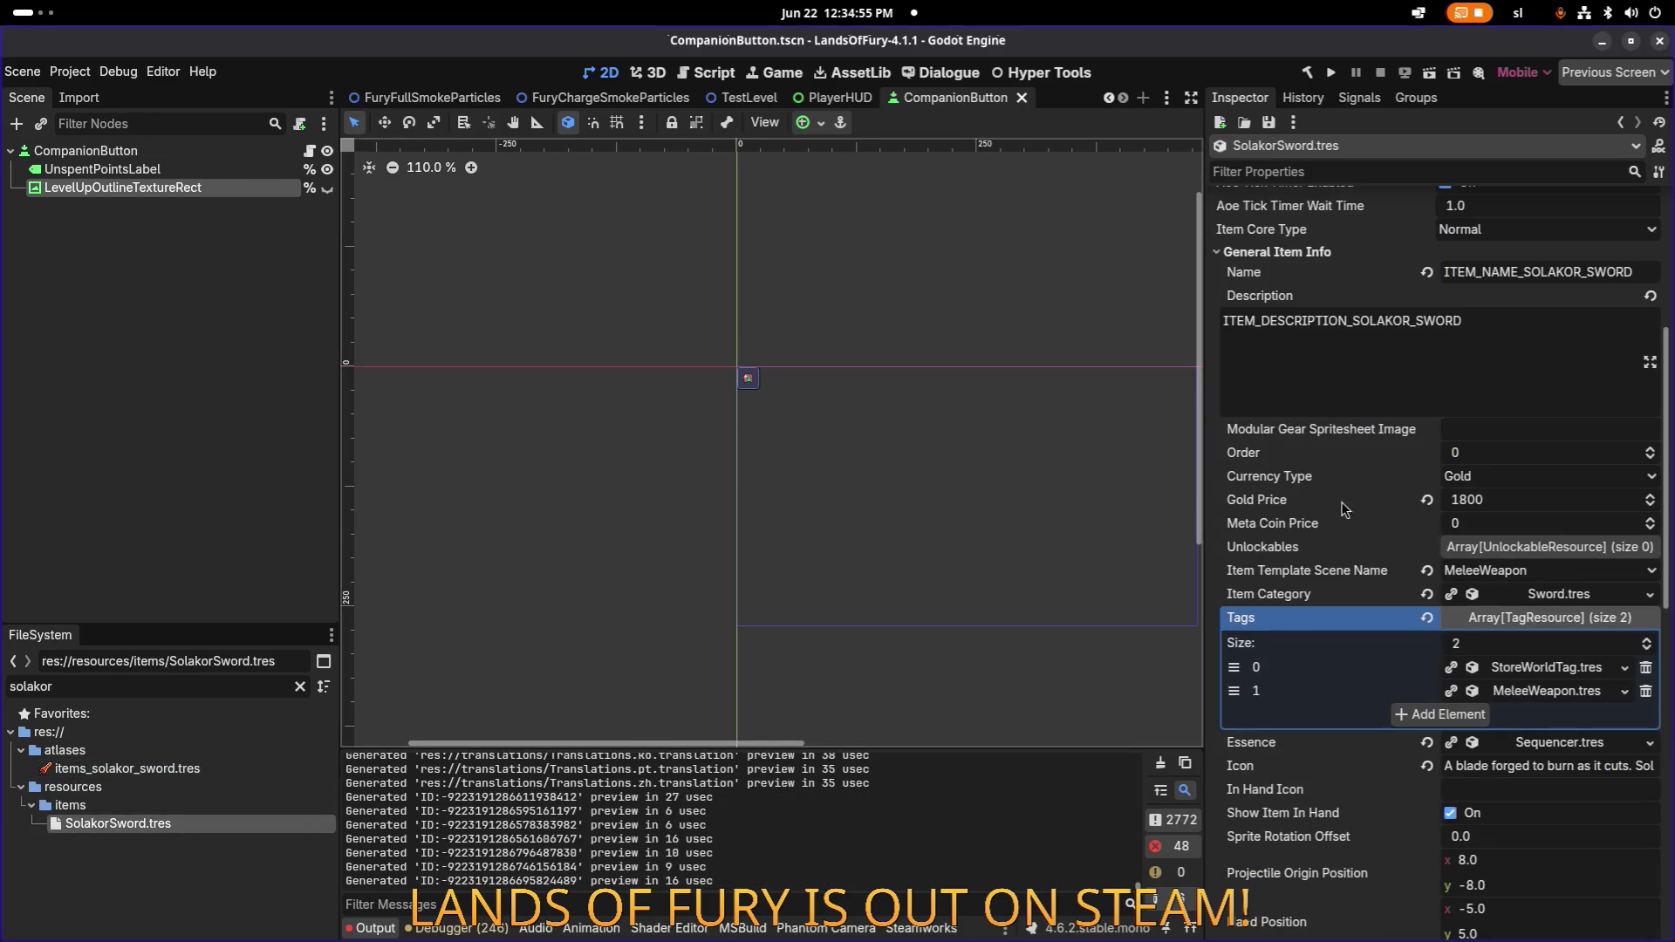
Paste items_solakor_sword.tres into the Icon property, save, and widen the Inspector.
scroll(1459, 536, "down", 5)
scroll(1483, 549, "up", 8)
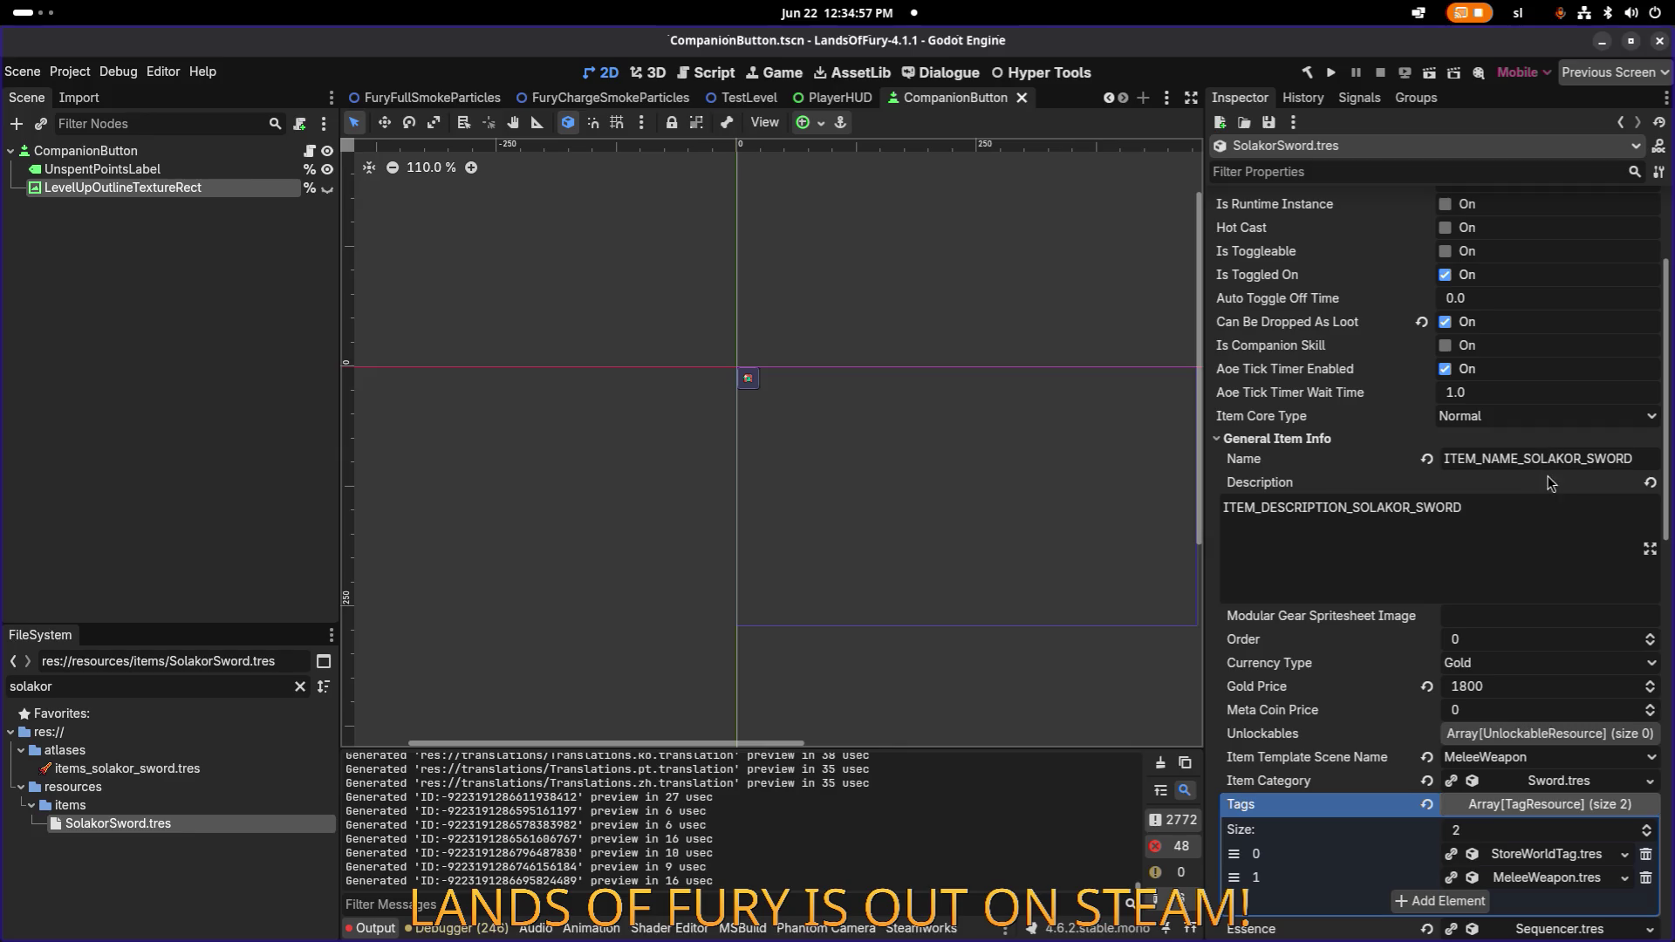
scroll(1536, 524, "down", 7)
scroll(1525, 574, "down", 5)
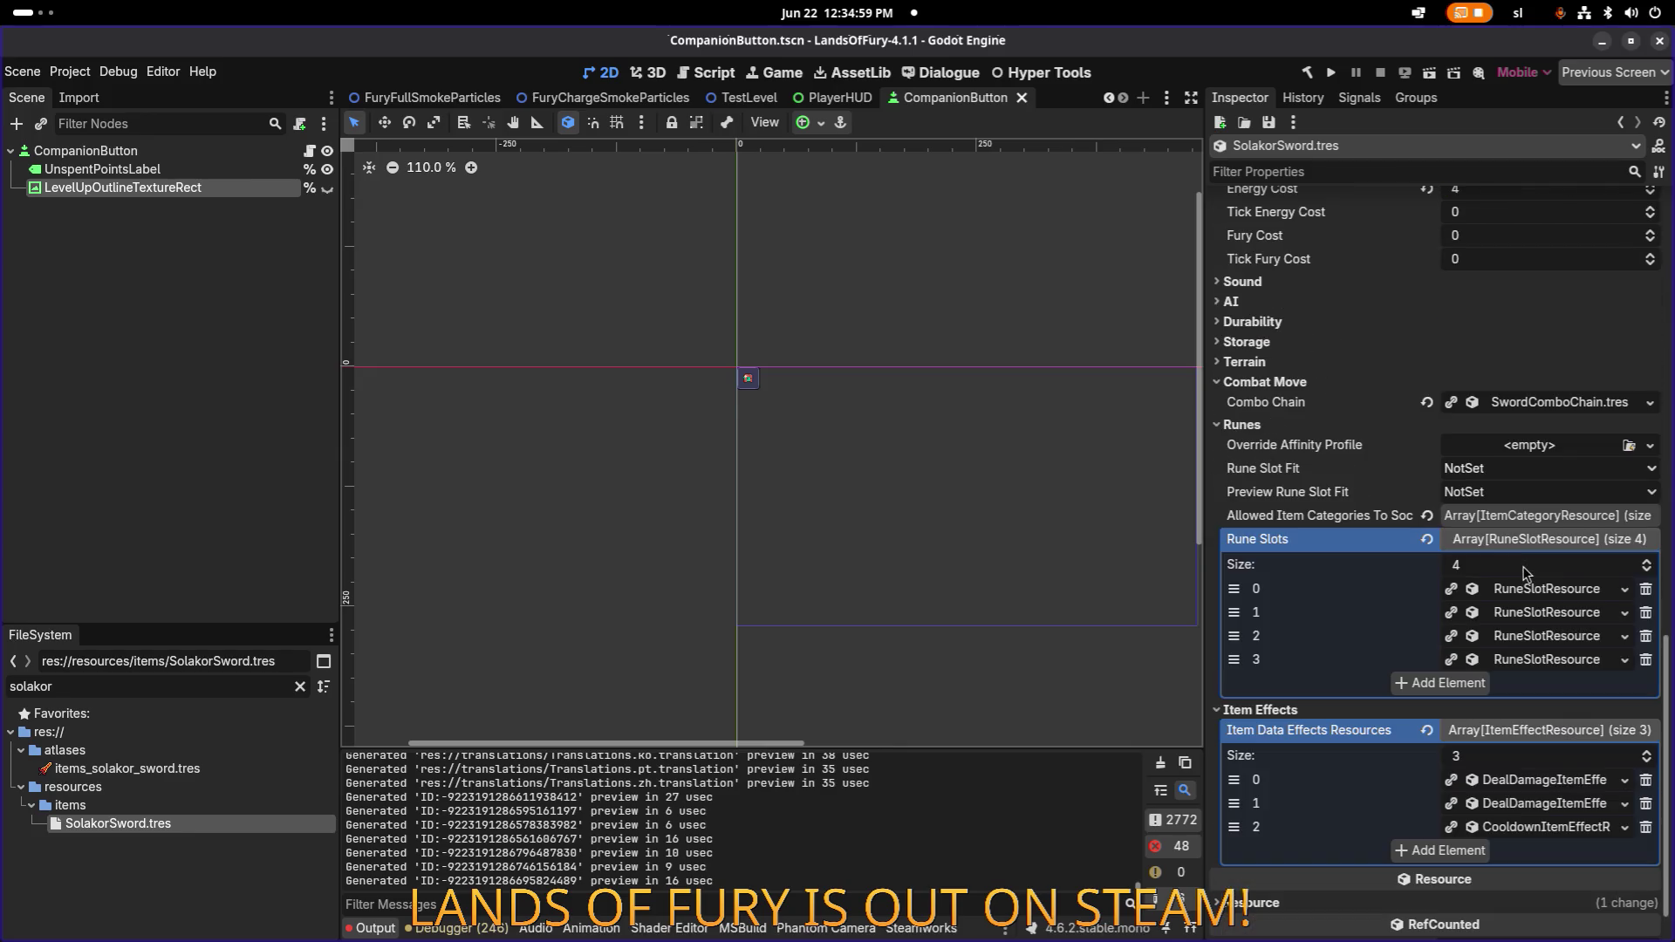
scroll(1512, 509, "up", 4)
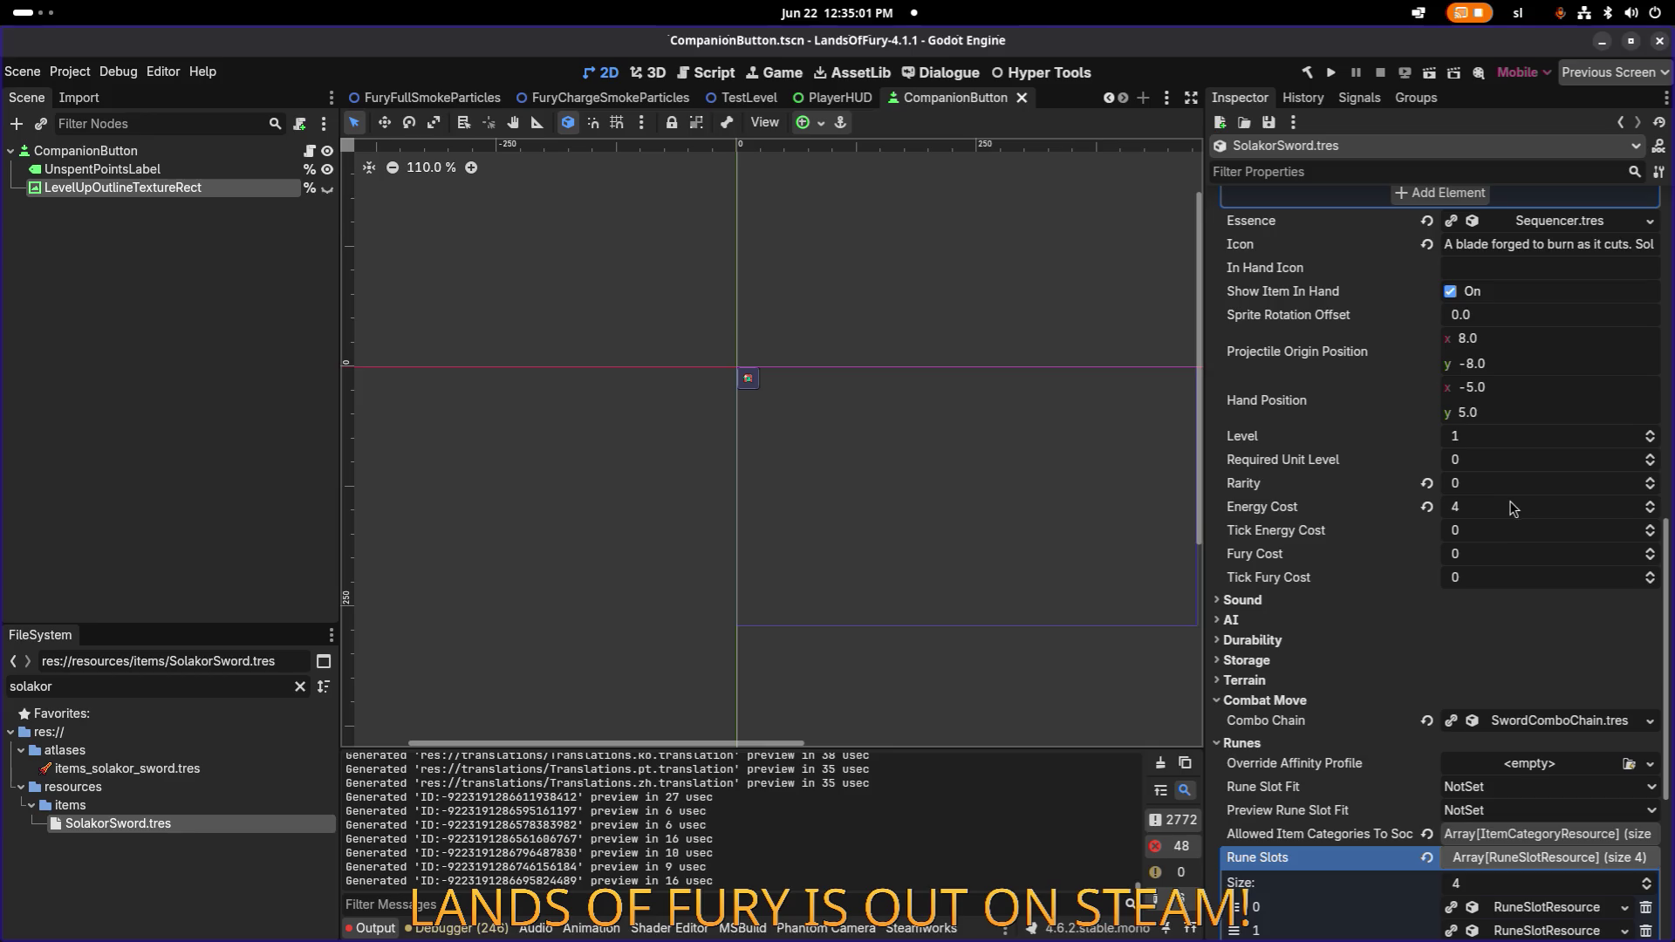
scroll(1504, 508, "up", 3)
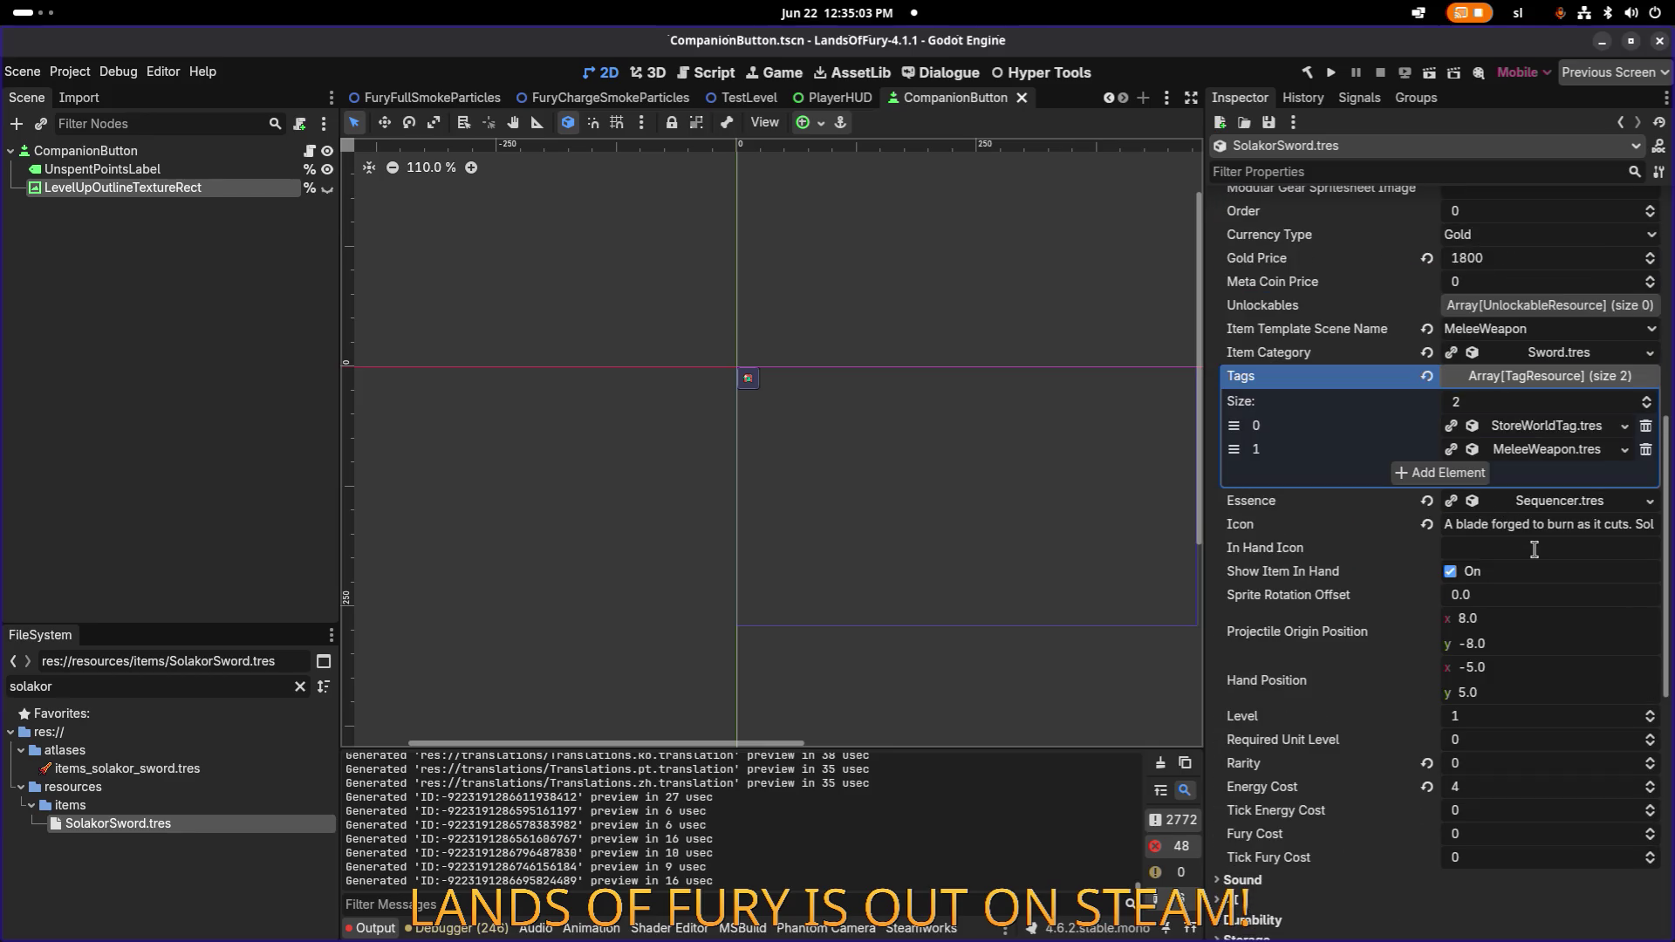
scroll(1519, 418, "up", 3)
scroll(1519, 418, "up", 2)
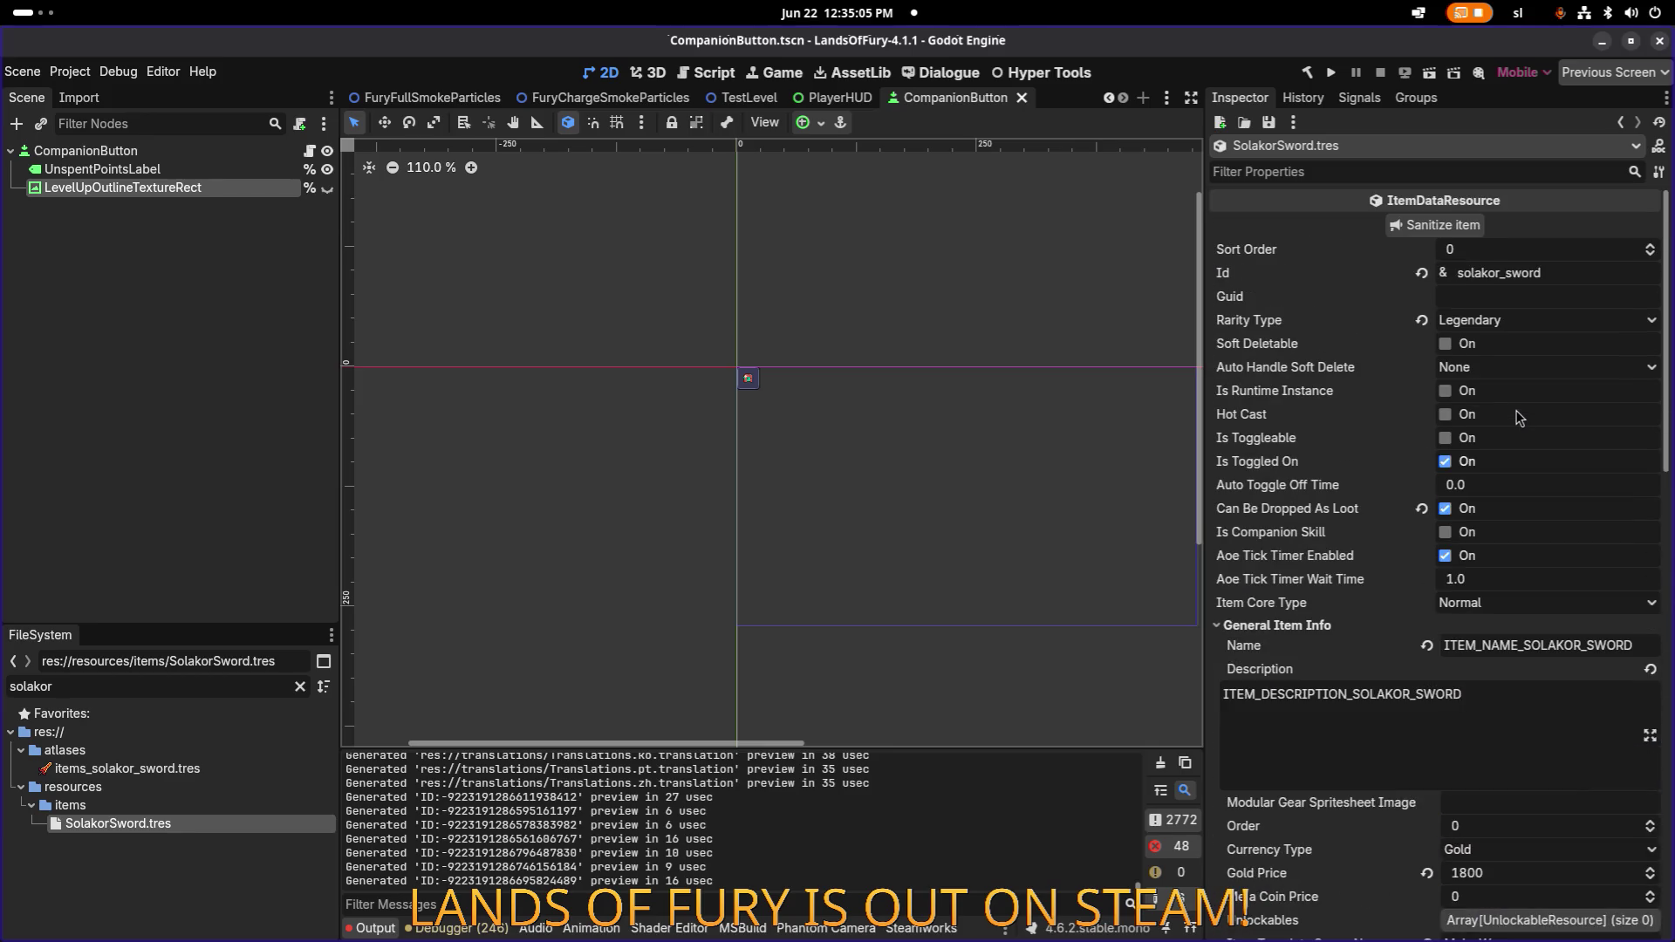
scroll(1519, 405, "down", 3)
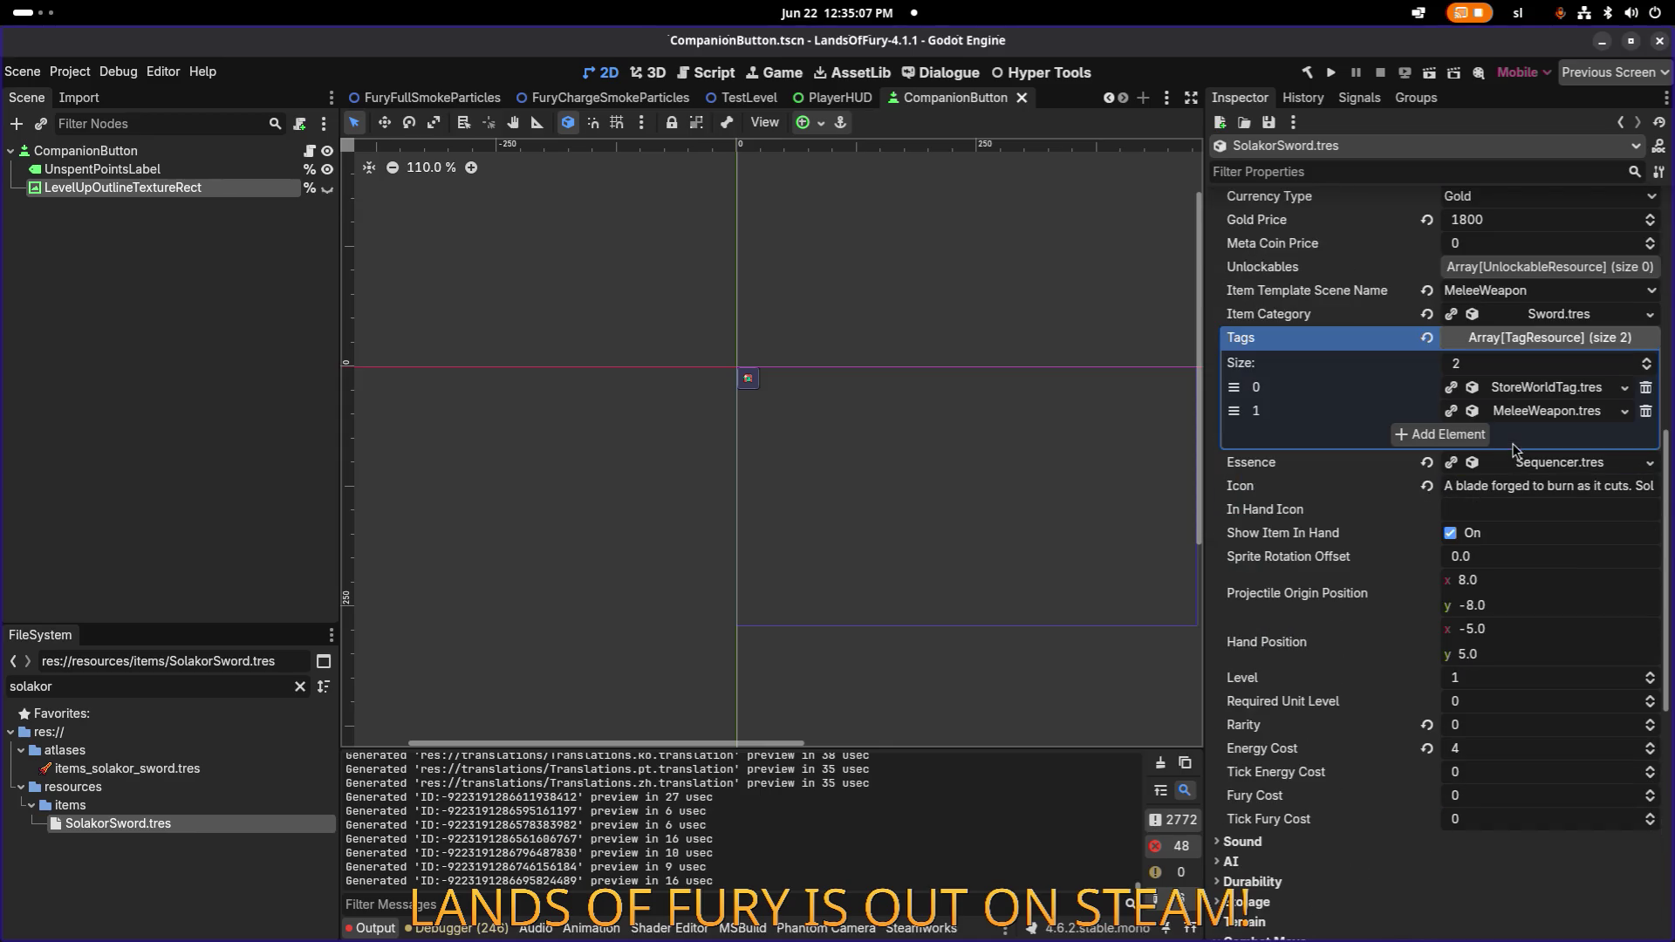
scroll(1519, 401, "down", 3)
left_click(1519, 486)
key("ctrl+a")
type("items_solakor_sword")
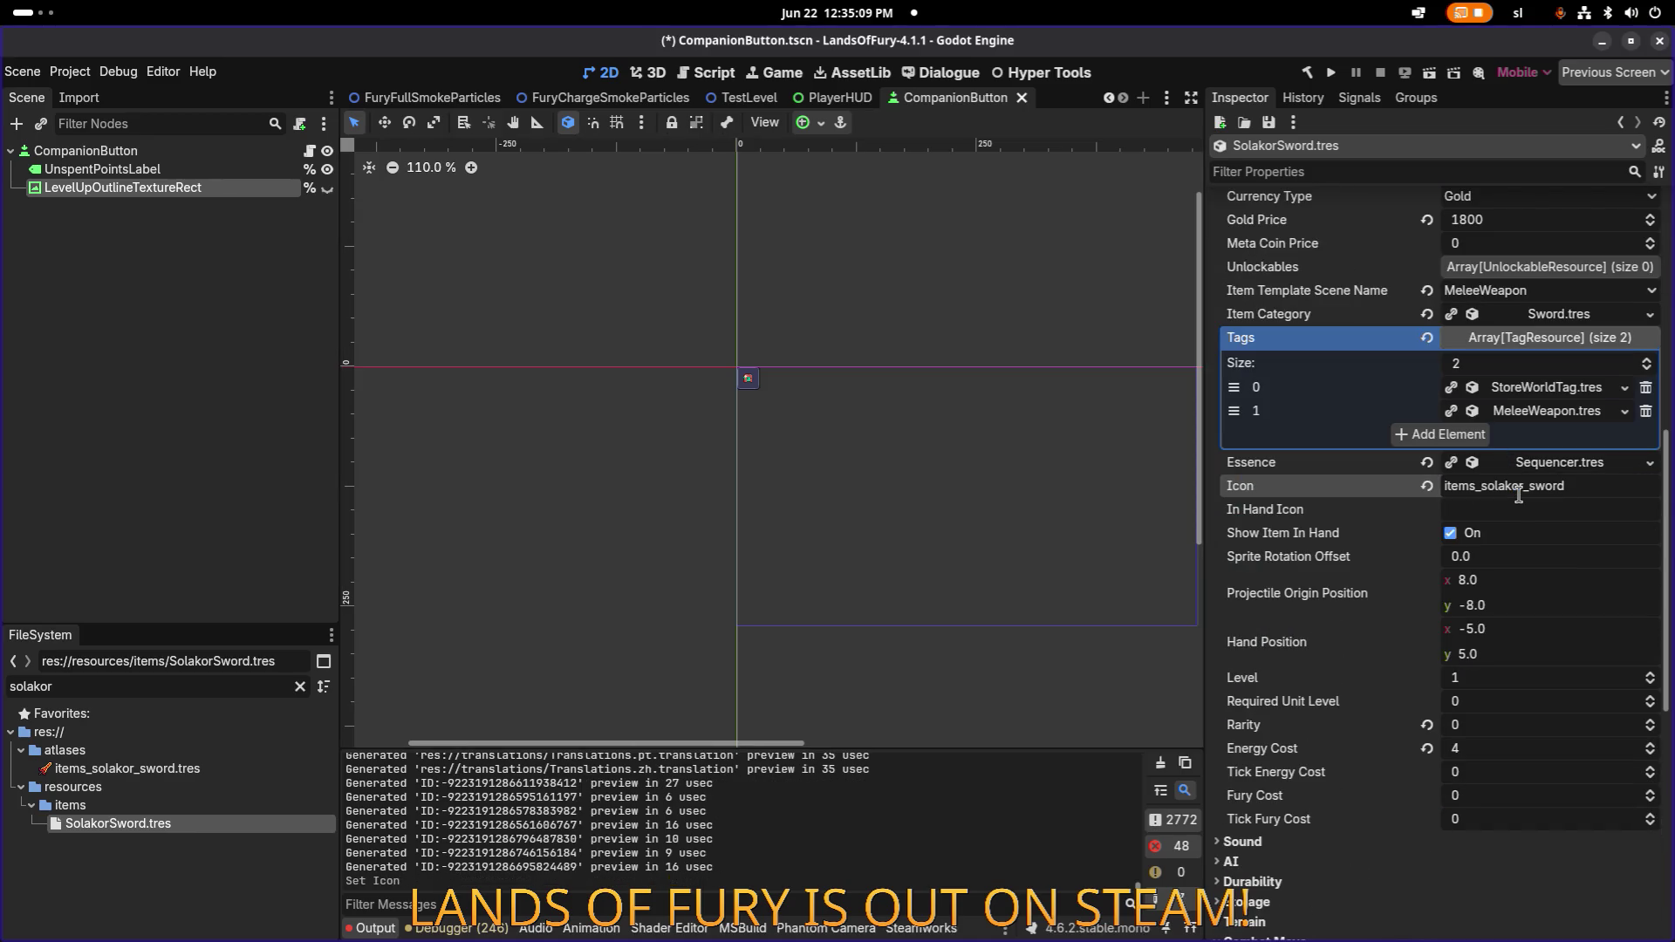
key("ctrl+s")
scroll(1509, 534, "down", 7)
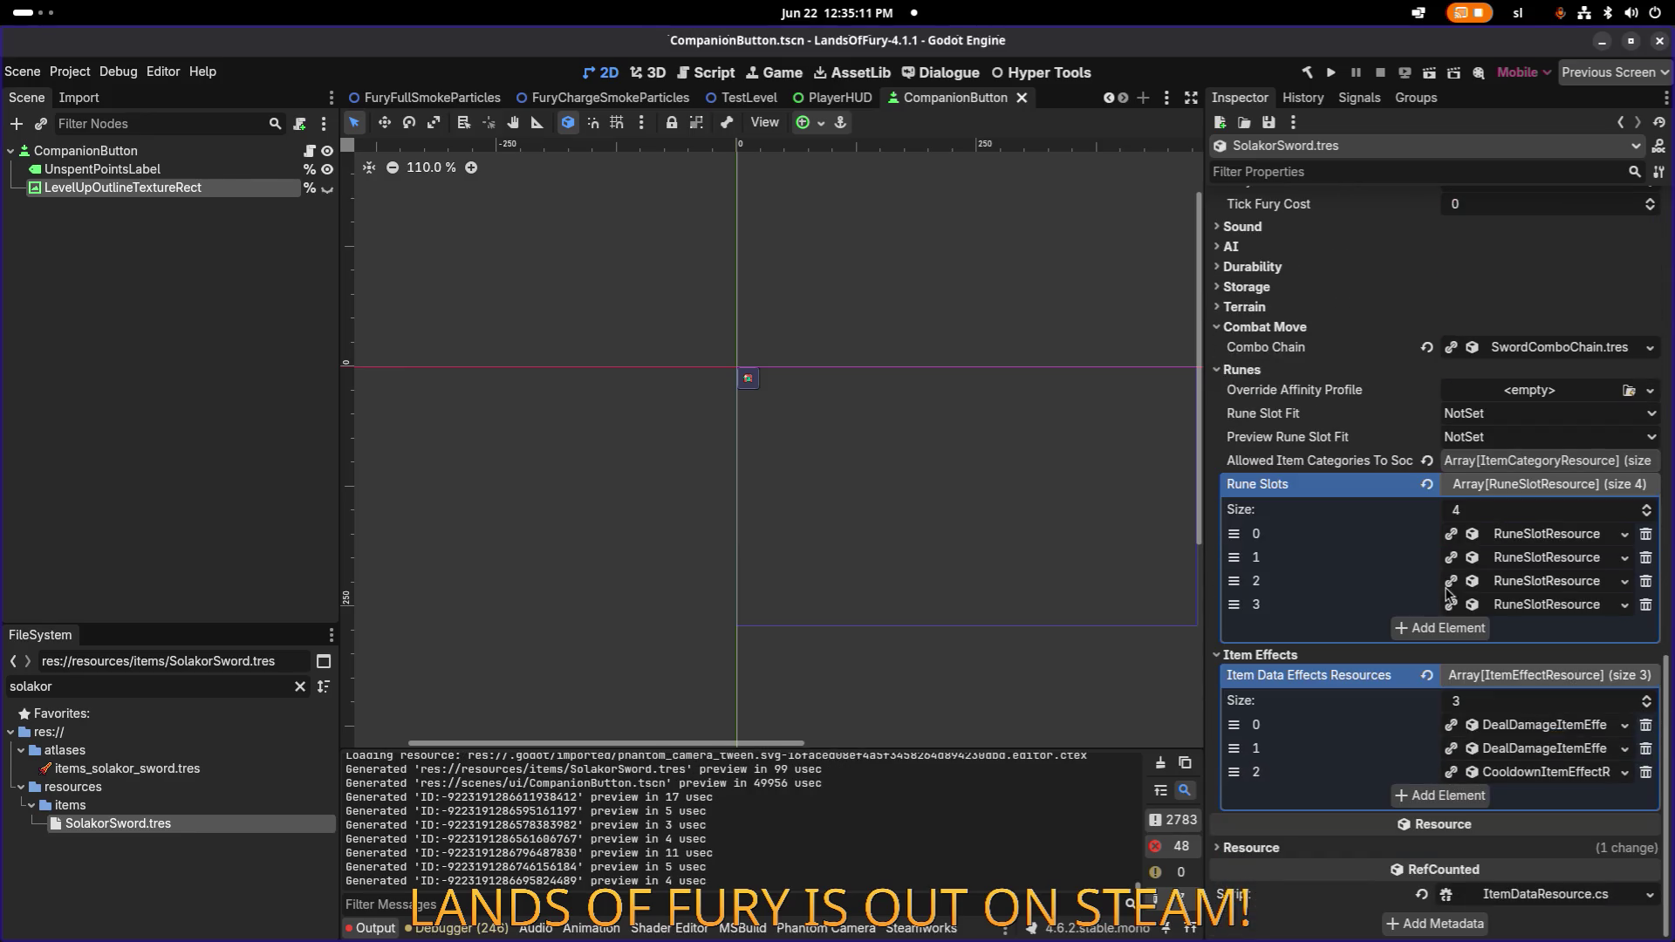
left_click_drag(1204, 524, 1045, 521)
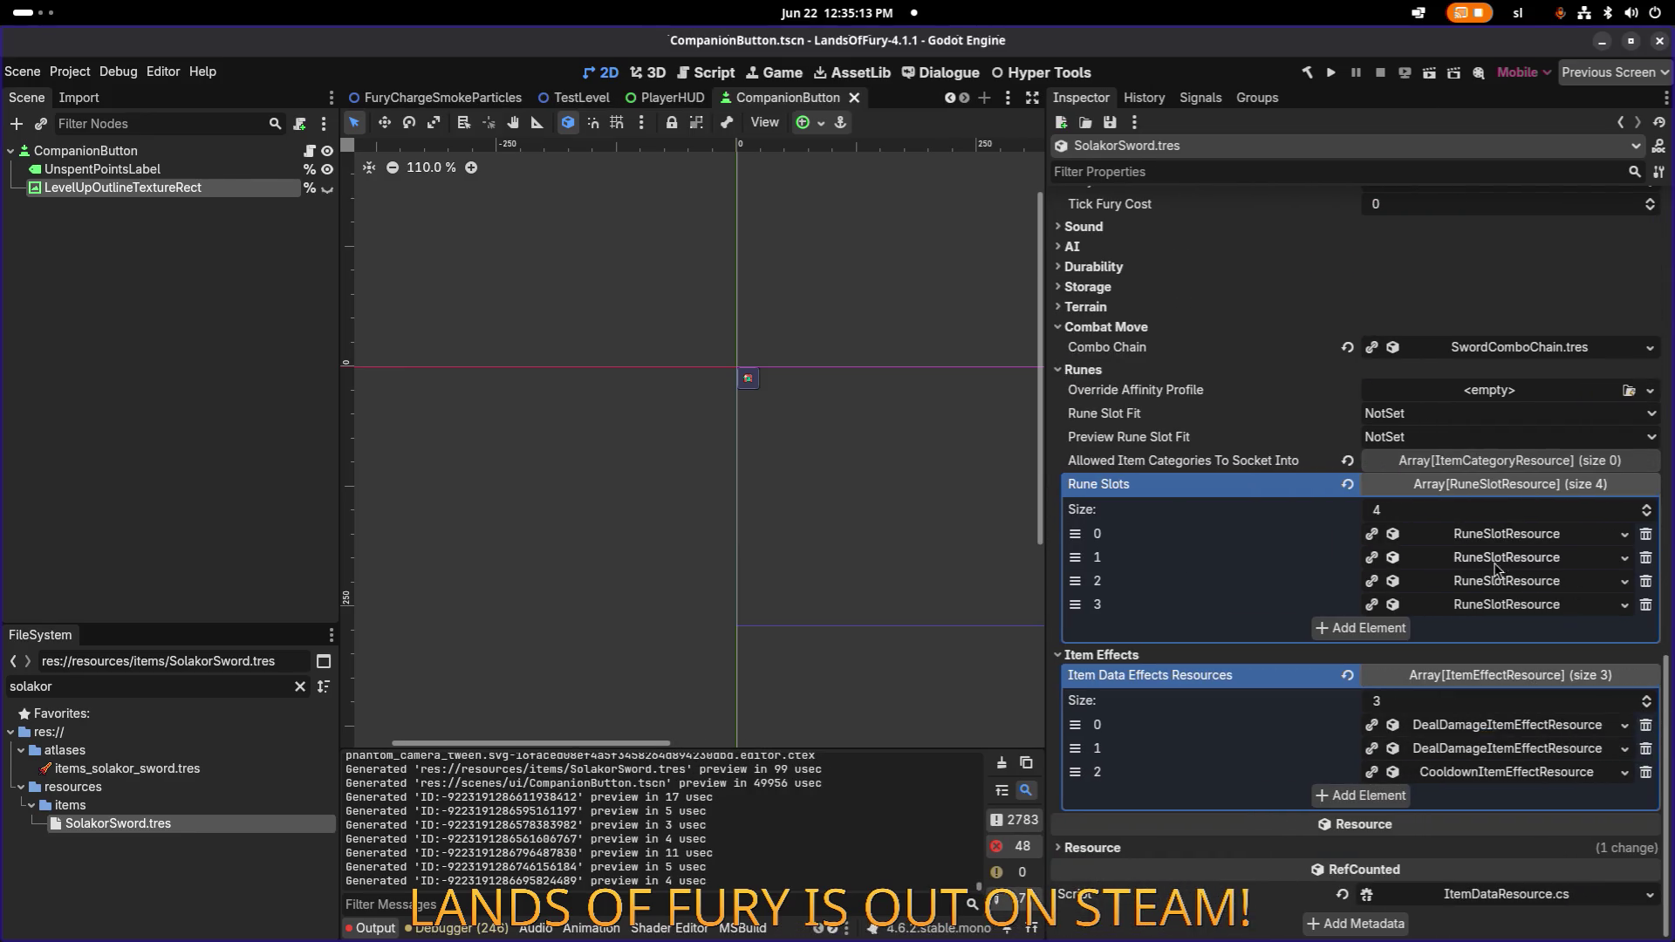
Make SolakorSword's four rune slots (0 through 3) unique resources.
right_click(1503, 539)
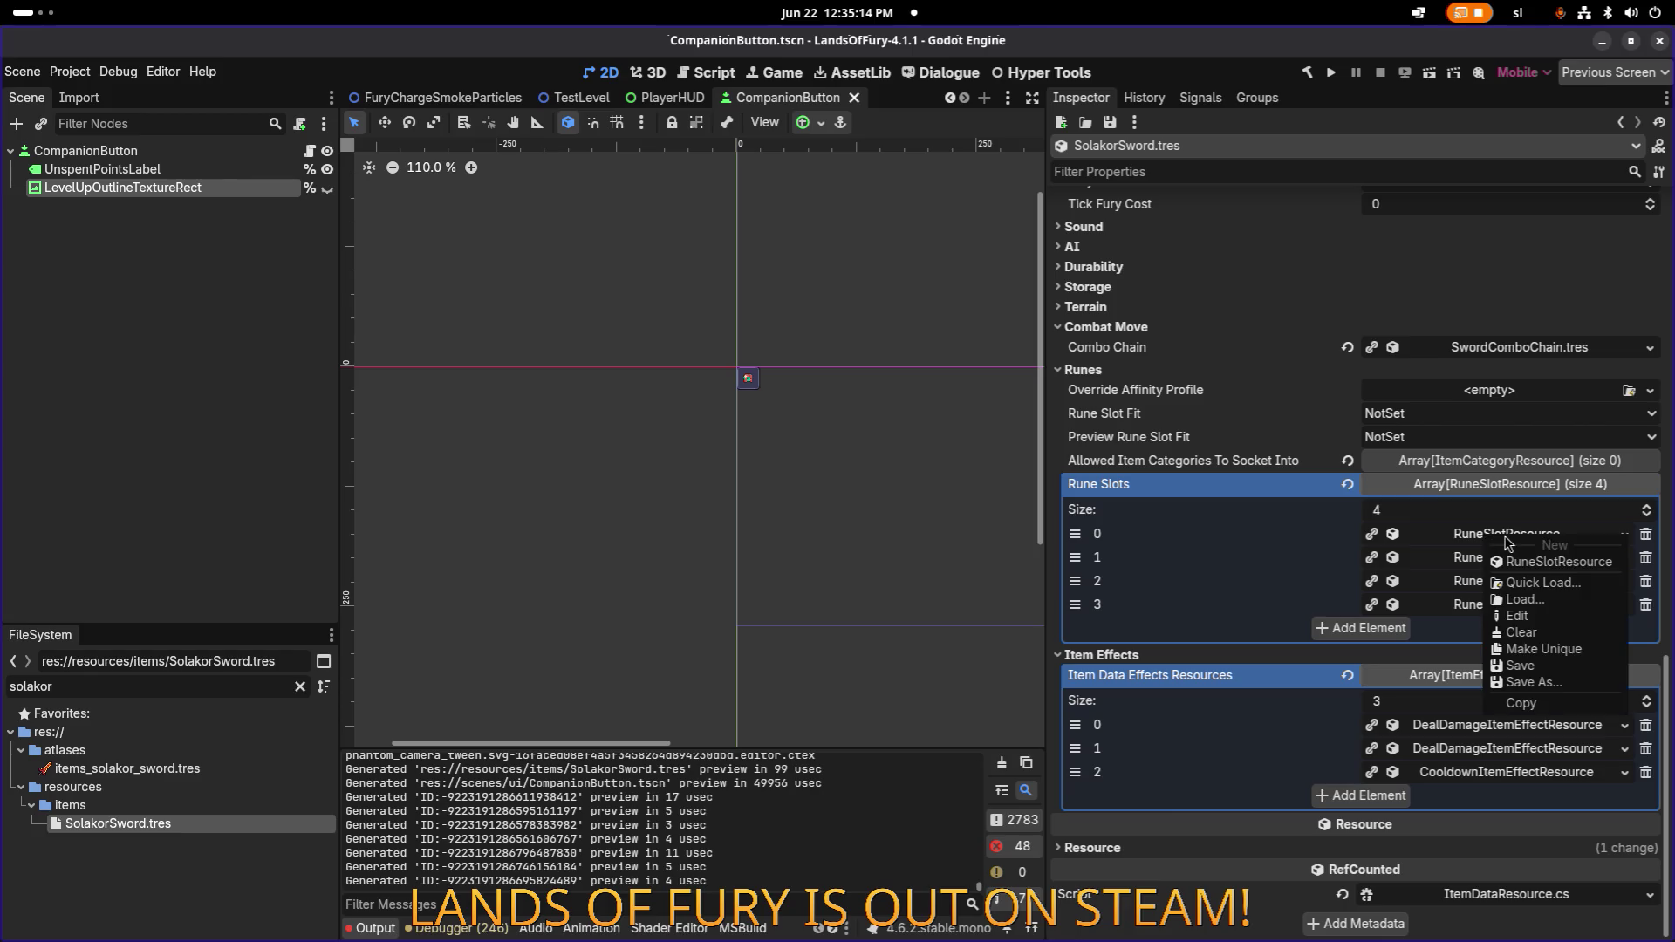
left_click(1561, 651)
left_click(1545, 560)
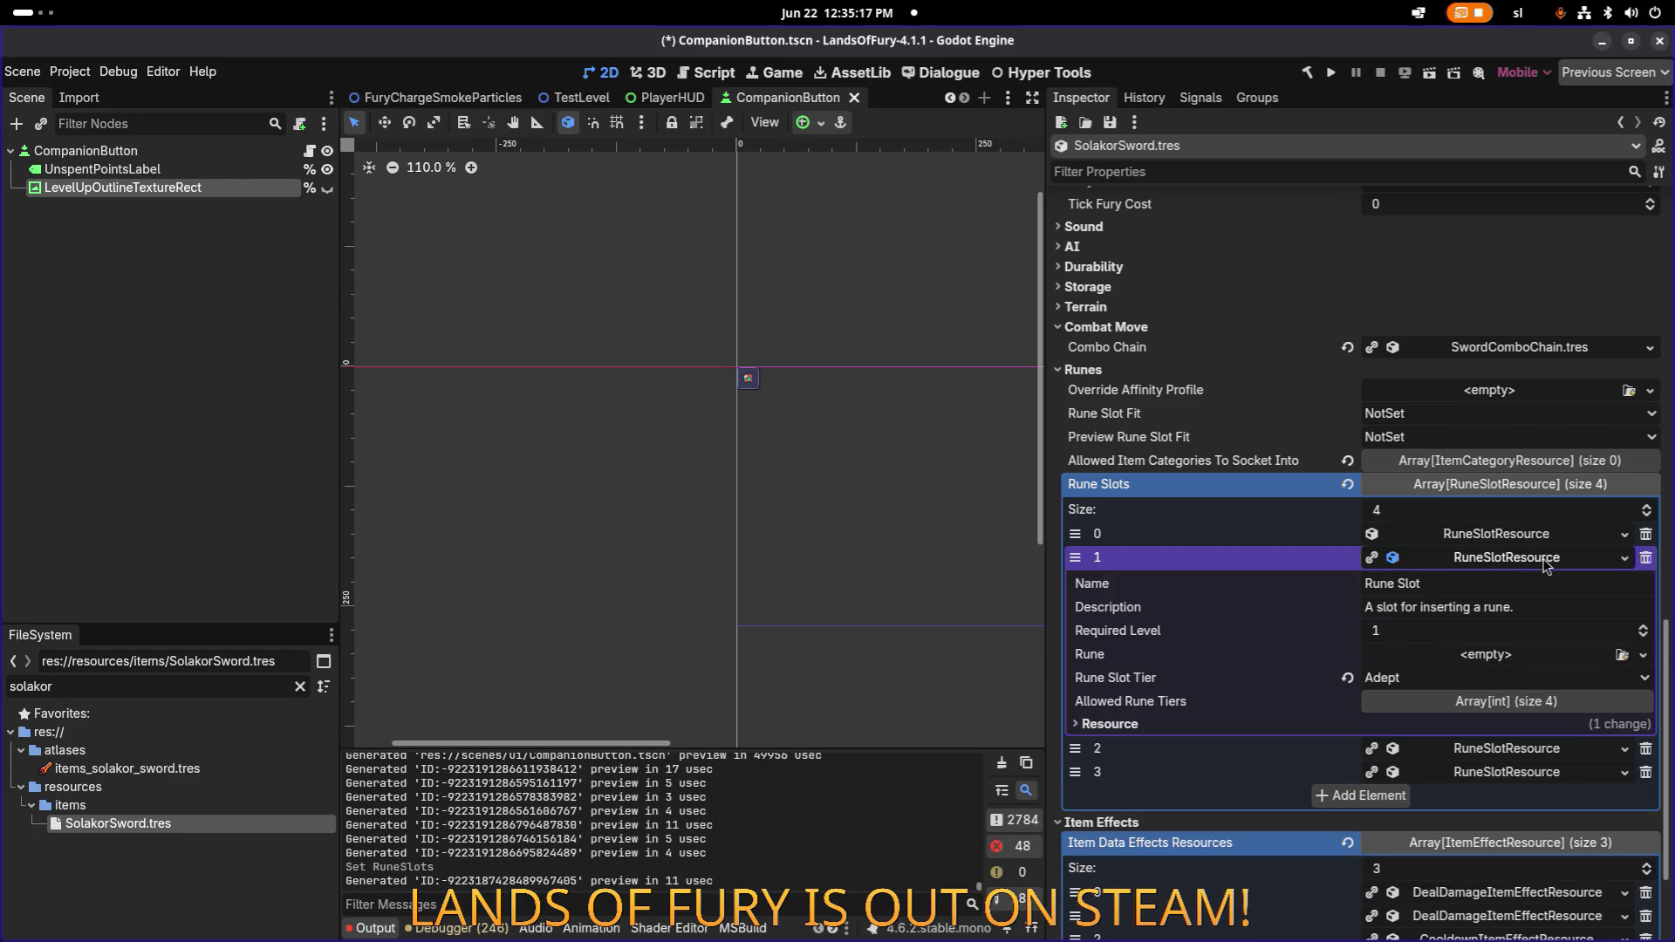
left_click(1545, 560)
right_click(1545, 560)
left_click(1586, 675)
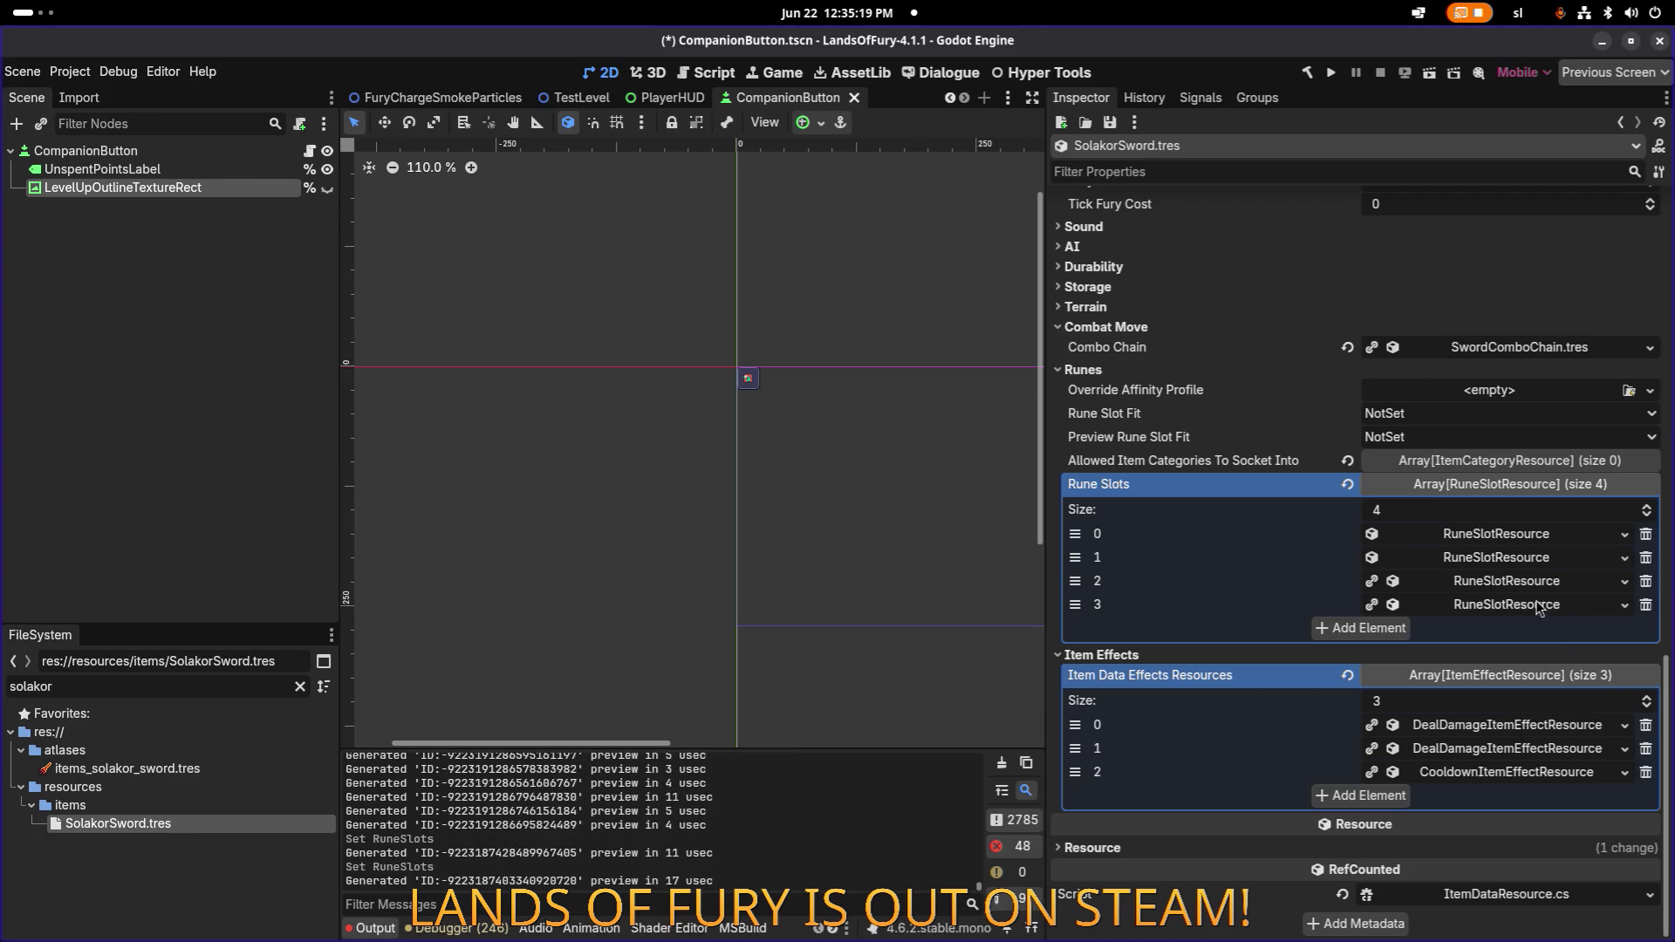
right_click(1535, 583)
left_click(1574, 698)
right_click(1540, 608)
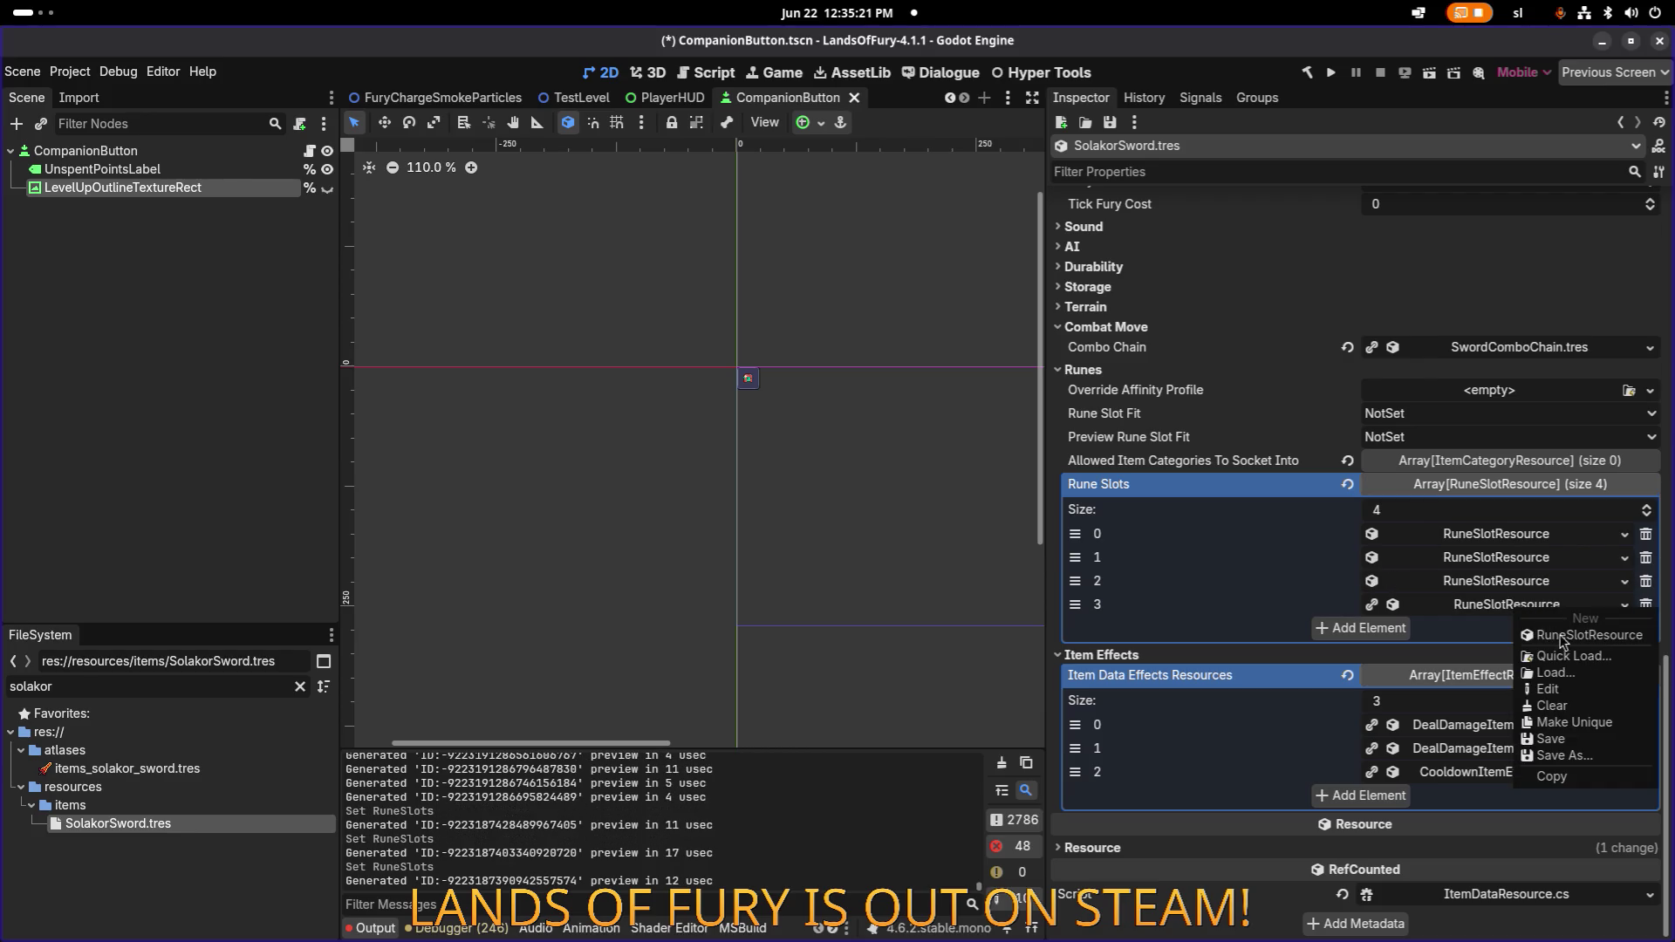
left_click(1574, 722)
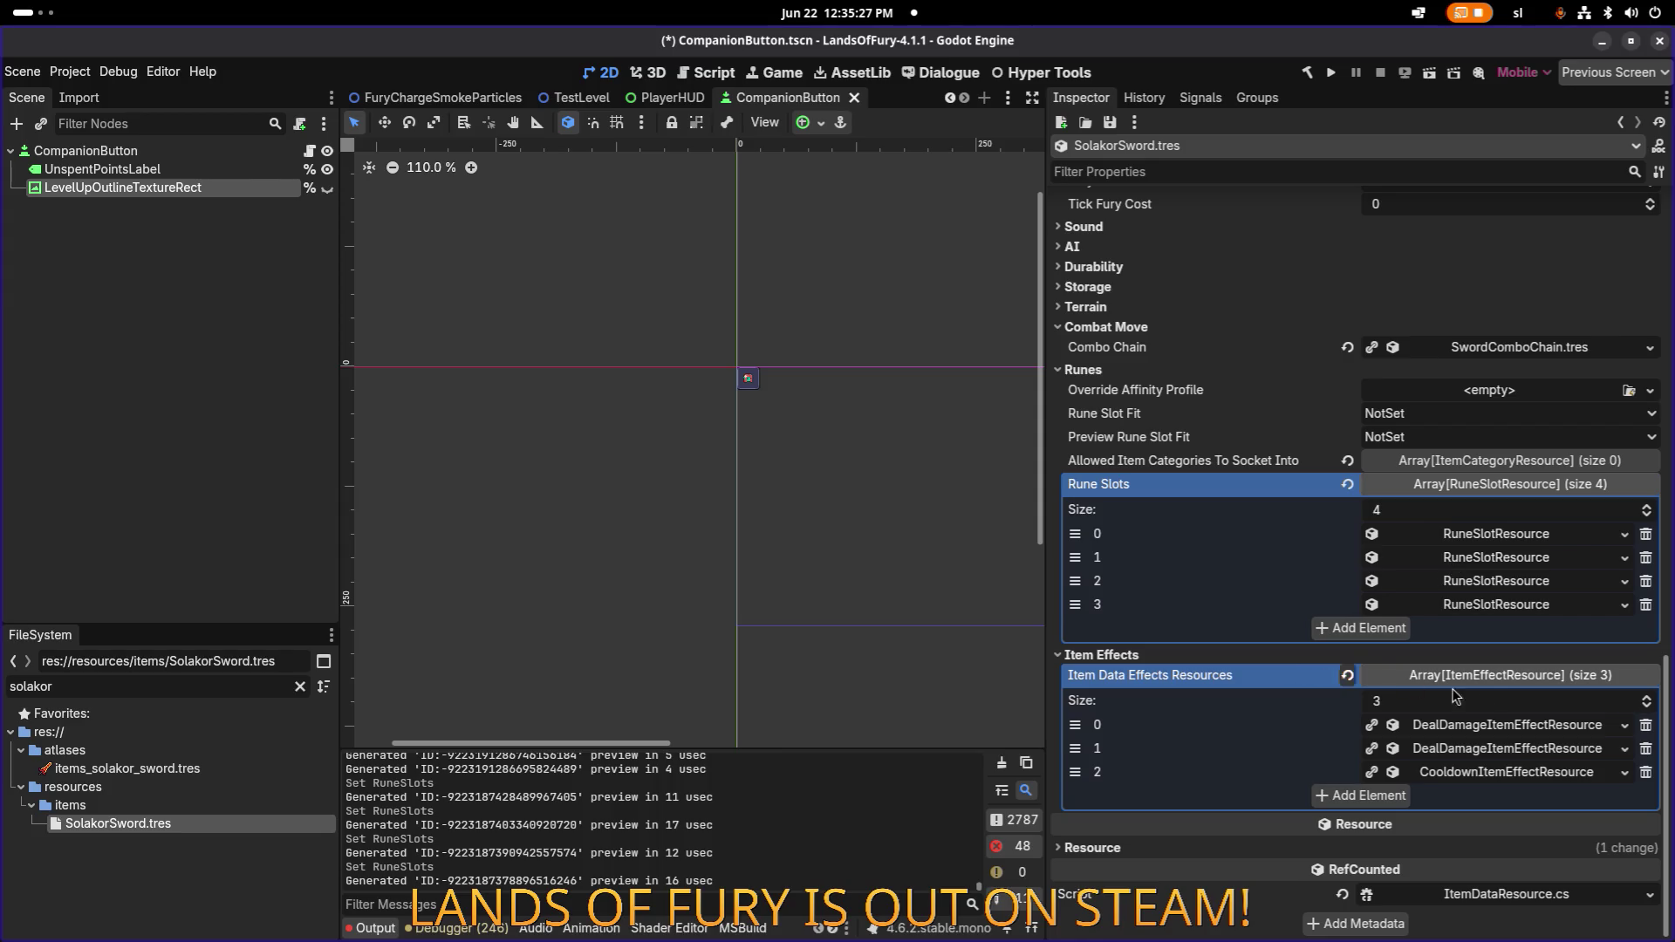
Make the two damage effects and the cooldown effect unique recursively, confirming each with OK.
right_click(1526, 733)
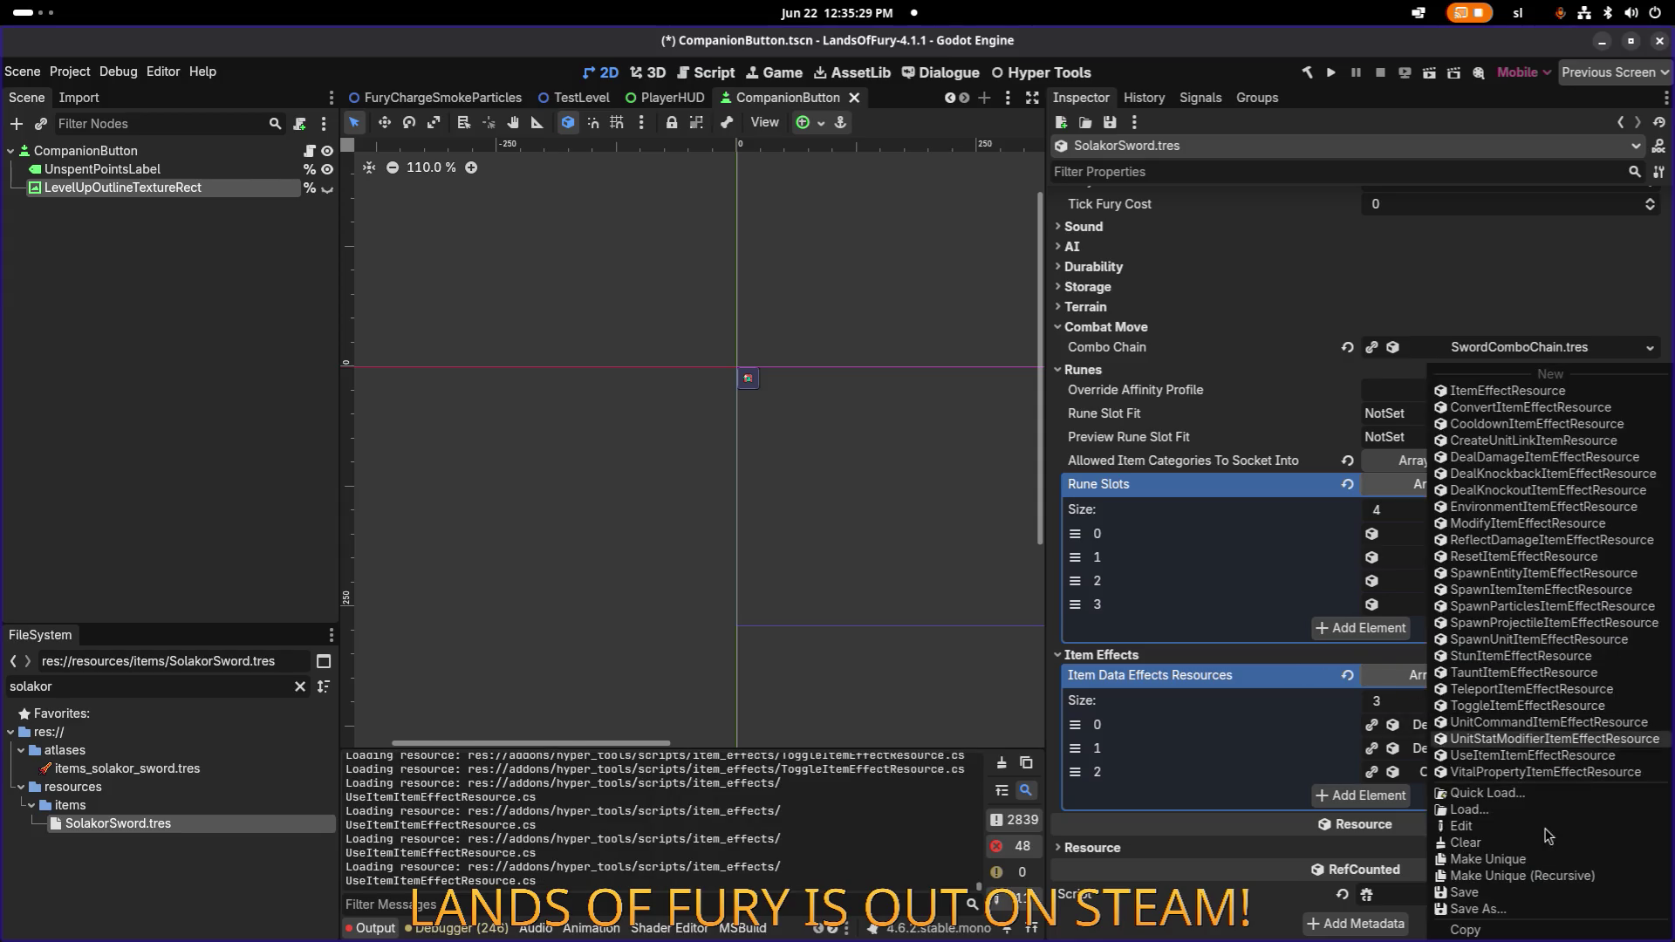
left_click(1533, 877)
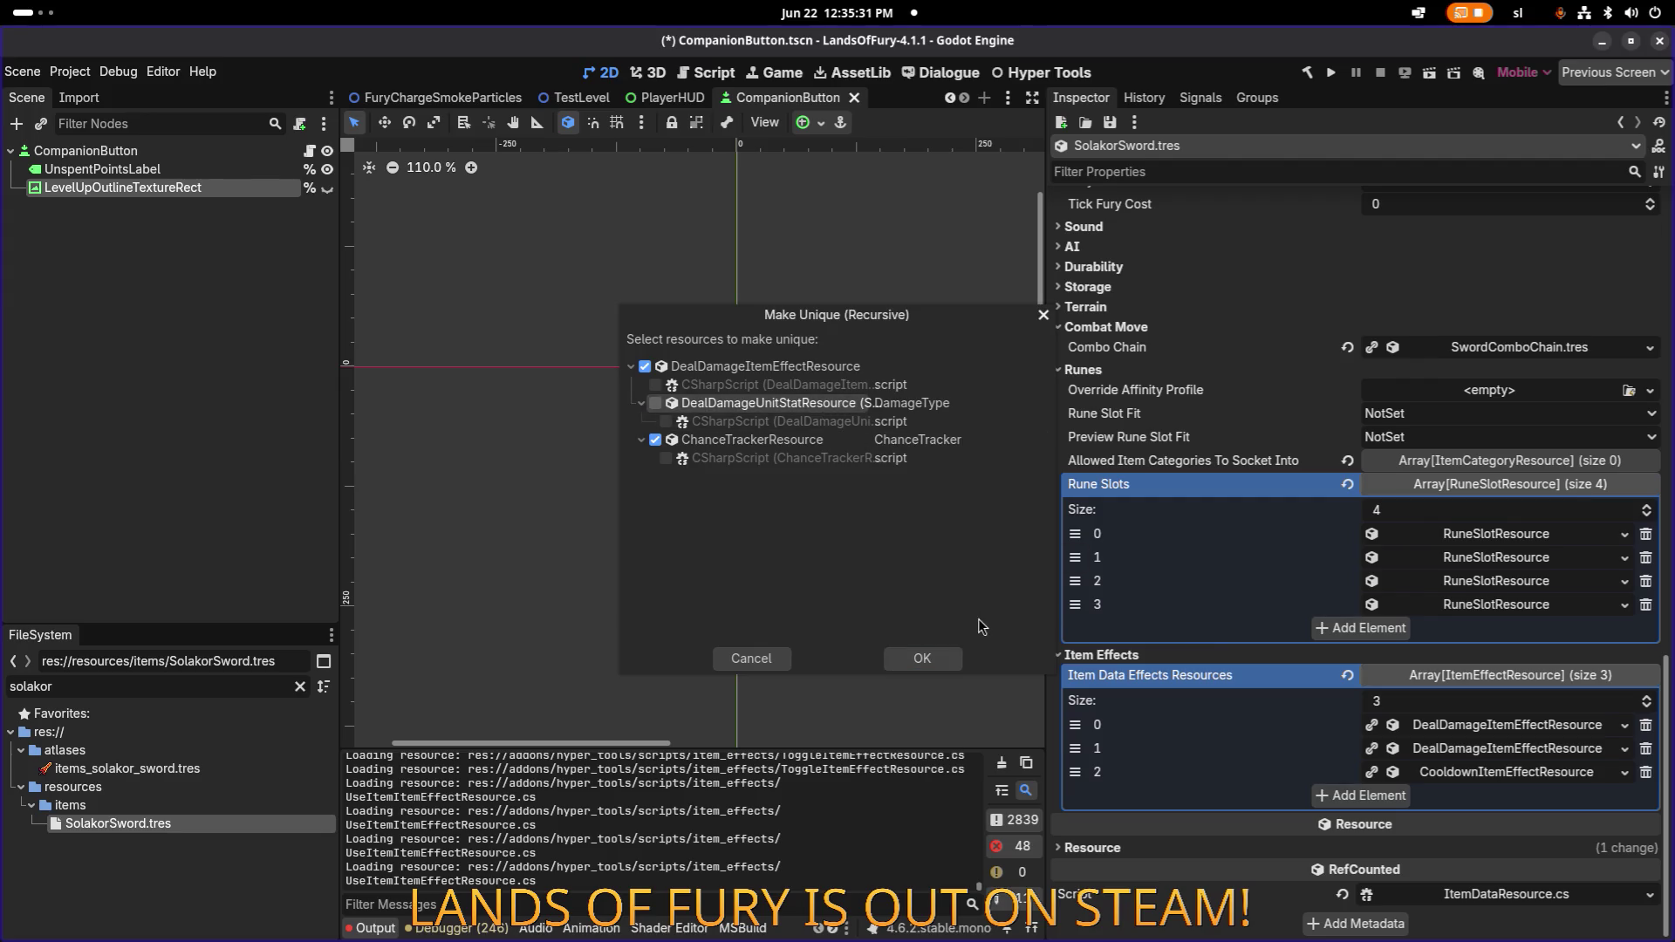
left_click(922, 658)
right_click(1535, 749)
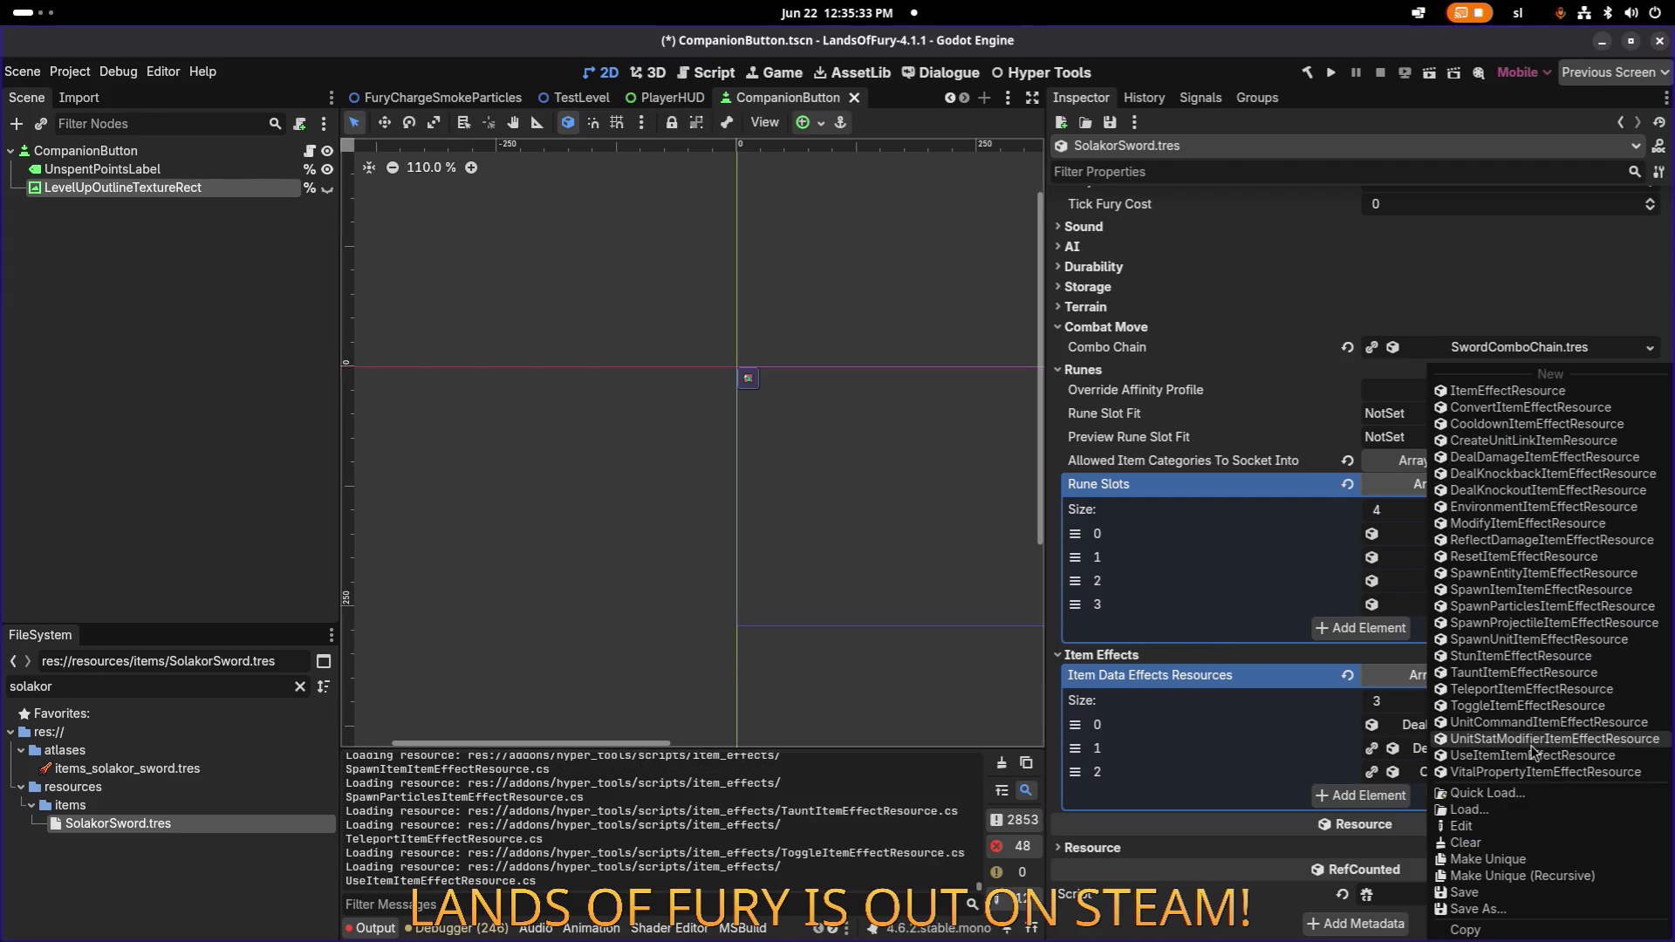
left_click(1550, 877)
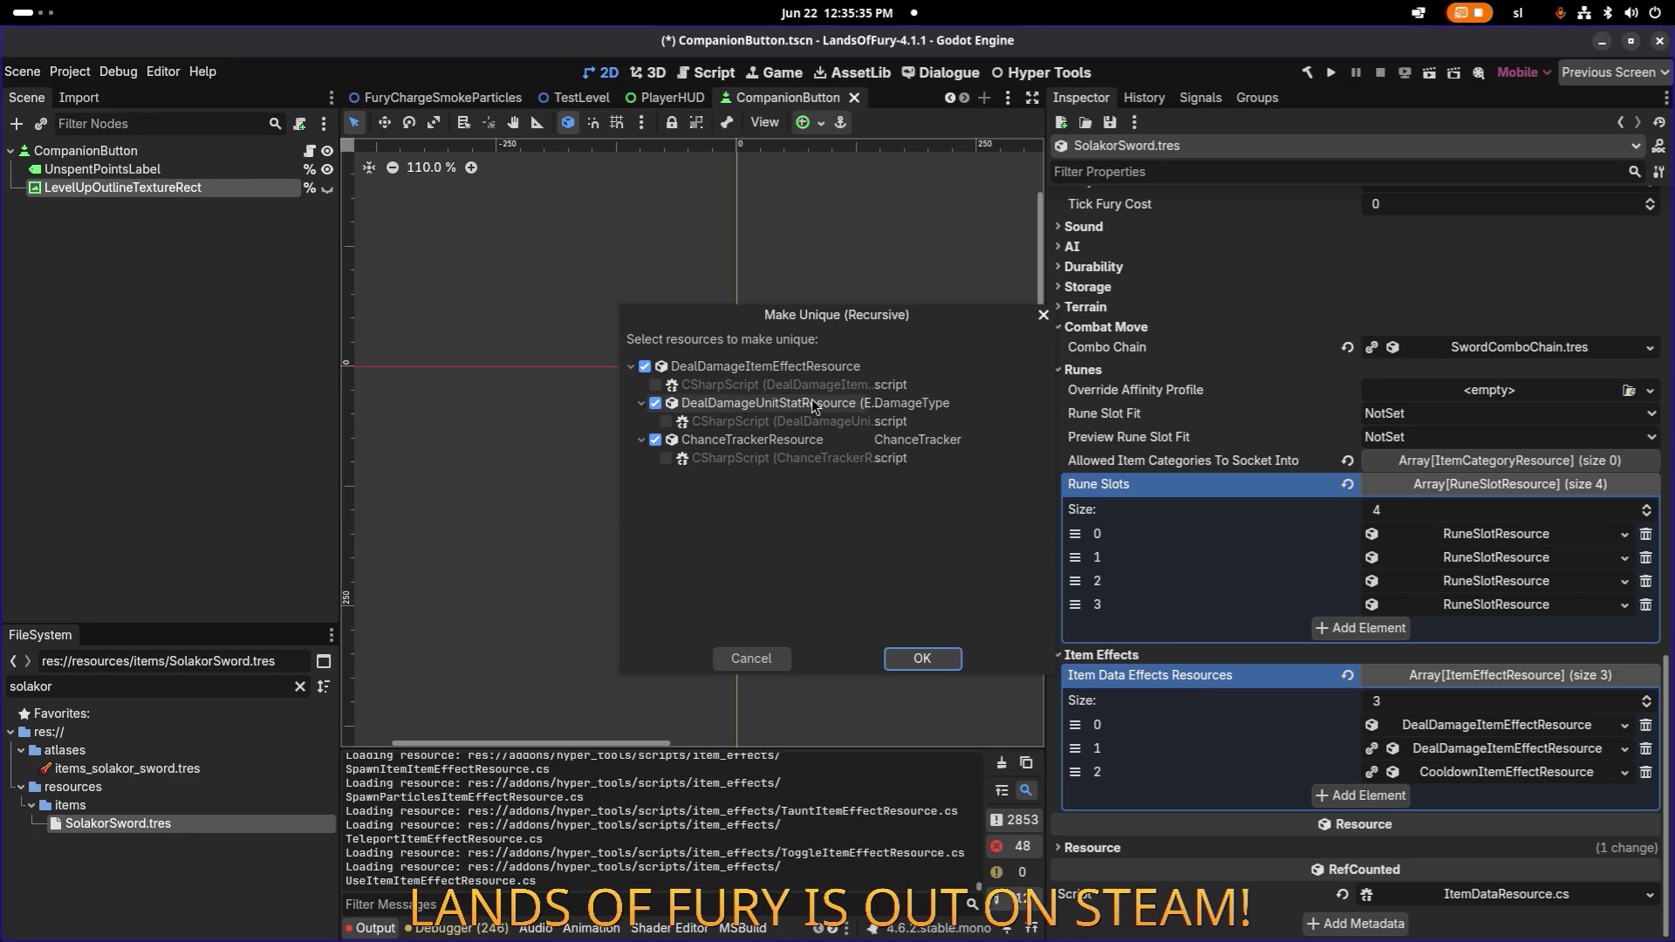
left_click(922, 659)
right_click(1501, 777)
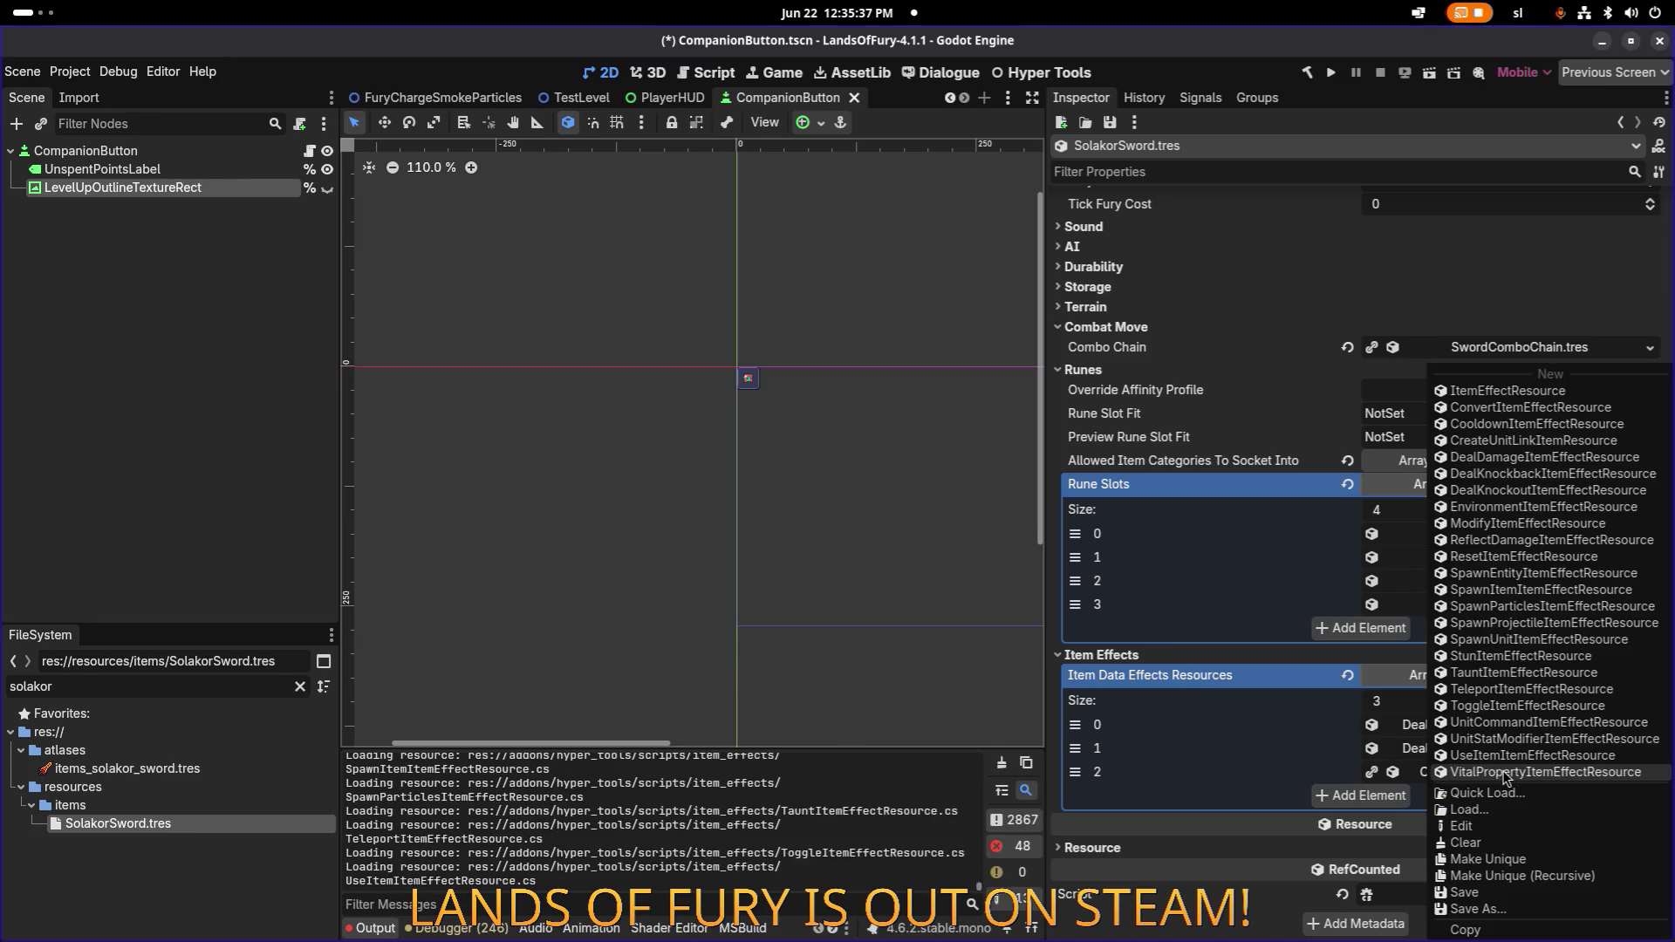
left_click(1550, 878)
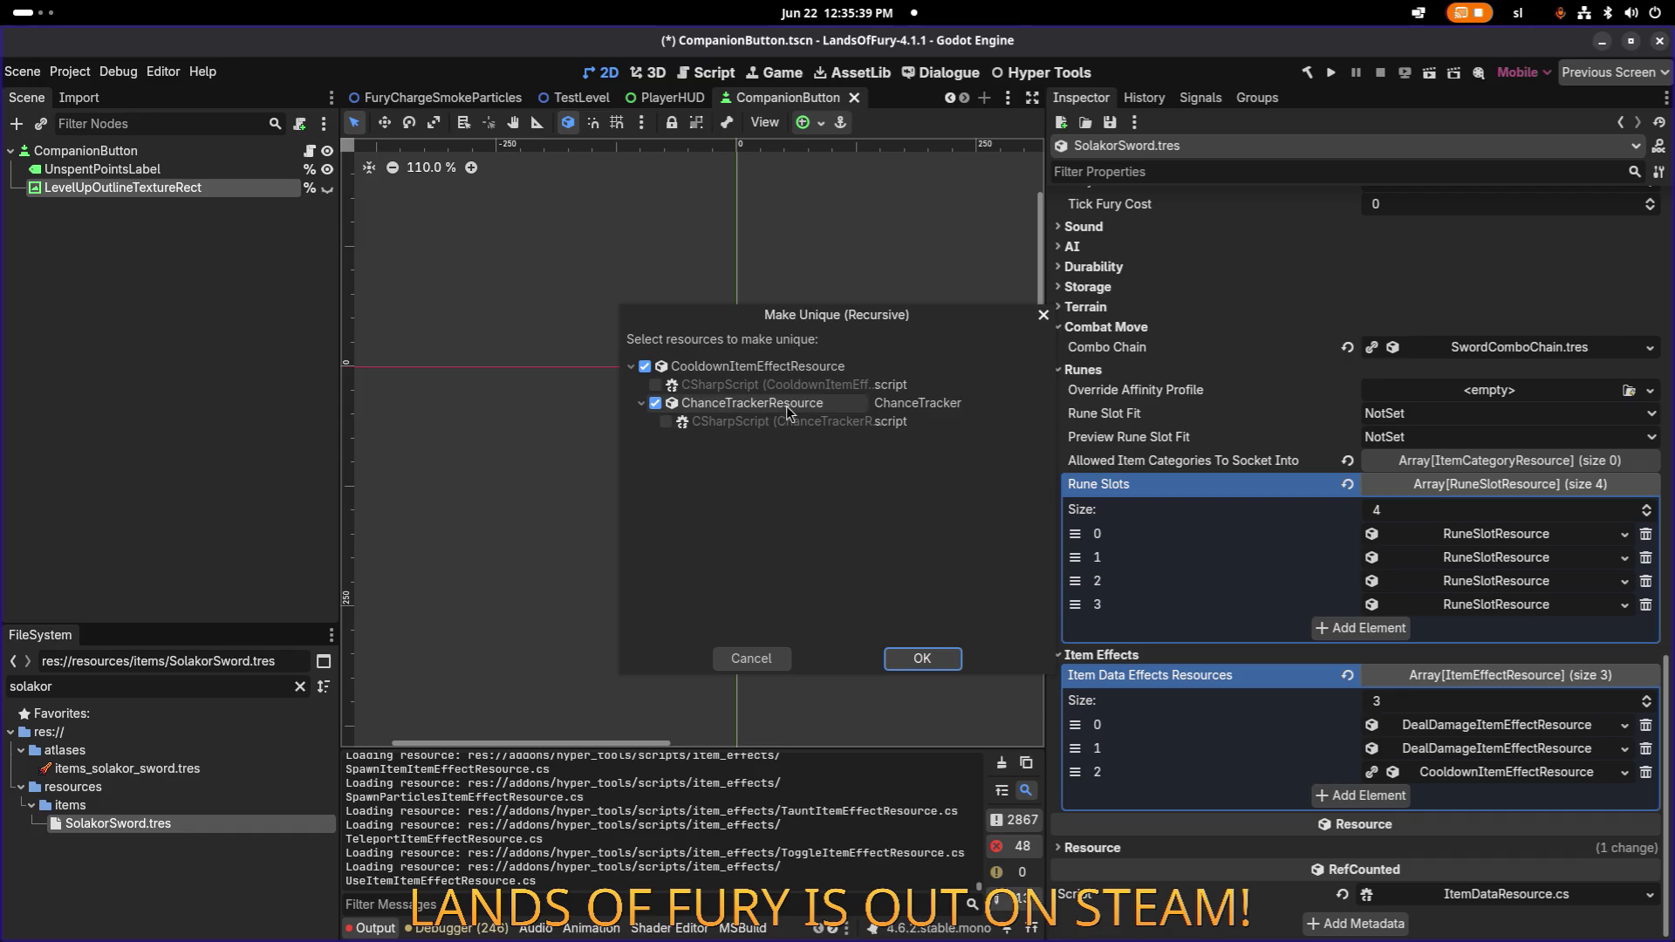
left_click(922, 659)
right_click(1466, 750)
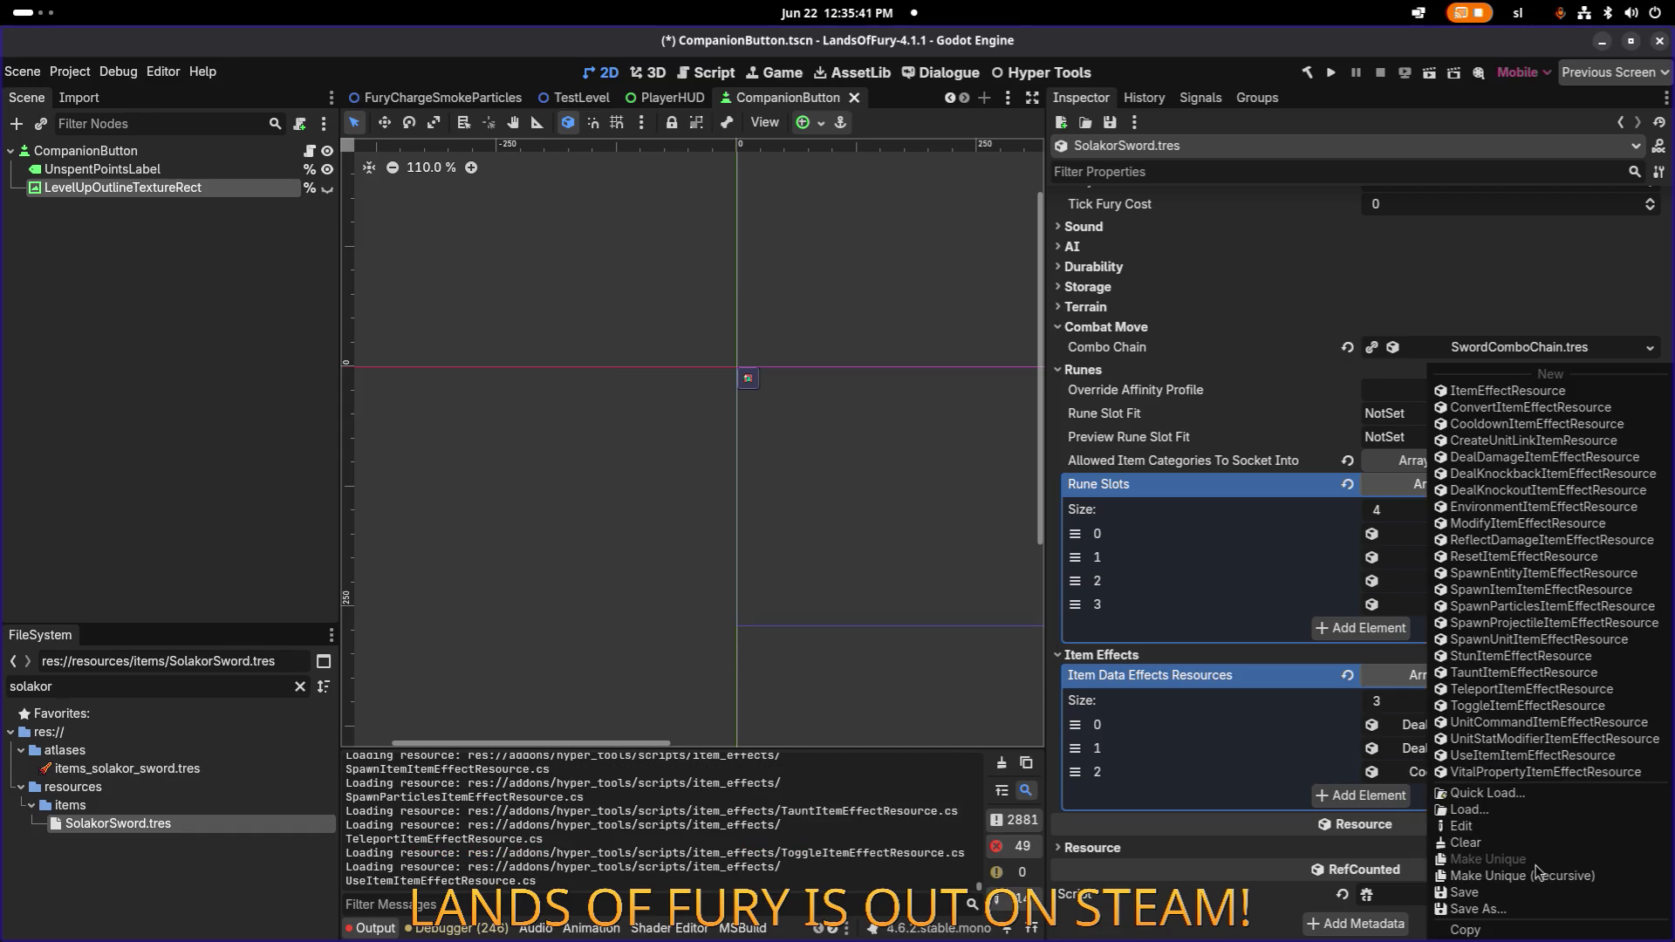
left_click(1522, 876)
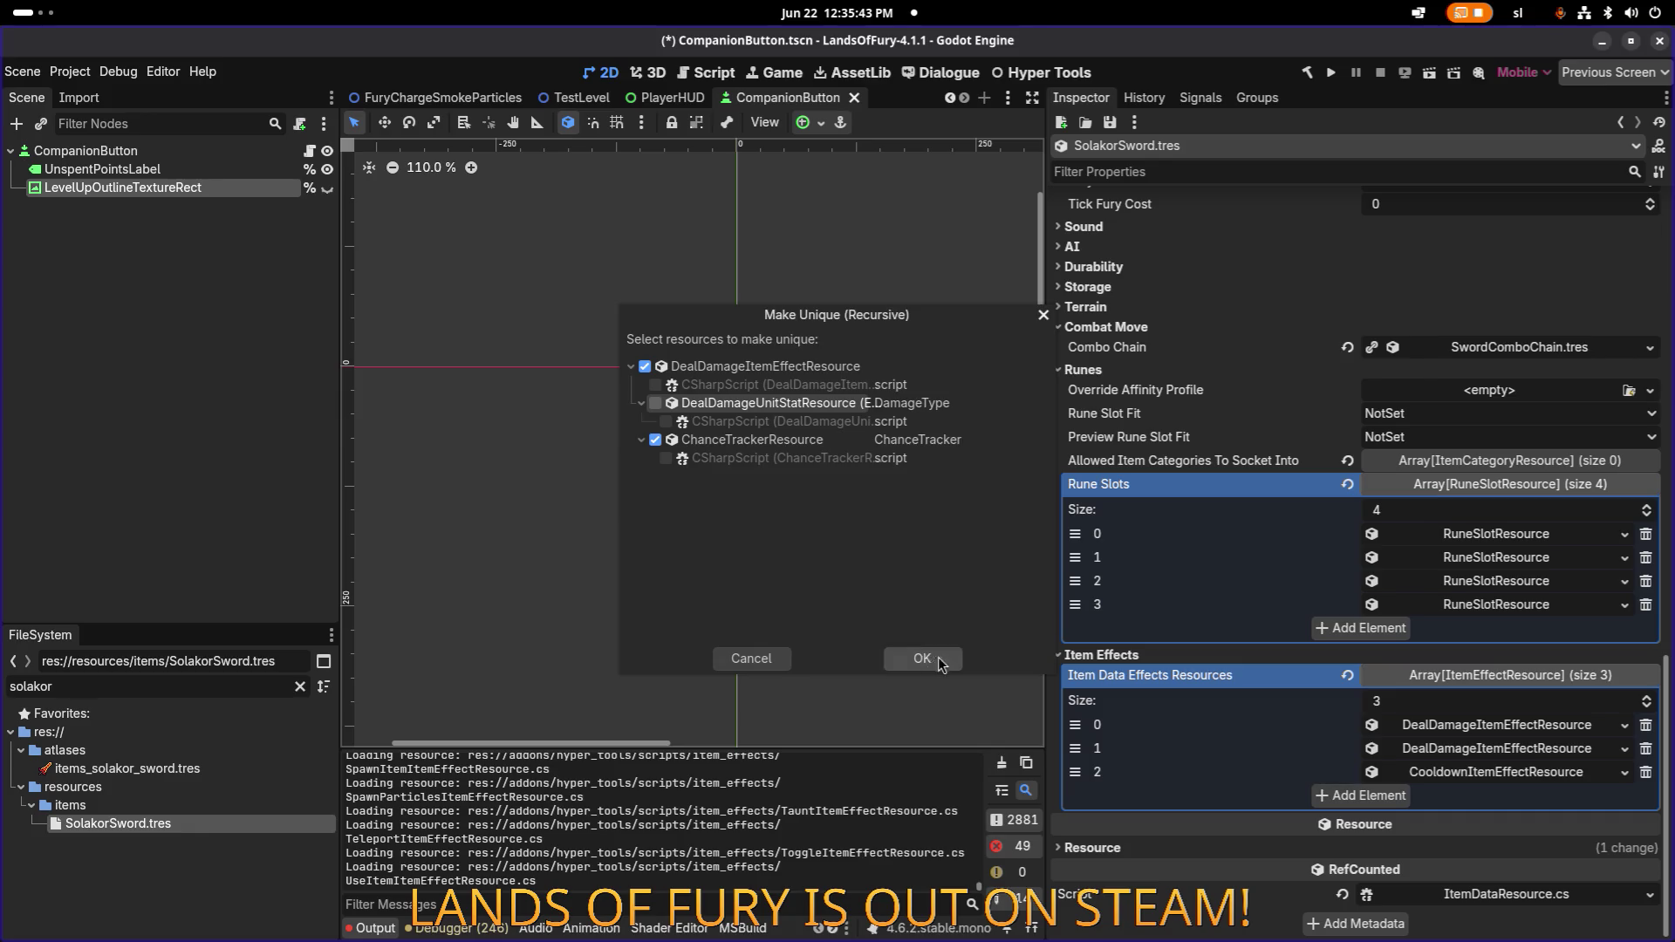
left_click(925, 657)
Expand the first effect to check its SlashDamage Min Amount of 5.0.
left_click(1549, 728)
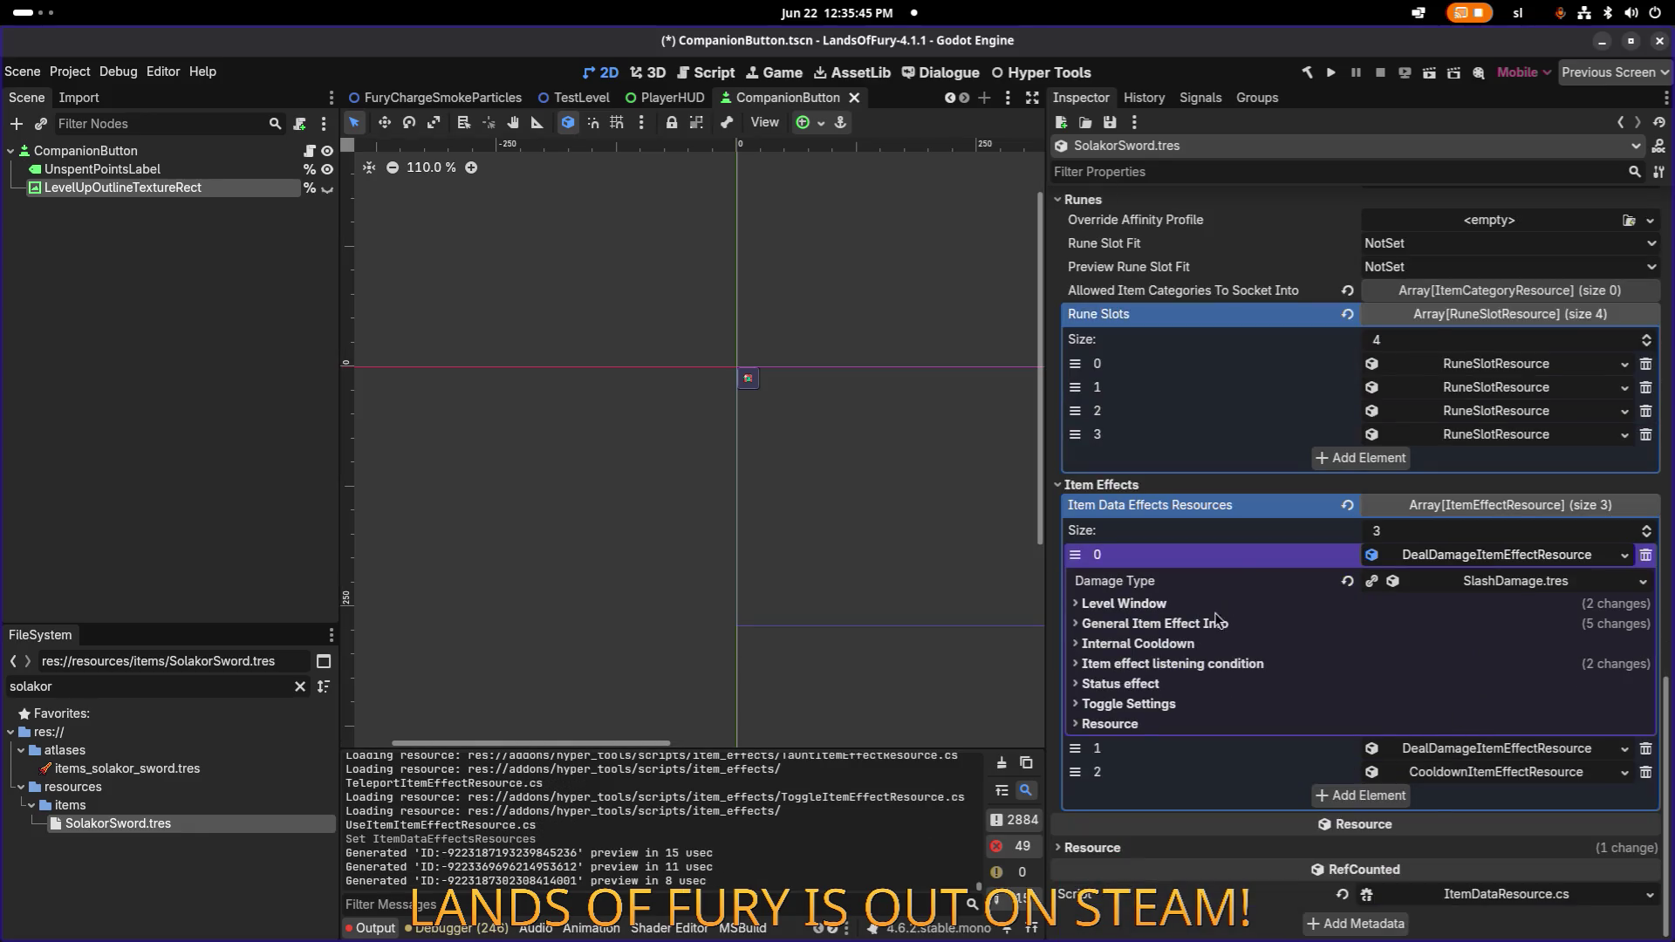
left_click(1217, 621)
left_click(1556, 712)
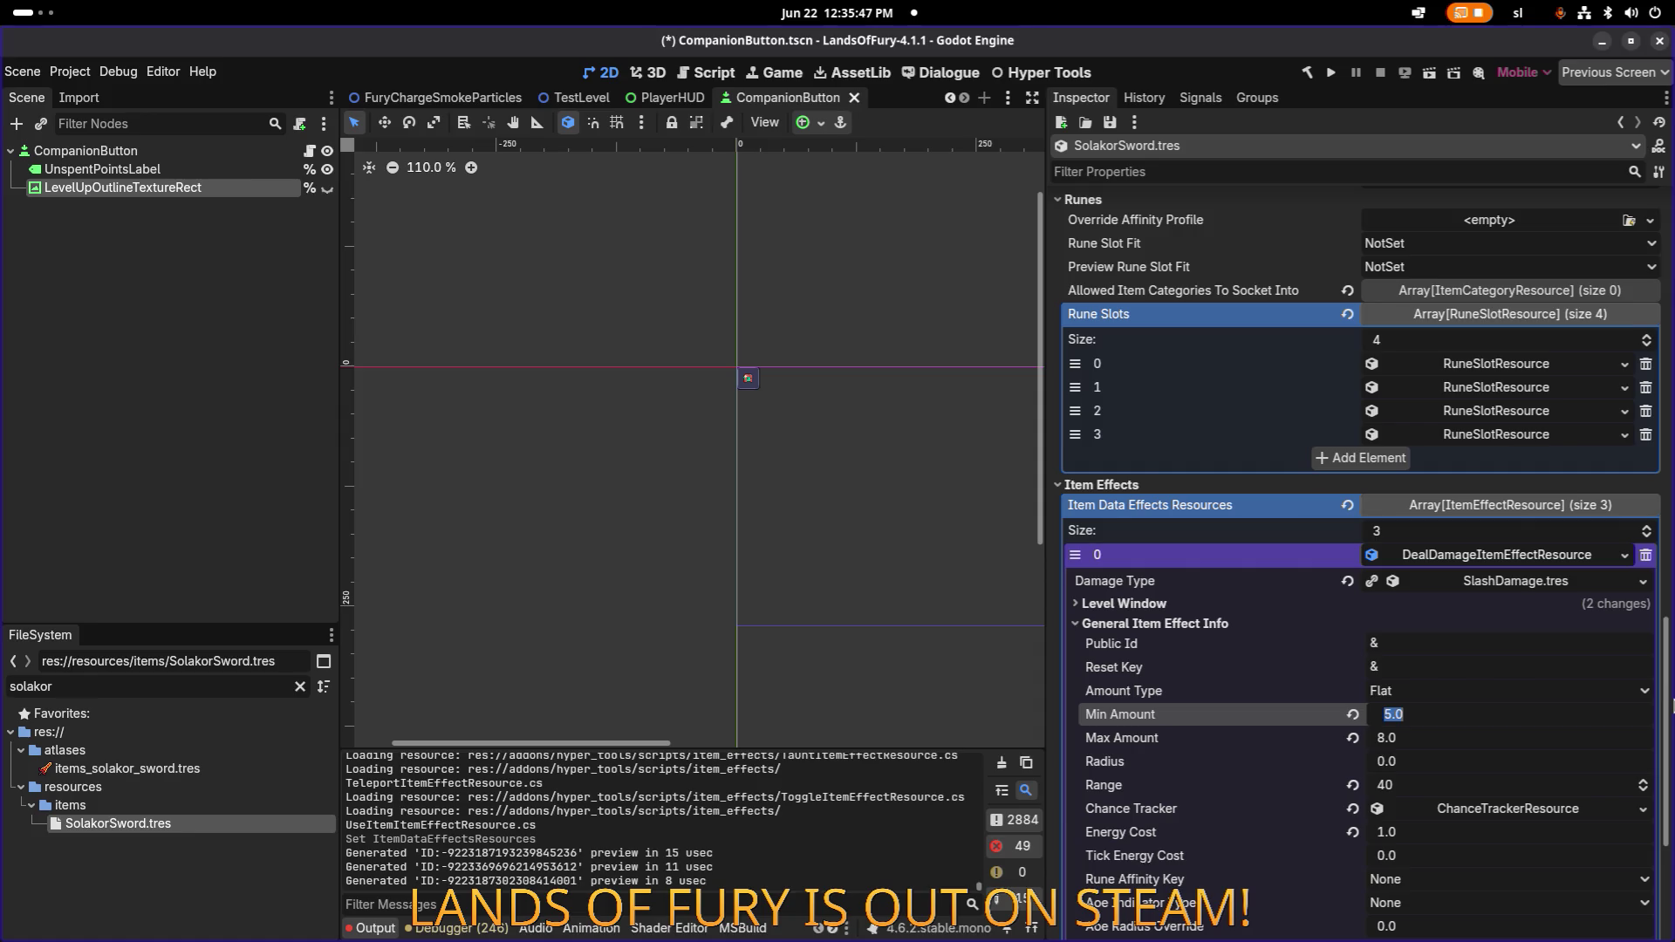
Compare the second effect's general info and Chance Tracker with the first effect's settings.
left_click(1420, 555)
left_click(1462, 756)
scroll(1453, 750, "down", 2)
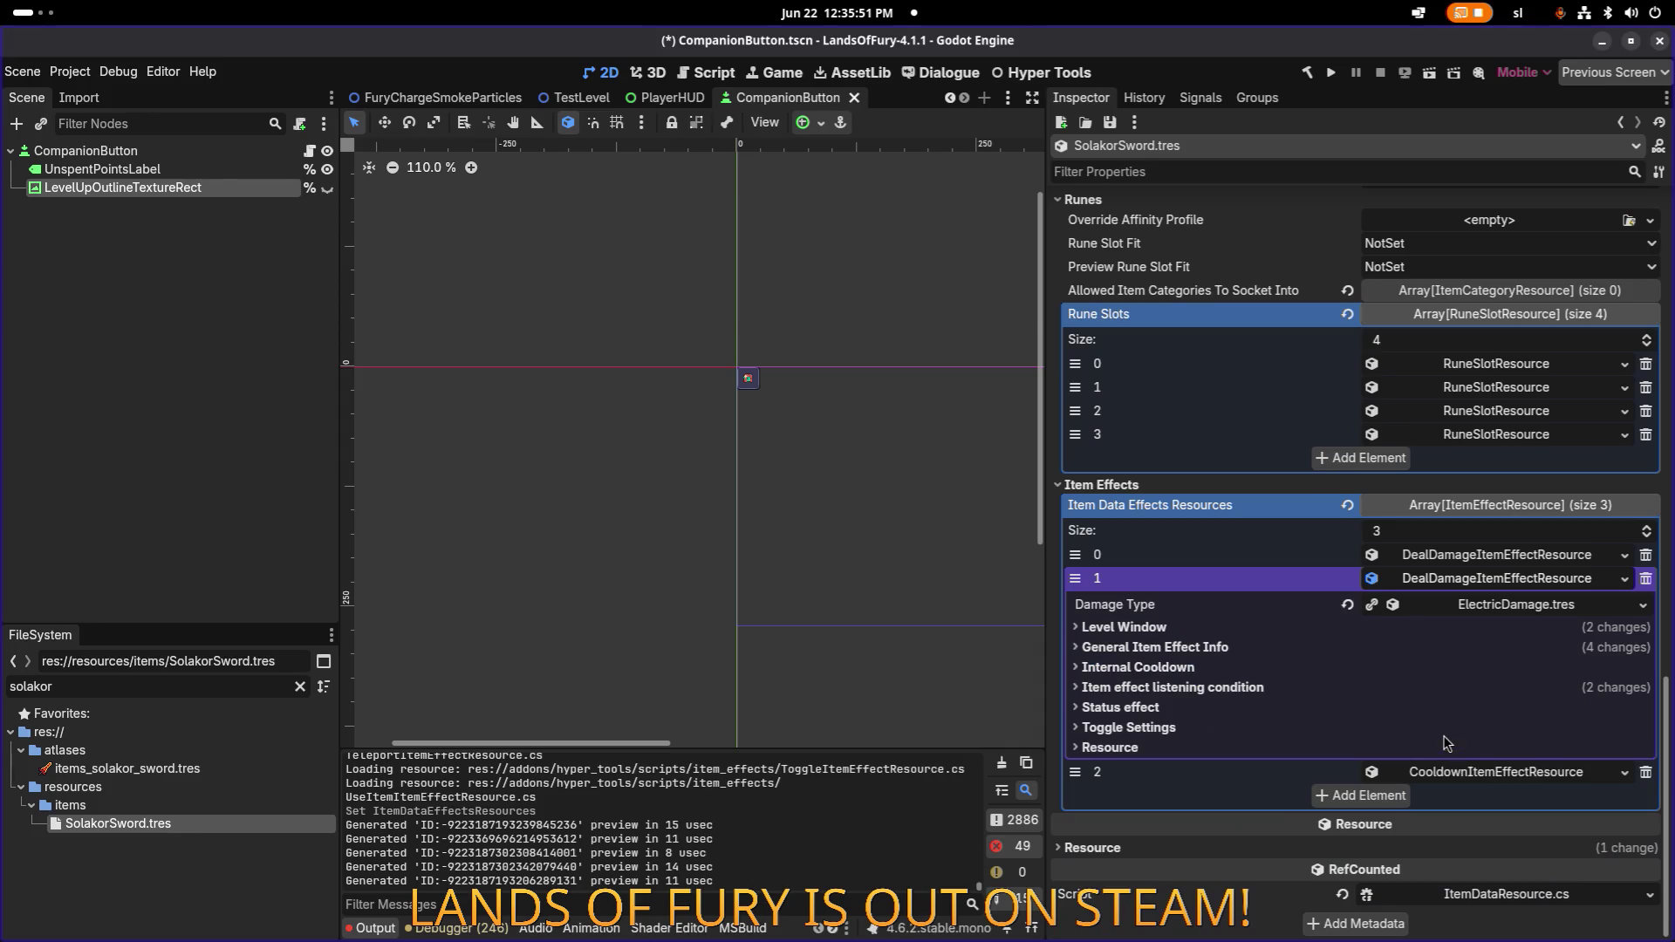
left_click(1202, 648)
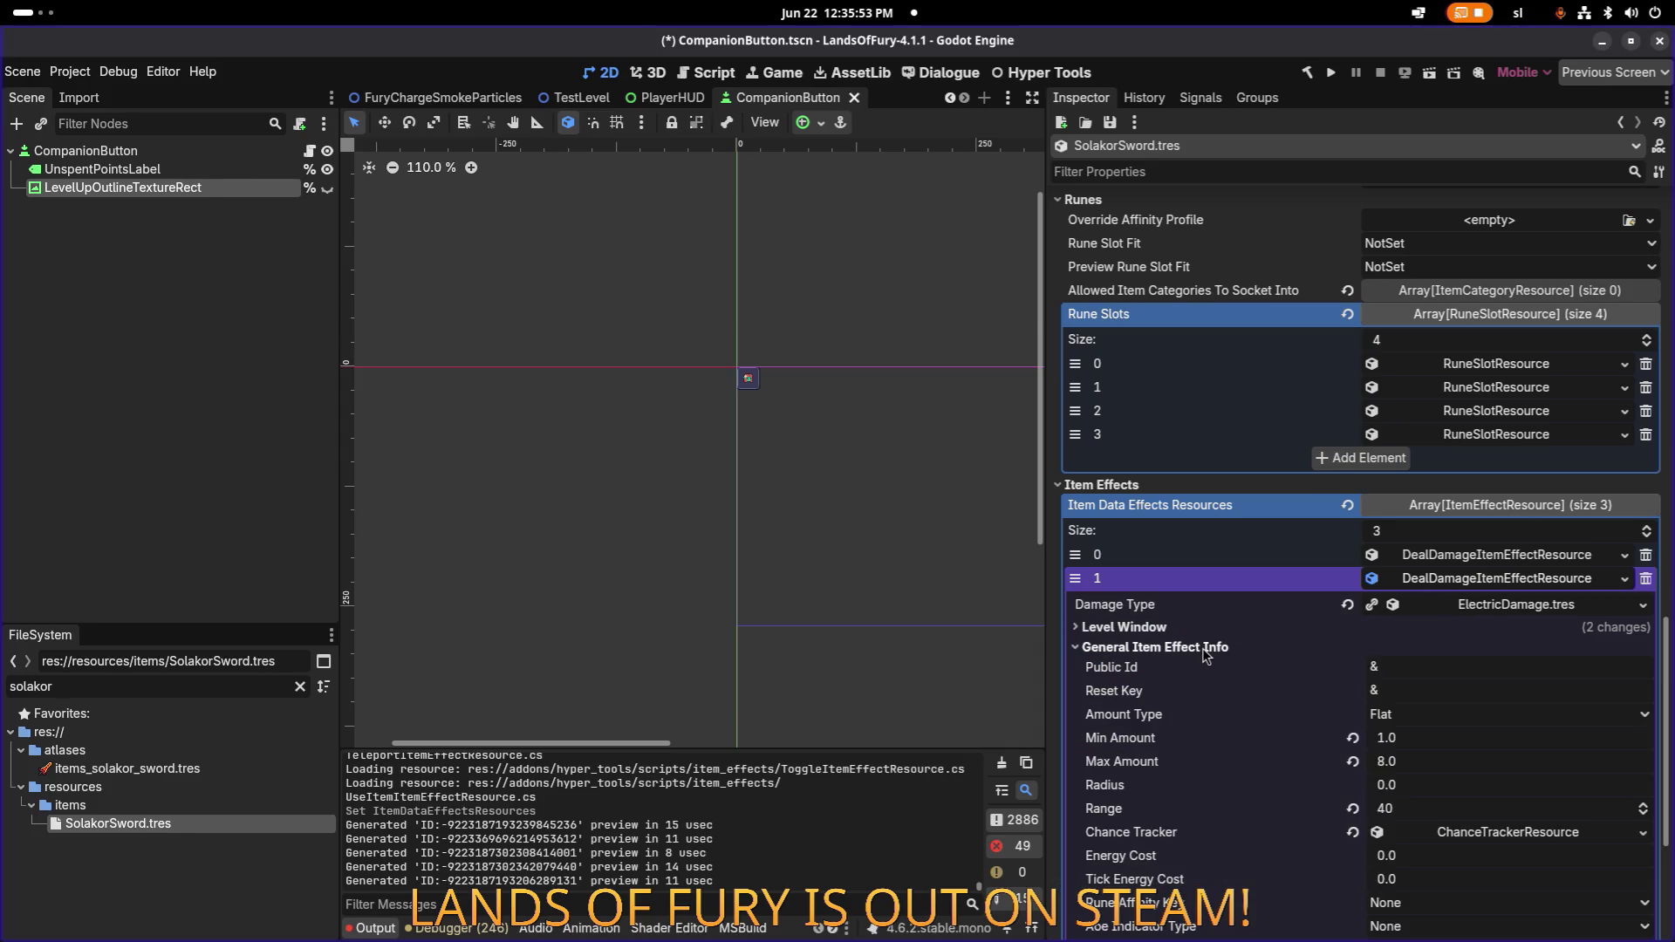
left_click(1553, 833)
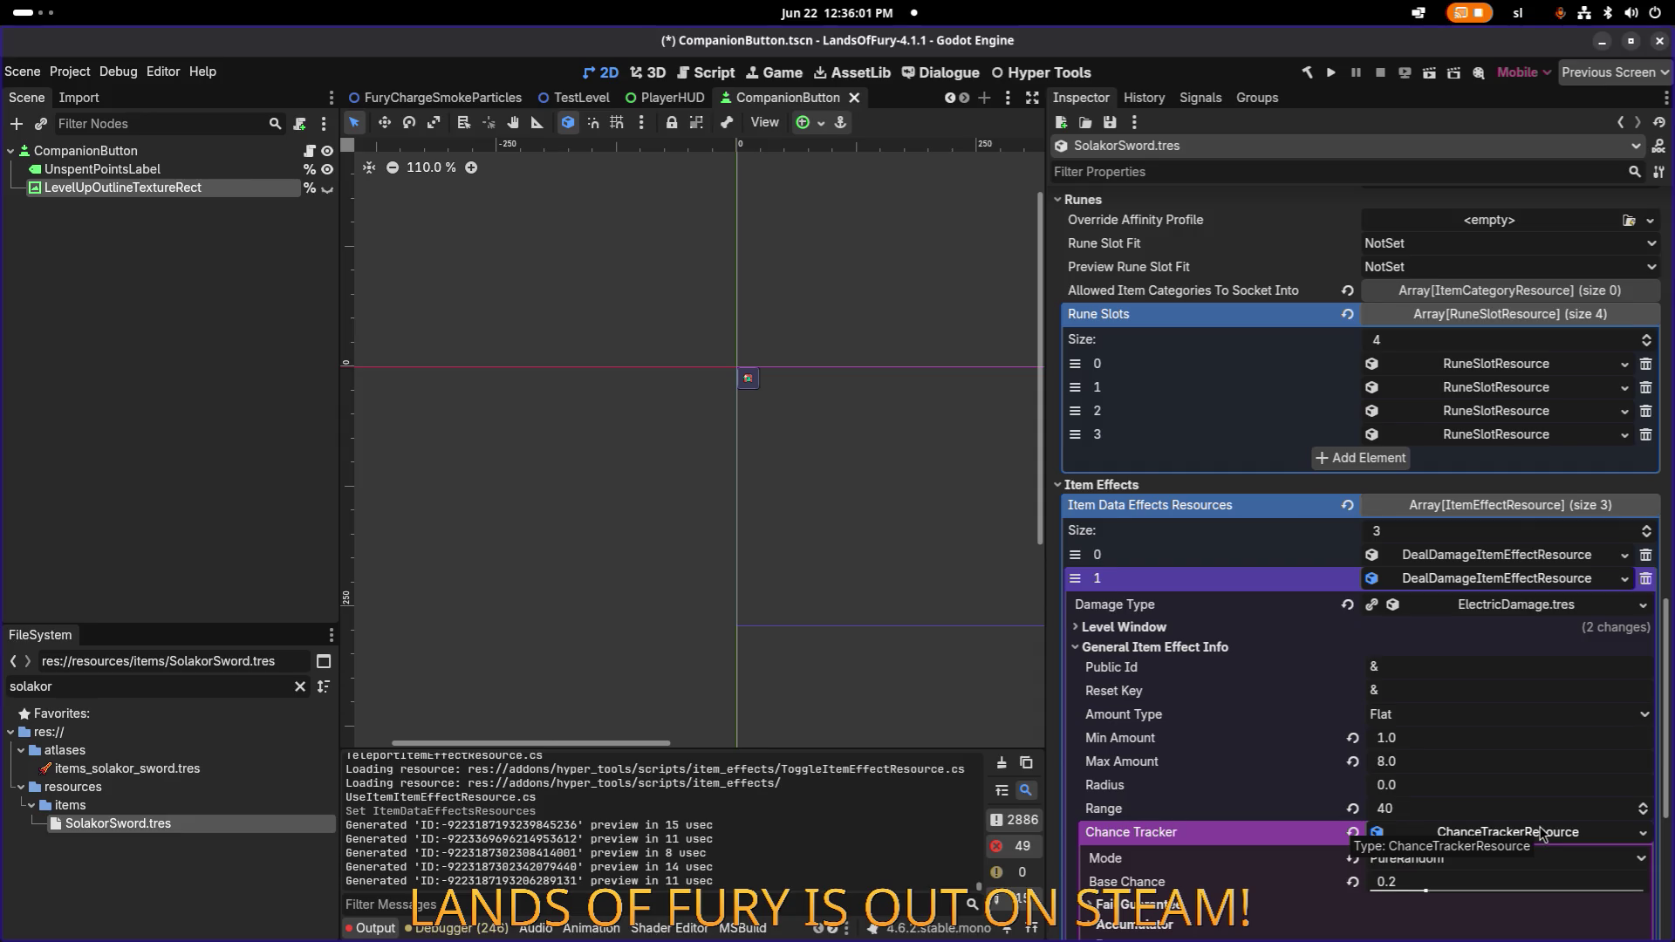
left_click(1541, 834)
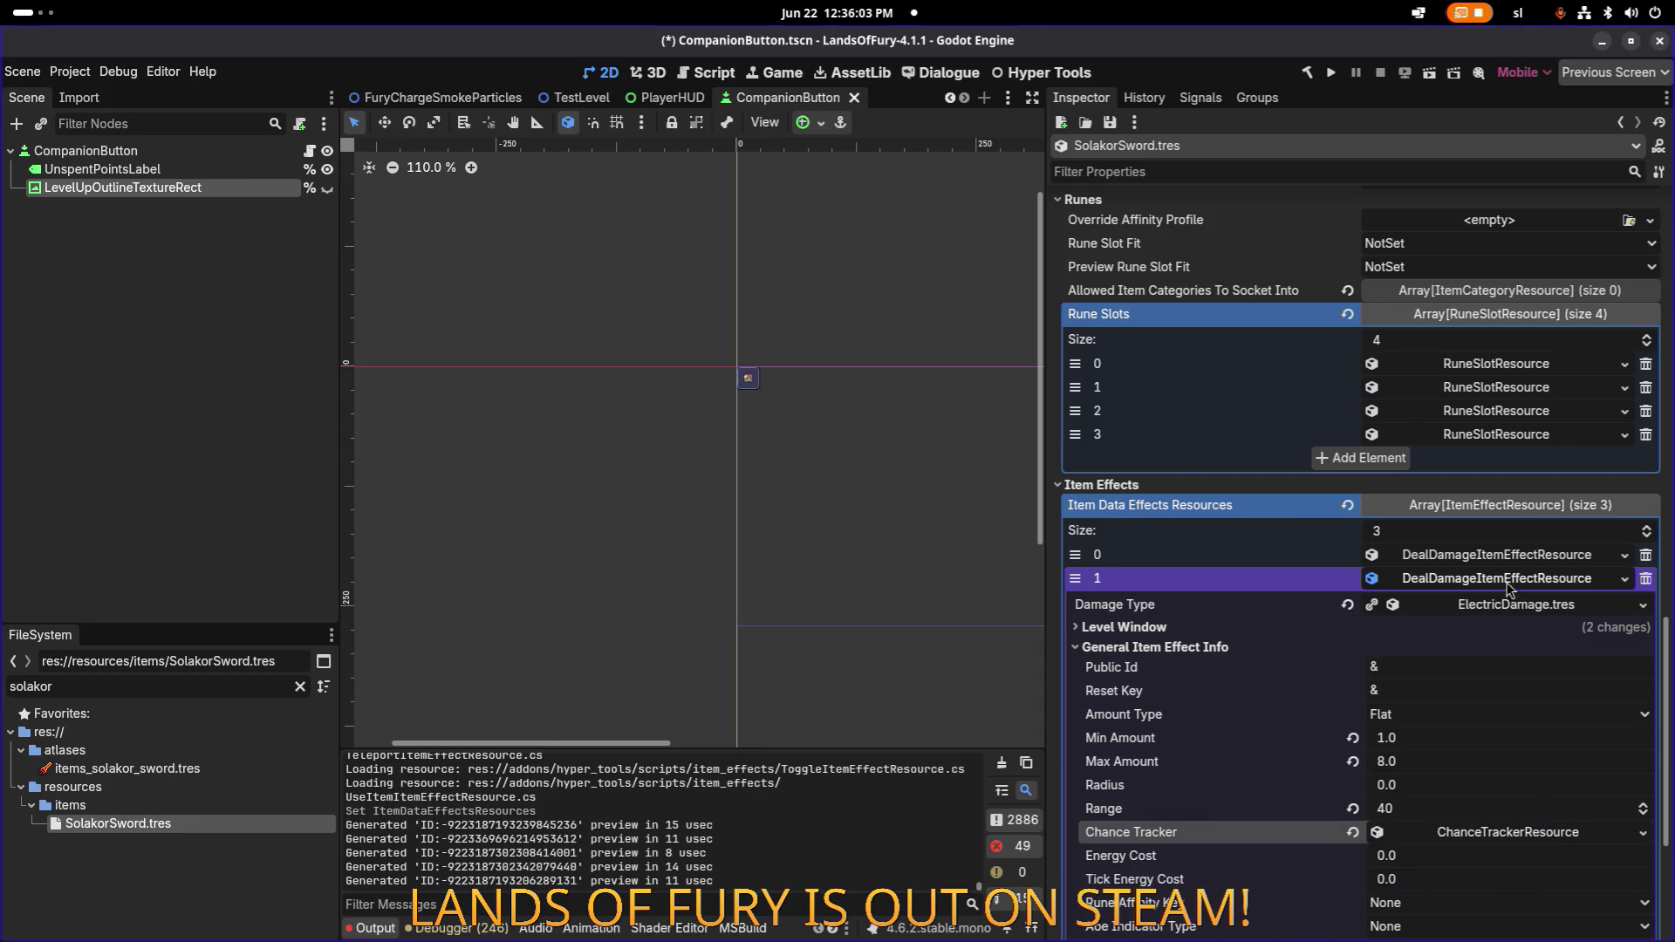
left_click(1502, 556)
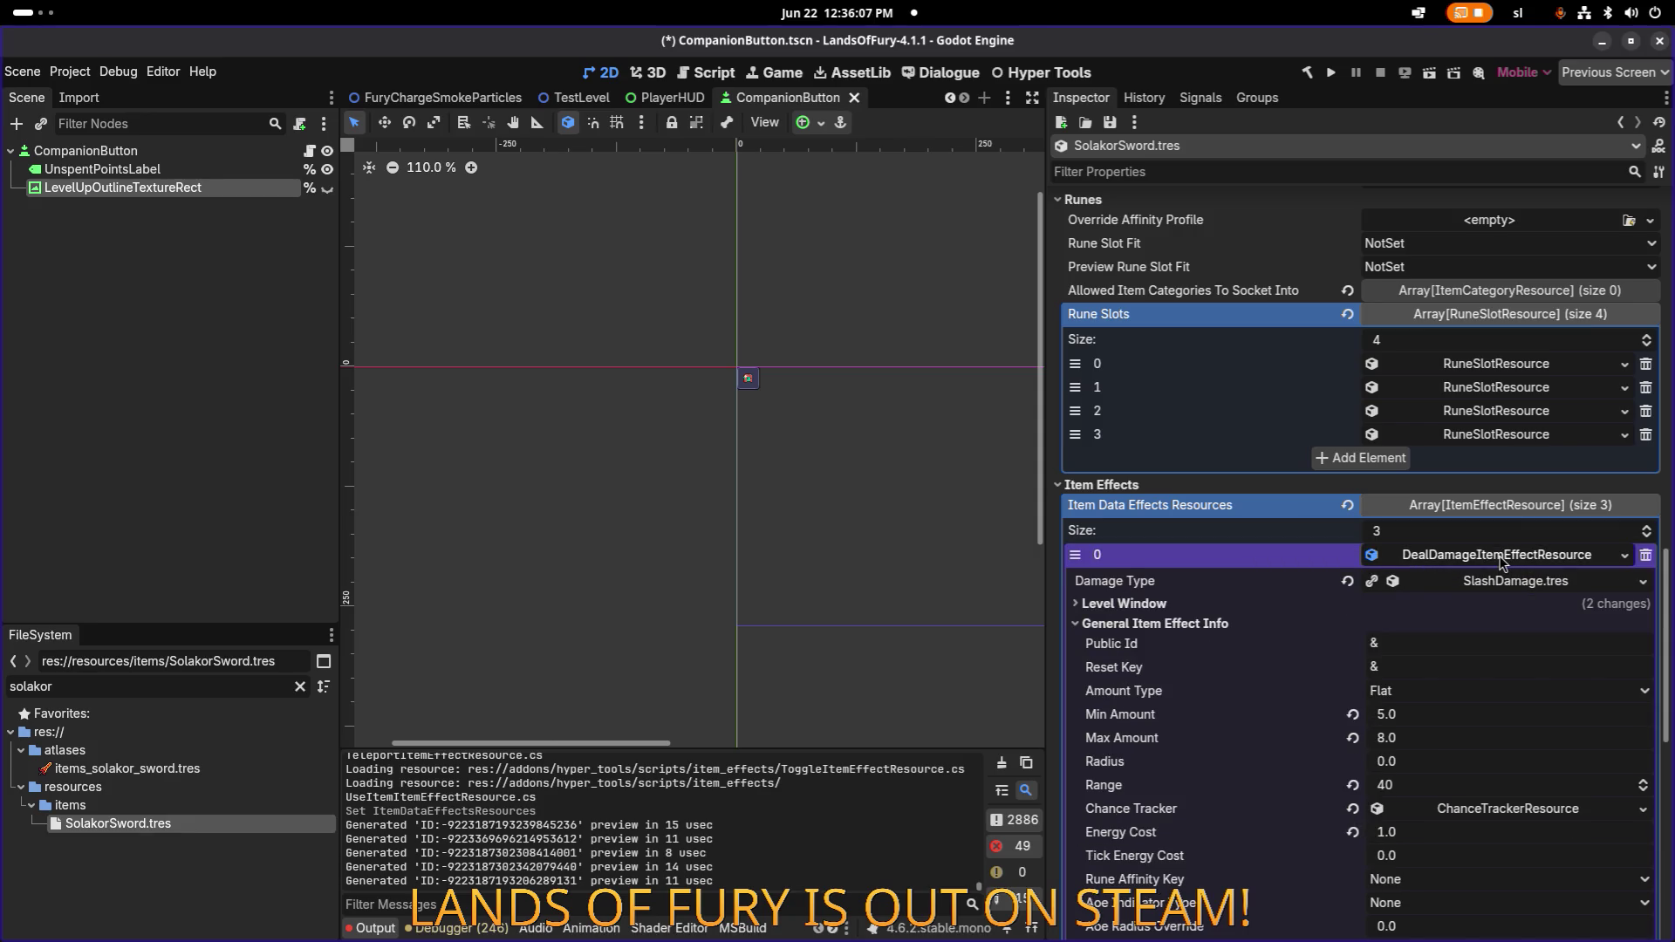
left_click(1501, 566)
left_click(1499, 559)
left_click(1499, 561)
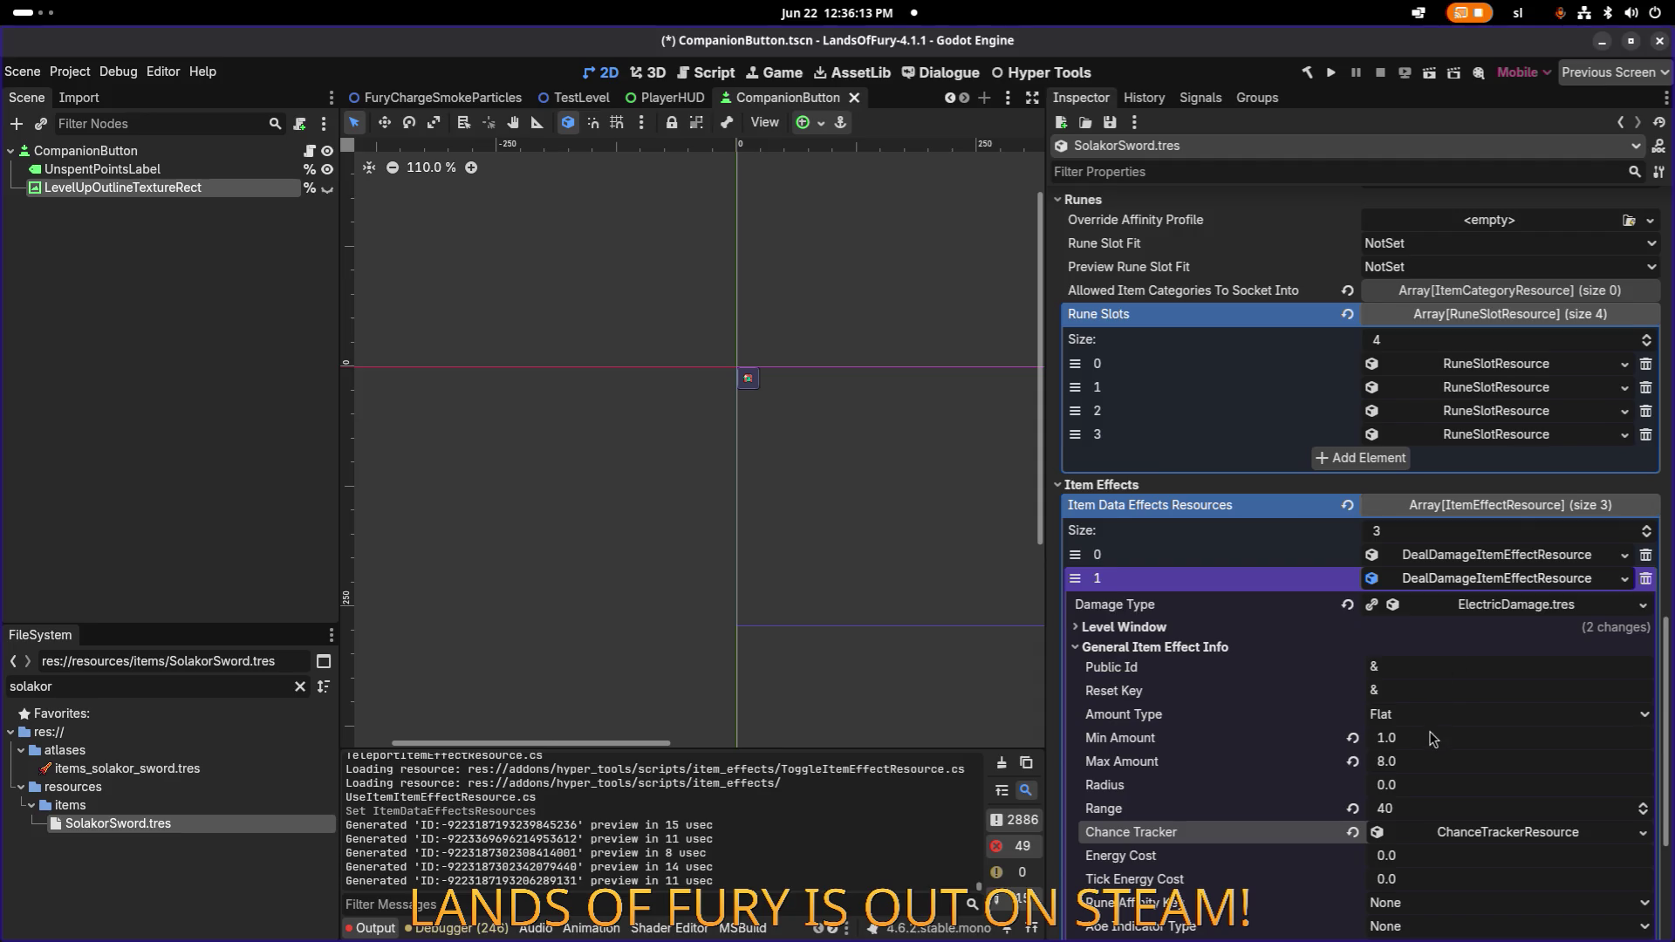
Check the second effect's OnOwnerDealingHit/Enemies listening conditions and open its ElectricDamage damage type options.
scroll(1457, 689, "down", 3)
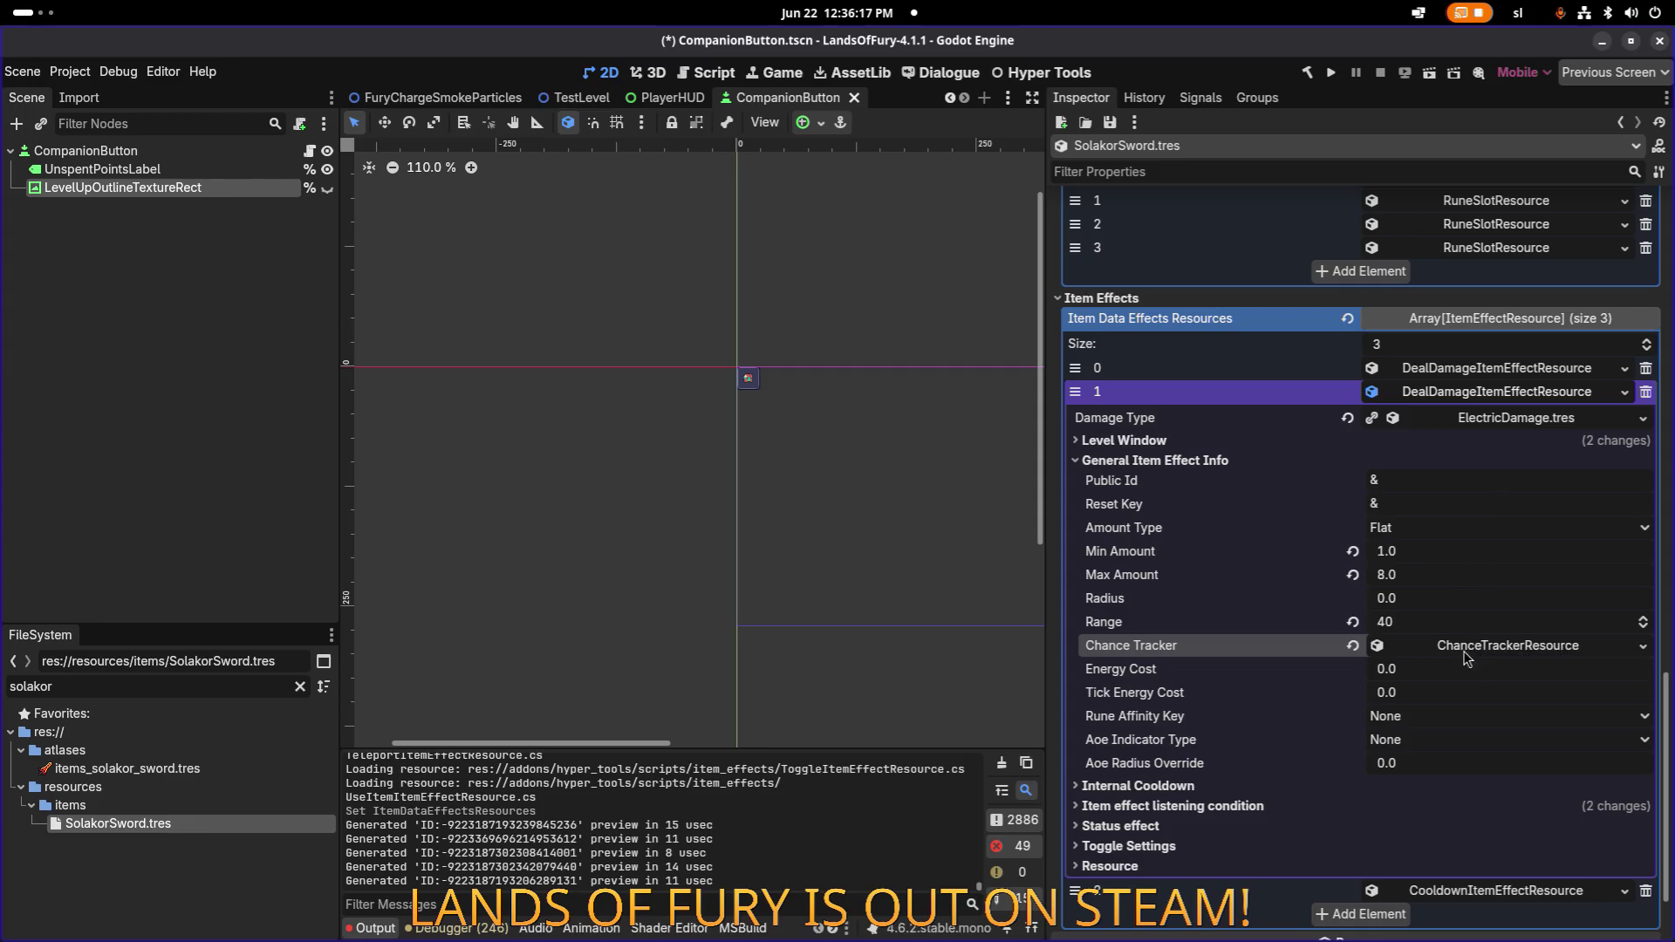
left_click(1169, 806)
scroll(1426, 755, "down", 3)
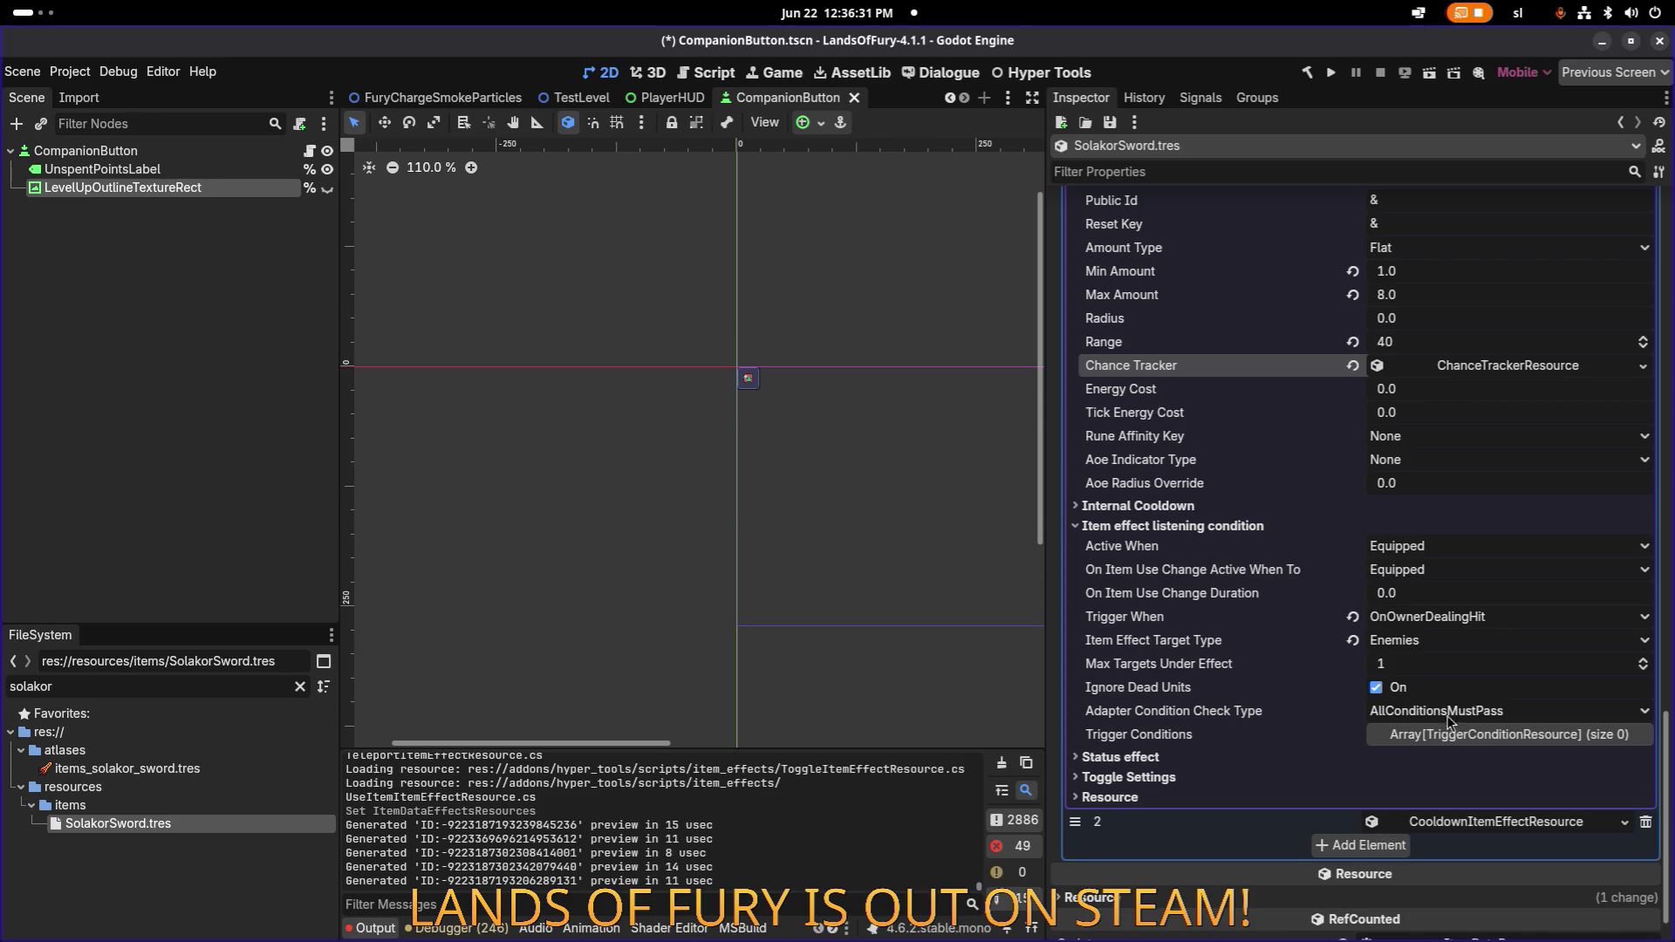
left_click(1466, 822)
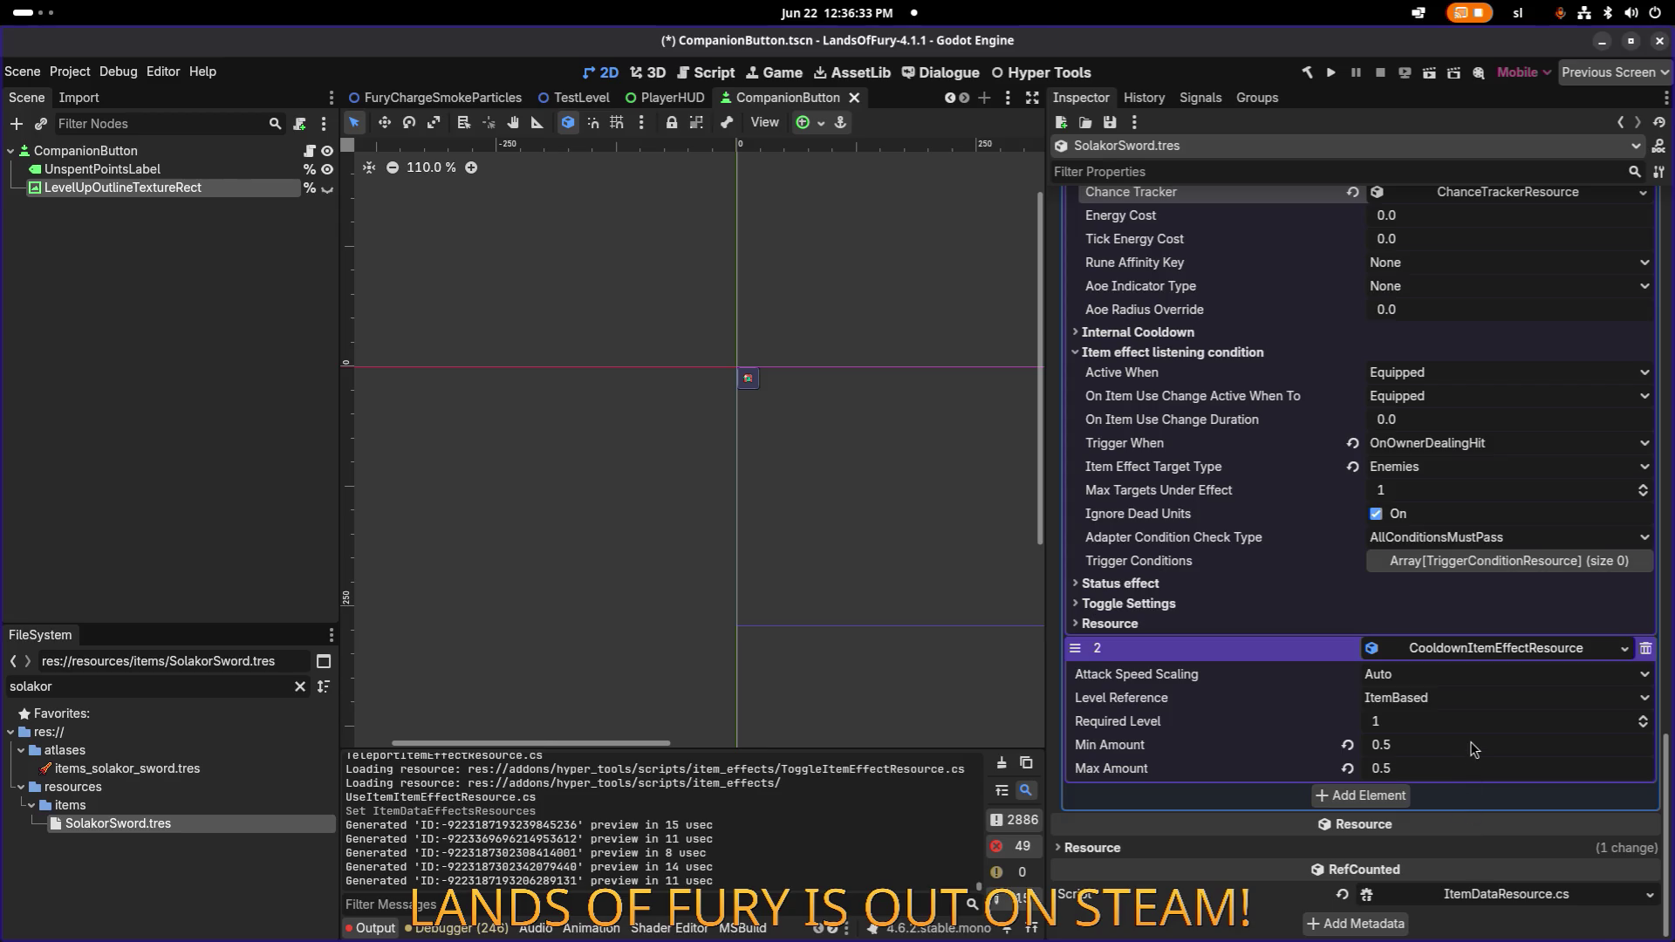
scroll(1434, 724, "up", 6)
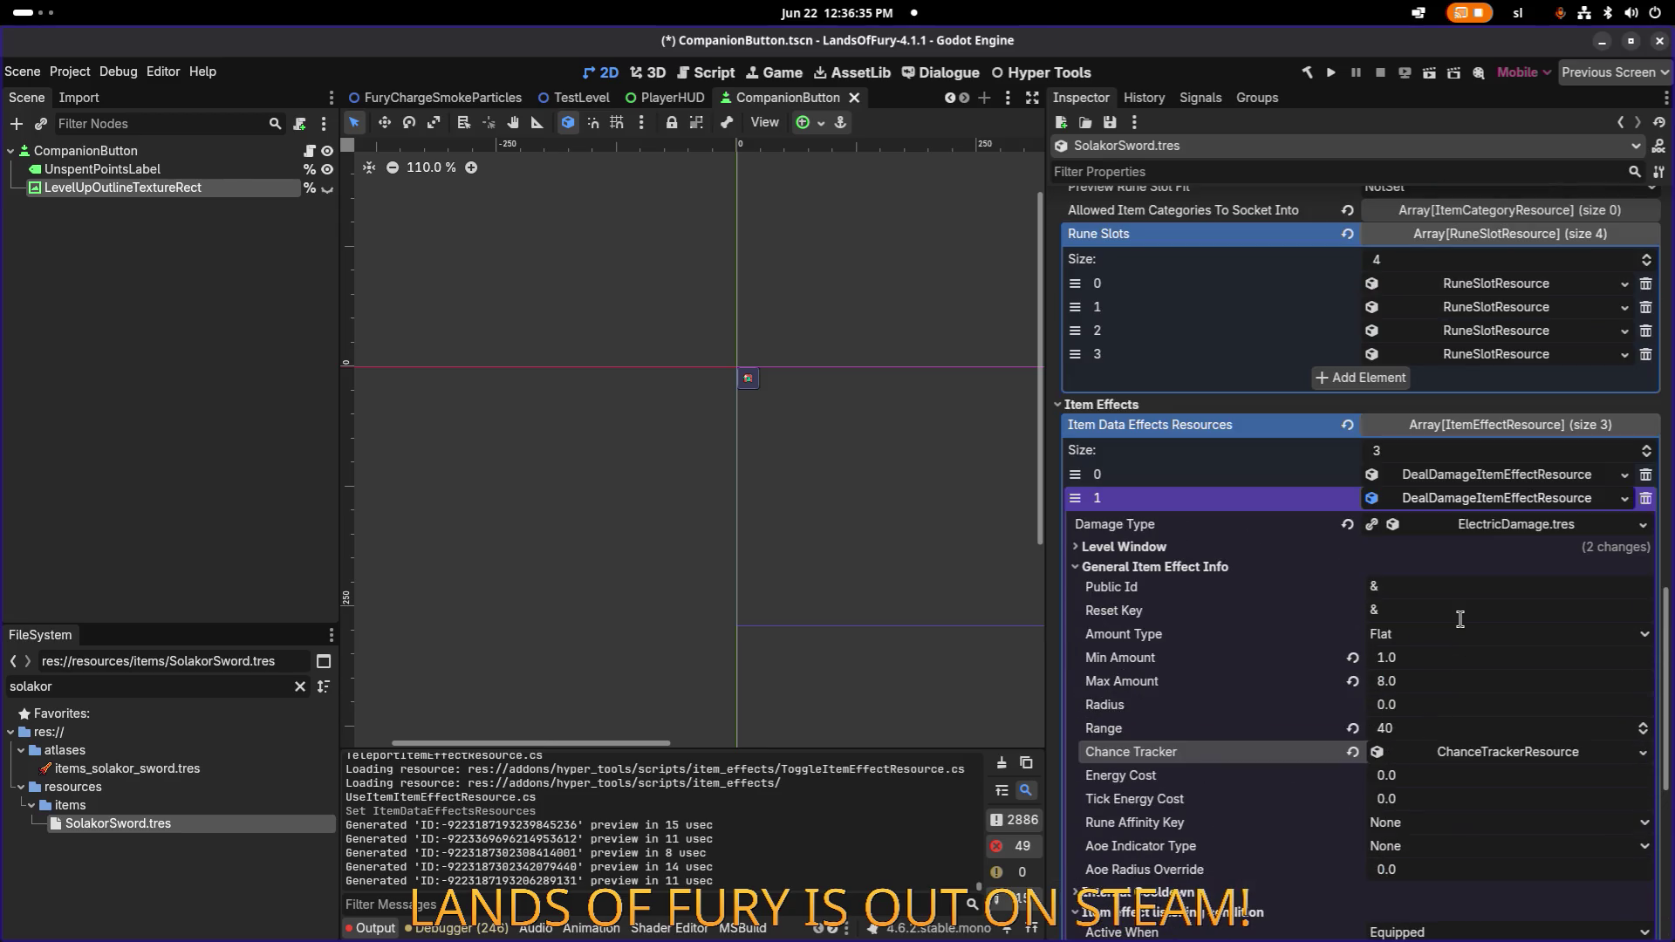
left_click(1643, 526)
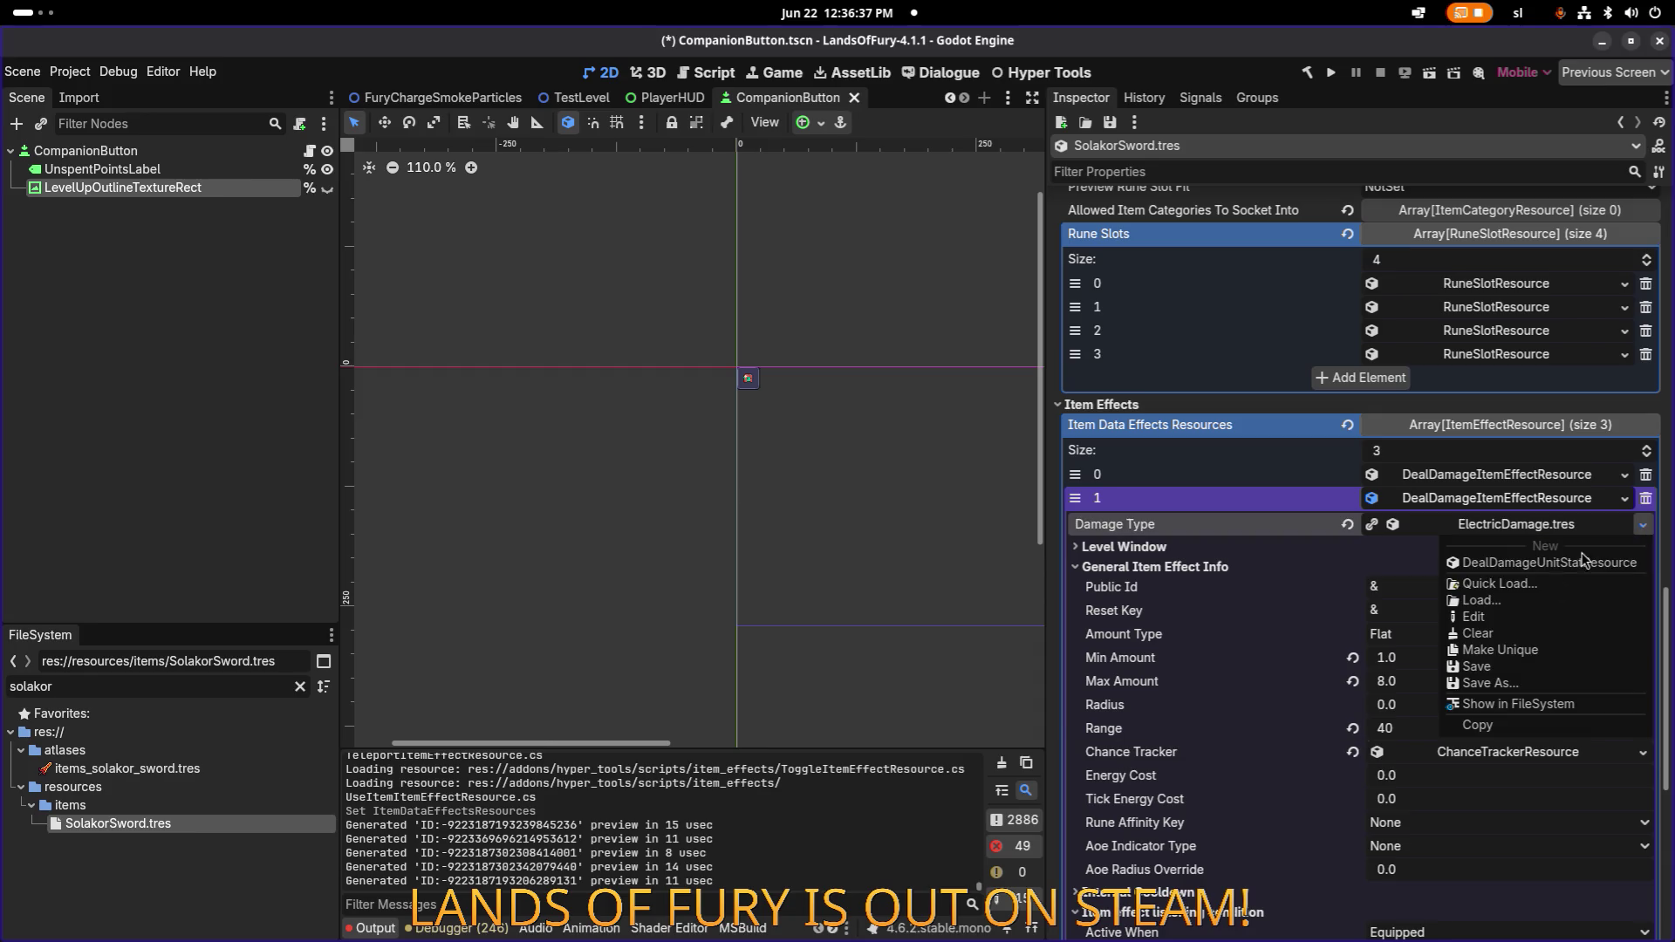
Change the second effect's damage type to FireDamage.tres.
left_click(1499, 584)
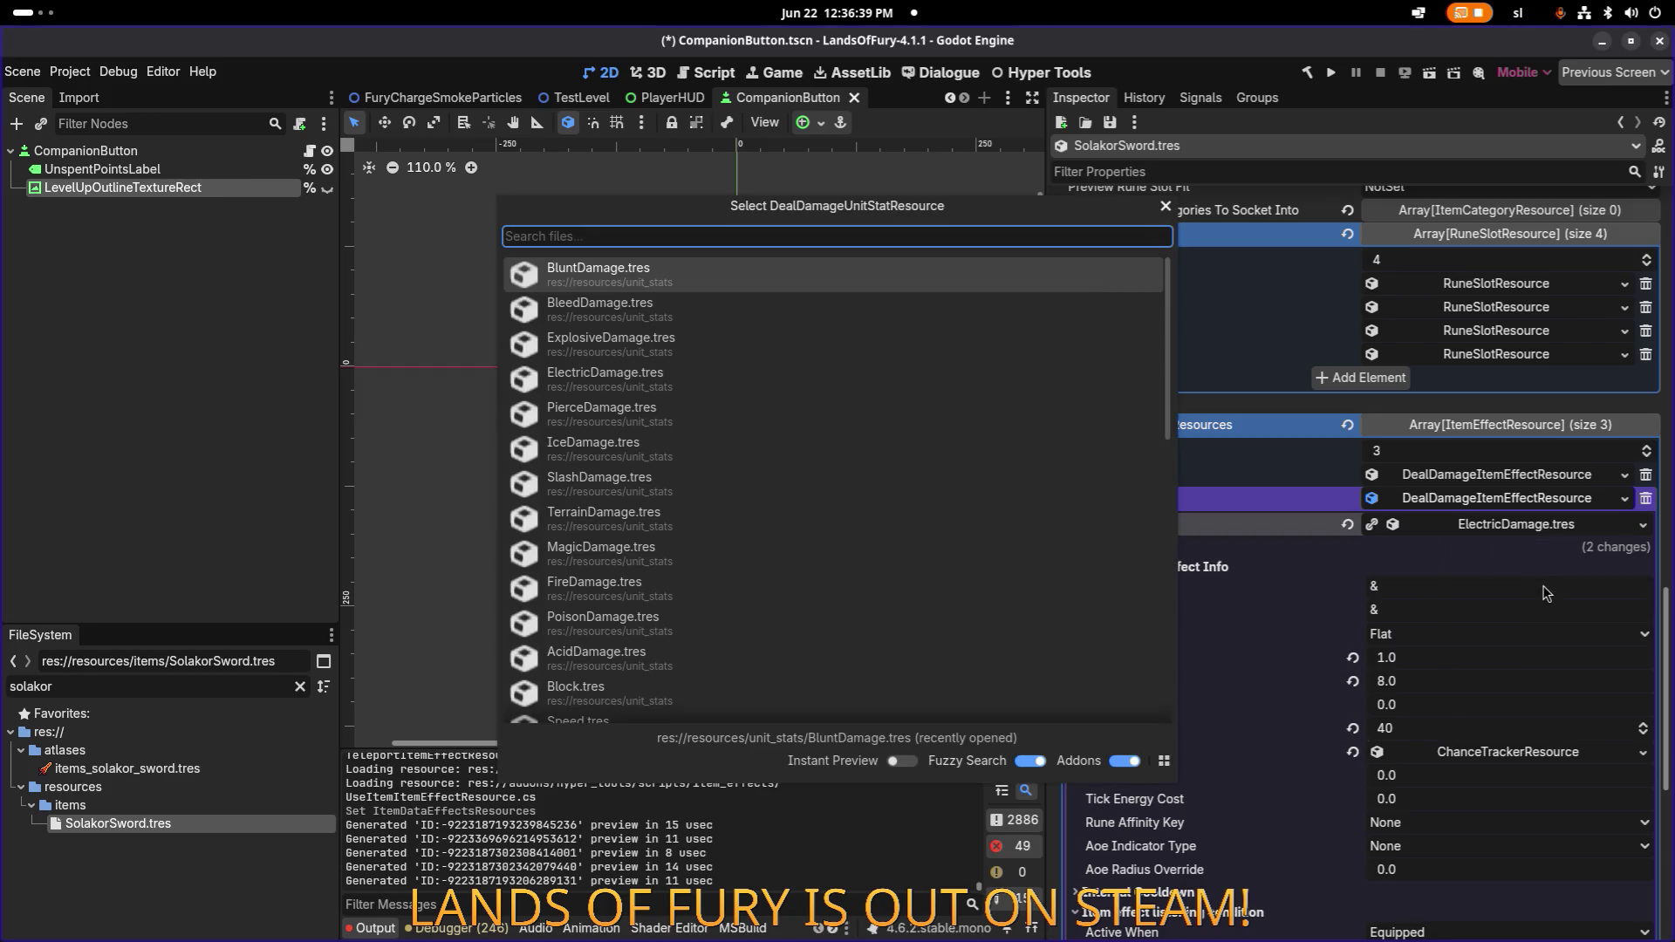
type("fire")
key("Return")
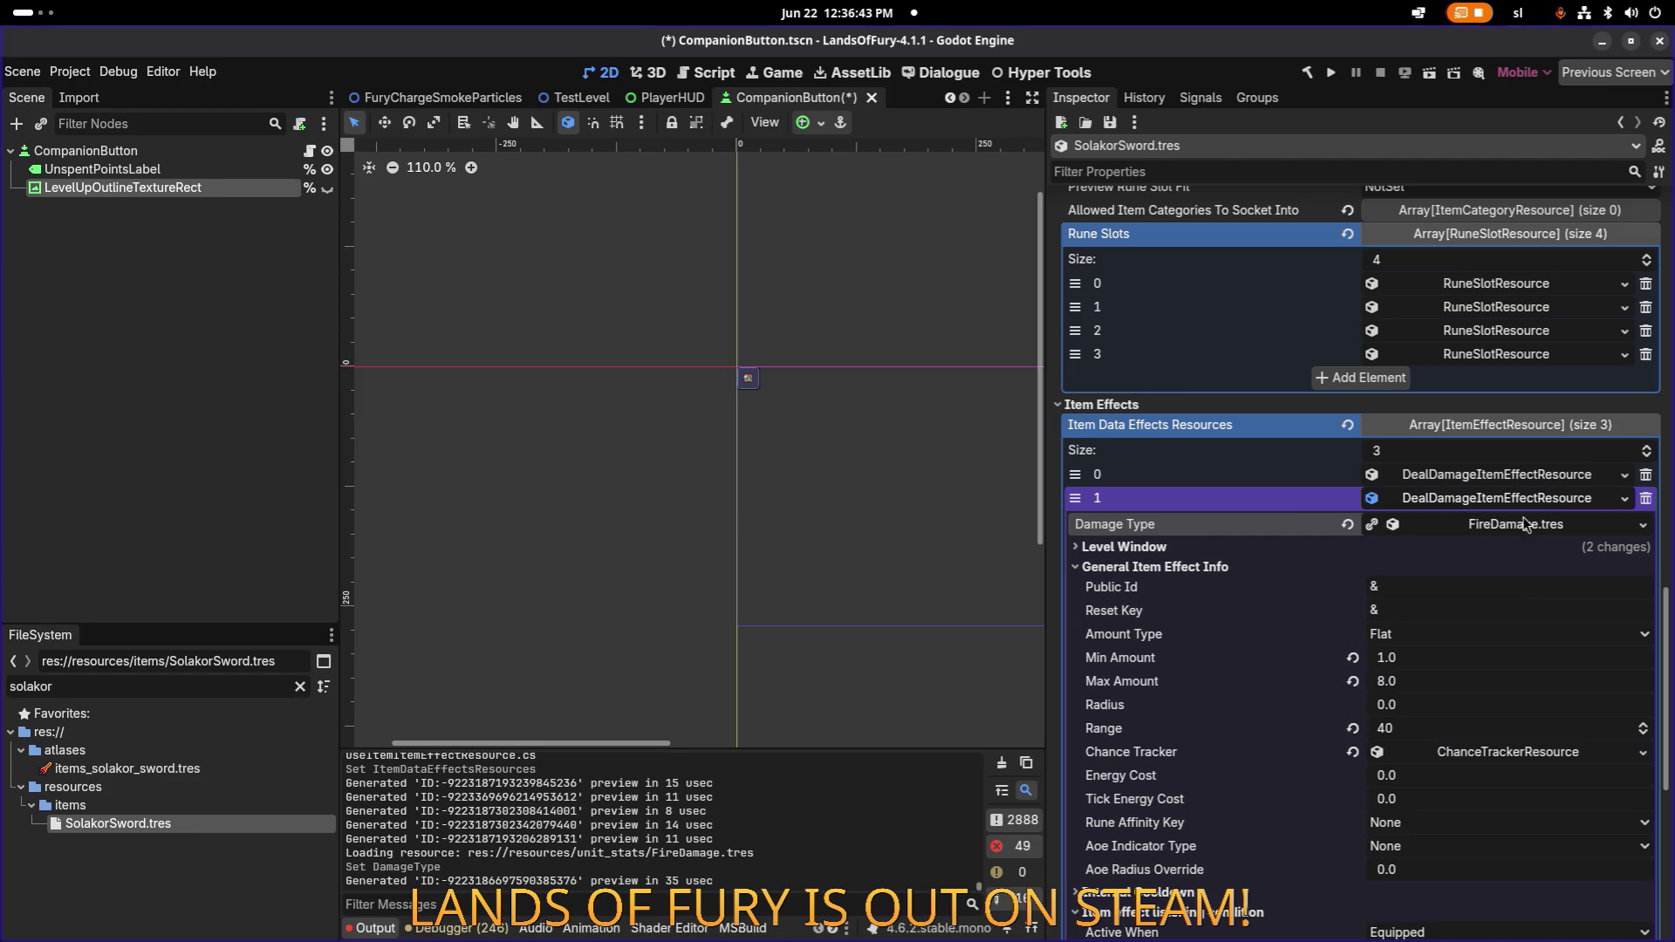
Review the fire effect's status effect settings against the first effect, then save.
left_click(1542, 475)
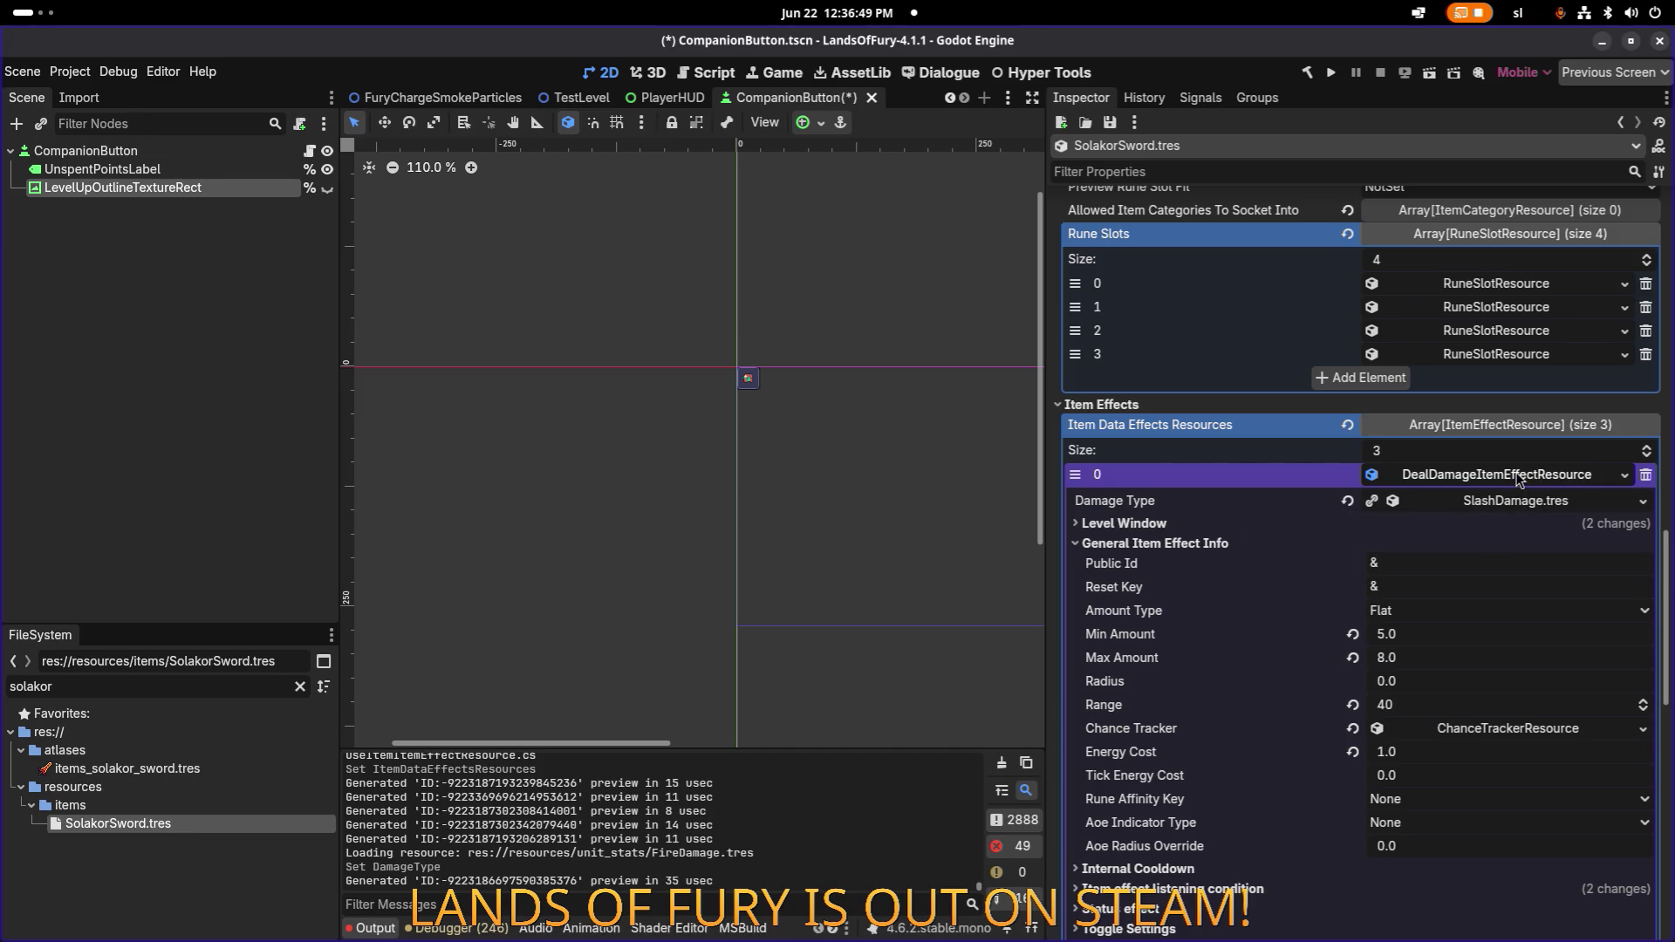
left_click(1522, 480)
scroll(1571, 548, "down", 2)
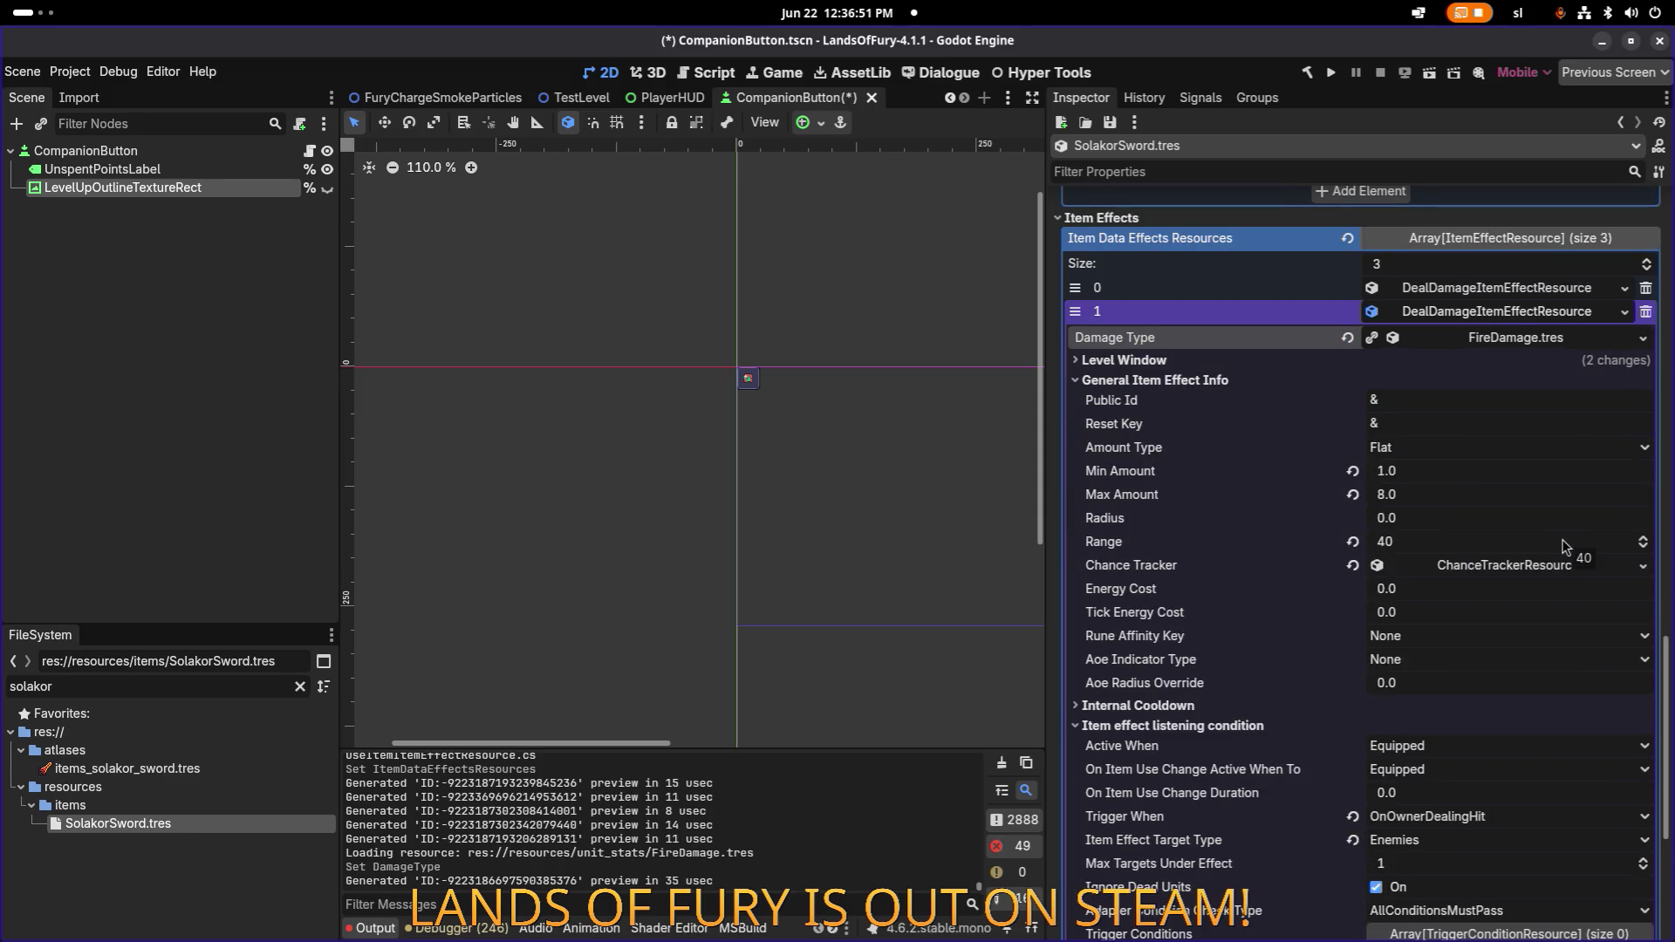
scroll(1561, 547, "down", 2)
scroll(1562, 547, "down", 2)
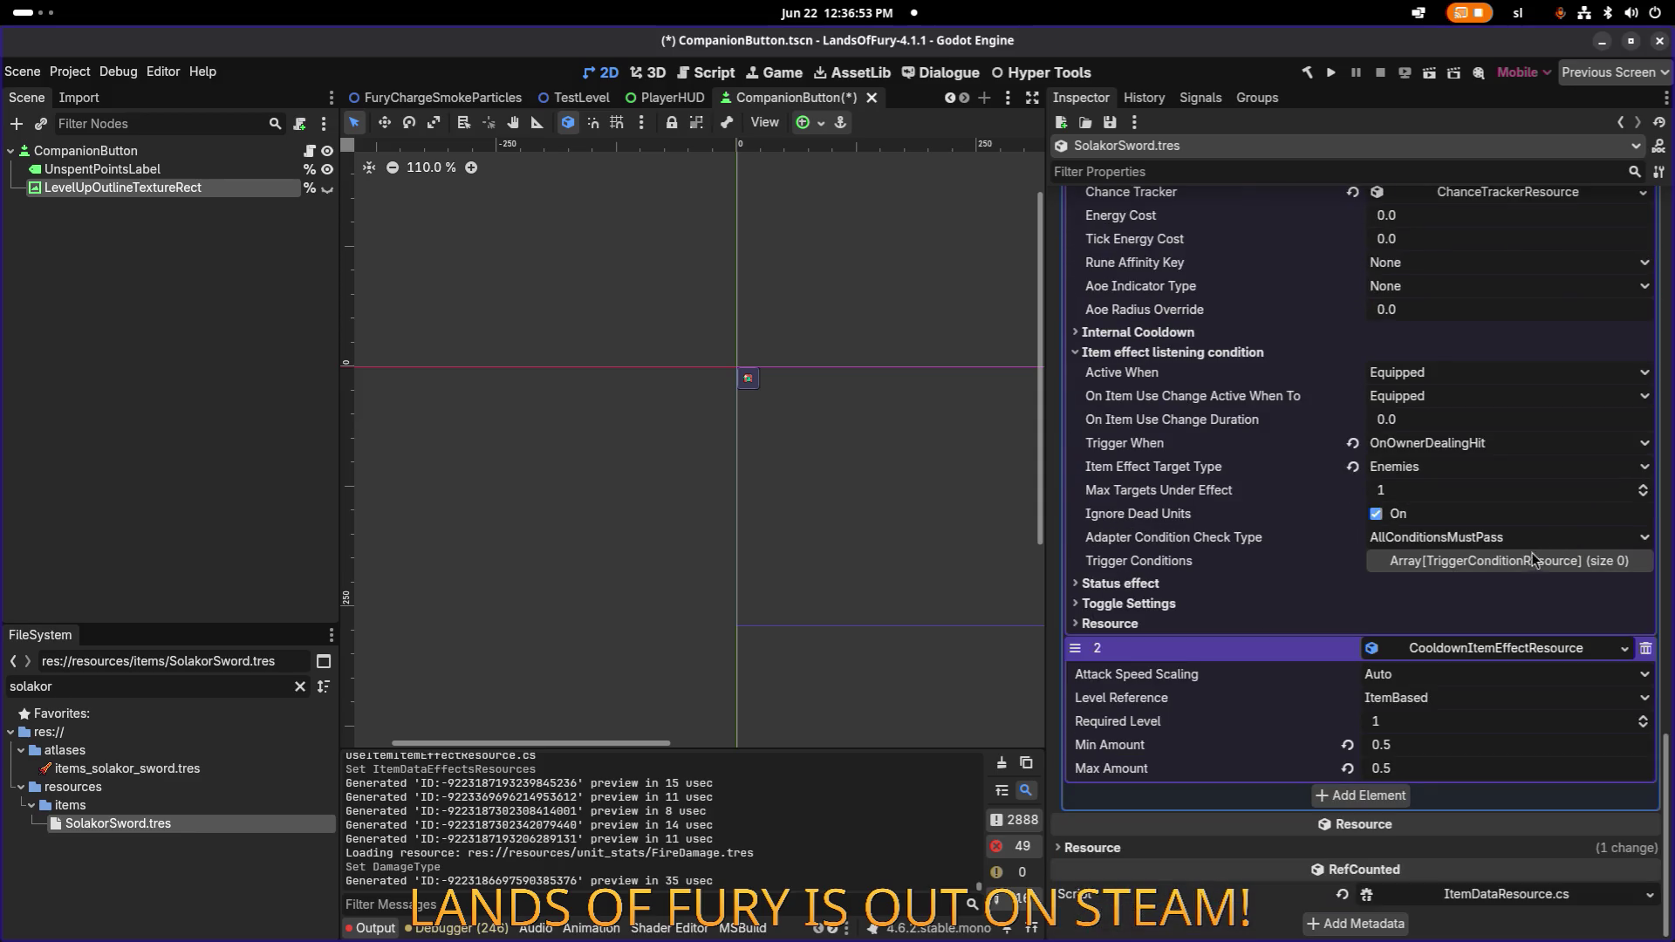
left_click(1173, 587)
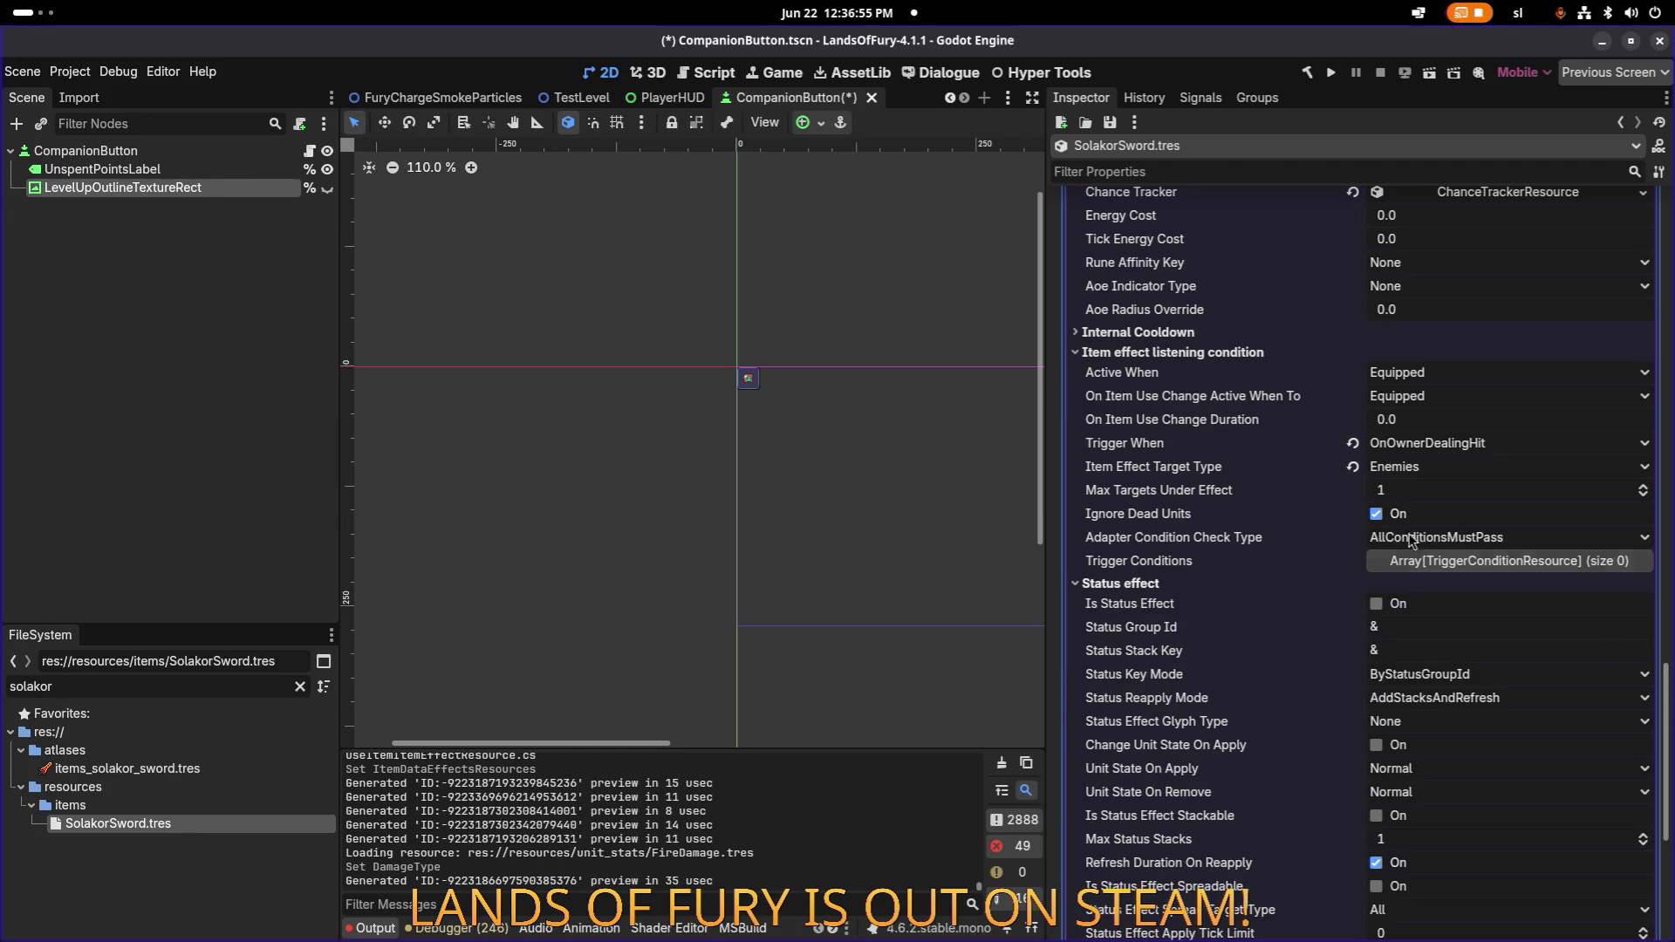
scroll(1411, 540, "up", 2)
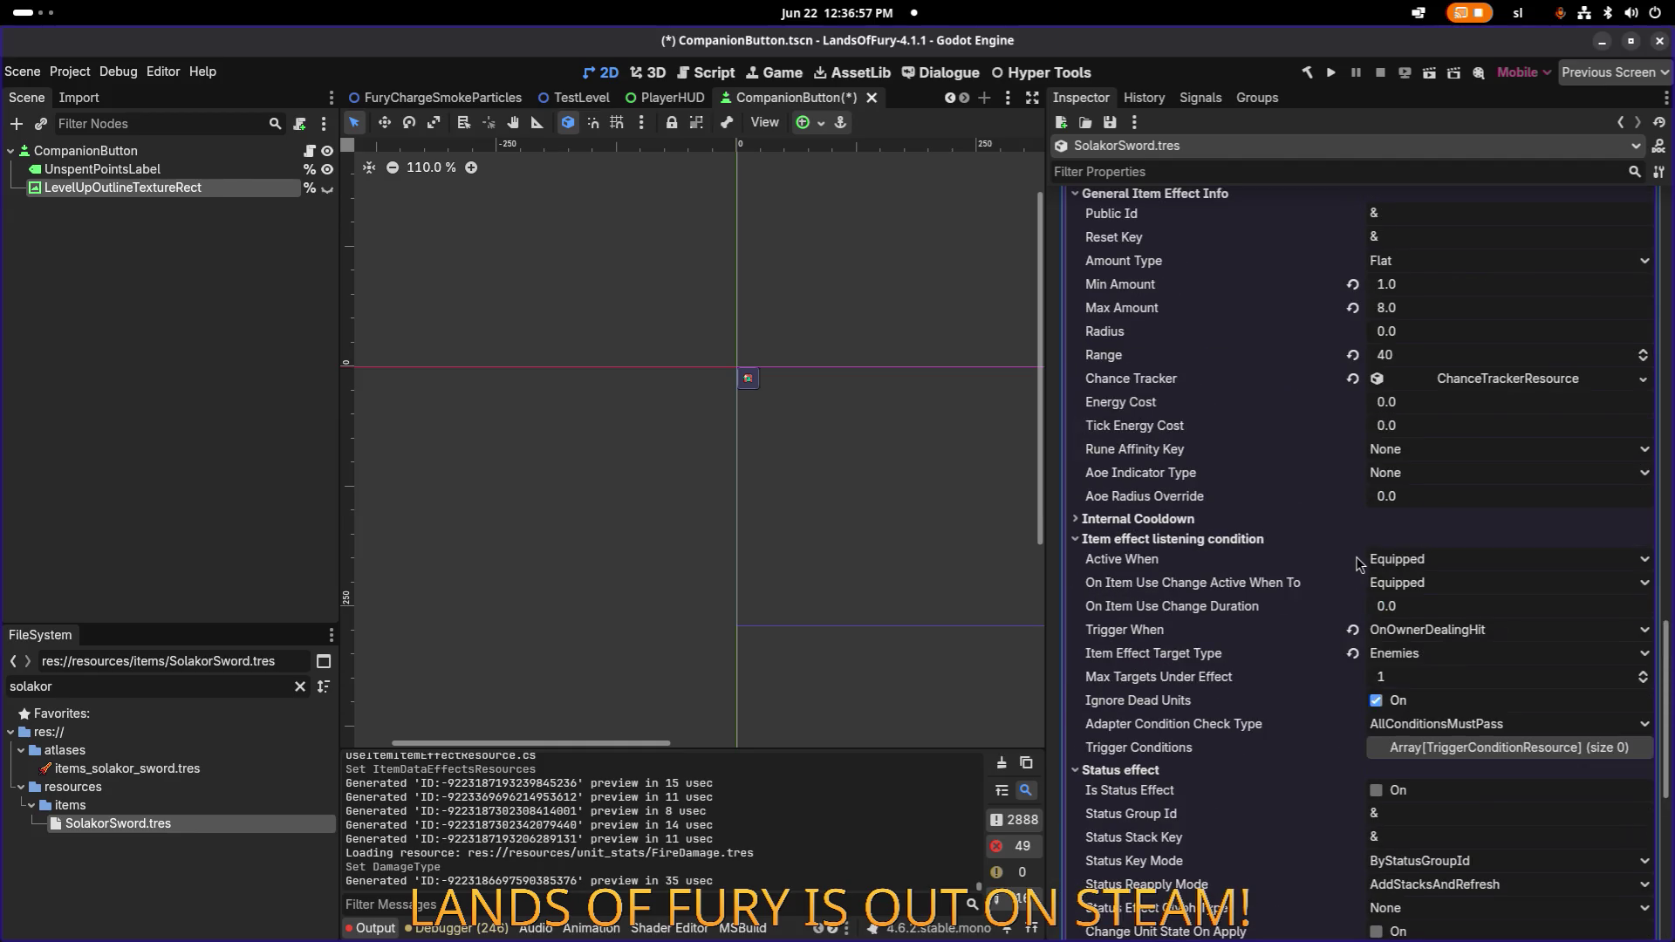
key("ctrl+s")
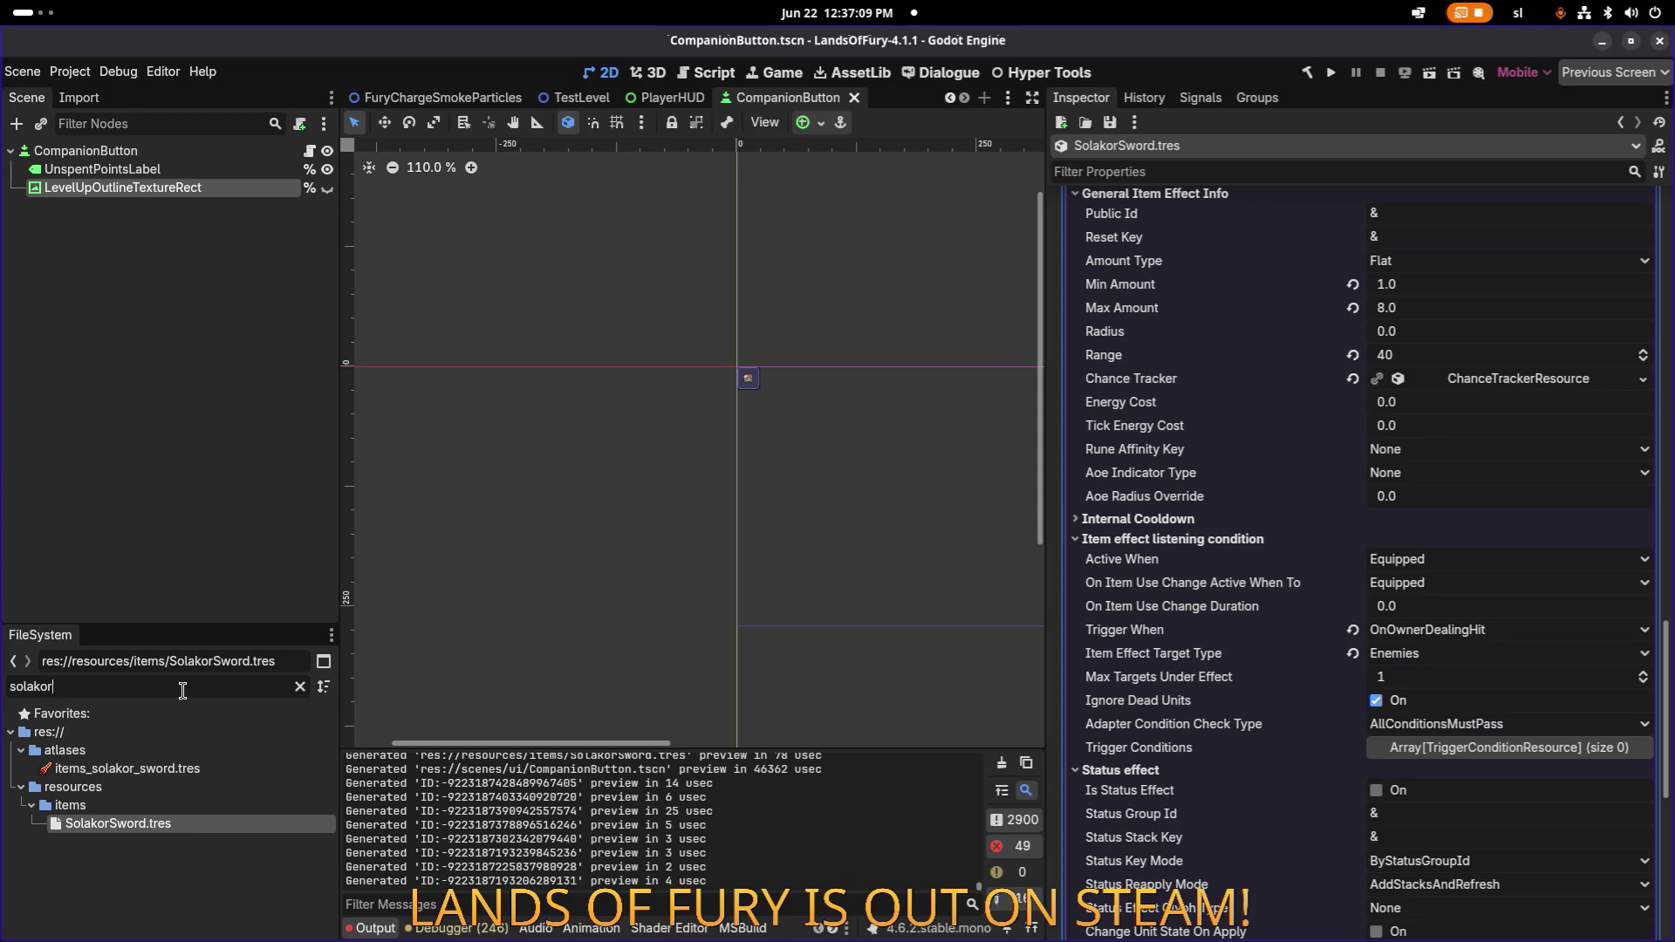
key("ctrl+a")
Filter files for 'fireba', open FireBallRune.tres and inspect its second item effect.
type("fireba")
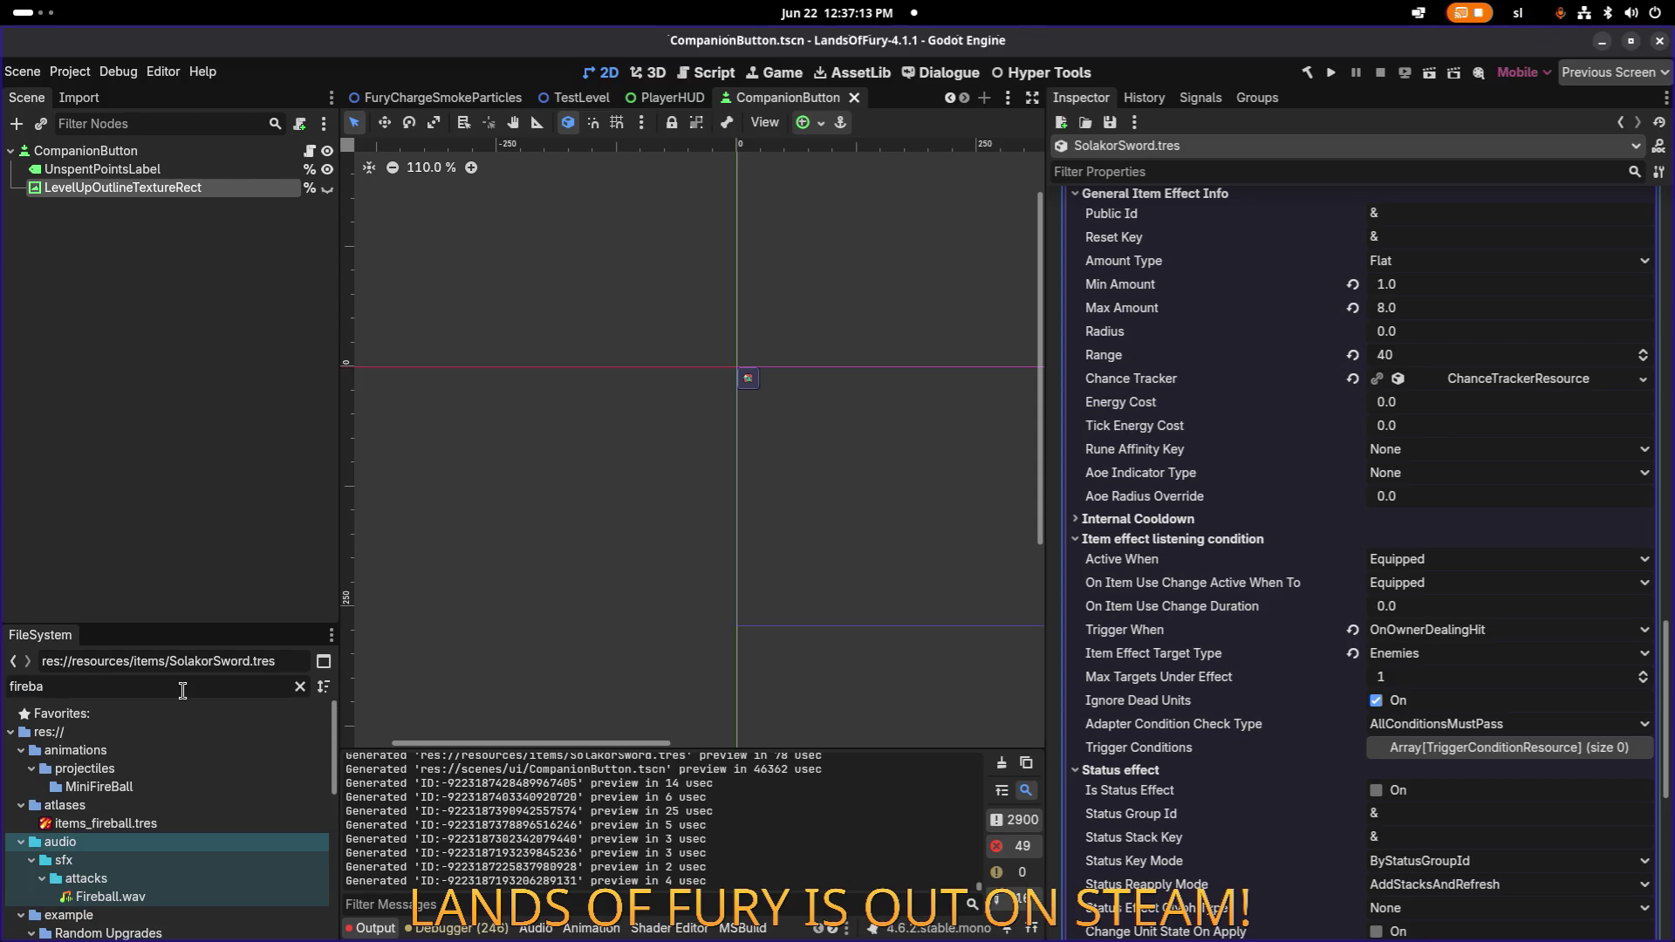
scroll(171, 792, "down", 5)
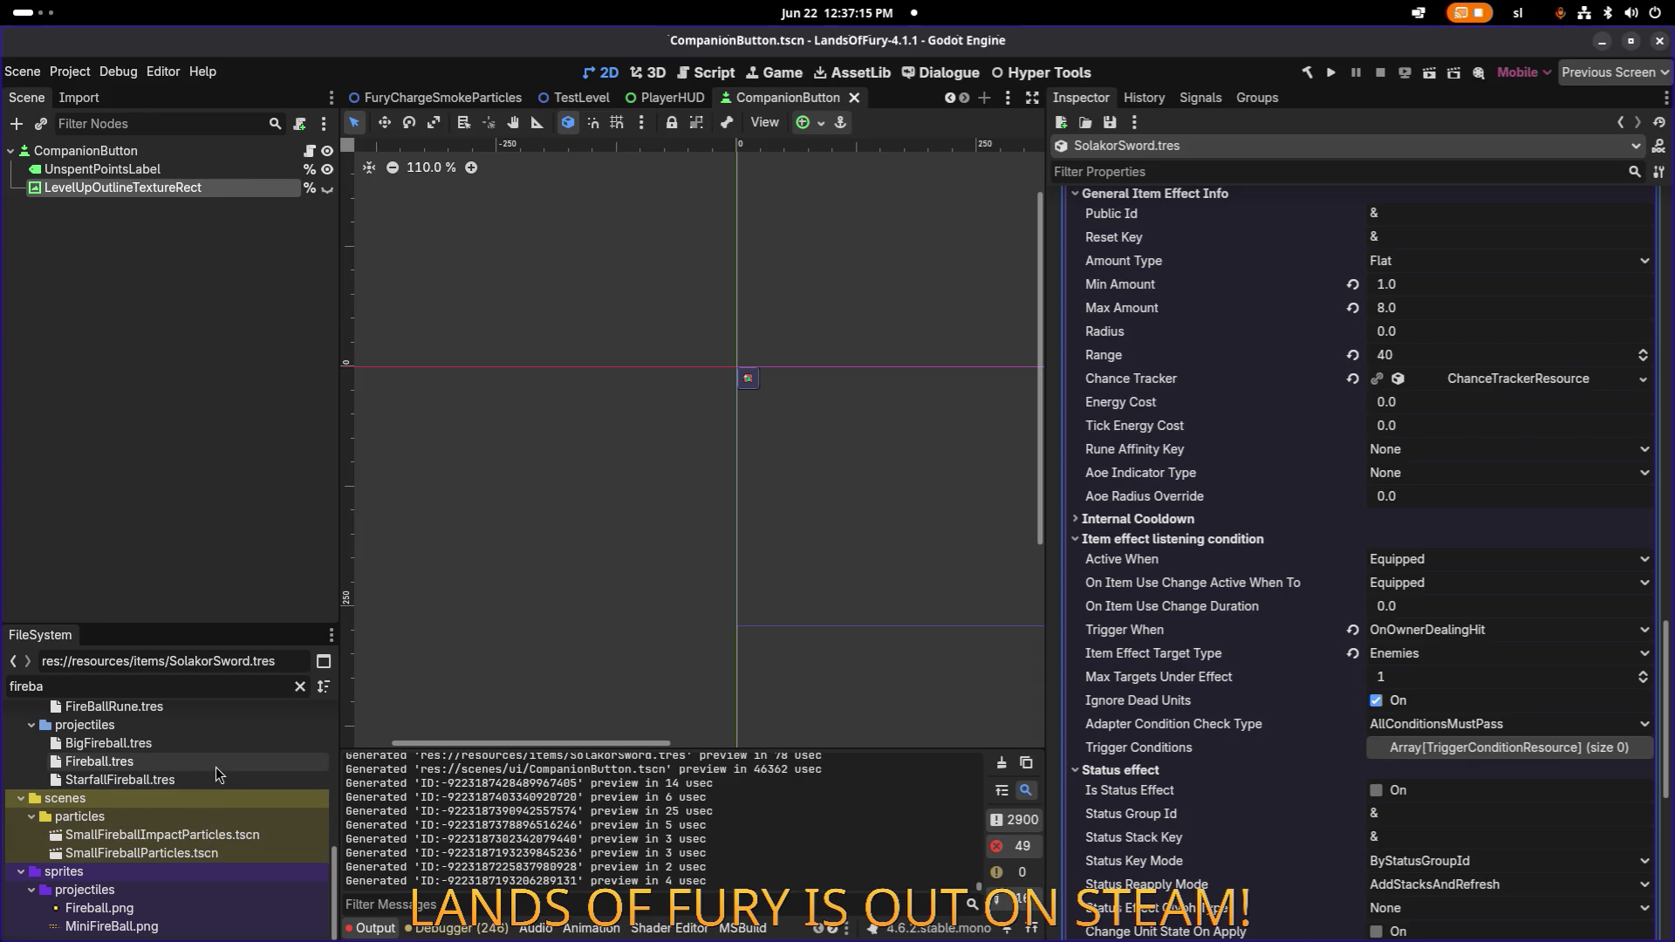
scroll(217, 756, "up", 2)
left_click(197, 764)
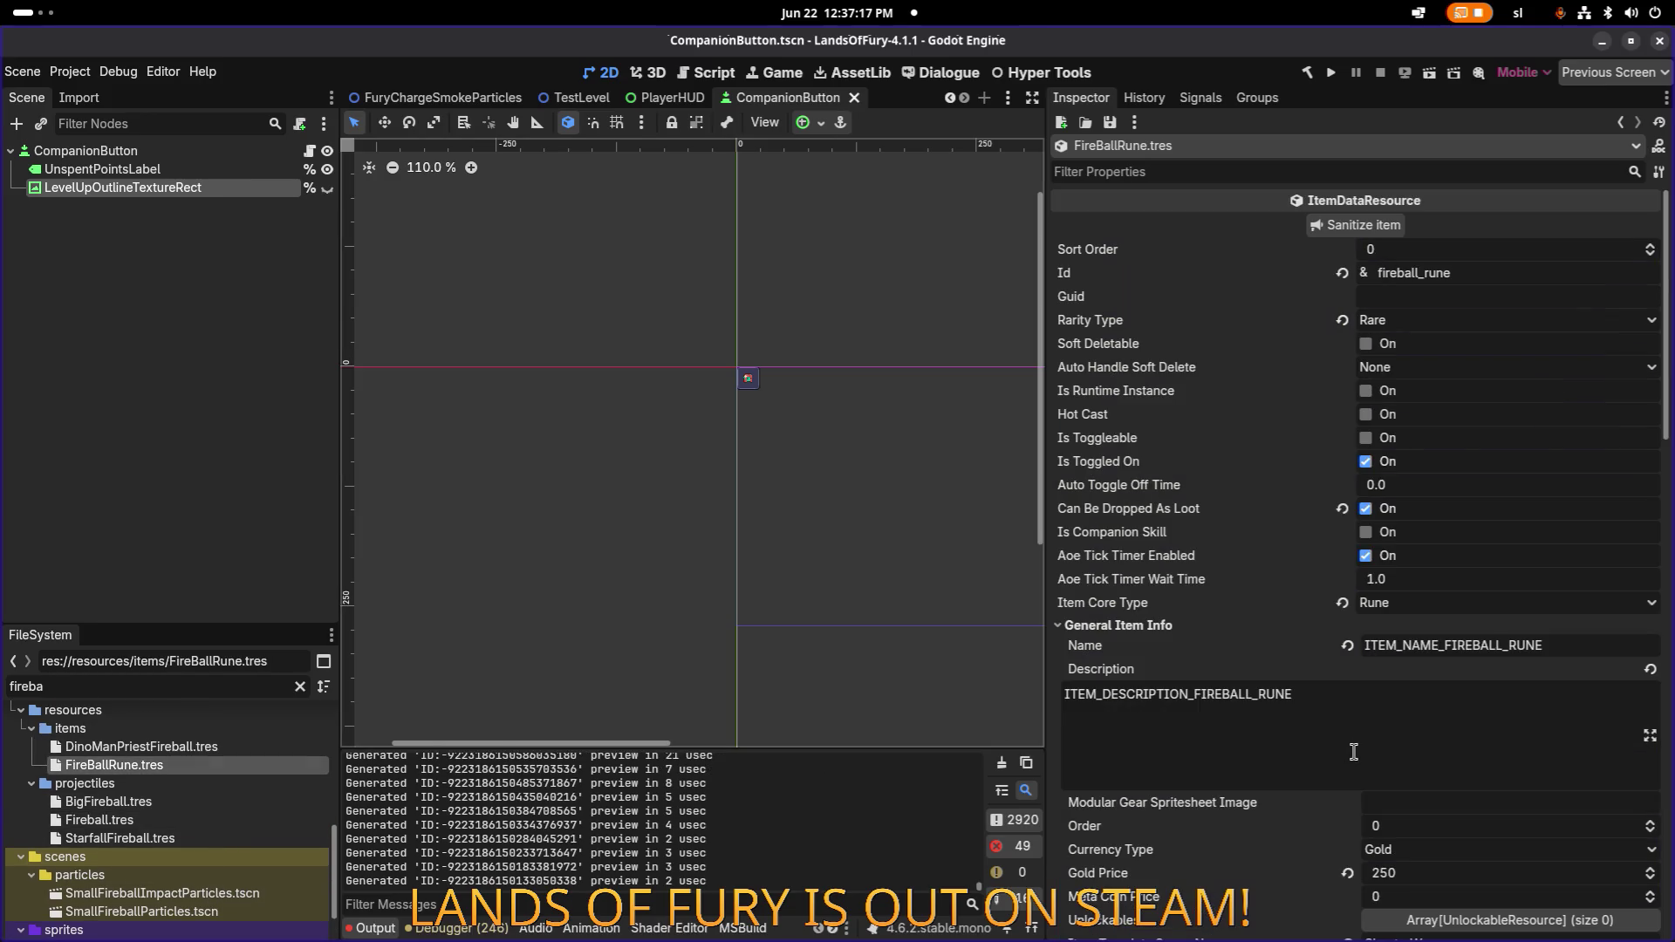
scroll(1354, 752, "down", 10)
left_click(1525, 584)
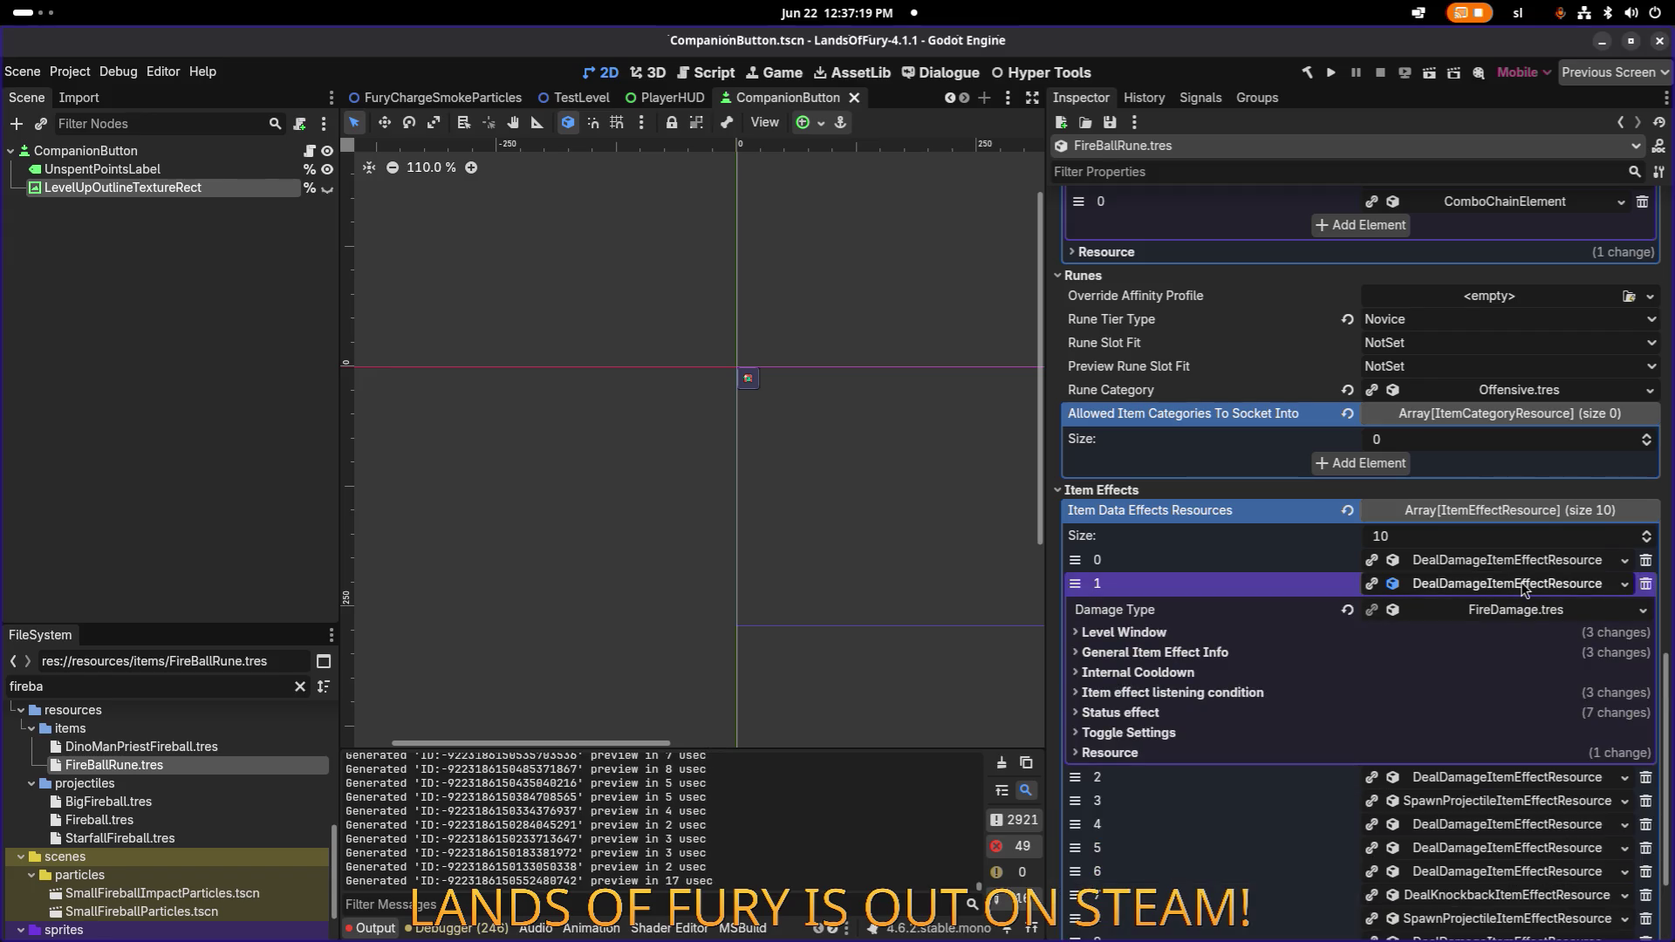
left_click(1185, 715)
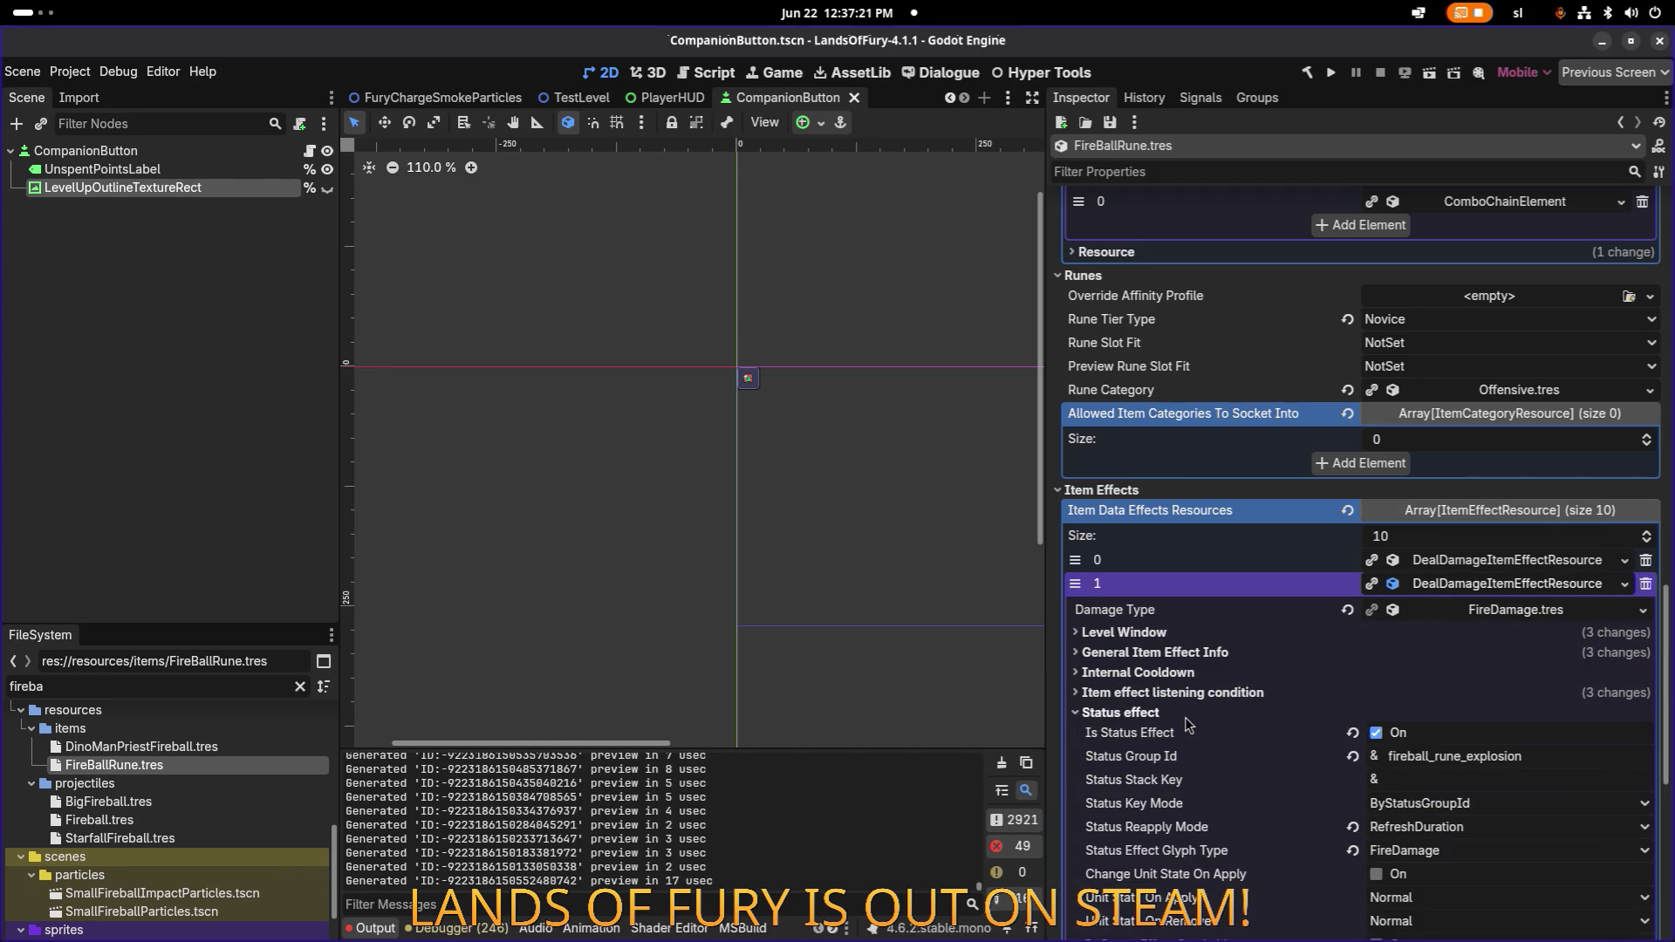
left_click(1185, 713)
Copy FireBallRune's second fire damage item effect.
right_click(1450, 584)
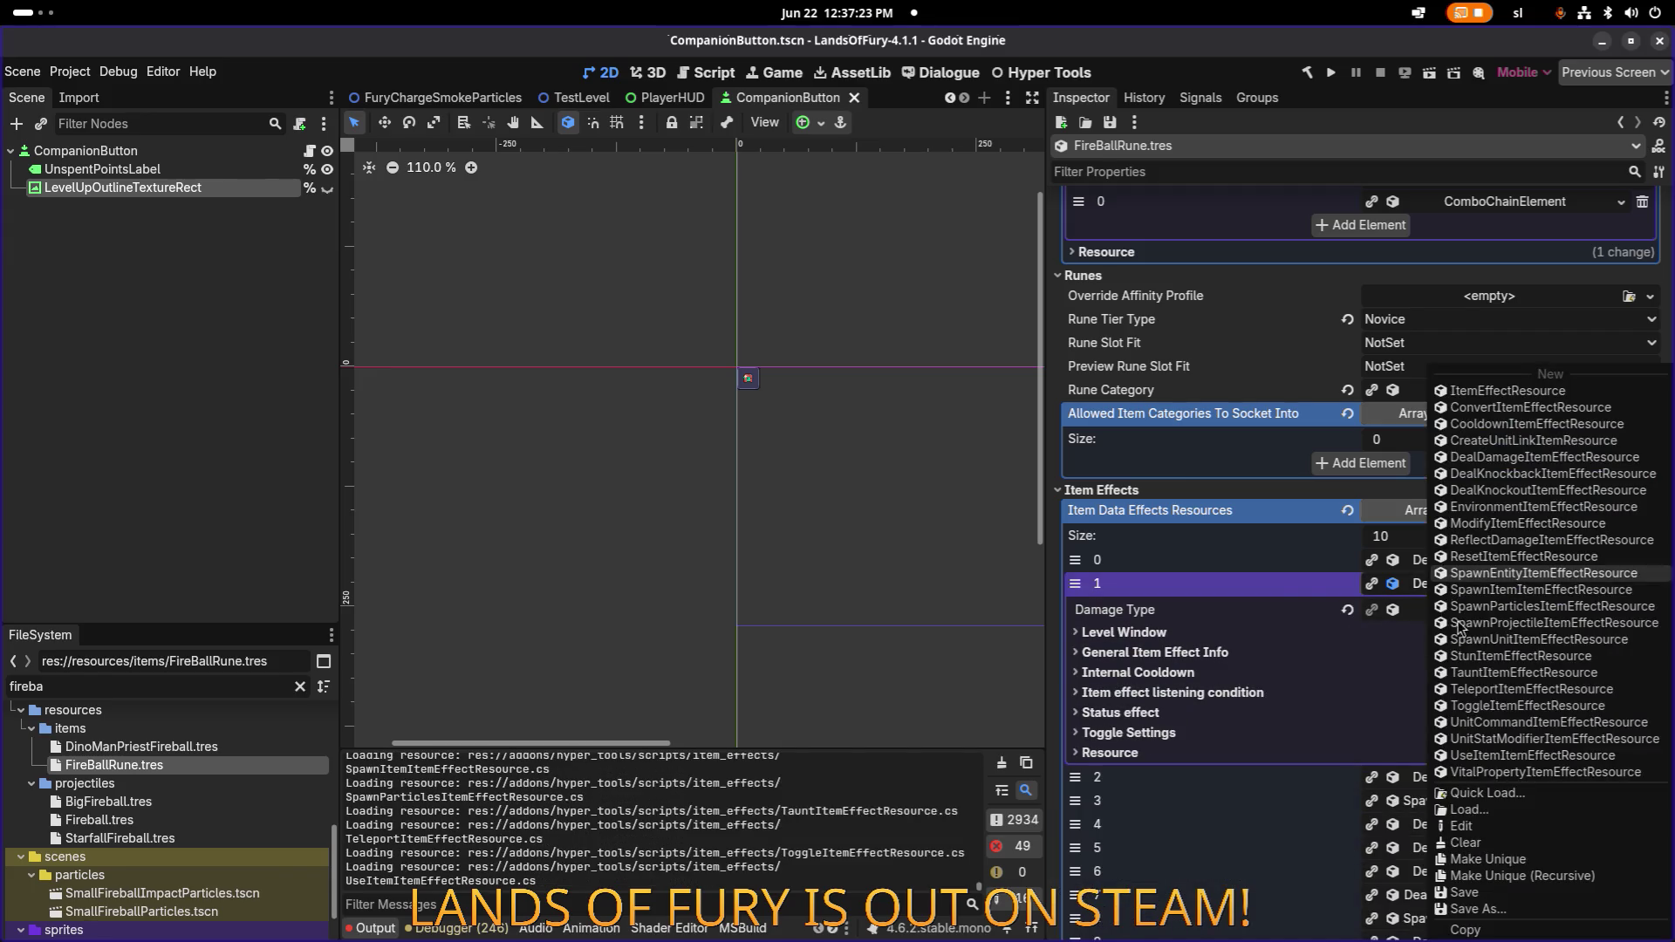
left_click(1290, 578)
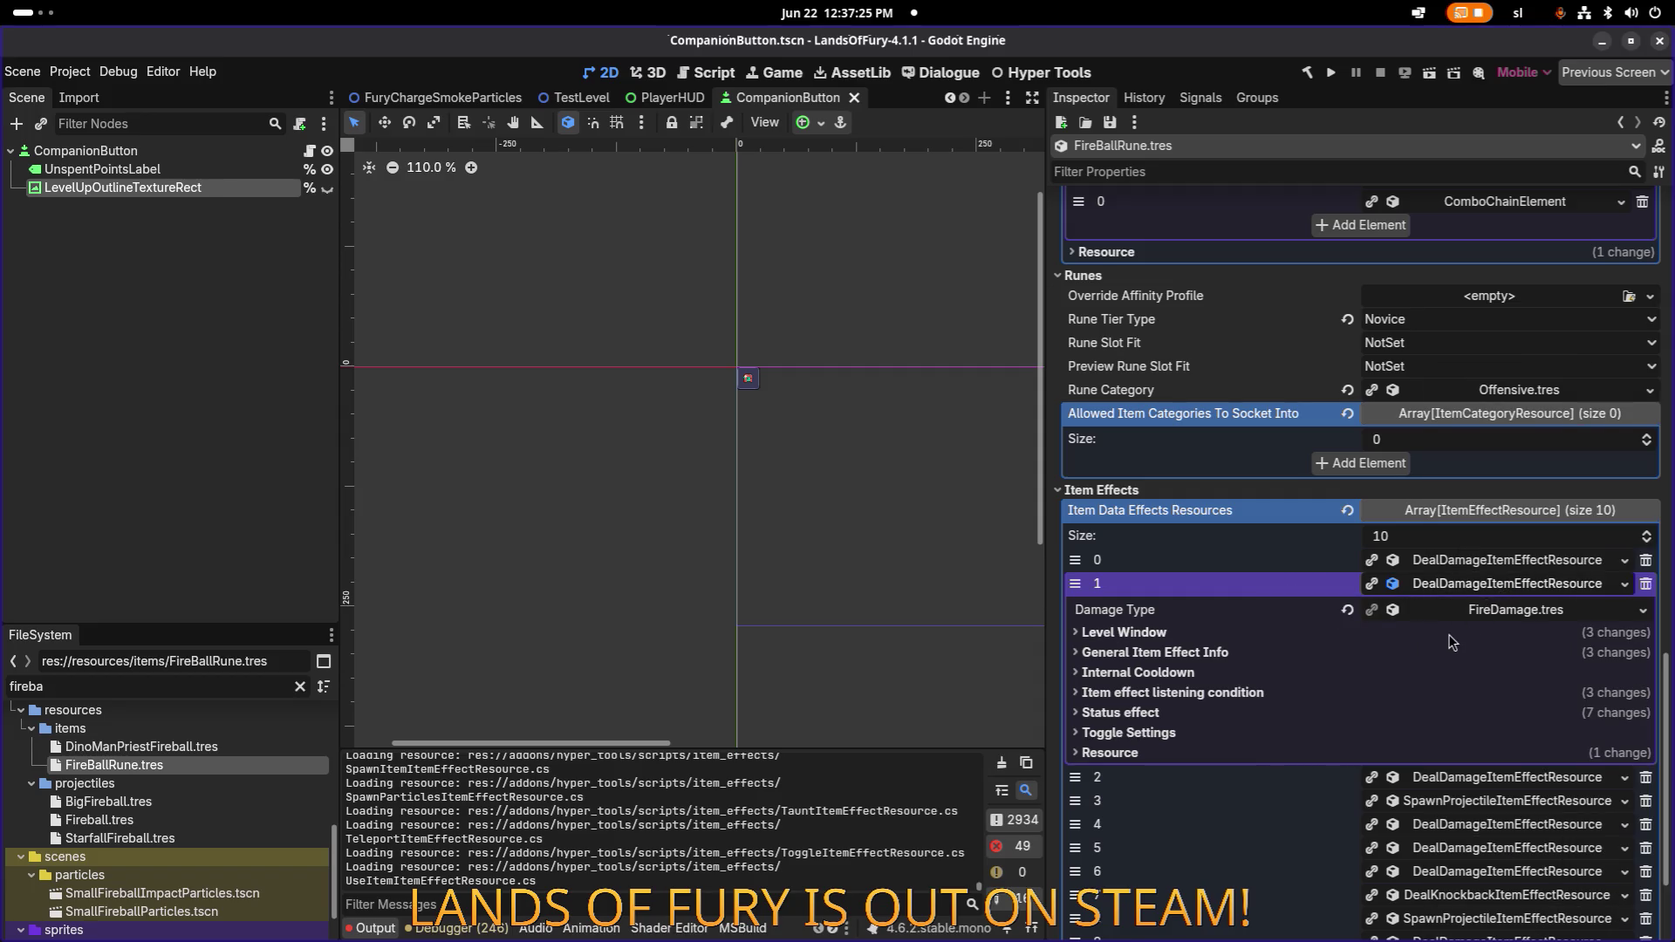
left_click(1456, 779)
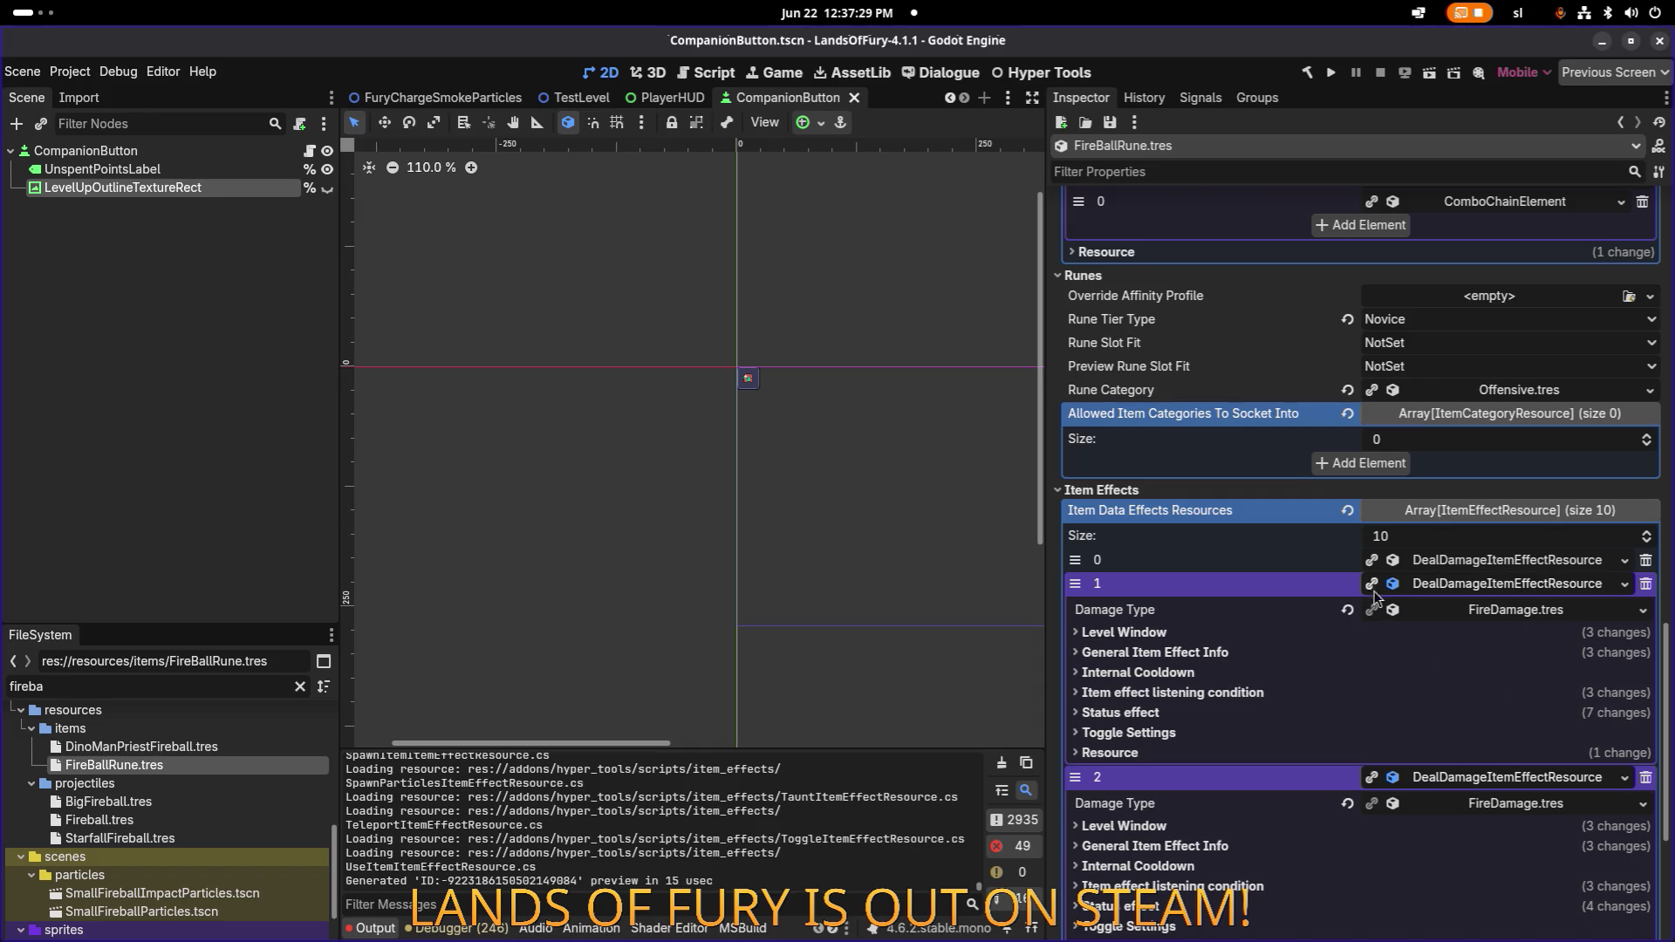
right_click(1466, 592)
left_click(1483, 932)
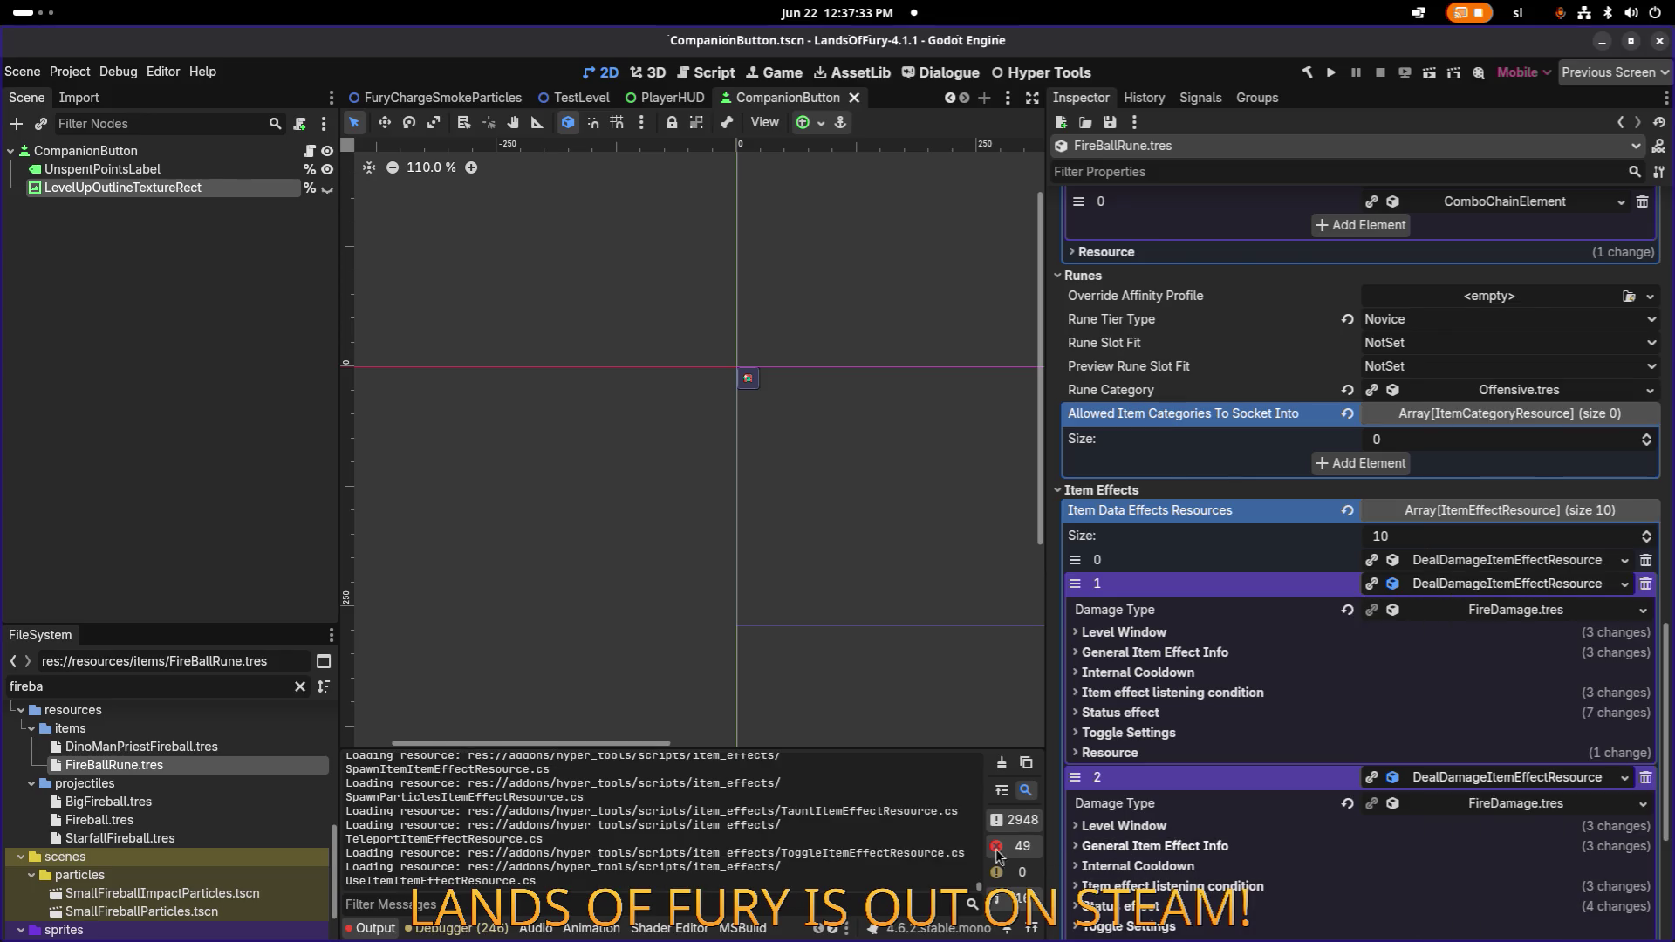
Filter files for 'sola' and open SolakorSword.tres.
double_click(234, 688)
type("s")
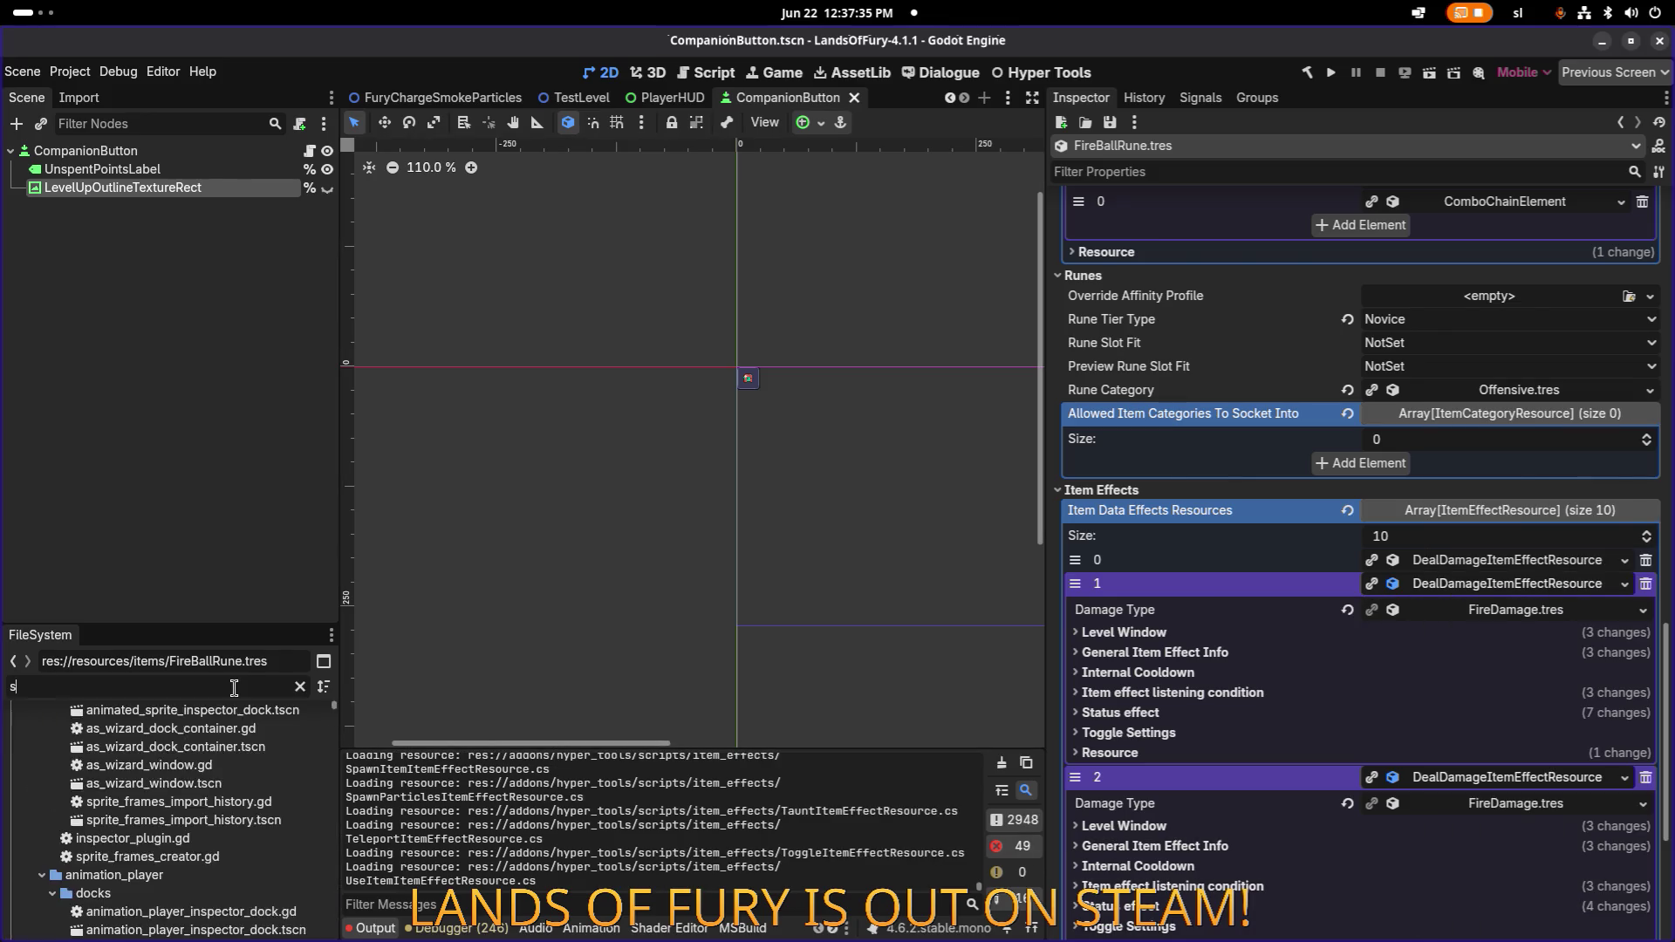
type("olakor")
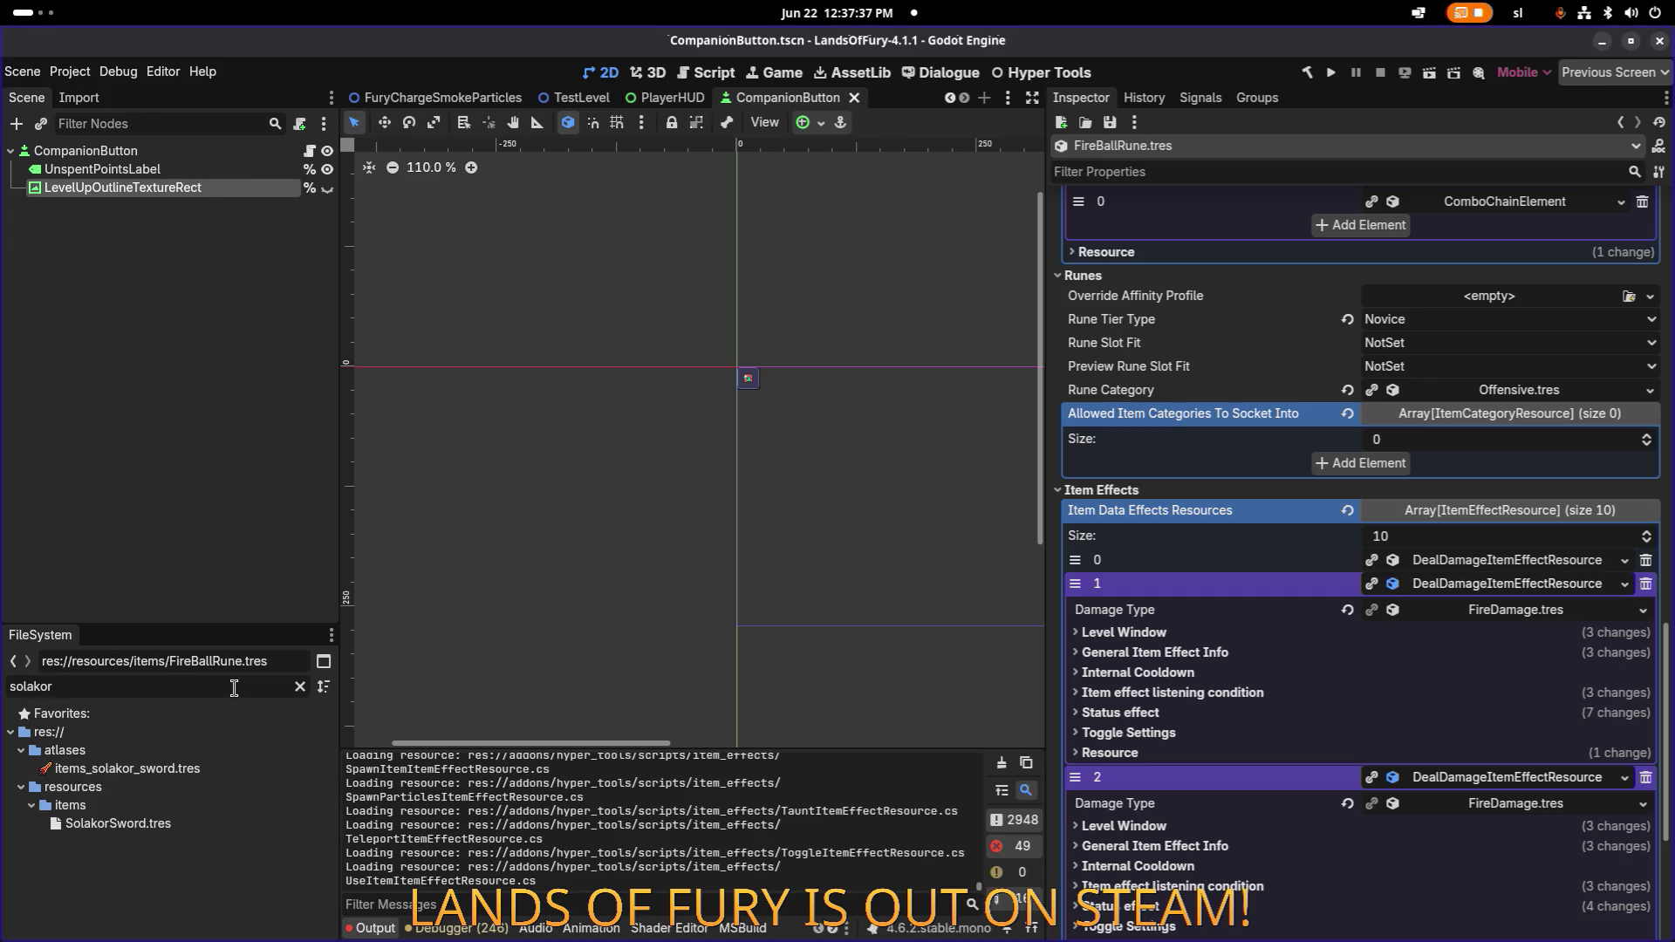
double_click(212, 819)
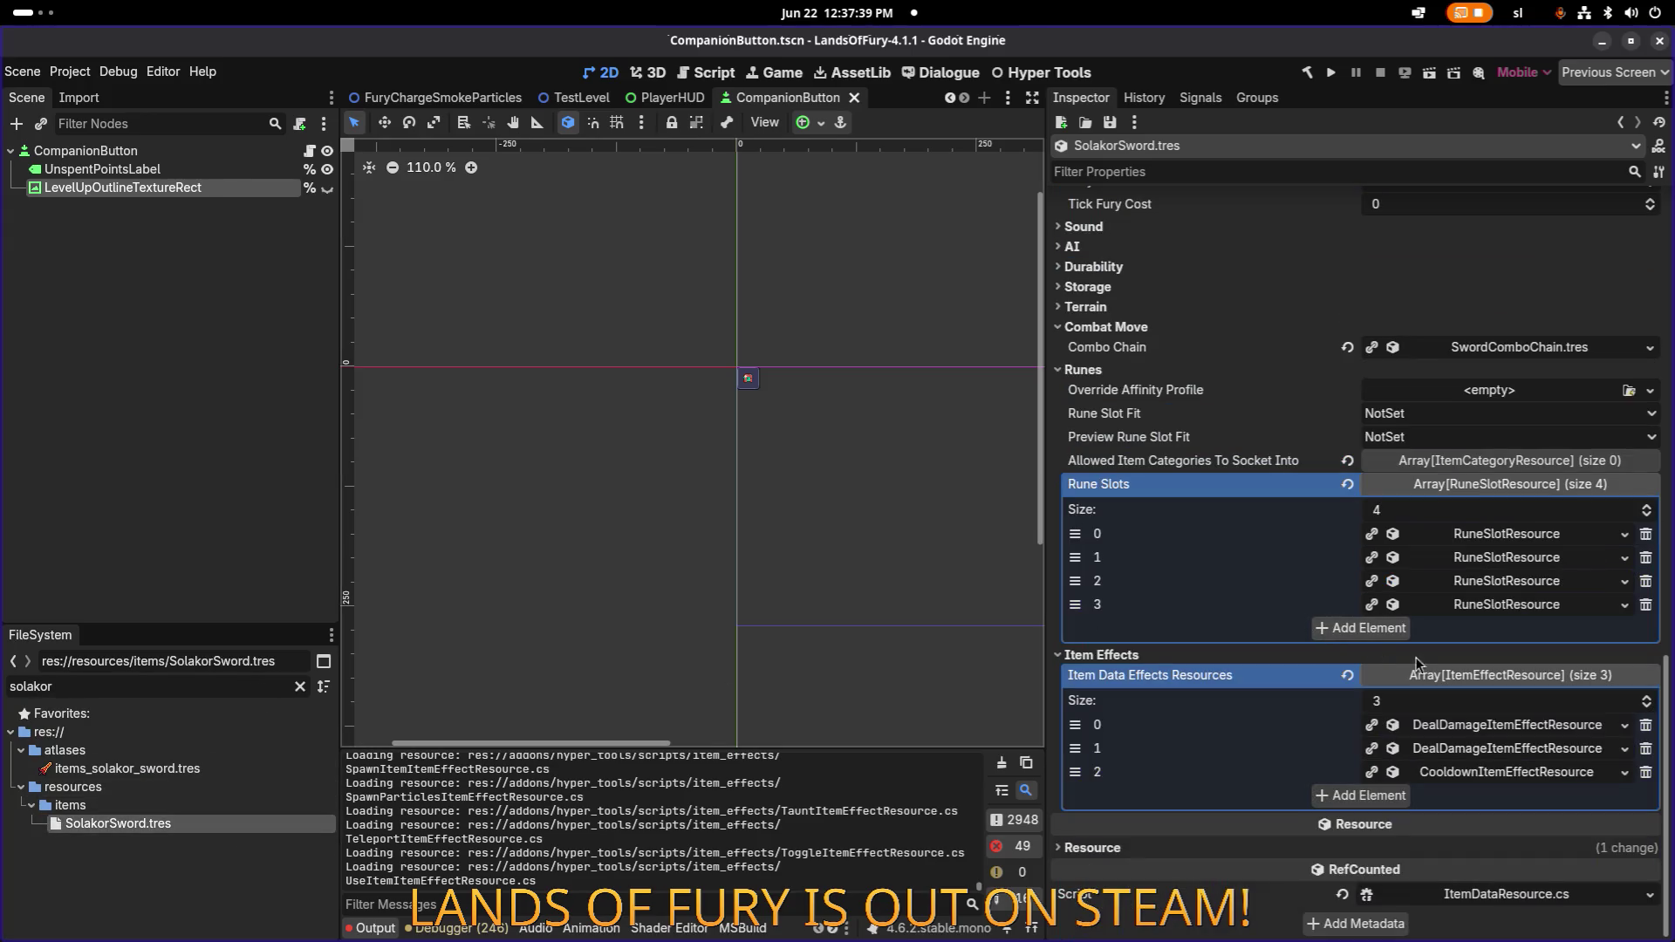
Paste the copied fire effect as unique over the sword's second item effect.
left_click(1491, 750)
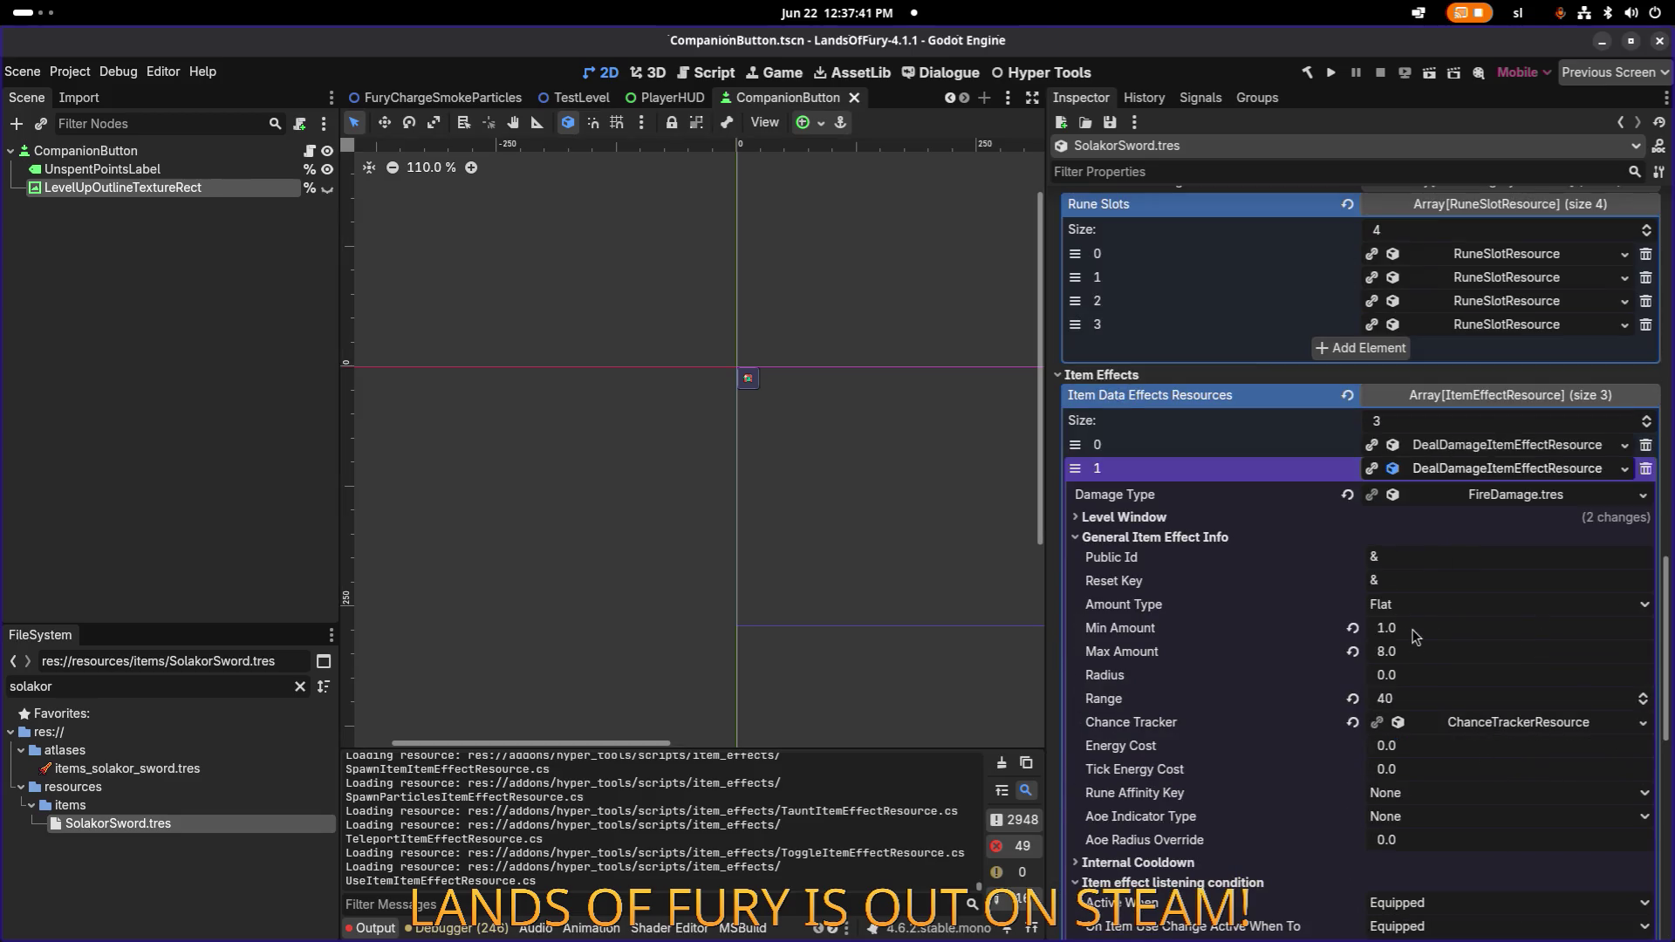
right_click(1476, 474)
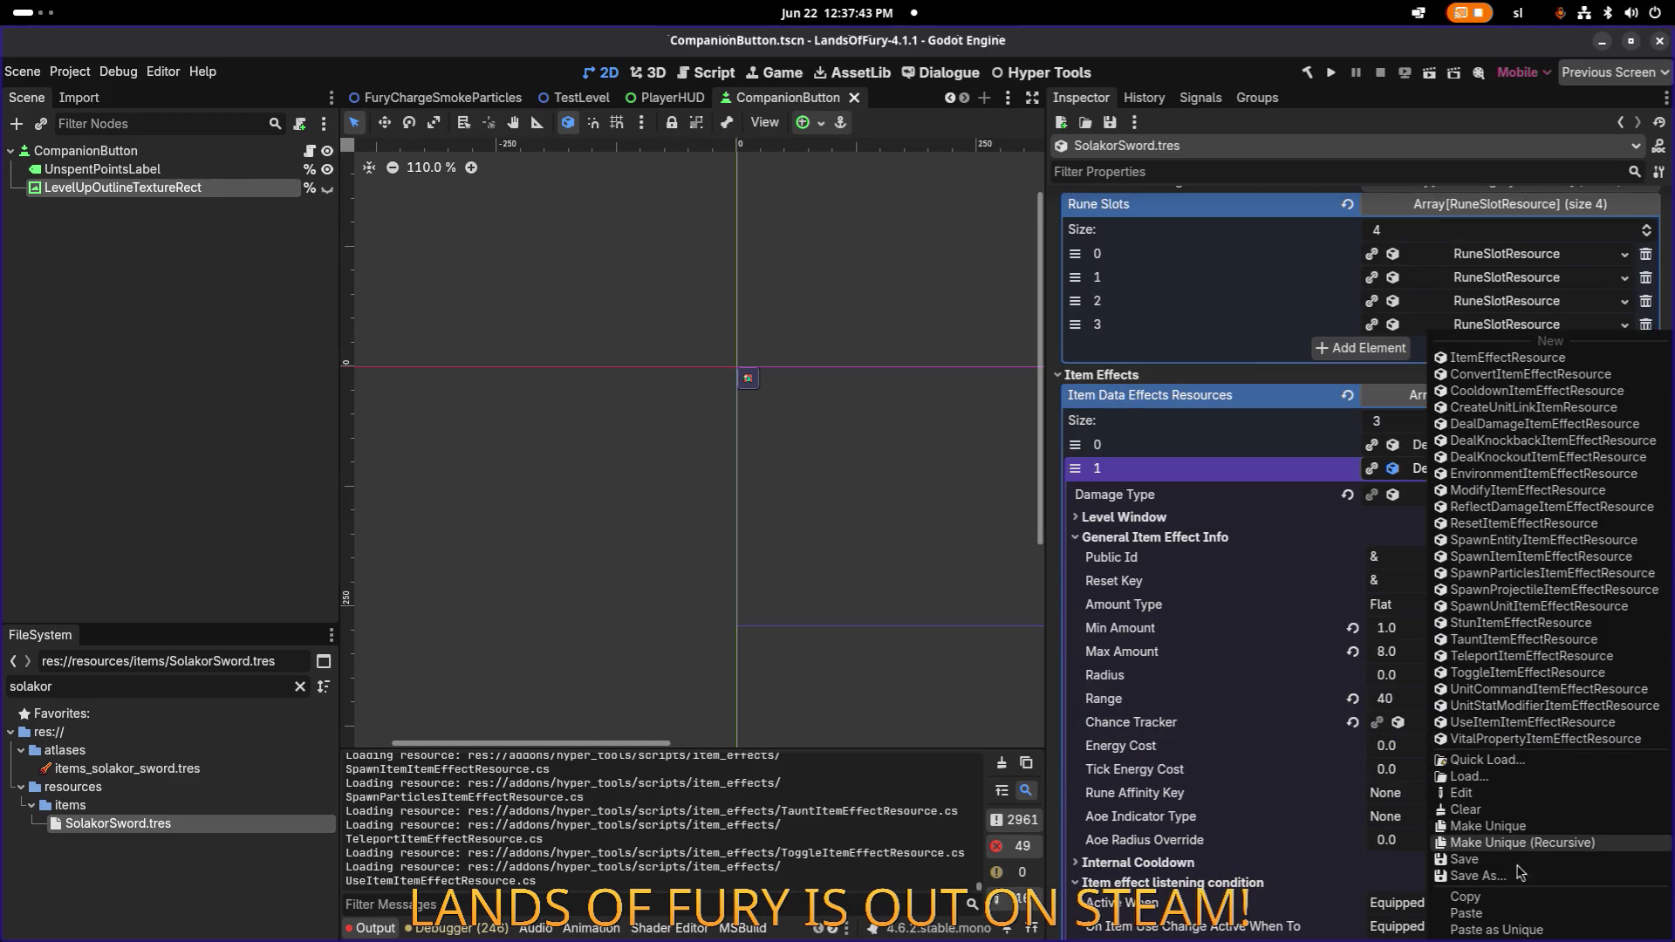
left_click(1496, 929)
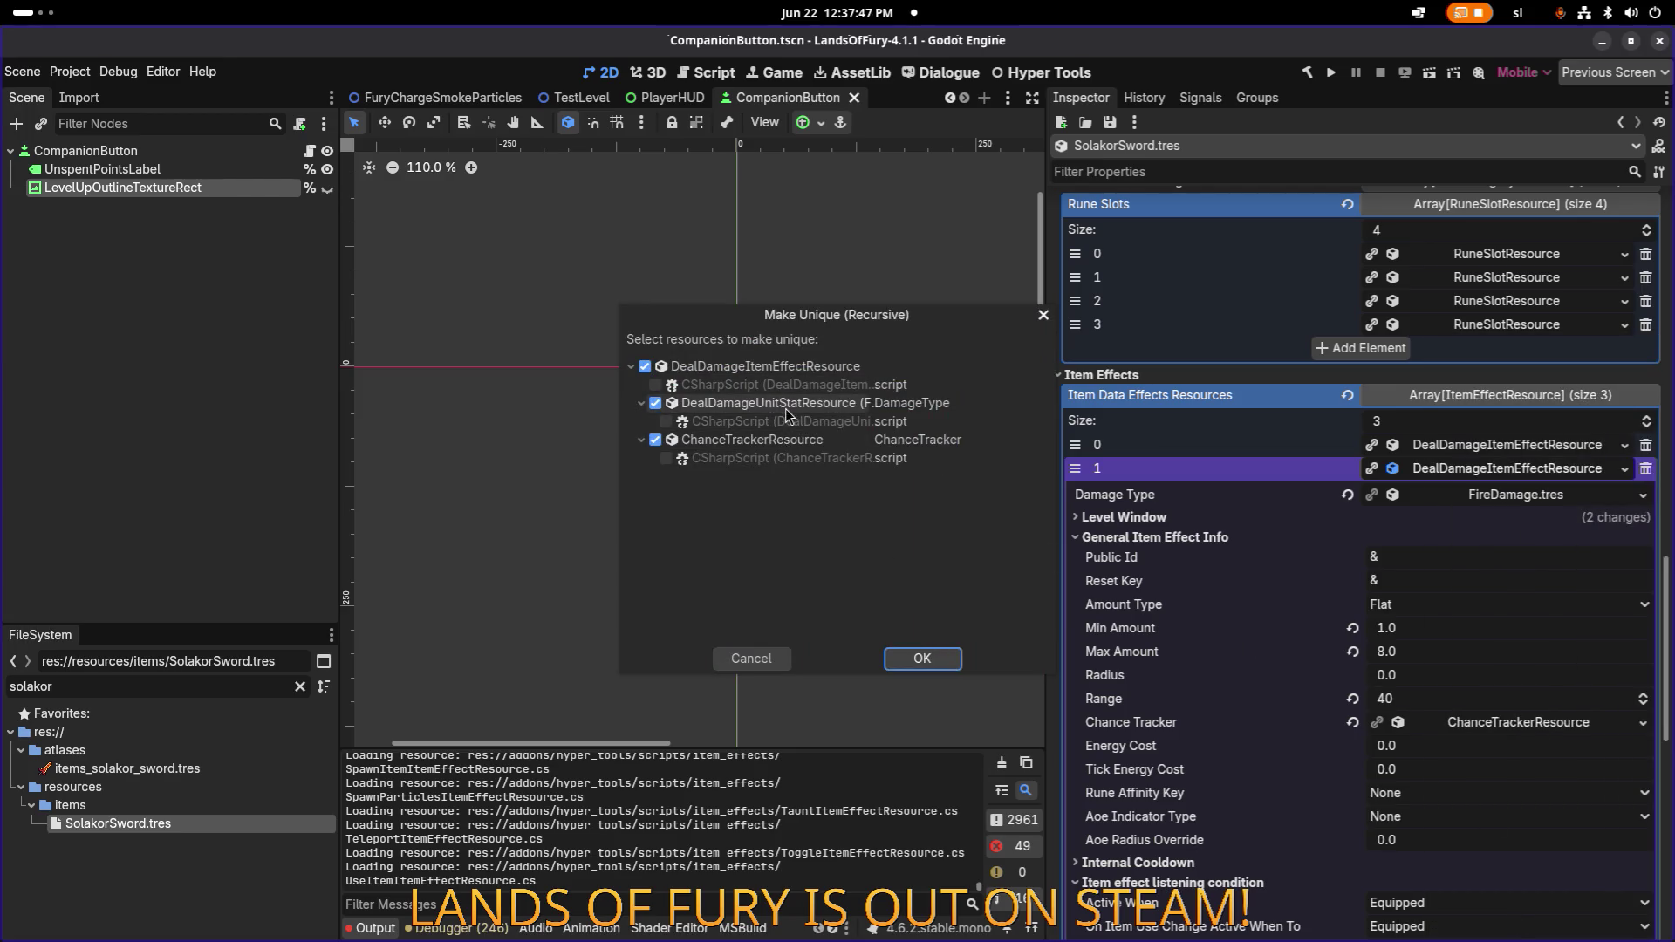
left_click(932, 657)
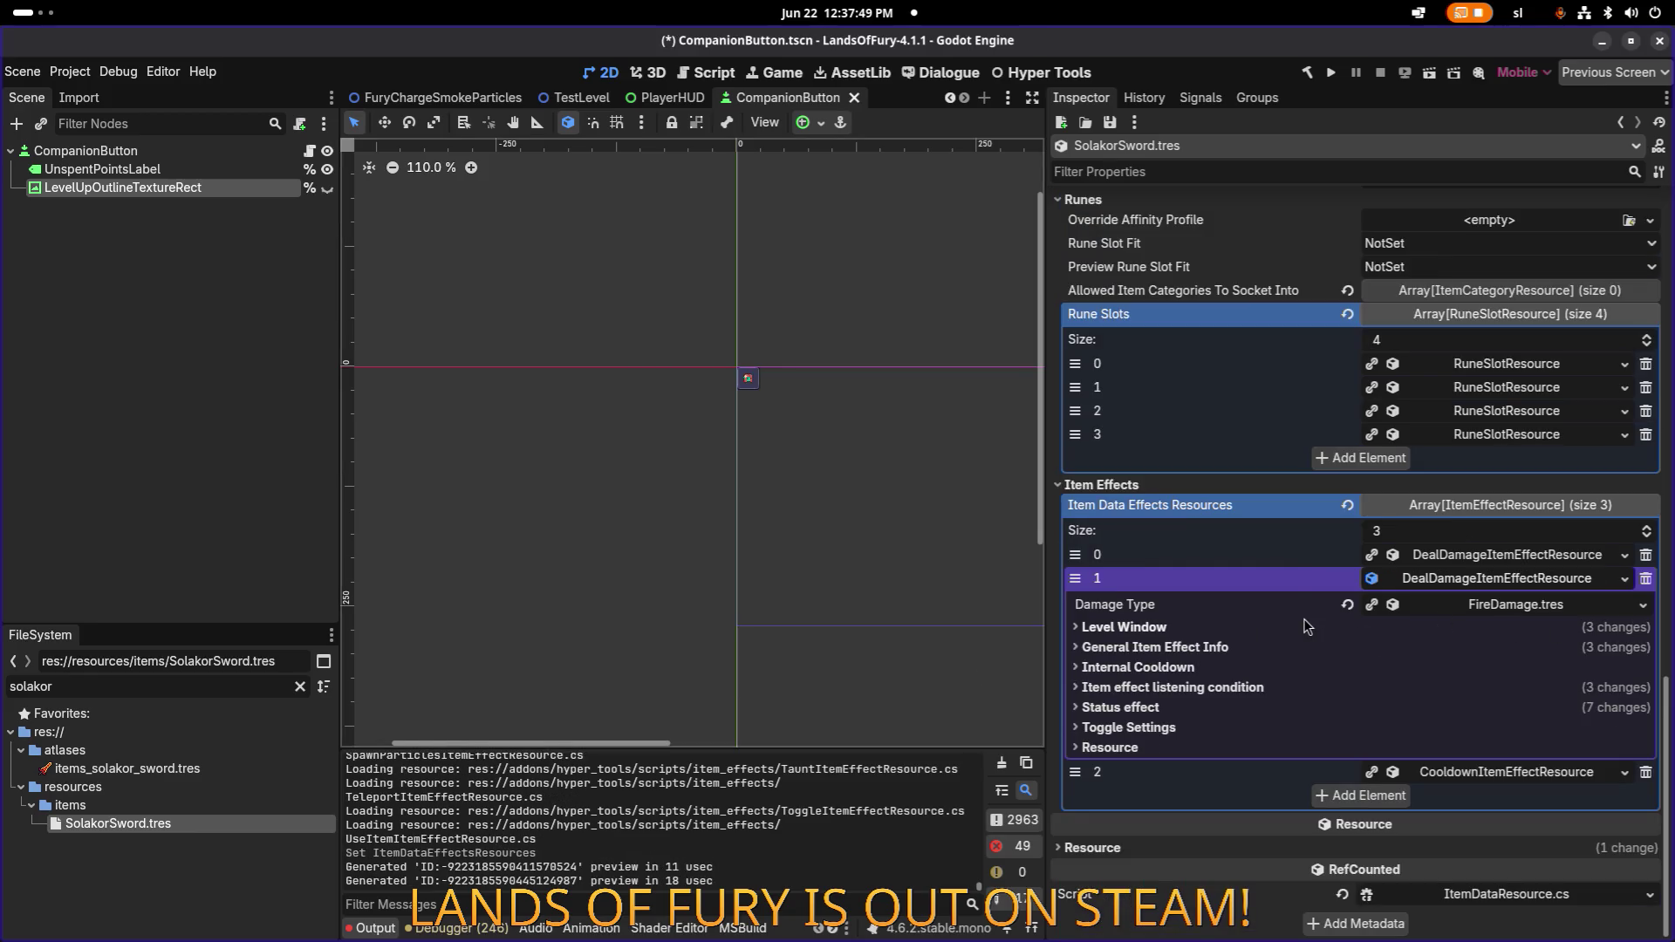
Review the pasted effect's general info, listening conditions and status effect settings.
left_click(1156, 647)
scroll(1439, 470, "down", 5)
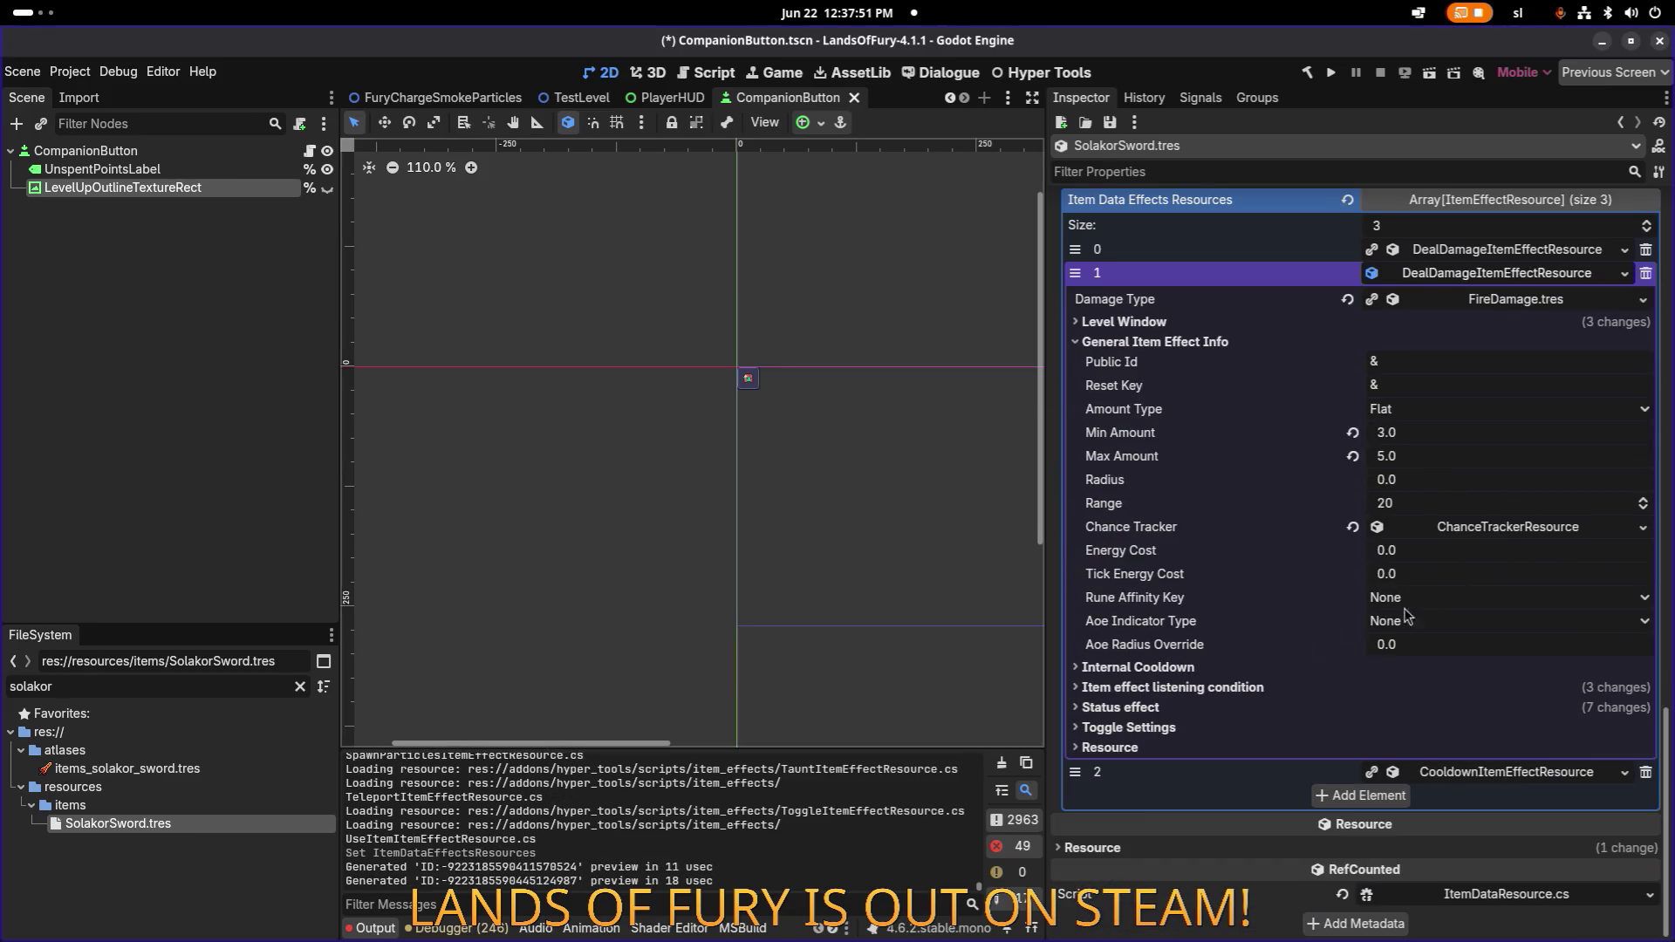
left_click(1333, 688)
scroll(1376, 650, "down", 2)
scroll(1376, 650, "down", 2)
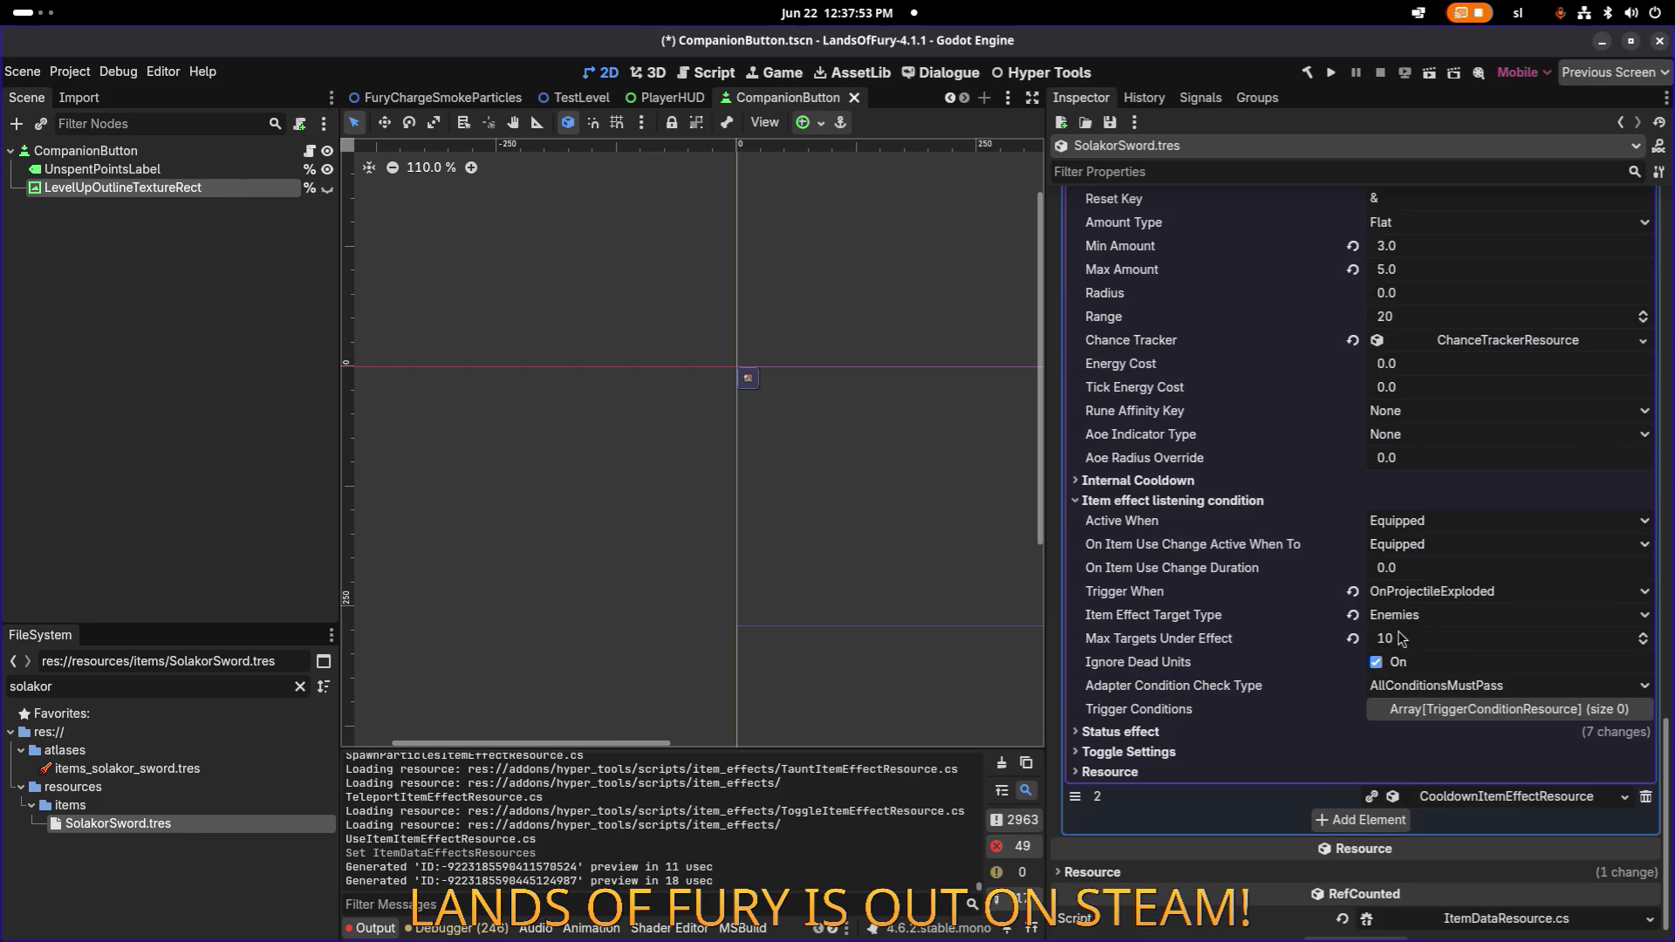
left_click(1195, 733)
scroll(1284, 700, "down", 4)
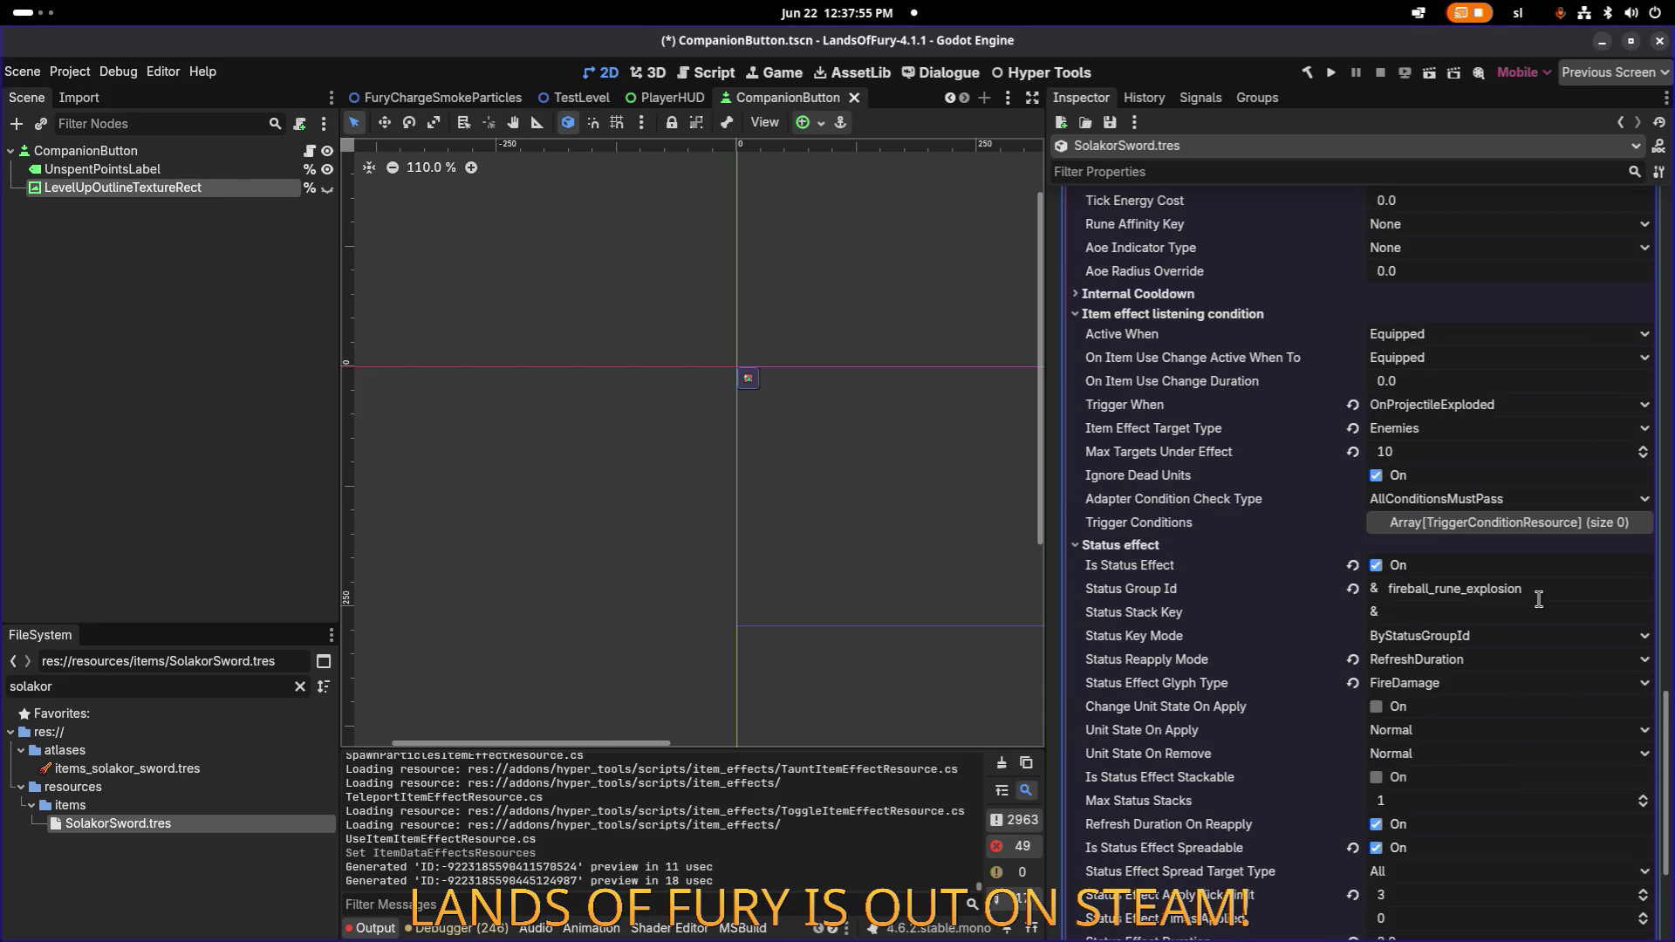
Set the effect's Status Group Id to solakor_fire.
left_click(1422, 589)
left_click(1416, 589)
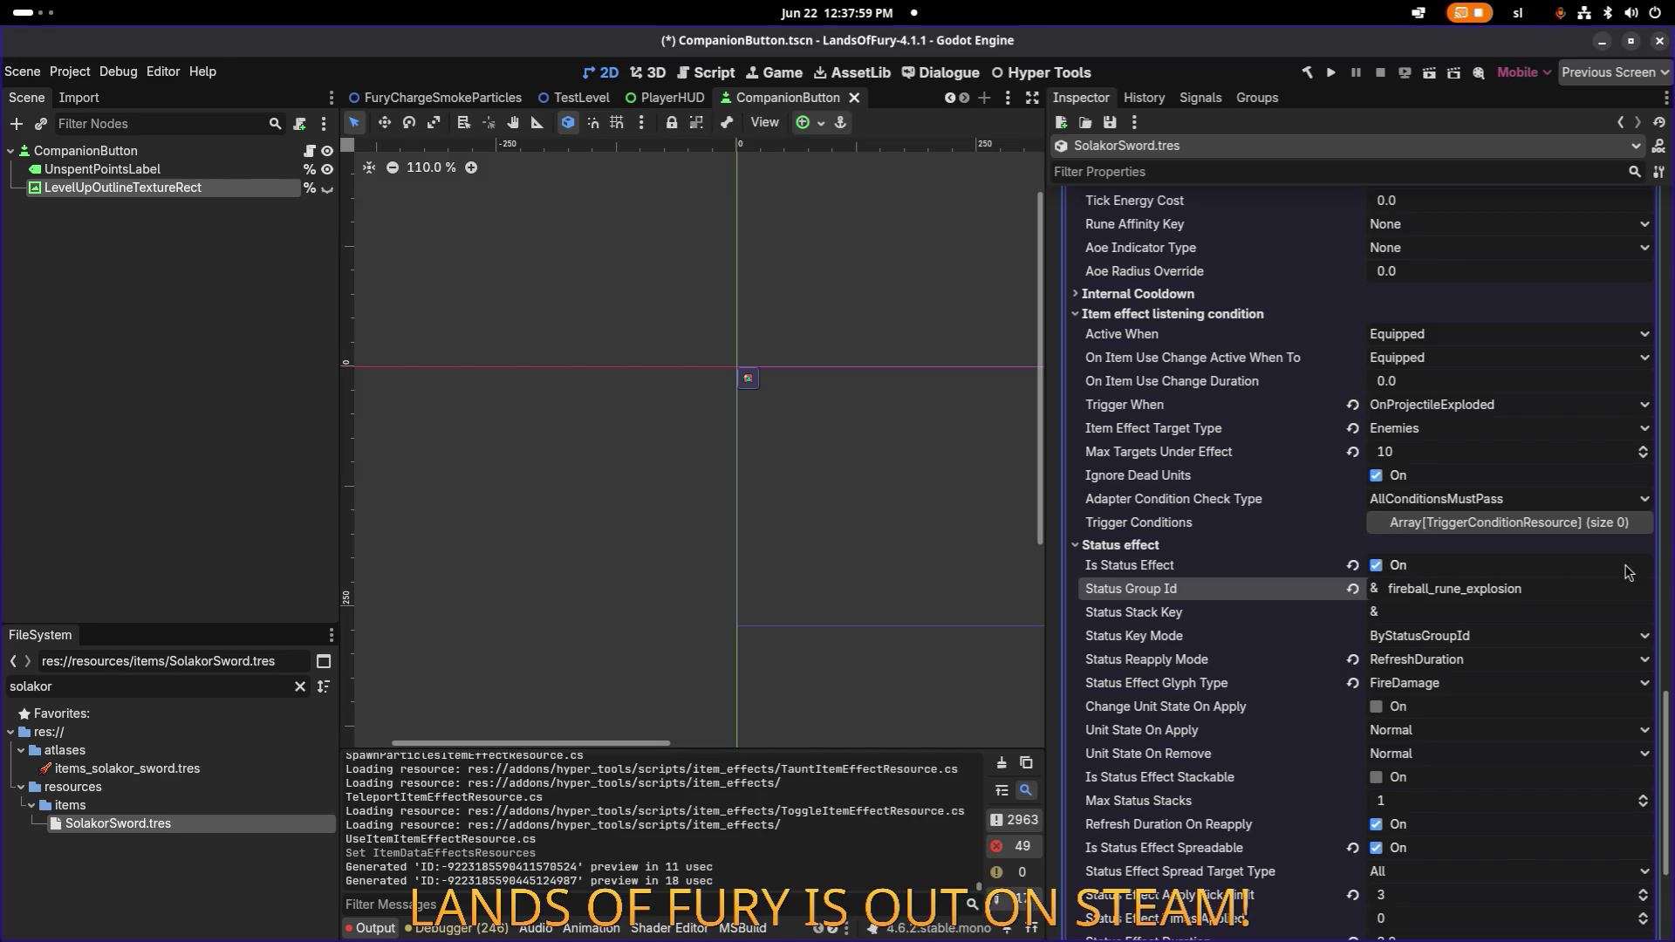
key("ctrl+a")
type("so")
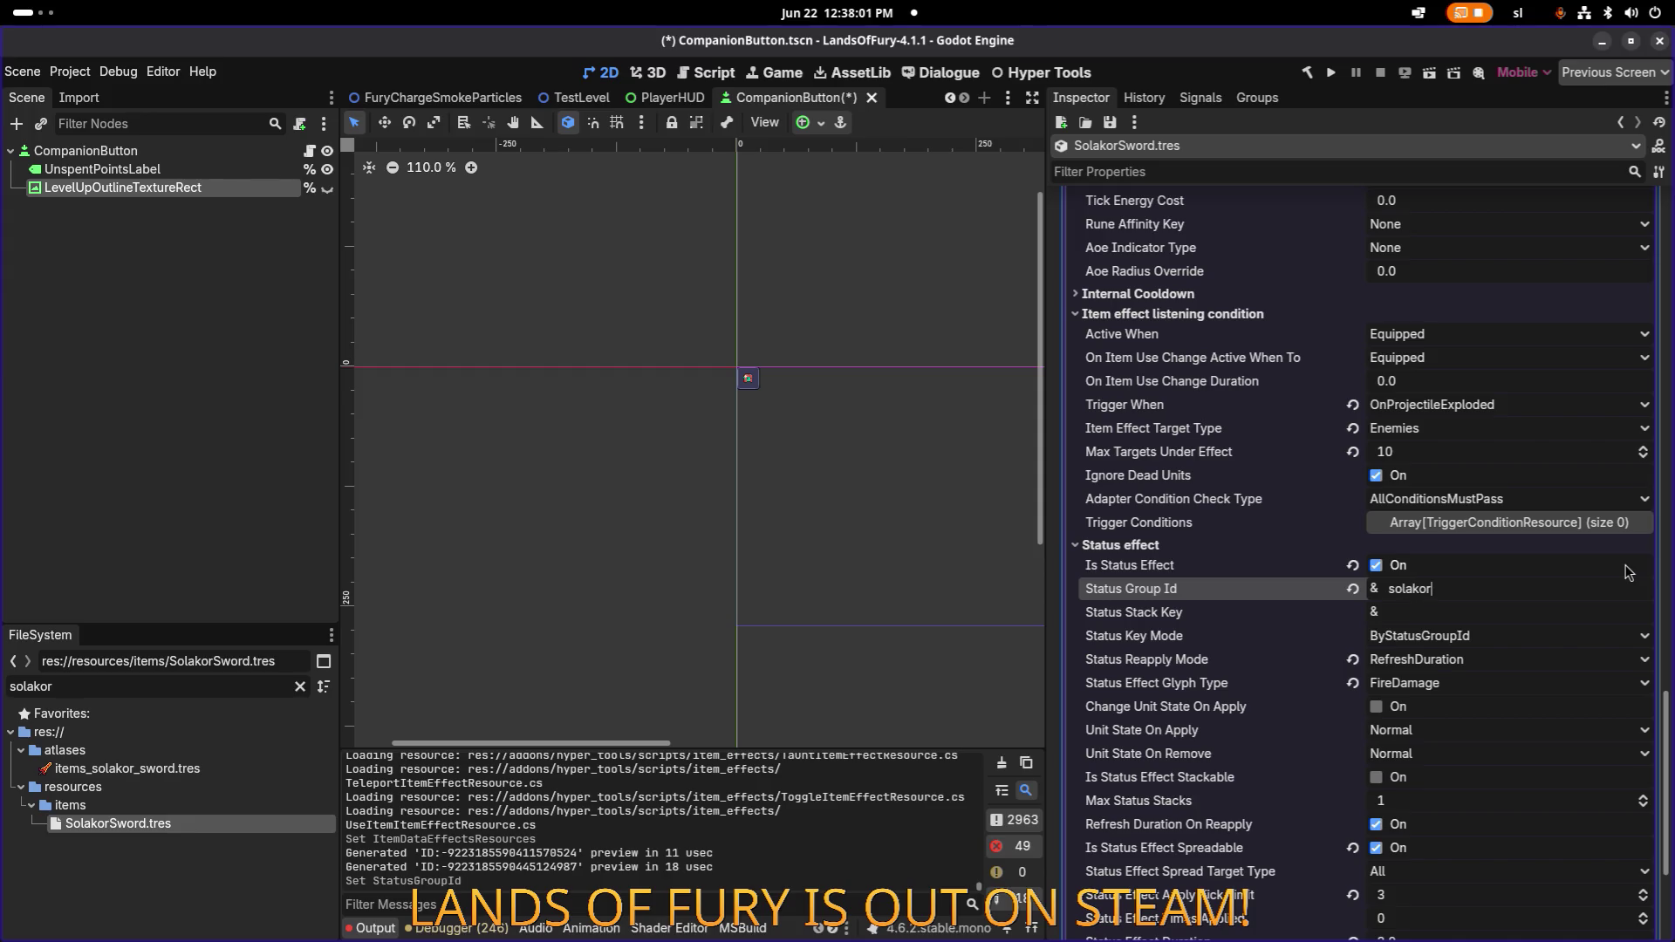
type("_fire")
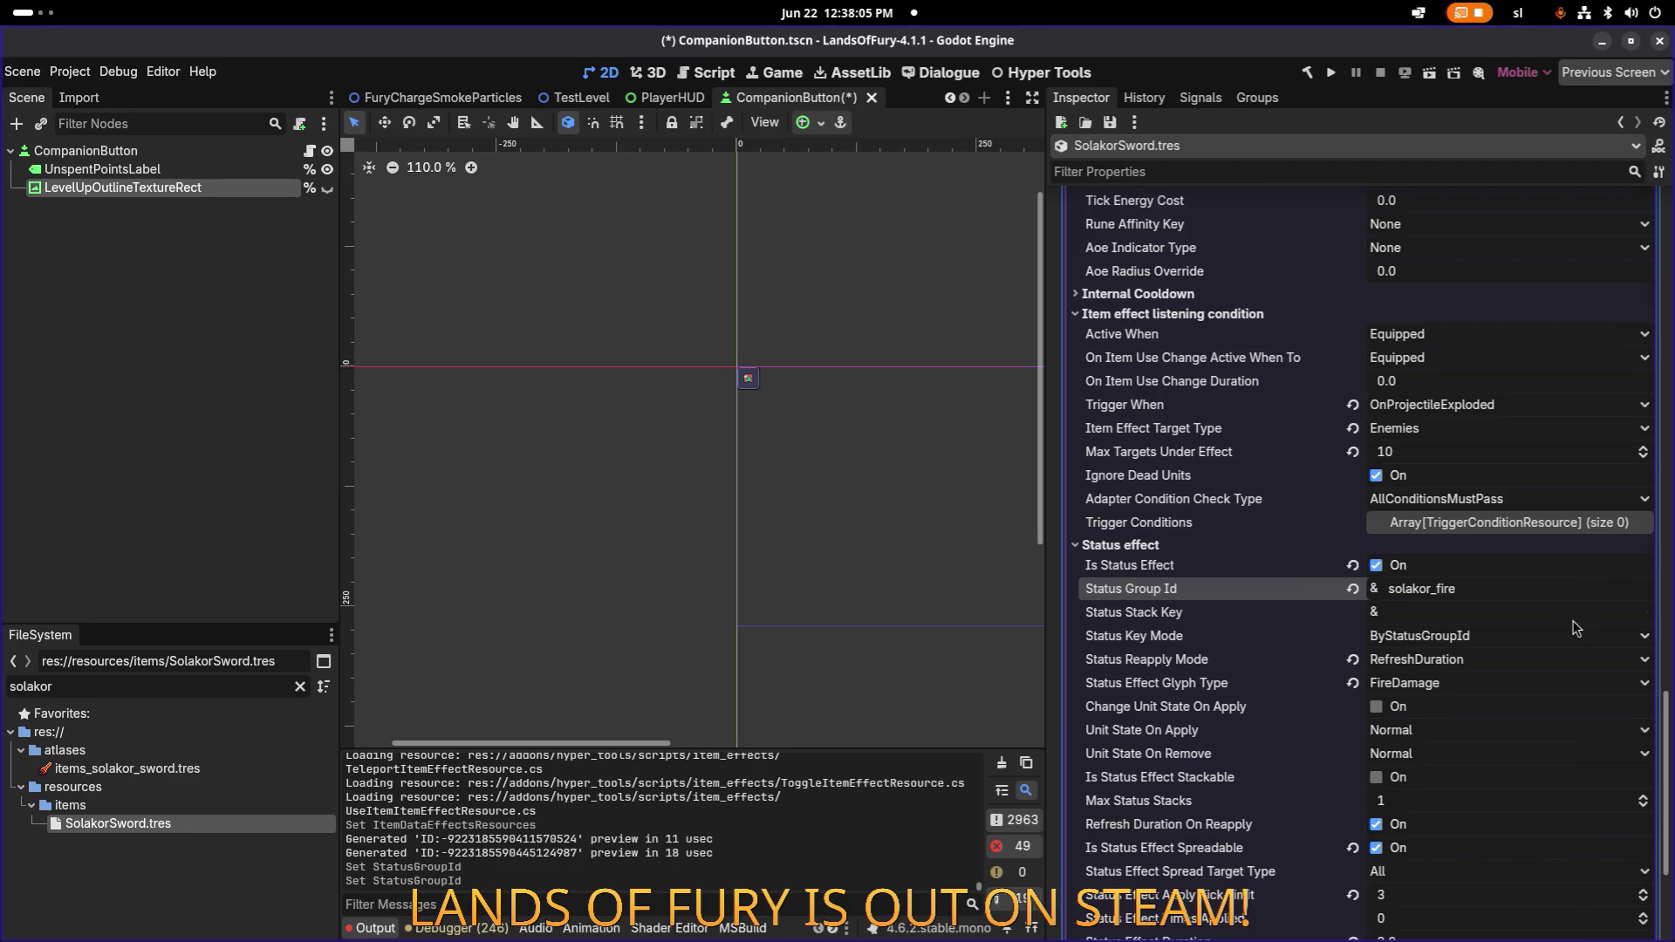
scroll(1577, 629, "down", 4)
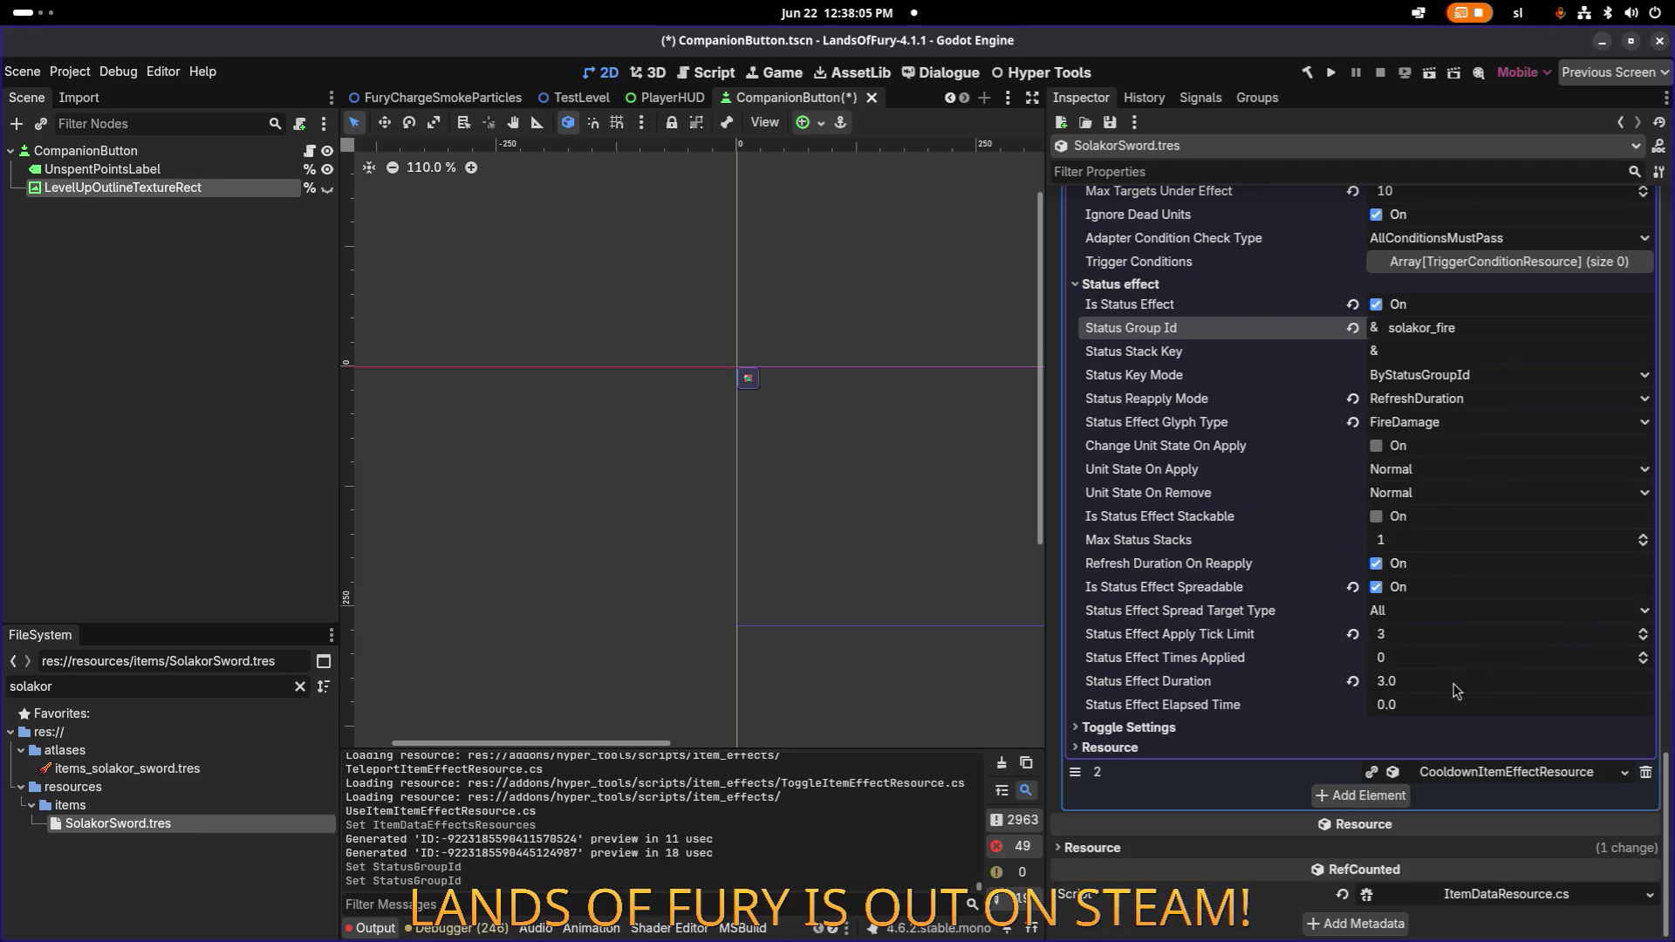